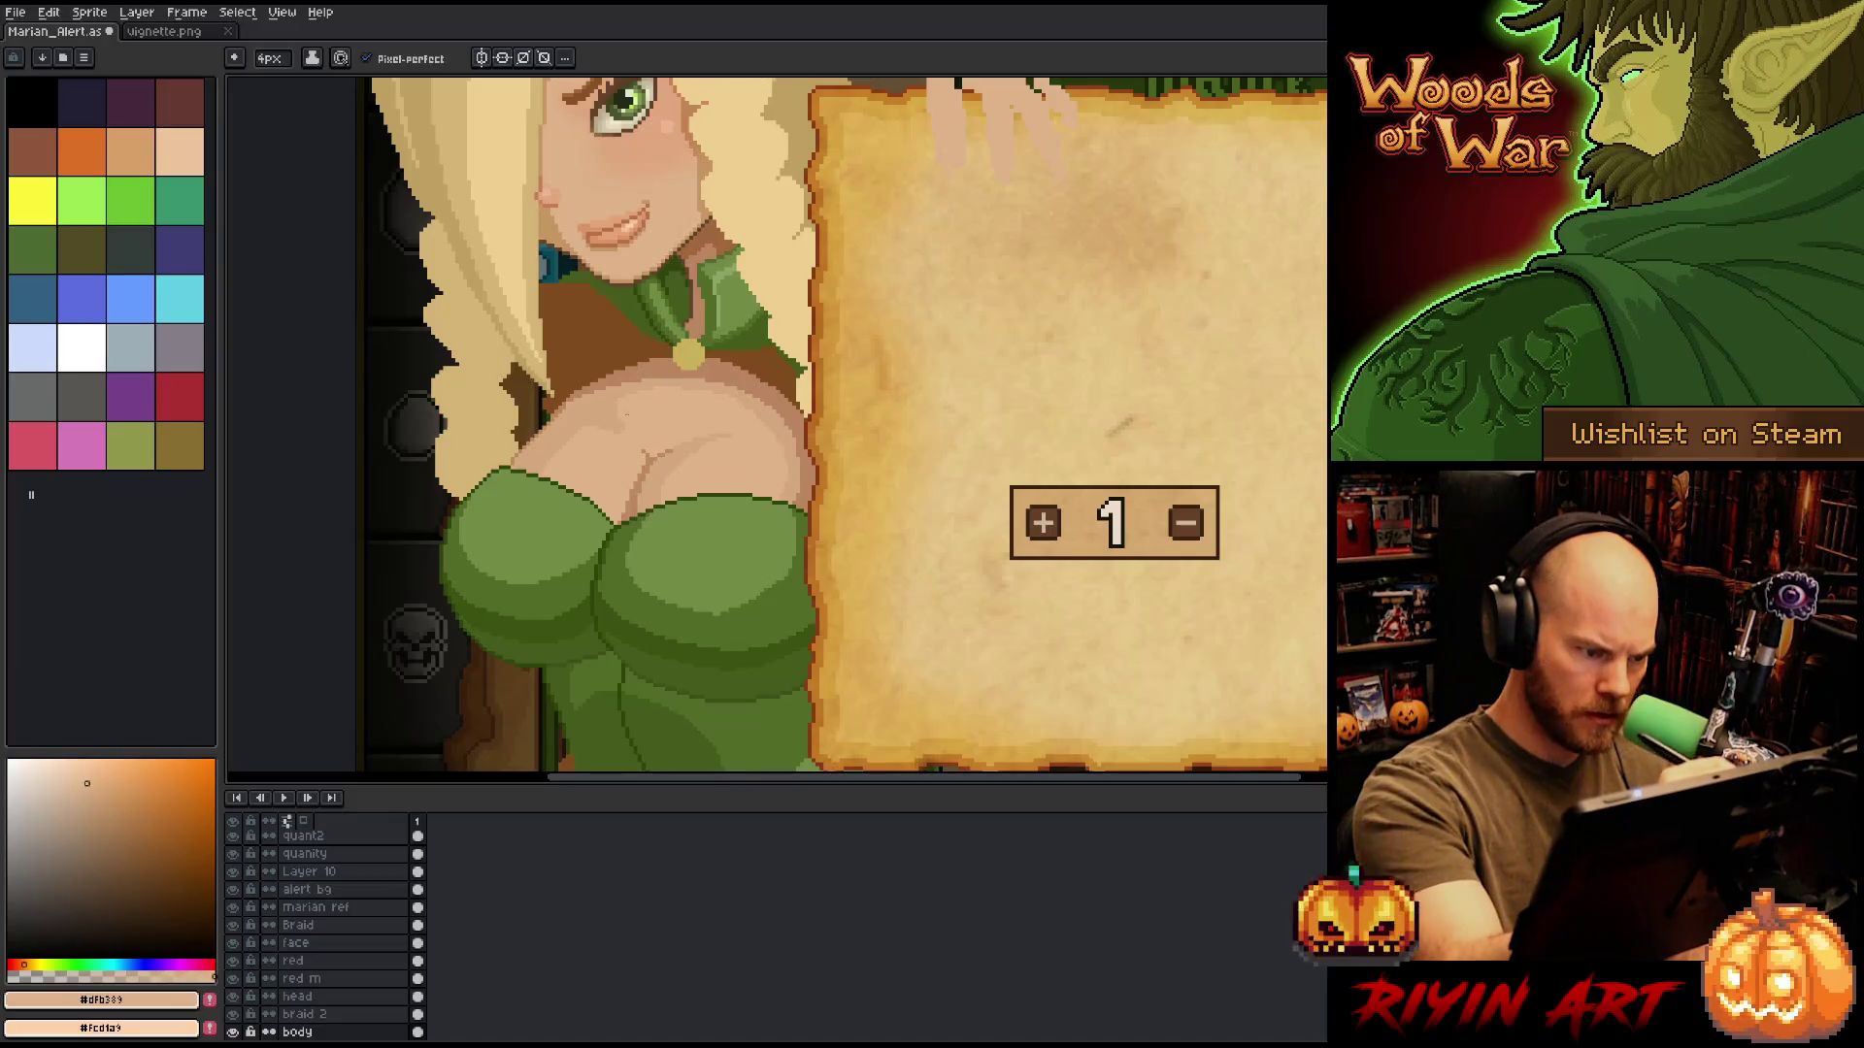
Eyedrop the elf's chest skin until the foreground colour is the light skin tone #dfb389.
{"action": "key", "text": "i"}
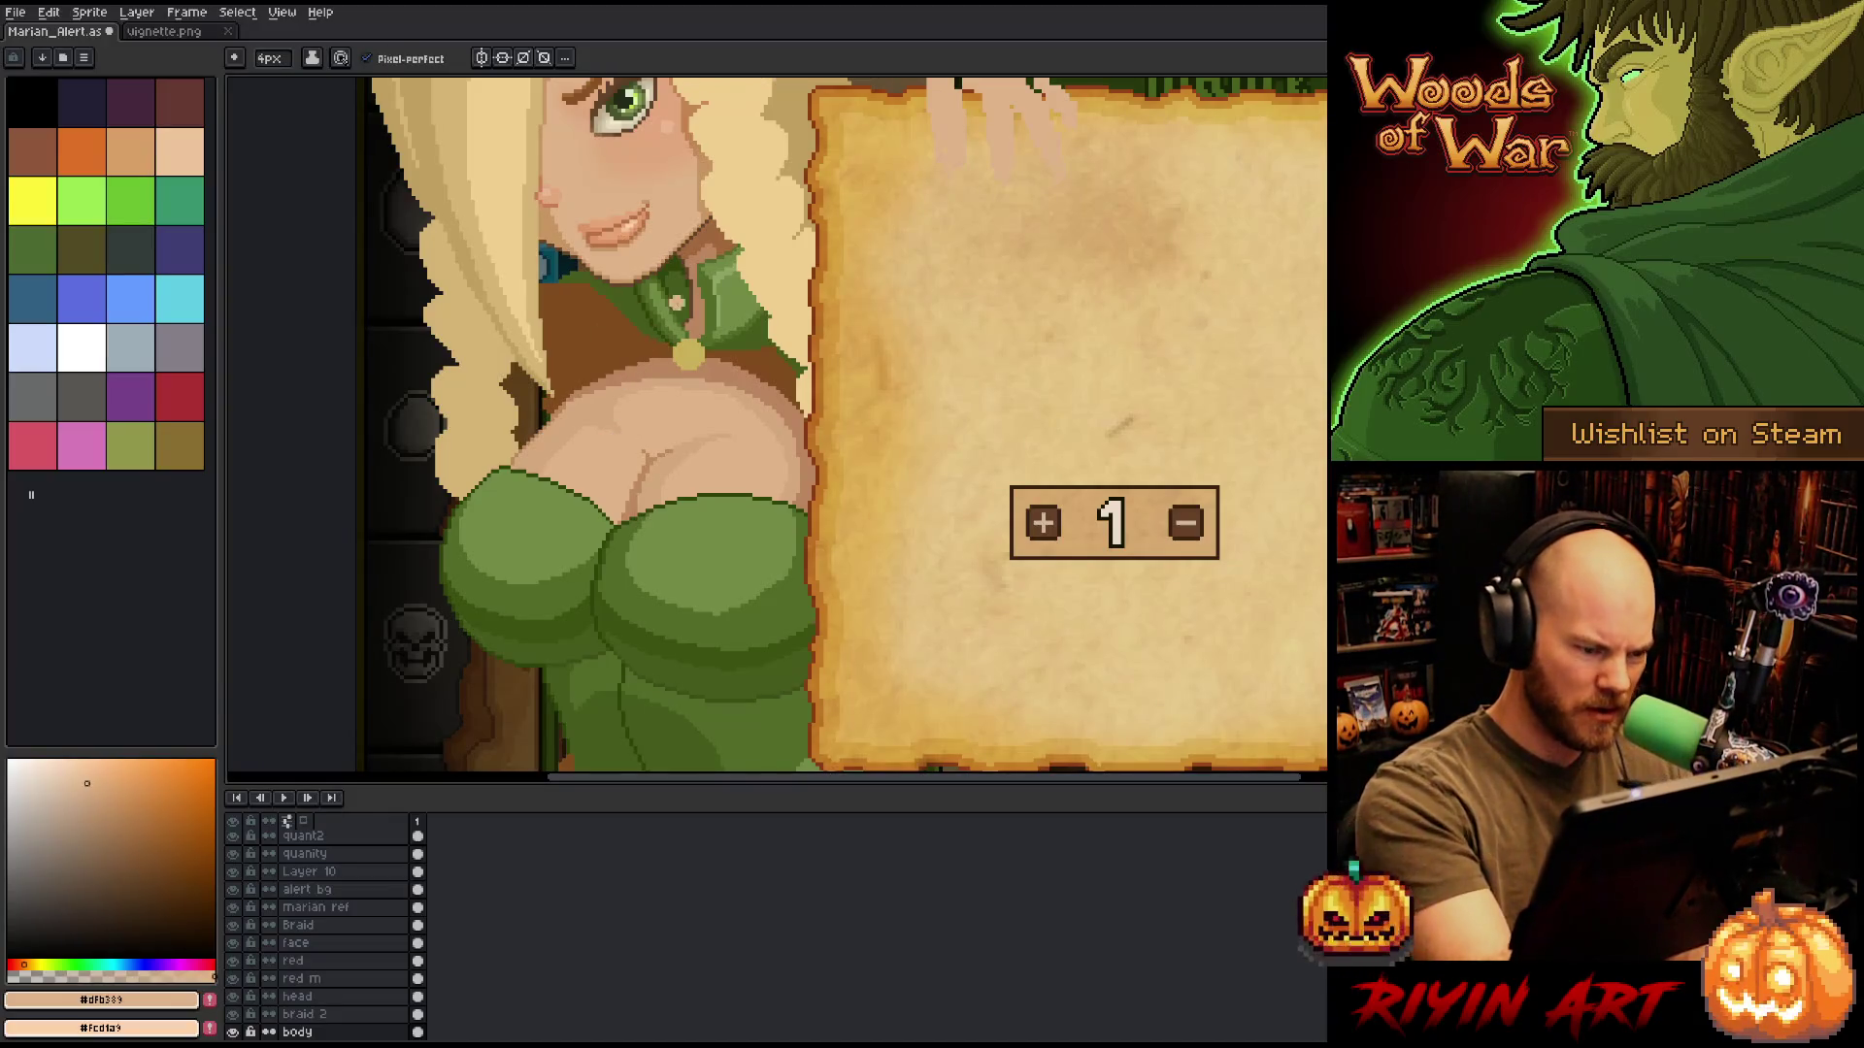
{"action": "left_click", "coordinate": [599, 419]}
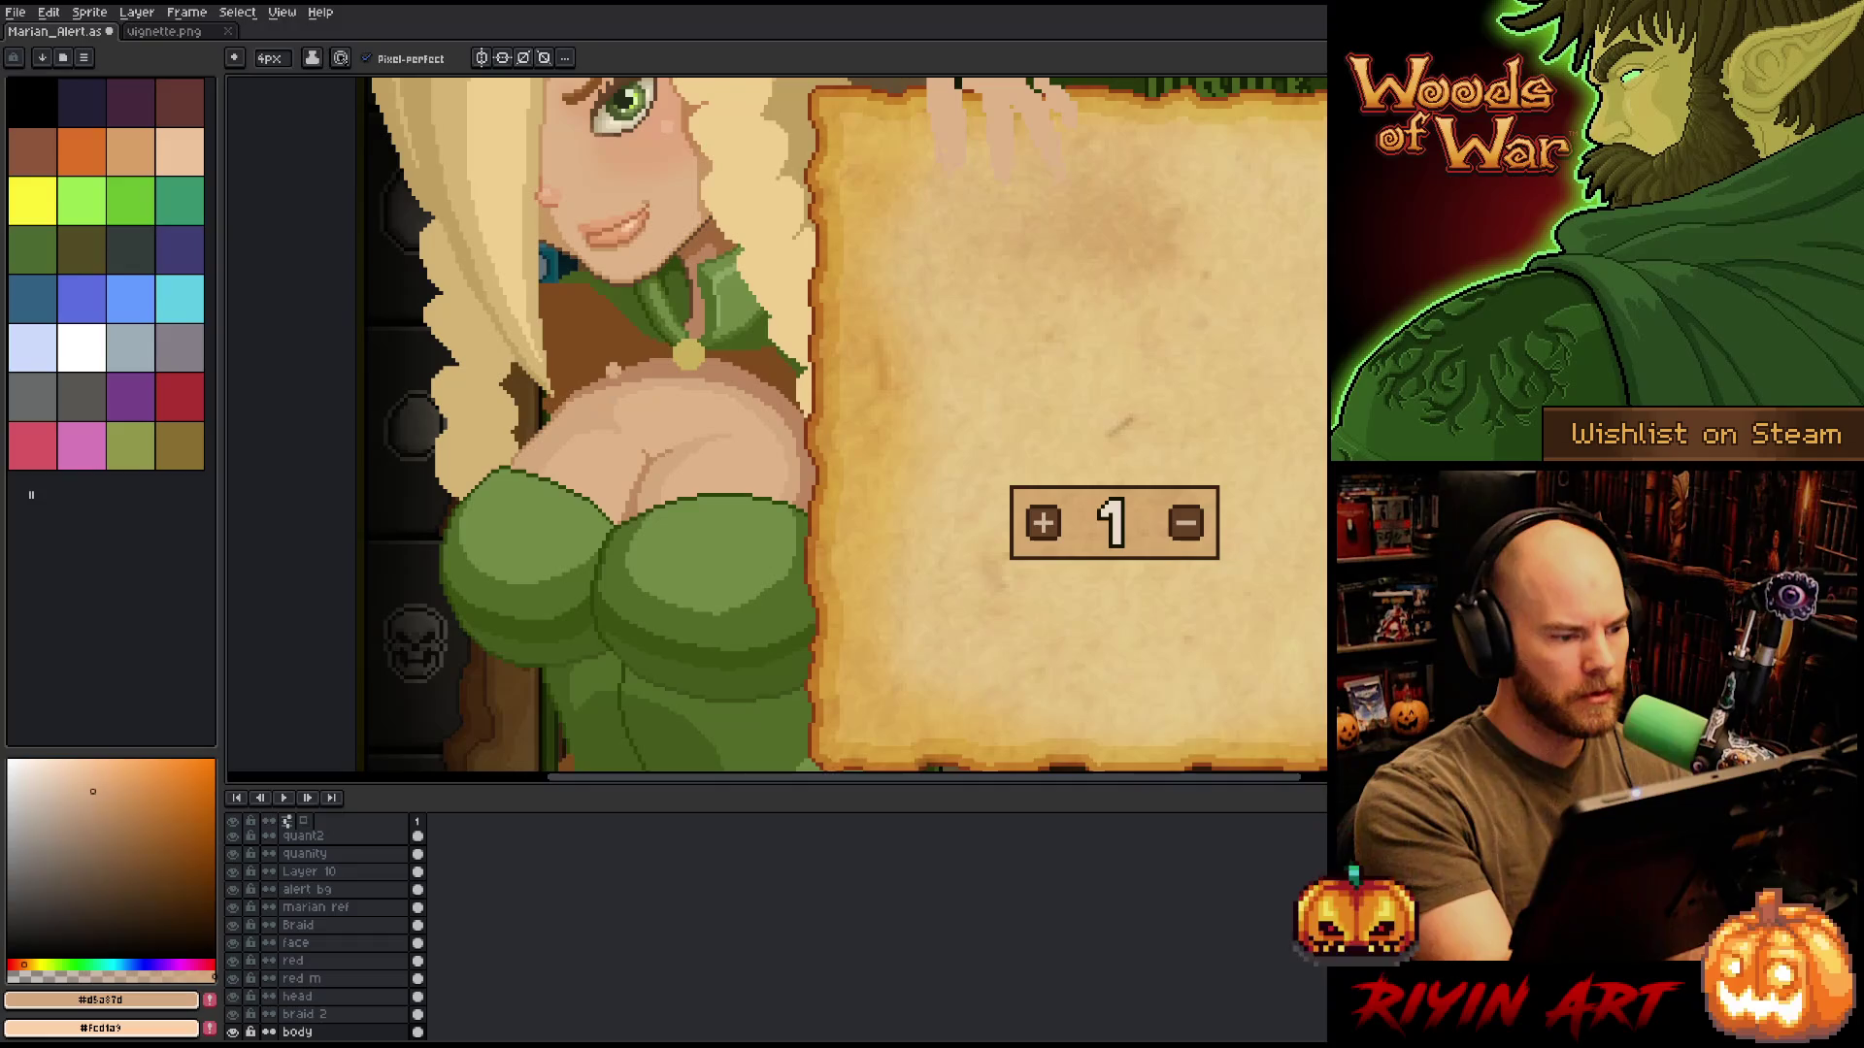
{"action": "left_click", "coordinate": [679, 356], "text": "alt"}
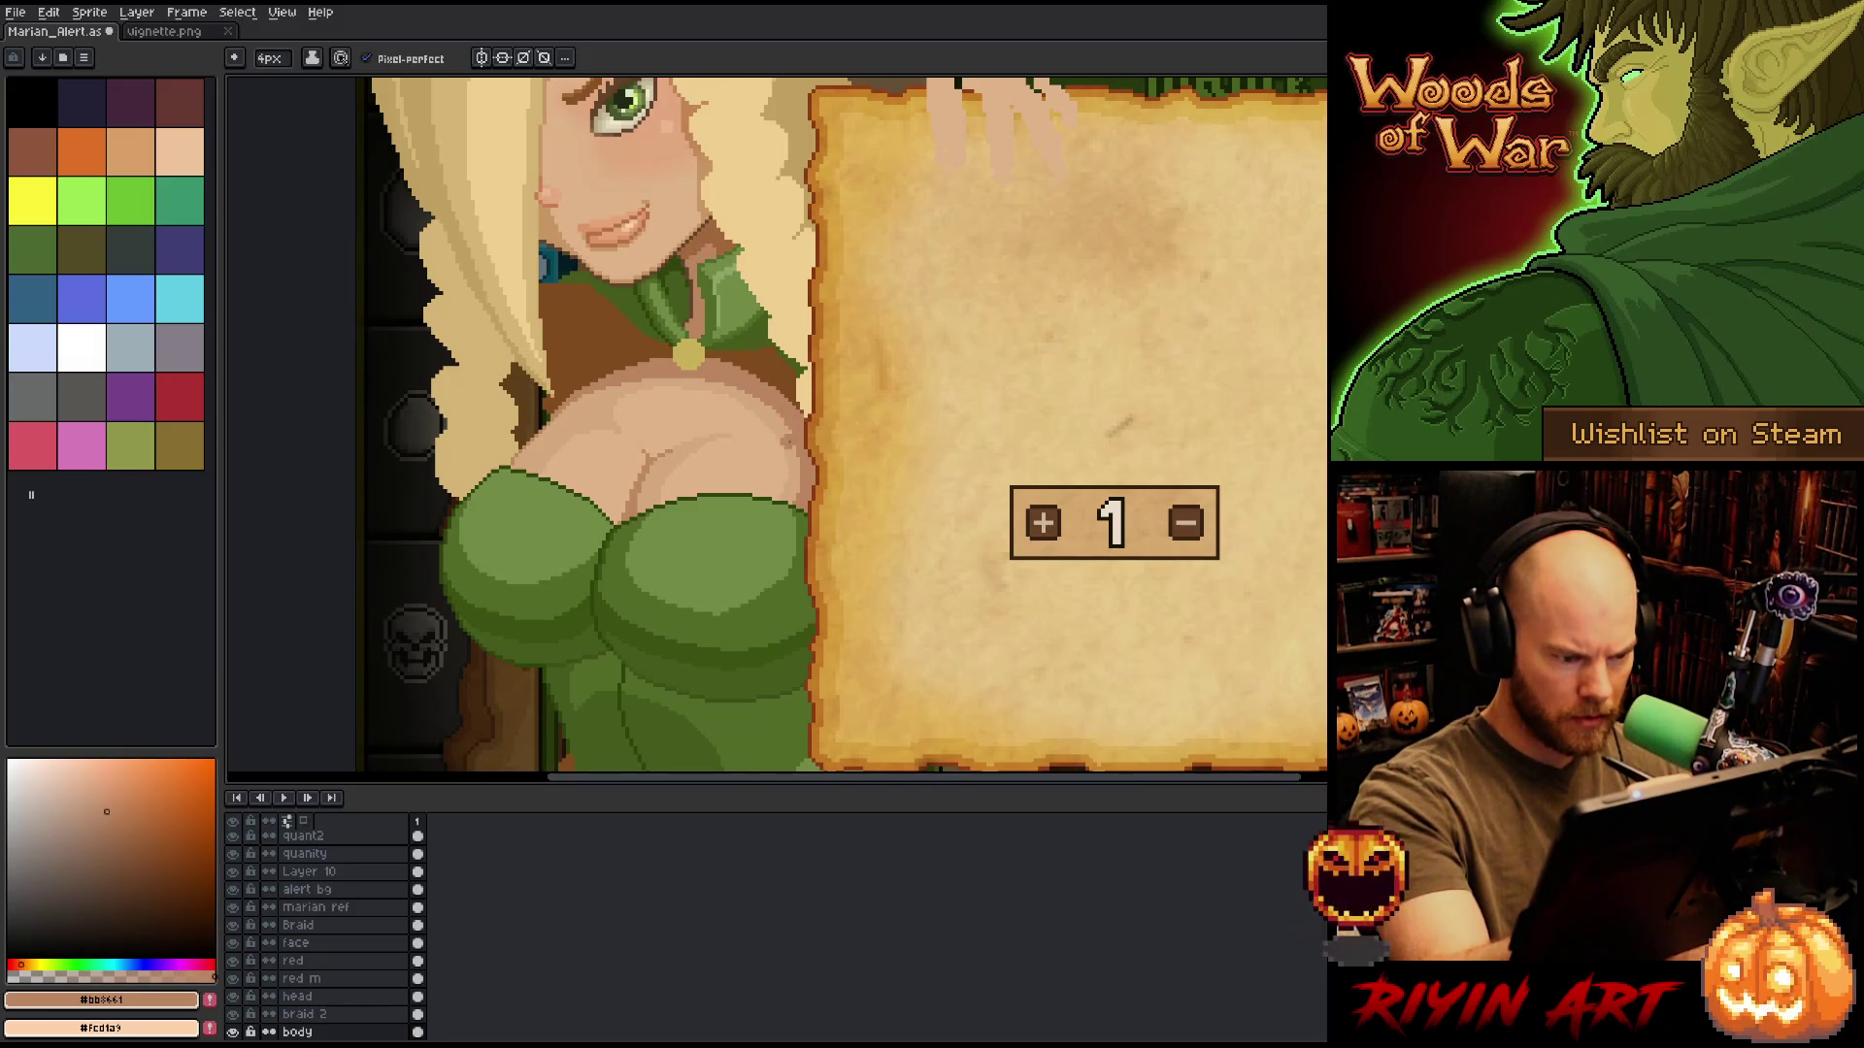
{"action": "left_click", "coordinate": [798, 442], "text": "alt"}
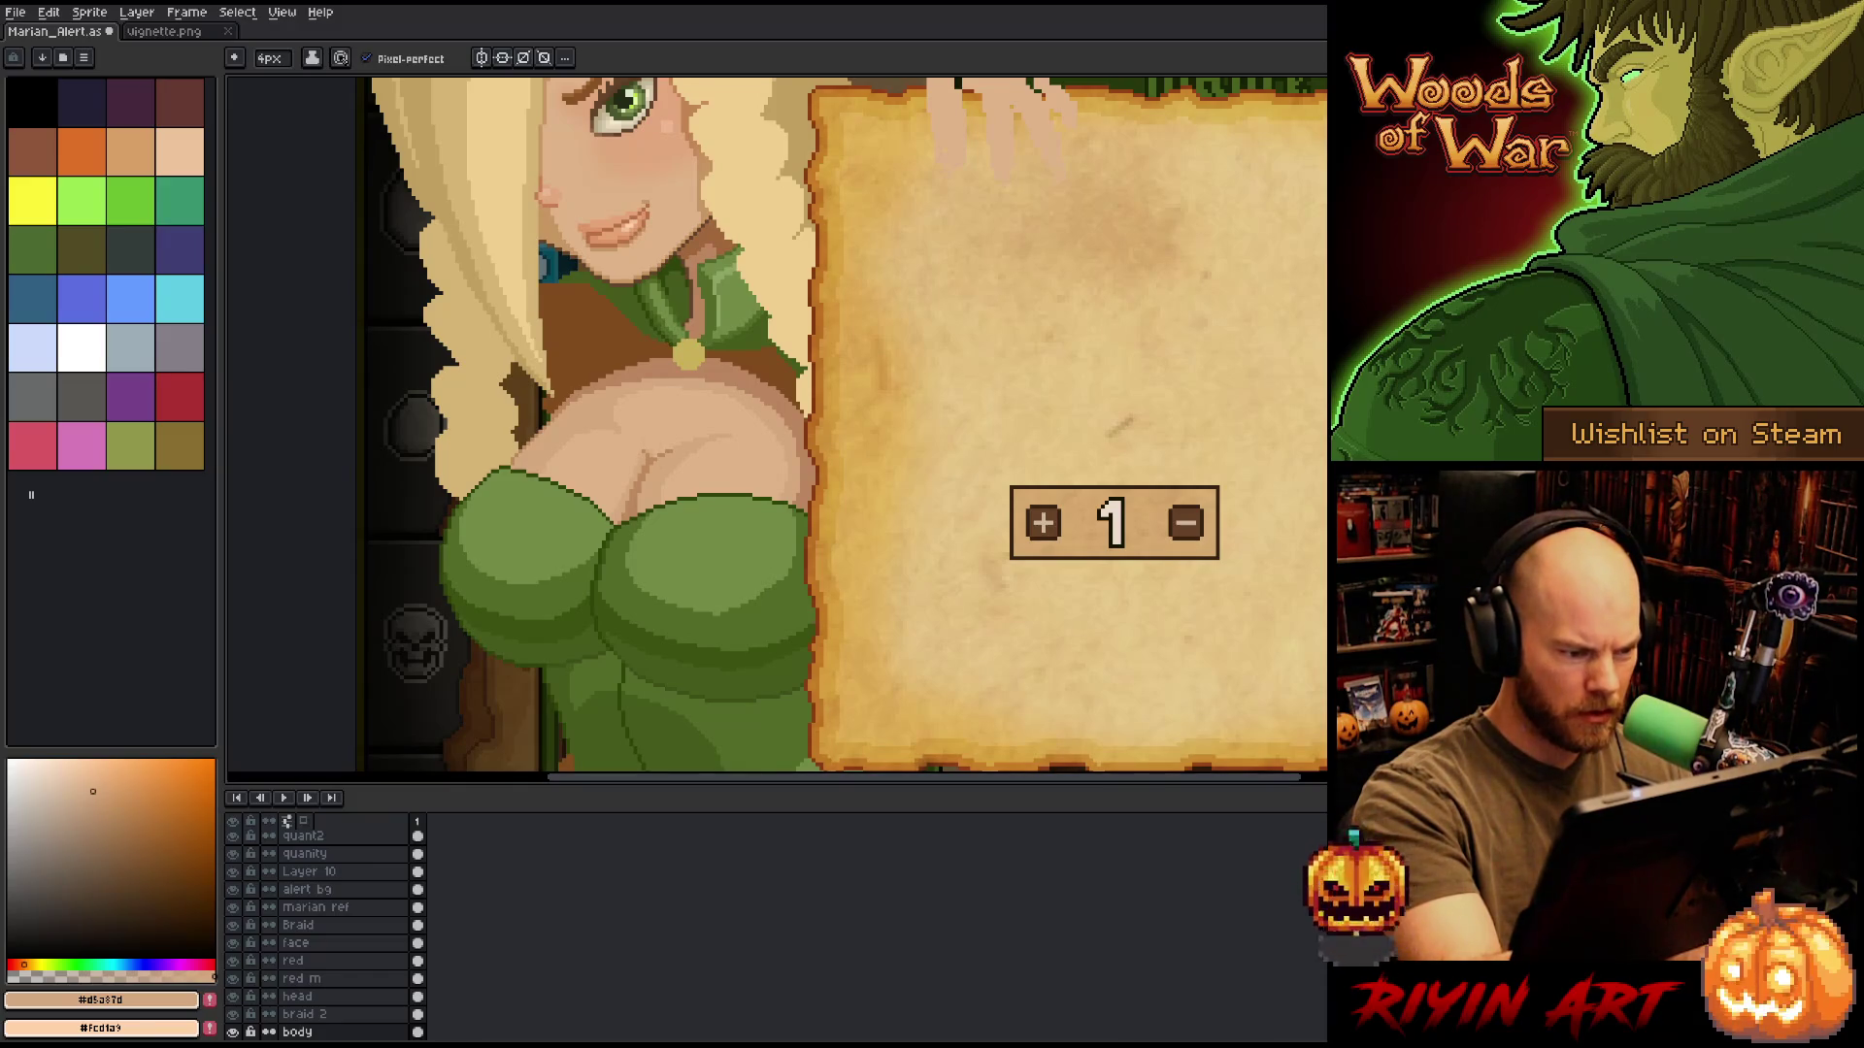
{"action": "left_click", "coordinate": [664, 375], "text": "alt"}
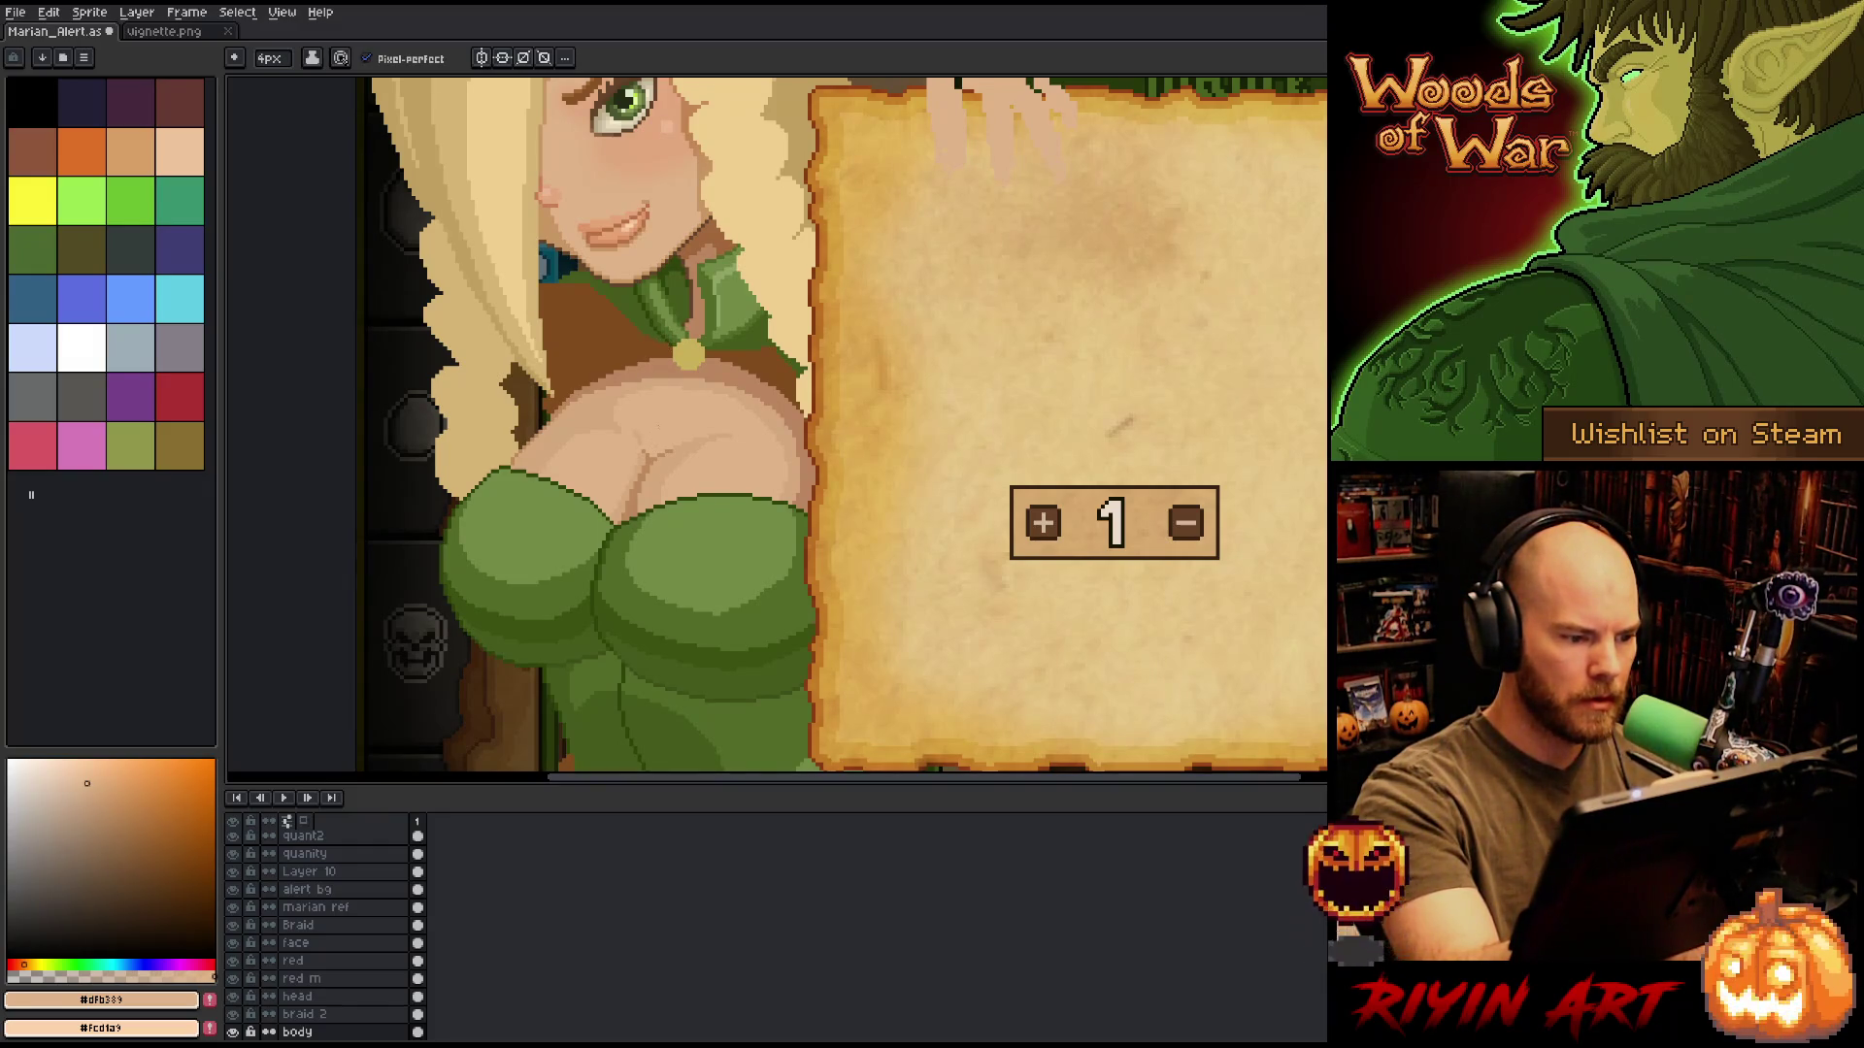
Sample #dfb389 from the chest and dab touch-up pixels on the elf's chest.
{"action": "left_click_drag", "start_coordinate": [662, 406], "coordinate": [686, 478]}
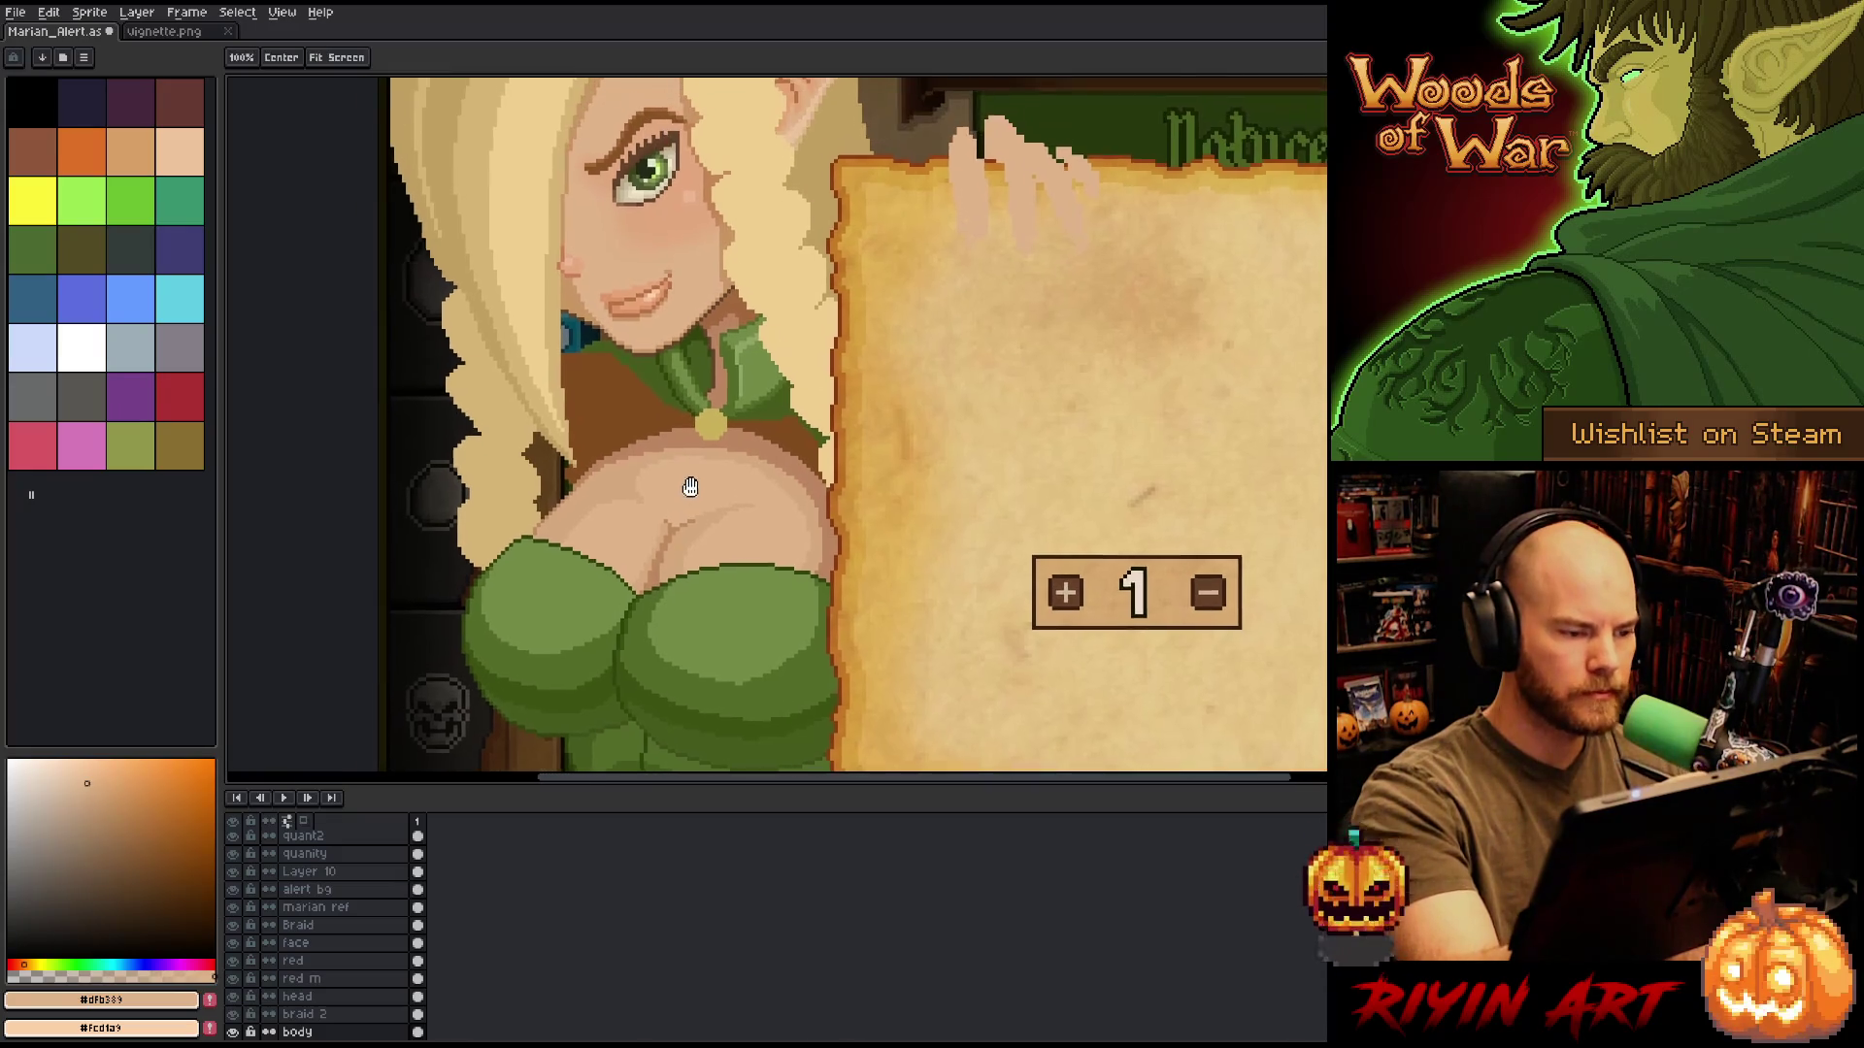
{"action": "key", "text": "alt"}
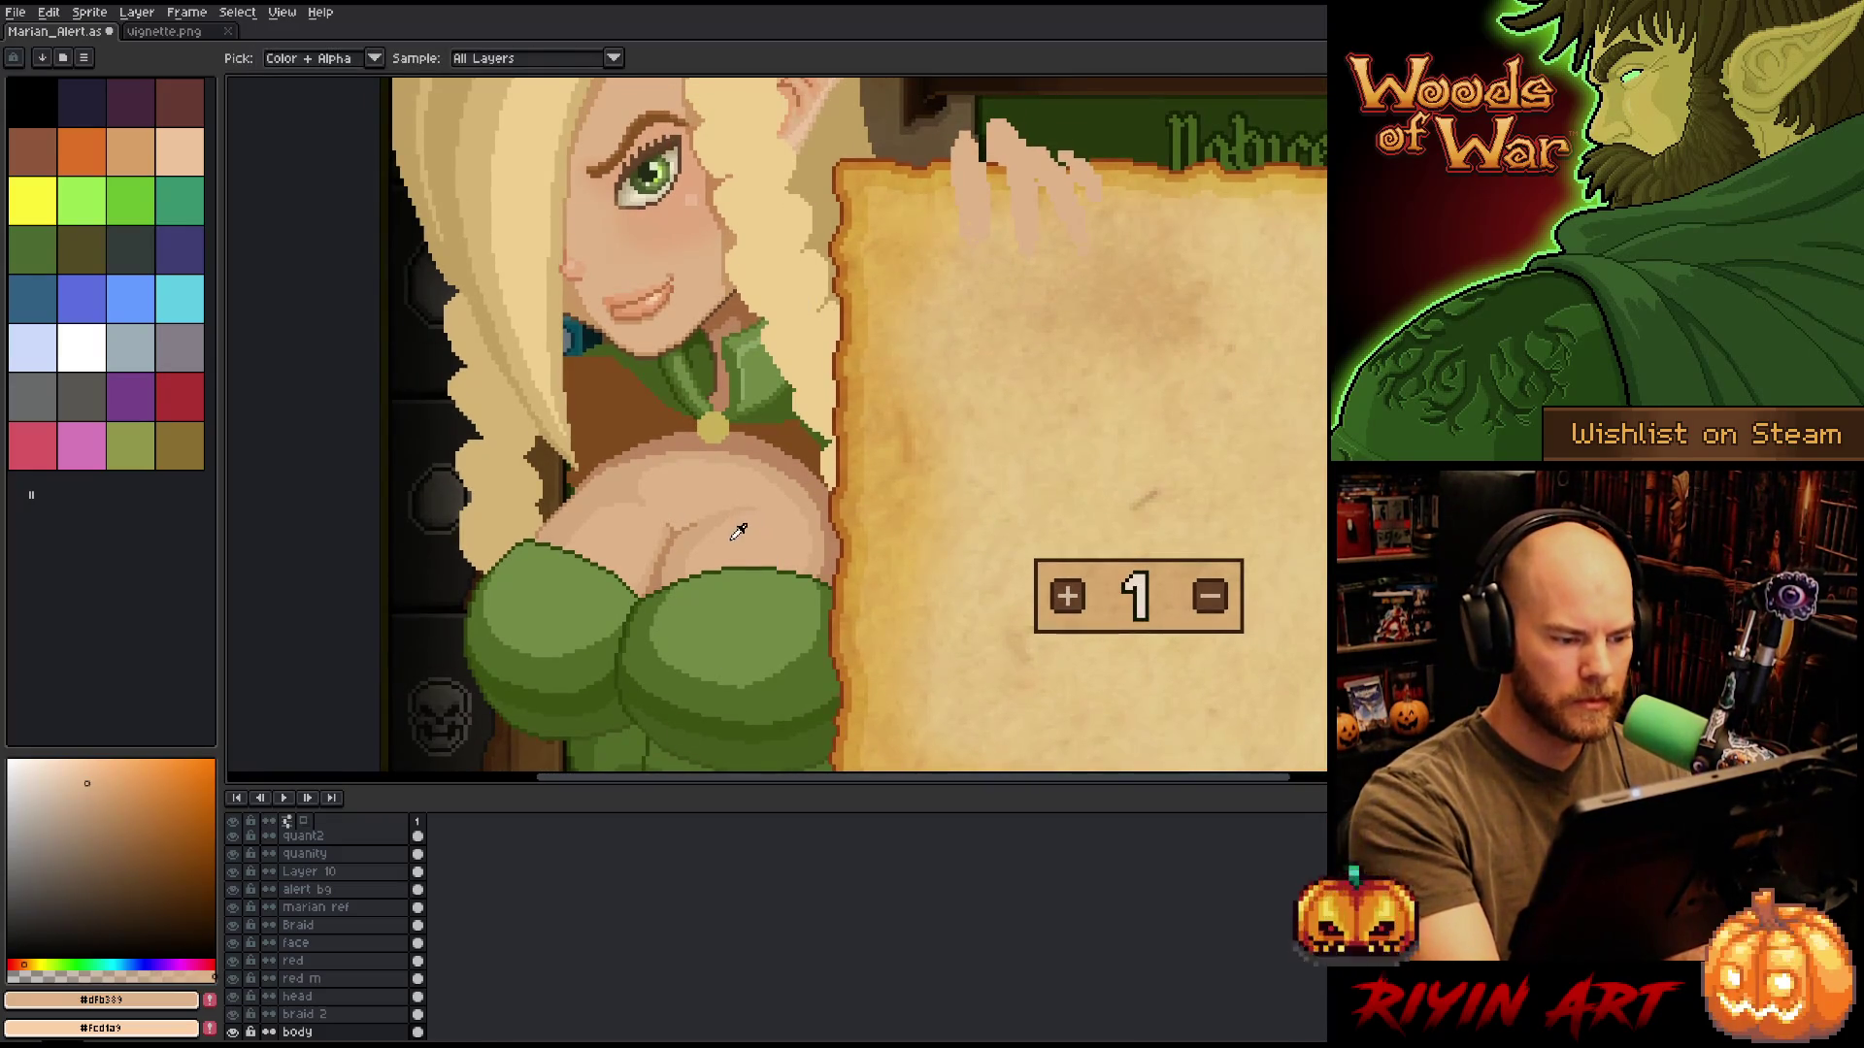
{"action": "left_click", "coordinate": [741, 532]}
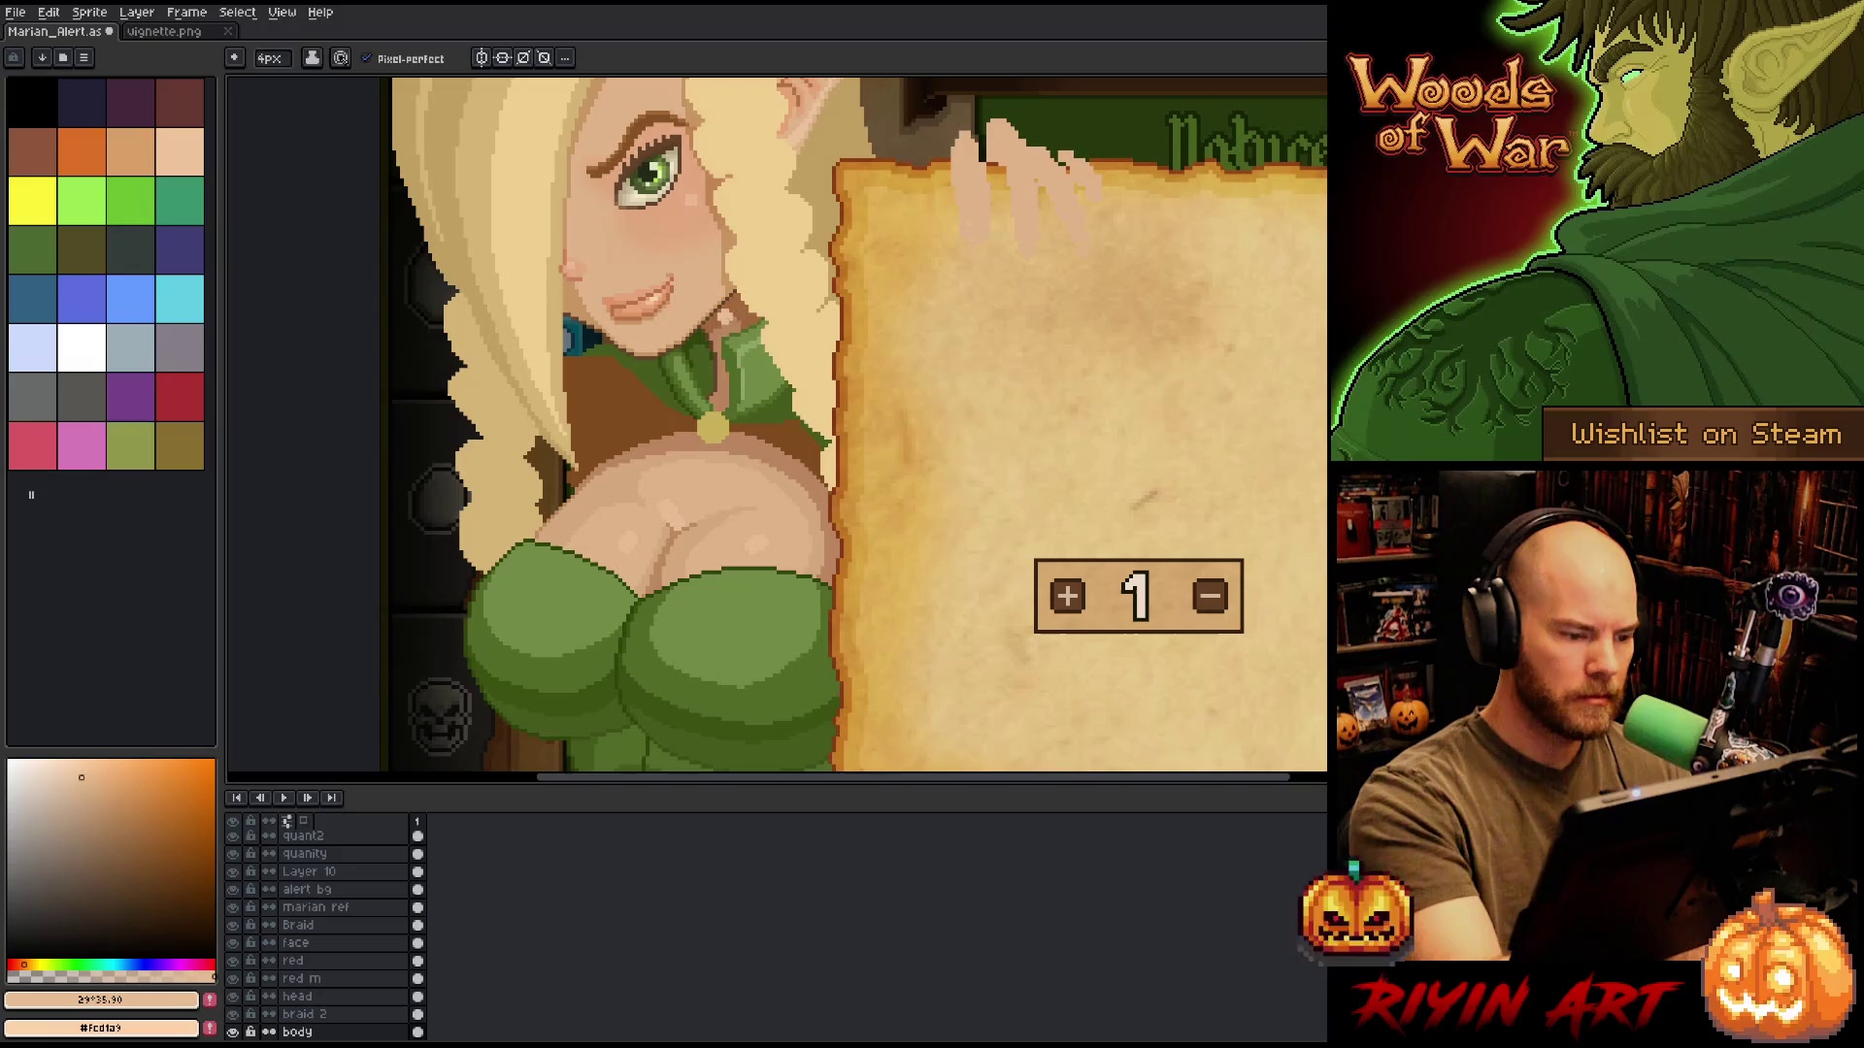
{"action": "key", "text": "i"}
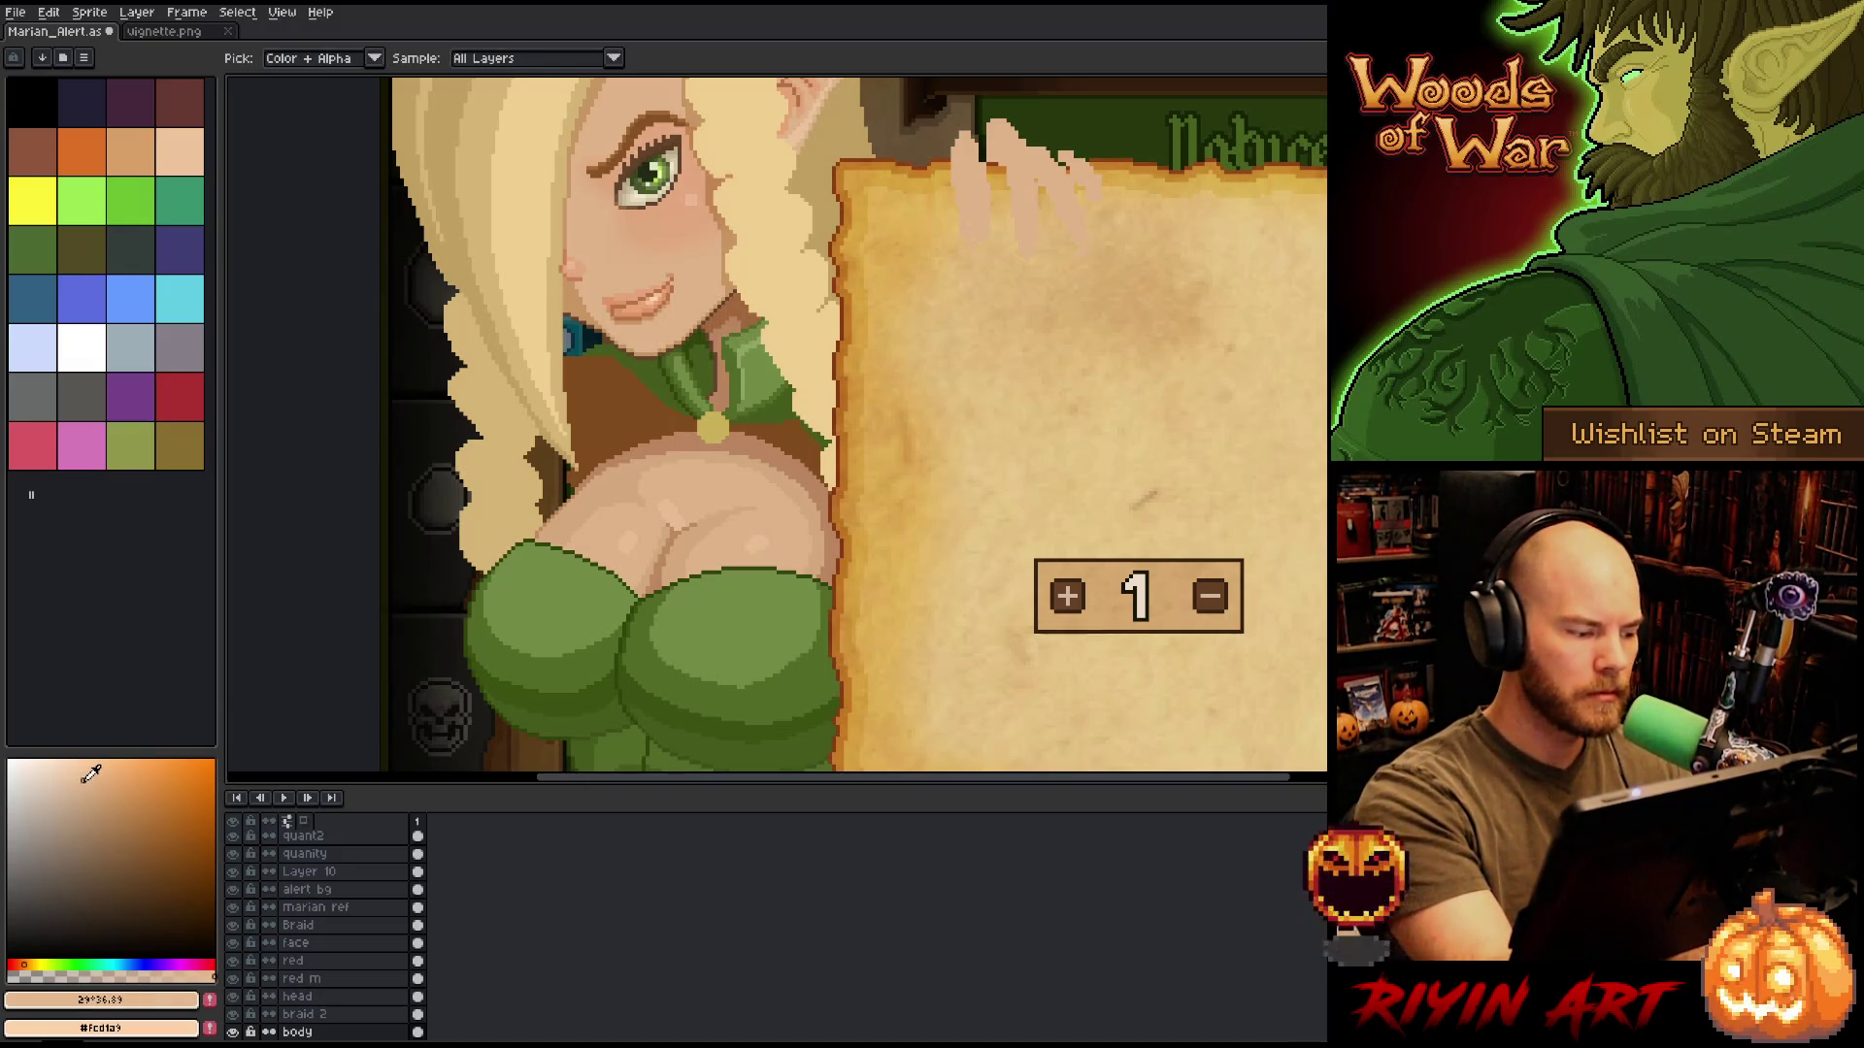
{"action": "key", "text": "g"}
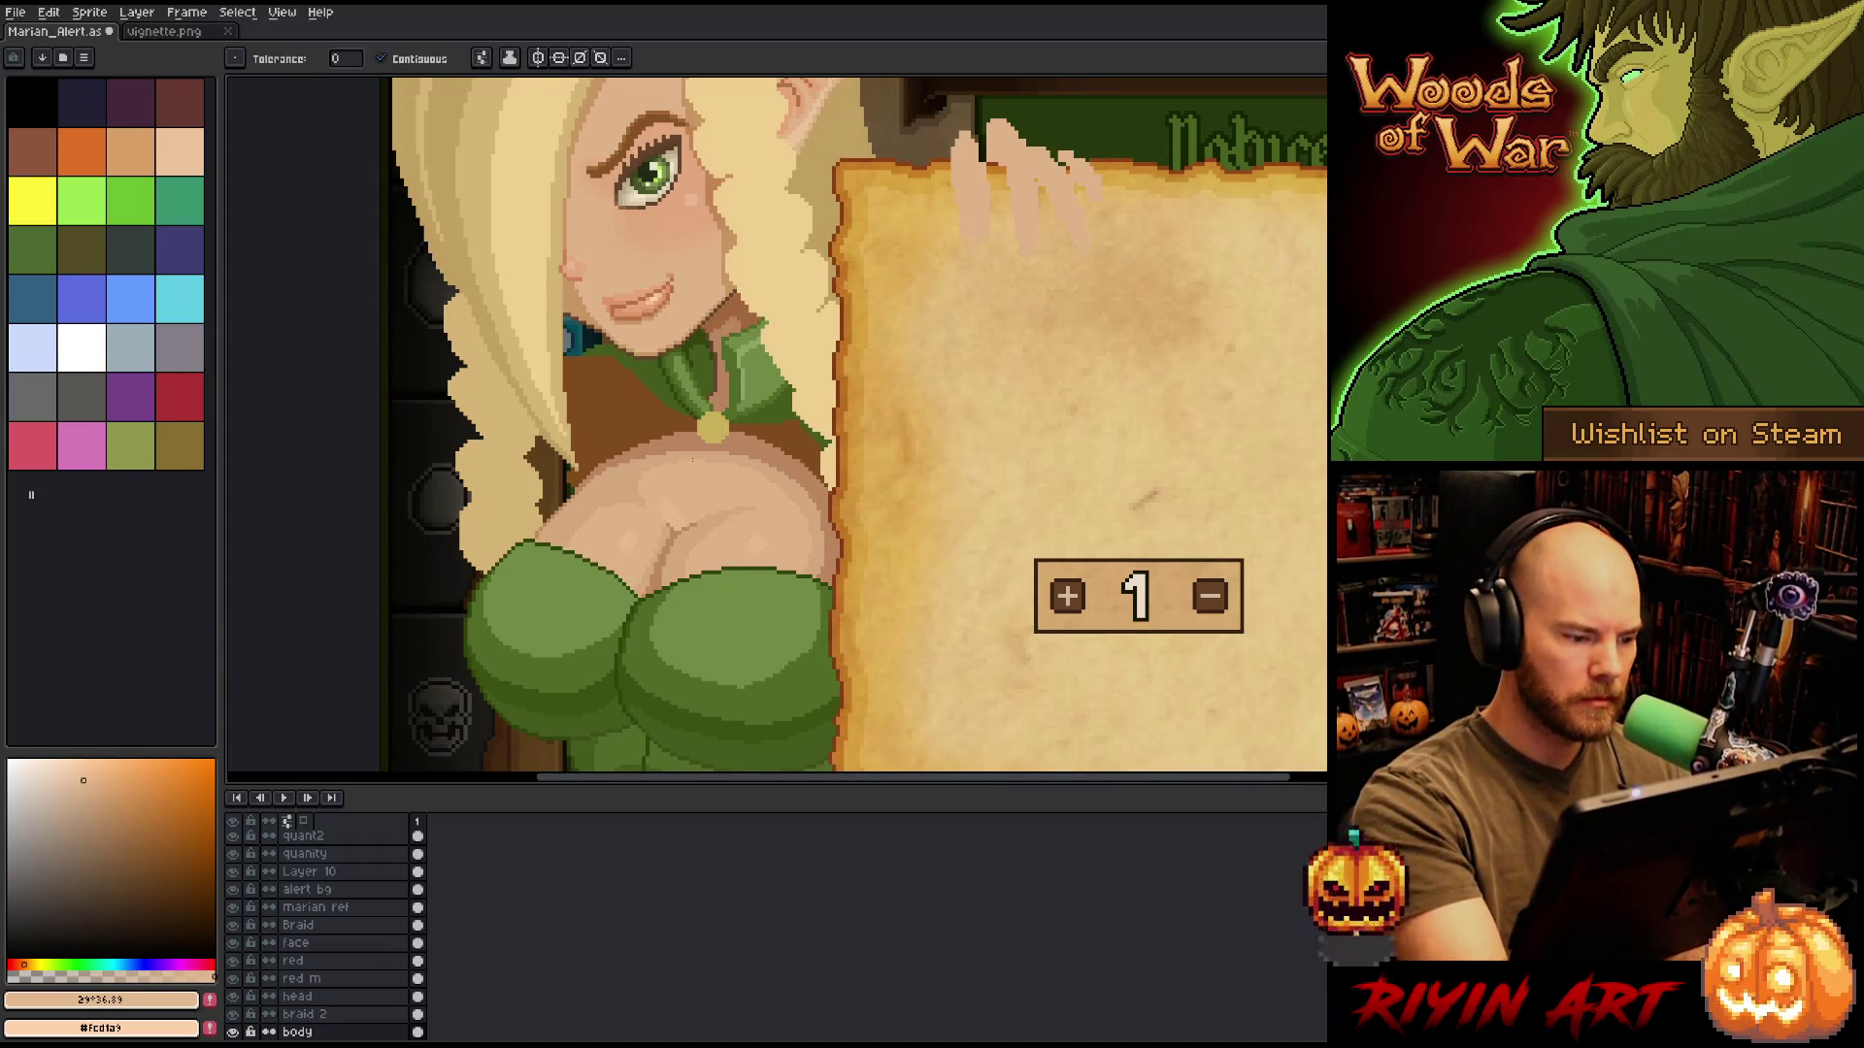
{"action": "key", "text": "b"}
{"action": "left_click", "coordinate": [695, 485], "text": "alt"}
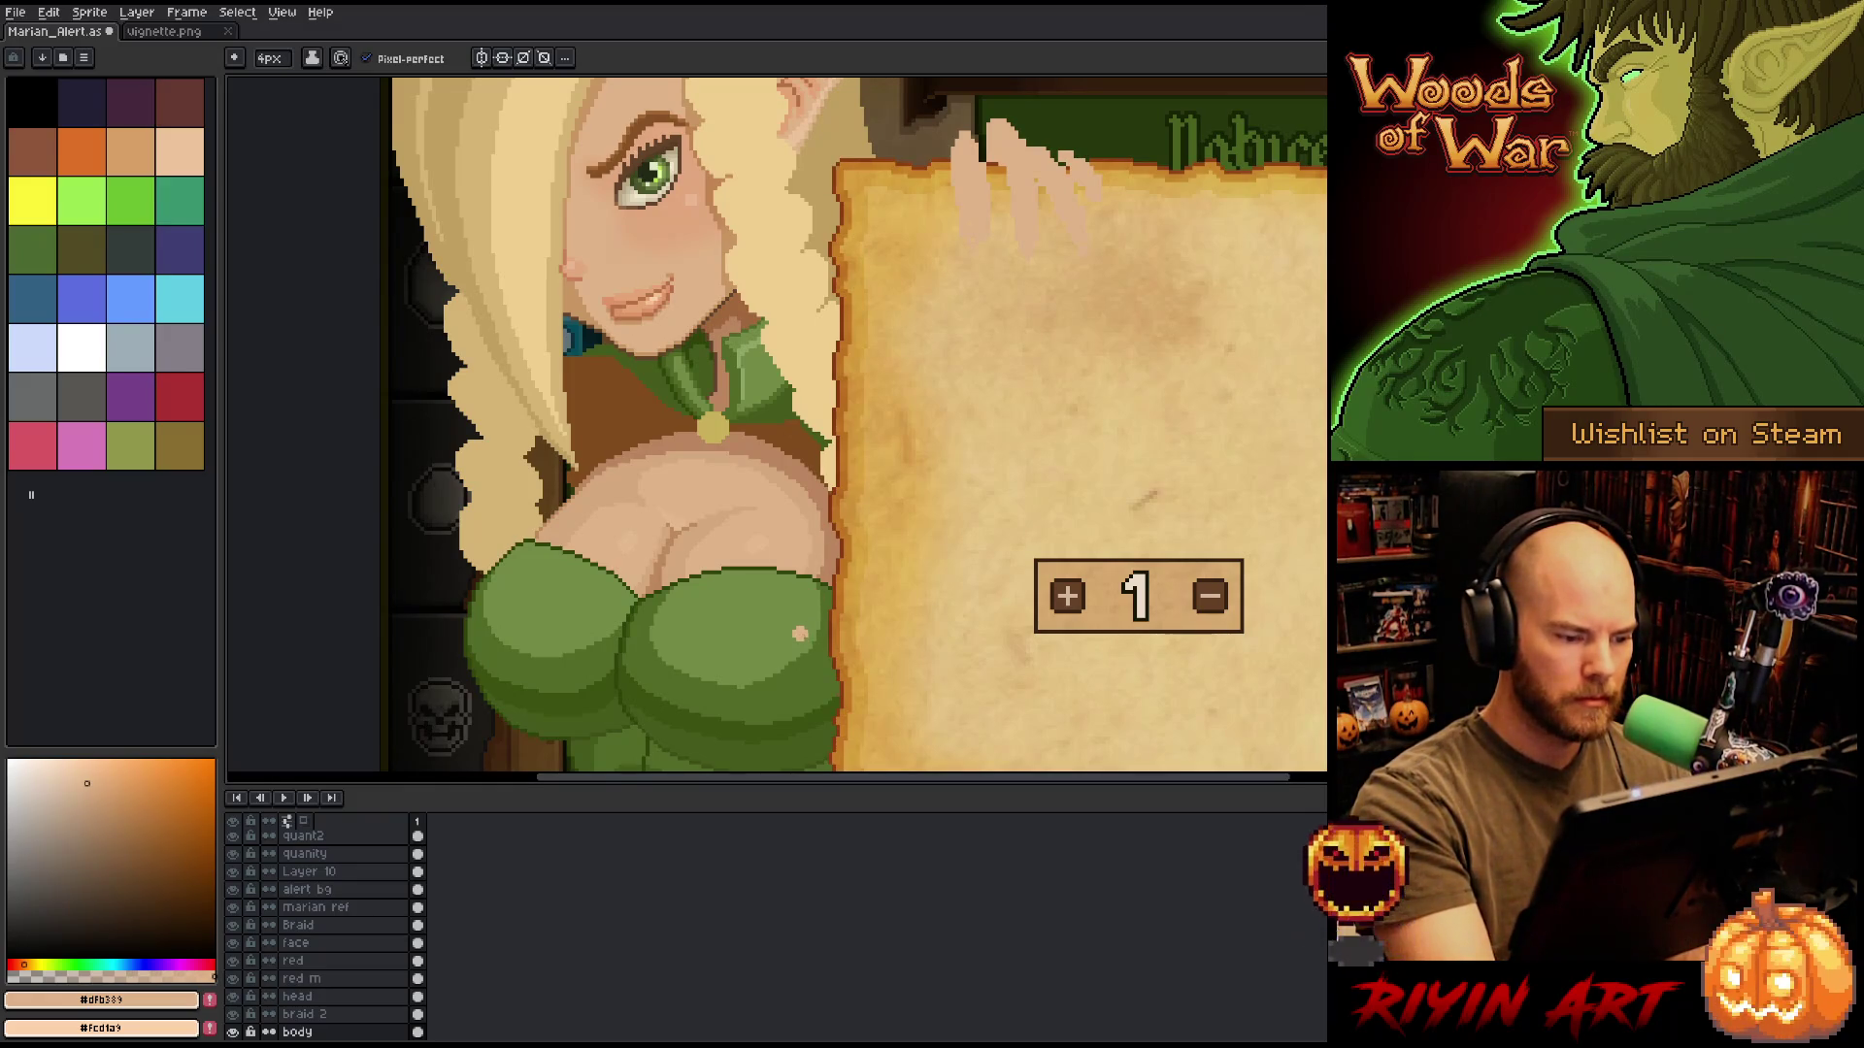
Alternate the #e3b9af highlight and #dfb389 base tones on chest pixels, then zoom out to the full mock-up.
{"action": "left_click", "coordinate": [772, 536], "text": "alt"}
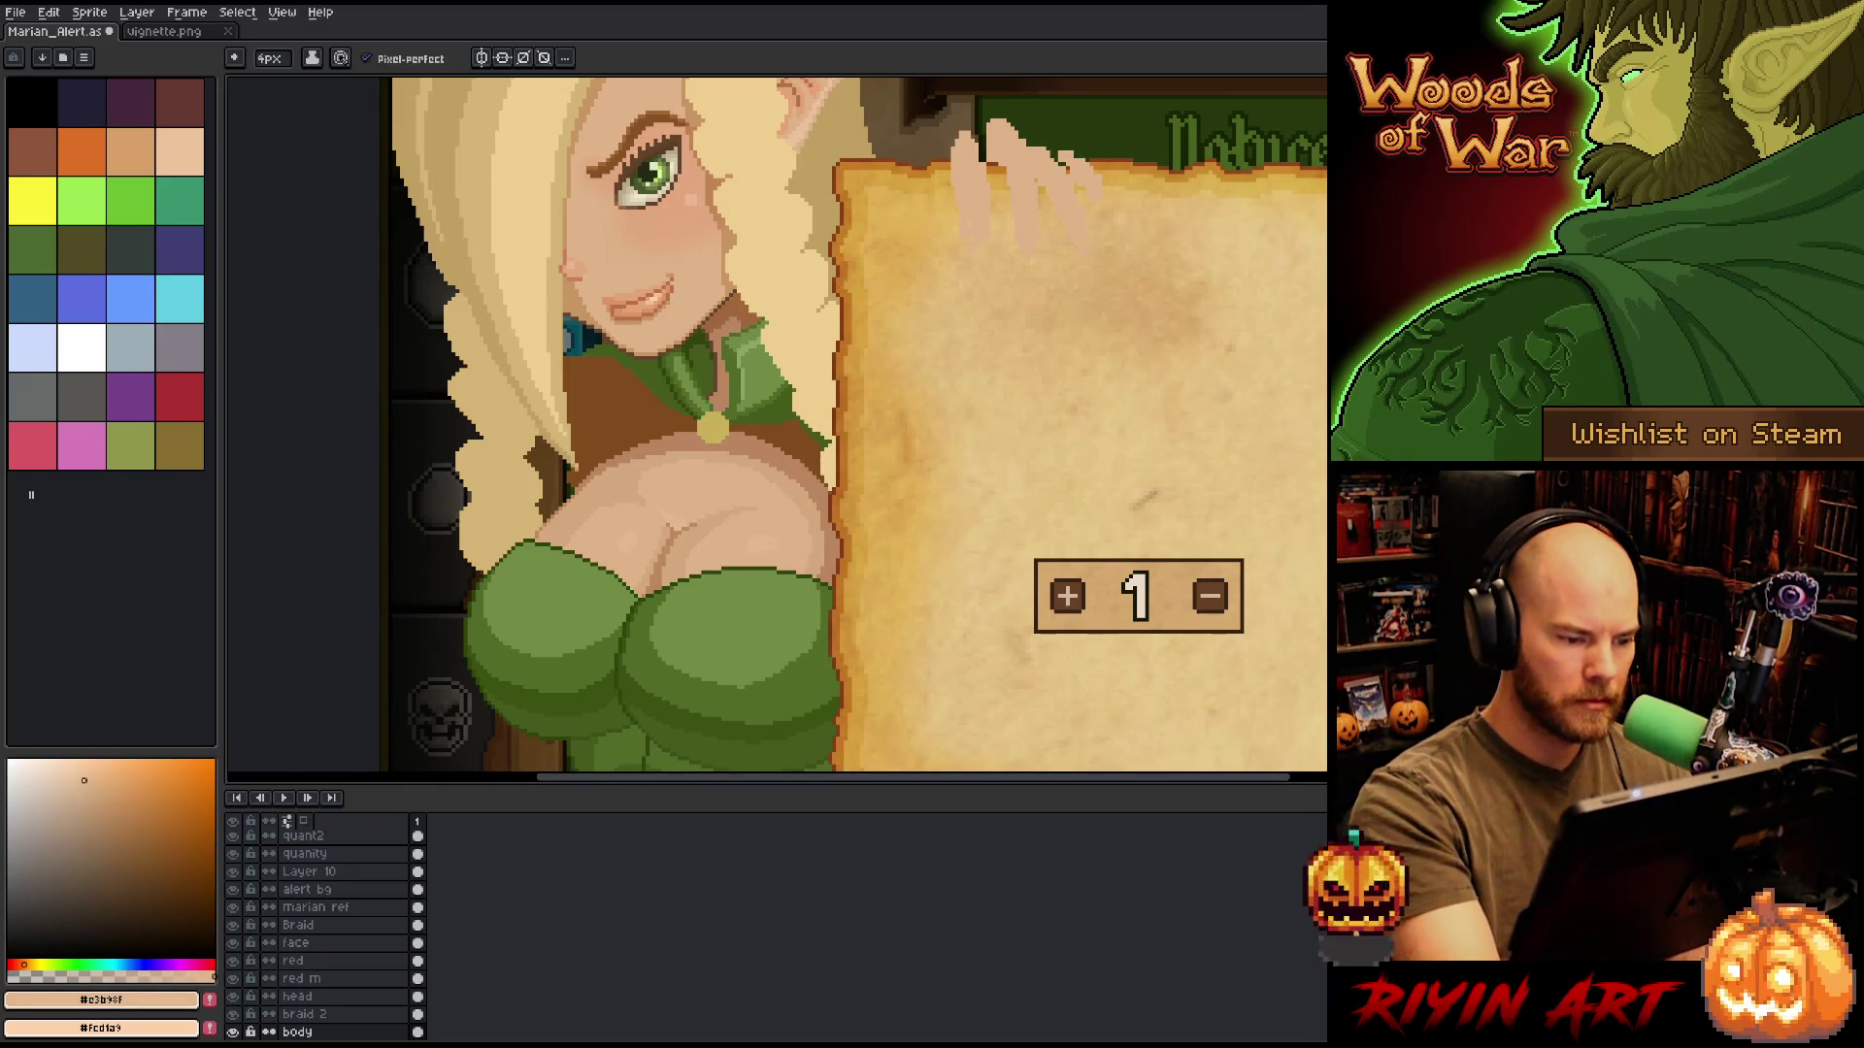
{"action": "left_click", "coordinate": [791, 497], "text": "alt"}
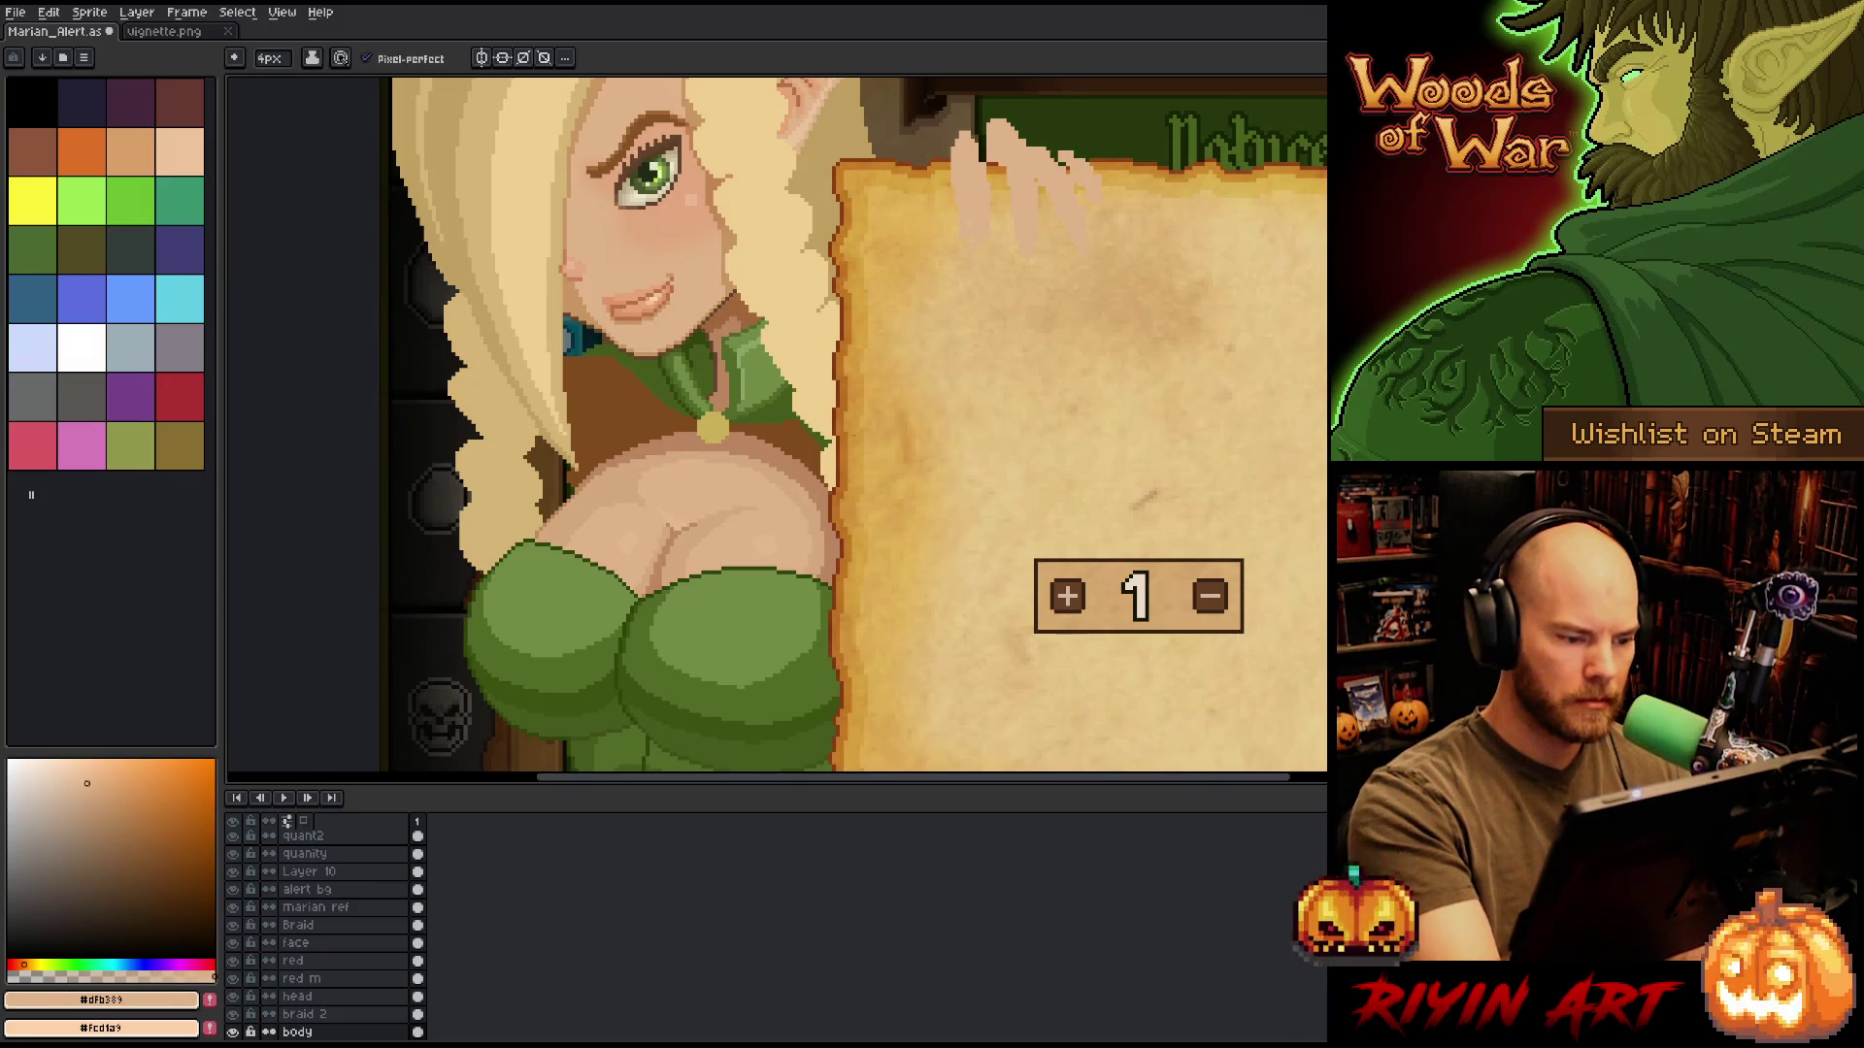
{"action": "left_click", "coordinate": [630, 537], "text": "alt"}
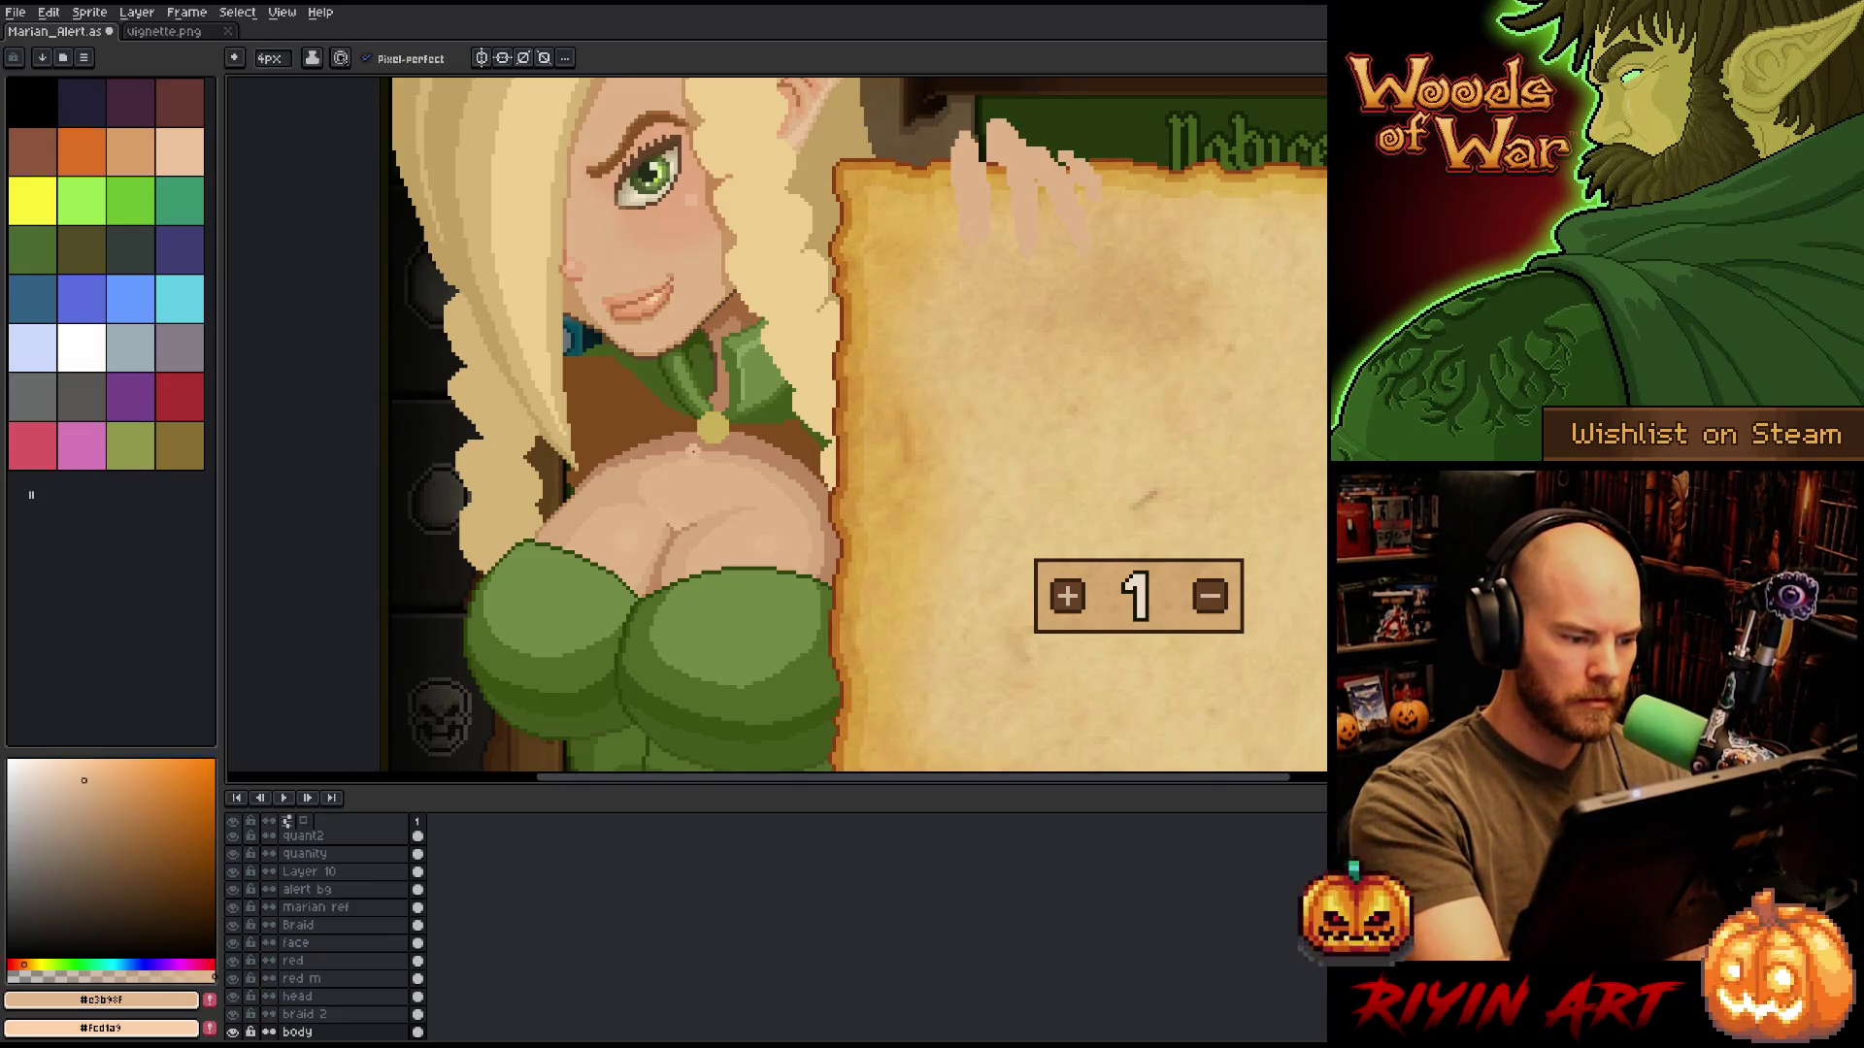
{"action": "left_click", "coordinate": [647, 536], "text": "alt"}
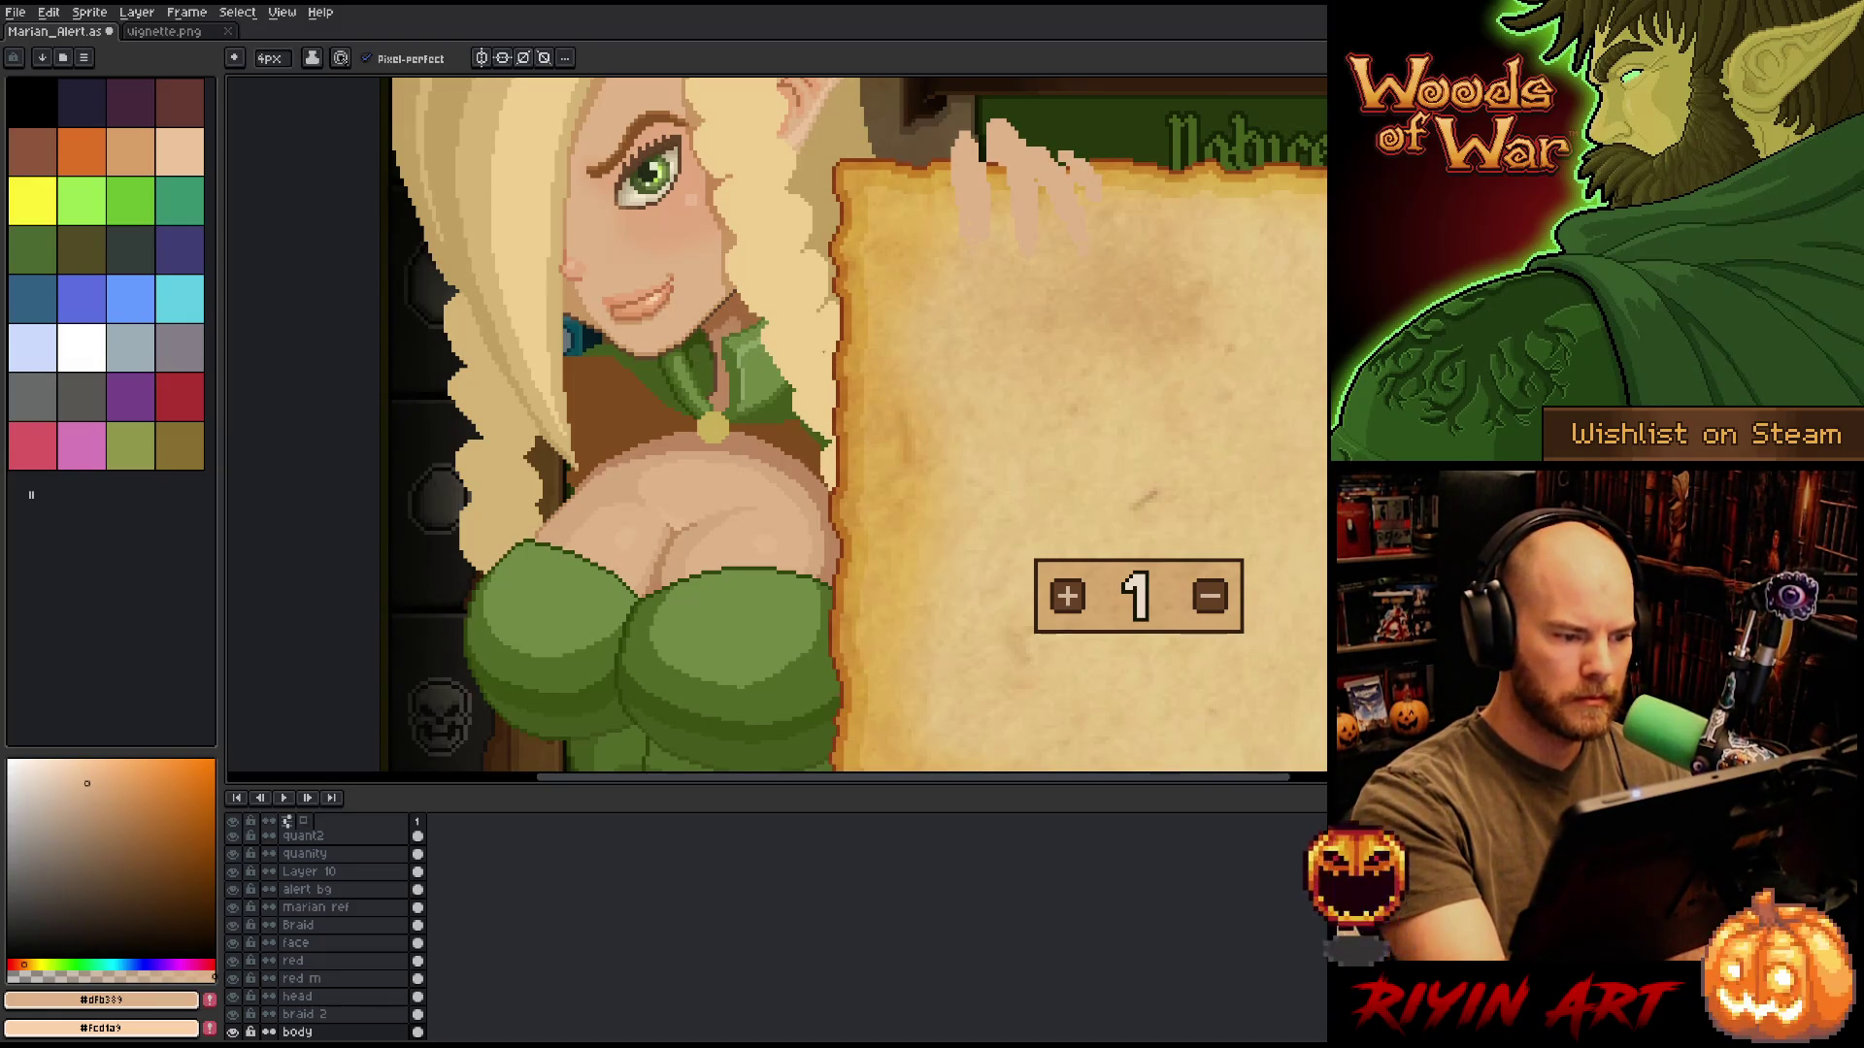
{"action": "key", "text": "minus"}
{"action": "key", "text": "minus"}
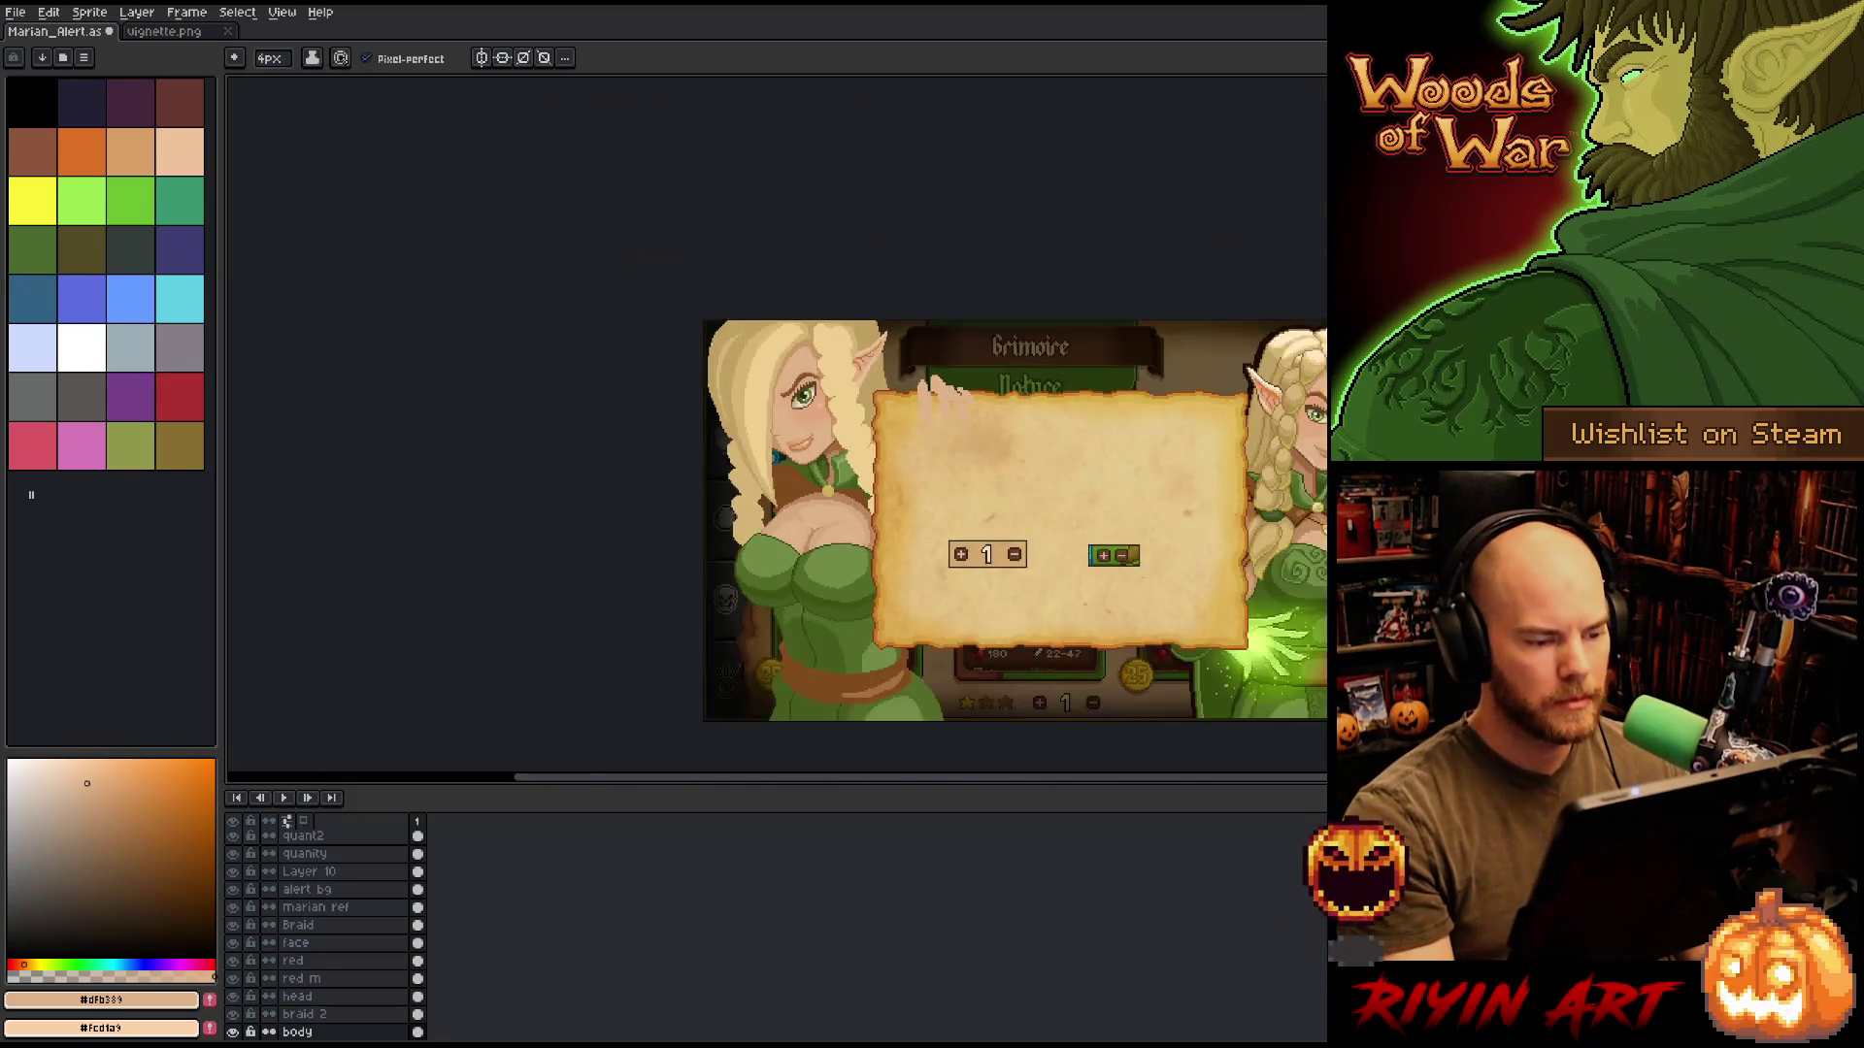
Zoom in and bring the elf's chest into close view.
{"action": "key", "text": "minus"}
{"action": "key", "text": "plus"}
{"action": "key", "text": "plus"}
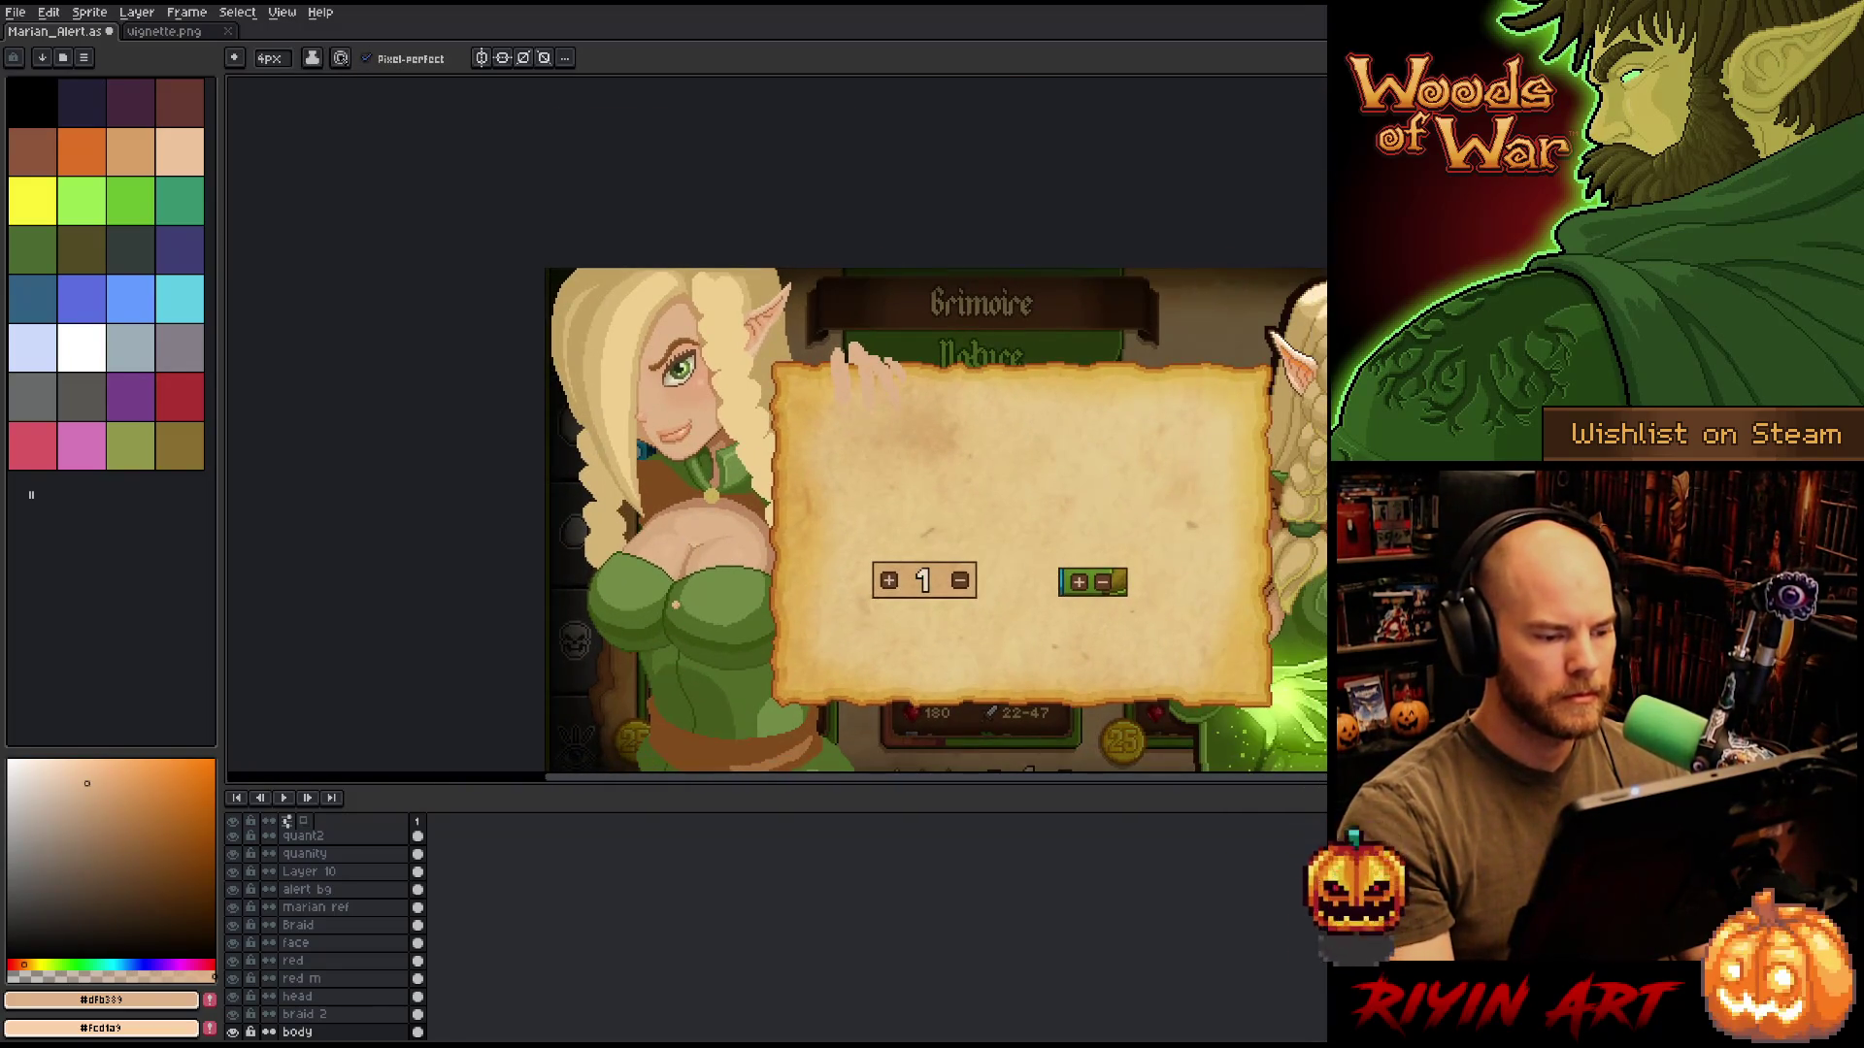
{"action": "key", "text": "plus"}
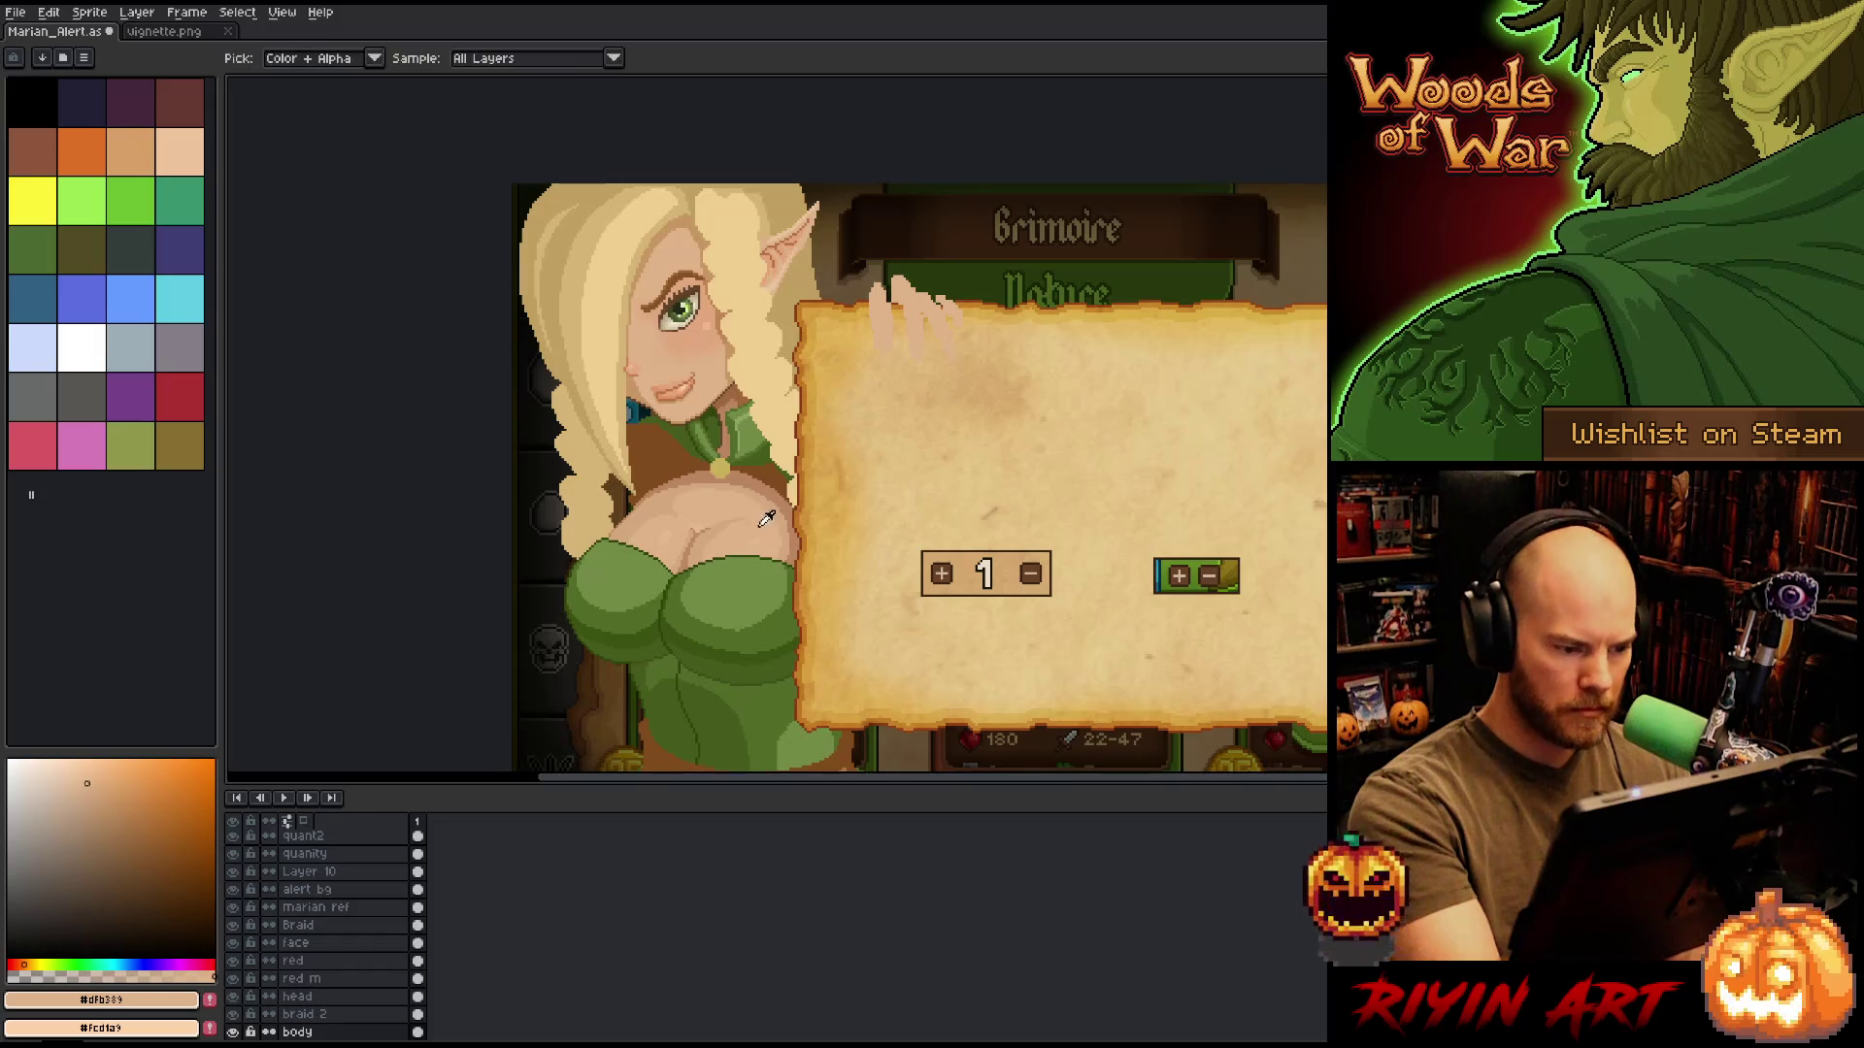
{"action": "scroll", "coordinate": [770, 499], "scroll_direction": "up", "scroll_amount": 4}
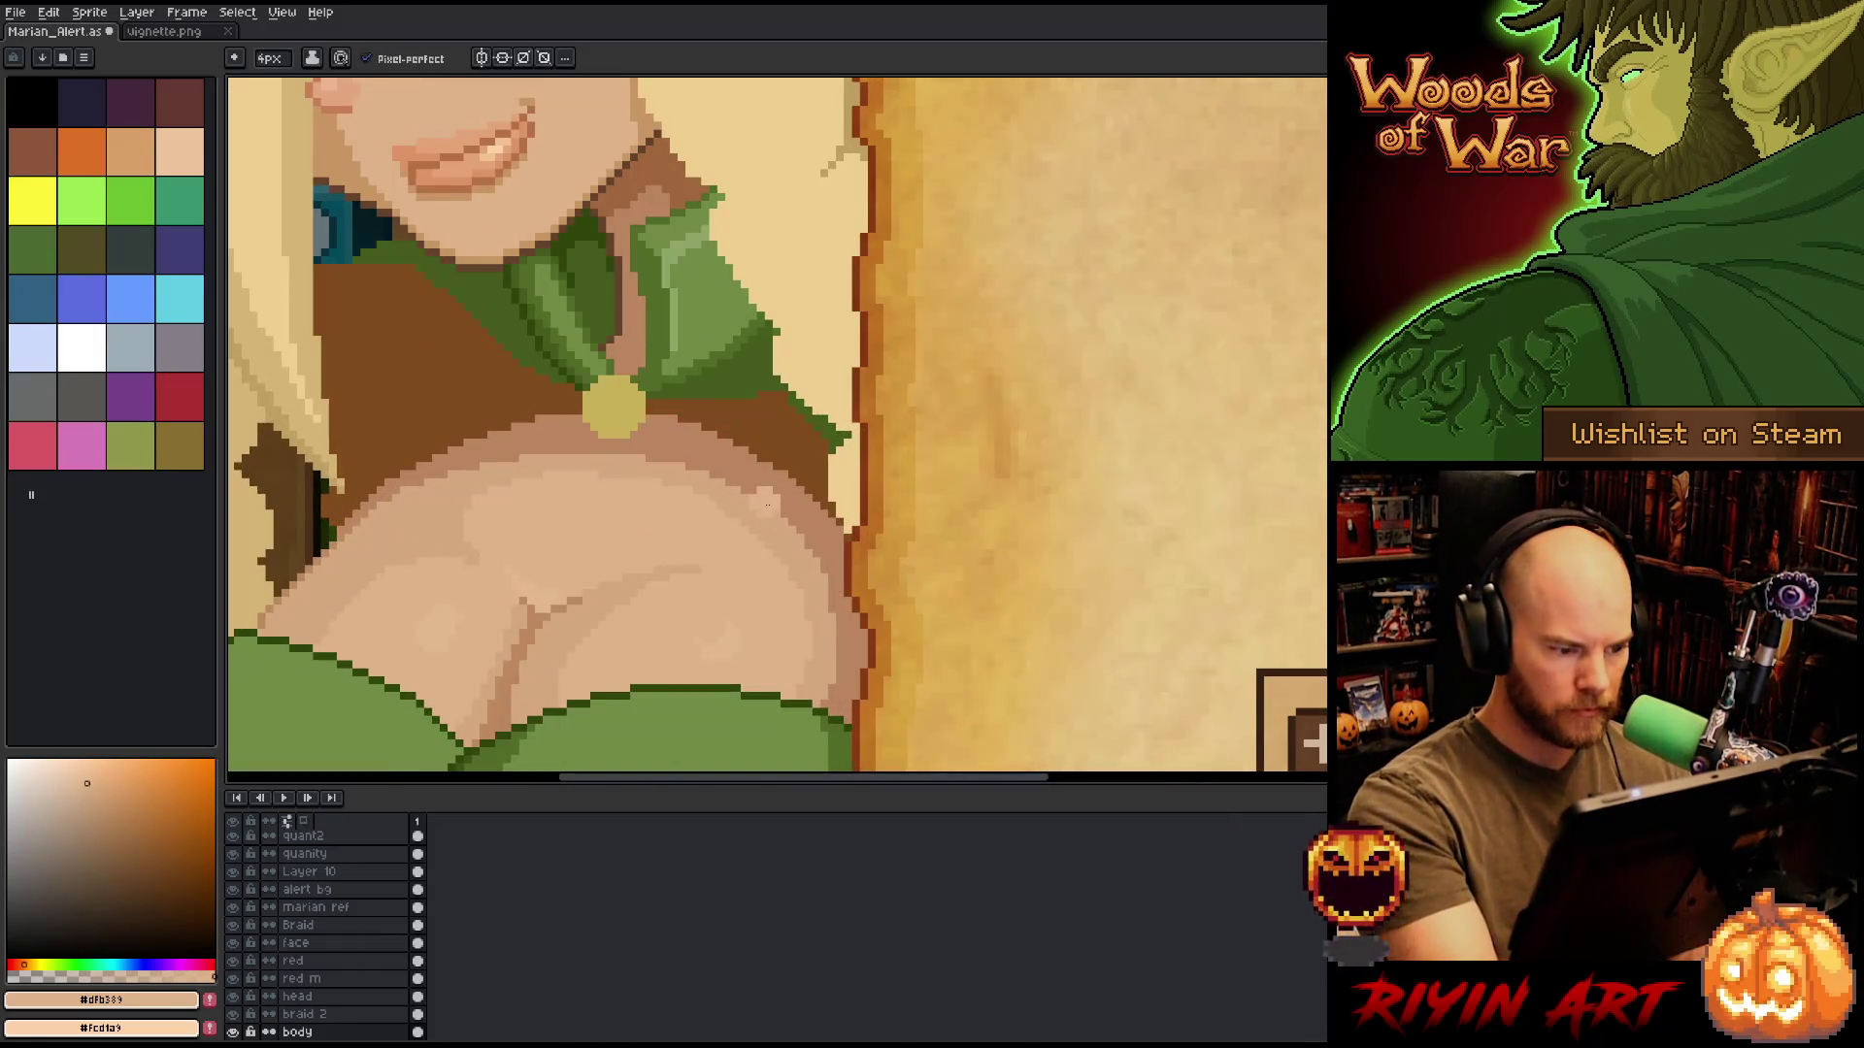
{"action": "left_click_drag", "start_coordinate": [770, 533], "coordinate": [871, 450]}
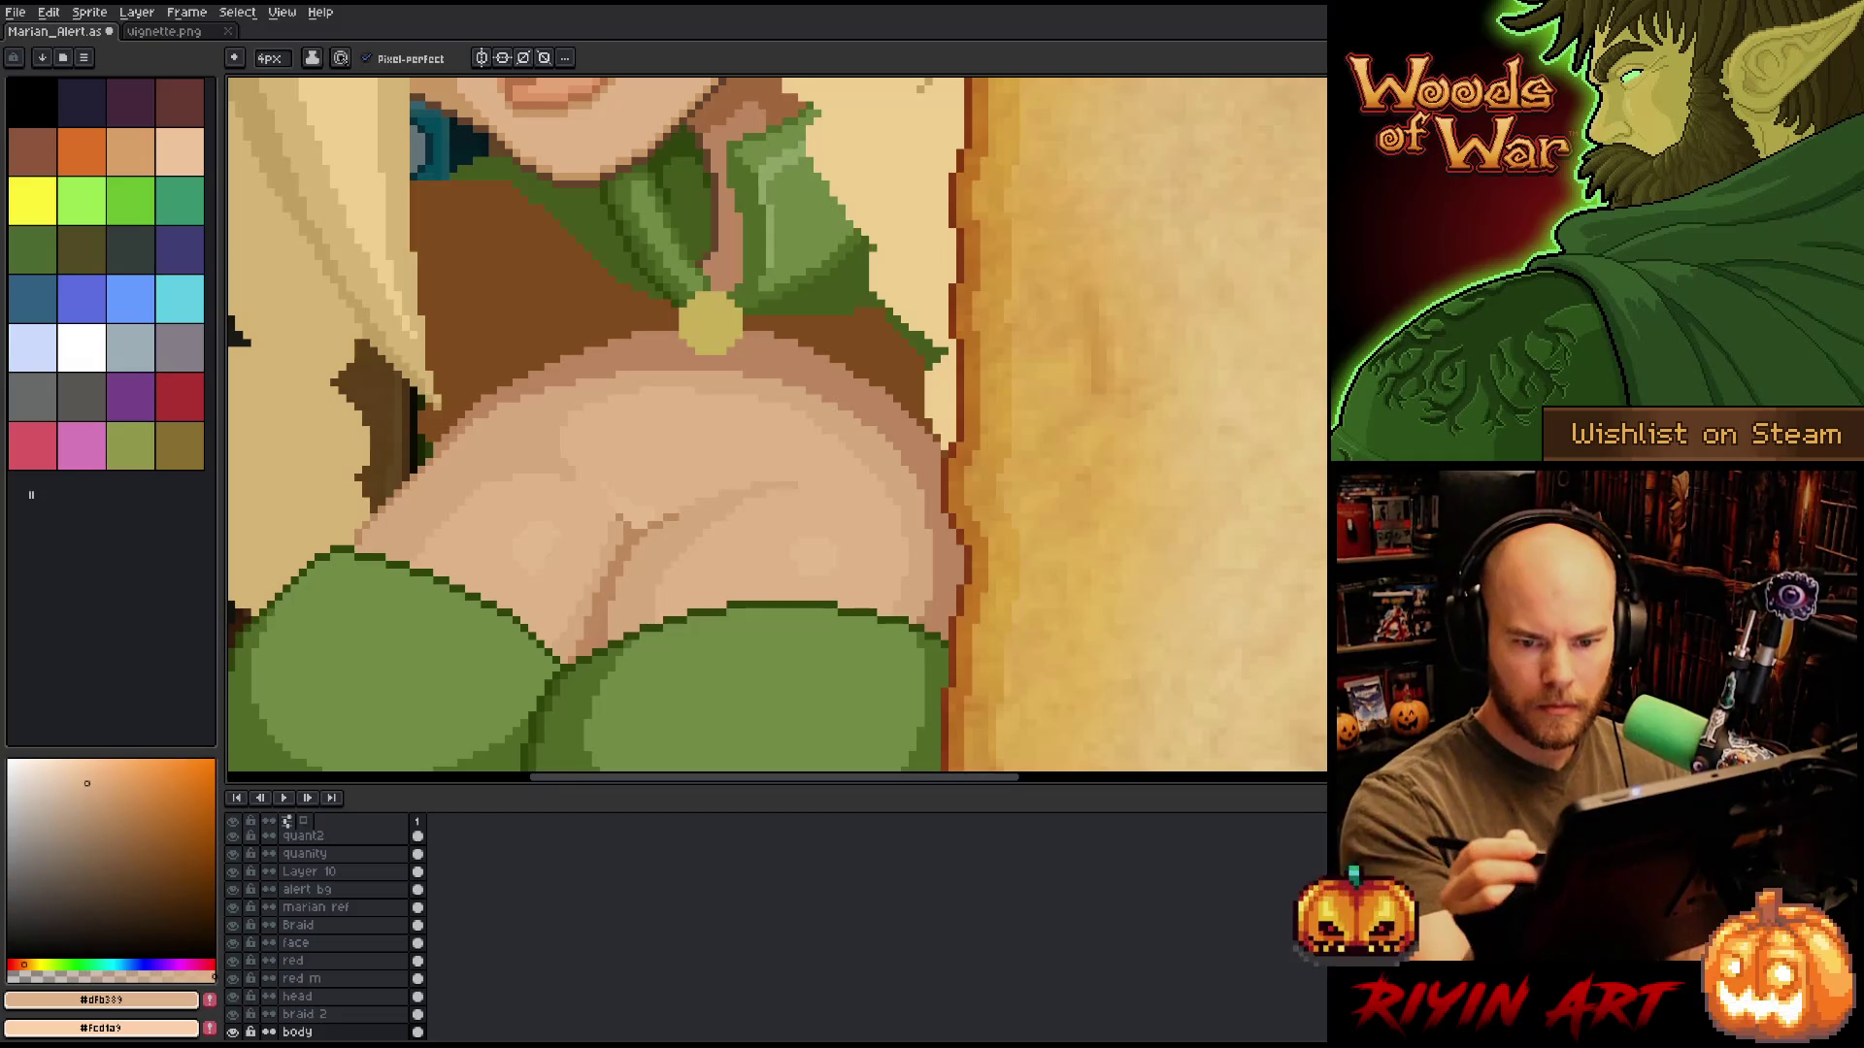
Adjust the eraser size, return to the pencil, and bring up Replace Color (Shift+R).
{"action": "key", "text": "e"}
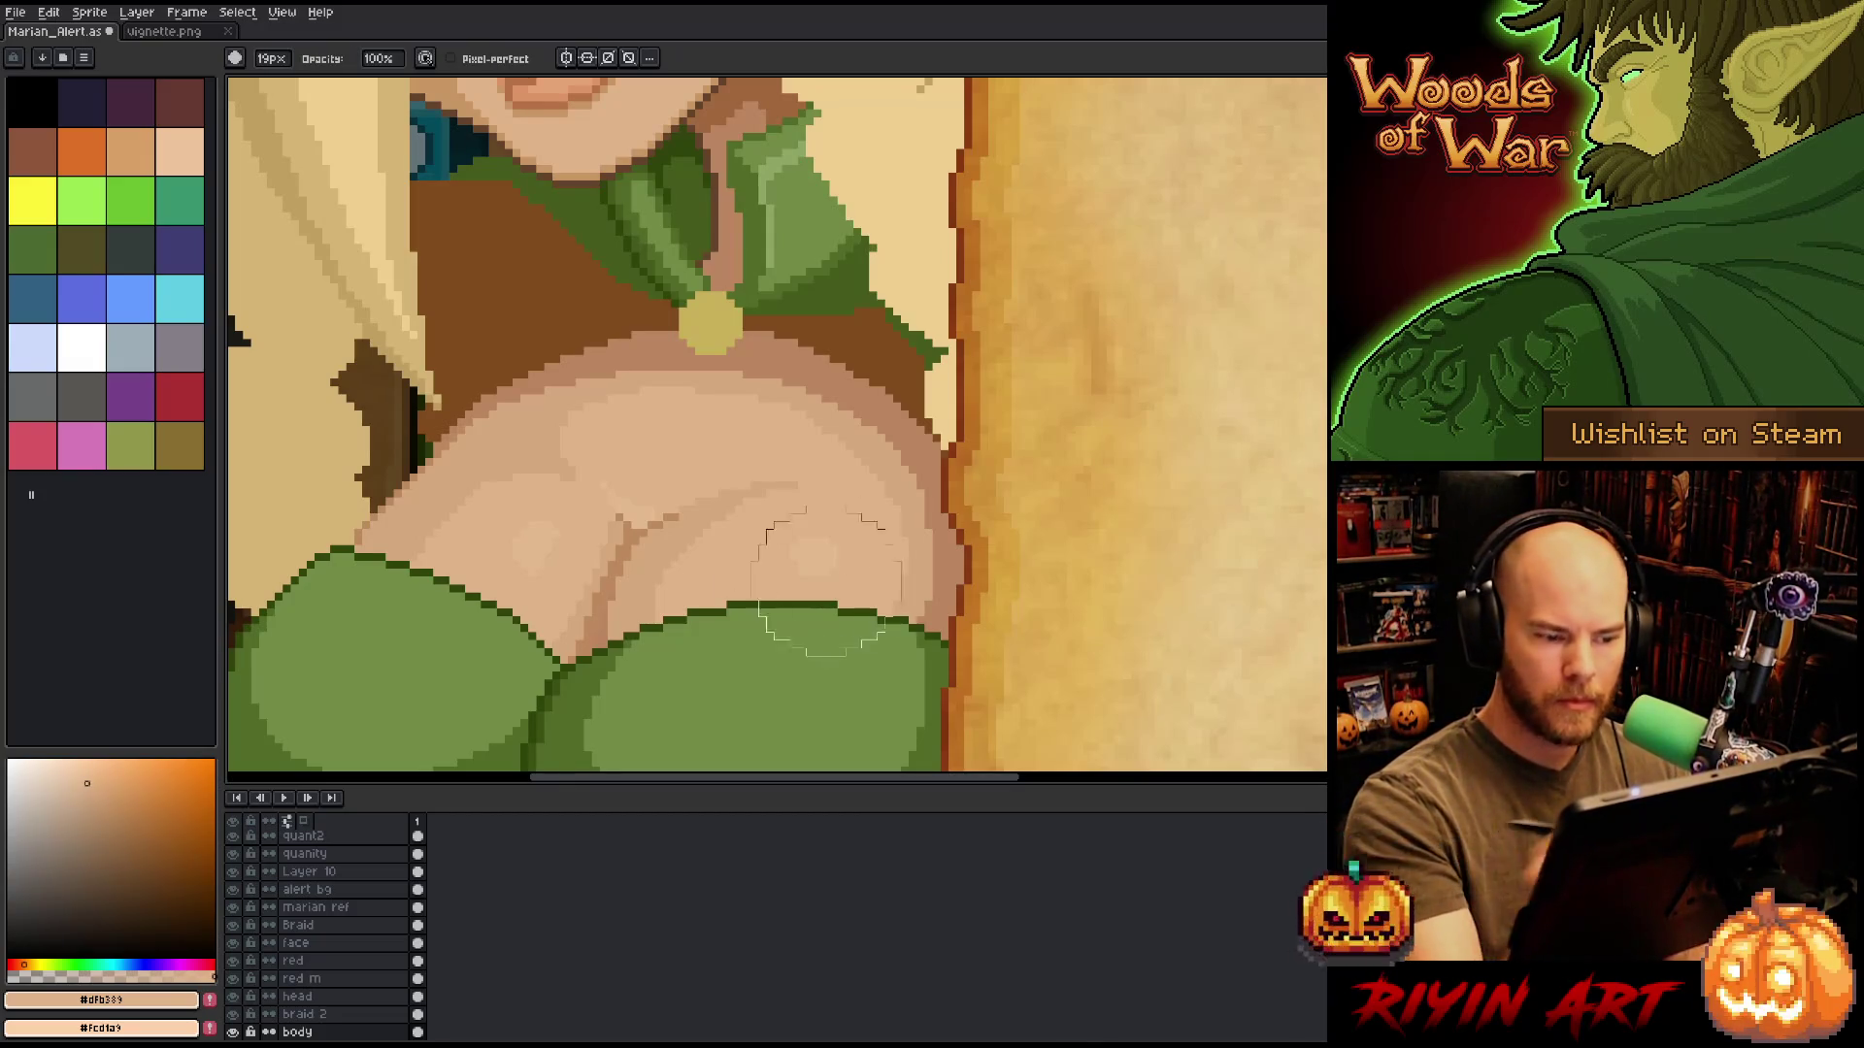
{"action": "left_click", "coordinate": [272, 59]}
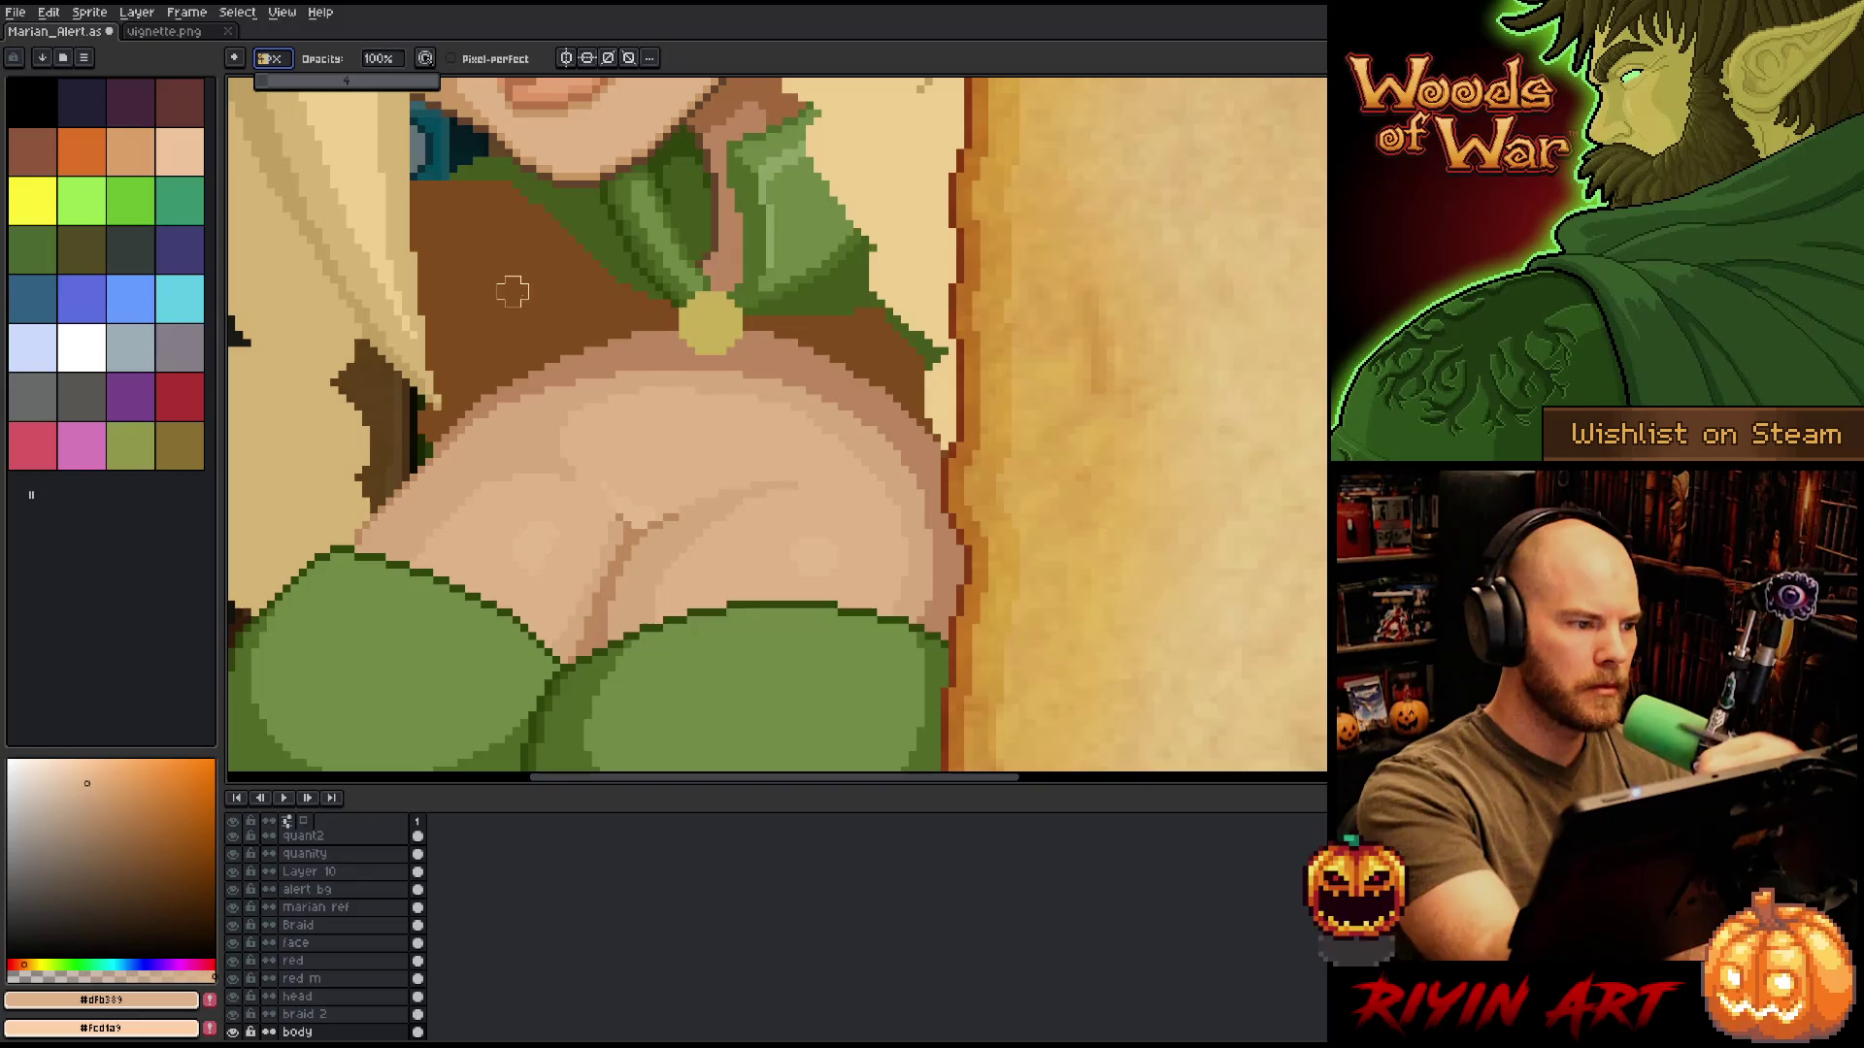
{"action": "key", "text": "b"}
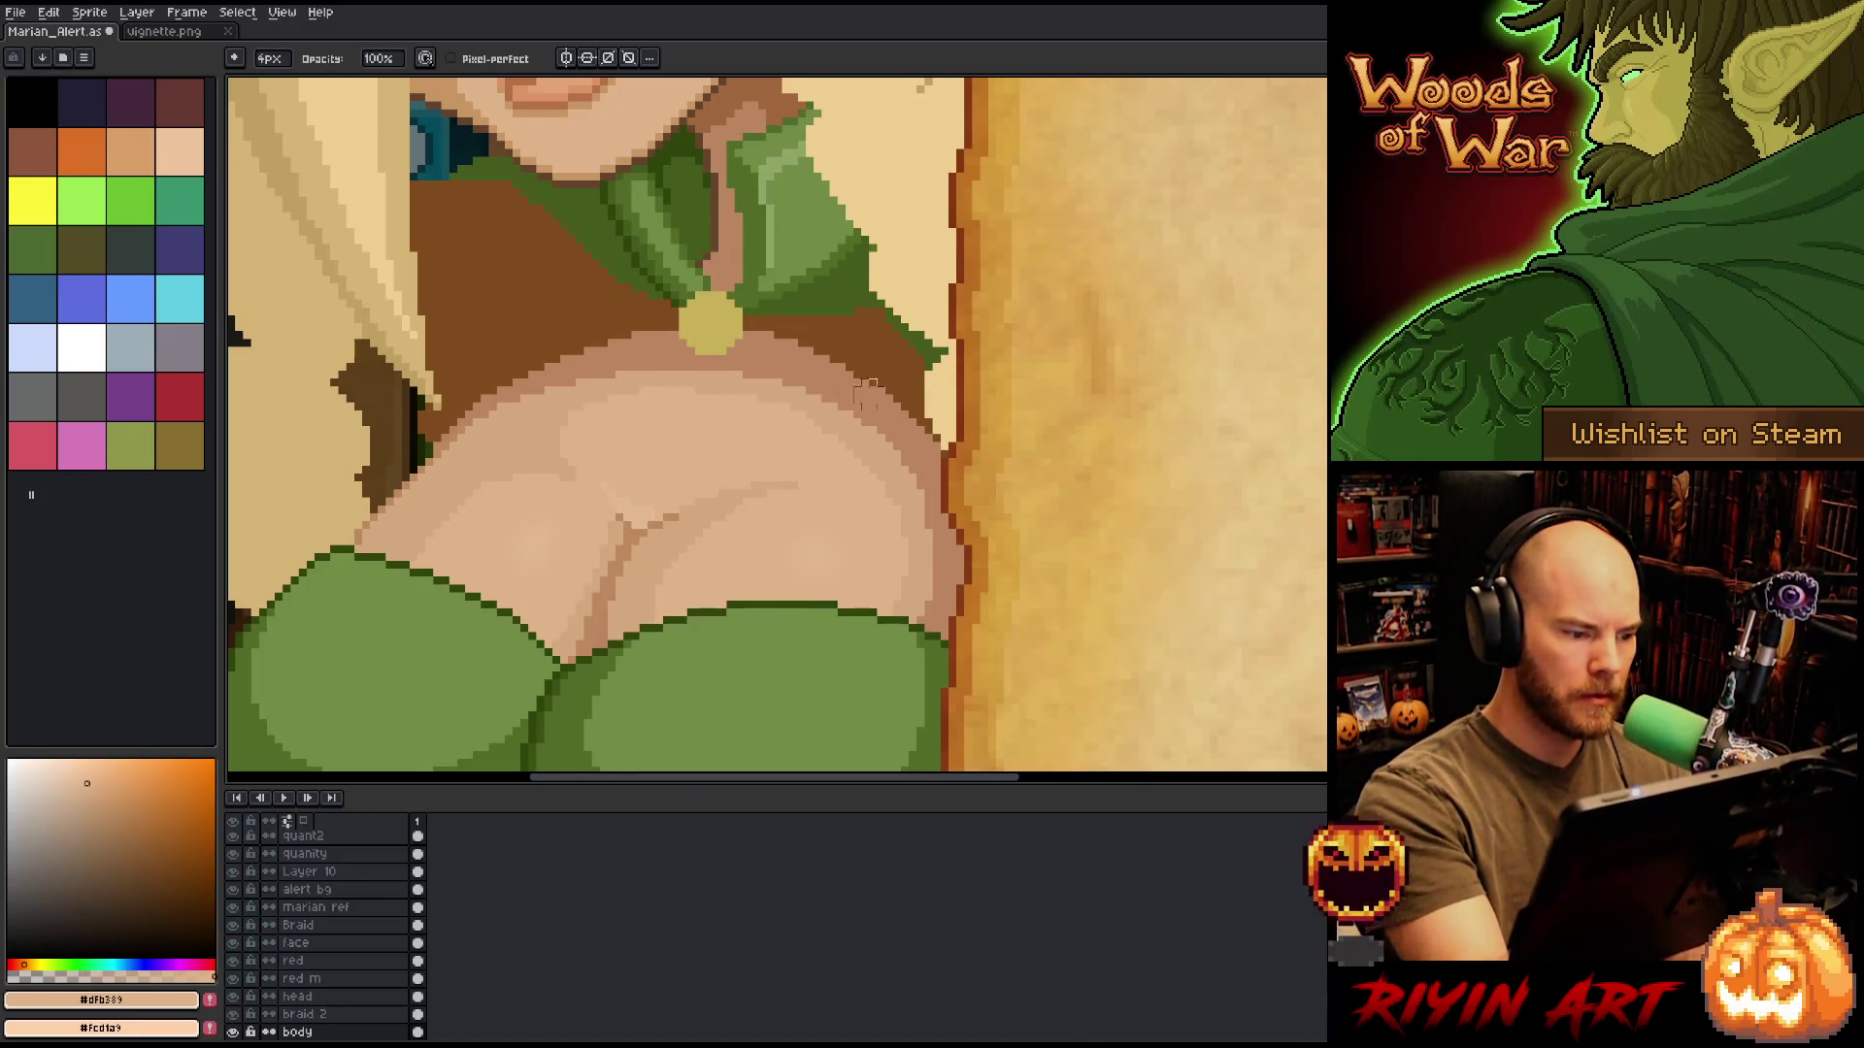
{"action": "scroll", "coordinate": [999, 517], "scroll_direction": "down", "scroll_amount": 3}
{"action": "scroll", "coordinate": [999, 517], "scroll_direction": "up", "scroll_amount": 3}
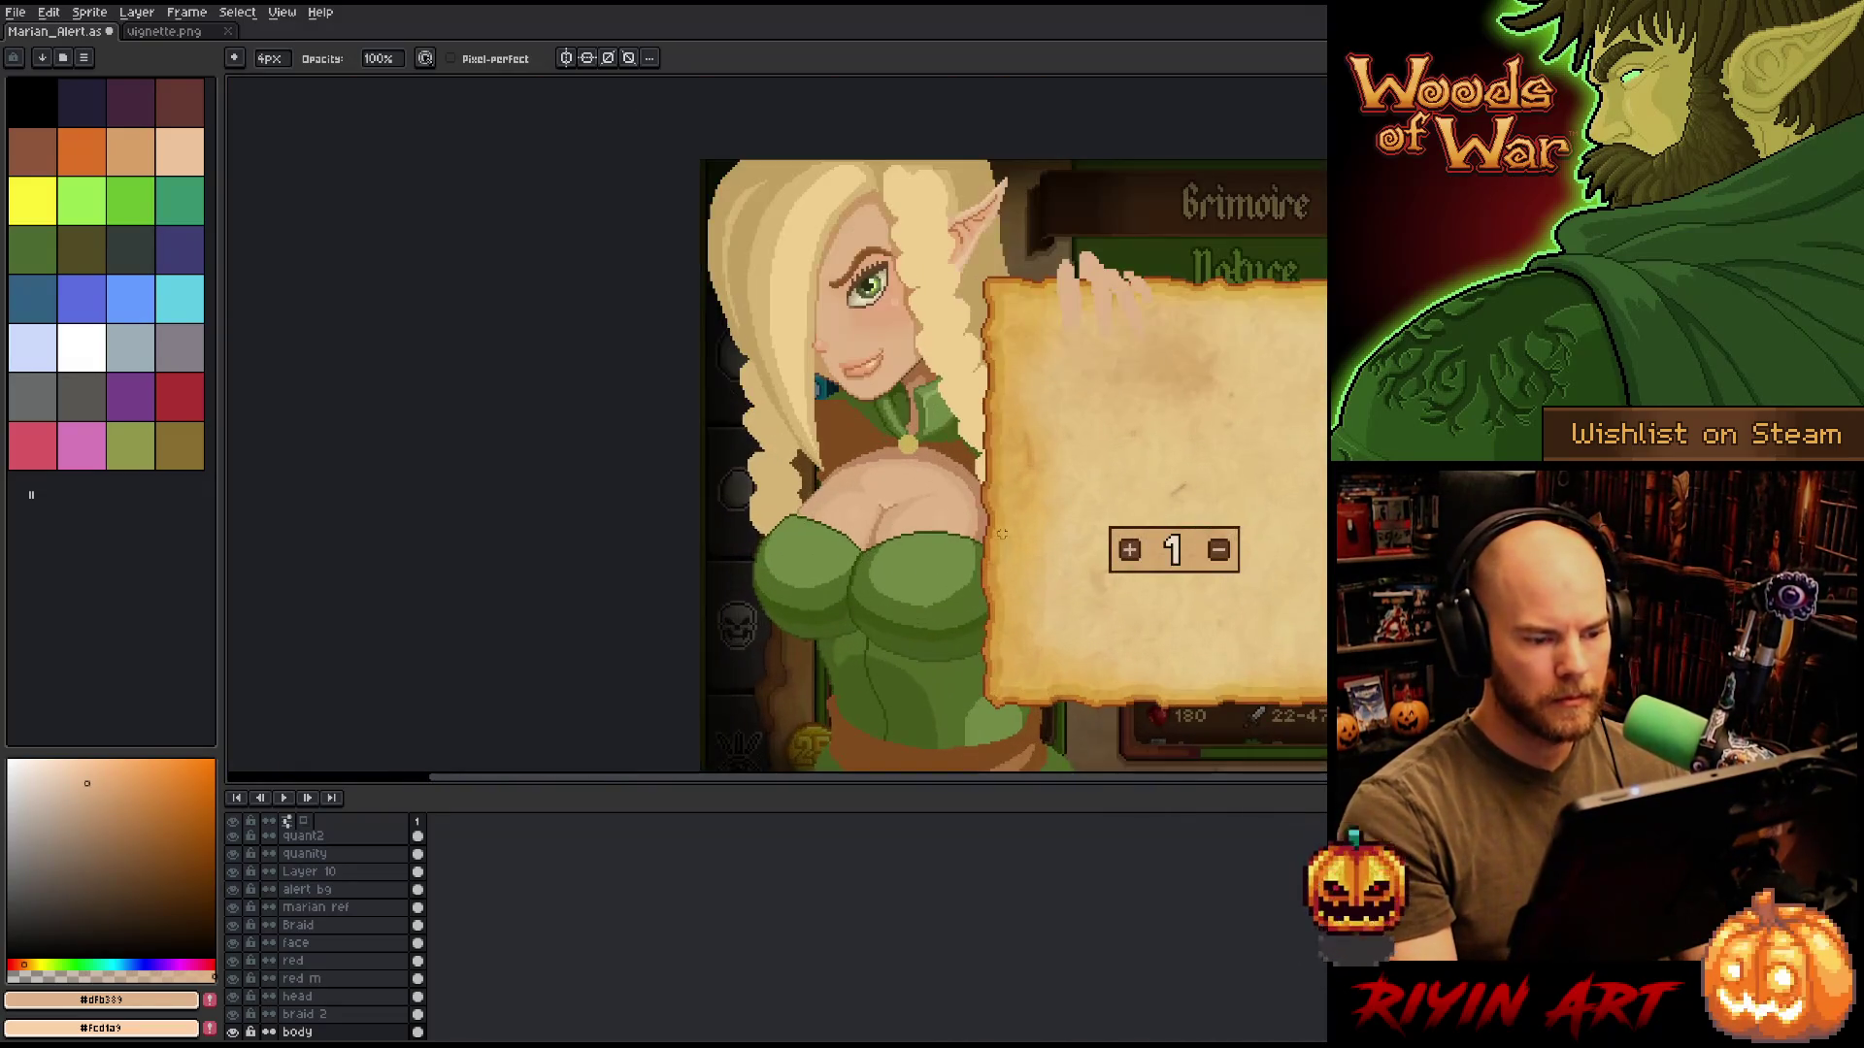
{"action": "scroll", "coordinate": [616, 554], "scroll_direction": "down", "scroll_amount": 1}
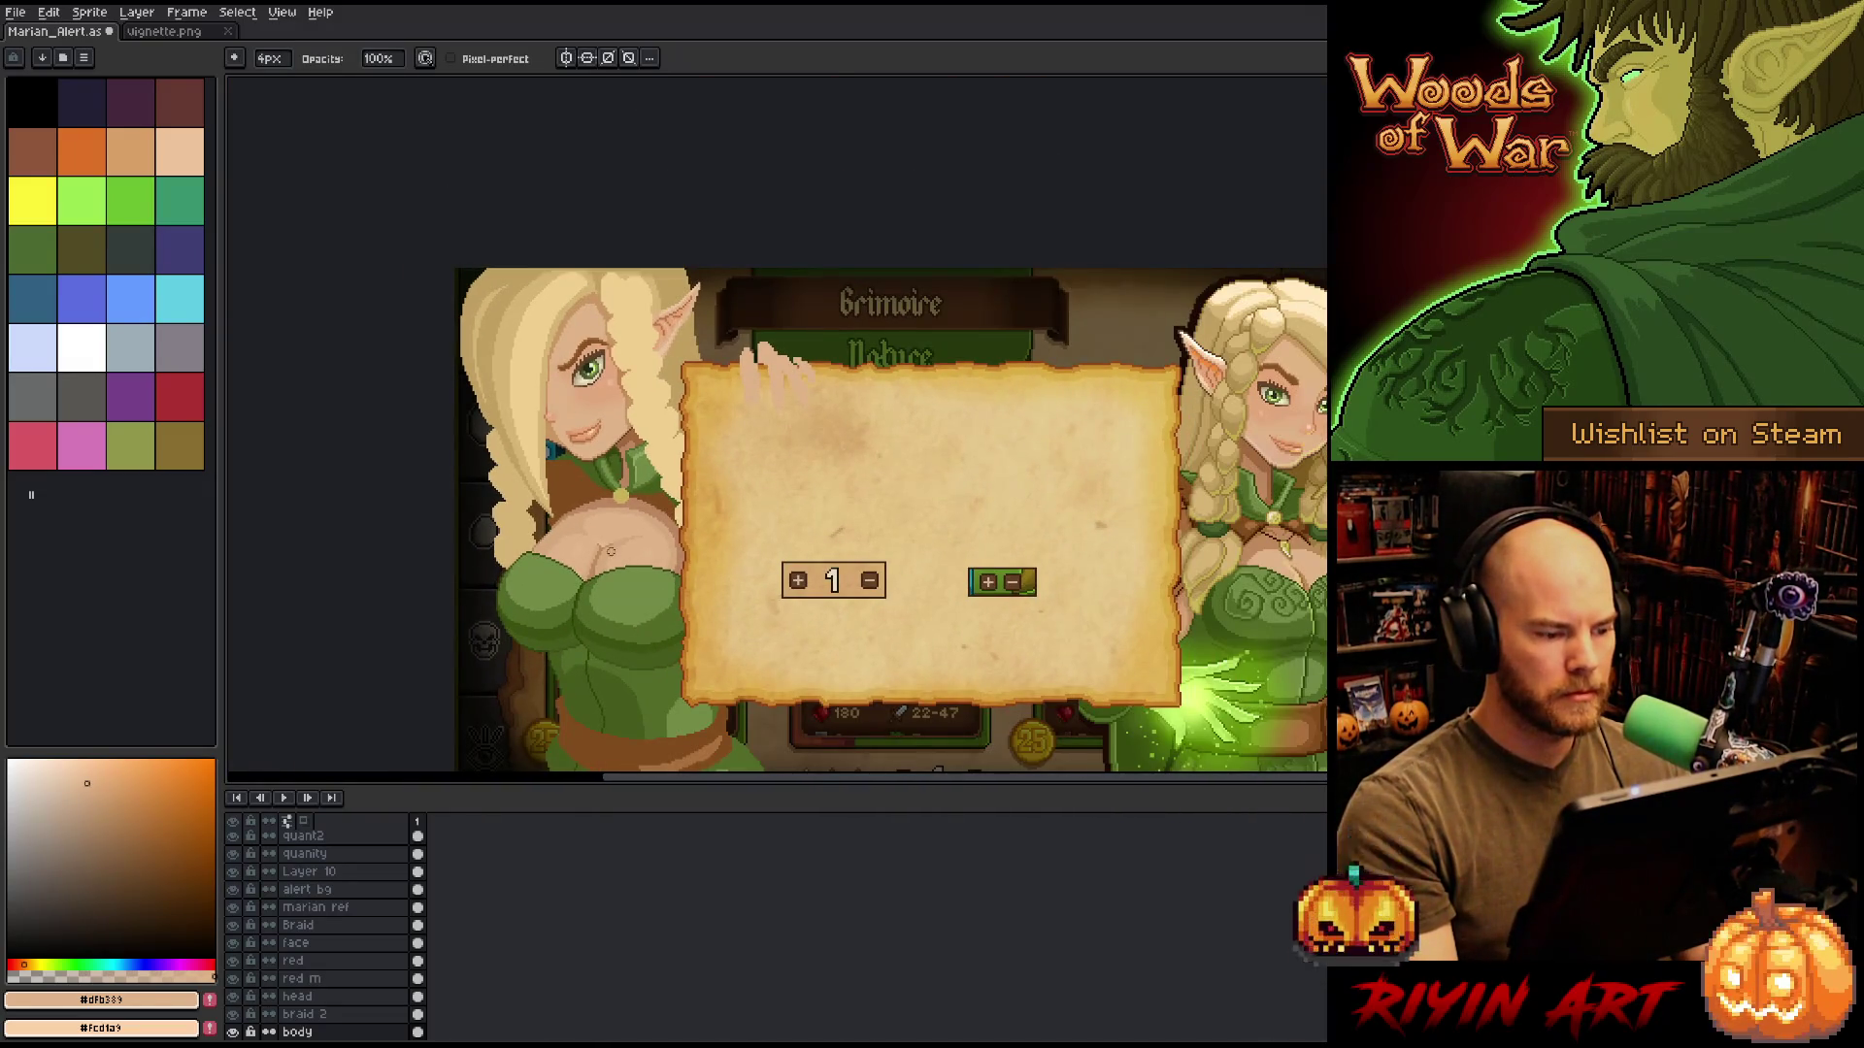
{"action": "scroll", "coordinate": [536, 534], "scroll_direction": "up", "scroll_amount": 1}
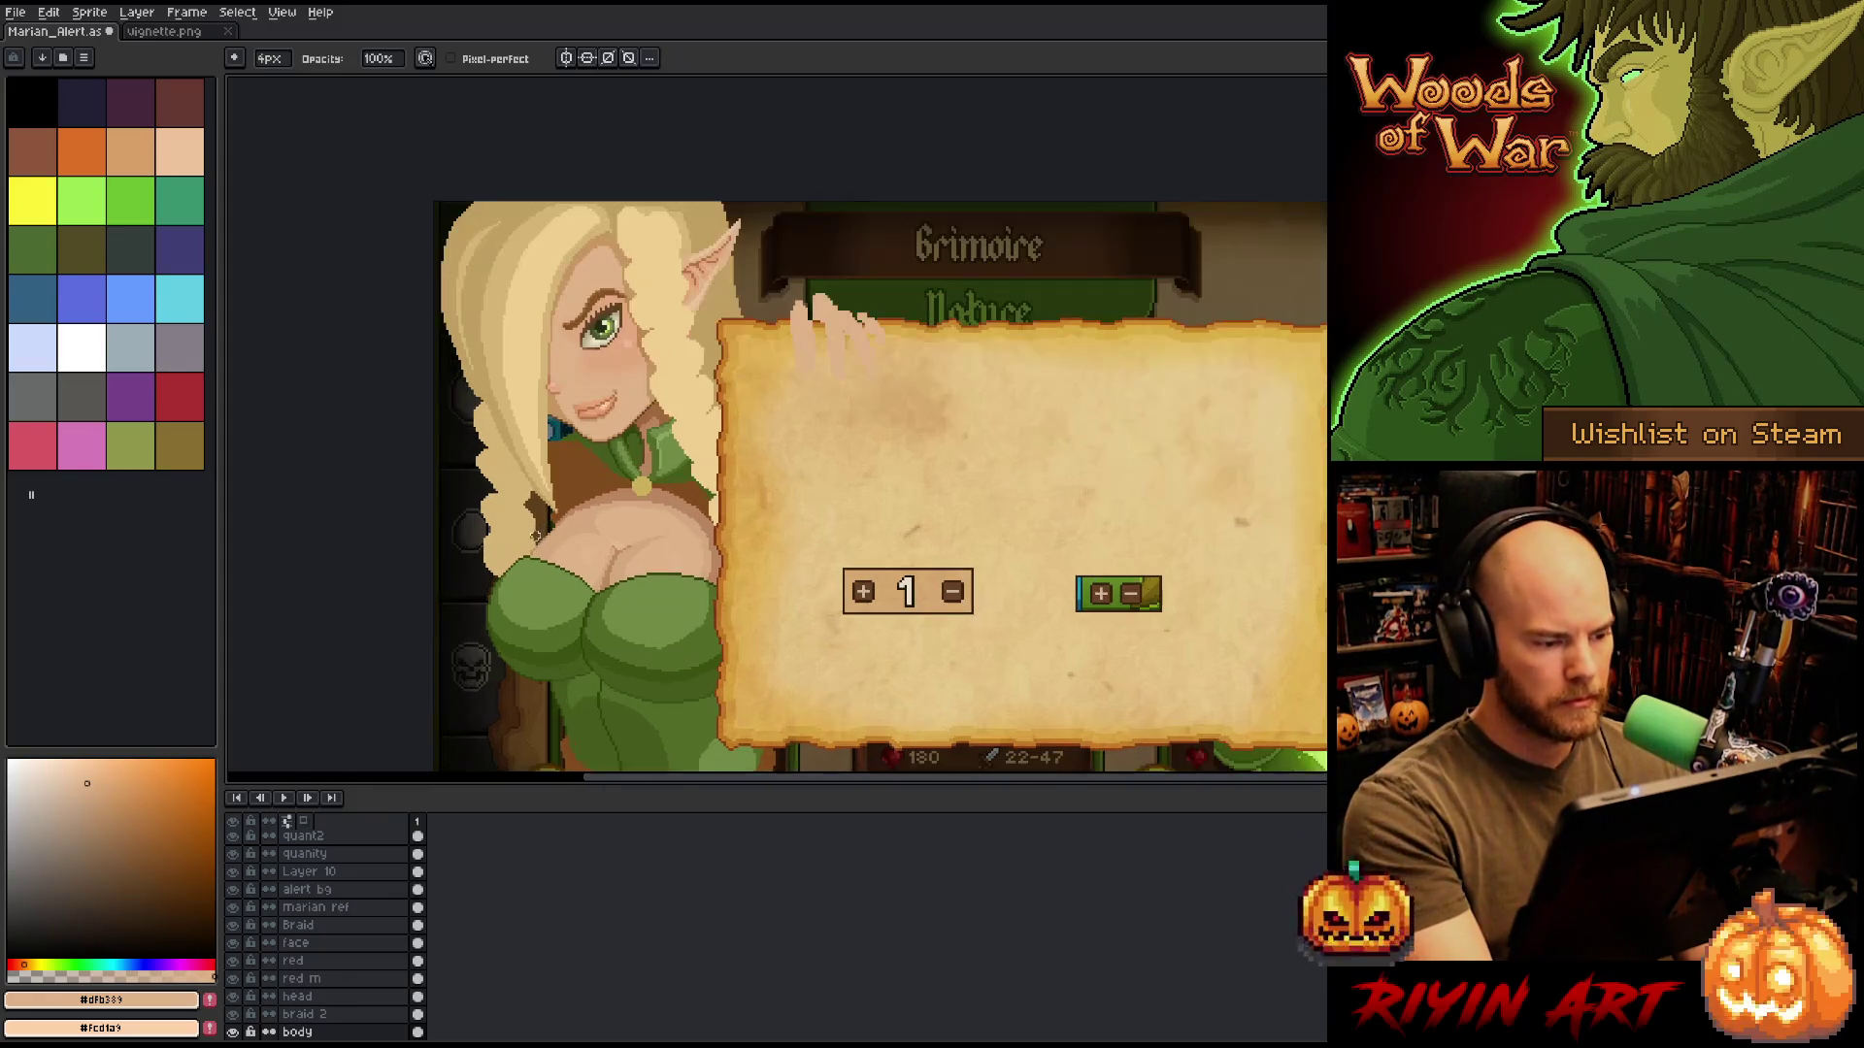
{"action": "key", "text": "shift+r"}
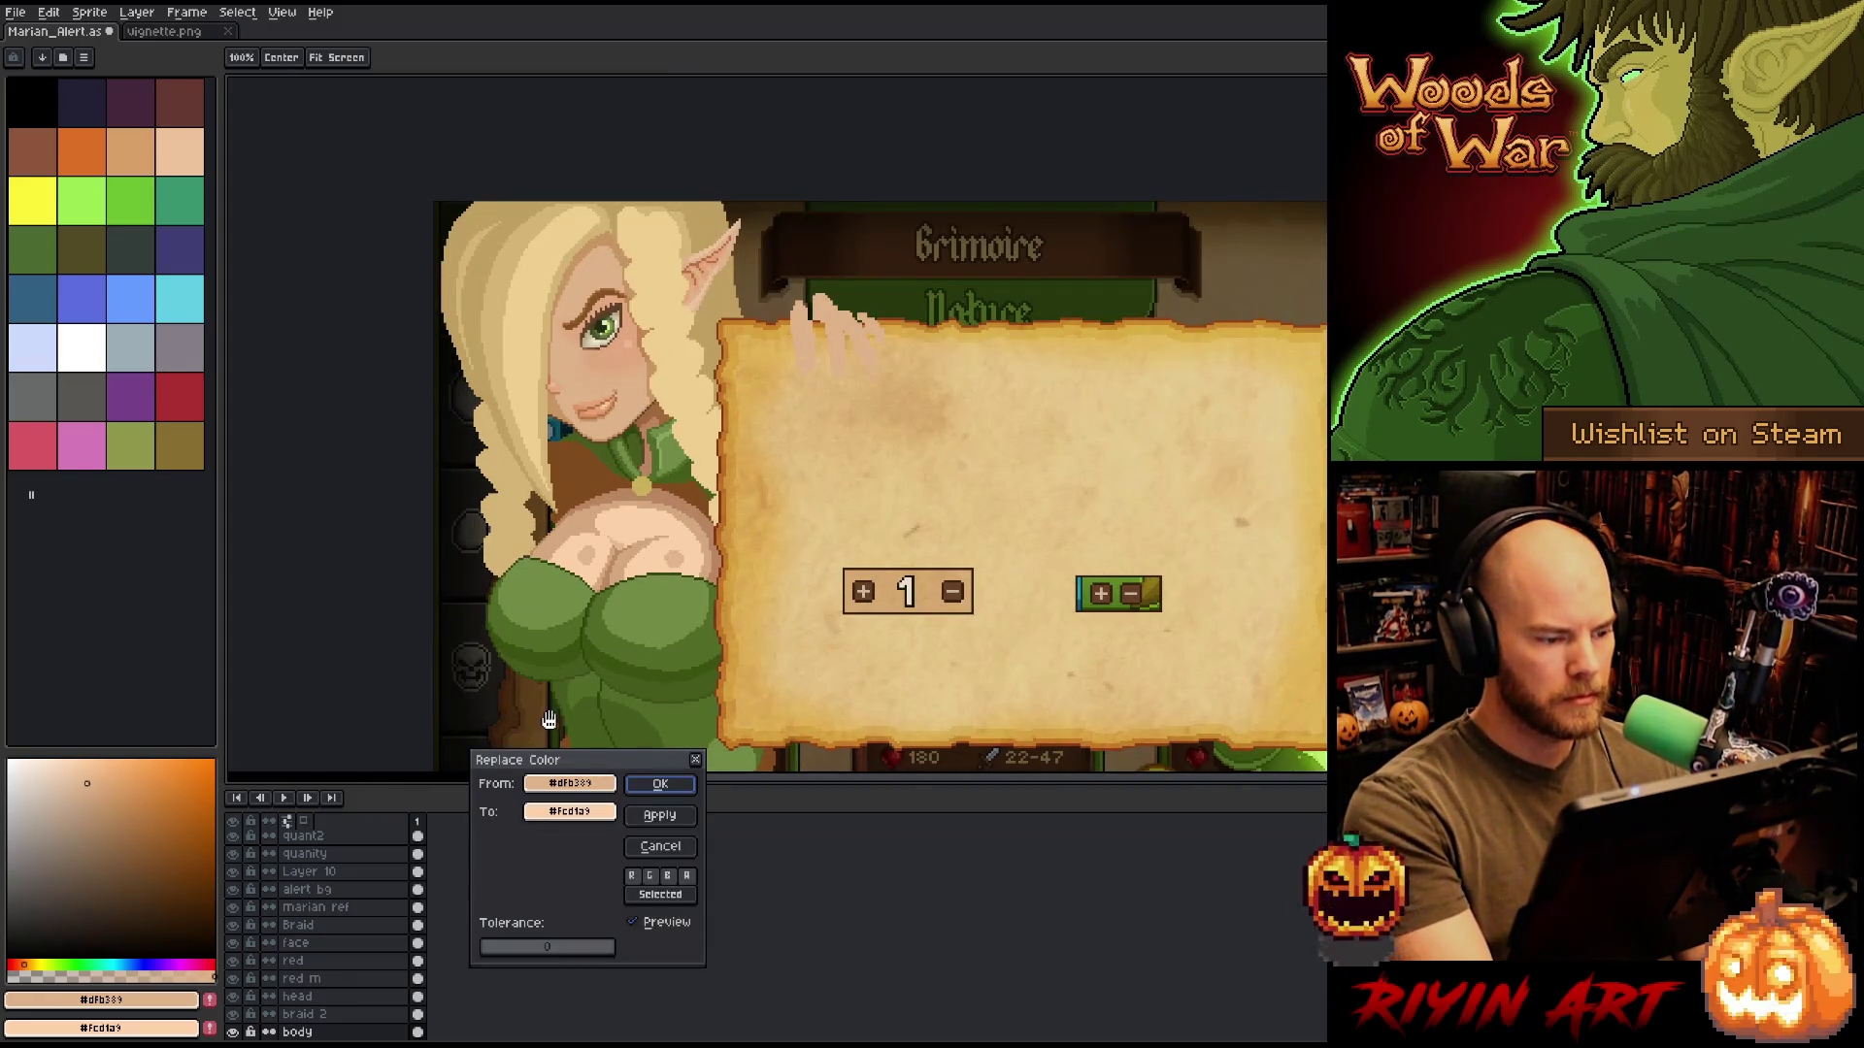
Set a chest skin shade as the From colour and a lighter face skin tone as To.
{"action": "left_click", "coordinate": [563, 618]}
{"action": "left_click", "coordinate": [587, 522]}
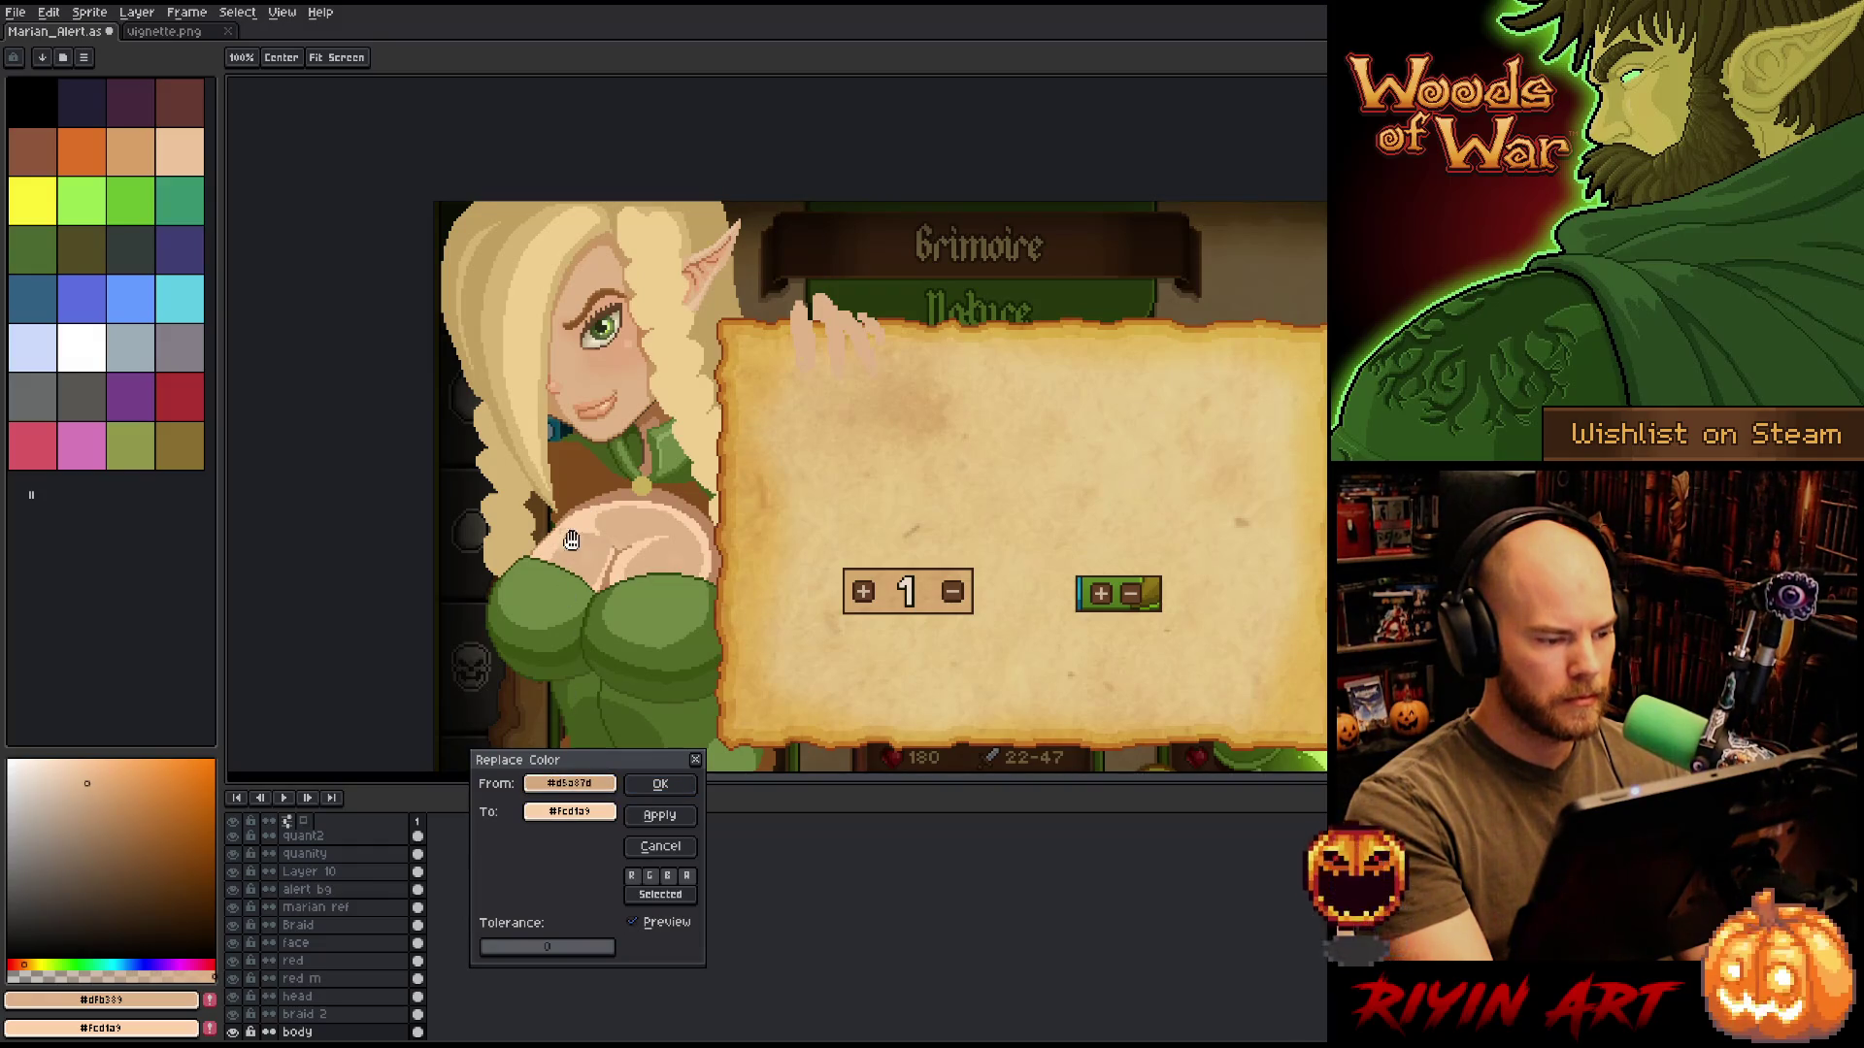
{"action": "right_click", "coordinate": [570, 542]}
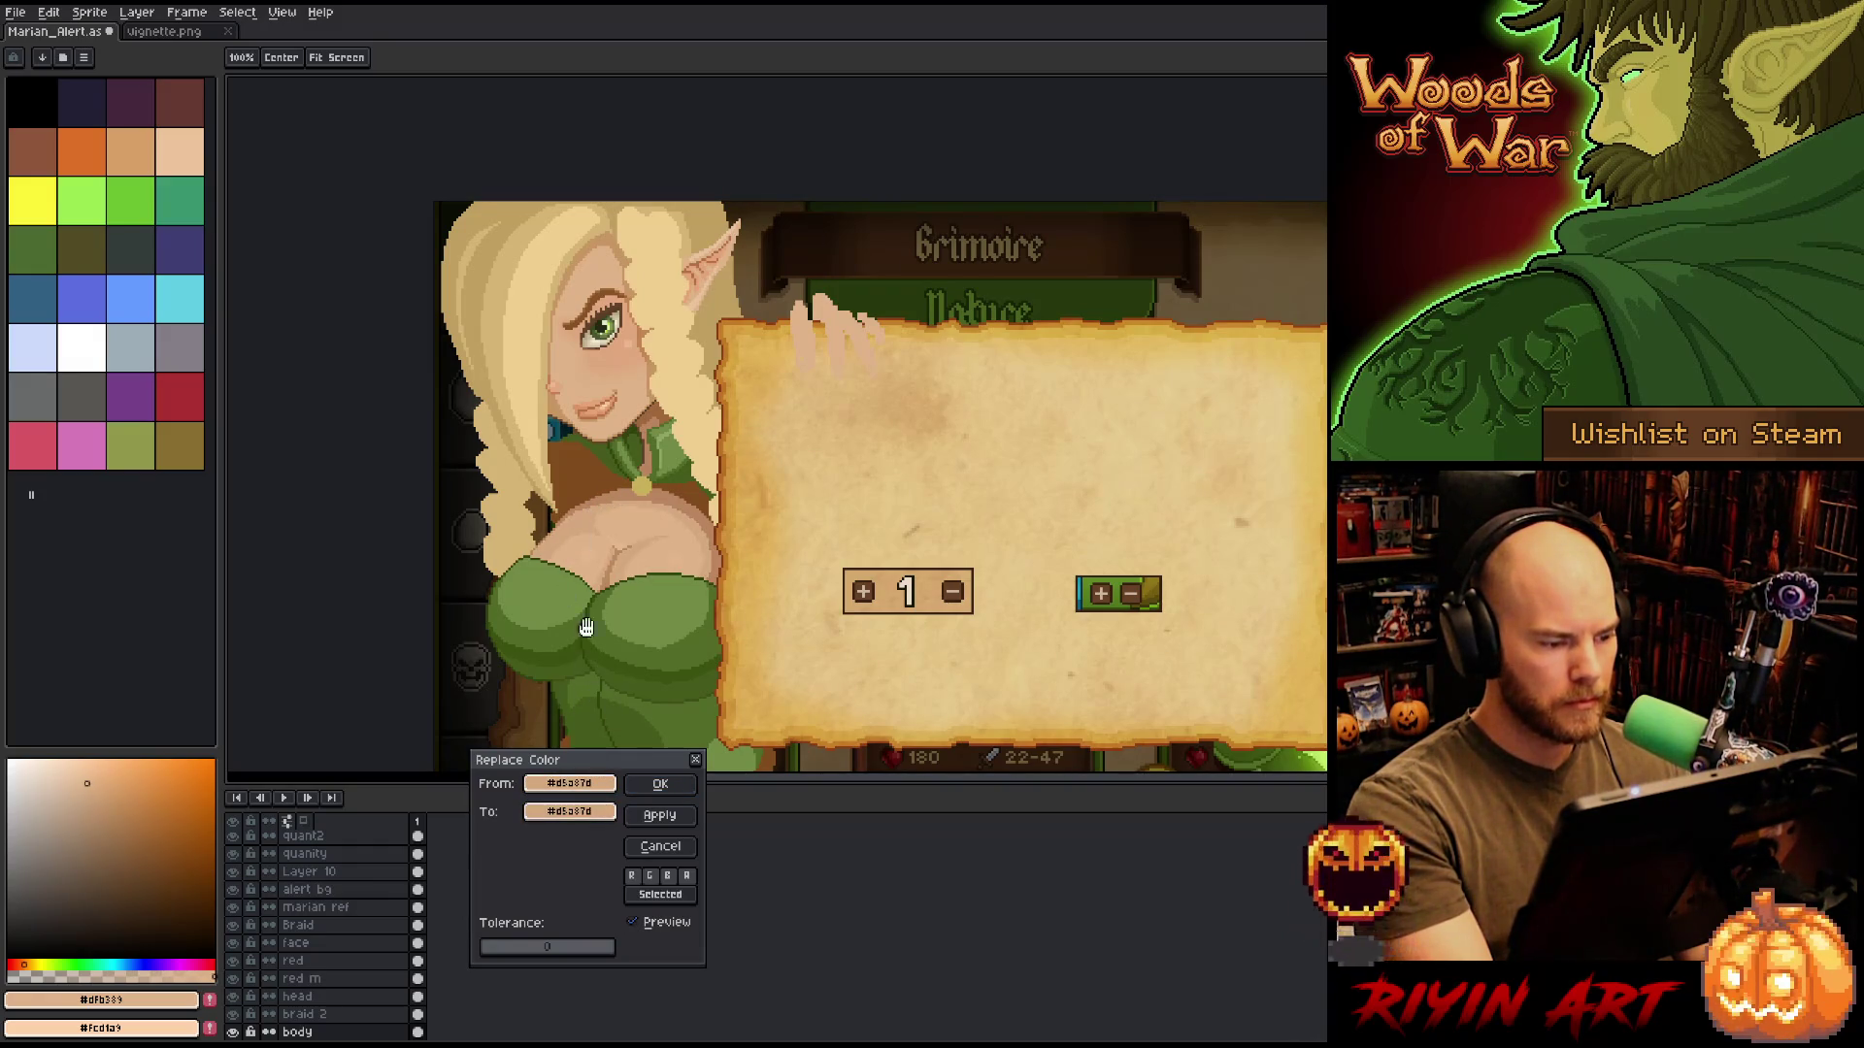
{"action": "right_click", "coordinate": [617, 522]}
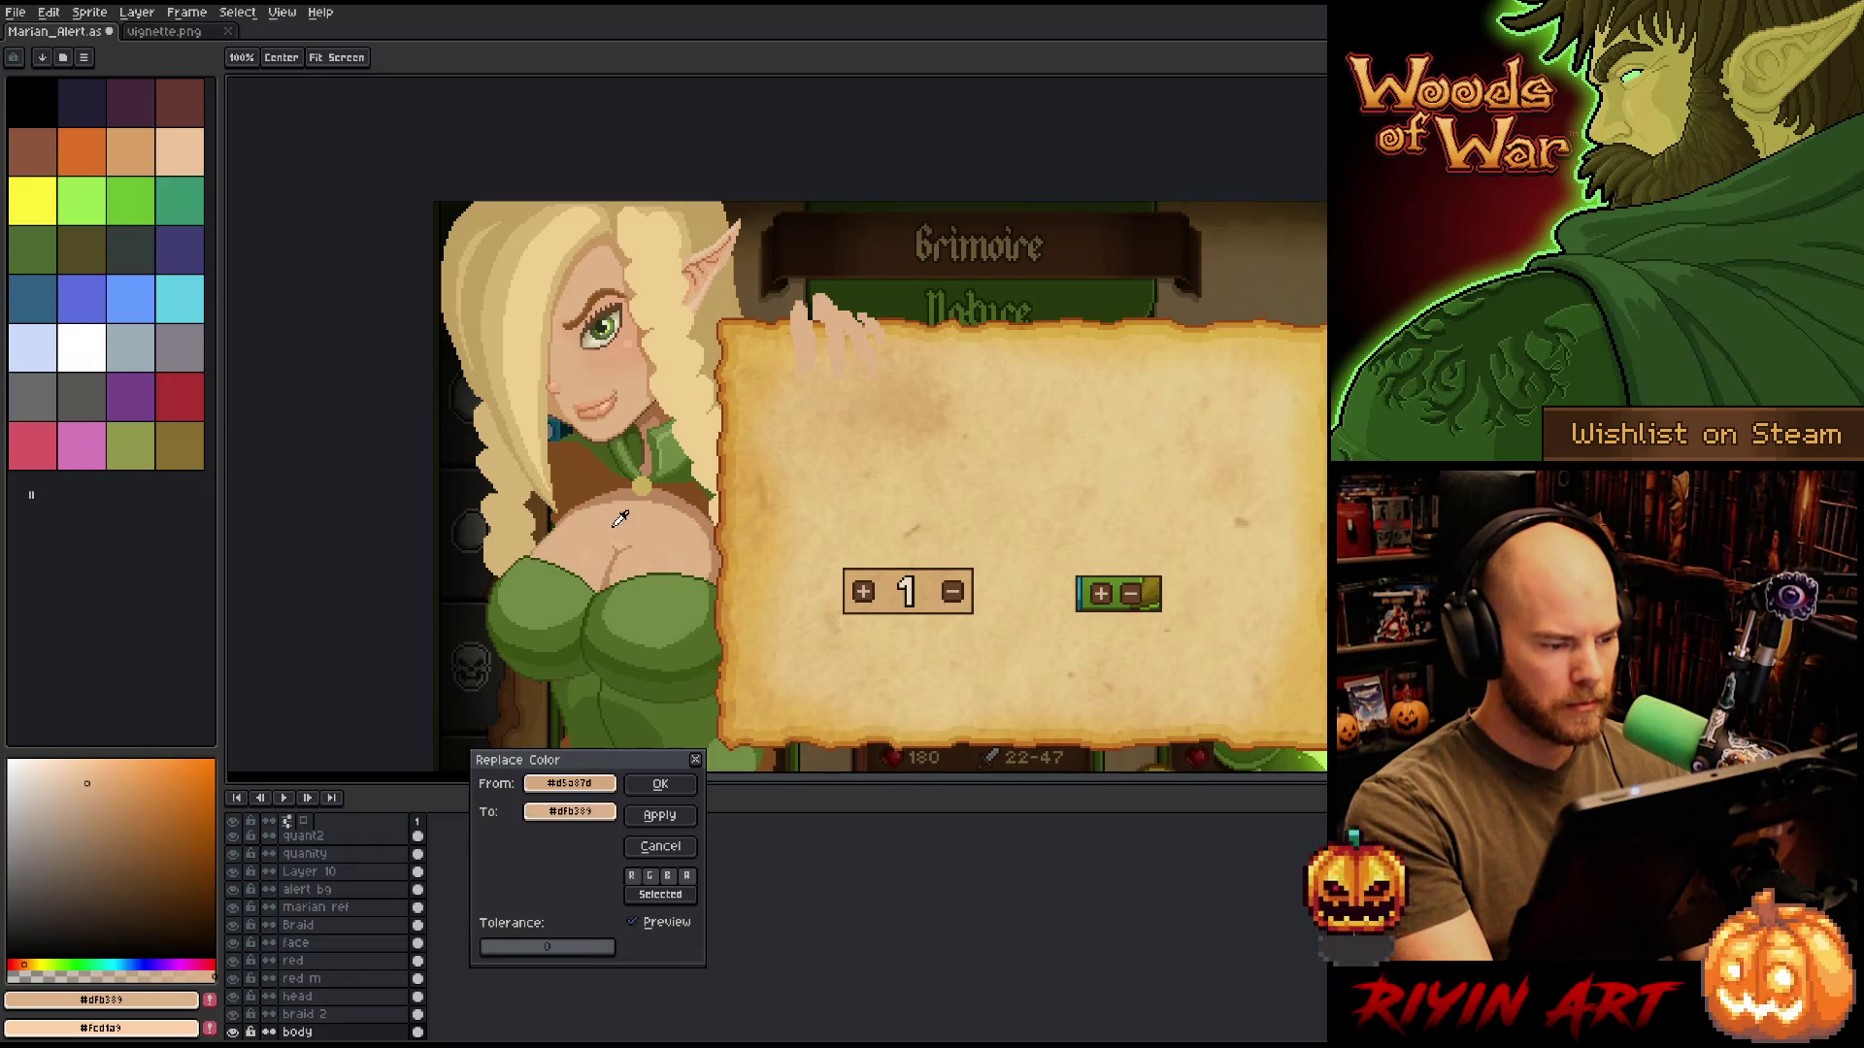
Lower the replacement tone's saturation to 41, darken it slightly, and apply the replacement.
{"action": "left_click", "coordinate": [570, 811]}
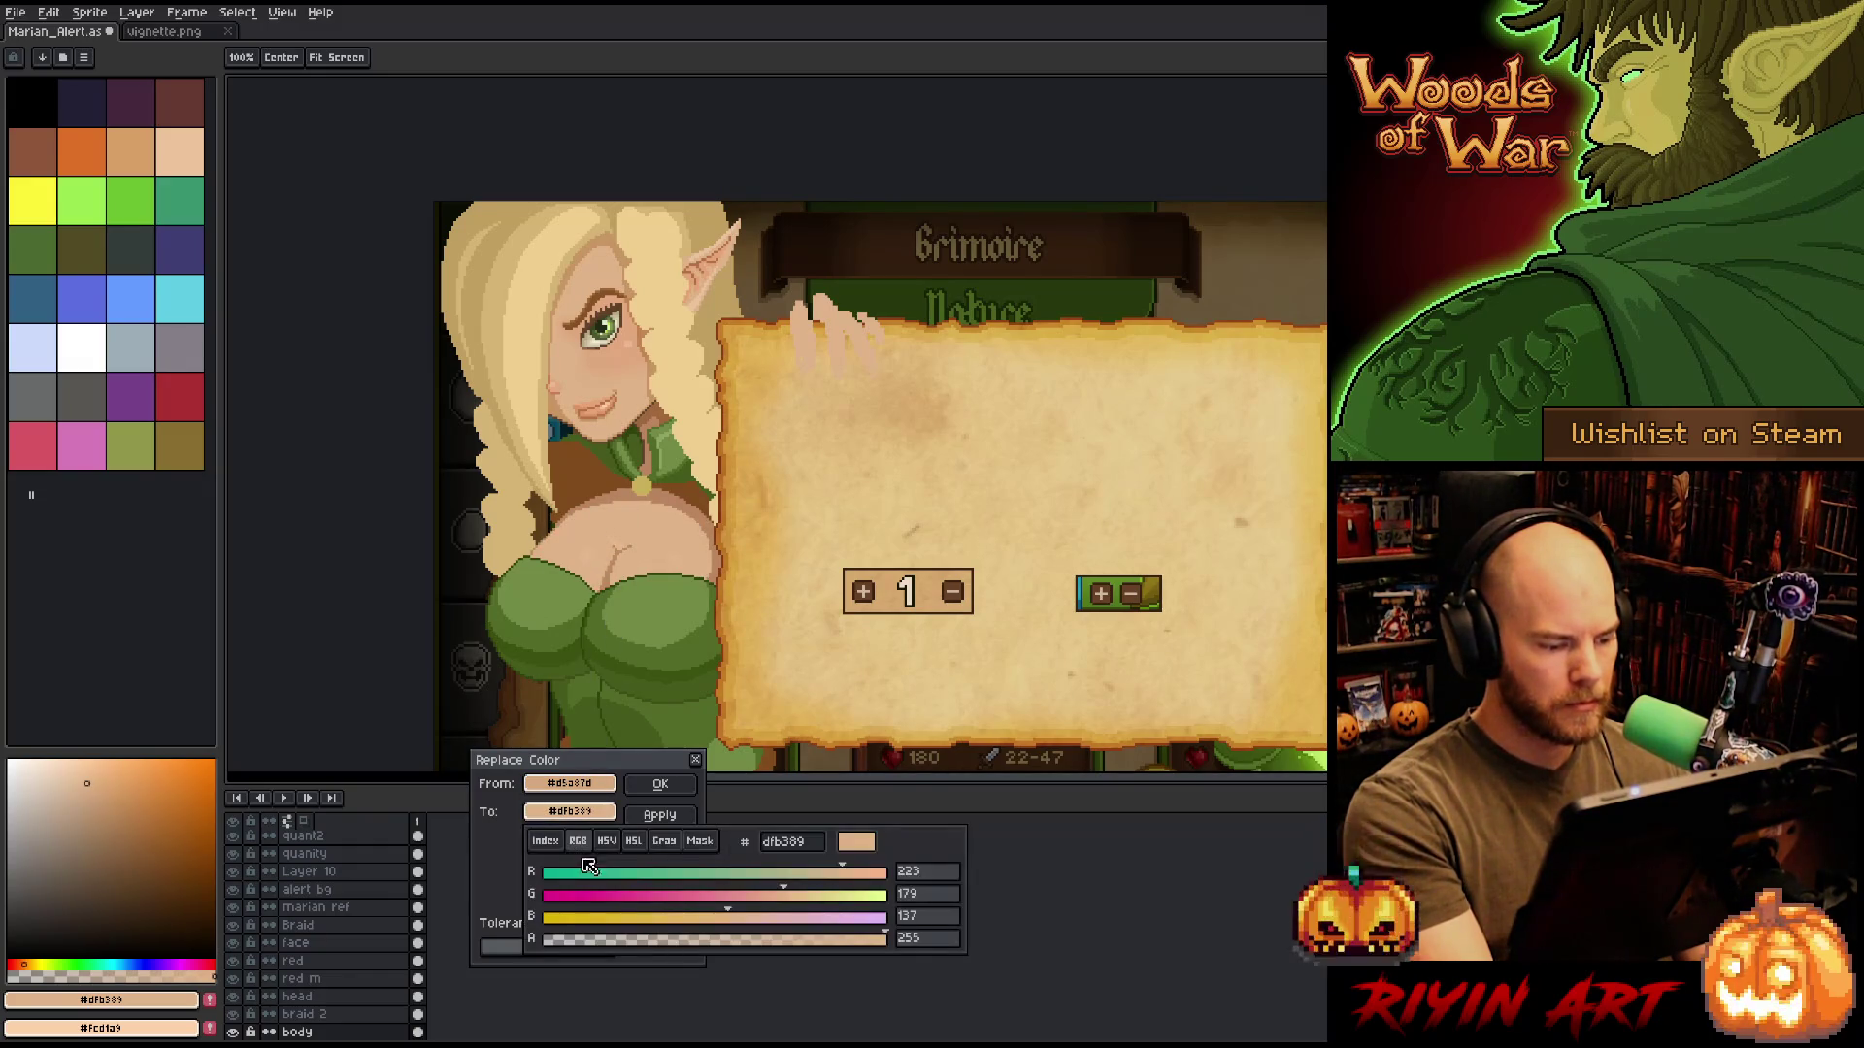
{"action": "left_click", "coordinate": [609, 843]}
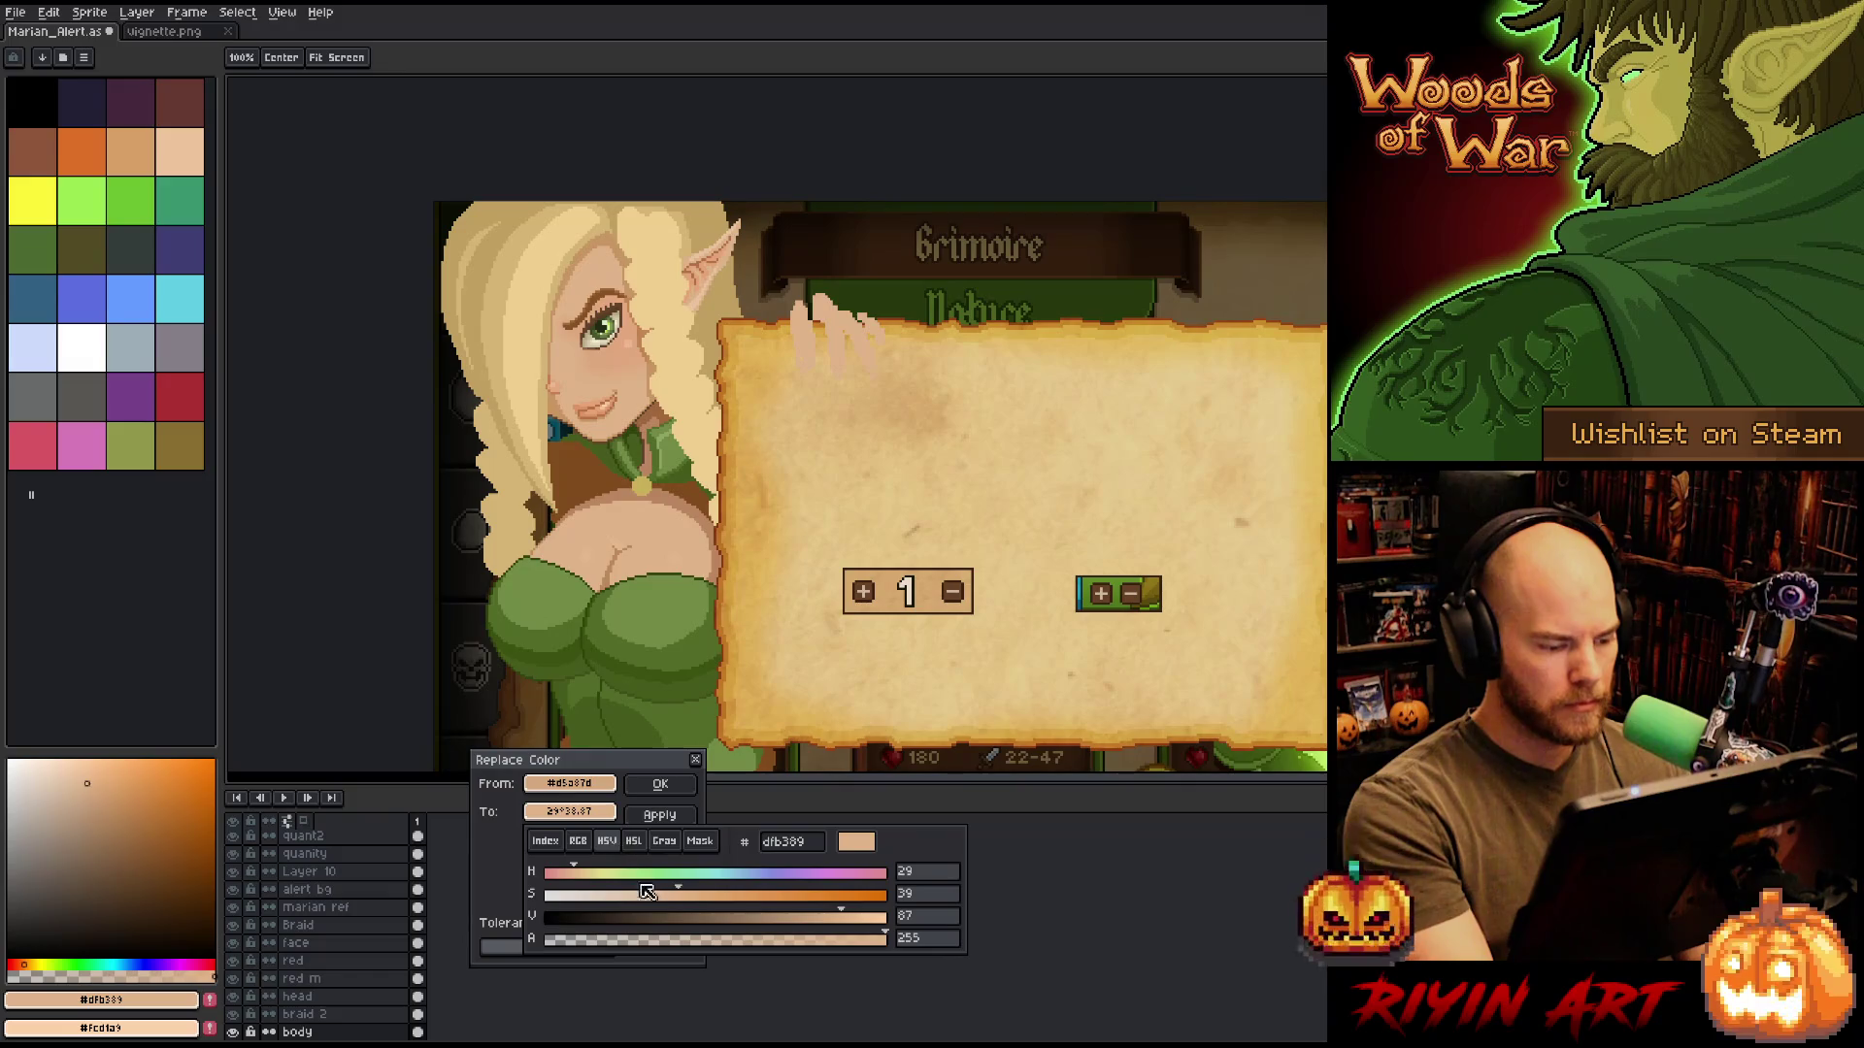
{"action": "left_click", "coordinate": [691, 898]}
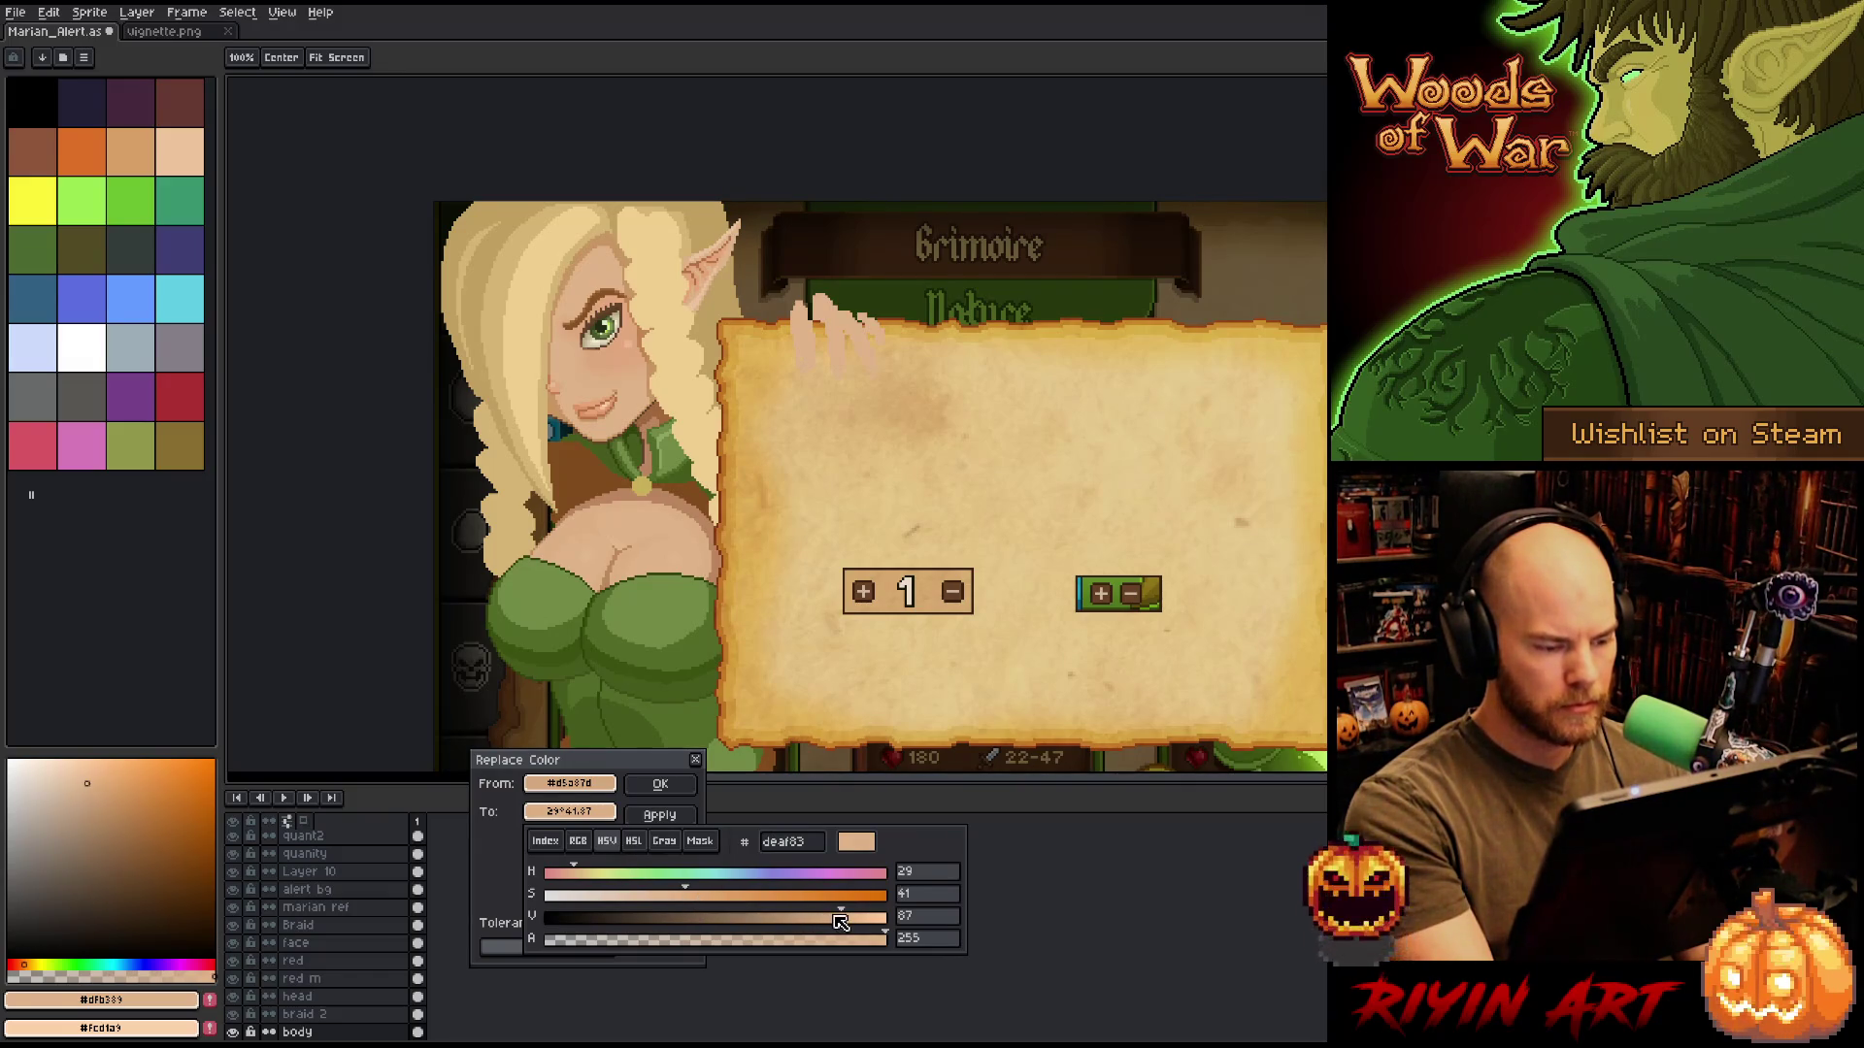
{"action": "left_click", "coordinate": [836, 919]}
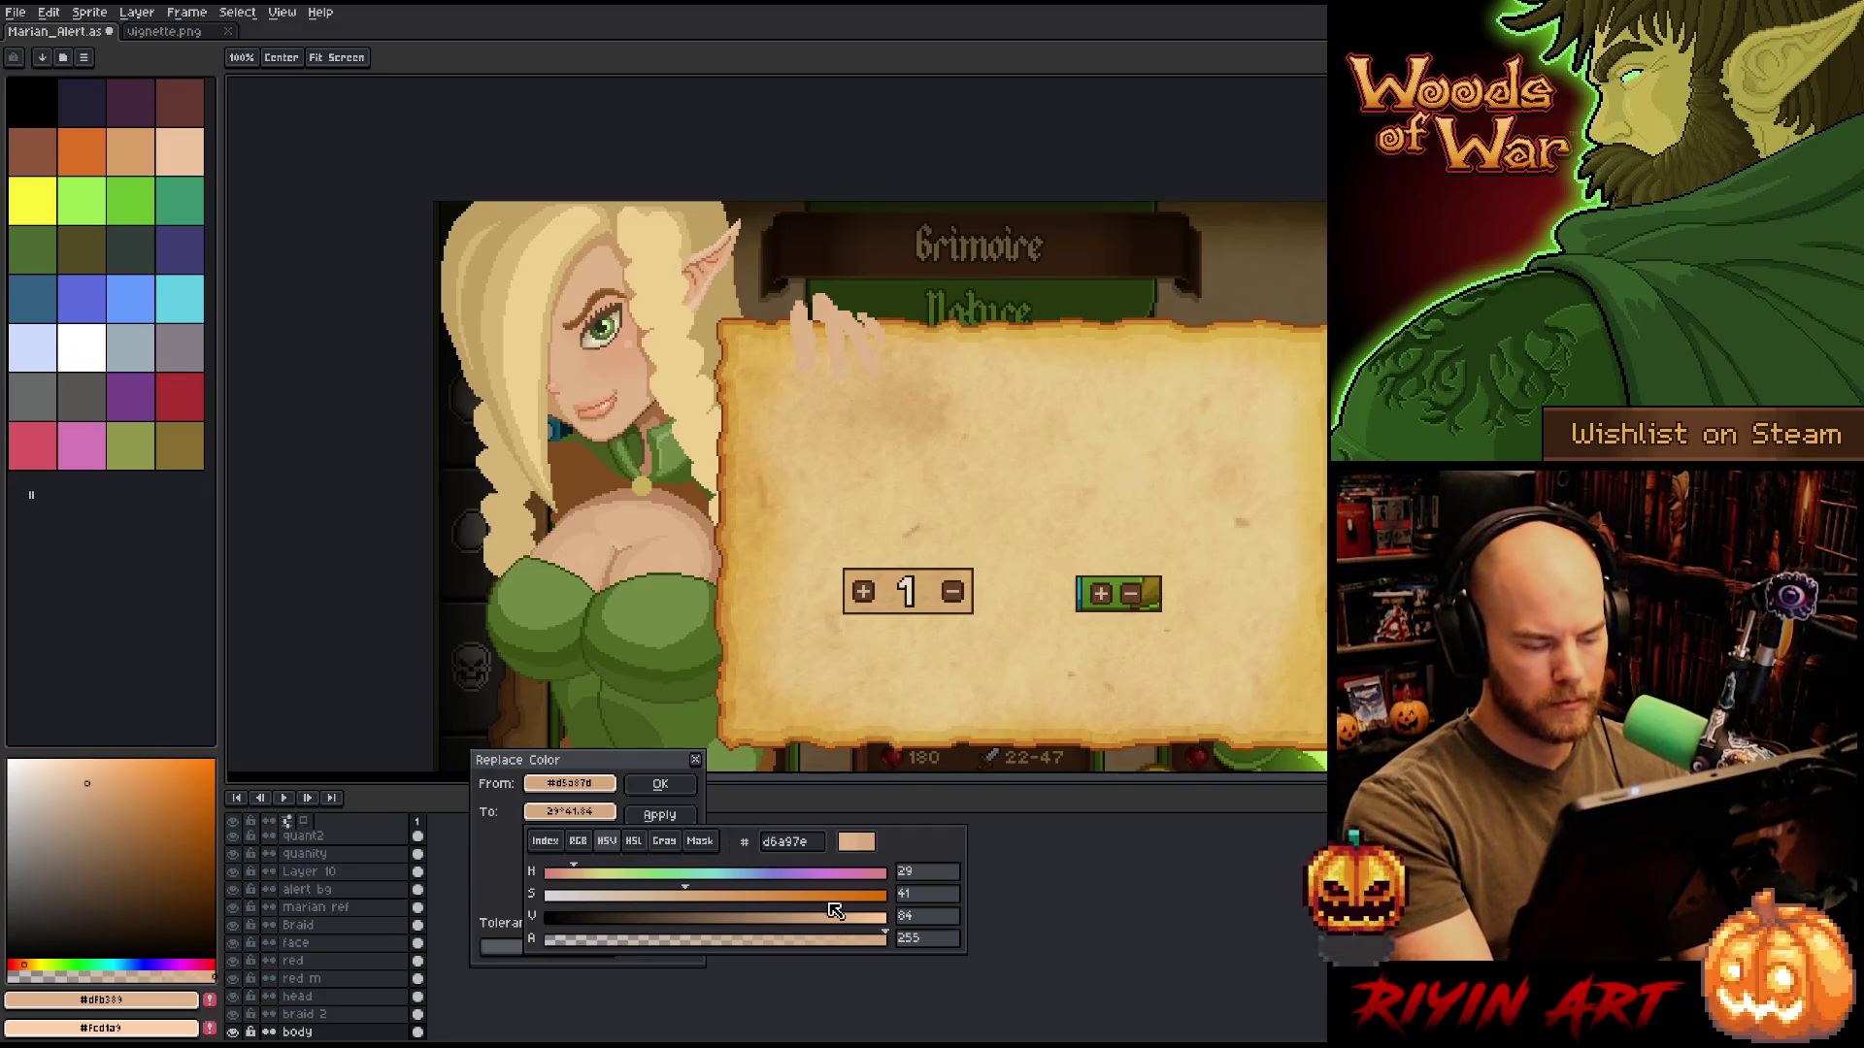
{"action": "left_click", "coordinate": [743, 793]}
{"action": "left_click", "coordinate": [658, 784]}
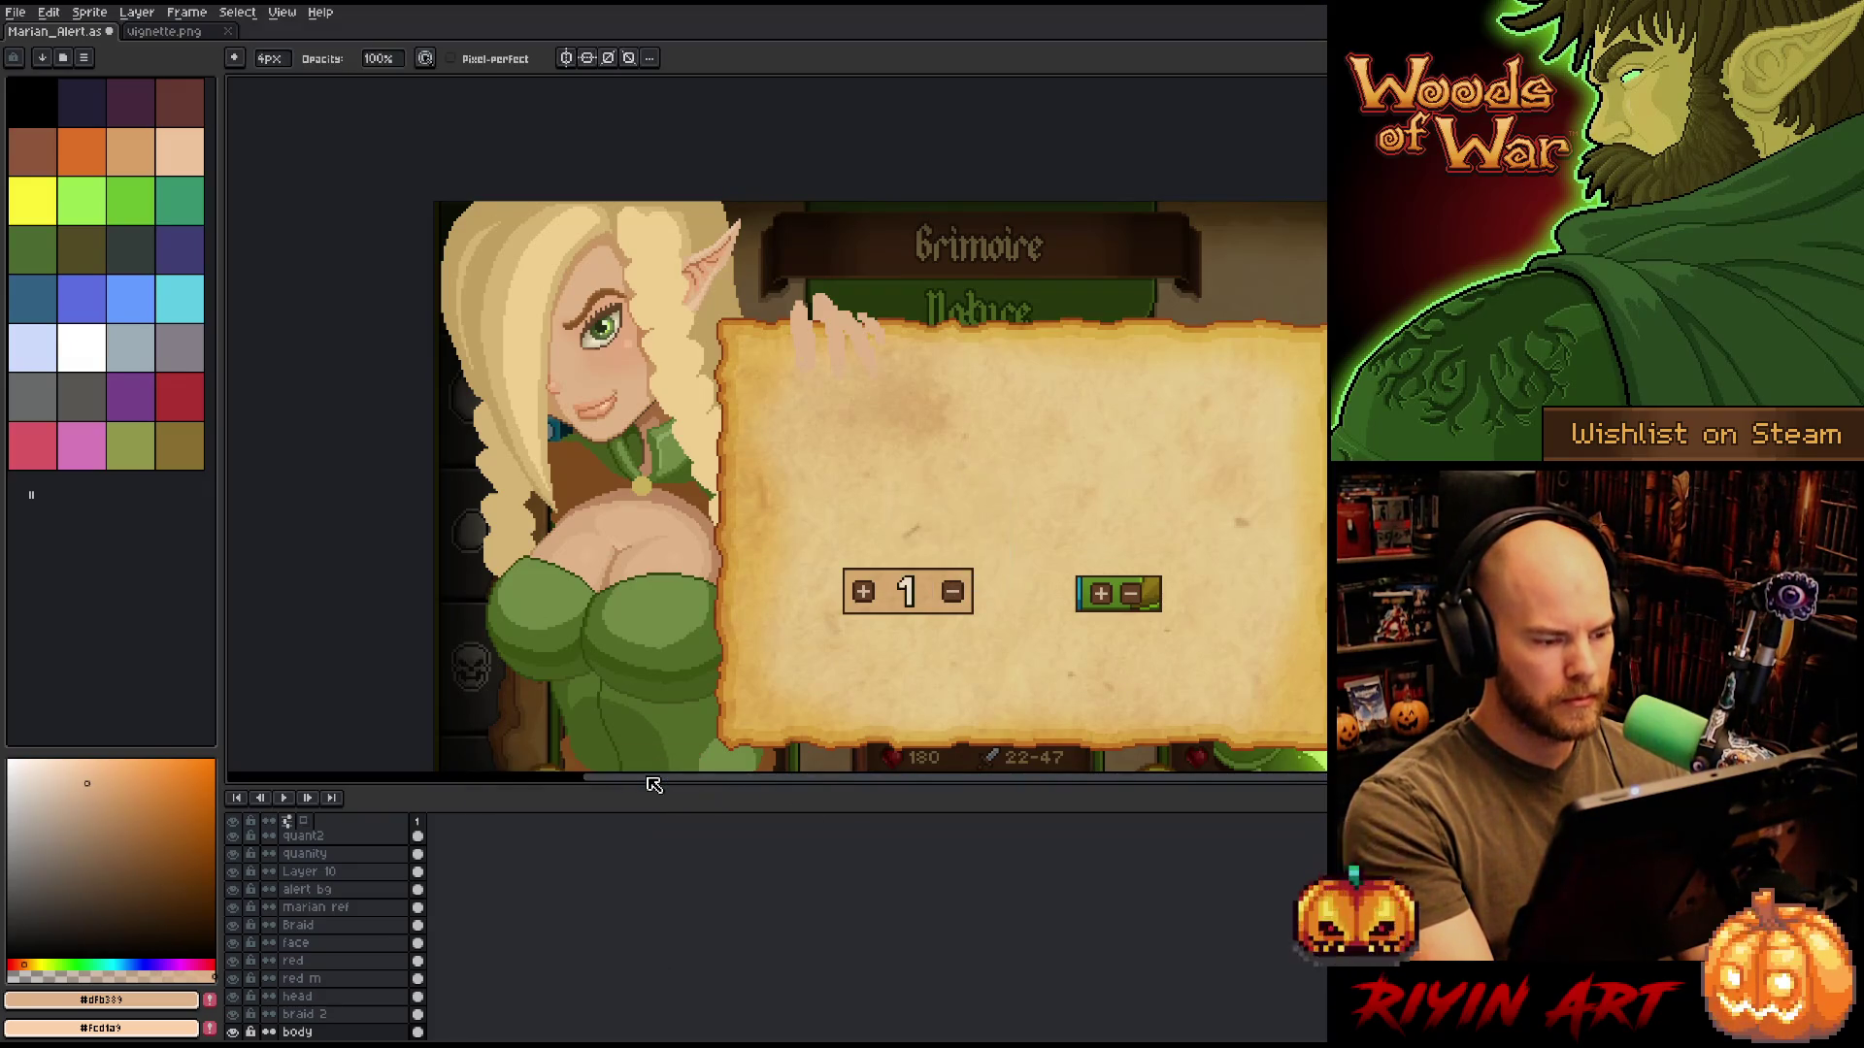
{"action": "key", "text": "shift+r"}
Set the darker chest shade #bb8661 as the From colour and copy it into To.
{"action": "left_click", "coordinate": [667, 497]}
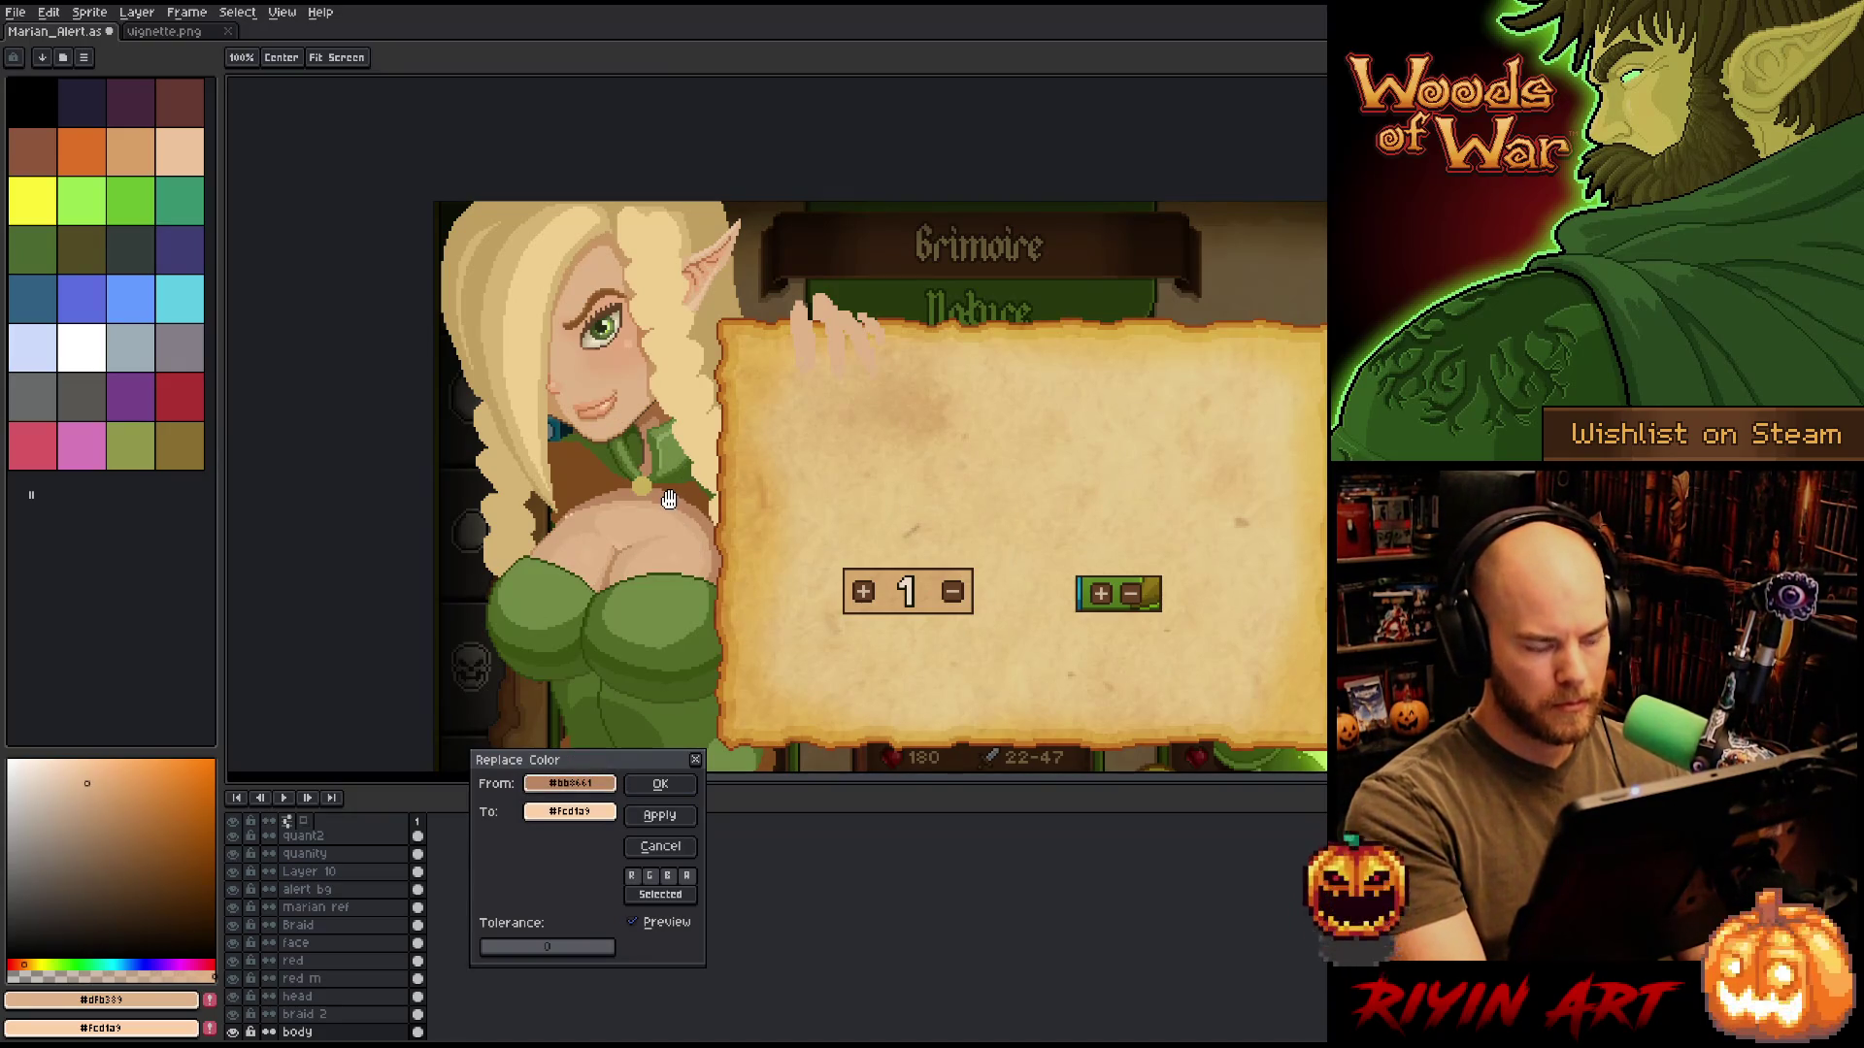
{"action": "left_click", "coordinate": [664, 848]}
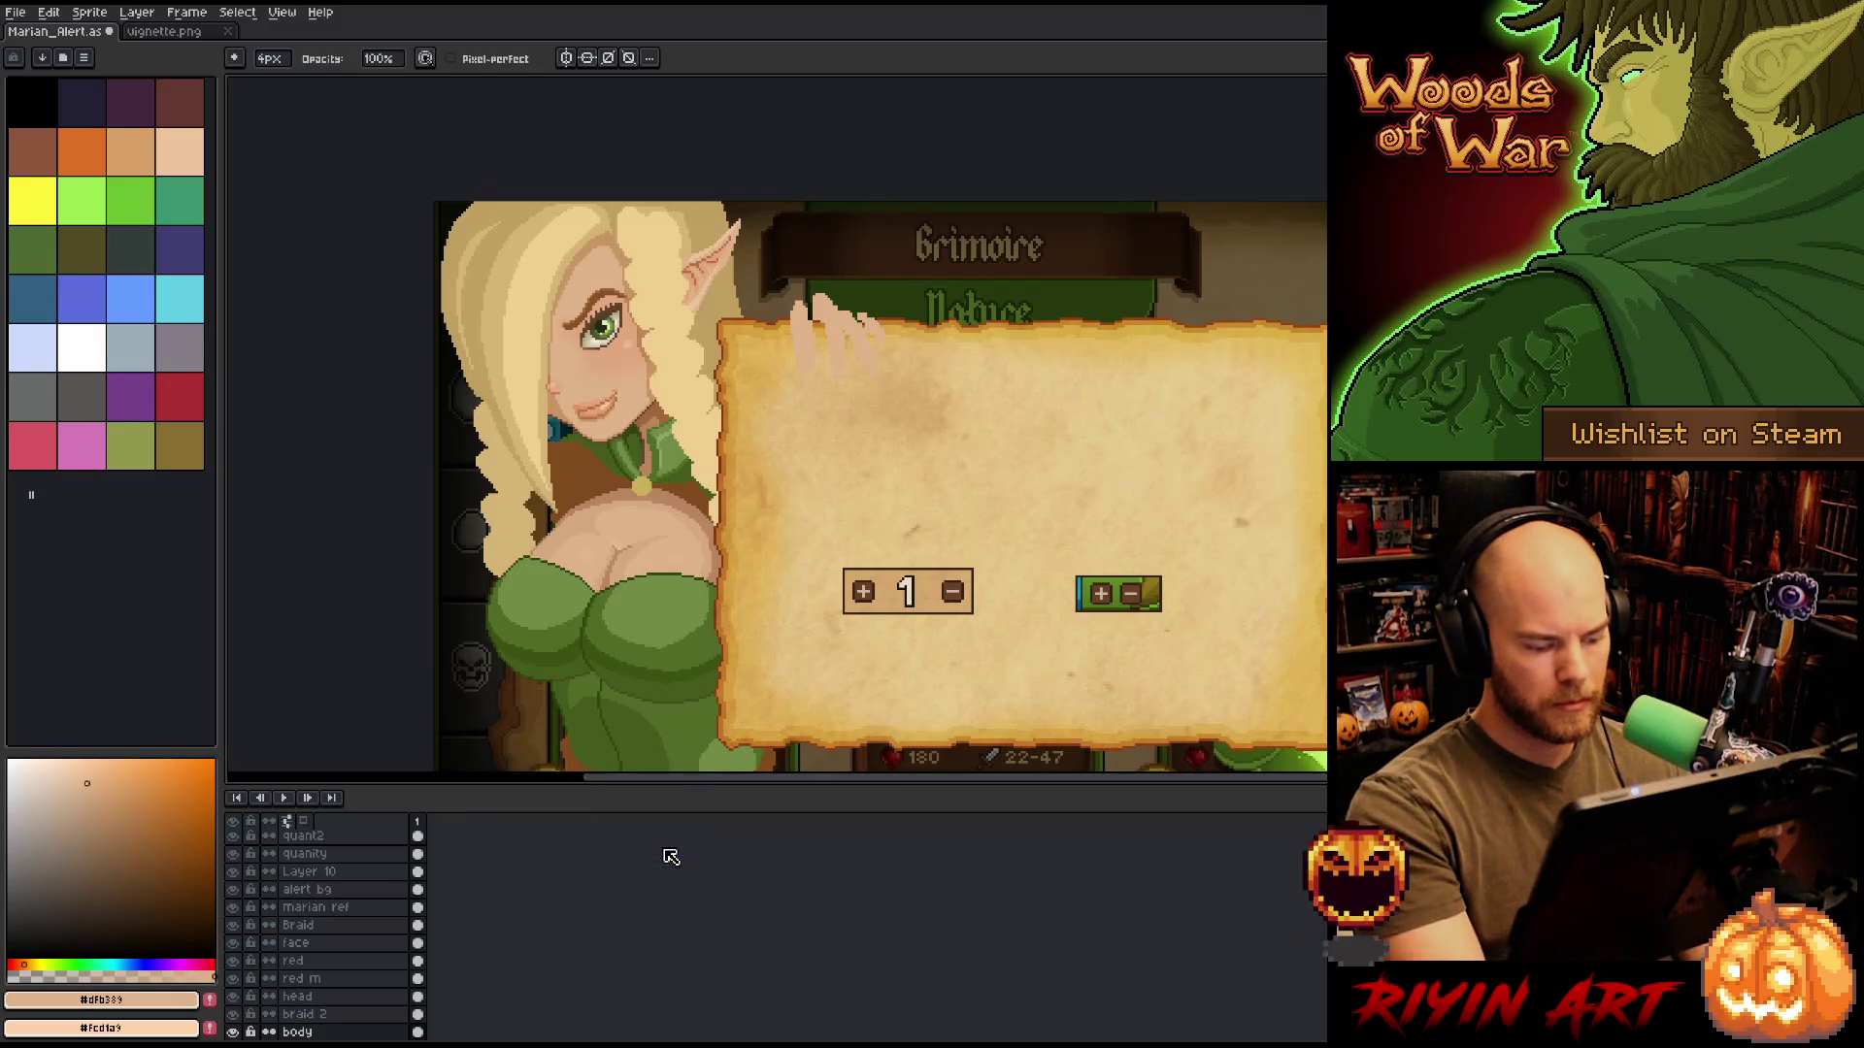
{"action": "key", "text": "shift+r"}
{"action": "left_click", "coordinate": [606, 749]}
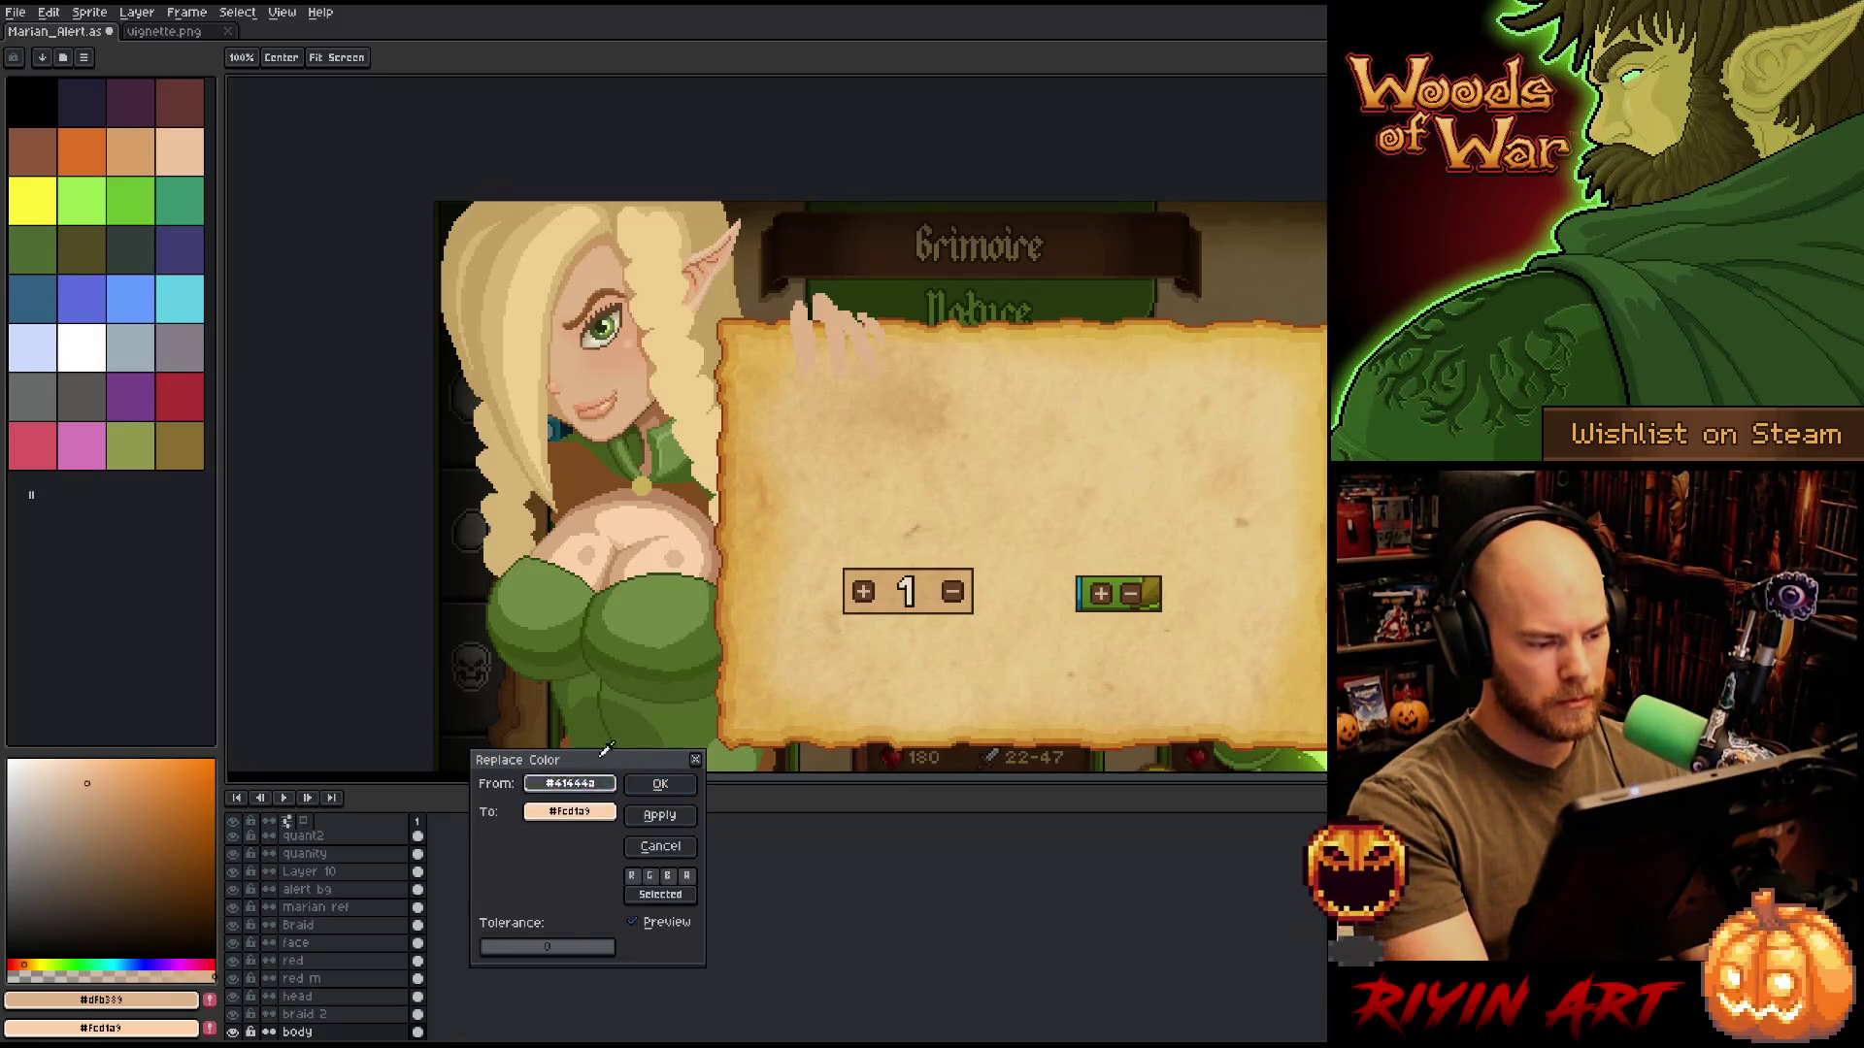
{"action": "left_click", "coordinate": [675, 500]}
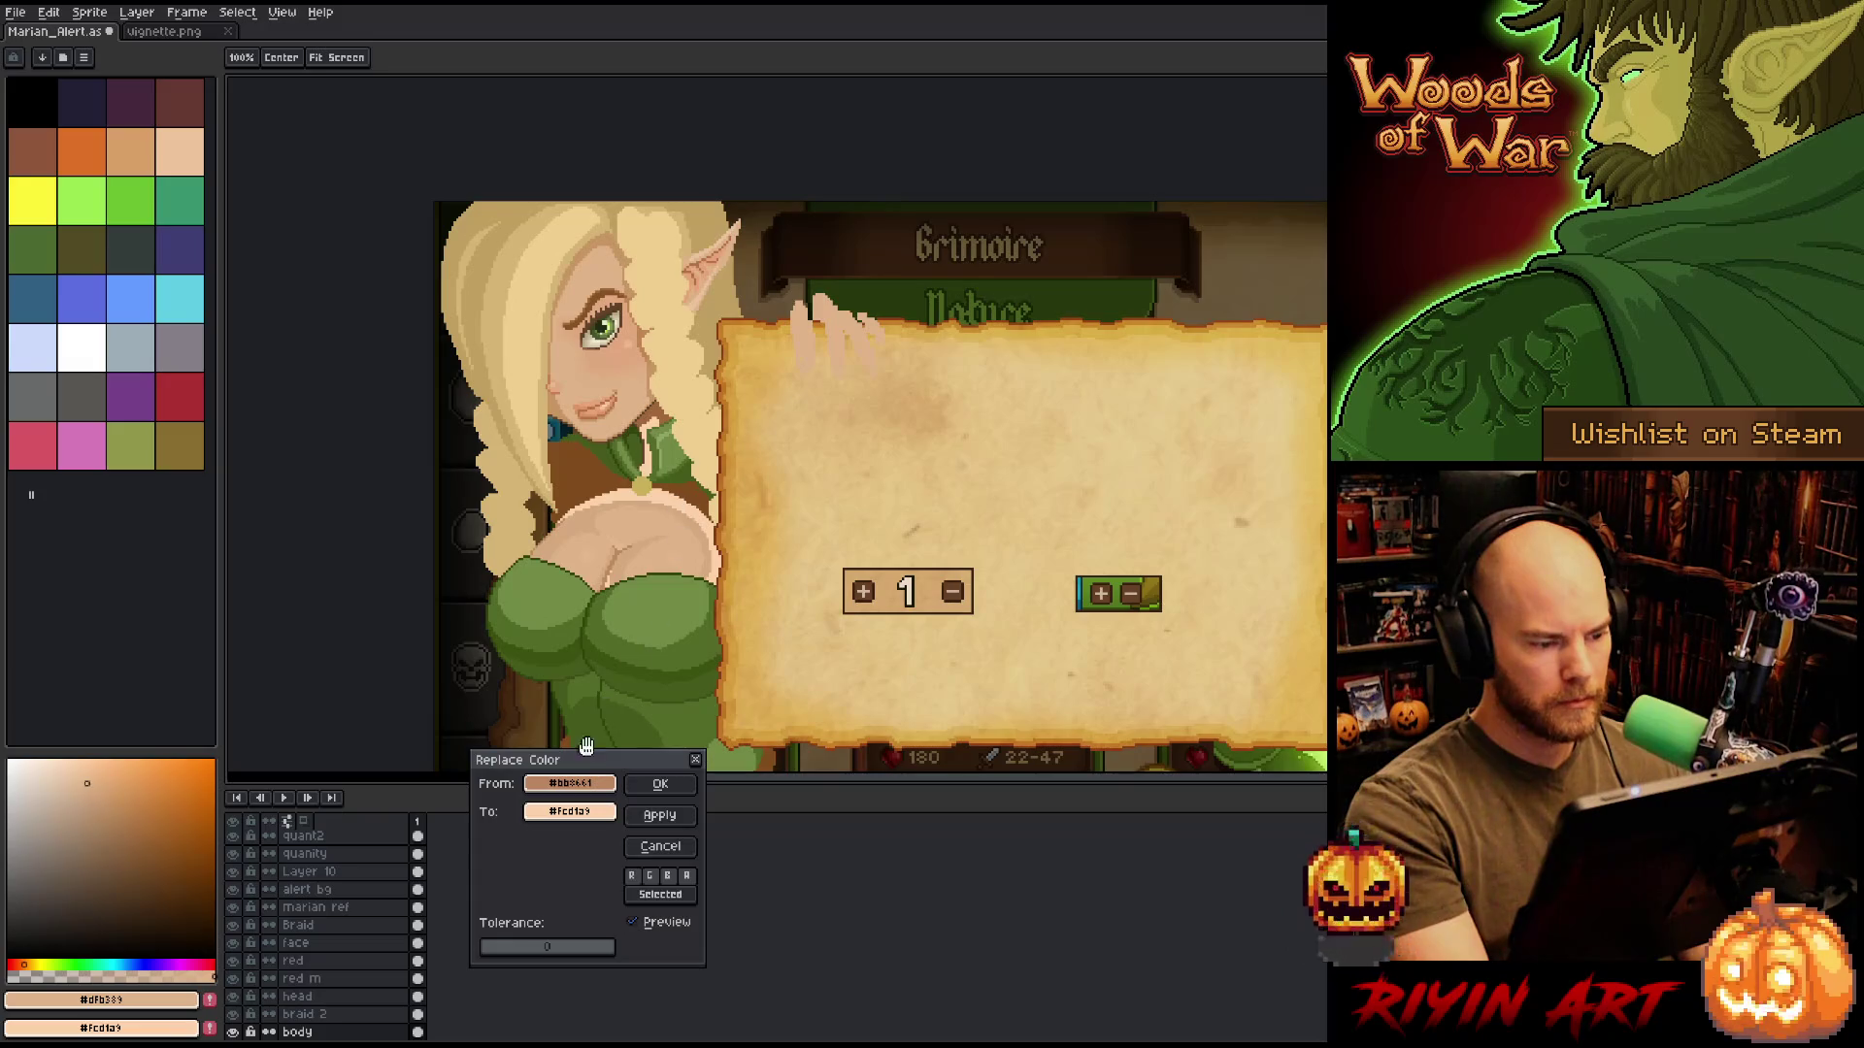
{"action": "left_click", "coordinate": [592, 821]}
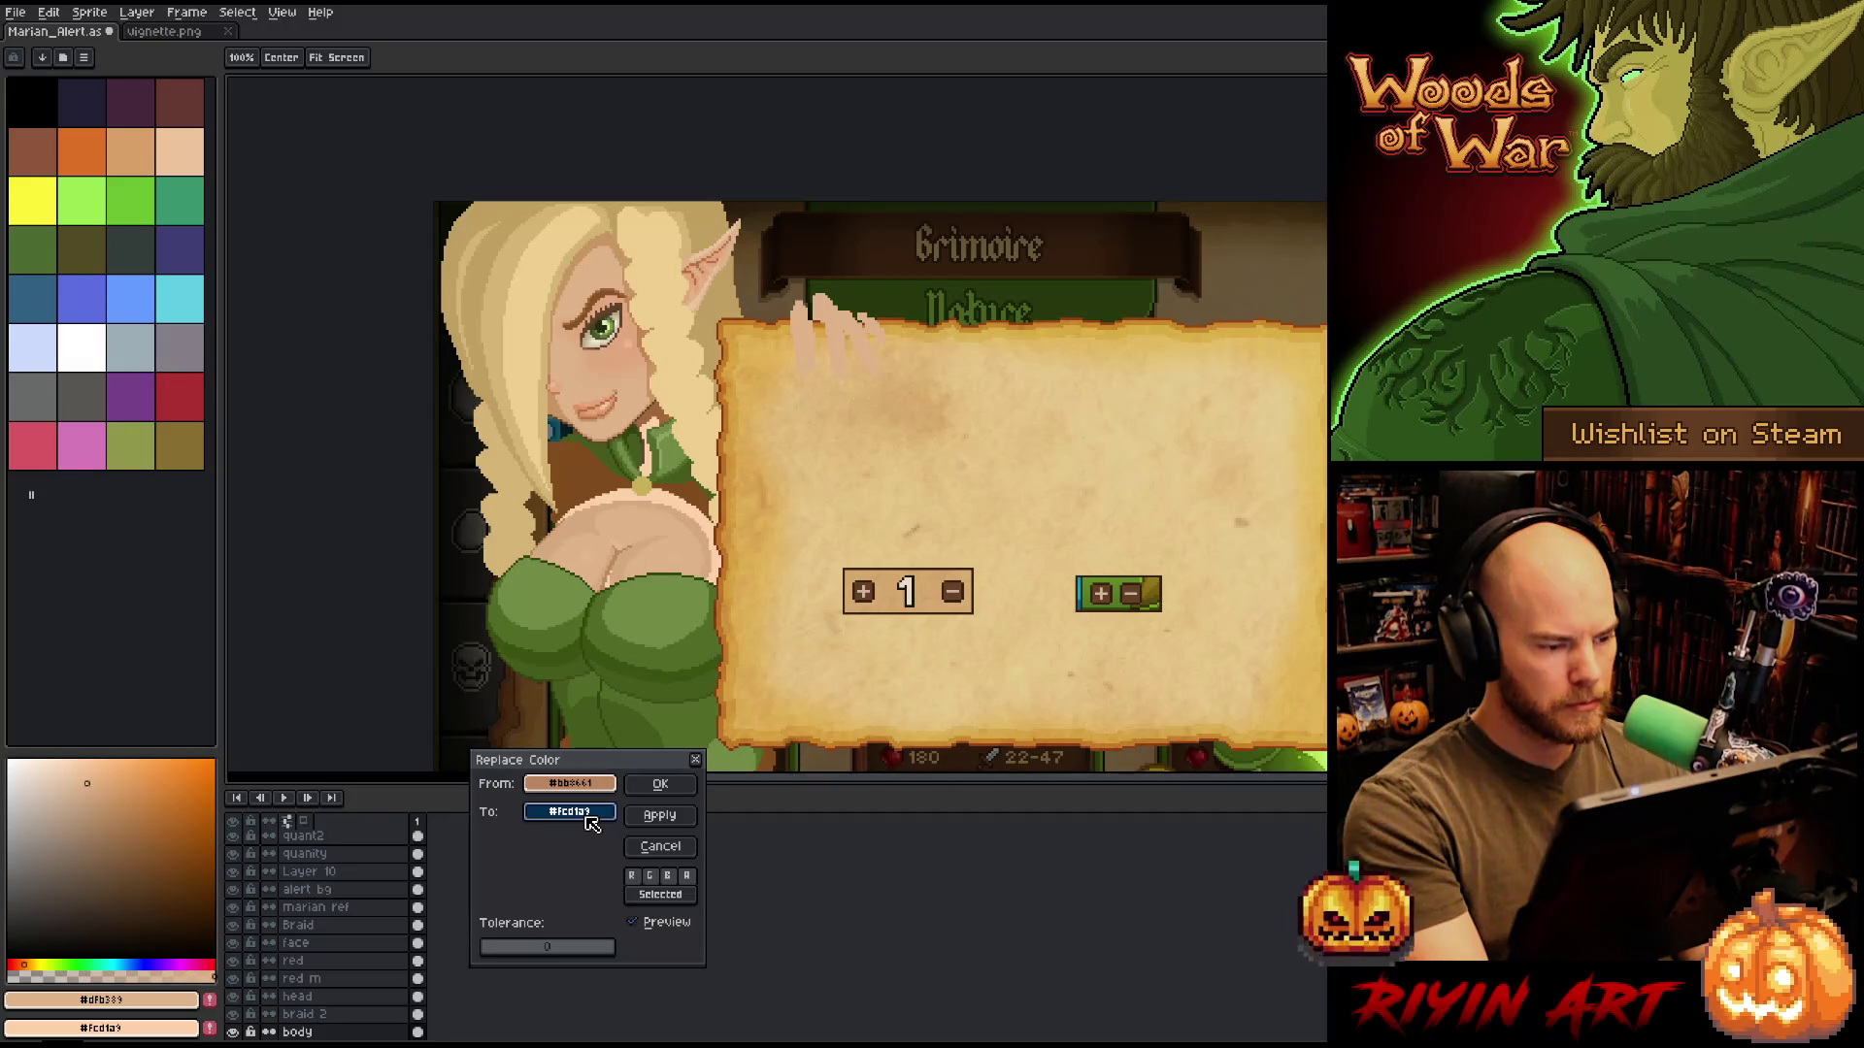
{"action": "left_click_drag", "start_coordinate": [592, 824], "coordinate": [594, 773]}
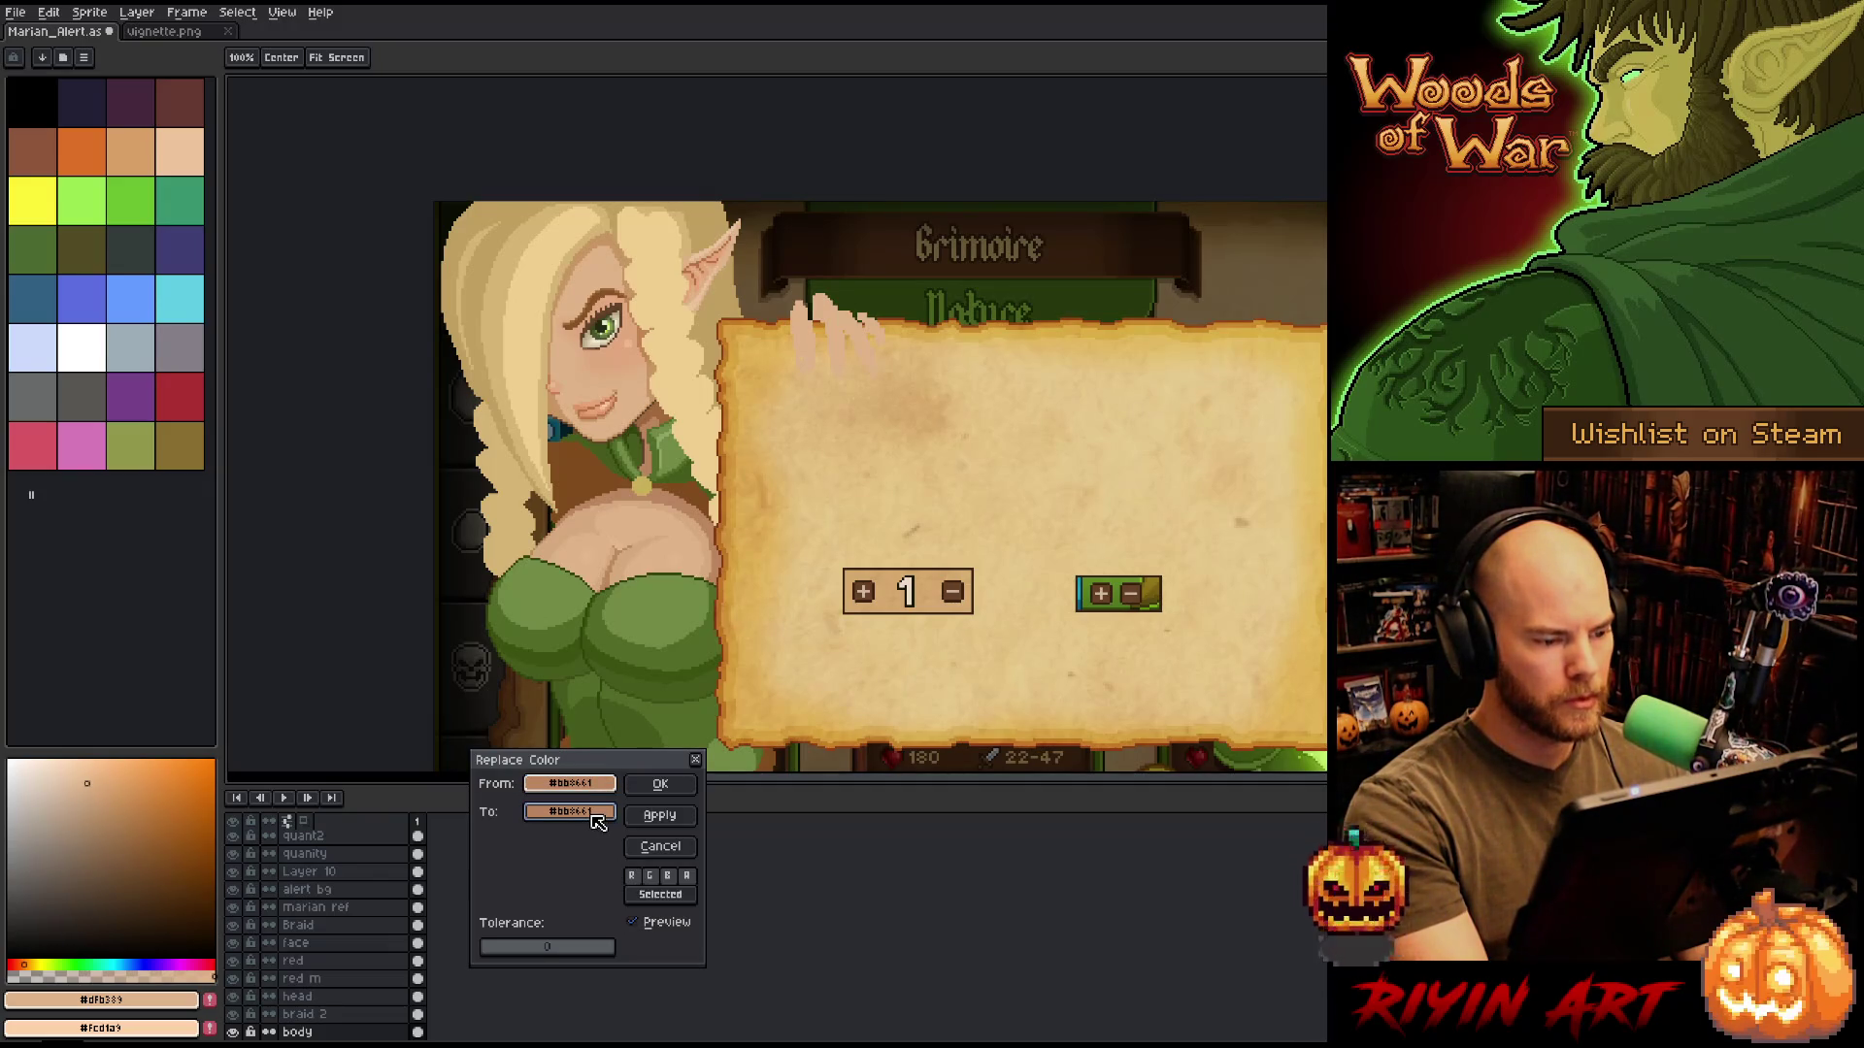
Lighten the To colour slightly and resample a lighter chest skin tone as the replacement.
{"action": "left_click", "coordinate": [597, 821]}
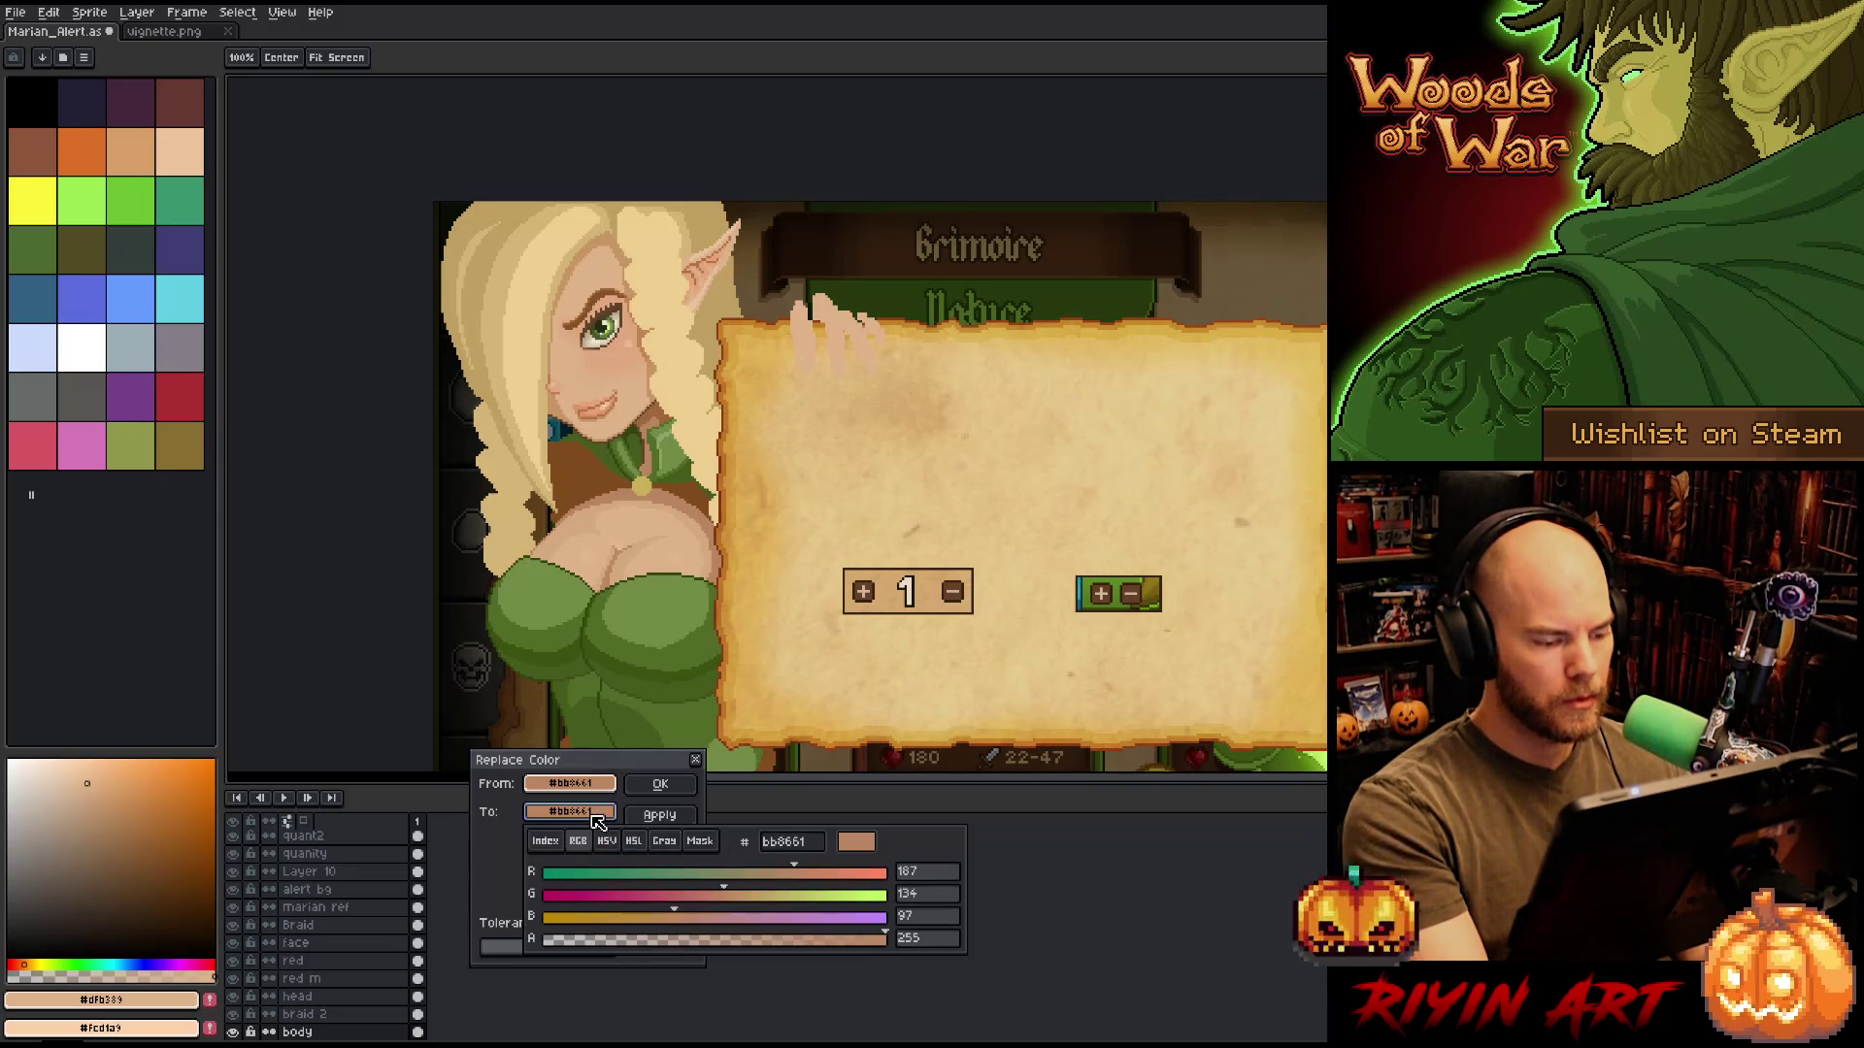
{"action": "left_click", "coordinate": [634, 842]}
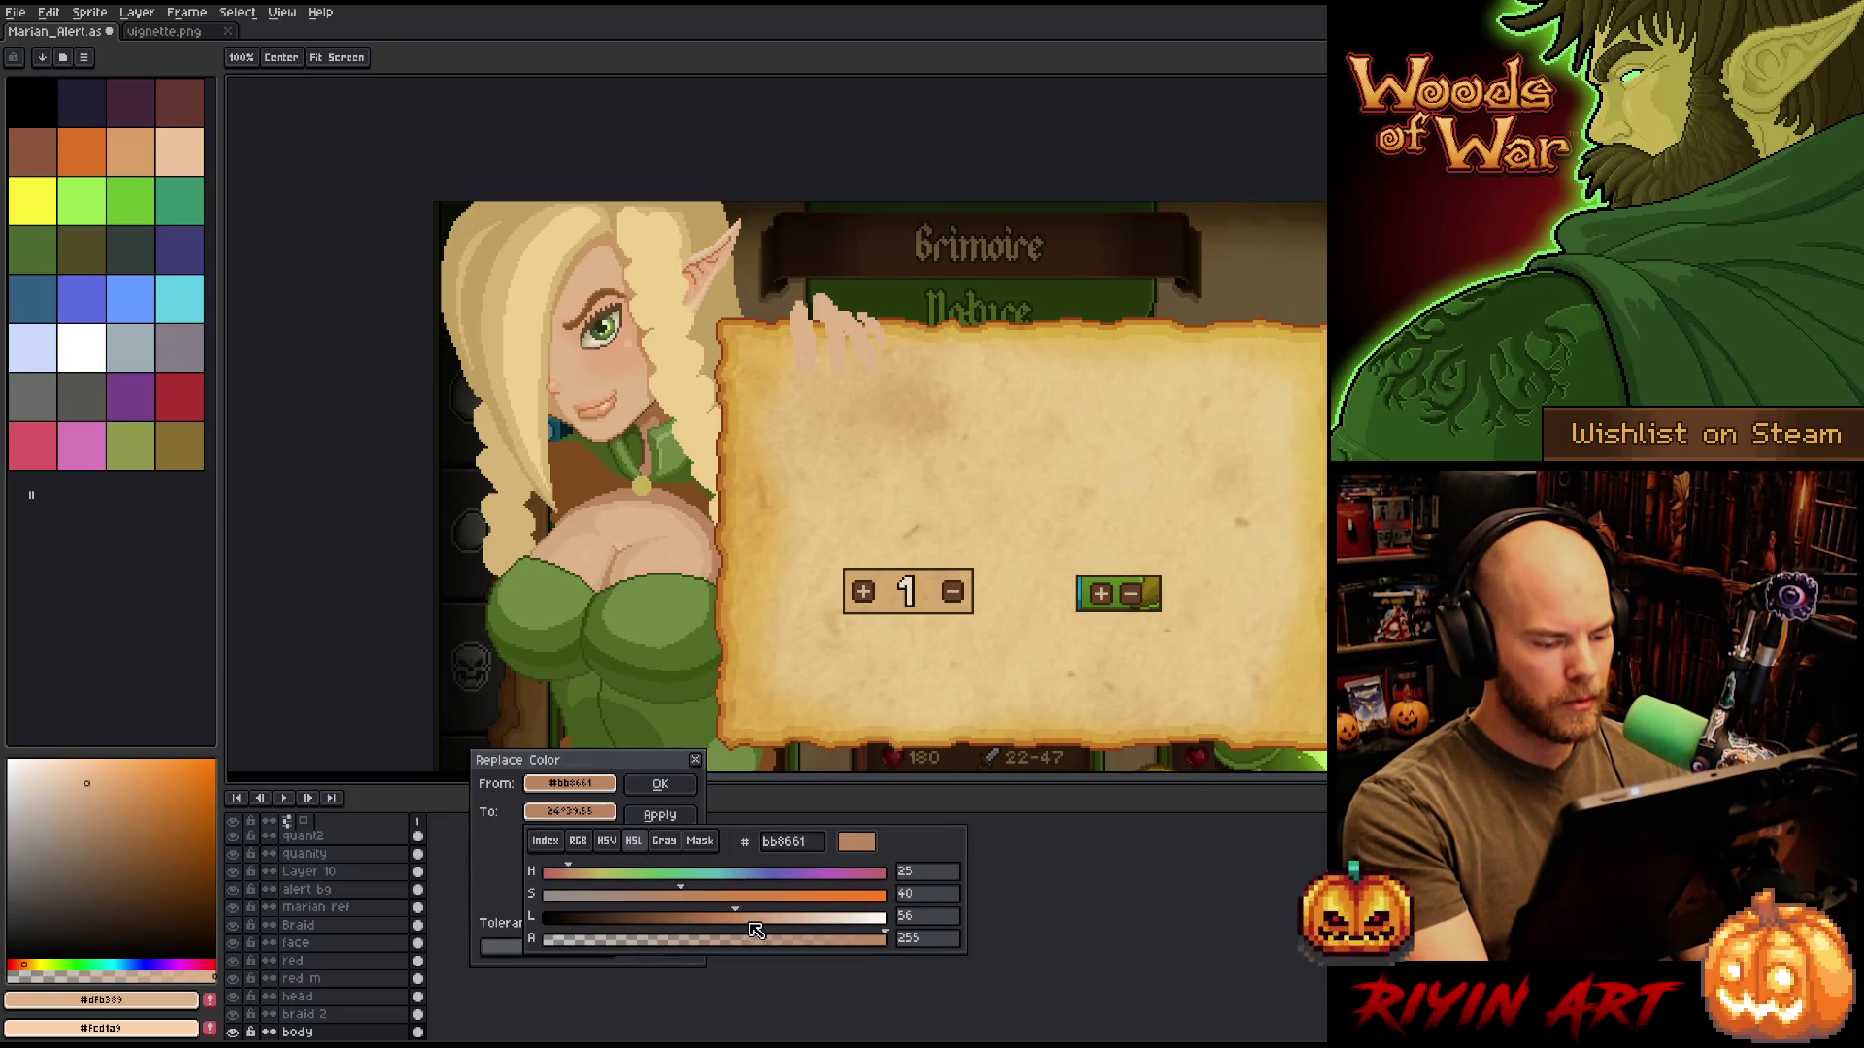
{"action": "left_click", "coordinate": [744, 919]}
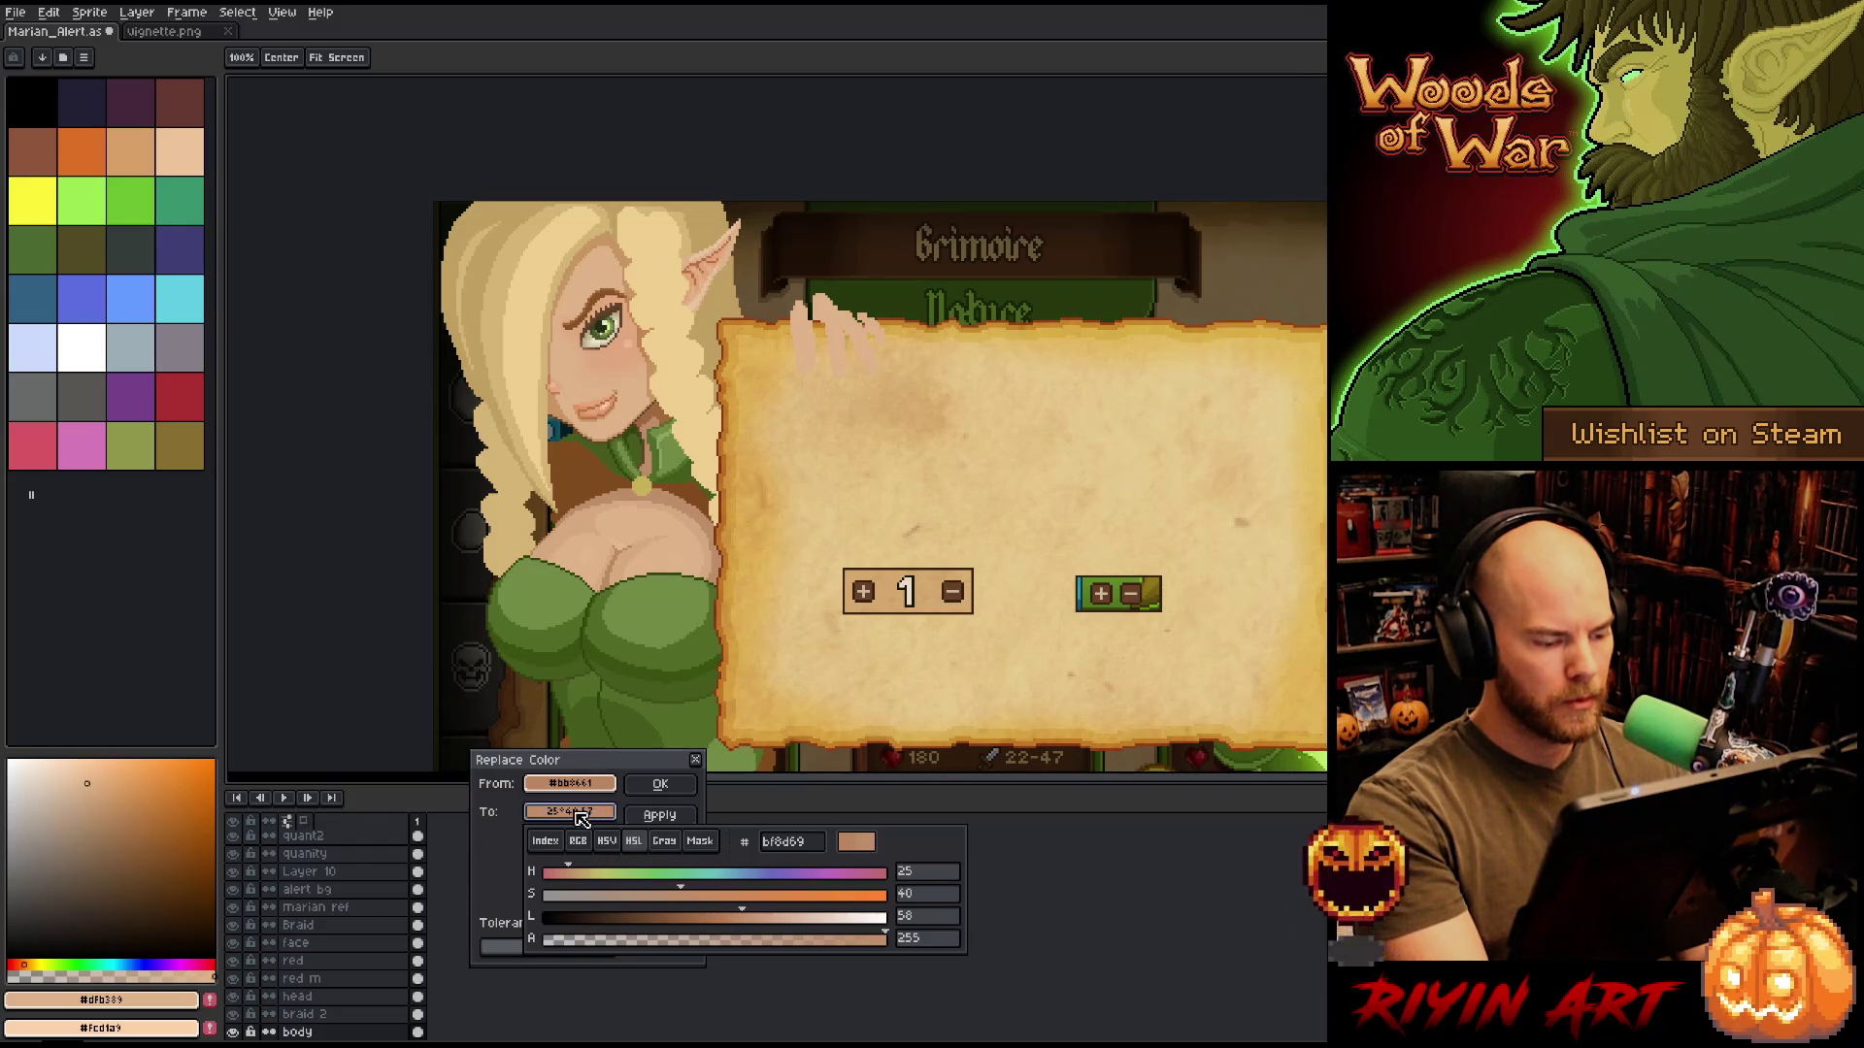
{"action": "left_click", "coordinate": [640, 533]}
{"action": "left_click", "coordinate": [633, 543]}
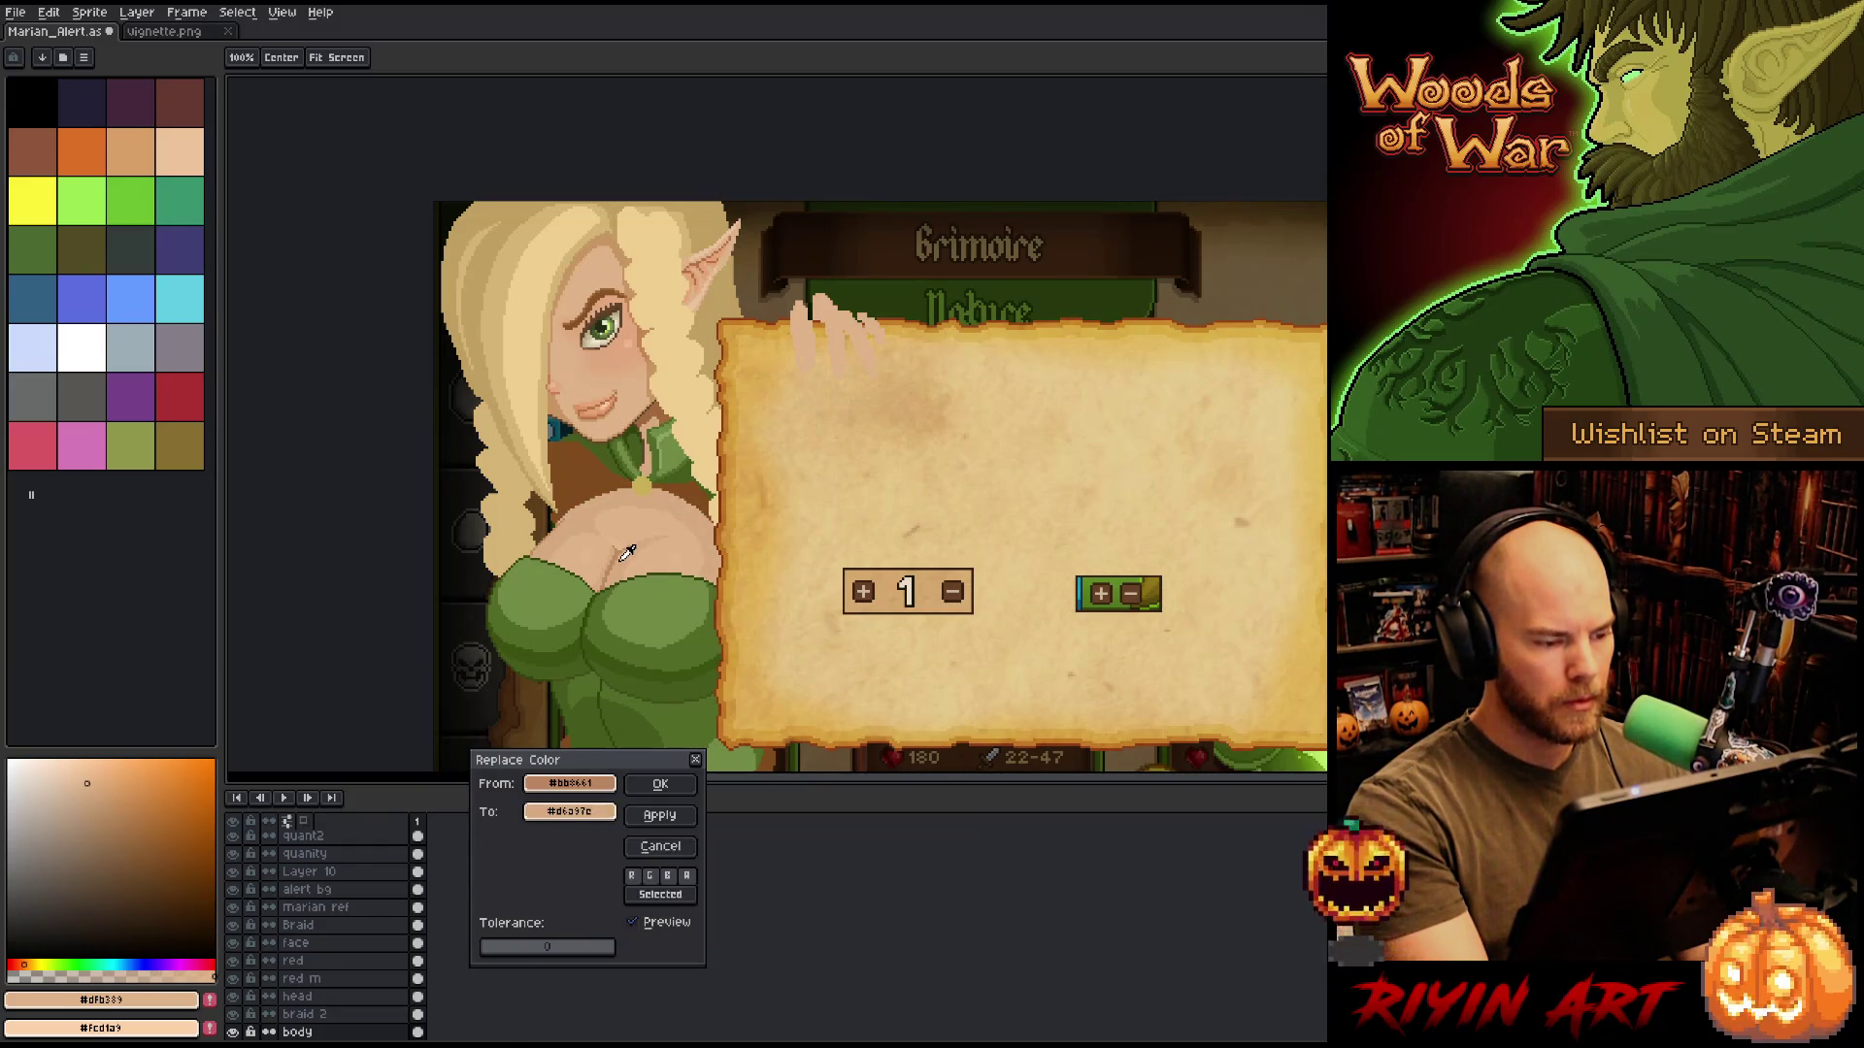
{"action": "left_click", "coordinate": [599, 823]}
{"action": "left_click", "coordinate": [606, 840]}
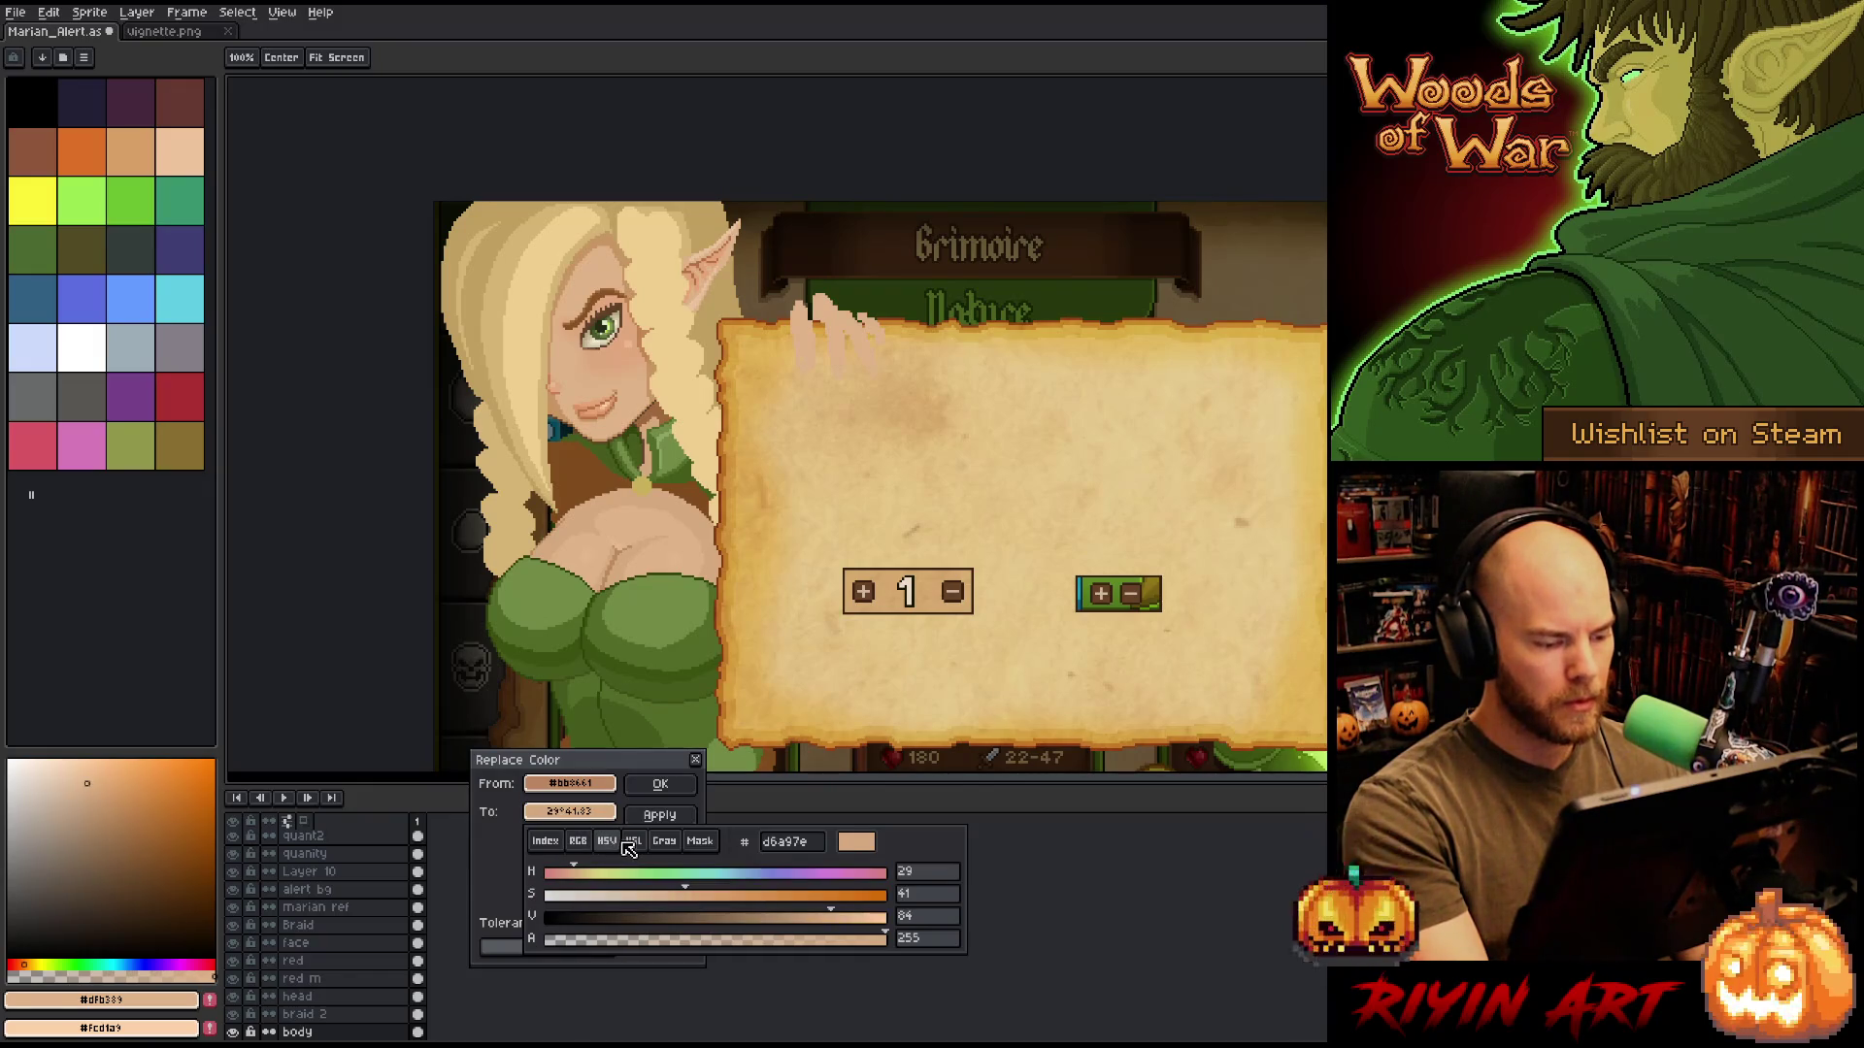
{"action": "left_click", "coordinate": [632, 842]}
{"action": "left_click", "coordinate": [607, 841]}
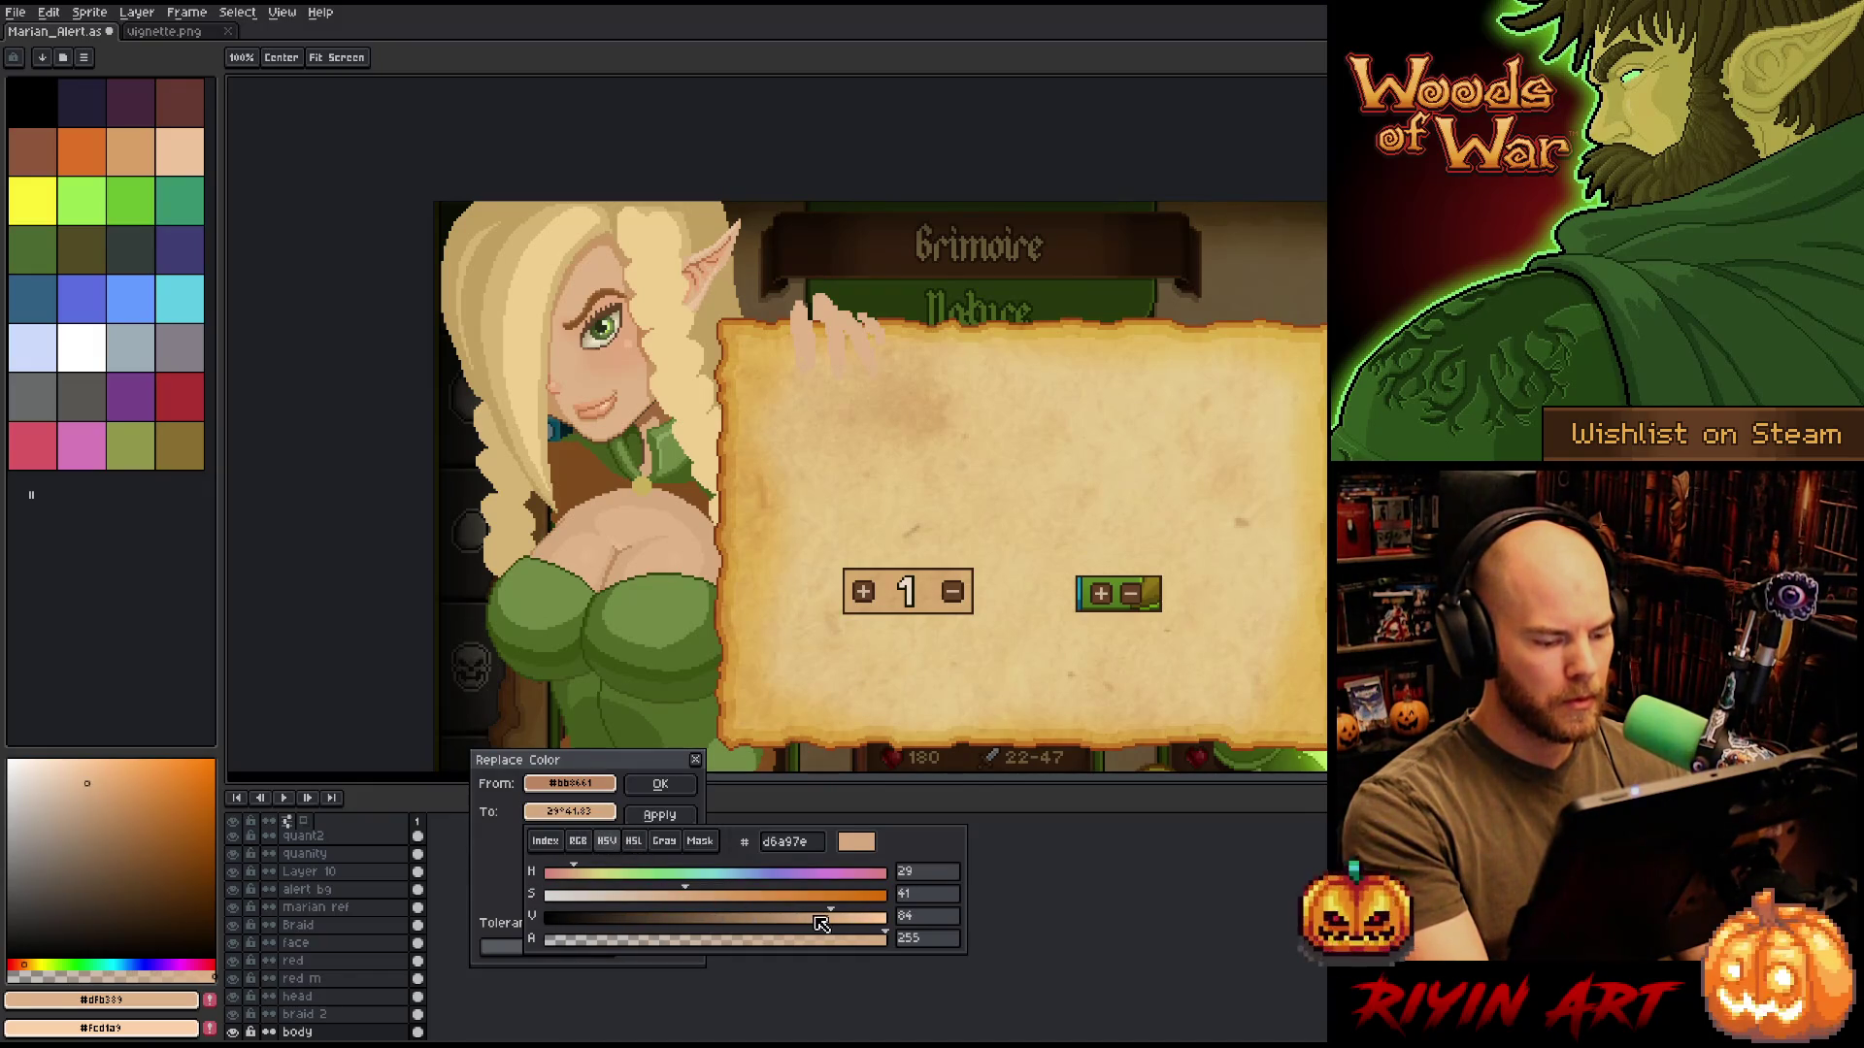
Set the replacement to saturation 49 and value 78, toggling Preview to compare.
{"action": "left_click_drag", "start_coordinate": [749, 903], "coordinate": [718, 901]}
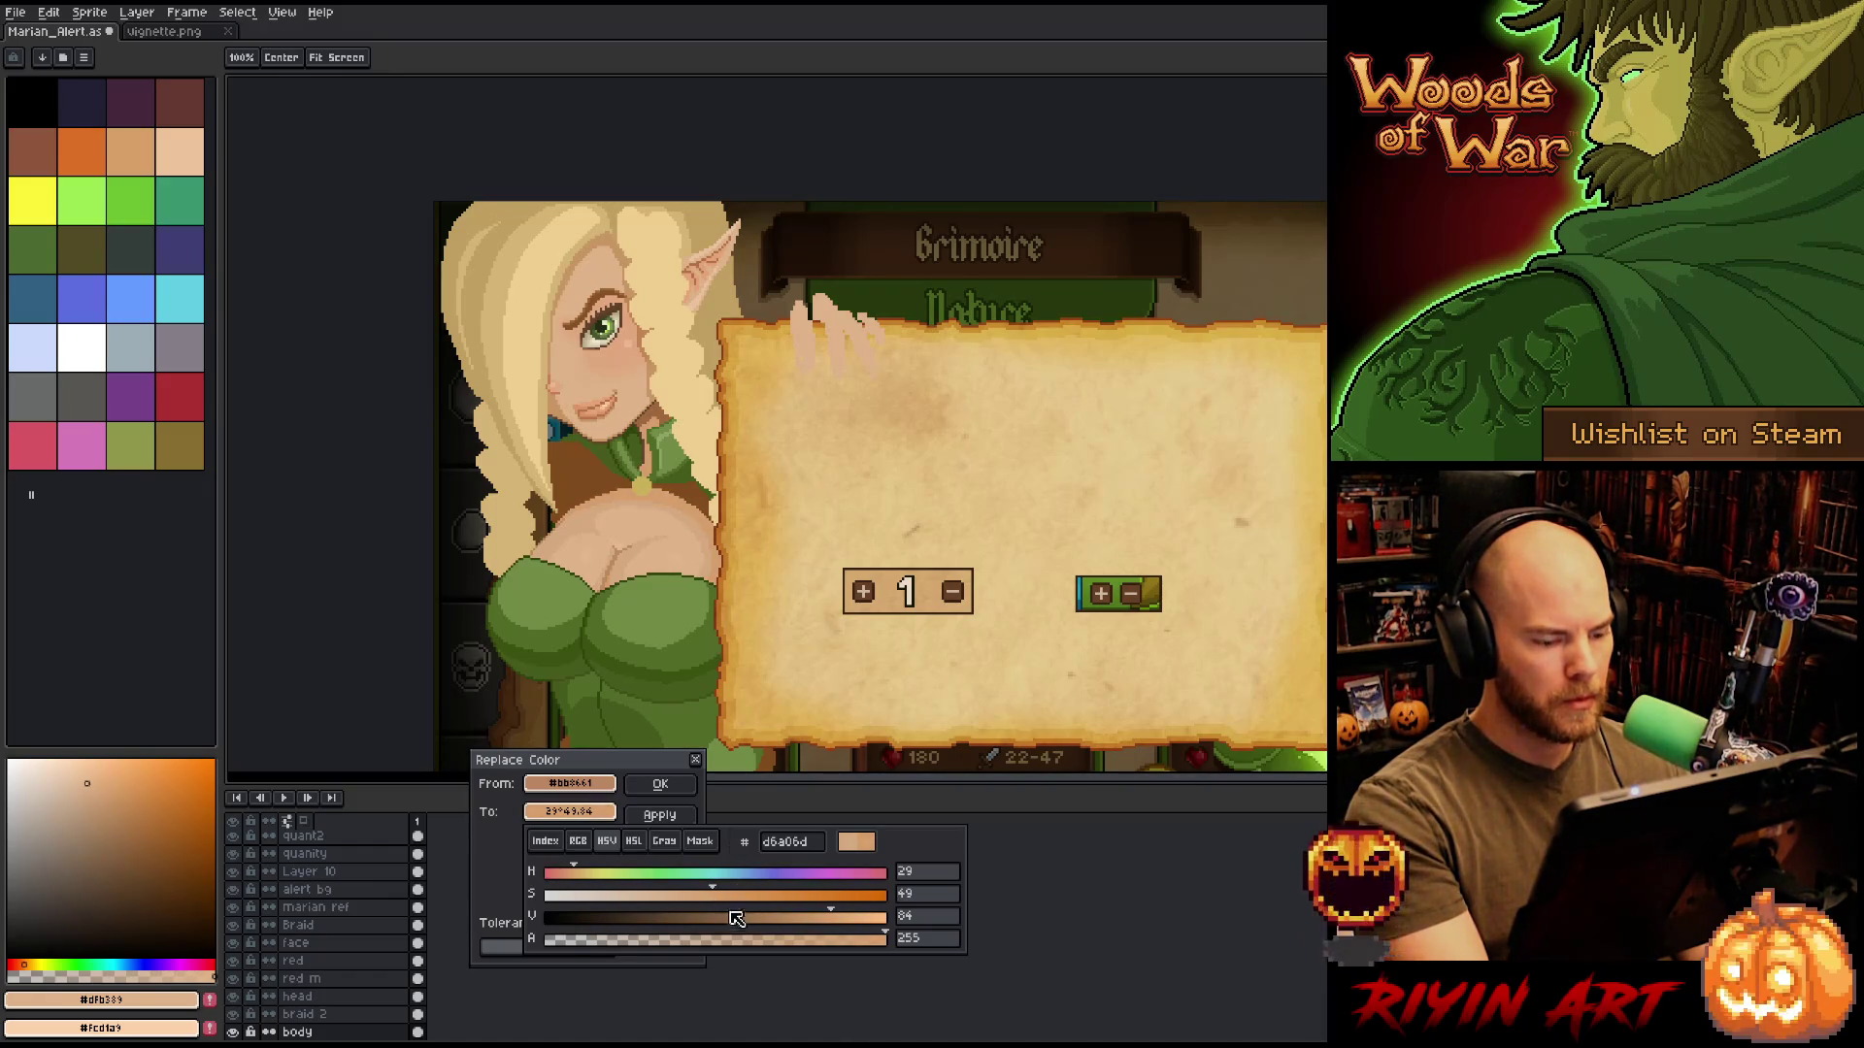
{"action": "left_click_drag", "start_coordinate": [825, 924], "coordinate": [711, 904]}
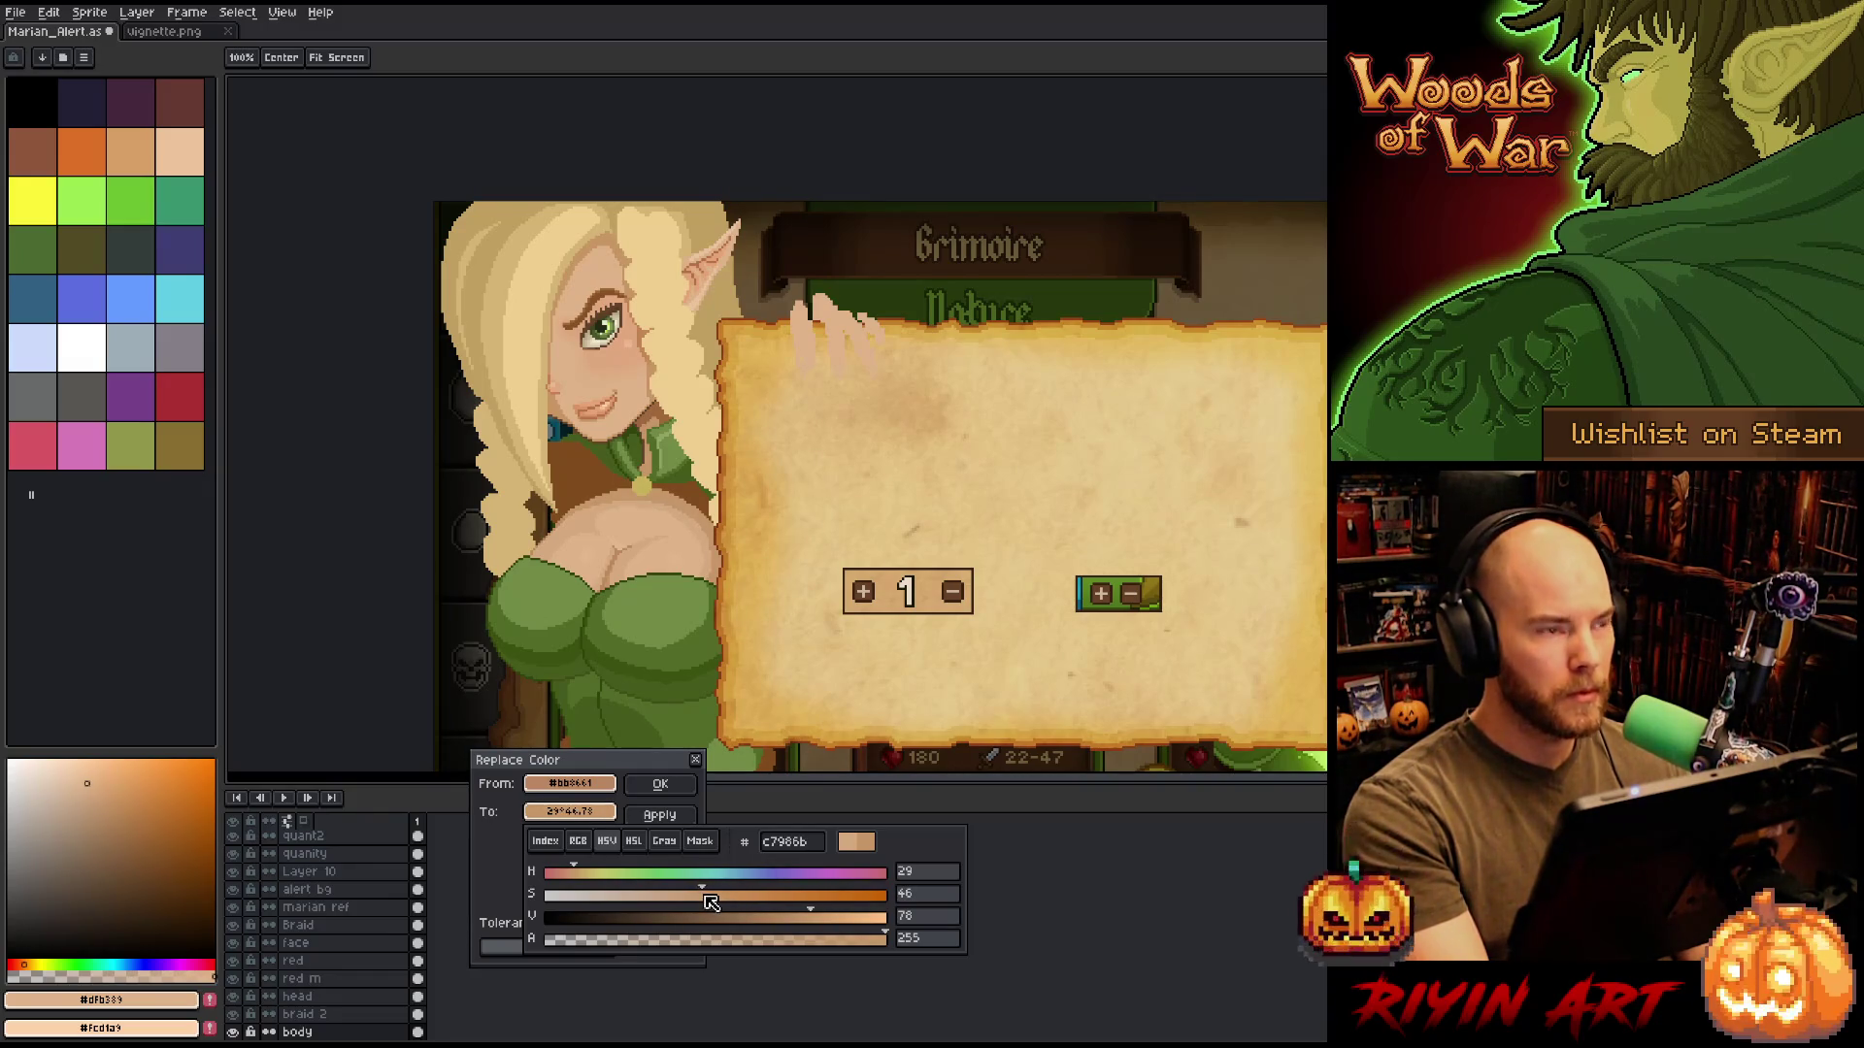
{"action": "left_click_drag", "start_coordinate": [711, 904], "coordinate": [720, 899]}
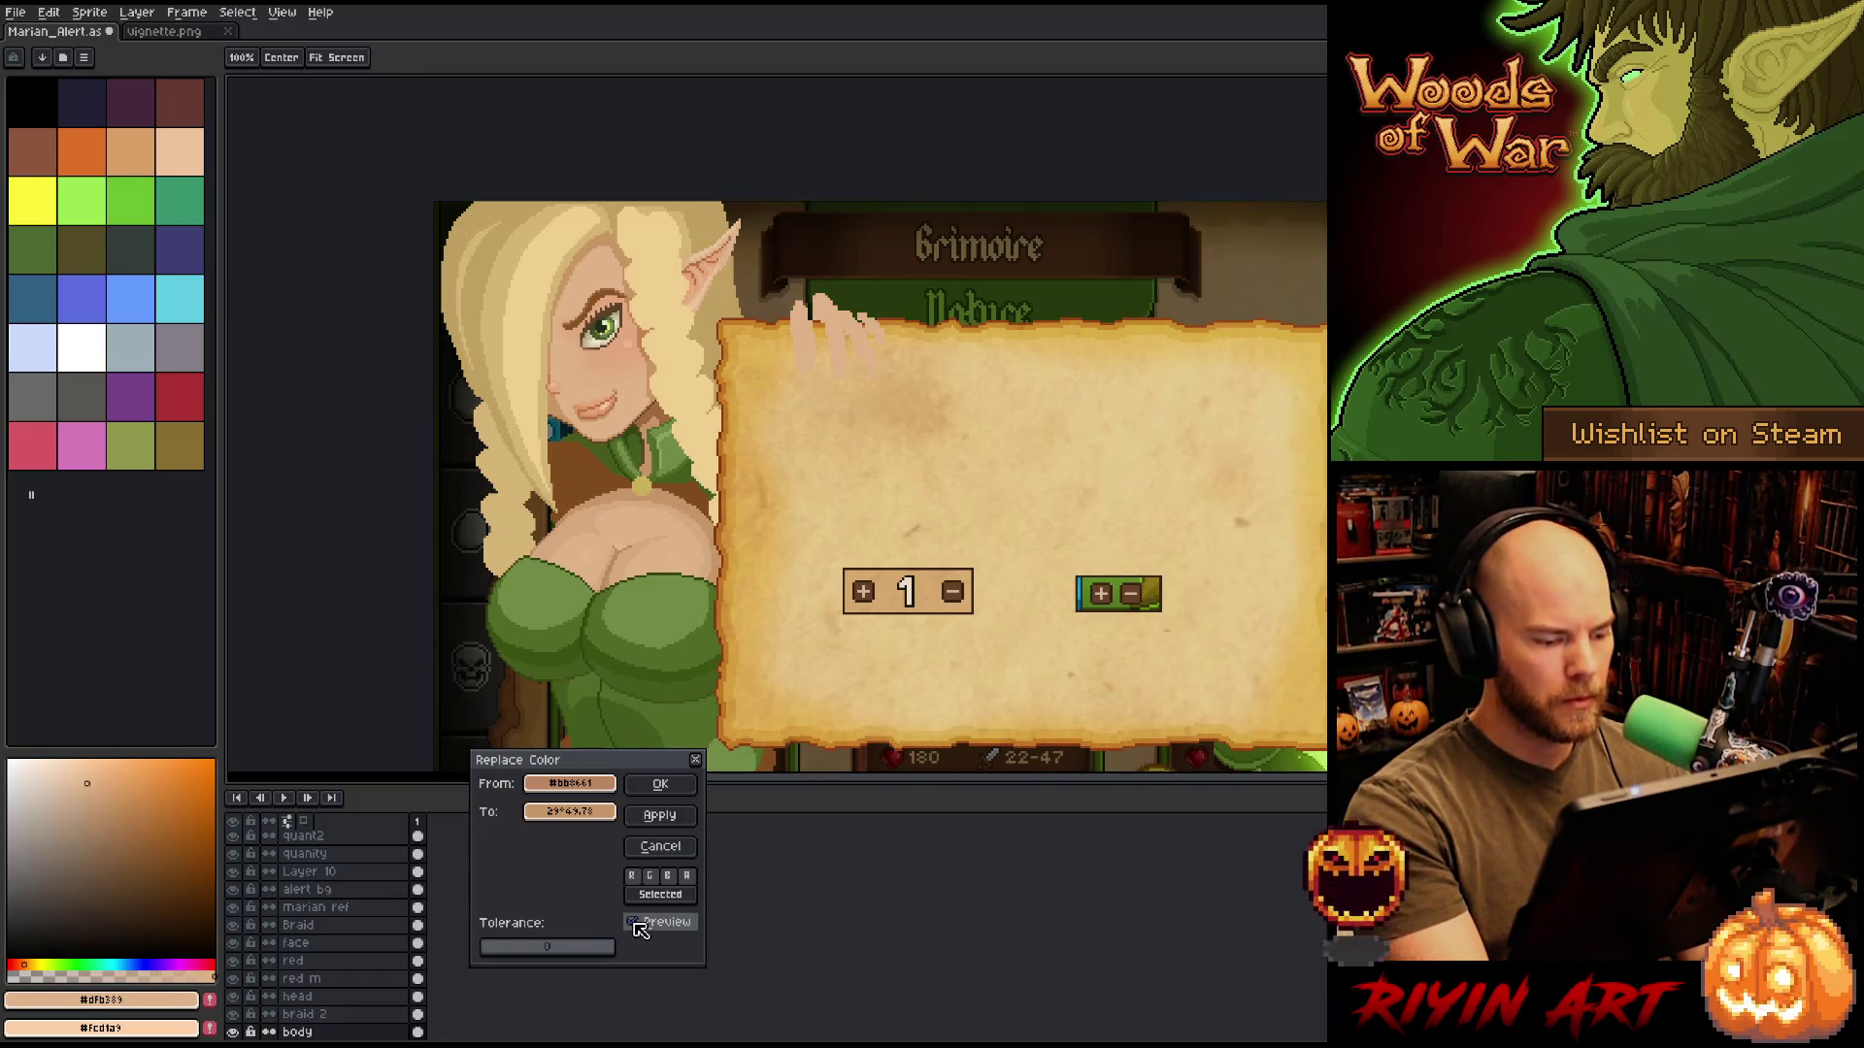
{"action": "left_click", "coordinate": [636, 924]}
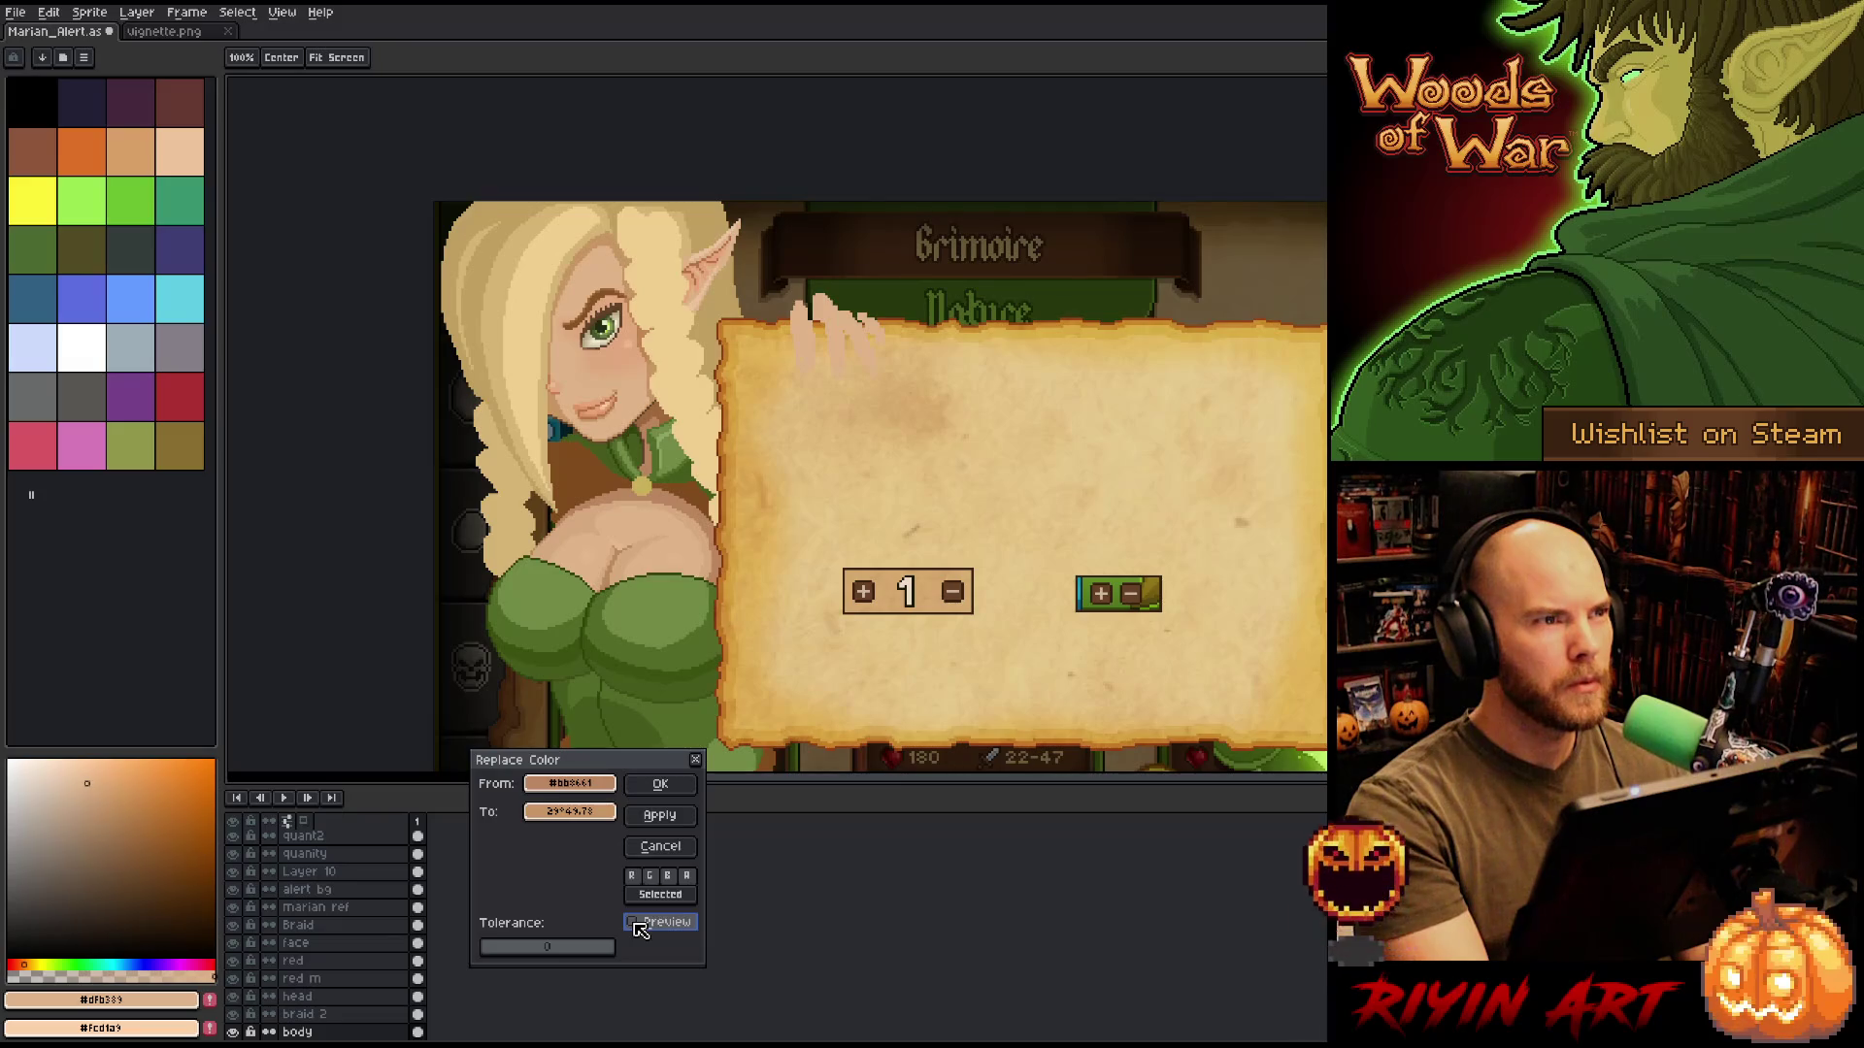
{"action": "left_click", "coordinate": [640, 927]}
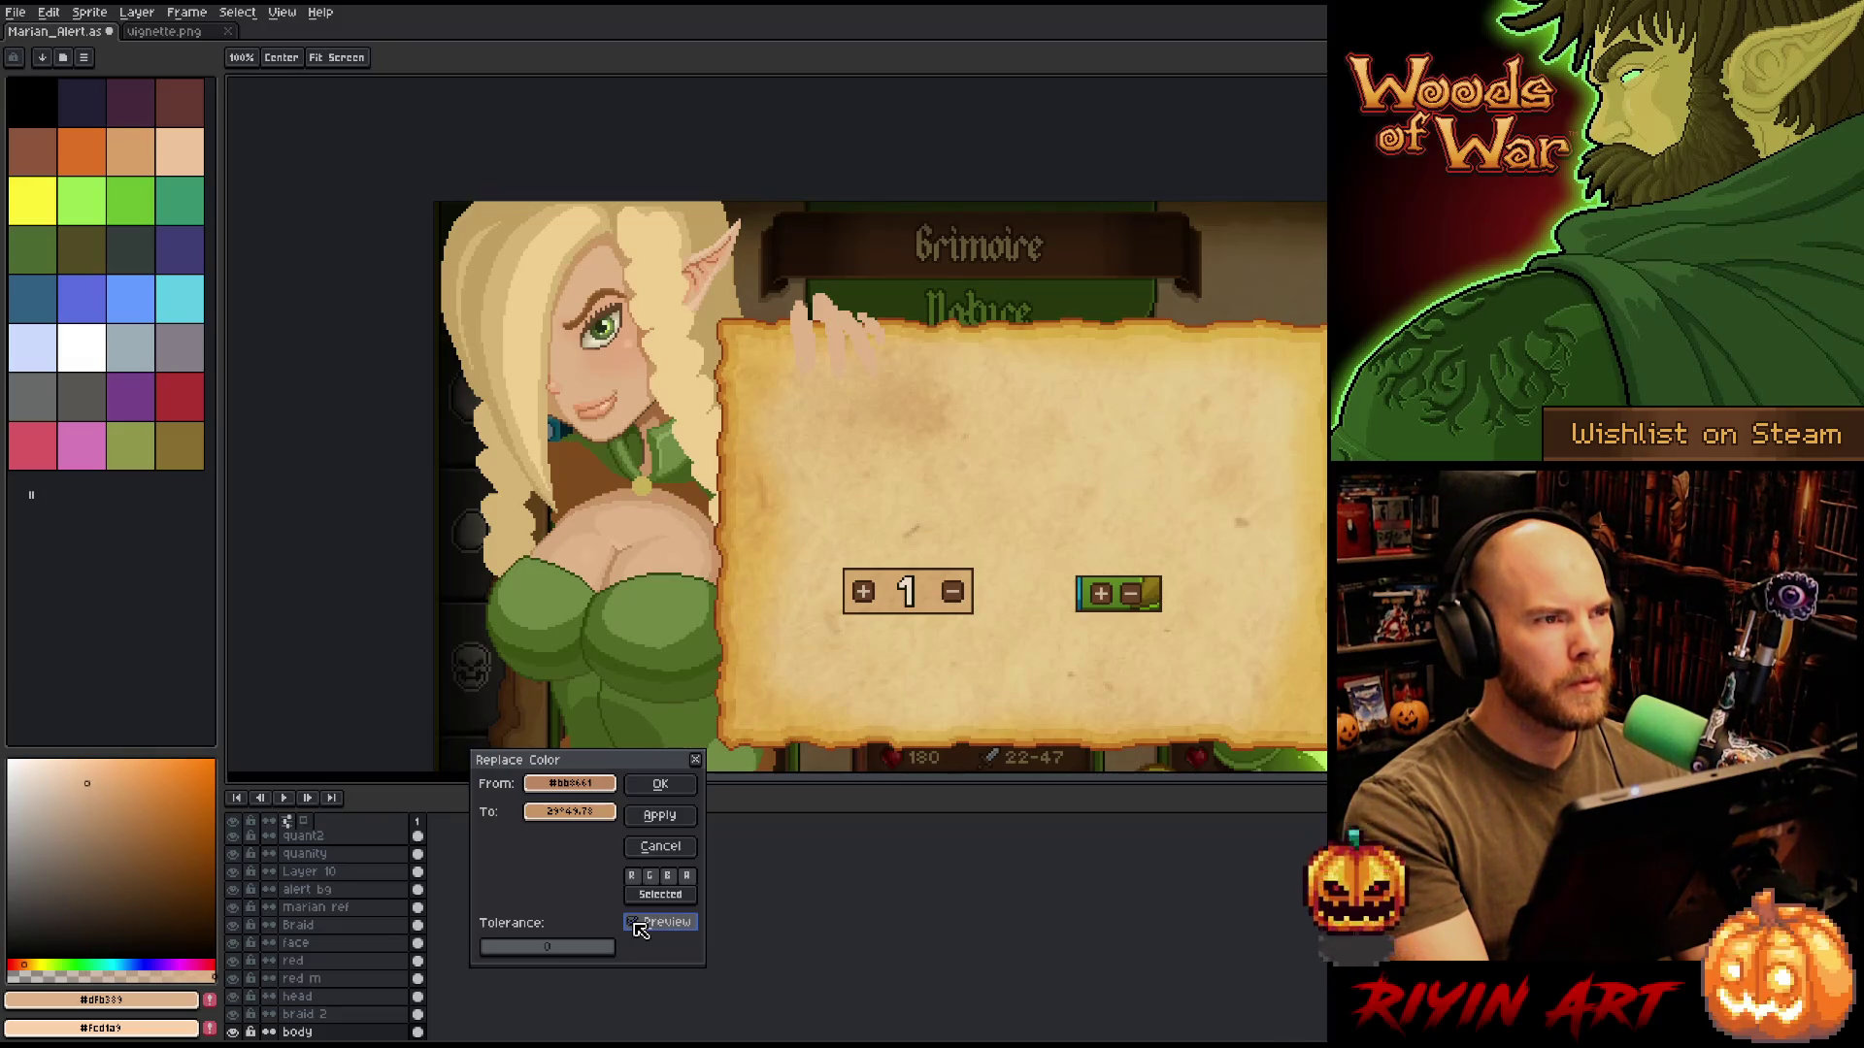
{"action": "left_click", "coordinate": [640, 927]}
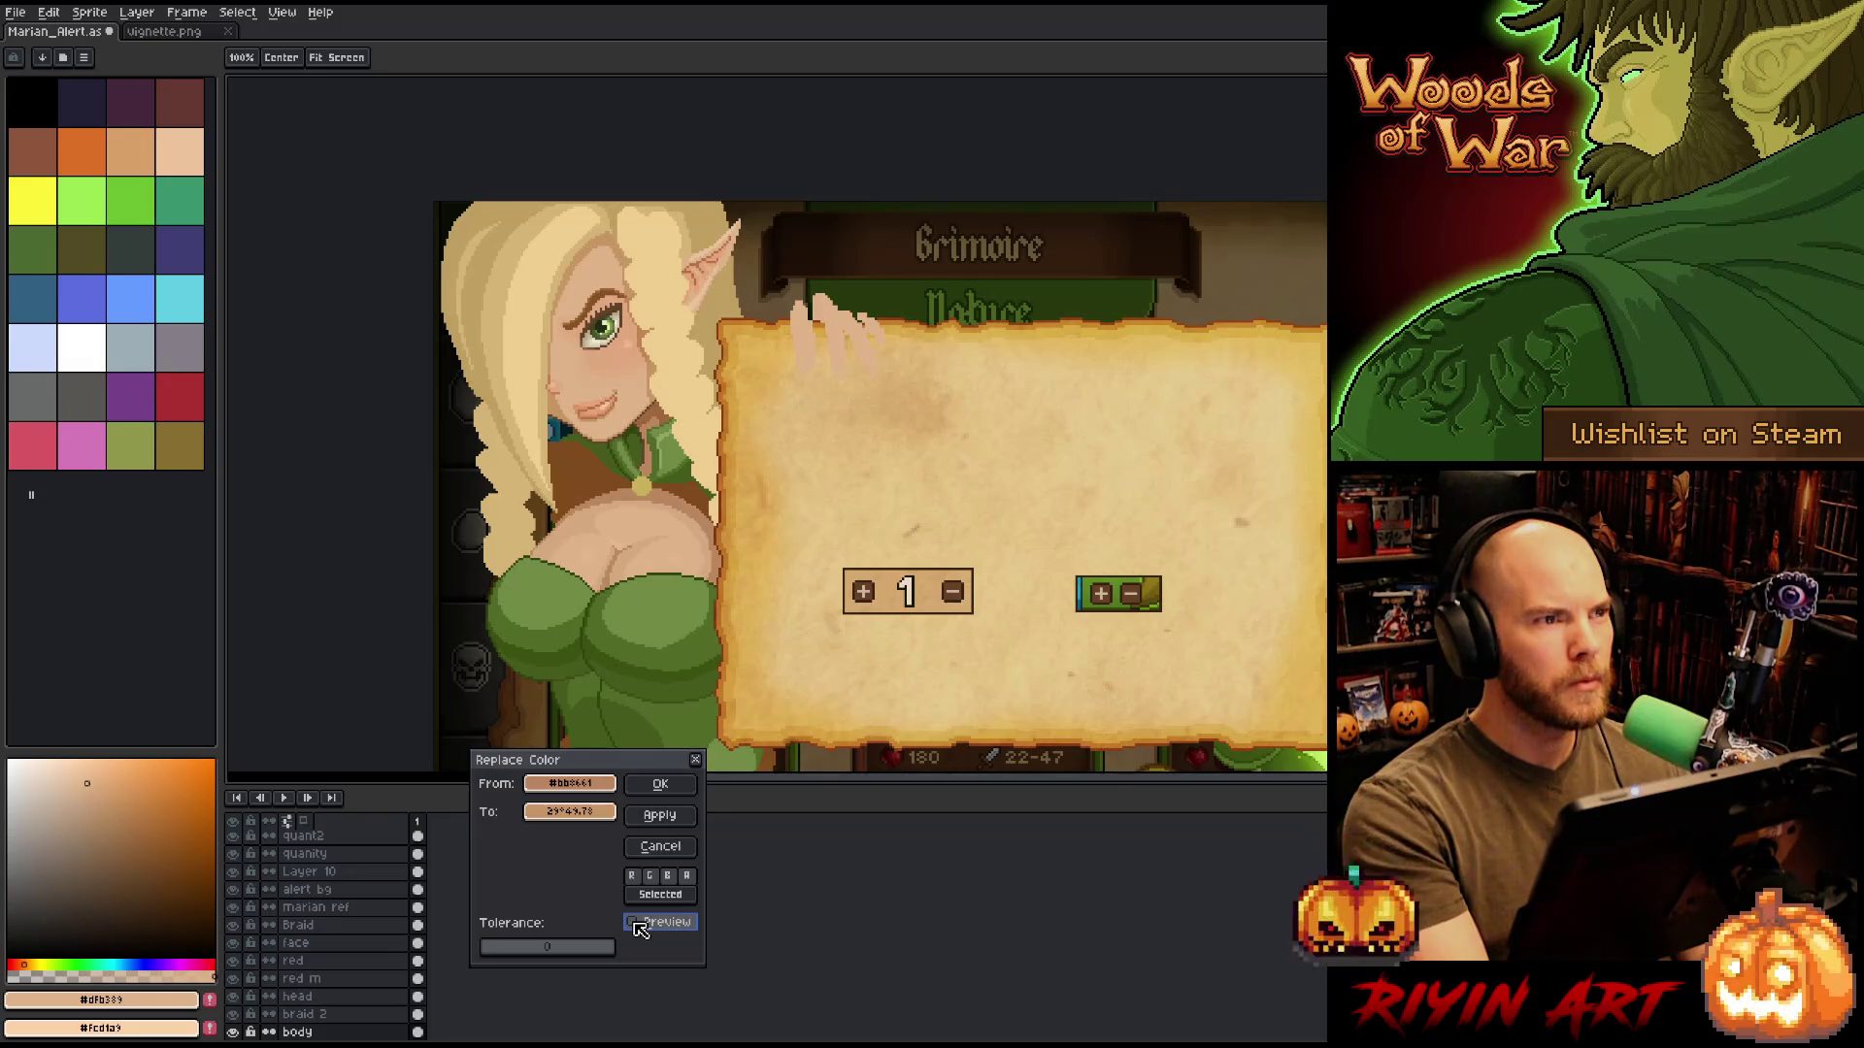
{"action": "left_click", "coordinate": [641, 927]}
Darken the replacement to value 75 and shift its hue to 27, comparing with Preview off.
{"action": "left_click", "coordinate": [583, 812]}
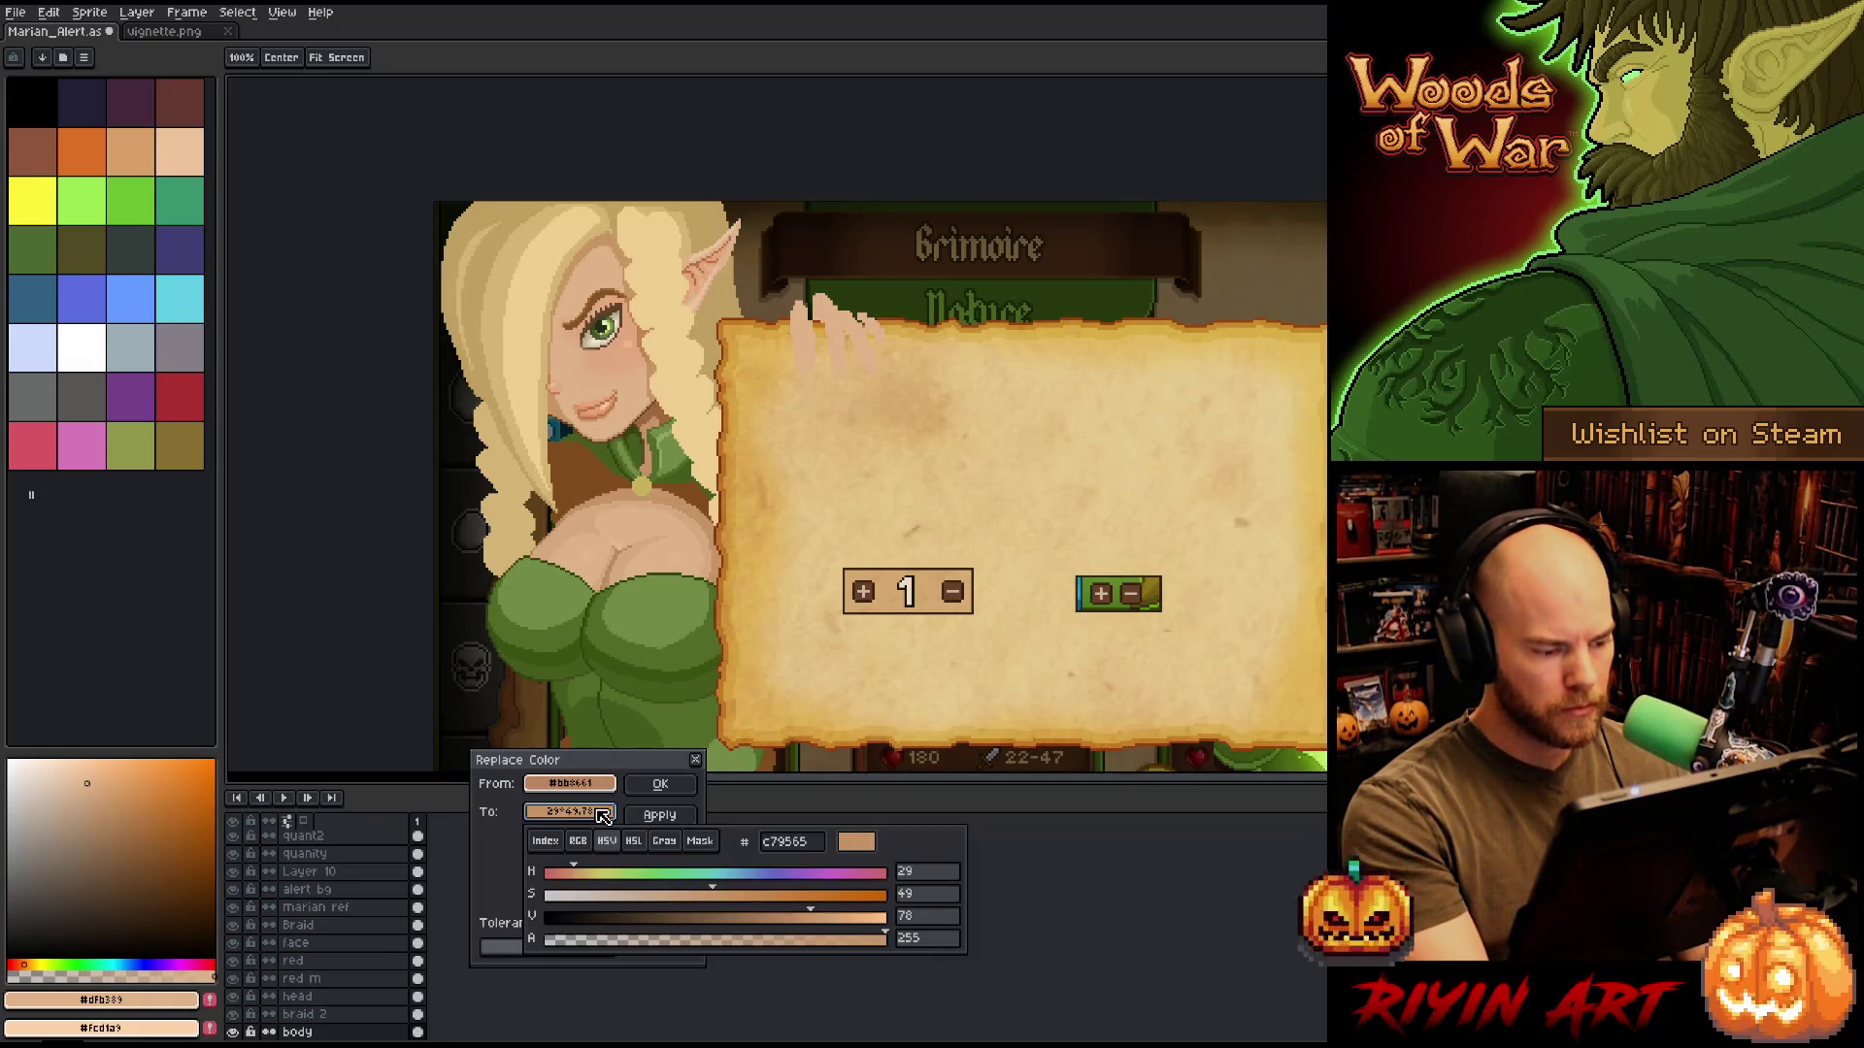
{"action": "left_click", "coordinate": [804, 917]}
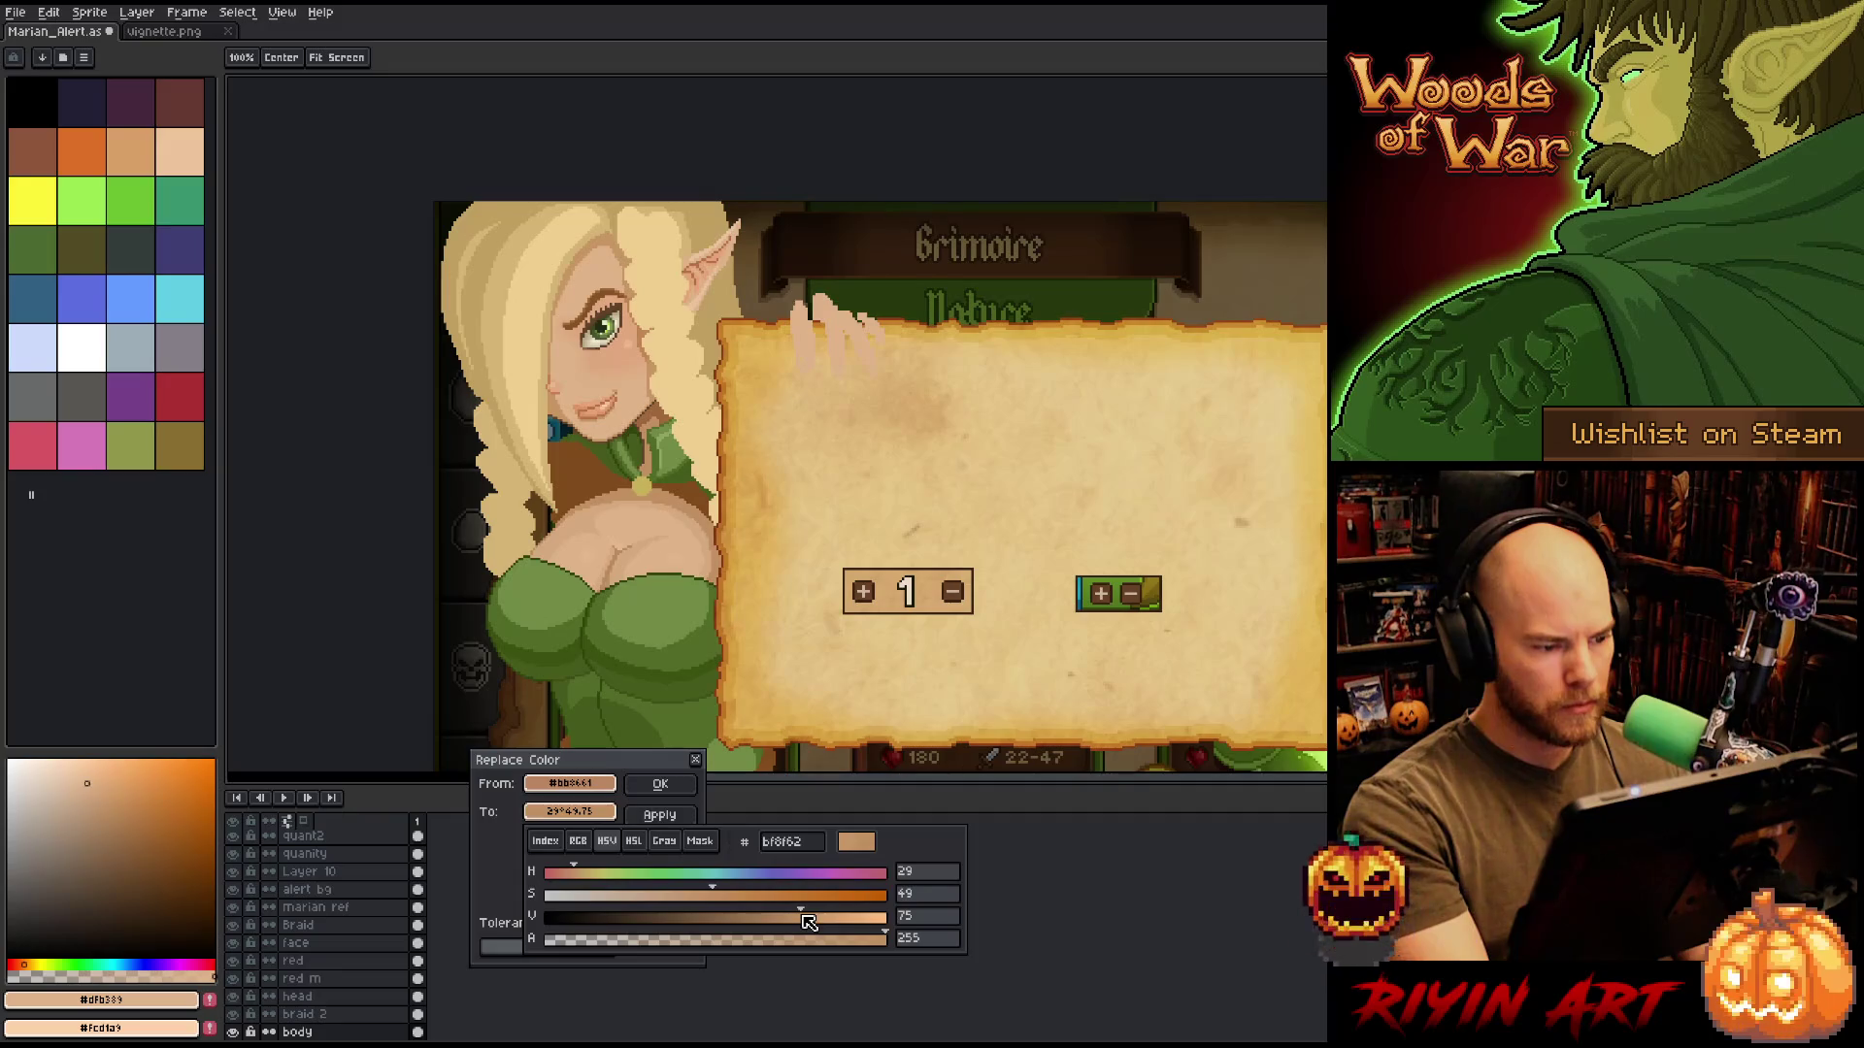
{"action": "left_click", "coordinate": [719, 922]}
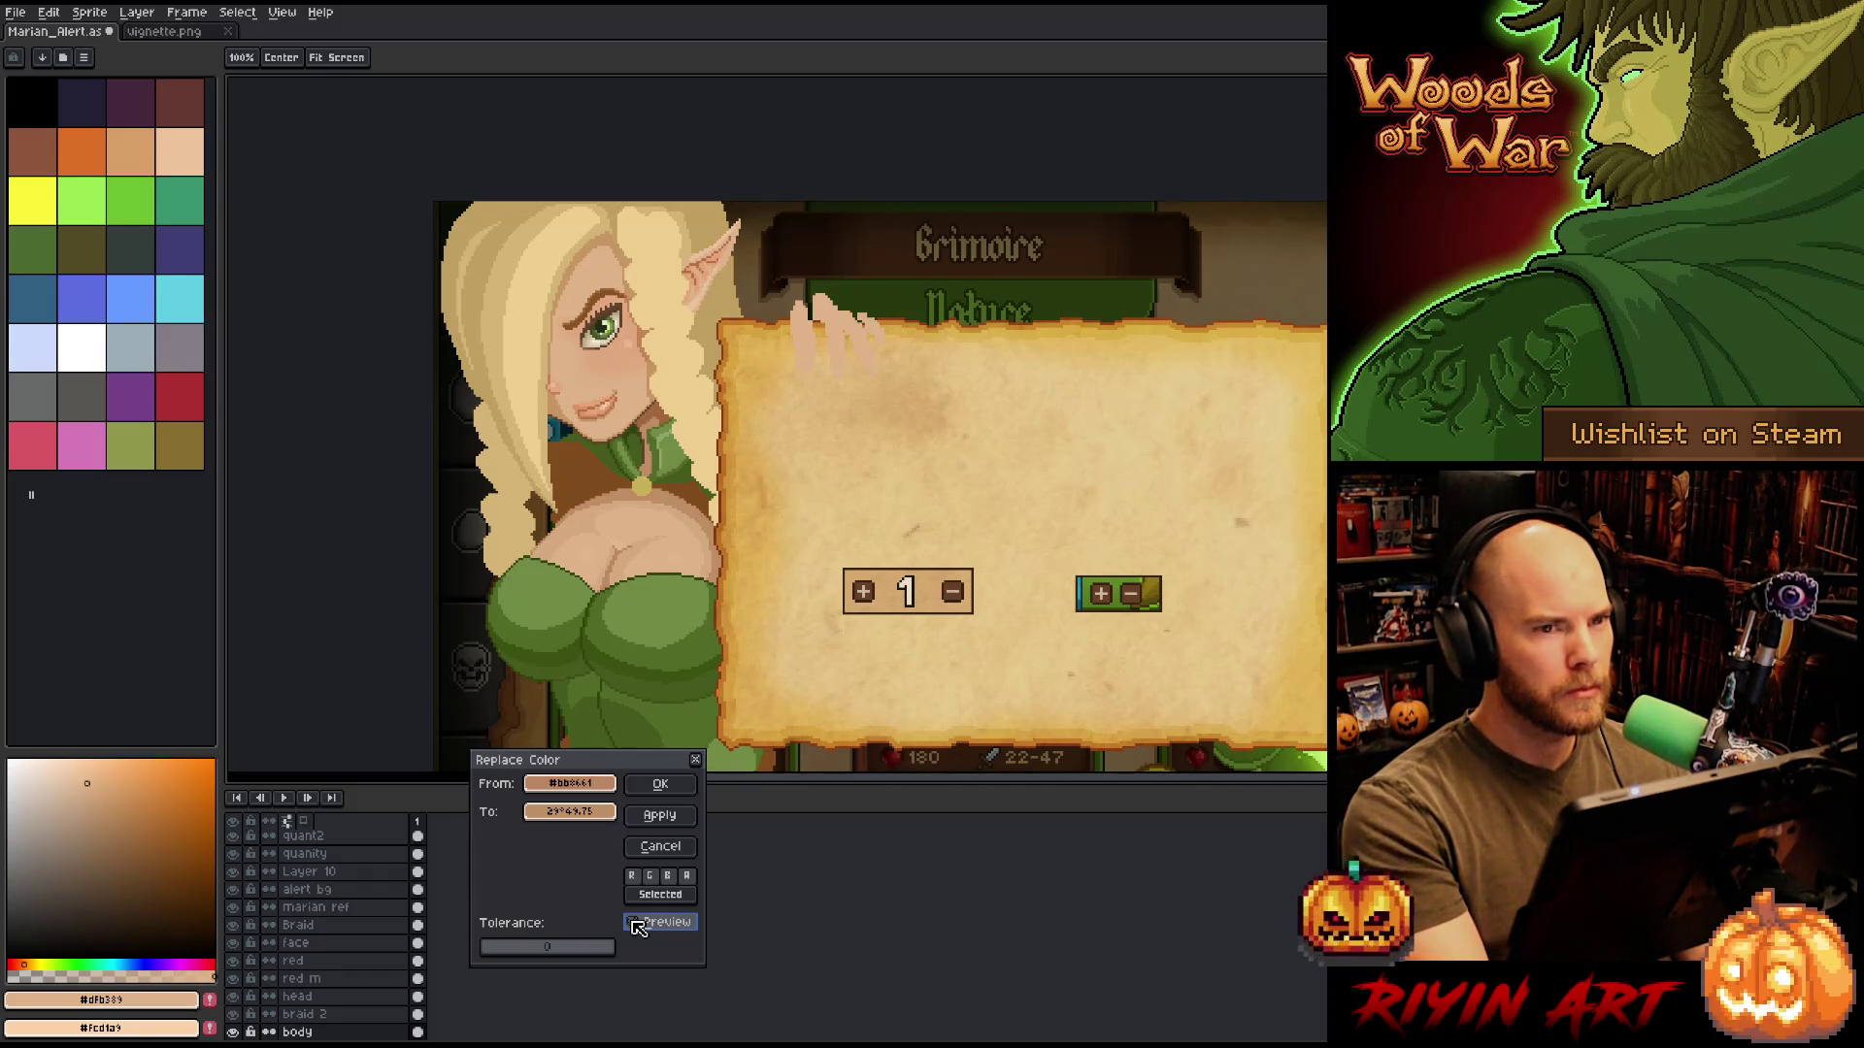
{"action": "left_click", "coordinate": [569, 813]}
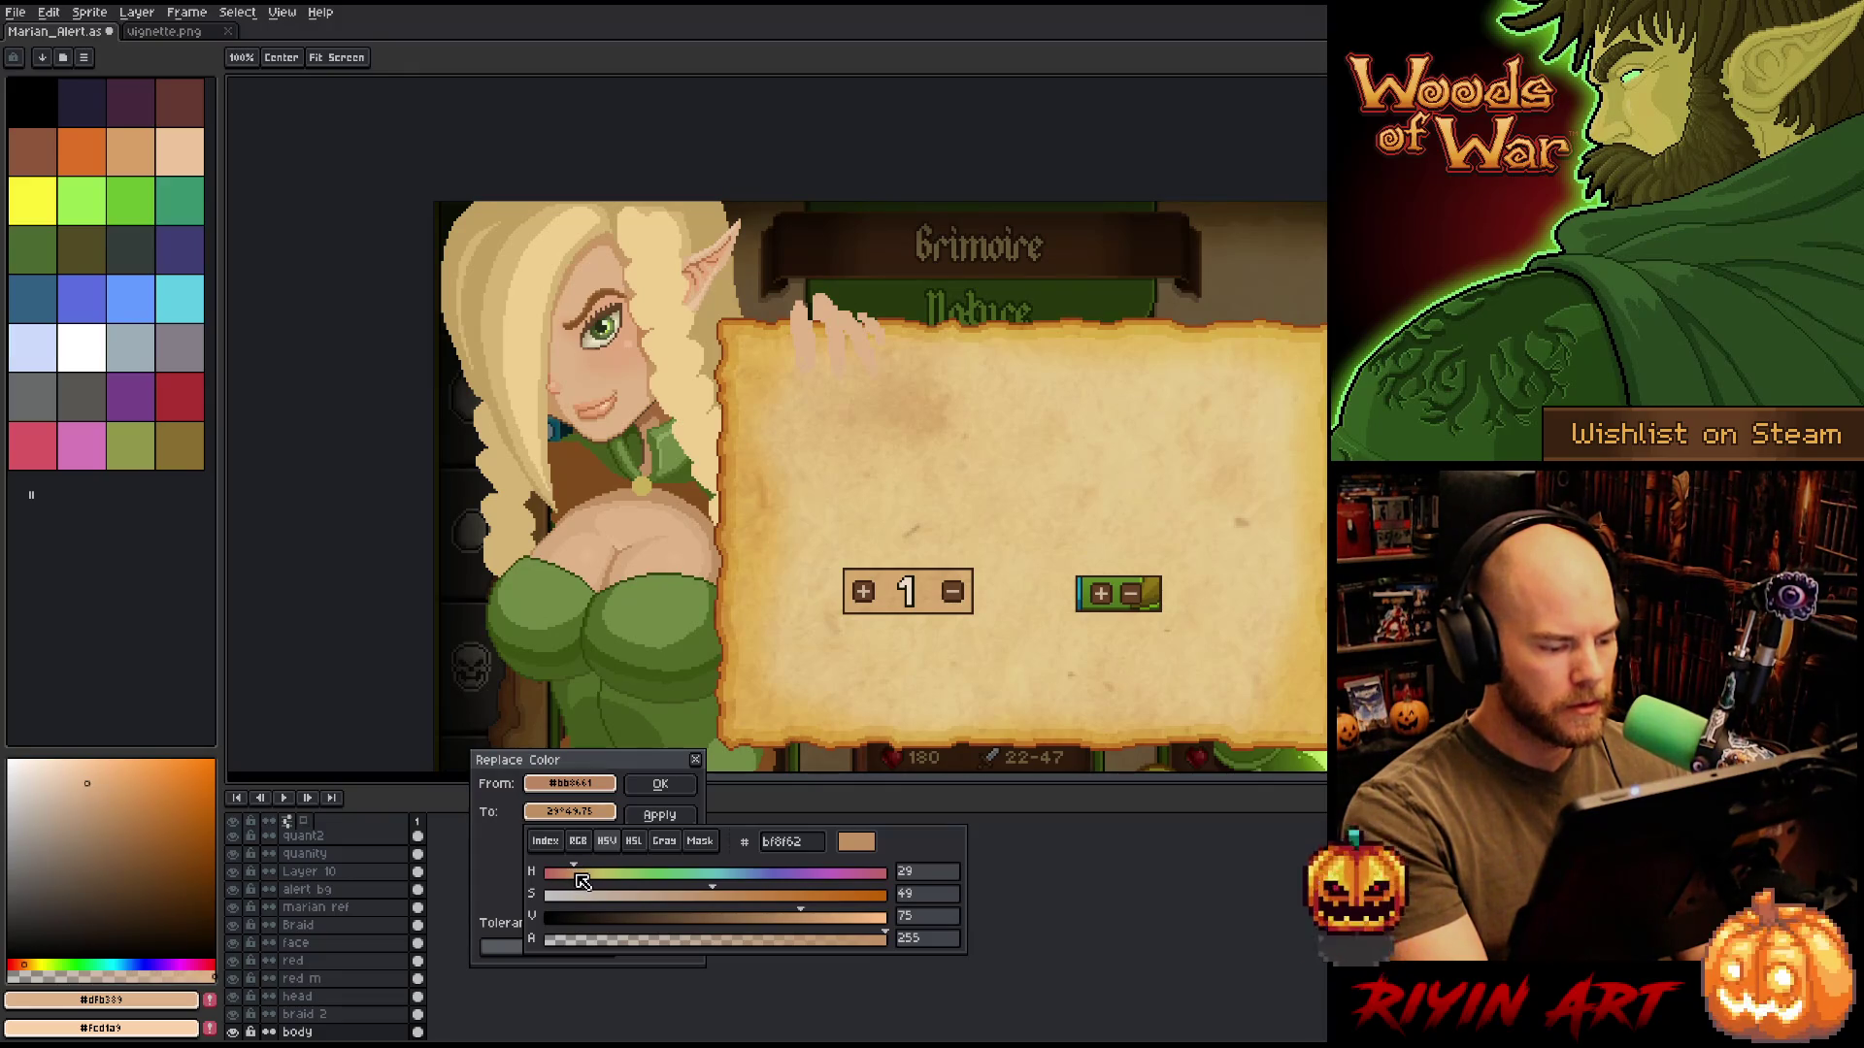
{"action": "left_click_drag", "start_coordinate": [581, 881], "coordinate": [580, 880]}
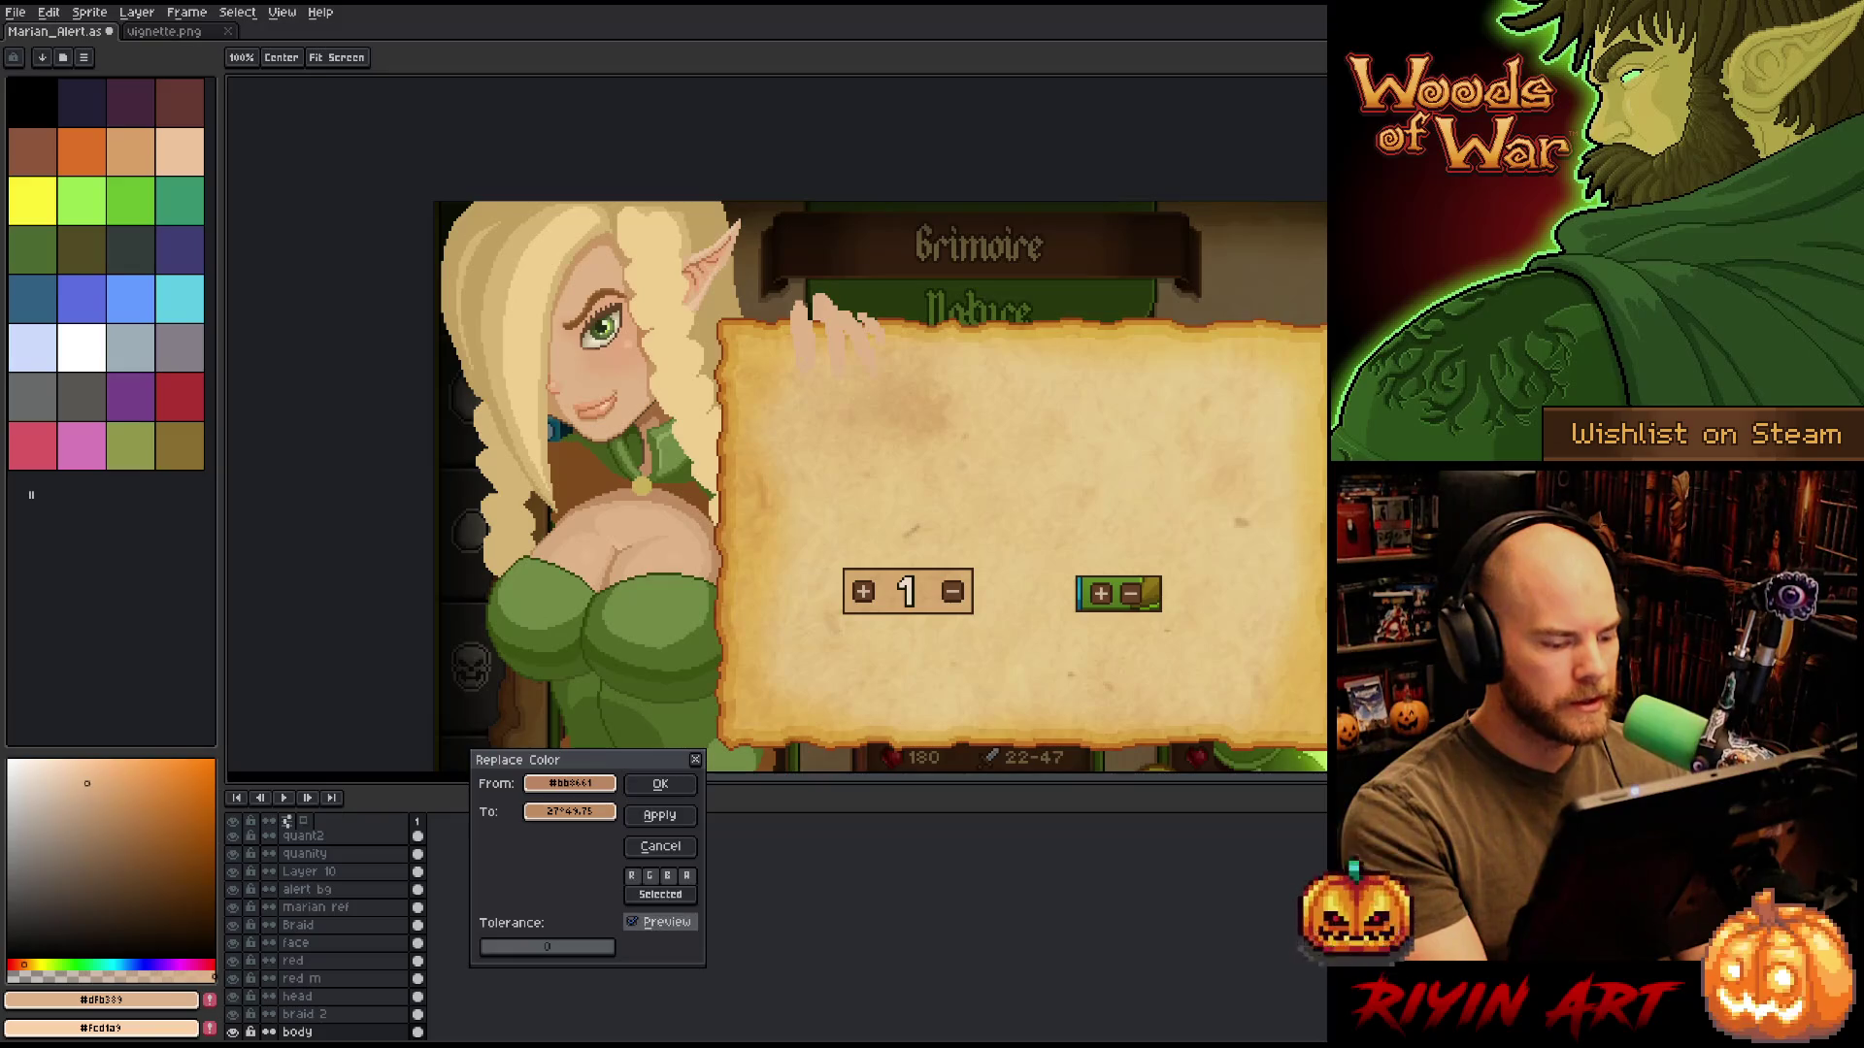
{"action": "left_click", "coordinate": [639, 927]}
{"action": "left_click", "coordinate": [641, 930]}
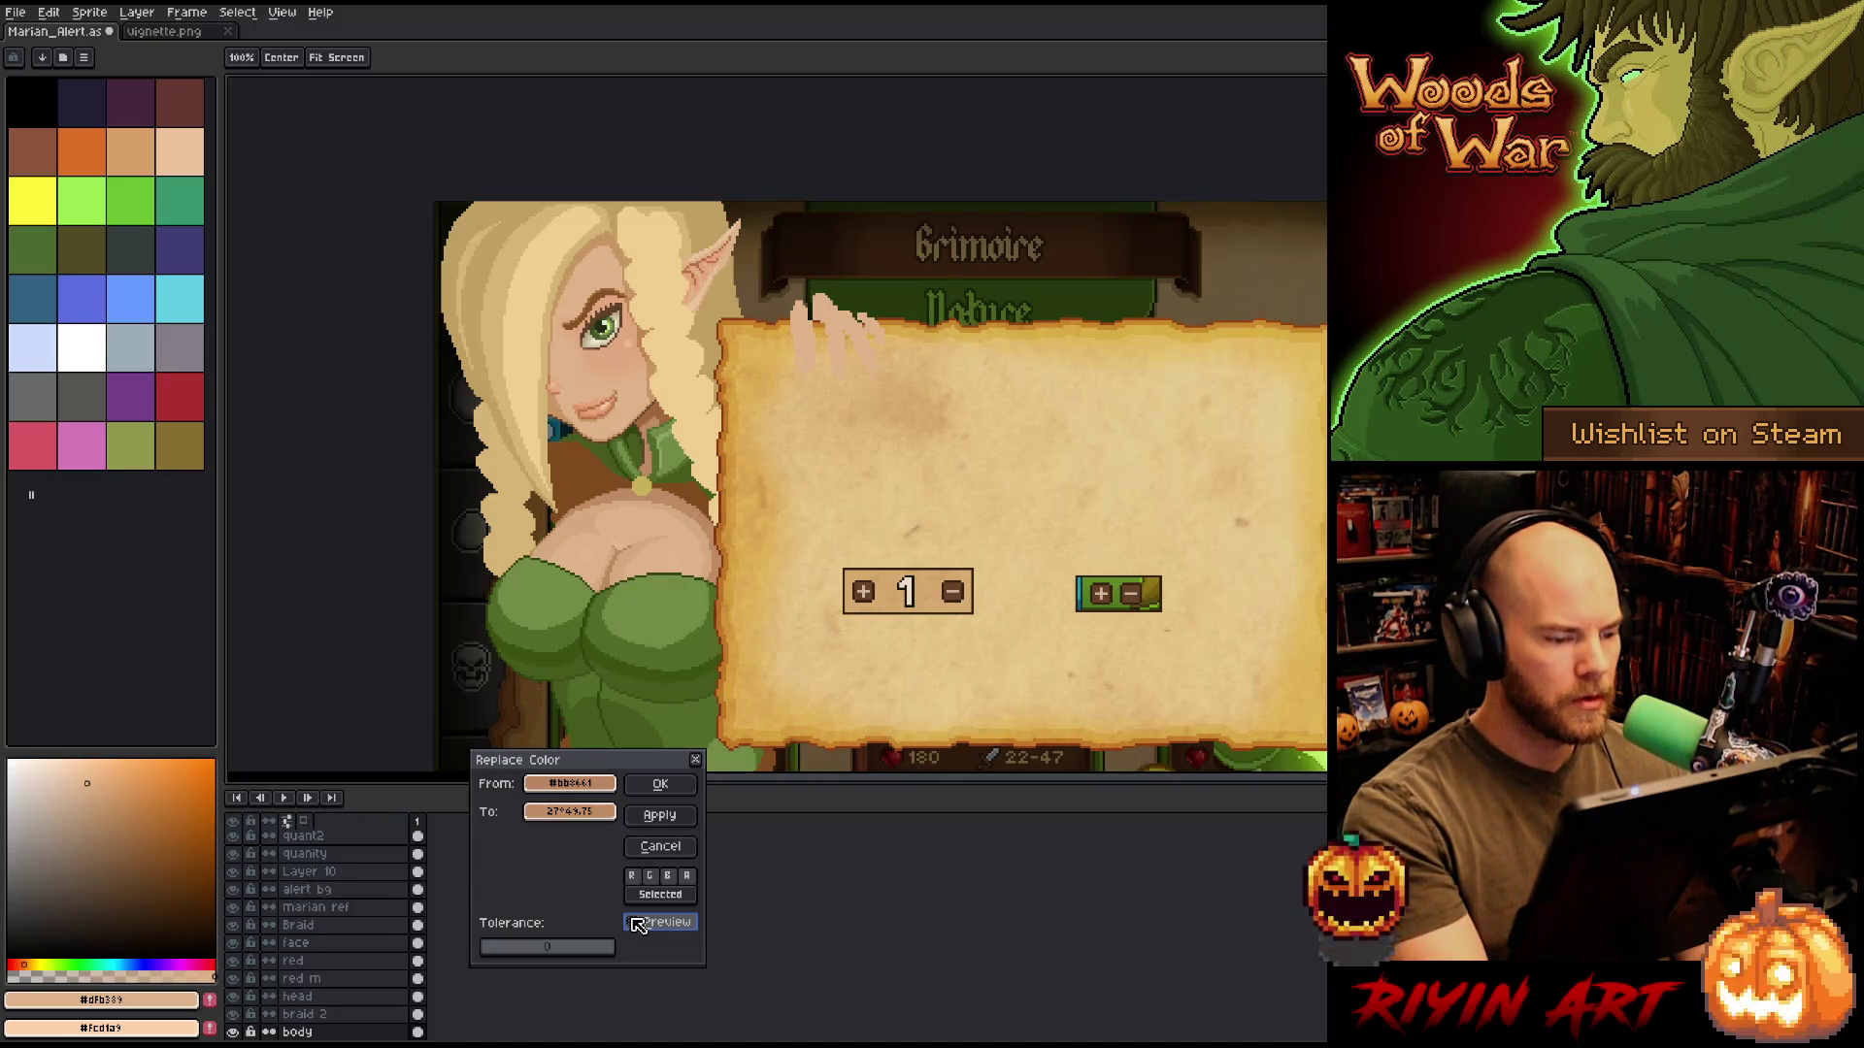
Check the paler skin swap with Preview on, then apply it with OK.
{"action": "left_click", "coordinate": [638, 923]}
{"action": "scroll", "coordinate": [503, 607], "scroll_direction": "down", "scroll_amount": 2}
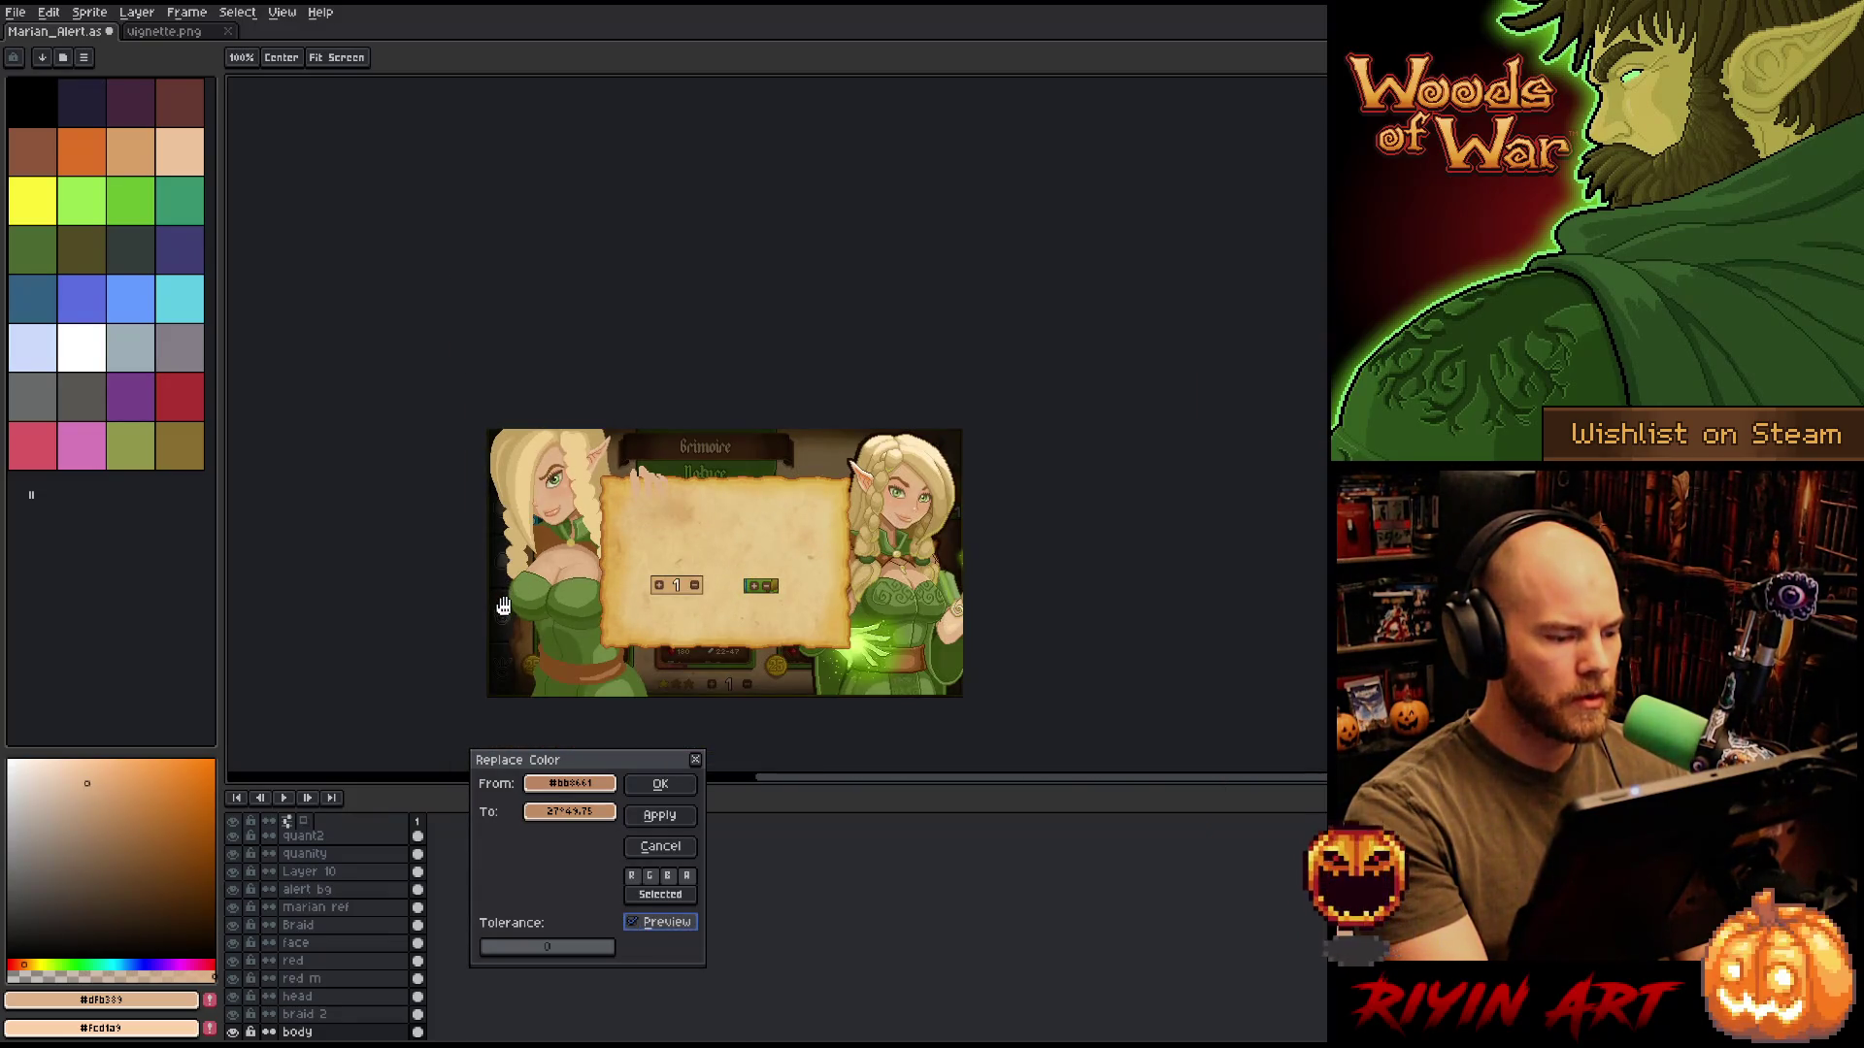
{"action": "scroll", "coordinate": [476, 597], "scroll_direction": "up", "scroll_amount": 1}
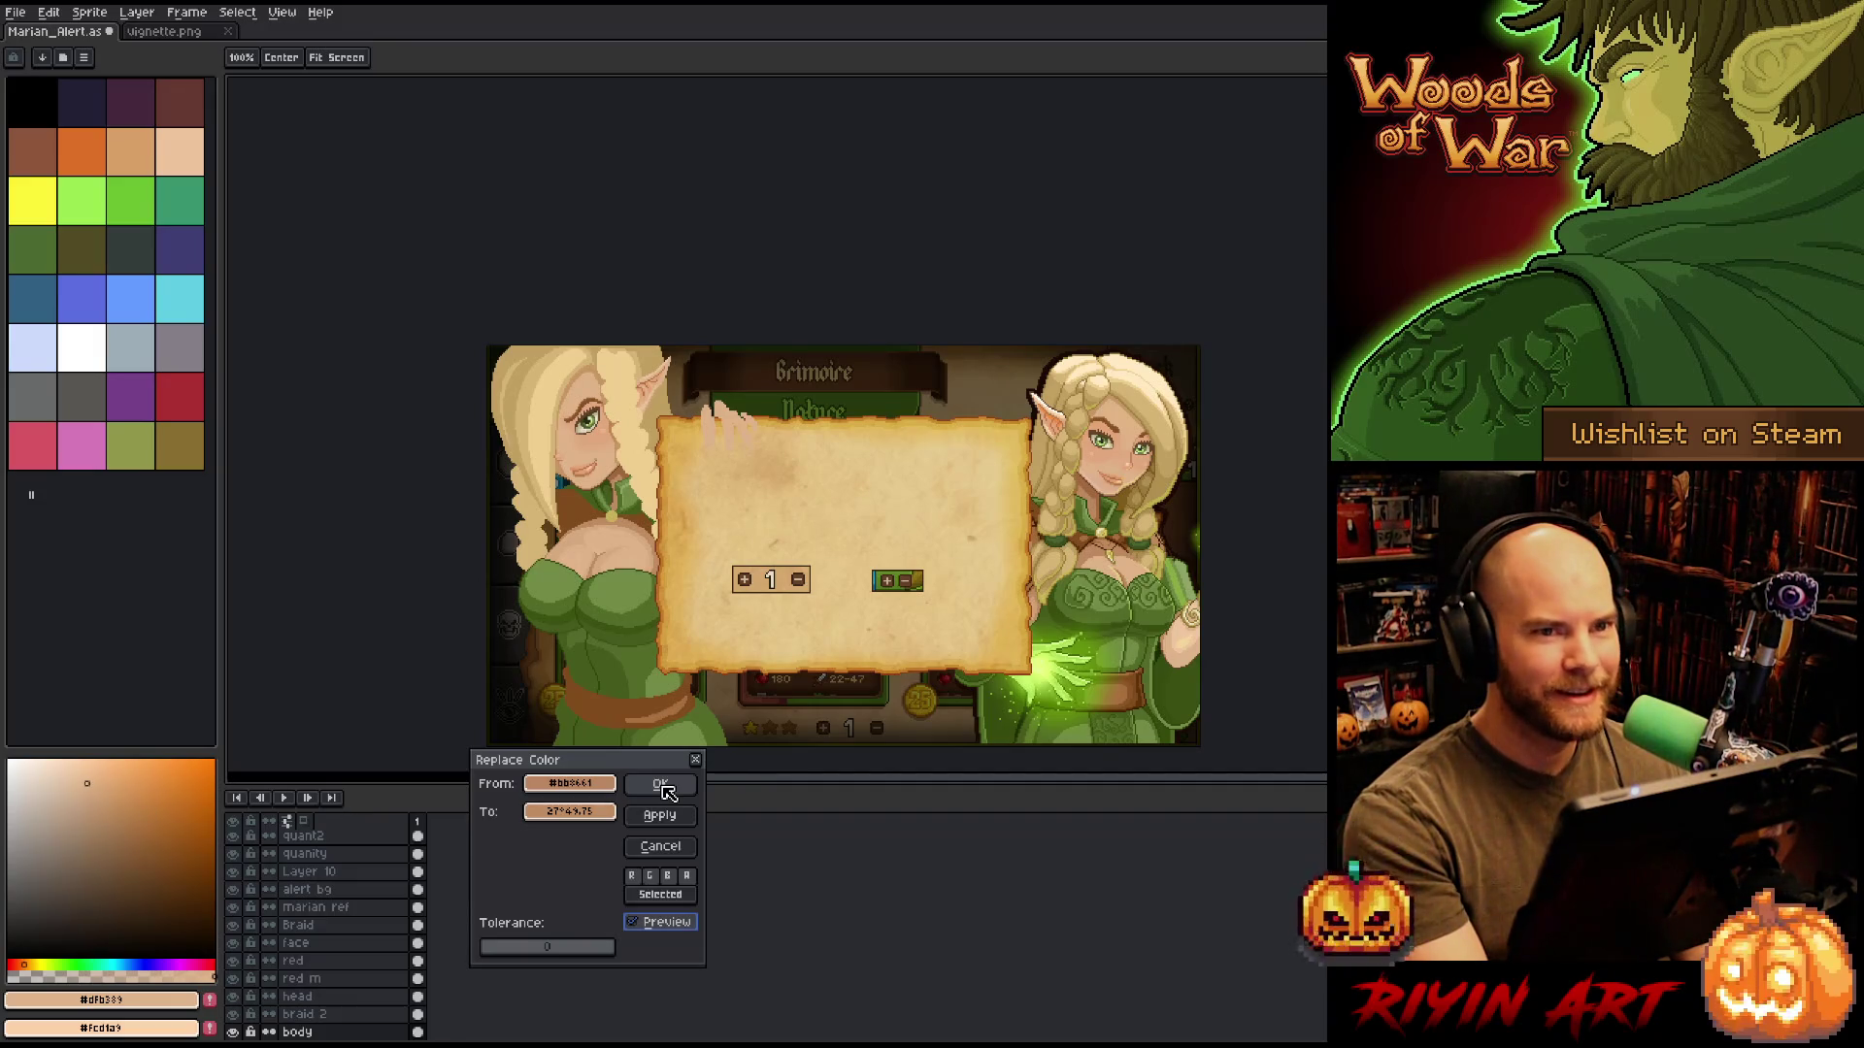
{"action": "left_click", "coordinate": [666, 792]}
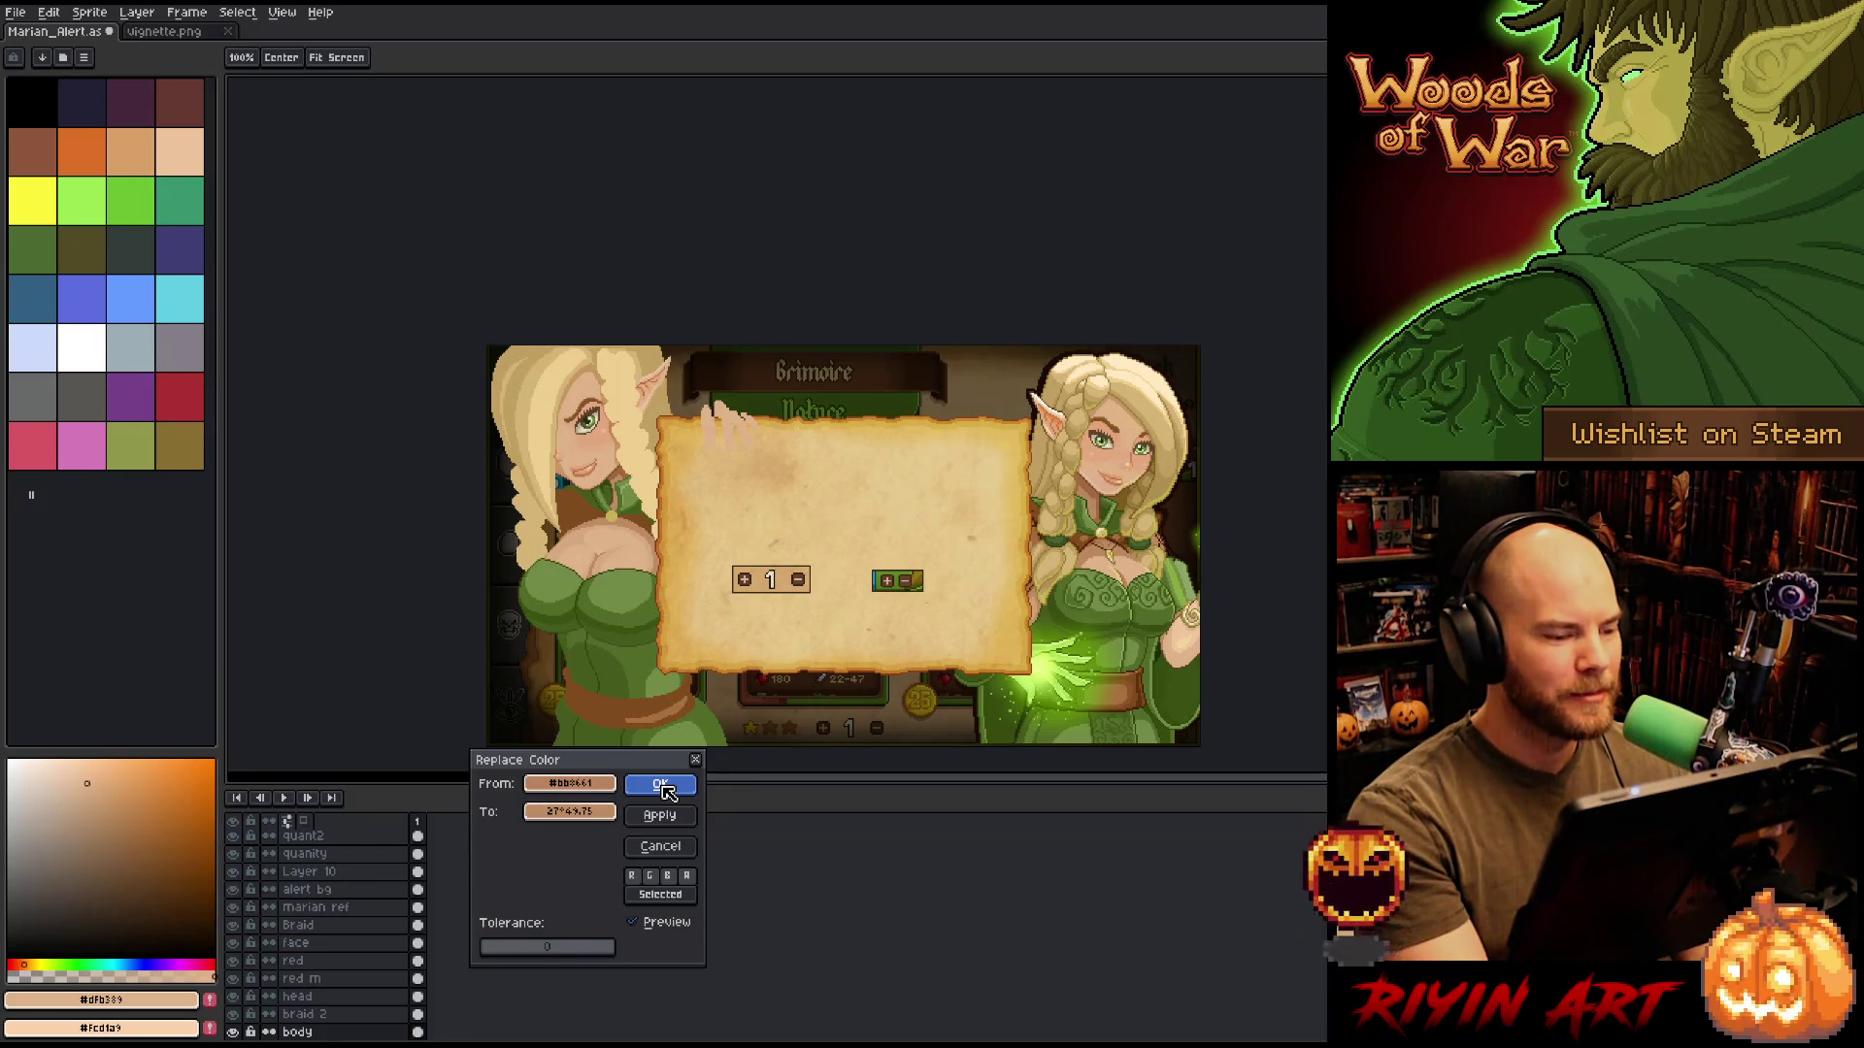
{"action": "left_click", "coordinate": [640, 920]}
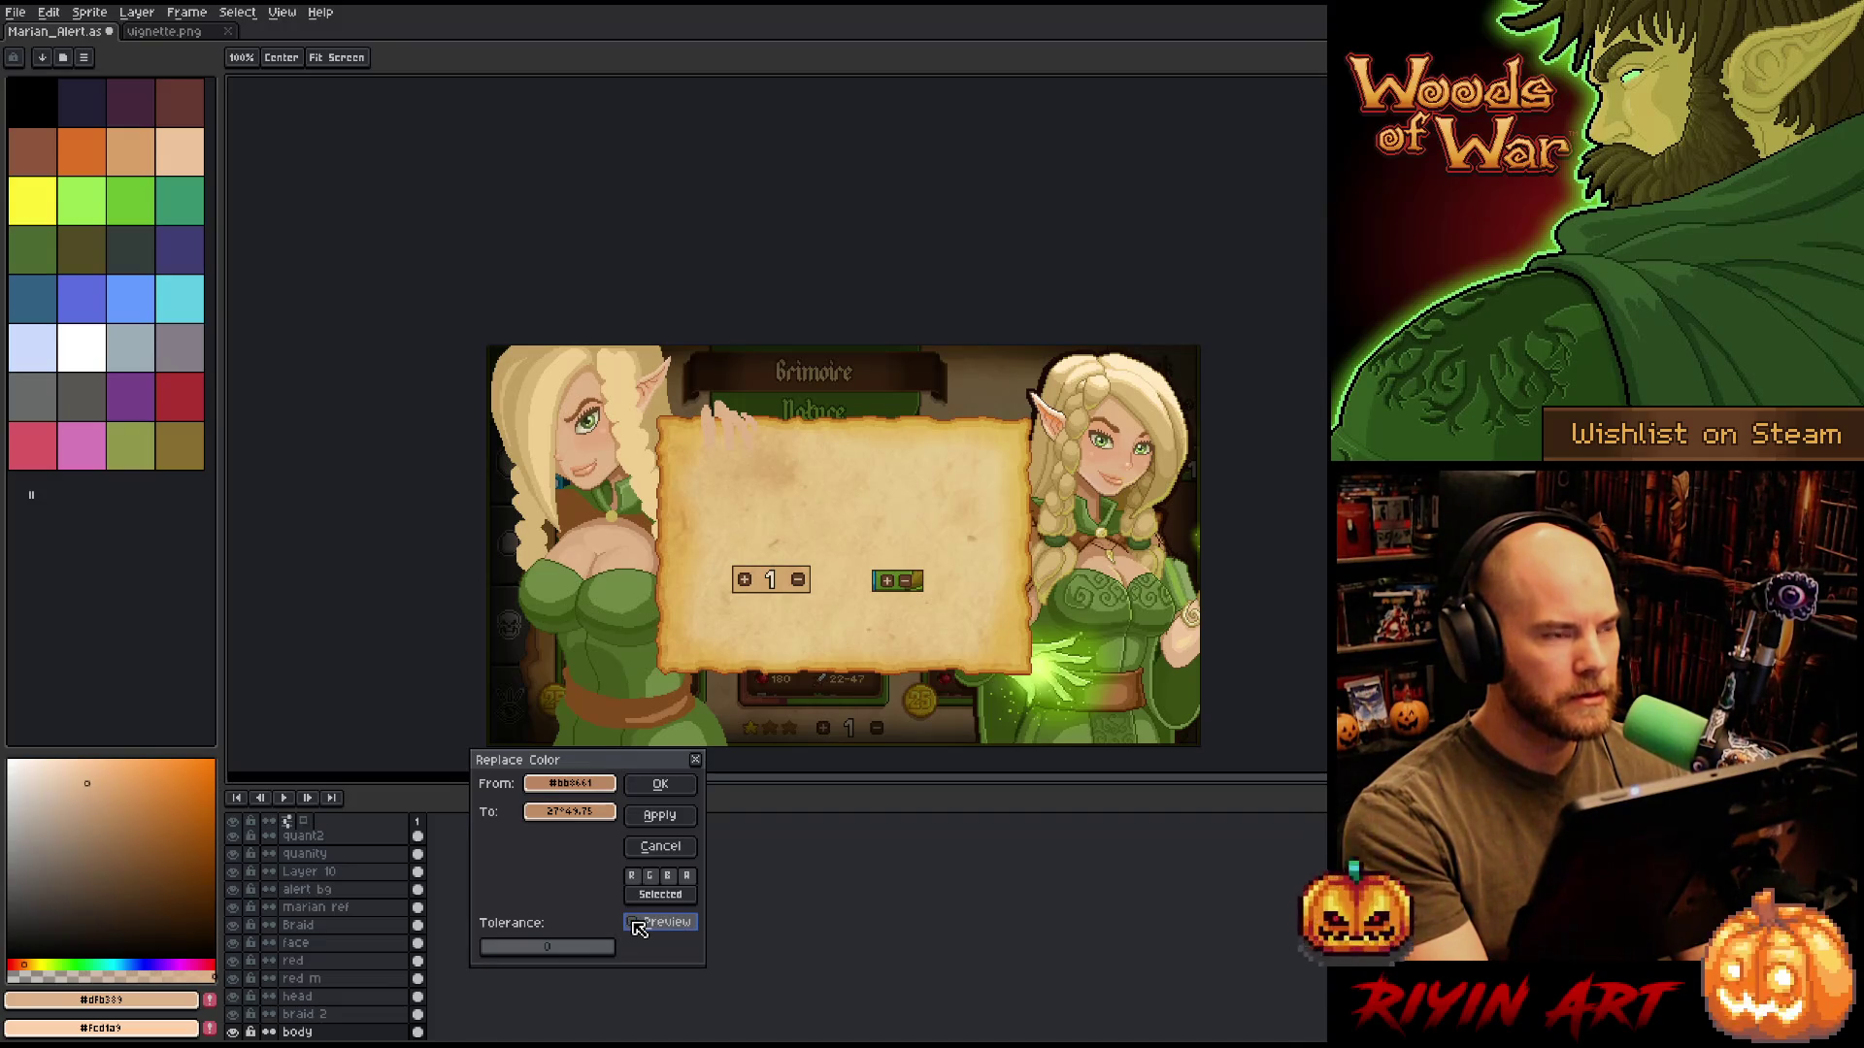
{"action": "left_click", "coordinate": [660, 846]}
{"action": "scroll", "coordinate": [618, 579], "scroll_direction": "up", "scroll_amount": 1}
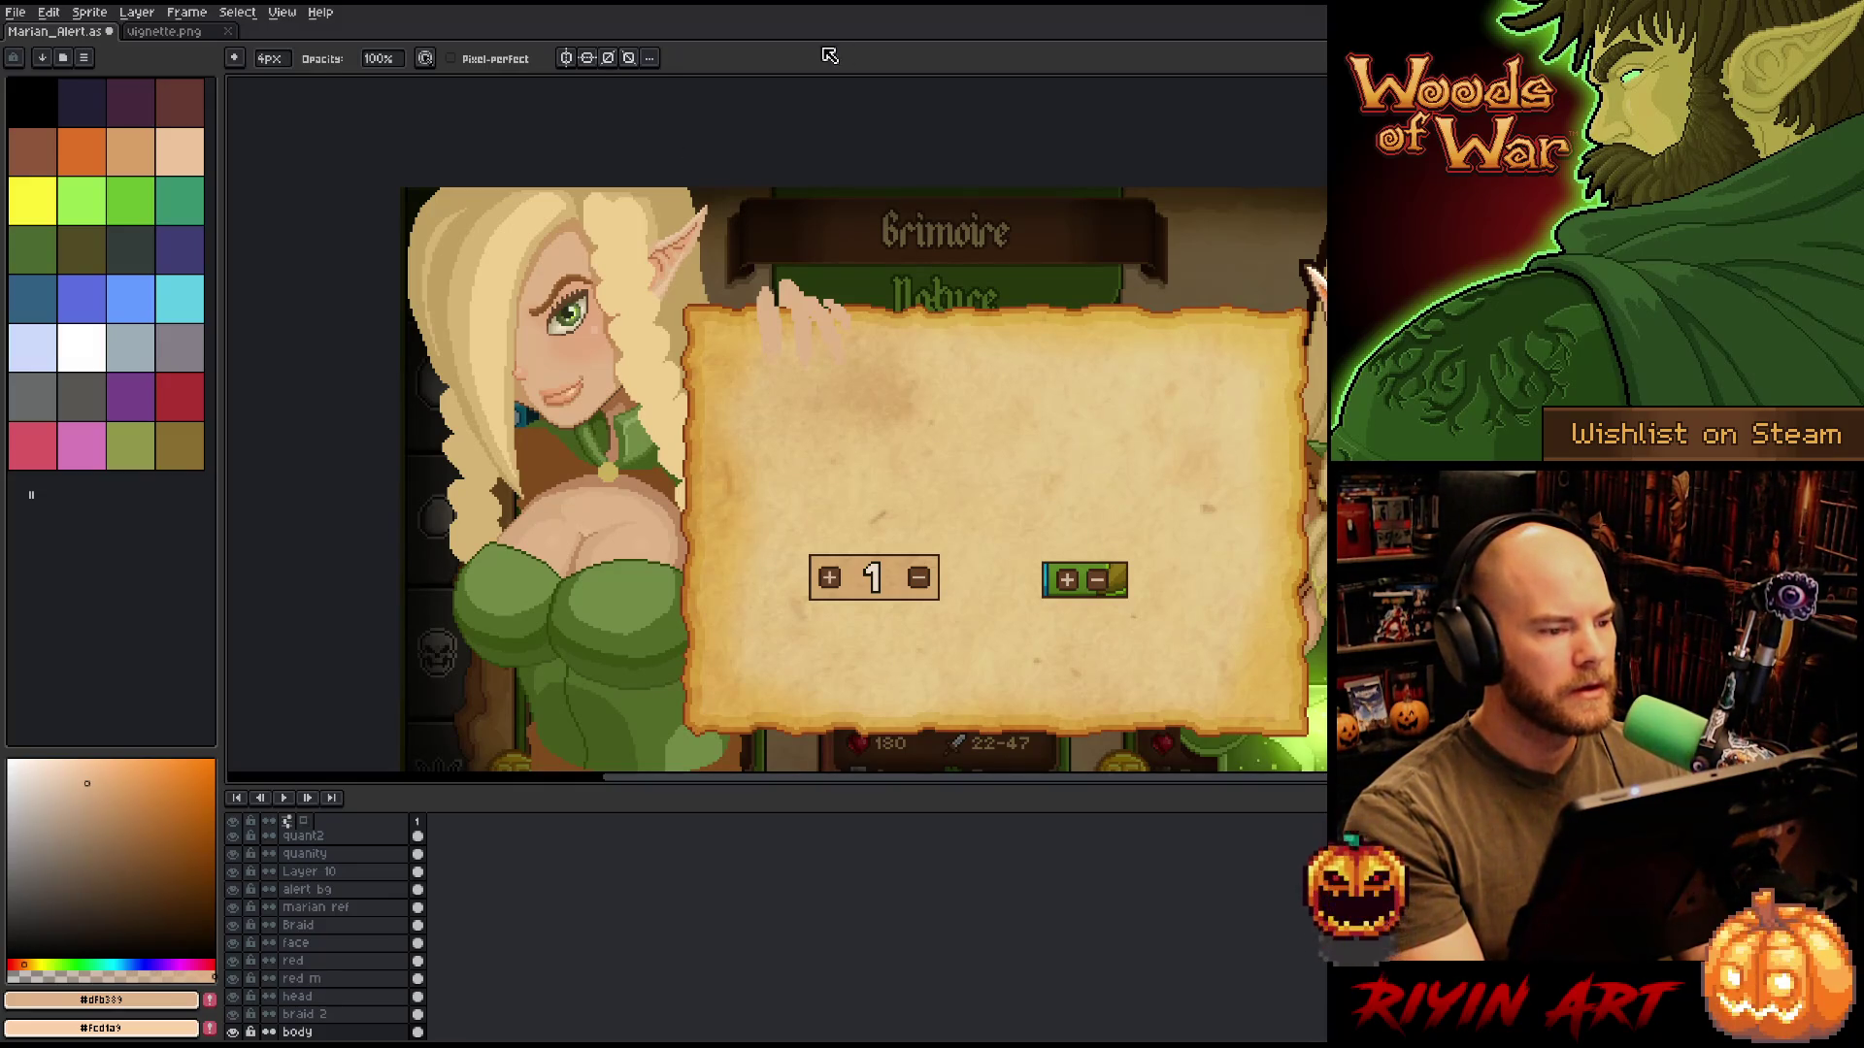
Close vignette.png and save the Marian_Alert sprite with Ctrl+S.
{"action": "left_click", "coordinate": [227, 31]}
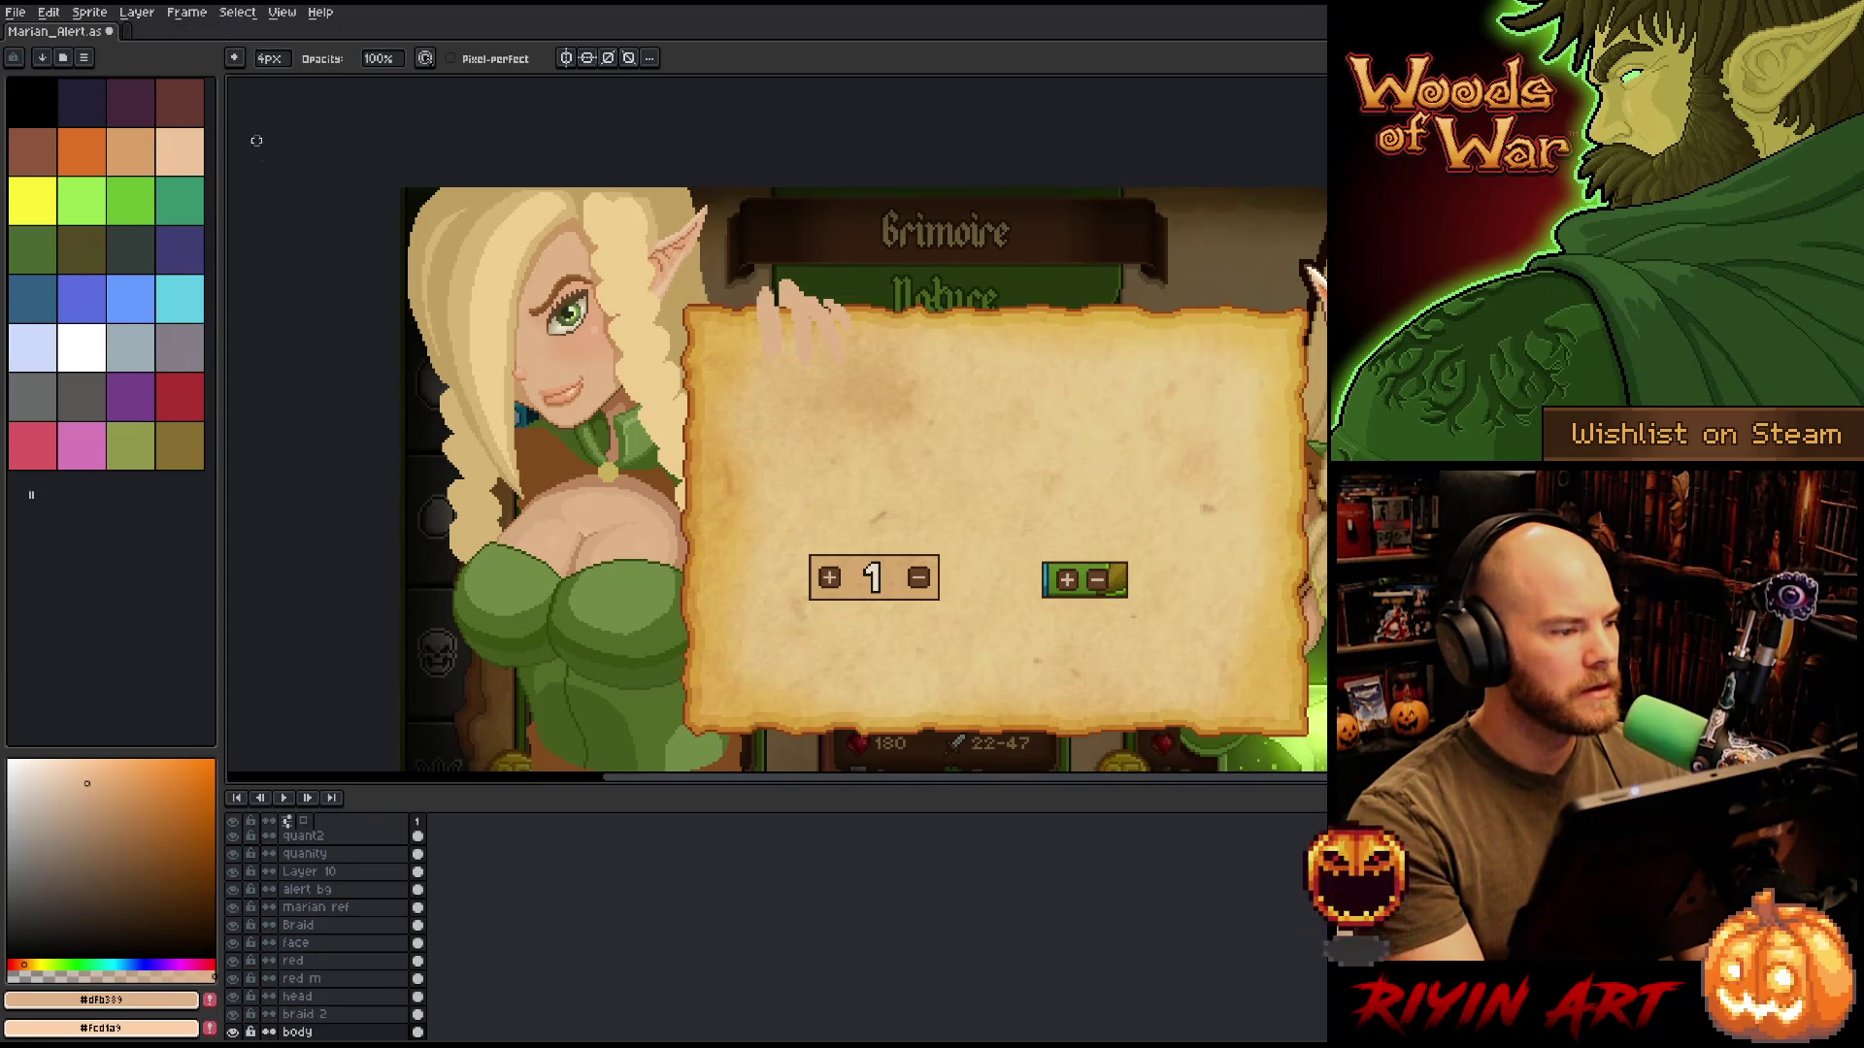
{"action": "key", "text": "ctrl+s"}
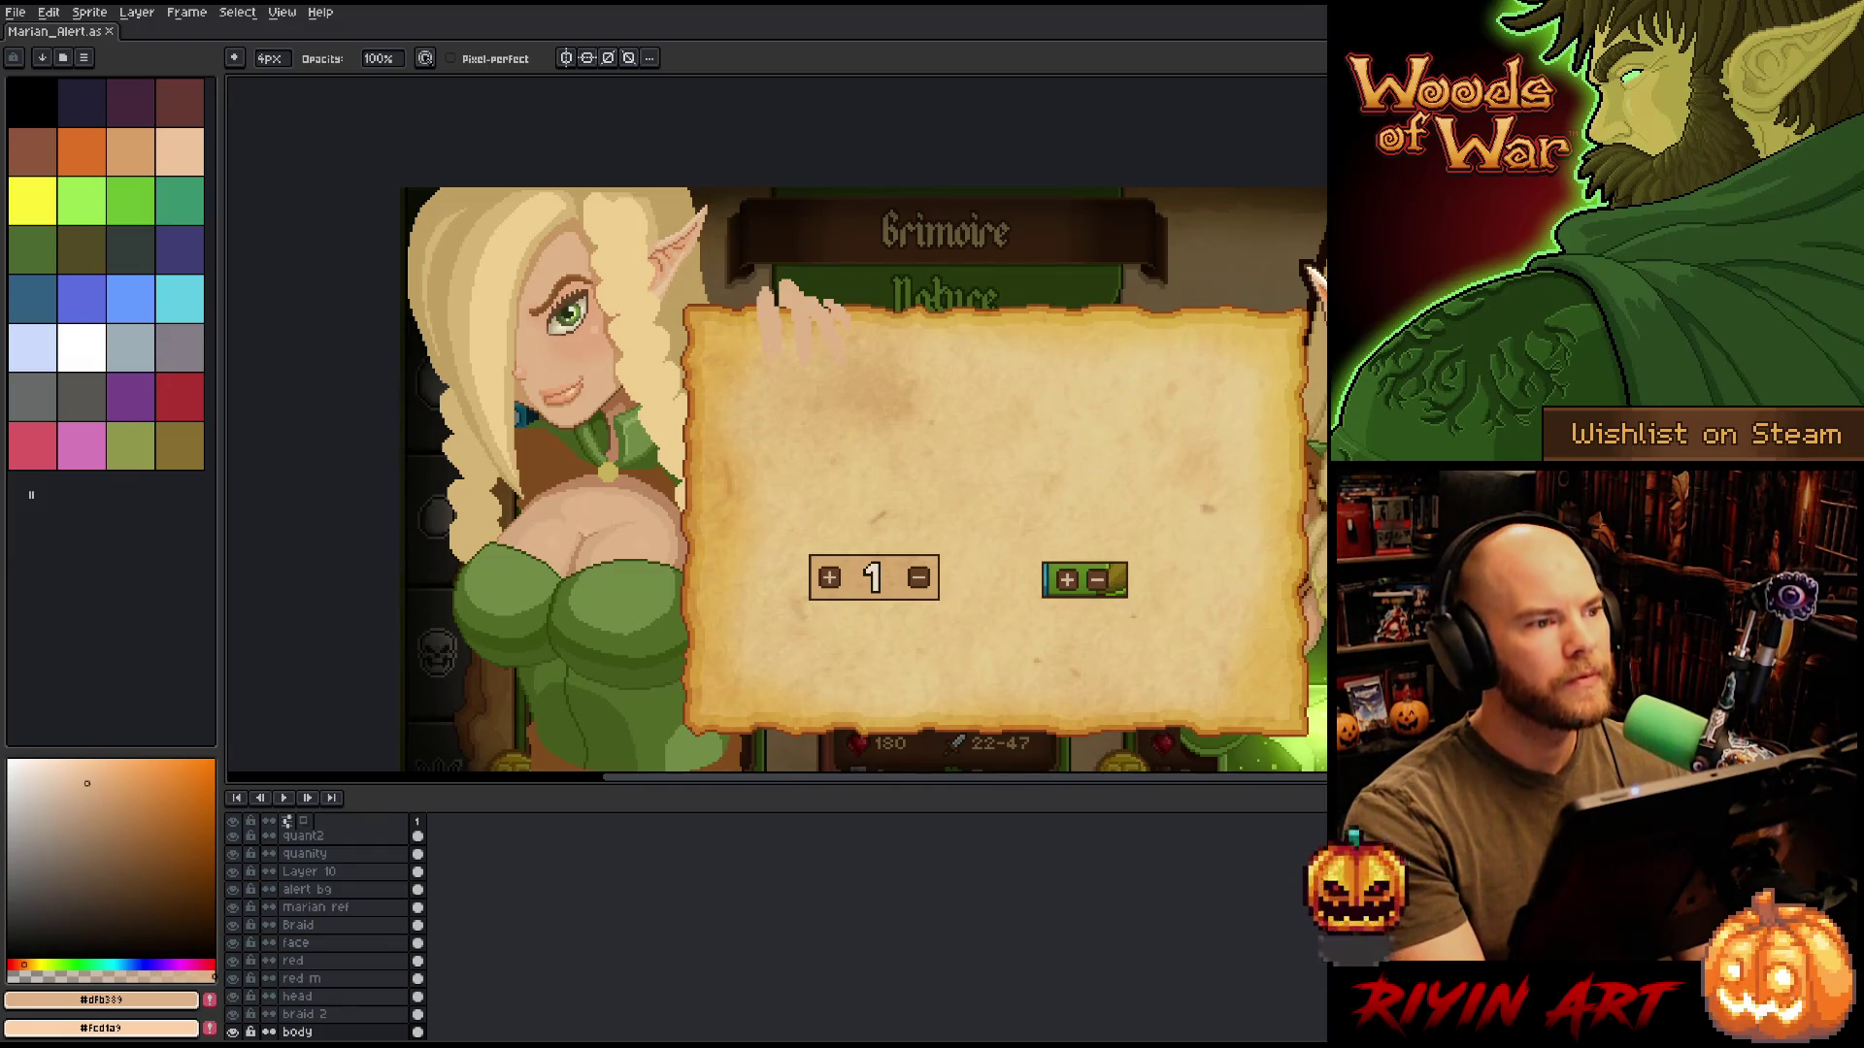
{"action": "scroll", "coordinate": [864, 332], "scroll_direction": "down", "scroll_amount": 2}
{"action": "scroll", "coordinate": [864, 332], "scroll_direction": "up", "scroll_amount": 2}
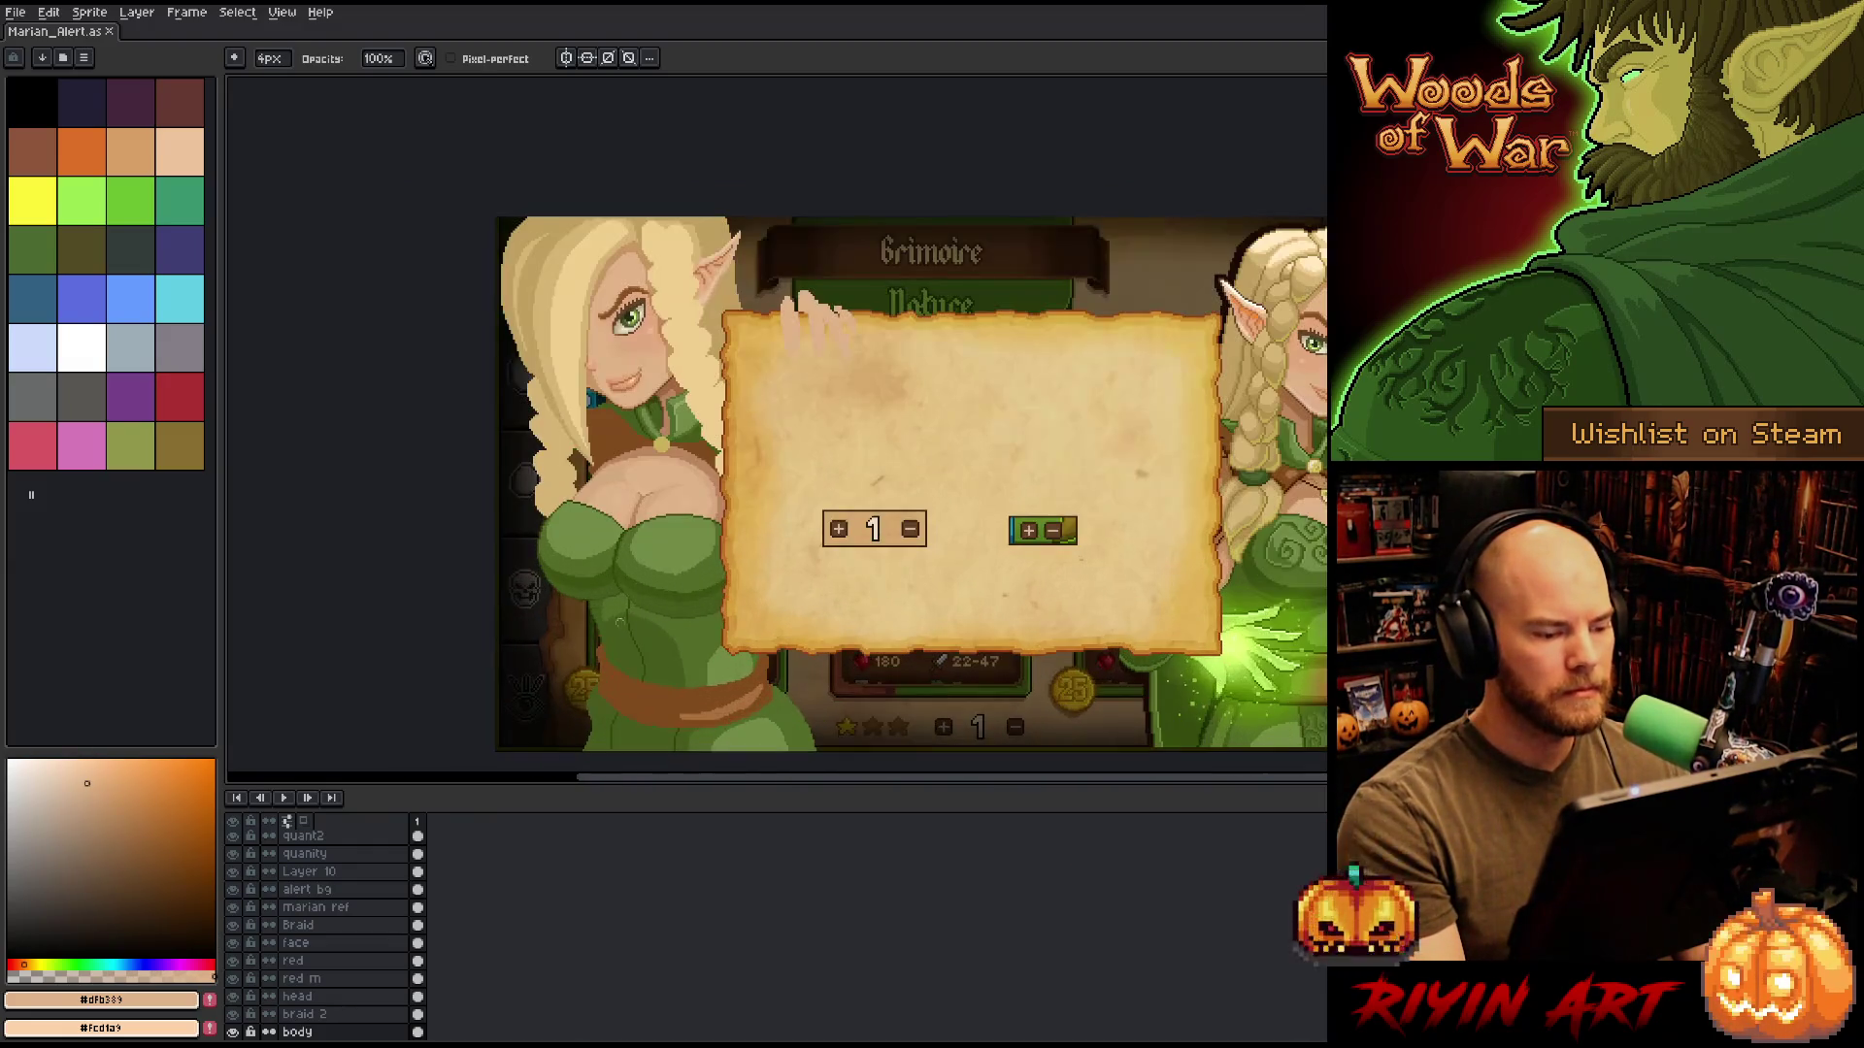
{"action": "left_click_drag", "start_coordinate": [652, 637], "coordinate": [562, 552]}
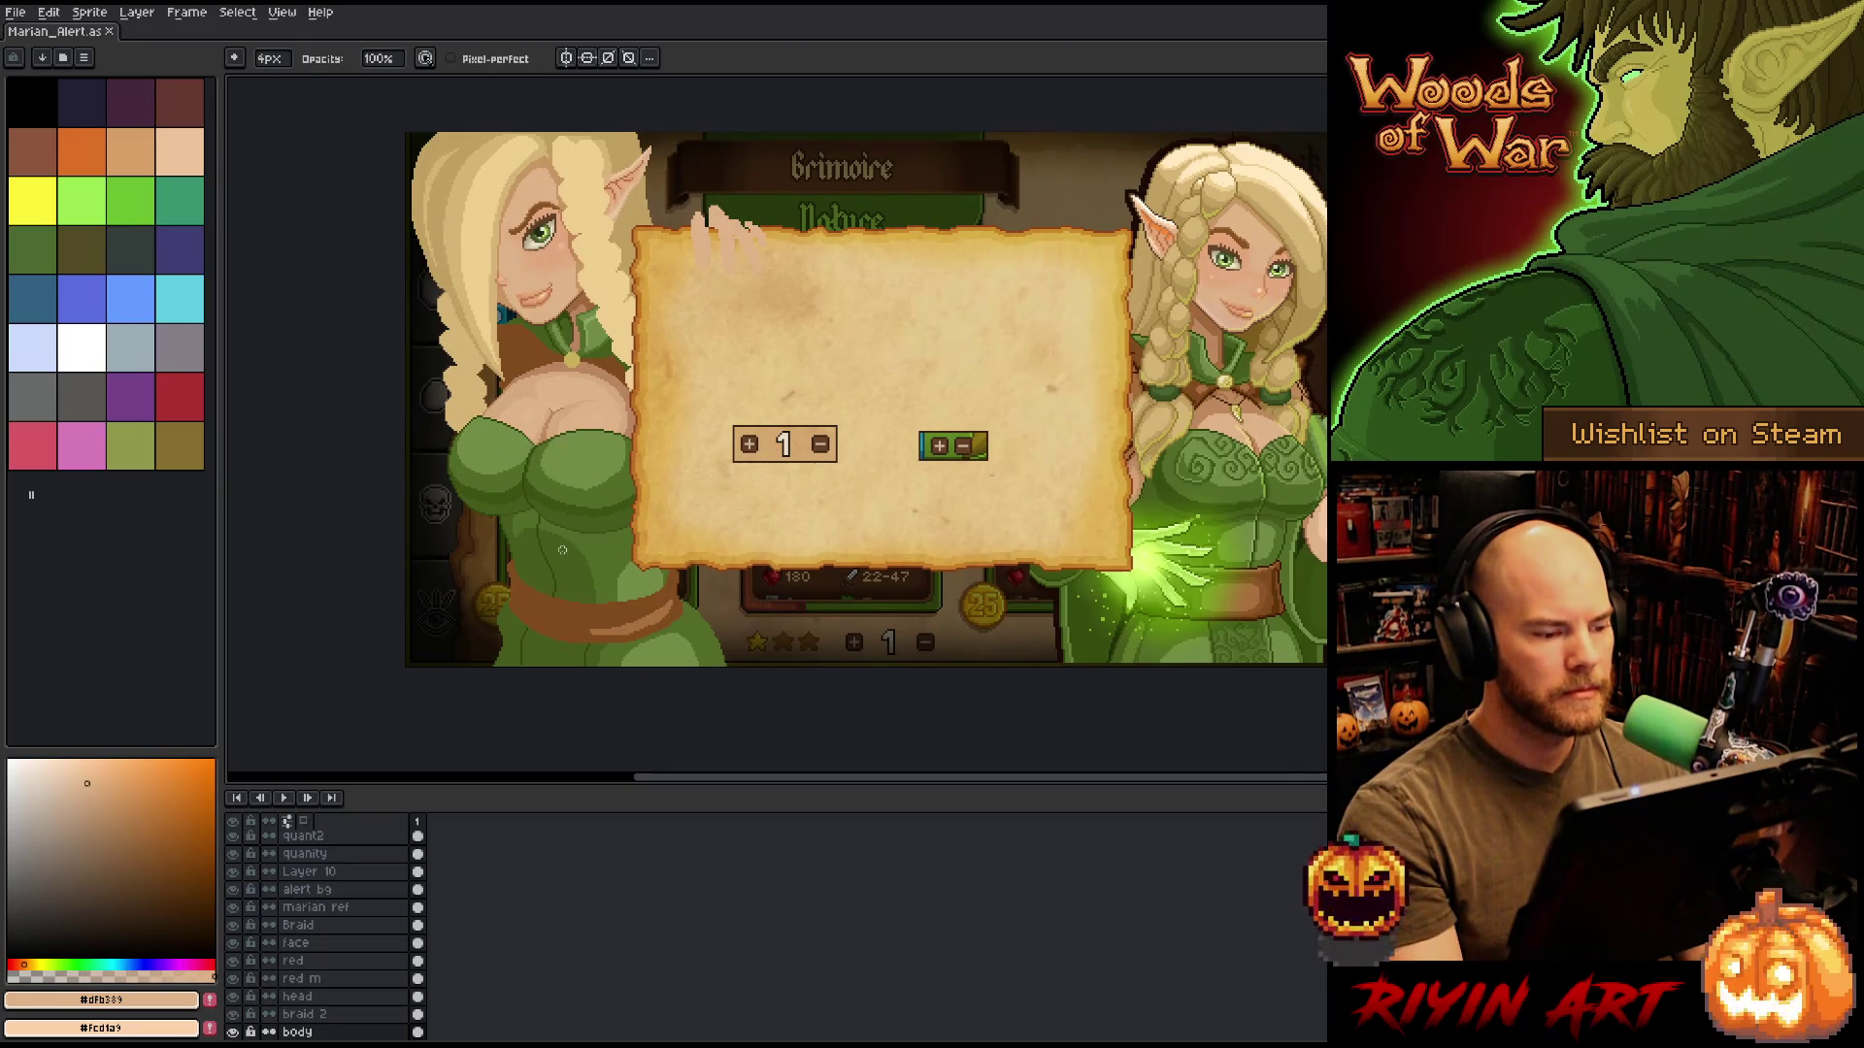
Zoom in on the left elf and pick the dress green as the drawing colour.
{"action": "scroll", "coordinate": [562, 551], "scroll_direction": "up", "scroll_amount": 1}
{"action": "left_click_drag", "start_coordinate": [520, 580], "coordinate": [567, 573]}
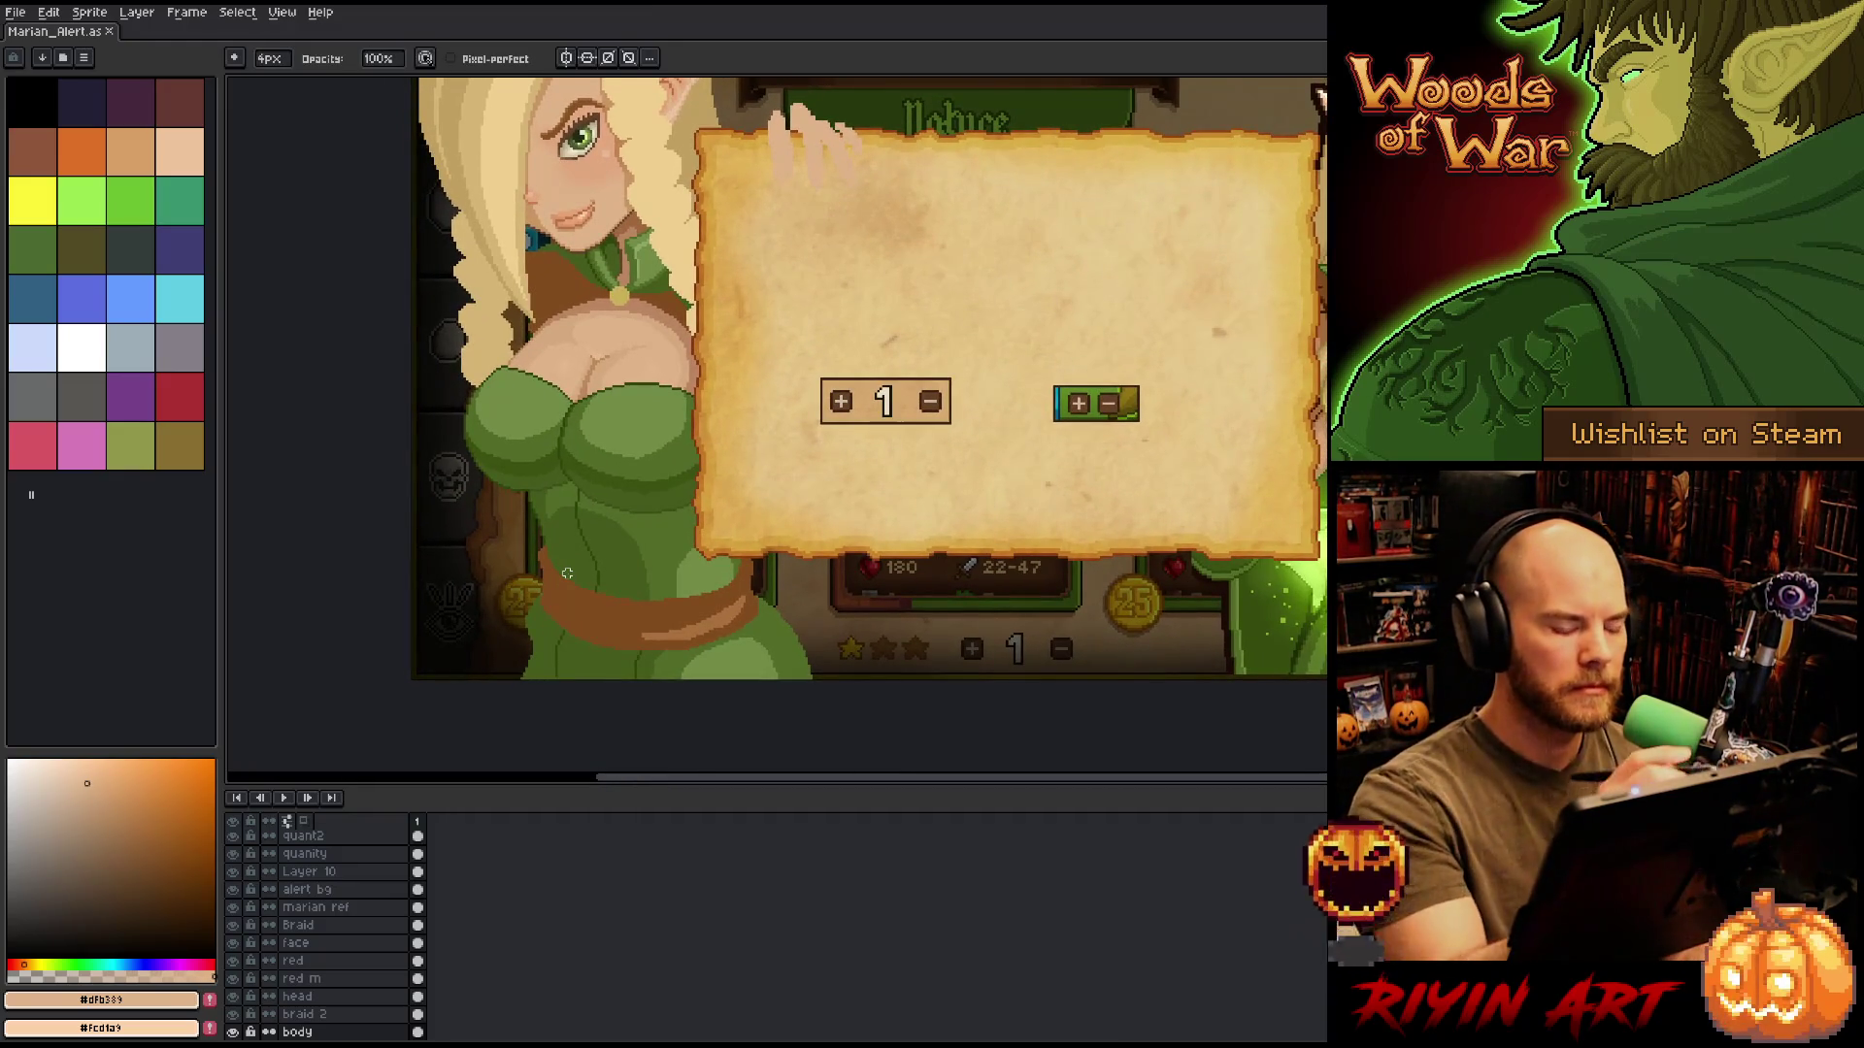
{"action": "left_click", "coordinate": [652, 464], "text": "alt"}
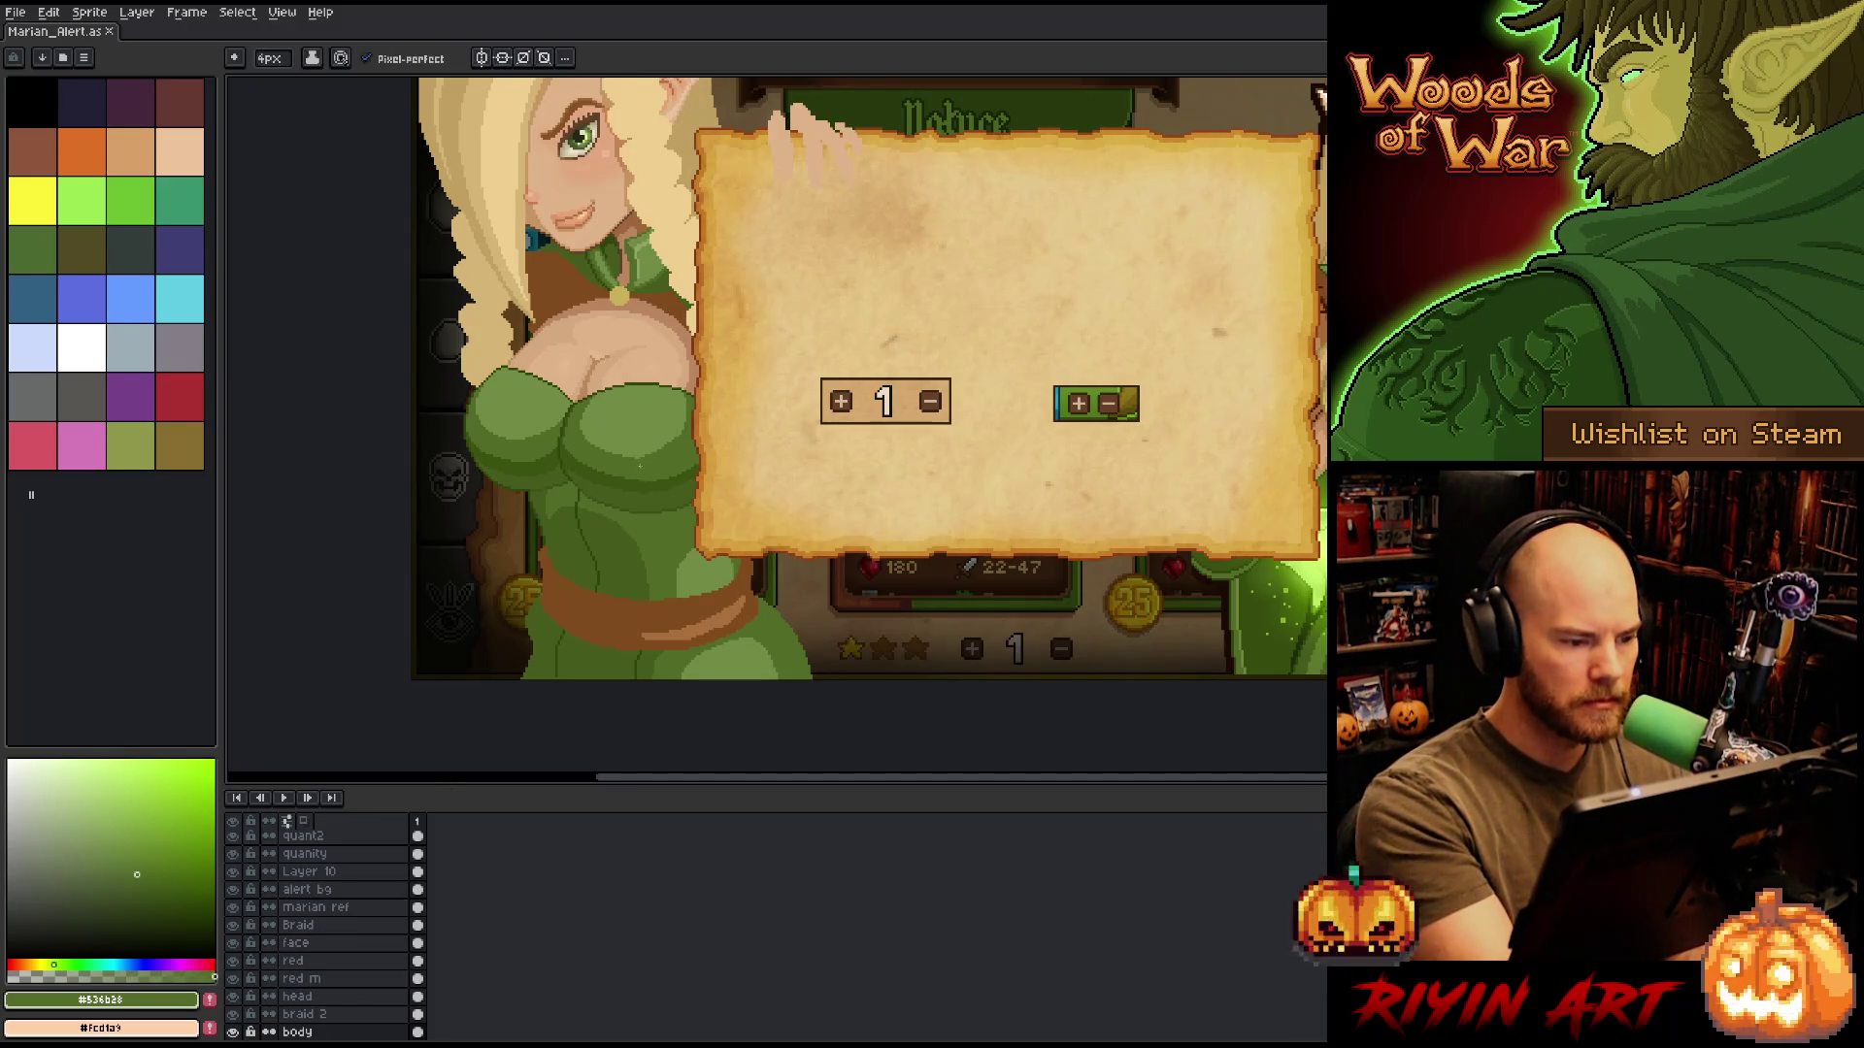
{"action": "left_click", "coordinate": [800, 261]}
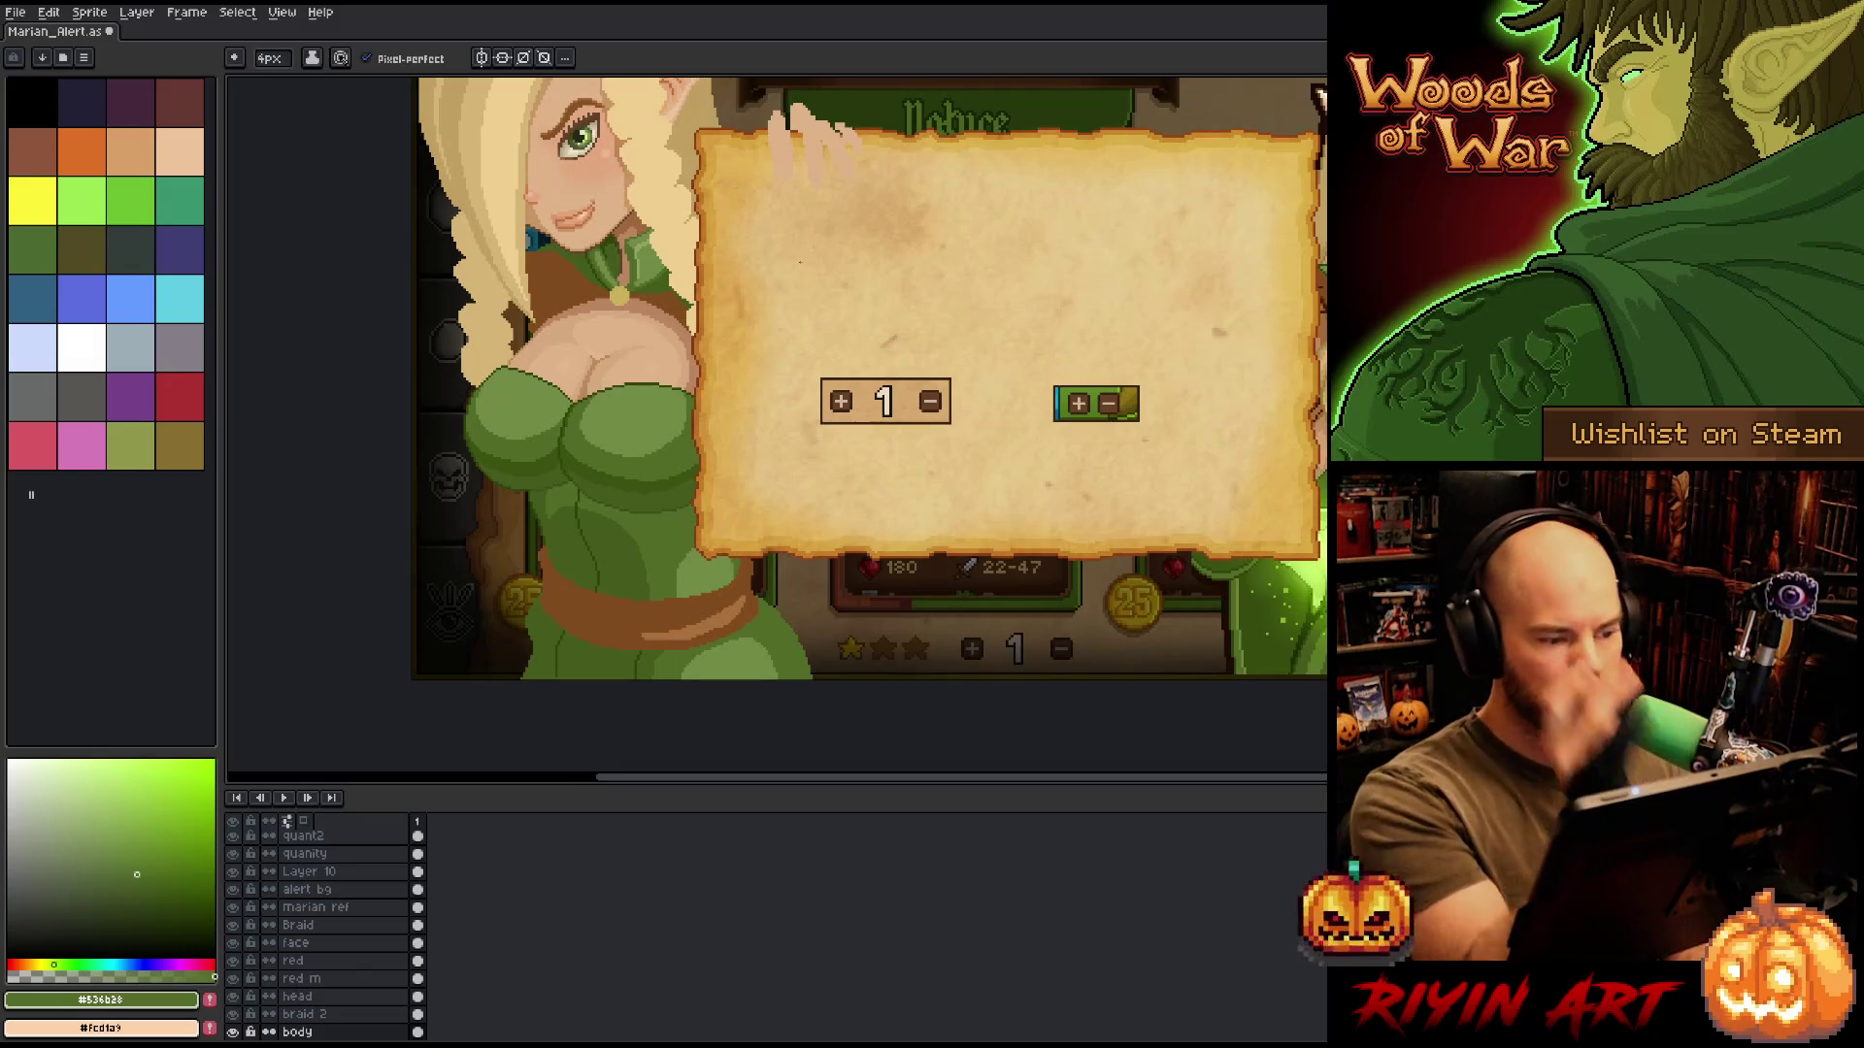
{"action": "scroll", "coordinate": [813, 427], "scroll_direction": "up", "scroll_amount": 2}
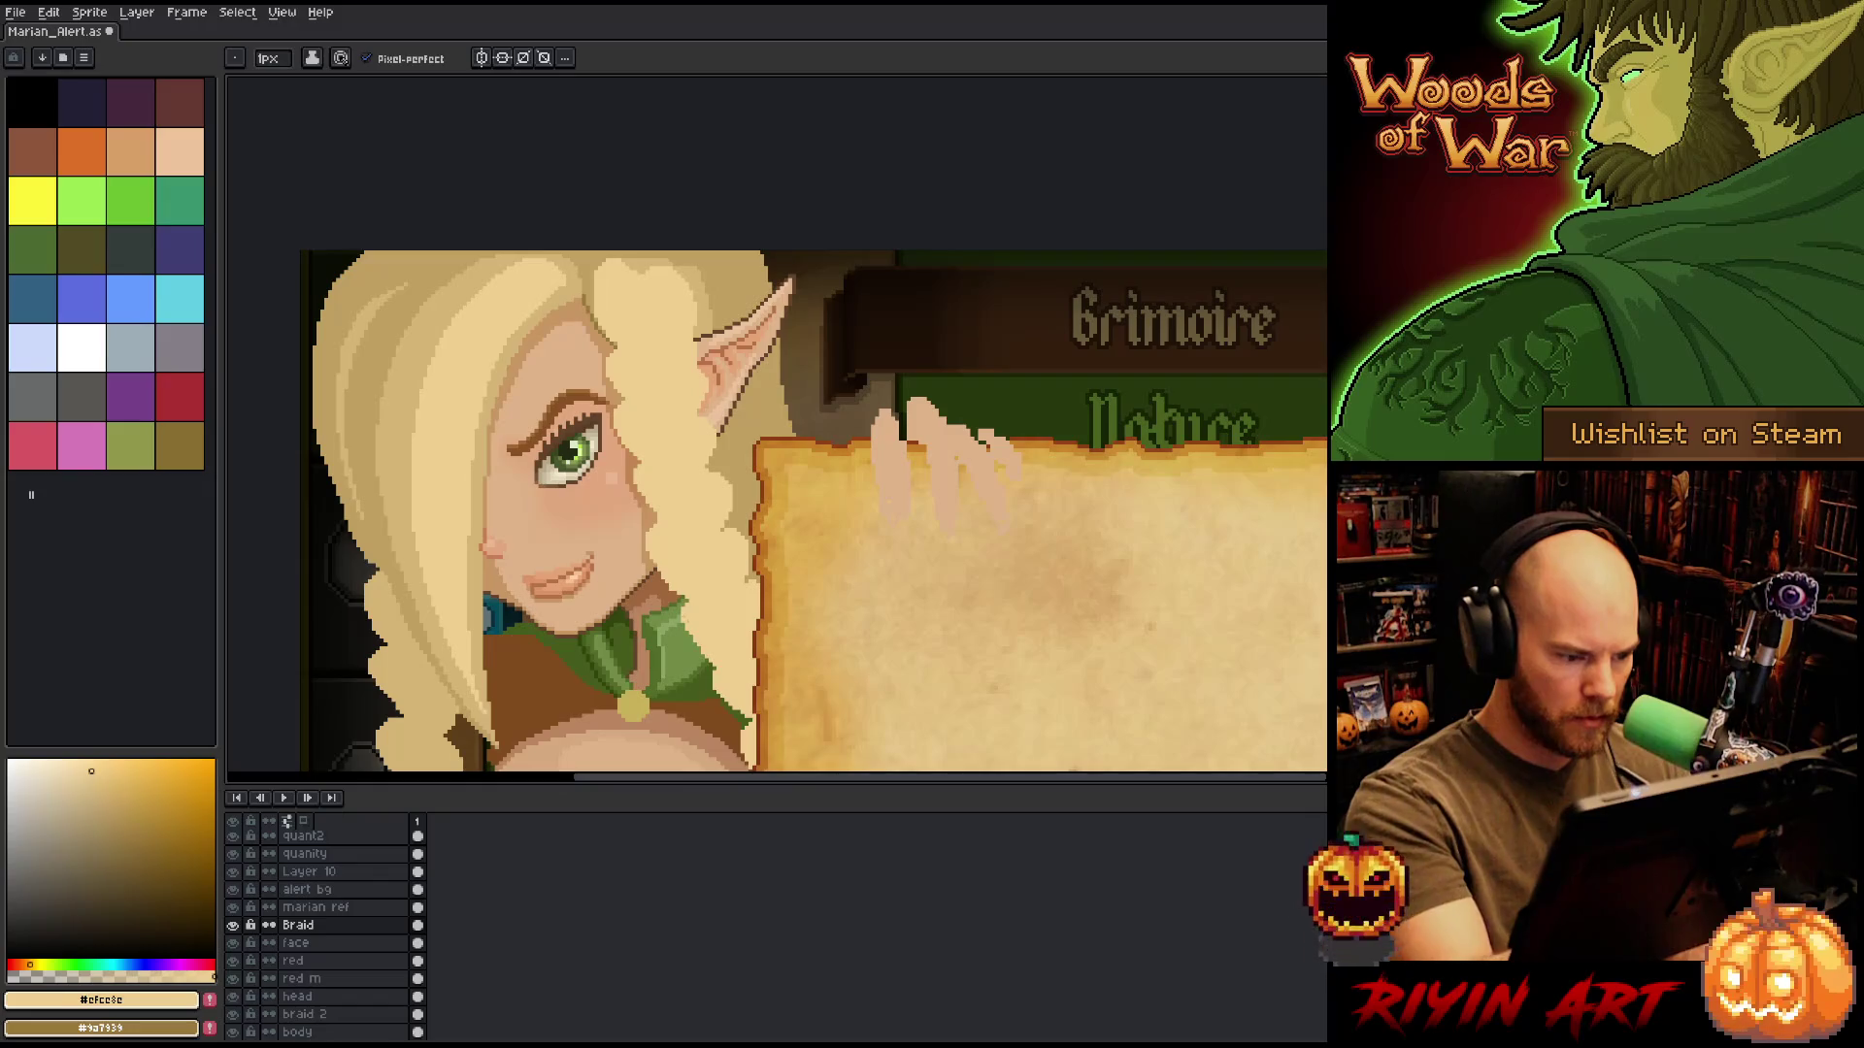
Erase the stray braid pixels beside the elf's neck, comparing with undo and redo.
{"action": "key", "text": "e"}
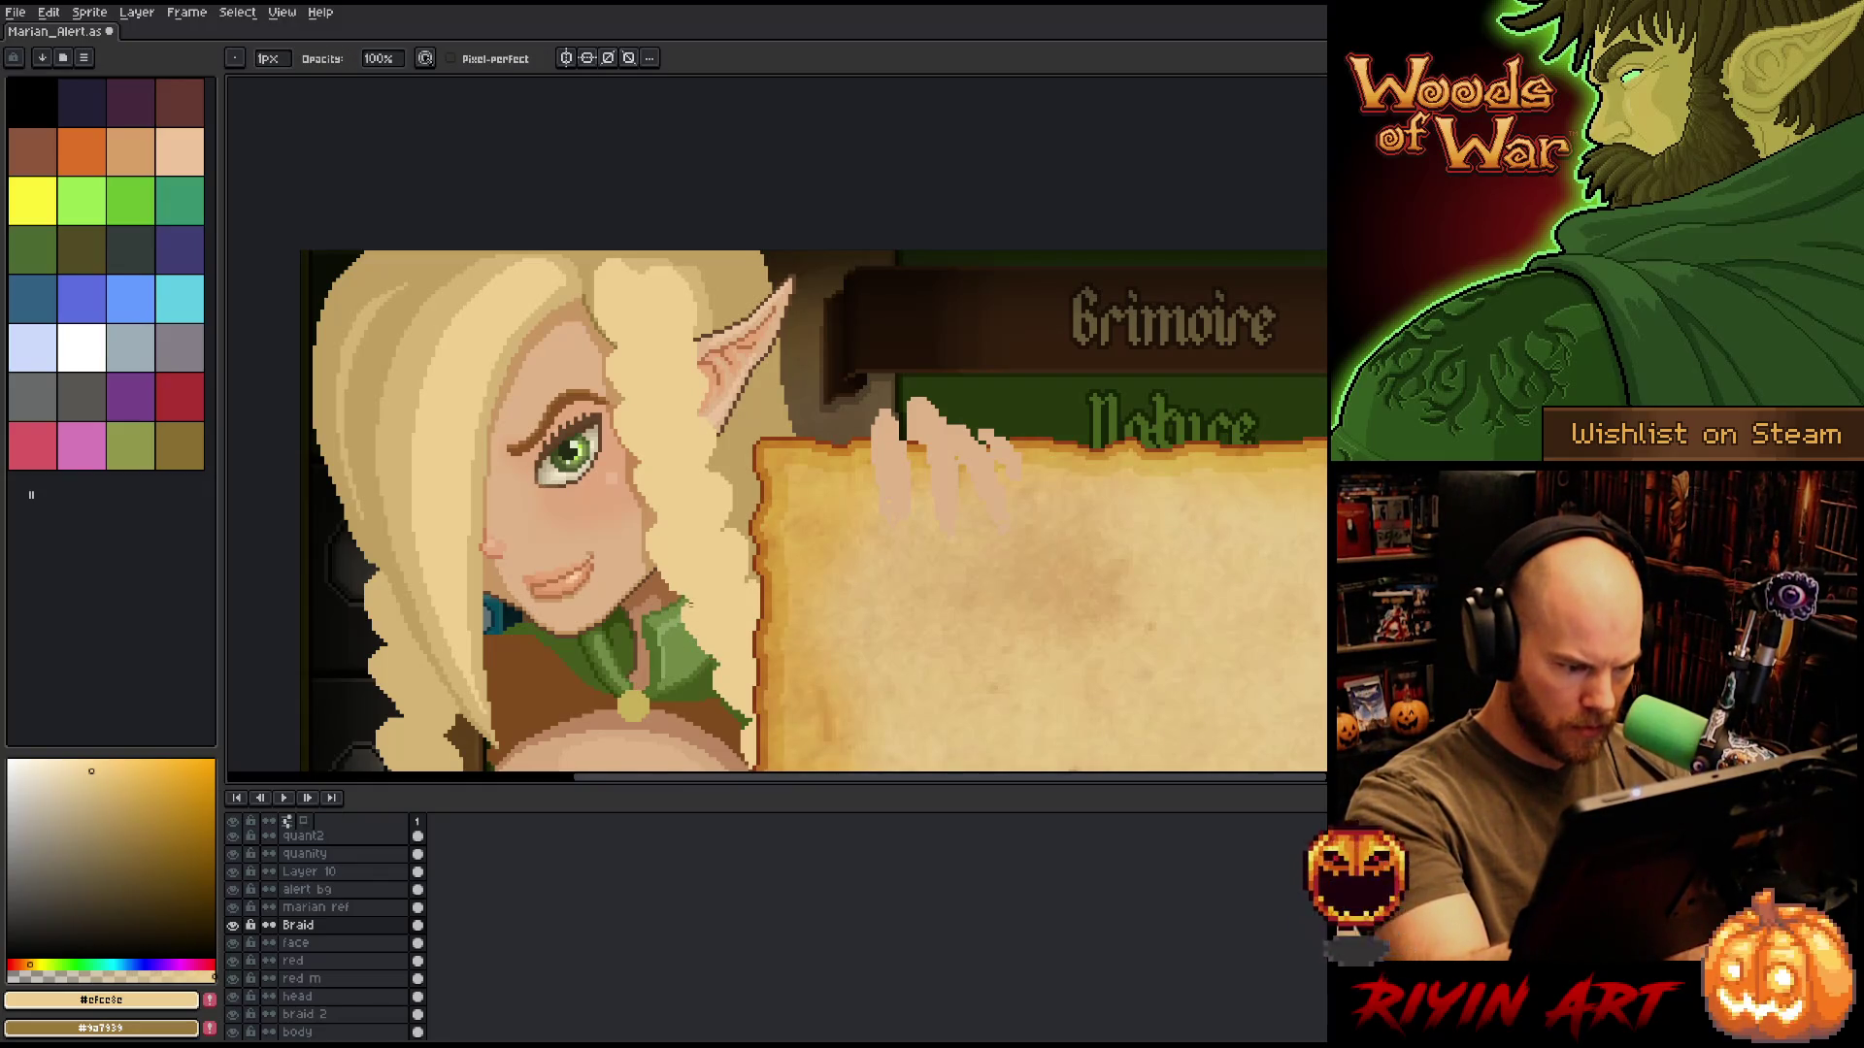
{"action": "key", "text": "b"}
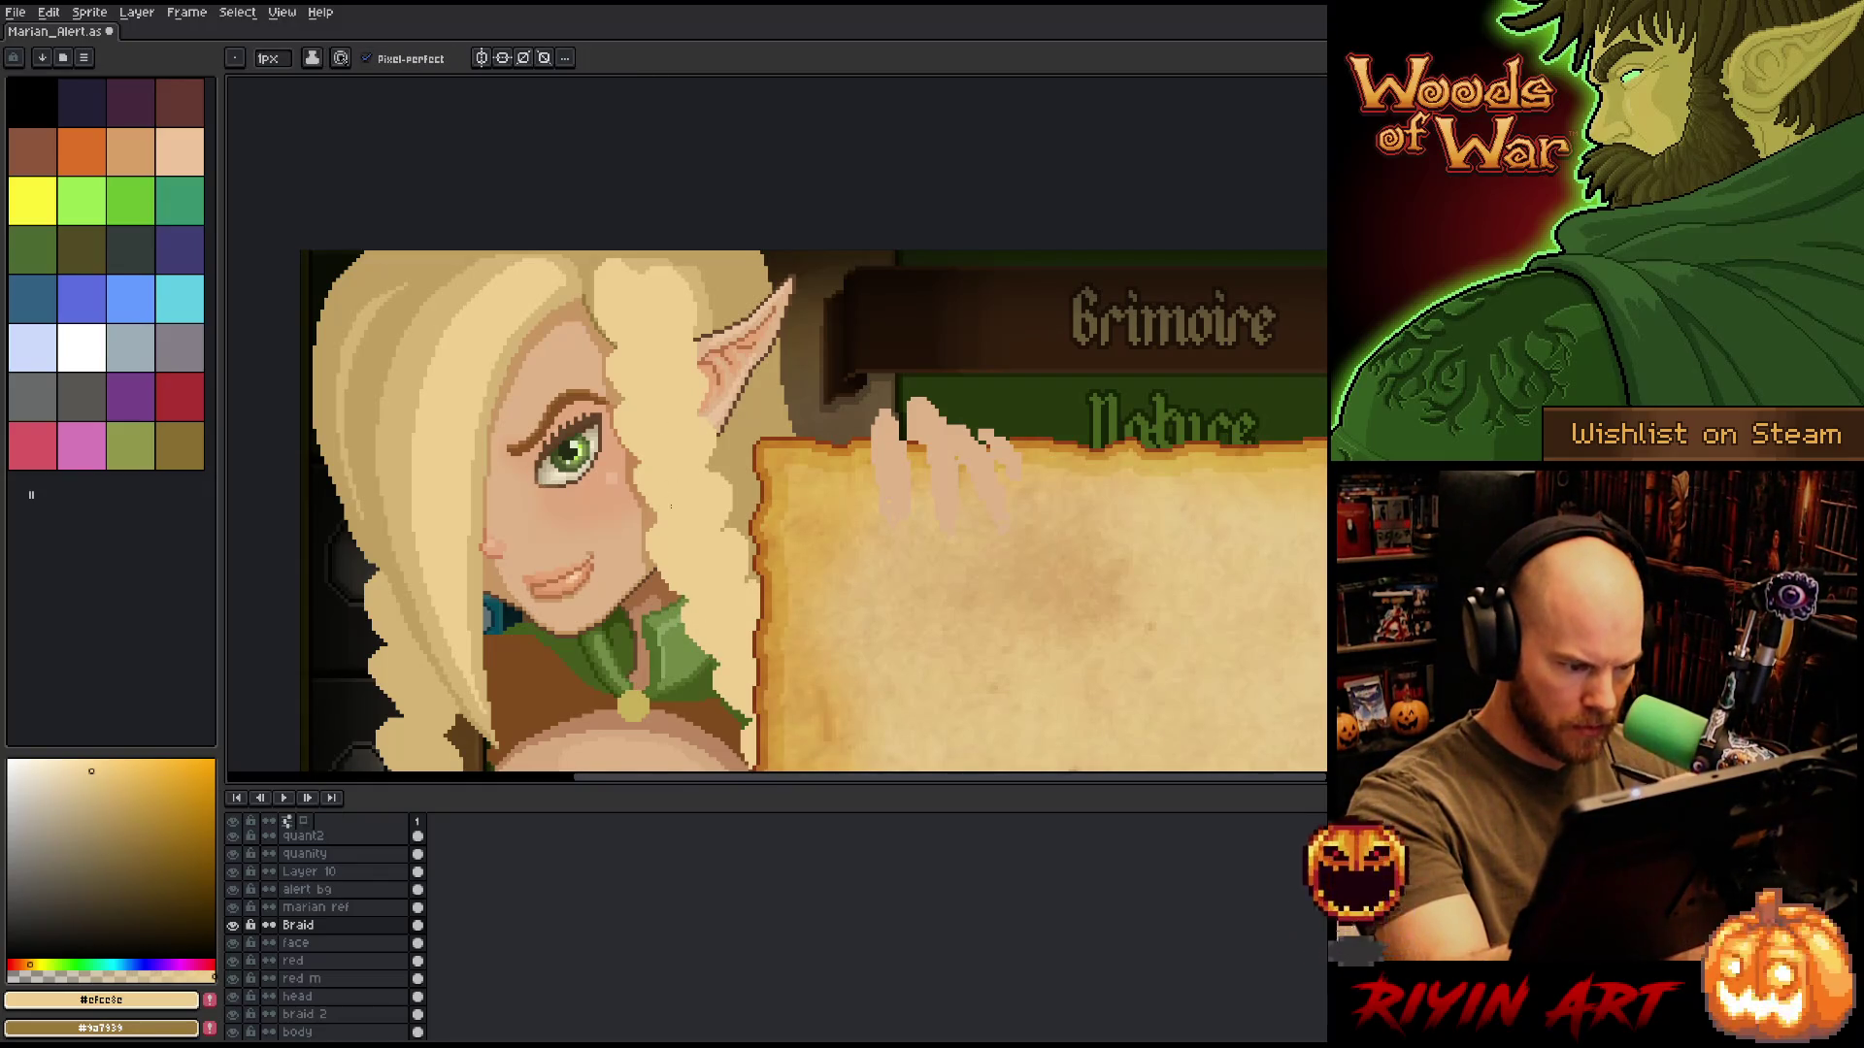
{"action": "key", "text": "e"}
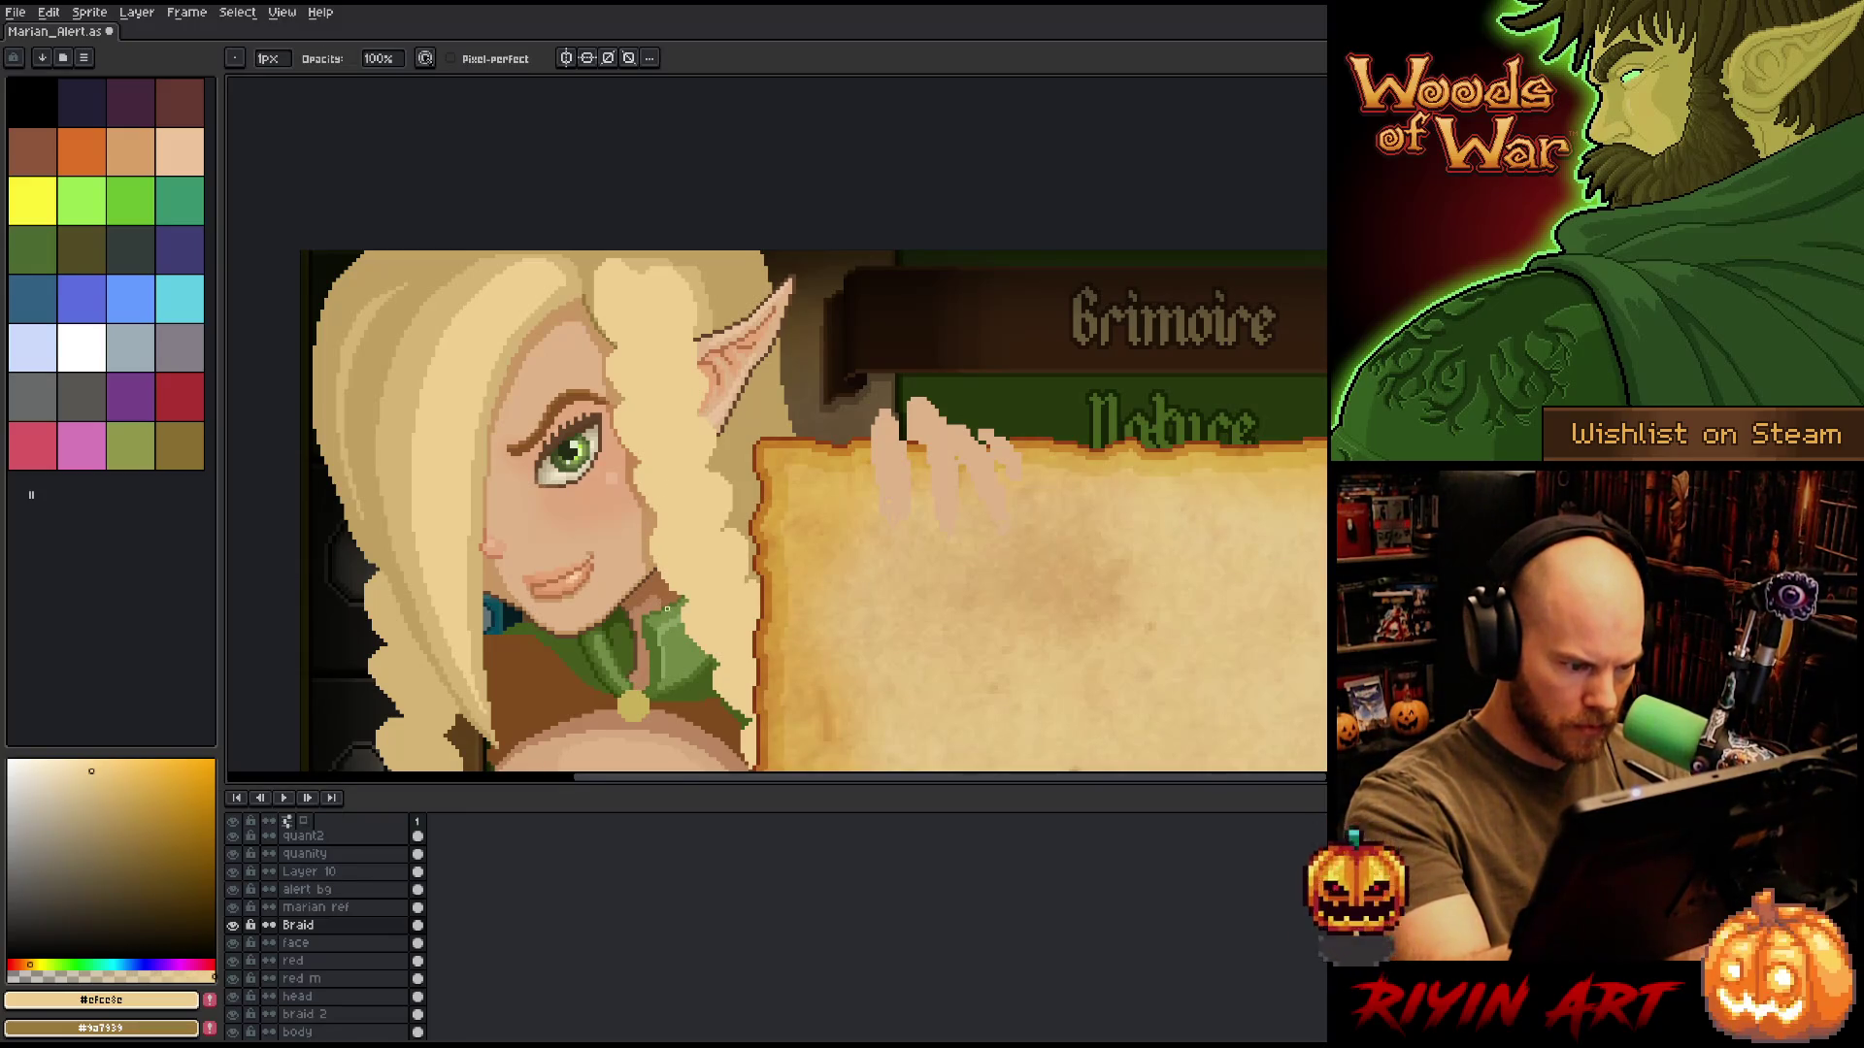
{"action": "left_click_drag", "start_coordinate": [669, 586], "coordinate": [687, 594]}
{"action": "key", "text": "ctrl+z"}
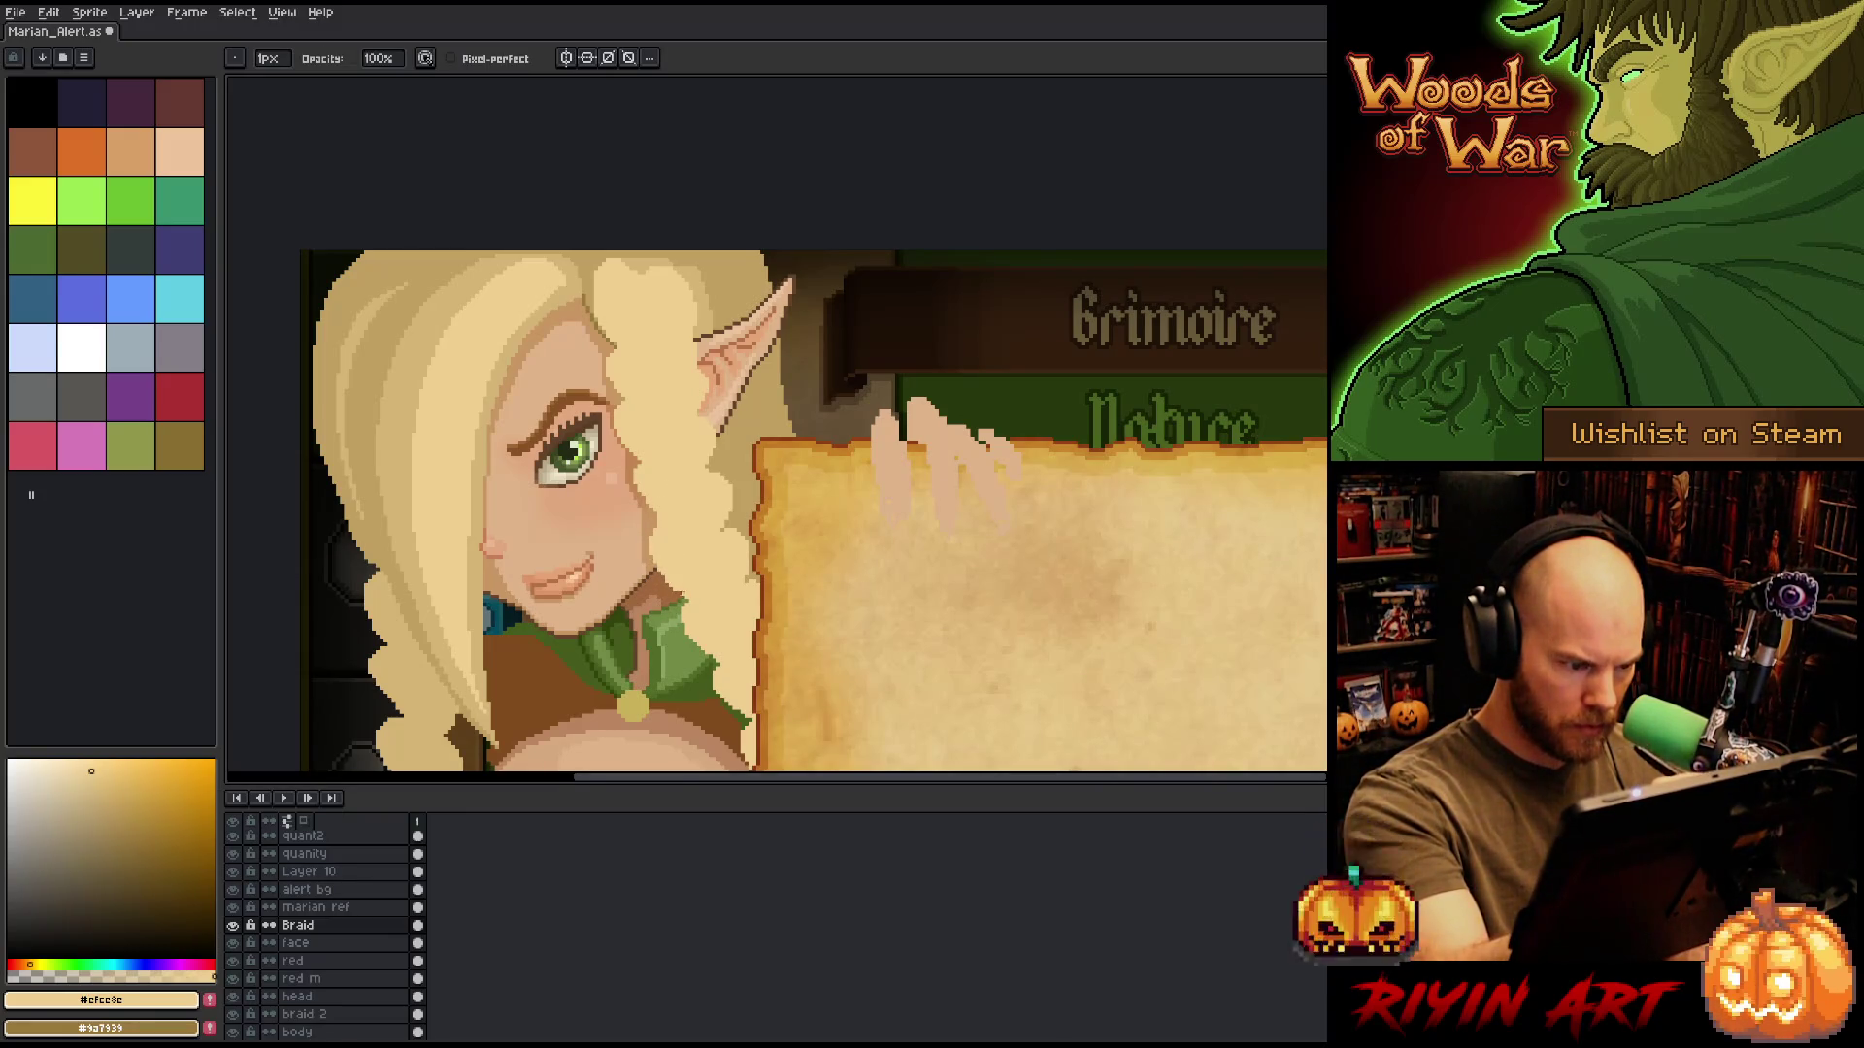
{"action": "key", "text": "ctrl+y"}
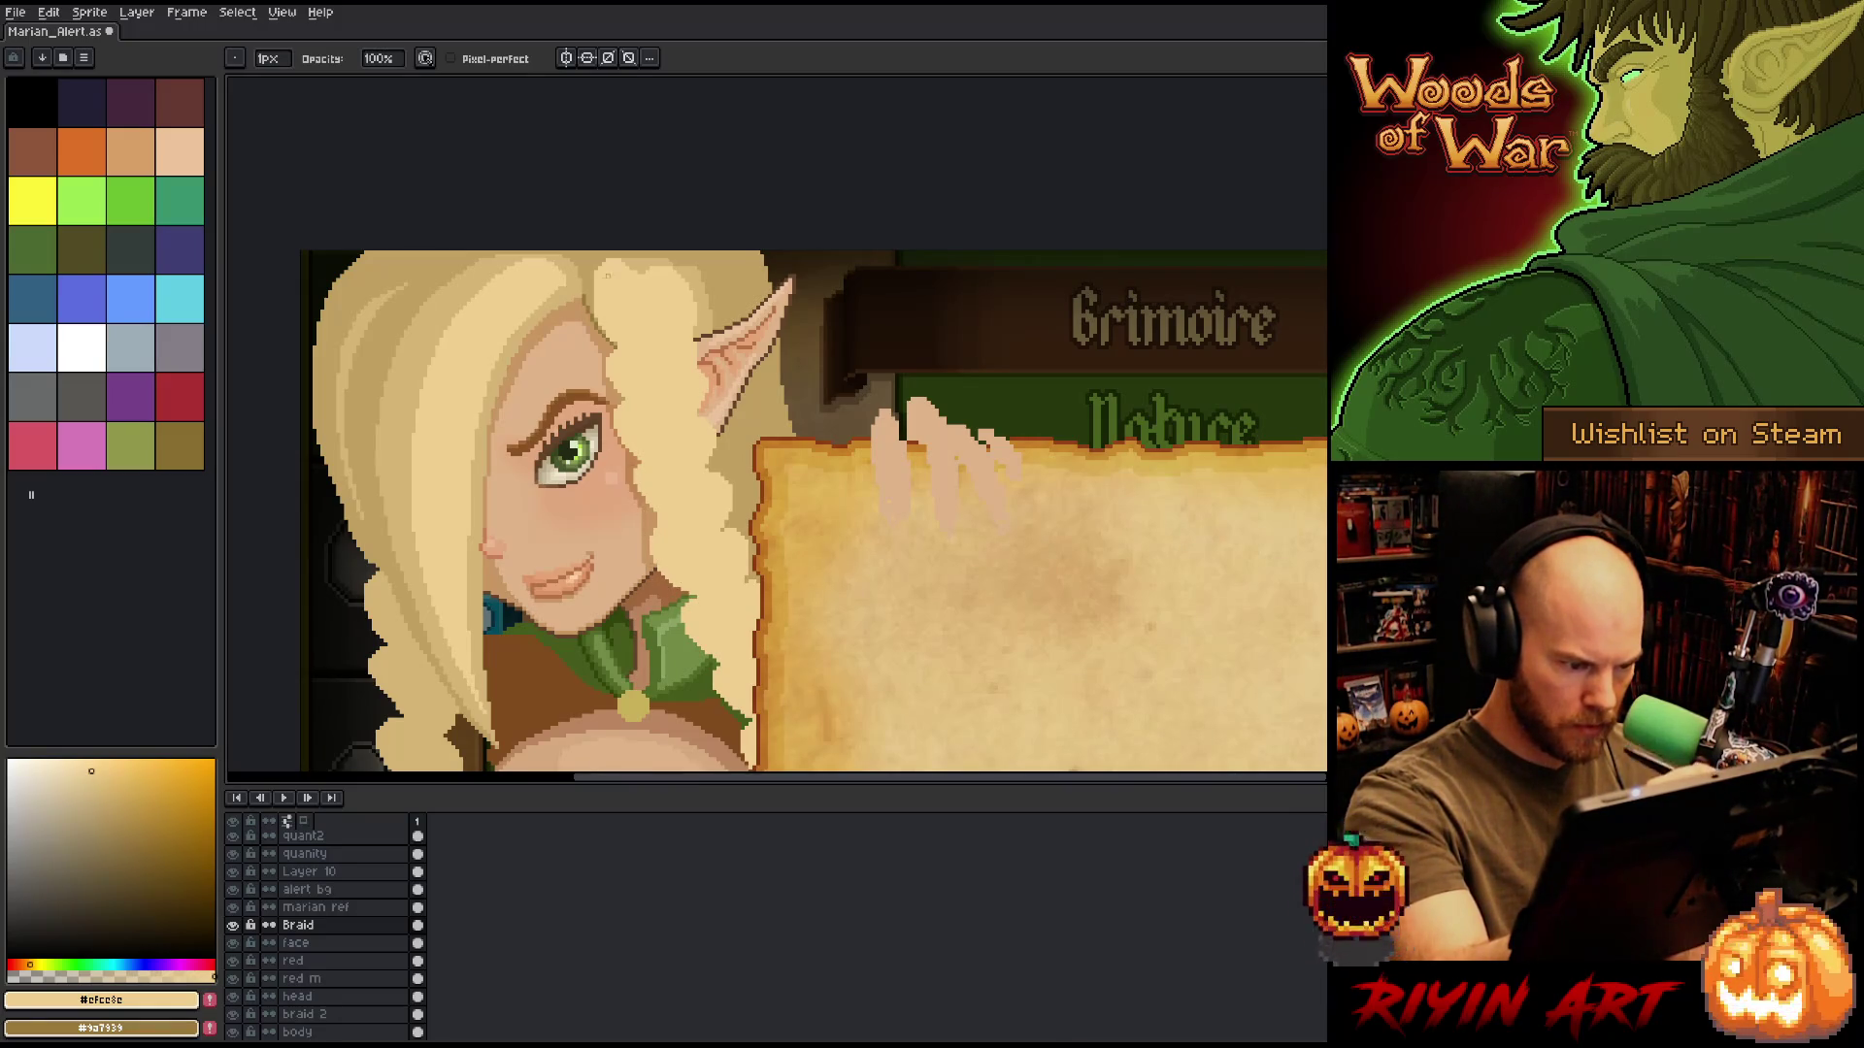
{"action": "key", "text": "e"}
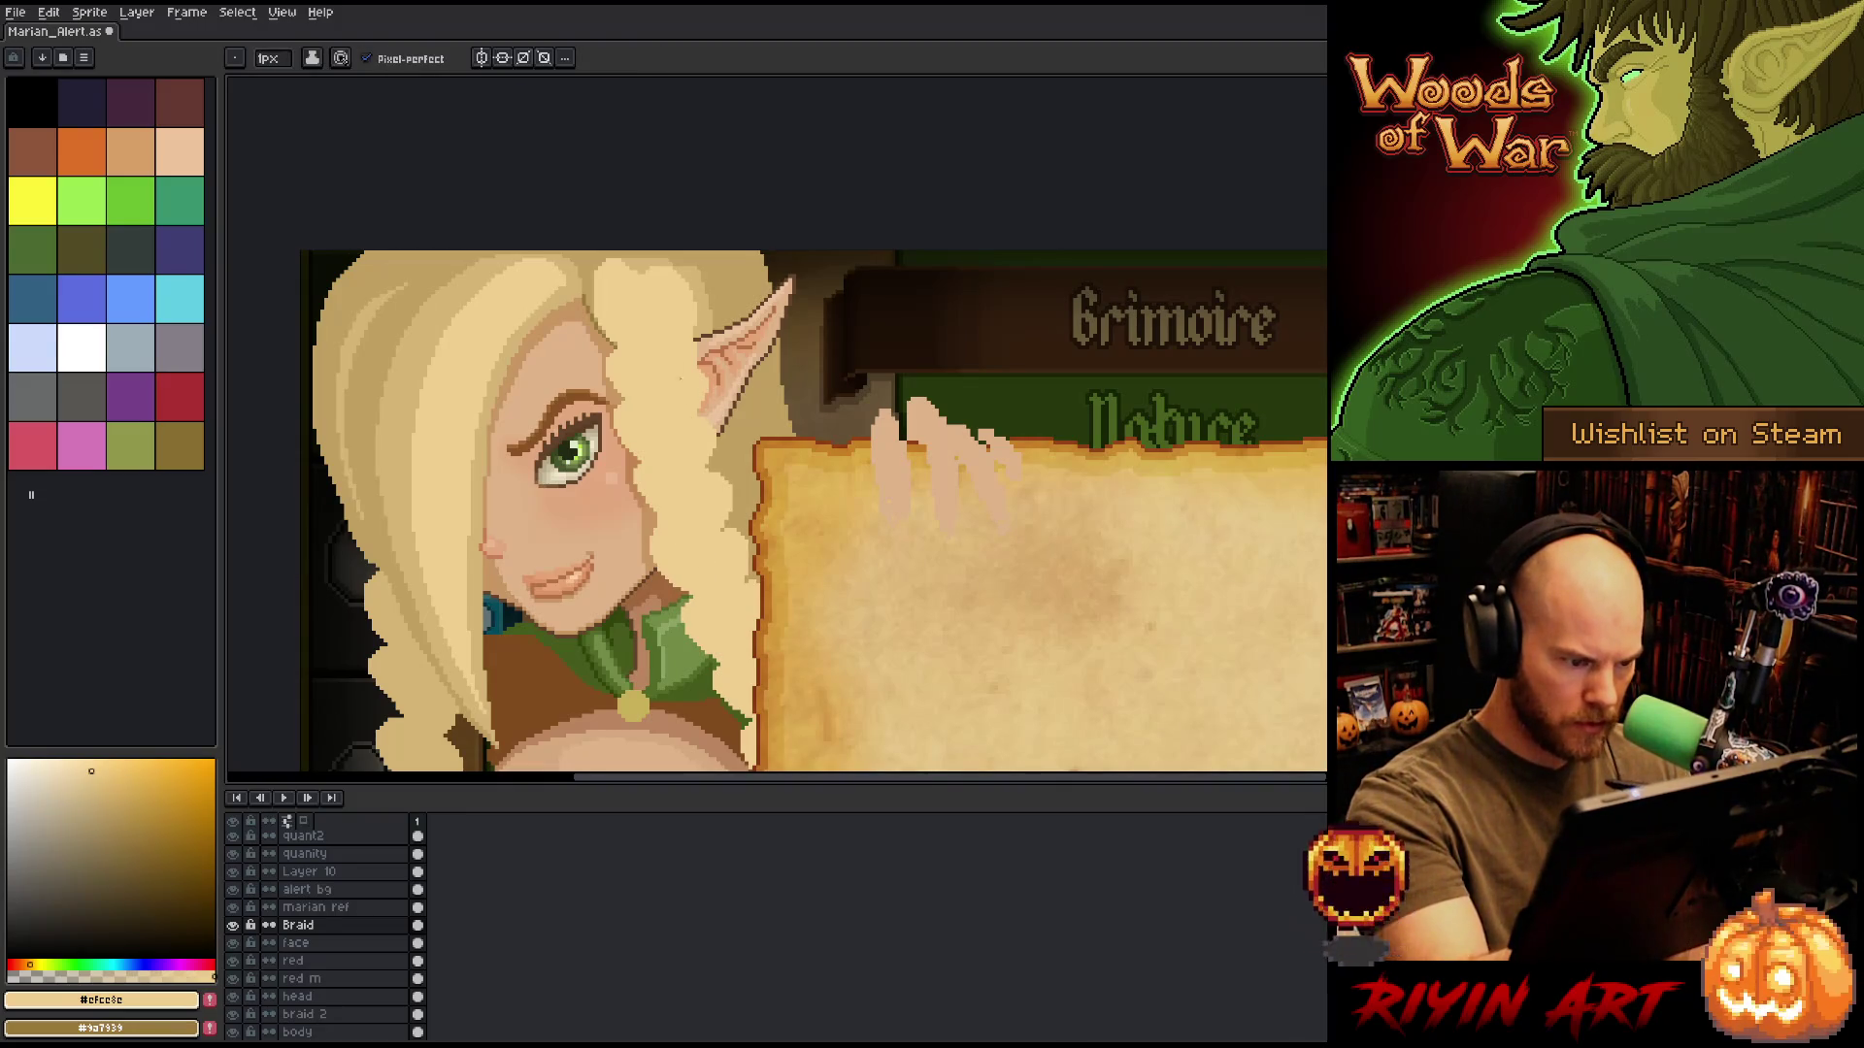
{"action": "key", "text": "alt"}
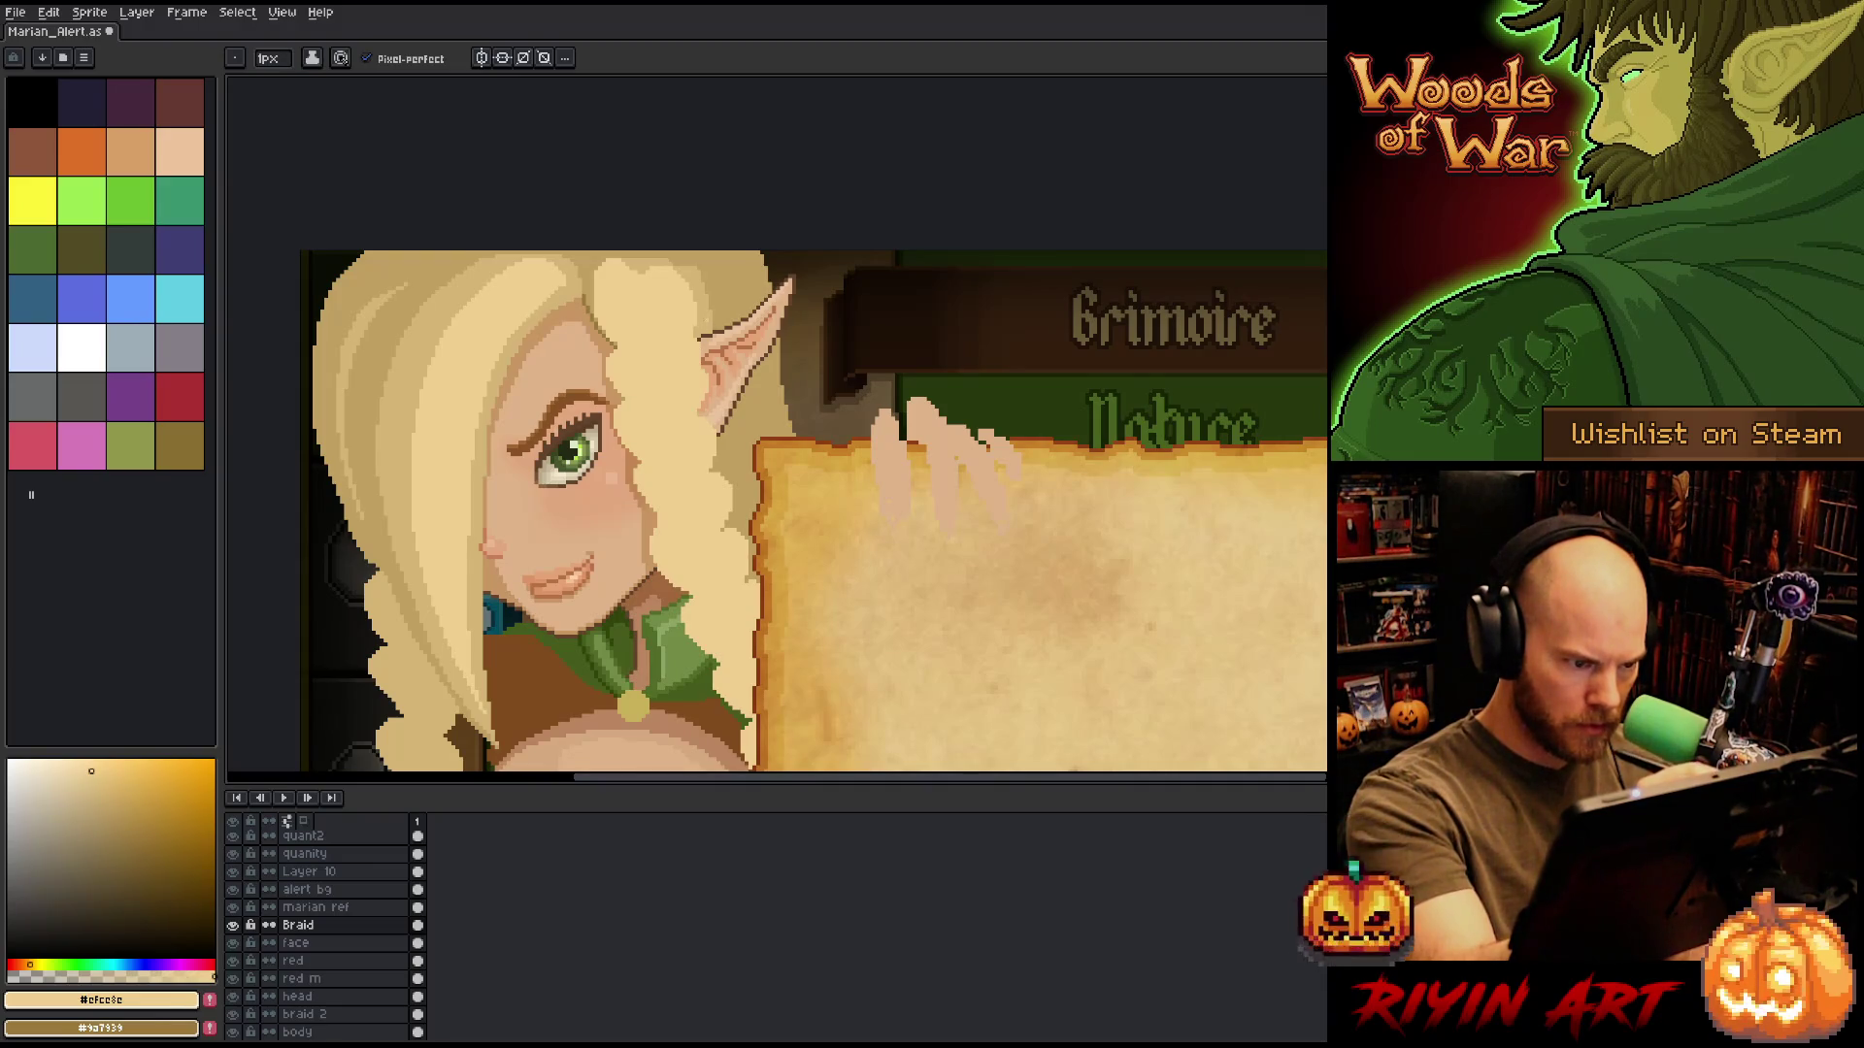
{"action": "key", "text": "b"}
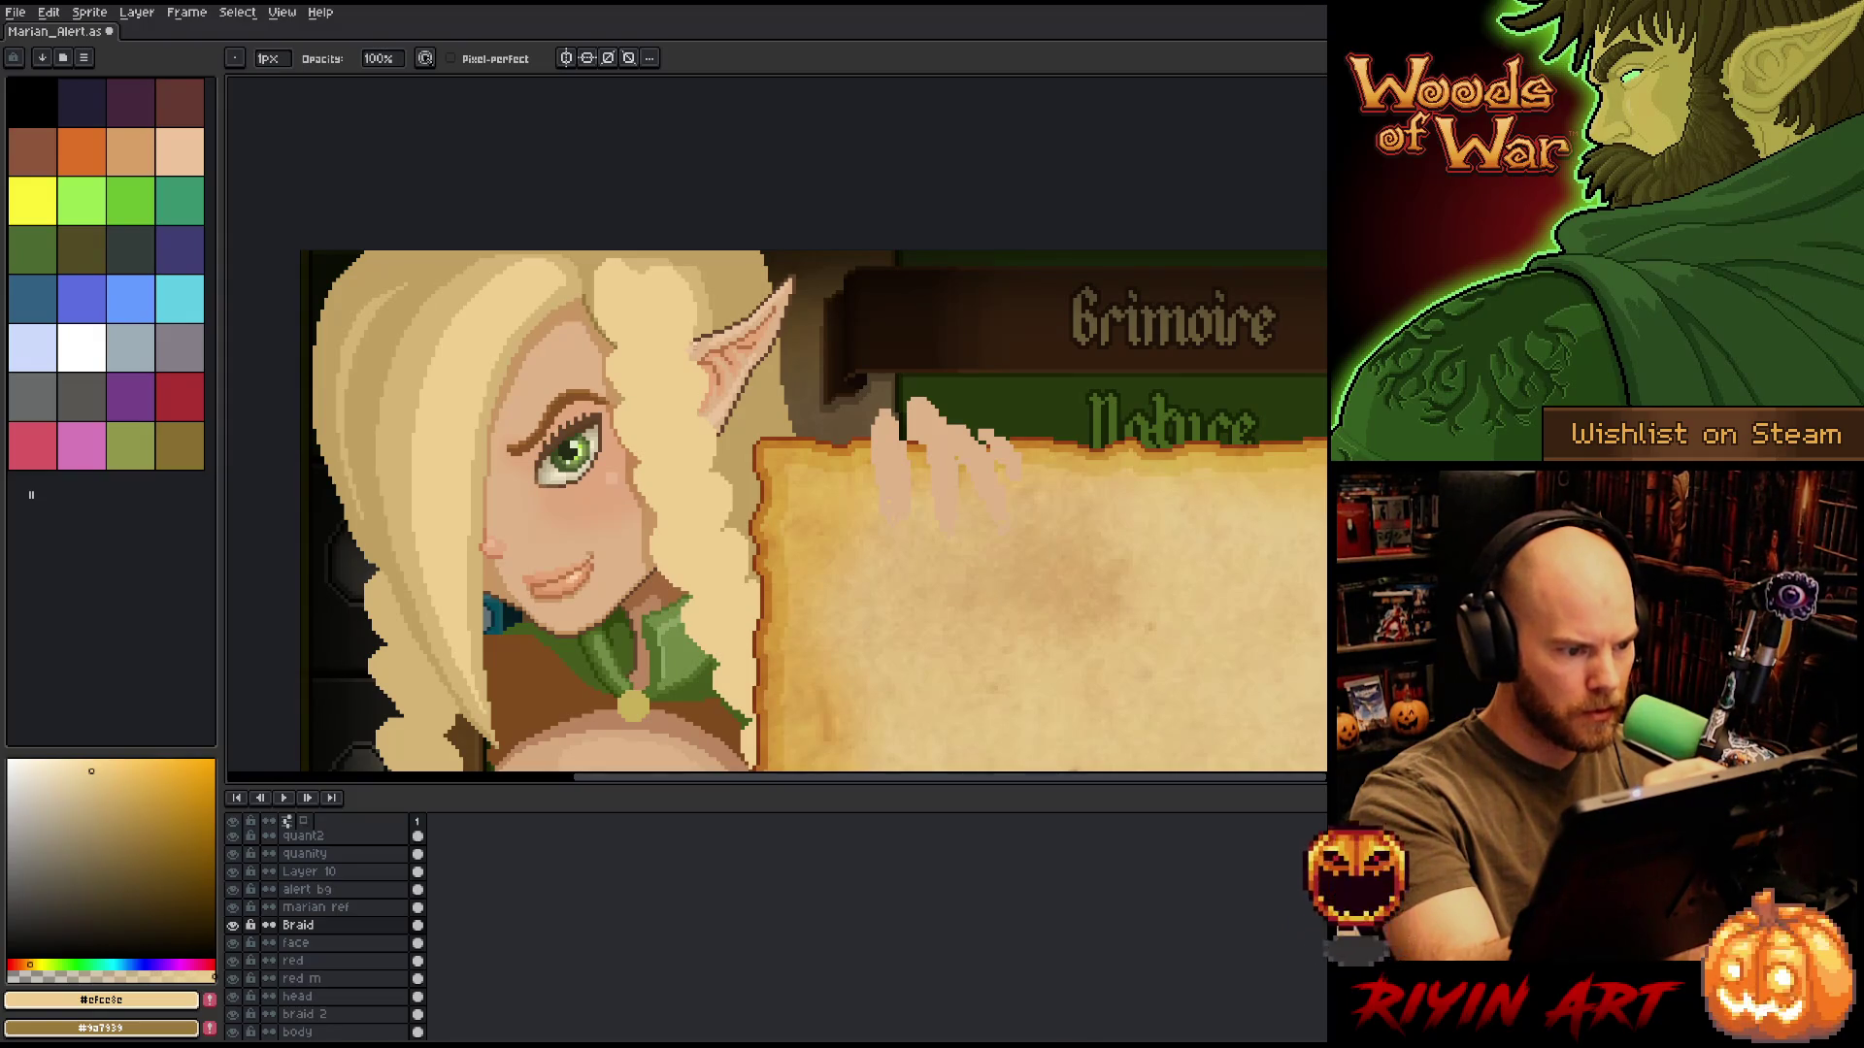
Pan over the face and try a lasso selection at the notice's lower-left edge, then discard it.
{"action": "left_click_drag", "start_coordinate": [707, 314], "coordinate": [759, 313]}
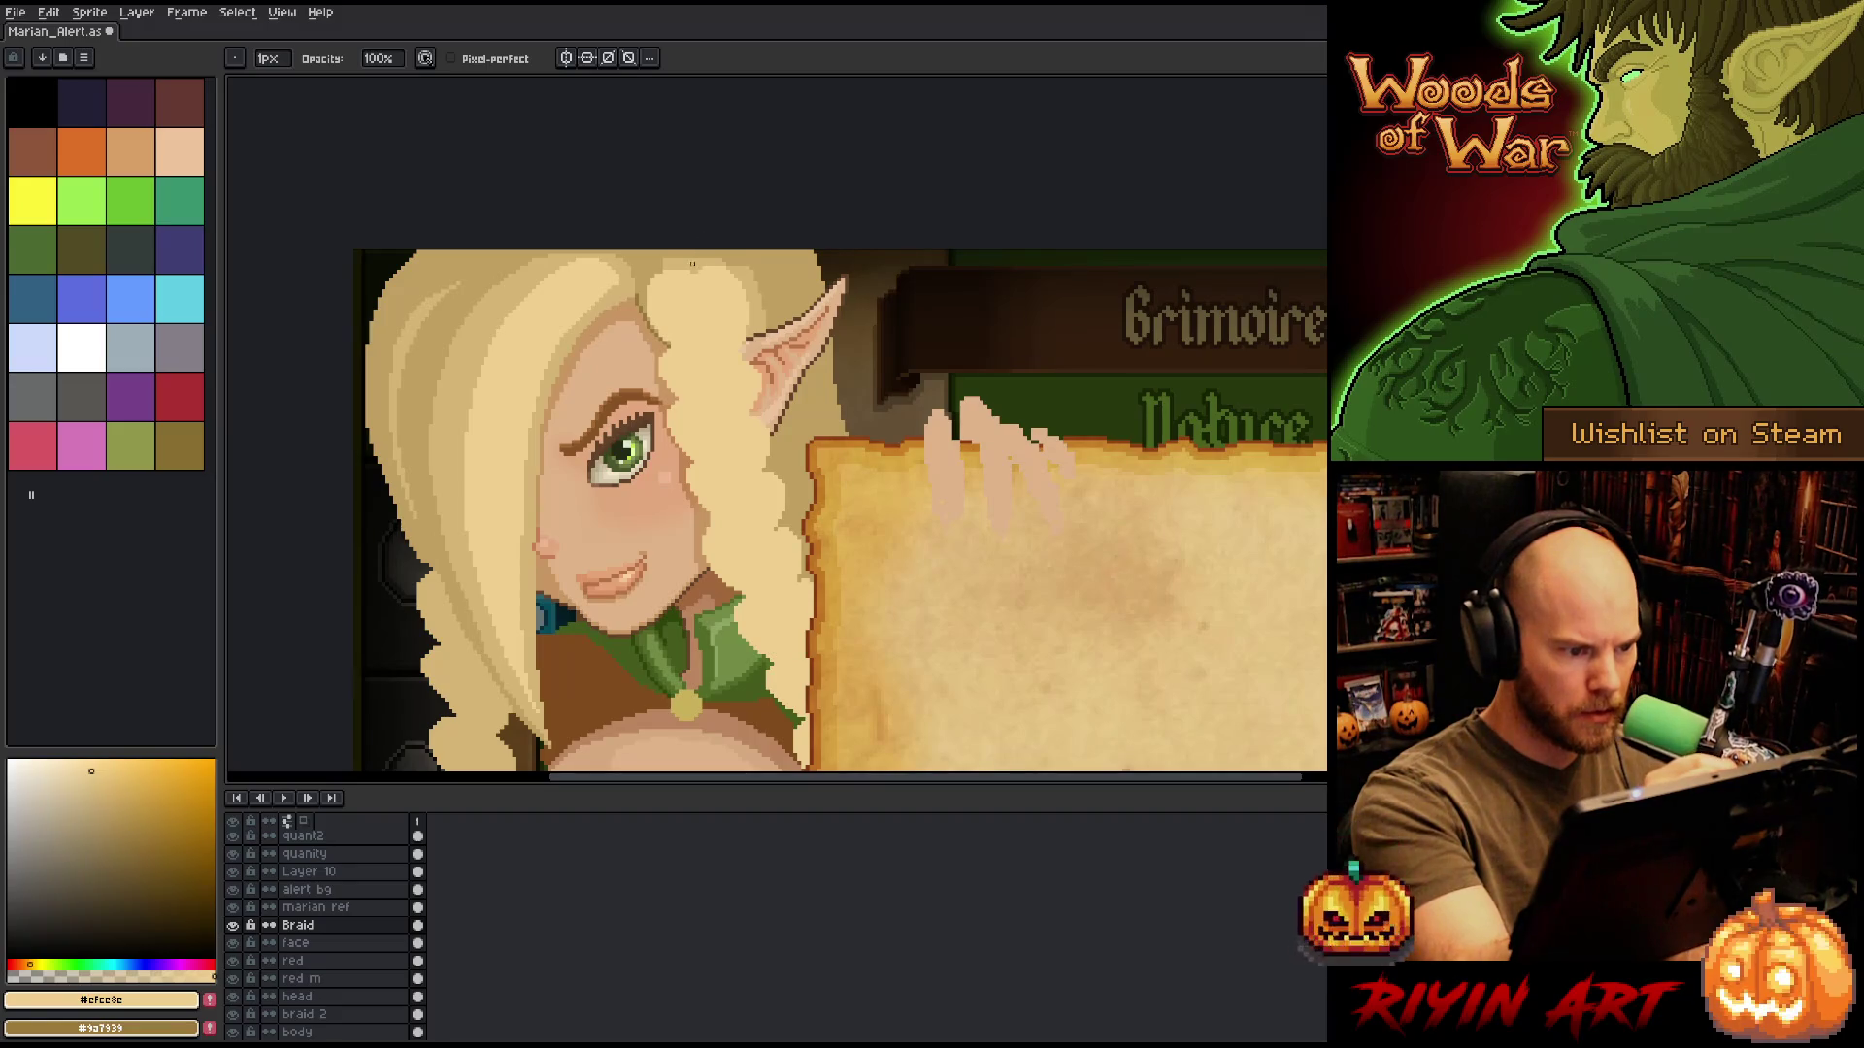
{"action": "left_click_drag", "start_coordinate": [732, 441], "coordinate": [735, 418]}
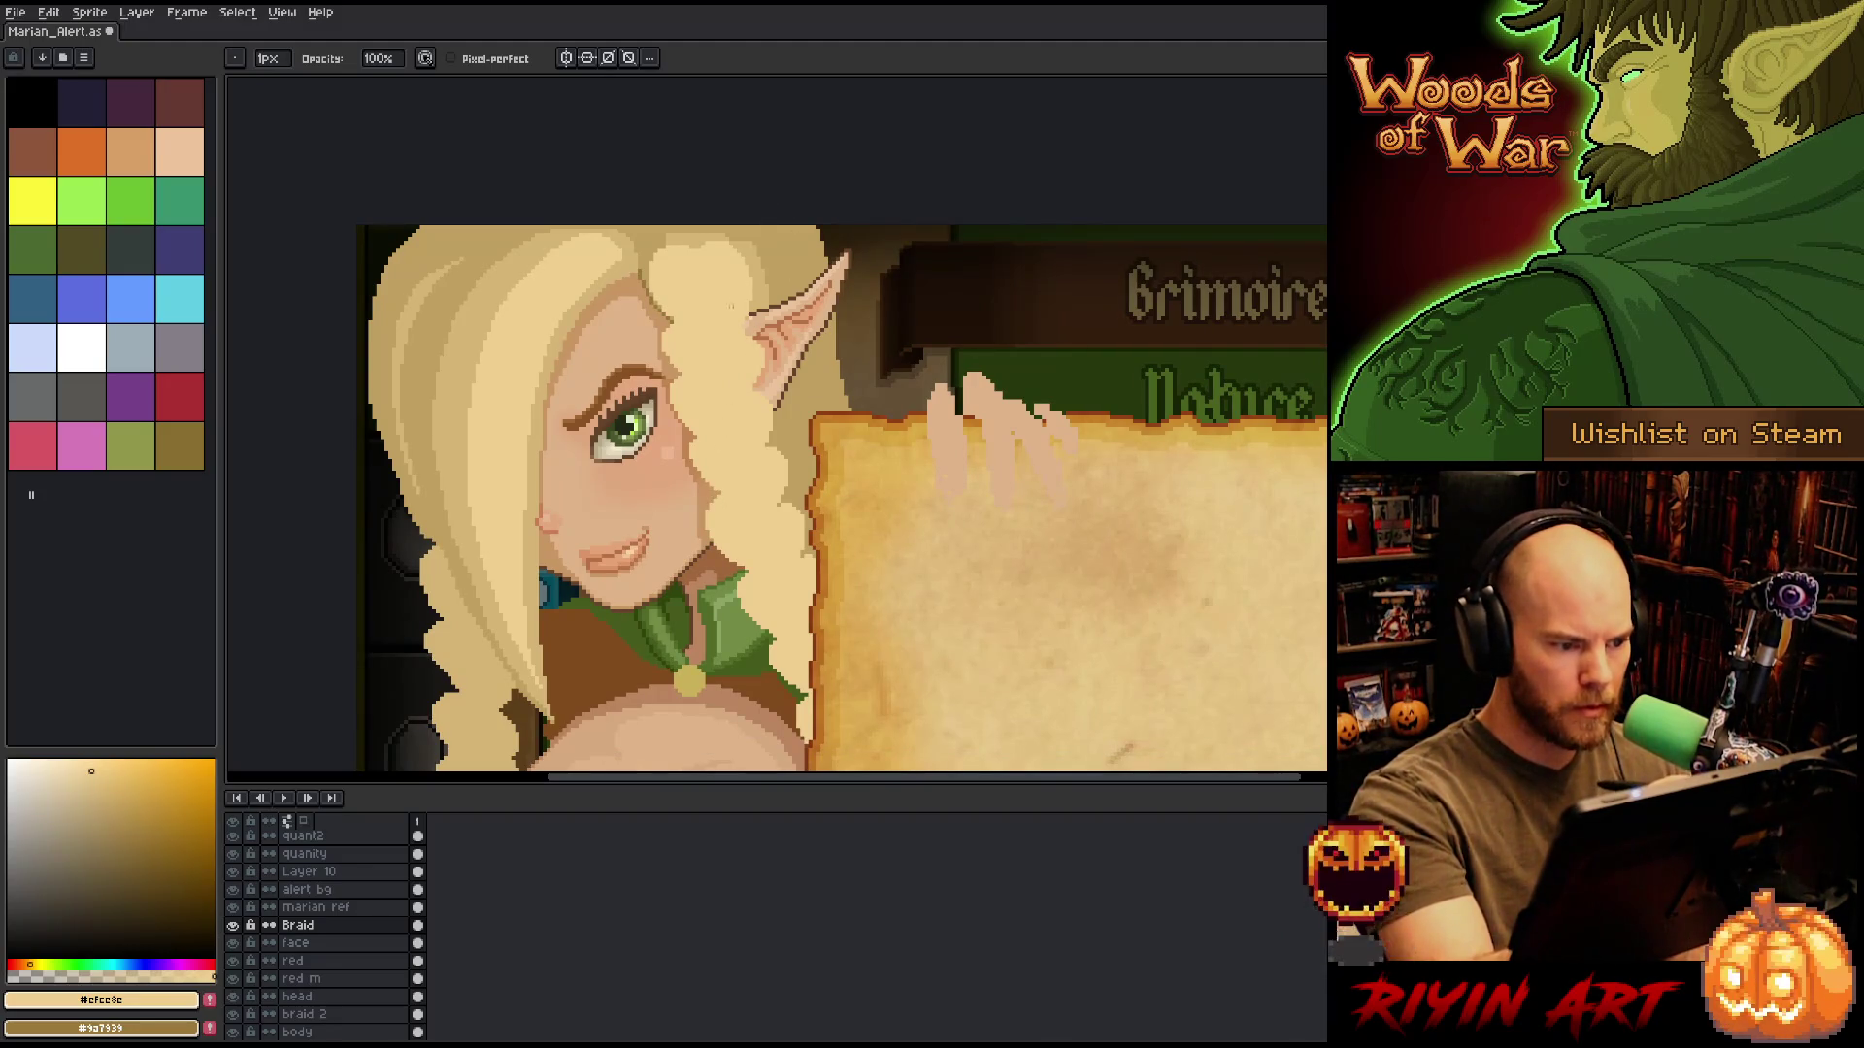
{"action": "key", "text": "e"}
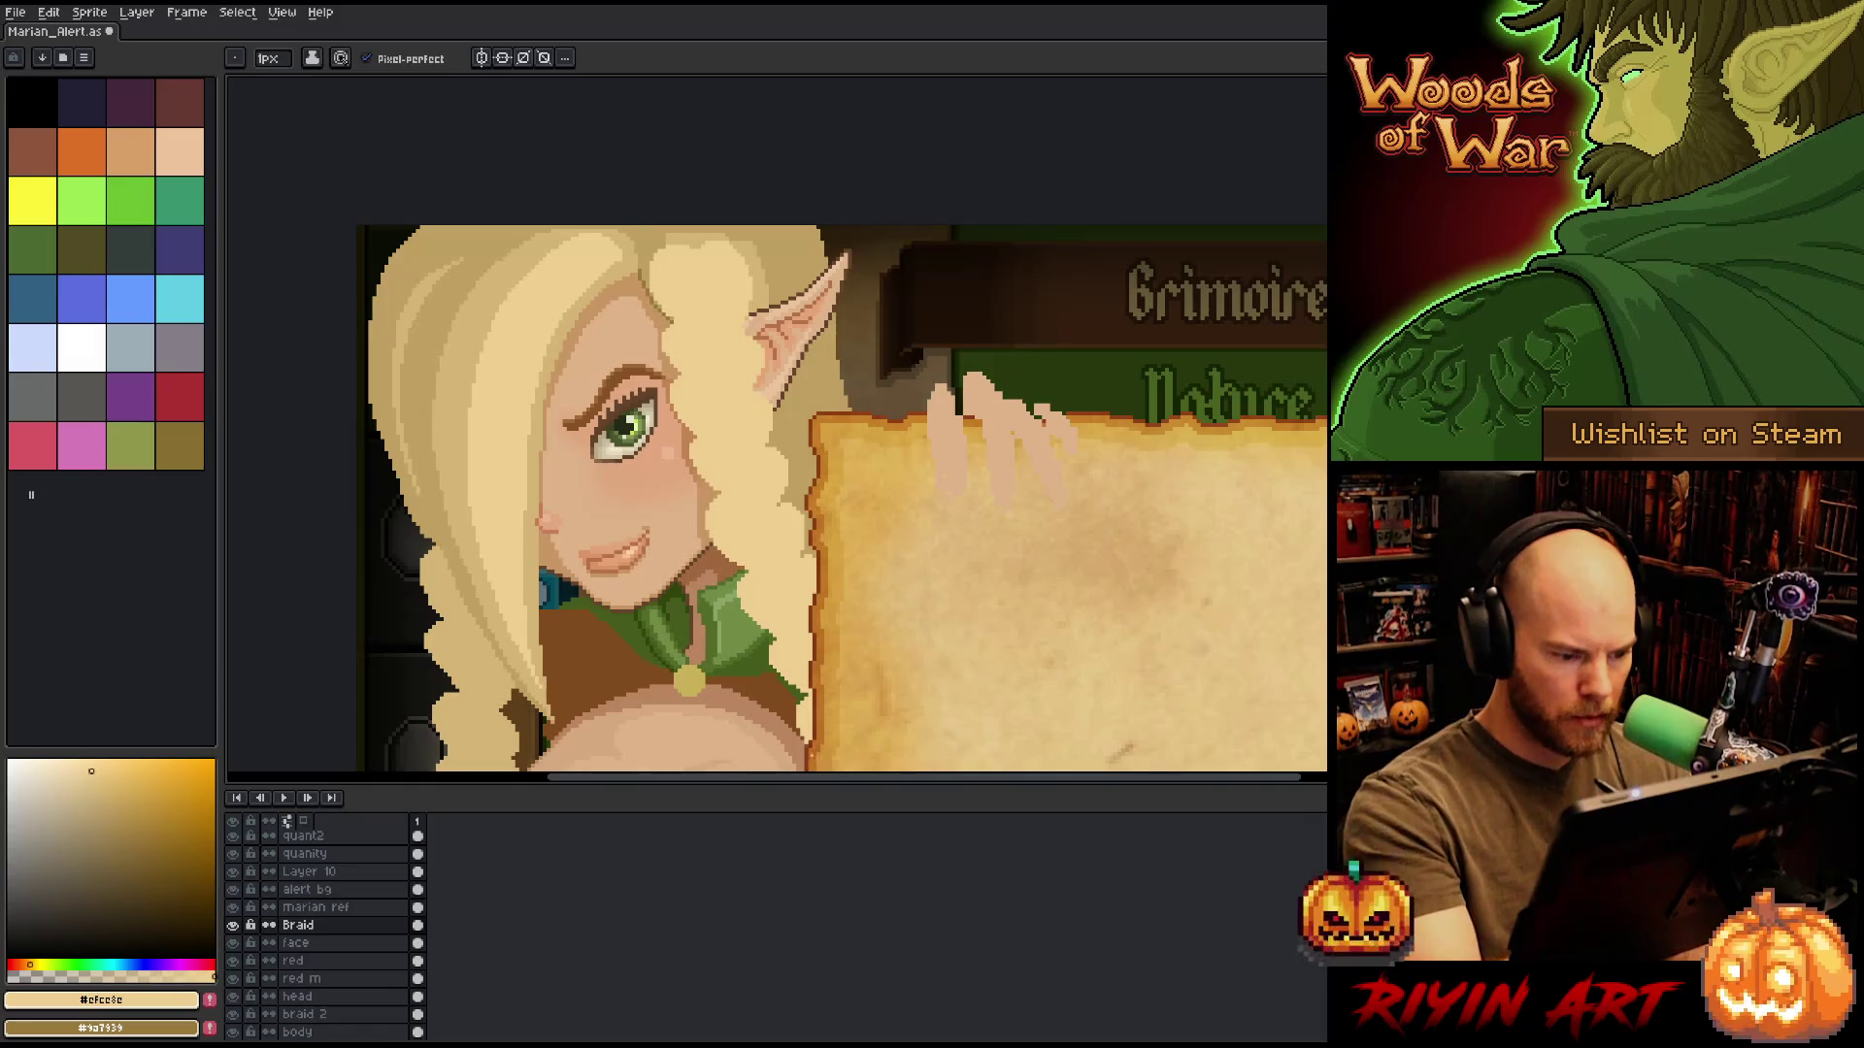
{"action": "key", "text": "b"}
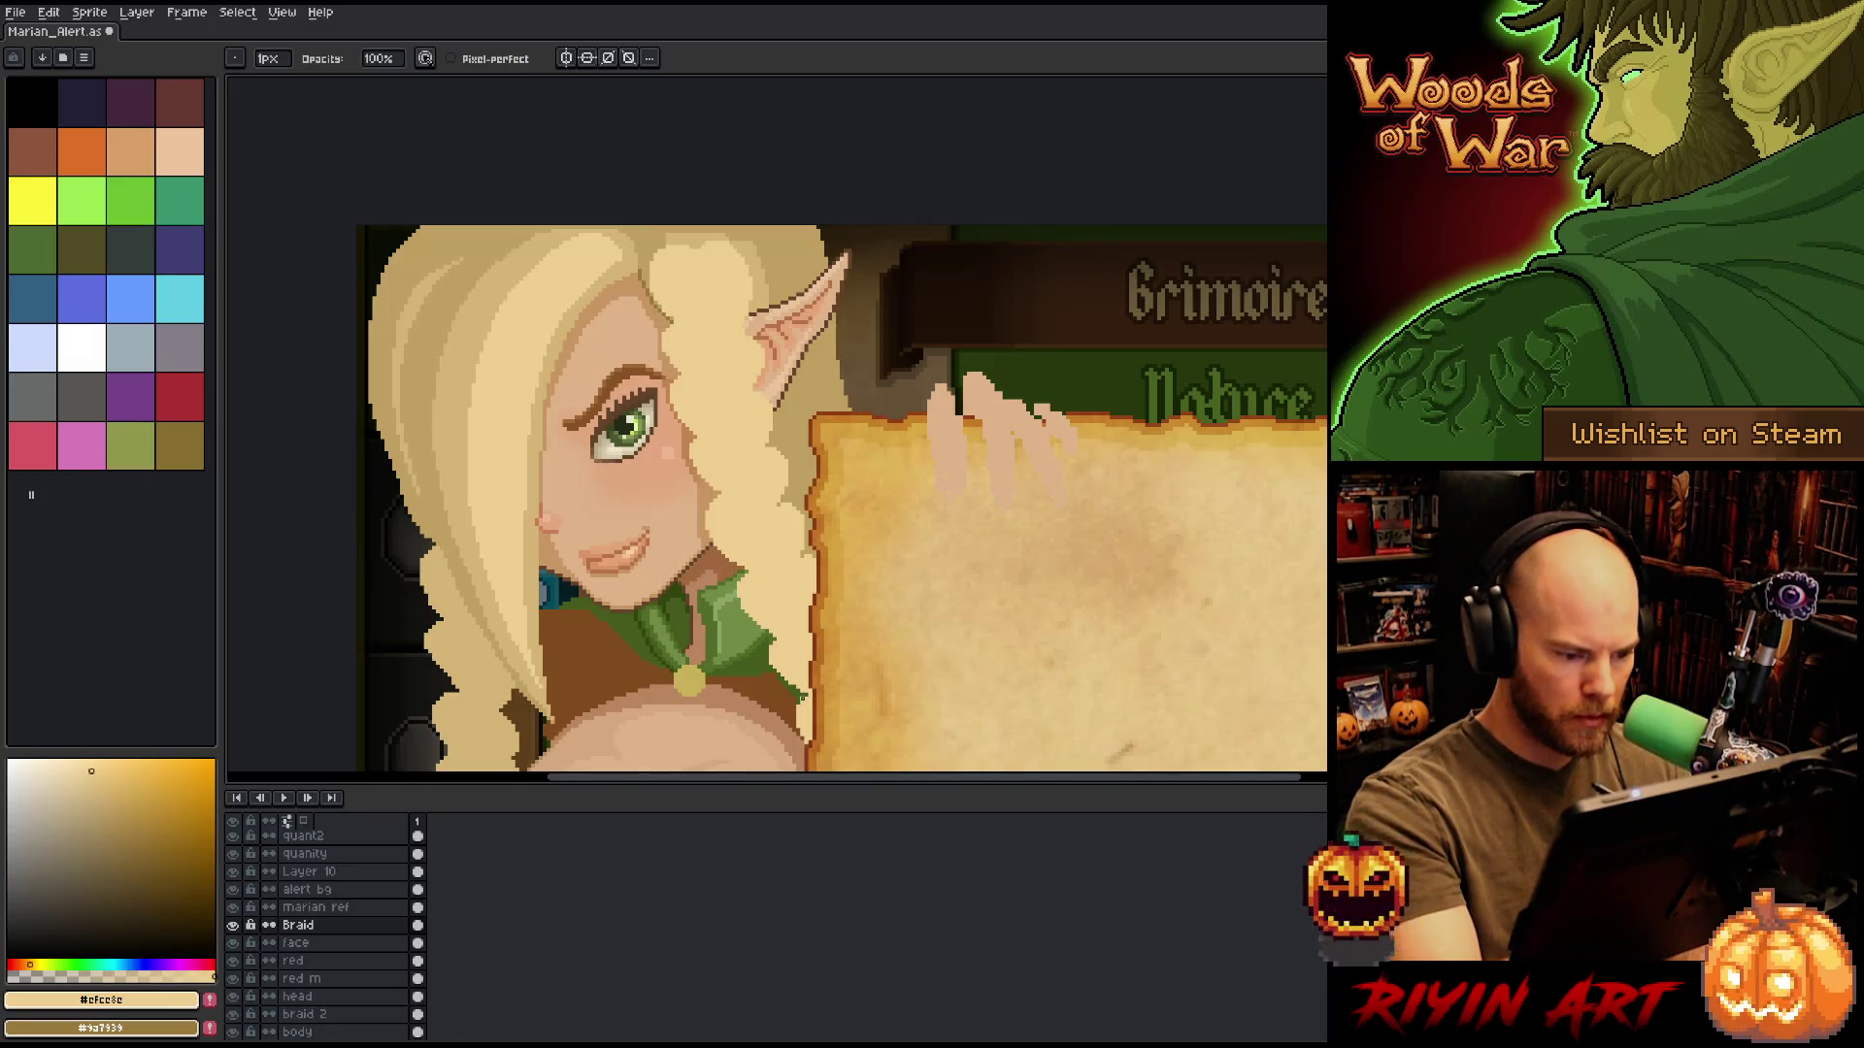
{"action": "key", "text": "q"}
{"action": "mouse_move", "coordinate": [802, 723]}
{"action": "left_mouse_down"}
{"action": "mouse_move", "coordinate": [852, 732]}
{"action": "mouse_move", "coordinate": [864, 708]}
{"action": "mouse_move", "coordinate": [826, 745]}
{"action": "mouse_move", "coordinate": [827, 697]}
{"action": "left_mouse_up"}
{"action": "key", "text": "space"}
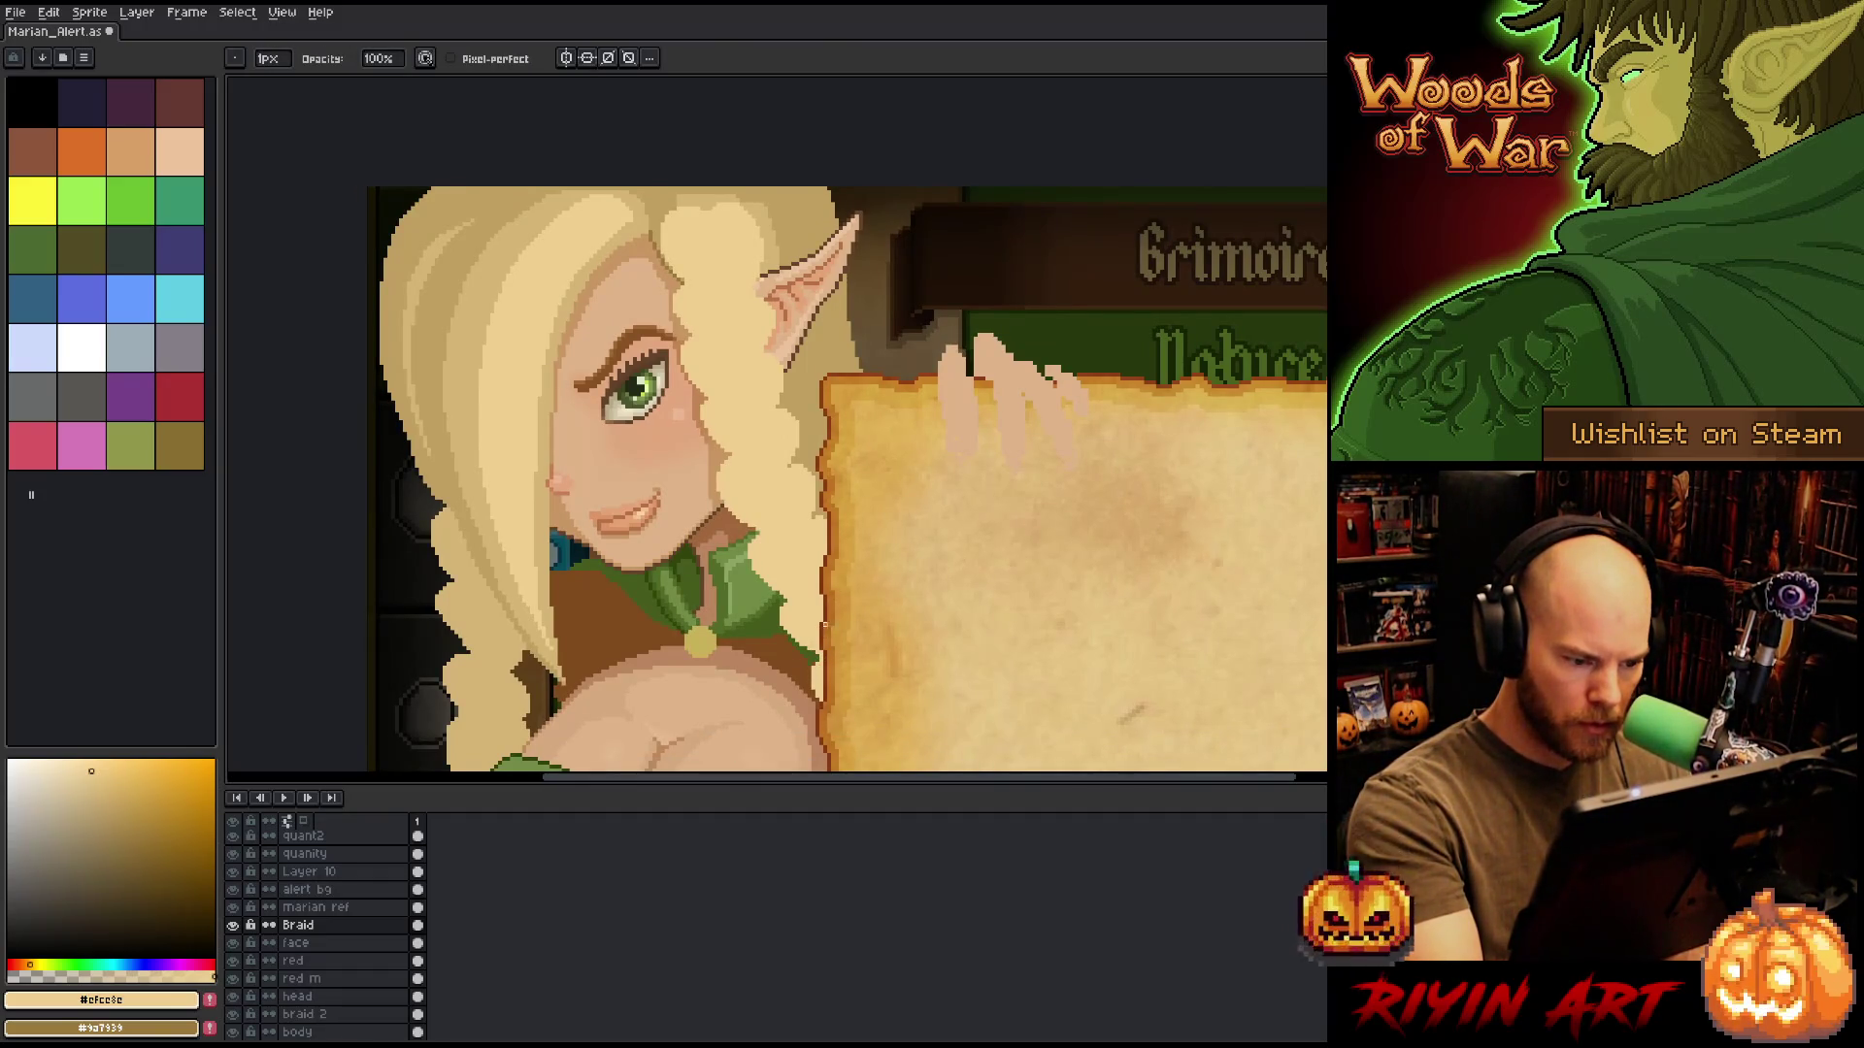
Adjust the patch where the notice meets the chest with a freehand selection, then deselect.
{"action": "key", "text": "q"}
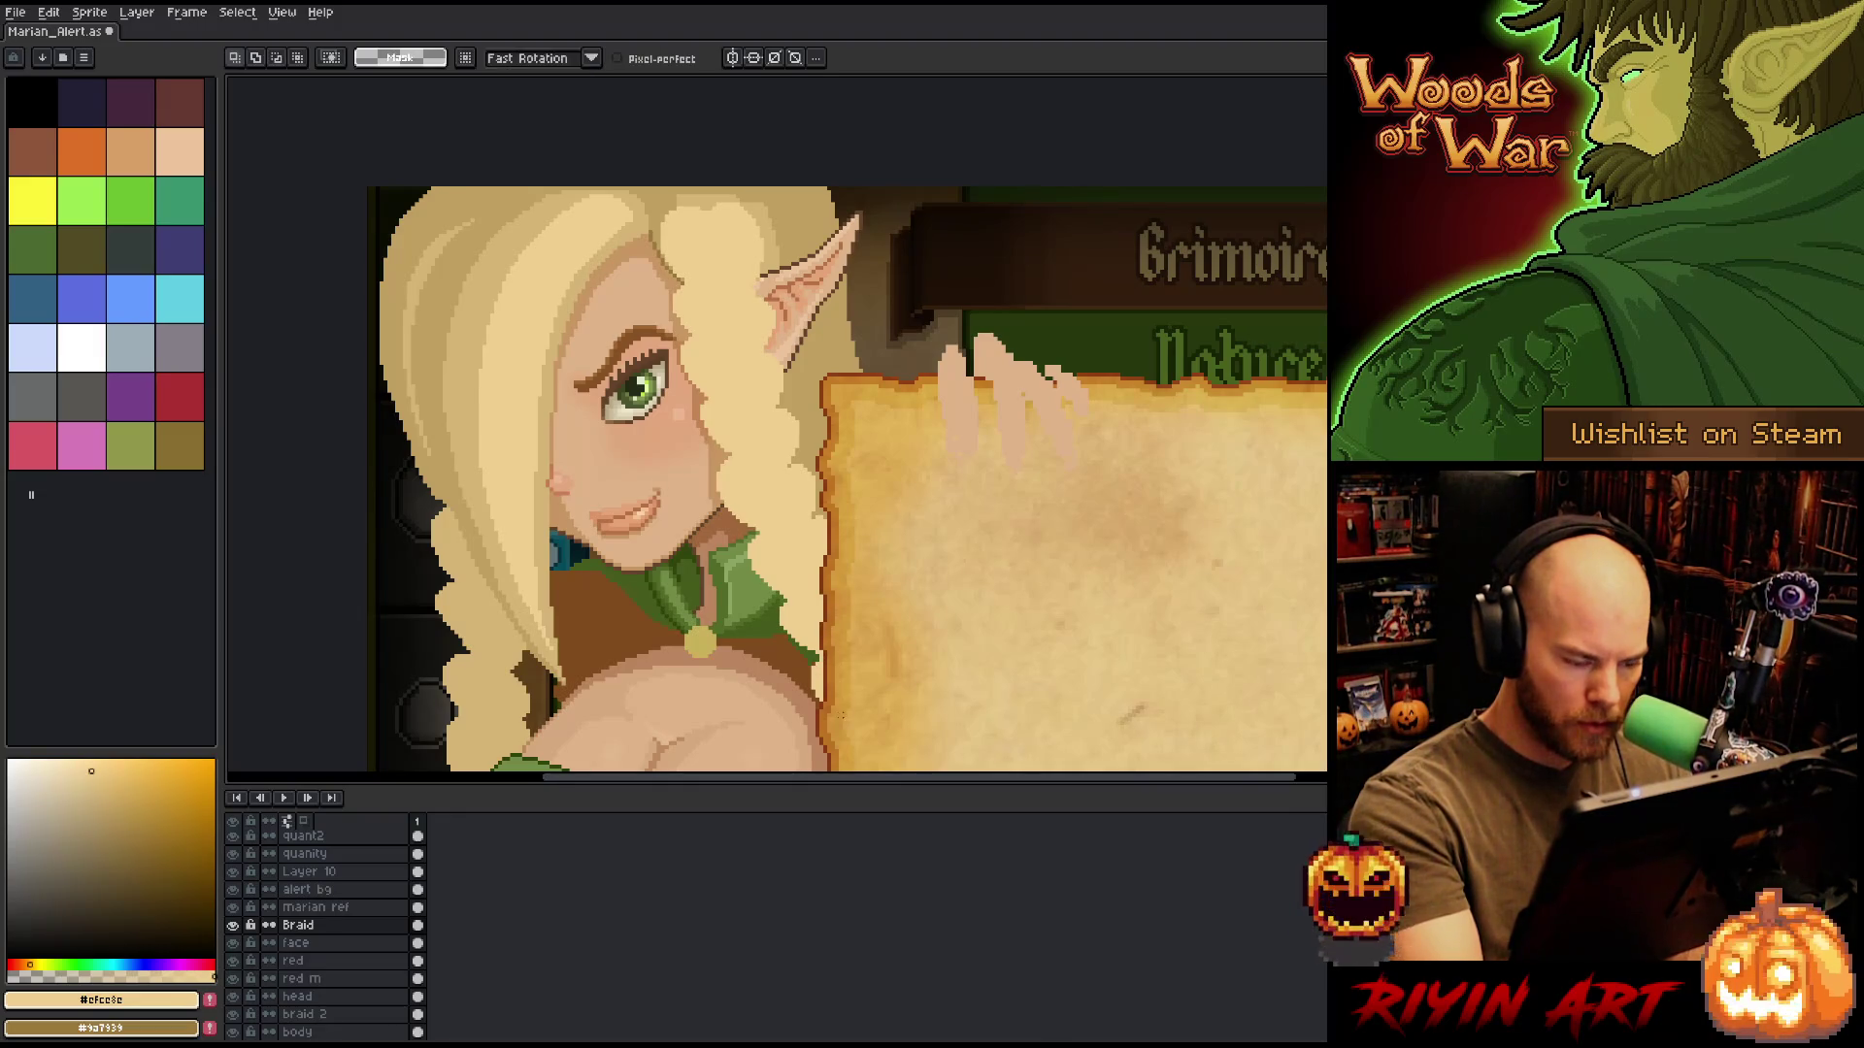
{"action": "mouse_move", "coordinate": [859, 723]}
{"action": "left_mouse_down"}
{"action": "mouse_move", "coordinate": [810, 719]}
{"action": "mouse_move", "coordinate": [853, 658]}
{"action": "mouse_move", "coordinate": [864, 726]}
{"action": "mouse_move", "coordinate": [832, 695]}
{"action": "left_mouse_up"}
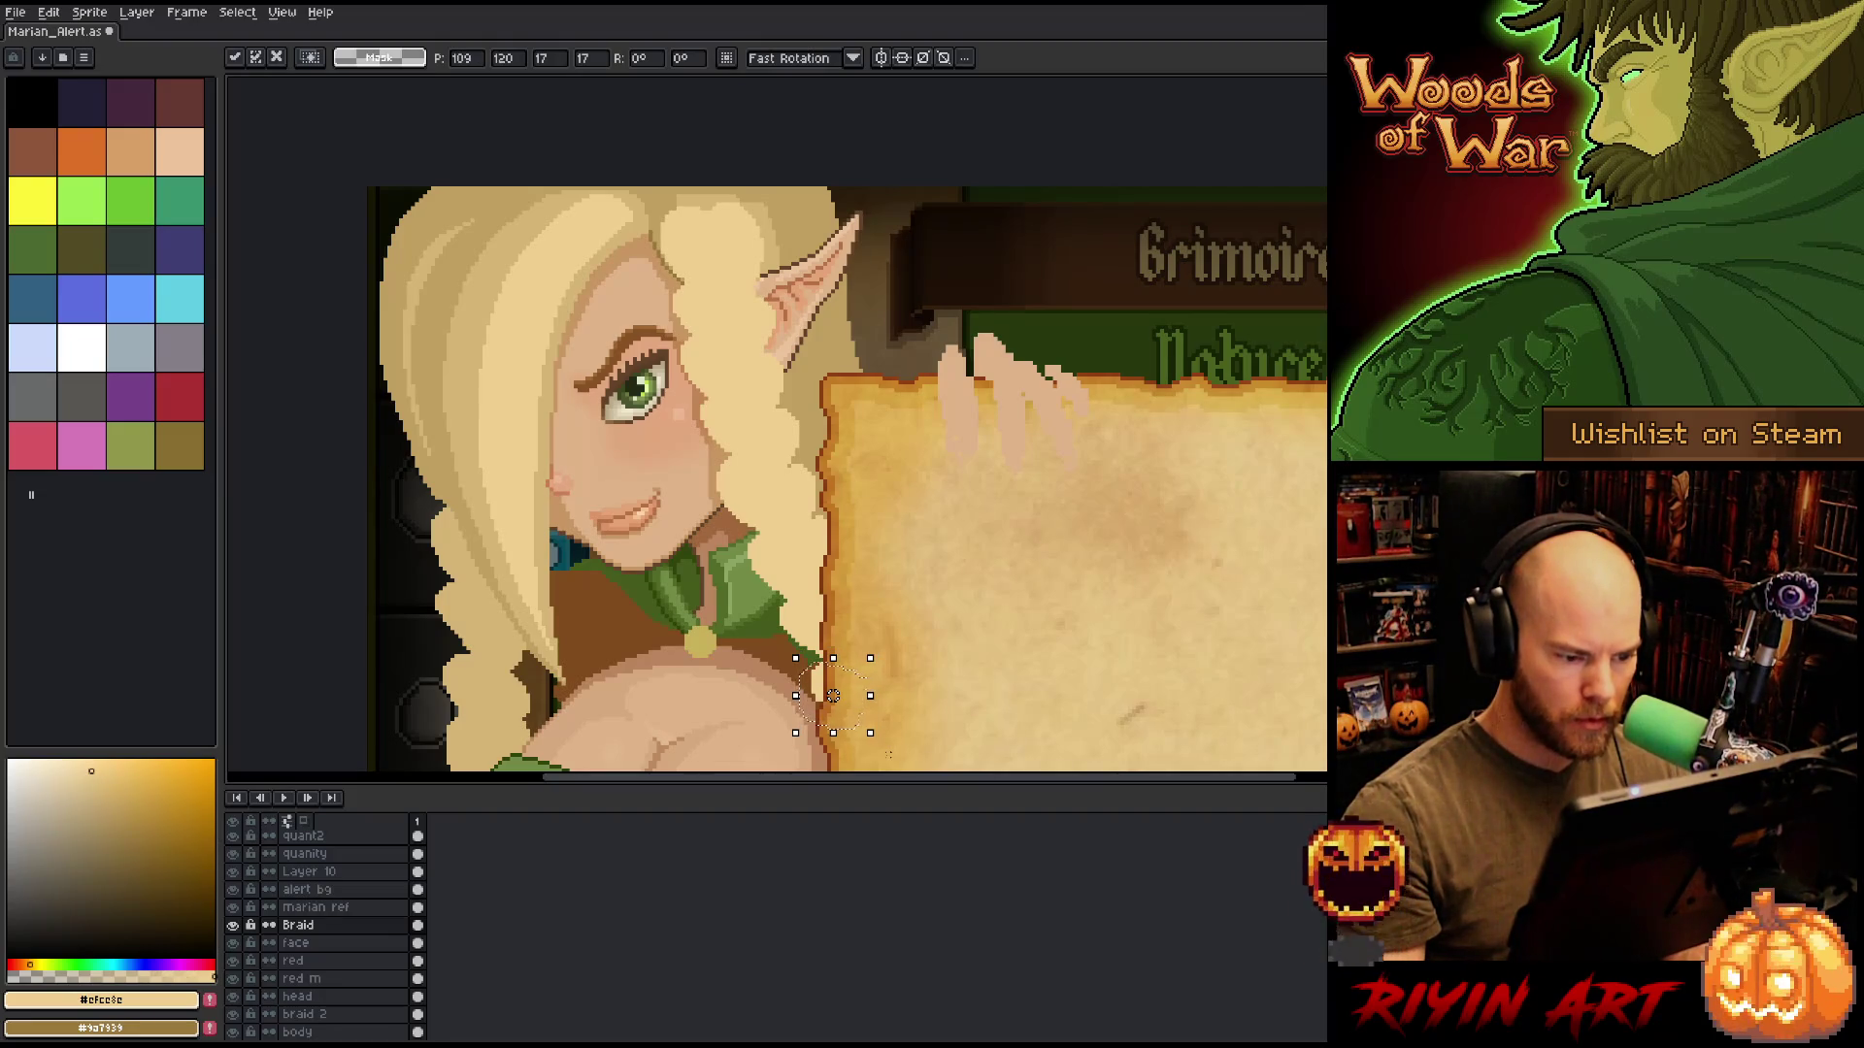
{"action": "key", "text": "ctrl+d"}
{"action": "key", "text": "b"}
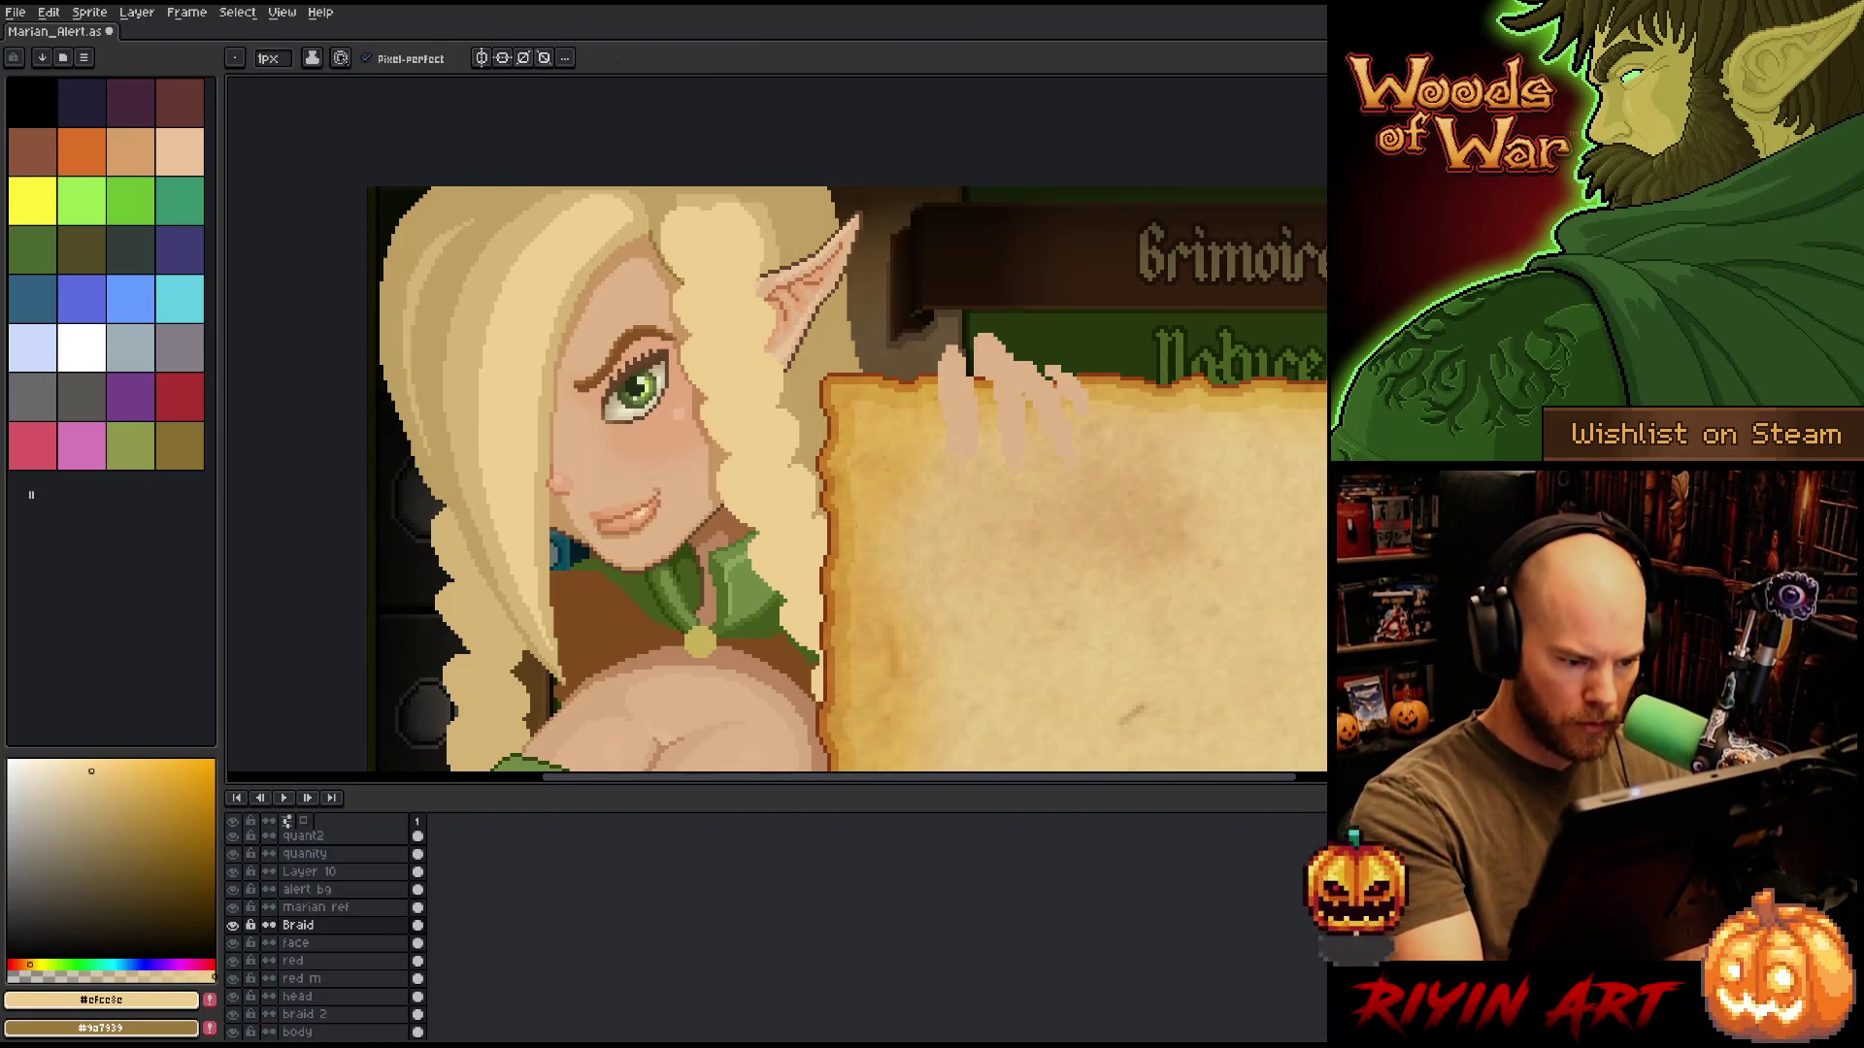
Give the braid a darker brown outline using the Outline effect.
{"action": "left_click_drag", "start_coordinate": [825, 466], "coordinate": [866, 507]}
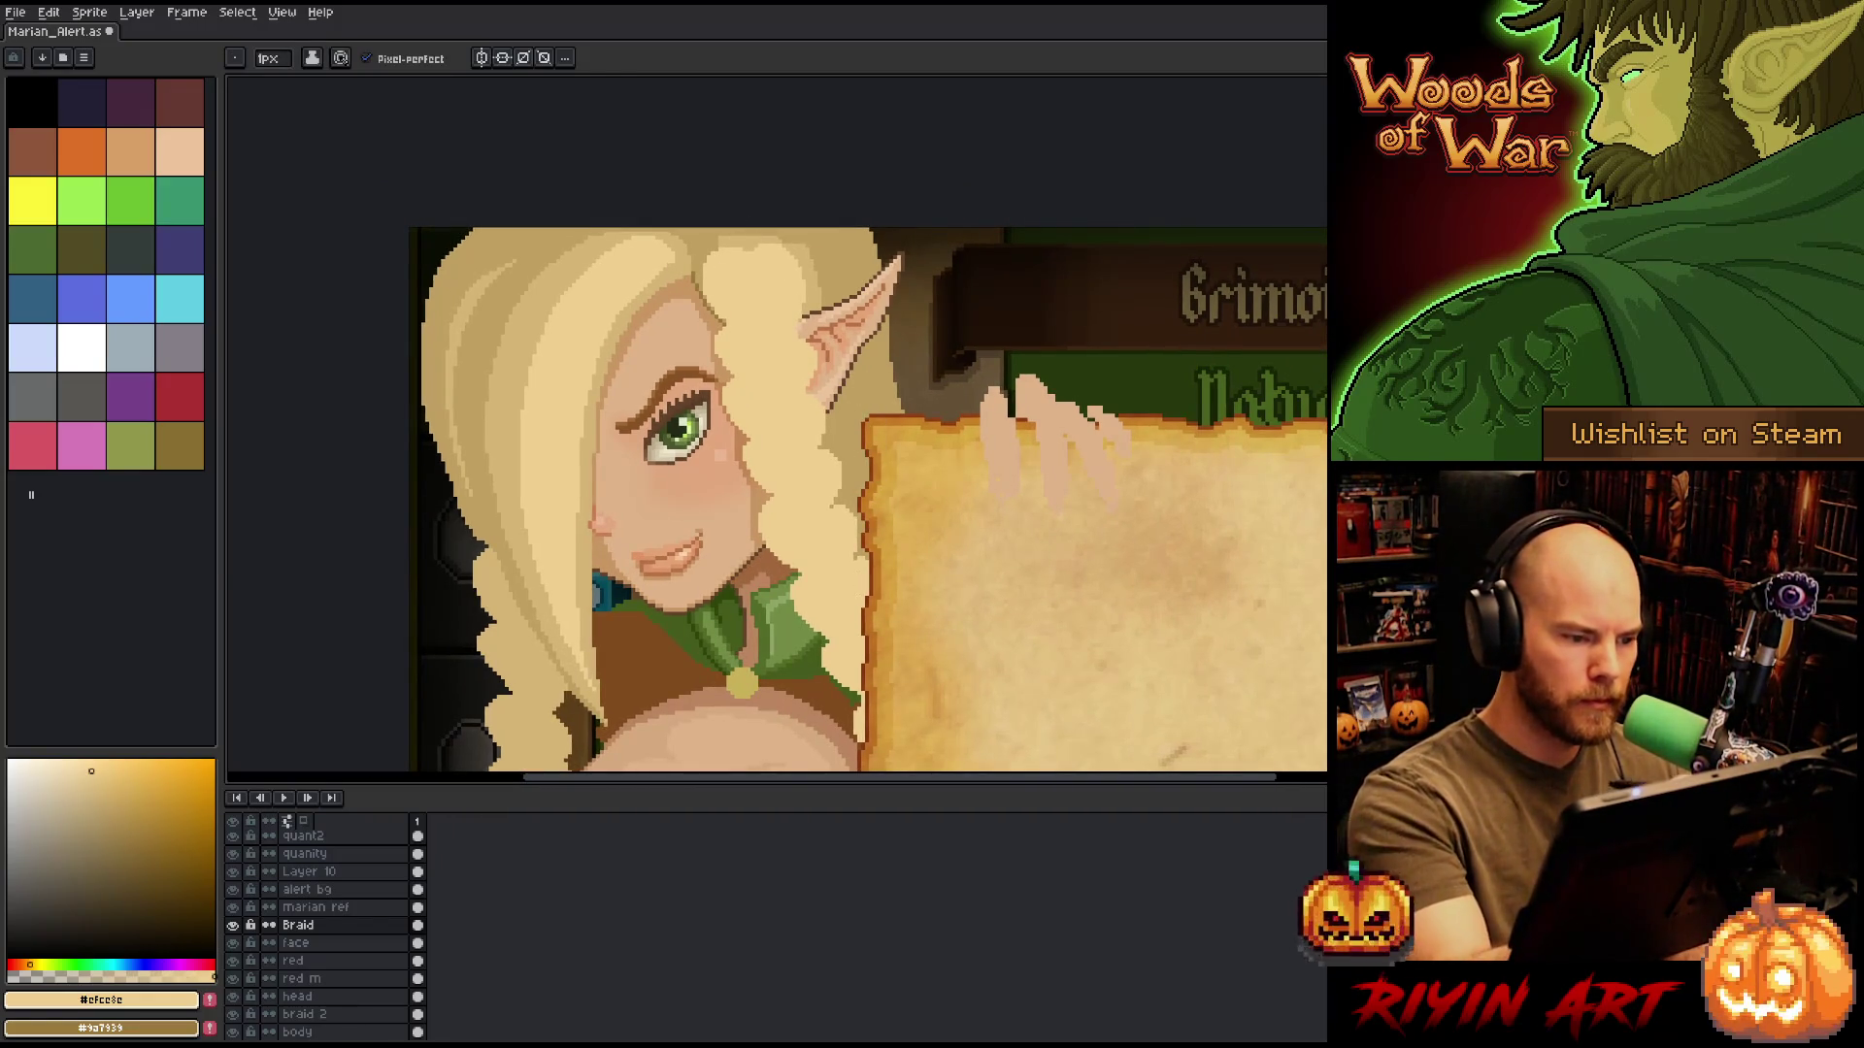
{"action": "left_click", "coordinate": [700, 268], "text": "alt"}
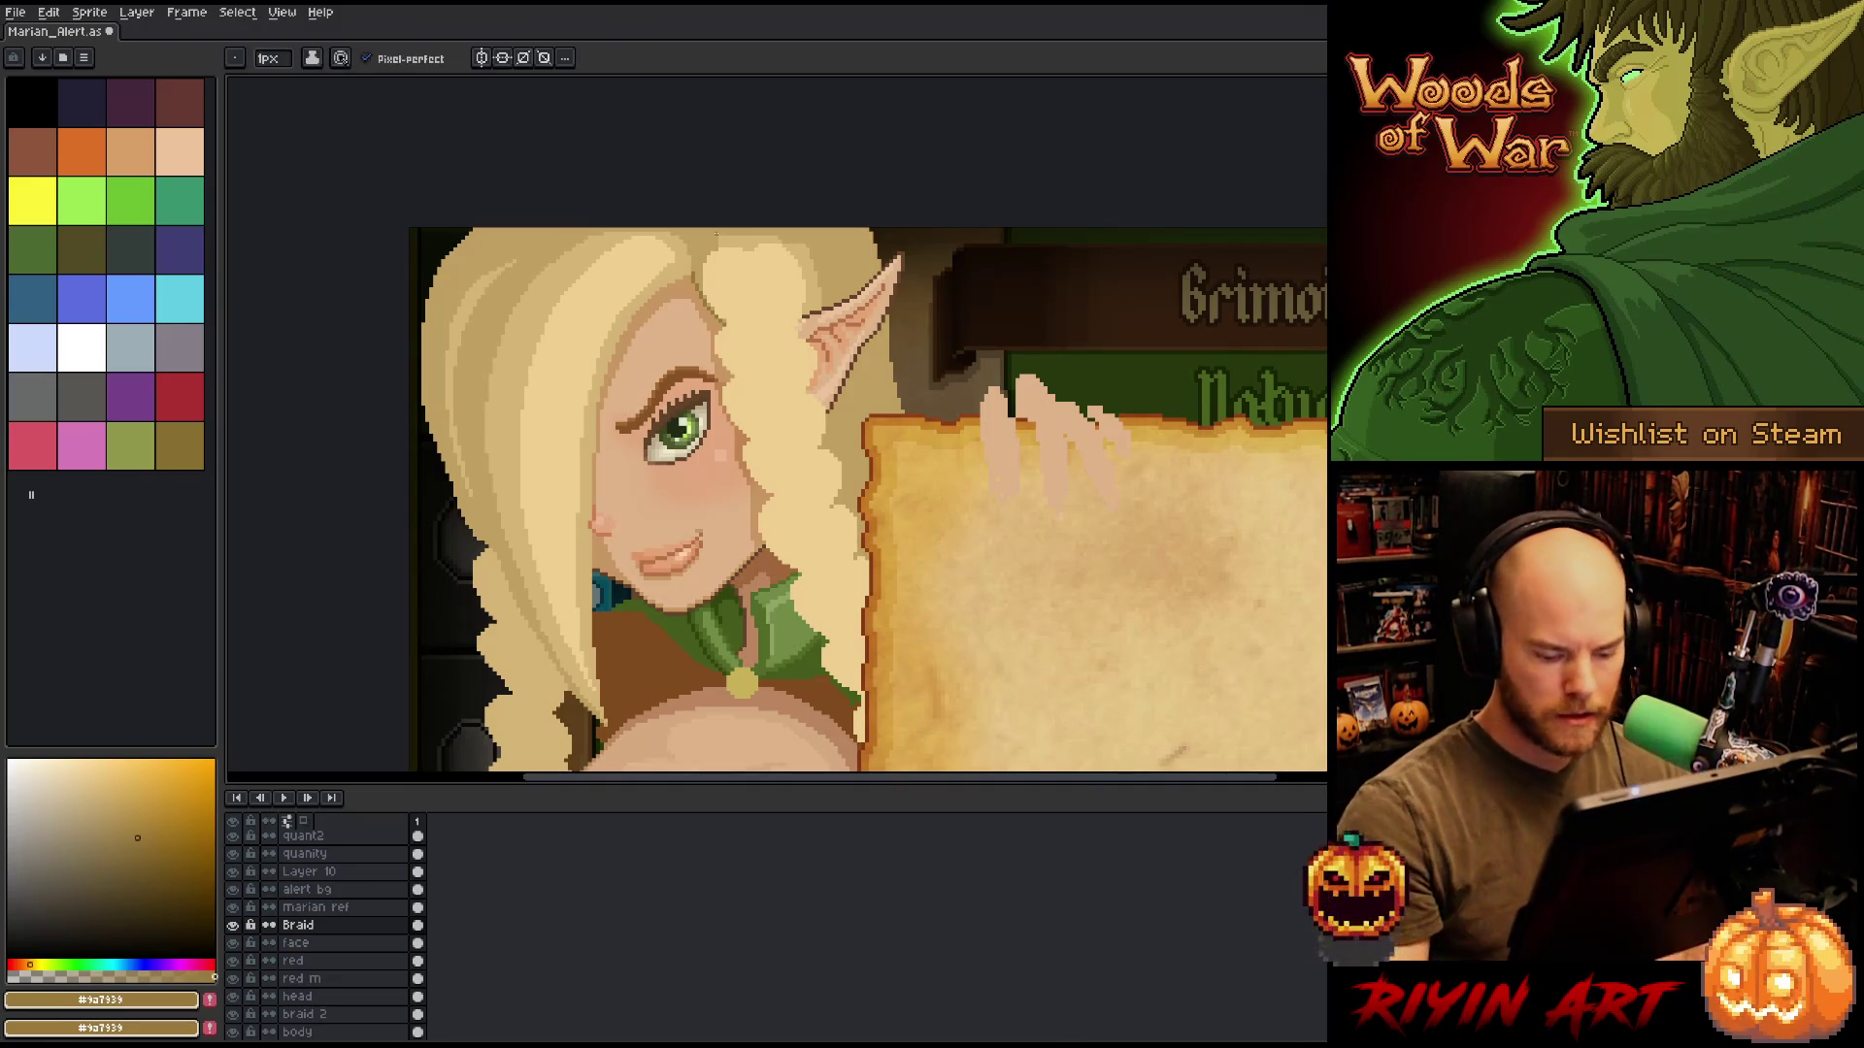
{"action": "key", "text": "shift+o"}
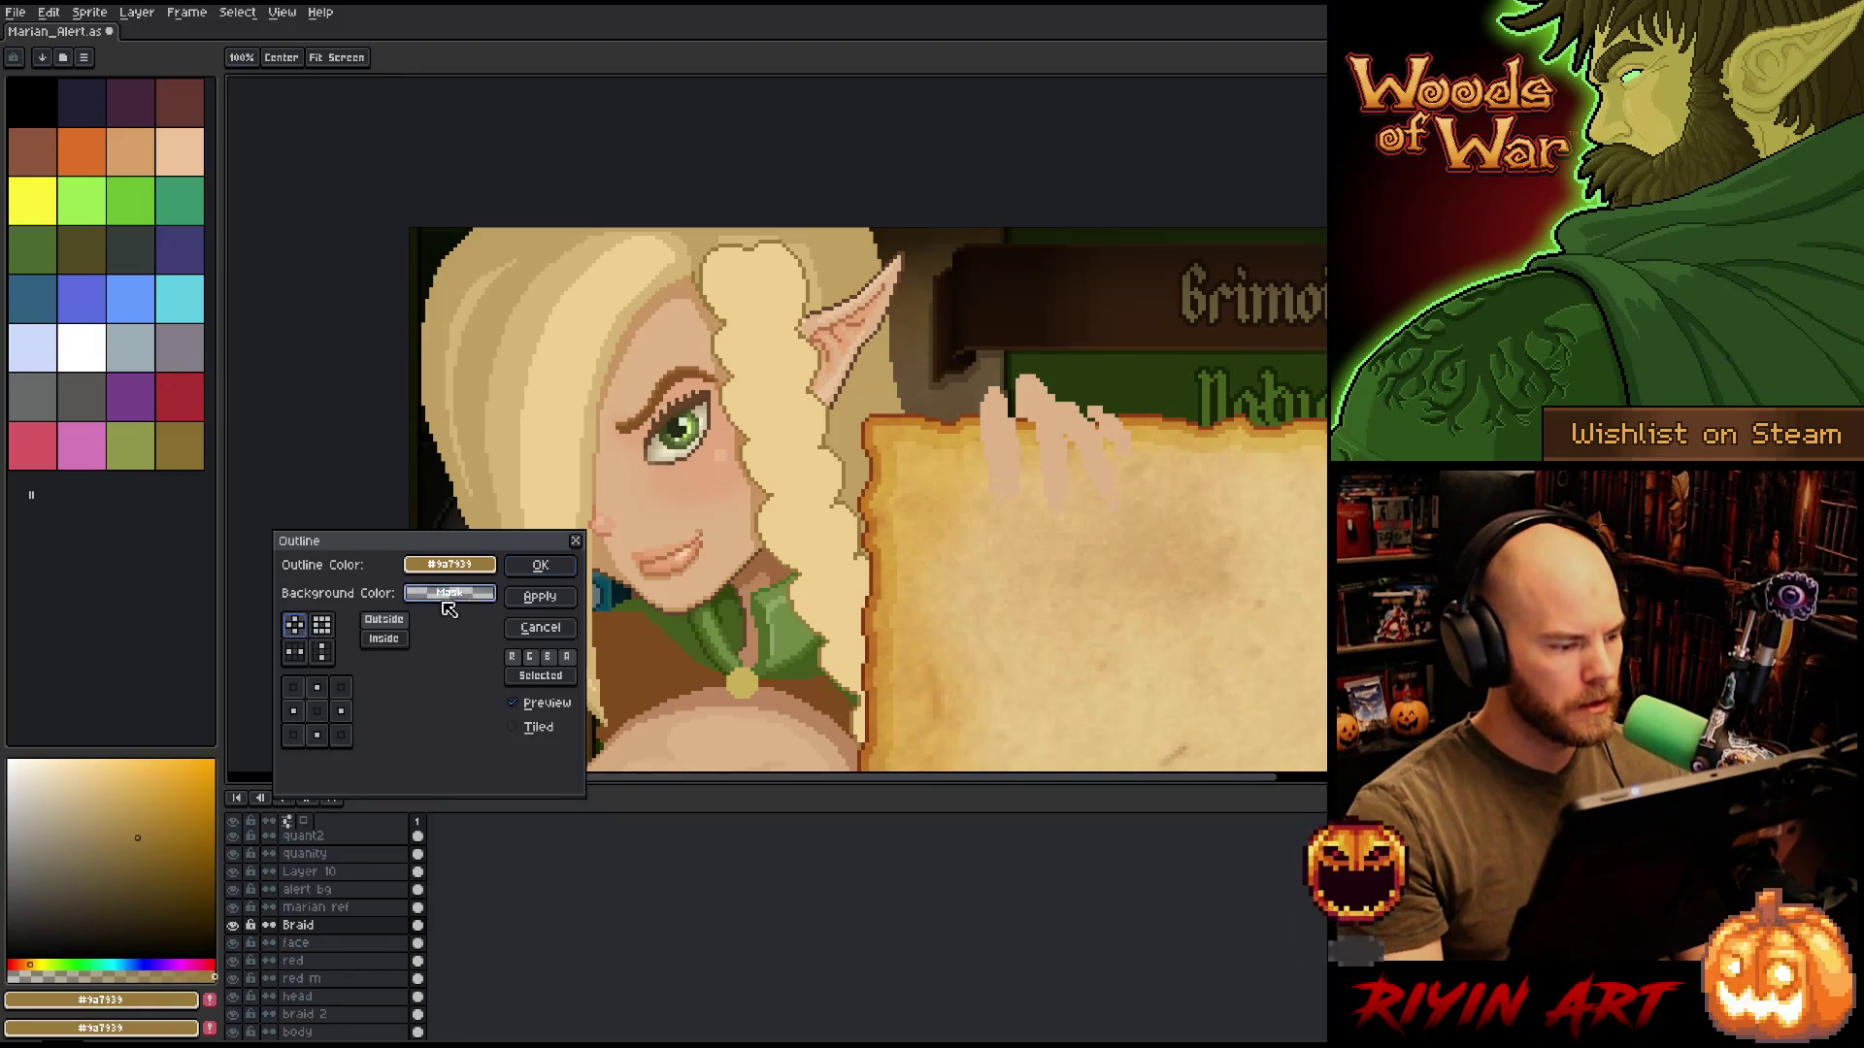
{"action": "left_click", "coordinate": [556, 568]}
{"action": "scroll", "coordinate": [777, 427], "scroll_direction": "down", "scroll_amount": 1}
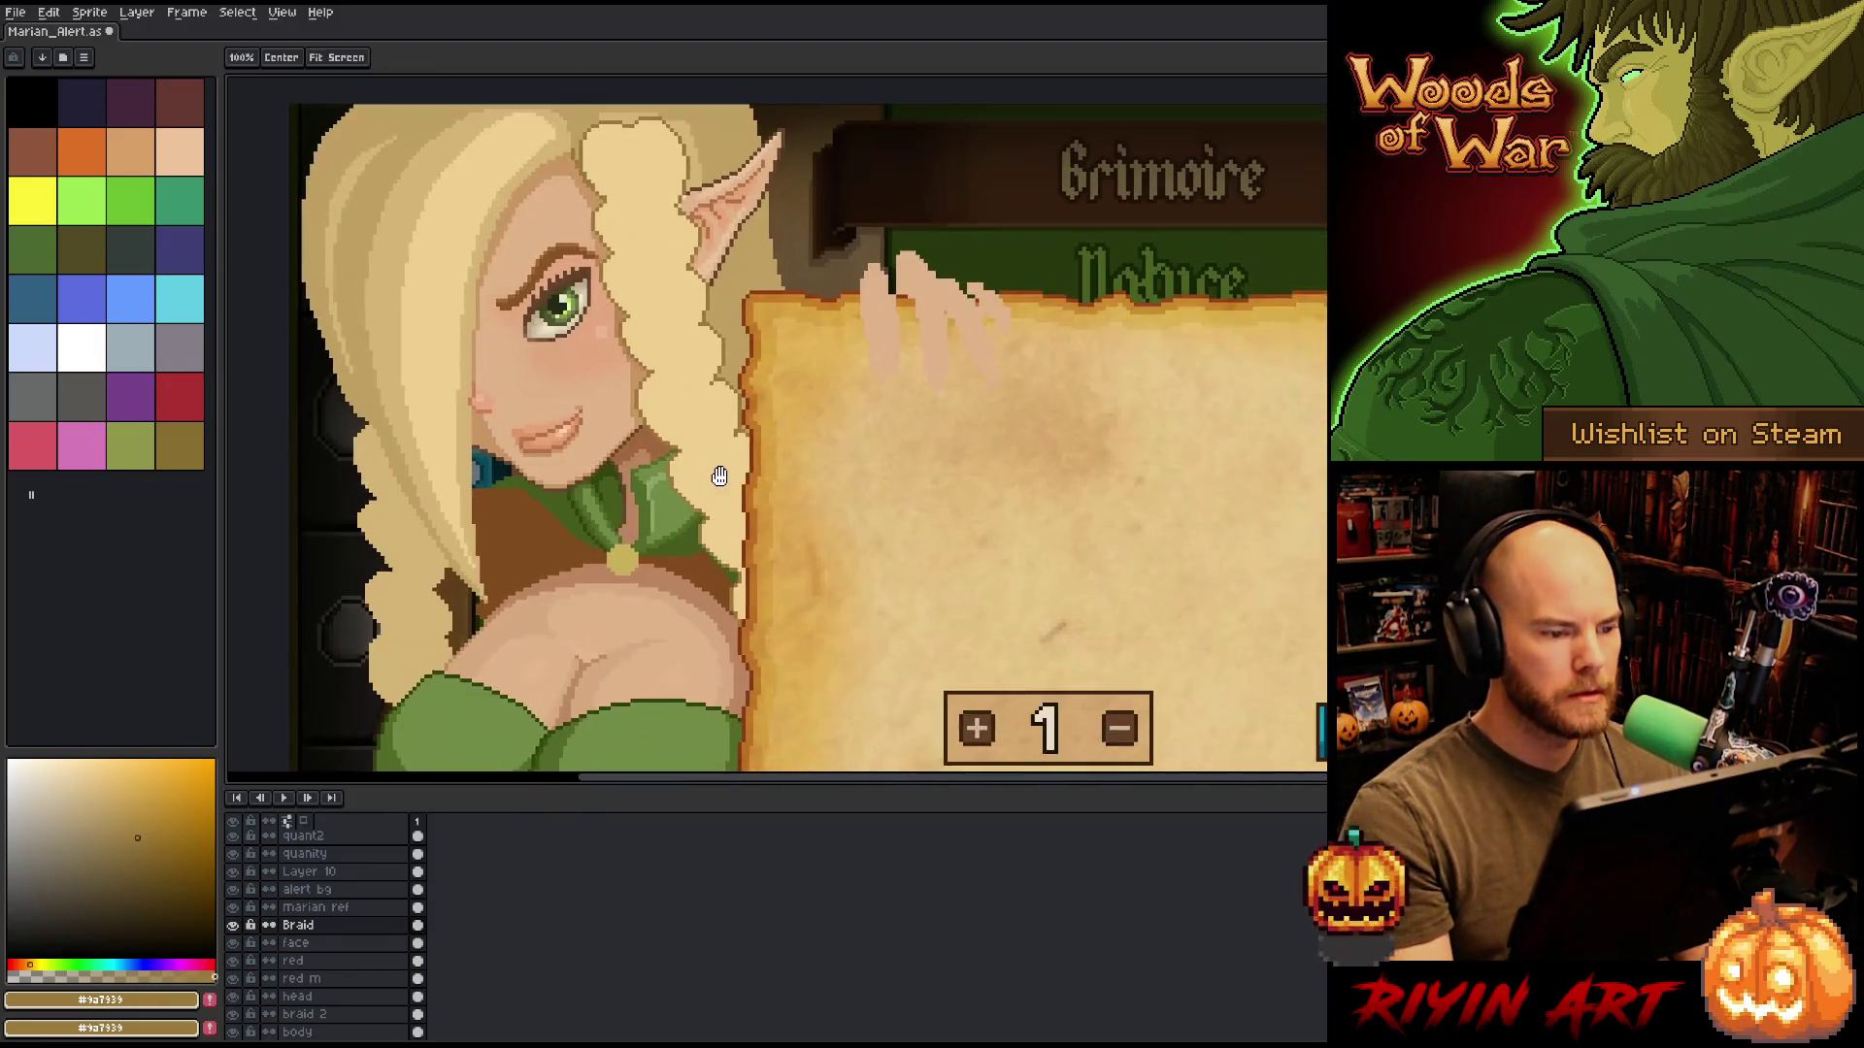
{"action": "scroll", "coordinate": [777, 427], "scroll_direction": "up", "scroll_amount": 2}
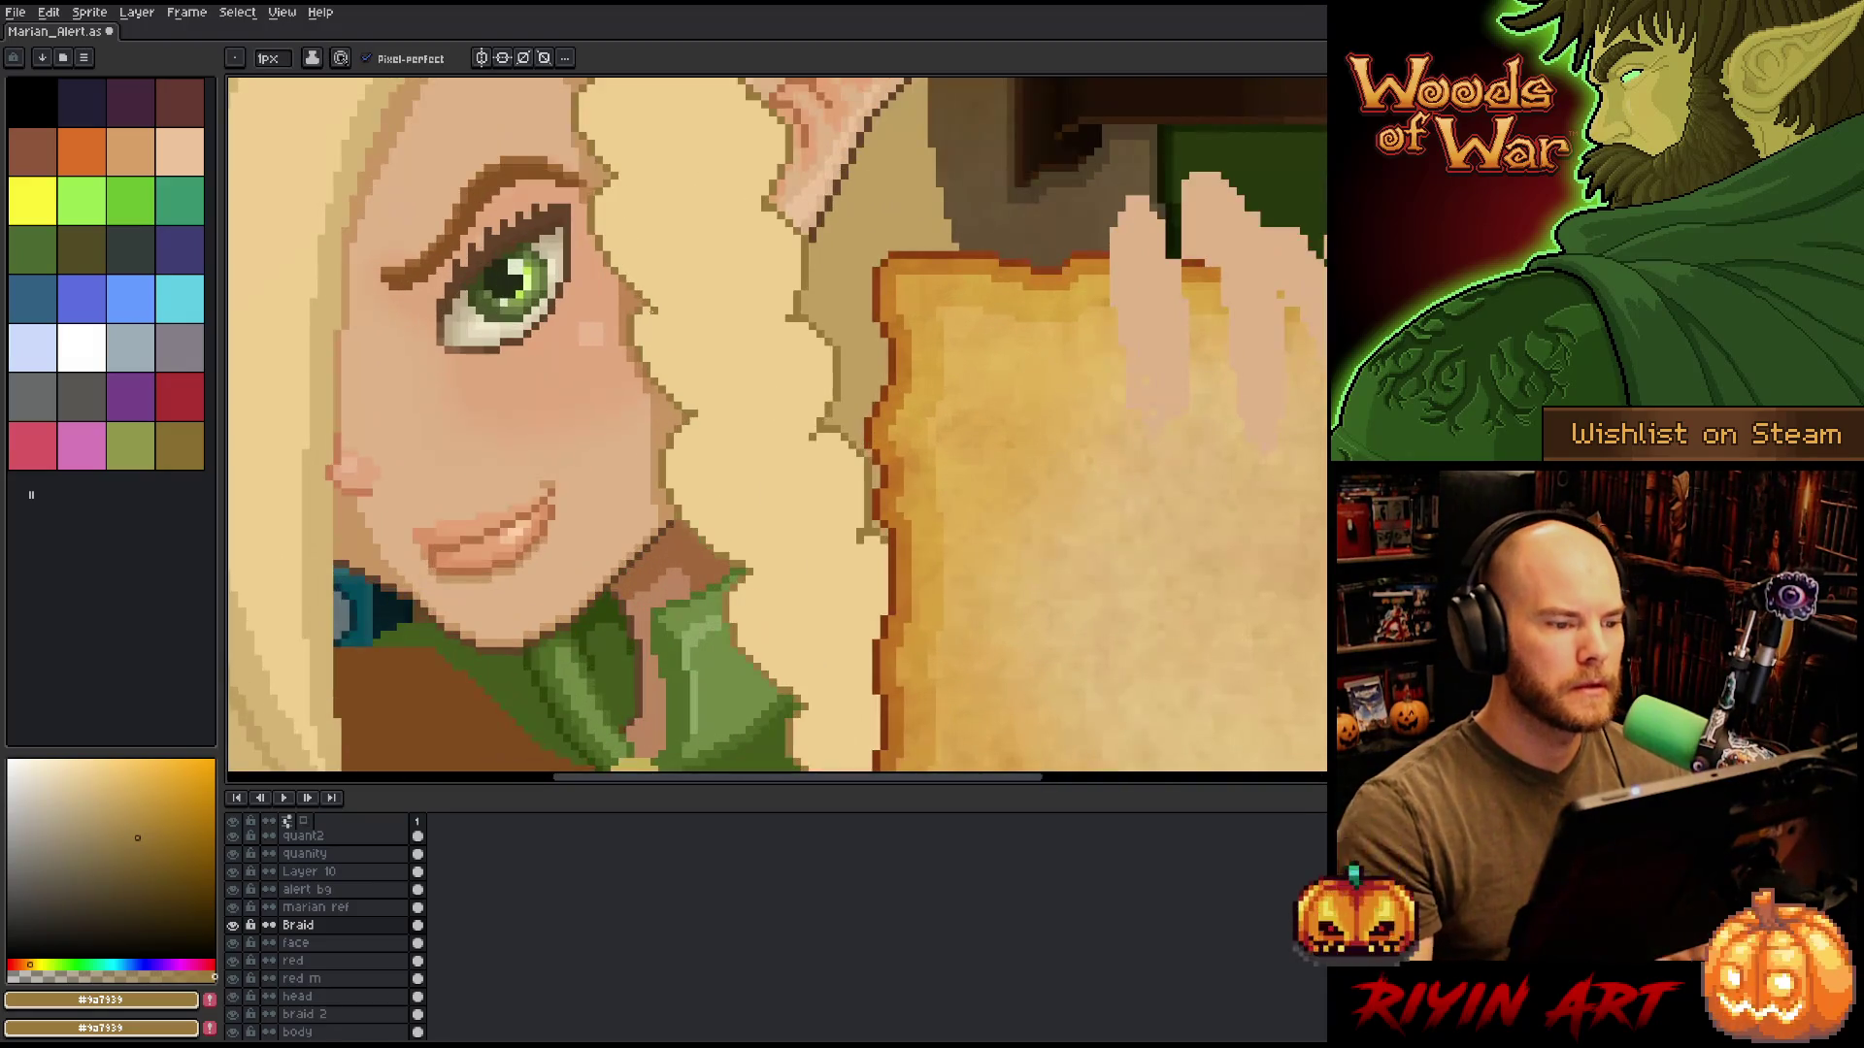
Draw a curved outline across the braid and try out lines down its edge.
{"action": "left_click_drag", "start_coordinate": [883, 477], "coordinate": [886, 491]}
{"action": "scroll", "coordinate": [886, 491], "scroll_direction": "up", "scroll_amount": 2}
{"action": "left_click_drag", "start_coordinate": [788, 433], "coordinate": [806, 463]}
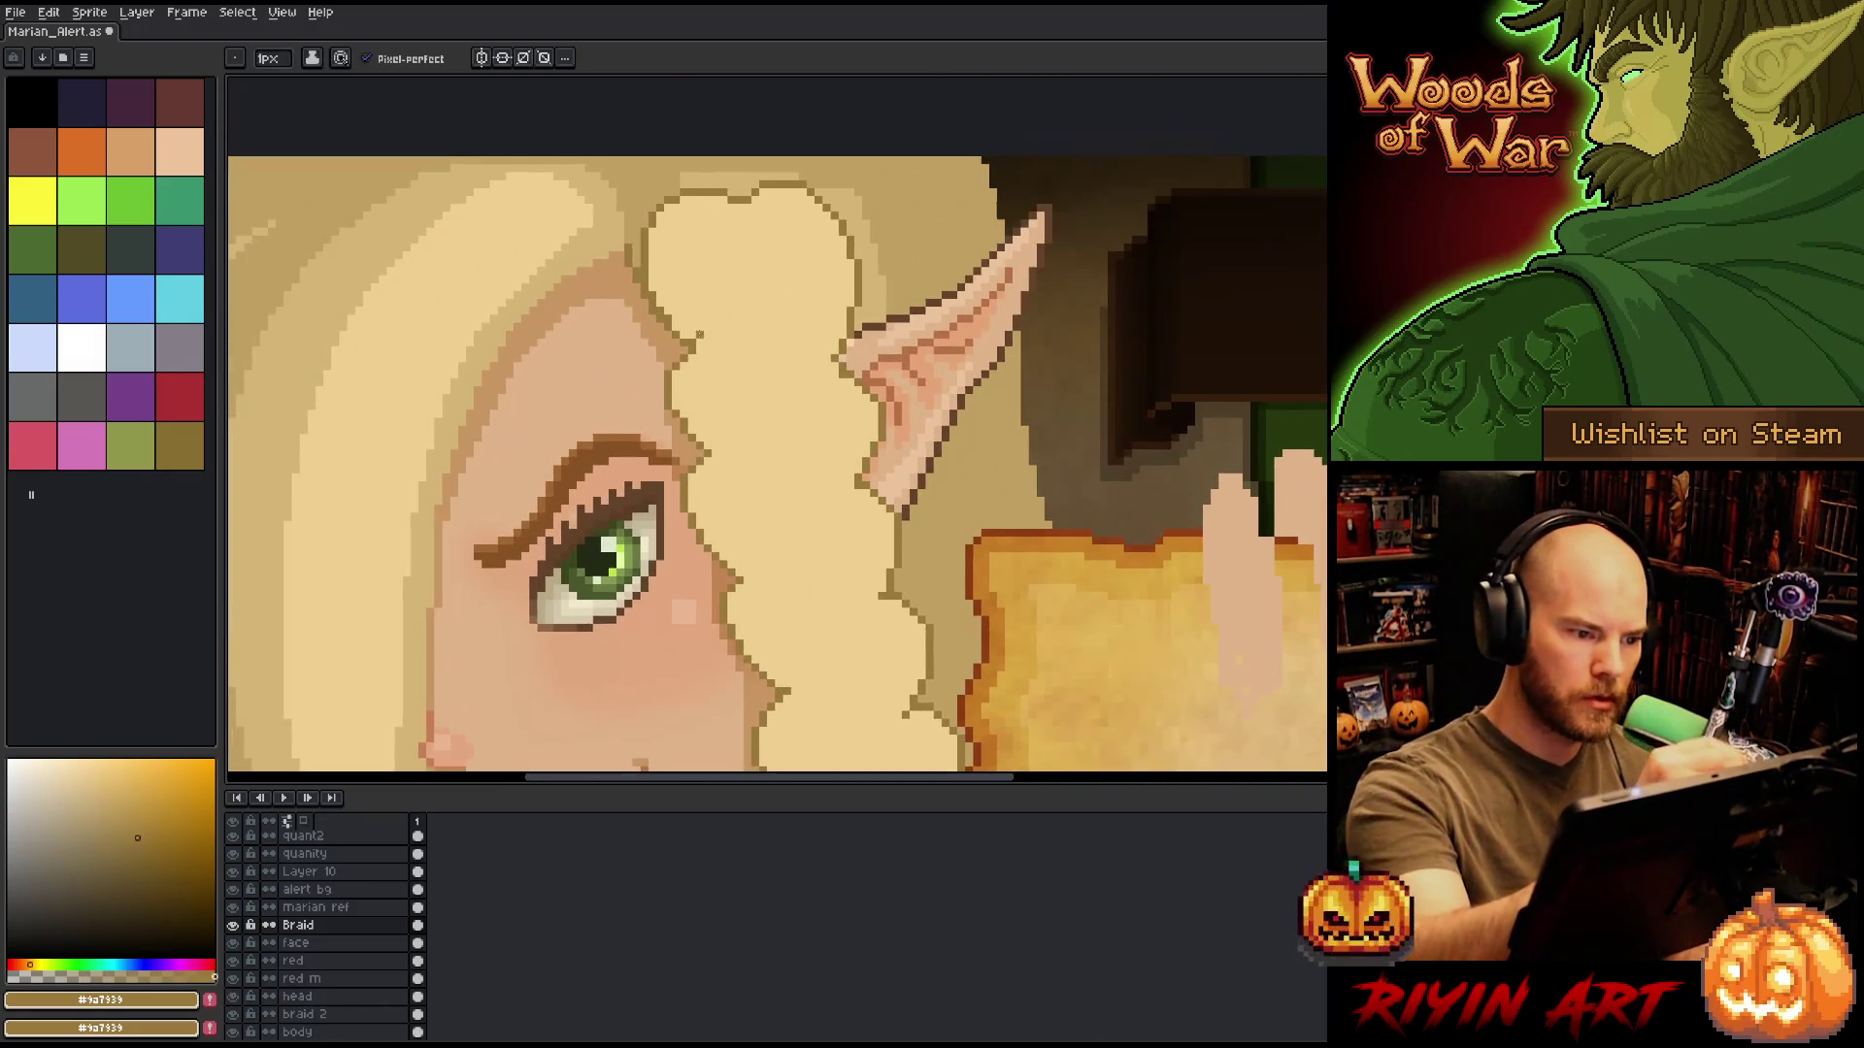
{"action": "mouse_move", "coordinate": [674, 358]}
{"action": "left_mouse_down"}
{"action": "mouse_move", "coordinate": [746, 351]}
{"action": "mouse_move", "coordinate": [811, 433]}
{"action": "left_mouse_up"}
{"action": "left_click", "coordinate": [858, 215]}
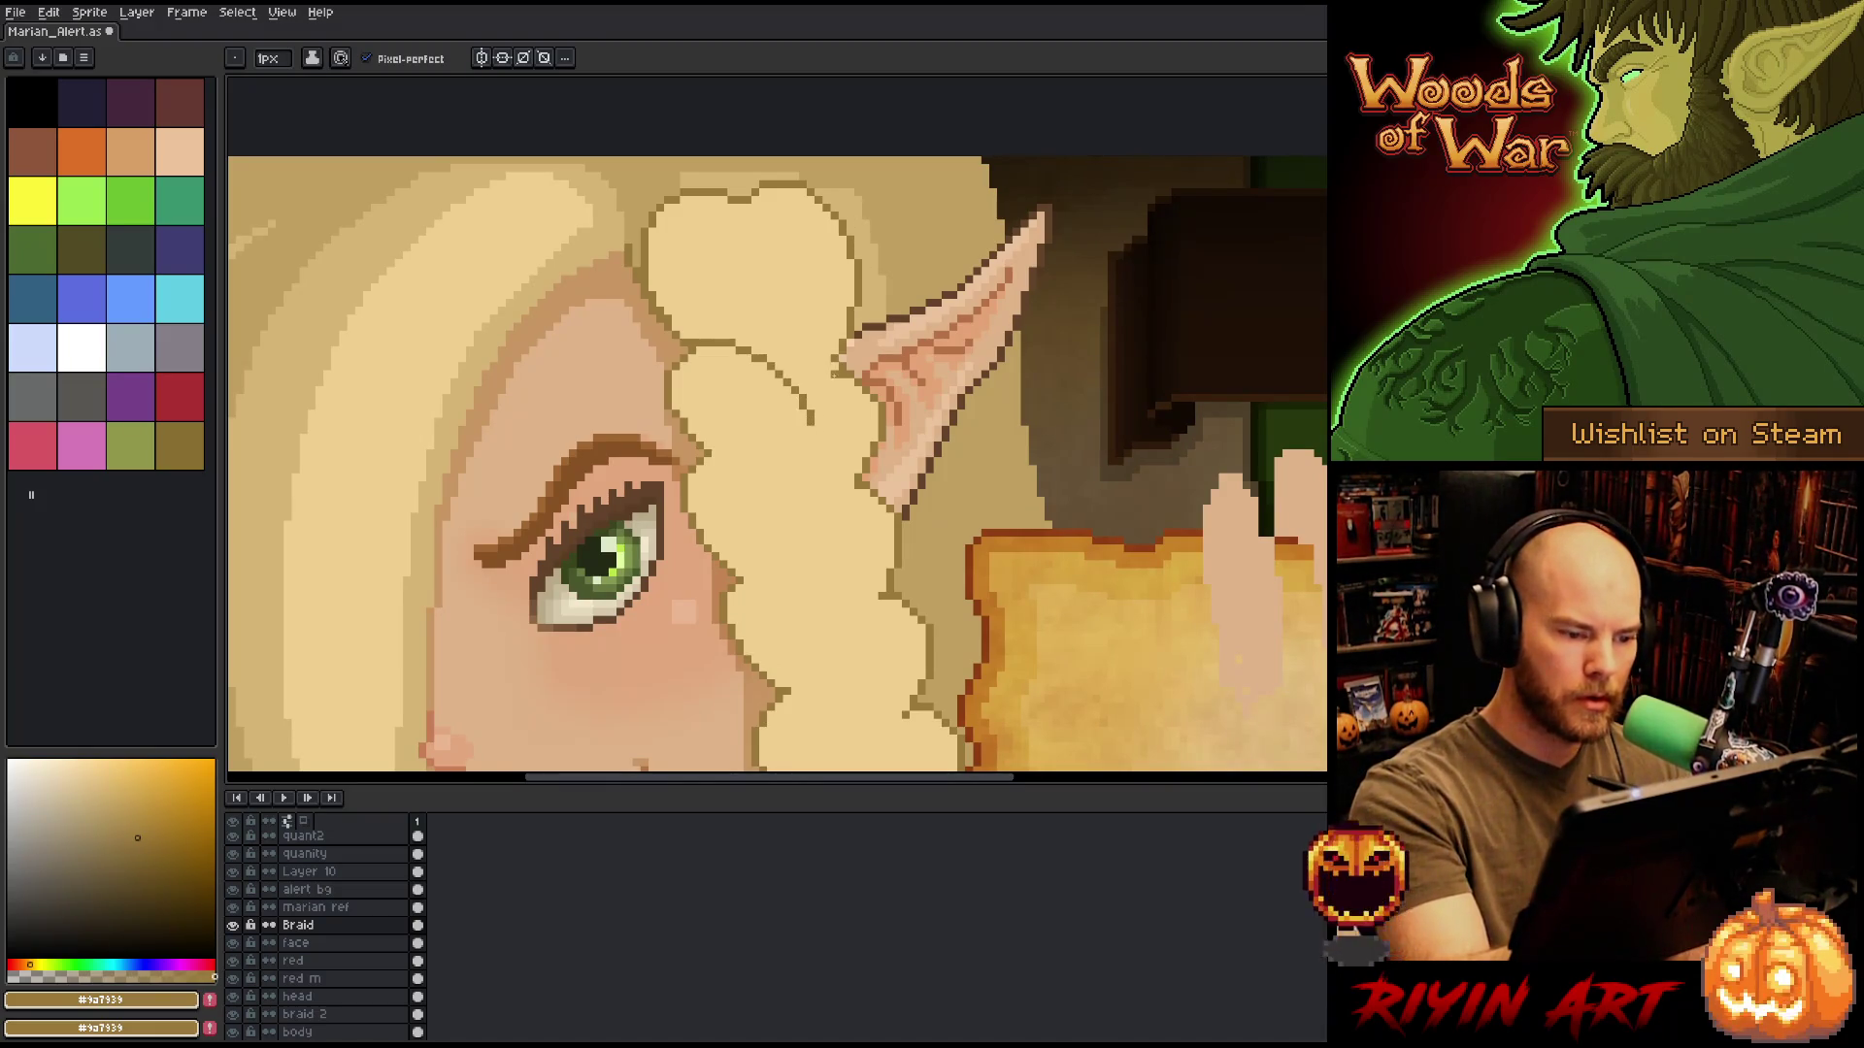
{"action": "left_click_drag", "start_coordinate": [823, 390], "coordinate": [790, 525]}
{"action": "key", "text": "ctrl+z"}
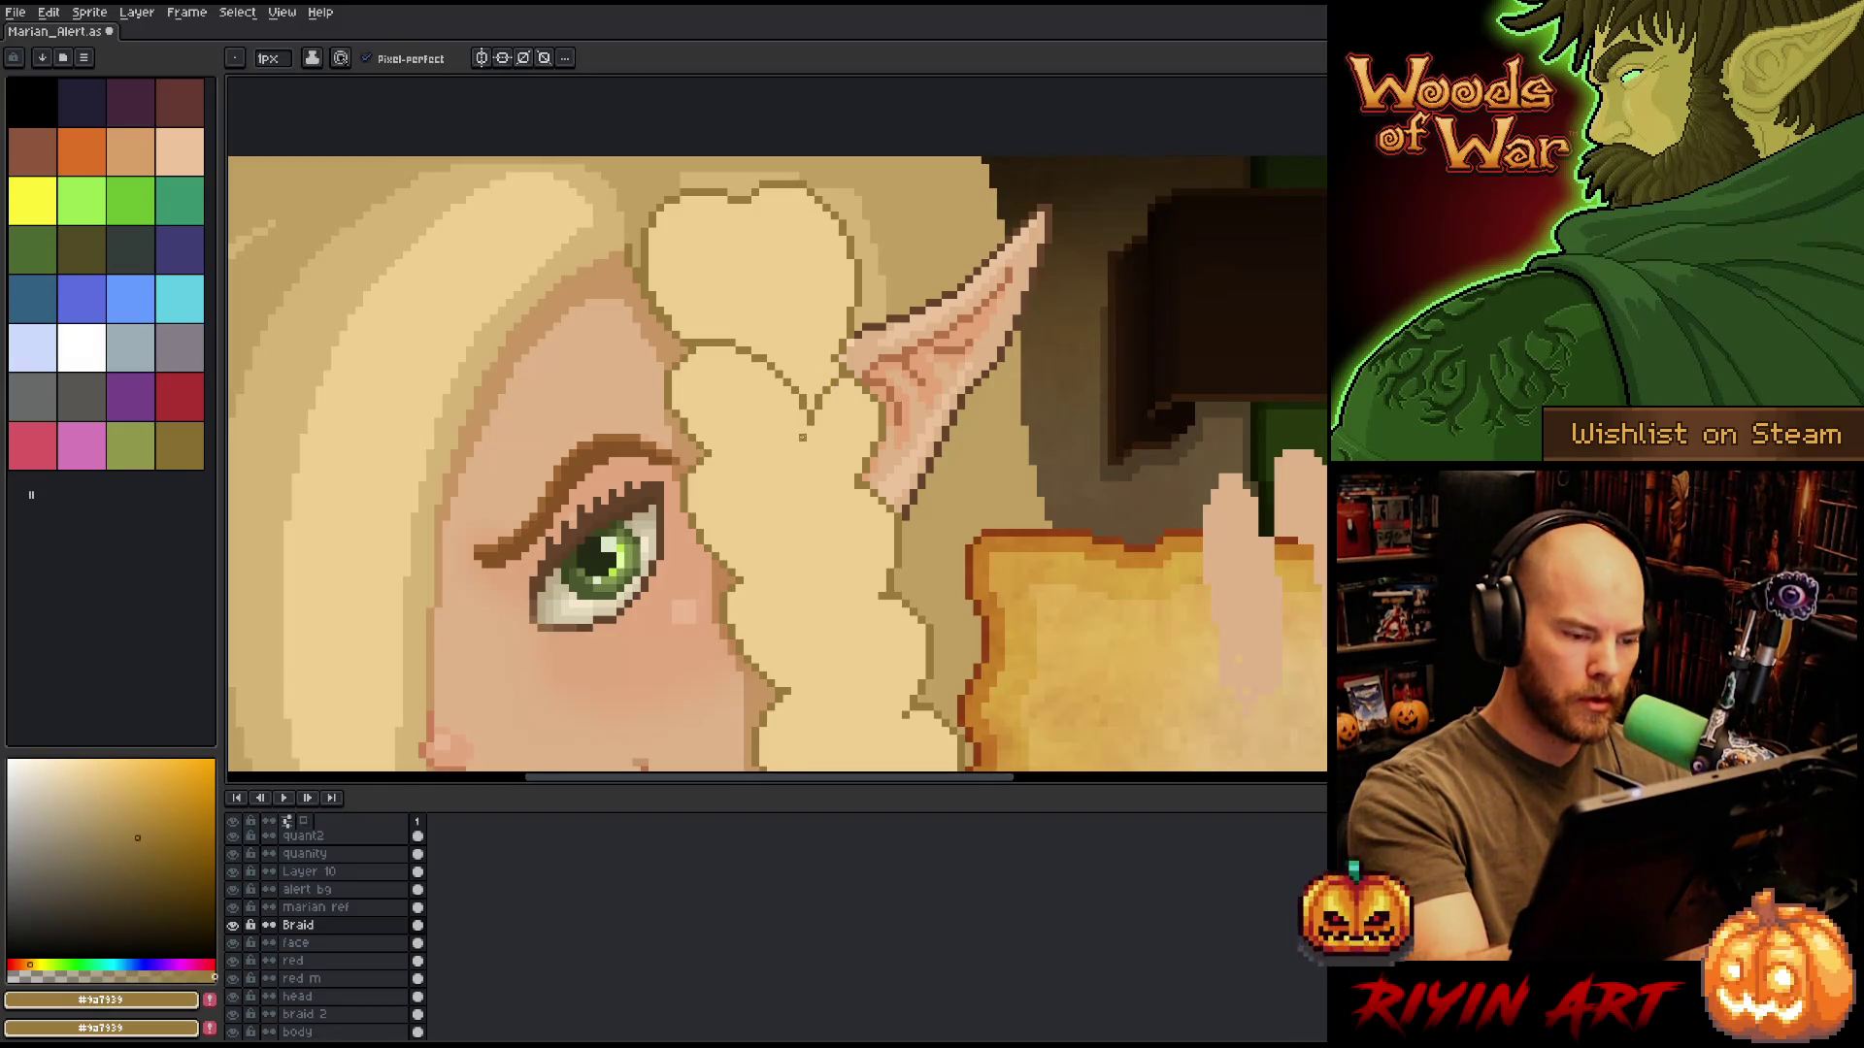
{"action": "left_click_drag", "start_coordinate": [803, 429], "coordinate": [801, 505]}
{"action": "key", "text": "ctrl+z"}
{"action": "key", "text": "ctrl+z"}
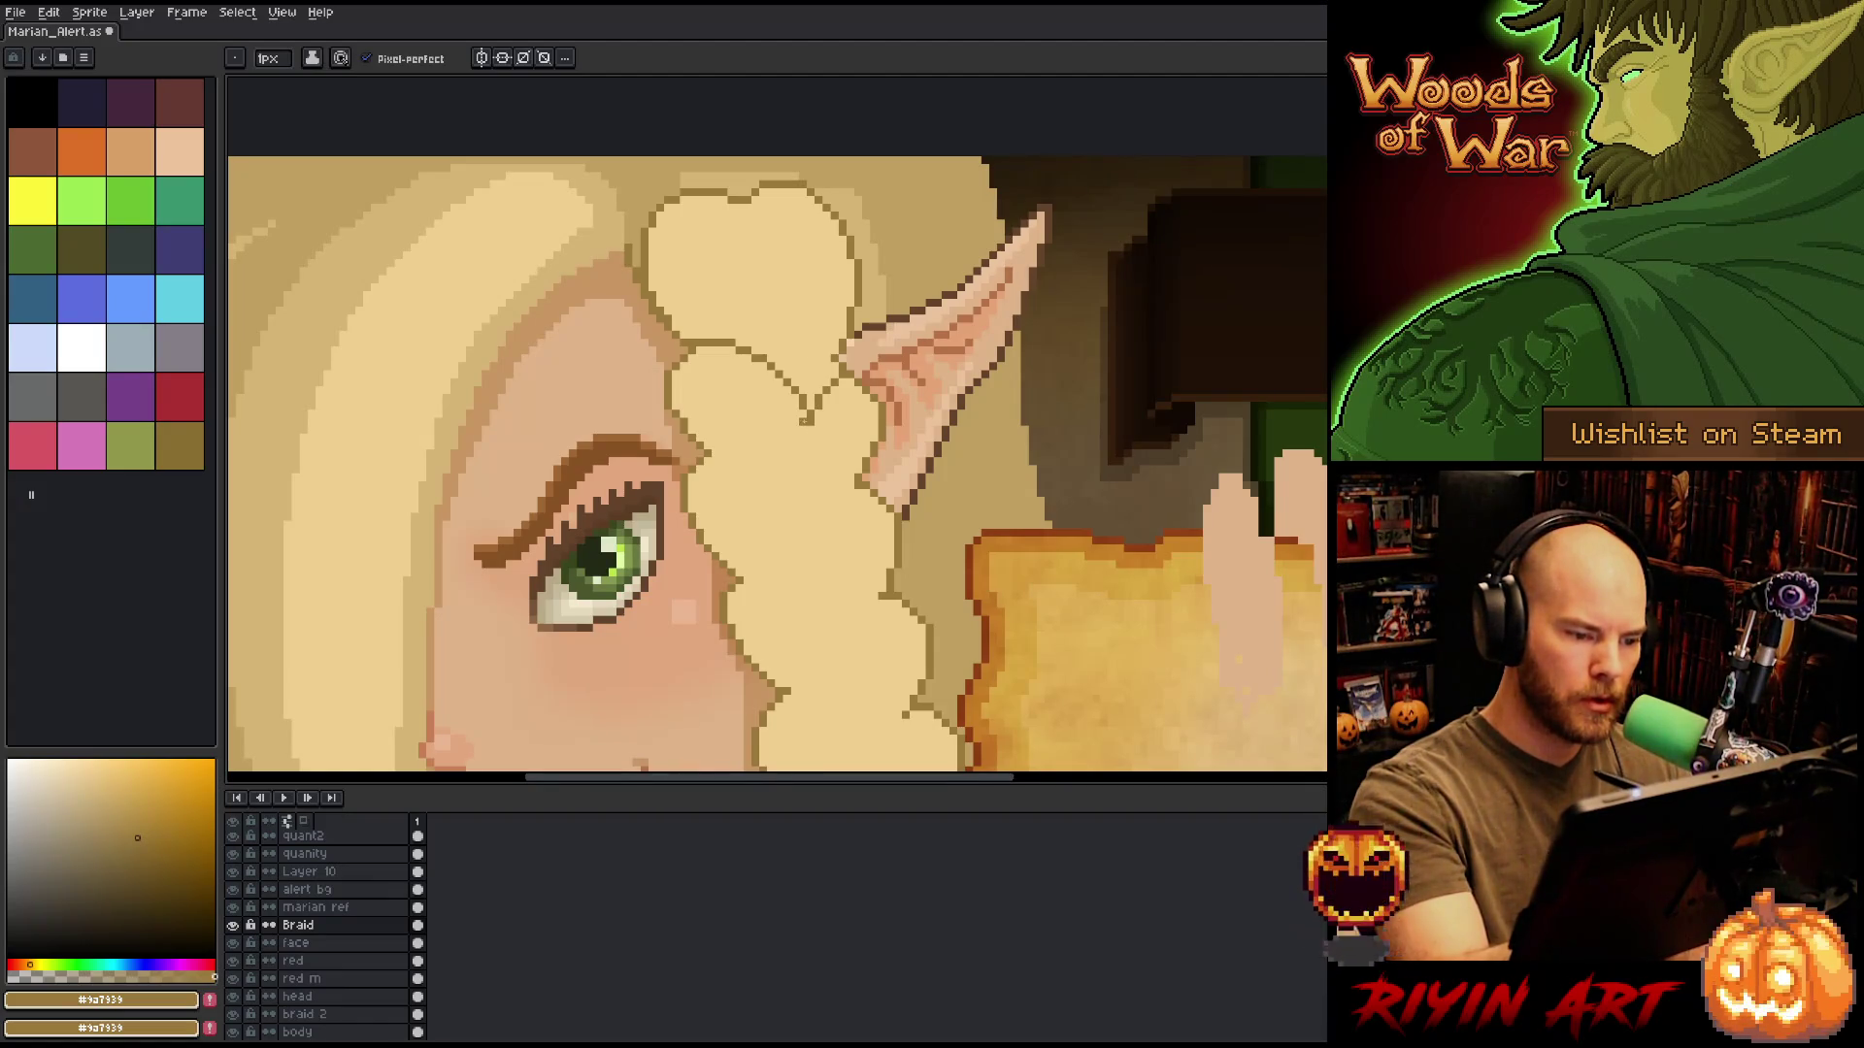
{"action": "mouse_move", "coordinate": [803, 423]}
{"action": "left_mouse_down"}
{"action": "mouse_move", "coordinate": [794, 488]}
{"action": "mouse_move", "coordinate": [731, 464]}
{"action": "mouse_move", "coordinate": [799, 505]}
{"action": "mouse_move", "coordinate": [844, 582]}
{"action": "left_mouse_up"}
{"action": "key", "text": "ctrl+z"}
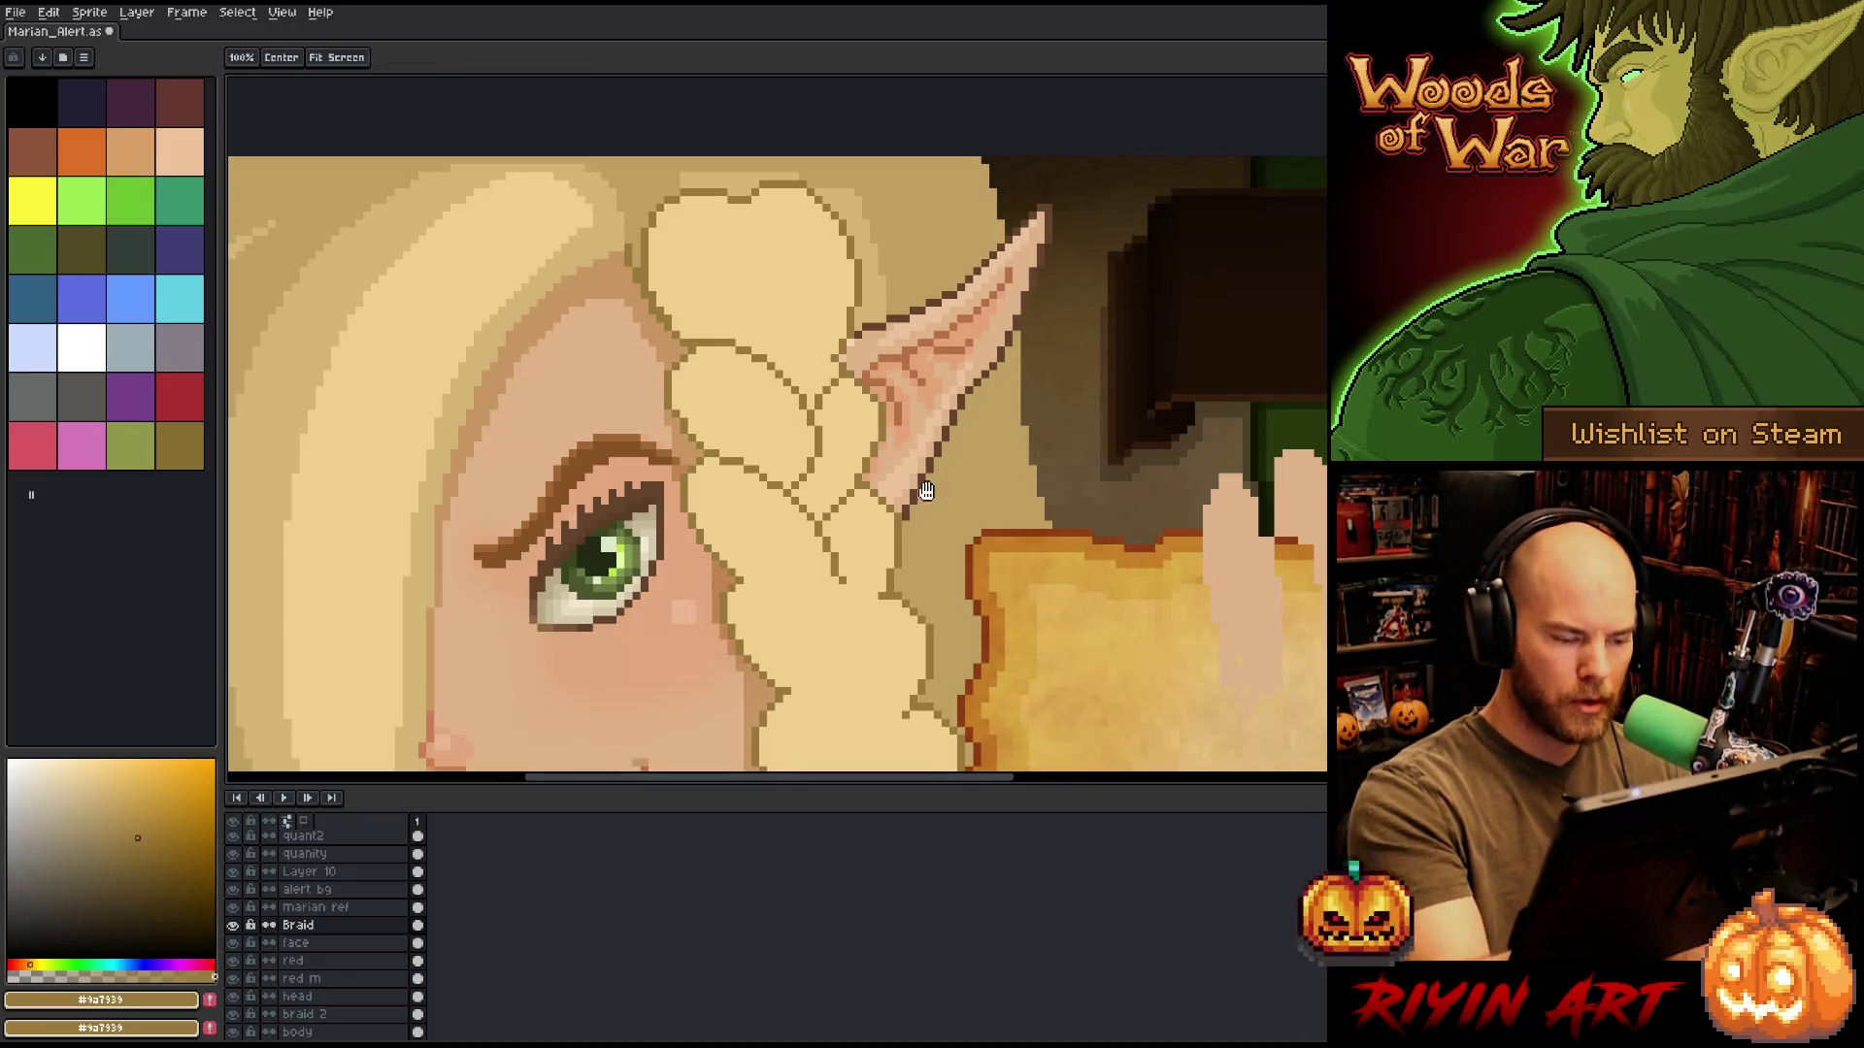
Draw a curved brown strand line across the braid and add outline pixels along the strands.
{"action": "left_click_drag", "start_coordinate": [835, 516], "coordinate": [895, 338]}
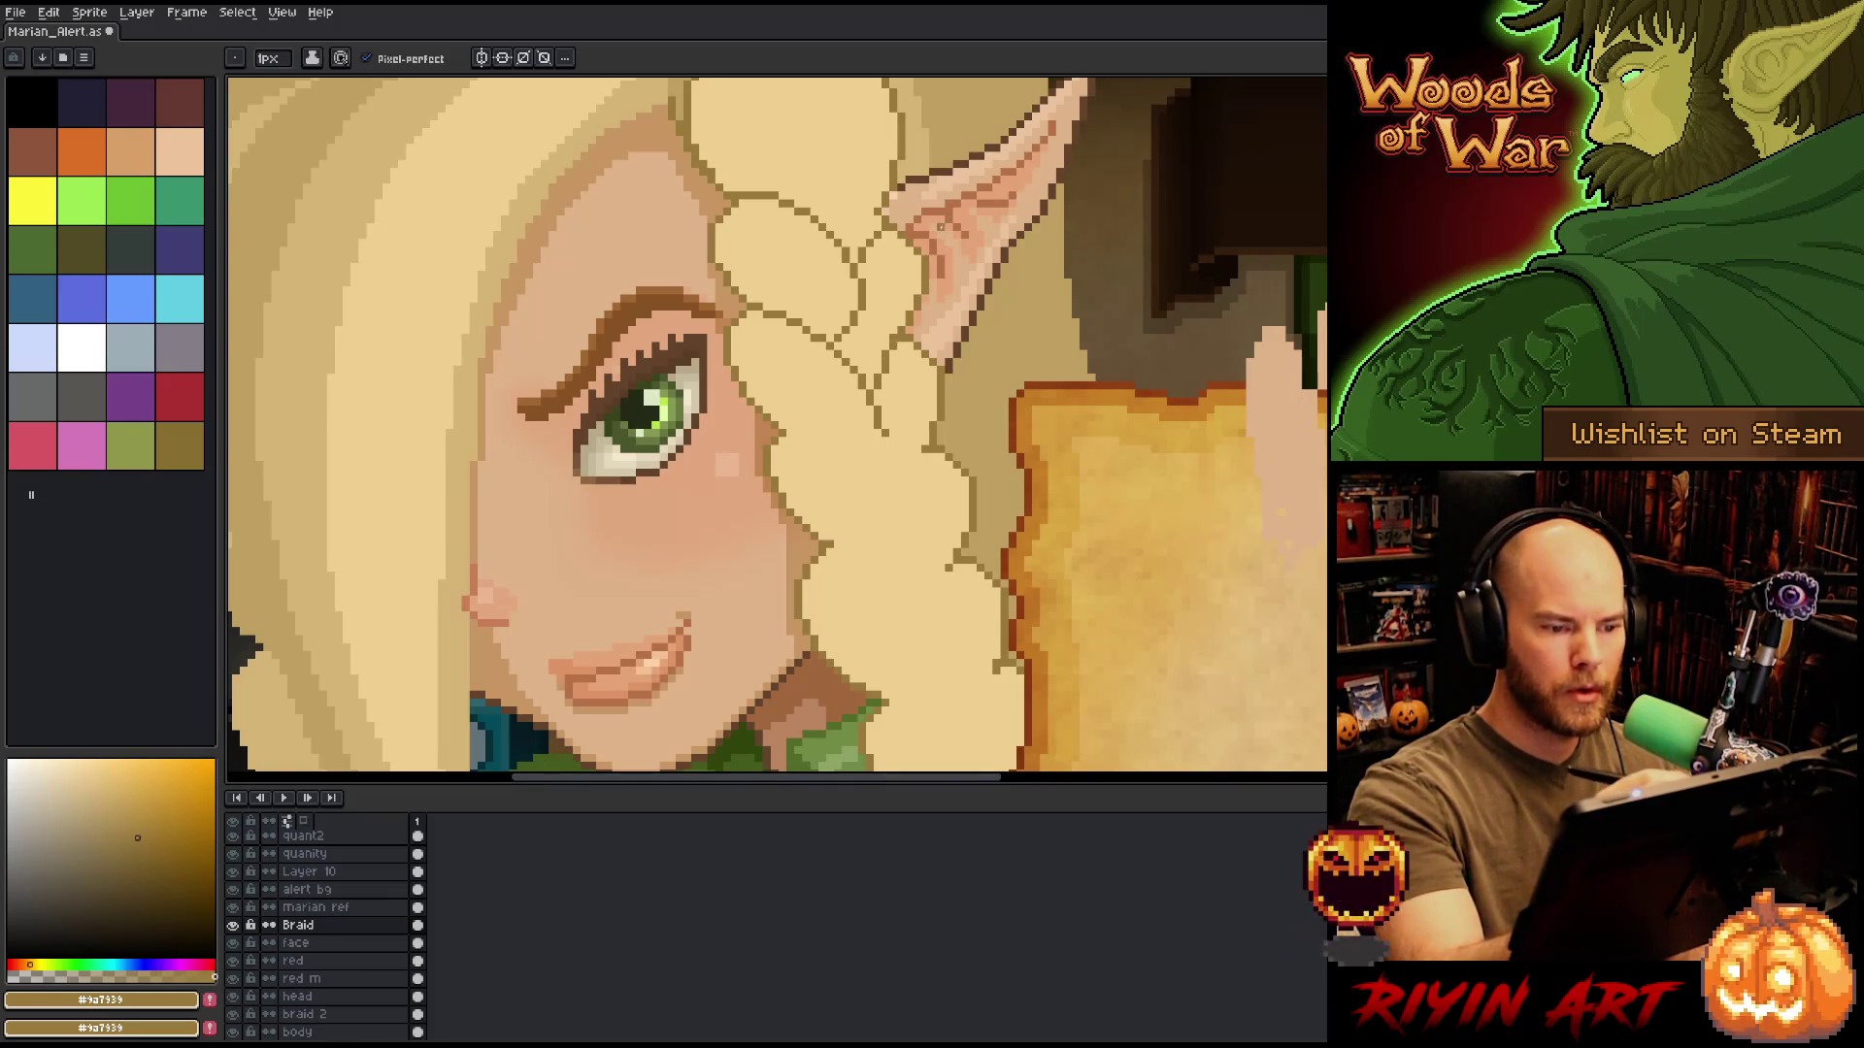
{"action": "left_click", "coordinate": [936, 197], "text": "alt"}
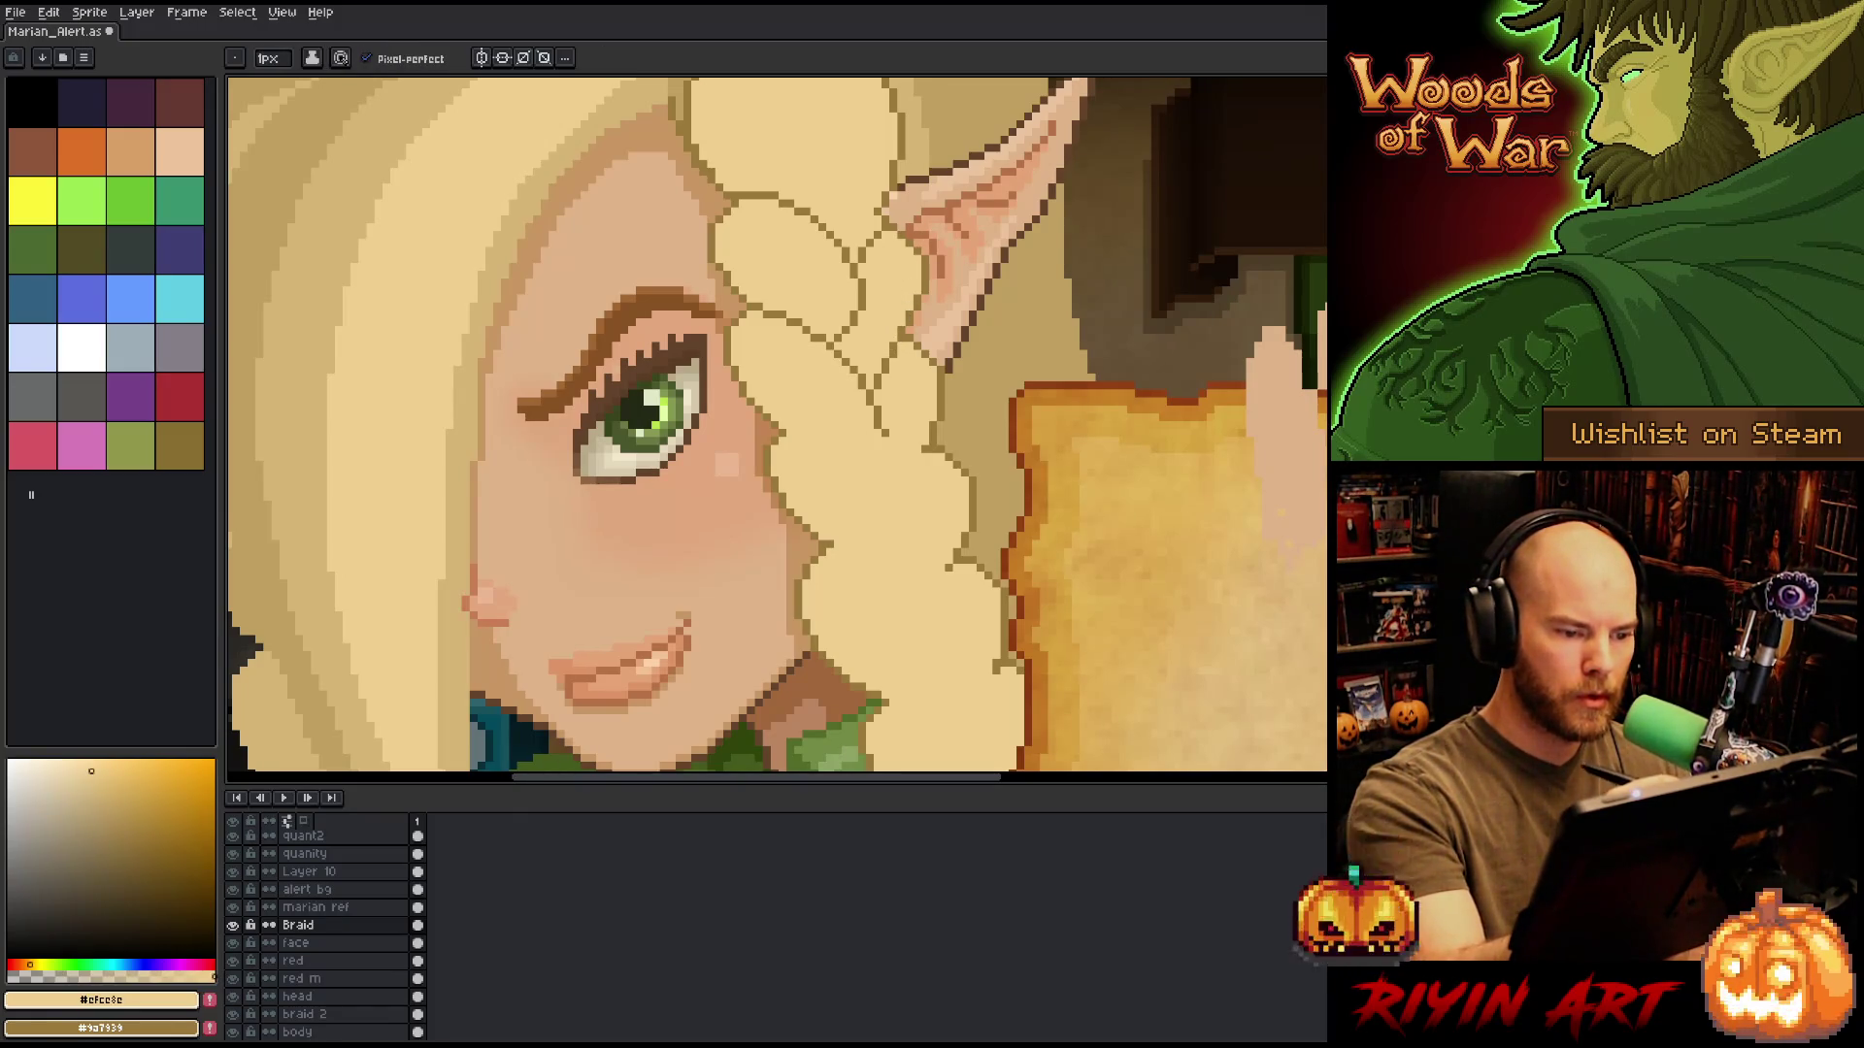
{"action": "left_click", "coordinate": [898, 335], "text": "alt"}
{"action": "left_click_drag", "start_coordinate": [898, 432], "coordinate": [888, 340]}
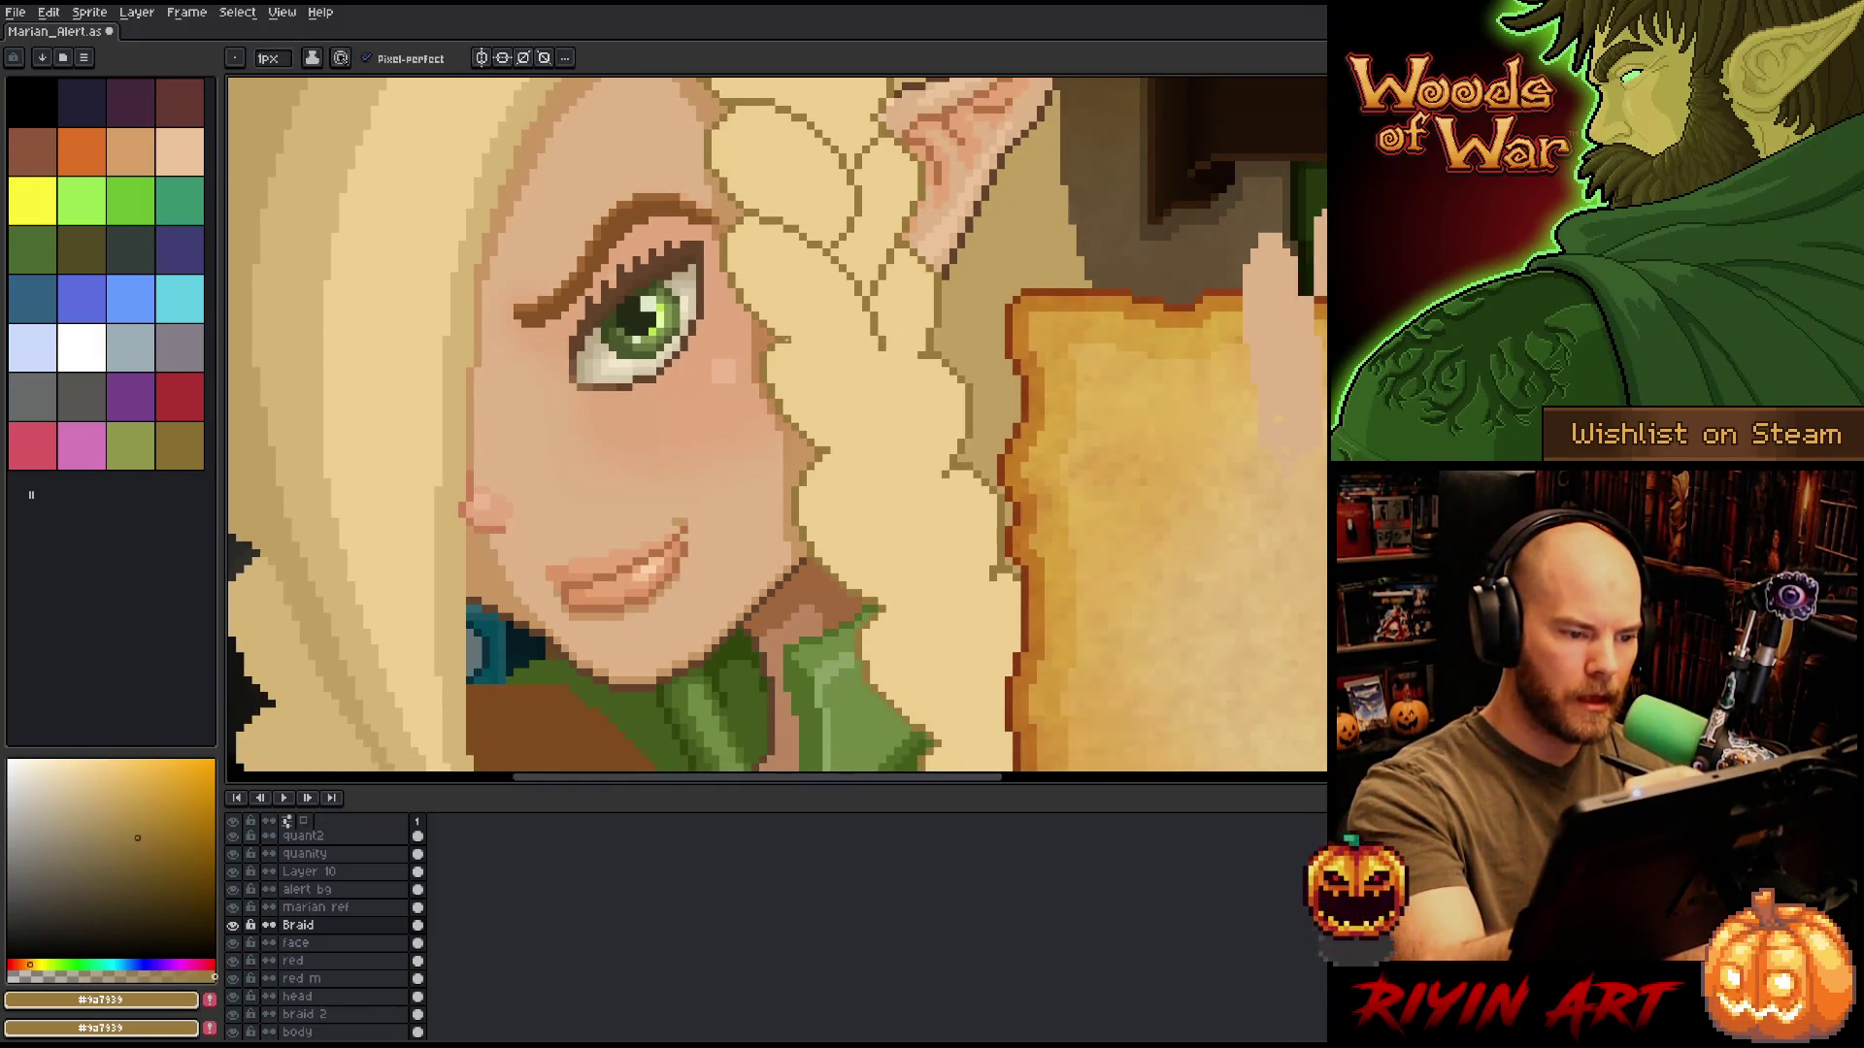
{"action": "mouse_move", "coordinate": [796, 332]}
{"action": "left_mouse_down"}
{"action": "mouse_move", "coordinate": [861, 360]}
{"action": "mouse_move", "coordinate": [897, 464]}
{"action": "left_mouse_up"}
{"action": "key", "text": "ctrl+z"}
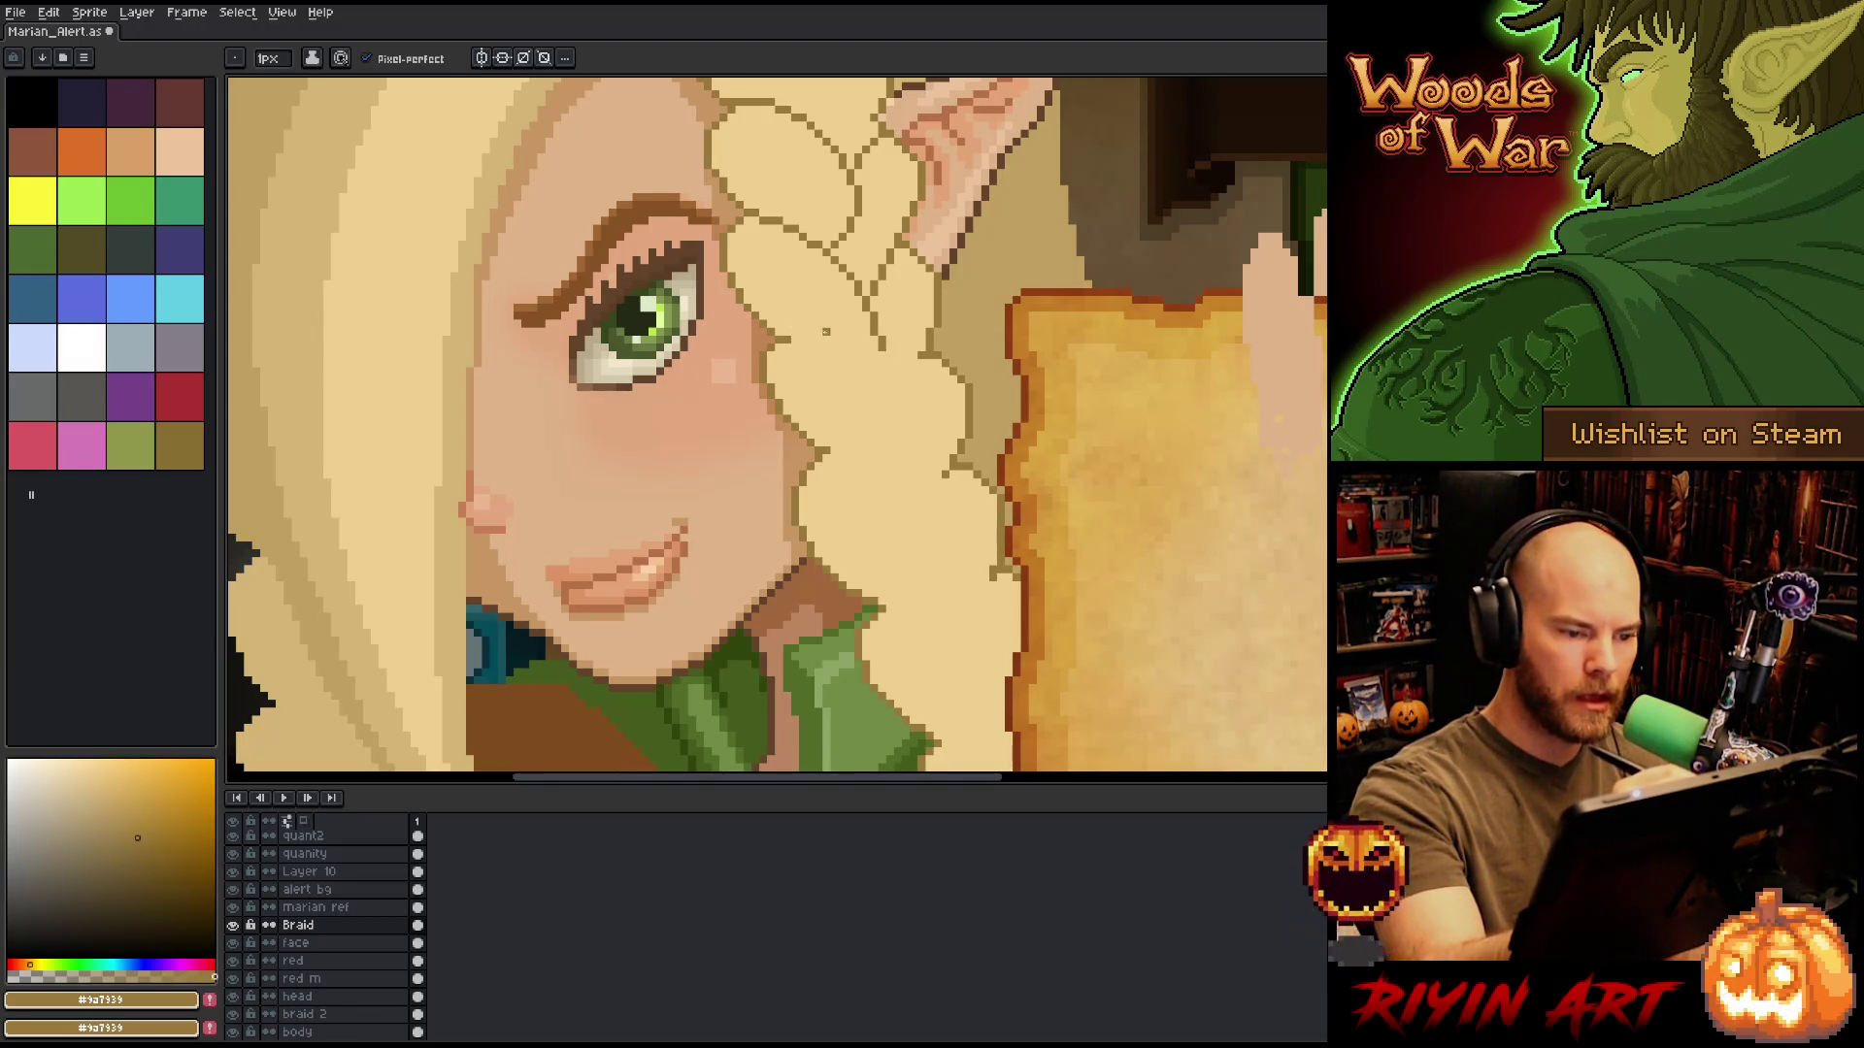
{"action": "mouse_move", "coordinate": [791, 340]}
{"action": "left_mouse_down"}
{"action": "mouse_move", "coordinate": [891, 390]}
{"action": "mouse_move", "coordinate": [906, 437]}
{"action": "left_mouse_up"}
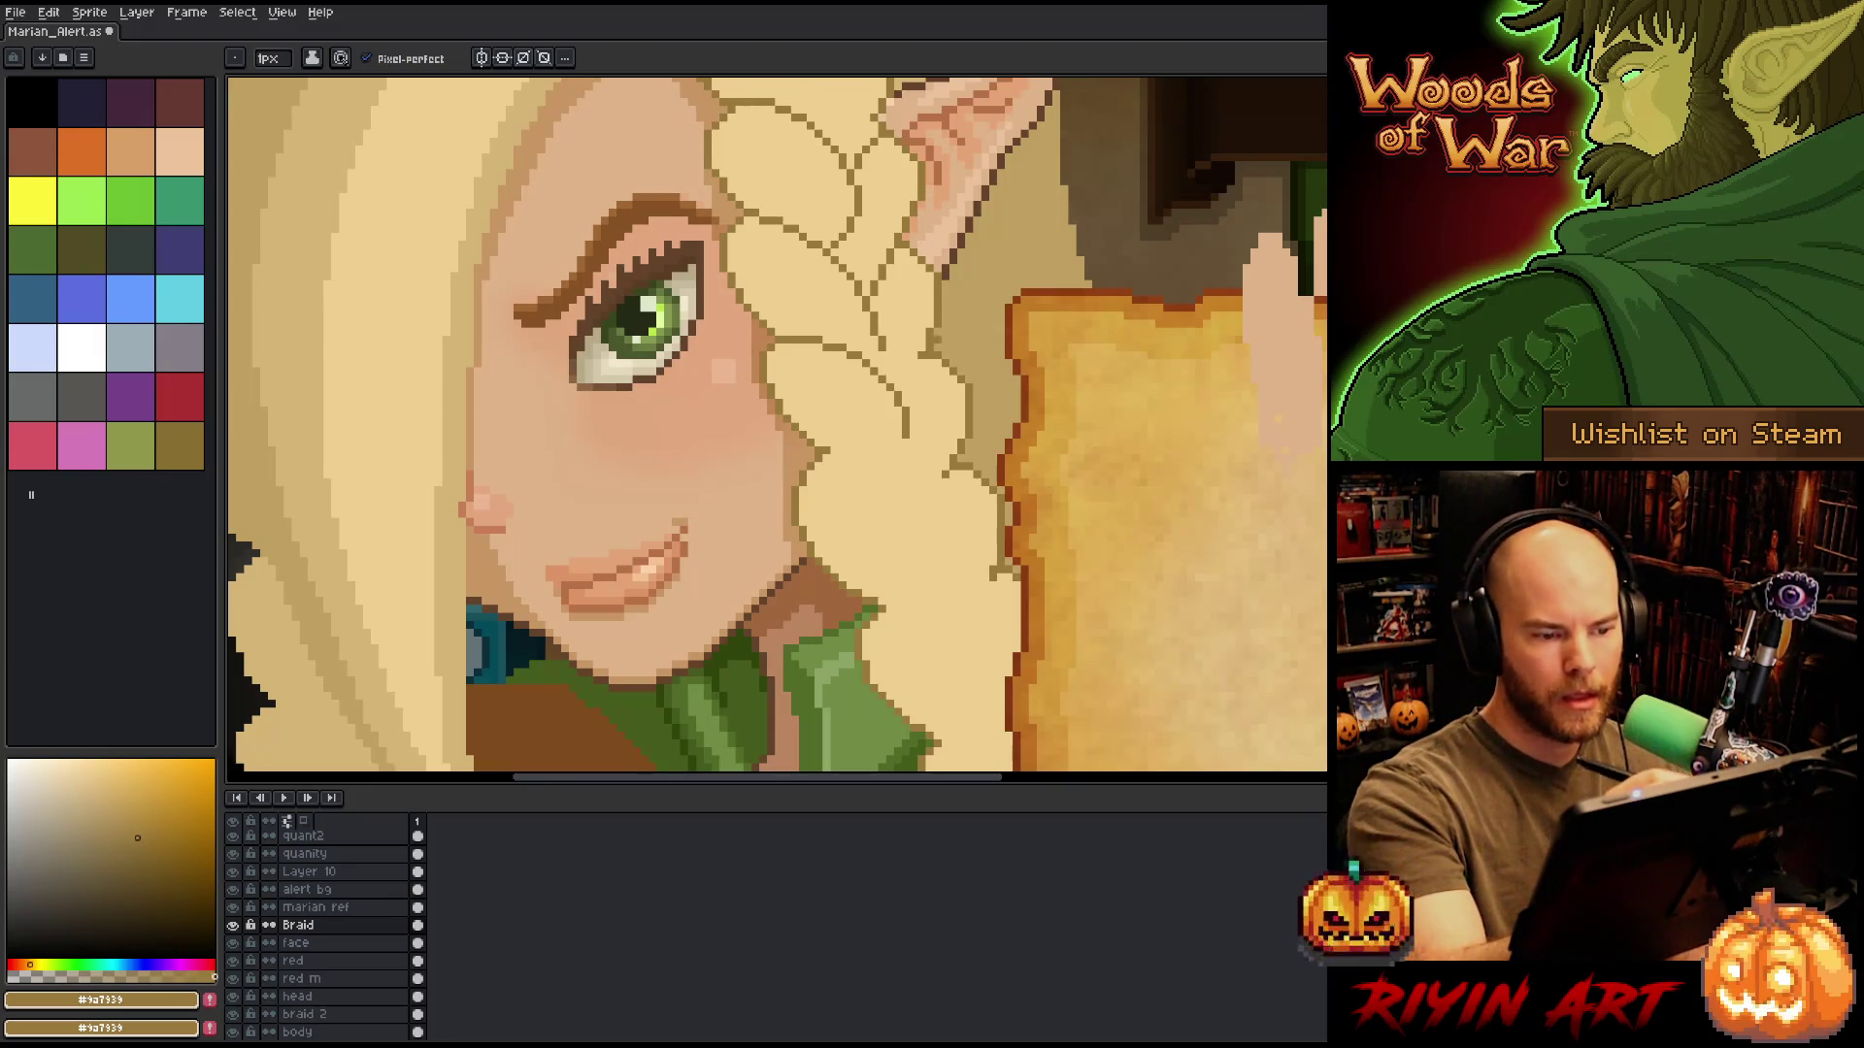
{"action": "left_click_drag", "start_coordinate": [934, 359], "coordinate": [901, 398]}
{"action": "left_click", "coordinate": [922, 324]}
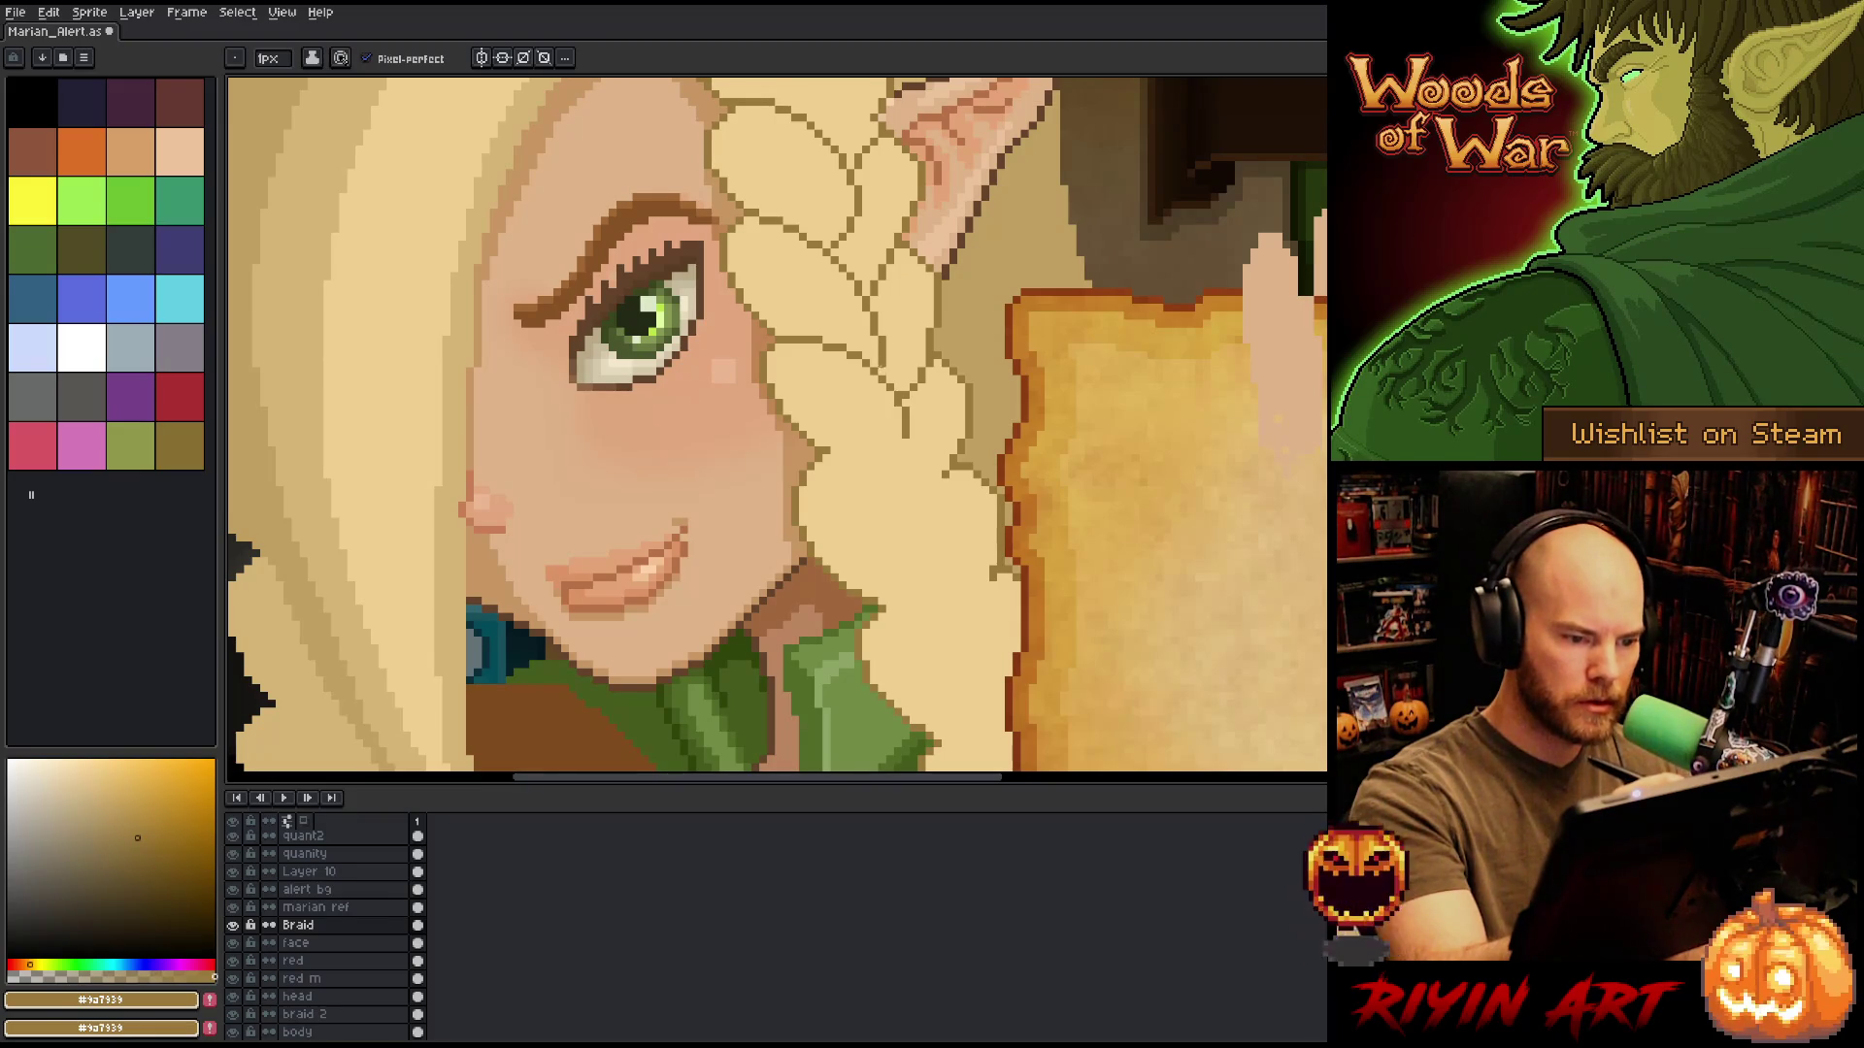
Draw another curved strand line down the braid, then freehand-select the braid's top.
{"action": "left_click_drag", "start_coordinate": [855, 240], "coordinate": [851, 313]}
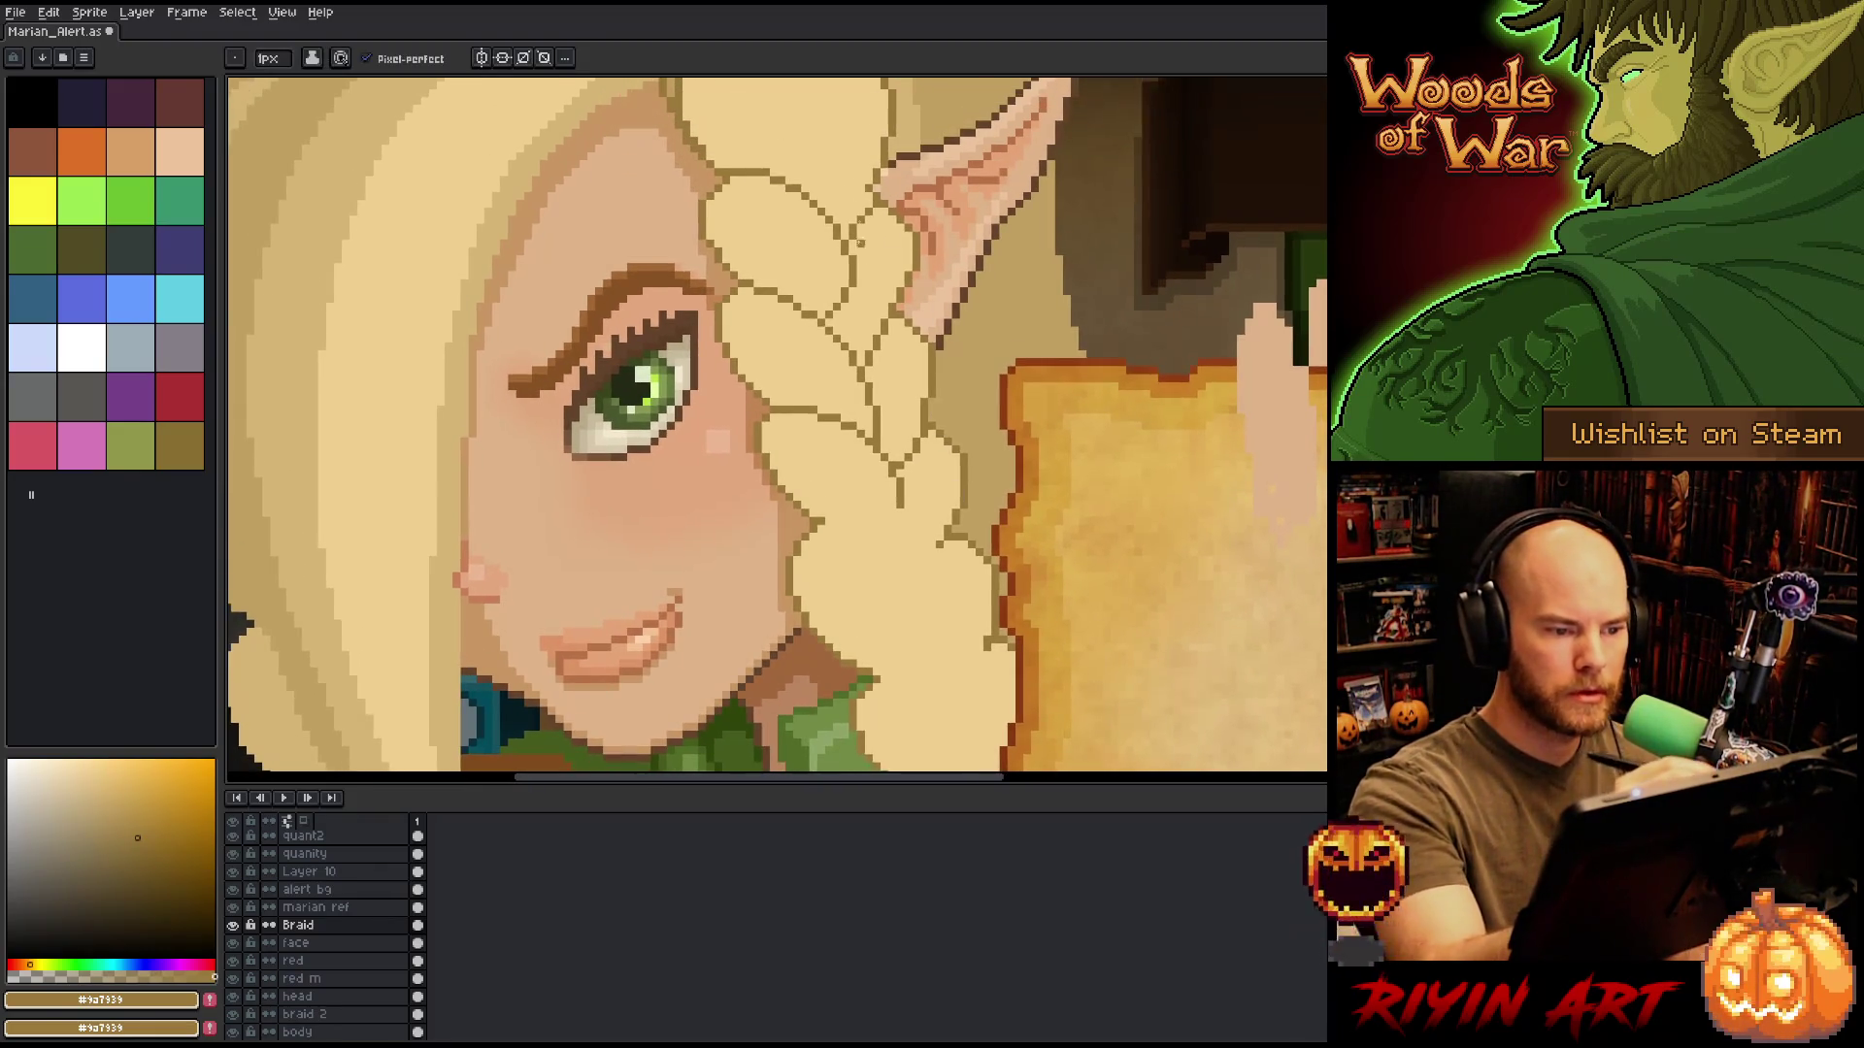
{"action": "left_click", "coordinate": [832, 312], "text": "alt"}
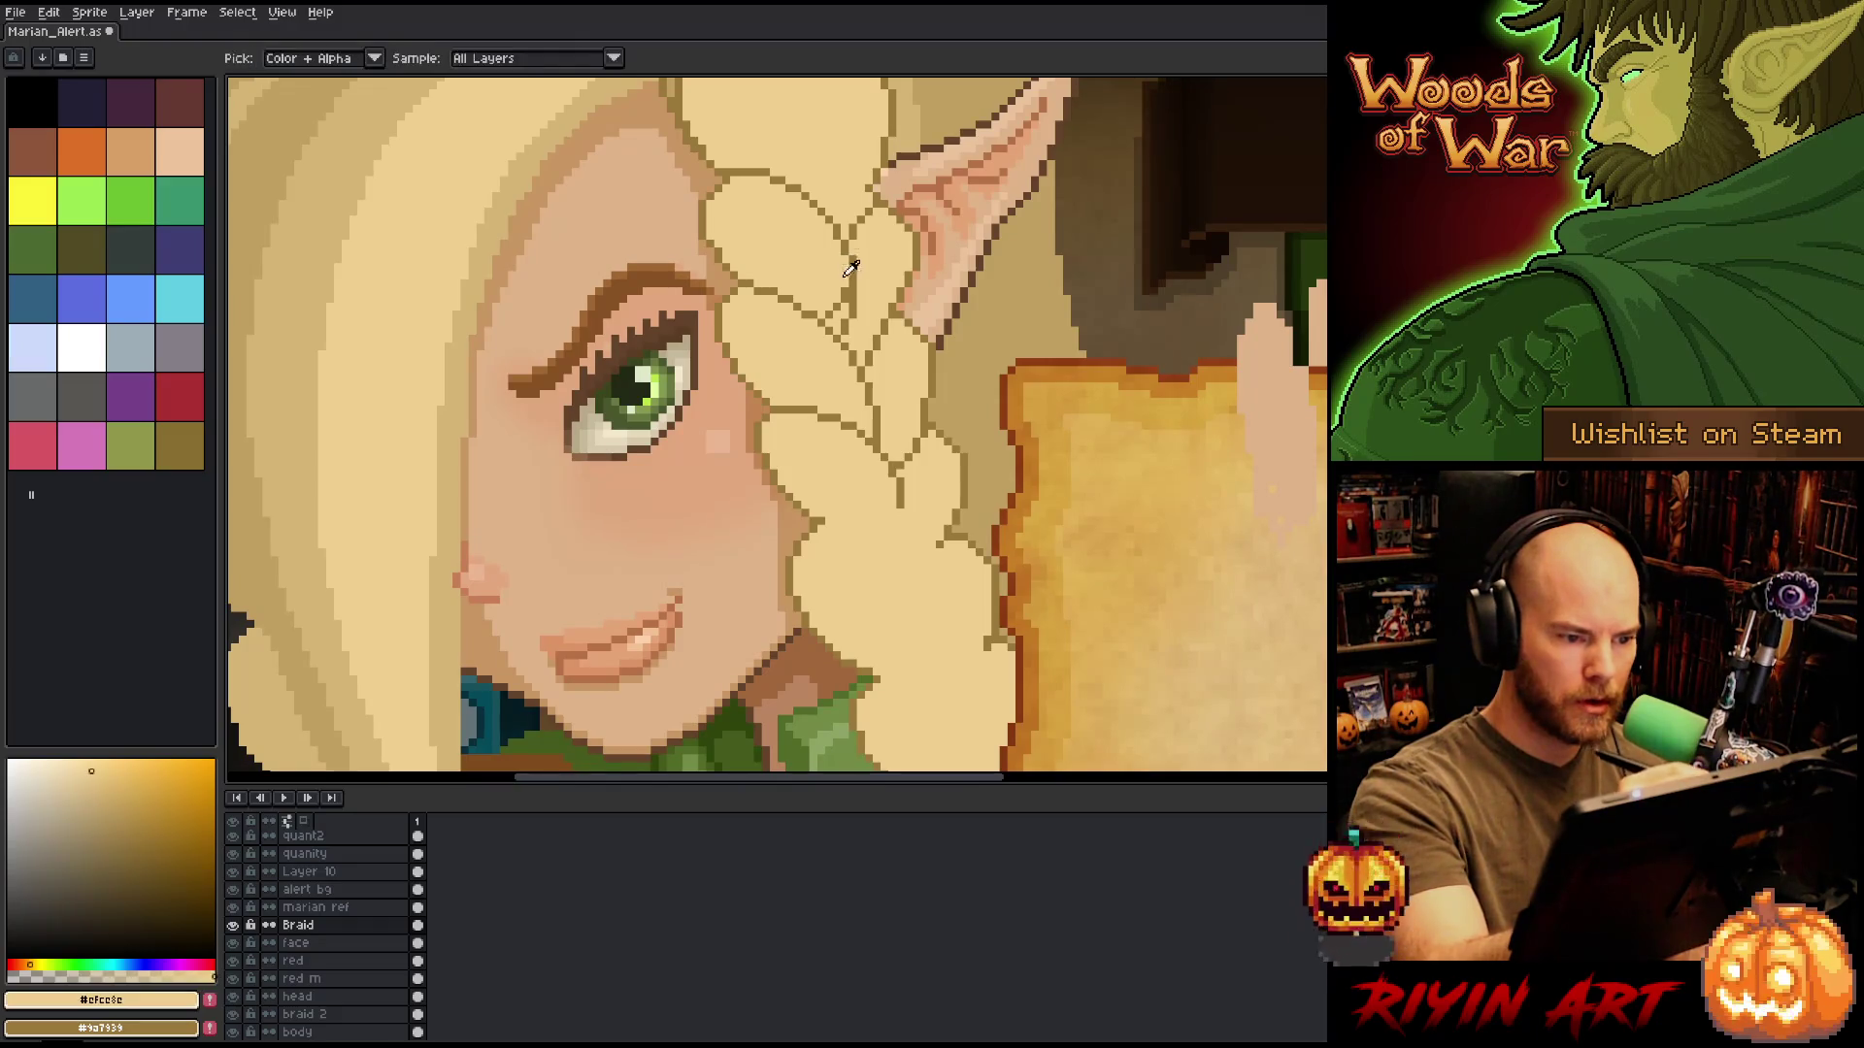
{"action": "left_click_drag", "start_coordinate": [828, 315], "coordinate": [833, 490]}
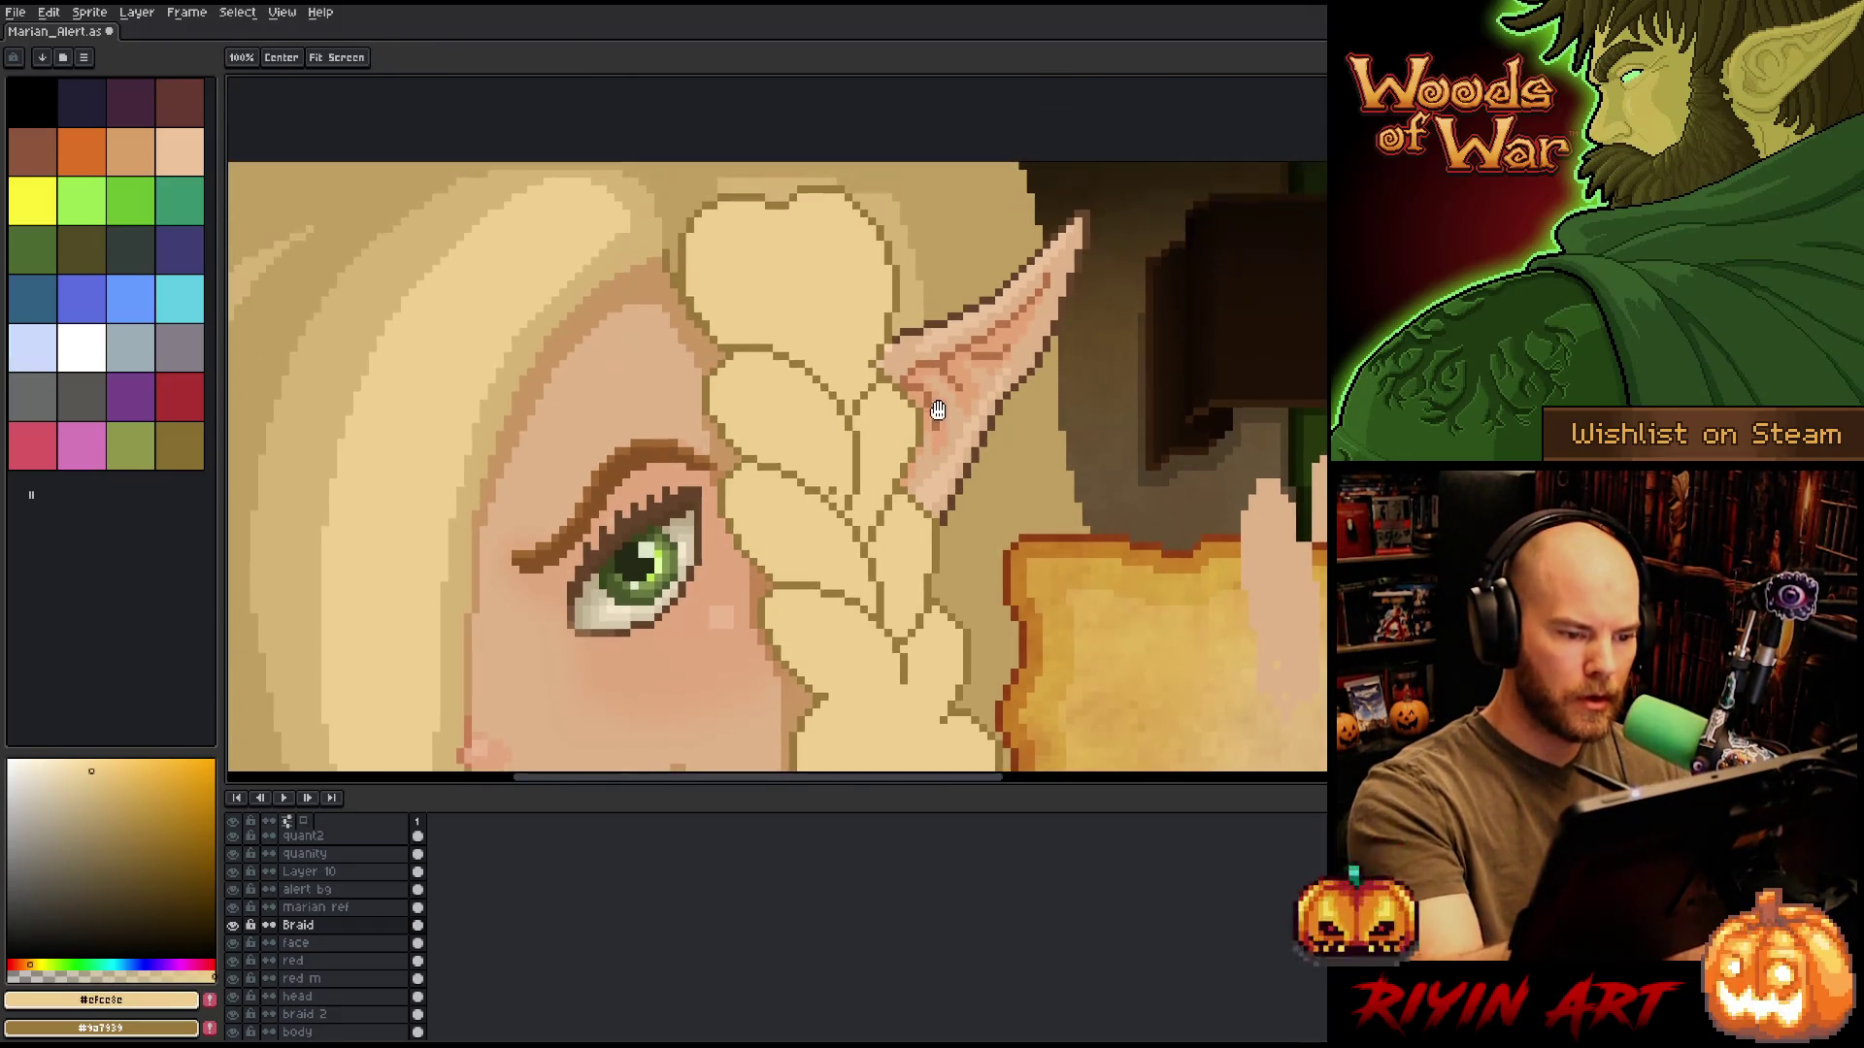
{"action": "left_click", "coordinate": [832, 490], "text": "alt"}
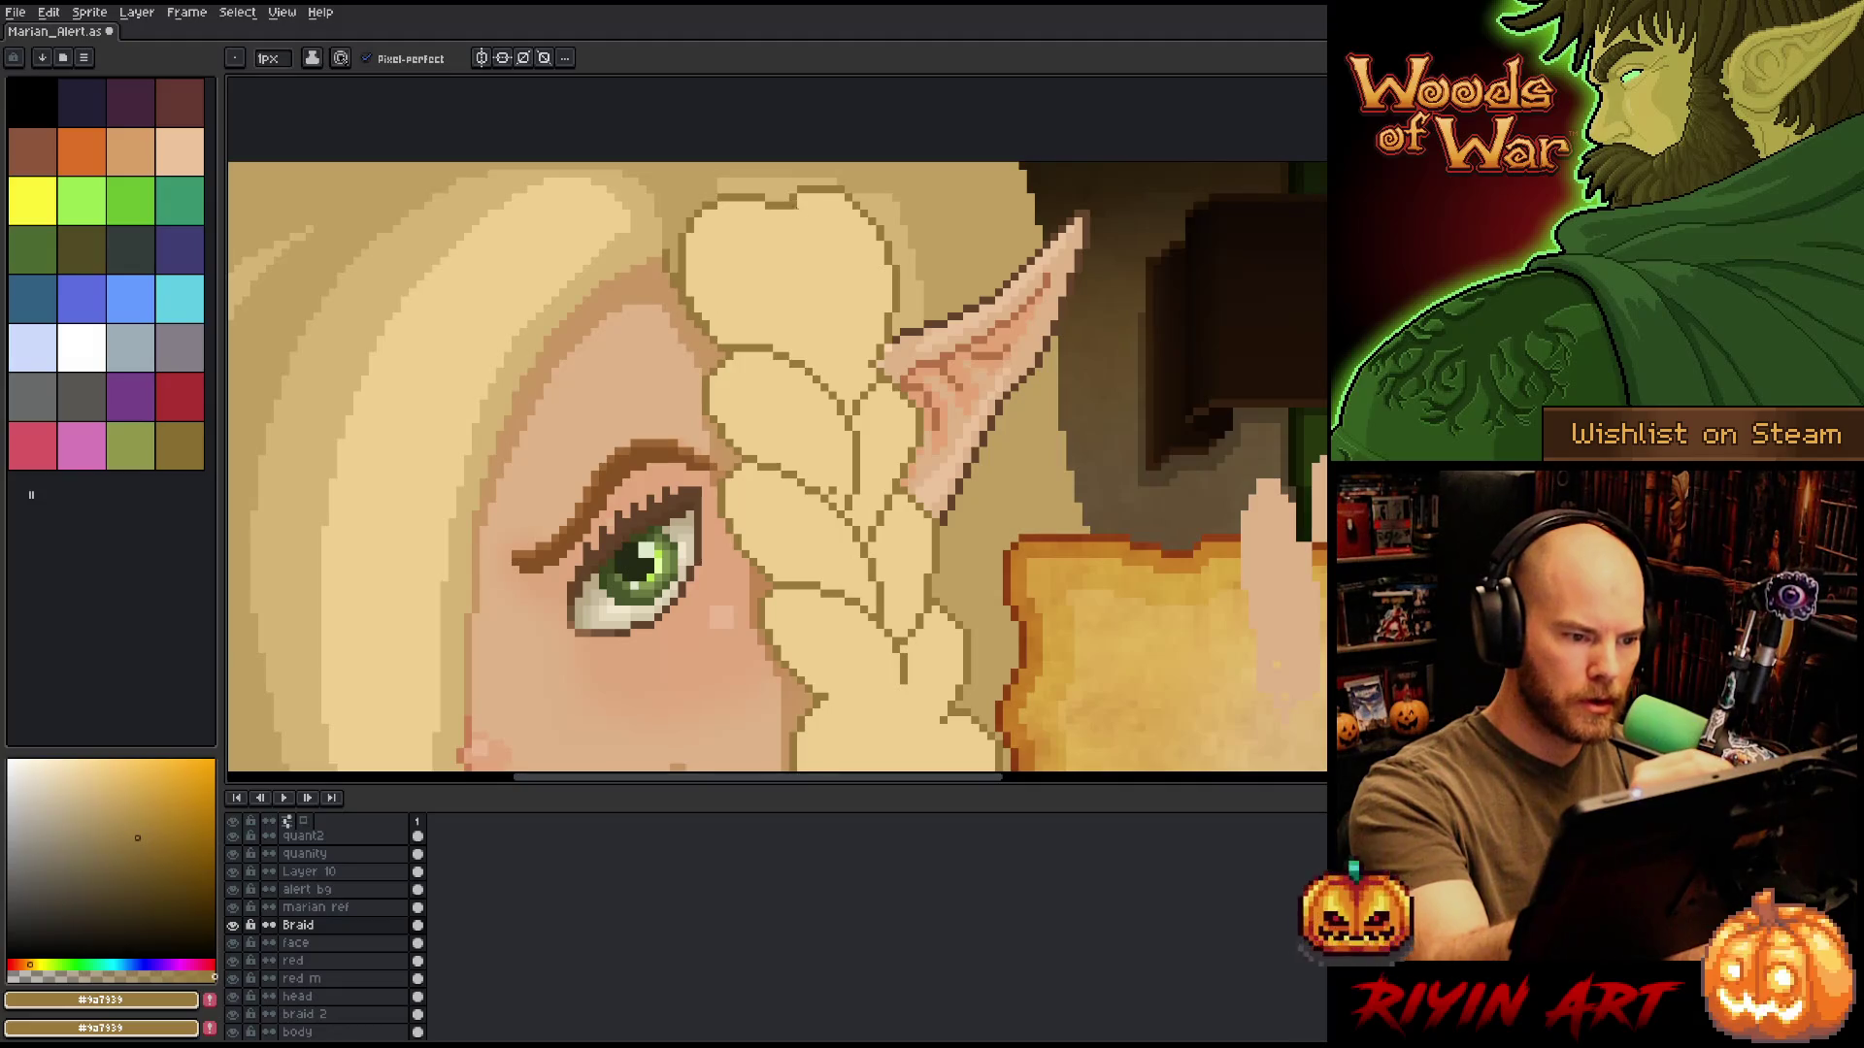
{"action": "mouse_move", "coordinate": [797, 209]}
{"action": "left_mouse_down"}
{"action": "mouse_move", "coordinate": [849, 319]}
{"action": "mouse_move", "coordinate": [830, 382]}
{"action": "left_mouse_up"}
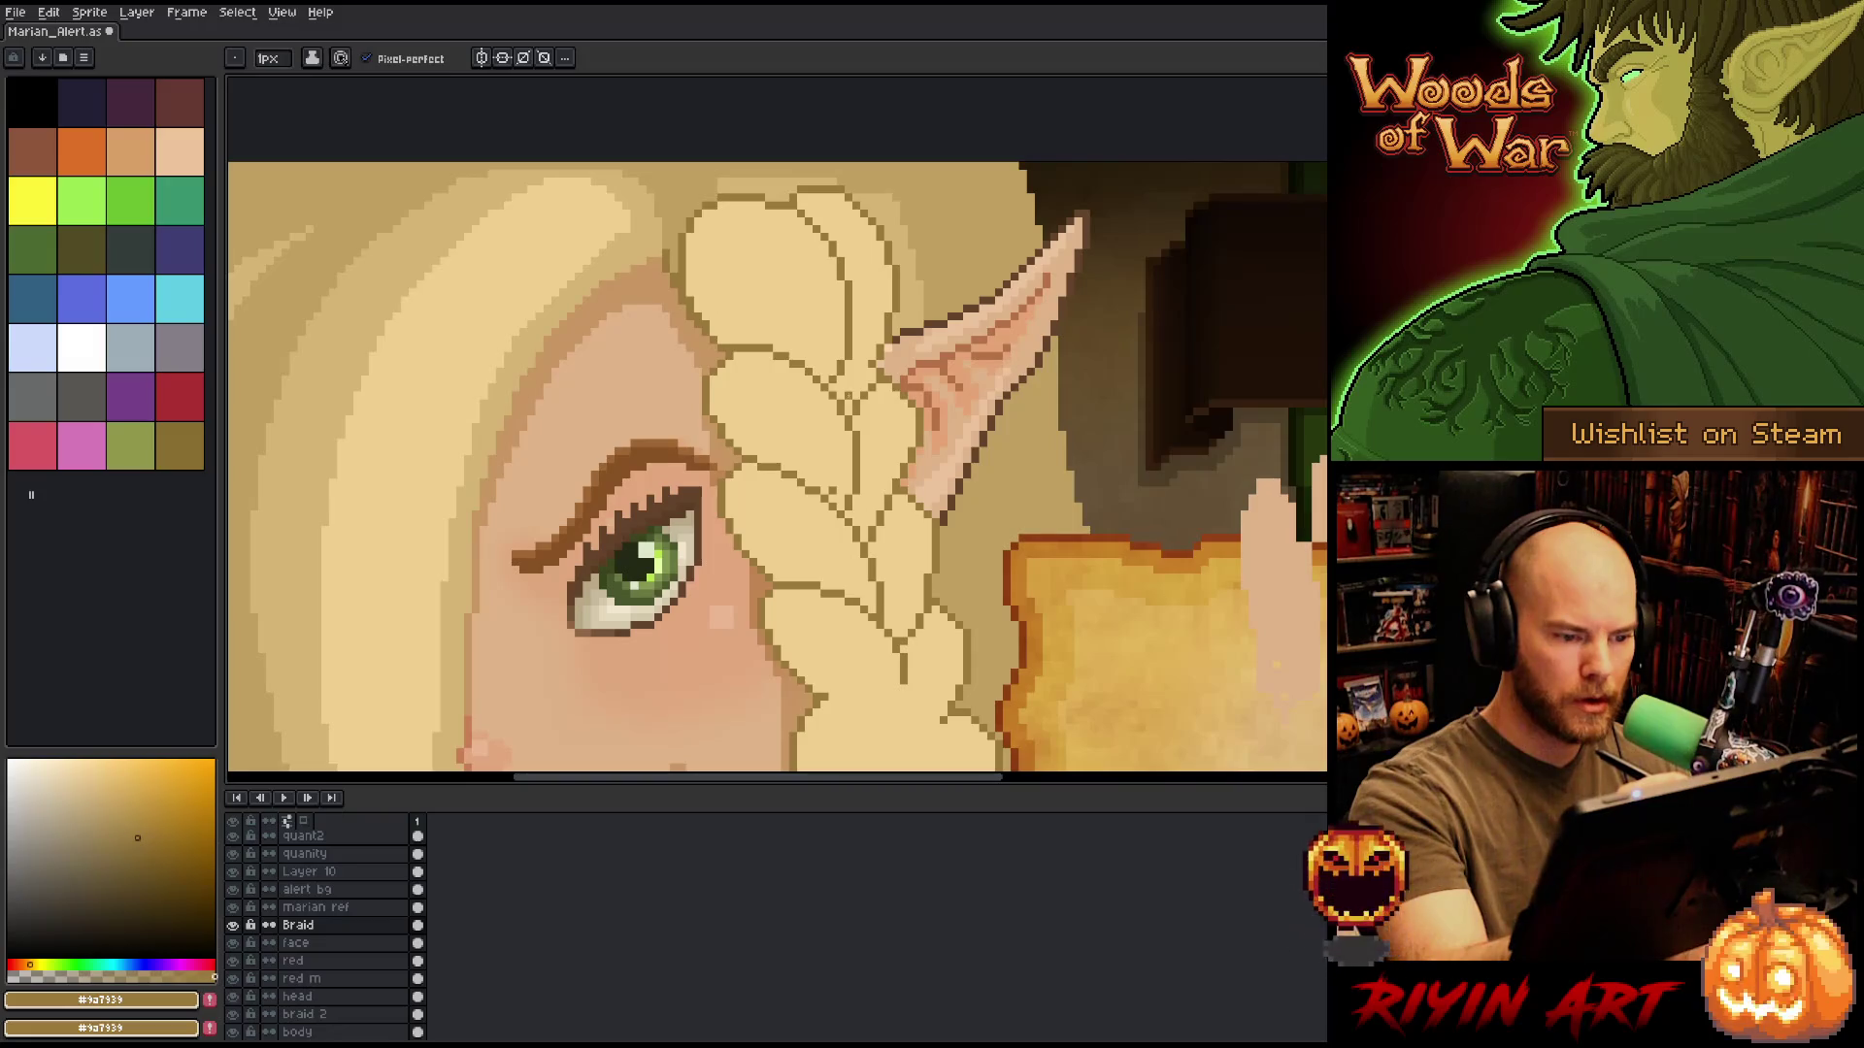
{"action": "left_click", "coordinate": [856, 355]}
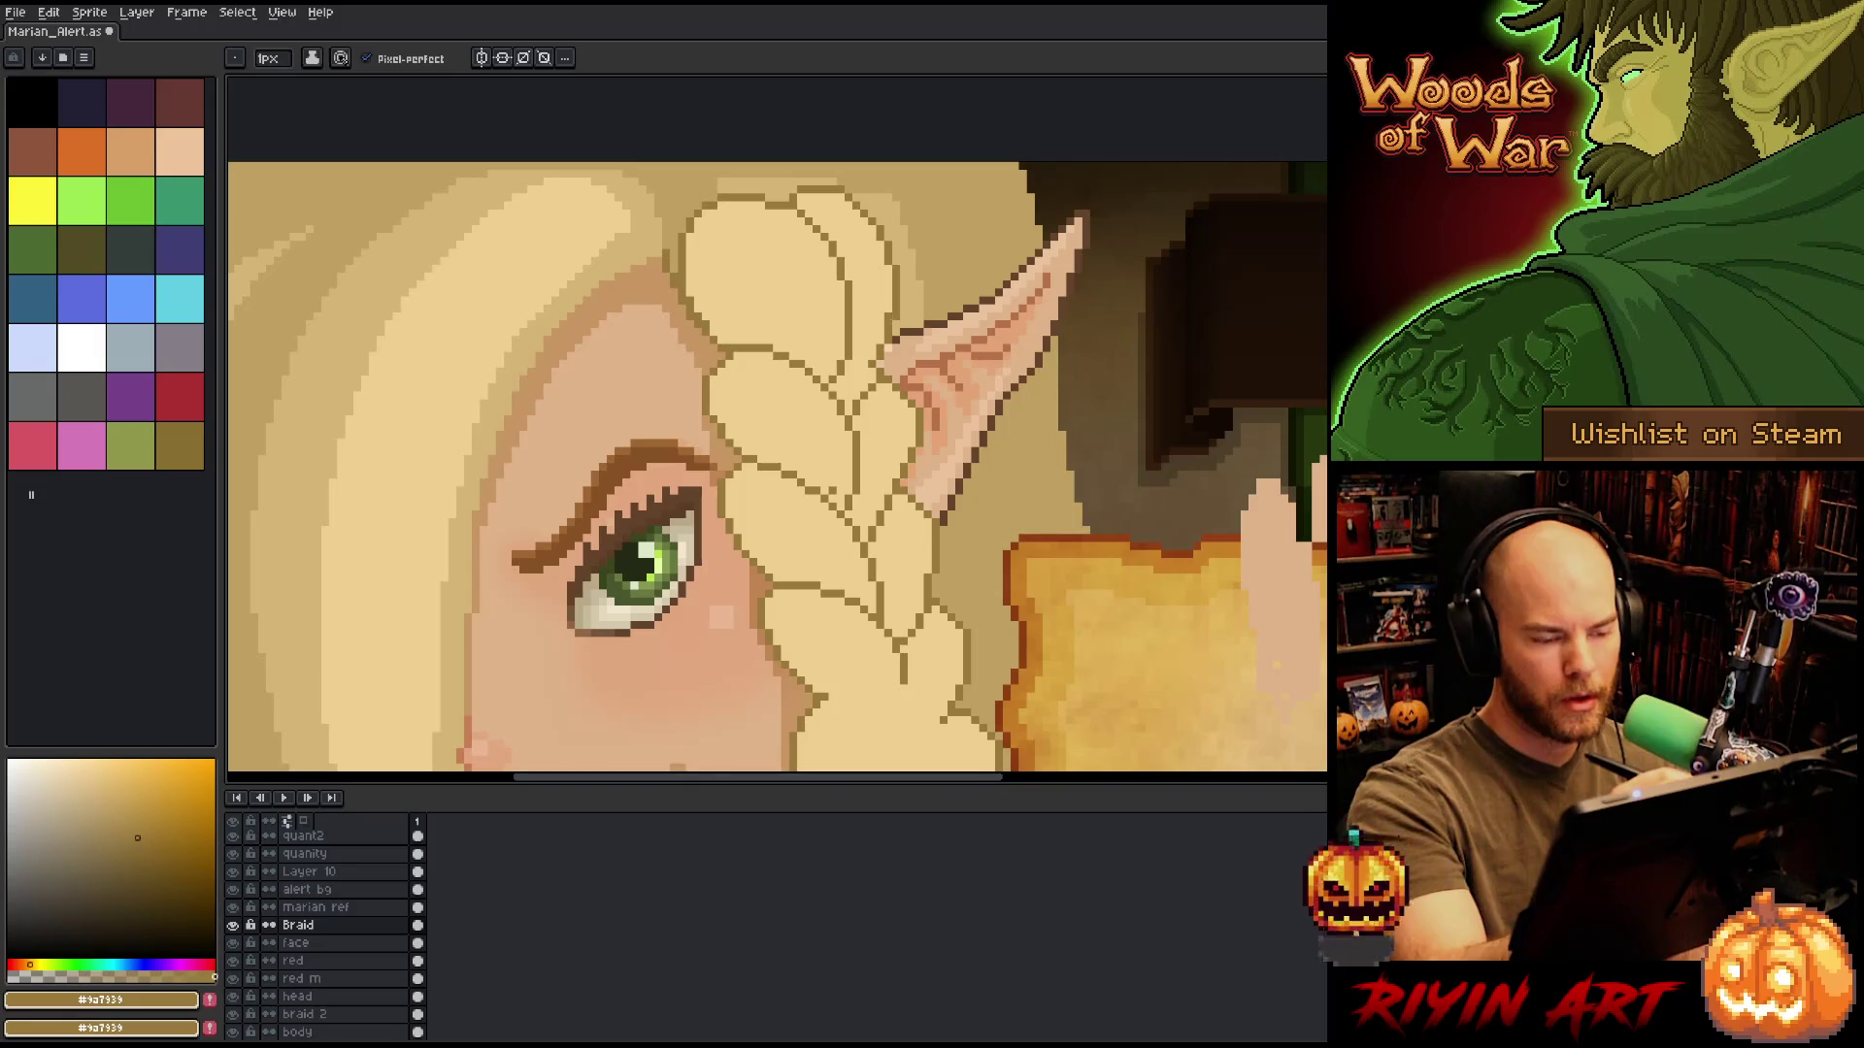
{"action": "key", "text": "m"}
{"action": "mouse_move", "coordinate": [780, 199]}
{"action": "left_mouse_down"}
{"action": "mouse_move", "coordinate": [847, 204]}
{"action": "mouse_move", "coordinate": [874, 177]}
{"action": "mouse_move", "coordinate": [823, 163]}
{"action": "mouse_move", "coordinate": [782, 189]}
{"action": "left_mouse_up"}
Select and release a braid strand, then fill its gap line with the light braid colour.
{"action": "mouse_move", "coordinate": [918, 195]}
{"action": "left_mouse_down"}
{"action": "mouse_move", "coordinate": [902, 340]}
{"action": "mouse_move", "coordinate": [866, 366]}
{"action": "mouse_move", "coordinate": [845, 219]}
{"action": "mouse_move", "coordinate": [876, 229]}
{"action": "left_mouse_up"}
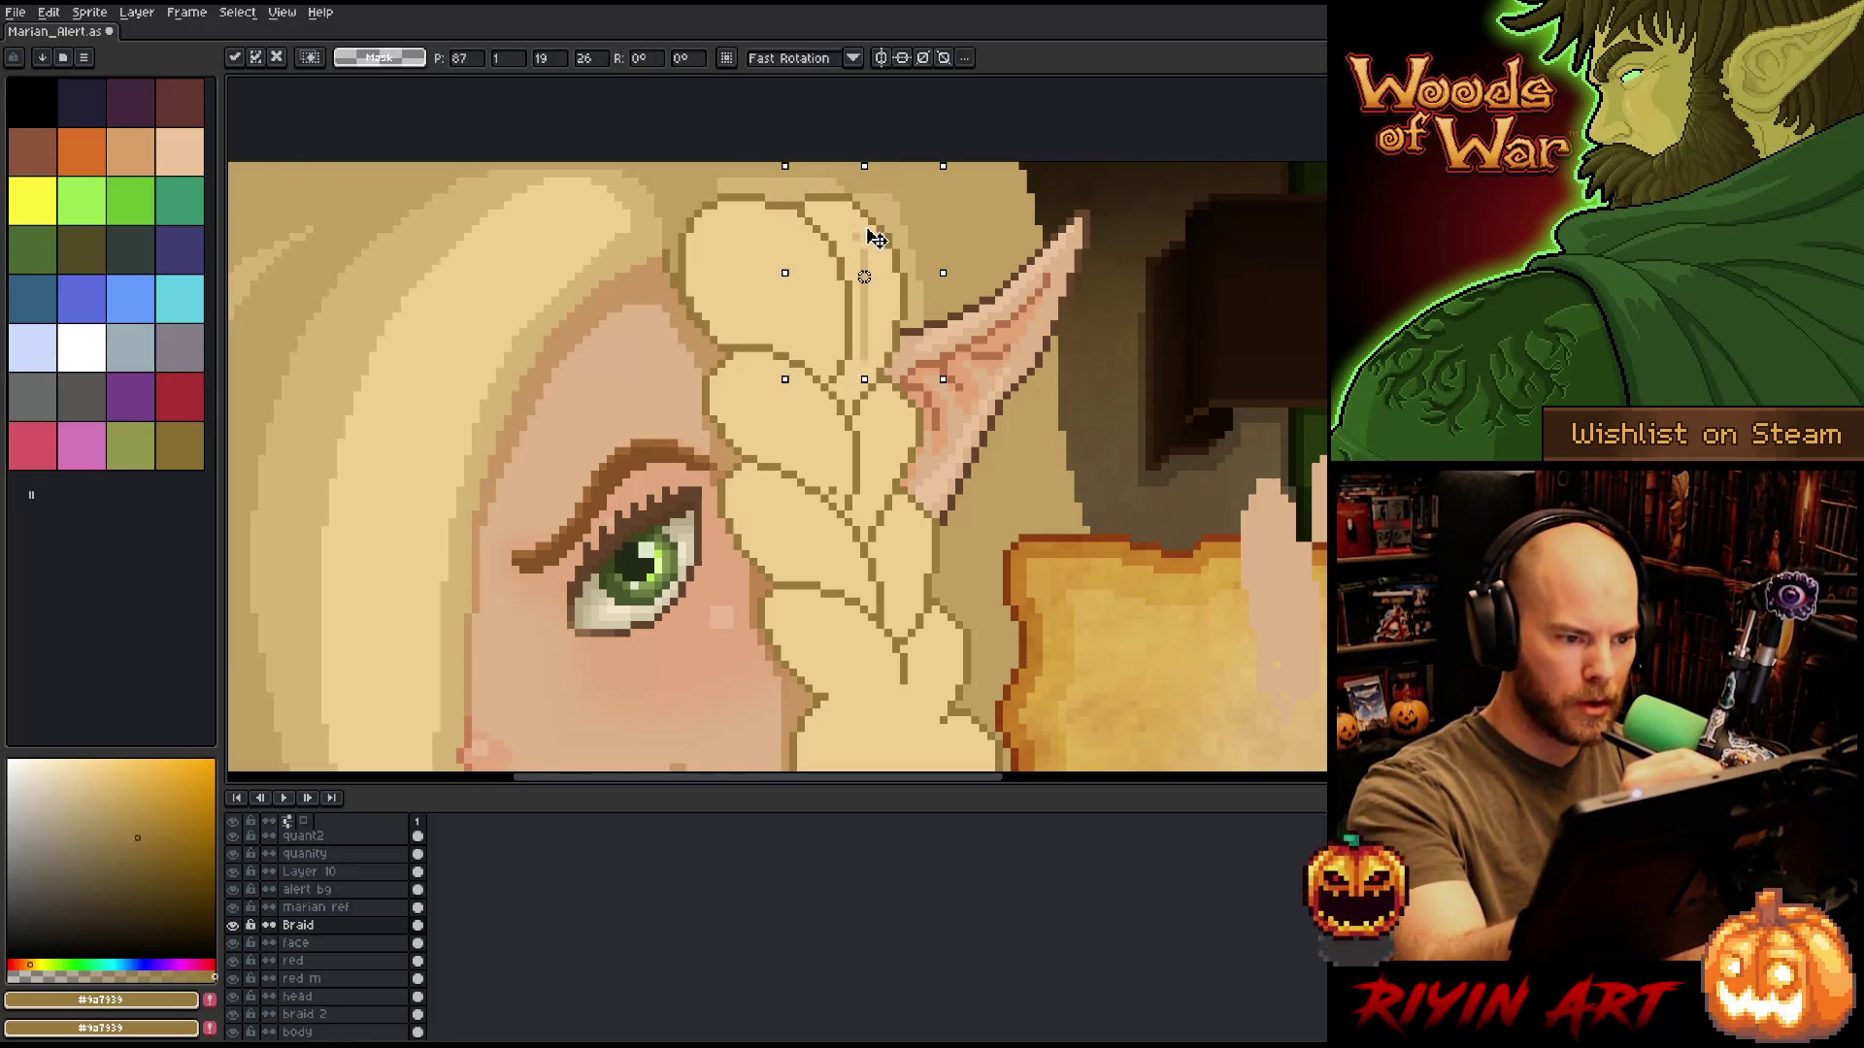
{"action": "key", "text": "ctrl+d"}
{"action": "key", "text": "b"}
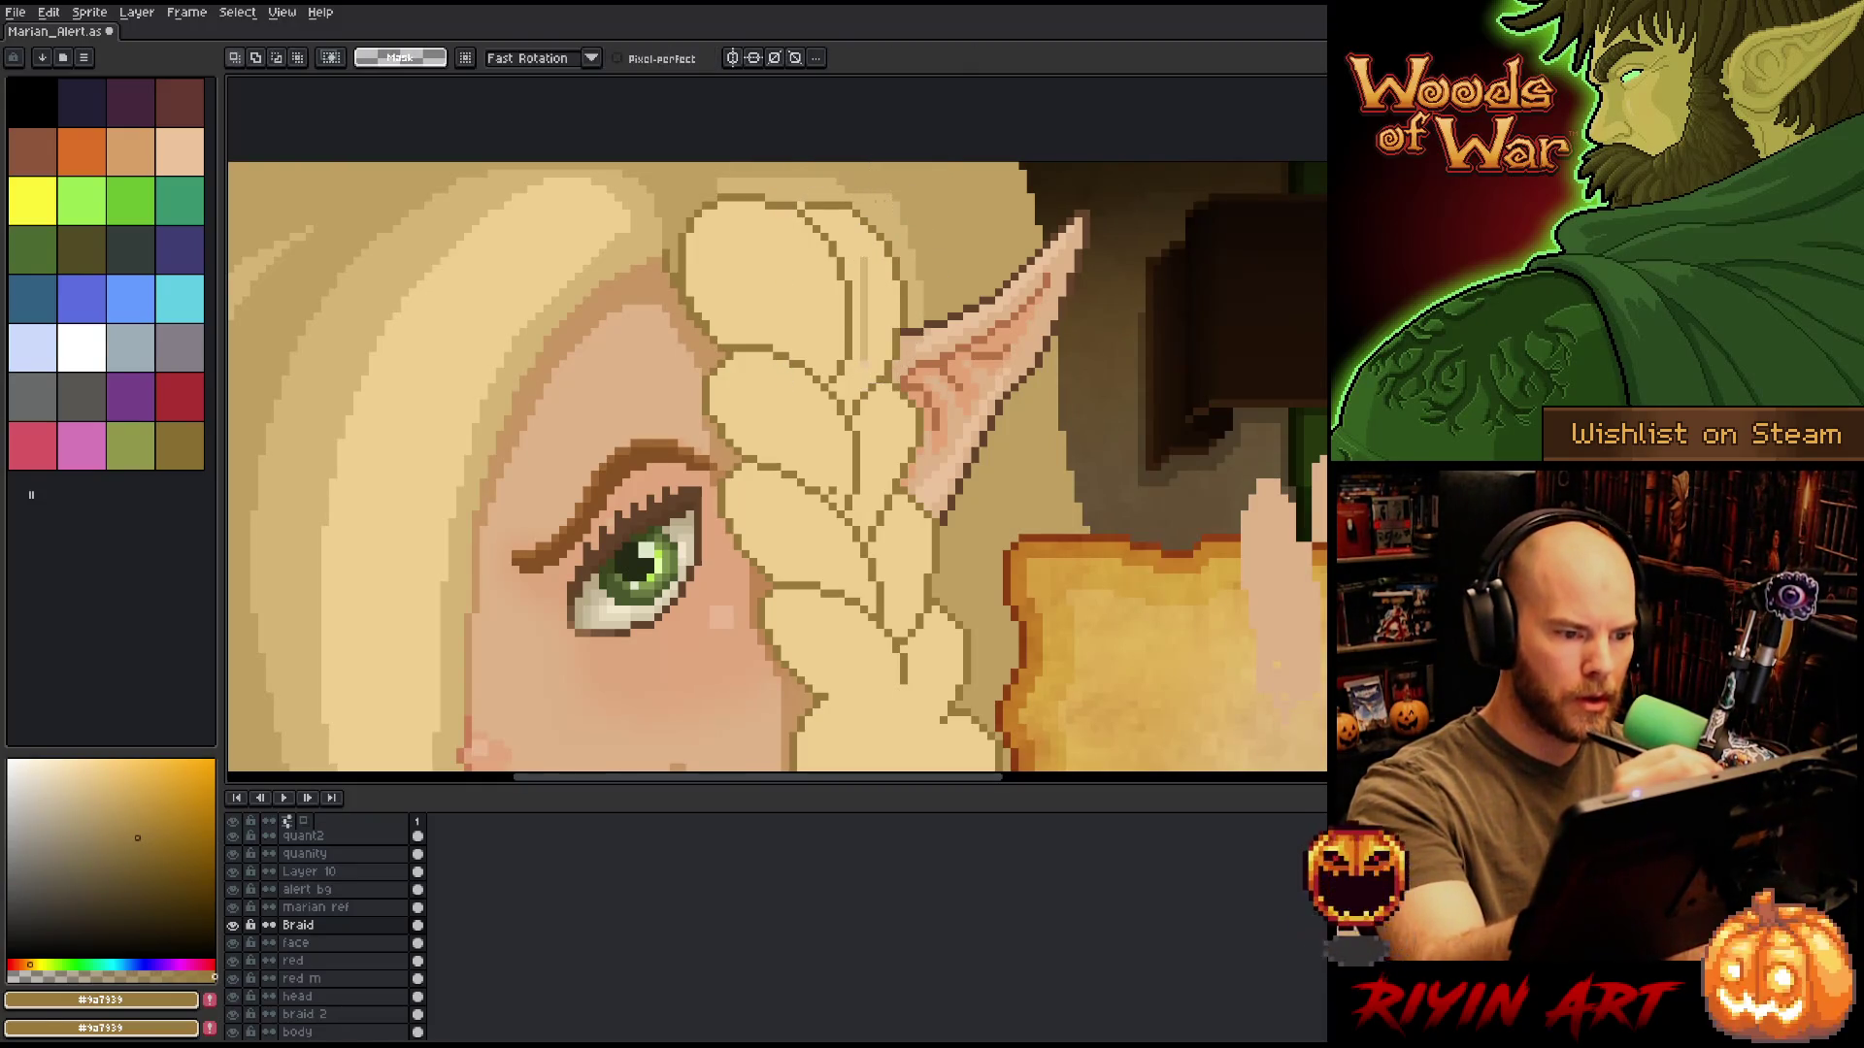
{"action": "left_click", "coordinate": [874, 243], "text": "alt"}
{"action": "left_click_drag", "start_coordinate": [864, 367], "coordinate": [866, 262]}
{"action": "key", "text": "e"}
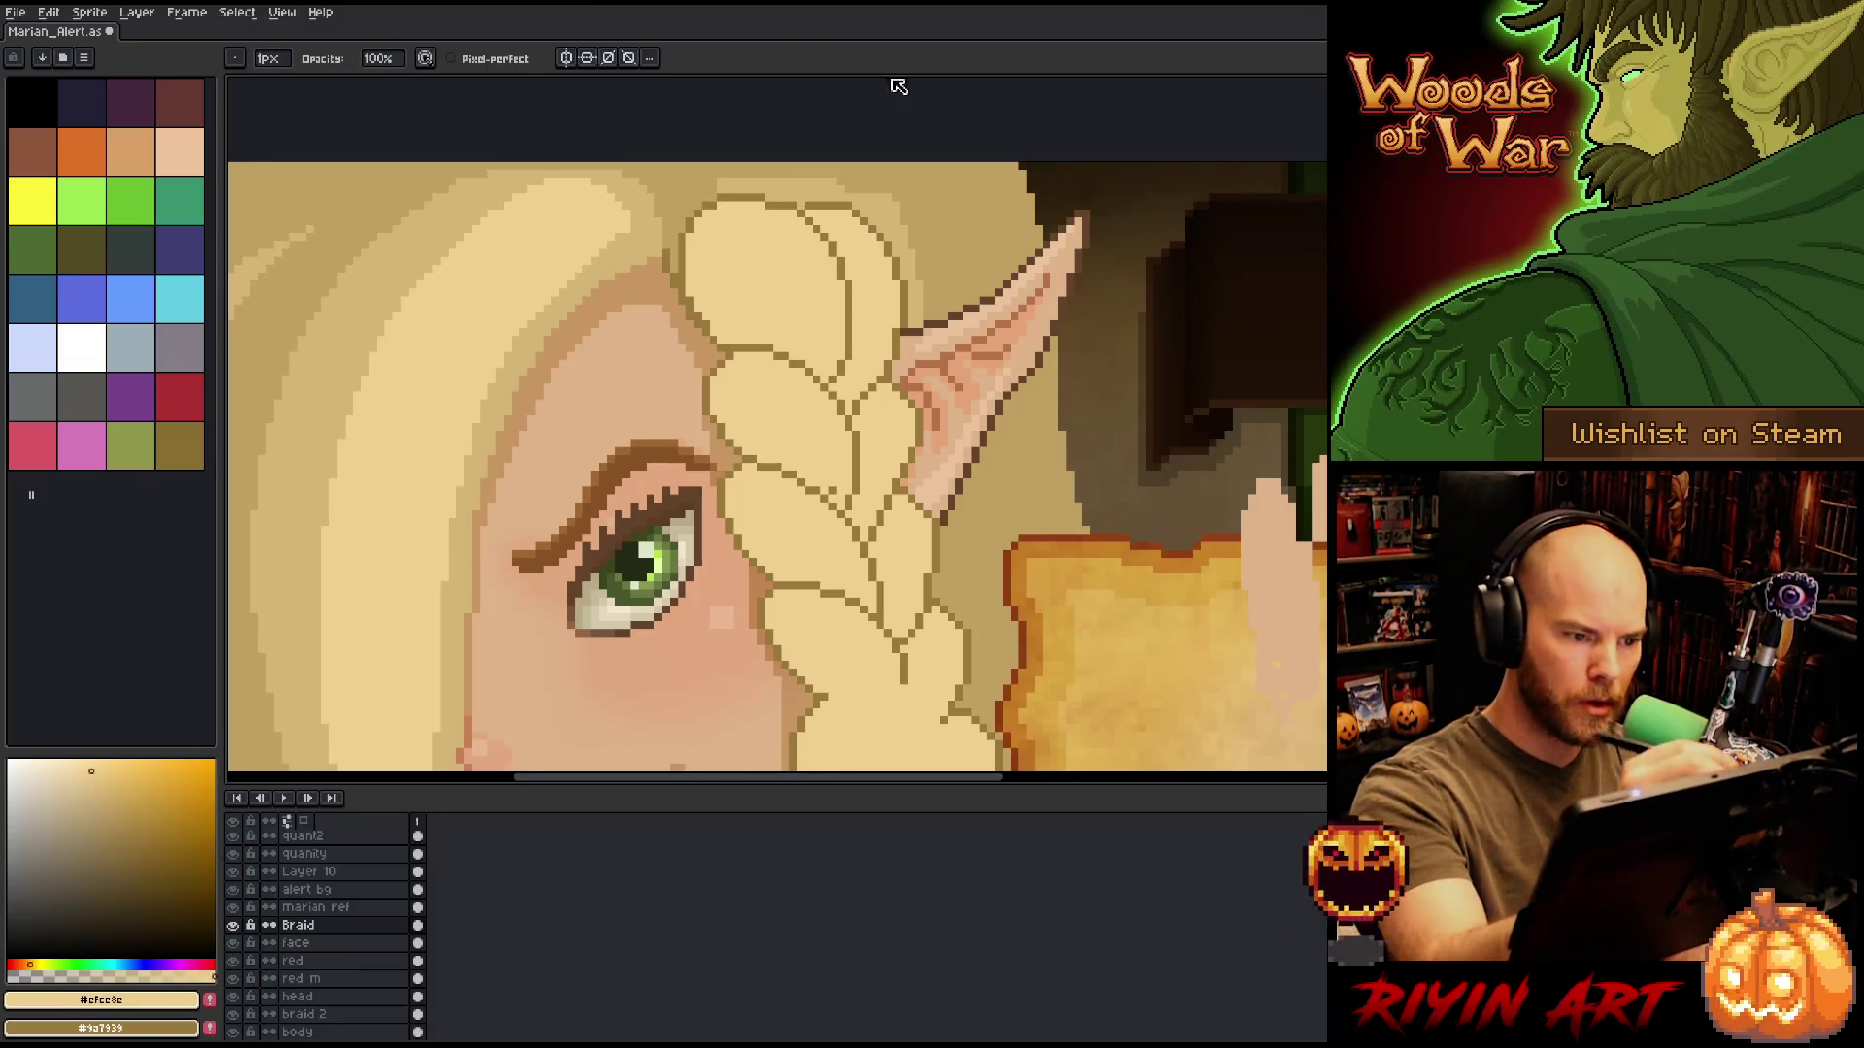
Draw a brown outline along the inner edge of the ear beside the braid.
{"action": "left_click", "coordinate": [883, 231], "text": "alt"}
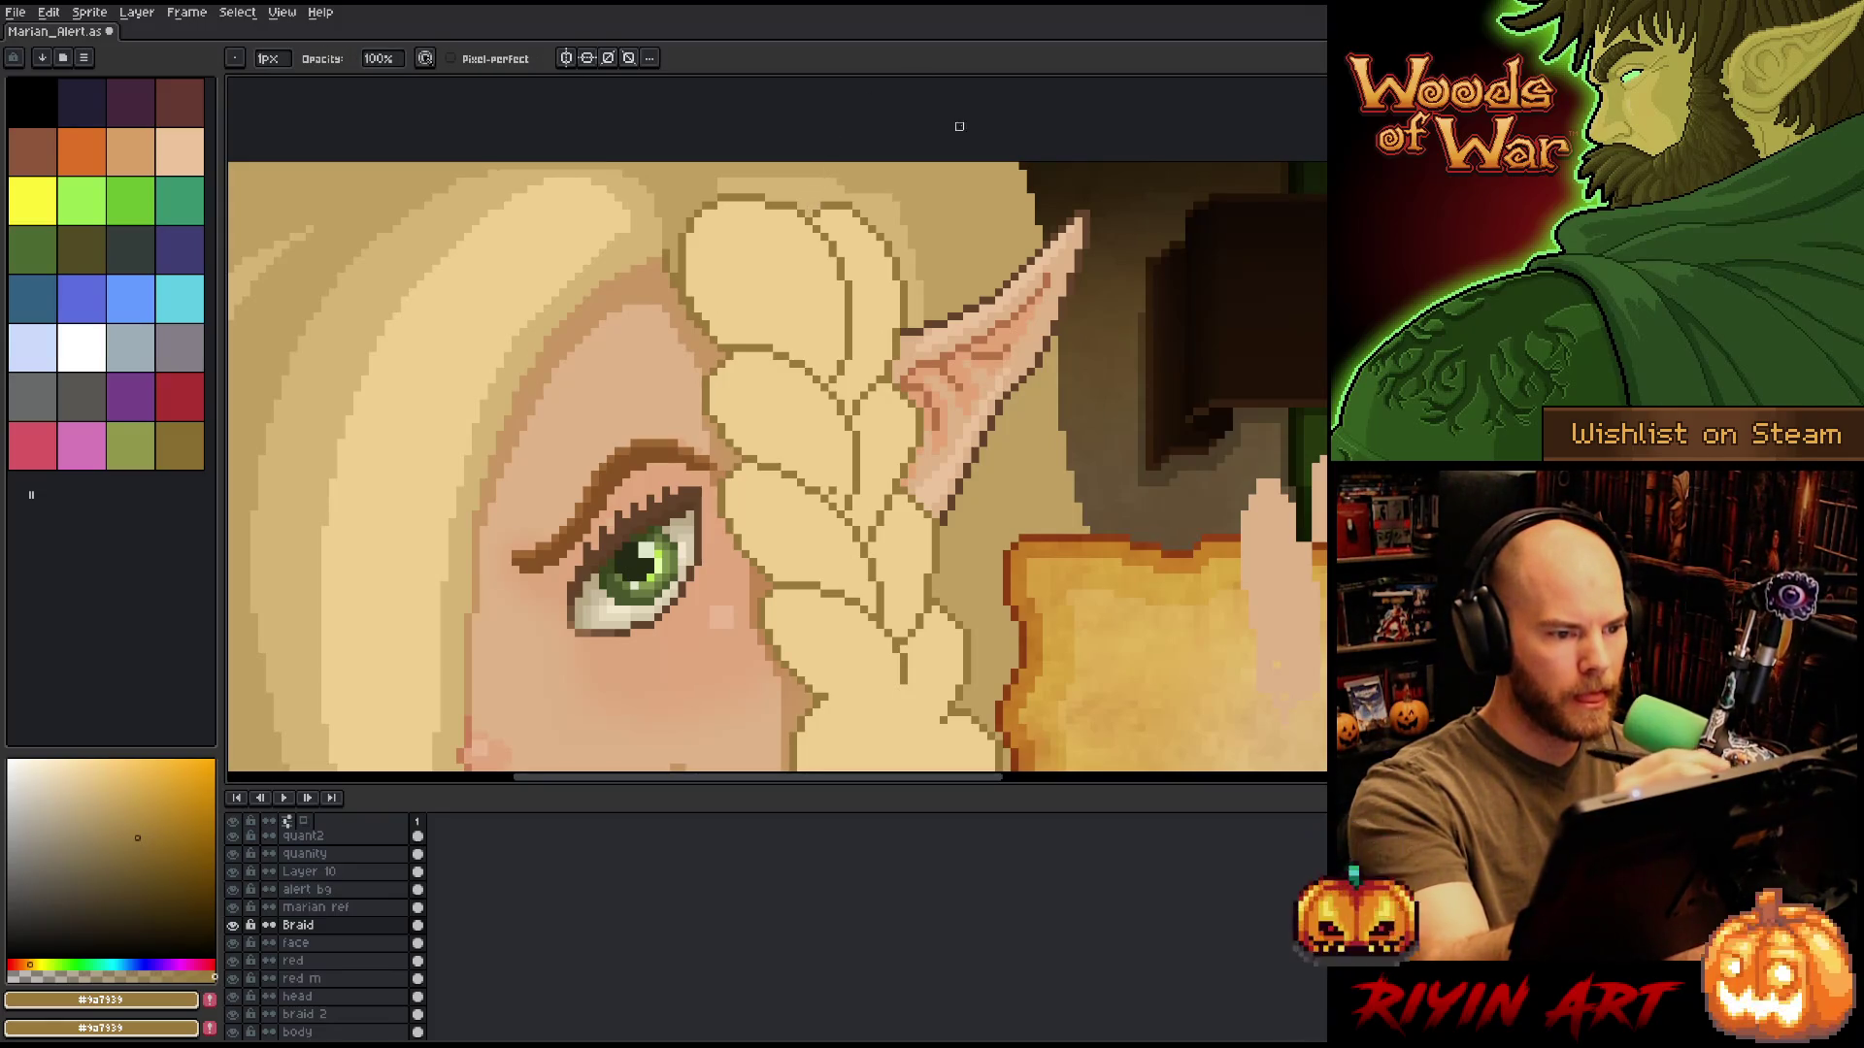
{"action": "key", "text": "b"}
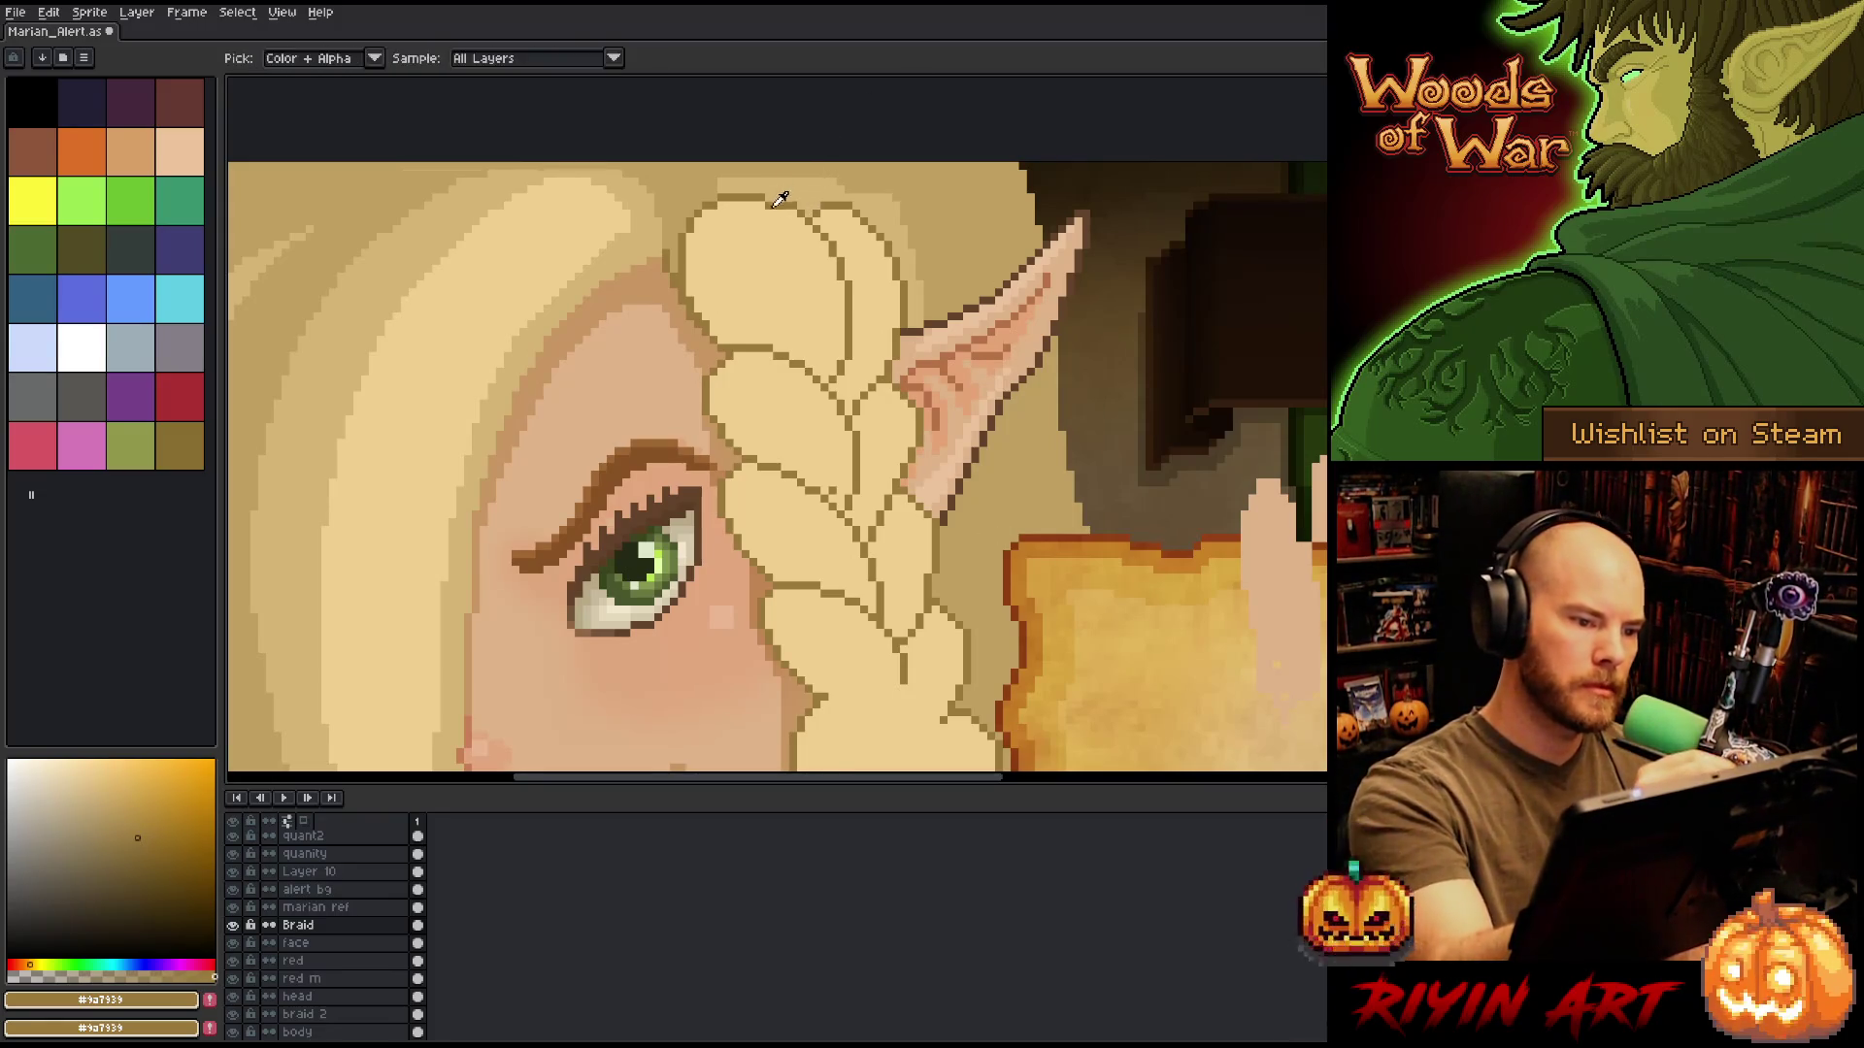
{"action": "left_click", "coordinate": [845, 287], "text": "alt"}
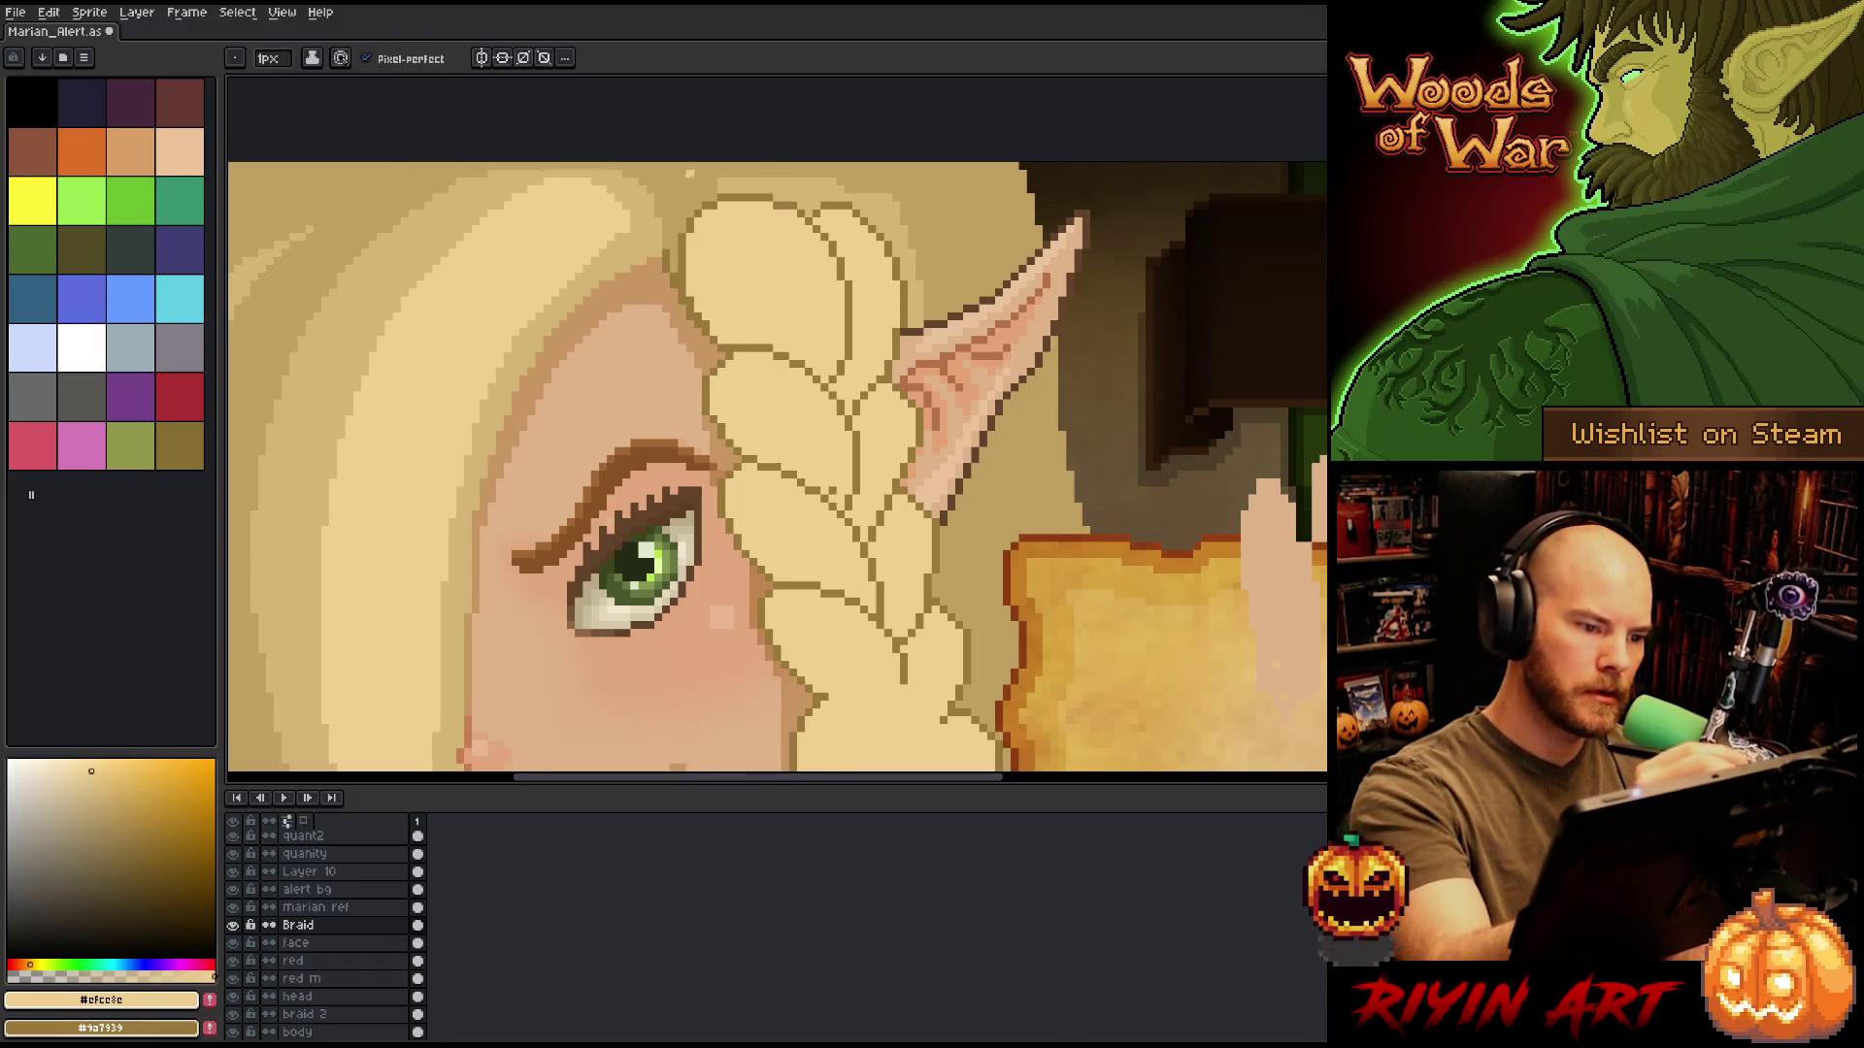
{"action": "scroll", "coordinate": [1000, 418], "scroll_direction": "down", "scroll_amount": 1}
{"action": "scroll", "coordinate": [973, 353], "scroll_direction": "up", "scroll_amount": 1}
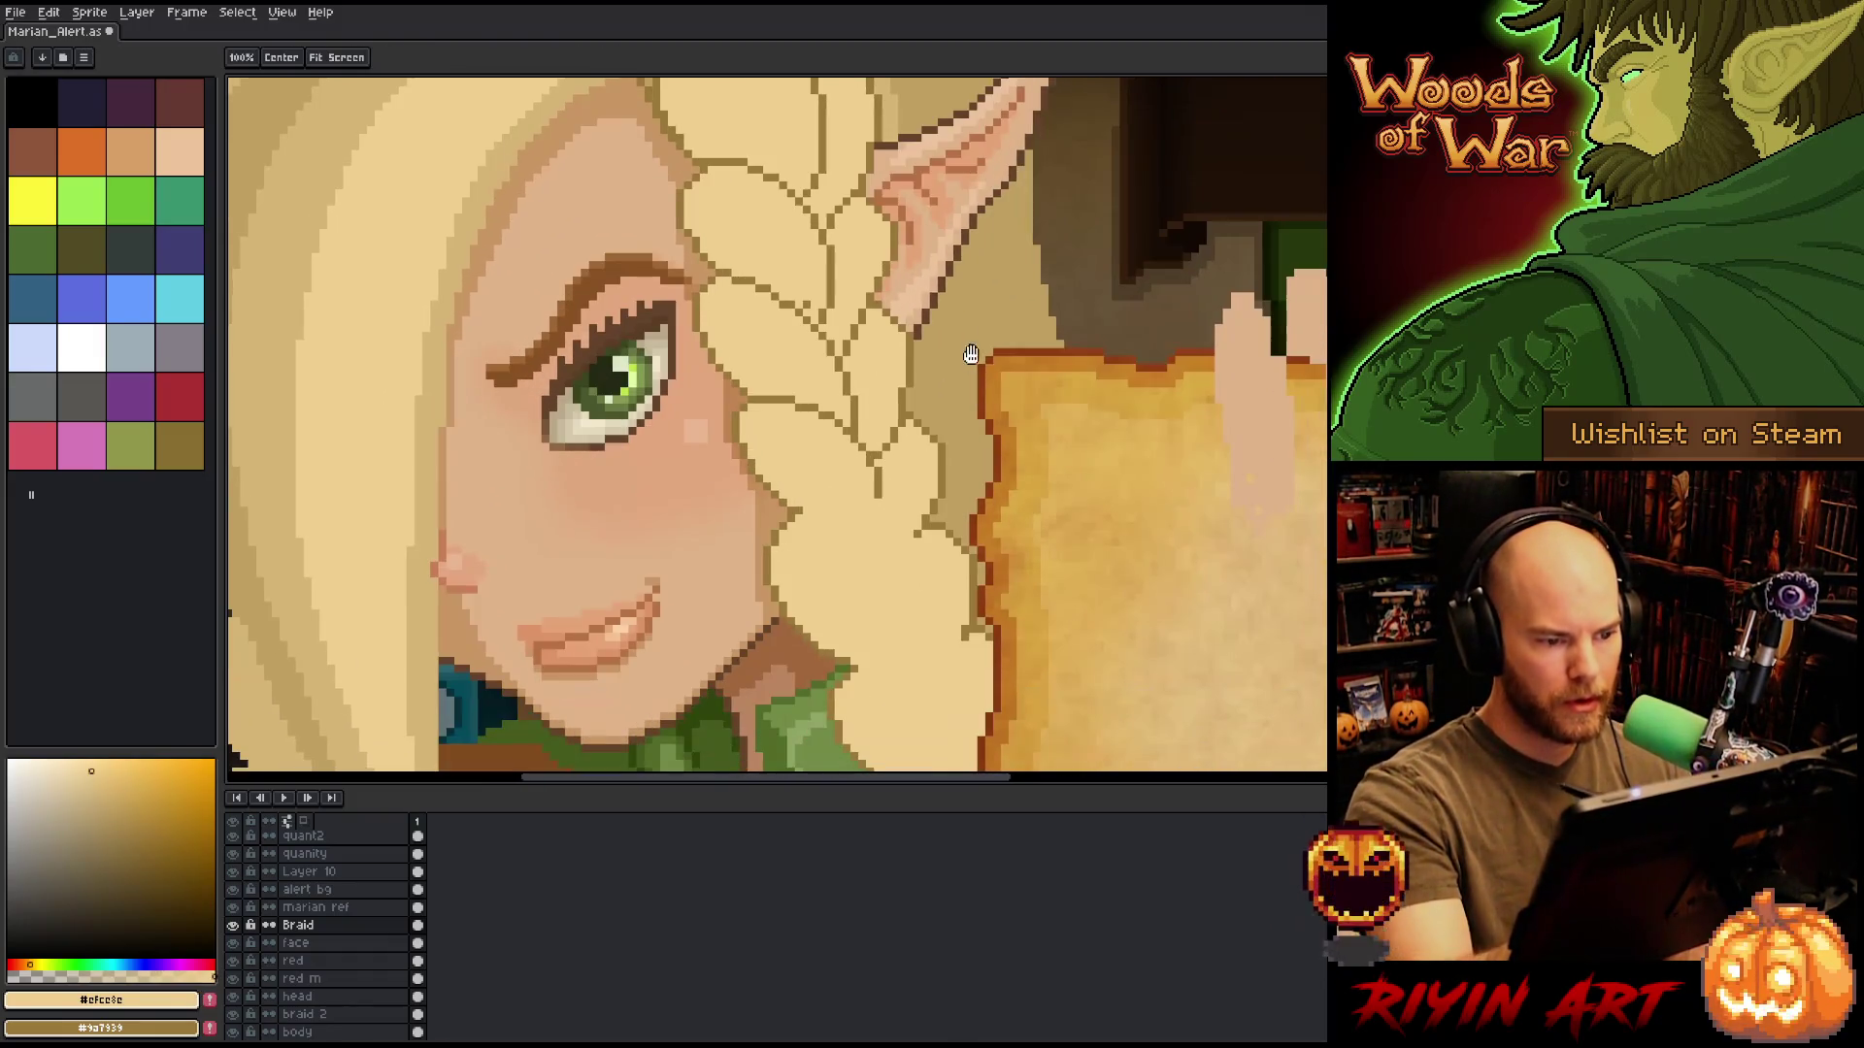
{"action": "left_click", "coordinate": [974, 353], "text": "alt"}
{"action": "left_click_drag", "start_coordinate": [898, 260], "coordinate": [886, 301]}
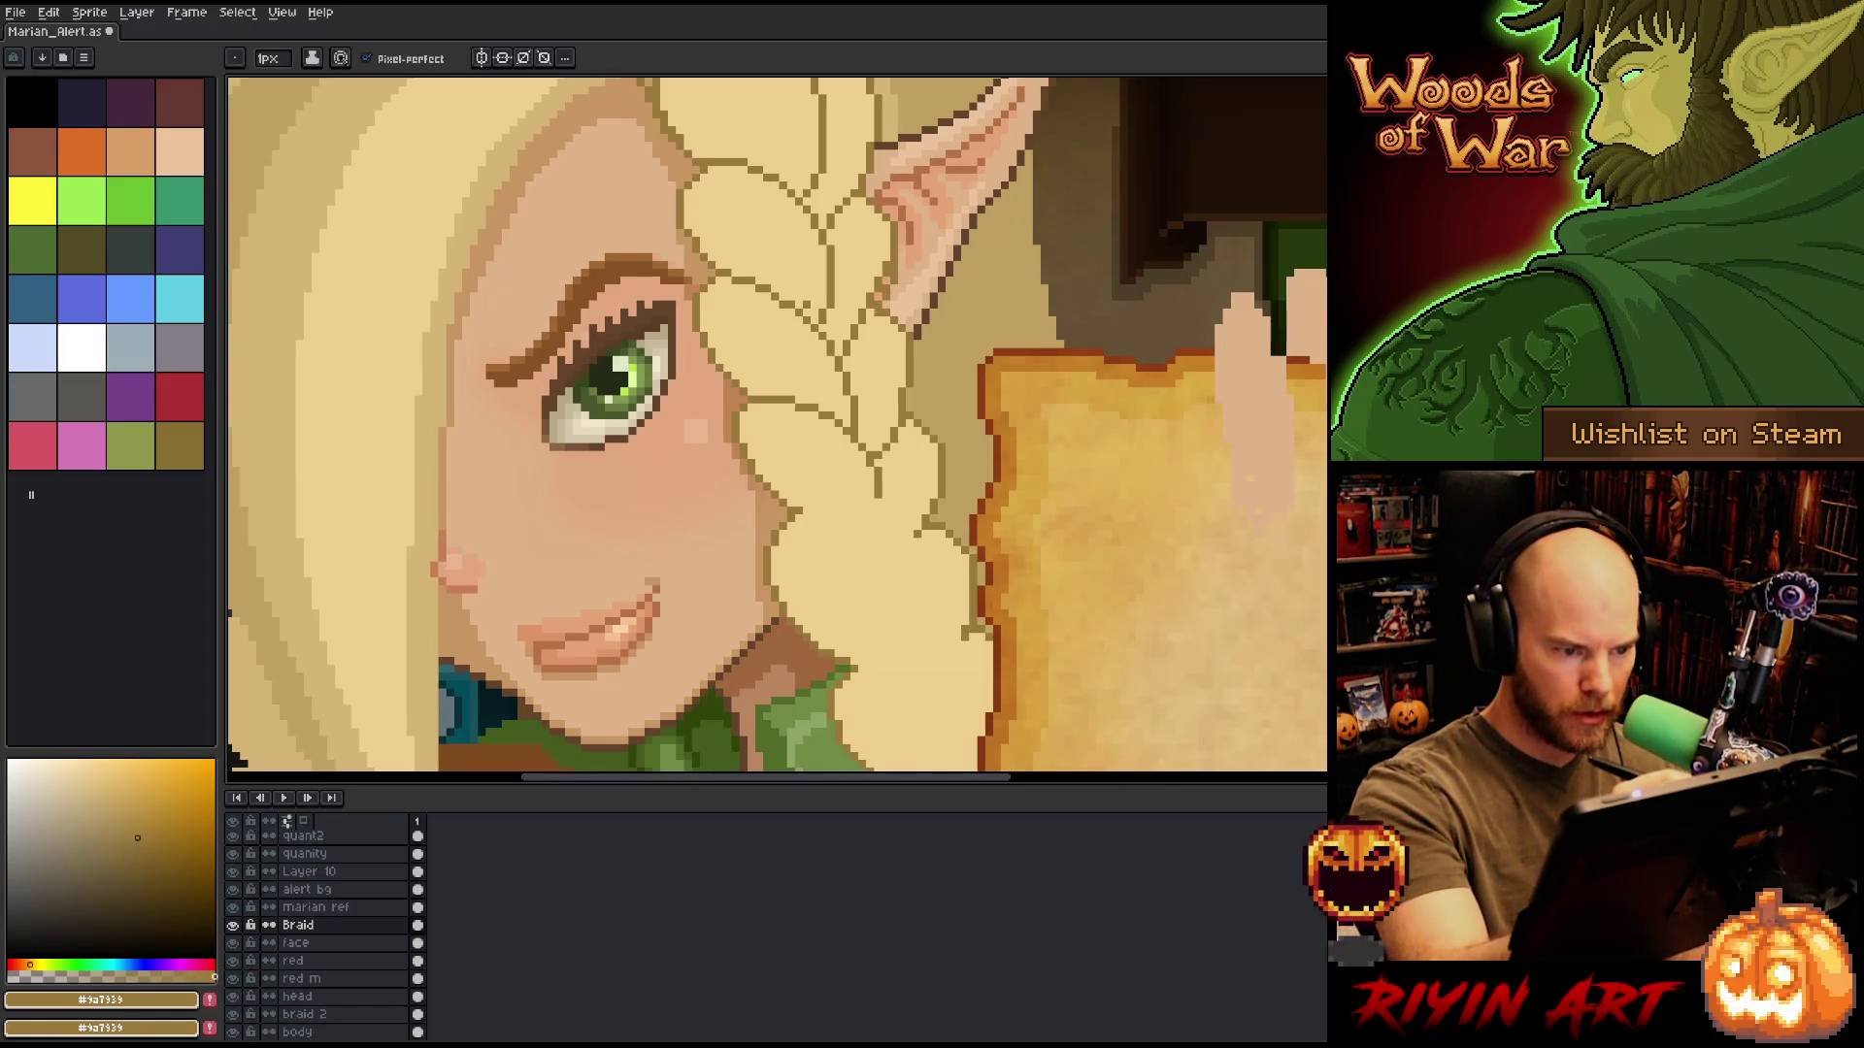
Sample the light braid fill colour from several spots on the braid.
{"action": "left_click", "coordinate": [864, 282], "text": "alt"}
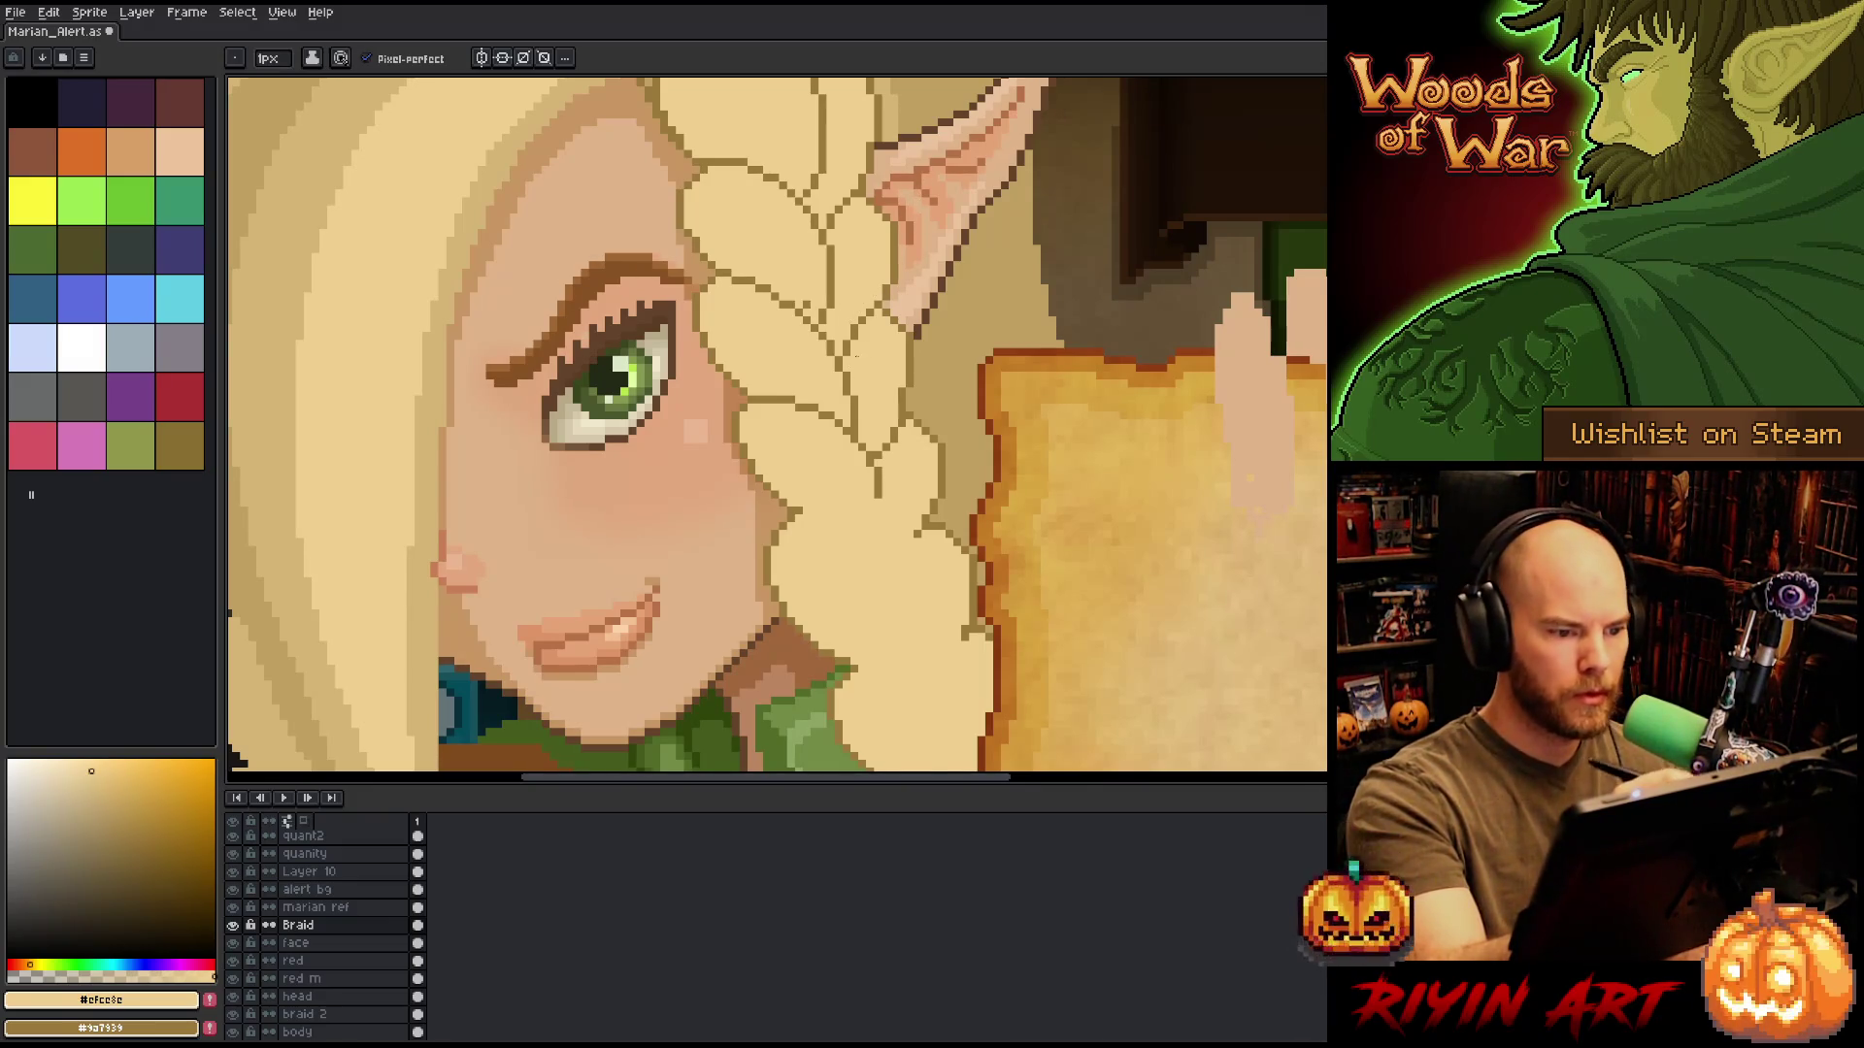
{"action": "left_click", "coordinate": [848, 351], "text": "alt"}
{"action": "left_click", "coordinate": [792, 312], "text": "alt"}
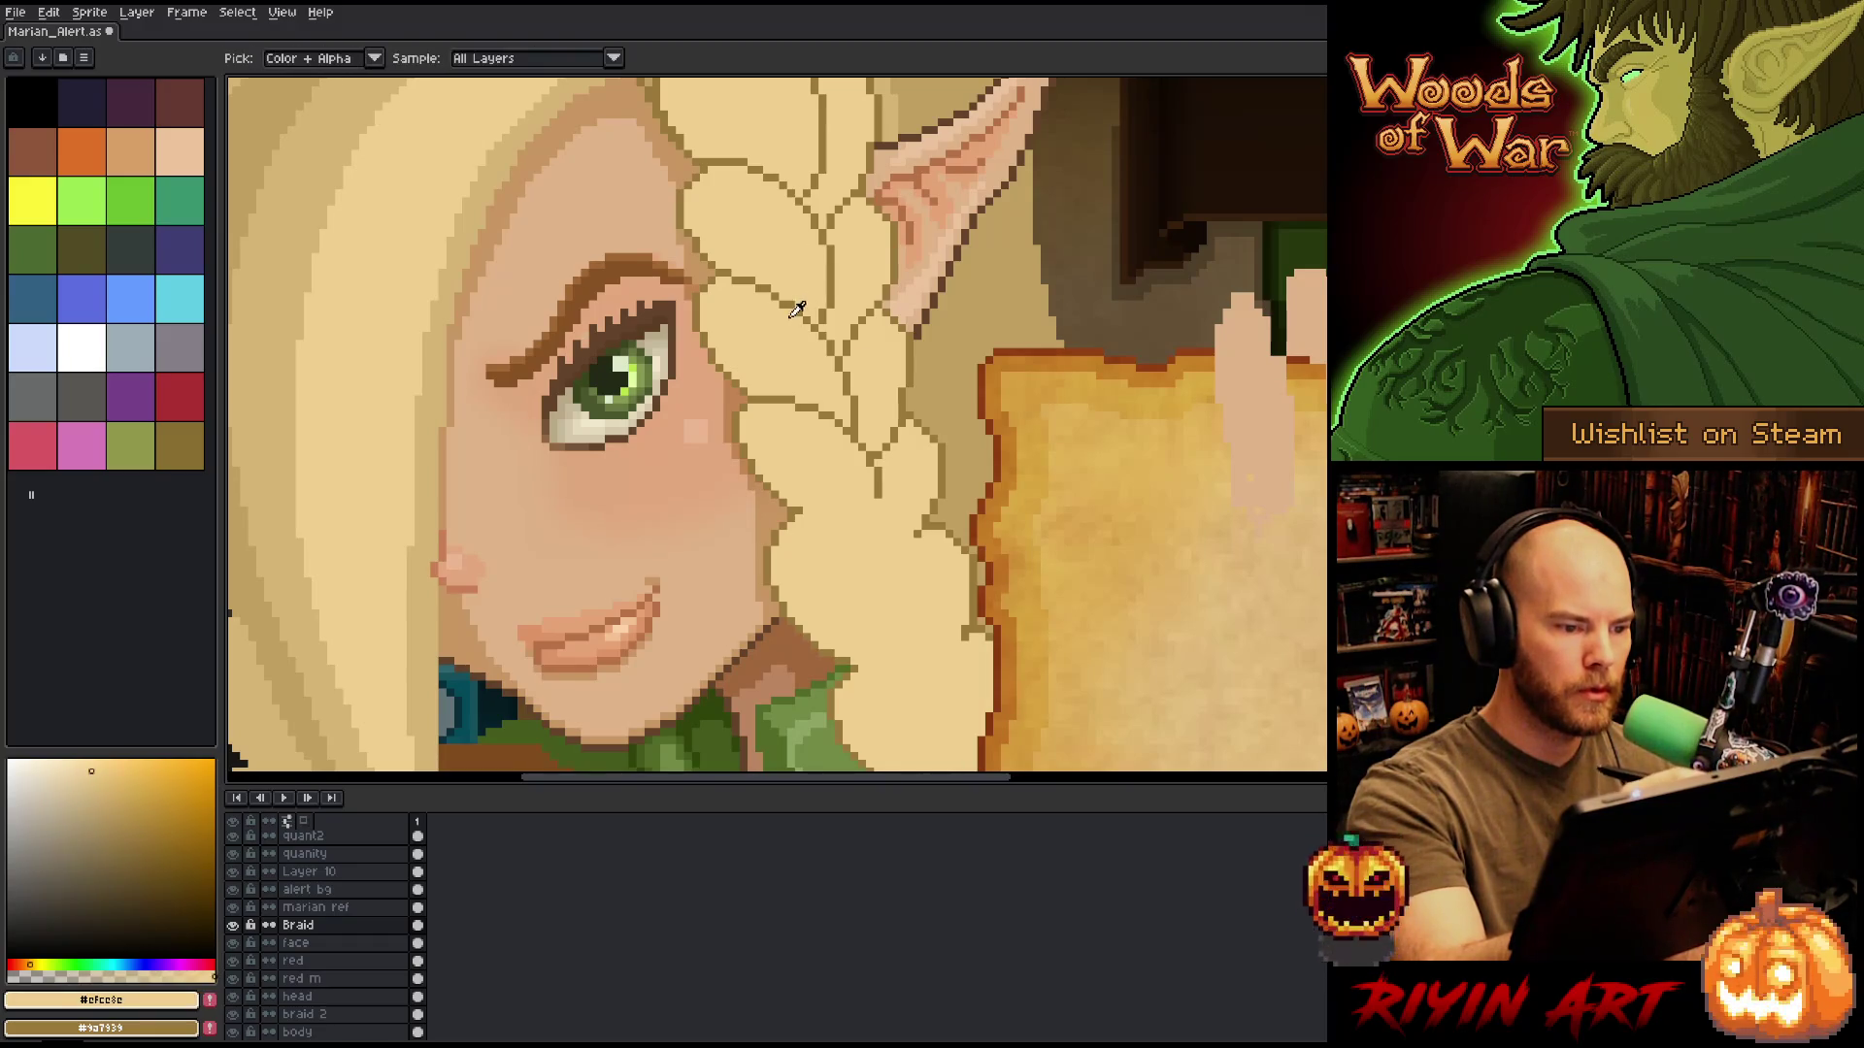
{"action": "left_click", "coordinate": [785, 289], "text": "alt"}
{"action": "left_click", "coordinate": [782, 276], "text": "alt"}
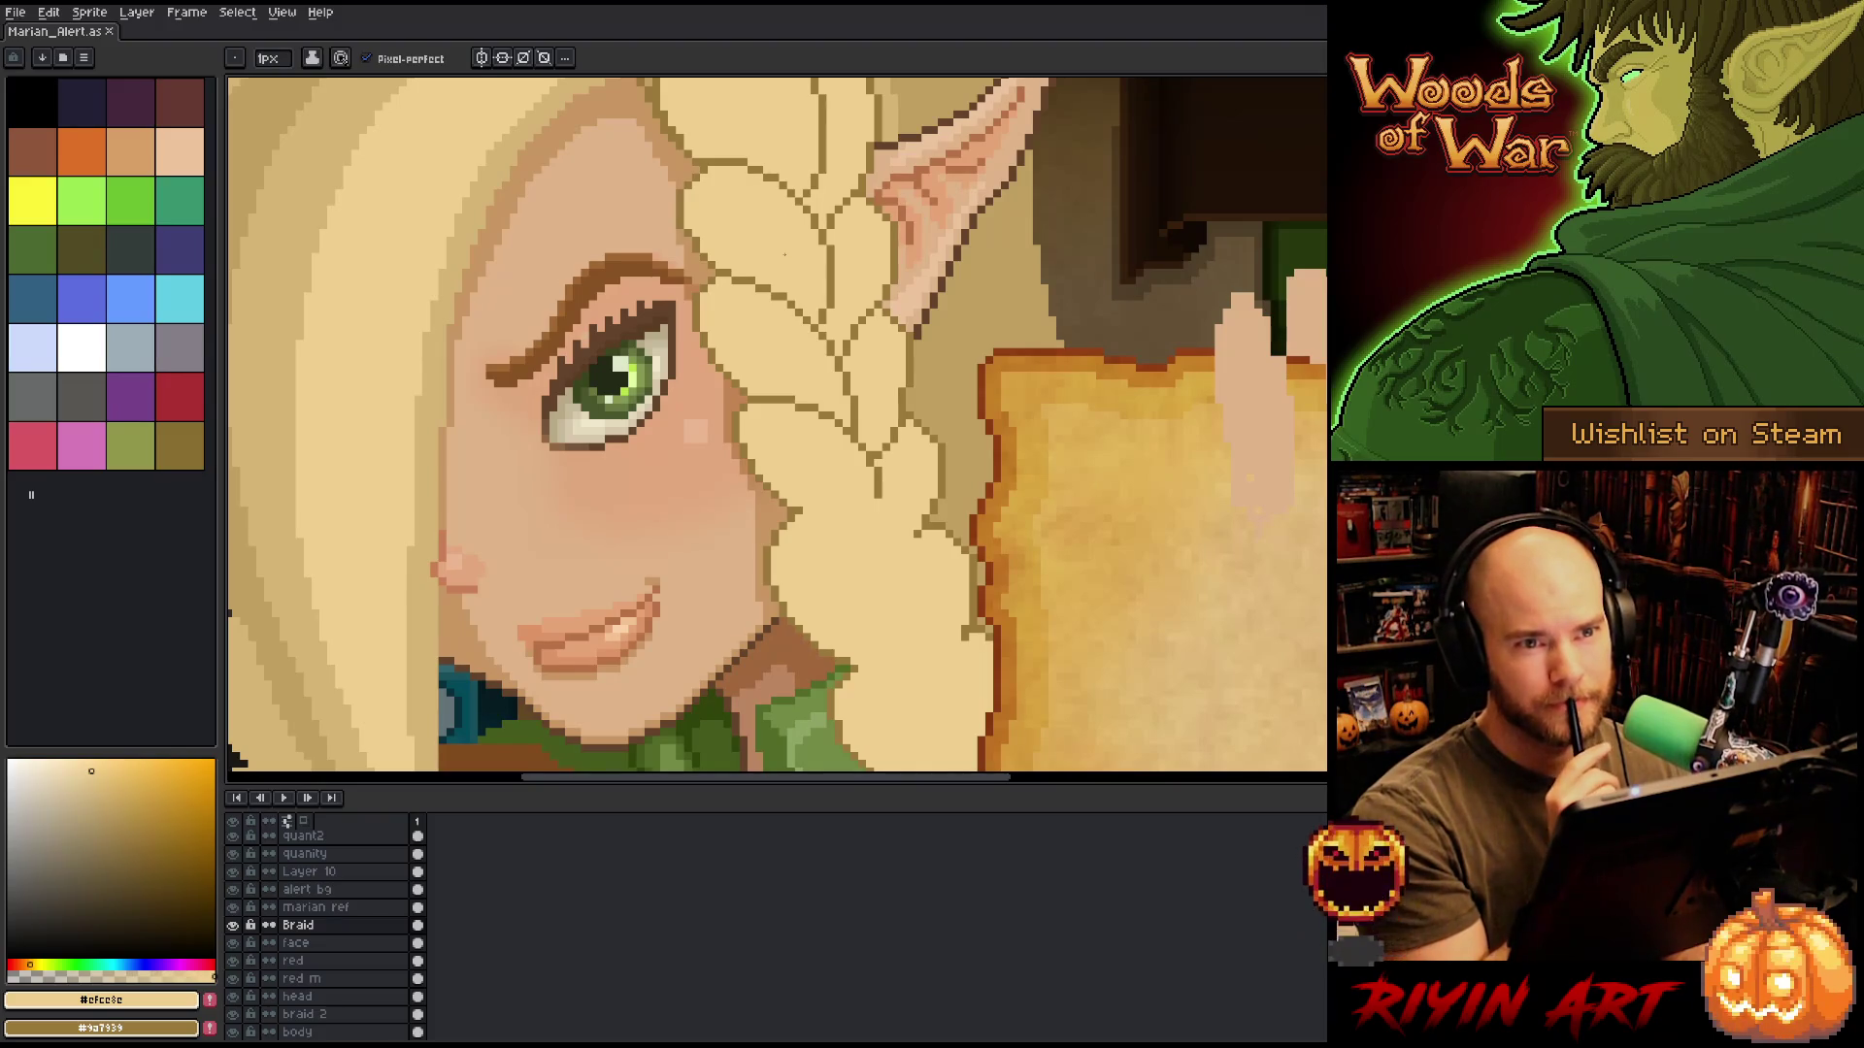
Sample the dark outline and light fill colours where the braid's top meets the ear.
{"action": "scroll", "coordinate": [784, 254], "scroll_direction": "down", "scroll_amount": 1}
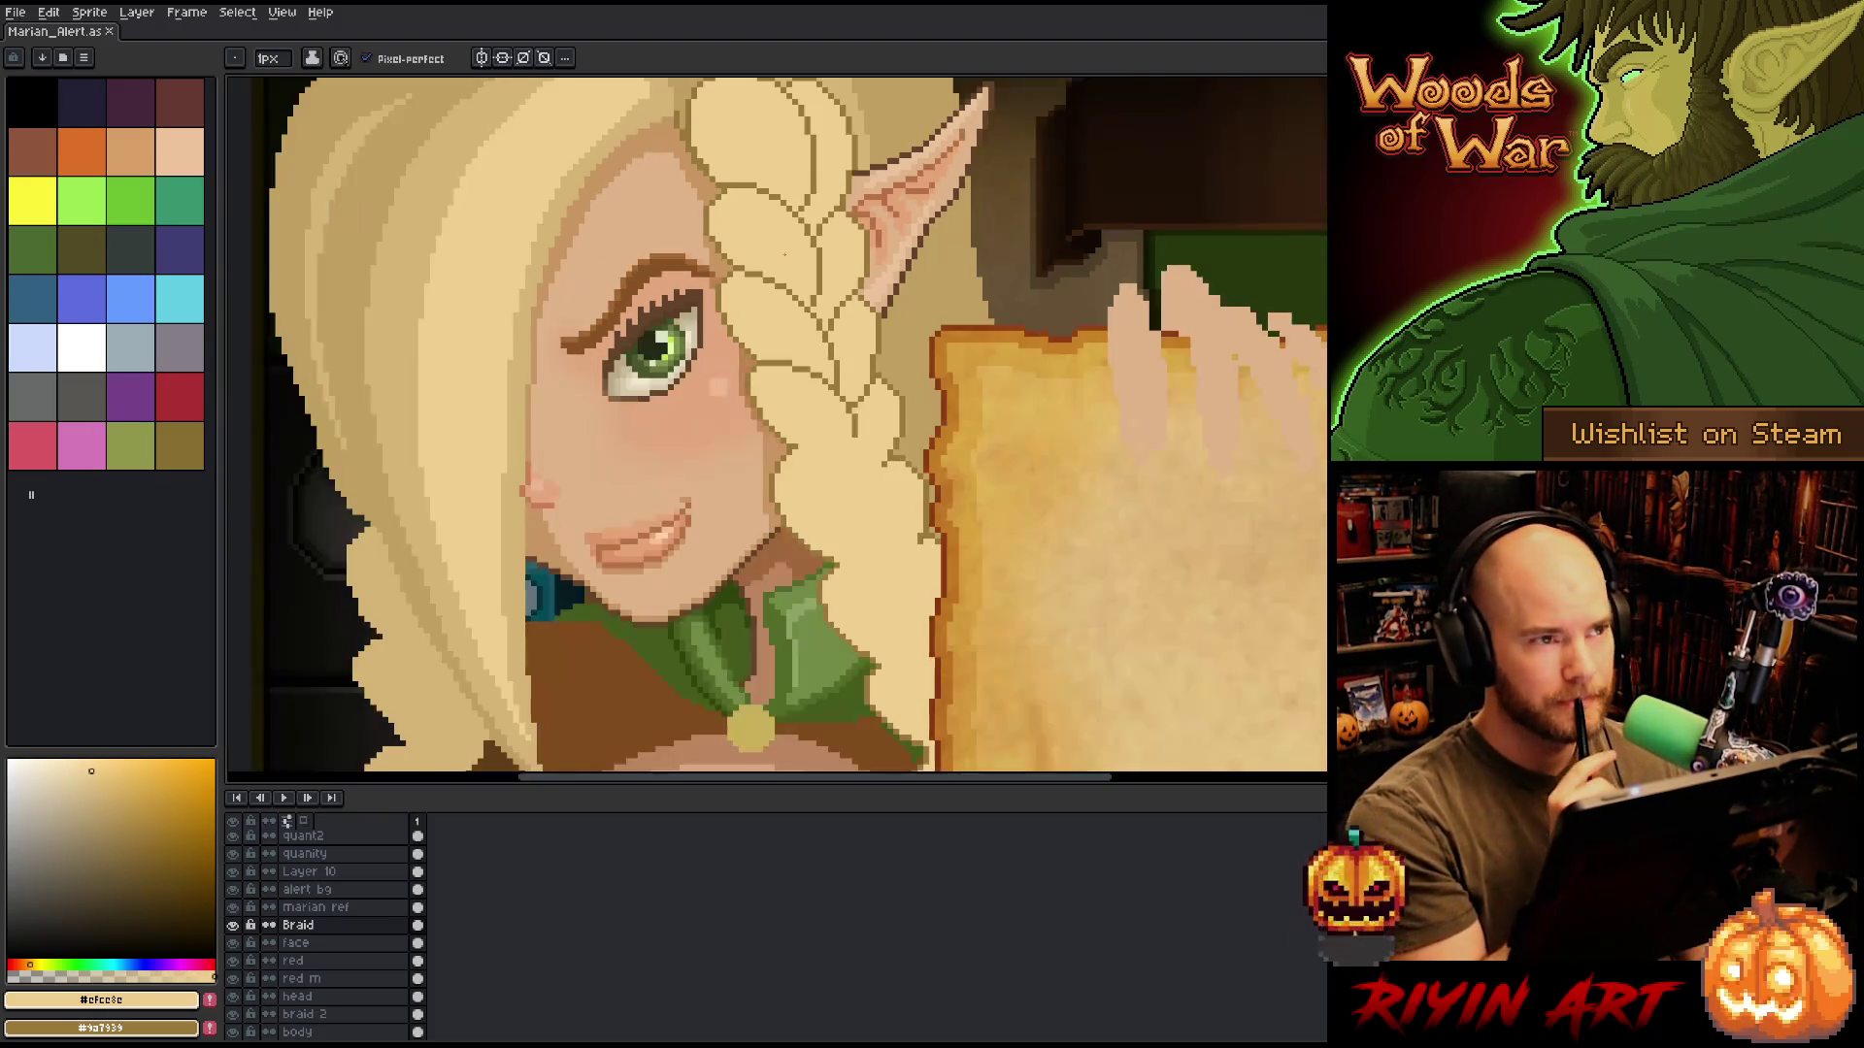
{"action": "scroll", "coordinate": [784, 254], "scroll_direction": "down", "scroll_amount": 2}
{"action": "scroll", "coordinate": [784, 254], "scroll_direction": "up", "scroll_amount": 2}
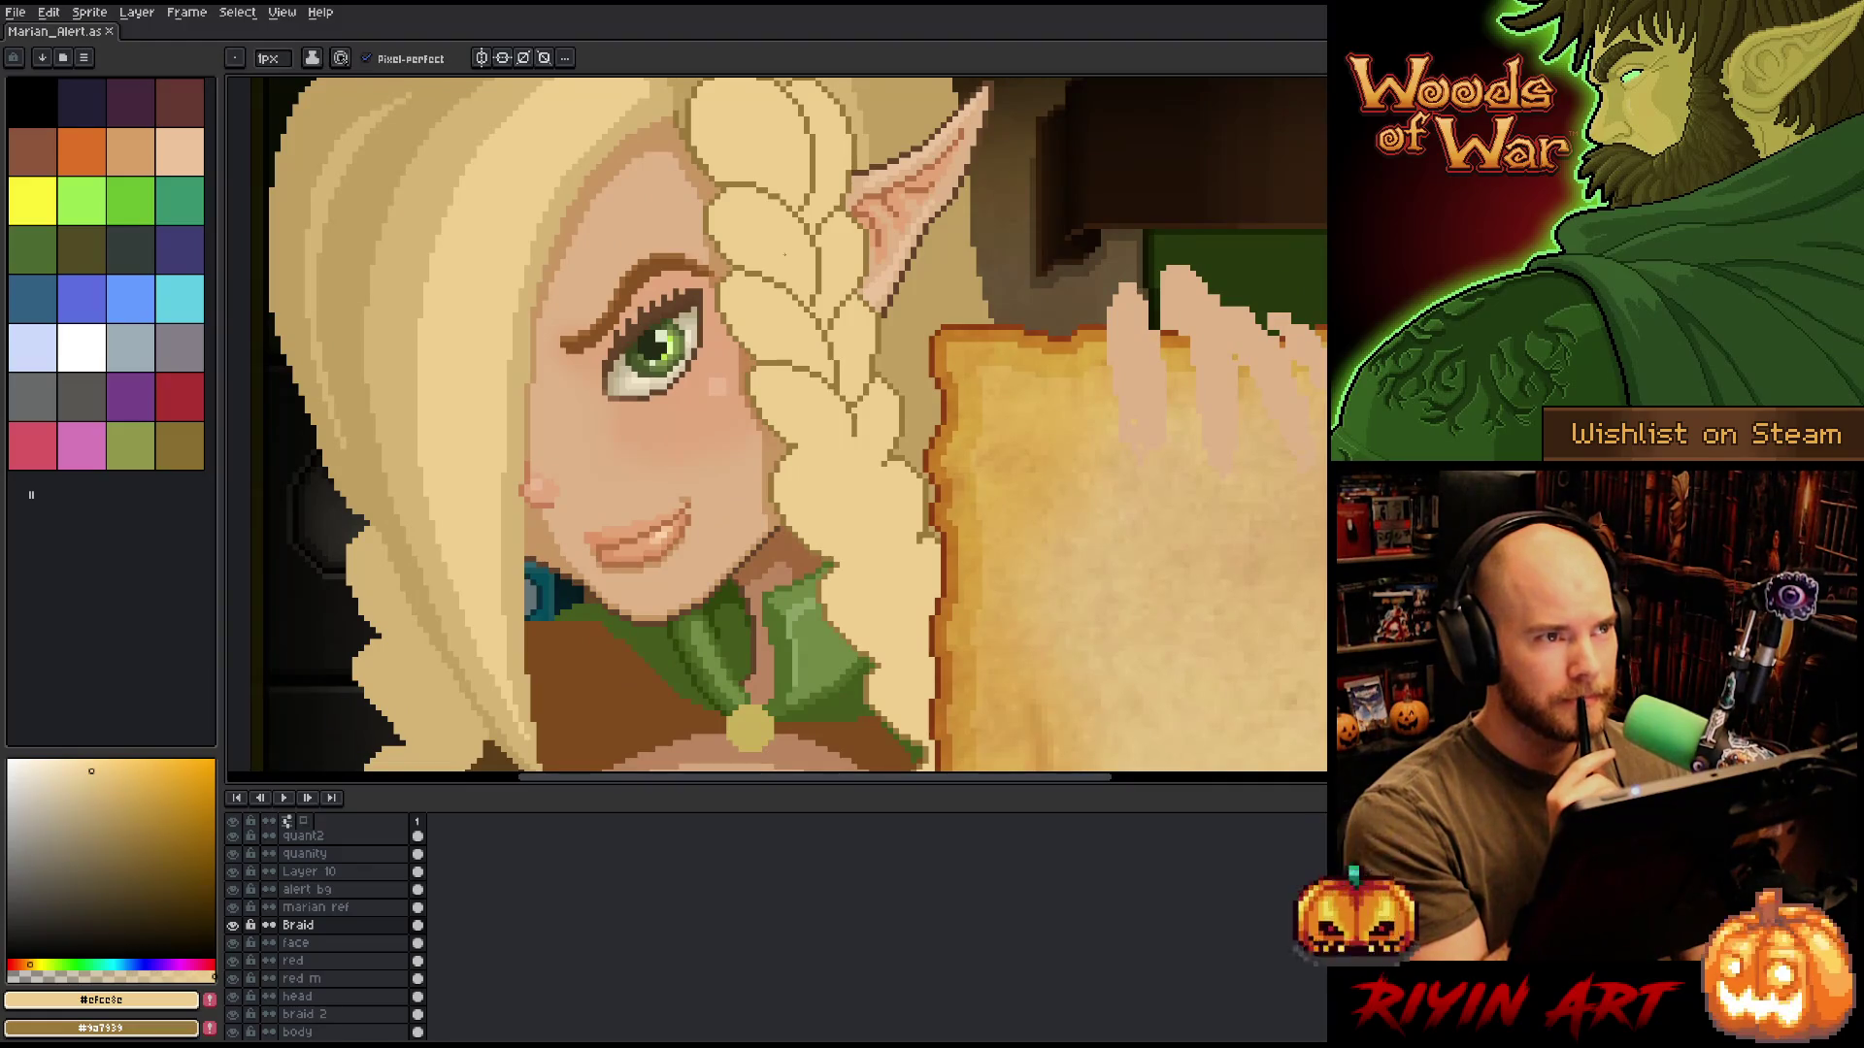
{"action": "left_click_drag", "start_coordinate": [784, 255], "coordinate": [826, 312]}
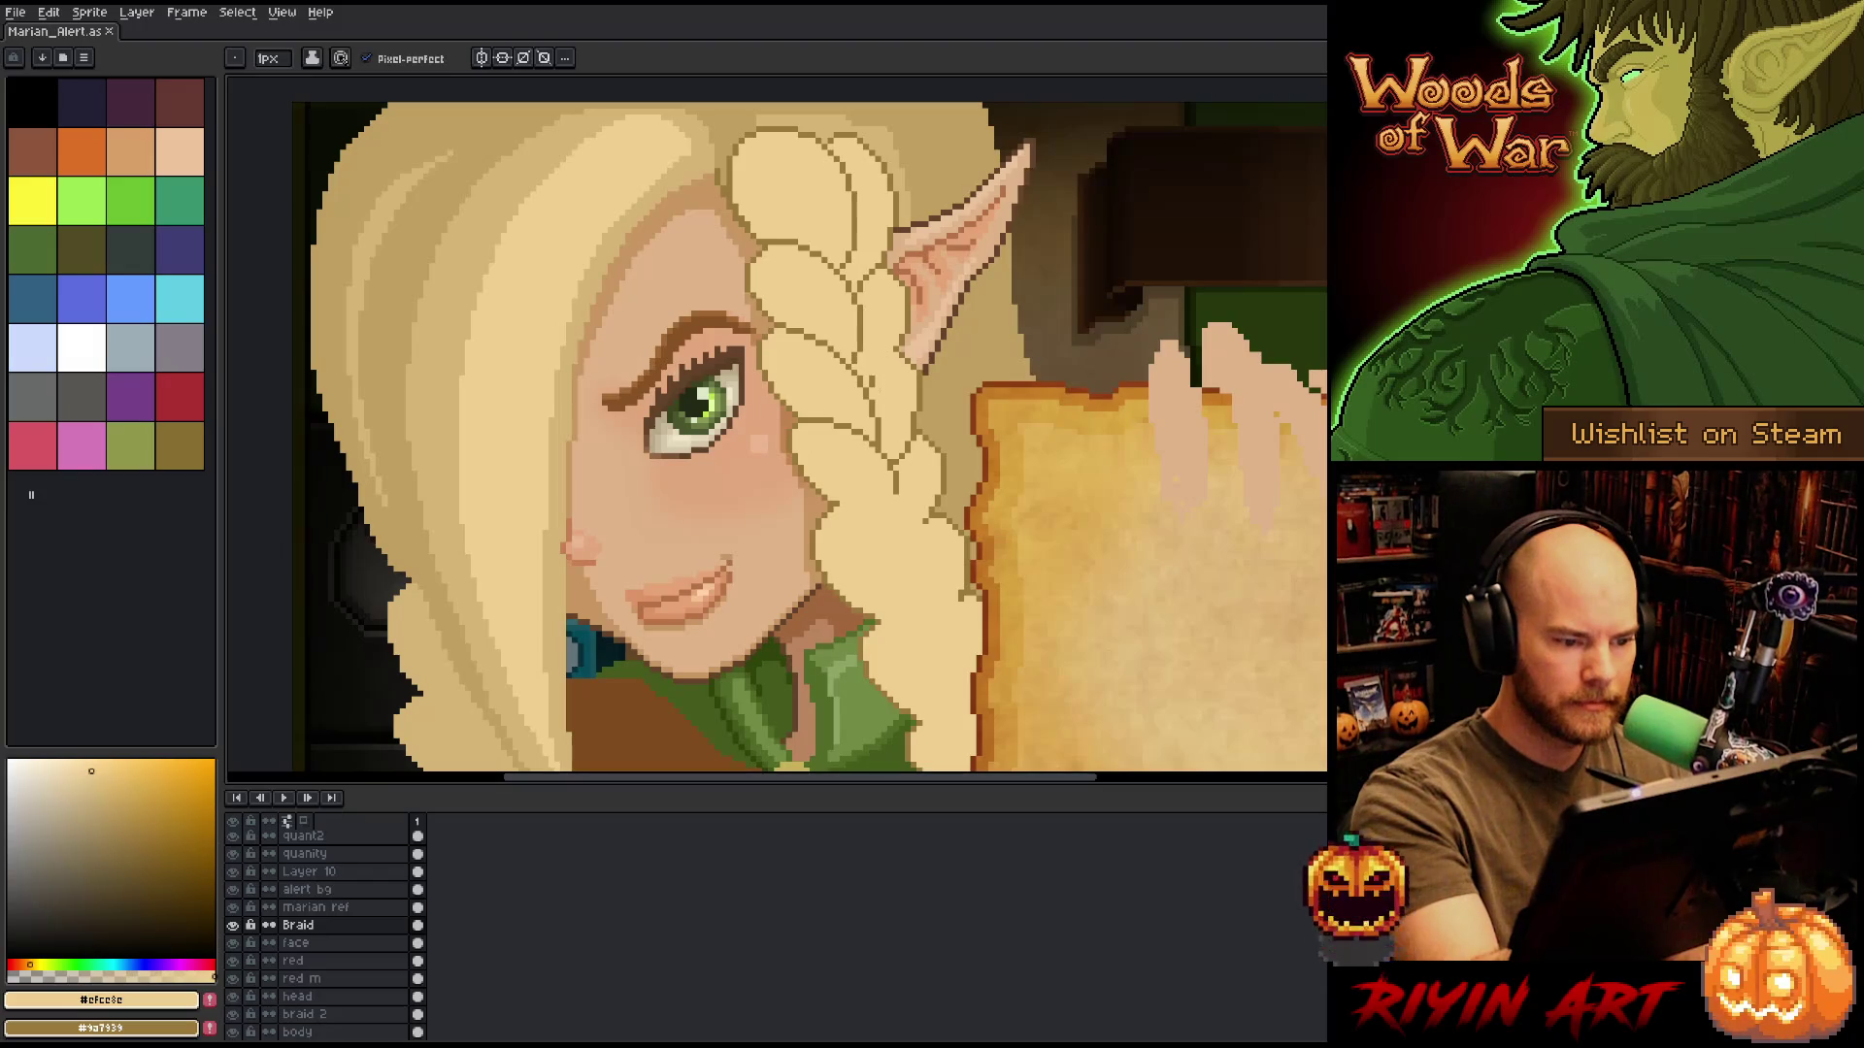
{"action": "left_click", "coordinate": [832, 335], "text": "alt"}
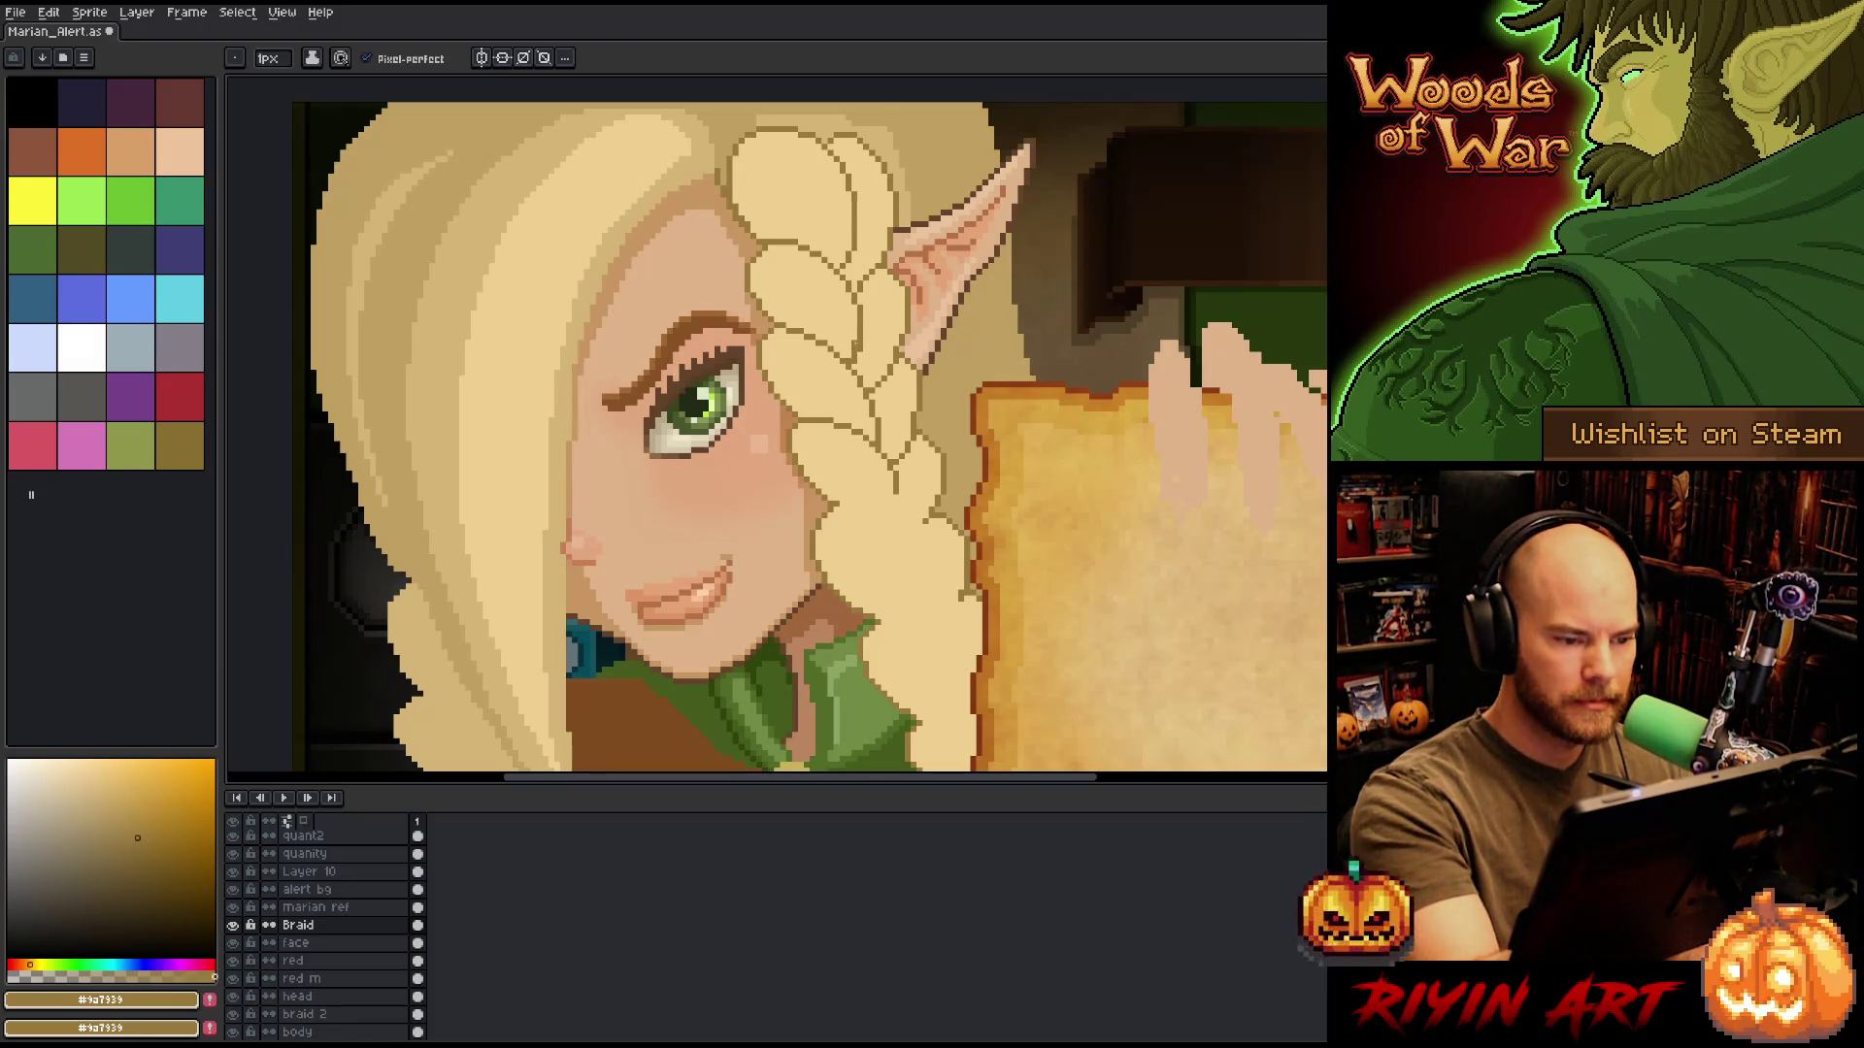
{"action": "left_click", "coordinate": [879, 321], "text": "alt"}
{"action": "key", "text": "ctrl"}
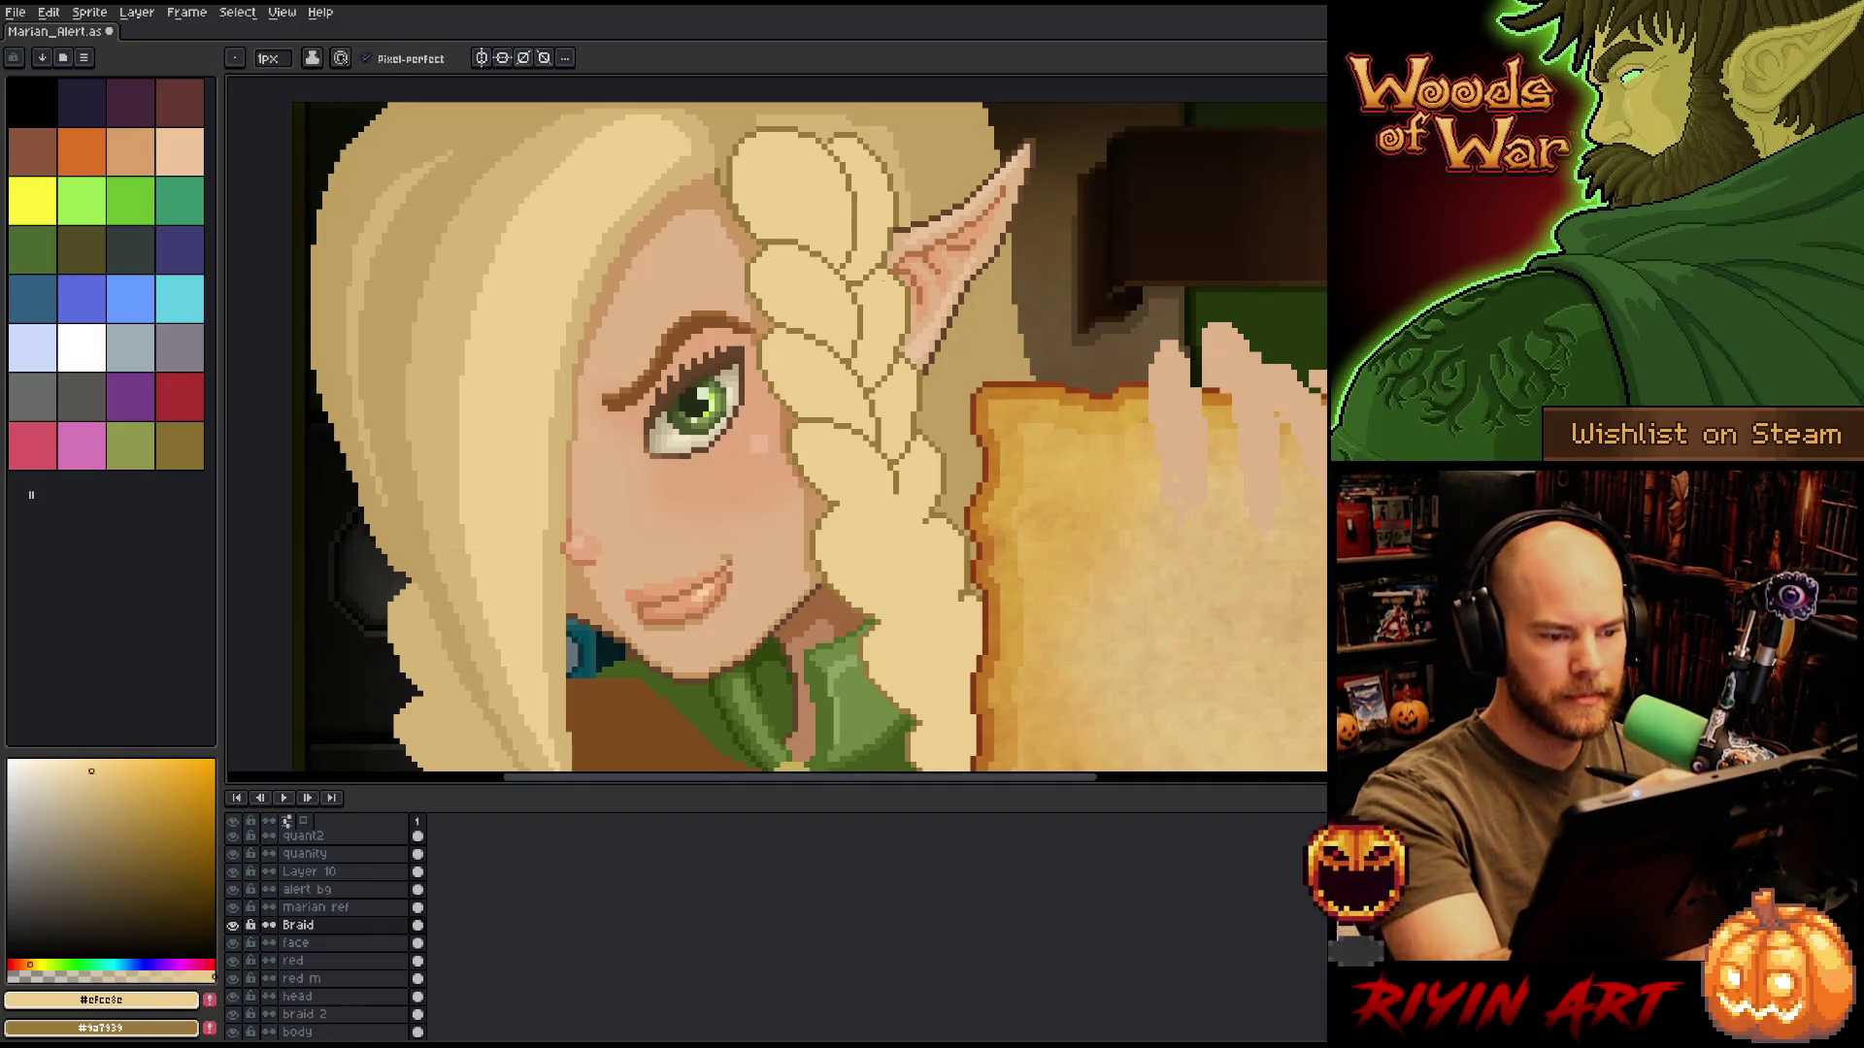
{"action": "key", "text": "alt"}
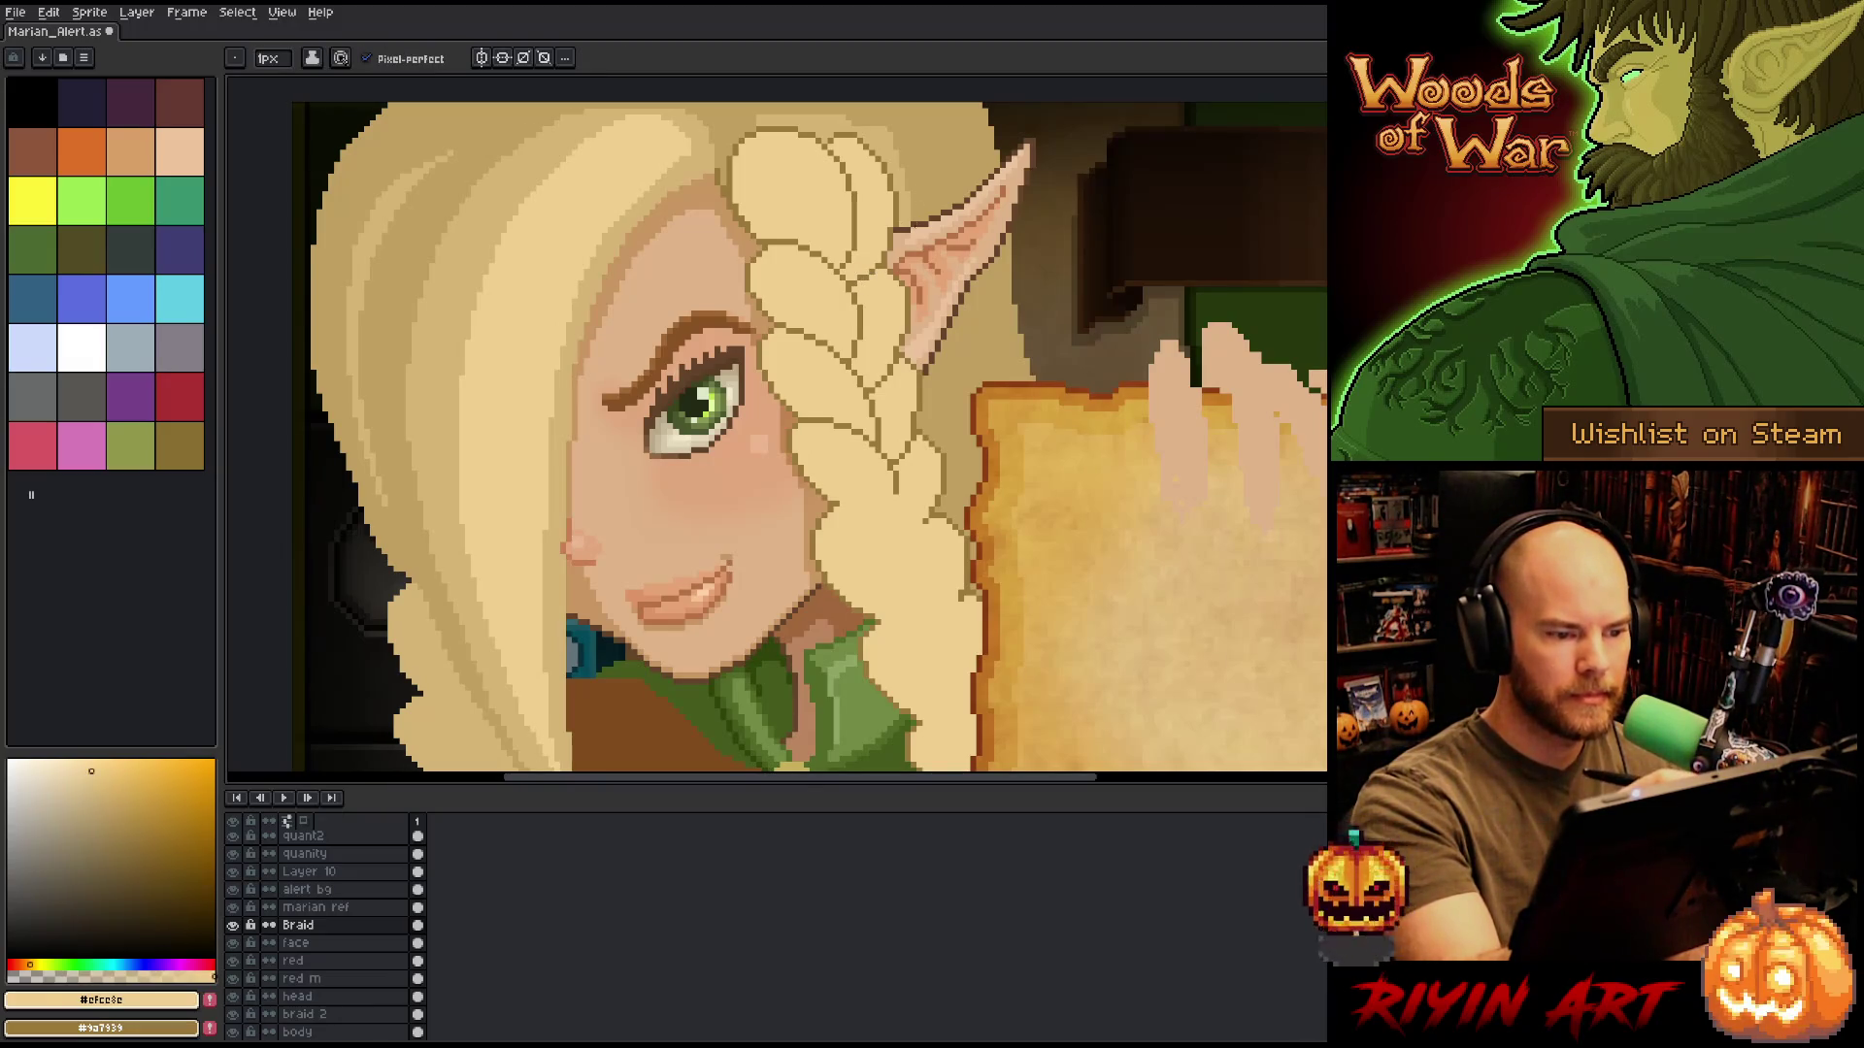
{"action": "left_click", "coordinate": [874, 270], "text": "alt"}
{"action": "left_click", "coordinate": [876, 264], "text": "alt"}
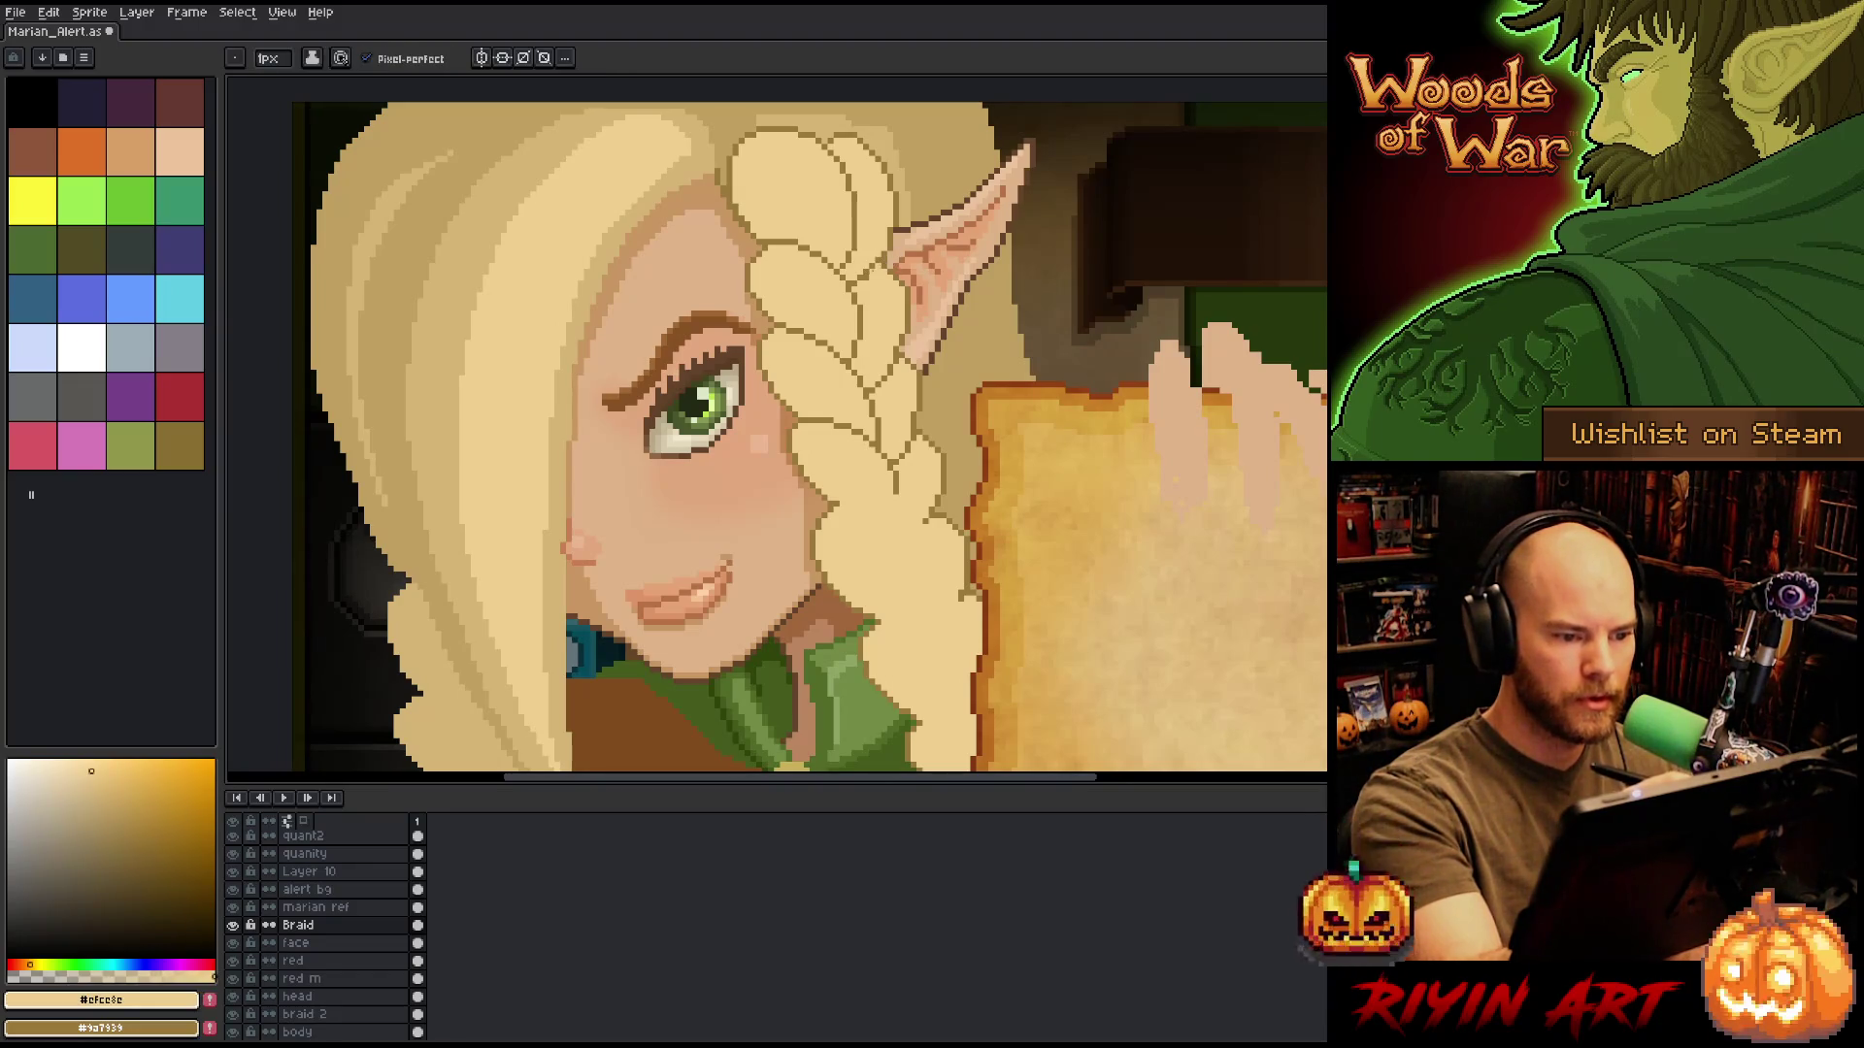
Erase stray pixels near the ear and return to the pencil with the dark outline colour.
{"action": "key", "text": "e"}
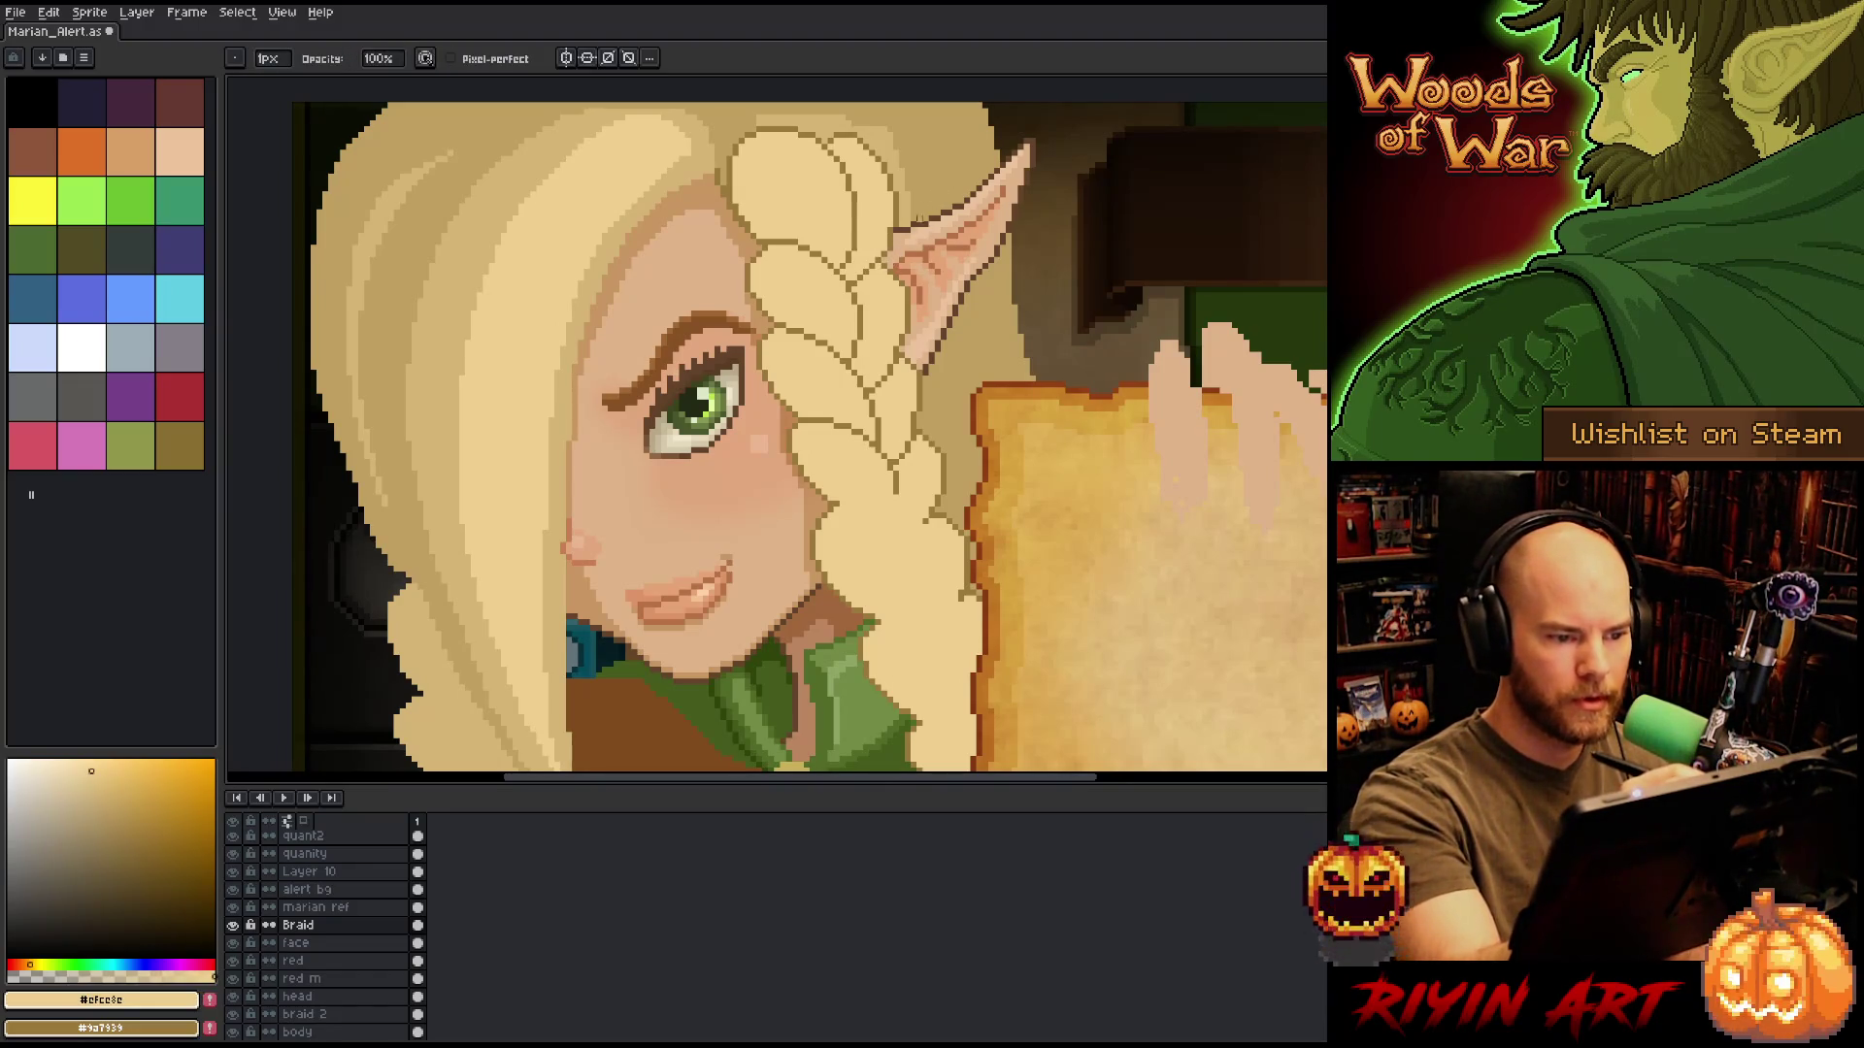
{"action": "left_click", "coordinate": [925, 165], "text": "alt"}
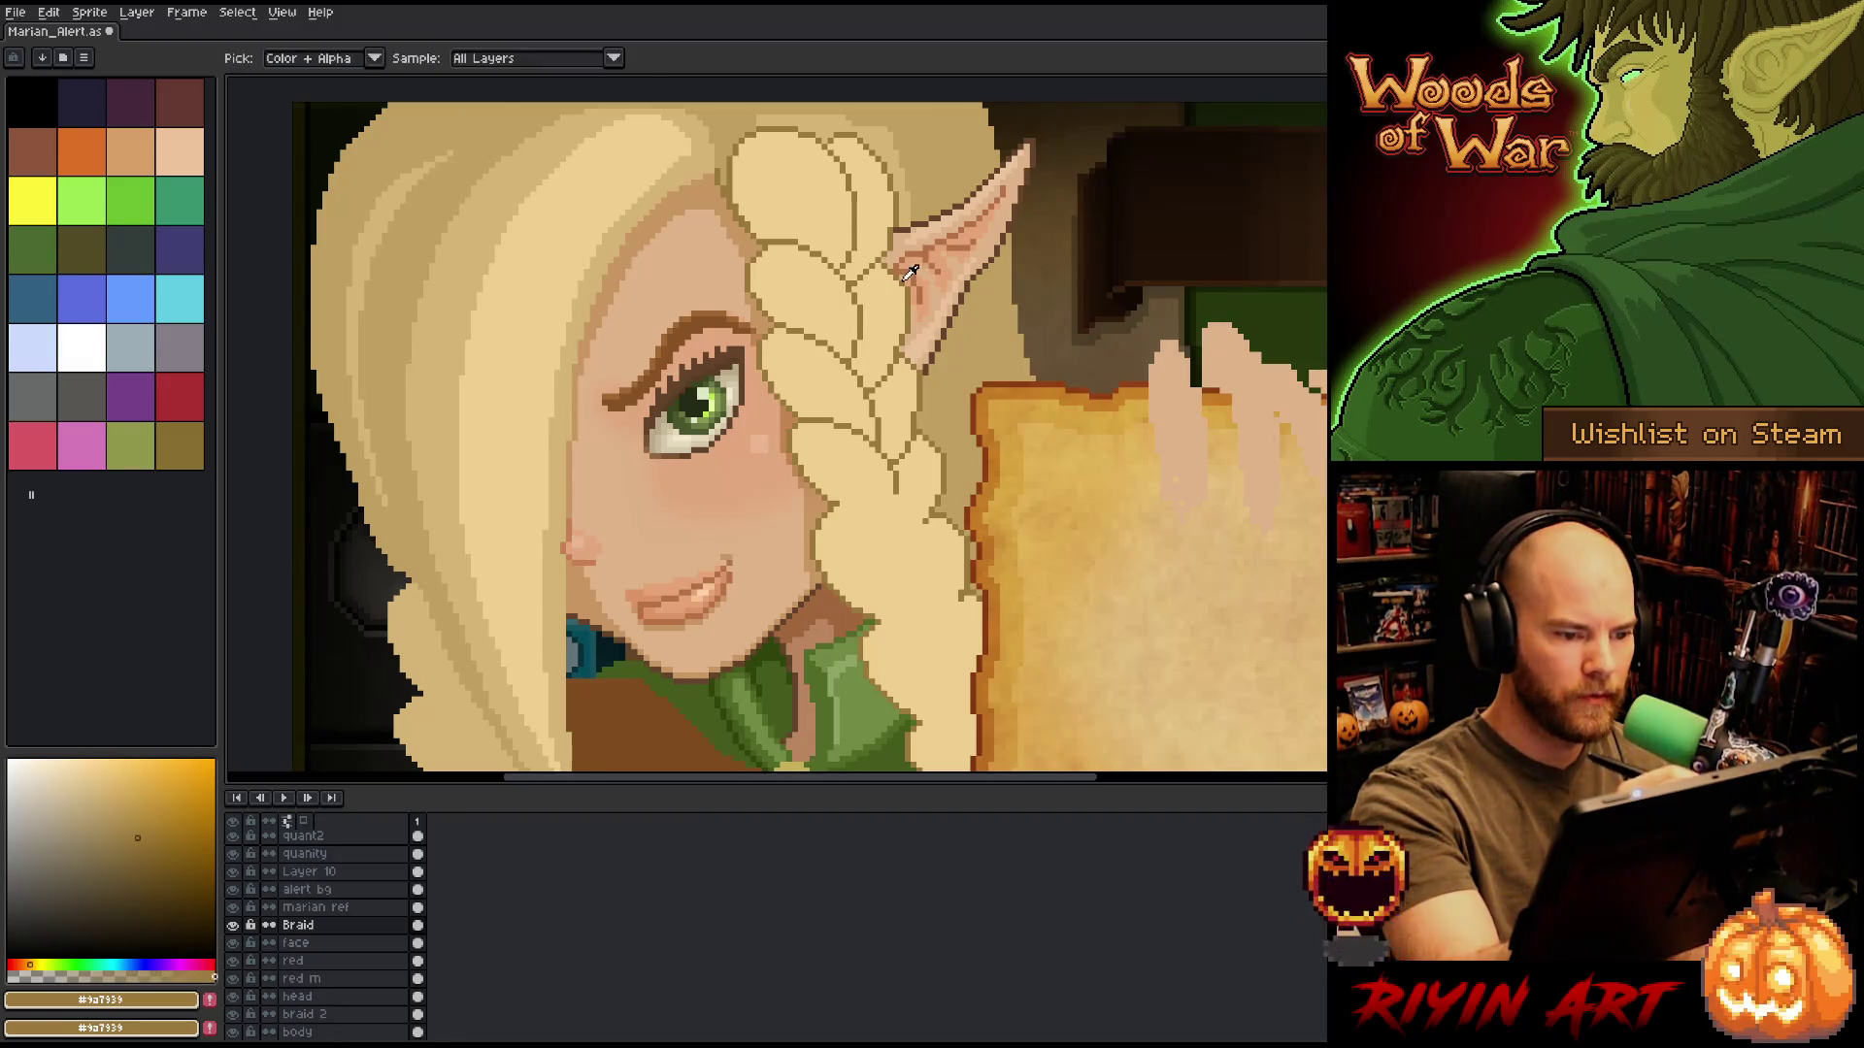
{"action": "key", "text": "b"}
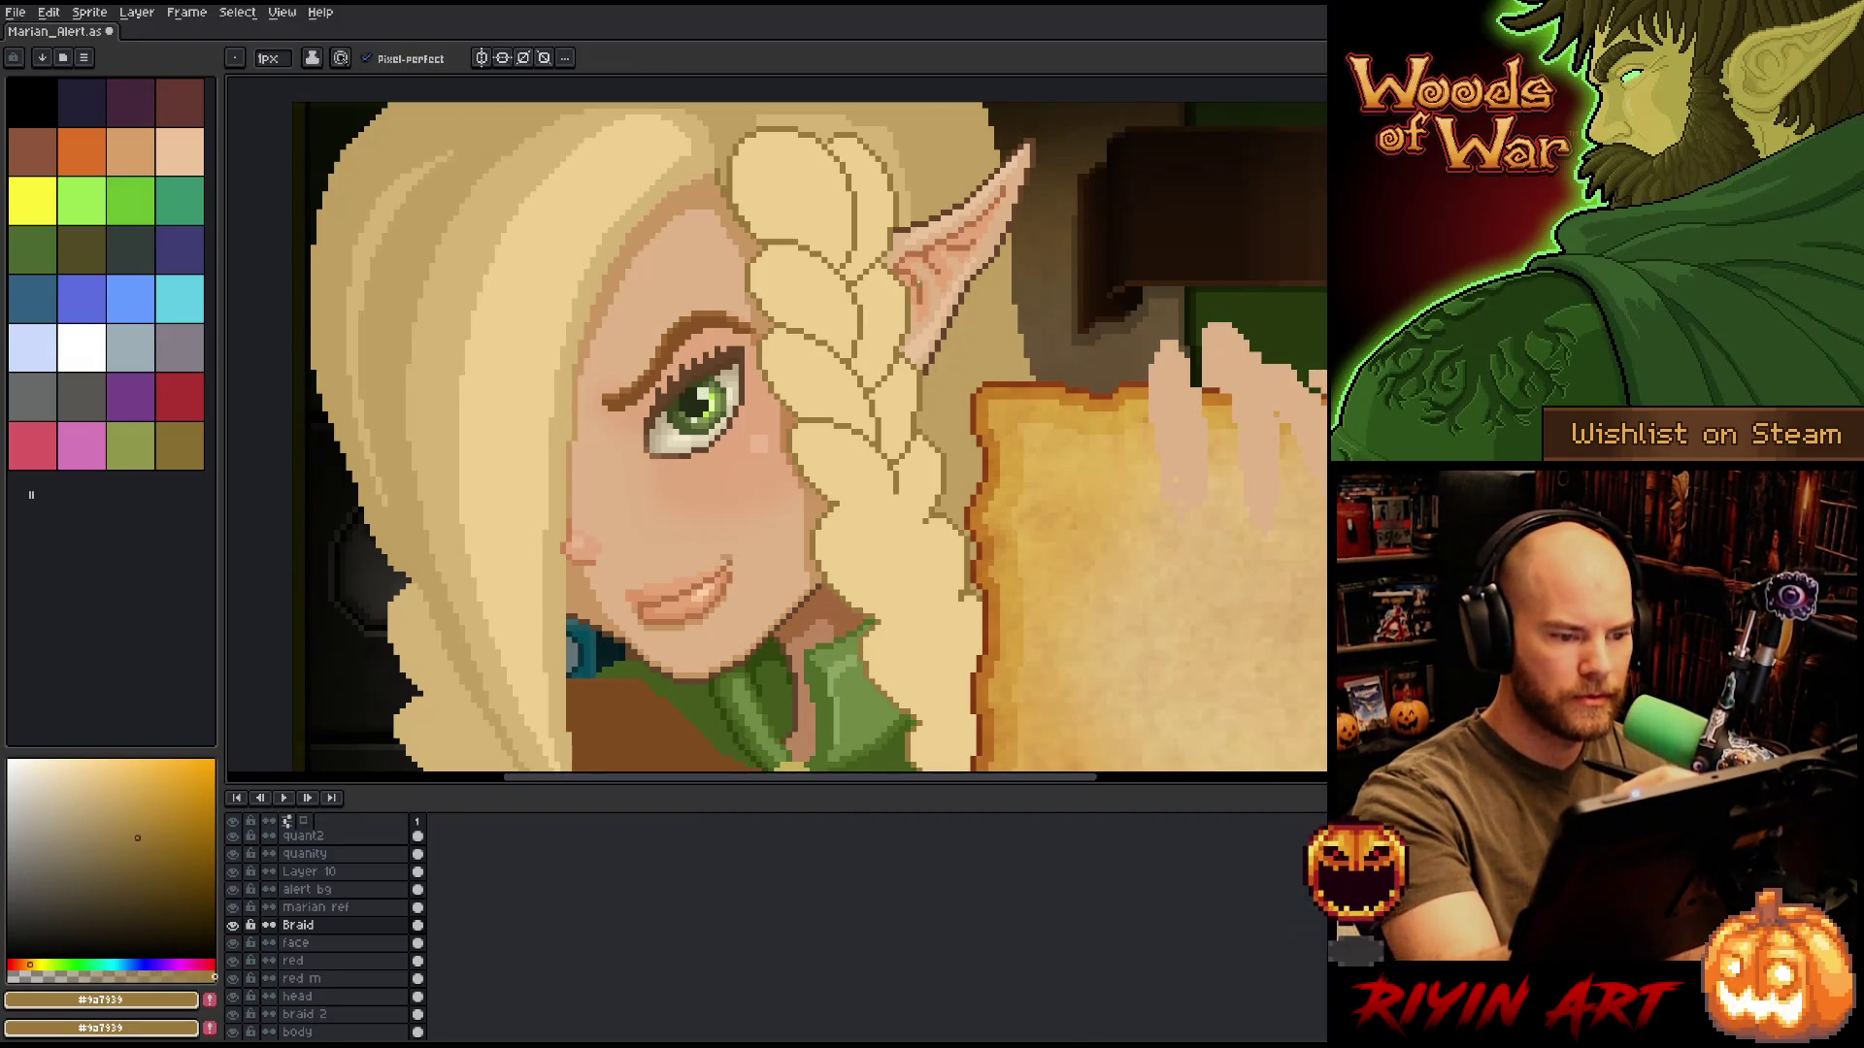
{"action": "key", "text": "space"}
{"action": "mouse_move", "coordinate": [916, 452]}
{"action": "left_mouse_down"}
{"action": "mouse_move", "coordinate": [896, 403]}
{"action": "mouse_move", "coordinate": [860, 462]}
{"action": "mouse_move", "coordinate": [874, 417]}
{"action": "mouse_move", "coordinate": [811, 353]}
{"action": "left_mouse_up"}
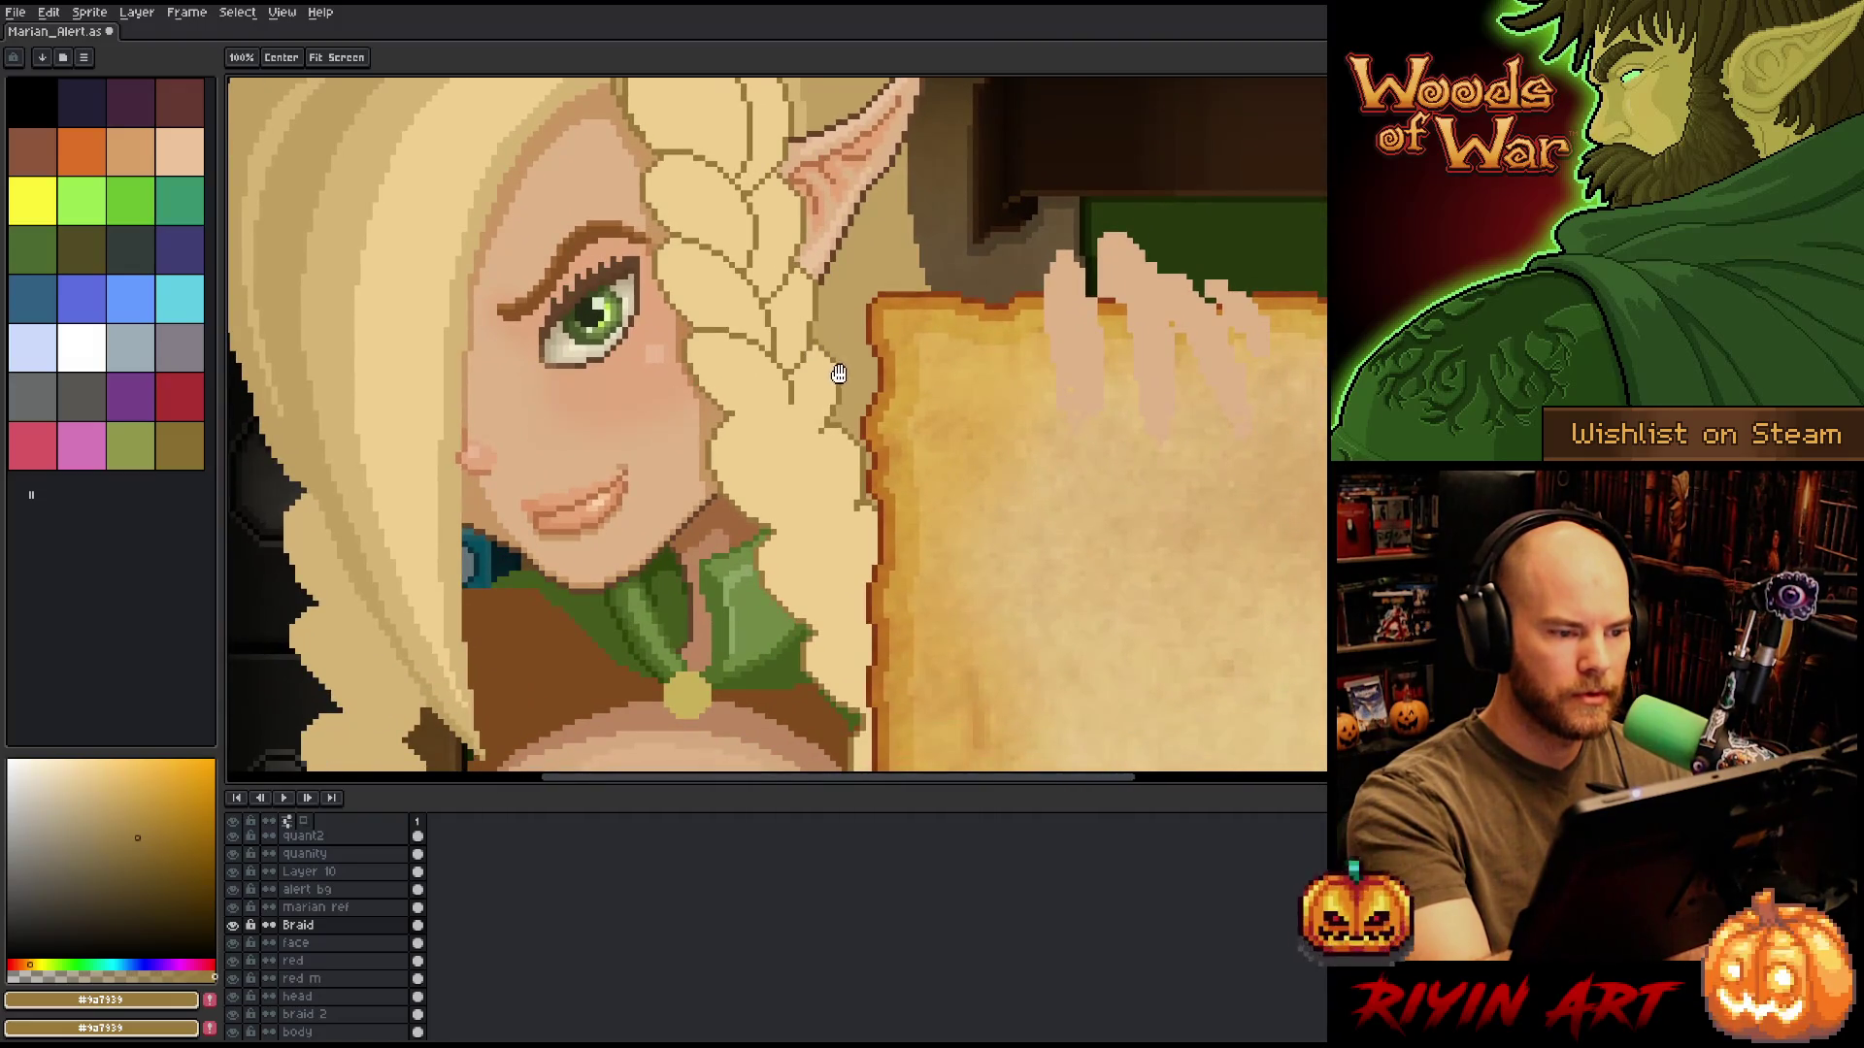
Draw dark outline segments down the braid's lower right edge beside the parchment.
{"action": "left_click_drag", "start_coordinate": [848, 427], "coordinate": [849, 512]}
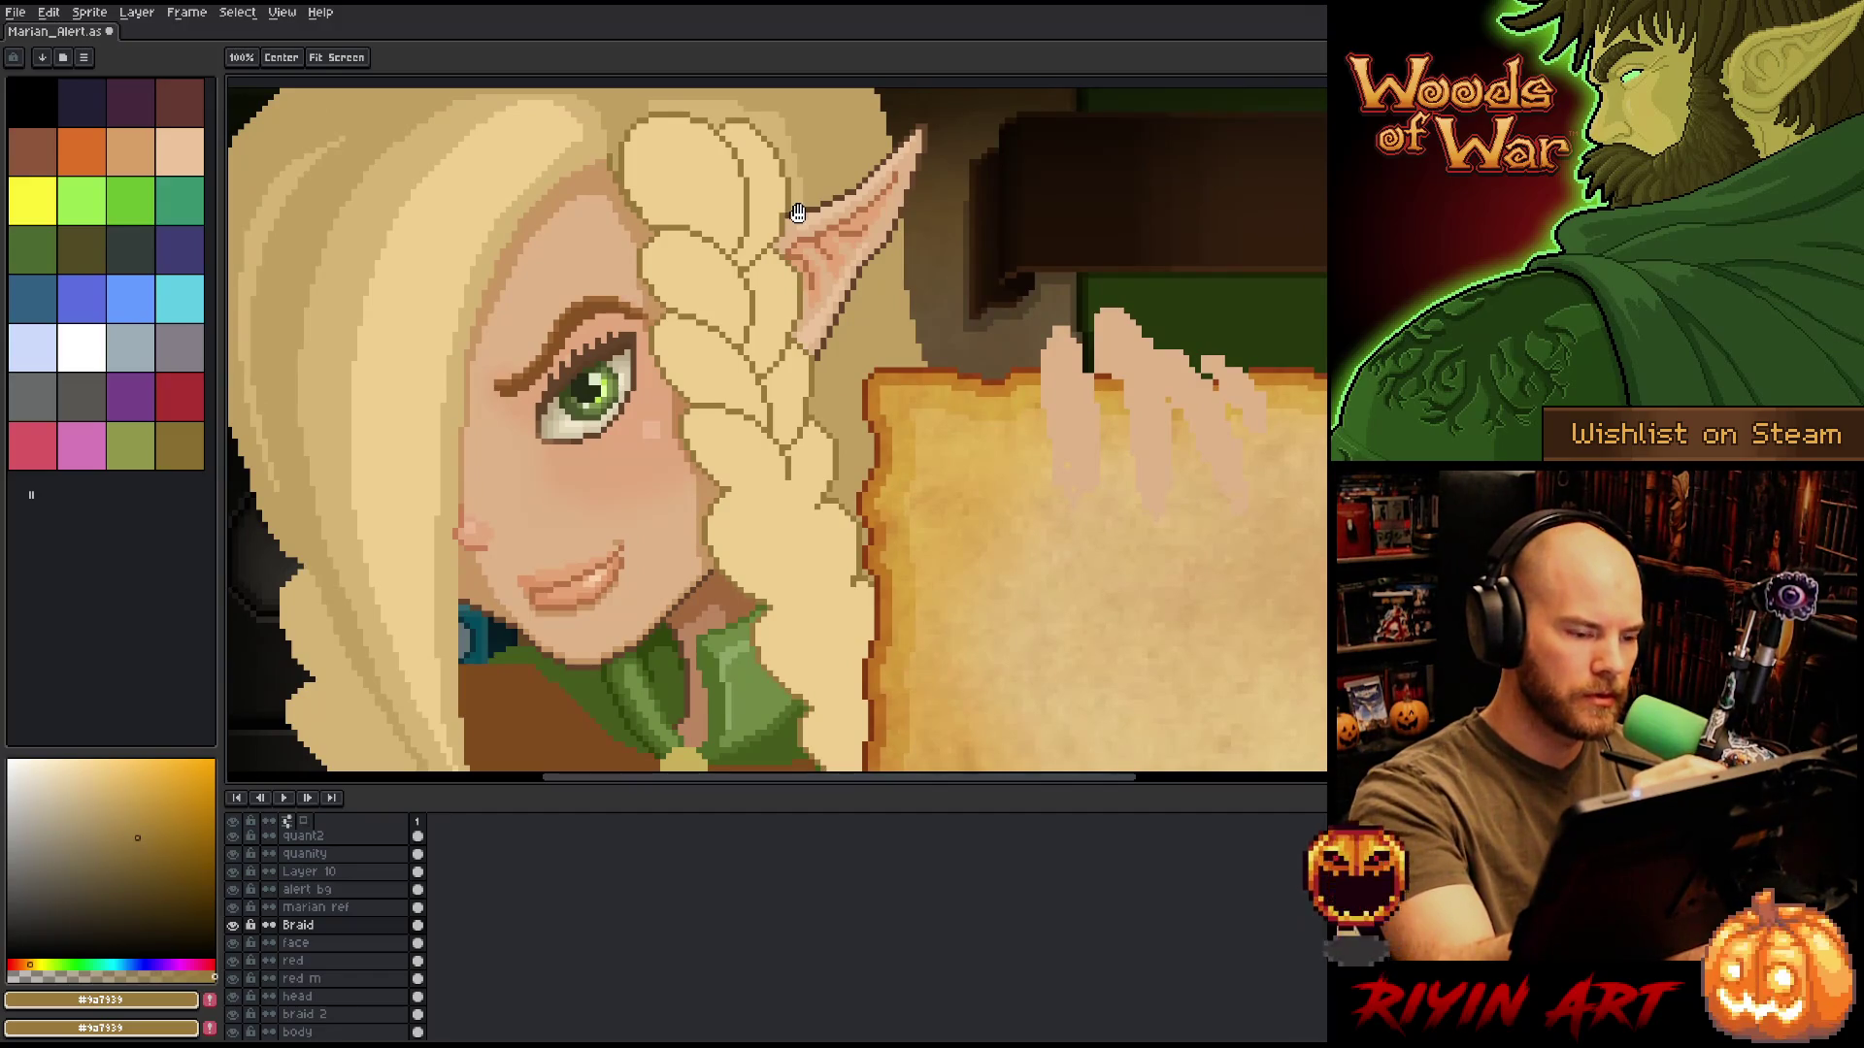
{"action": "key", "text": "b"}
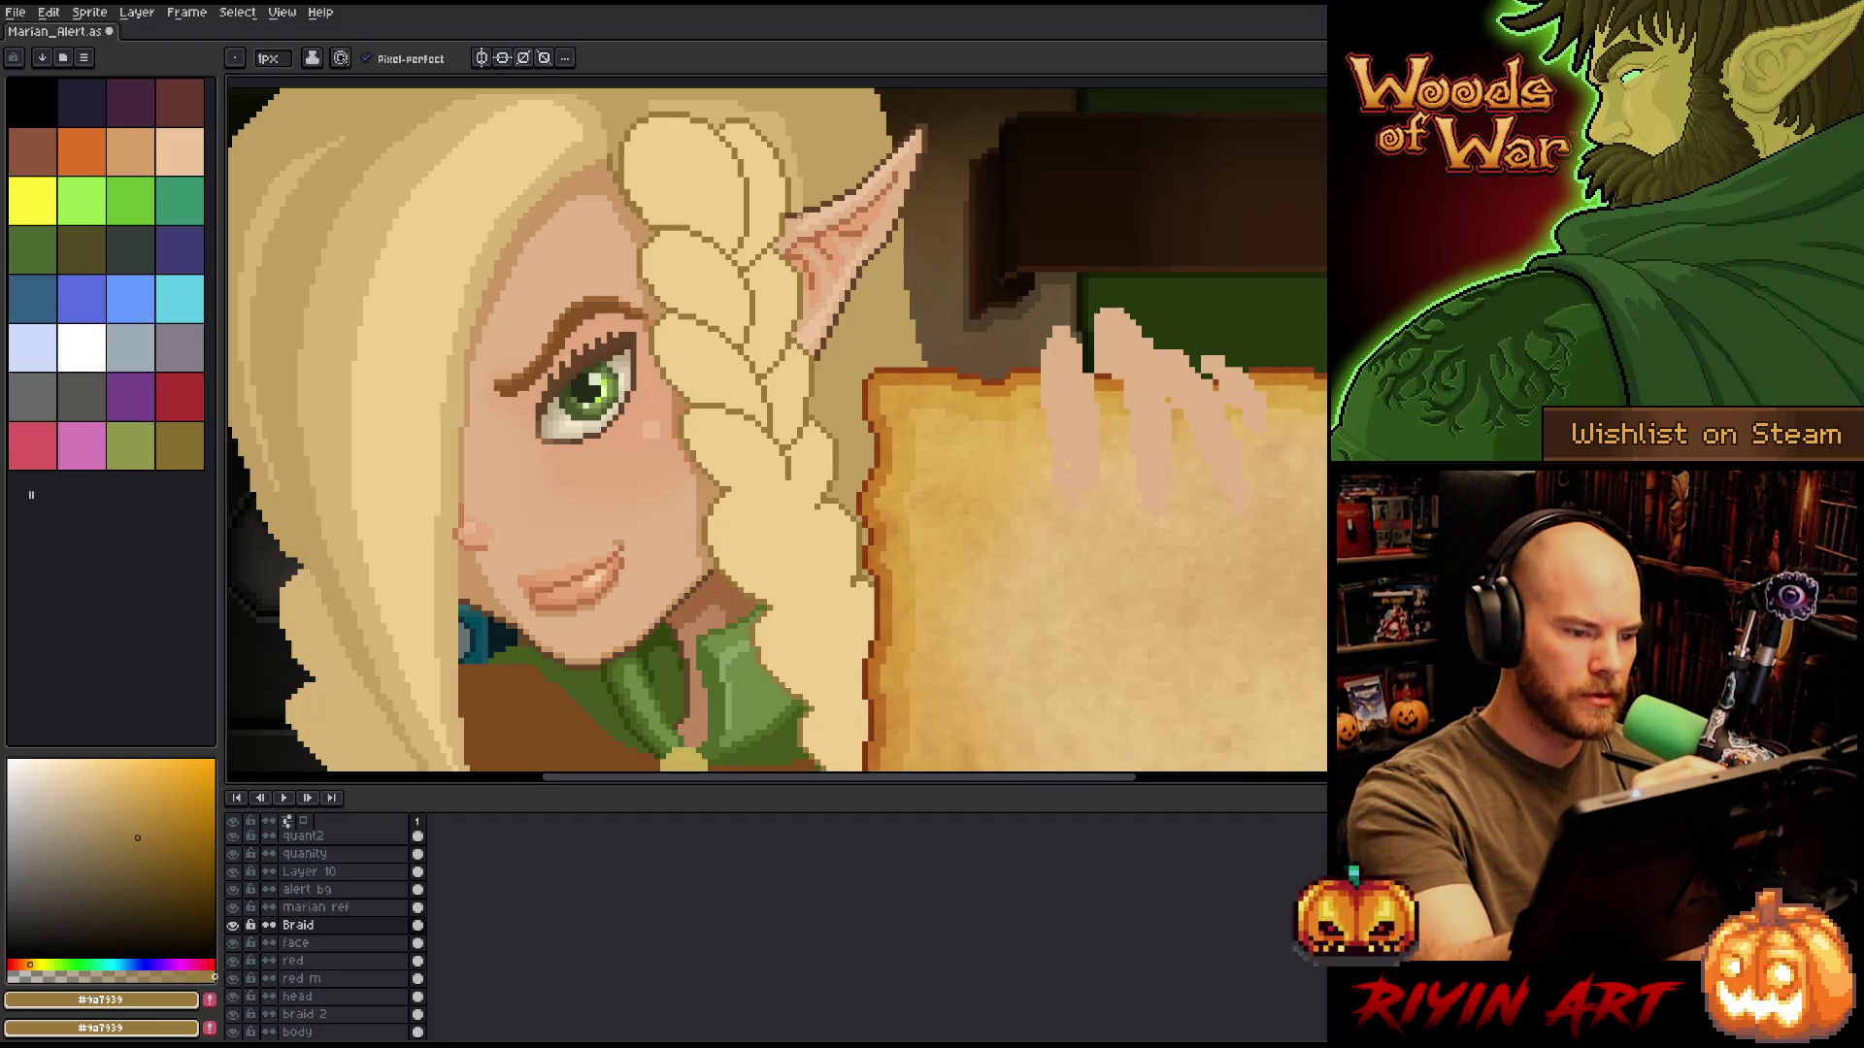
{"action": "left_click_drag", "start_coordinate": [836, 403], "coordinate": [818, 318]}
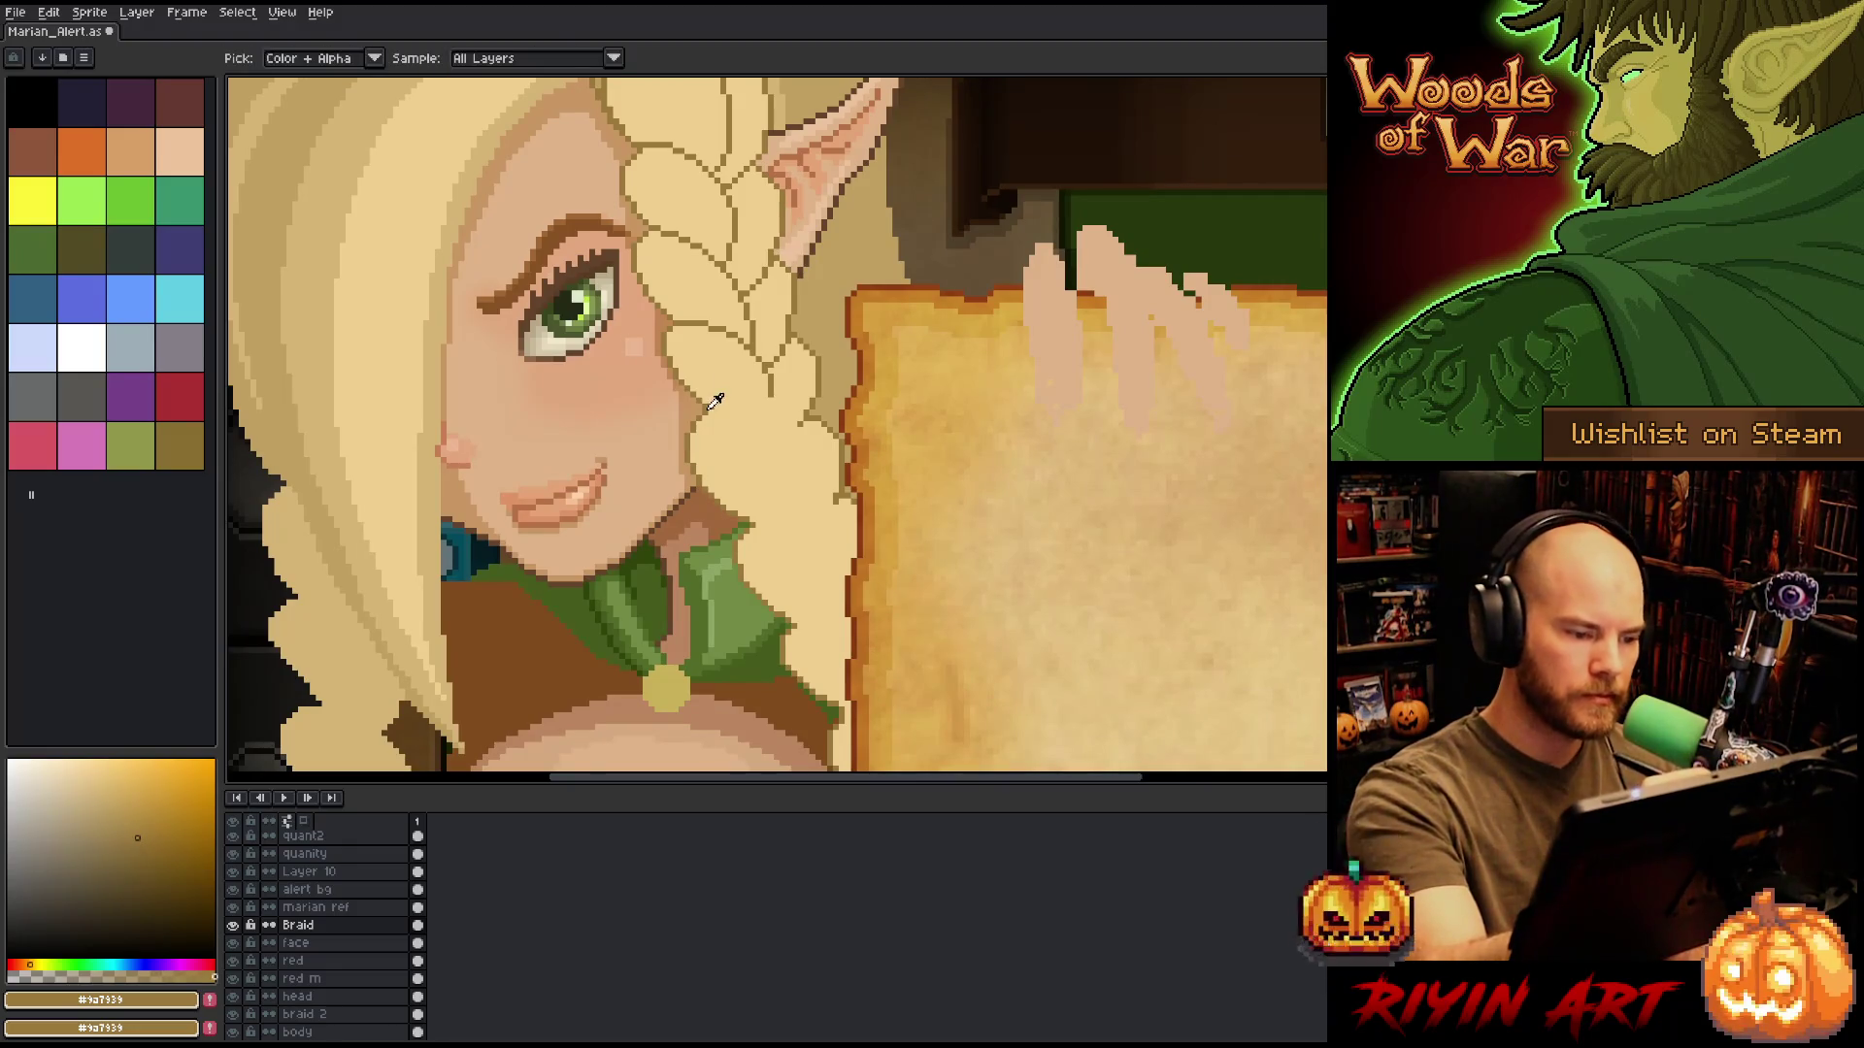
{"action": "mouse_move", "coordinate": [734, 404]}
{"action": "left_mouse_down"}
{"action": "mouse_move", "coordinate": [804, 448]}
{"action": "mouse_move", "coordinate": [823, 503]}
{"action": "left_mouse_up"}
{"action": "left_click_drag", "start_coordinate": [857, 442], "coordinate": [848, 358]}
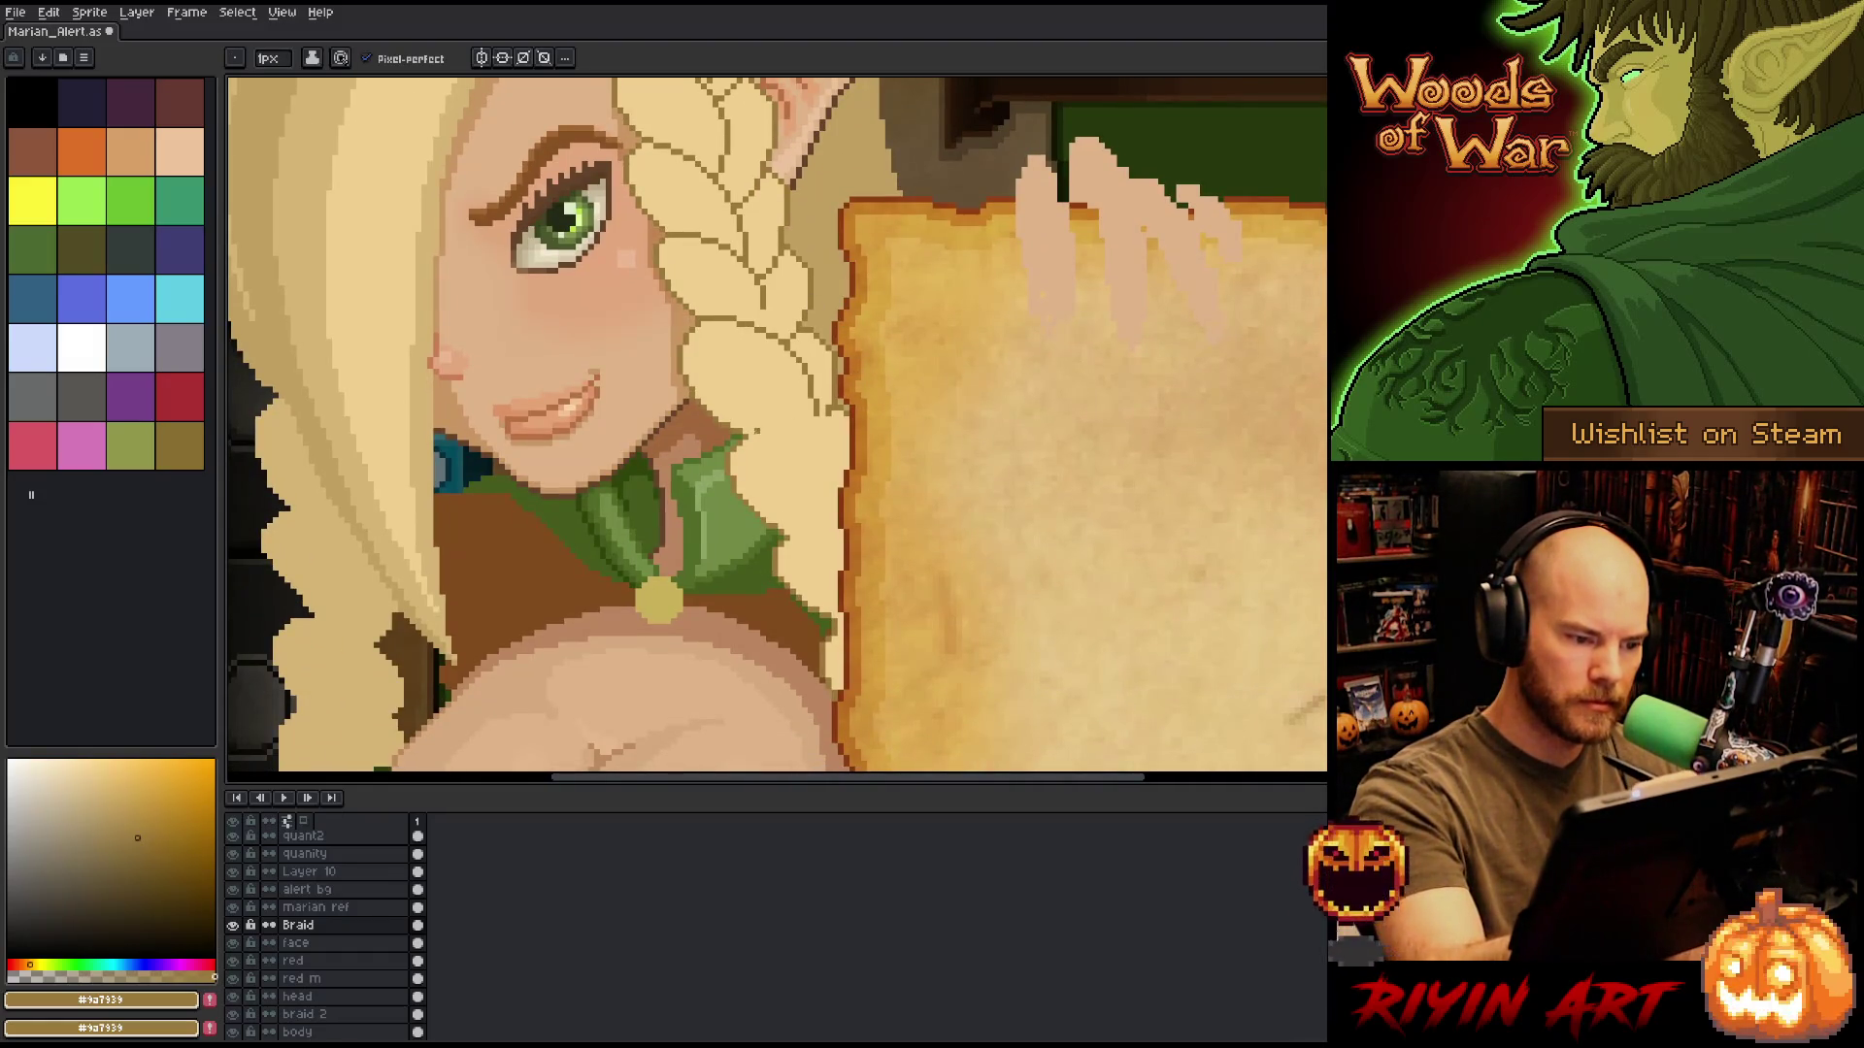
{"action": "left_click_drag", "start_coordinate": [766, 437], "coordinate": [837, 470]}
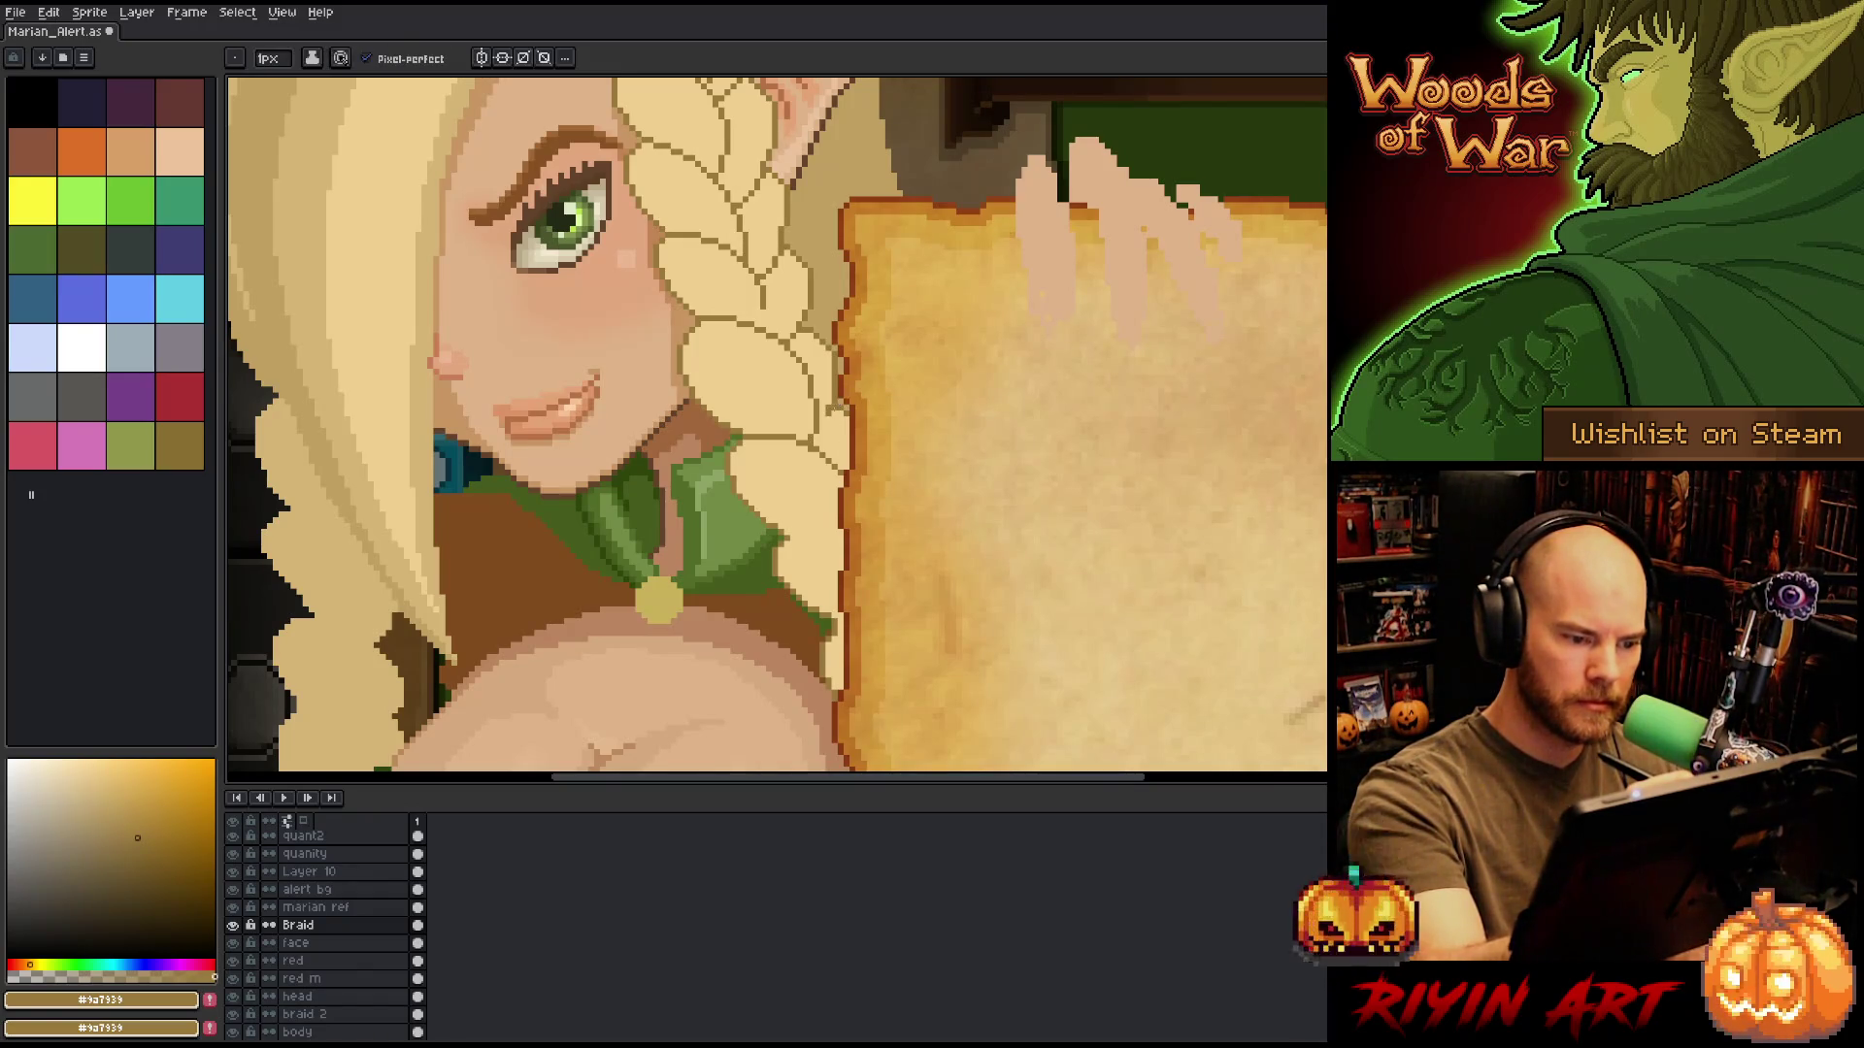
{"action": "left_click_drag", "start_coordinate": [833, 417], "coordinate": [833, 458]}
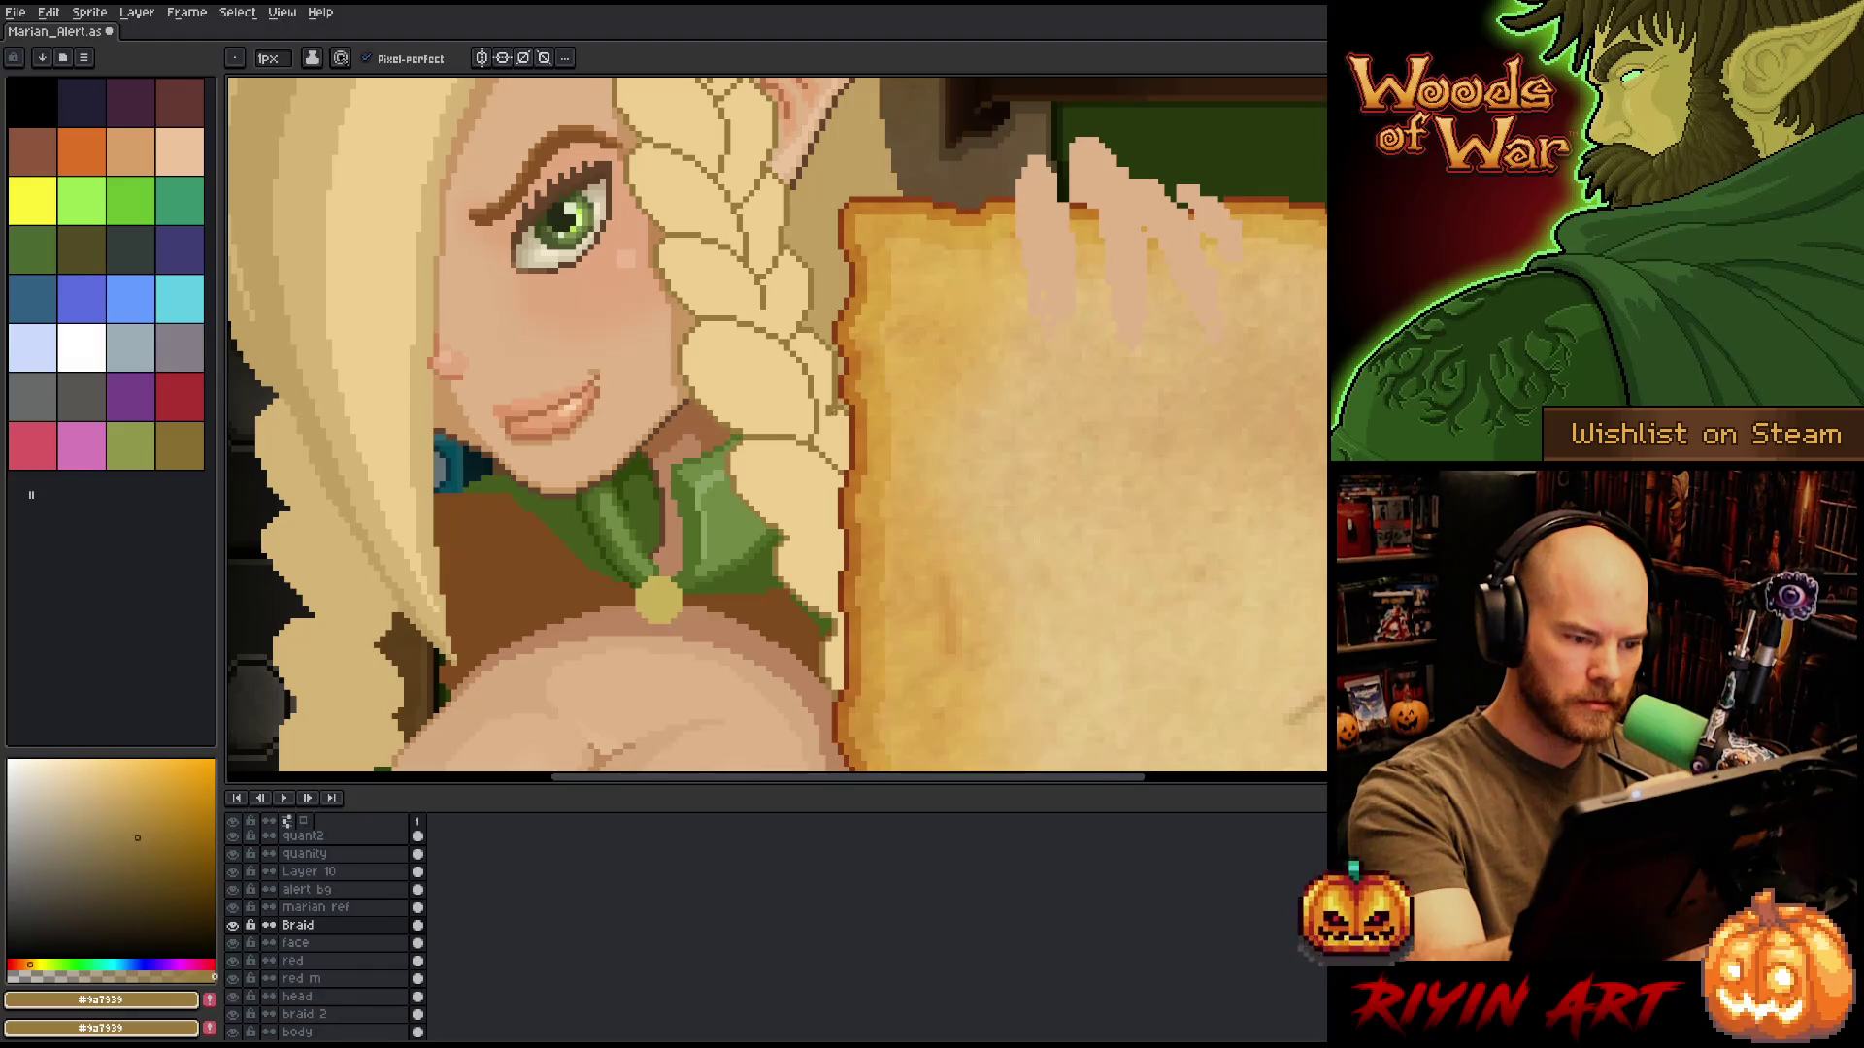
Touch up the lower braid pixels, alternating the light fill and dark outline colours.
{"action": "left_click", "coordinate": [92, 770]}
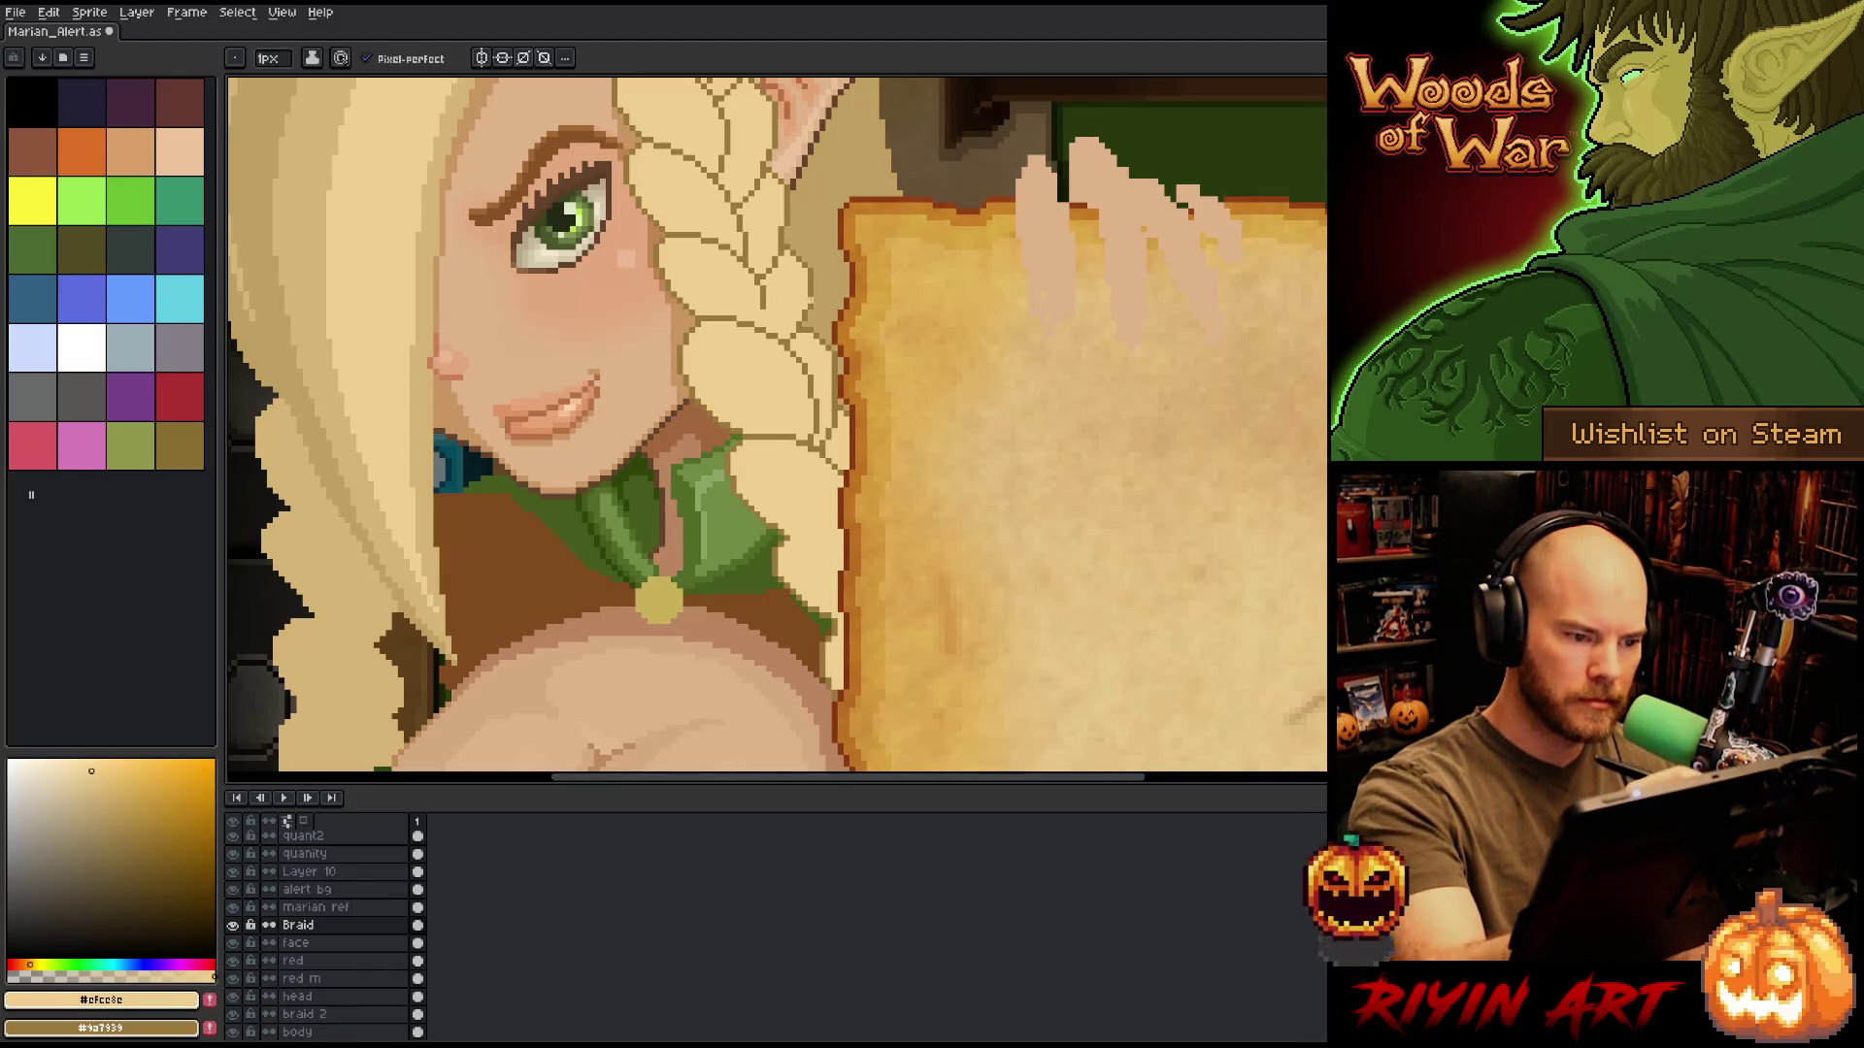
{"action": "left_click", "coordinate": [768, 311], "text": "alt"}
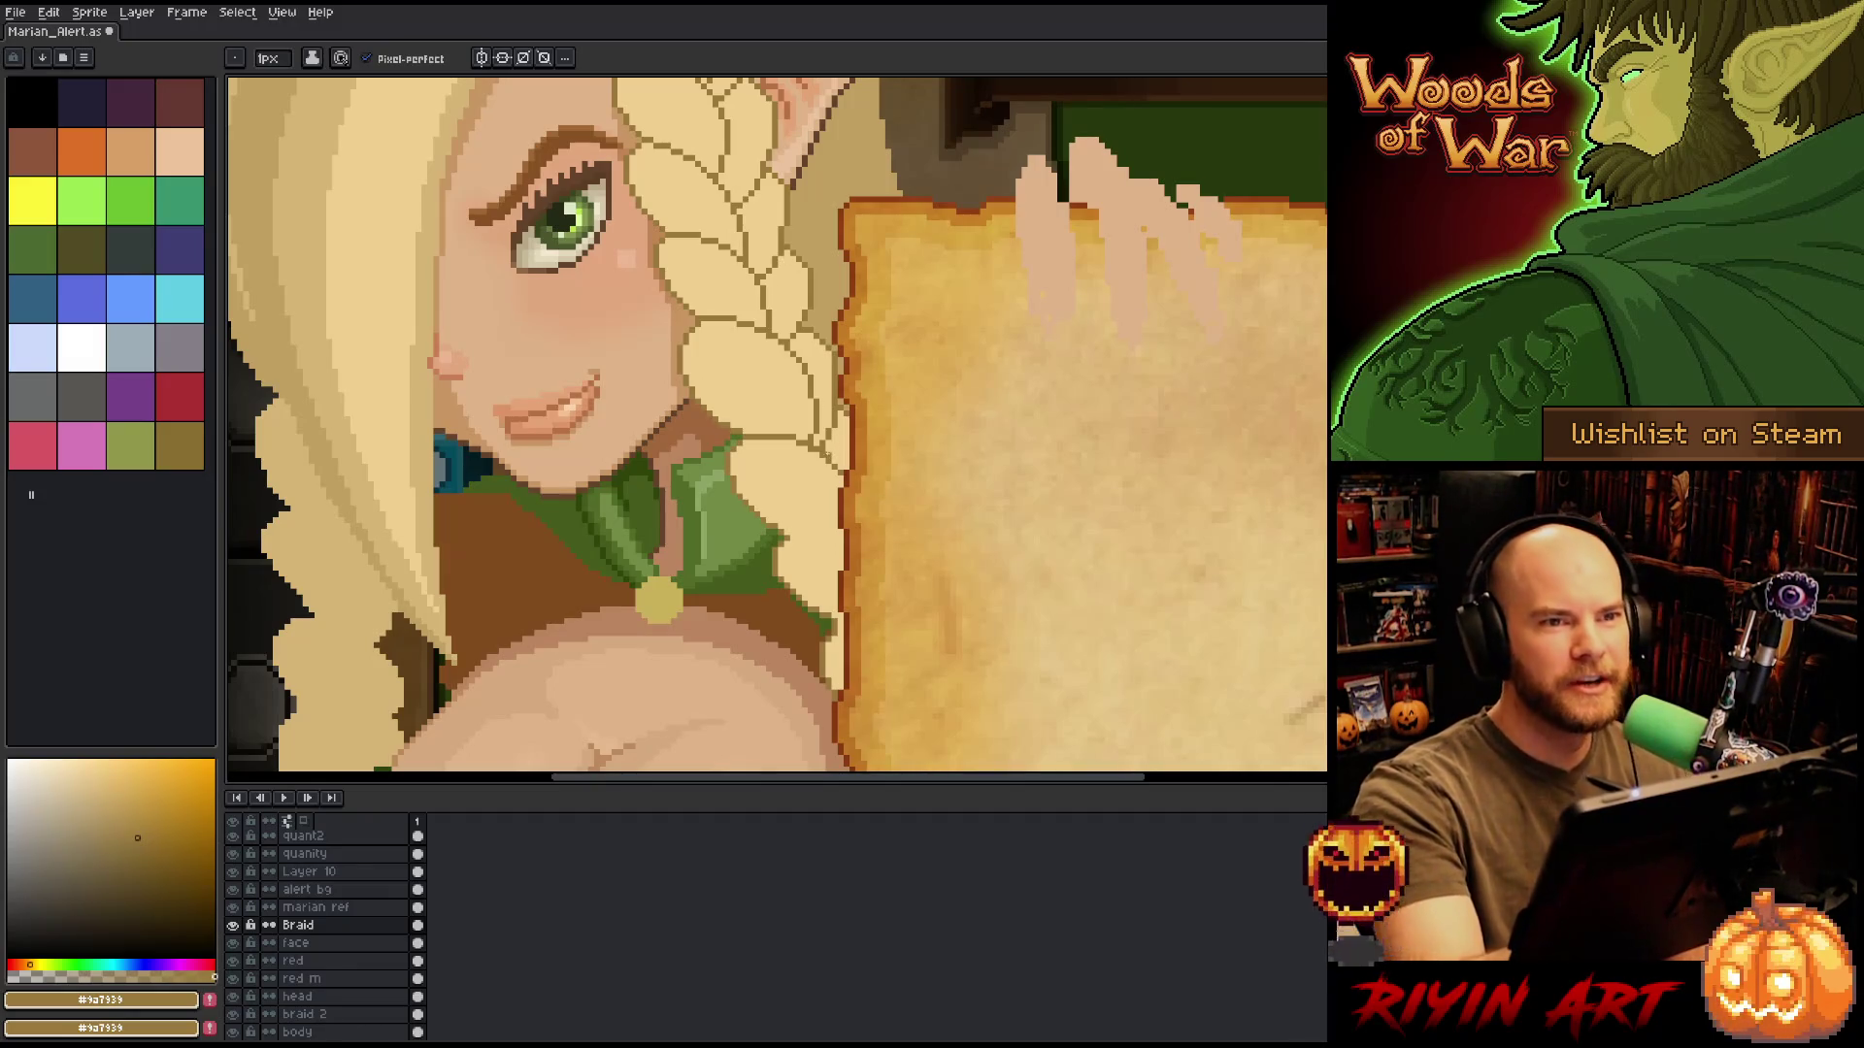
{"action": "left_click_drag", "start_coordinate": [808, 474], "coordinate": [770, 450]}
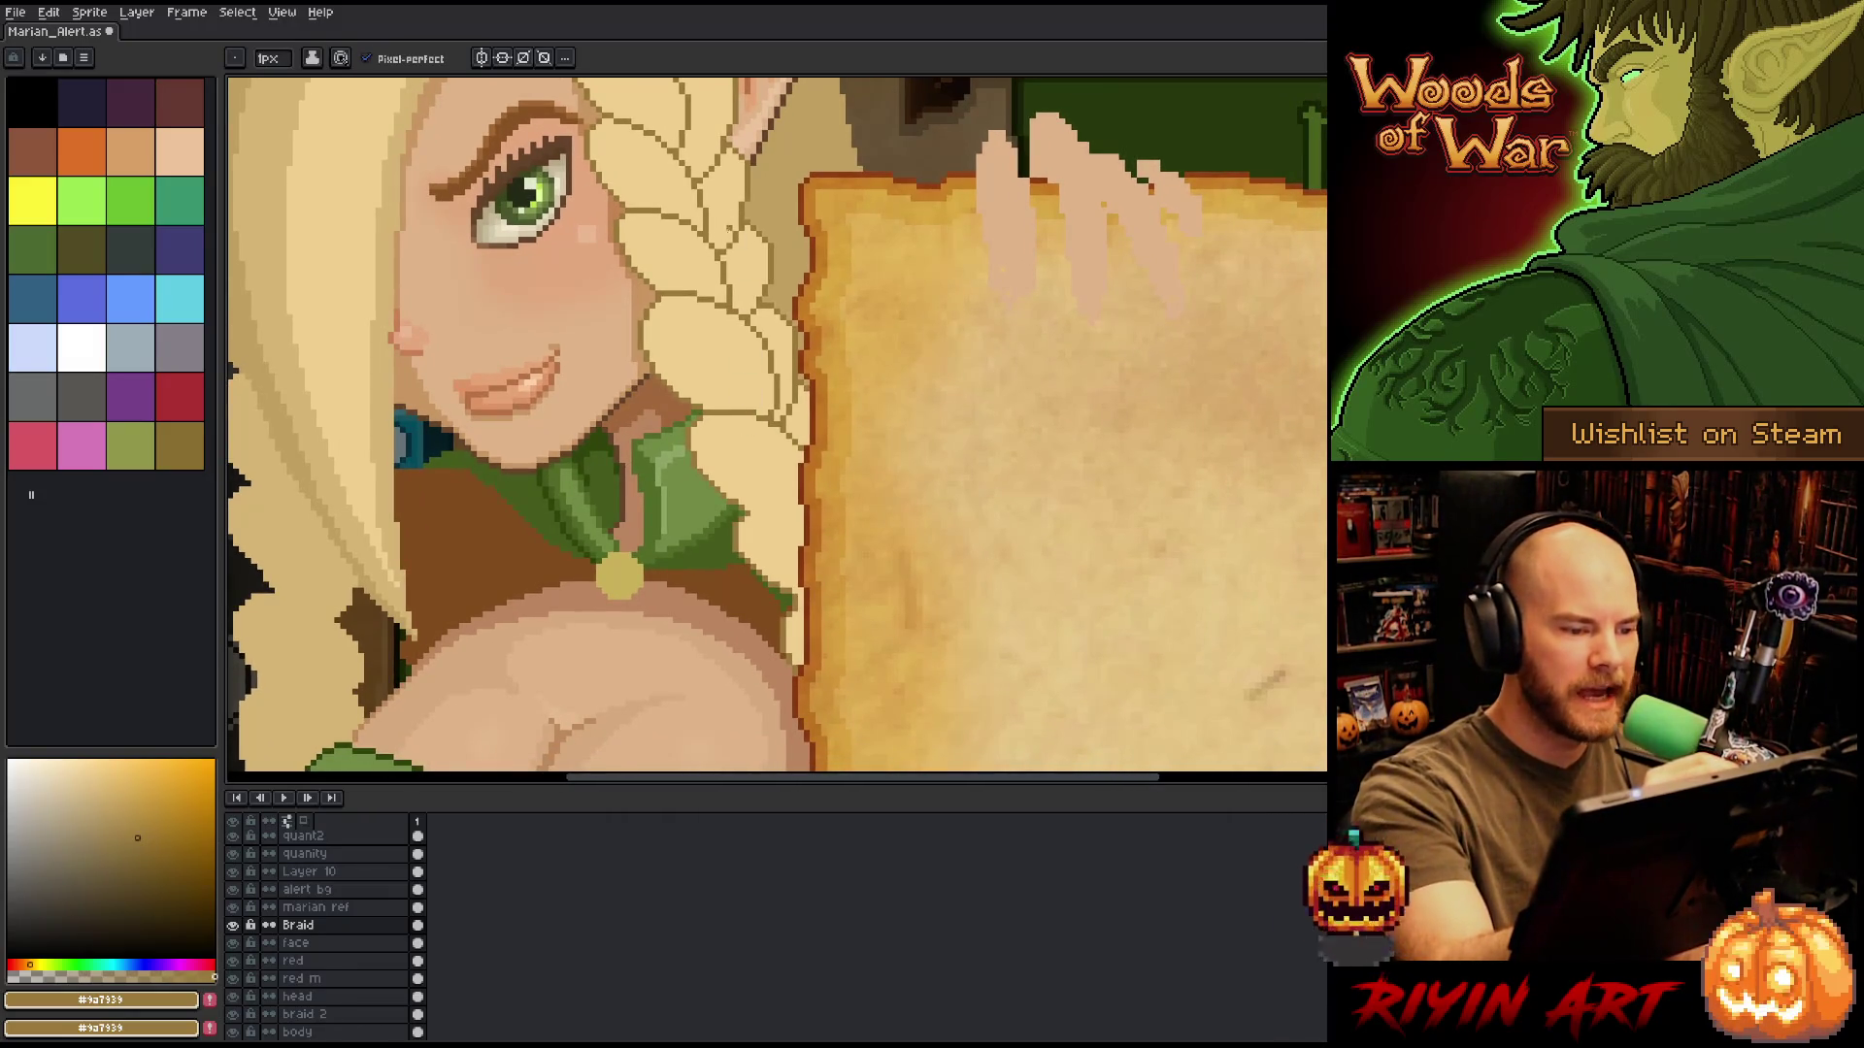
{"action": "left_click", "coordinate": [791, 410], "text": "alt"}
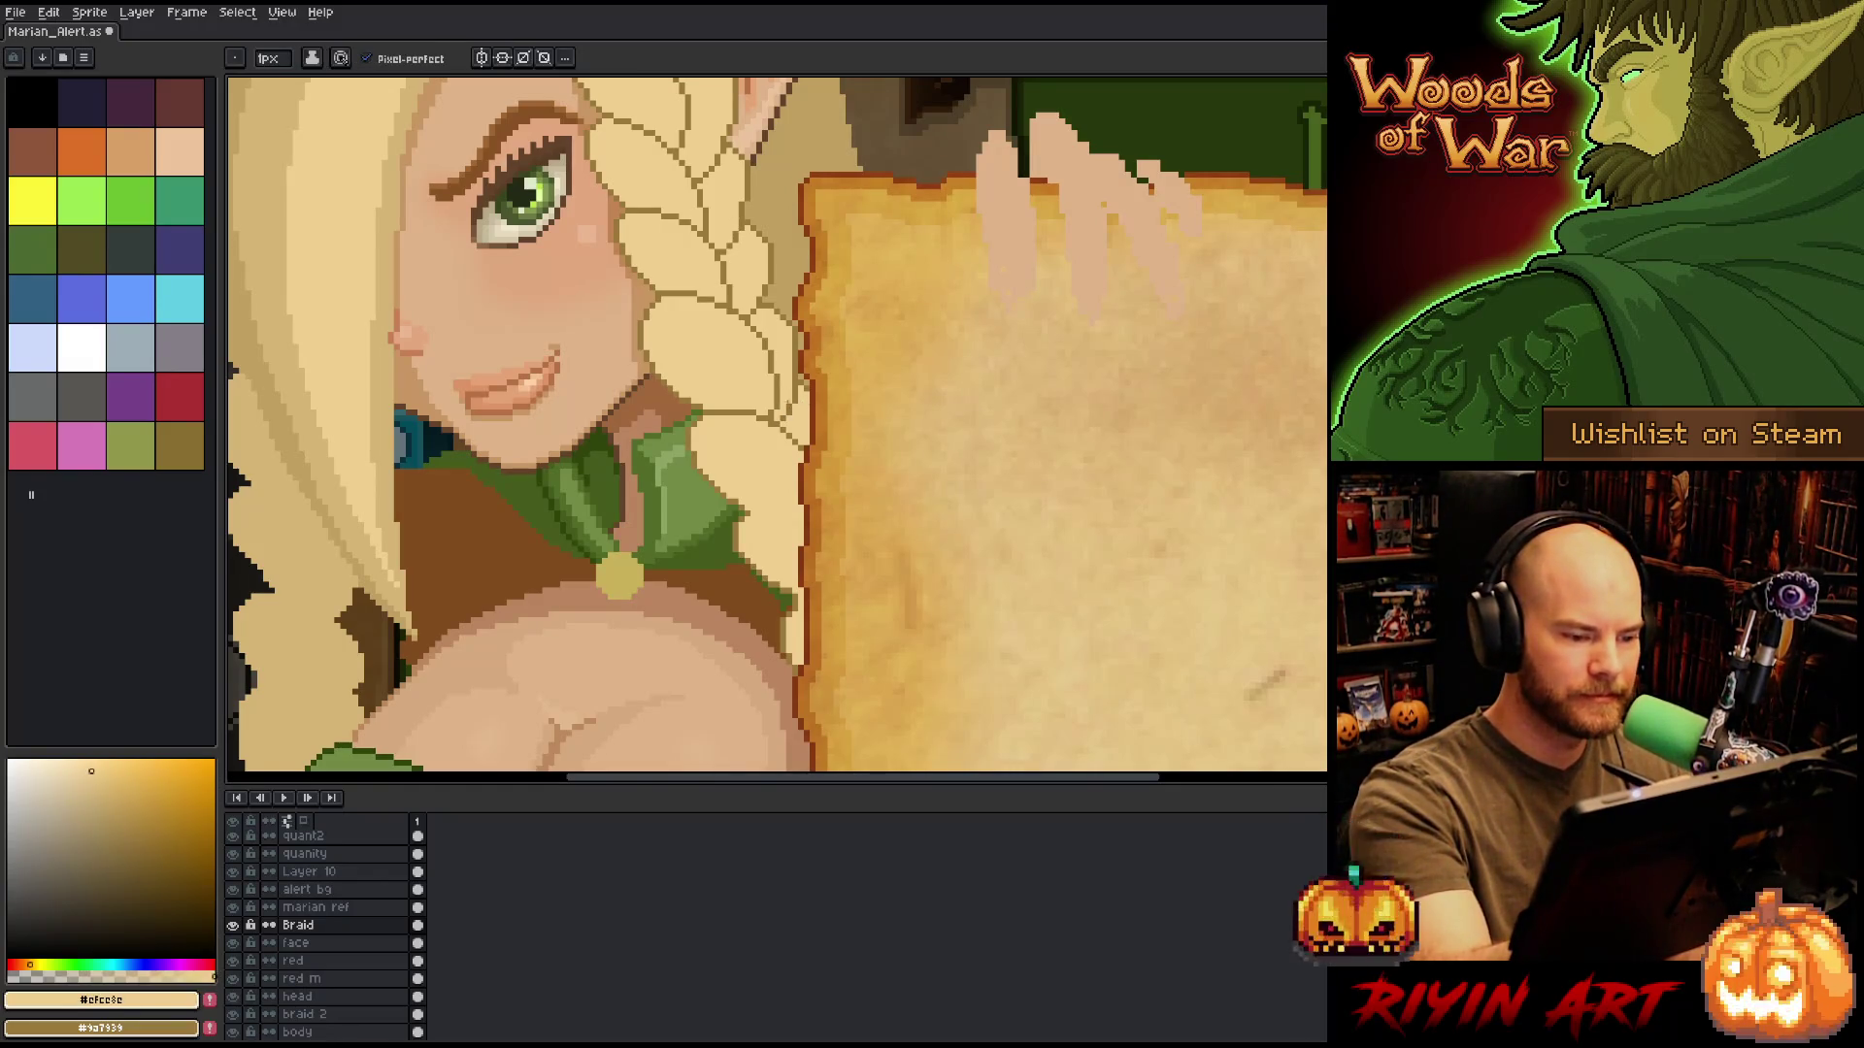
{"action": "left_click", "coordinate": [790, 412], "text": "alt"}
{"action": "scroll", "coordinate": [790, 417], "scroll_direction": "down", "scroll_amount": 2}
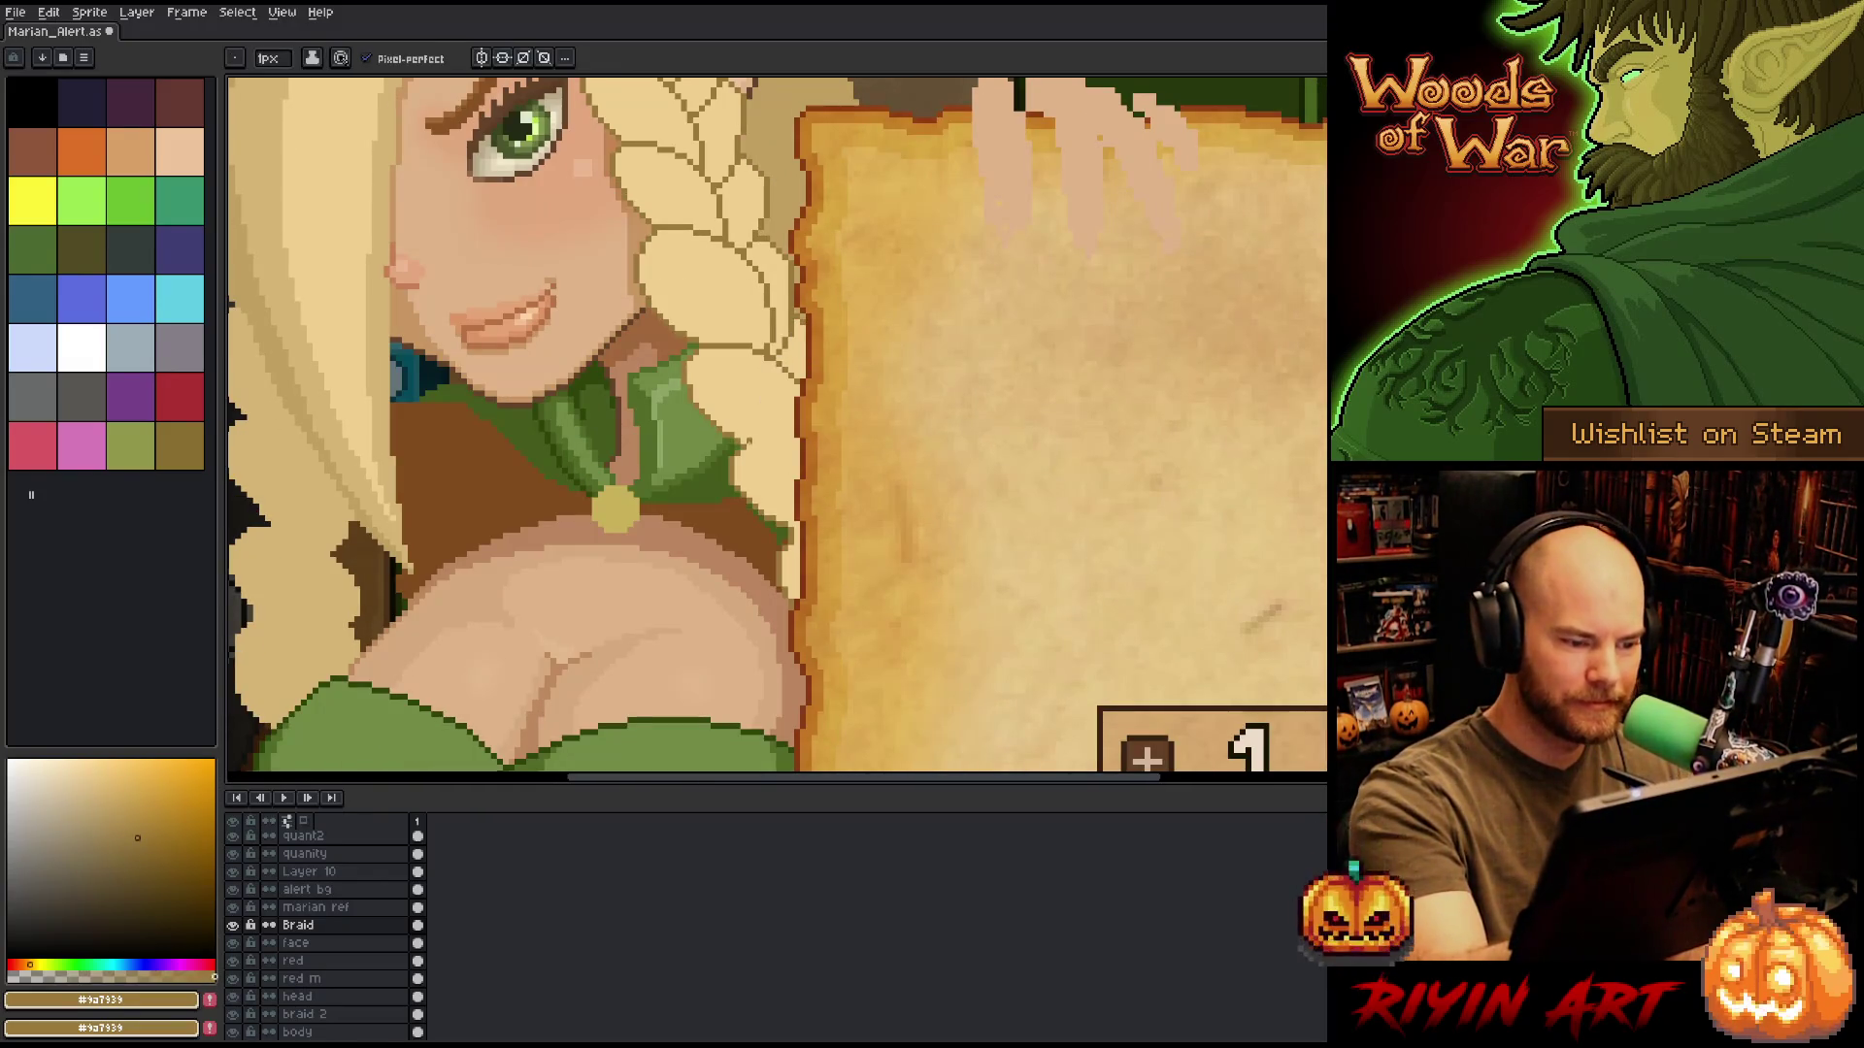
{"action": "left_click_drag", "start_coordinate": [760, 442], "coordinate": [748, 441]}
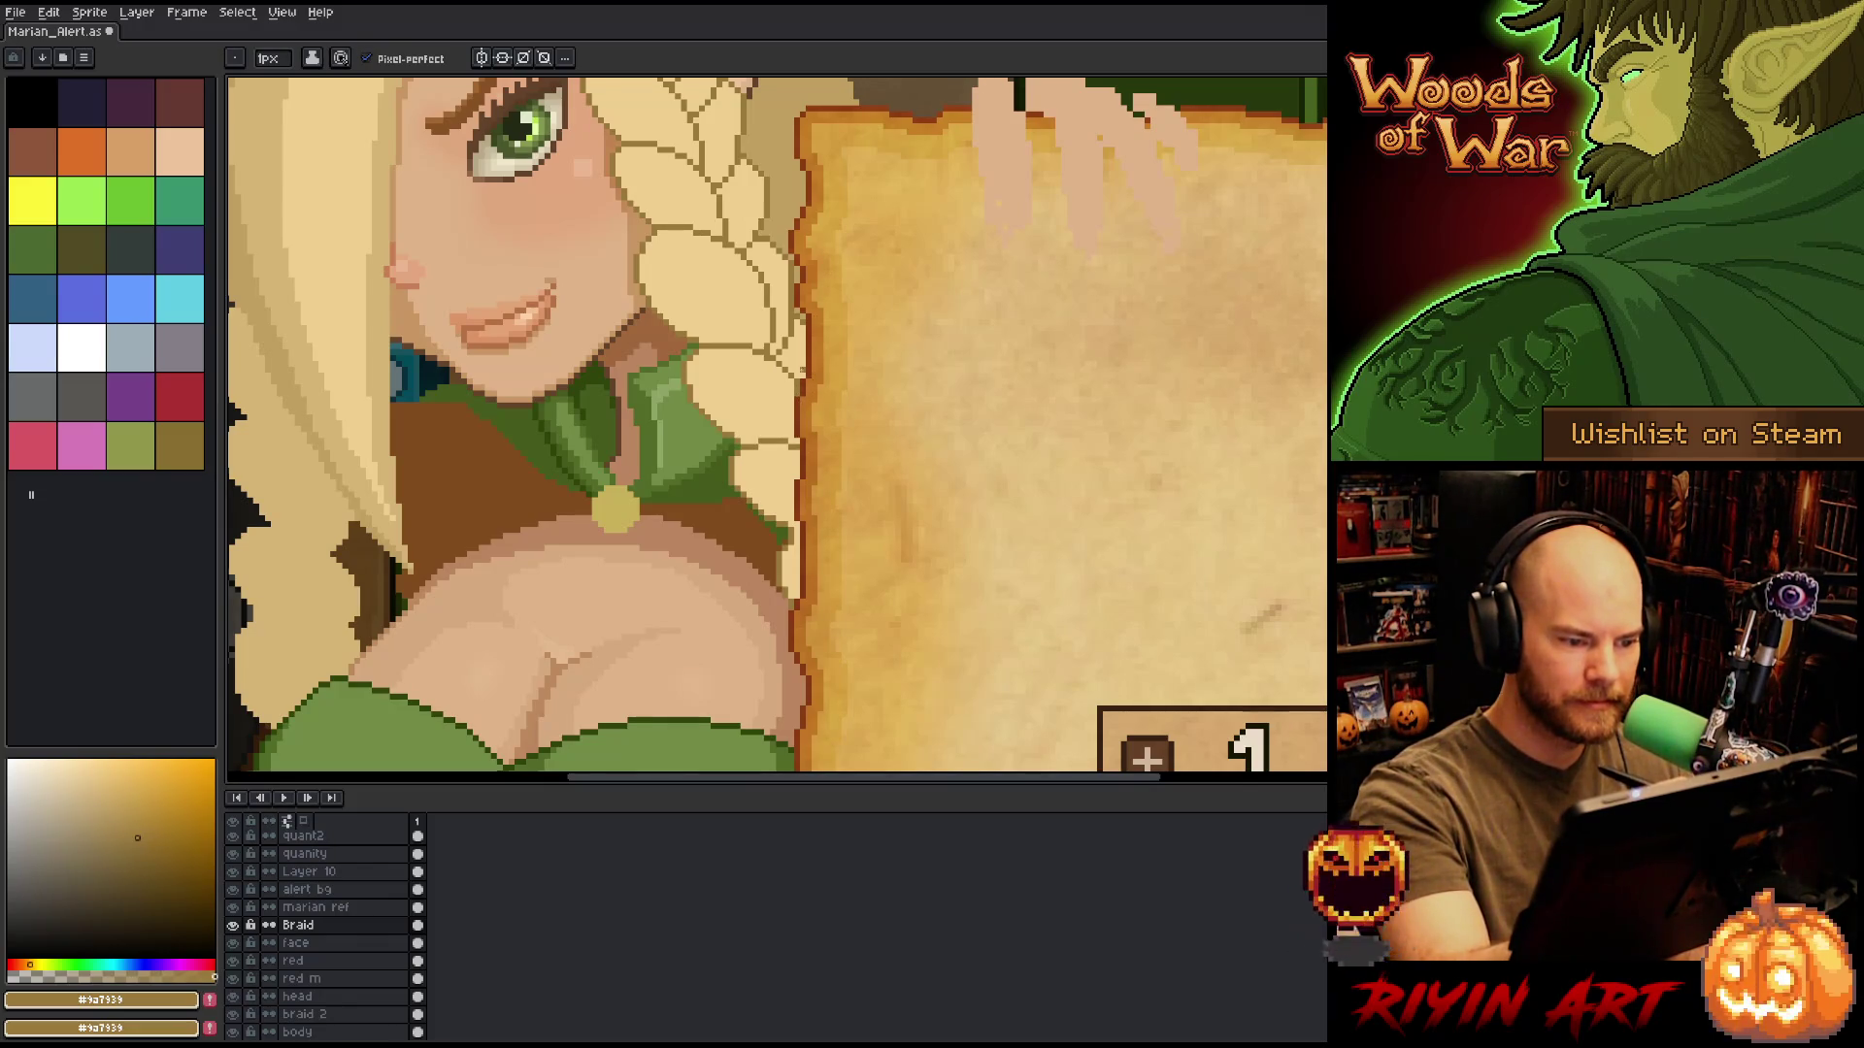
{"action": "left_click", "coordinate": [757, 417], "text": "alt"}
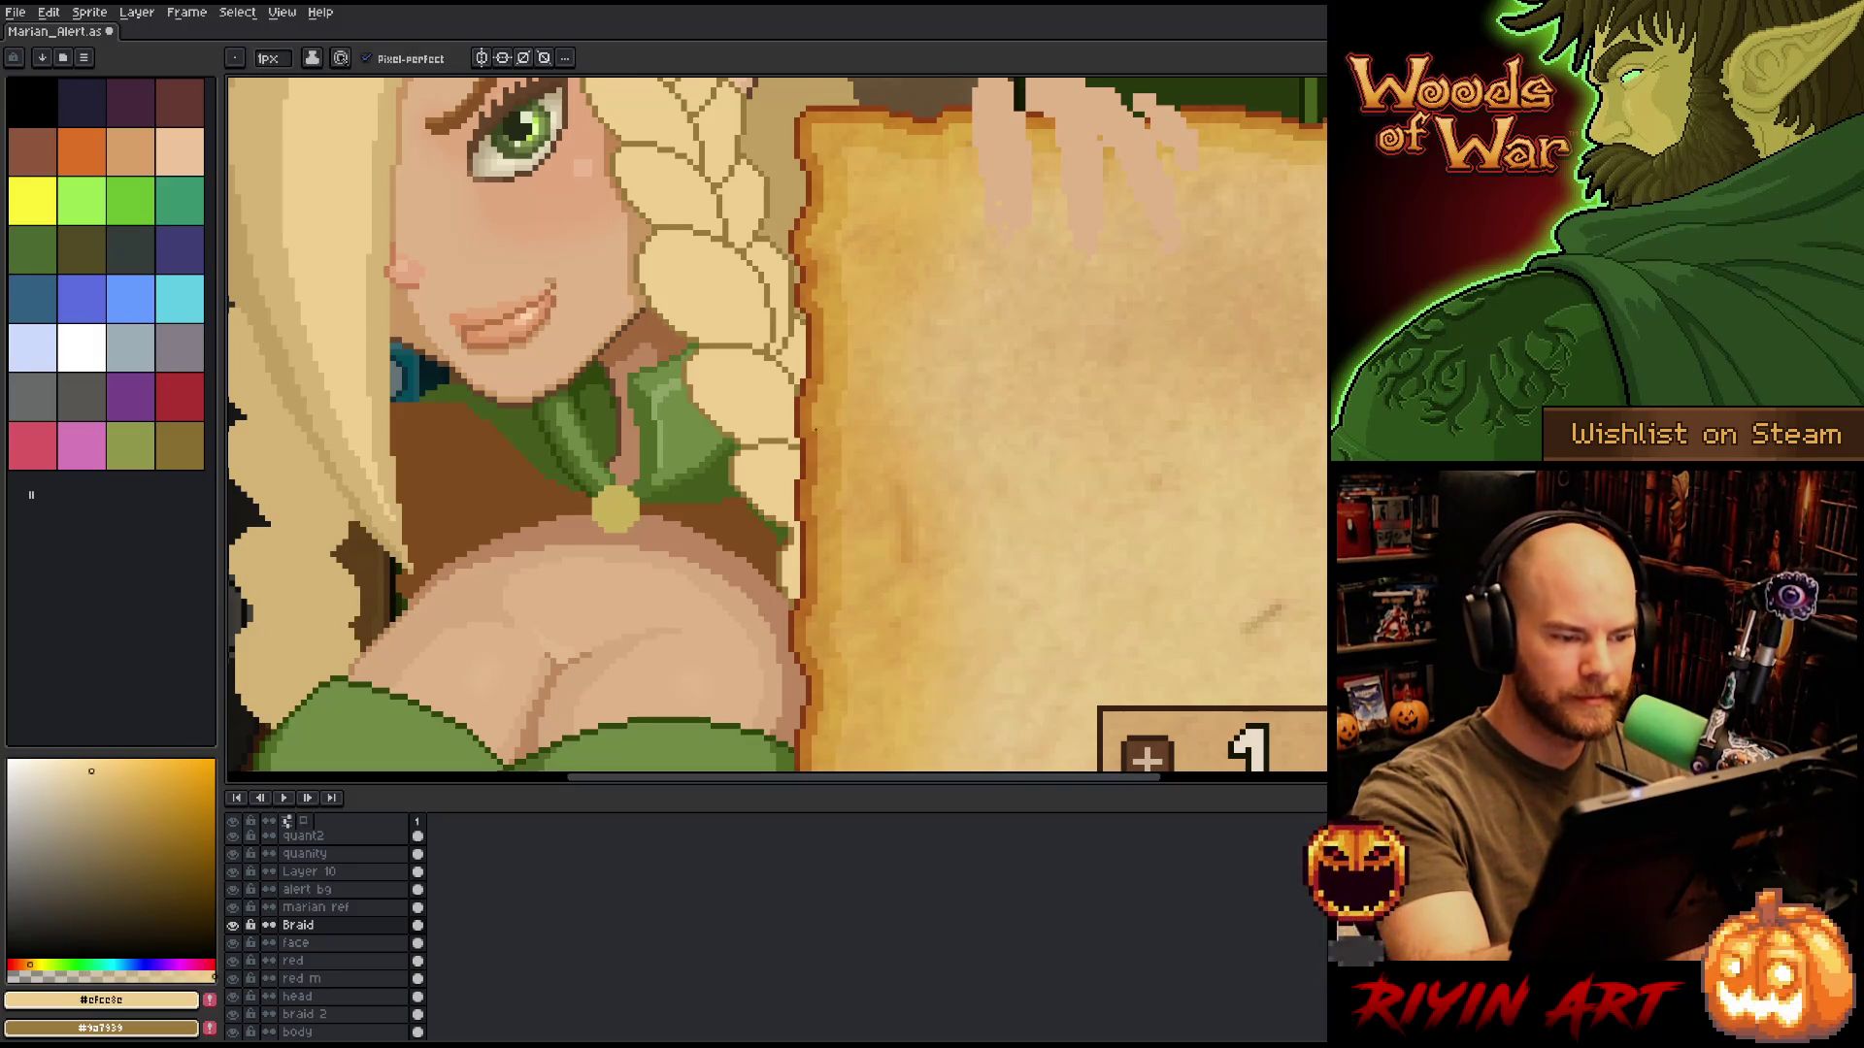
Save the Marian_Alert sprite and zoom out to view the whole alert.
{"action": "key", "text": "ctrl+s"}
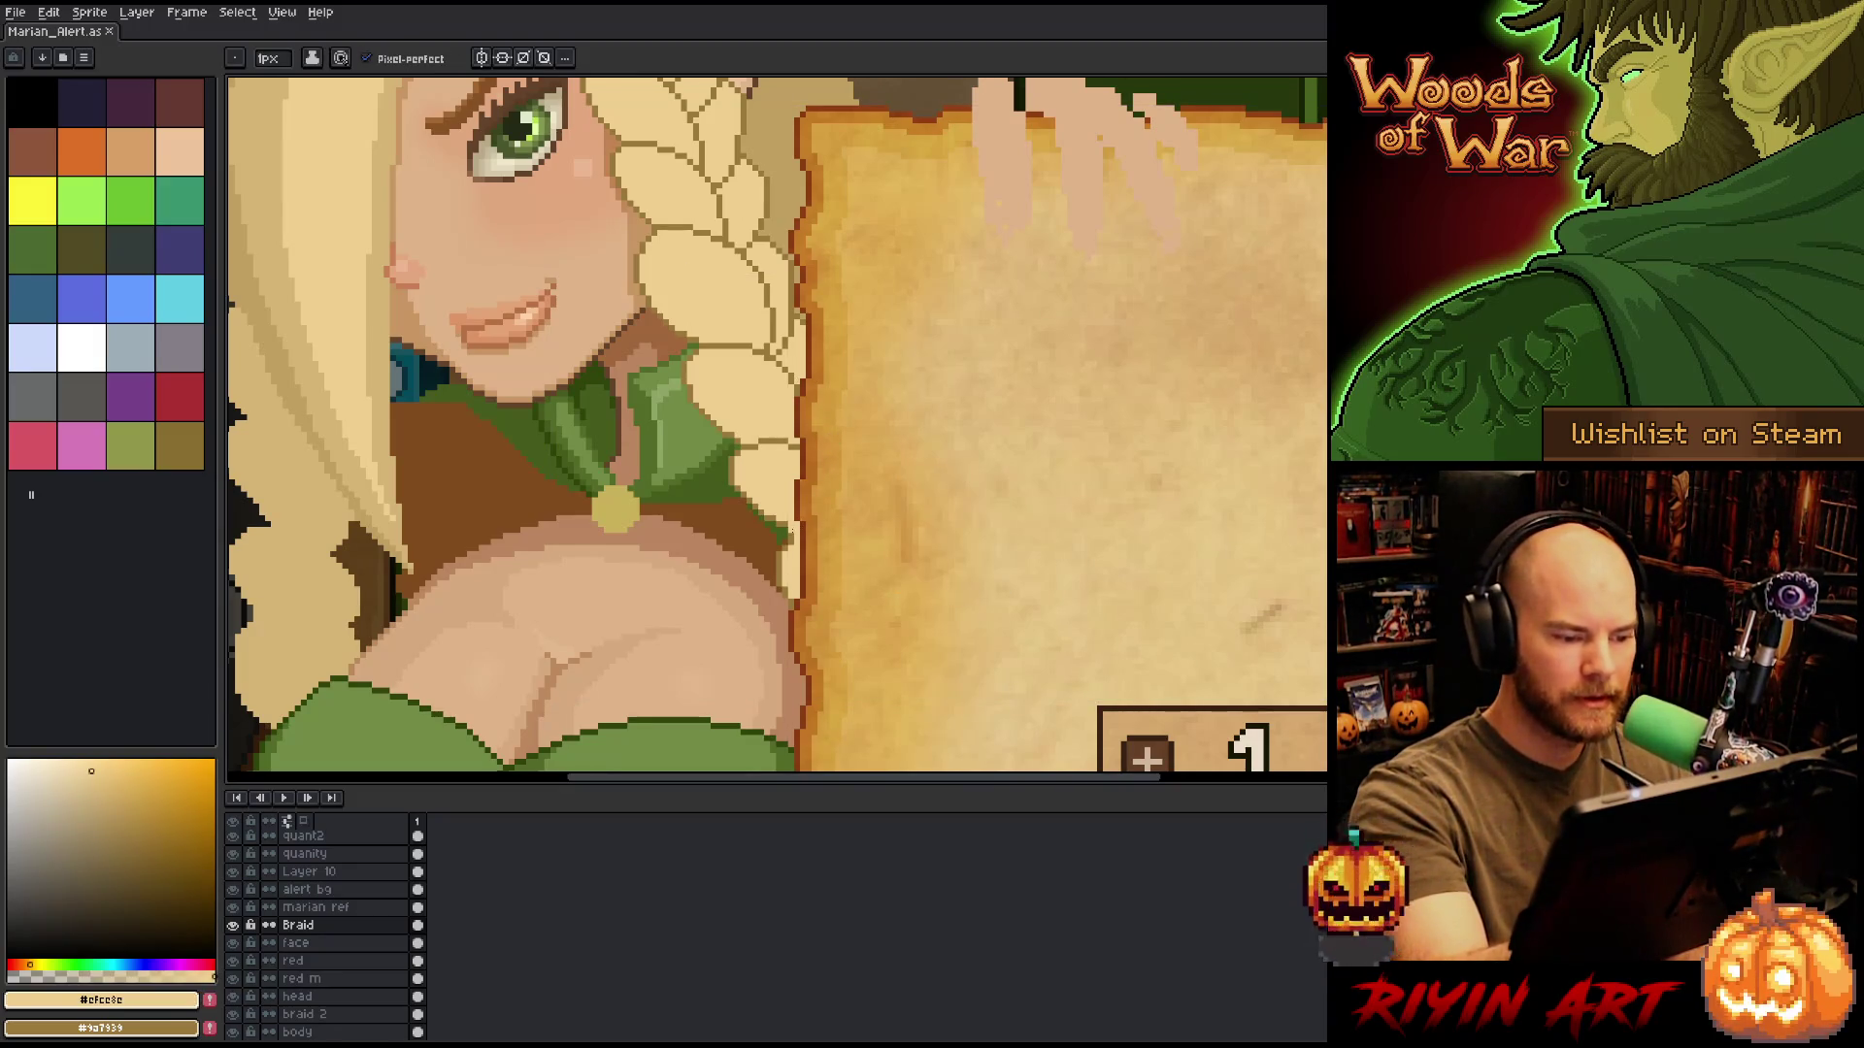
{"action": "left_click", "coordinate": [790, 412], "text": "alt"}
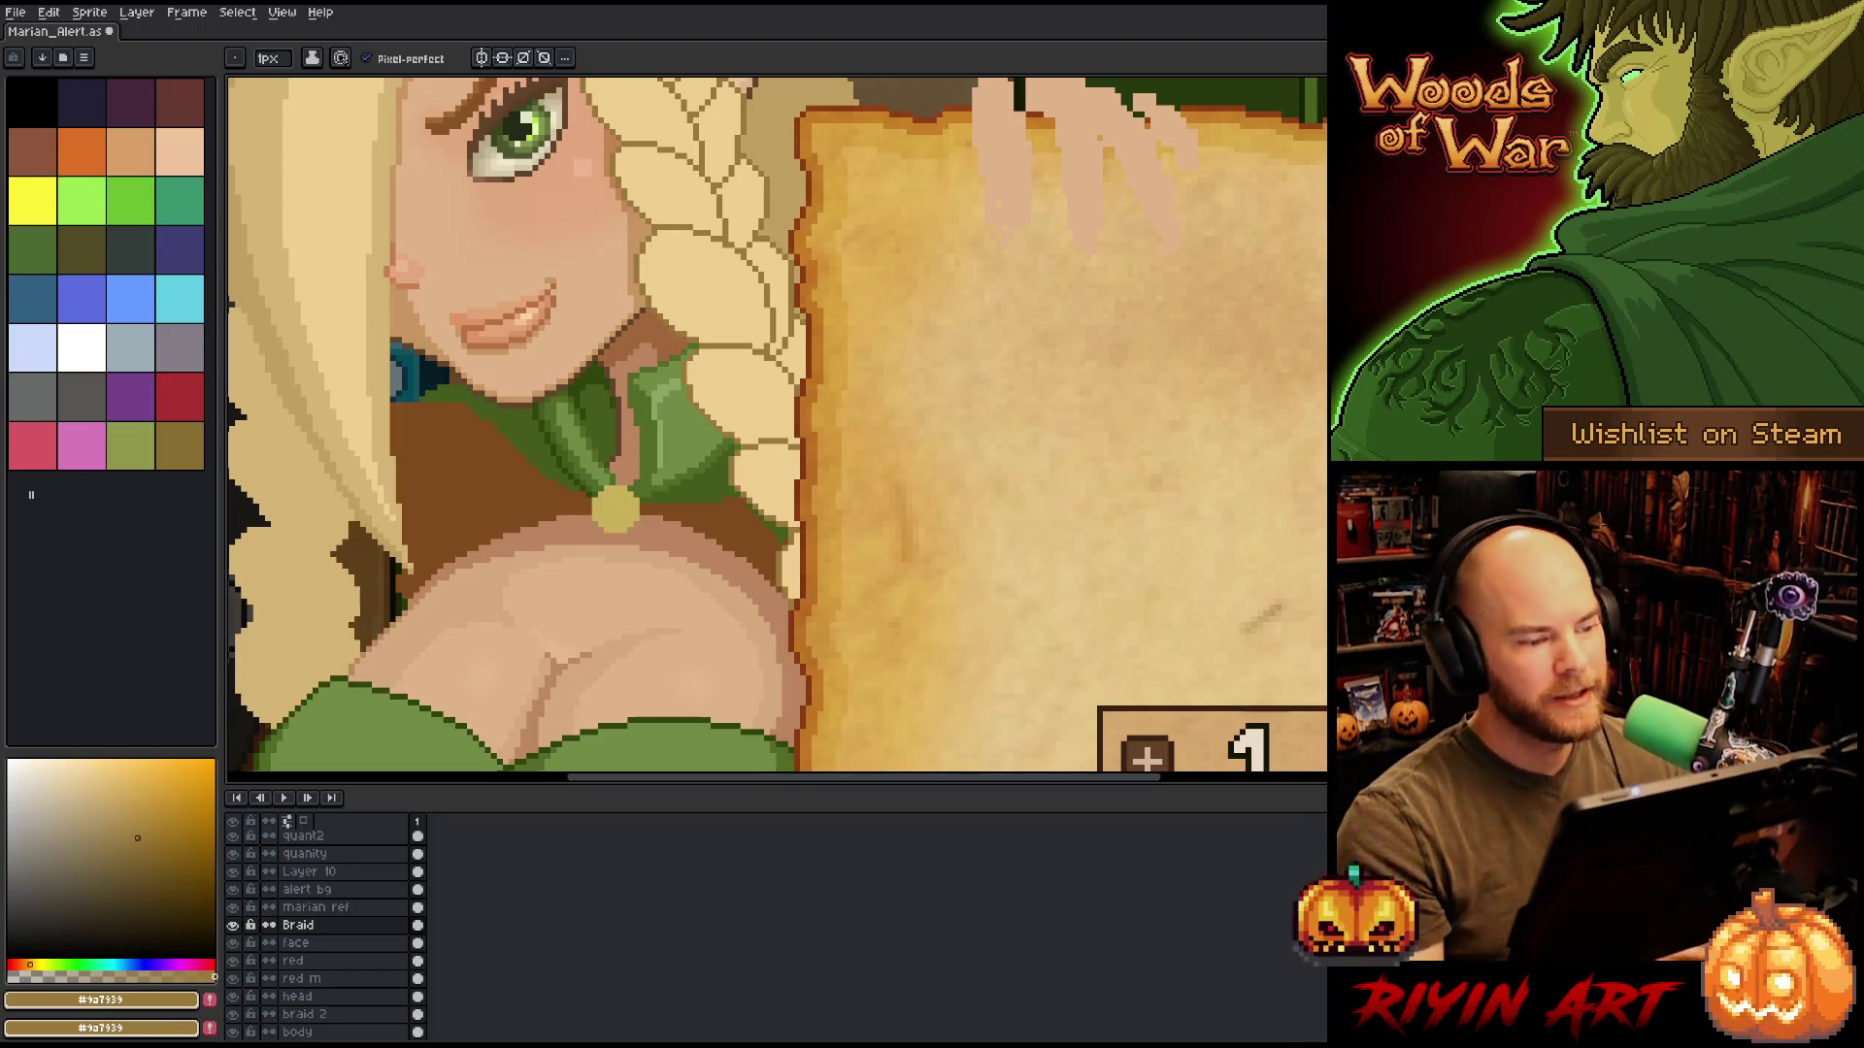
{"action": "scroll", "coordinate": [809, 531], "scroll_direction": "down", "scroll_amount": 3}
{"action": "left_click_drag", "start_coordinate": [831, 518], "coordinate": [811, 427]}
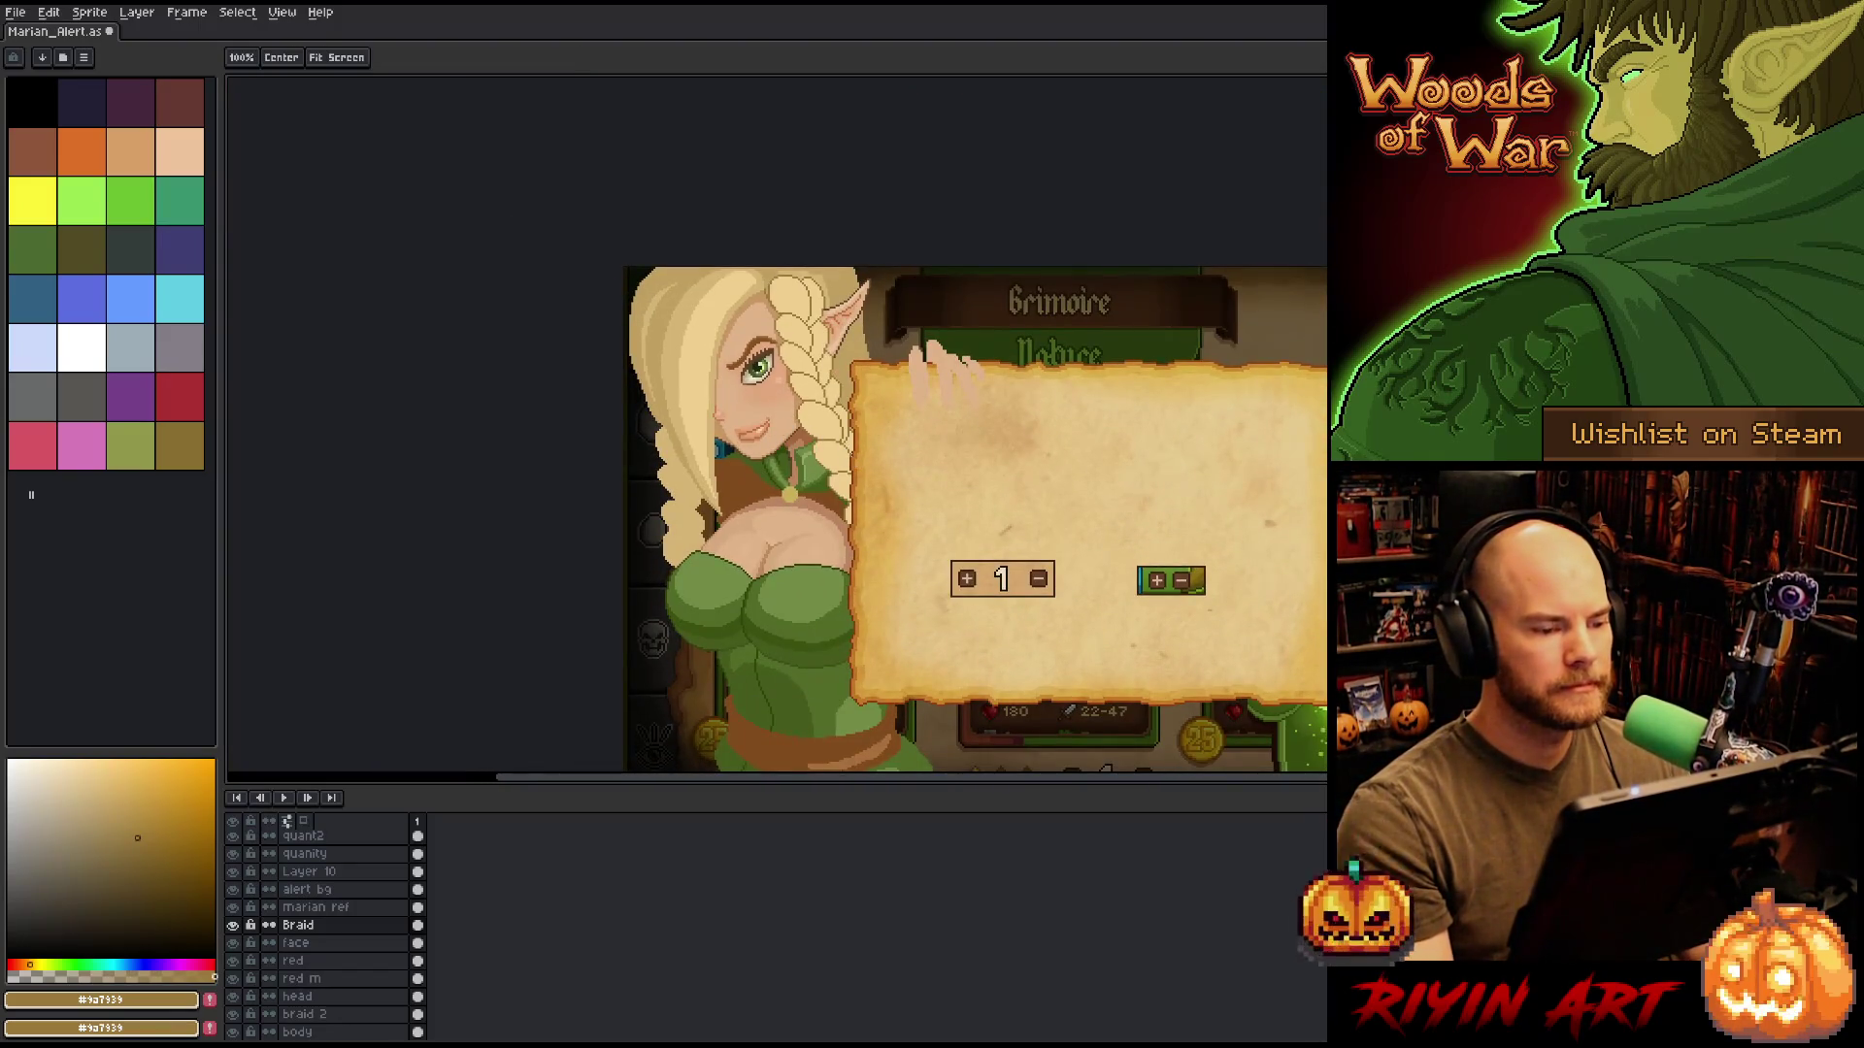
Paint the braid's left-edge outline pixels near the ear with the light fill colour, then recenter the character.
{"action": "scroll", "coordinate": [818, 292], "scroll_direction": "up", "scroll_amount": 2}
{"action": "left_click_drag", "start_coordinate": [746, 259], "coordinate": [746, 372]}
{"action": "scroll", "coordinate": [746, 372], "scroll_direction": "up", "scroll_amount": 2}
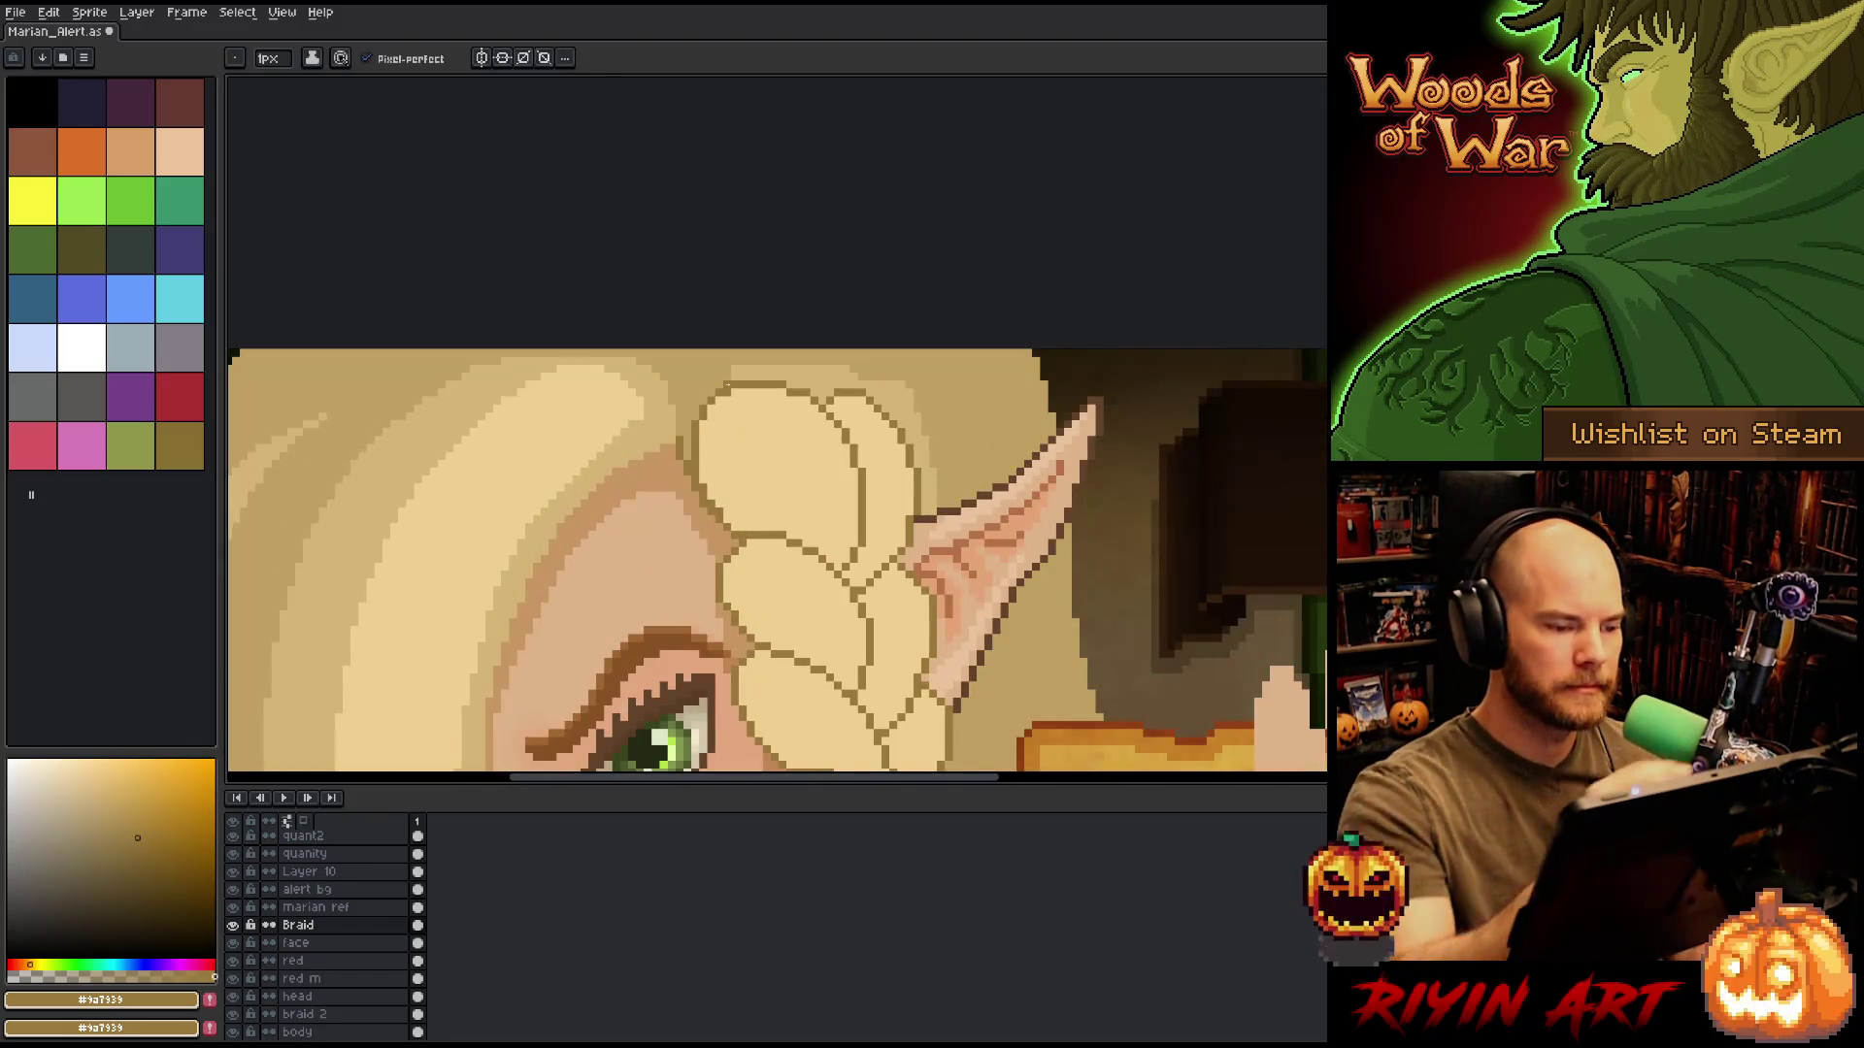
{"action": "left_click", "coordinate": [694, 440], "text": "alt"}
{"action": "left_click_drag", "start_coordinate": [694, 468], "coordinate": [694, 439]}
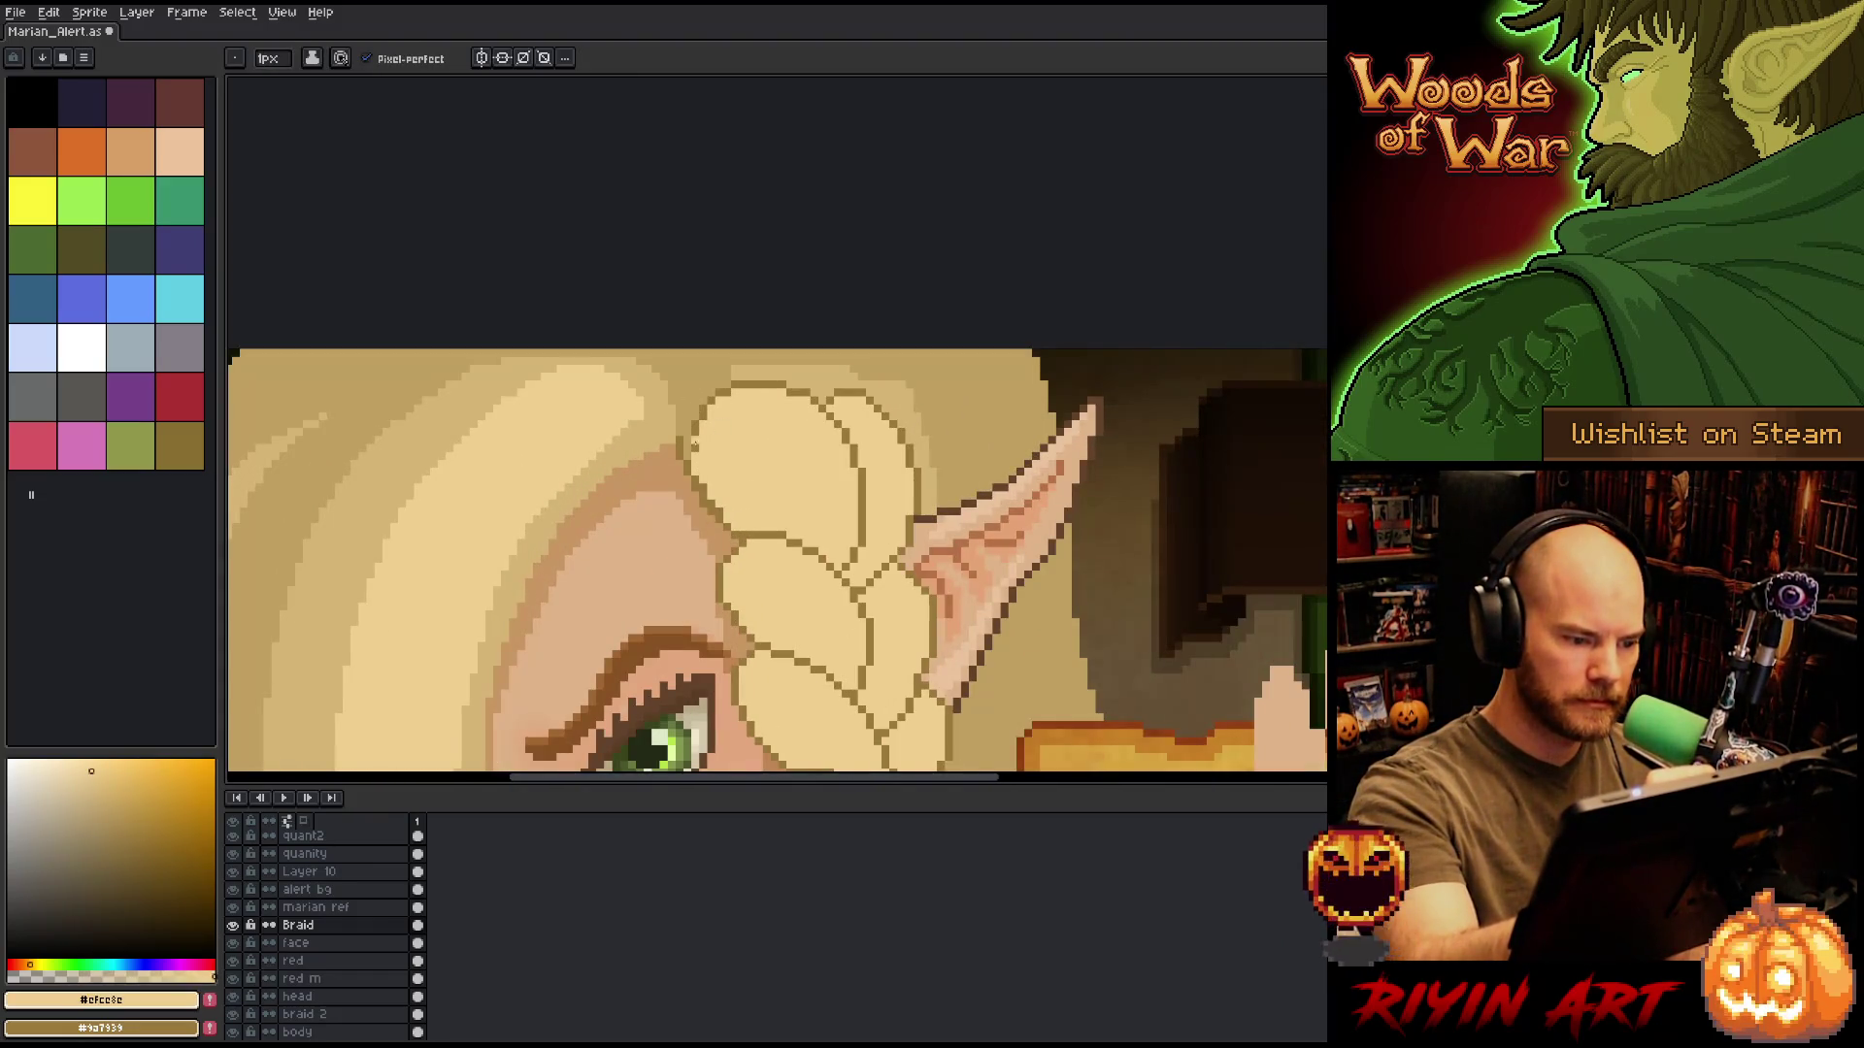
{"action": "left_click", "coordinate": [709, 501]}
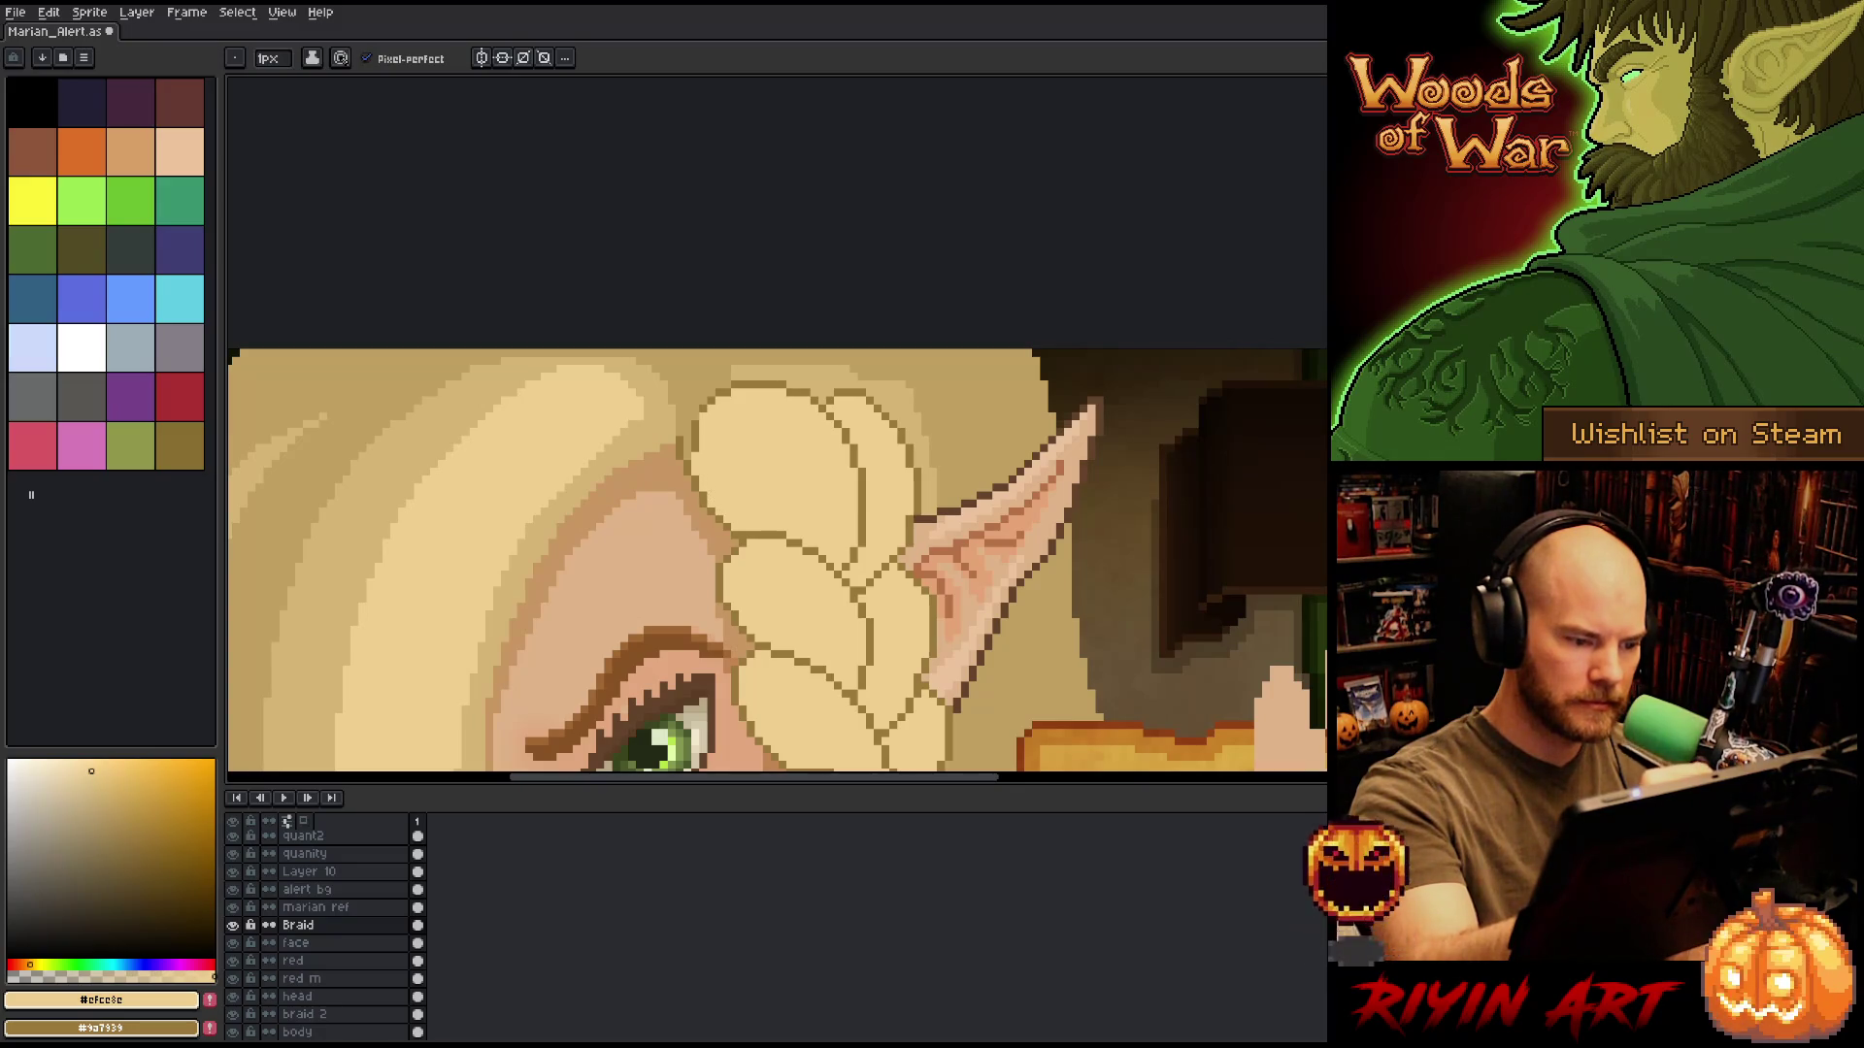
{"action": "mouse_move", "coordinate": [695, 452]}
{"action": "left_mouse_down"}
{"action": "mouse_move", "coordinate": [696, 424]}
{"action": "mouse_move", "coordinate": [771, 381]}
{"action": "mouse_move", "coordinate": [697, 411]}
{"action": "left_mouse_up"}
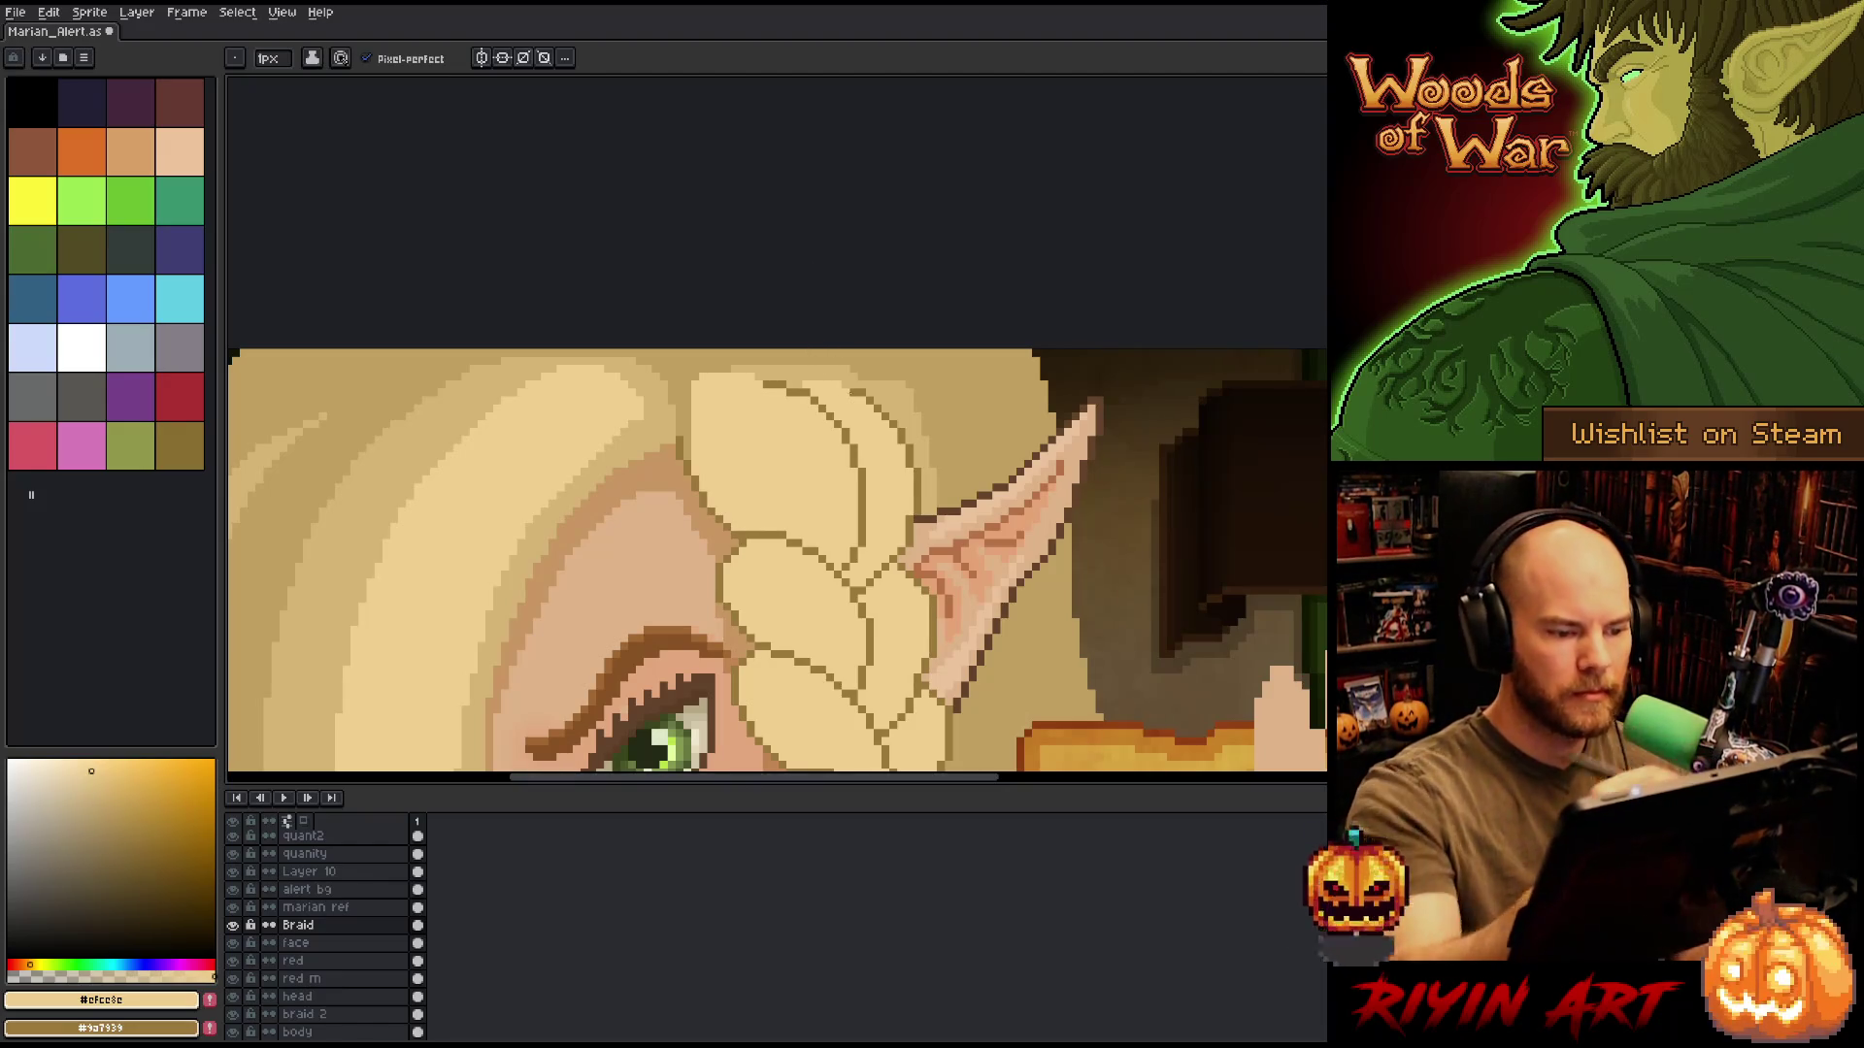
{"action": "scroll", "coordinate": [636, 378], "scroll_direction": "down", "scroll_amount": 3}
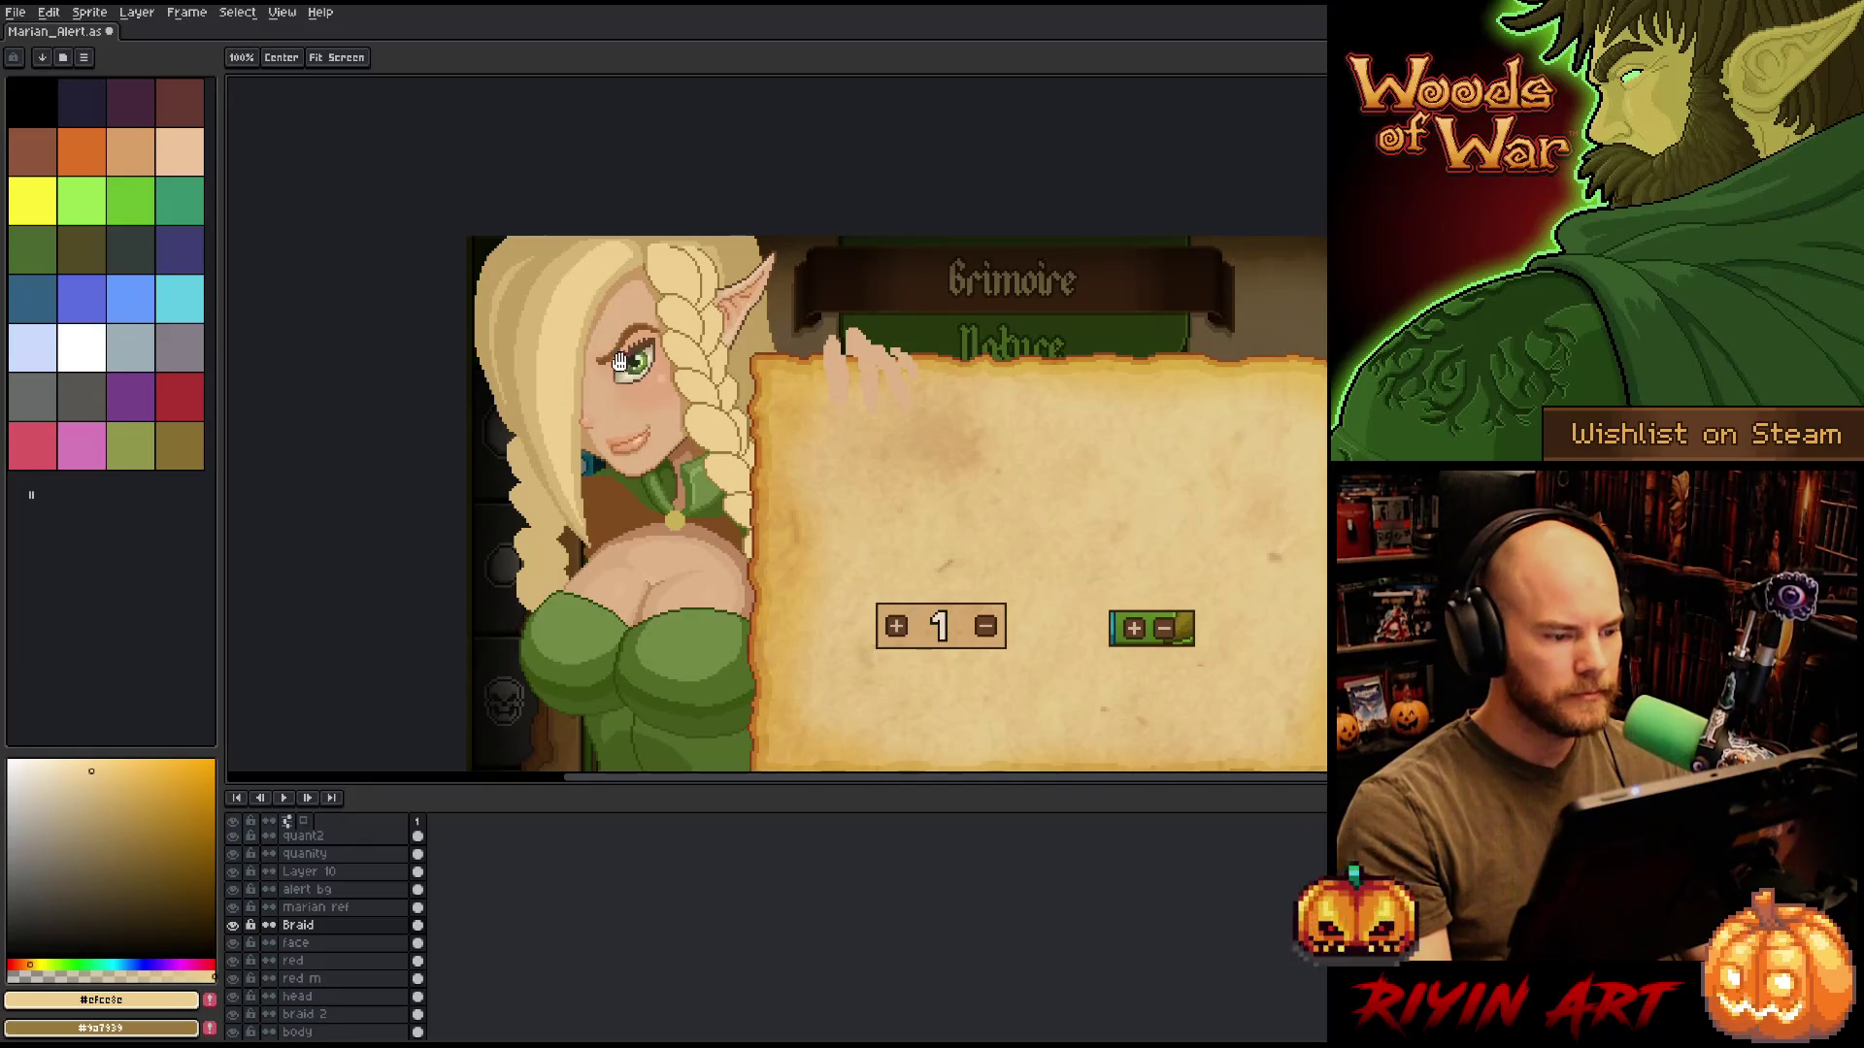
{"action": "mouse_move", "coordinate": [635, 379]}
{"action": "left_mouse_down"}
{"action": "mouse_move", "coordinate": [636, 437]}
{"action": "mouse_move", "coordinate": [729, 434]}
{"action": "left_mouse_up"}
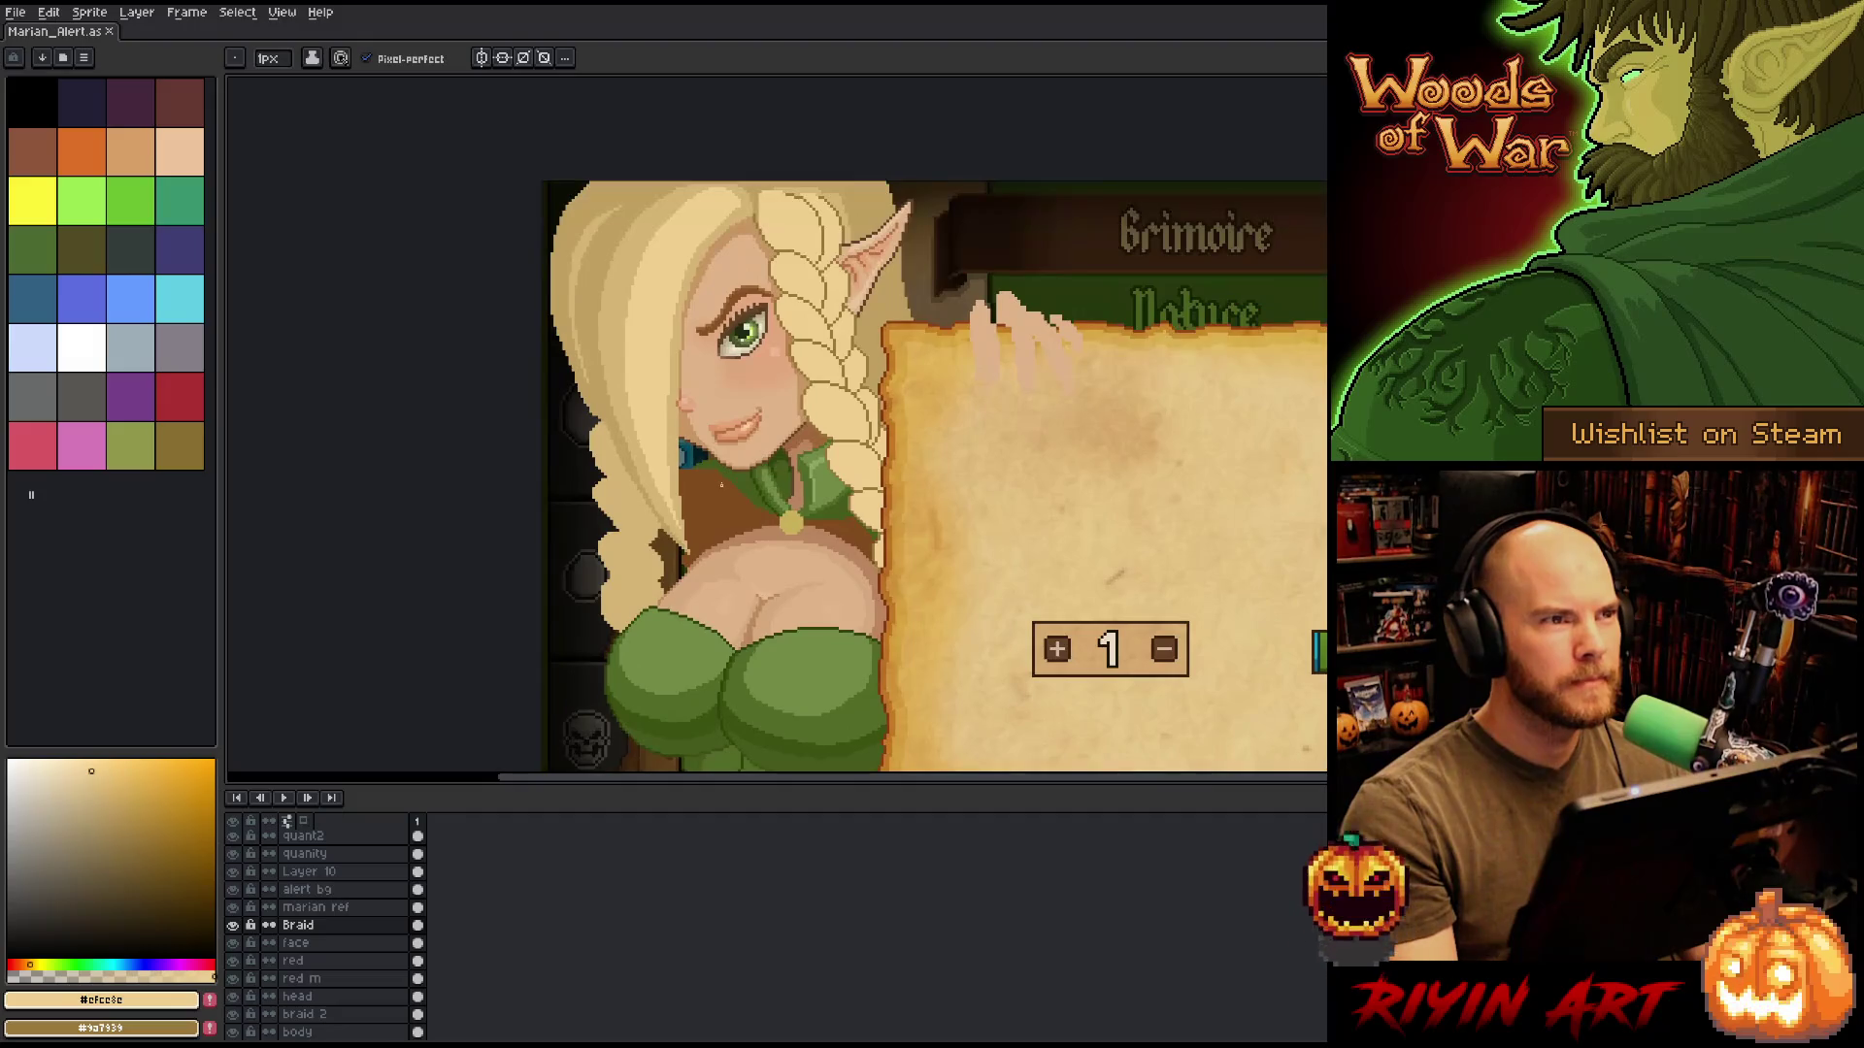
{"action": "scroll", "coordinate": [890, 670], "scroll_direction": "up", "scroll_amount": 1}
Add dark outline pixels along a braid strand and lighten the right-edge pixels with cream fill.
{"action": "scroll", "coordinate": [869, 306], "scroll_direction": "up", "scroll_amount": 4}
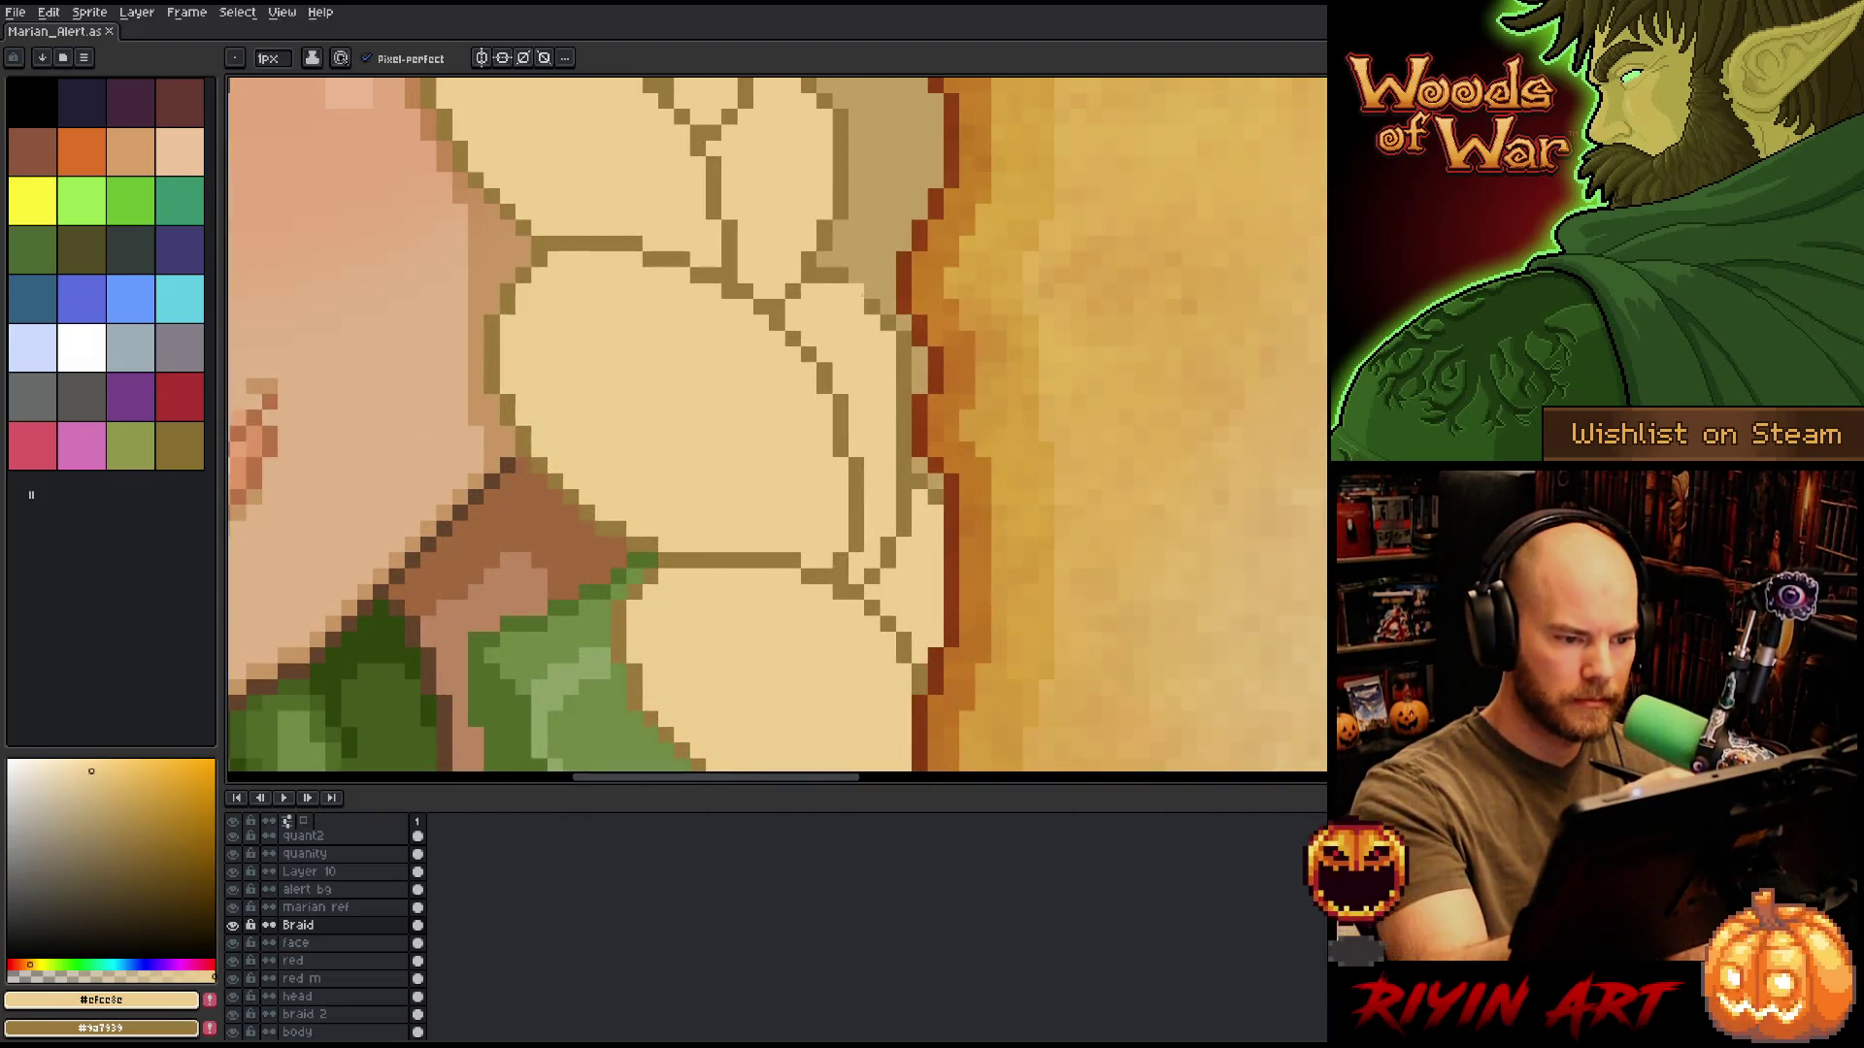
{"action": "left_click", "coordinate": [856, 291], "text": "alt"}
{"action": "left_click_drag", "start_coordinate": [870, 291], "coordinate": [888, 291]}
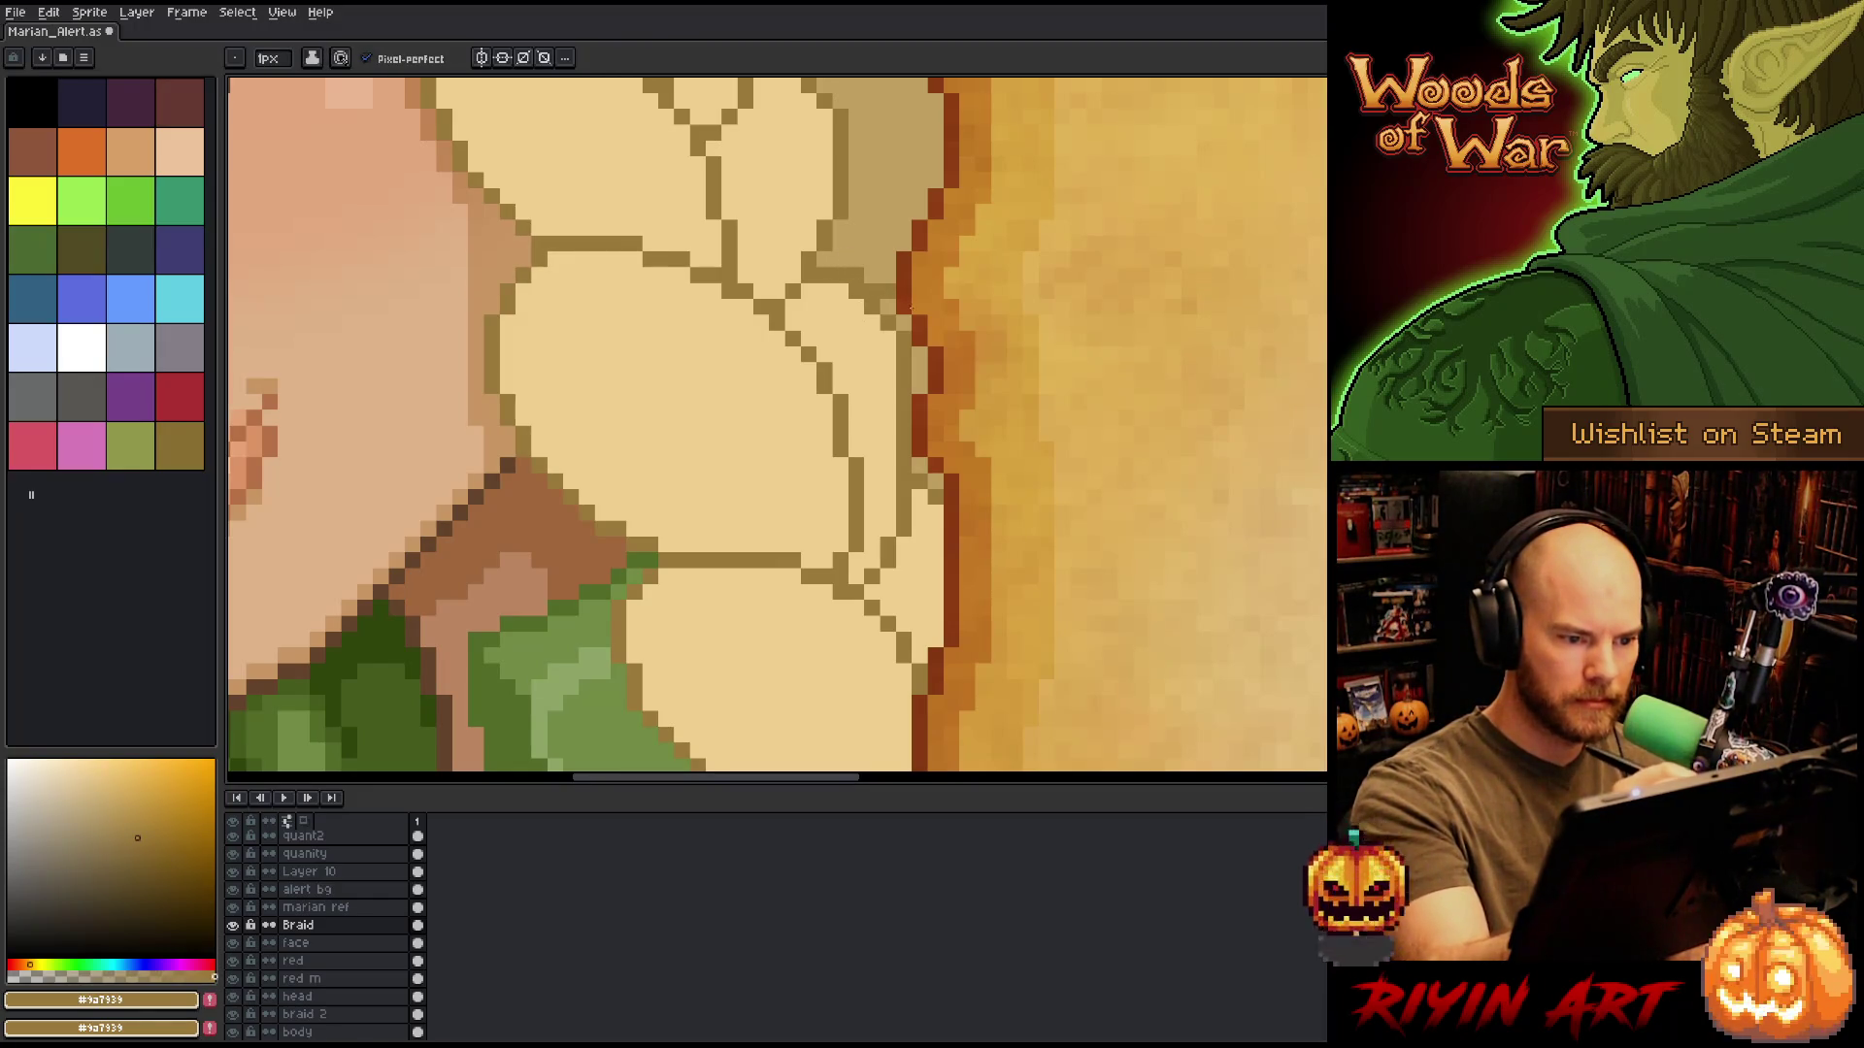
{"action": "left_click", "coordinate": [920, 387]}
{"action": "left_click", "coordinate": [874, 388], "text": "alt"}
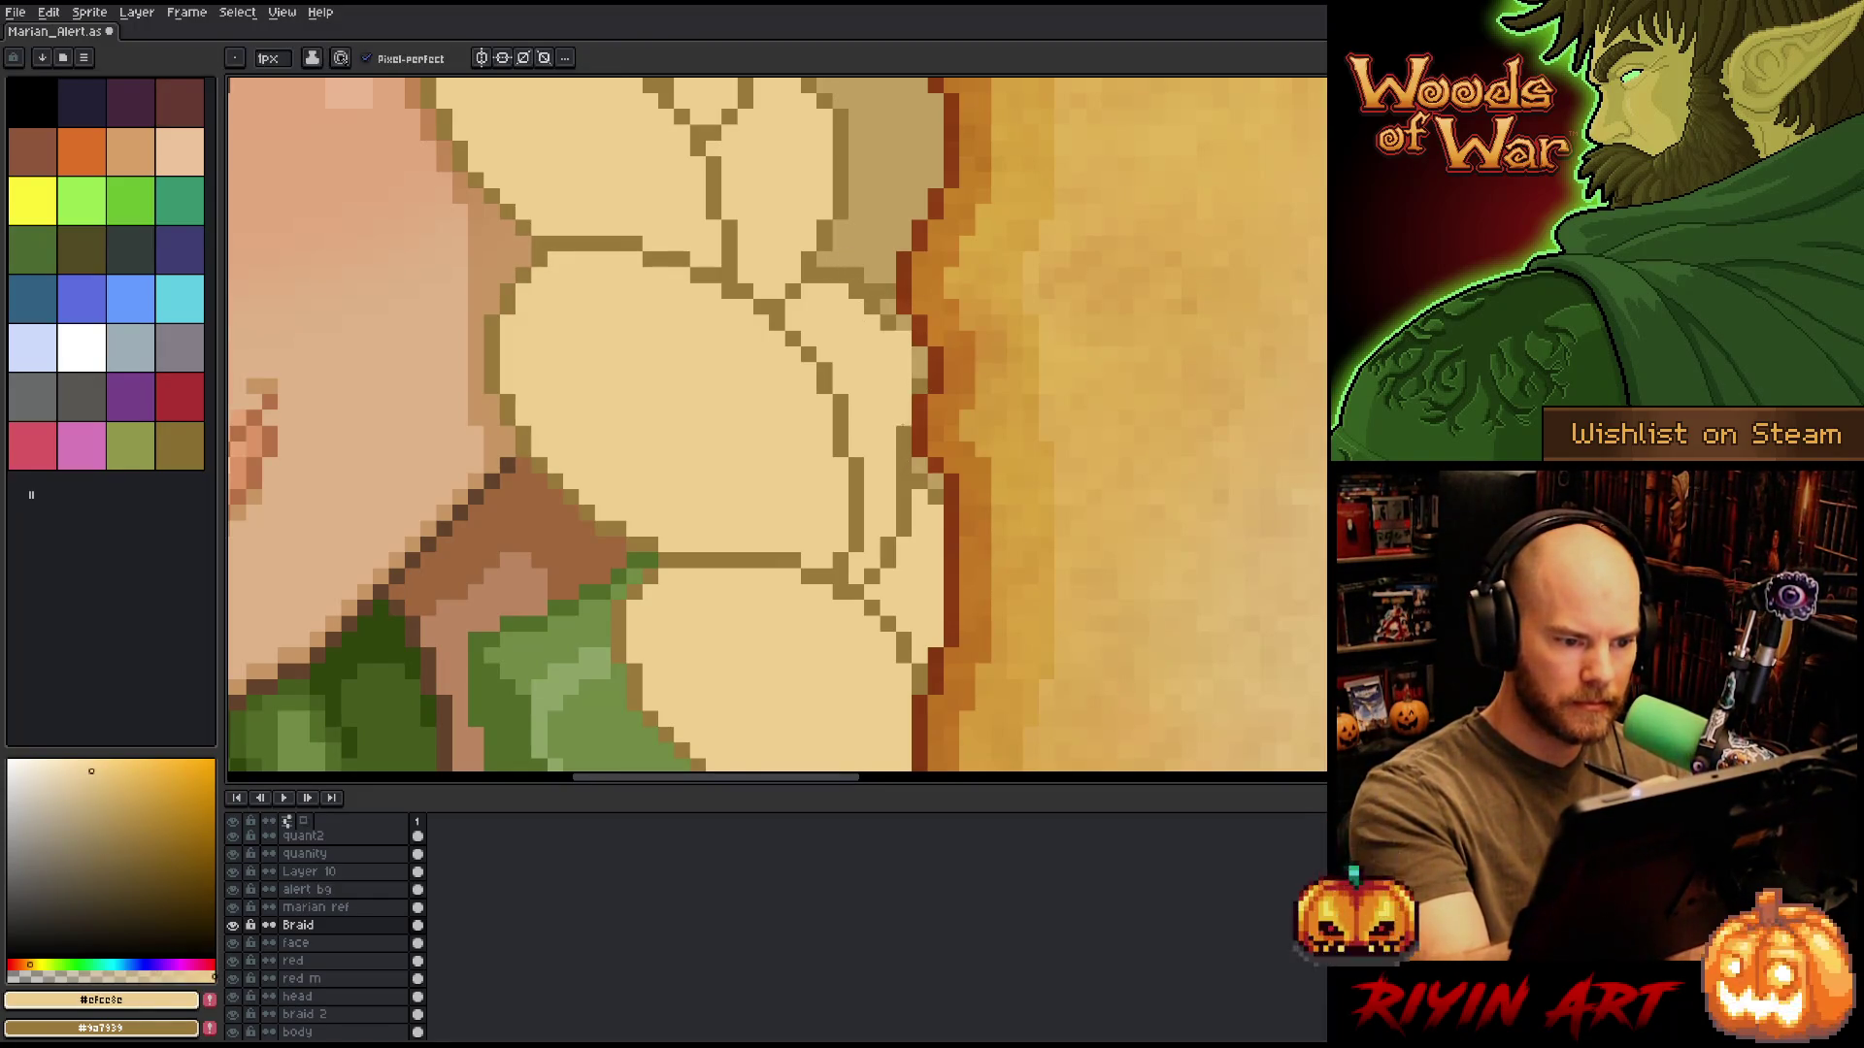
{"action": "left_click_drag", "start_coordinate": [903, 354], "coordinate": [902, 466]}
{"action": "left_click", "coordinate": [920, 370]}
{"action": "left_click", "coordinate": [903, 417], "text": "alt"}
{"action": "left_click", "coordinate": [903, 434]}
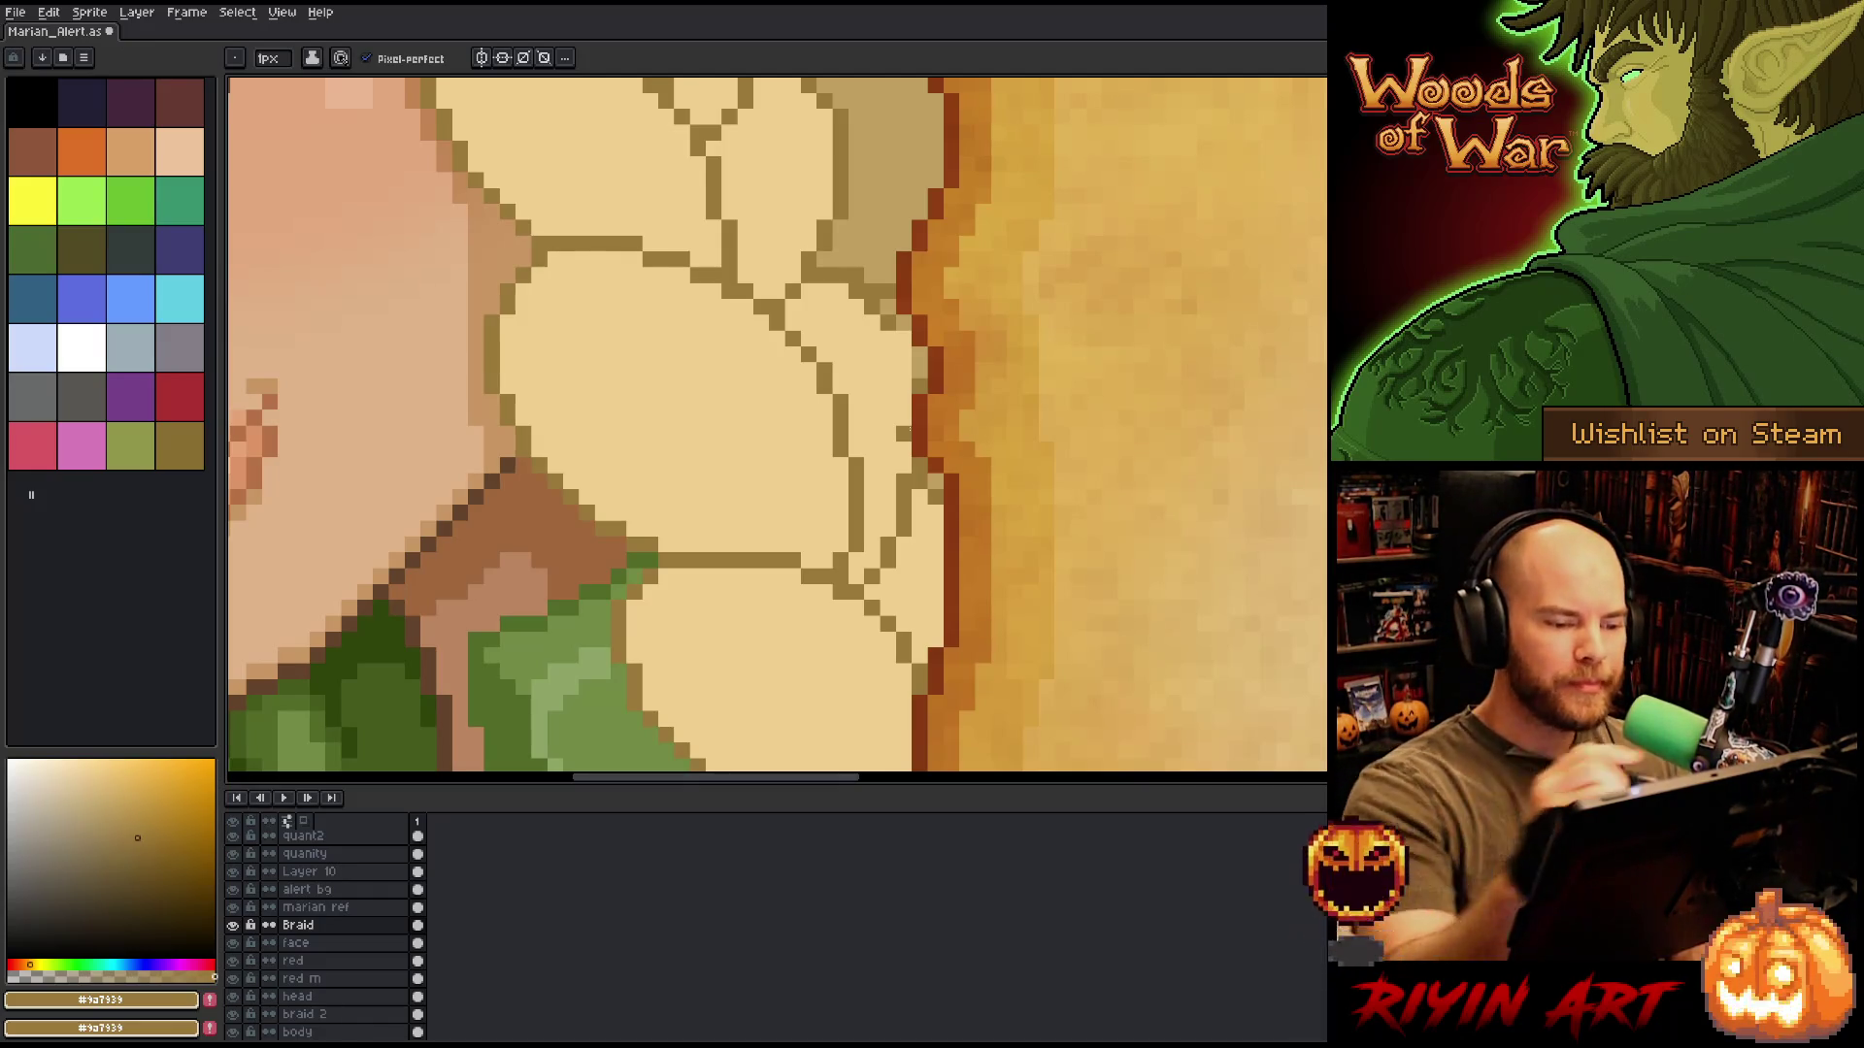
Cover the remaining olive pixels on the braid's right edge with cream fill.
{"action": "left_click", "coordinate": [903, 452], "text": "alt"}
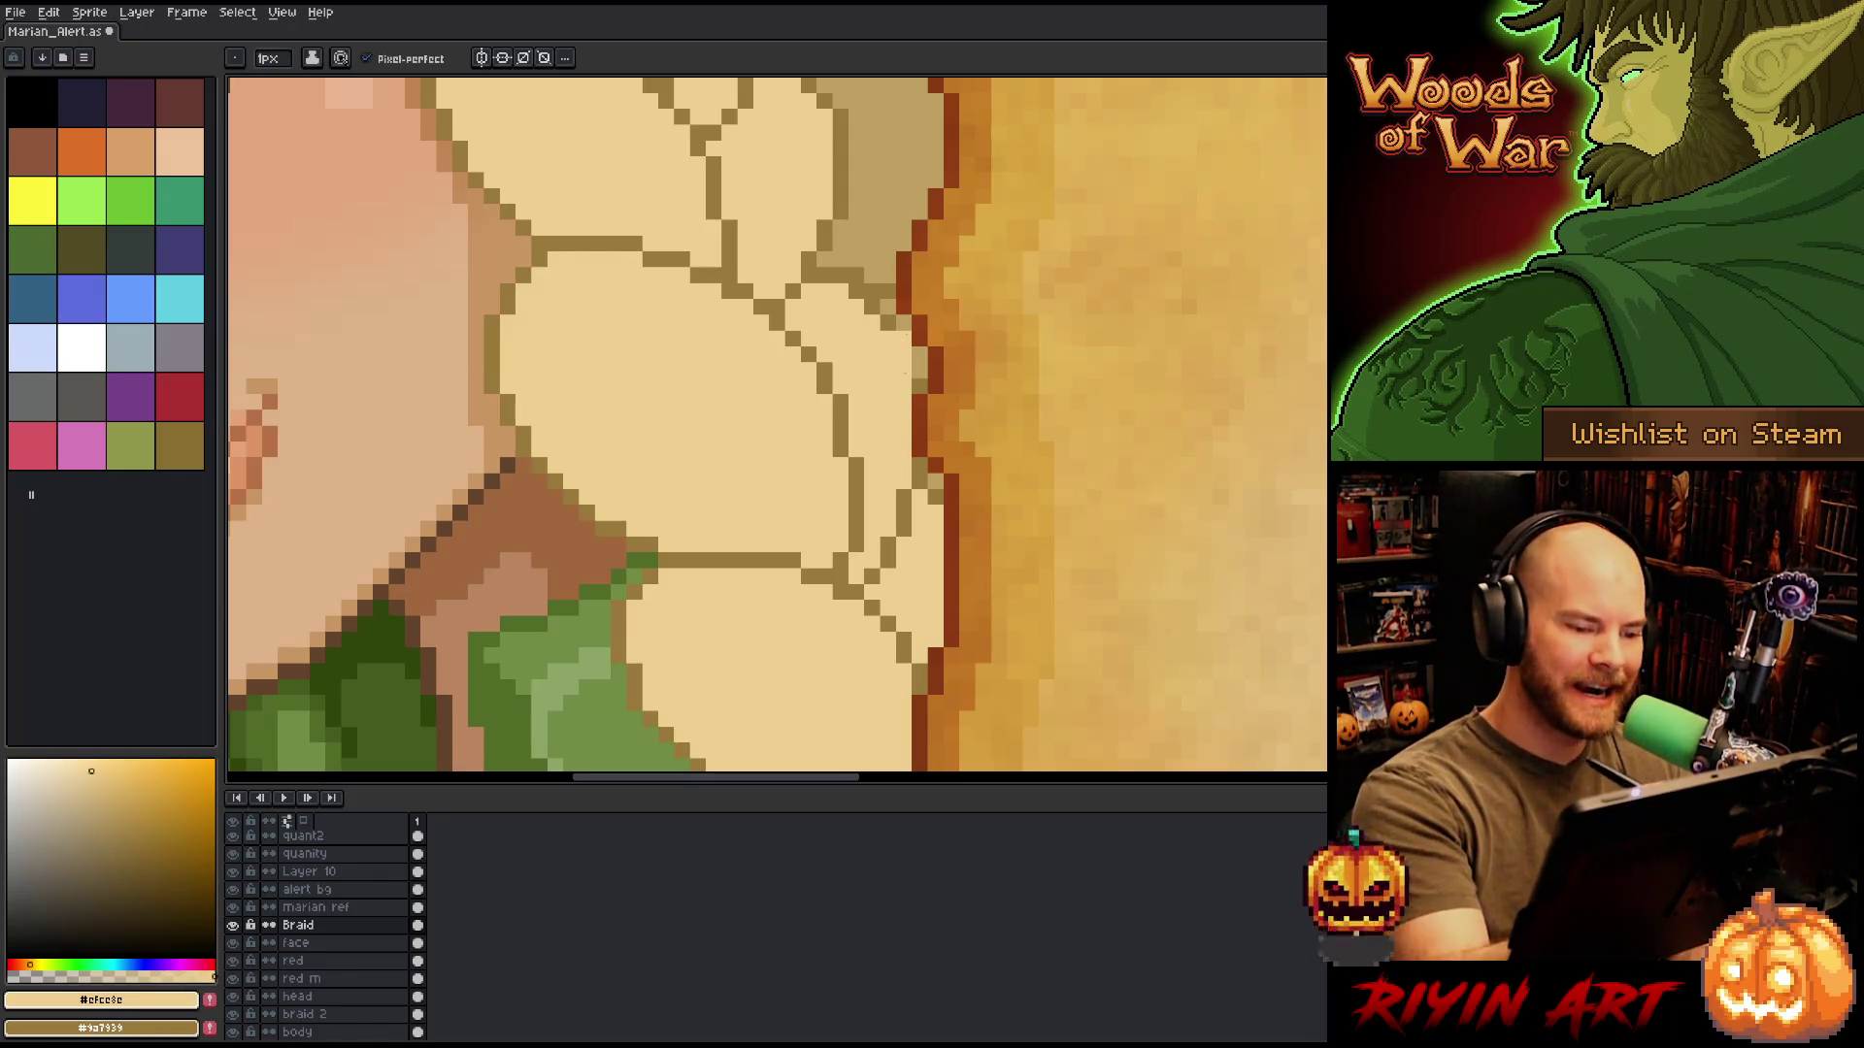
{"action": "left_click", "coordinate": [920, 363]}
{"action": "left_click_drag", "start_coordinate": [888, 323], "coordinate": [856, 291]}
{"action": "left_click", "coordinate": [921, 388]}
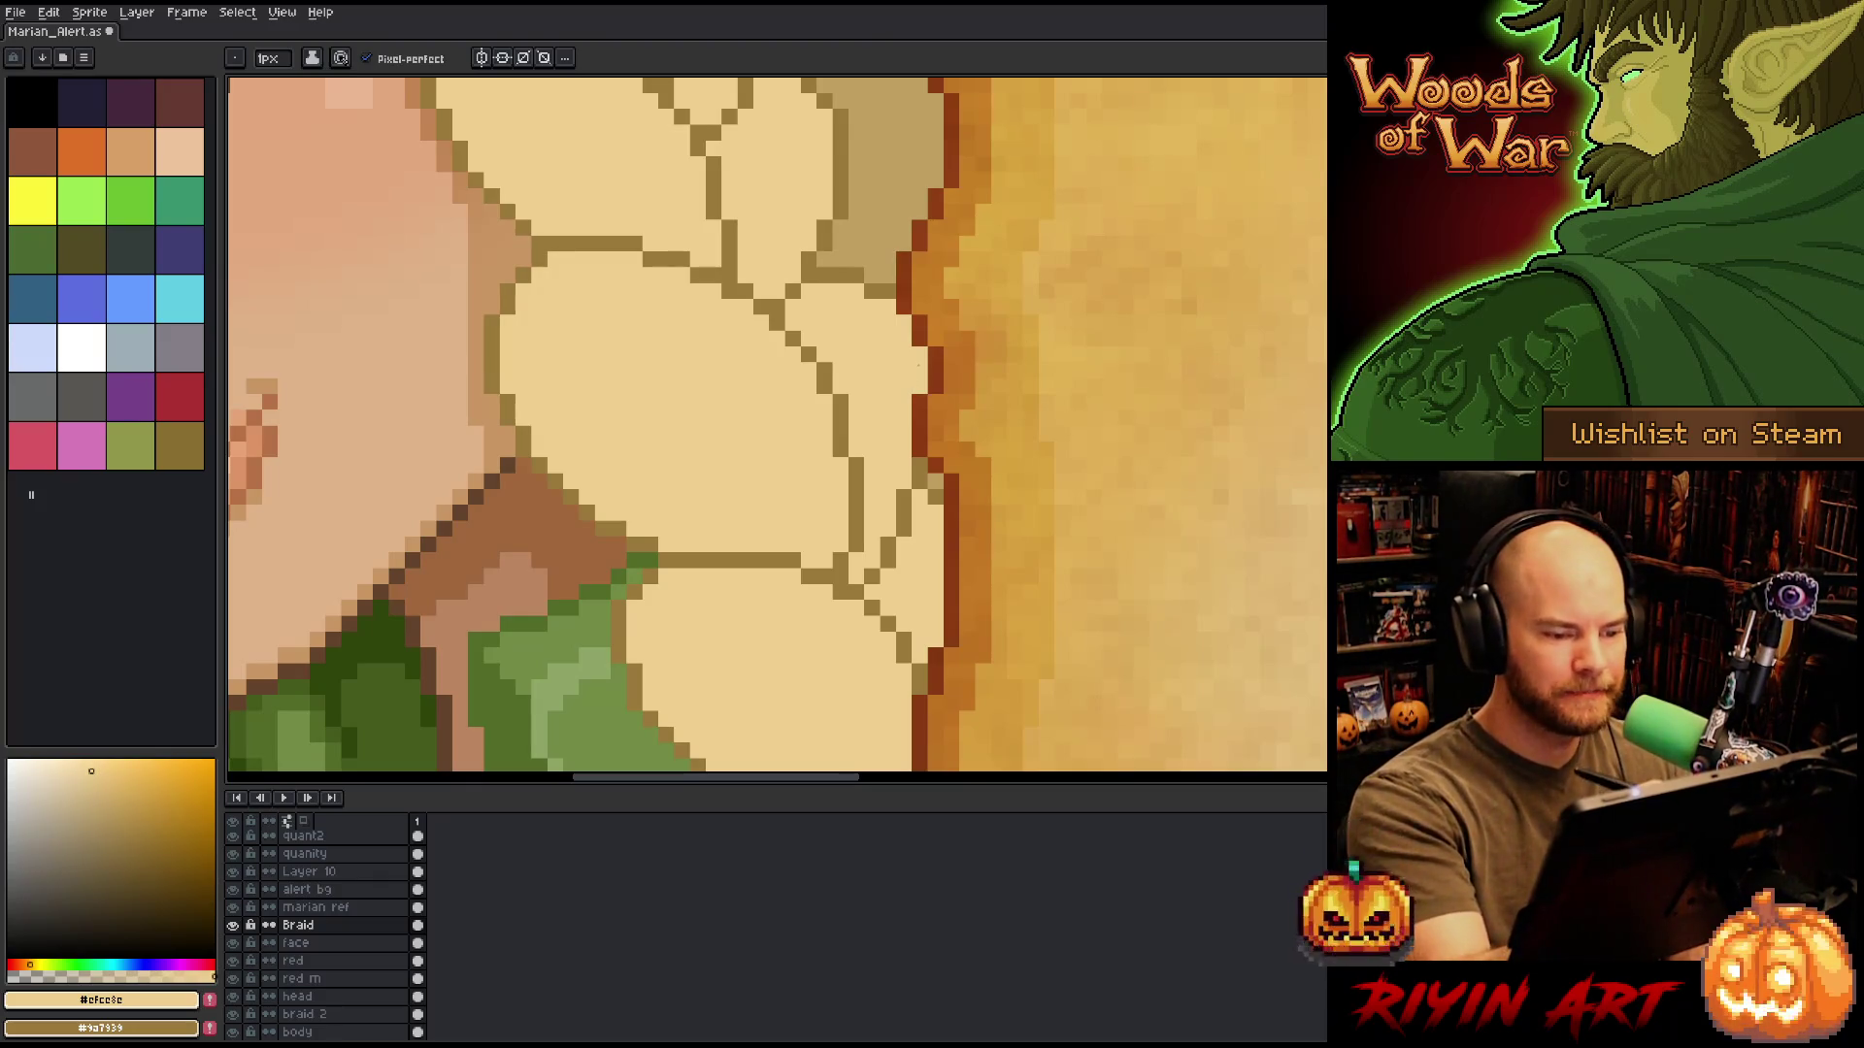
{"action": "left_click", "coordinate": [933, 491]}
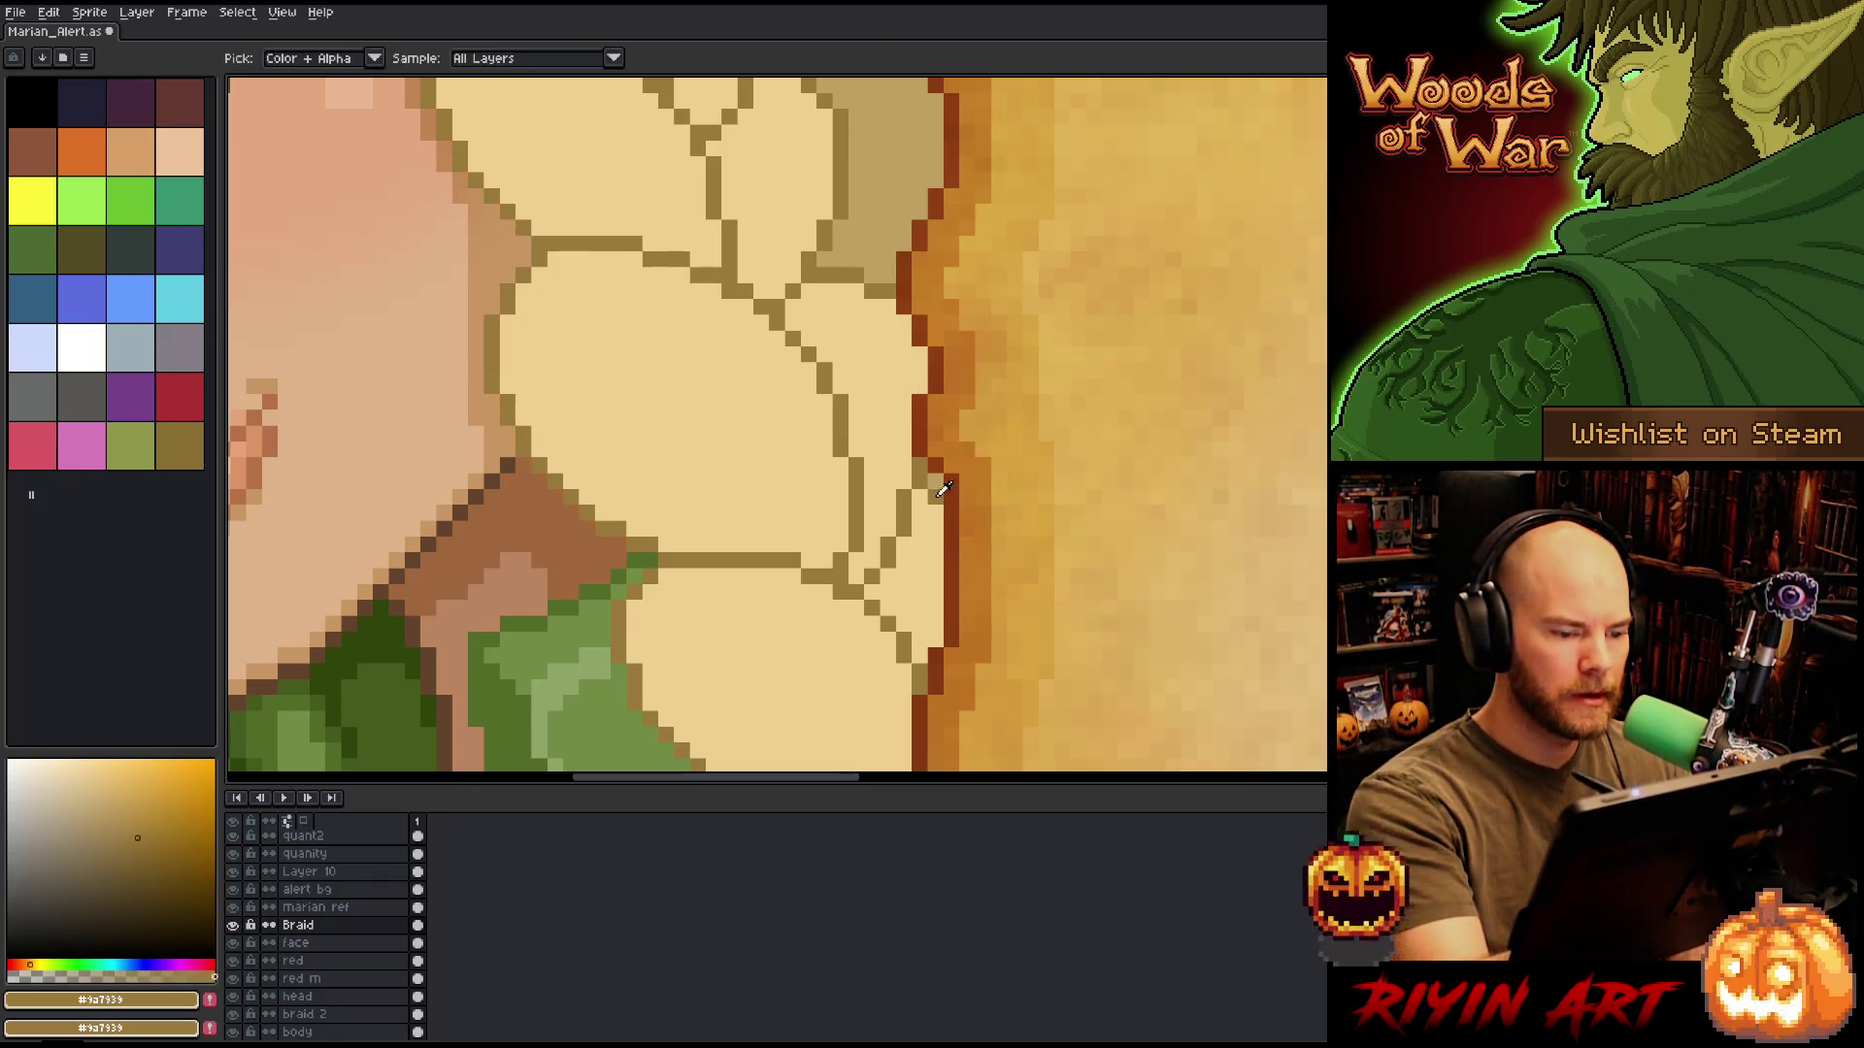
{"action": "left_click", "coordinate": [935, 481]}
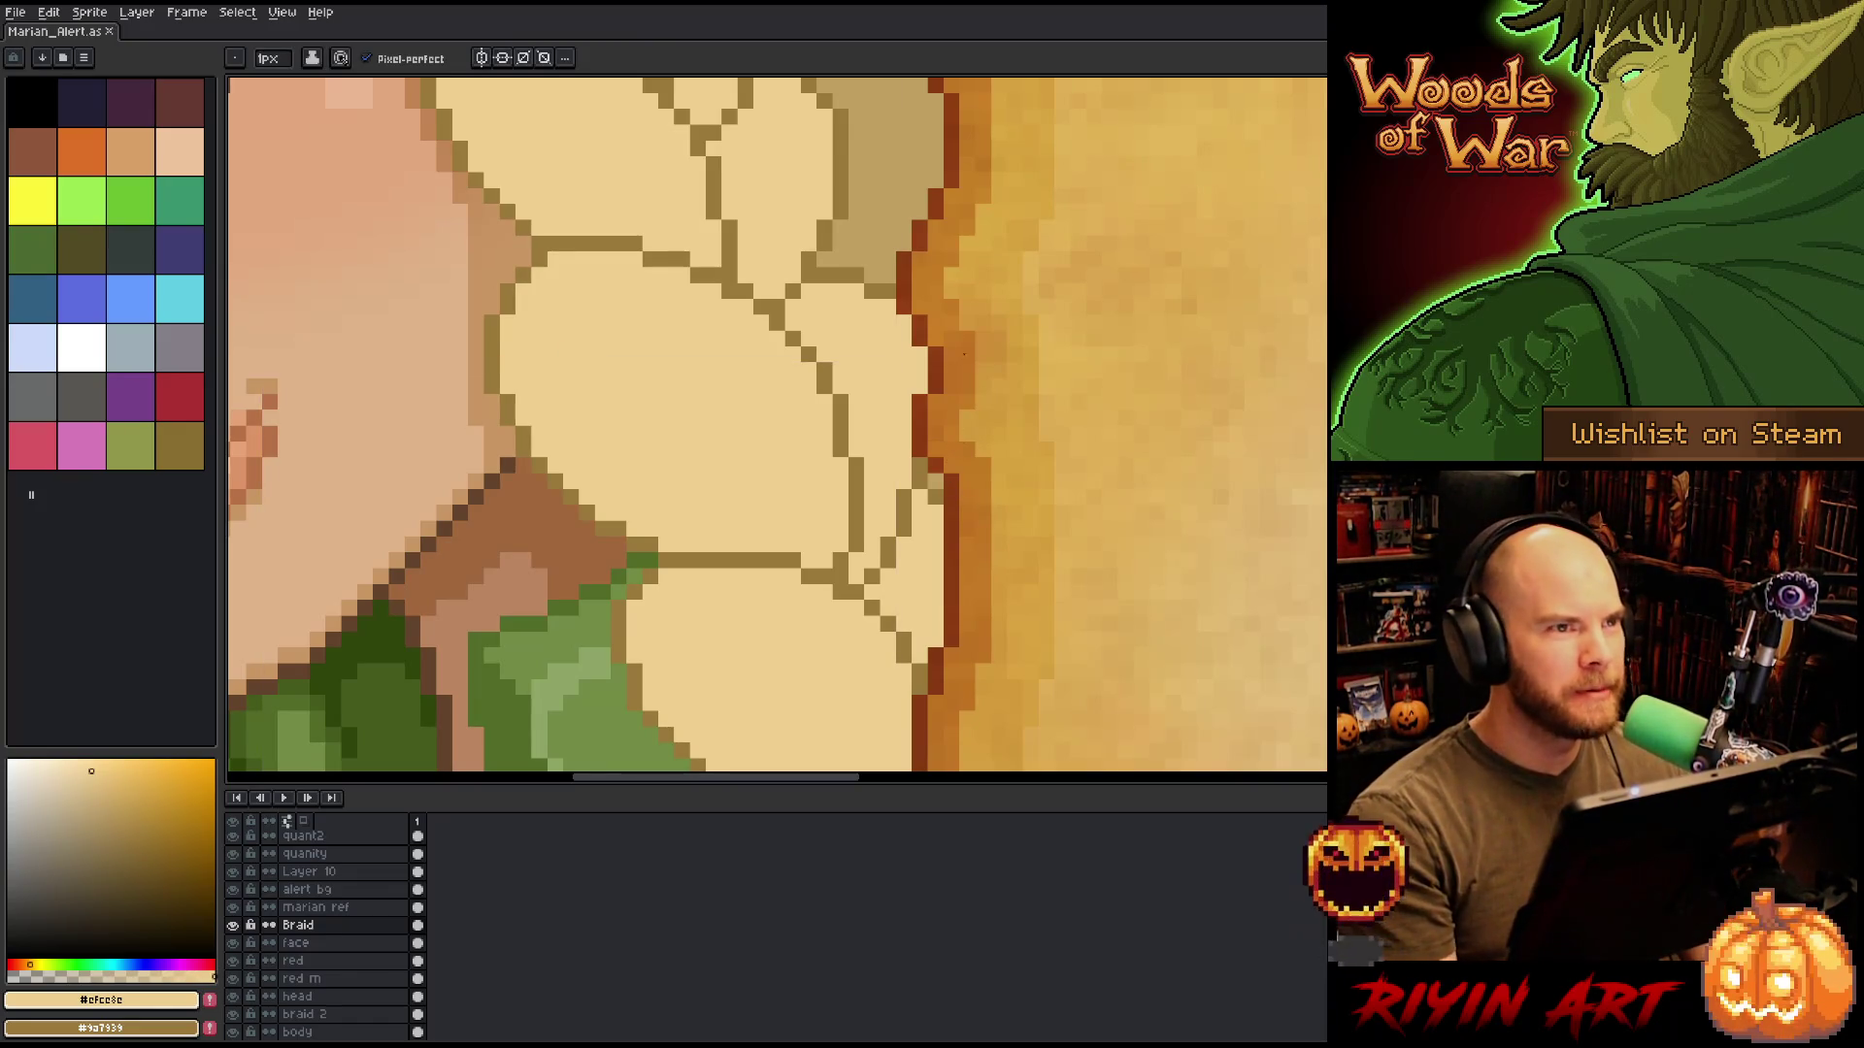
{"action": "scroll", "coordinate": [964, 354], "scroll_direction": "down", "scroll_amount": 5}
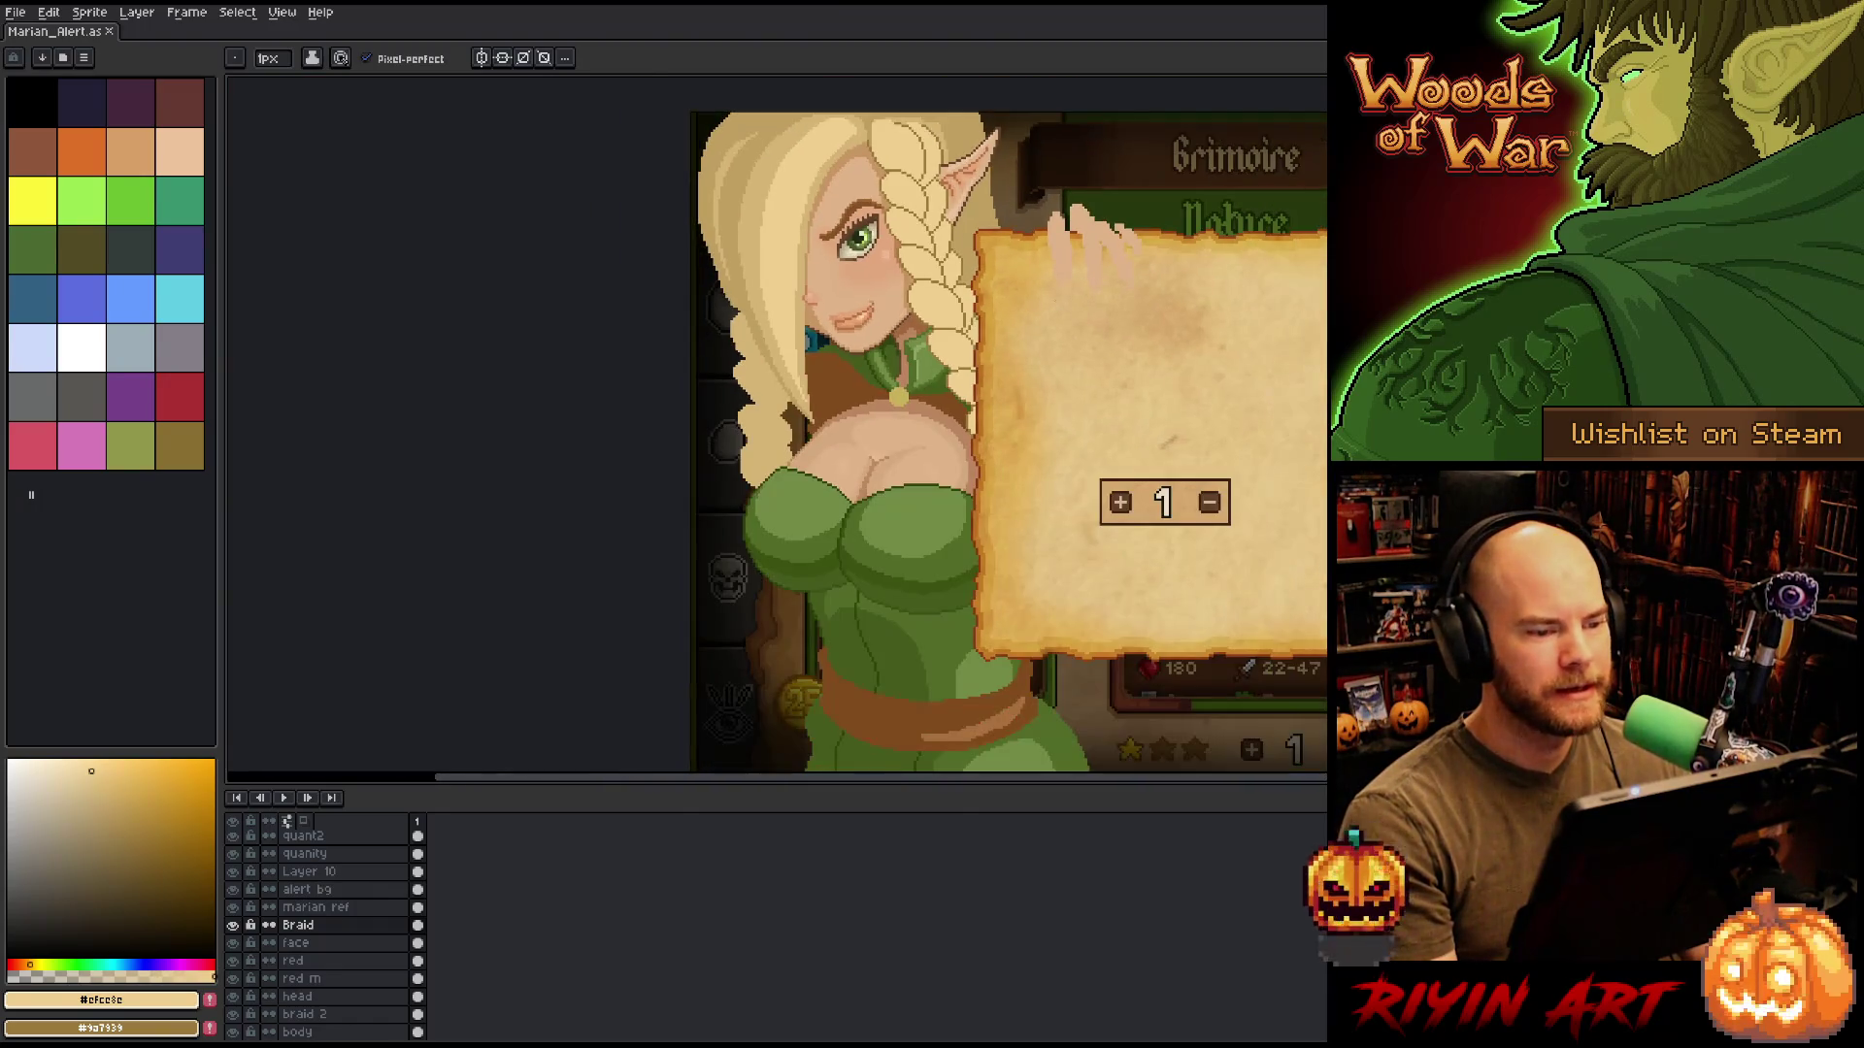
Zoom to the ear and eyedrop the braid's brown outline and light fill colours.
{"action": "mouse_move", "coordinate": [964, 354]}
{"action": "left_mouse_down"}
{"action": "mouse_move", "coordinate": [819, 509]}
{"action": "mouse_move", "coordinate": [979, 496]}
{"action": "left_mouse_up"}
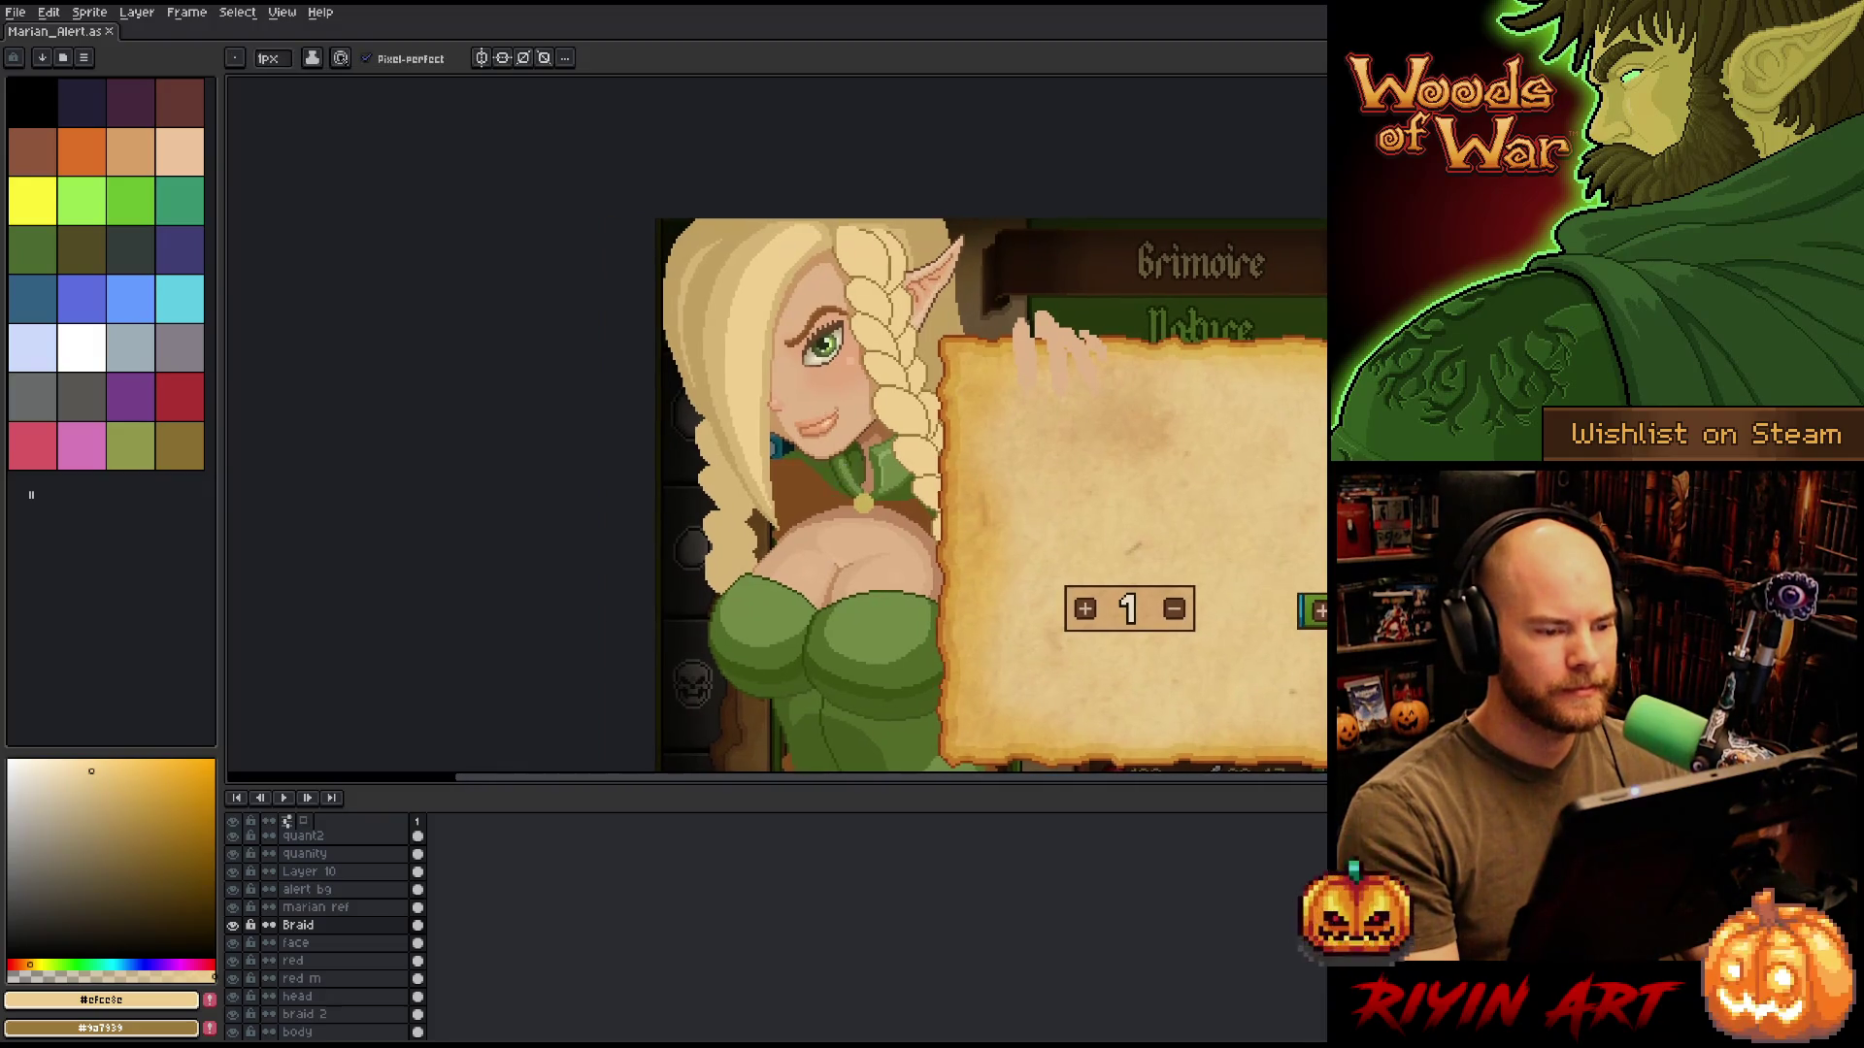
{"action": "scroll", "coordinate": [979, 497], "scroll_direction": "up", "scroll_amount": 2}
{"action": "scroll", "coordinate": [979, 496], "scroll_direction": "down", "scroll_amount": 2}
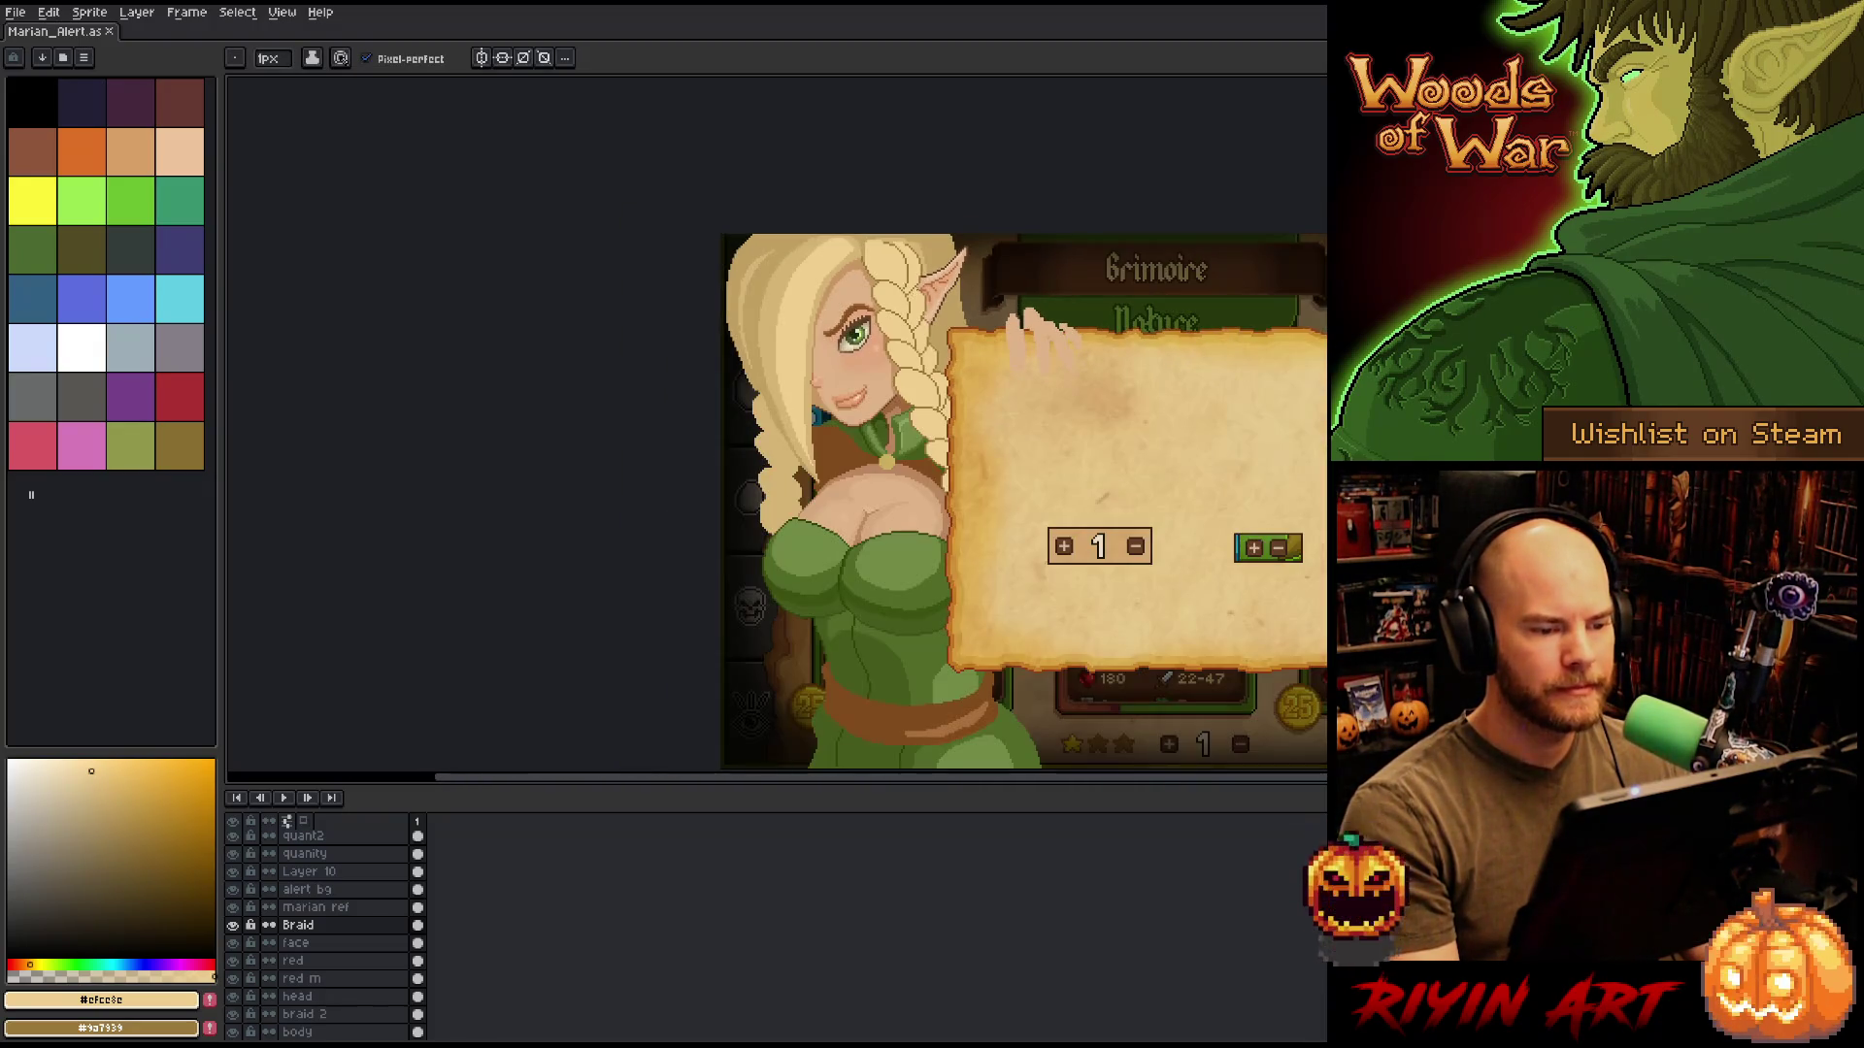
{"action": "scroll", "coordinate": [927, 268], "scroll_direction": "up", "scroll_amount": 4}
{"action": "left_click", "coordinate": [880, 295], "text": "alt"}
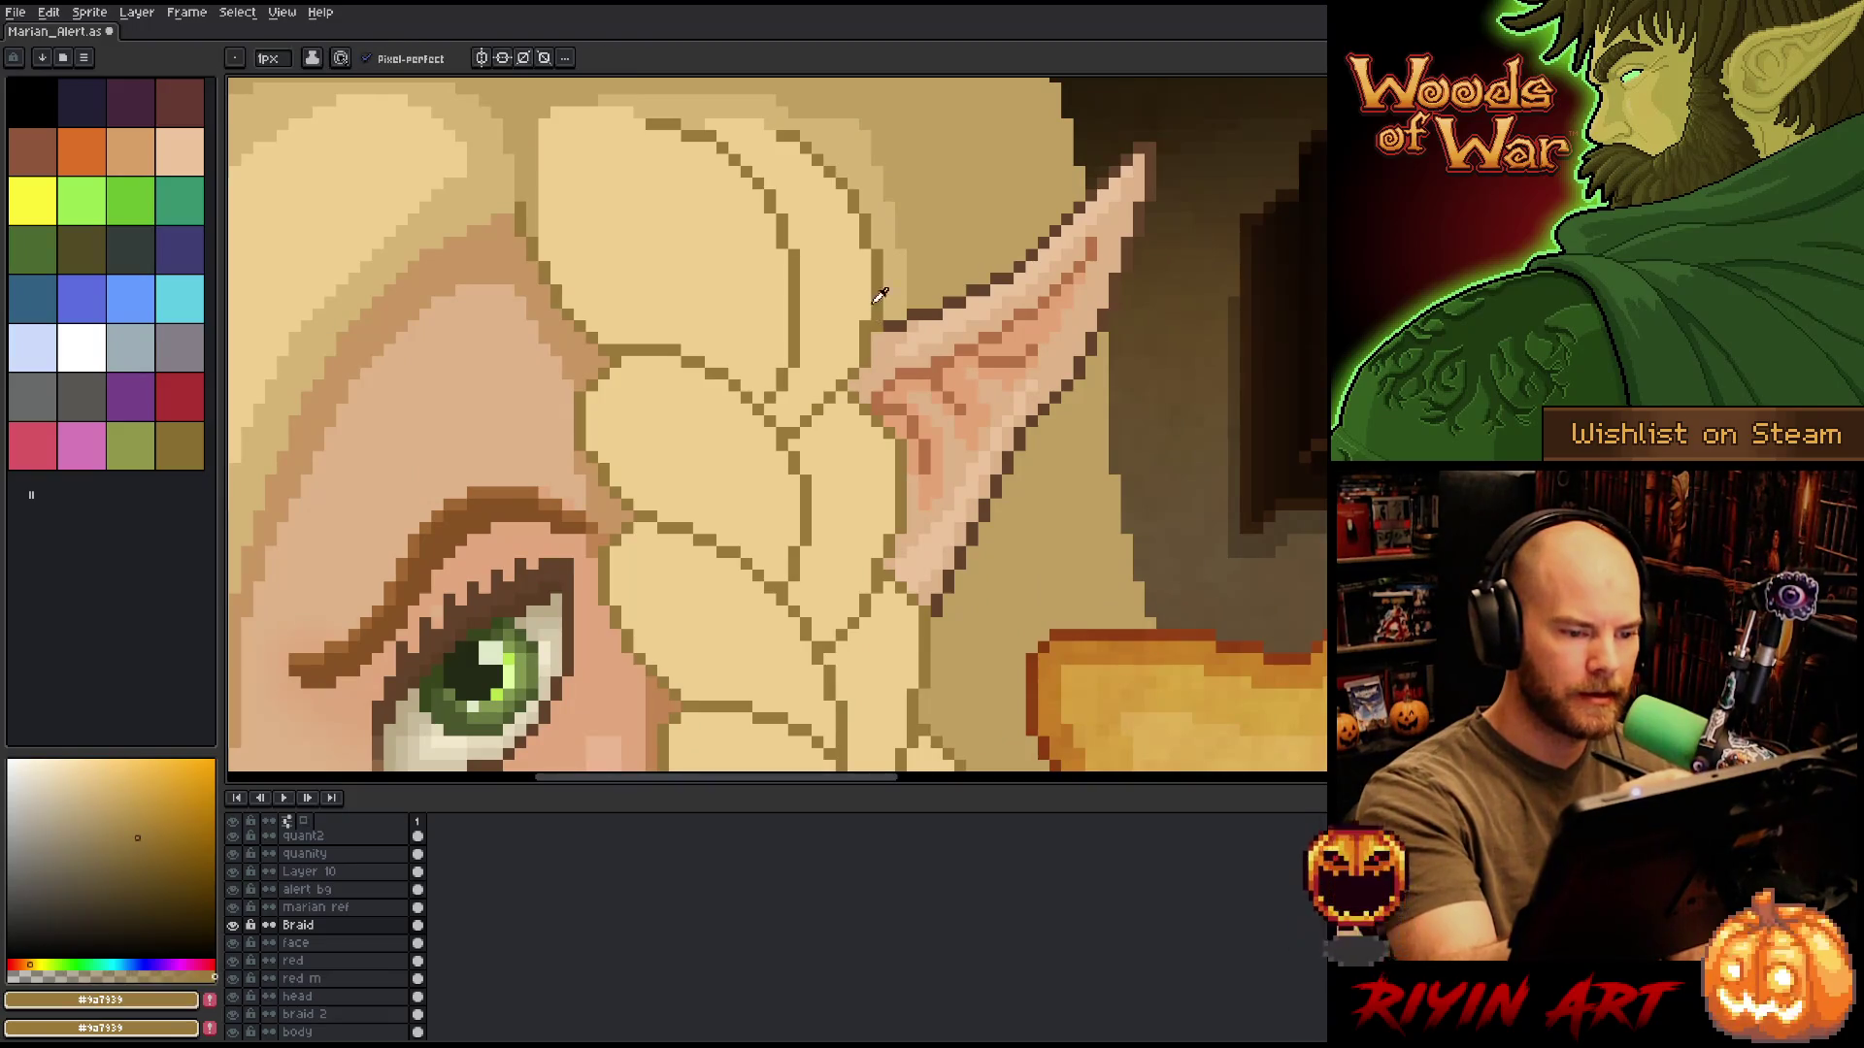
{"action": "left_click", "coordinate": [876, 291], "text": "alt"}
Touch up the braid pixels beside the ear, then re-pick the braid outline colour.
{"action": "scroll", "coordinate": [879, 295], "scroll_direction": "down", "scroll_amount": 2}
{"action": "scroll", "coordinate": [879, 295], "scroll_direction": "down", "scroll_amount": 2}
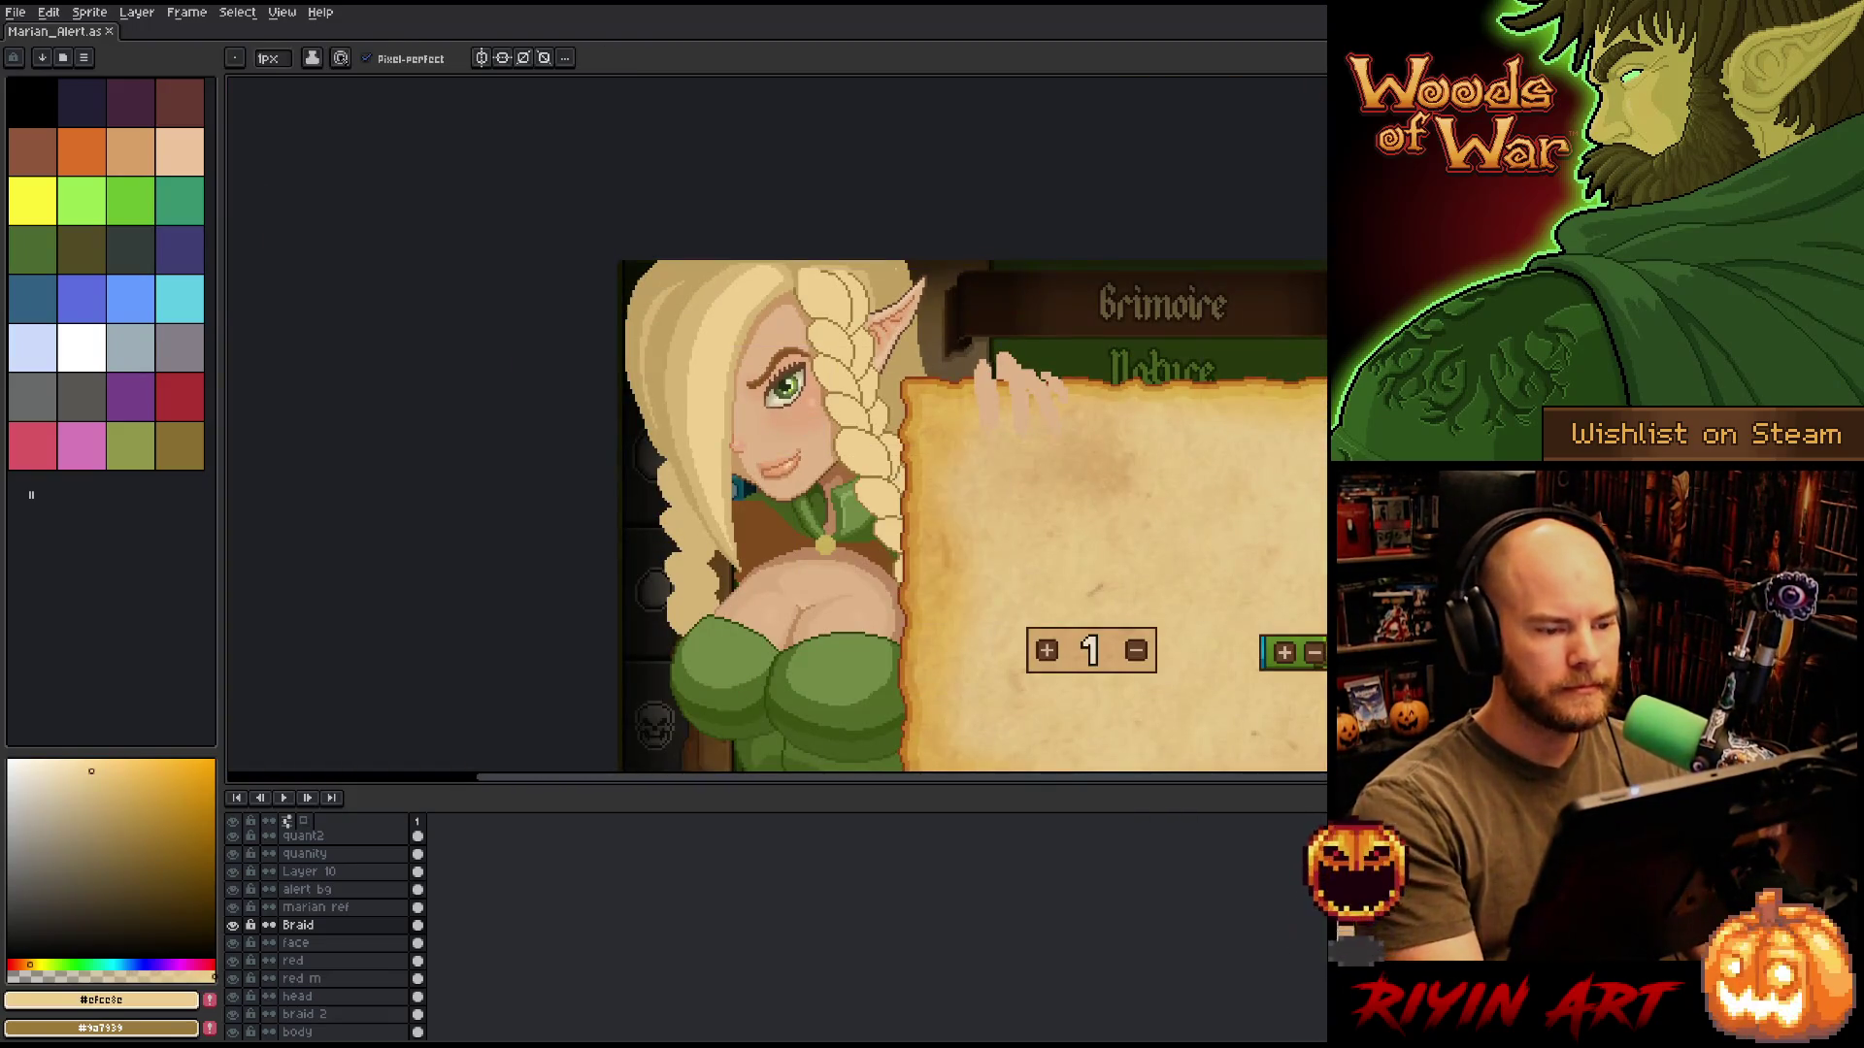
{"action": "scroll", "coordinate": [882, 300], "scroll_direction": "up", "scroll_amount": 4}
{"action": "left_click", "coordinate": [790, 433], "text": "alt"}
{"action": "left_click", "coordinate": [762, 430], "text": "alt"}
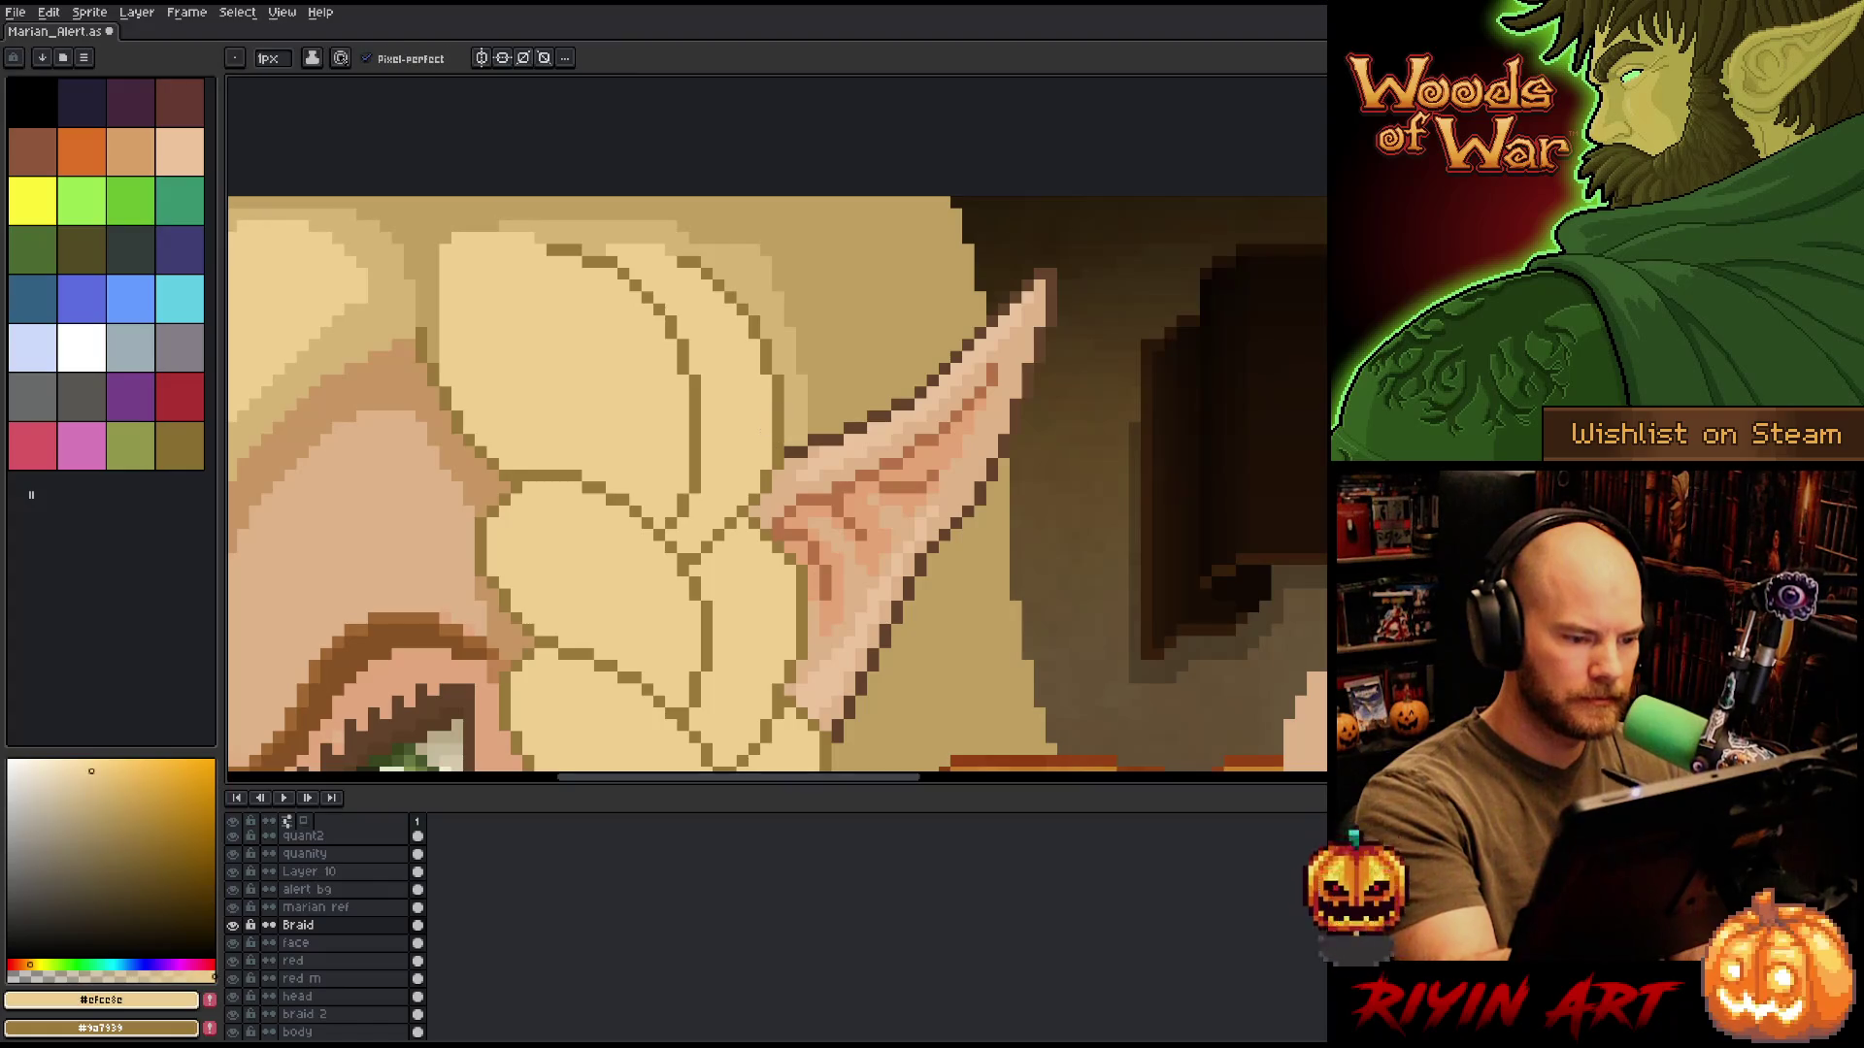
{"action": "scroll", "coordinate": [879, 296], "scroll_direction": "down", "scroll_amount": 2}
{"action": "scroll", "coordinate": [878, 296], "scroll_direction": "down", "scroll_amount": 1}
{"action": "left_click_drag", "start_coordinate": [633, 552], "coordinate": [805, 403]}
{"action": "scroll", "coordinate": [995, 388], "scroll_direction": "up", "scroll_amount": 2}
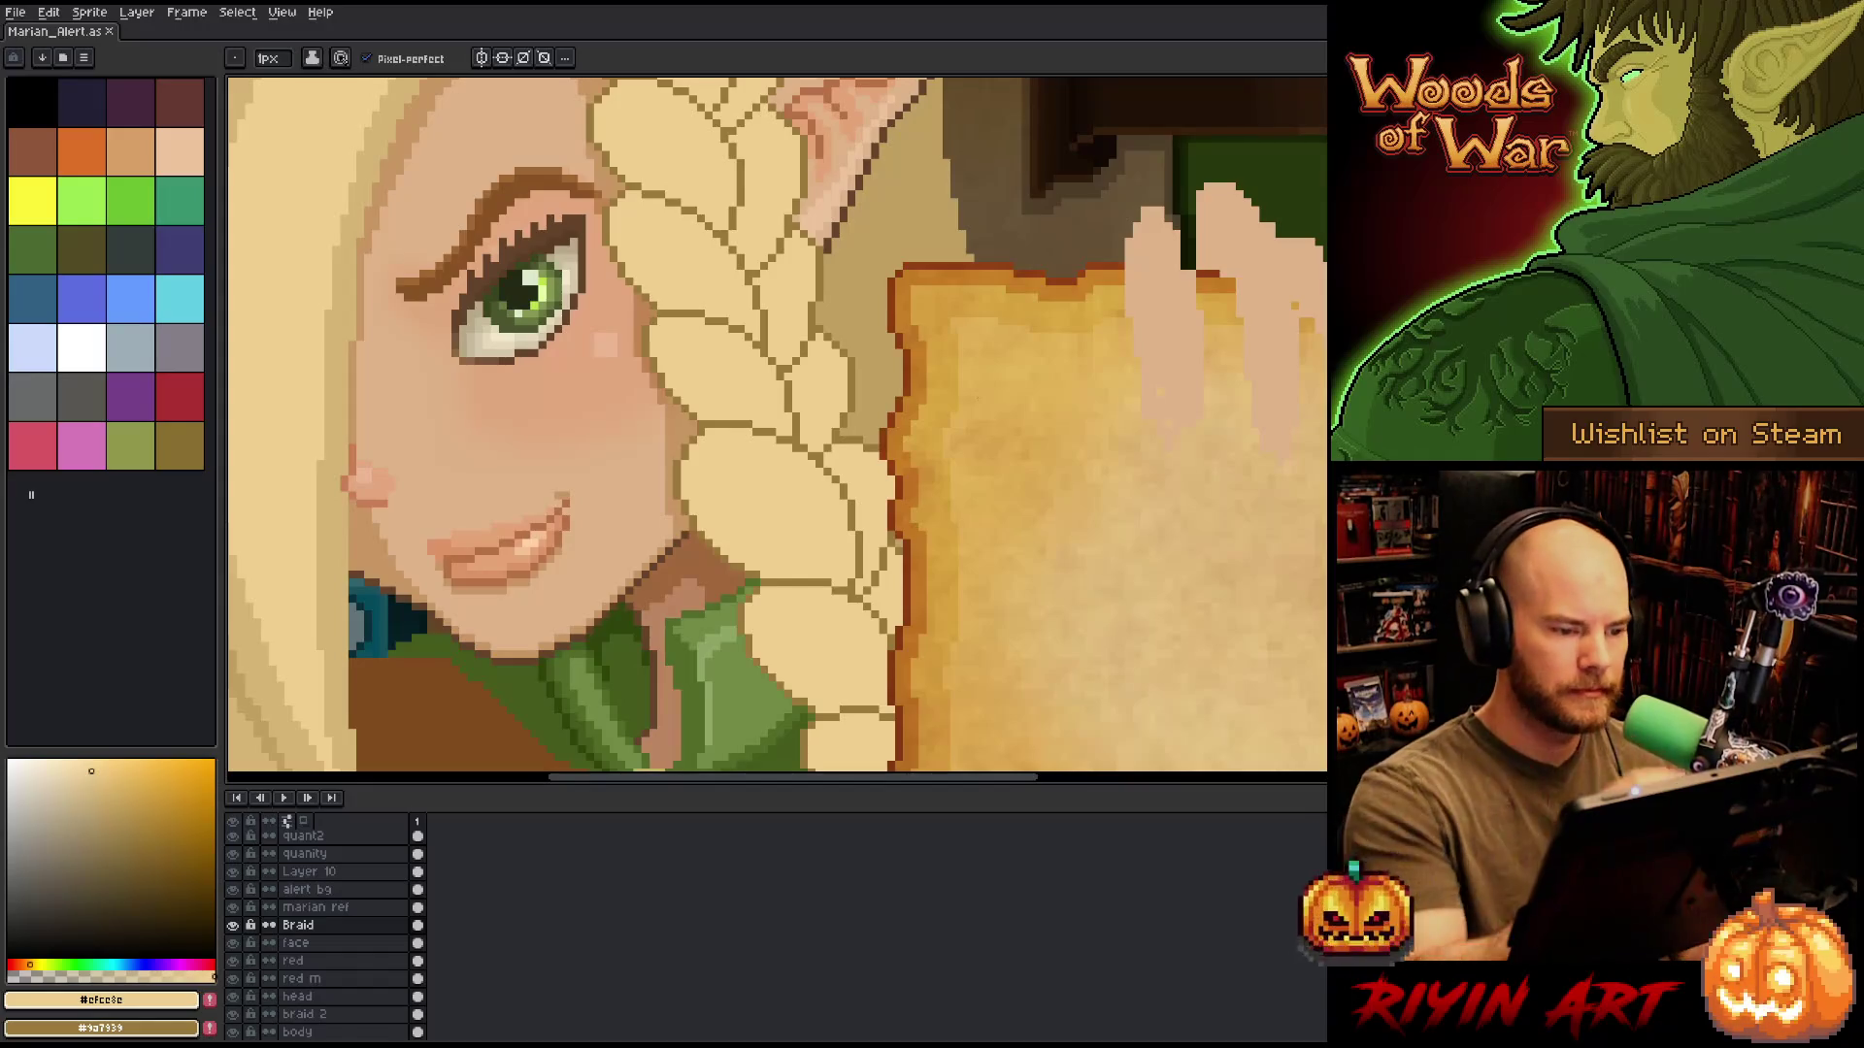
{"action": "left_click", "coordinate": [816, 295], "text": "alt"}
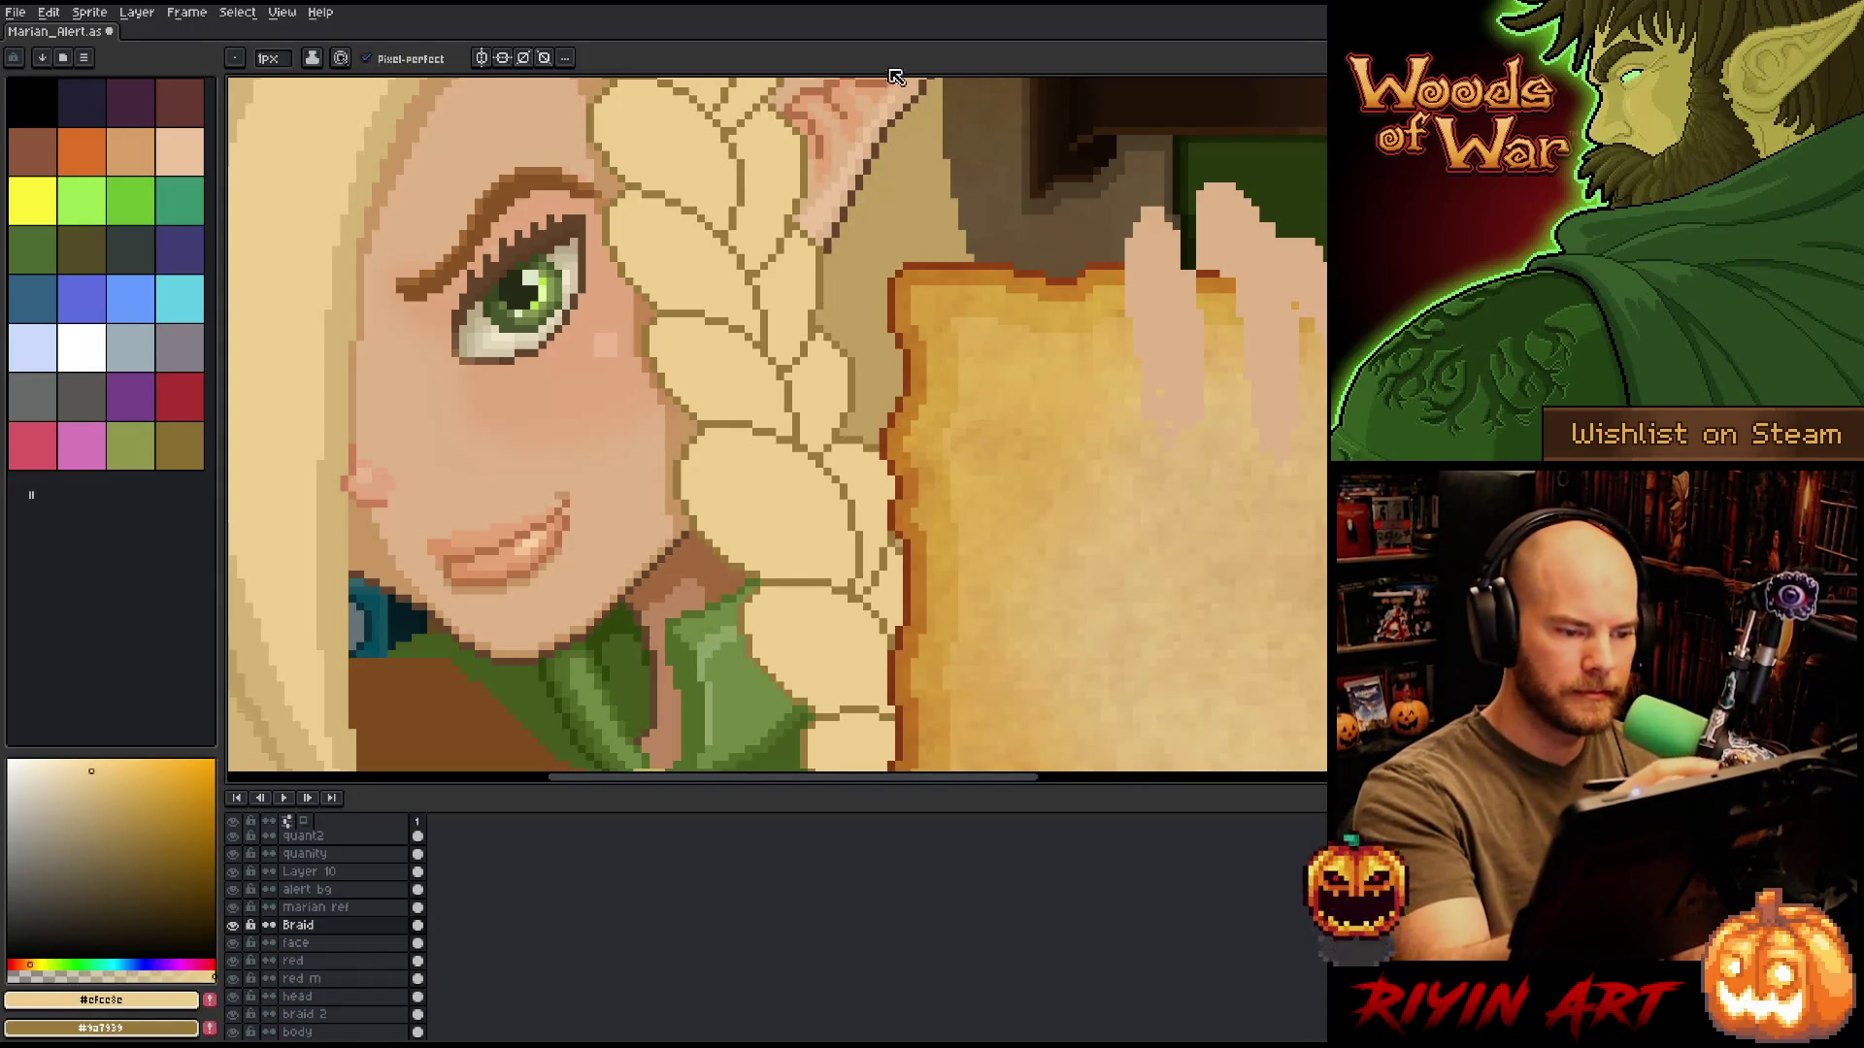
Save the artwork with Ctrl+S.
{"action": "scroll", "coordinate": [524, 291], "scroll_direction": "down", "scroll_amount": 1}
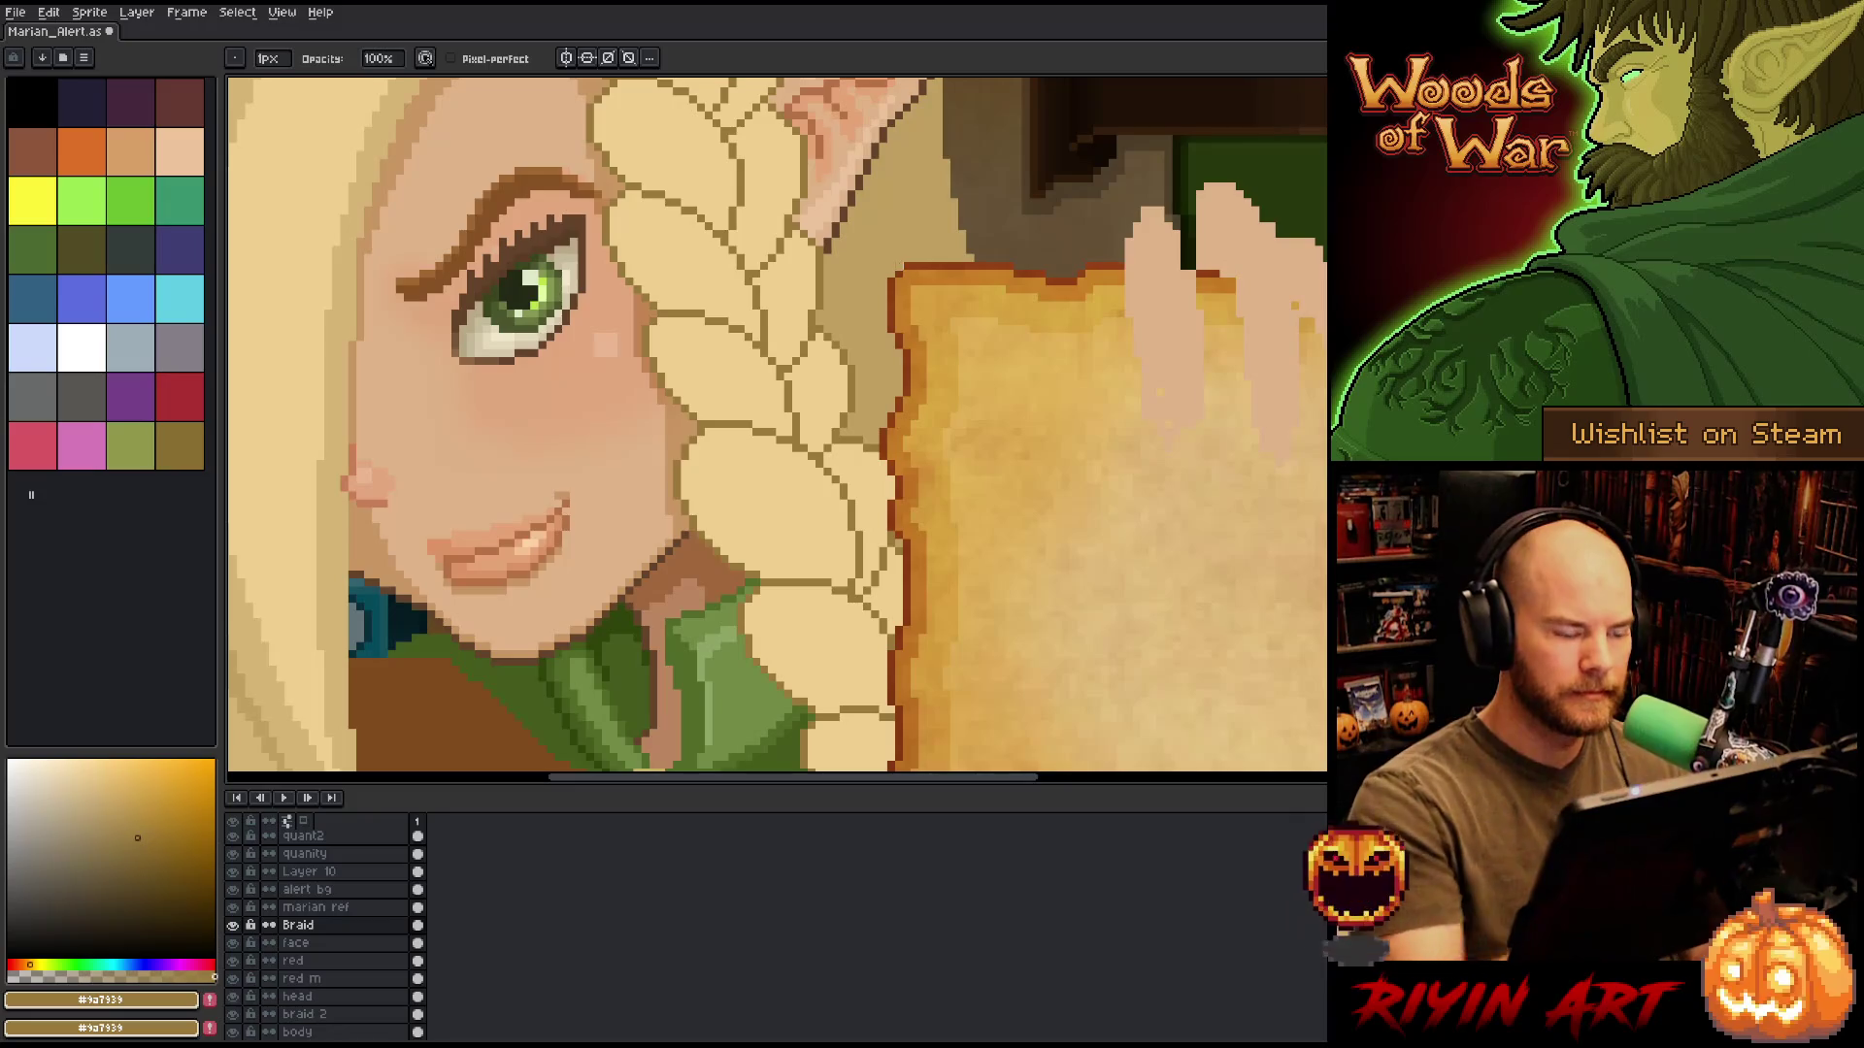
{"action": "scroll", "coordinate": [1049, 262], "scroll_direction": "down", "scroll_amount": 1}
{"action": "key", "text": "ctrl+s"}
Sample the ear's light skin tone #dfb389 as the drawing colour.
{"action": "scroll", "coordinate": [971, 466], "scroll_direction": "up", "scroll_amount": 1}
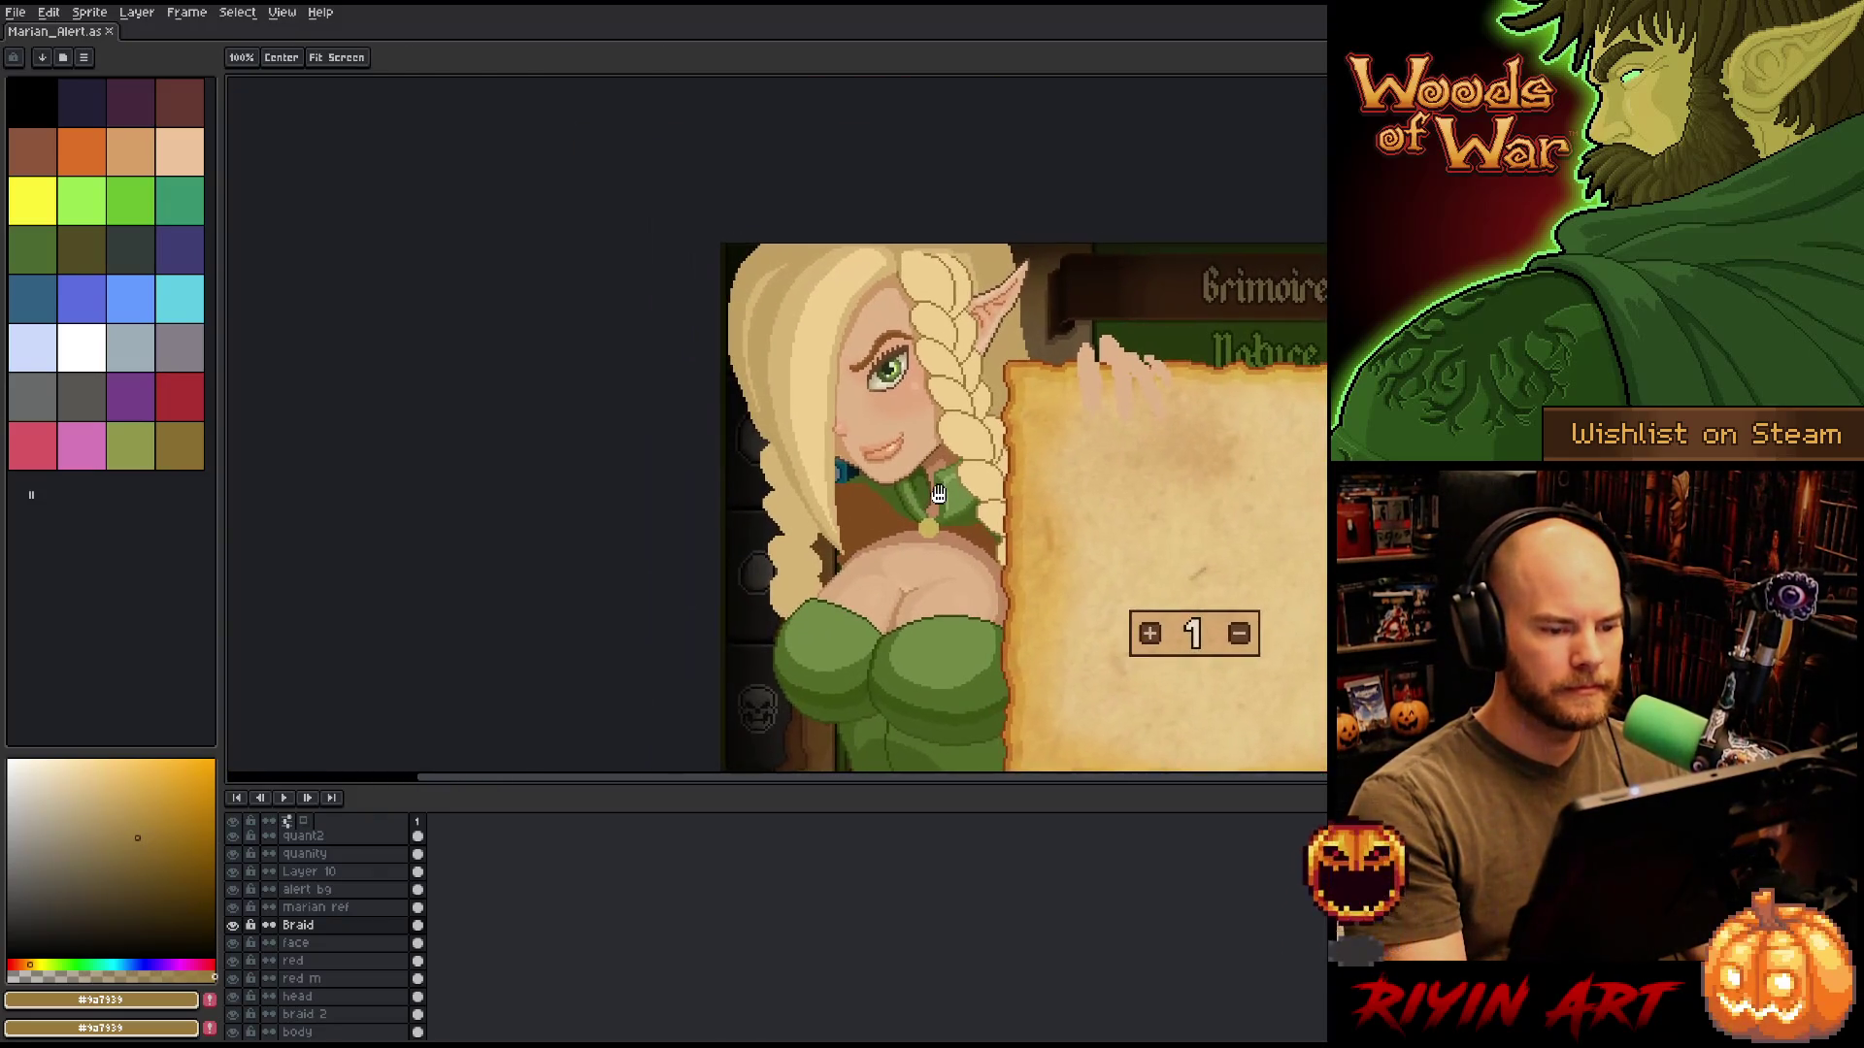
{"action": "key", "text": "b"}
{"action": "scroll", "coordinate": [970, 466], "scroll_direction": "up", "scroll_amount": 1}
{"action": "scroll", "coordinate": [961, 355], "scroll_direction": "up", "scroll_amount": 3}
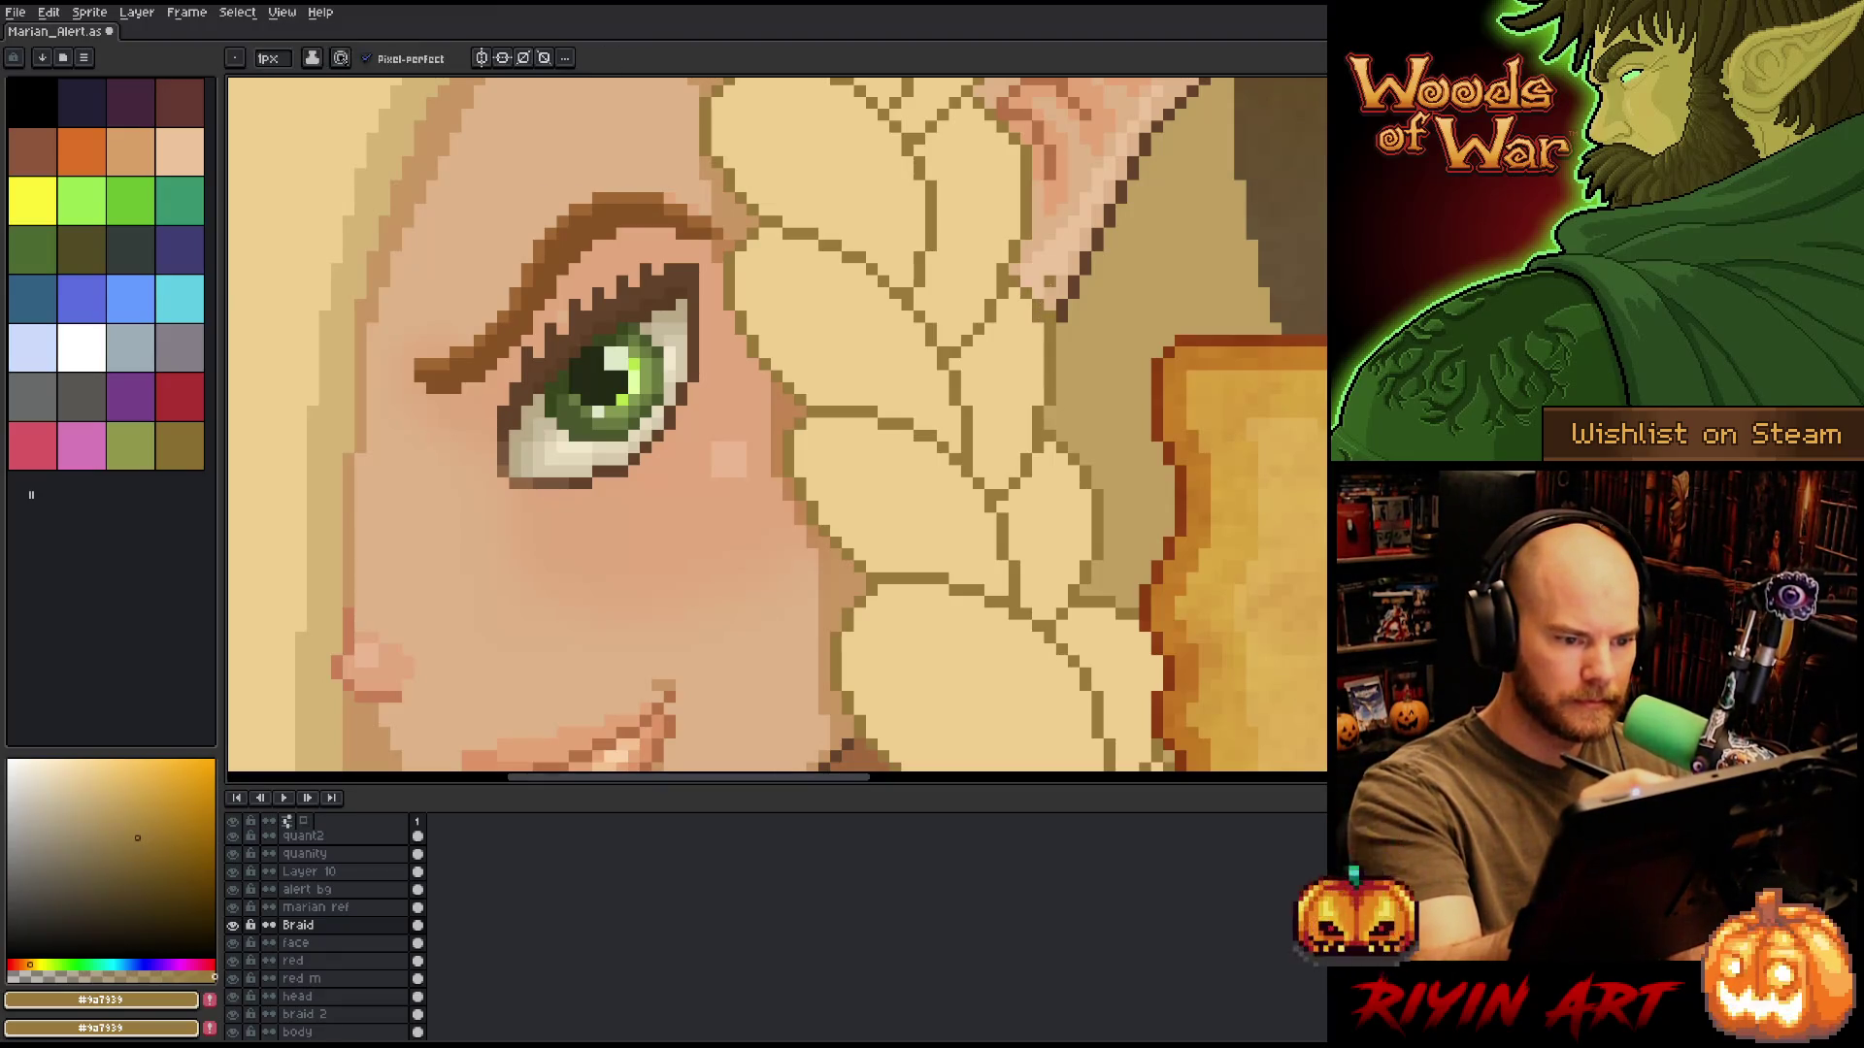
{"action": "left_click", "coordinate": [1048, 281], "text": "alt"}
{"action": "scroll", "coordinate": [1048, 254], "scroll_direction": "down", "scroll_amount": 3}
{"action": "key", "text": "e"}
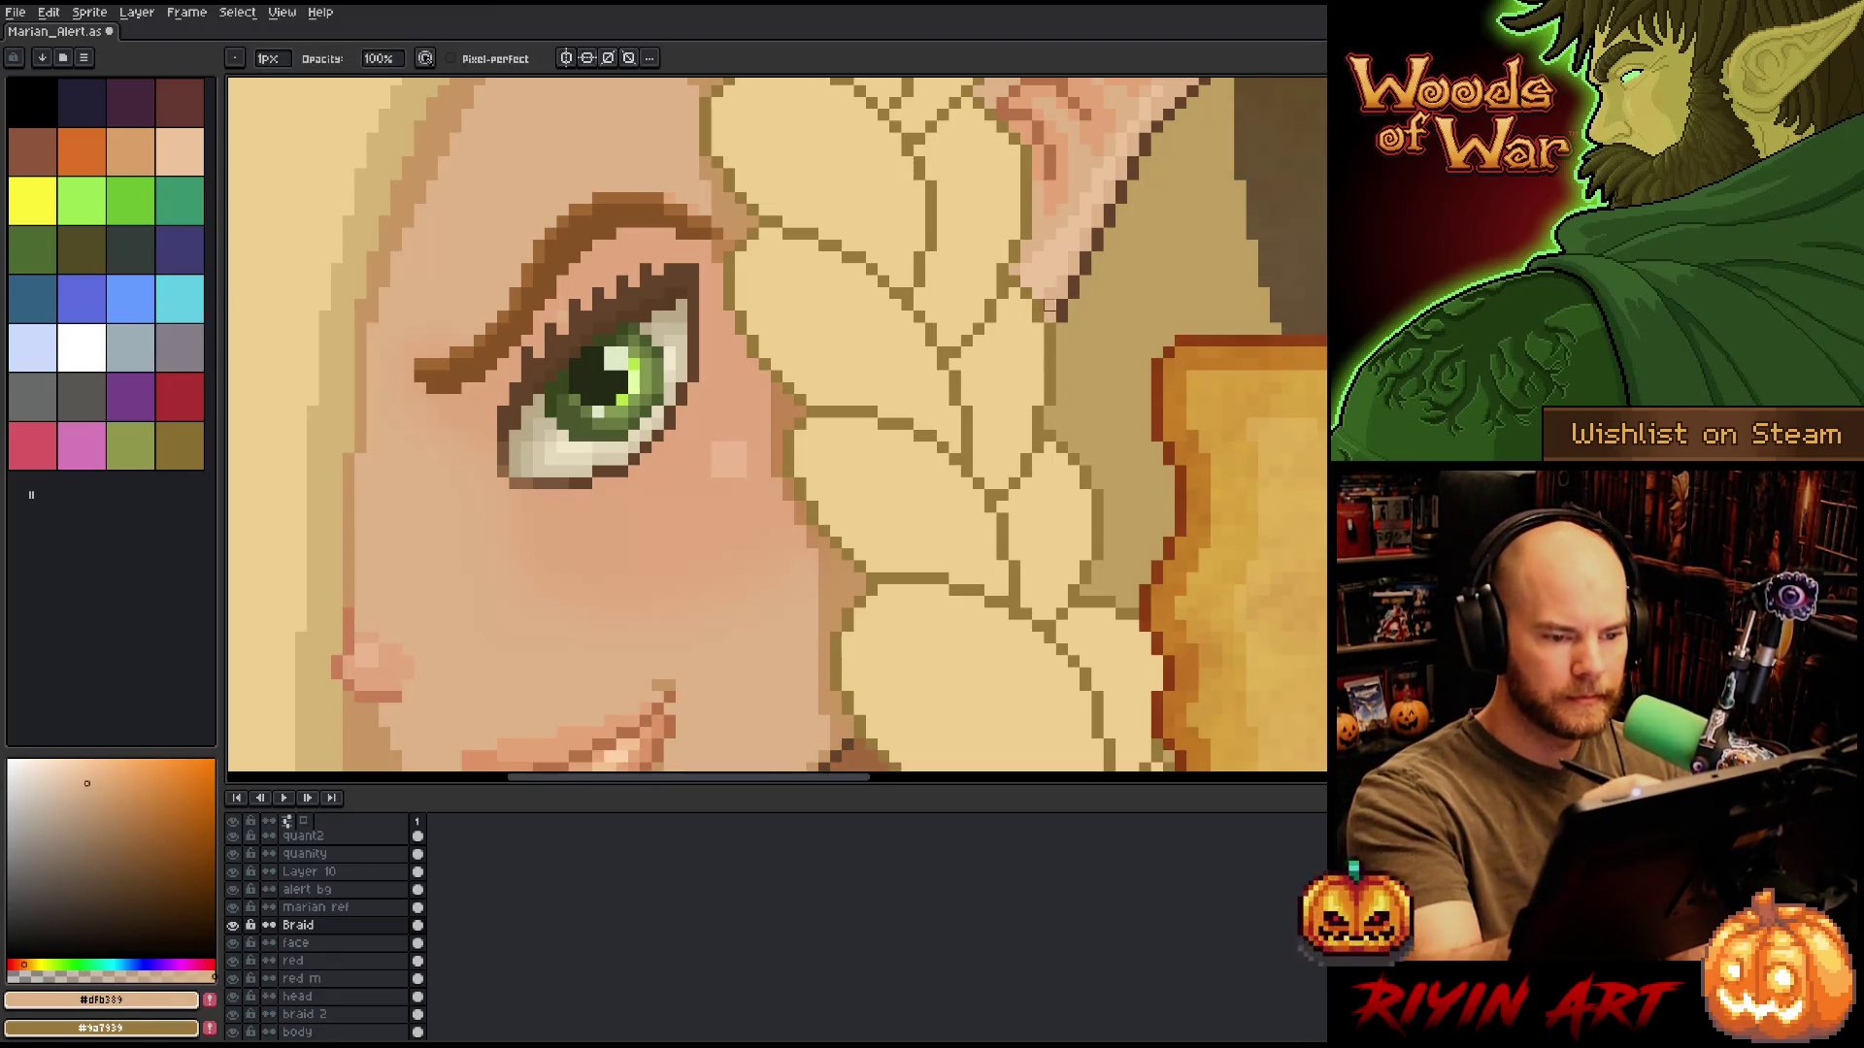
{"action": "scroll", "coordinate": [1073, 222], "scroll_direction": "down", "scroll_amount": 3}
{"action": "left_click_drag", "start_coordinate": [1068, 388], "coordinate": [1030, 415]}
{"action": "left_click_drag", "start_coordinate": [914, 485], "coordinate": [809, 551]}
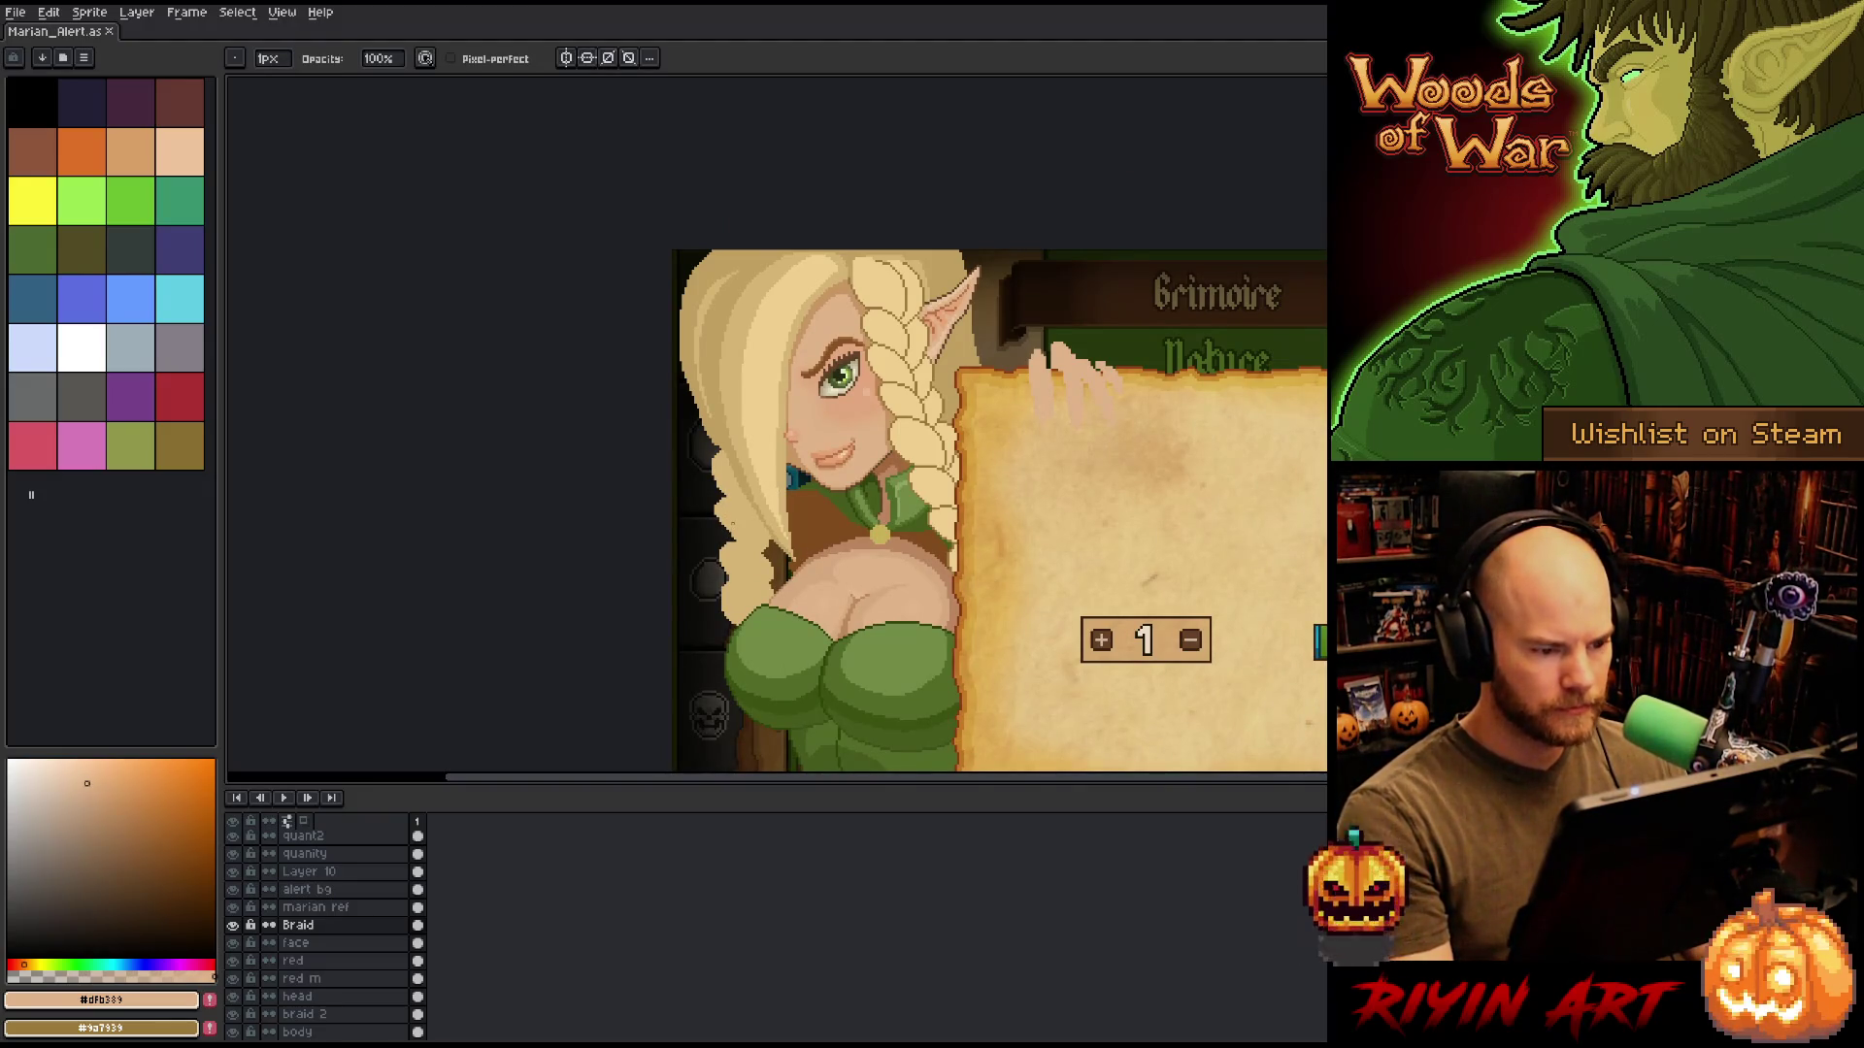
On the head layer, magic-wand the hair area and pencil lines up its outer edge.
{"action": "scroll", "coordinate": [733, 508], "scroll_direction": "down", "scroll_amount": 1}
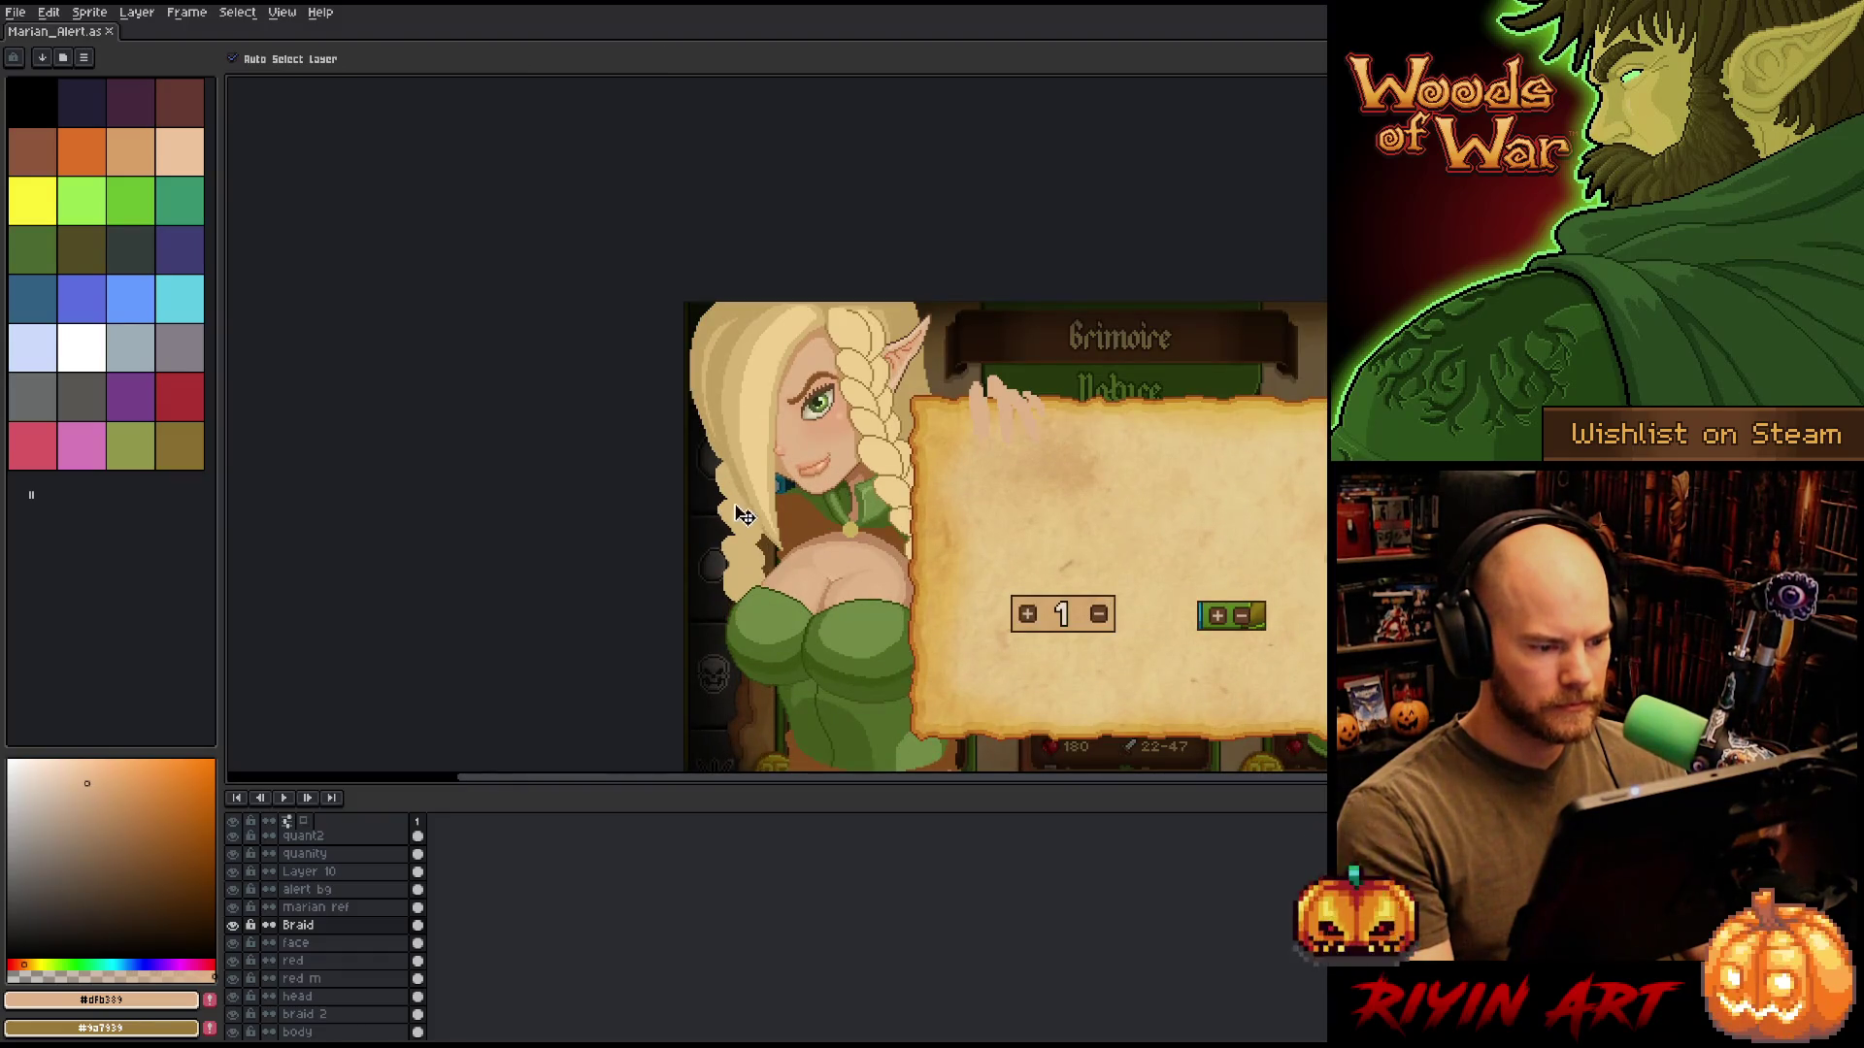
{"action": "left_click_drag", "start_coordinate": [738, 532], "coordinate": [776, 441]}
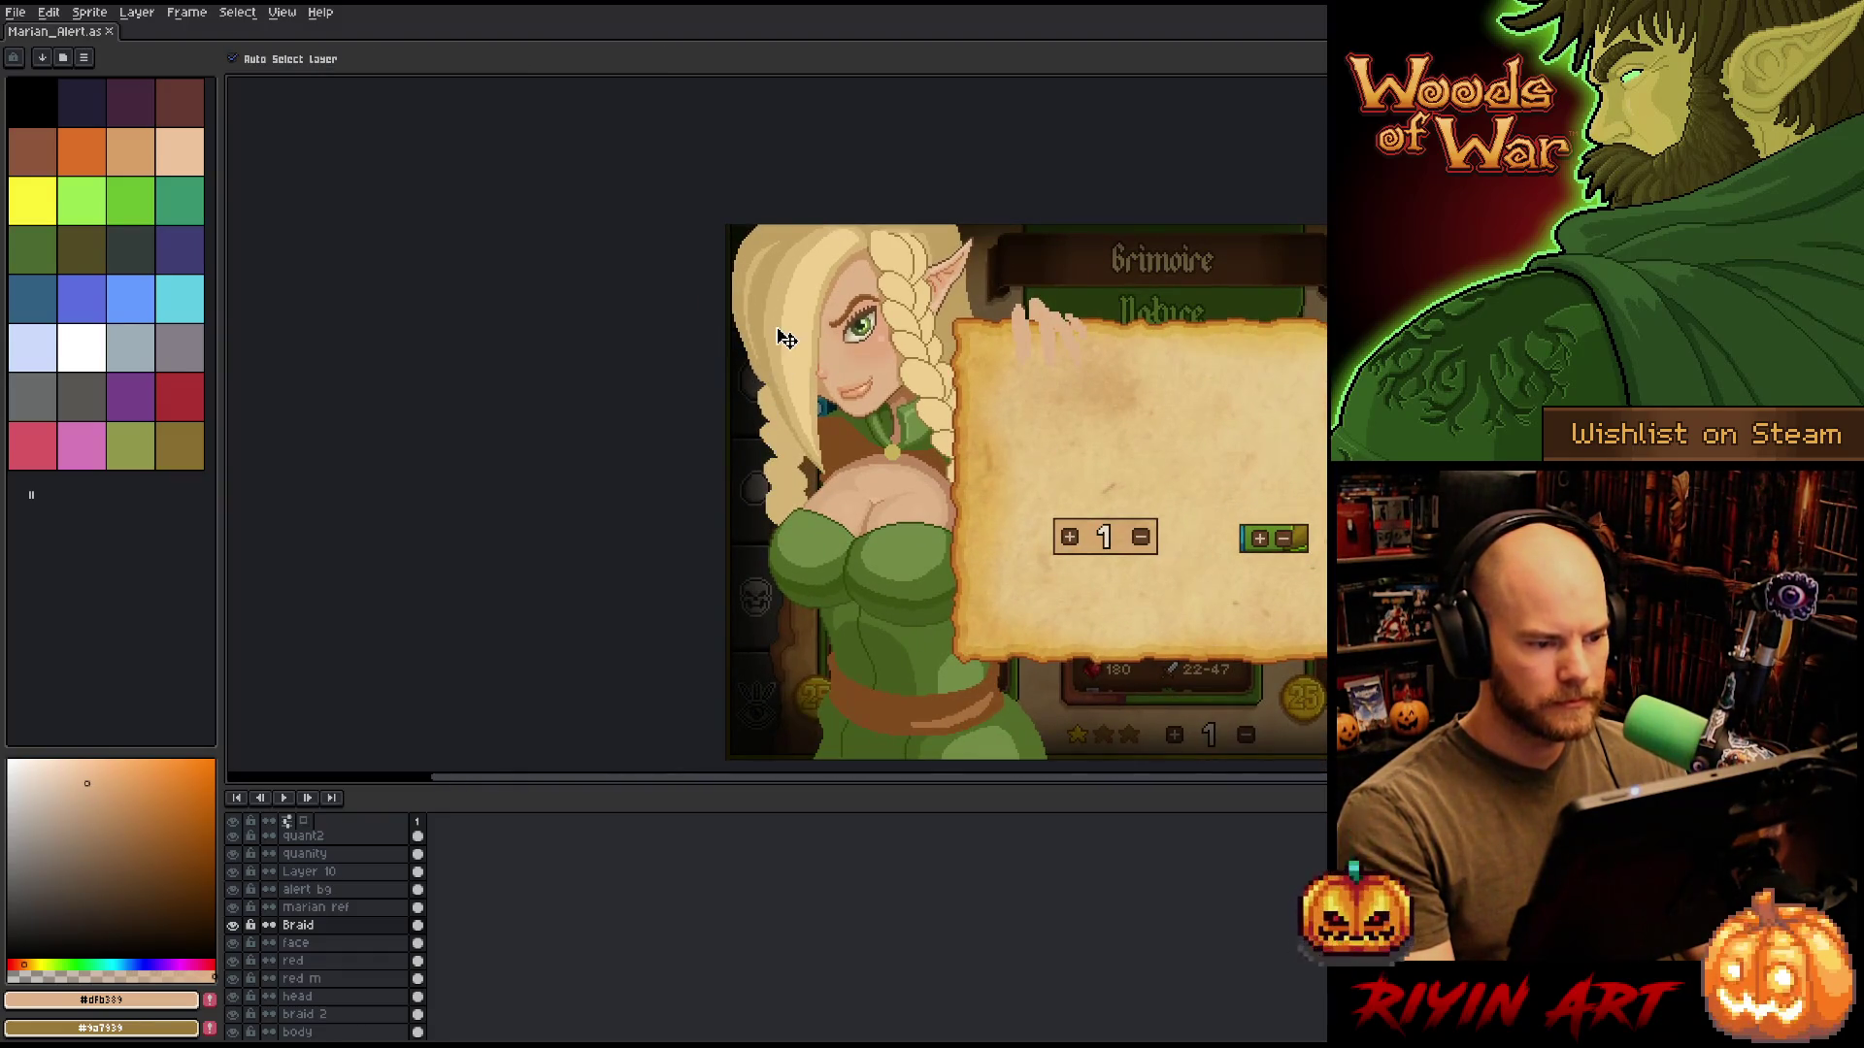
{"action": "scroll", "coordinate": [772, 292], "scroll_direction": "up", "scroll_amount": 2}
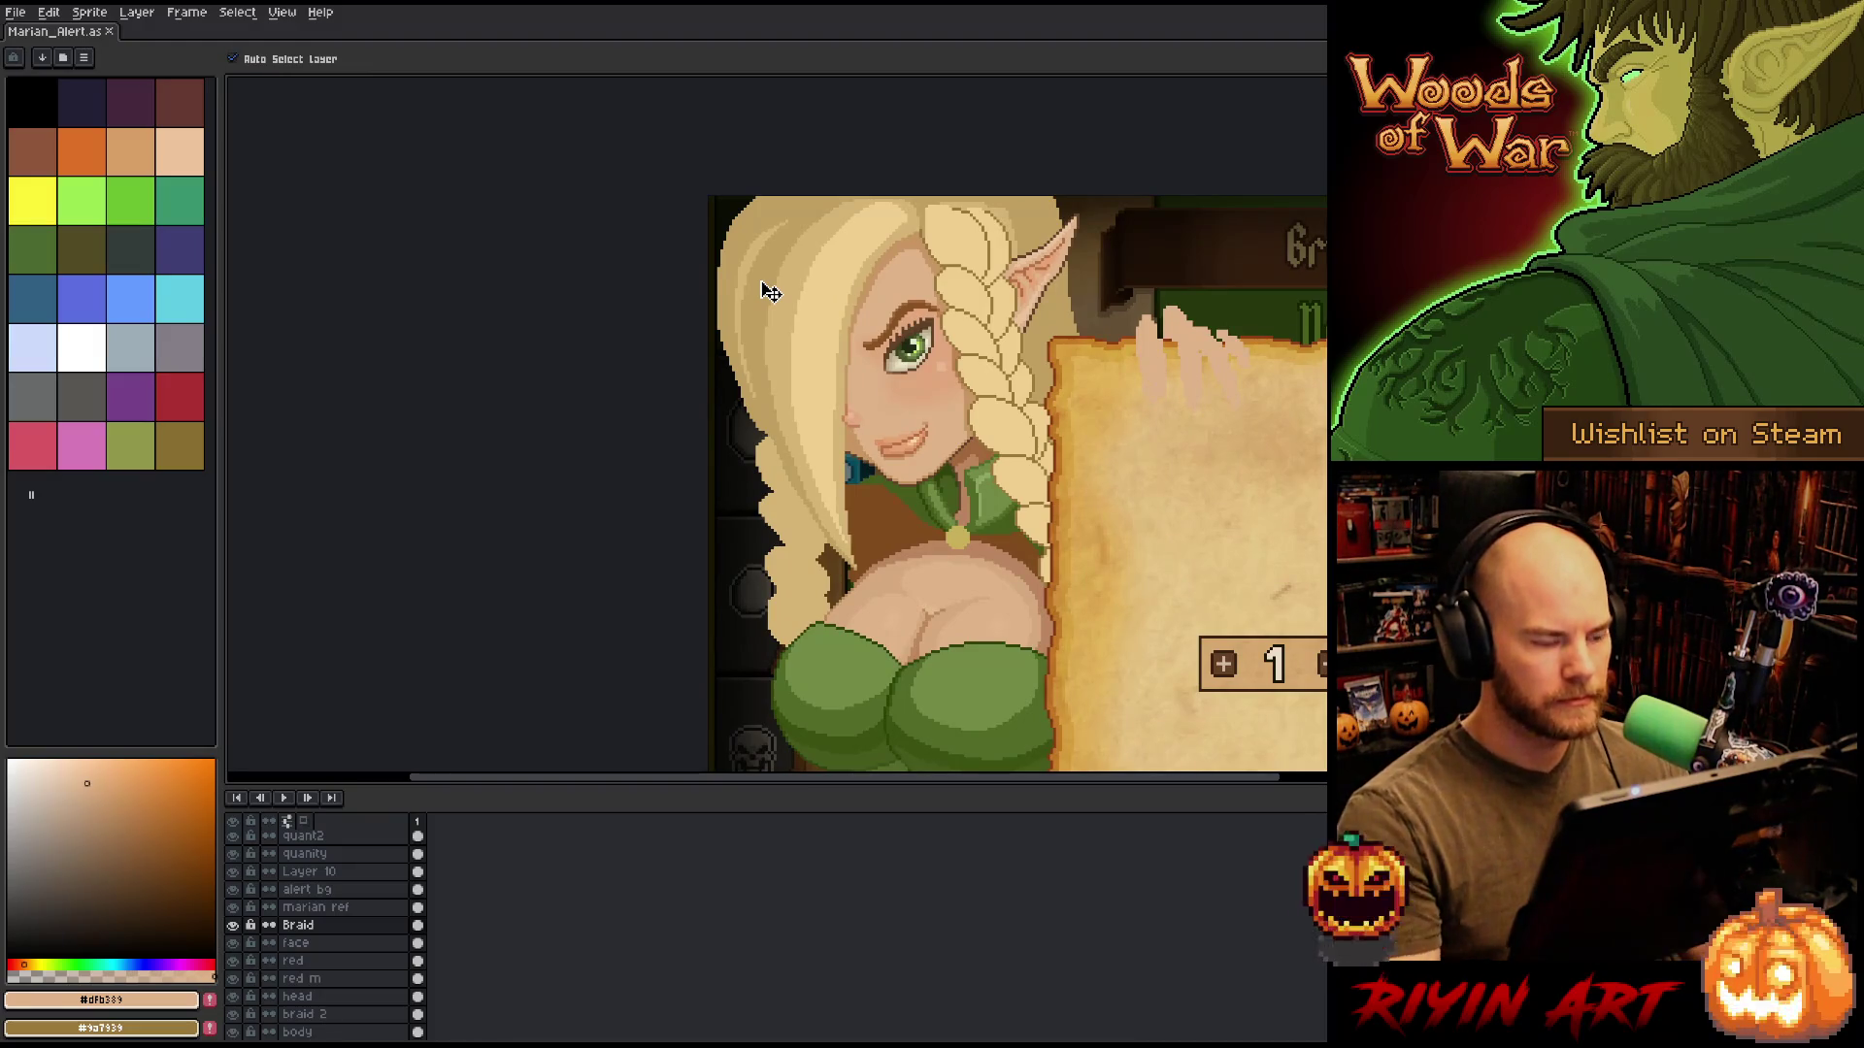
{"action": "left_click", "coordinate": [349, 997]}
{"action": "key", "text": "w"}
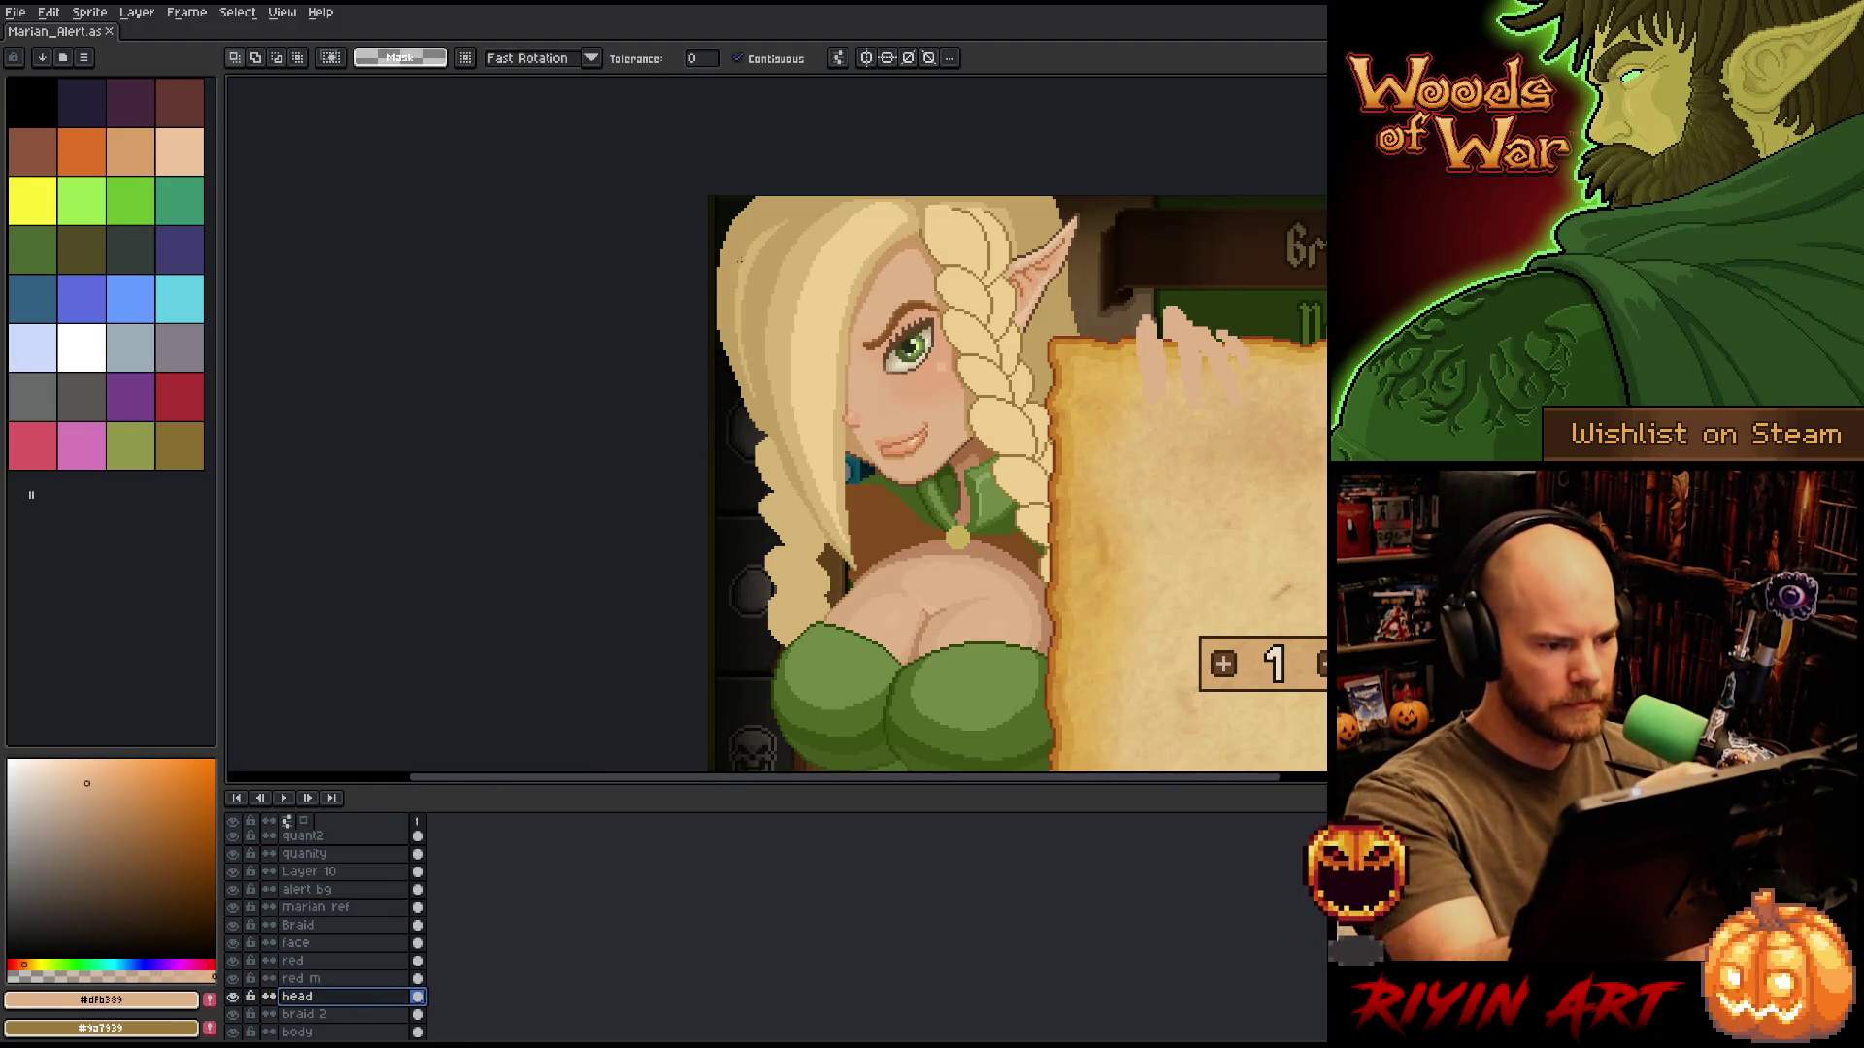
{"action": "left_click", "coordinate": [891, 381]}
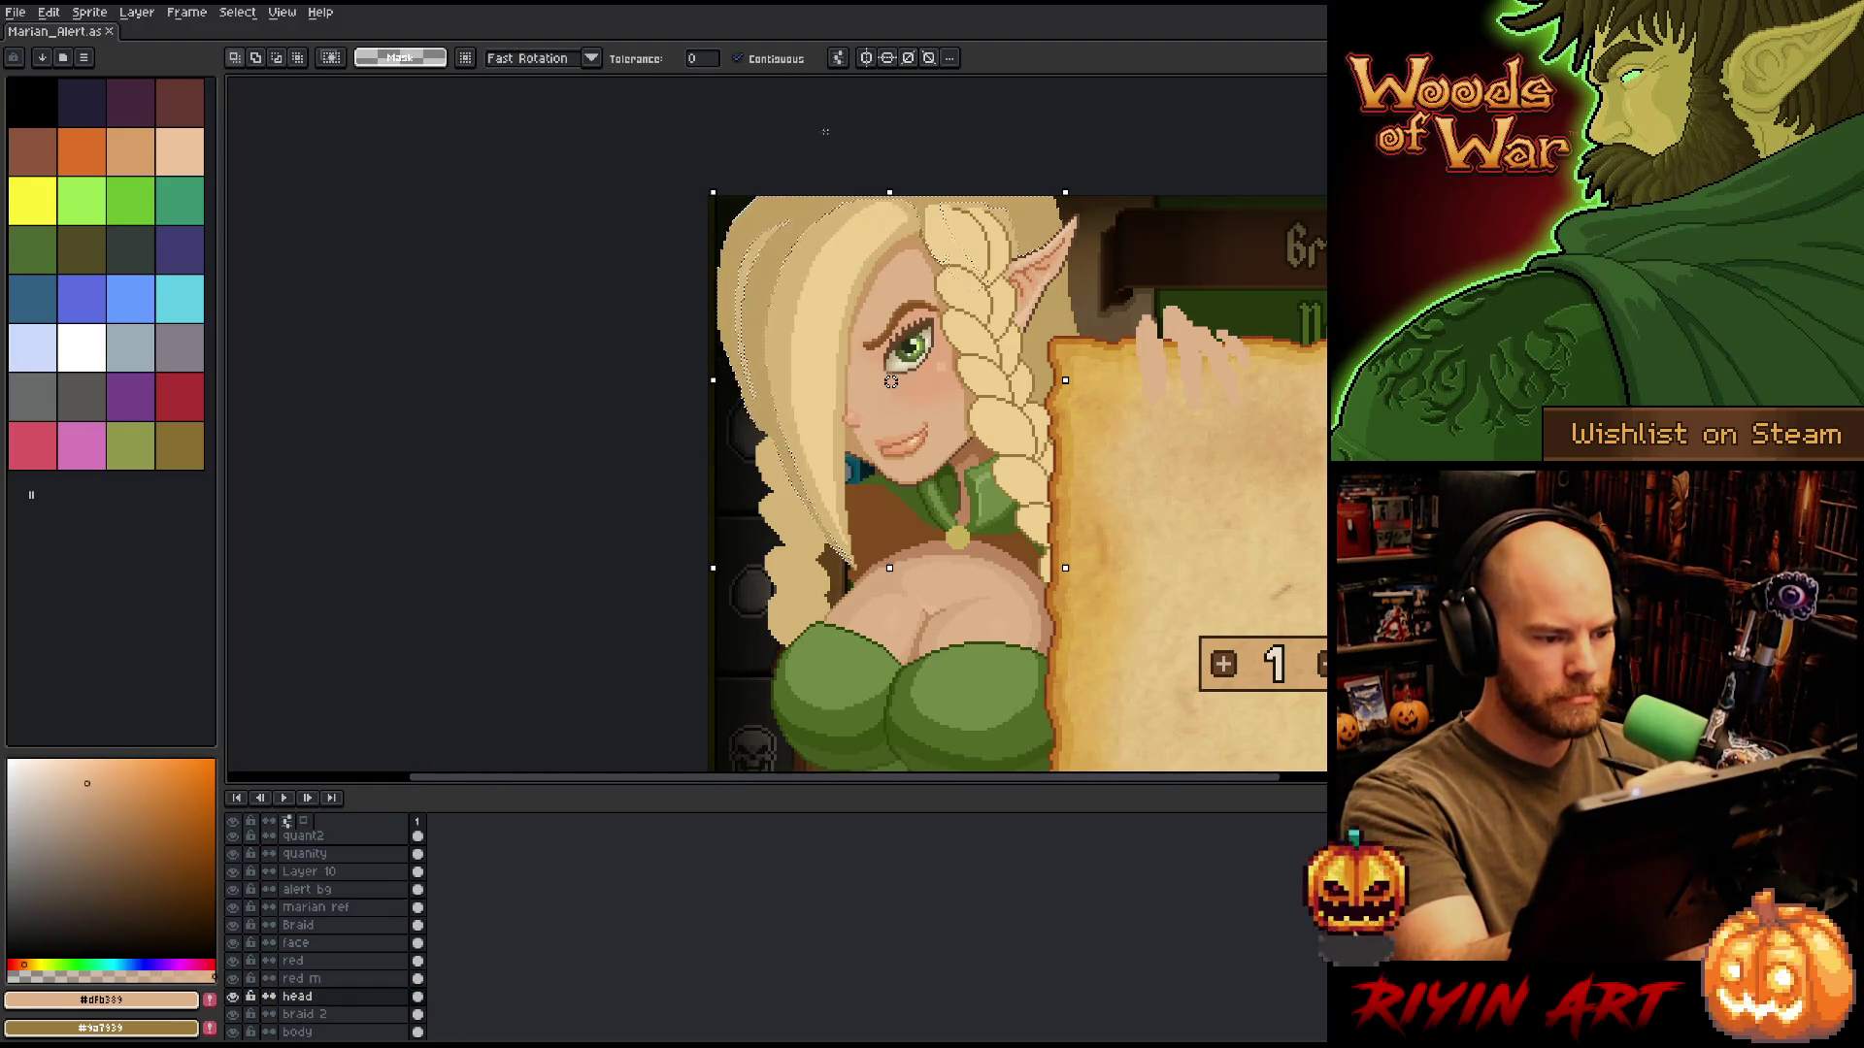
{"action": "key", "text": "b"}
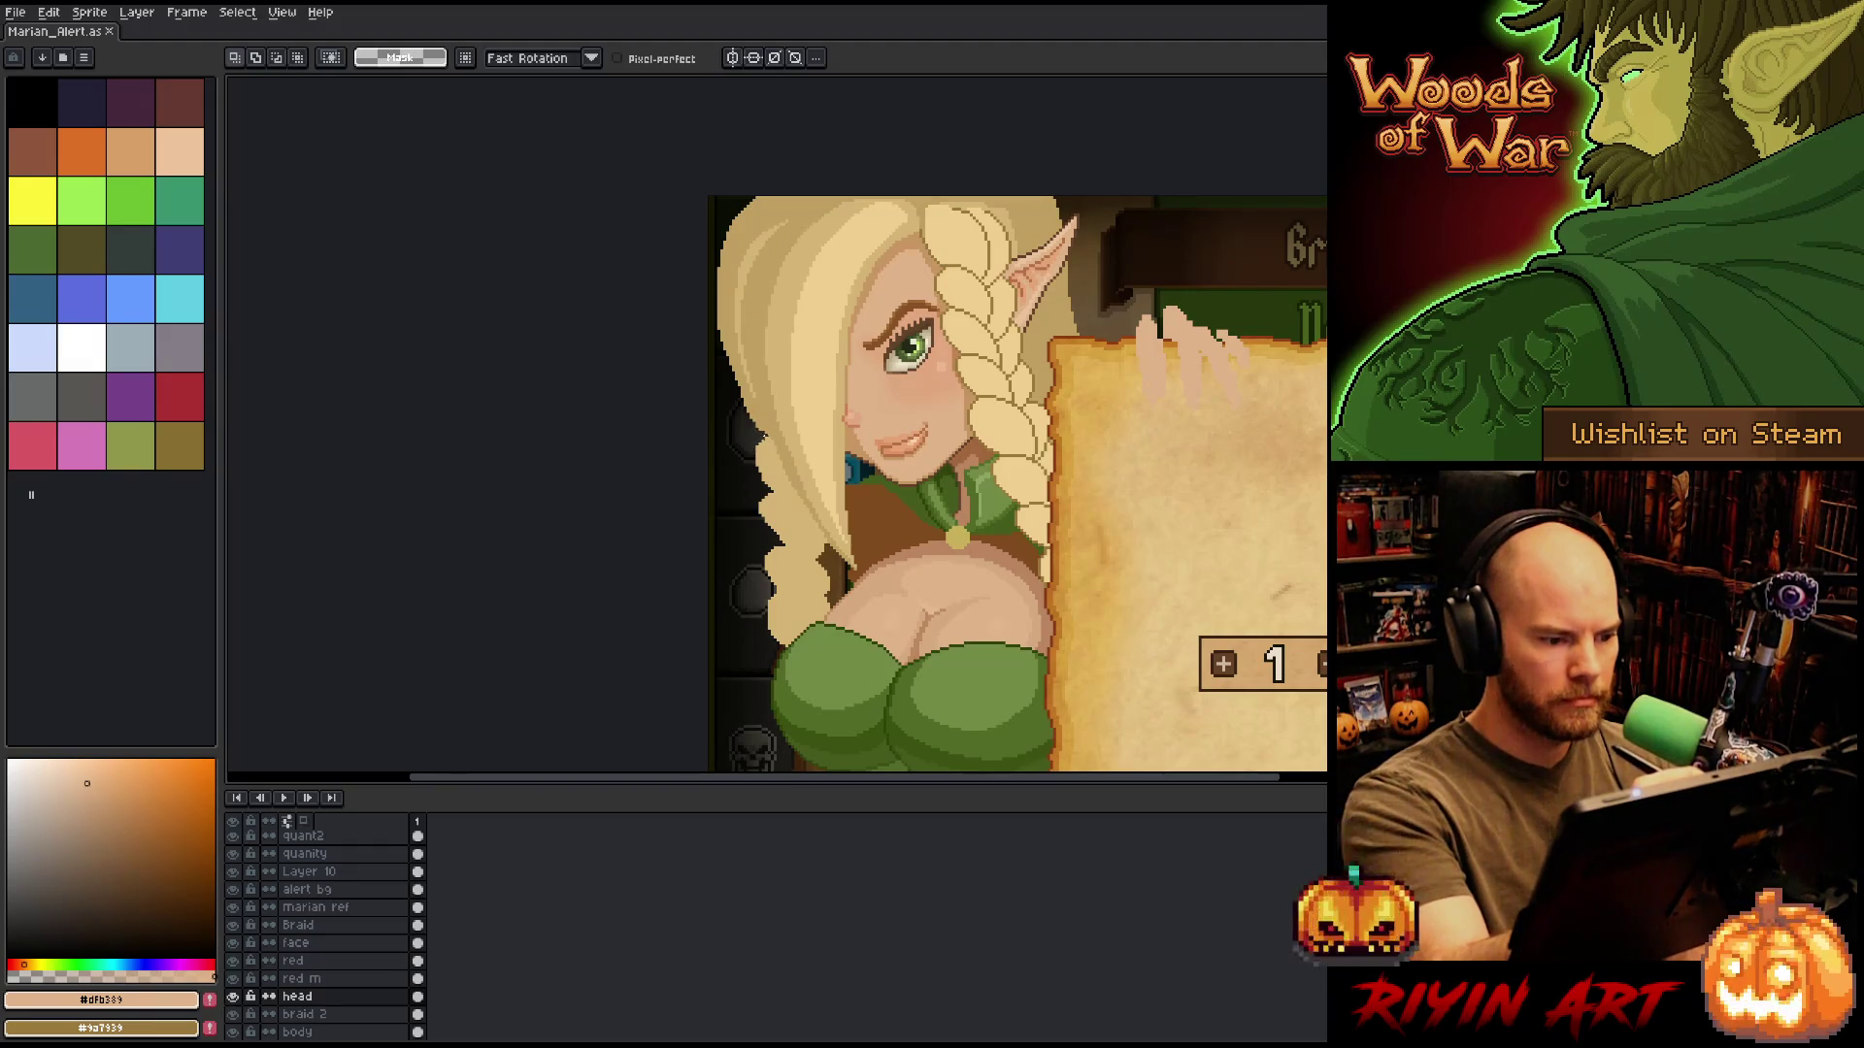
{"action": "left_click_drag", "start_coordinate": [760, 434], "coordinate": [745, 252]}
{"action": "mouse_move", "coordinate": [758, 432]}
{"action": "left_mouse_down"}
{"action": "mouse_move", "coordinate": [730, 313]}
{"action": "mouse_move", "coordinate": [745, 222]}
{"action": "mouse_move", "coordinate": [784, 197]}
{"action": "left_mouse_up"}
Select along the left hair edge, deselect, and undo a stroke along the hair top.
{"action": "left_click_drag", "start_coordinate": [623, 396], "coordinate": [670, 601]}
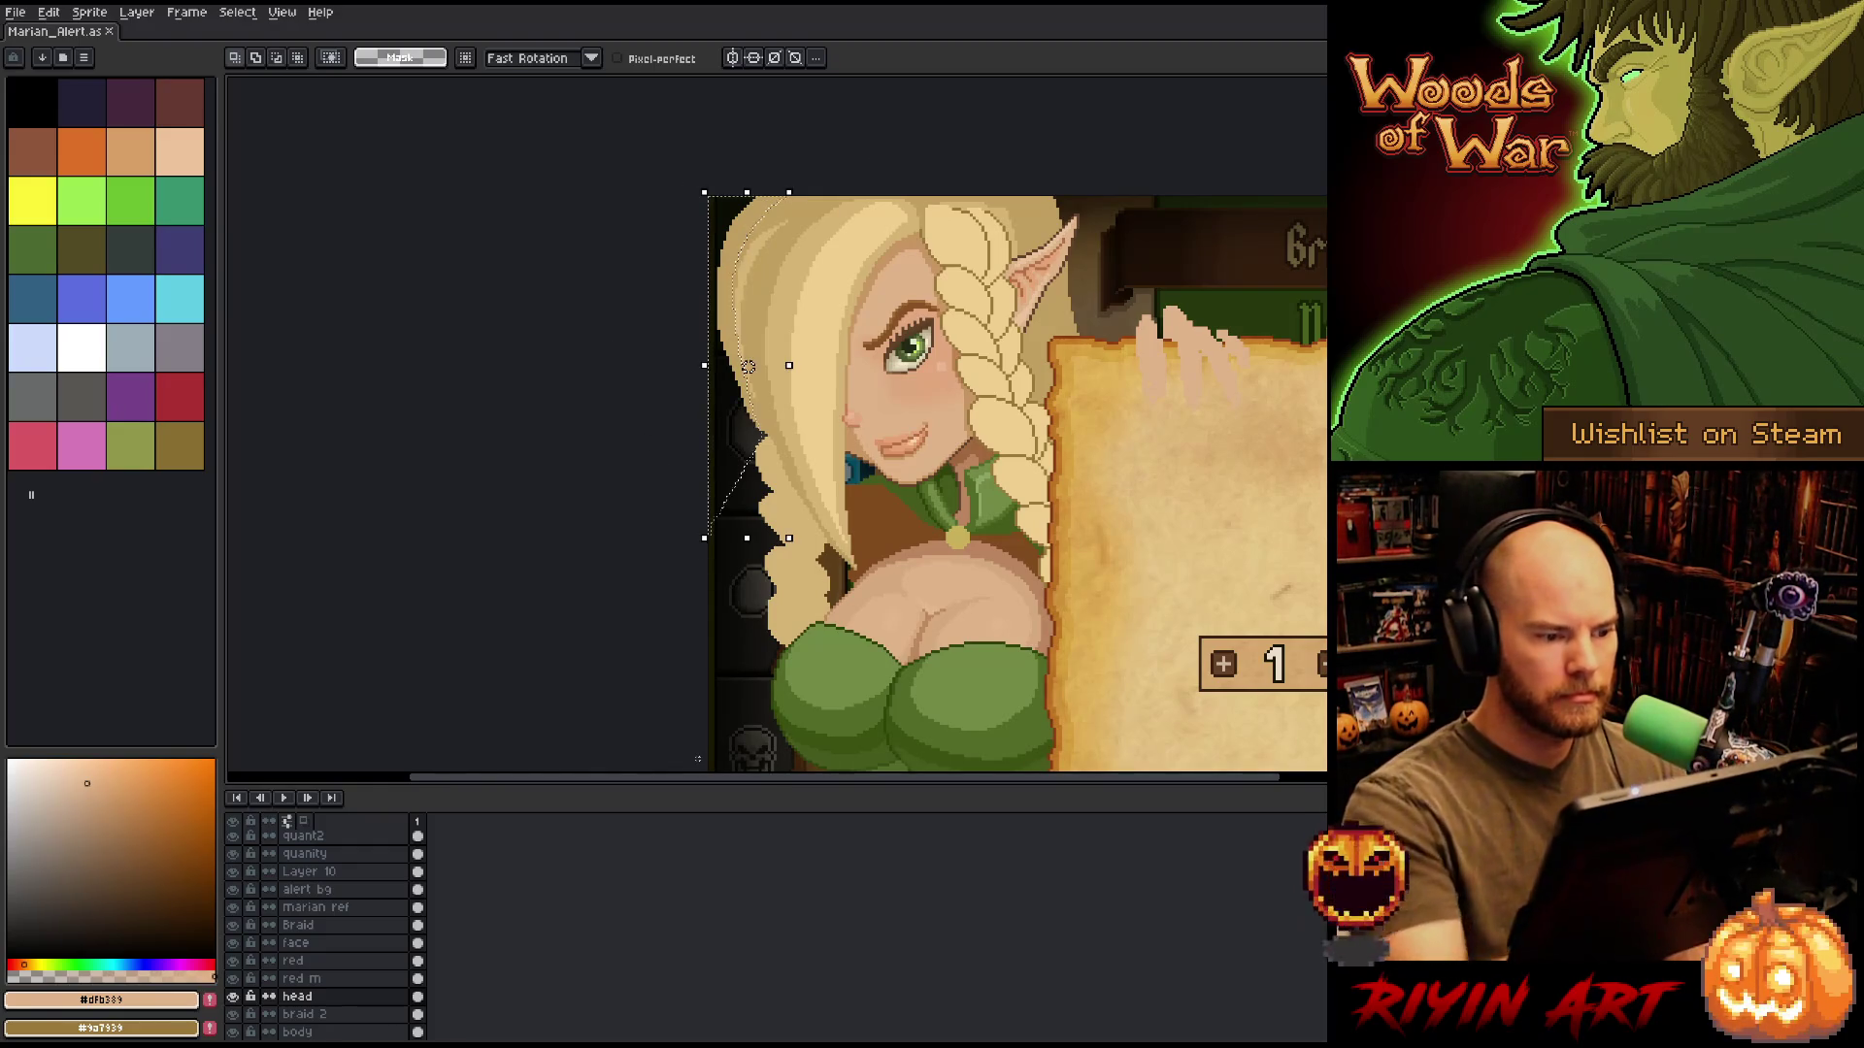
{"action": "key", "text": "ctrl+d"}
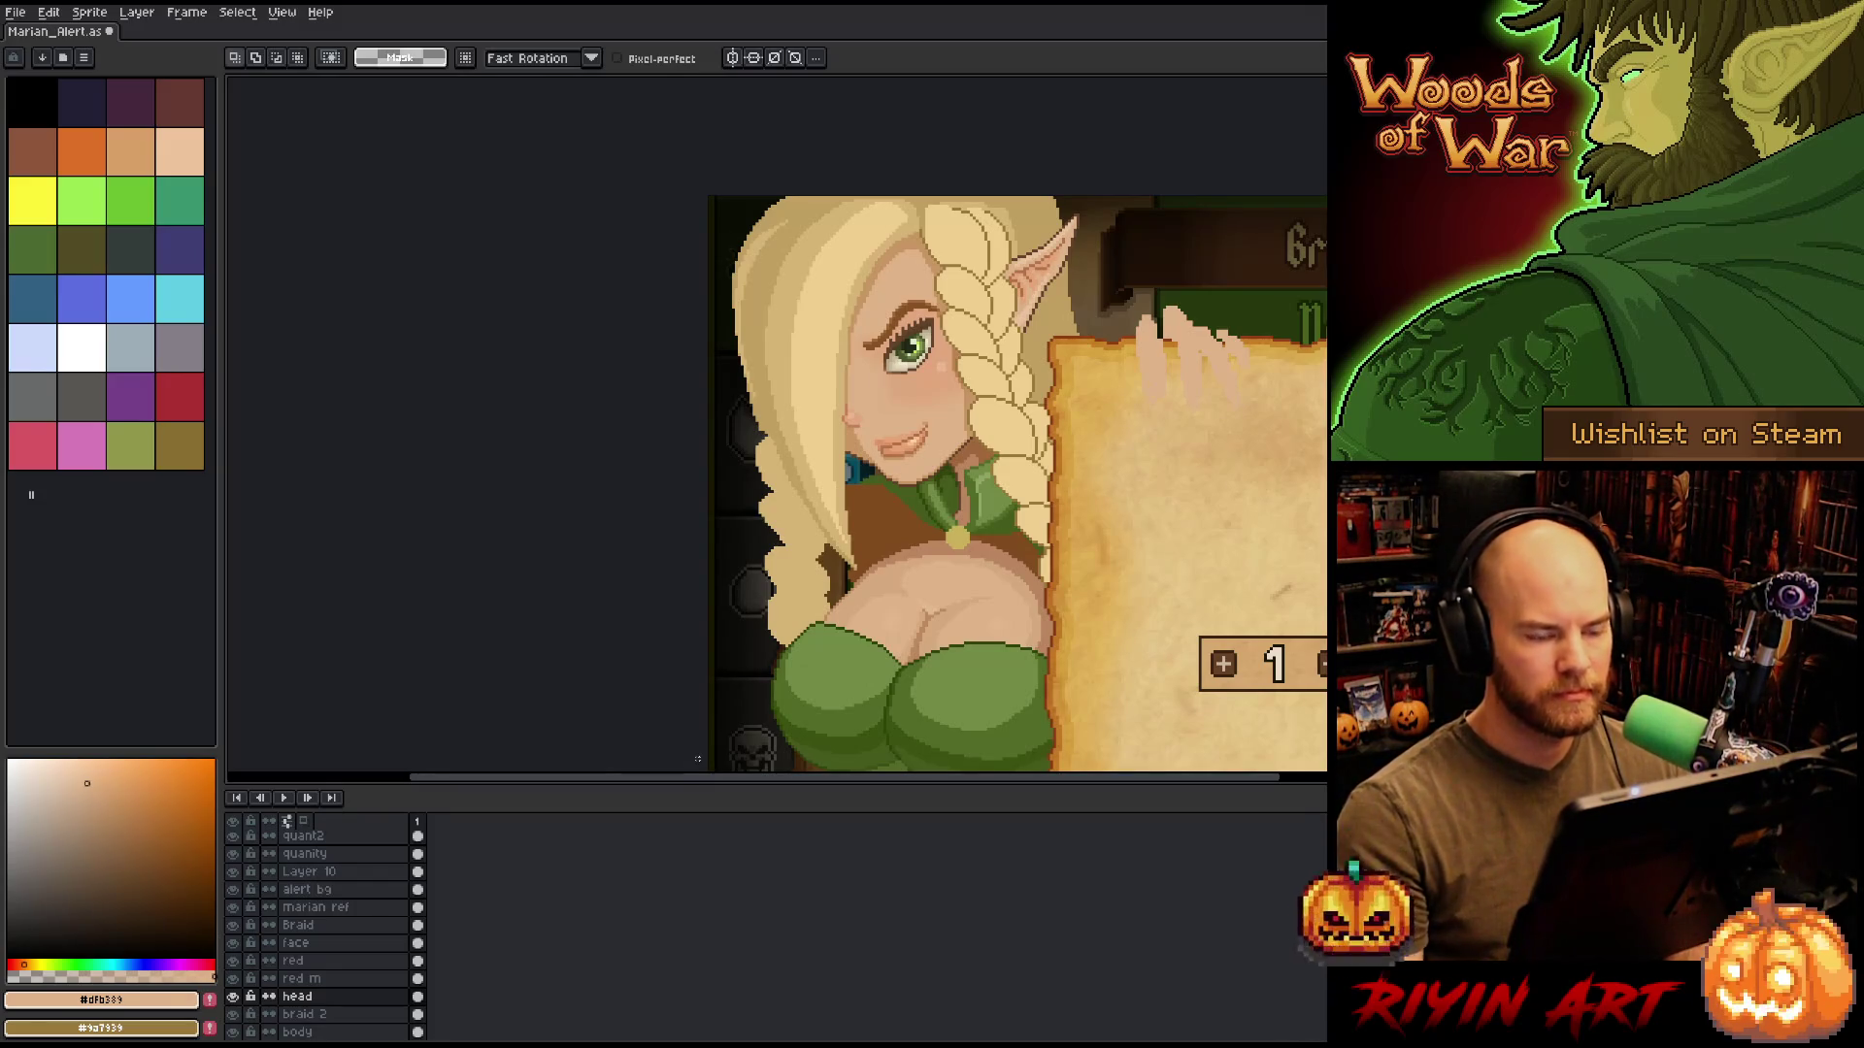
{"action": "key", "text": "b"}
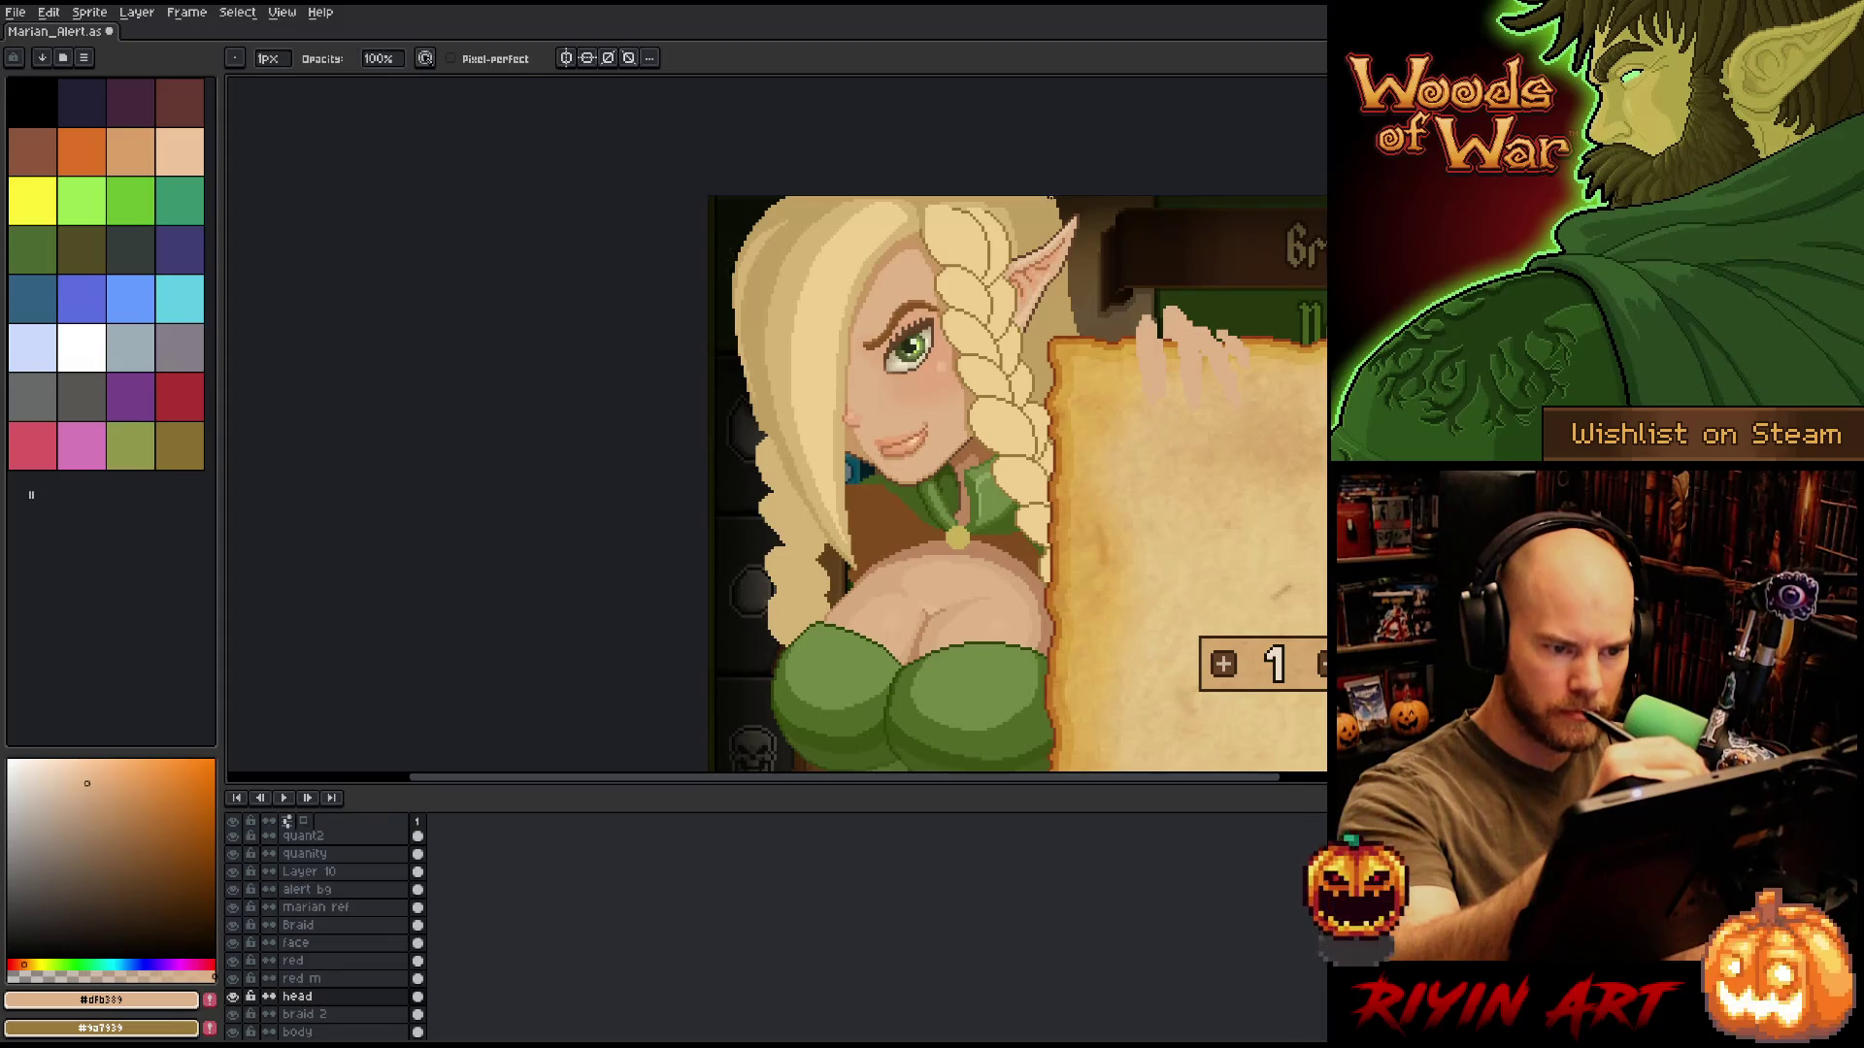
{"action": "left_click_drag", "start_coordinate": [1050, 197], "coordinate": [1070, 243]}
{"action": "key", "text": "ctrl+z"}
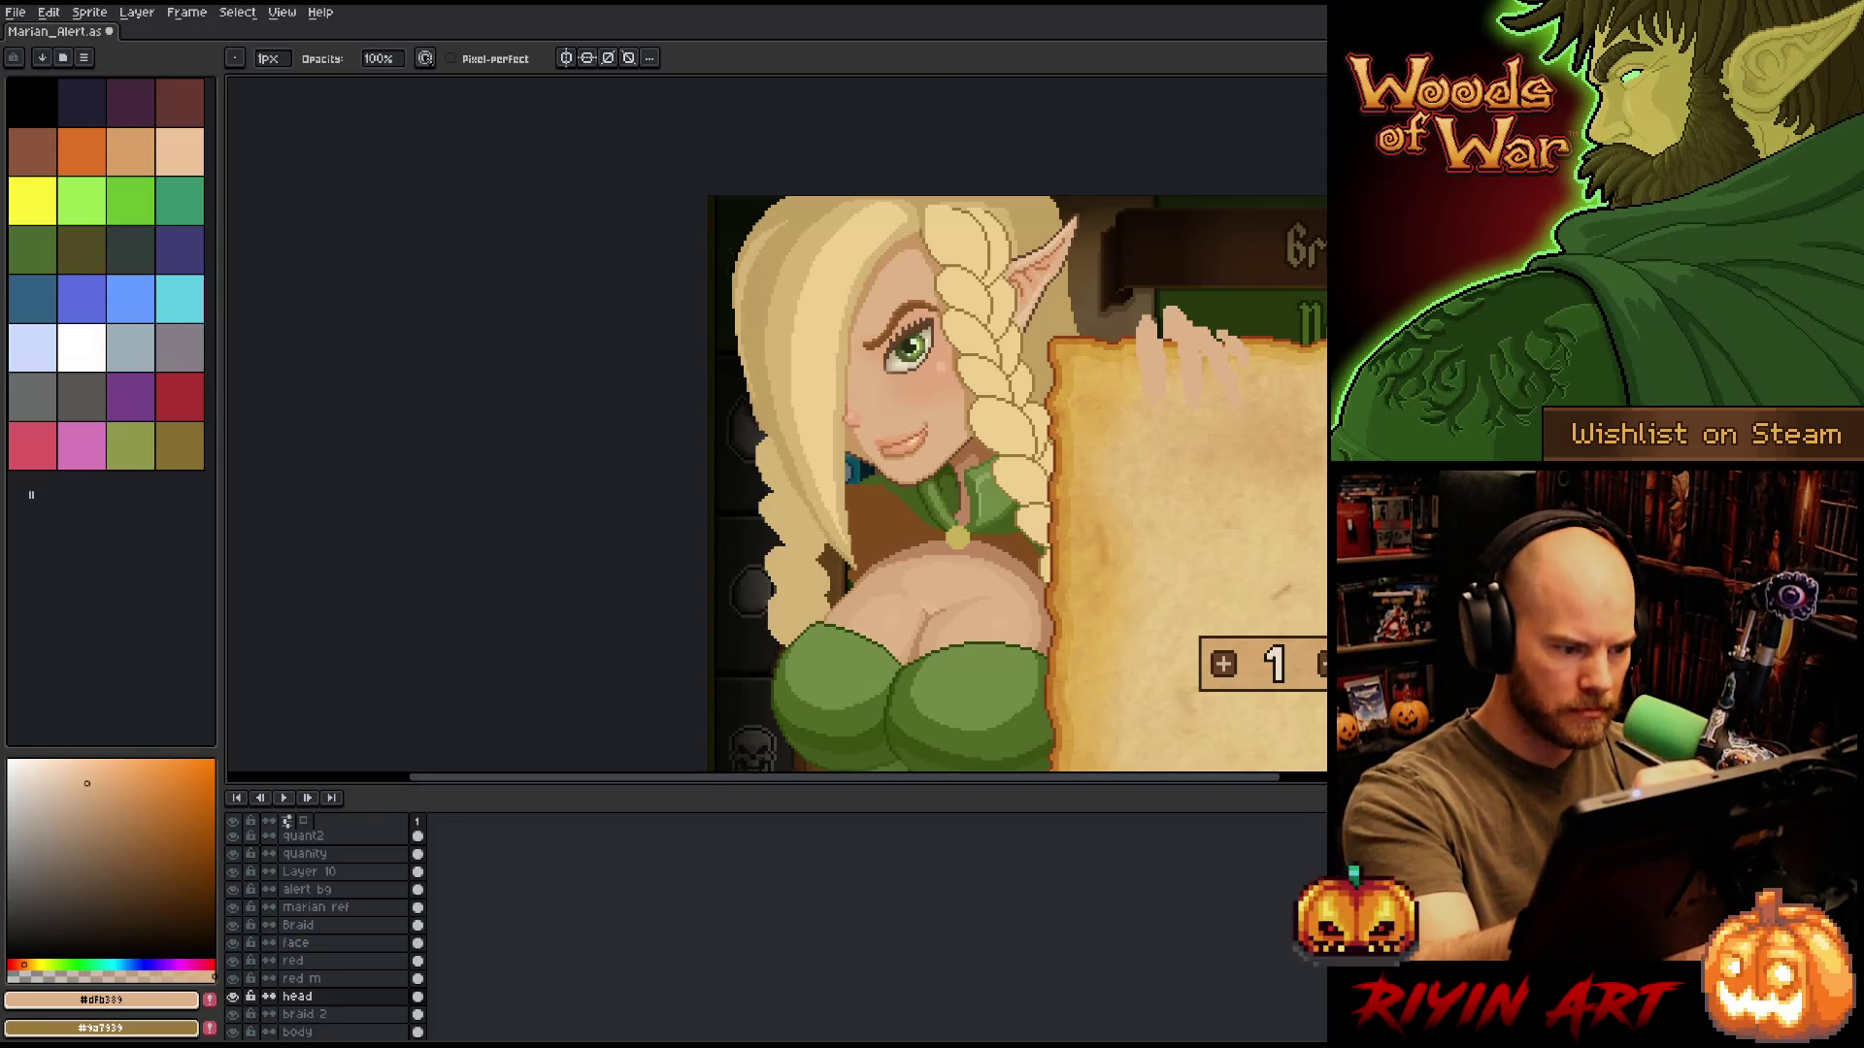
Lasso a strip along the left hair edge, try filling it, then deselect.
{"action": "key", "text": "m"}
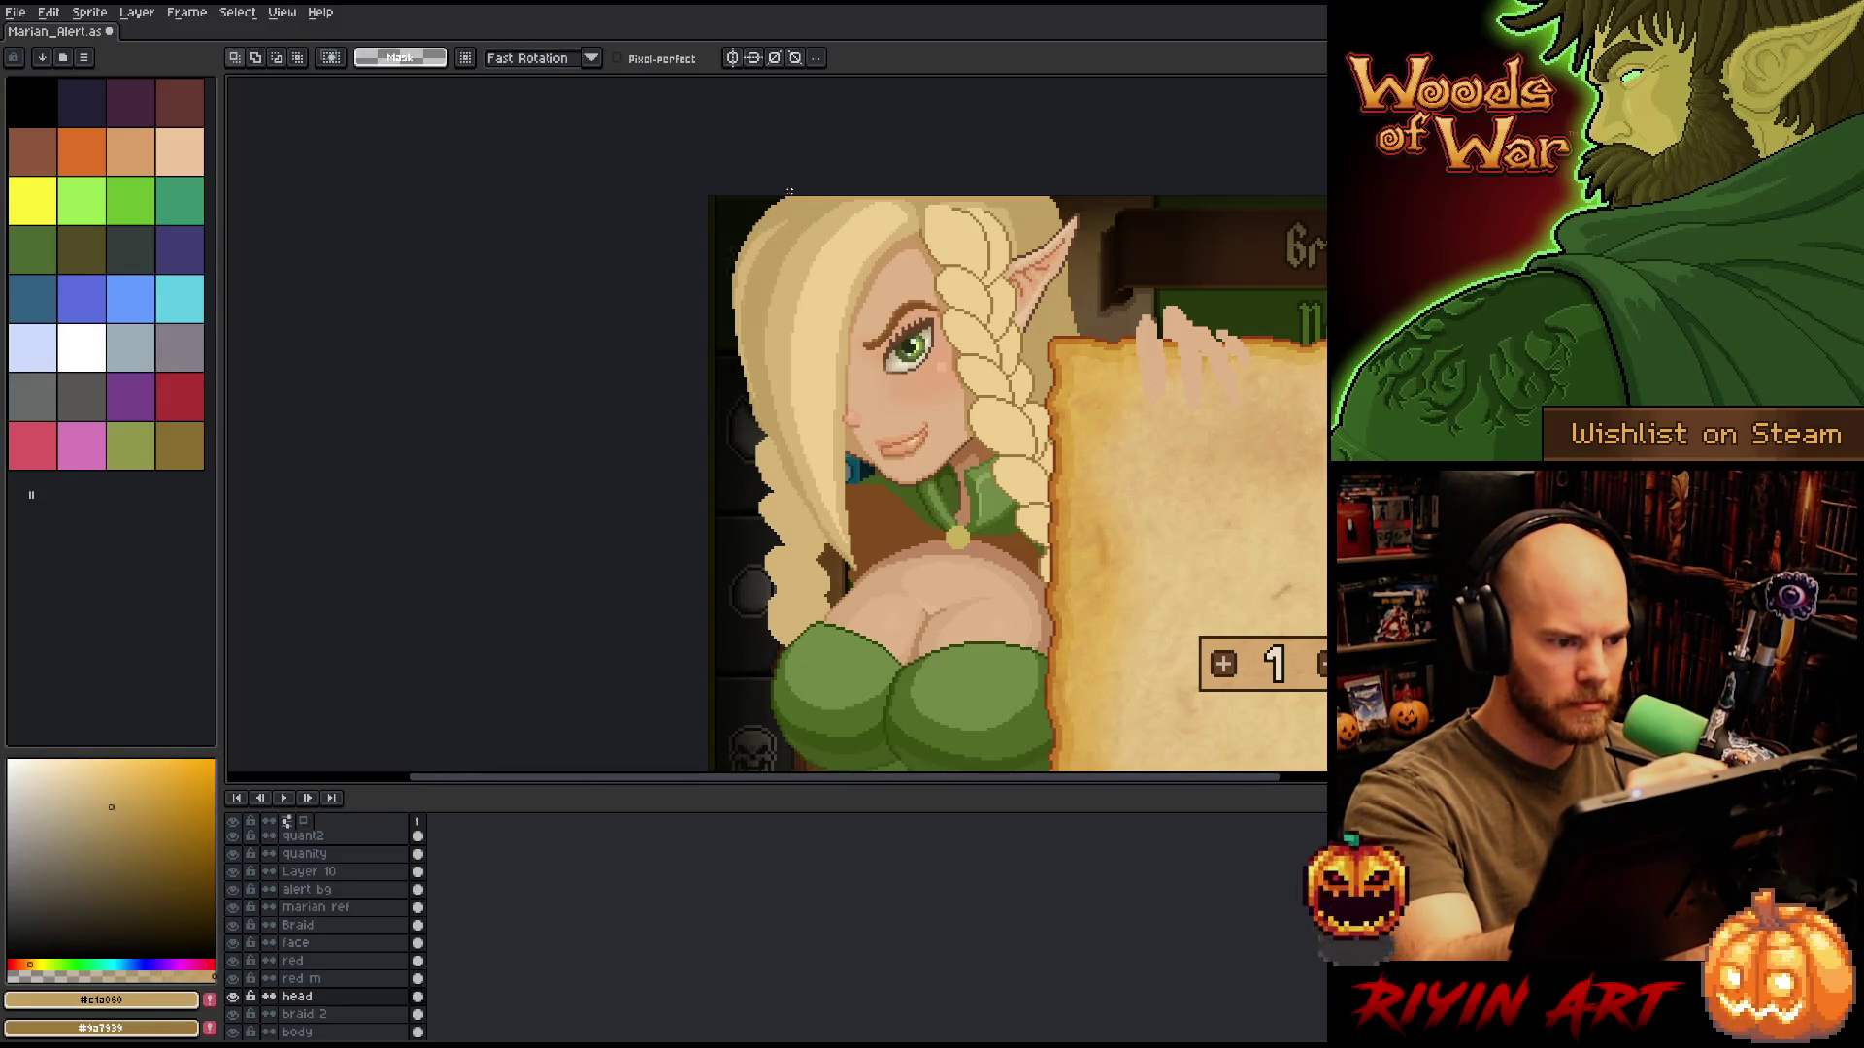
{"action": "mouse_move", "coordinate": [789, 191]}
{"action": "left_mouse_down"}
{"action": "mouse_move", "coordinate": [728, 335]}
{"action": "mouse_move", "coordinate": [777, 475]}
{"action": "mouse_move", "coordinate": [804, 483]}
{"action": "left_mouse_up"}
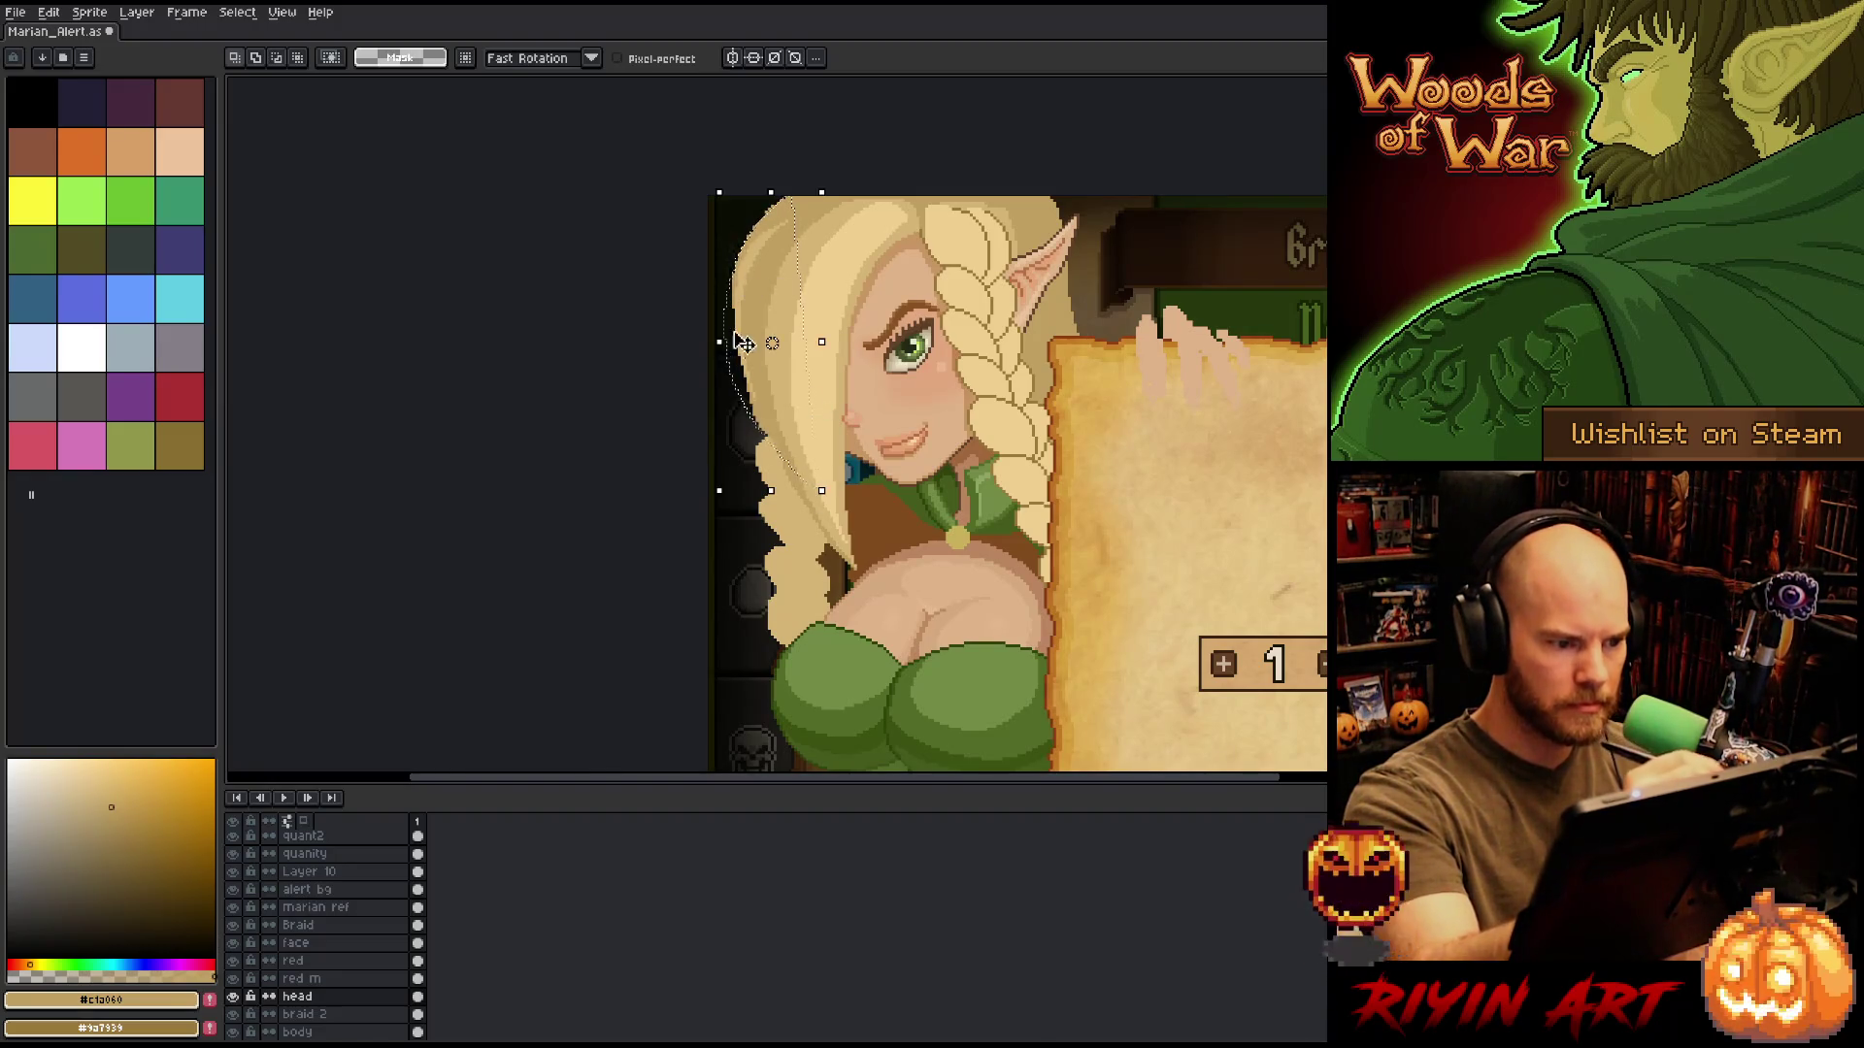
{"action": "key", "text": "g"}
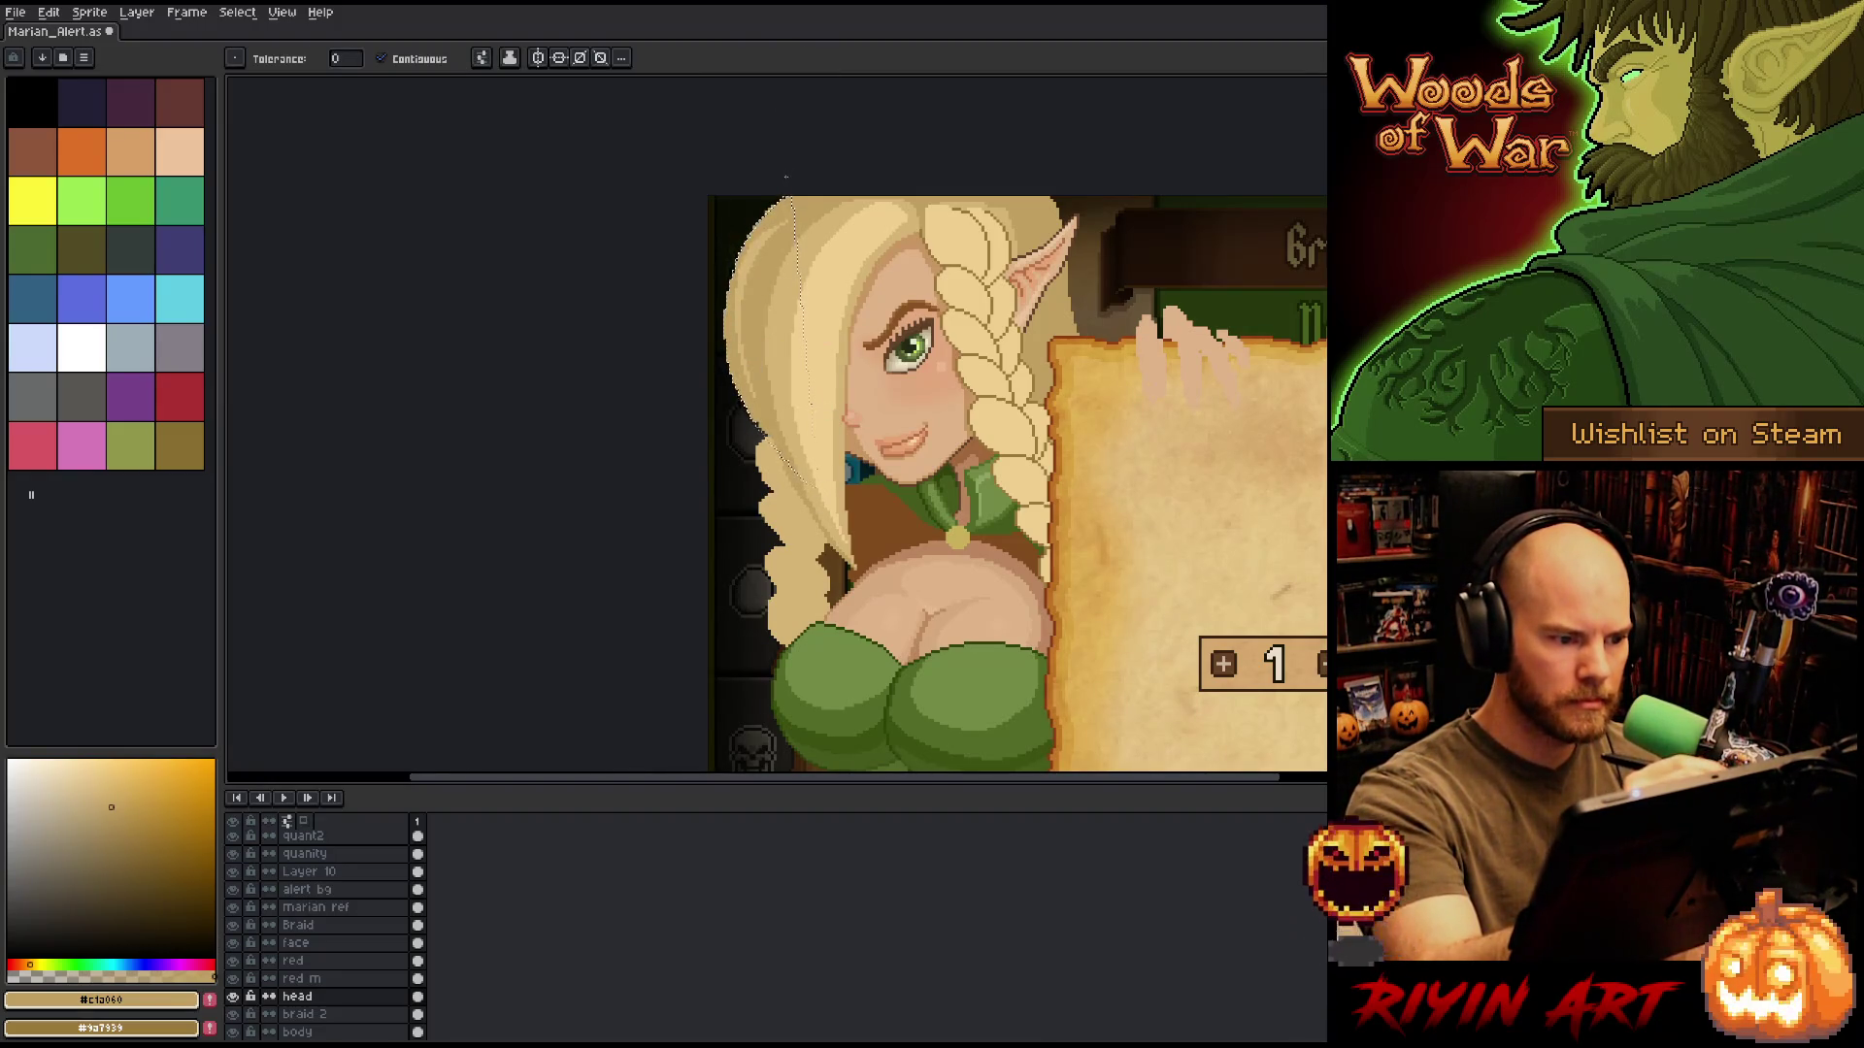
{"action": "key", "text": "b"}
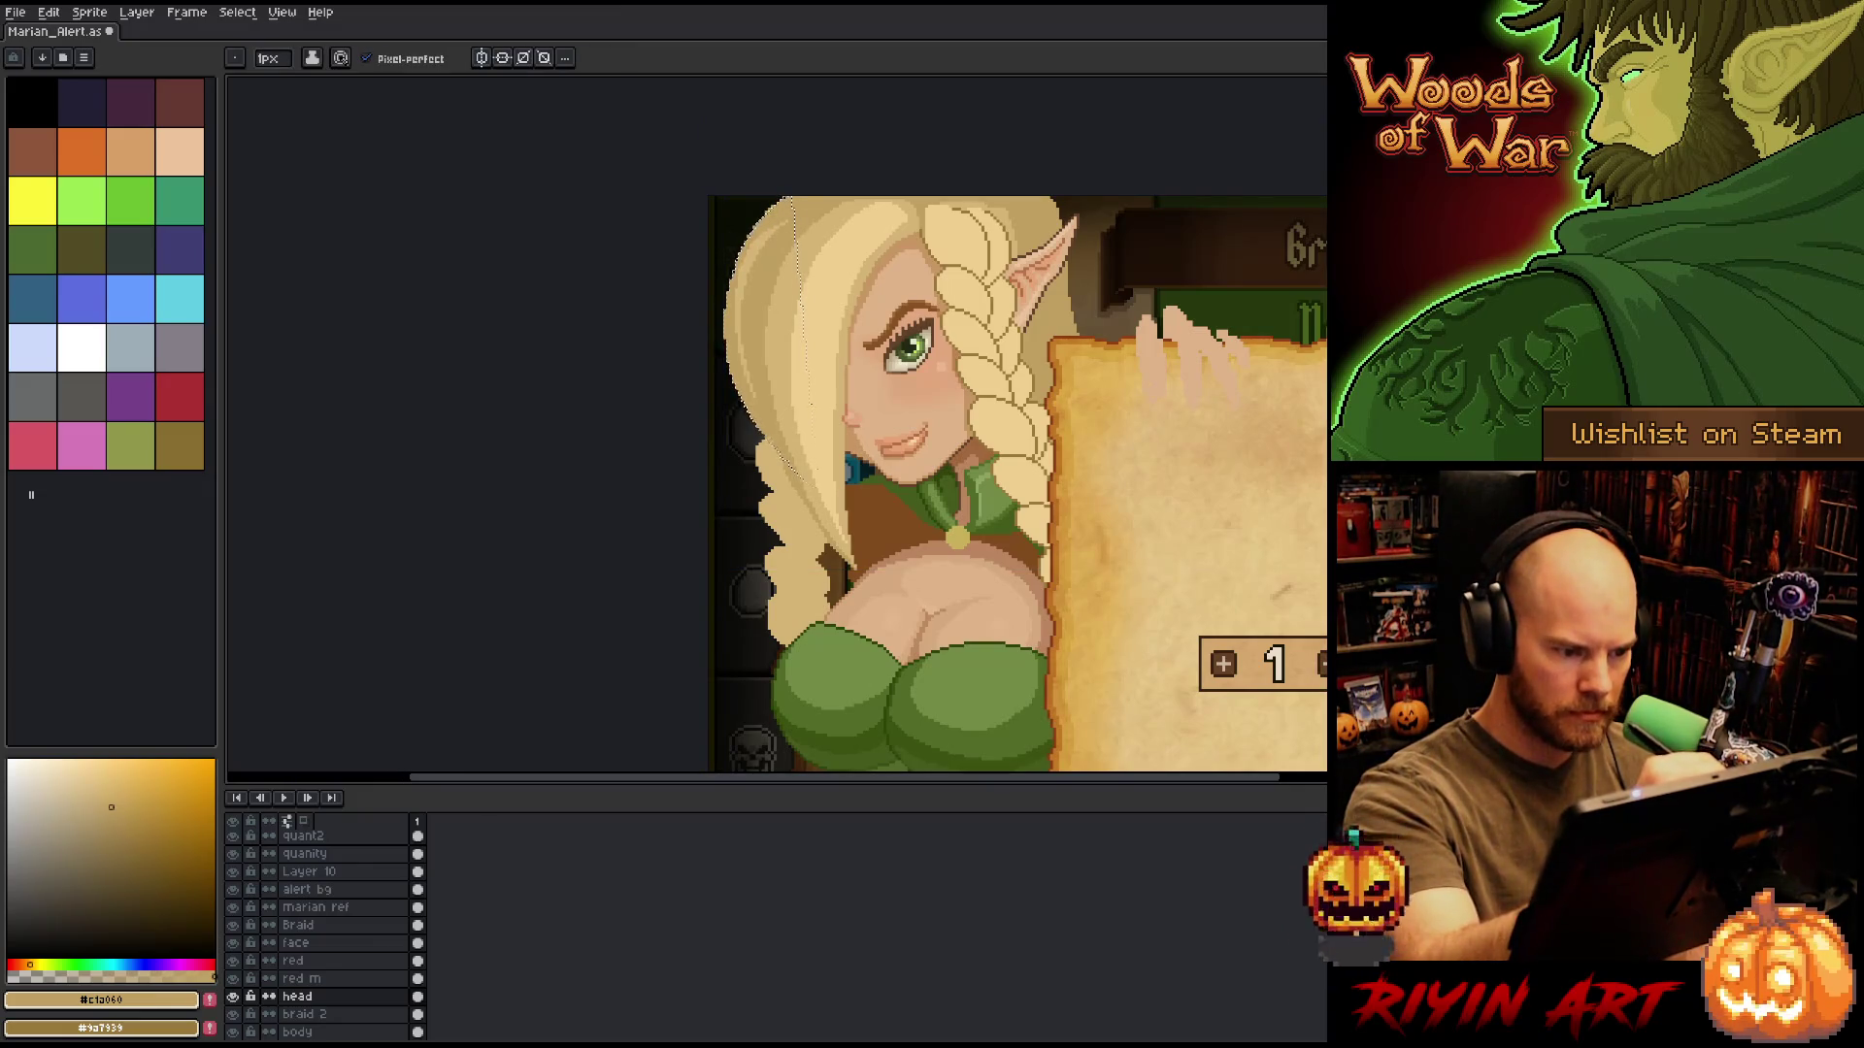
{"action": "key", "text": "ctrl+d"}
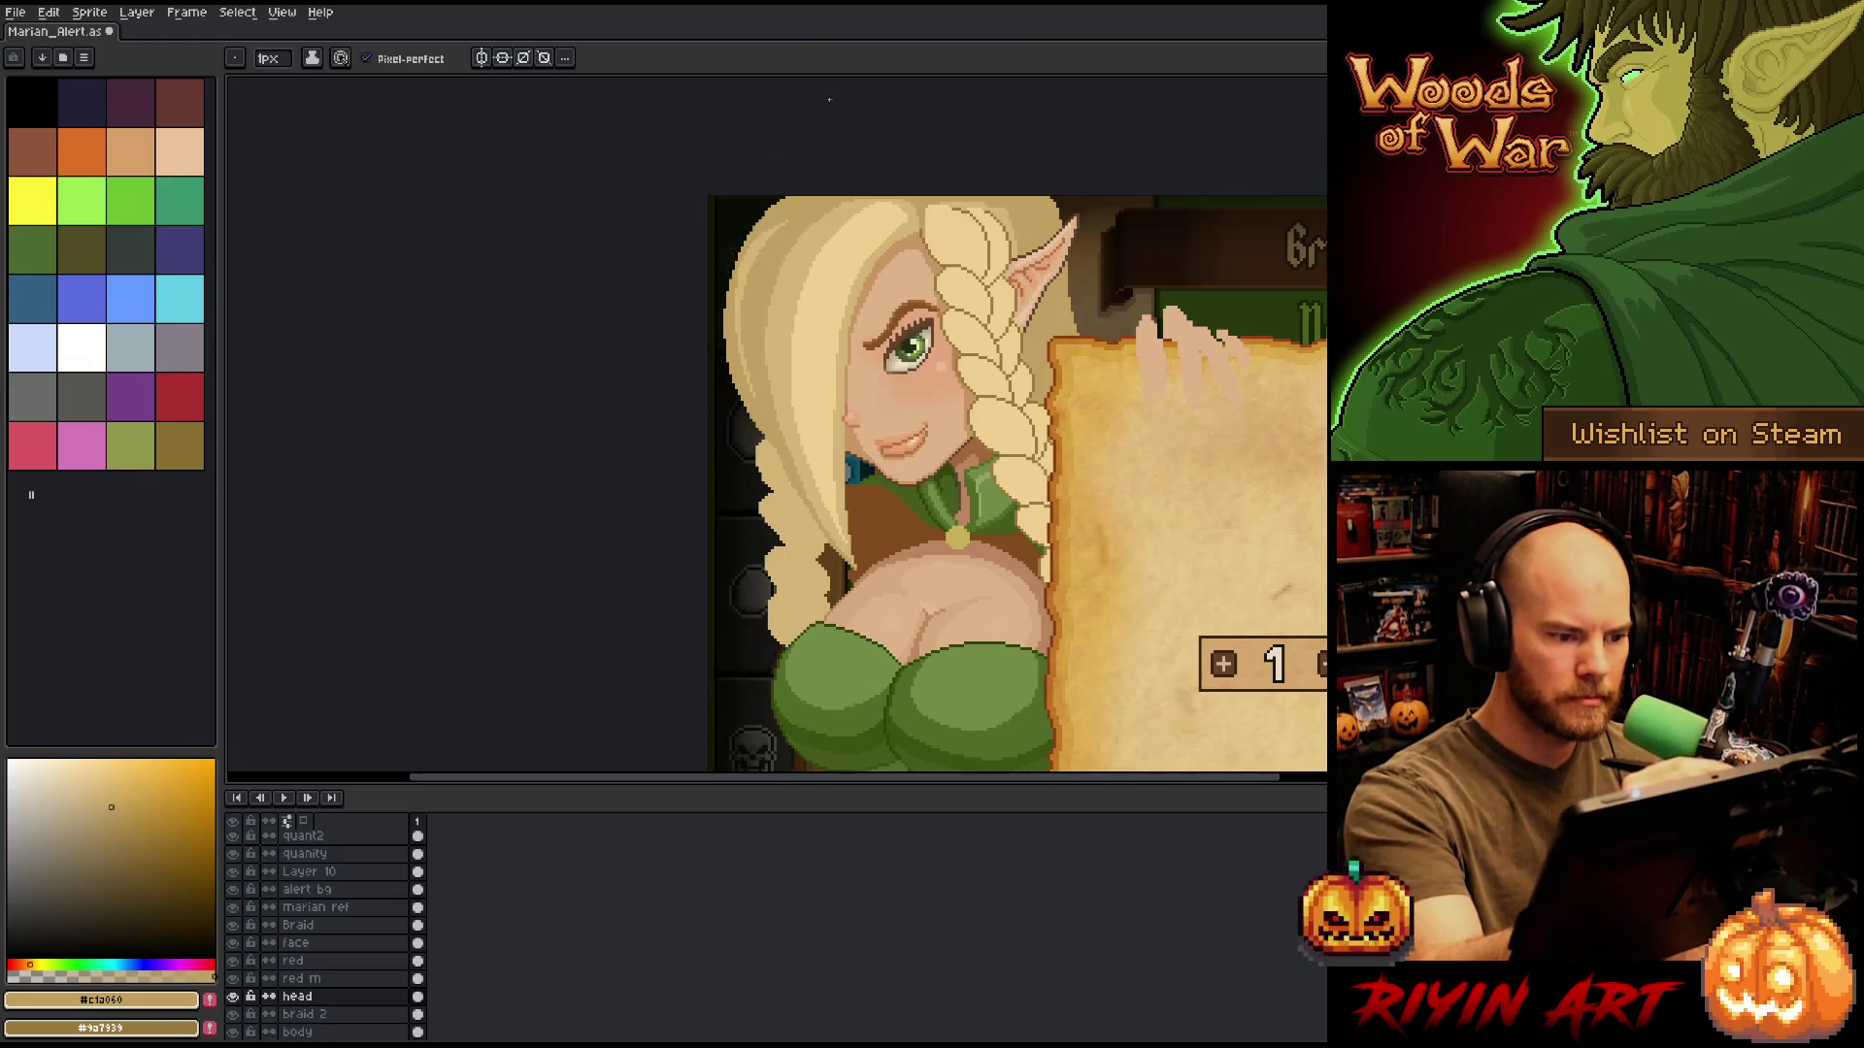
{"action": "key", "text": "g"}
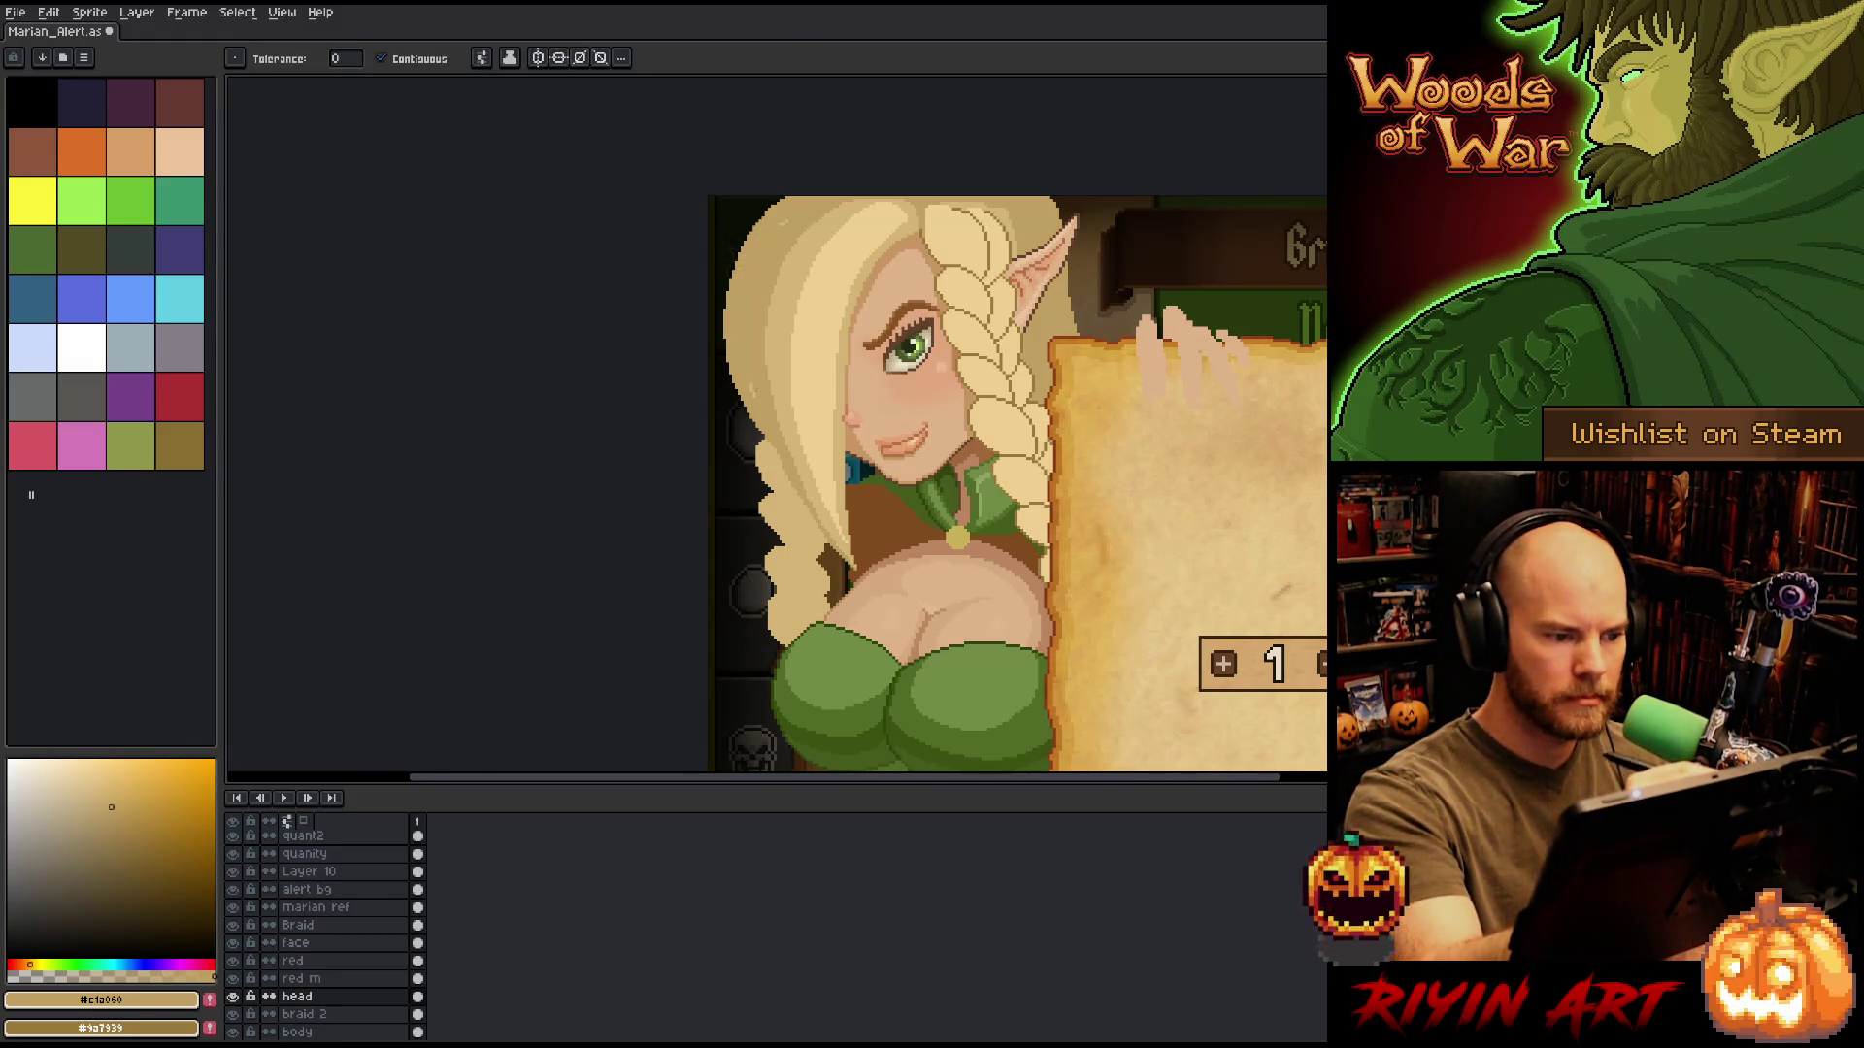
{"action": "key", "text": "b"}
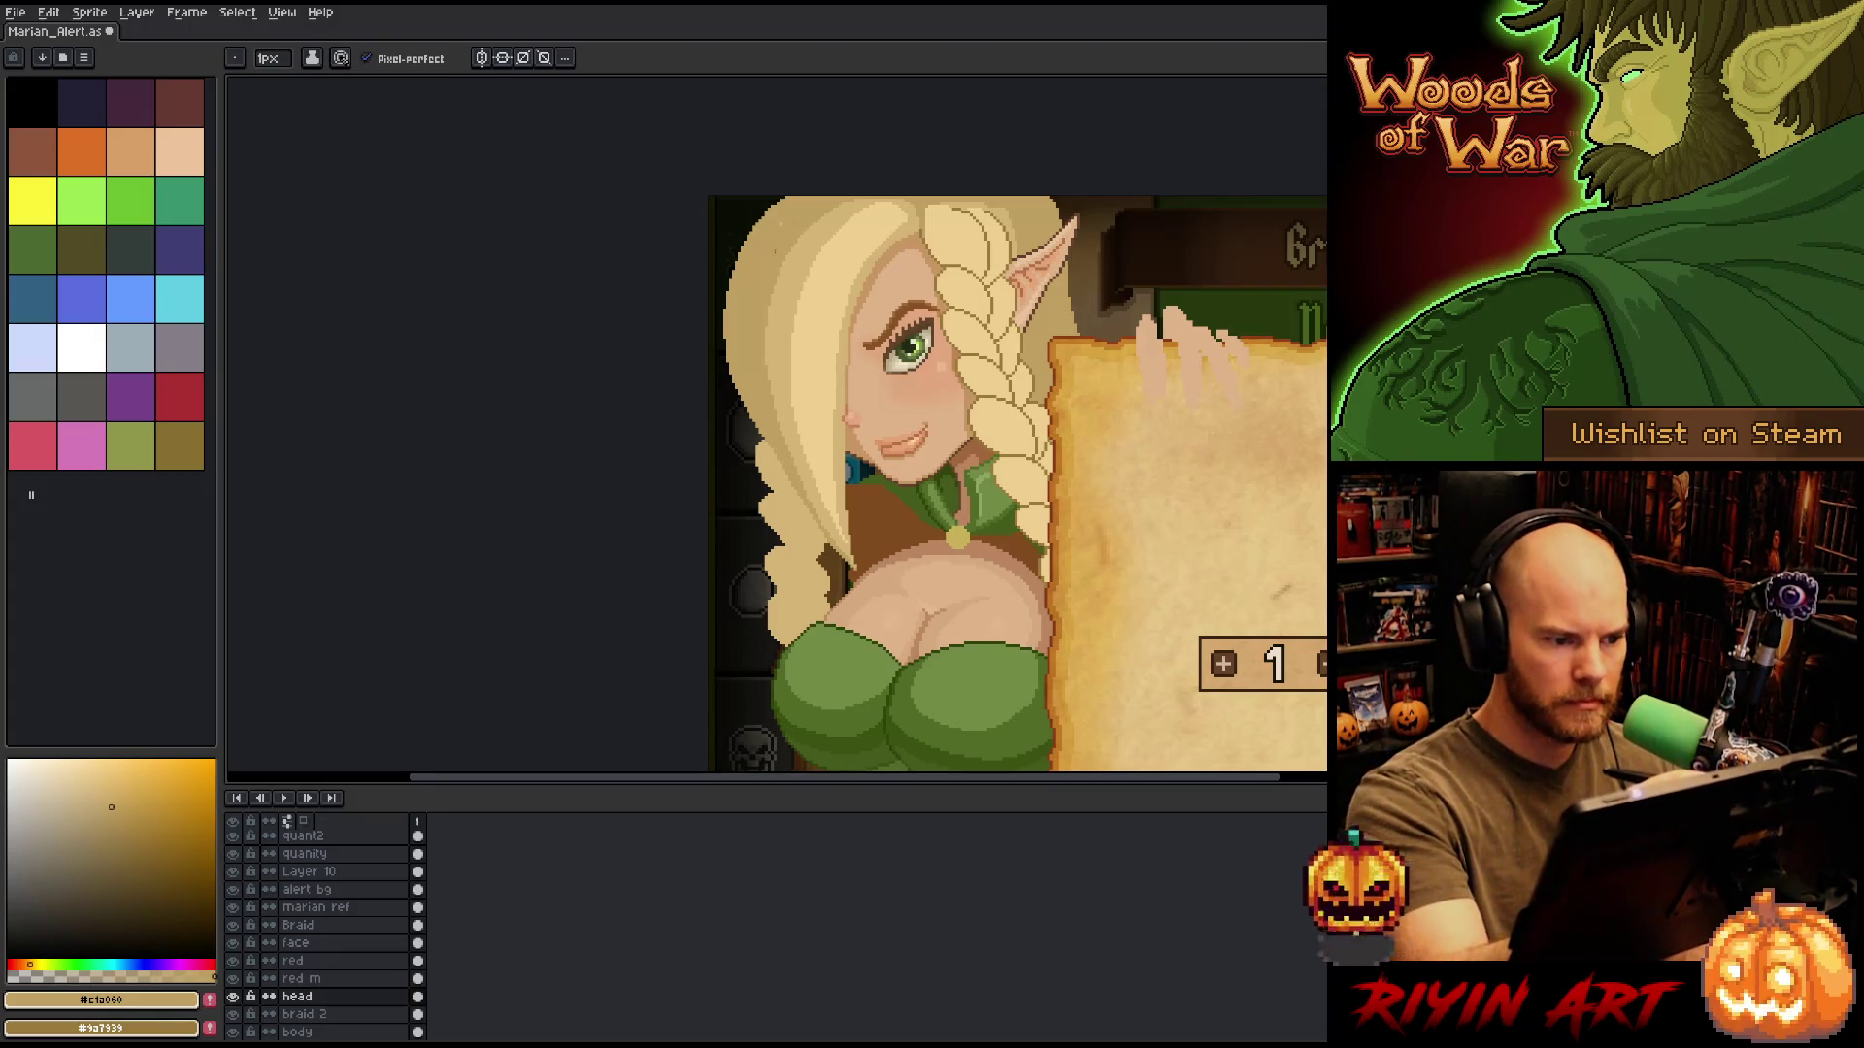
Pick the lighter tan, magic-wand the light left strand, and set a 4px brush.
{"action": "left_click", "coordinate": [802, 199], "text": "alt"}
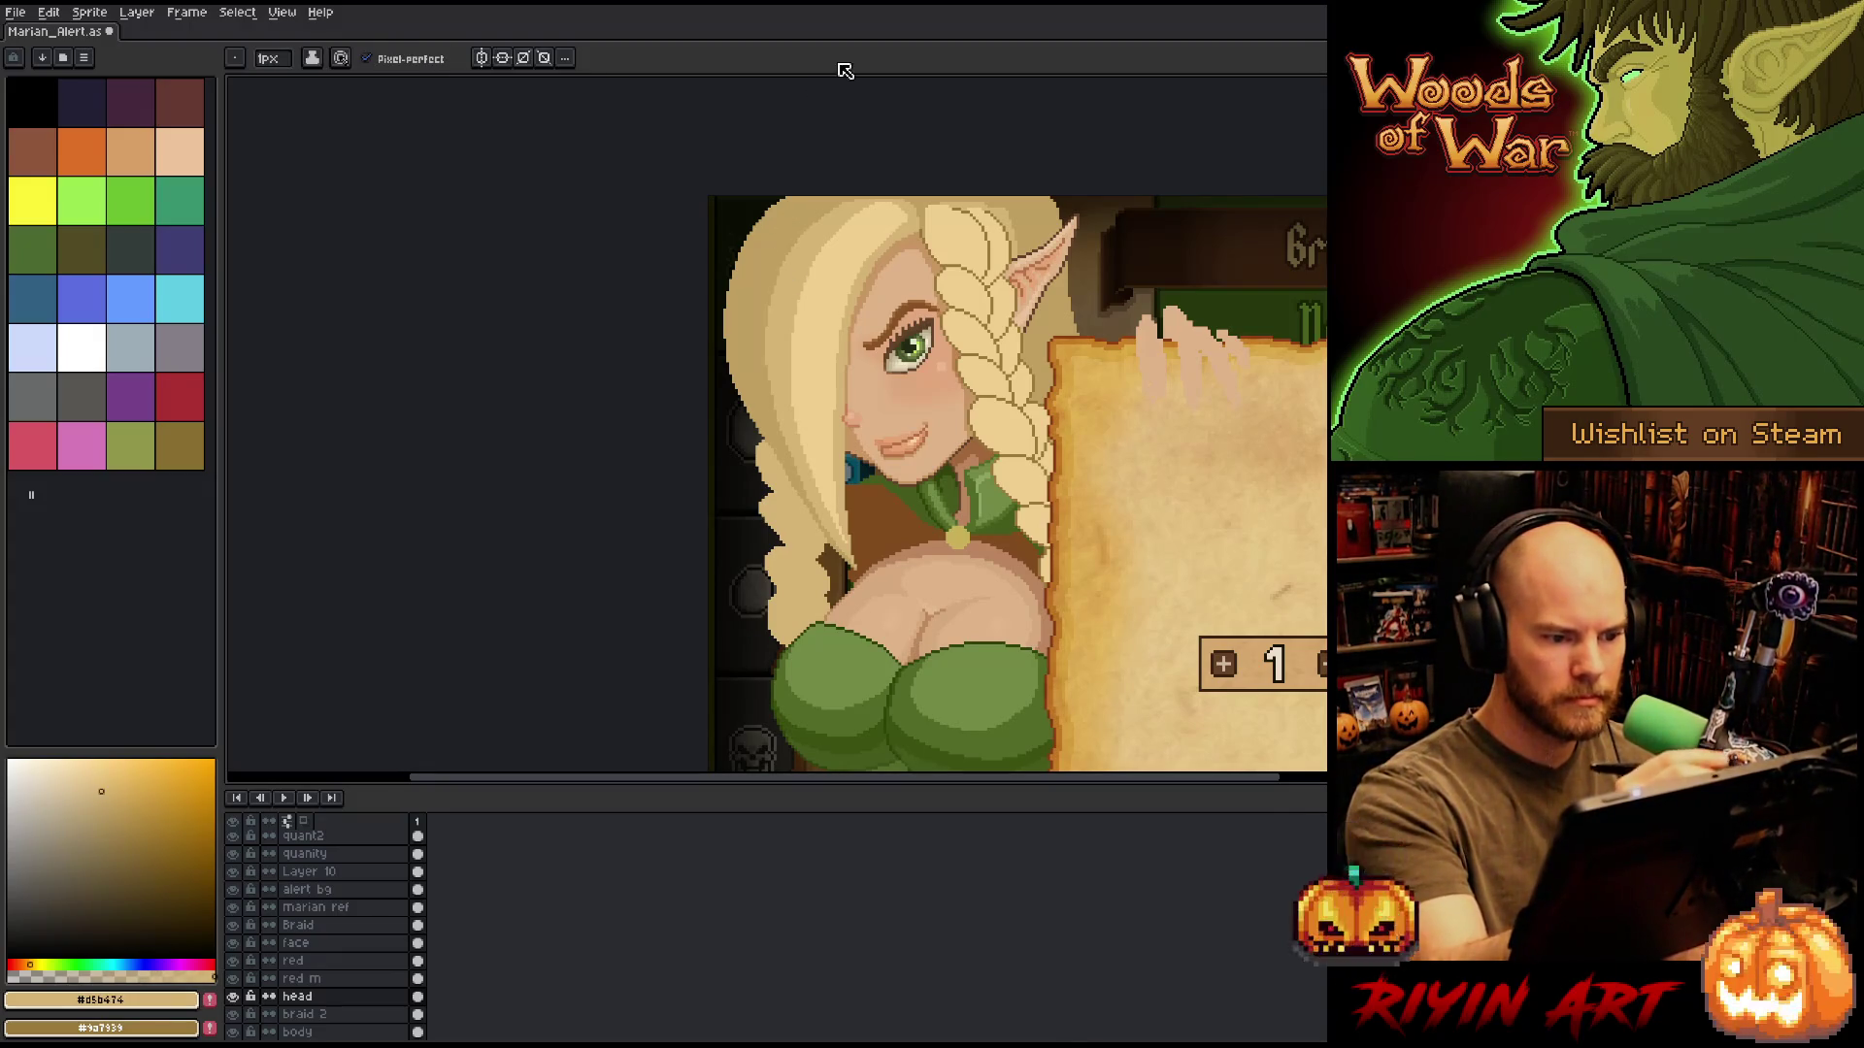
{"action": "key", "text": "w"}
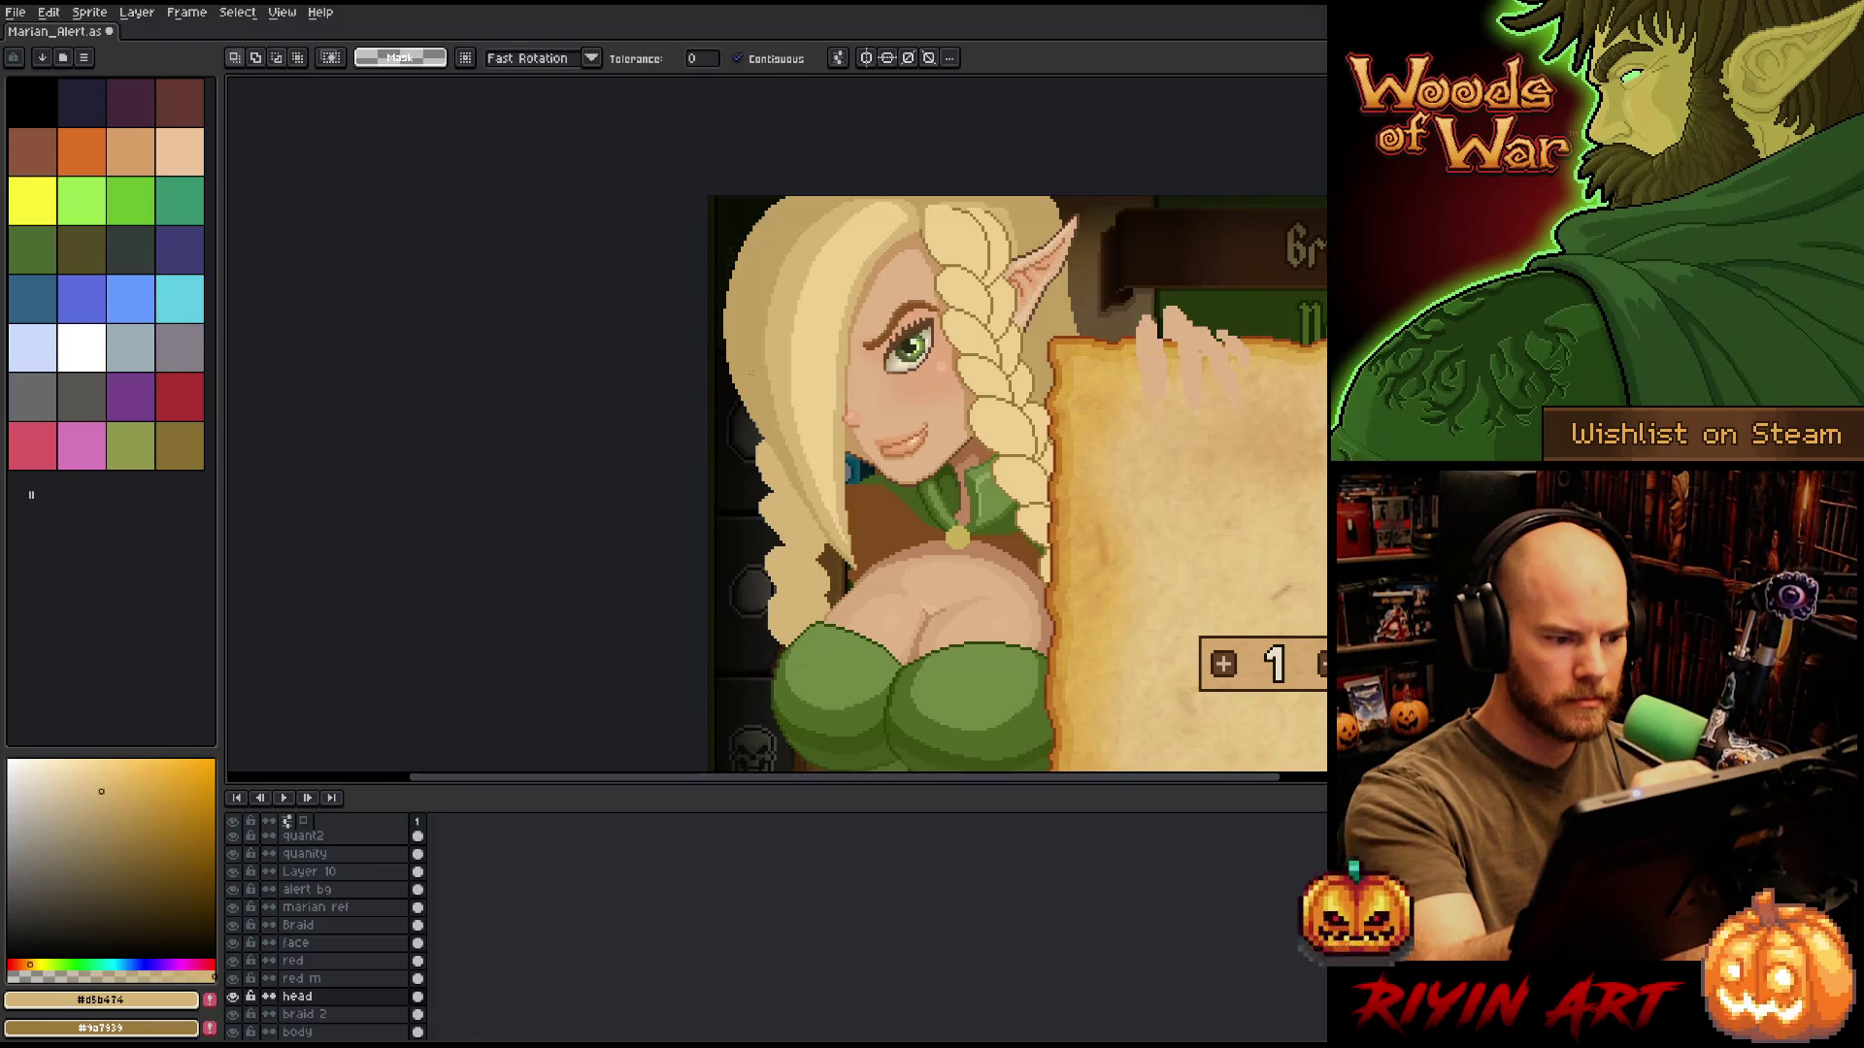
{"action": "left_click", "coordinate": [767, 335]}
{"action": "key", "text": "b"}
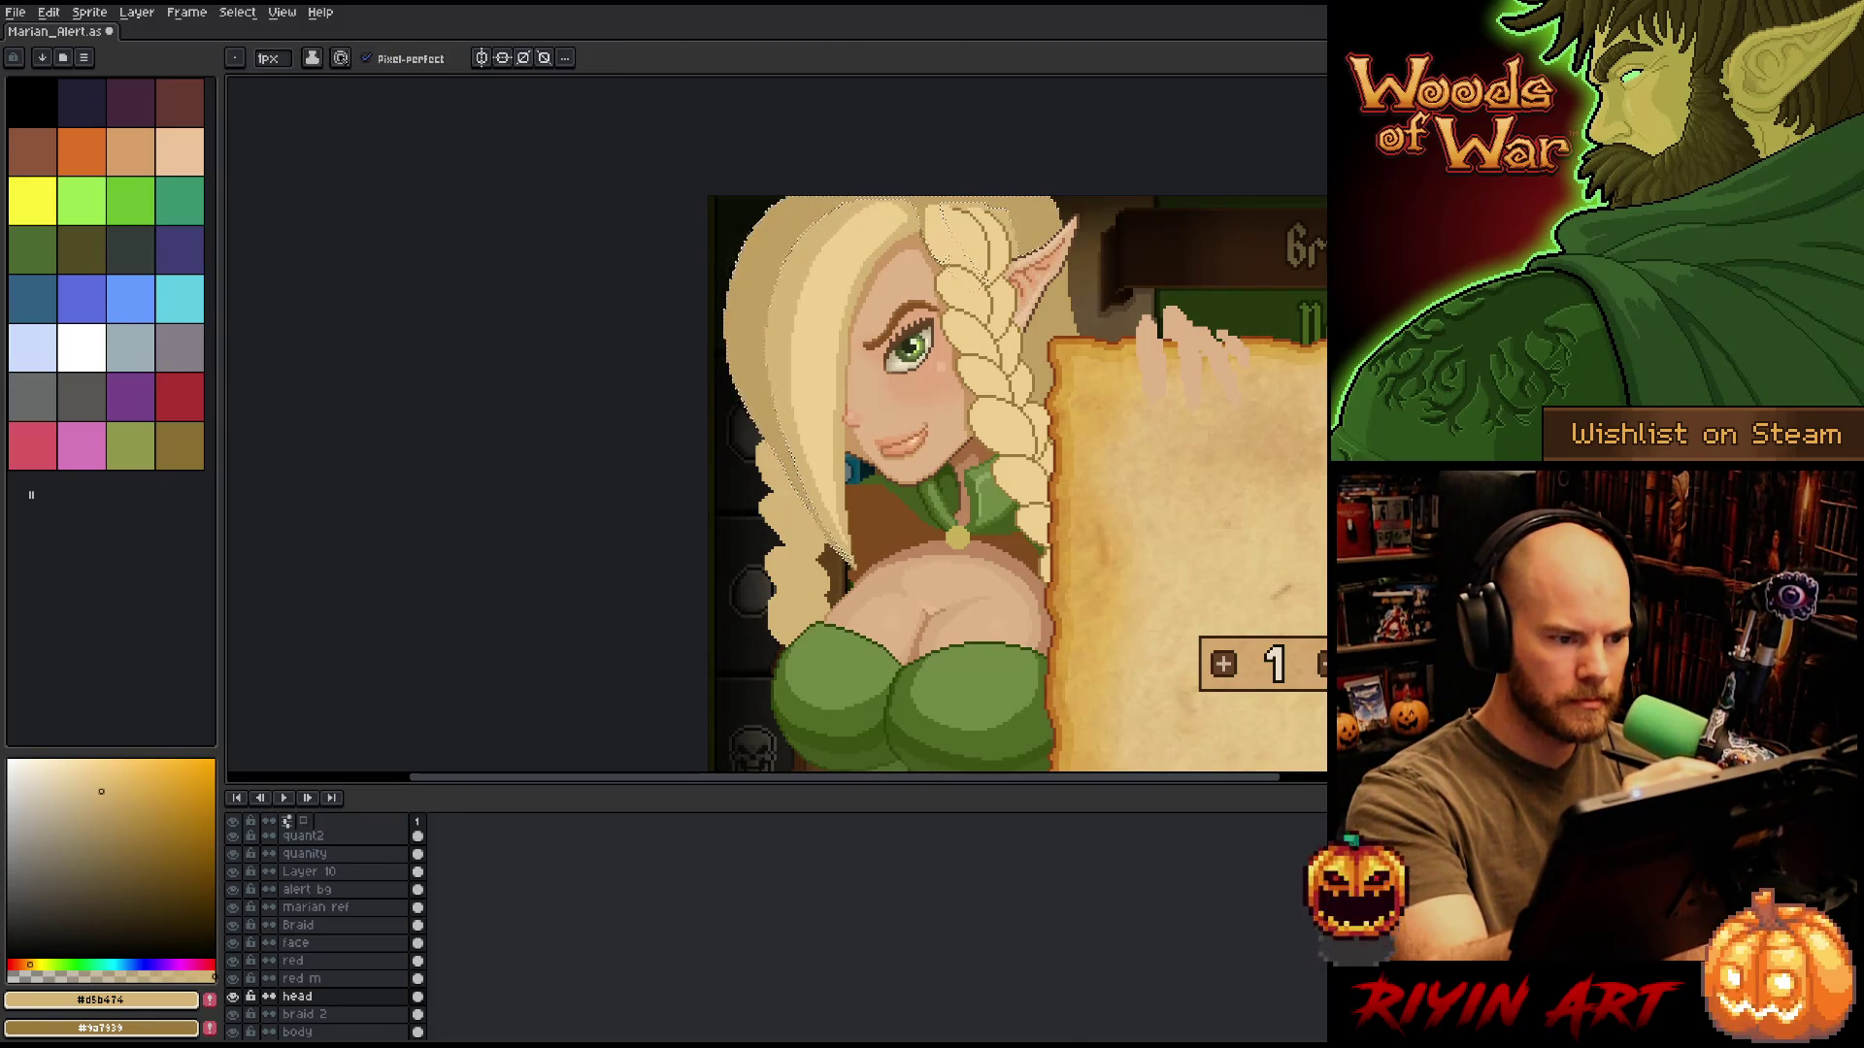
{"action": "left_click", "coordinate": [275, 60]}
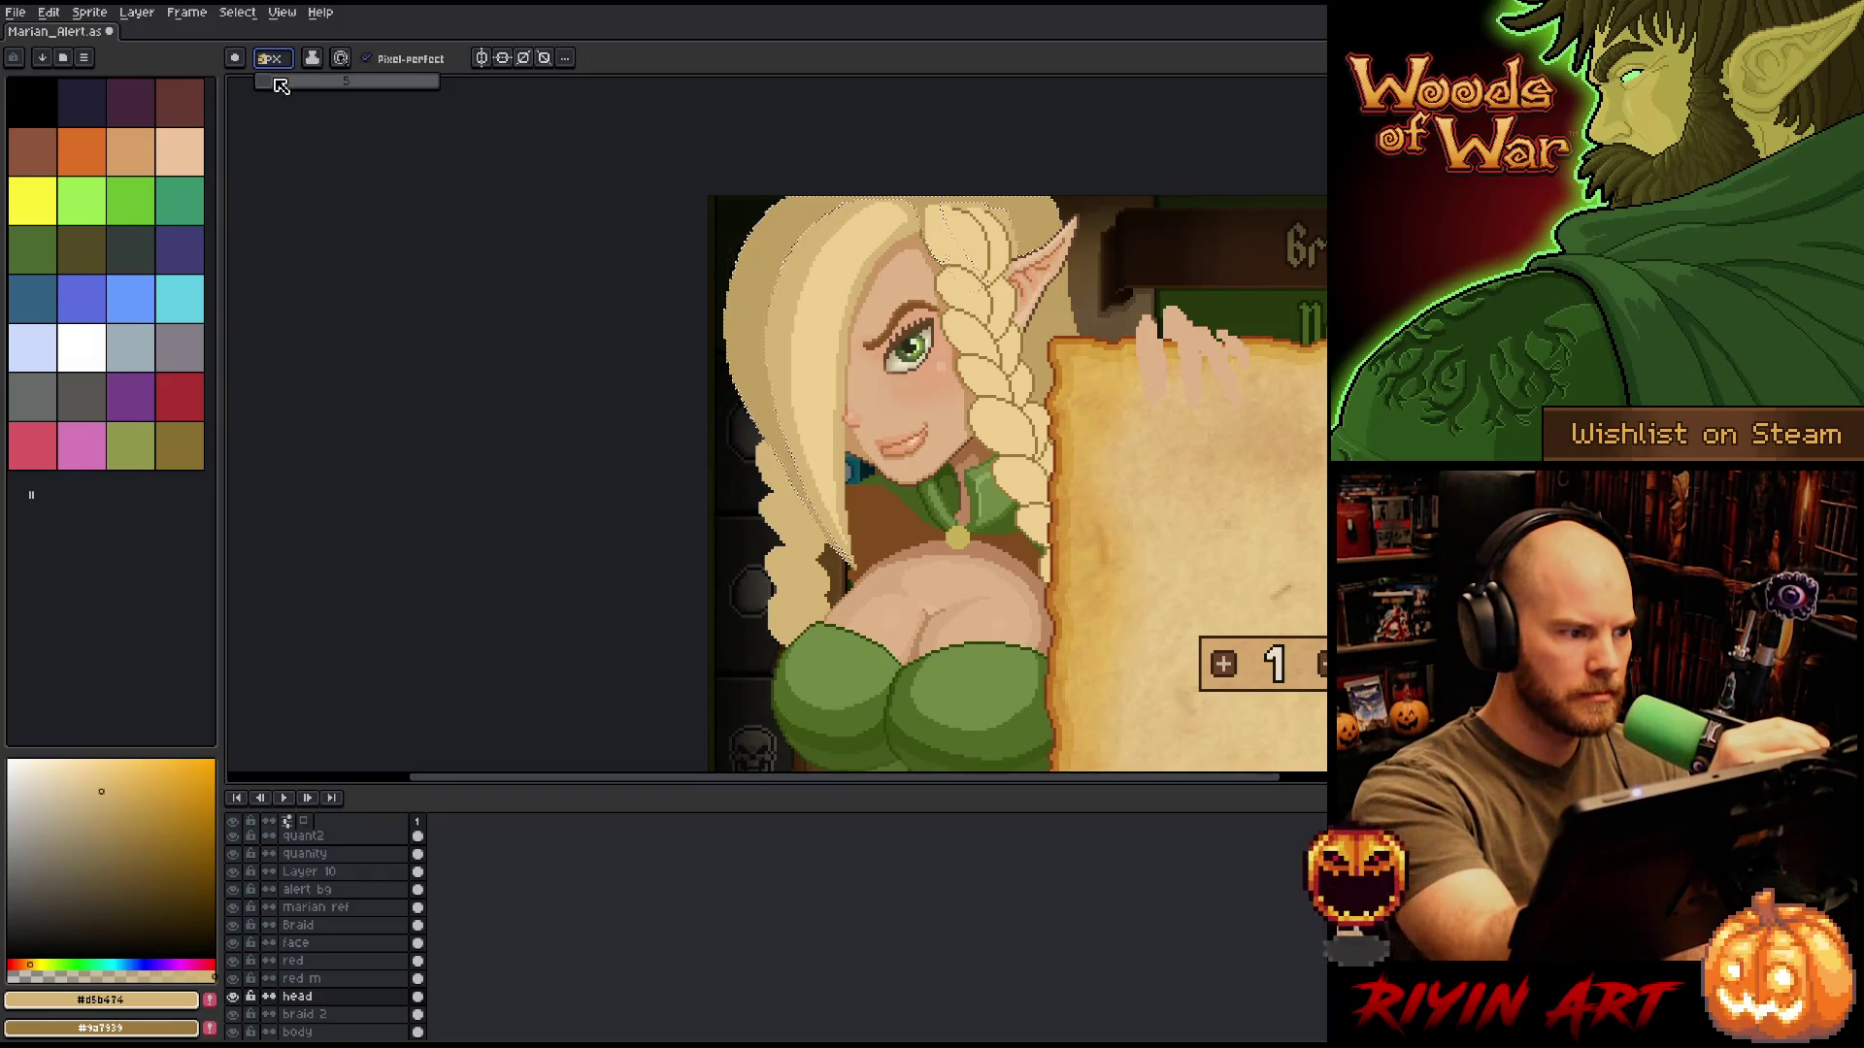
{"action": "left_click", "coordinate": [279, 85]}
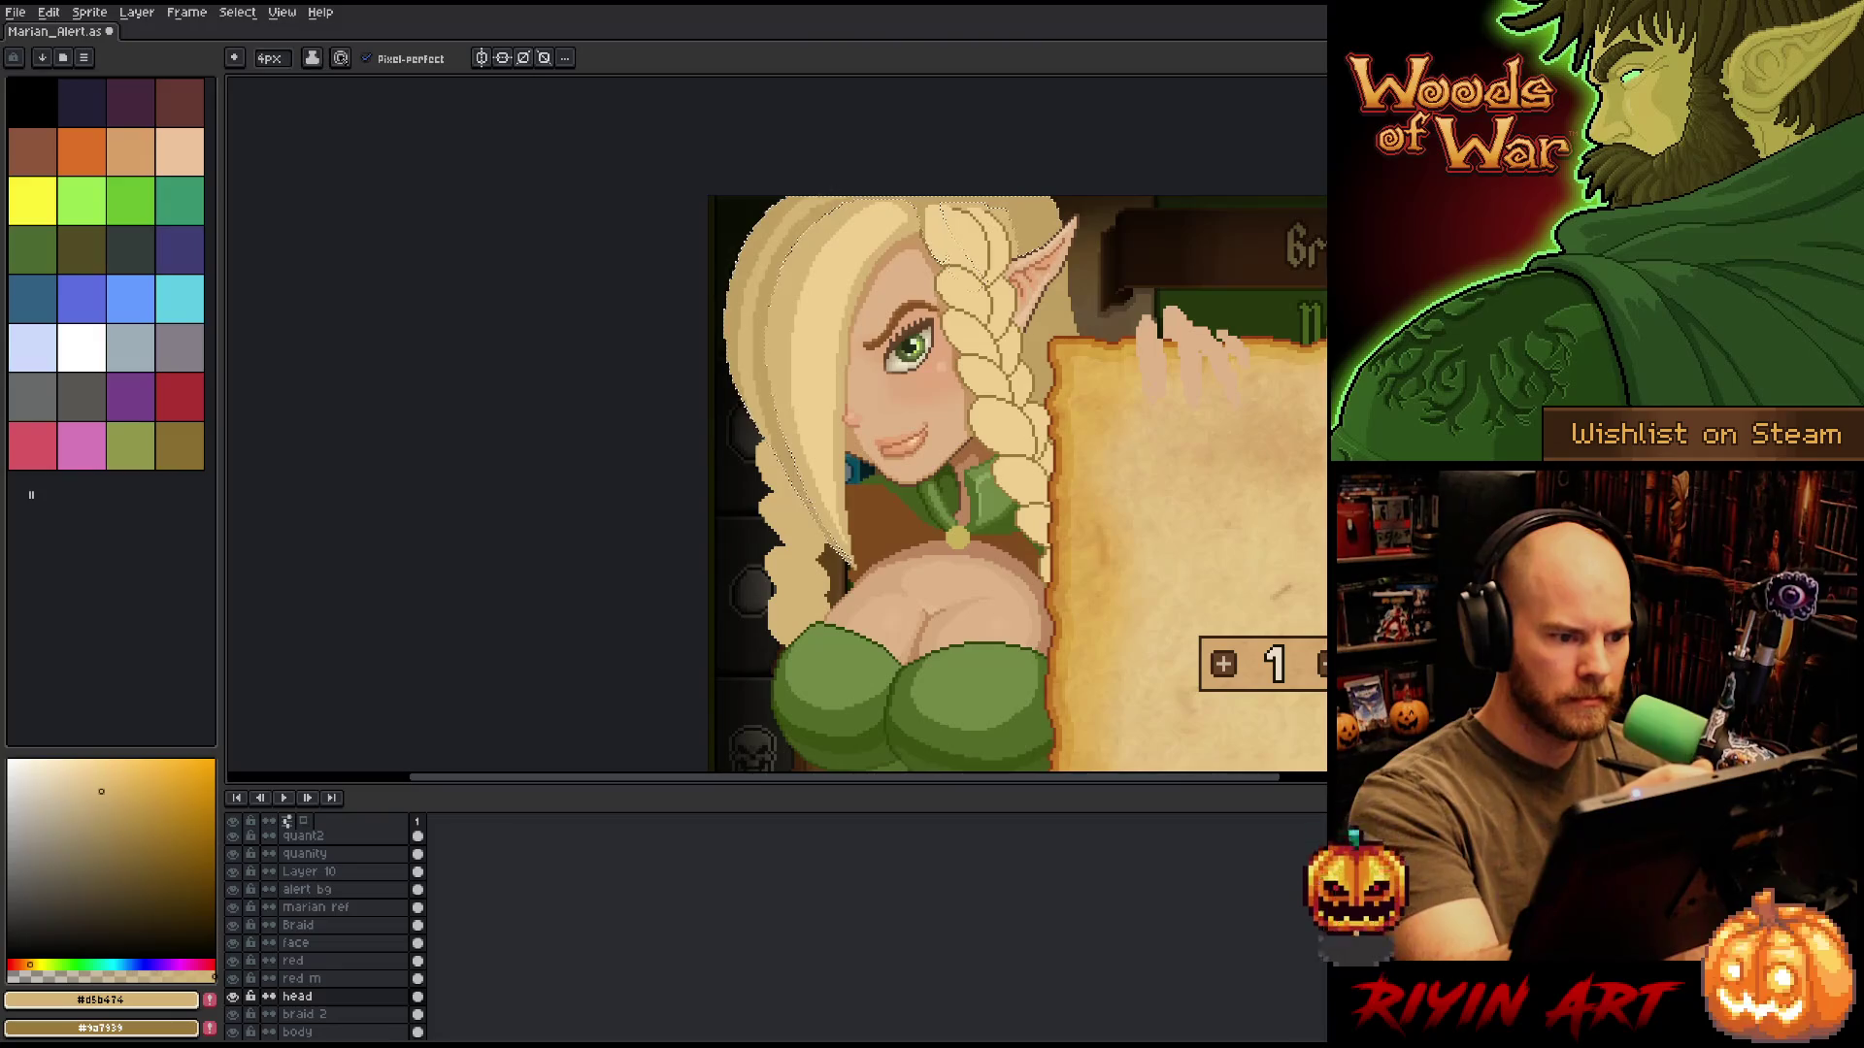
Switch between the tan hair shades #c1a060 and #d5b474, ending on the darker tan.
{"action": "left_click", "coordinate": [111, 807]}
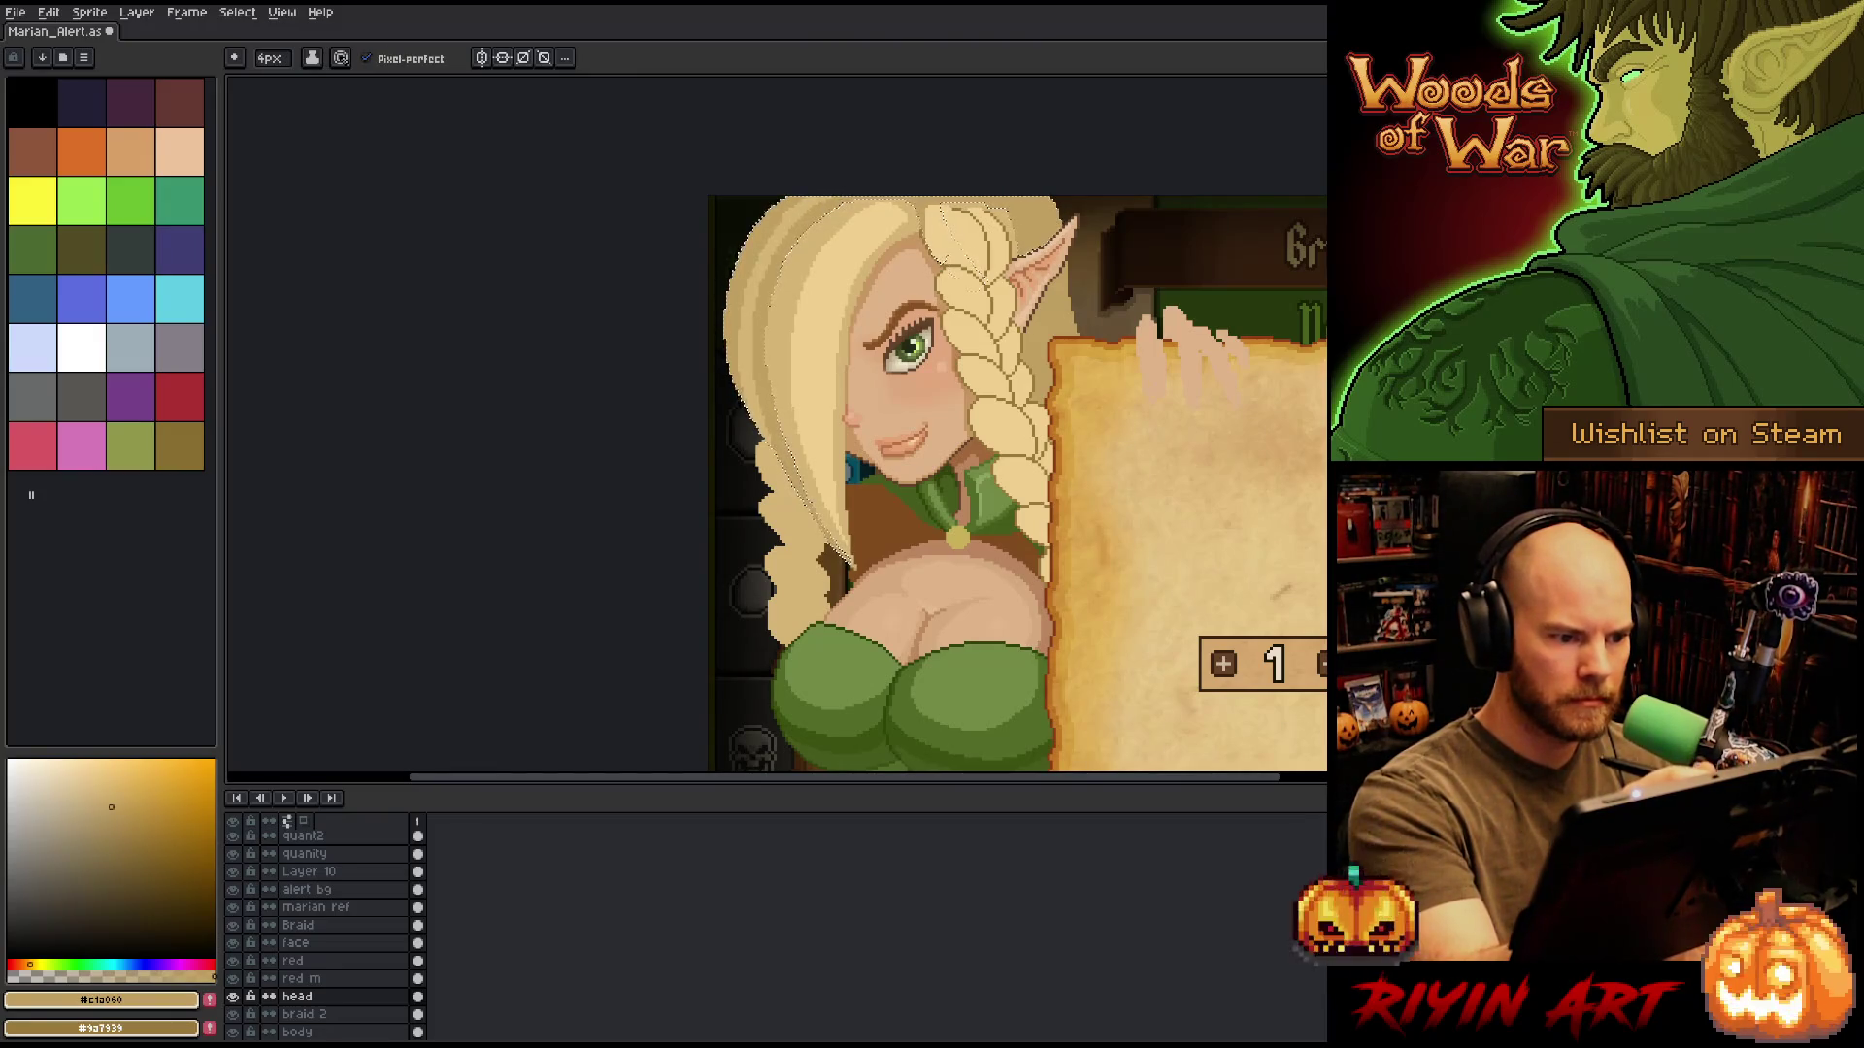
{"action": "left_click", "coordinate": [777, 292], "text": "alt"}
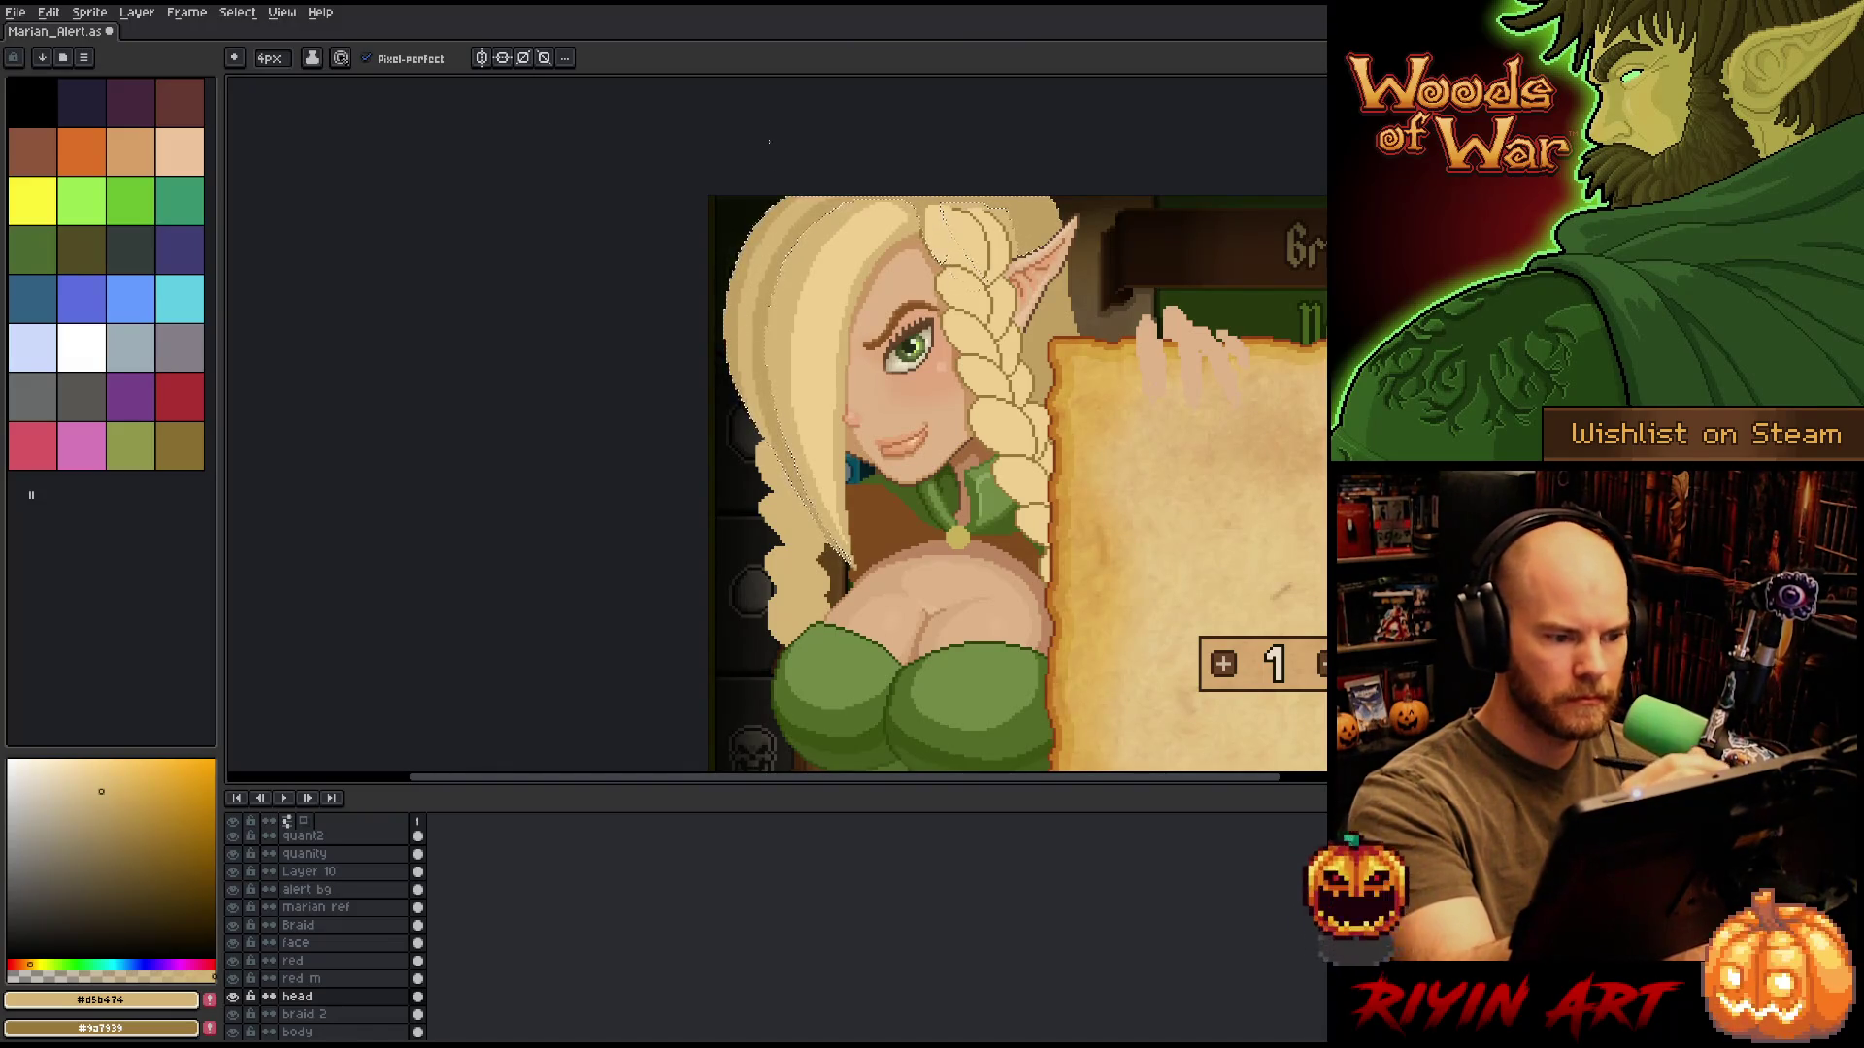
{"action": "left_click", "coordinate": [777, 321], "text": "alt"}
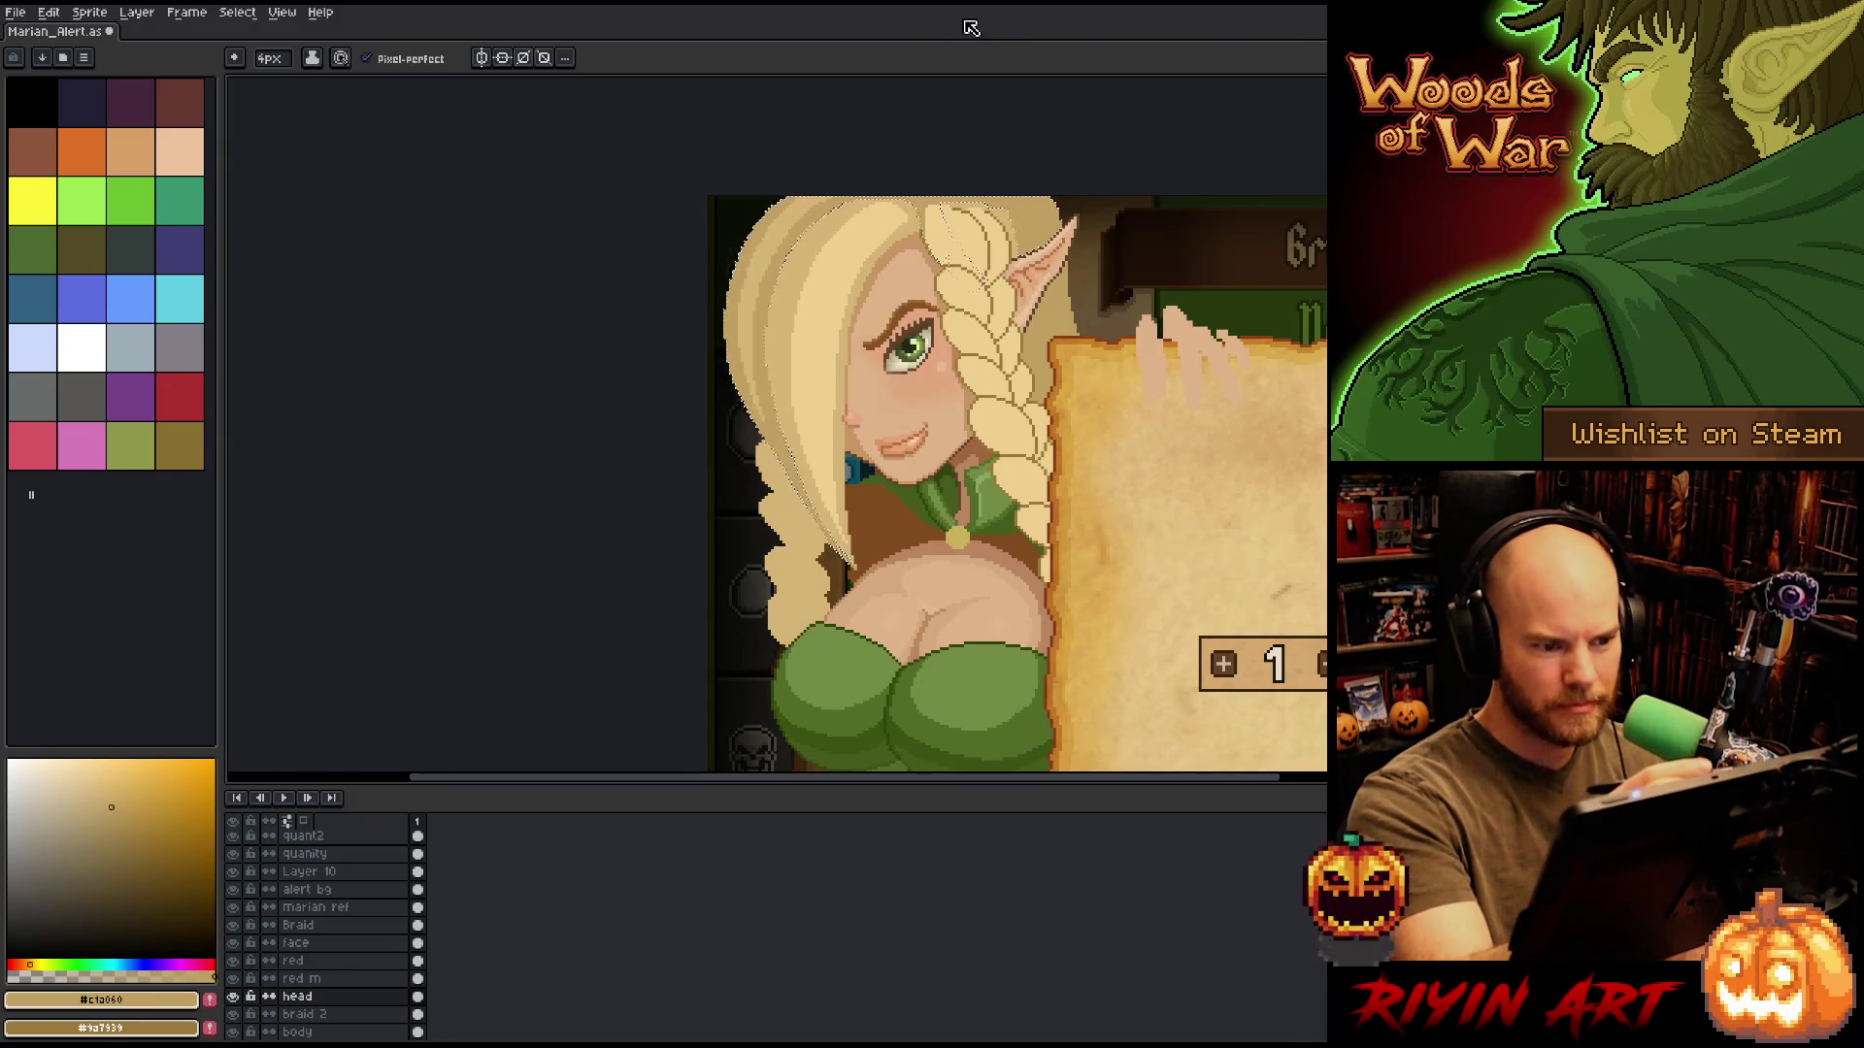
{"action": "key", "text": "i"}
{"action": "left_click", "coordinate": [830, 341]}
{"action": "key", "text": "w"}
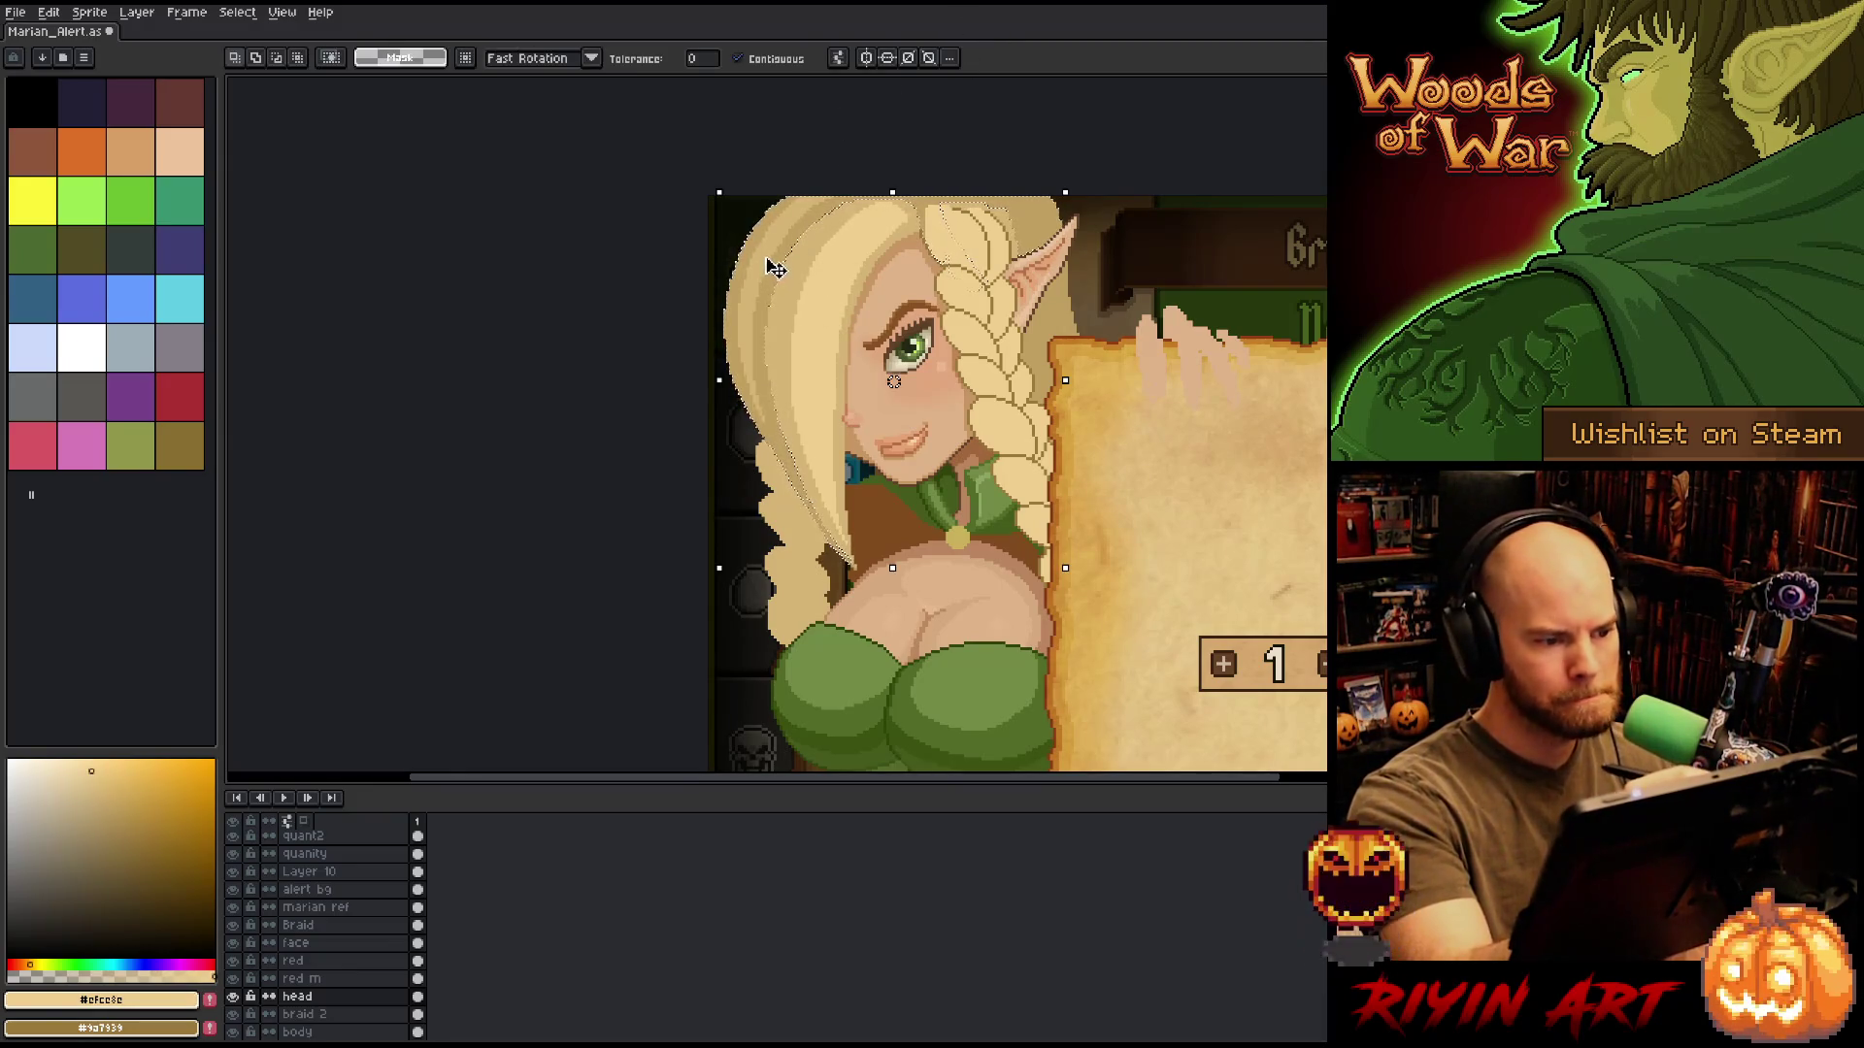
{"action": "left_click", "coordinate": [745, 320]}
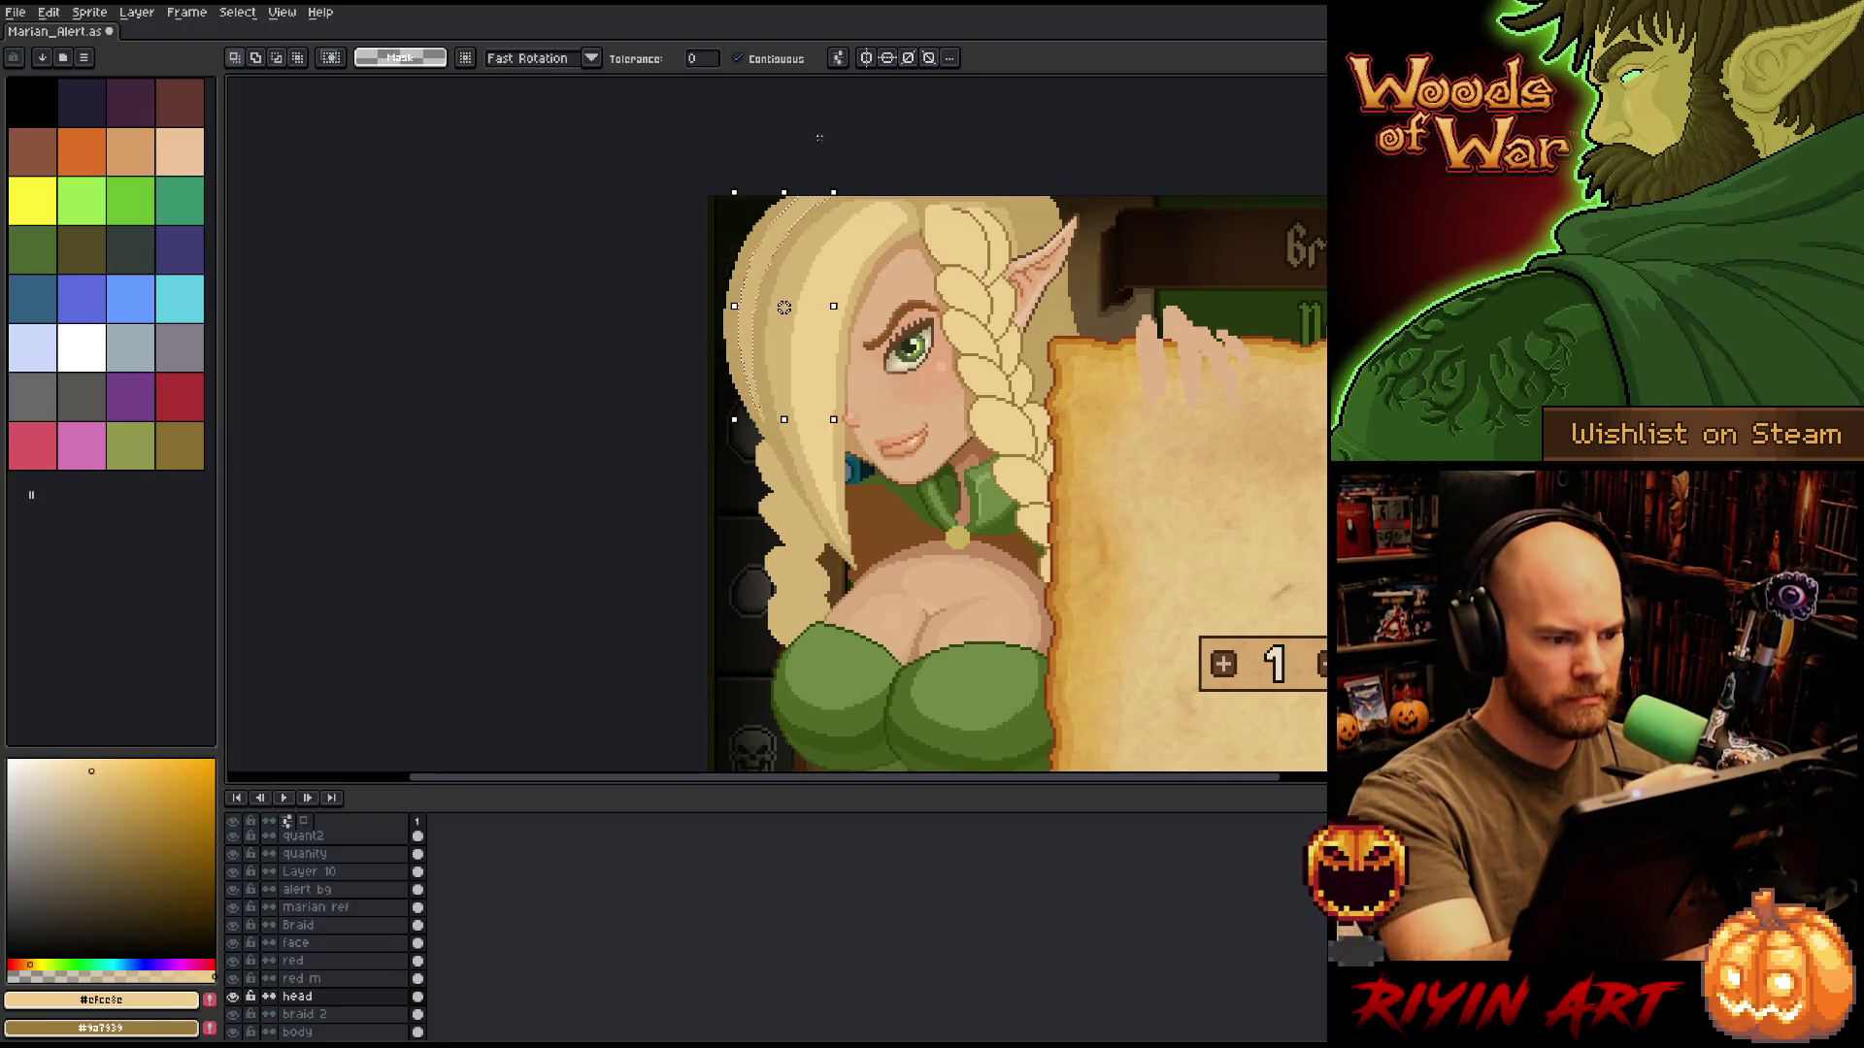
{"action": "key", "text": "b"}
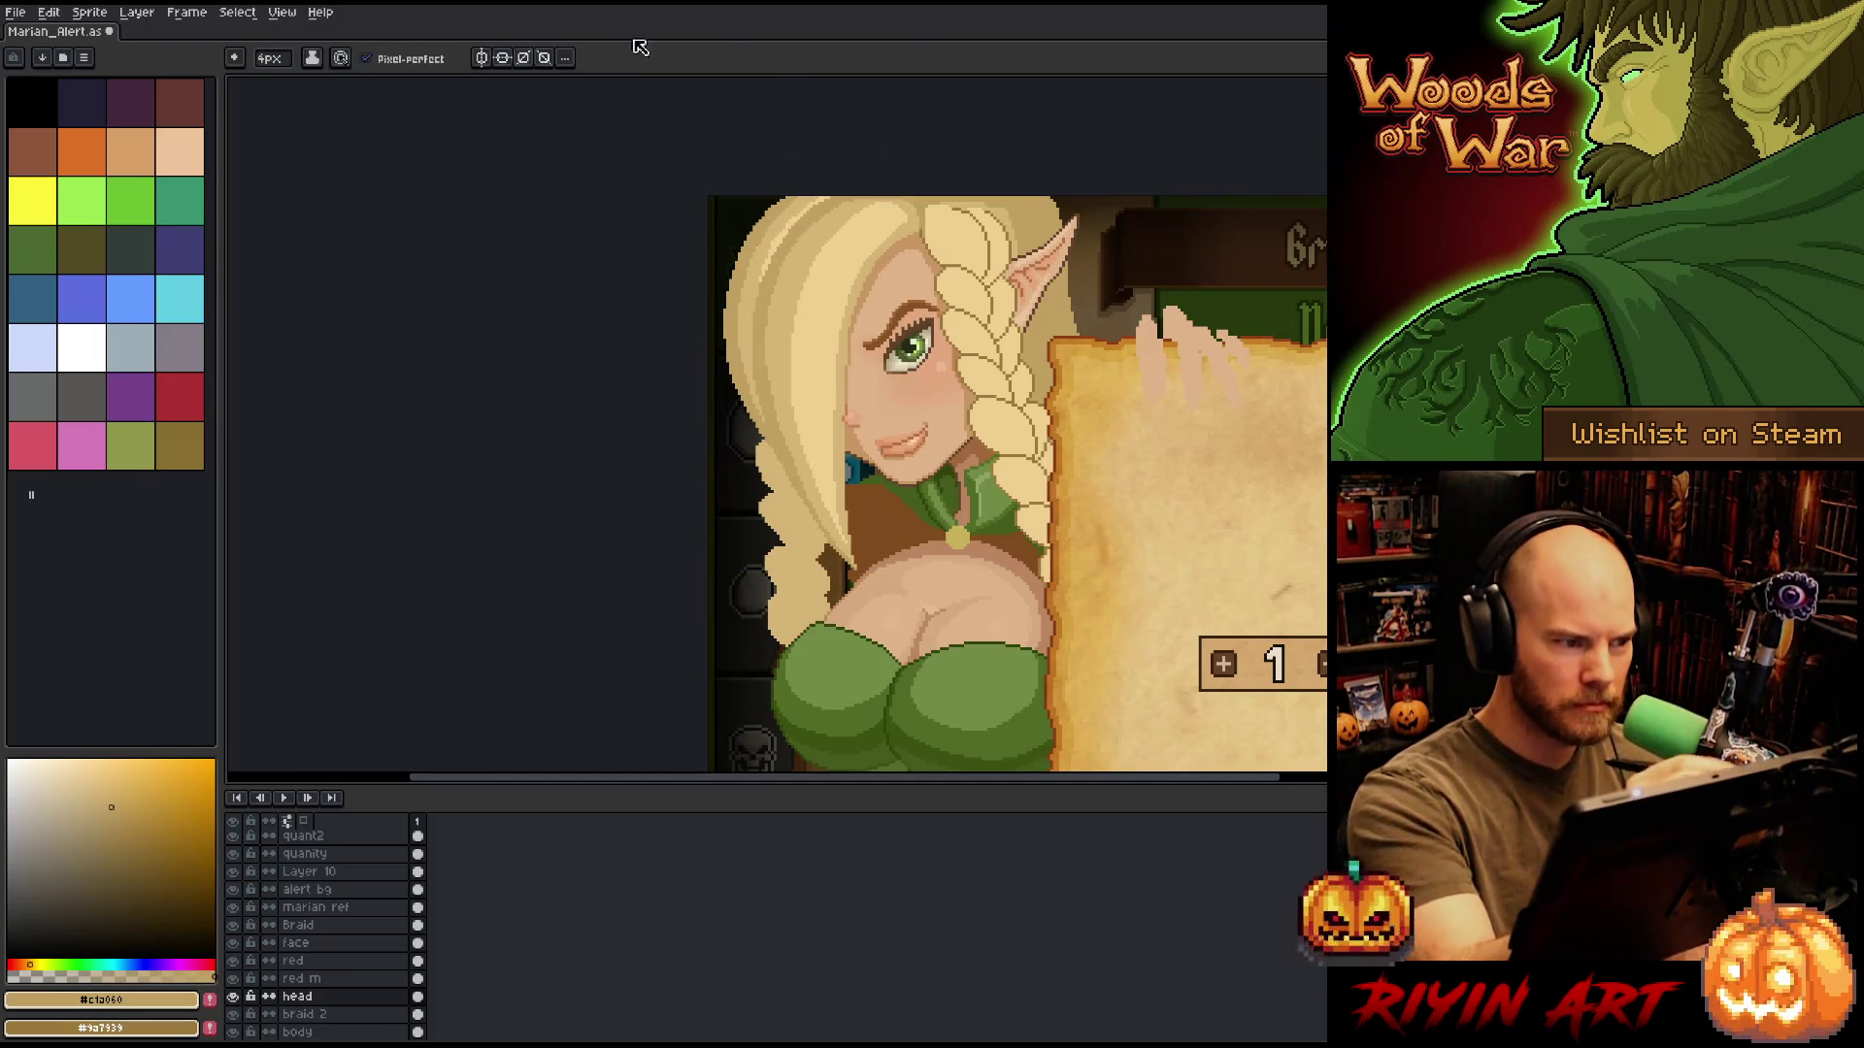
{"action": "left_click", "coordinate": [271, 58]}
{"action": "left_click", "coordinate": [277, 81]}
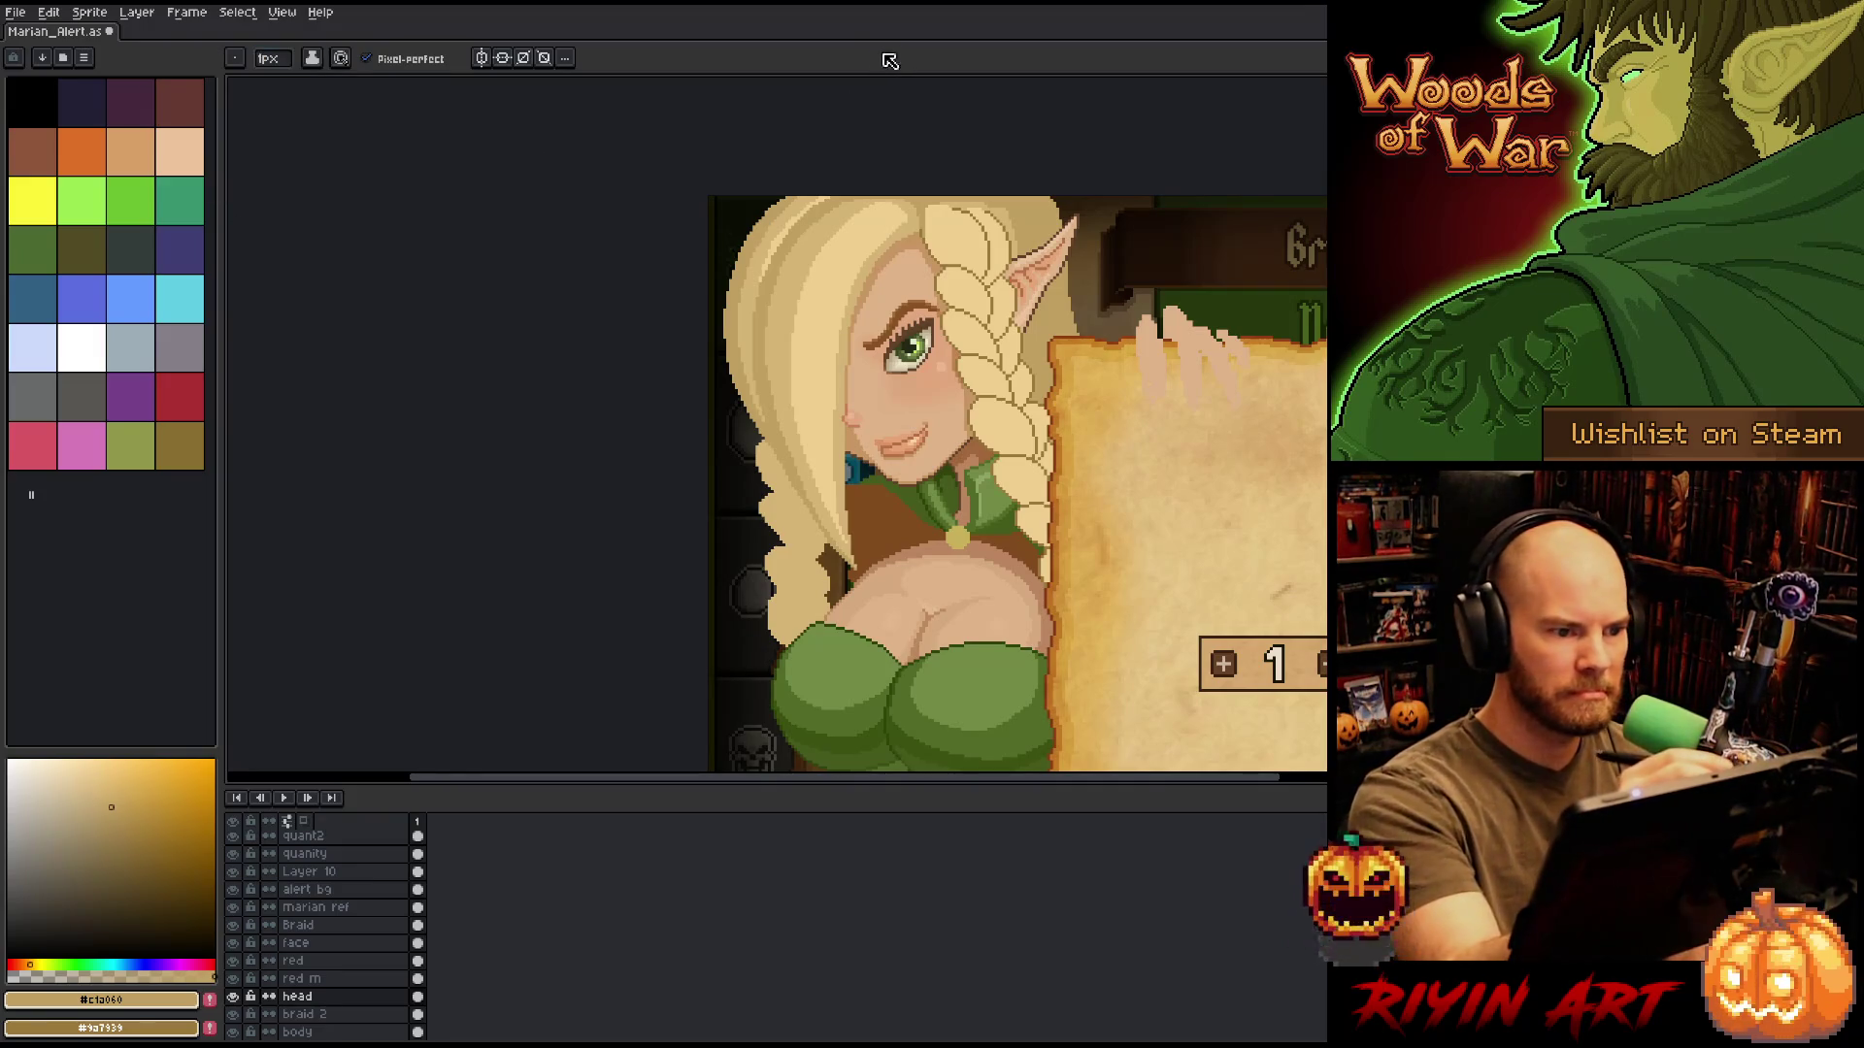
{"action": "scroll", "coordinate": [762, 233], "scroll_direction": "up", "scroll_amount": 3}
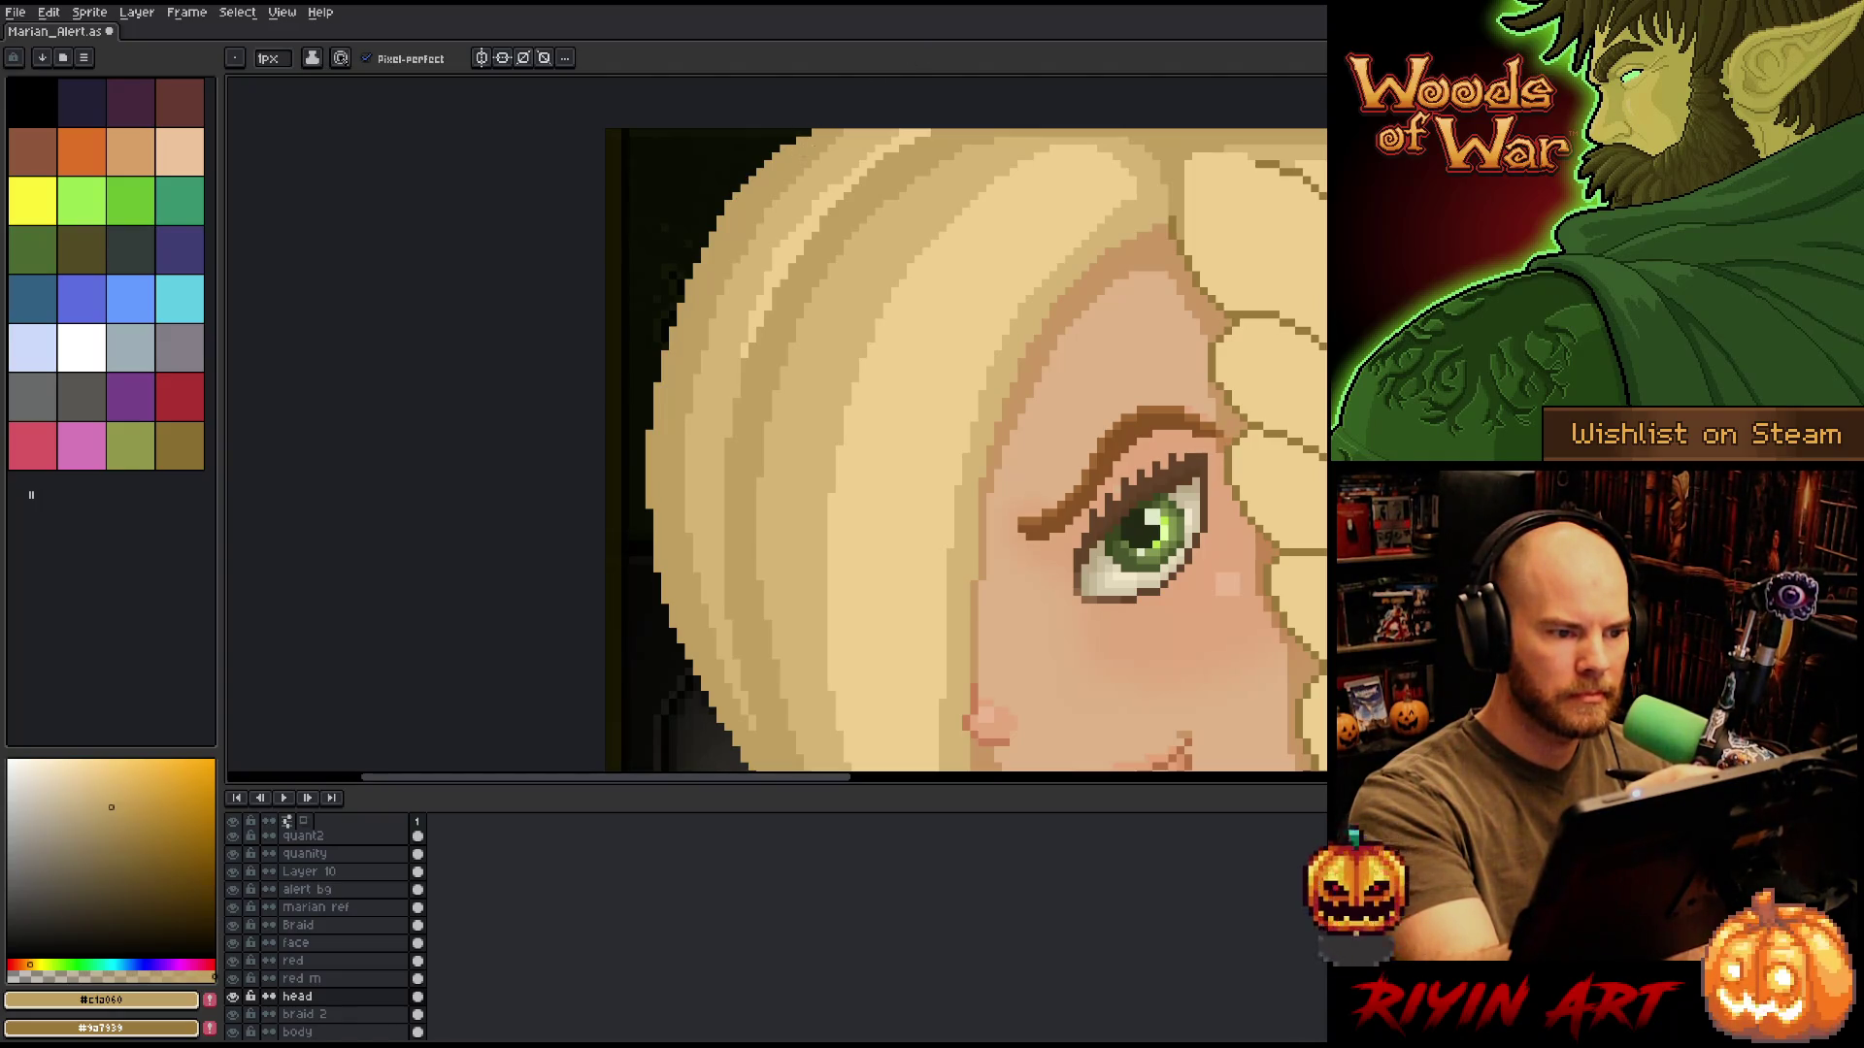
{"action": "scroll", "coordinate": [923, 154], "scroll_direction": "down", "scroll_amount": 3}
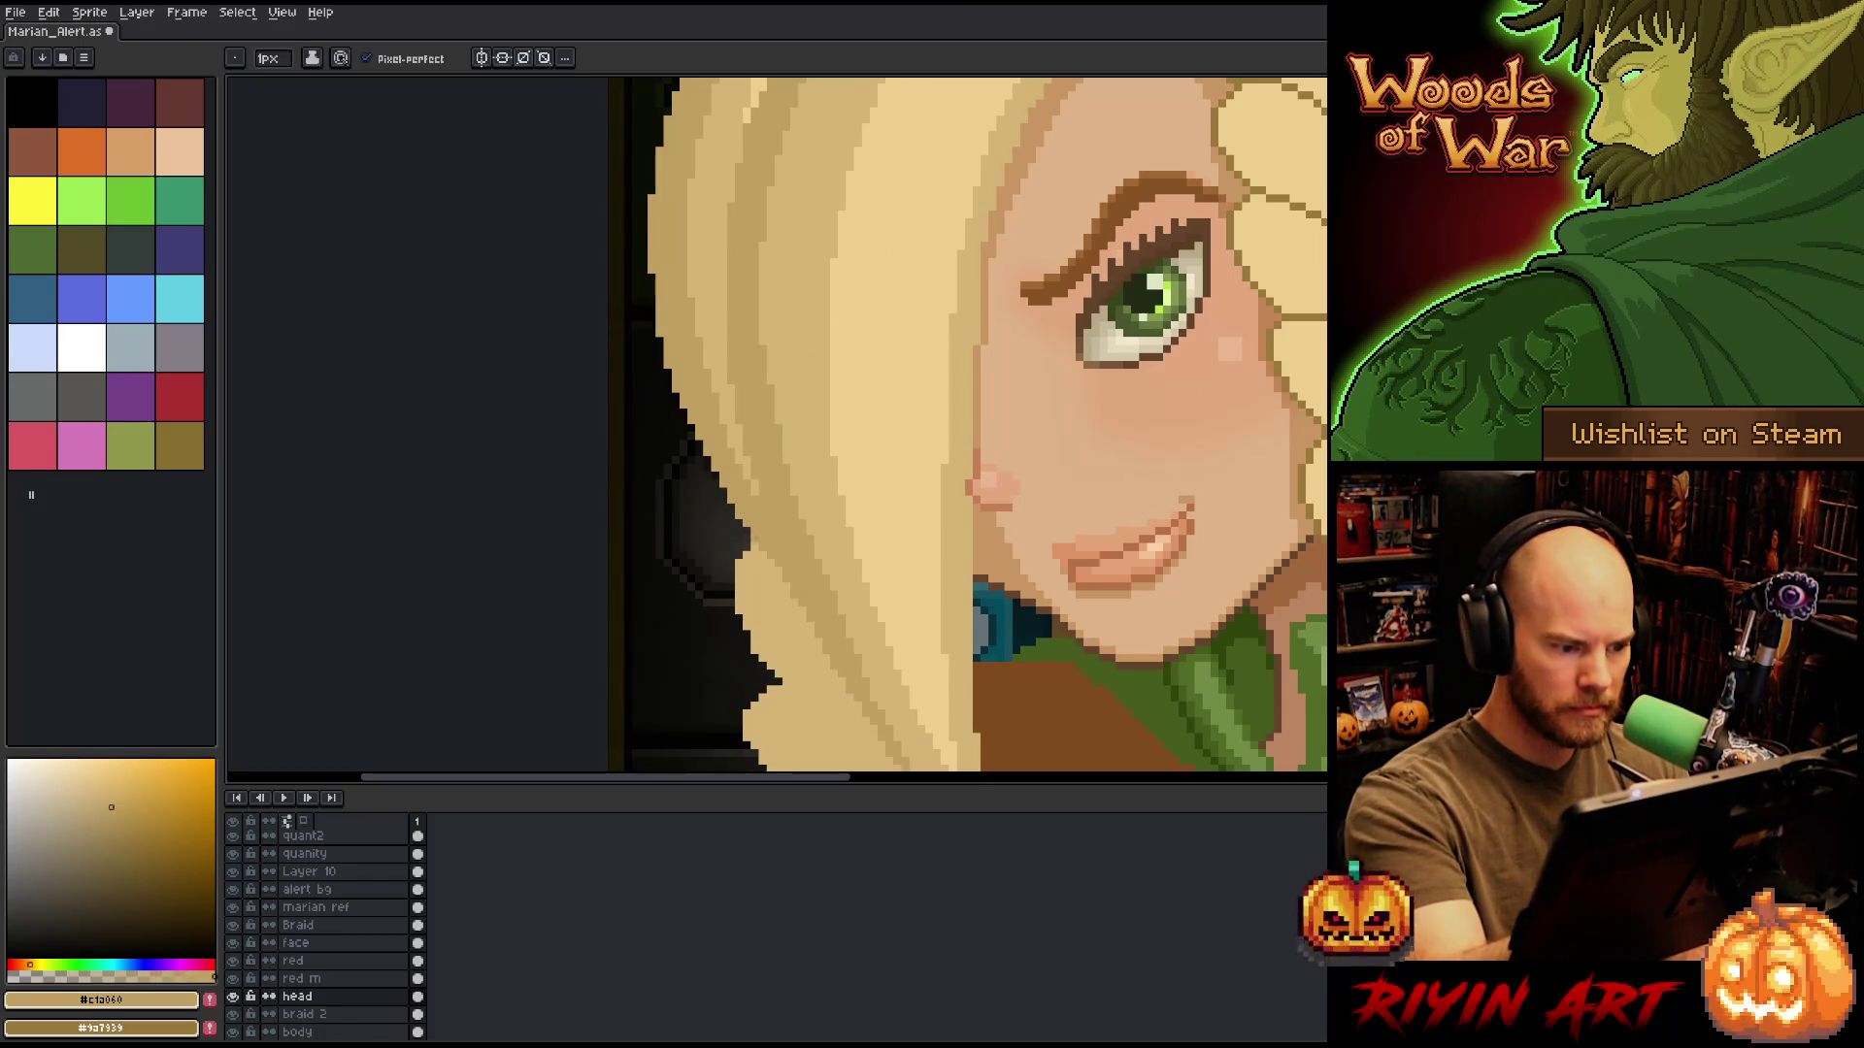
{"action": "left_click_drag", "start_coordinate": [812, 486], "coordinate": [803, 533]}
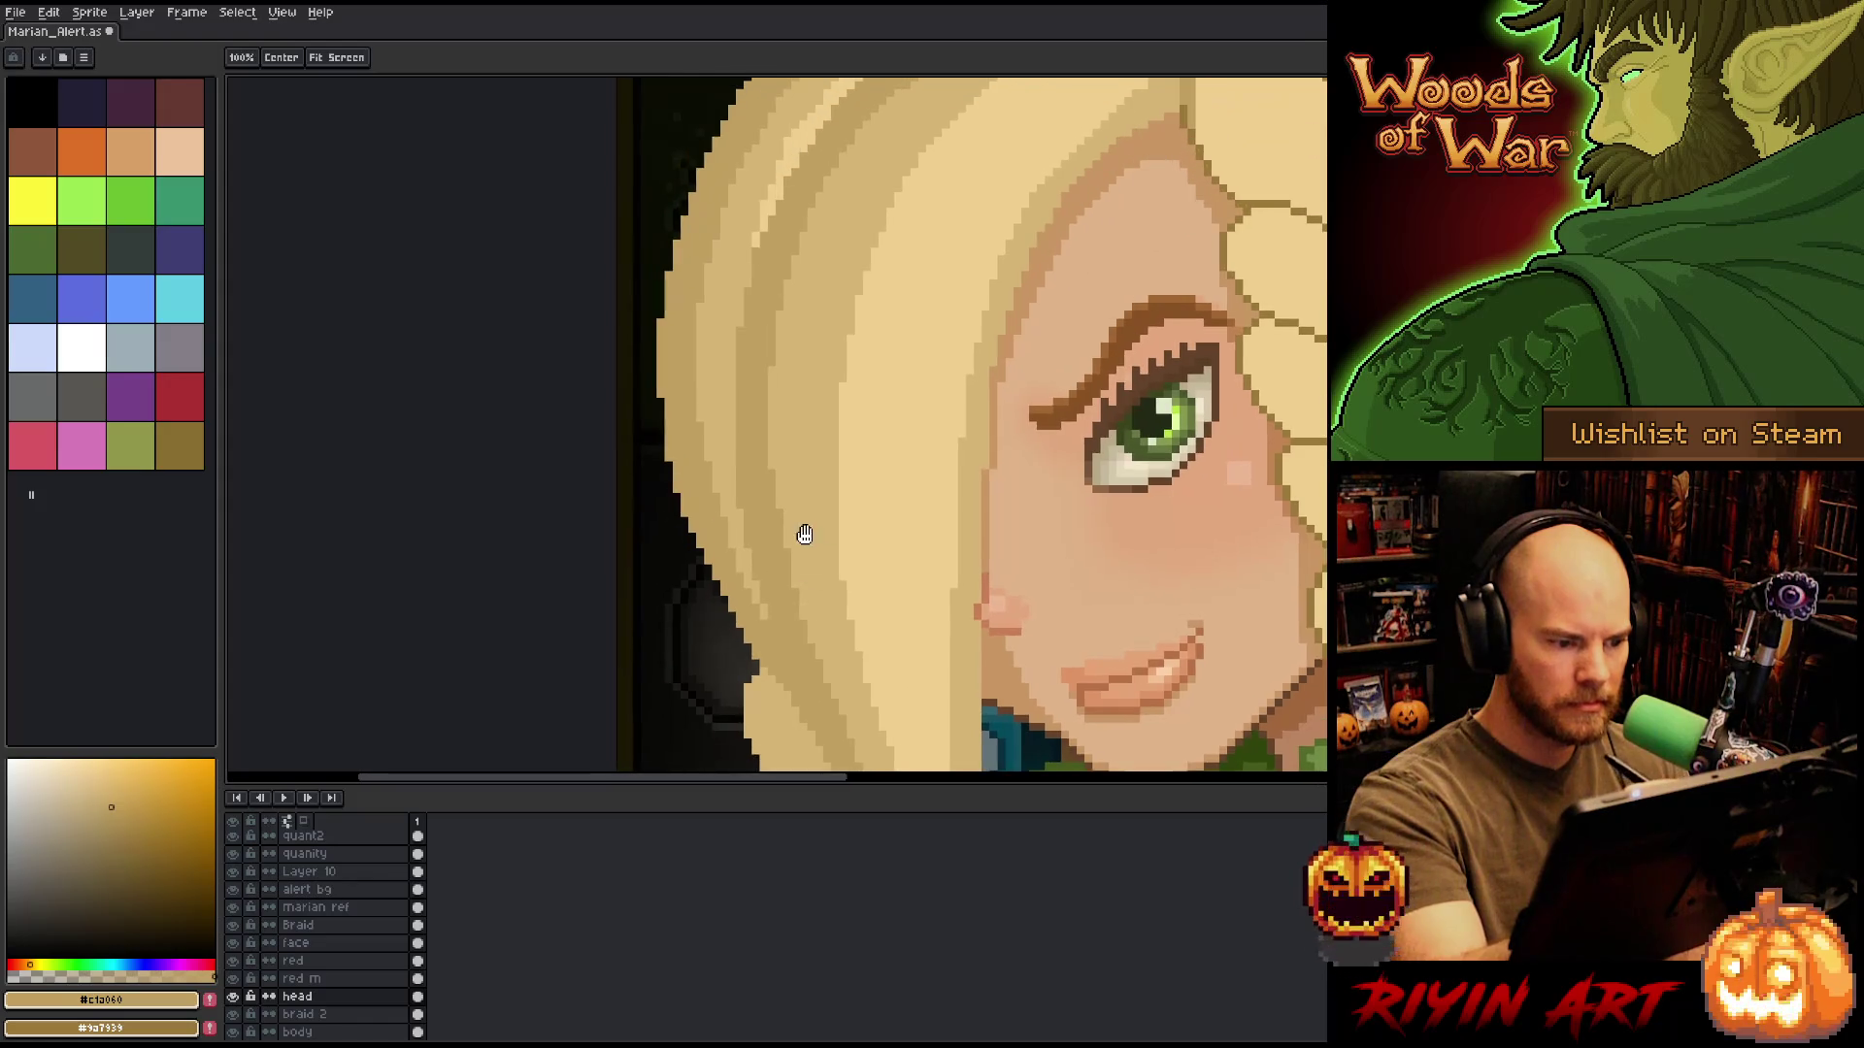
{"action": "left_click", "coordinate": [772, 629], "text": "alt"}
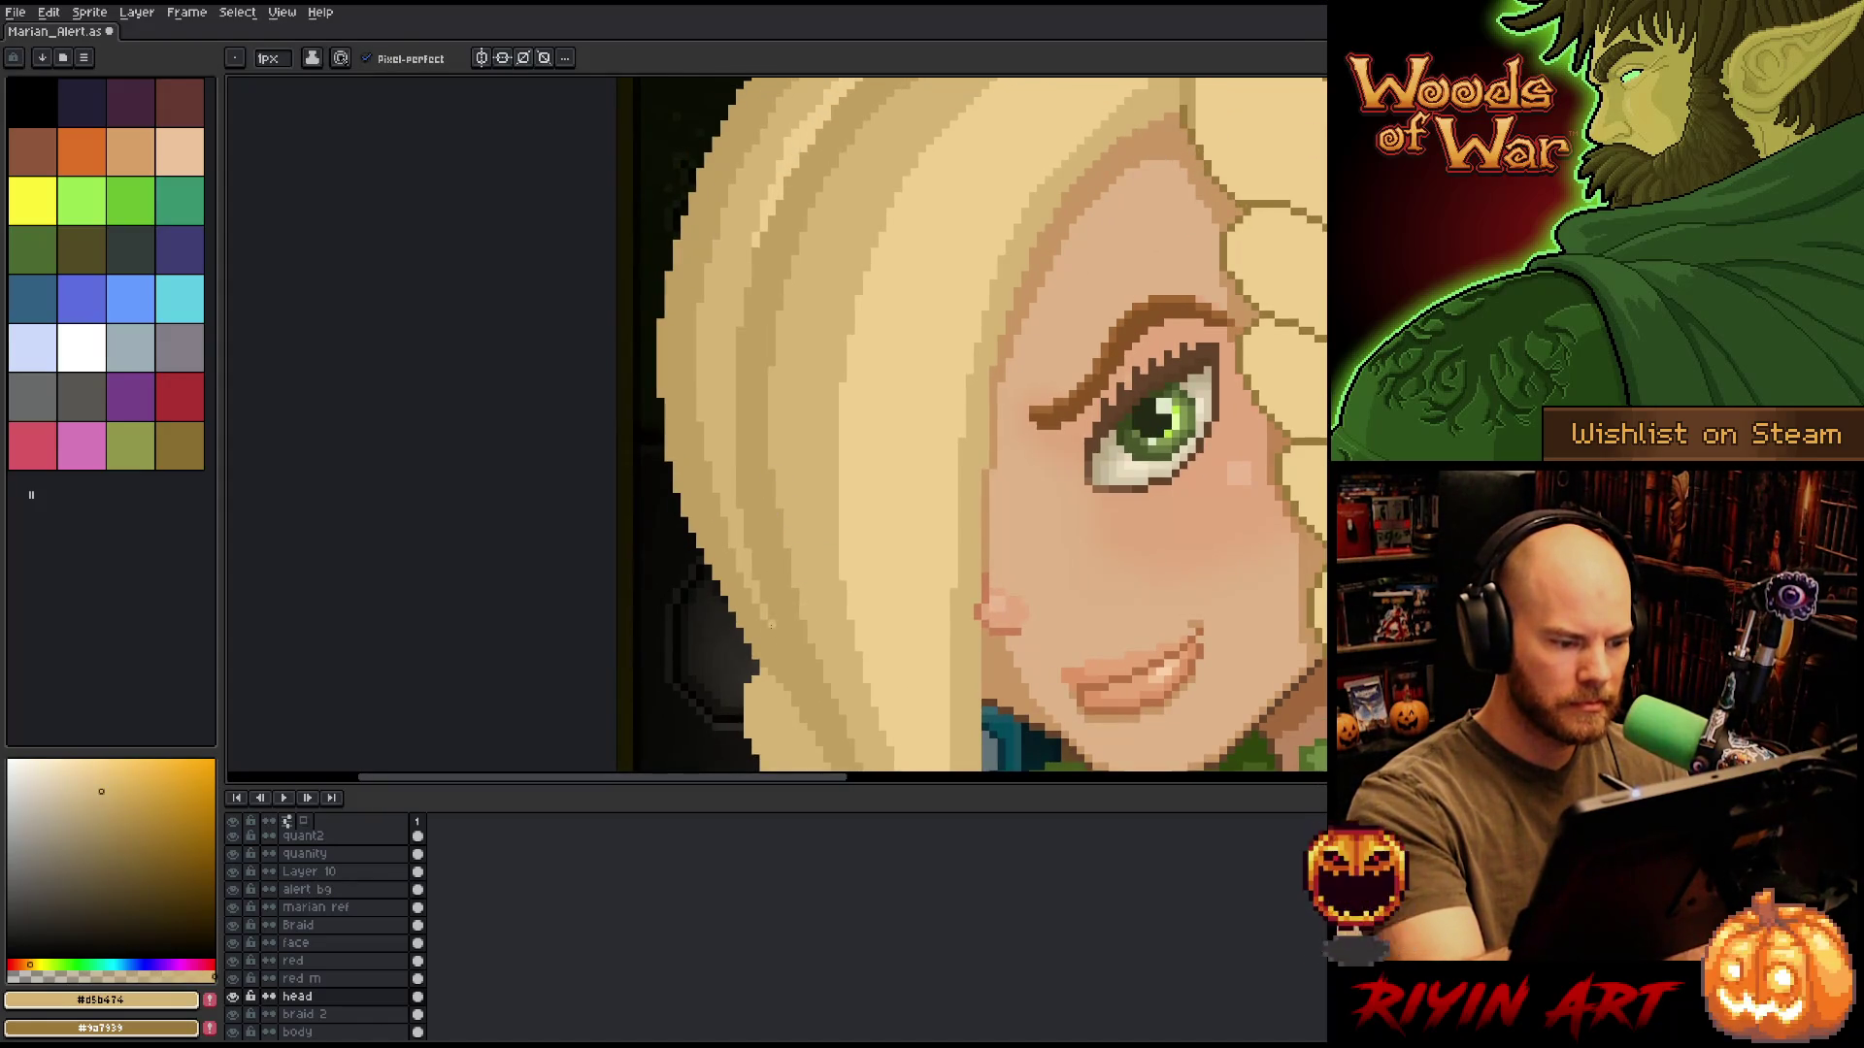
{"action": "scroll", "coordinate": [771, 626], "scroll_direction": "down", "scroll_amount": 4}
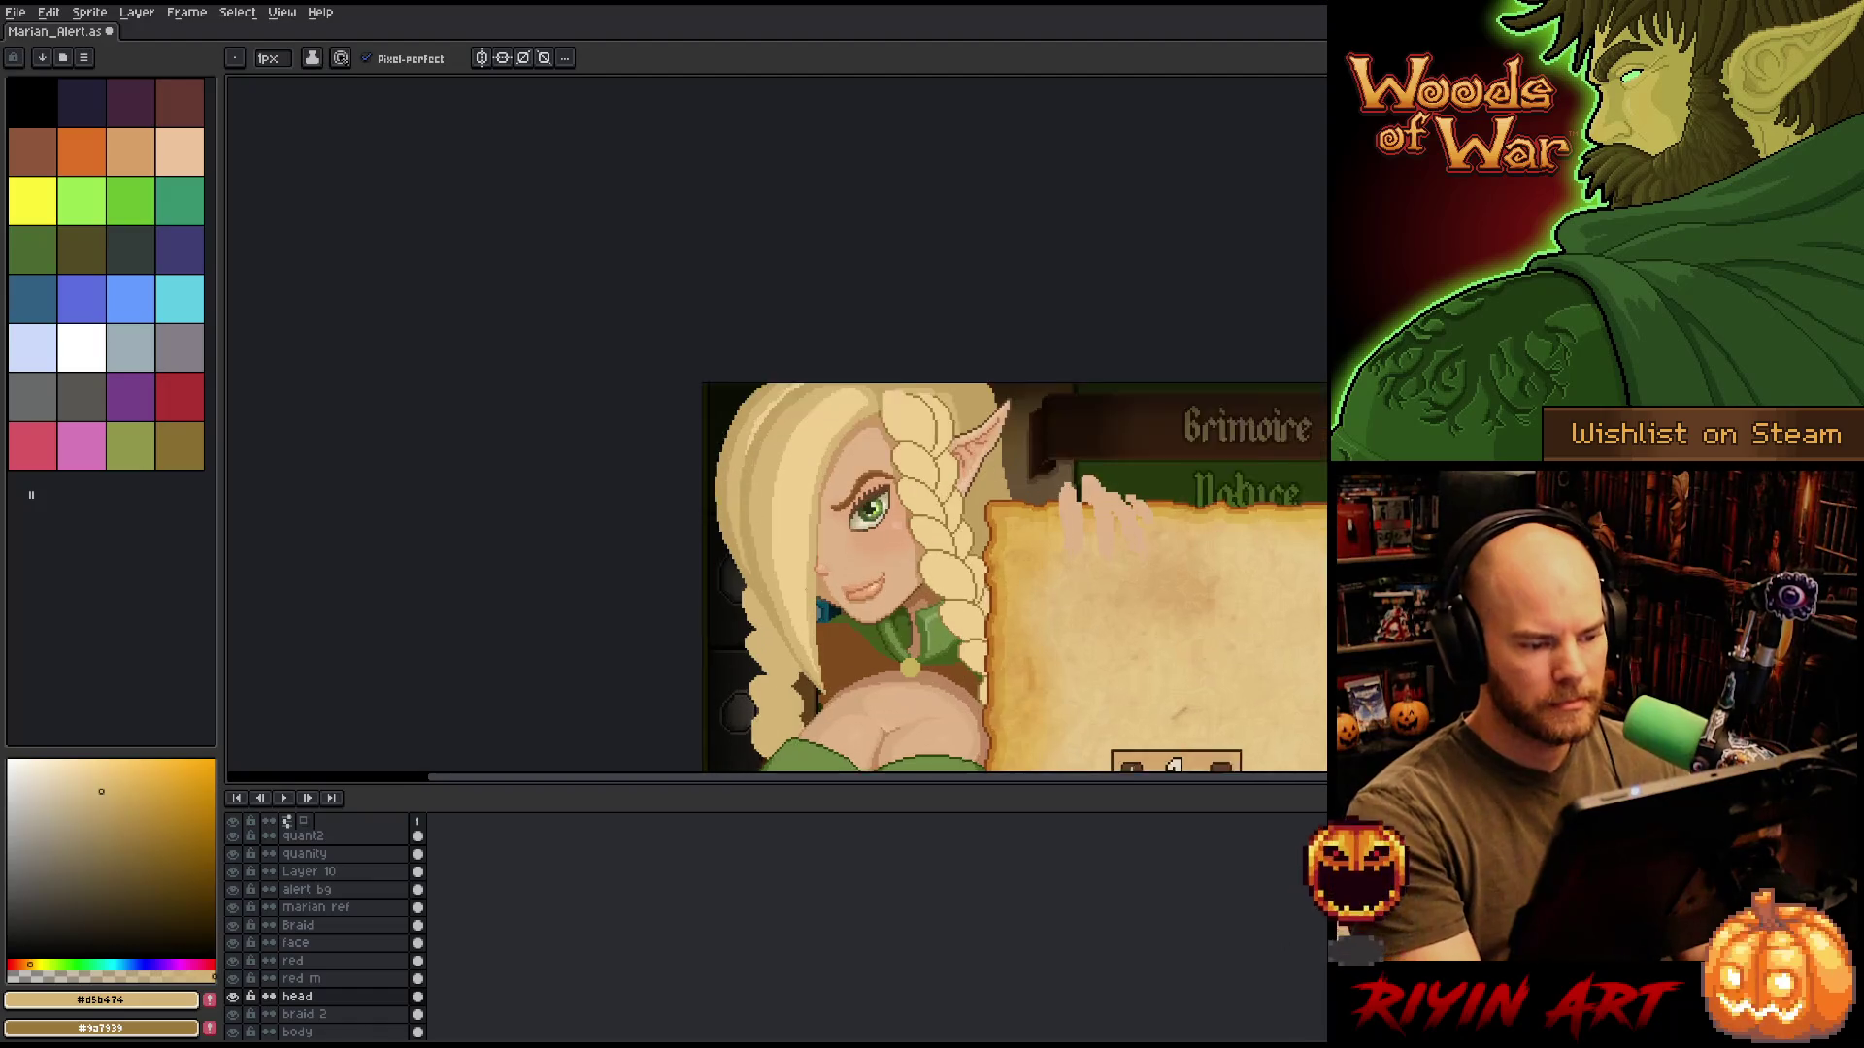
{"action": "scroll", "coordinate": [952, 534], "scroll_direction": "up", "scroll_amount": 1}
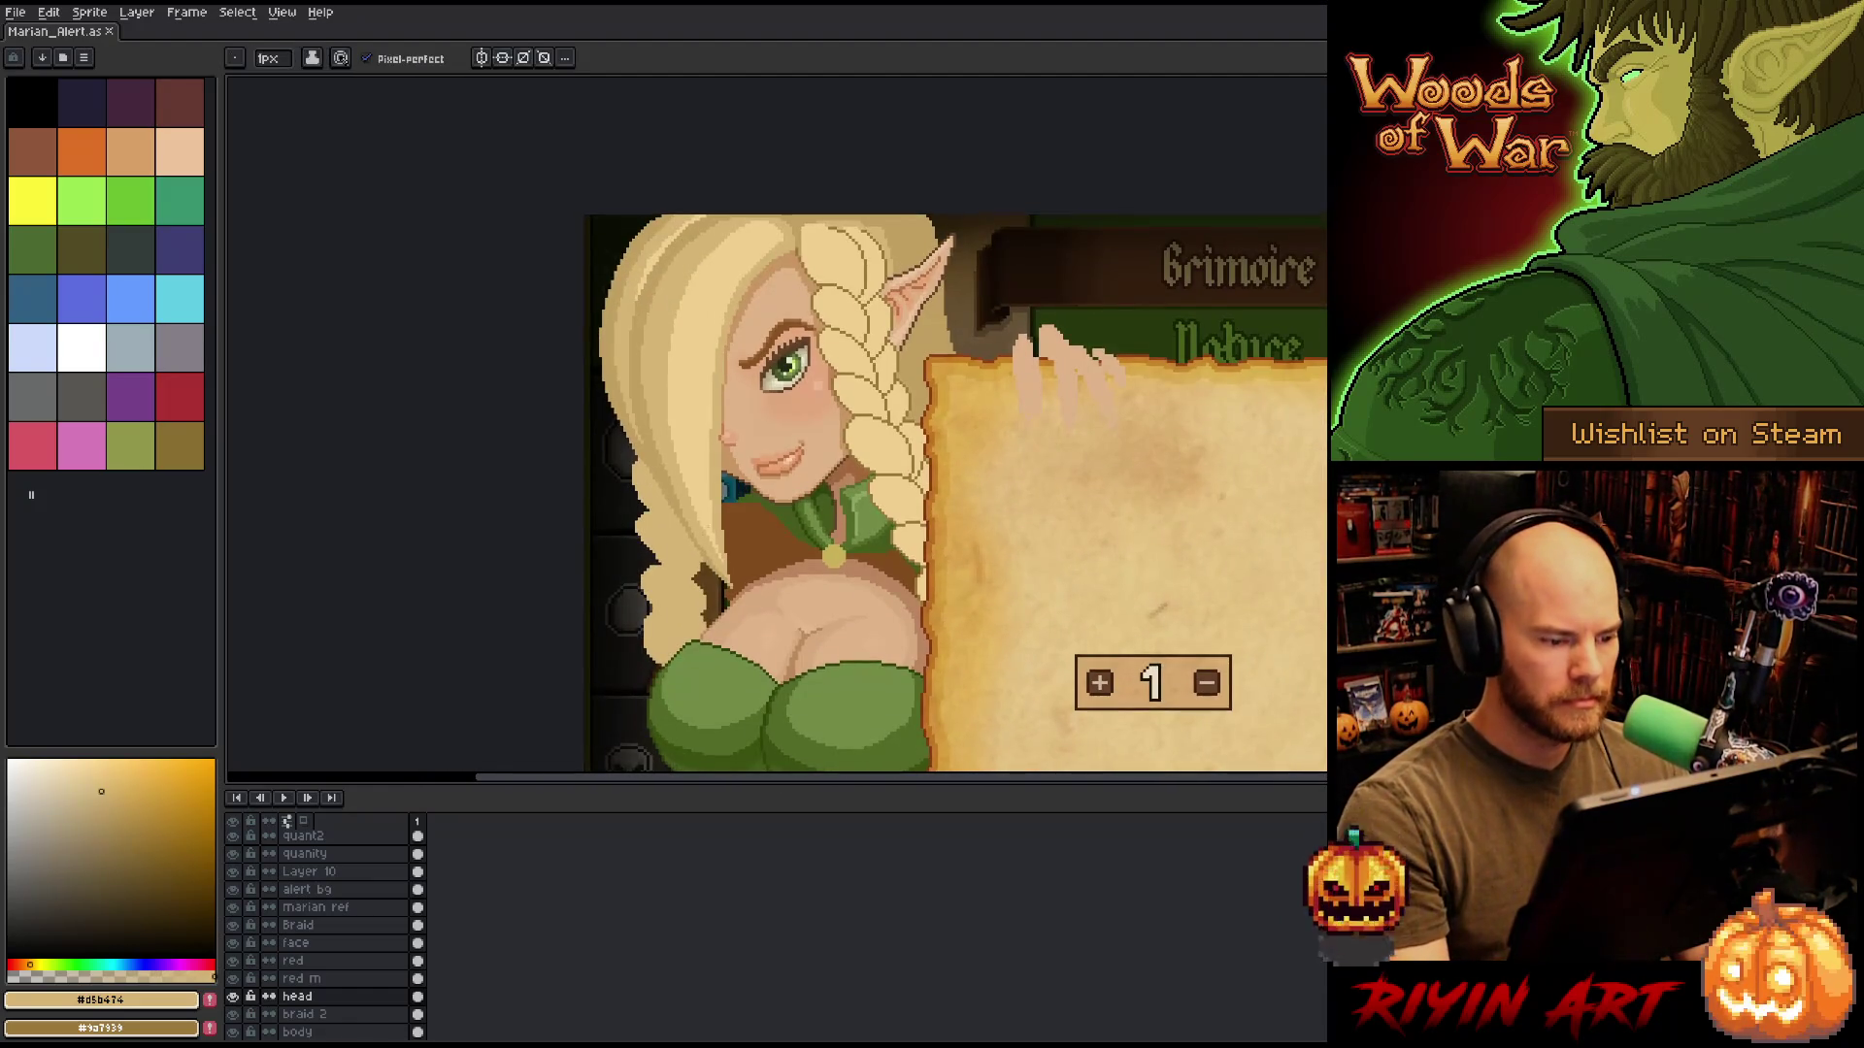
{"action": "scroll", "coordinate": [724, 525], "scroll_direction": "down", "scroll_amount": 1}
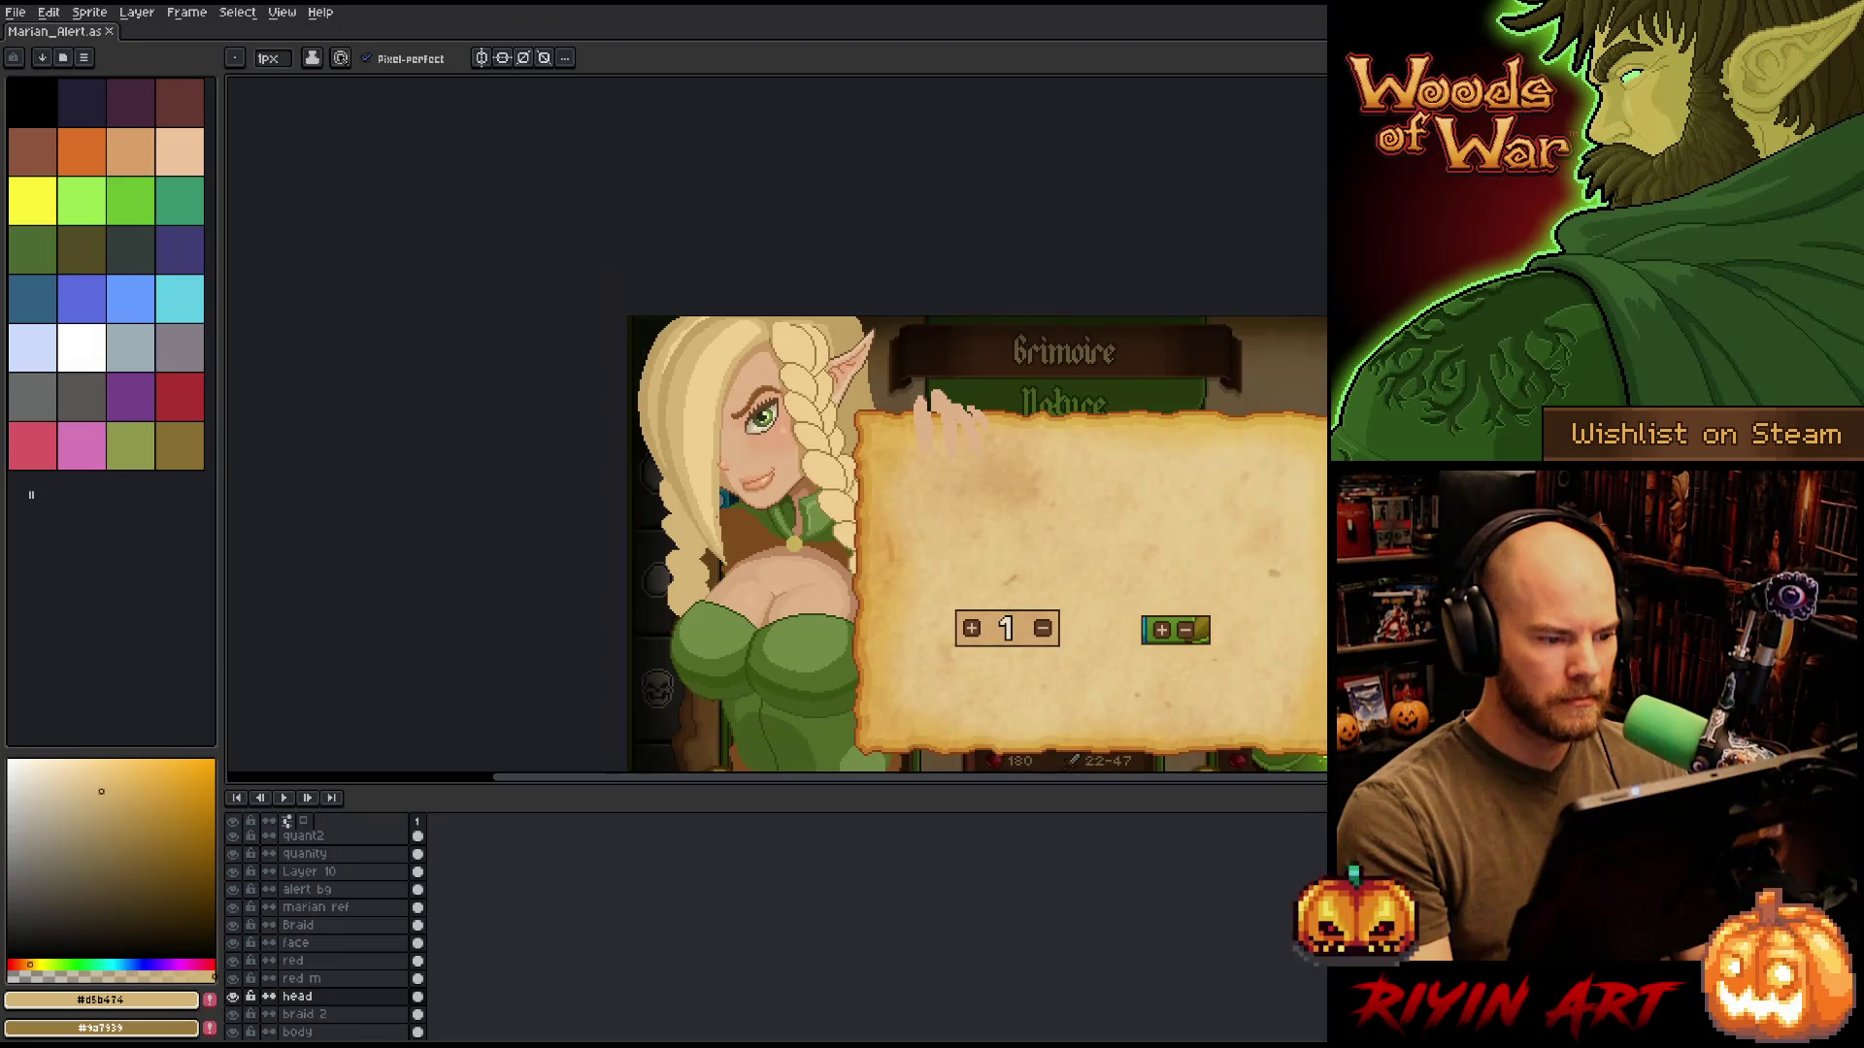
{"action": "scroll", "coordinate": [660, 384], "scroll_direction": "up", "scroll_amount": 1}
{"action": "key", "text": "i"}
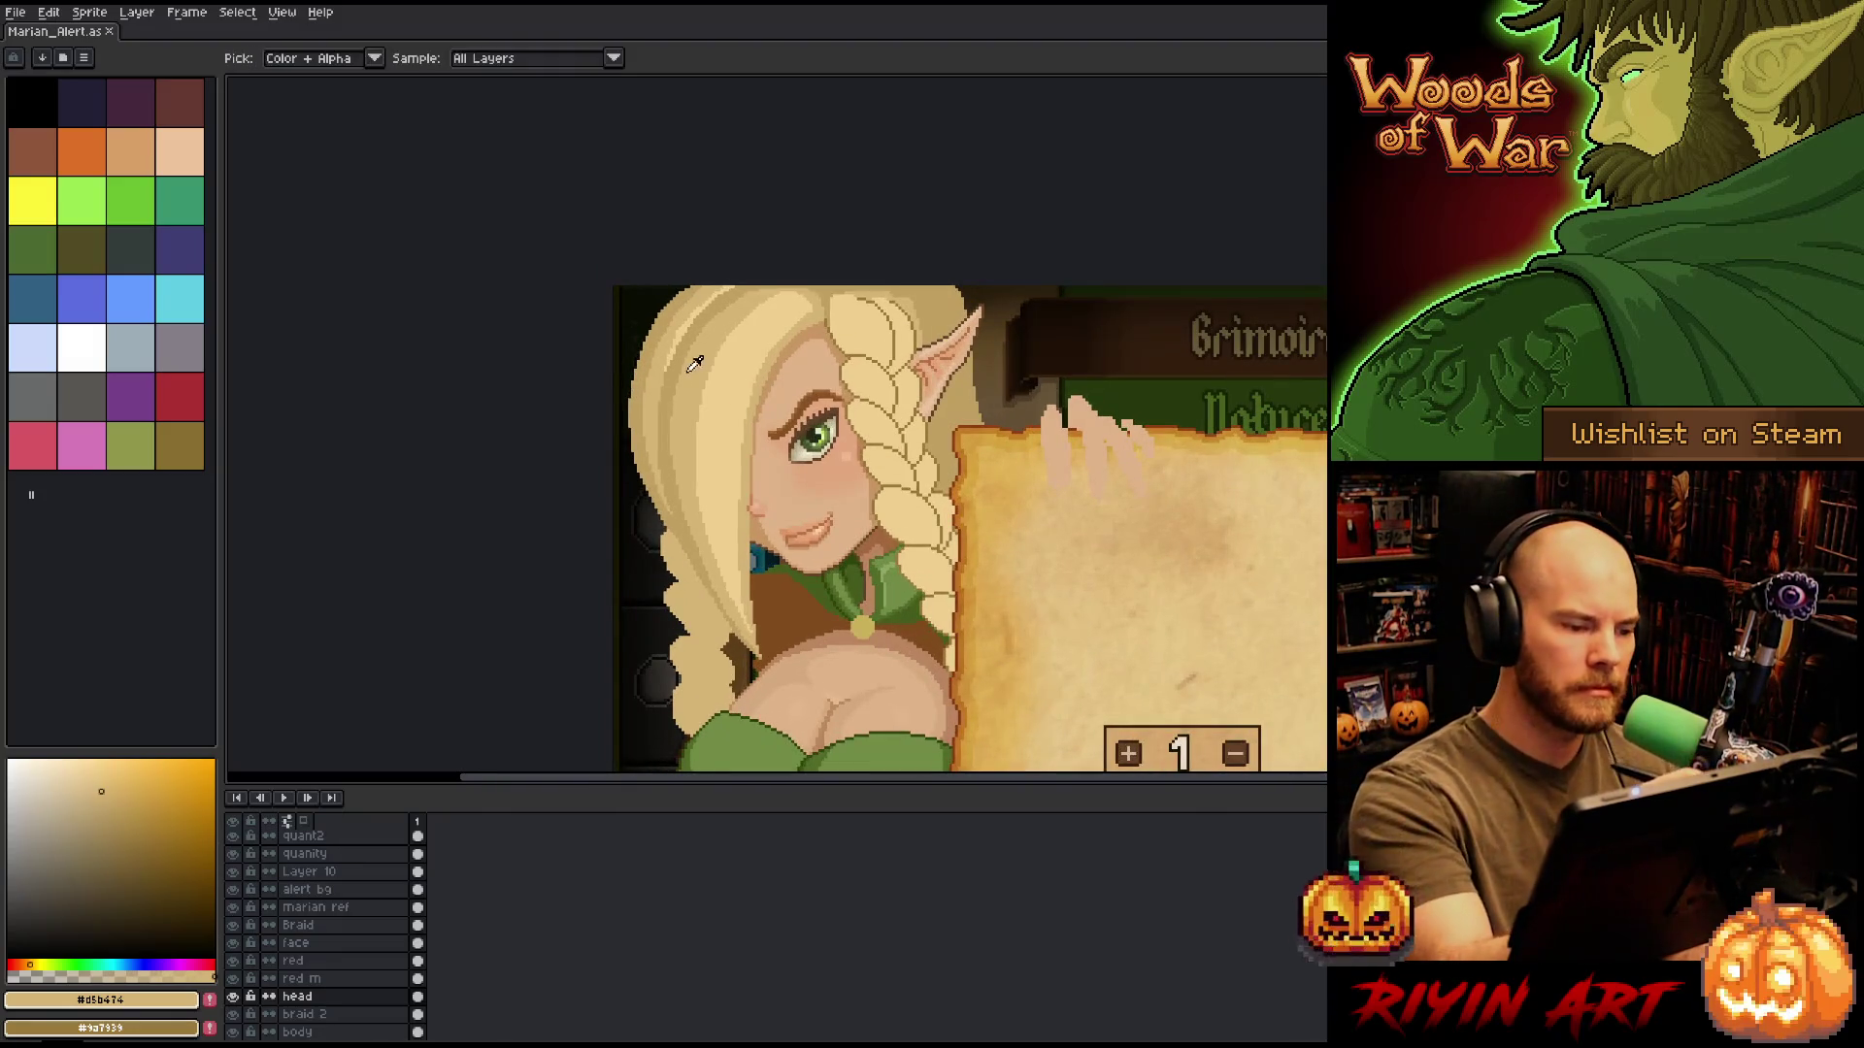
{"action": "key", "text": "h"}
{"action": "mouse_move", "coordinate": [973, 585]}
{"action": "left_mouse_down"}
{"action": "mouse_move", "coordinate": [798, 463]}
{"action": "mouse_move", "coordinate": [923, 595]}
{"action": "left_mouse_up"}
{"action": "key", "text": "b"}
{"action": "scroll", "coordinate": [582, 321], "scroll_direction": "up", "scroll_amount": 2}
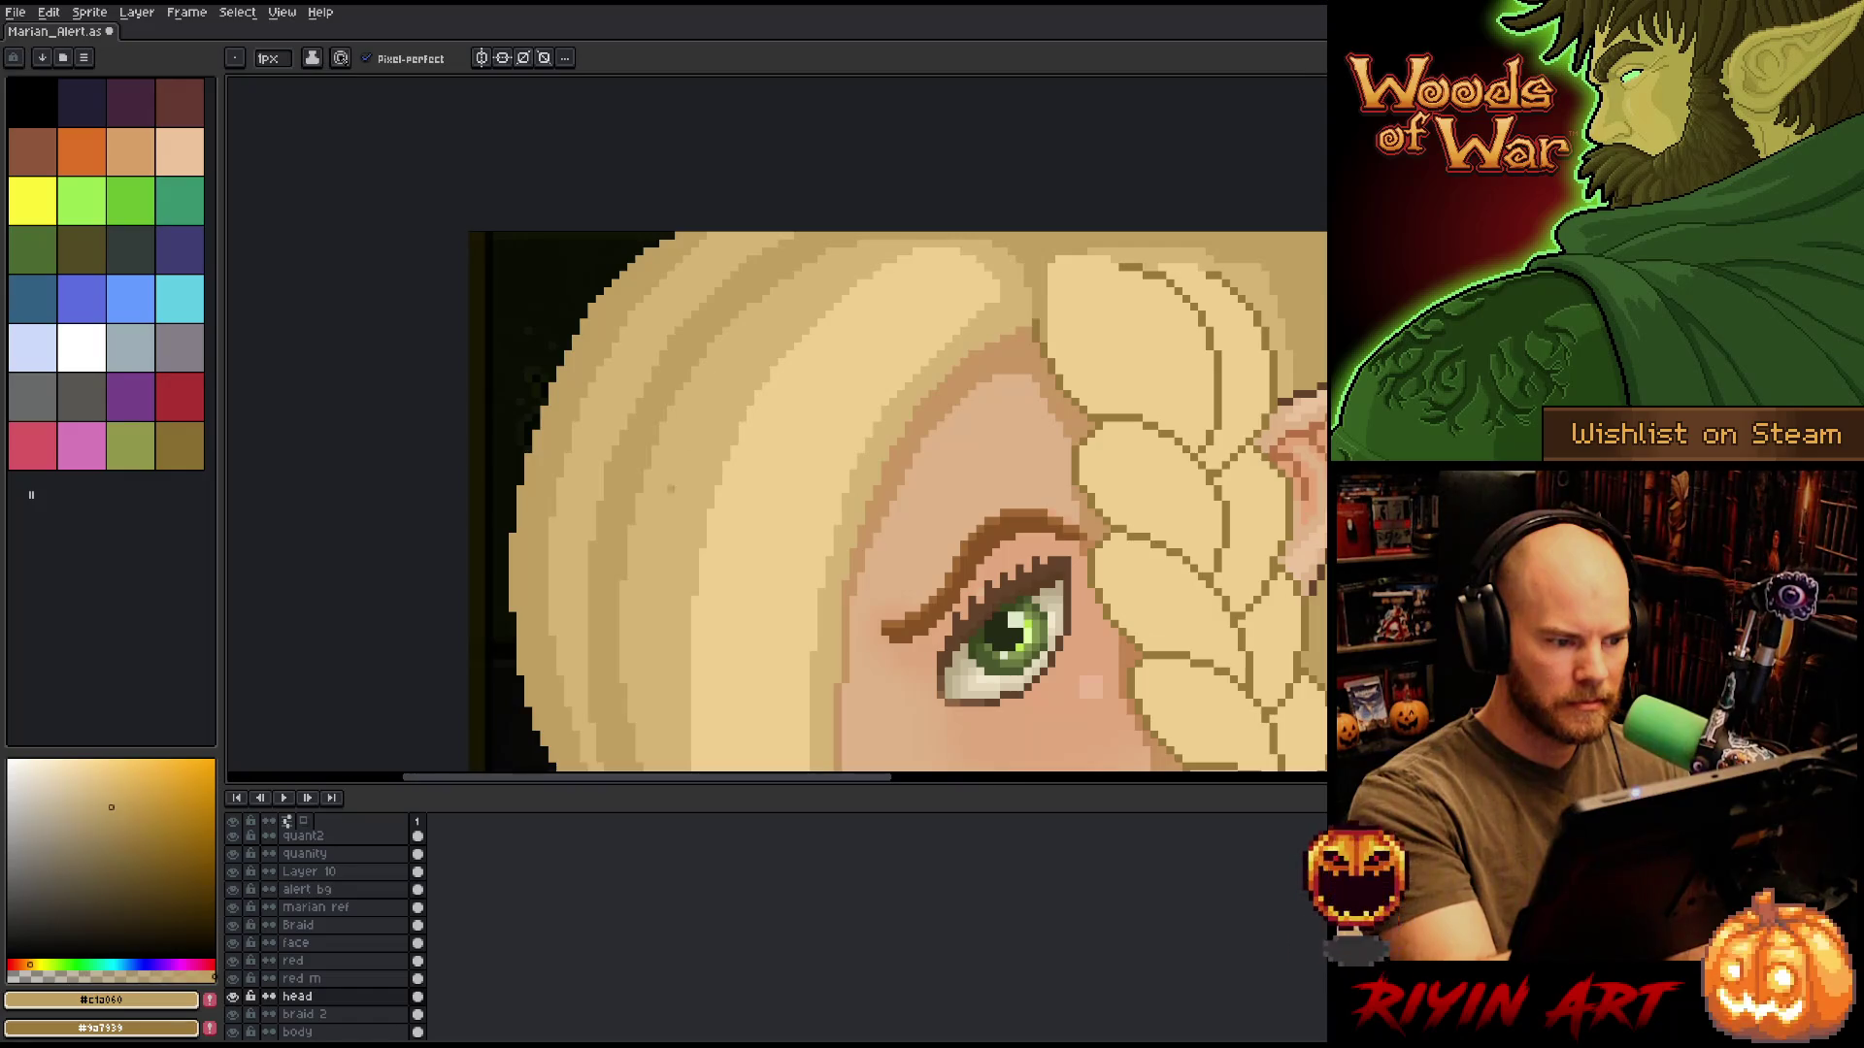
{"action": "left_click", "coordinate": [670, 488], "text": "alt"}
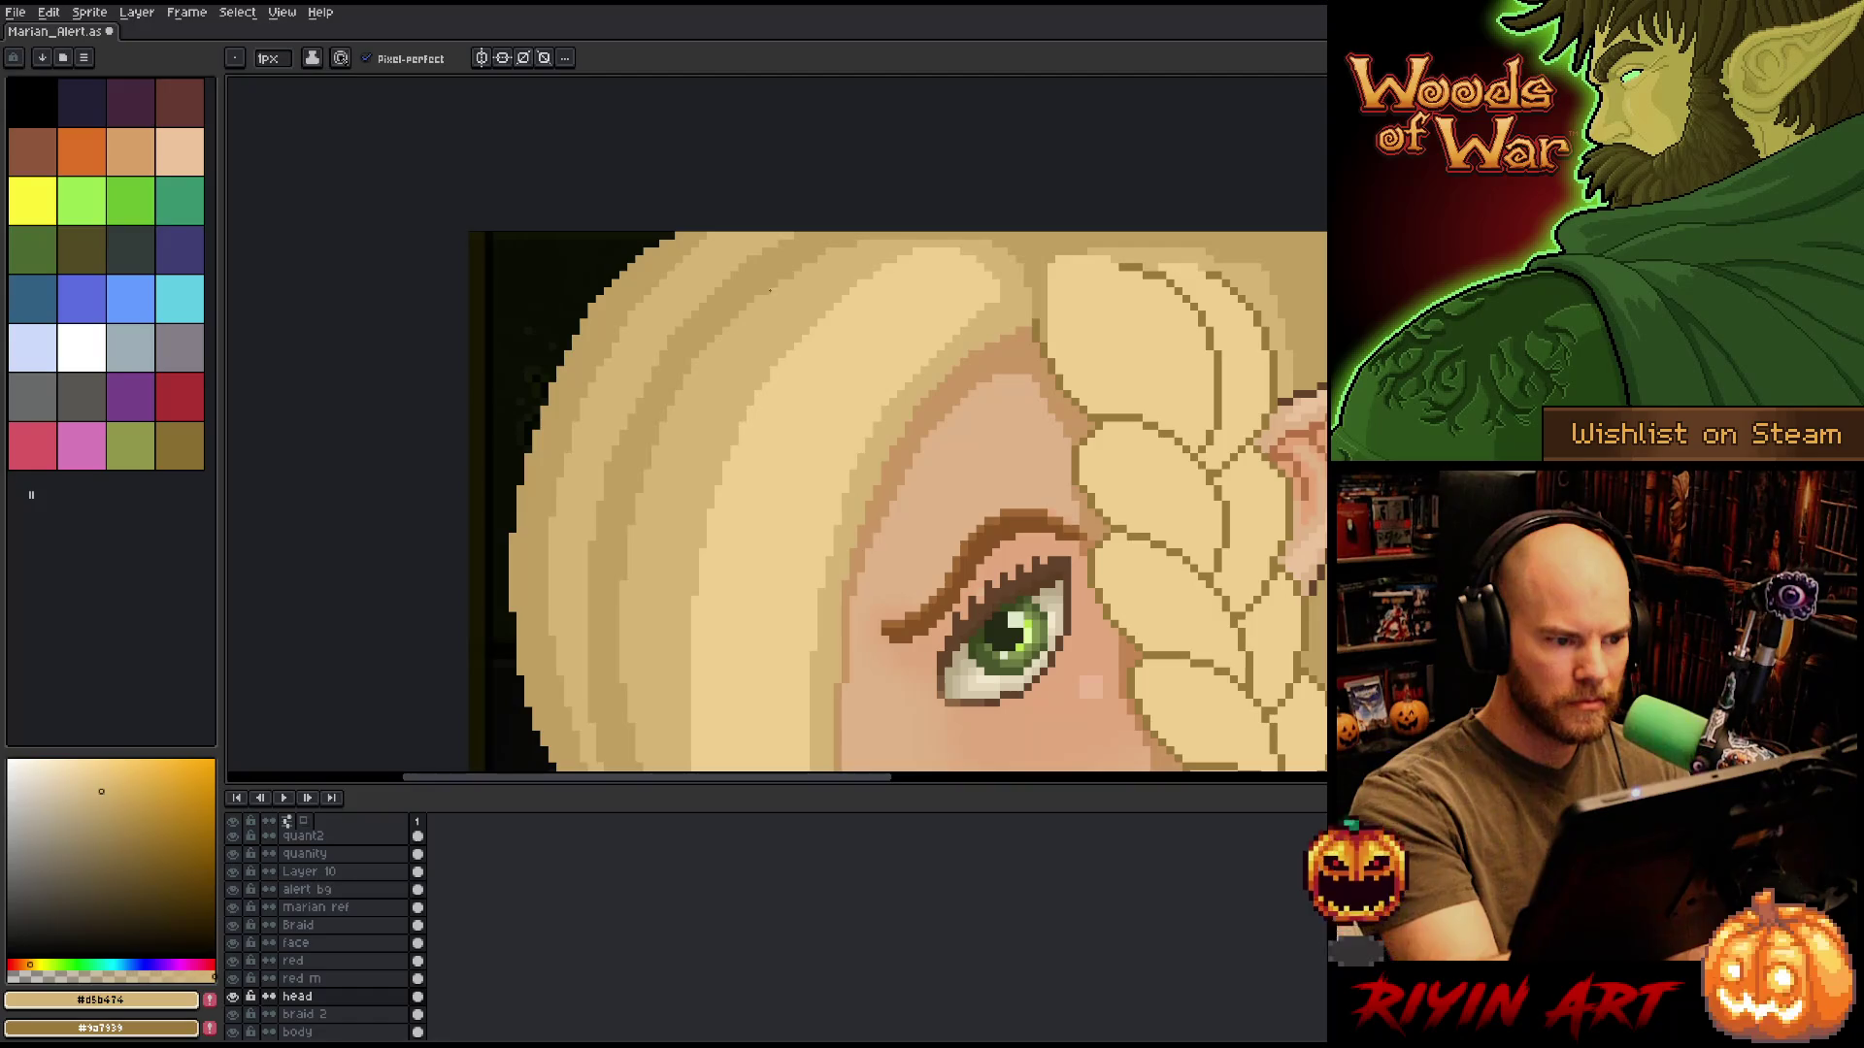
{"action": "left_click", "coordinate": [803, 265], "text": "alt"}
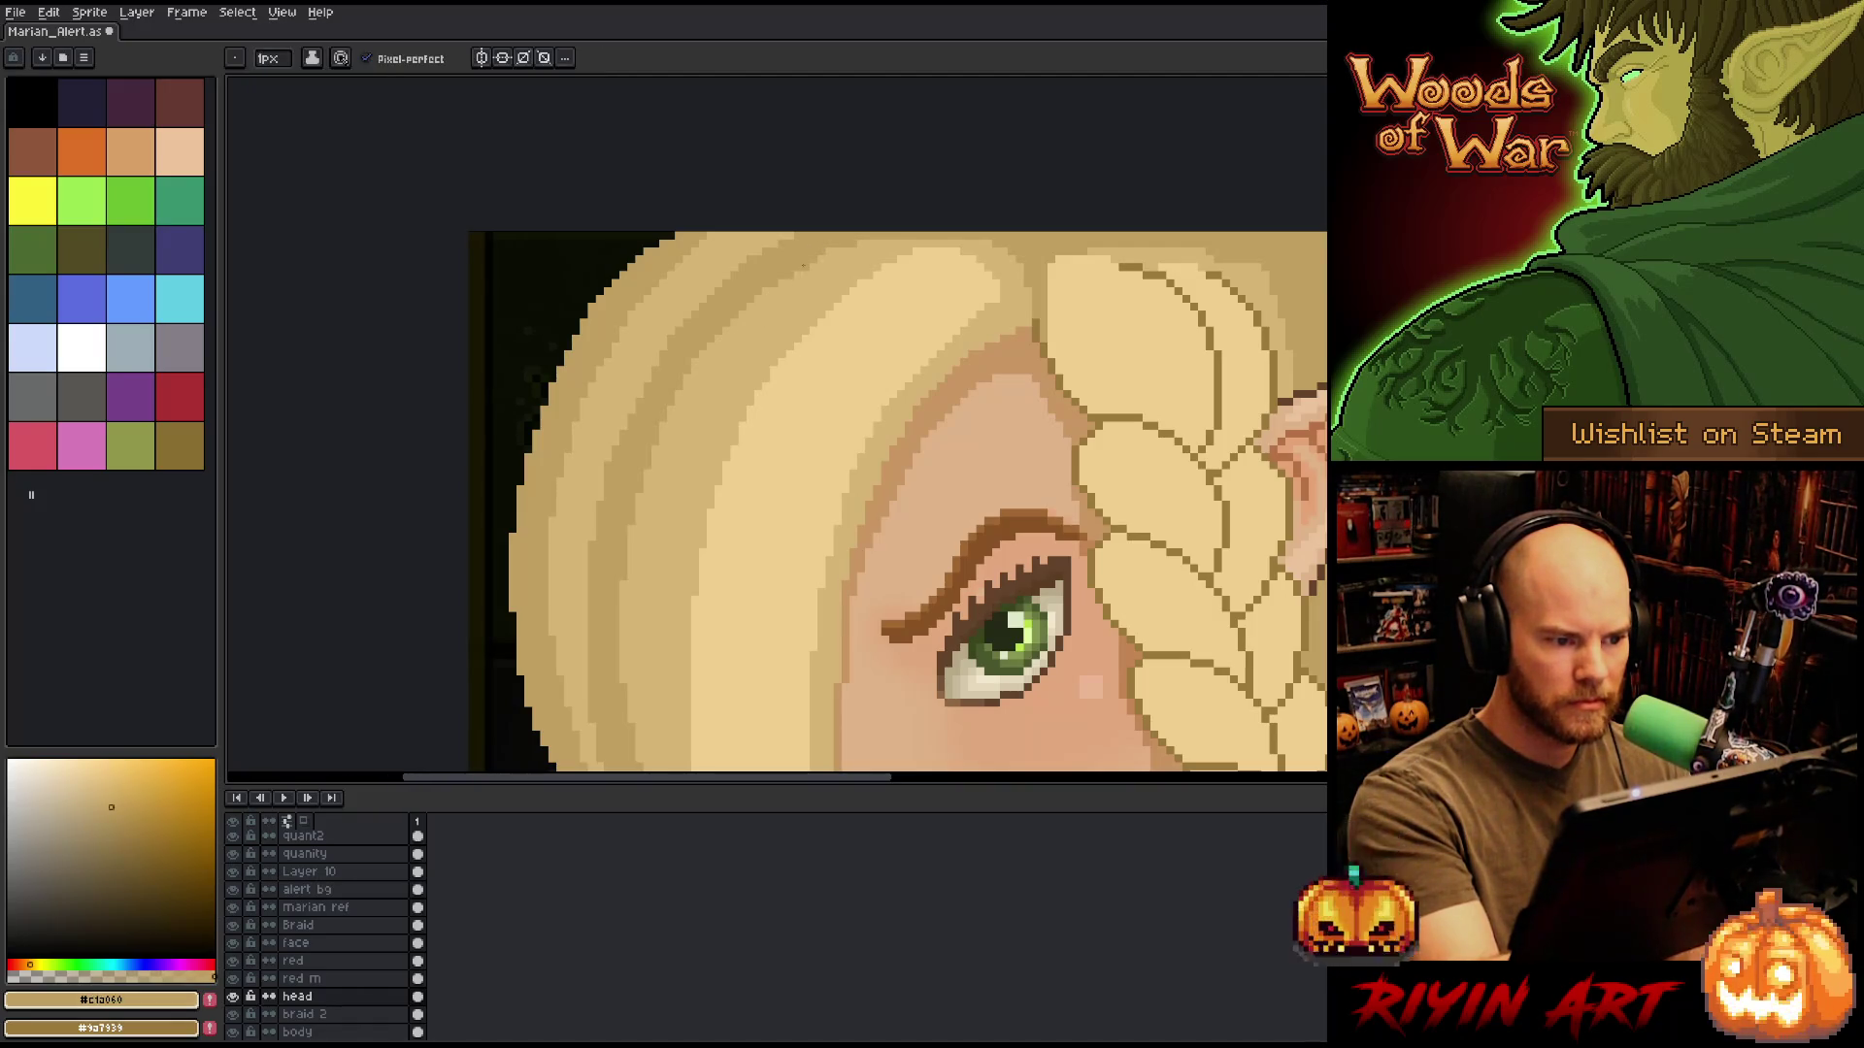
{"action": "left_click", "coordinate": [786, 283], "text": "alt"}
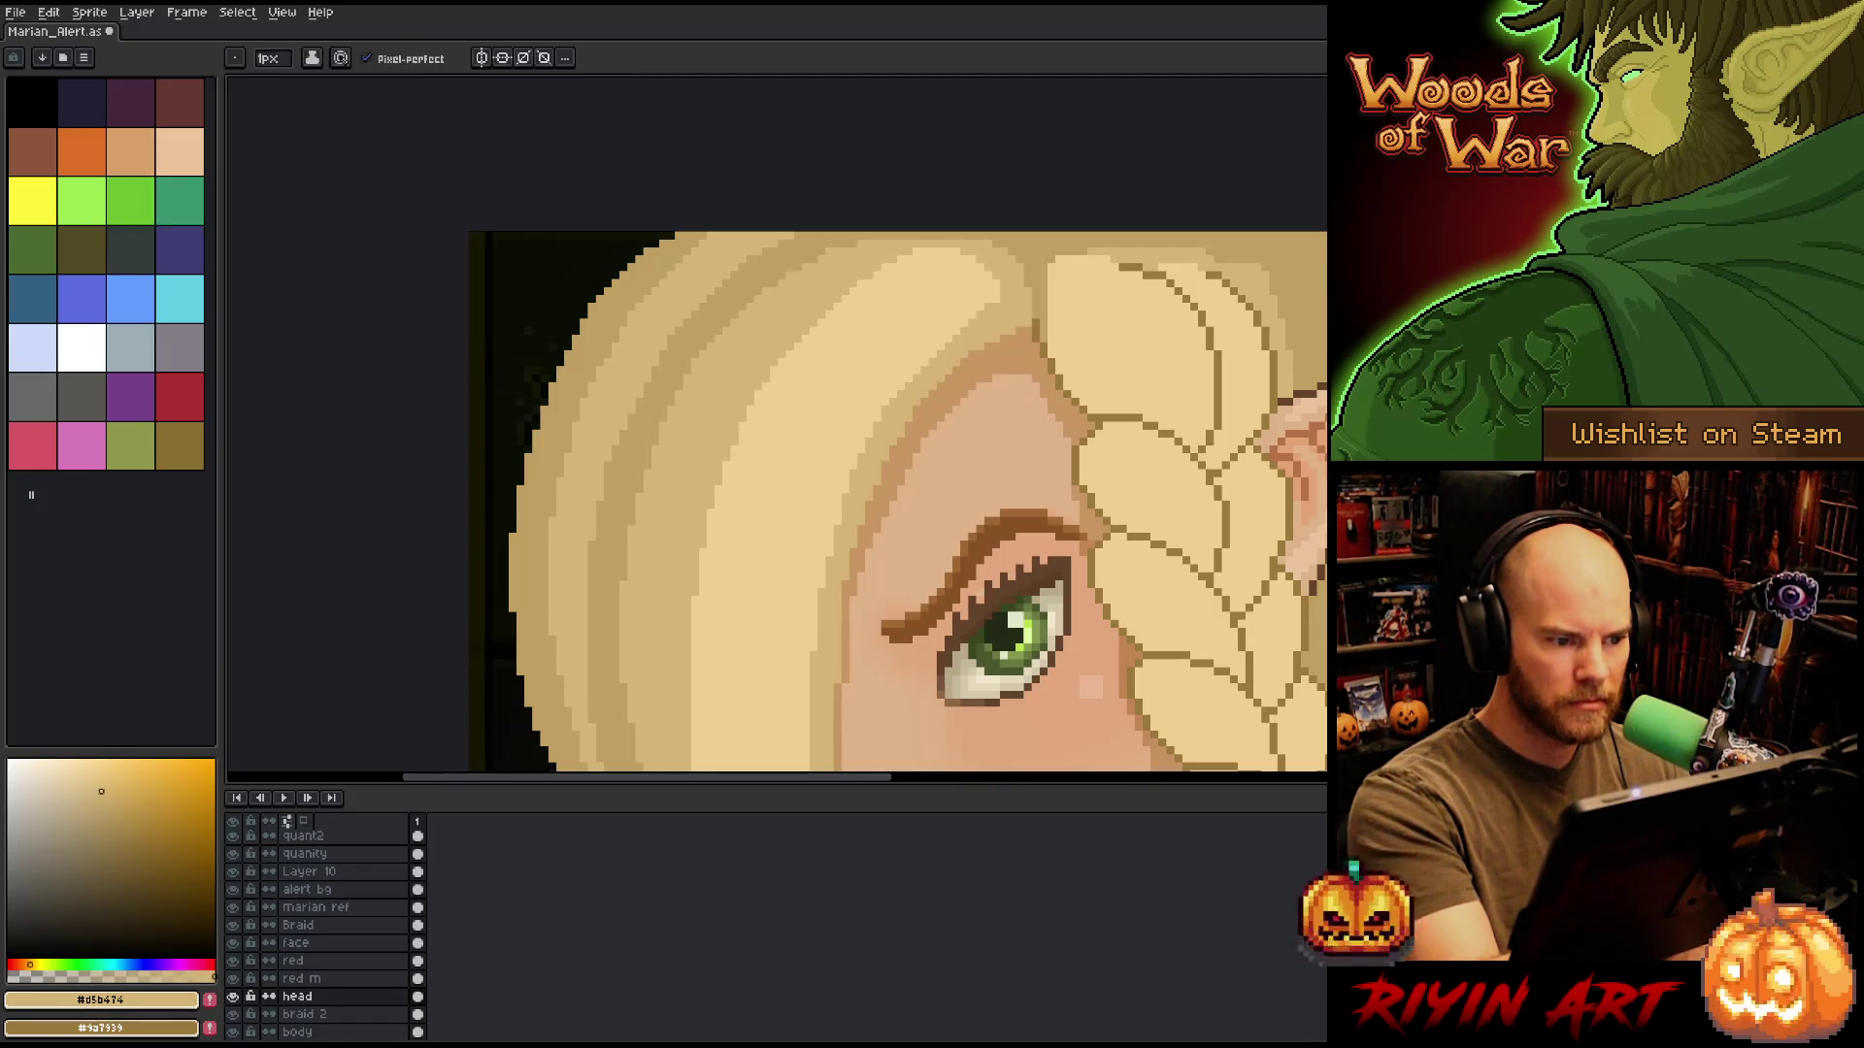
{"action": "left_click", "coordinate": [823, 275], "text": "alt"}
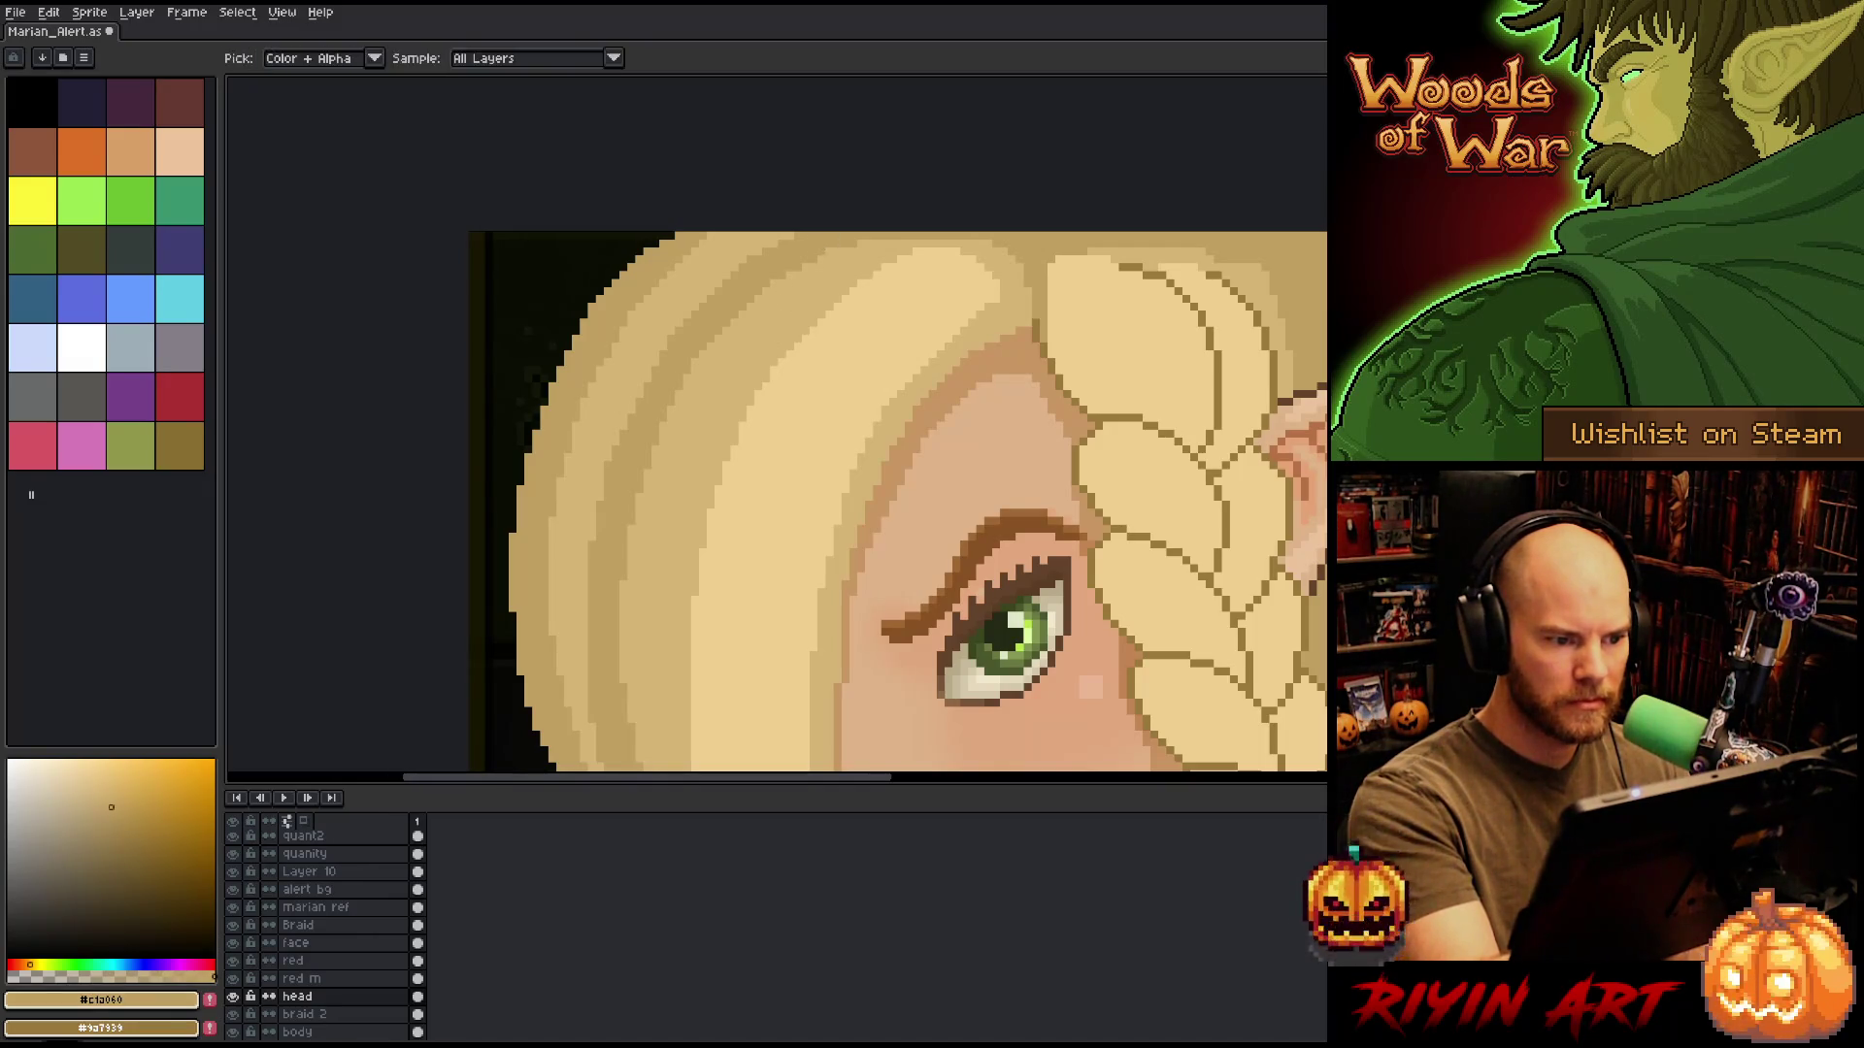
{"action": "left_click", "coordinate": [897, 251], "text": "alt"}
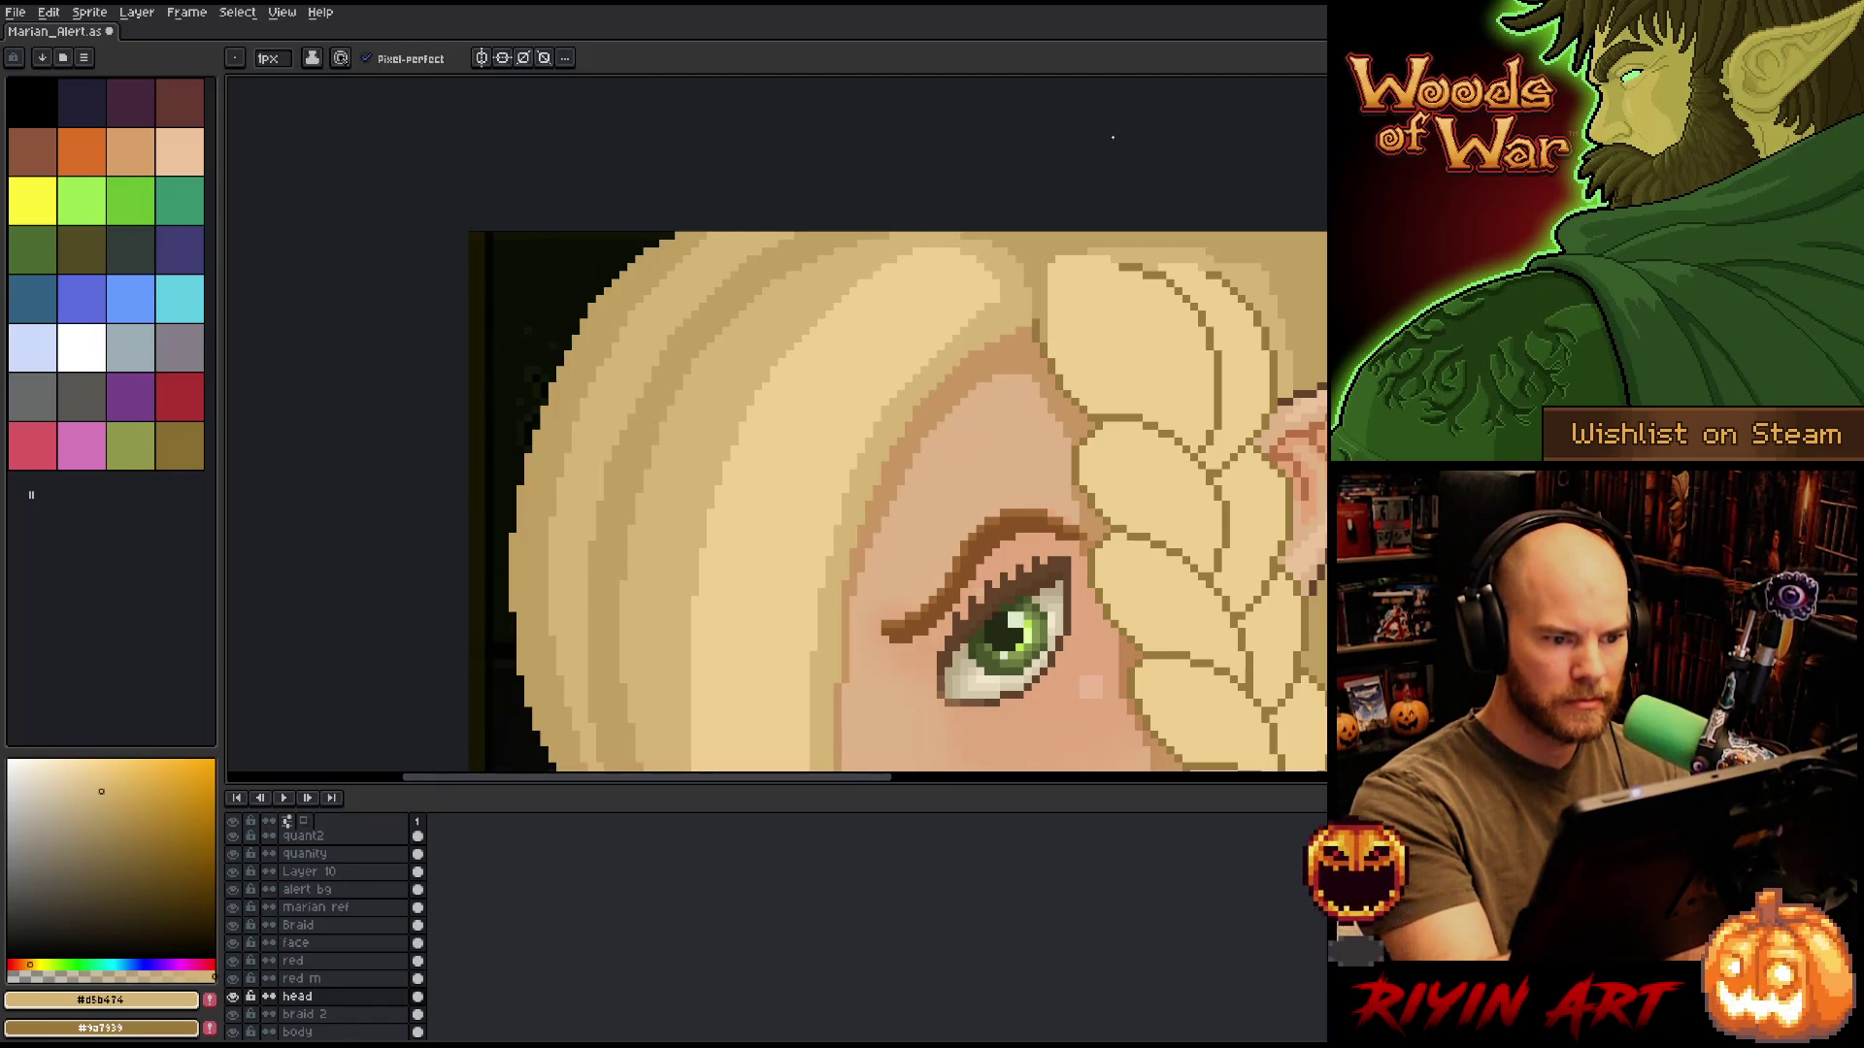
{"action": "left_click_drag", "start_coordinate": [1123, 395], "coordinate": [999, 291]}
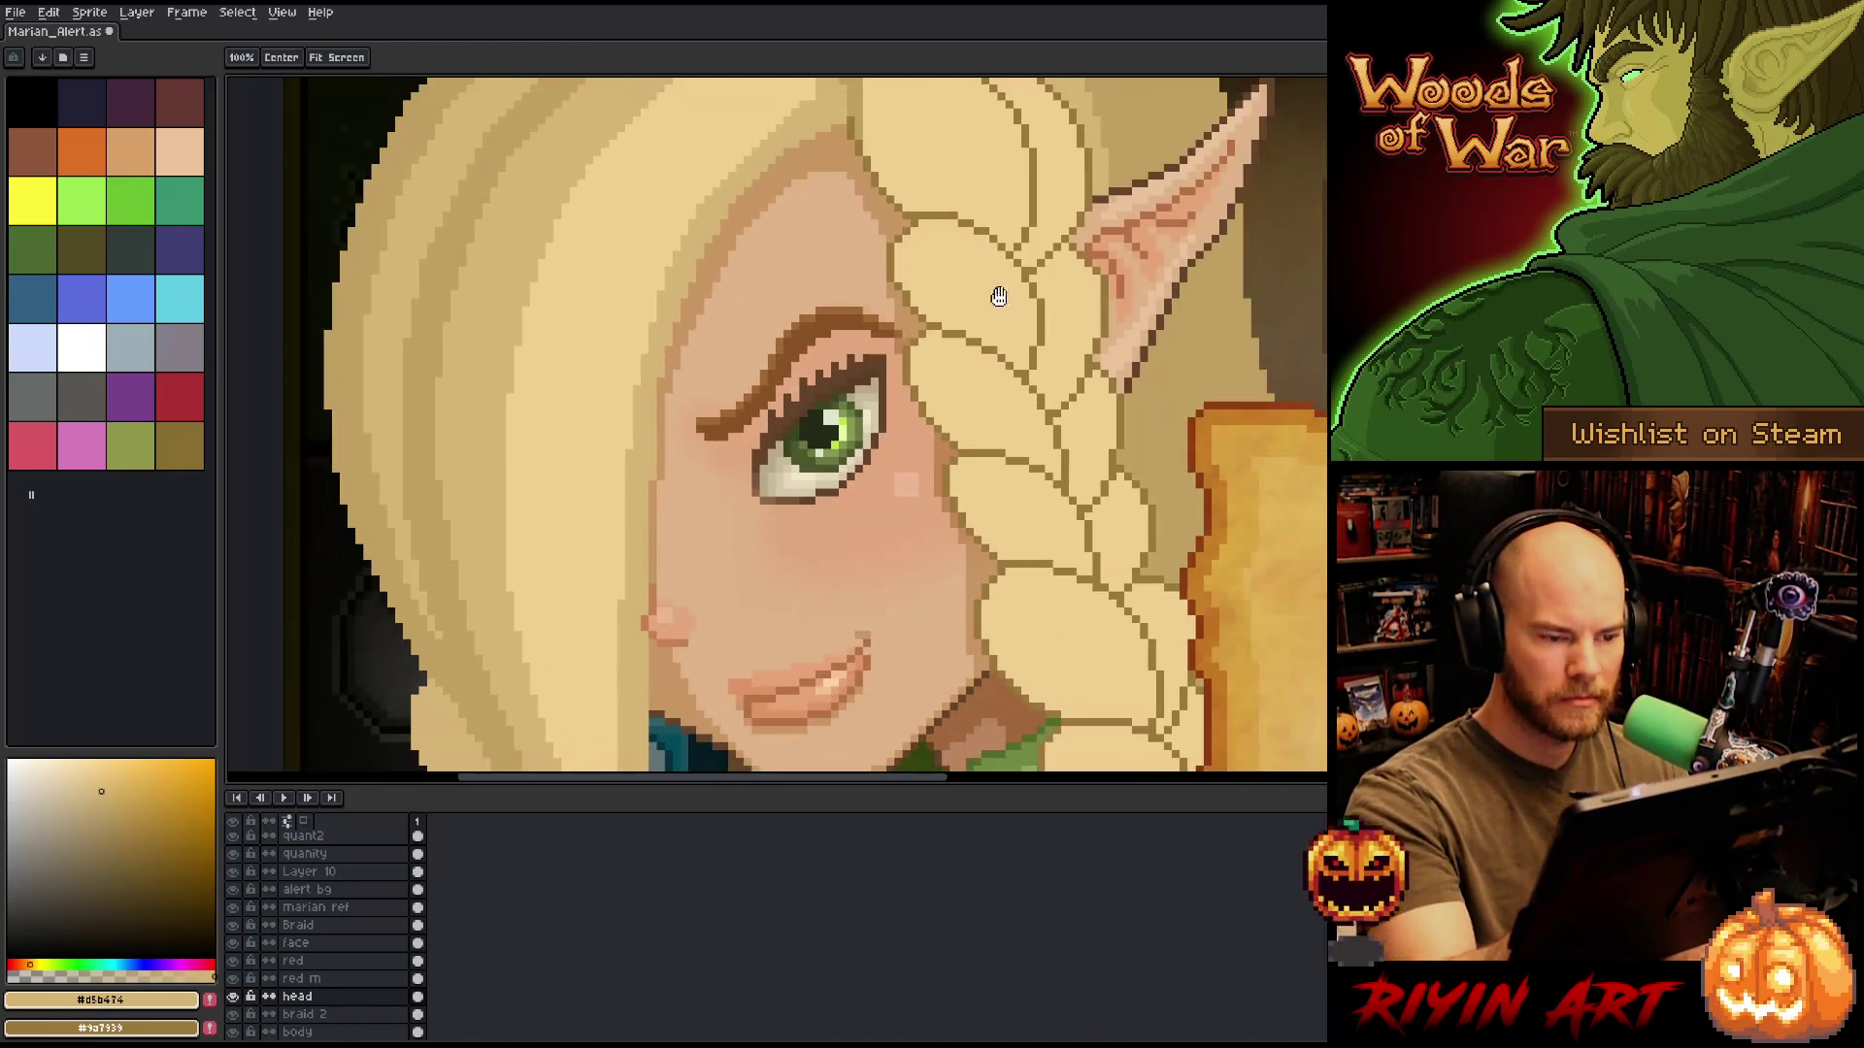
{"action": "scroll", "coordinate": [932, 407], "scroll_direction": "down", "scroll_amount": 4}
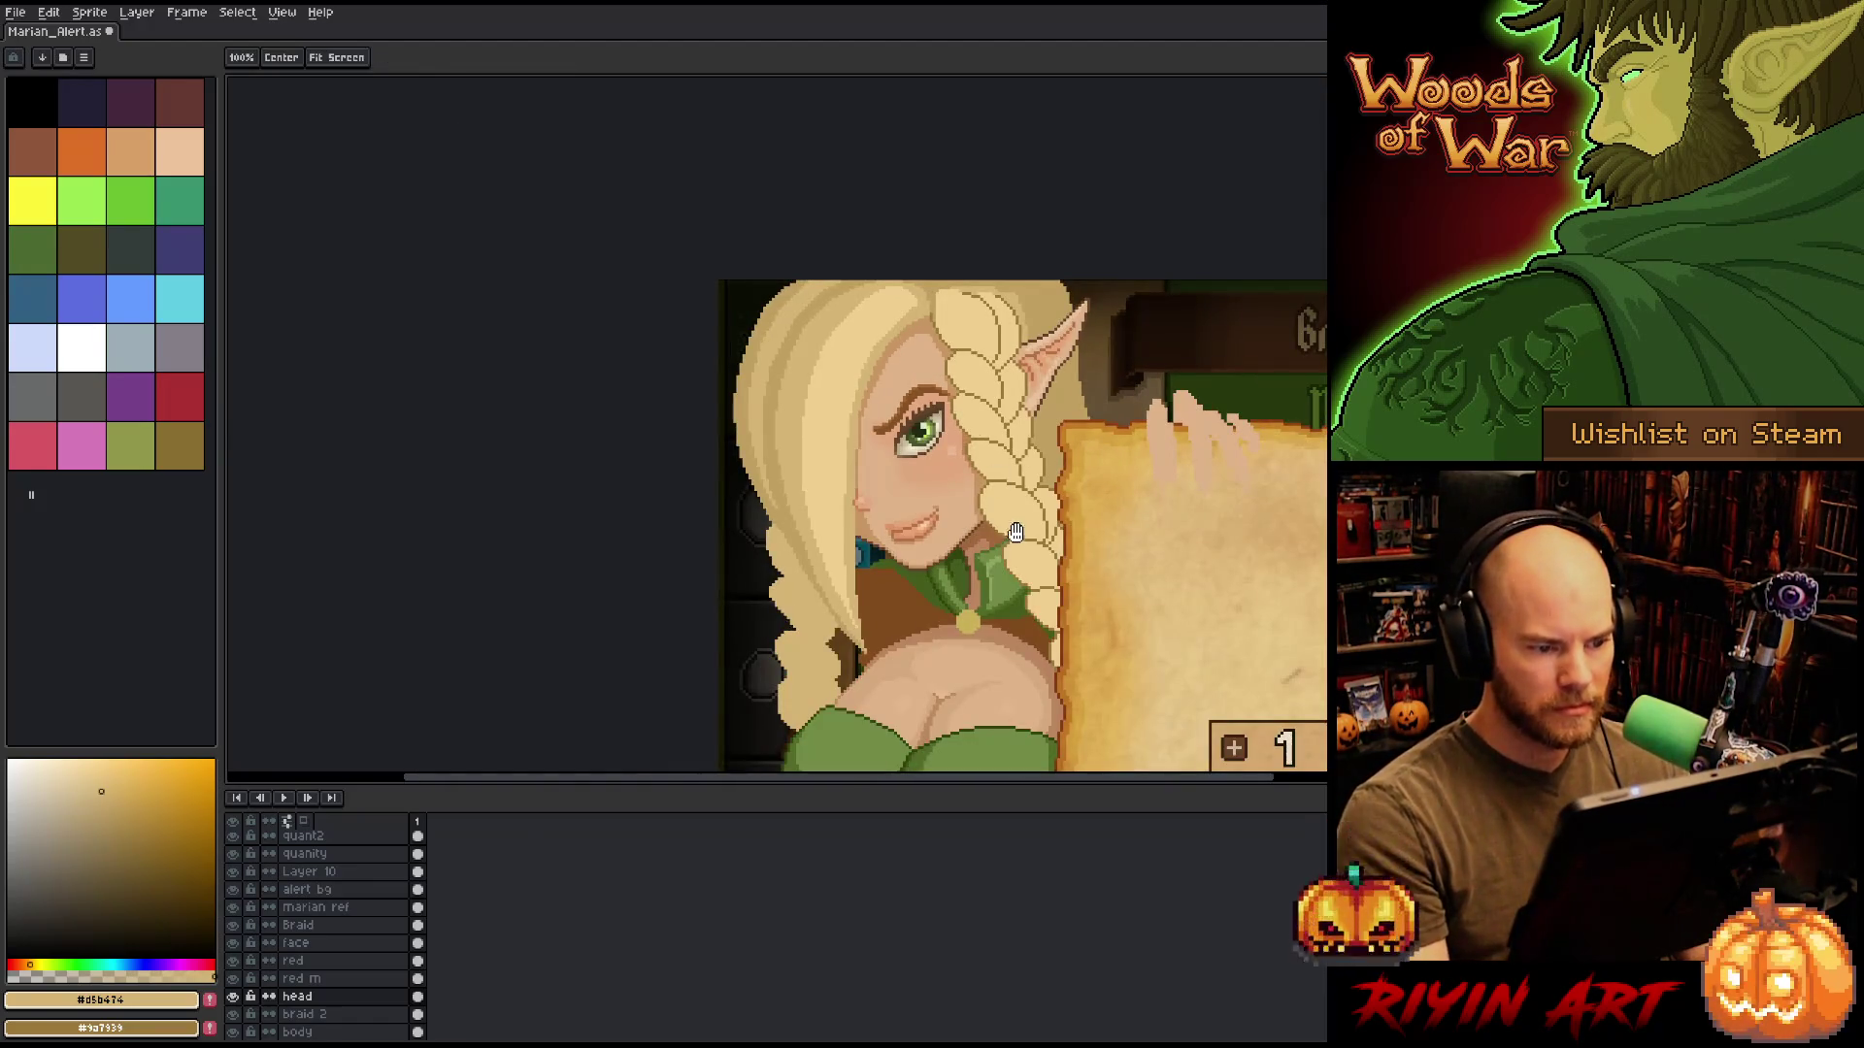
{"action": "left_click_drag", "start_coordinate": [1005, 530], "coordinate": [954, 480]}
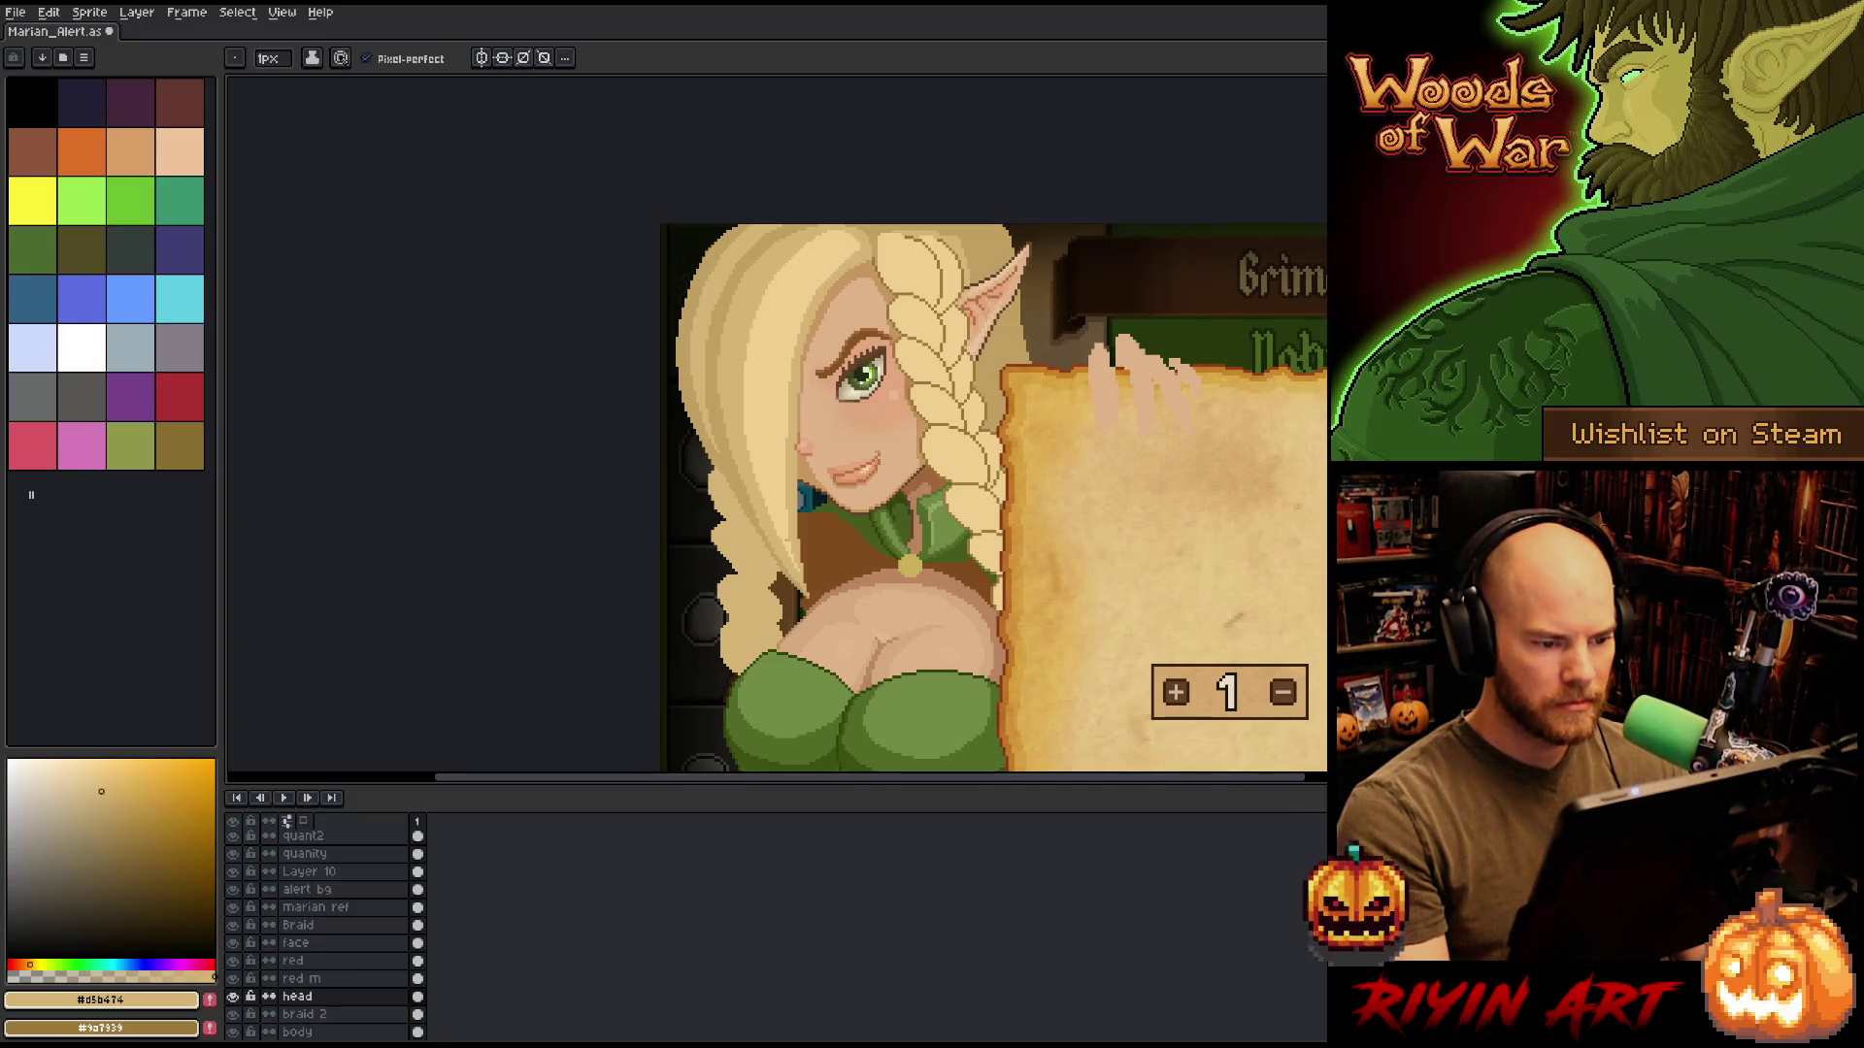
{"action": "scroll", "coordinate": [803, 517], "scroll_direction": "down", "scroll_amount": 1}
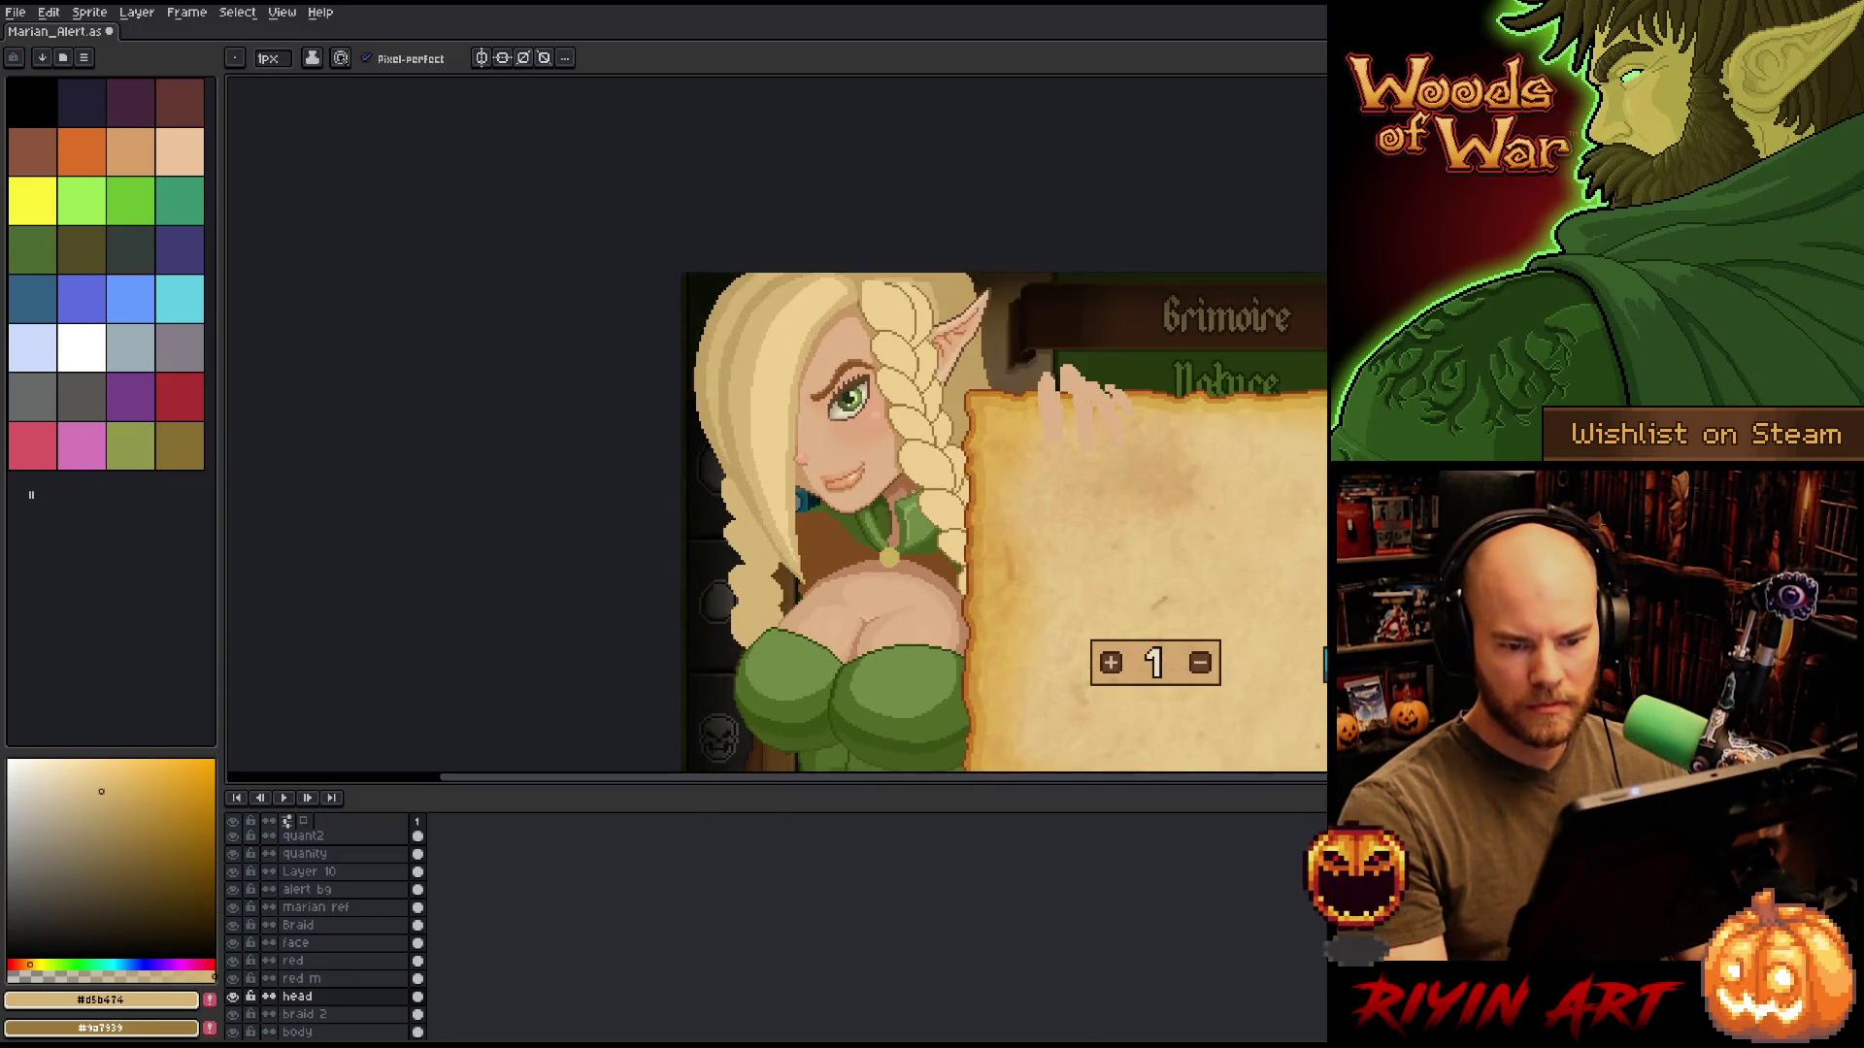
Lasso the braid and neck area and add a new empty Layer 11.
{"action": "left_click", "coordinate": [811, 543], "text": "alt"}
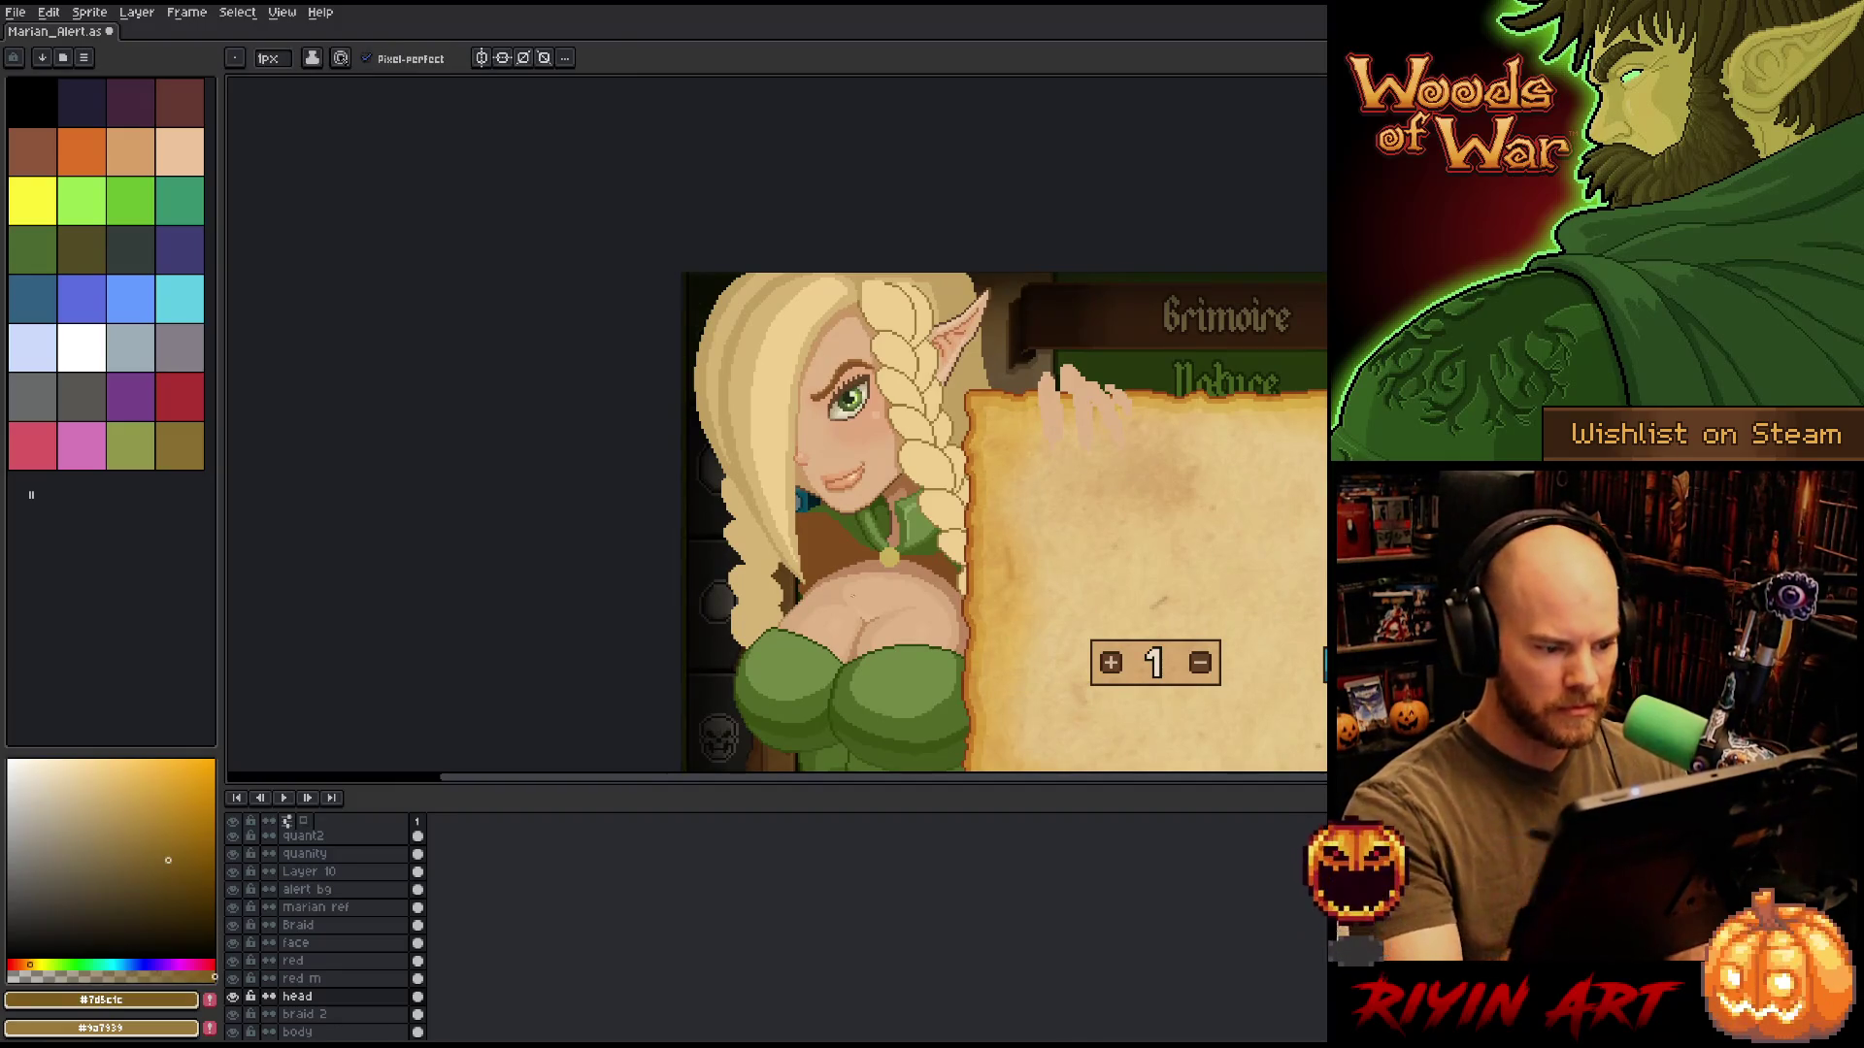
{"action": "key", "text": "m"}
{"action": "mouse_move", "coordinate": [768, 444]}
{"action": "left_mouse_down"}
{"action": "mouse_move", "coordinate": [766, 512]}
{"action": "mouse_move", "coordinate": [818, 645]}
{"action": "mouse_move", "coordinate": [884, 510]}
{"action": "mouse_move", "coordinate": [847, 416]}
{"action": "mouse_move", "coordinate": [782, 403]}
{"action": "left_mouse_up"}
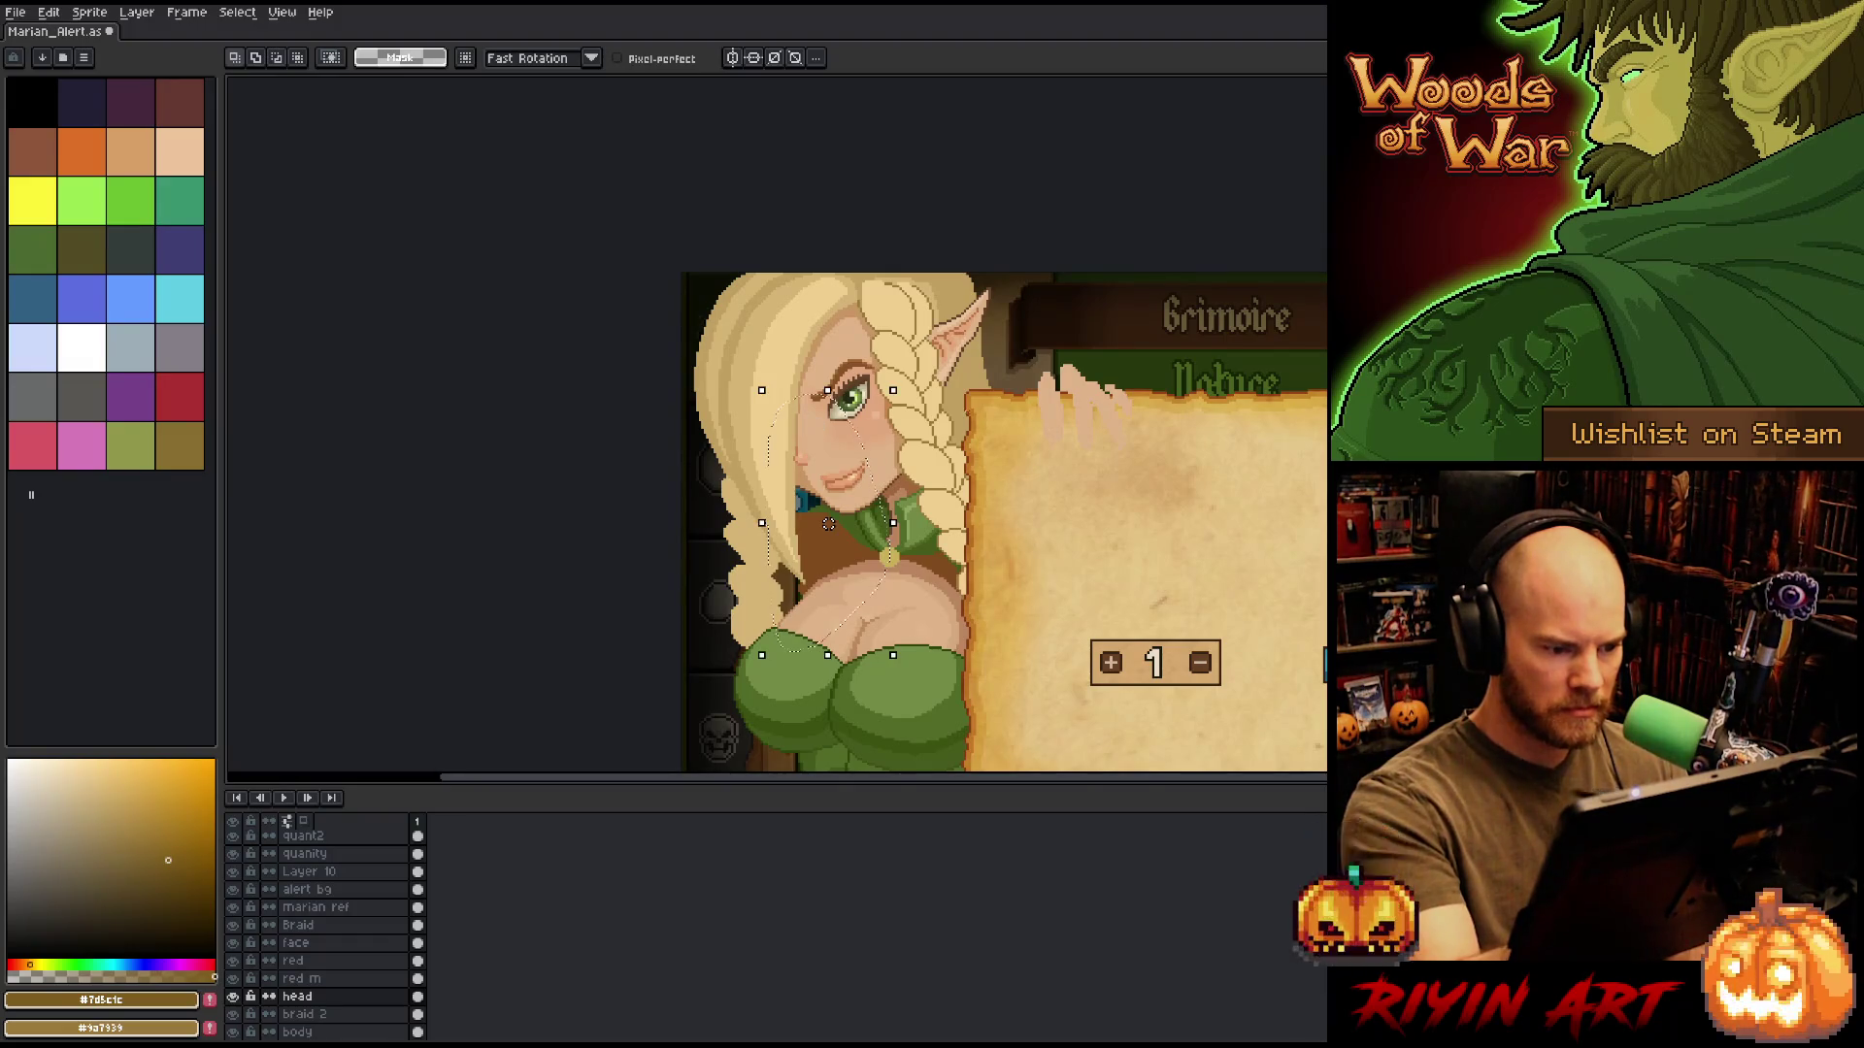
{"action": "scroll", "coordinate": [340, 961], "scroll_direction": "down", "scroll_amount": 2}
{"action": "left_click", "coordinate": [355, 1003]}
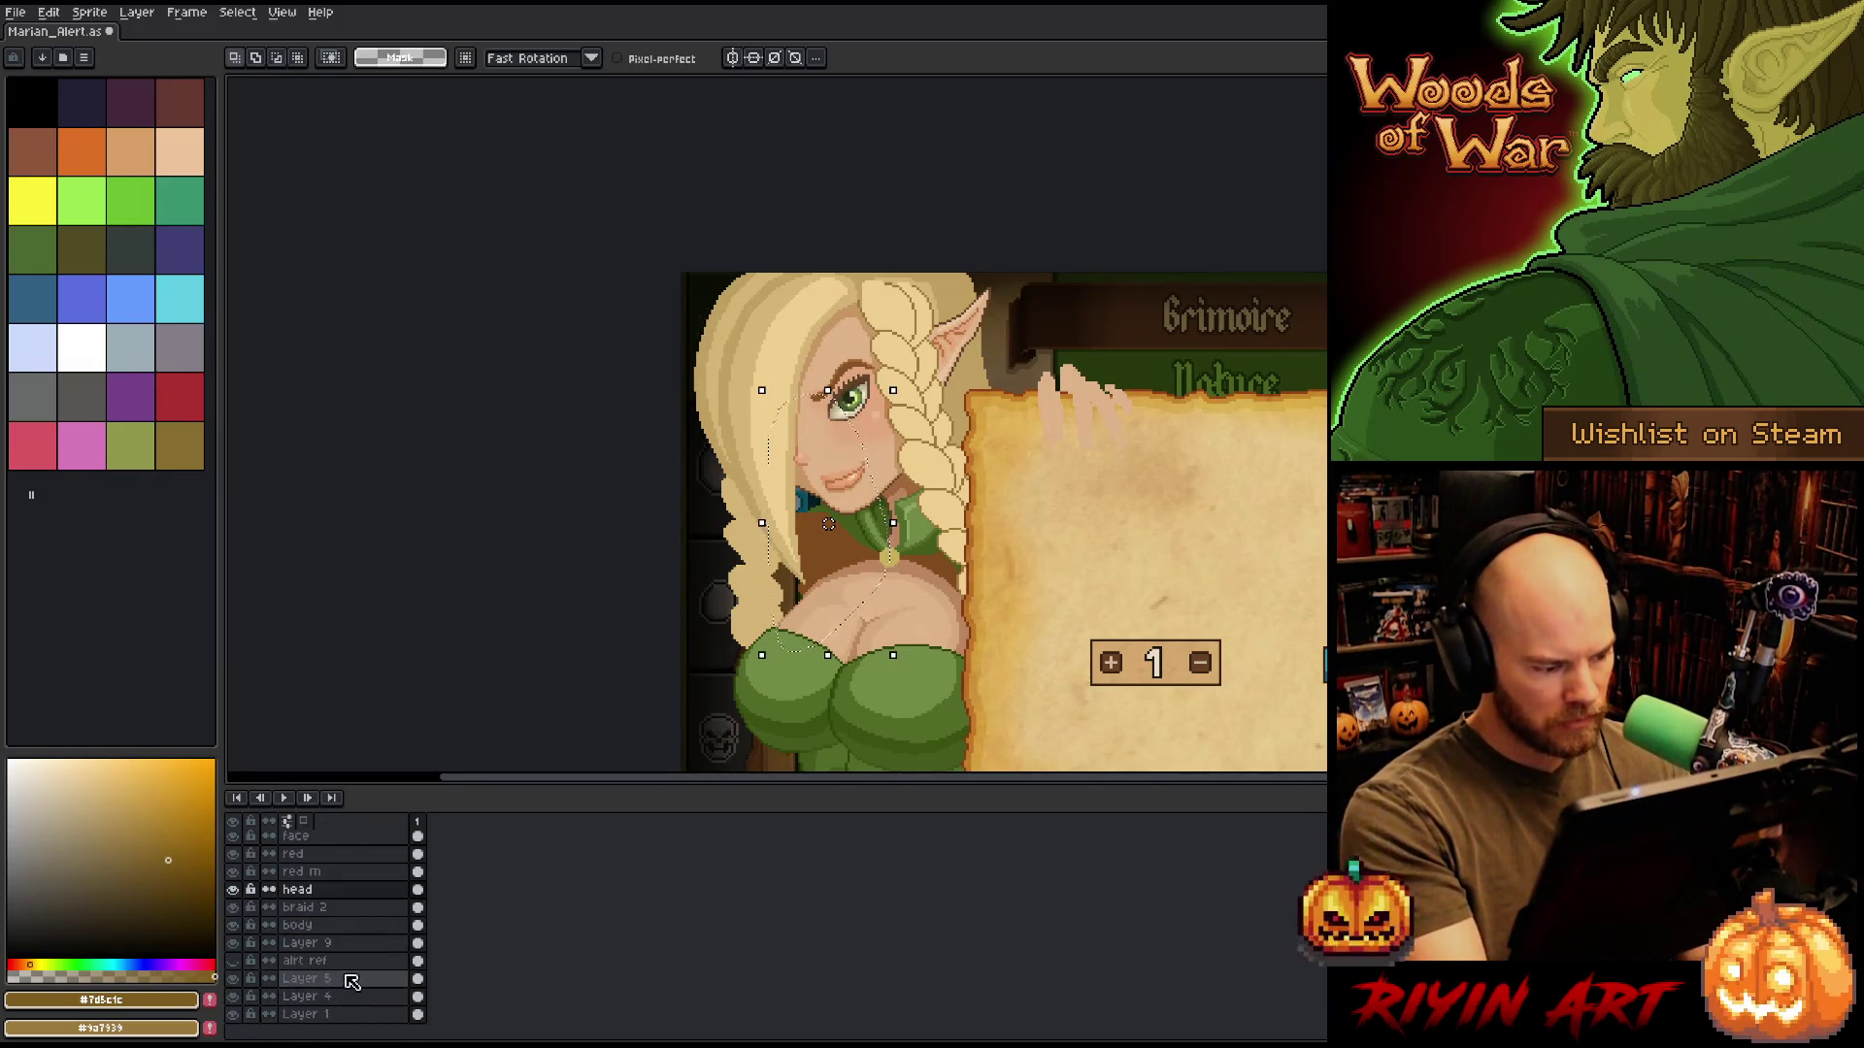
{"action": "key", "text": "shift+n"}
{"action": "scroll", "coordinate": [368, 913], "scroll_direction": "down", "scroll_amount": 1}
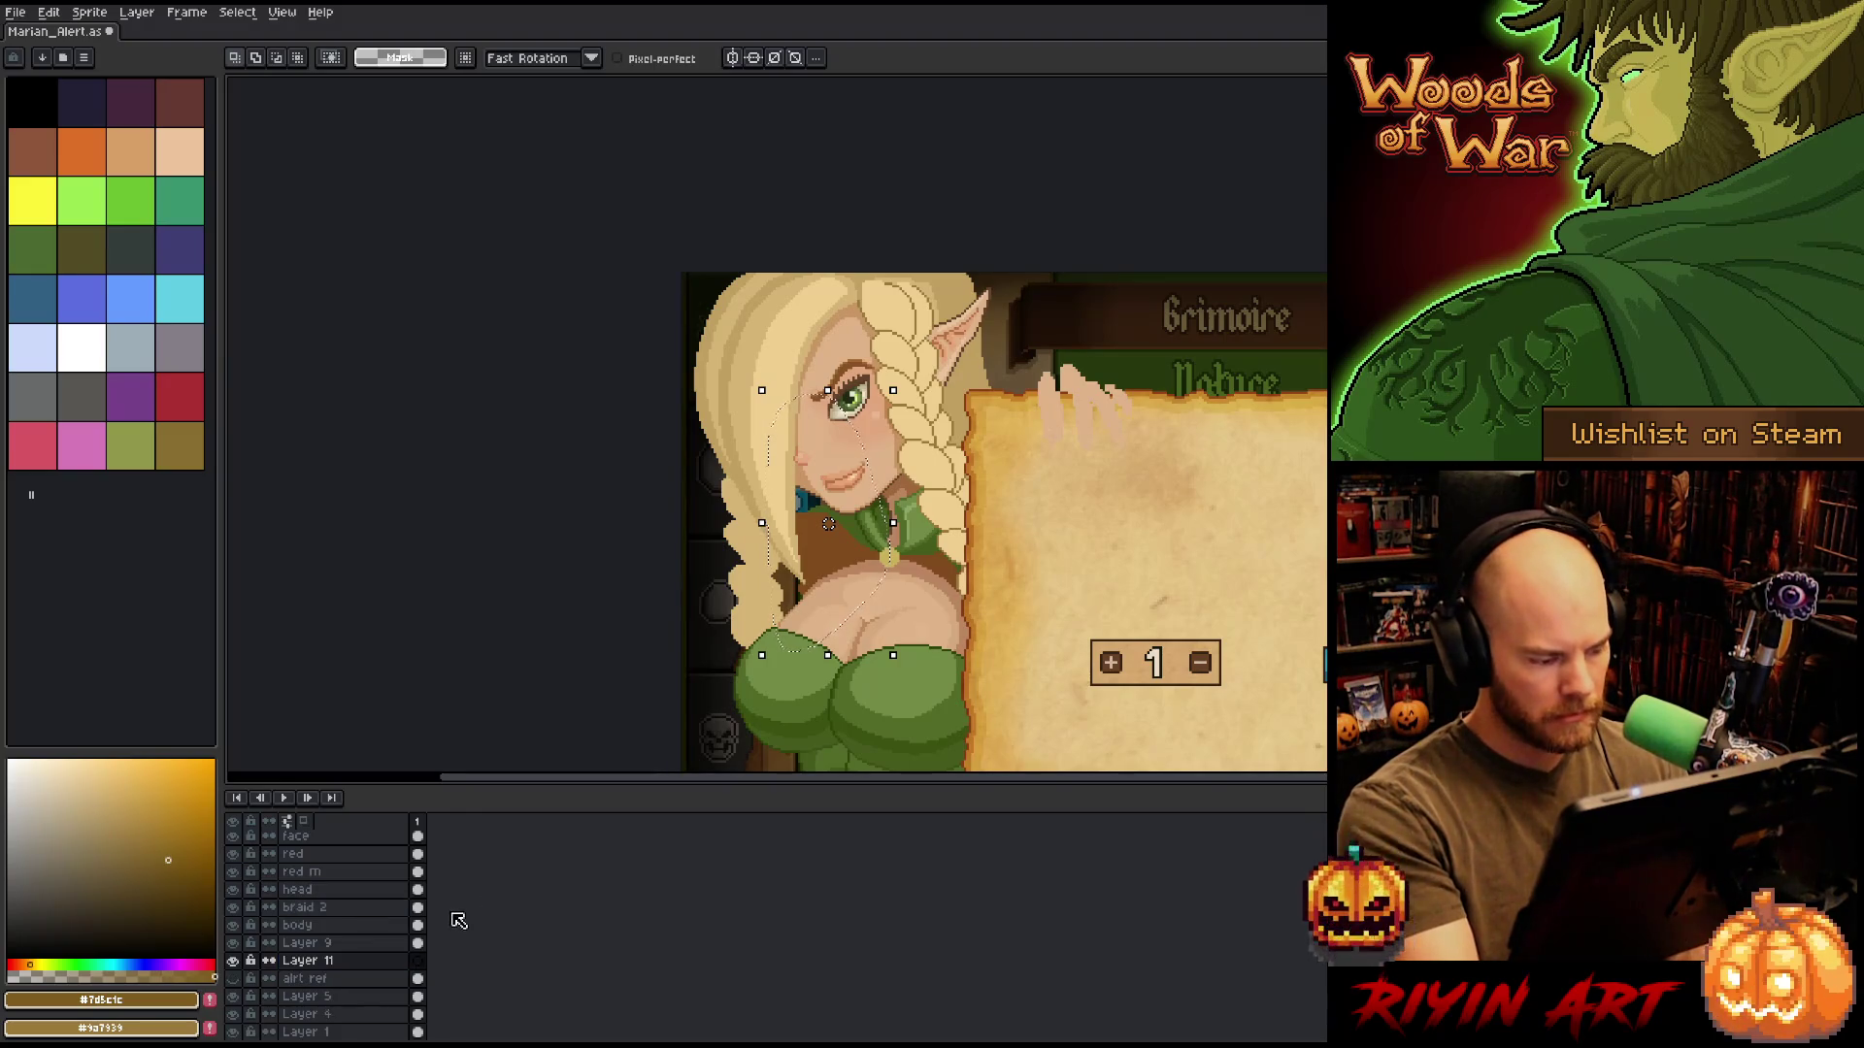
Deselect, eyedrop the braid's darker hair tone, and pencil flowing strands down her left side.
{"action": "key", "text": "w"}
{"action": "key", "text": "ctrl+d"}
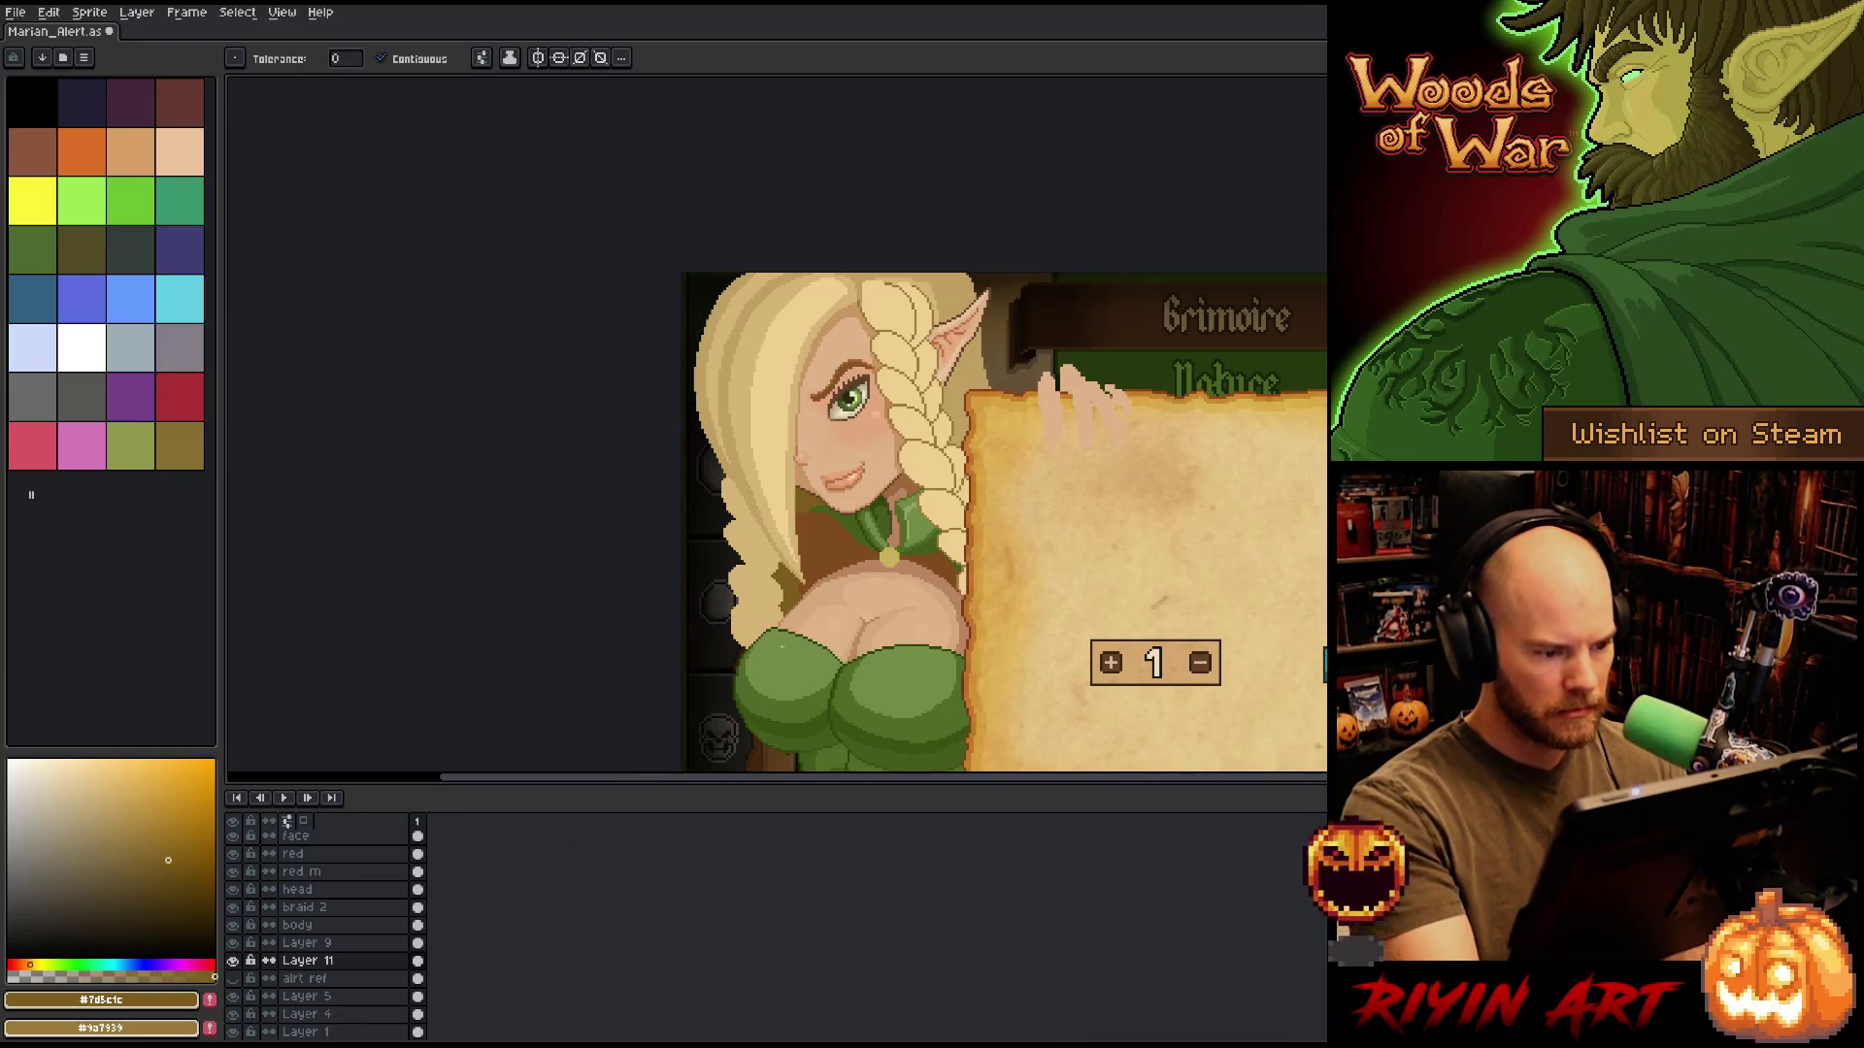
{"action": "key", "text": "b"}
{"action": "left_click", "coordinate": [738, 408], "text": "alt"}
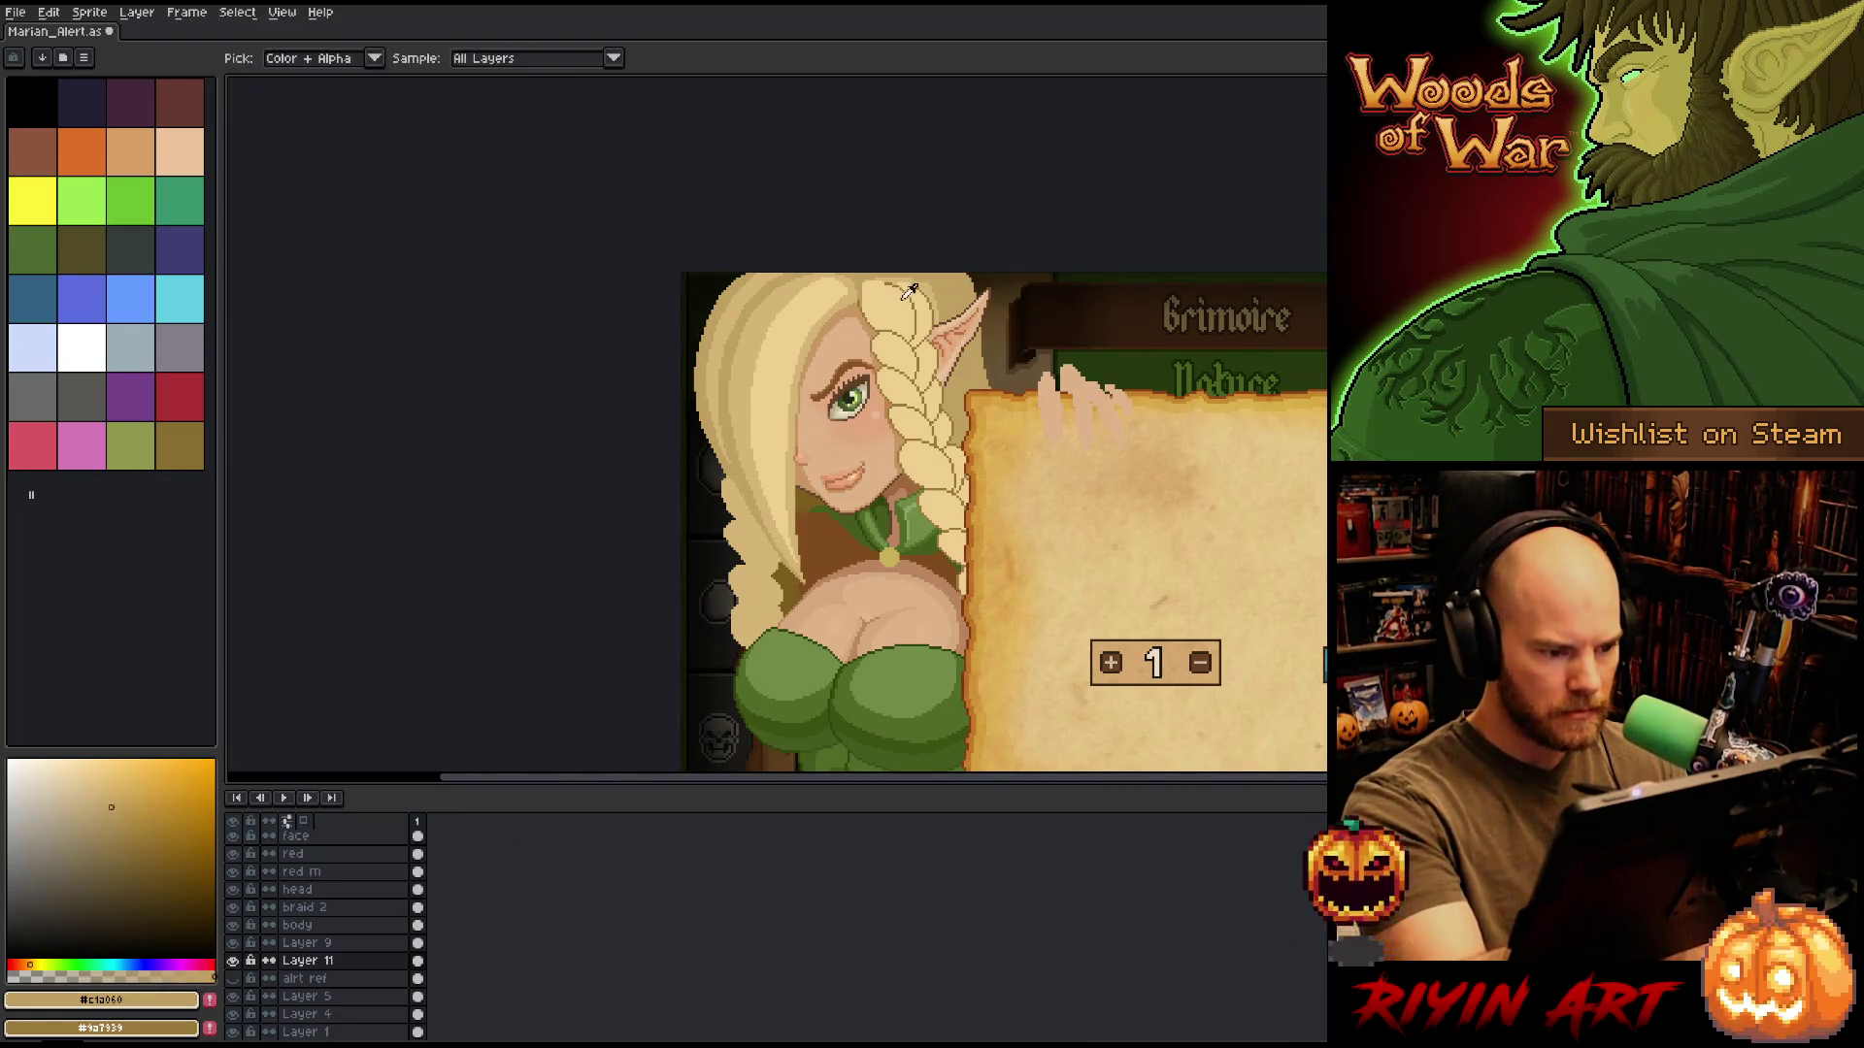
{"action": "left_click_drag", "start_coordinate": [730, 539], "coordinate": [706, 656]}
{"action": "left_click_drag", "start_coordinate": [730, 590], "coordinate": [707, 695]}
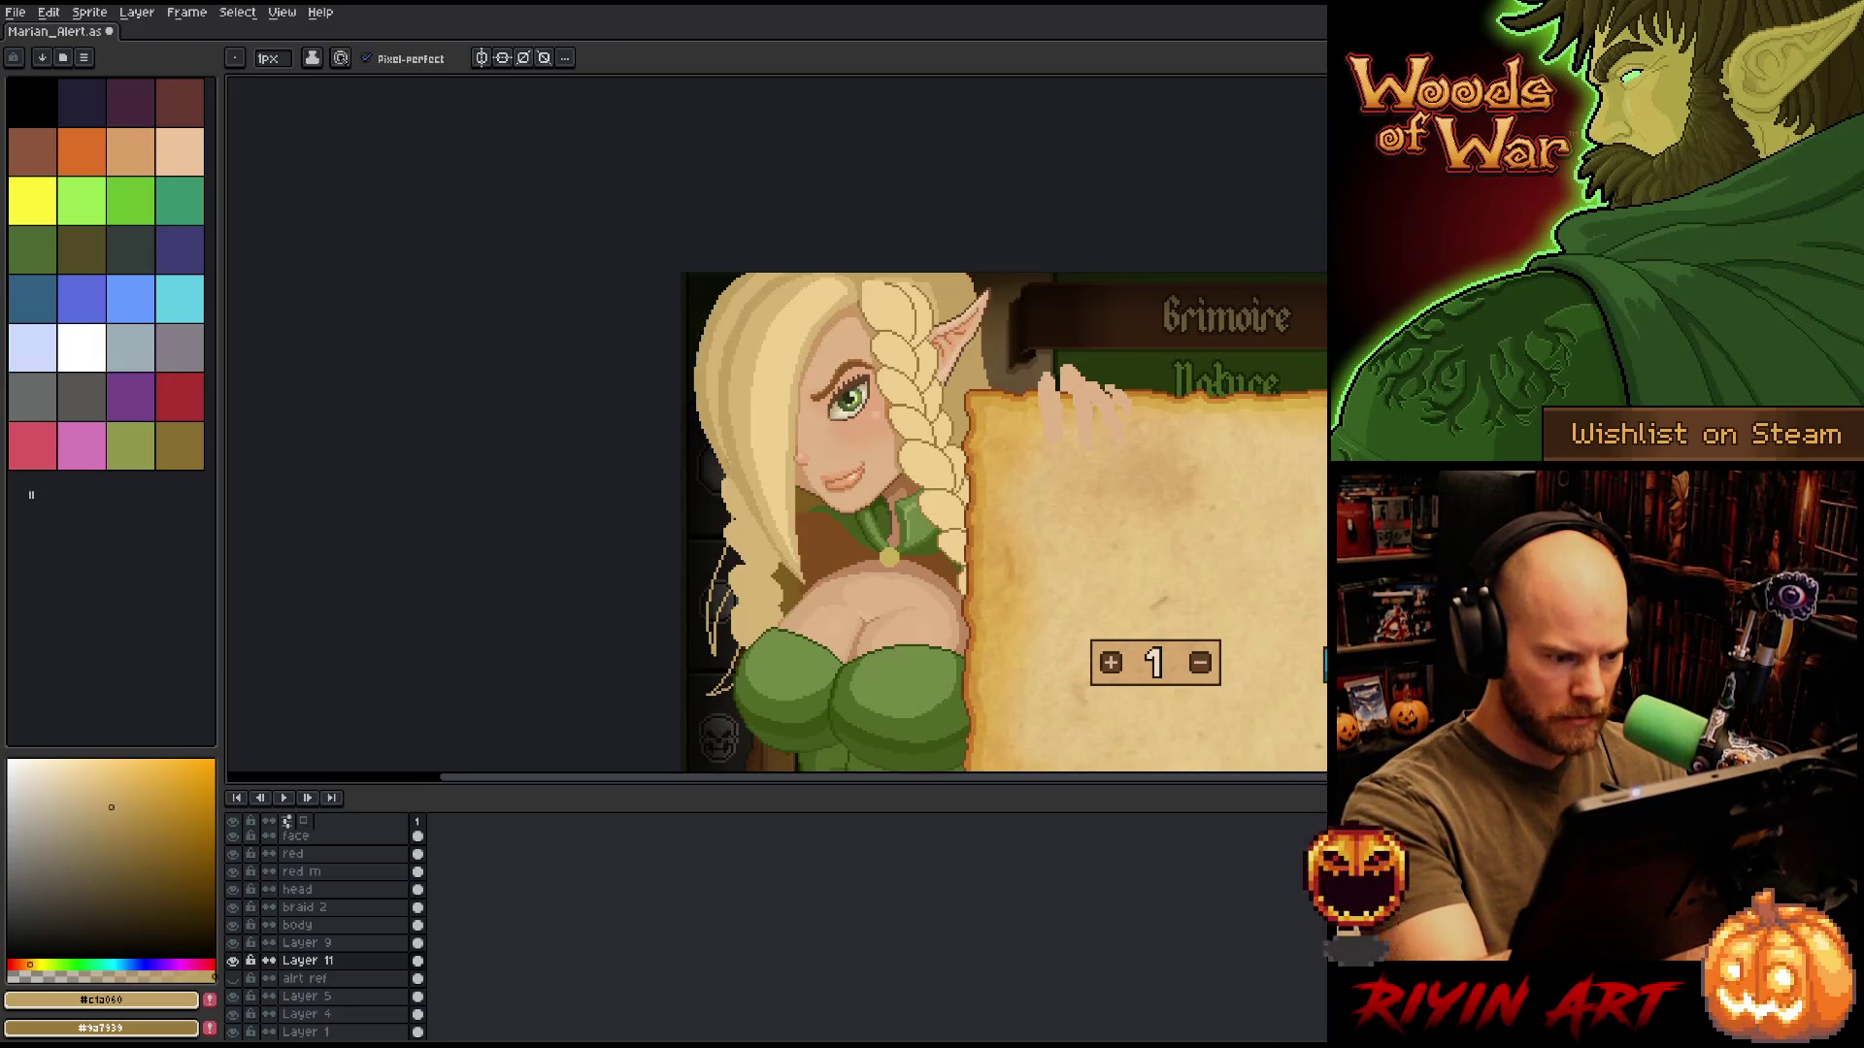
{"action": "left_click_drag", "start_coordinate": [725, 503], "coordinate": [714, 573]}
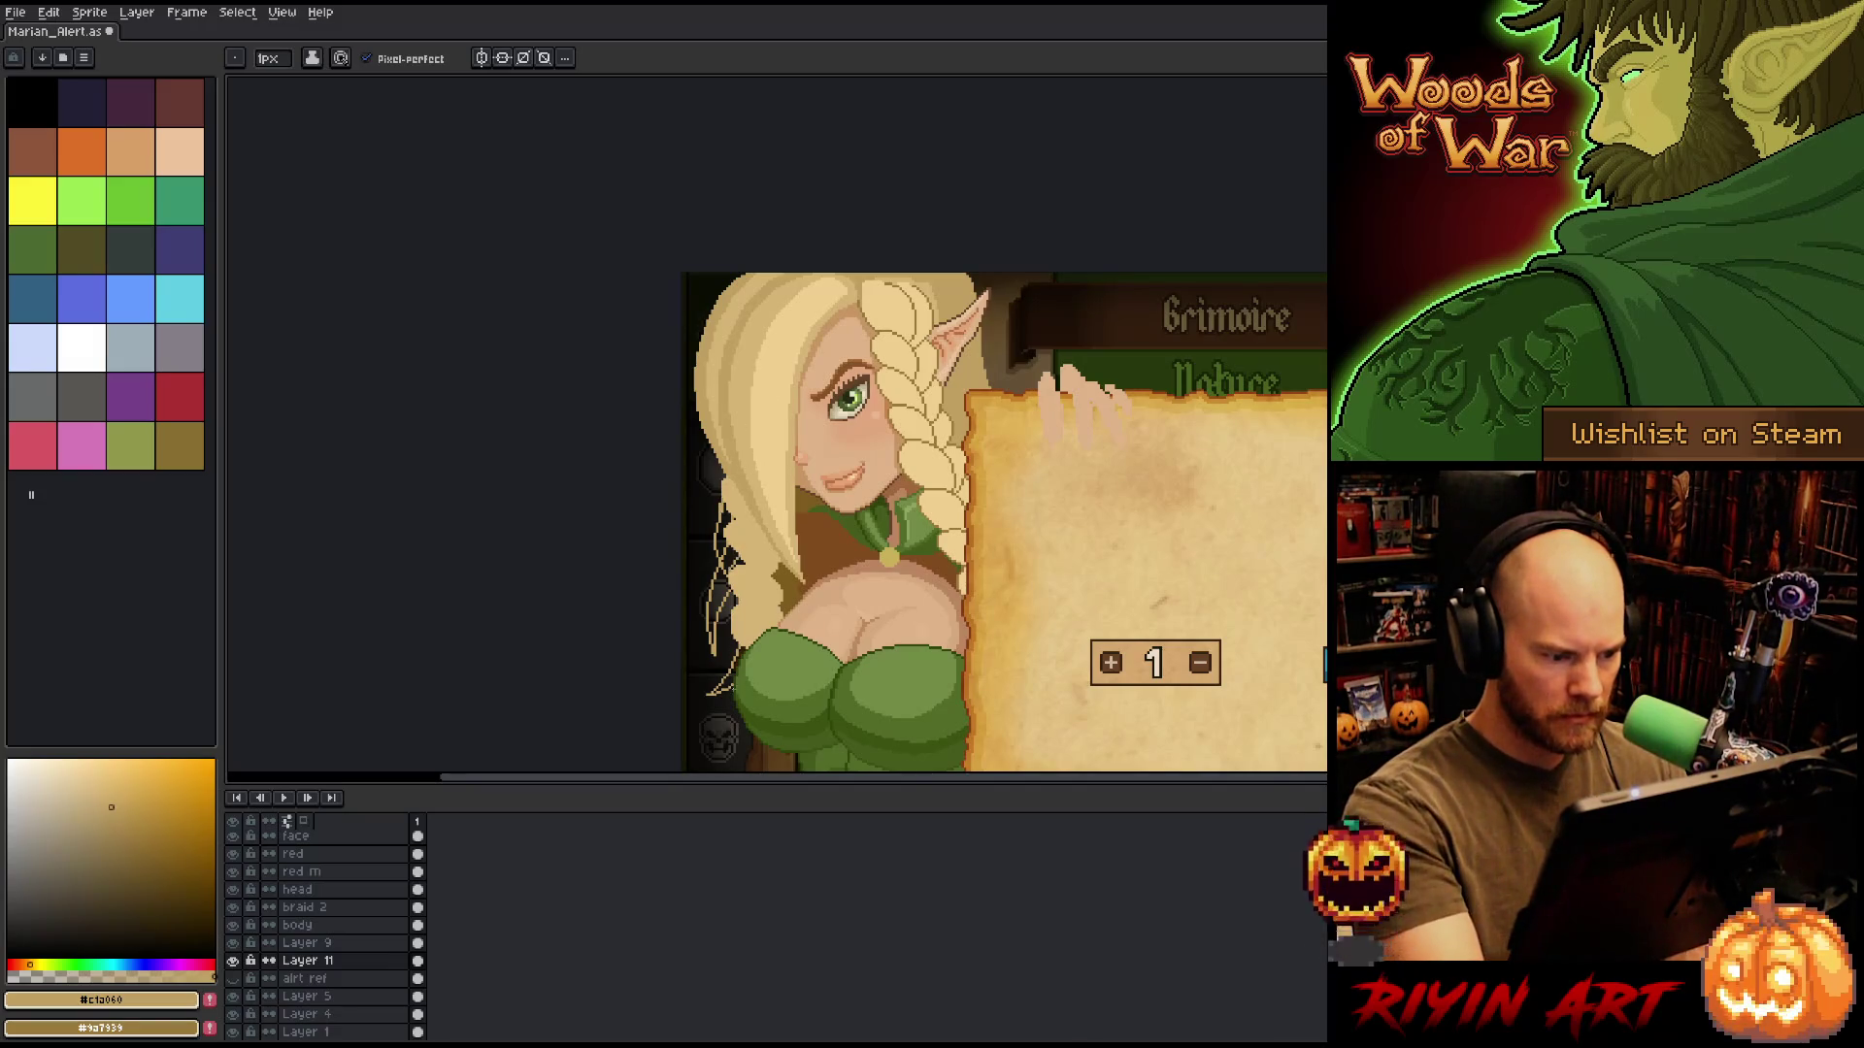
Solo Layer 11, bucket-fill the strands with light tan, then show all layers again.
{"action": "key", "text": "w"}
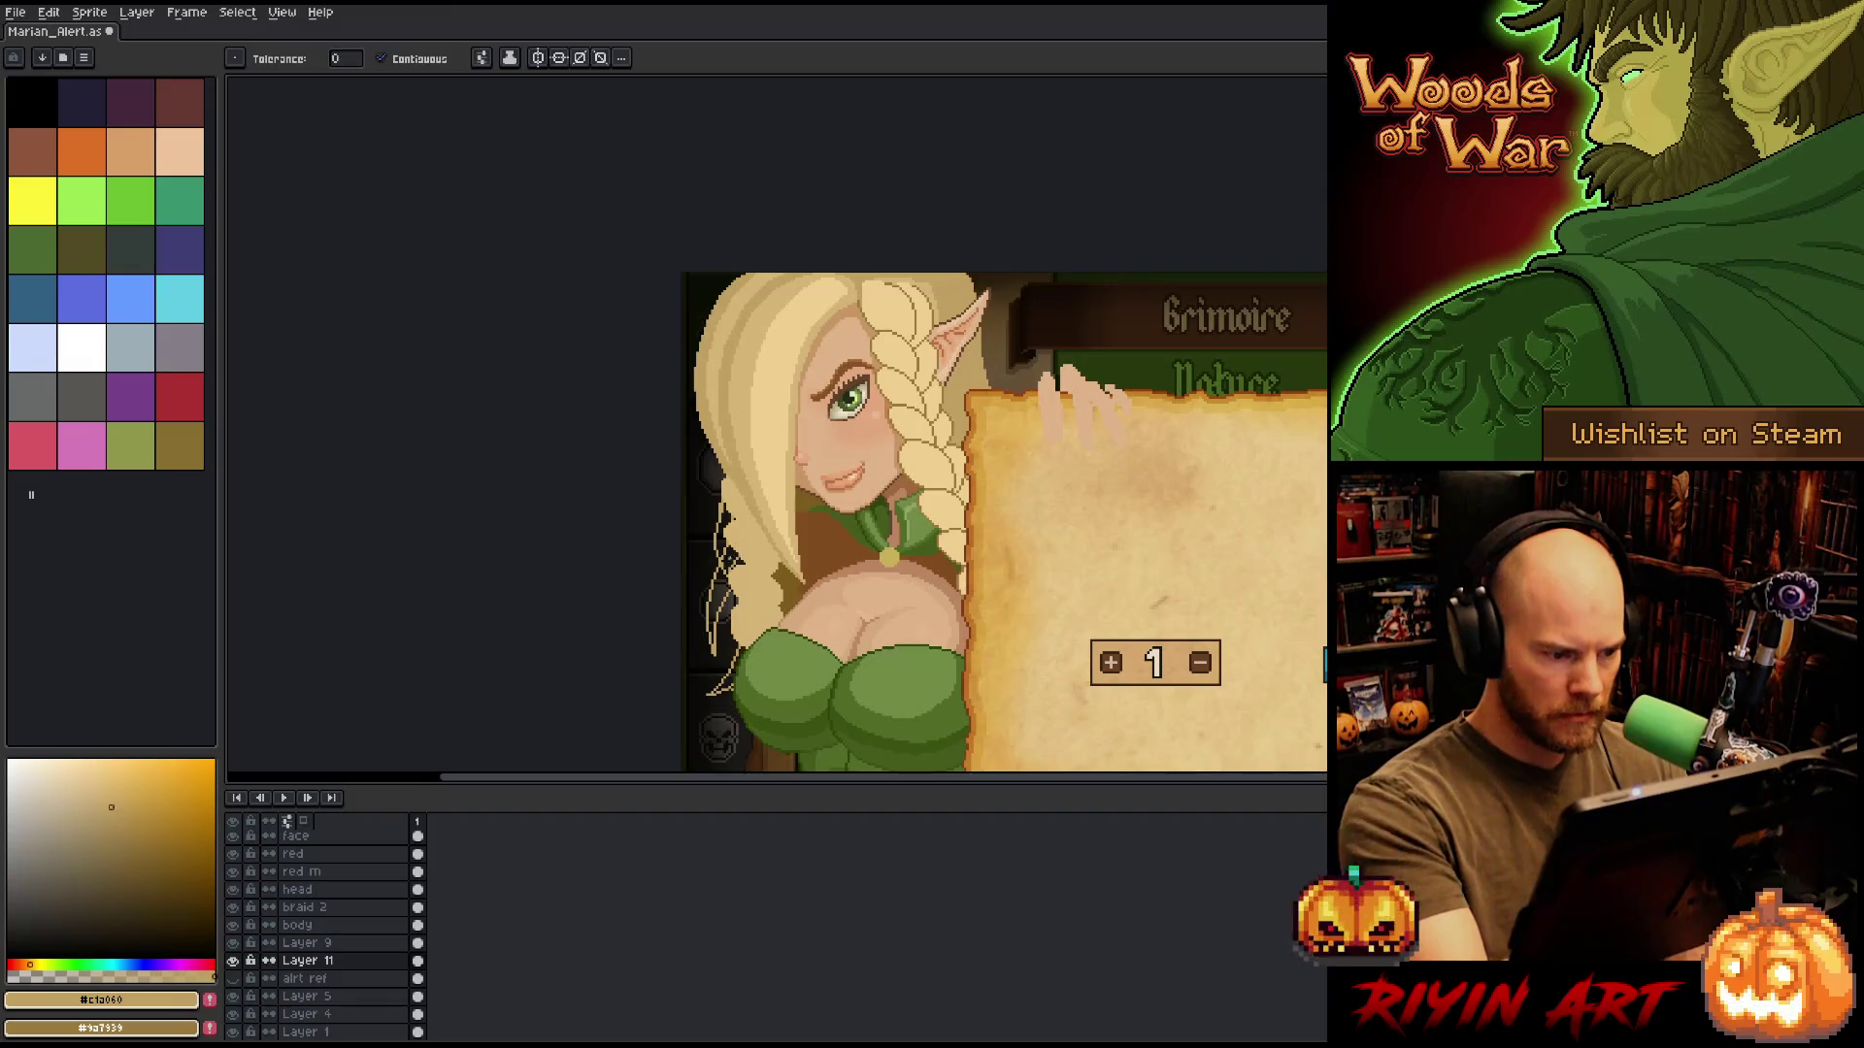
{"action": "key", "text": "b"}
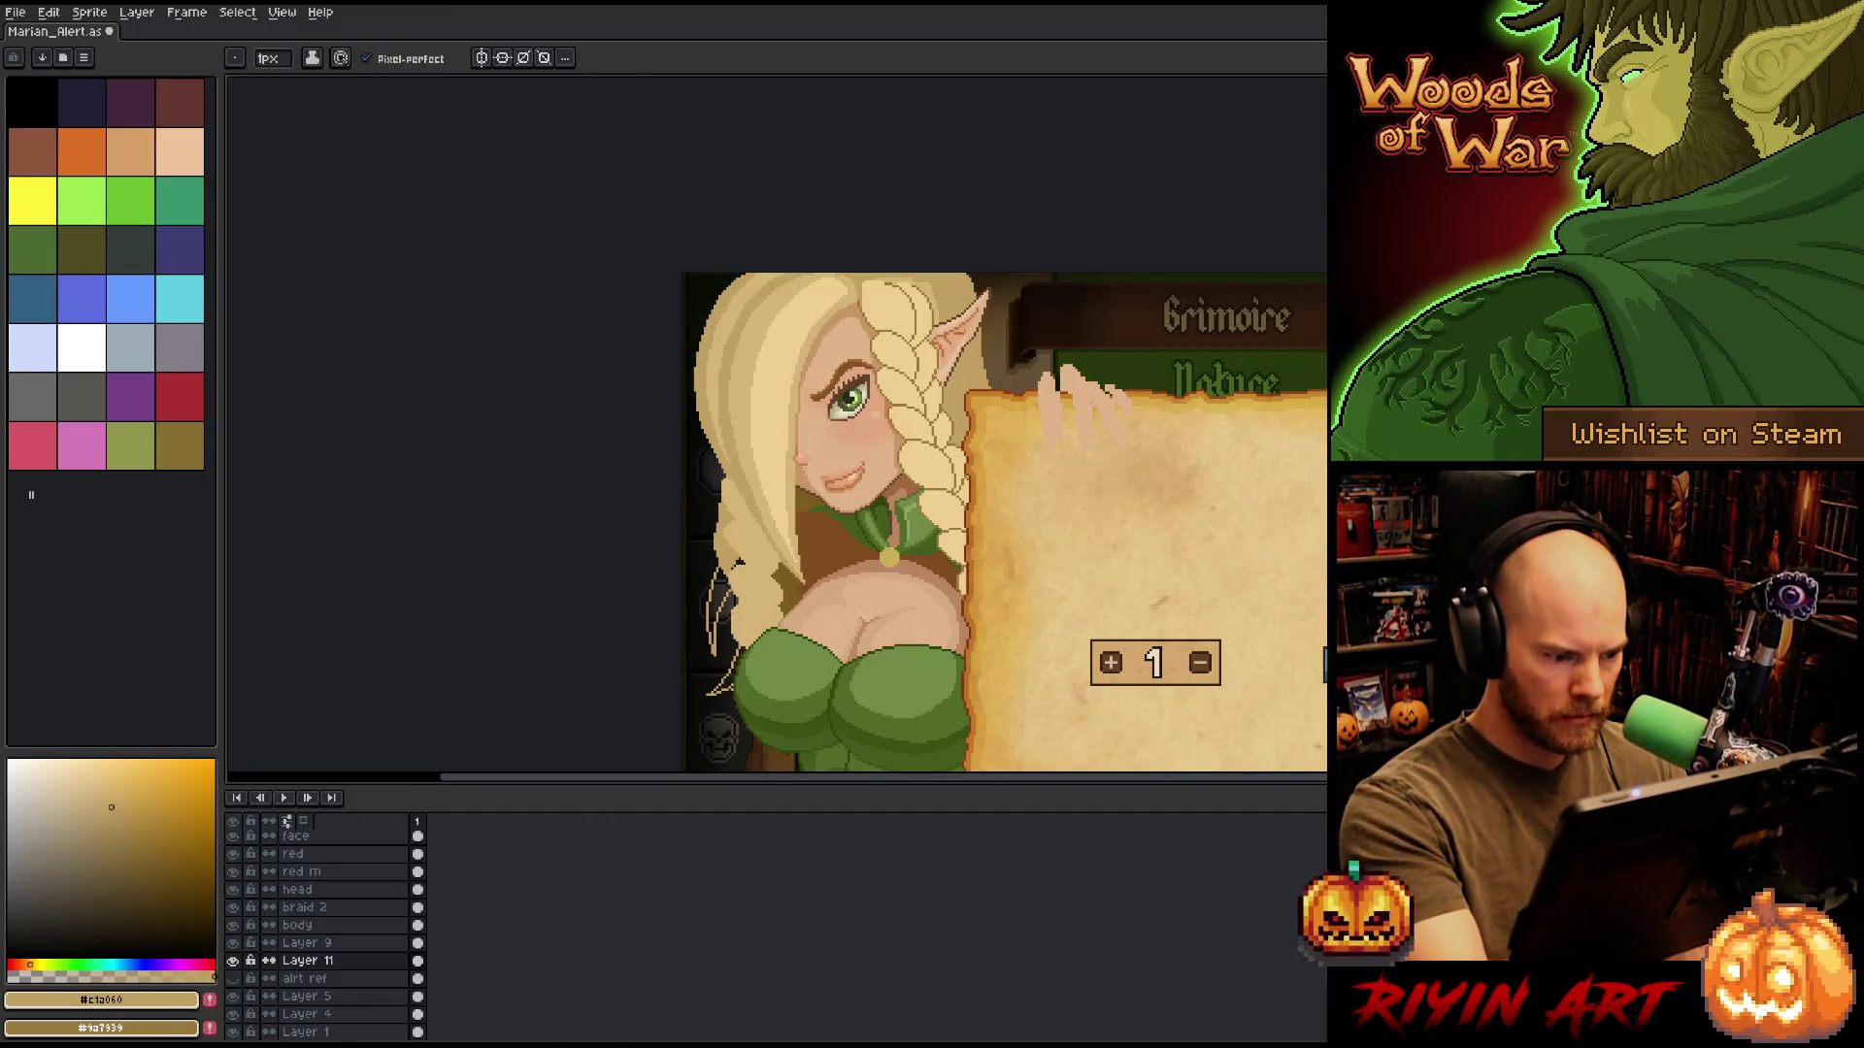
{"action": "key", "text": "w"}
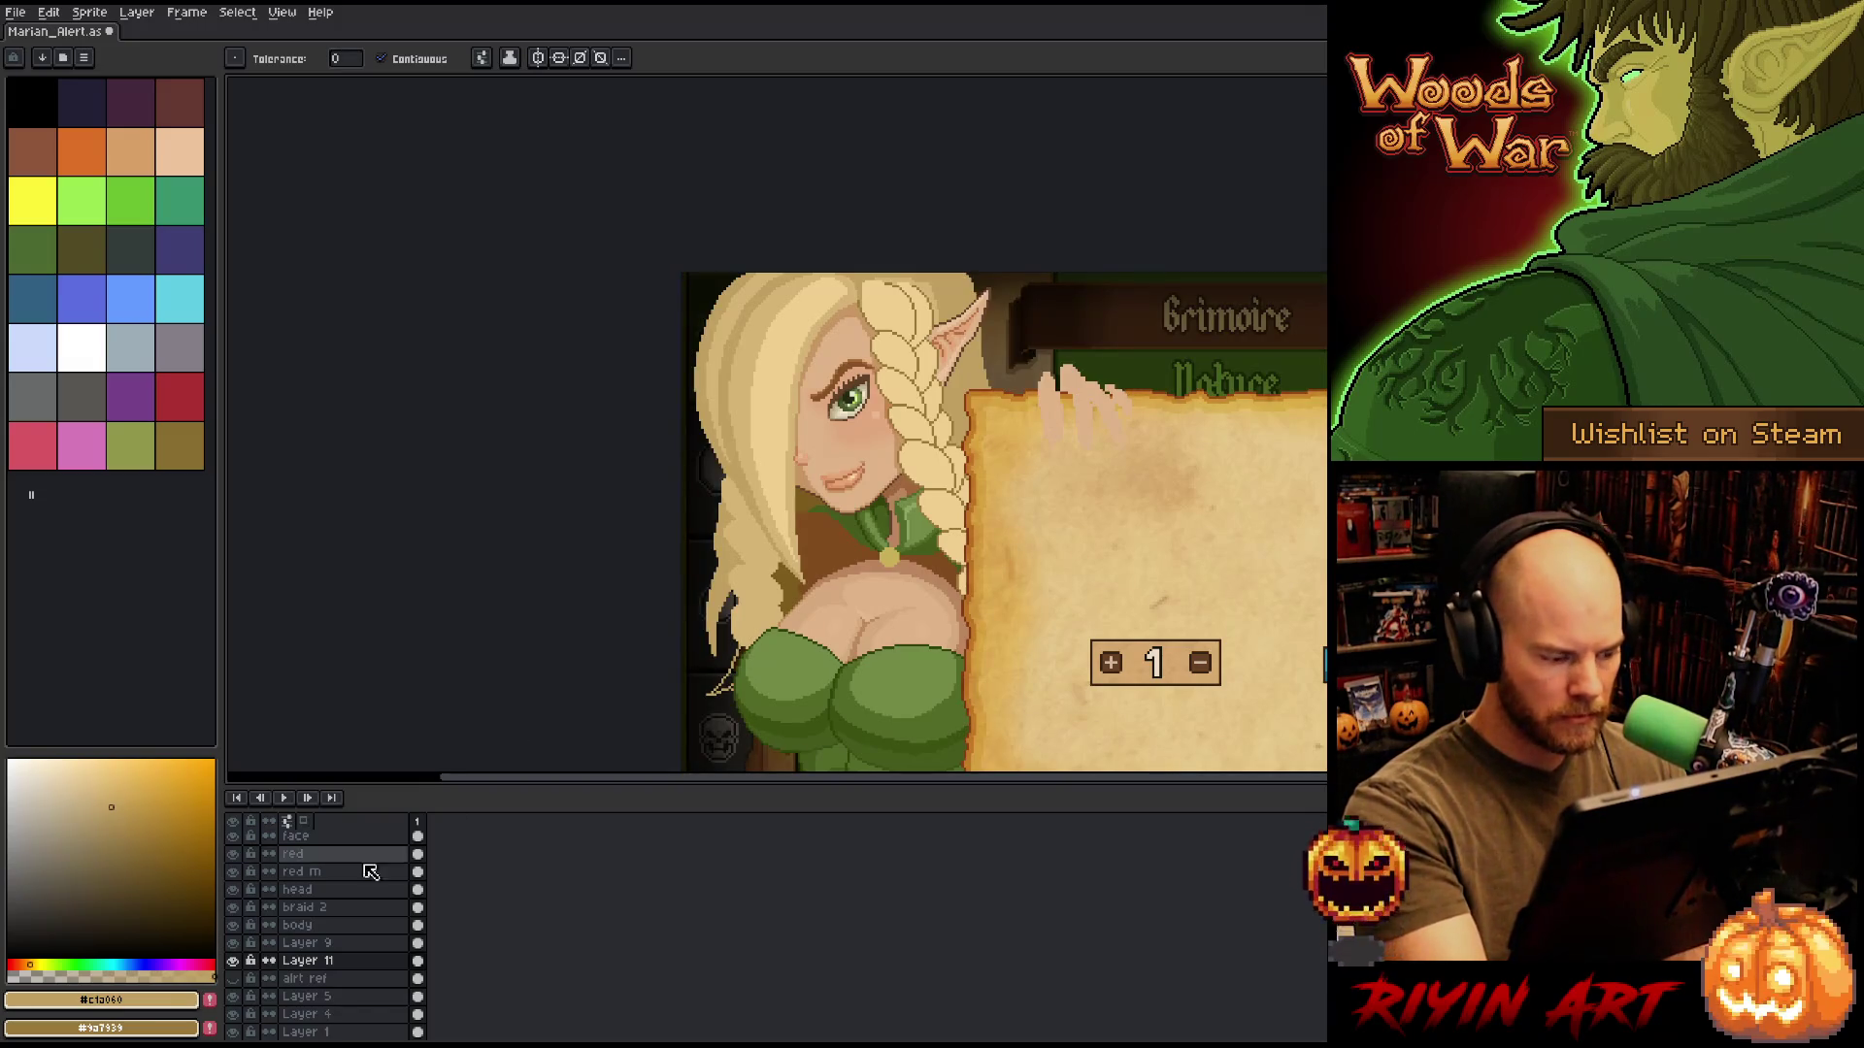
{"action": "left_click", "coordinate": [233, 961], "text": "alt"}
{"action": "key", "text": "b"}
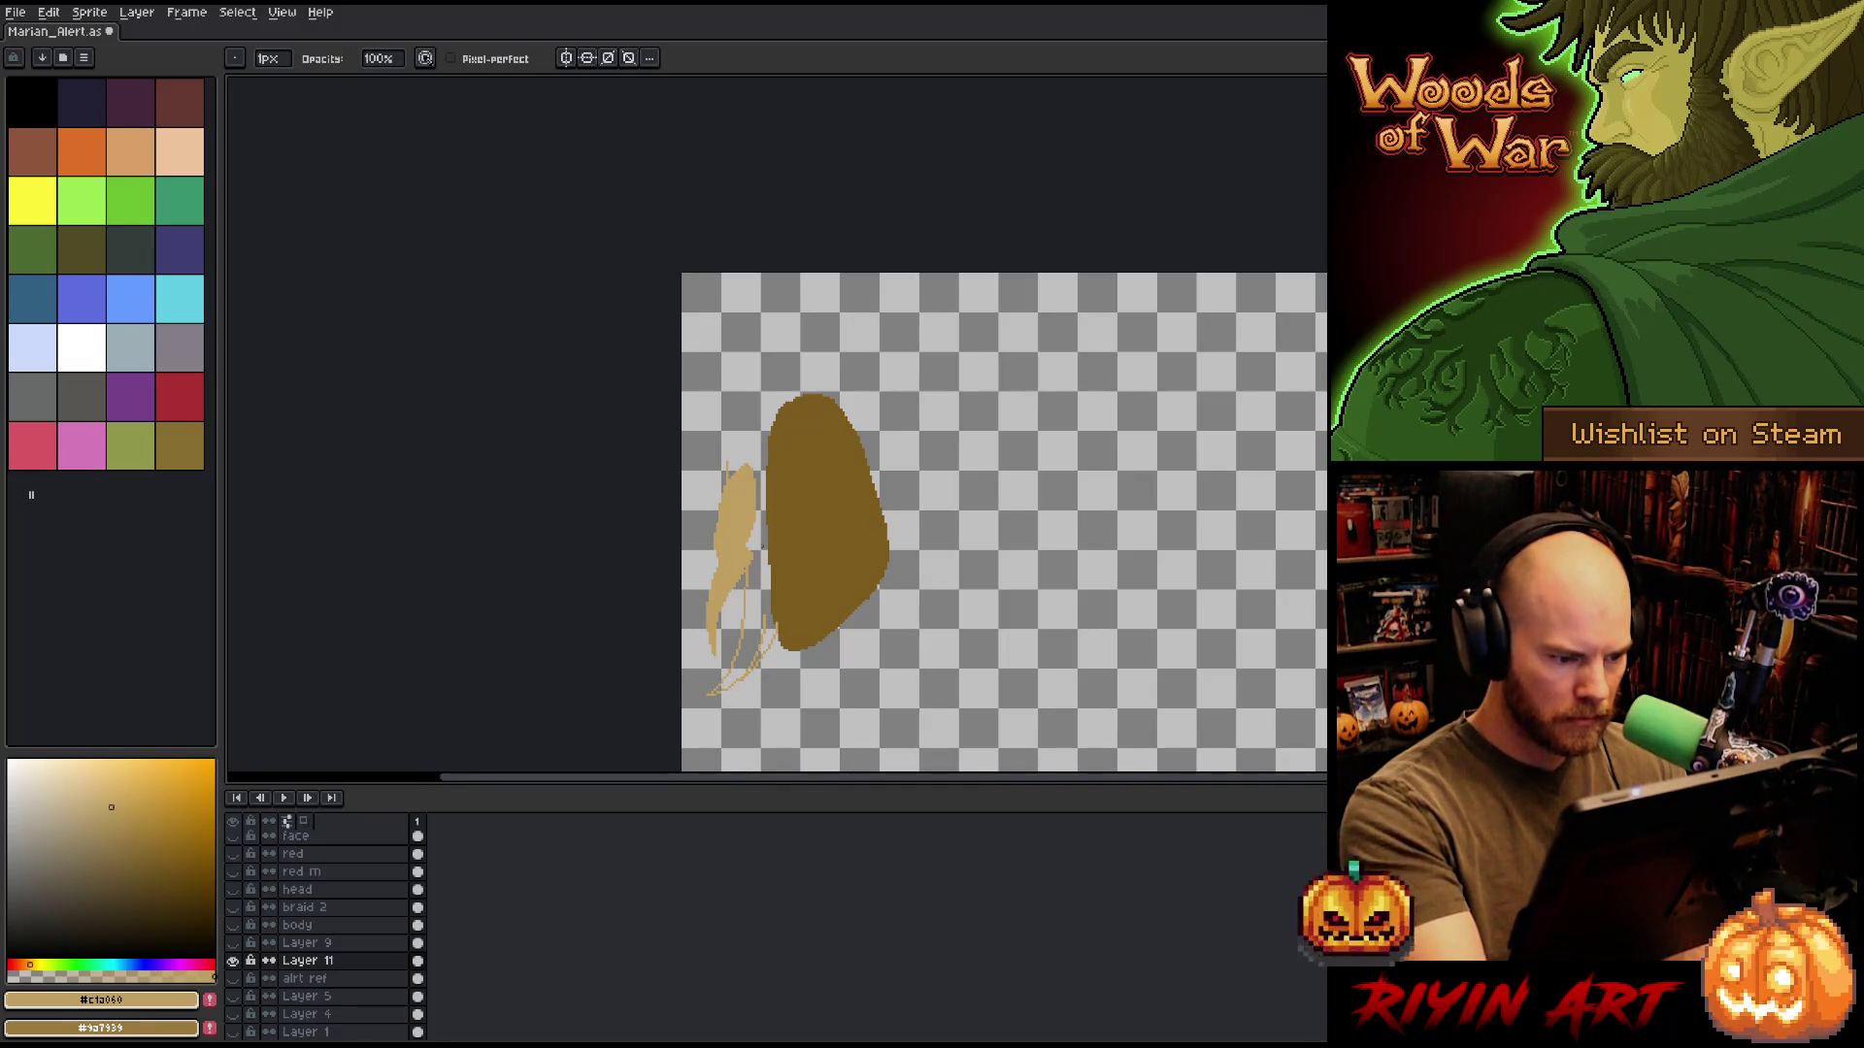
{"action": "key", "text": "g"}
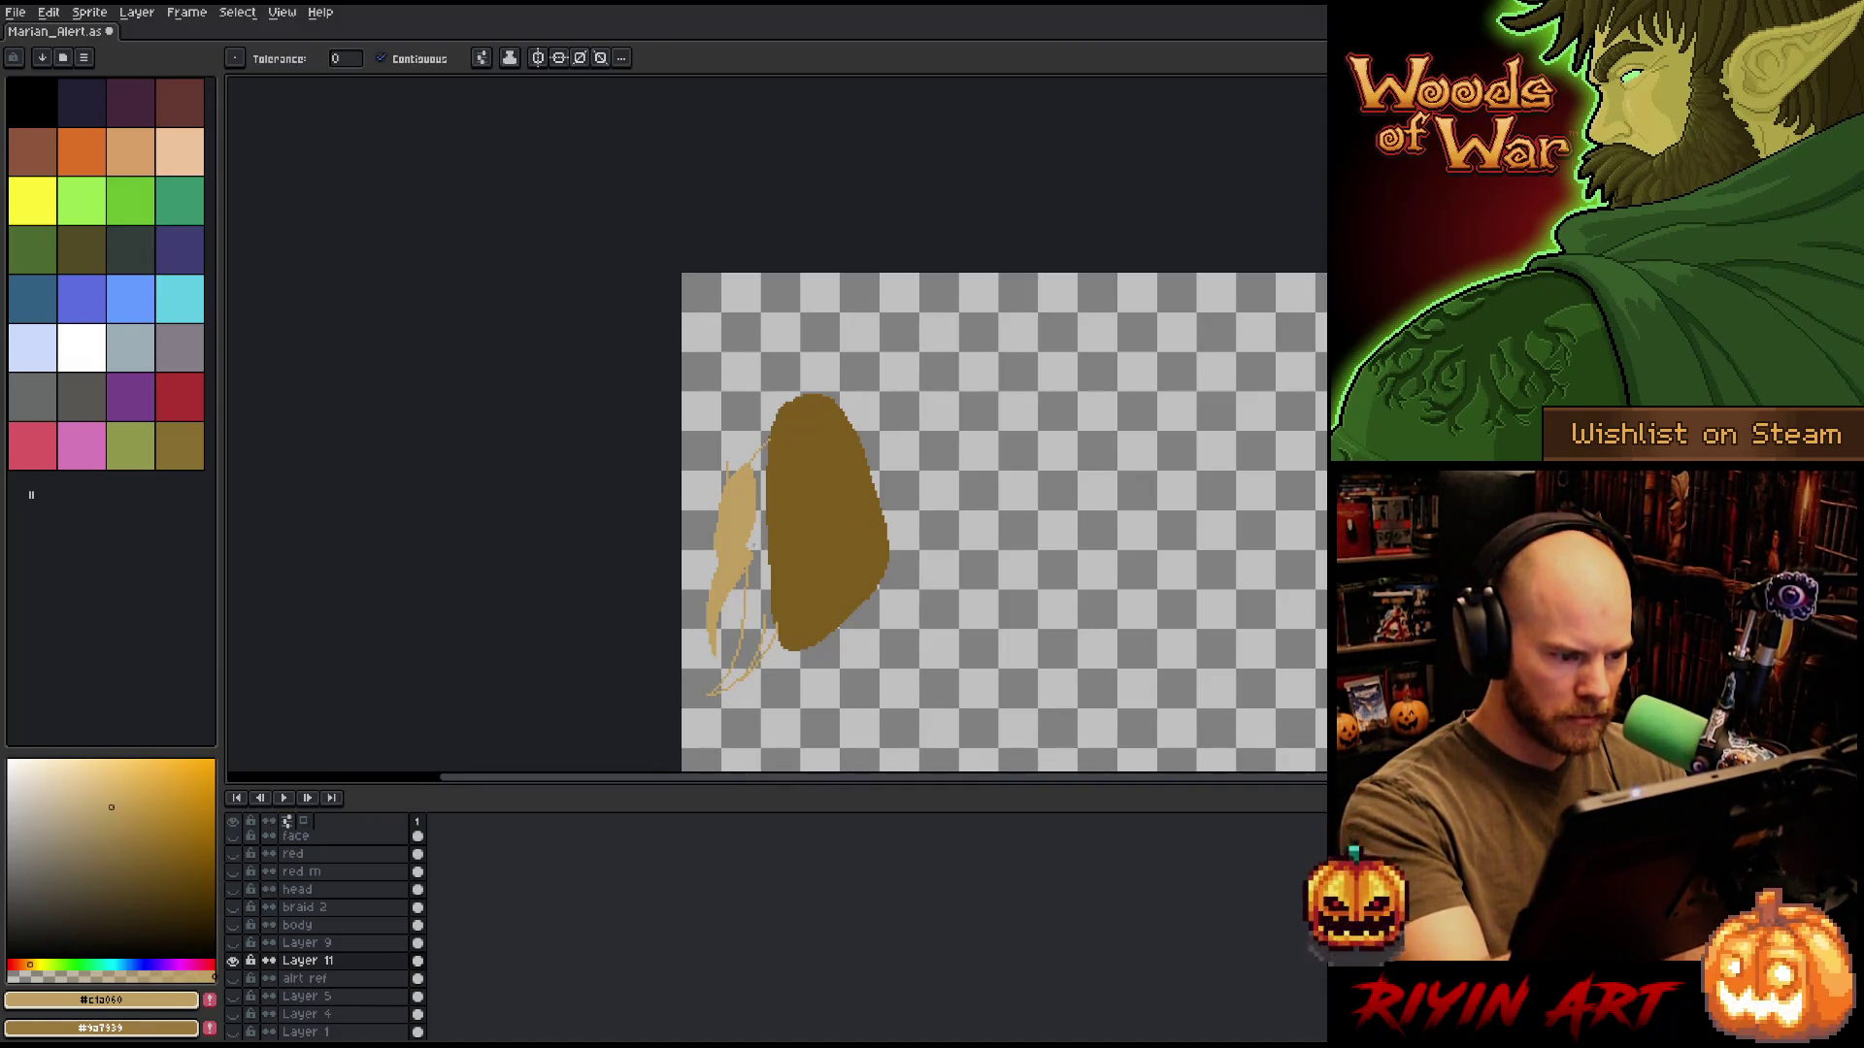
{"action": "left_click", "coordinate": [743, 563]}
{"action": "key", "text": "b"}
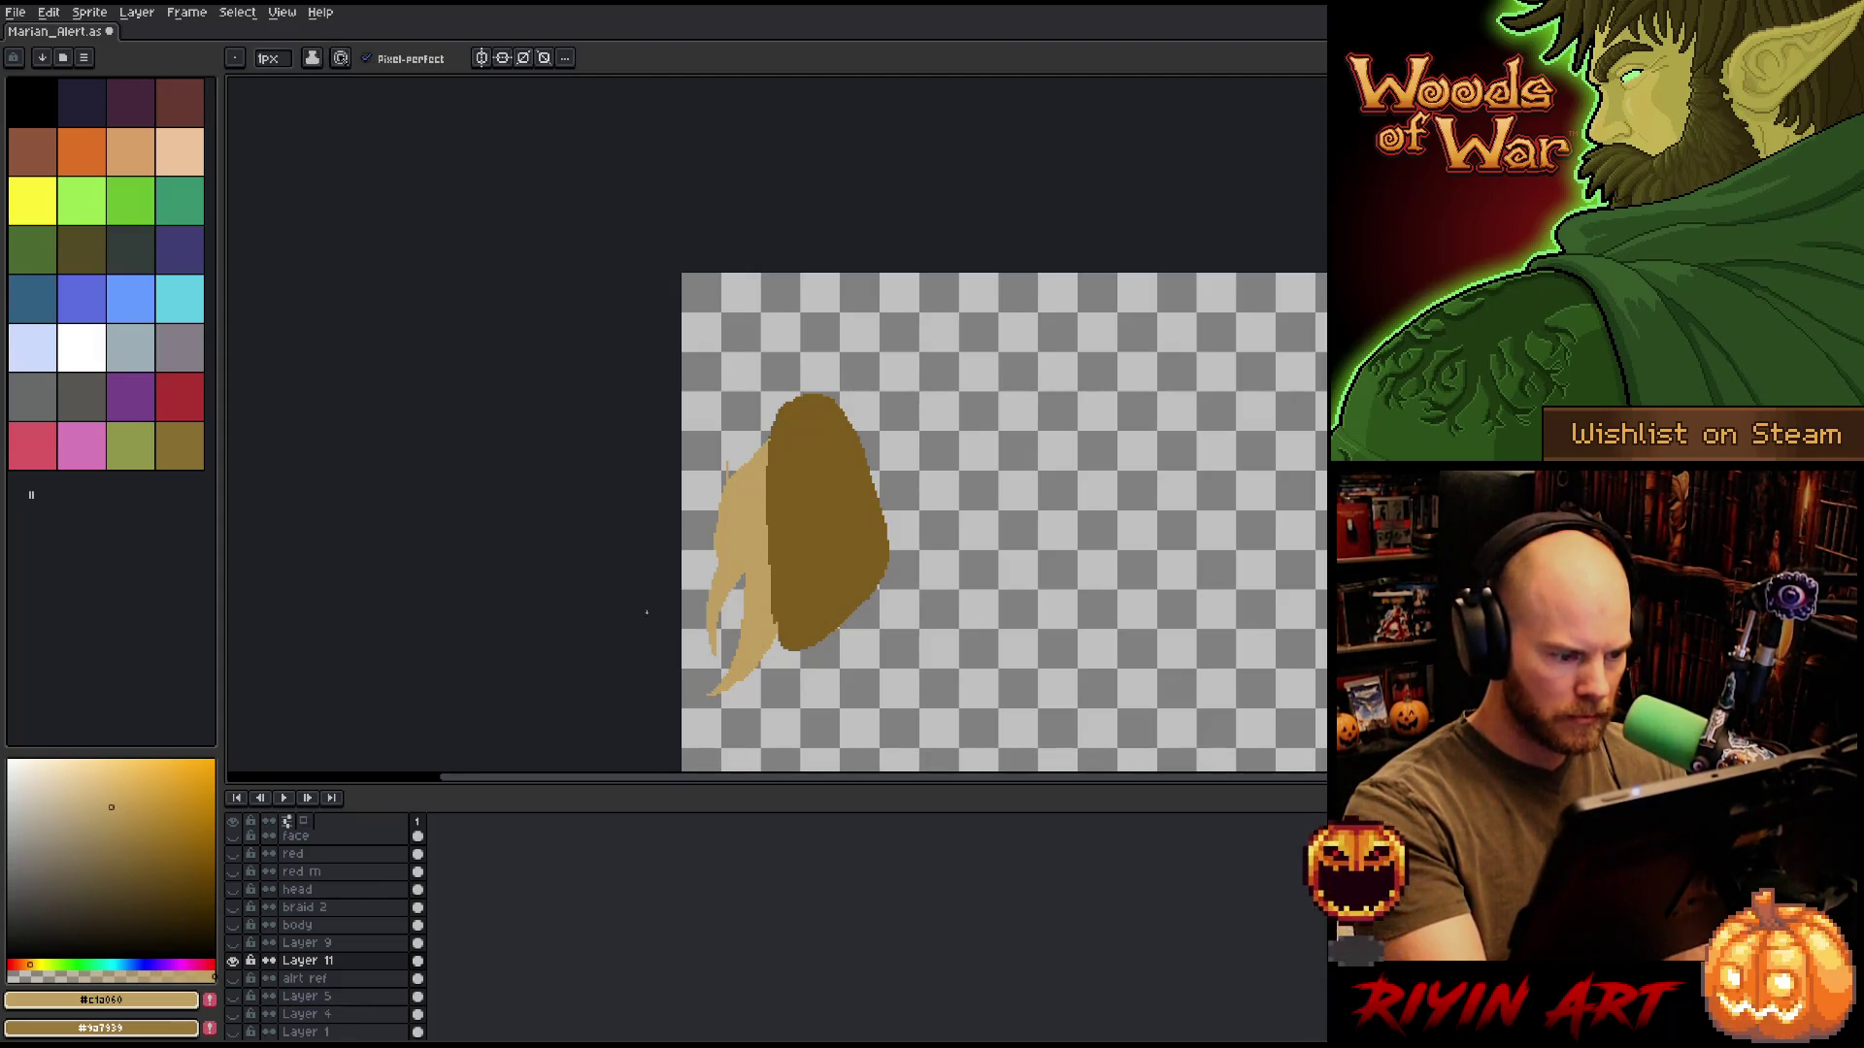
{"action": "left_click", "coordinate": [233, 960], "text": "alt"}
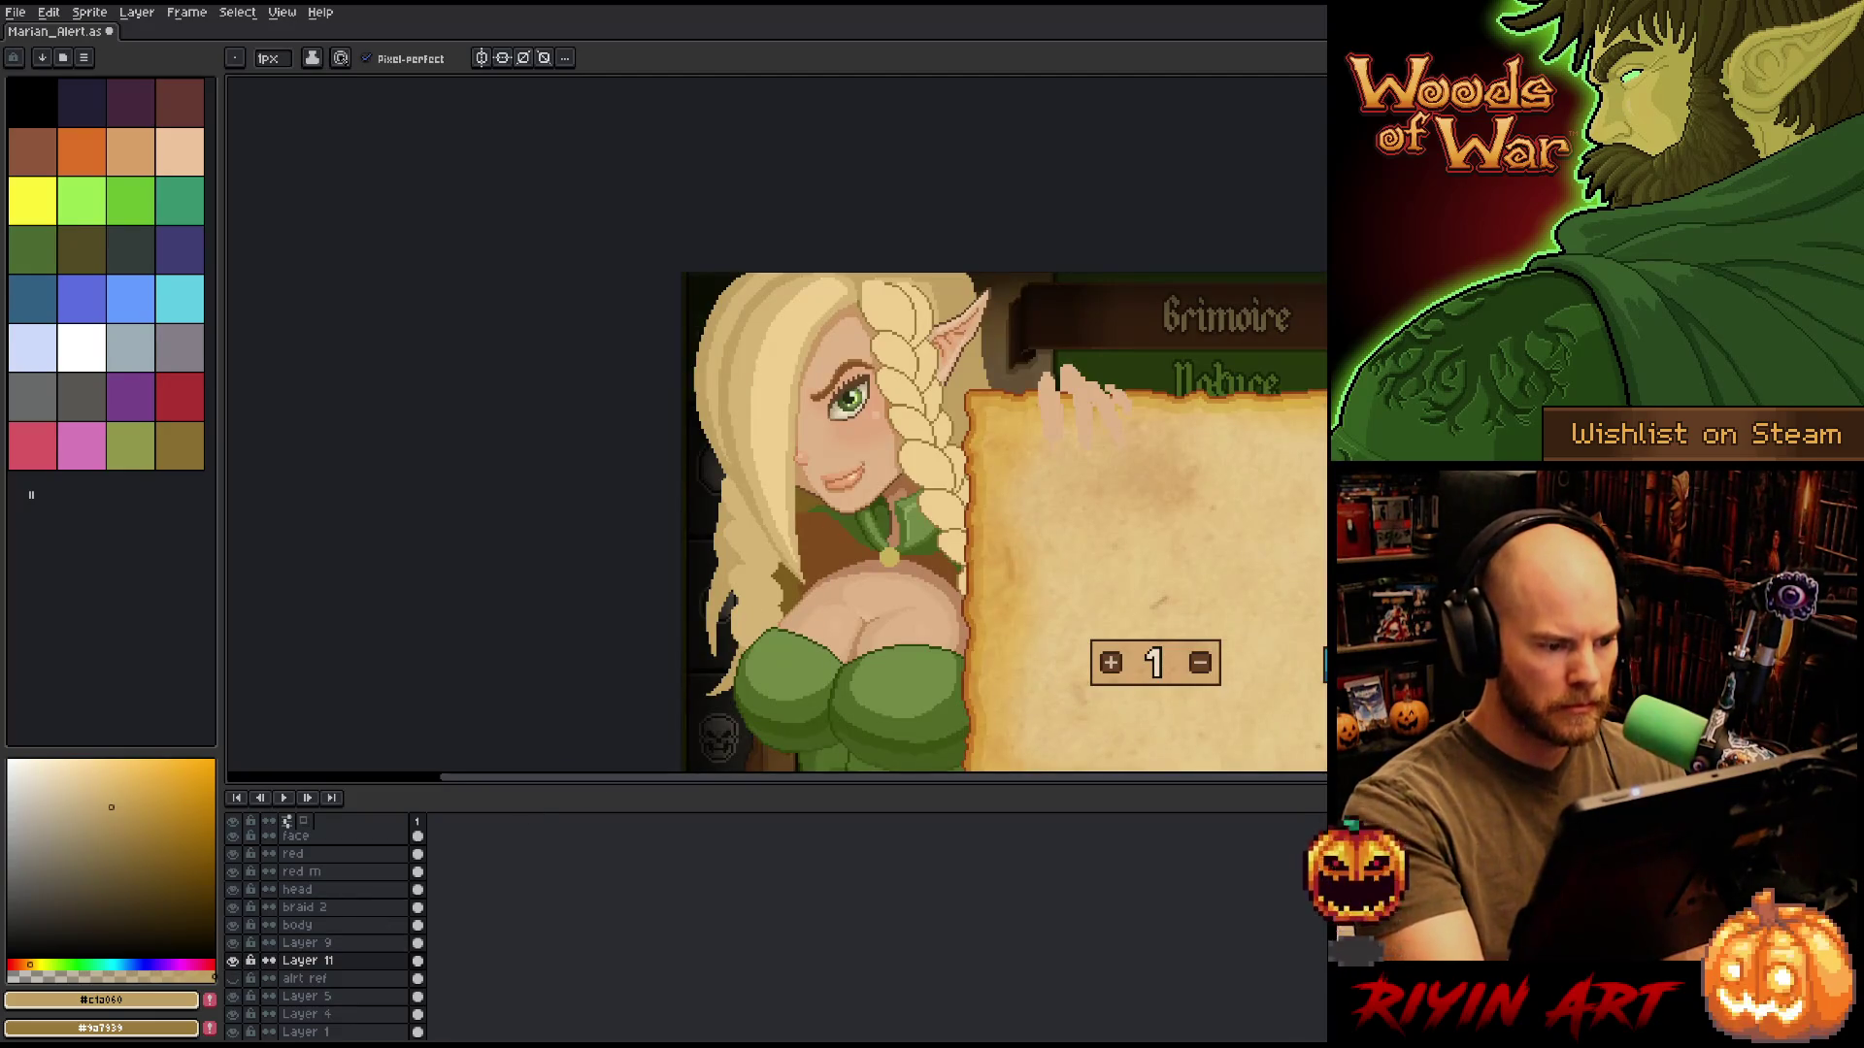
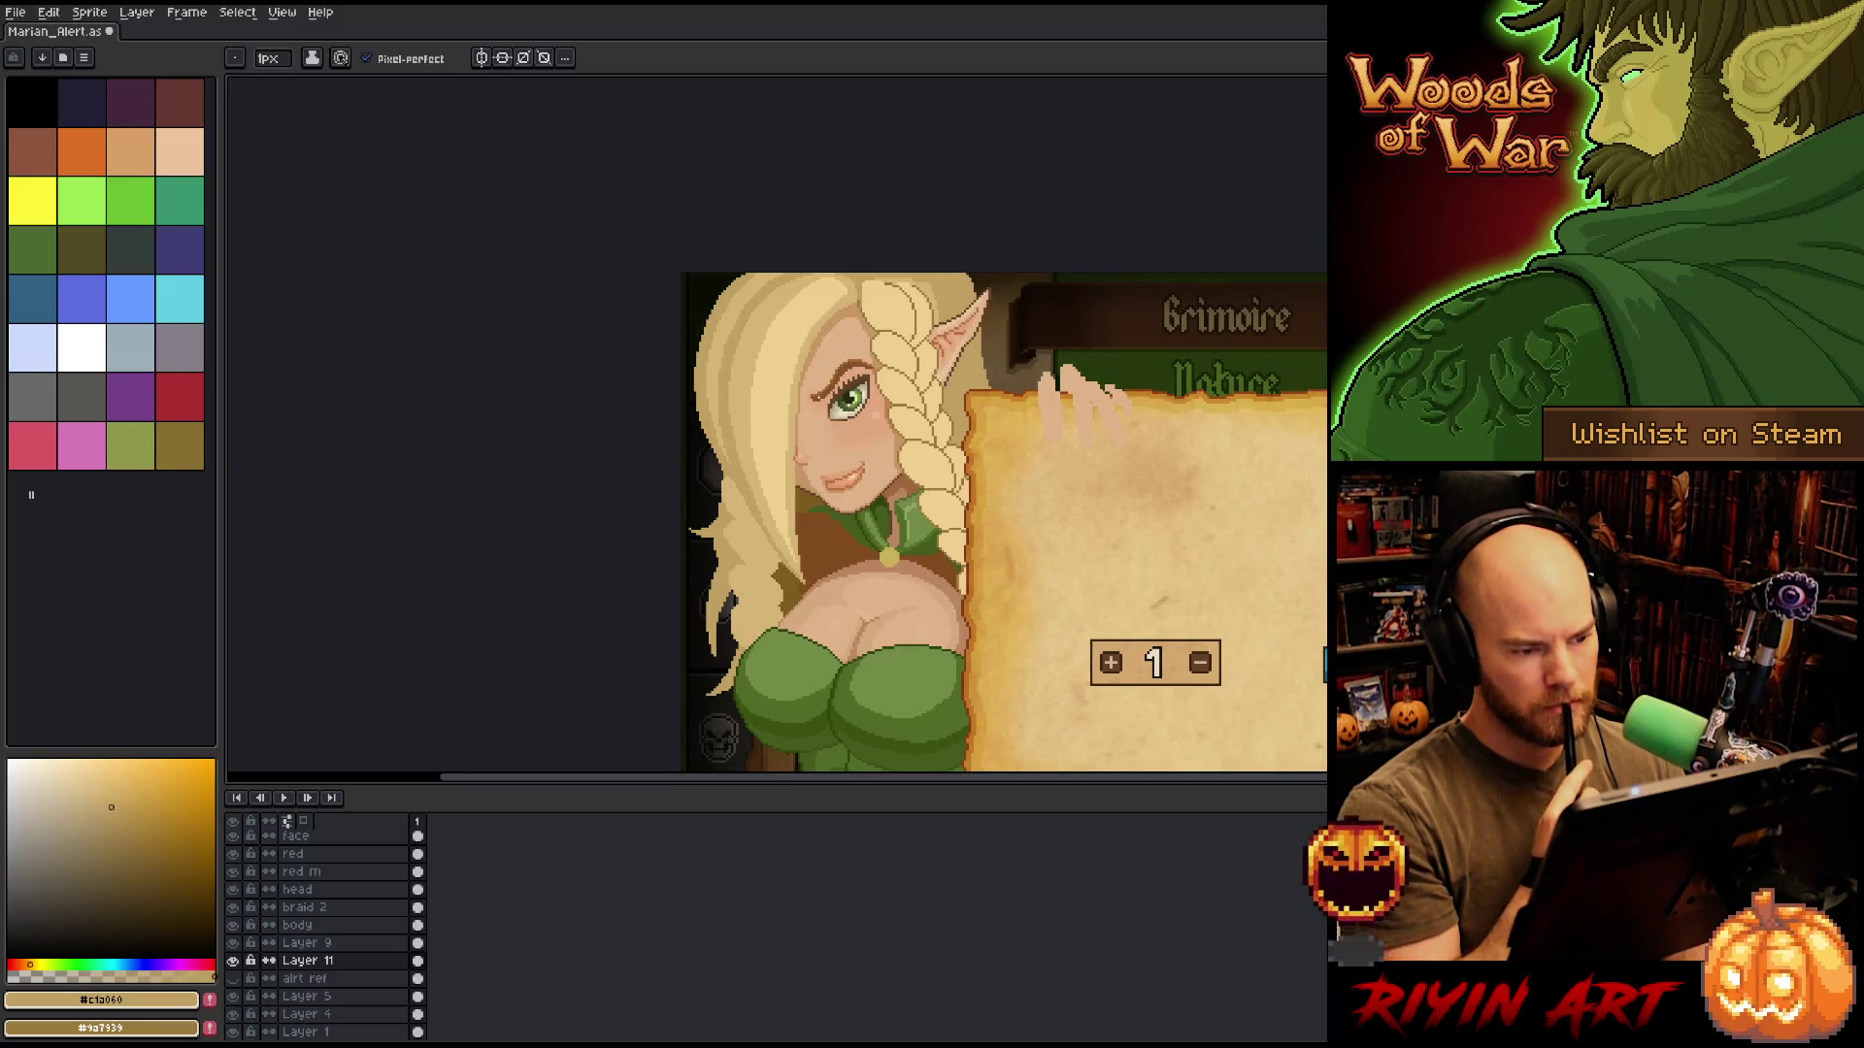
Save the sprite and touch up pixels on the parchment panel with the eraser and pencil.
{"action": "key", "text": "ctrl+s"}
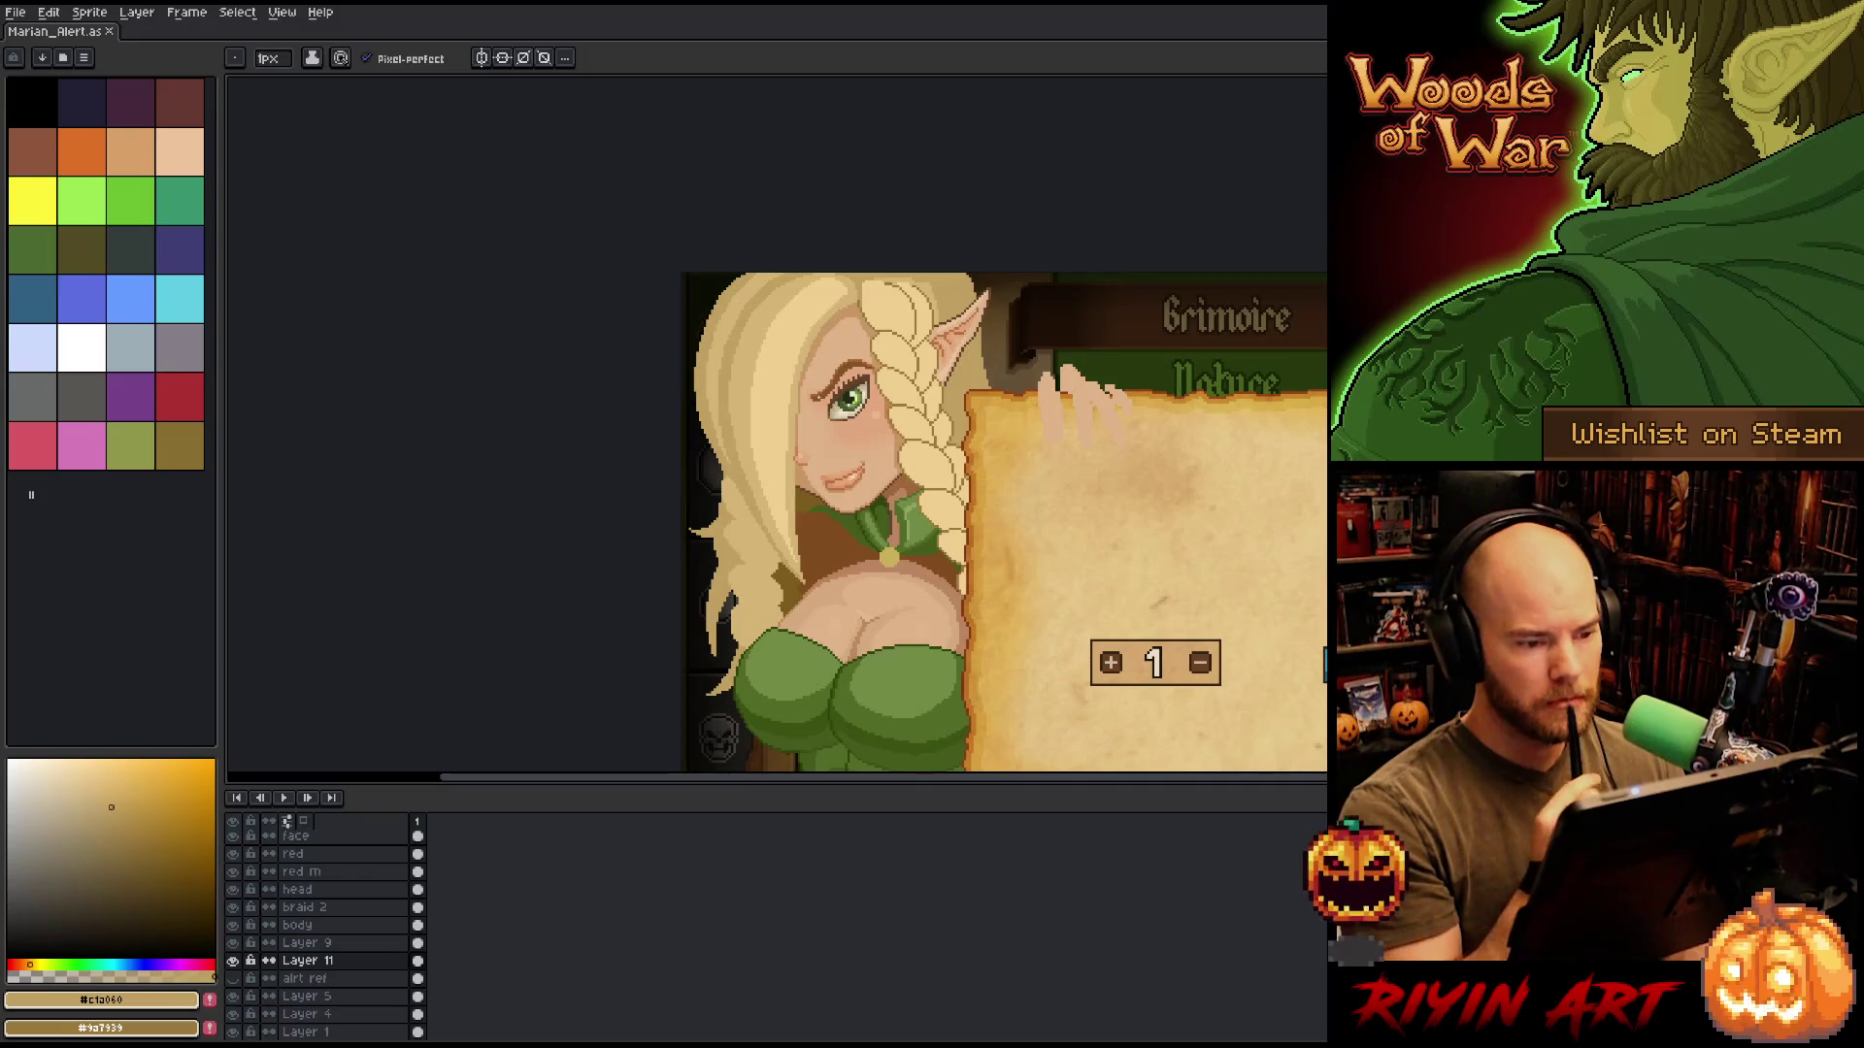
{"action": "left_click_drag", "start_coordinate": [970, 486], "coordinate": [819, 464]}
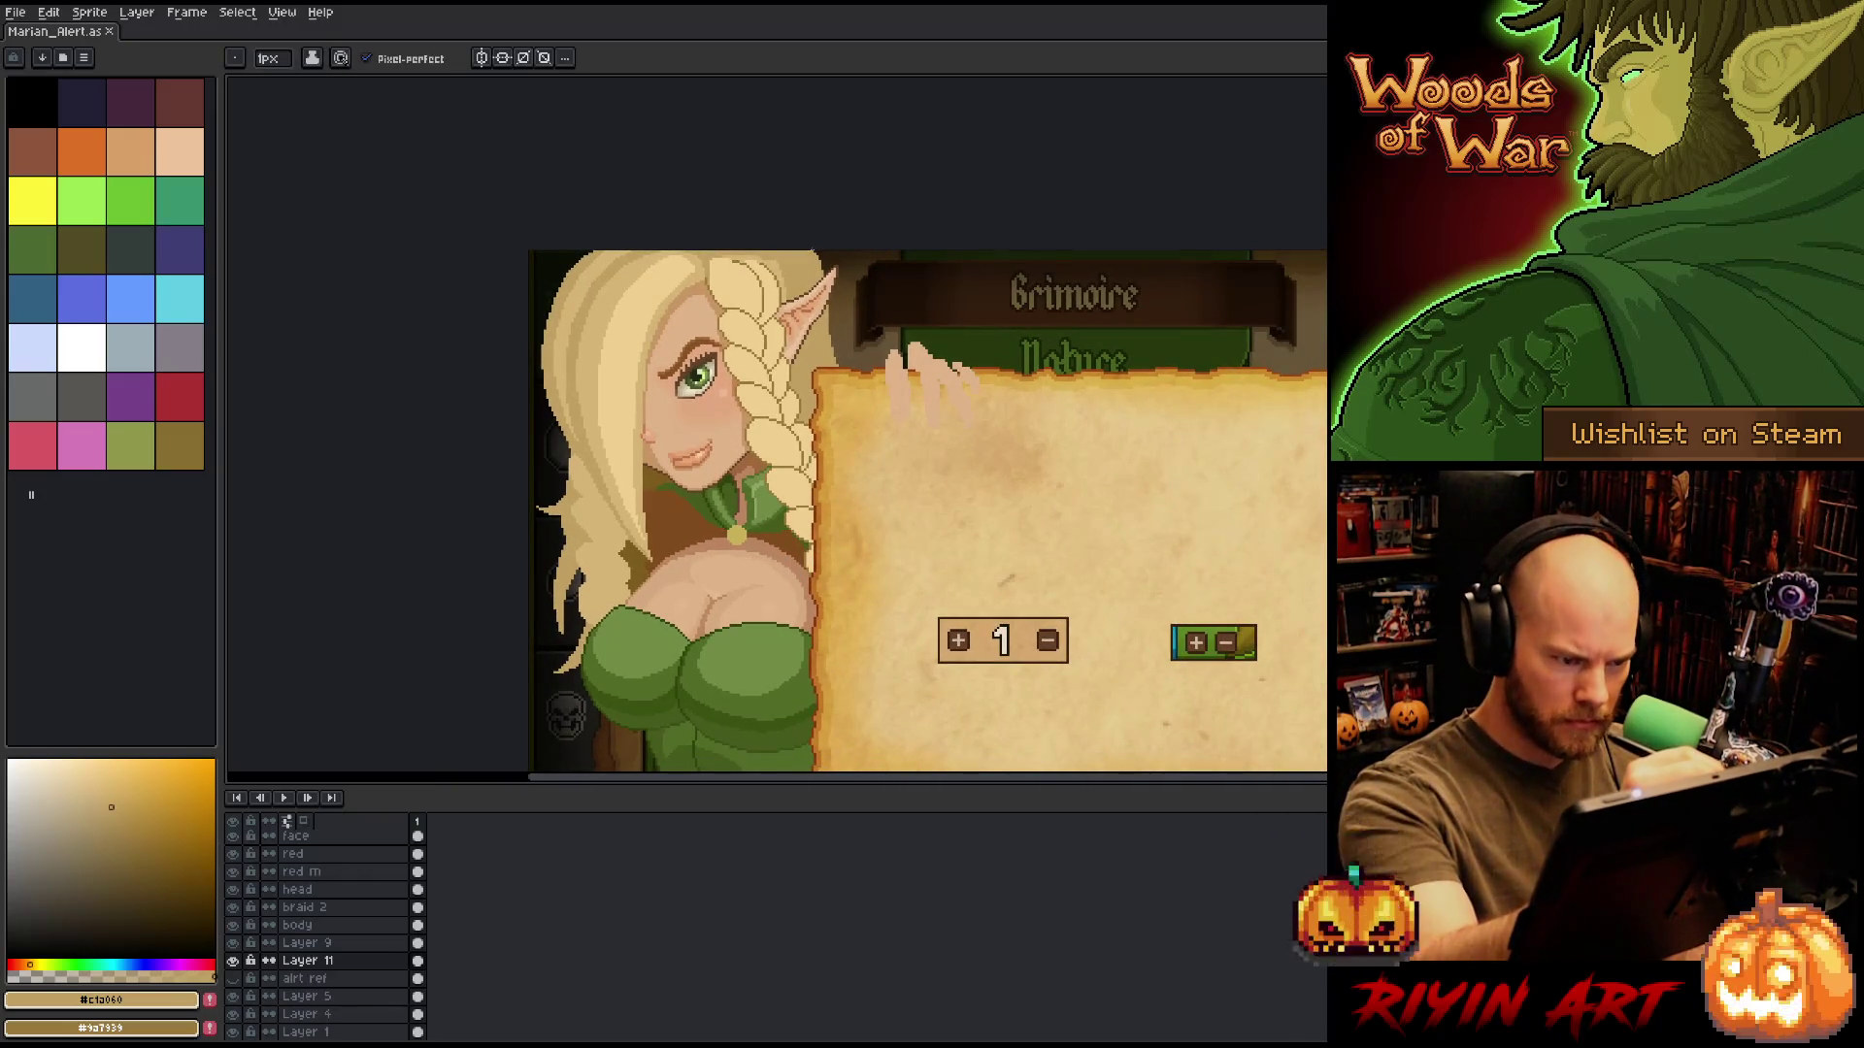
{"action": "left_click", "coordinate": [820, 260]}
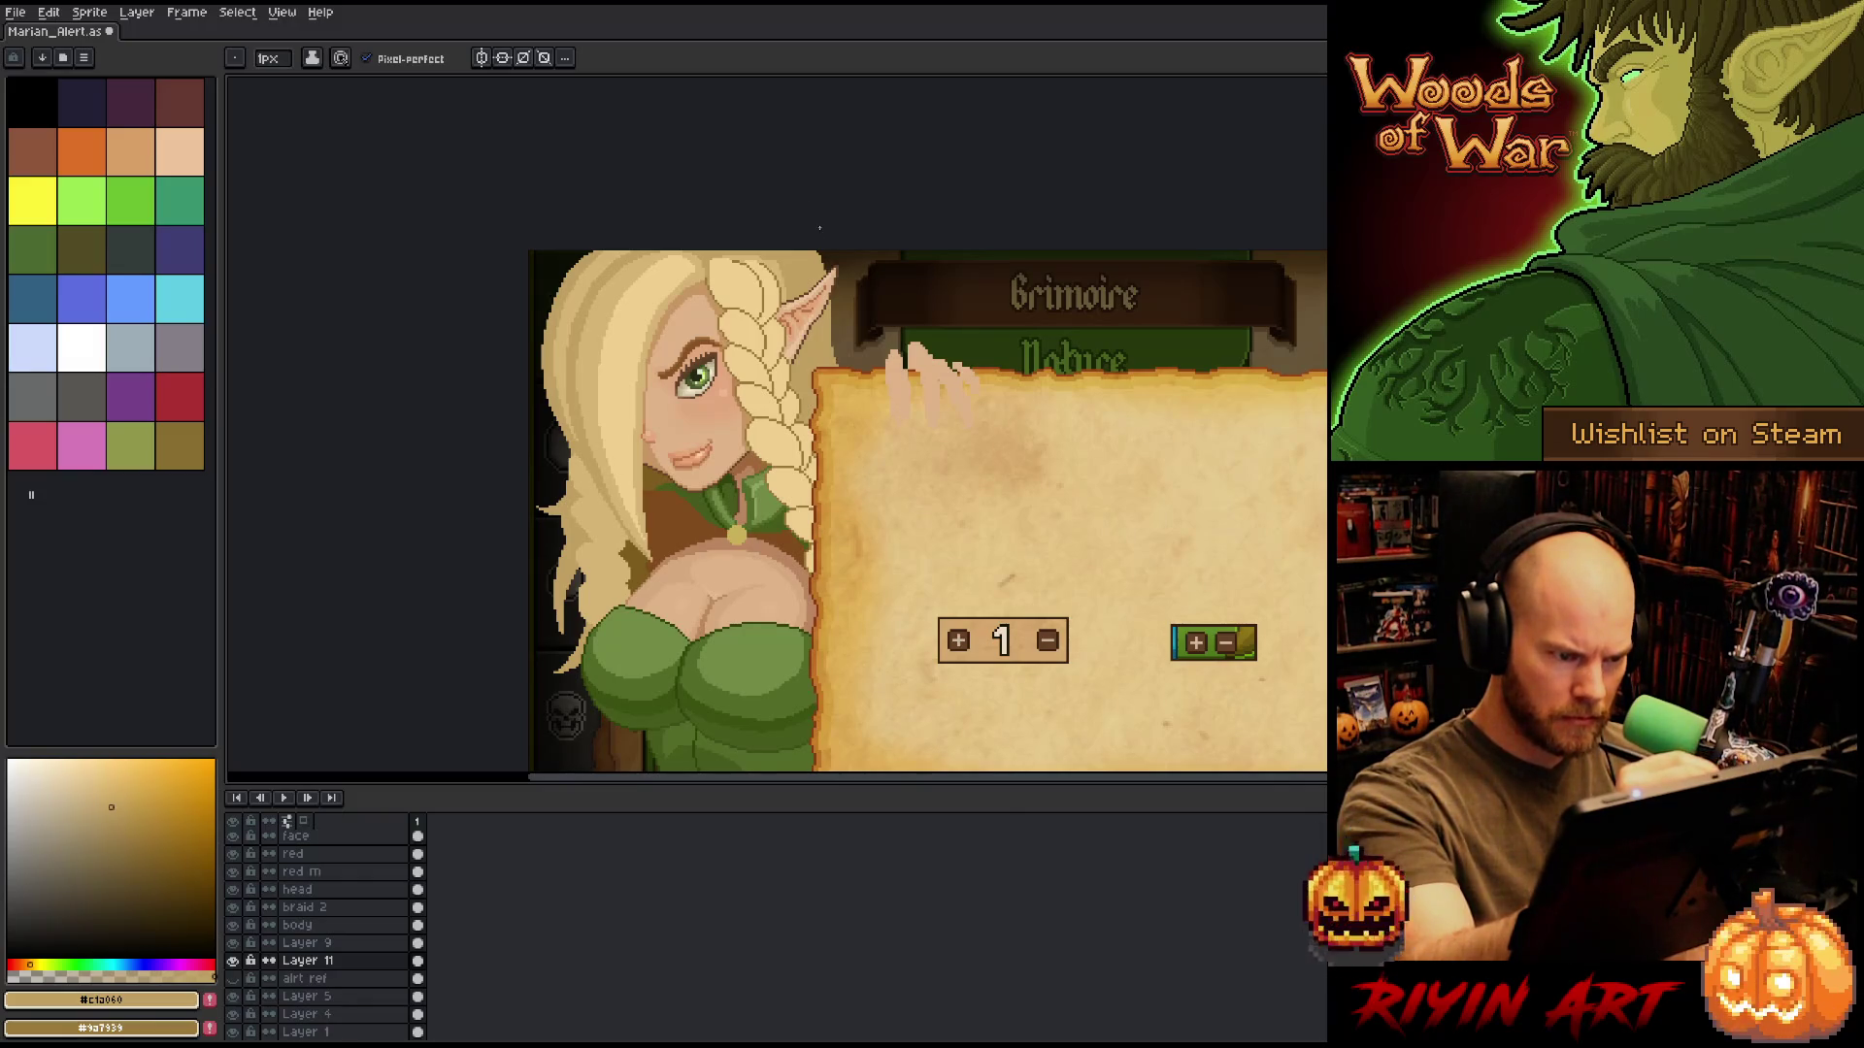
{"action": "key", "text": "e"}
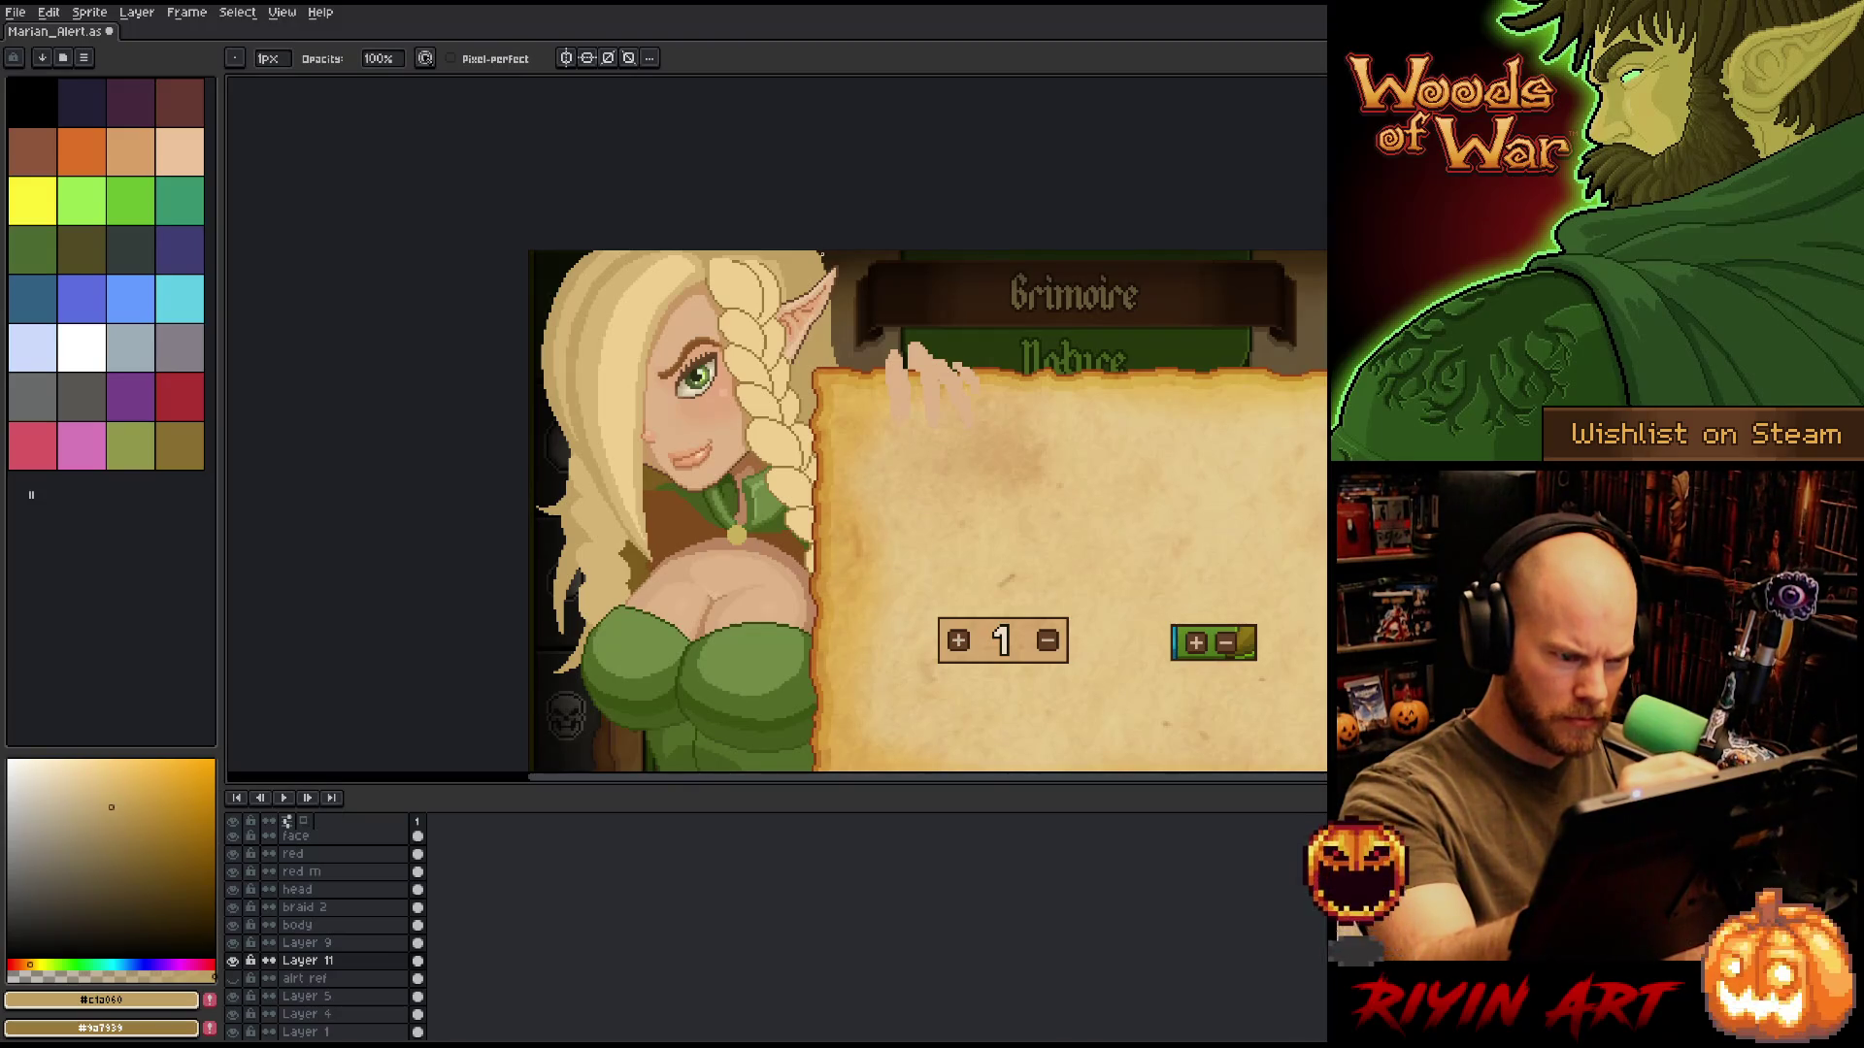
{"action": "key", "text": "ctrl+s"}
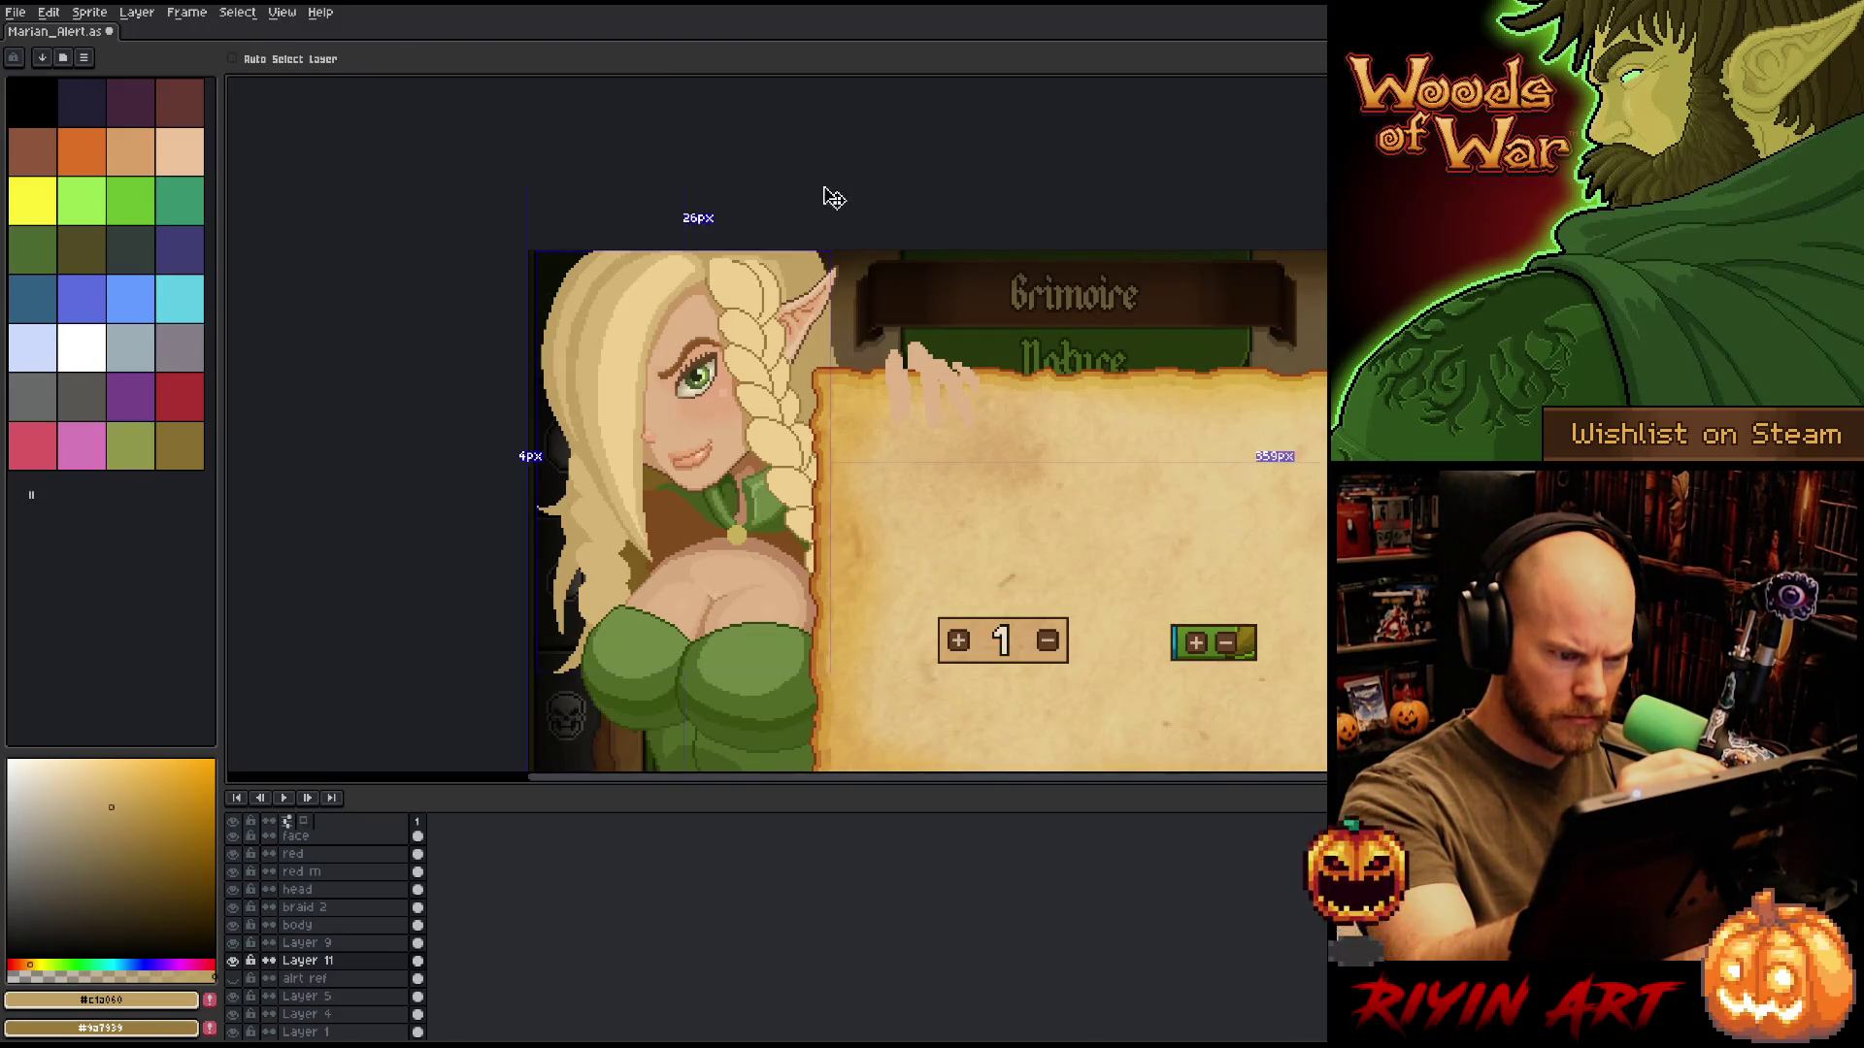
{"action": "left_click", "coordinate": [841, 399]}
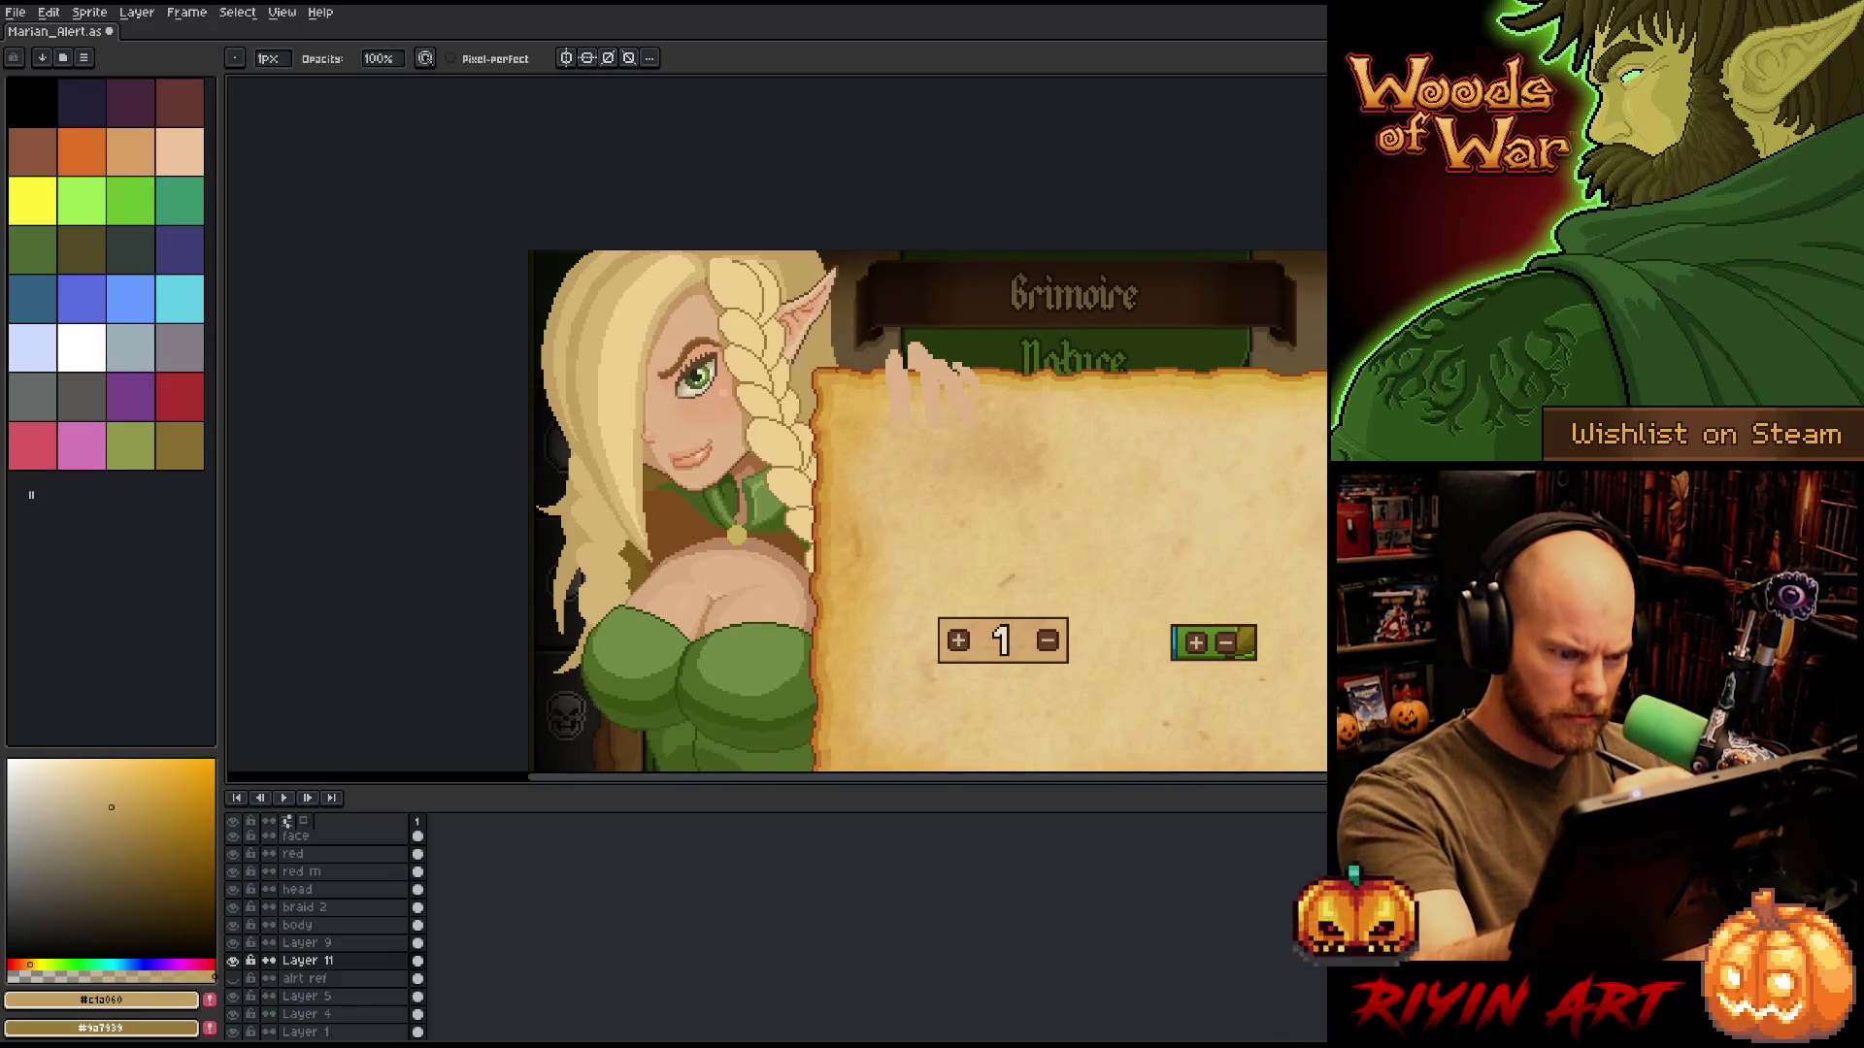
{"action": "key", "text": "b"}
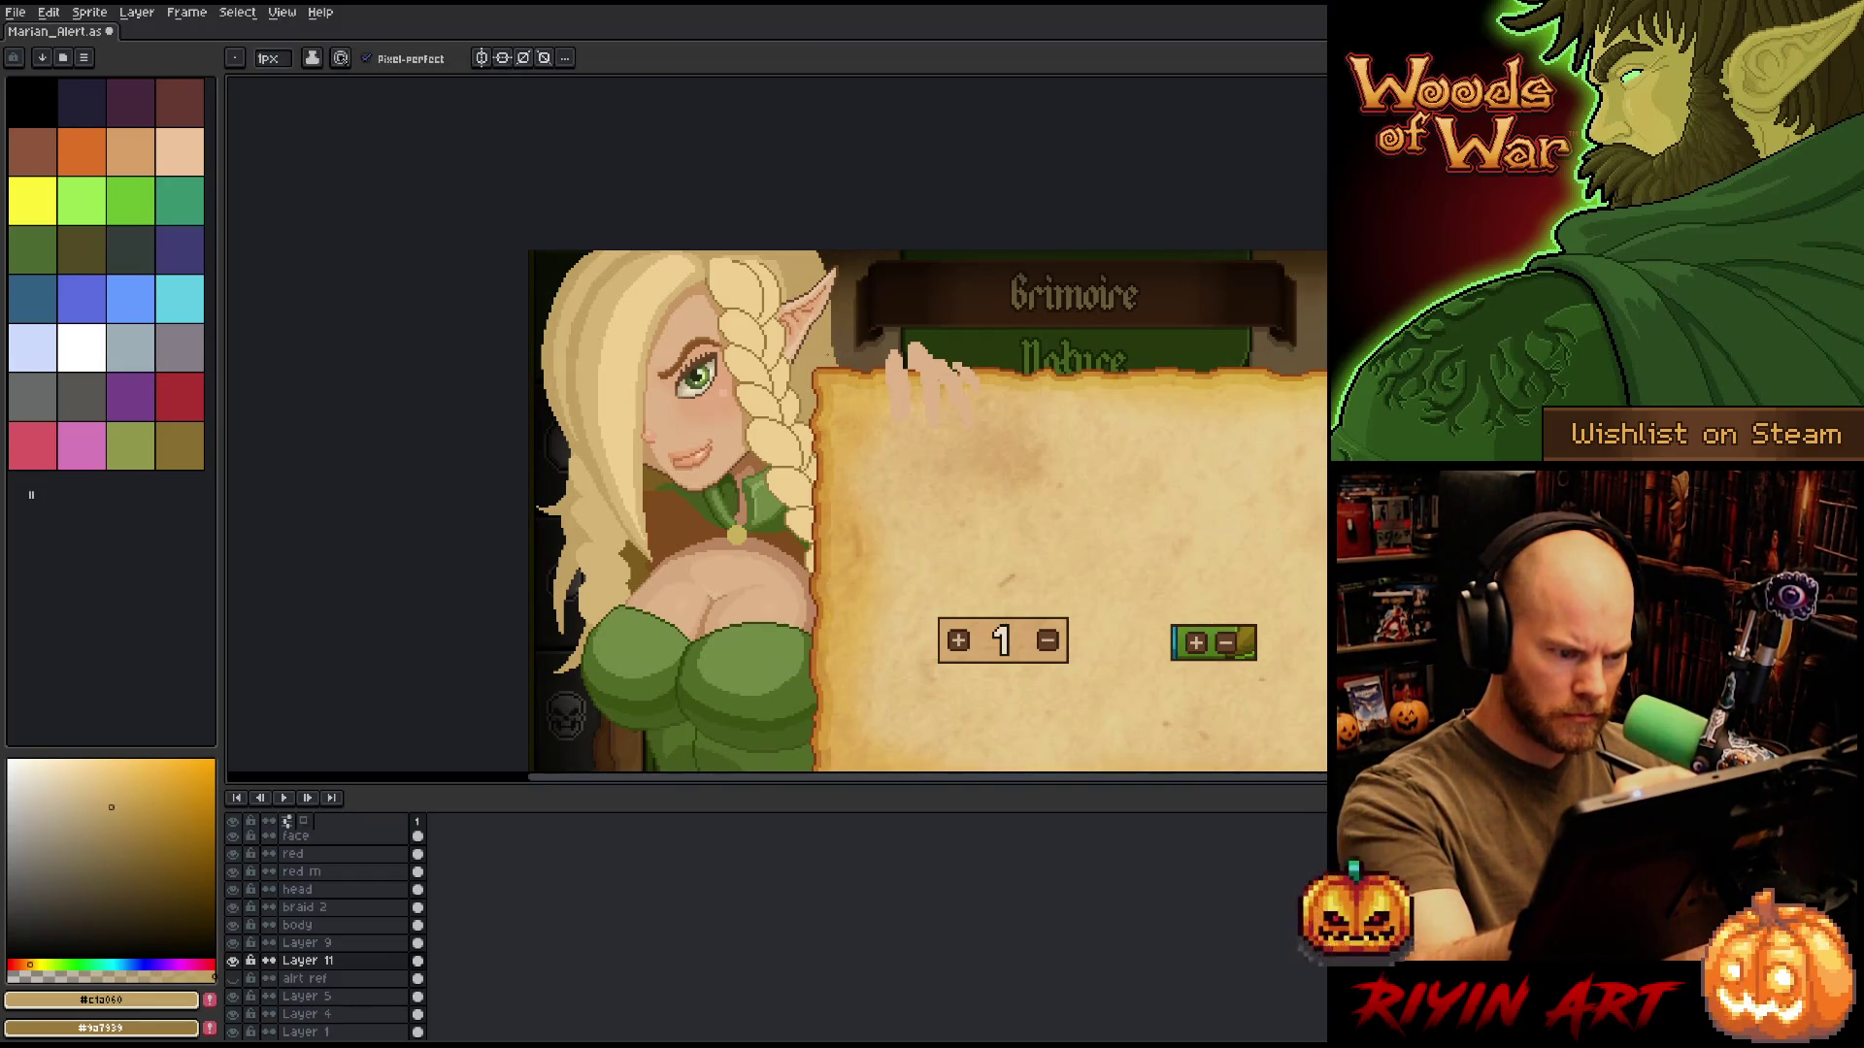
Work on the head layer, save, sample brown #bb8441 near the necklace, then select the body layer.
{"action": "left_click", "coordinate": [837, 361], "text": "ctrl"}
{"action": "key", "text": "e"}
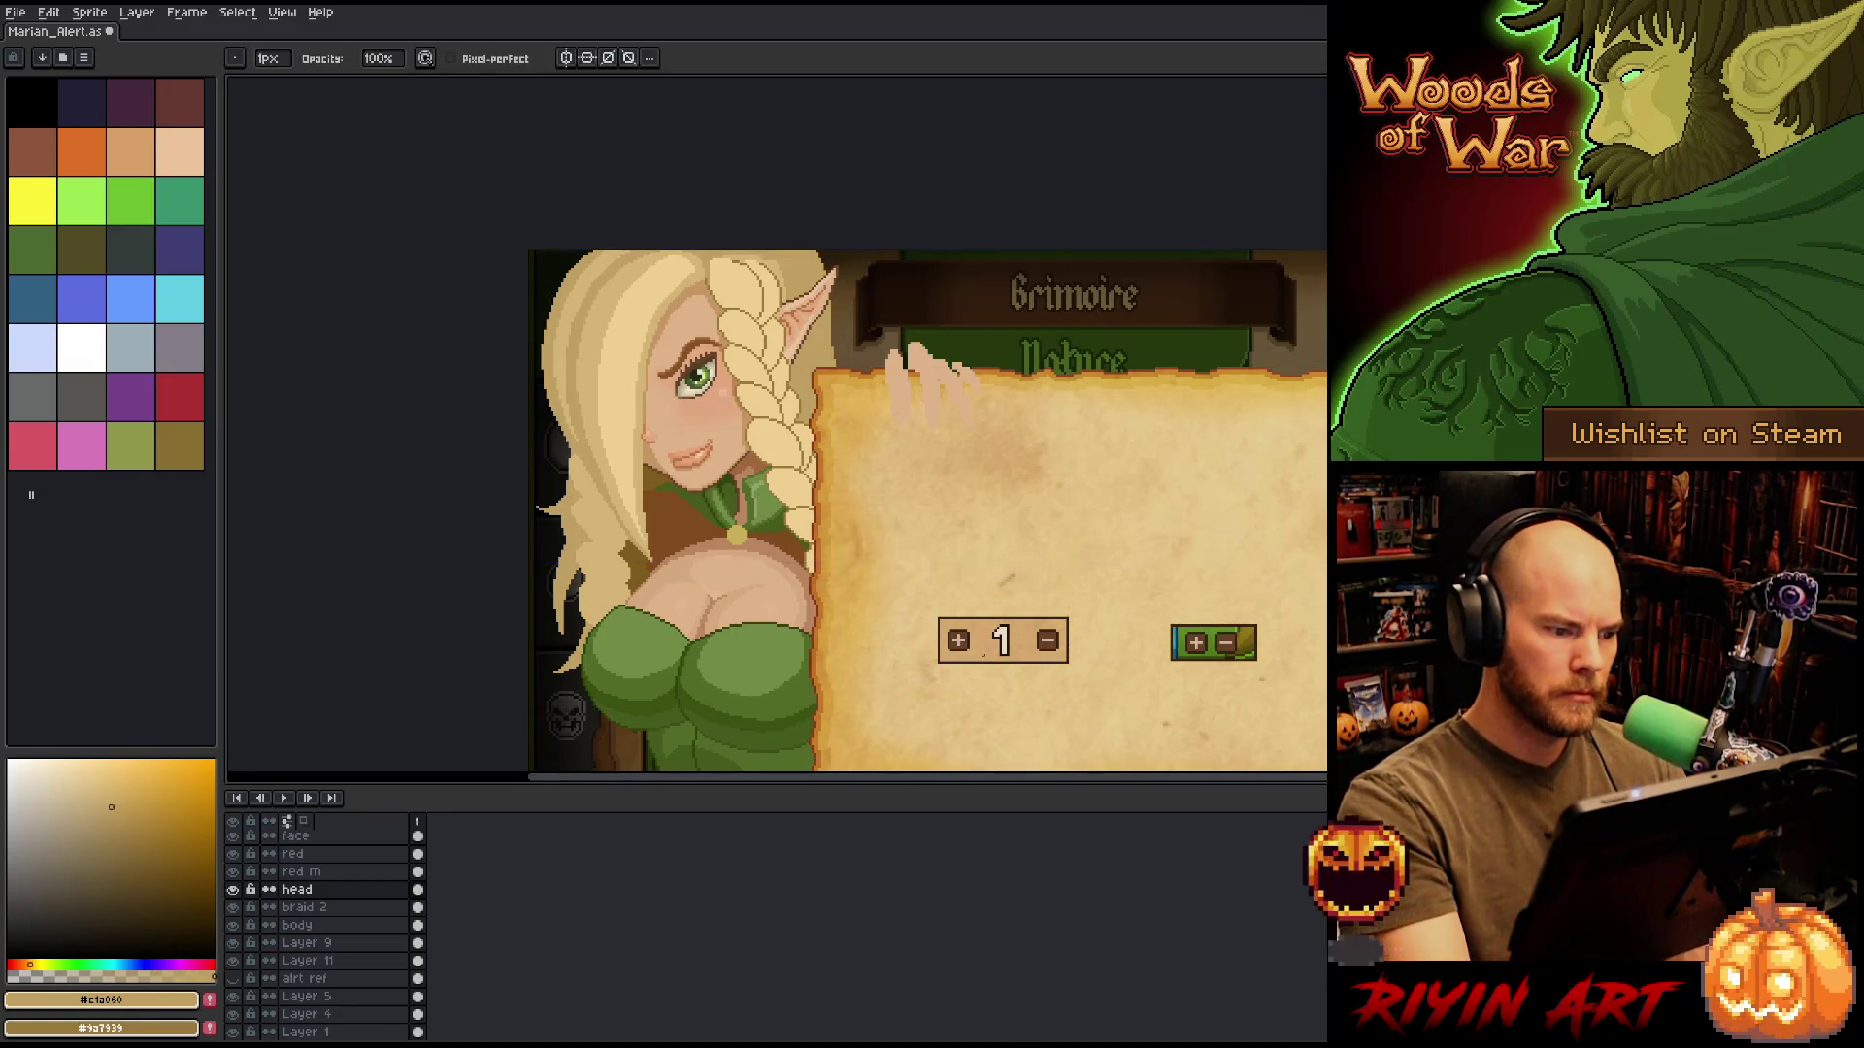
{"action": "key", "text": "ctrl"}
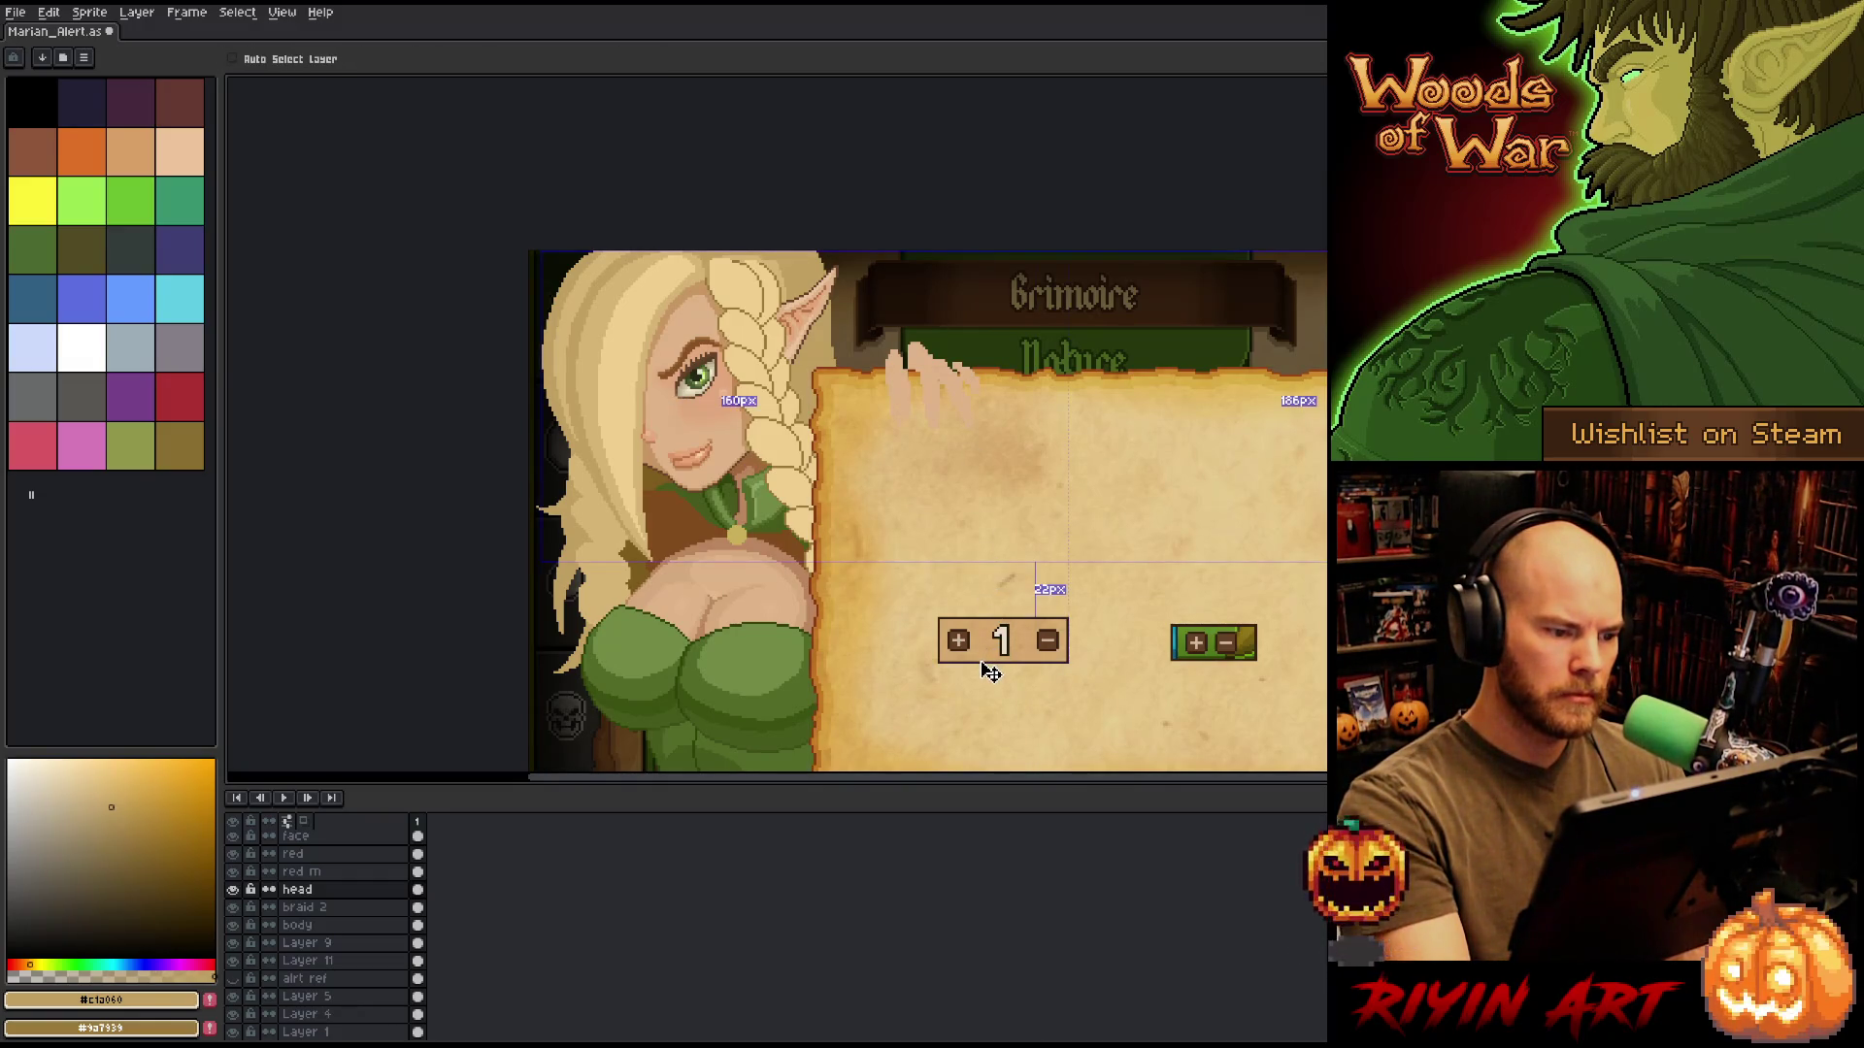
{"action": "key", "text": "ctrl+s"}
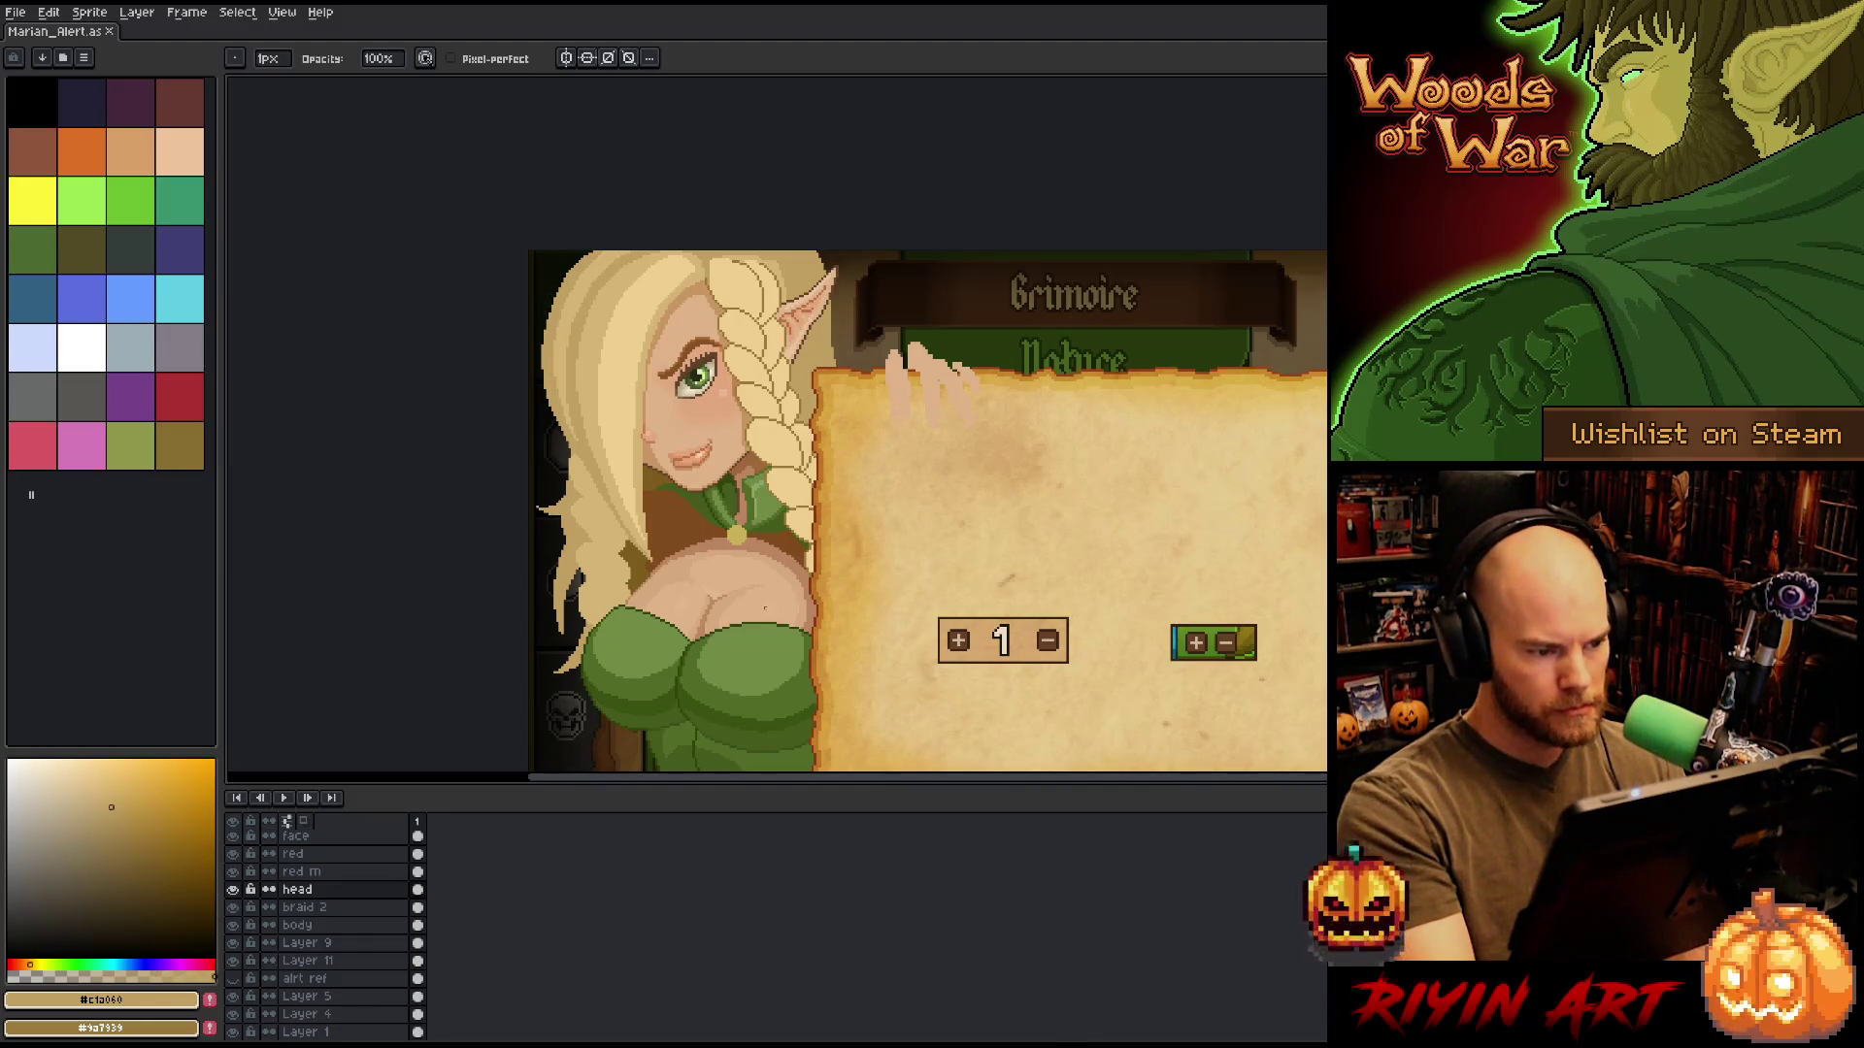
{"action": "left_click", "coordinate": [758, 544]}
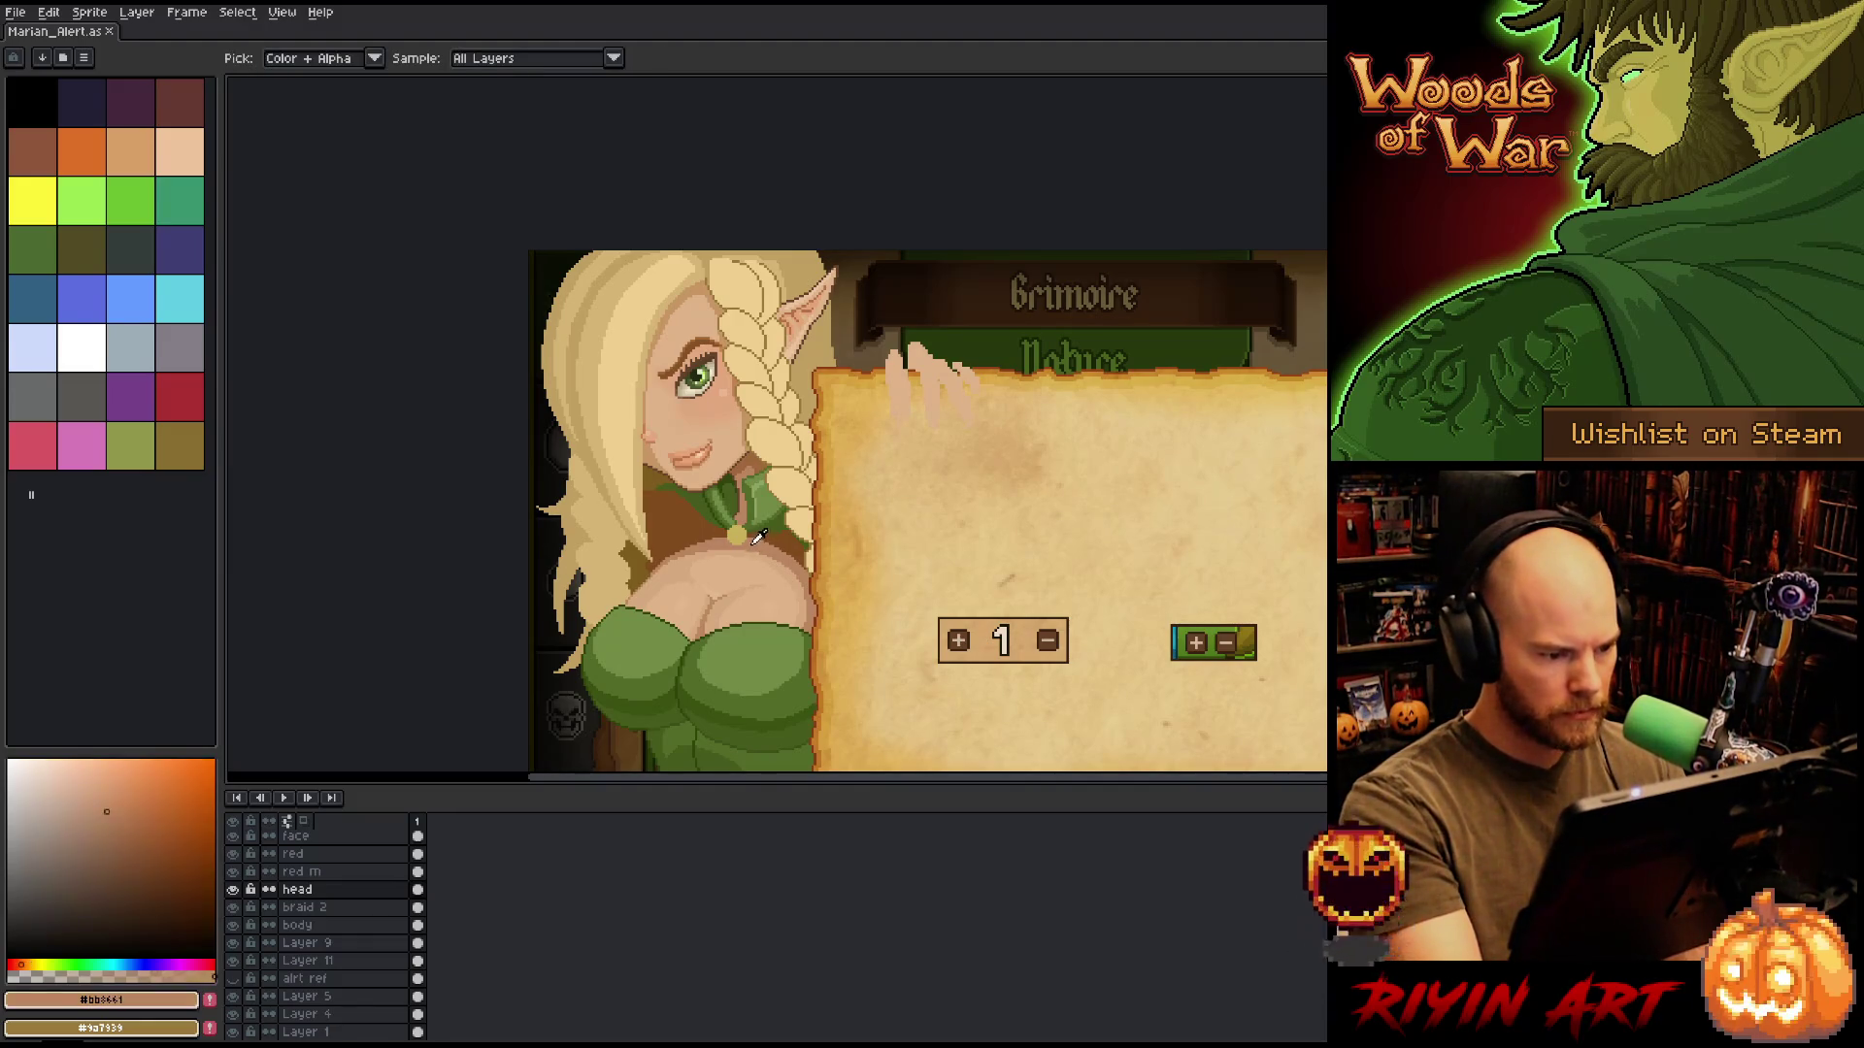
{"action": "left_click", "coordinate": [677, 529], "text": "ctrl"}
Add Layer 12 and move it beneath Layer 9.
{"action": "key", "text": "w"}
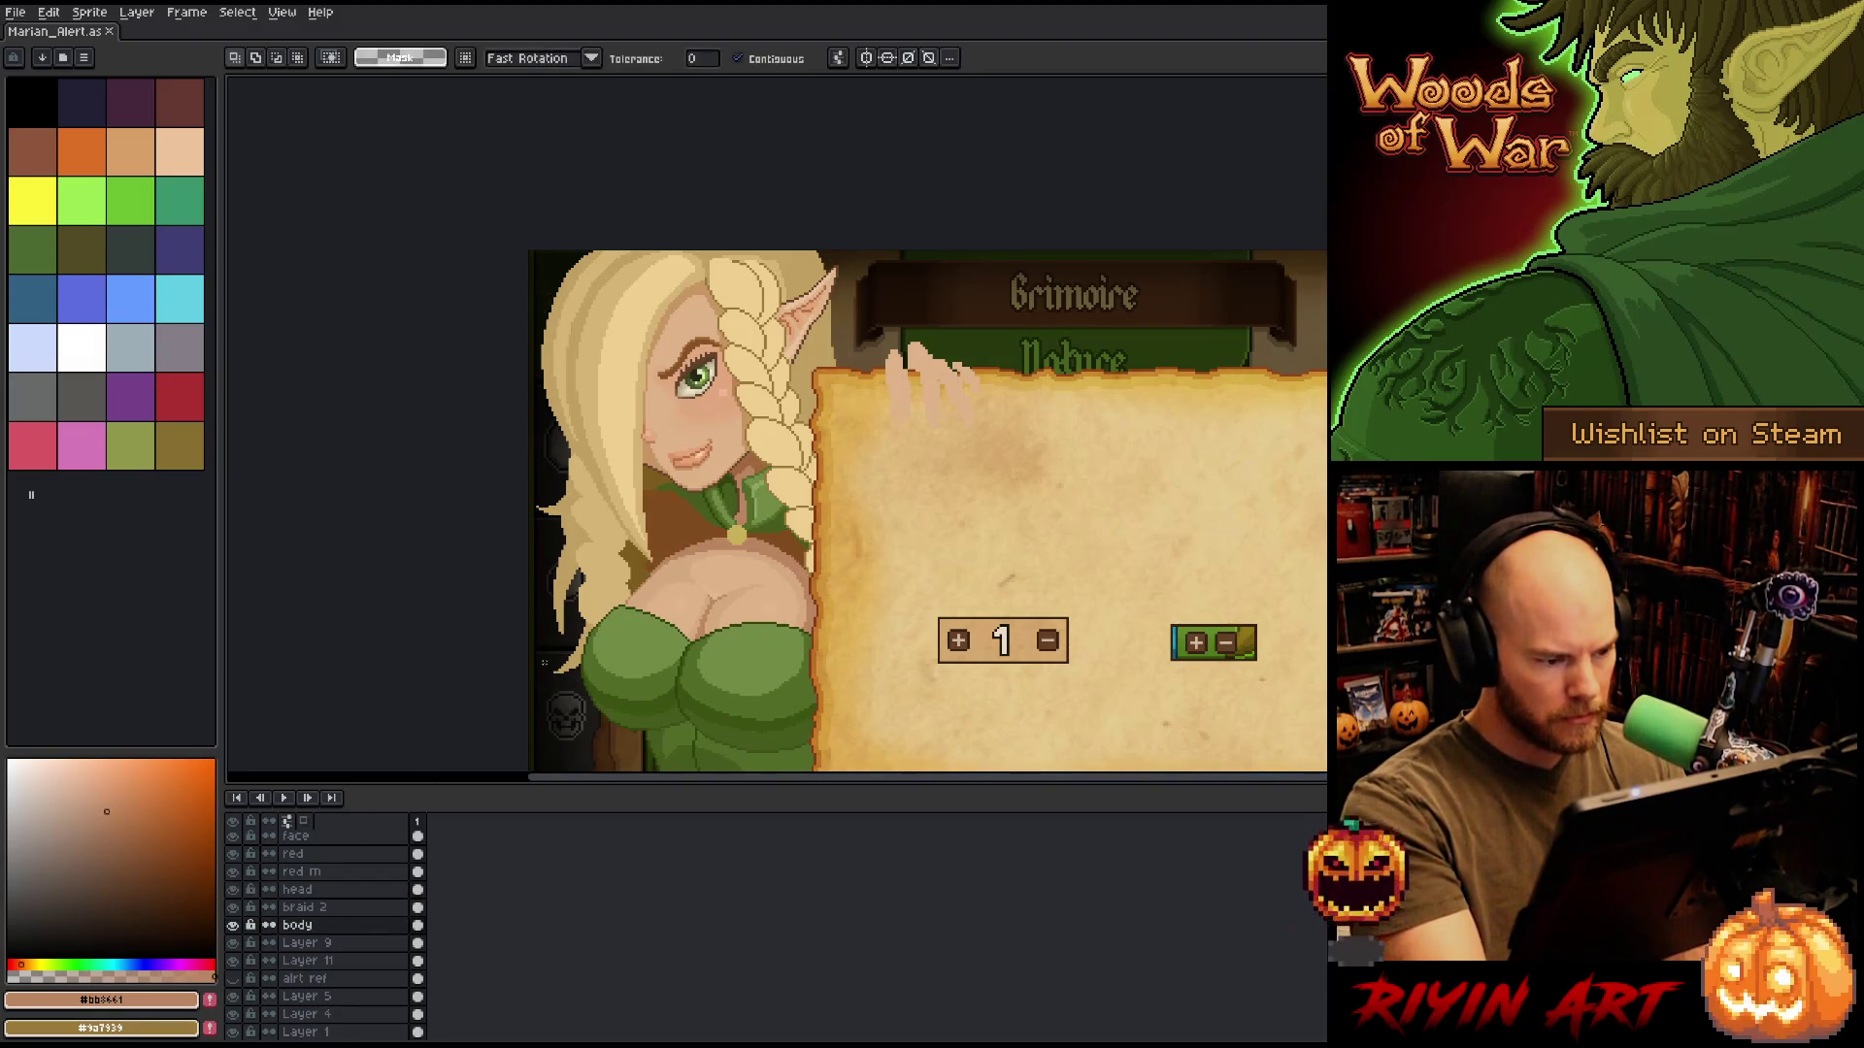
{"action": "left_click", "coordinate": [335, 941]}
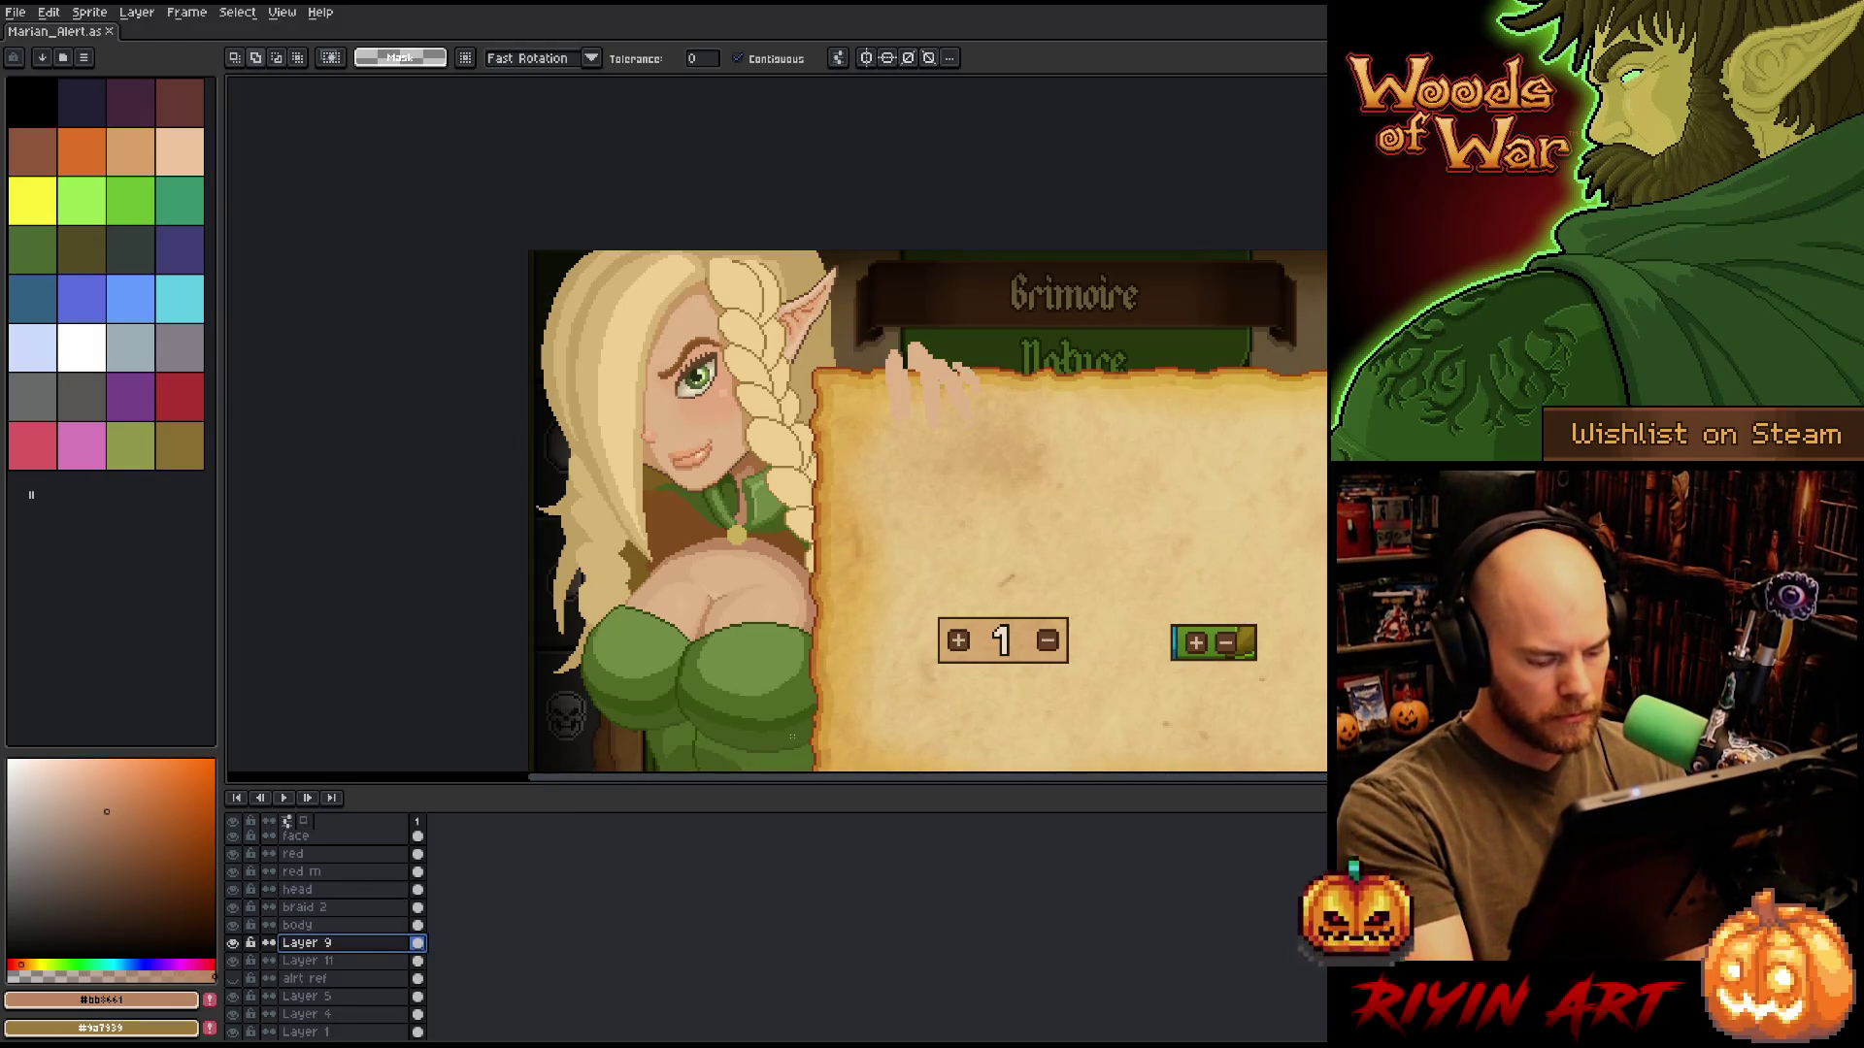
{"action": "key", "text": "shift+n"}
{"action": "double_click", "coordinate": [335, 943]}
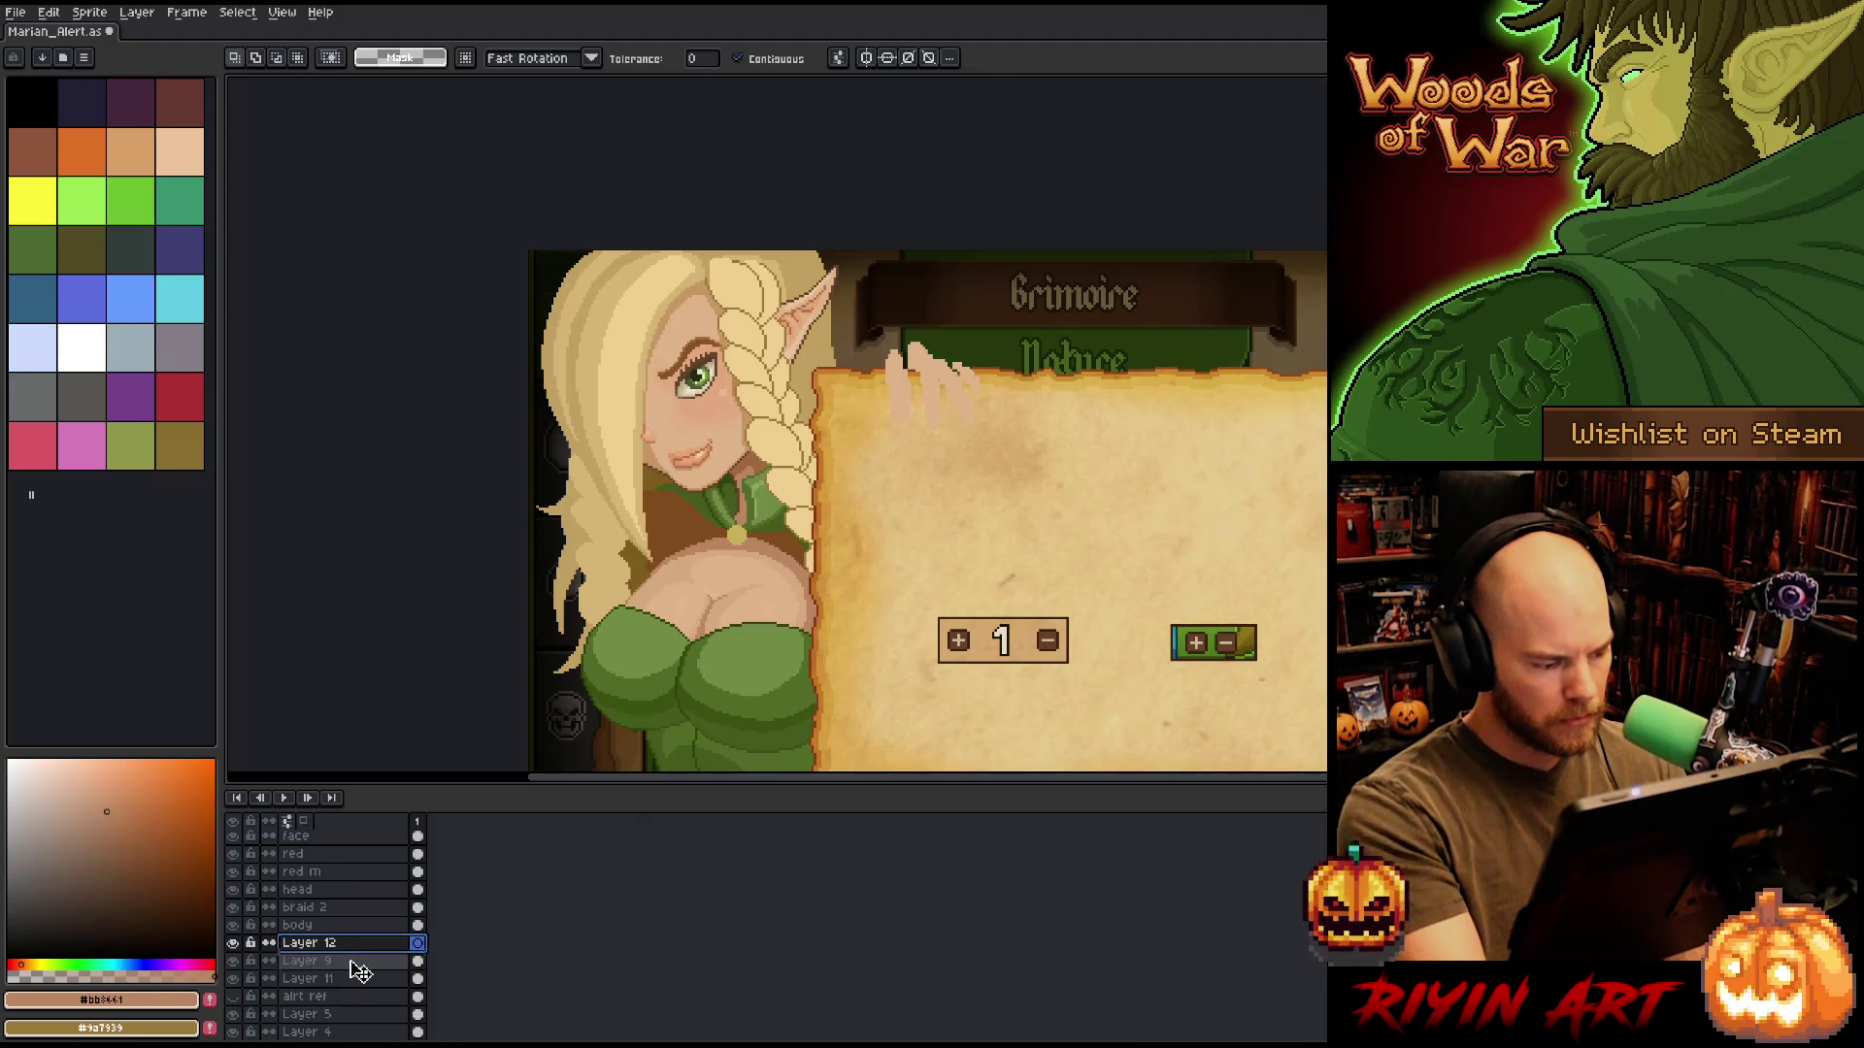
{"action": "left_click_drag", "start_coordinate": [358, 974], "coordinate": [358, 971]}
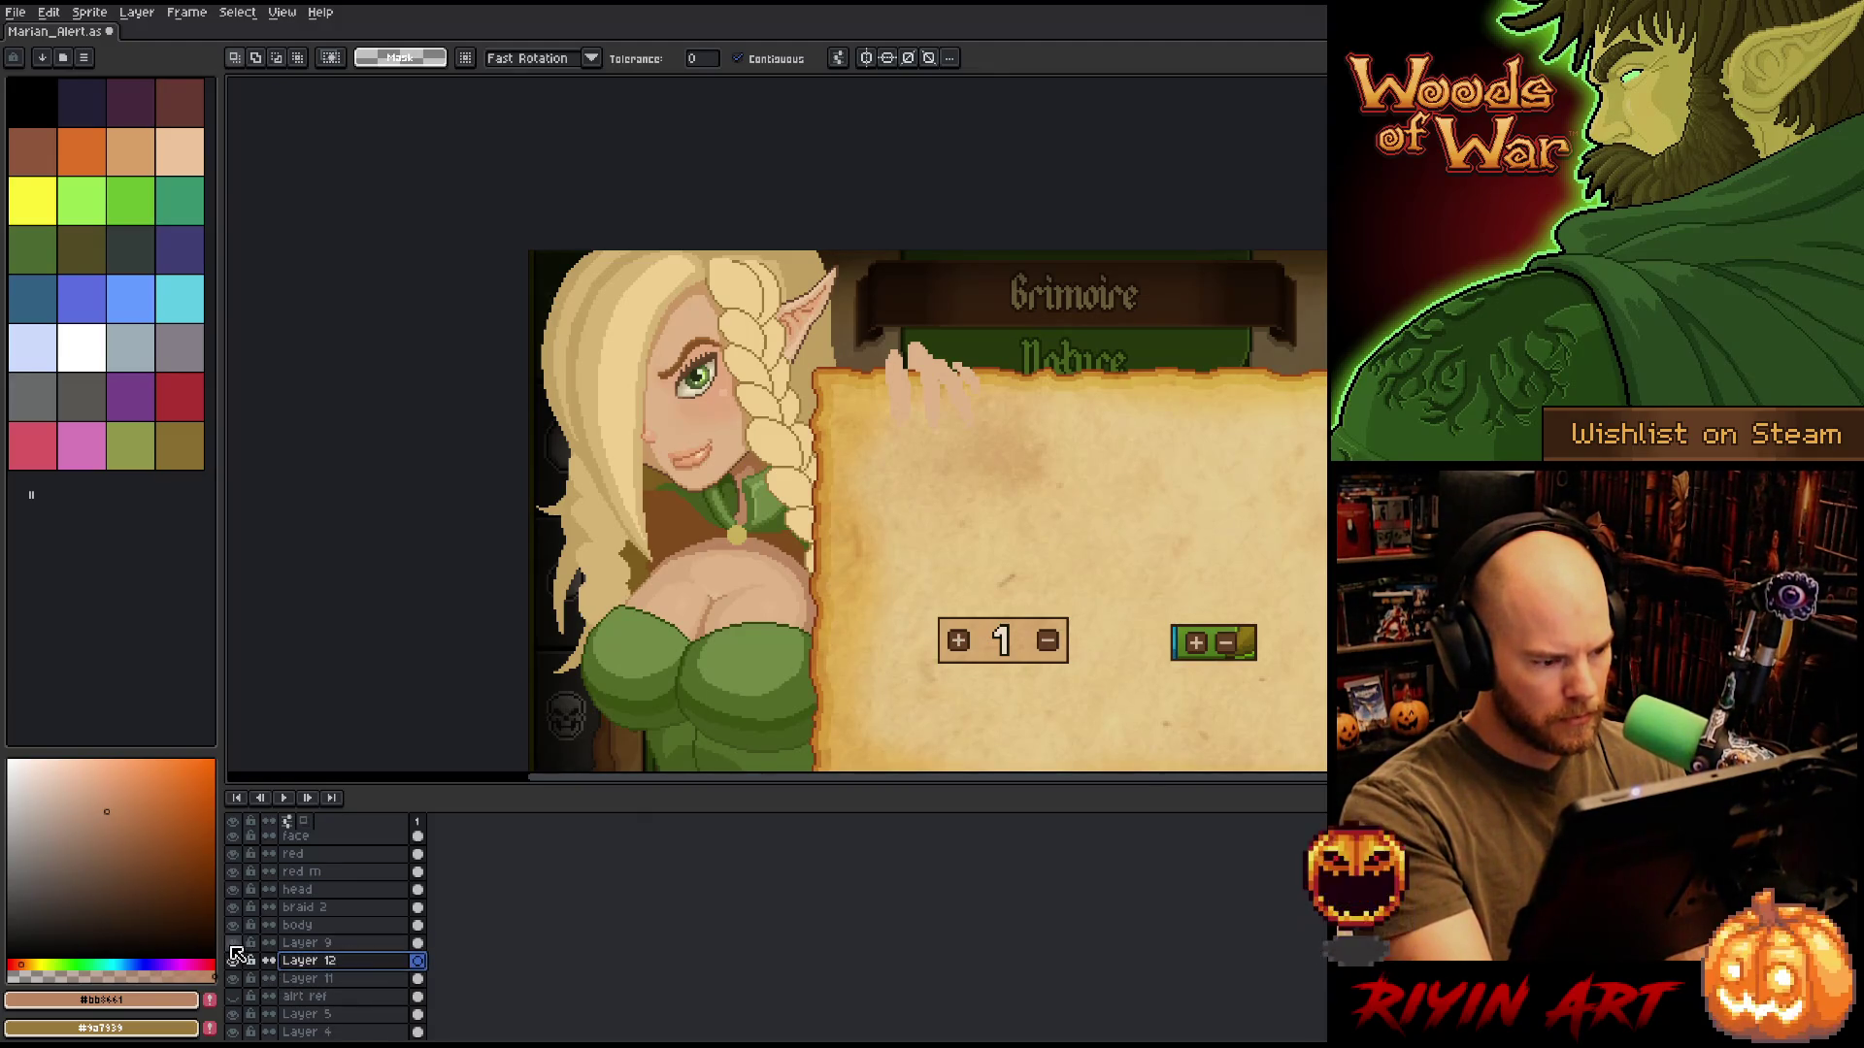
{"action": "key", "text": "b"}
{"action": "key", "text": "Return"}
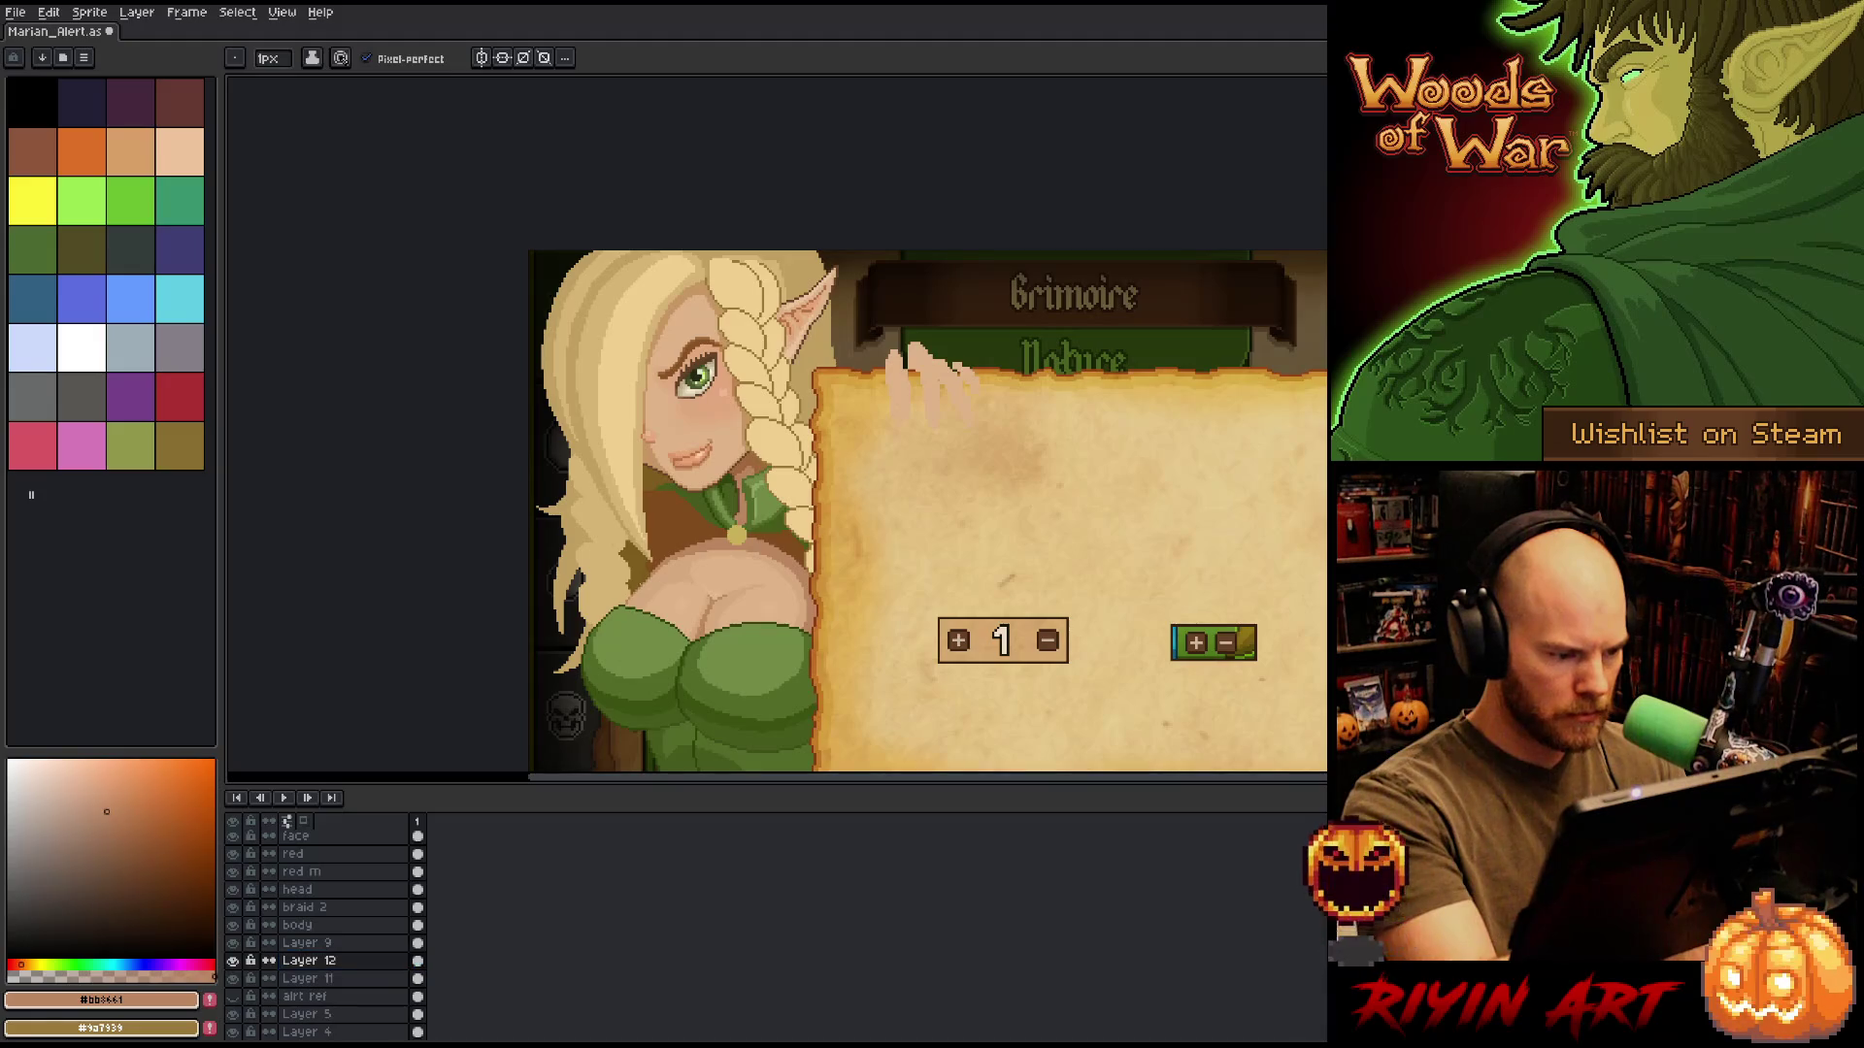
{"action": "double_click", "coordinate": [309, 960]}
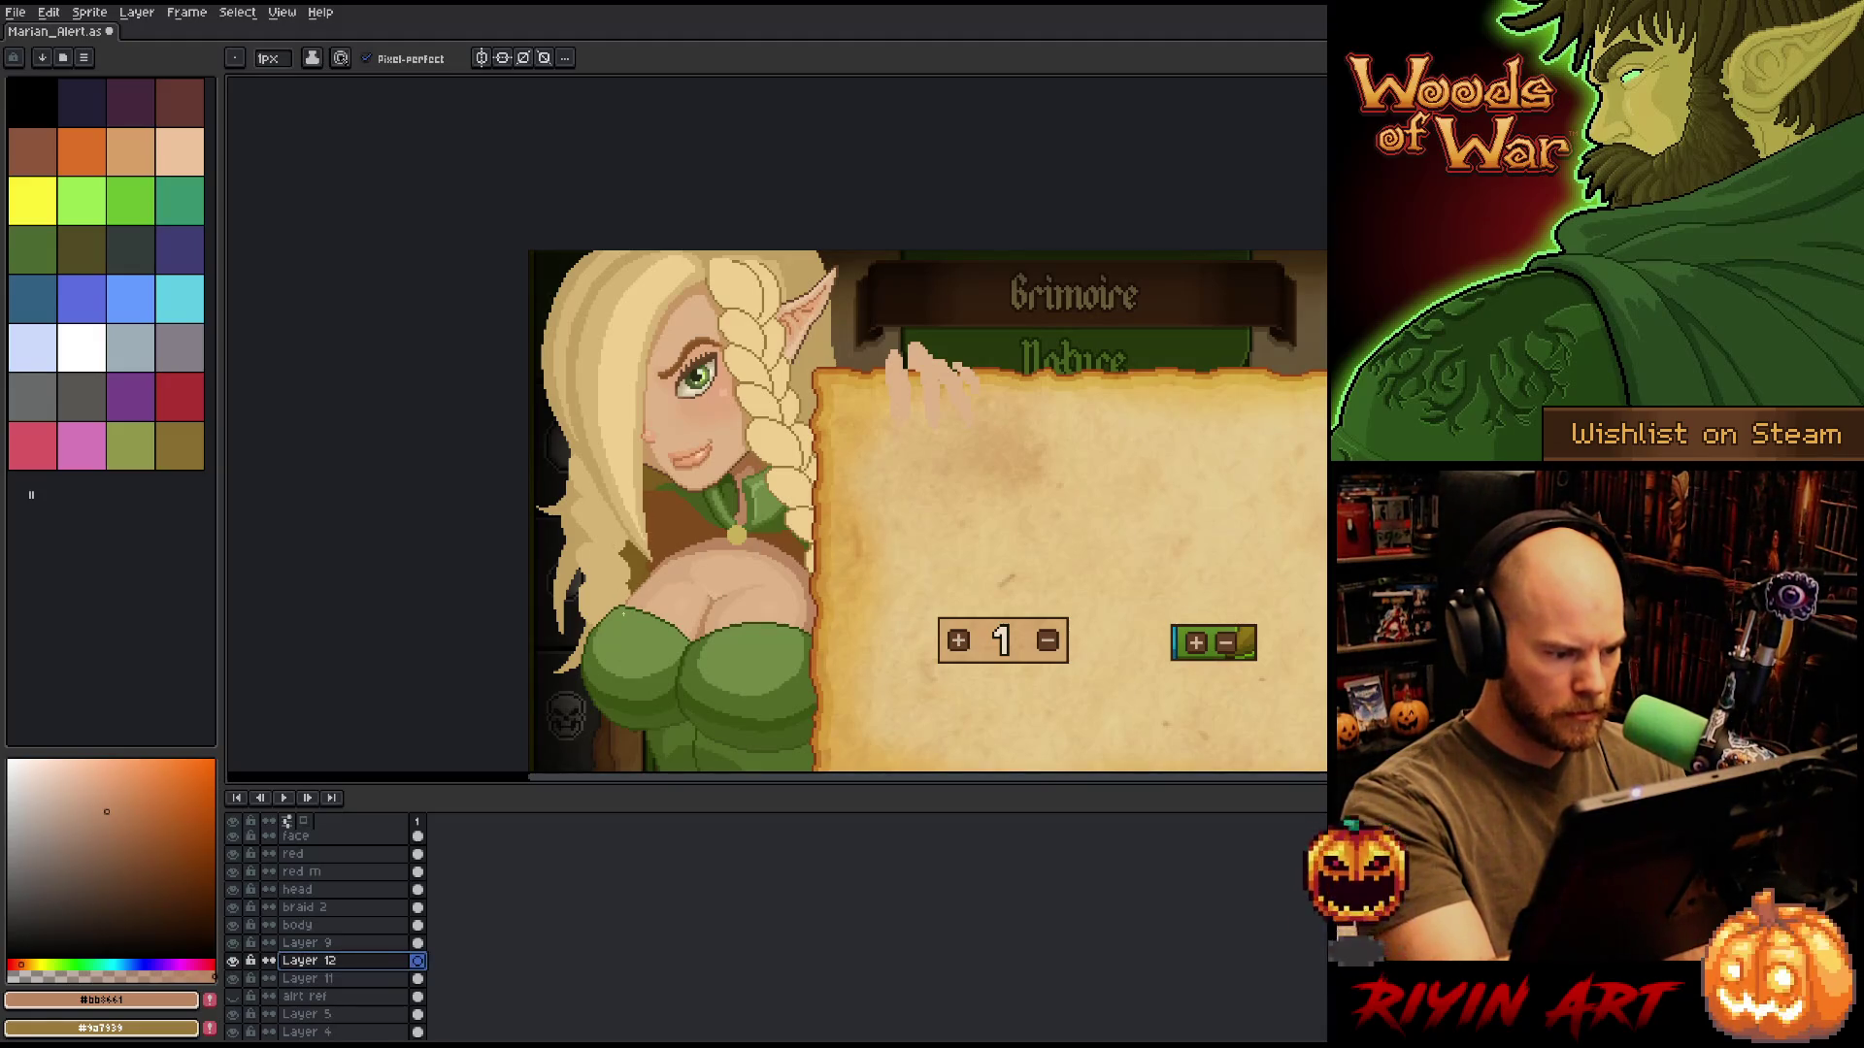
{"action": "key", "text": "Return"}
Sample a darker brown from the artwork and mirror the view to check the drawing.
{"action": "key", "text": "g"}
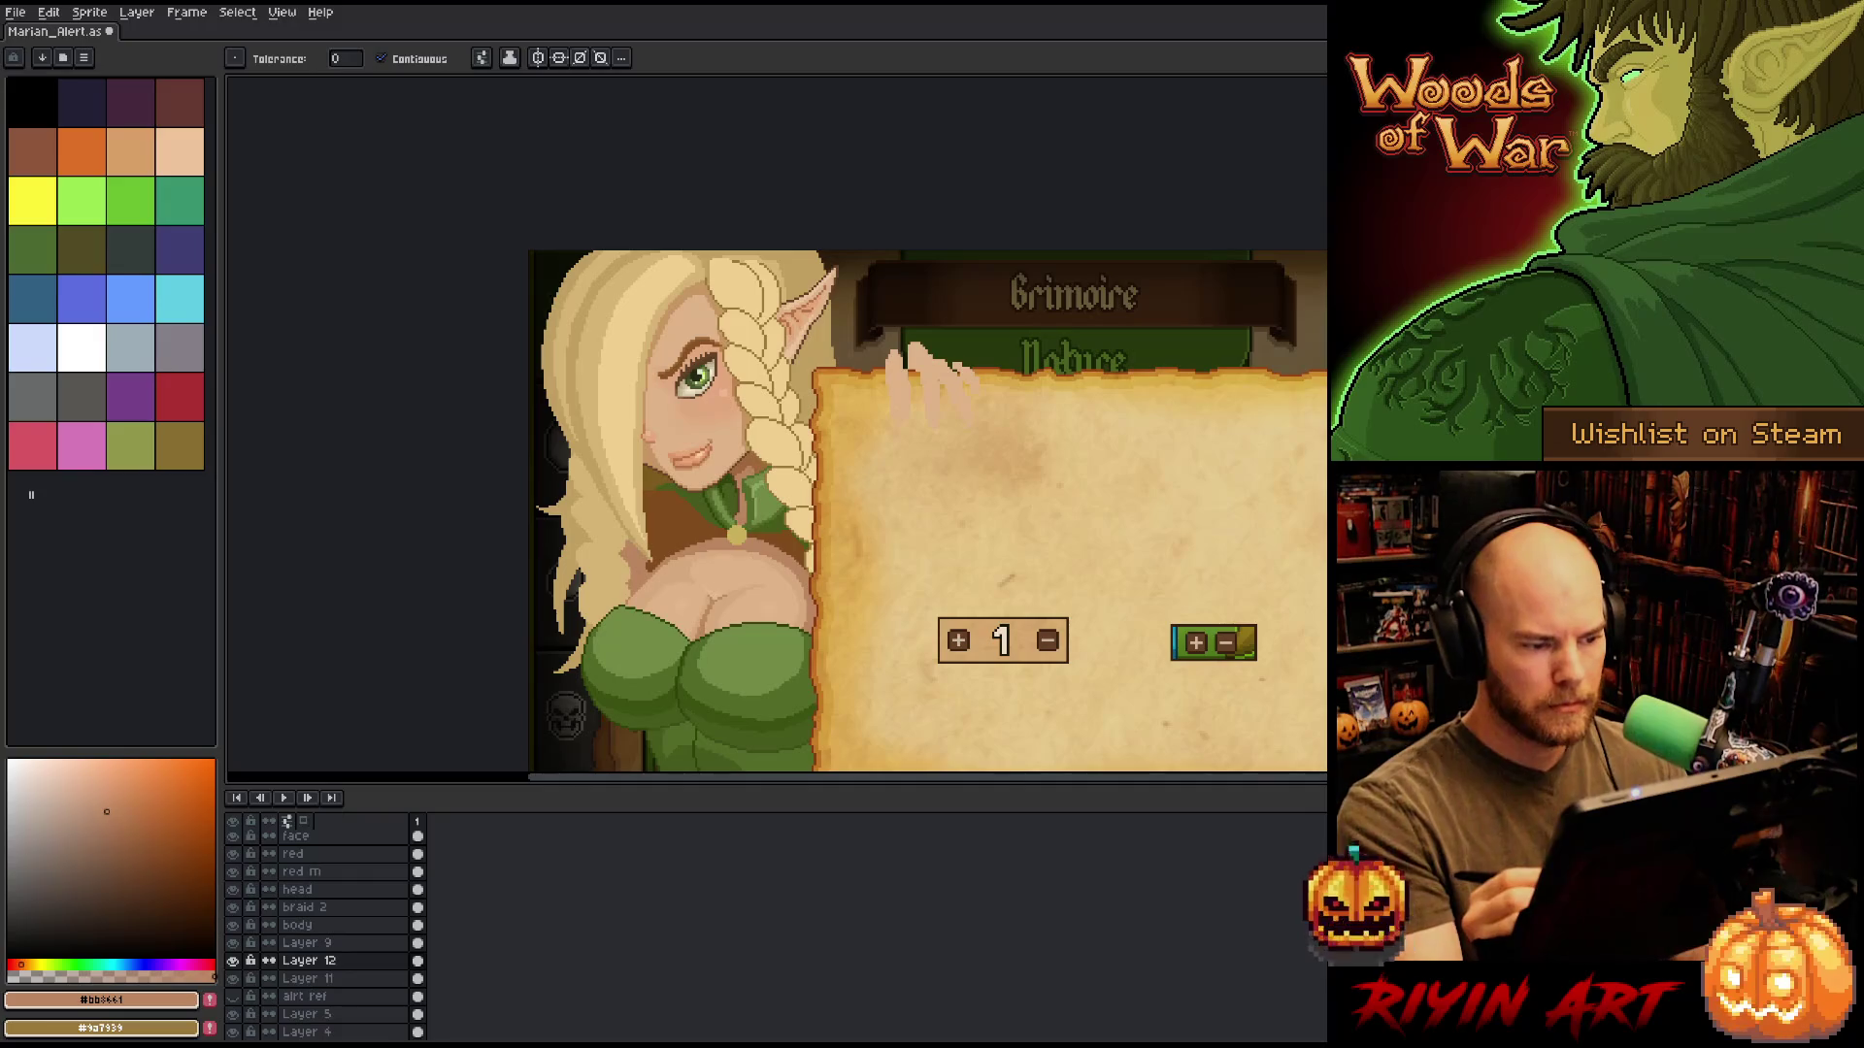
{"action": "scroll", "coordinate": [777, 427], "scroll_direction": "up", "scroll_amount": 5}
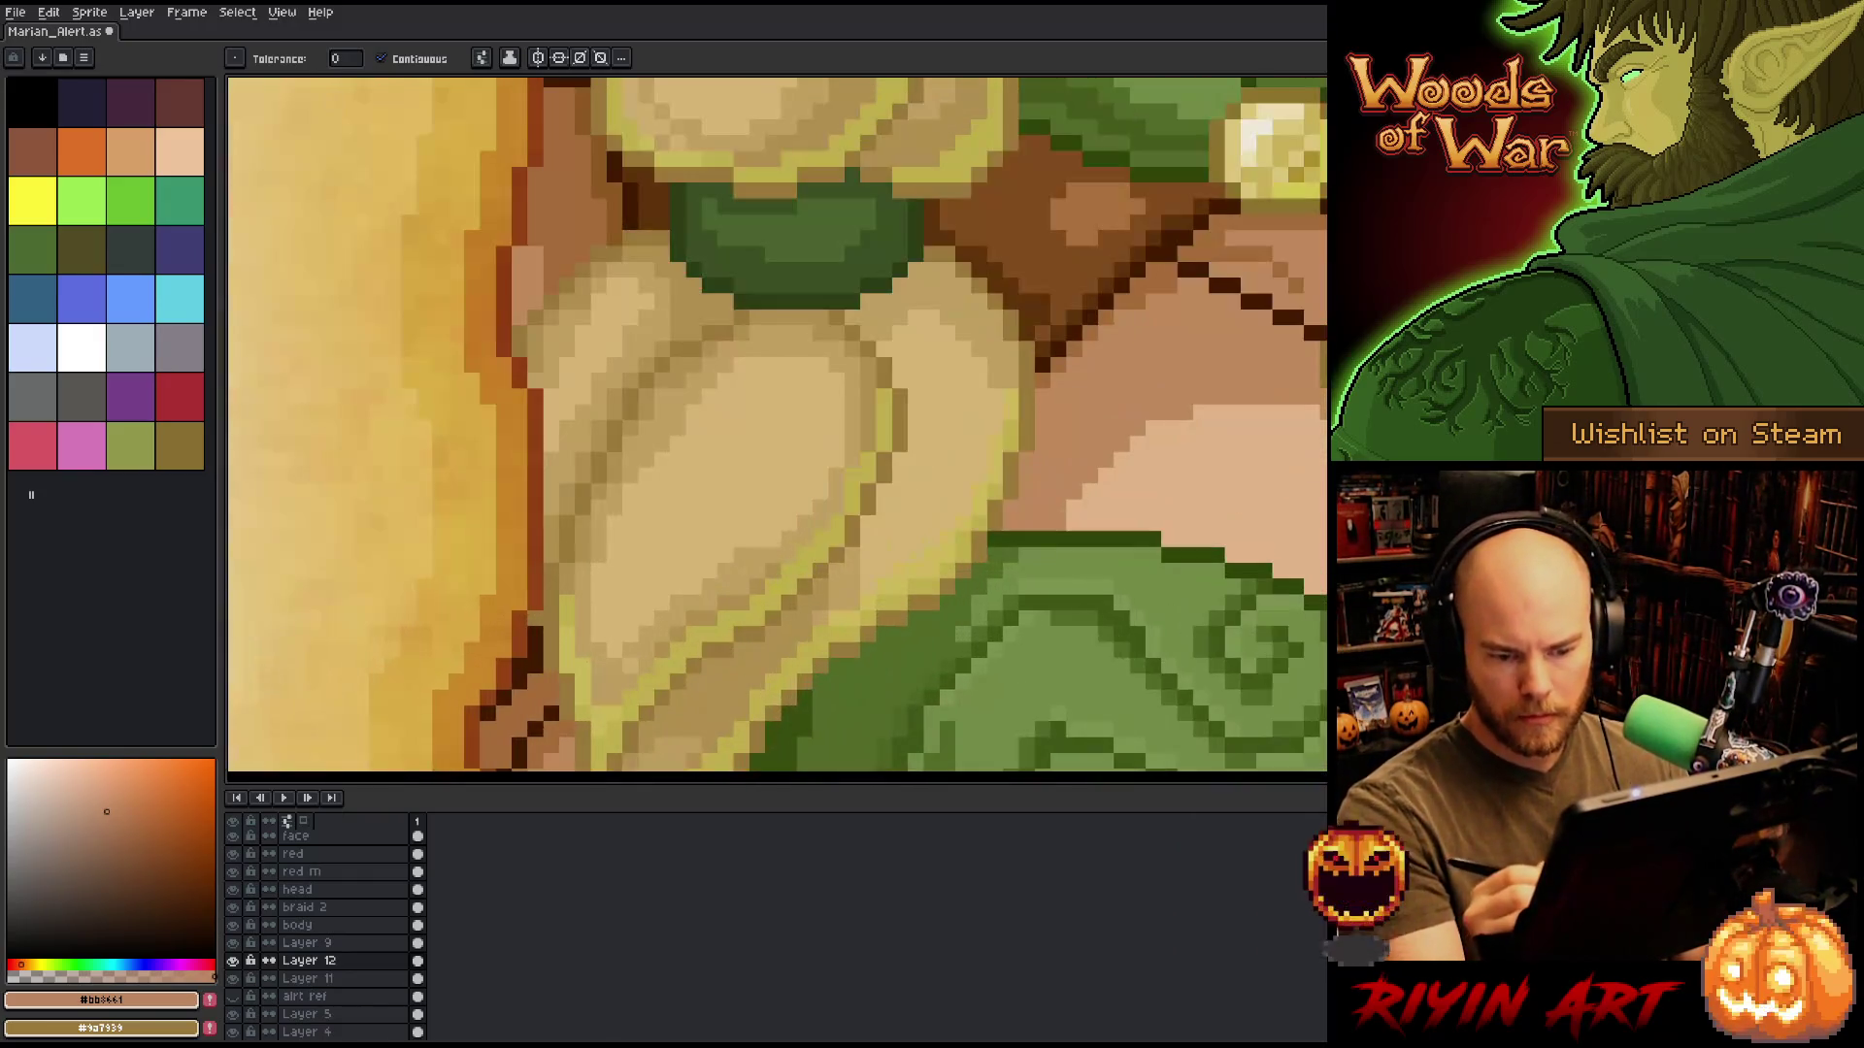
{"action": "left_click", "coordinate": [776, 427], "text": "alt"}
{"action": "scroll", "coordinate": [777, 427], "scroll_direction": "down", "scroll_amount": 5}
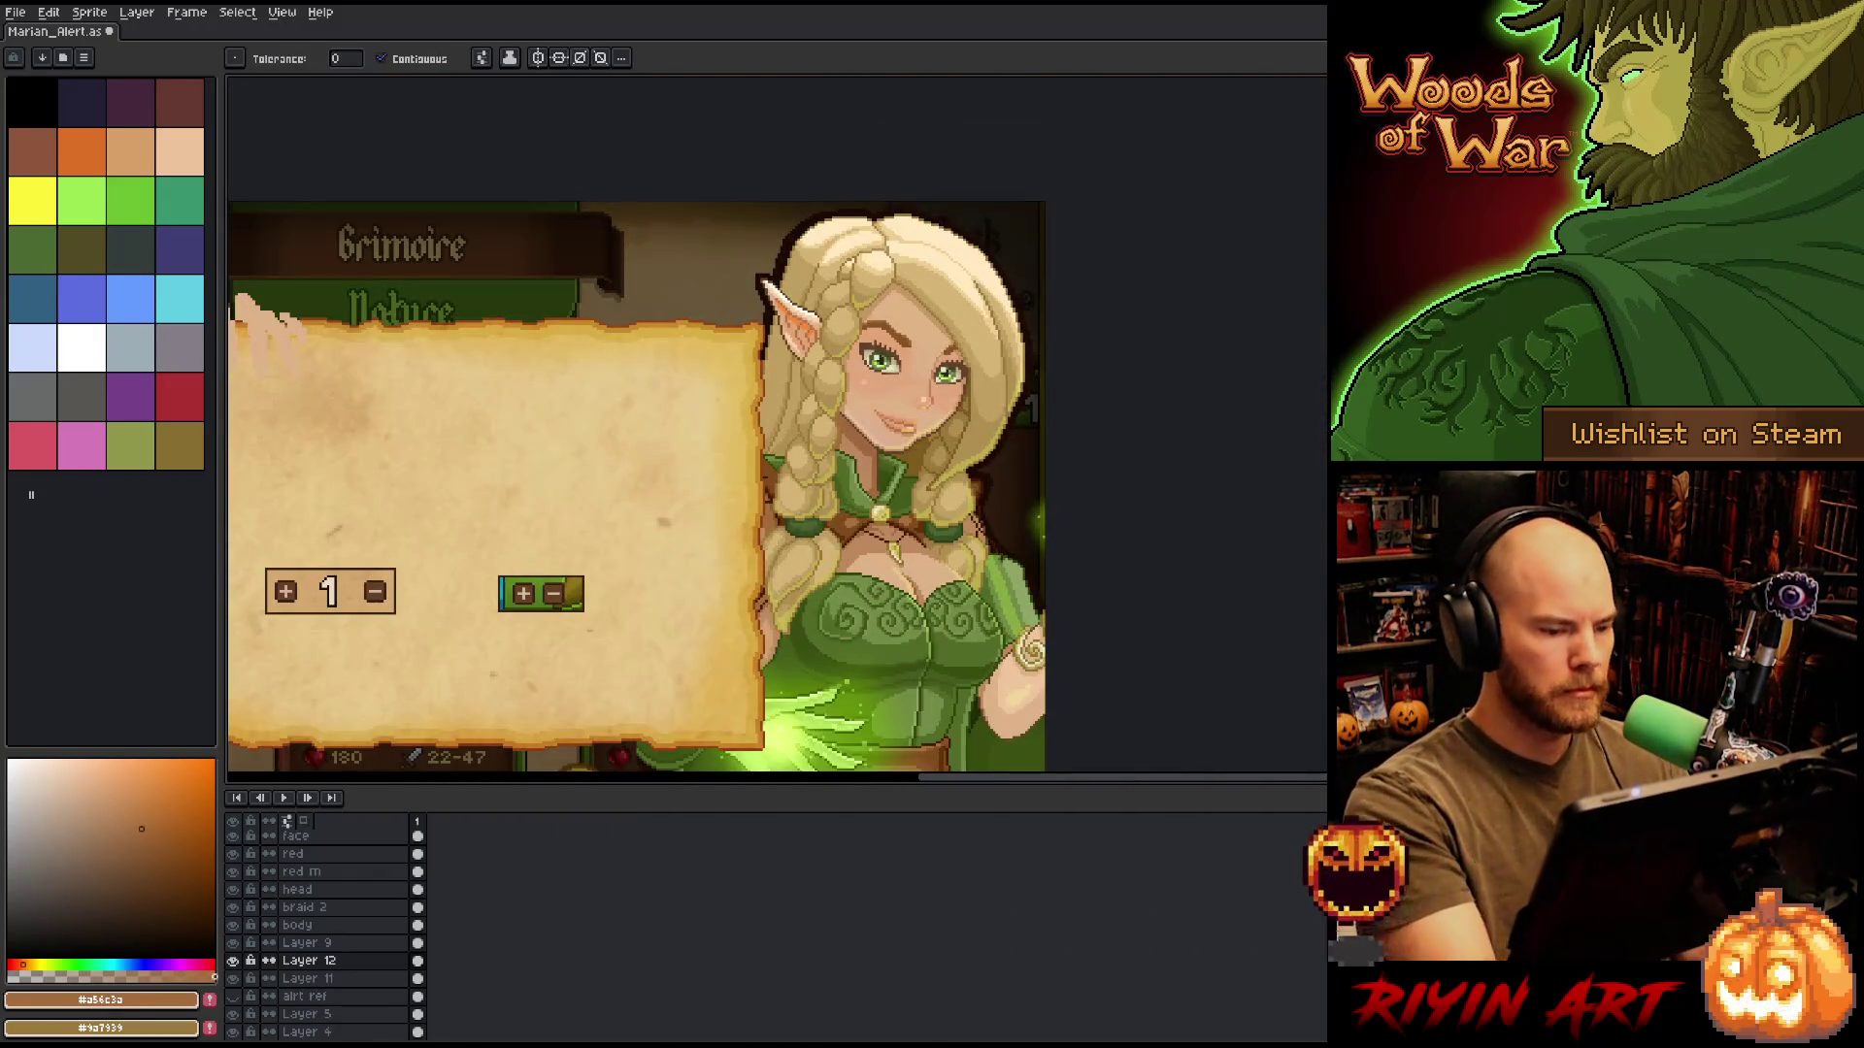
{"action": "key", "text": "shift+h"}
{"action": "scroll", "coordinate": [699, 478], "scroll_direction": "up", "scroll_amount": 4}
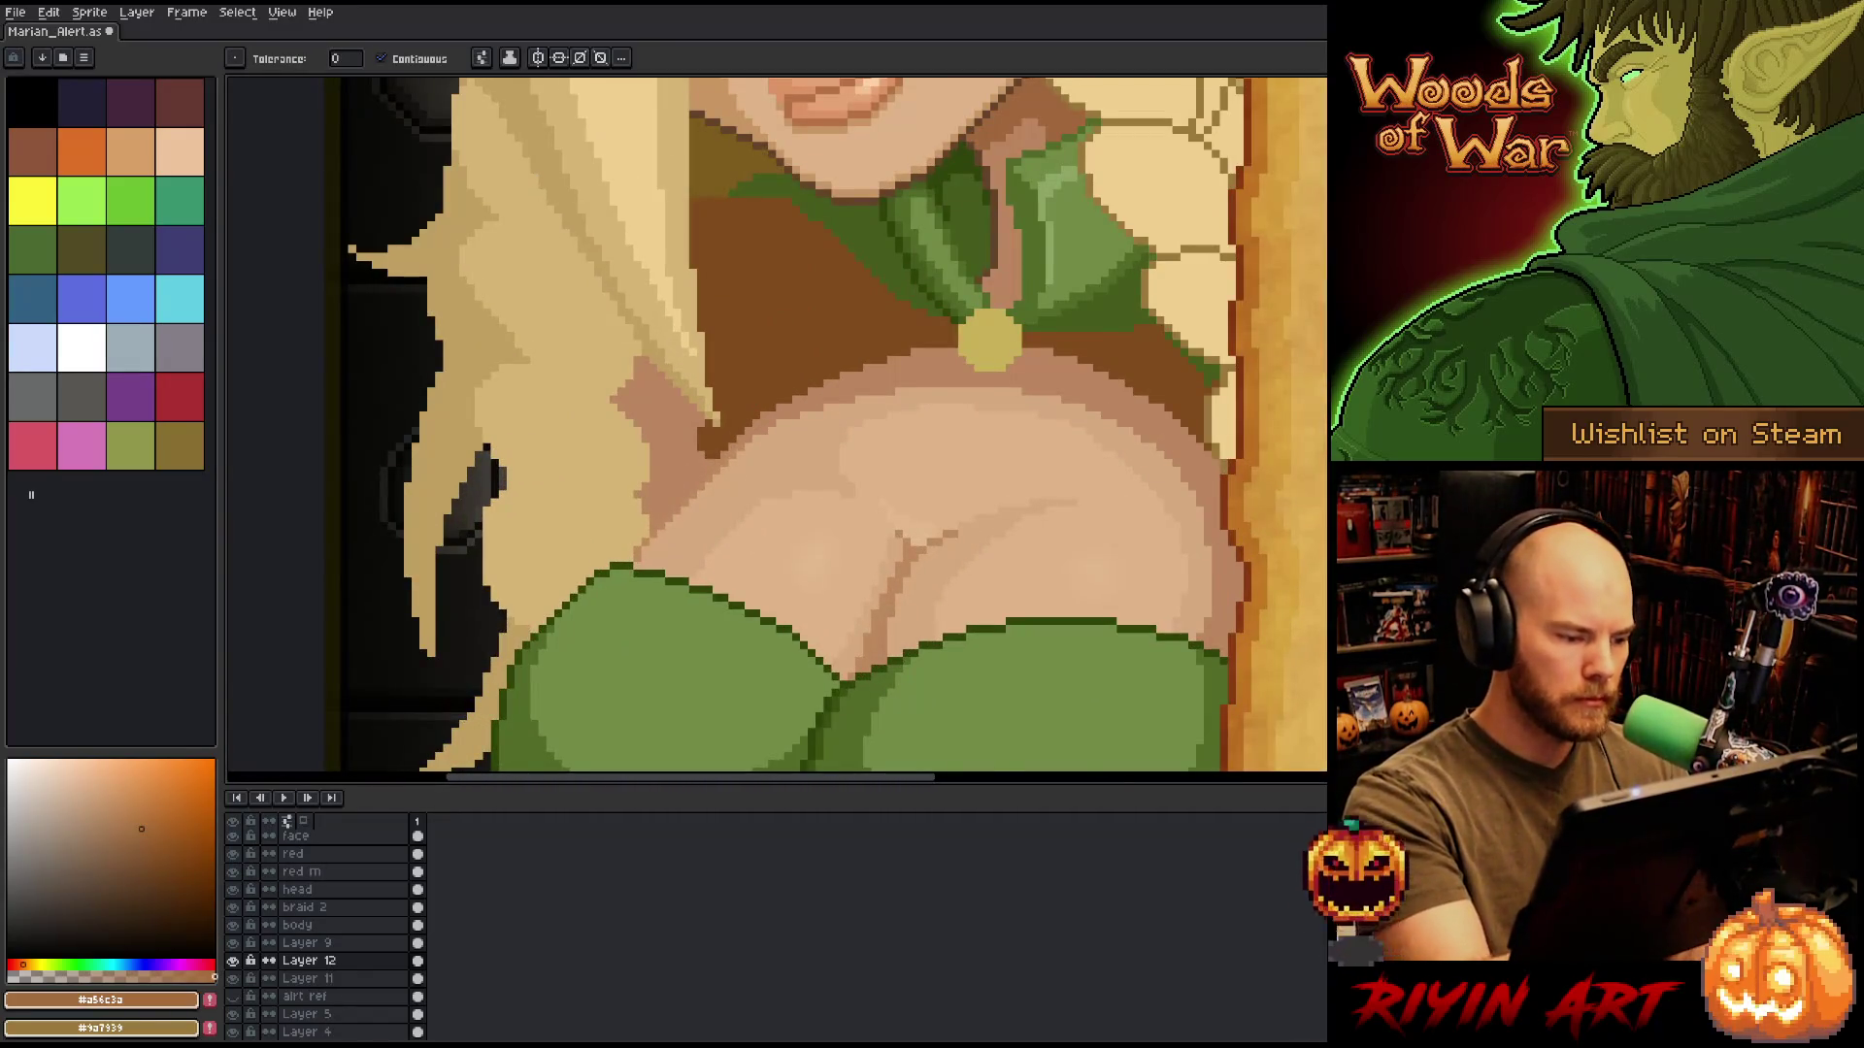
{"action": "scroll", "coordinate": [699, 477], "scroll_direction": "up", "scroll_amount": 2}
Hide Layer 12 and pencil a darker outline where hair meets skin on the body layer, then reshow it.
{"action": "left_click", "coordinate": [234, 961]}
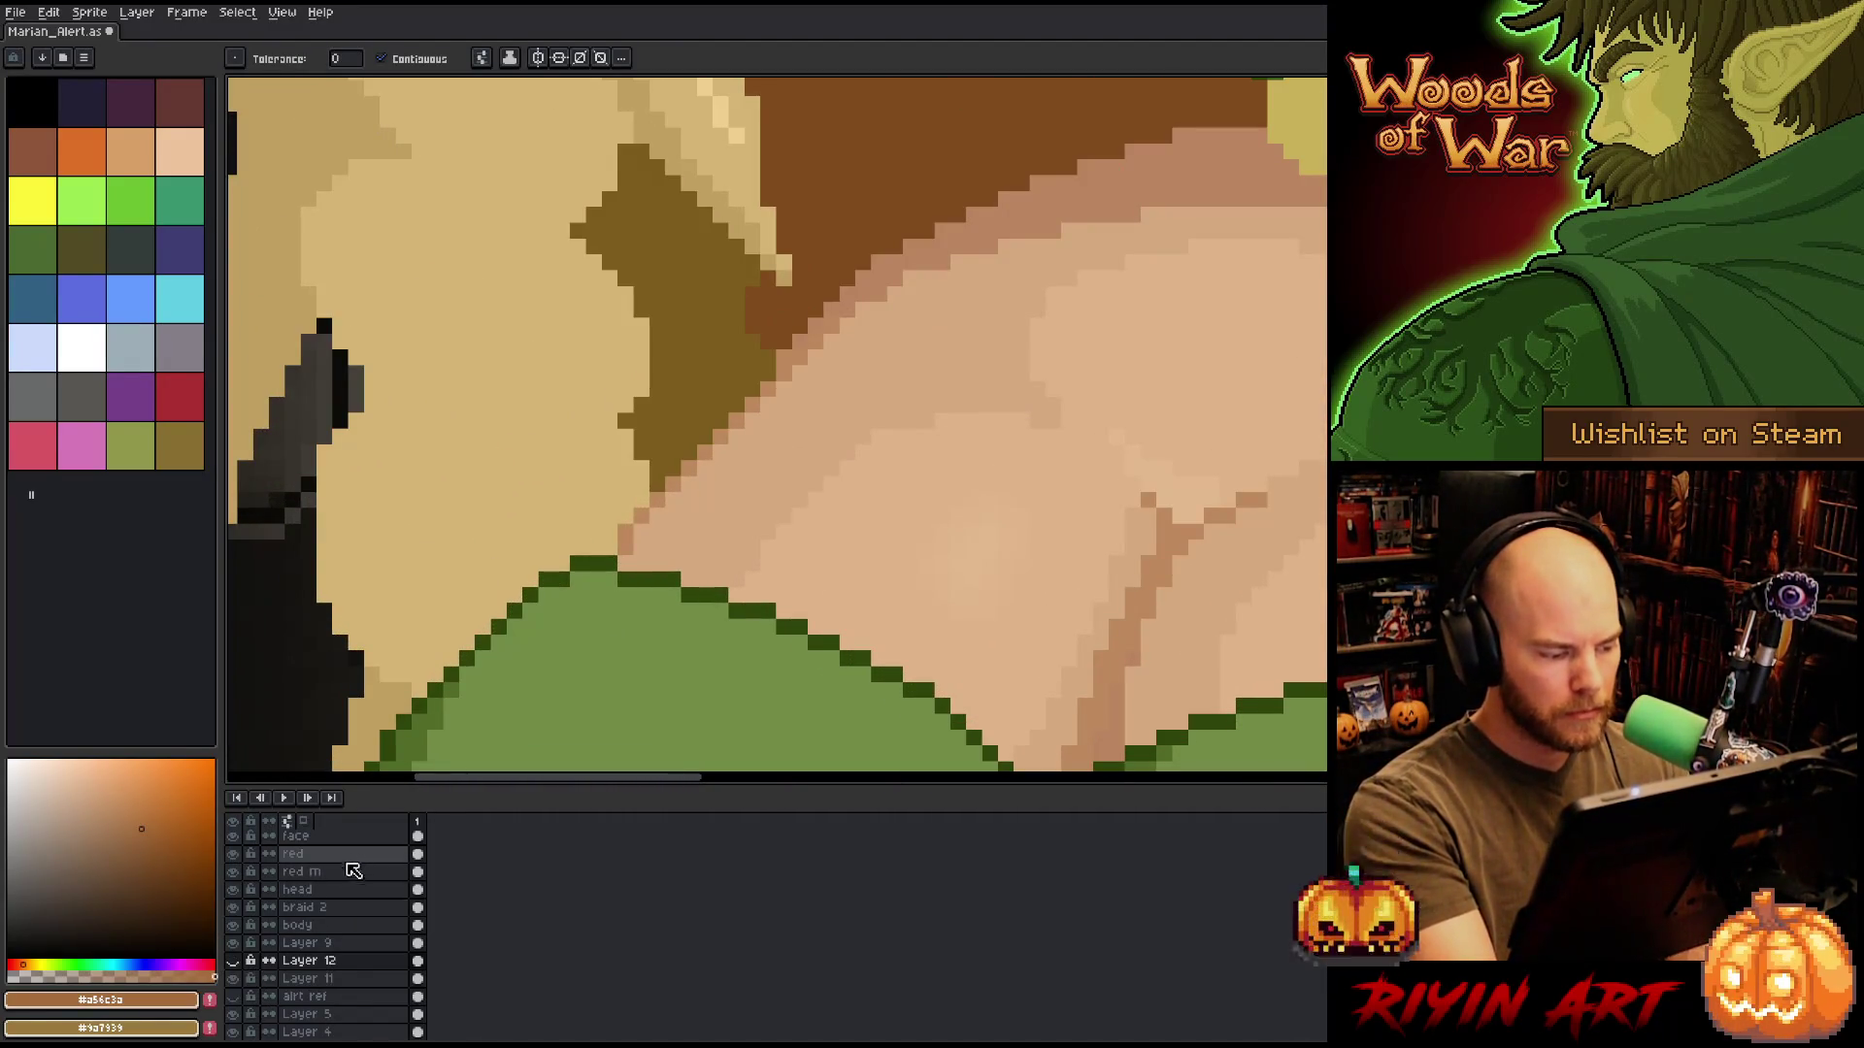
{"action": "left_click", "coordinate": [311, 925]}
{"action": "key", "text": "b"}
{"action": "left_click_drag", "start_coordinate": [612, 547], "coordinate": [673, 451]}
{"action": "left_click", "coordinate": [766, 376], "text": "shift"}
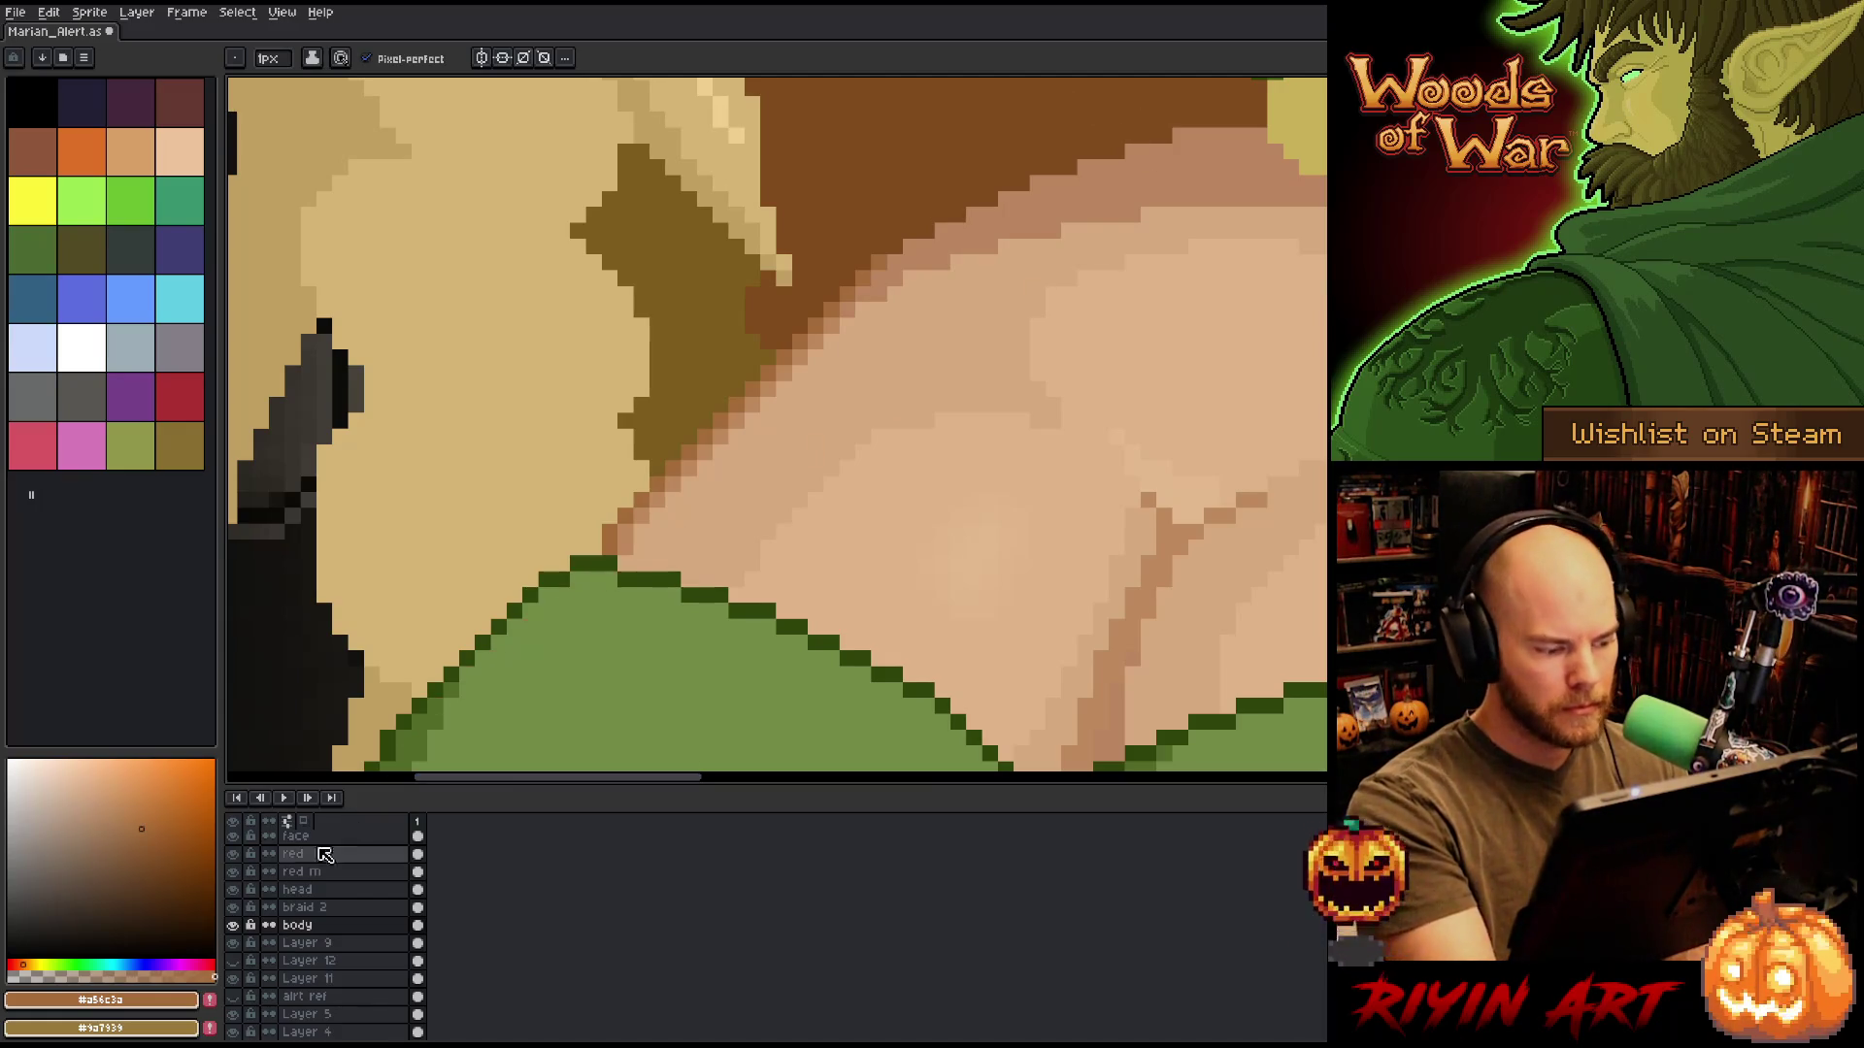
{"action": "left_click", "coordinate": [233, 960]}
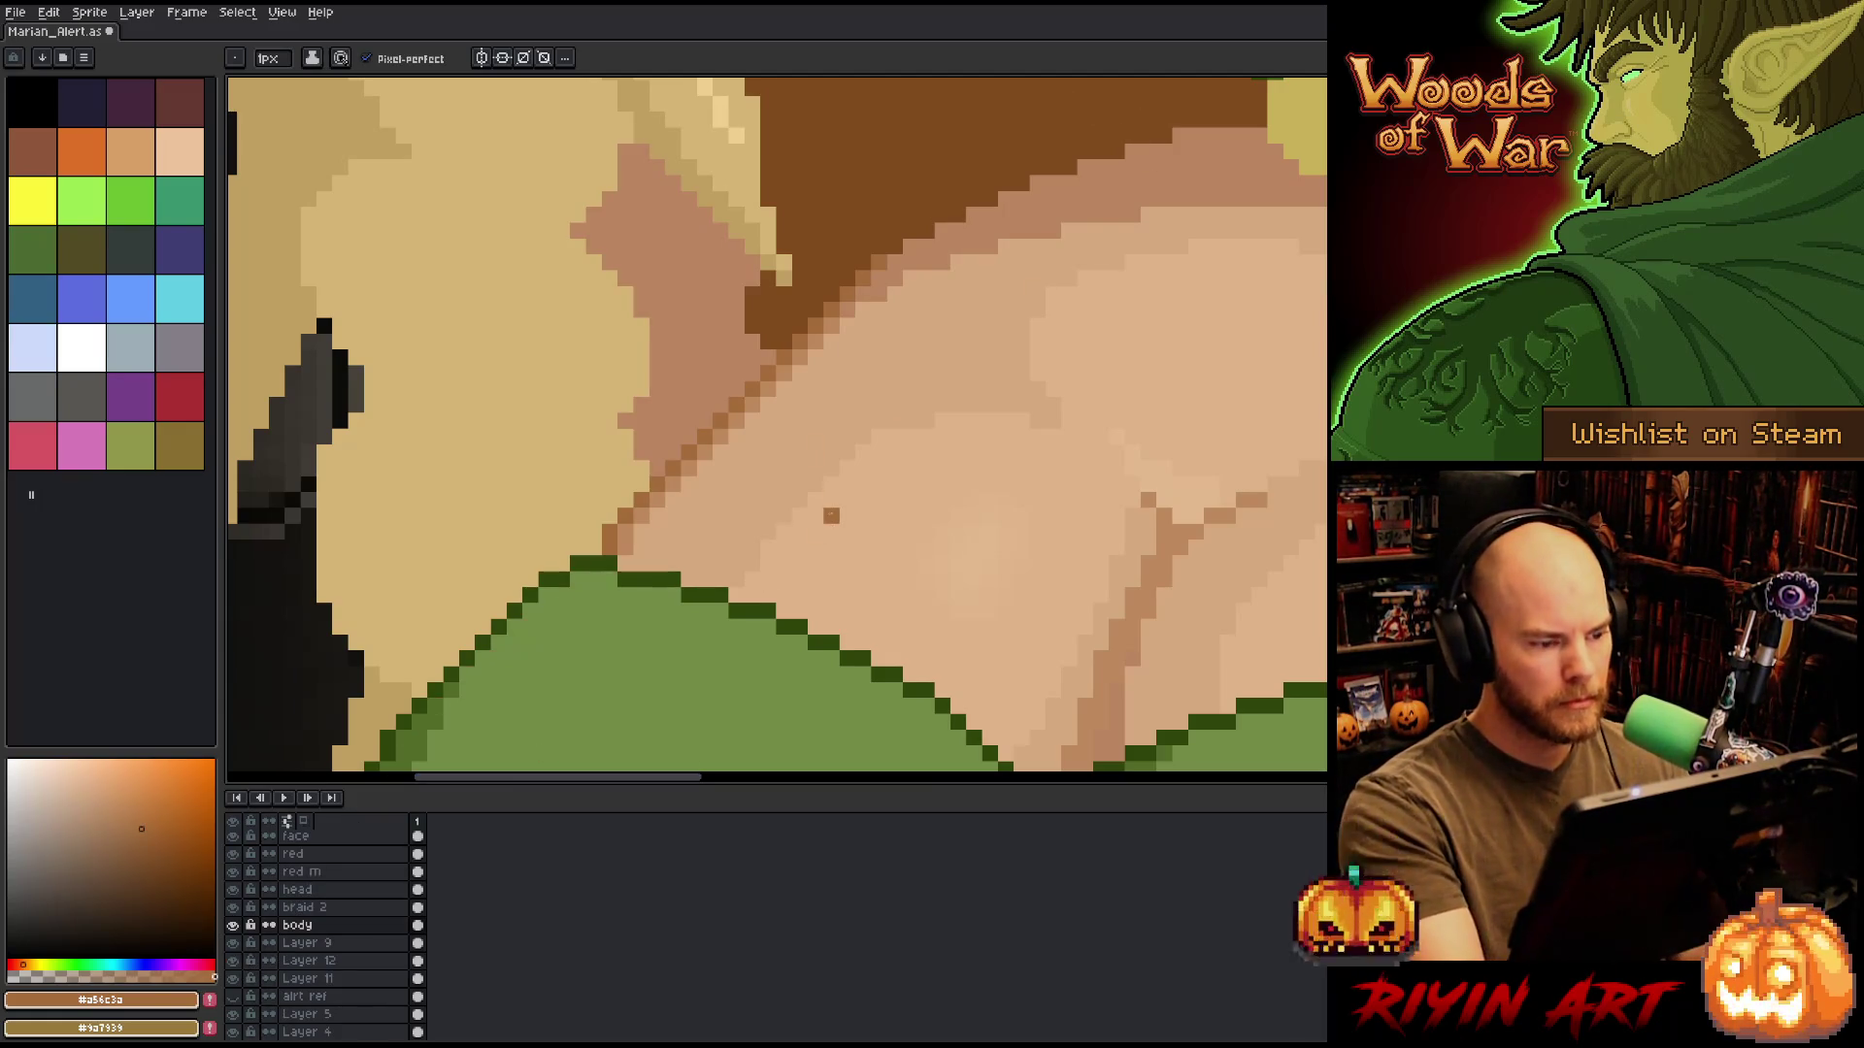
{"action": "scroll", "coordinate": [816, 532], "scroll_direction": "down", "scroll_amount": 4}
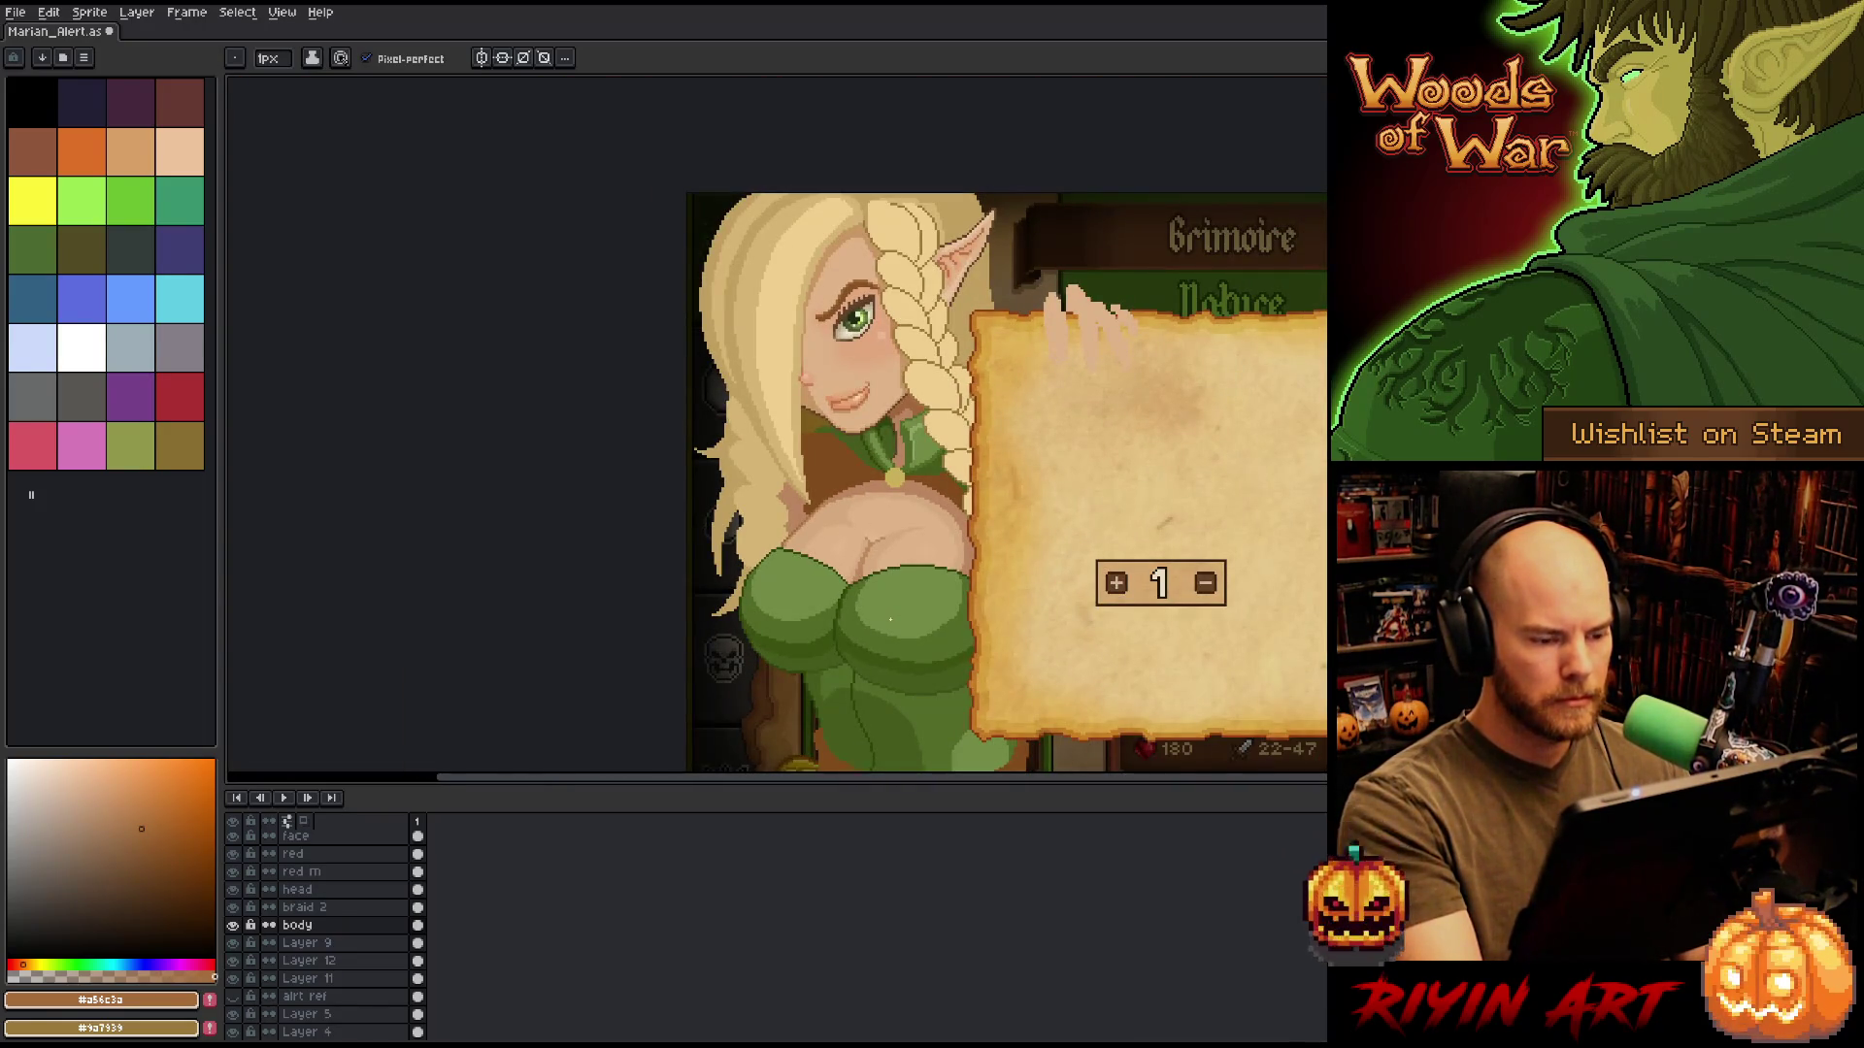
{"action": "scroll", "coordinate": [890, 619], "scroll_direction": "up", "scroll_amount": 2}
Sample the neck shadow colour, select a shoulder area on Layer 12, and set a 5px brush.
{"action": "key", "text": "i"}
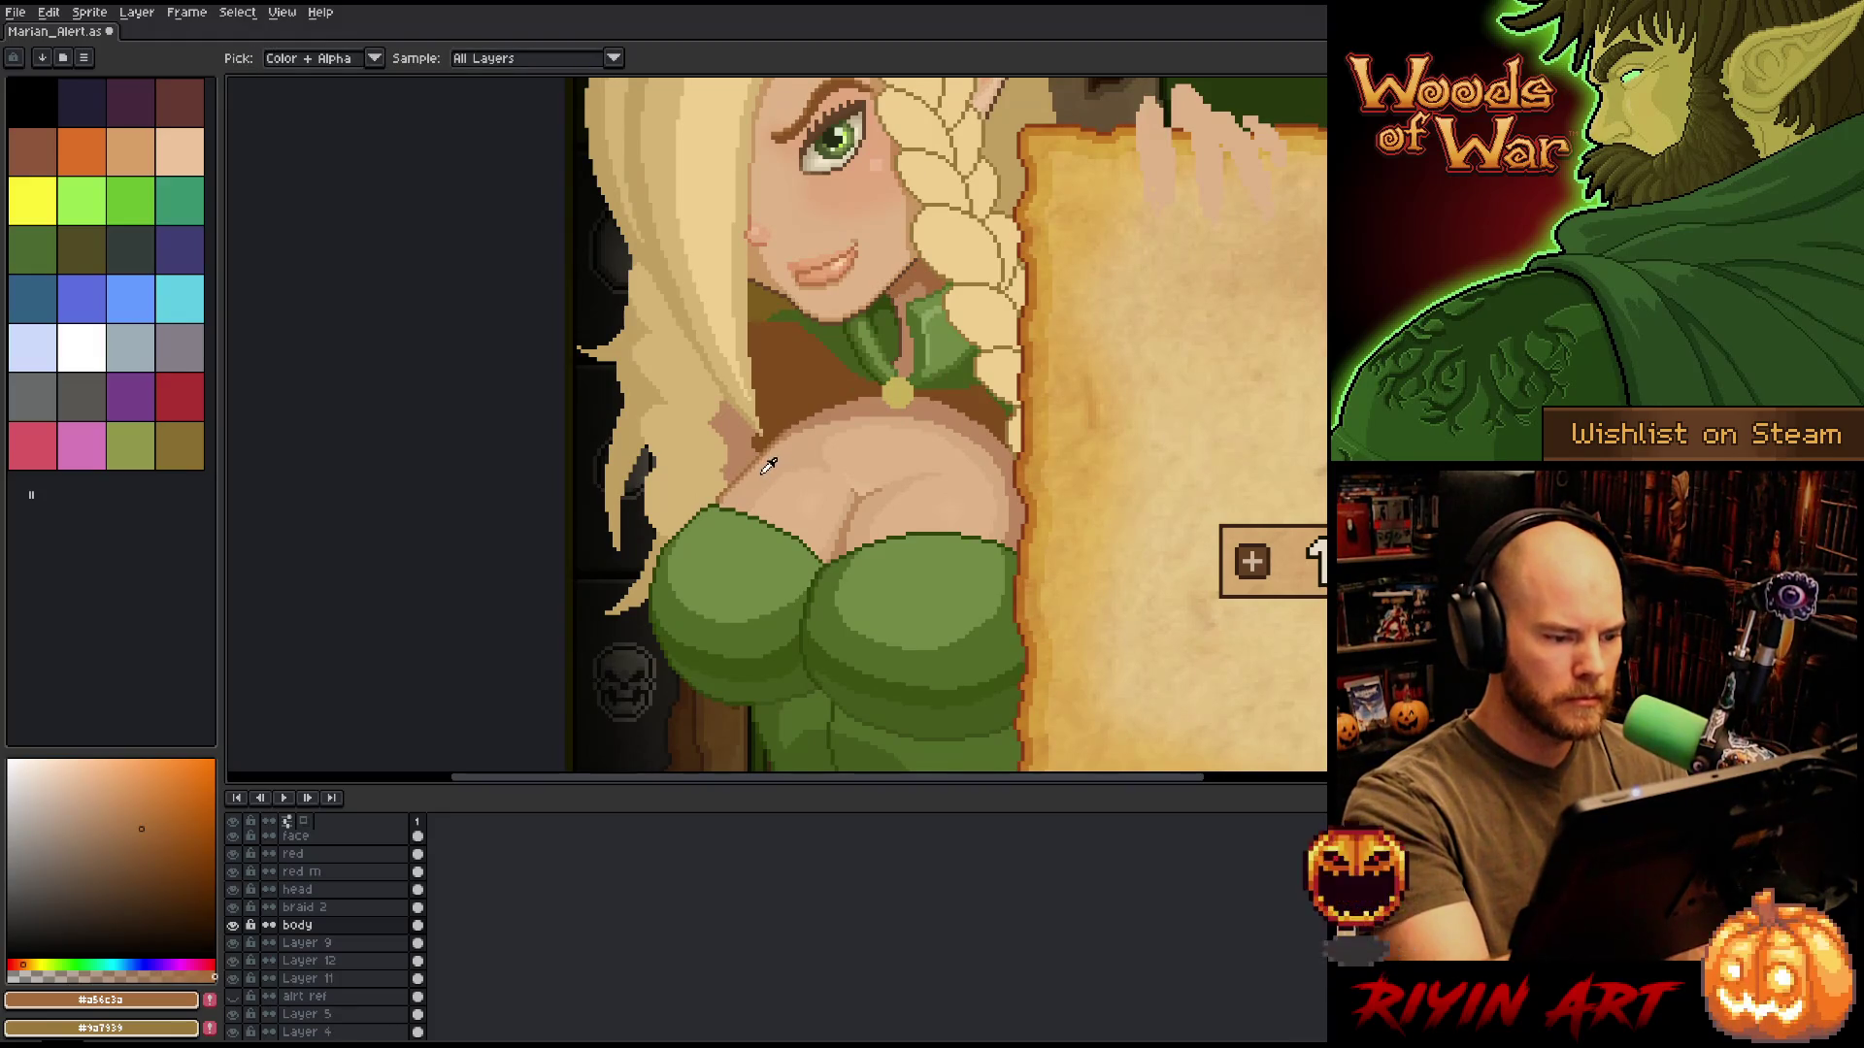
{"action": "left_click", "coordinate": [917, 269]}
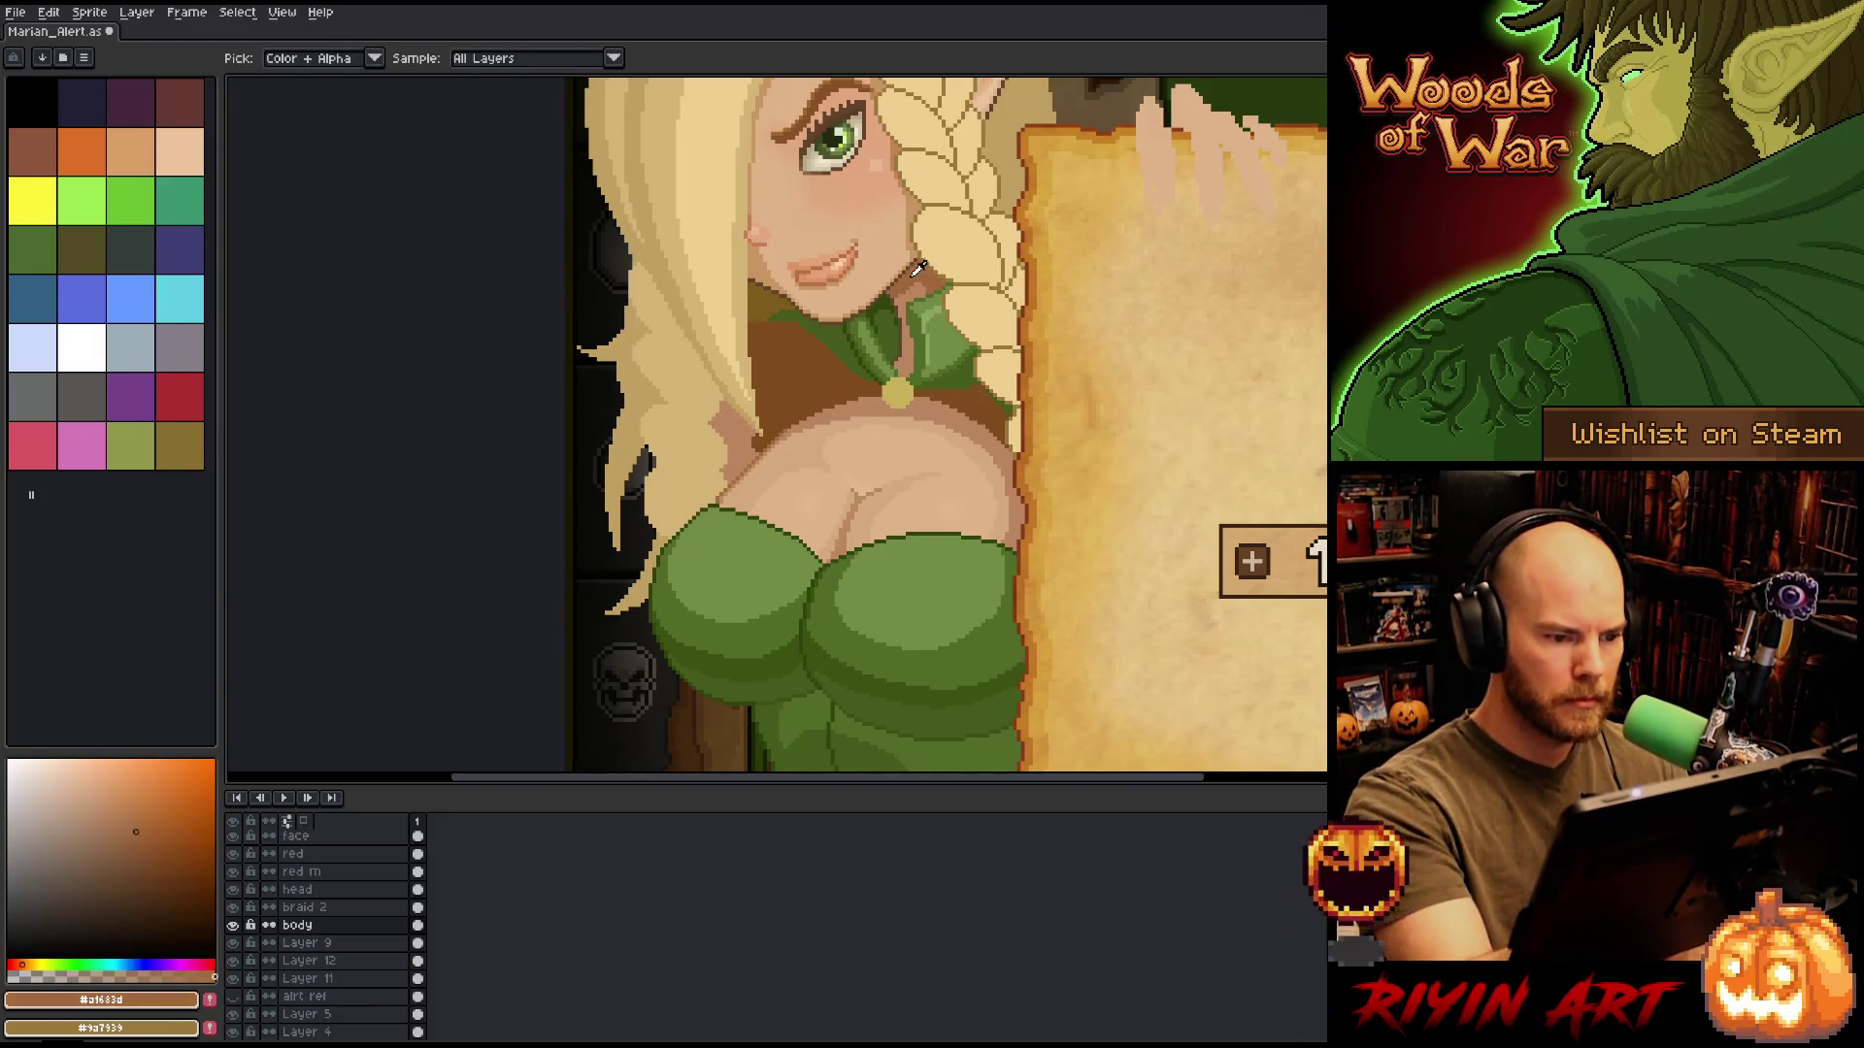
{"action": "key", "text": "m"}
{"action": "left_click", "coordinate": [311, 961]}
{"action": "key", "text": "w"}
{"action": "left_click", "coordinate": [771, 388]}
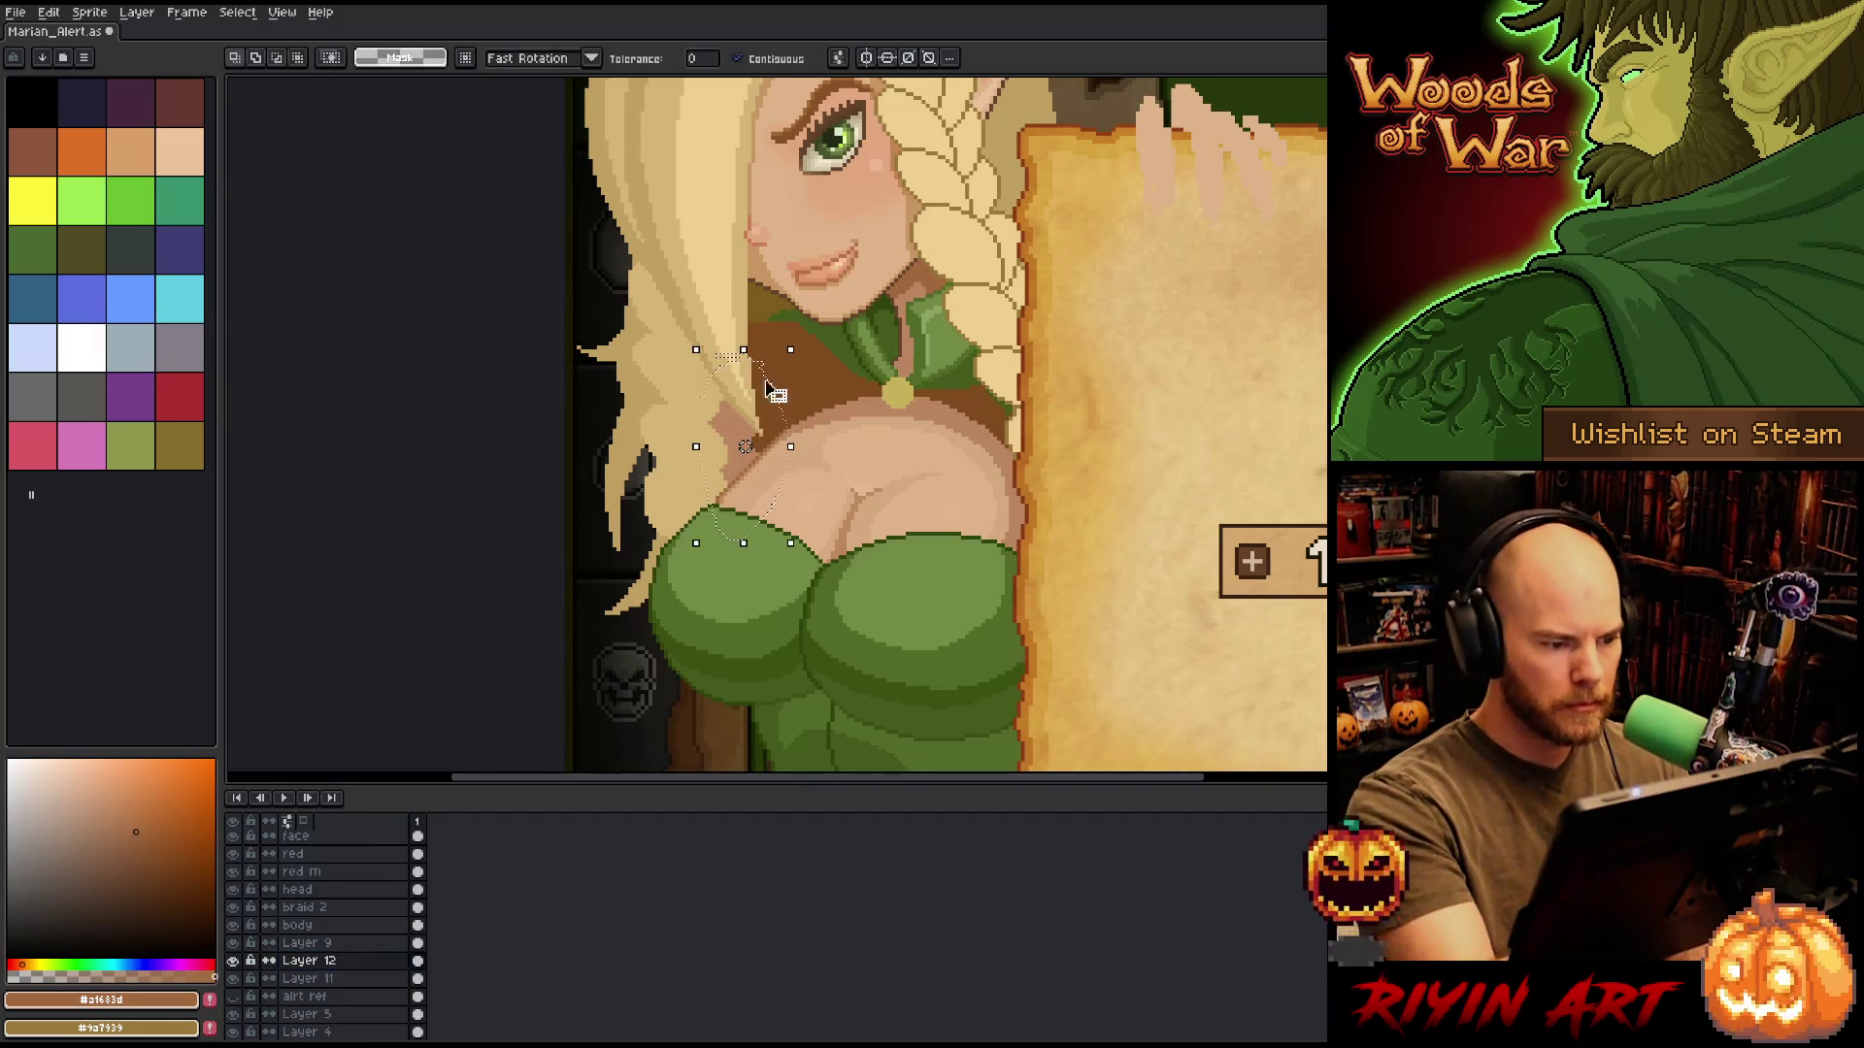
{"action": "key", "text": "b"}
{"action": "left_click", "coordinate": [274, 59]}
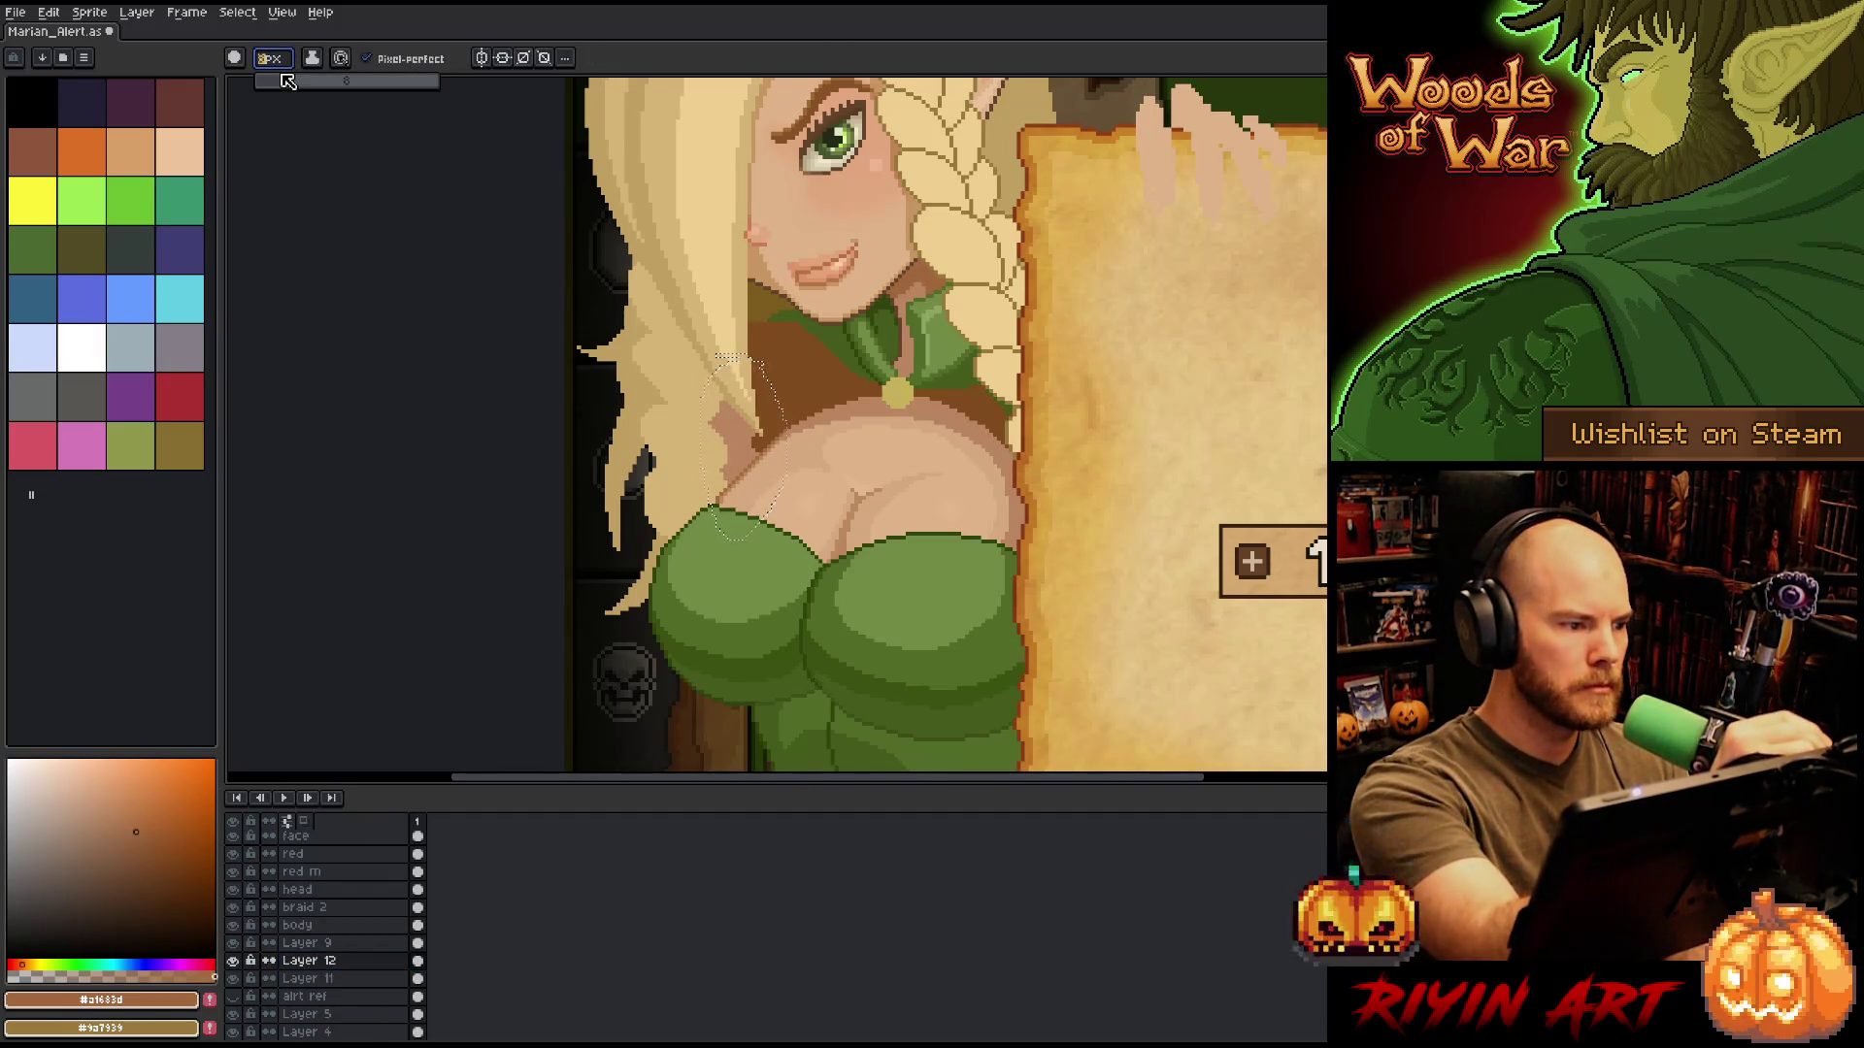
{"action": "type", "text": "5"}
{"action": "key", "text": "Return"}
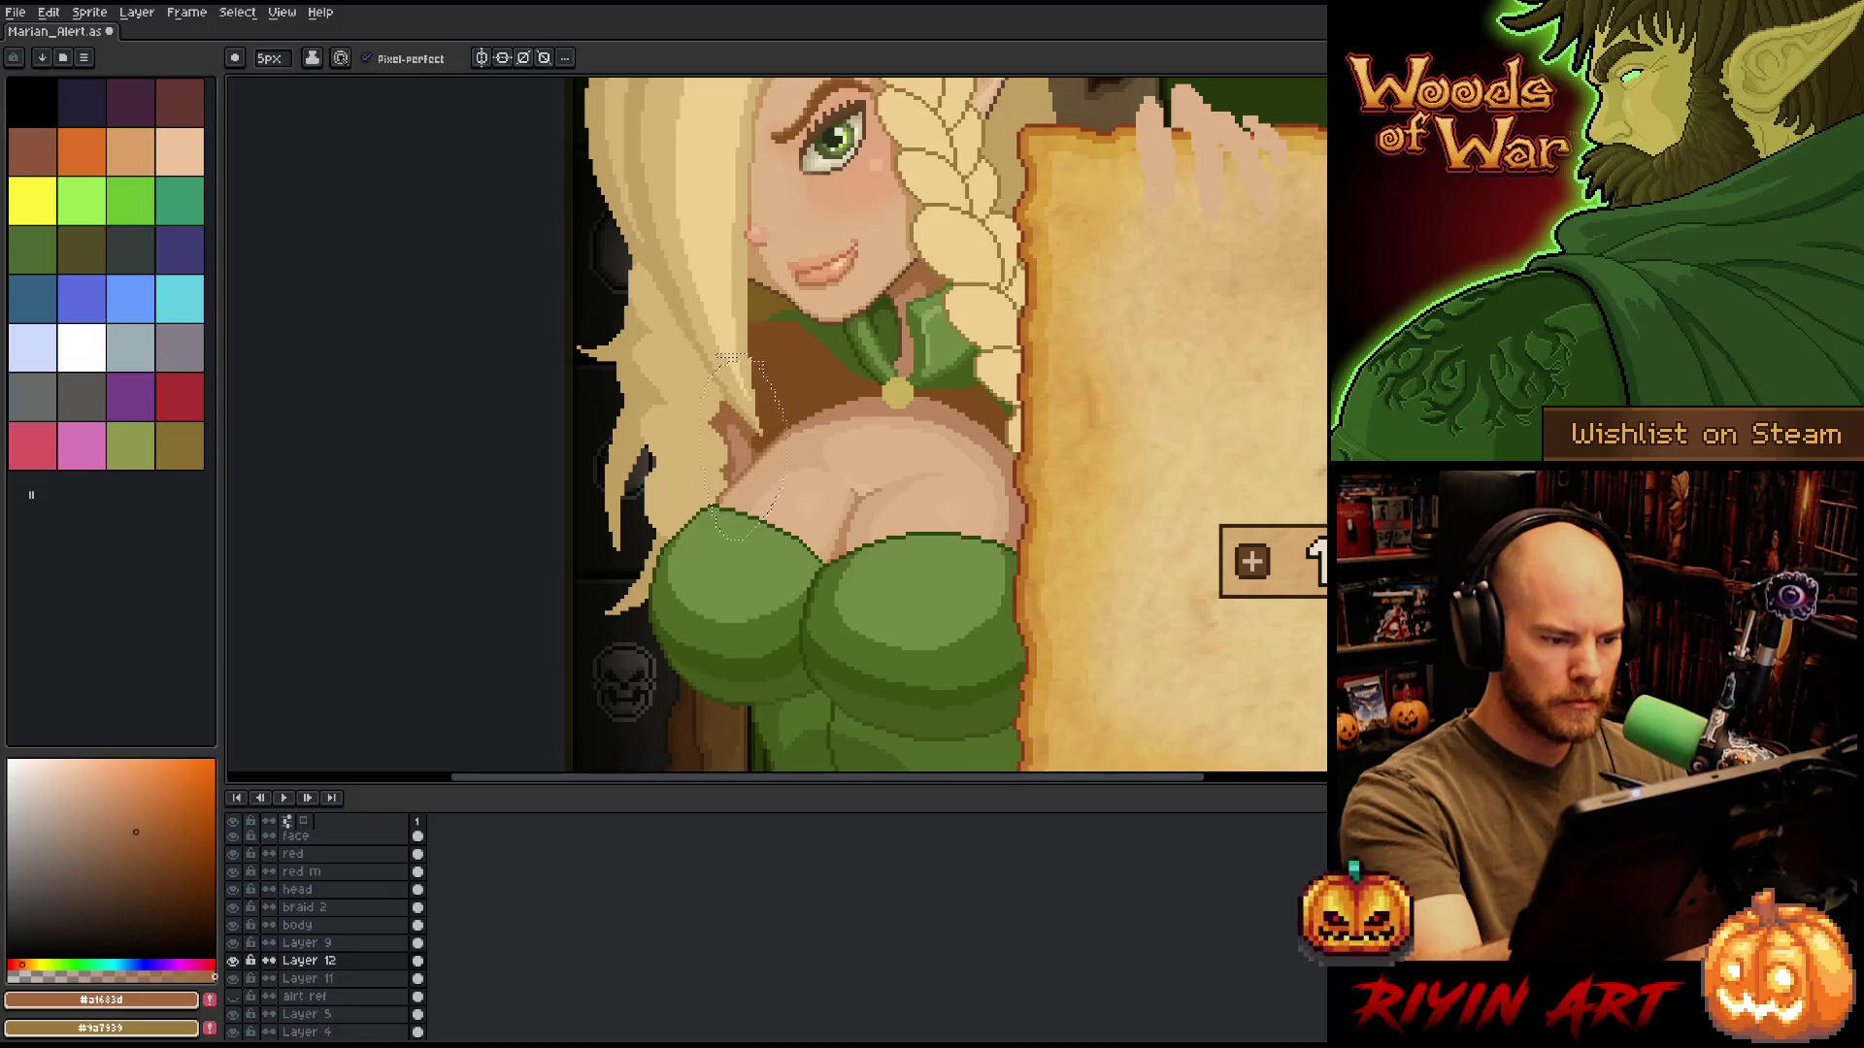
Shade the shoulder with sampled lighter skin and darker brown tones, save, and deselect.
{"action": "left_click", "coordinate": [741, 453], "text": "alt"}
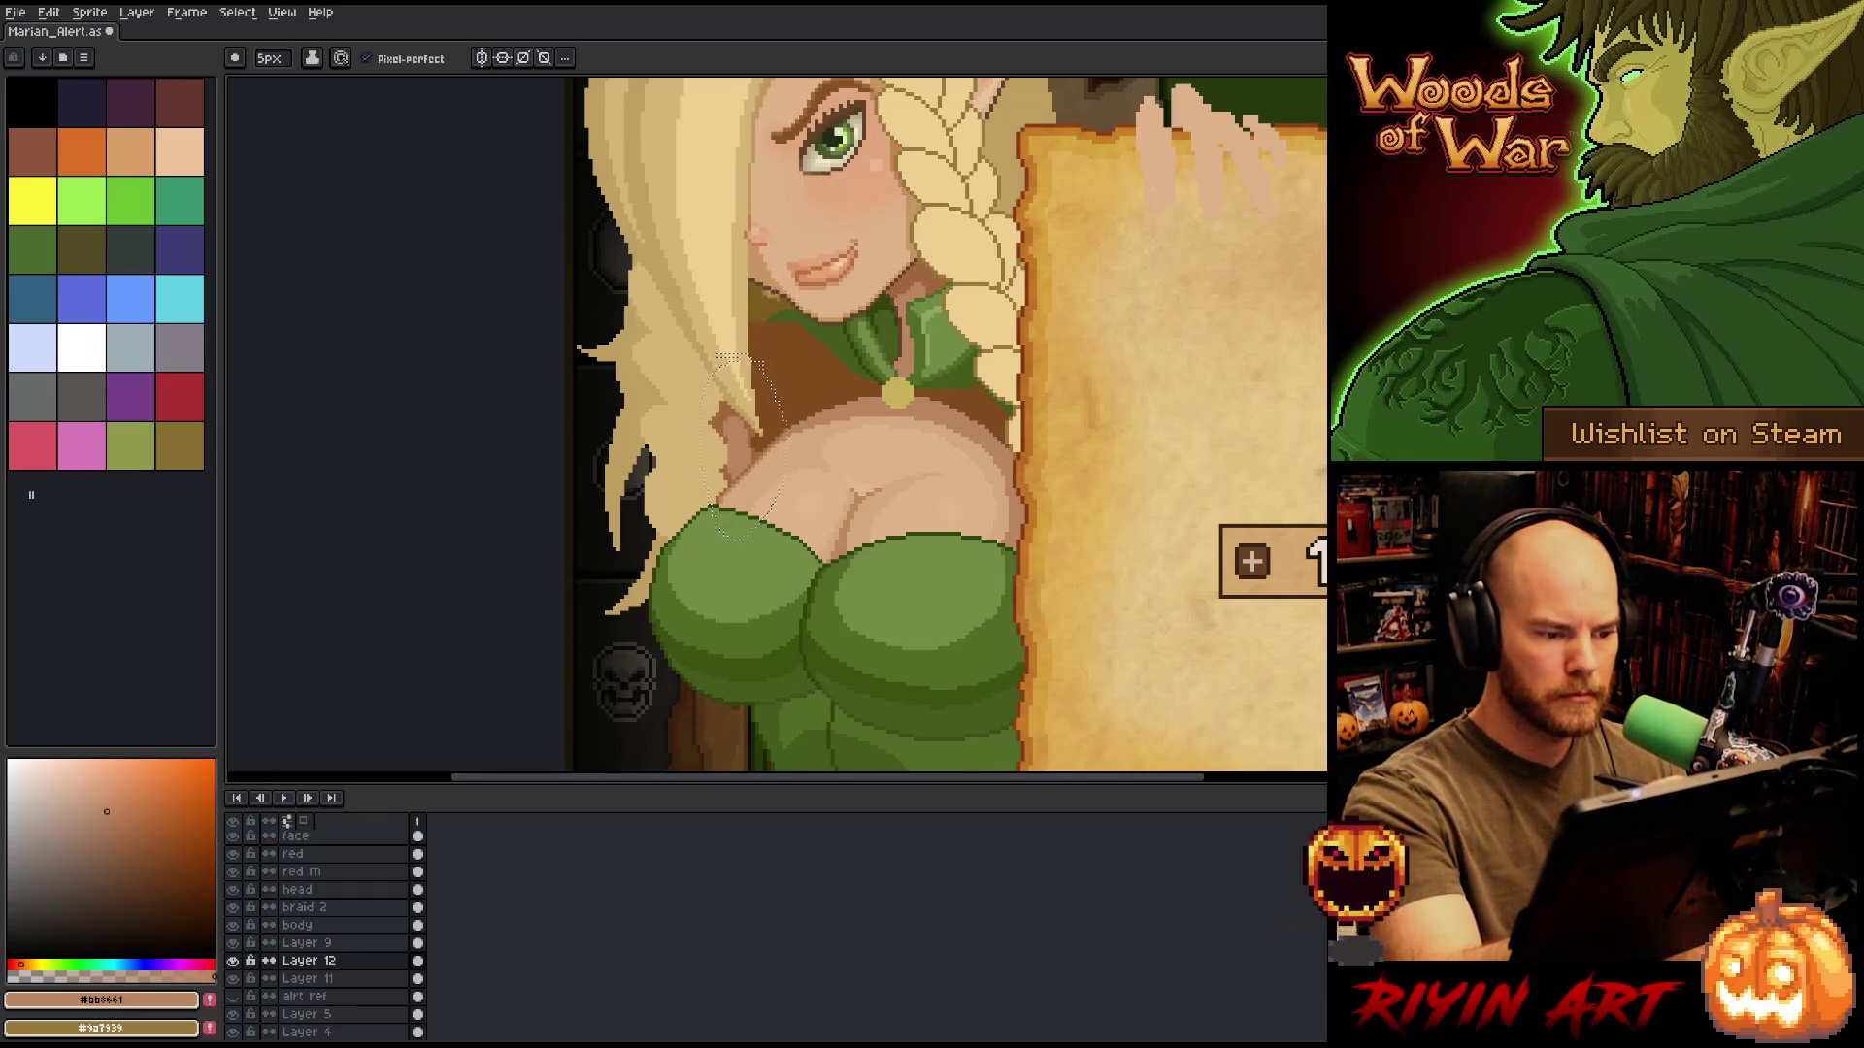
{"action": "left_click", "coordinate": [759, 434], "text": "alt"}
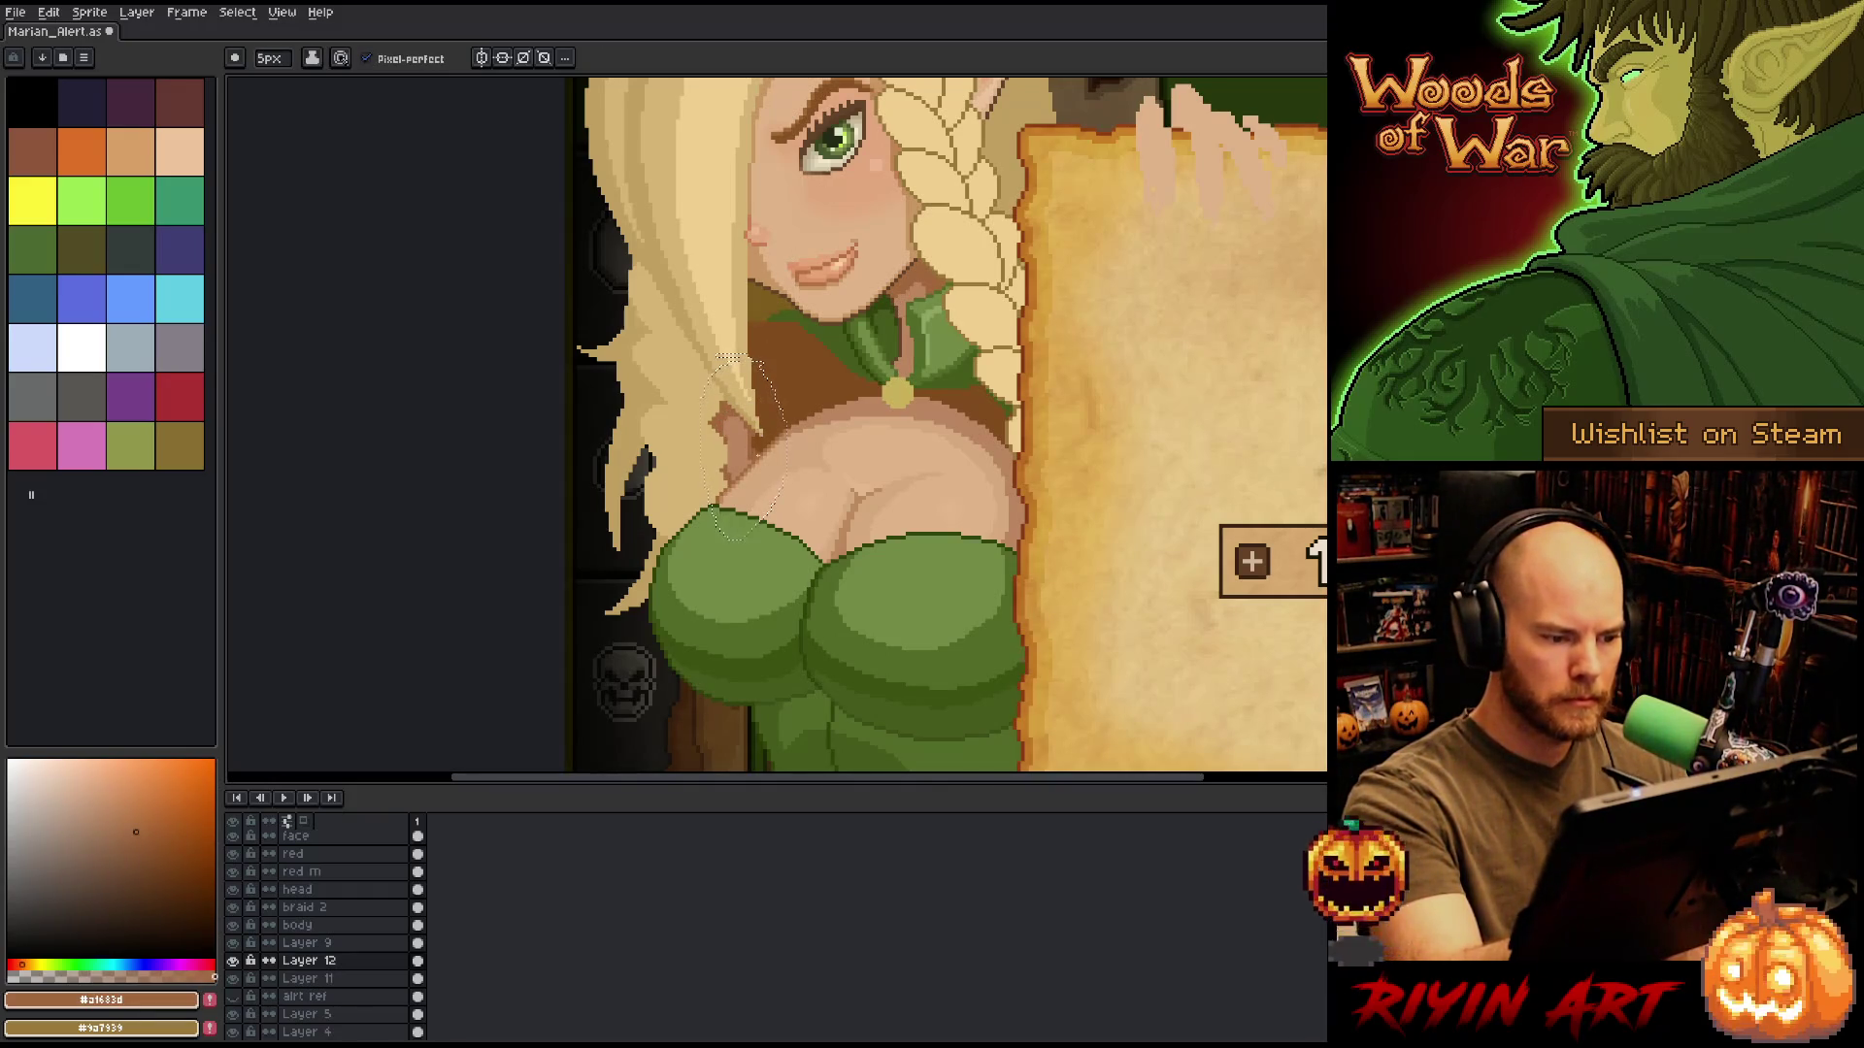
{"action": "key", "text": "ctrl+s"}
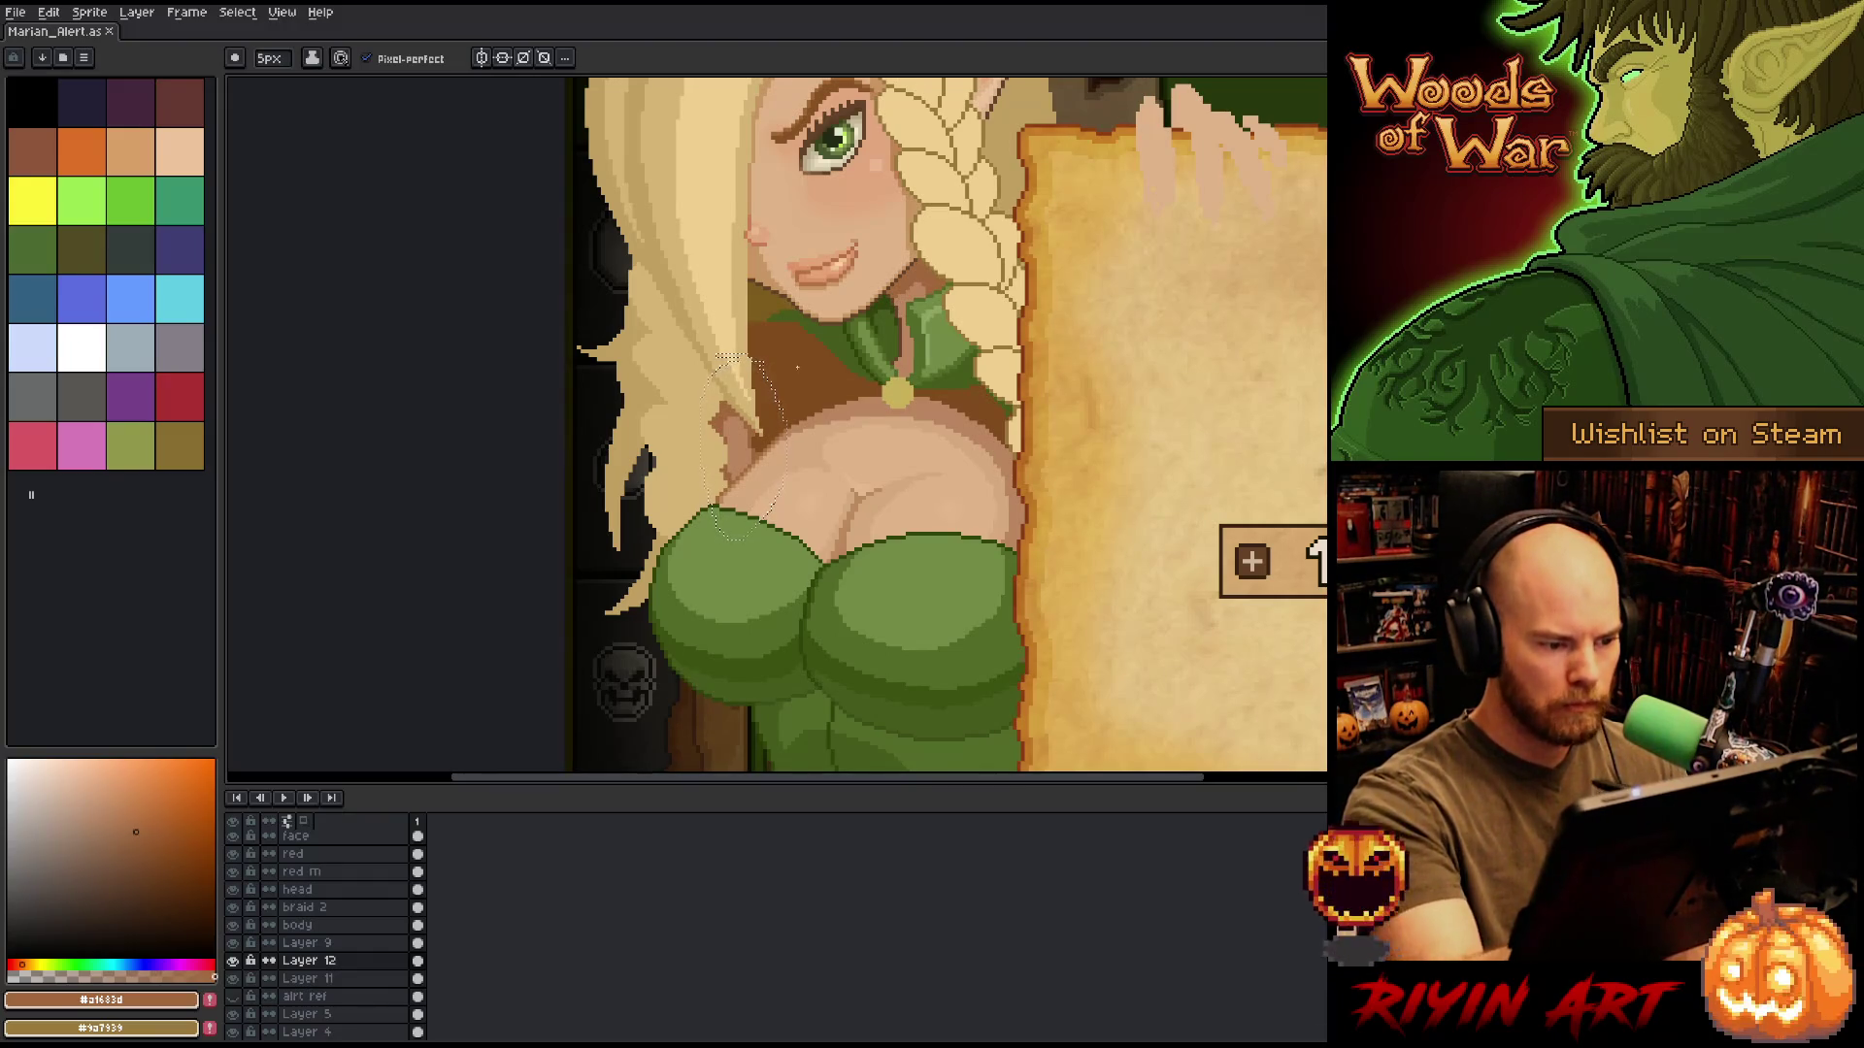
{"action": "key", "text": "ctrl+d"}
Activate the body layer, sample its brown, and select its pixel outline to check placement.
{"action": "left_click", "coordinate": [801, 395], "text": "alt"}
{"action": "left_click", "coordinate": [801, 395], "text": "ctrl"}
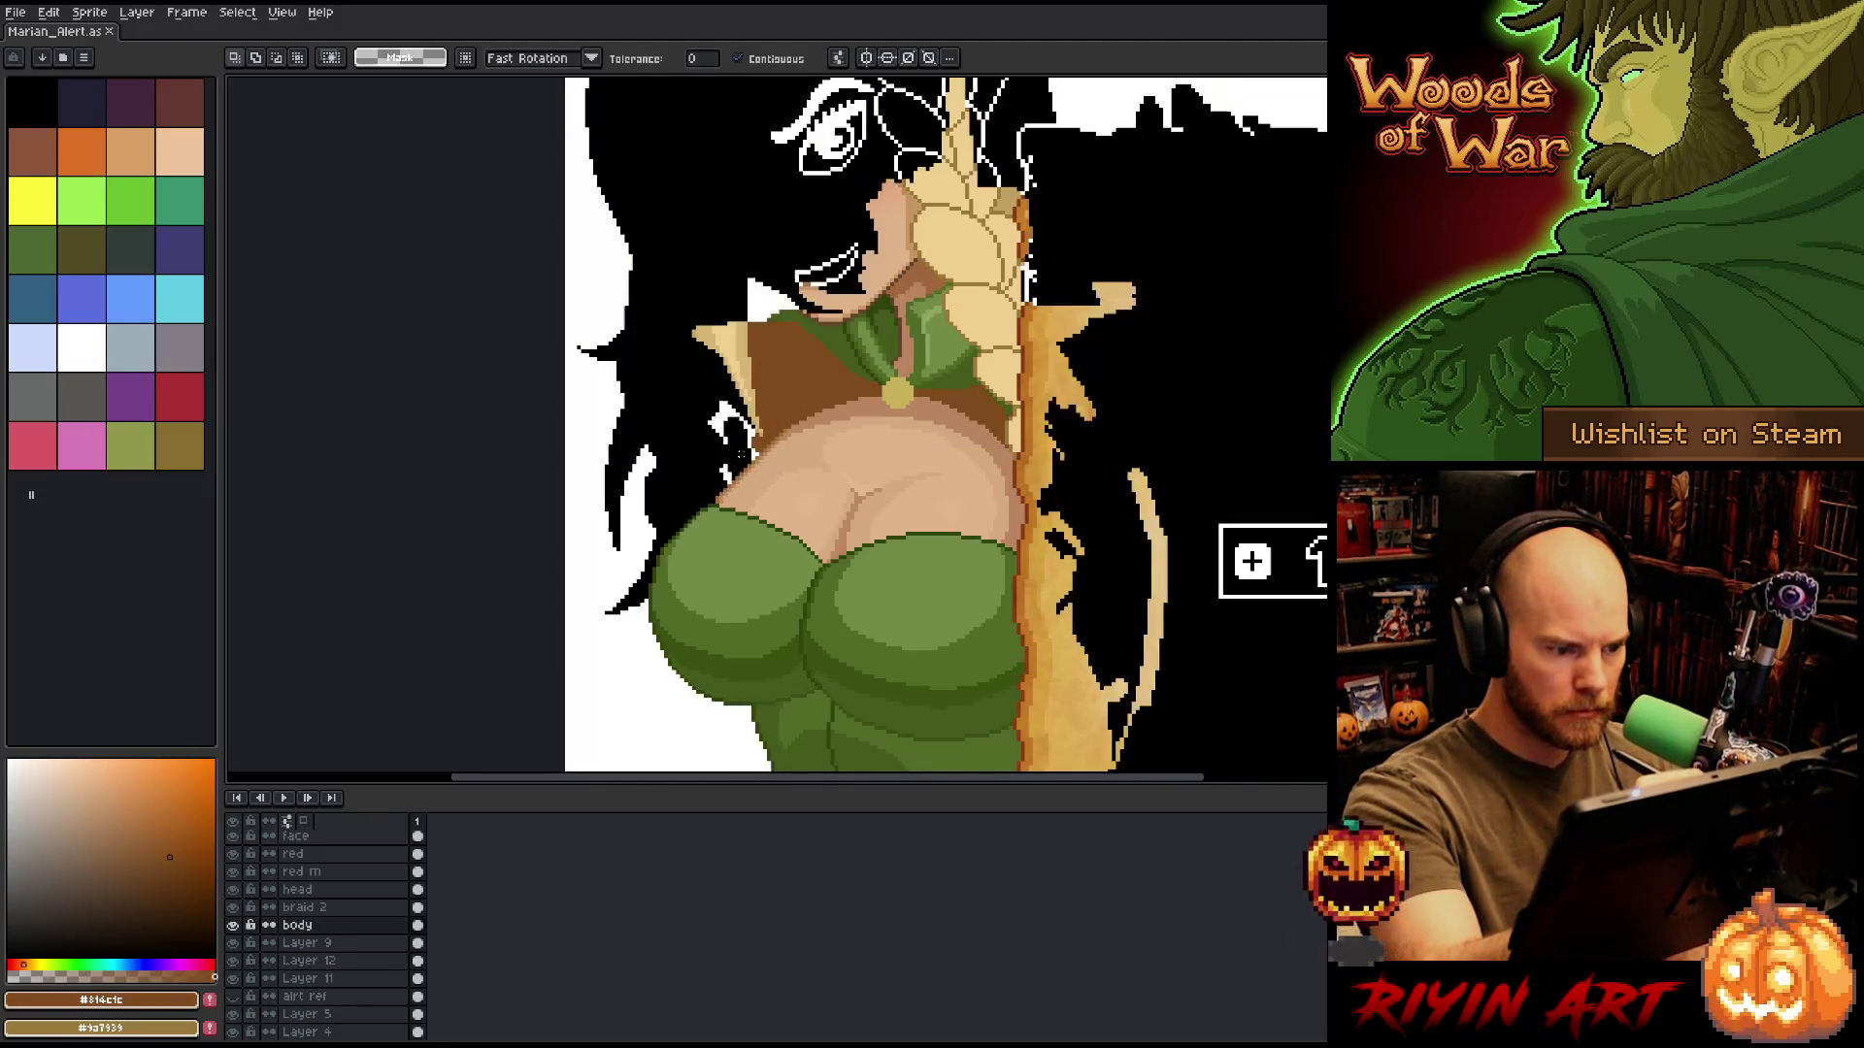
{"action": "left_click", "coordinate": [762, 456], "text": "ctrl"}
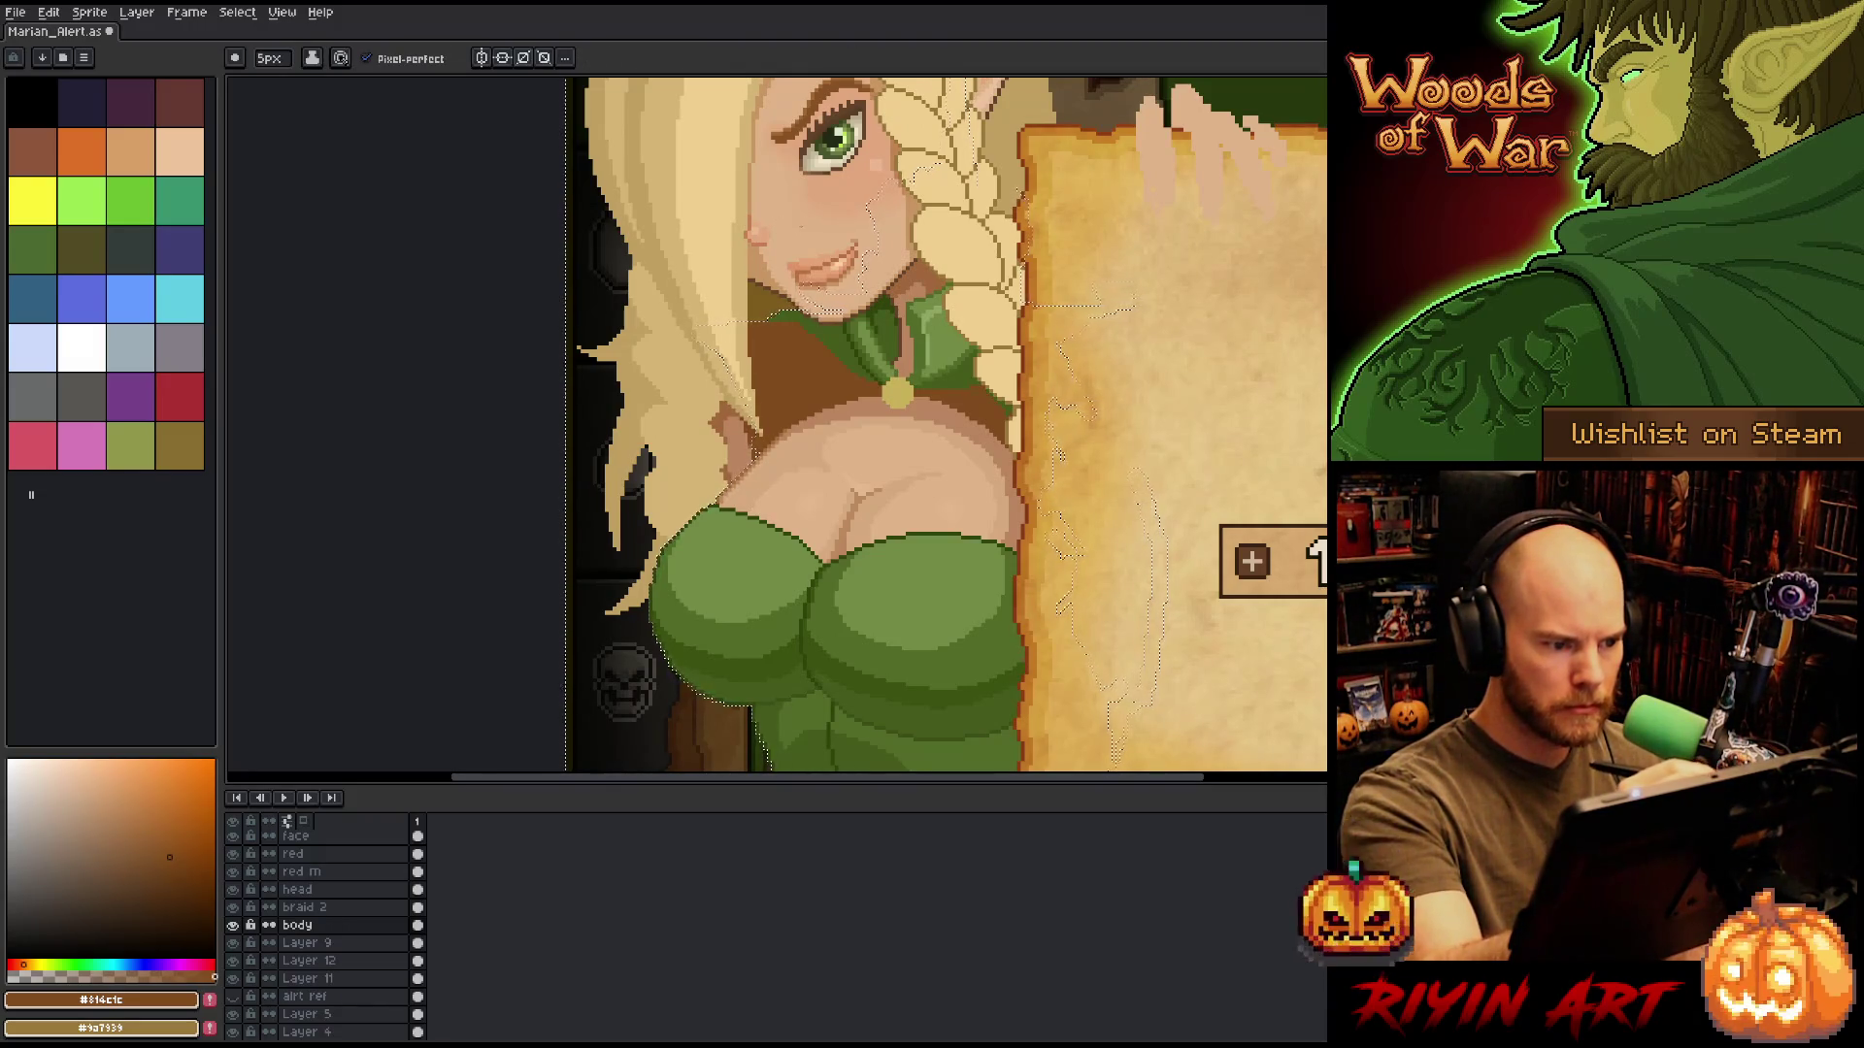
{"action": "key", "text": "v"}
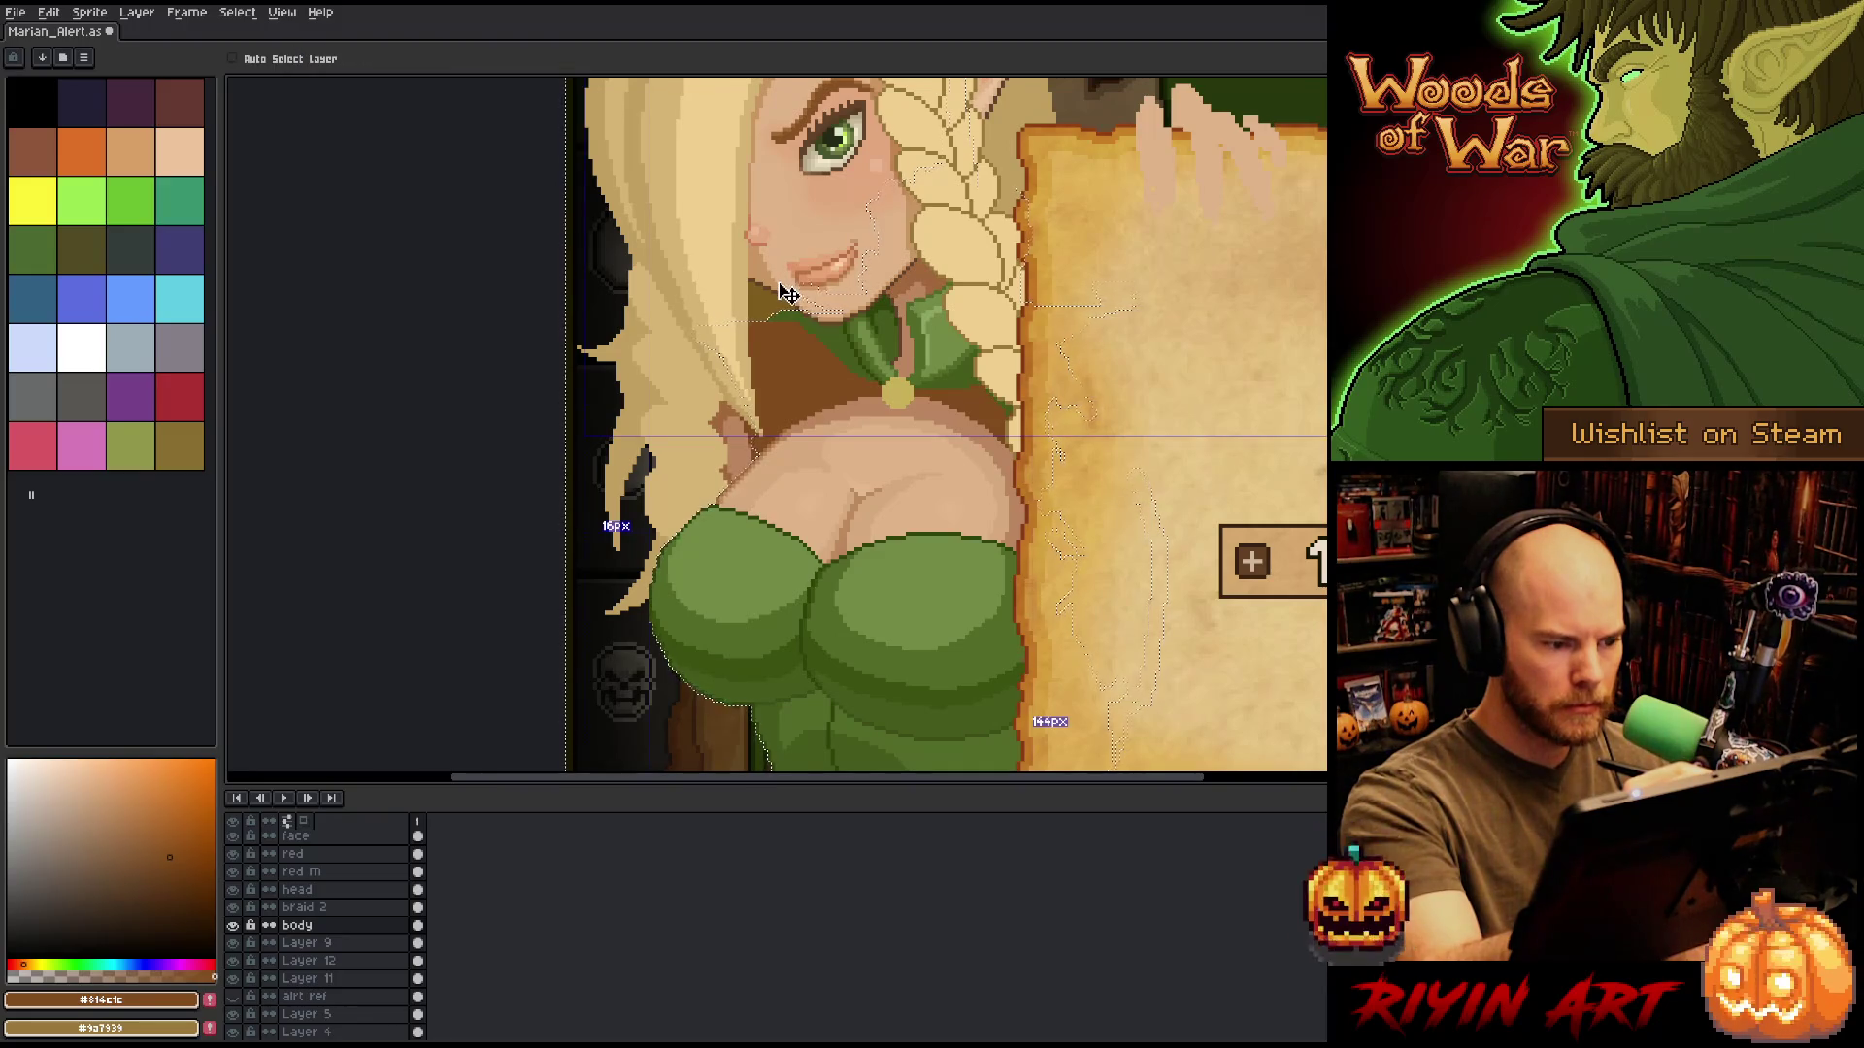
{"action": "key", "text": "b"}
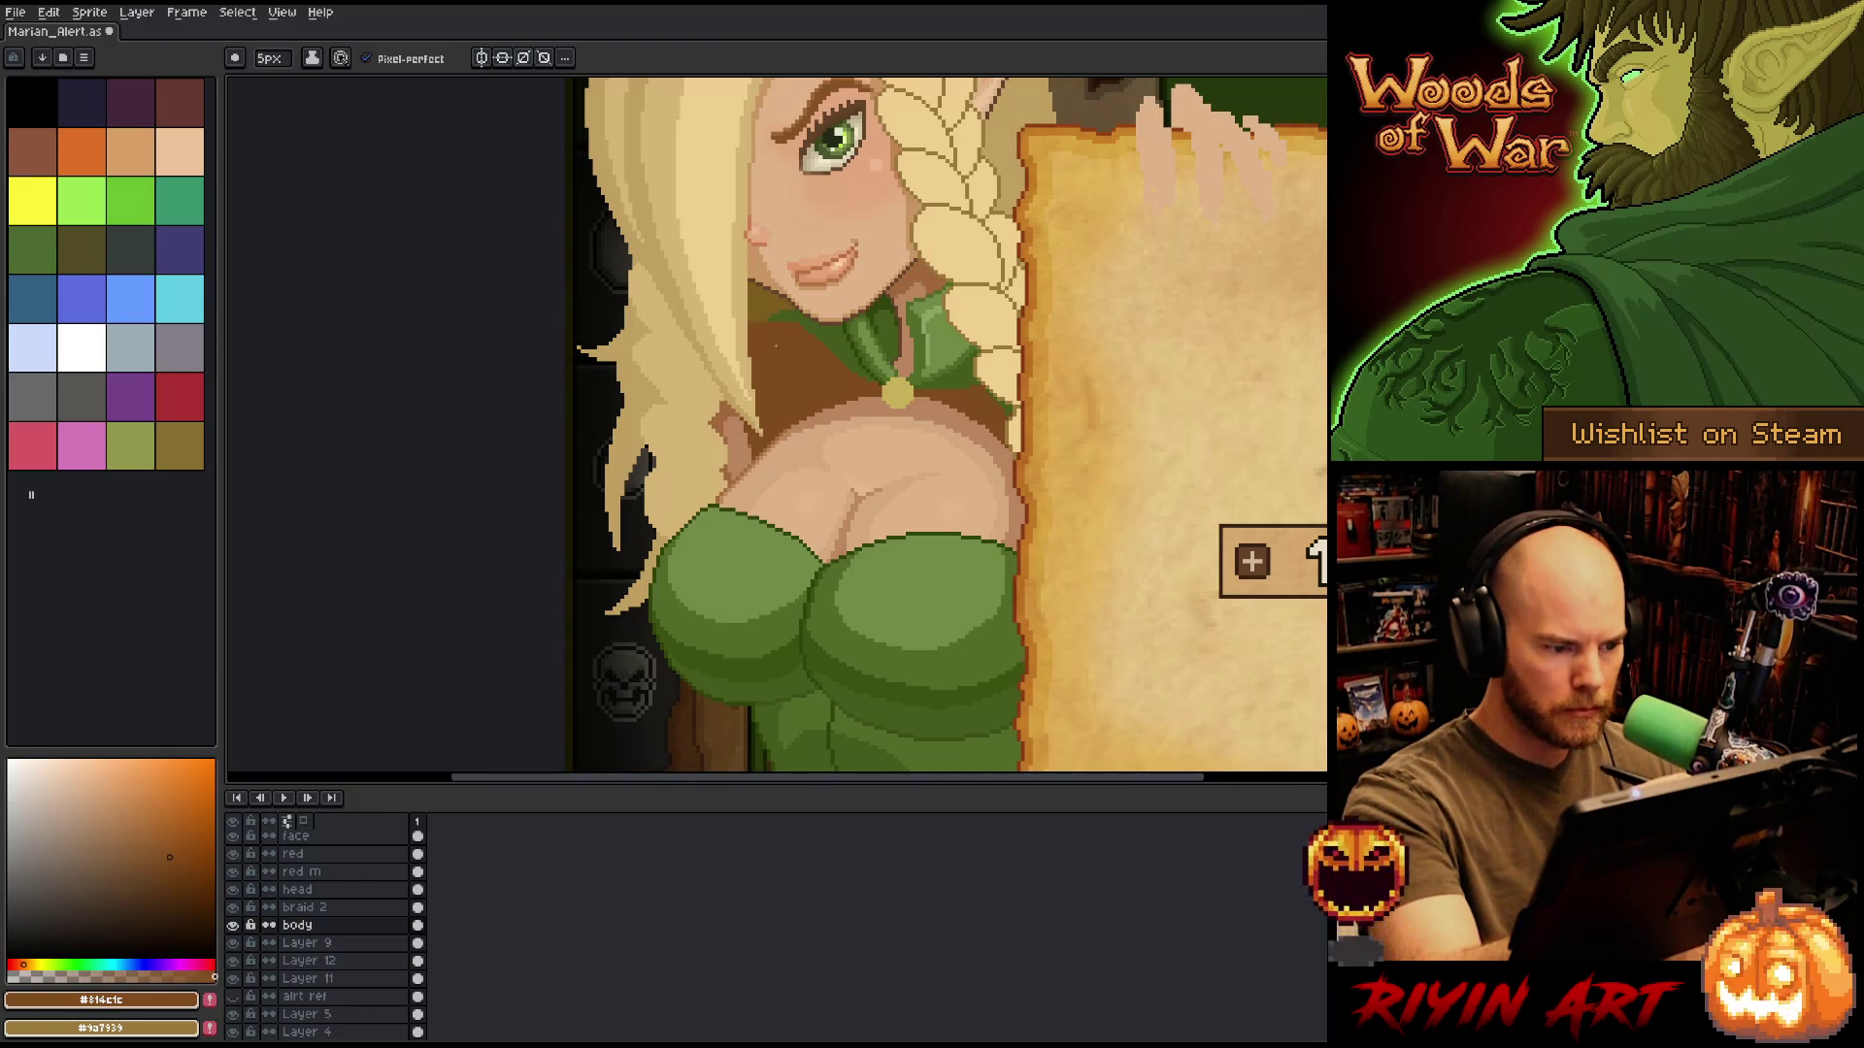
Return to Layer 12, shade with the lighter brown tone, and save Marian_Alert.
{"action": "left_click", "coordinate": [308, 943]}
{"action": "left_click", "coordinate": [308, 960]}
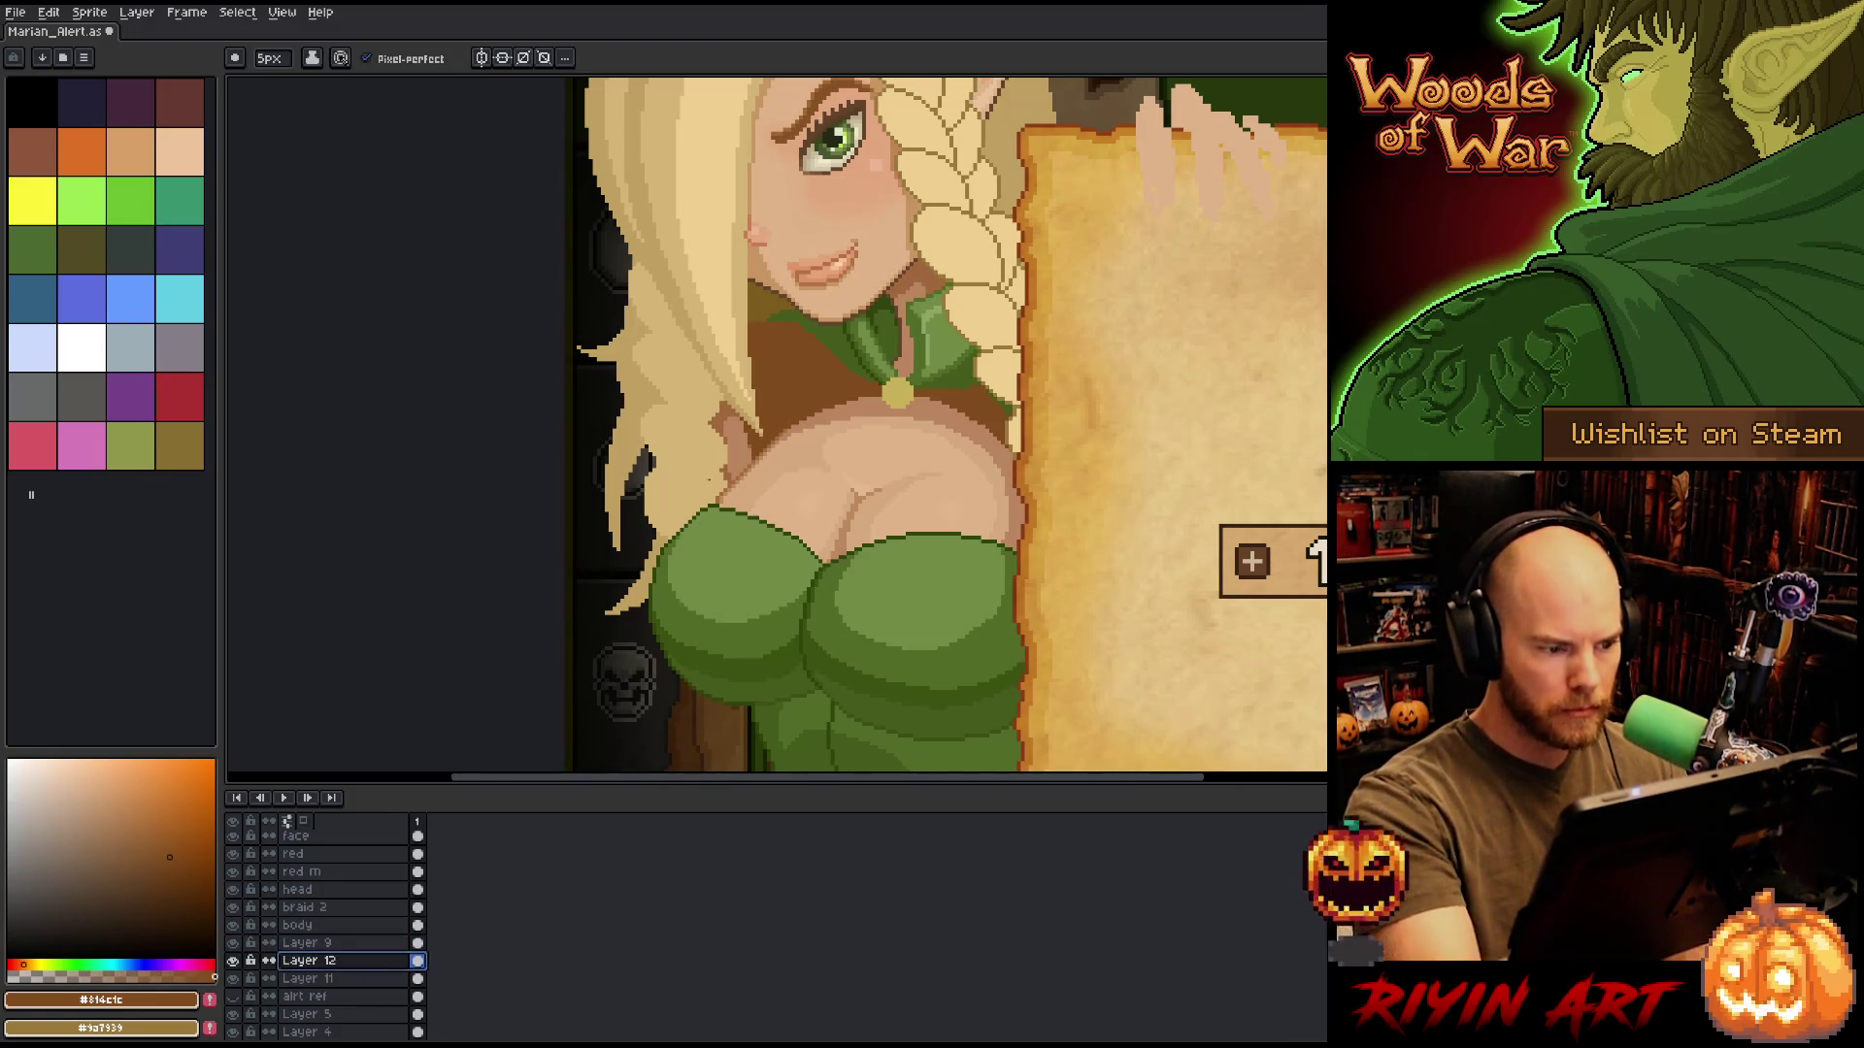
{"action": "left_click", "coordinate": [737, 432], "text": "alt"}
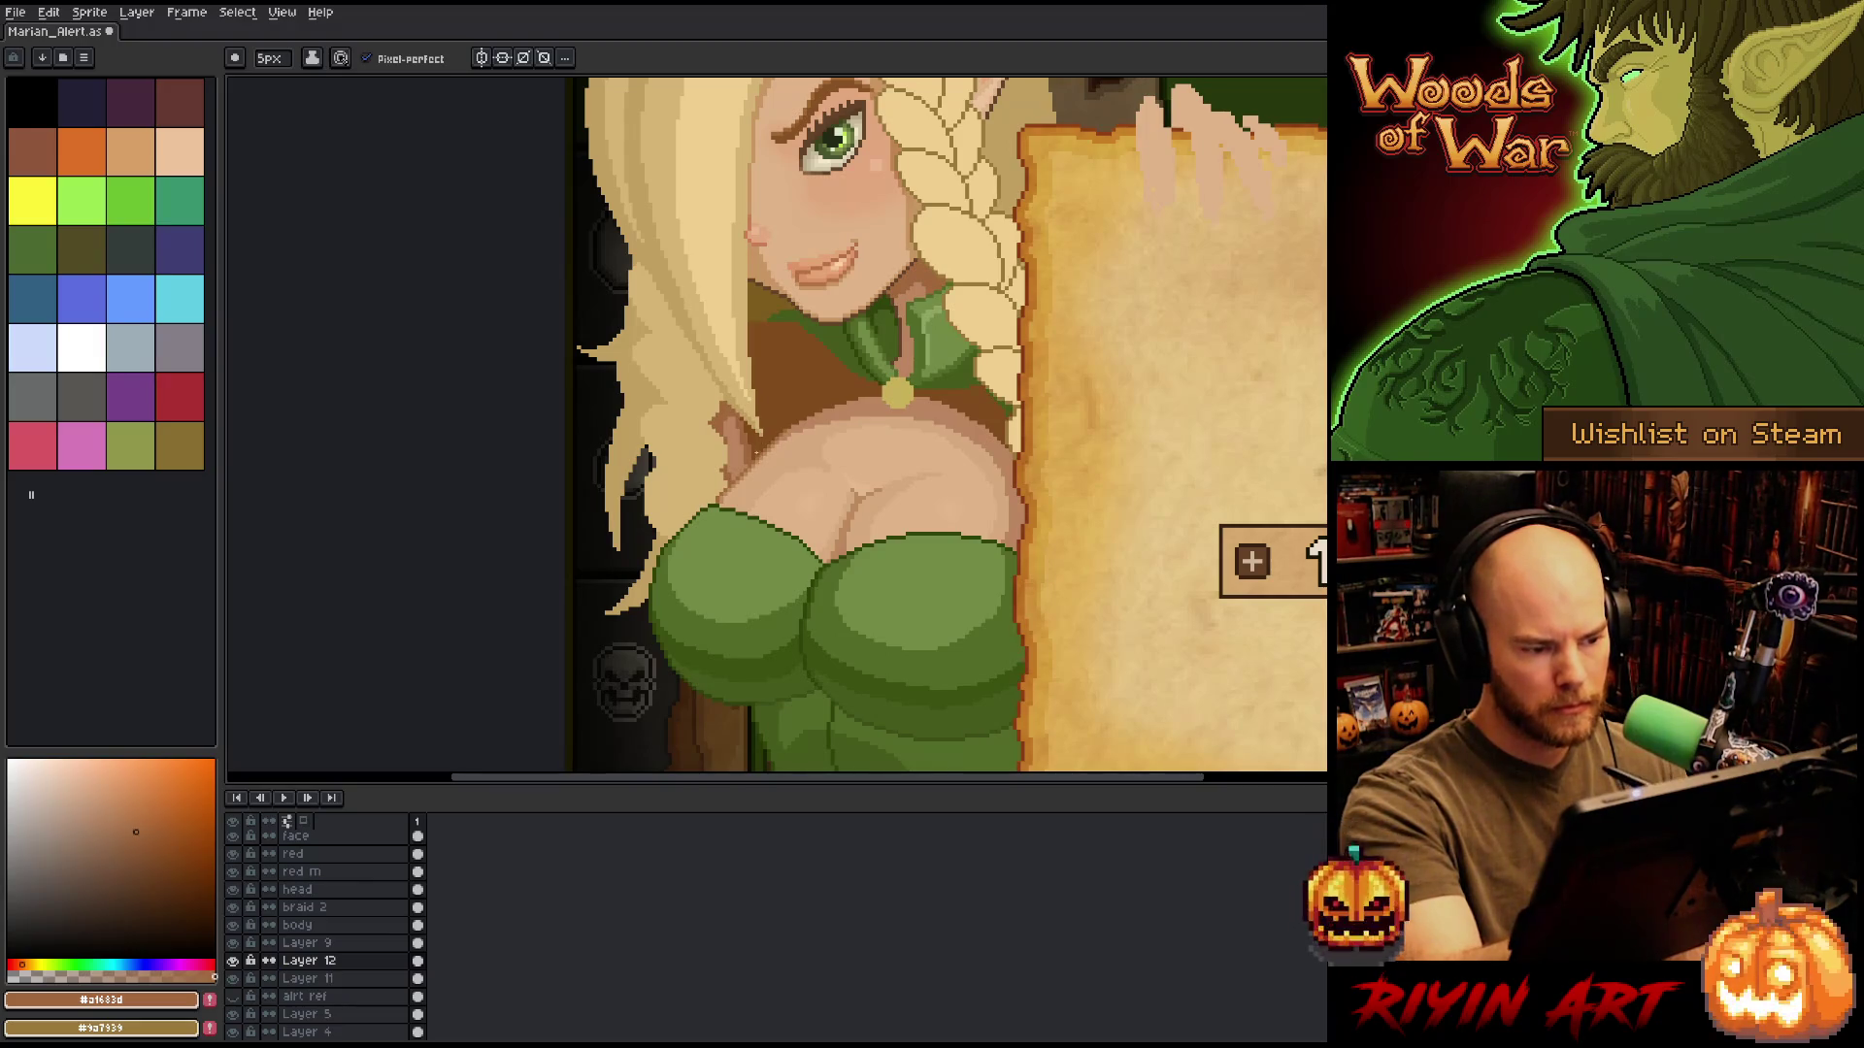
{"action": "key", "text": "ctrl+s"}
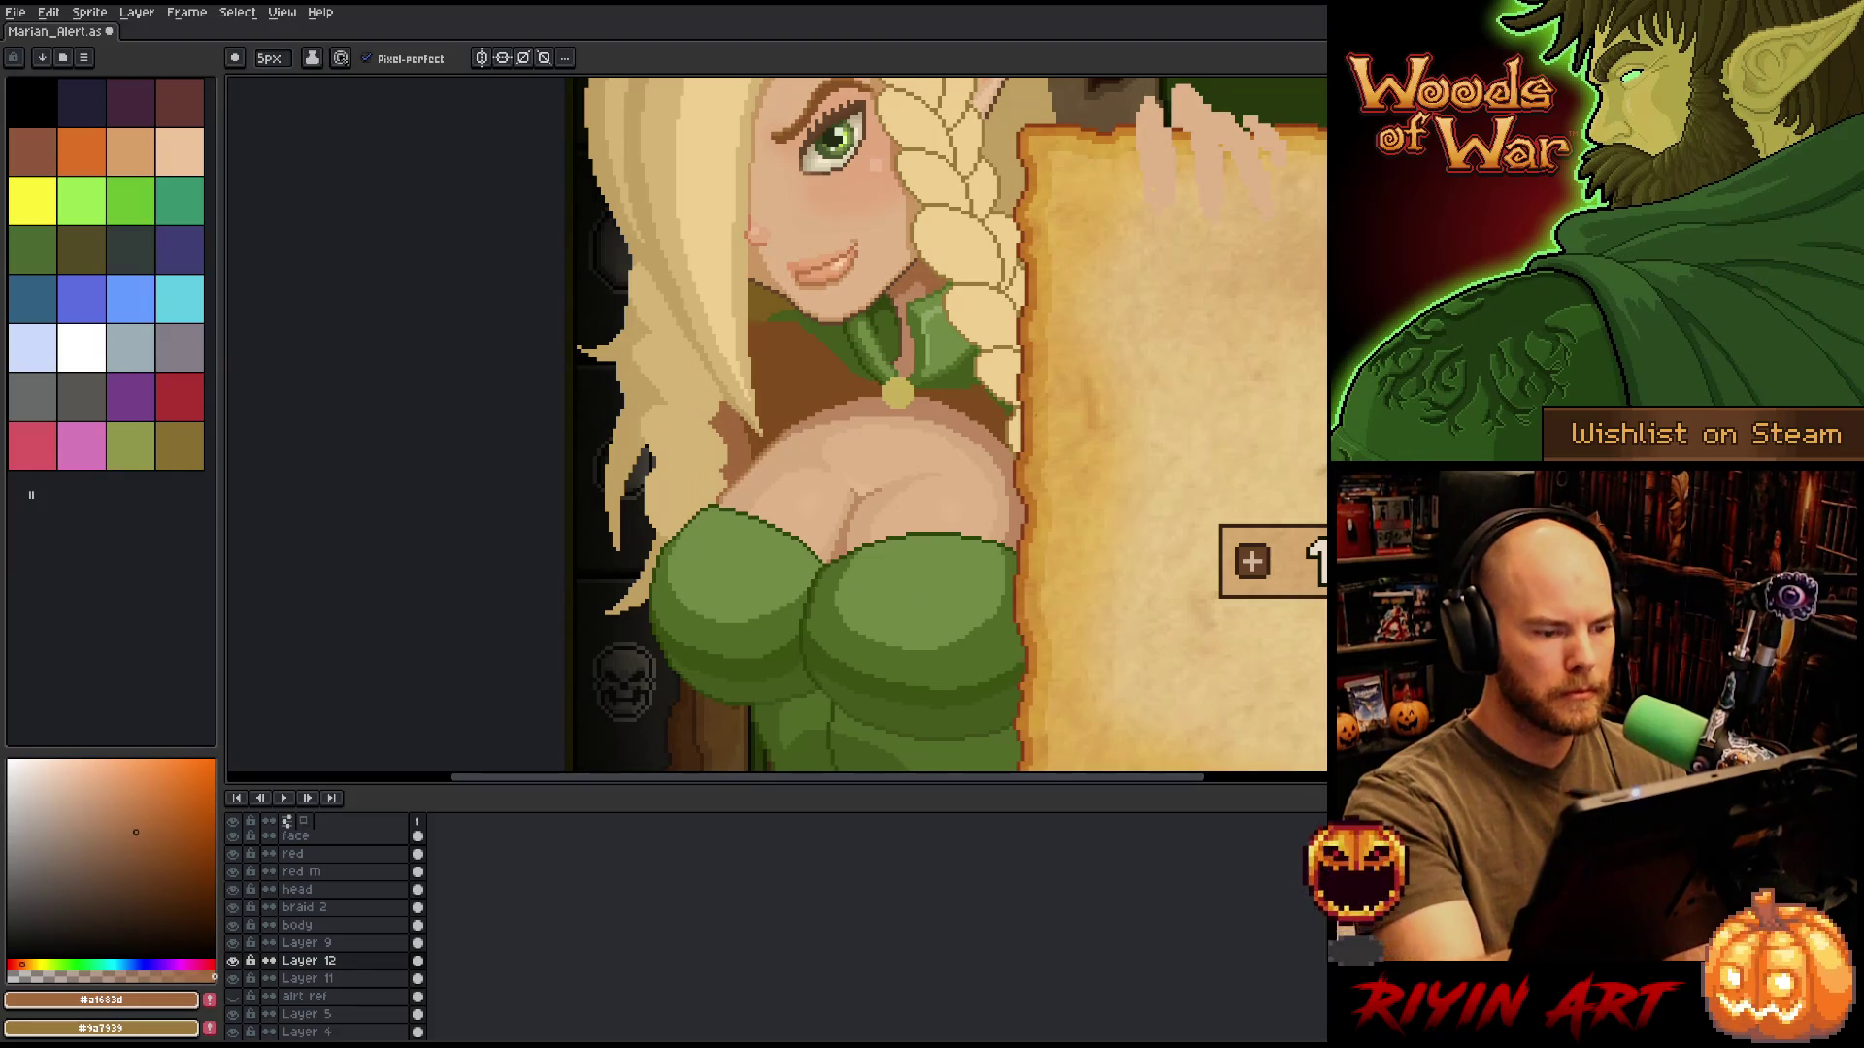
Zoom out and back in over the art, then activate braid 2 and sample the pale blonde hair colour.
{"action": "scroll", "coordinate": [1053, 592], "scroll_direction": "down", "scroll_amount": 3}
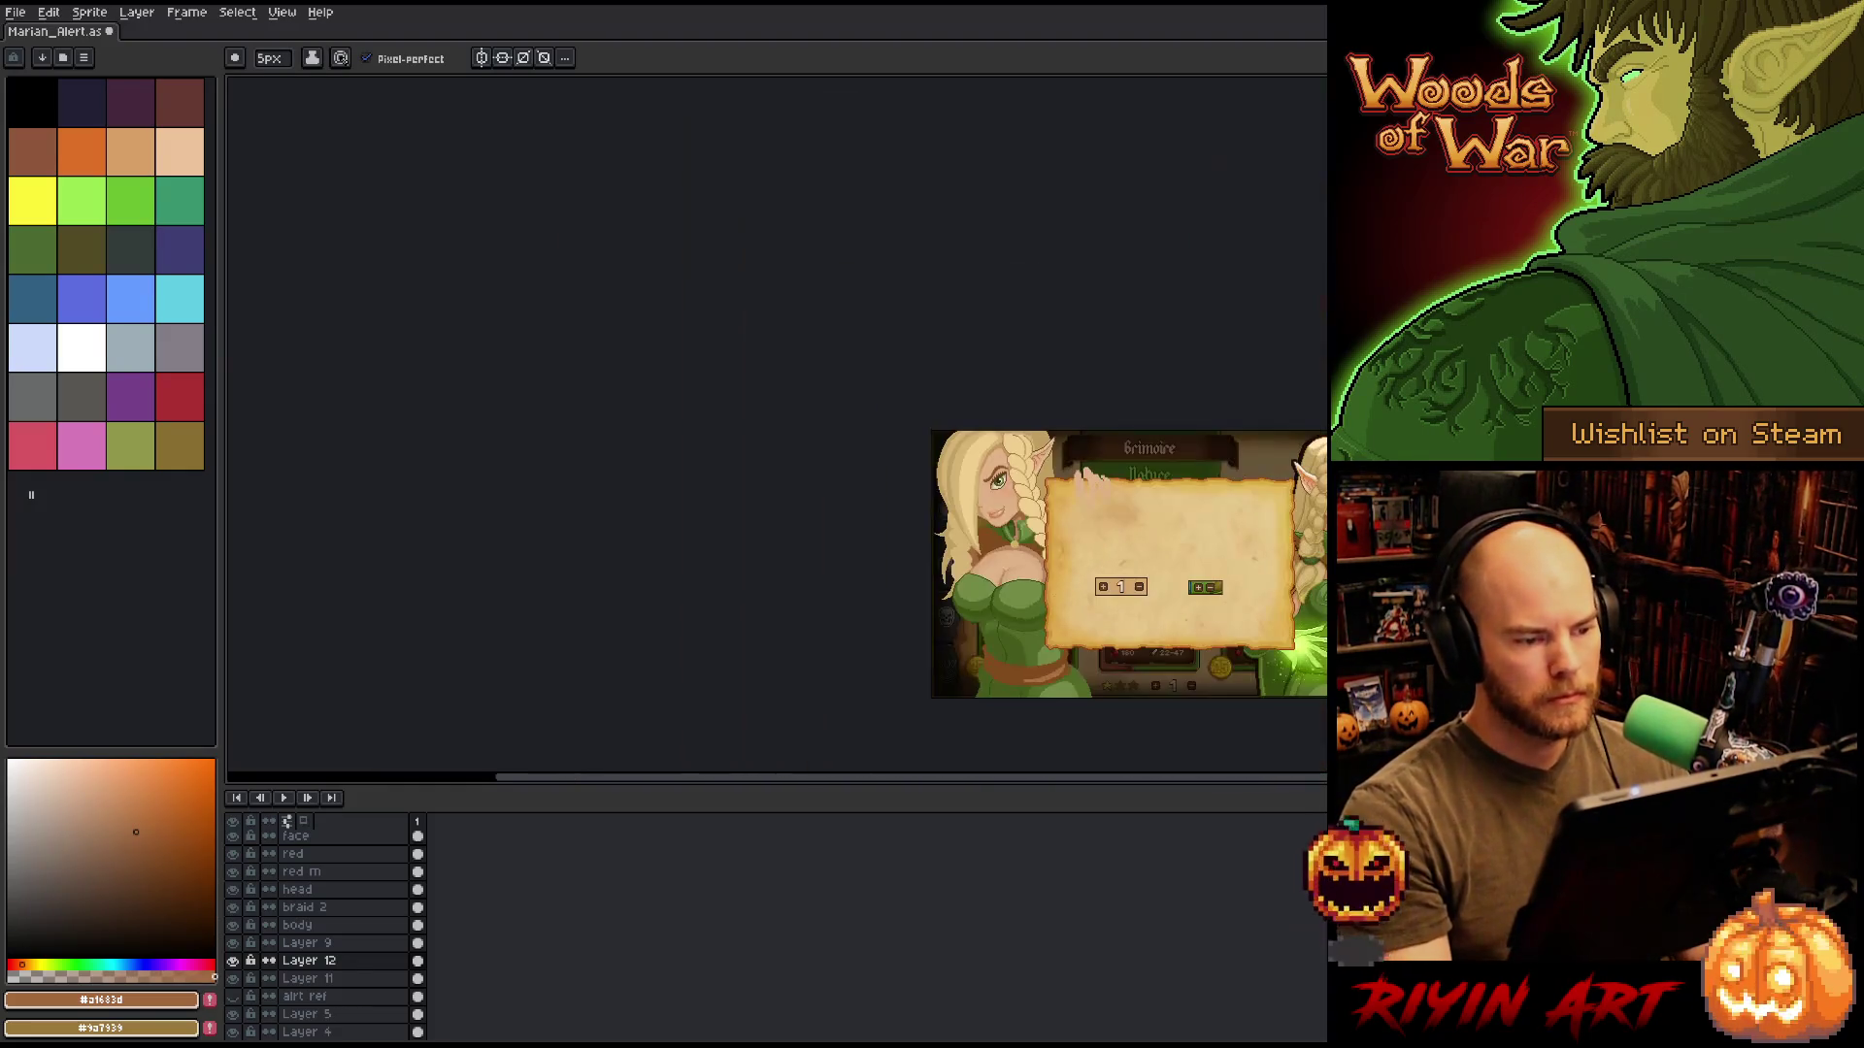
{"action": "scroll", "coordinate": [812, 539], "scroll_direction": "up", "scroll_amount": 2}
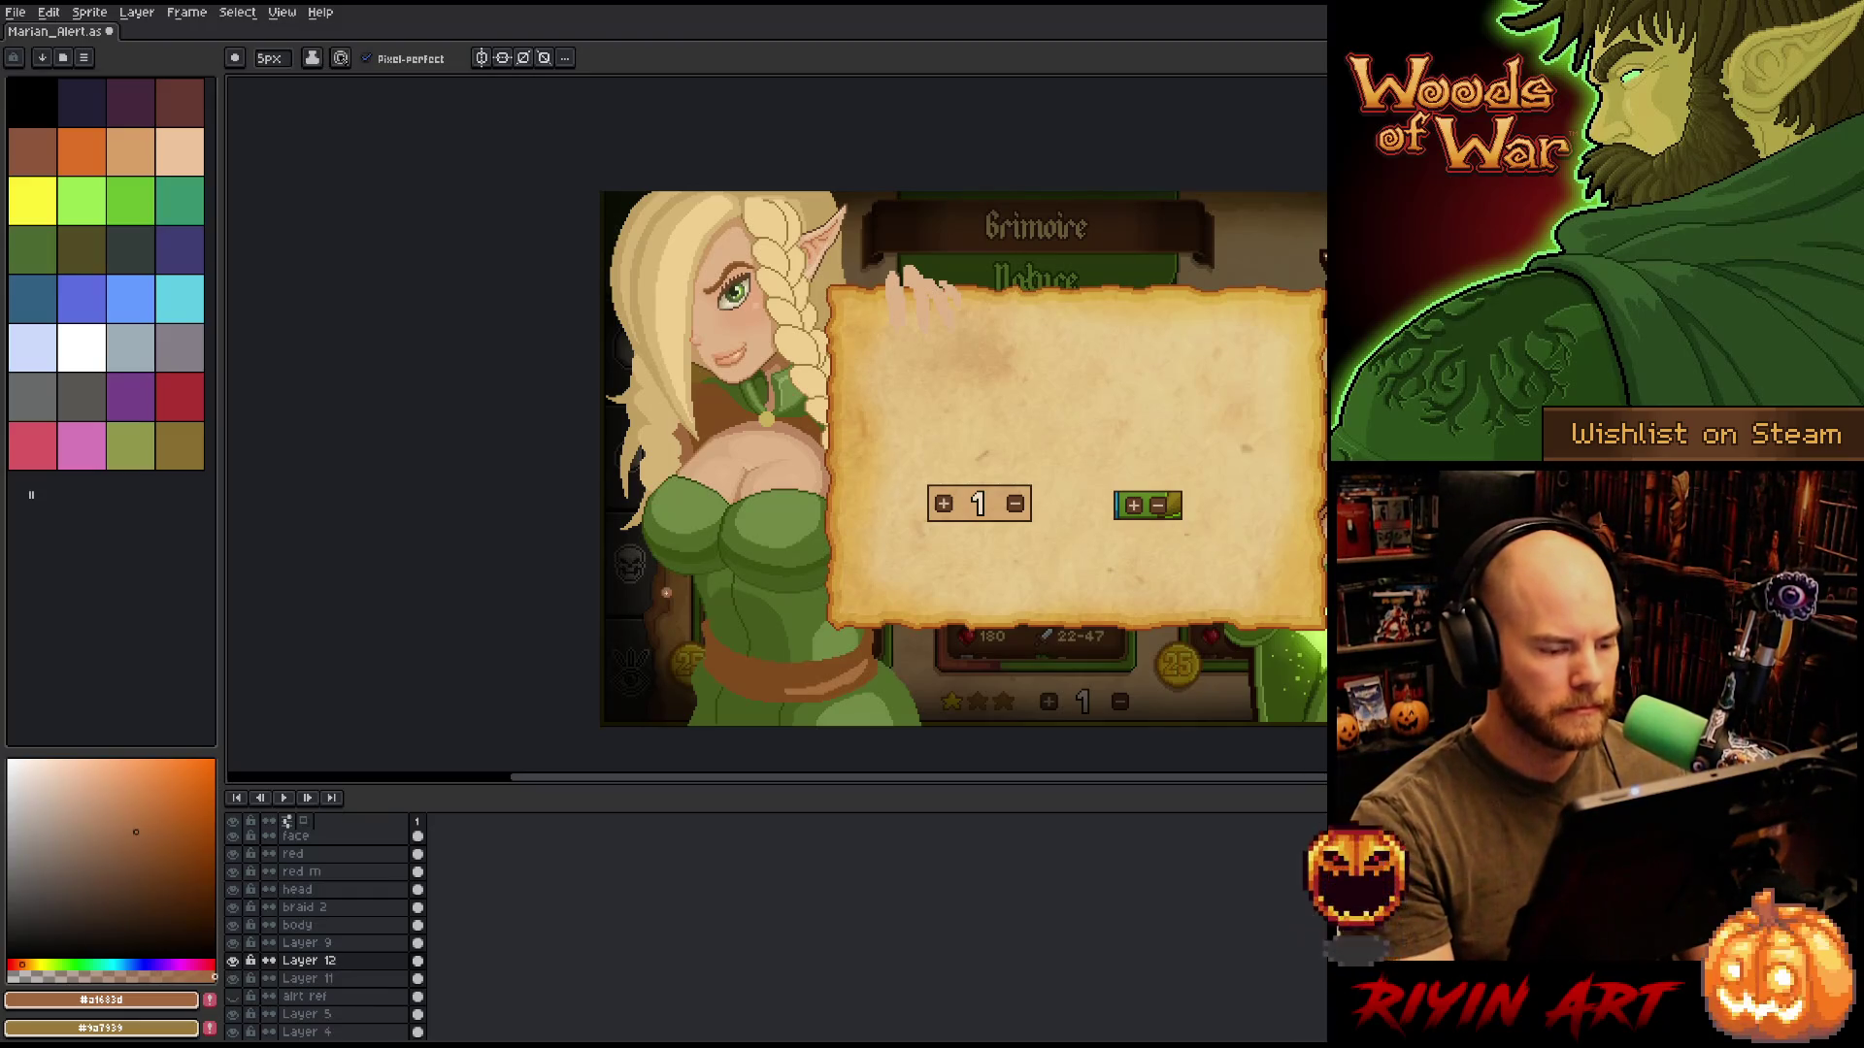
{"action": "scroll", "coordinate": [666, 593], "scroll_direction": "up", "scroll_amount": 1}
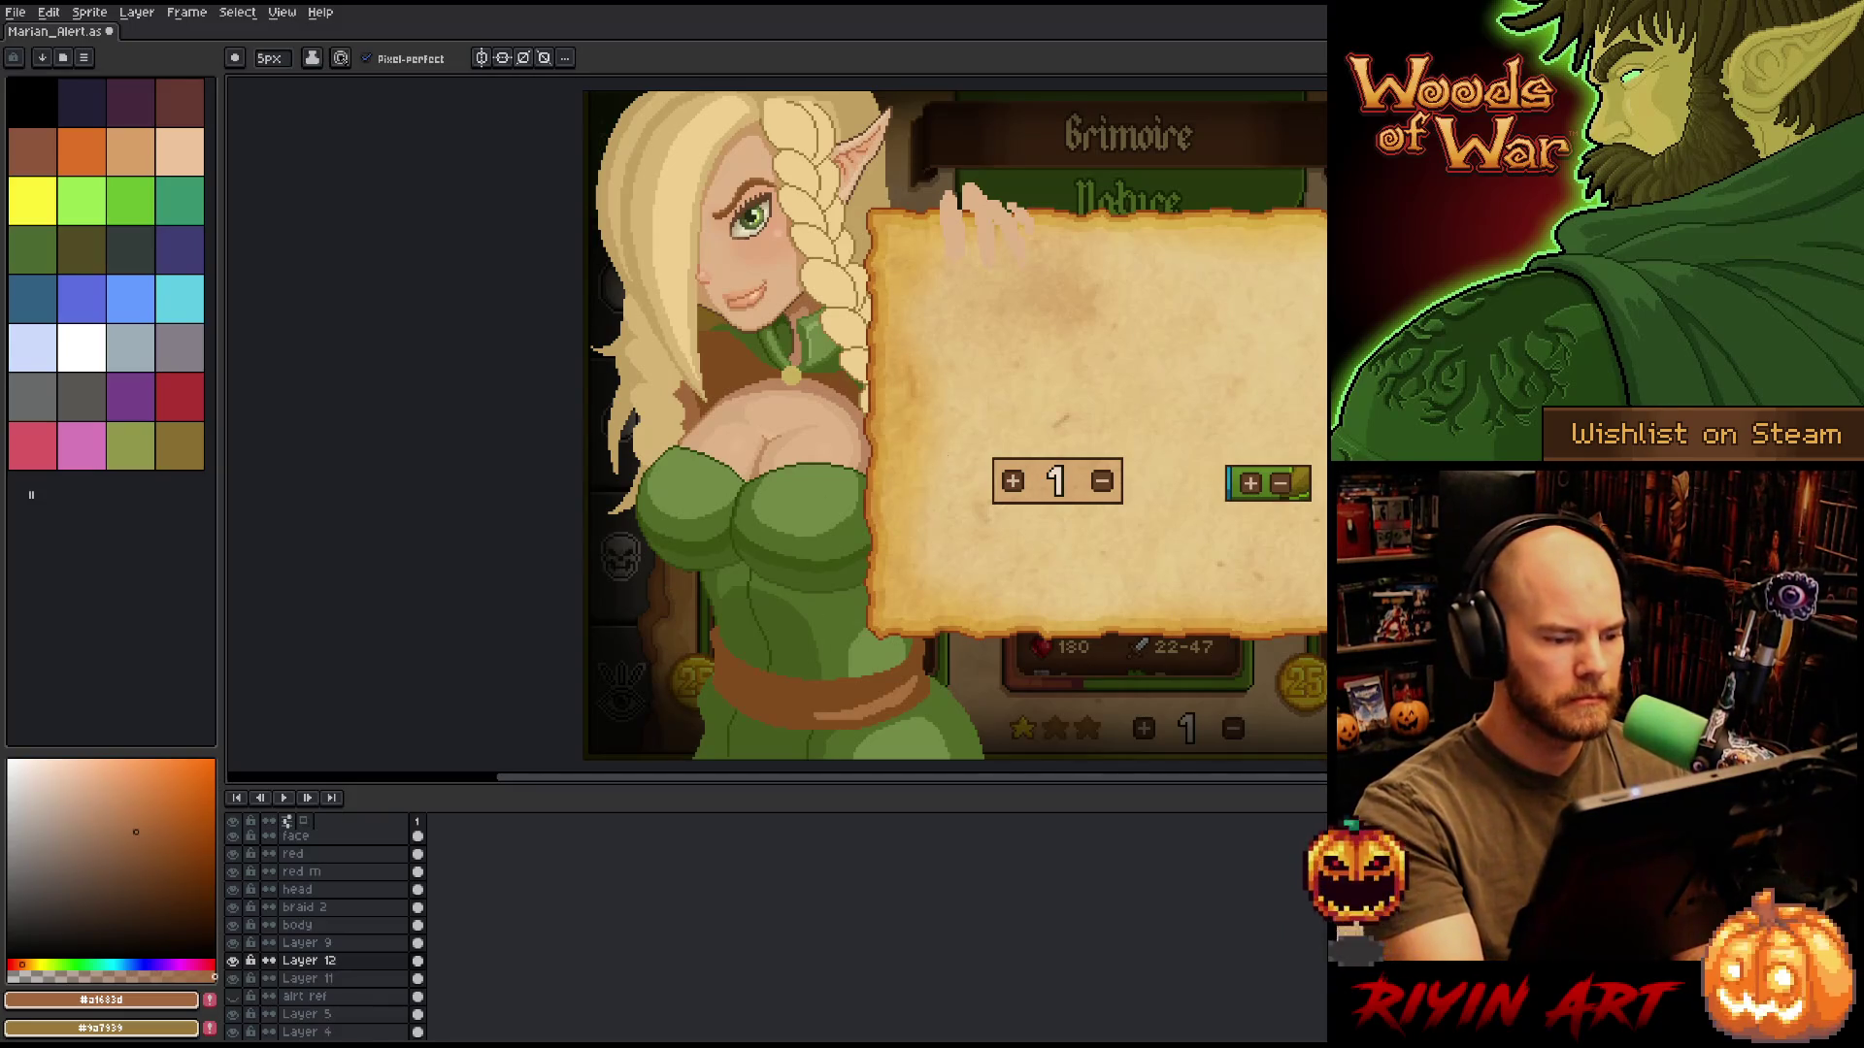
{"action": "left_click_drag", "start_coordinate": [915, 500], "coordinate": [936, 520]}
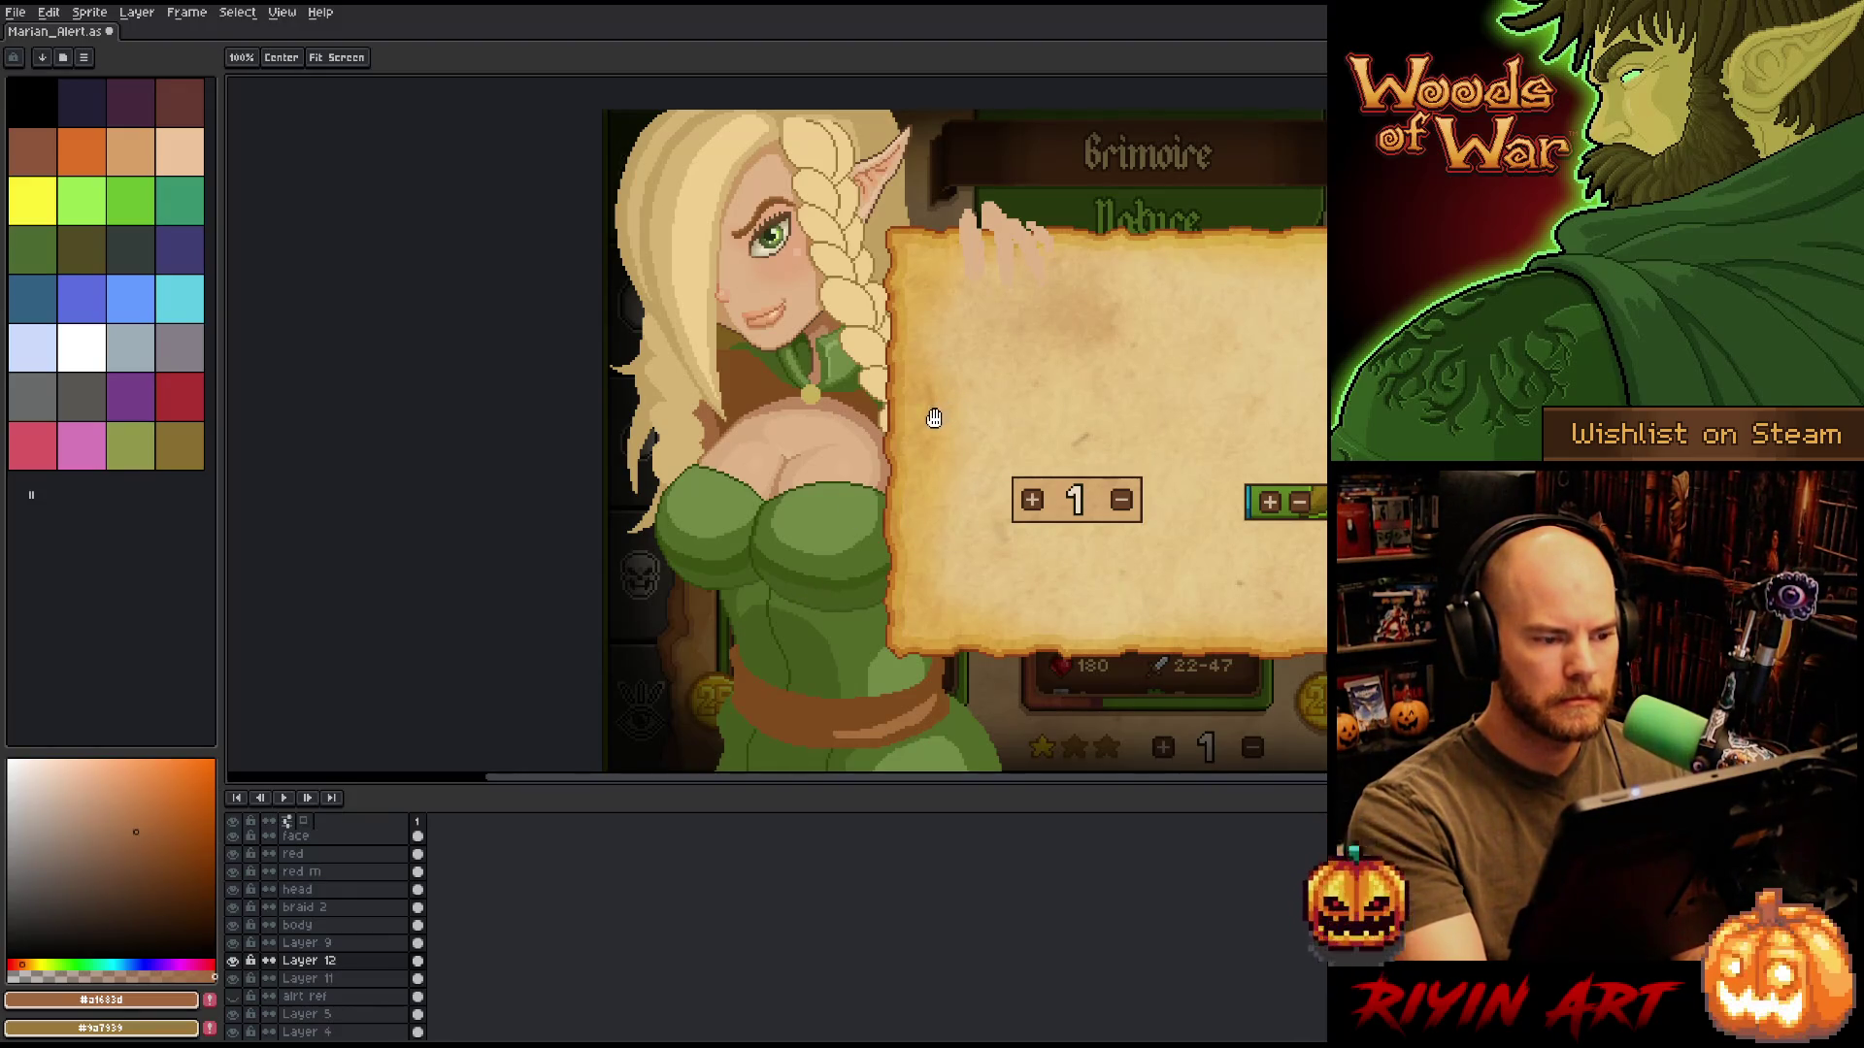
{"action": "left_click_drag", "start_coordinate": [930, 419], "coordinate": [909, 392]}
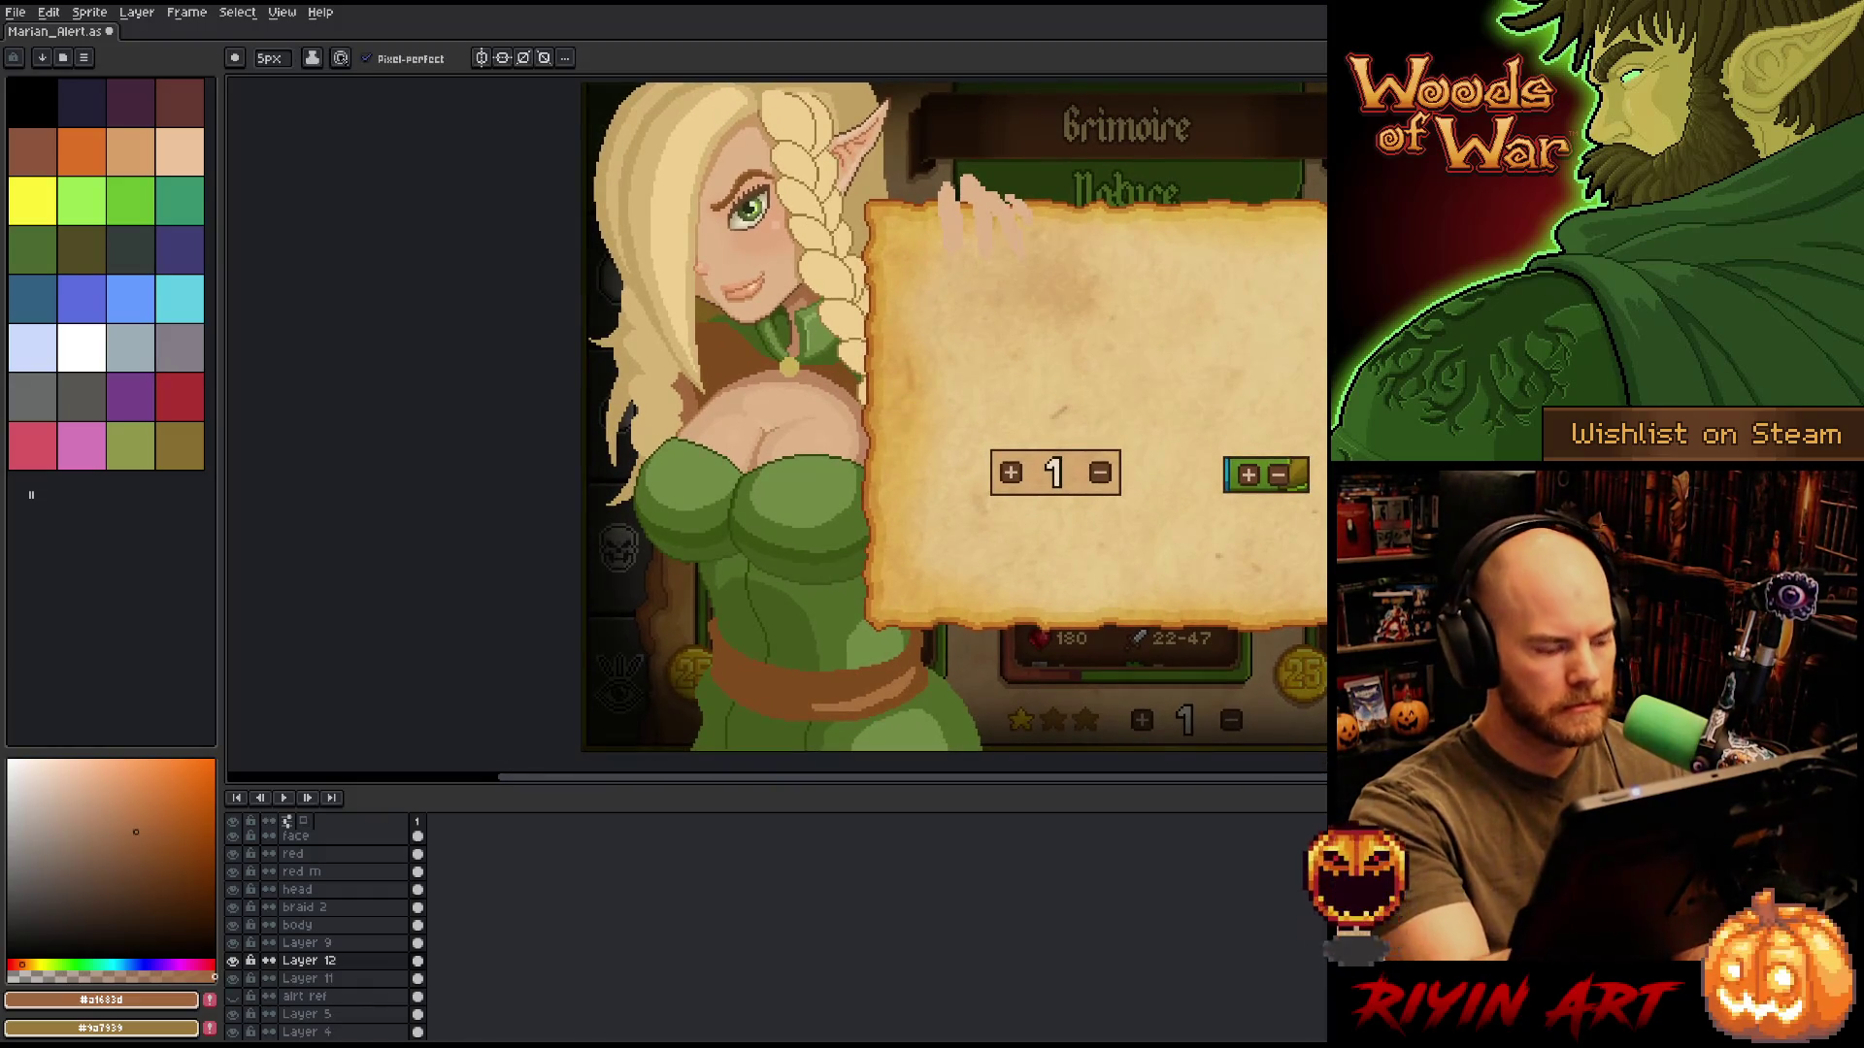
{"action": "key", "text": "v"}
{"action": "left_click", "coordinate": [662, 412]}
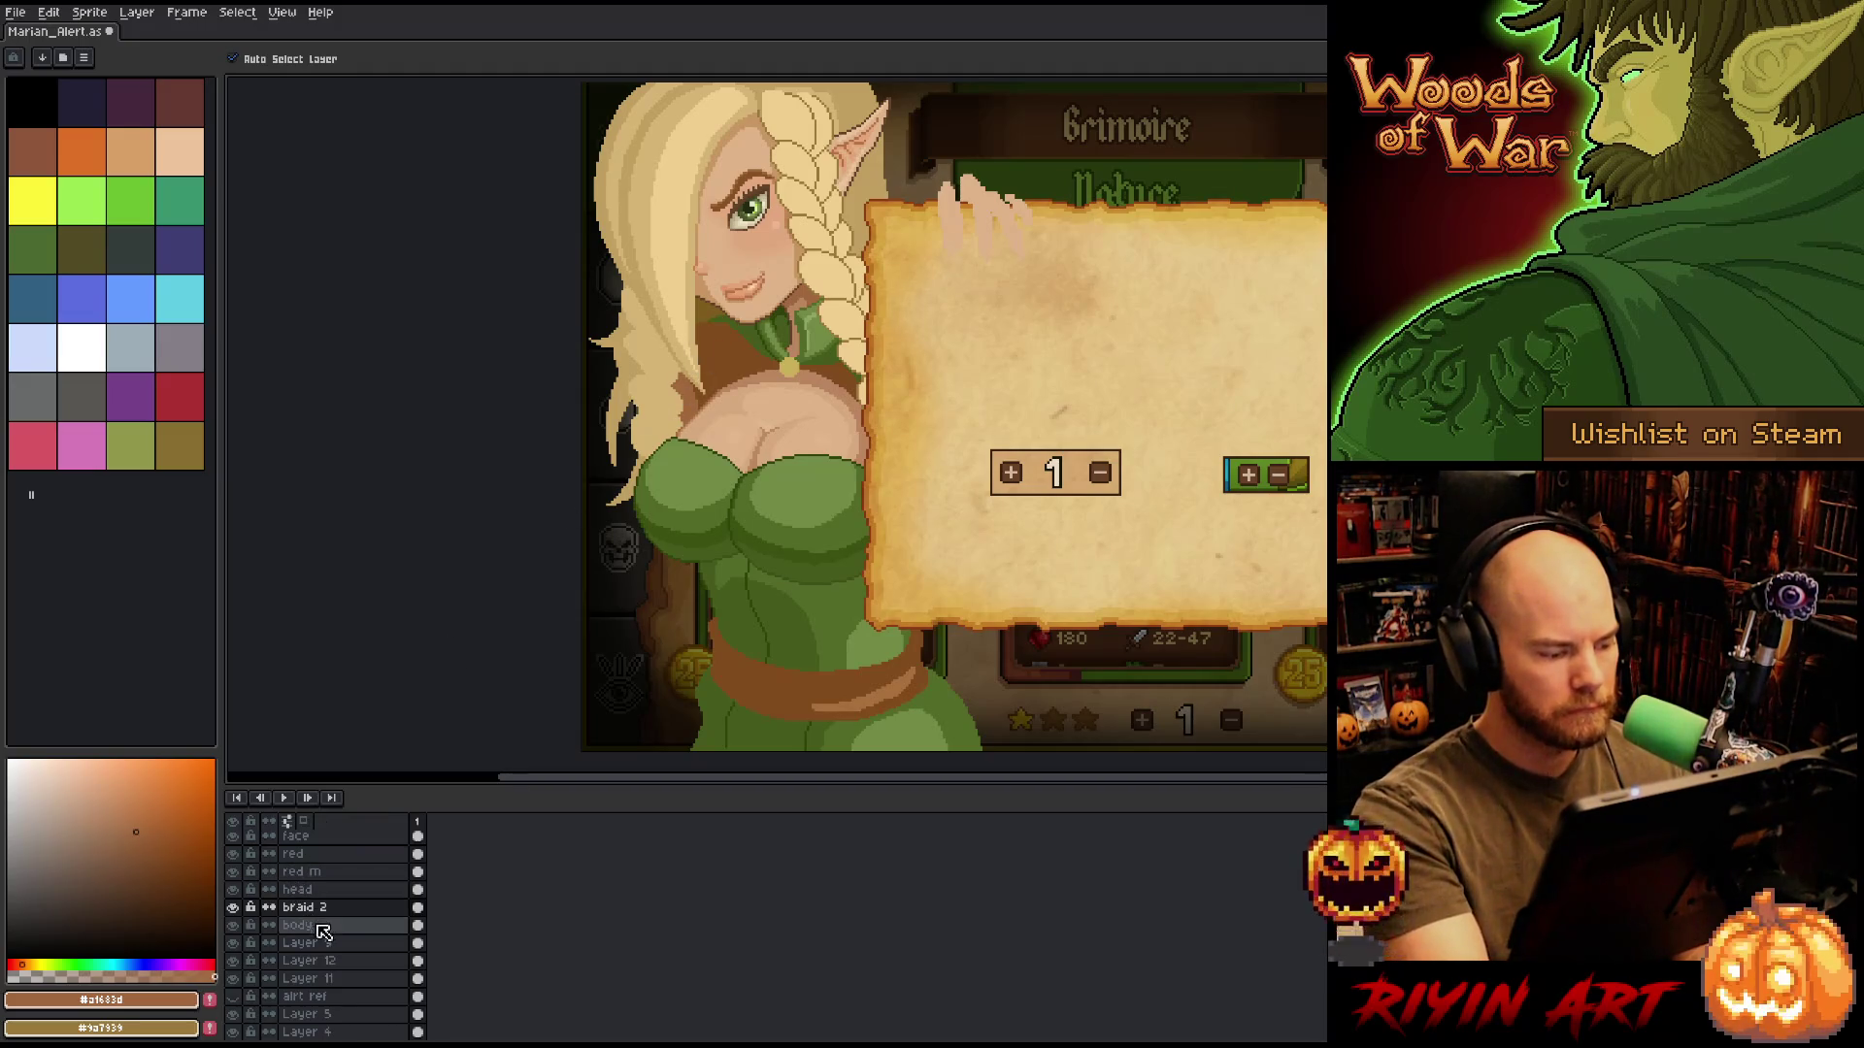
{"action": "key", "text": "i"}
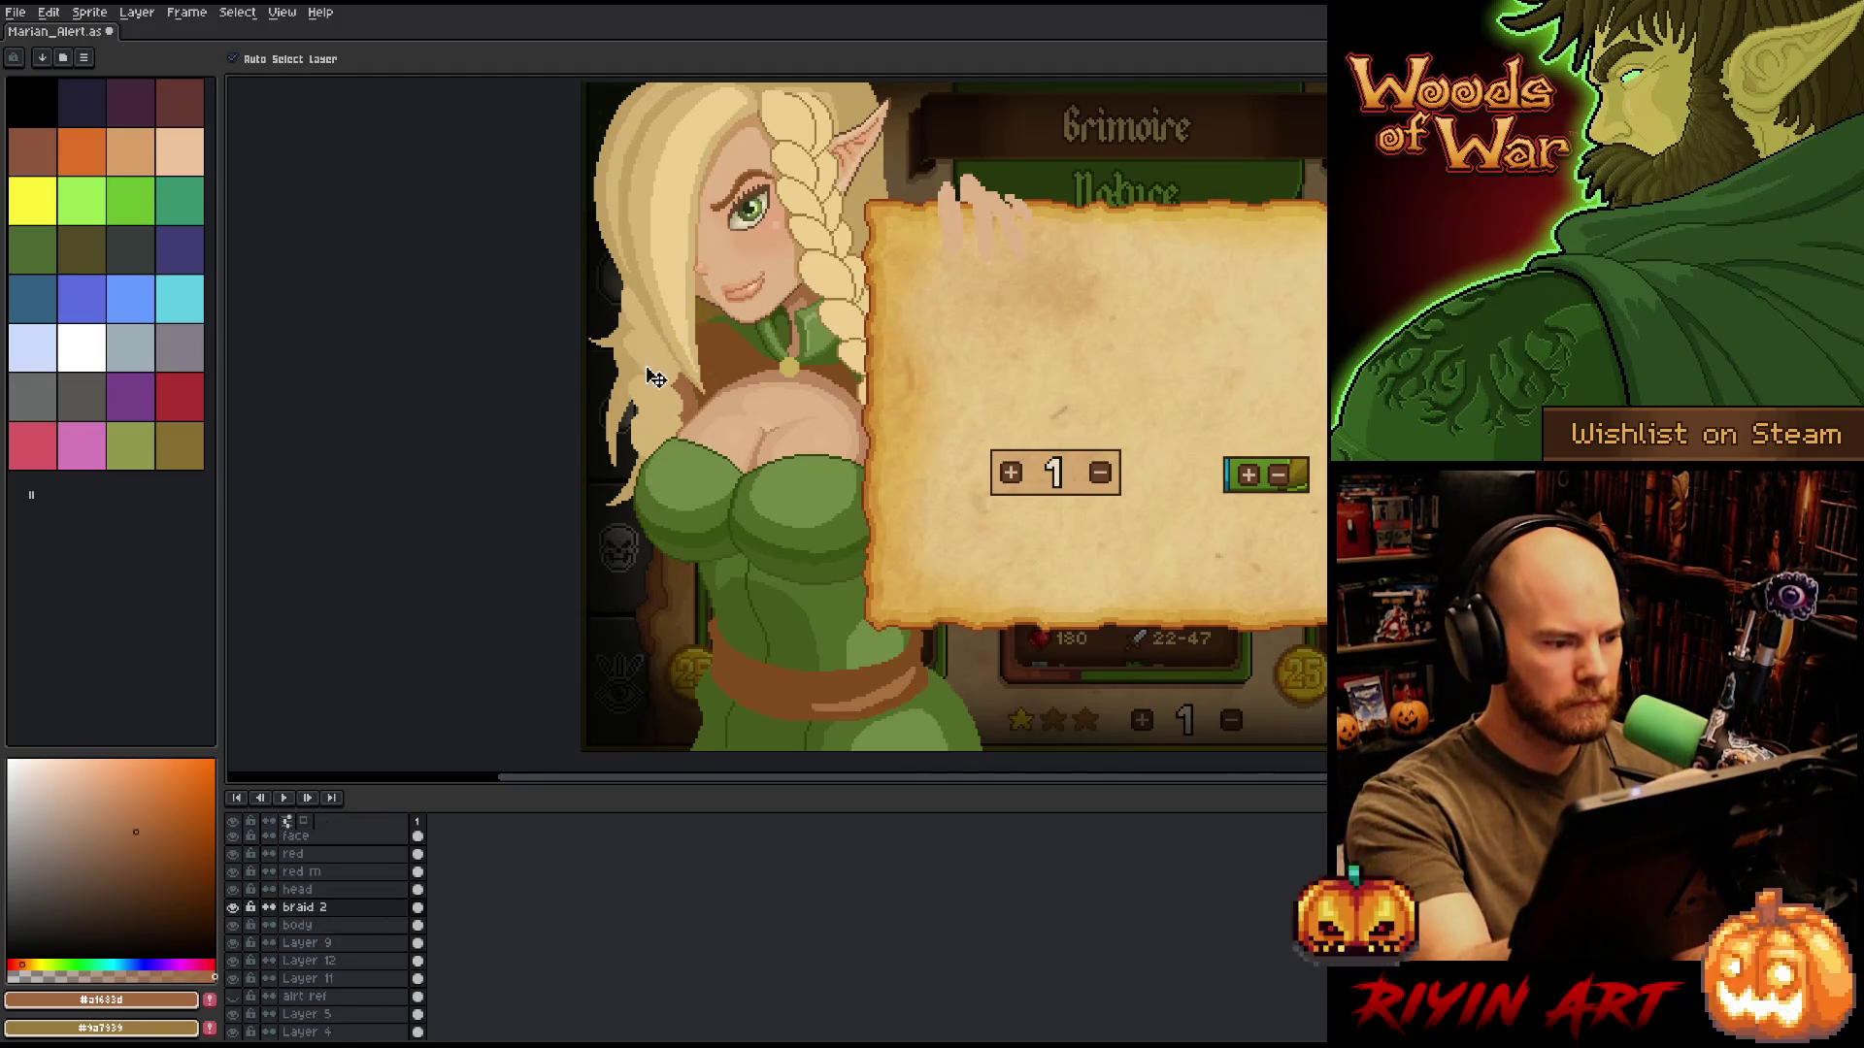
{"action": "left_click", "coordinate": [648, 339]}
{"action": "key", "text": "b"}
{"action": "scroll", "coordinate": [650, 337], "scroll_direction": "up", "scroll_amount": 1}
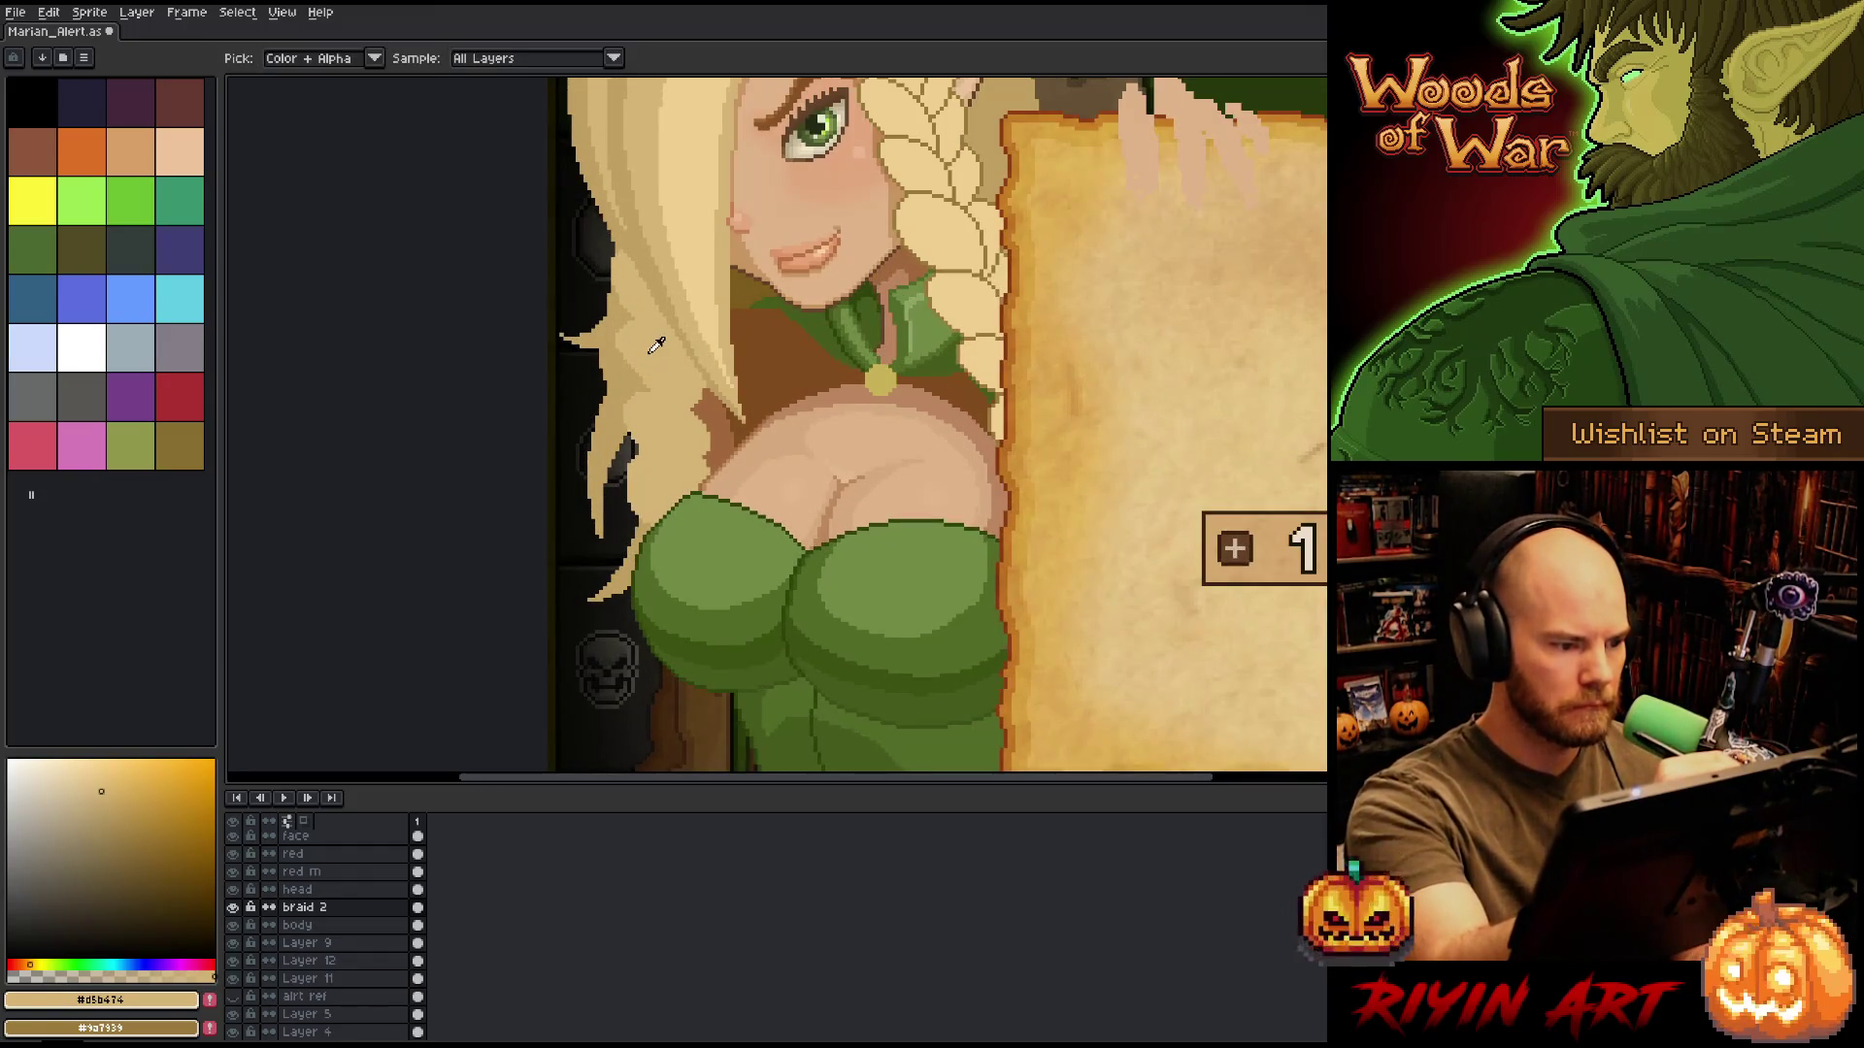
Save, set the eraser to 4px, and make Layer 9 active for hair-edge cleanup.
{"action": "key", "text": "ctrl+s"}
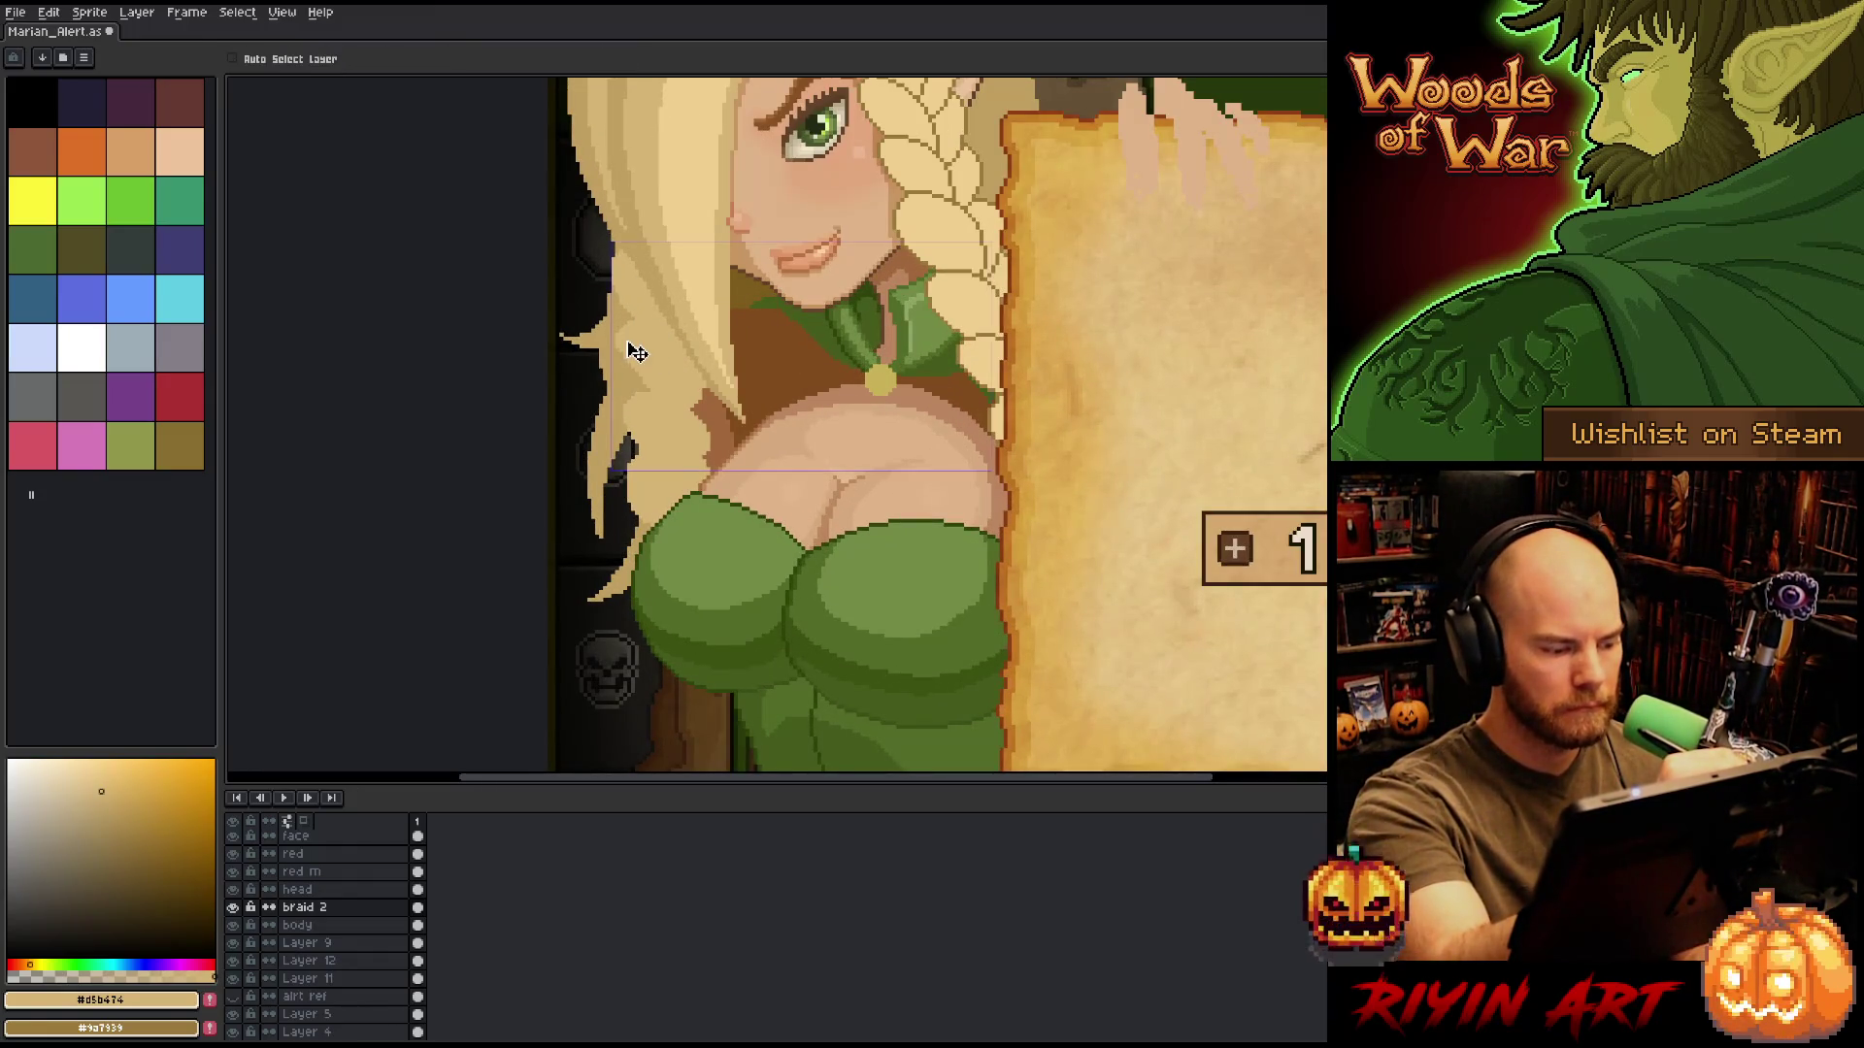
{"action": "left_click", "coordinate": [268, 58]}
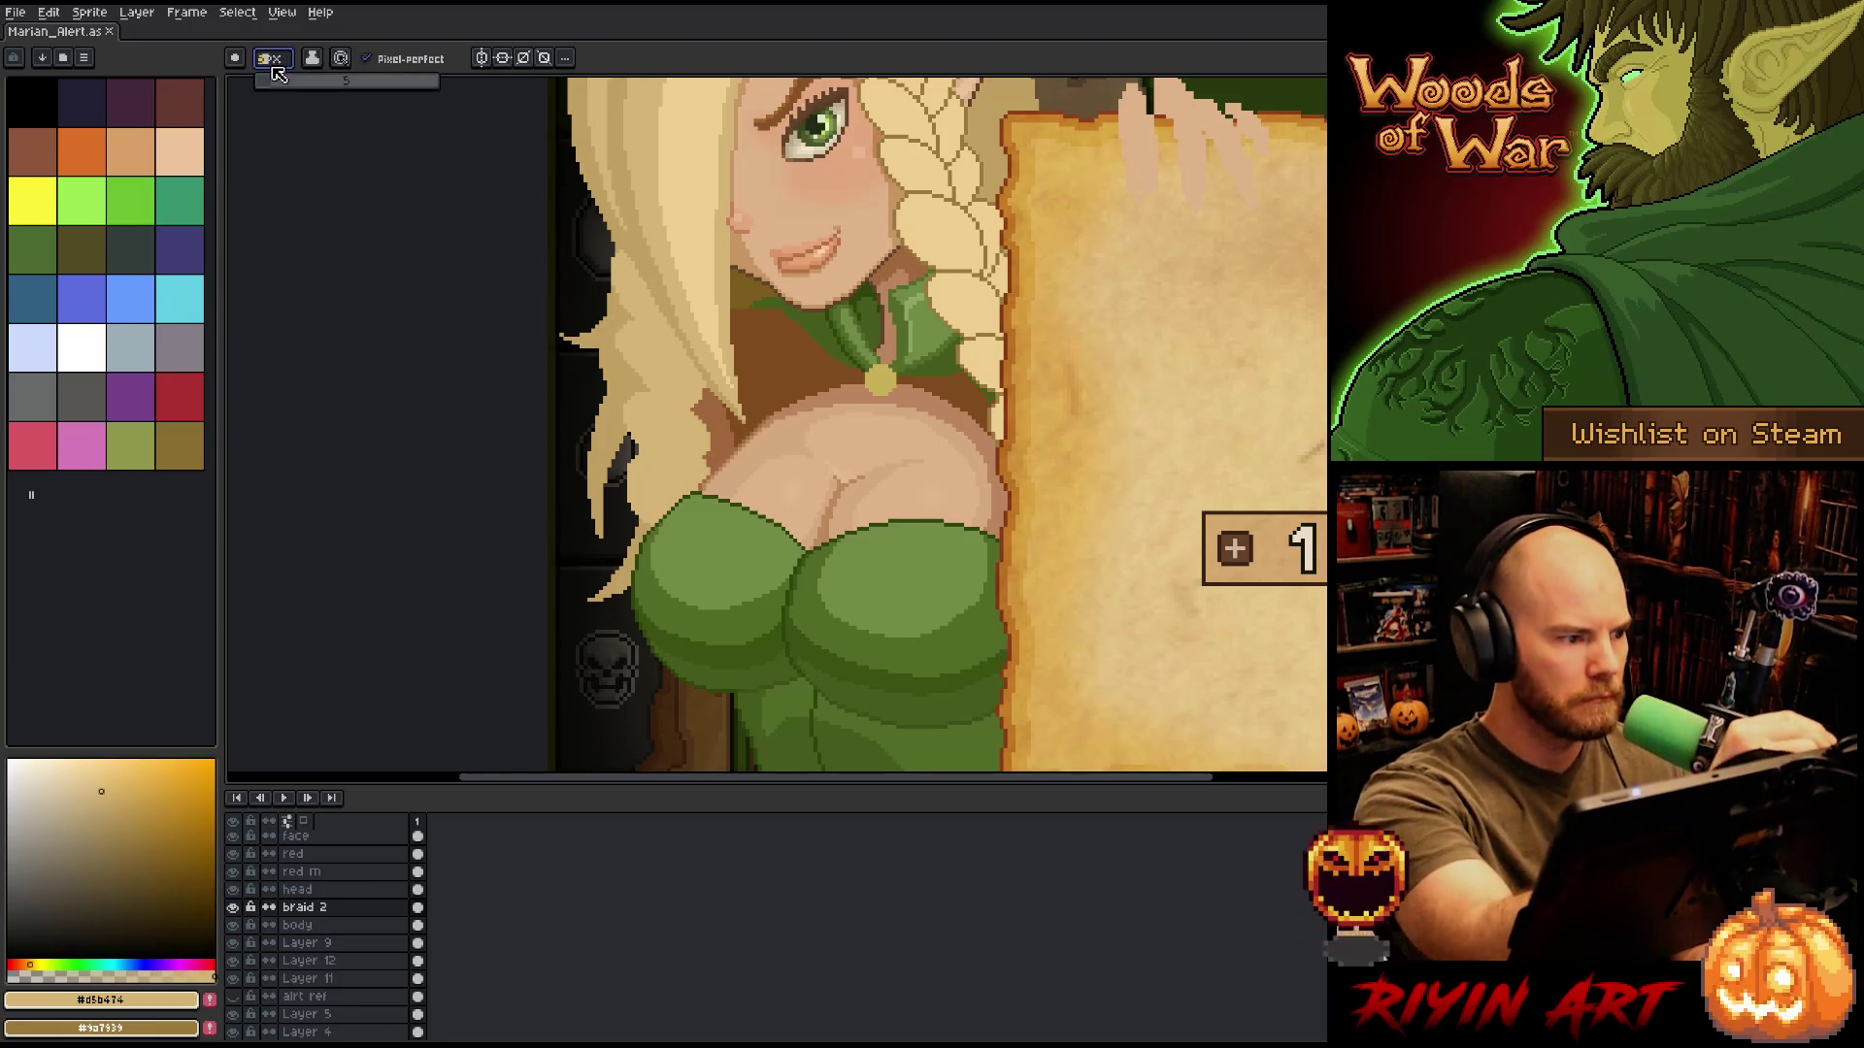
{"action": "left_click", "coordinate": [280, 83]}
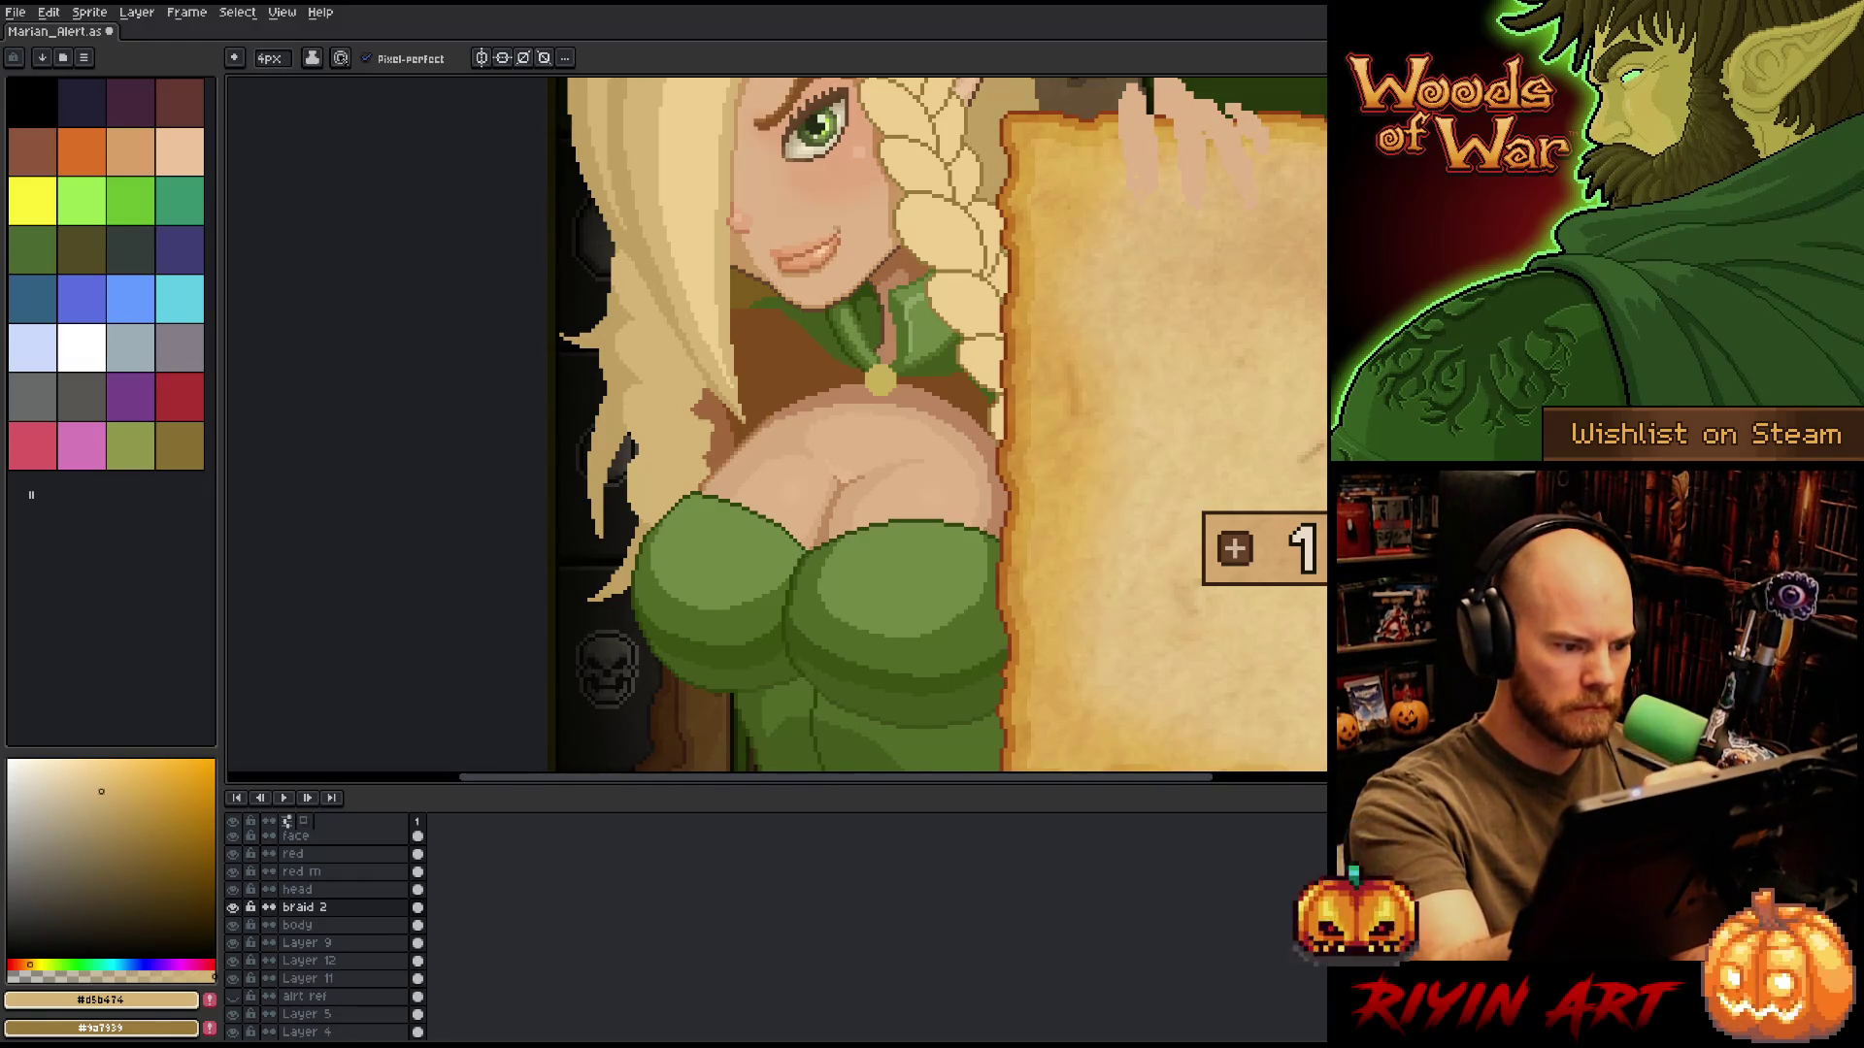
{"action": "key", "text": "e"}
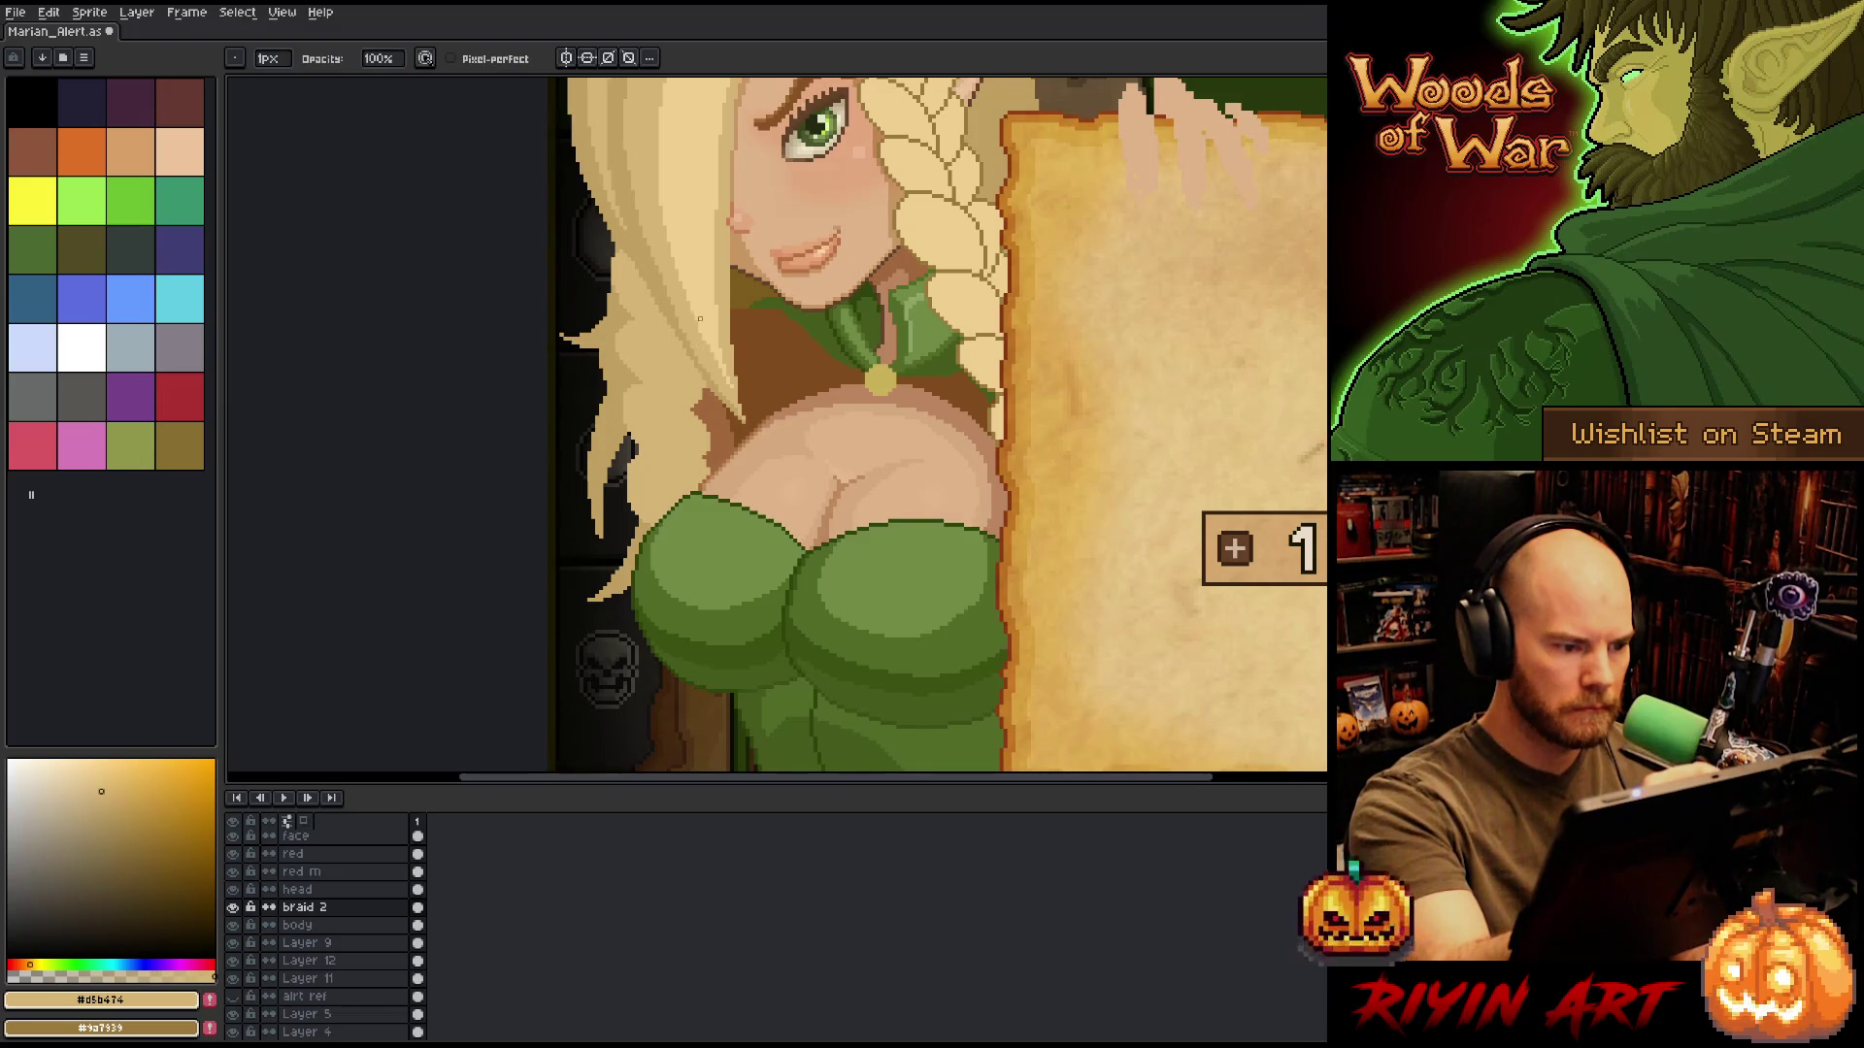
{"action": "key", "text": "b"}
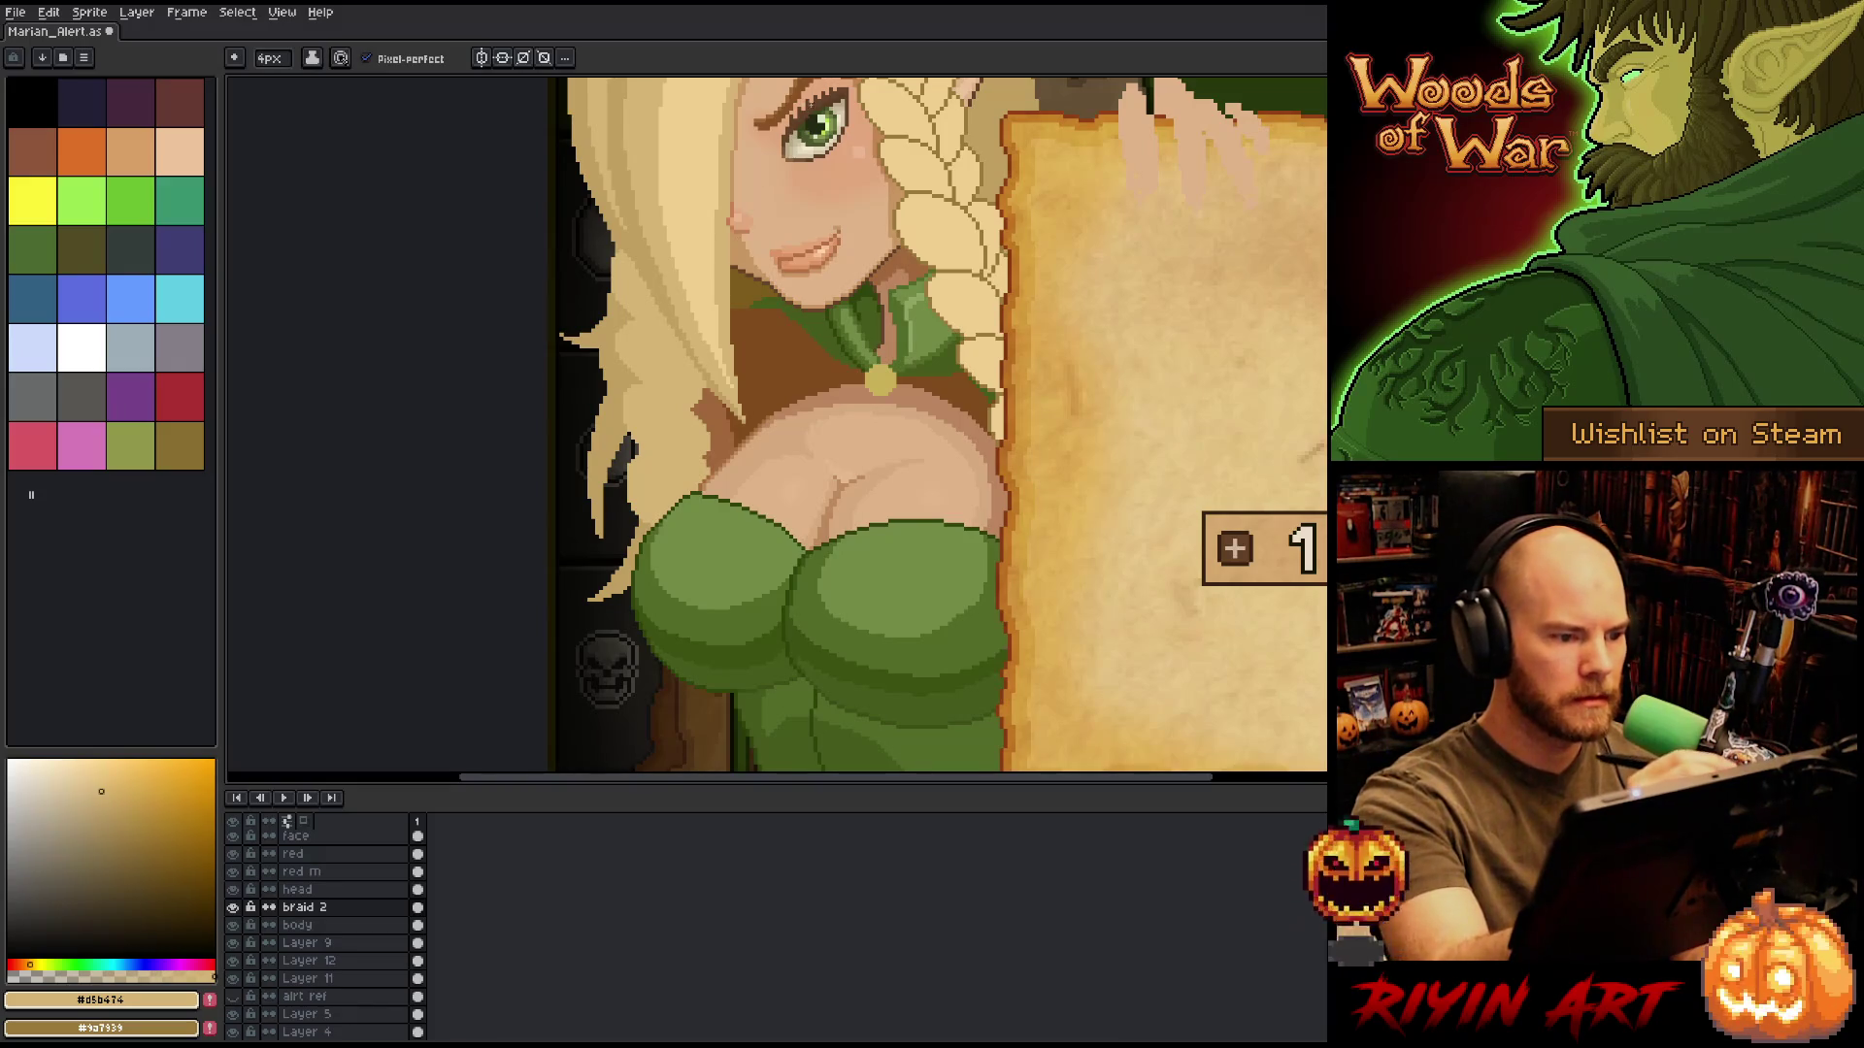
{"action": "key", "text": "b"}
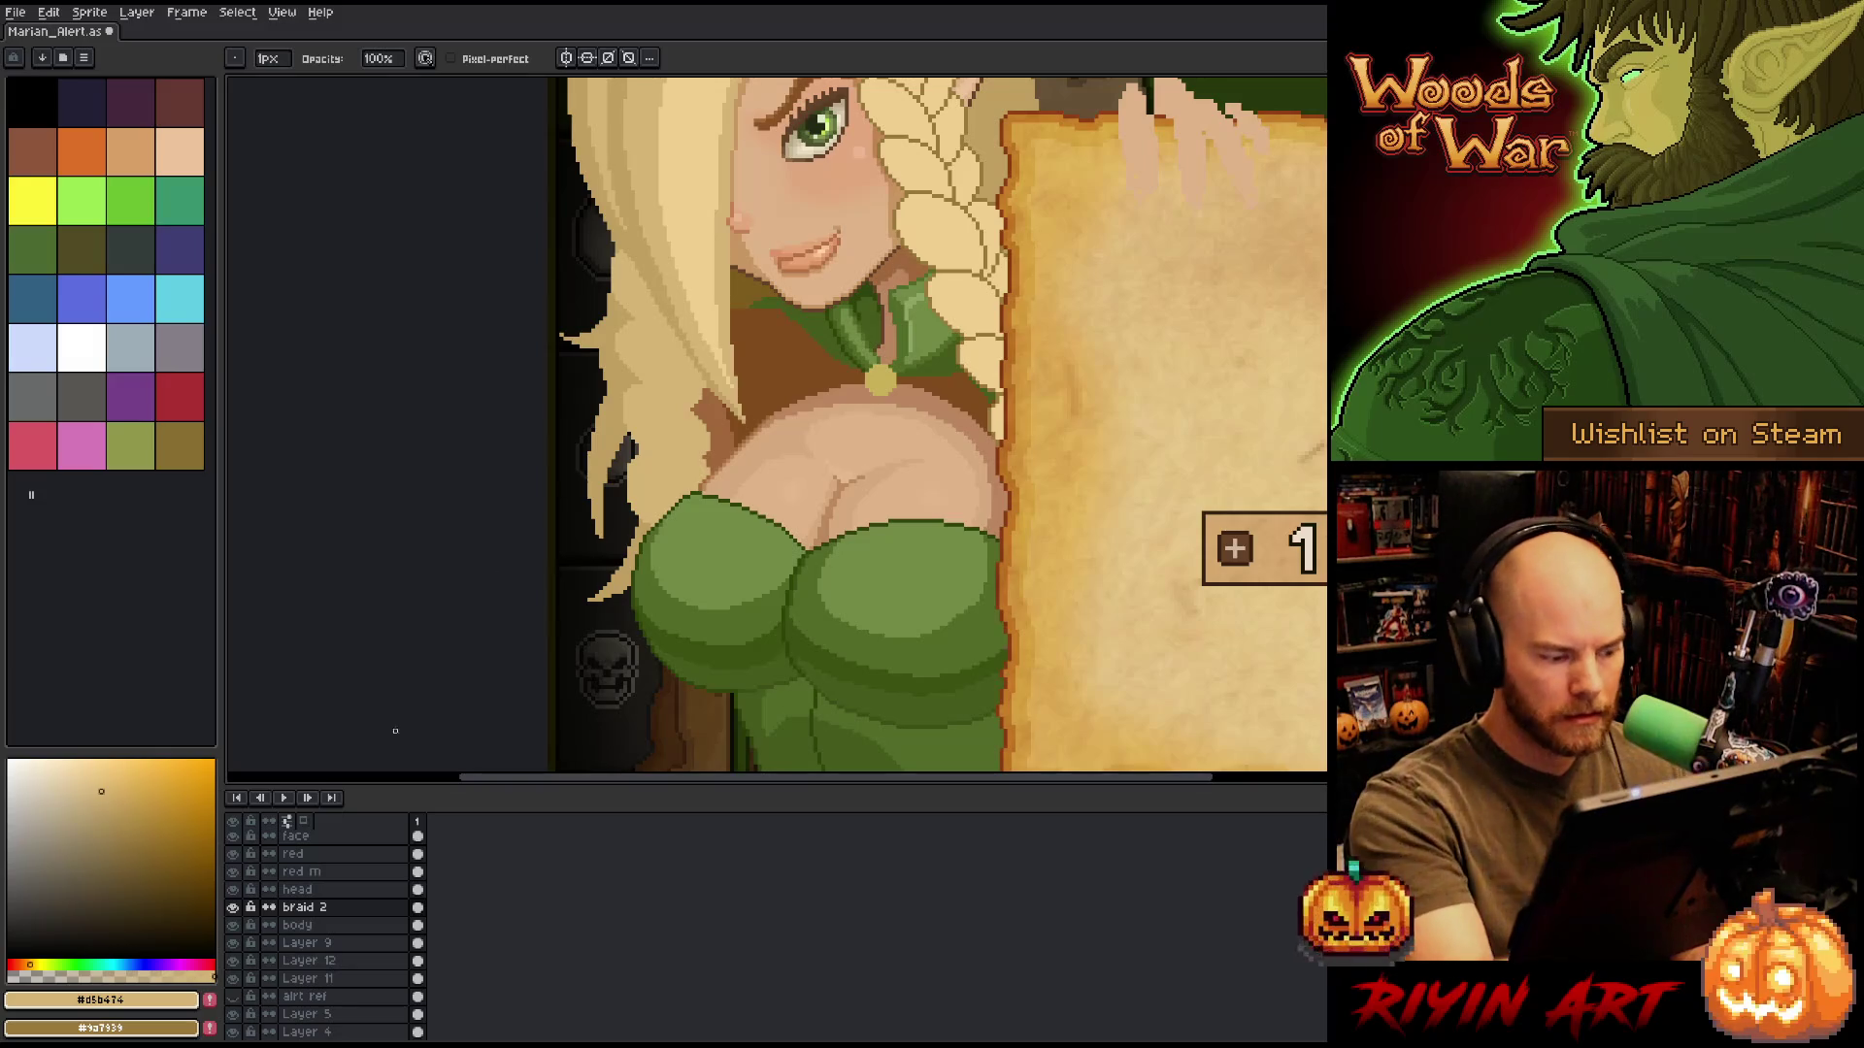
{"action": "left_click", "coordinate": [320, 943]}
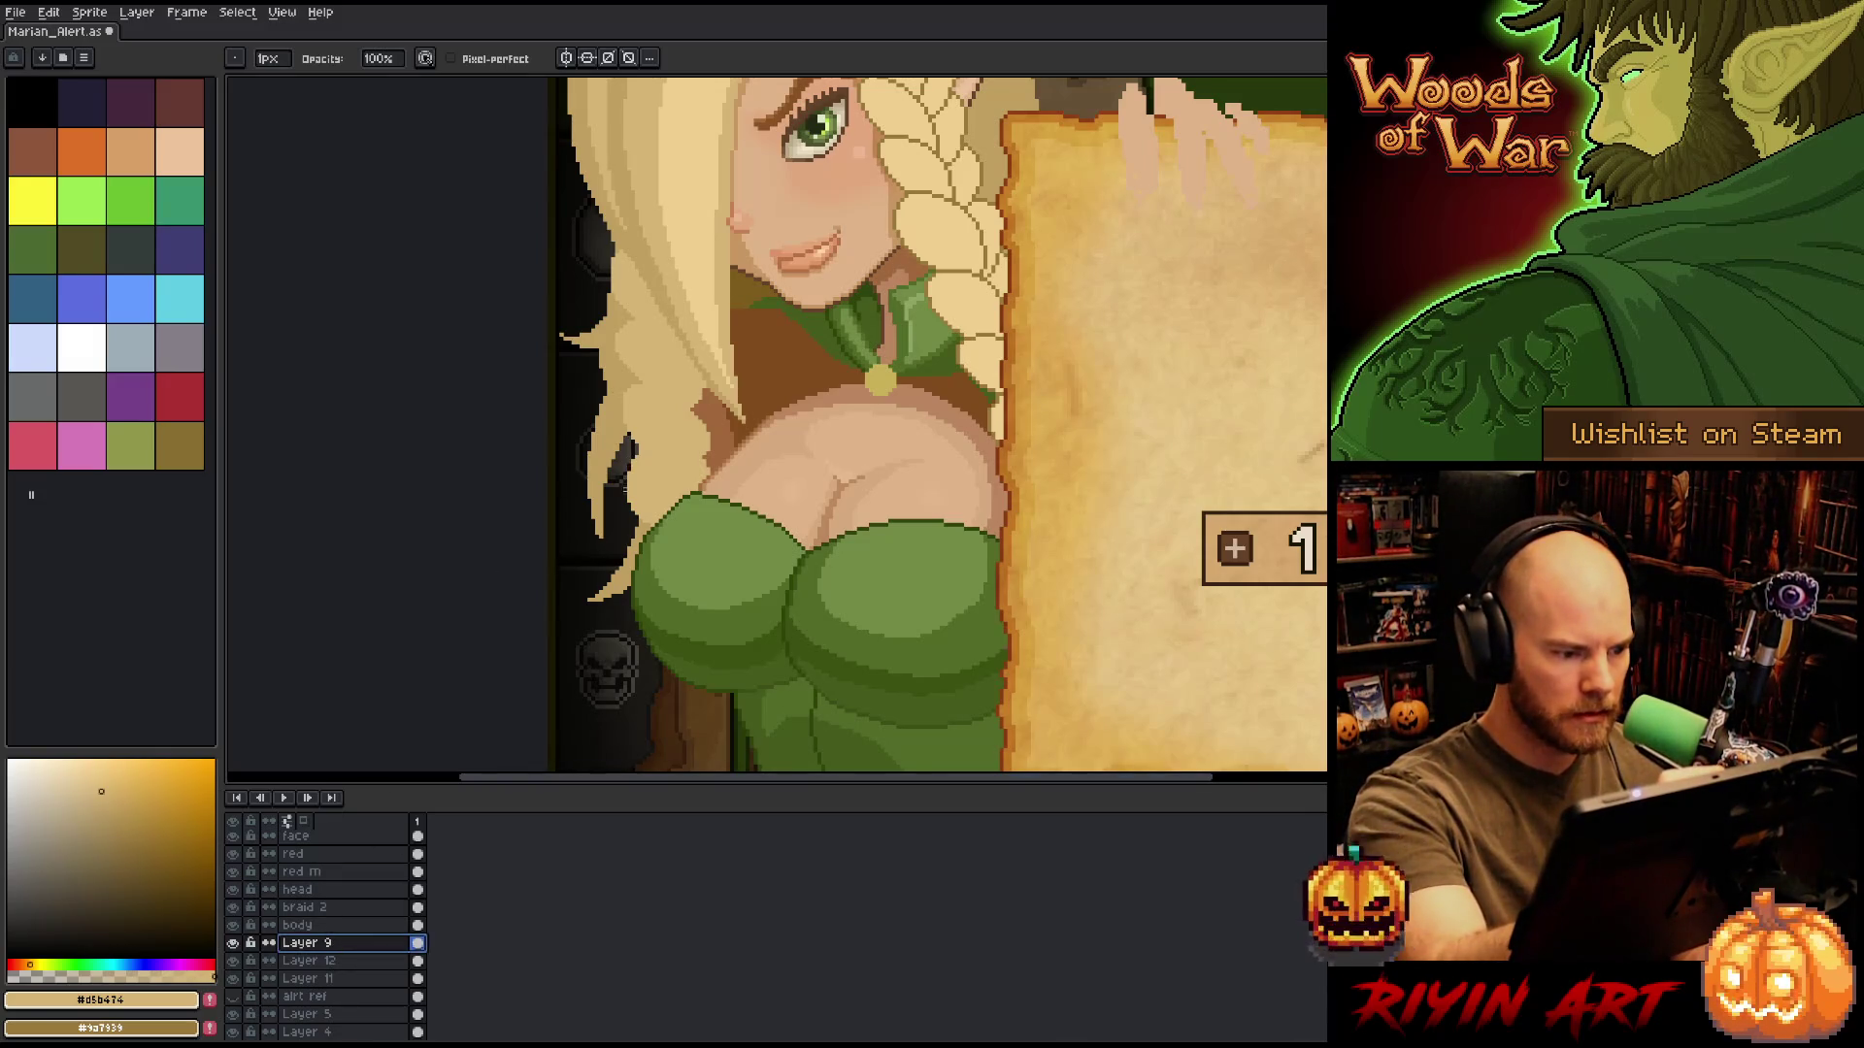
{"action": "key", "text": "e"}
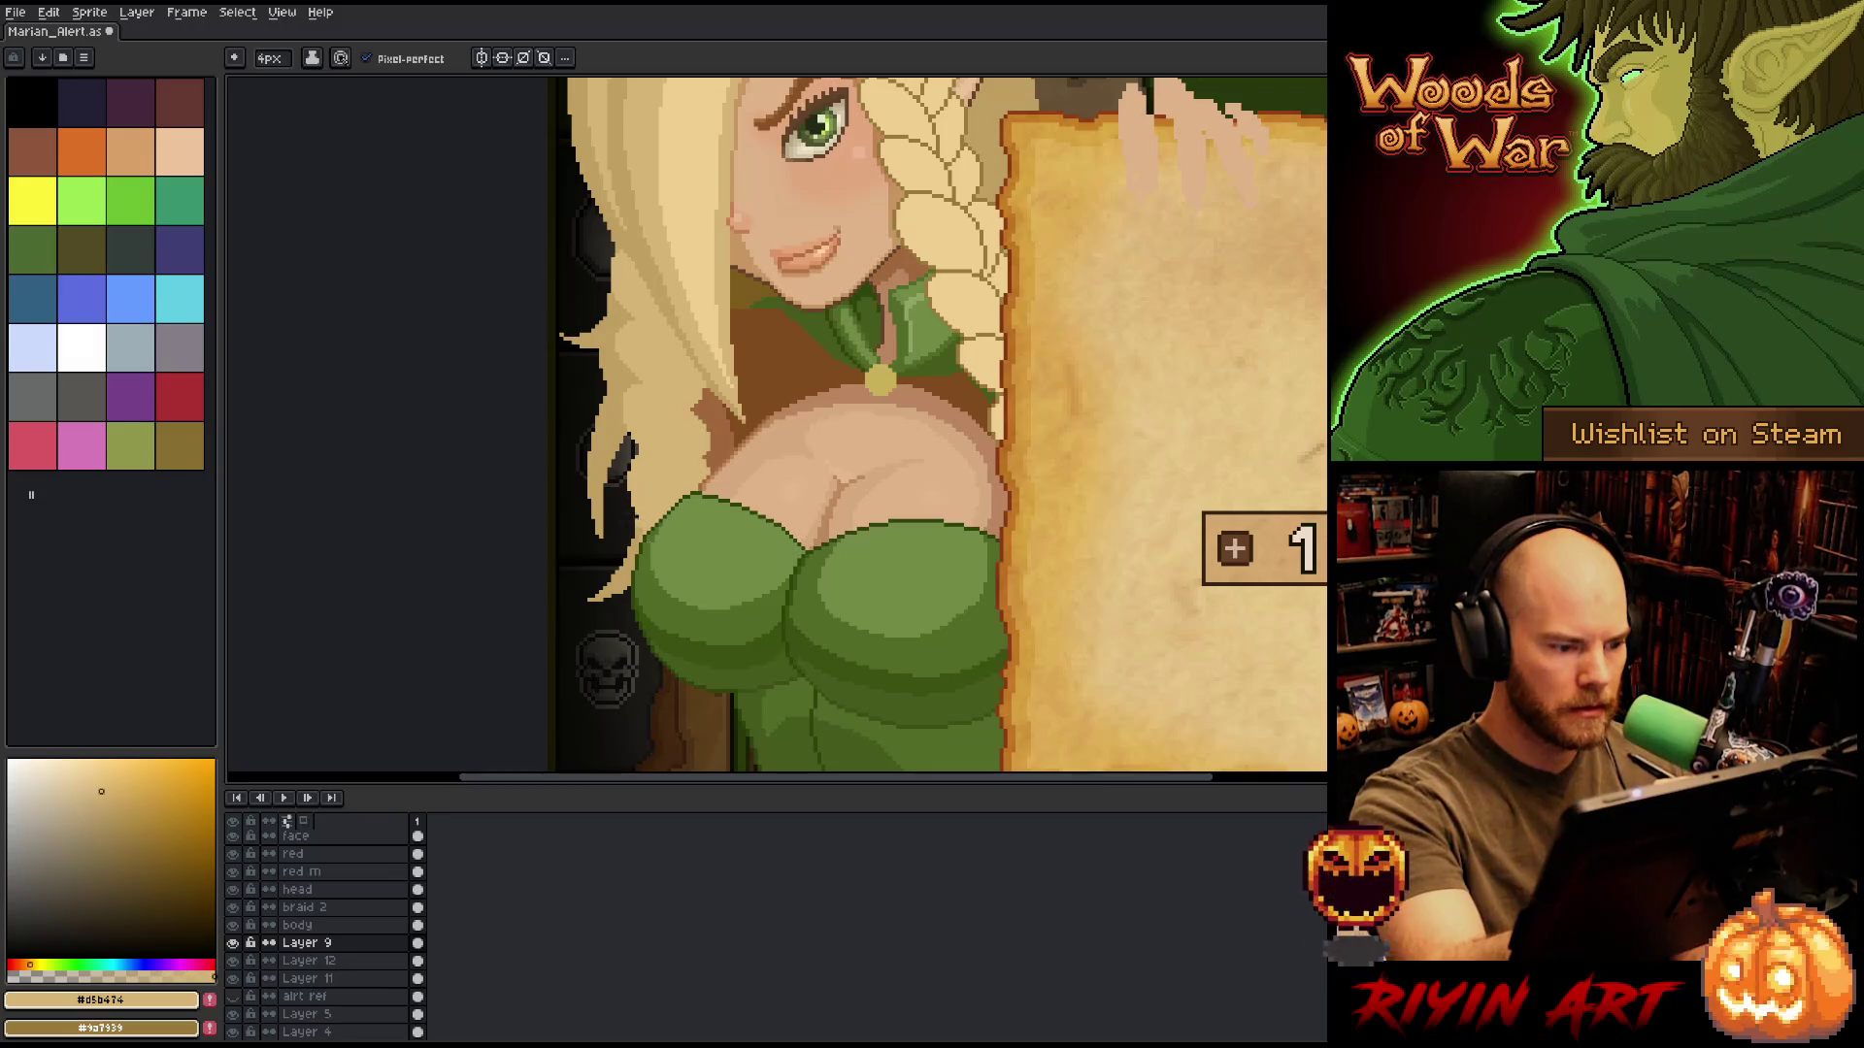
Erase dark outline pixels along the hair's edge beside her shoulder, alternating with the pencil.
{"action": "left_click_drag", "start_coordinate": [642, 503], "coordinate": [626, 549]}
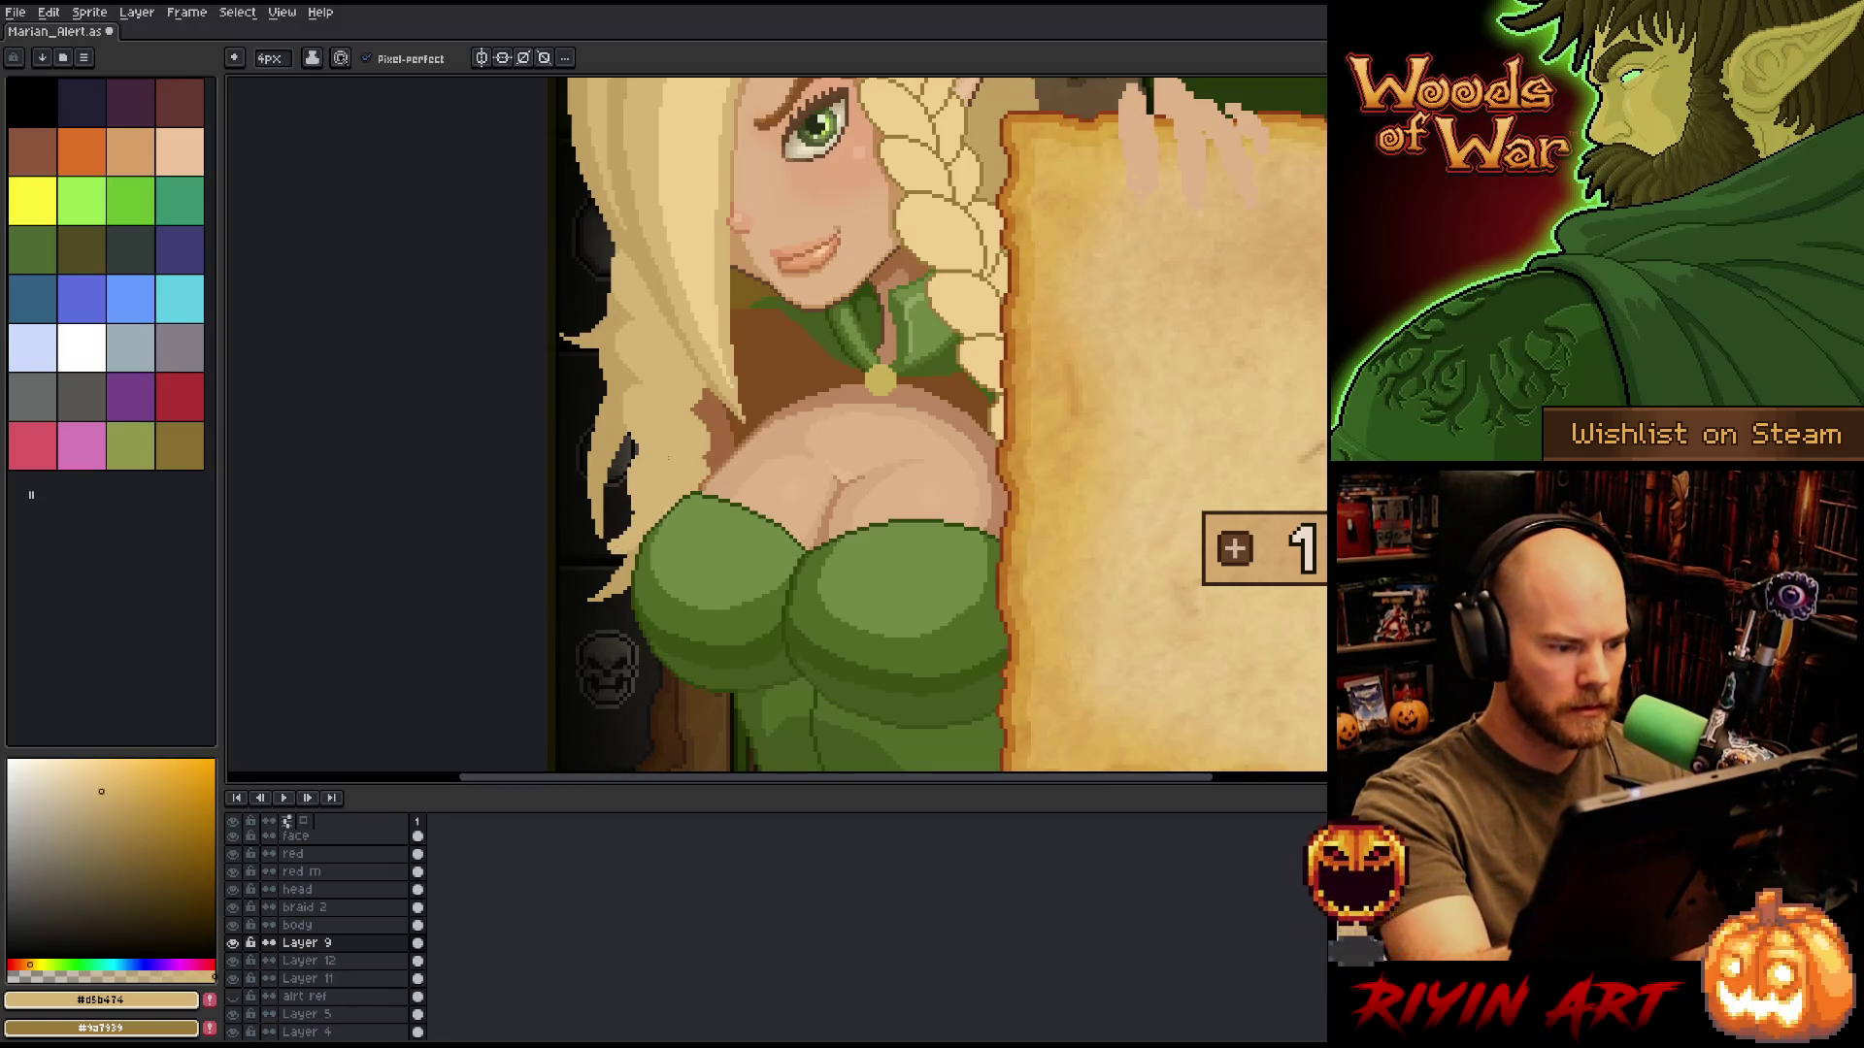
{"action": "key", "text": "ctrl+z"}
{"action": "left_click_drag", "start_coordinate": [624, 466], "coordinate": [640, 544]}
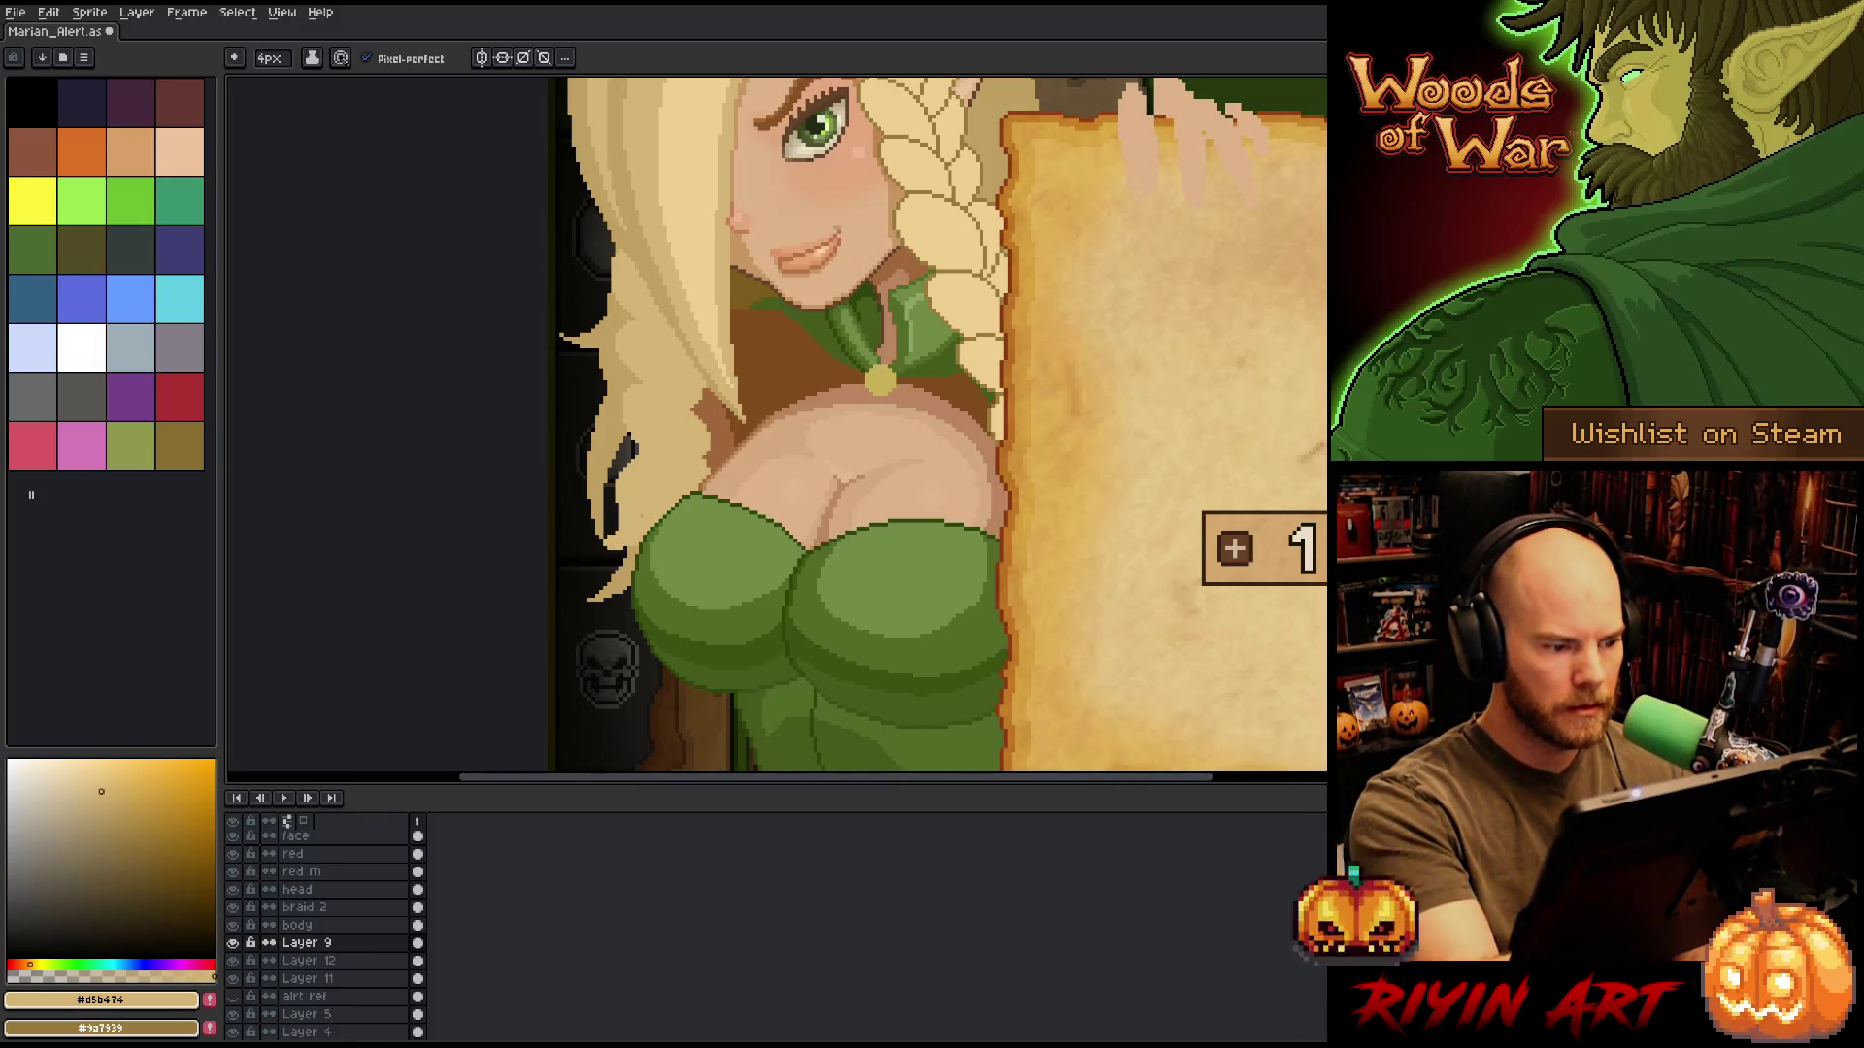
{"action": "key", "text": "b"}
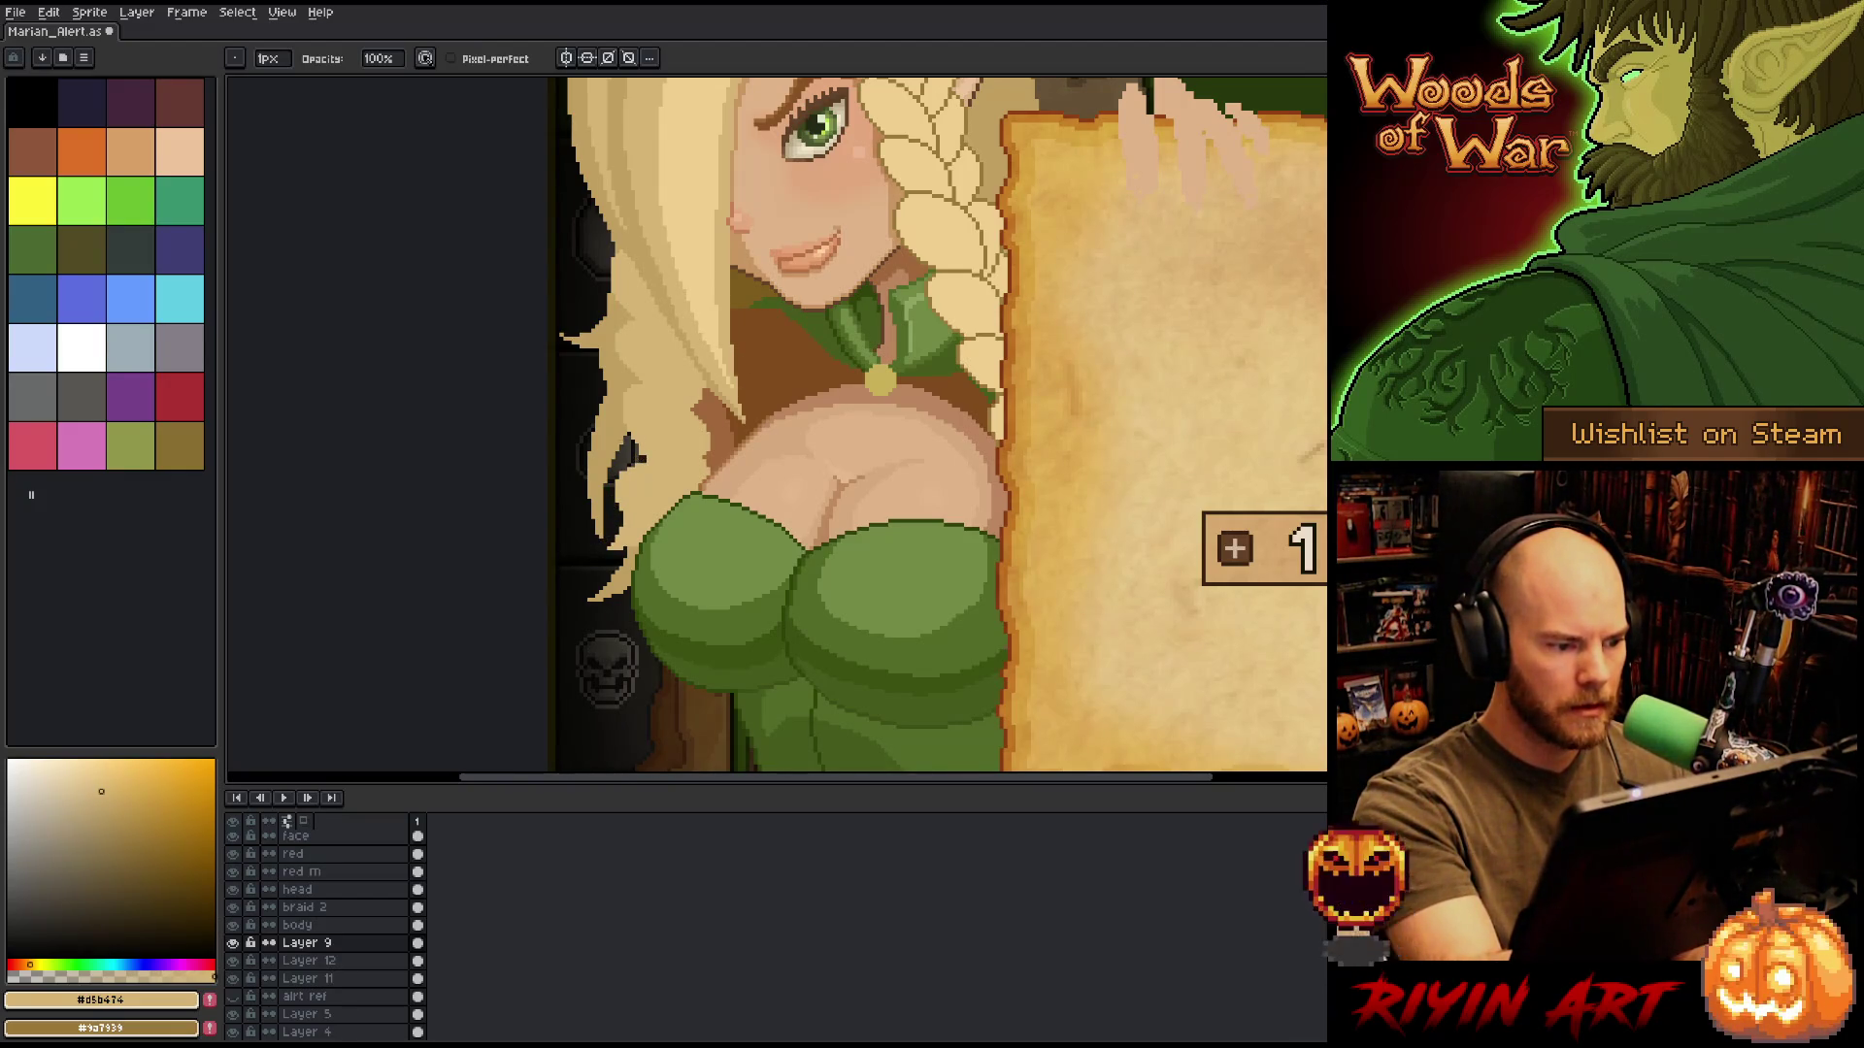
{"action": "key", "text": "e"}
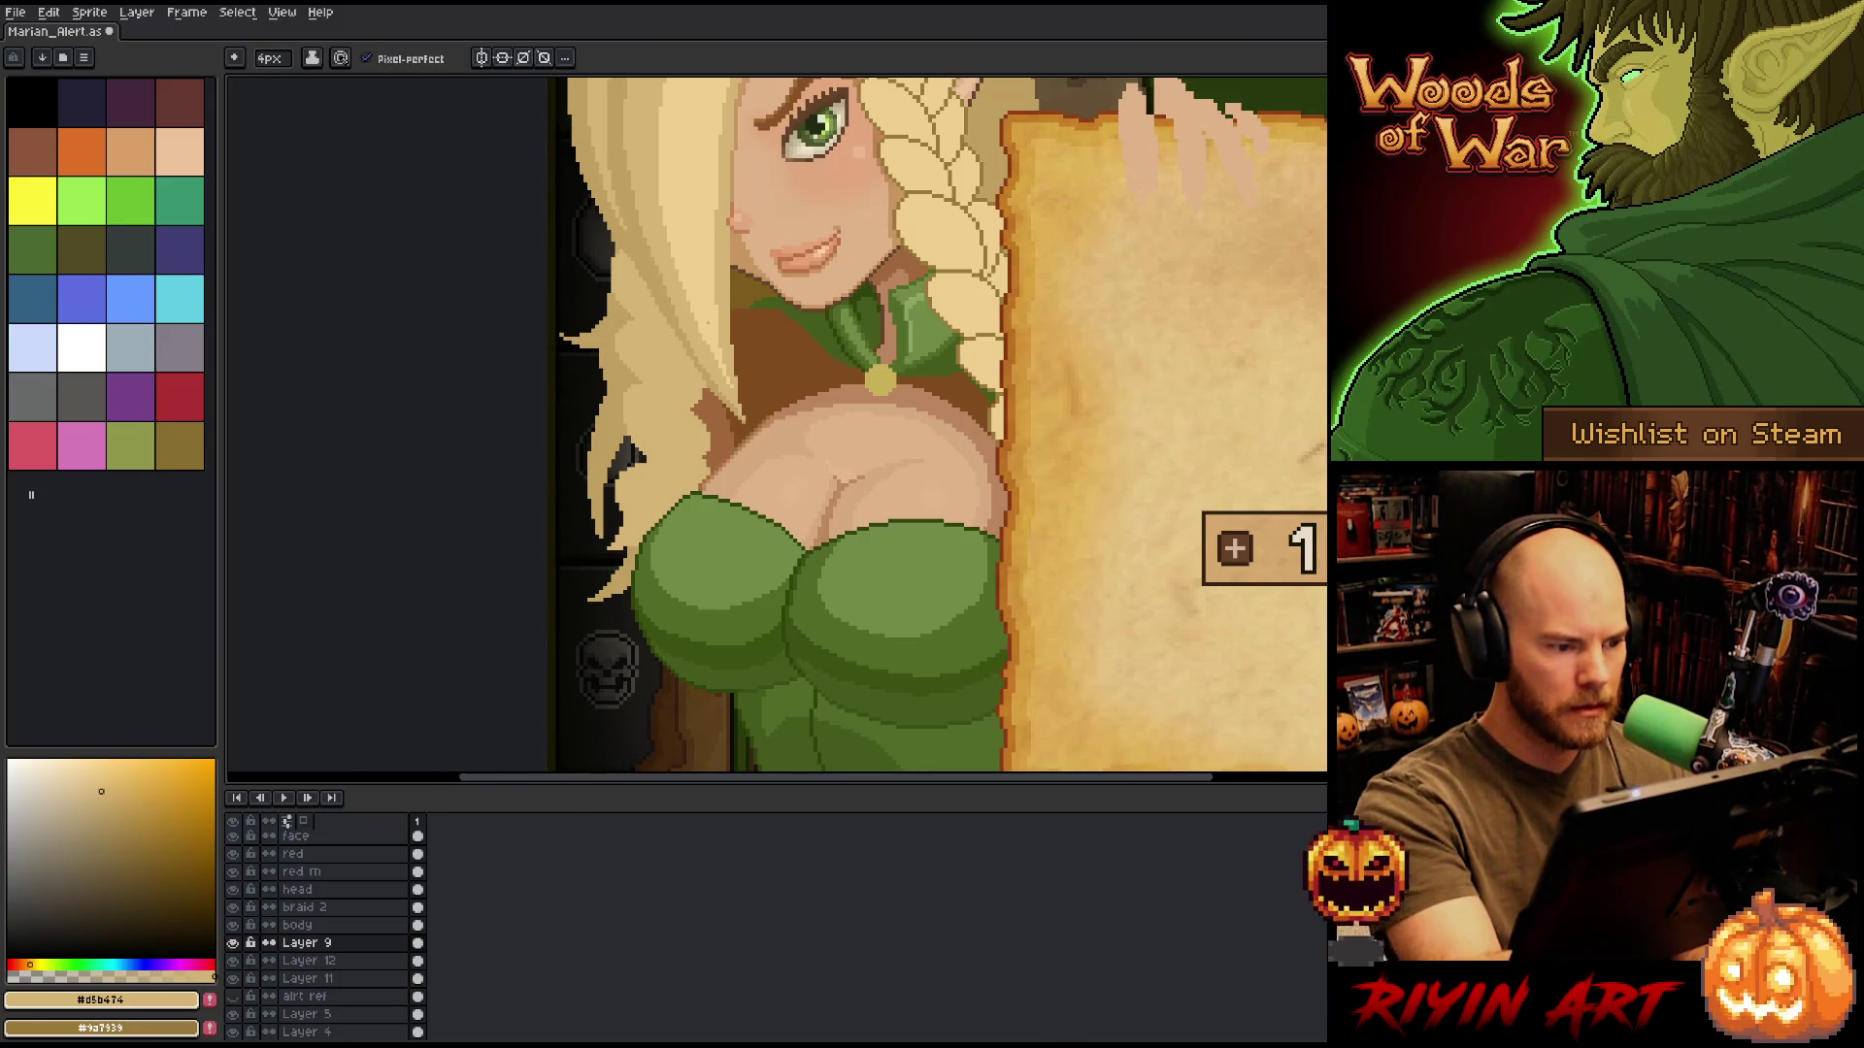
{"action": "key", "text": "b"}
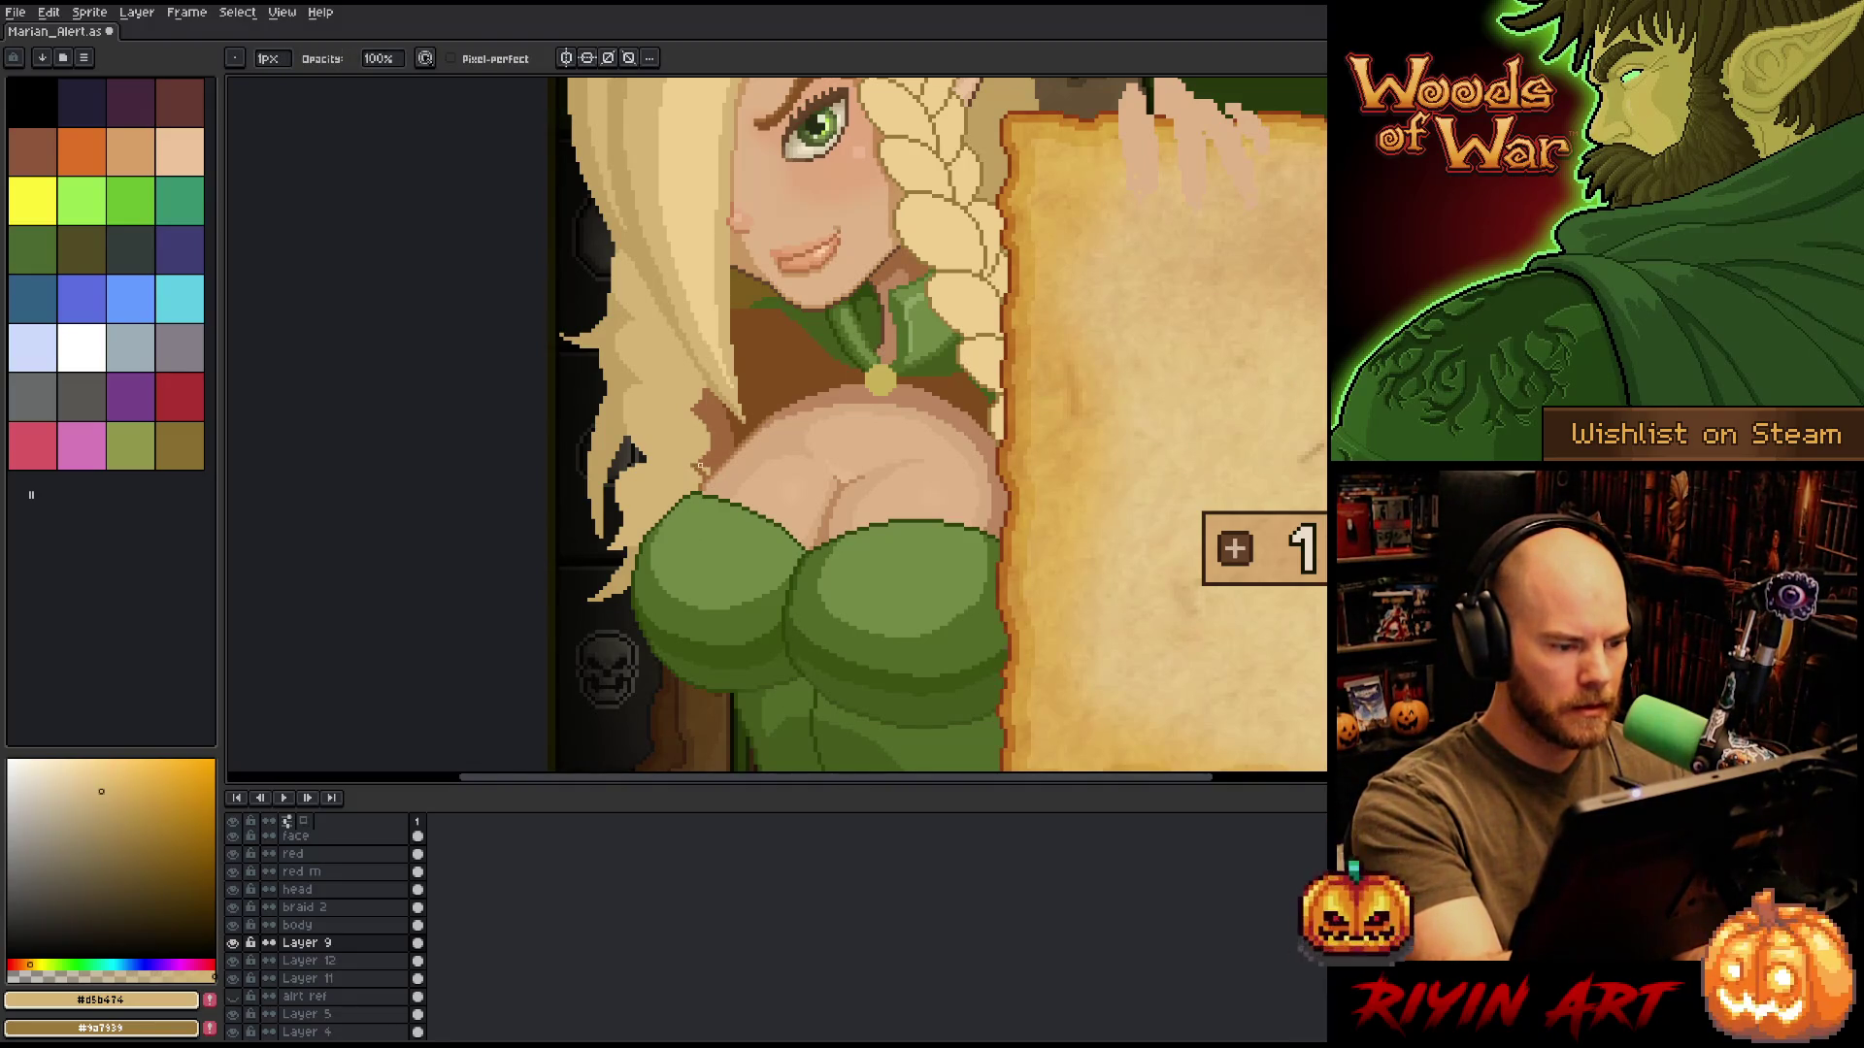
{"action": "key", "text": "e"}
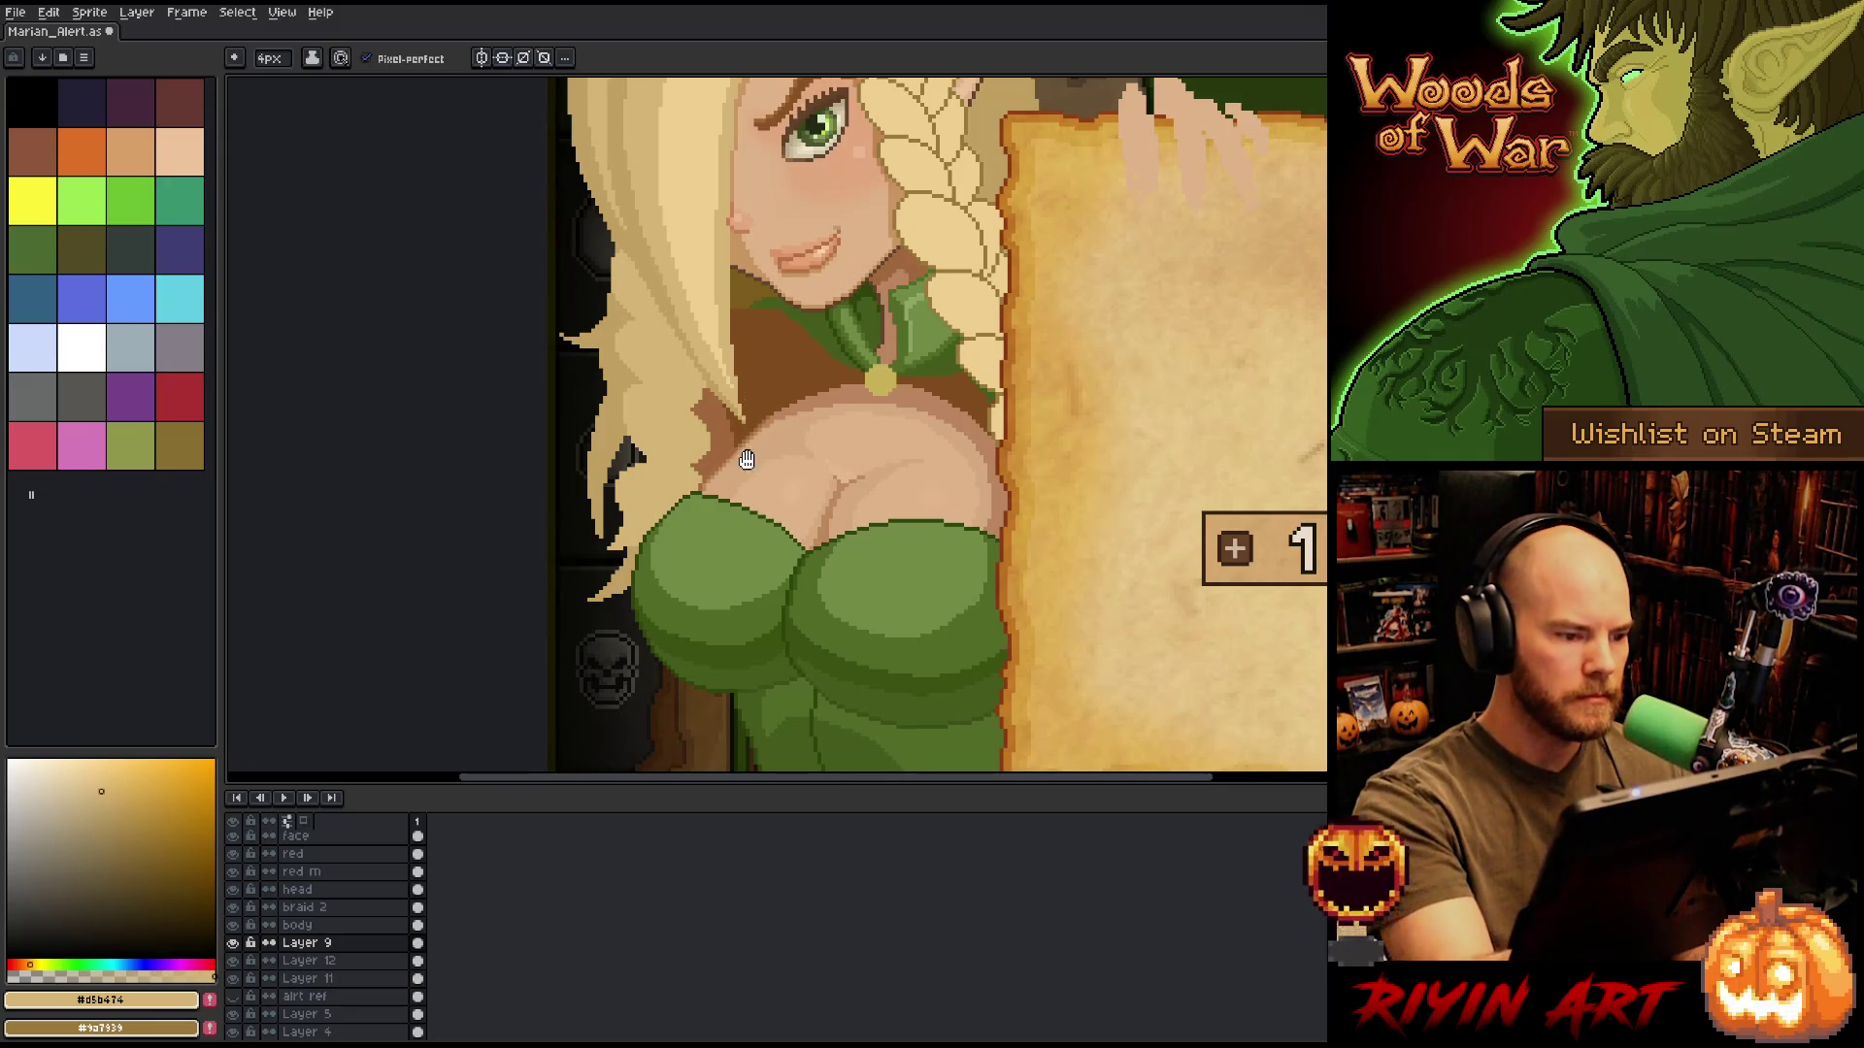
{"action": "left_click_drag", "start_coordinate": [747, 460], "coordinate": [785, 546]}
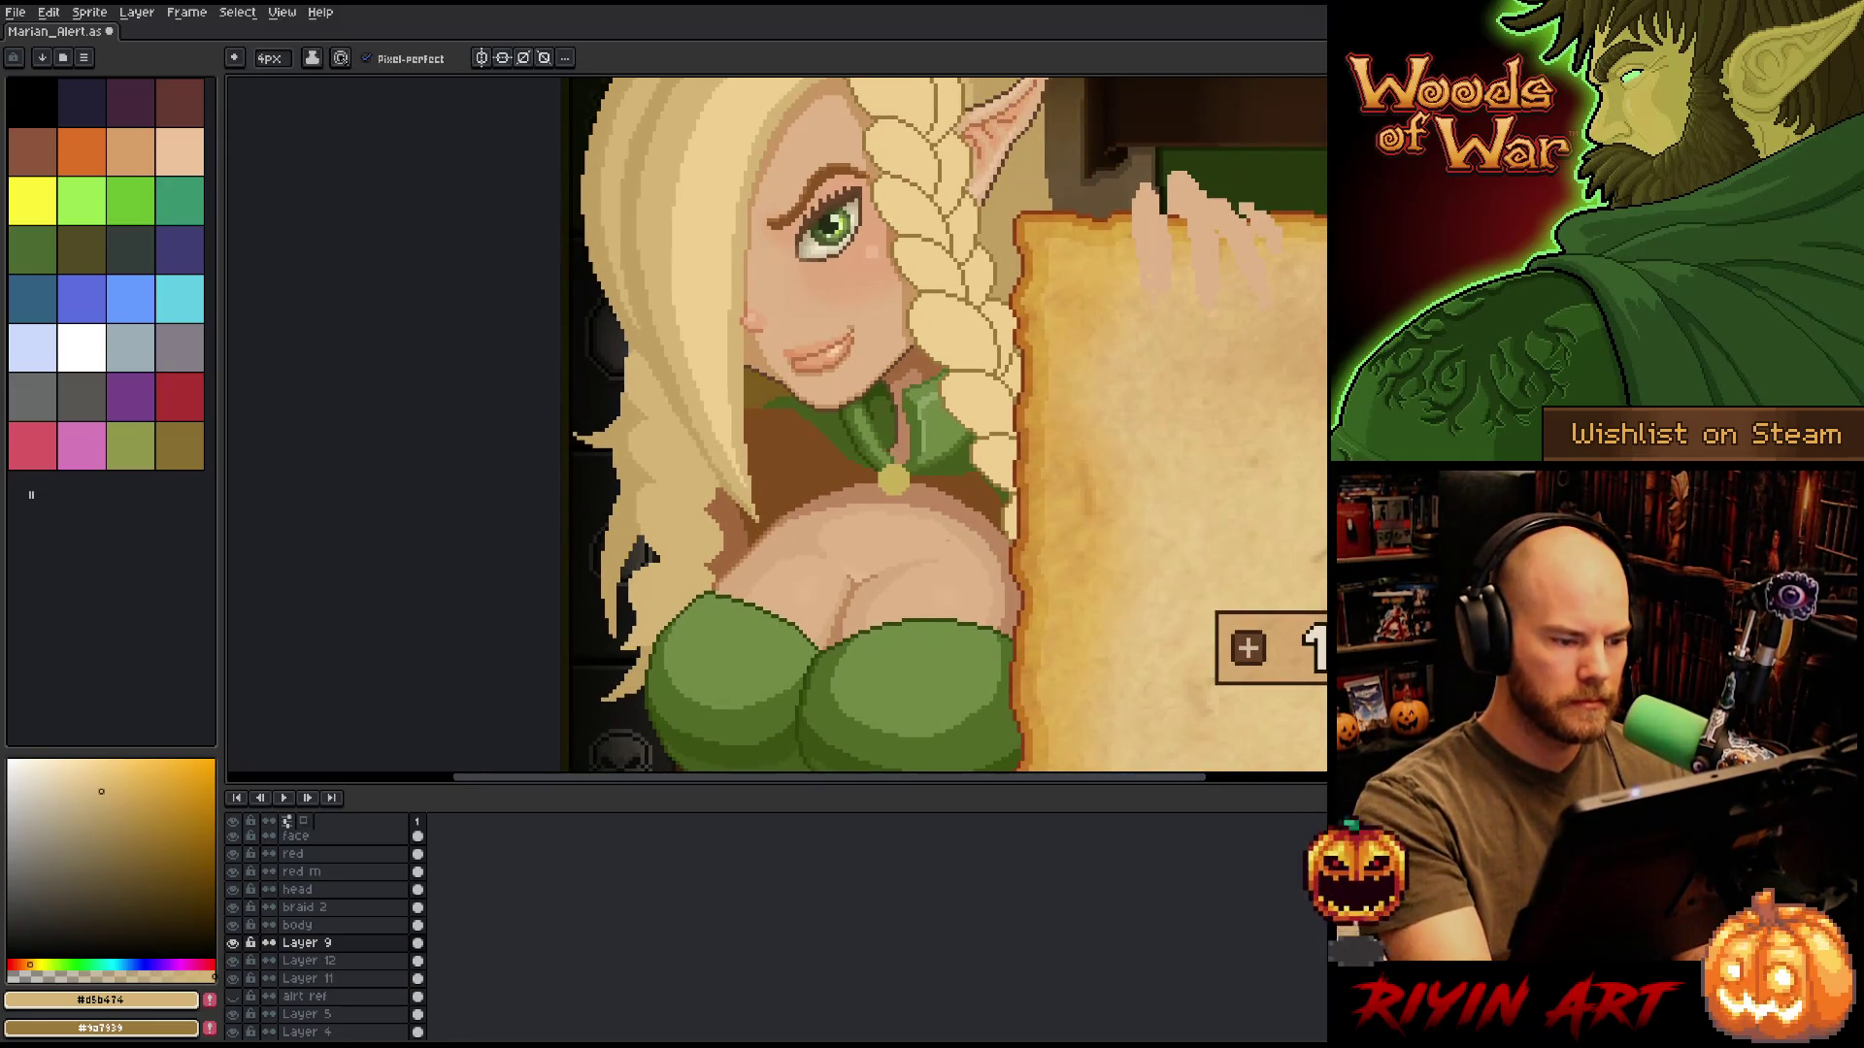
Pick the brown braid outline colour and apply an Outline effect to the braid 2 layer.
{"action": "left_click", "coordinate": [343, 911]}
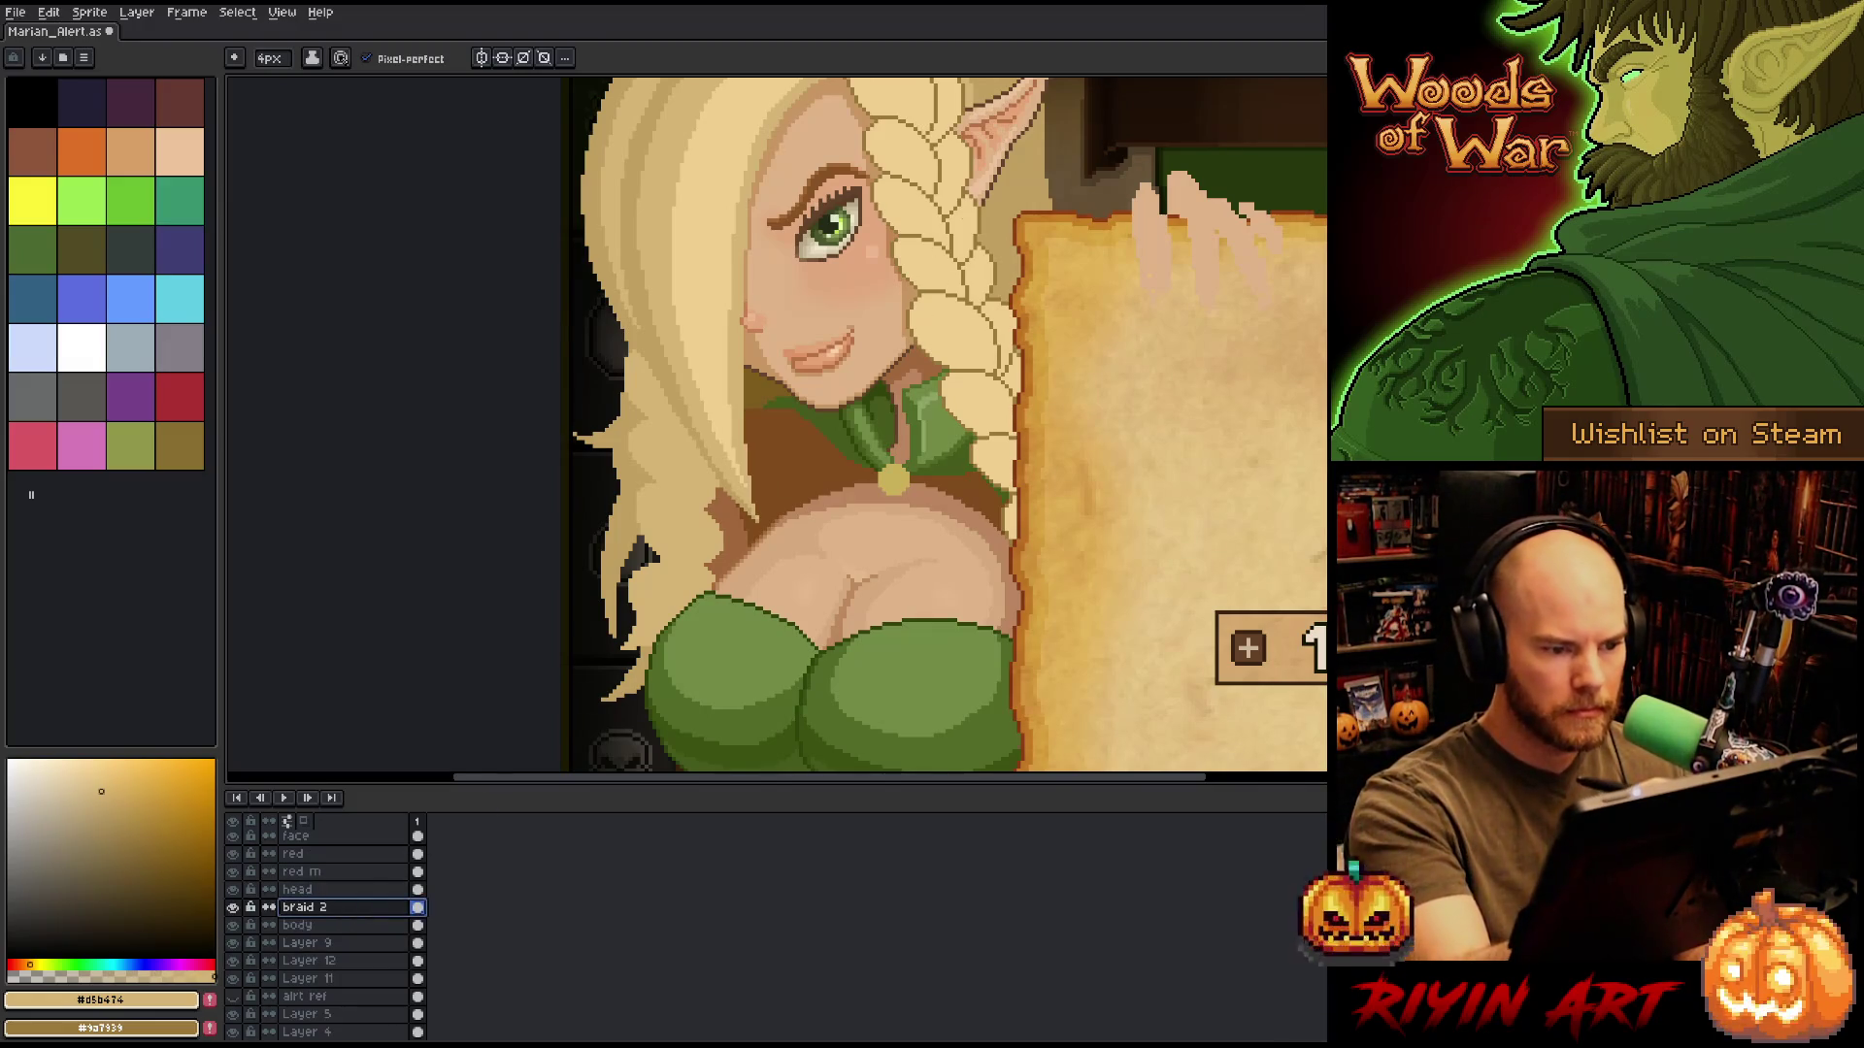
{"action": "left_click", "coordinate": [968, 257], "text": "alt"}
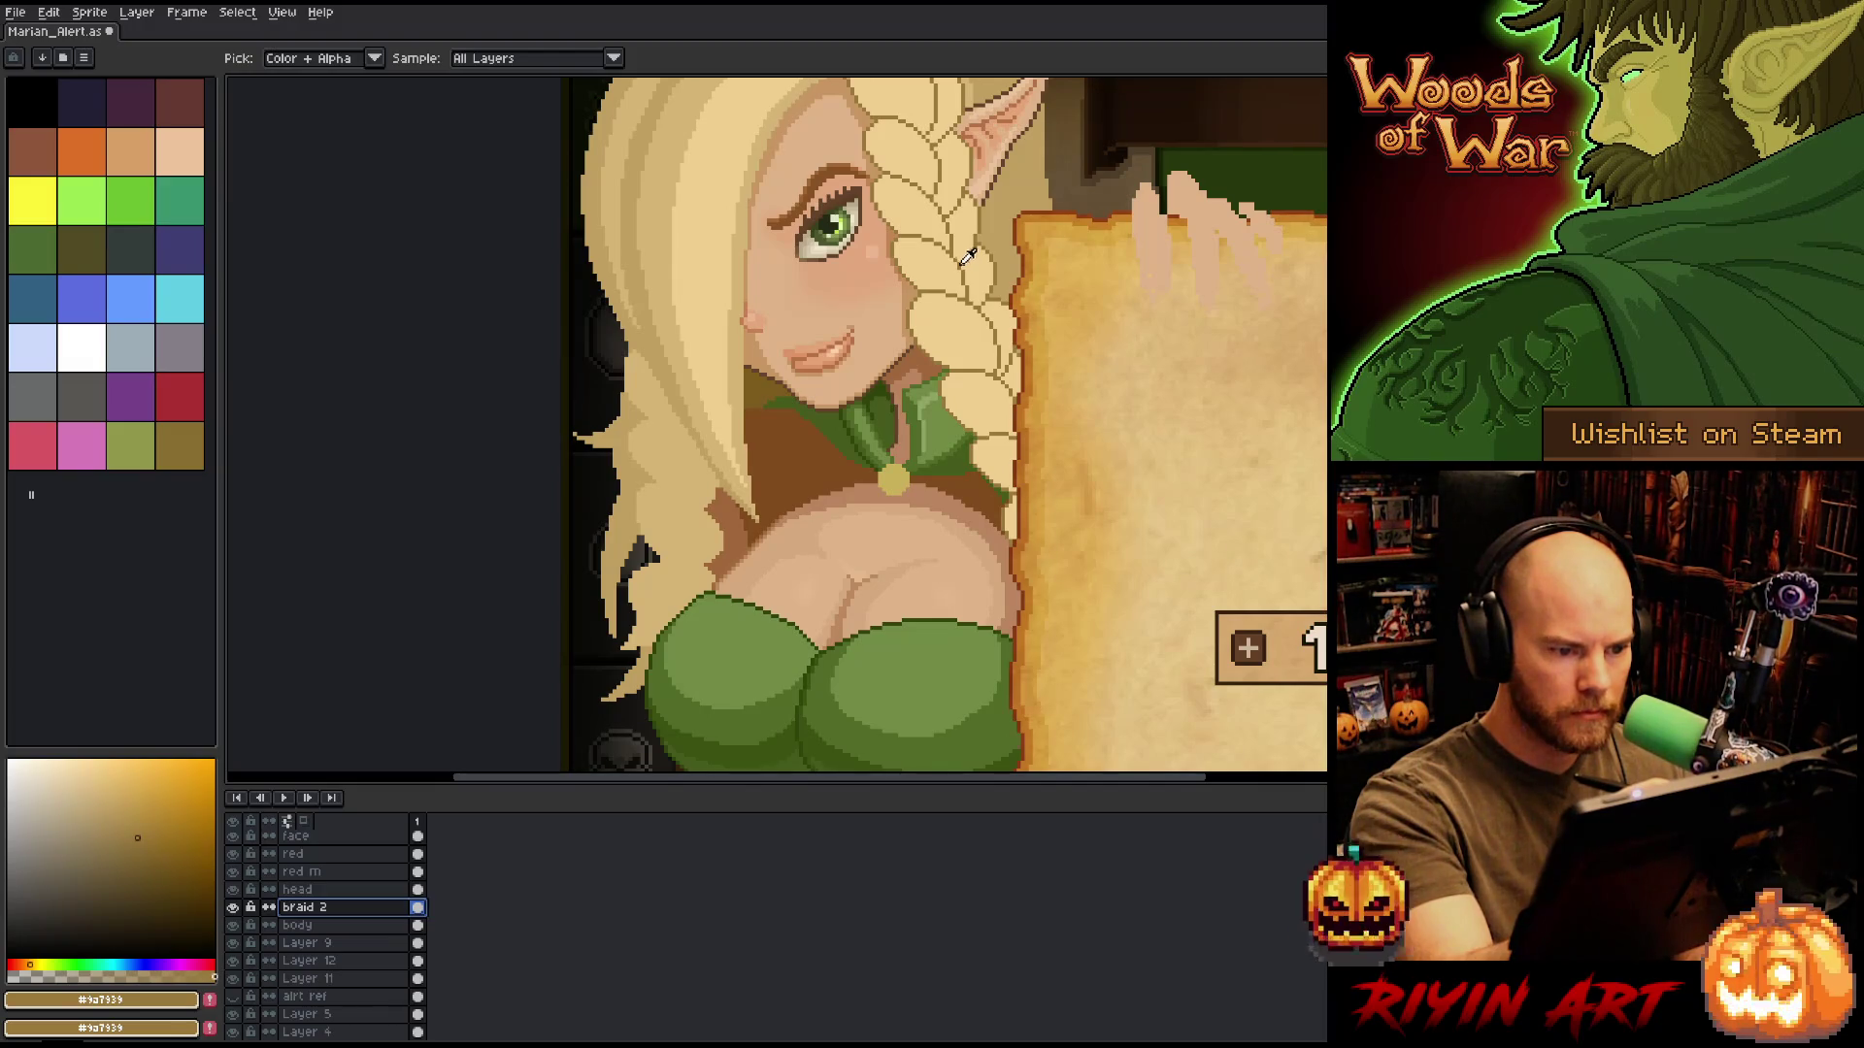
{"action": "left_click_drag", "start_coordinate": [791, 545], "coordinate": [721, 602]}
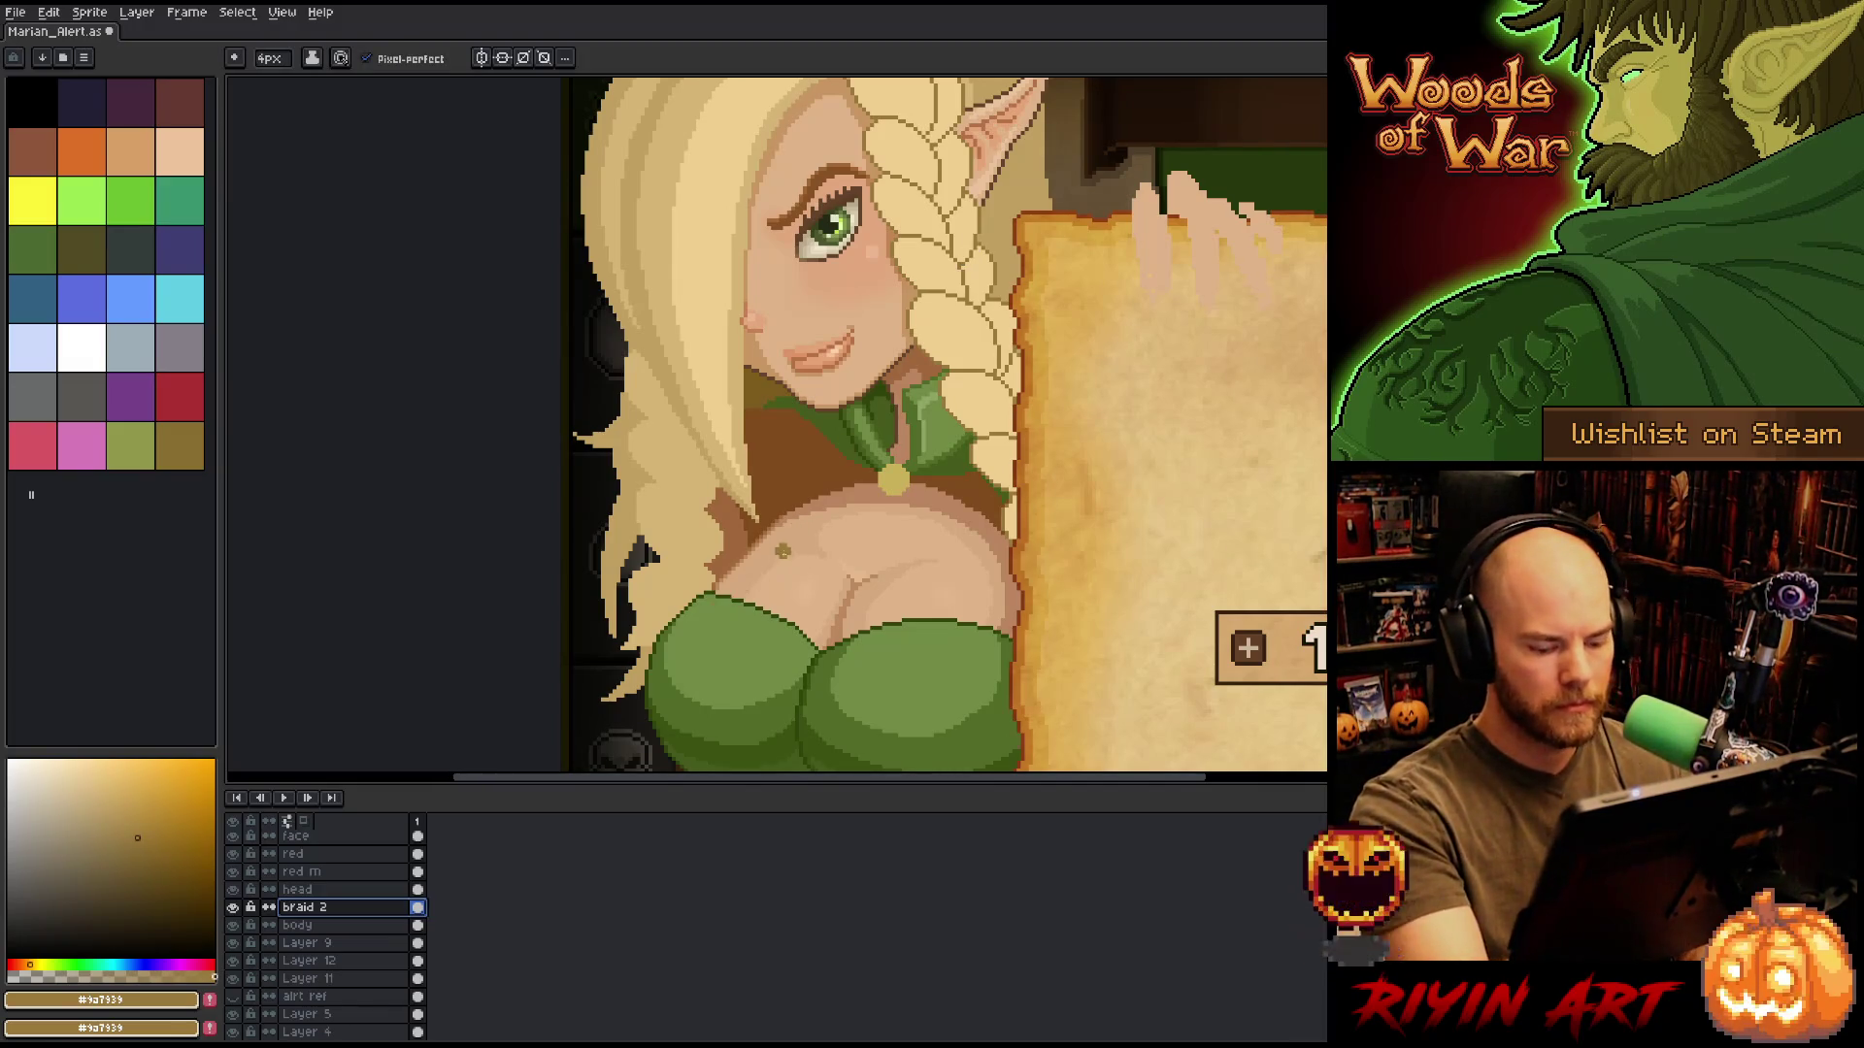
{"action": "key", "text": "shift+o"}
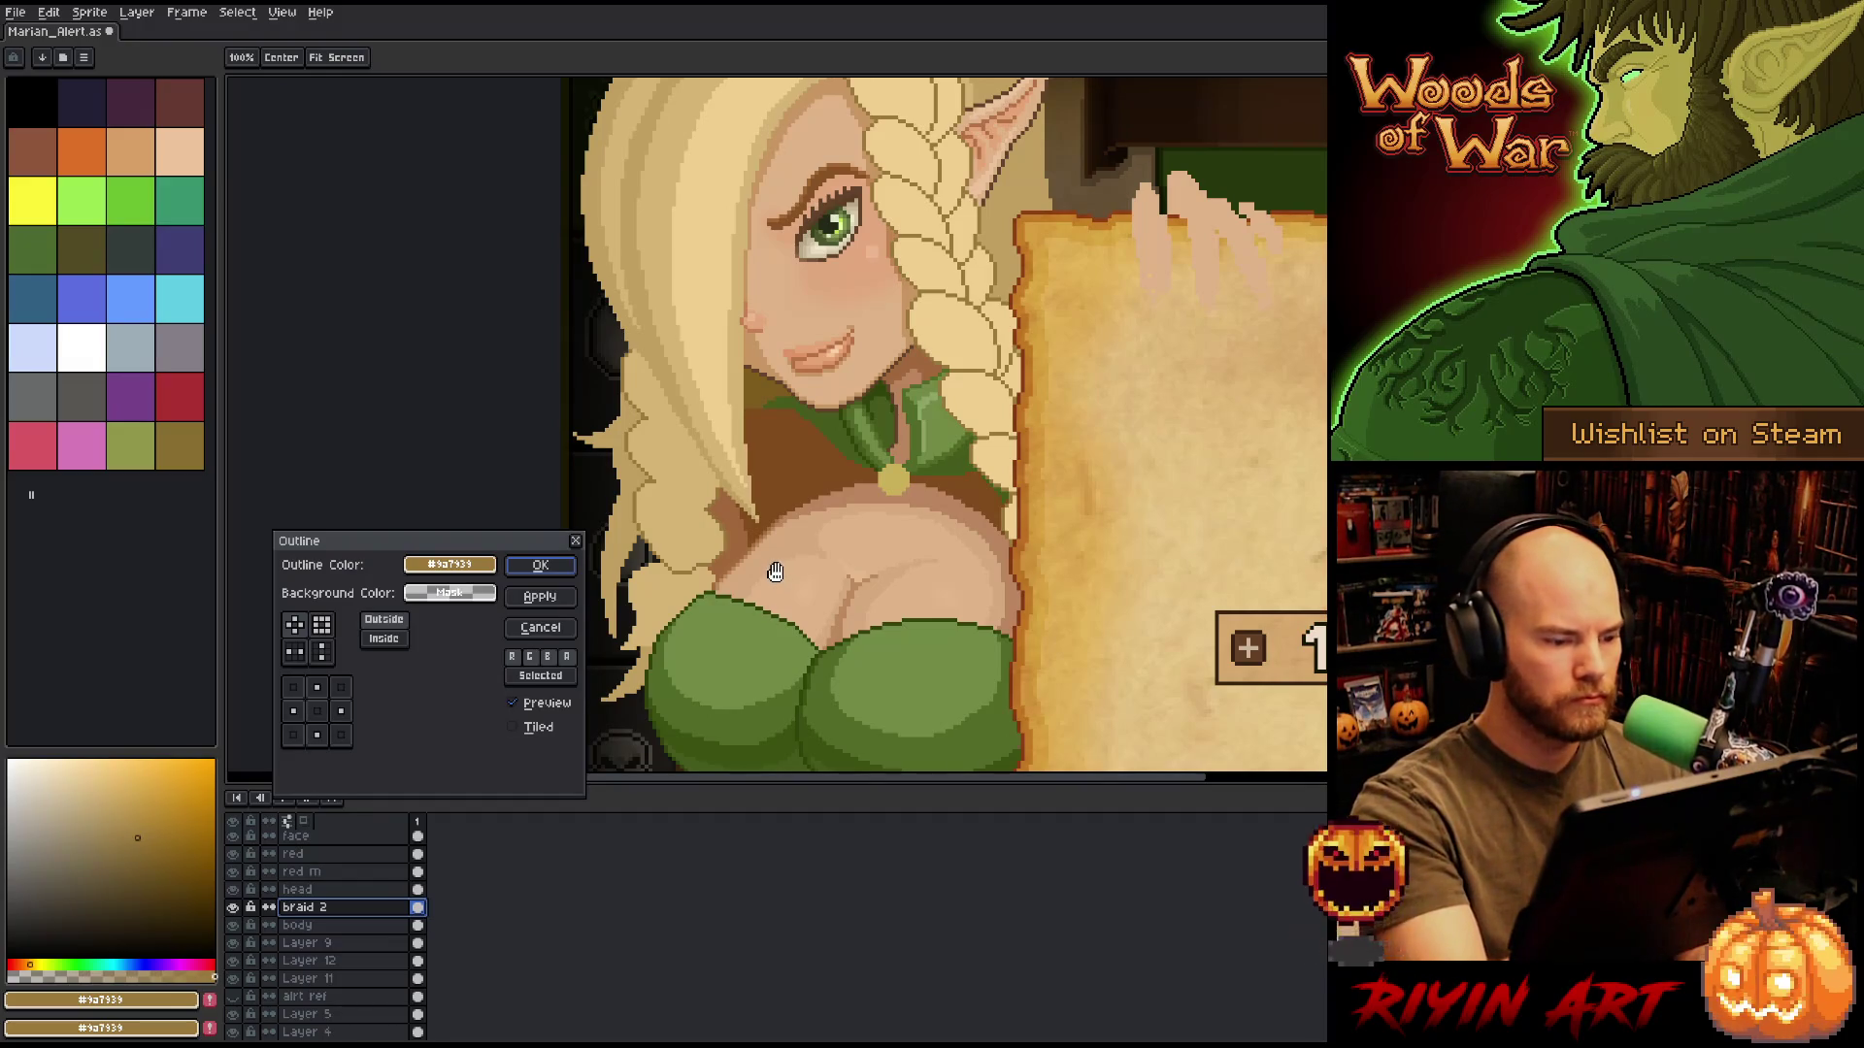
{"action": "left_click", "coordinate": [541, 565]}
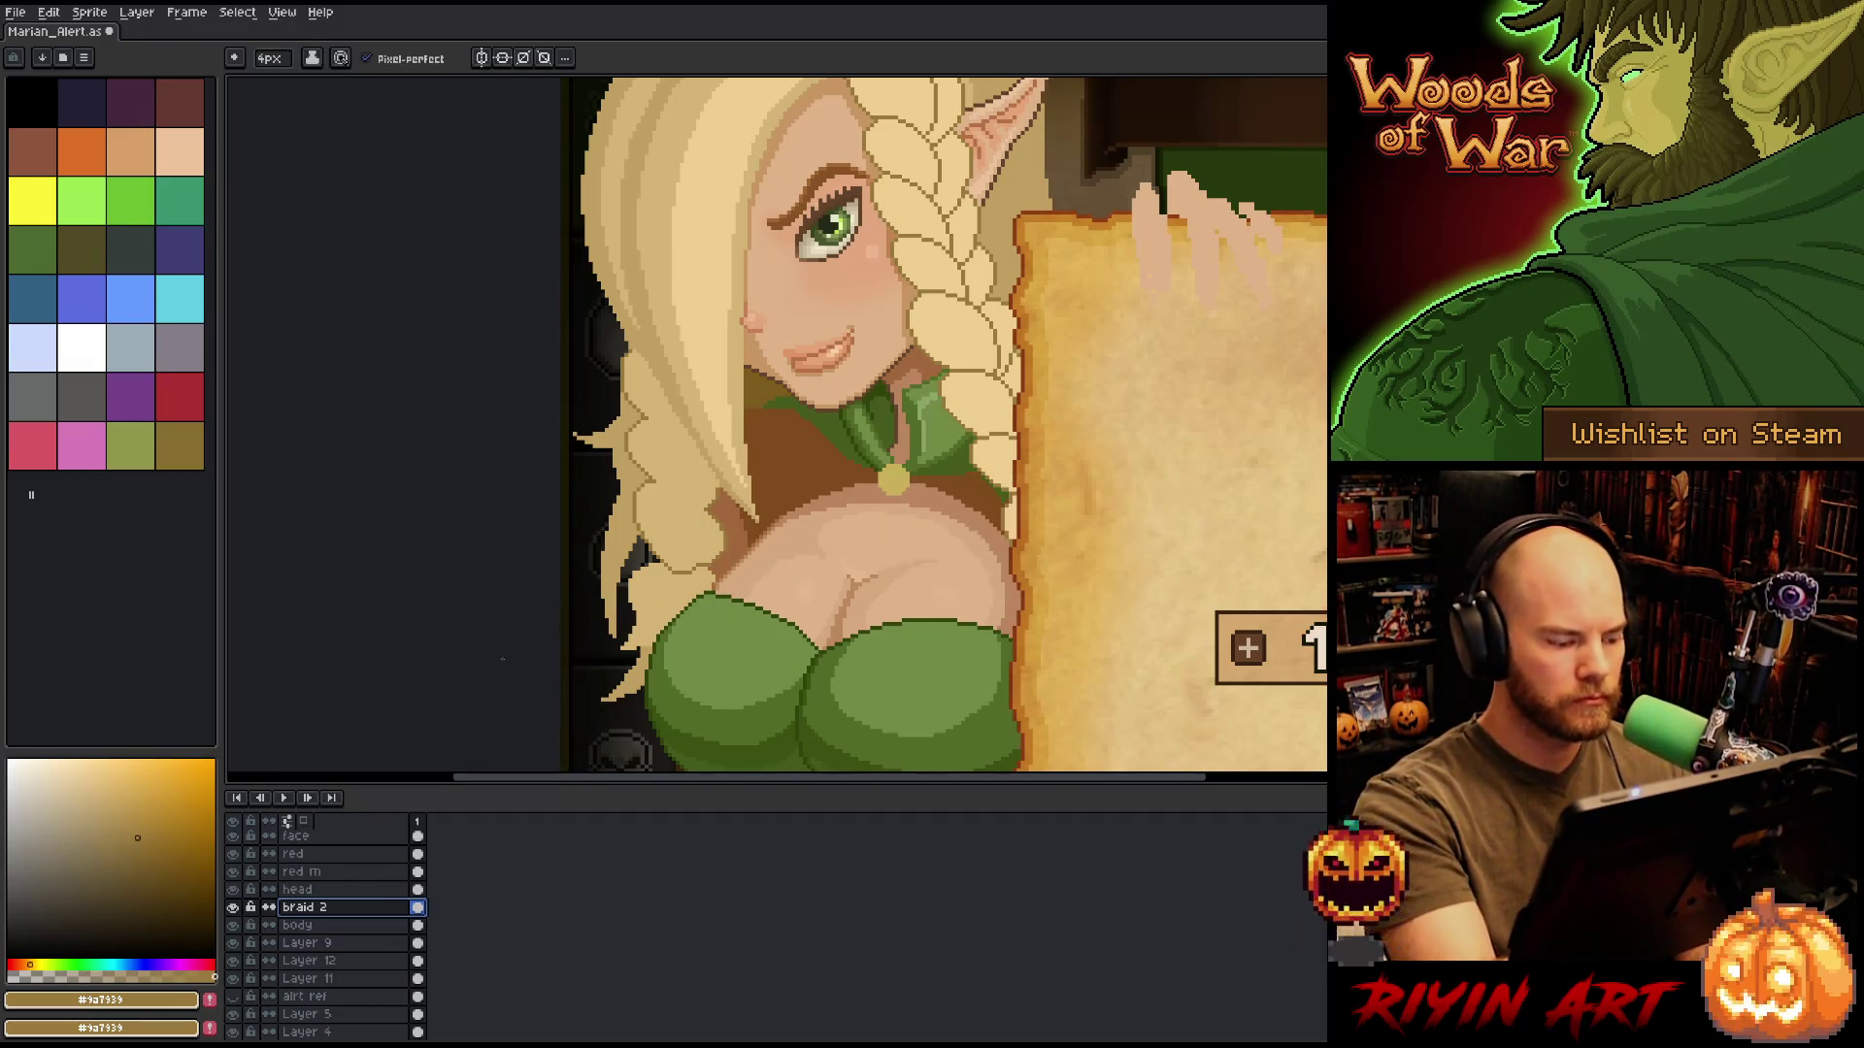
Apply the same Outline effect to Layer 9 and shrink the brush to 1px.
{"action": "left_click", "coordinate": [352, 943]}
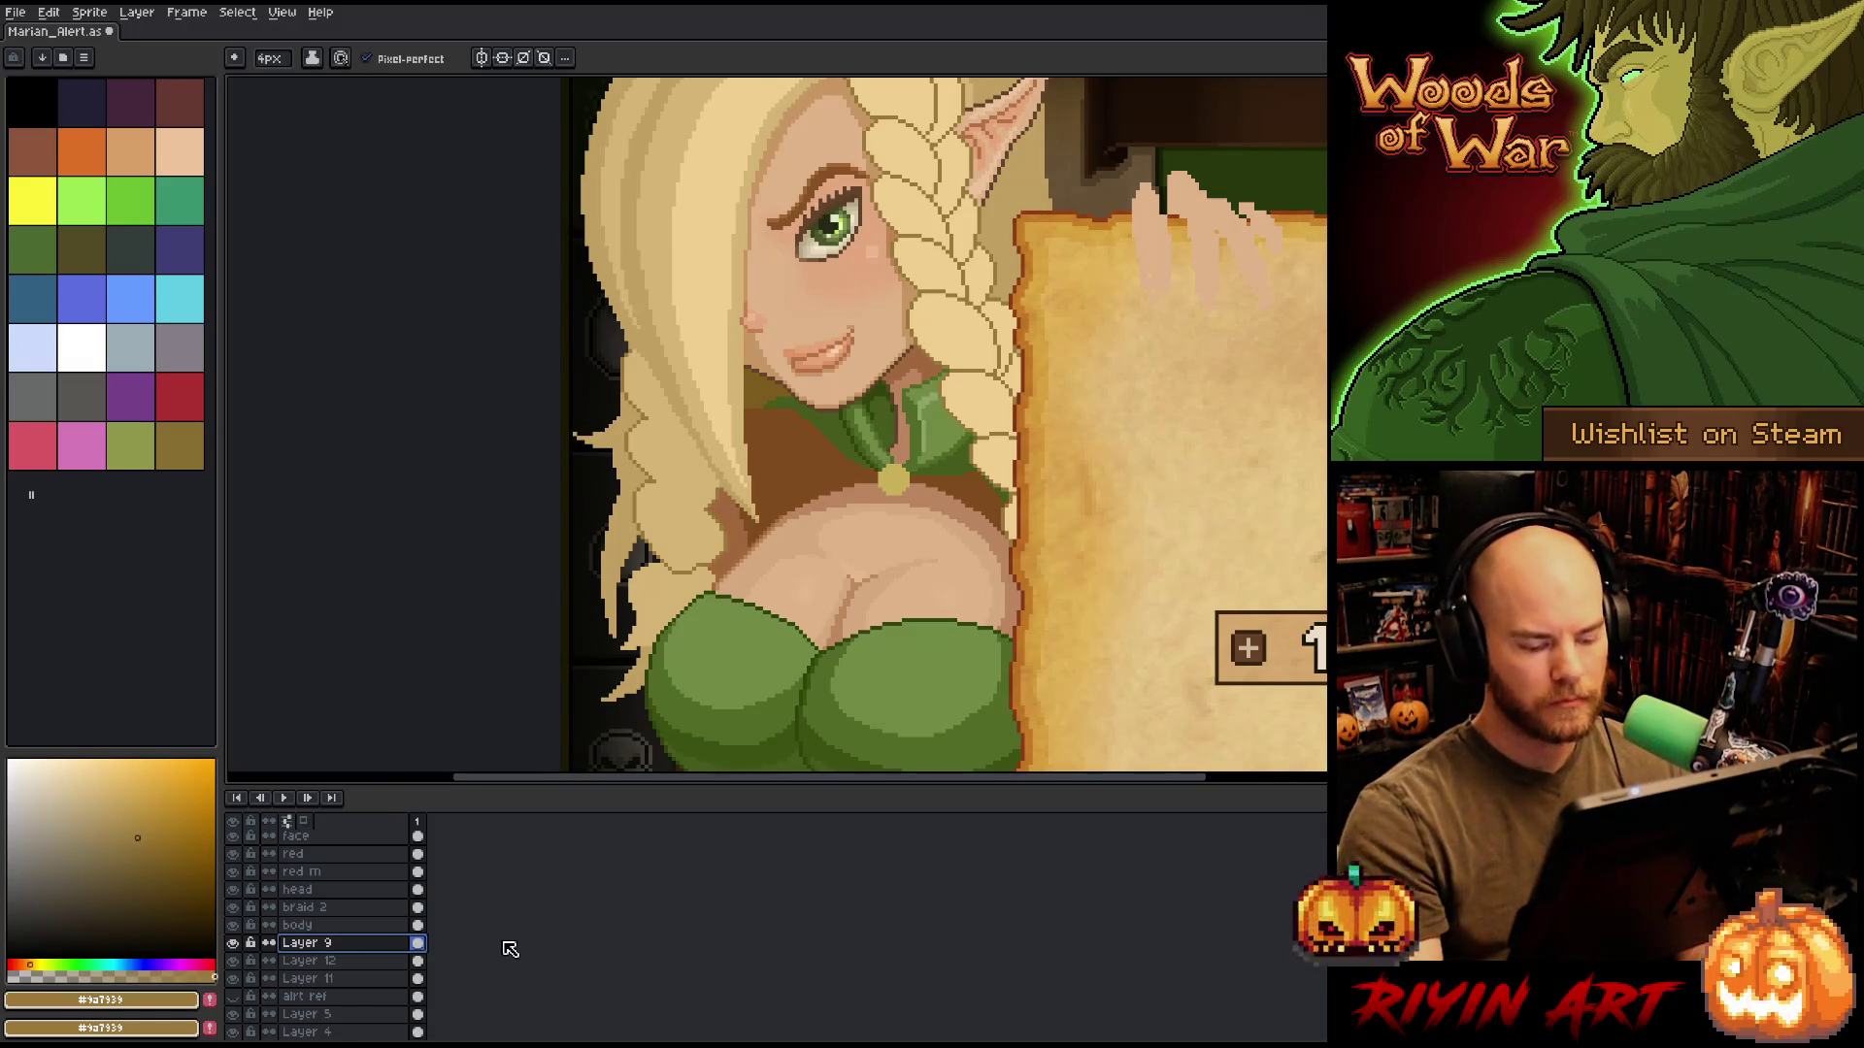
{"action": "key", "text": "shift+o"}
{"action": "key", "text": "Return"}
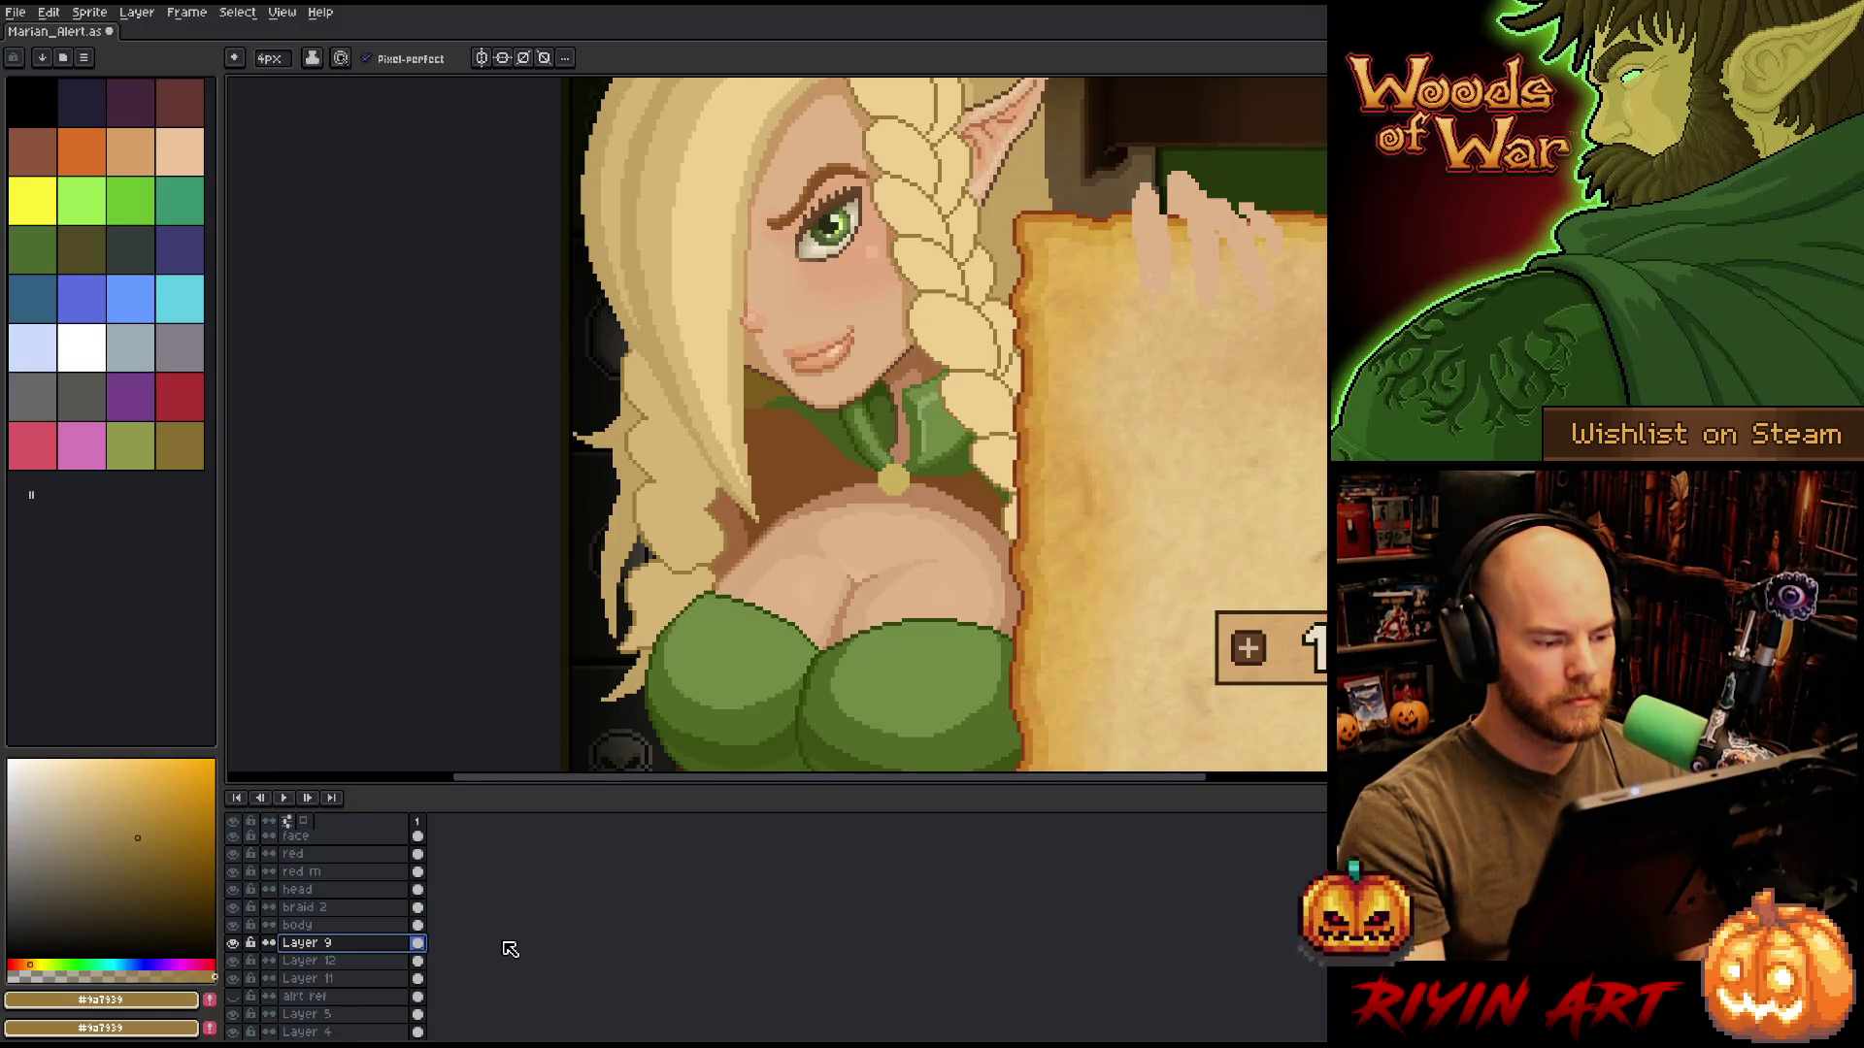
{"action": "key", "text": "minus"}
{"action": "key", "text": "minus"}
{"action": "key", "text": "minus"}
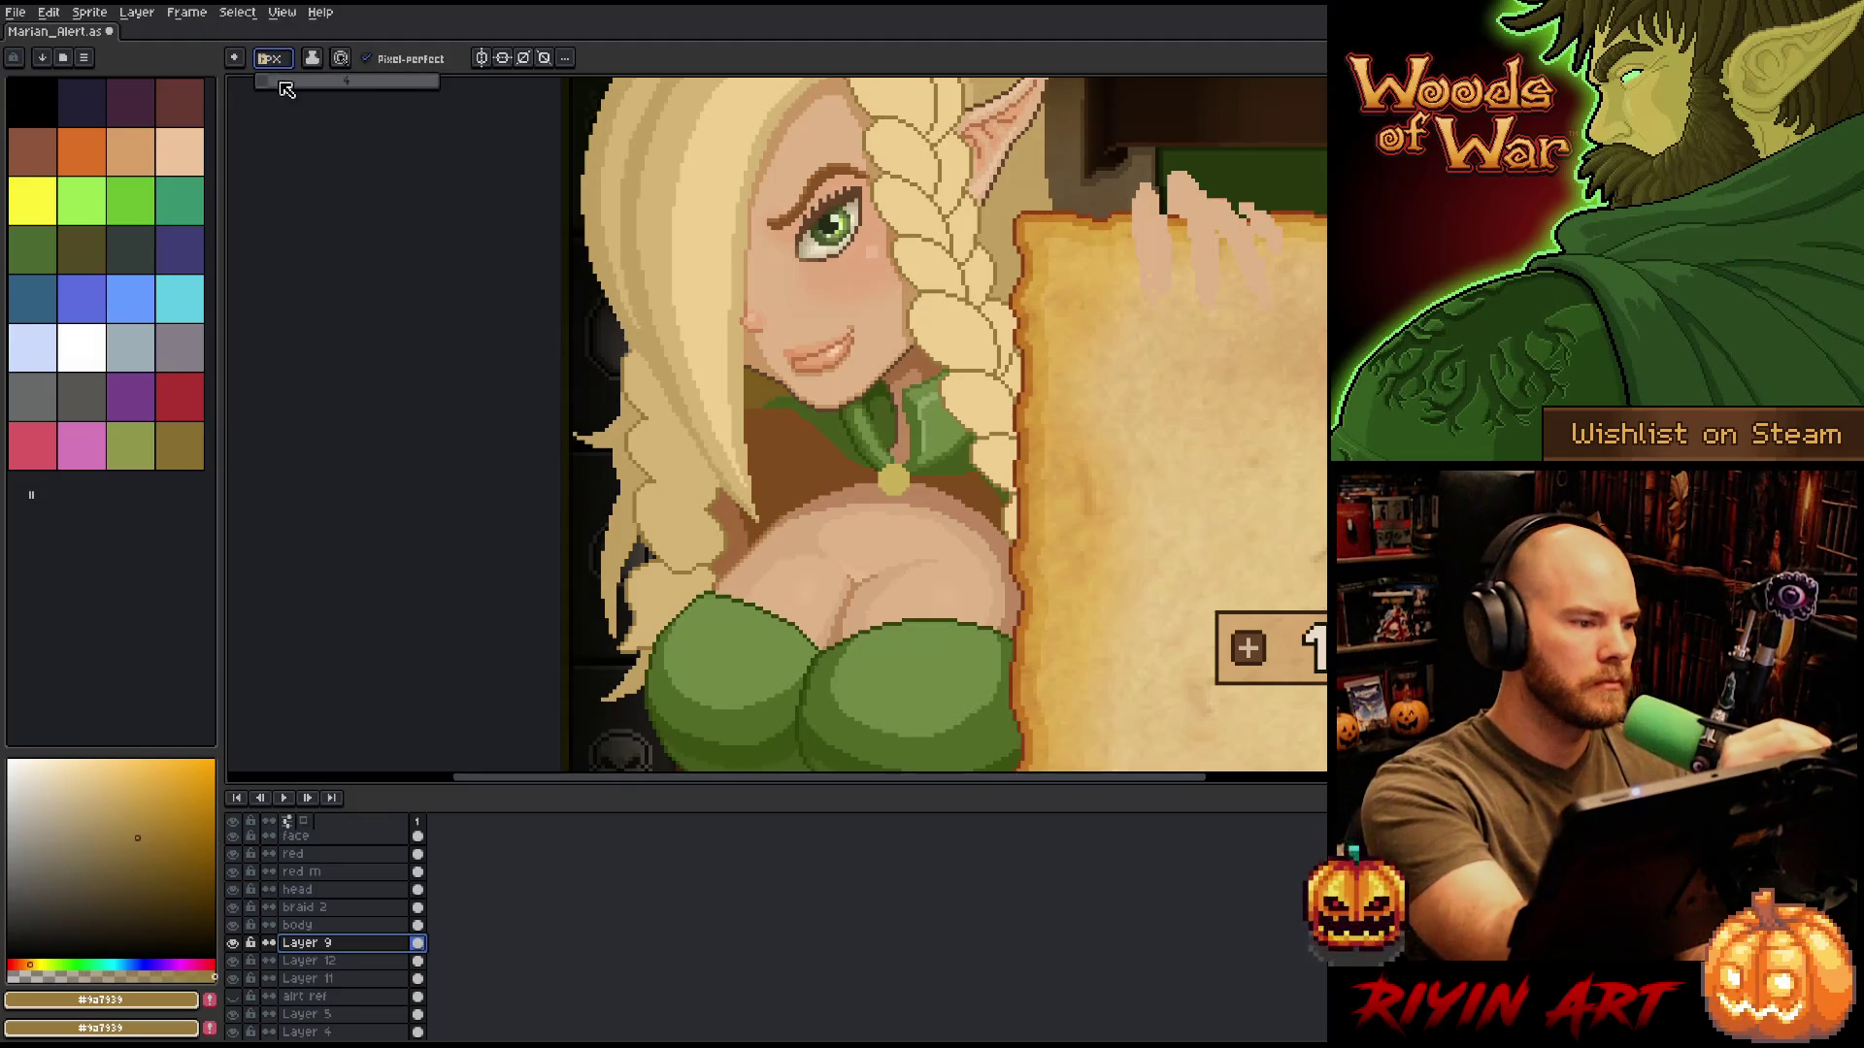
On braid 2, paint over stray dark outline pixels in the light beige hair tone.
{"action": "scroll", "coordinate": [845, 447], "scroll_direction": "up", "scroll_amount": 3}
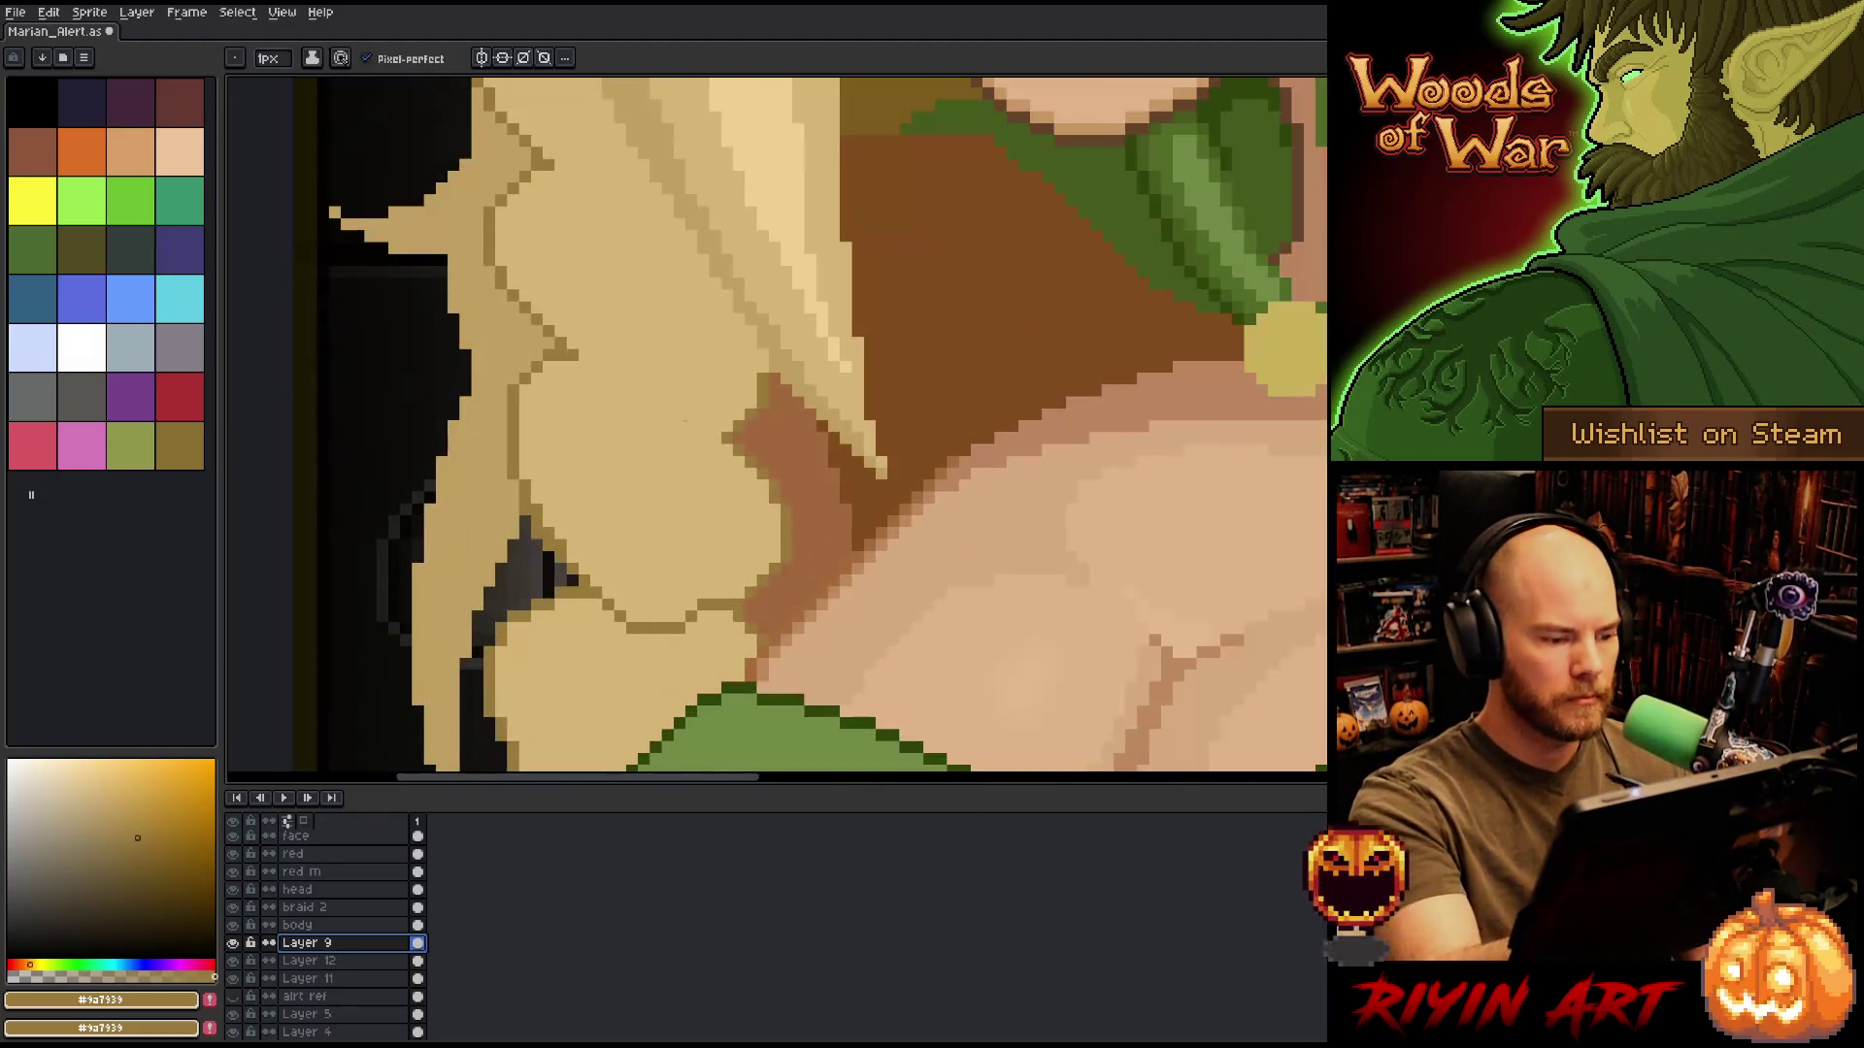
{"action": "left_click", "coordinate": [857, 563], "text": "alt"}
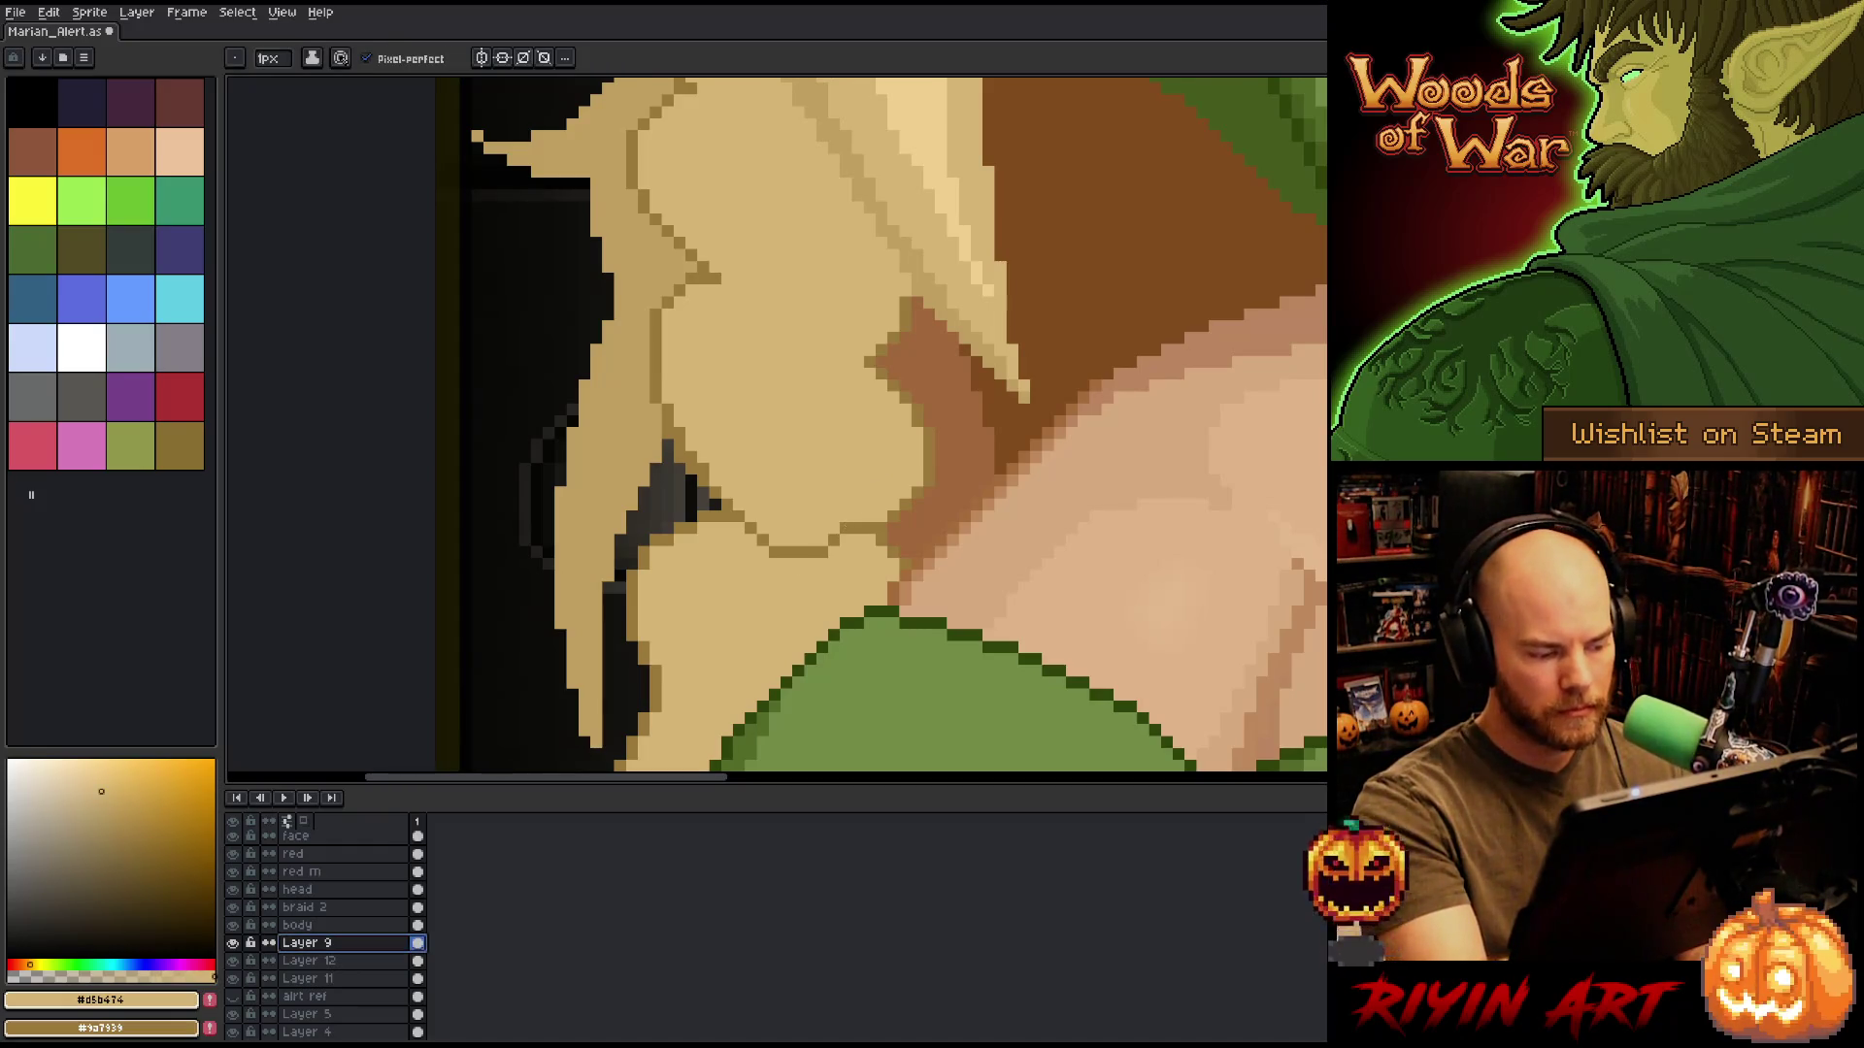
{"action": "left_click", "coordinate": [335, 906]}
{"action": "left_click_drag", "start_coordinate": [850, 532], "coordinate": [794, 555]}
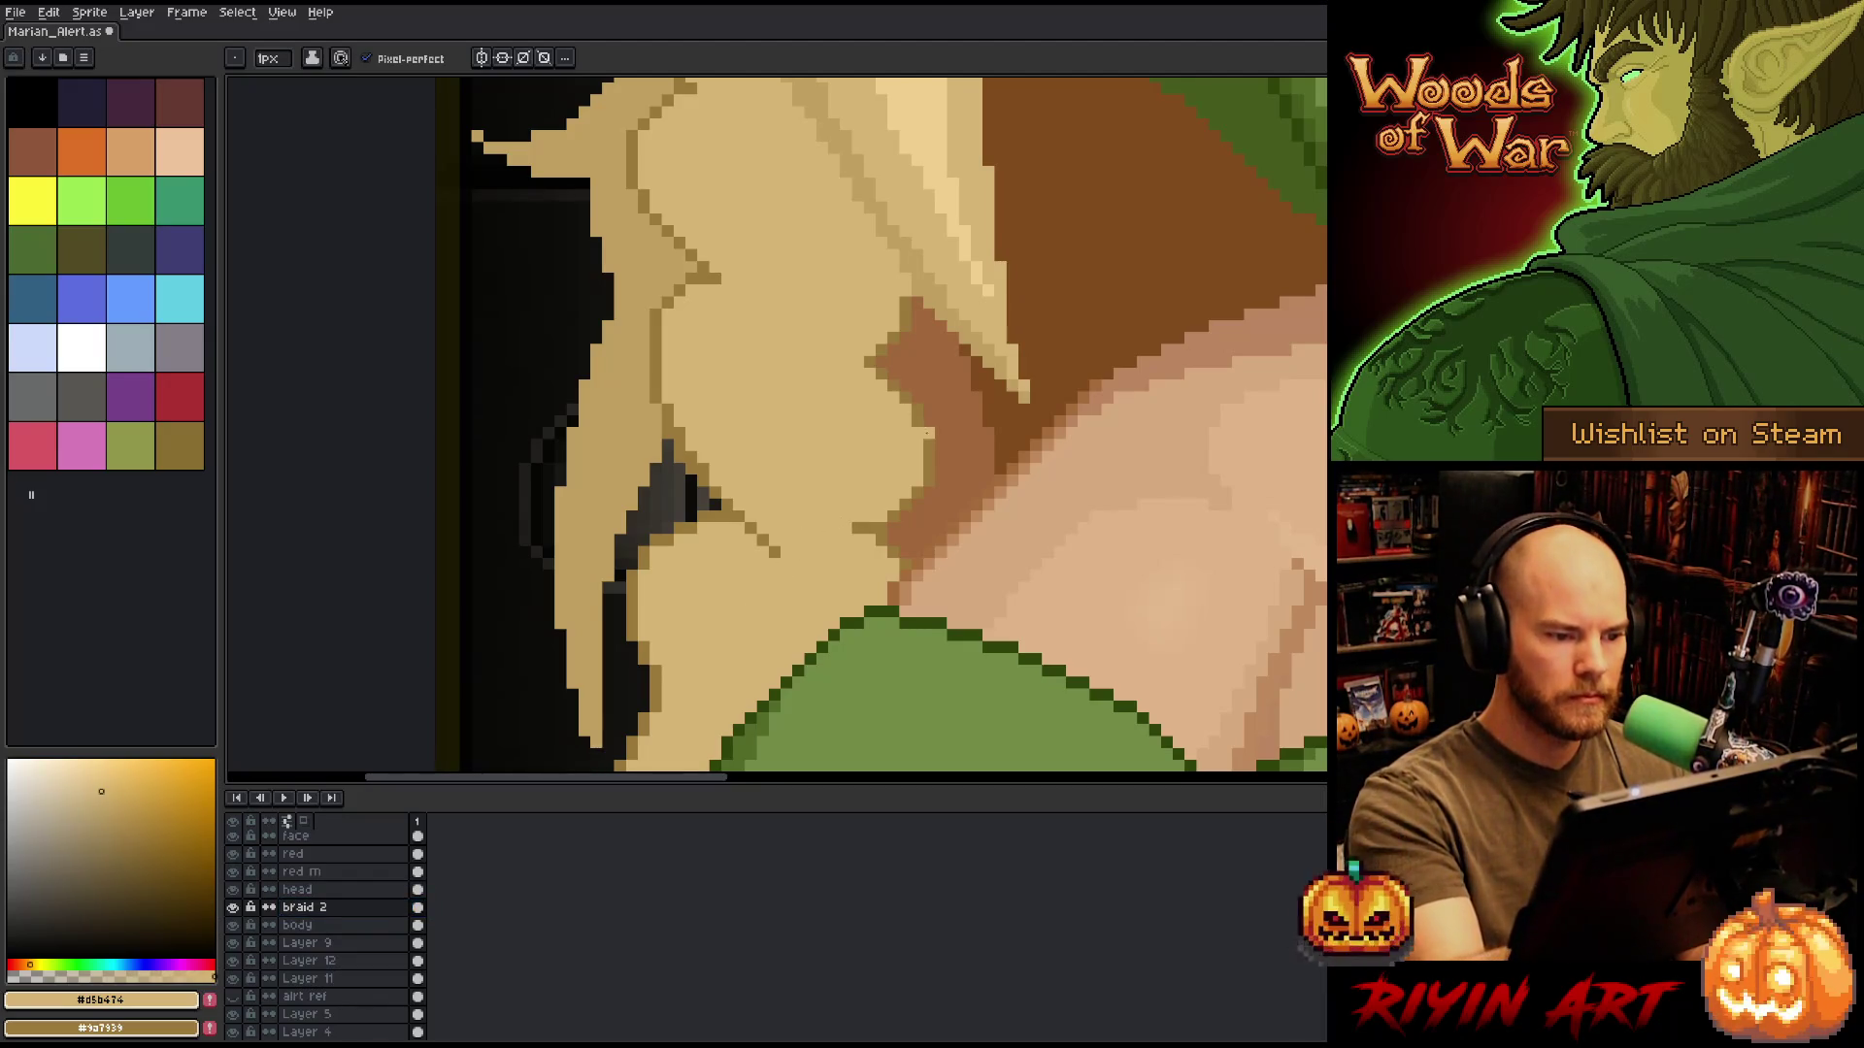
Pick the brown outline colour and draw the braid's upper outline line, redrawing it twice.
{"action": "left_click_drag", "start_coordinate": [929, 432], "coordinate": [923, 541]}
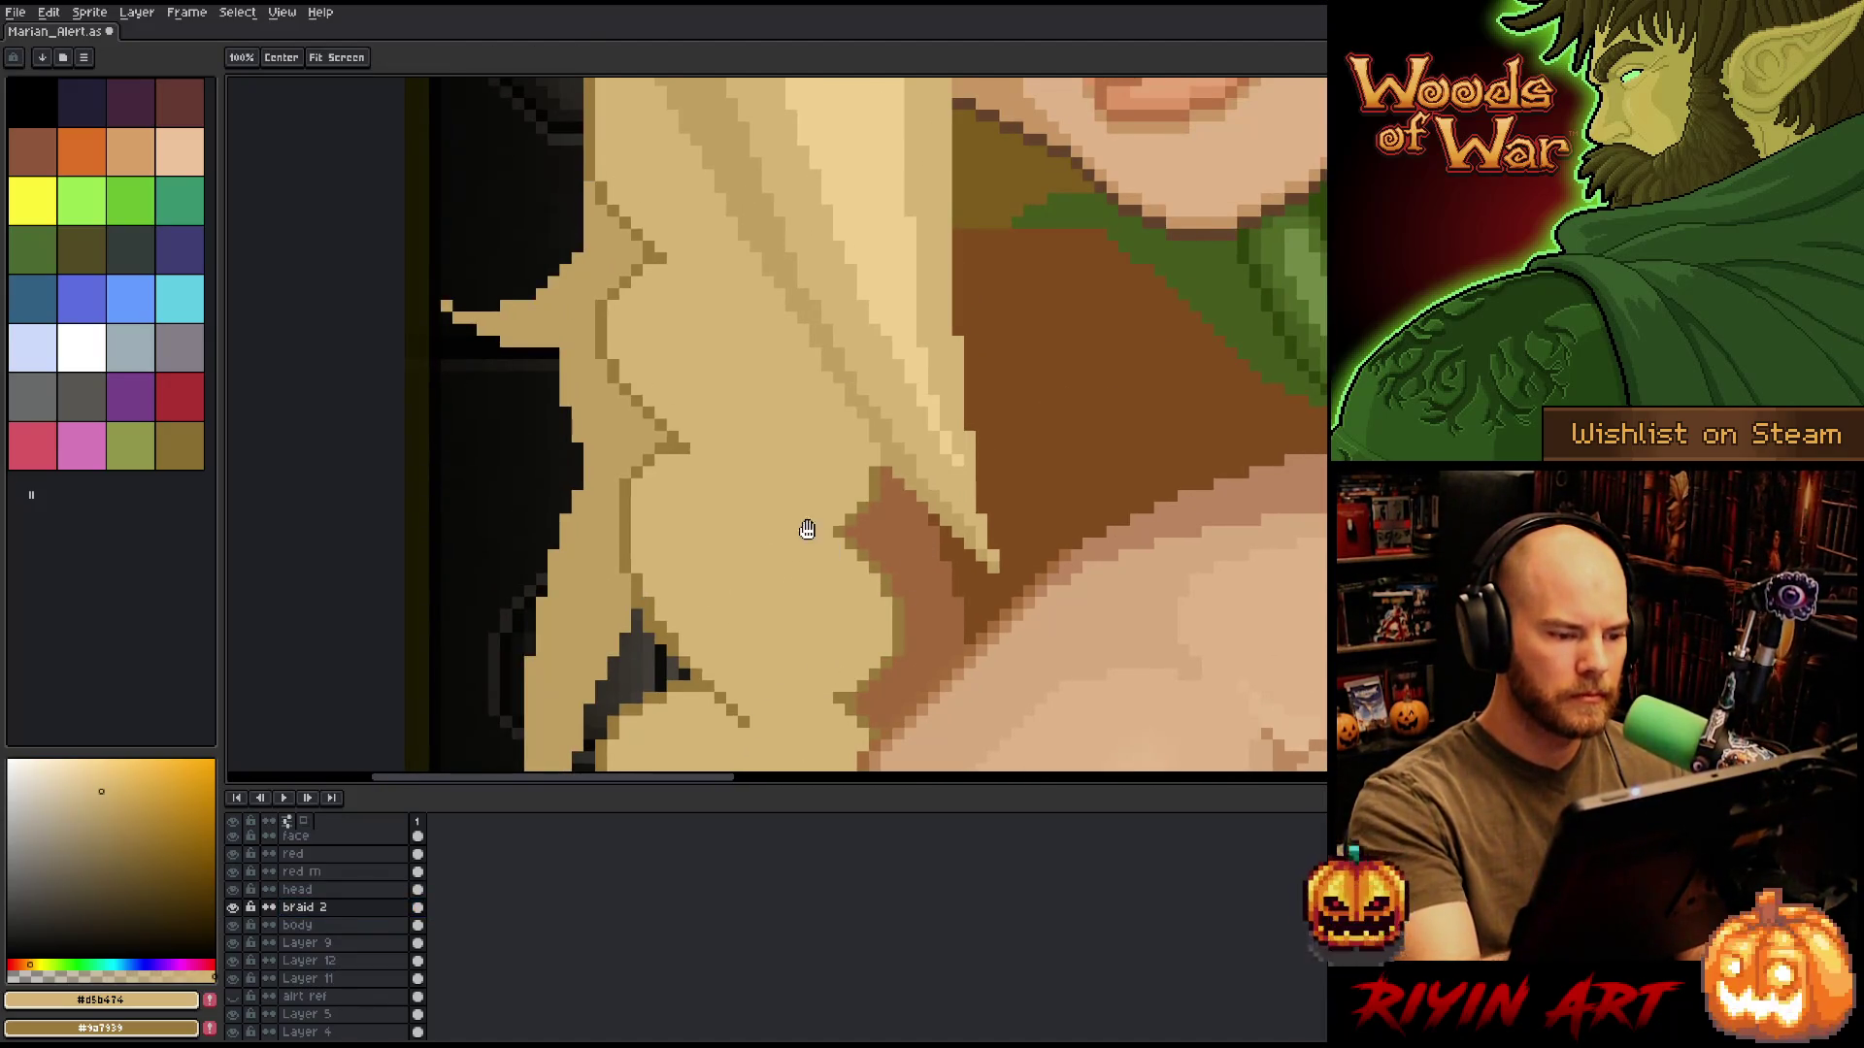
{"action": "left_click_drag", "start_coordinate": [807, 528], "coordinate": [809, 693]}
{"action": "left_click", "coordinate": [670, 412], "text": "alt"}
{"action": "mouse_move", "coordinate": [669, 417]}
{"action": "left_mouse_down"}
{"action": "mouse_move", "coordinate": [734, 464]}
{"action": "mouse_move", "coordinate": [762, 520]}
{"action": "left_mouse_up"}
{"action": "key", "text": "ctrl+z"}
{"action": "left_click_drag", "start_coordinate": [670, 428], "coordinate": [788, 488]}
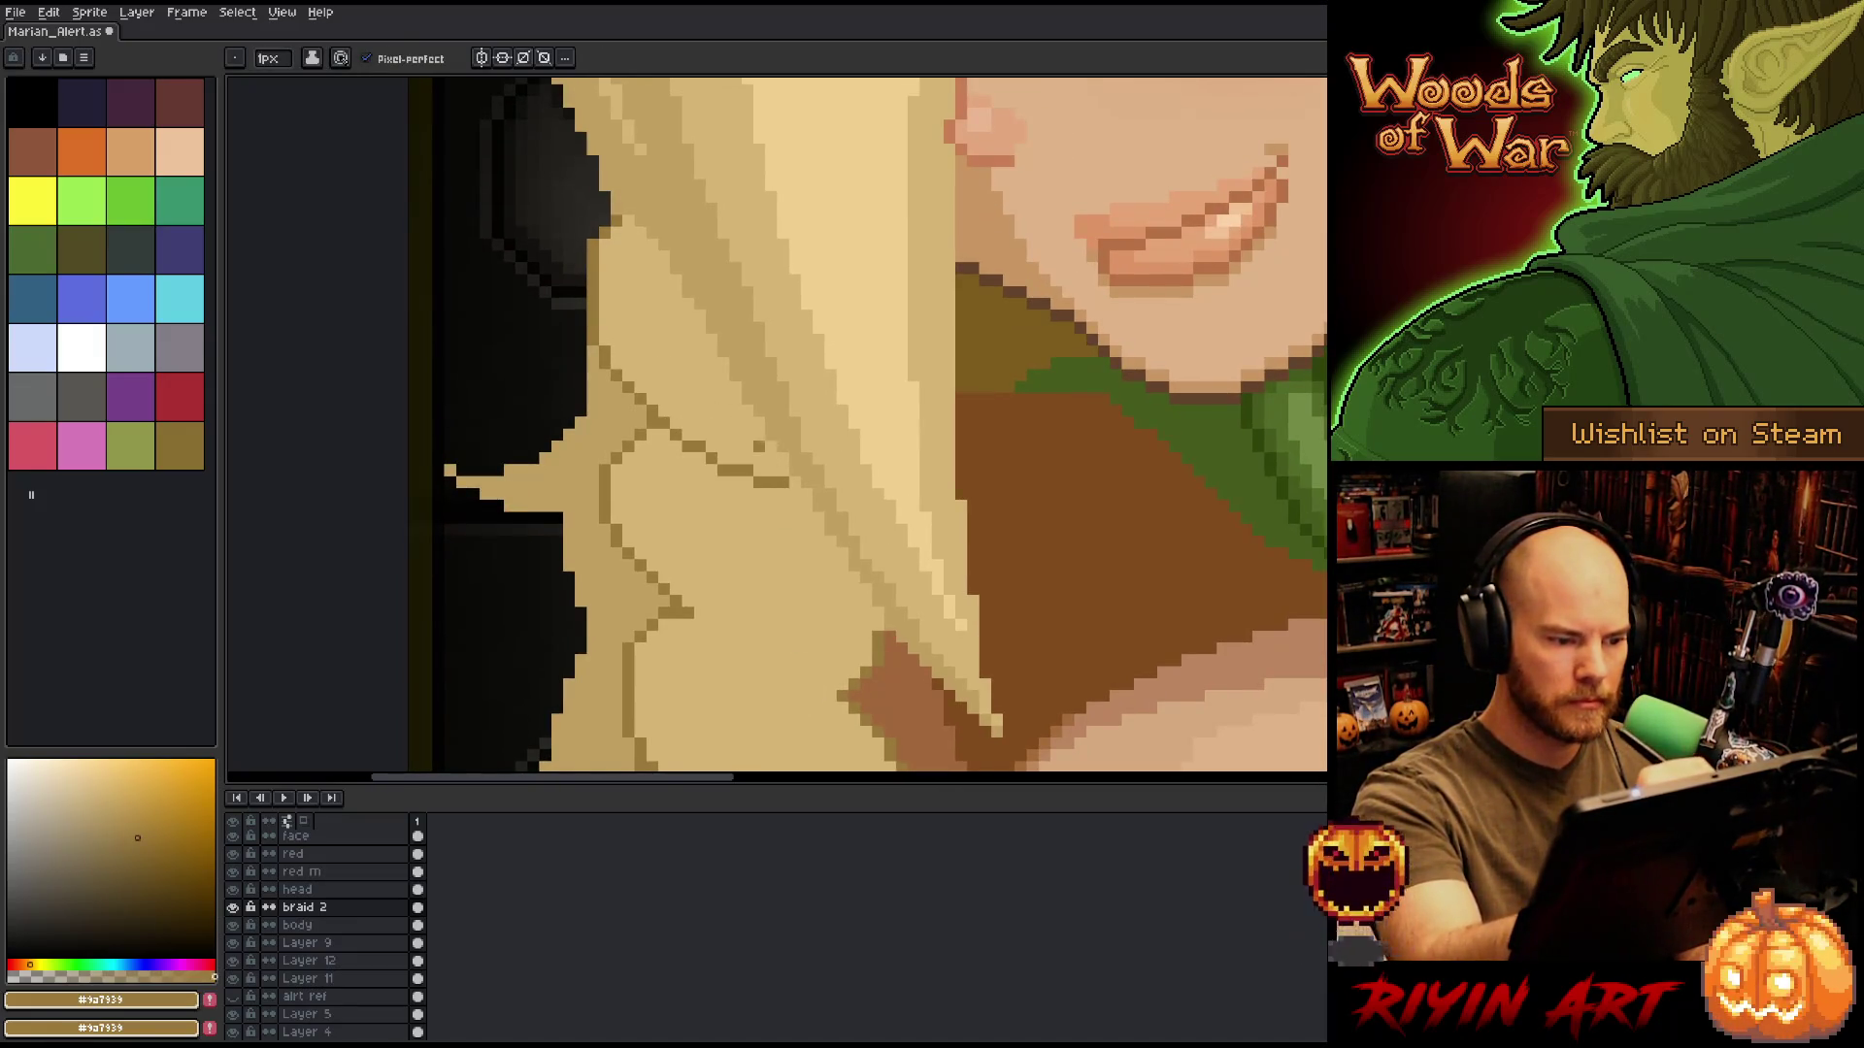
{"action": "key", "text": "ctrl+z"}
{"action": "key", "text": "ctrl+z"}
{"action": "mouse_move", "coordinate": [664, 418]}
{"action": "left_mouse_down"}
{"action": "mouse_move", "coordinate": [798, 510]}
{"action": "mouse_move", "coordinate": [811, 353]}
{"action": "mouse_move", "coordinate": [811, 499]}
{"action": "left_mouse_up"}
Outline the remaining braid lobes, including a curved line along the bottom lobe, removing a stray segment.
{"action": "mouse_move", "coordinate": [701, 452]}
{"action": "left_mouse_down"}
{"action": "mouse_move", "coordinate": [763, 476]}
{"action": "mouse_move", "coordinate": [812, 594]}
{"action": "mouse_move", "coordinate": [802, 640]}
{"action": "left_mouse_up"}
{"action": "left_click_drag", "start_coordinate": [854, 536], "coordinate": [821, 540]}
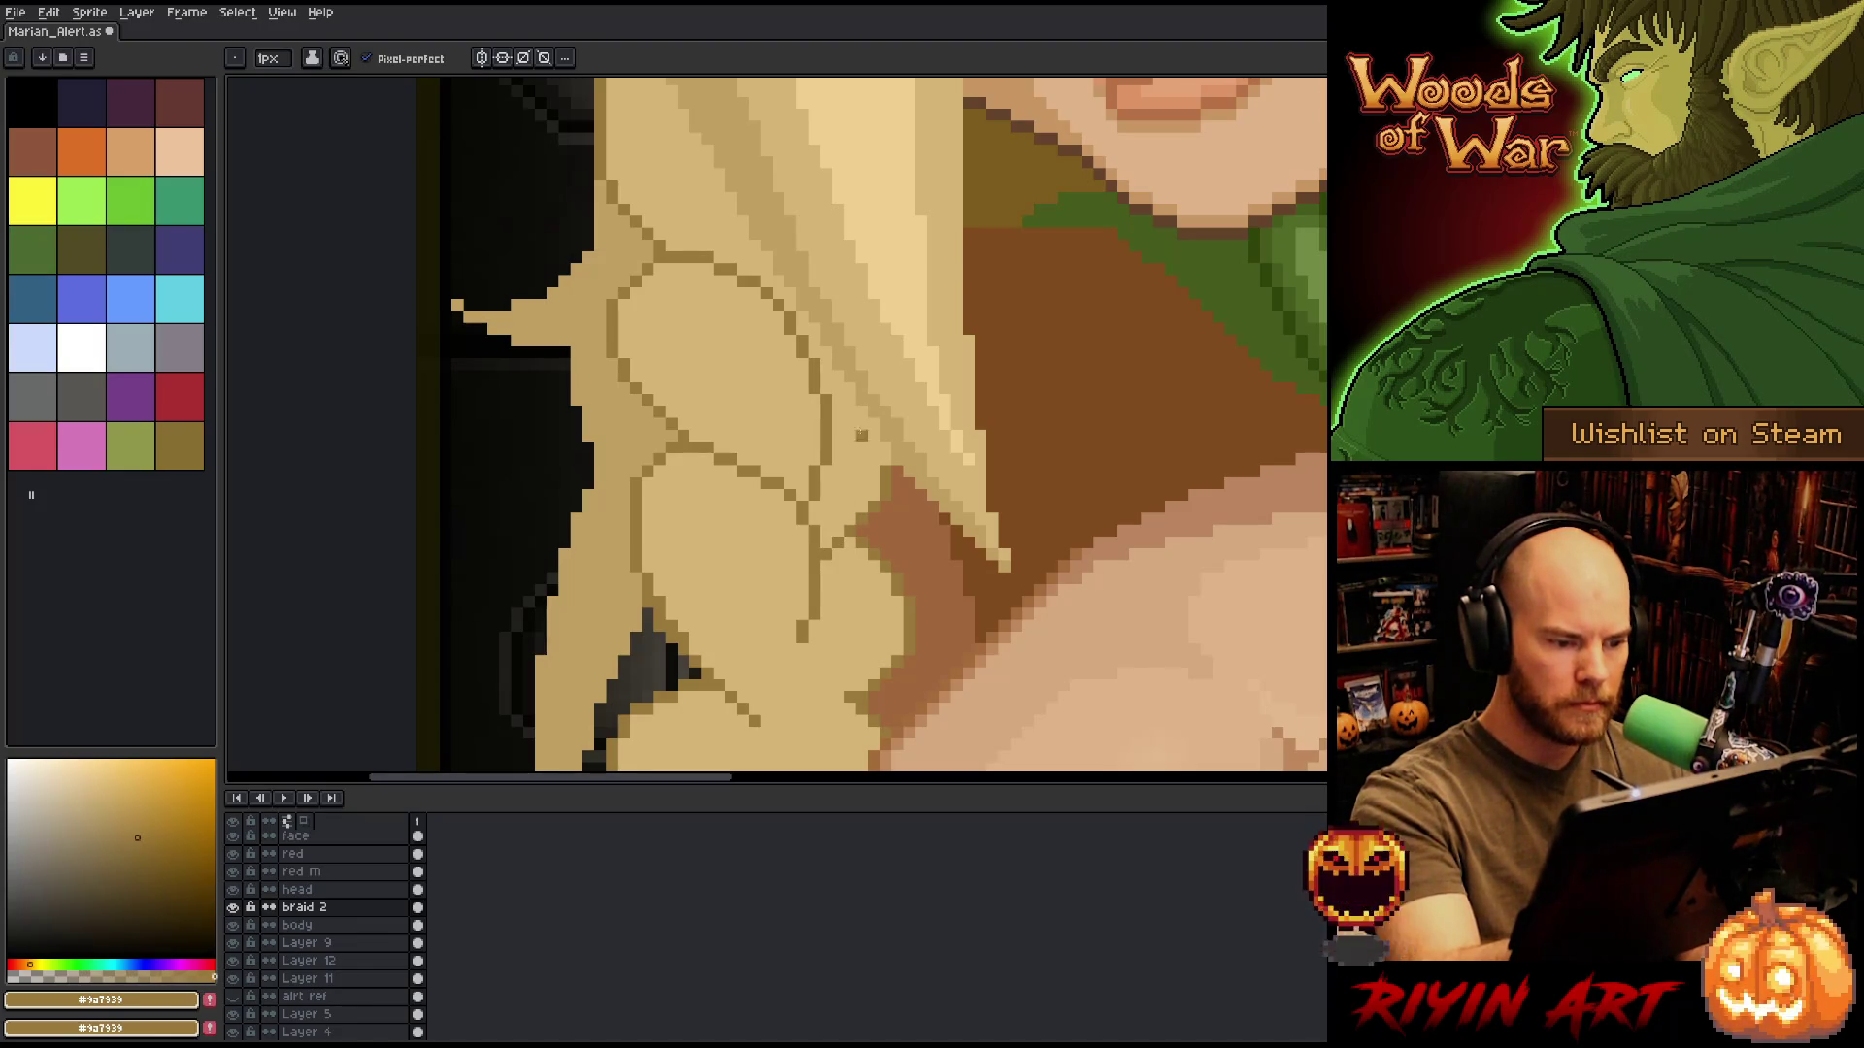
{"action": "scroll", "coordinate": [861, 434], "scroll_direction": "down", "scroll_amount": 3}
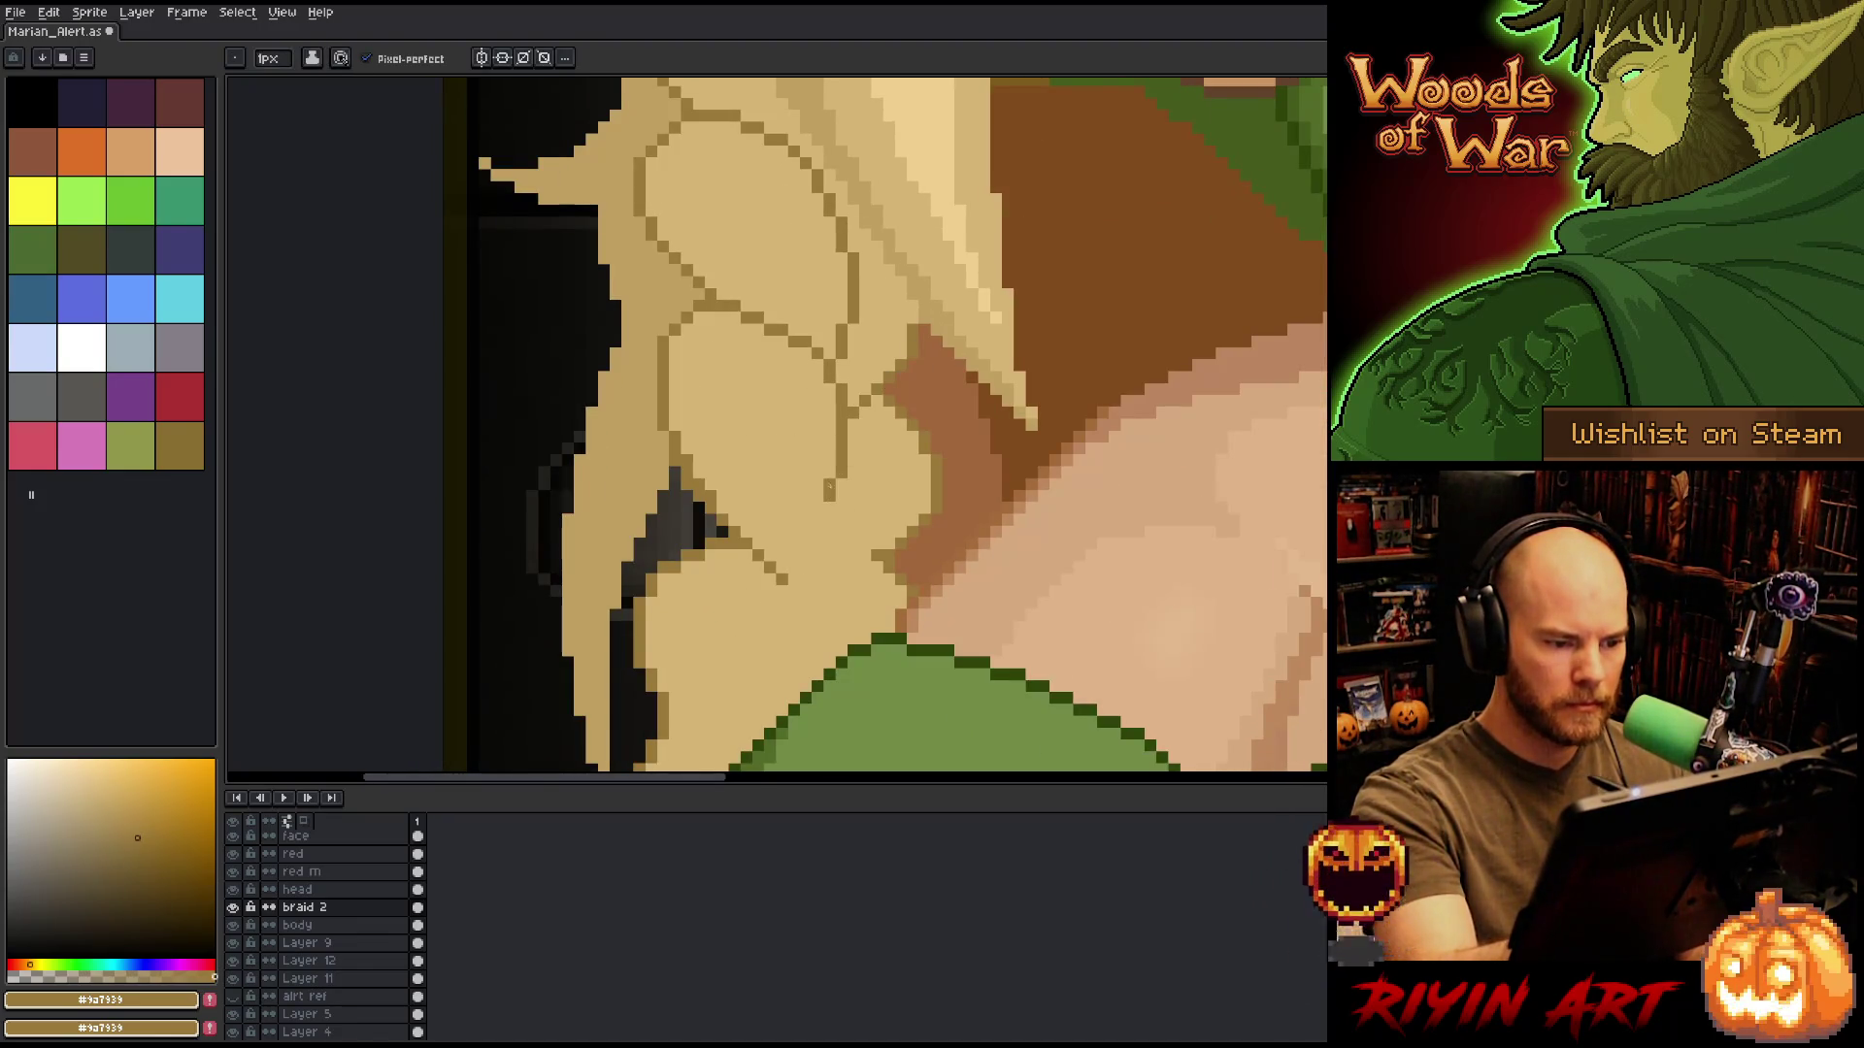
{"action": "mouse_move", "coordinate": [853, 459]}
{"action": "left_mouse_down"}
{"action": "mouse_move", "coordinate": [847, 573]}
{"action": "mouse_move", "coordinate": [805, 614]}
{"action": "mouse_move", "coordinate": [846, 480]}
{"action": "left_mouse_up"}
{"action": "key", "text": "ctrl+z"}
{"action": "key", "text": "ctrl+z"}
{"action": "key", "text": "ctrl+z"}
{"action": "mouse_move", "coordinate": [785, 579]}
{"action": "left_mouse_down"}
{"action": "mouse_move", "coordinate": [840, 568]}
{"action": "mouse_move", "coordinate": [845, 486]}
{"action": "left_mouse_up"}
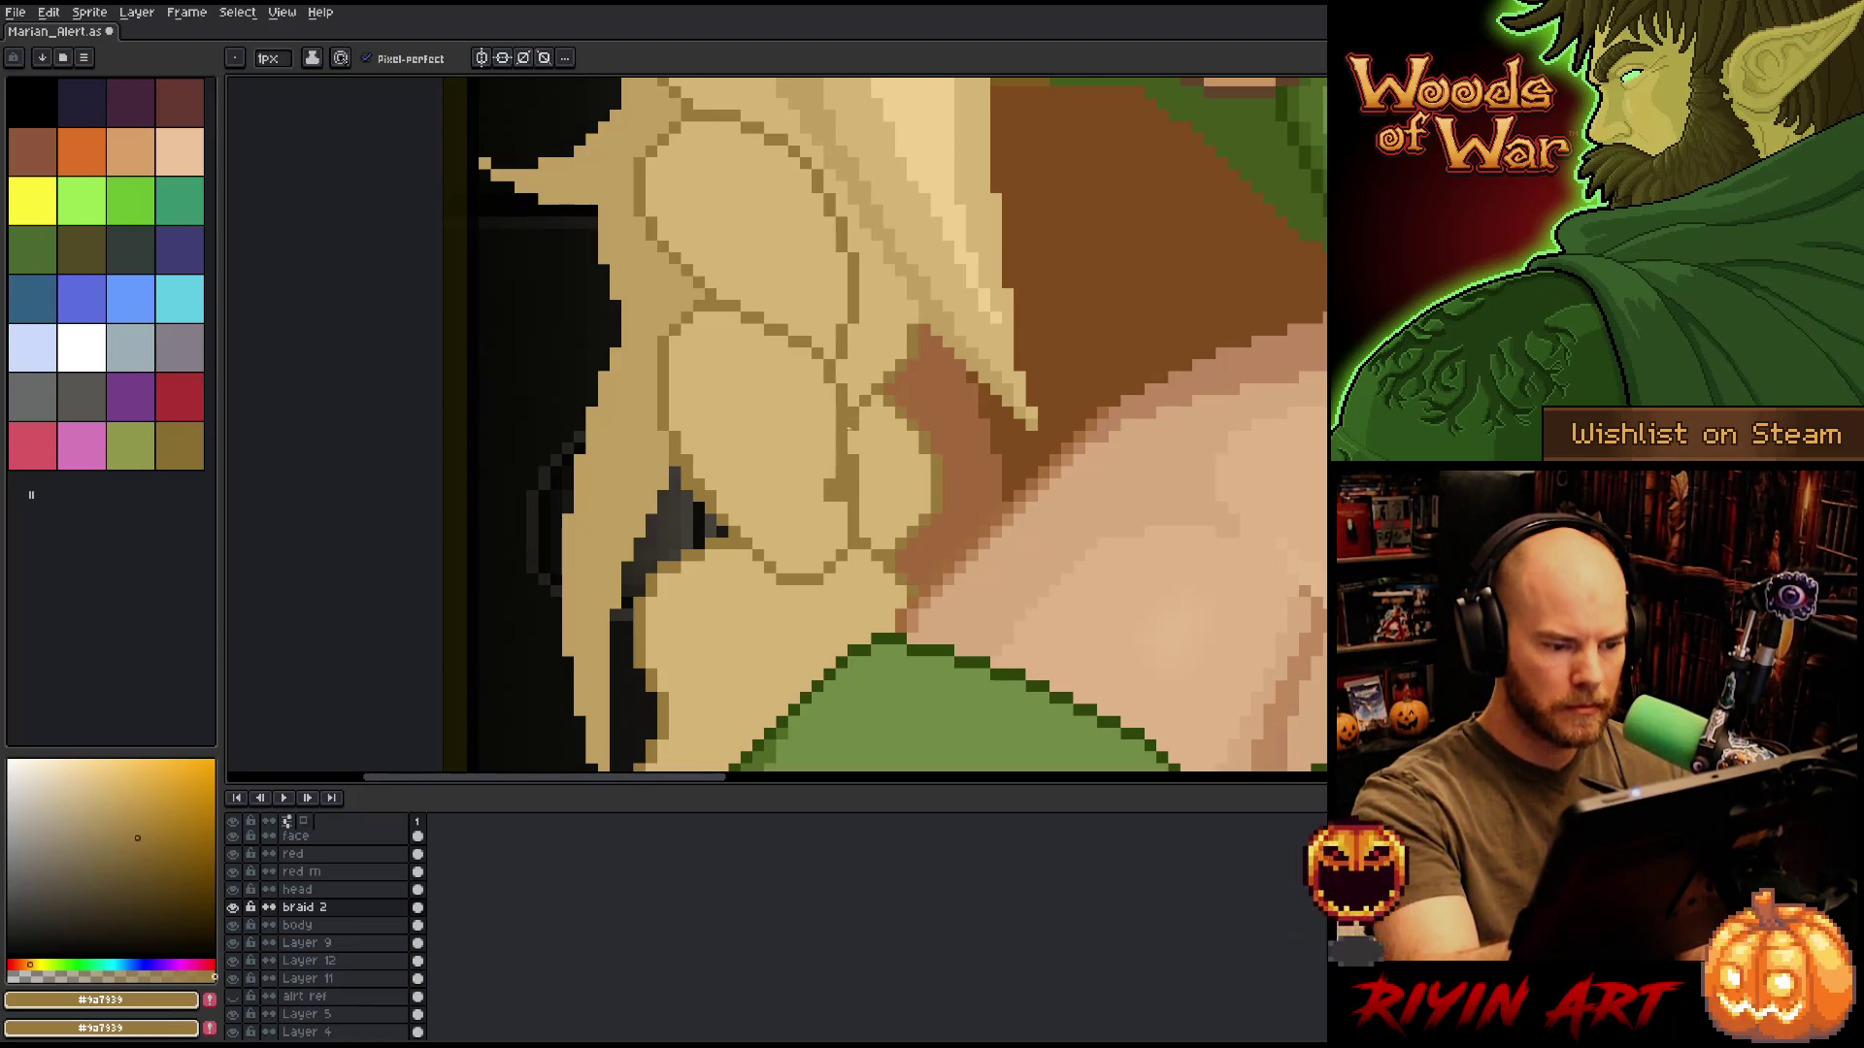
Resample the beige fill and brown outline colours, then zoom out to frame the whole character.
{"action": "left_click", "coordinate": [849, 427], "text": "alt"}
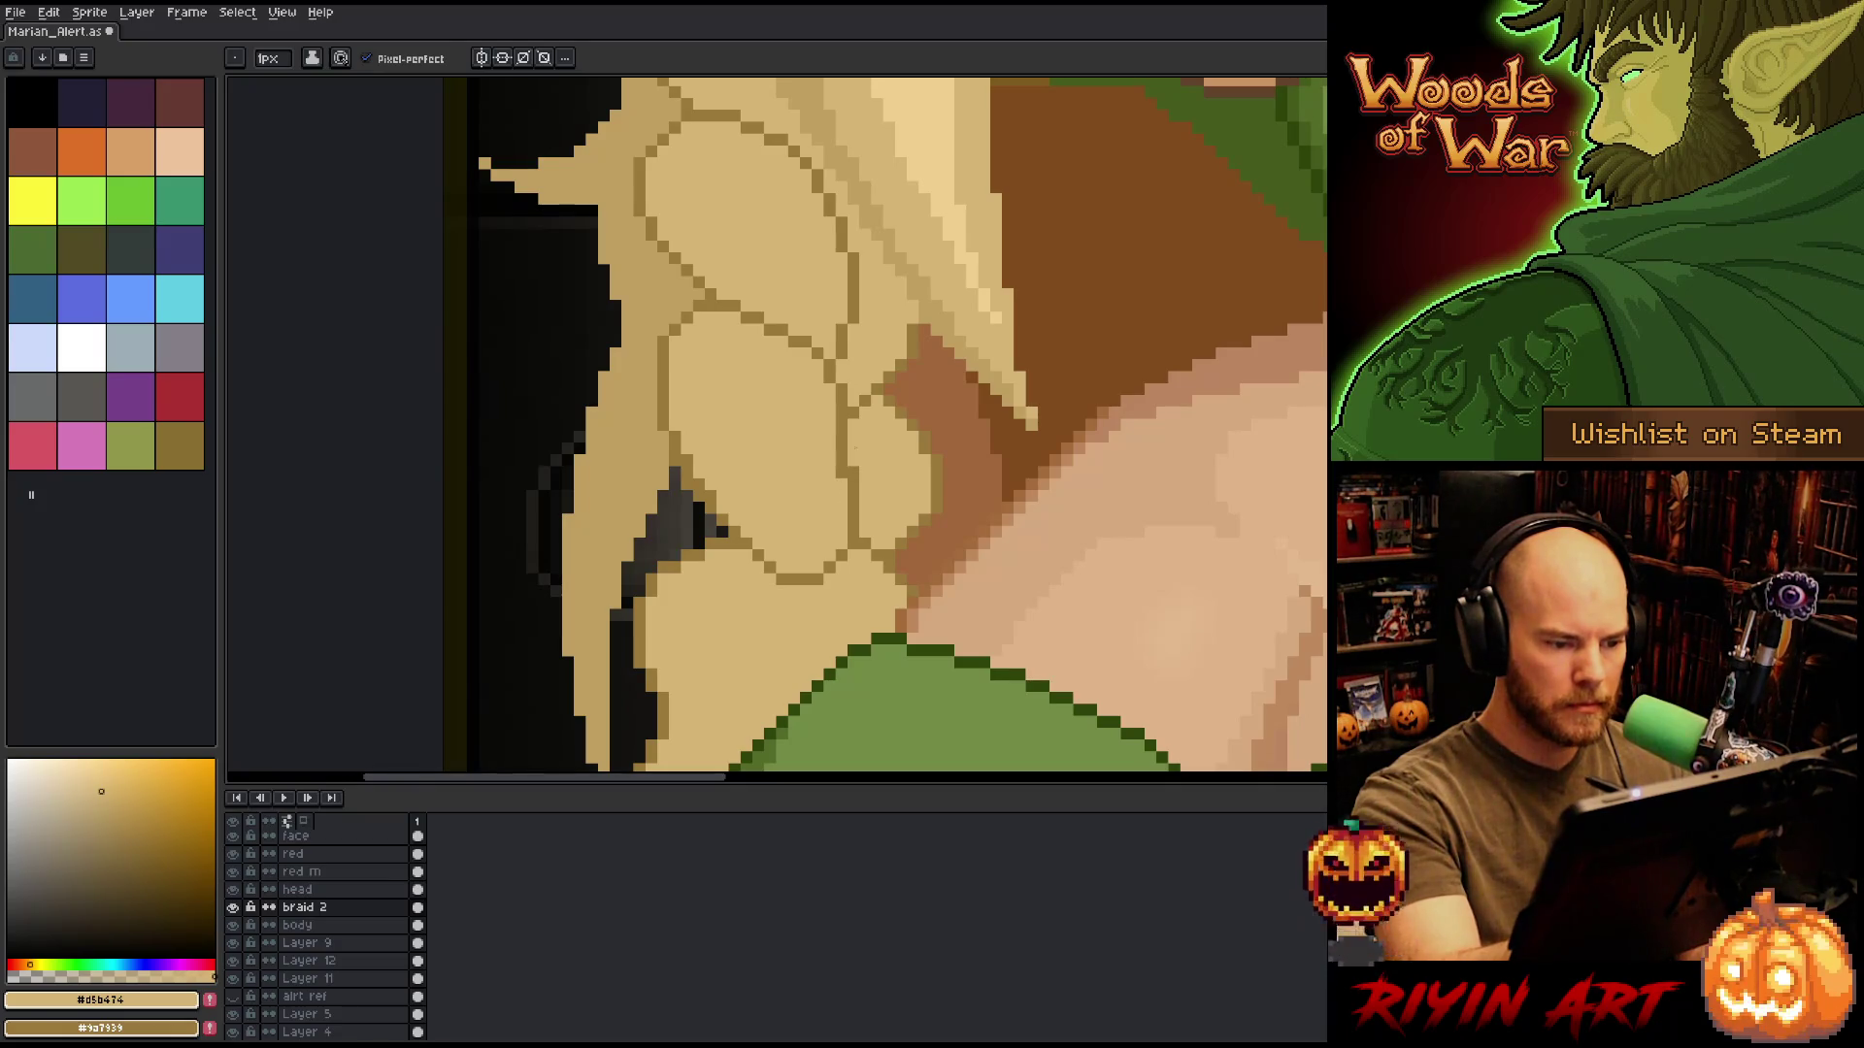
{"action": "mouse_move", "coordinate": [887, 382]}
{"action": "left_mouse_down"}
{"action": "mouse_move", "coordinate": [899, 441]}
{"action": "mouse_move", "coordinate": [896, 417]}
{"action": "mouse_move", "coordinate": [870, 499]}
{"action": "left_mouse_up"}
{"action": "left_click", "coordinate": [817, 479], "text": "alt"}
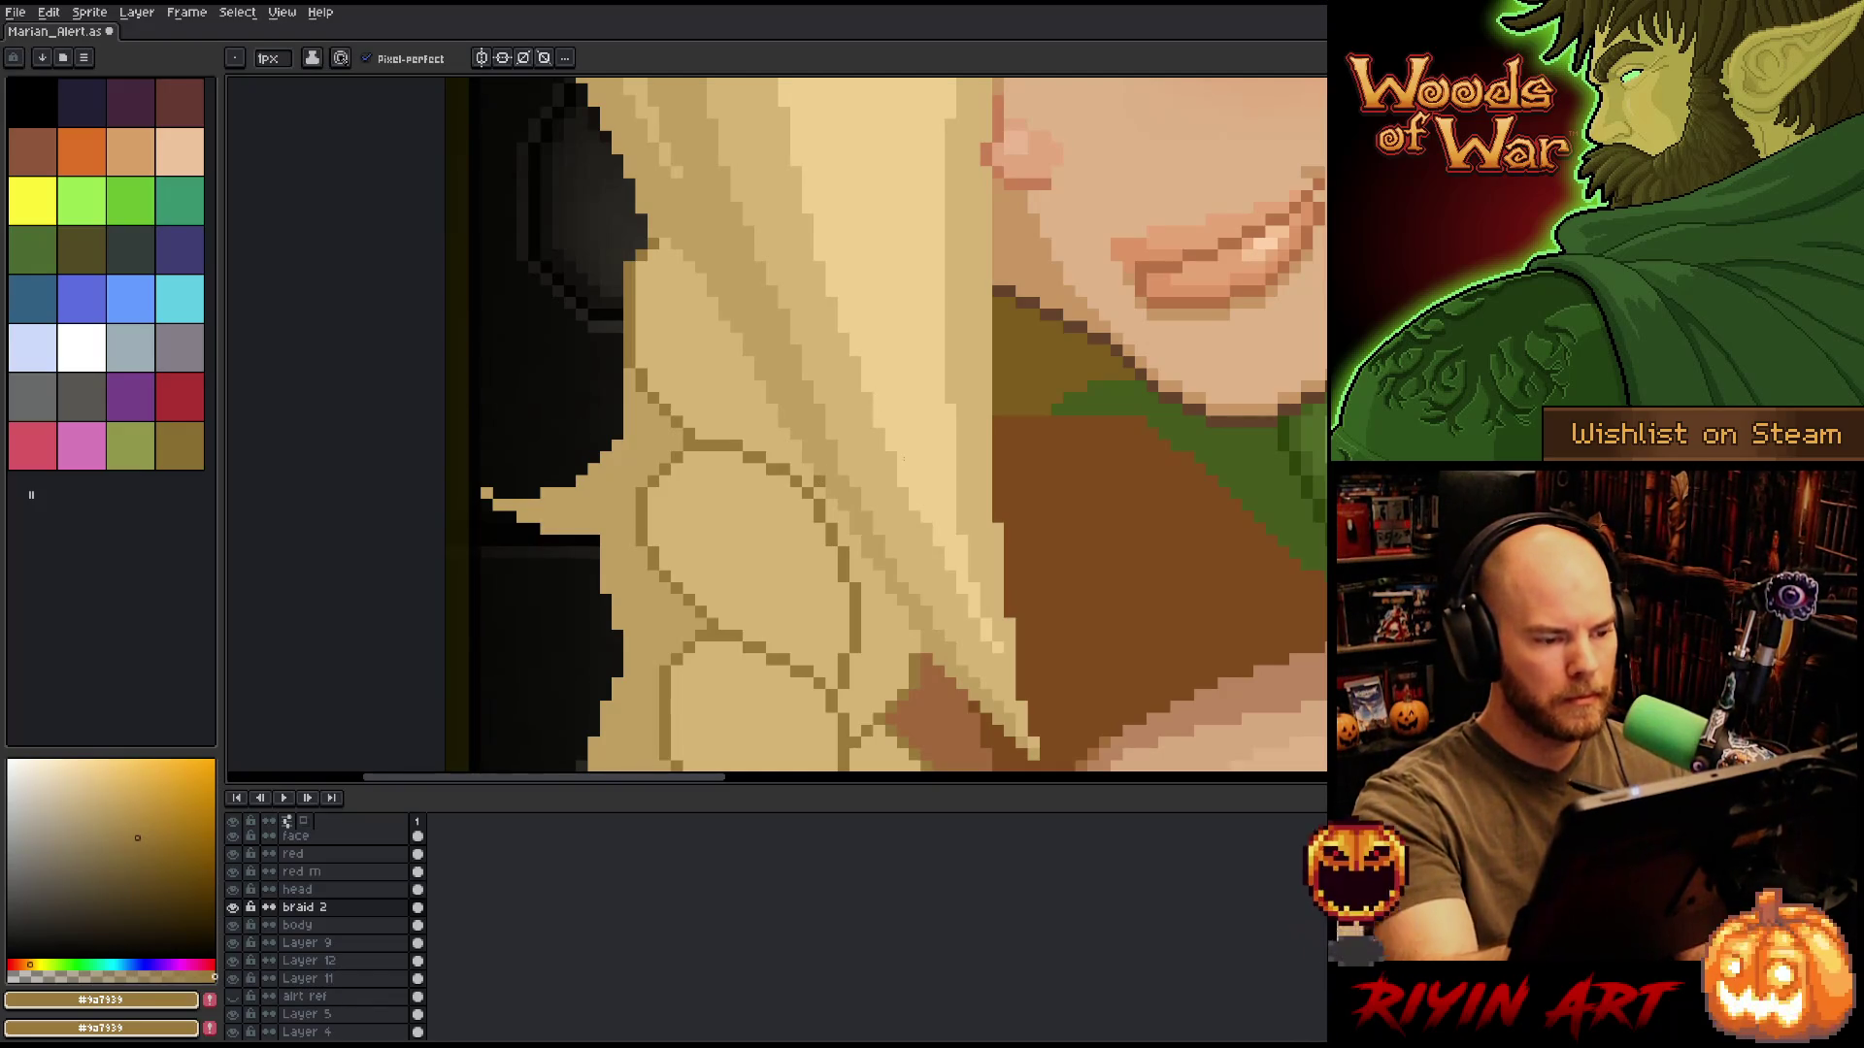
{"action": "scroll", "coordinate": [889, 542], "scroll_direction": "down", "scroll_amount": 4}
{"action": "key", "text": "space"}
{"action": "left_click_drag", "start_coordinate": [889, 542], "coordinate": [766, 490]}
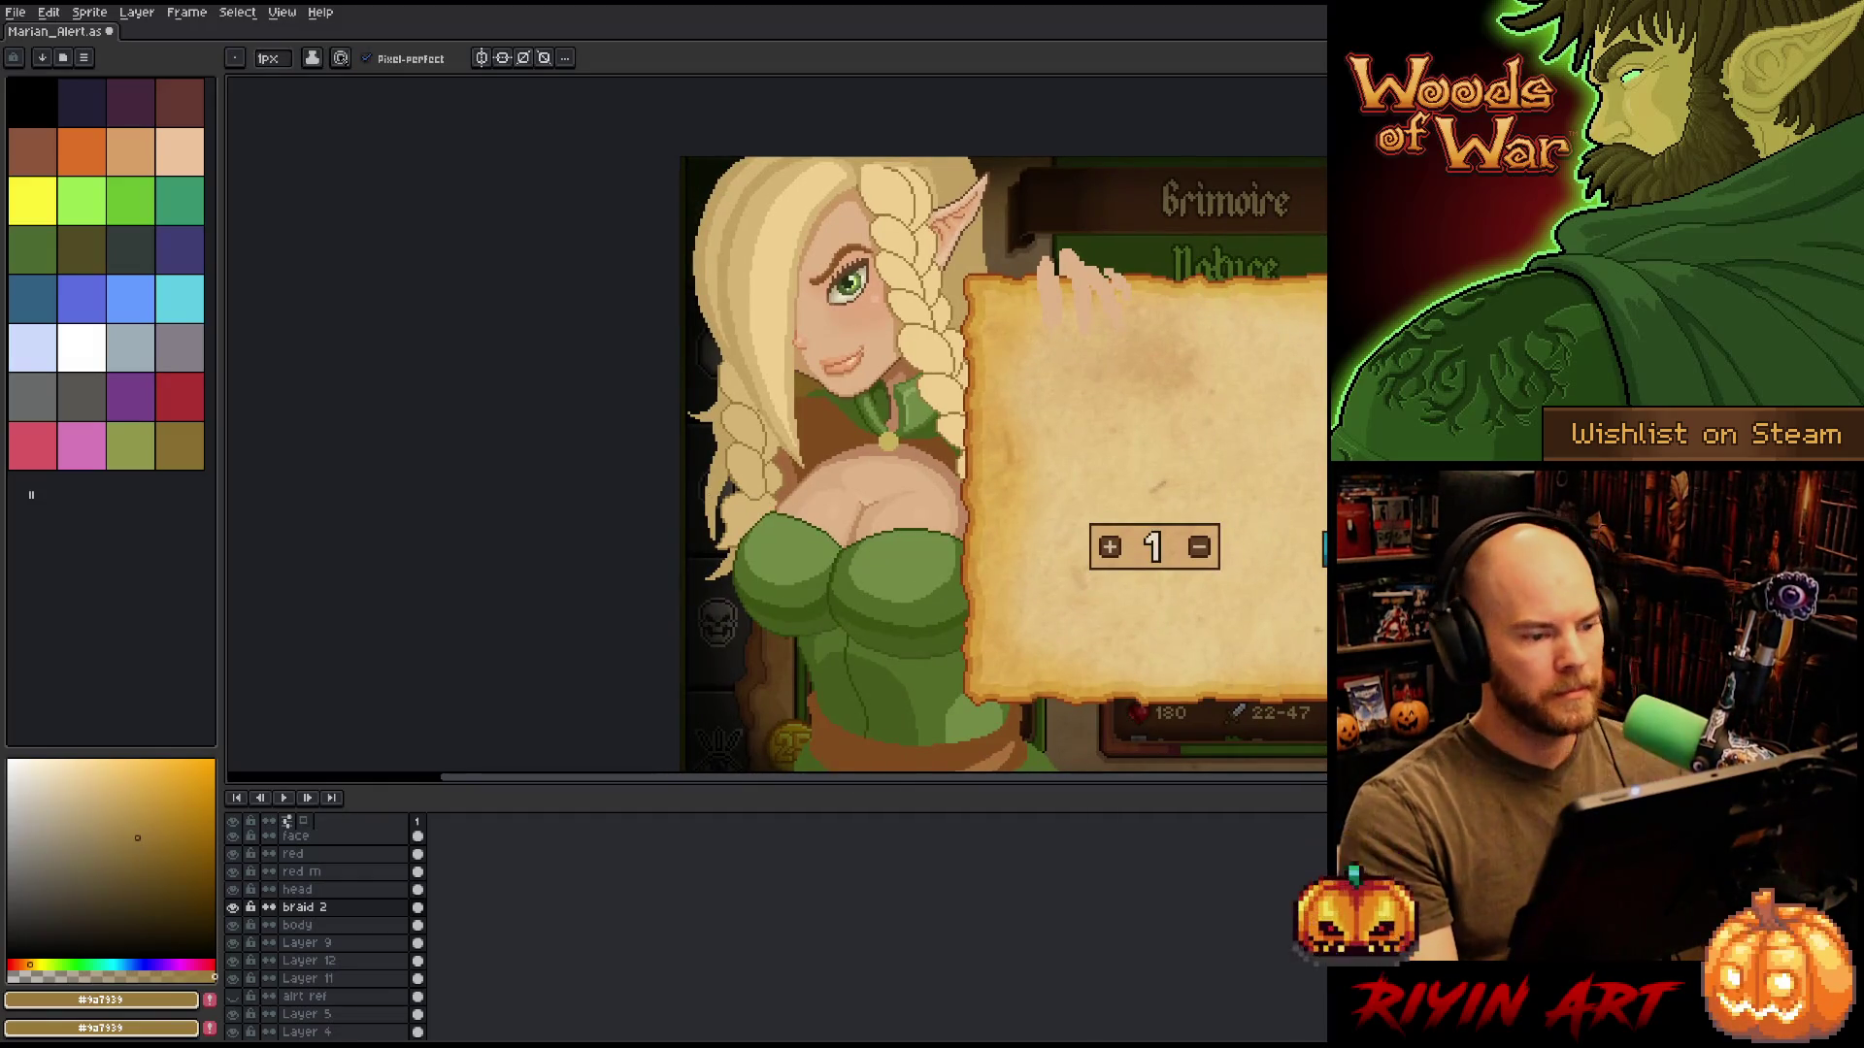
Pan across the chest to the Grimoire scroll and sample a darker green from the artwork.
{"action": "scroll", "coordinate": [662, 354], "scroll_direction": "up", "scroll_amount": 3}
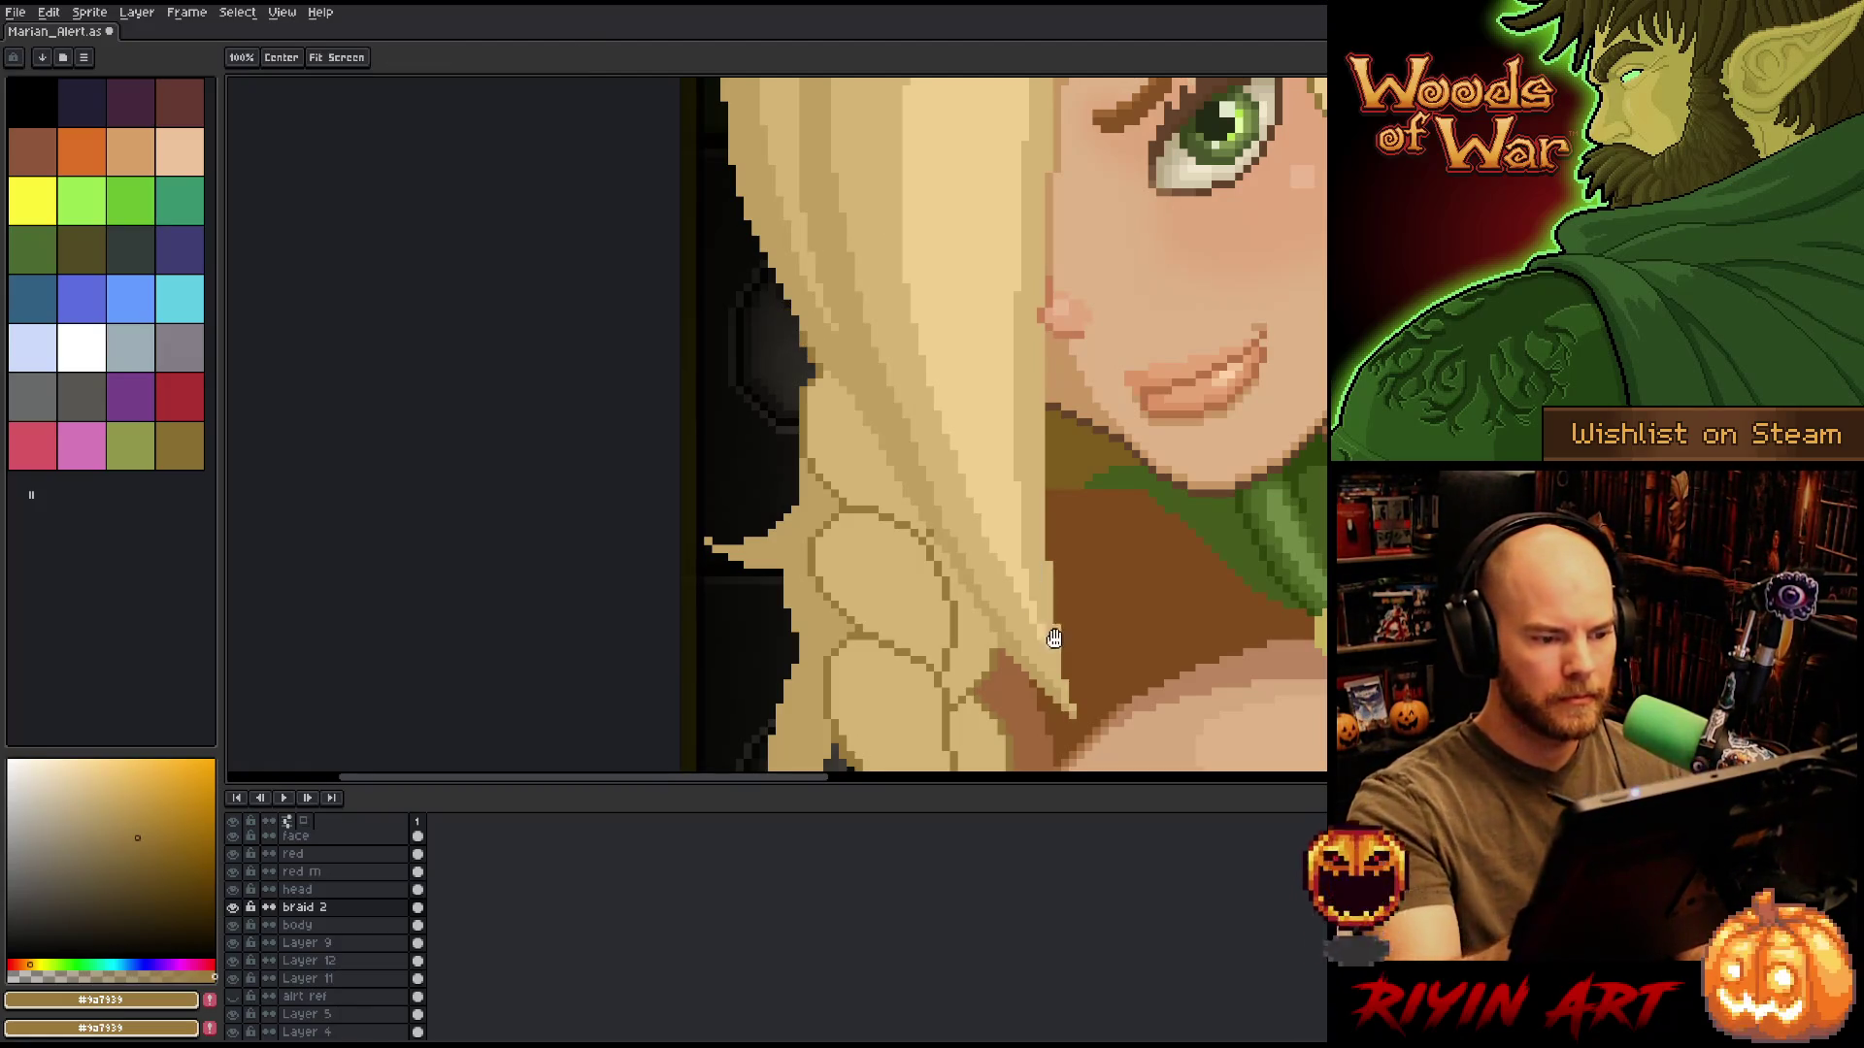
{"action": "left_click_drag", "start_coordinate": [1050, 614], "coordinate": [894, 428]}
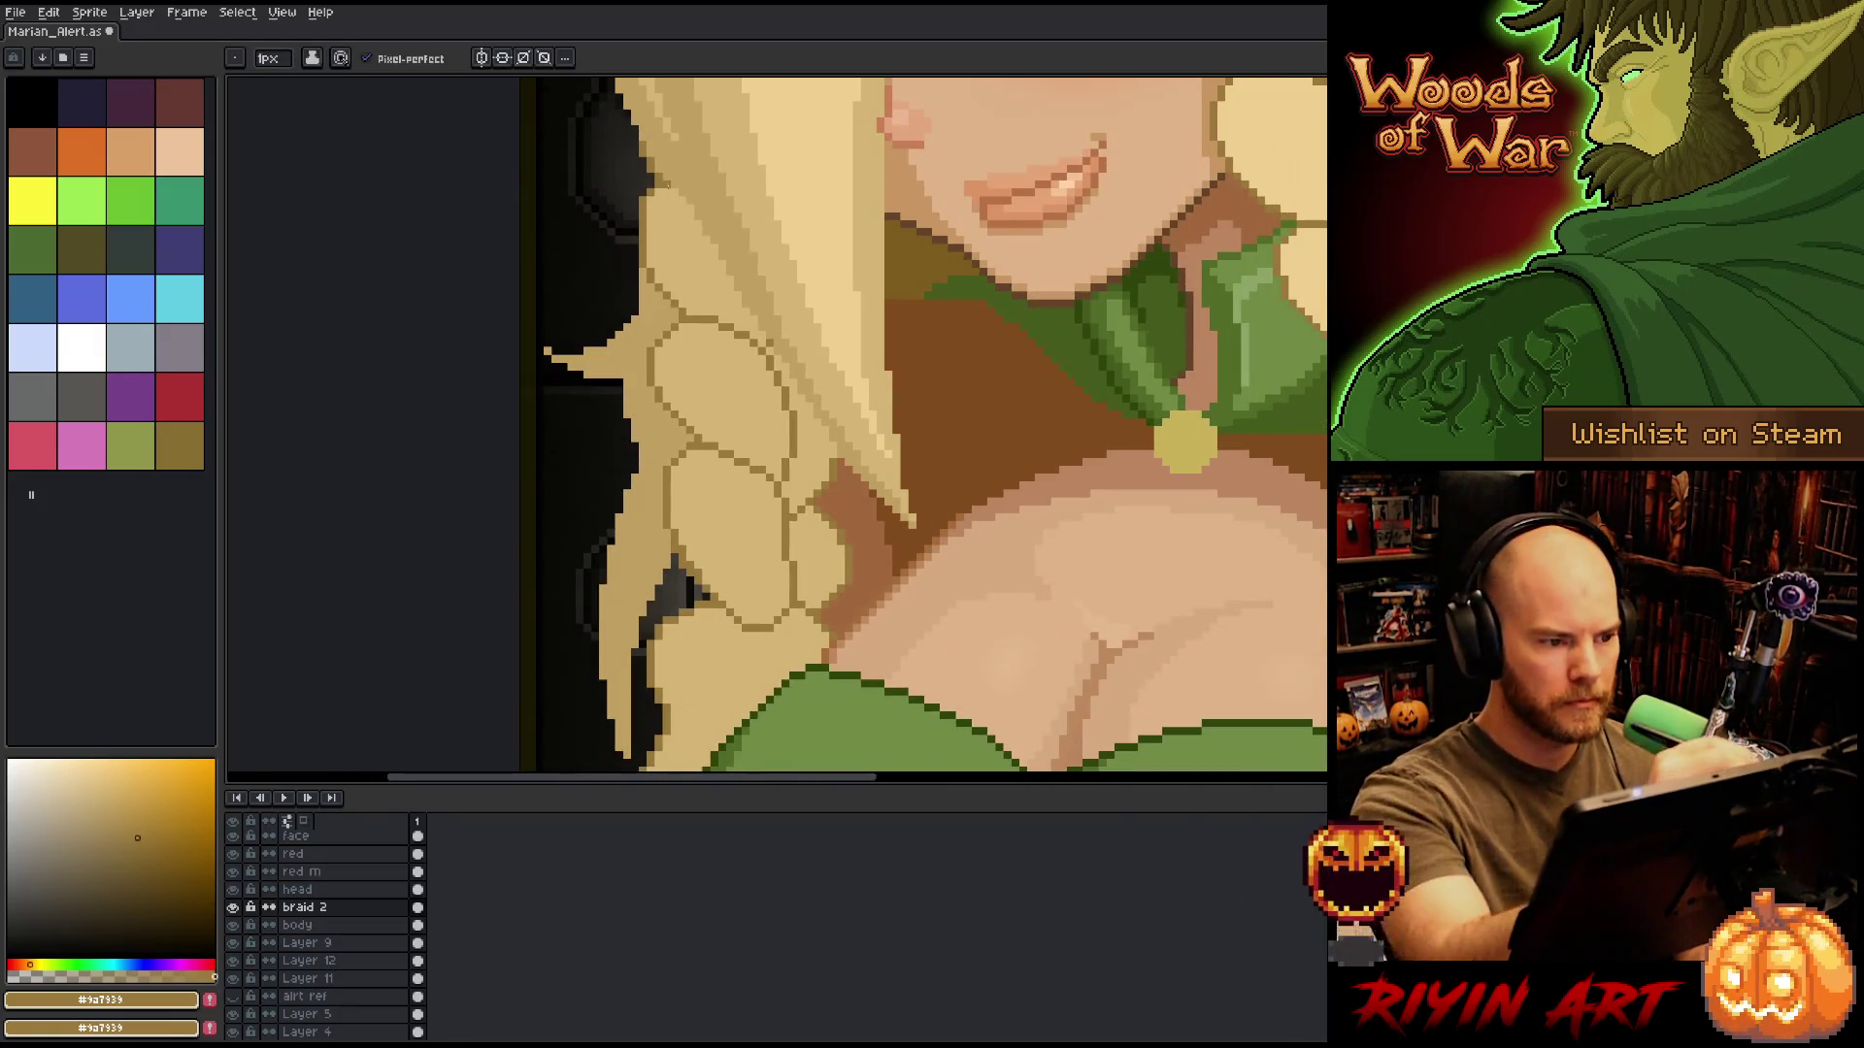
{"action": "left_click_drag", "start_coordinate": [941, 533], "coordinate": [935, 357]}
{"action": "key", "text": "b"}
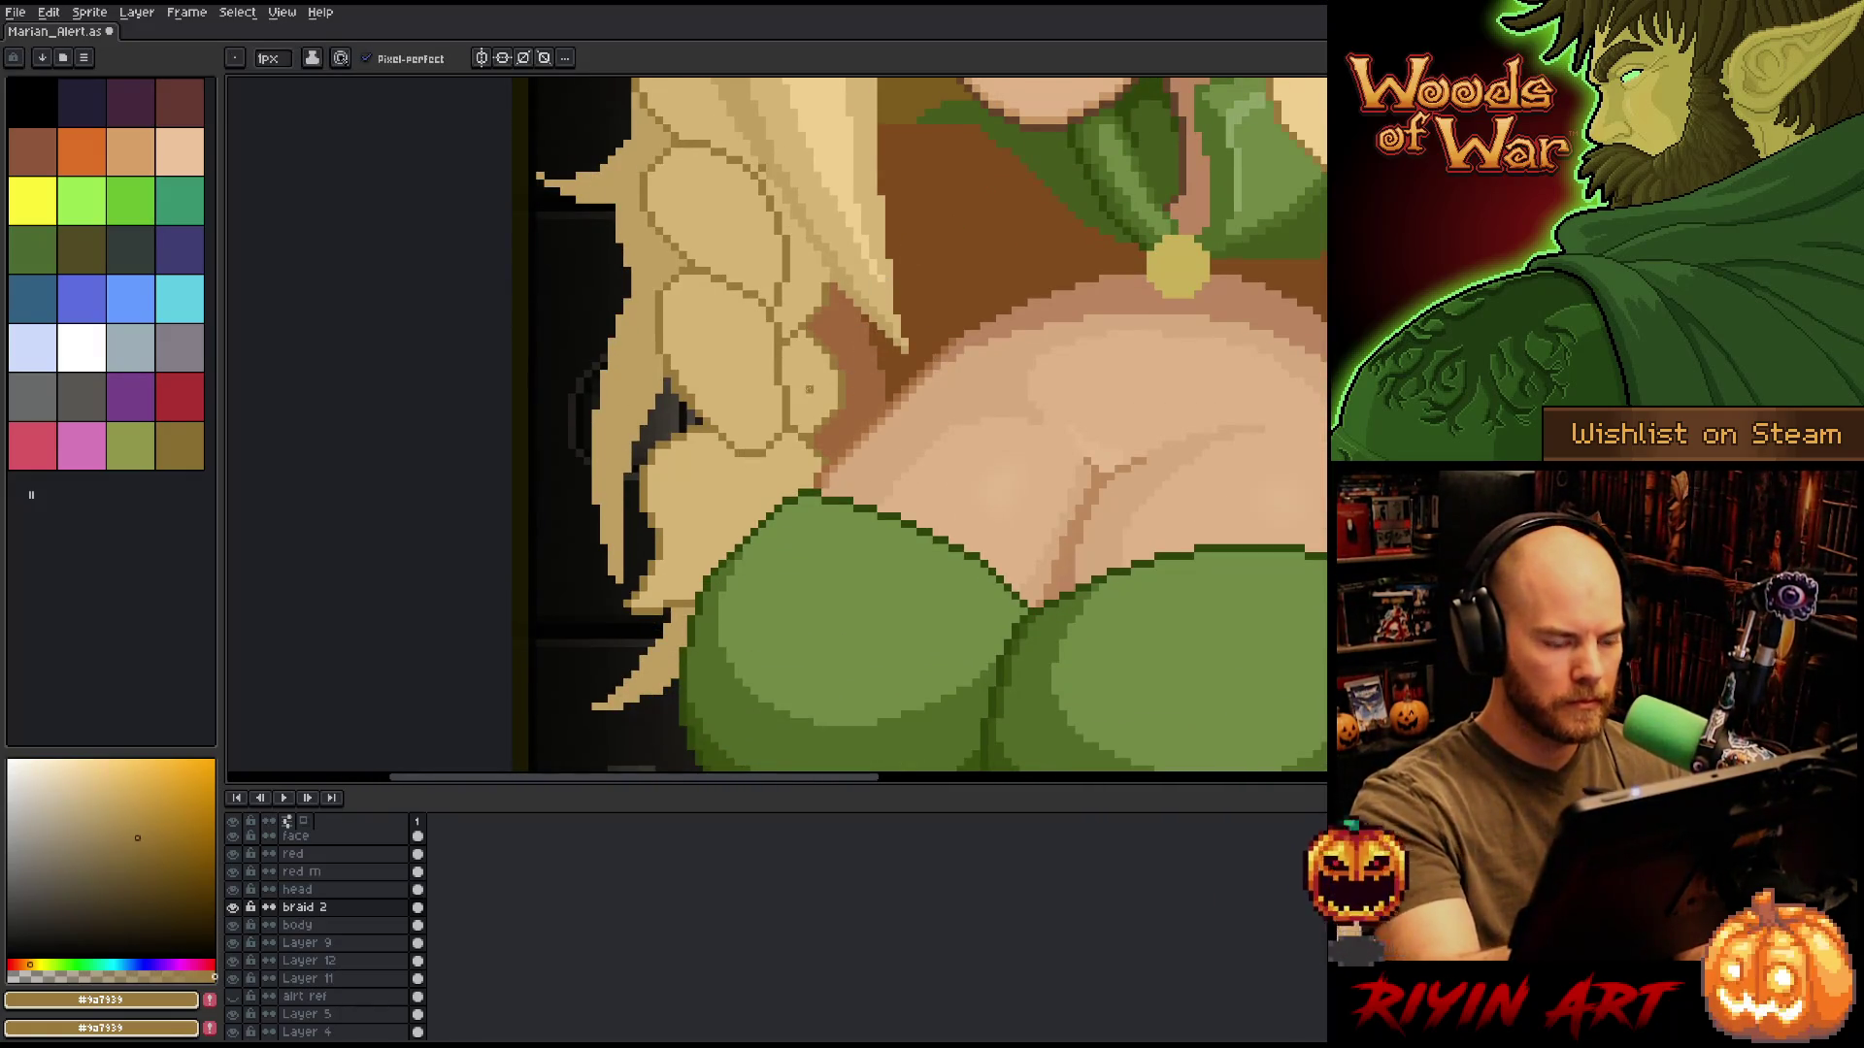
{"action": "scroll", "coordinate": [1123, 595], "scroll_direction": "down", "scroll_amount": 5}
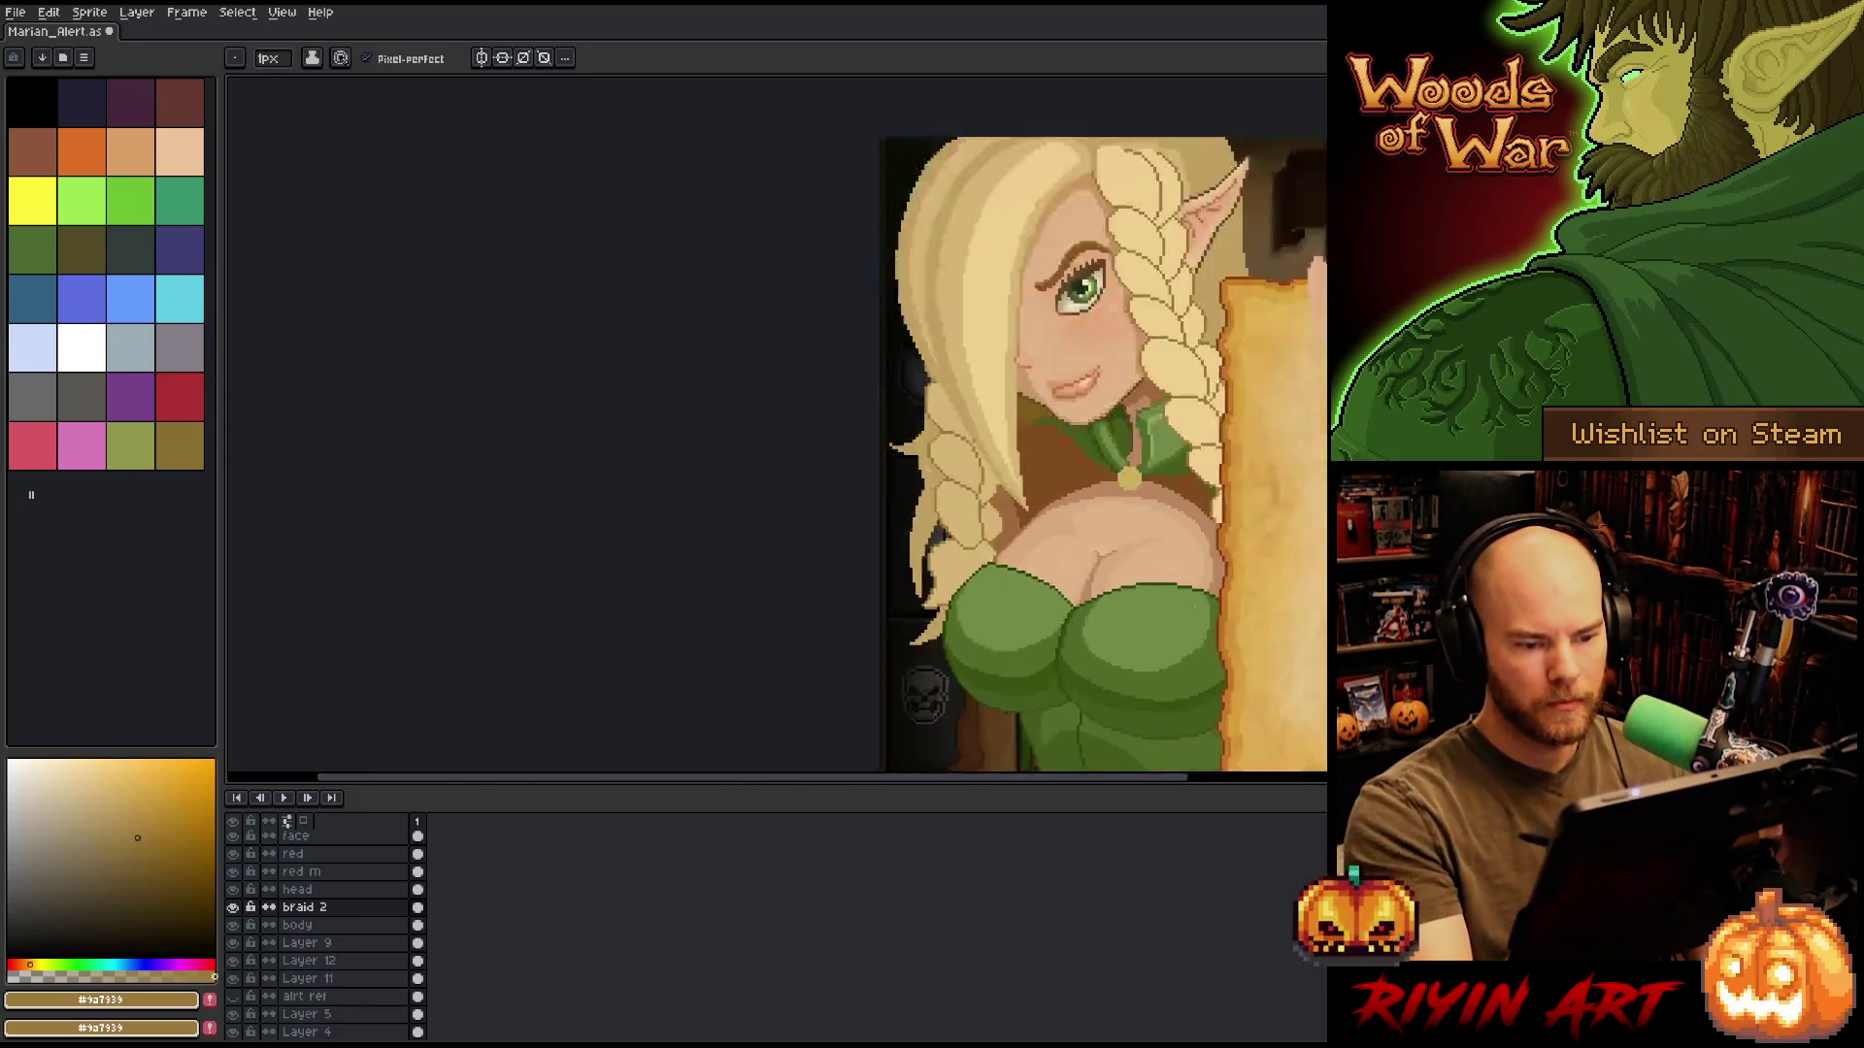
{"action": "left_click_drag", "start_coordinate": [1117, 534], "coordinate": [636, 565]}
{"action": "key", "text": "i"}
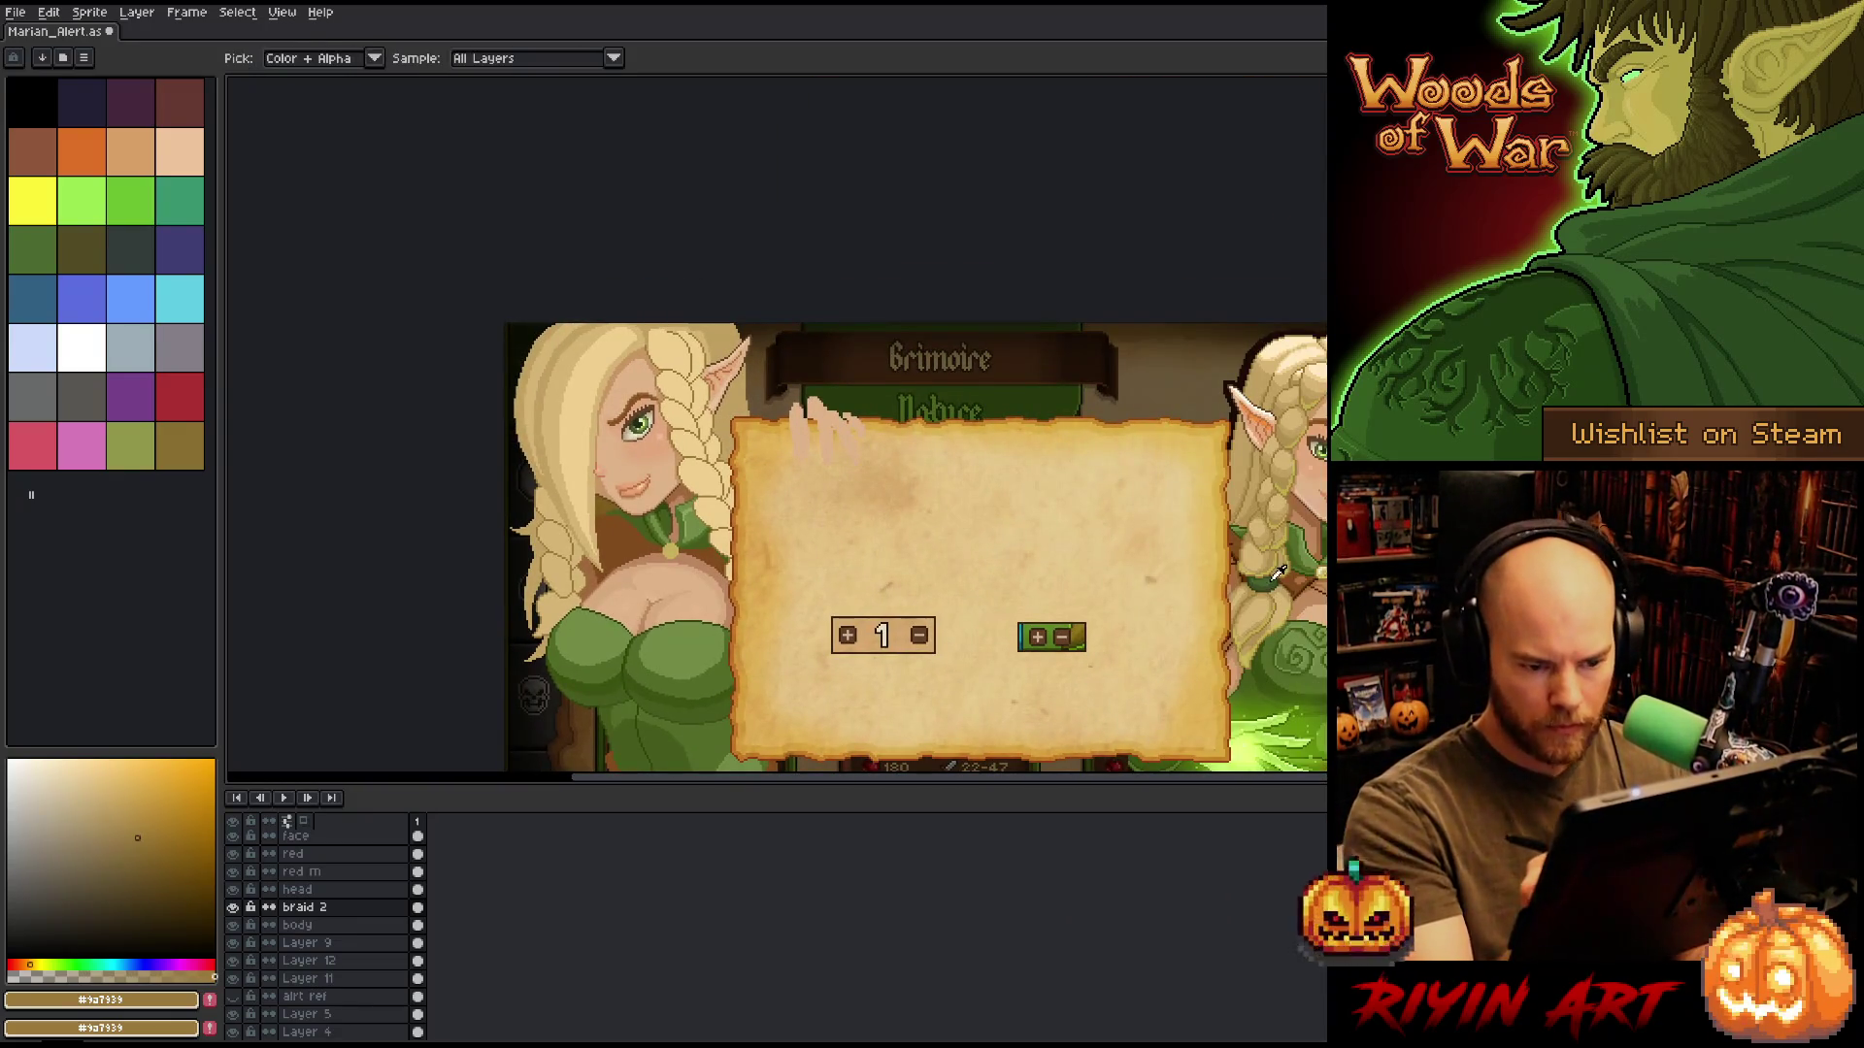
{"action": "left_click", "coordinate": [1272, 574]}
{"action": "left_click", "coordinate": [1279, 579]}
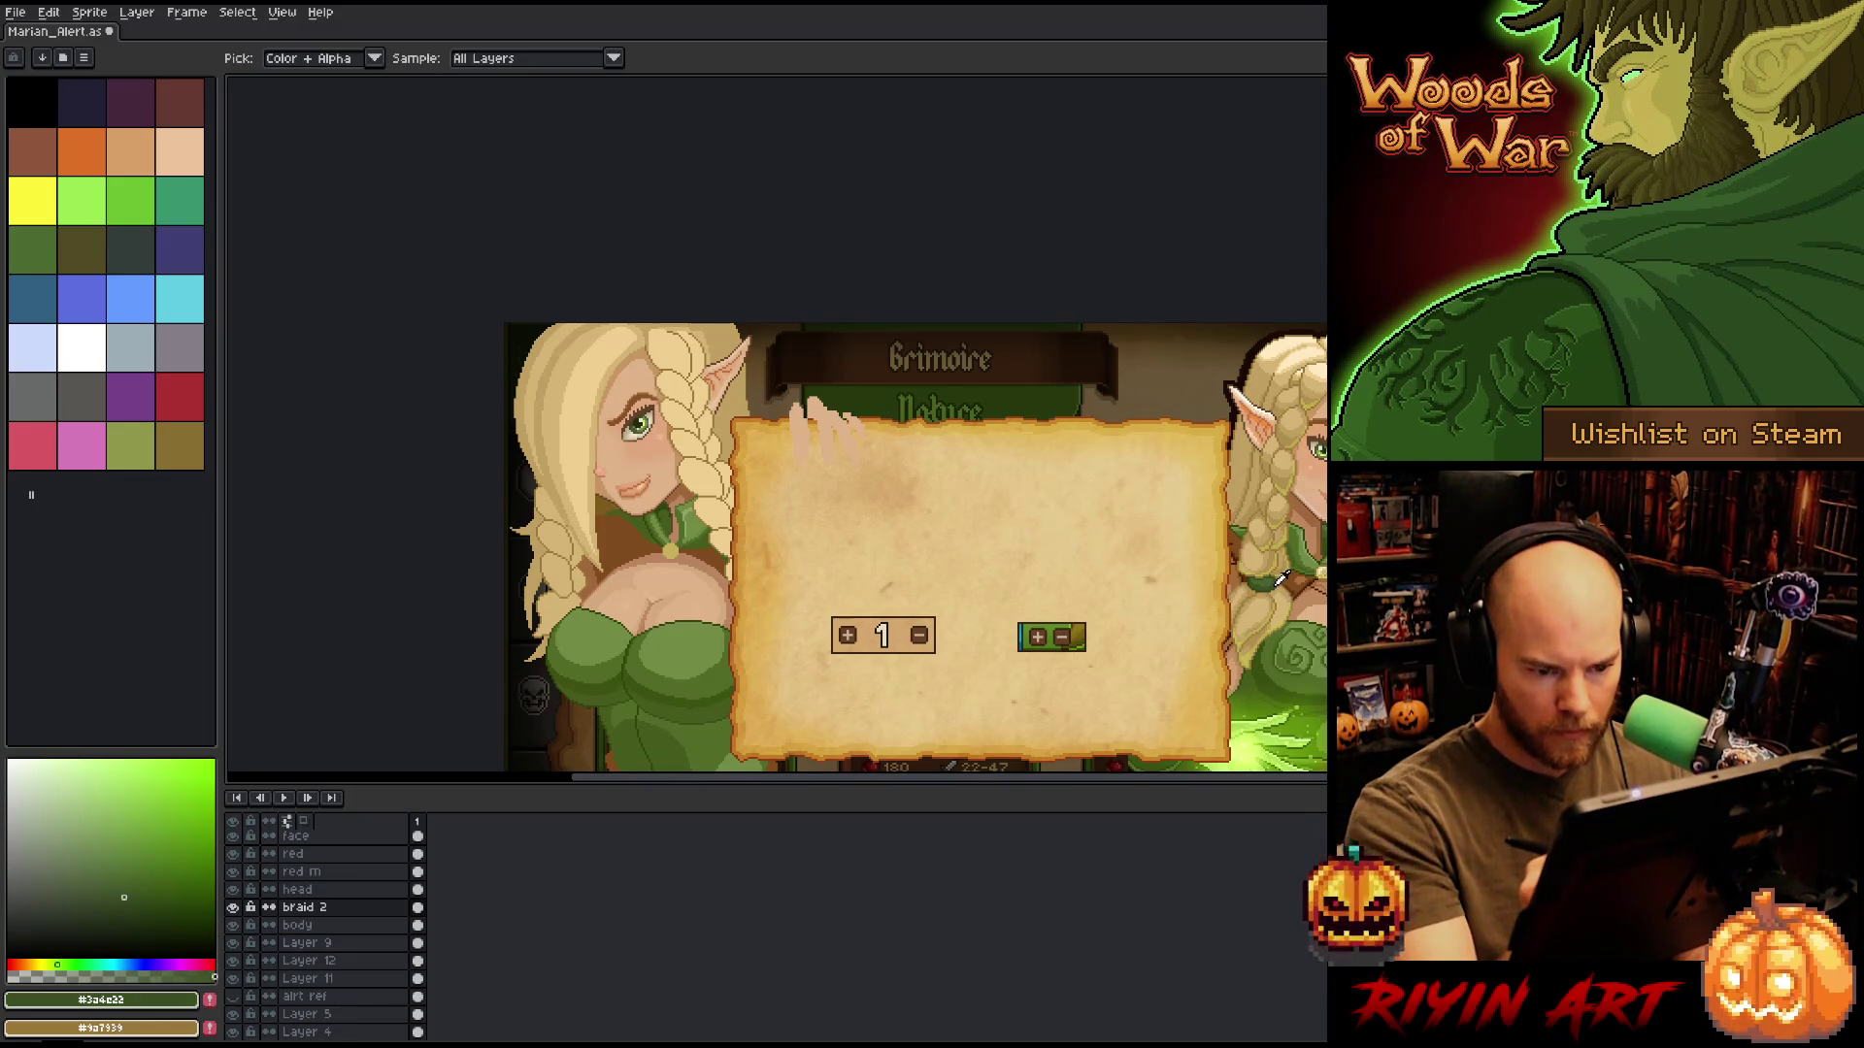
{"action": "key", "text": "b"}
{"action": "scroll", "coordinate": [583, 553], "scroll_direction": "up", "scroll_amount": 2}
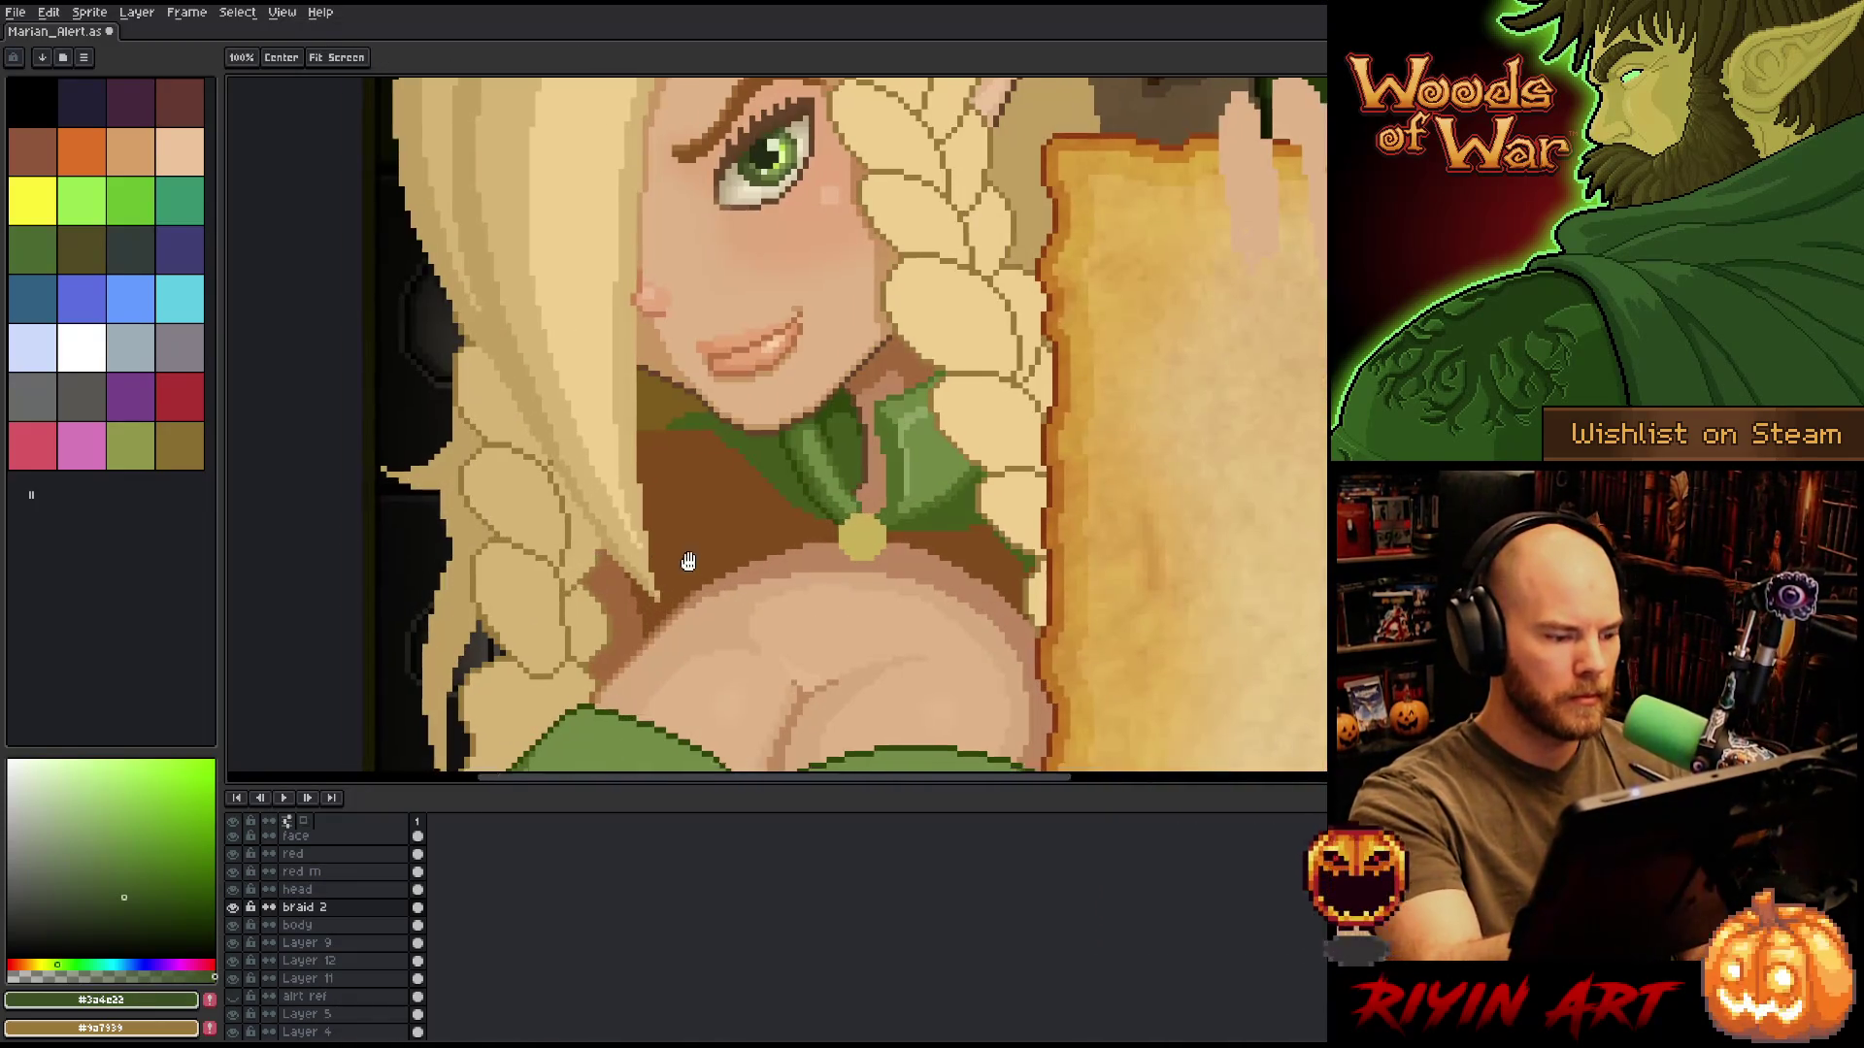
{"action": "left_click_drag", "start_coordinate": [686, 553], "coordinate": [910, 611]}
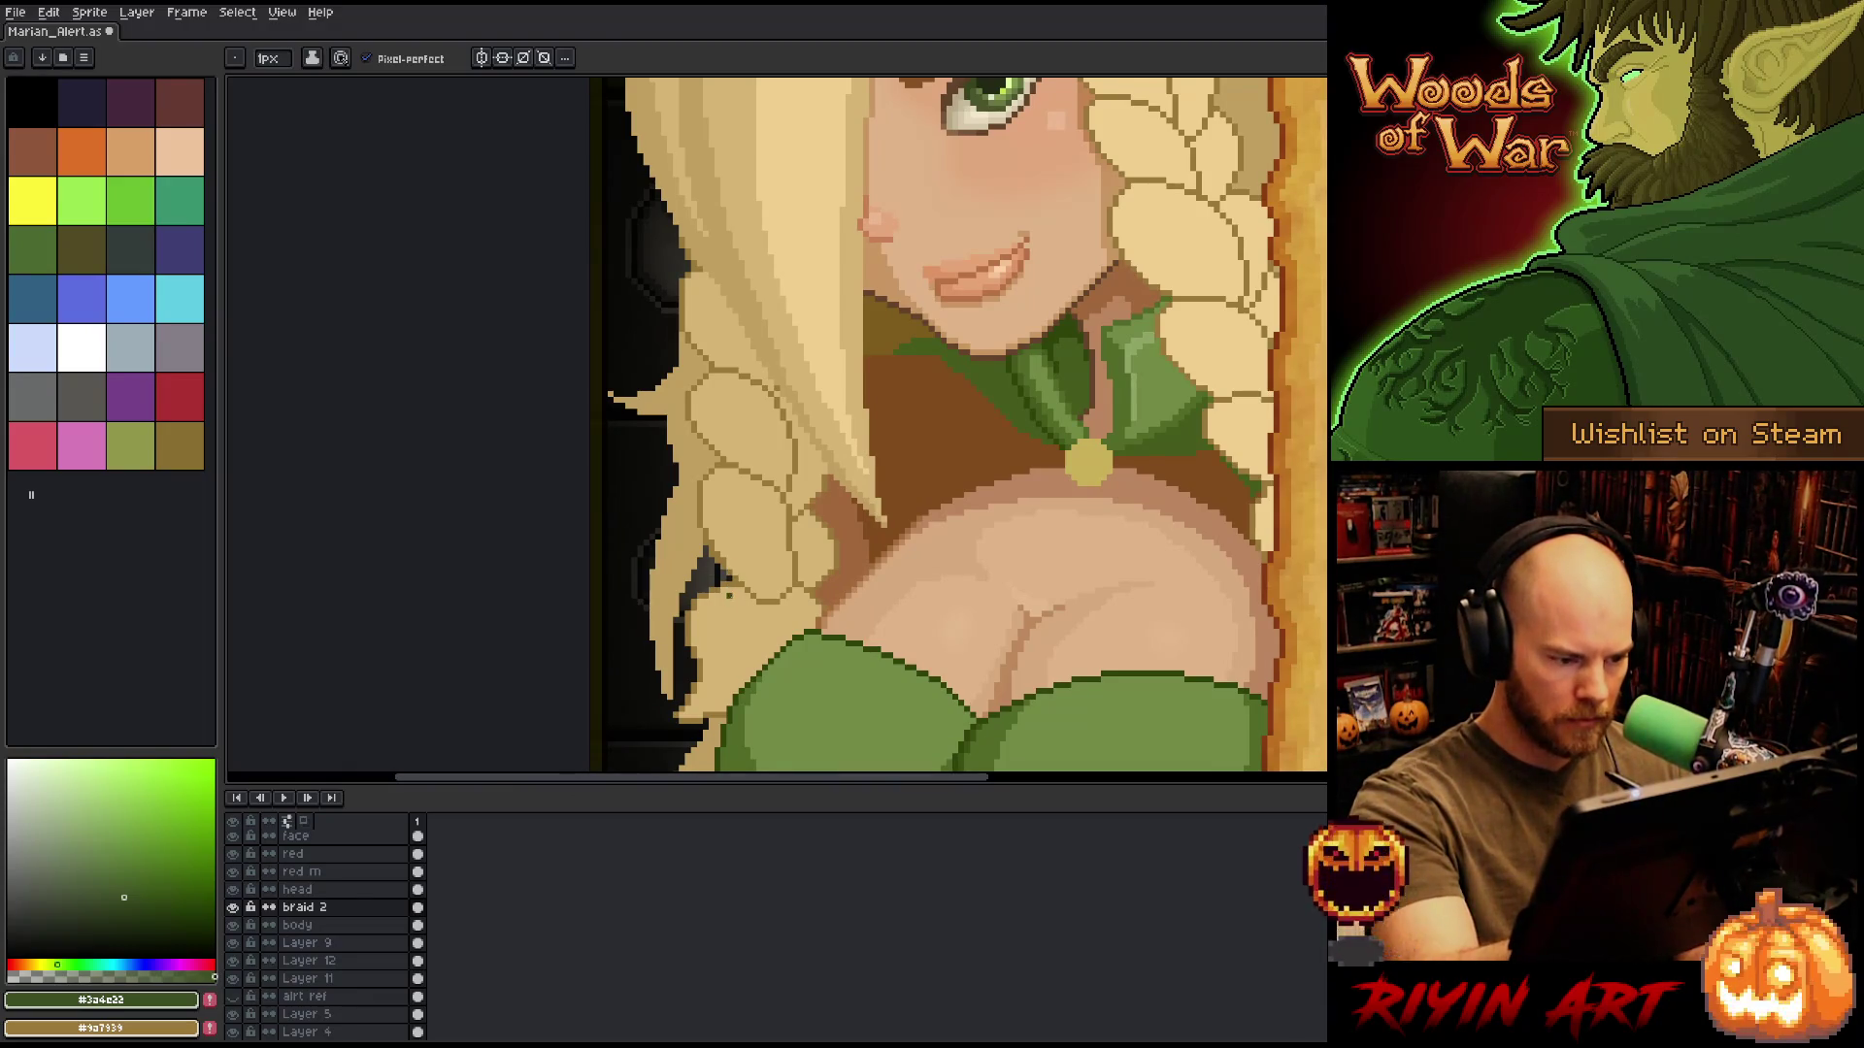
Zoom in on the left elf's braid and eyedrop the dark green for the Pencil.
{"action": "scroll", "coordinate": [776, 427], "scroll_direction": "down", "scroll_amount": 2}
{"action": "left_click_drag", "start_coordinate": [1068, 486], "coordinate": [388, 534]}
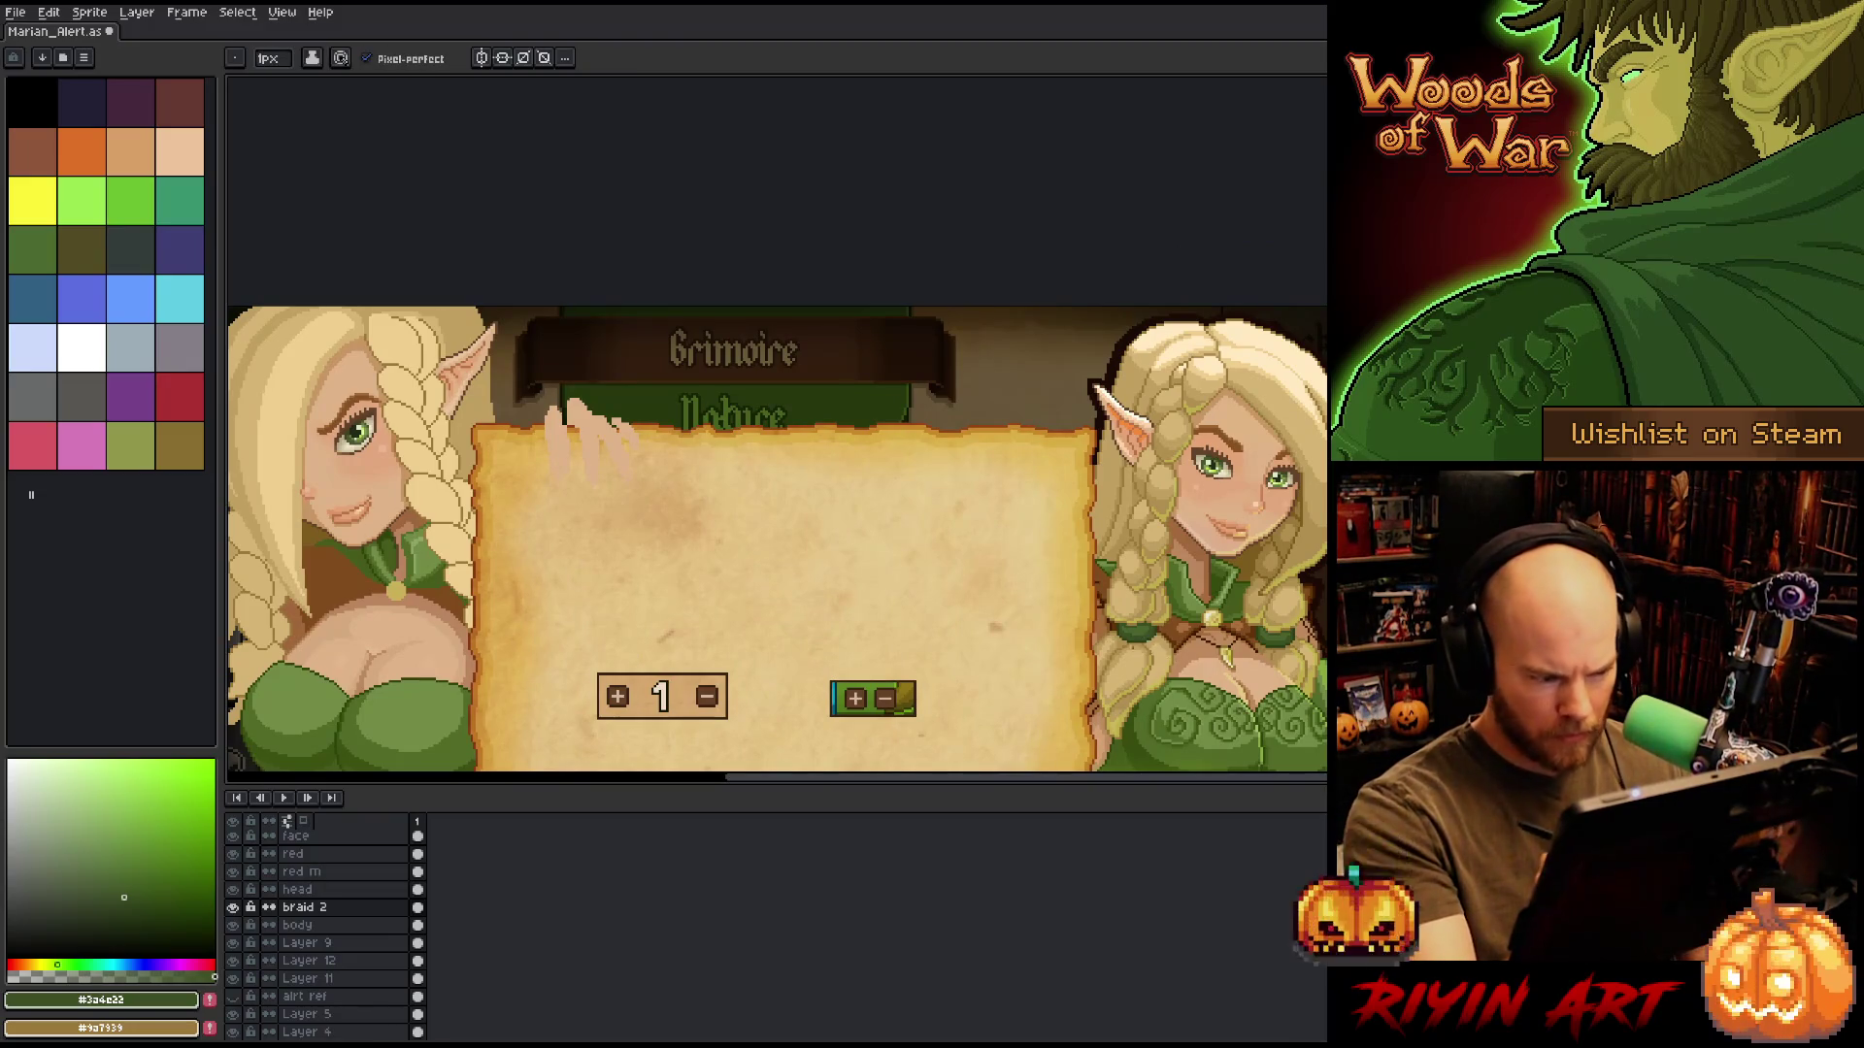
{"action": "left_click_drag", "start_coordinate": [407, 636], "coordinate": [899, 509]}
{"action": "scroll", "coordinate": [898, 509], "scroll_direction": "up", "scroll_amount": 5}
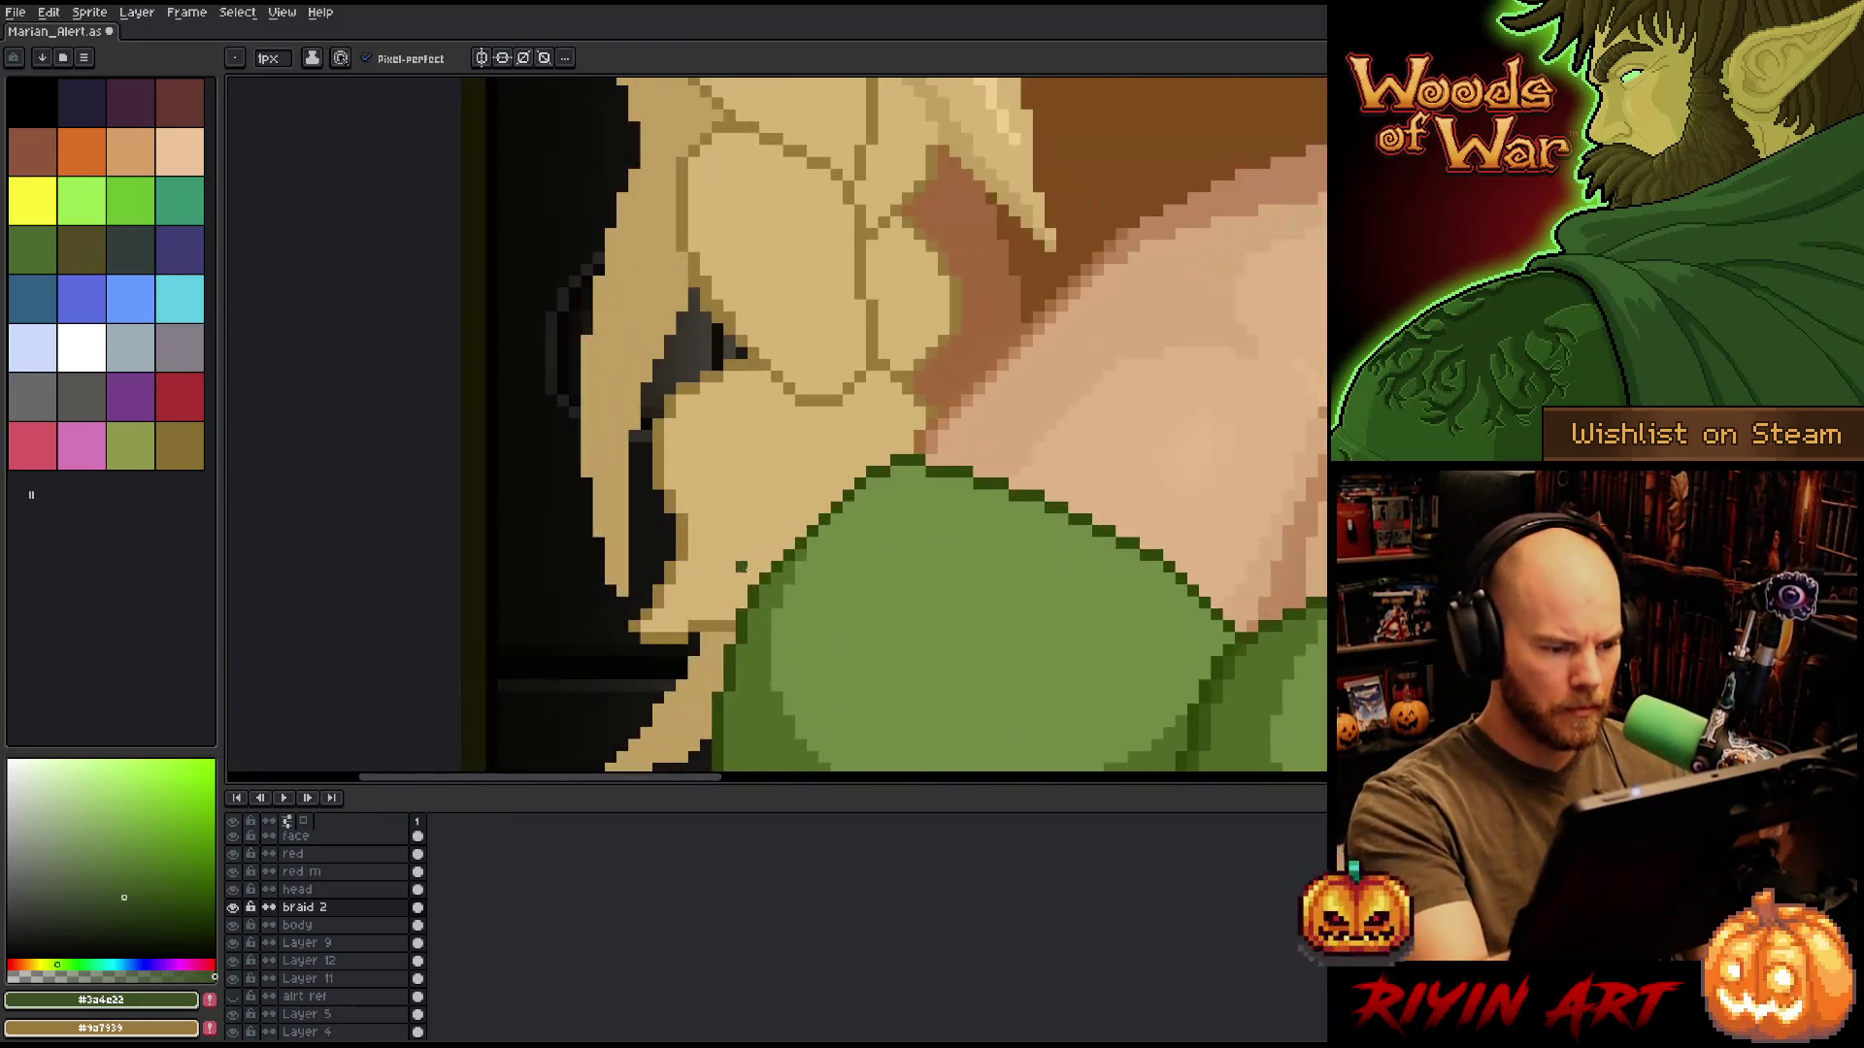
{"action": "key", "text": "i"}
{"action": "left_click", "coordinate": [802, 542]}
{"action": "key", "text": "b"}
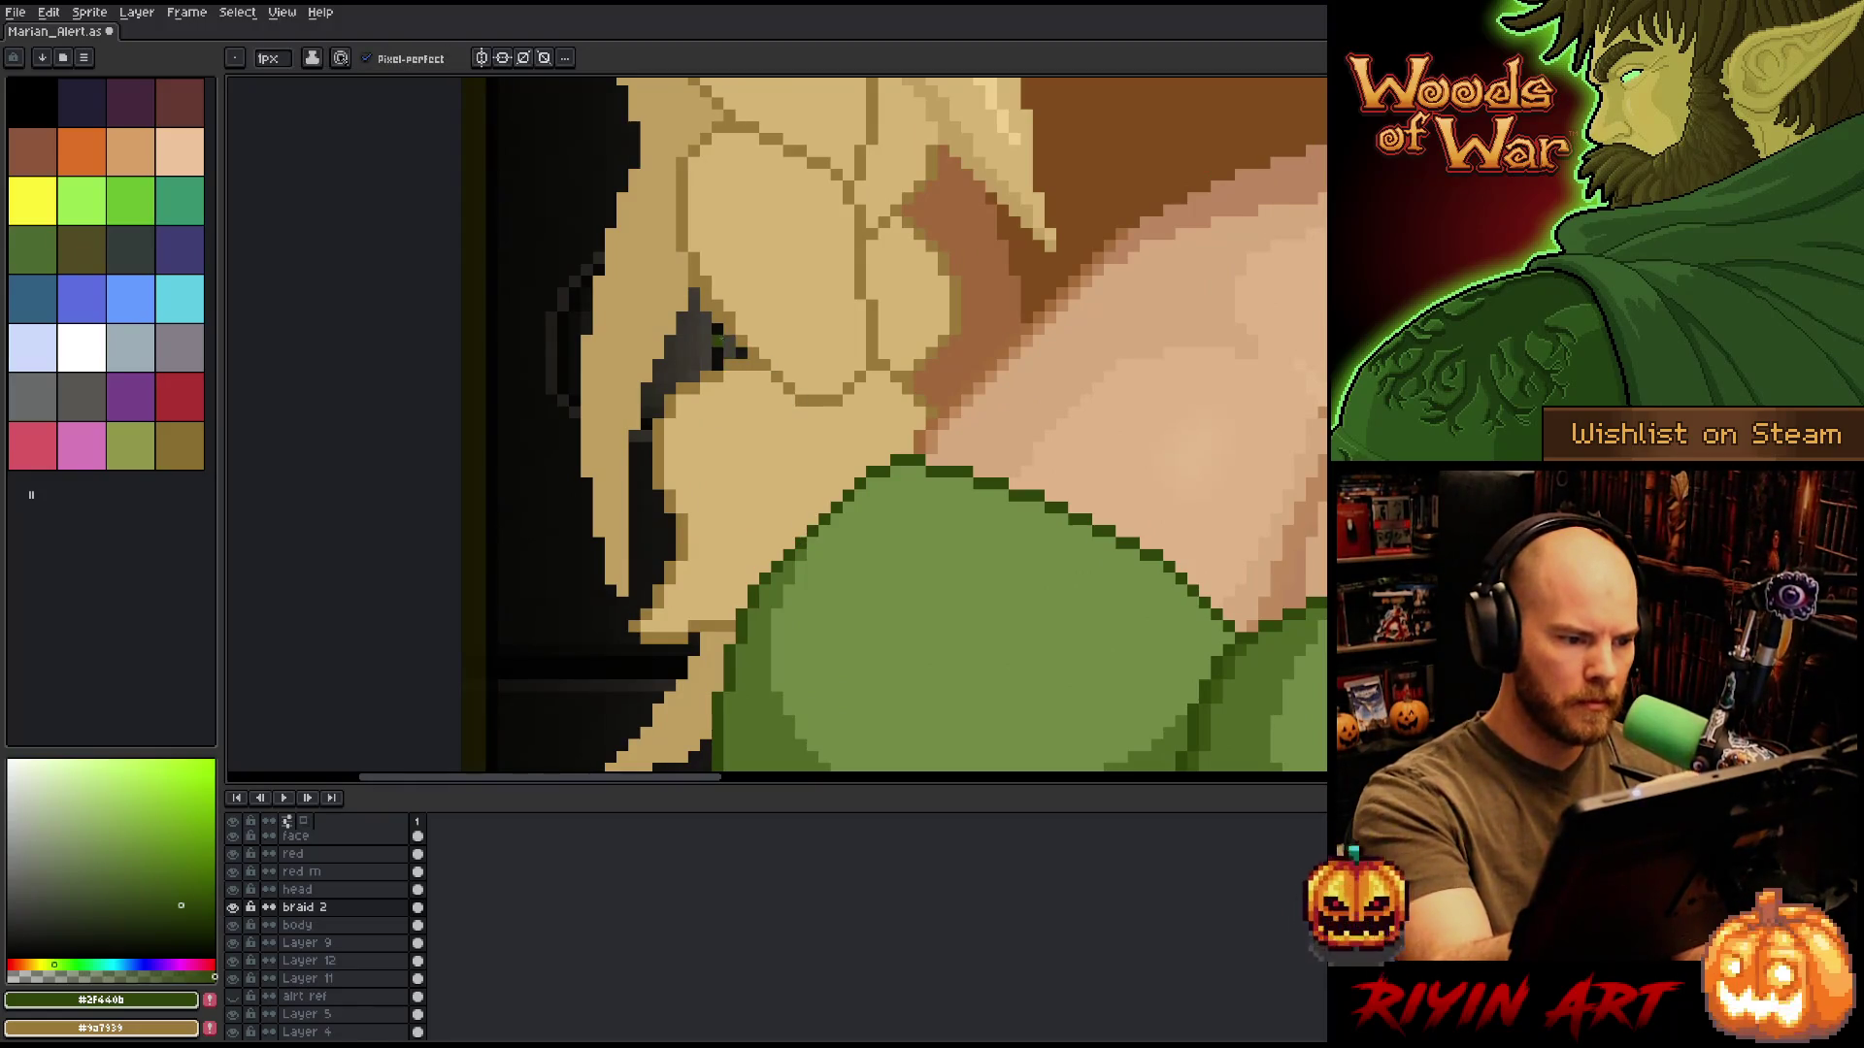
Draw the dark-green band outline diagonally across the lower braid, replacing a discarded test stroke.
{"action": "mouse_move", "coordinate": [716, 353]}
{"action": "left_mouse_down"}
{"action": "mouse_move", "coordinate": [735, 418]}
{"action": "mouse_move", "coordinate": [831, 433]}
{"action": "mouse_move", "coordinate": [898, 400]}
{"action": "mouse_move", "coordinate": [918, 420]}
{"action": "mouse_move", "coordinate": [941, 372]}
{"action": "left_mouse_up"}
{"action": "key", "text": "ctrl+z"}
{"action": "key", "text": "ctrl+z"}
{"action": "key", "text": "ctrl+z"}
{"action": "left_click", "coordinate": [932, 424]}
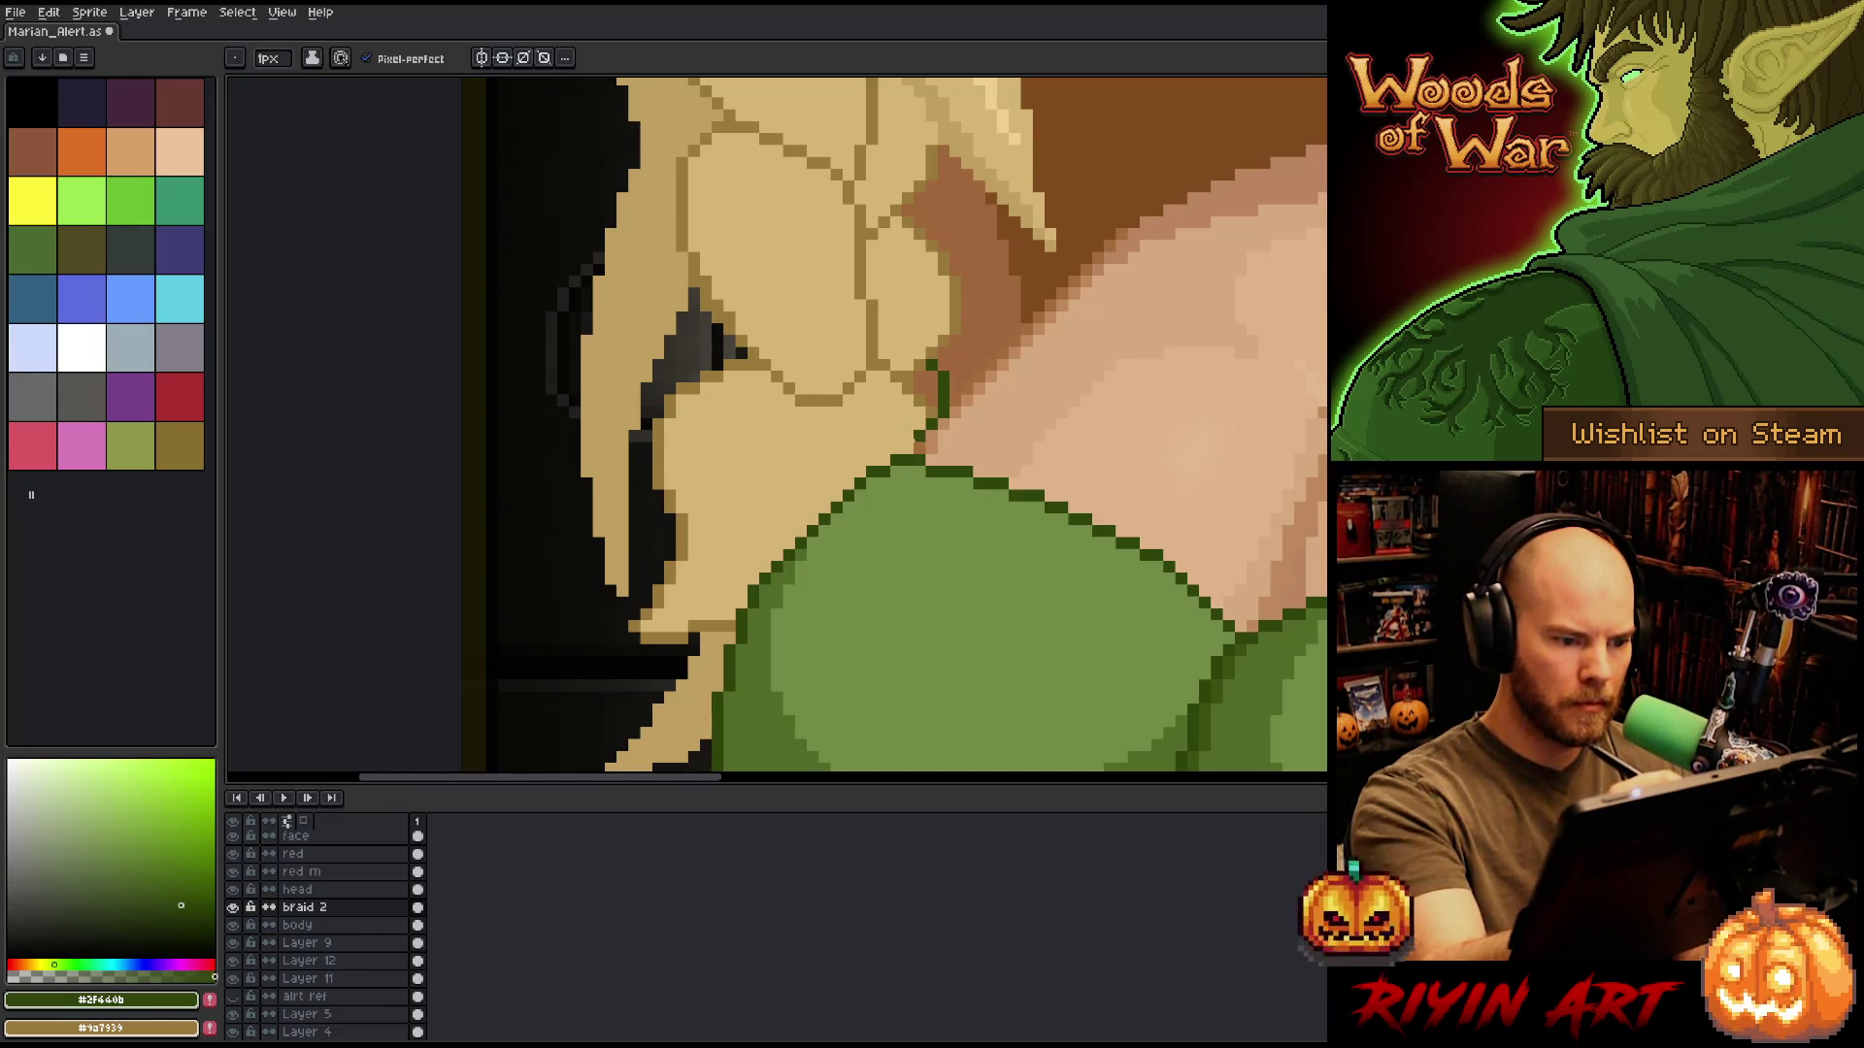
{"action": "mouse_move", "coordinate": [919, 445]}
{"action": "left_mouse_down"}
{"action": "mouse_move", "coordinate": [749, 415]}
{"action": "mouse_move", "coordinate": [715, 351]}
{"action": "left_mouse_up"}
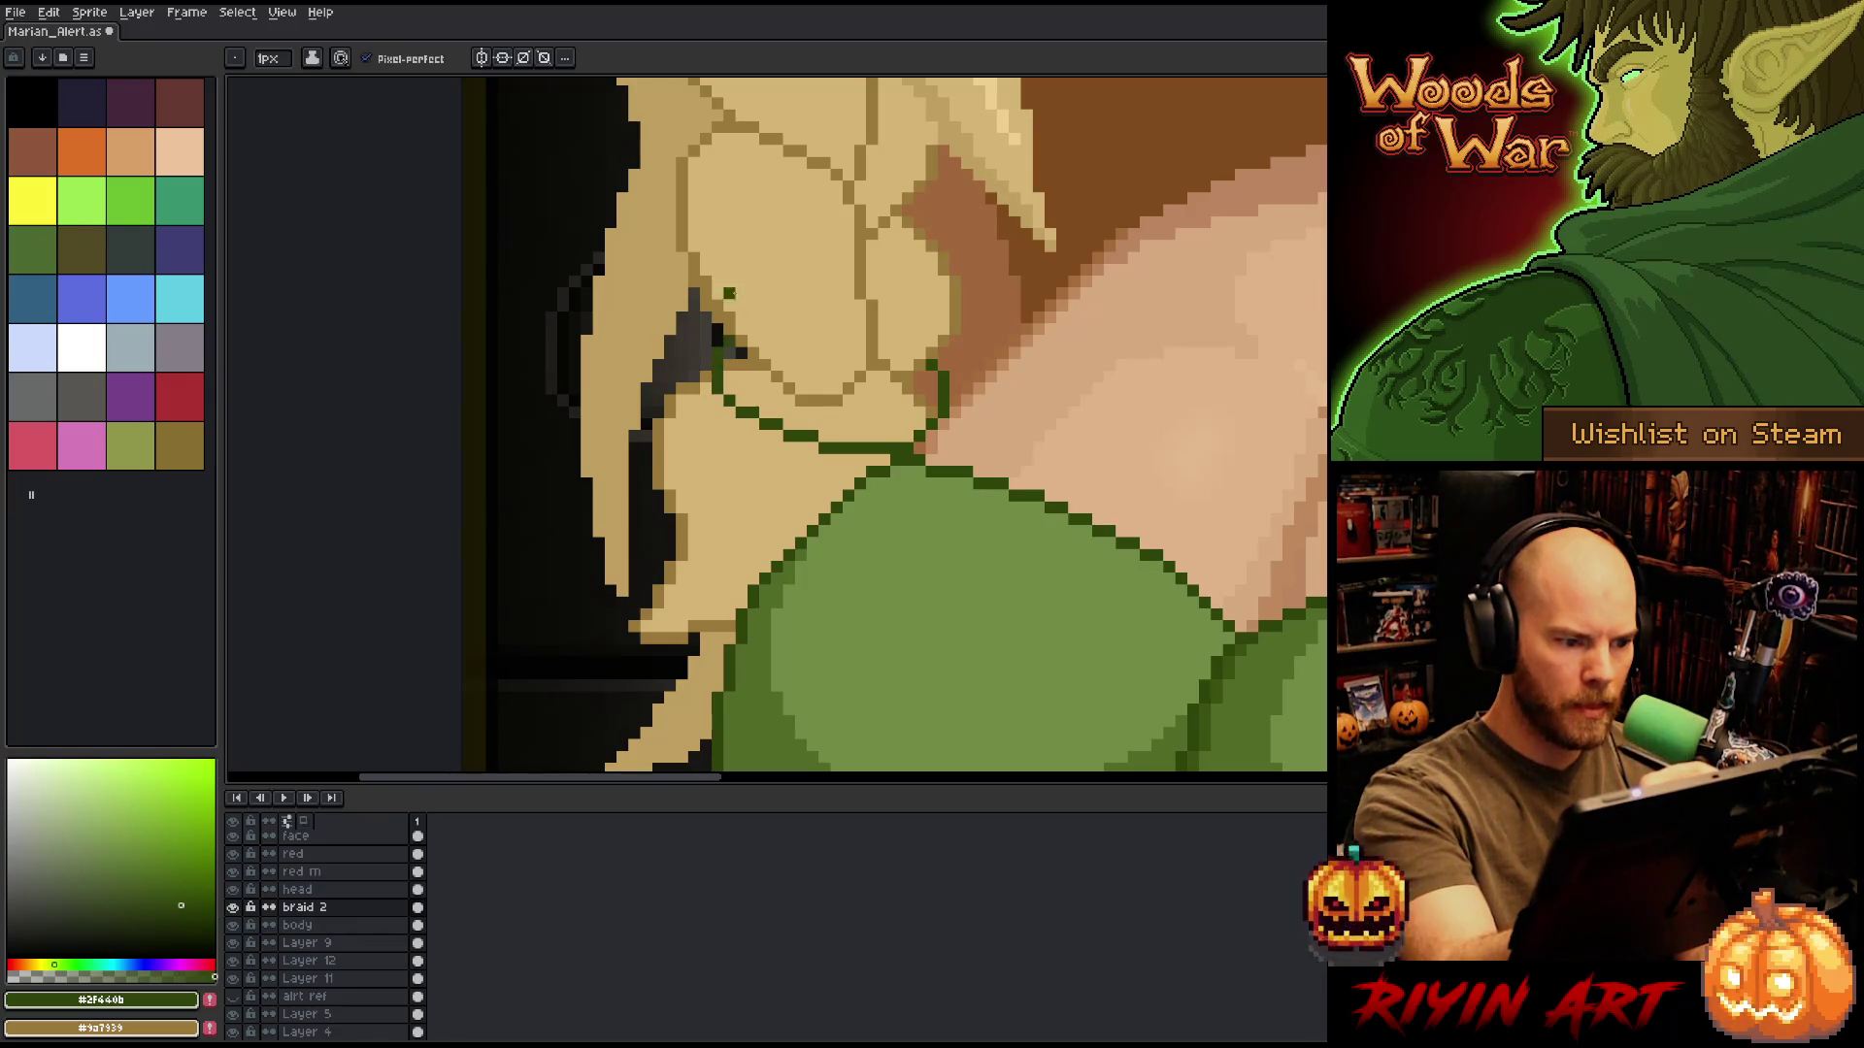
Redraw the tan braid outline above the band, then sample the dark and olive greens.
{"action": "left_click", "coordinate": [764, 365], "text": "alt"}
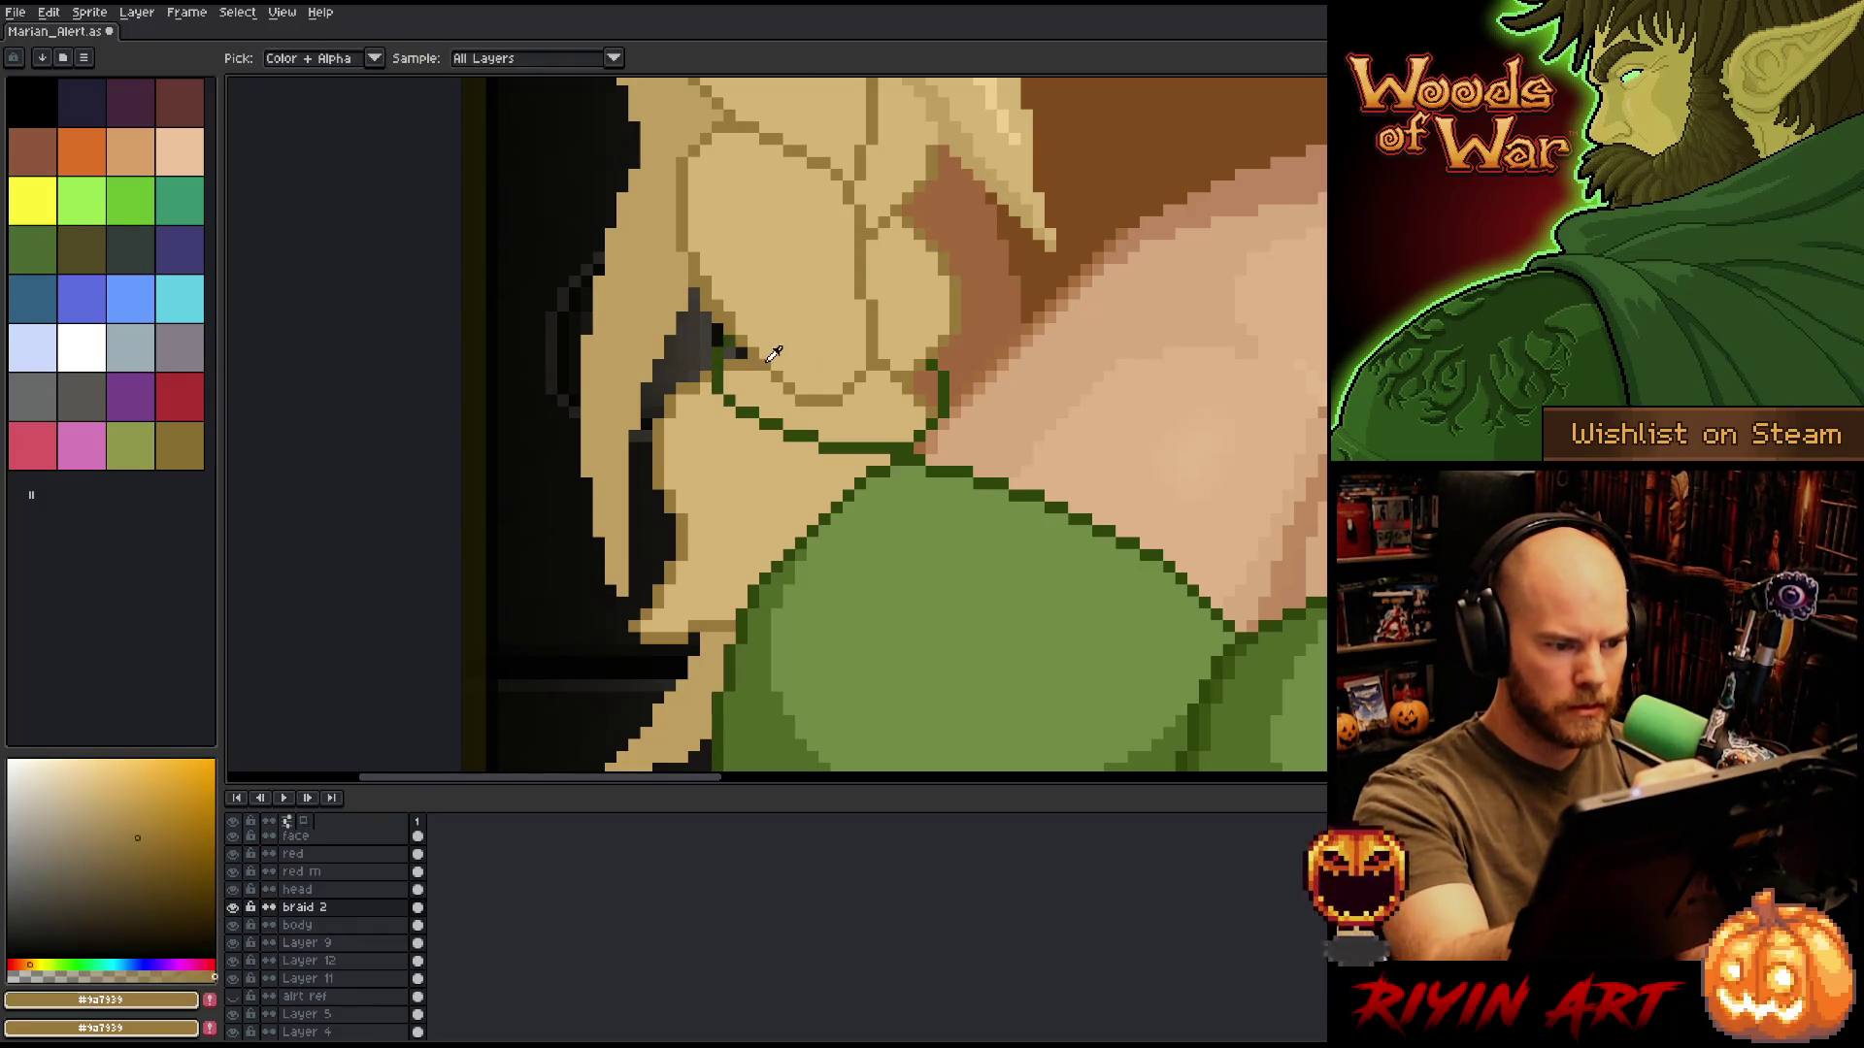
{"action": "left_click_drag", "start_coordinate": [744, 339], "coordinate": [867, 367]}
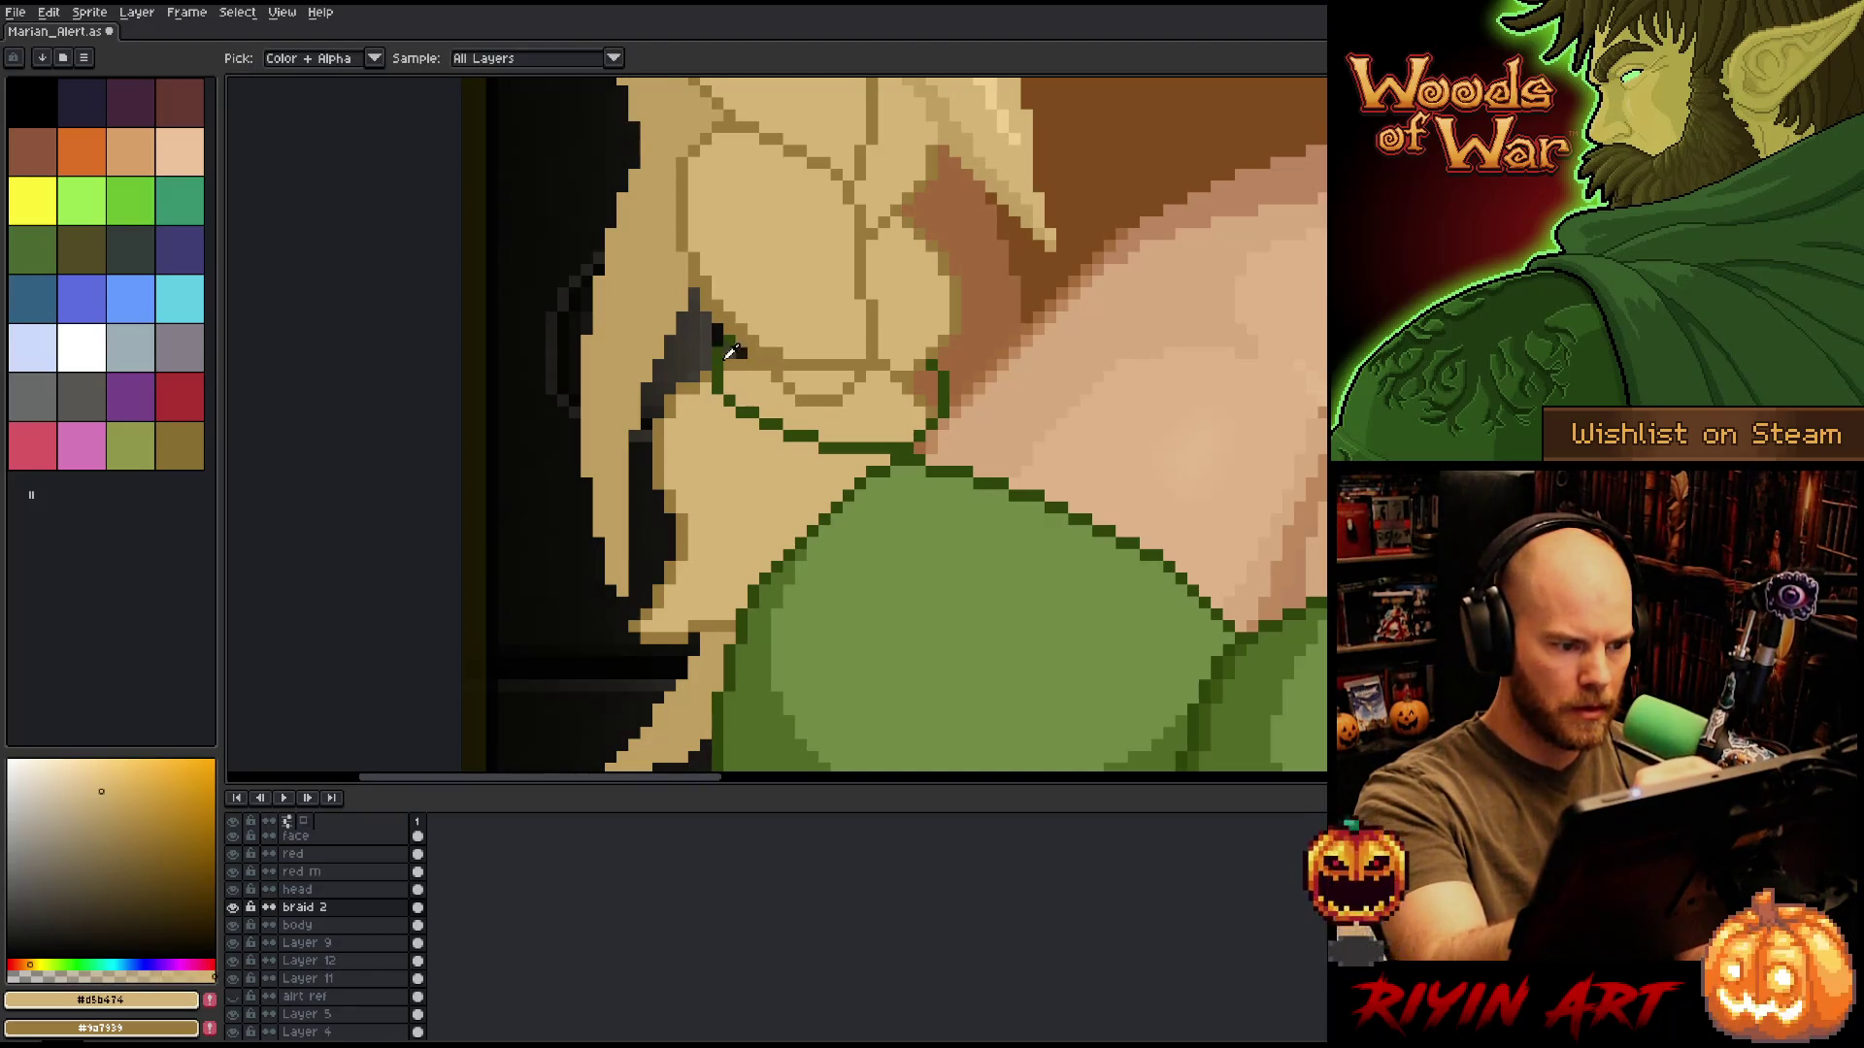
{"action": "left_click", "coordinate": [726, 361], "text": "alt"}
{"action": "left_click", "coordinate": [760, 618], "text": "alt"}
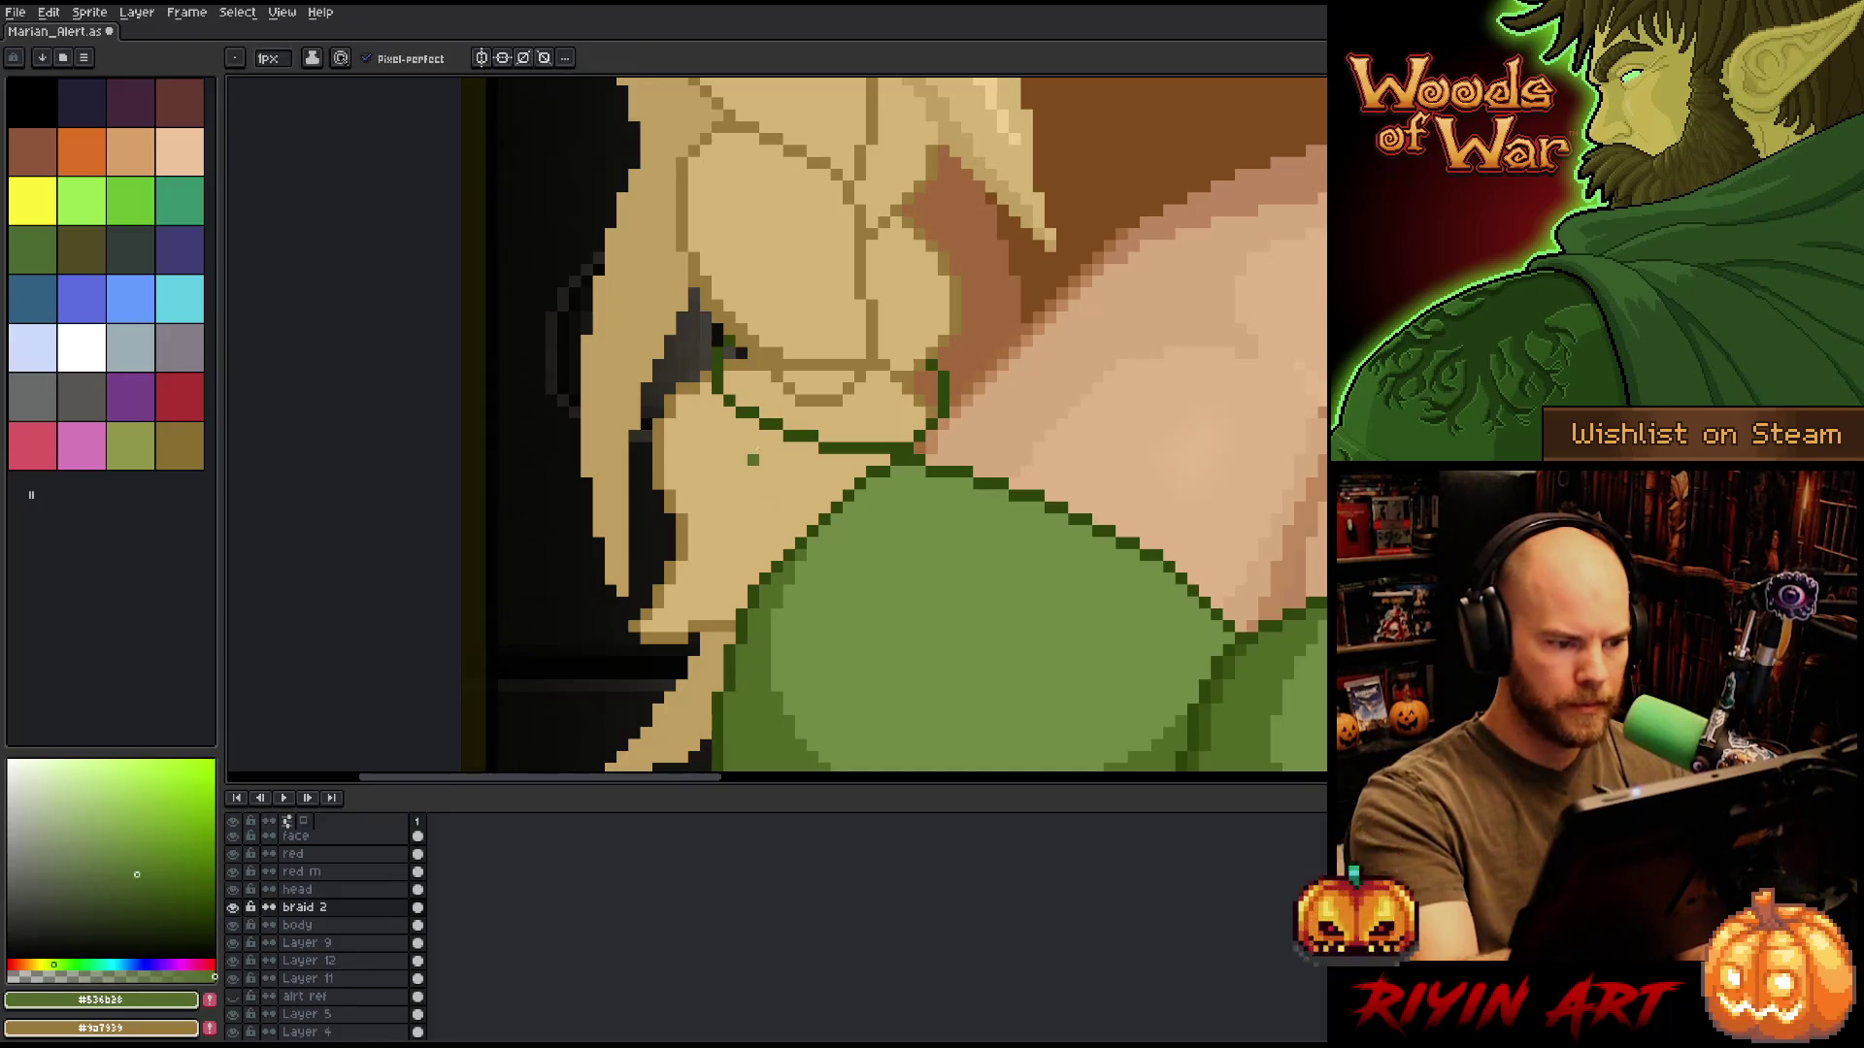
{"action": "scroll", "coordinate": [753, 353], "scroll_direction": "down", "scroll_amount": 5}
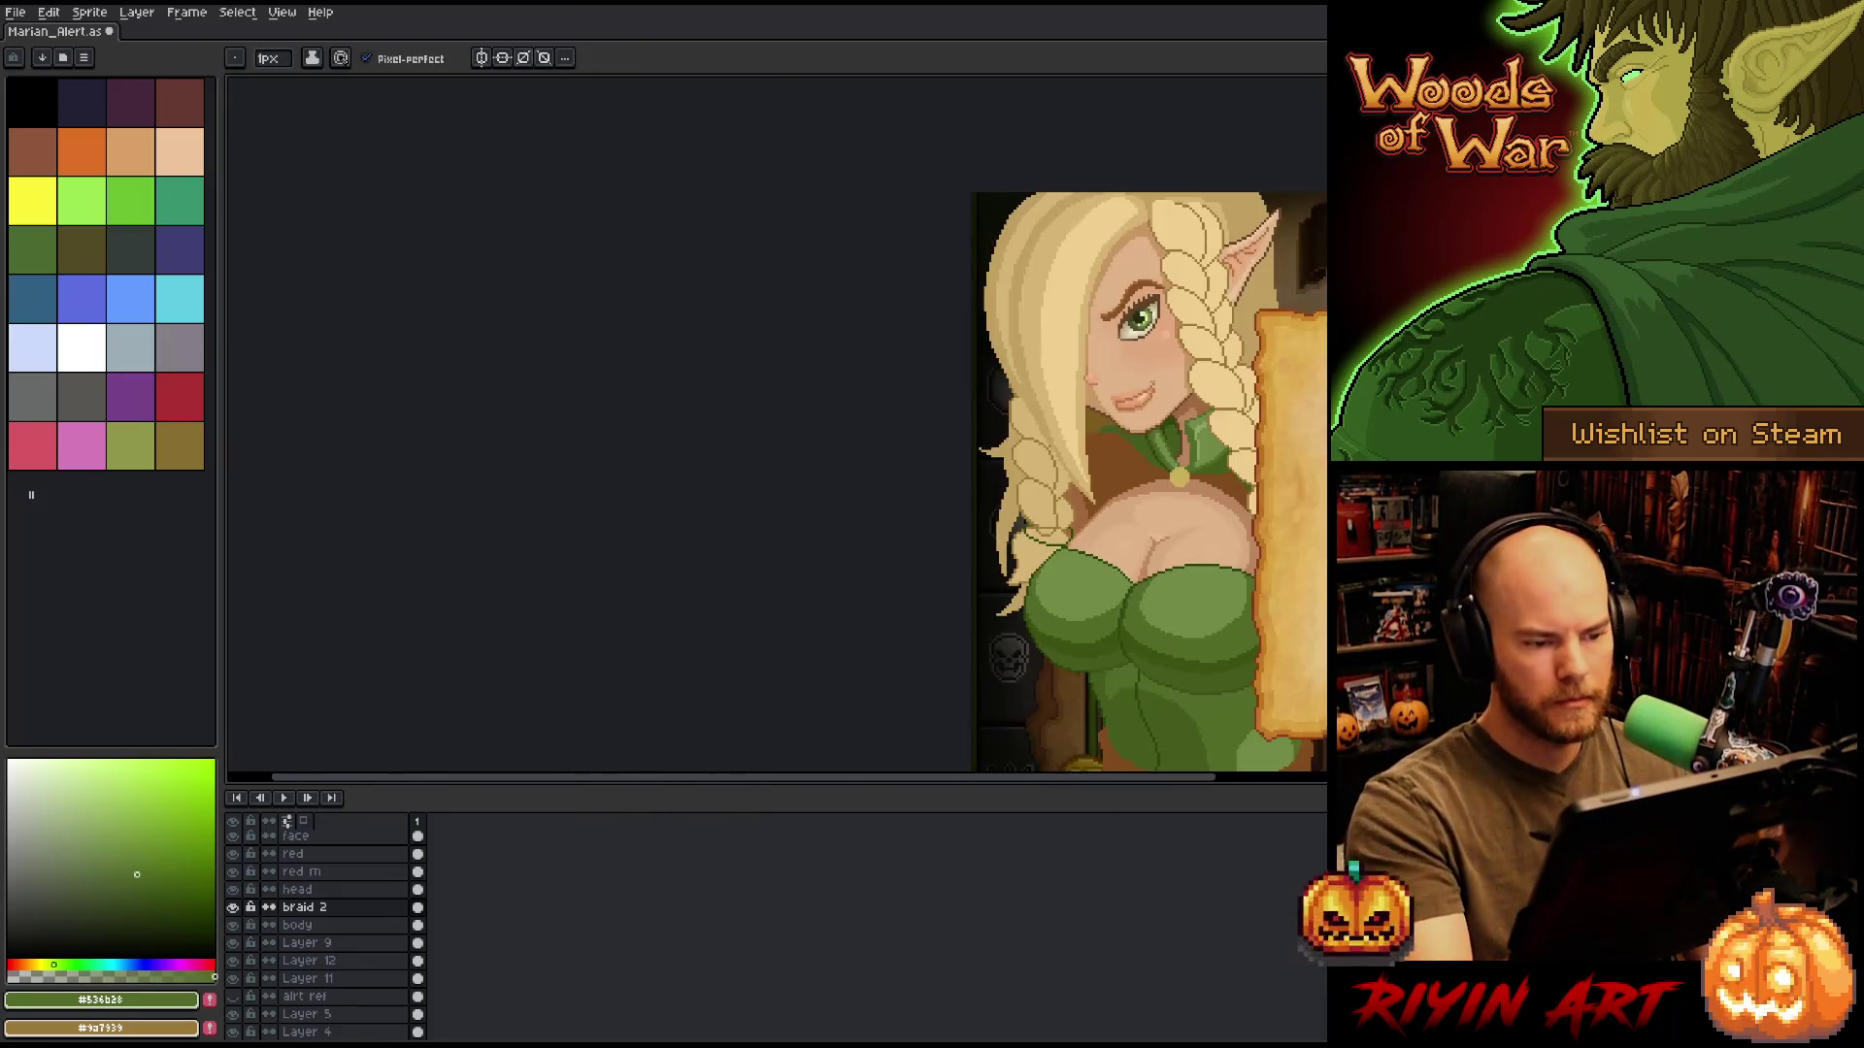
Sample the dark green and bucket-fill all four sections of the band outline.
{"action": "left_click_drag", "start_coordinate": [1442, 699], "coordinate": [920, 640]}
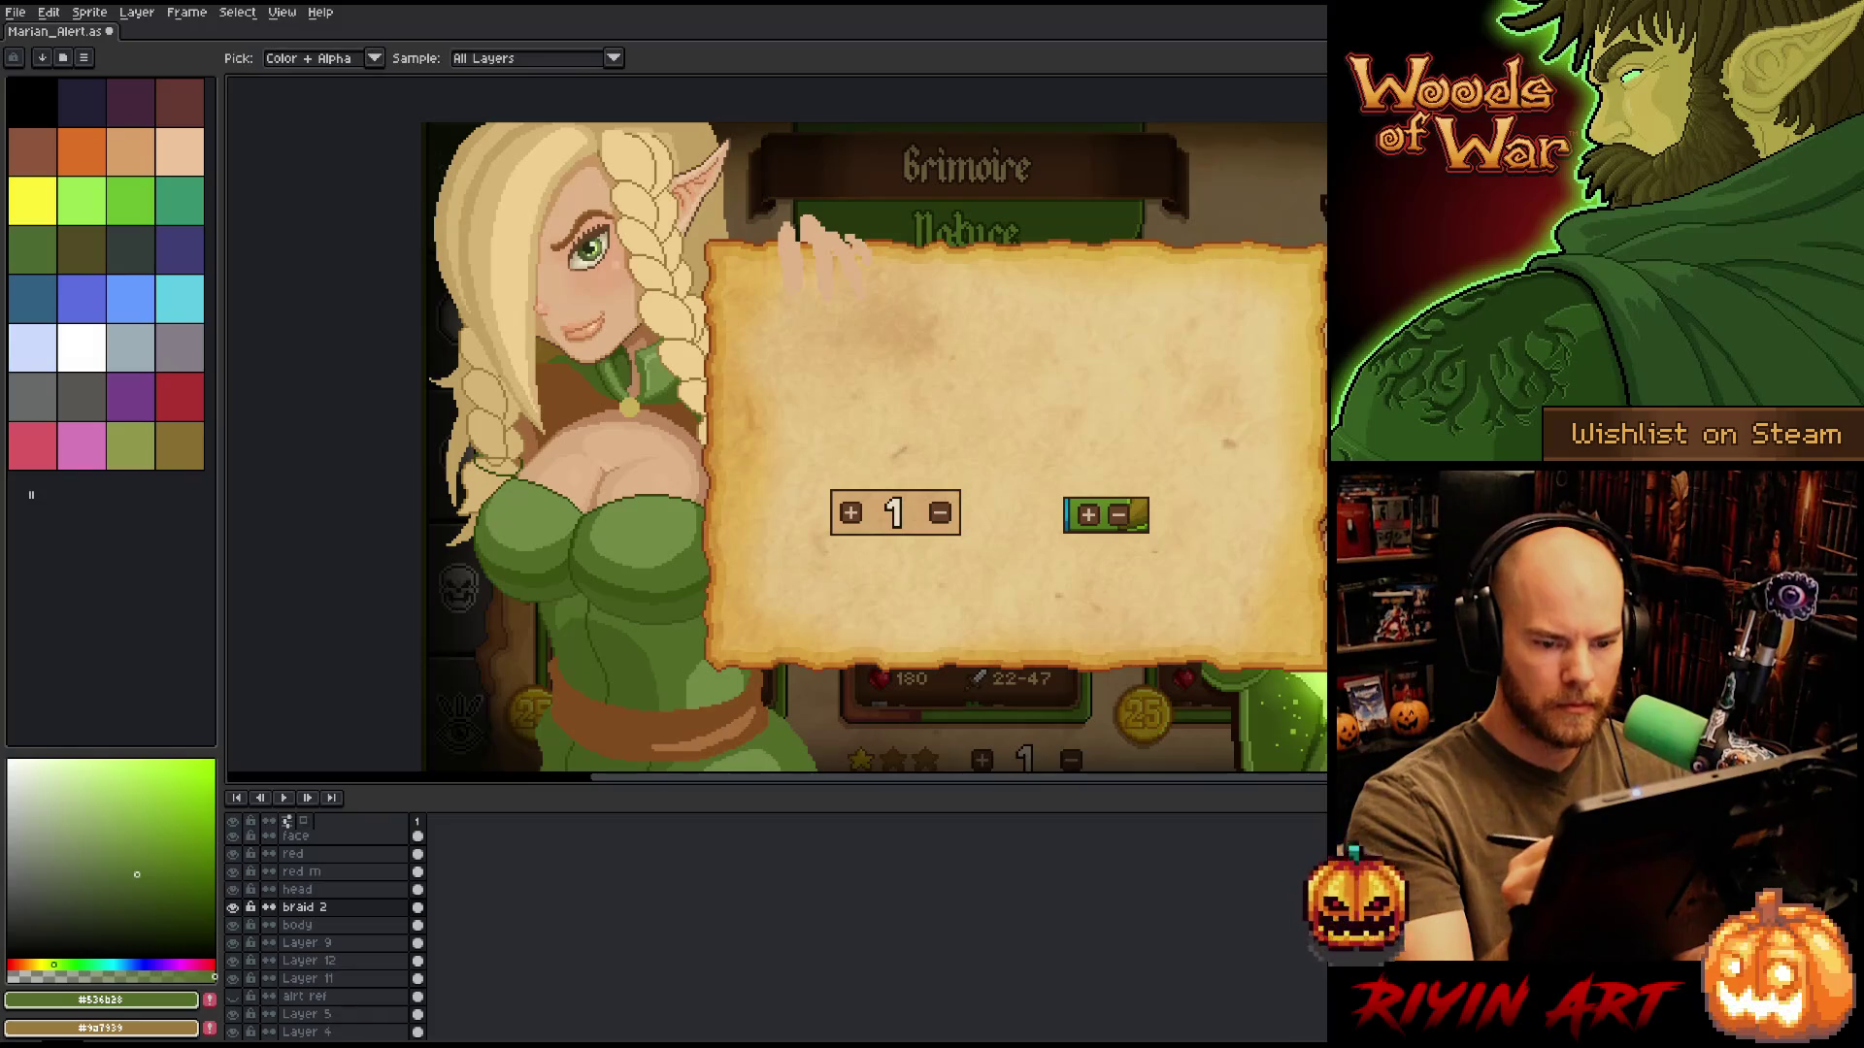
{"action": "left_click", "coordinate": [622, 583], "text": "alt"}
{"action": "left_click", "coordinate": [681, 493], "text": "alt"}
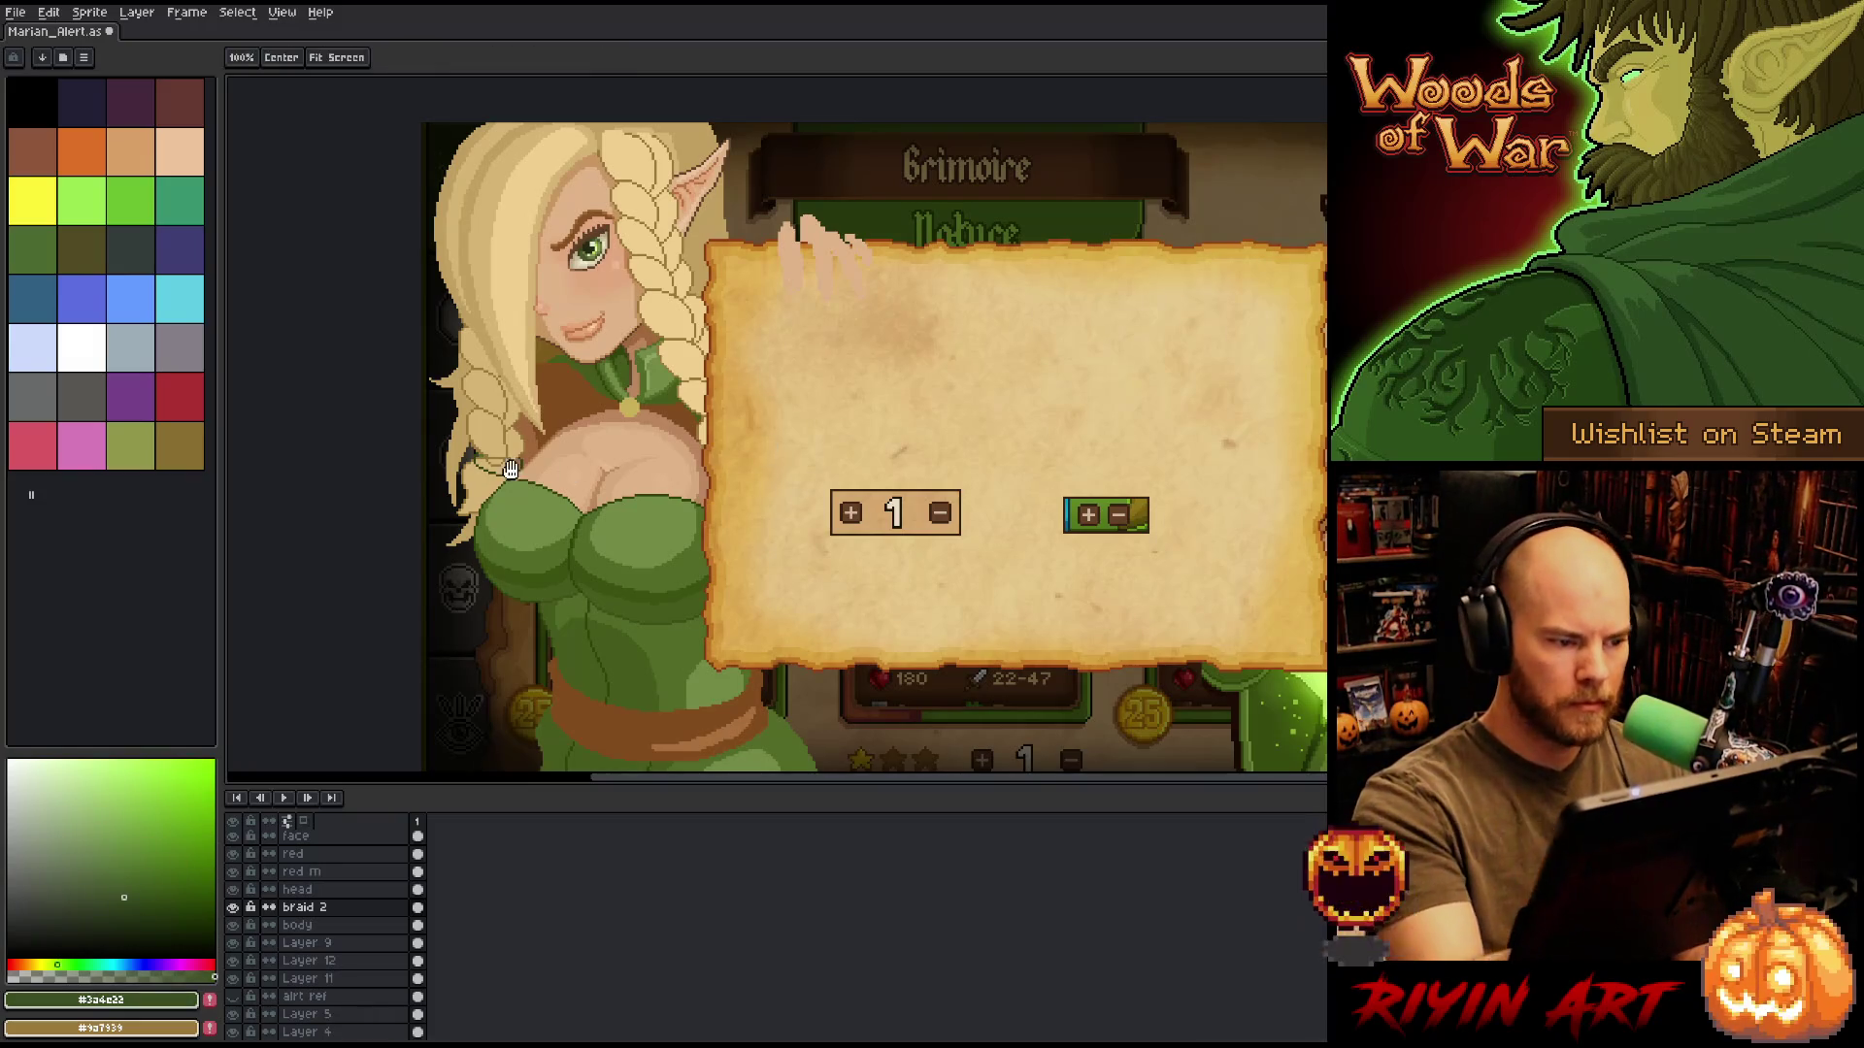
{"action": "scroll", "coordinate": [680, 493], "scroll_direction": "up", "scroll_amount": 3}
{"action": "key", "text": "g"}
{"action": "left_click", "coordinate": [699, 524]}
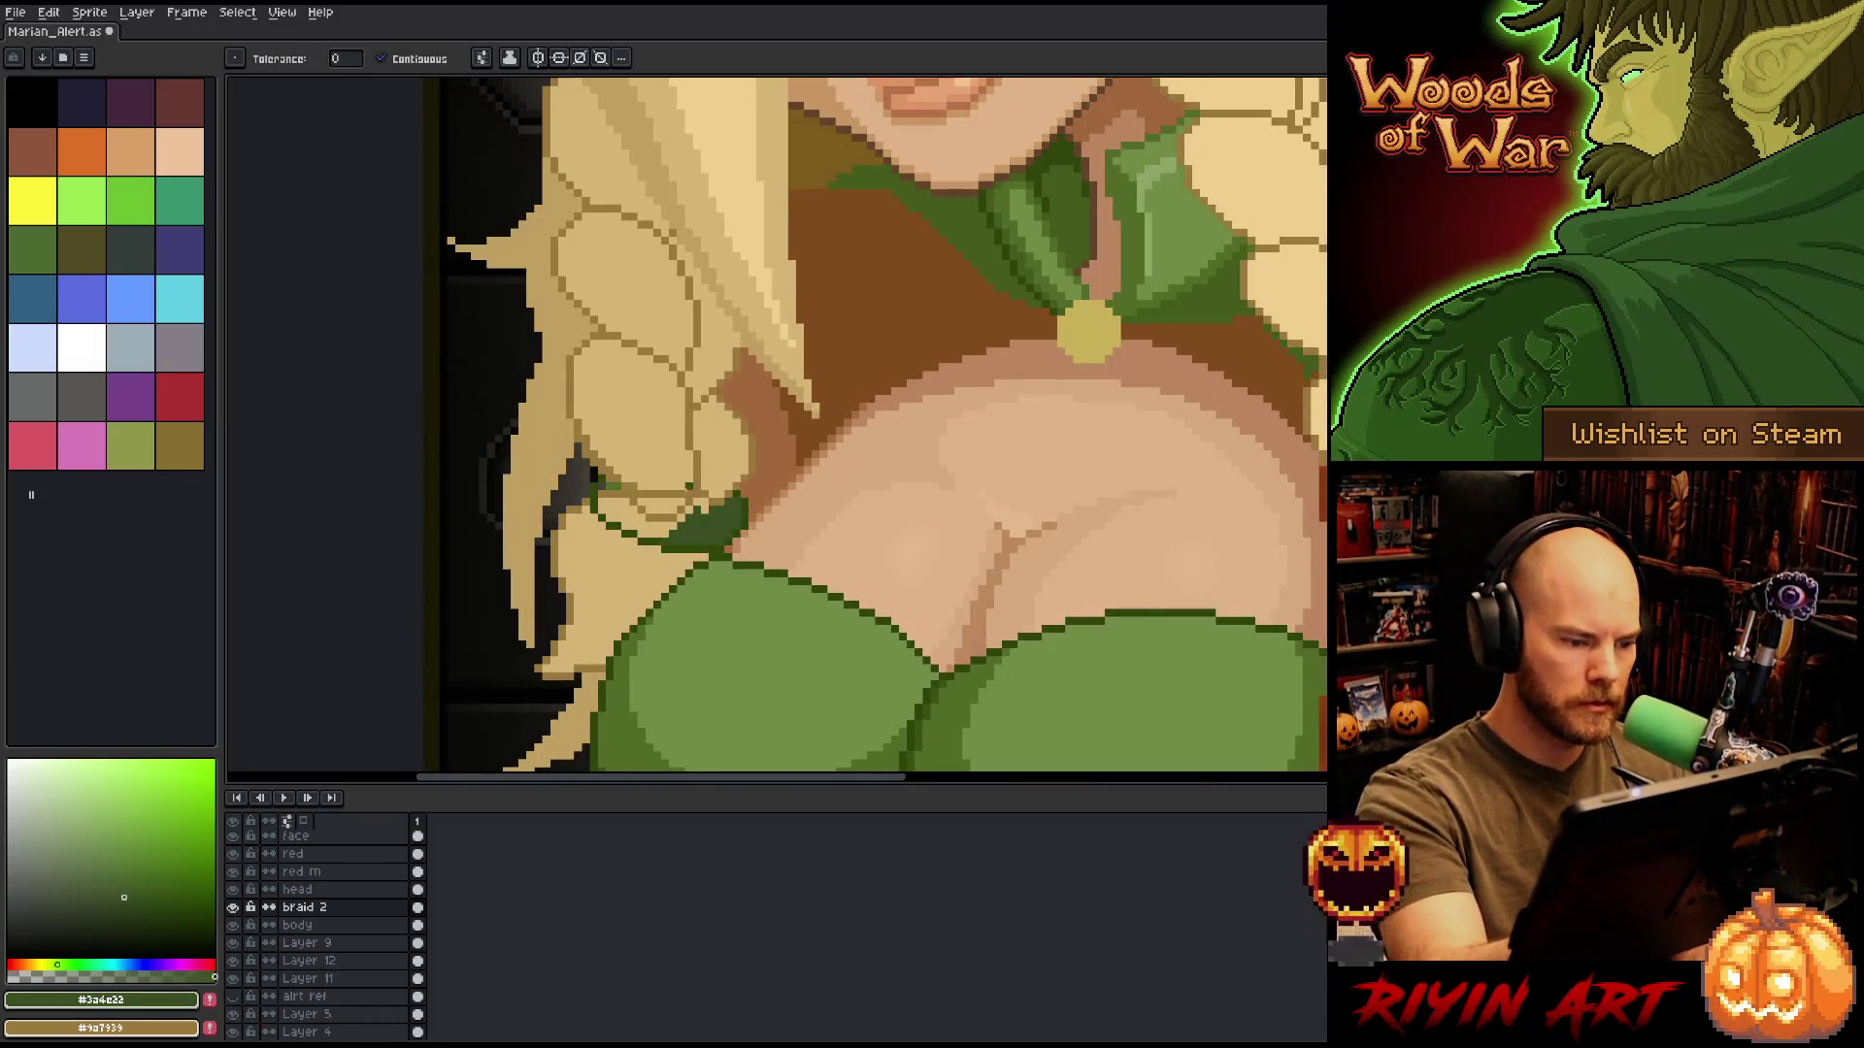
{"action": "left_click", "coordinate": [660, 506]}
{"action": "left_click", "coordinate": [655, 524]}
{"action": "left_click", "coordinate": [621, 510]}
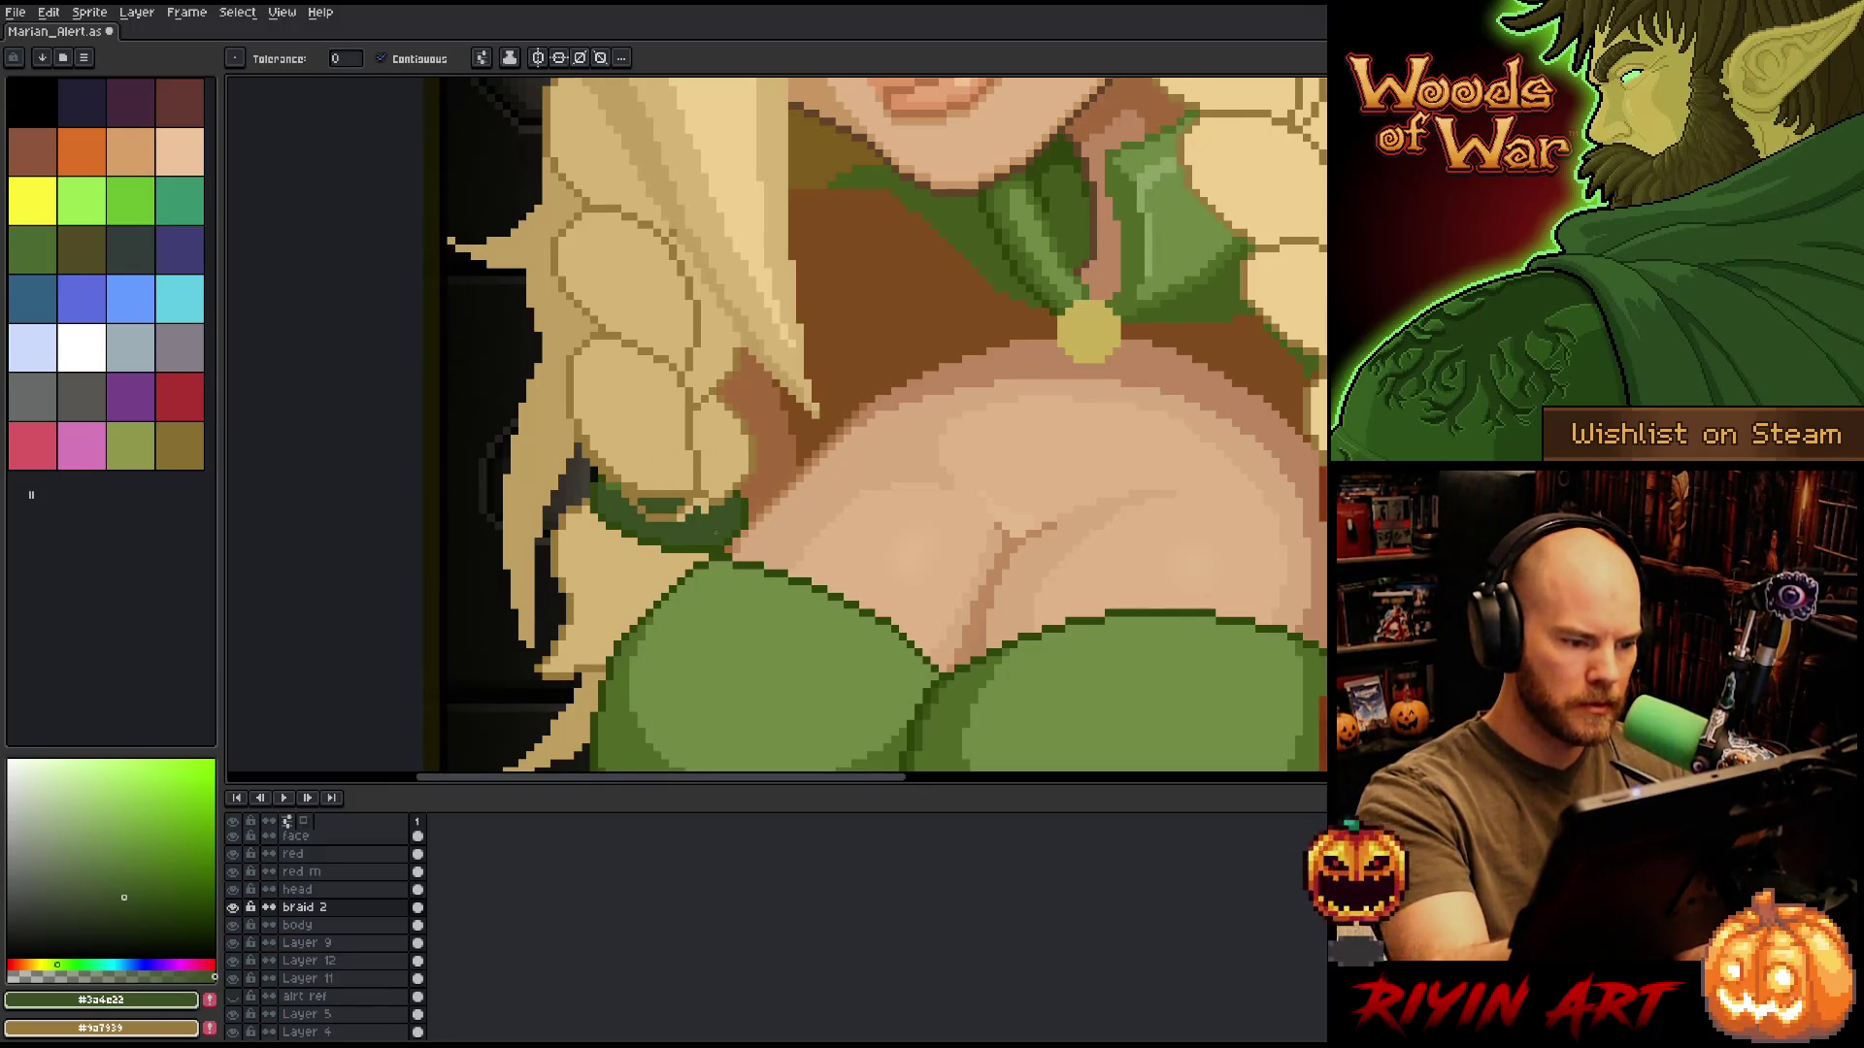
Return to the Pencil and sample the braid's light tan, then the band's dark green.
{"action": "key", "text": "b"}
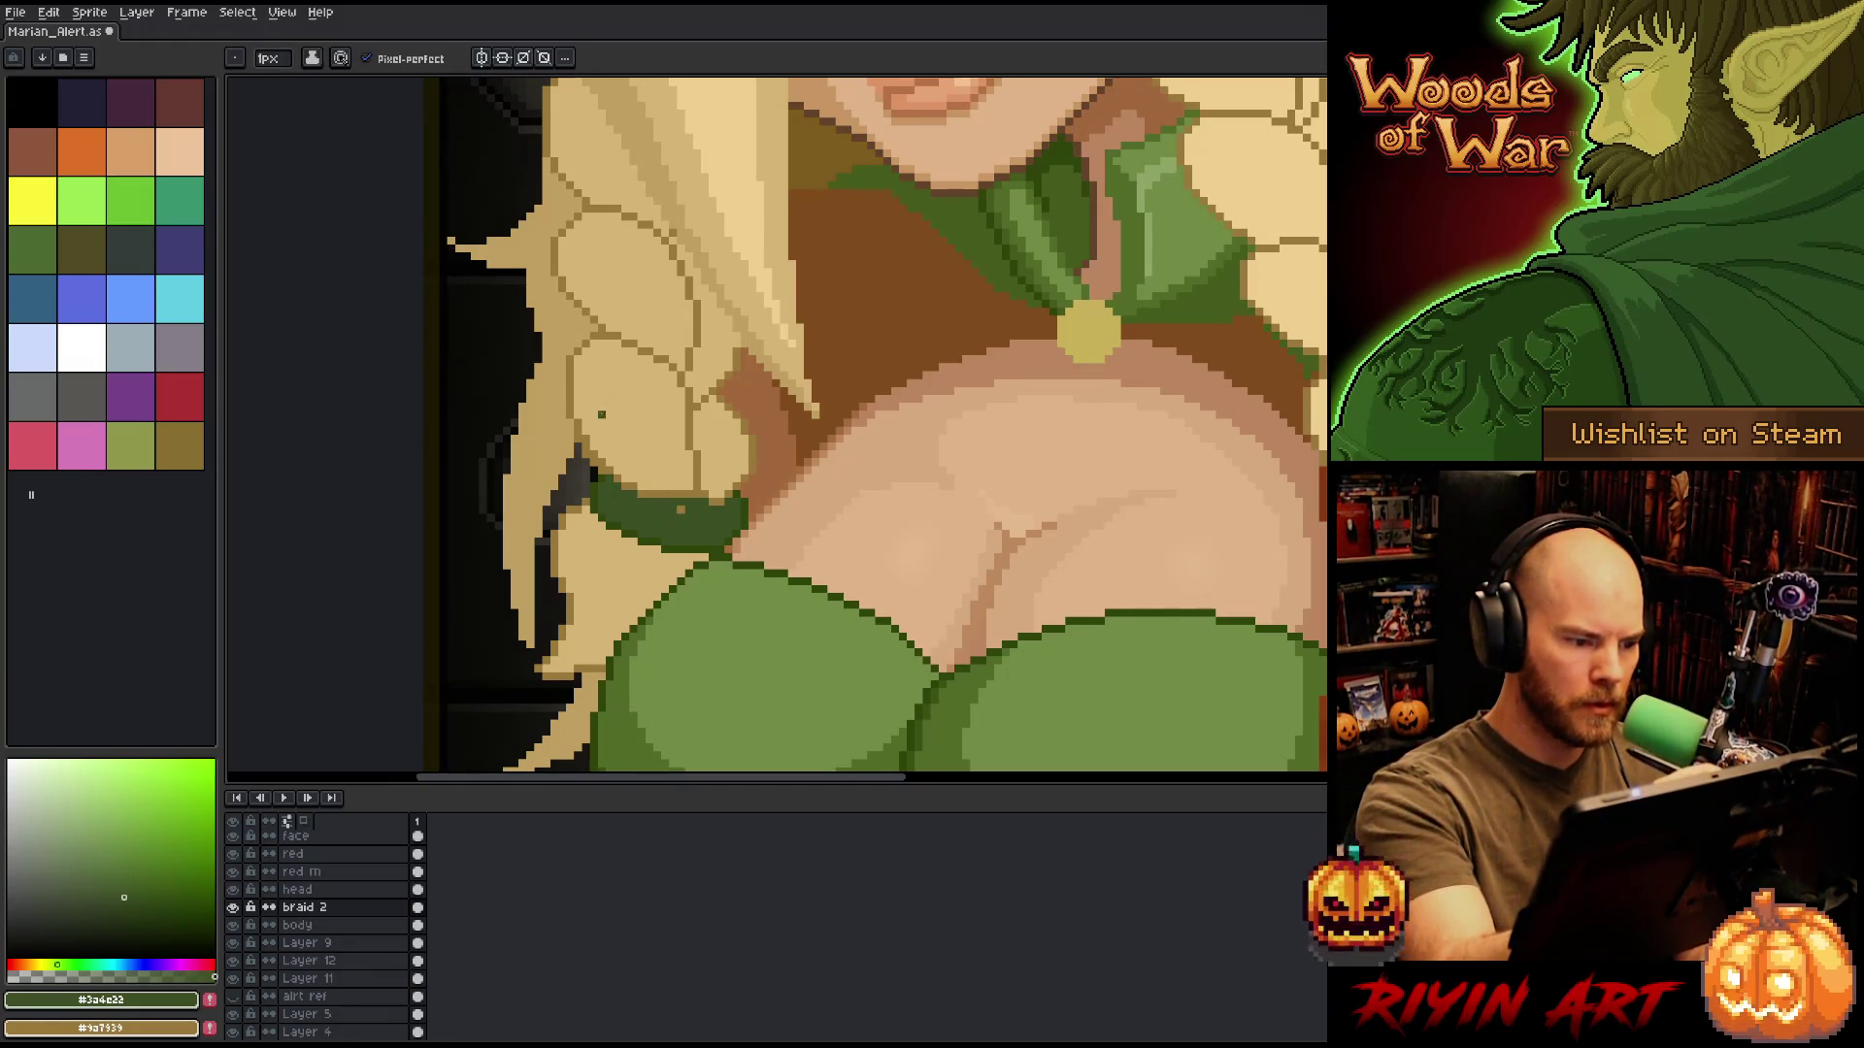
{"action": "left_click", "coordinate": [610, 453], "text": "alt"}
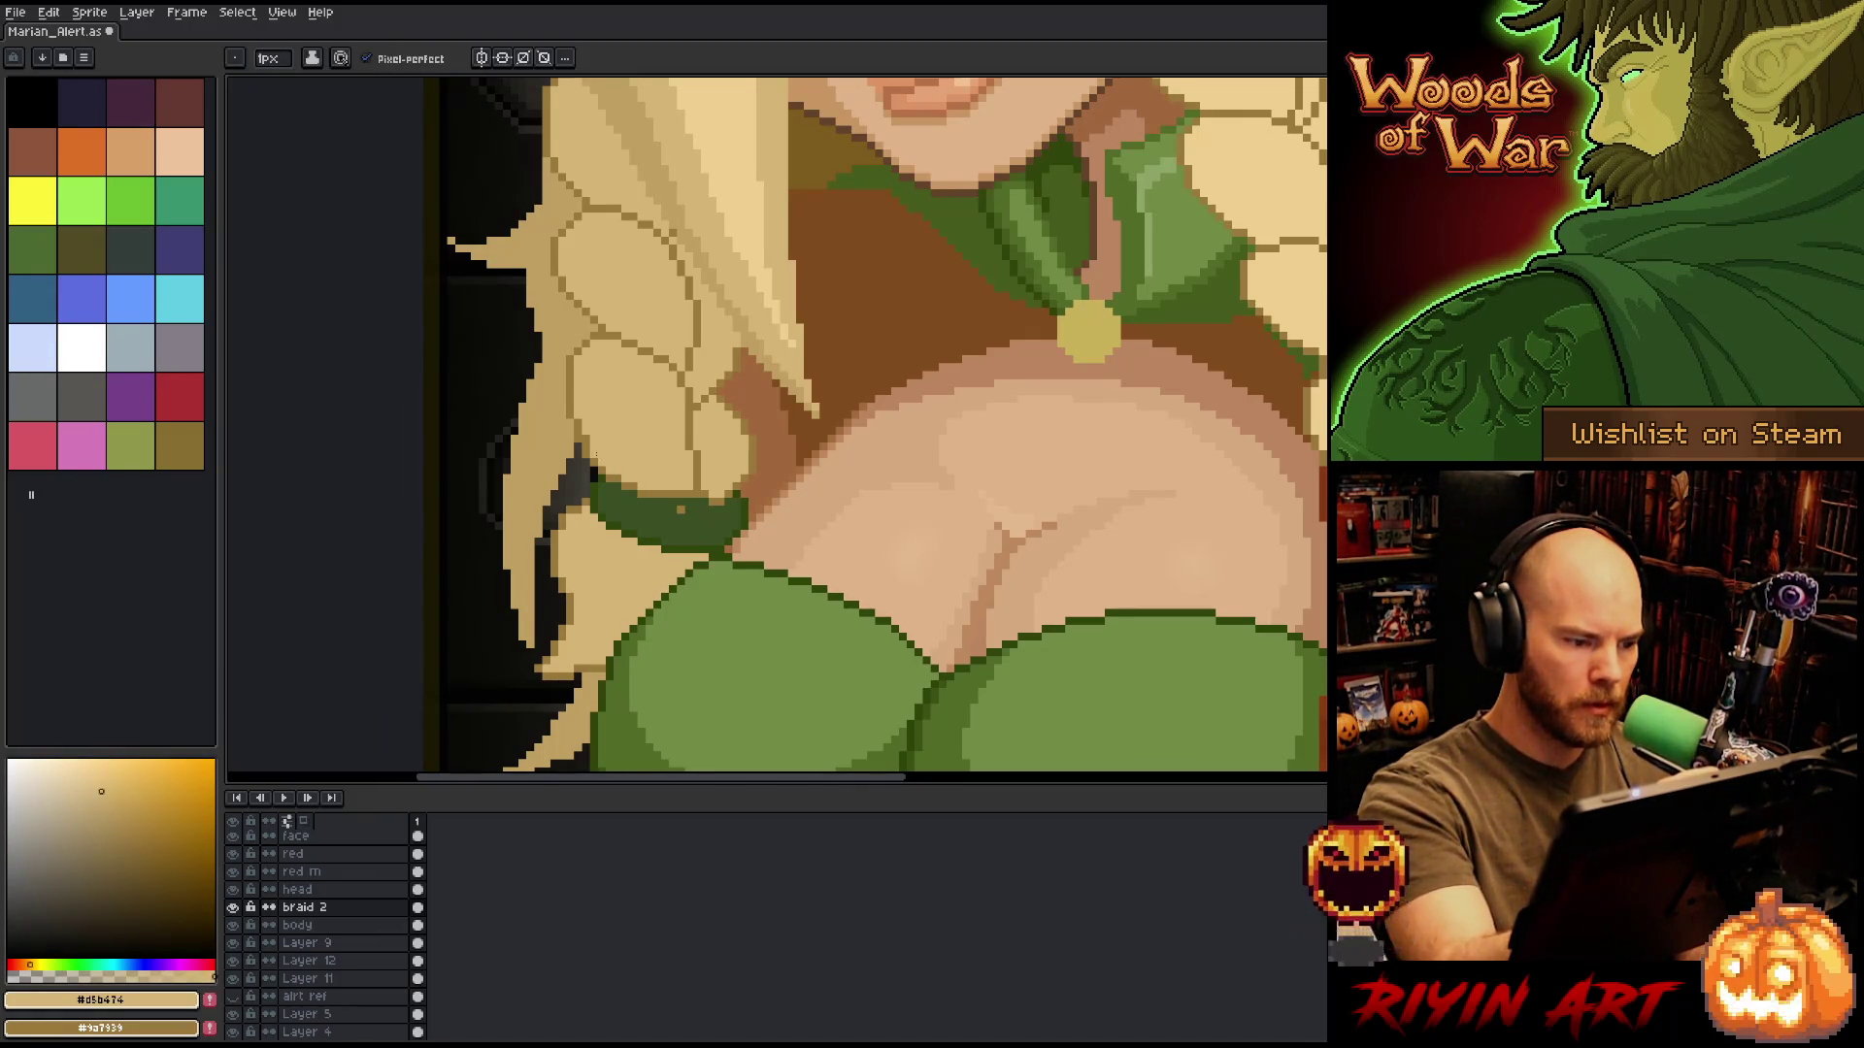
{"action": "left_click", "coordinate": [681, 507], "text": "alt"}
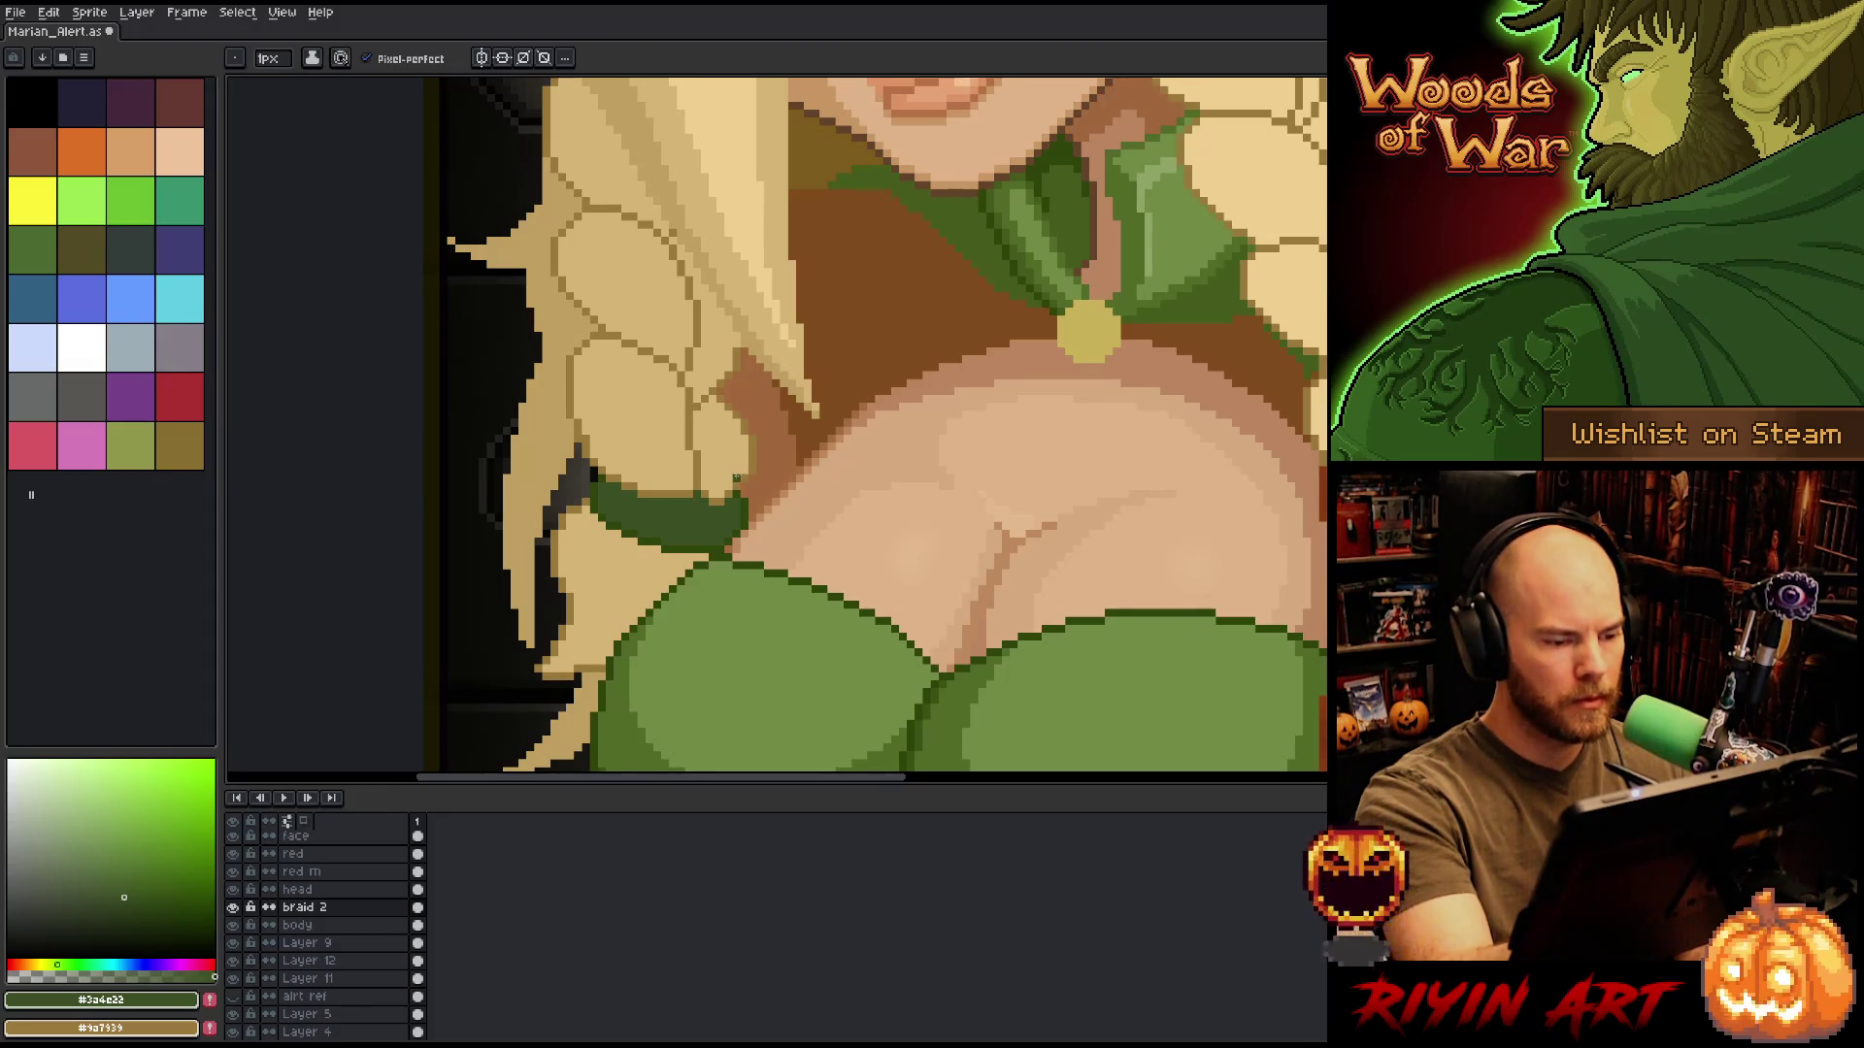
{"action": "scroll", "coordinate": [760, 614], "scroll_direction": "down", "scroll_amount": 4}
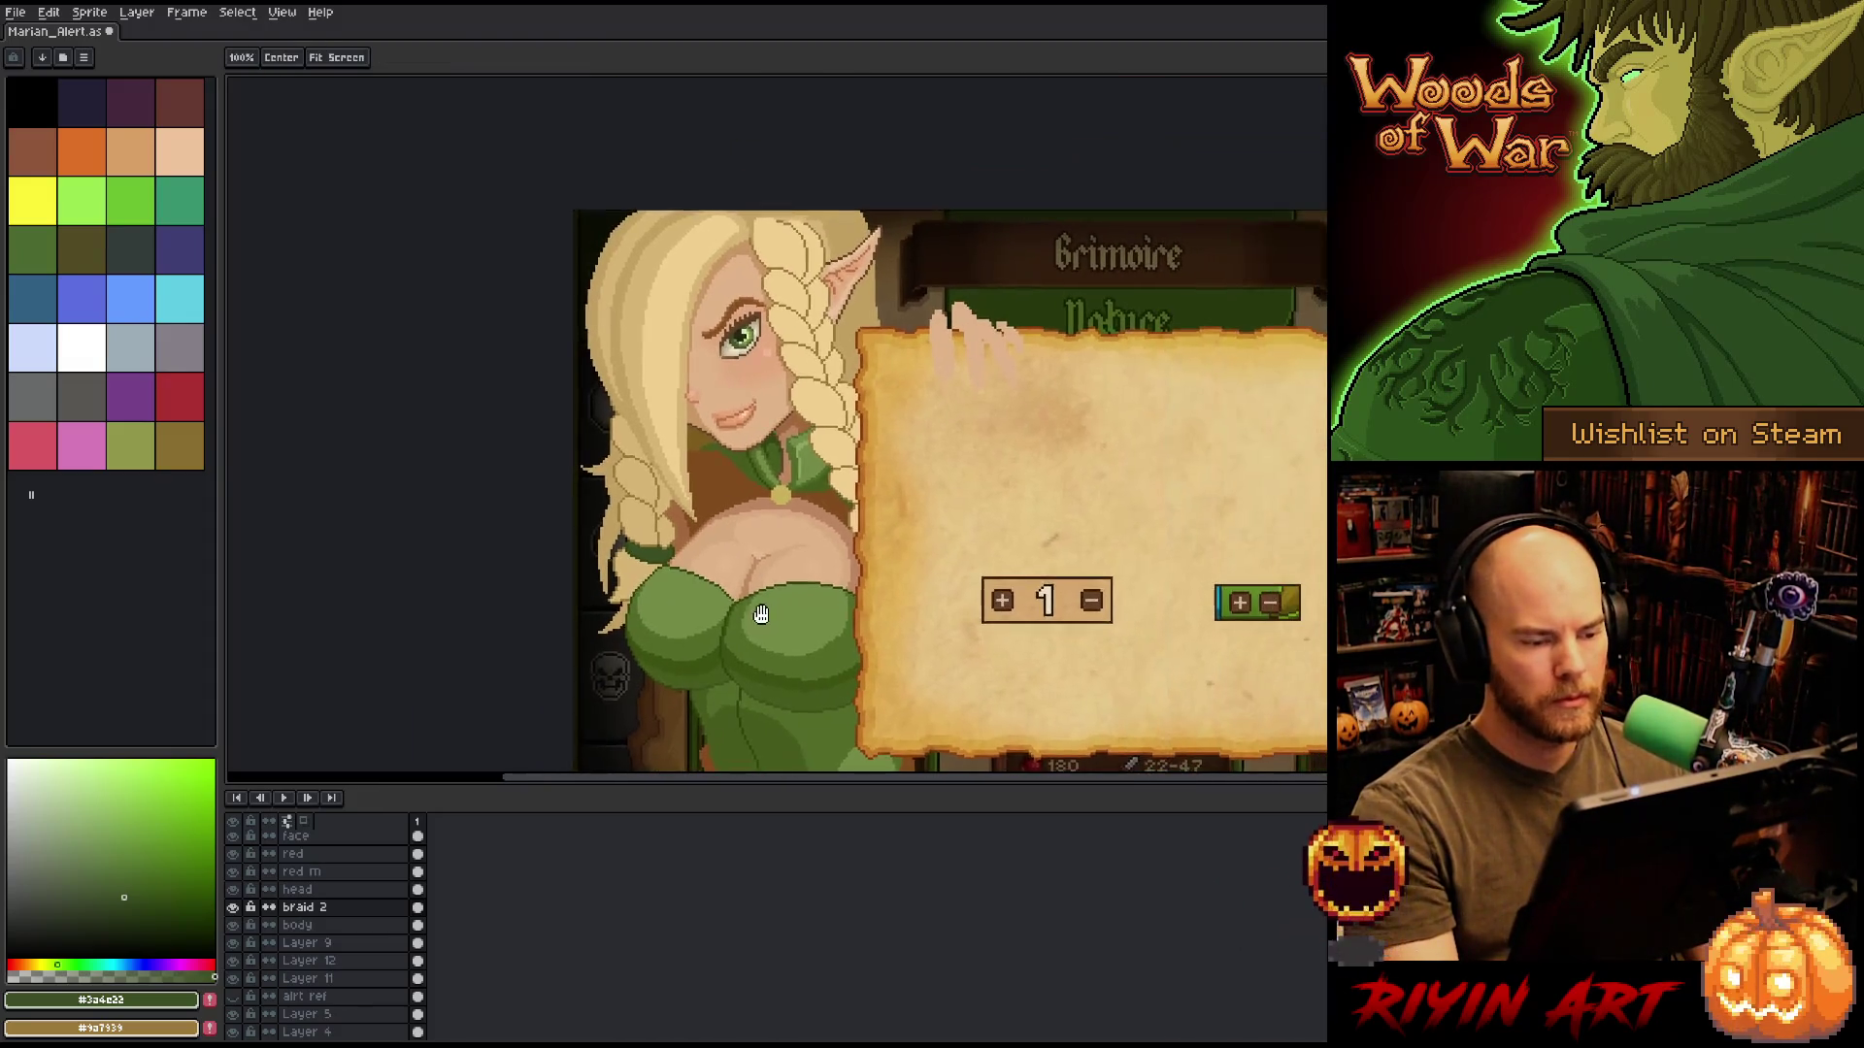
Redraw a short tan outline on the braid and lighten its shaded patch with light tan.
{"action": "left_click_drag", "start_coordinate": [760, 614], "coordinate": [751, 613]}
{"action": "scroll", "coordinate": [623, 539], "scroll_direction": "up", "scroll_amount": 4}
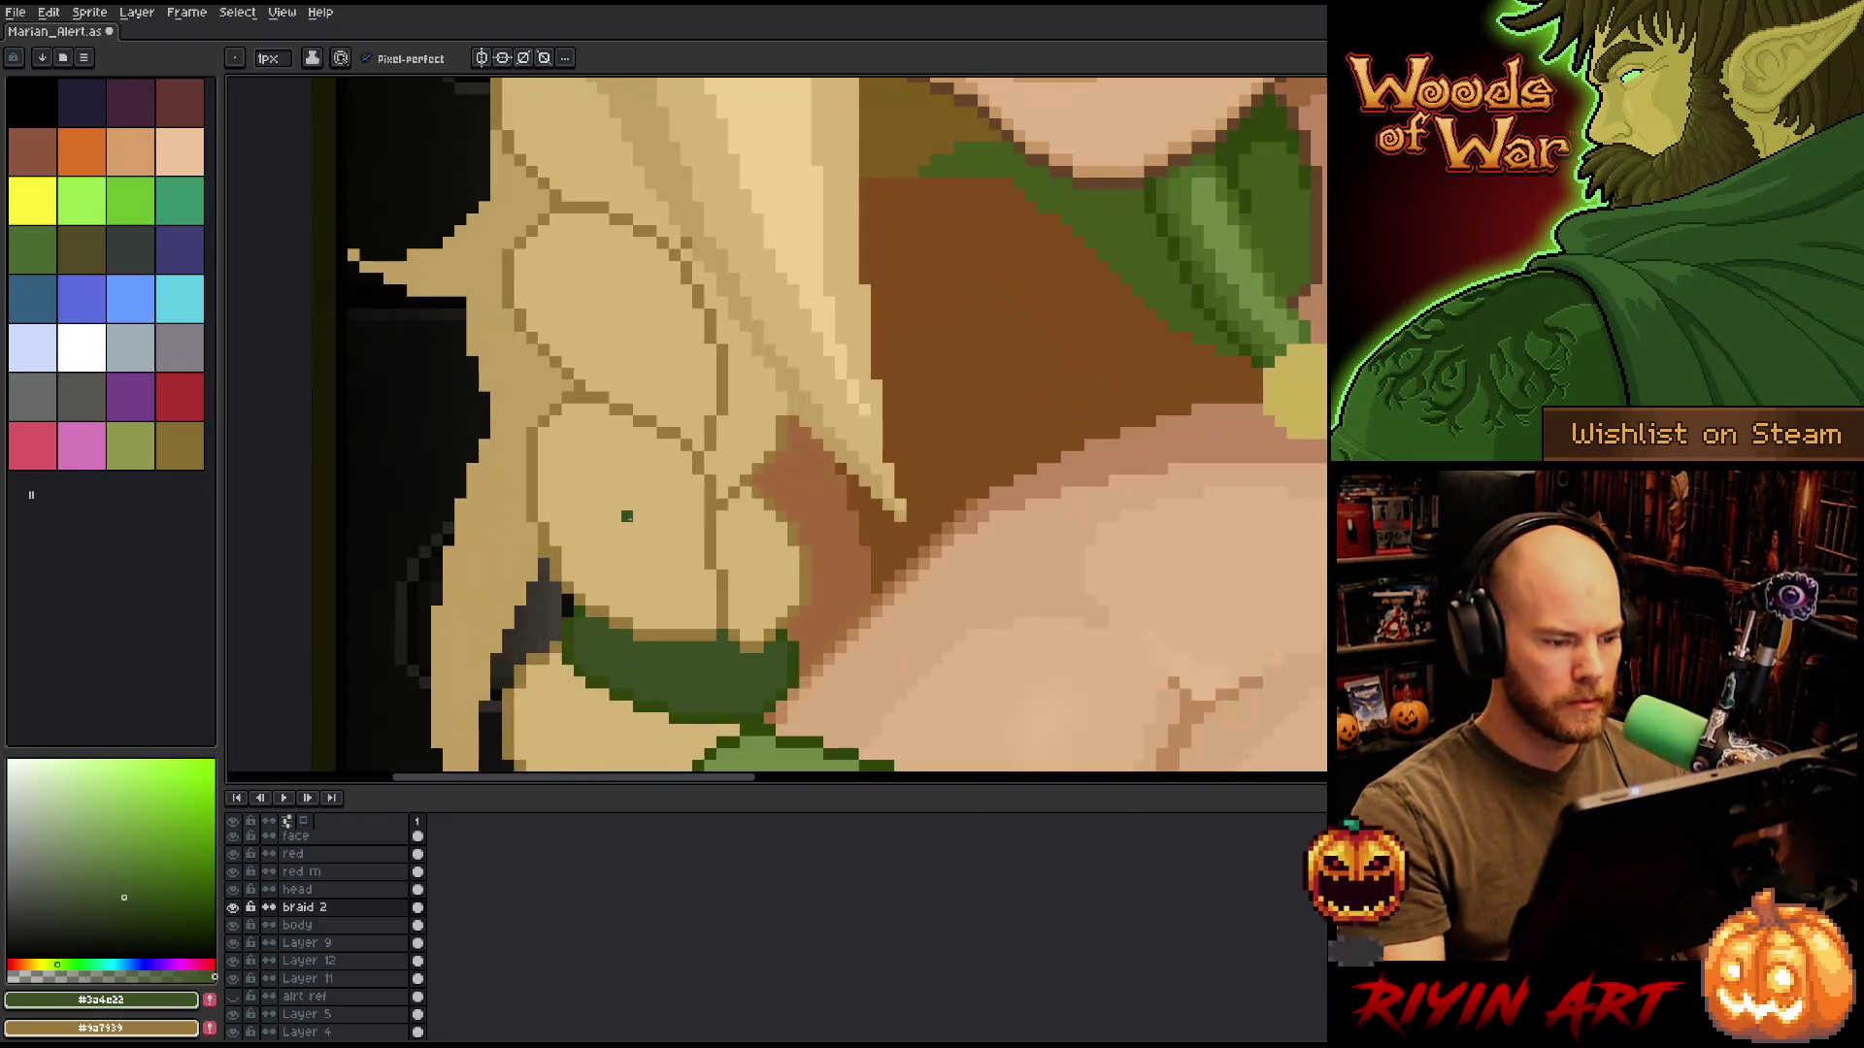
{"action": "left_click", "coordinate": [849, 408], "text": "alt"}
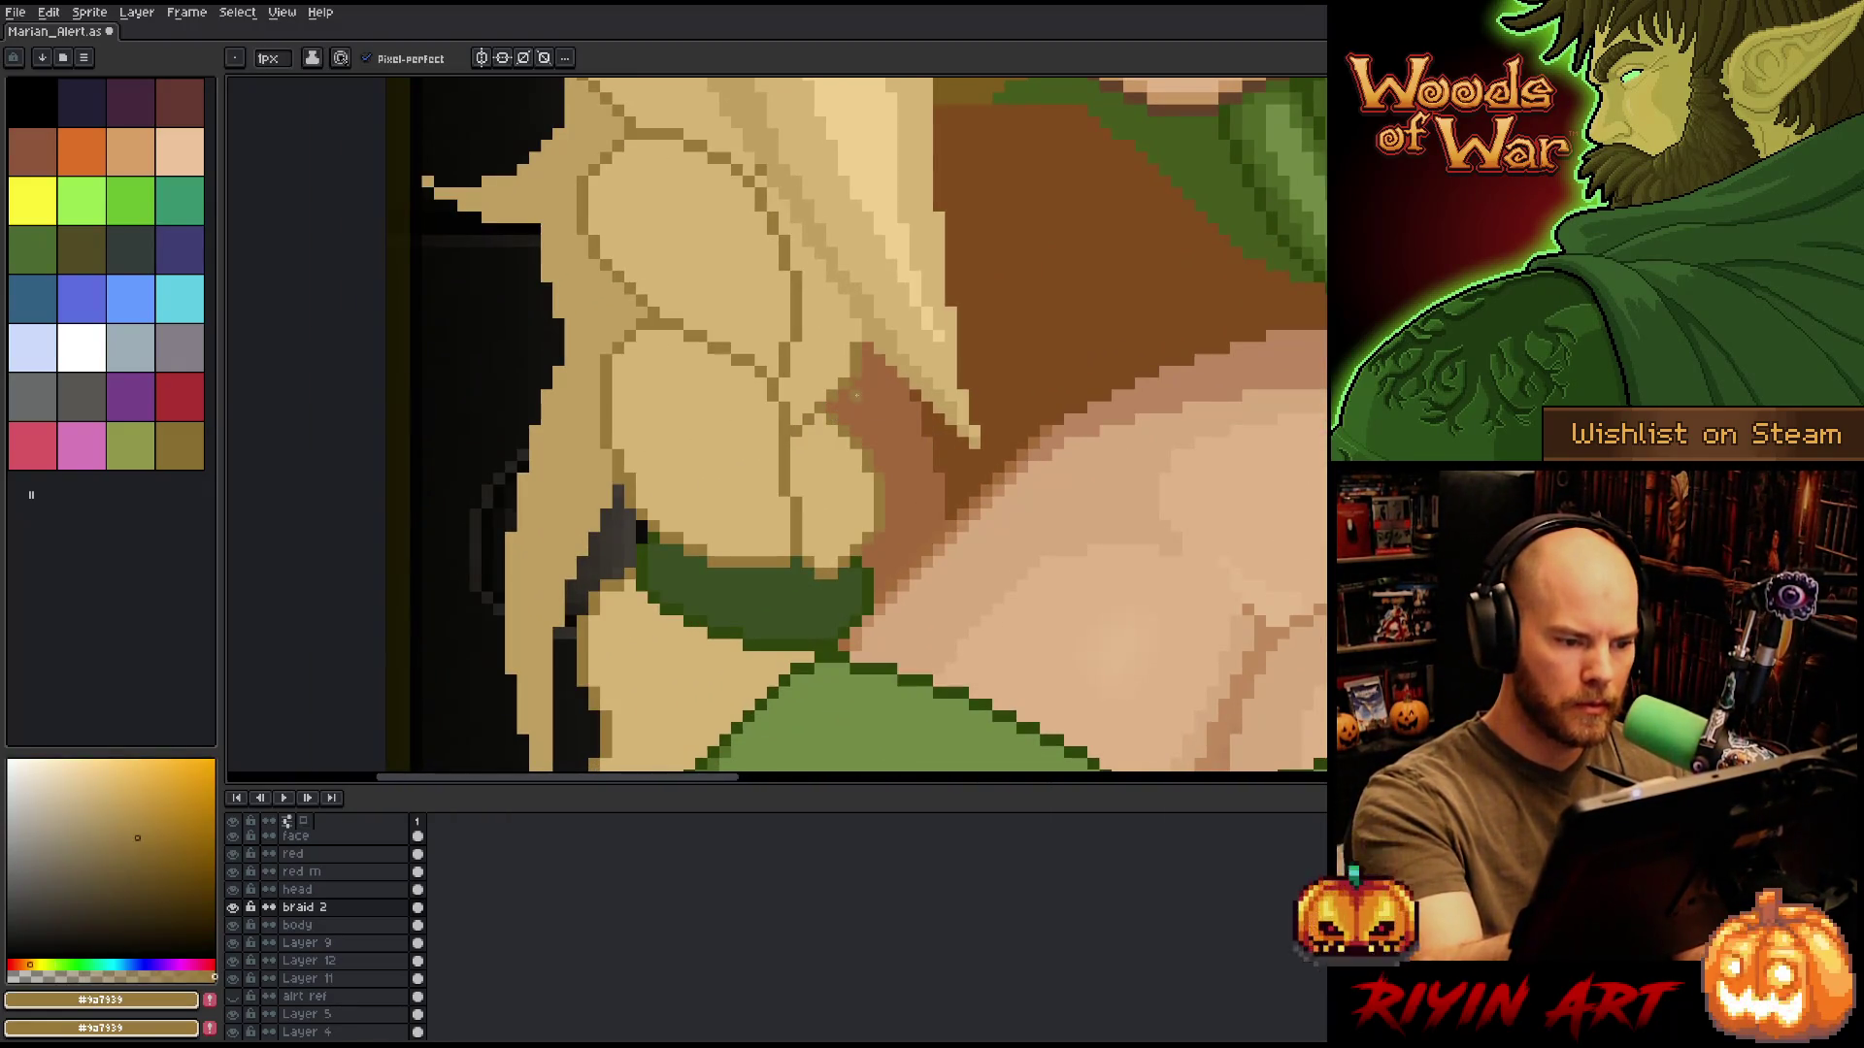
{"action": "left_click_drag", "start_coordinate": [890, 441], "coordinate": [880, 506]}
{"action": "left_click", "coordinate": [876, 413], "text": "alt"}
{"action": "left_click", "coordinate": [879, 431]}
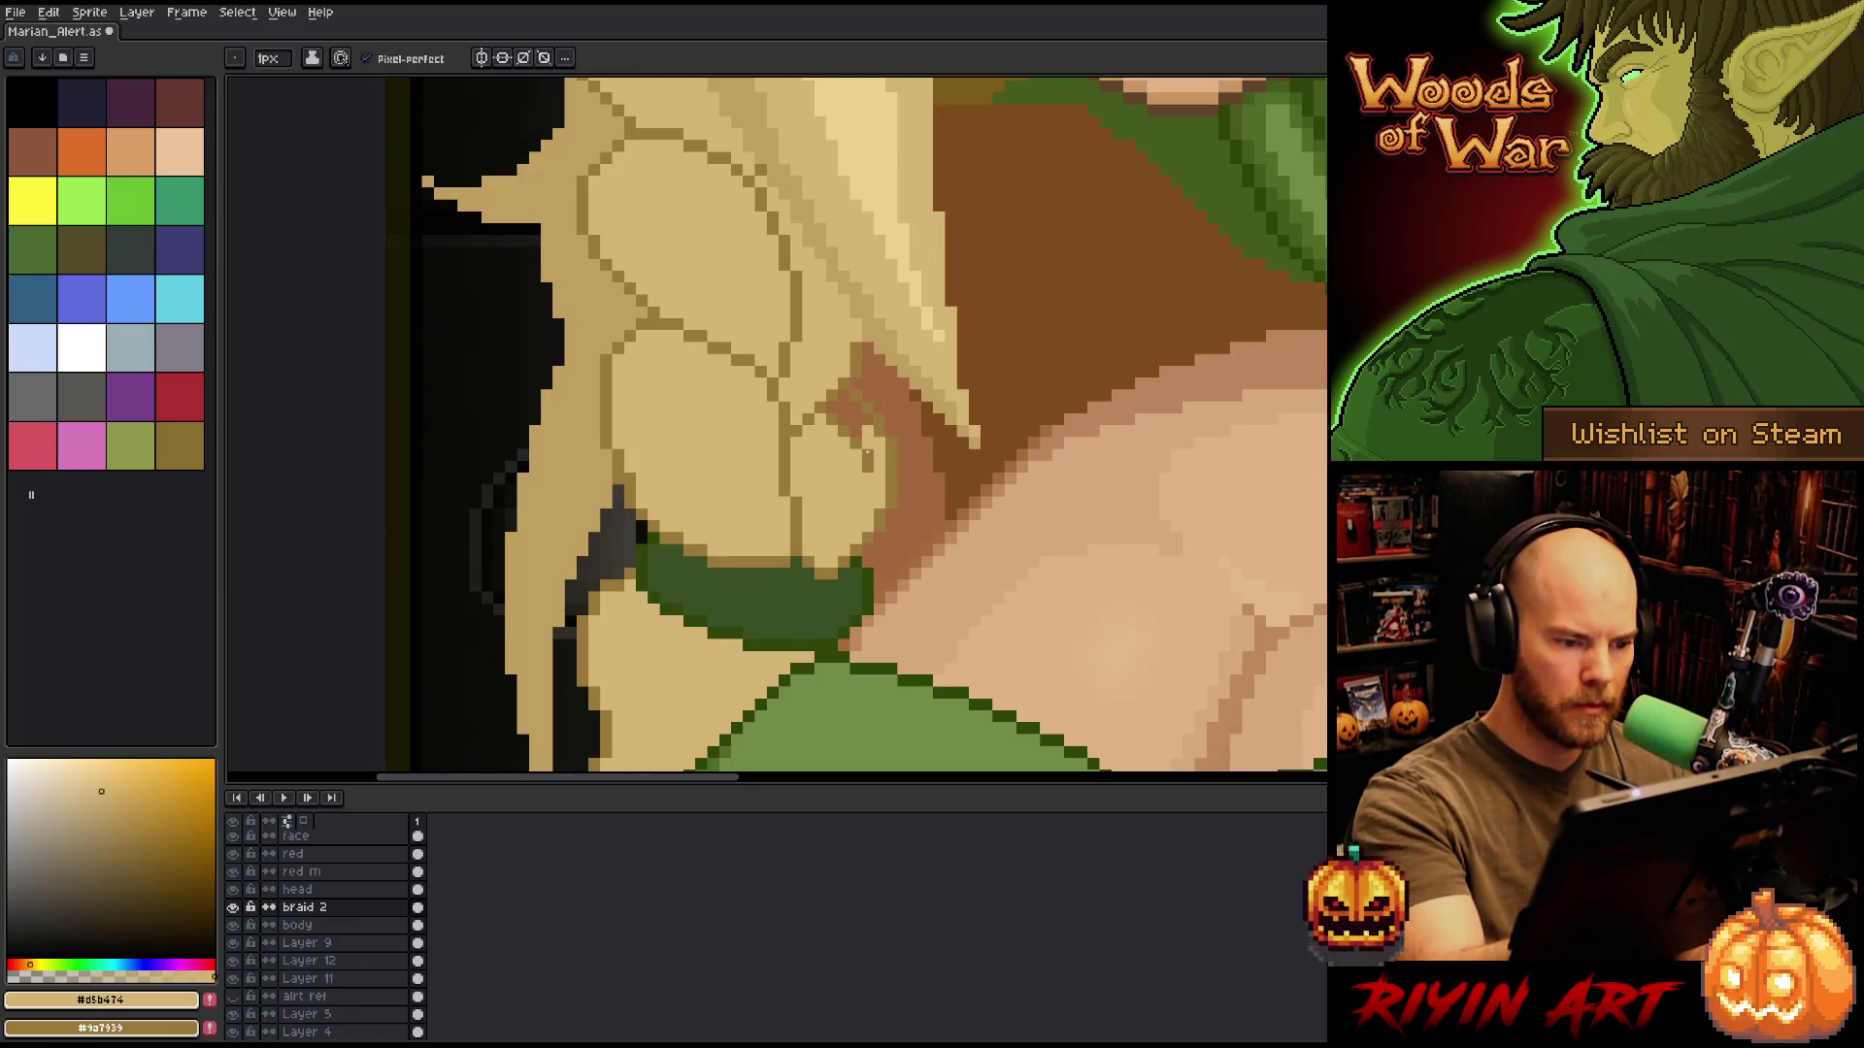
{"action": "mouse_move", "coordinate": [858, 418]}
{"action": "left_mouse_down"}
{"action": "mouse_move", "coordinate": [855, 446]}
{"action": "mouse_move", "coordinate": [830, 402]}
{"action": "left_mouse_up"}
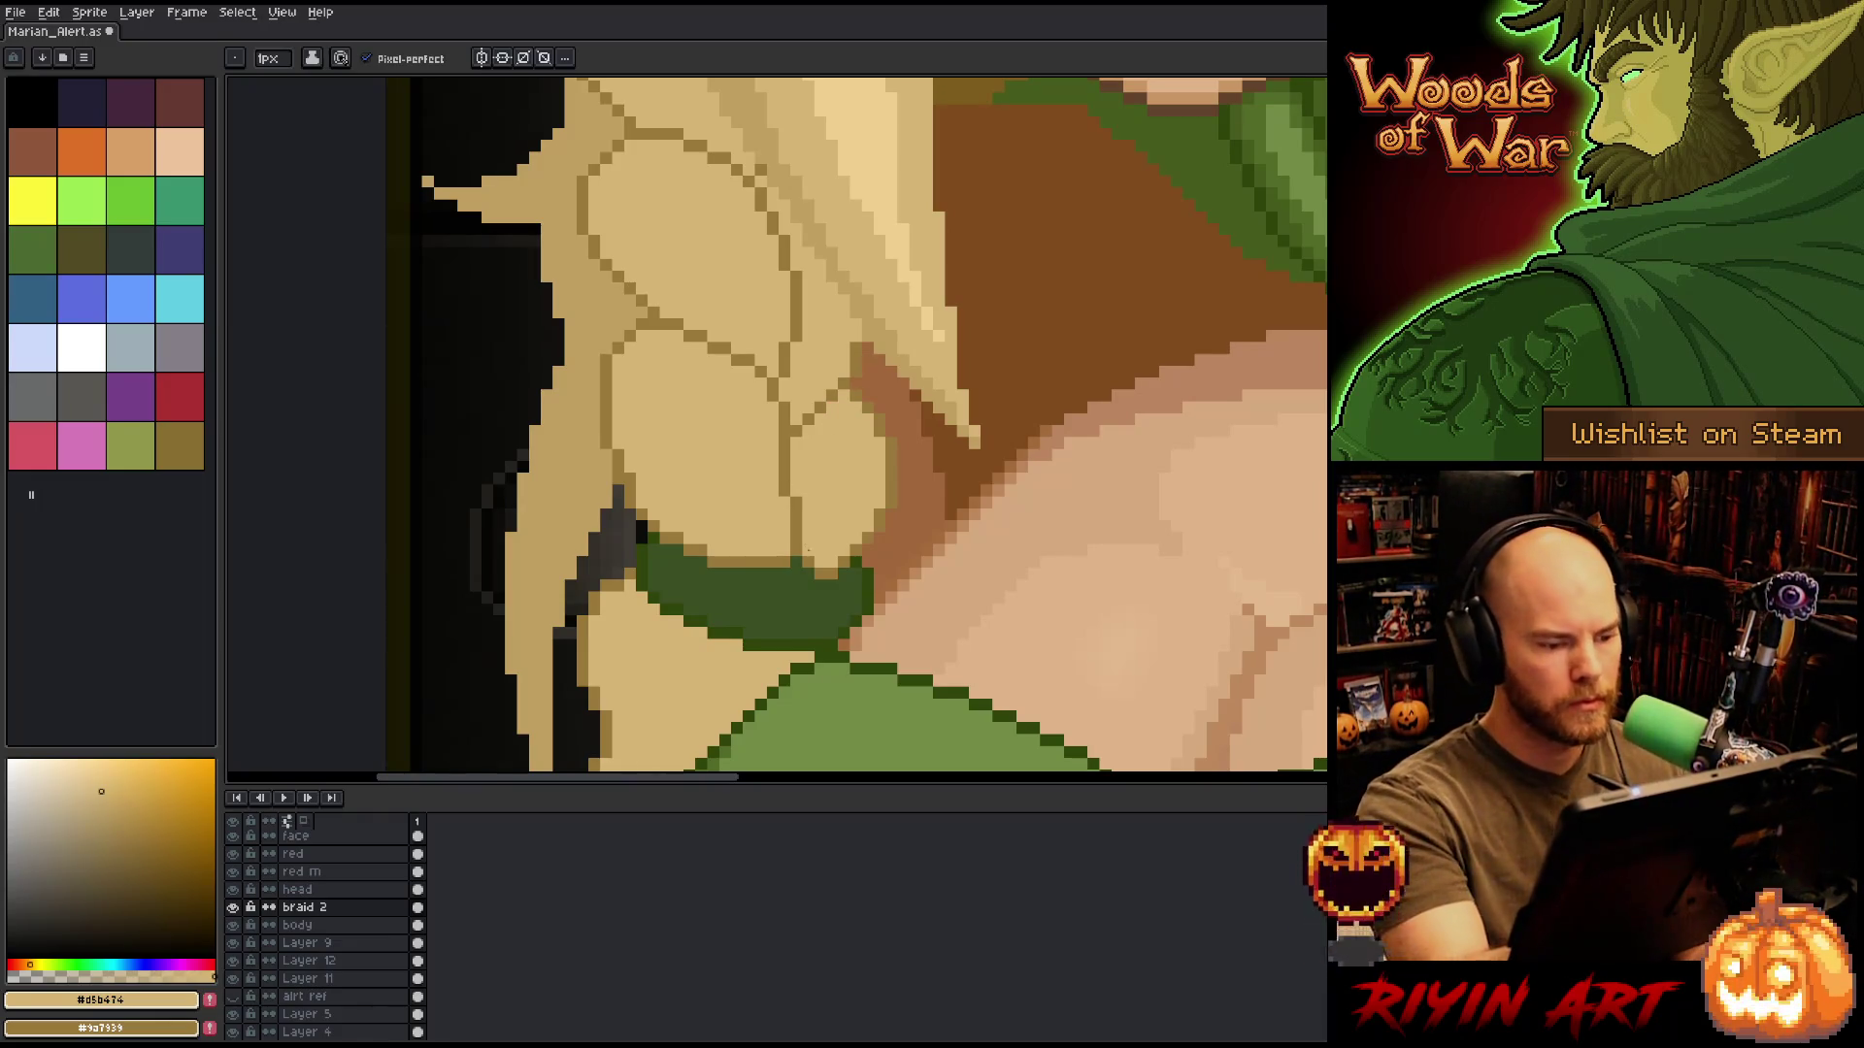
Sample the band's dark green and save the Marian_Alert sprite.
{"action": "left_click", "coordinate": [831, 565], "text": "alt"}
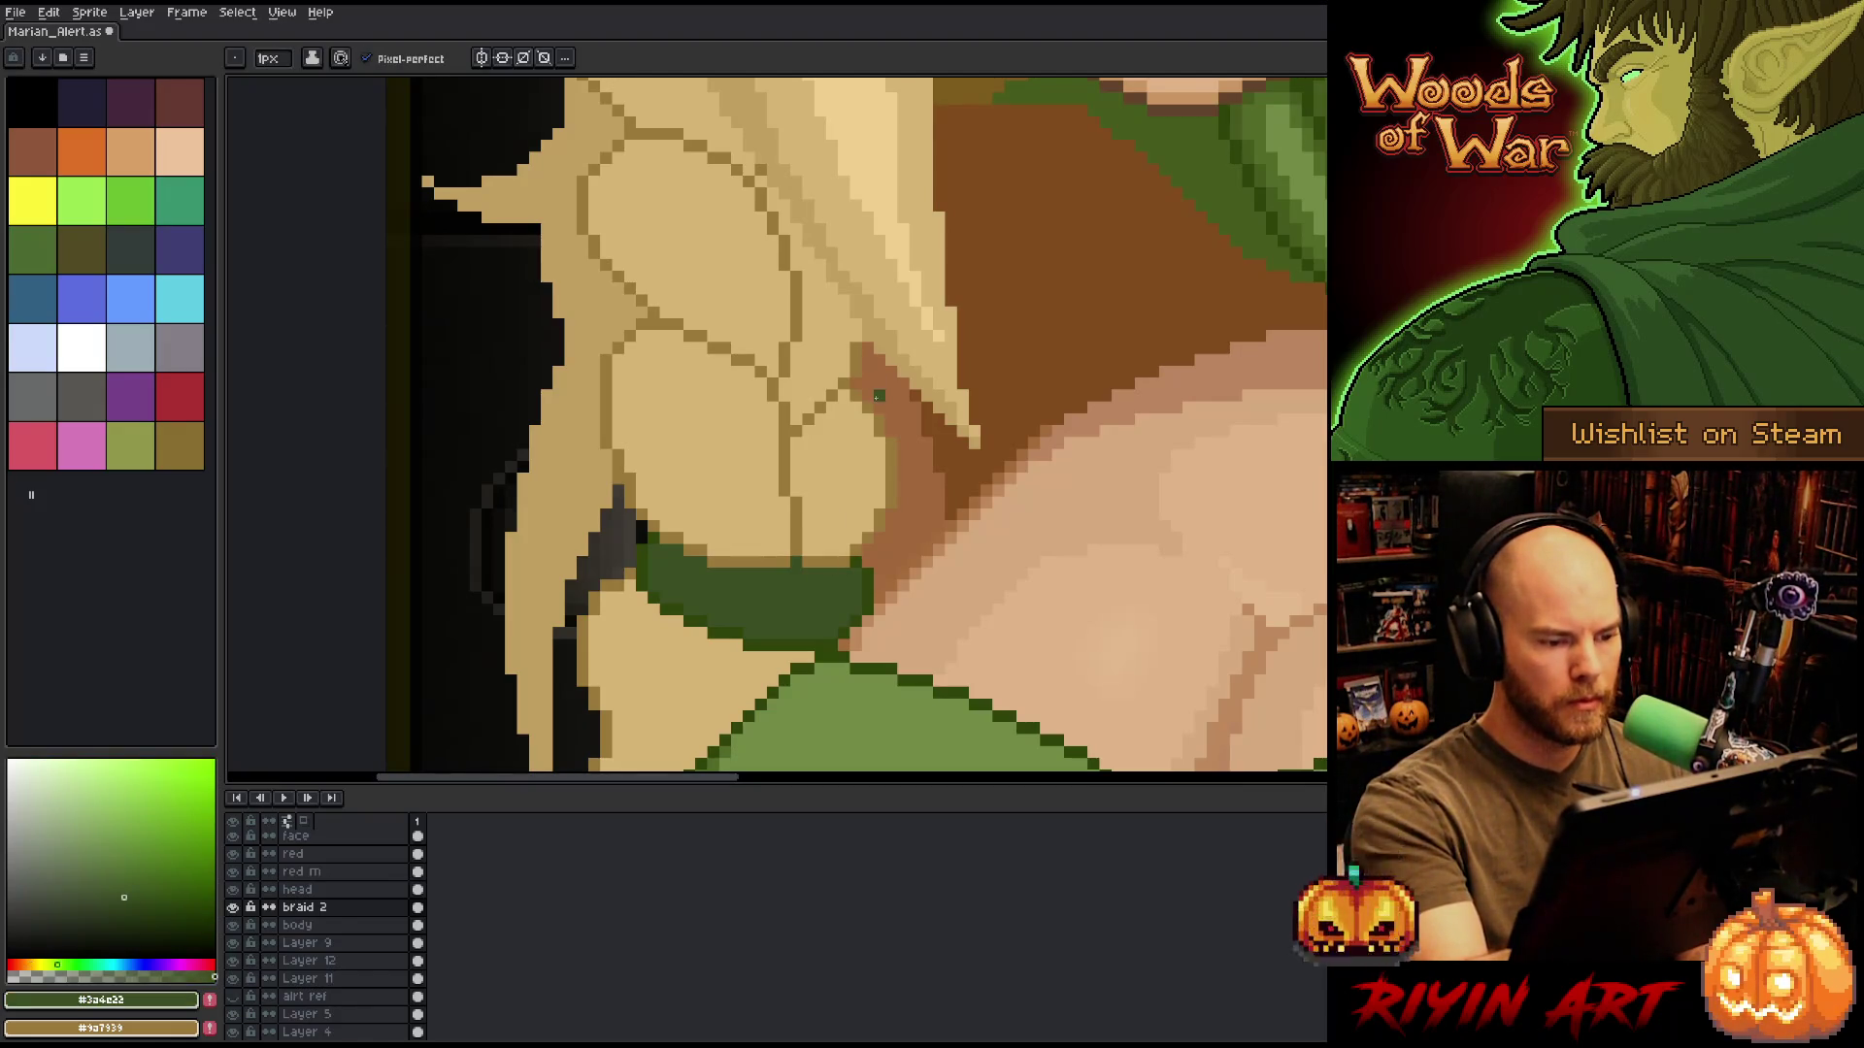
{"action": "key", "text": "ctrl+s"}
{"action": "scroll", "coordinate": [827, 528], "scroll_direction": "down", "scroll_amount": 4}
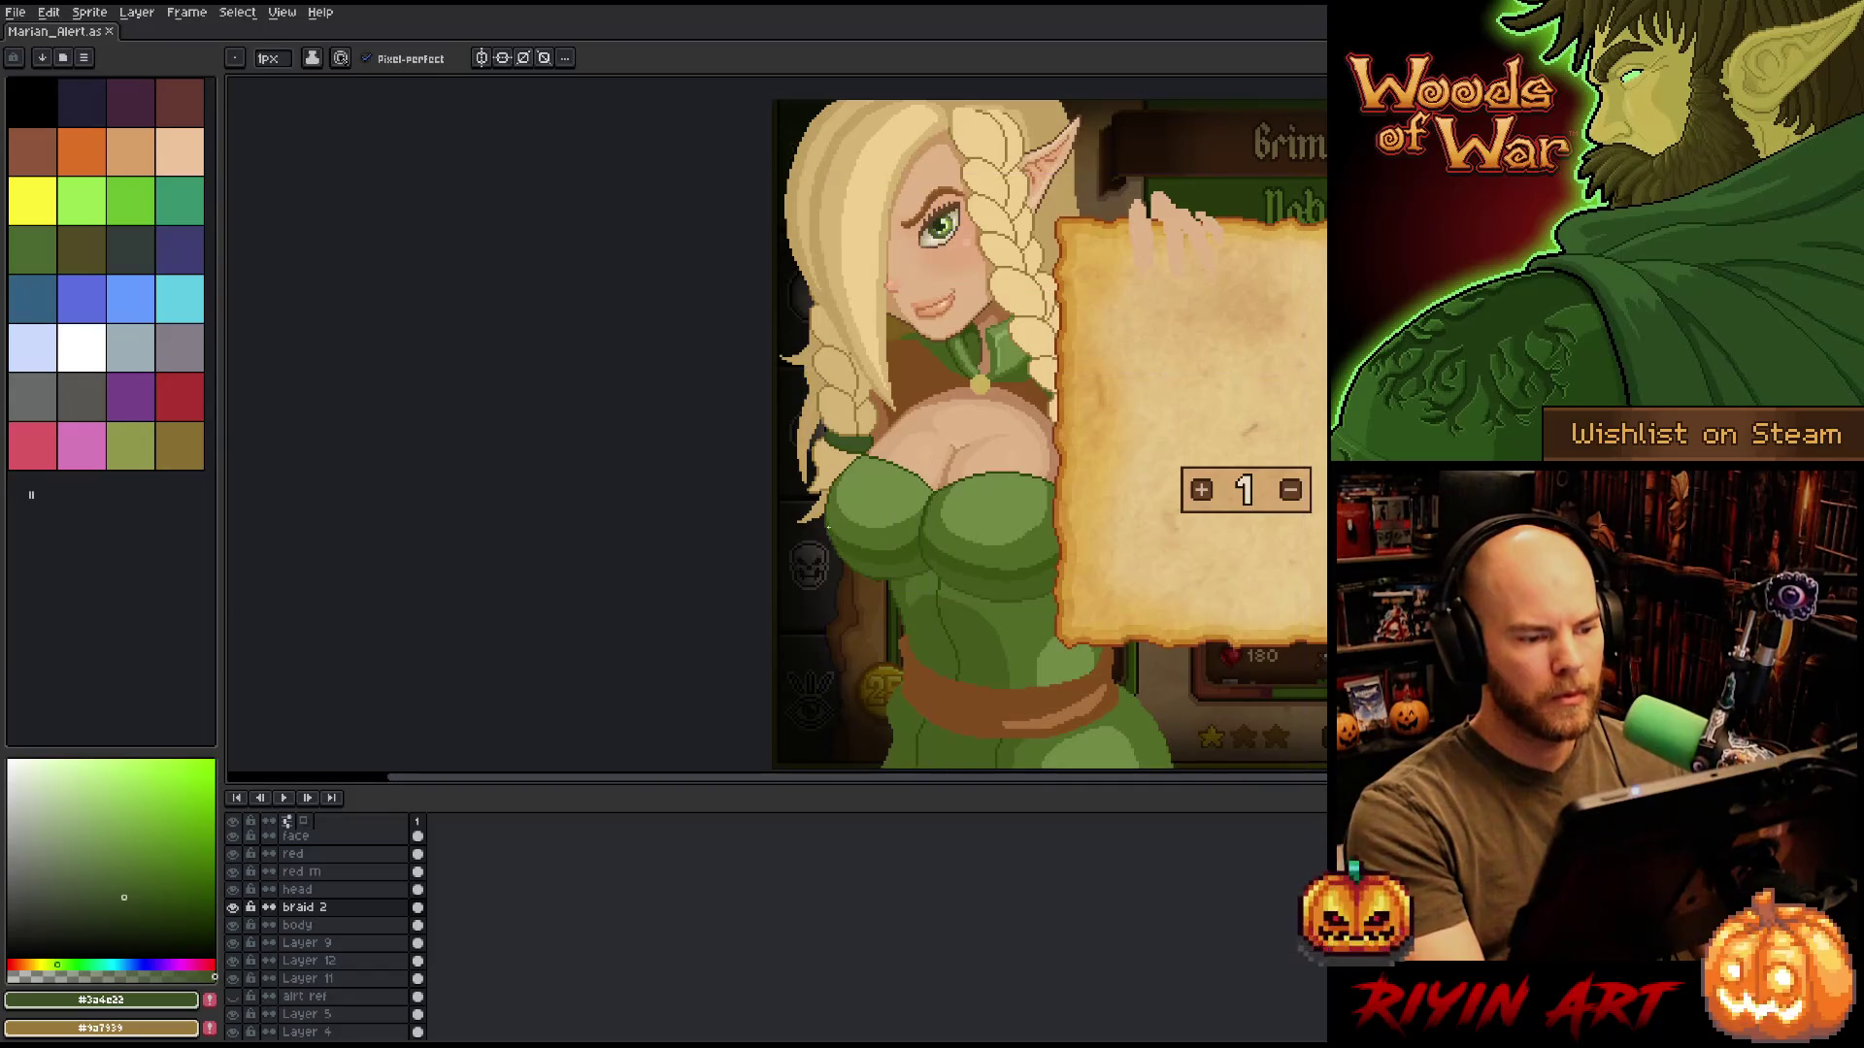
{"action": "scroll", "coordinate": [830, 543], "scroll_direction": "up", "scroll_amount": 4}
Alternate outline tan and light tan to redraw outline pixels and touch up the braid.
{"action": "left_click", "coordinate": [834, 570], "text": "alt"}
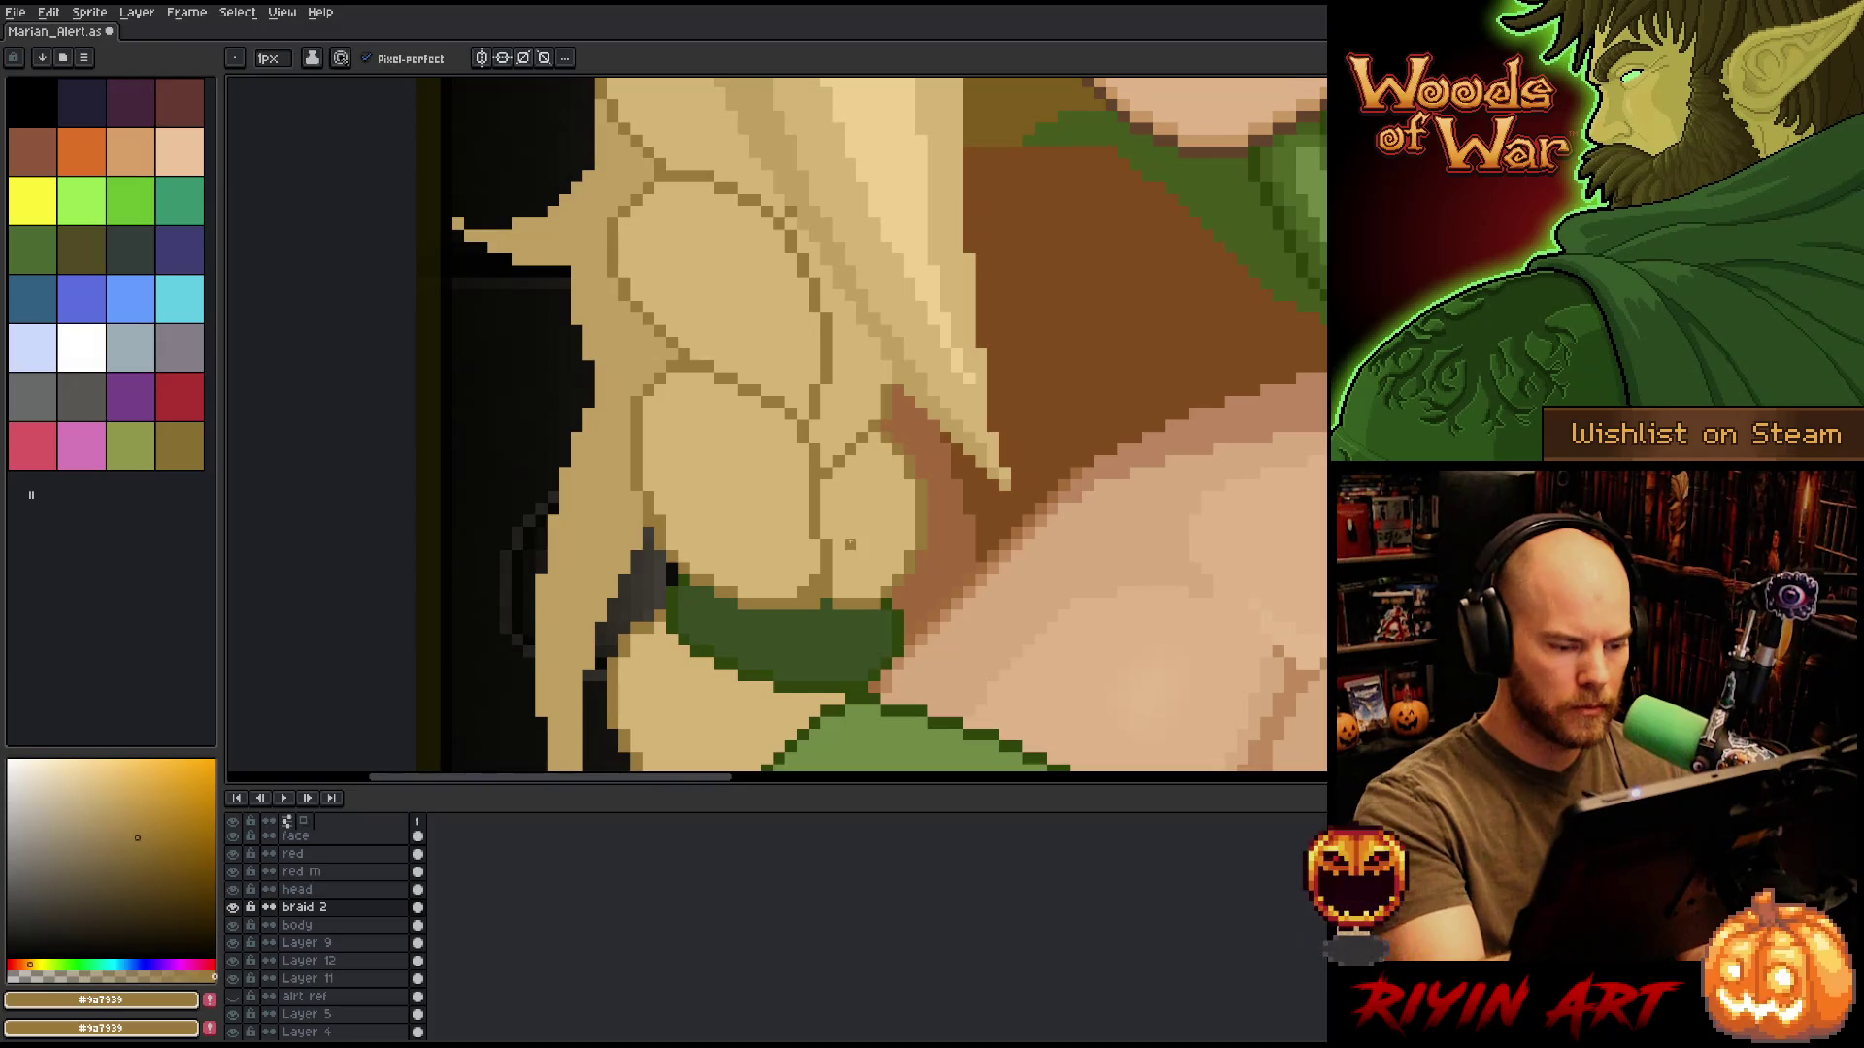
{"action": "left_click", "coordinate": [101, 791]}
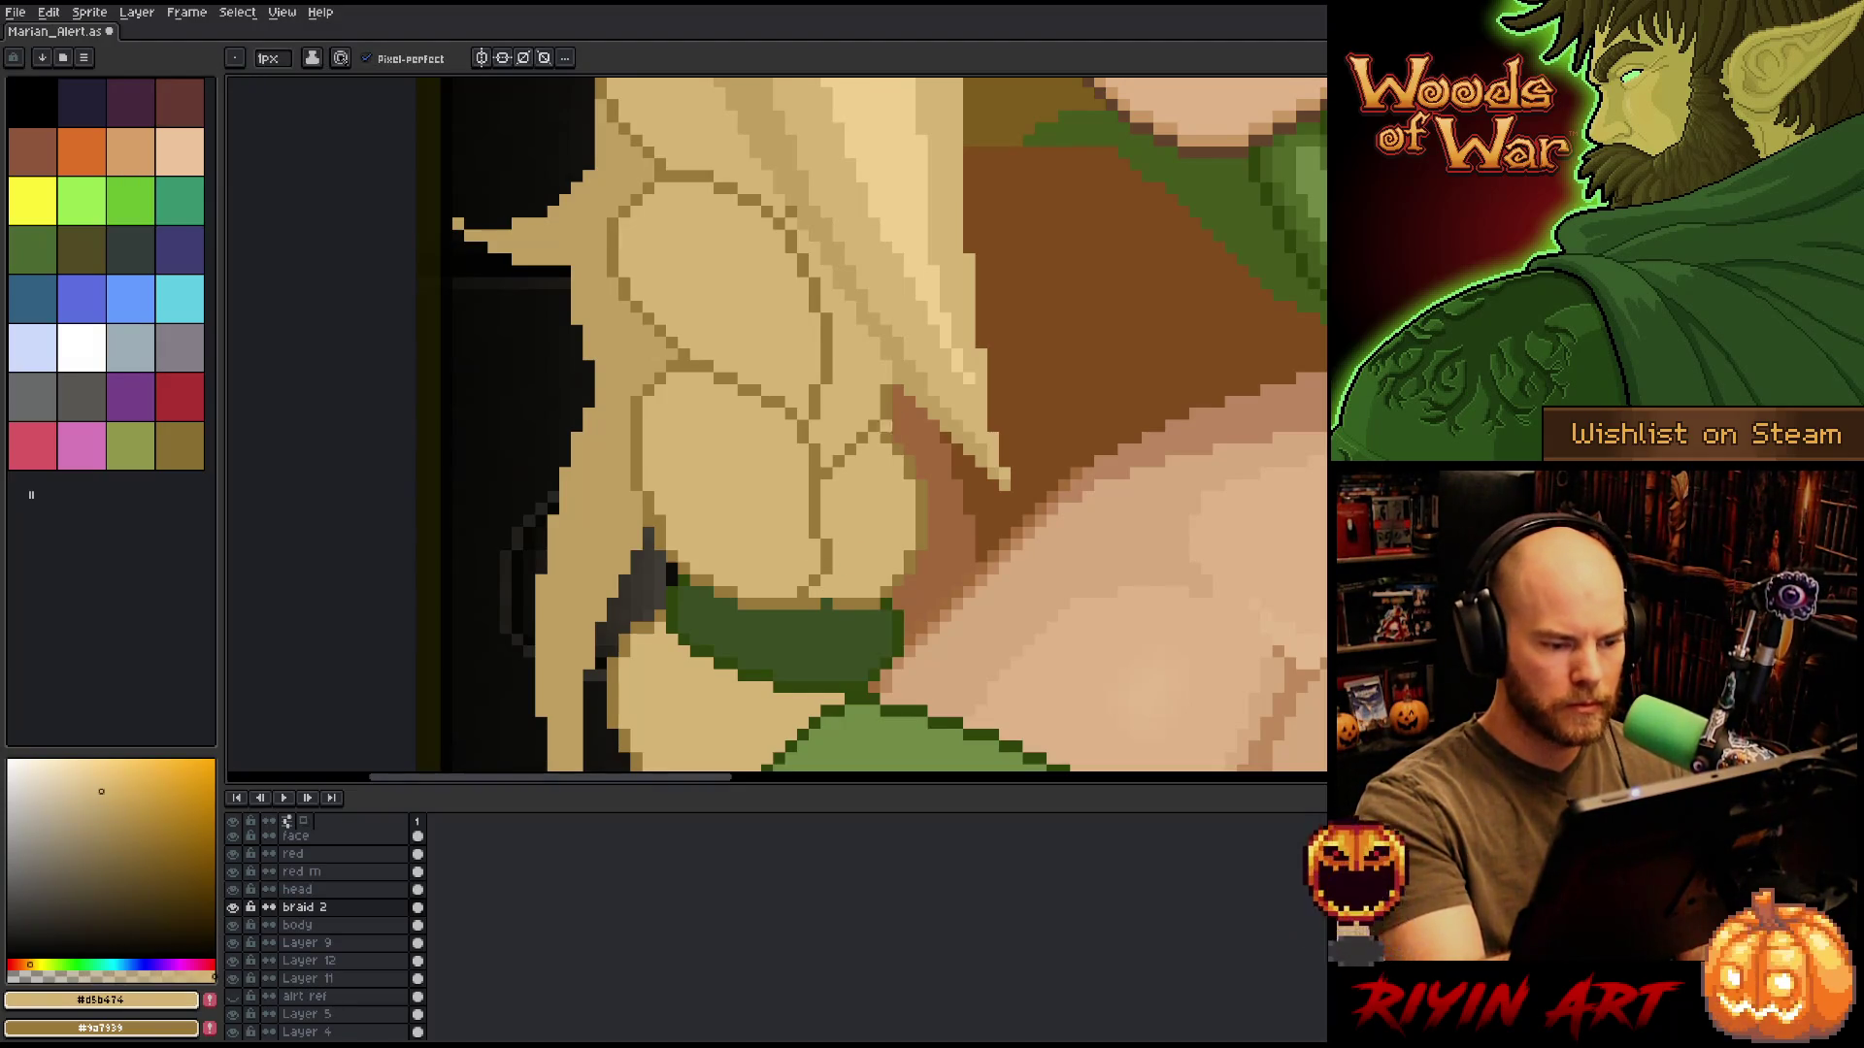
{"action": "left_click", "coordinate": [838, 590], "text": "alt"}
{"action": "left_click", "coordinate": [815, 639], "text": "alt"}
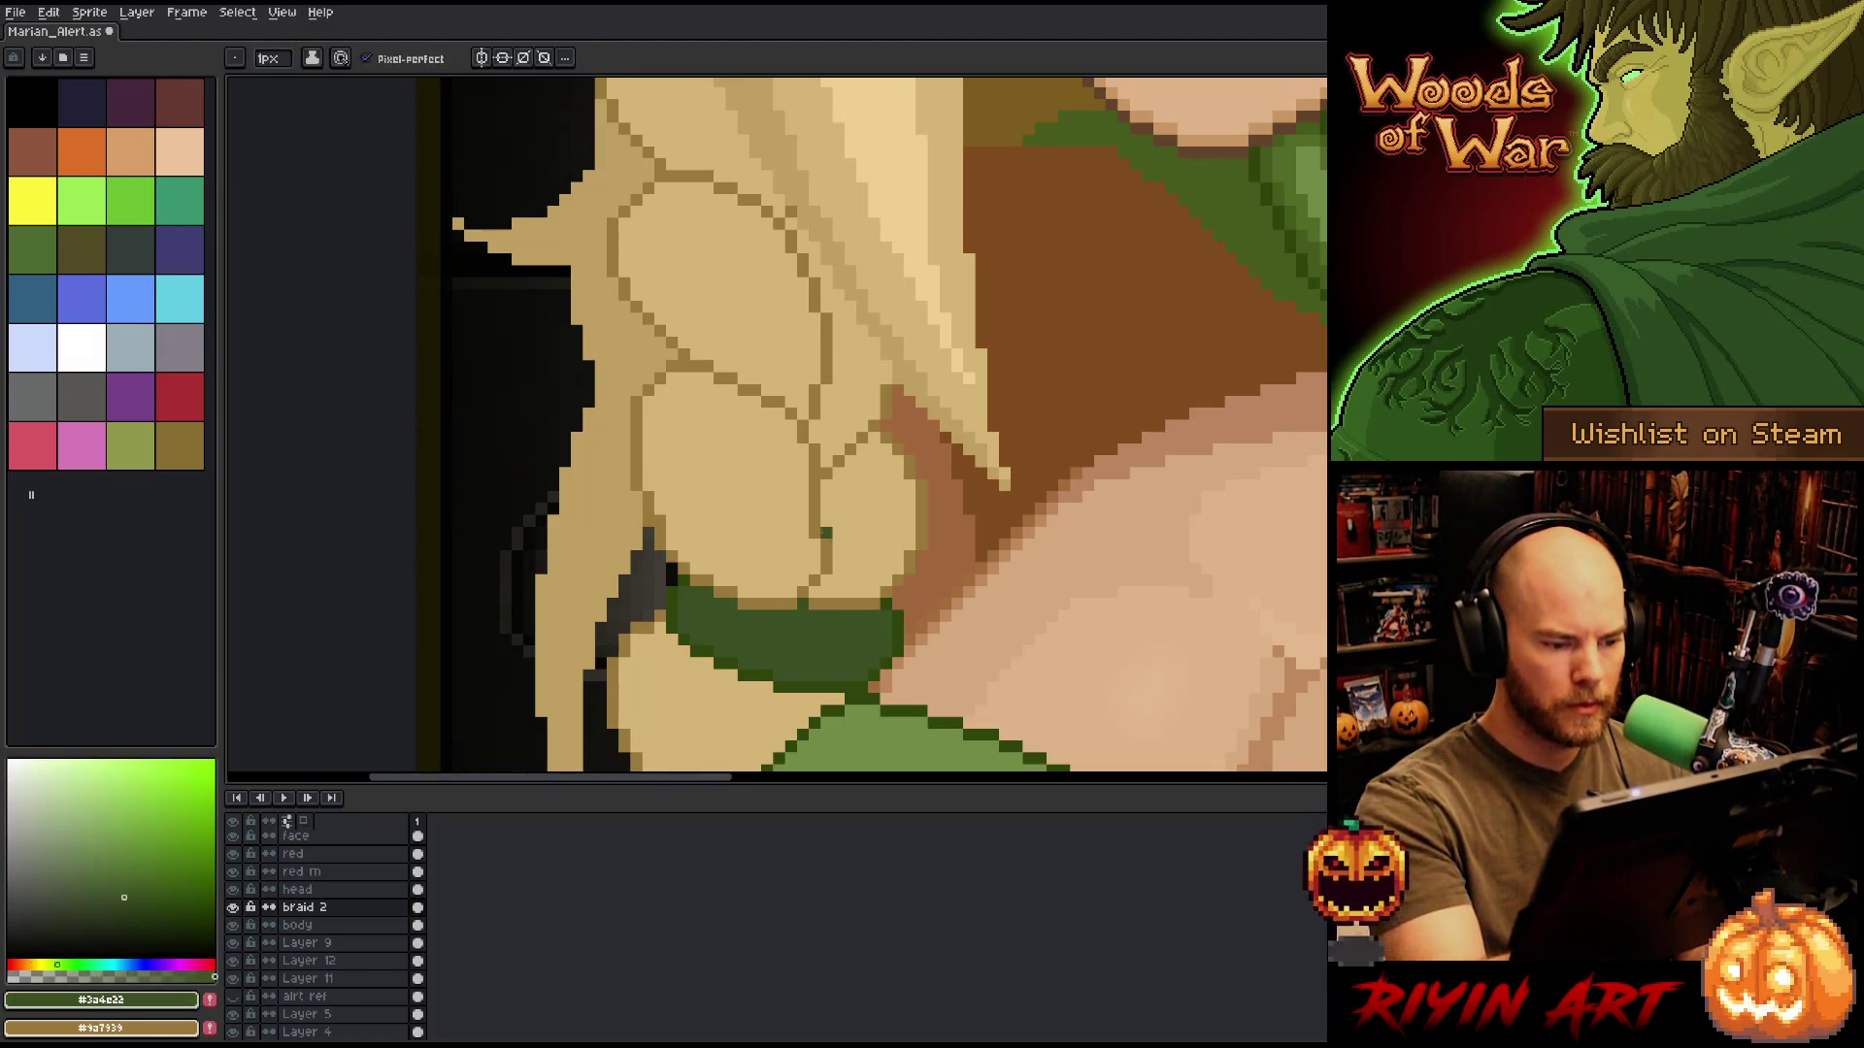
{"action": "left_click", "coordinate": [826, 532], "text": "alt"}
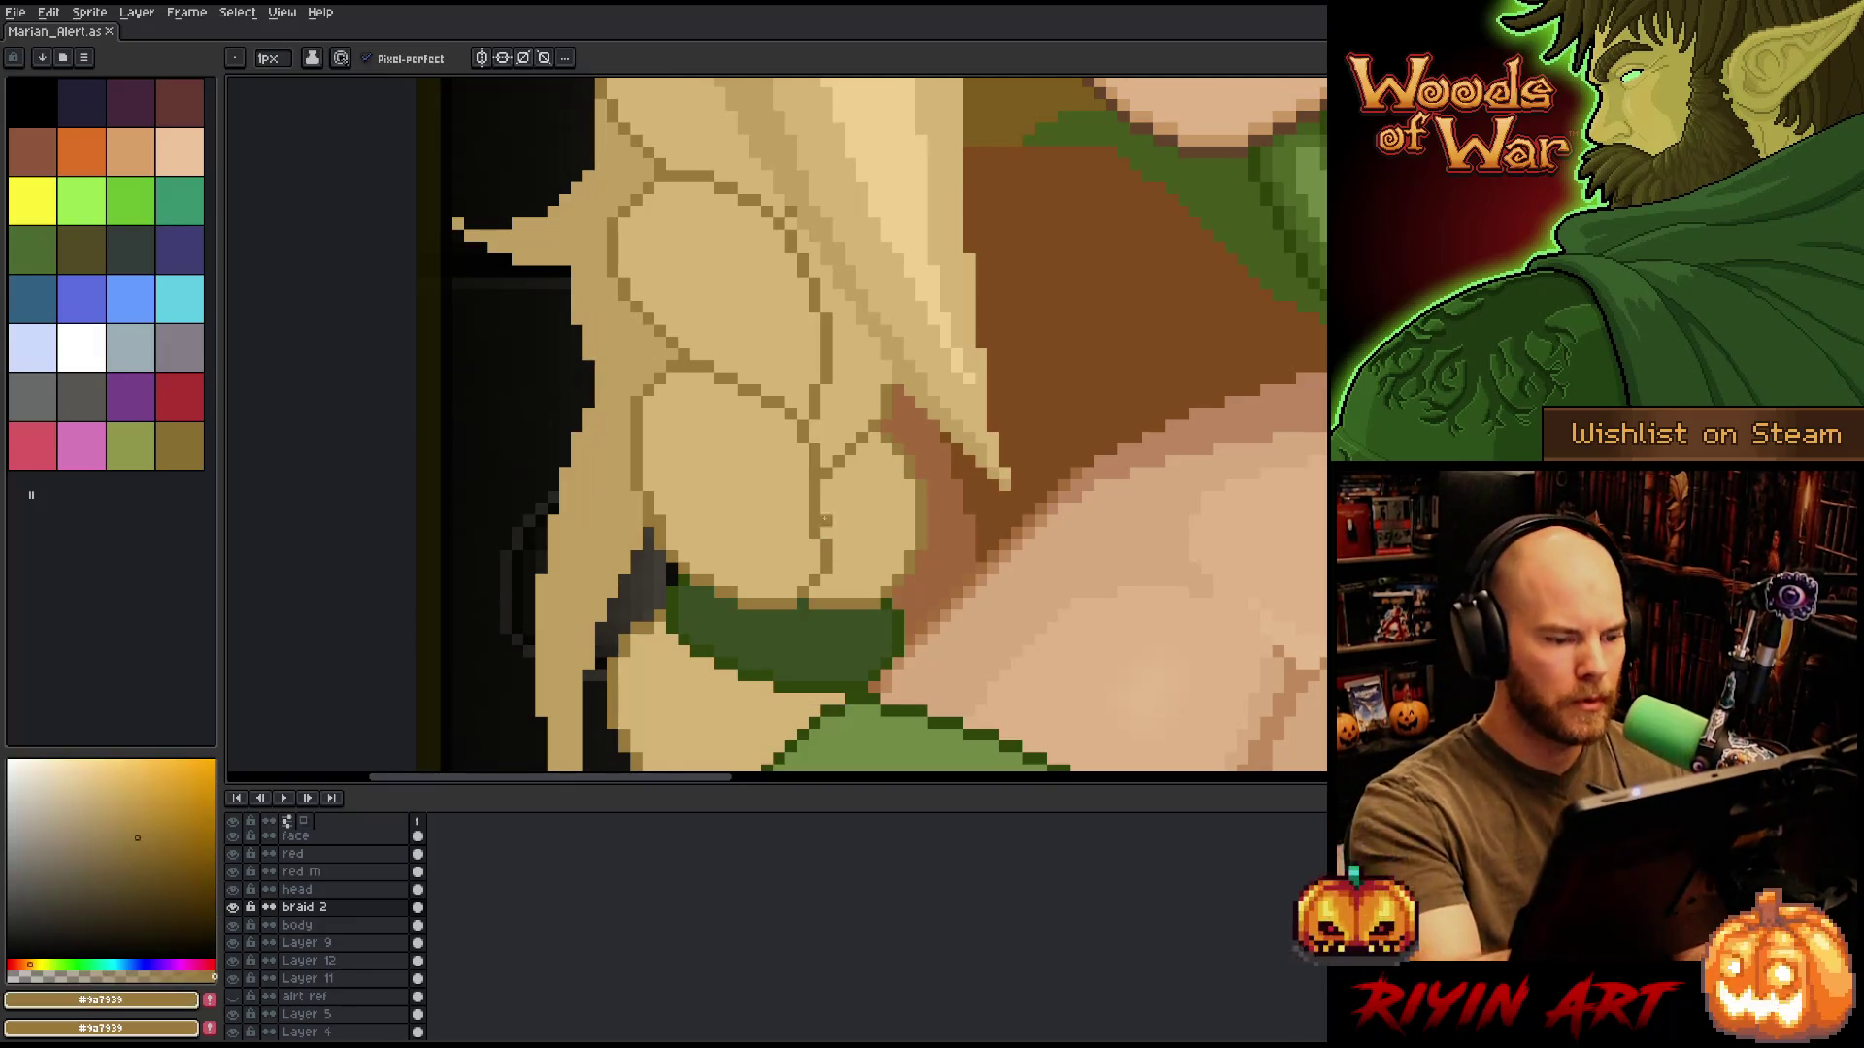
{"action": "left_click_drag", "start_coordinate": [826, 532], "coordinate": [826, 495]}
{"action": "left_click", "coordinate": [802, 544]}
{"action": "left_click", "coordinate": [840, 452], "text": "alt"}
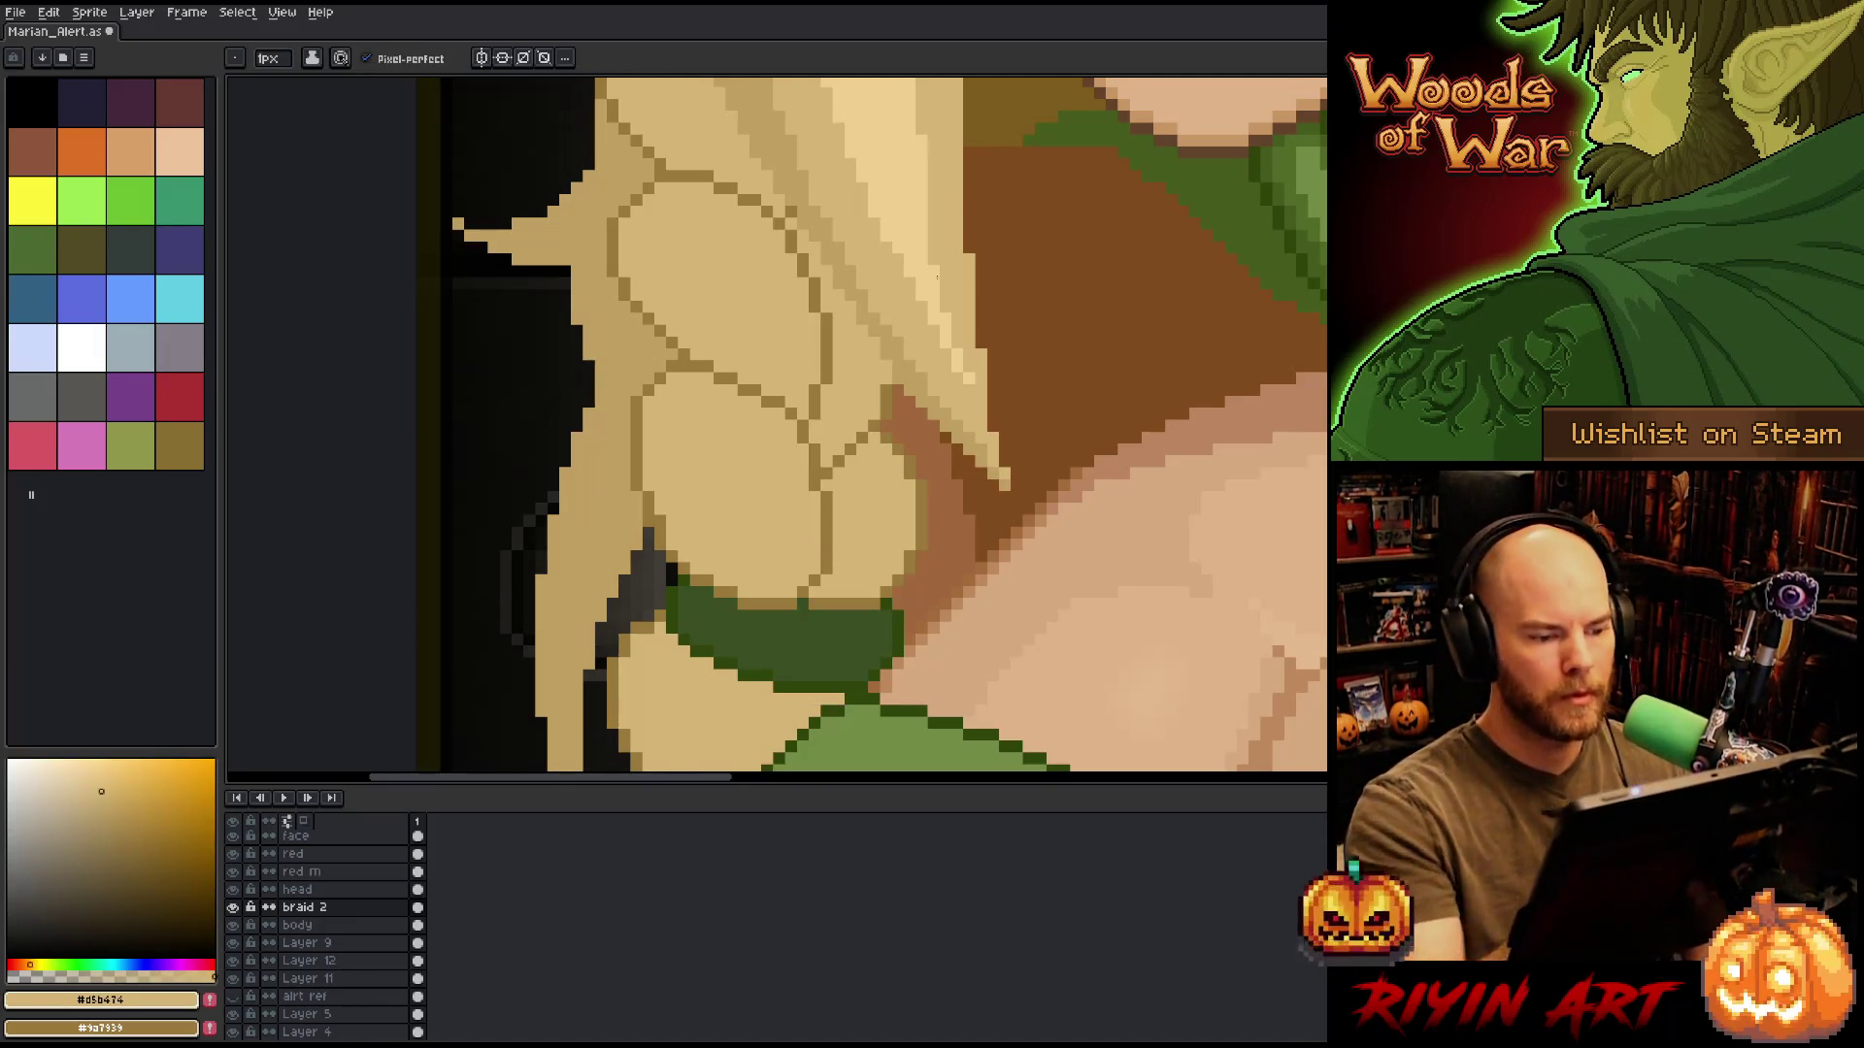
{"action": "left_click", "coordinate": [840, 571], "text": "alt"}
{"action": "left_click", "coordinate": [841, 569], "text": "alt"}
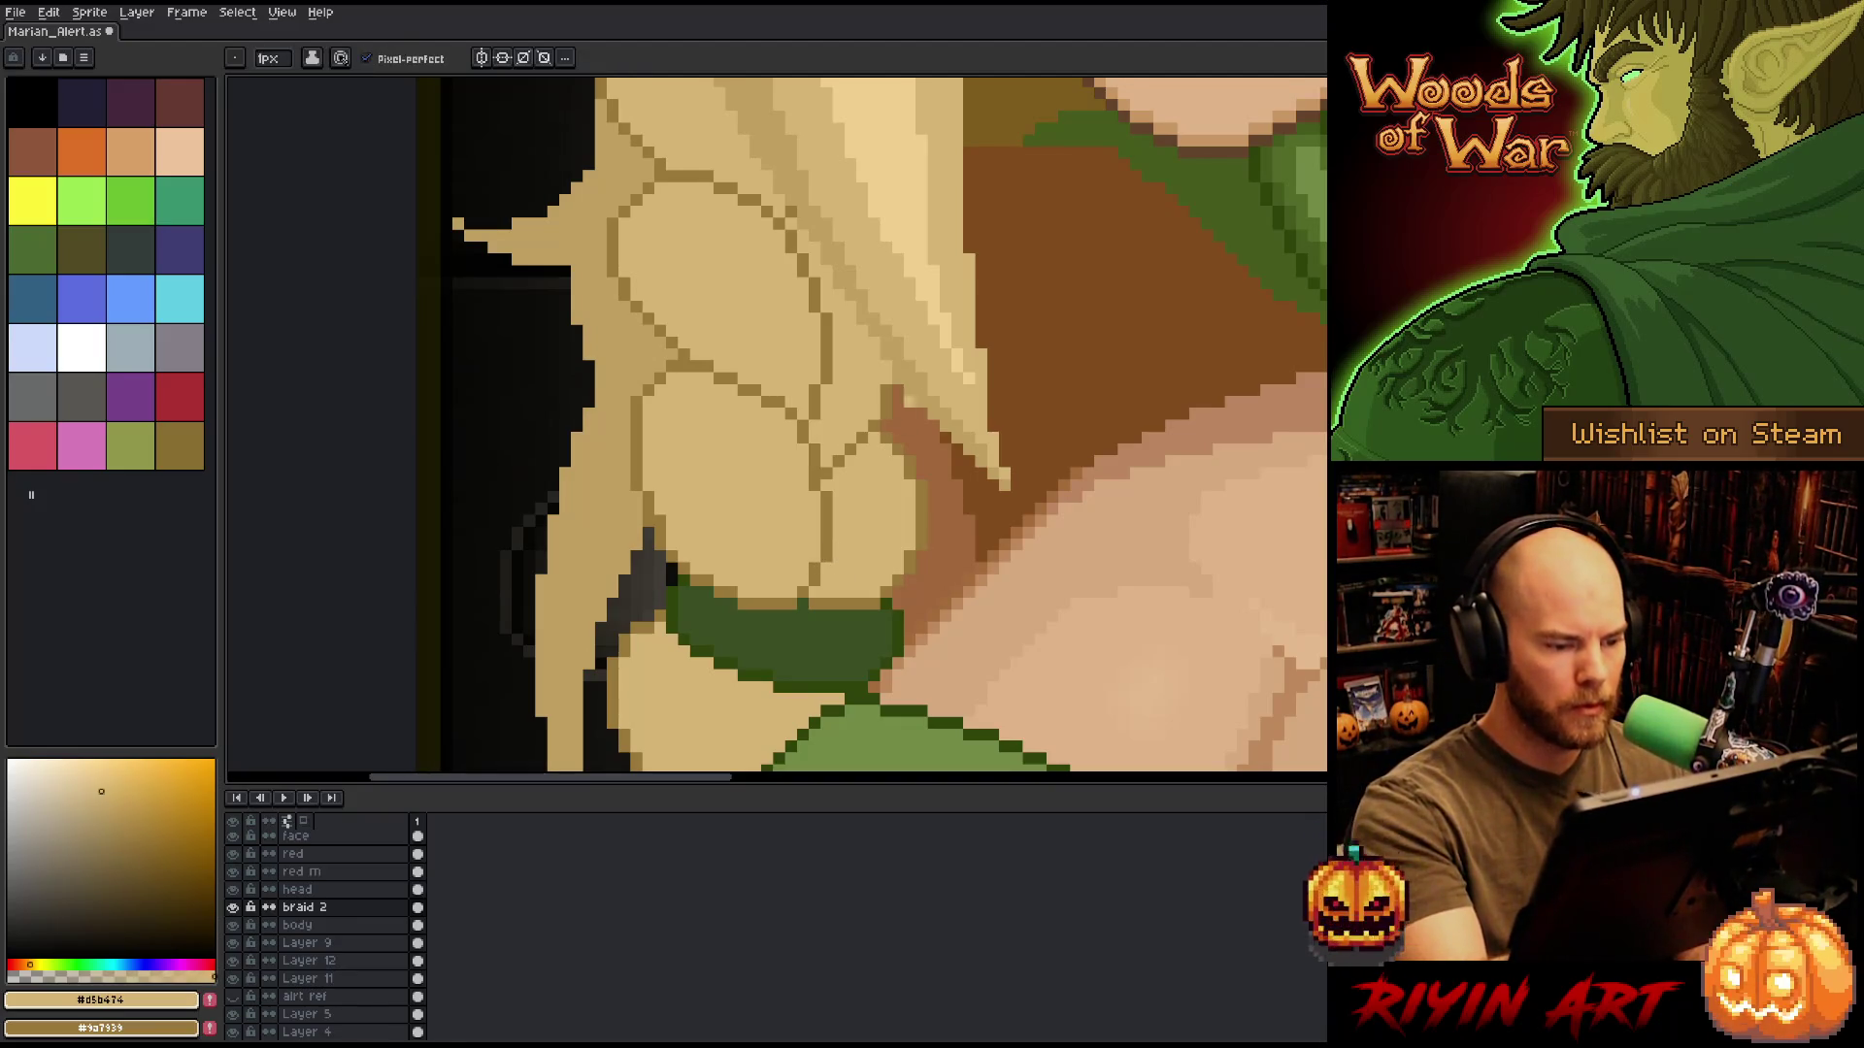
{"action": "scroll", "coordinate": [846, 416], "scroll_direction": "down", "scroll_amount": 4}
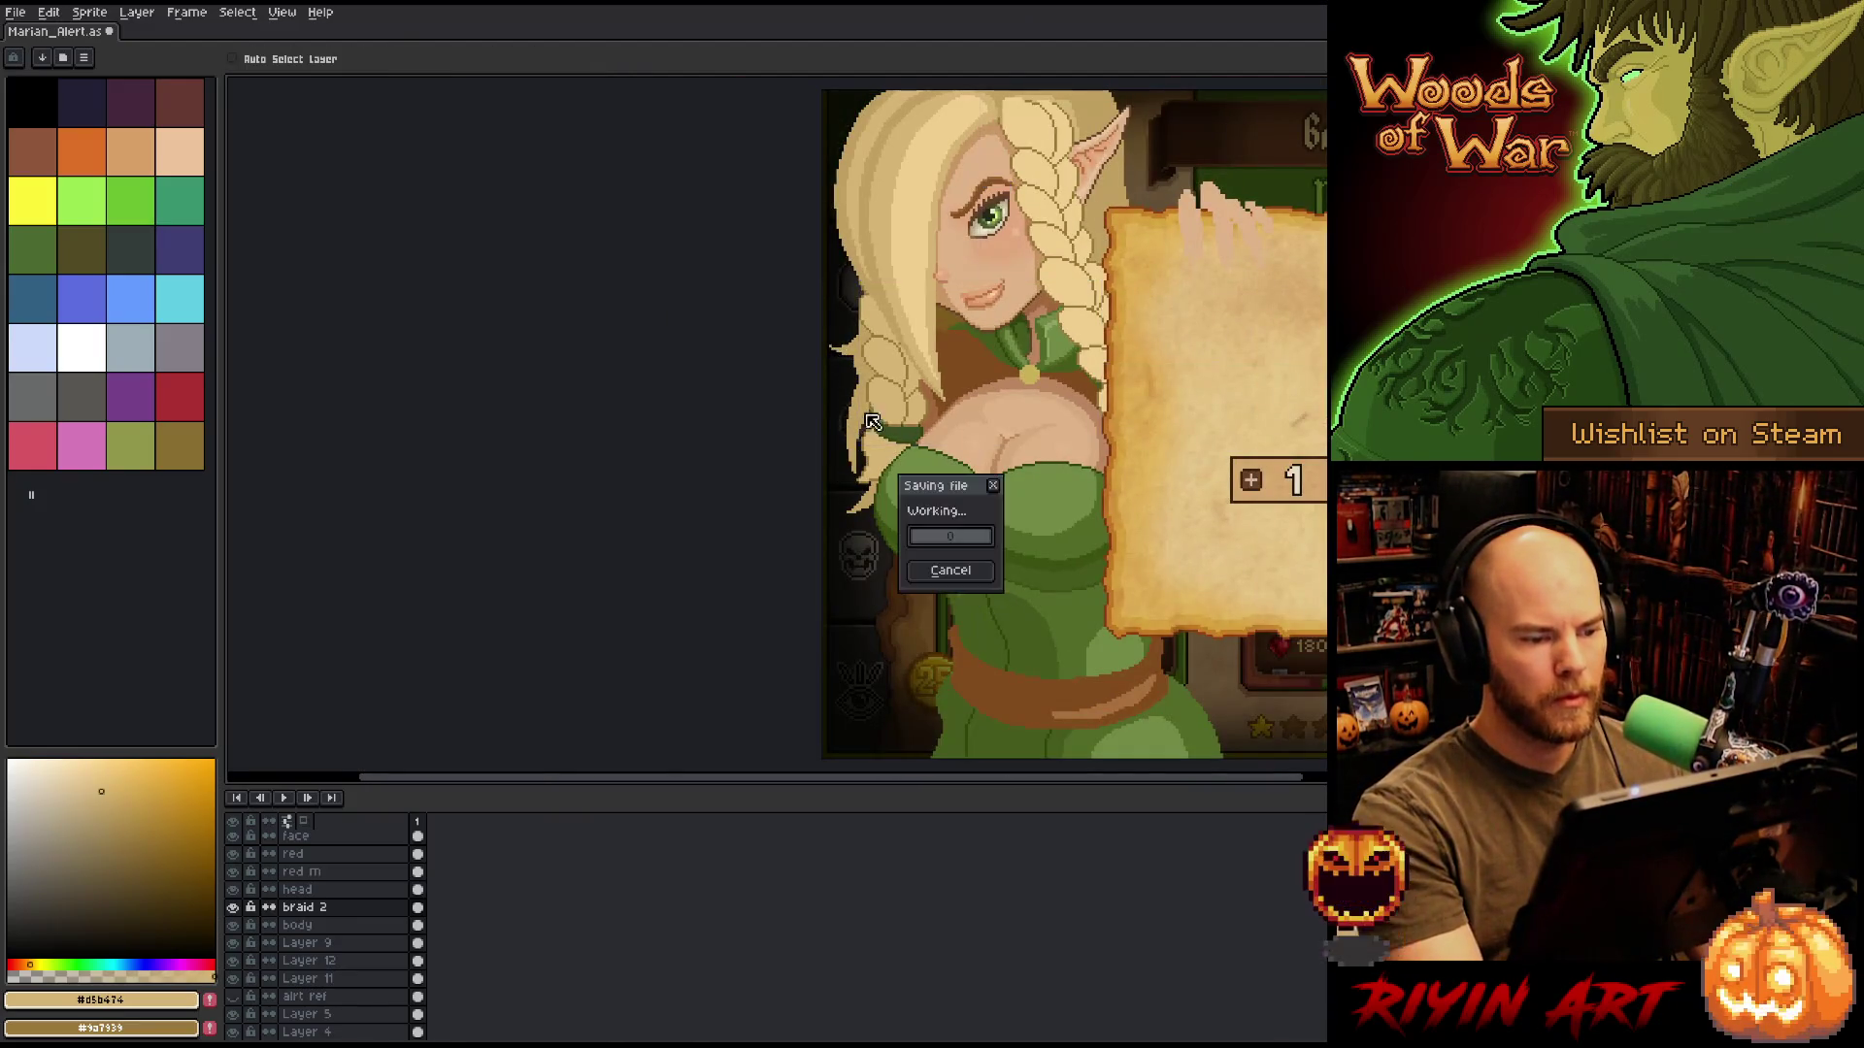
Fix the braid's outline pixels using the light tan and outline brown, then save.
{"action": "scroll", "coordinate": [847, 416], "scroll_direction": "up", "scroll_amount": 4}
{"action": "left_click", "coordinate": [967, 409]}
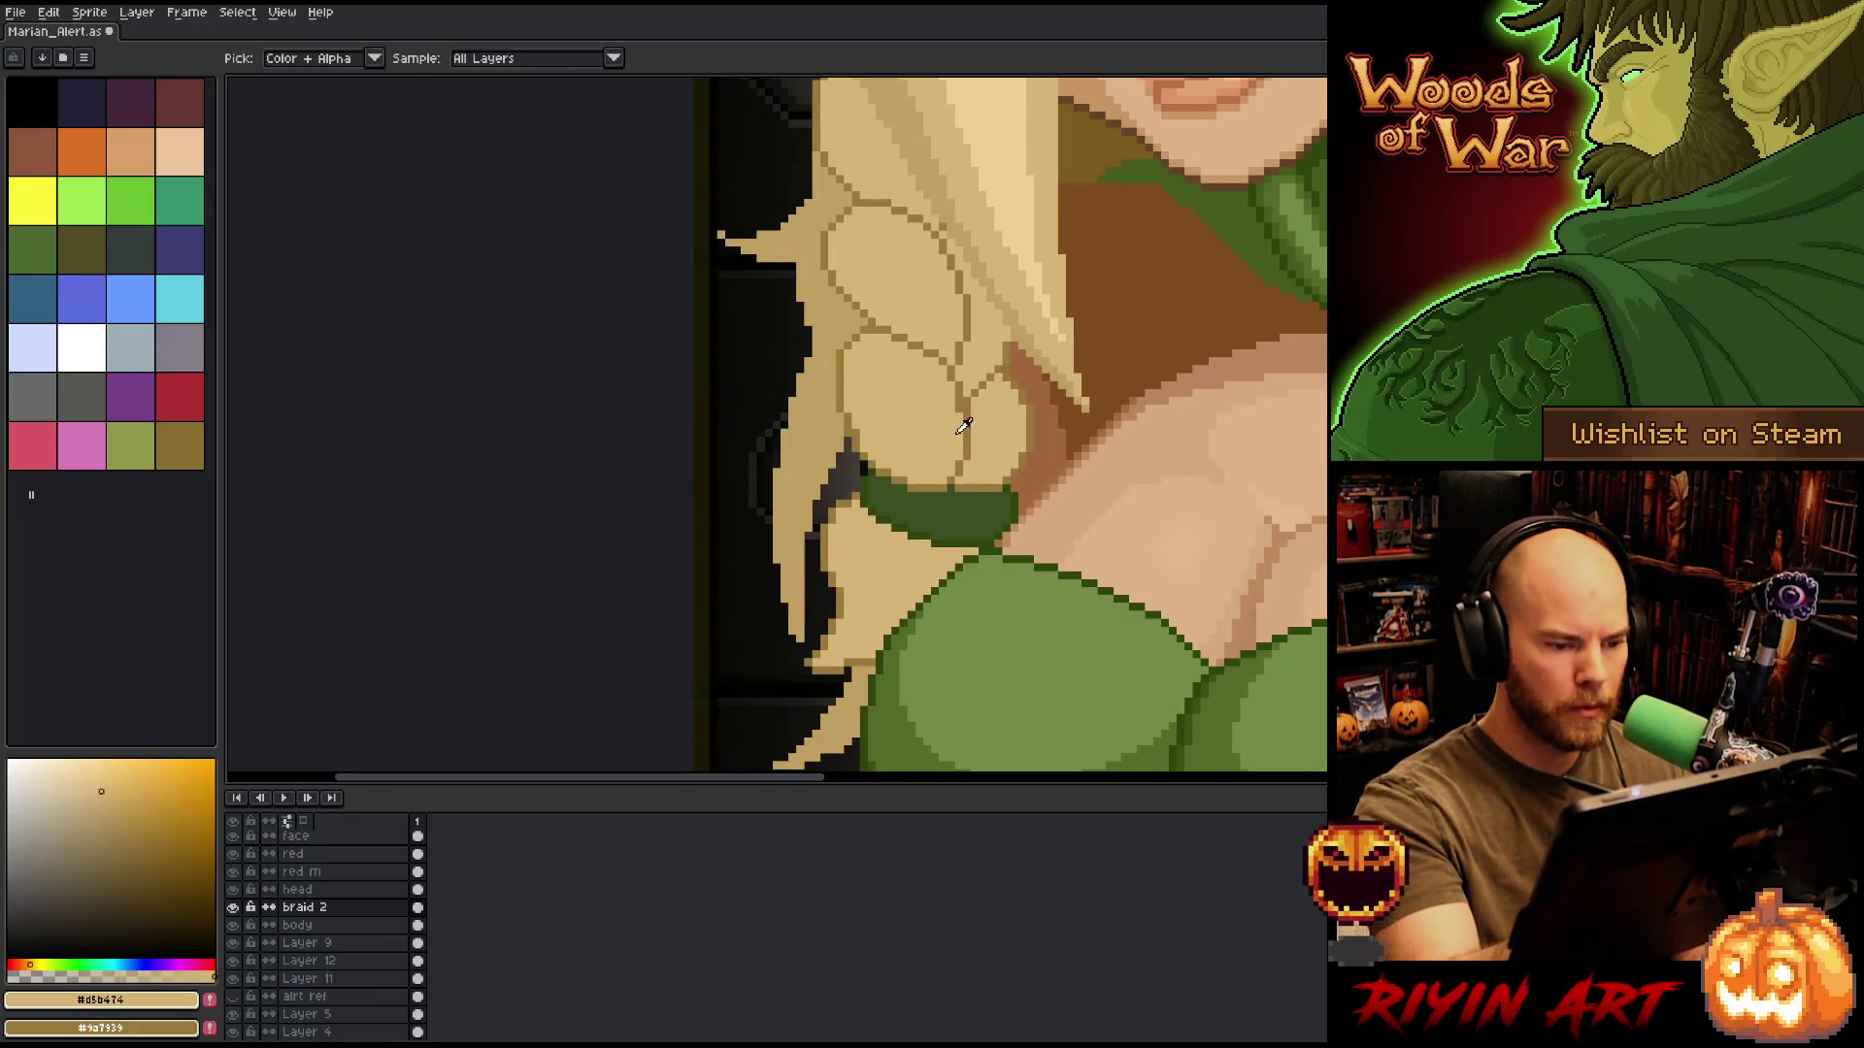
{"action": "left_click", "coordinate": [956, 427], "text": "alt"}
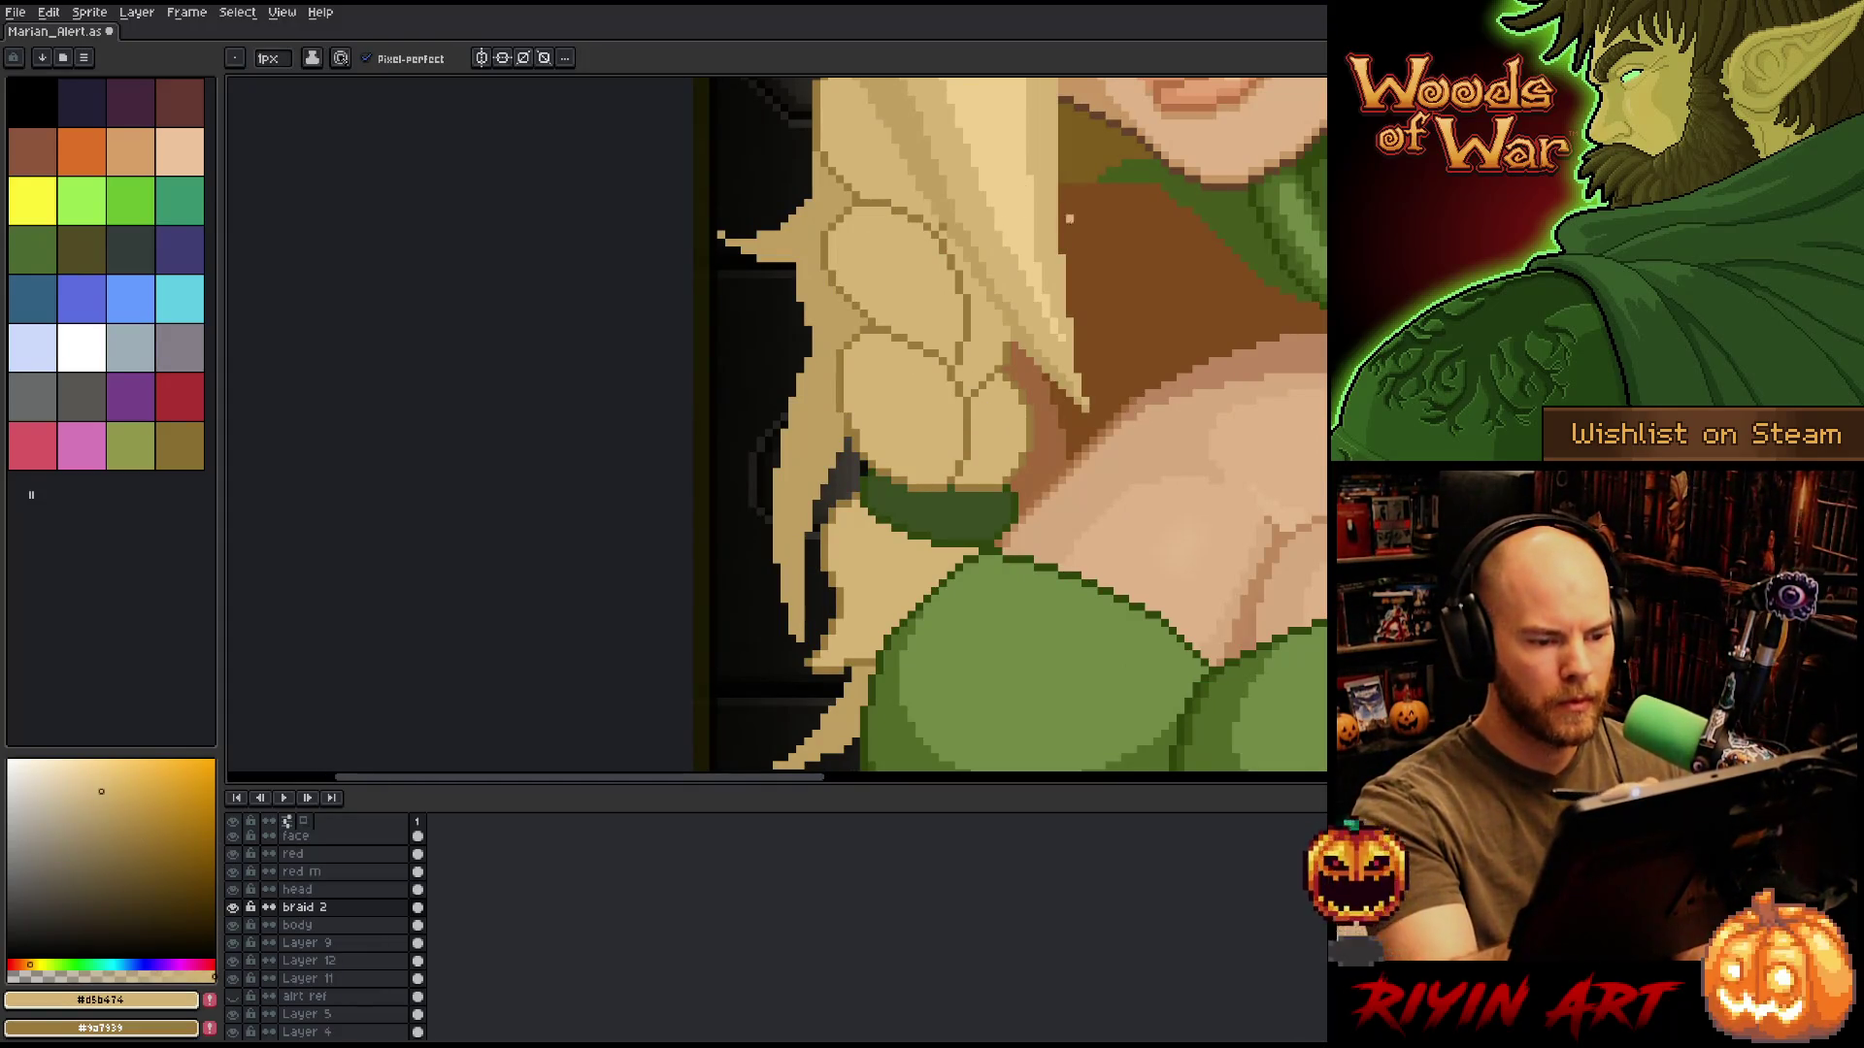
{"action": "left_click", "coordinate": [1010, 335], "text": "alt"}
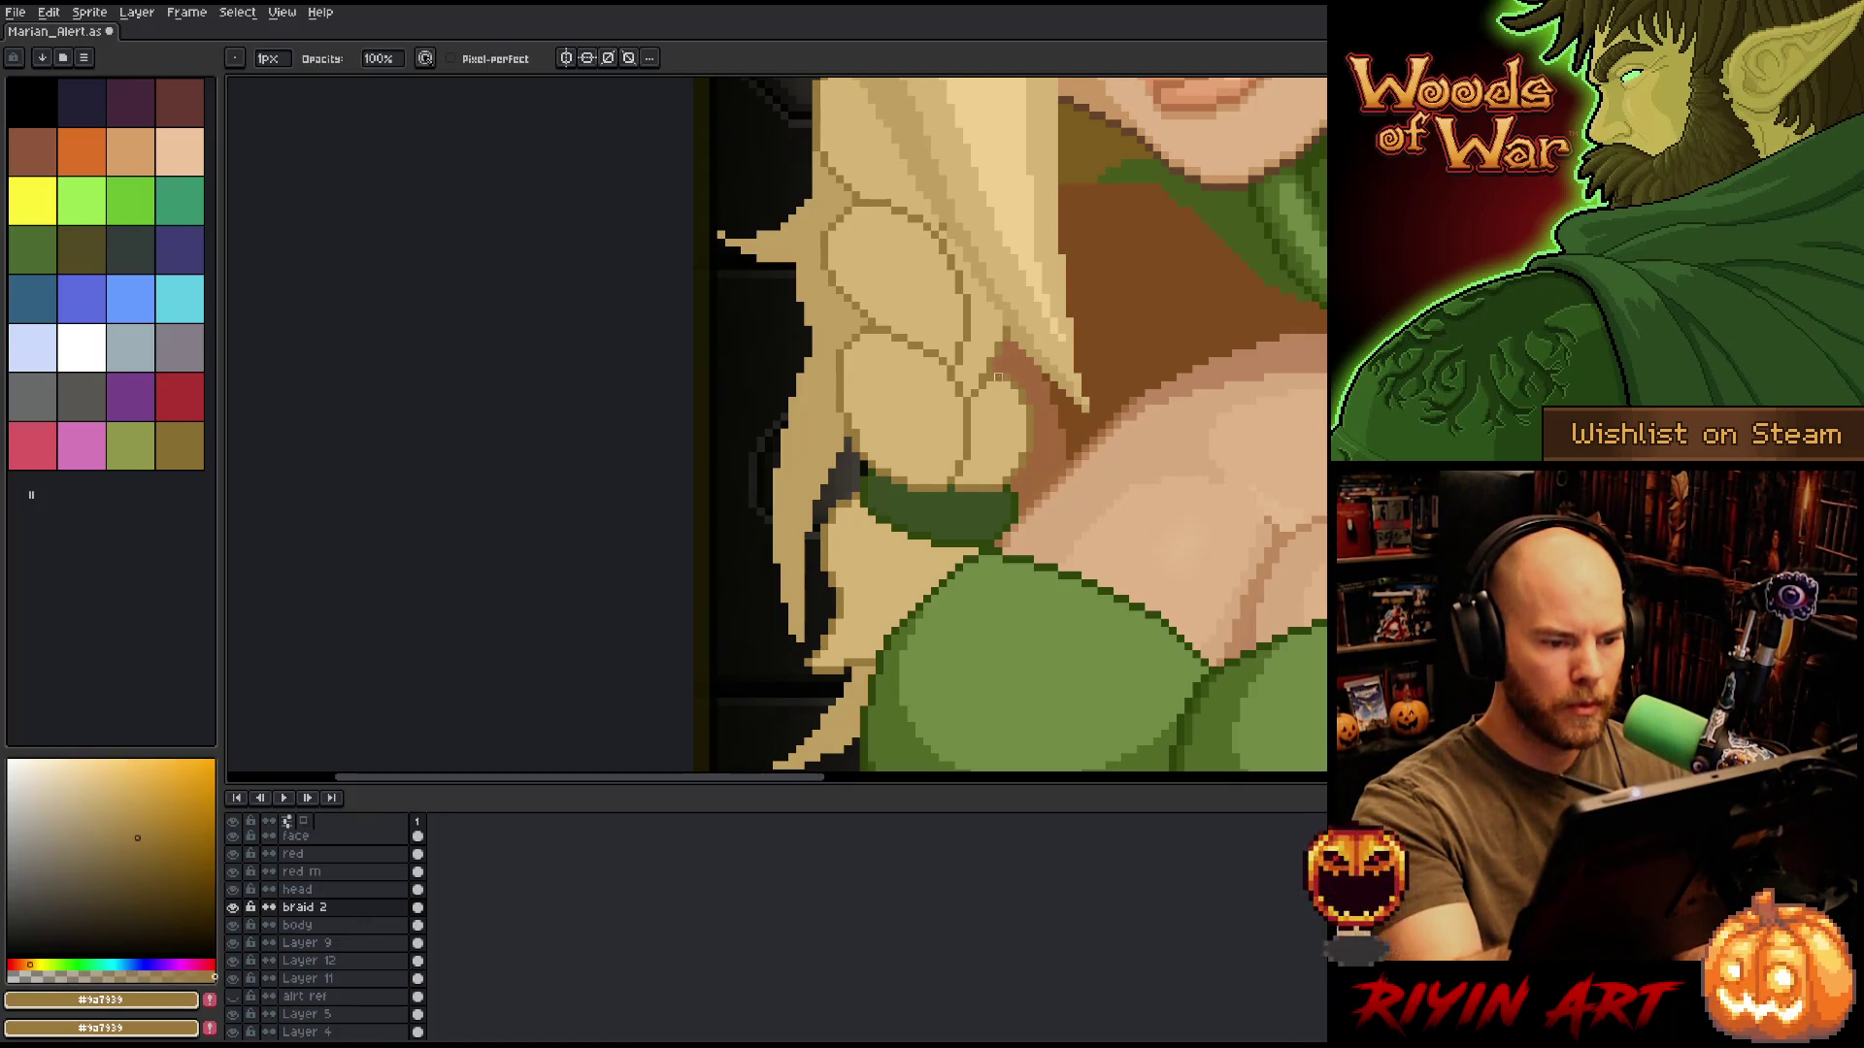
{"action": "key", "text": "alt"}
{"action": "left_click", "coordinate": [913, 407], "text": "alt"}
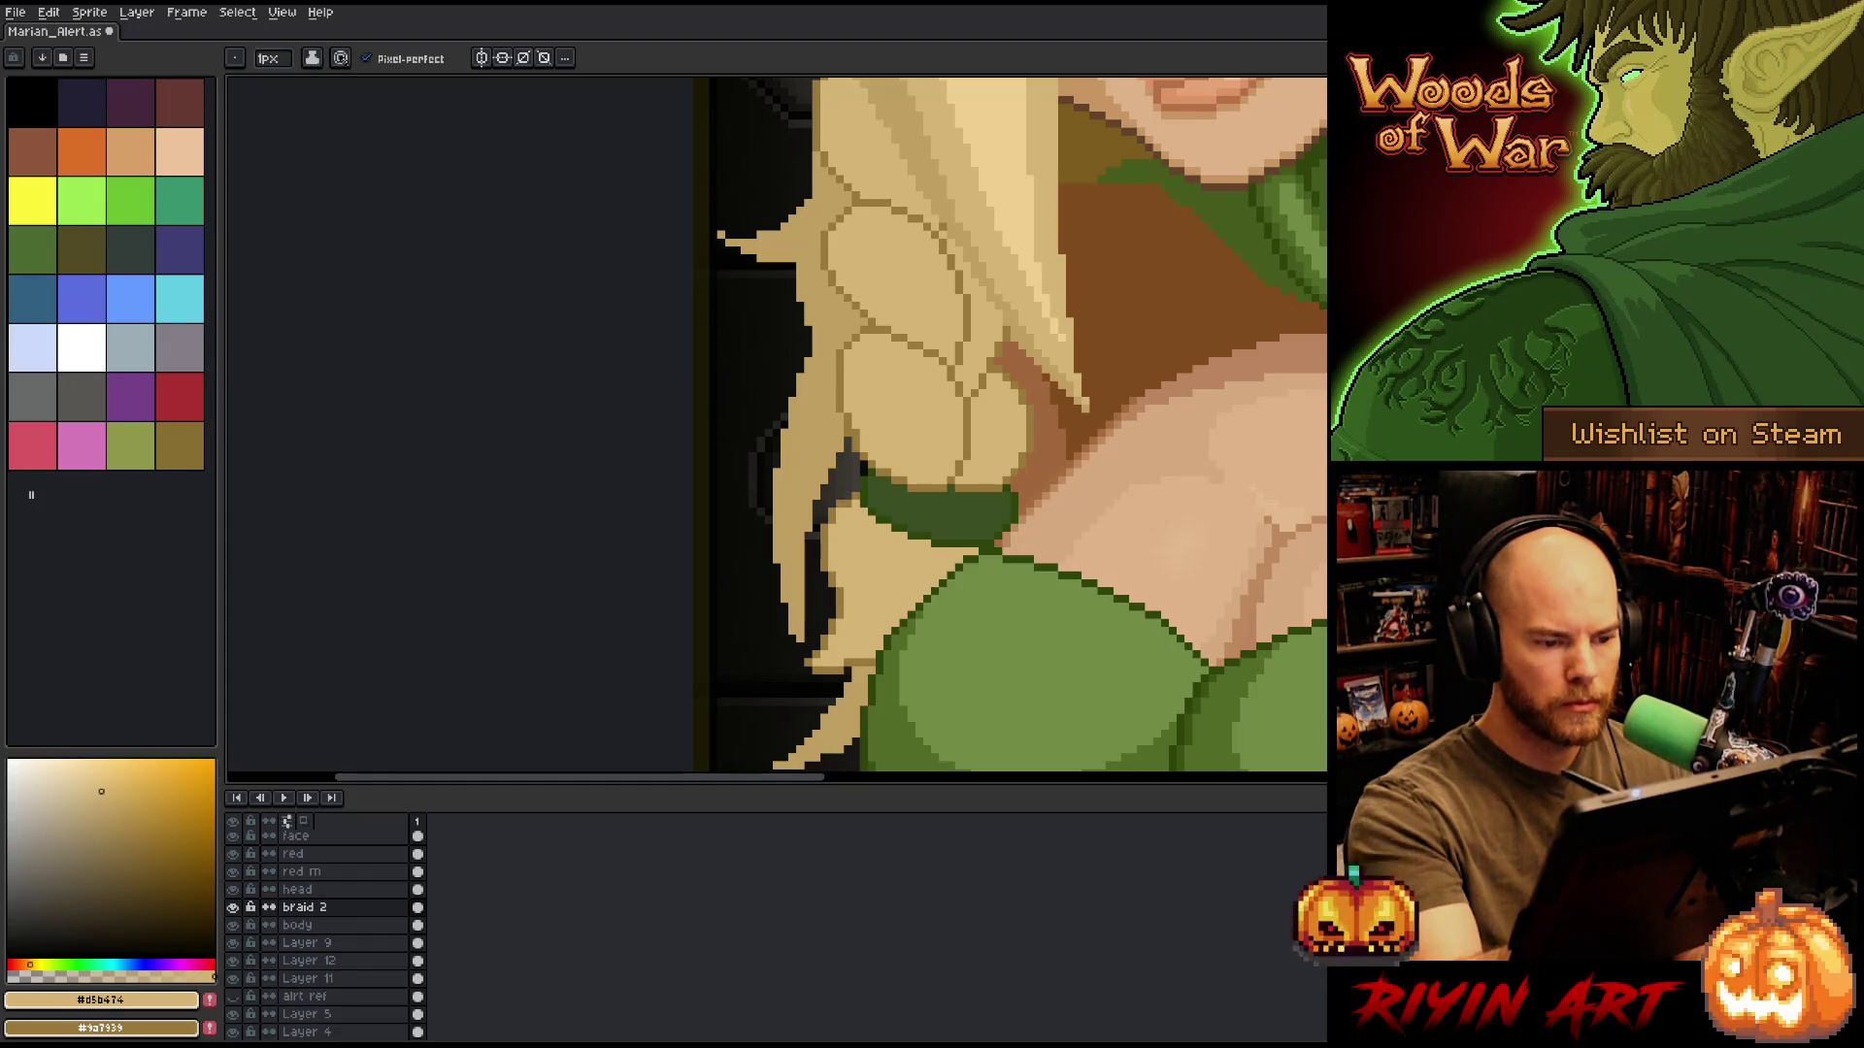
{"action": "left_click", "coordinate": [136, 838]}
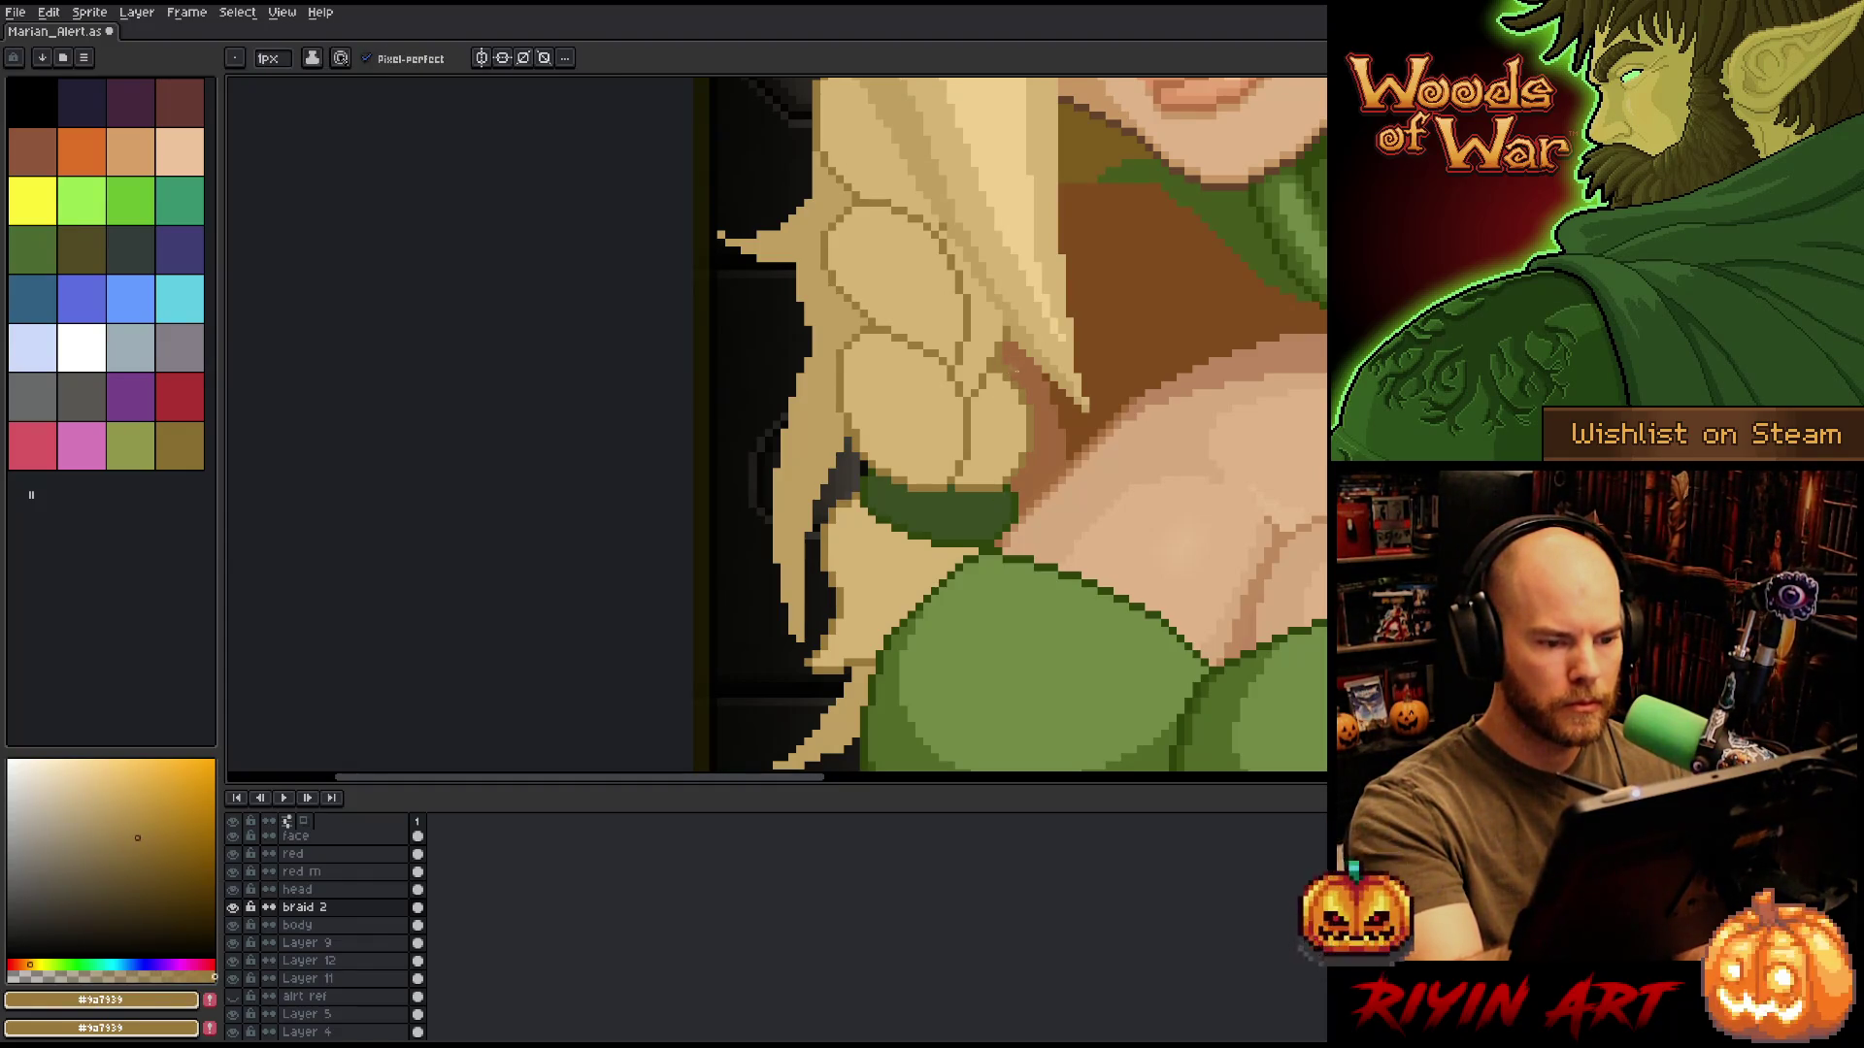
{"action": "left_click", "coordinate": [1011, 375], "text": "alt"}
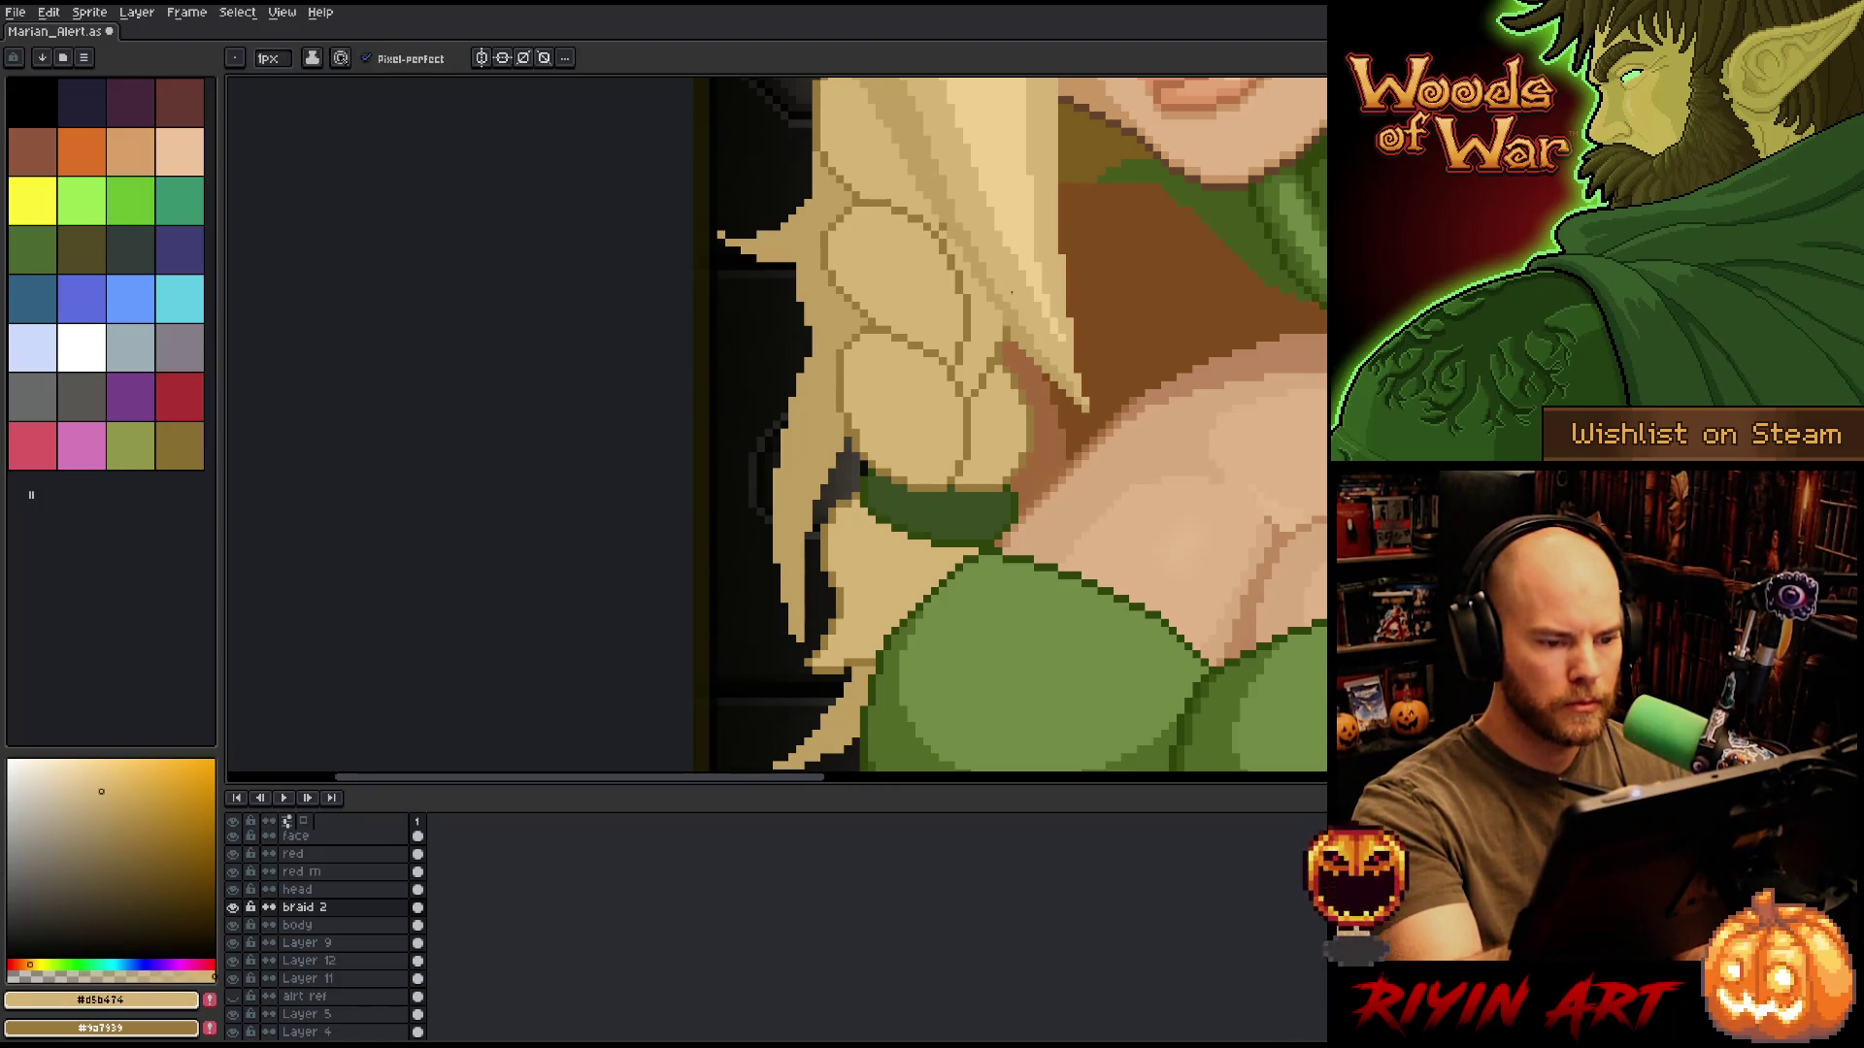
{"action": "key", "text": "ctrl+s"}
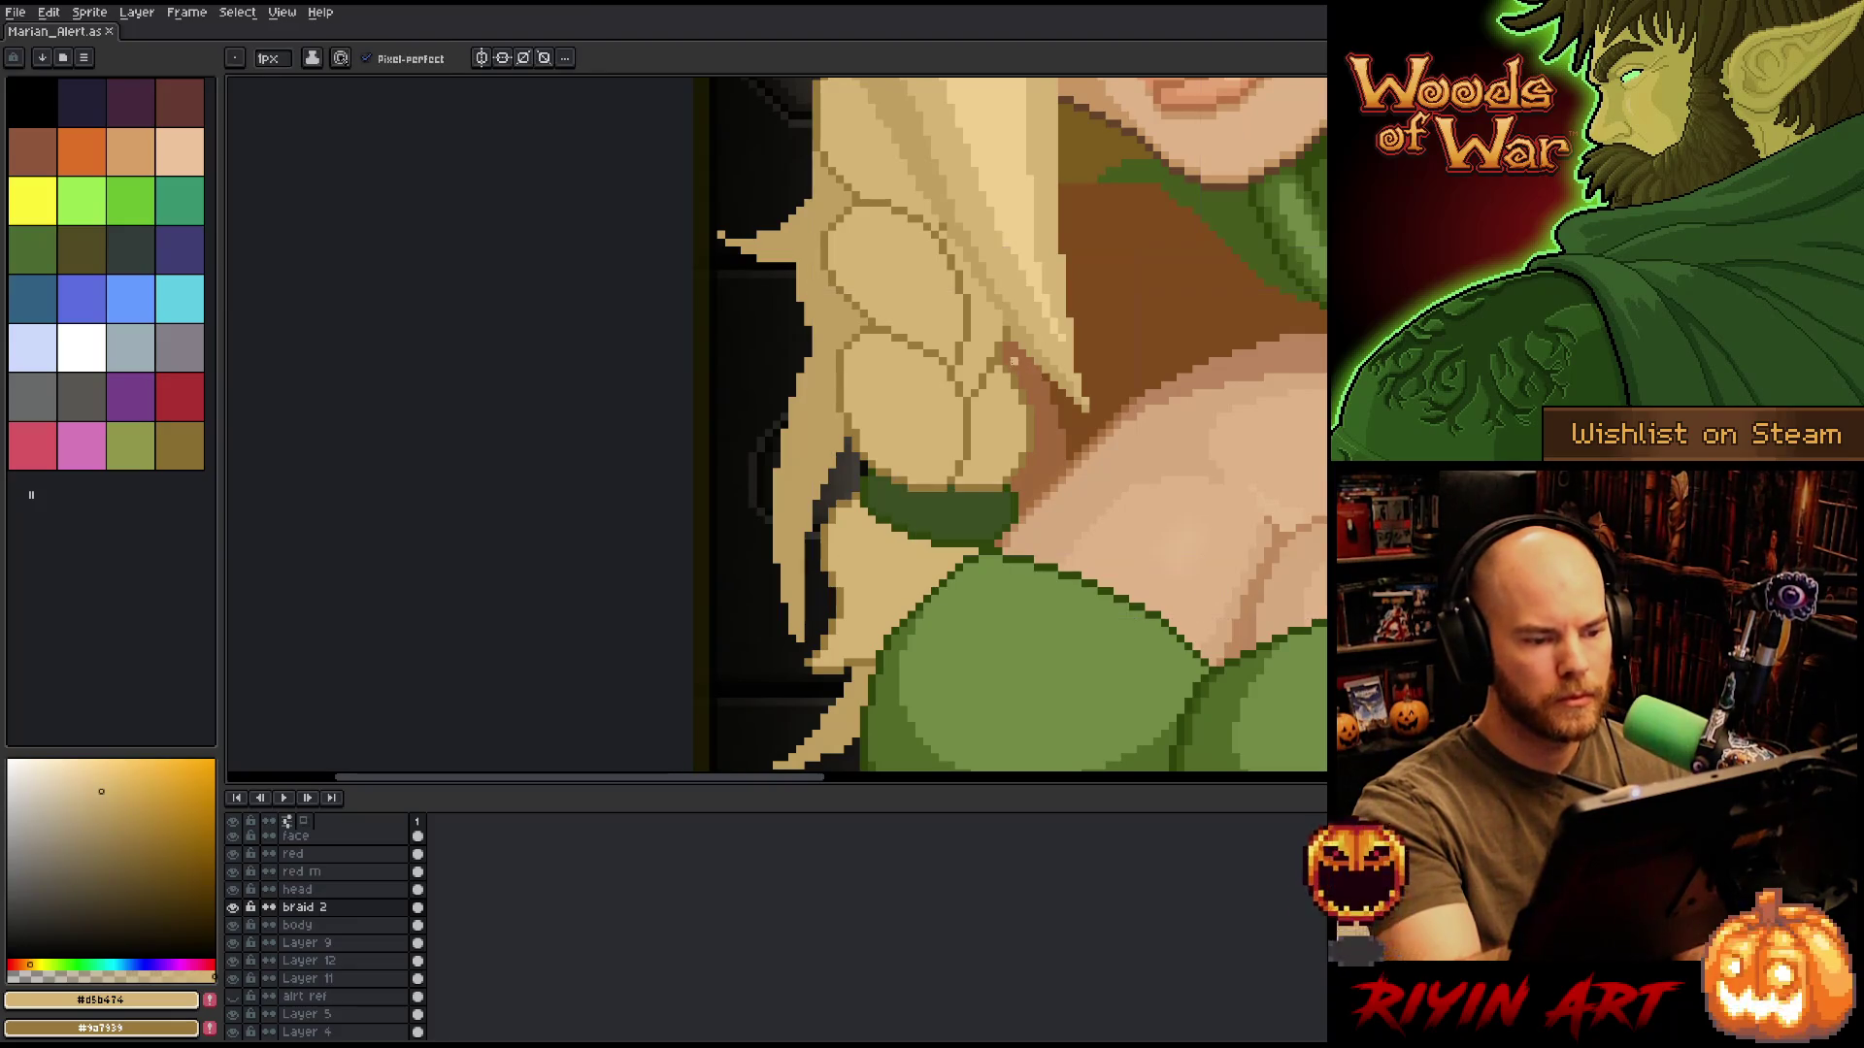
Add a dark-green pixel to the collar's top edge and erase stray pixels on its right.
{"action": "scroll", "coordinate": [1010, 352], "scroll_direction": "down", "scroll_amount": 4}
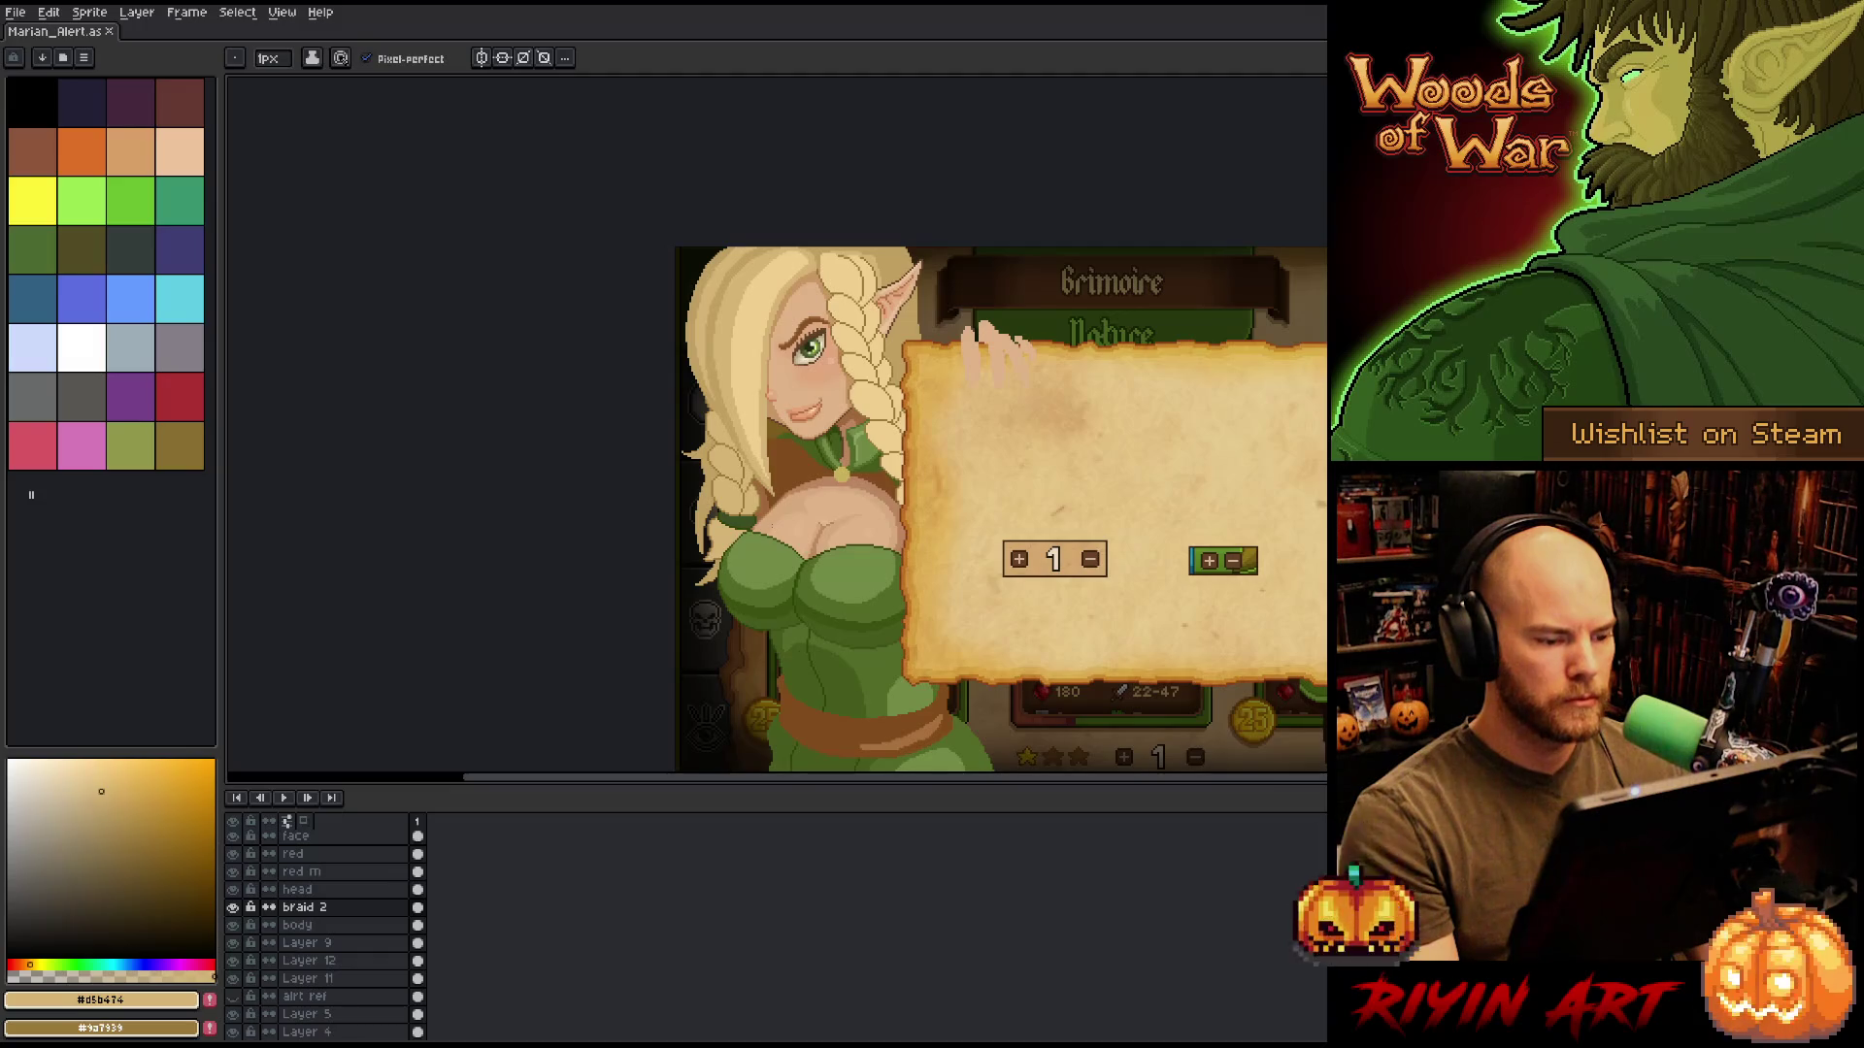
{"action": "scroll", "coordinate": [780, 519], "scroll_direction": "up", "scroll_amount": 5}
{"action": "left_click", "coordinate": [781, 519], "text": "alt"}
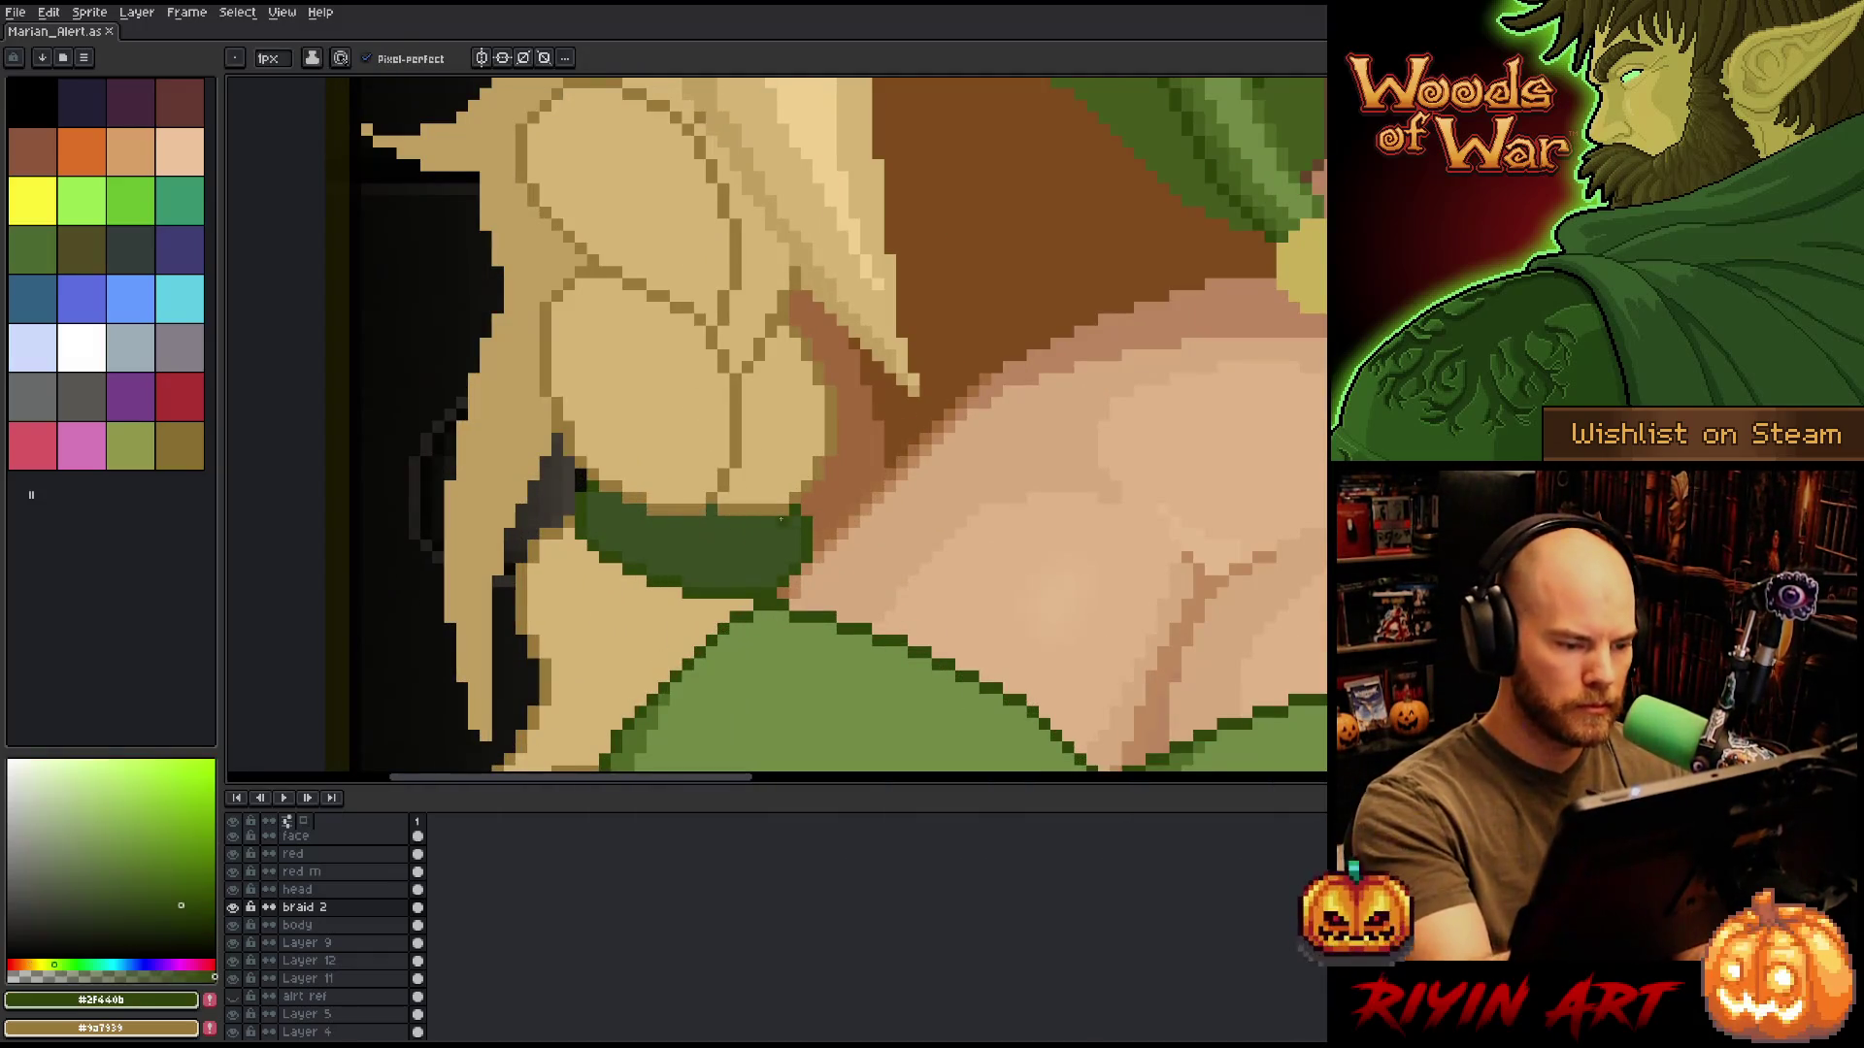
{"action": "left_click", "coordinate": [783, 518]}
{"action": "key", "text": "e"}
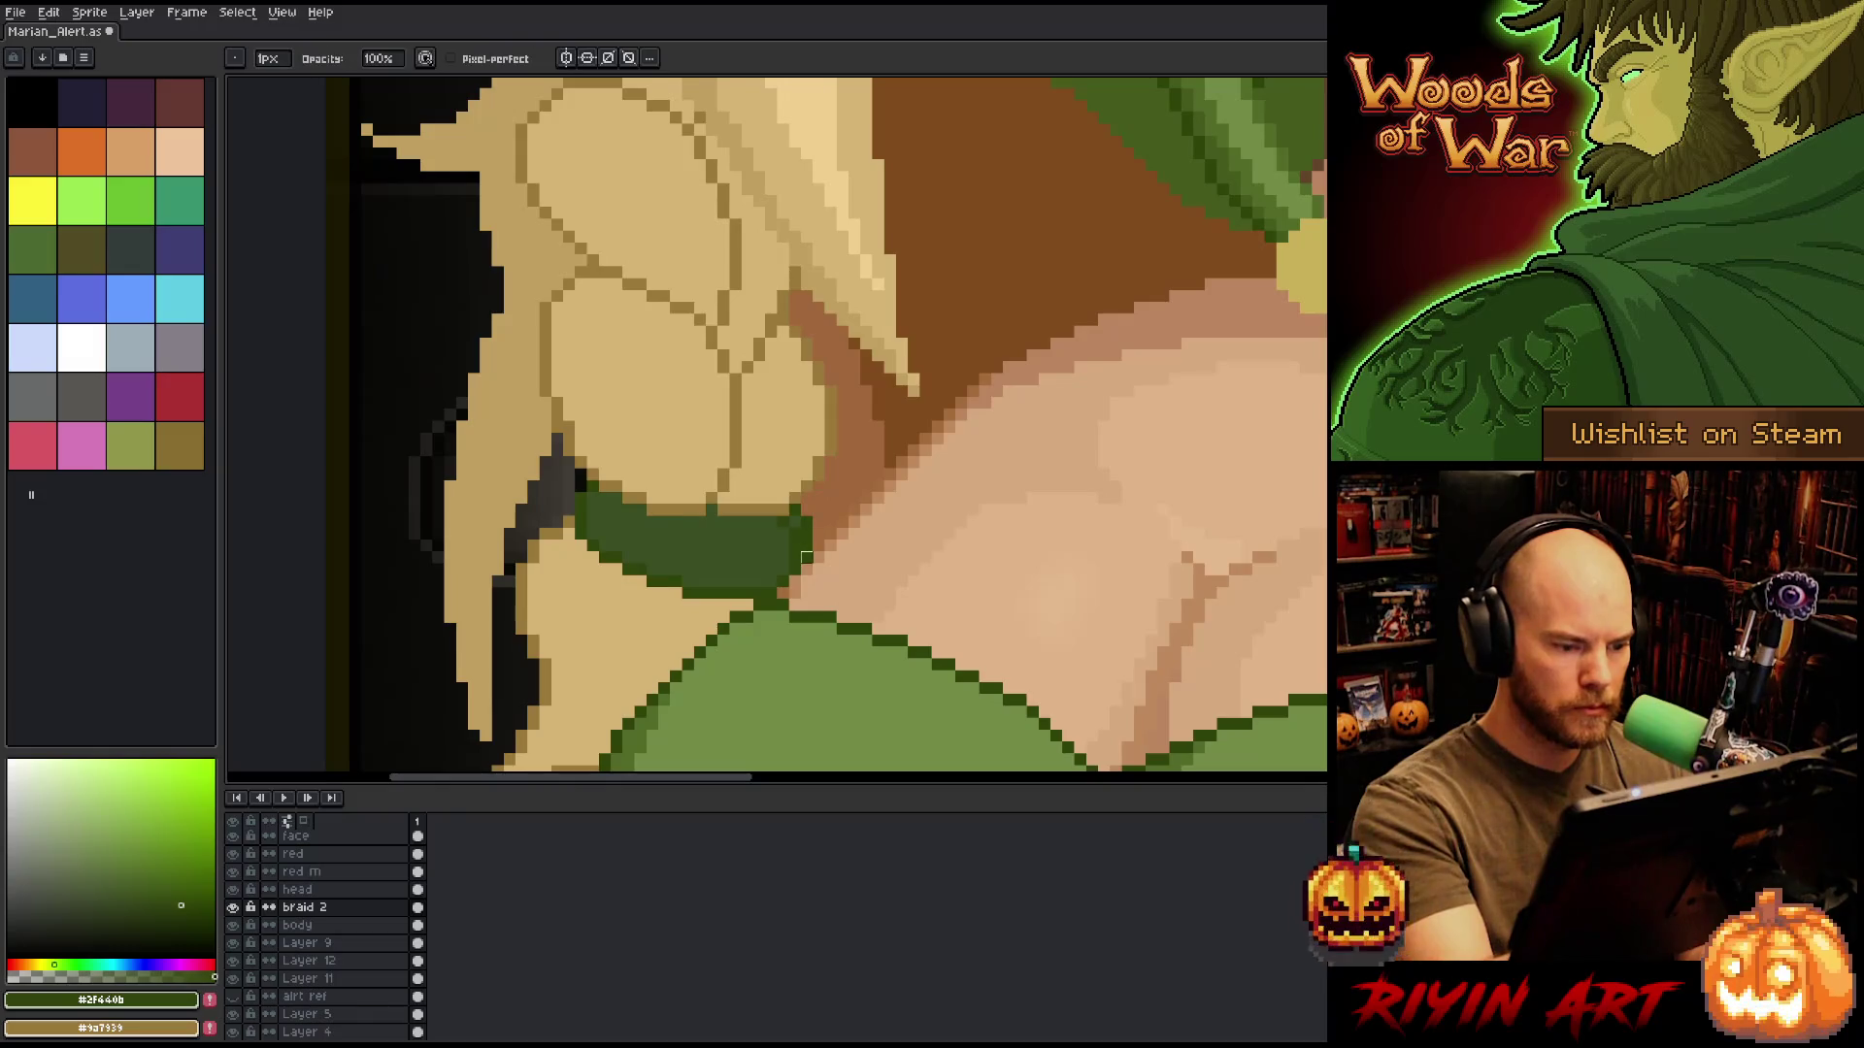
{"action": "left_click_drag", "start_coordinate": [807, 561], "coordinate": [794, 522]}
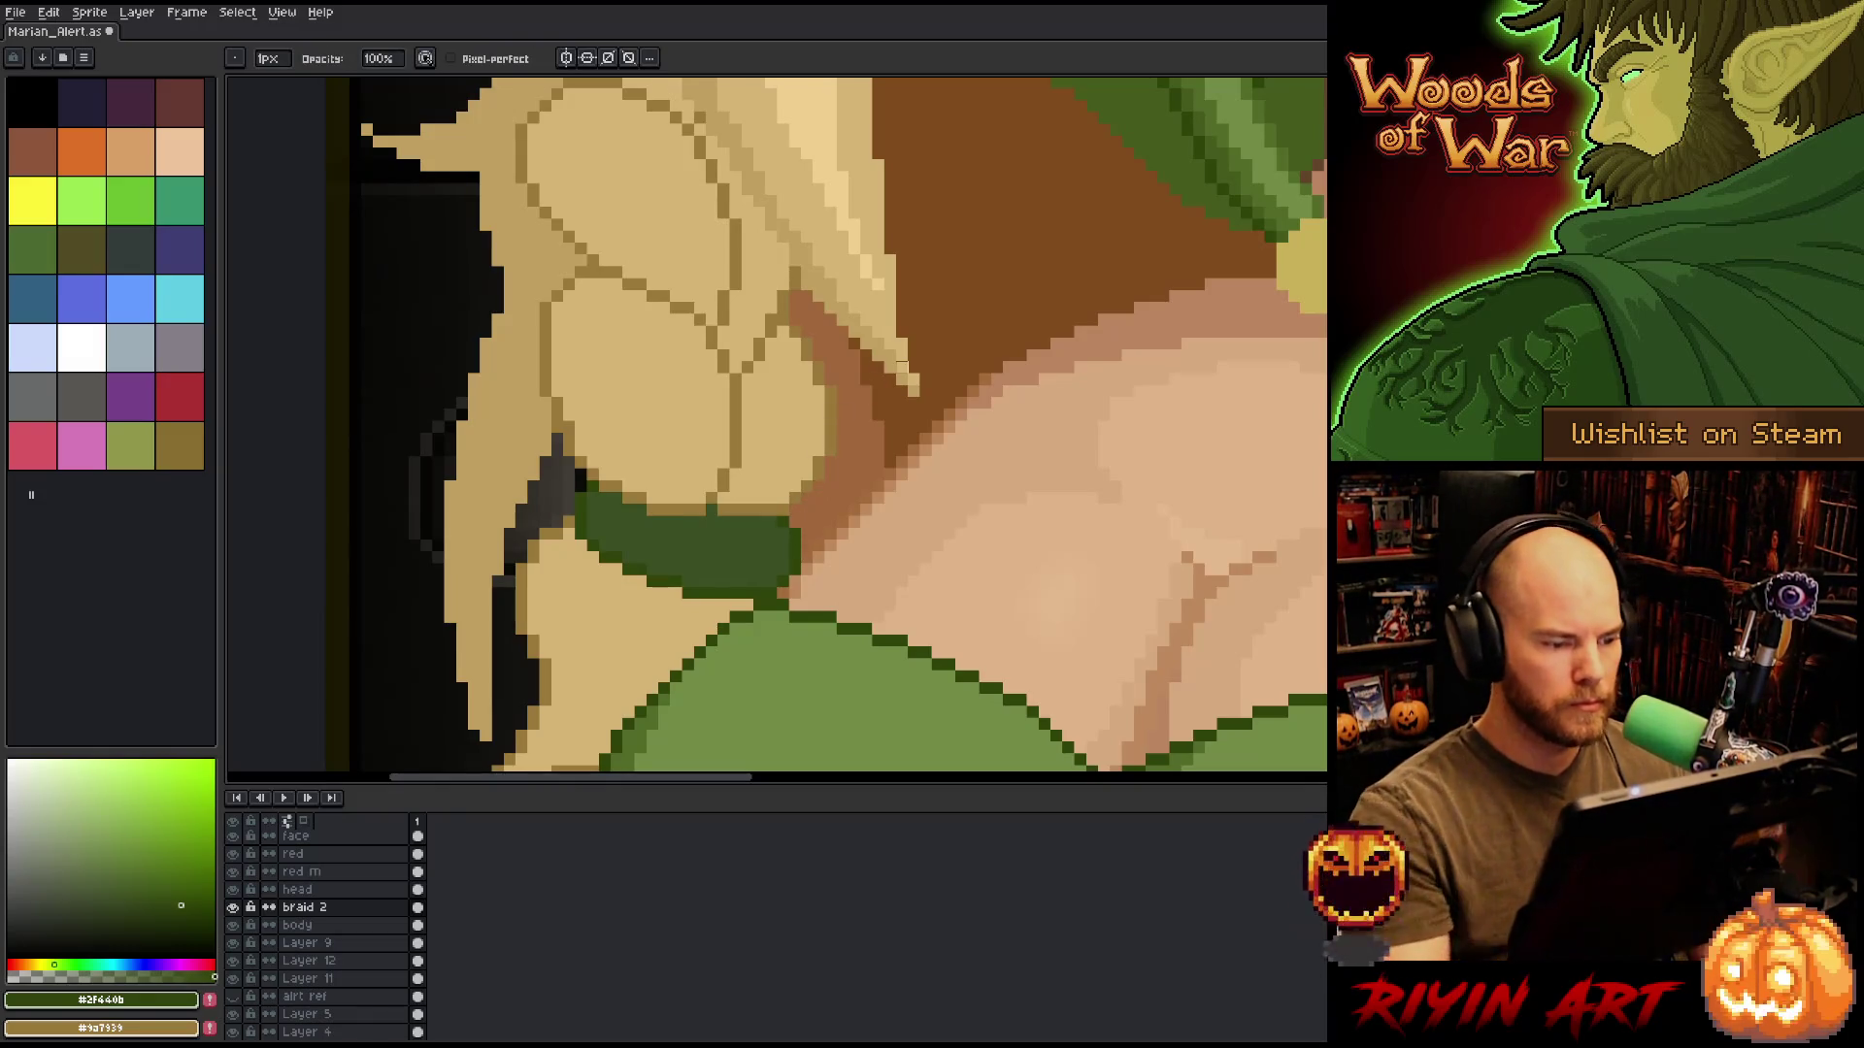
Reframe the view on the elf and parchment and select Layer 11.
{"action": "scroll", "coordinate": [902, 365], "scroll_direction": "down", "scroll_amount": 5}
{"action": "scroll", "coordinate": [984, 432], "scroll_direction": "up", "scroll_amount": 1}
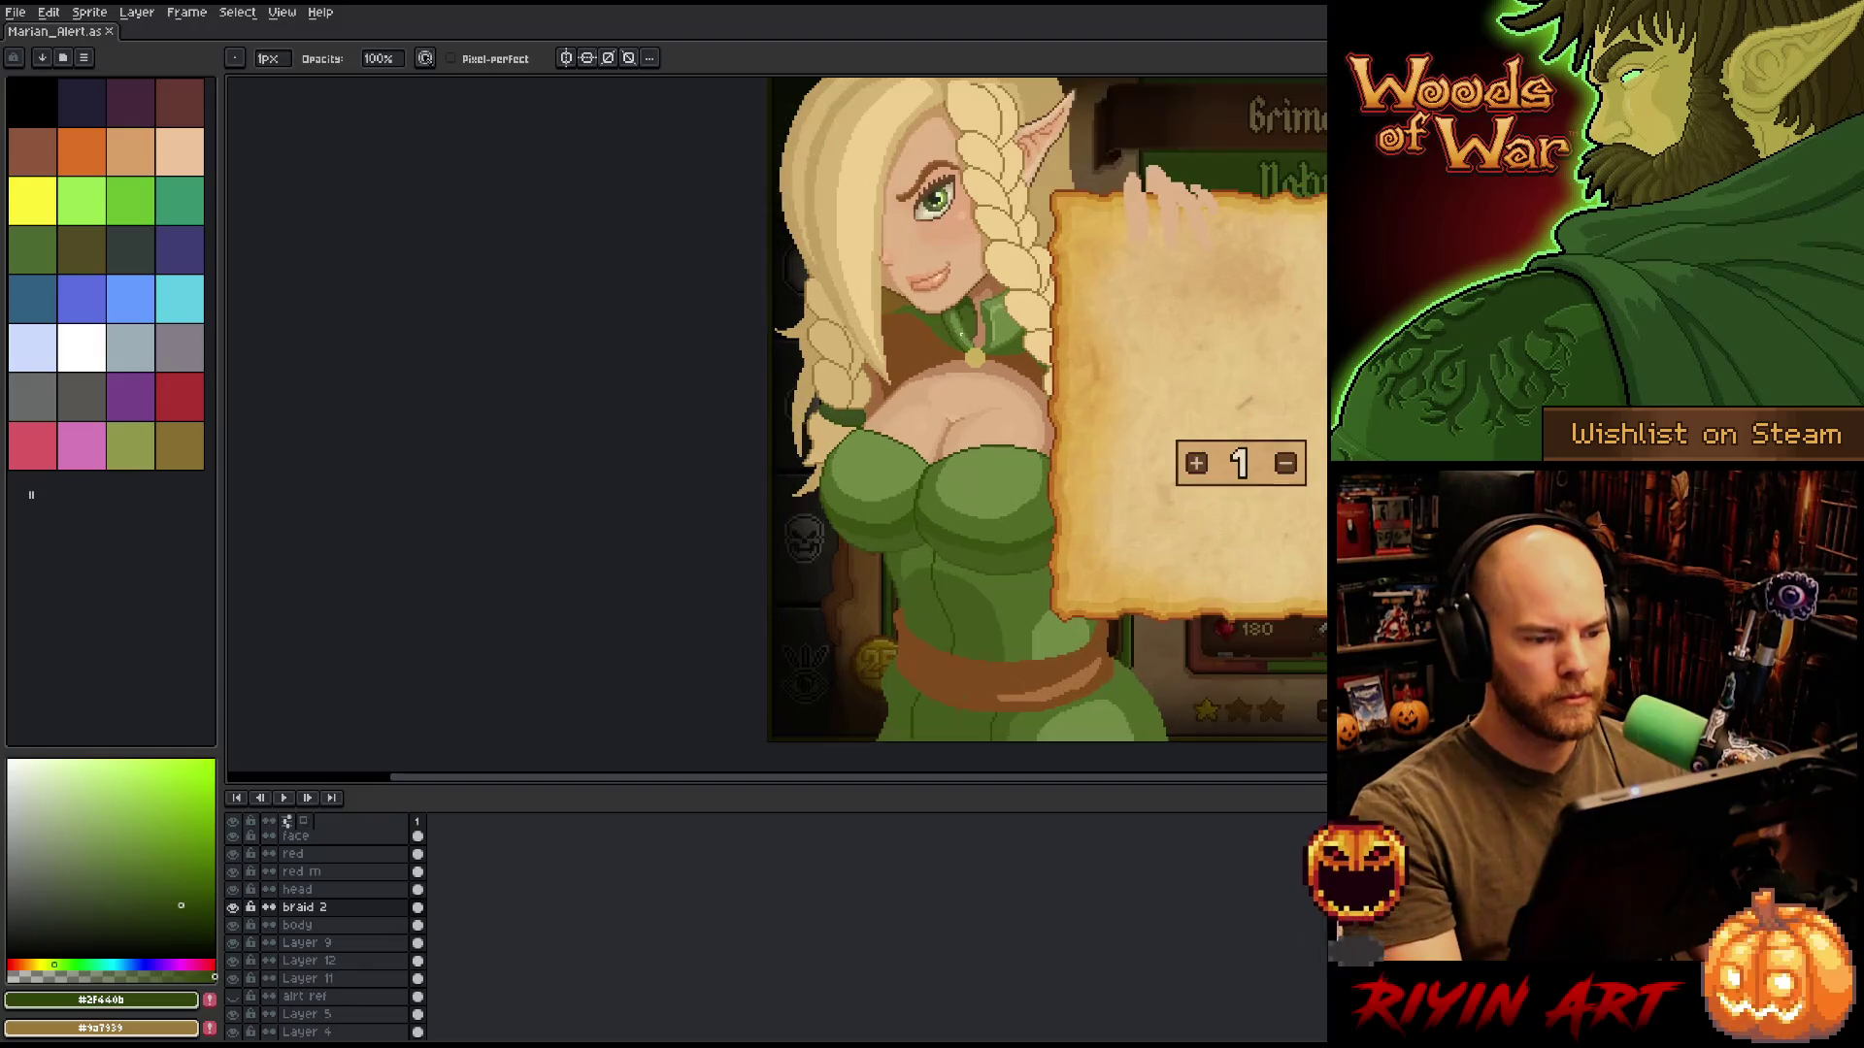
{"action": "mouse_move", "coordinate": [985, 432]}
{"action": "left_mouse_down"}
{"action": "mouse_move", "coordinate": [839, 496]}
{"action": "mouse_move", "coordinate": [742, 432]}
{"action": "left_mouse_up"}
{"action": "scroll", "coordinate": [782, 474], "scroll_direction": "down", "scroll_amount": 2}
{"action": "scroll", "coordinate": [813, 501], "scroll_direction": "up", "scroll_amount": 1}
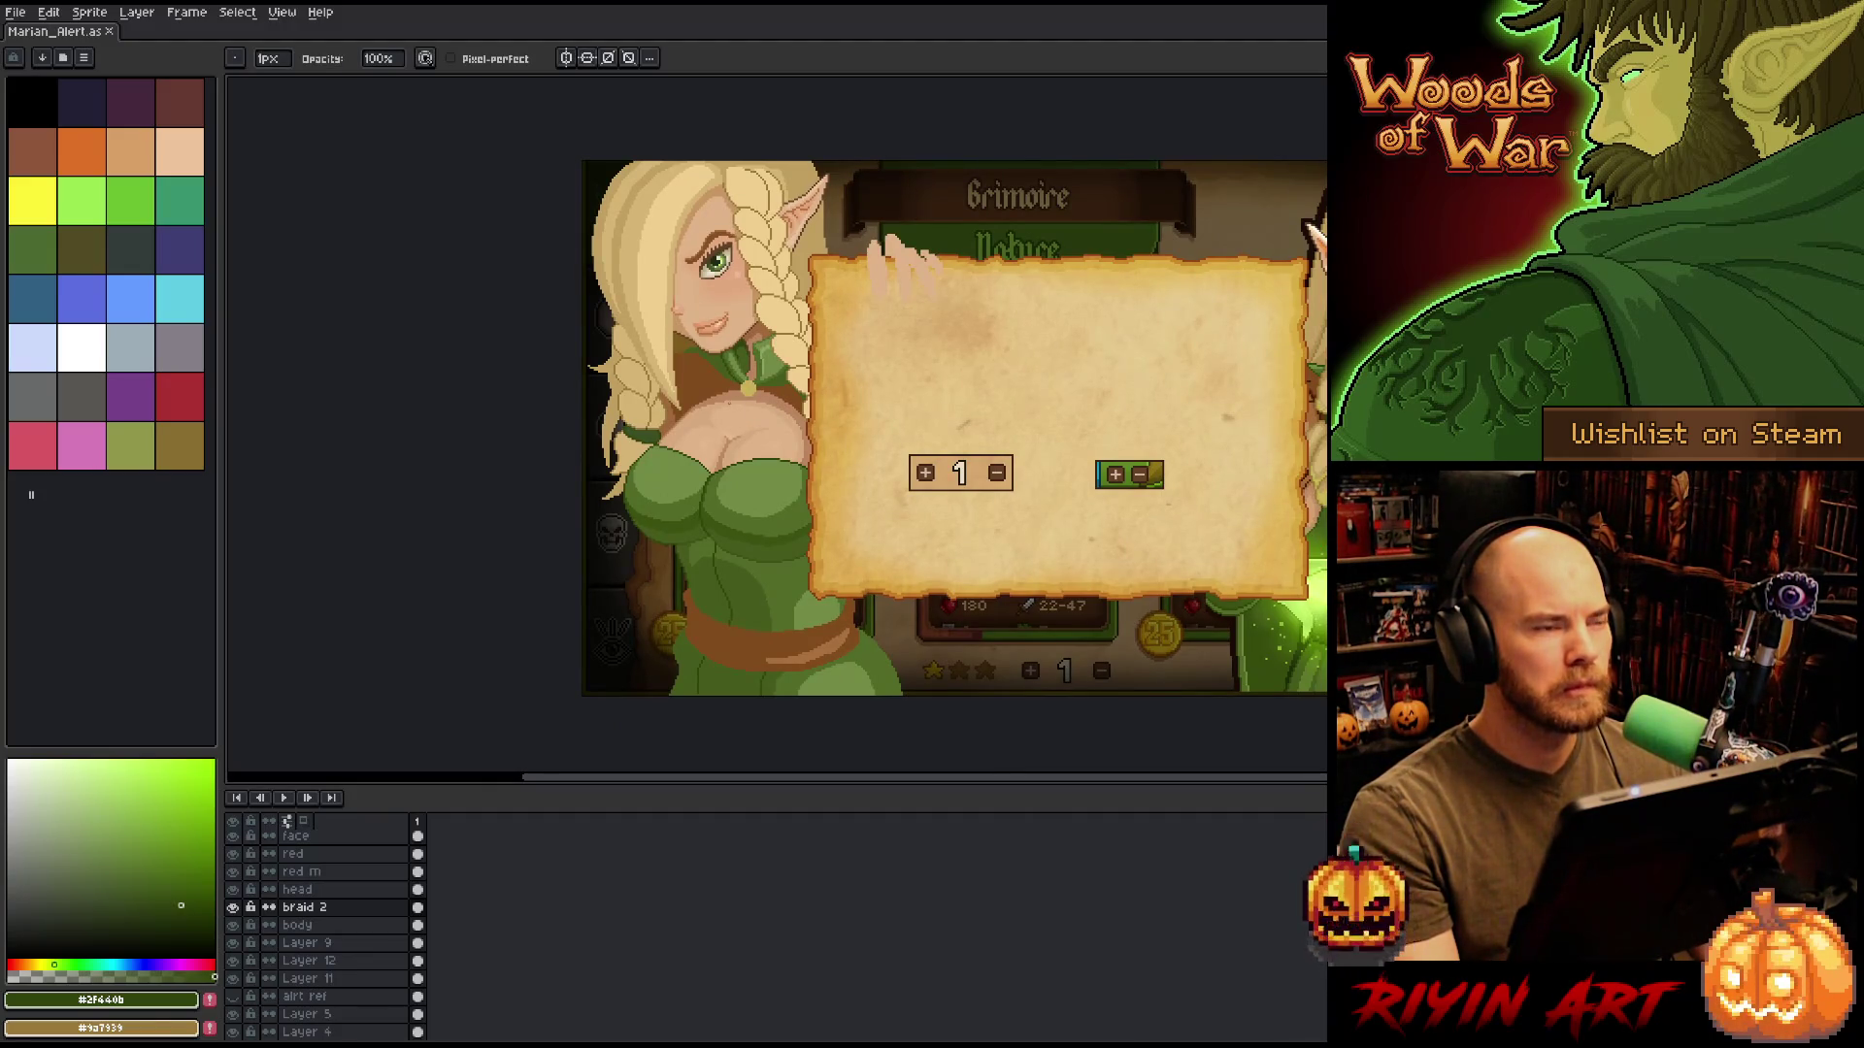
{"action": "scroll", "coordinate": [696, 398], "scroll_direction": "up", "scroll_amount": 1}
{"action": "left_click_drag", "start_coordinate": [564, 481], "coordinate": [646, 475]}
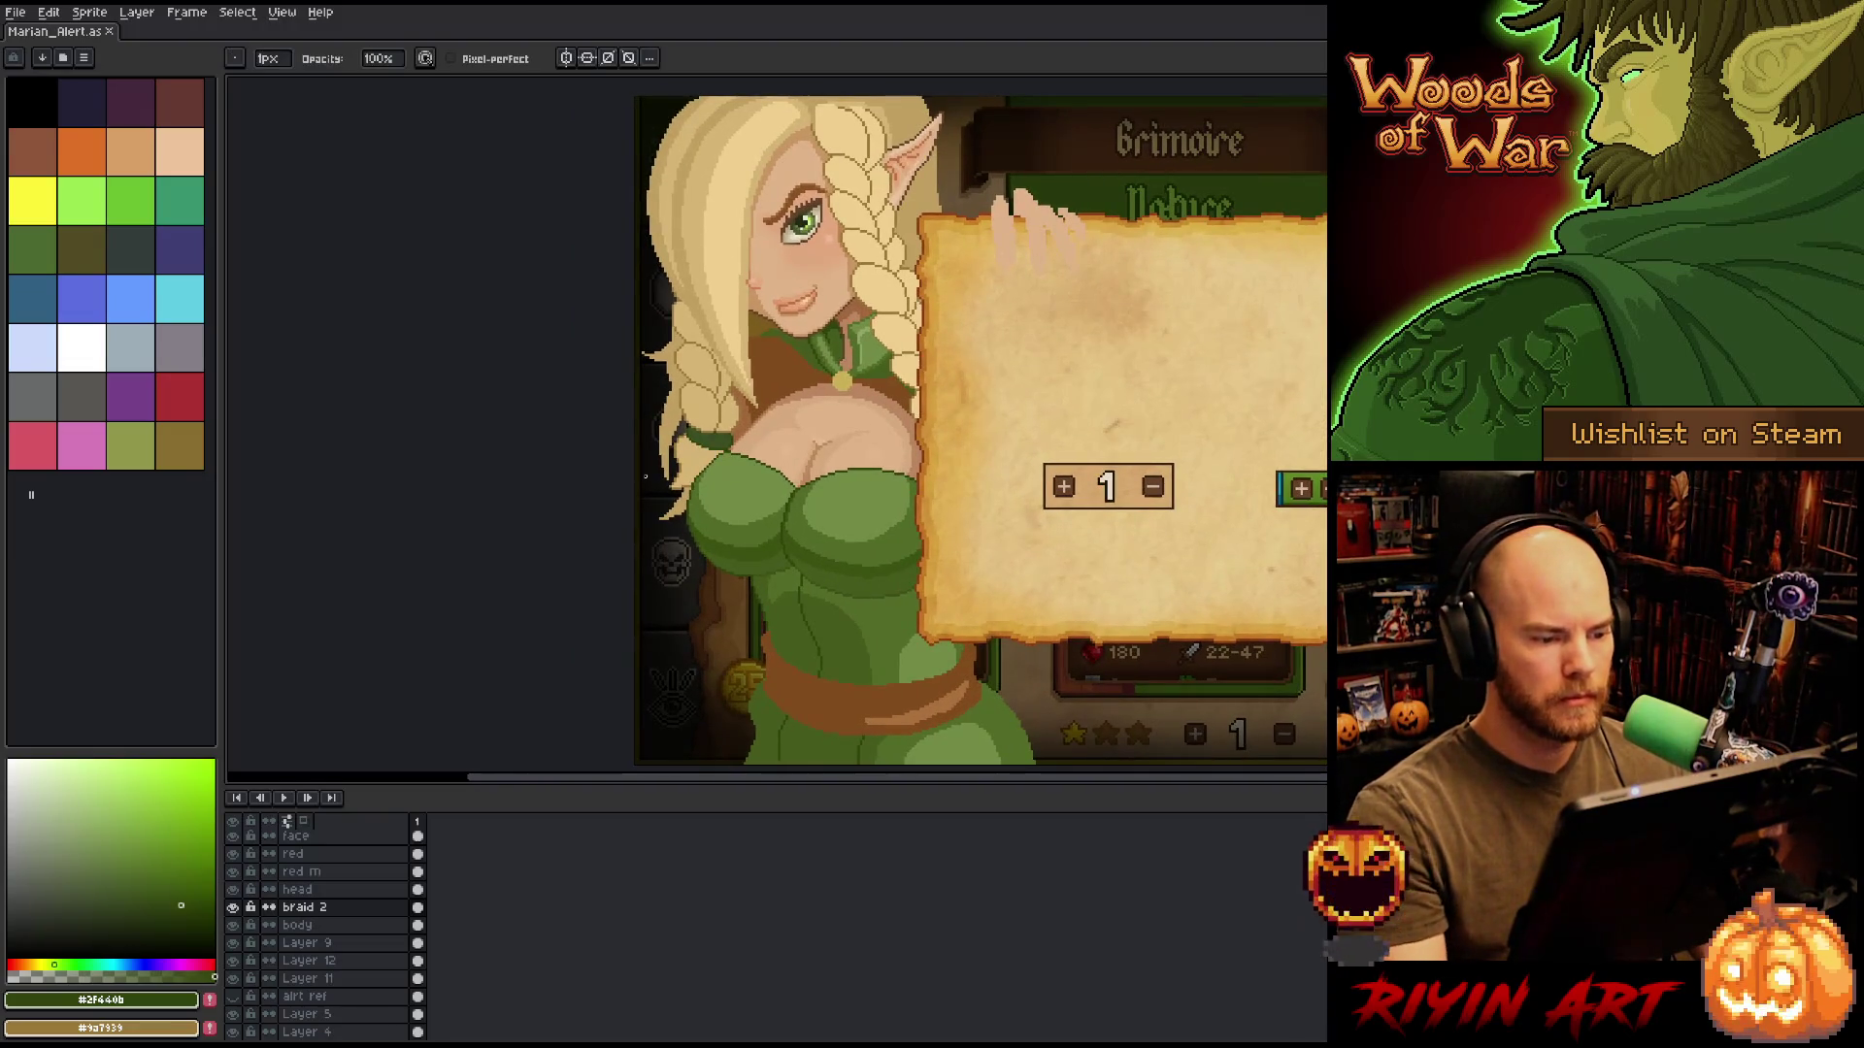
{"action": "left_click", "coordinate": [326, 979]}
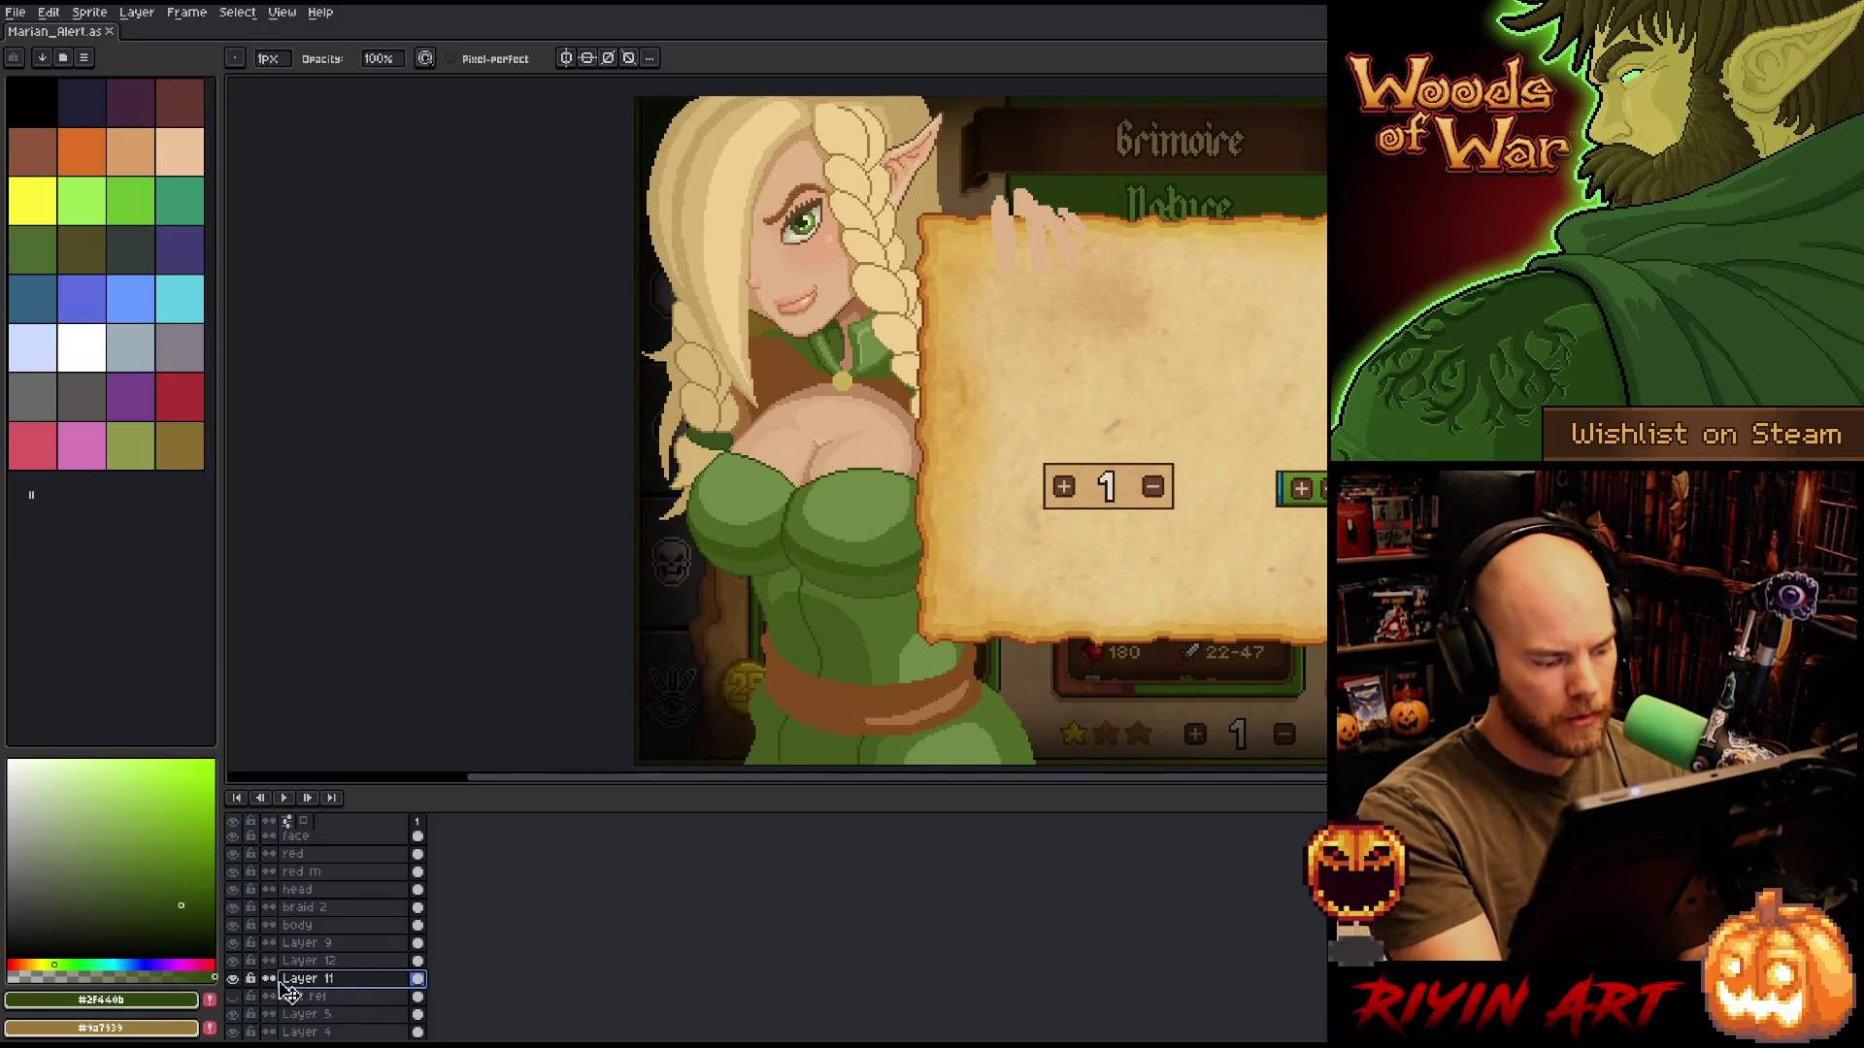
Toggle Layer 11's visibility off and on to check the braid outline, selecting Layer 12.
{"action": "left_click", "coordinate": [234, 978]}
{"action": "left_click", "coordinate": [234, 978]}
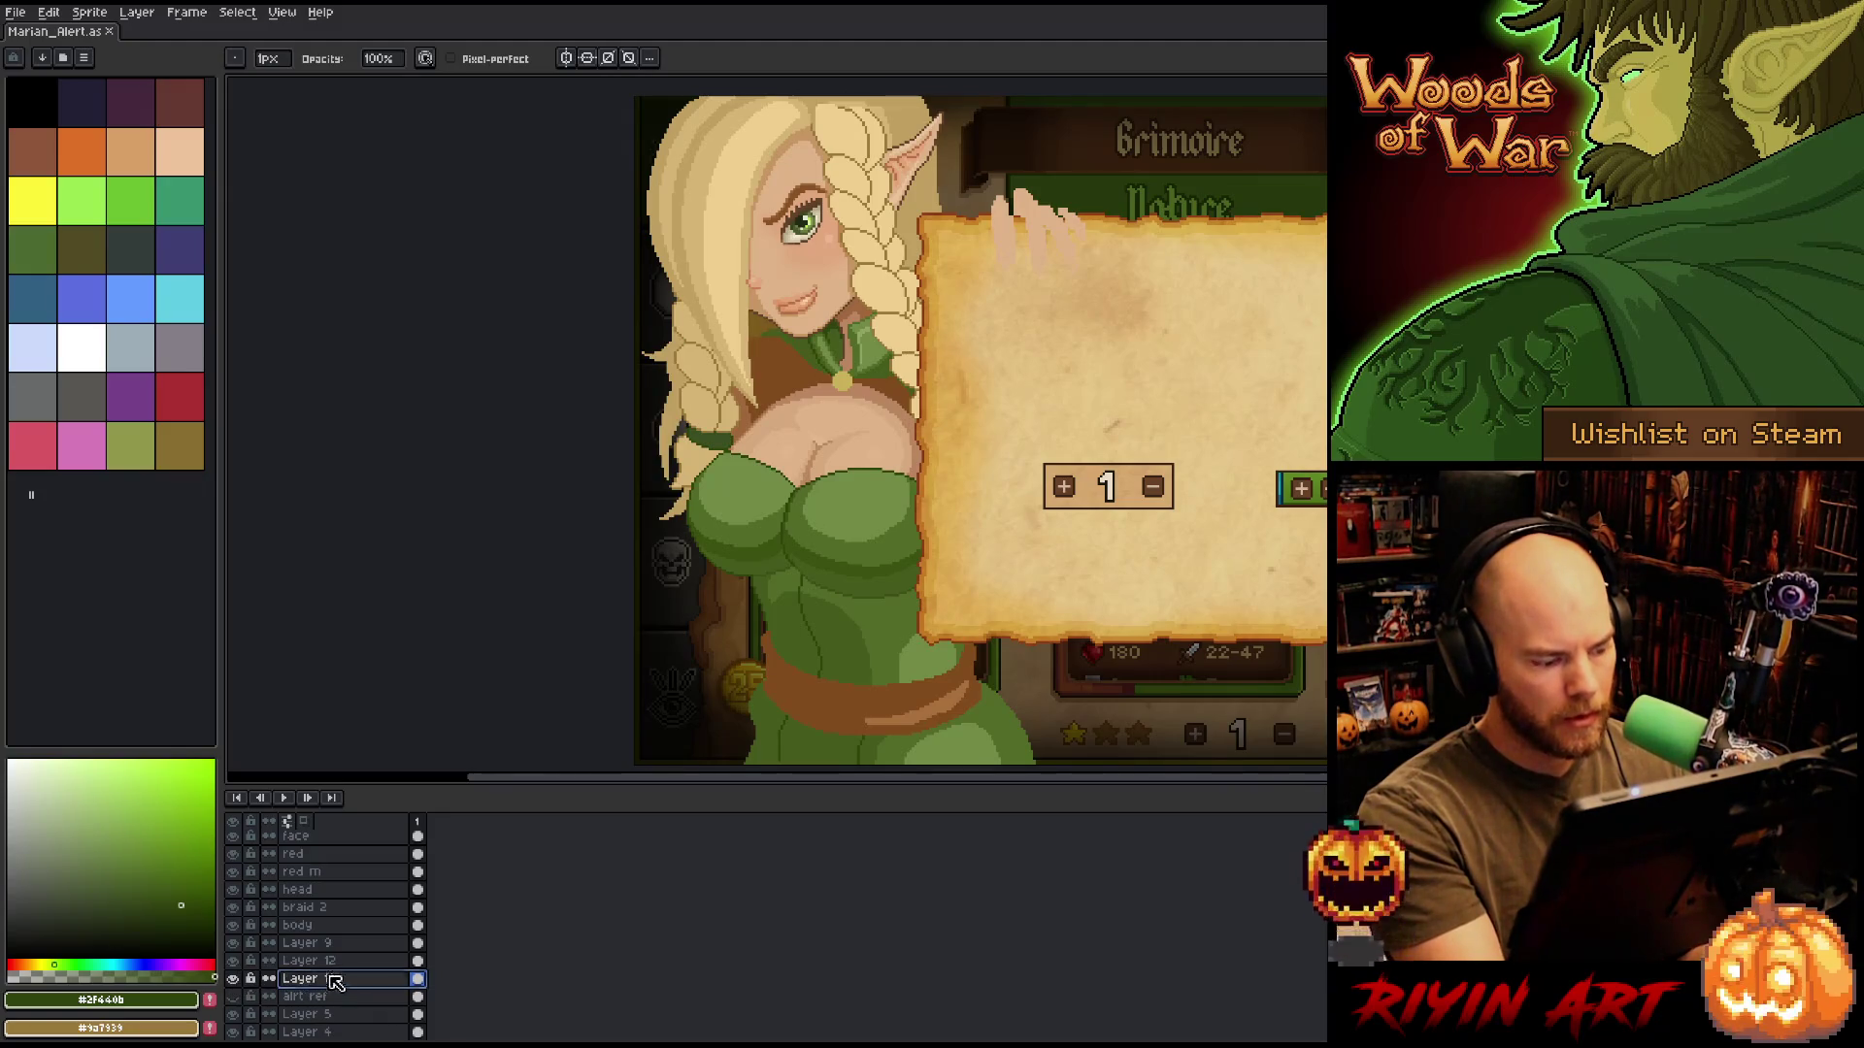
{"action": "left_click", "coordinate": [325, 961]}
{"action": "left_click", "coordinate": [234, 978]}
{"action": "left_click", "coordinate": [234, 979]}
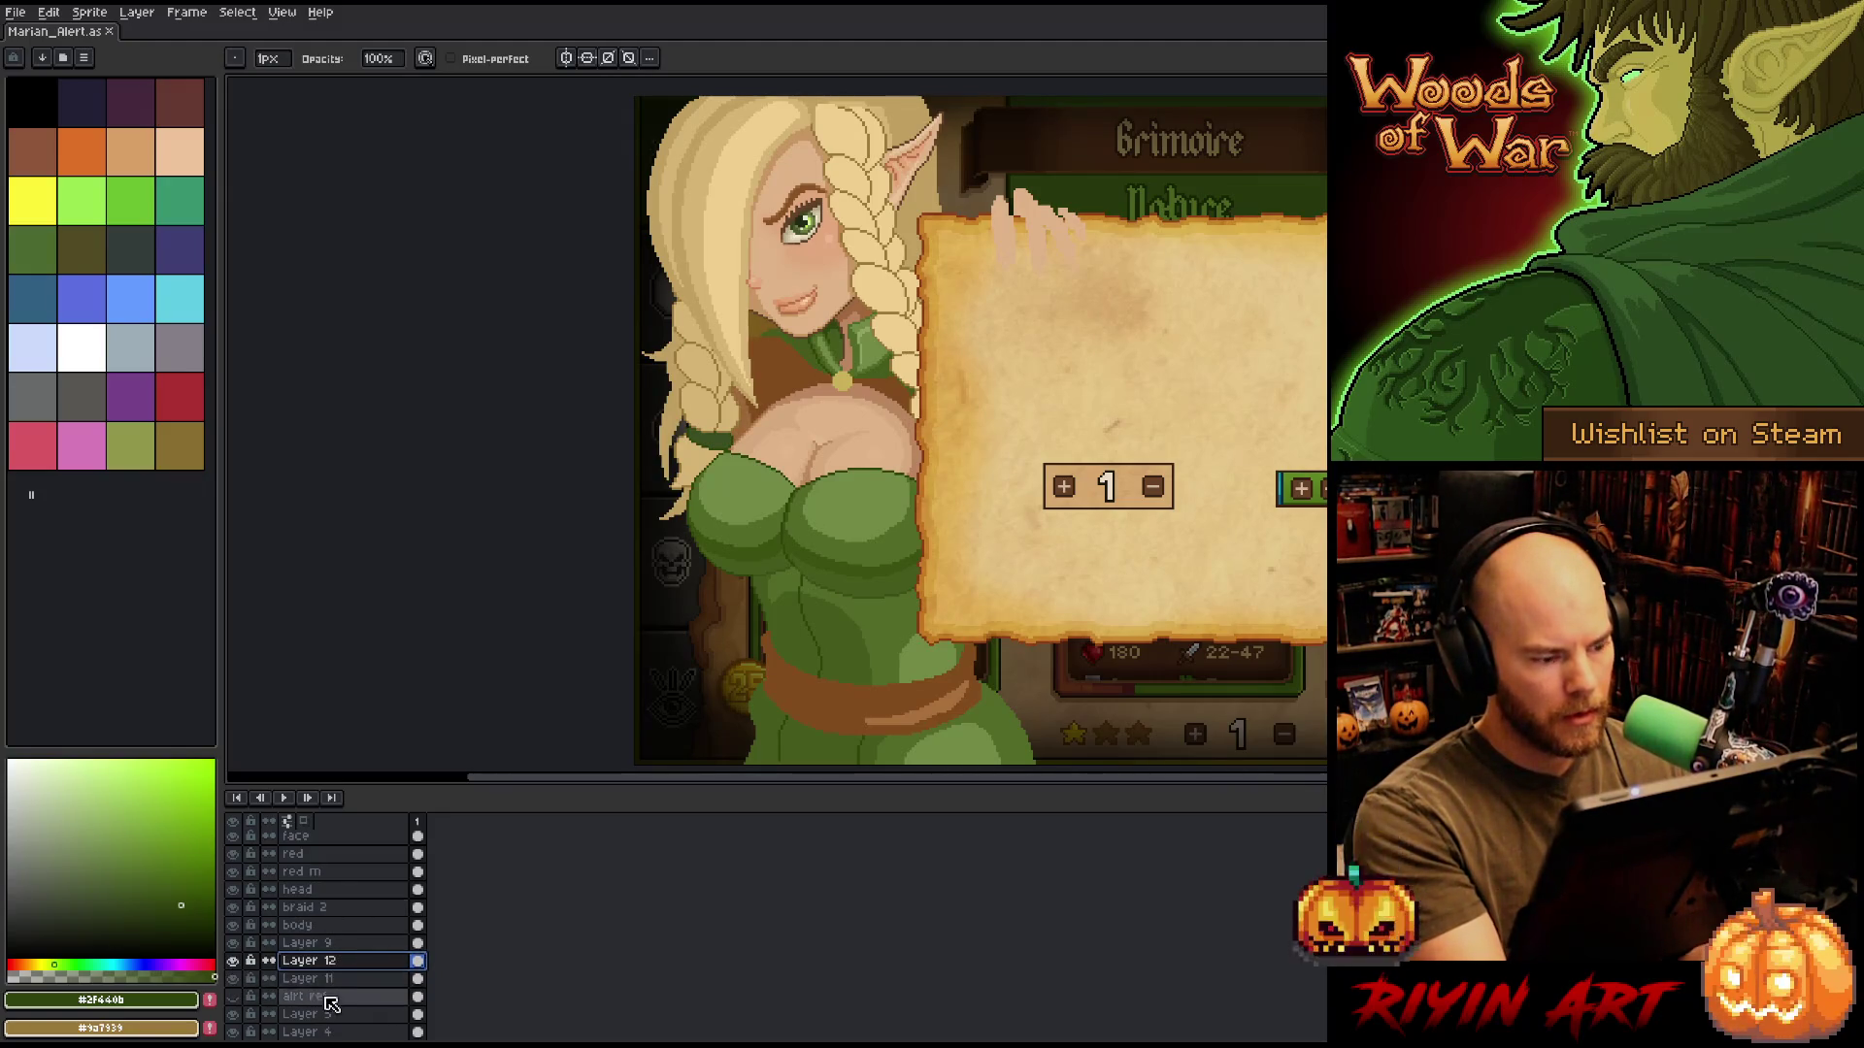
Rename Layer 12 to 'arm' and sample the reddish-brown skin tone.
{"action": "double_click", "coordinate": [325, 961]}
{"action": "type", "text": "arm"}
{"action": "key", "text": "Return"}
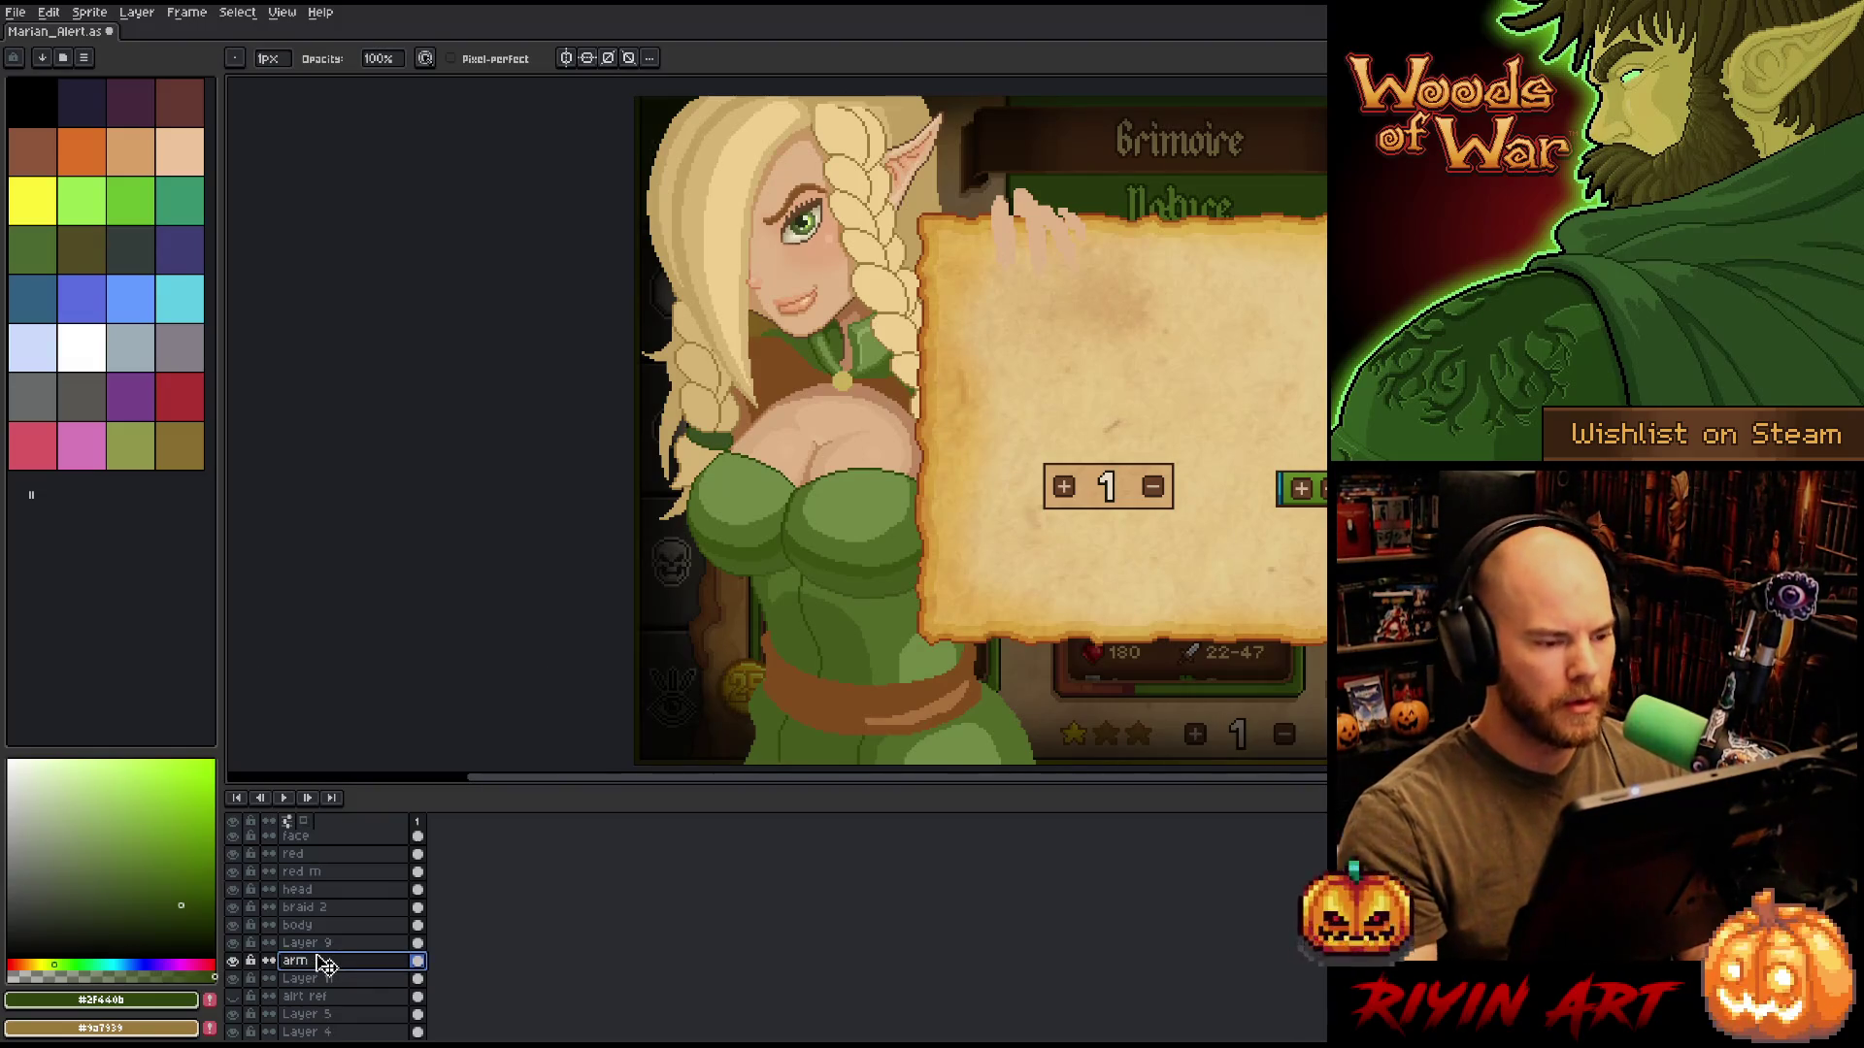
{"action": "key", "text": "alt"}
{"action": "left_click", "coordinate": [747, 415]}
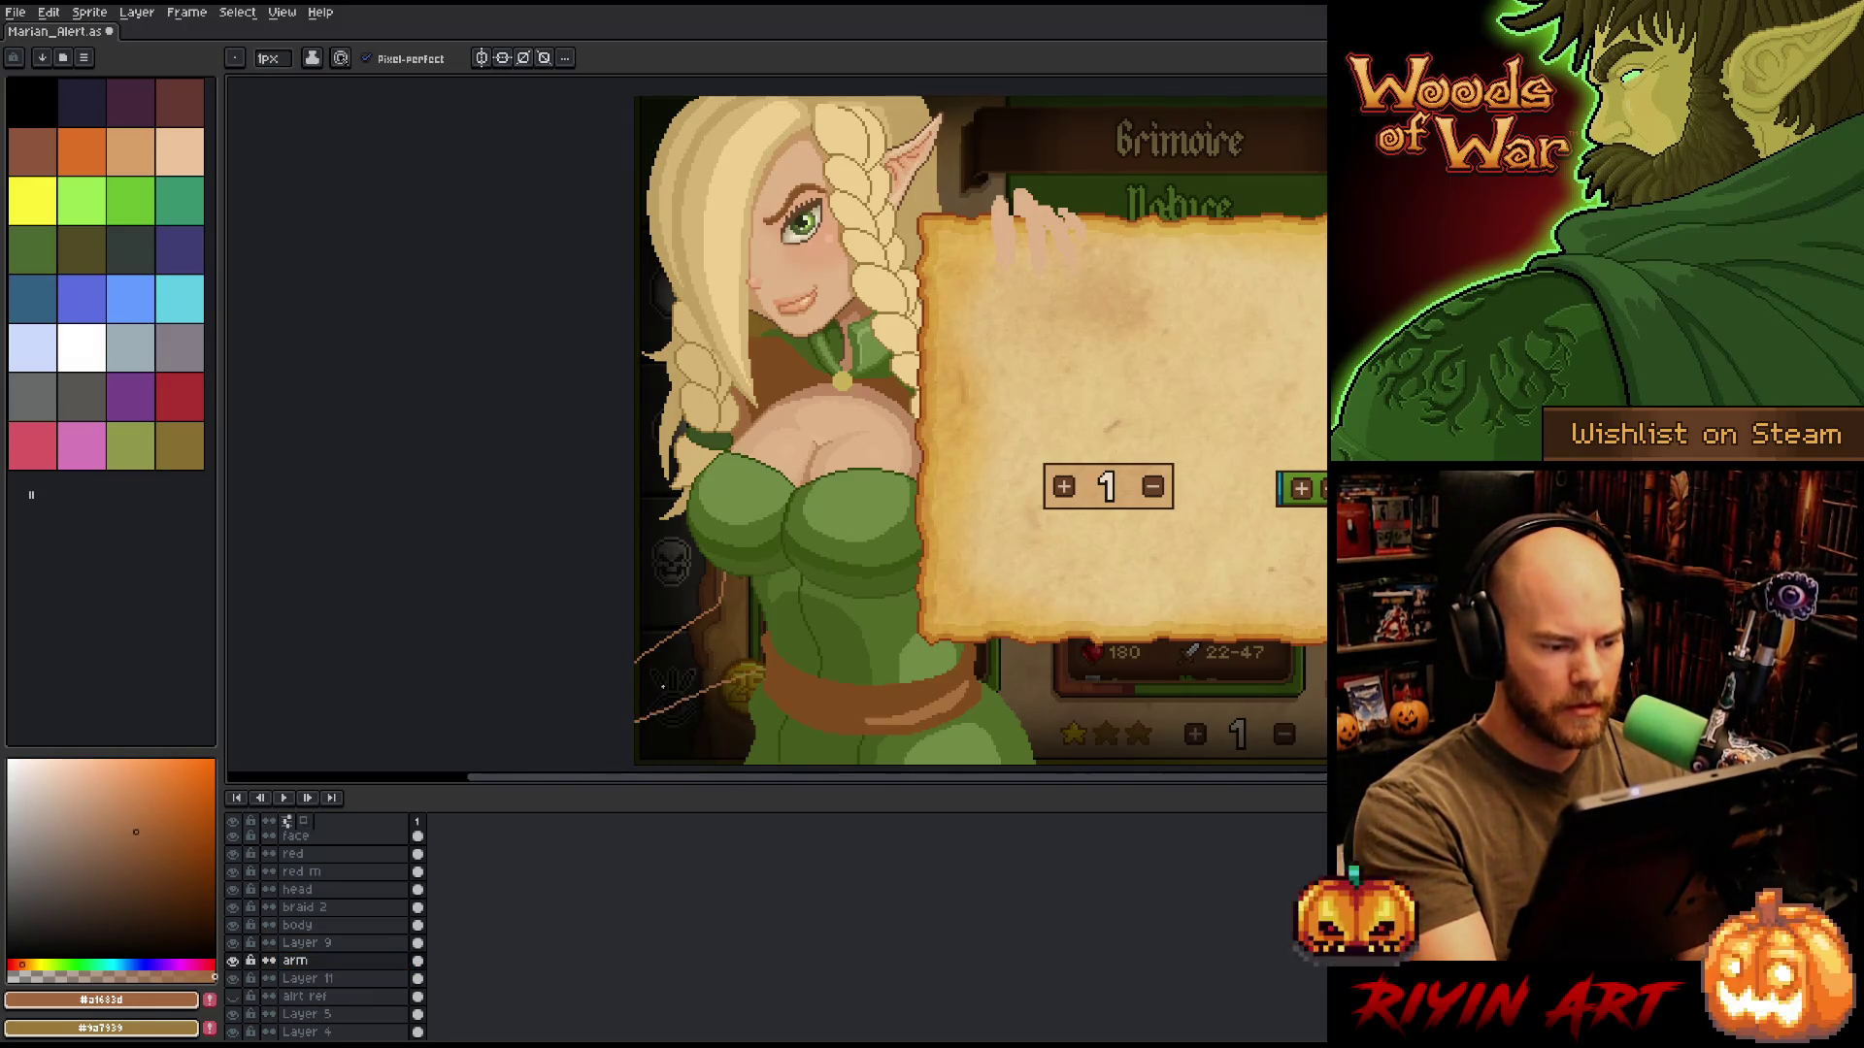
Draw two edge lines for the arm at lower left and fill between them with skin colour.
{"action": "left_click_drag", "start_coordinate": [636, 697], "coordinate": [752, 648]}
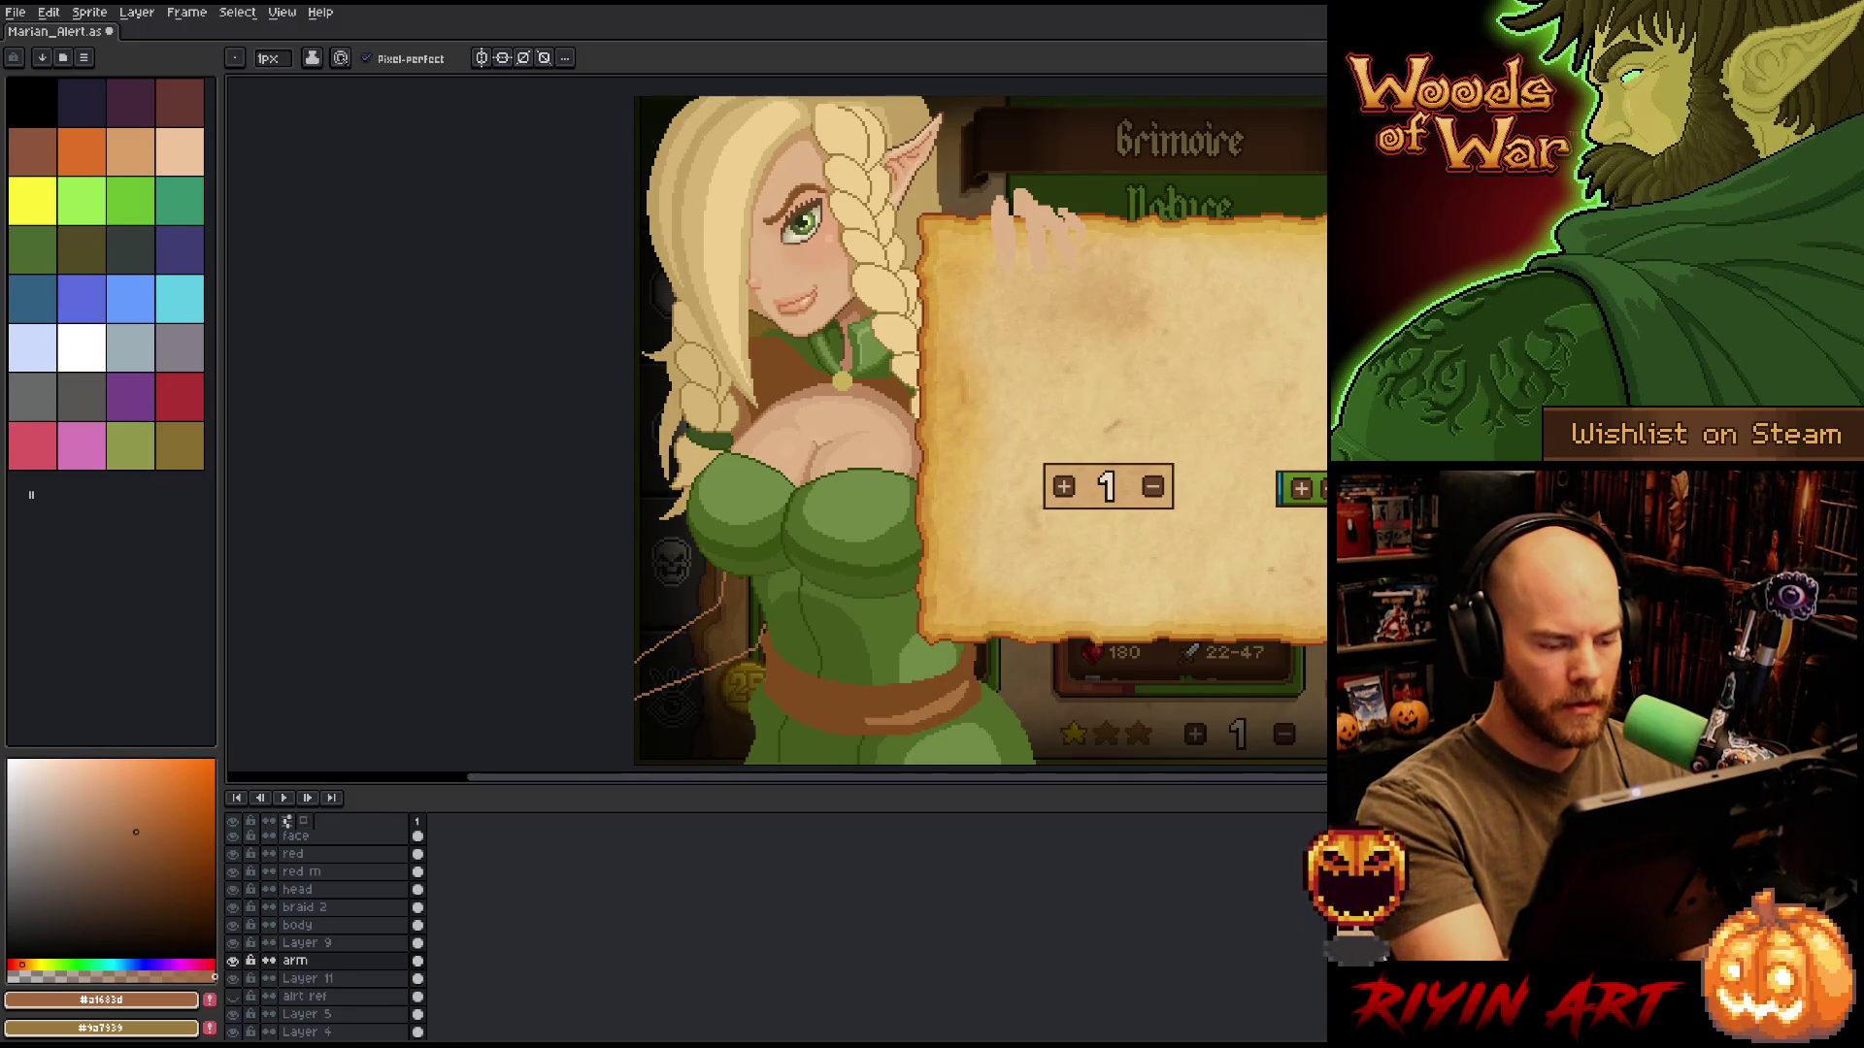
{"action": "key", "text": "g"}
{"action": "left_click", "coordinate": [701, 641]}
{"action": "key", "text": "b"}
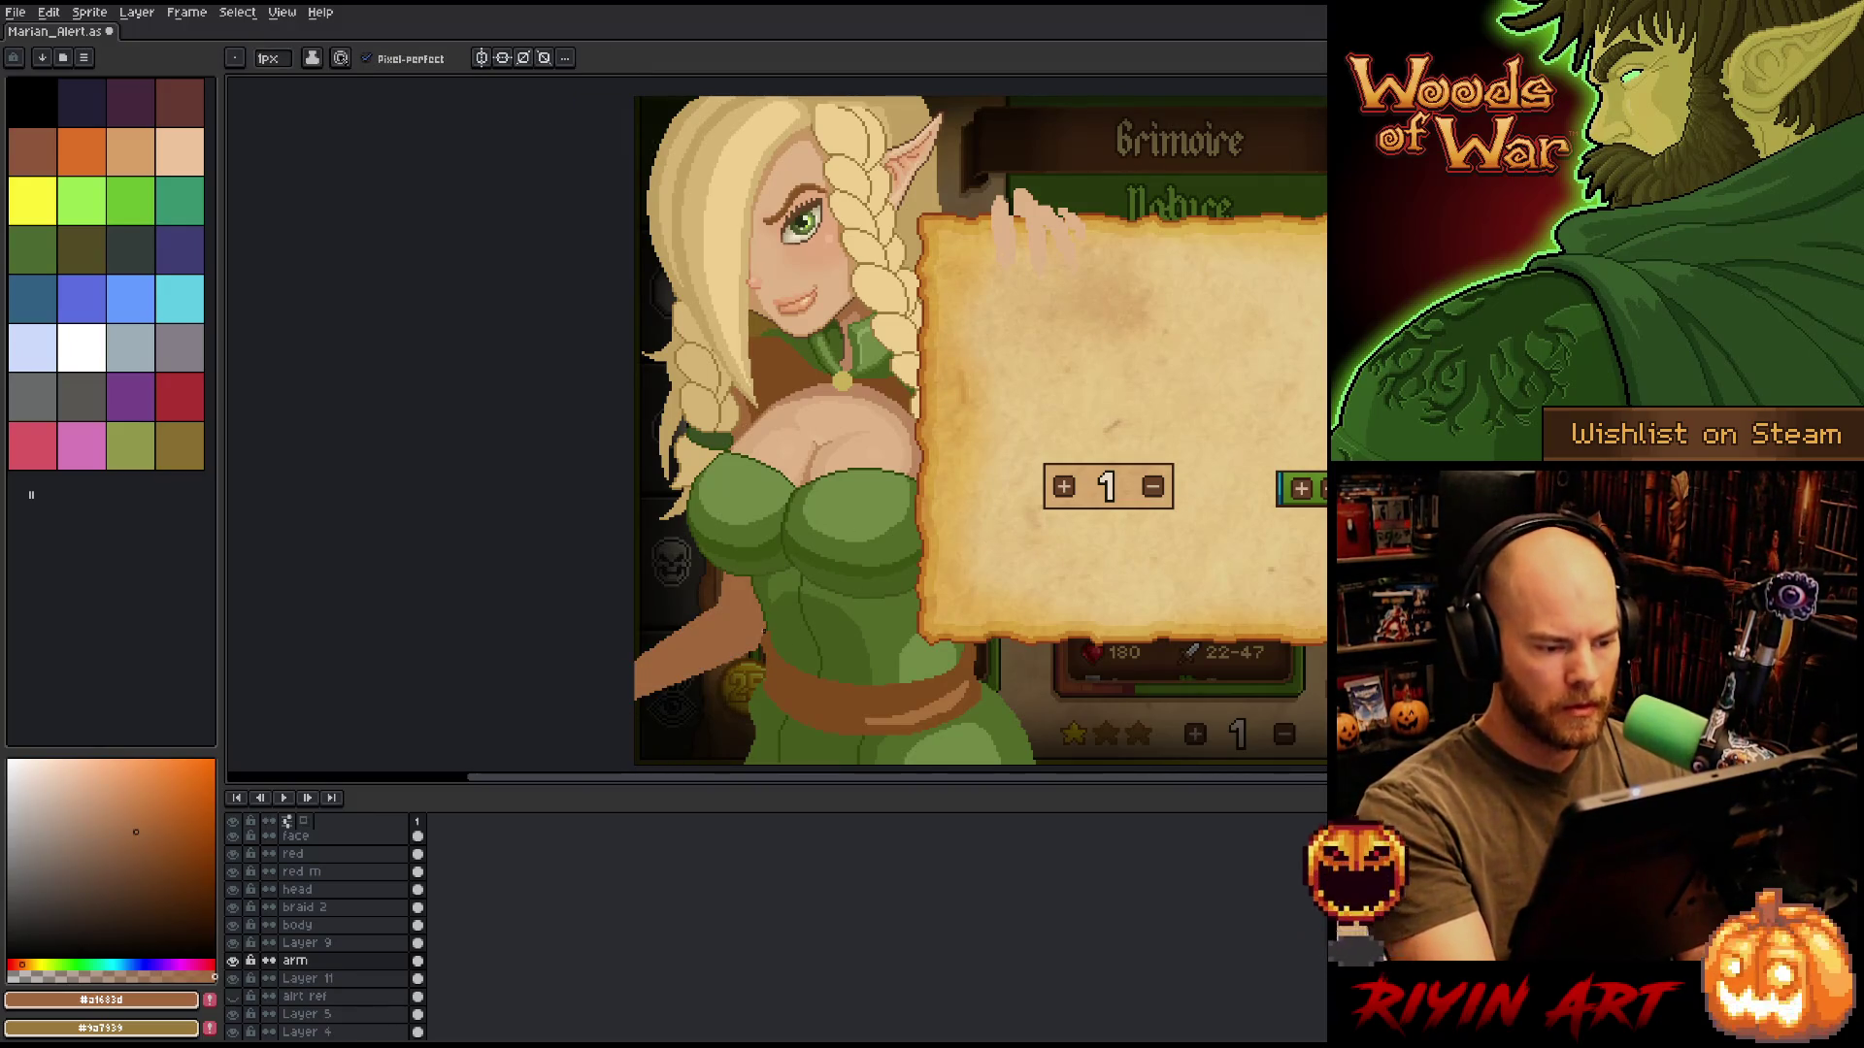
{"action": "left_click_drag", "start_coordinate": [752, 663], "coordinate": [650, 714]}
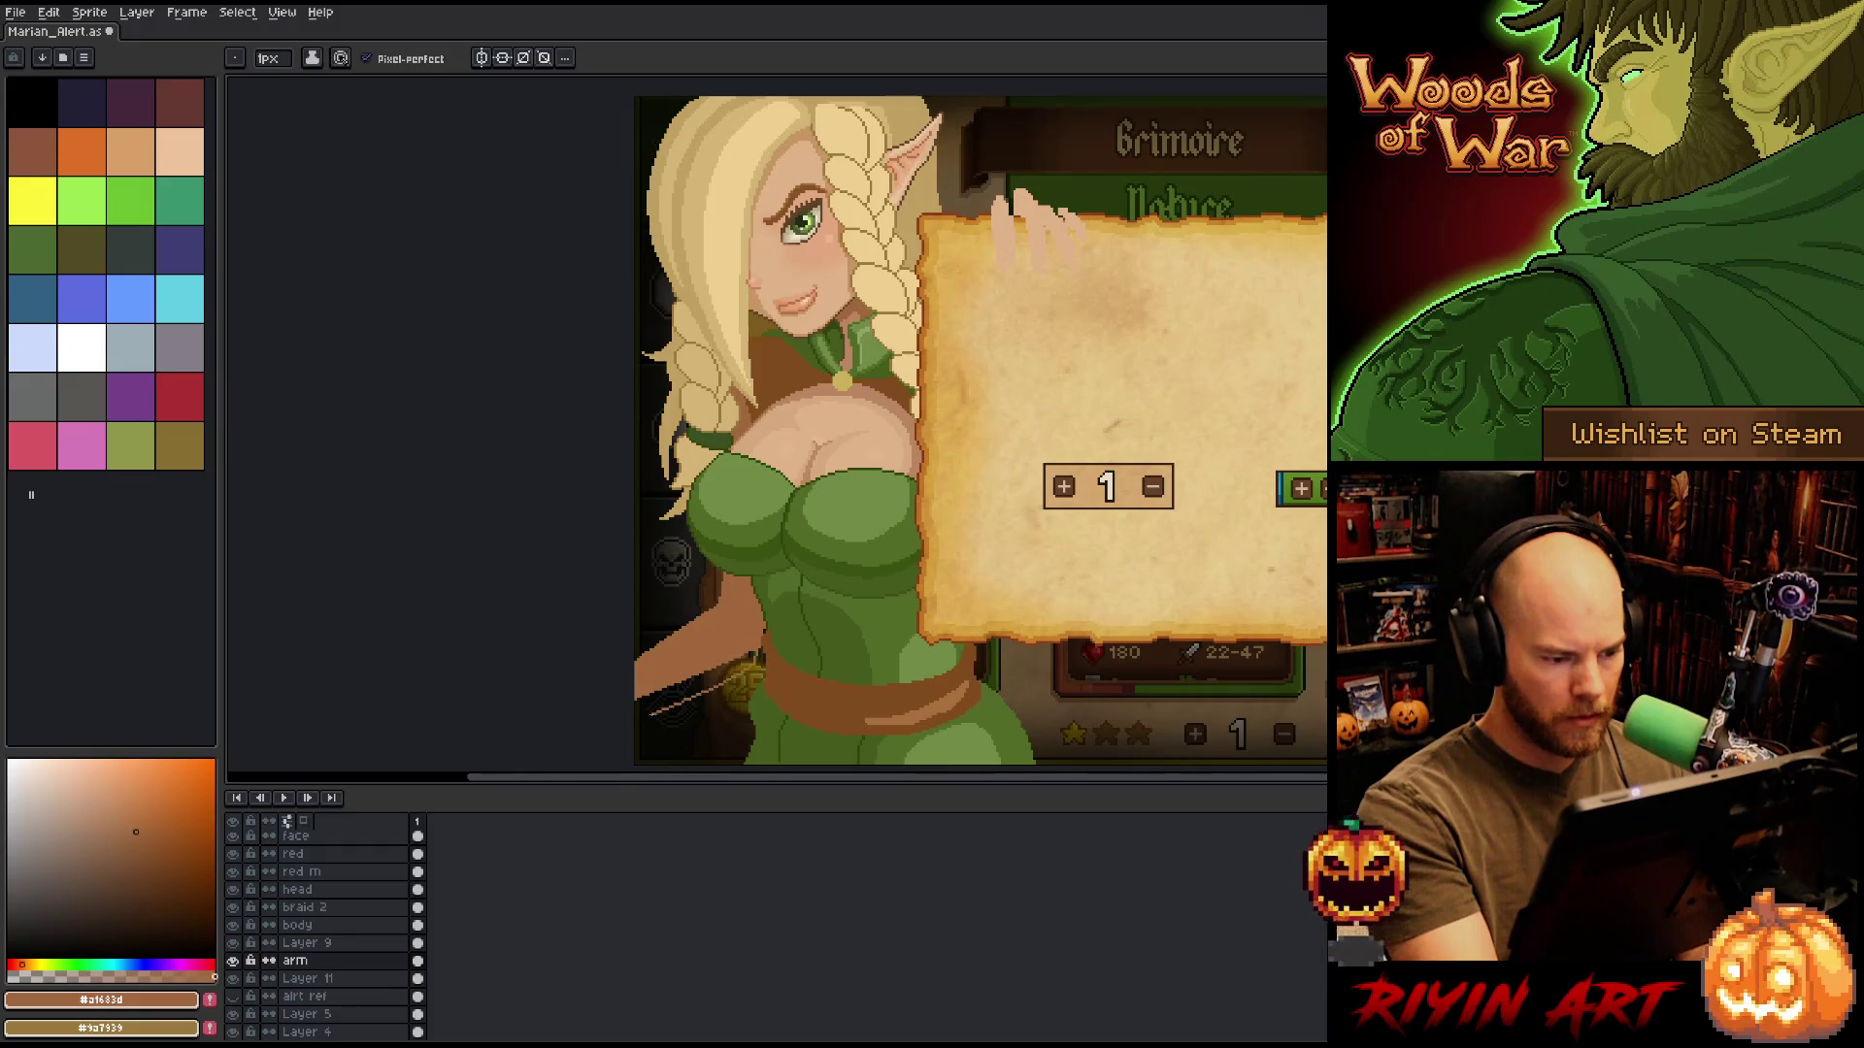
{"action": "key", "text": "g"}
{"action": "left_click", "coordinate": [694, 690]}
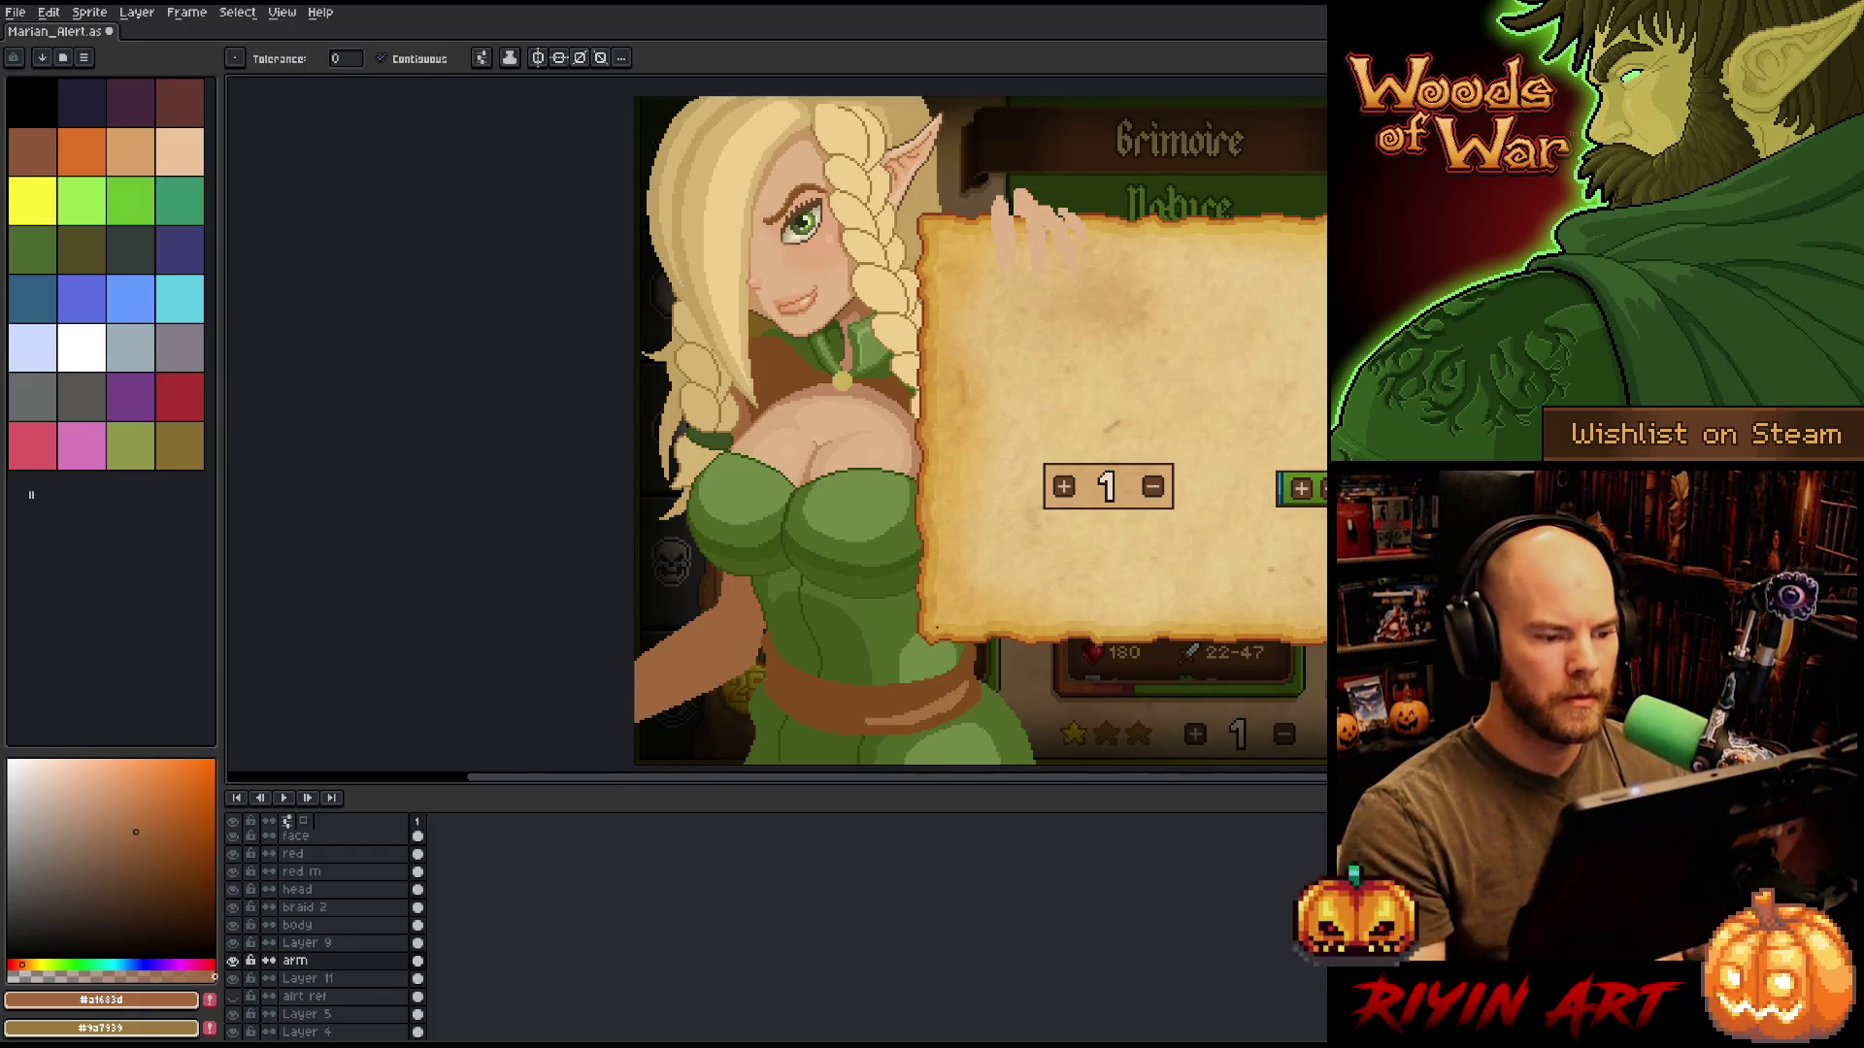
{"action": "scroll", "coordinate": [746, 592], "scroll_direction": "down", "scroll_amount": 2}
{"action": "key", "text": "b"}
{"action": "scroll", "coordinate": [749, 589], "scroll_direction": "up", "scroll_amount": 2}
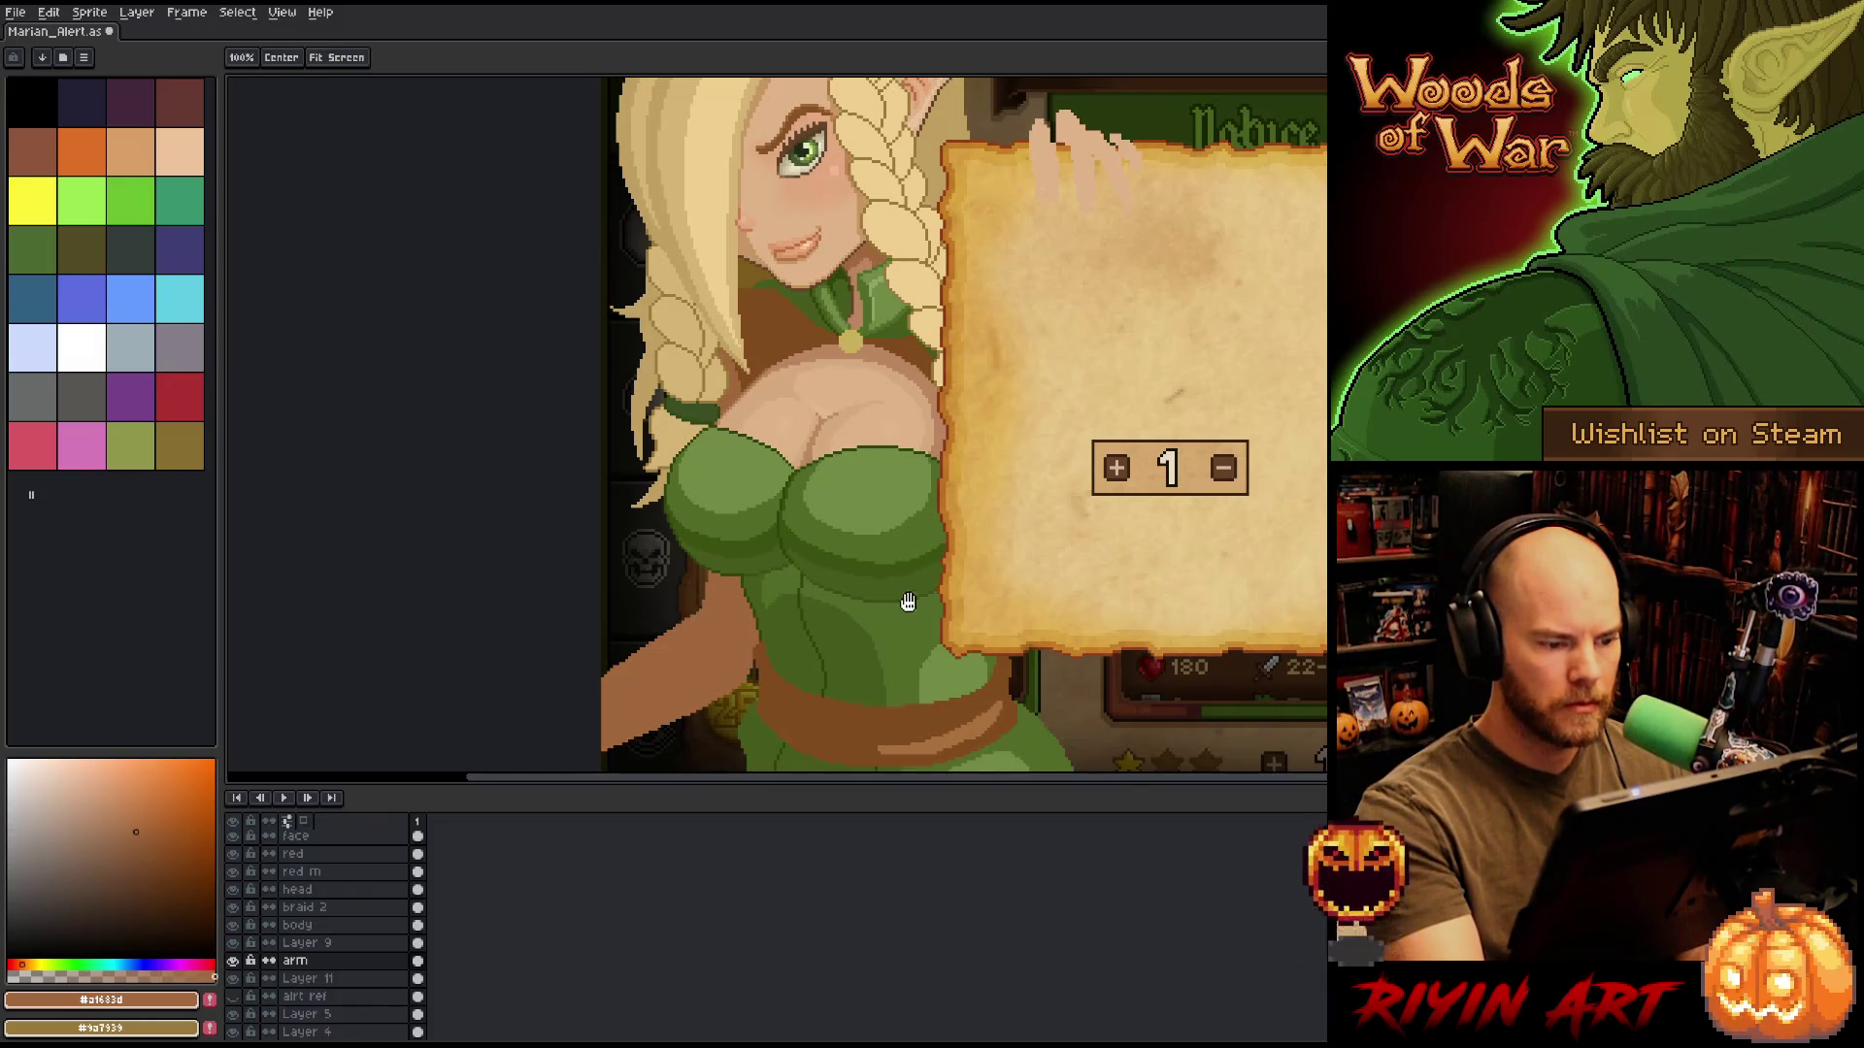
Nudge the arm layer up twice and left once, then undo a stray sketch stroke near the coin.
{"action": "mouse_move", "coordinate": [906, 602]}
{"action": "left_mouse_down"}
{"action": "mouse_move", "coordinate": [982, 450]}
{"action": "mouse_move", "coordinate": [864, 658]}
{"action": "left_mouse_up"}
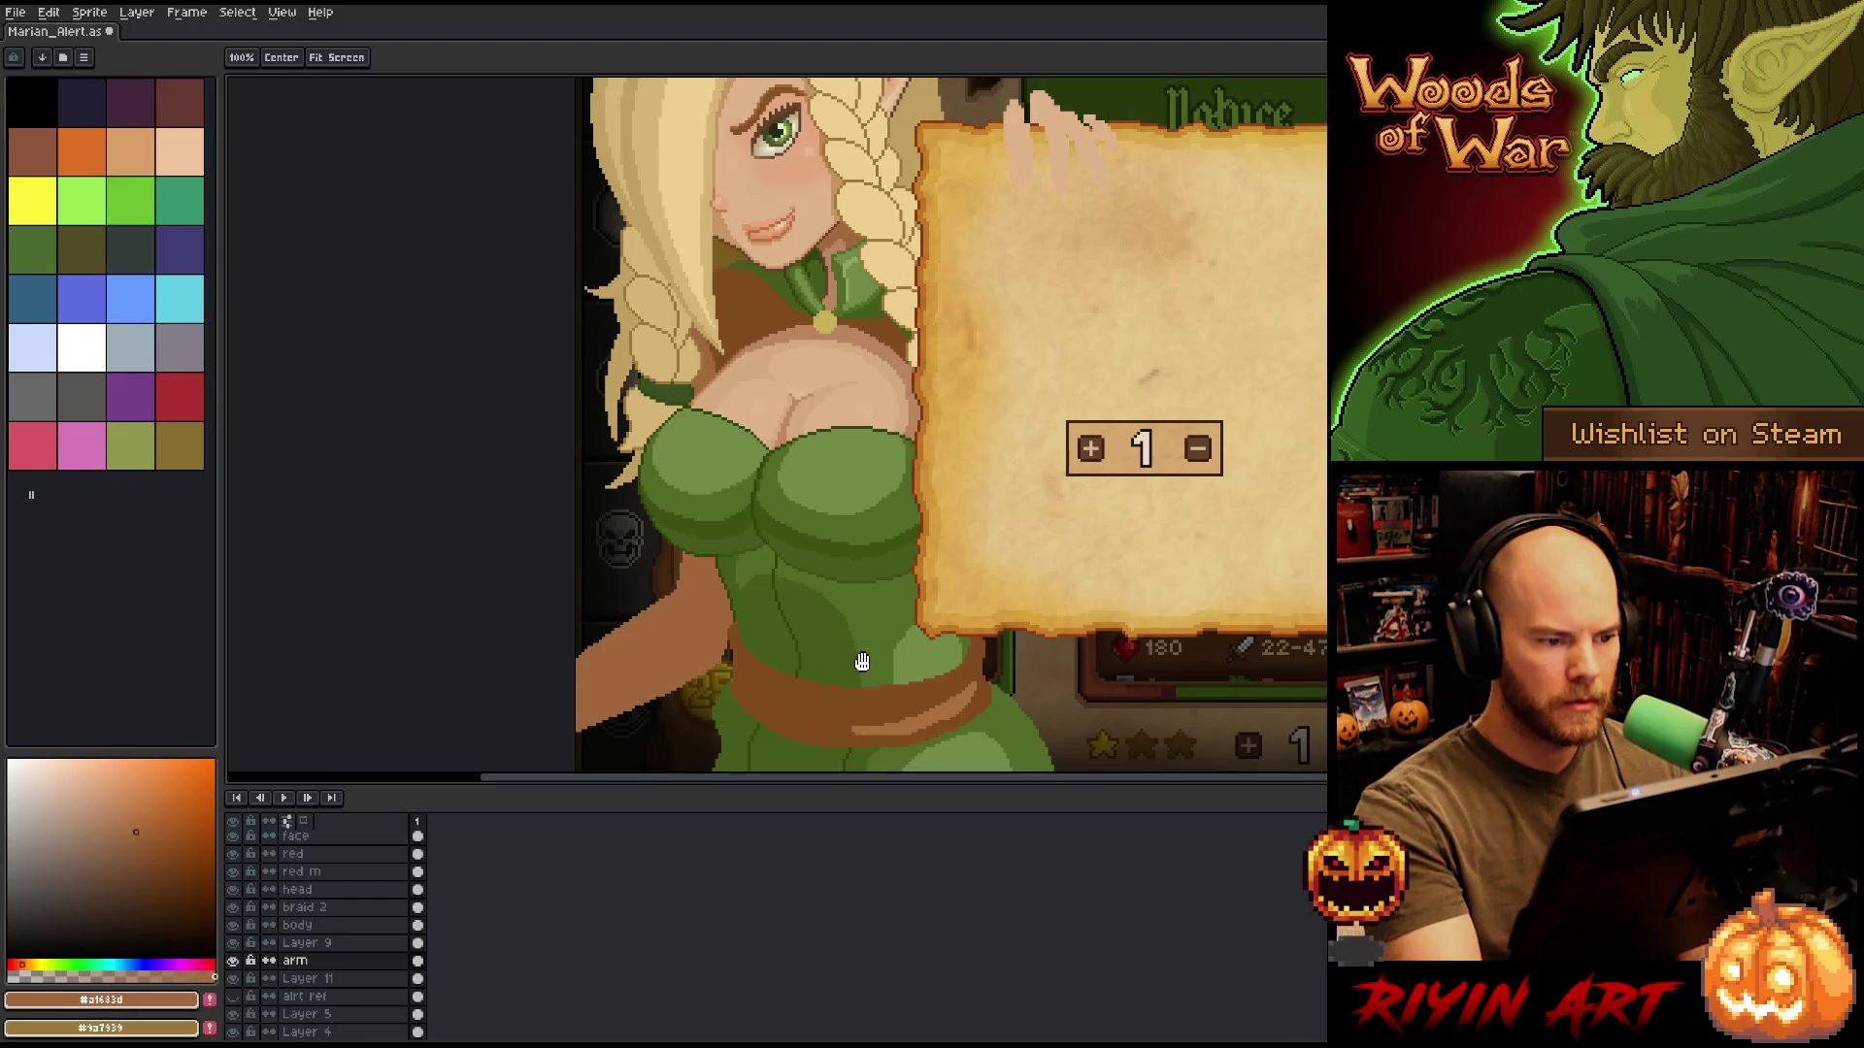
{"action": "scroll", "coordinate": [863, 652], "scroll_direction": "down", "scroll_amount": 3}
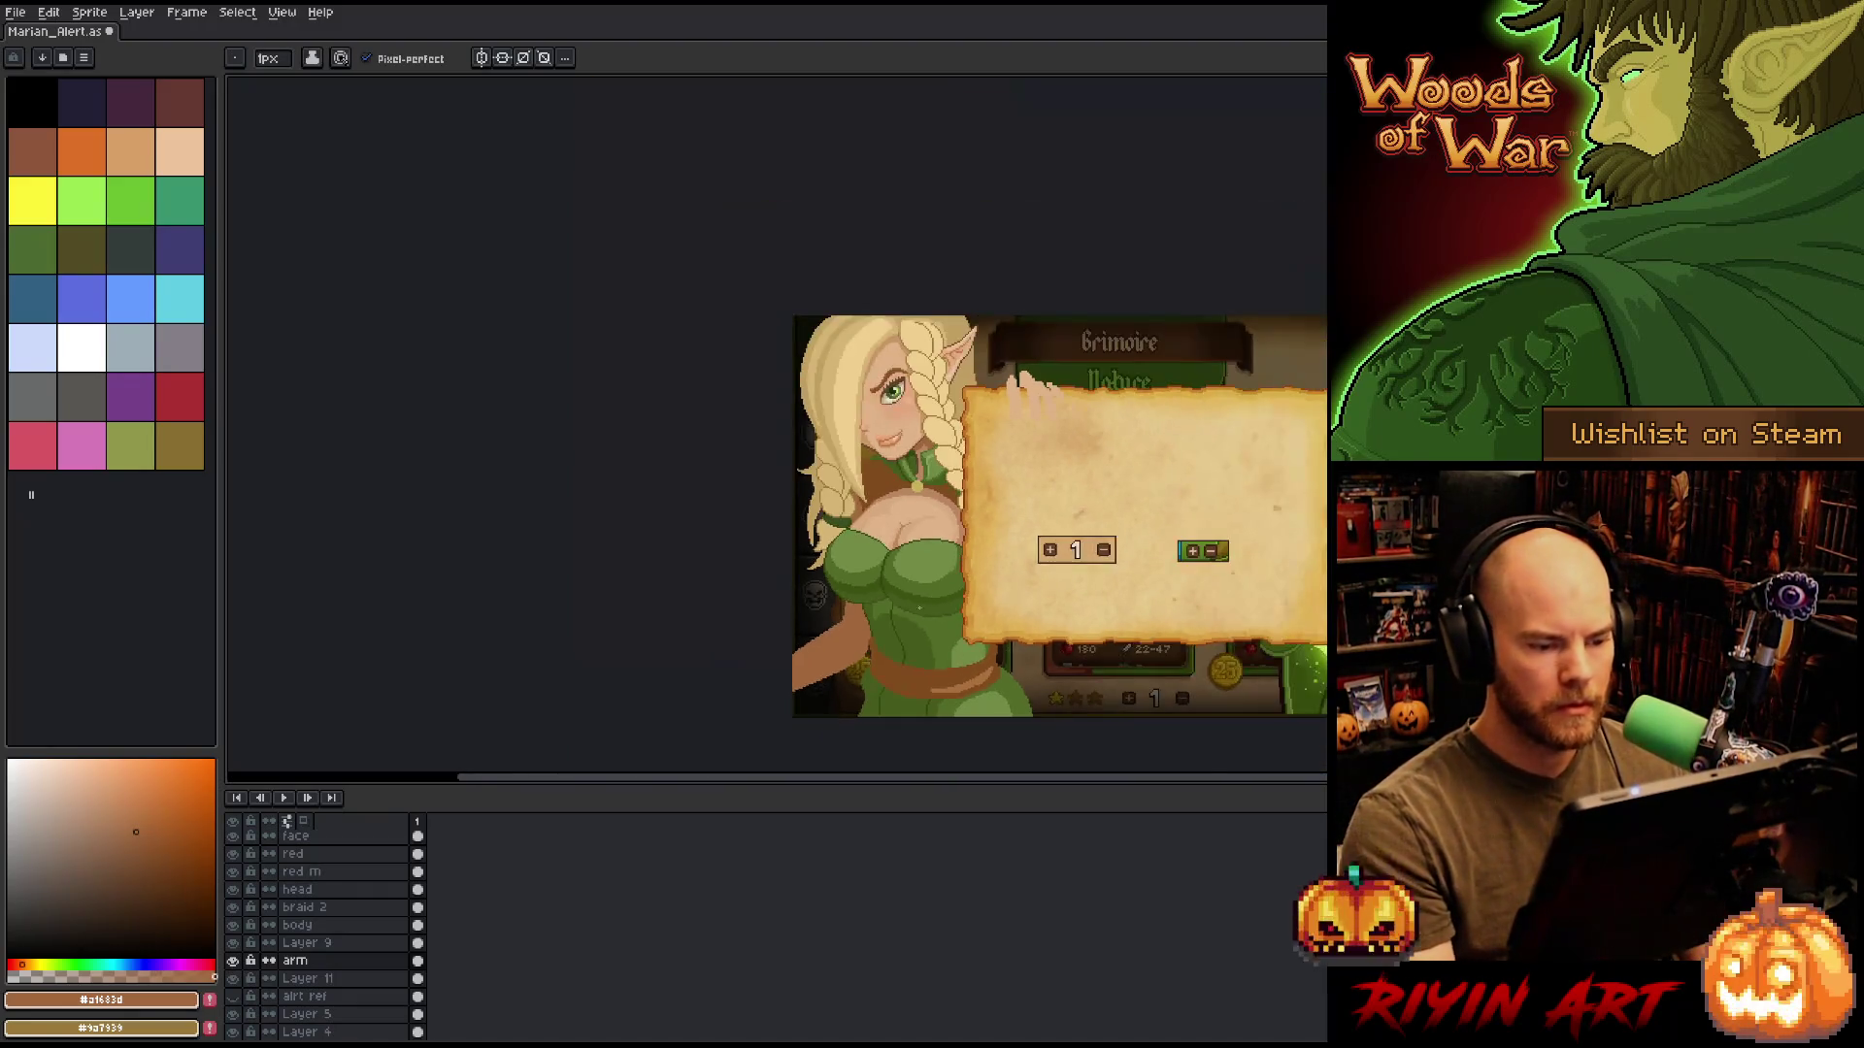
{"action": "scroll", "coordinate": [910, 599], "scroll_direction": "up", "scroll_amount": 2}
{"action": "left_click_drag", "start_coordinate": [910, 599], "coordinate": [779, 551]}
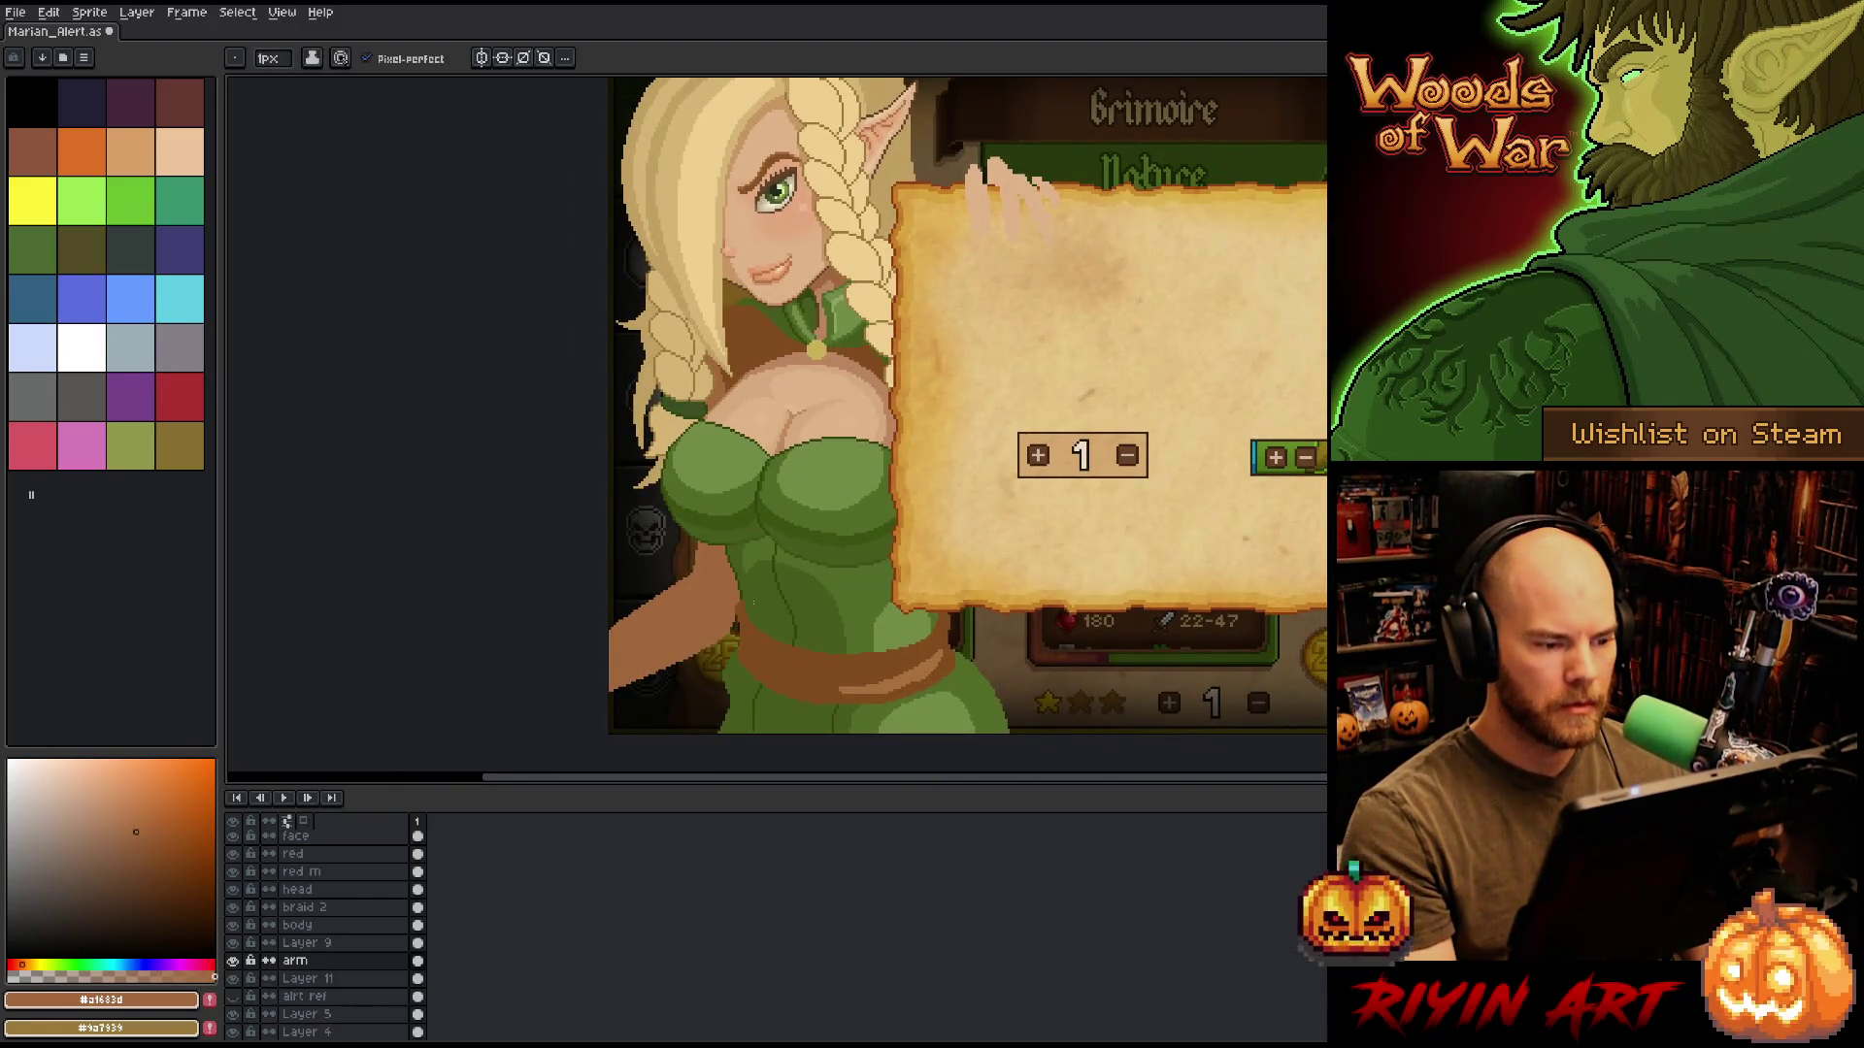
{"action": "key", "text": "v"}
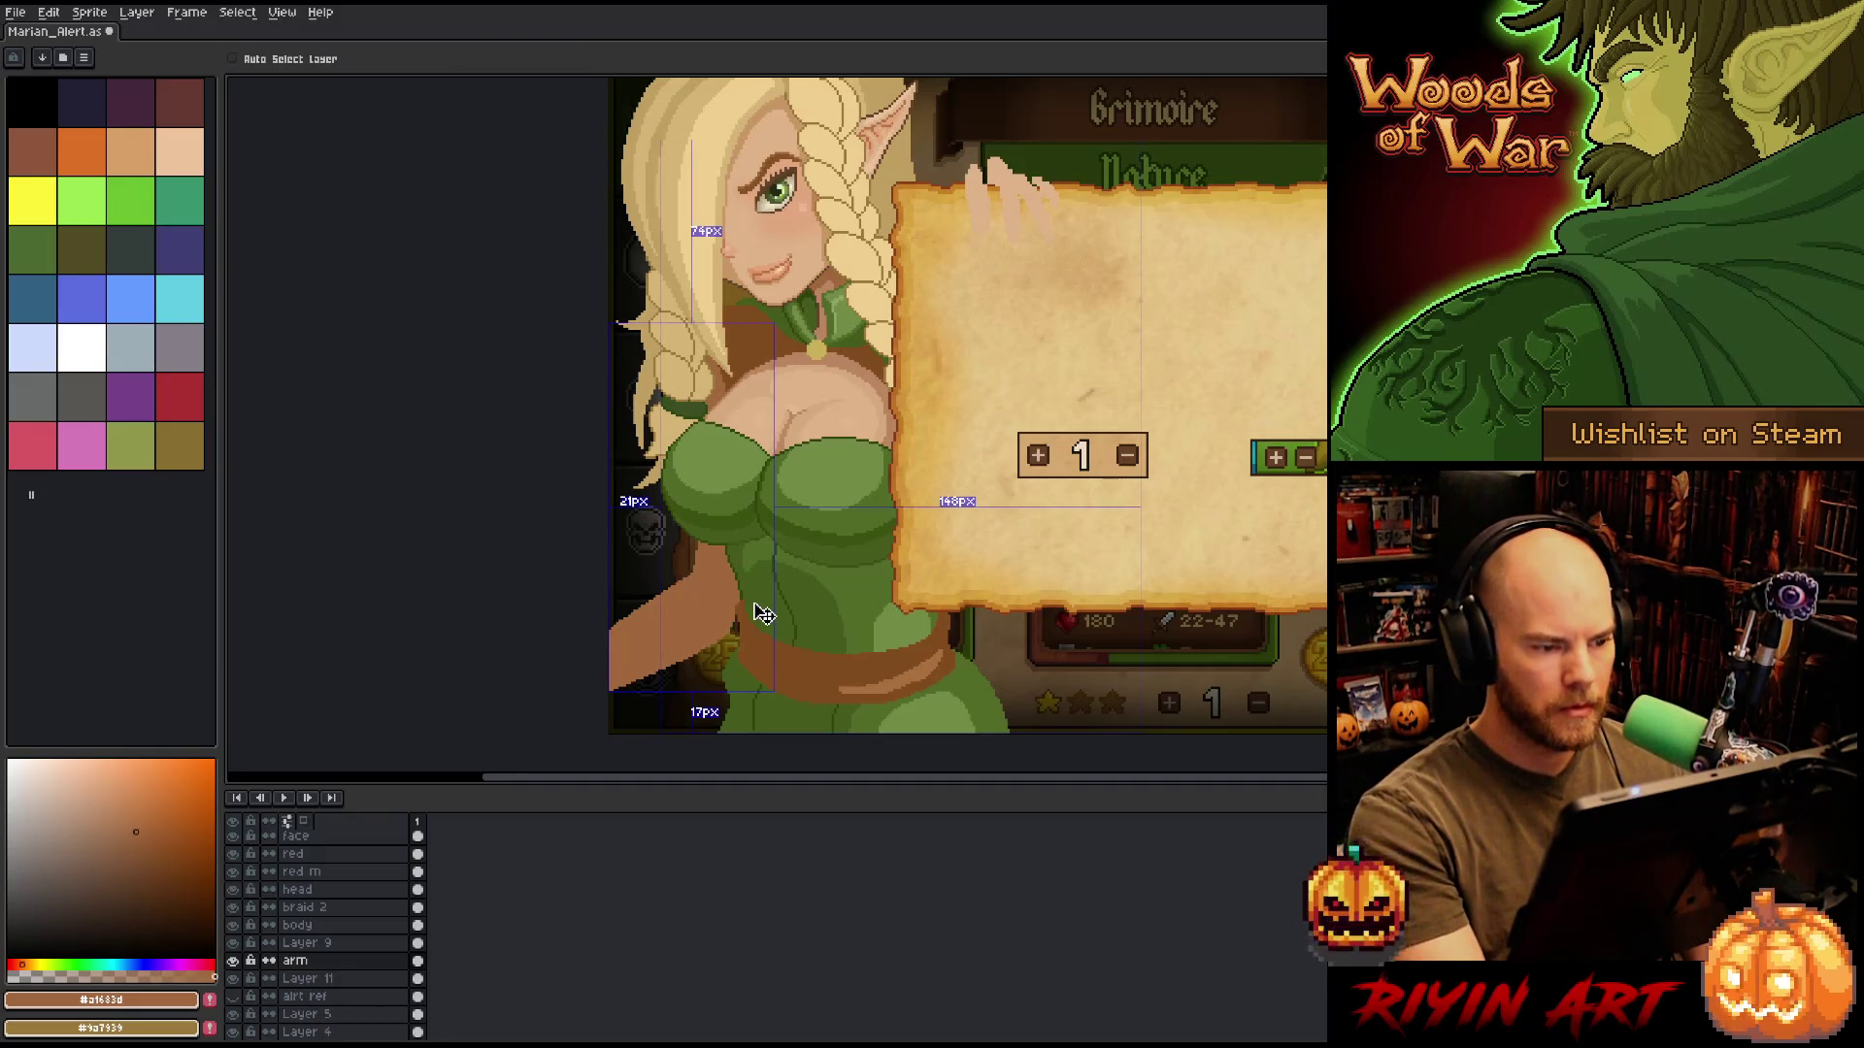
{"action": "key", "text": "Up"}
{"action": "key", "text": "Up"}
{"action": "key", "text": "Up"}
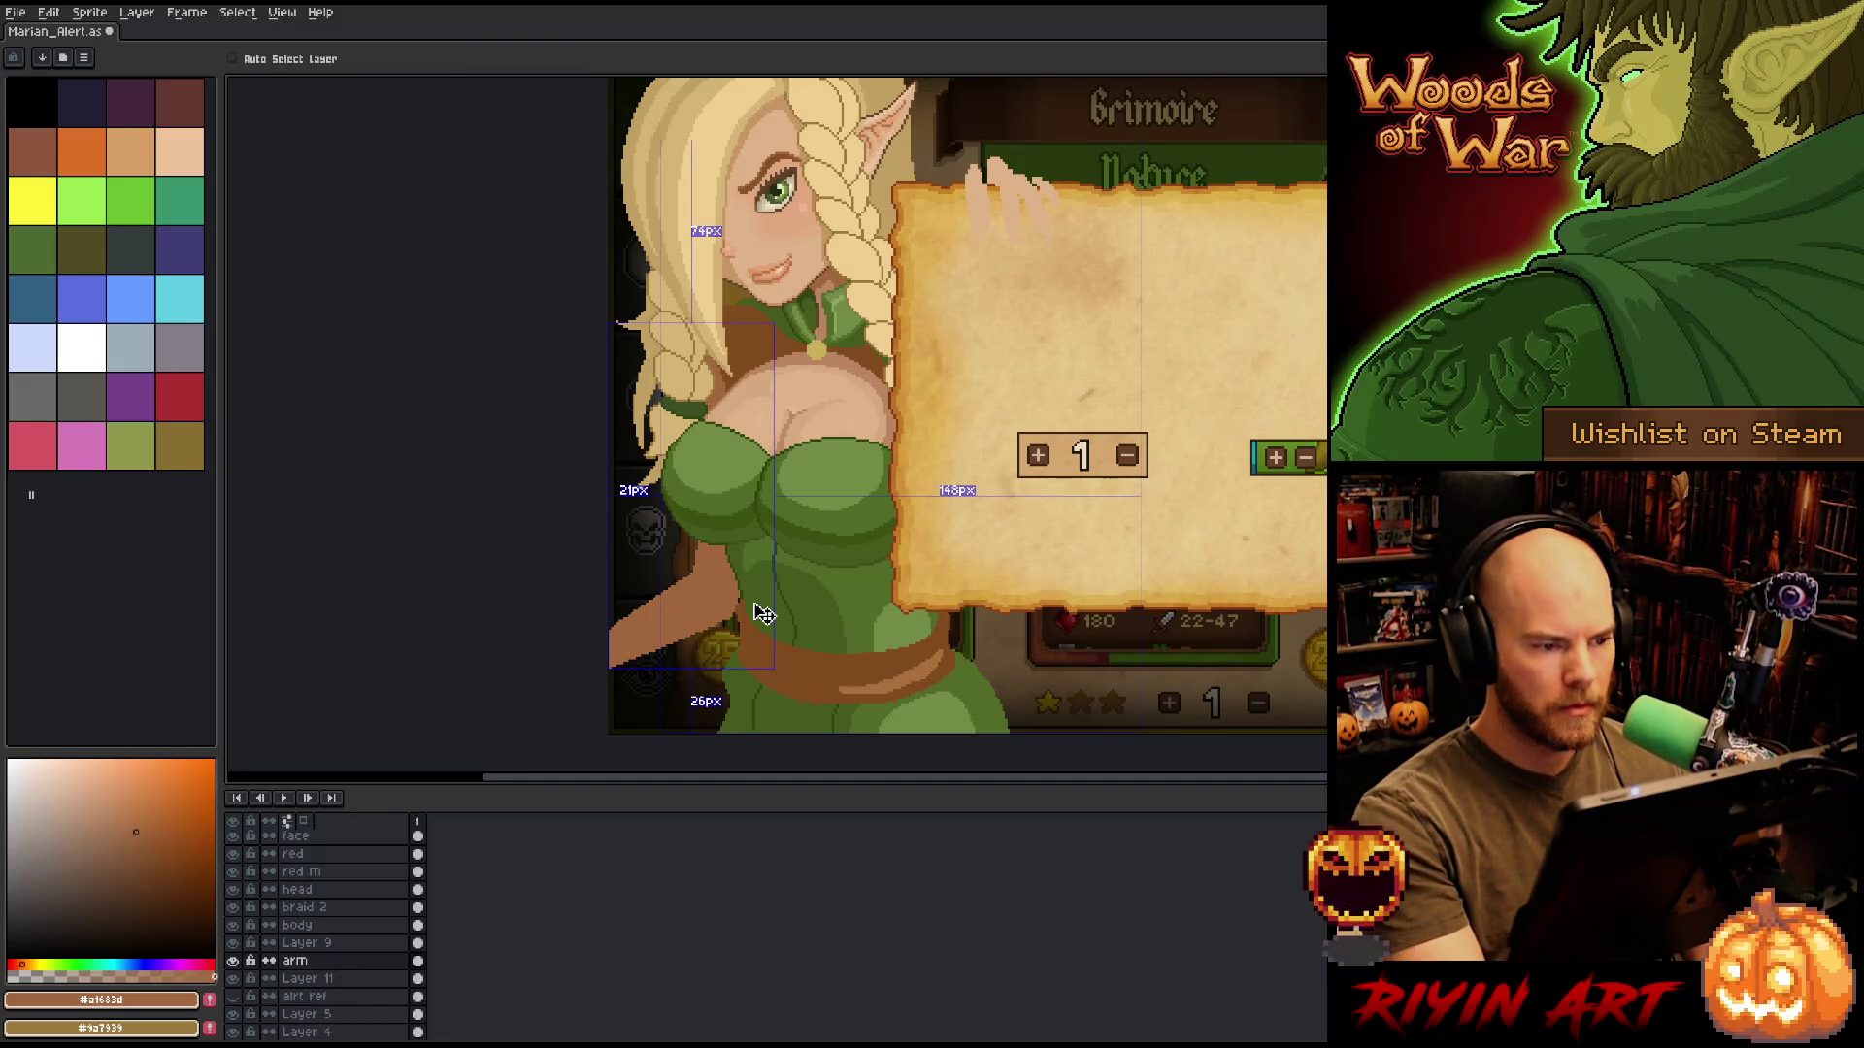
{"action": "key", "text": "Left"}
{"action": "key", "text": "Left"}
{"action": "key", "text": "Left"}
{"action": "key", "text": "Up"}
{"action": "key", "text": "Up"}
{"action": "key", "text": "Up"}
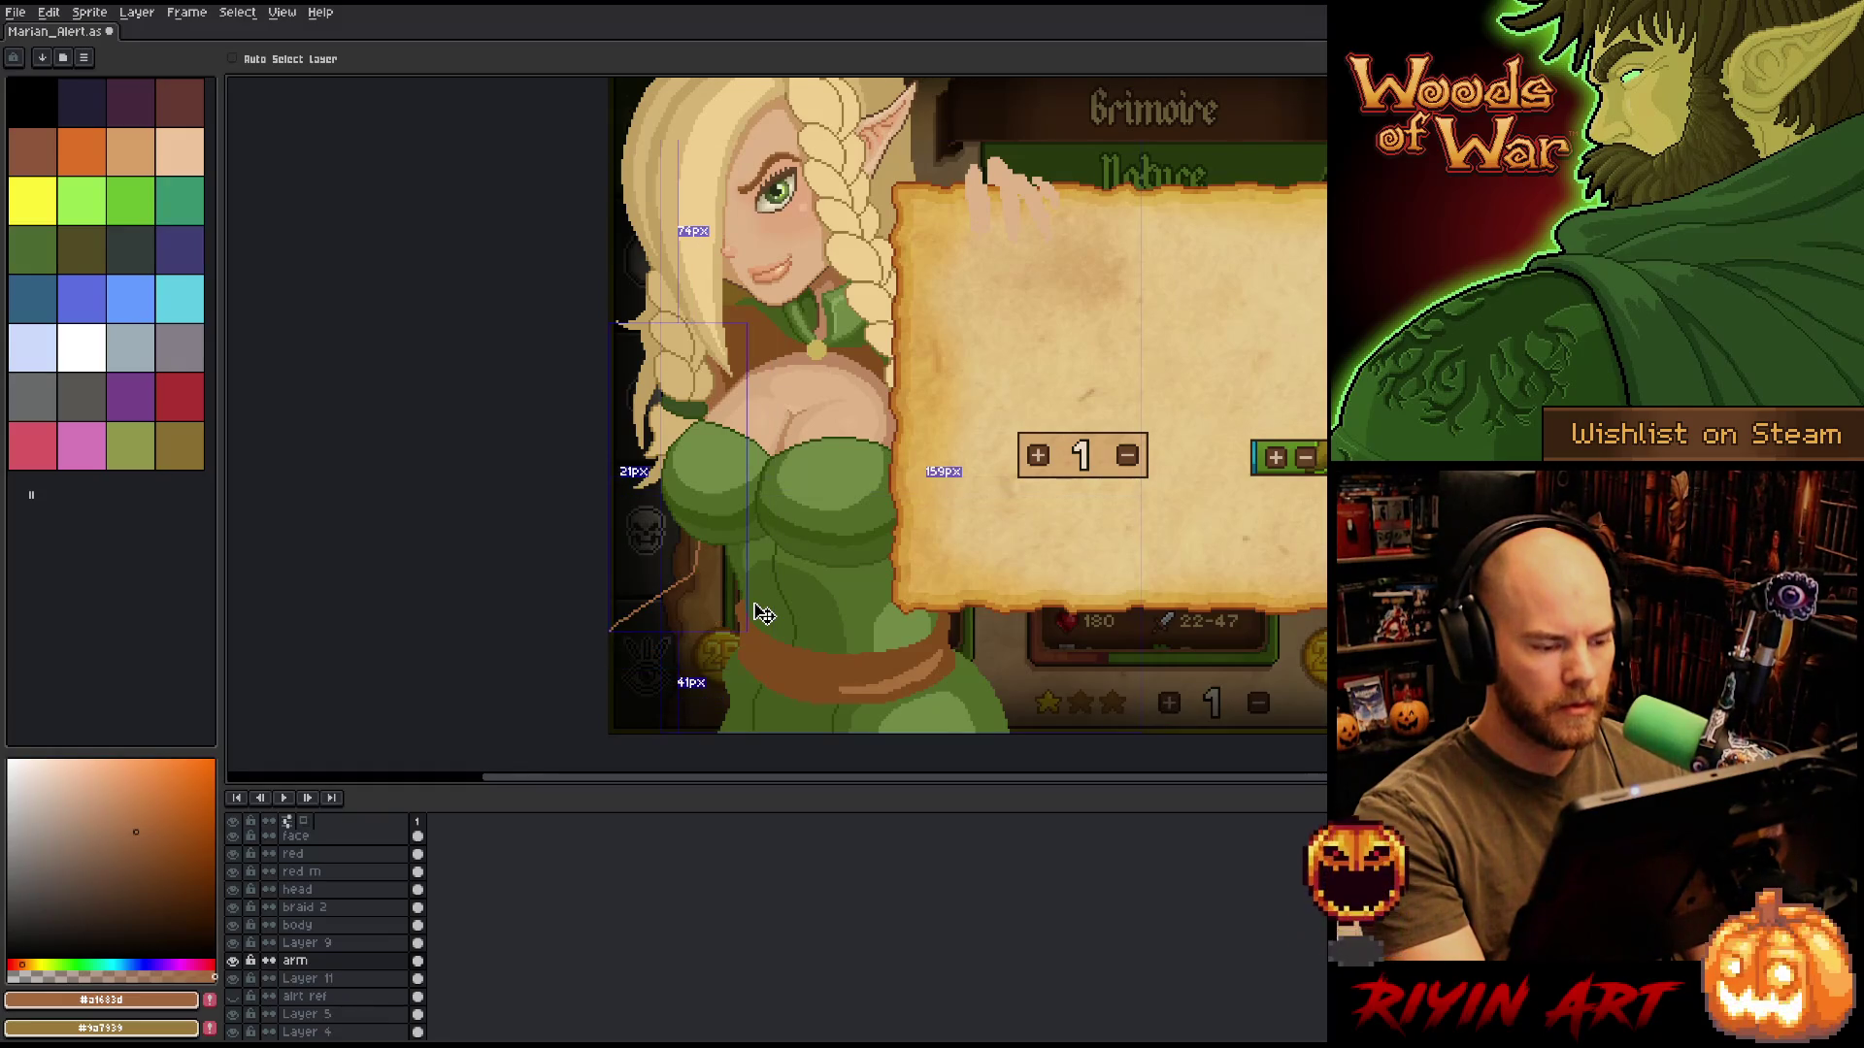
{"action": "key", "text": "b"}
{"action": "left_click_drag", "start_coordinate": [870, 586], "coordinate": [945, 579]}
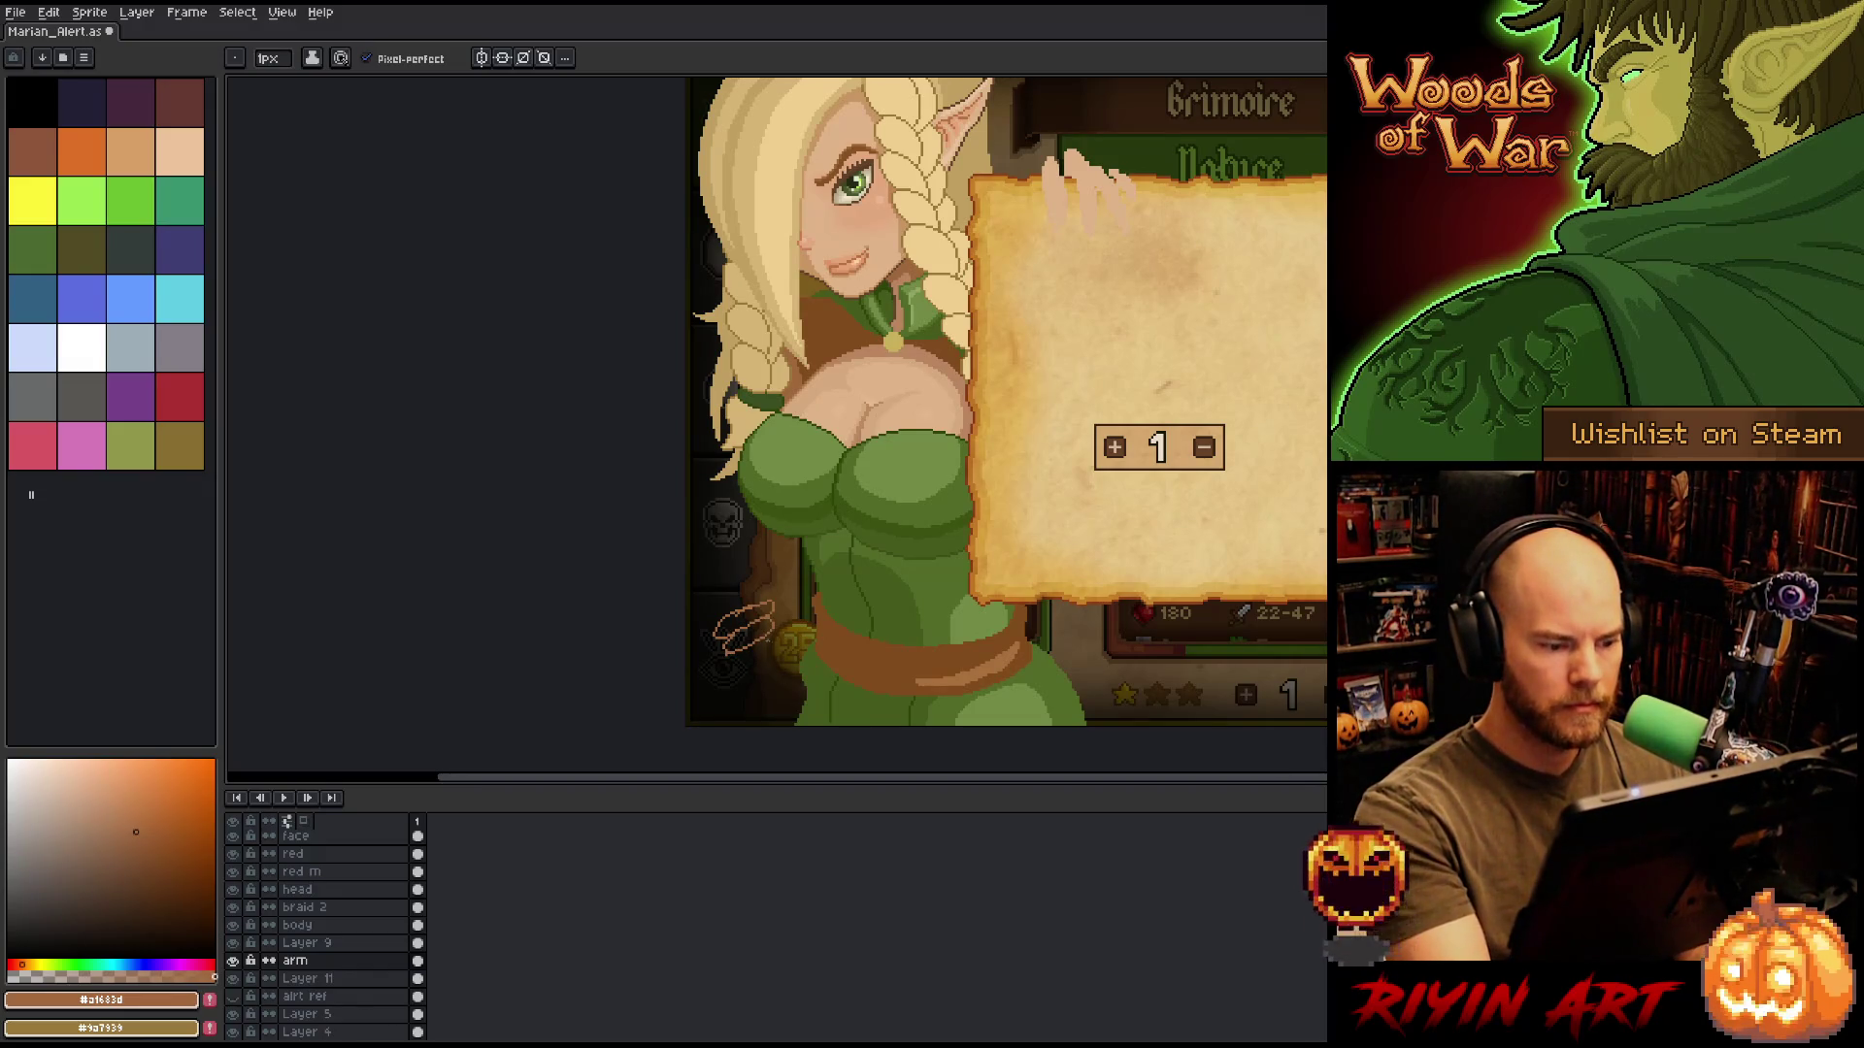
{"action": "key", "text": "ctrl+z"}
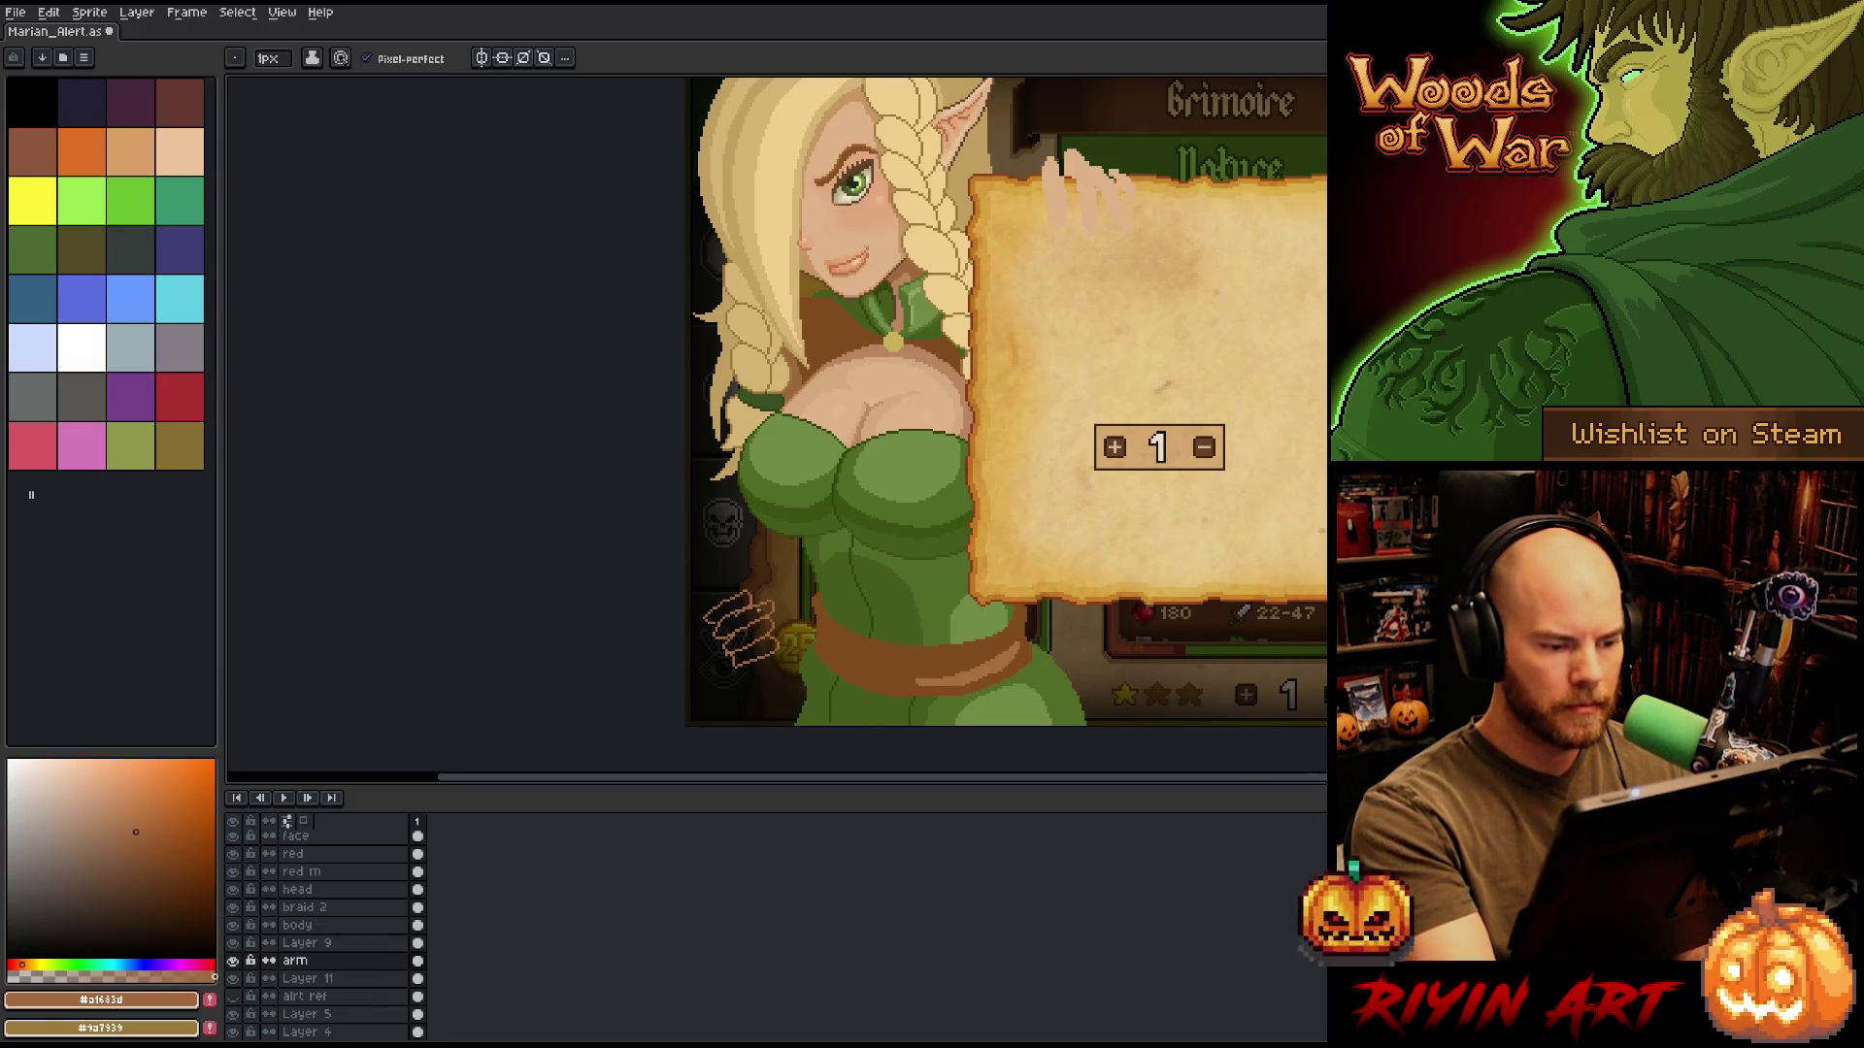
Bucket-fill the sketched hand with skin colour, undoing an accidental background fill.
{"action": "key", "text": "g"}
{"action": "left_click", "coordinate": [754, 650]}
{"action": "left_click", "coordinate": [749, 635]}
{"action": "left_click", "coordinate": [742, 619]}
{"action": "left_click", "coordinate": [718, 670]}
{"action": "key", "text": "ctrl+z"}
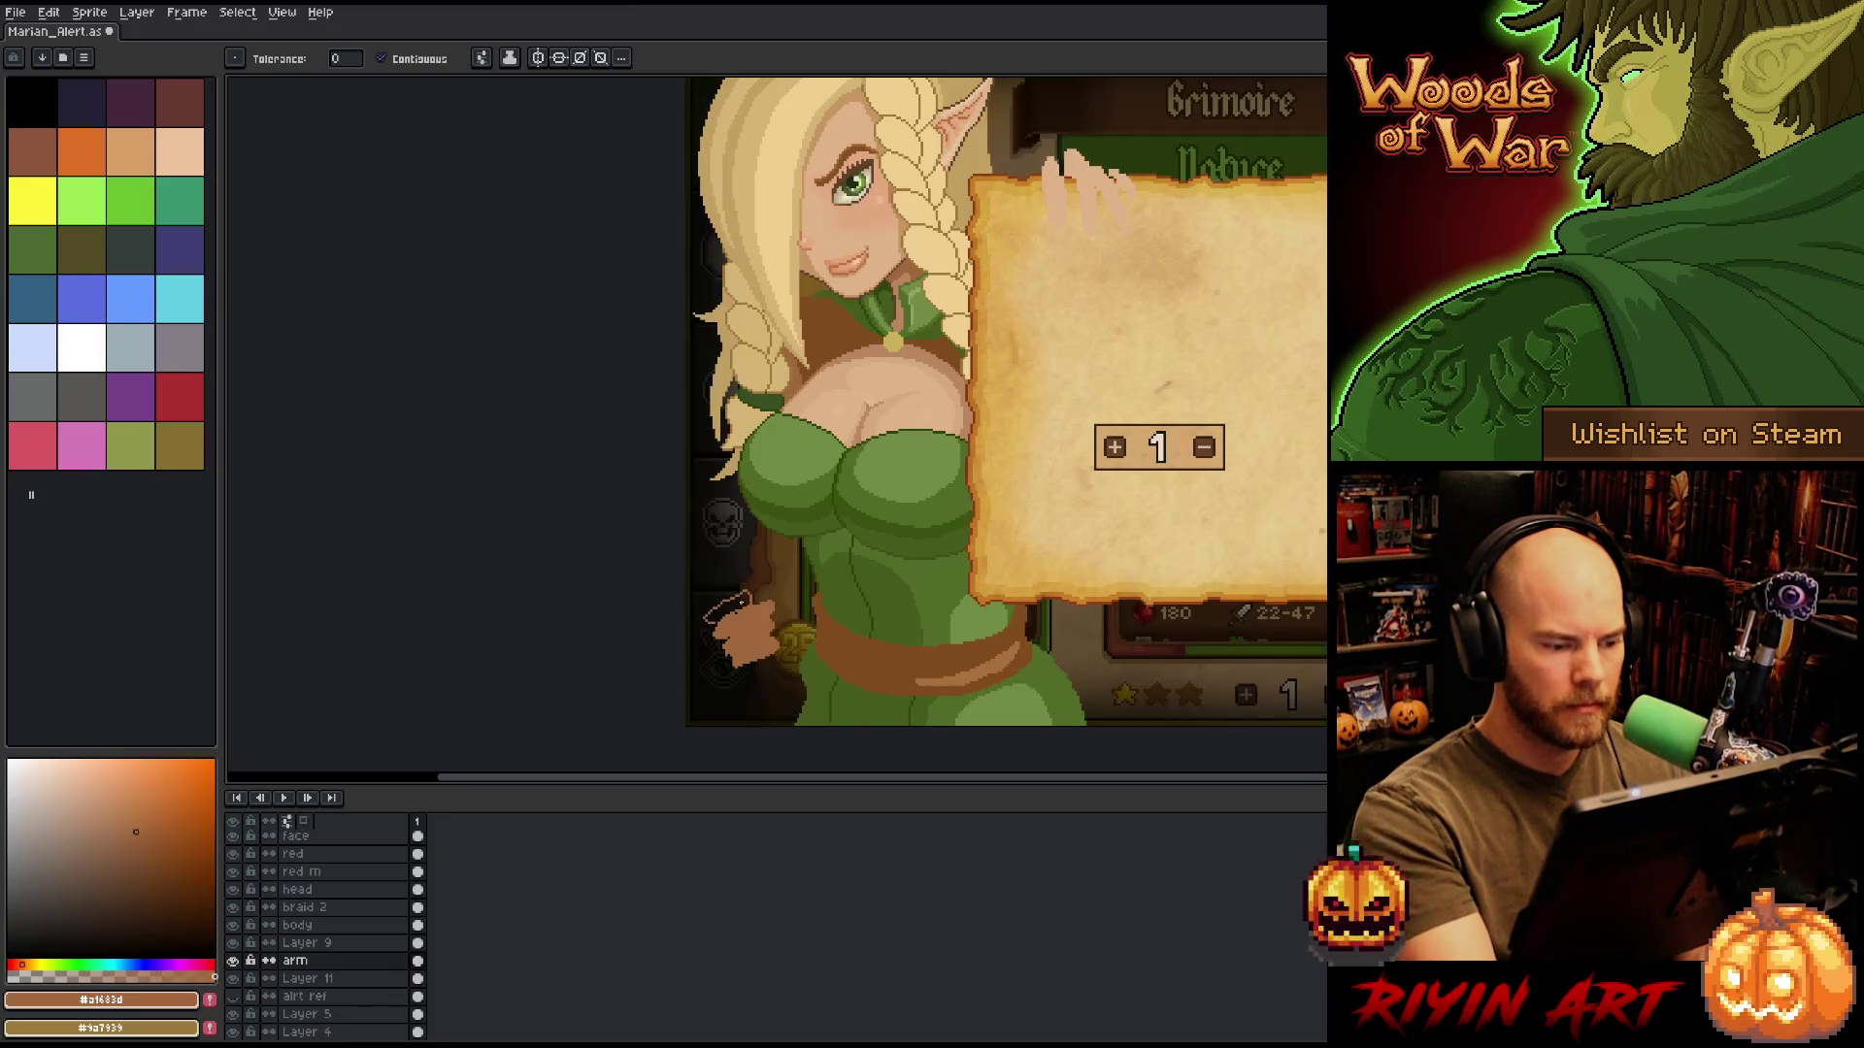
{"action": "key", "text": "b"}
{"action": "key", "text": "g"}
{"action": "left_click", "coordinate": [740, 631]}
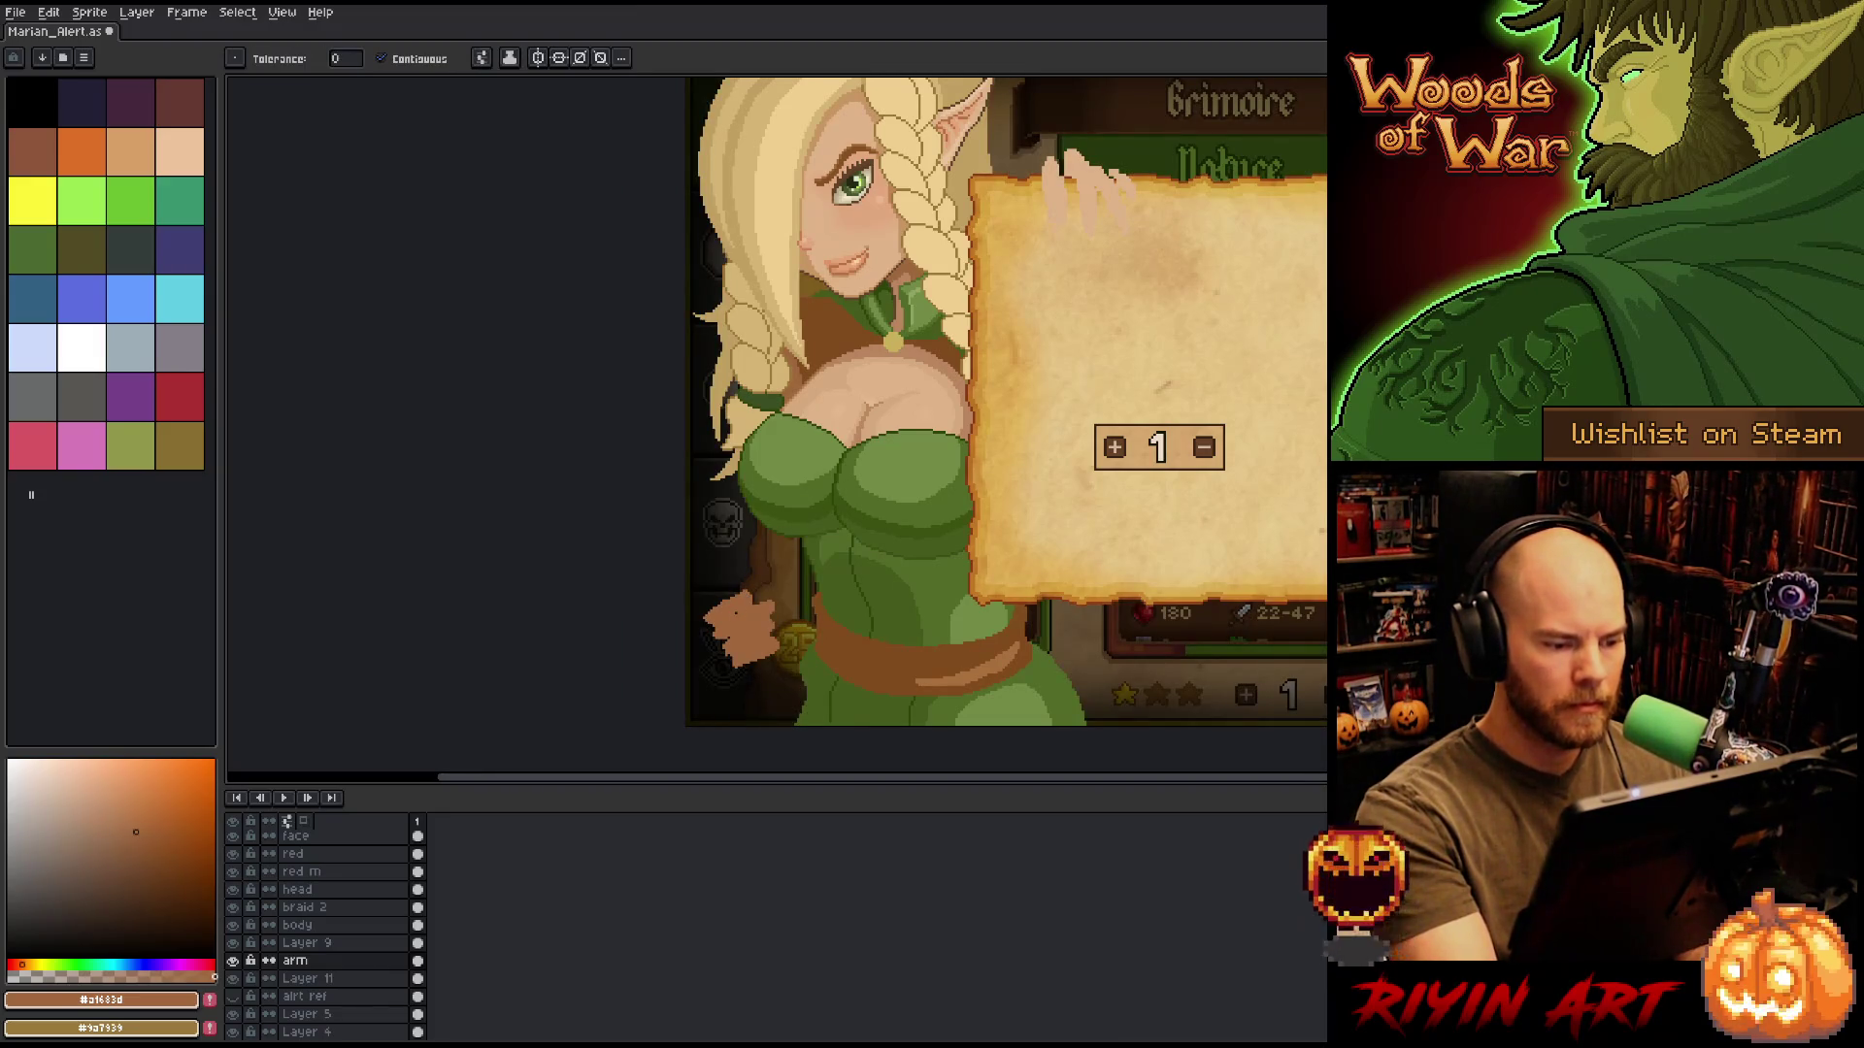
{"action": "key", "text": "b"}
Darken the hand's edge pixels and reshape it with a lasso selection and transform.
{"action": "key", "text": "q"}
{"action": "mouse_move", "coordinate": [801, 645]}
{"action": "left_mouse_down"}
{"action": "mouse_move", "coordinate": [762, 583]}
{"action": "mouse_move", "coordinate": [791, 673]}
{"action": "left_mouse_up"}
{"action": "key", "text": "ctrl+d"}
{"action": "key", "text": "b"}
{"action": "mouse_move", "coordinate": [772, 604]}
{"action": "left_mouse_down"}
{"action": "mouse_move", "coordinate": [767, 680]}
{"action": "mouse_move", "coordinate": [721, 701]}
{"action": "mouse_move", "coordinate": [726, 621]}
{"action": "mouse_move", "coordinate": [709, 723]}
{"action": "left_mouse_up"}
{"action": "key", "text": "q"}
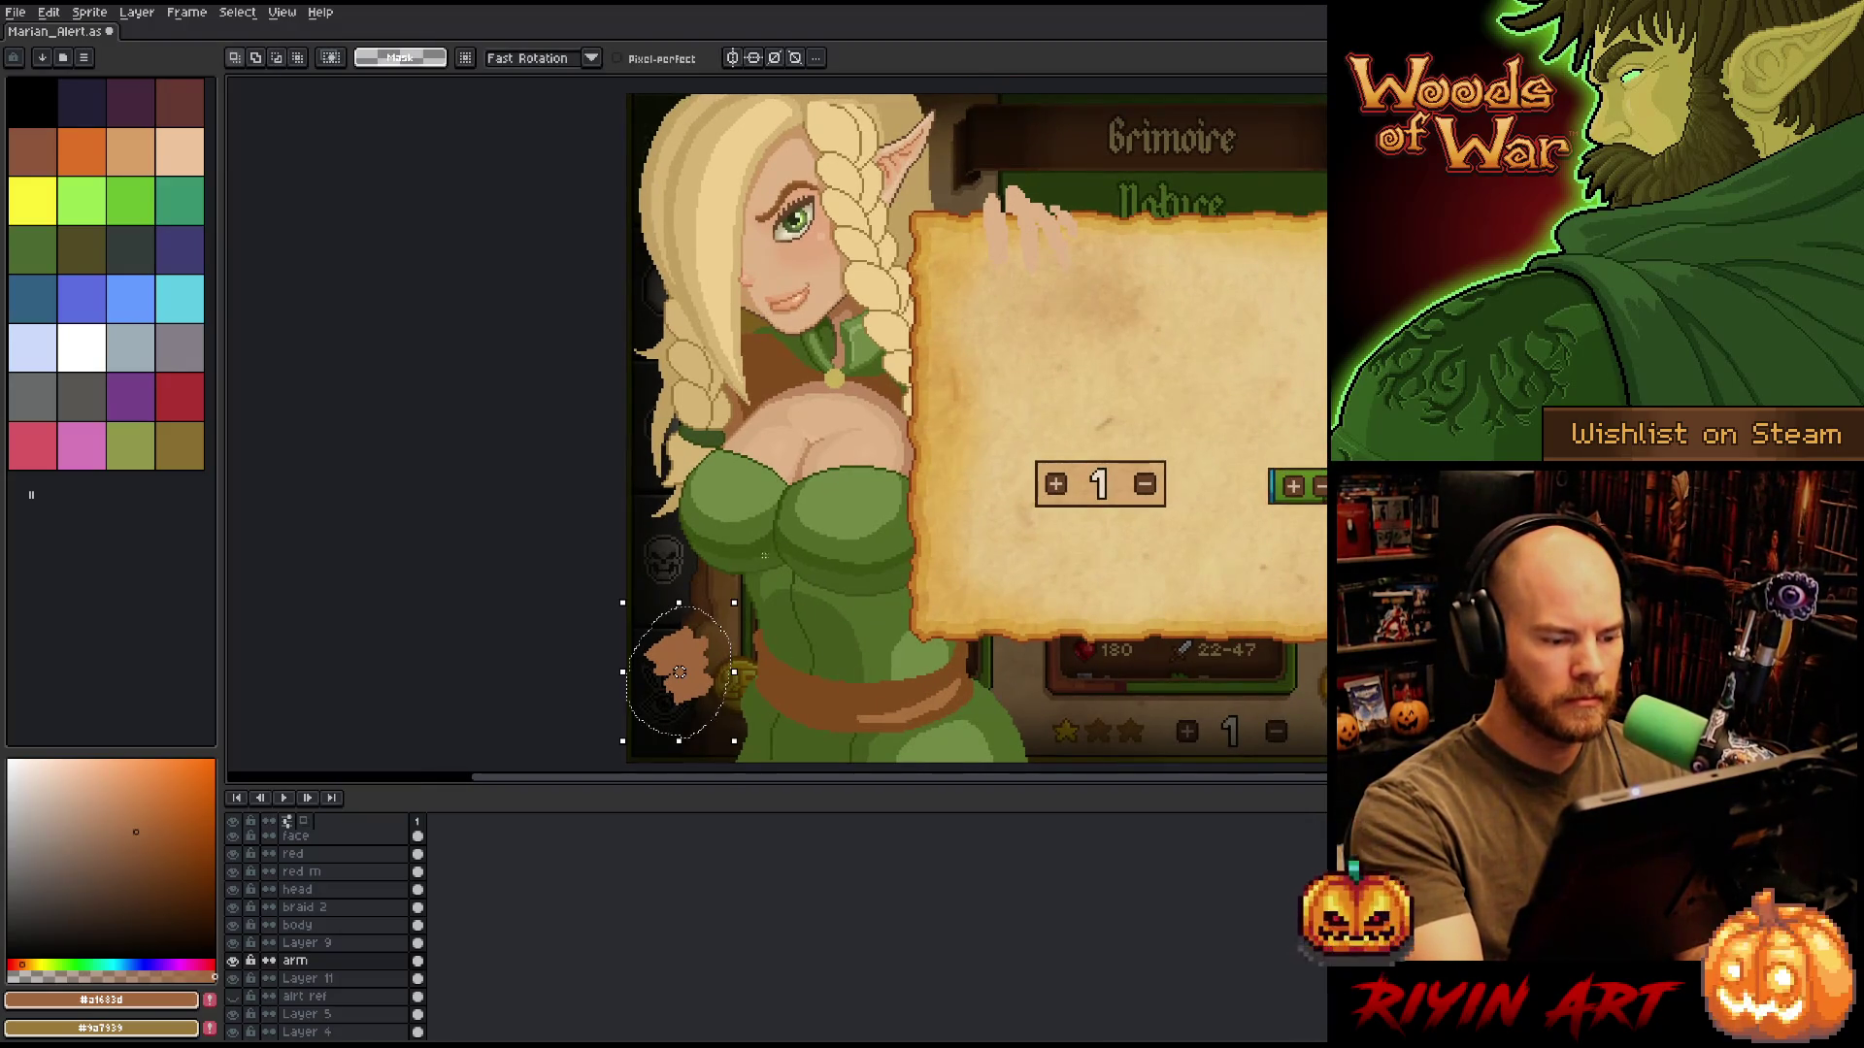
{"action": "left_click_drag", "start_coordinate": [745, 600], "coordinate": [763, 586]}
{"action": "key", "text": "Return"}
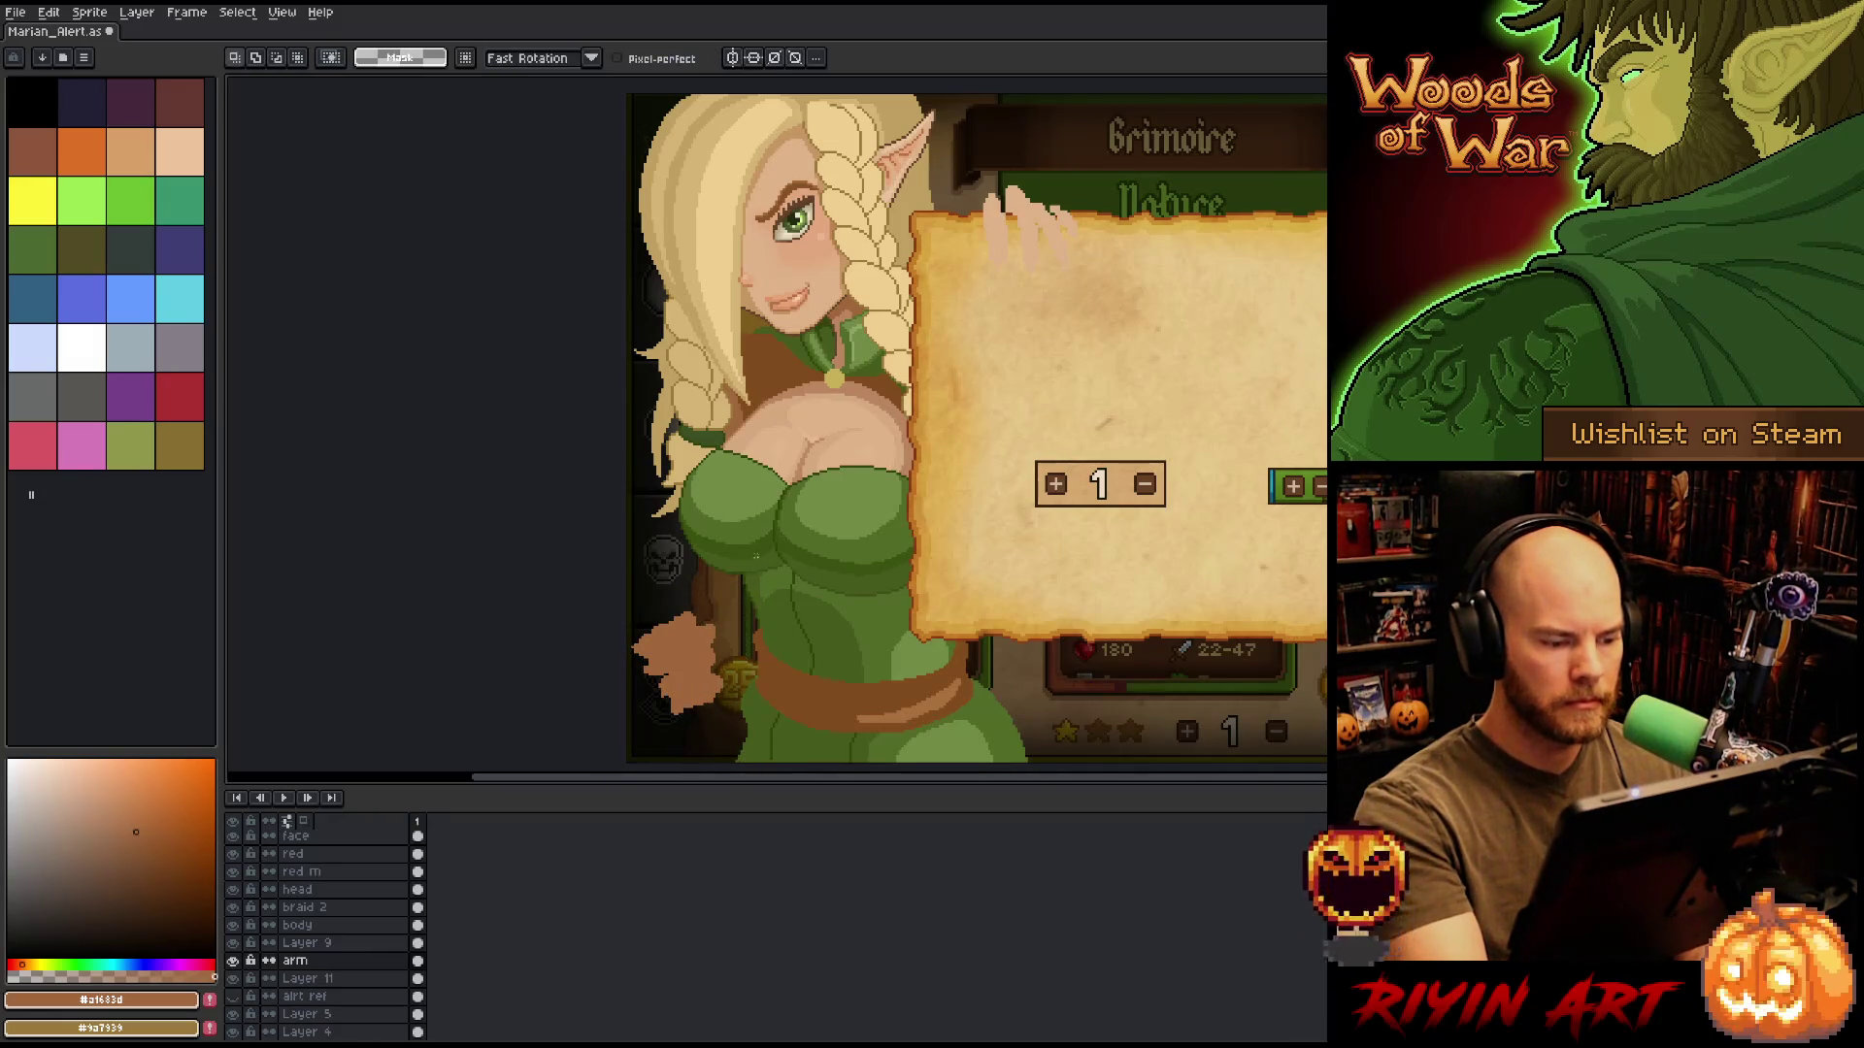
{"action": "key", "text": "b"}
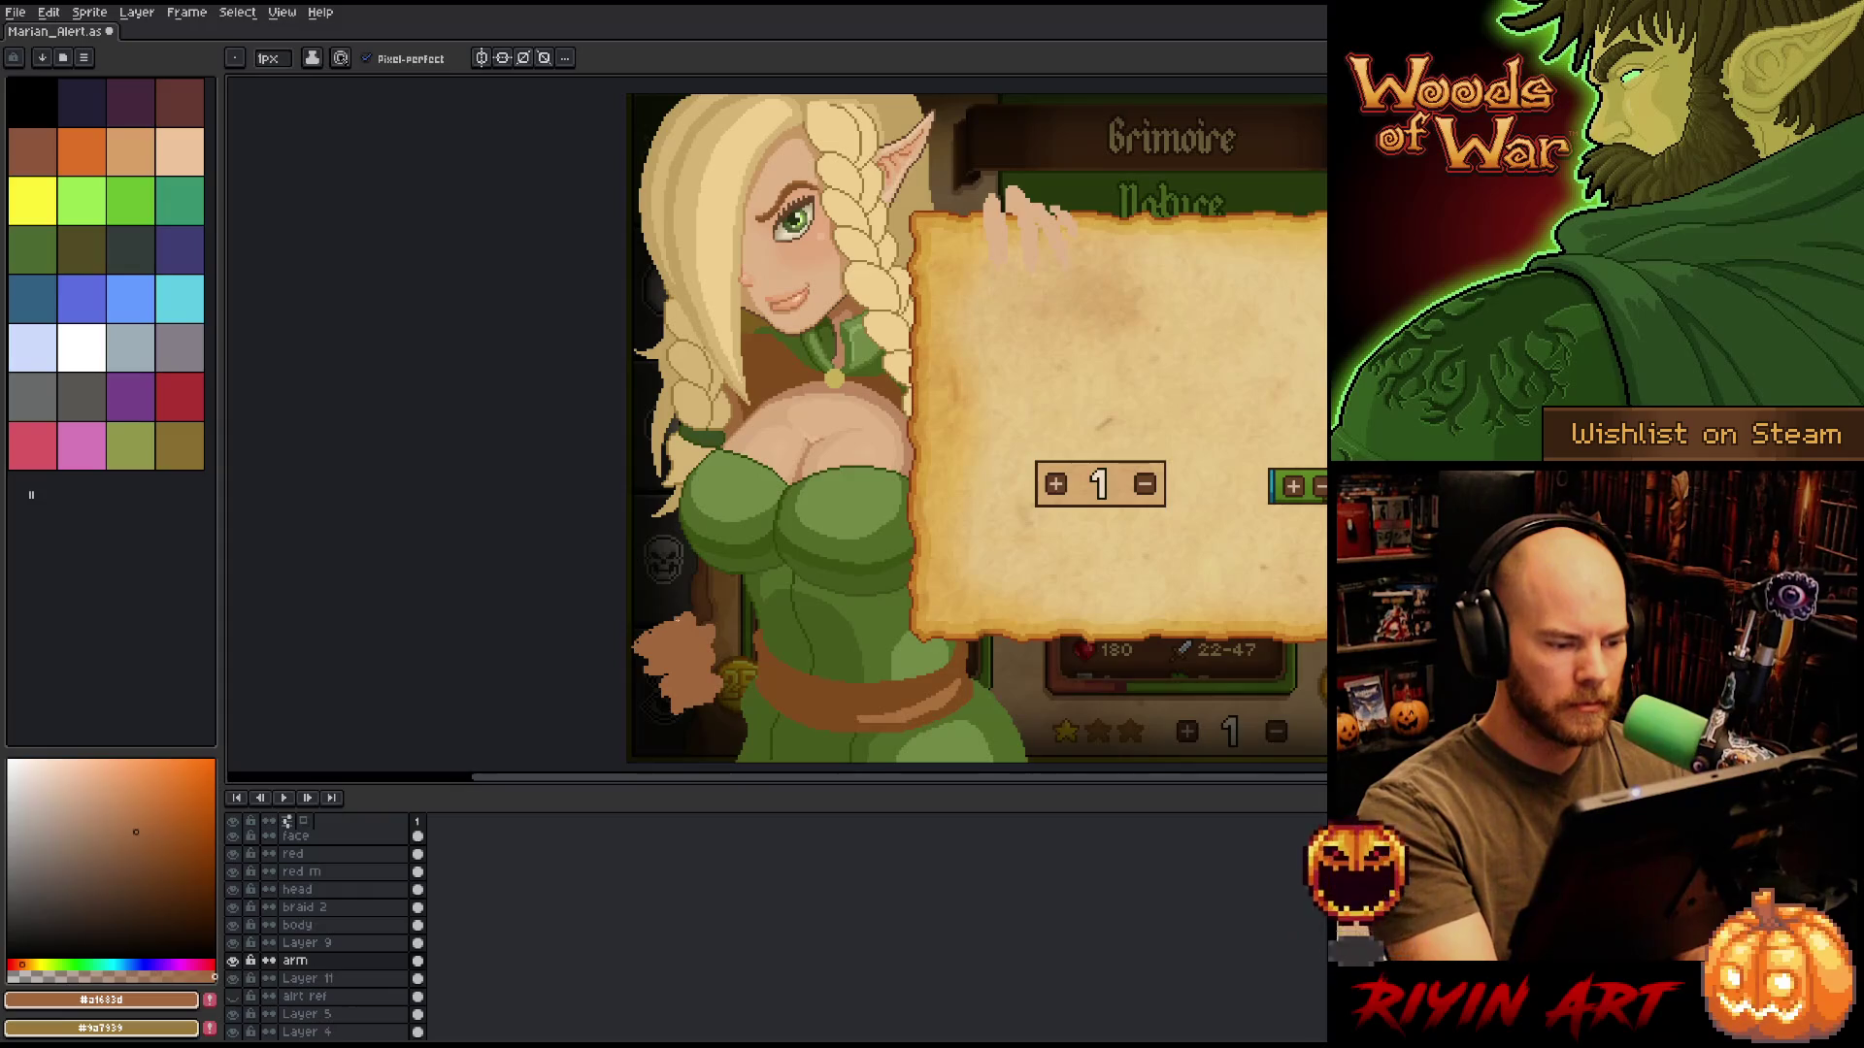
Shift the hand slightly left on the arm layer and sample the dress green.
{"action": "key", "text": "space"}
{"action": "left_click_drag", "start_coordinate": [991, 633], "coordinate": [975, 620]}
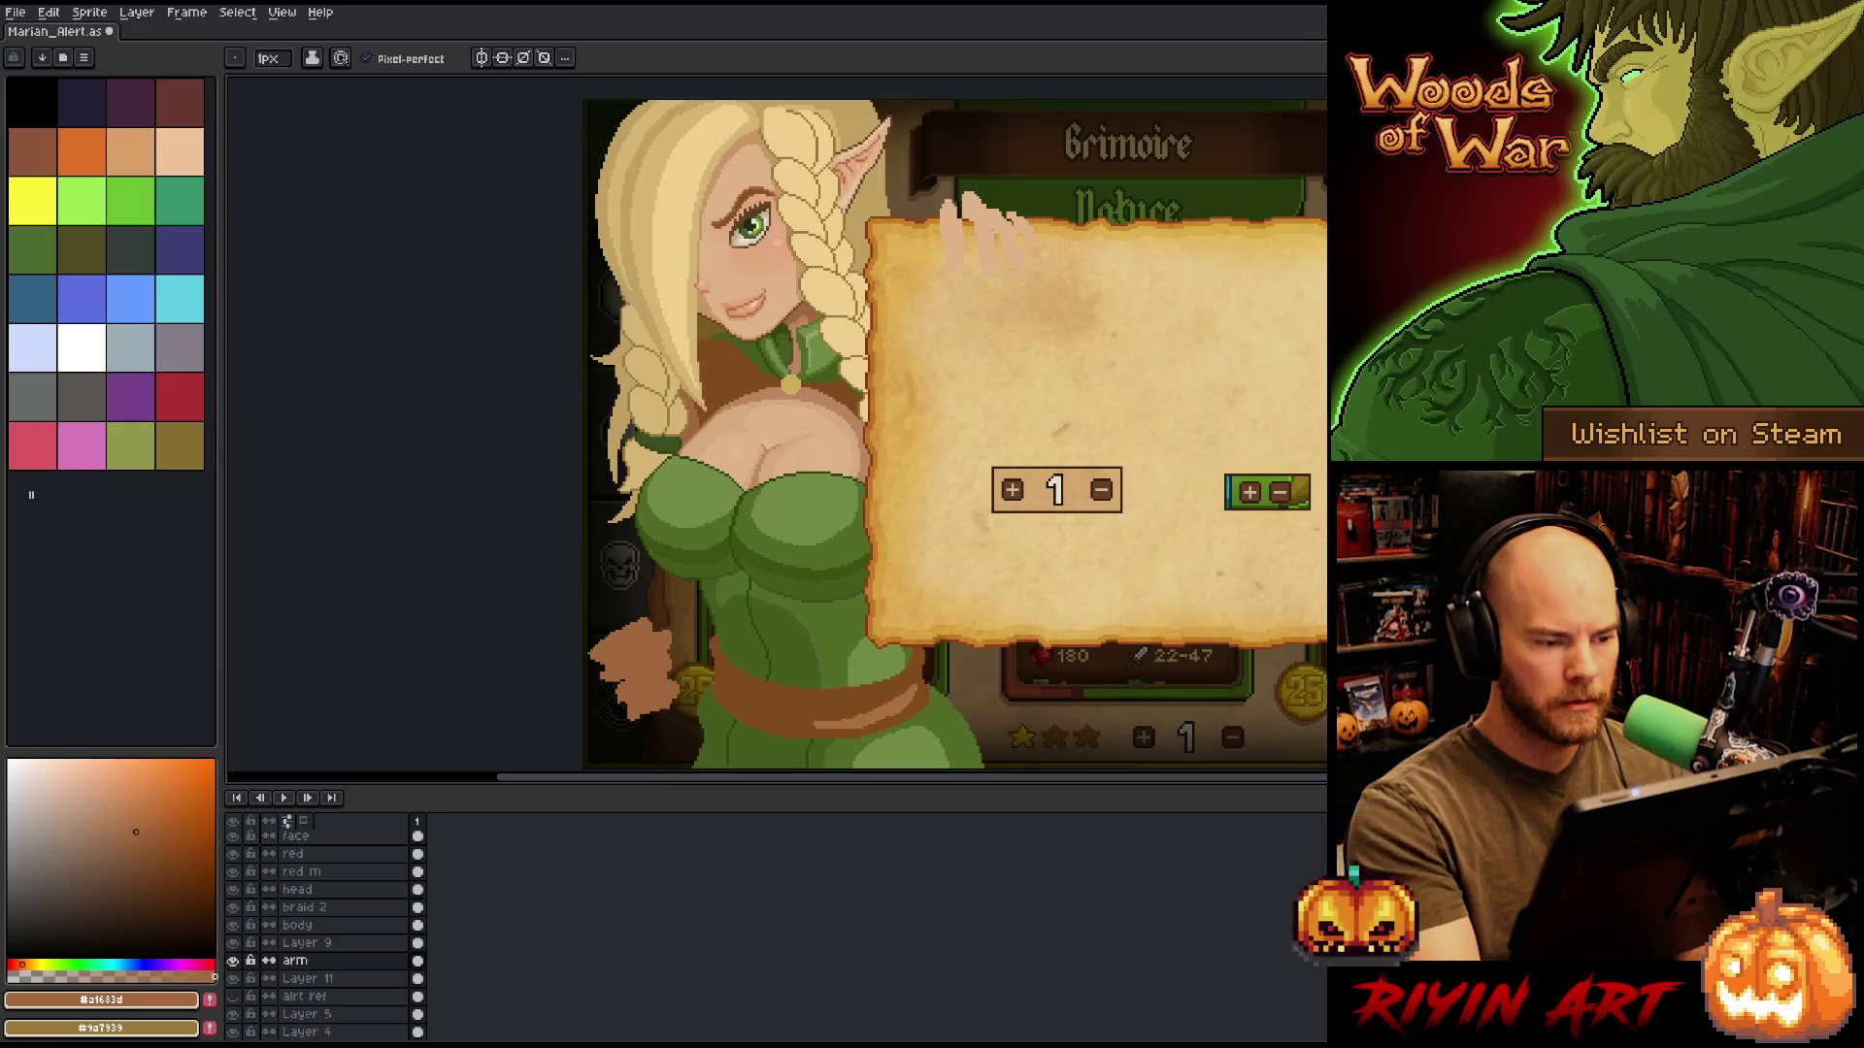
{"action": "key", "text": "space"}
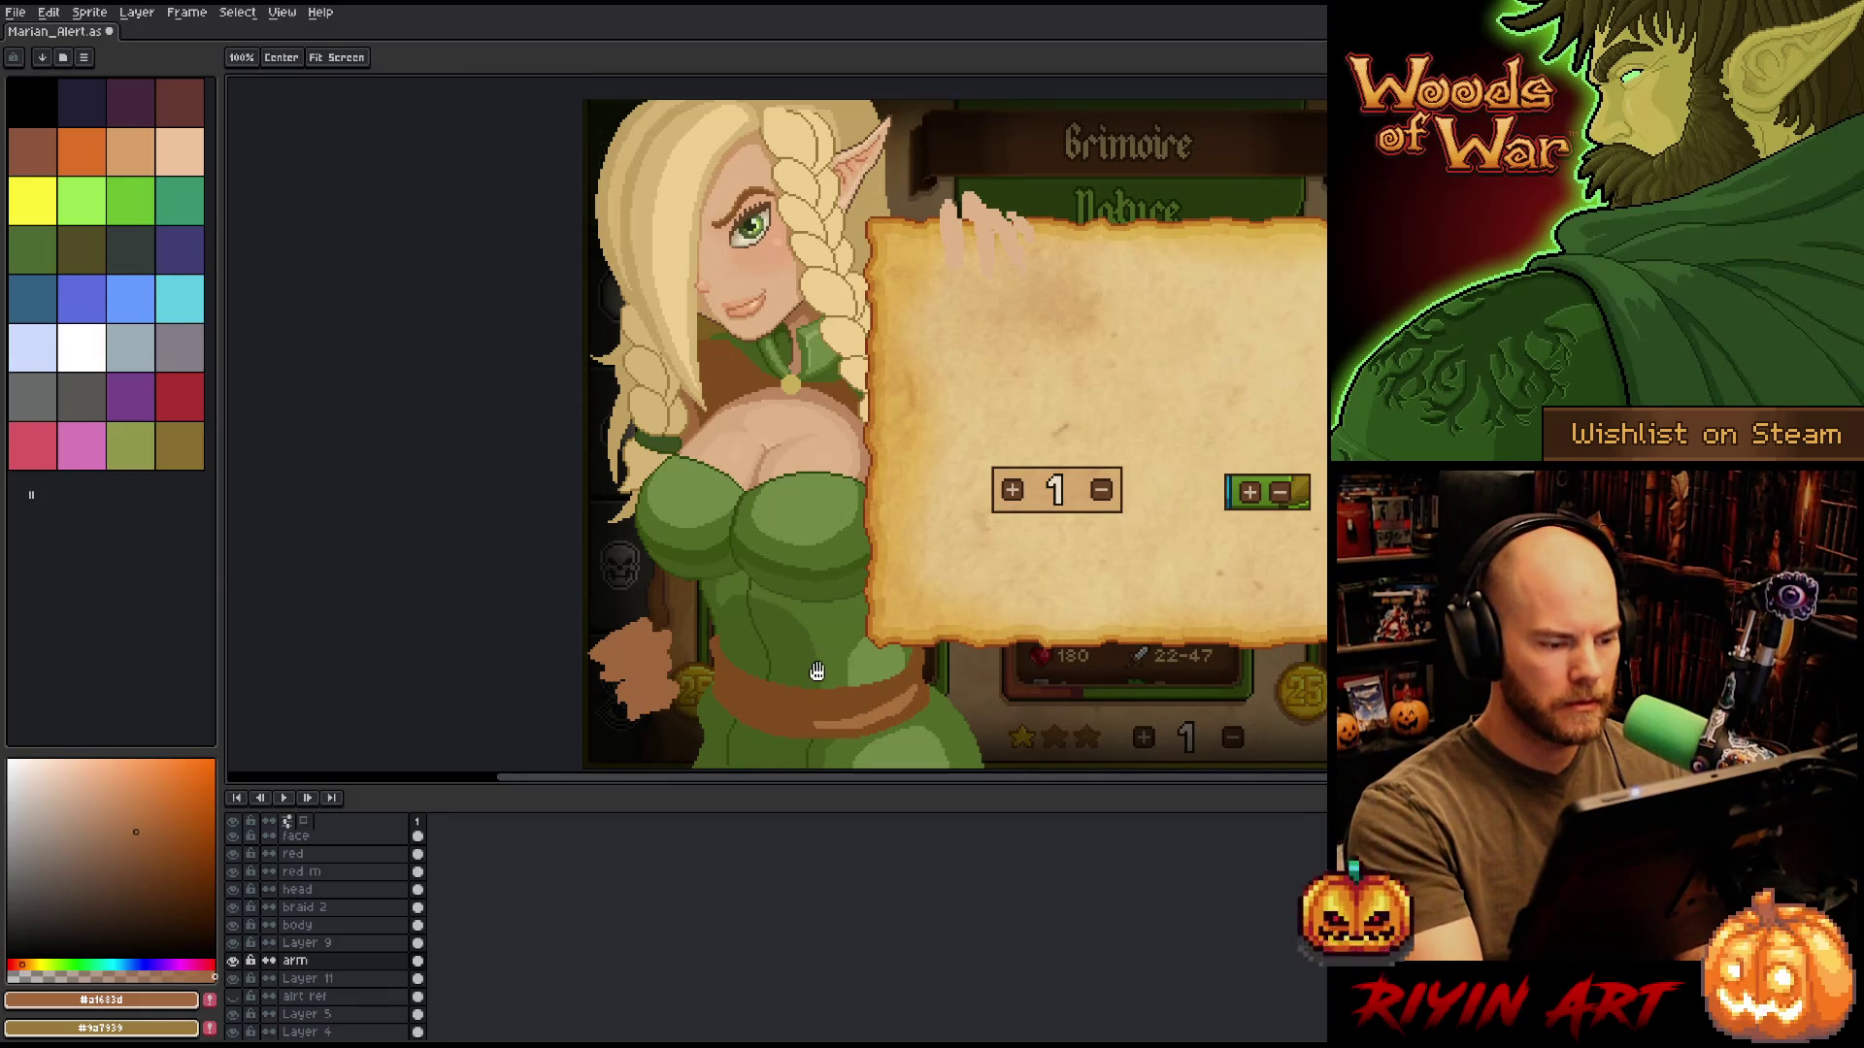
{"action": "left_click_drag", "start_coordinate": [839, 648], "coordinate": [899, 623]}
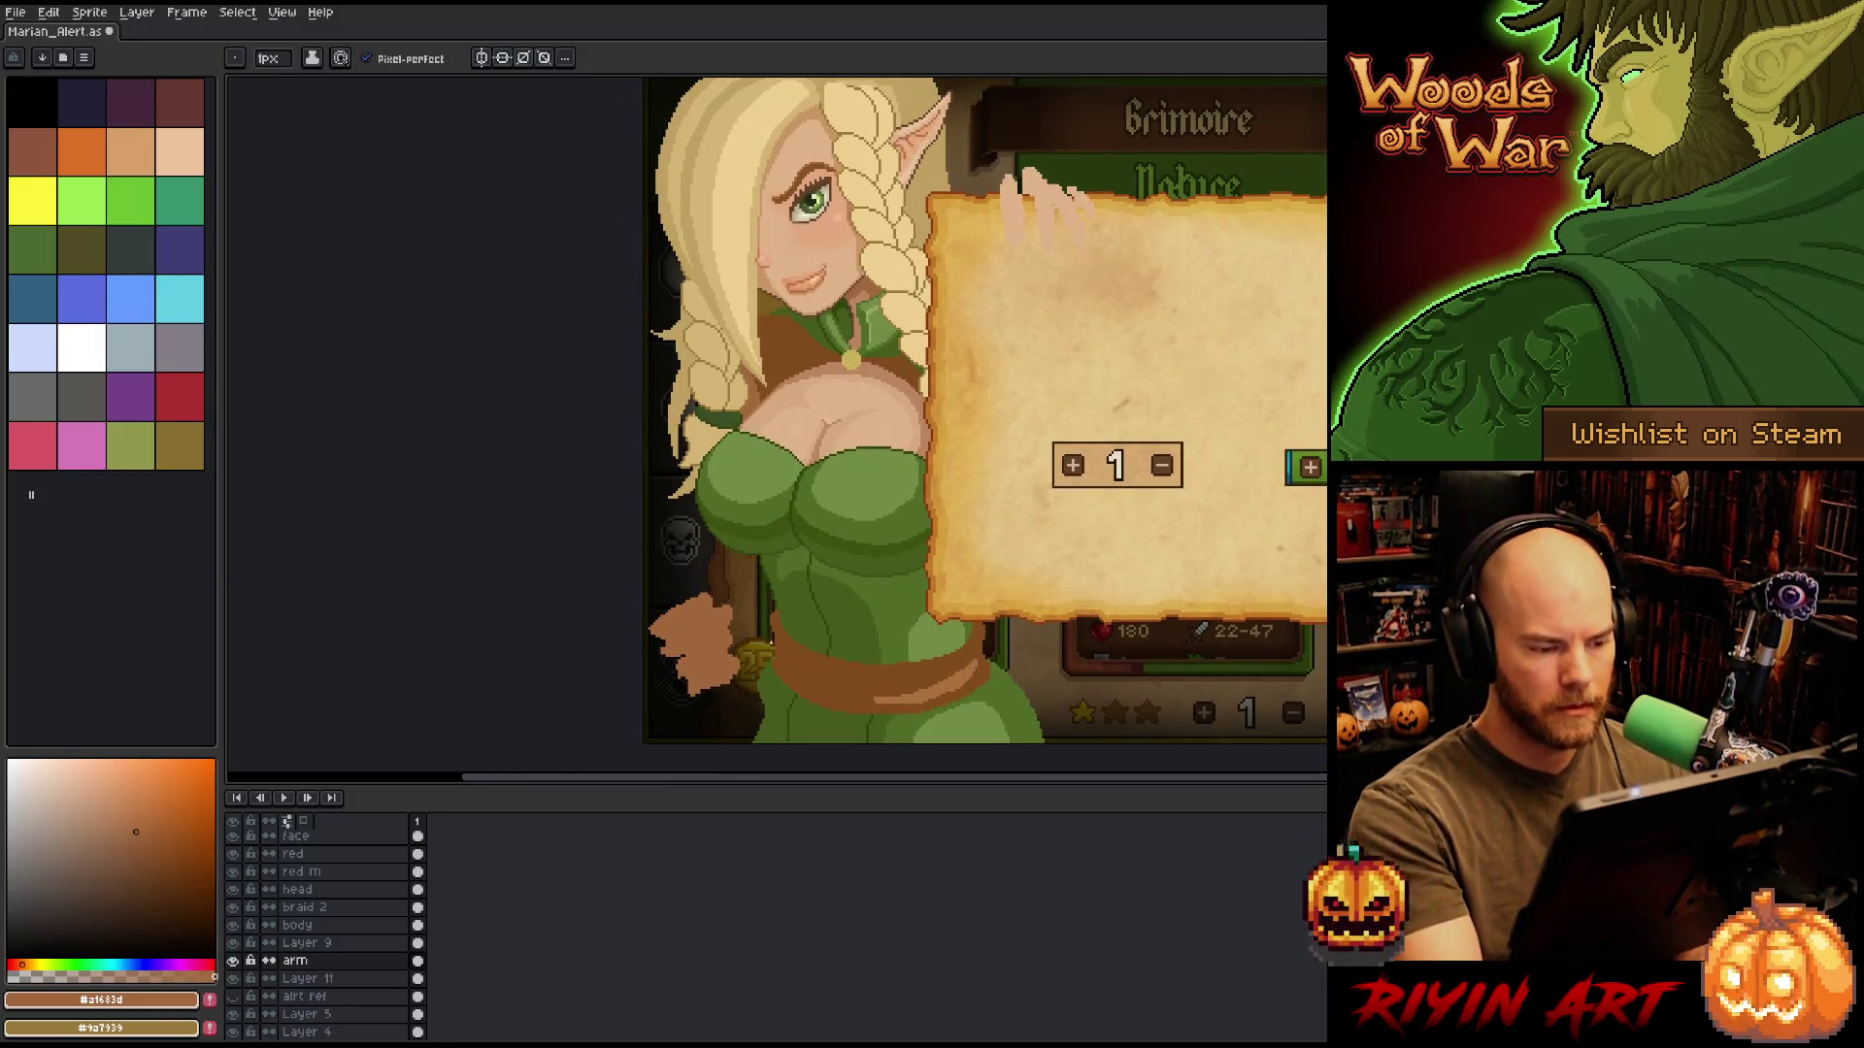
{"action": "key", "text": "v"}
{"action": "left_click_drag", "start_coordinate": [714, 670], "coordinate": [702, 660]}
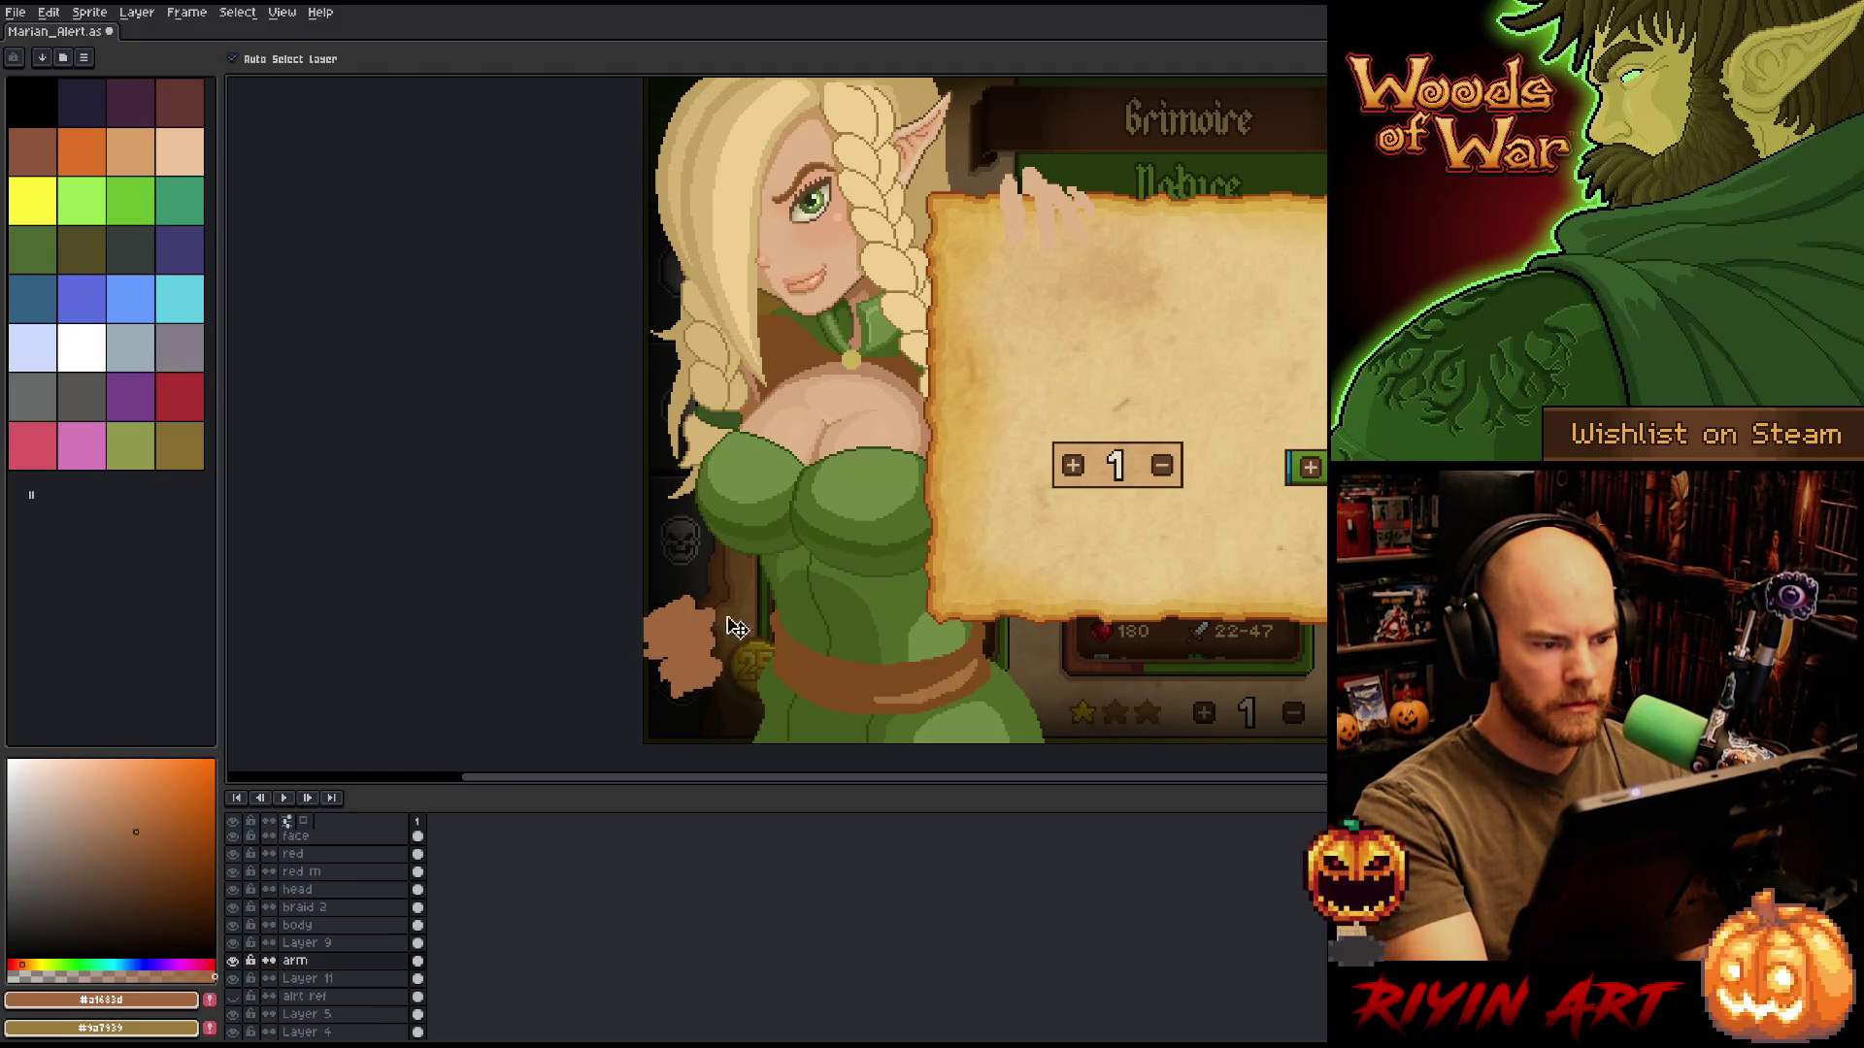
{"action": "key", "text": "space"}
{"action": "left_click_drag", "start_coordinate": [818, 598], "coordinate": [799, 608]}
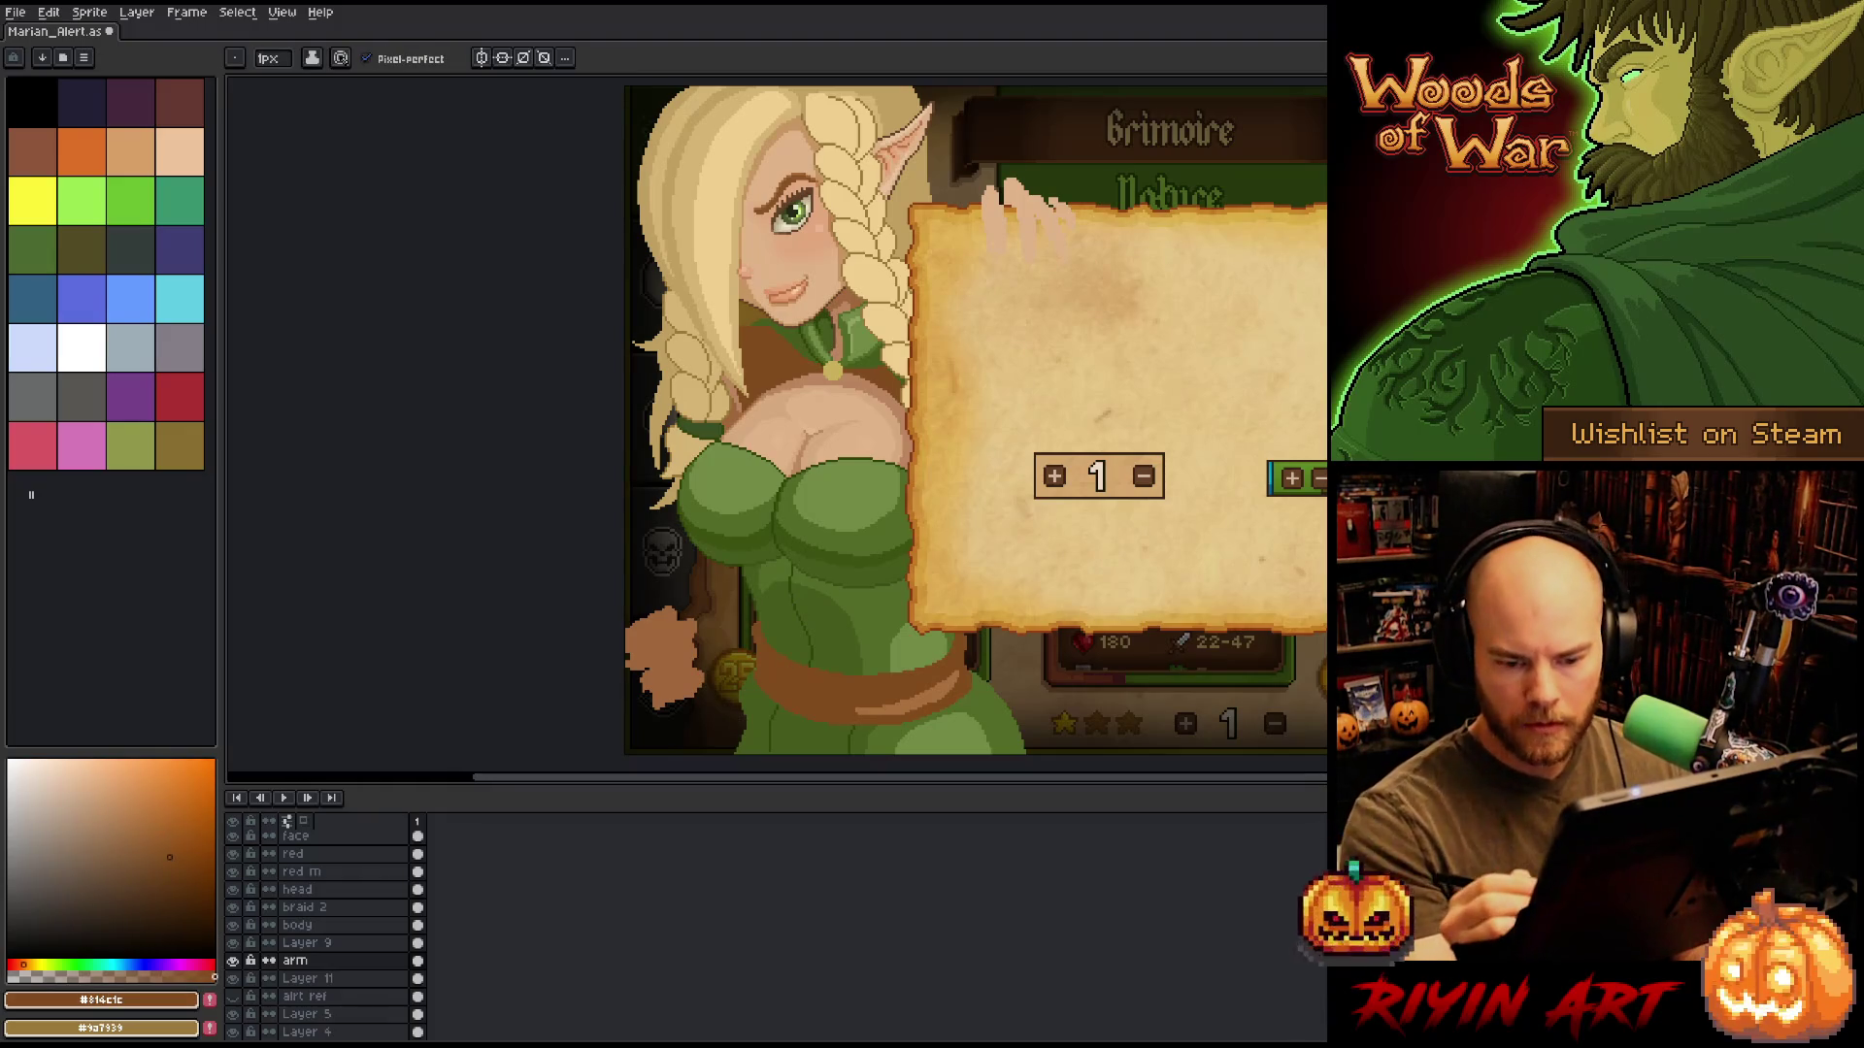
{"action": "left_click", "coordinate": [738, 544], "text": "alt"}
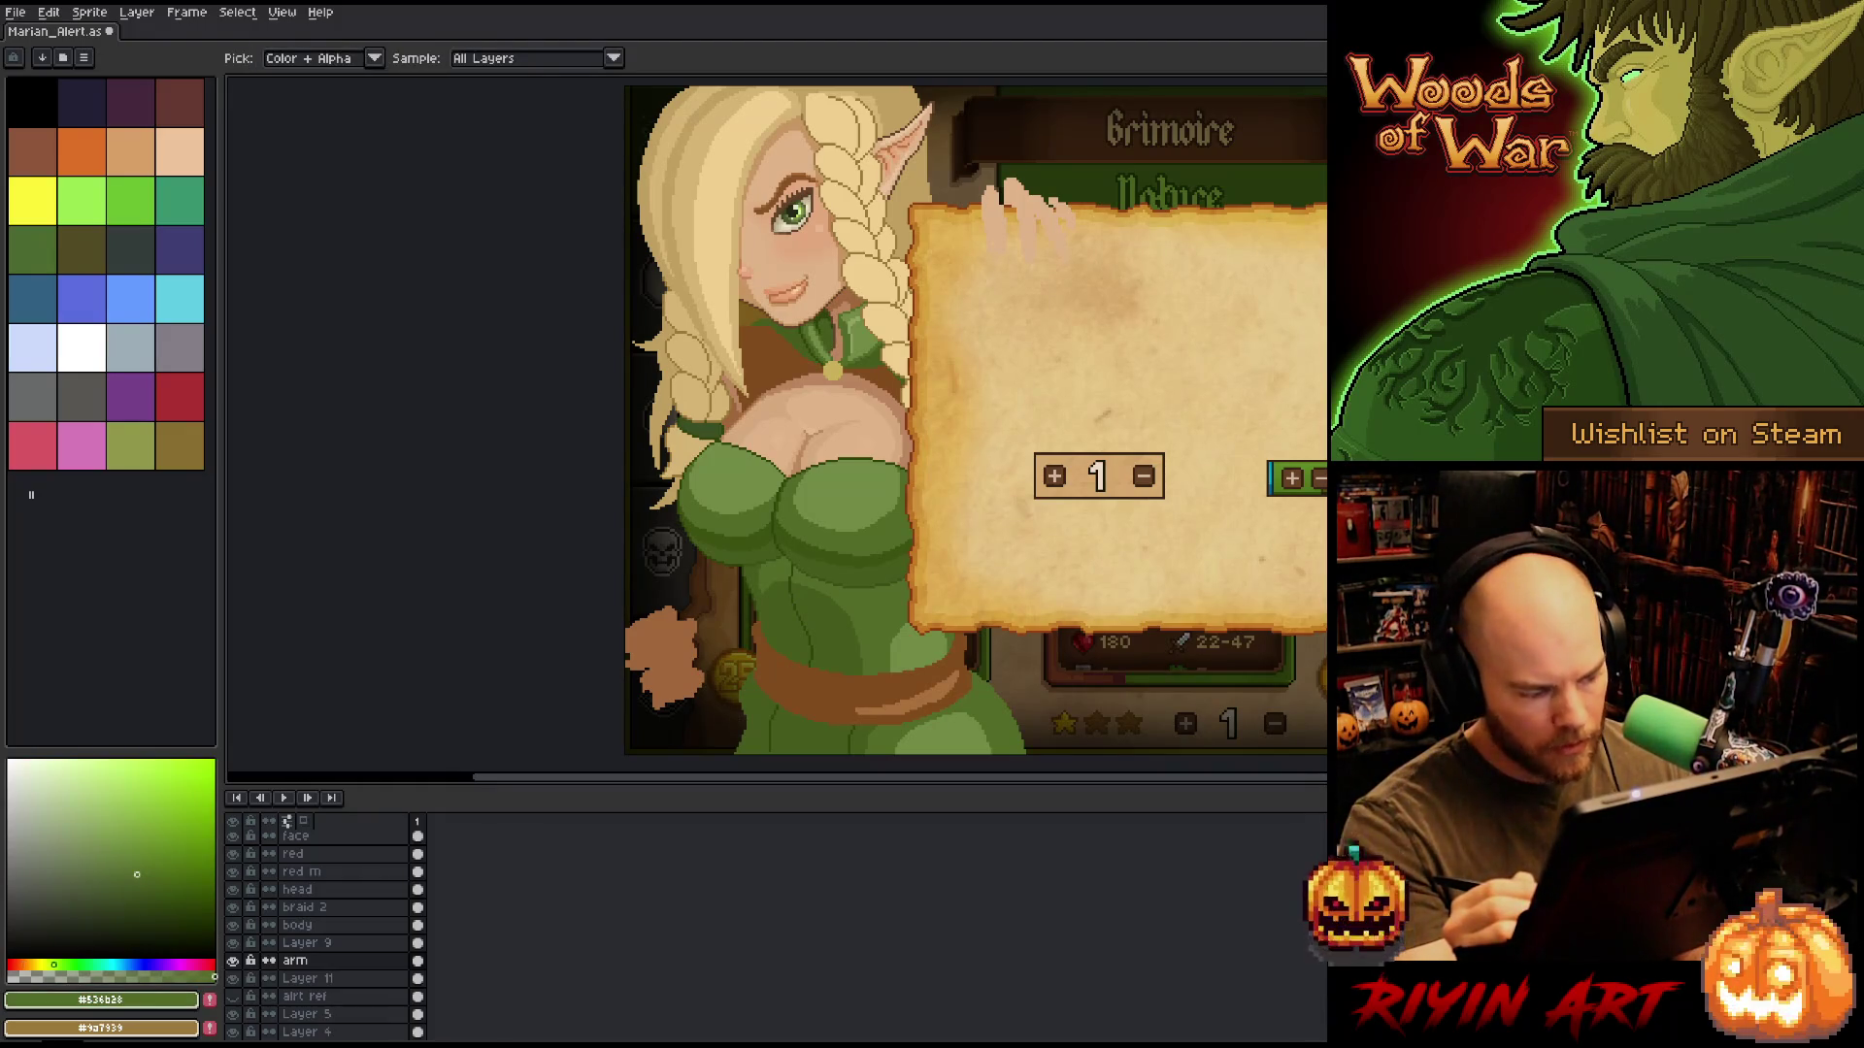
Open grim_transition_v8.aseprite from the pinned TreeRevenge folder as a second document.
{"action": "left_click", "coordinate": [23, 13]}
{"action": "left_click", "coordinate": [34, 48]}
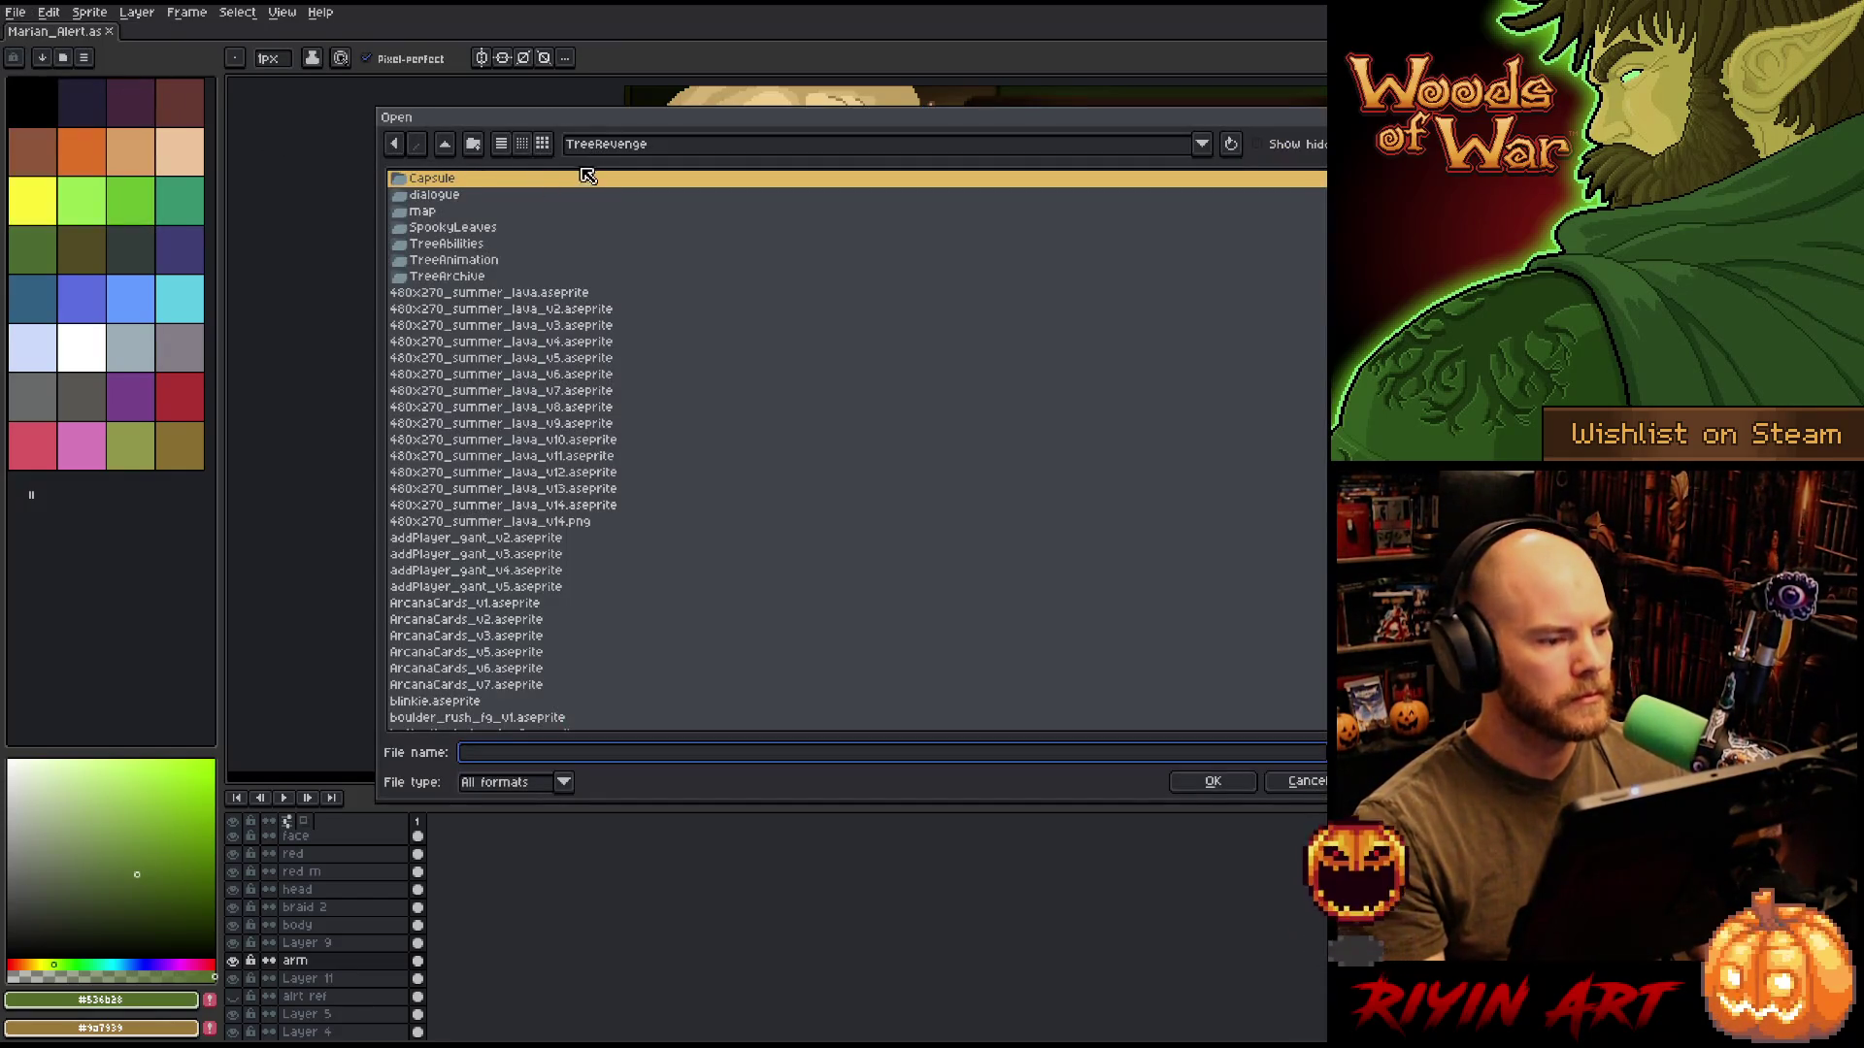
{"action": "left_click", "coordinate": [619, 148]}
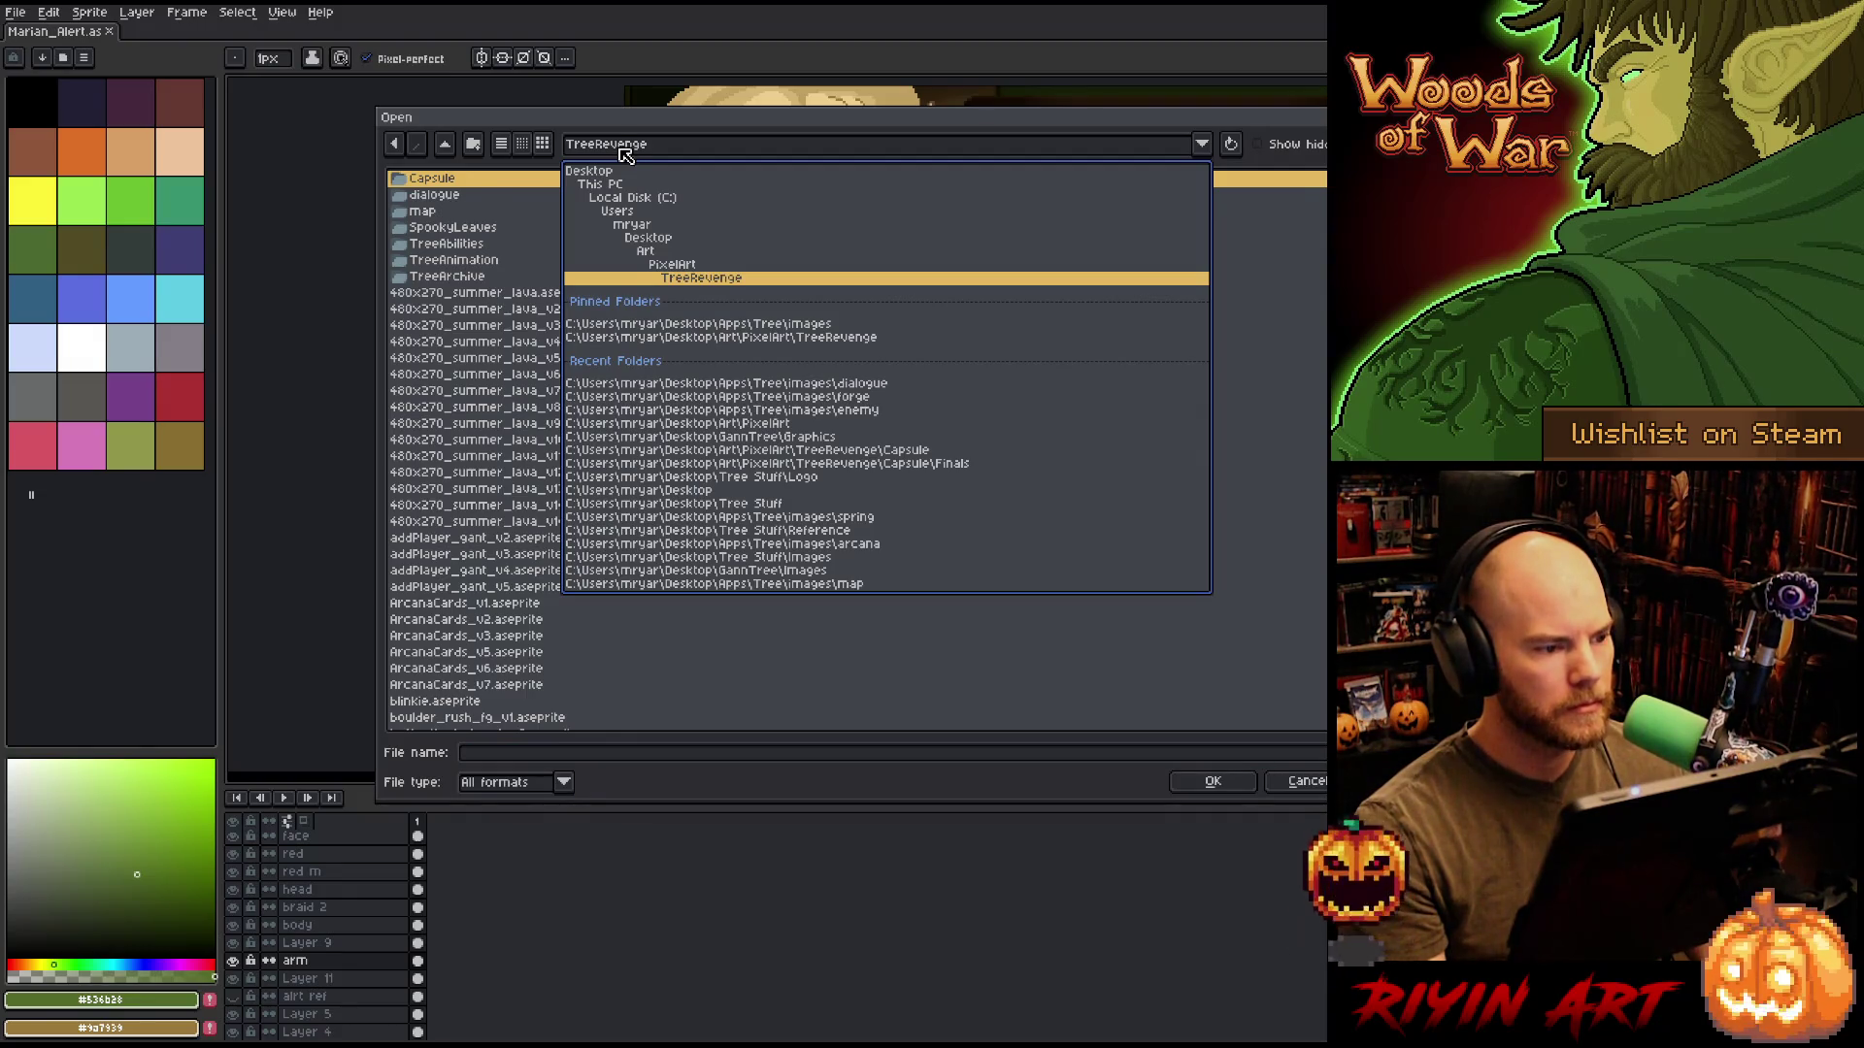
{"action": "left_click", "coordinate": [626, 156]}
{"action": "left_click", "coordinate": [604, 148]}
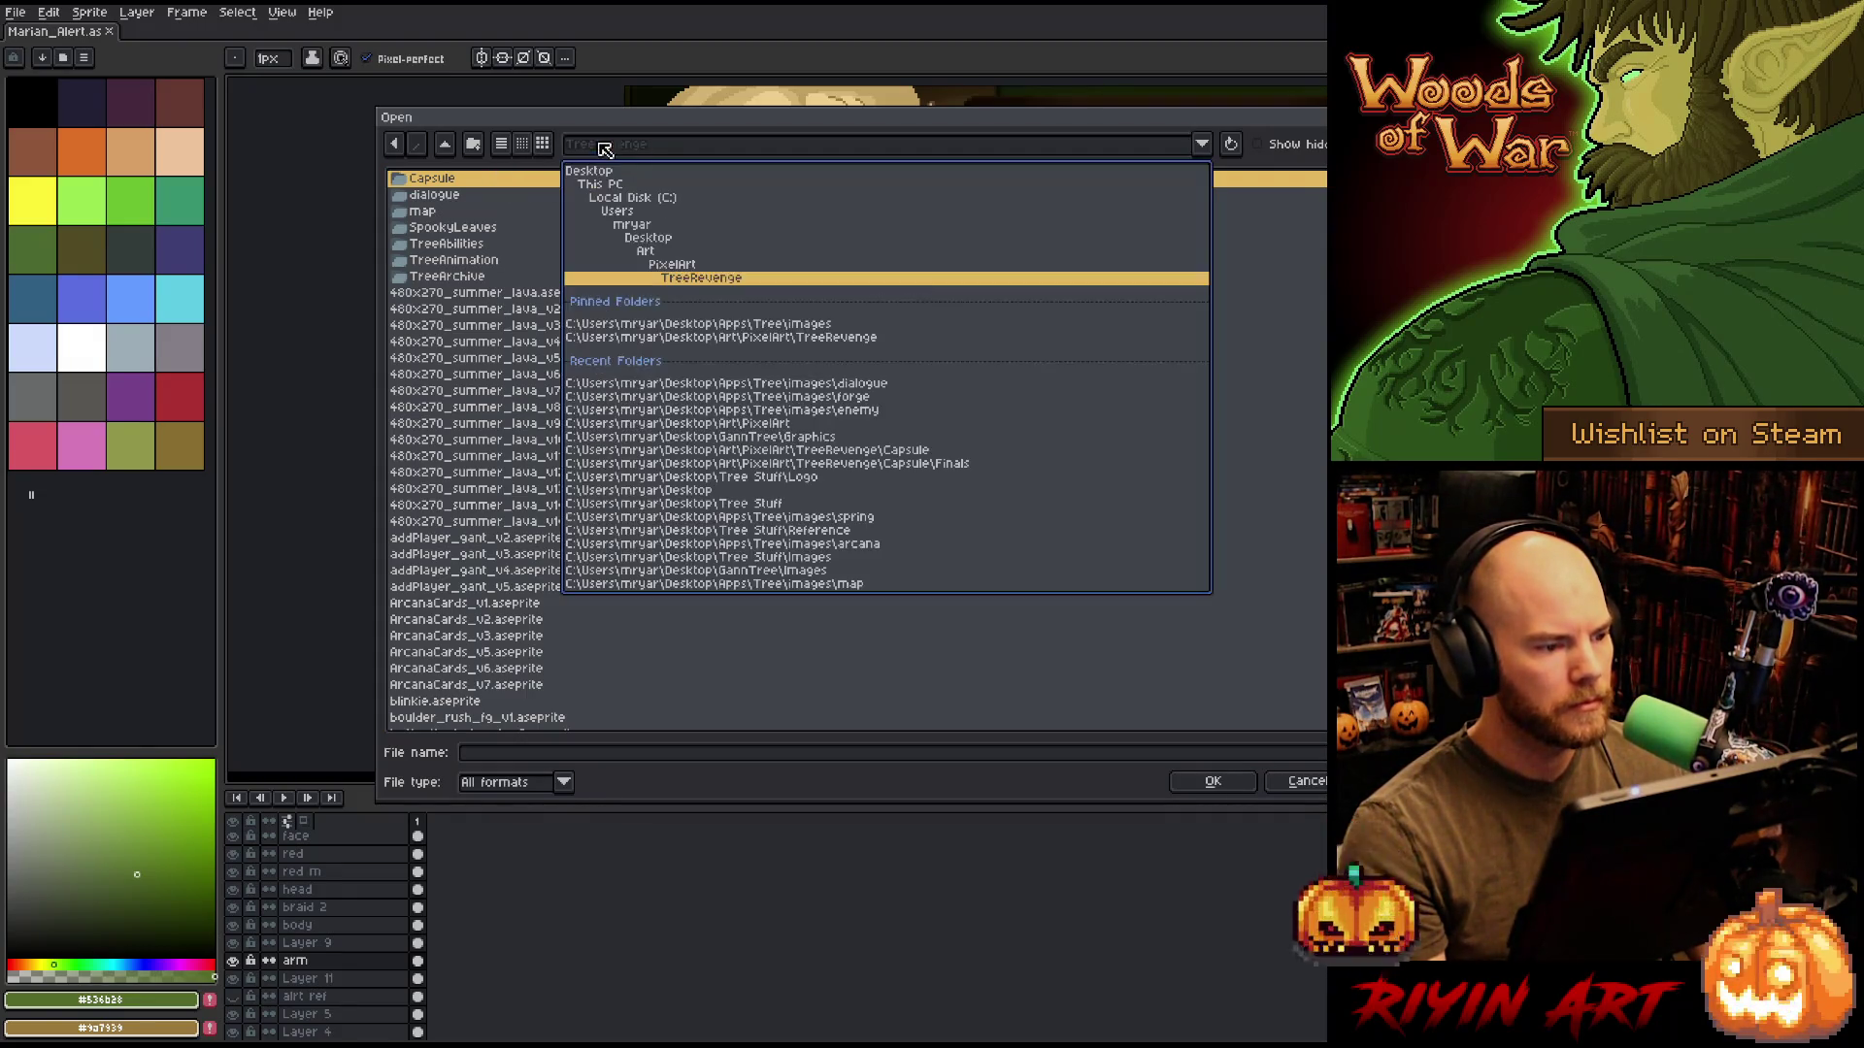
{"action": "left_click", "coordinate": [730, 338]}
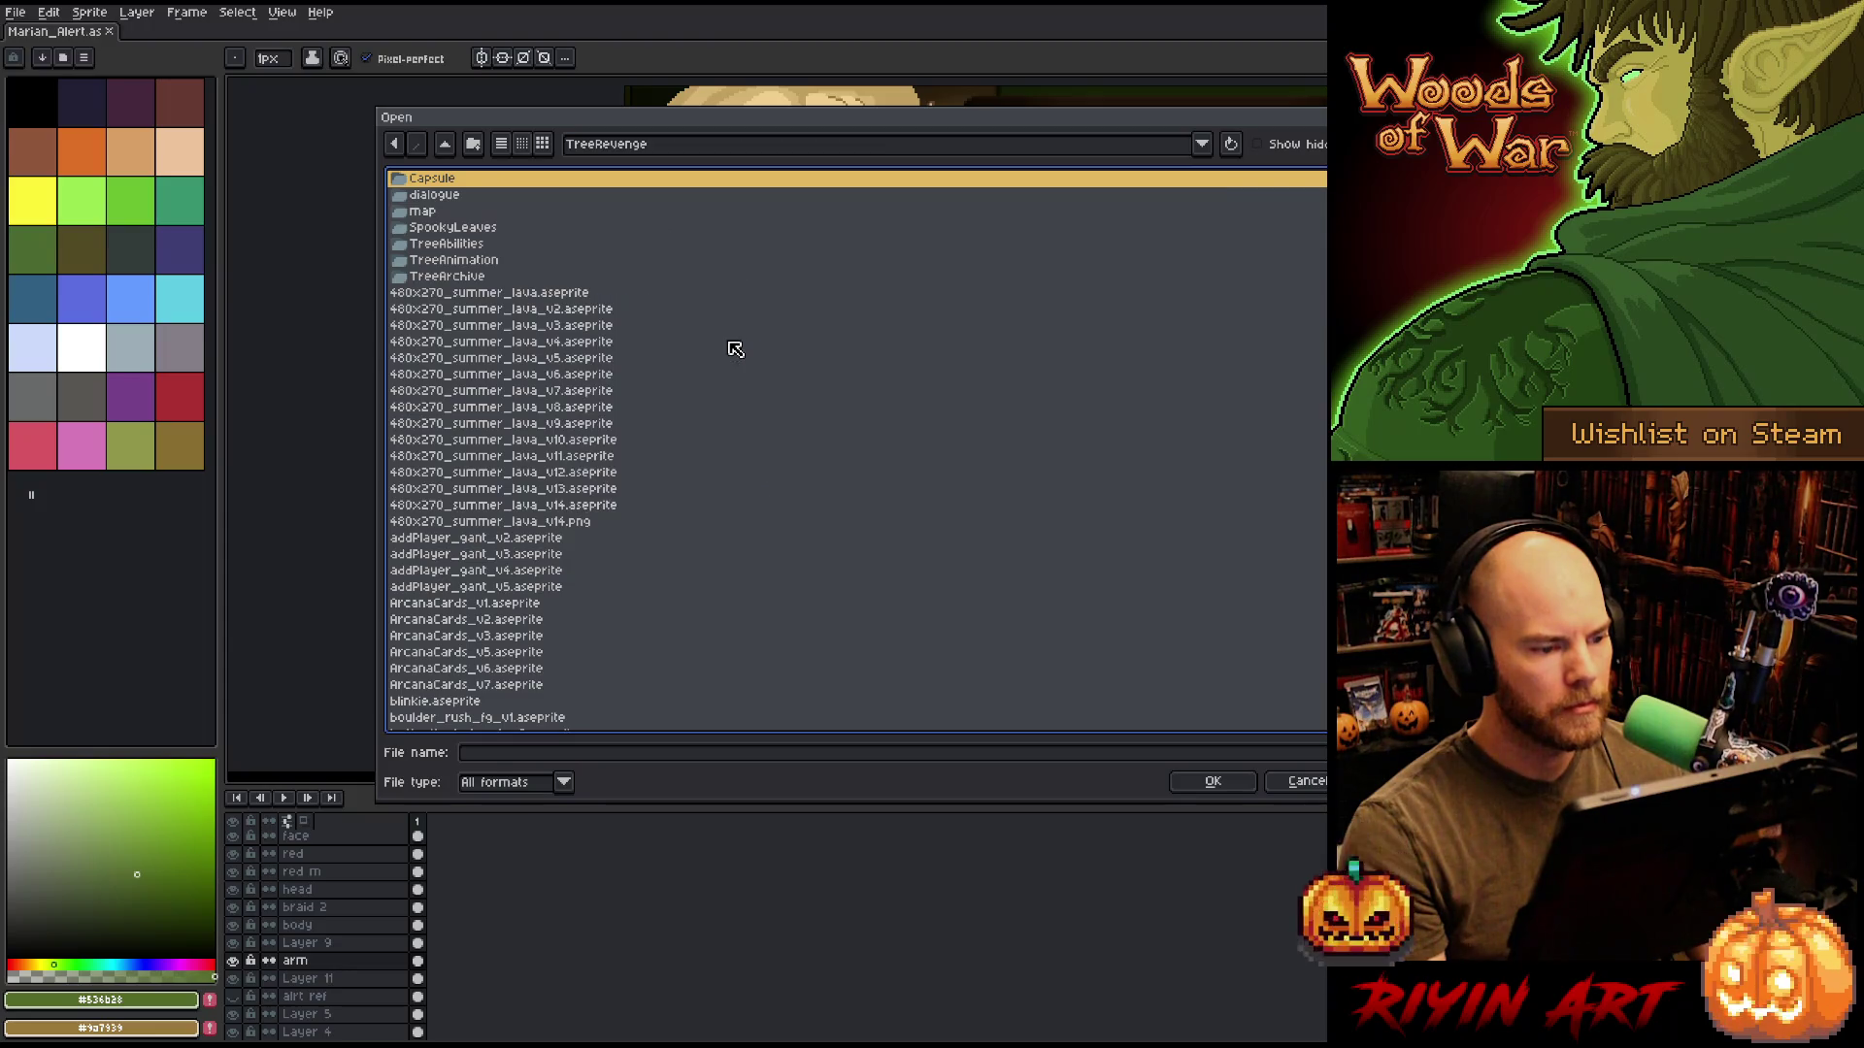
{"action": "scroll", "coordinate": [527, 480], "scroll_direction": "down", "scroll_amount": 10}
{"action": "left_click", "coordinate": [507, 490]}
{"action": "scroll", "coordinate": [507, 498], "scroll_direction": "up", "scroll_amount": 5}
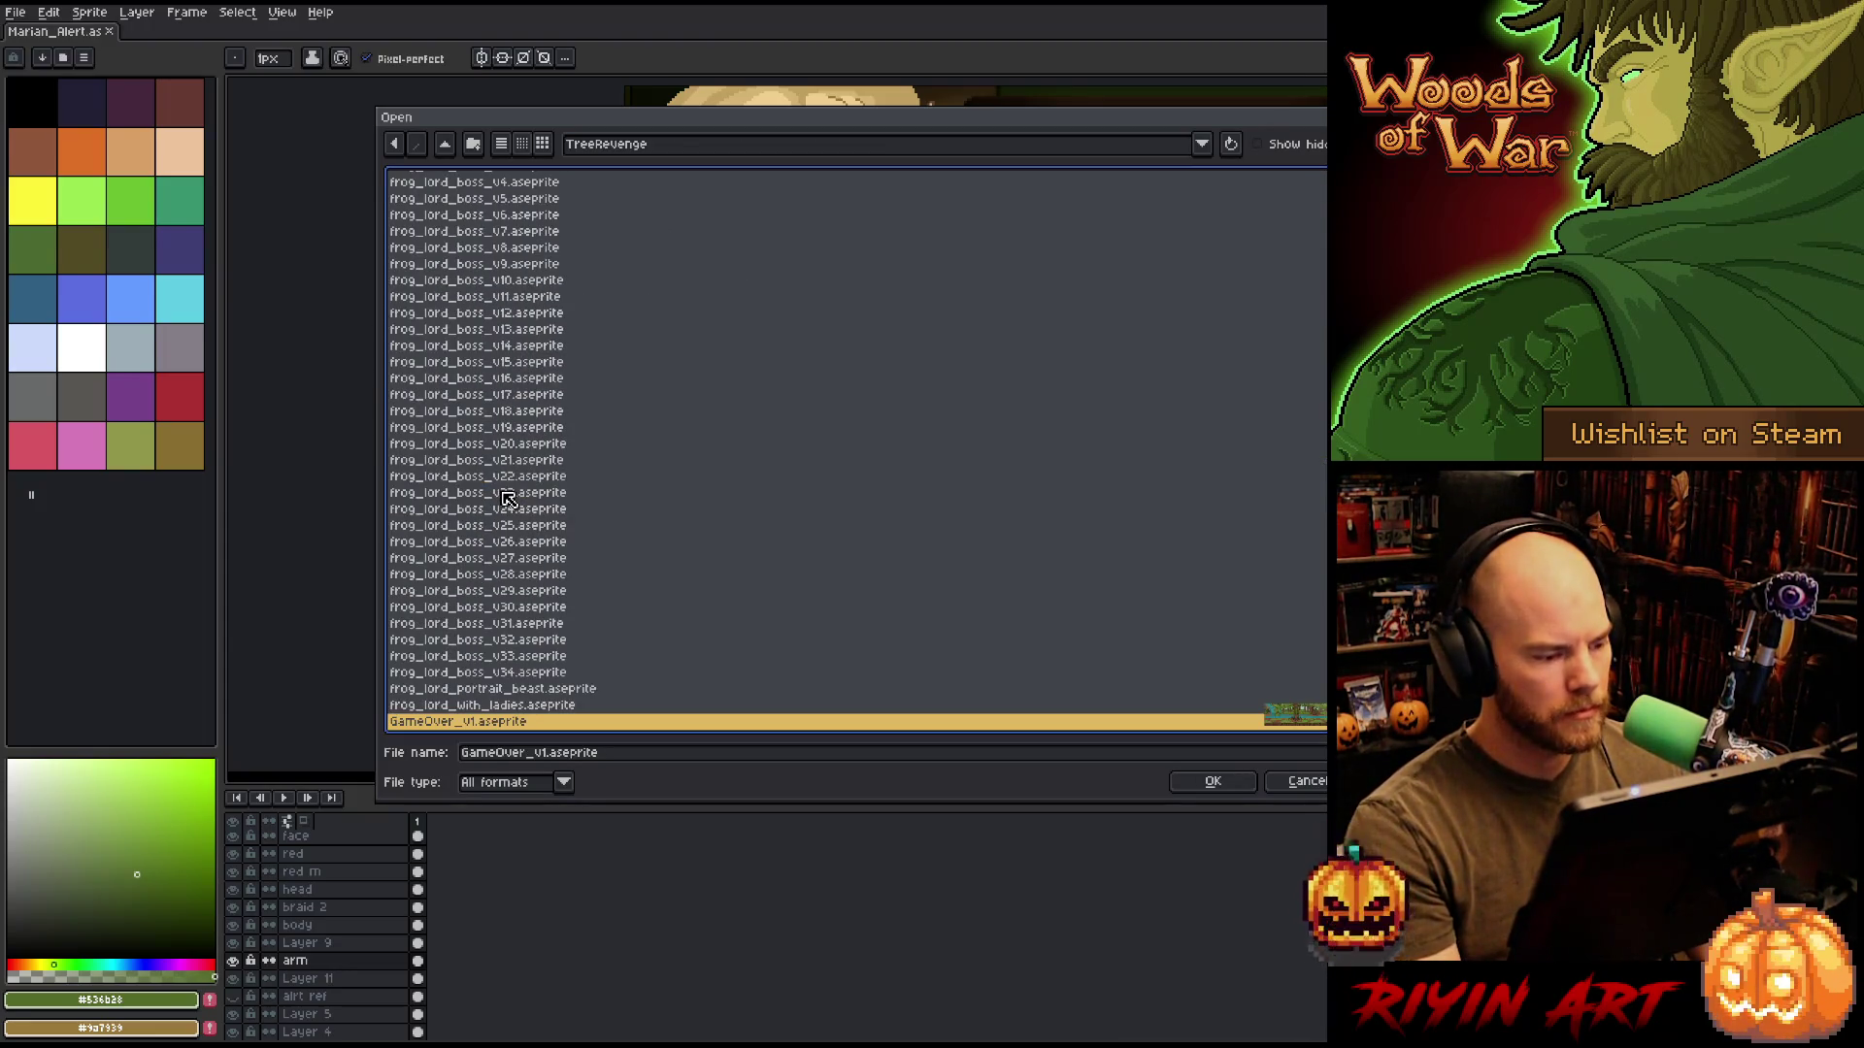
{"action": "scroll", "coordinate": [507, 498], "scroll_direction": "down", "scroll_amount": 10}
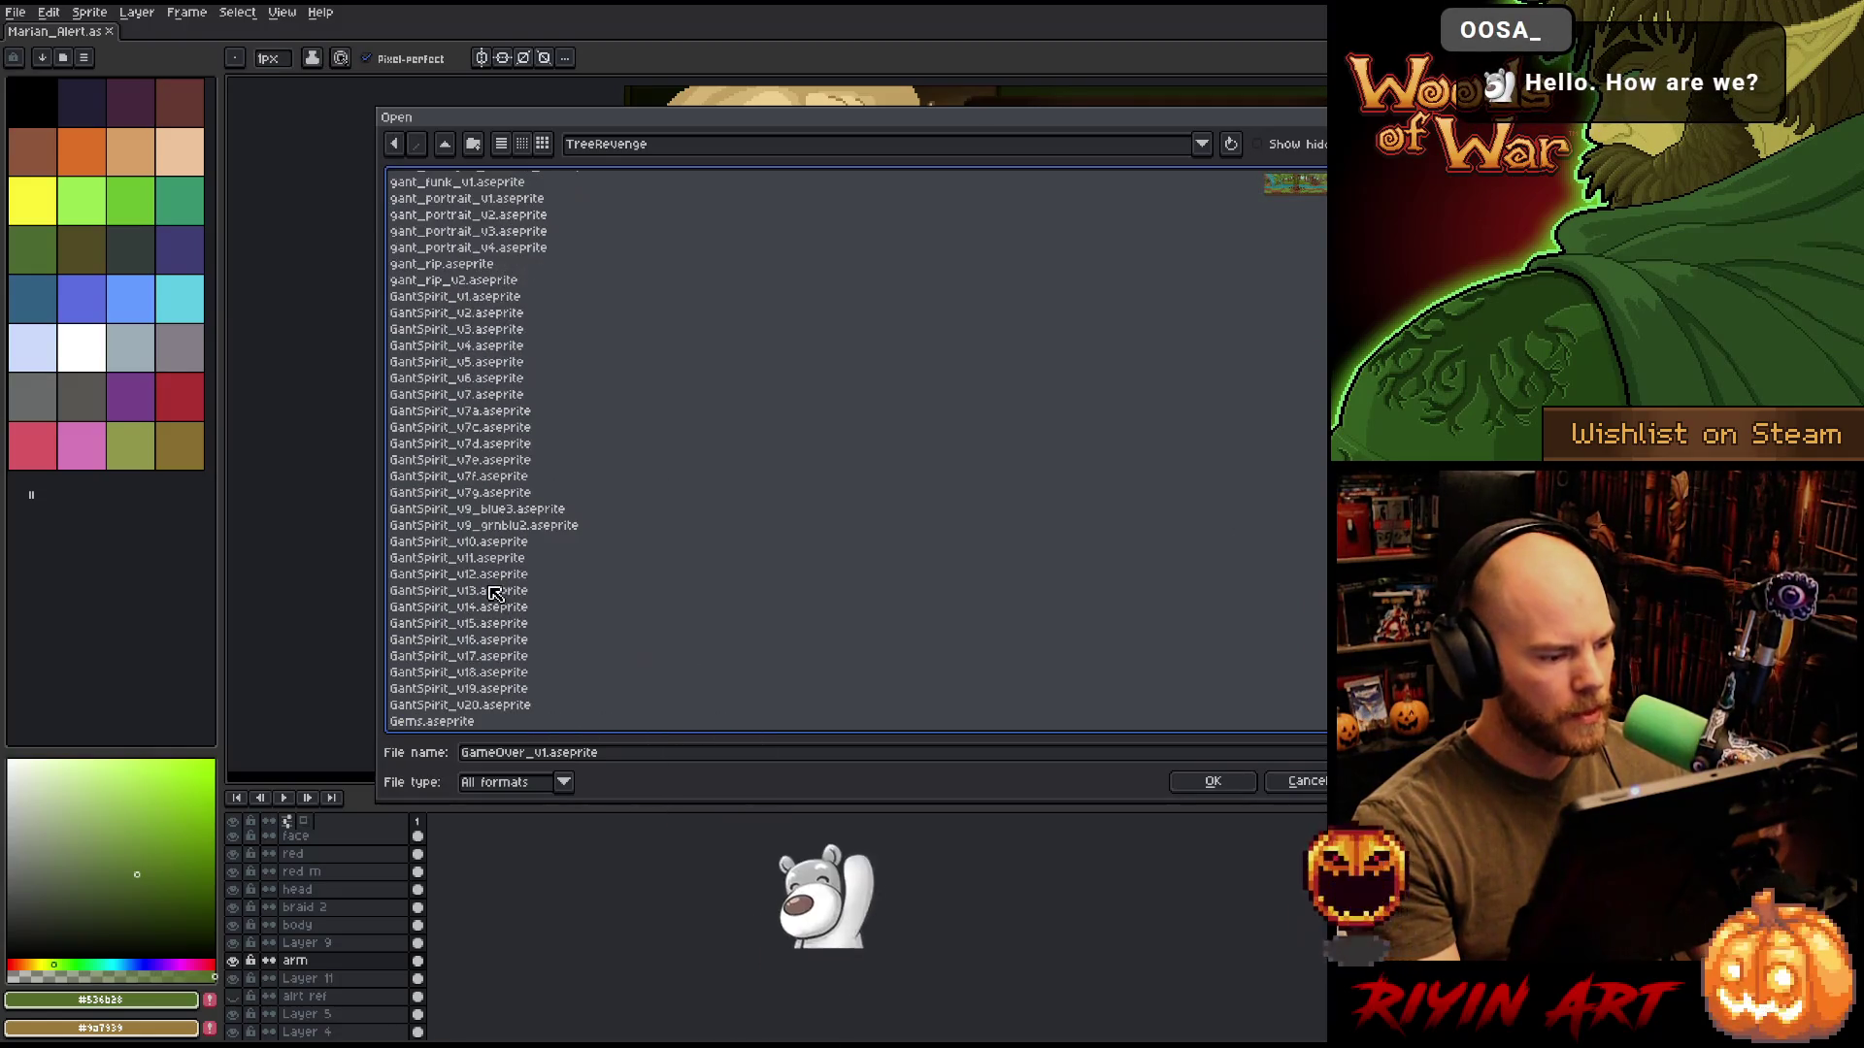
{"action": "scroll", "coordinate": [495, 593], "scroll_direction": "down", "scroll_amount": 10}
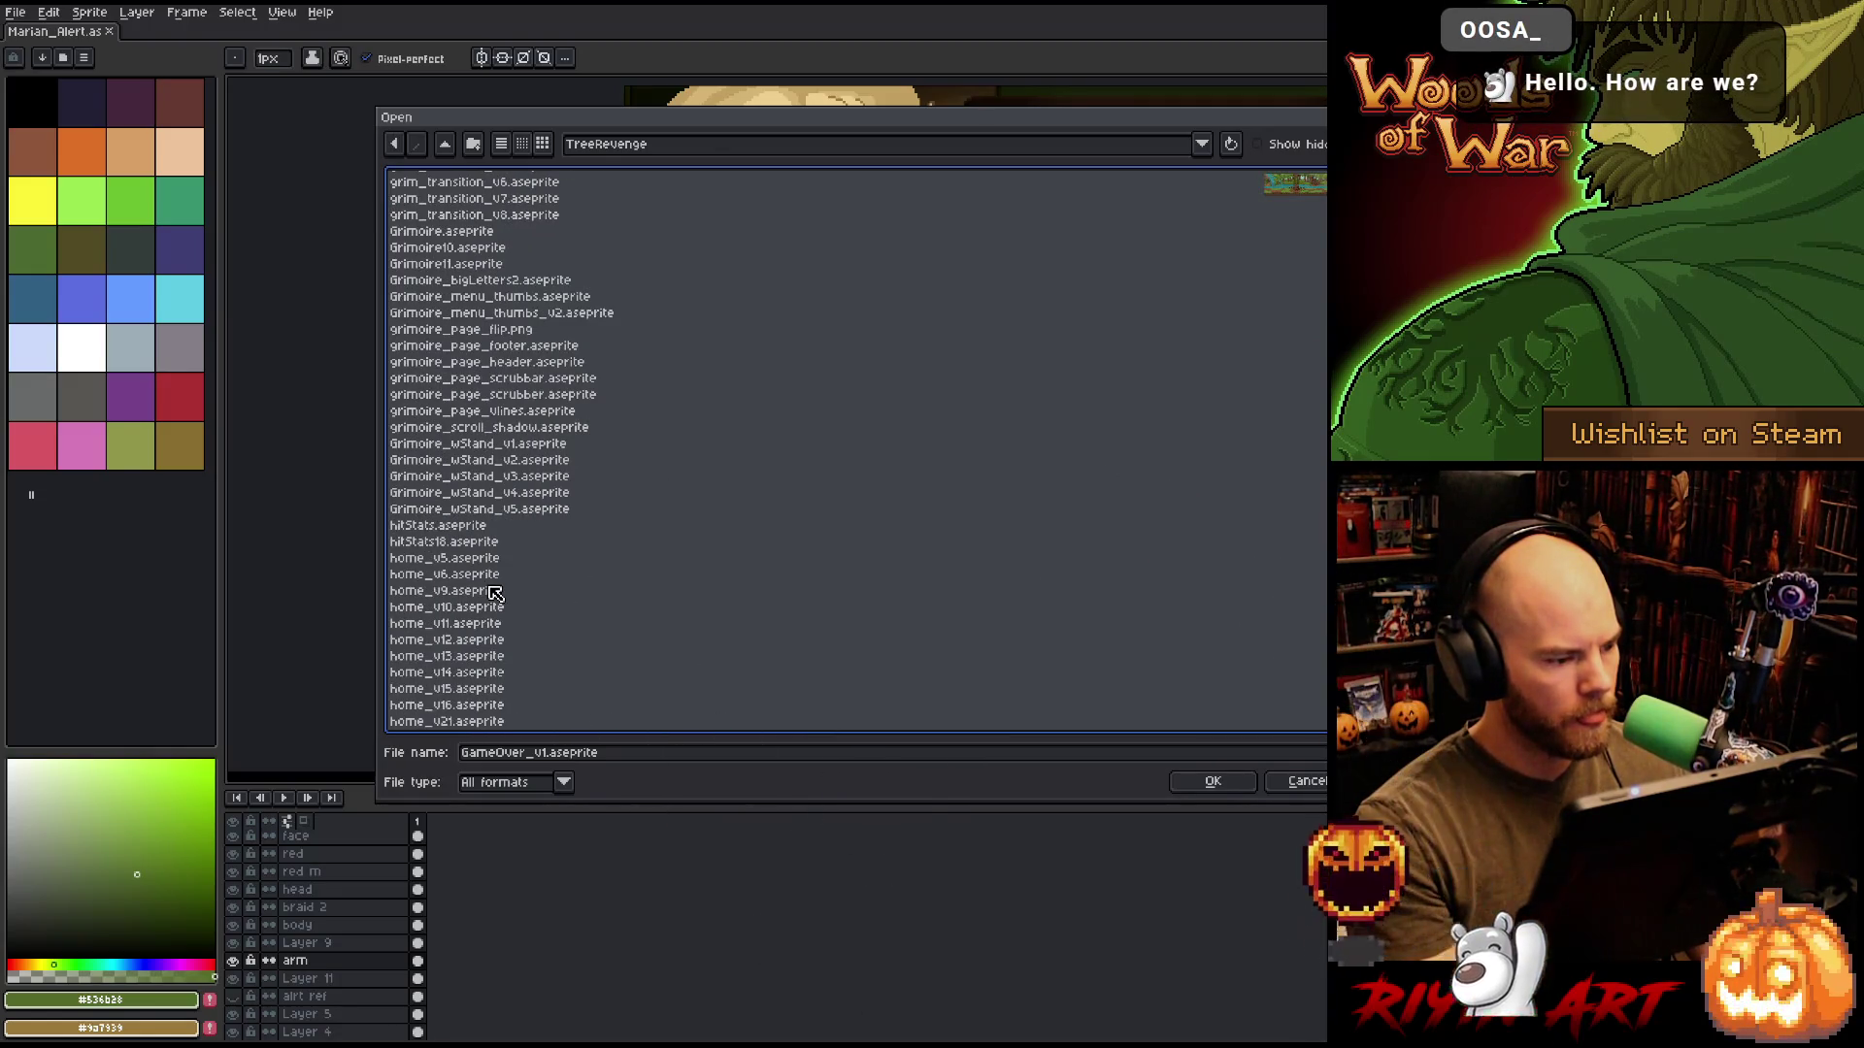
{"action": "scroll", "coordinate": [495, 587], "scroll_direction": "up", "scroll_amount": 3}
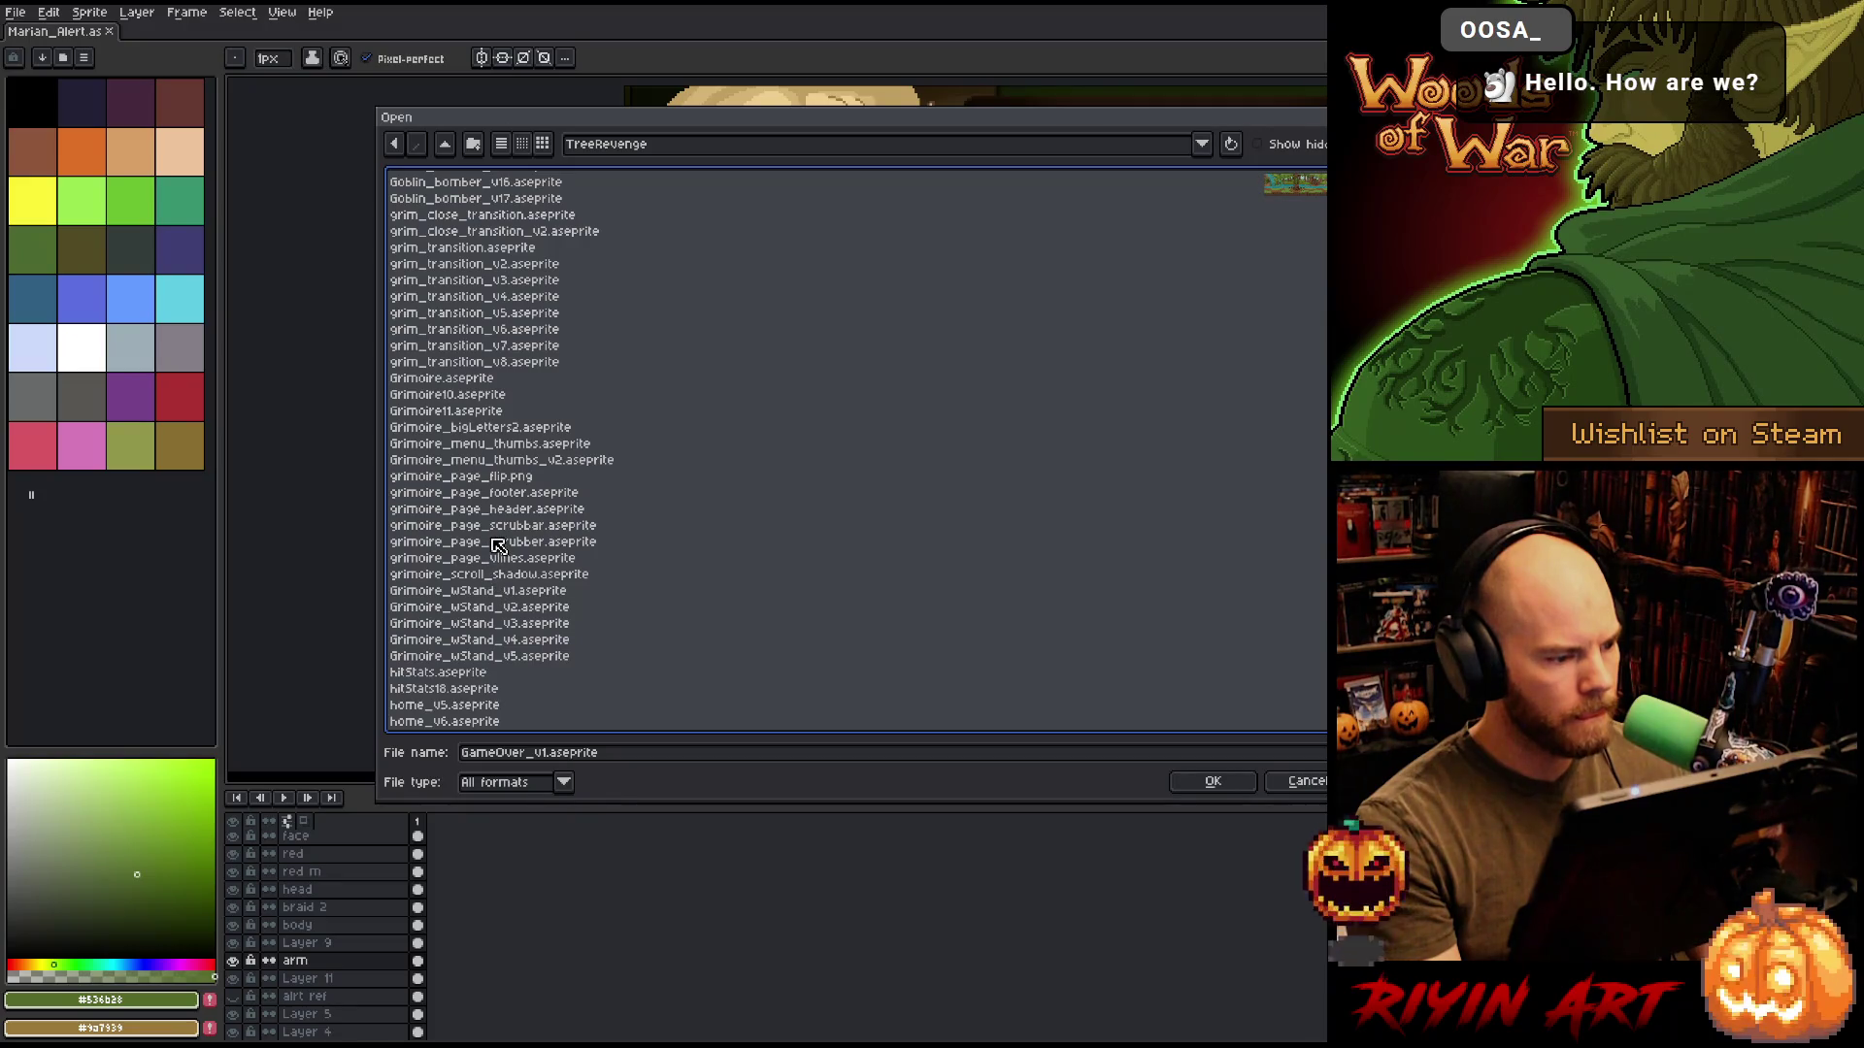
{"action": "double_click", "coordinate": [466, 363]}
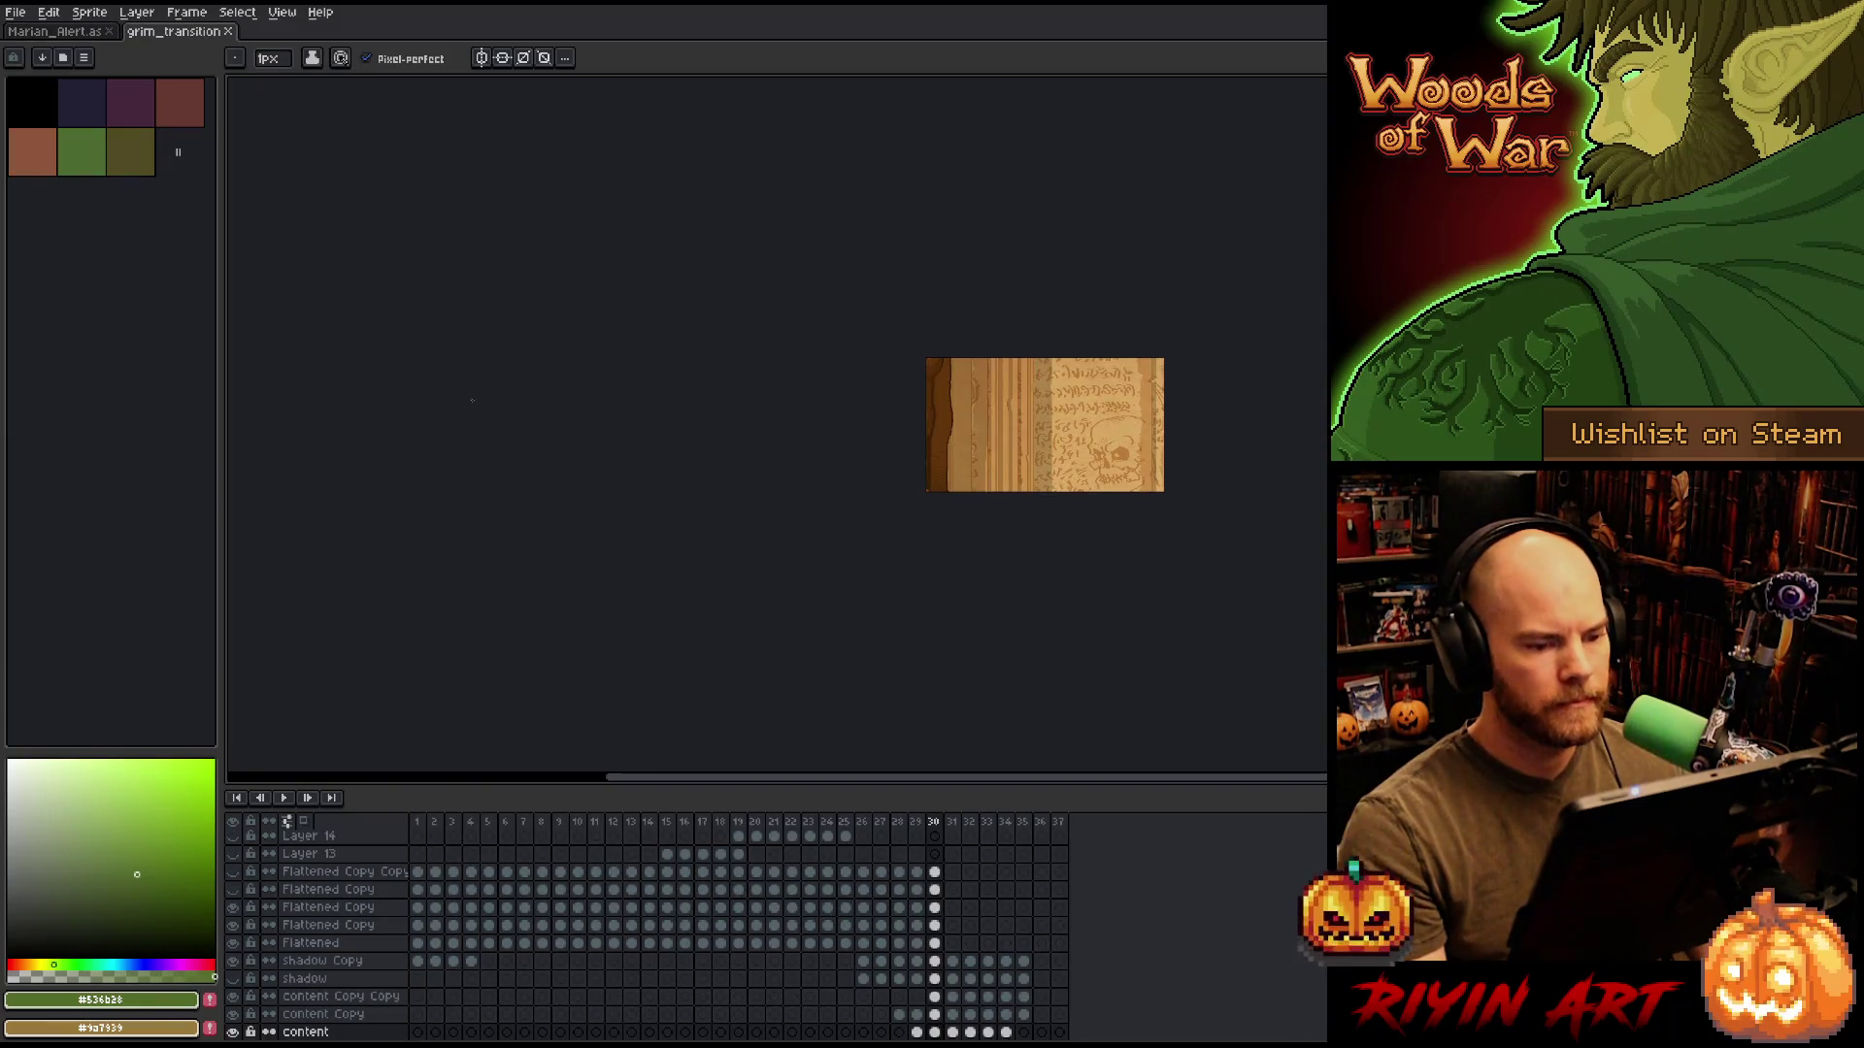
Dock grim_transition beside Marian_Alert and pan the alert artwork into view.
{"action": "left_click_drag", "start_coordinate": [175, 31], "coordinate": [241, 130]}
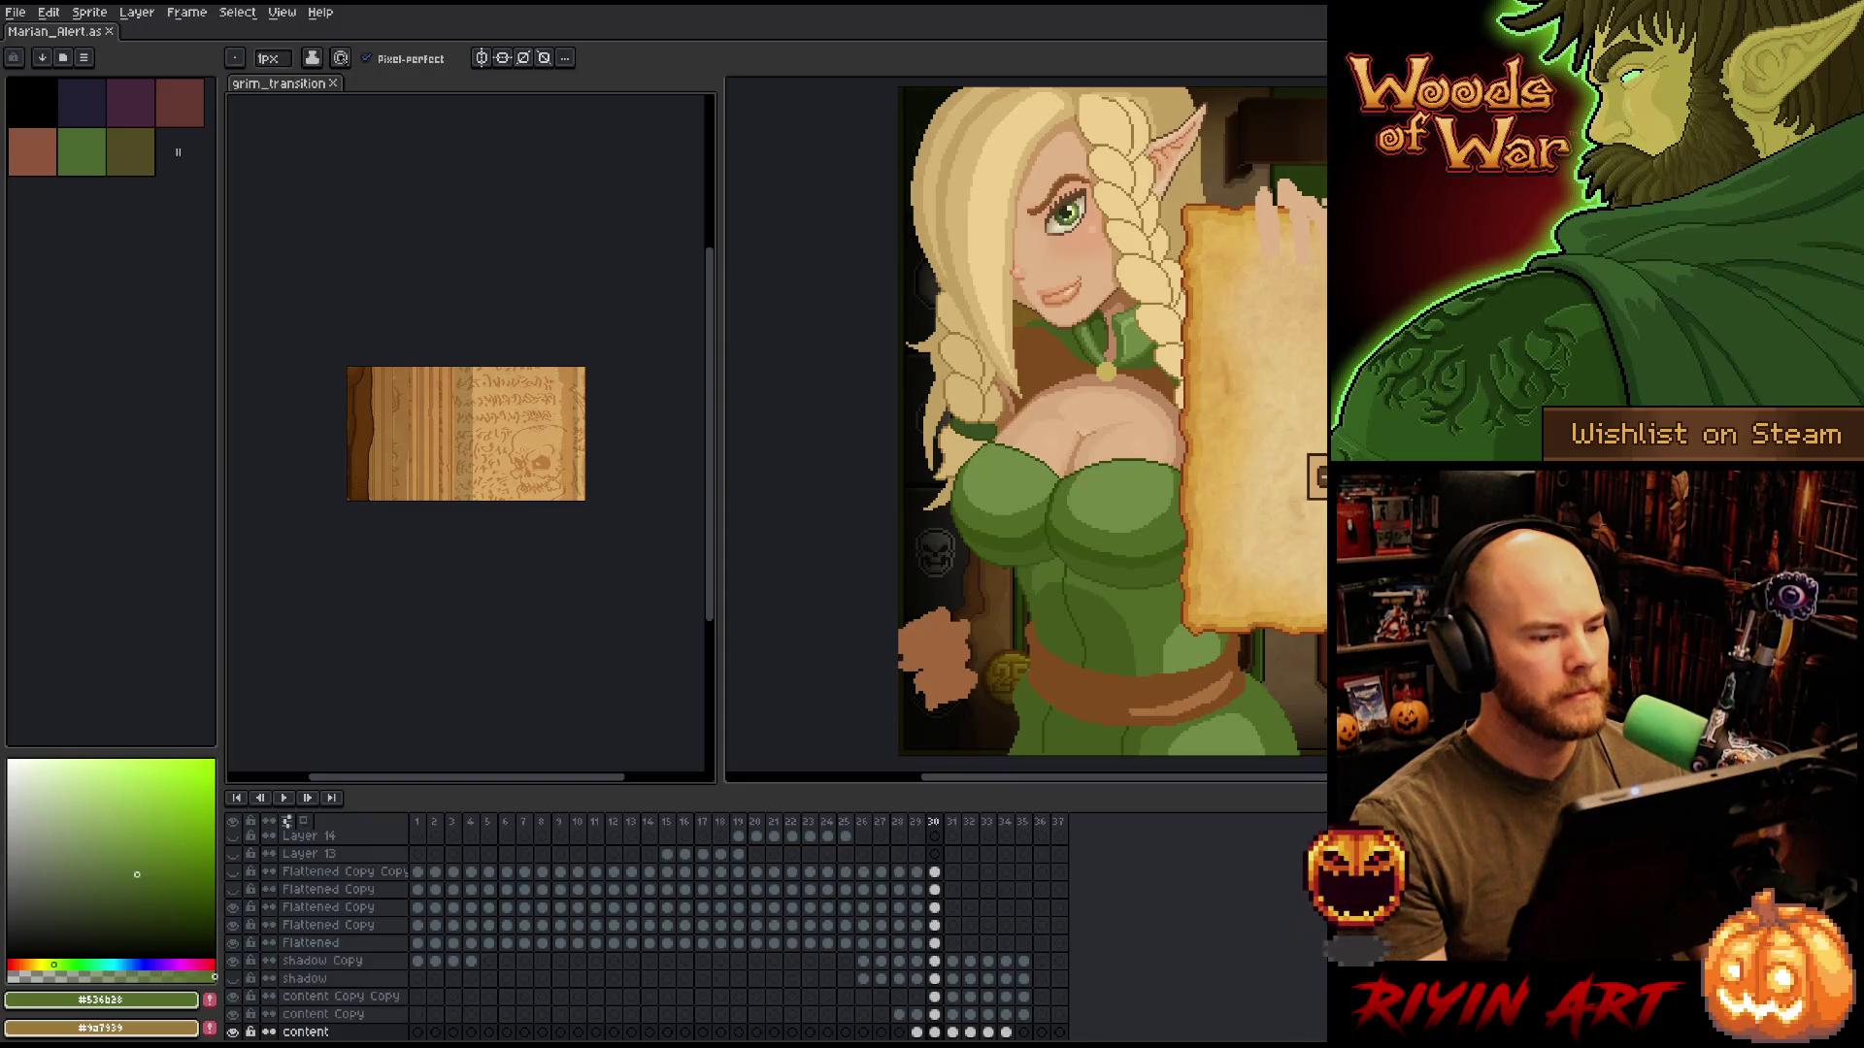
{"action": "left_click_drag", "start_coordinate": [912, 437], "coordinate": [583, 438]}
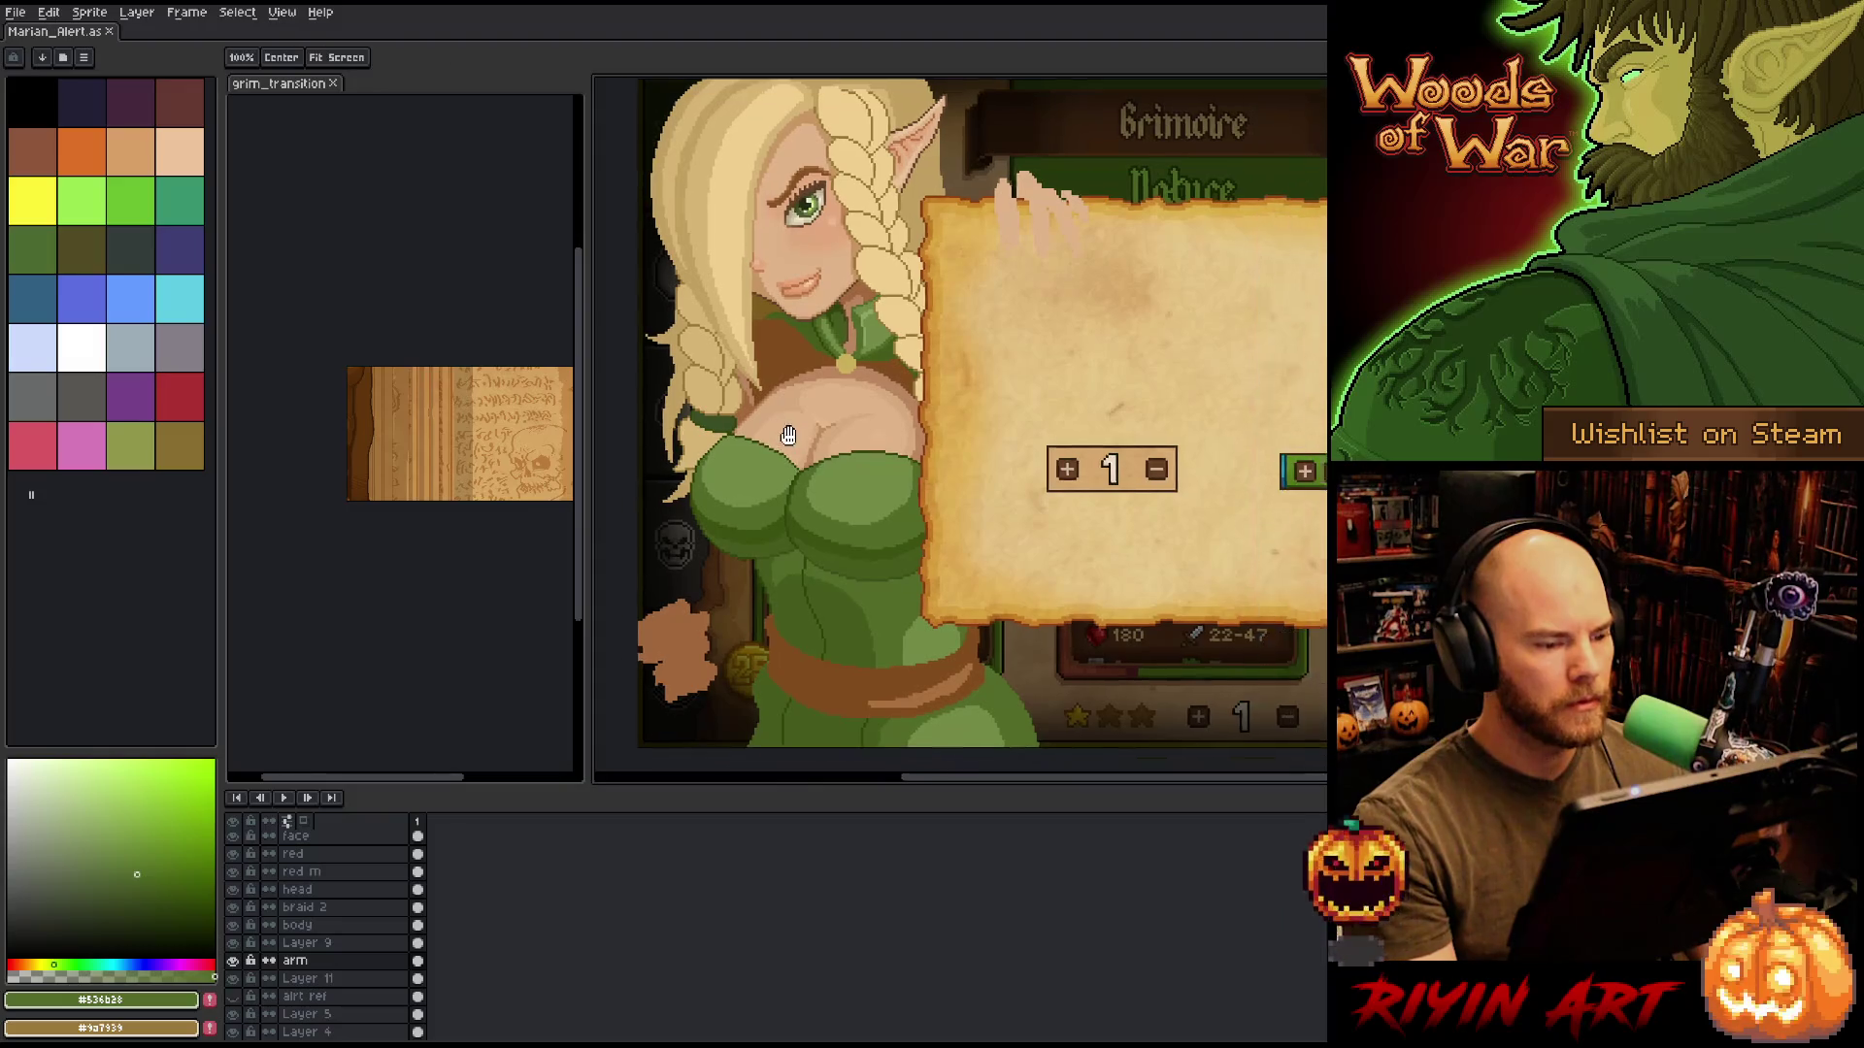
{"action": "left_click_drag", "start_coordinate": [789, 436], "coordinate": [687, 418]}
{"action": "scroll", "coordinate": [369, 467], "scroll_direction": "up", "scroll_amount": 3}
{"action": "left_click", "coordinate": [369, 467]}
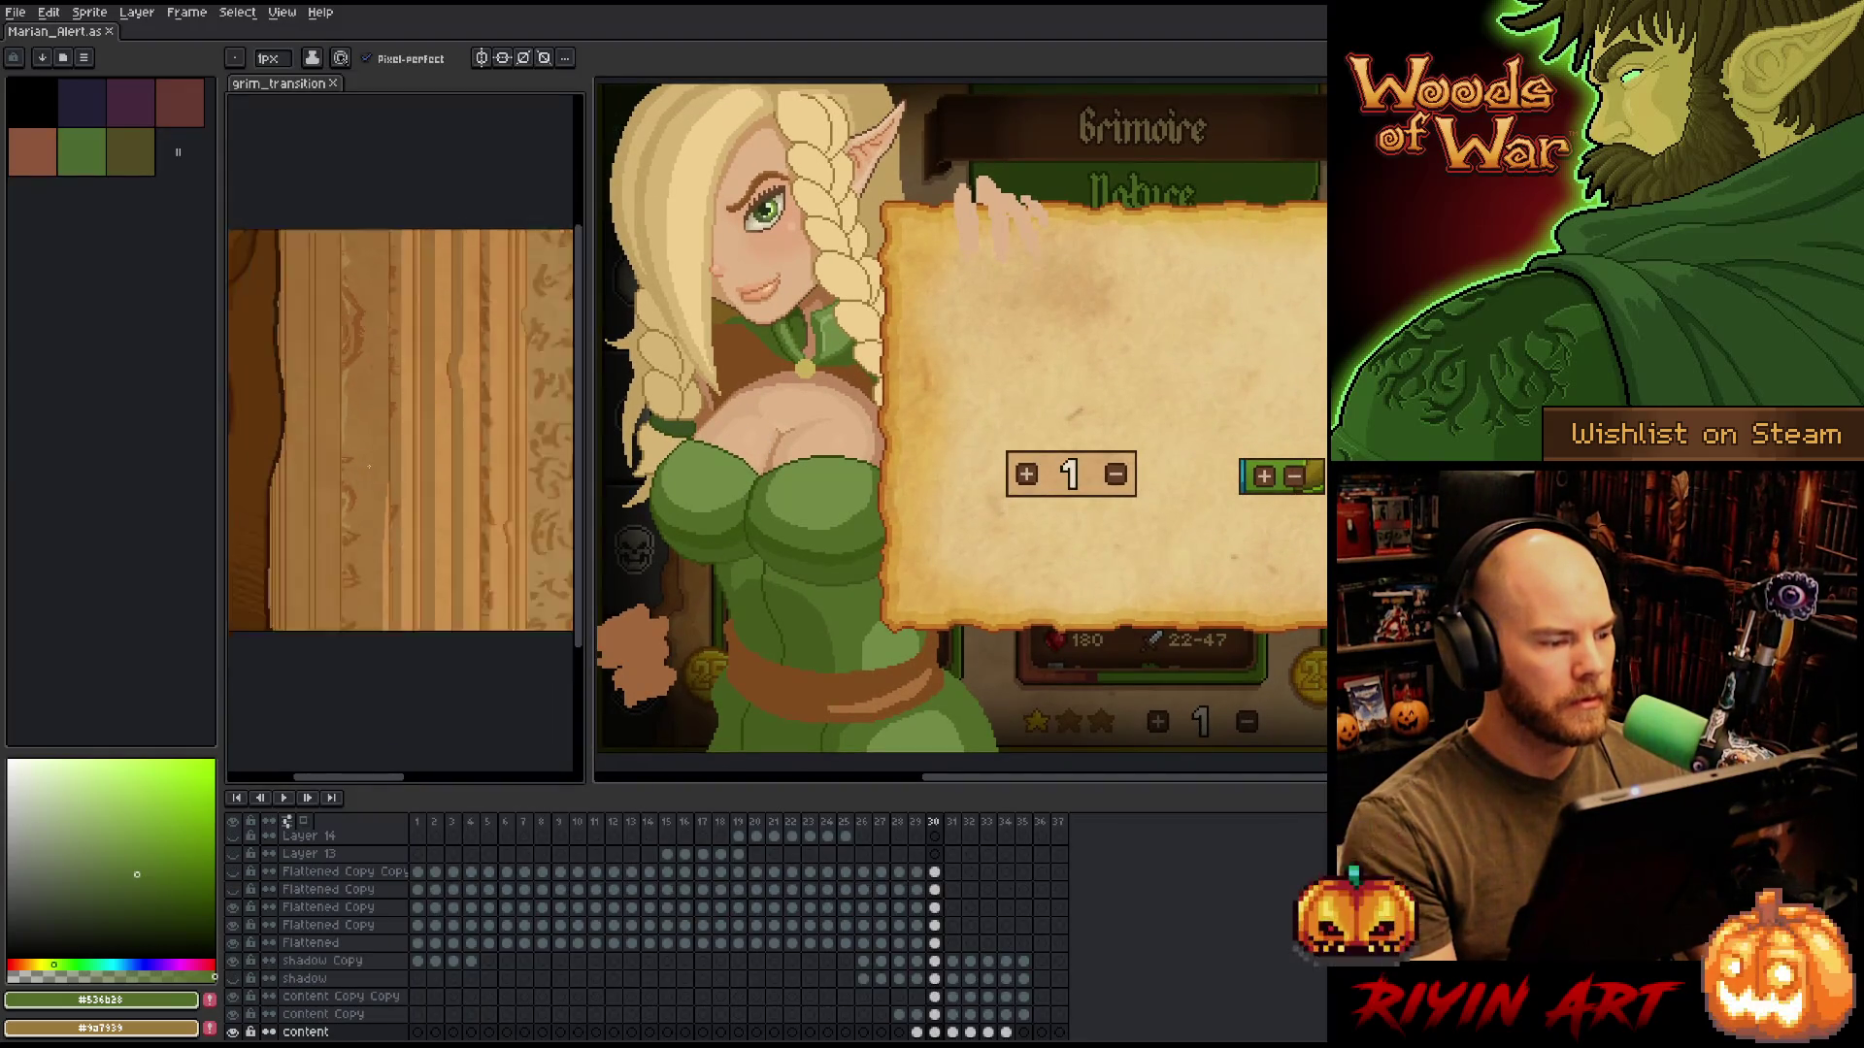
Select transition frames 4–15 and marquee the whole wood-and-eye image.
{"action": "left_click", "coordinate": [437, 825]}
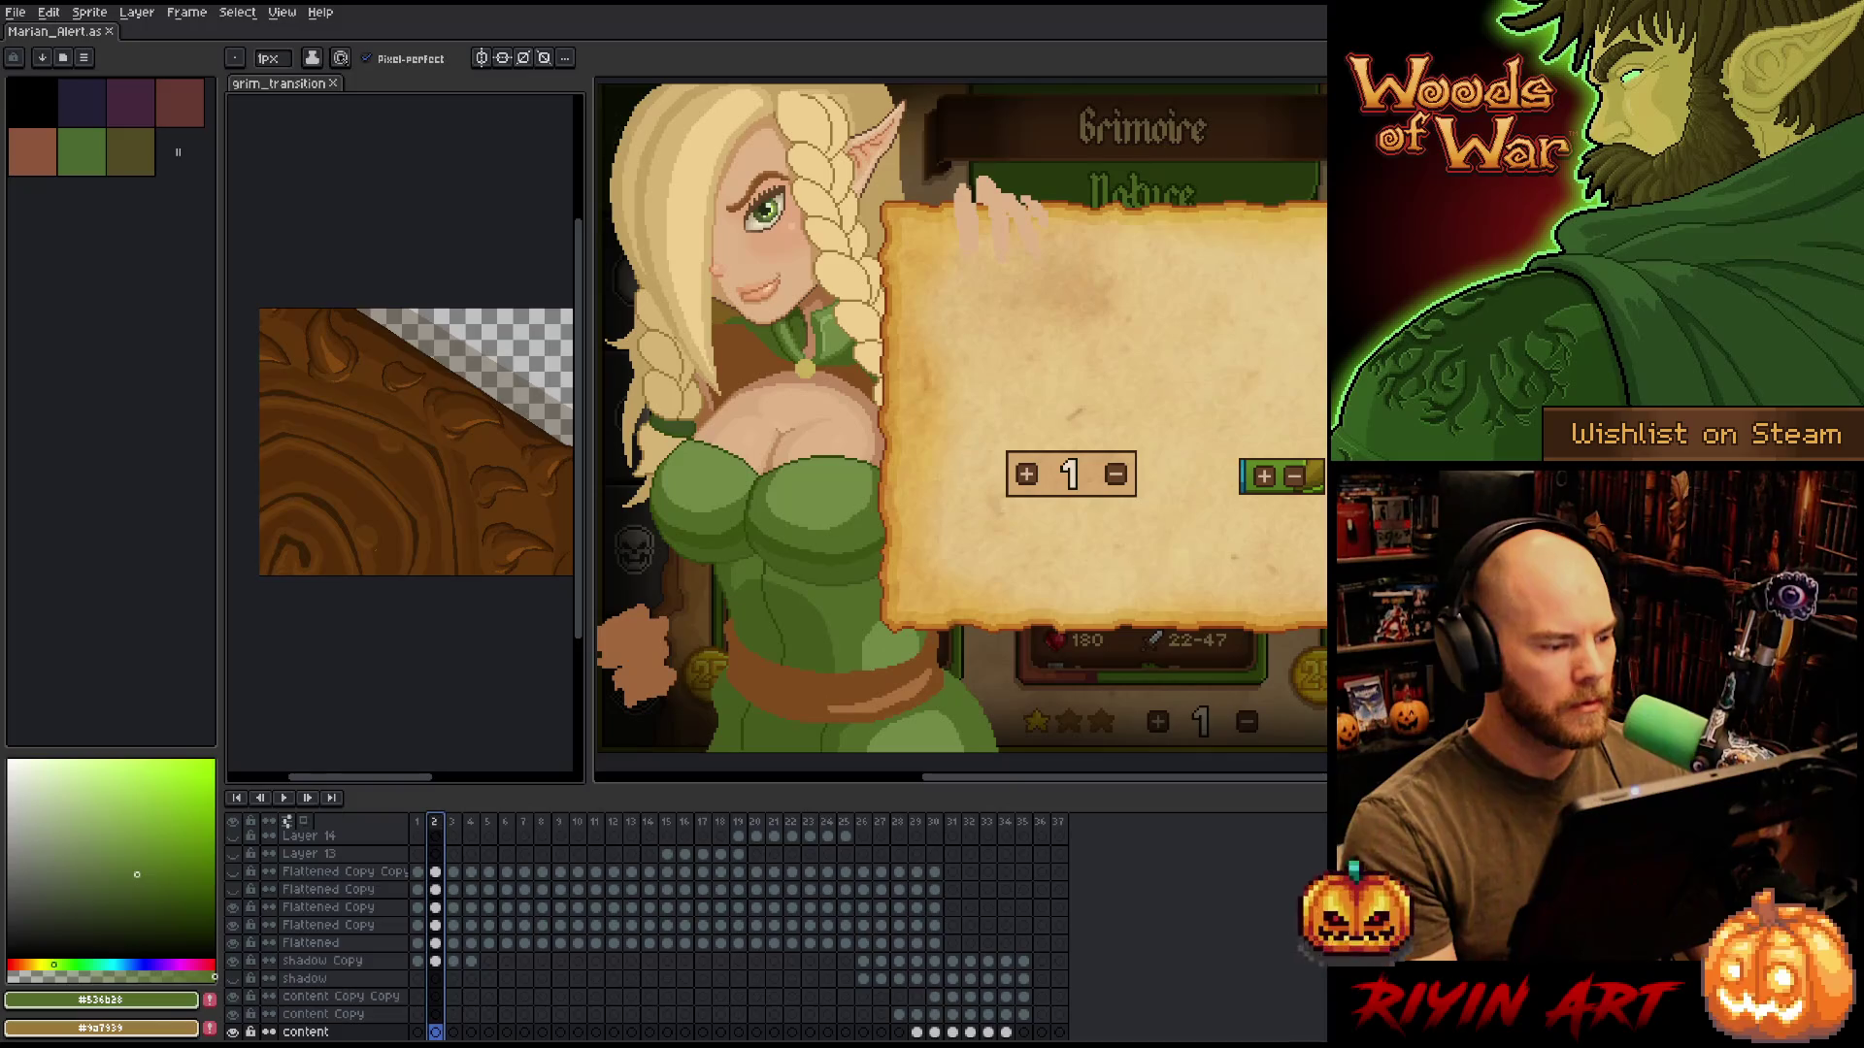
{"action": "scroll", "coordinate": [377, 456], "scroll_direction": "up", "scroll_amount": 2}
{"action": "scroll", "coordinate": [377, 455], "scroll_direction": "down", "scroll_amount": 1}
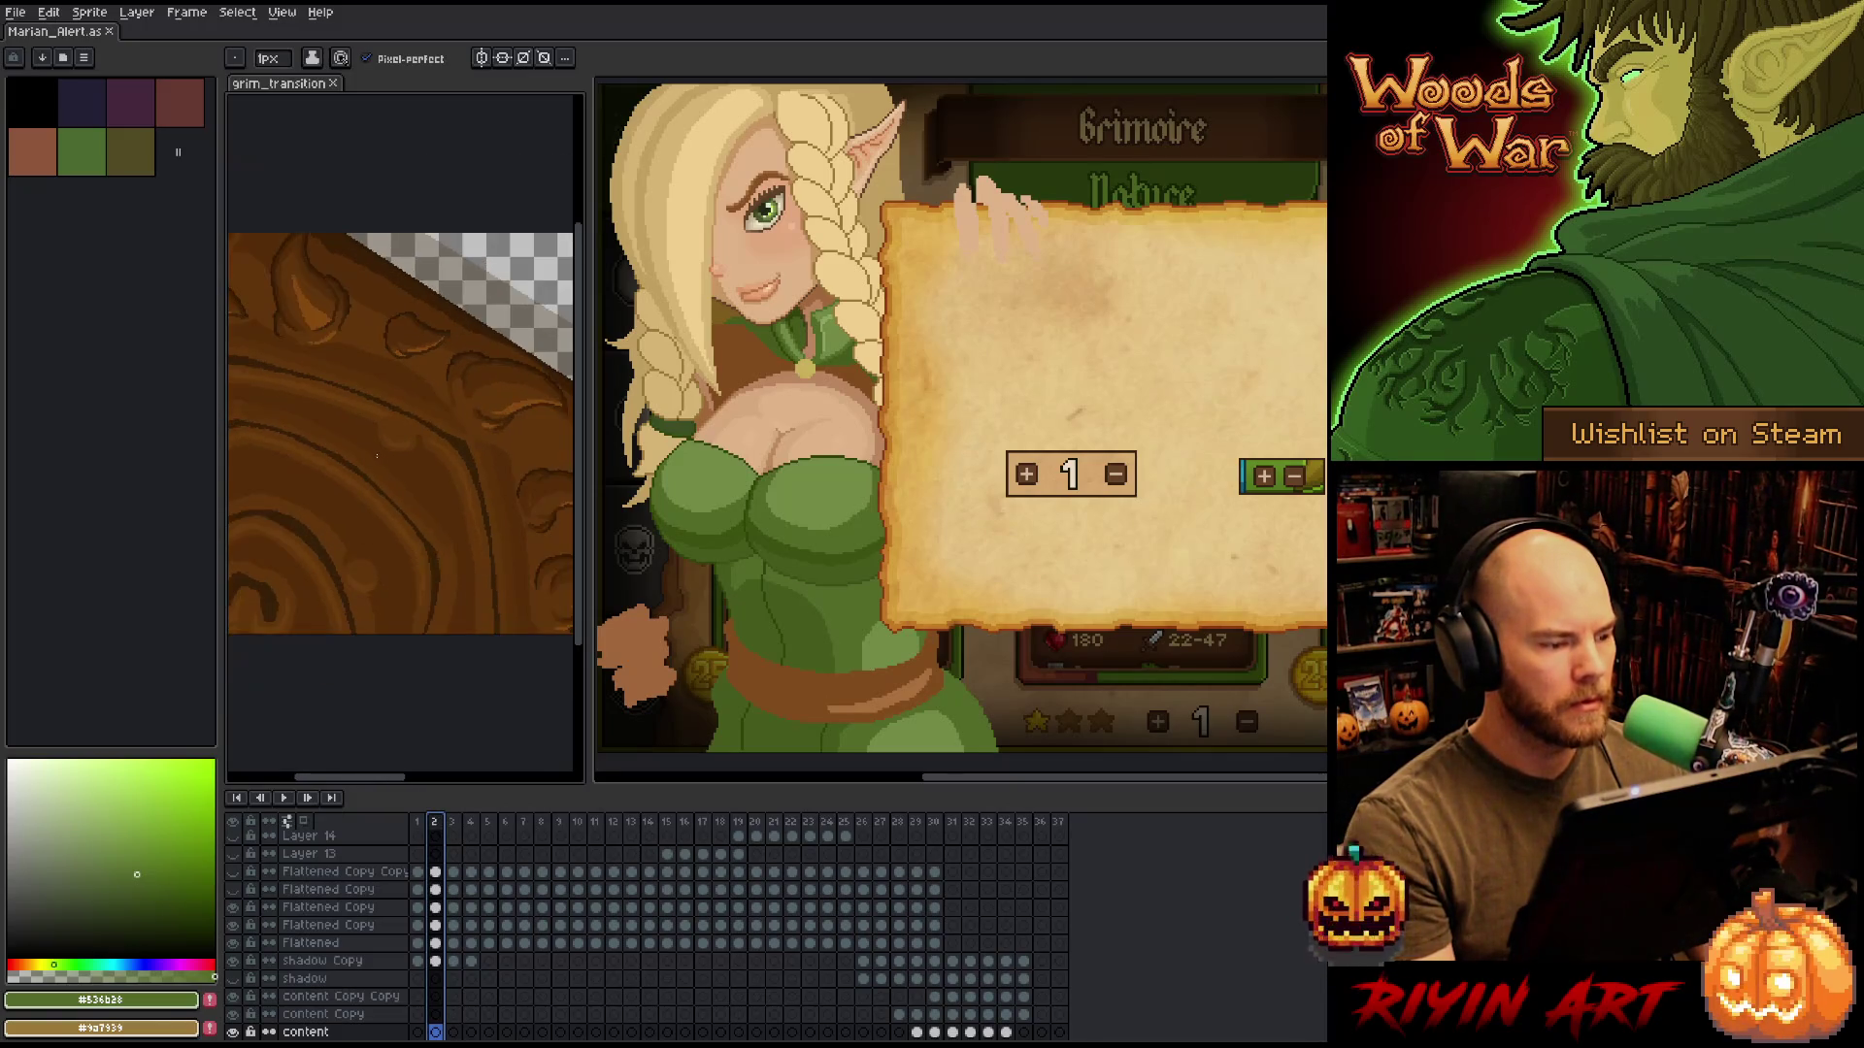
{"action": "left_click_drag", "start_coordinate": [470, 825], "coordinate": [685, 827]}
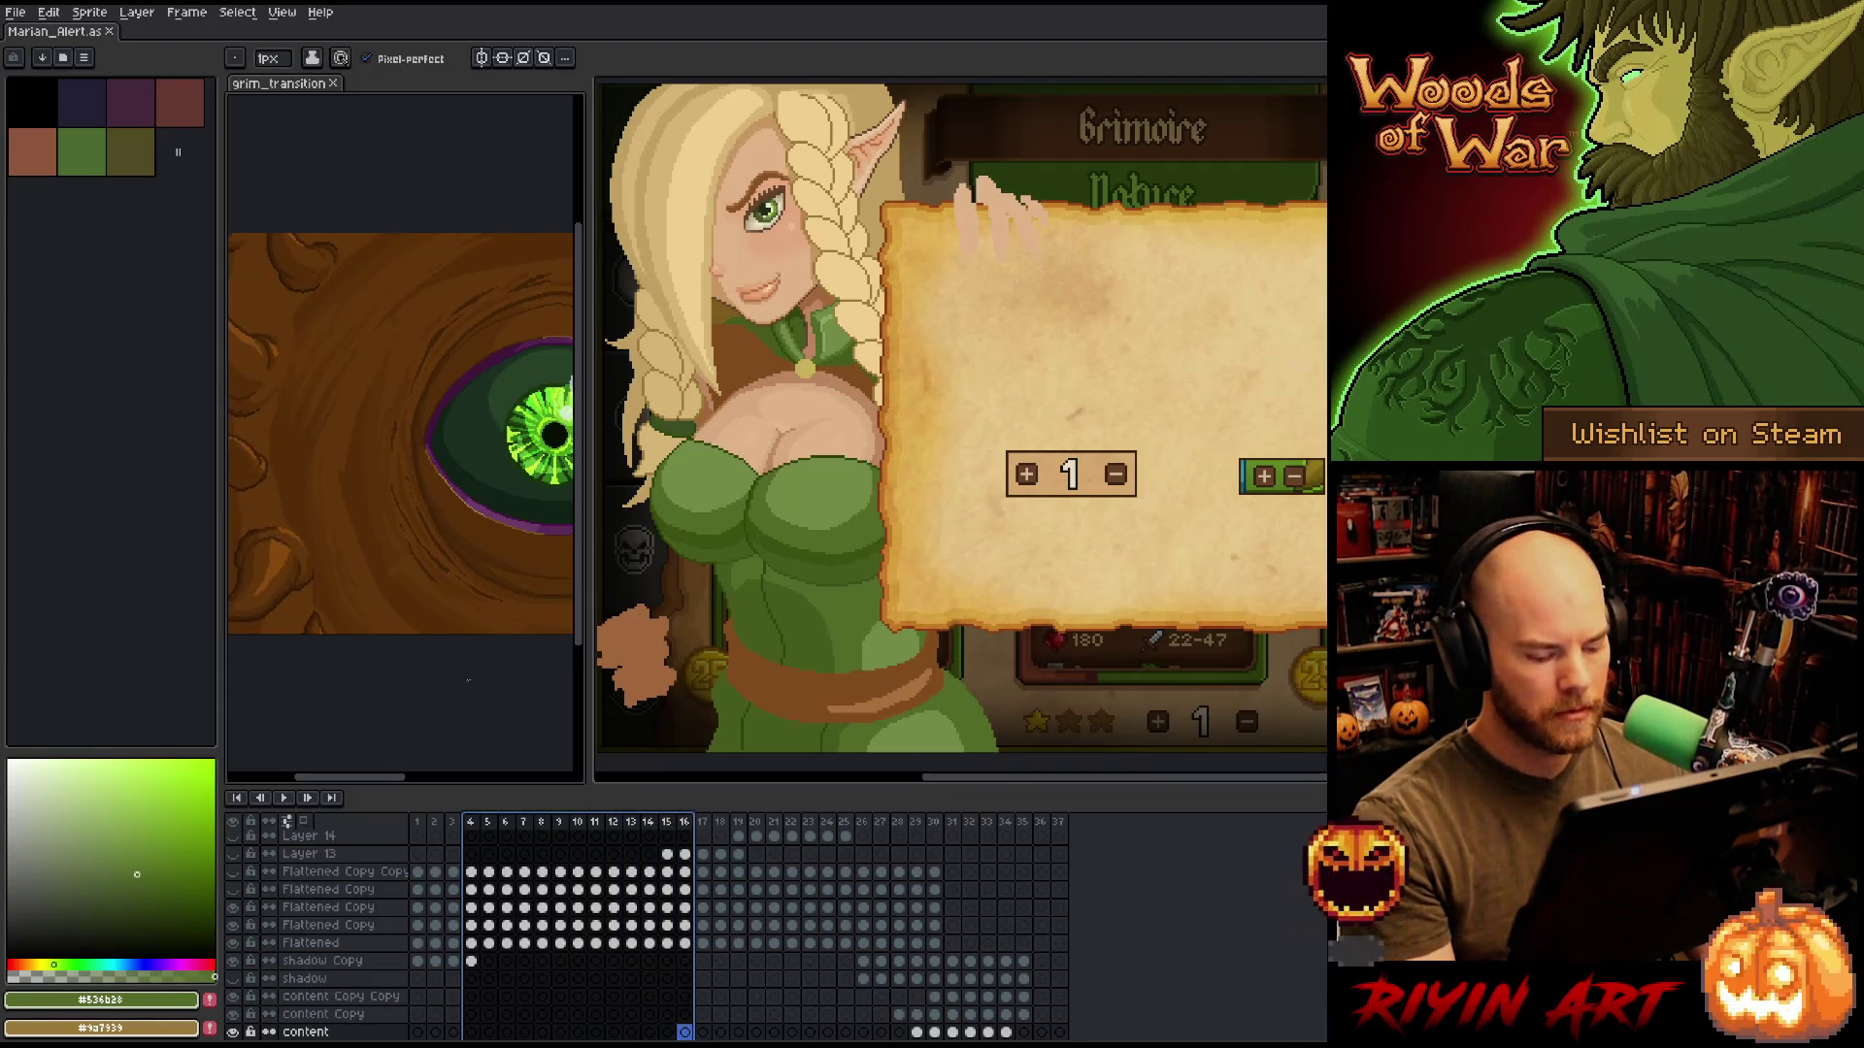
{"action": "scroll", "coordinate": [360, 389], "scroll_direction": "down", "scroll_amount": 1}
{"action": "mouse_move", "coordinate": [287, 281]}
{"action": "left_mouse_down"}
{"action": "mouse_move", "coordinate": [467, 439]}
{"action": "mouse_move", "coordinate": [505, 558]}
{"action": "left_mouse_up"}
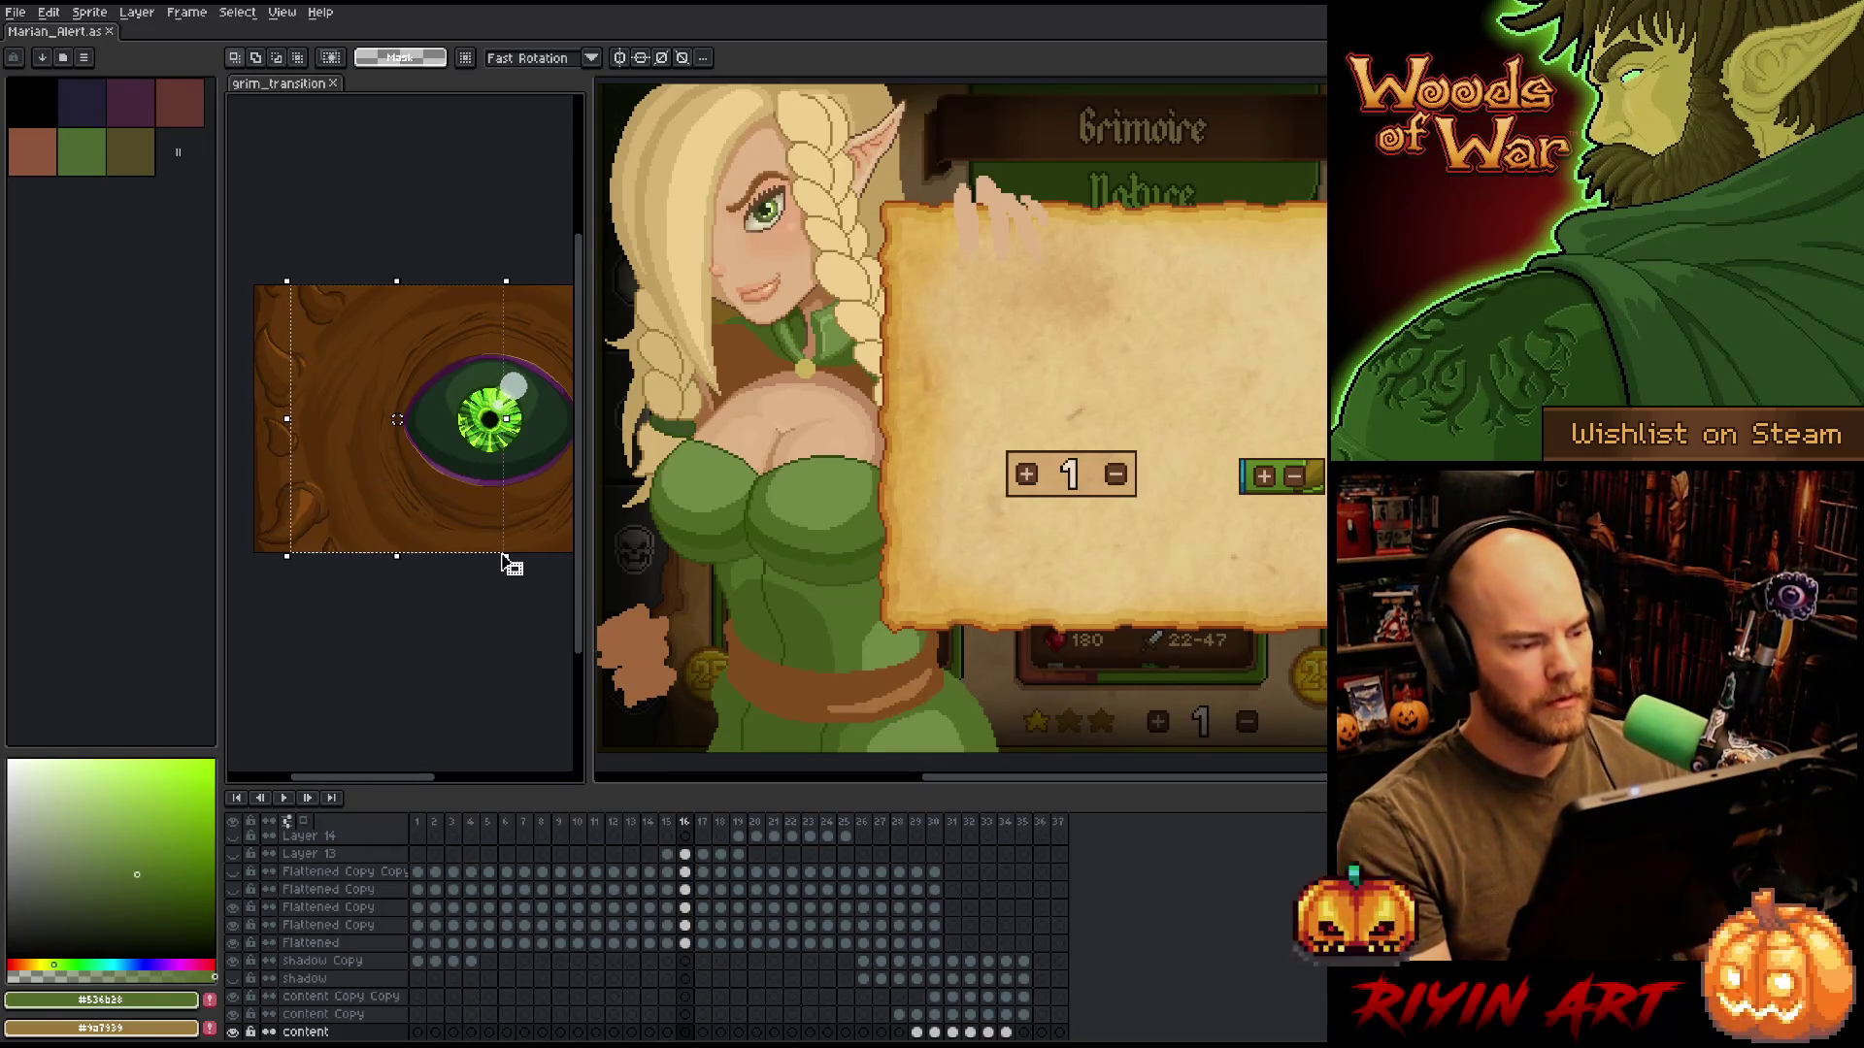
{"action": "left_click", "coordinate": [456, 606]}
{"action": "scroll", "coordinate": [416, 571], "scroll_direction": "up", "scroll_amount": 3}
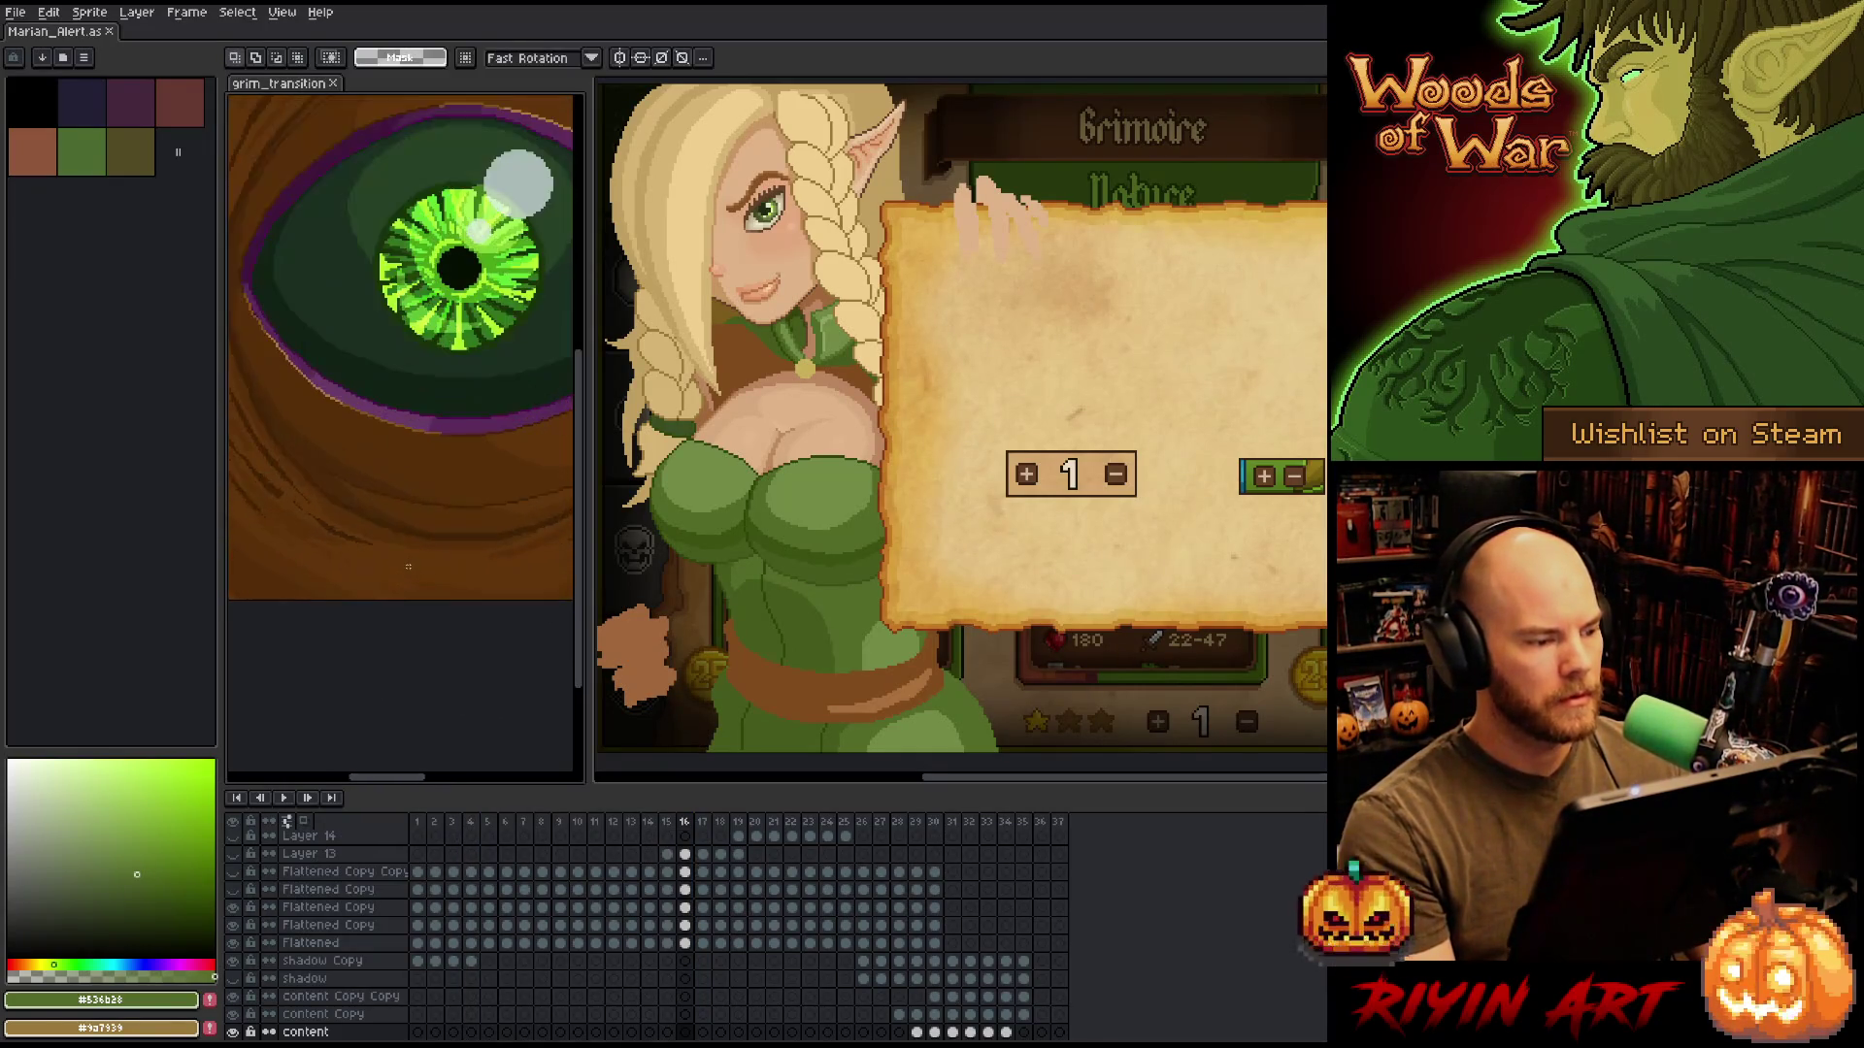
{"action": "left_click_drag", "start_coordinate": [355, 633], "coordinate": [369, 617]}
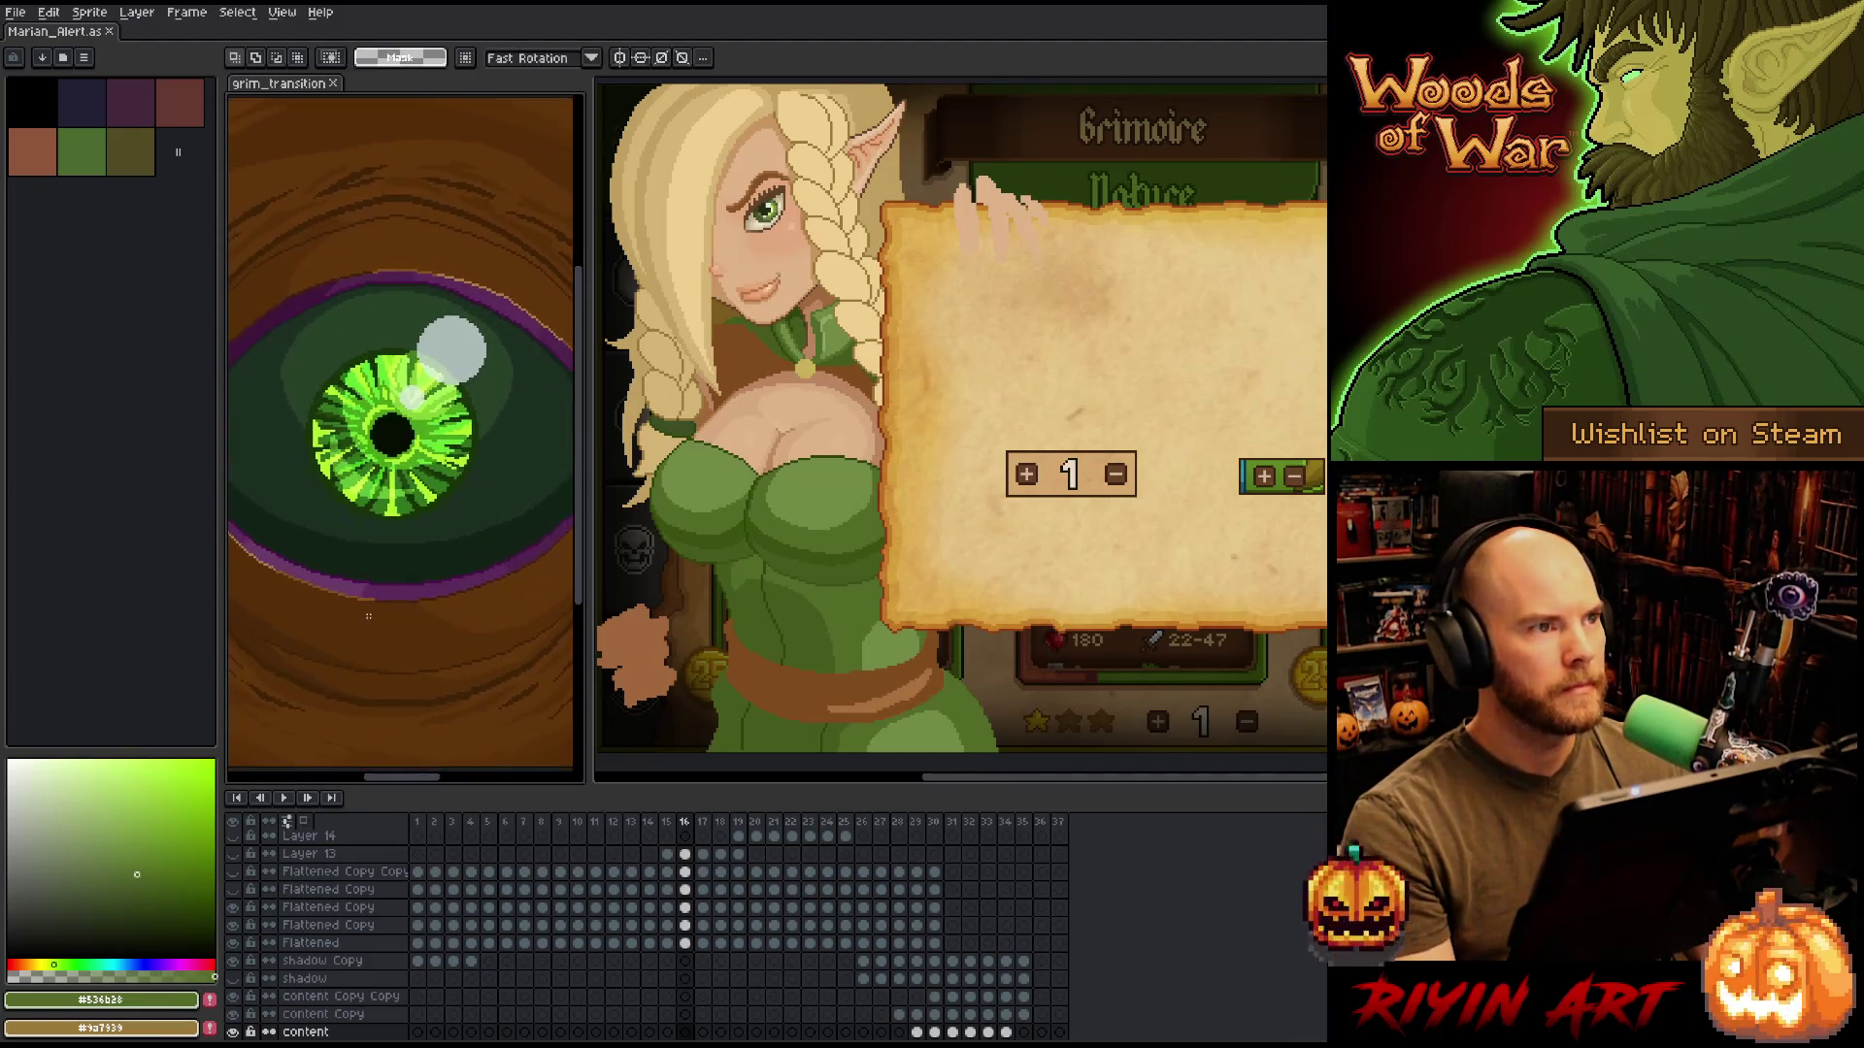
Play and stop the transition animation several times to review it.
{"action": "key", "text": "Return"}
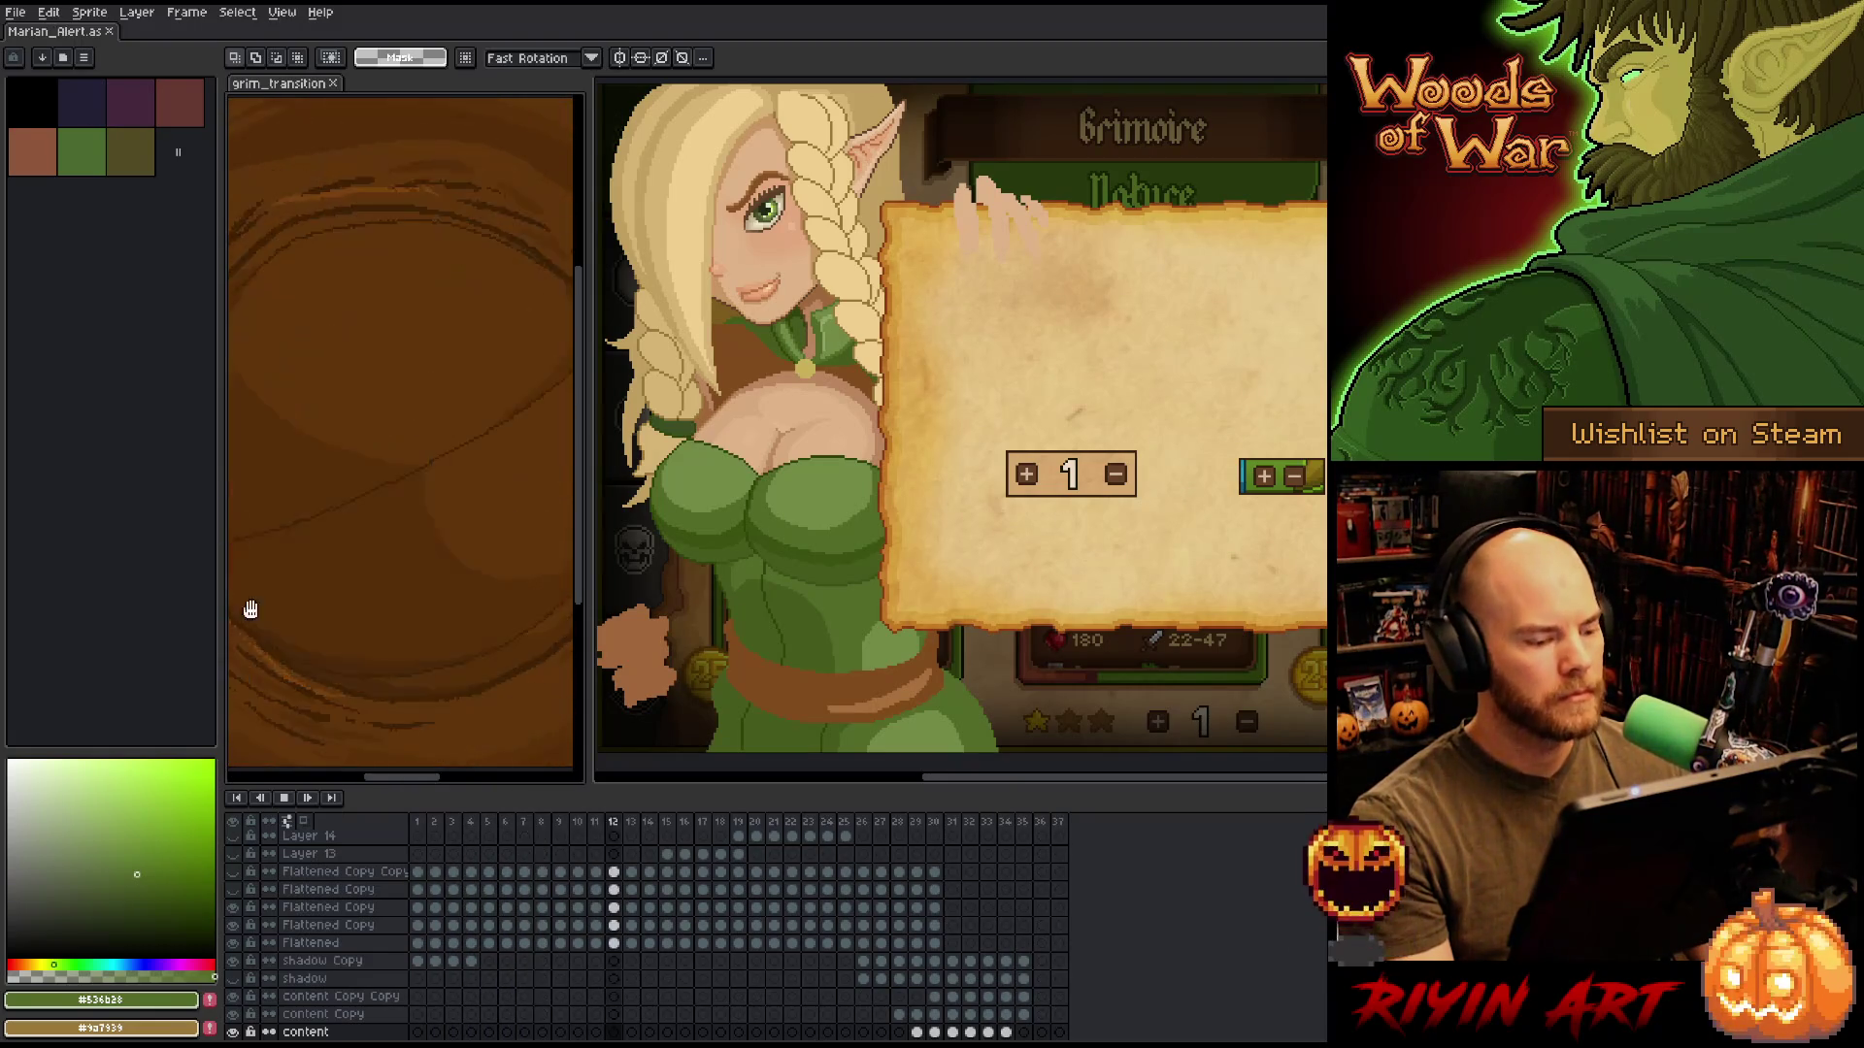
{"action": "key", "text": "Return"}
{"action": "scroll", "coordinate": [361, 998], "scroll_direction": "down", "scroll_amount": 1}
{"action": "scroll", "coordinate": [361, 997], "scroll_direction": "down", "scroll_amount": 10}
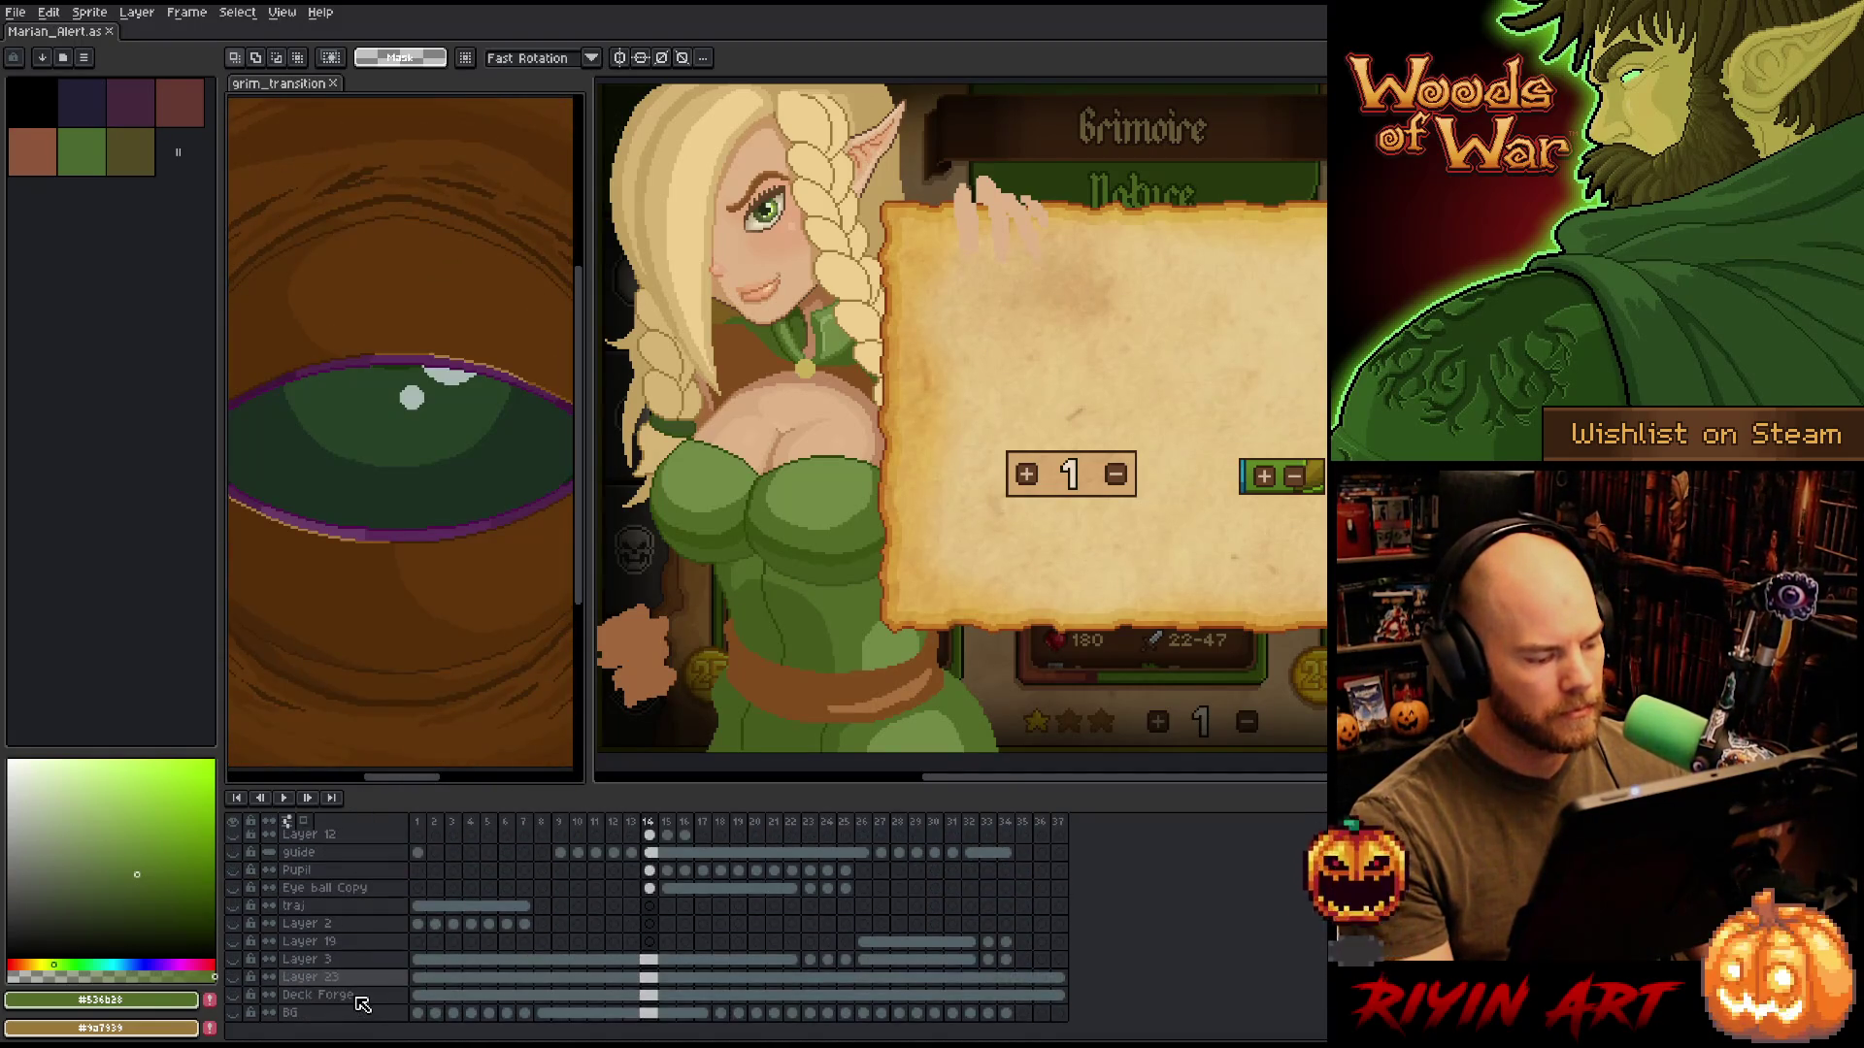
{"action": "scroll", "coordinate": [243, 1020], "scroll_direction": "up", "scroll_amount": 10}
{"action": "key", "text": "Return"}
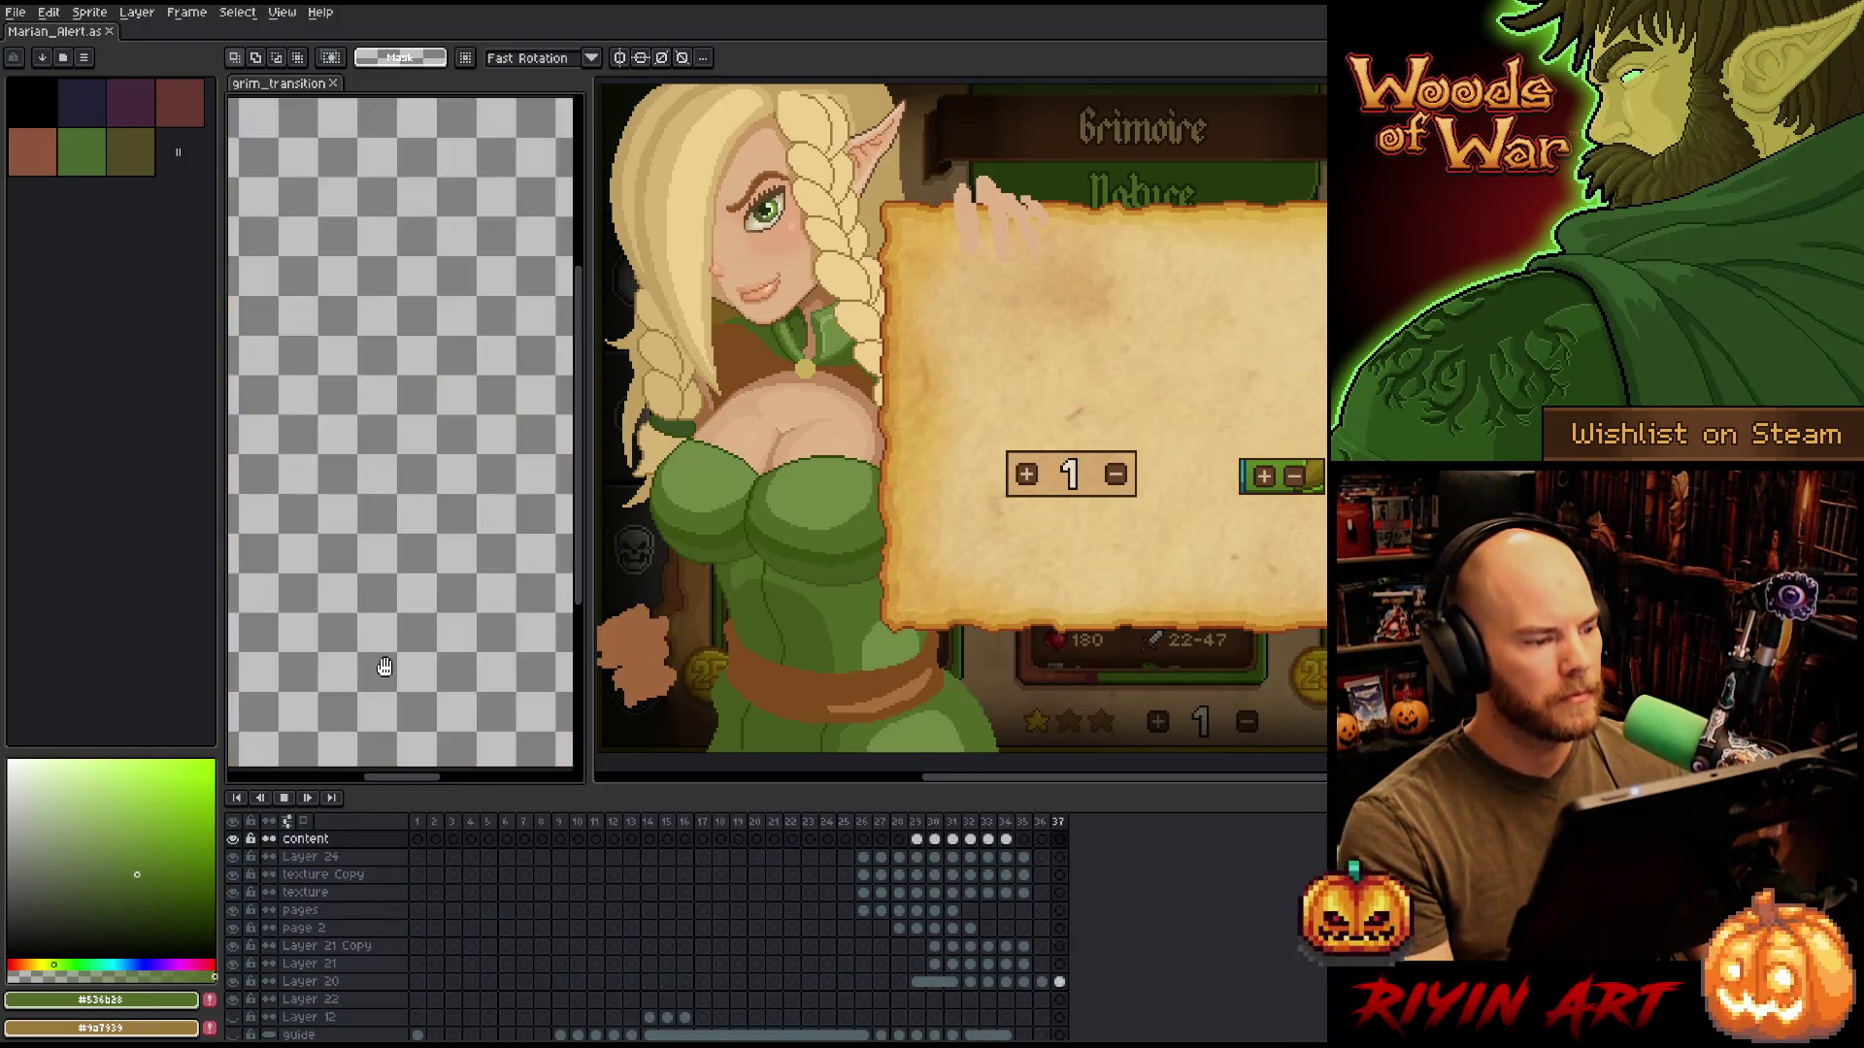
{"action": "key", "text": "Return"}
{"action": "scroll", "coordinate": [349, 986], "scroll_direction": "down", "scroll_amount": 5}
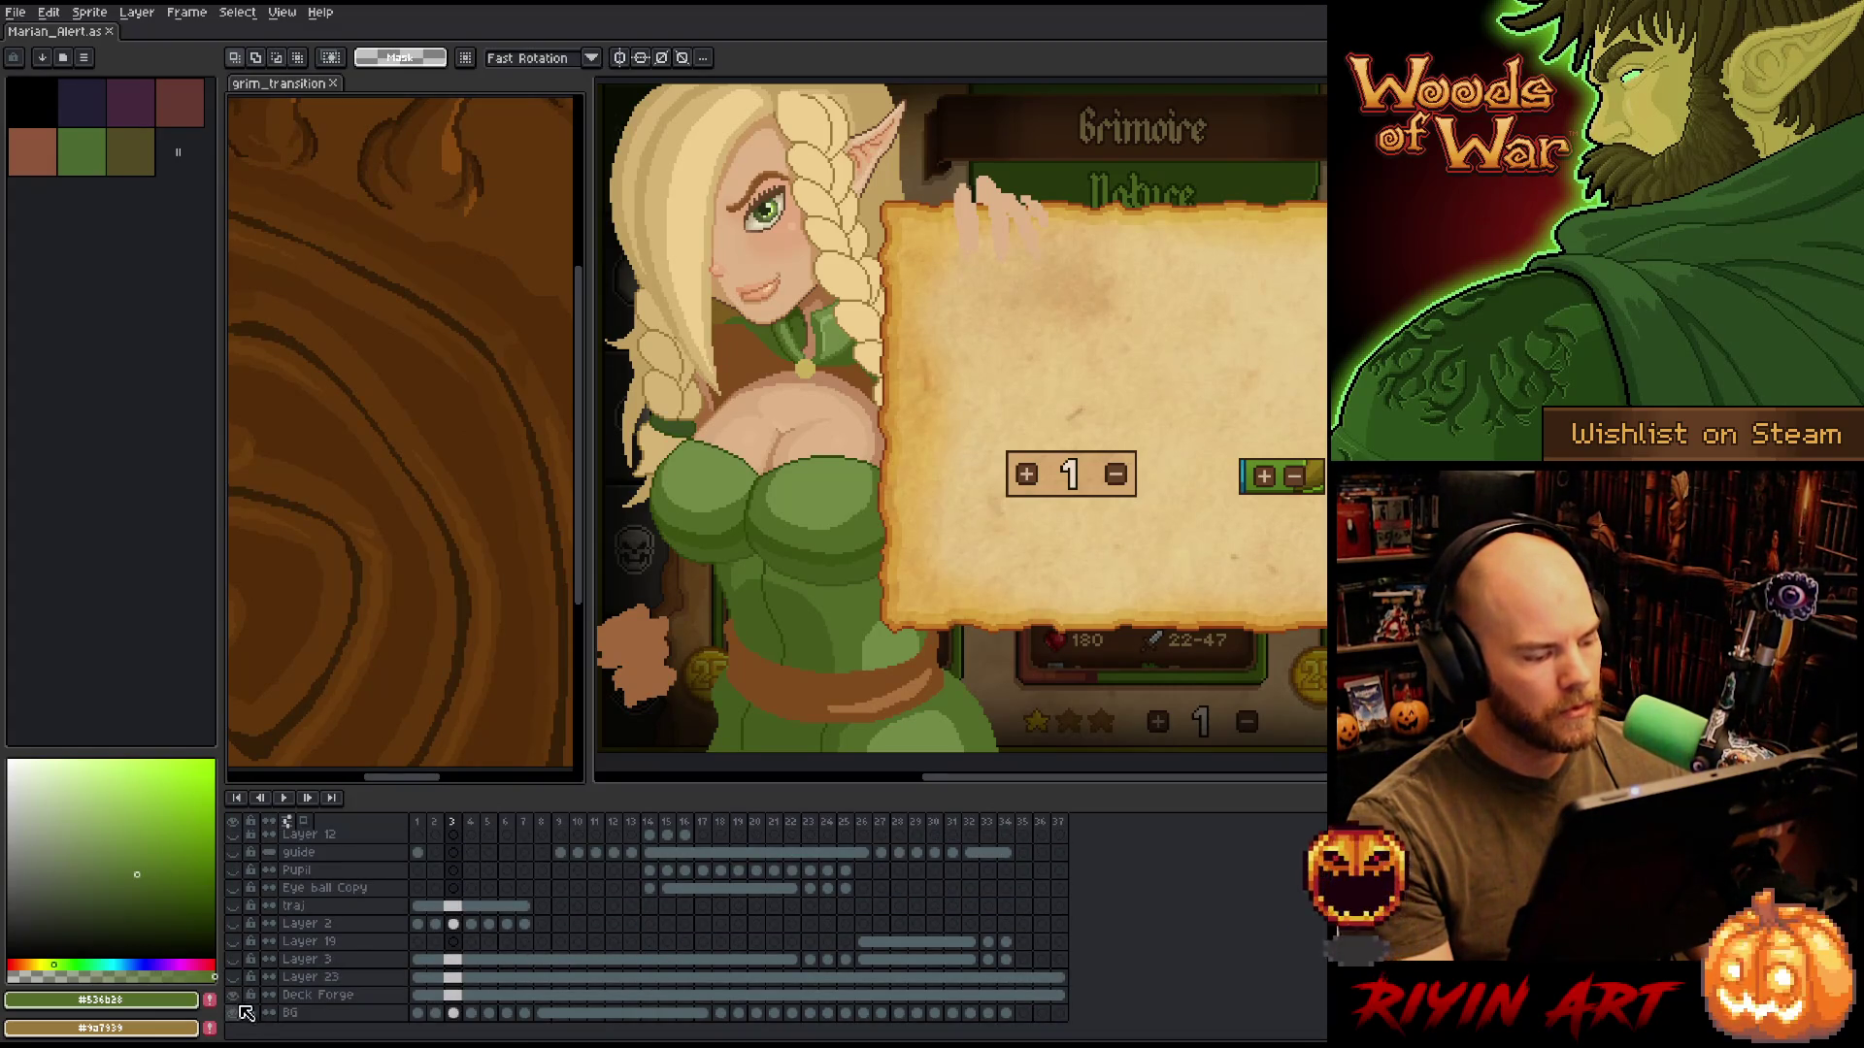
{"action": "key", "text": "Return"}
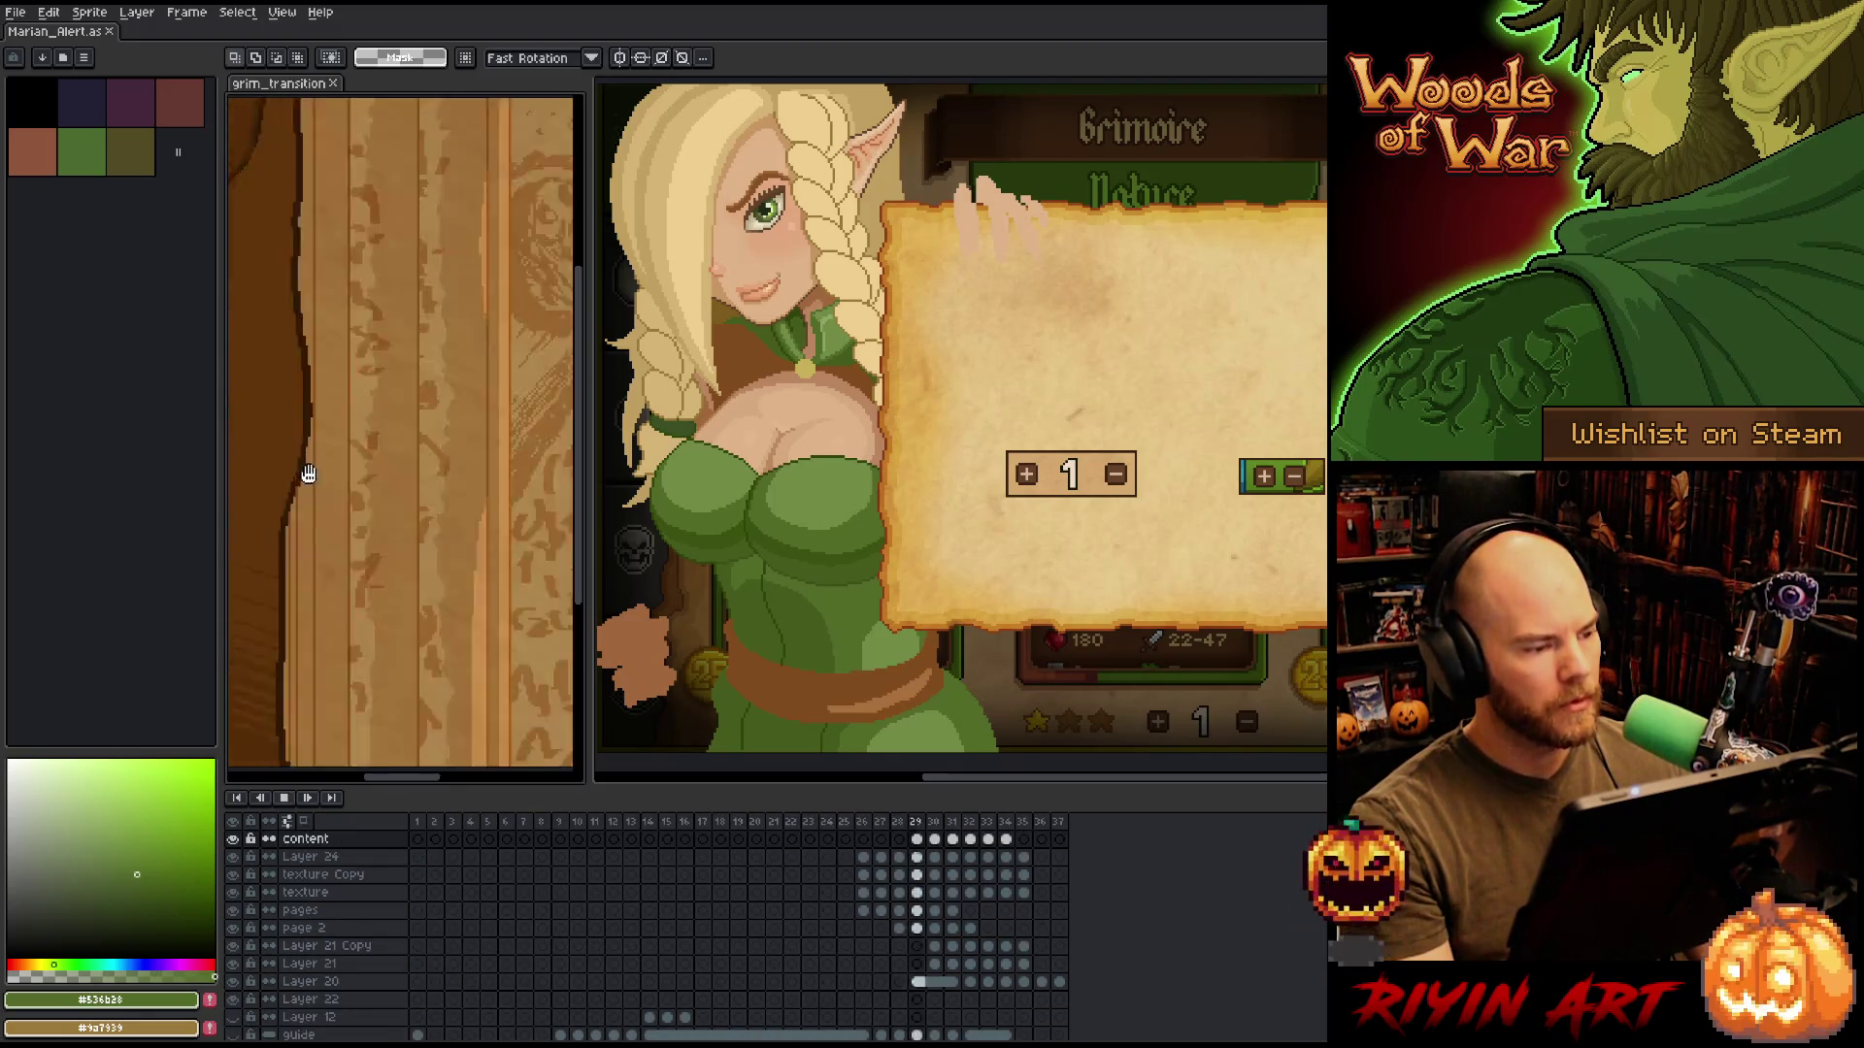
{"action": "key", "text": "Return"}
{"action": "scroll", "coordinate": [499, 907], "scroll_direction": "down", "scroll_amount": 5}
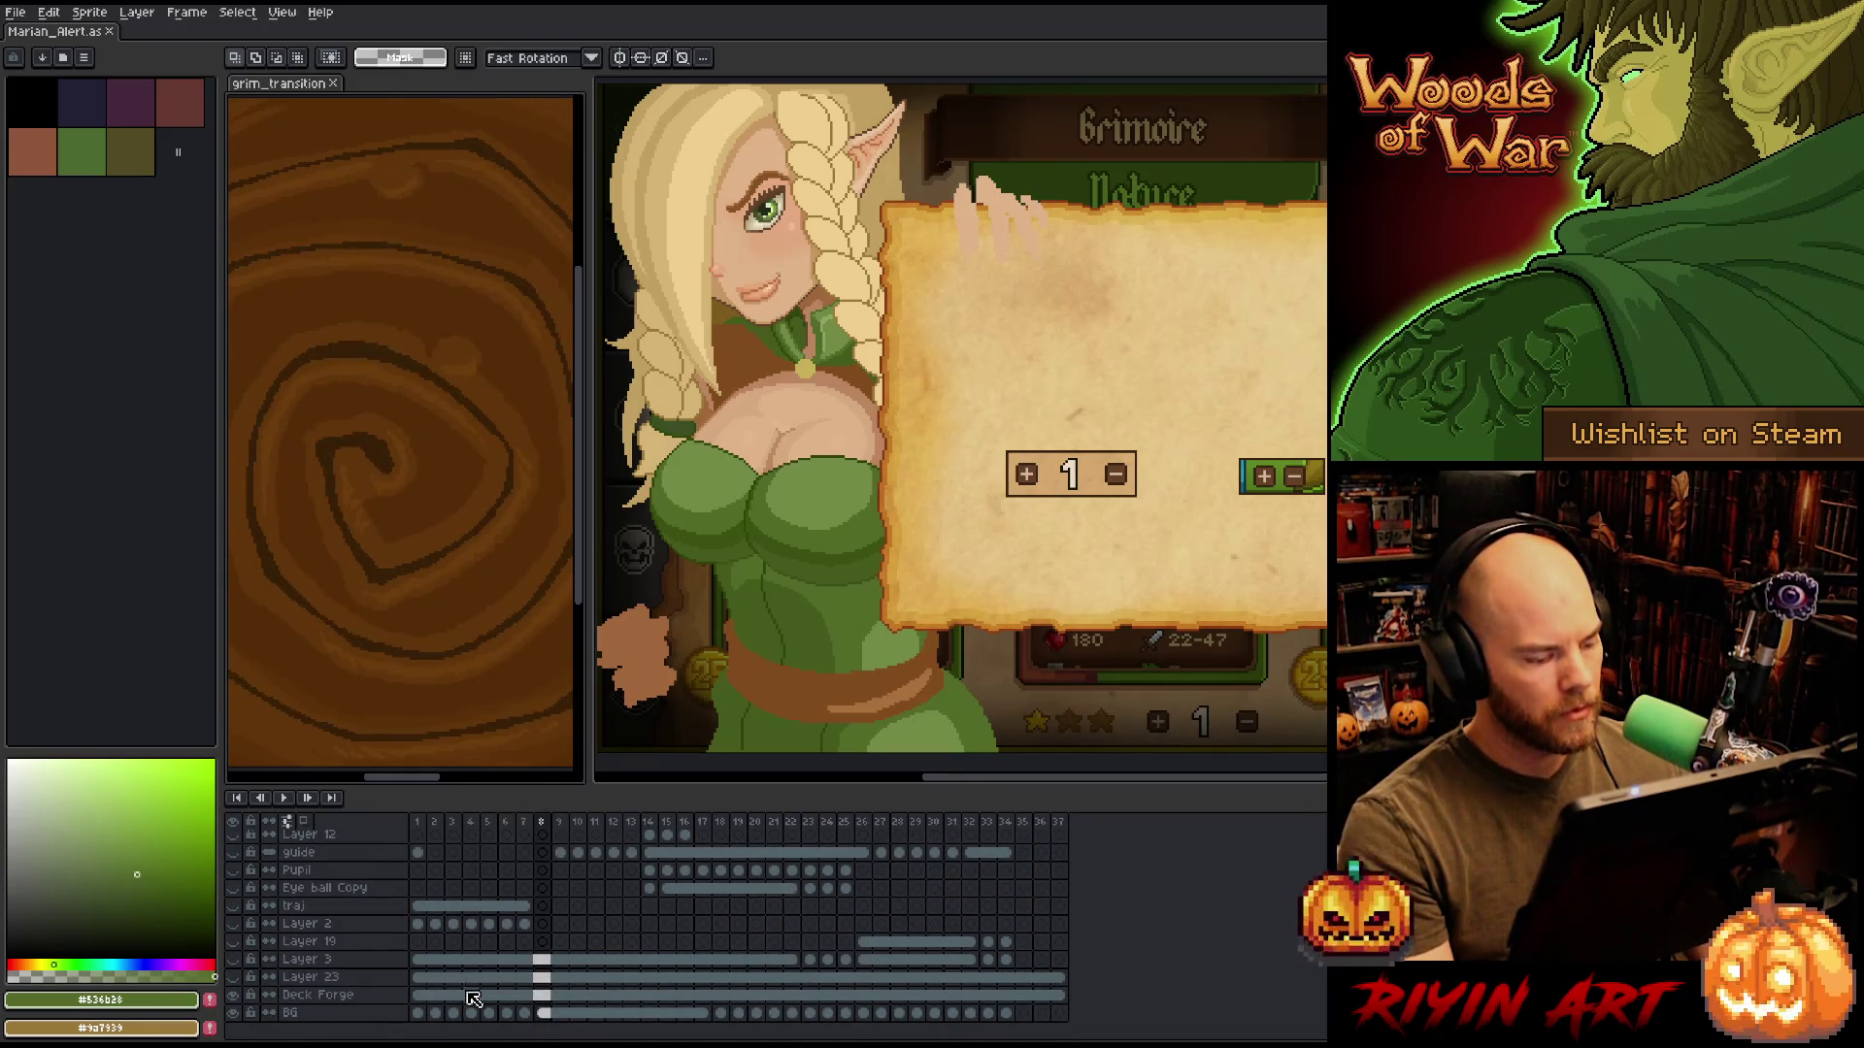
On Deck Forge frame 3, select the whole canvas and frames 7–32, then loop playback.
{"action": "left_click", "coordinate": [453, 995]}
{"action": "left_click", "coordinate": [129, 865]}
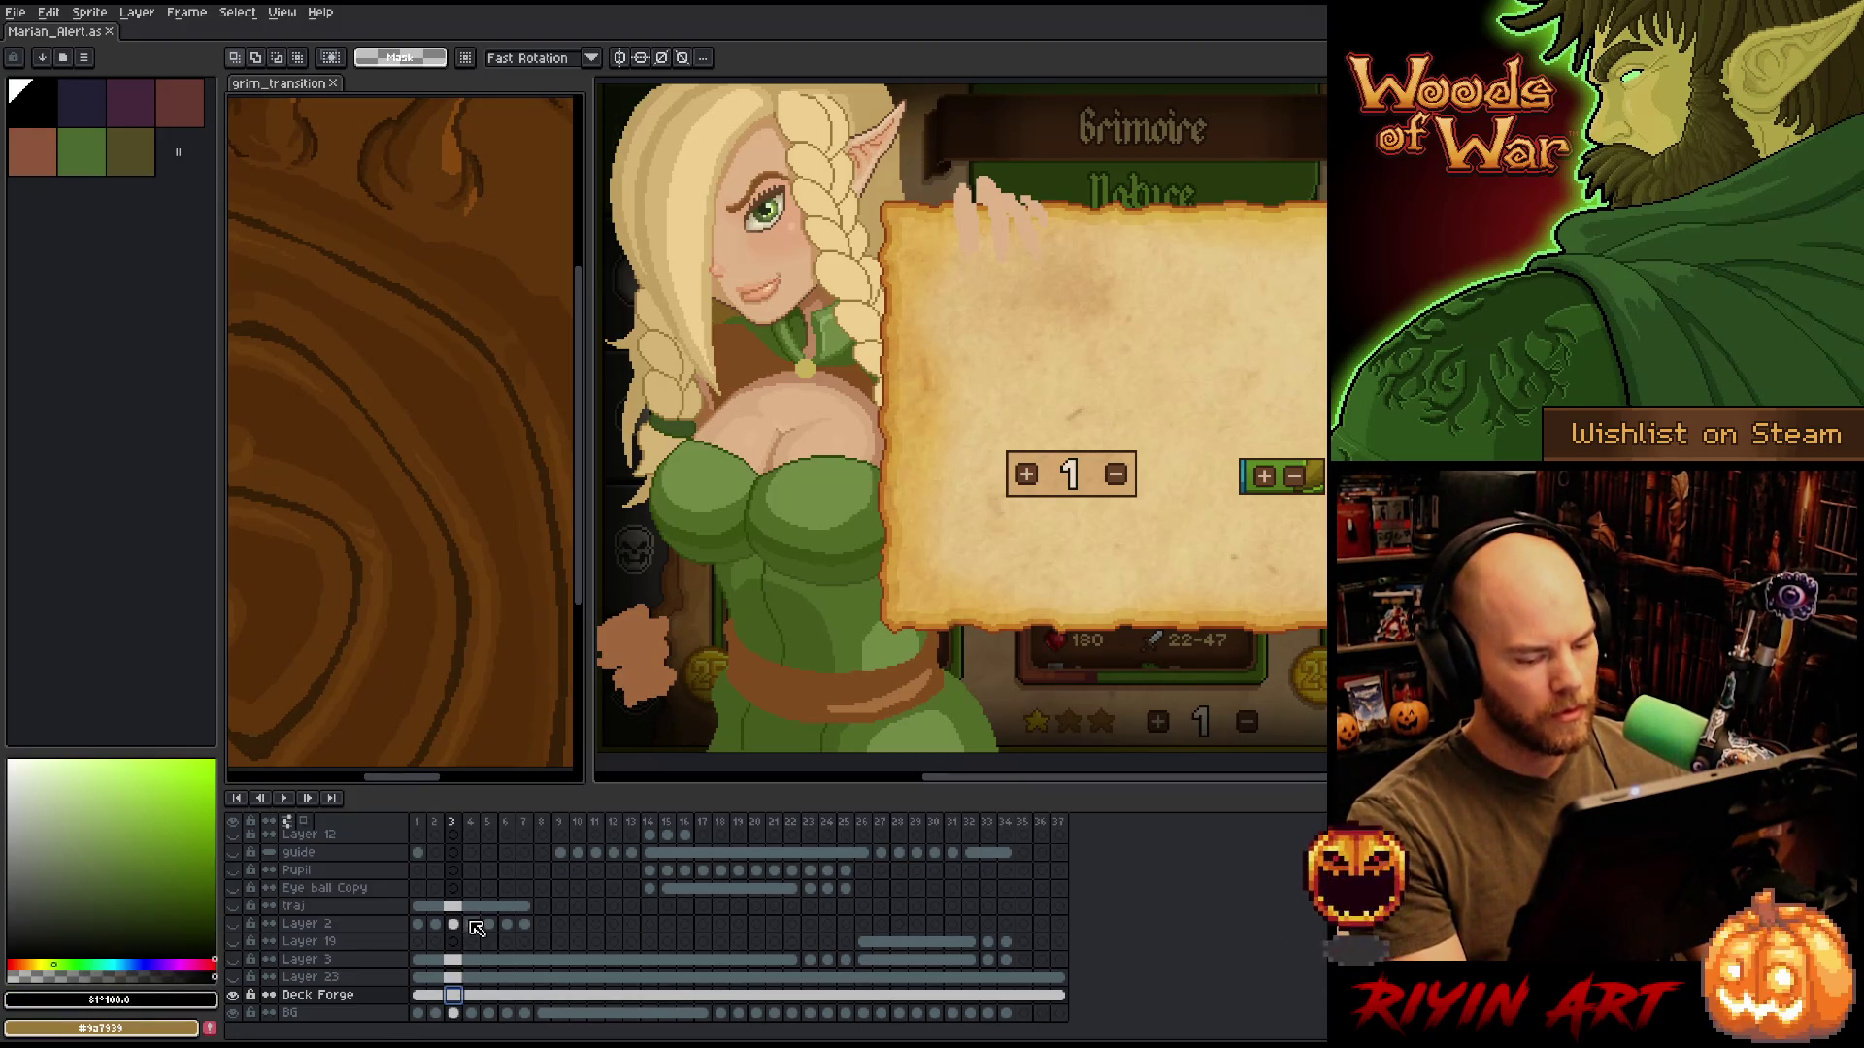
{"action": "key", "text": "ctrl+a"}
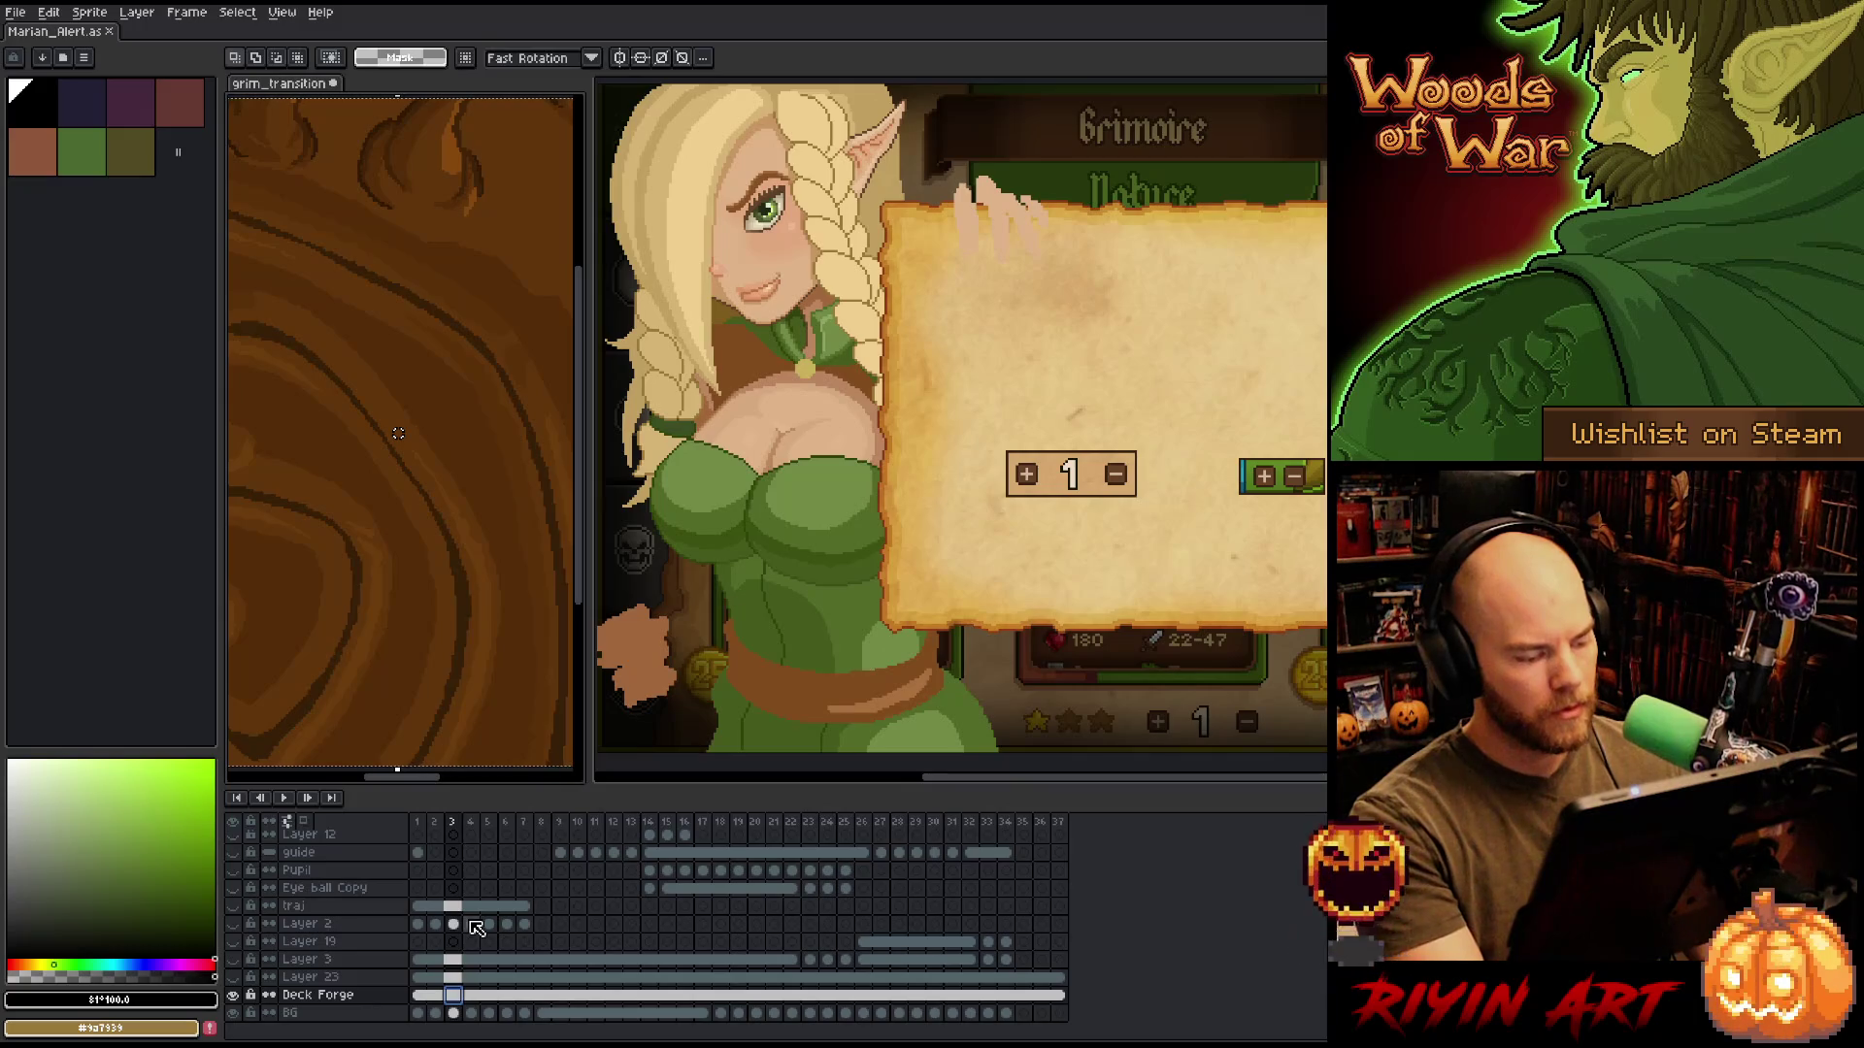
{"action": "left_click_drag", "start_coordinate": [524, 823], "coordinate": [1006, 823]}
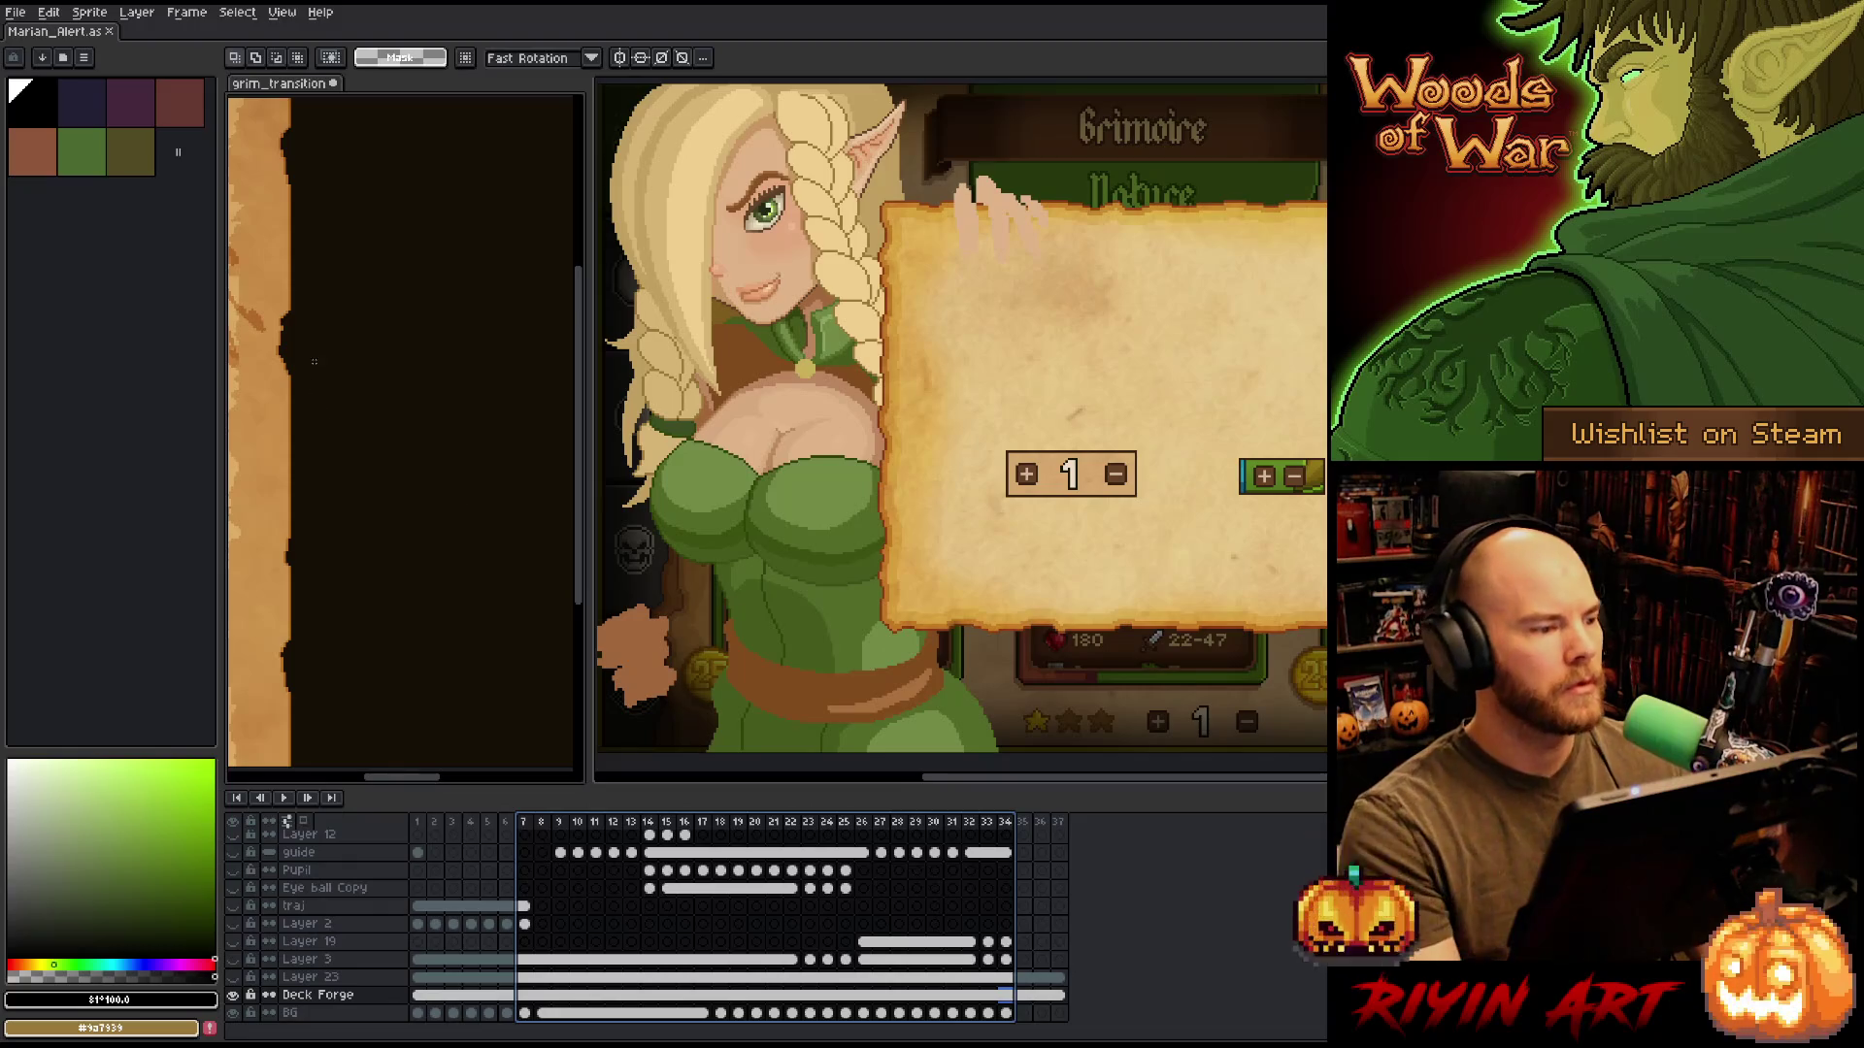
{"action": "key", "text": "Return"}
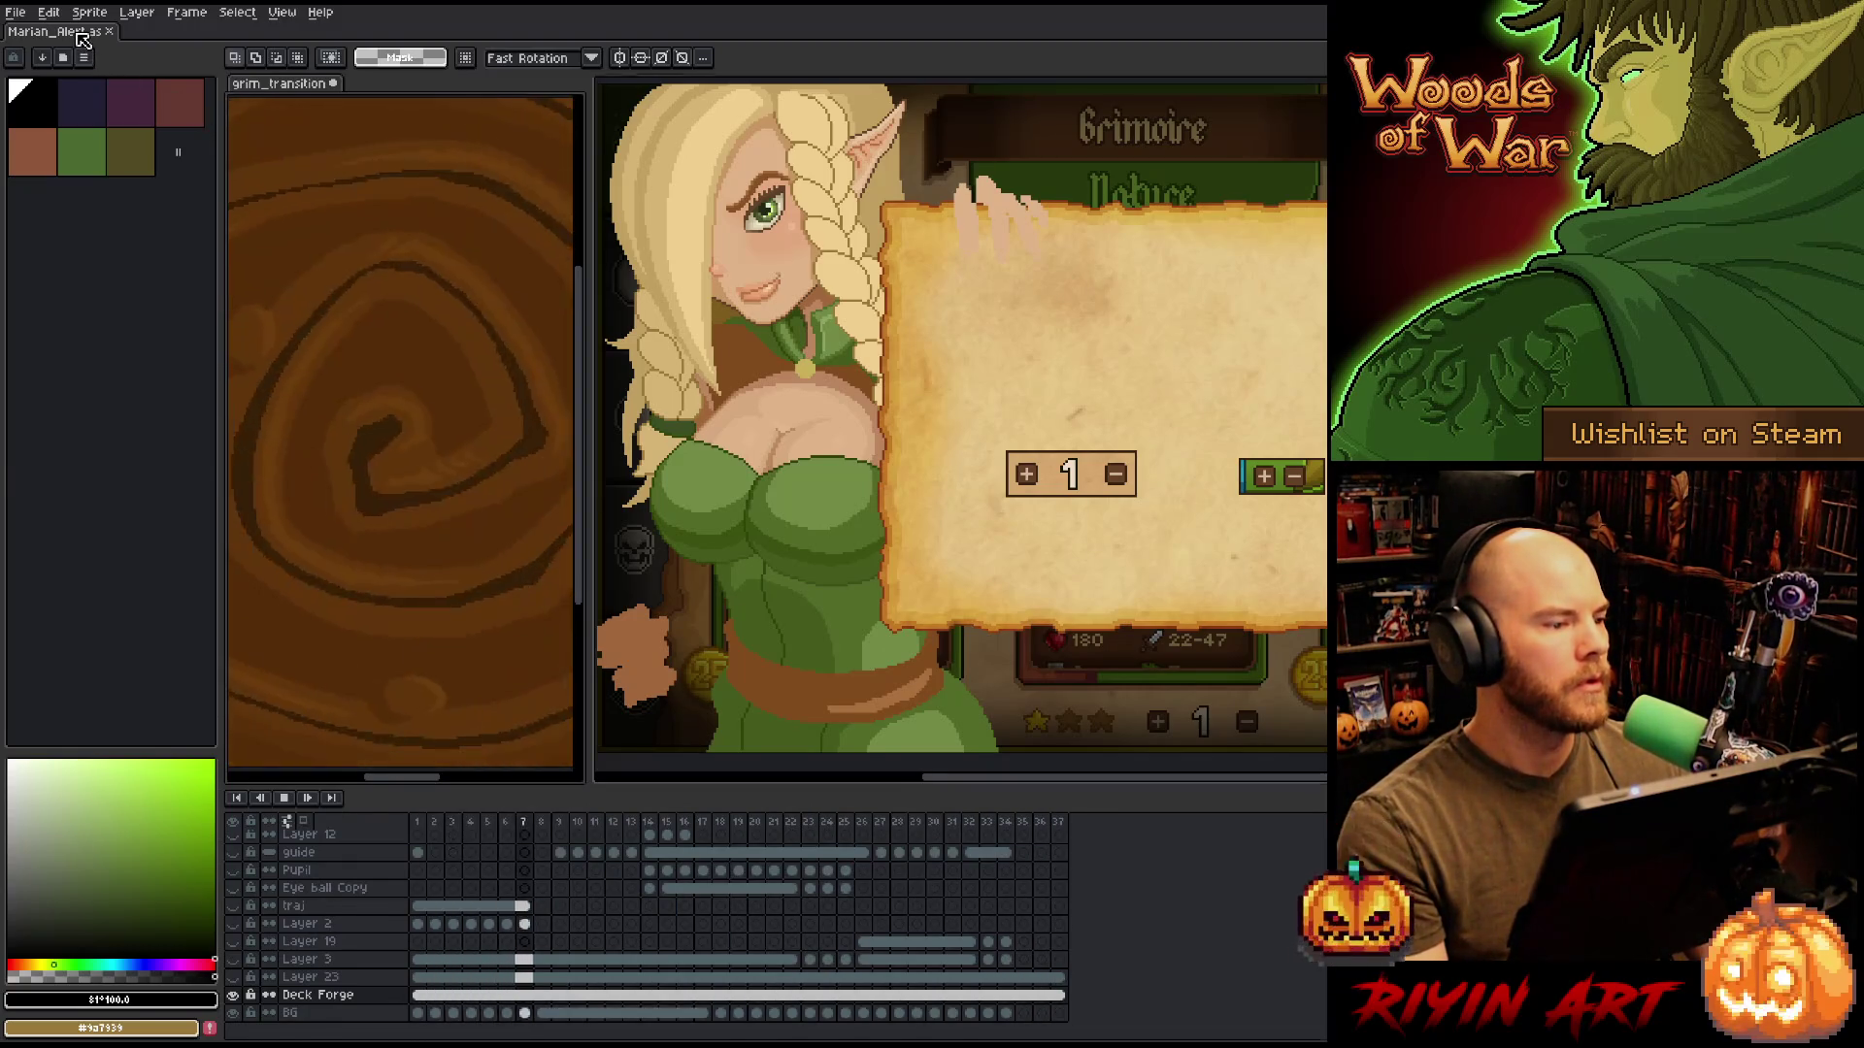
In Marian_Alert, add a layer above Layer 11 and paste the transition artwork into place.
{"action": "left_click", "coordinate": [81, 35]}
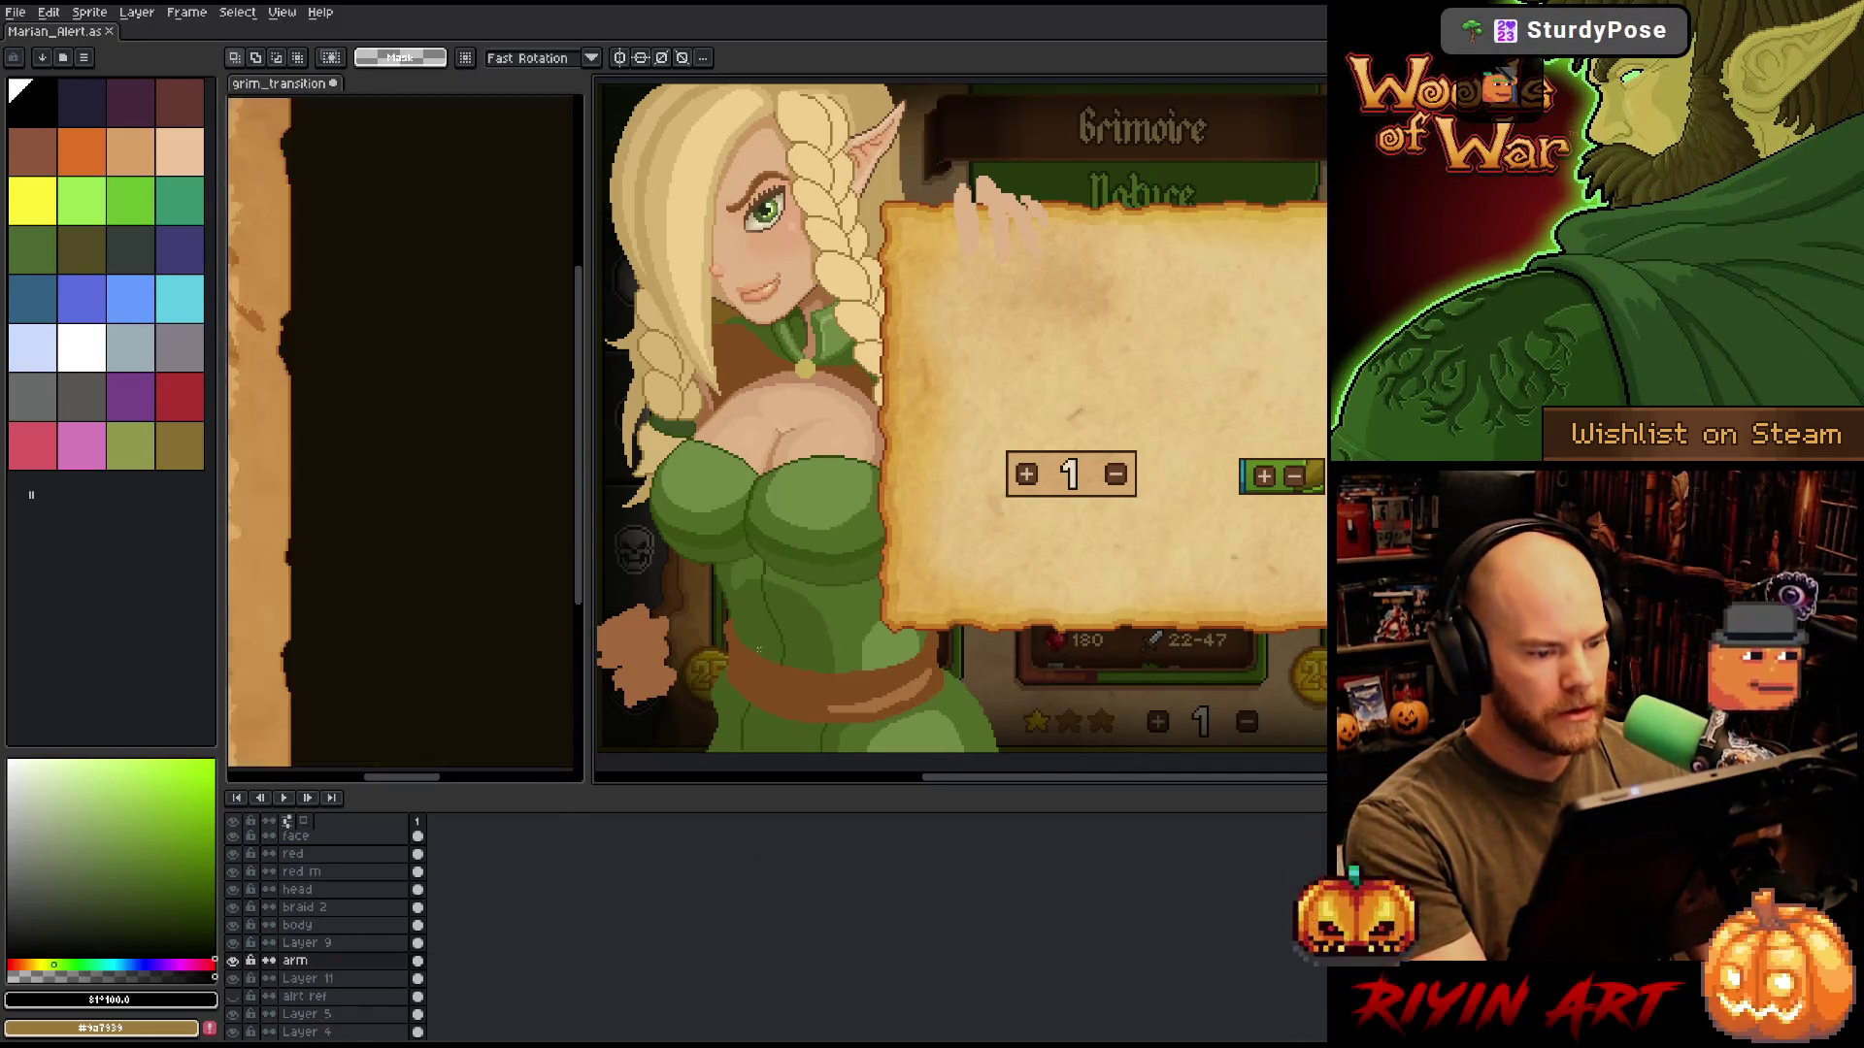
{"action": "left_click_drag", "start_coordinate": [730, 615], "coordinate": [761, 615]}
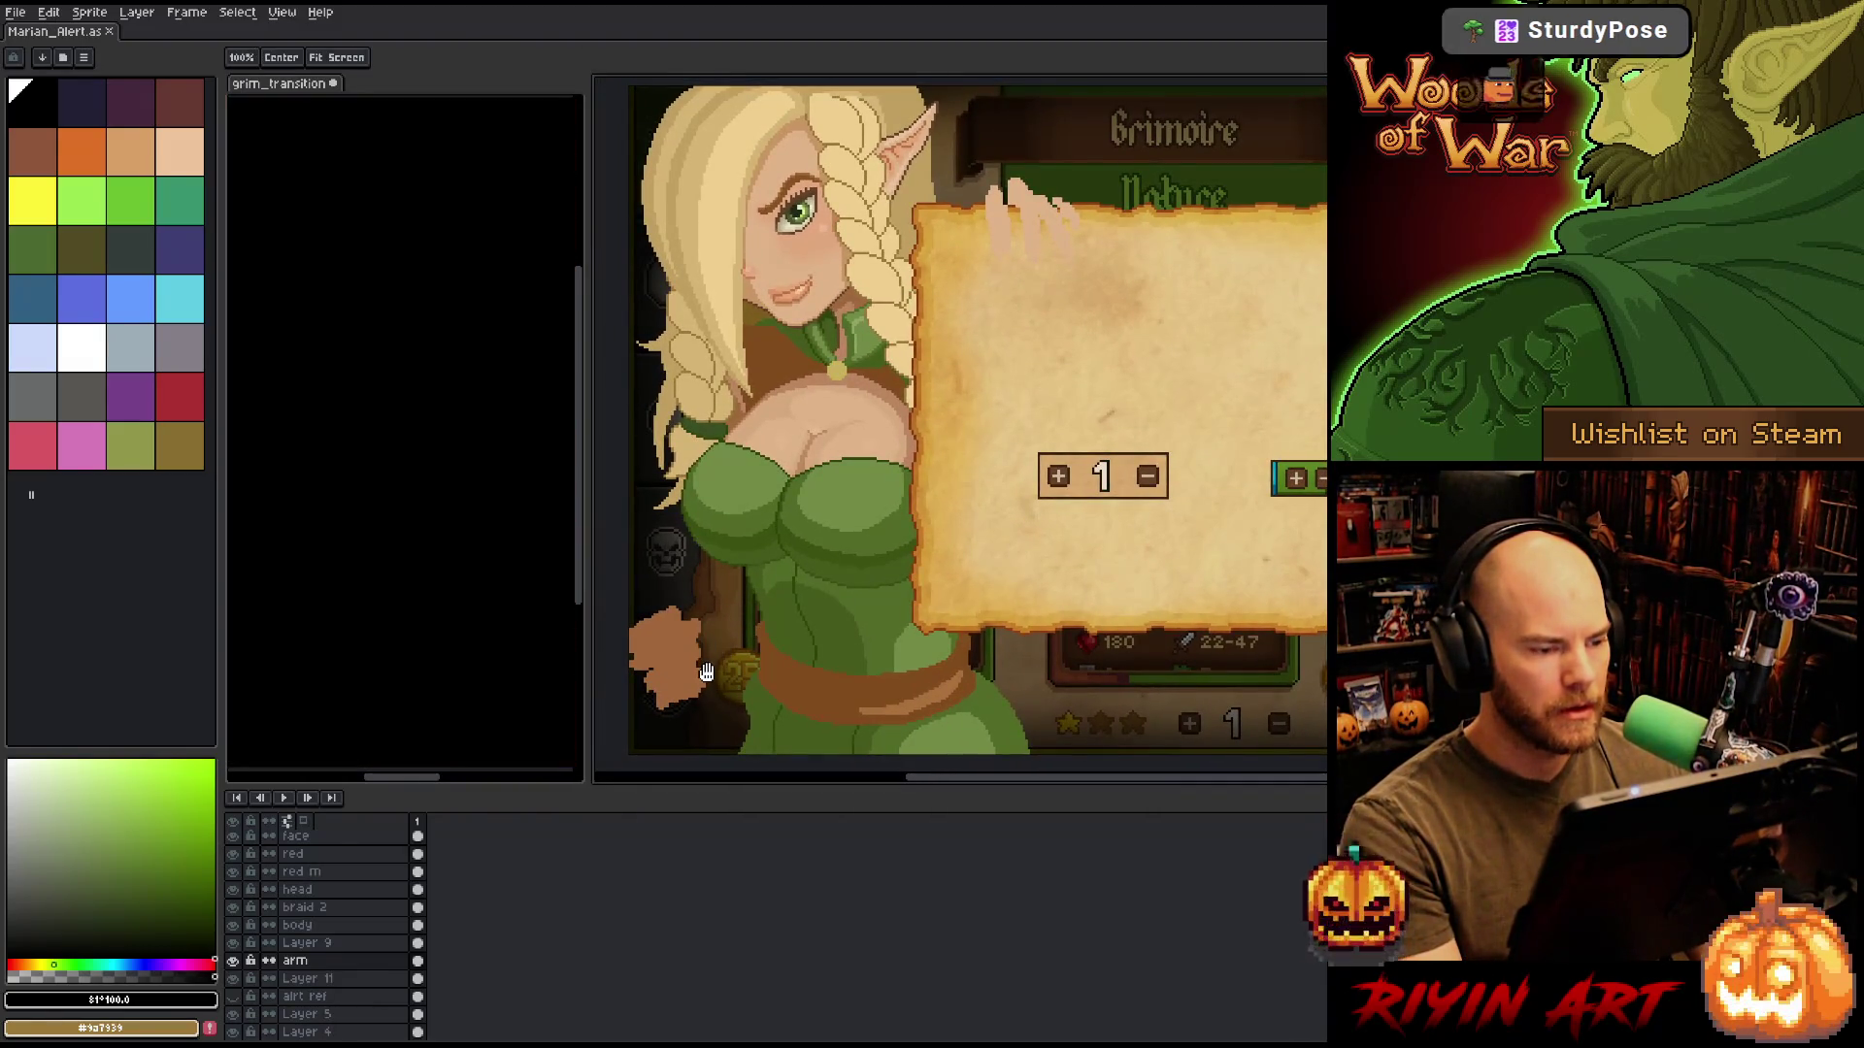
{"action": "key", "text": "m"}
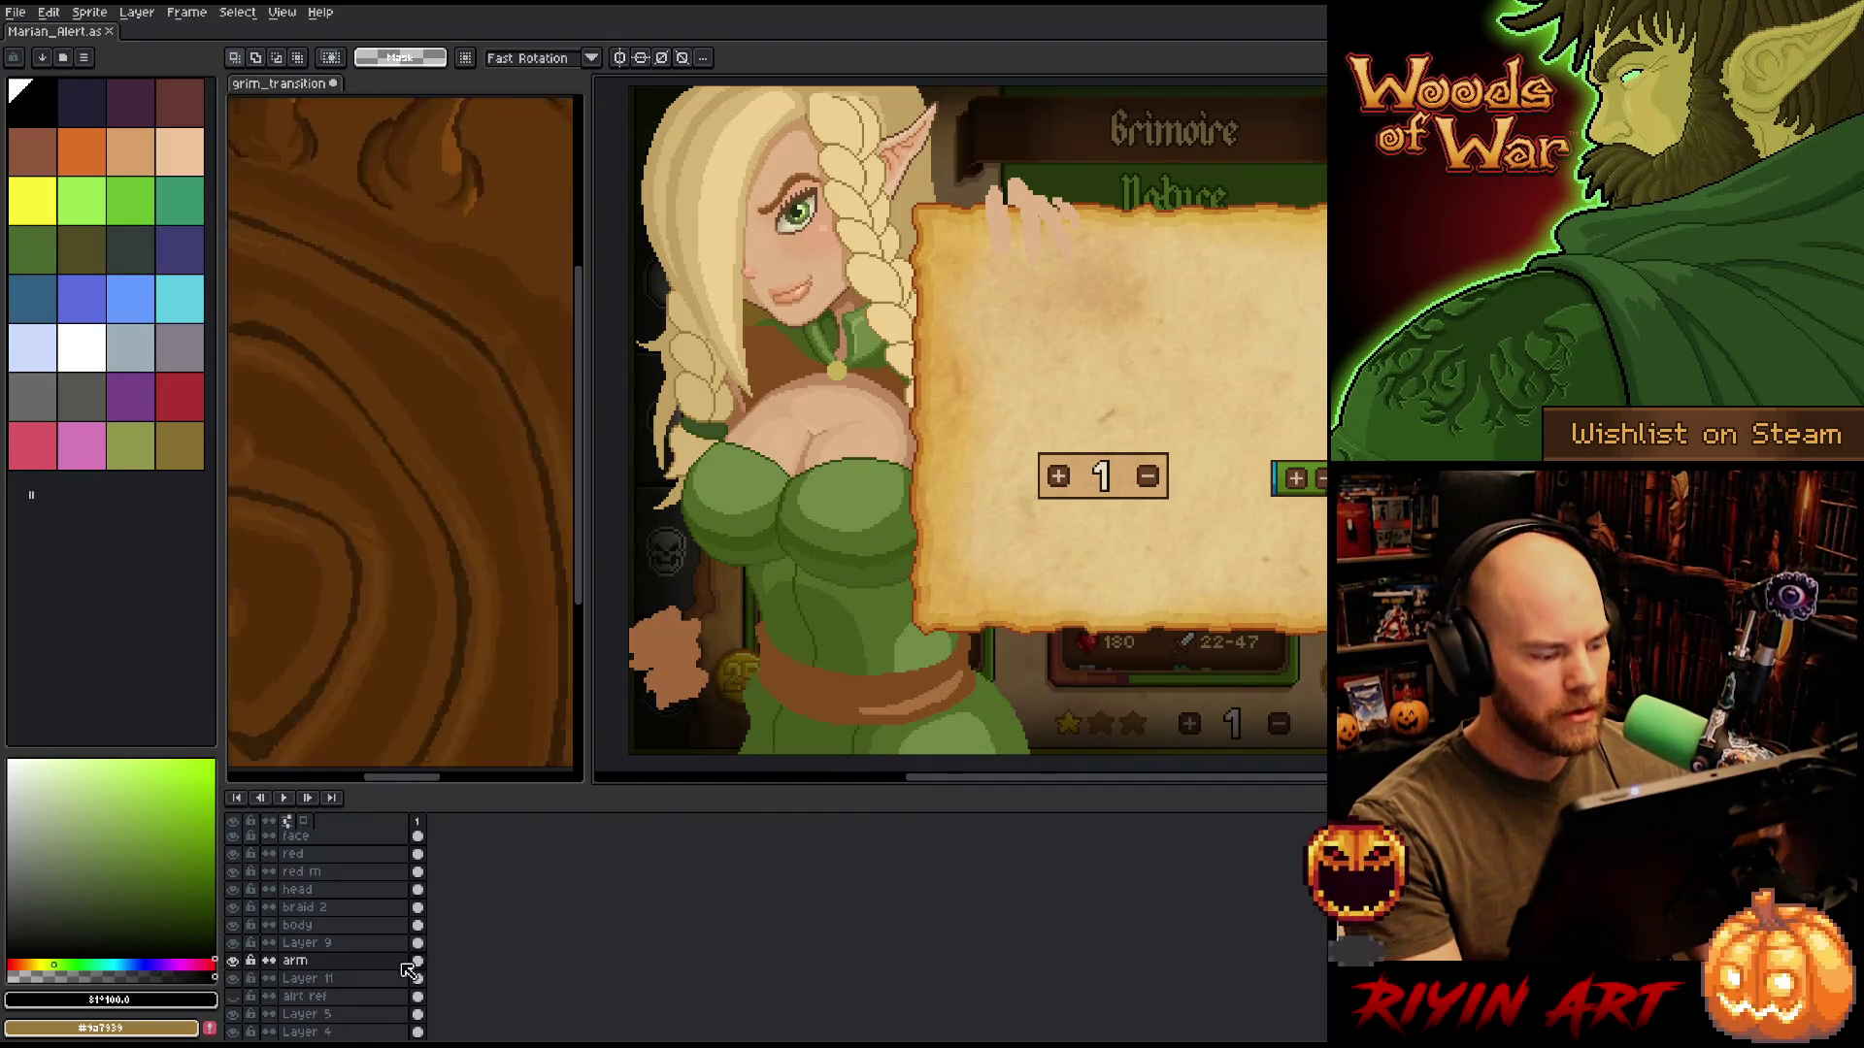
{"action": "left_click", "coordinate": [340, 980]}
{"action": "key", "text": "shift+n"}
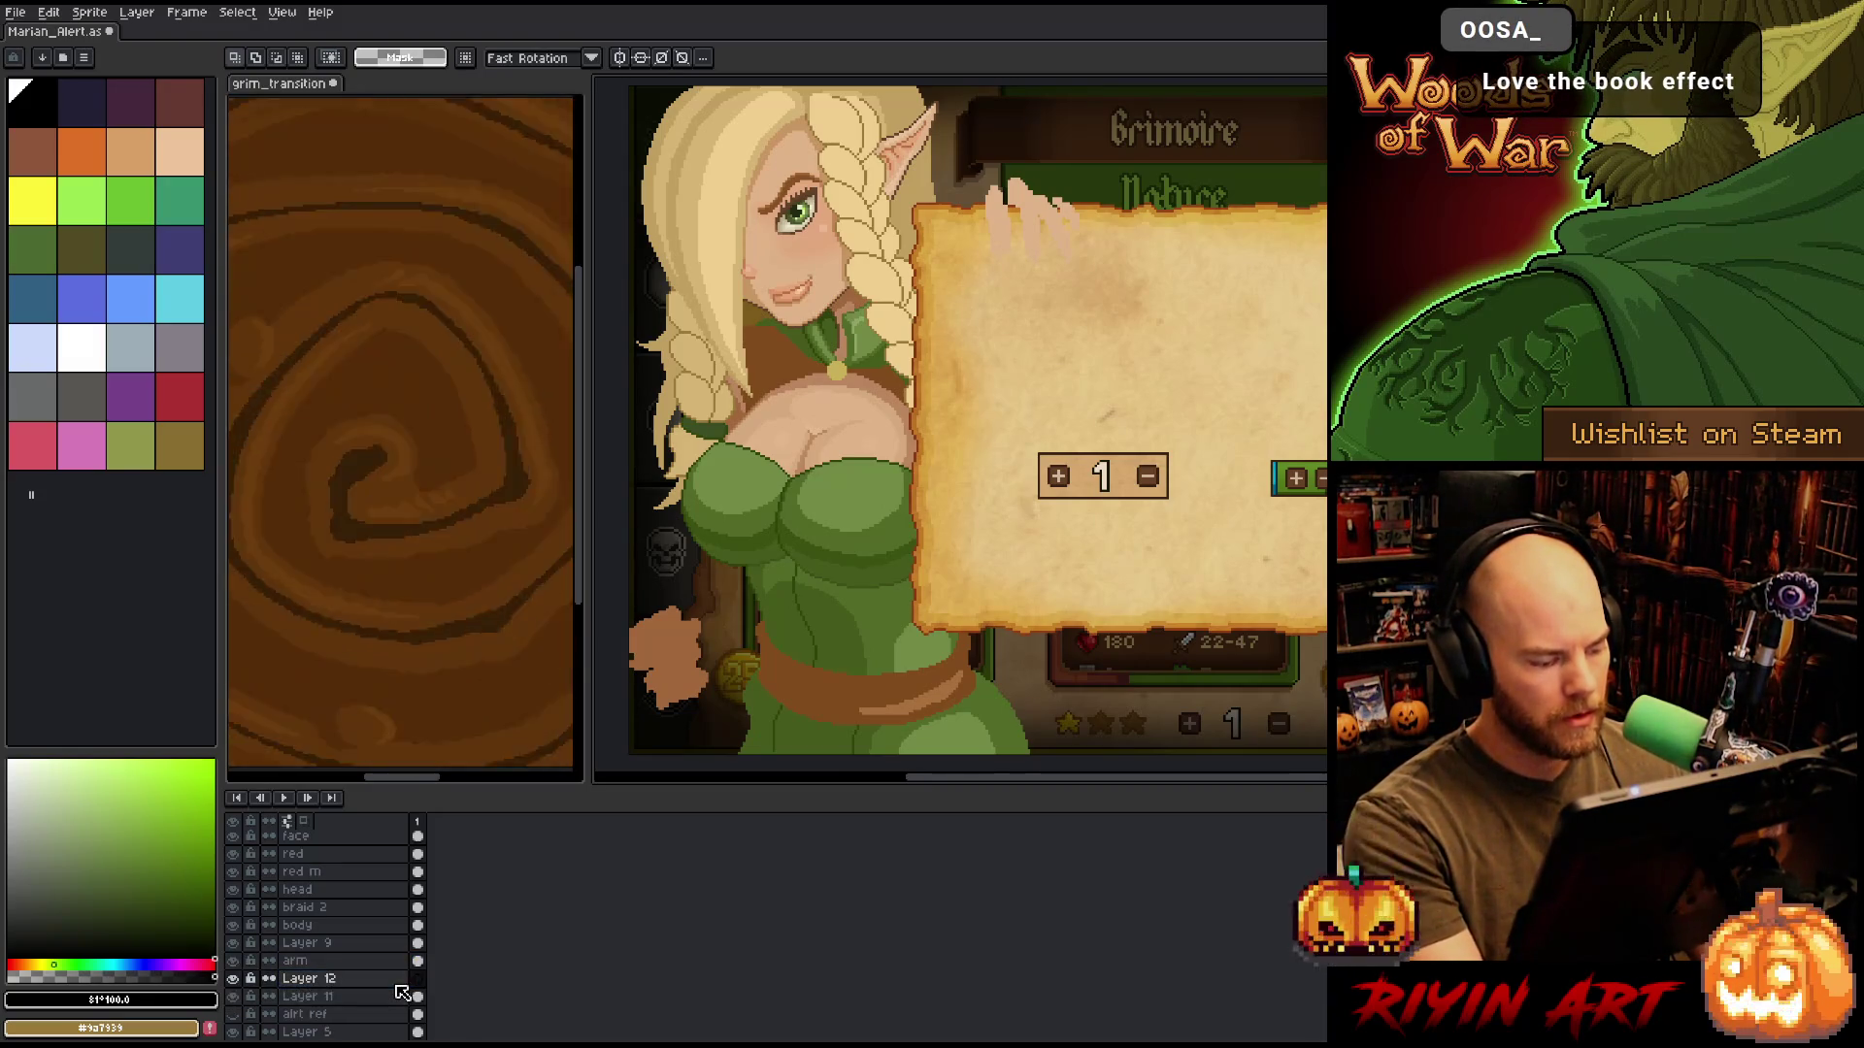
{"action": "key", "text": "ctrl+v"}
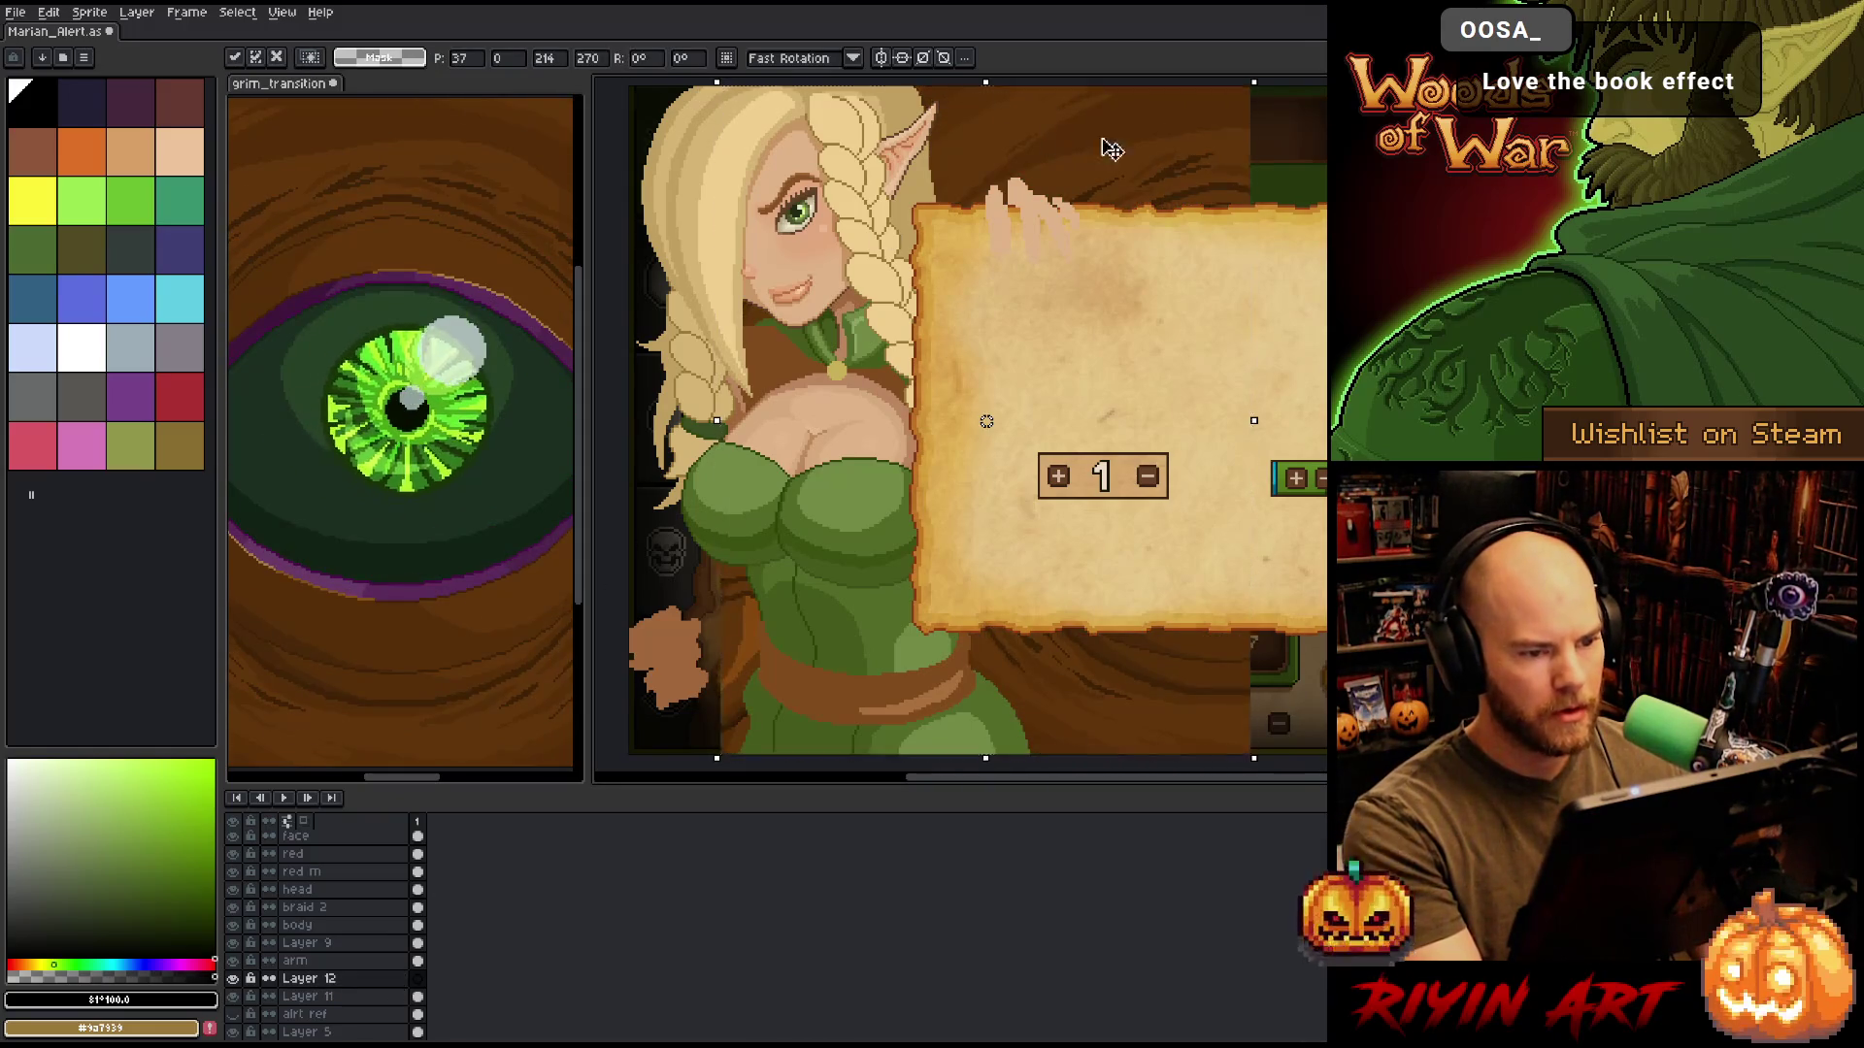
{"action": "mouse_move", "coordinate": [1298, 406]}
{"action": "left_mouse_down"}
{"action": "mouse_move", "coordinate": [1233, 278]}
{"action": "mouse_move", "coordinate": [1228, 126]}
{"action": "left_mouse_up"}
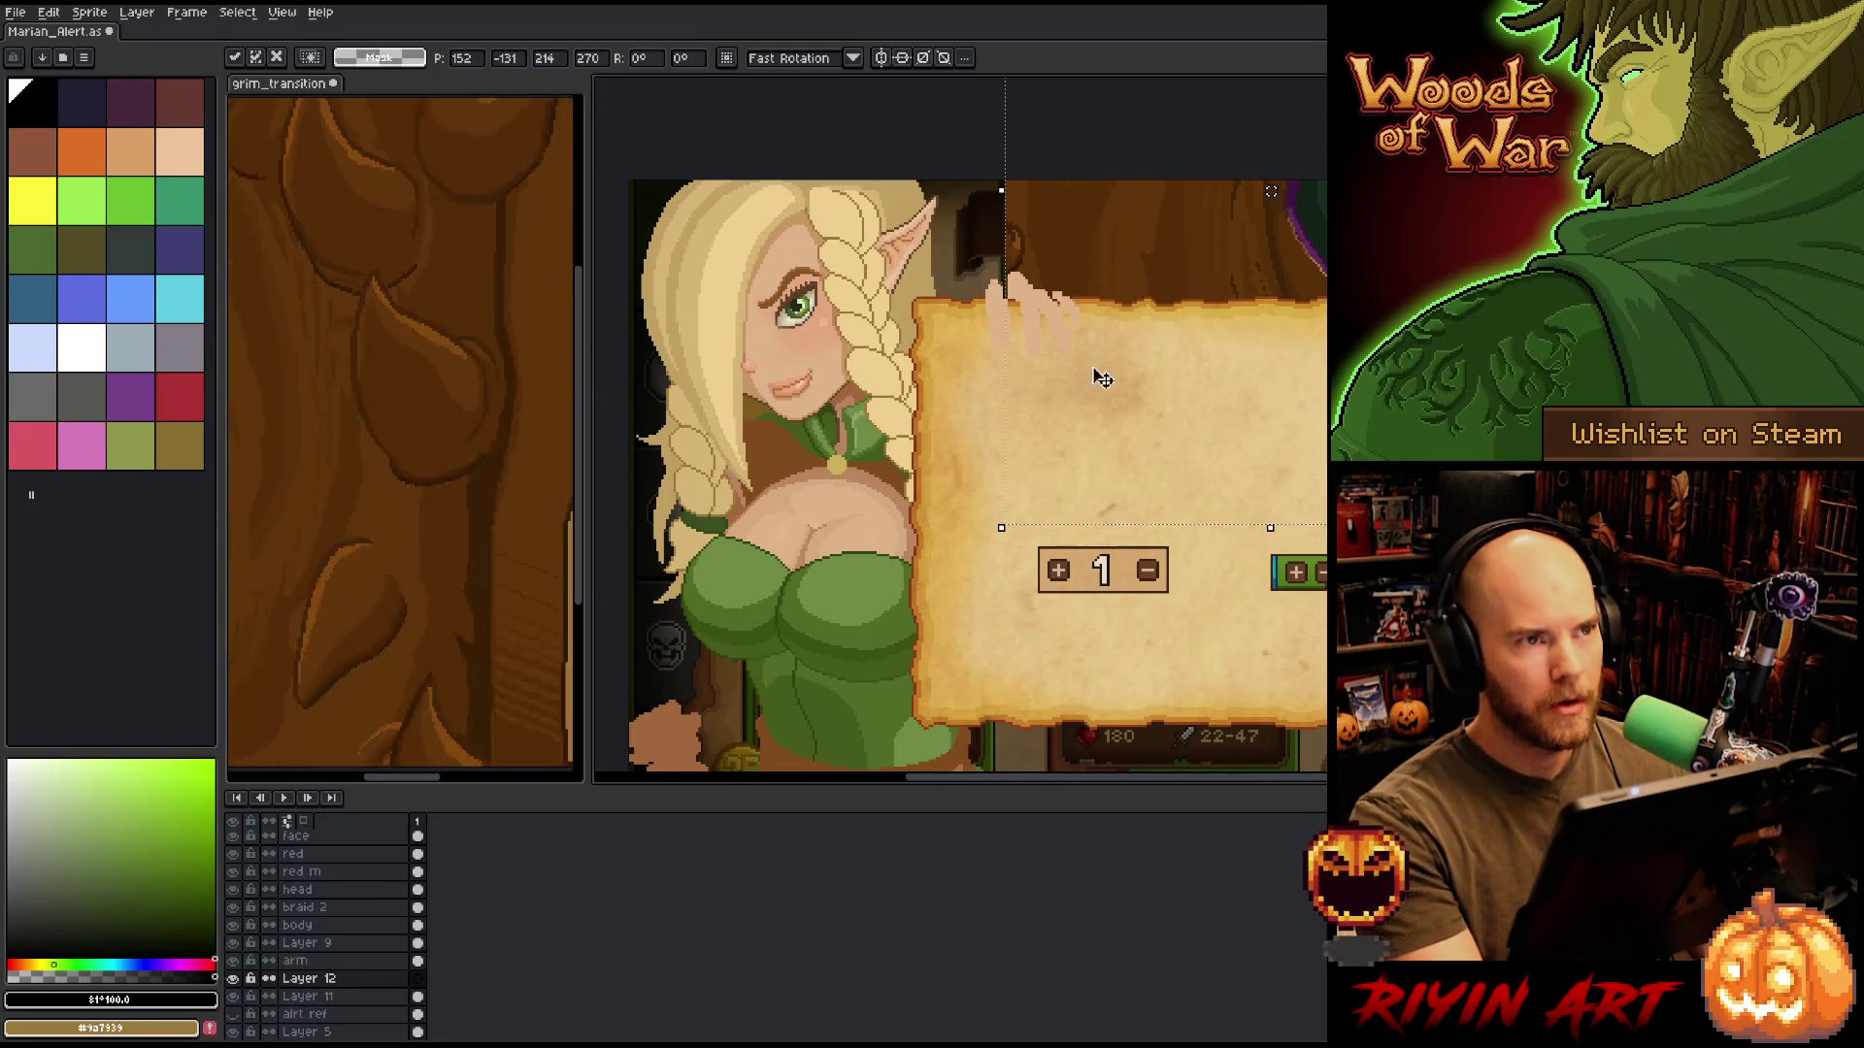
{"action": "left_click_drag", "start_coordinate": [1098, 375], "coordinate": [1165, 469]}
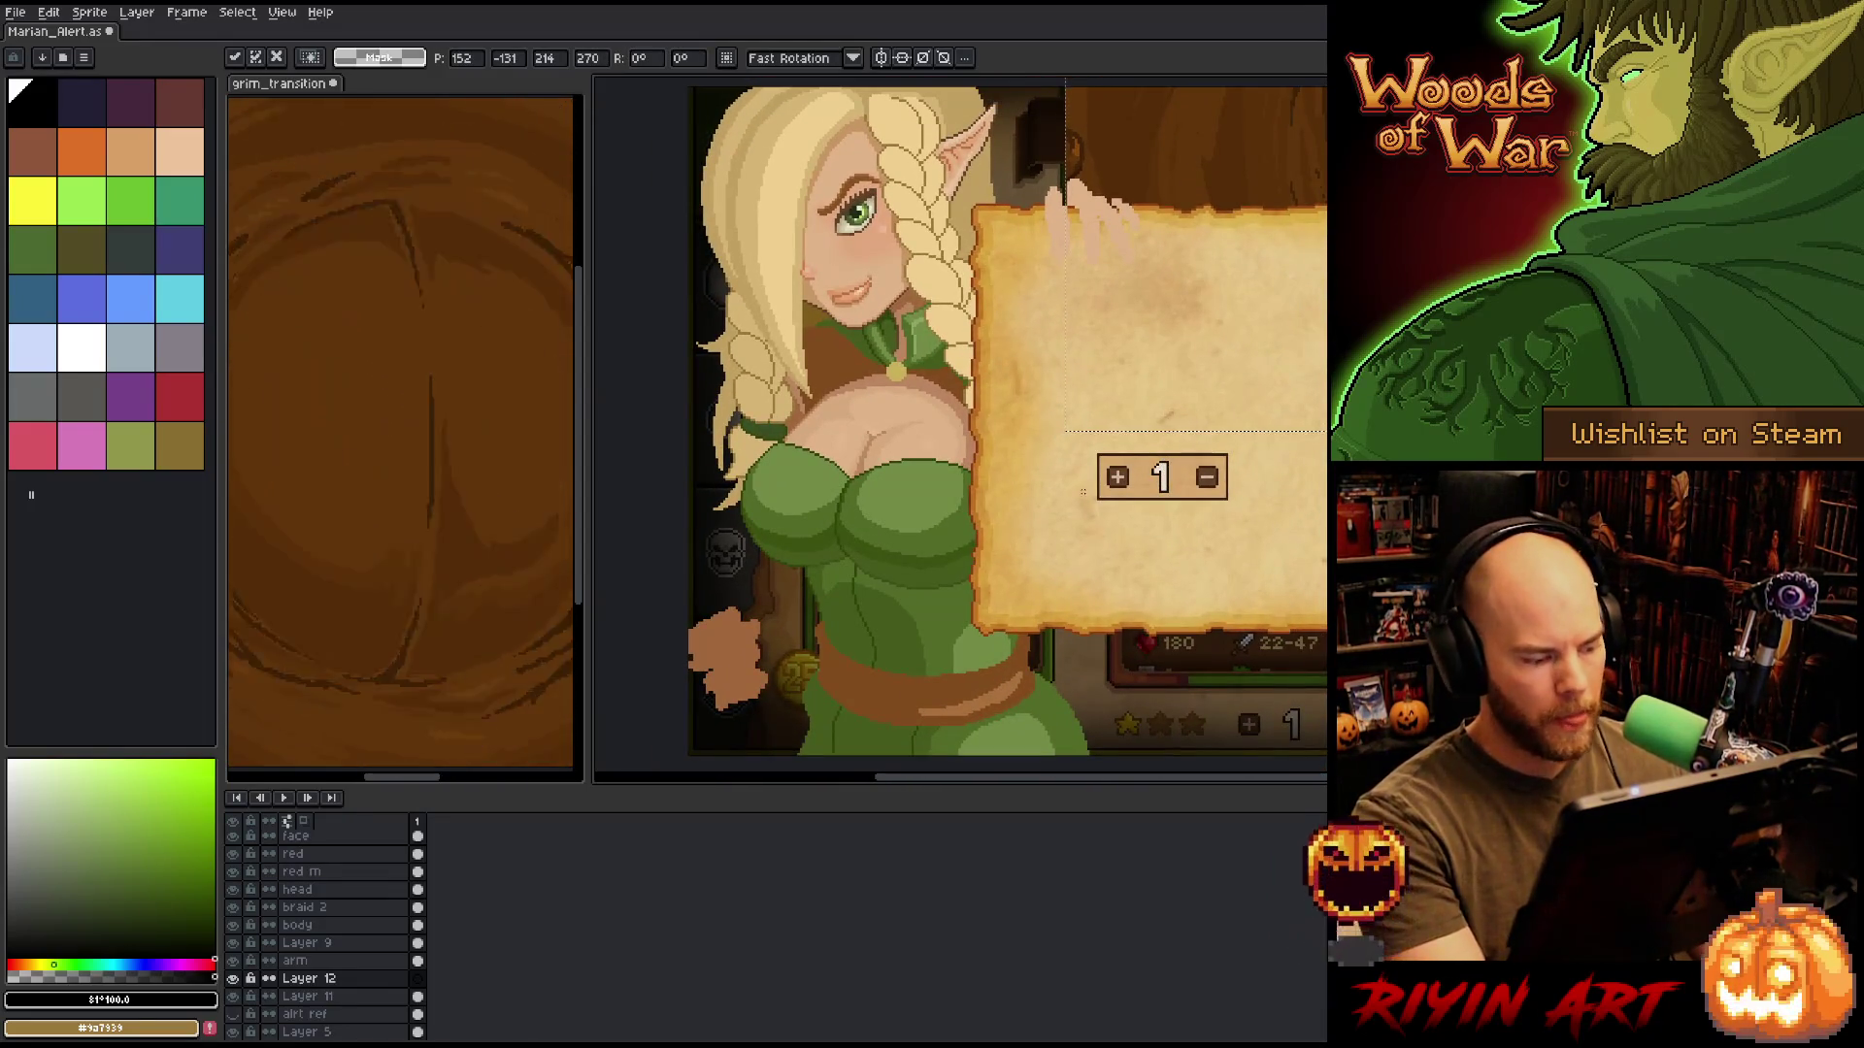
{"action": "key", "text": "Return"}
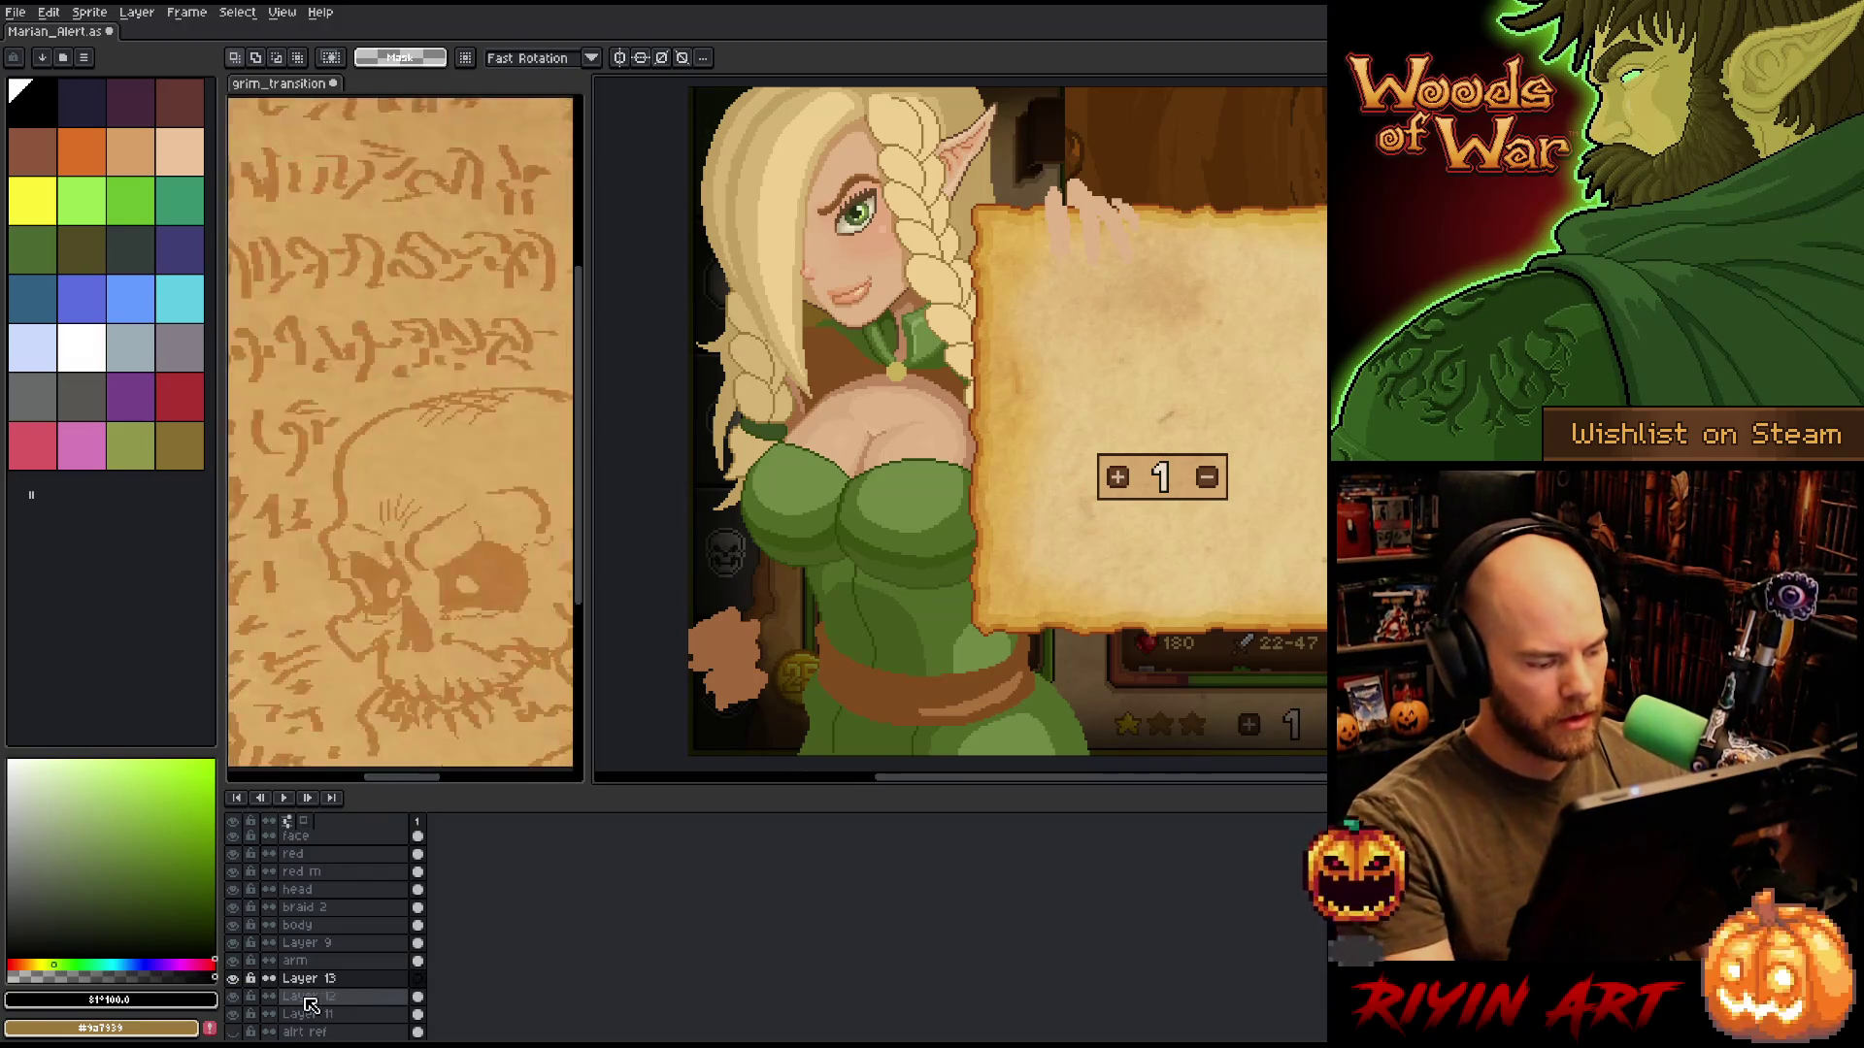
Add an empty Layer 13 on top and rename Layer 12 to 'grim ref'.
{"action": "key", "text": "shift+n"}
{"action": "double_click", "coordinate": [309, 996]}
{"action": "type", "text": "9rim ref"}
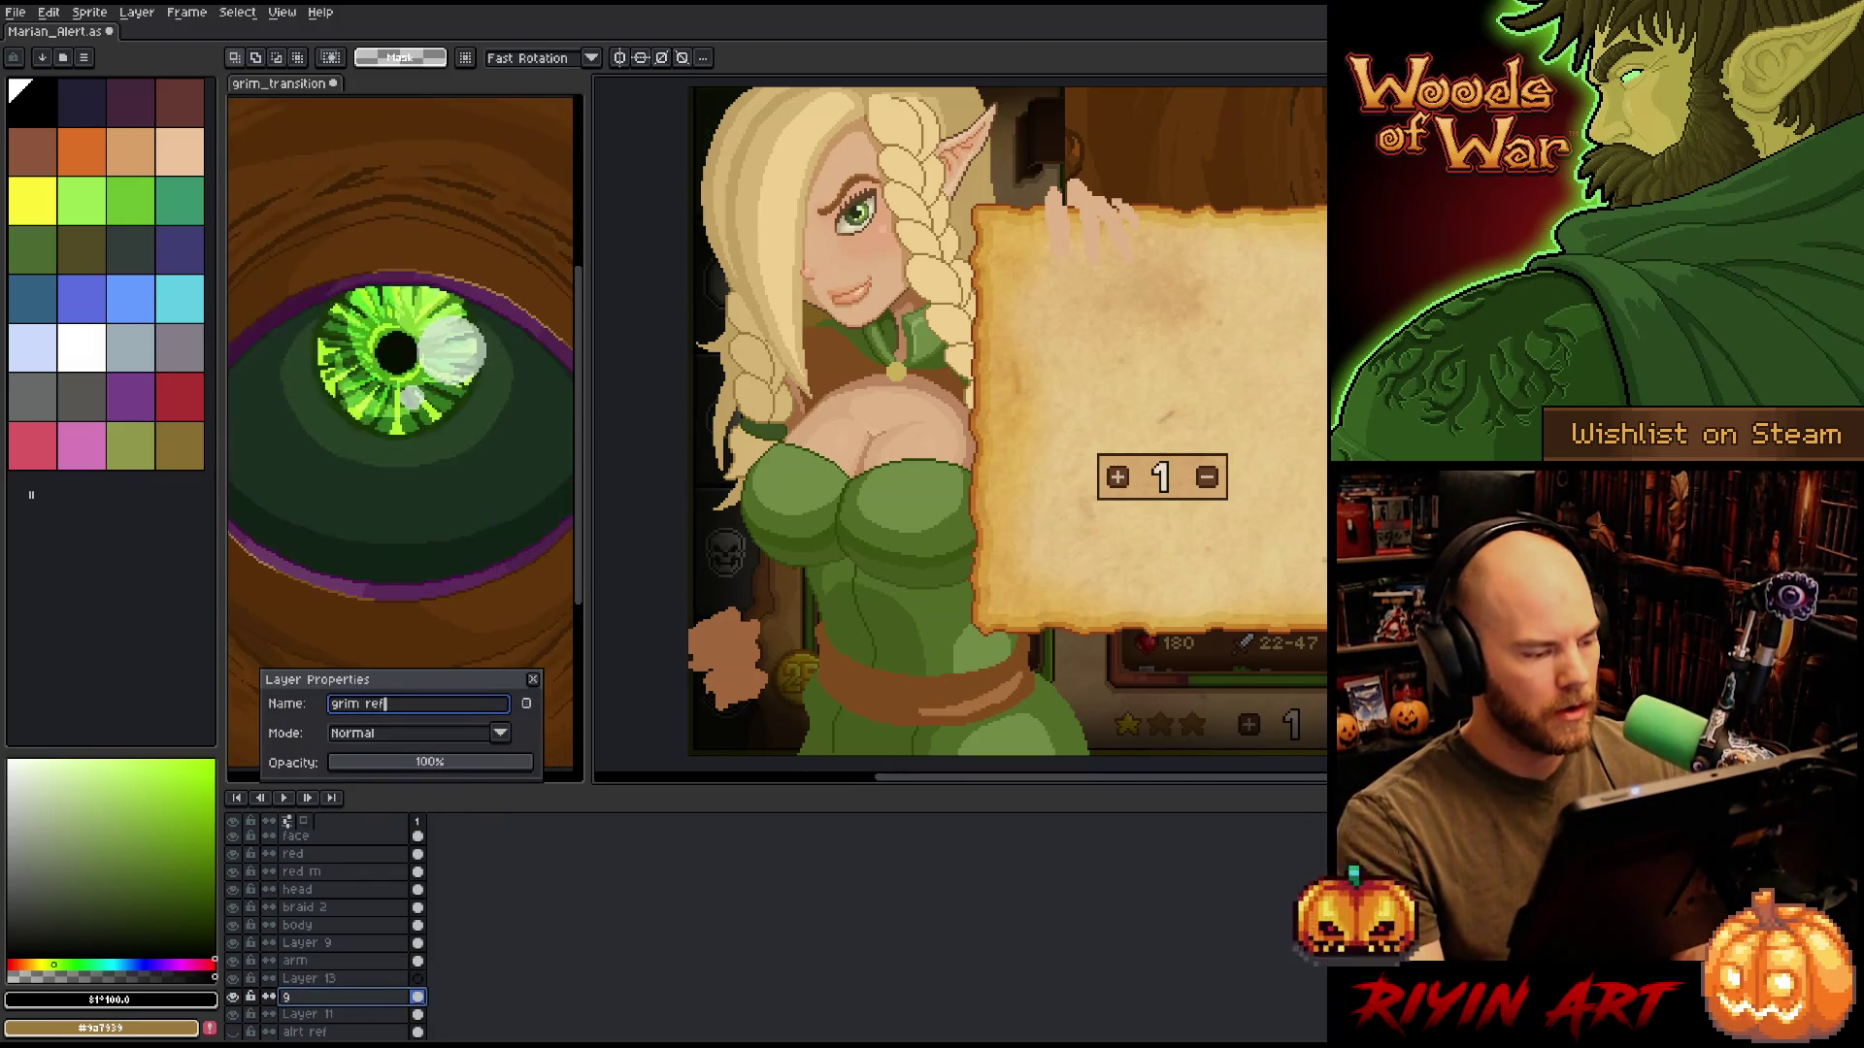
{"action": "key", "text": "Return"}
{"action": "left_click", "coordinate": [302, 981]}
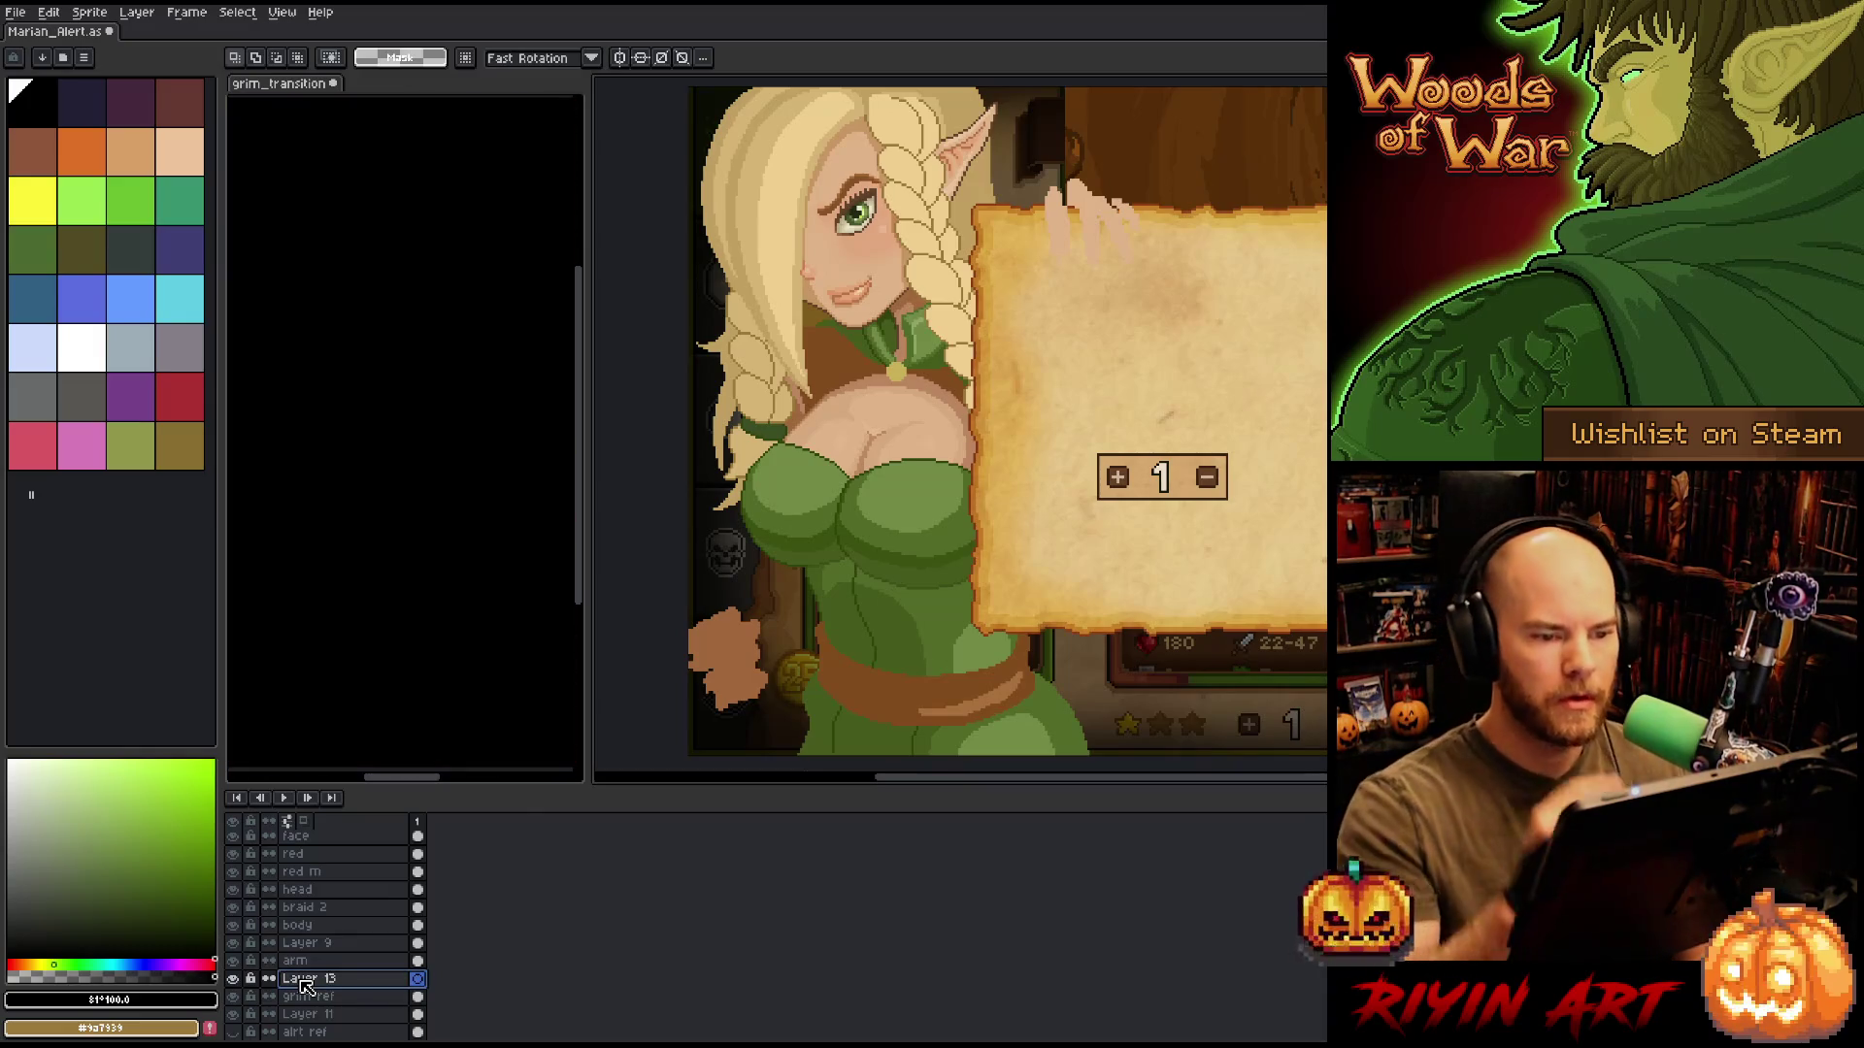
On Layer 13, draw the book at her hip in dark brown and fill it with tan #e0a055.
{"action": "key", "text": "b"}
{"action": "left_click", "coordinate": [1087, 155], "text": "alt"}
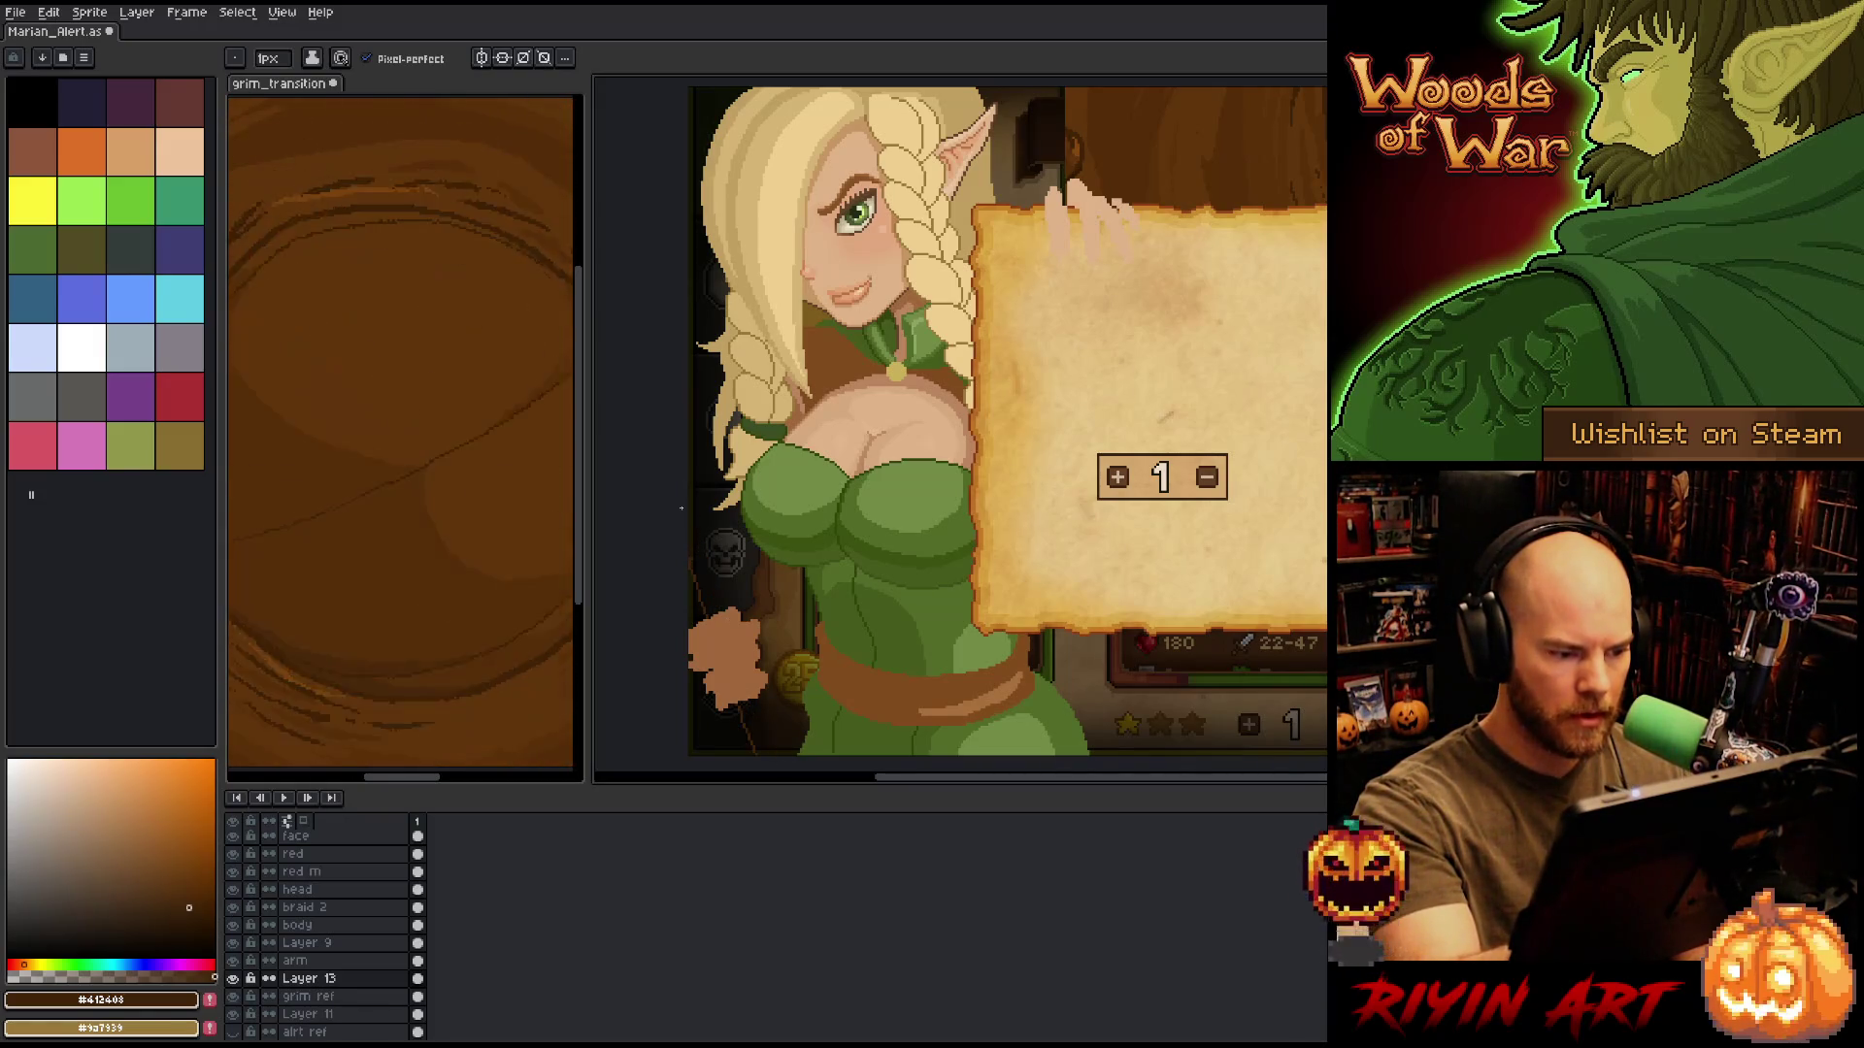
{"action": "scroll", "coordinate": [720, 533], "scroll_direction": "down", "scroll_amount": 1}
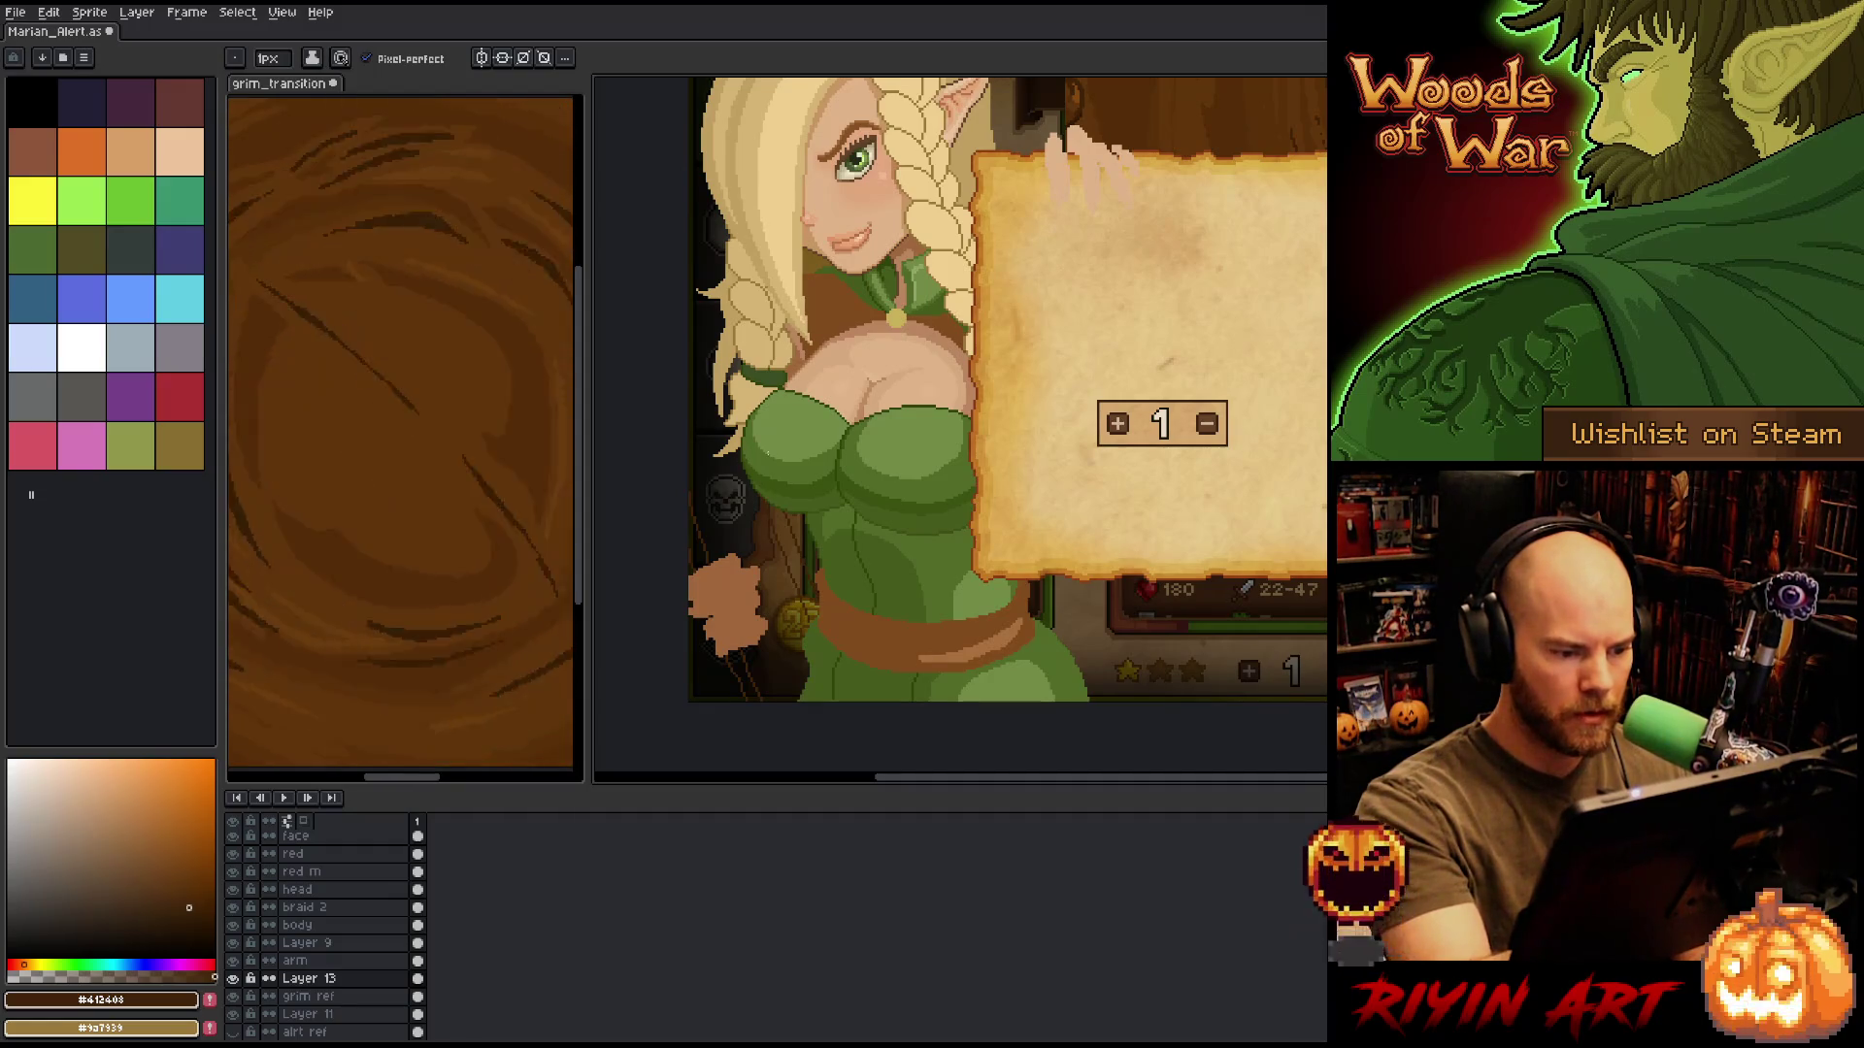
{"action": "key", "text": "g"}
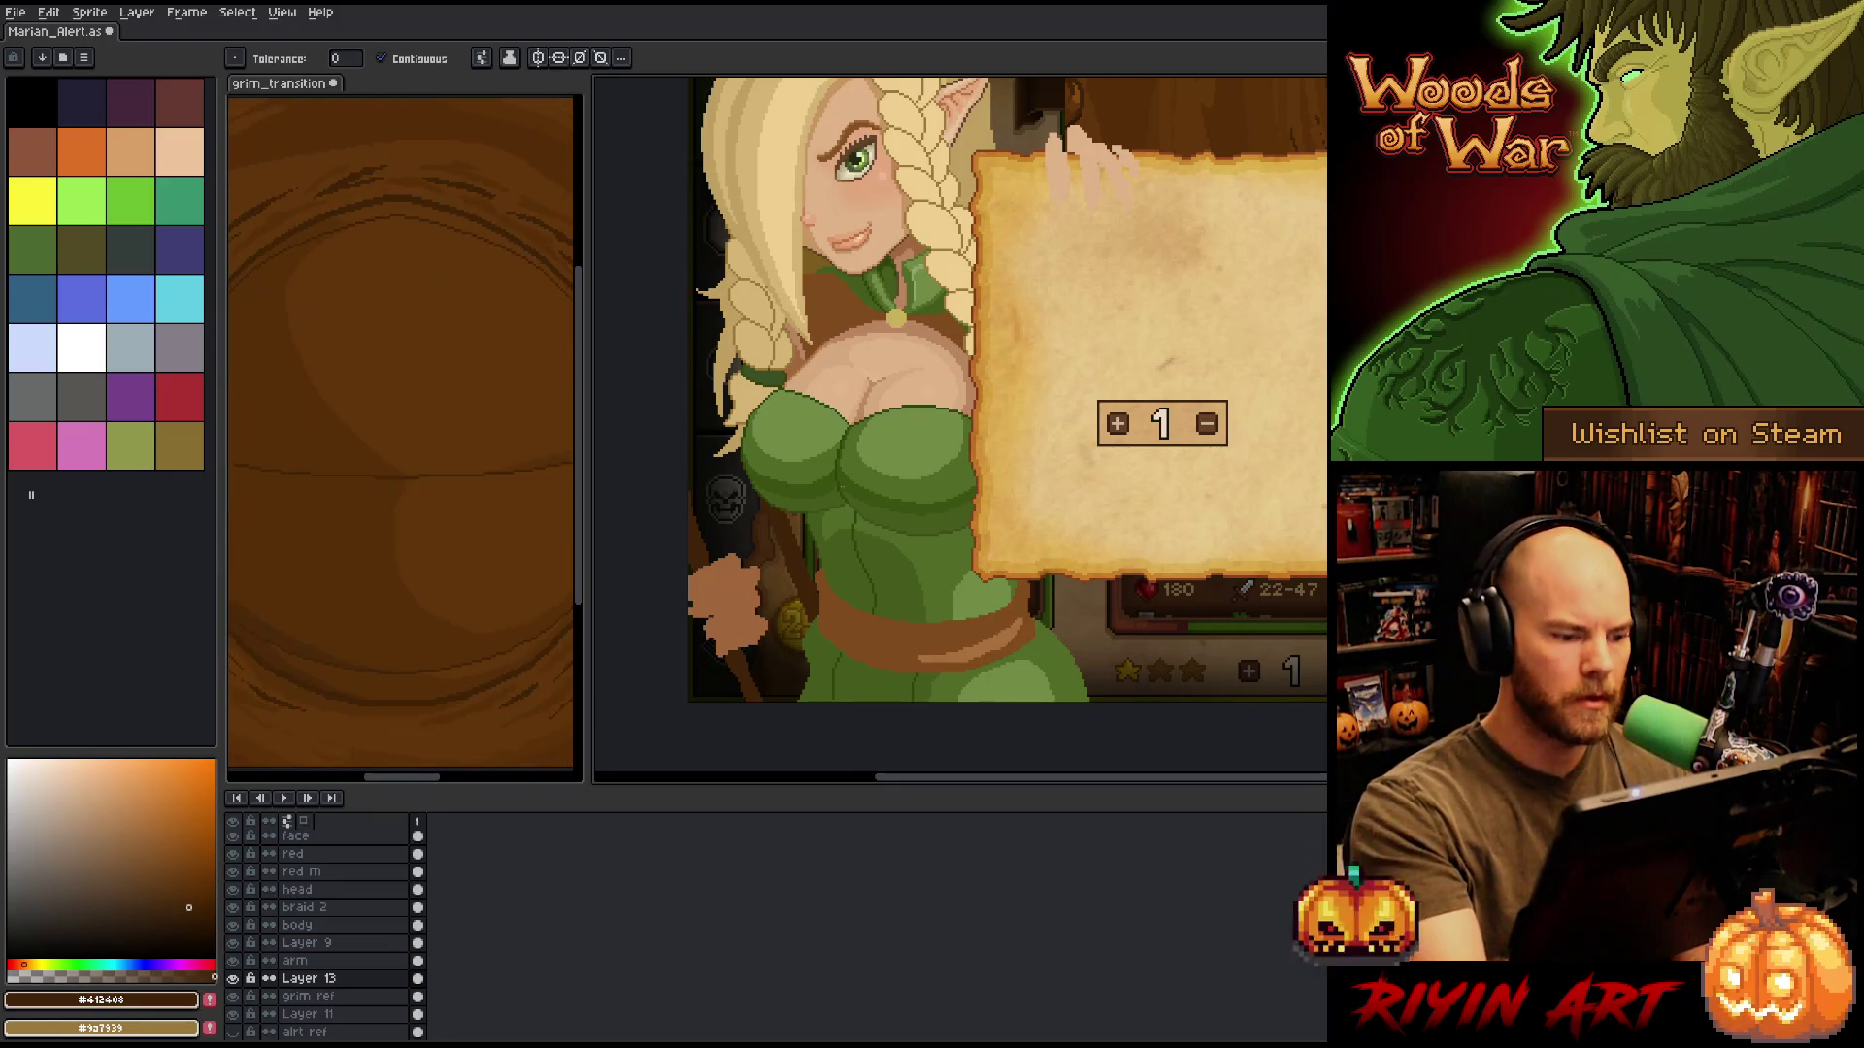
{"action": "left_click", "coordinate": [1012, 181], "text": "alt"}
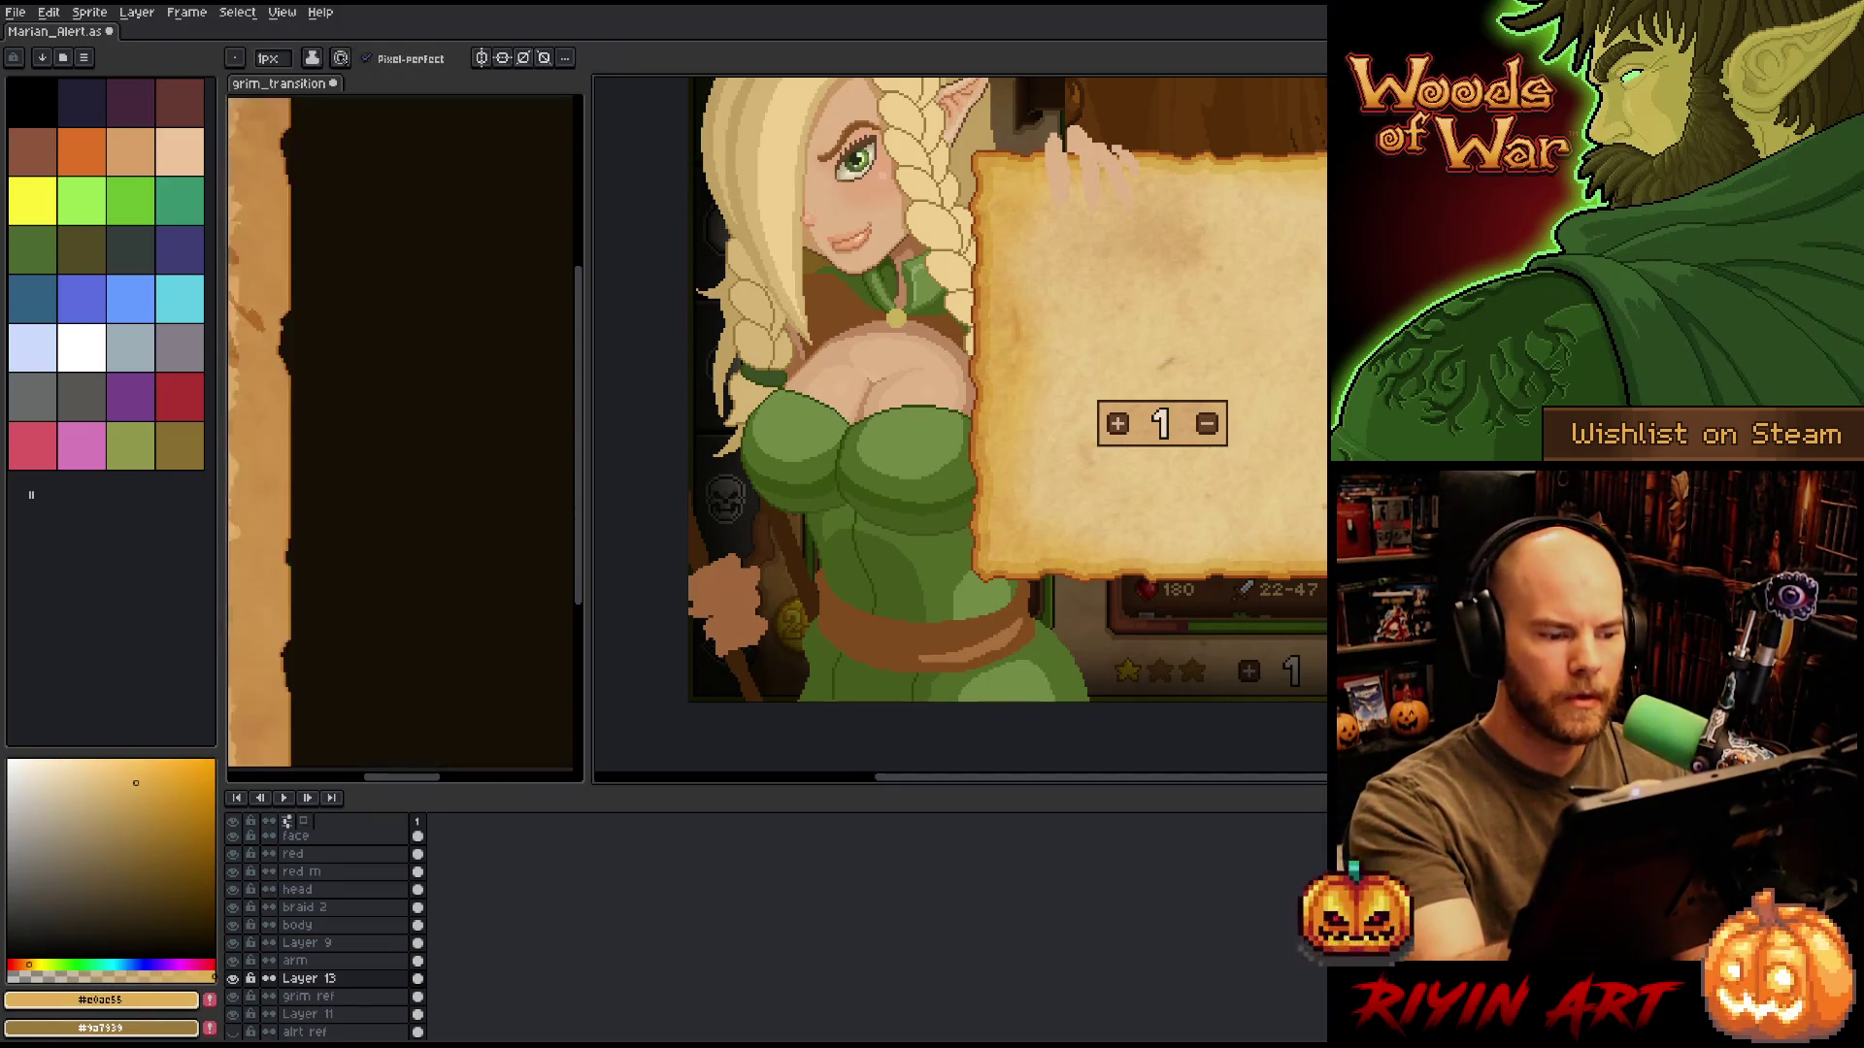
{"action": "key", "text": "b"}
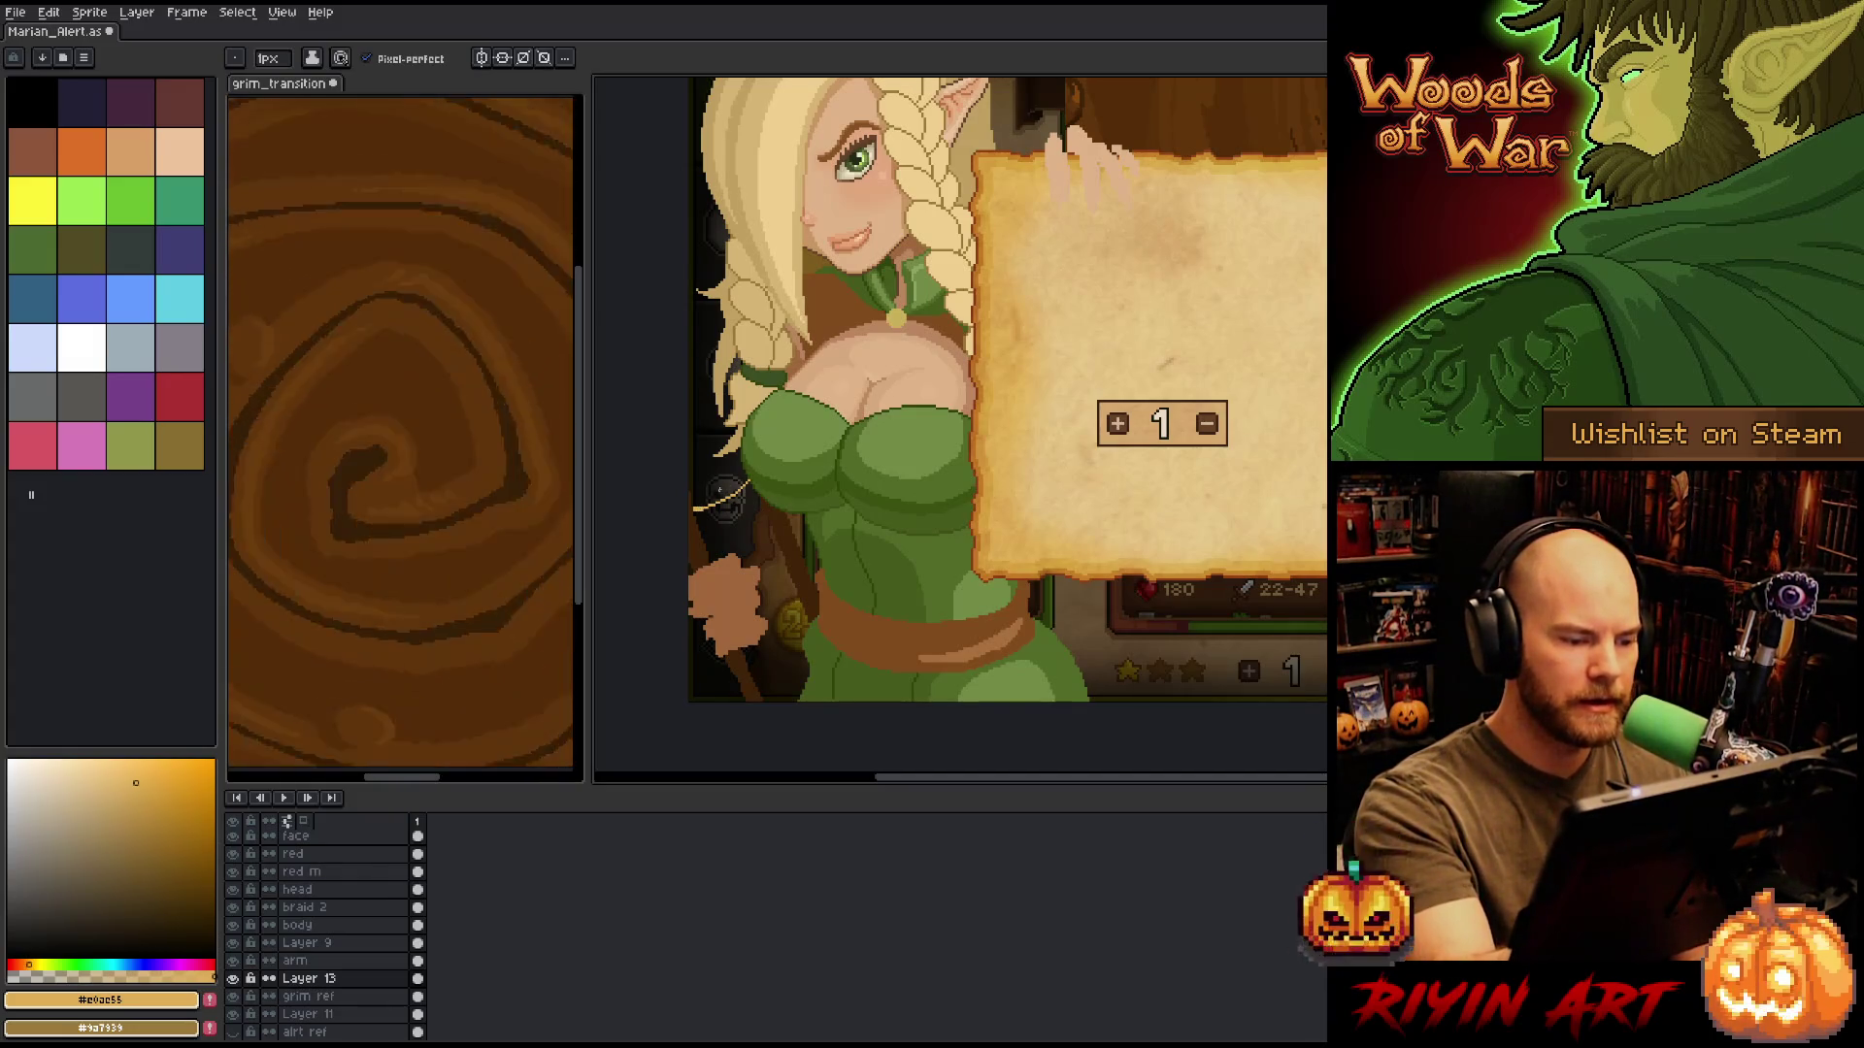
{"action": "key", "text": "g"}
{"action": "key", "text": "b"}
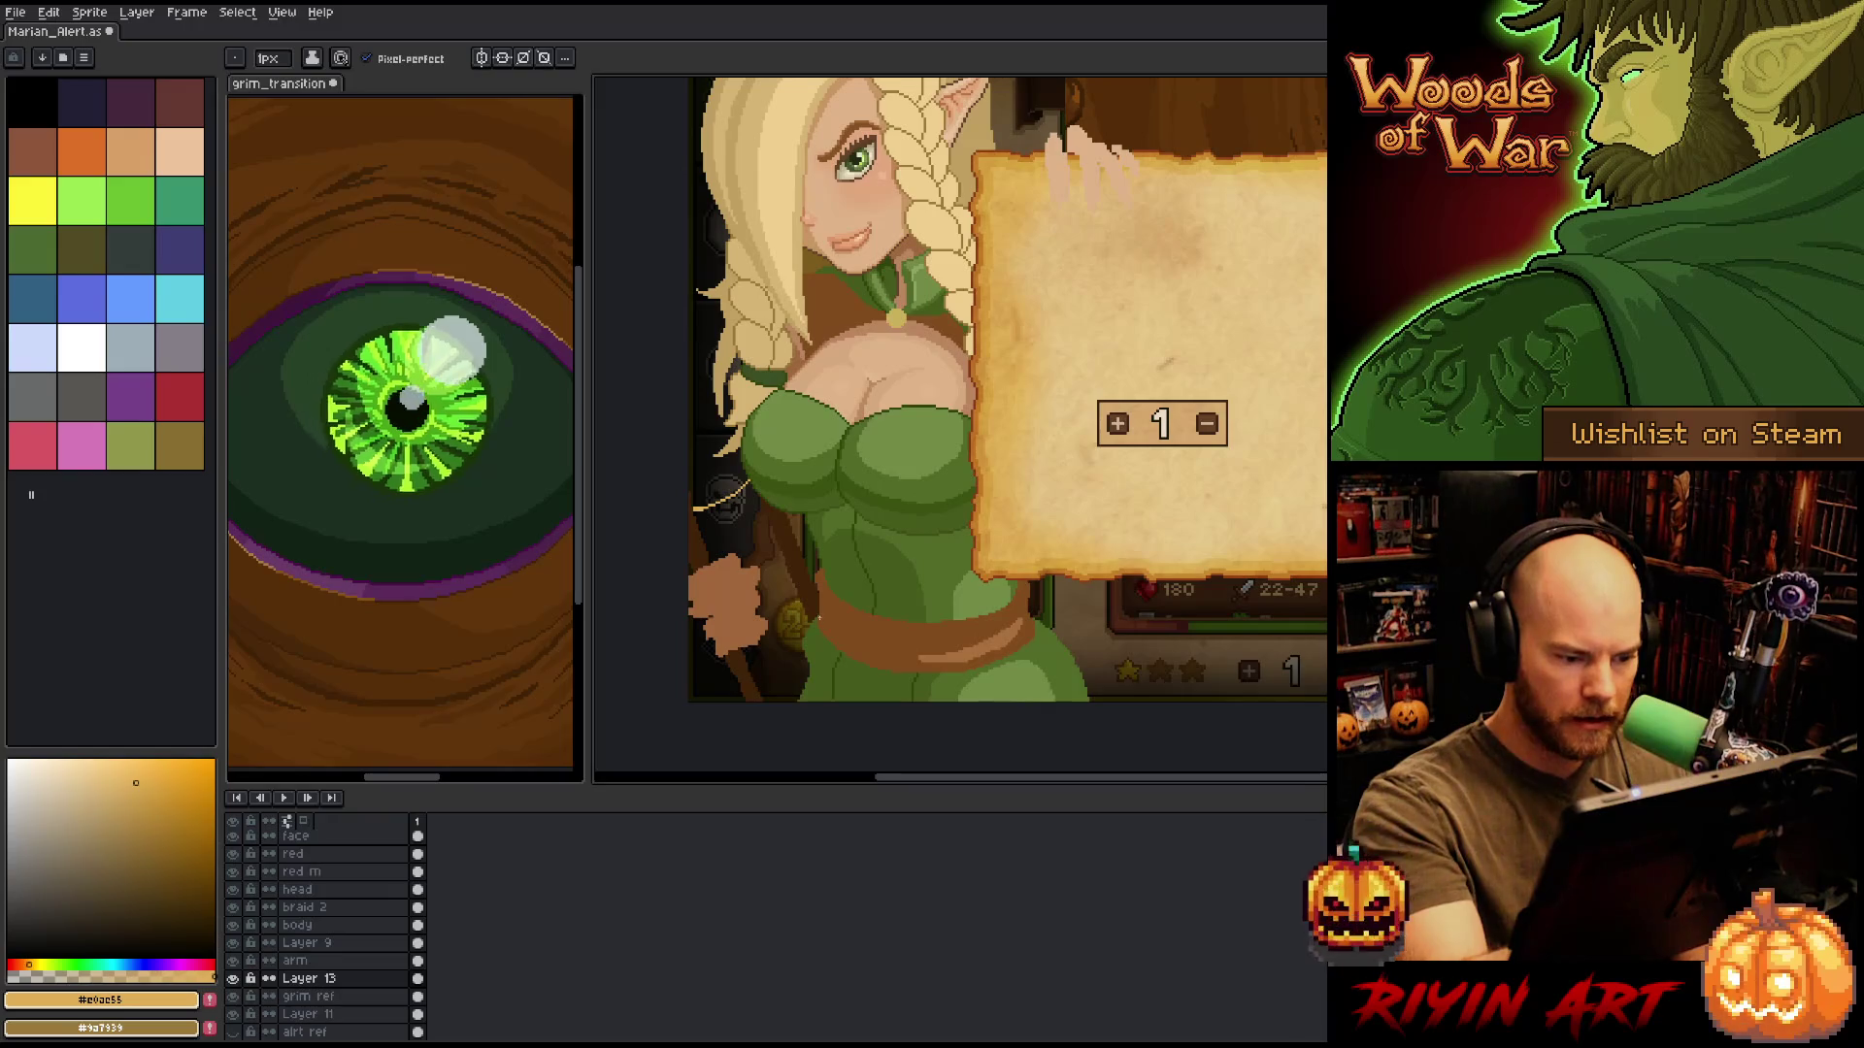
{"action": "mouse_move", "coordinate": [872, 590]}
{"action": "left_mouse_down"}
{"action": "mouse_move", "coordinate": [873, 396]}
{"action": "mouse_move", "coordinate": [873, 602]}
{"action": "left_mouse_up"}
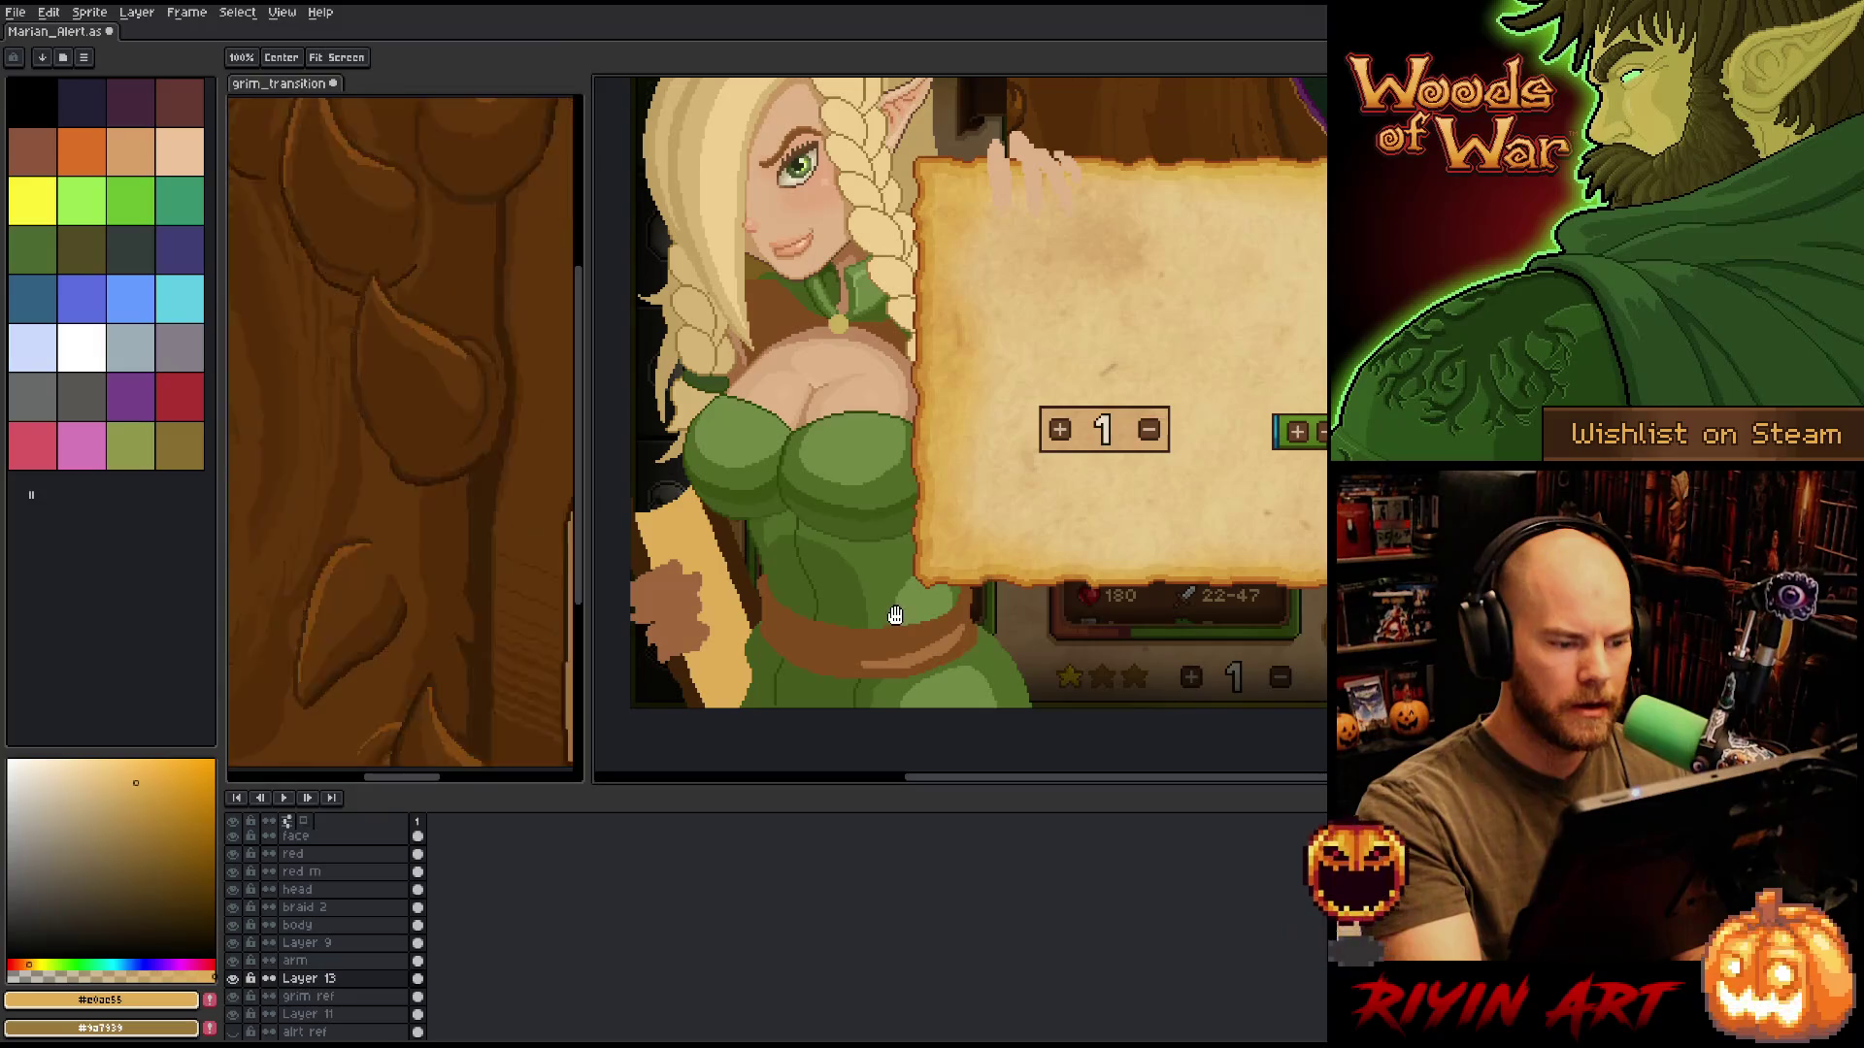
Sample a dark brown and refine the book pixels on Layer 13.
{"action": "key", "text": "w"}
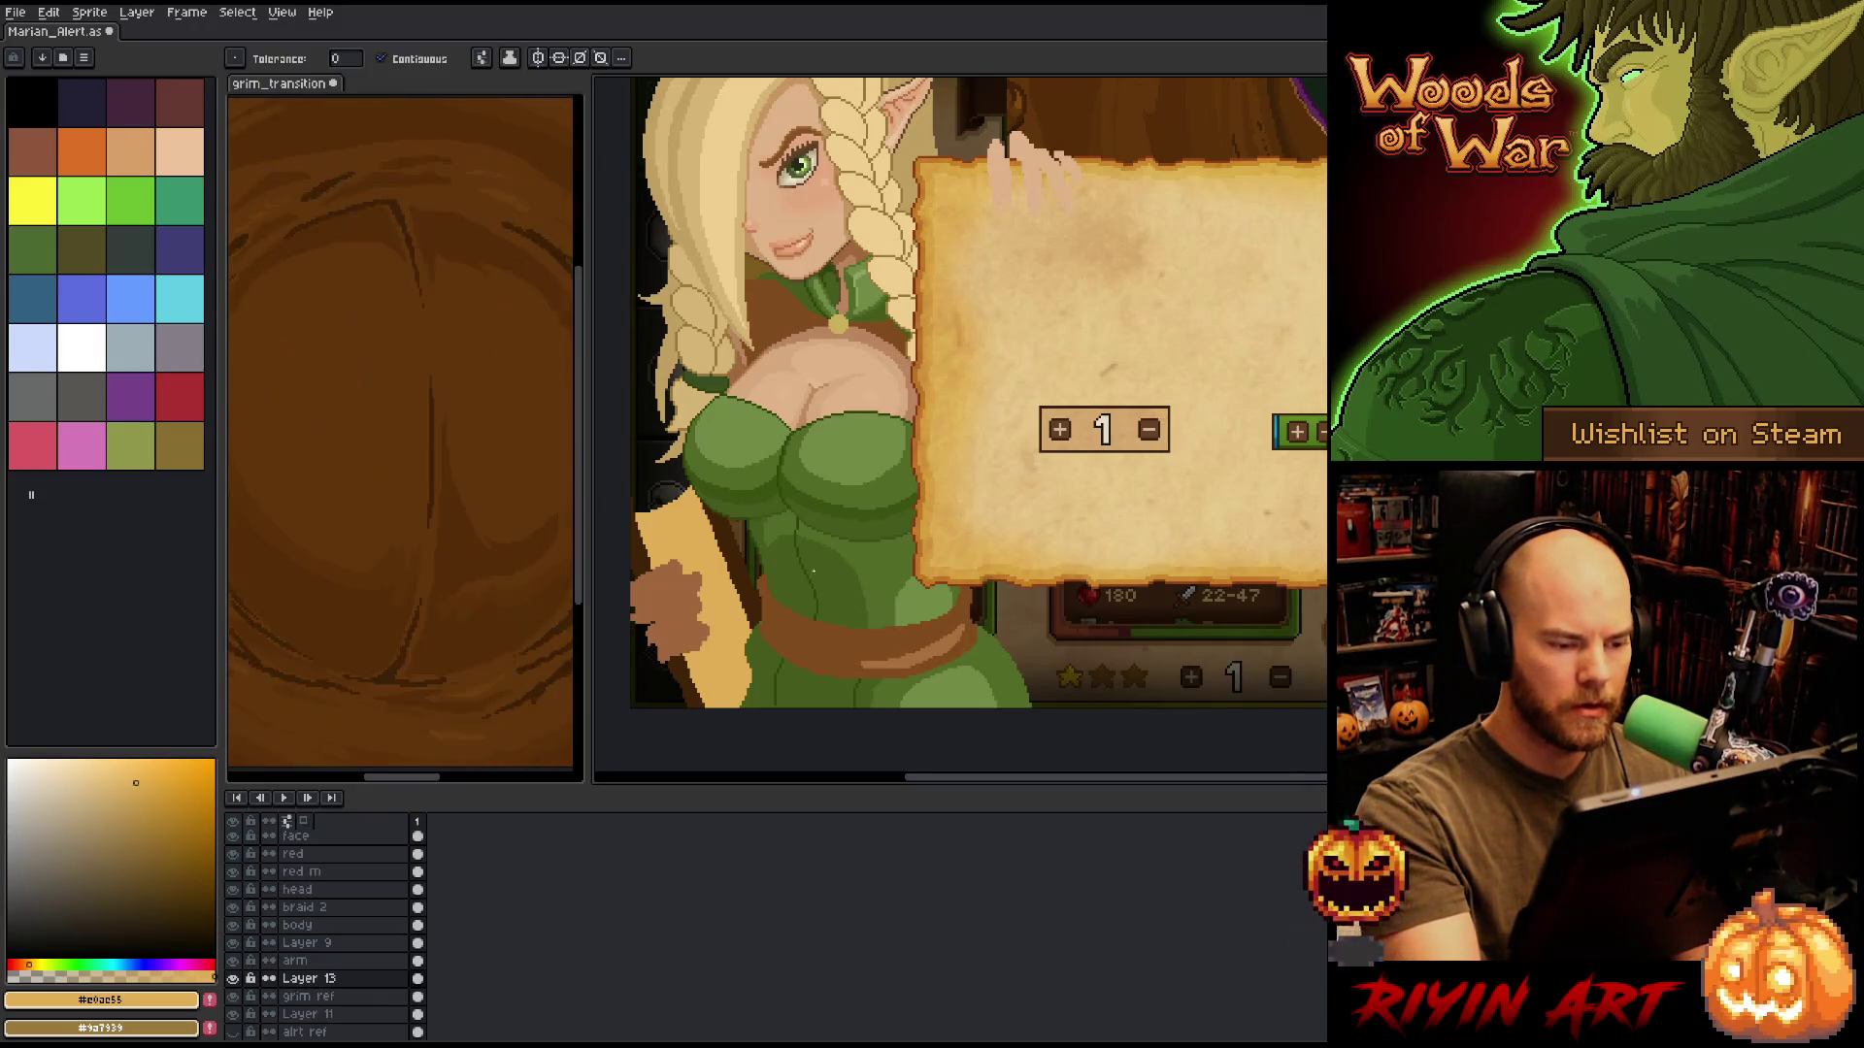
{"action": "key", "text": "b"}
{"action": "left_click", "coordinate": [705, 479], "text": "alt"}
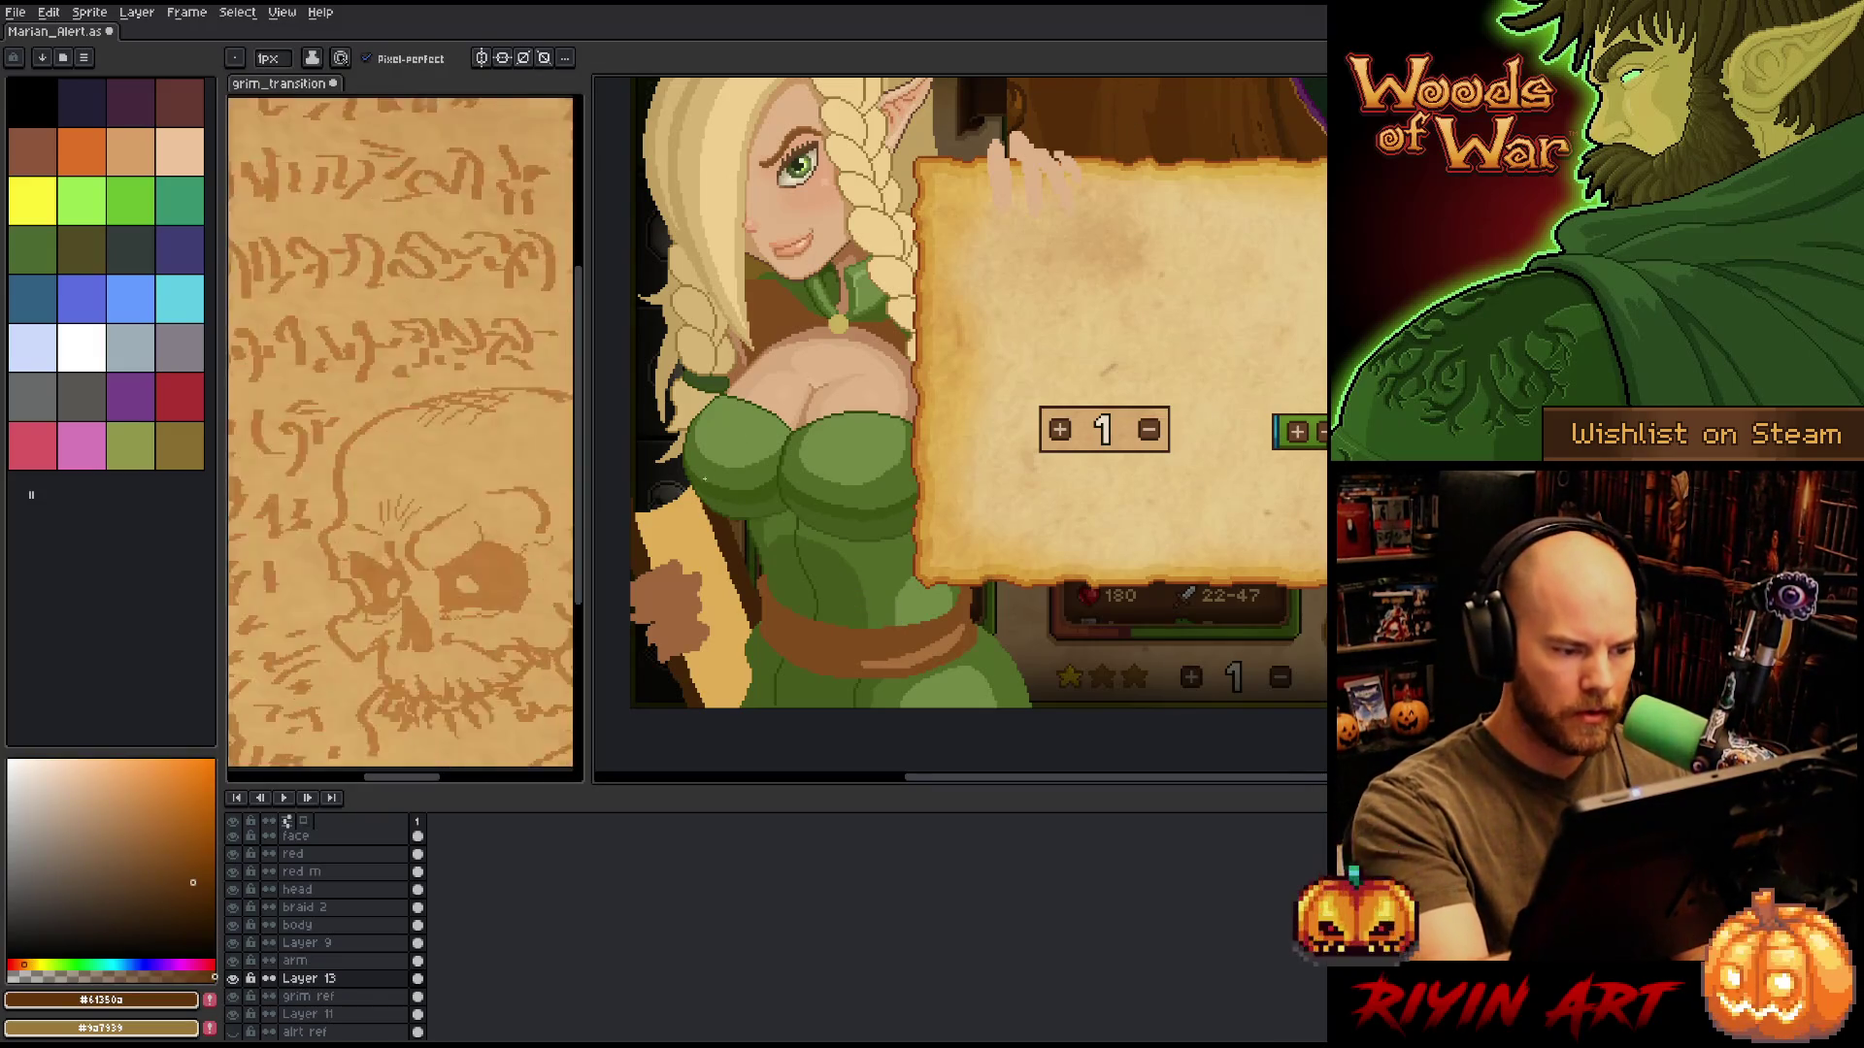
{"action": "key", "text": "w"}
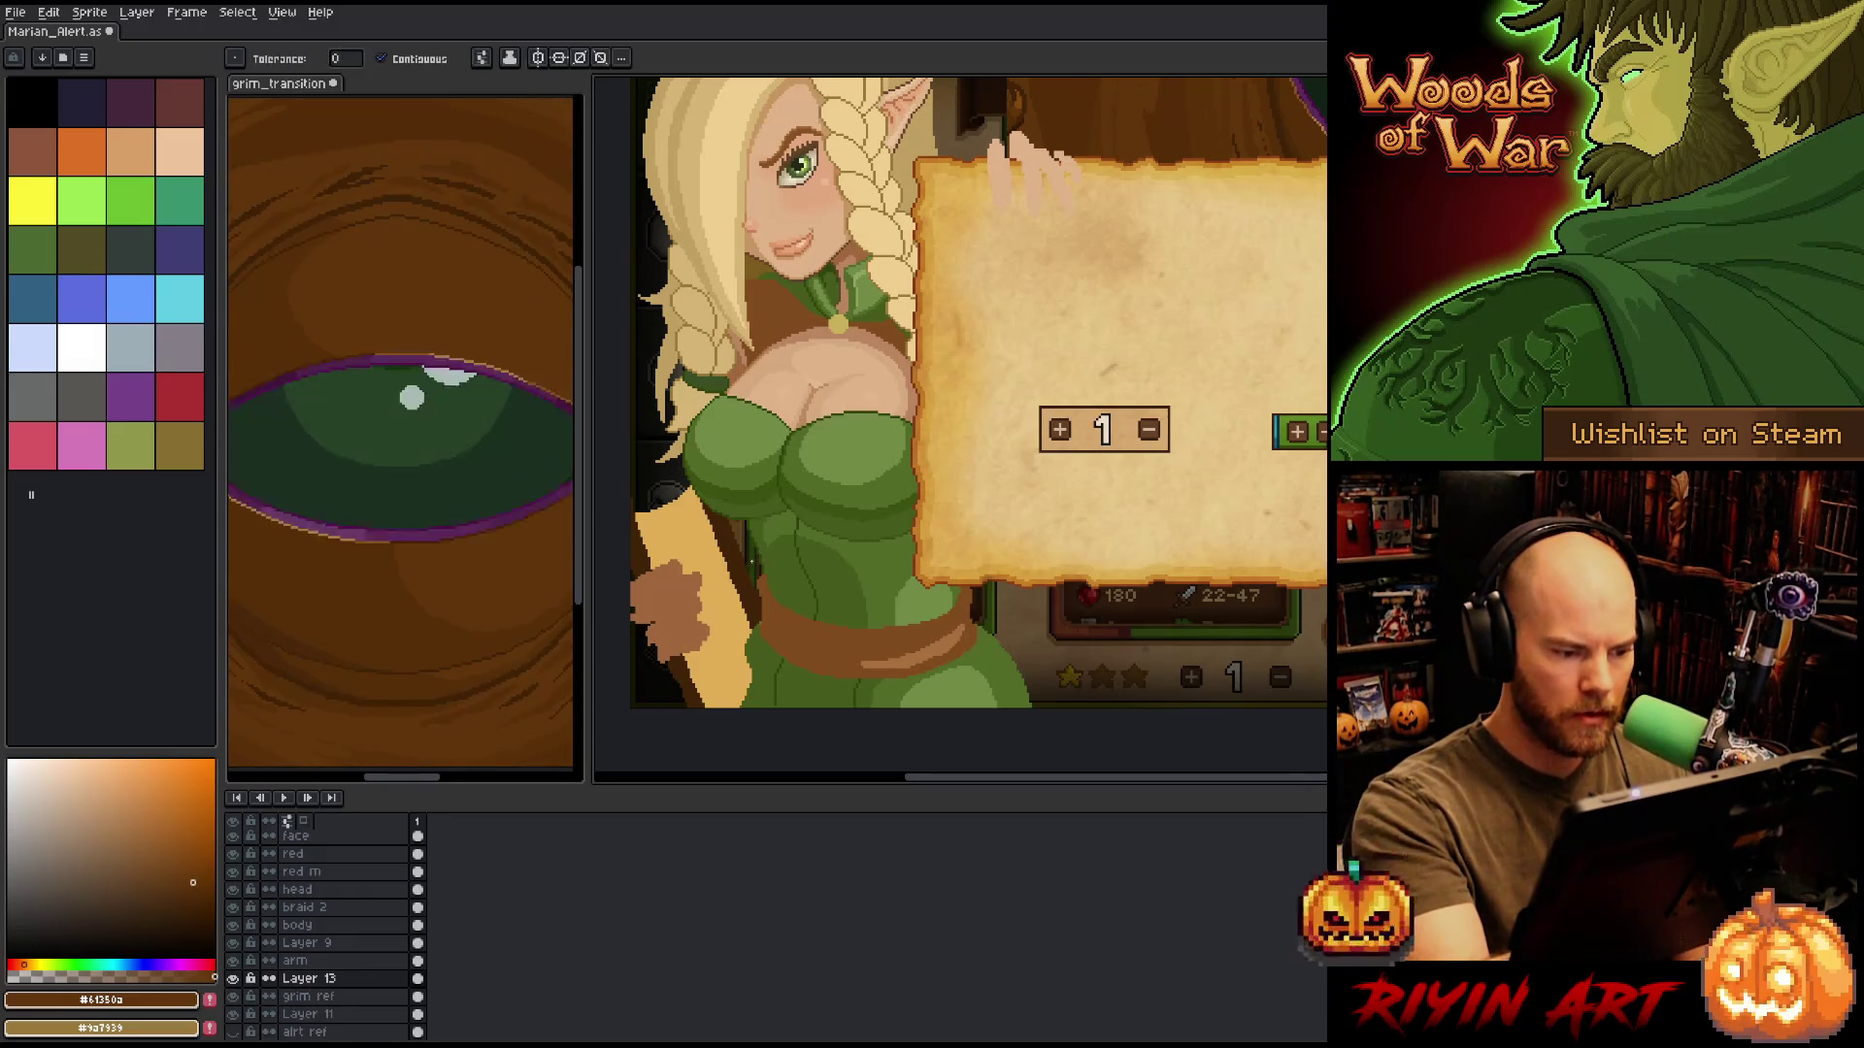
{"action": "key", "text": "b"}
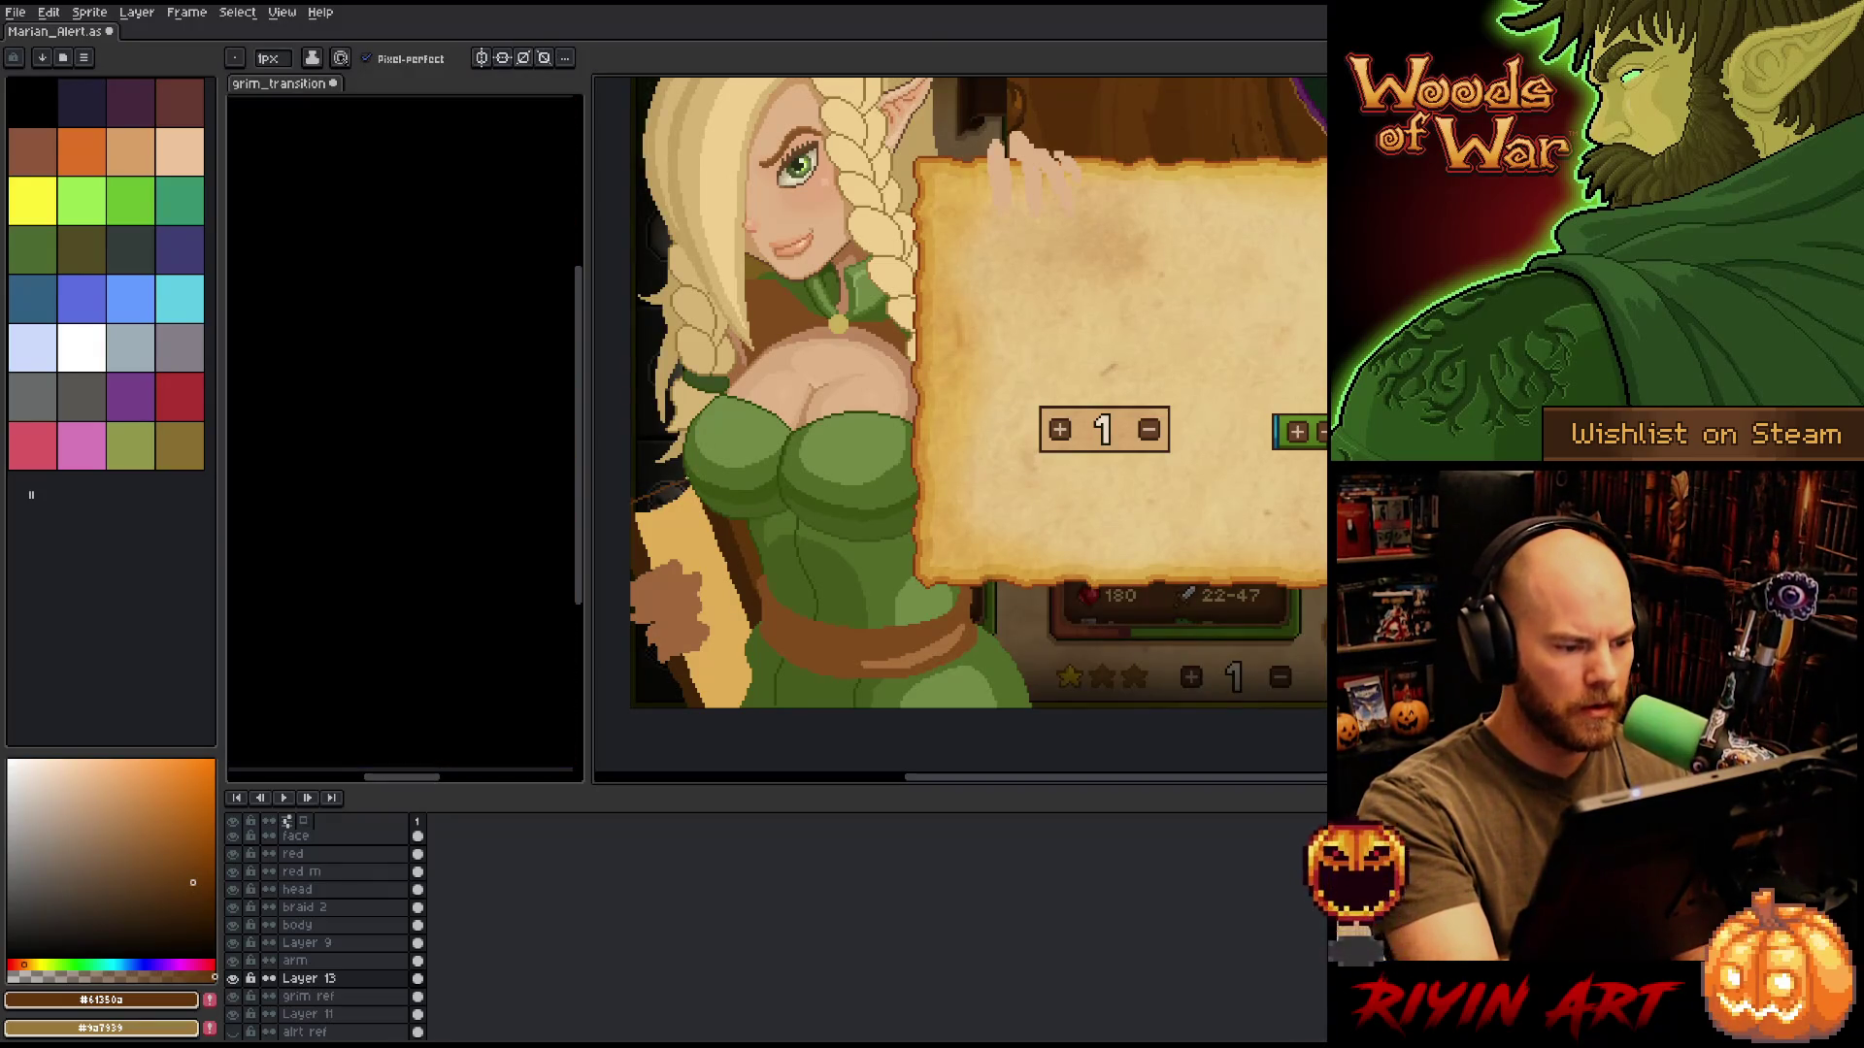
{"action": "key", "text": "w"}
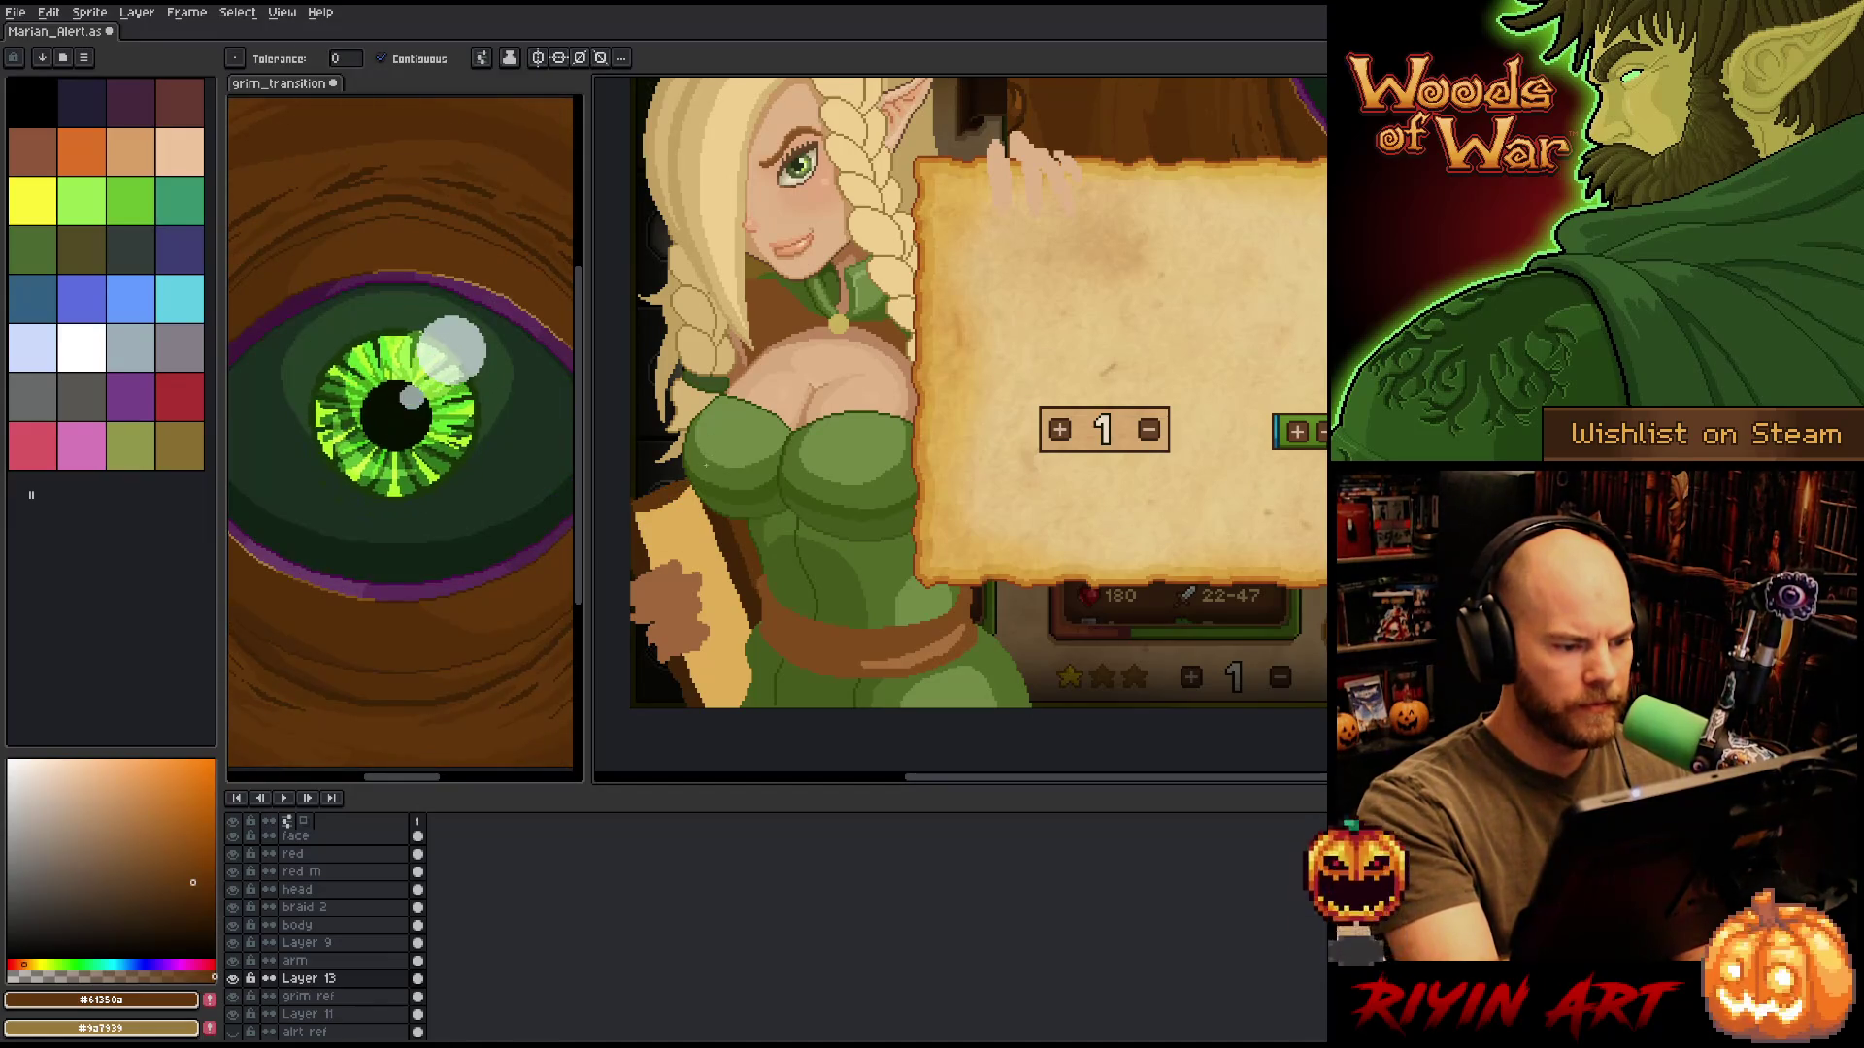
{"action": "key", "text": "b"}
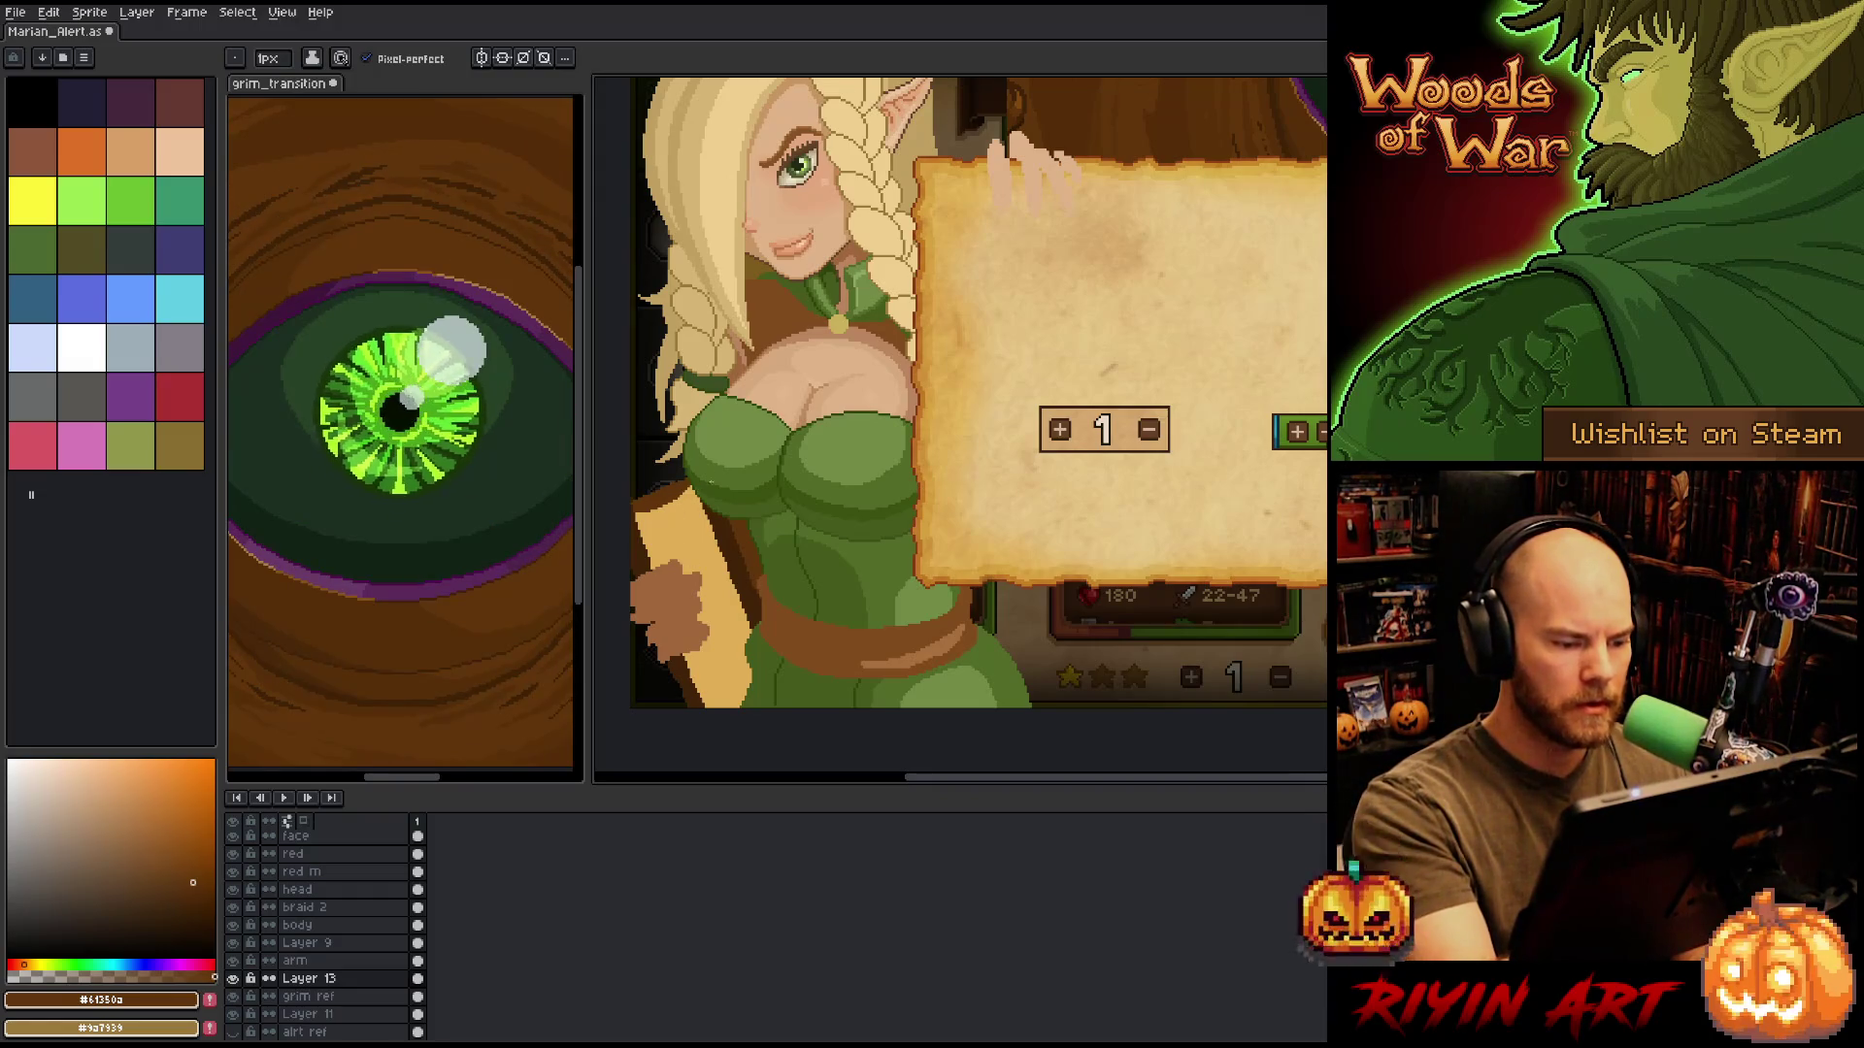
Sample medium, darker and lighter parchment tans and lighten the hand holding the book.
{"action": "left_click", "coordinate": [945, 268], "text": "alt"}
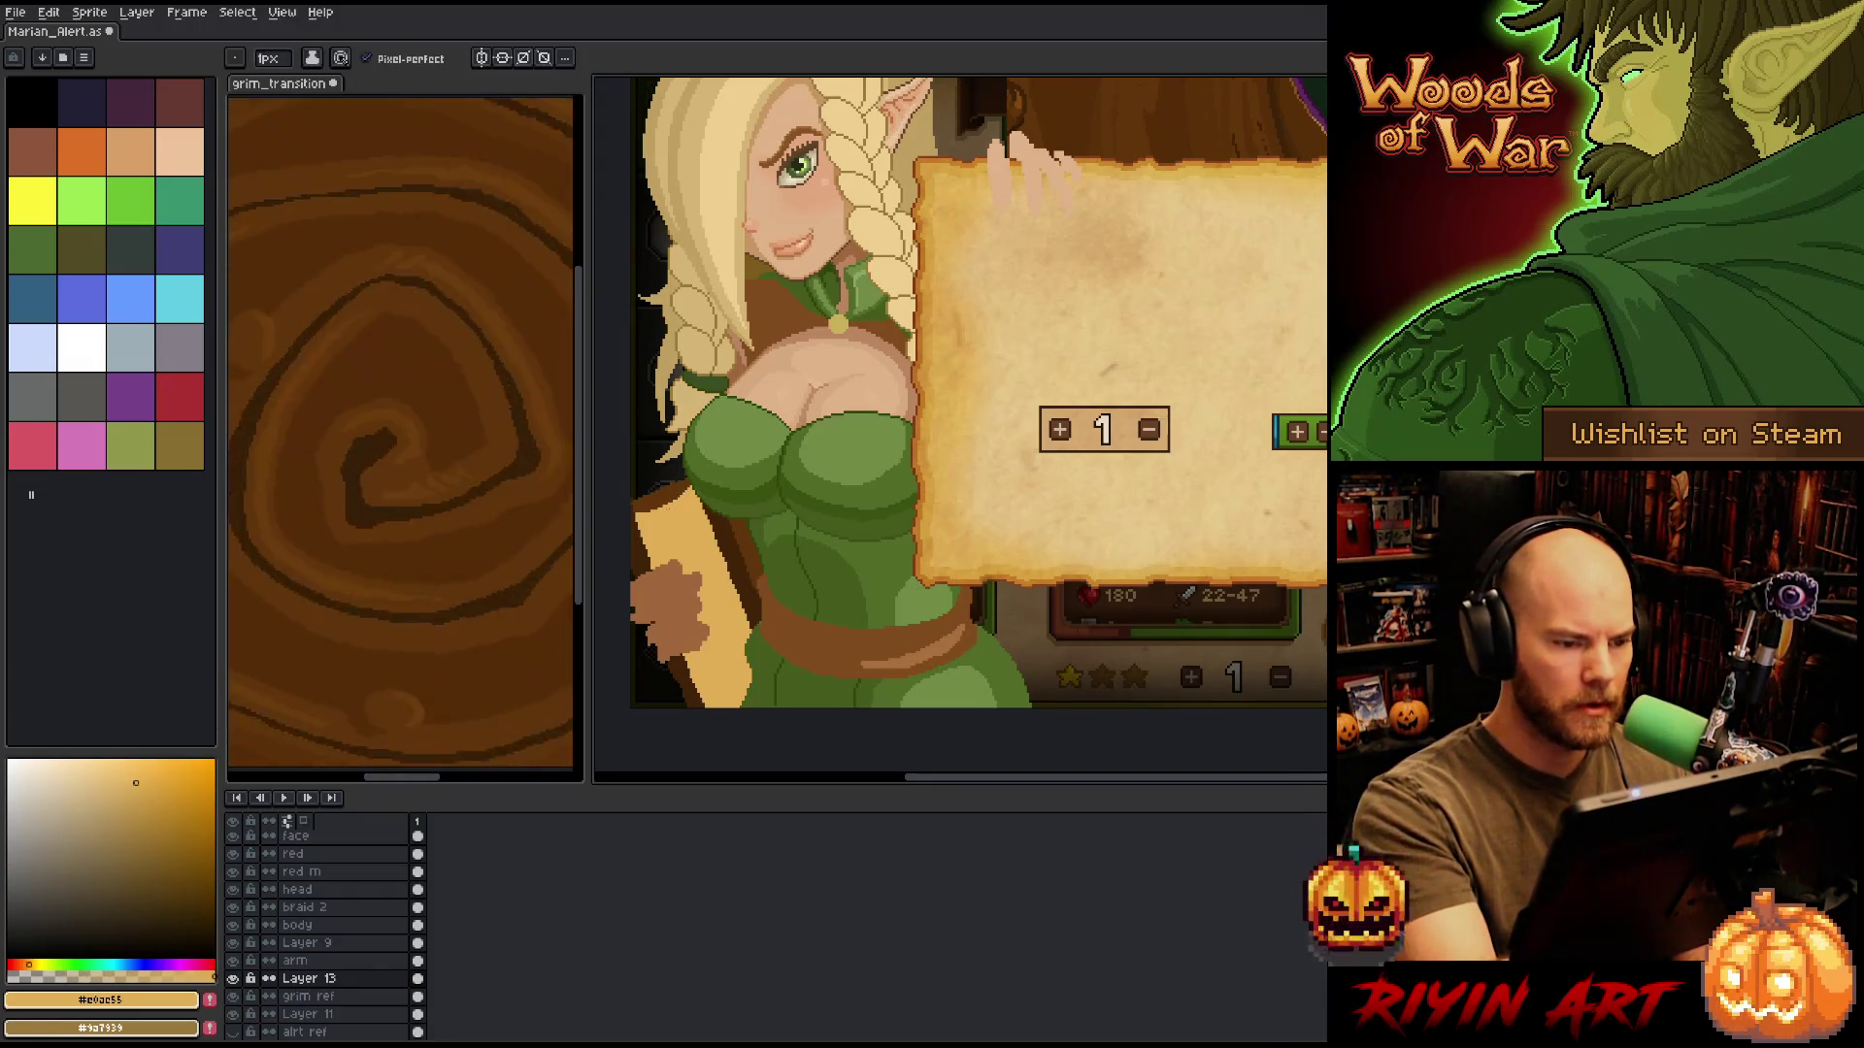
{"action": "left_click", "coordinate": [934, 301], "text": "alt"}
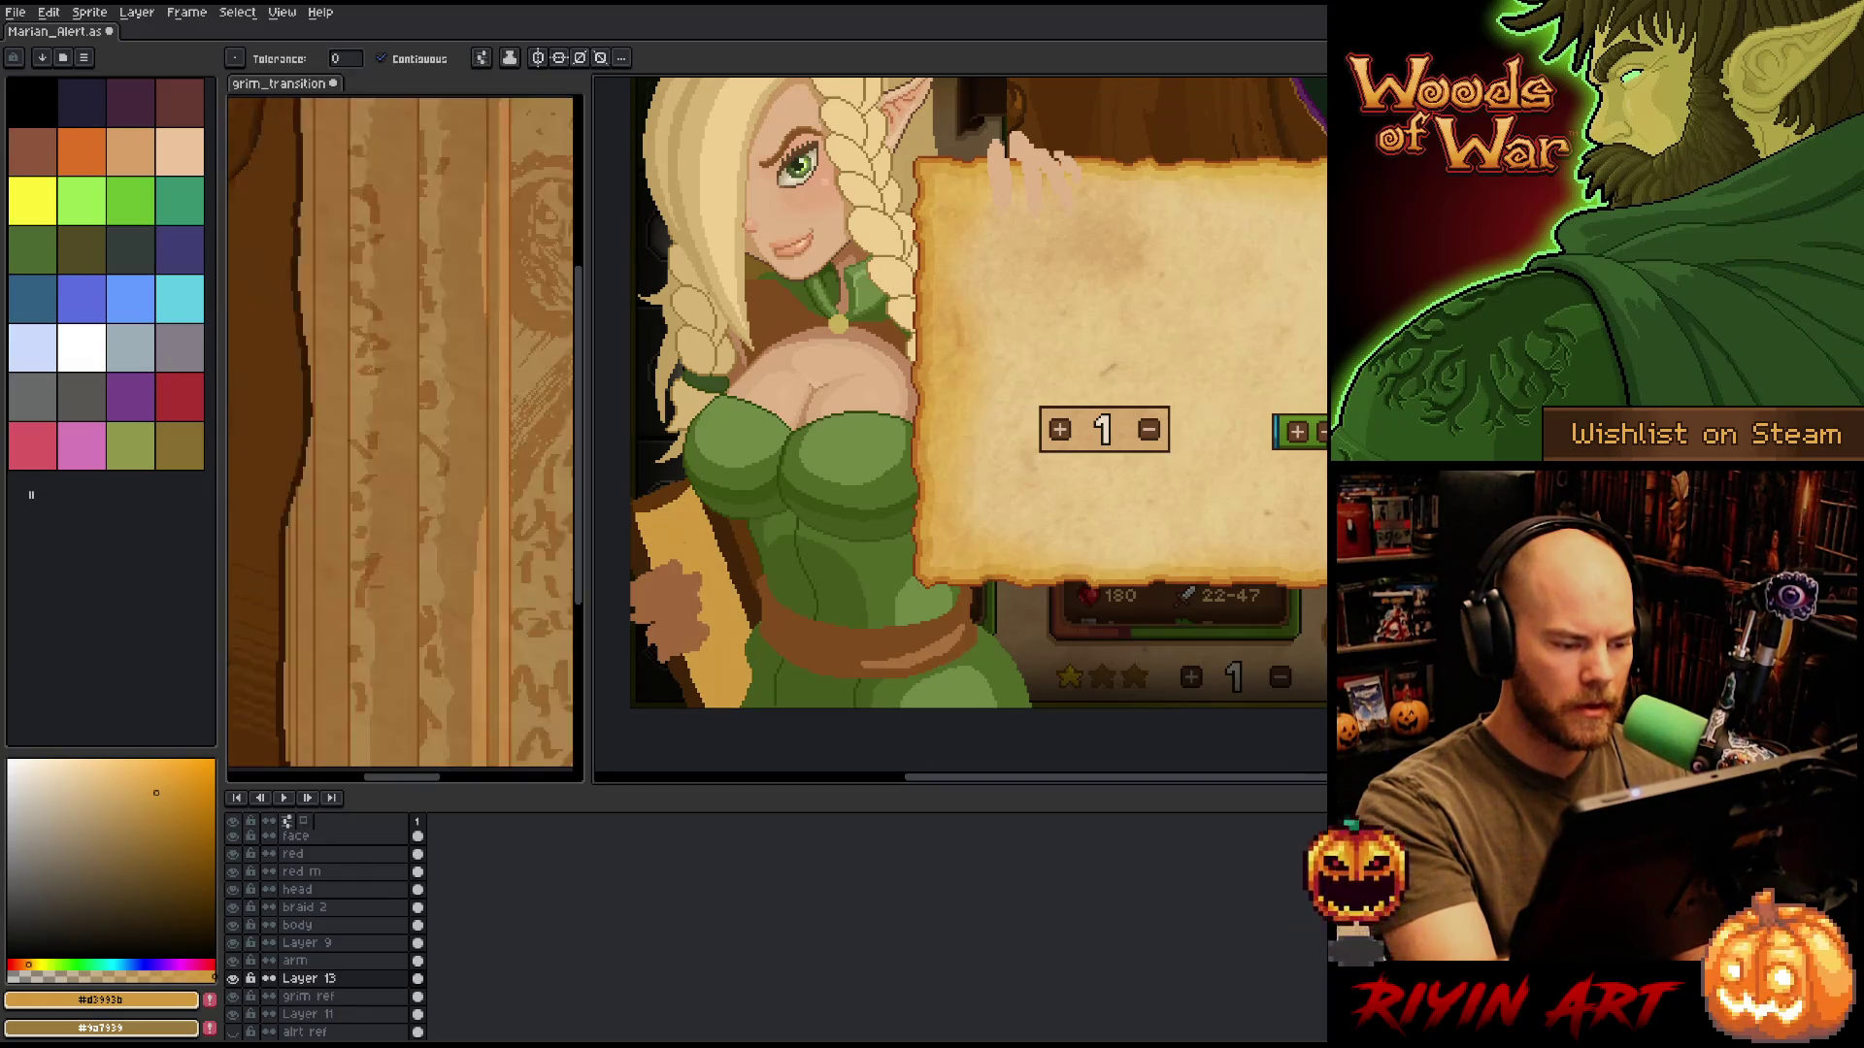
{"action": "left_click", "coordinate": [959, 242], "text": "alt"}
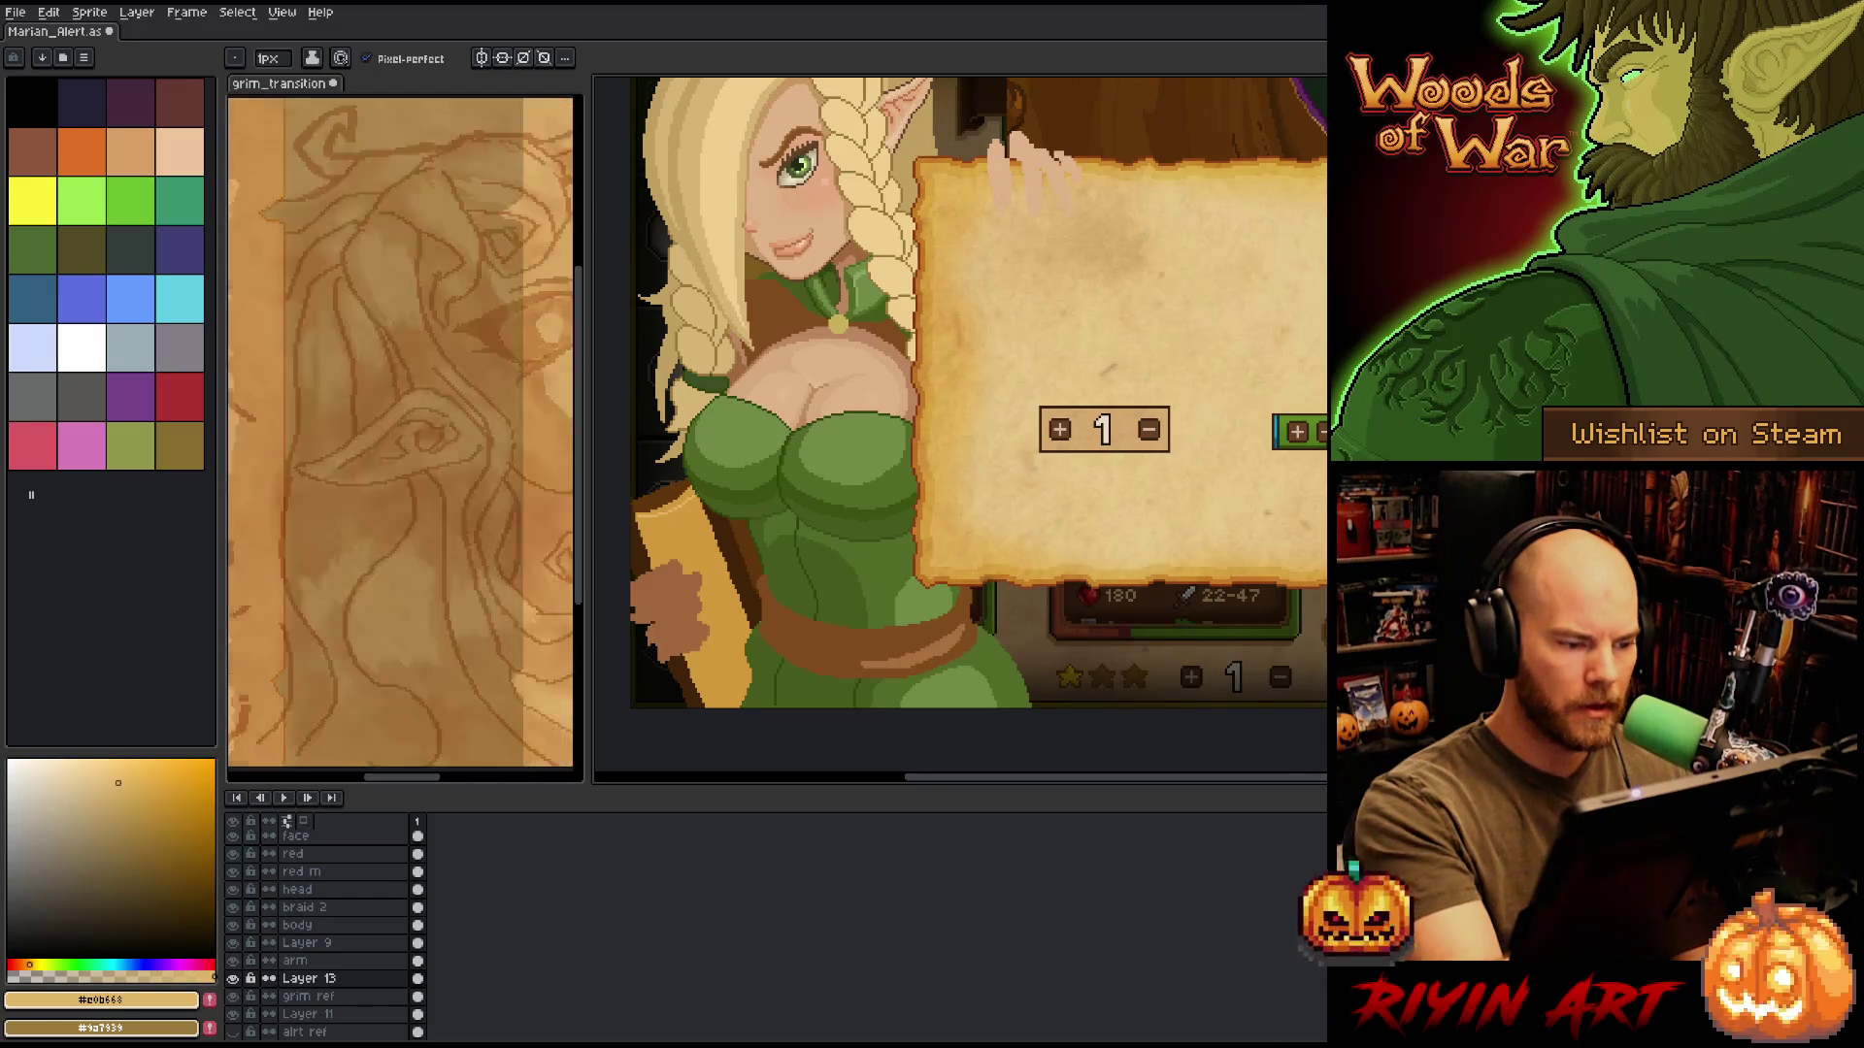
{"action": "key", "text": "g"}
{"action": "key", "text": "b"}
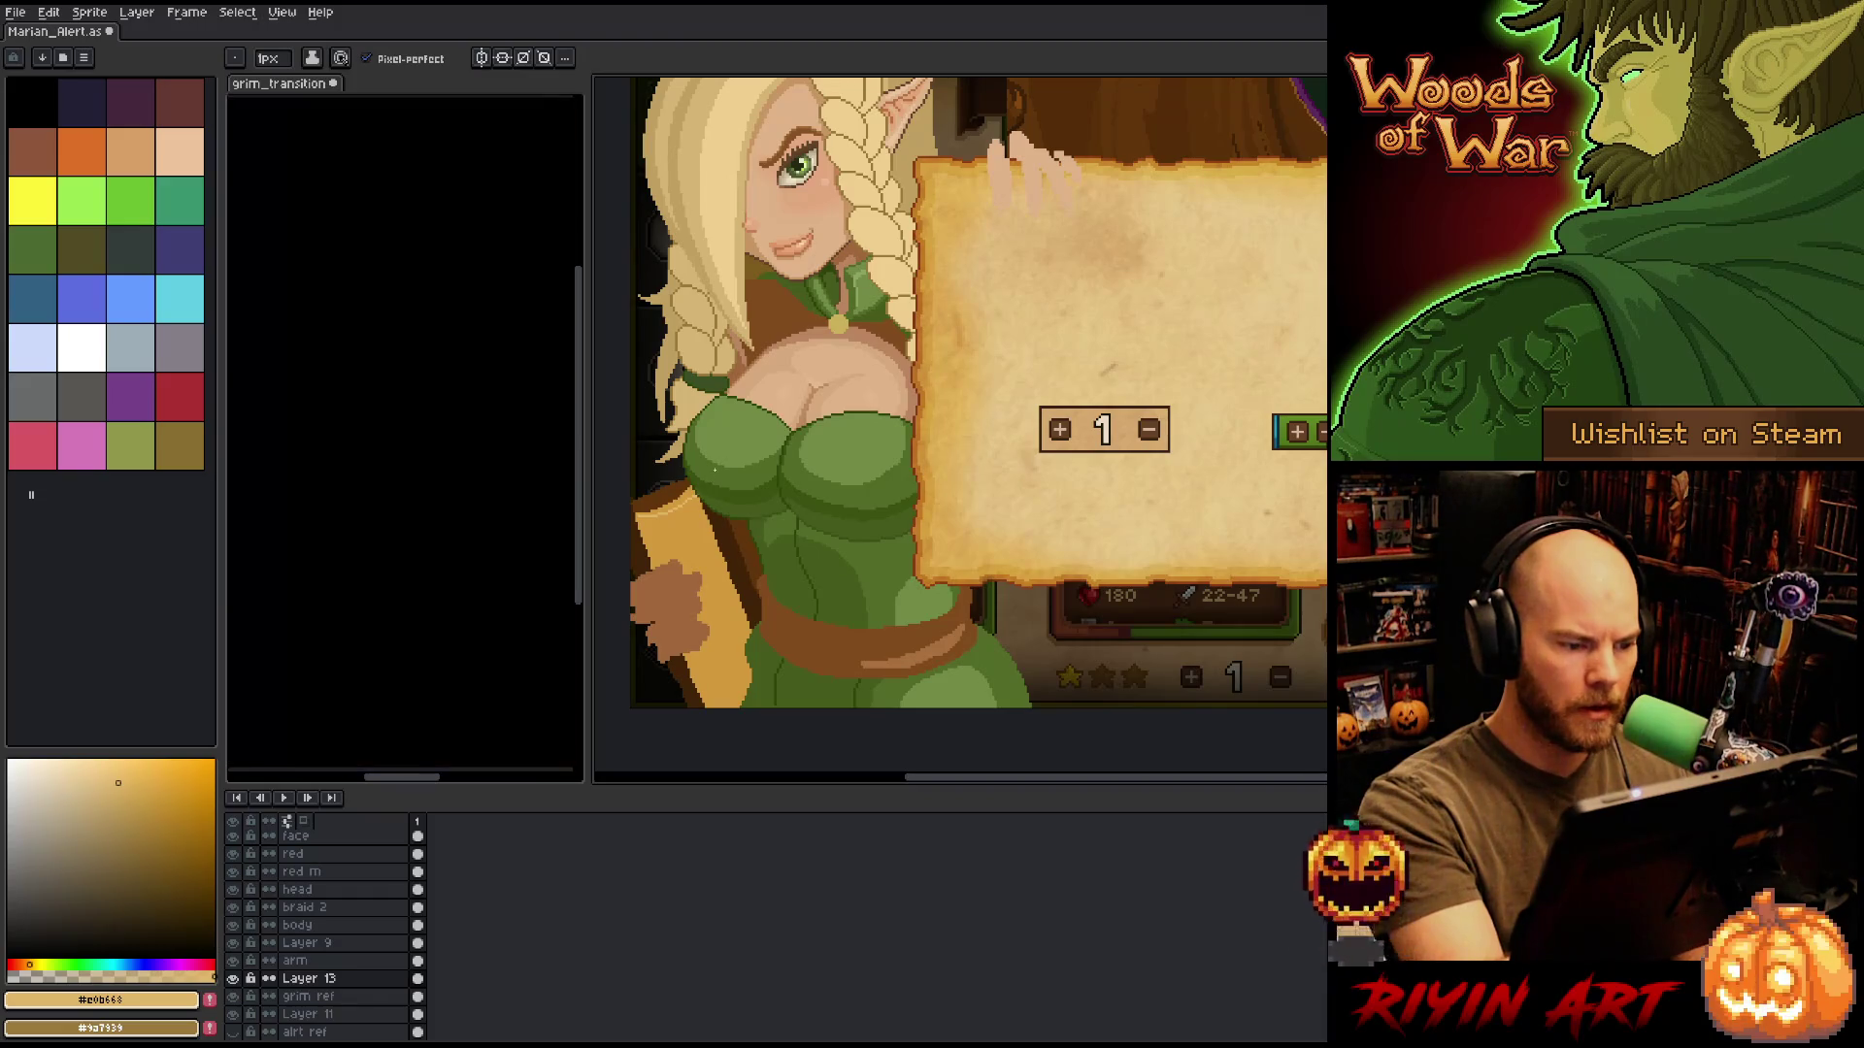
{"action": "key", "text": "g"}
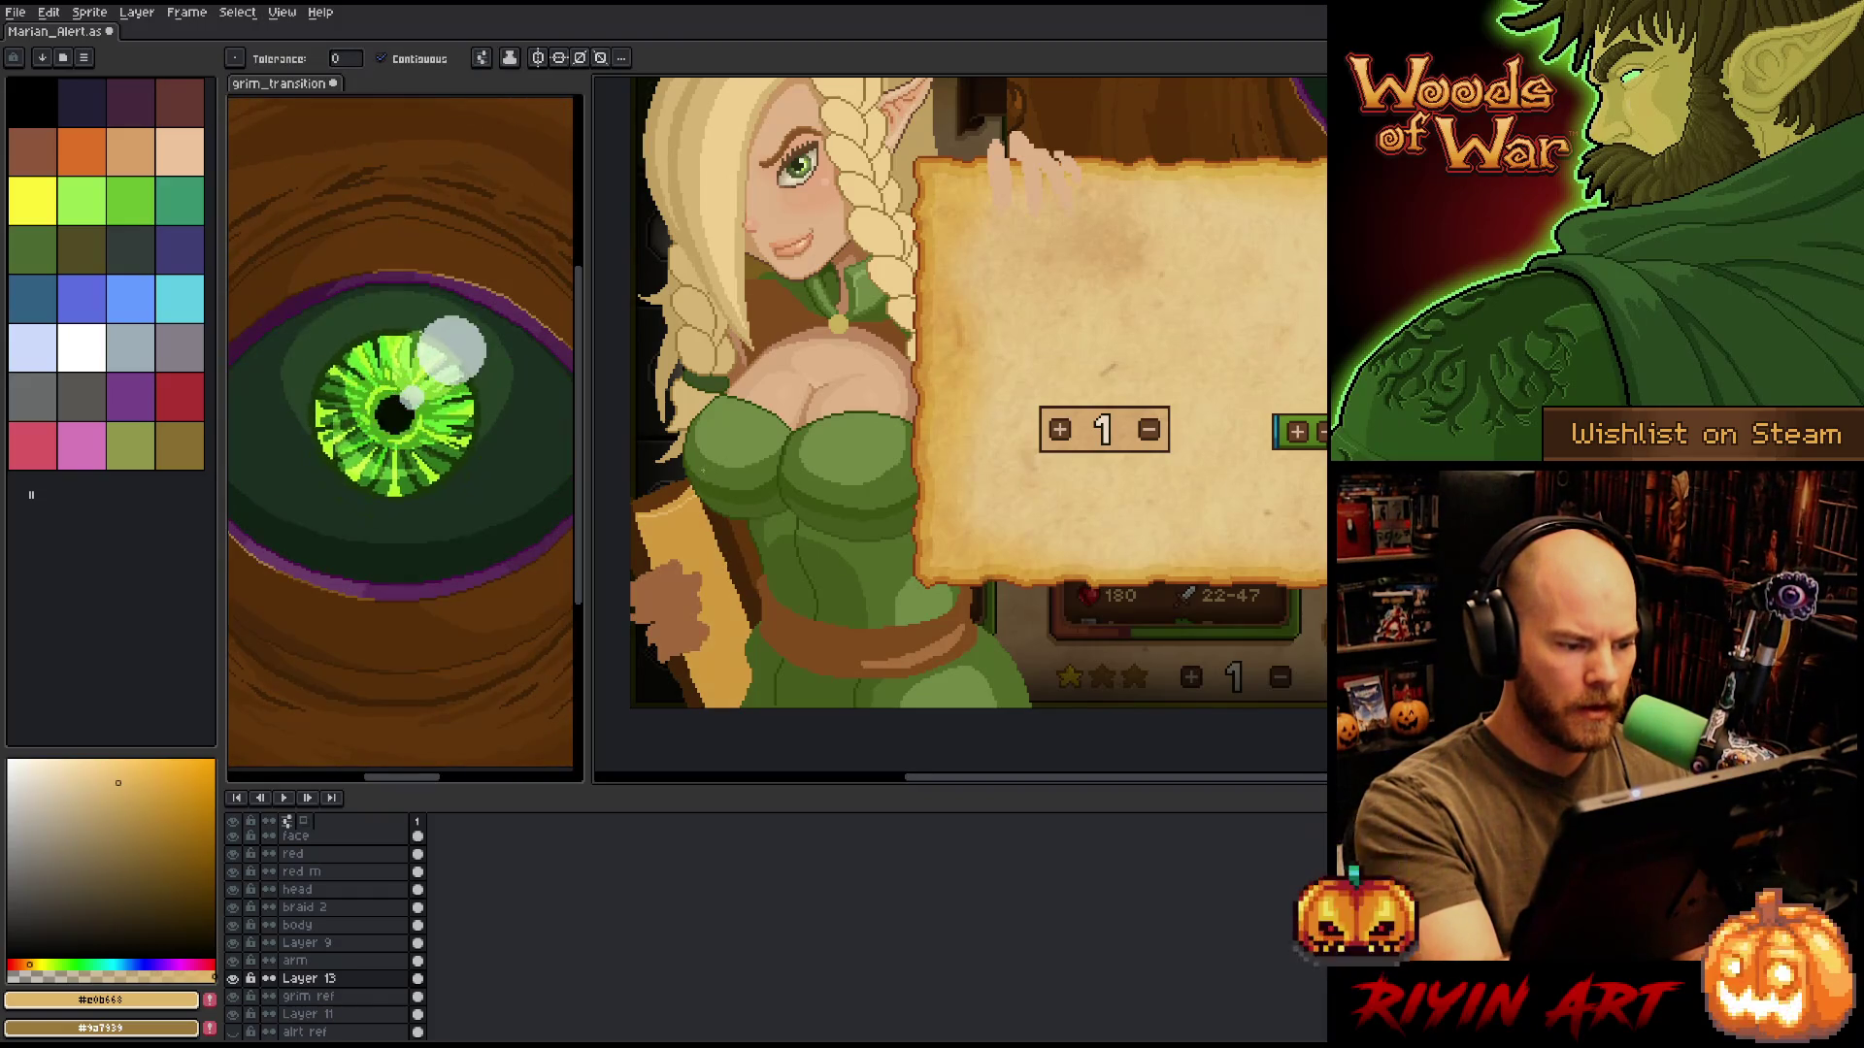
{"action": "key", "text": "b"}
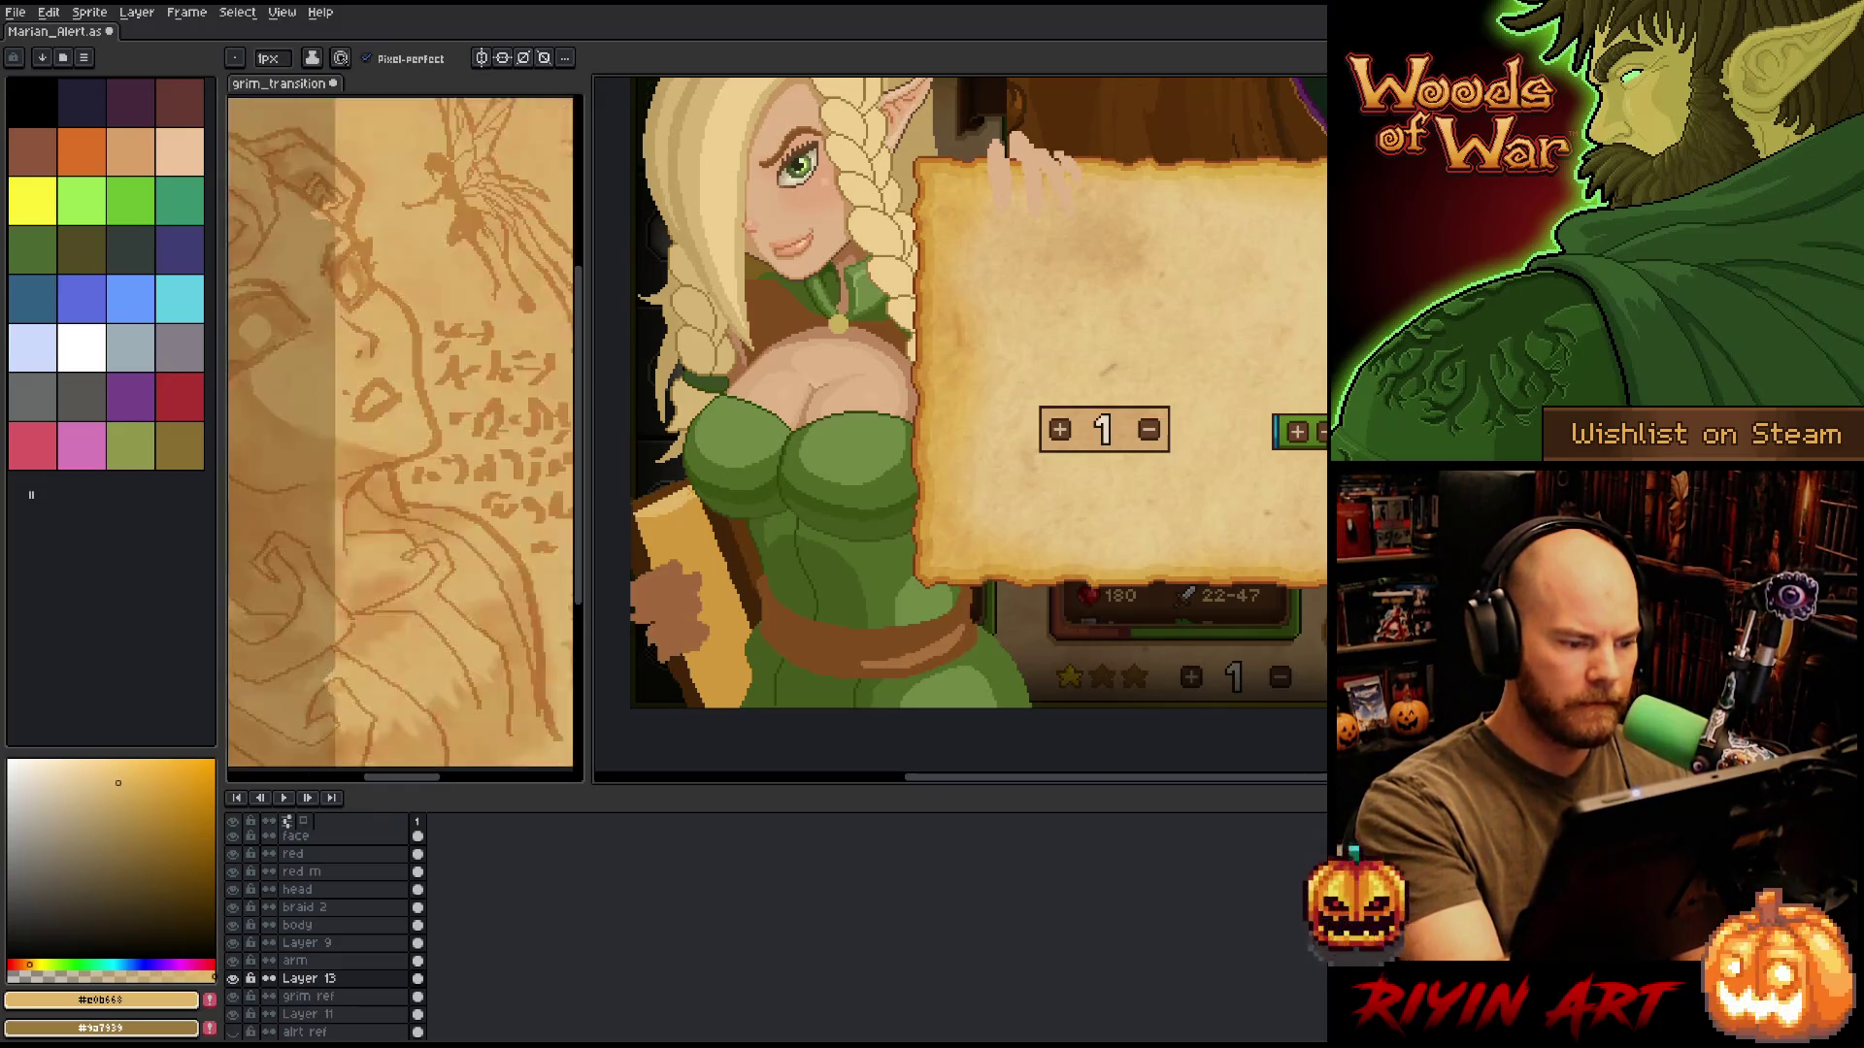
{"action": "mouse_move", "coordinate": [744, 440]}
{"action": "left_mouse_down"}
{"action": "mouse_move", "coordinate": [865, 412]}
{"action": "mouse_move", "coordinate": [895, 645]}
{"action": "left_mouse_up"}
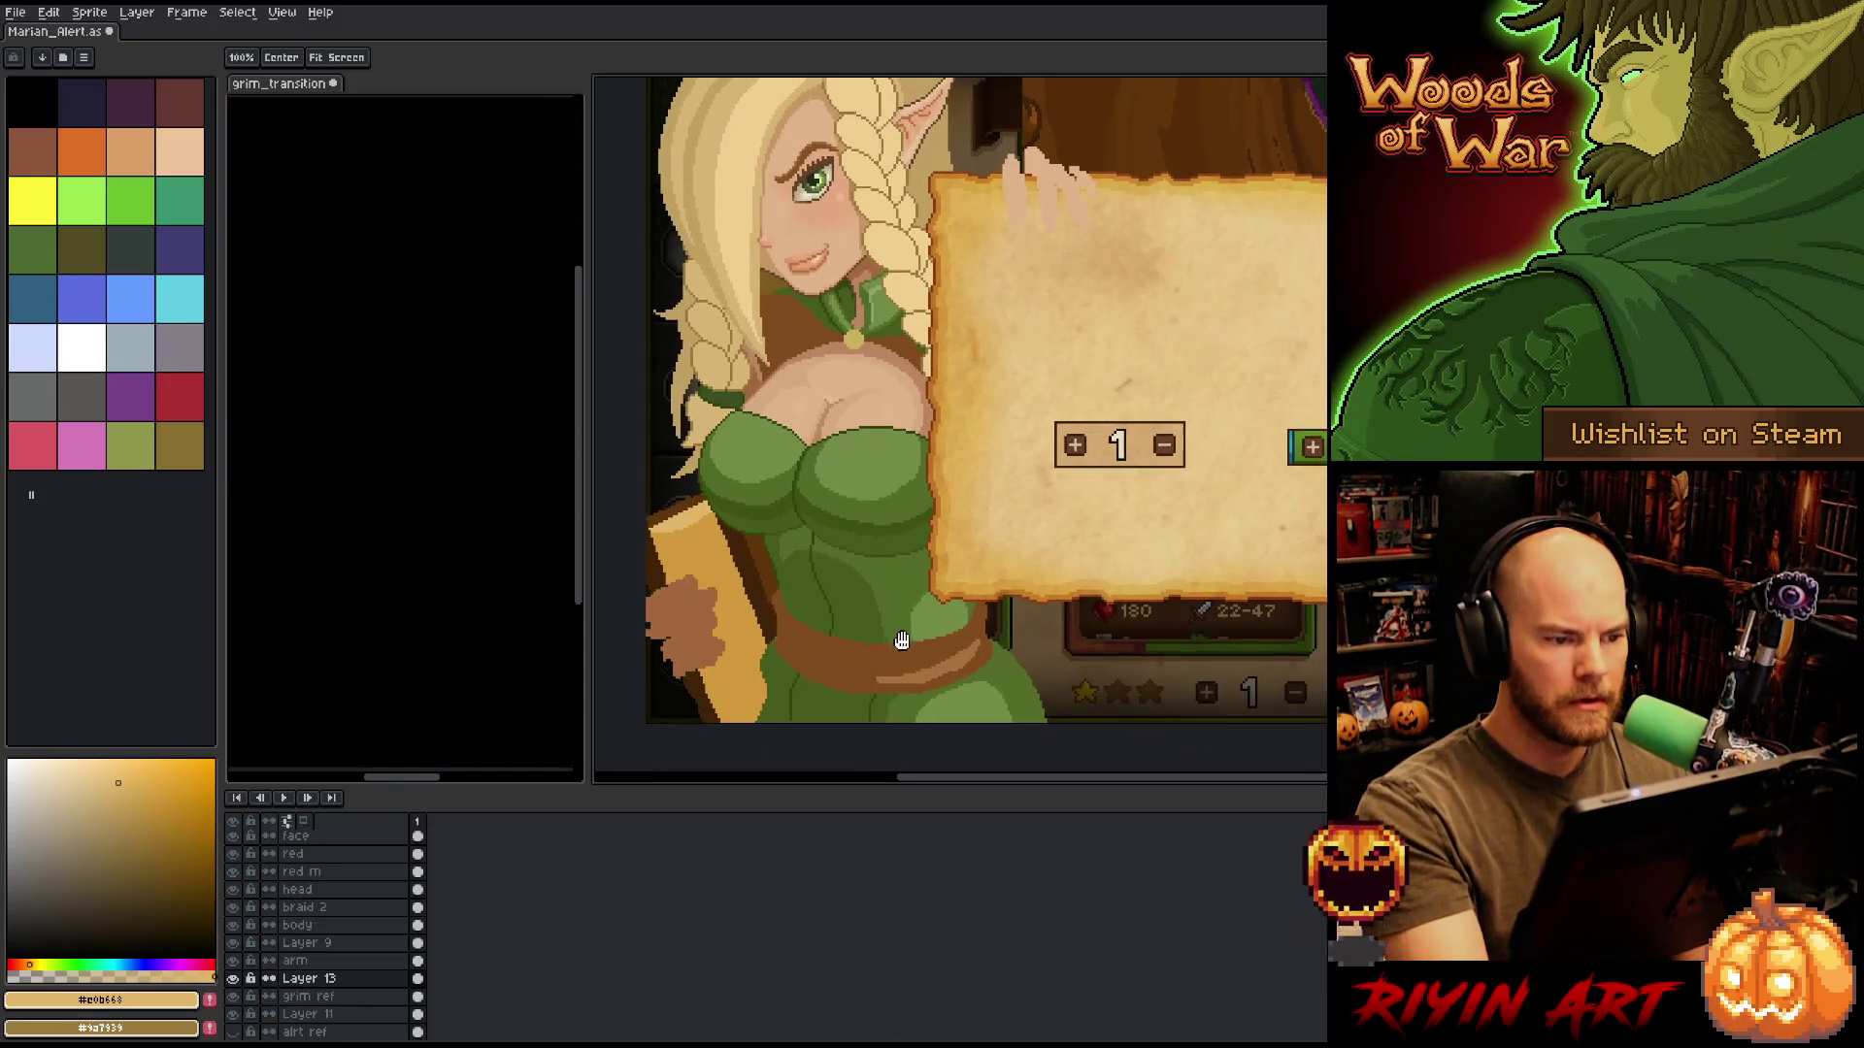
{"action": "key", "text": "w"}
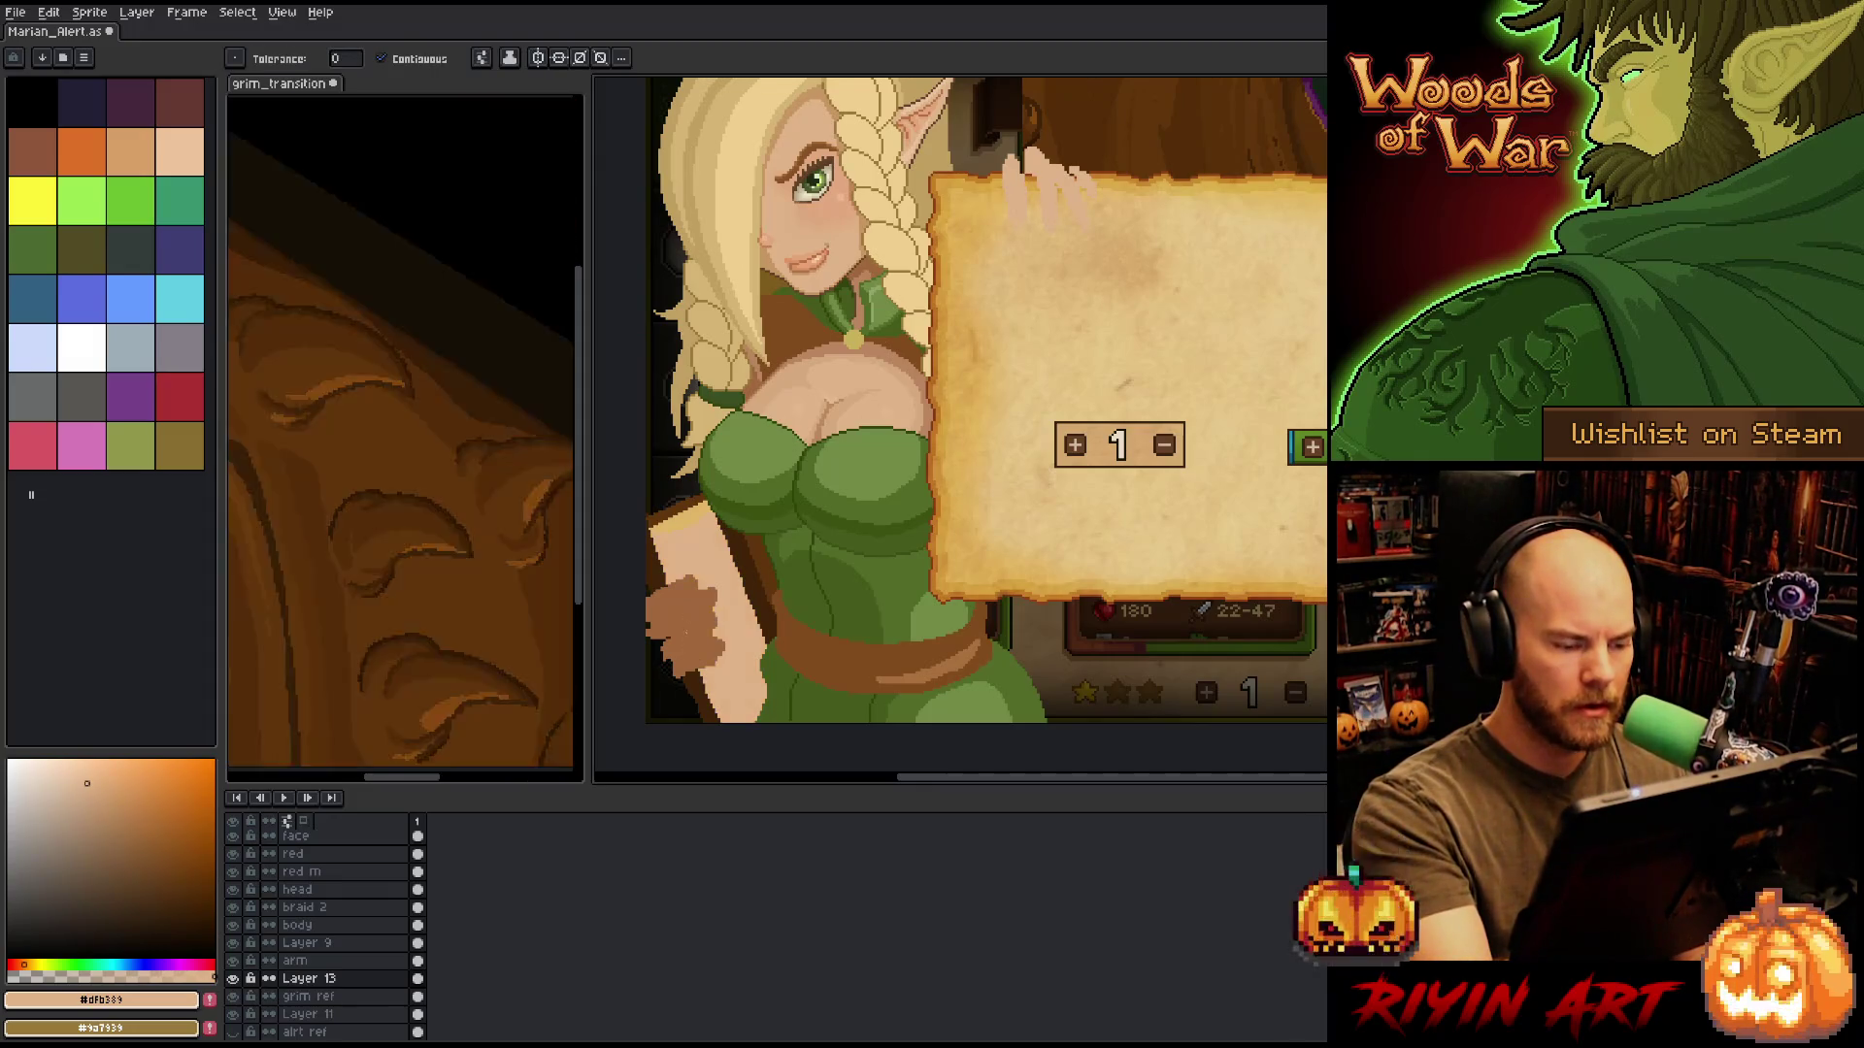
On the arm layer, redraw and erase pixels of the hand over the book.
{"action": "left_click", "coordinate": [295, 960]}
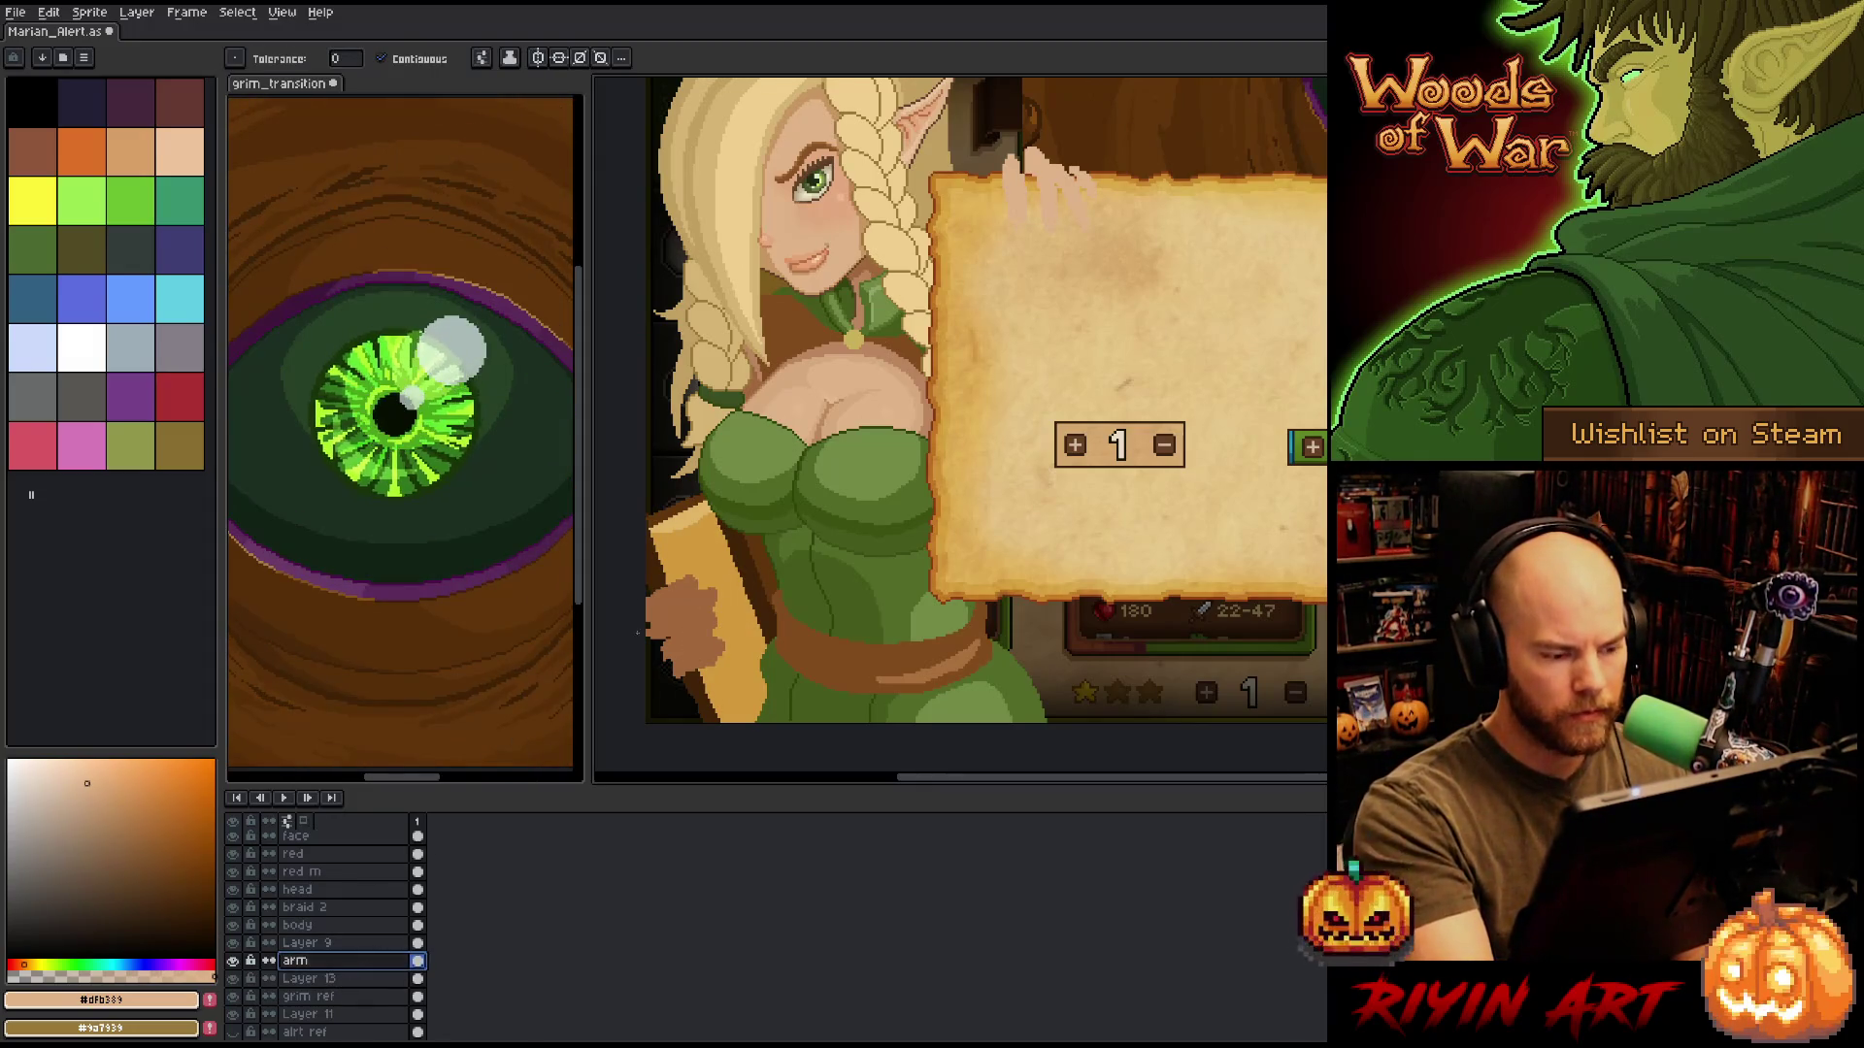
{"action": "key", "text": "b"}
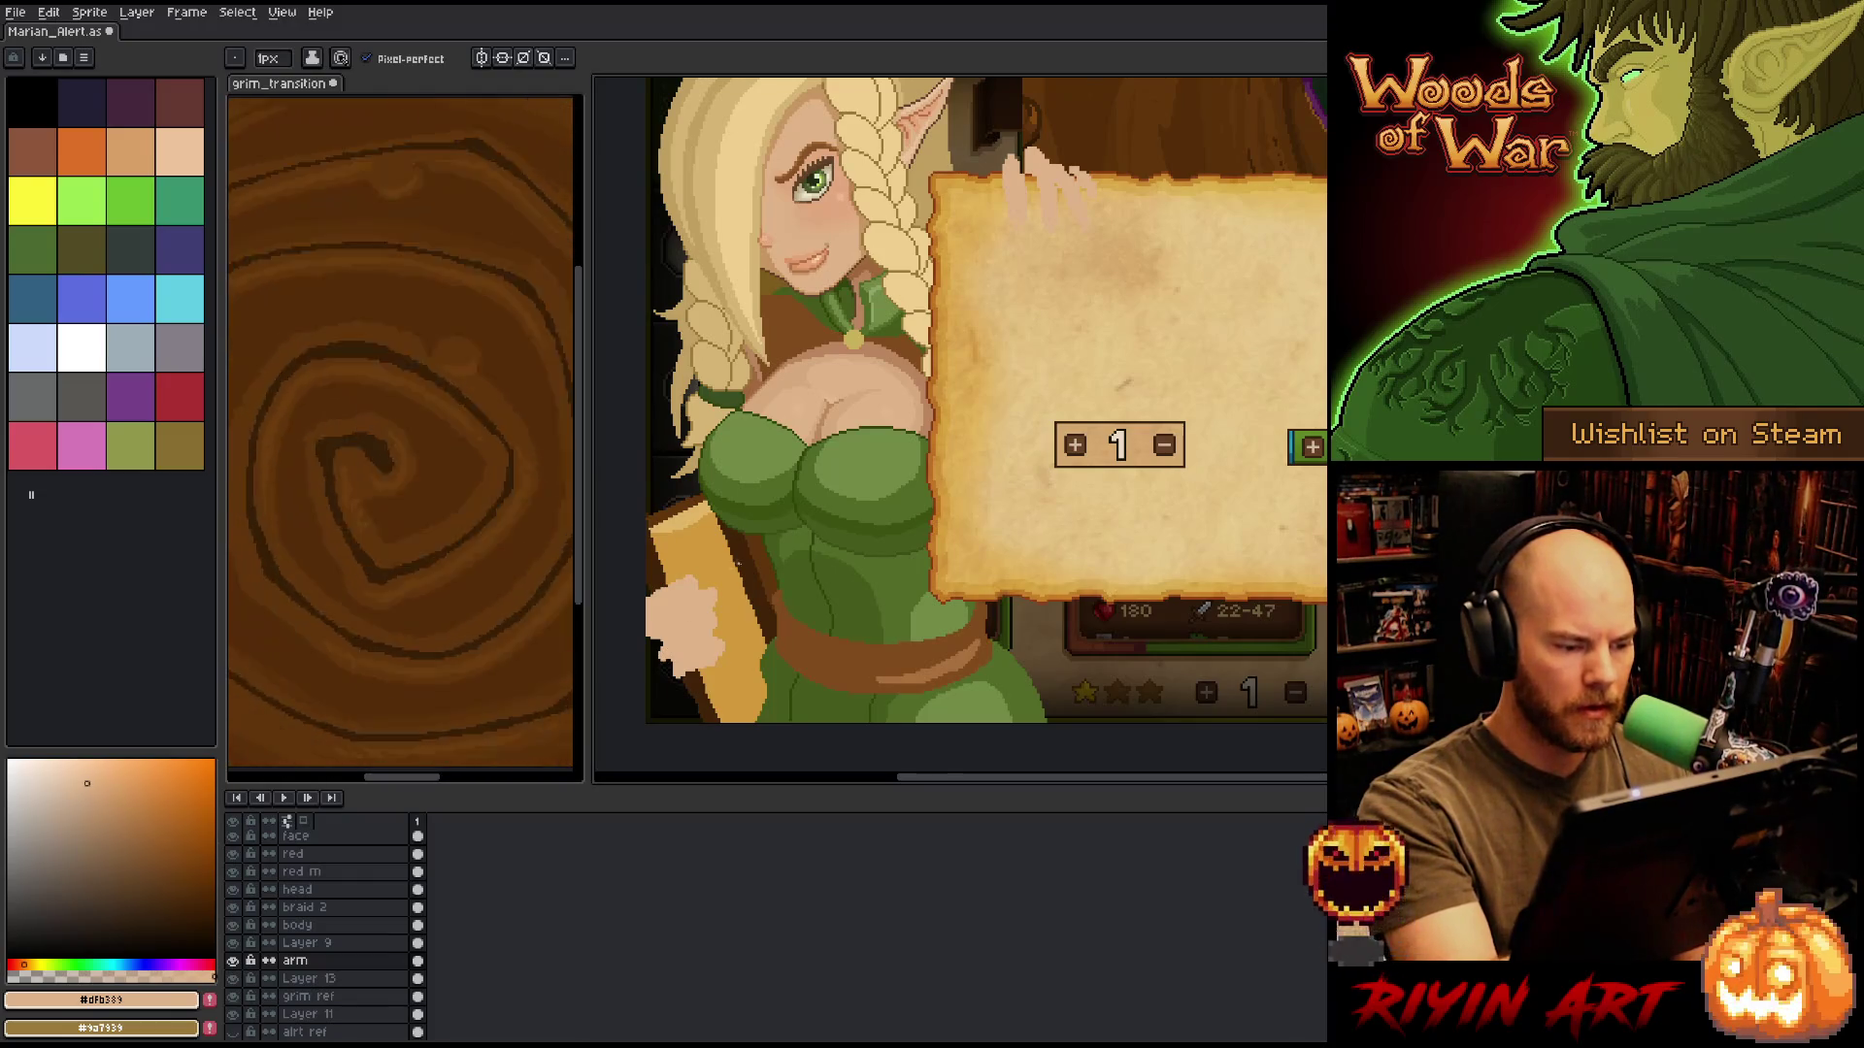
{"action": "key", "text": "e"}
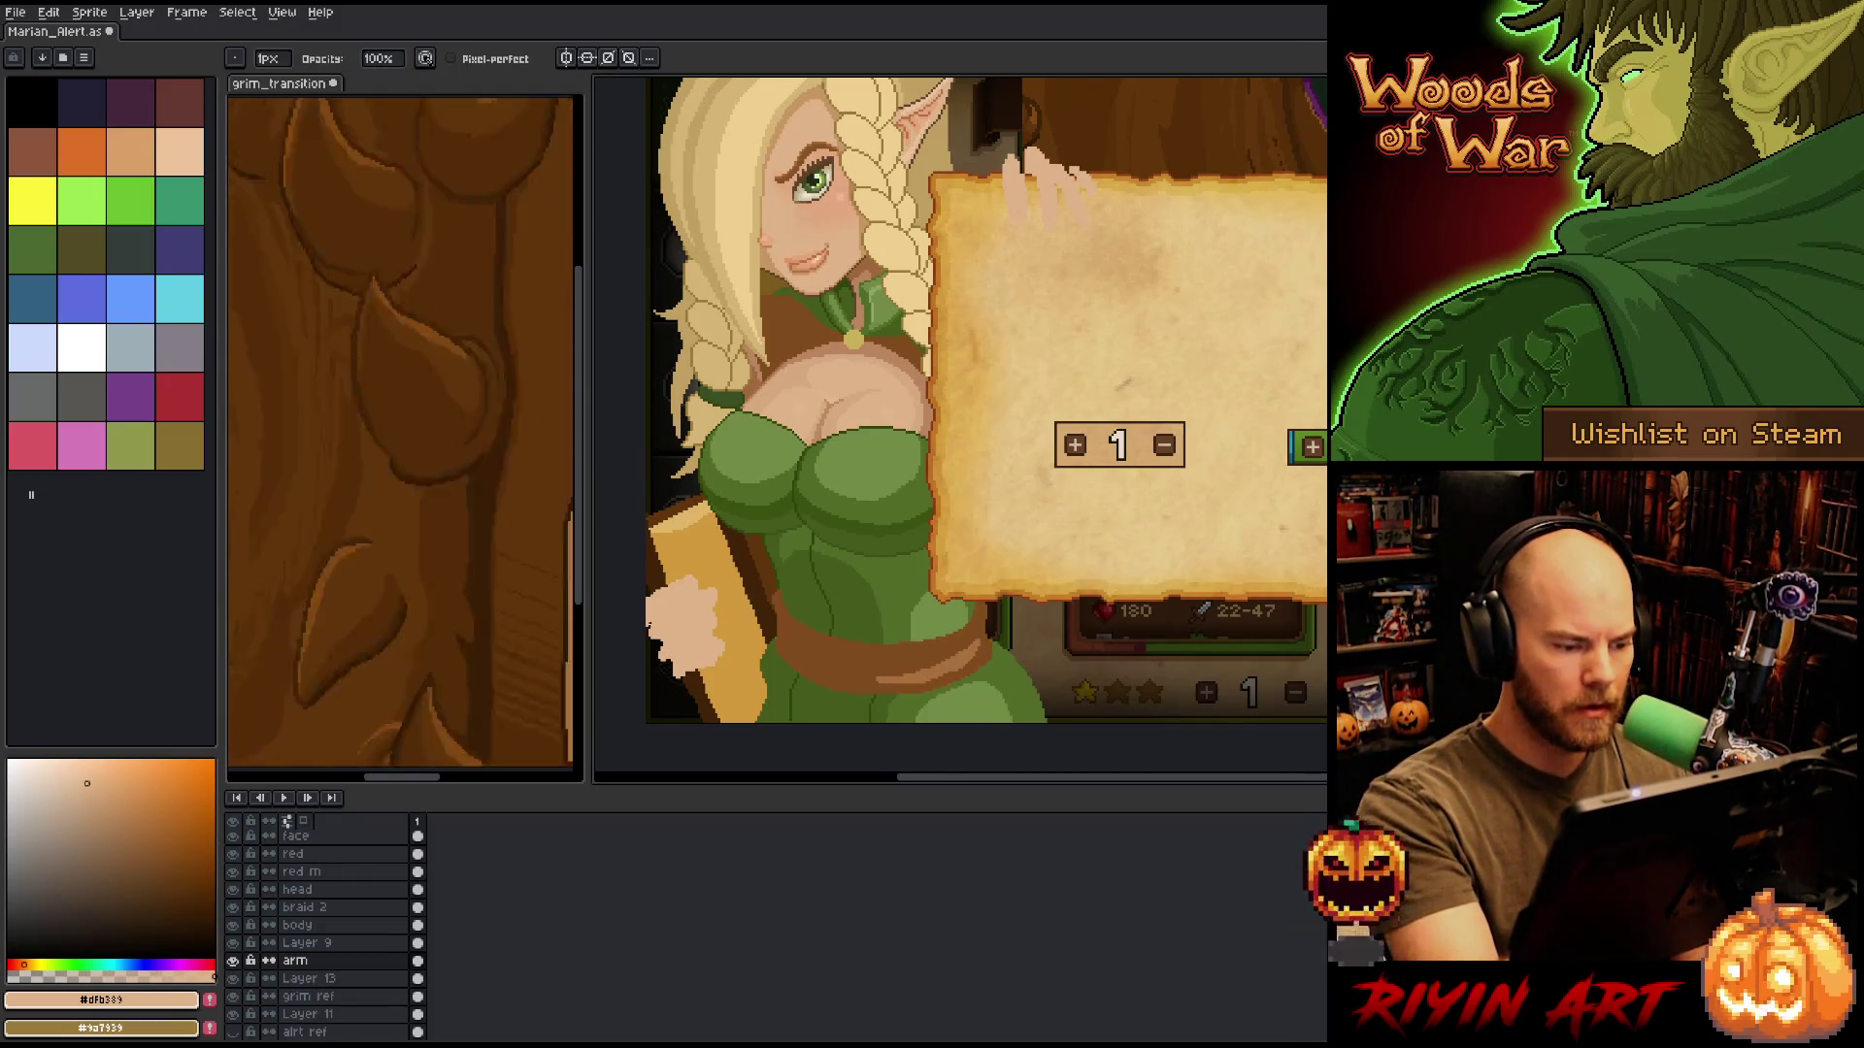
{"action": "key", "text": "b"}
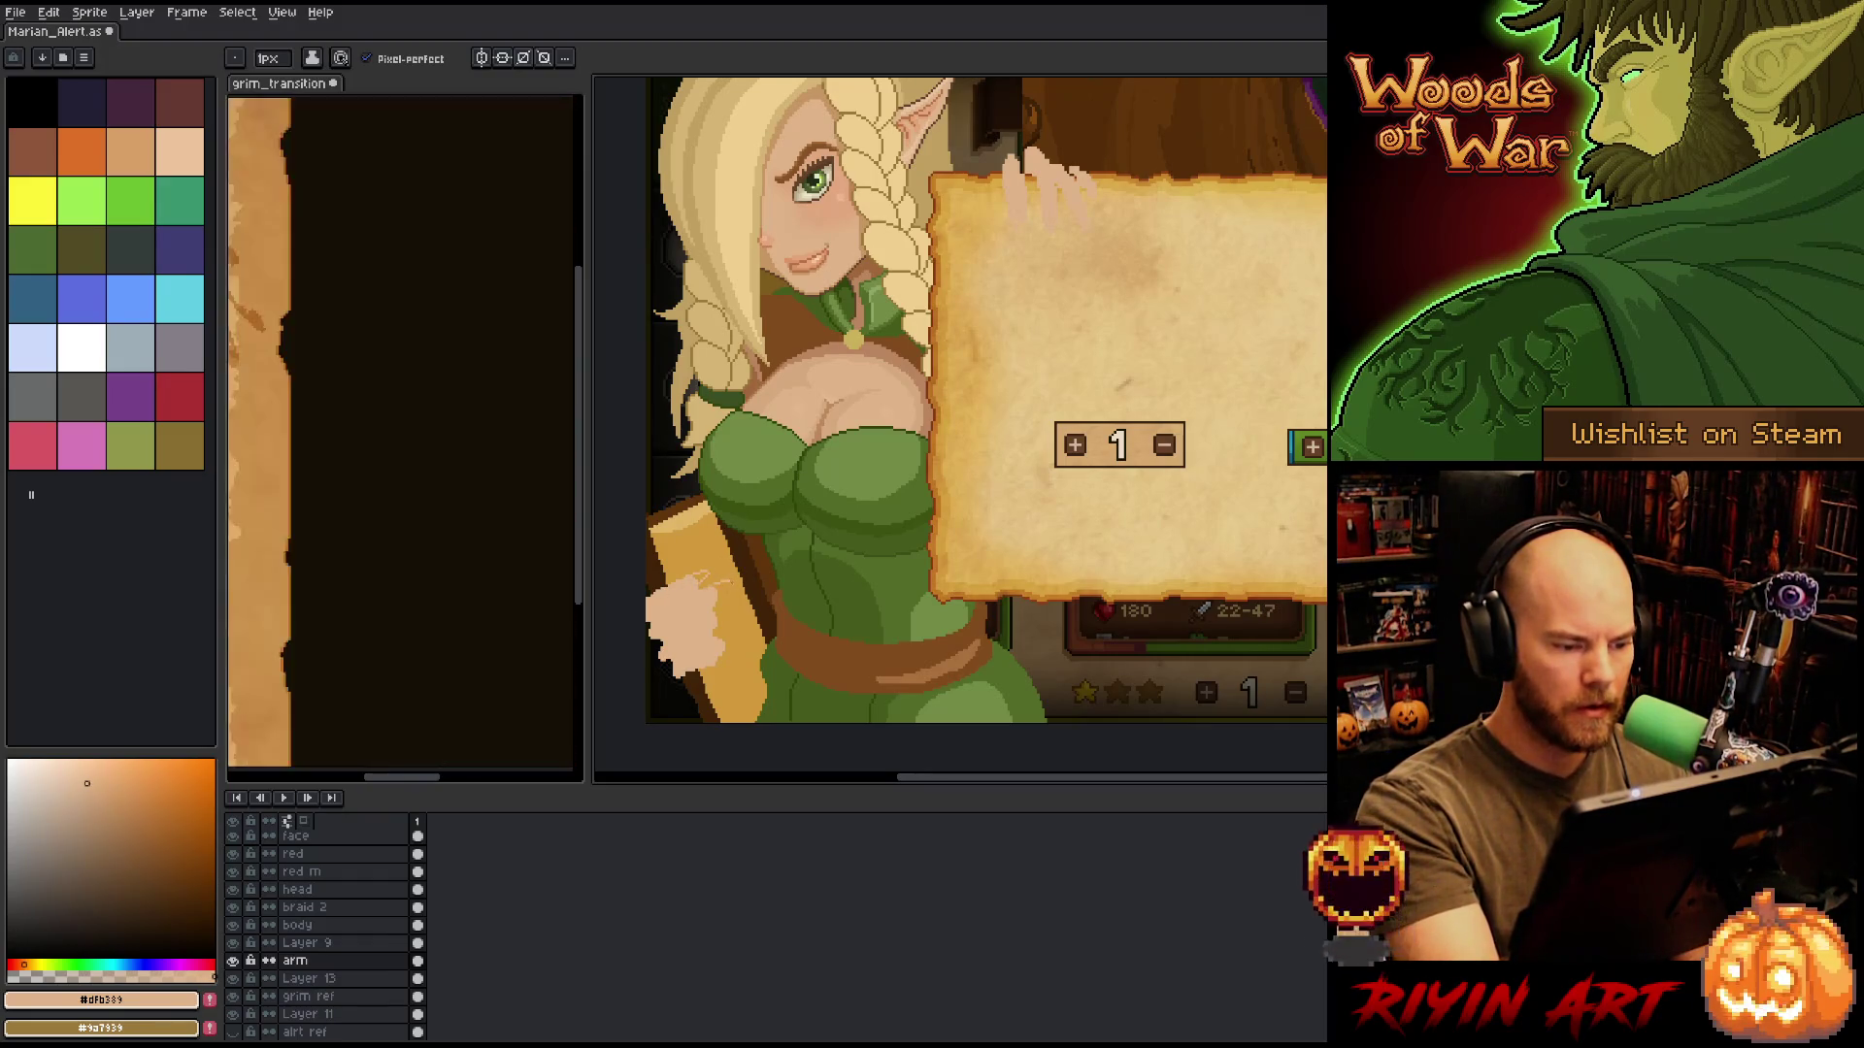
{"action": "key", "text": "b"}
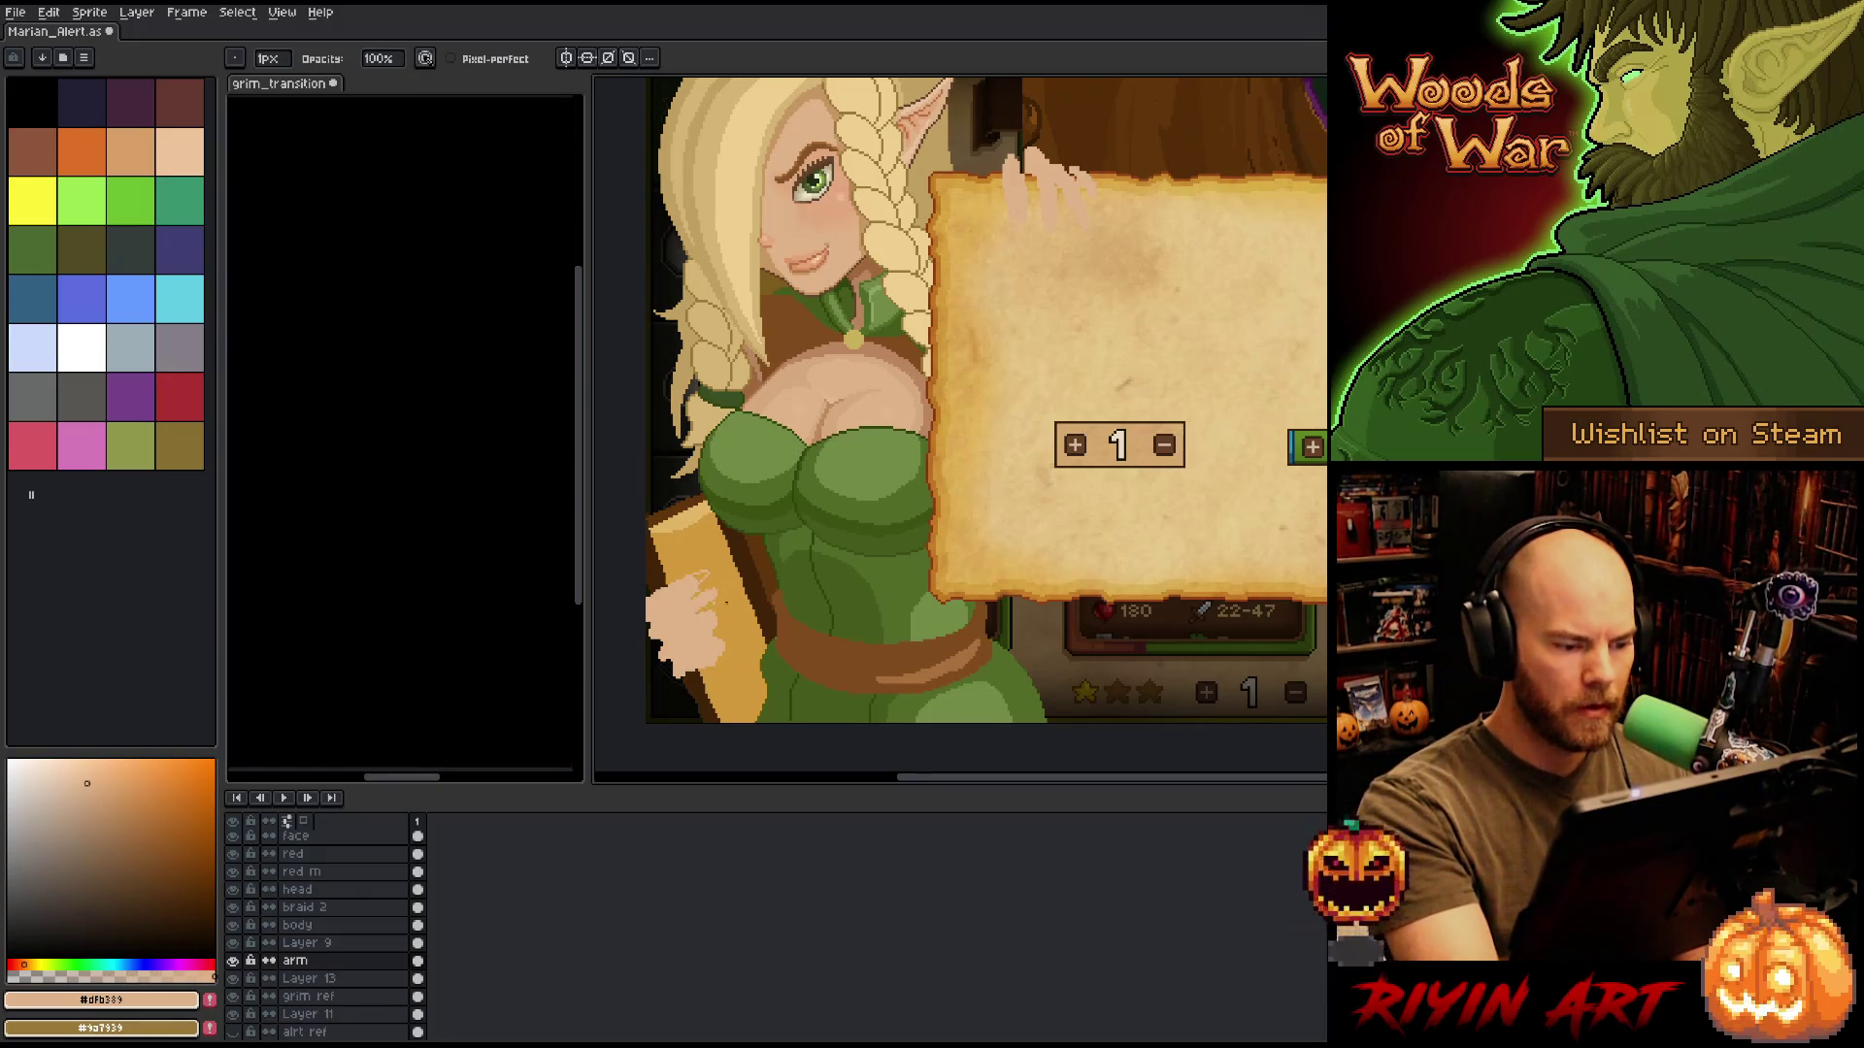
{"action": "key", "text": "e"}
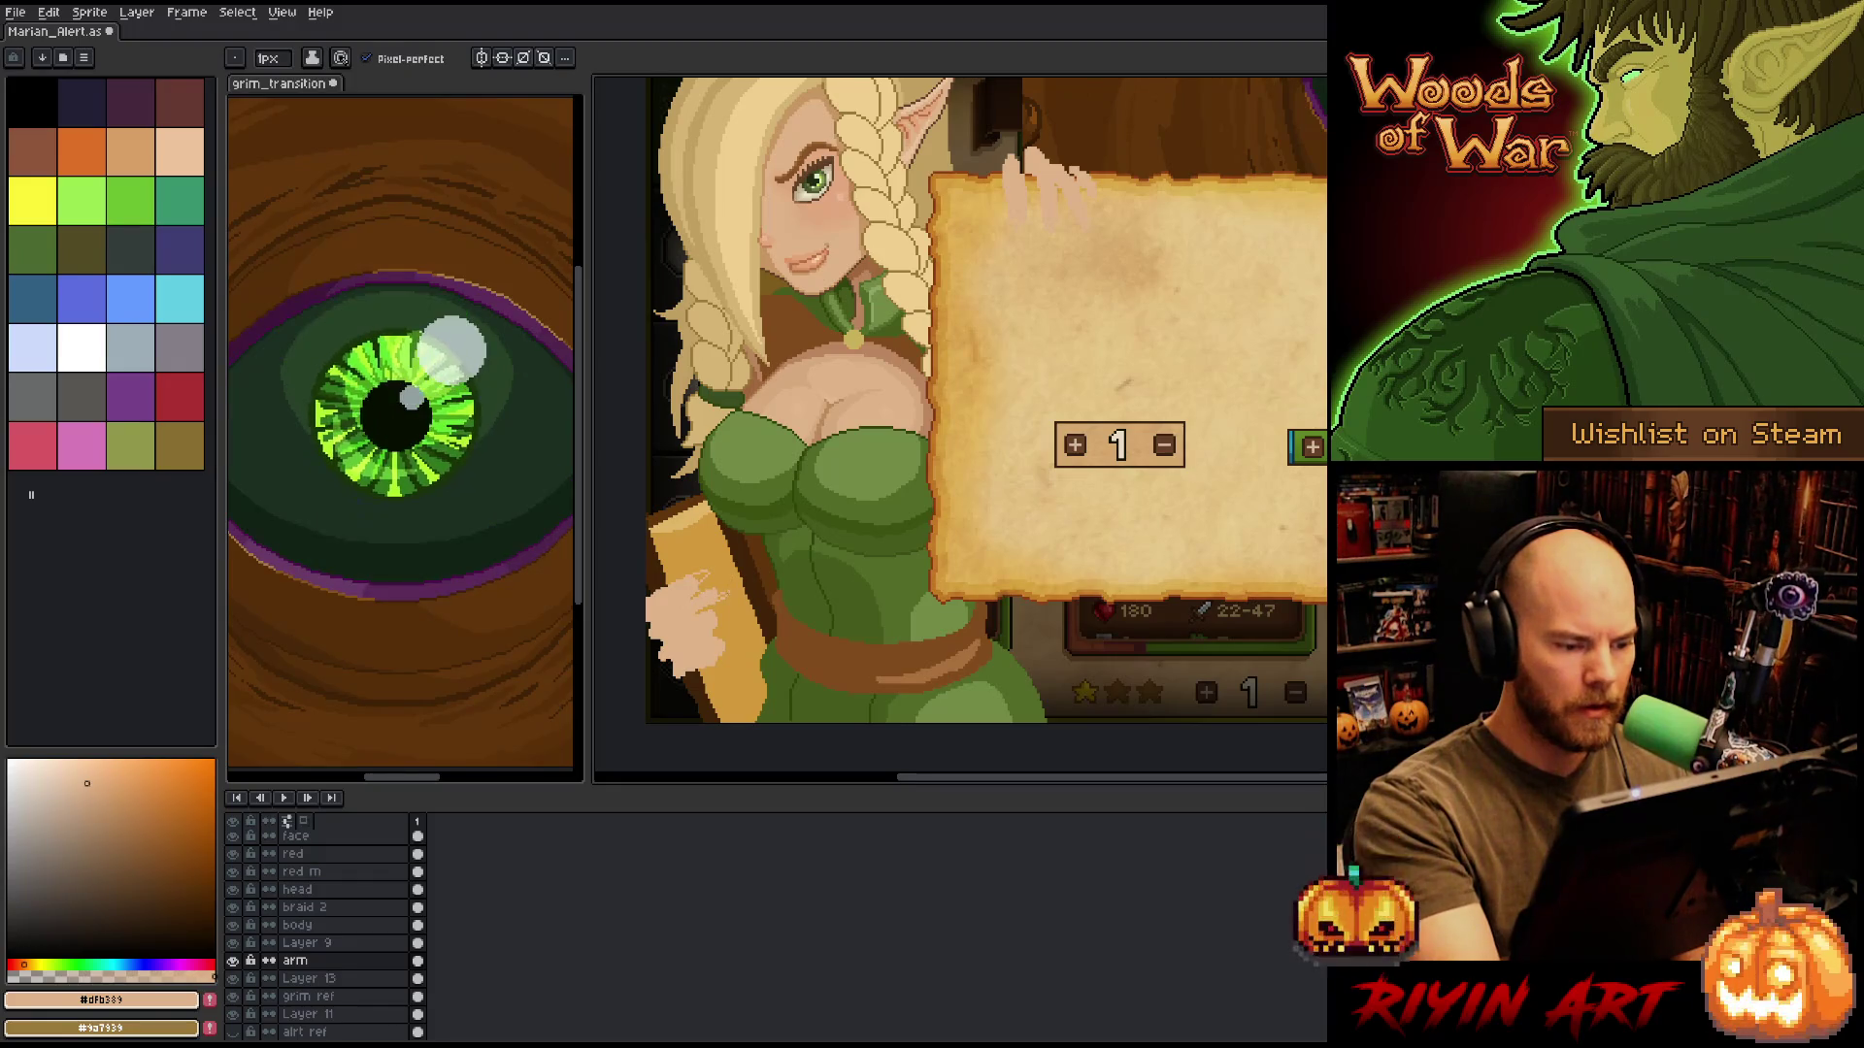
{"action": "key", "text": "b"}
{"action": "key", "text": "e"}
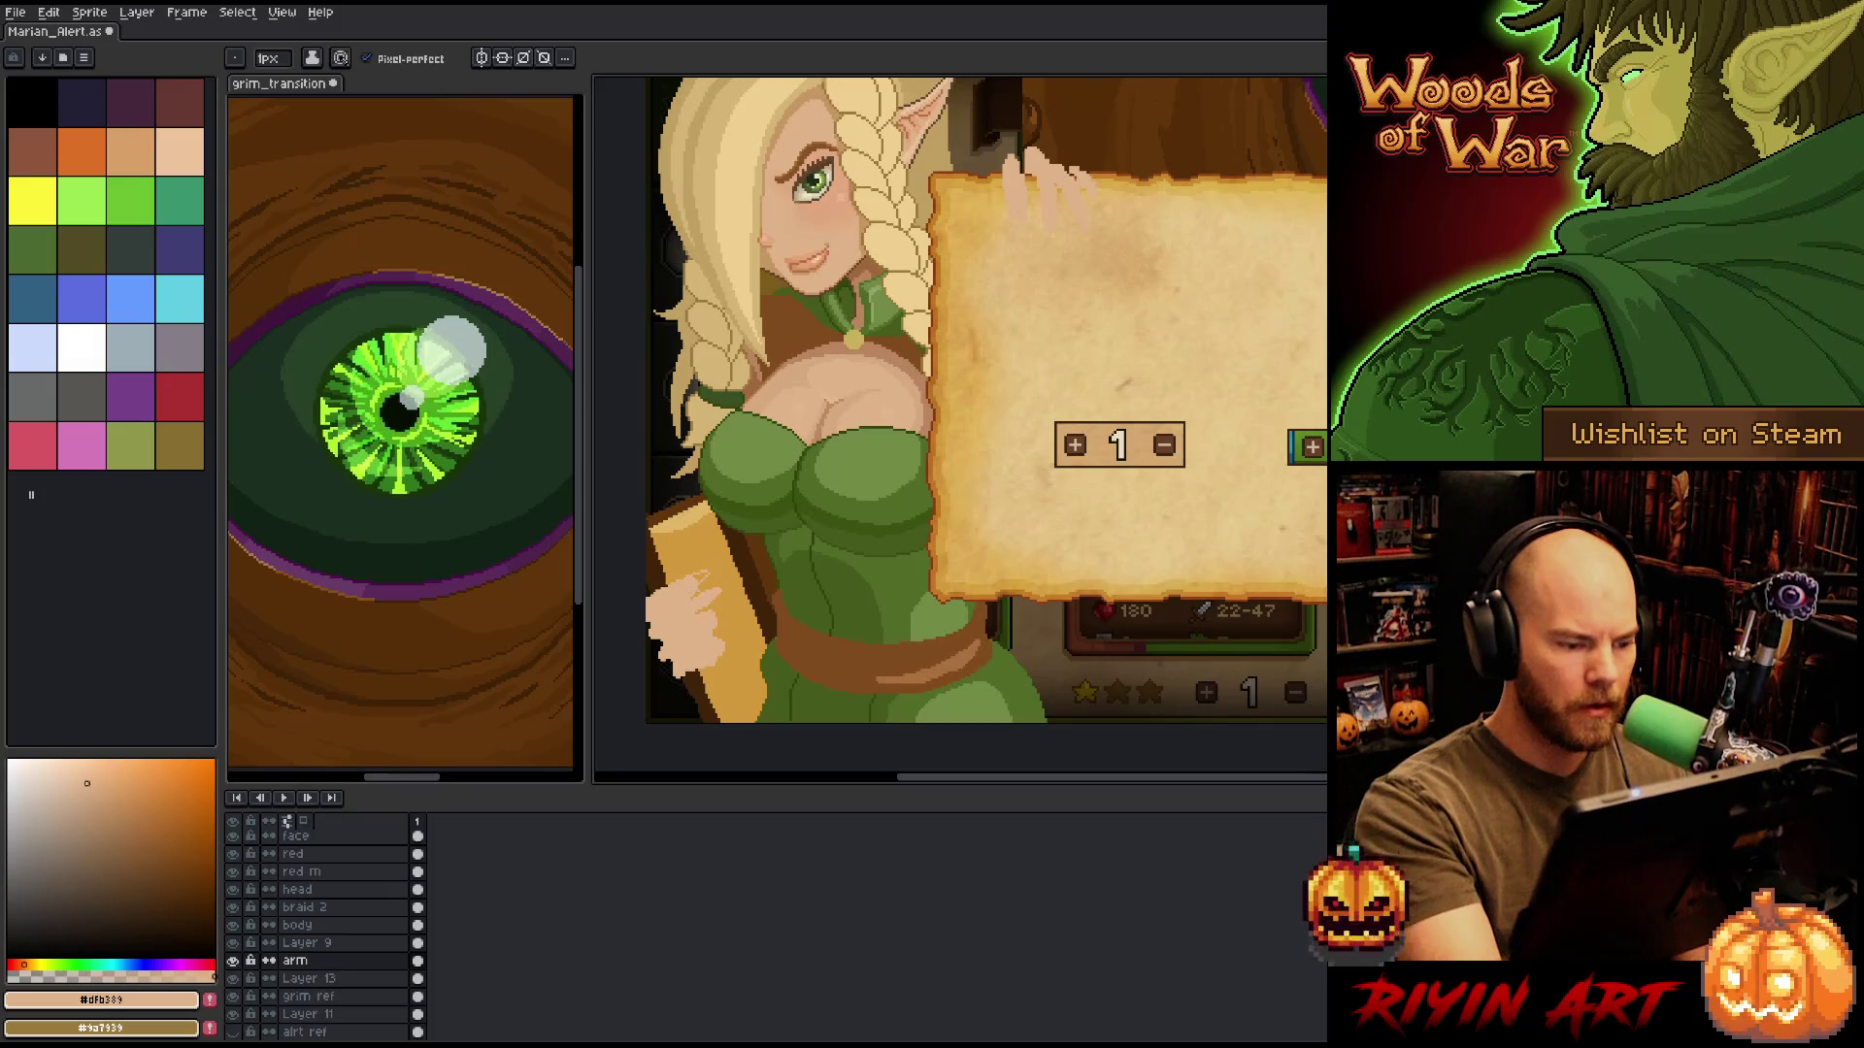
{"action": "key", "text": "b"}
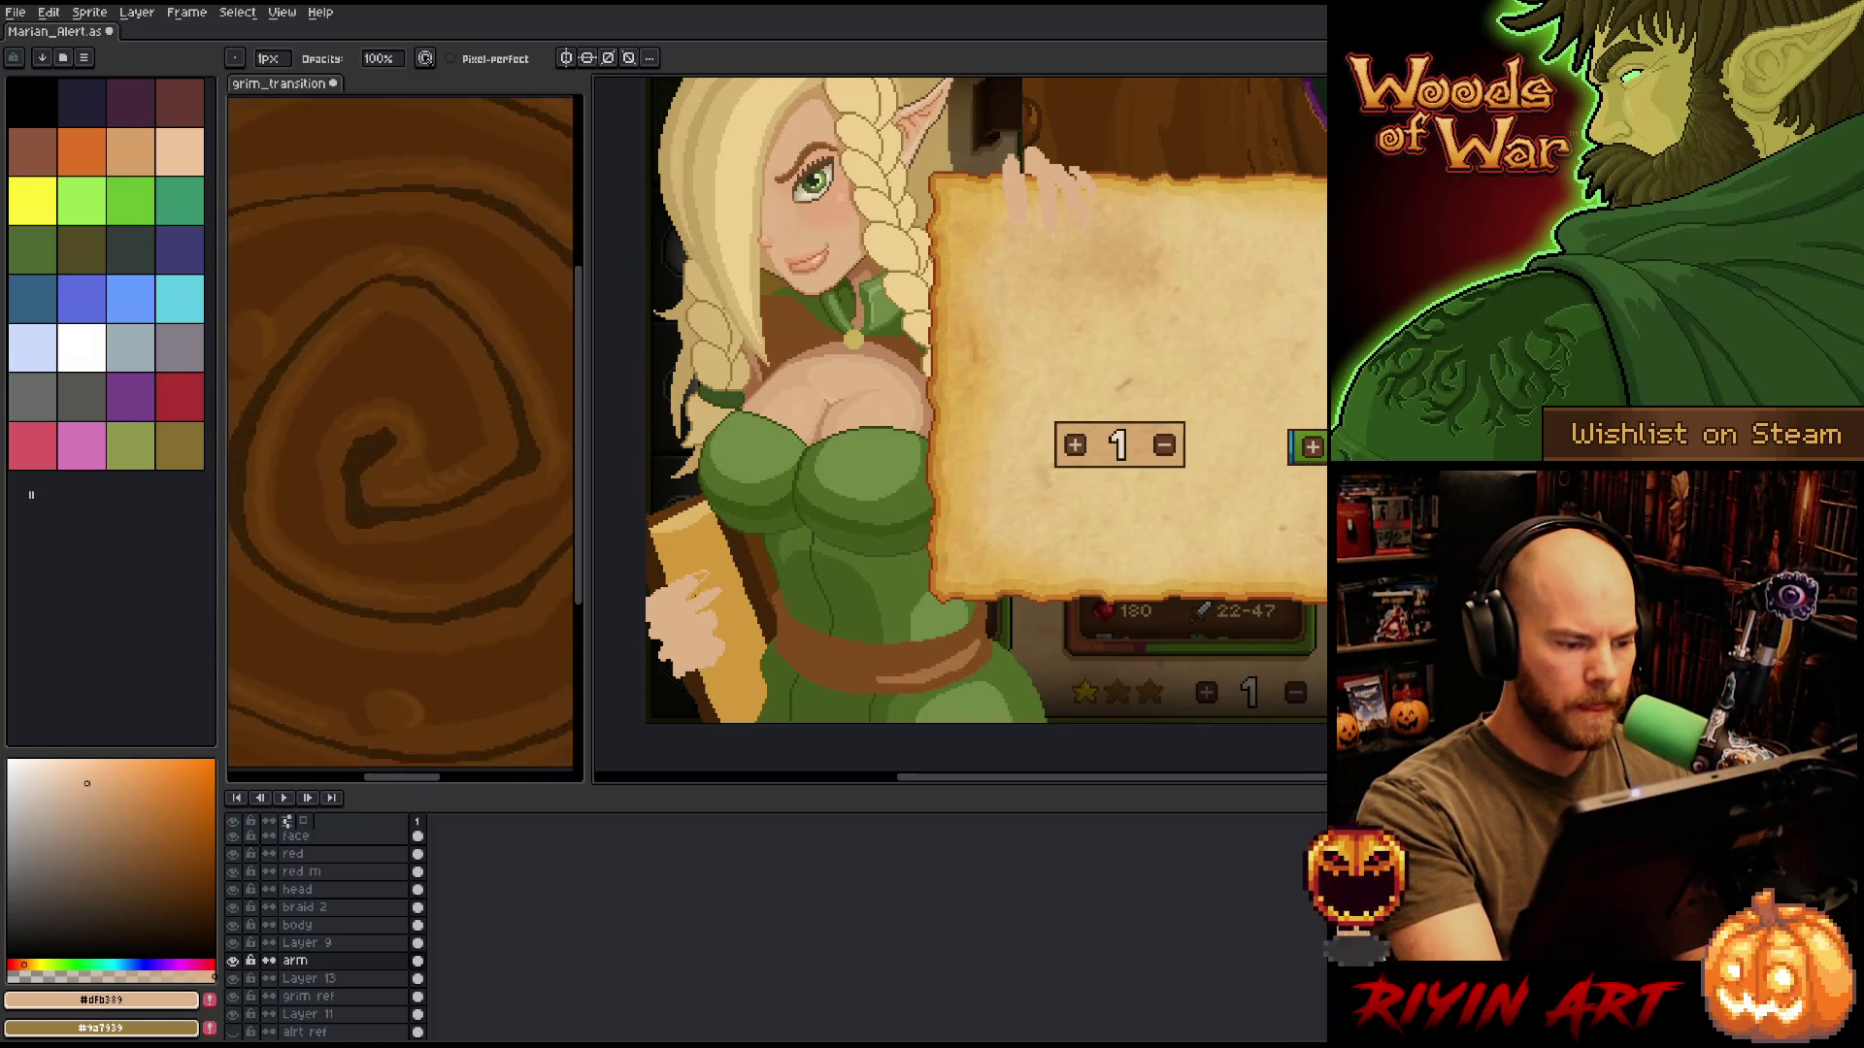
{"action": "key", "text": "e"}
{"action": "key", "text": "b"}
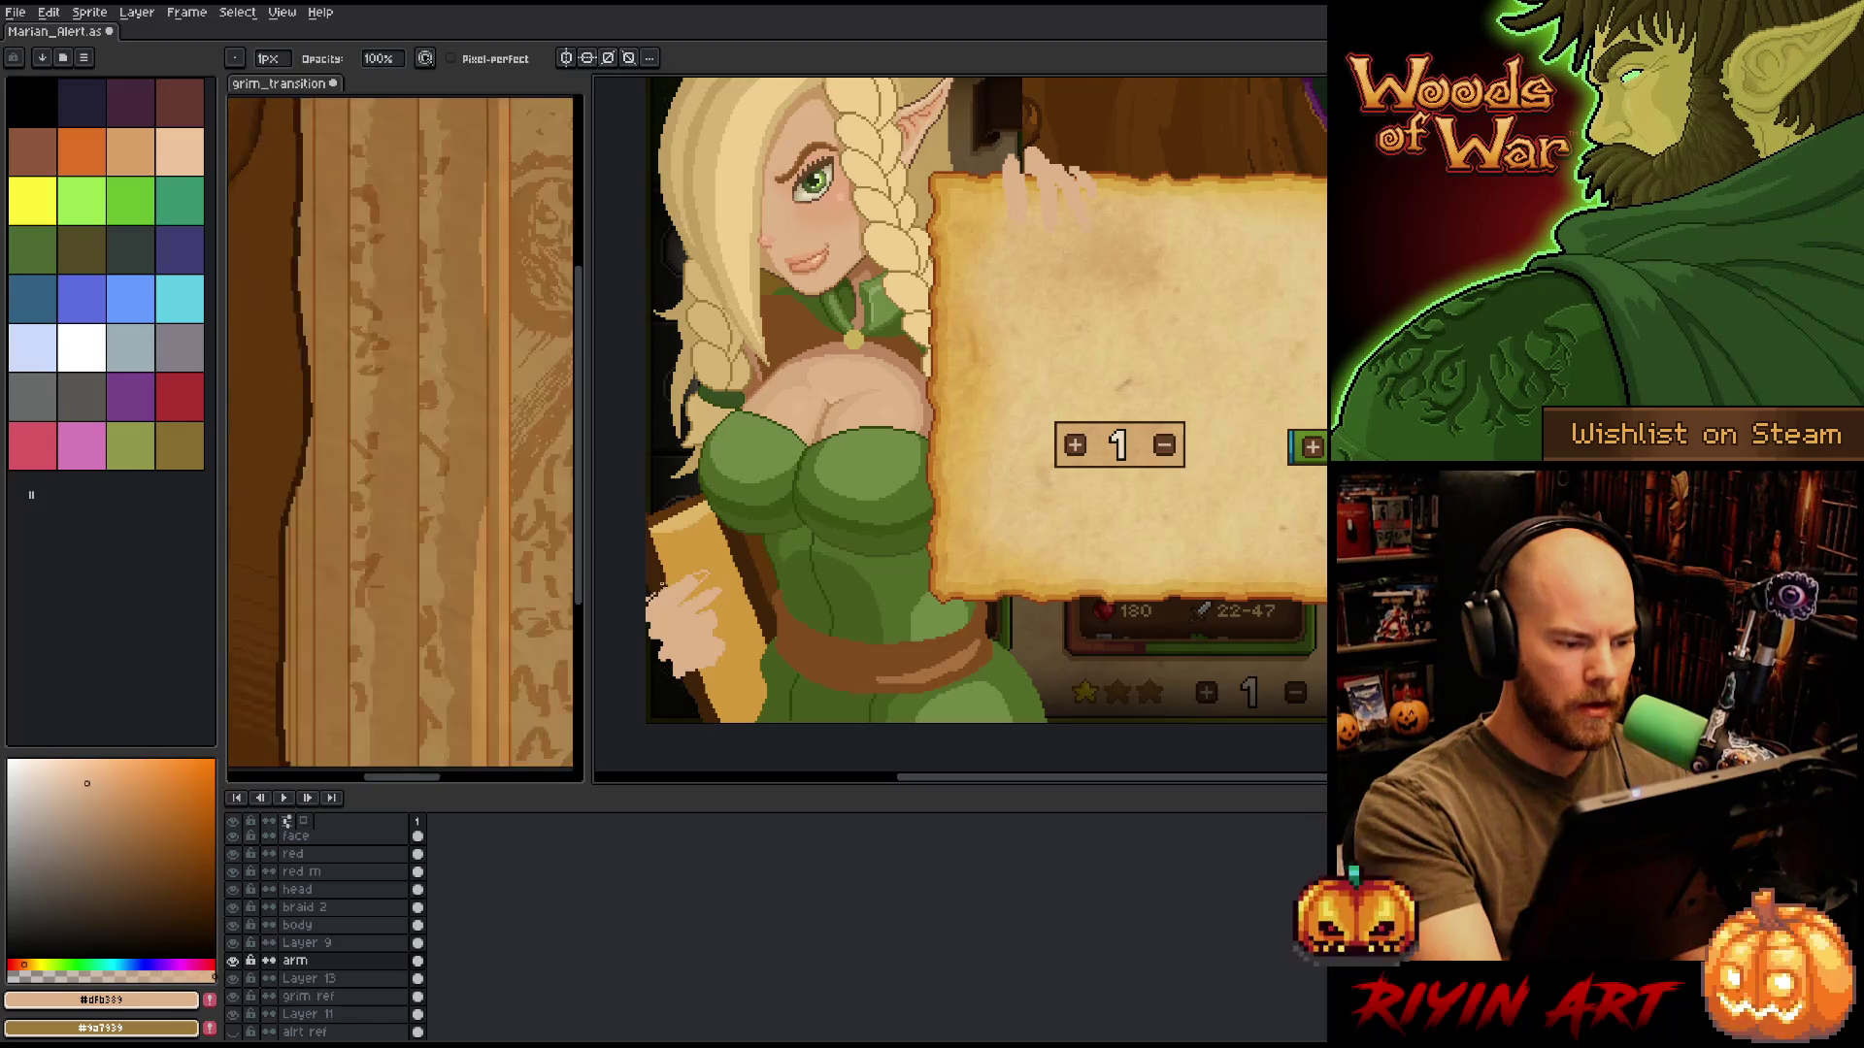
{"action": "key", "text": "e"}
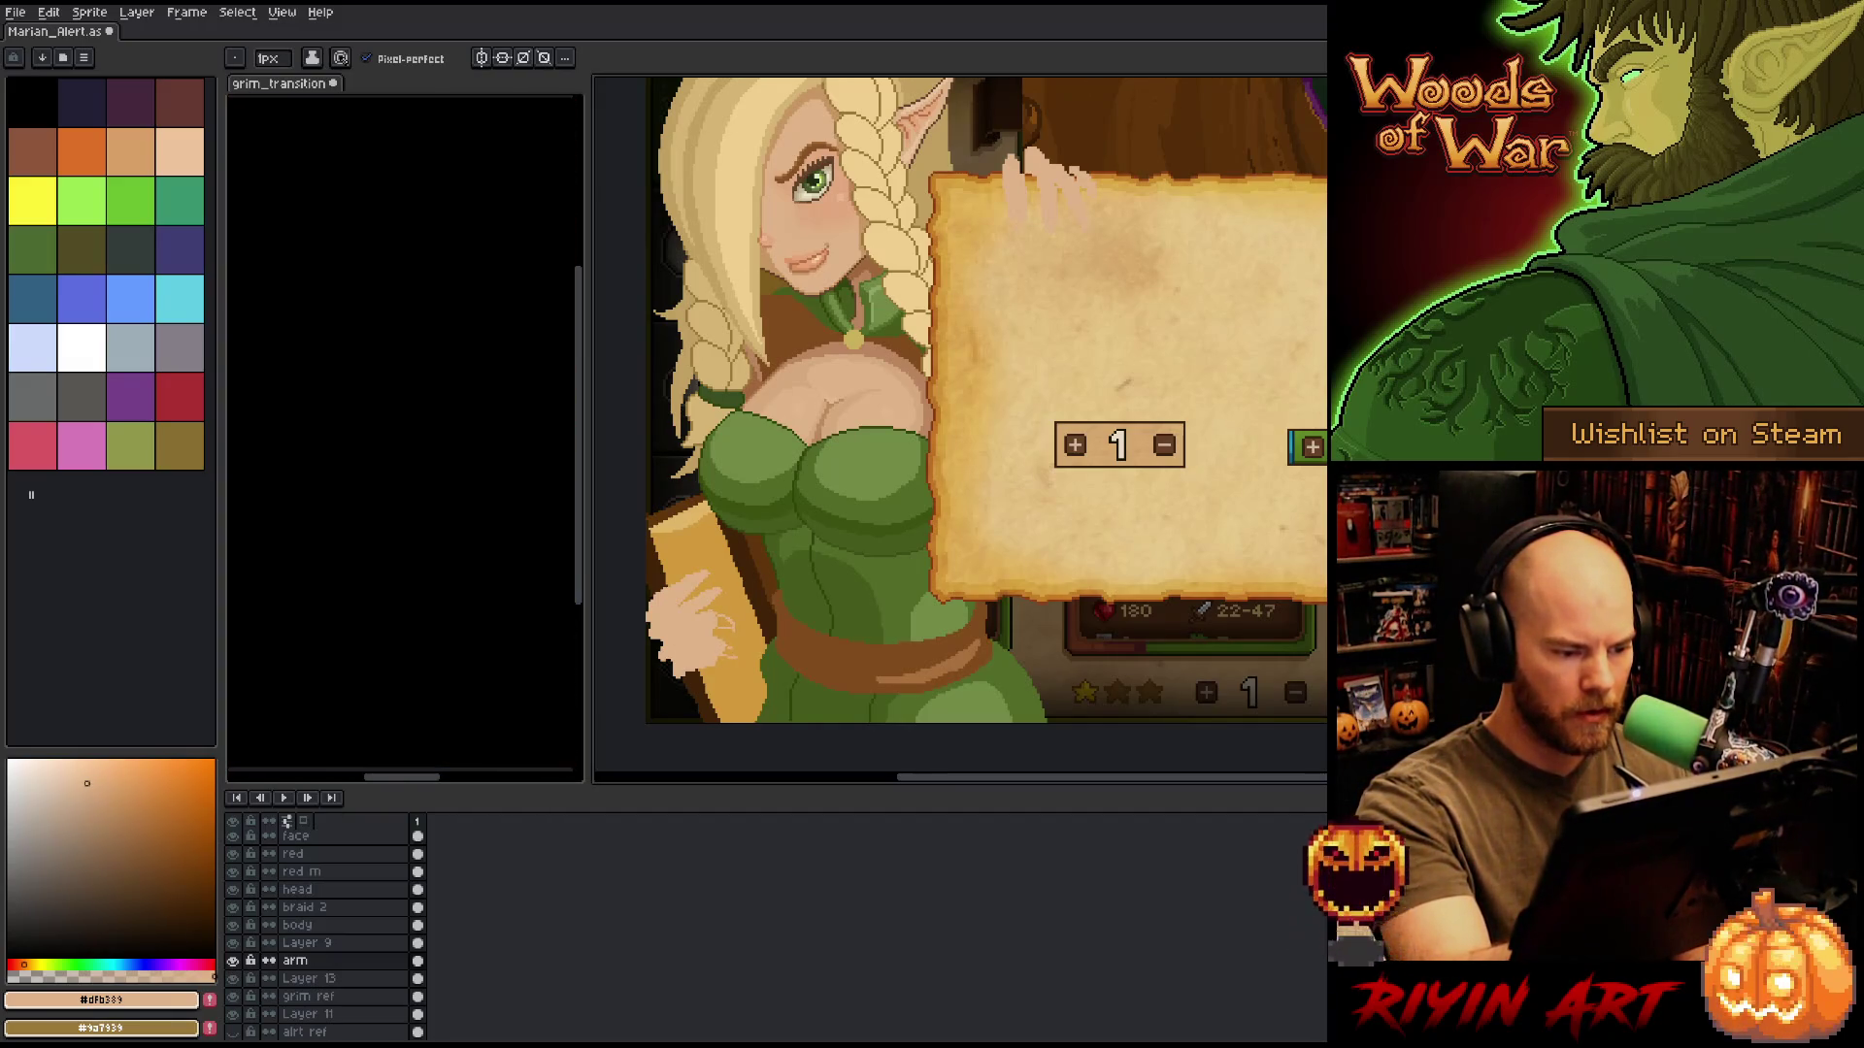
Delete the old hand pixels over the book and redraw the fingers curling around its edge.
{"action": "key", "text": "m"}
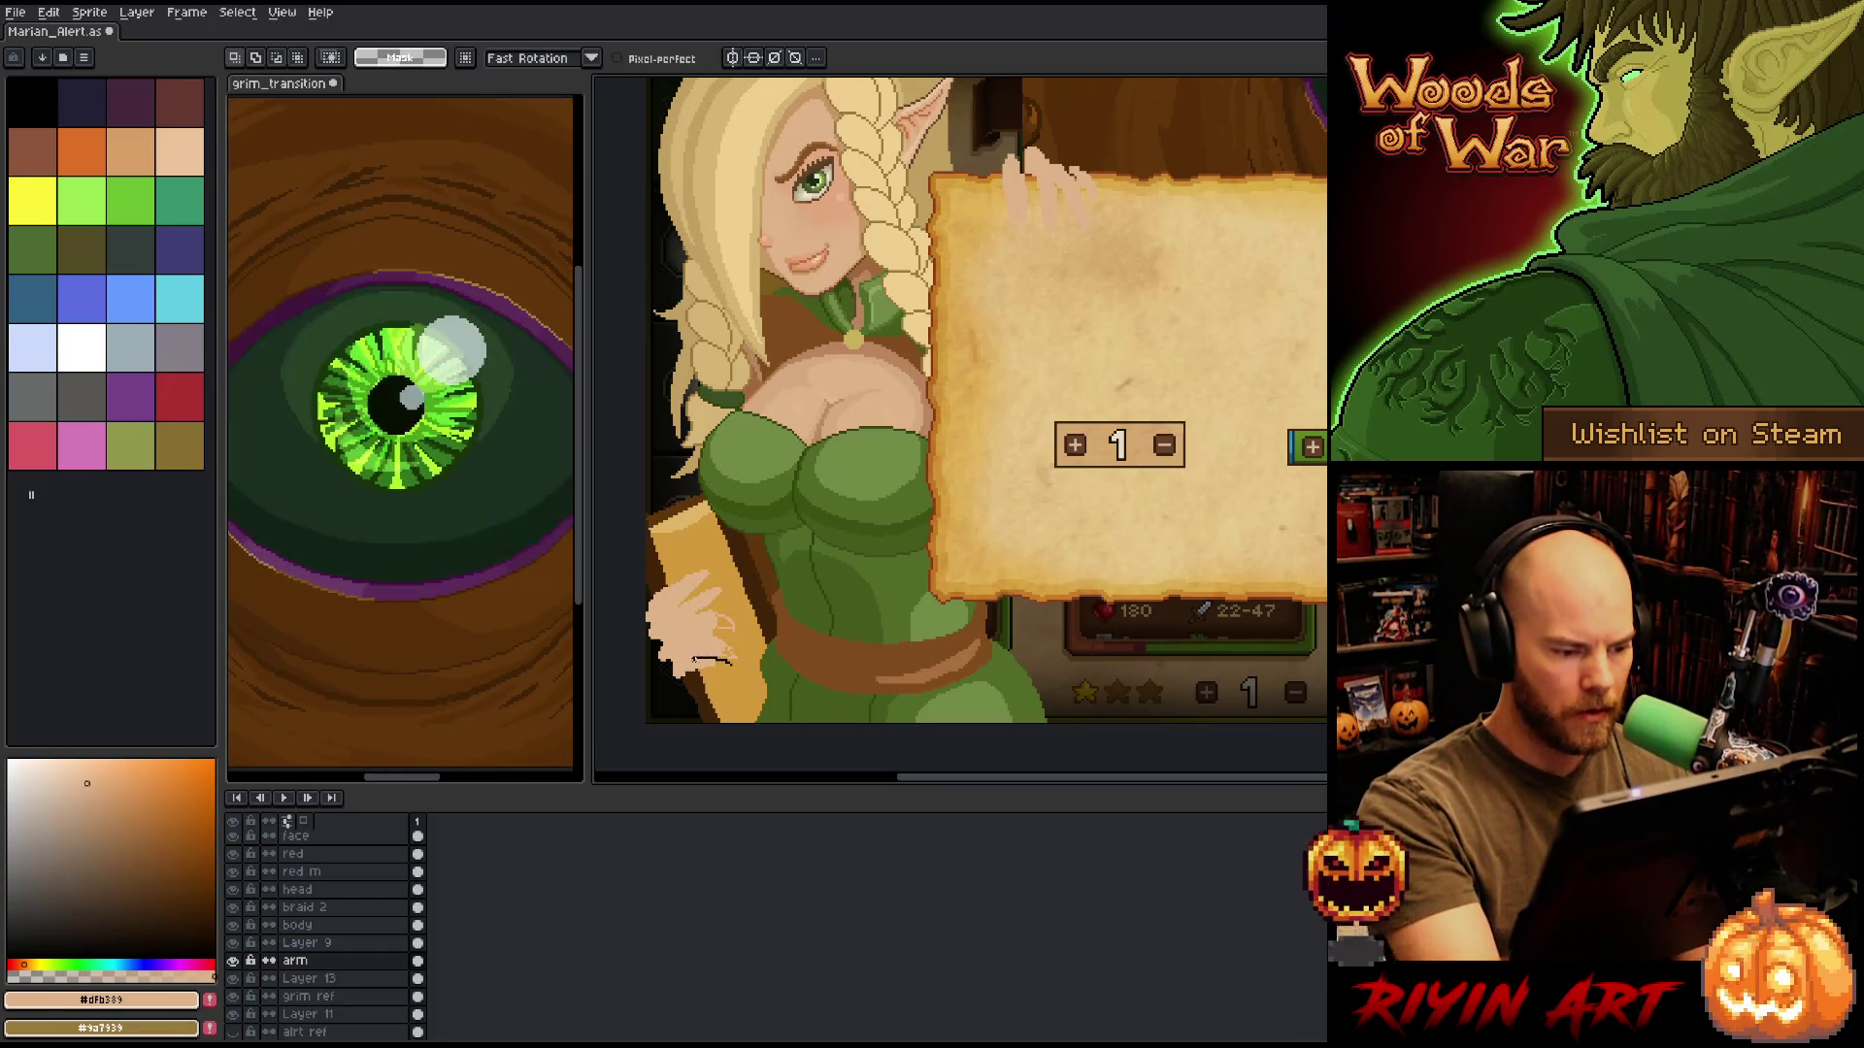
{"action": "left_click_drag", "start_coordinate": [673, 652], "coordinate": [736, 705]}
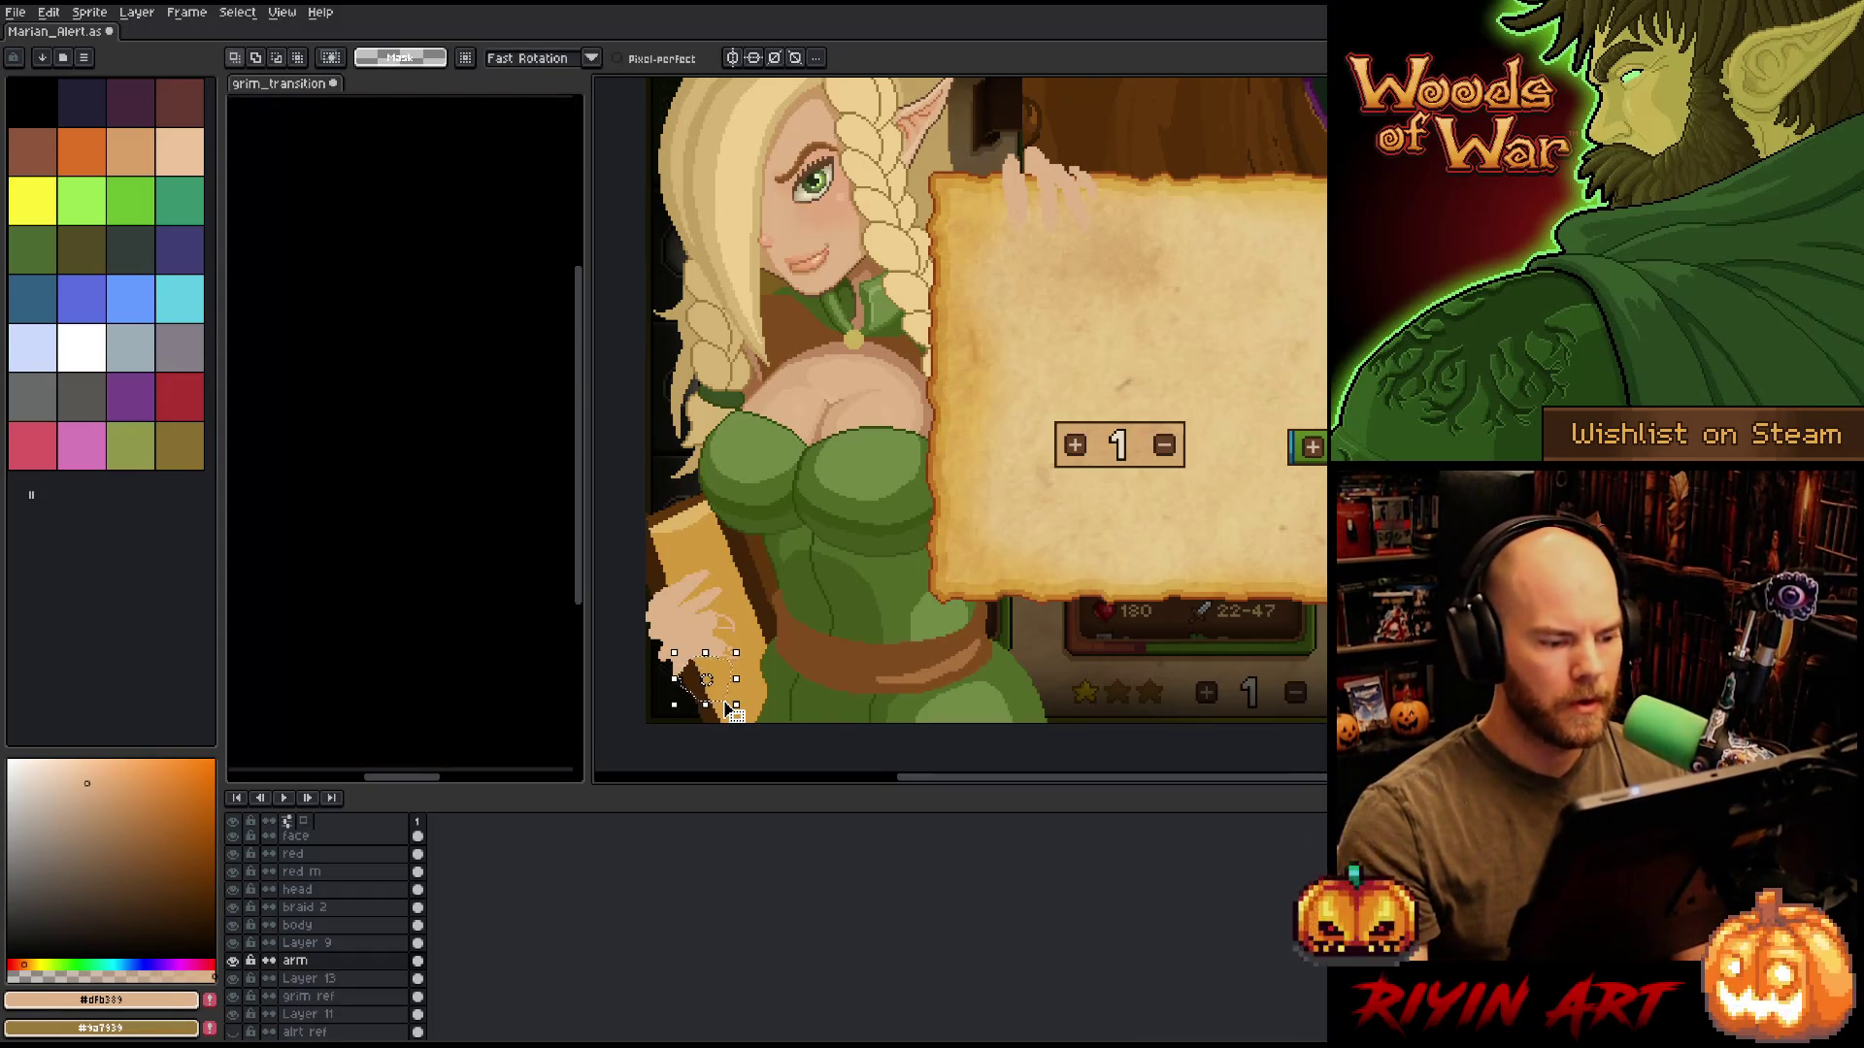
{"action": "key", "text": "Delete"}
{"action": "key", "text": "w"}
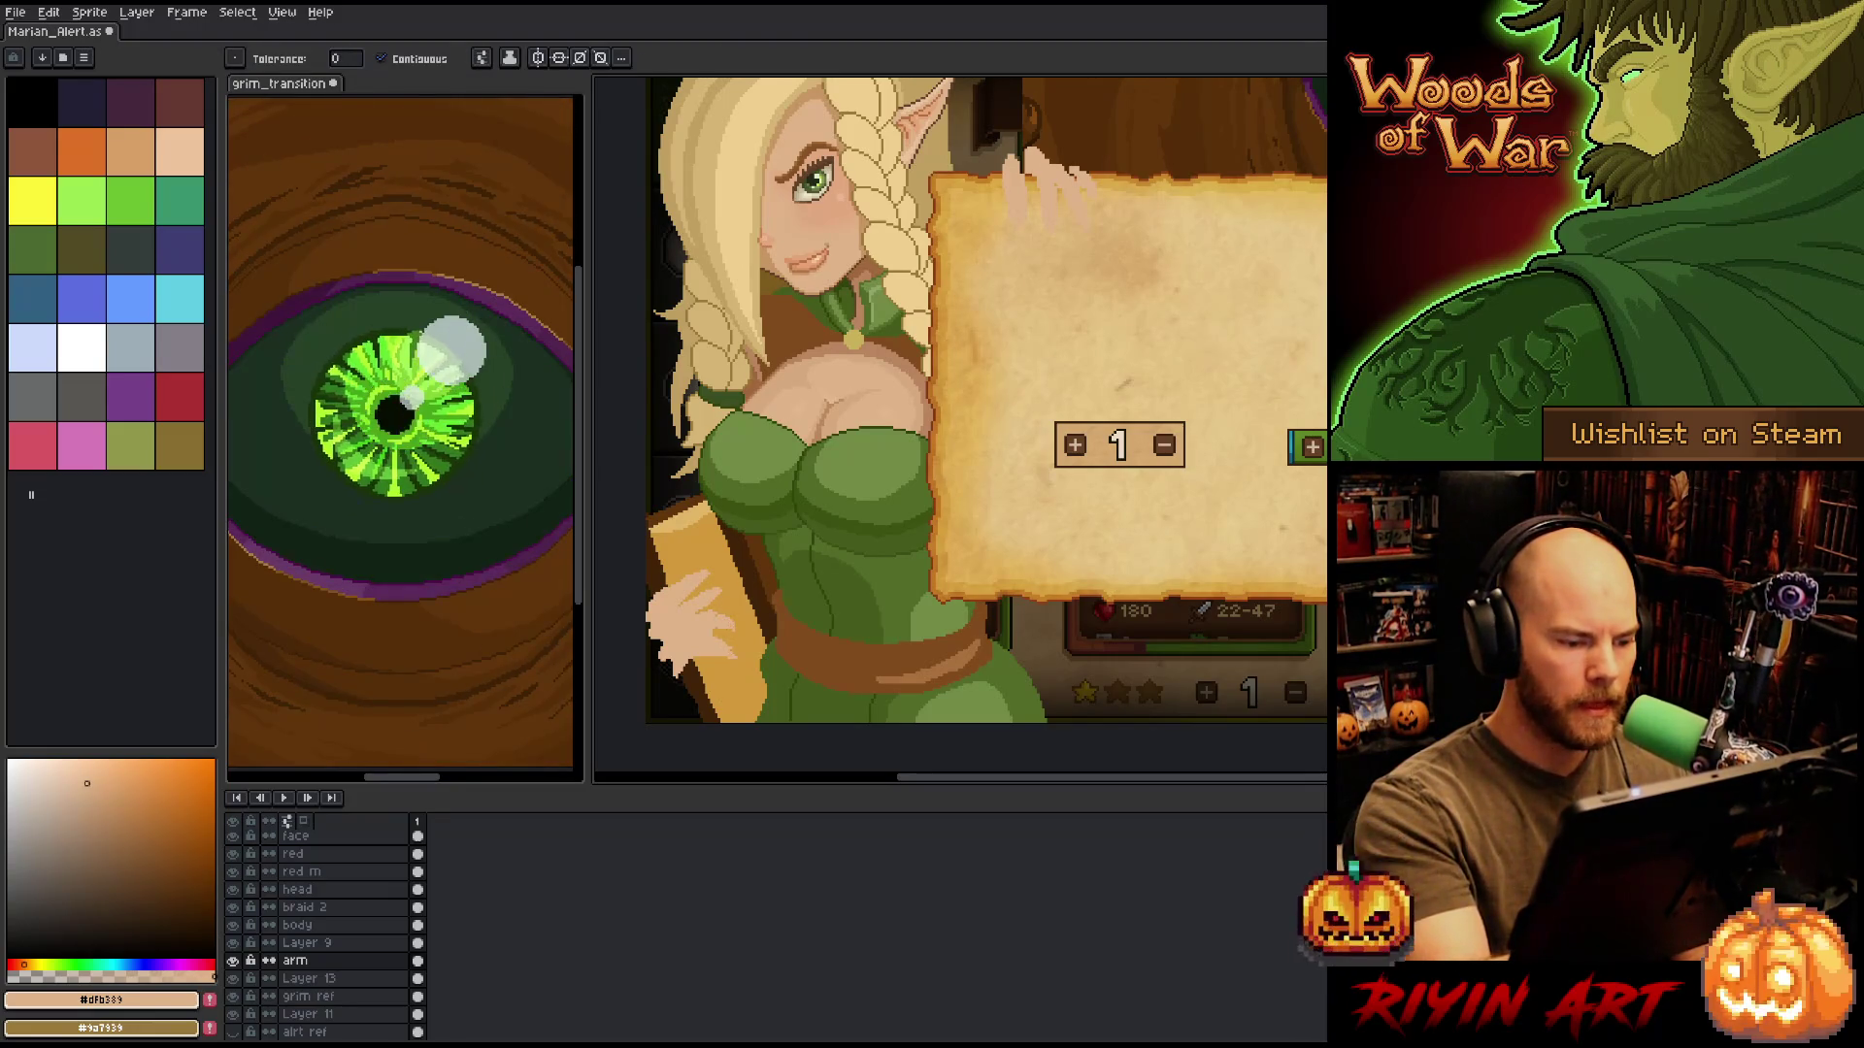
{"action": "key", "text": "b"}
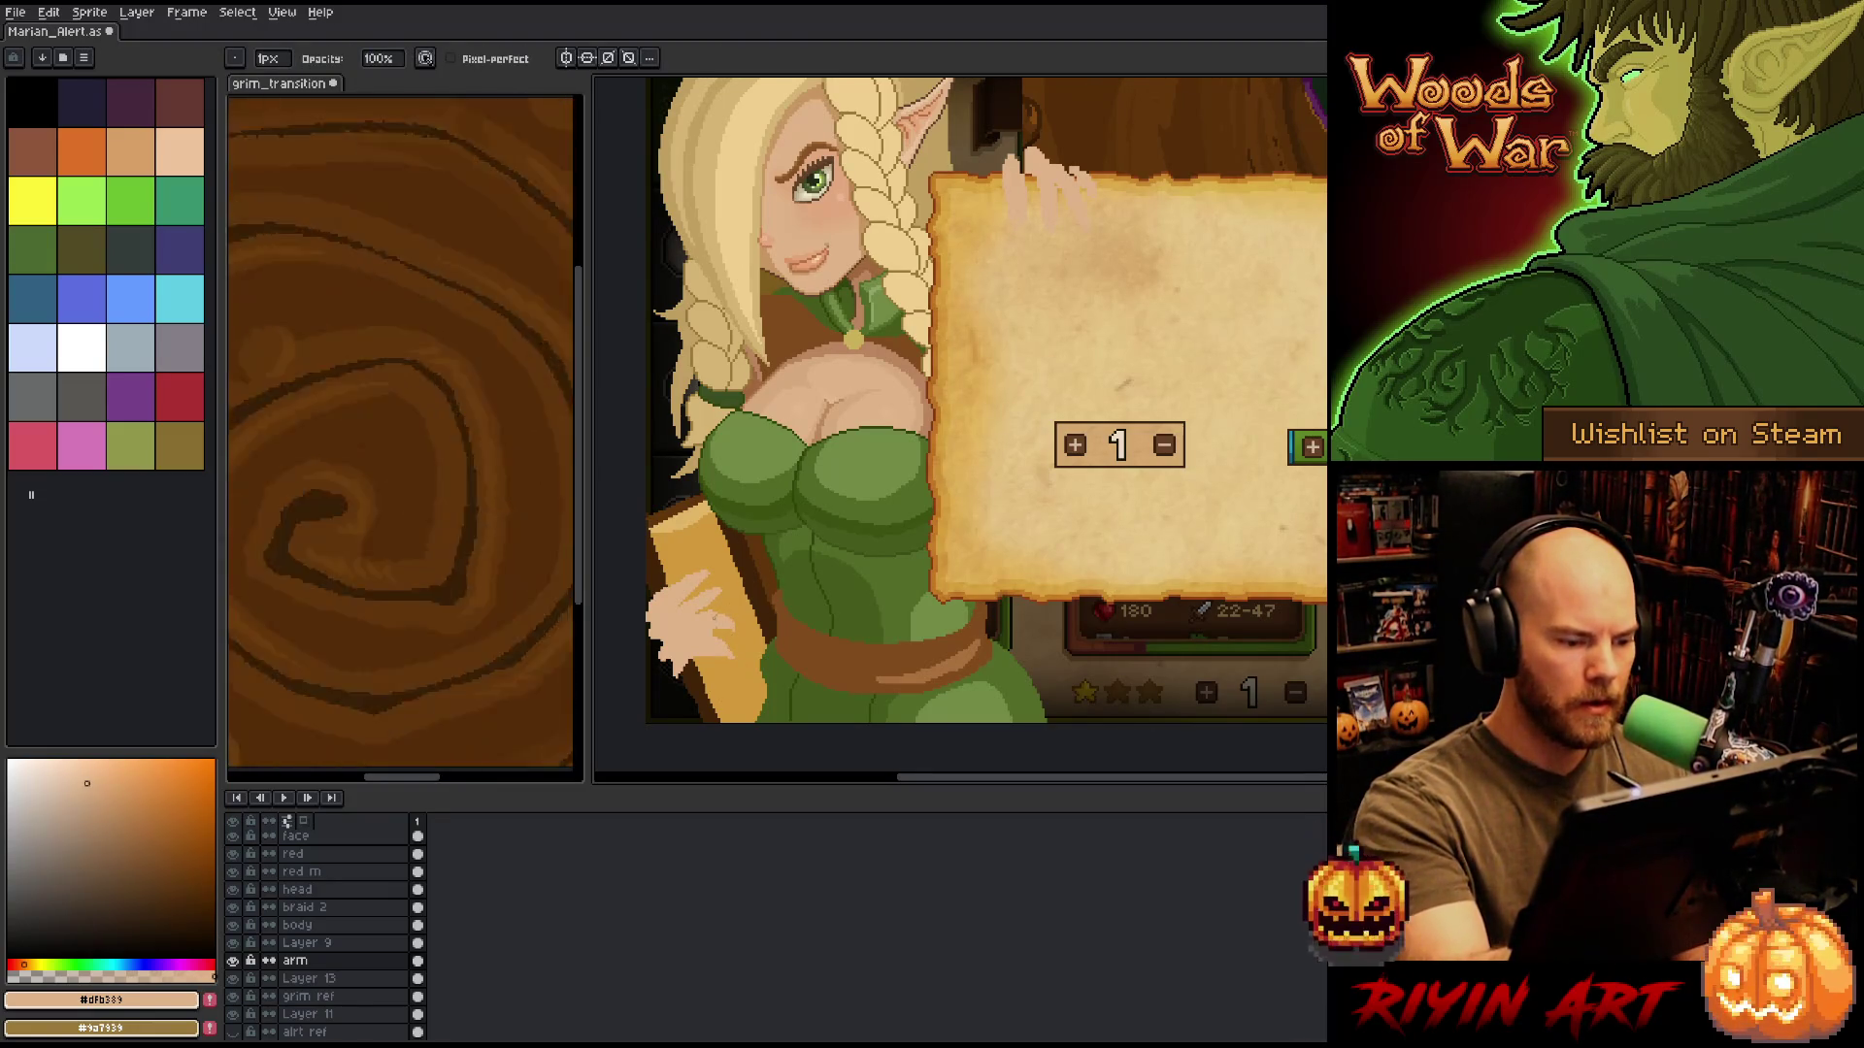
{"action": "key", "text": "e"}
{"action": "key", "text": "b"}
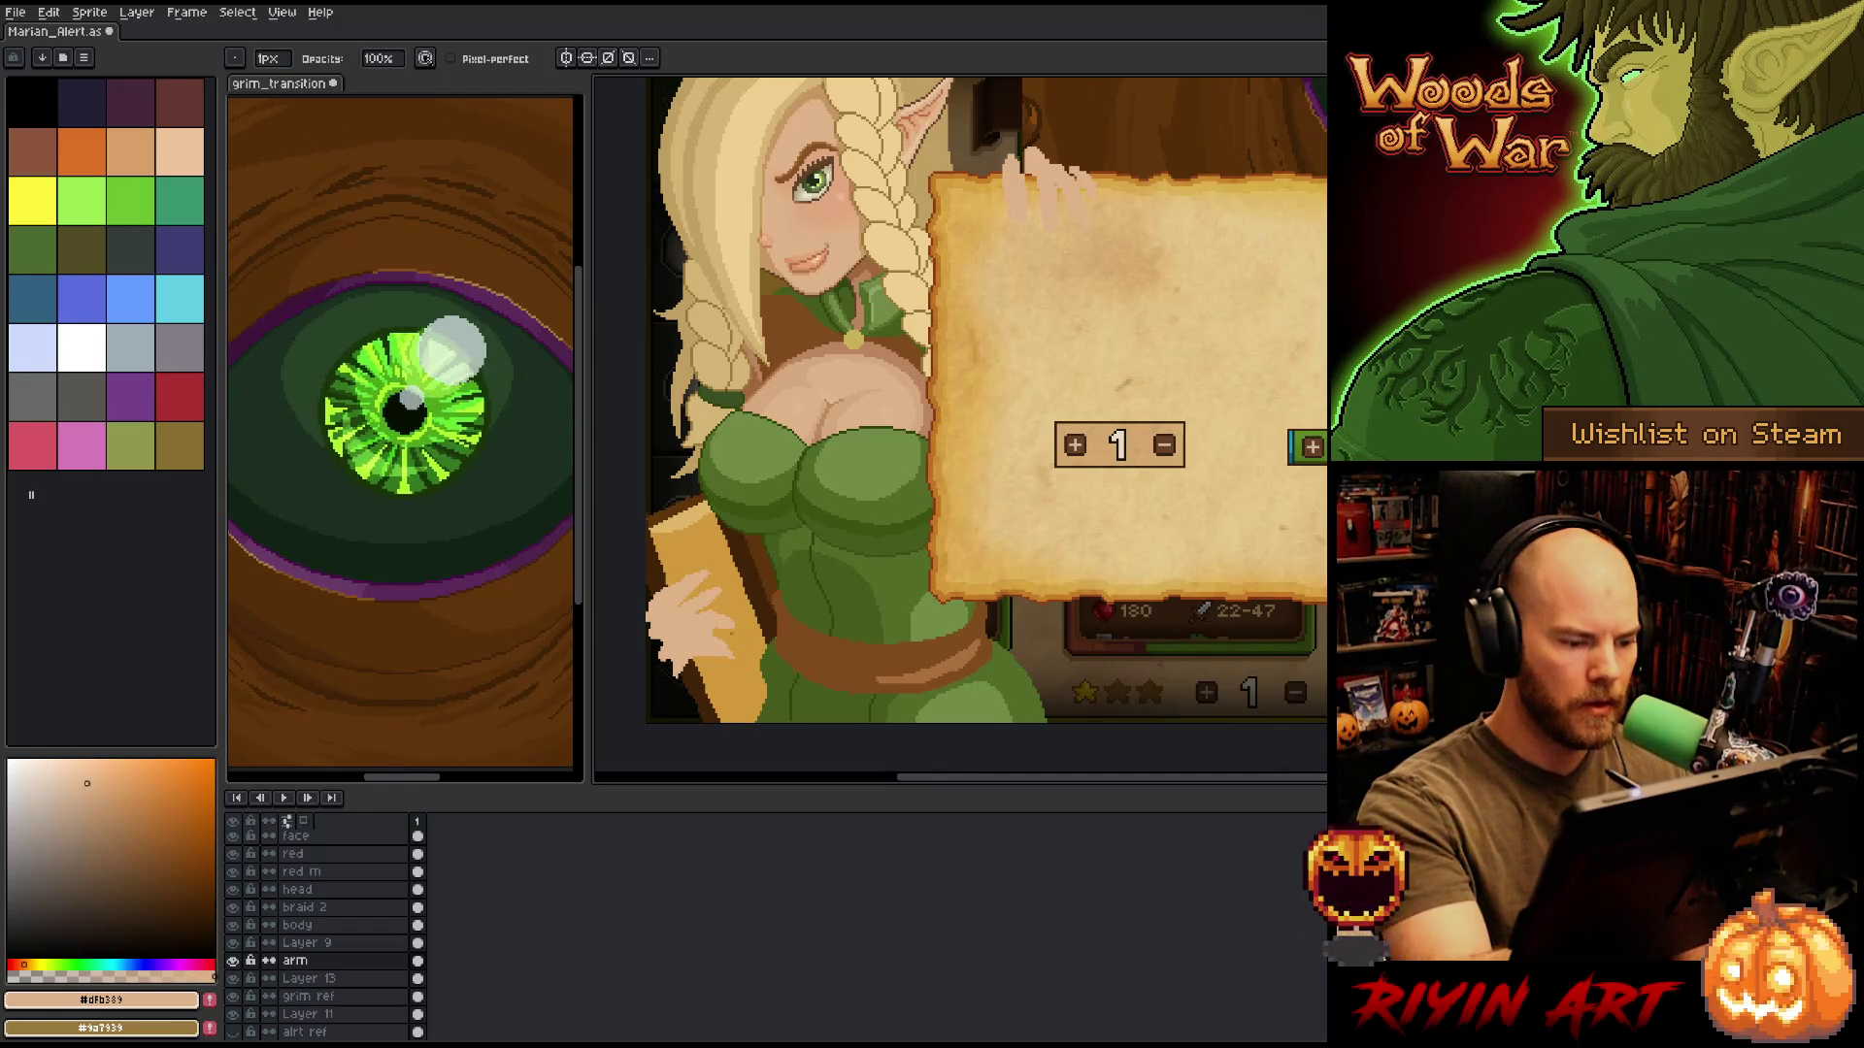
{"action": "key", "text": "e"}
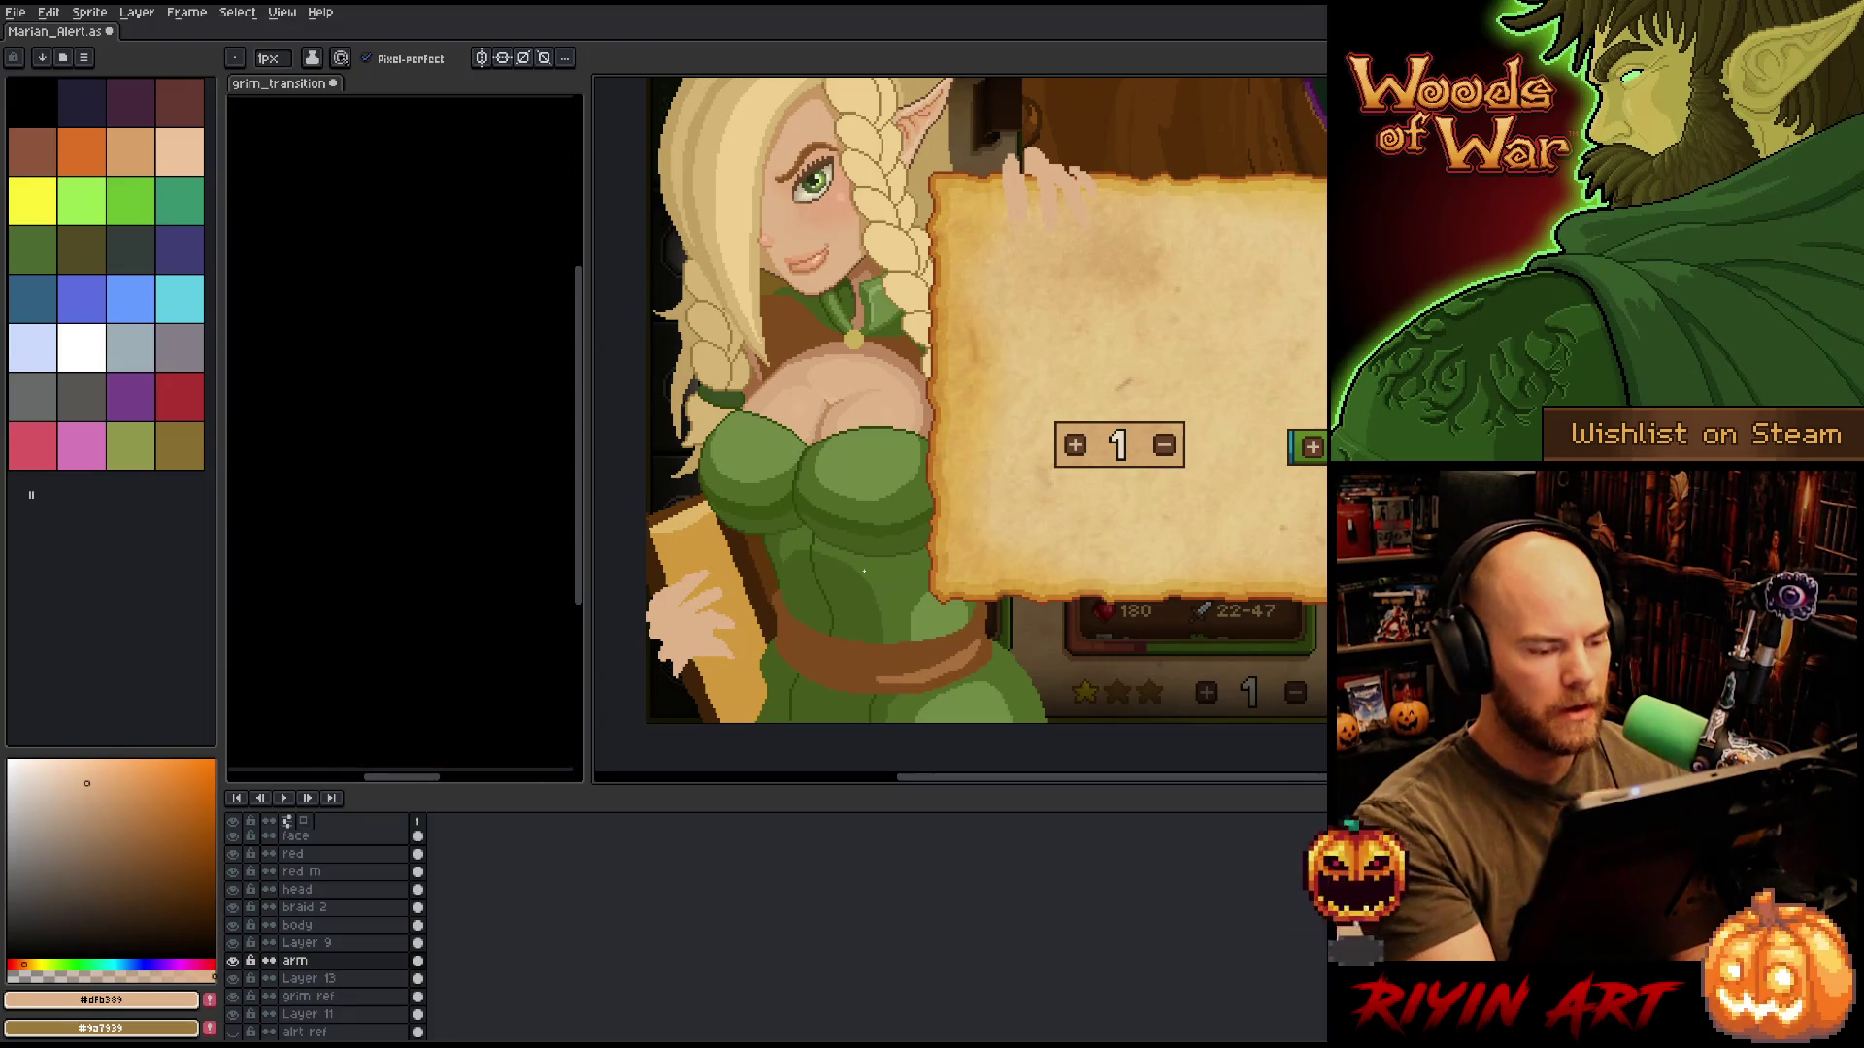
Select the arm and Layer 13 together and shift the arm and book slightly.
{"action": "key", "text": "v"}
{"action": "mouse_move", "coordinate": [746, 688]}
{"action": "left_mouse_down"}
{"action": "mouse_move", "coordinate": [806, 725]}
{"action": "mouse_move", "coordinate": [835, 701]}
{"action": "left_mouse_up"}
{"action": "left_click", "coordinate": [835, 701]}
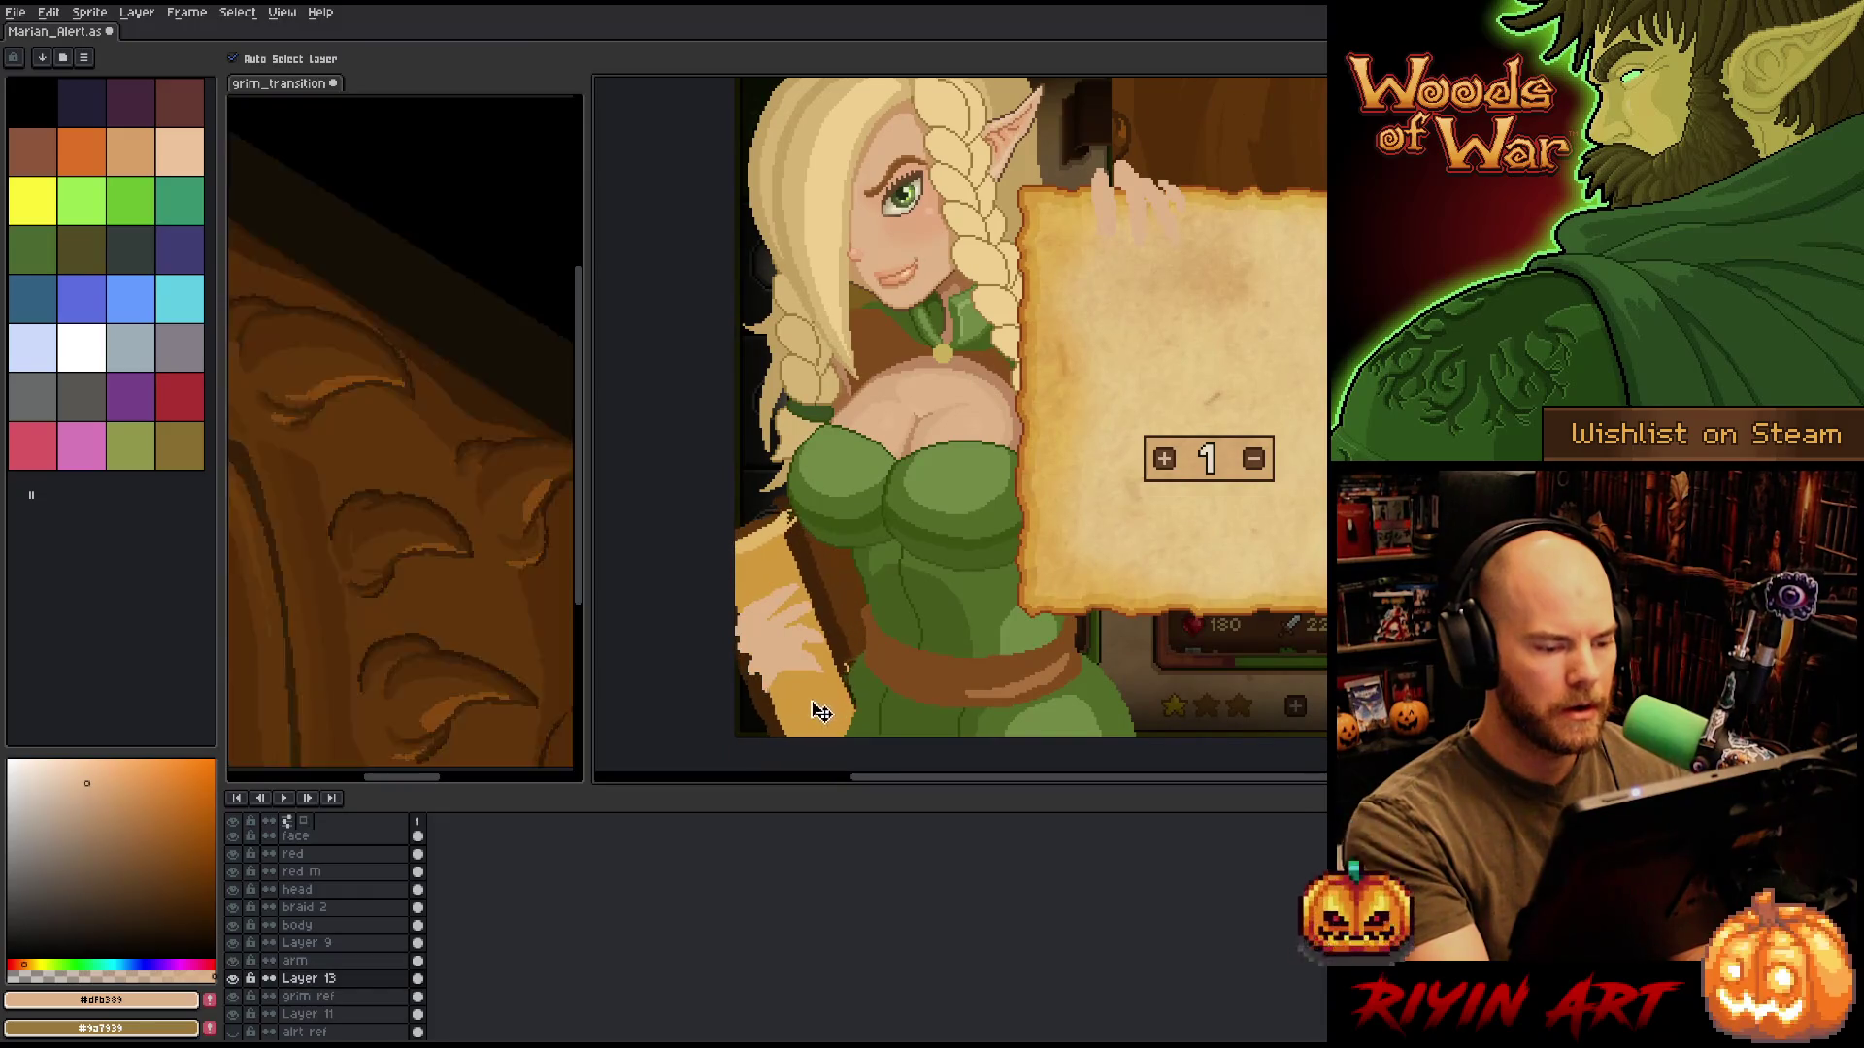
{"action": "left_click", "coordinate": [310, 960], "text": "shift"}
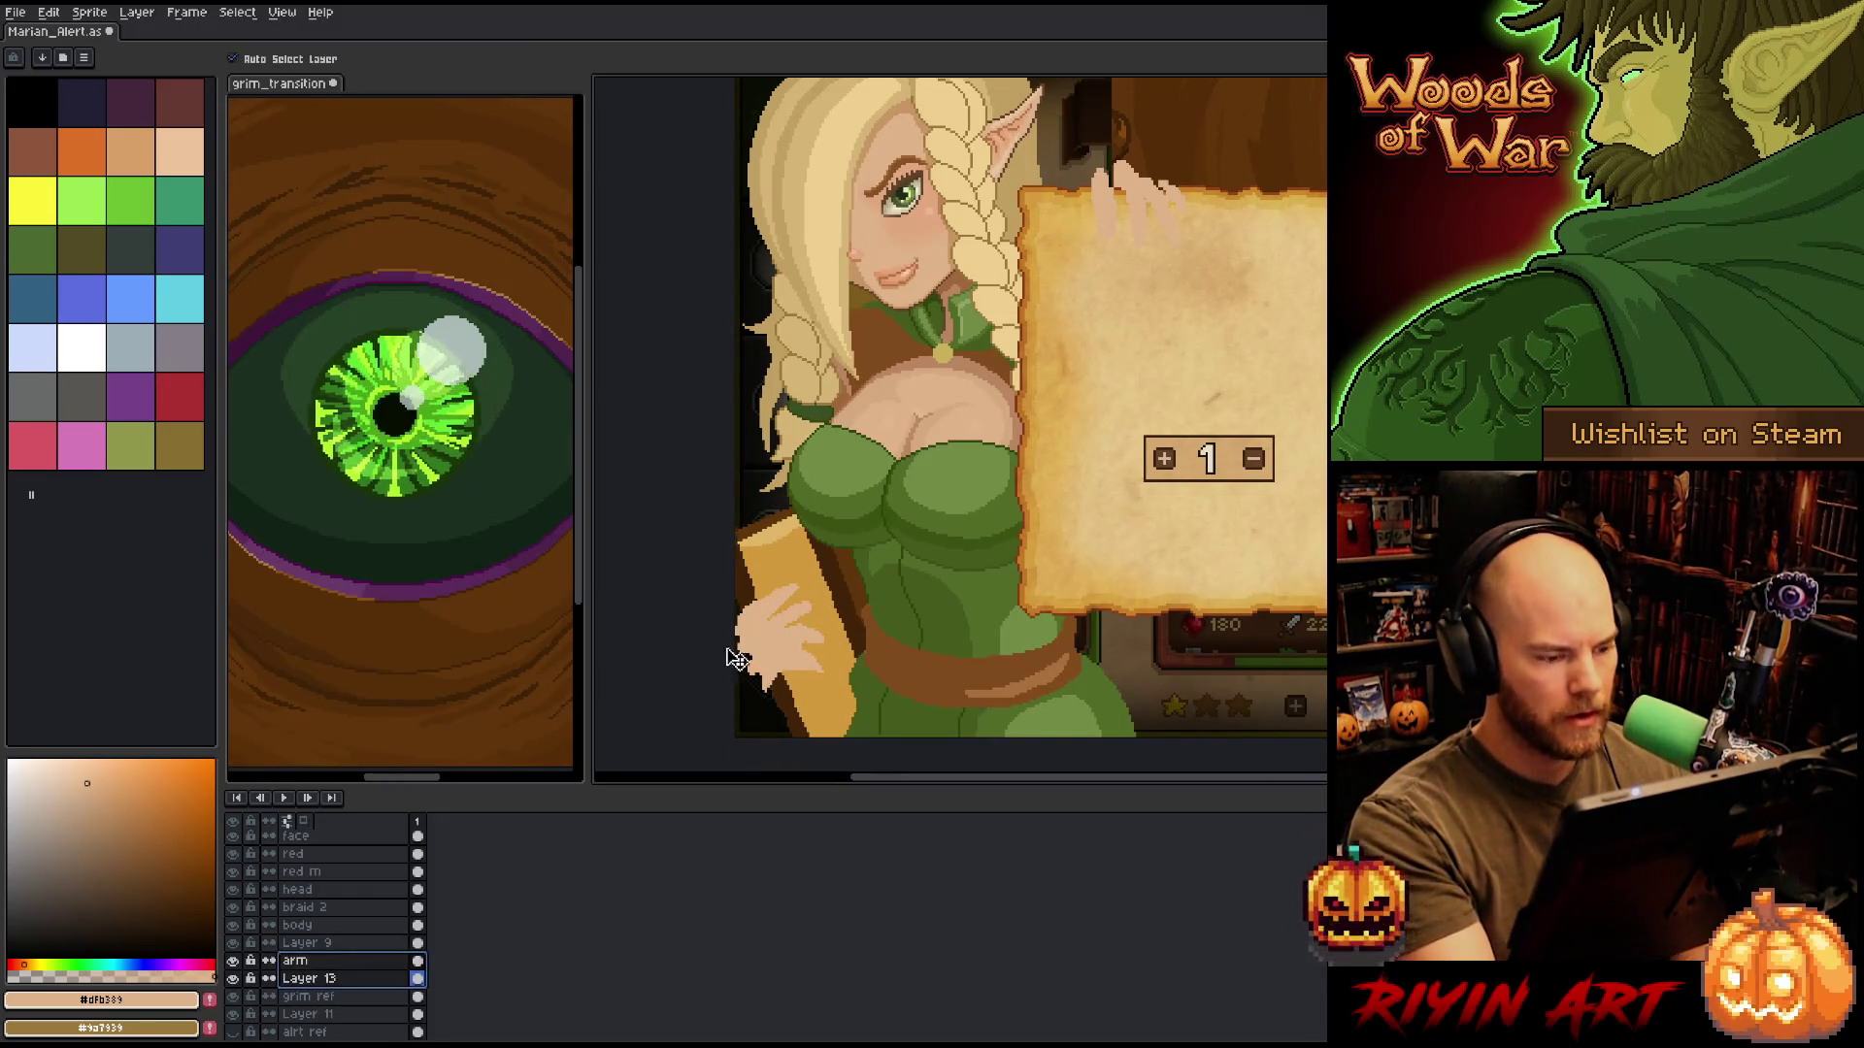
{"action": "left_click", "coordinate": [308, 65]}
{"action": "mouse_move", "coordinate": [827, 678]}
{"action": "left_mouse_down"}
{"action": "mouse_move", "coordinate": [803, 674]}
{"action": "mouse_move", "coordinate": [805, 691]}
{"action": "mouse_move", "coordinate": [833, 671]}
{"action": "mouse_move", "coordinate": [814, 706]}
{"action": "mouse_move", "coordinate": [833, 687]}
{"action": "left_mouse_up"}
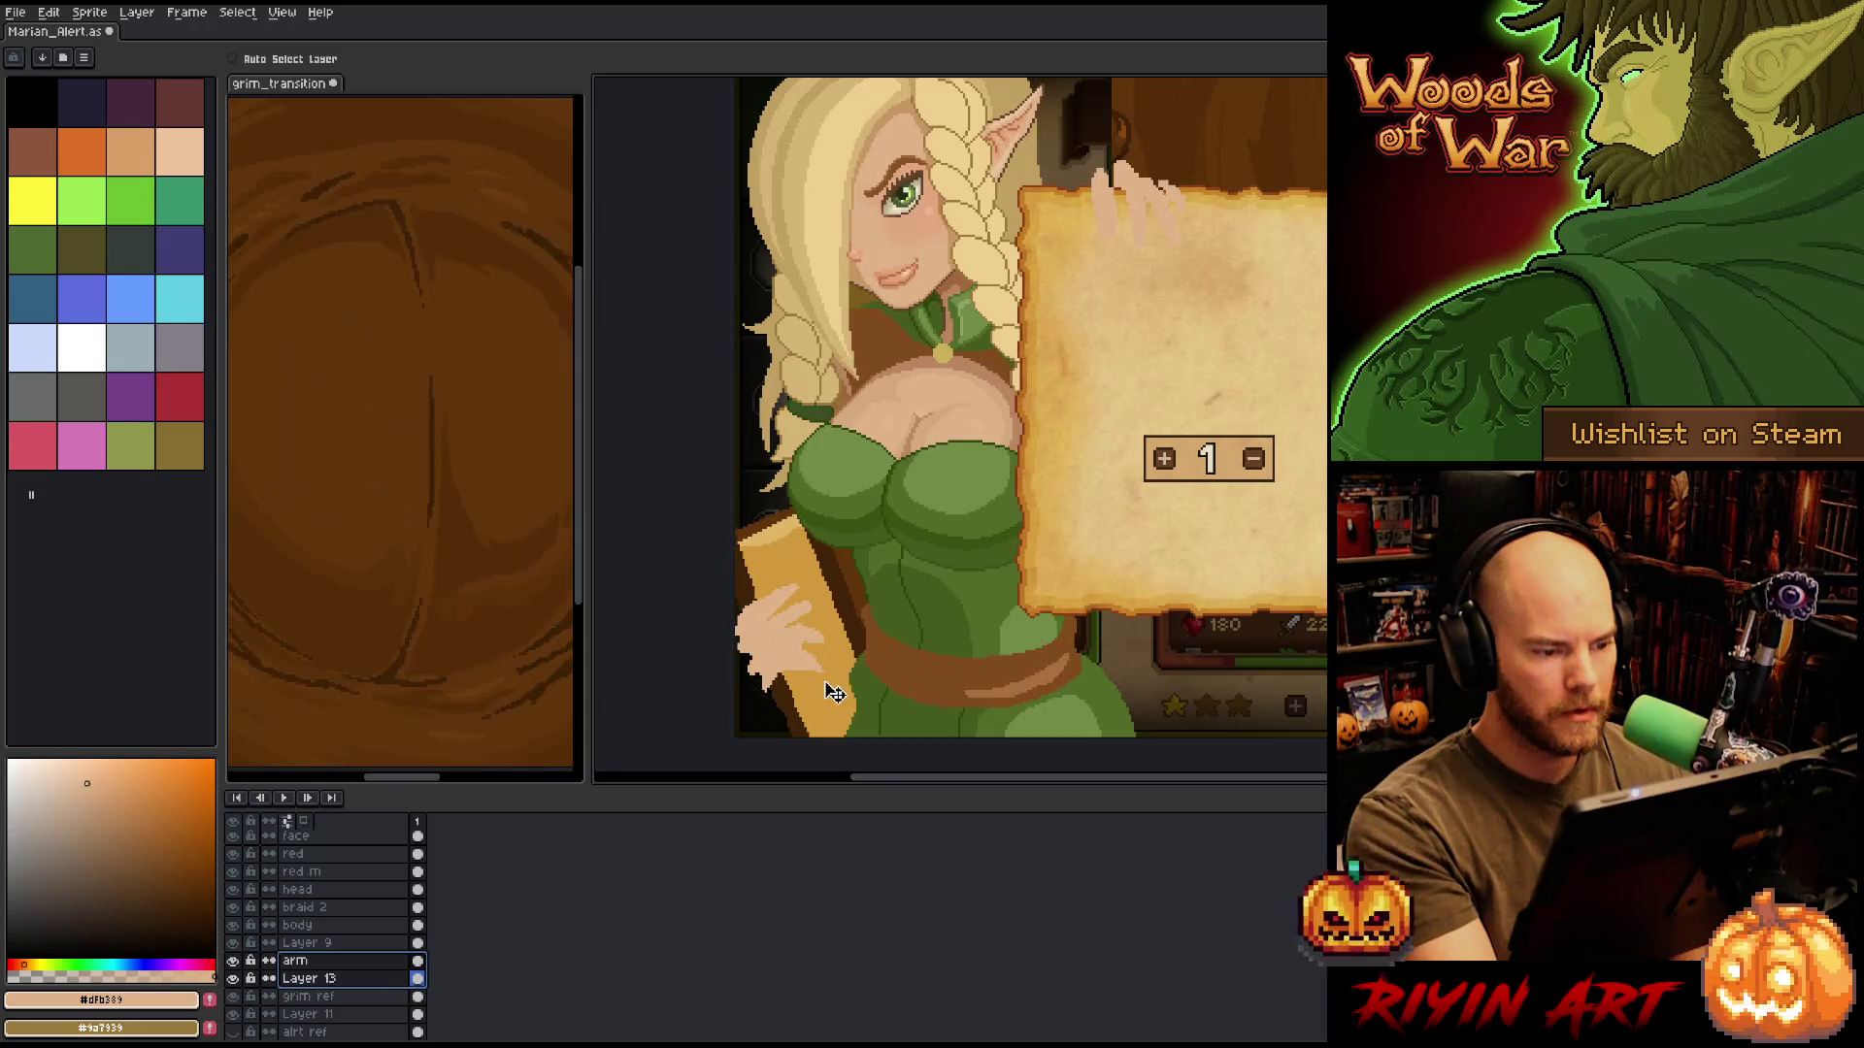
Lasso the hand on the arm layer and nudge it lower against the book.
{"action": "left_click", "coordinate": [879, 624]}
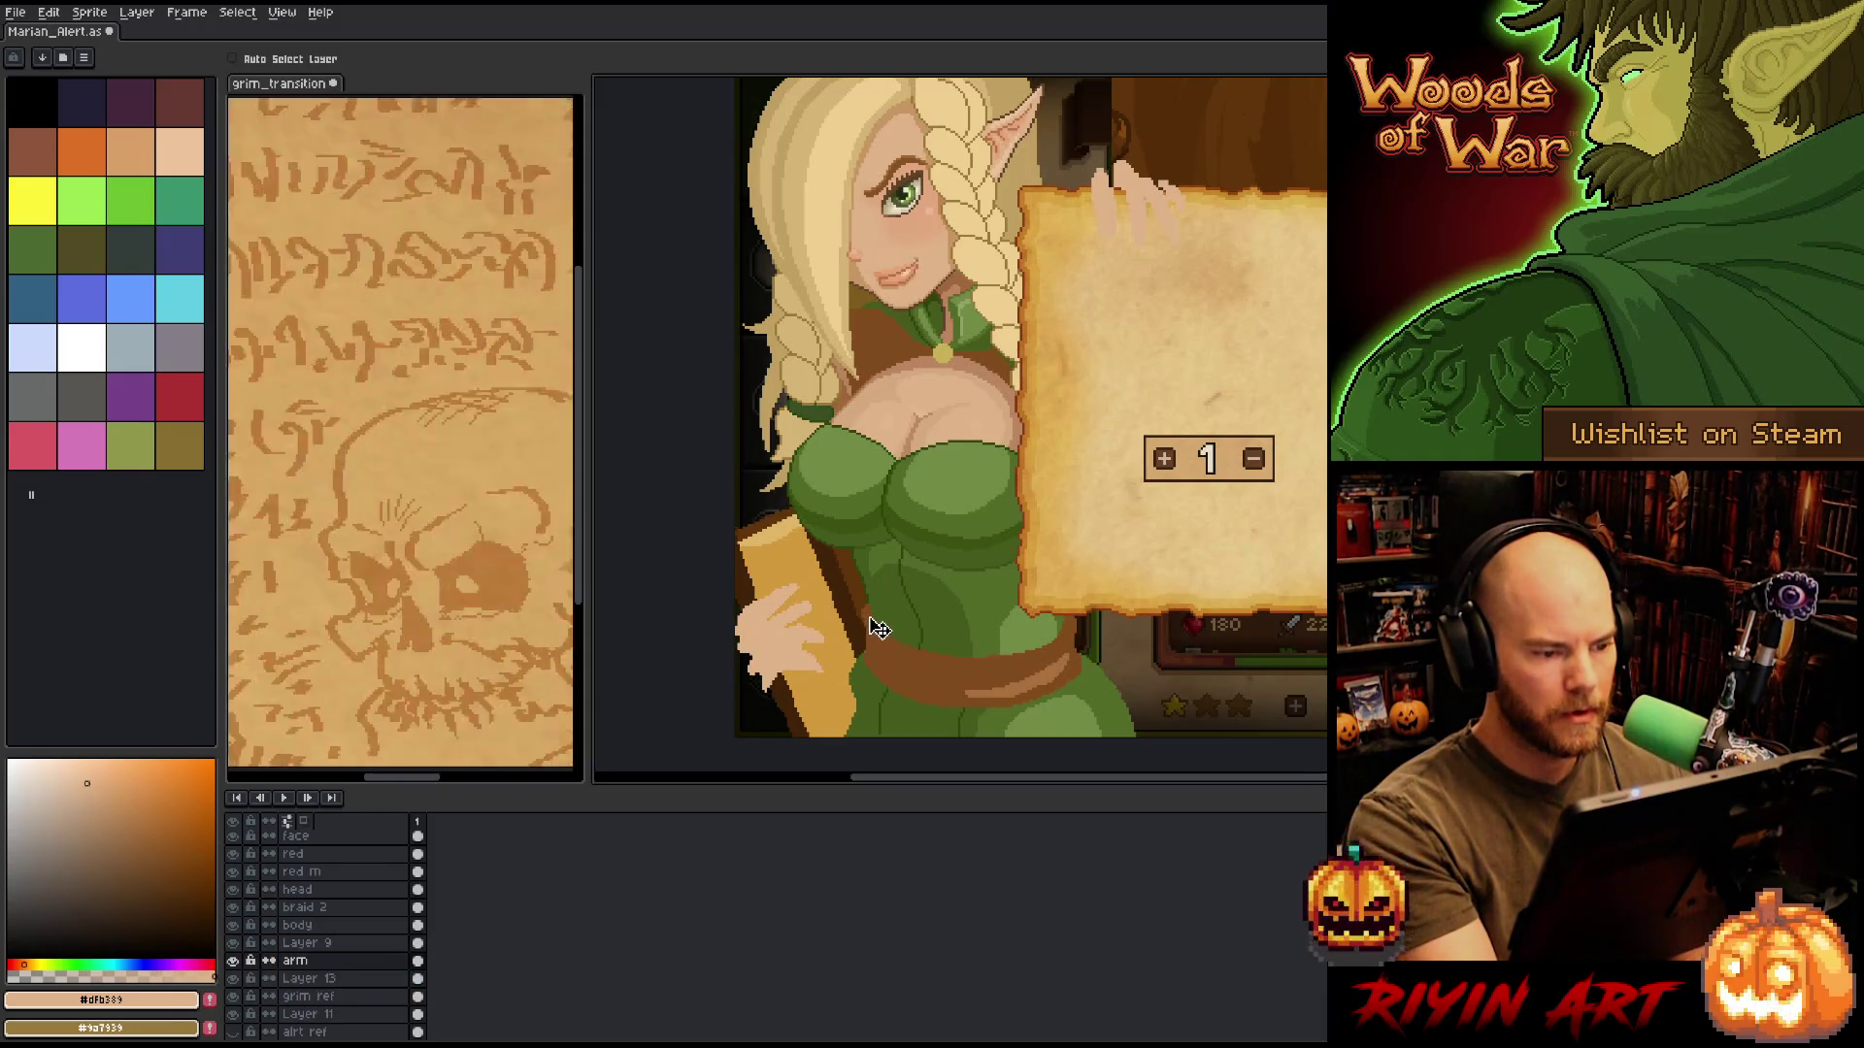
{"action": "key", "text": "m"}
{"action": "left_click_drag", "start_coordinate": [949, 289], "coordinate": [770, 493]}
{"action": "key", "text": "ctrl+d"}
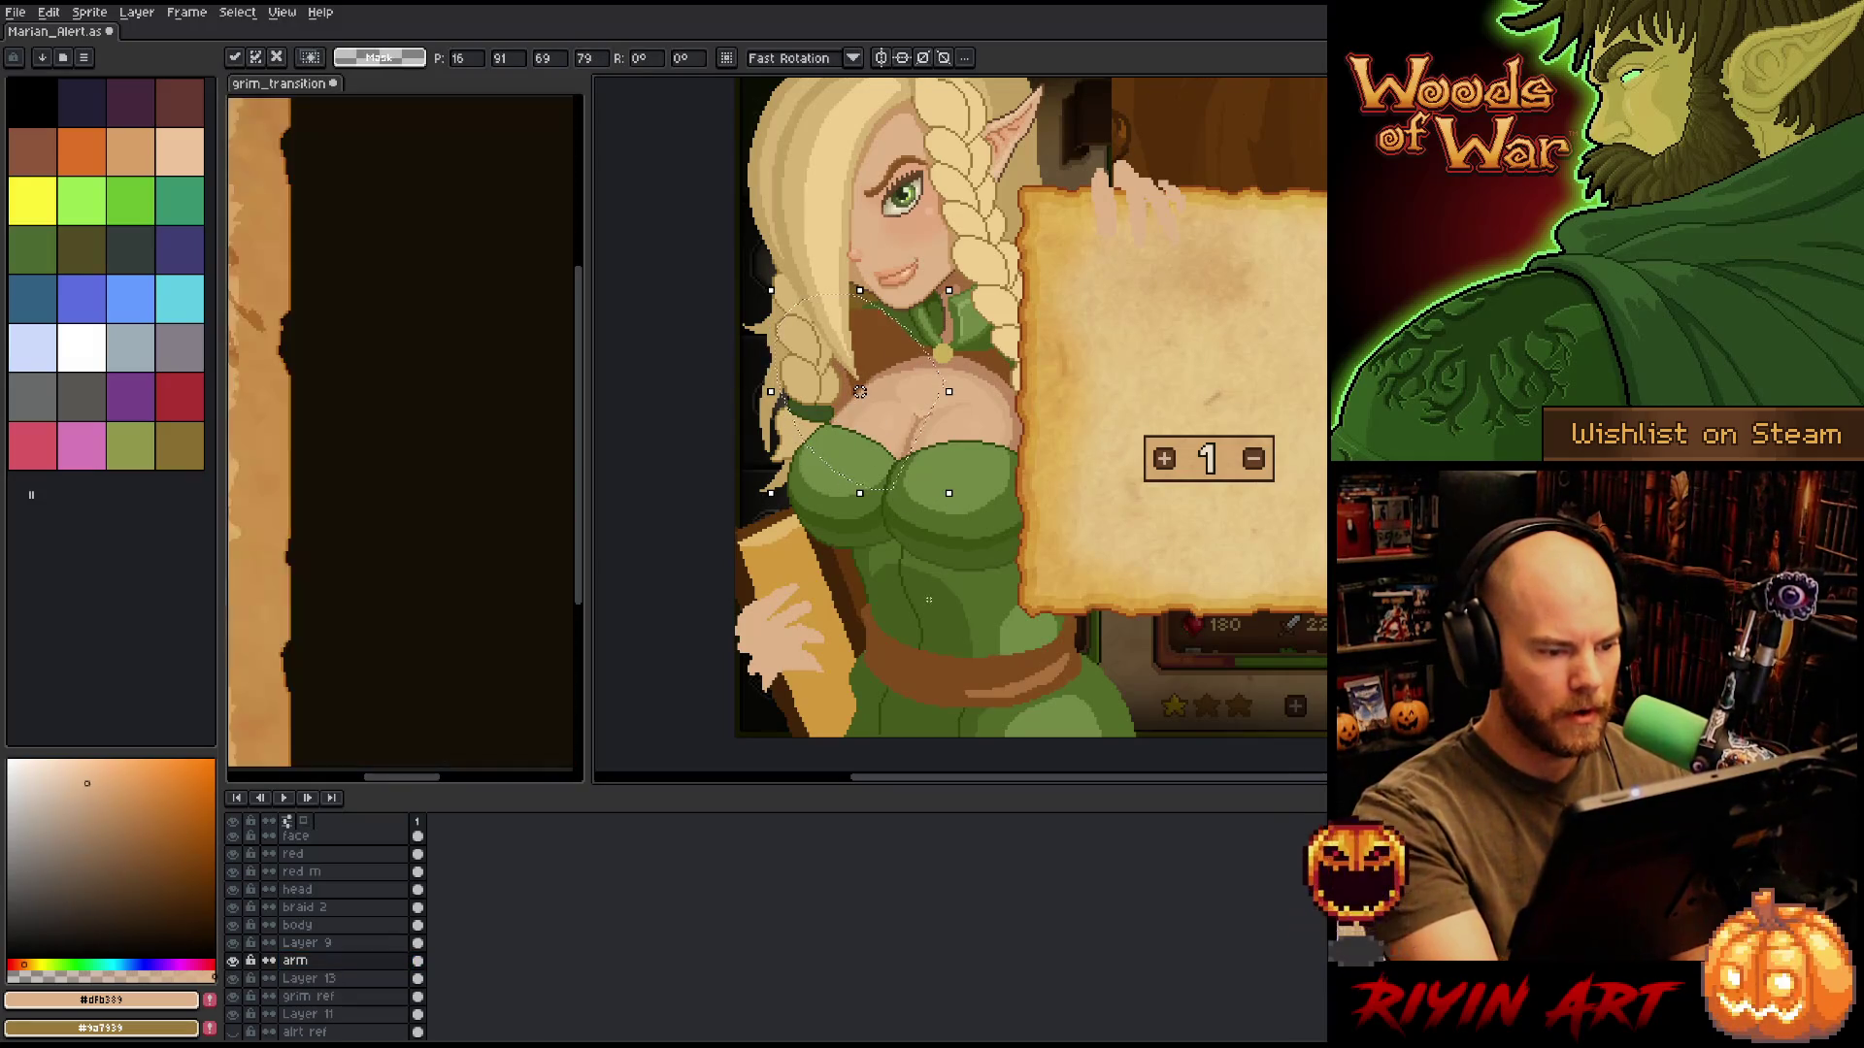
{"action": "key", "text": "b"}
{"action": "left_click_drag", "start_coordinate": [933, 599], "coordinate": [737, 728]}
{"action": "left_click_drag", "start_coordinate": [796, 660], "coordinate": [789, 670]}
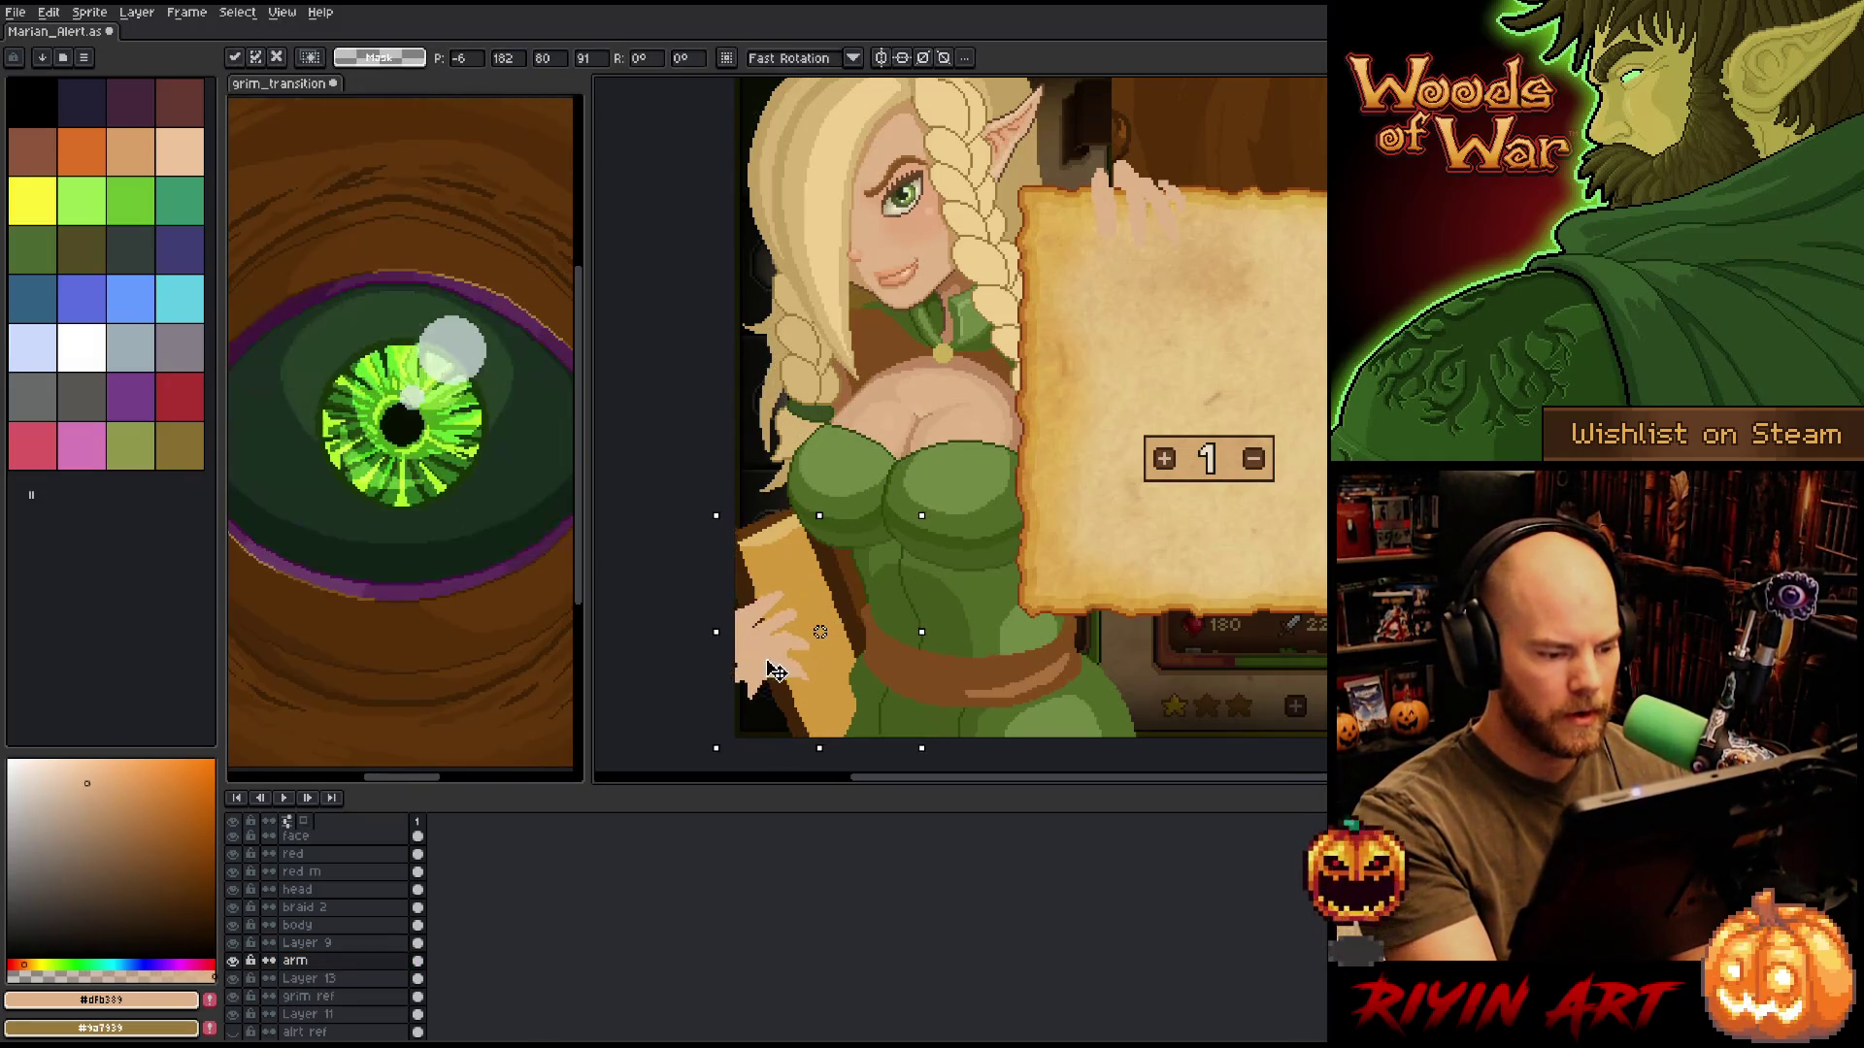
{"action": "key", "text": "Return"}
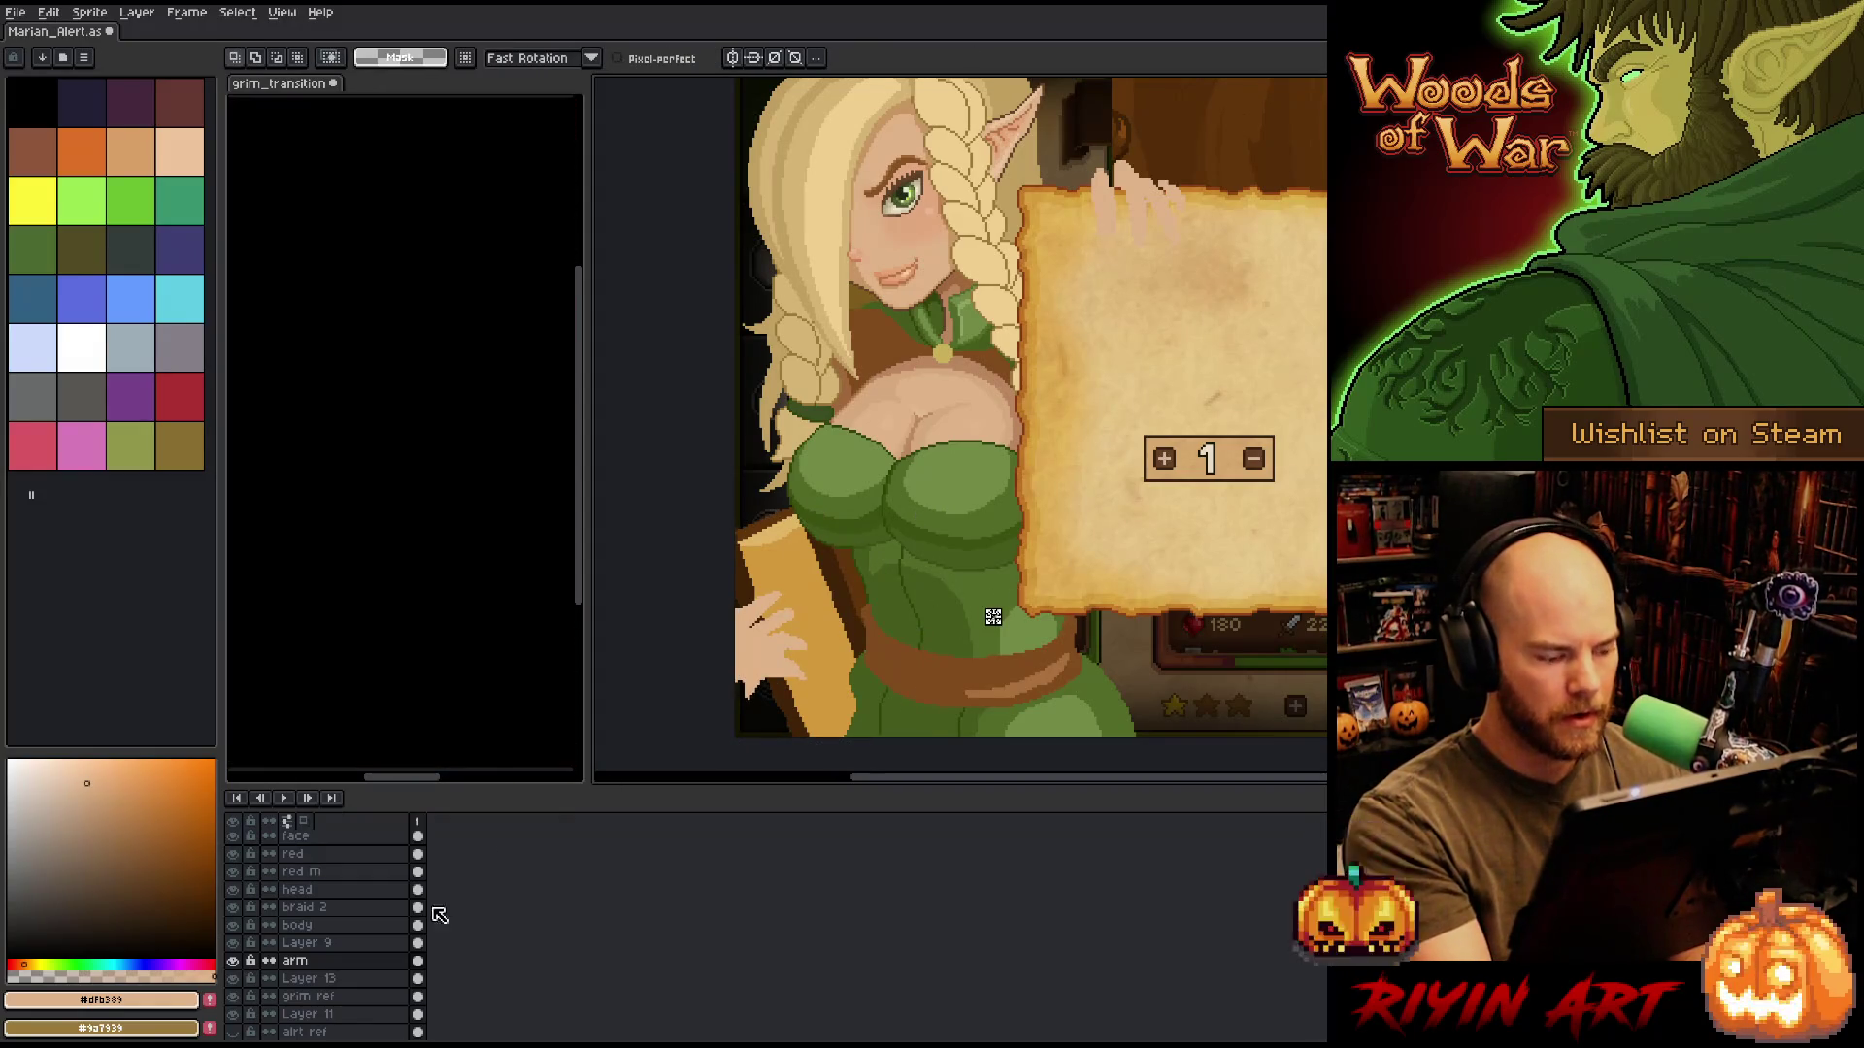
{"action": "left_click", "coordinate": [350, 979]}
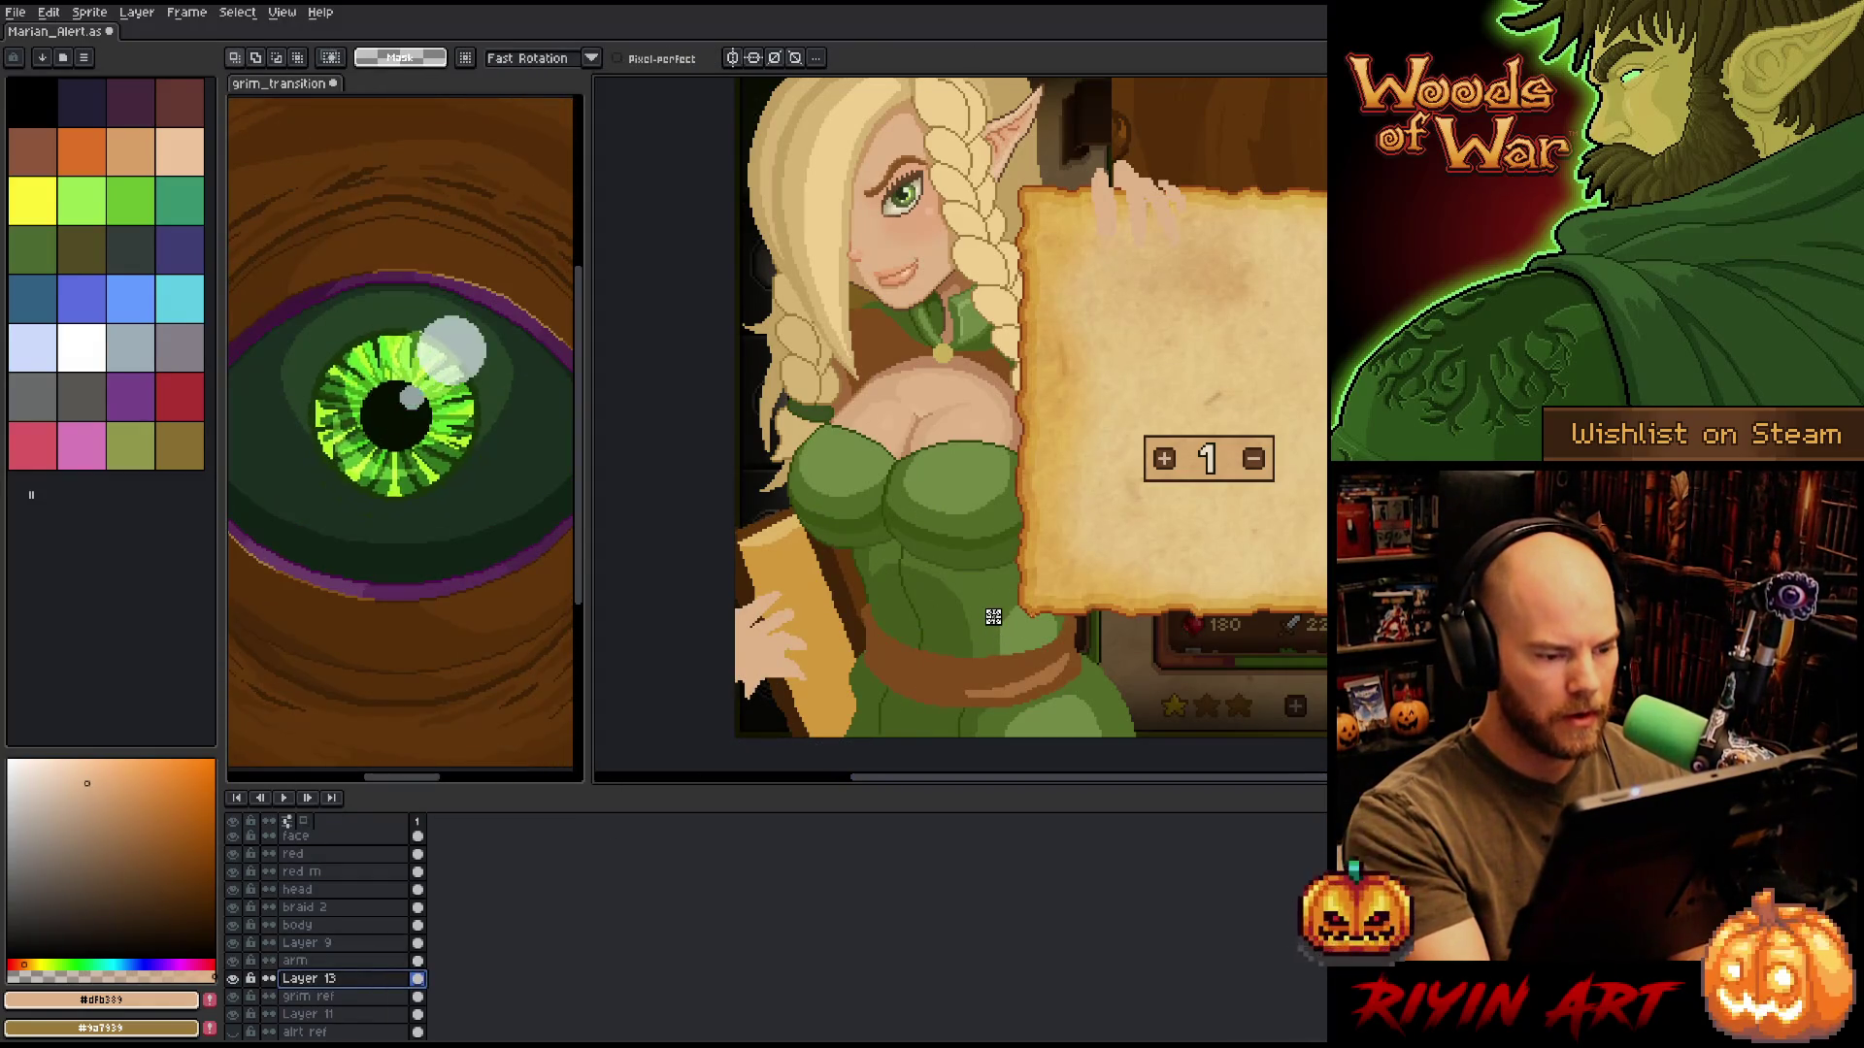
{"action": "key", "text": "v"}
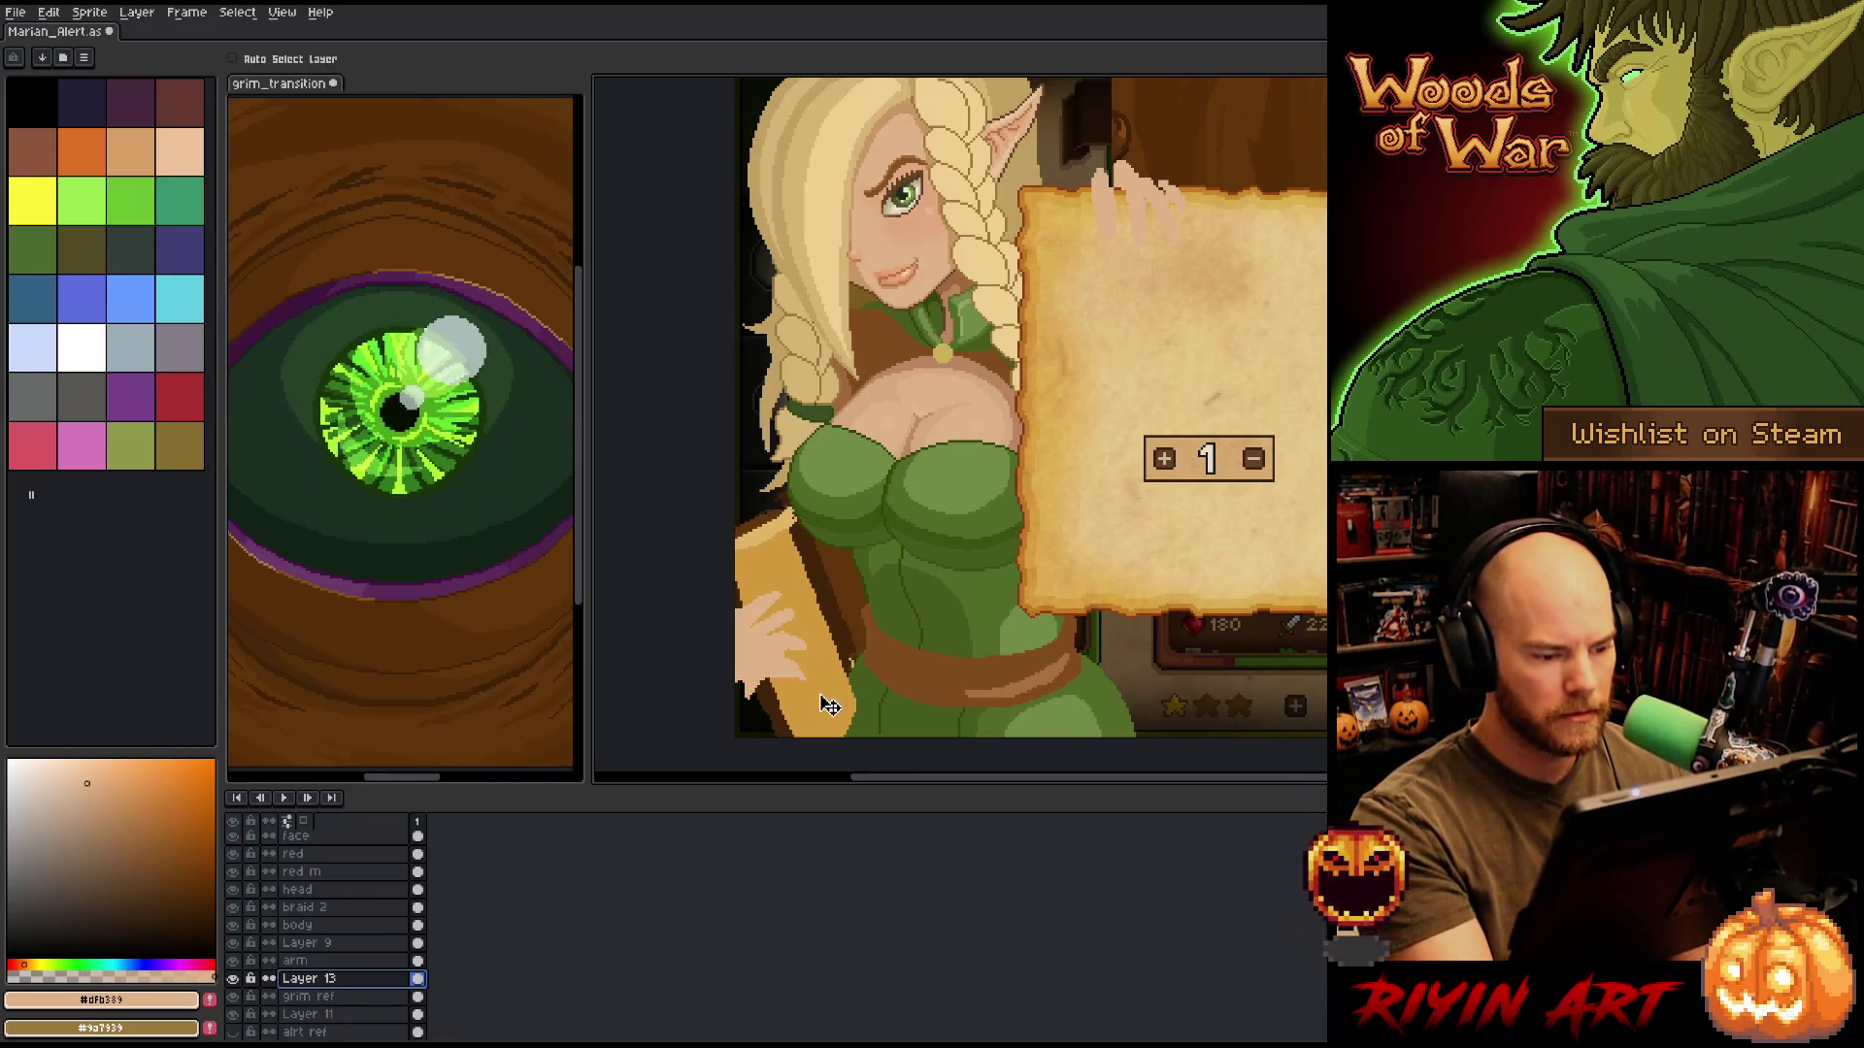
Redraw the dark brown outline along the book's top on Layer 13, erasing stray pixels.
{"action": "key", "text": "b"}
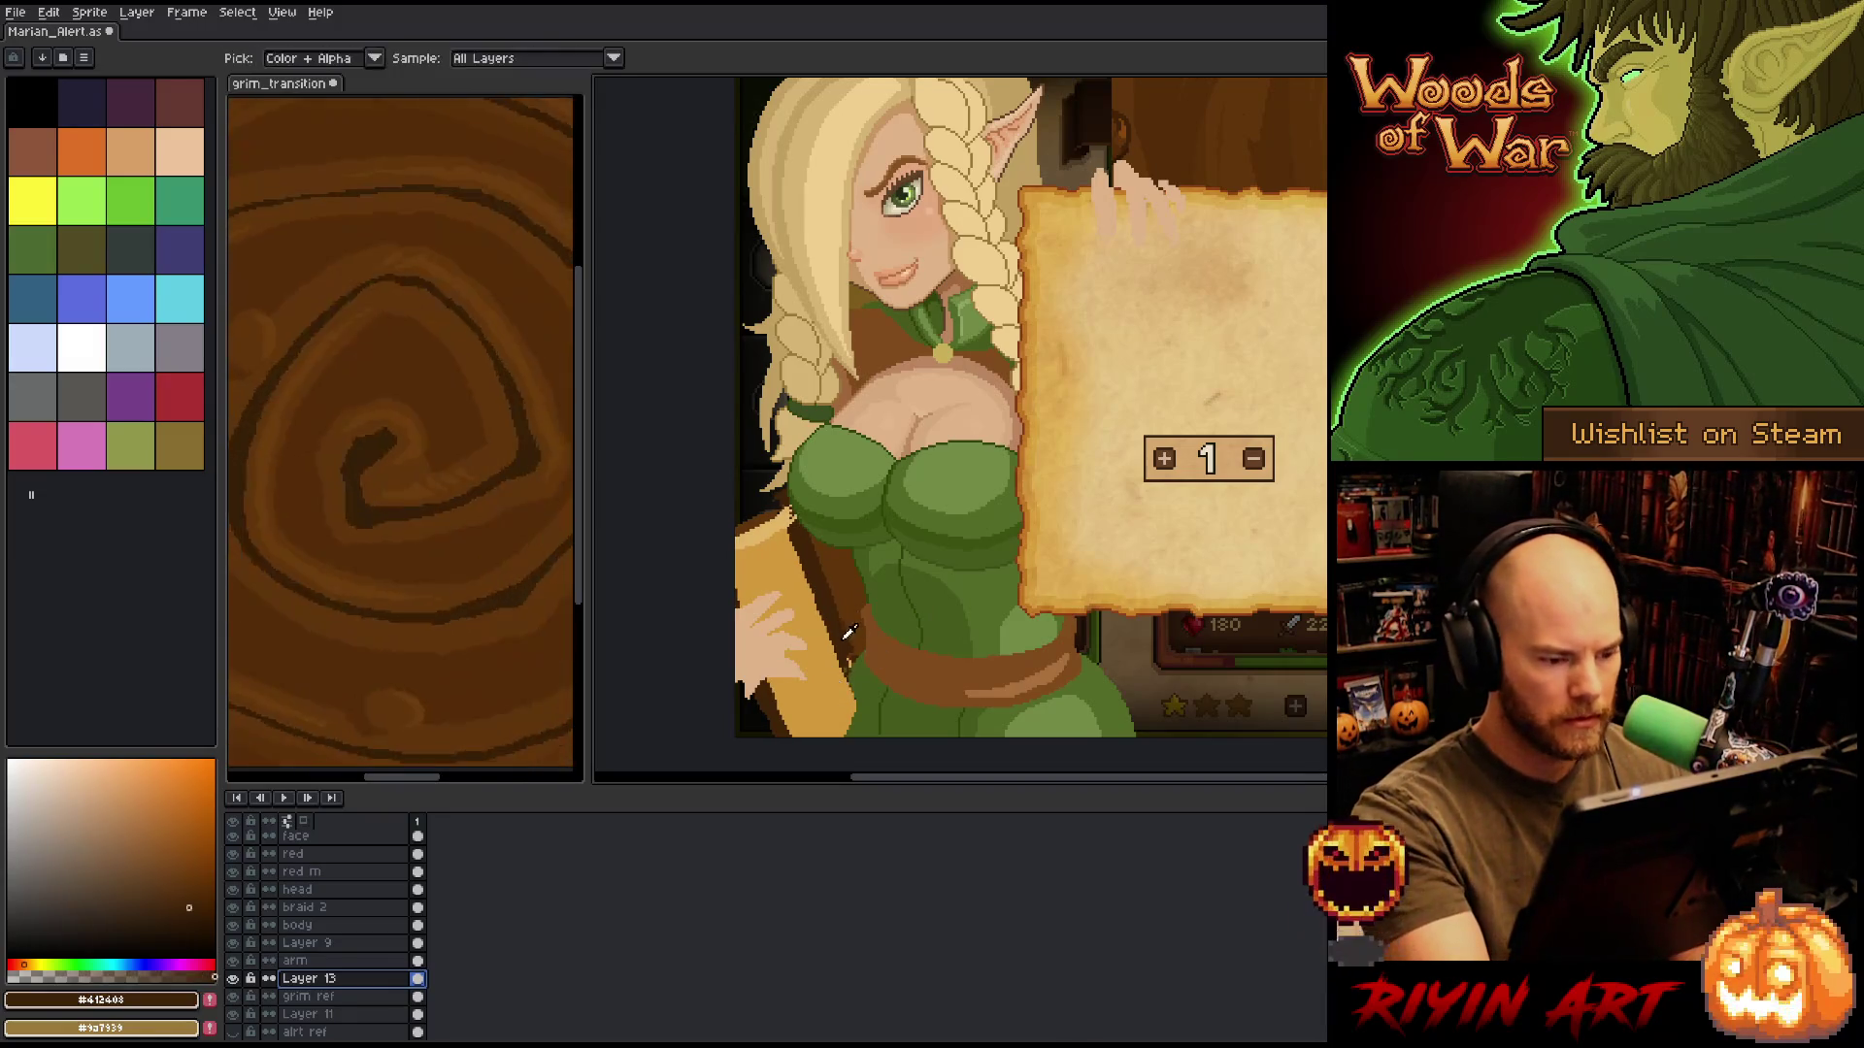
{"action": "left_click", "coordinate": [848, 686], "text": "alt"}
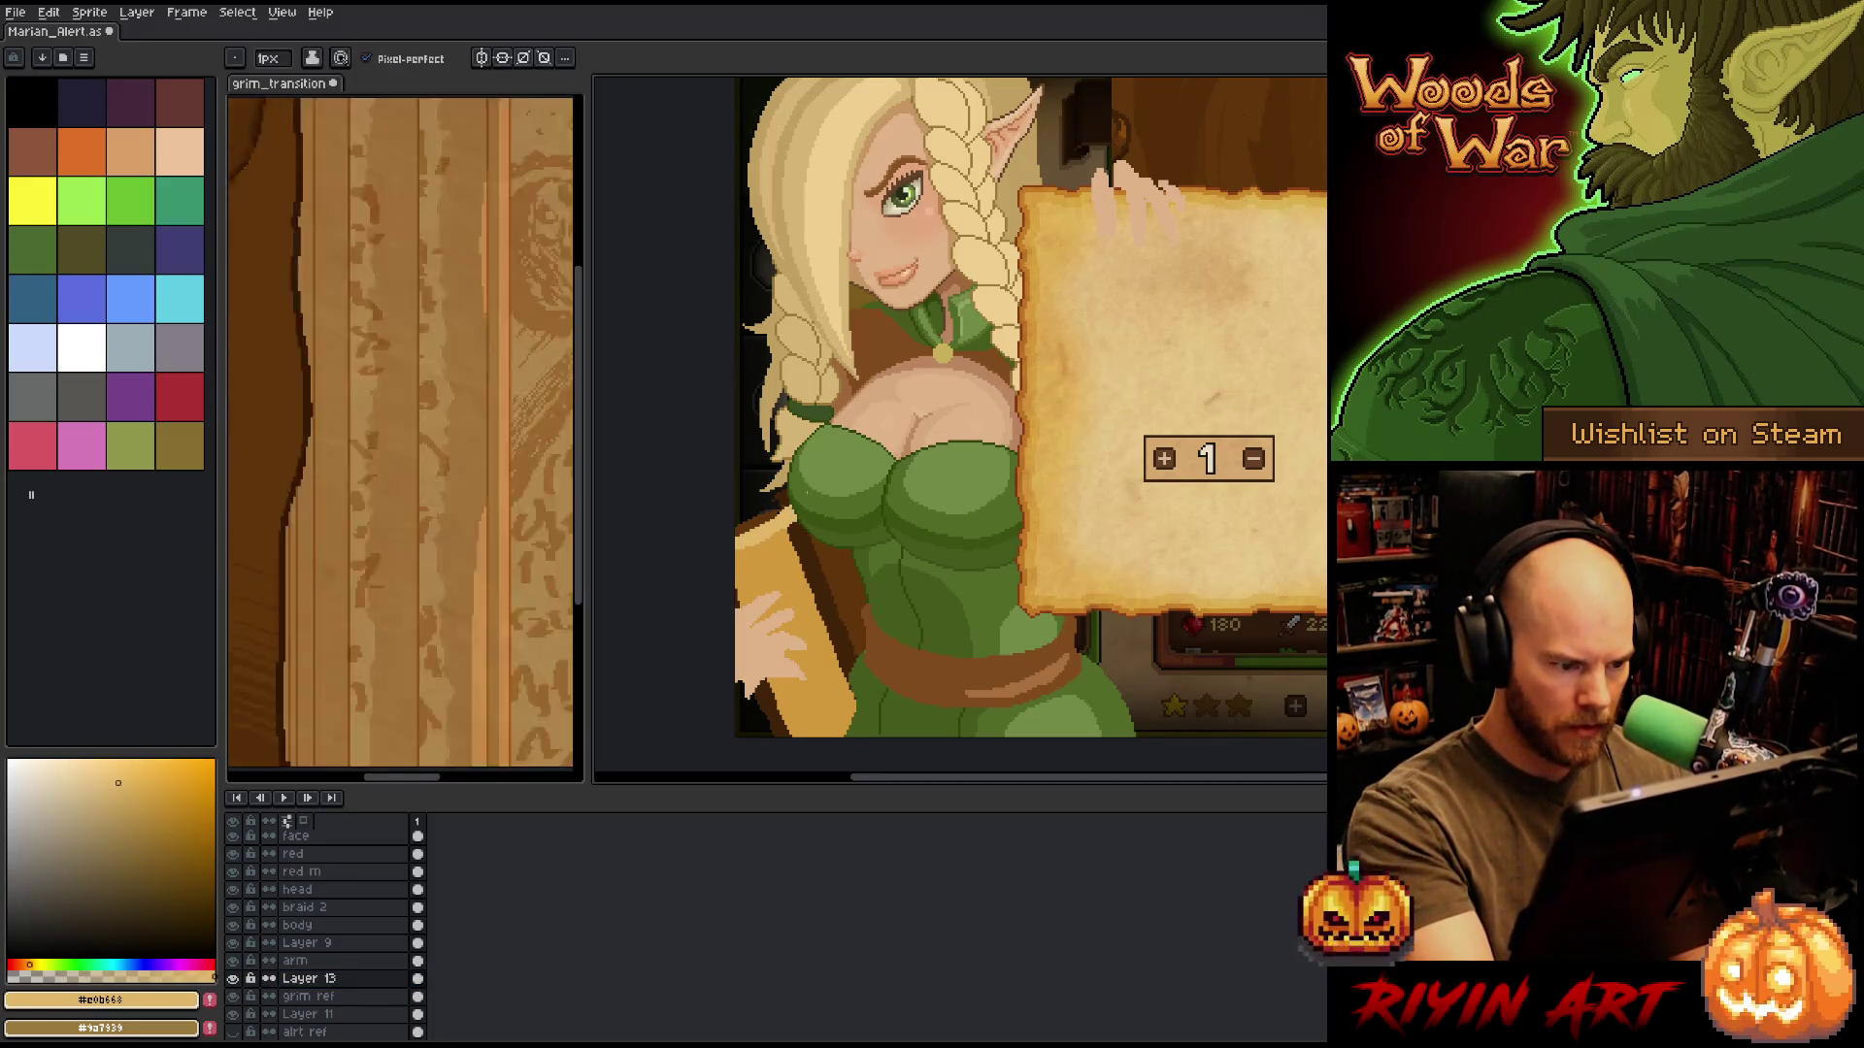
{"action": "left_click", "coordinate": [788, 502], "text": "alt"}
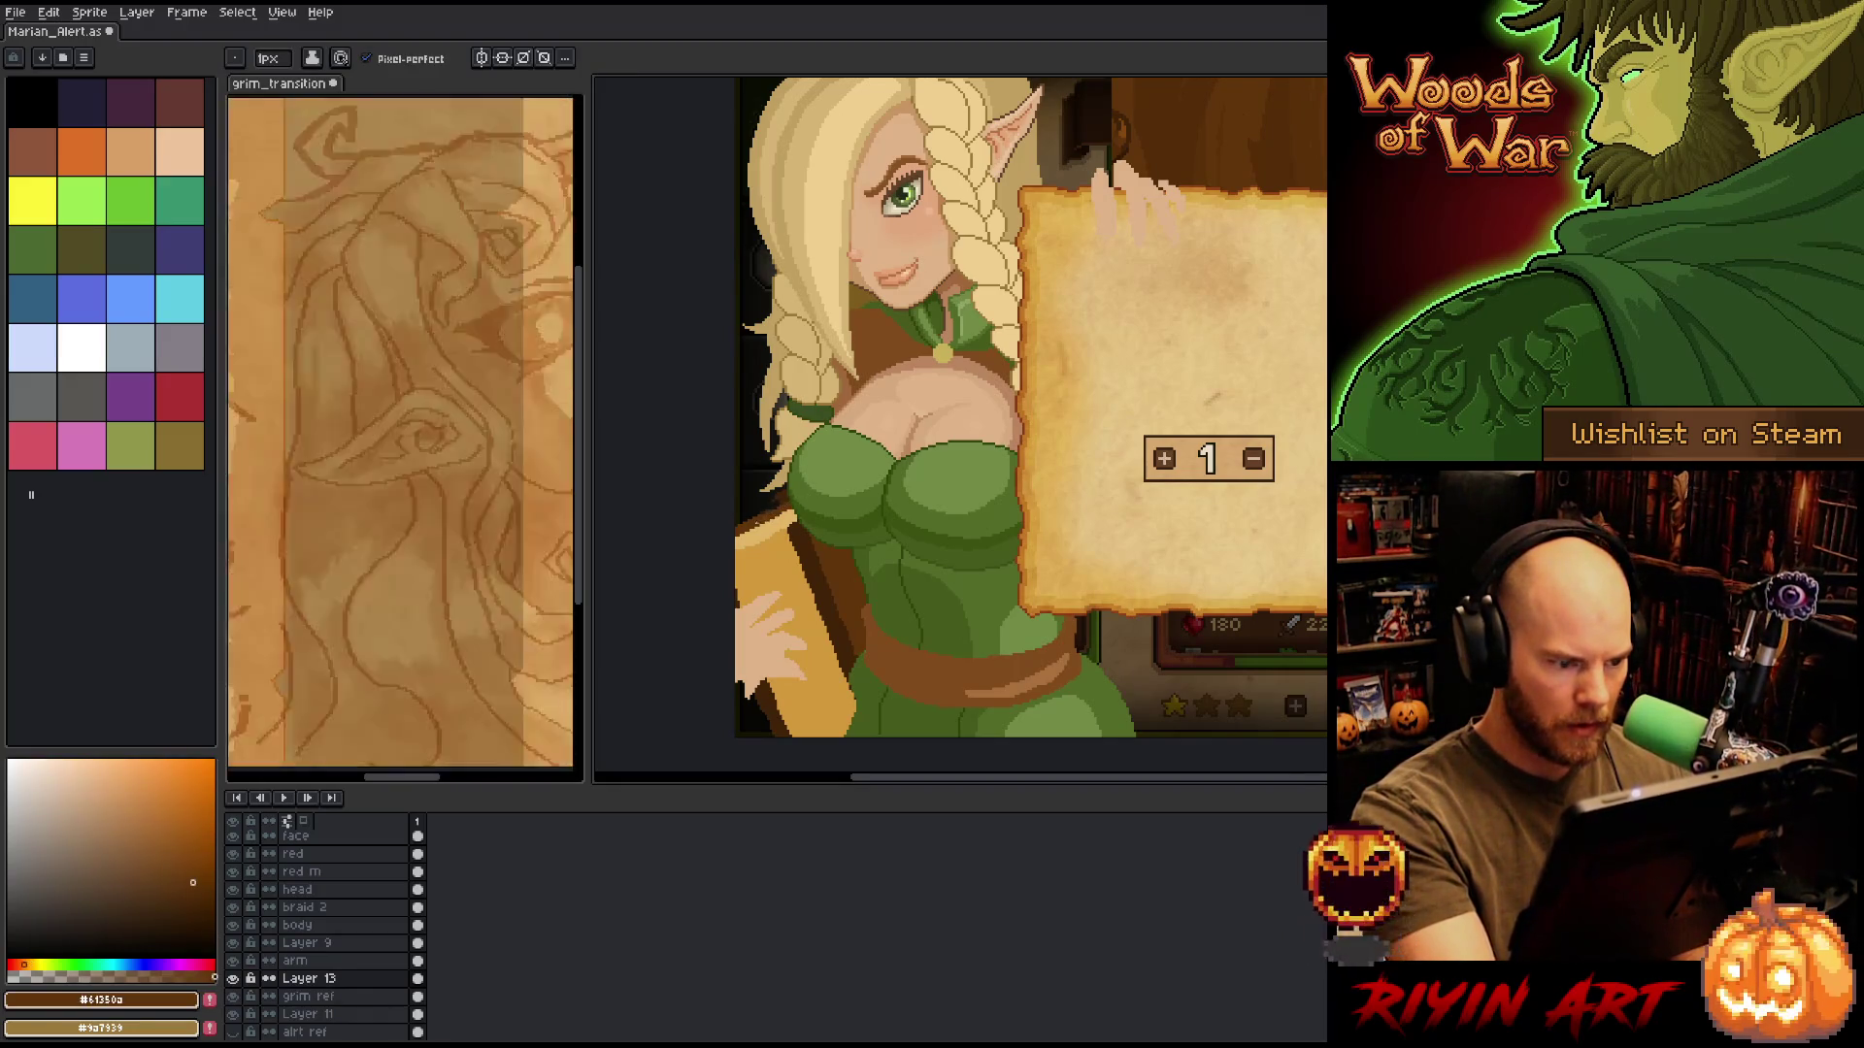
{"action": "key", "text": "w"}
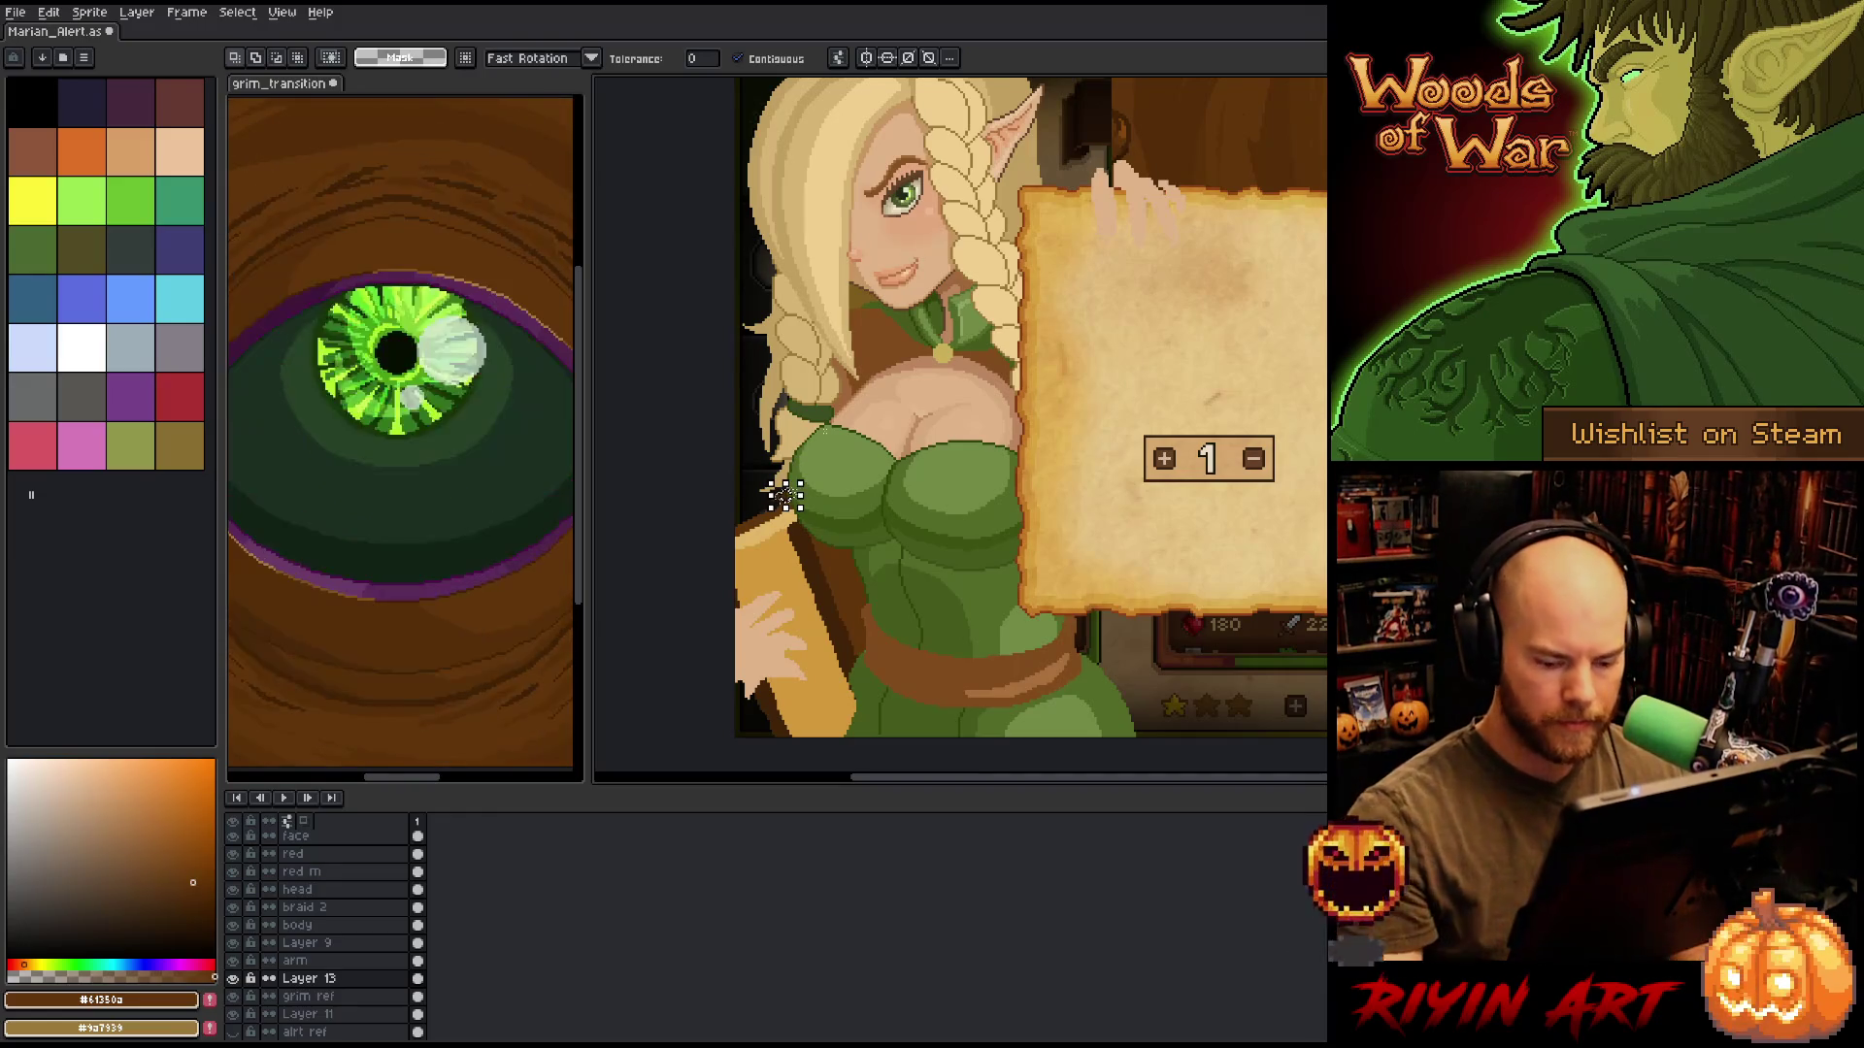
{"action": "key", "text": "b"}
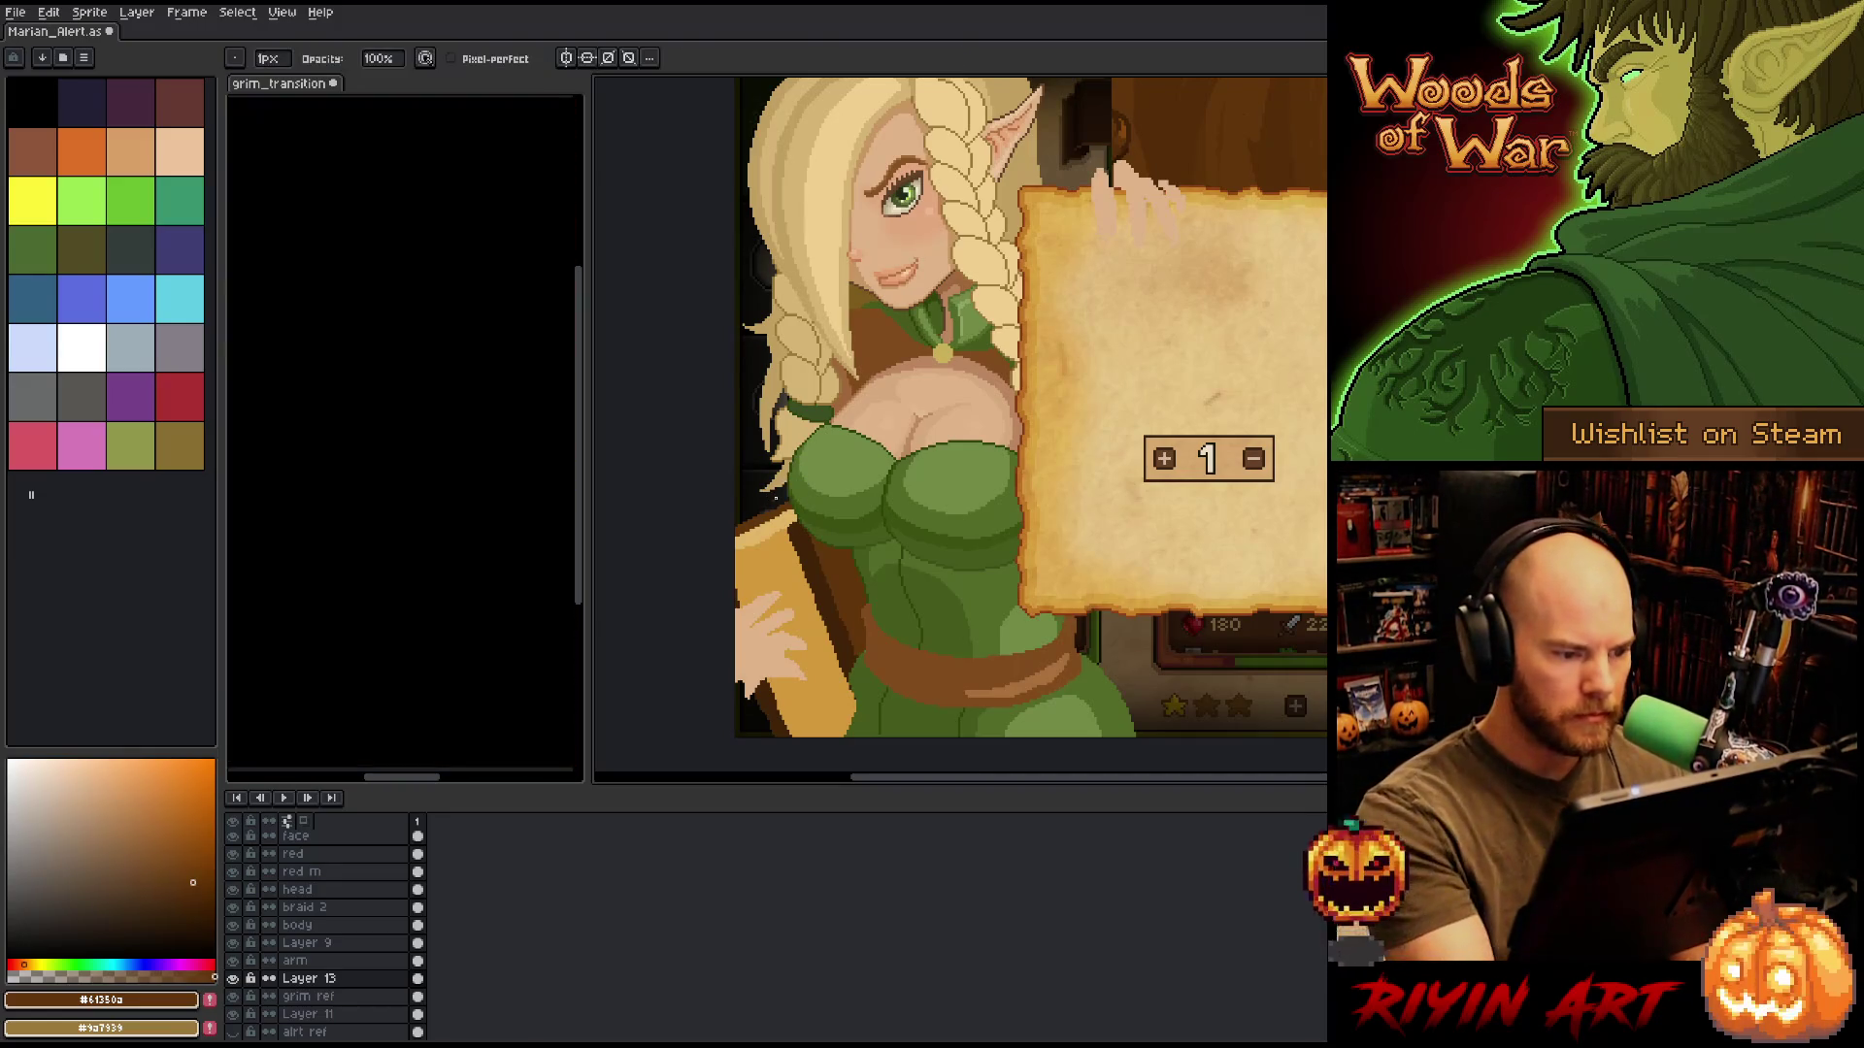
{"action": "key", "text": "e"}
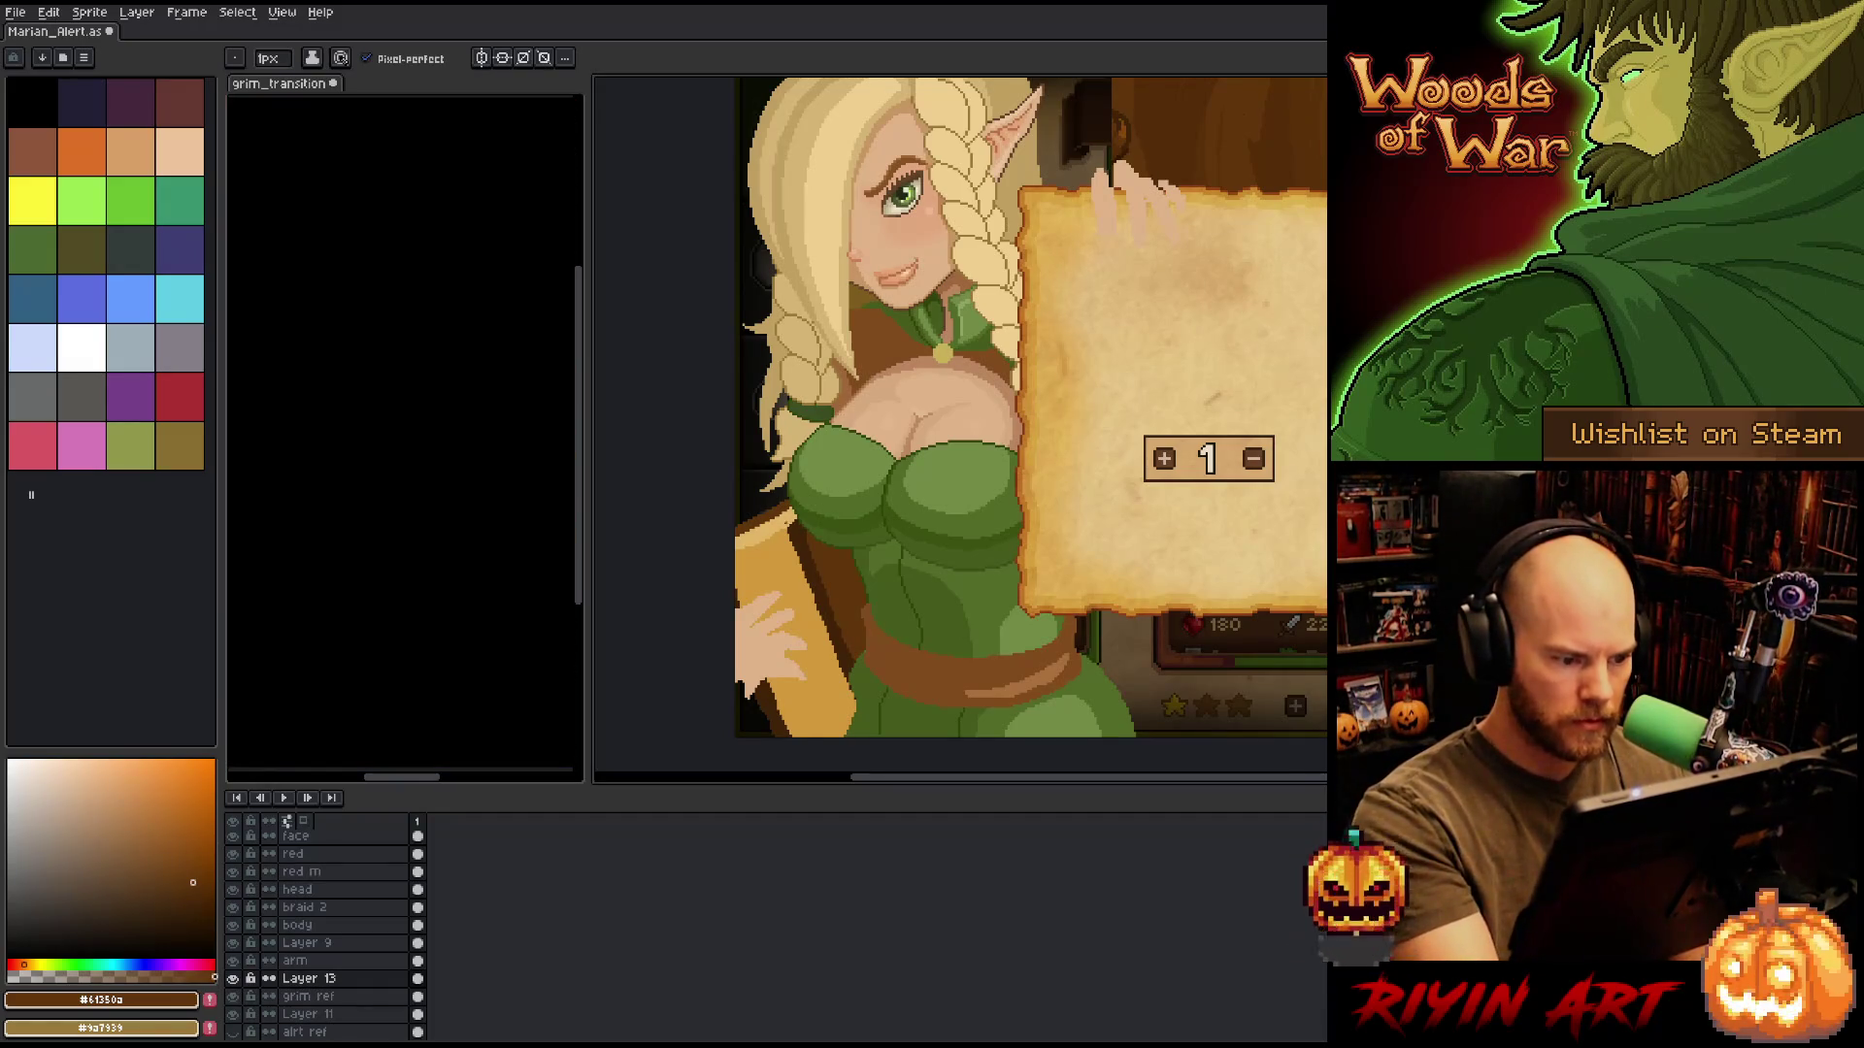
Lasso a small piece at the book's top corner to reposition it.
{"action": "key", "text": "q"}
{"action": "mouse_move", "coordinate": [785, 525]}
{"action": "left_mouse_down"}
{"action": "mouse_move", "coordinate": [747, 556]}
{"action": "mouse_move", "coordinate": [767, 570]}
{"action": "mouse_move", "coordinate": [786, 553]}
{"action": "left_mouse_up"}
{"action": "left_click", "coordinate": [761, 548]}
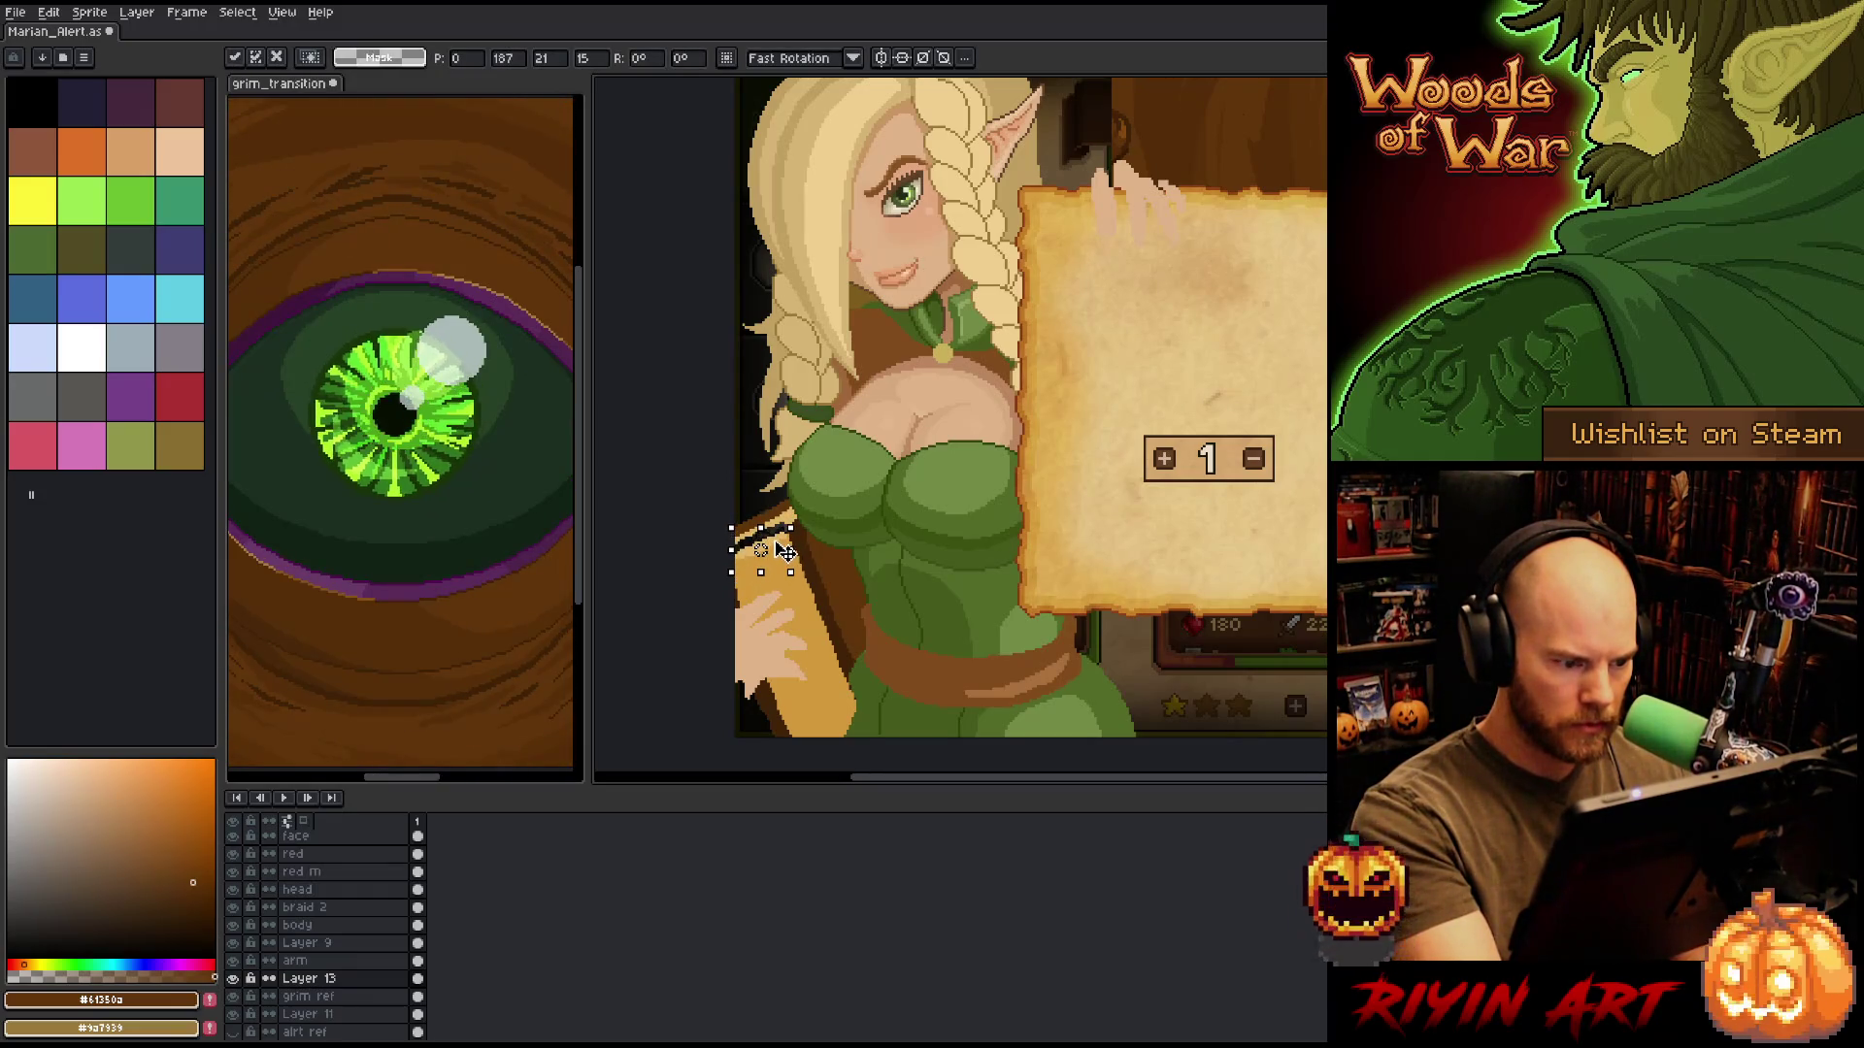
Shade the book's top corner and edges with gold, medium brown and very dark brown.
{"action": "key", "text": "b"}
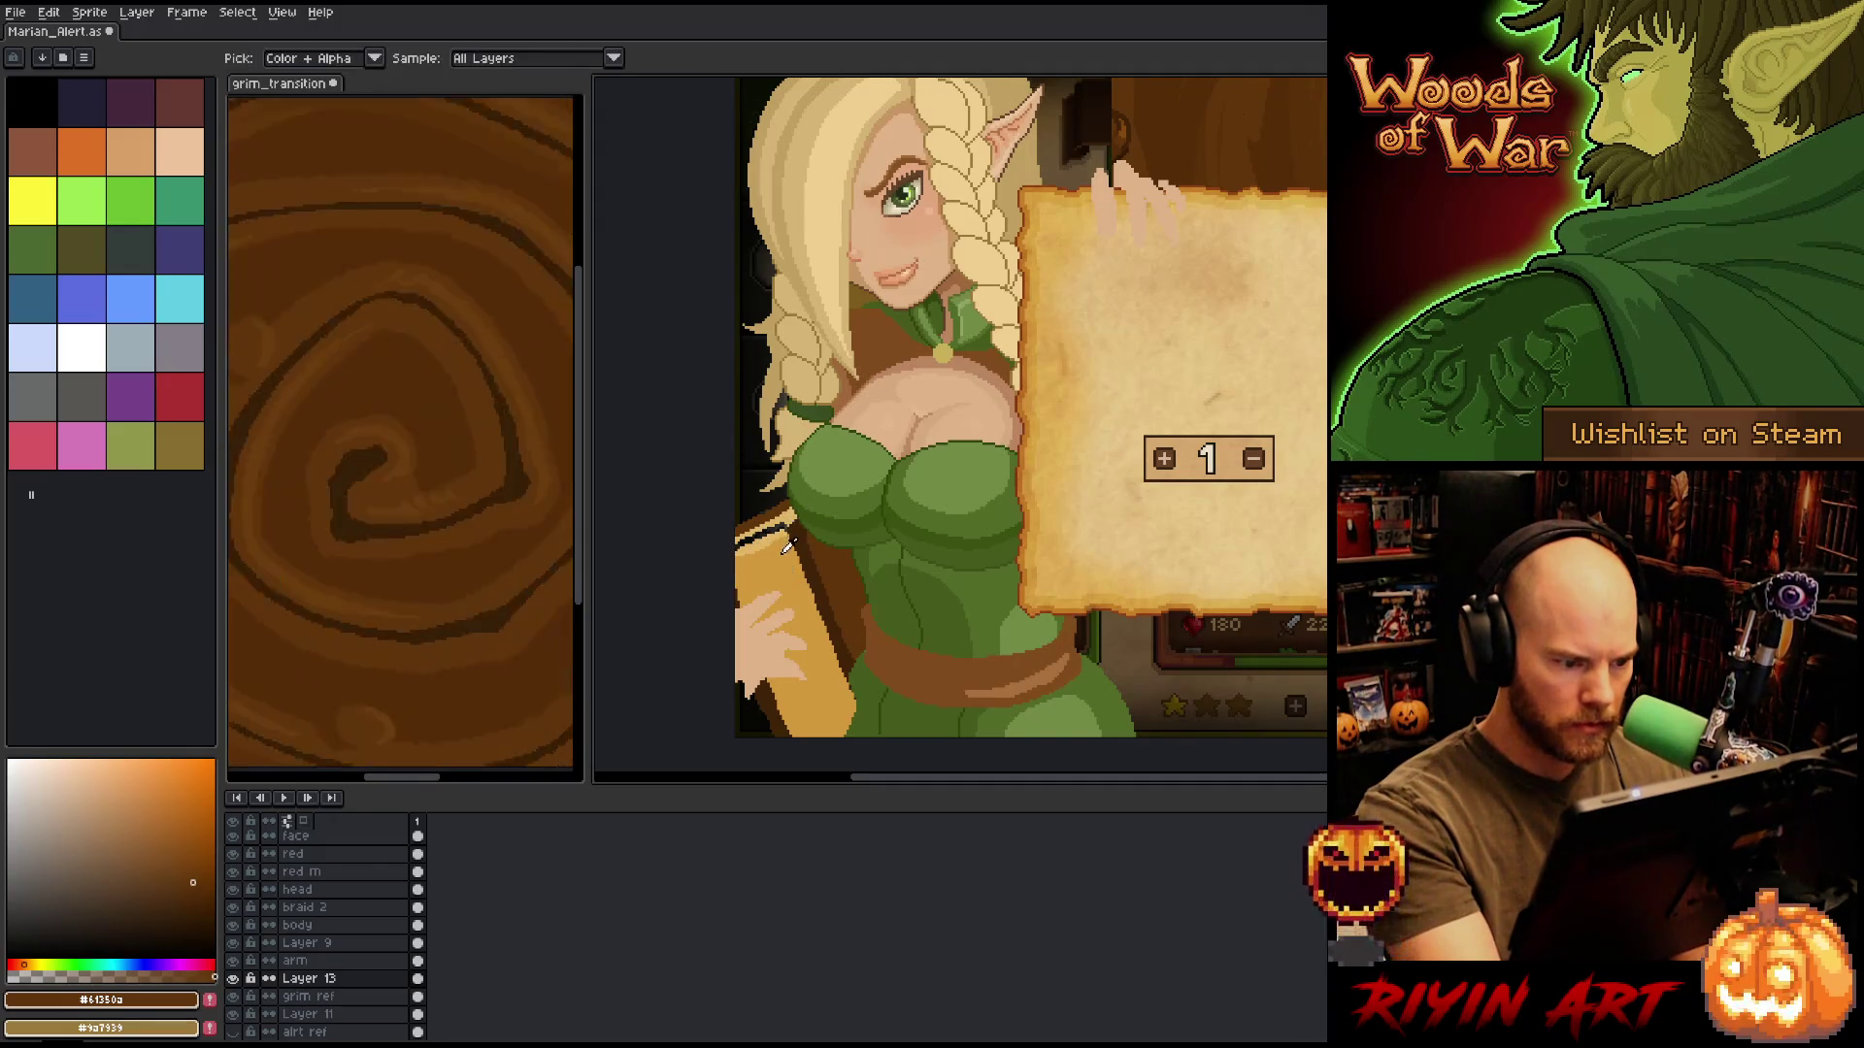
{"action": "left_click", "coordinate": [788, 542], "text": "alt"}
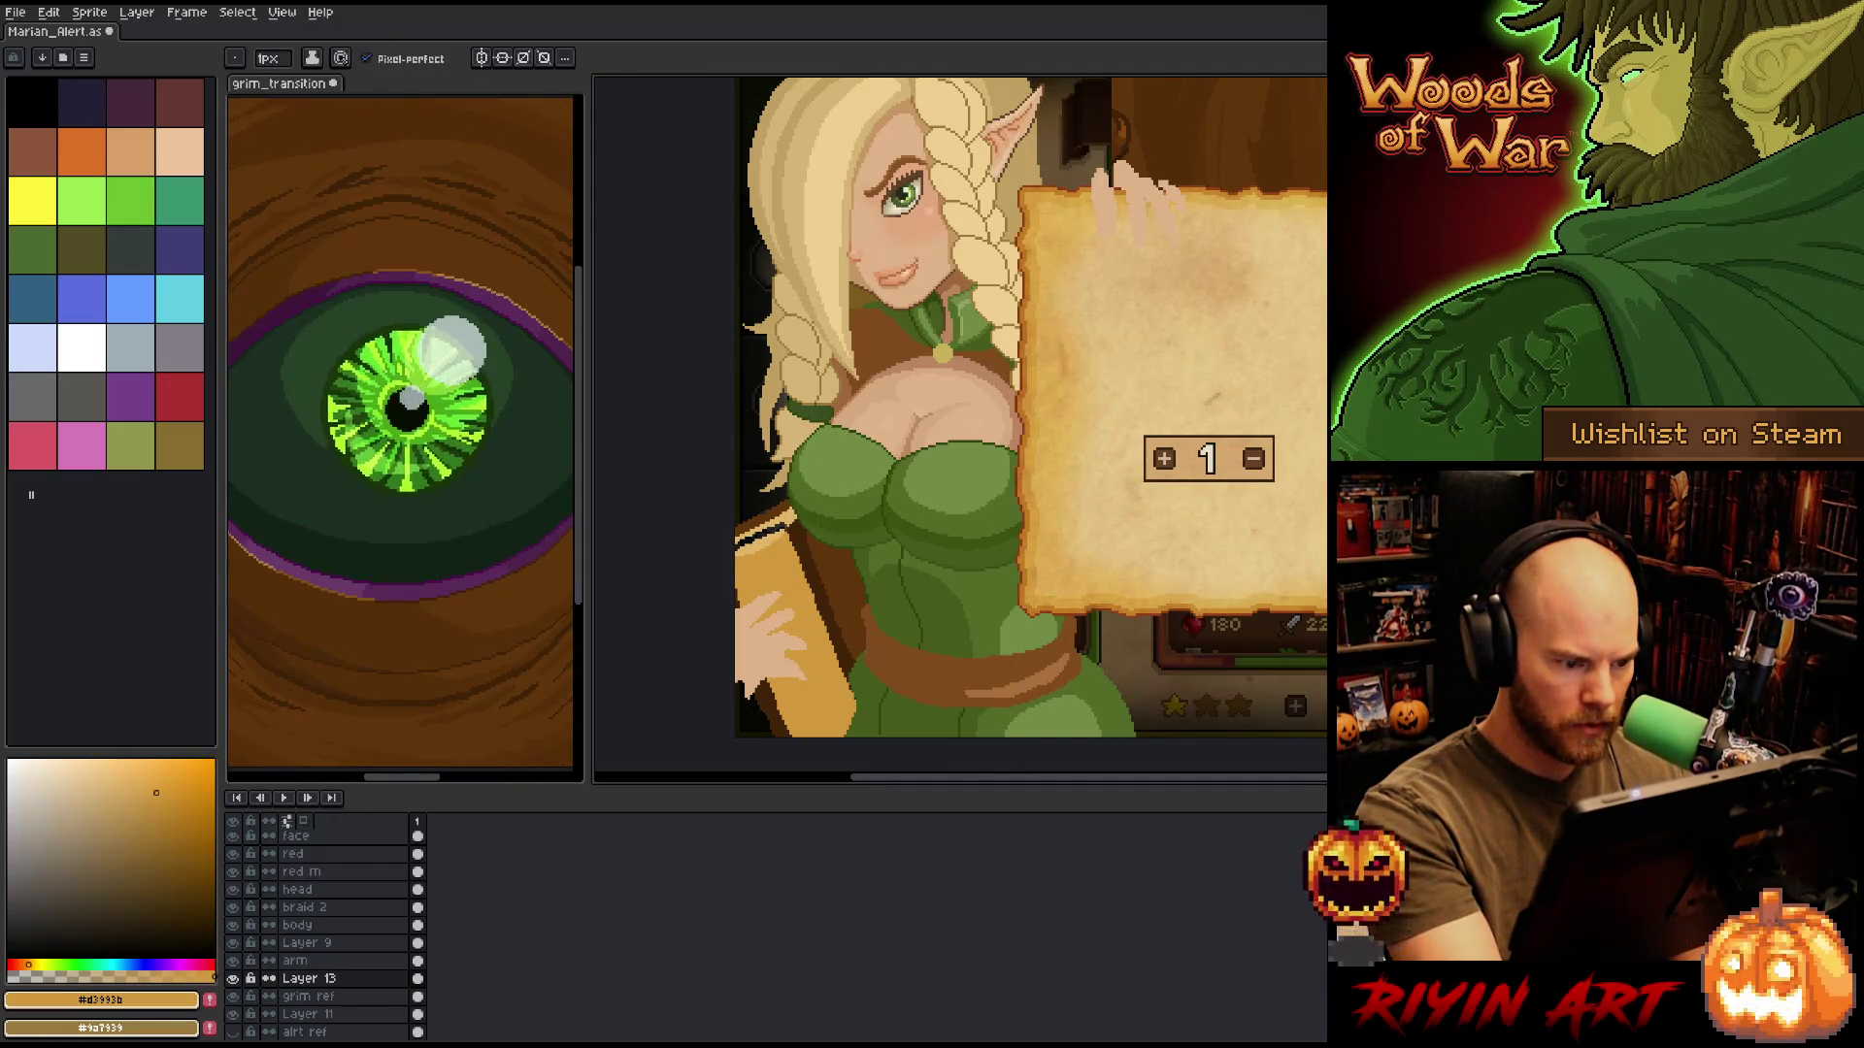
{"action": "left_click", "coordinate": [788, 544], "text": "alt"}
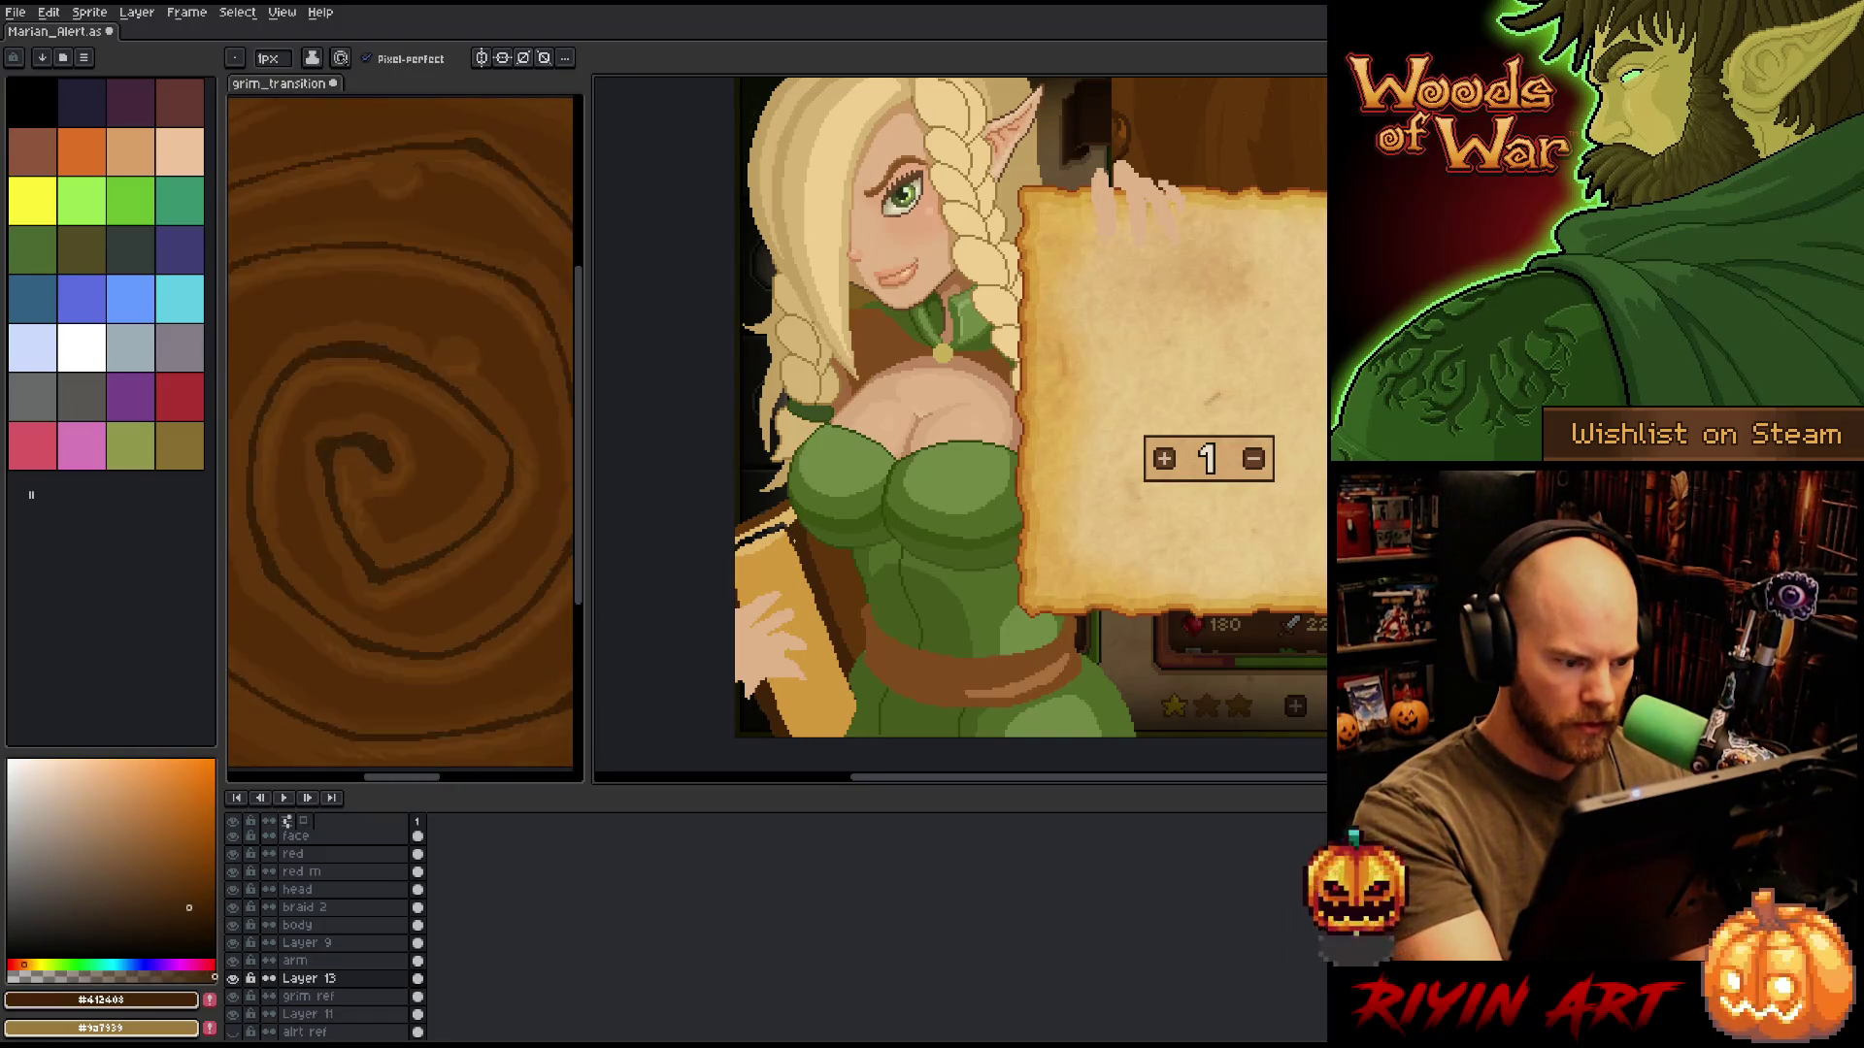
{"action": "left_click", "coordinate": [811, 549], "text": "alt"}
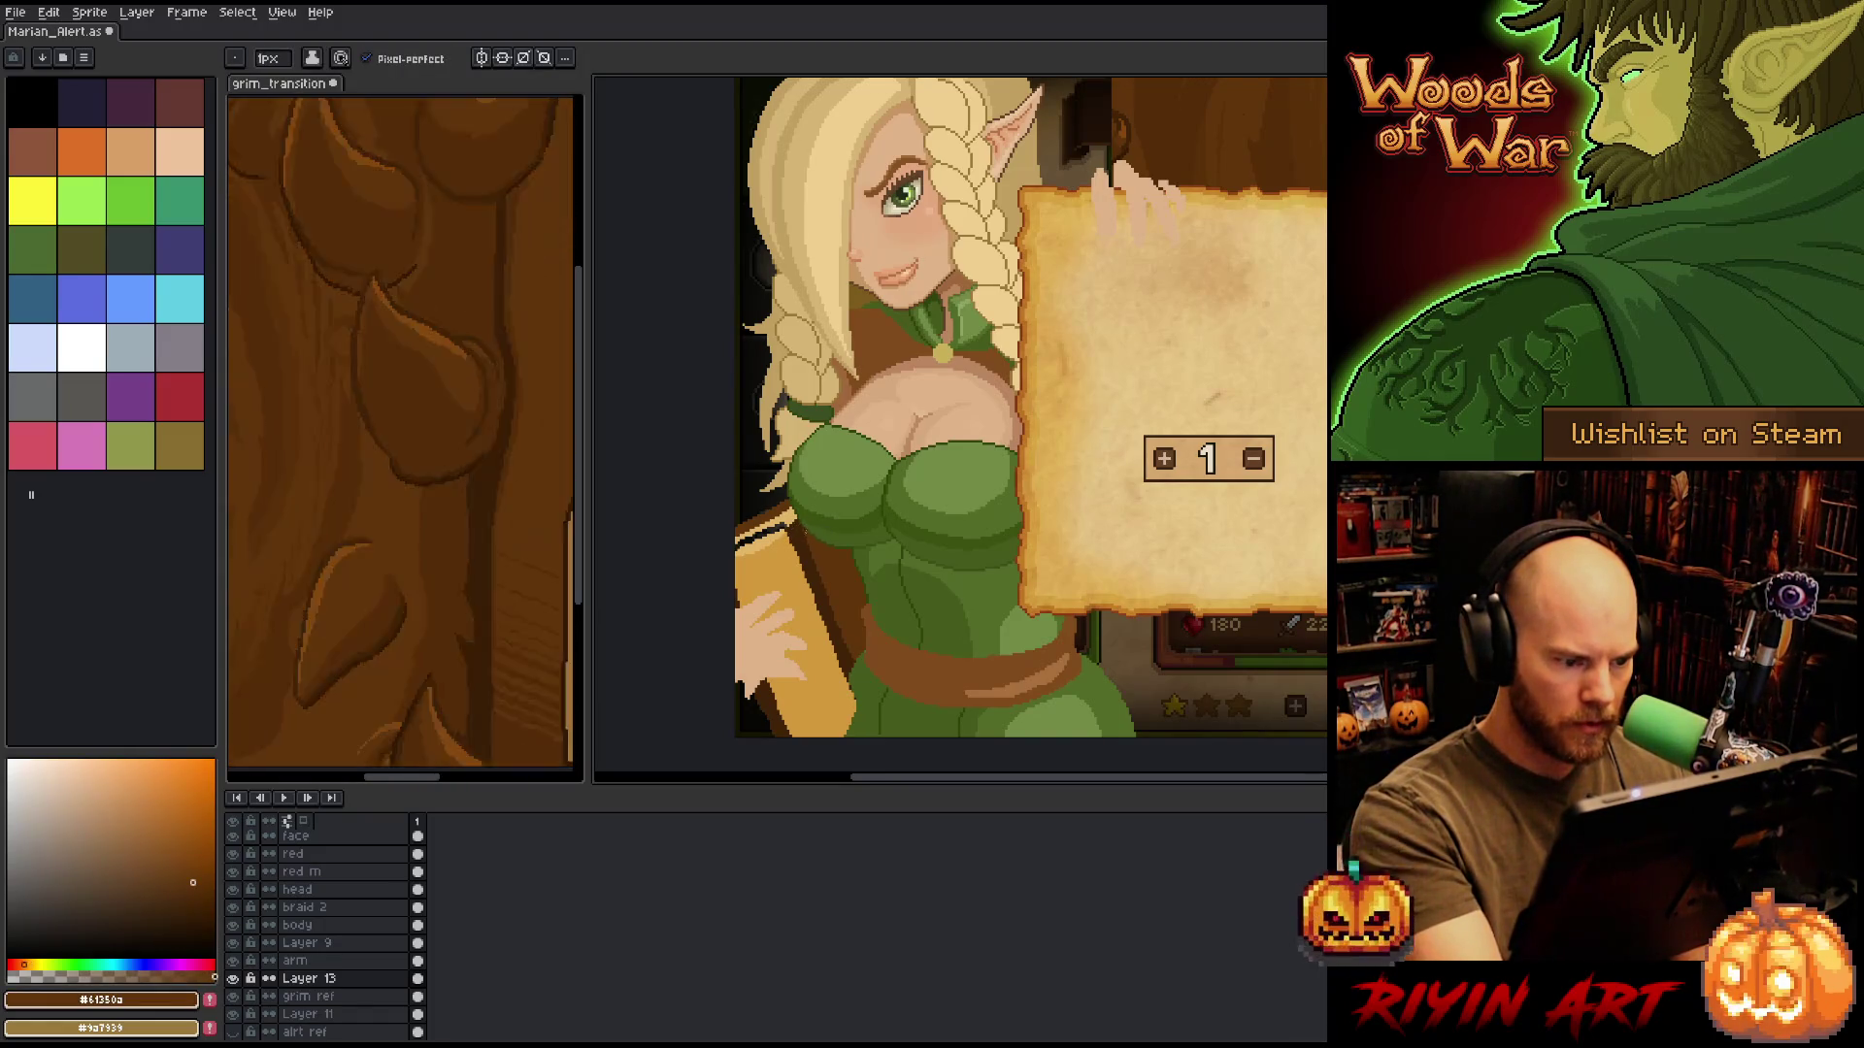
{"action": "left_click", "coordinate": [775, 532], "text": "alt"}
{"action": "key", "text": "g"}
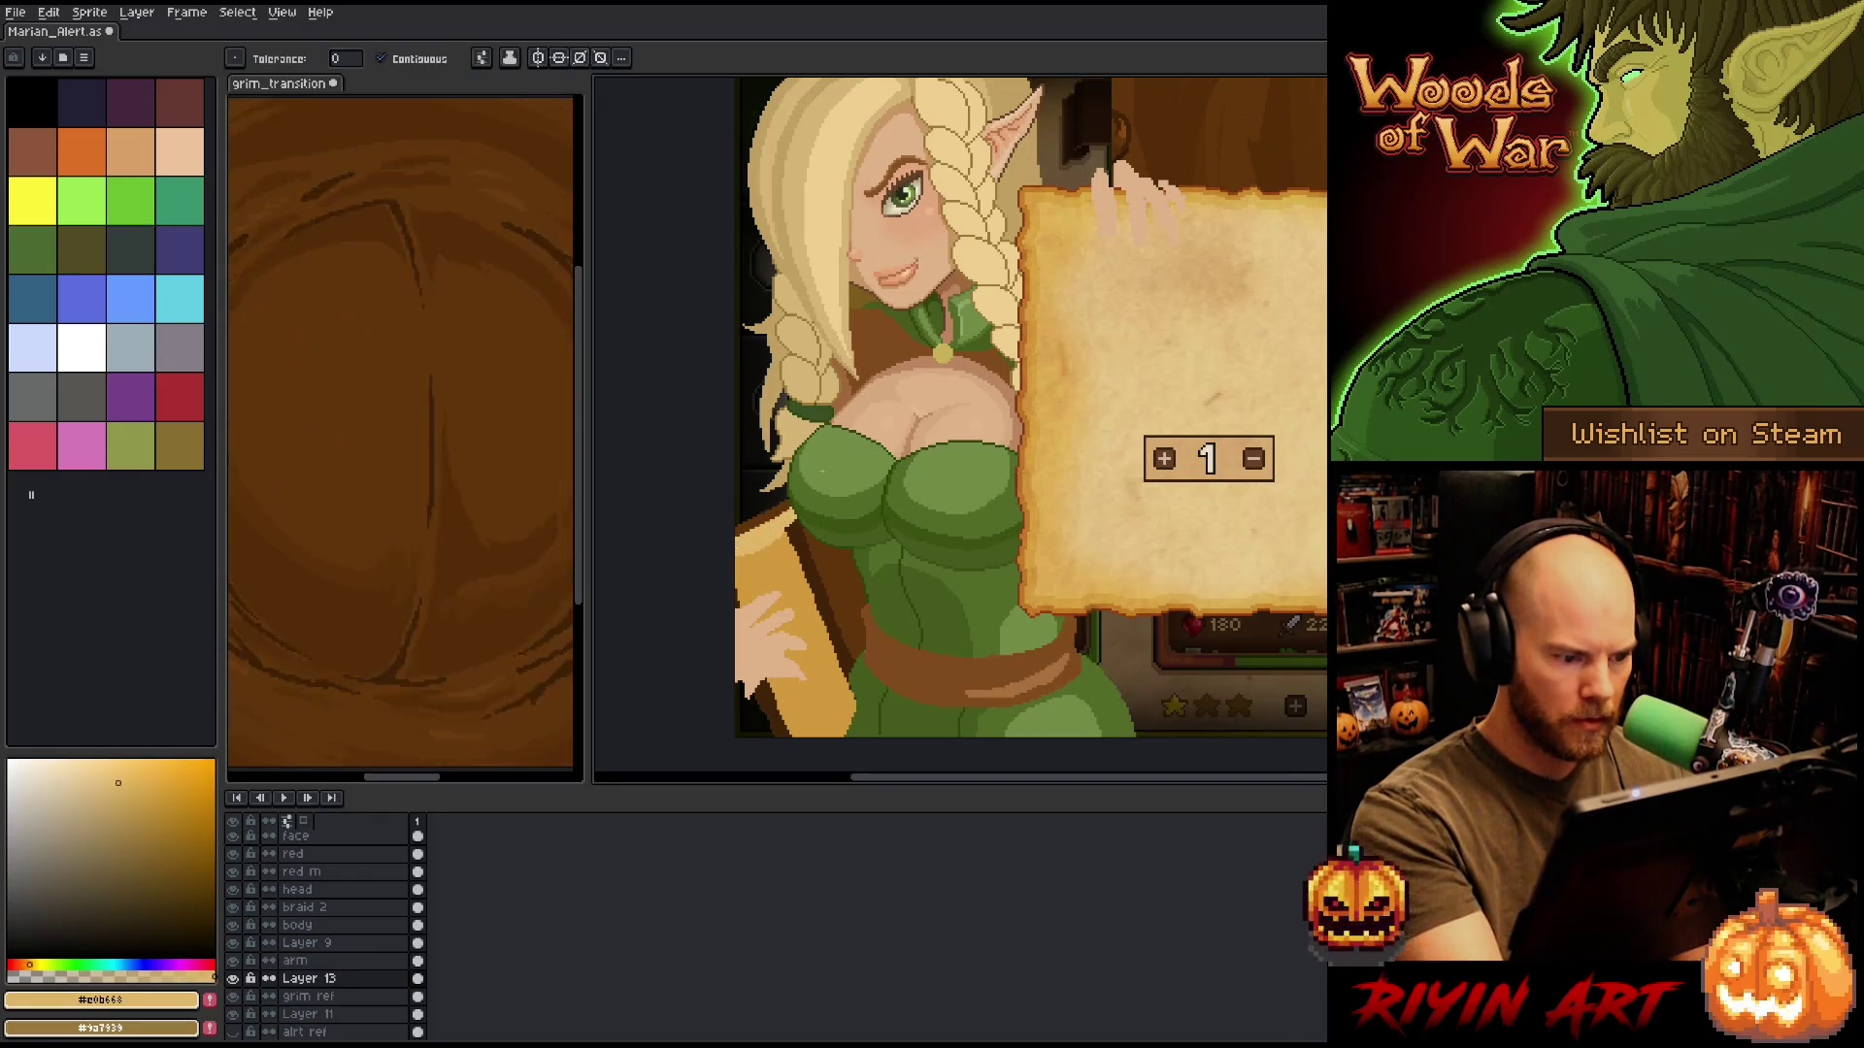
{"action": "key", "text": "b"}
{"action": "left_click", "coordinate": [811, 548], "text": "alt"}
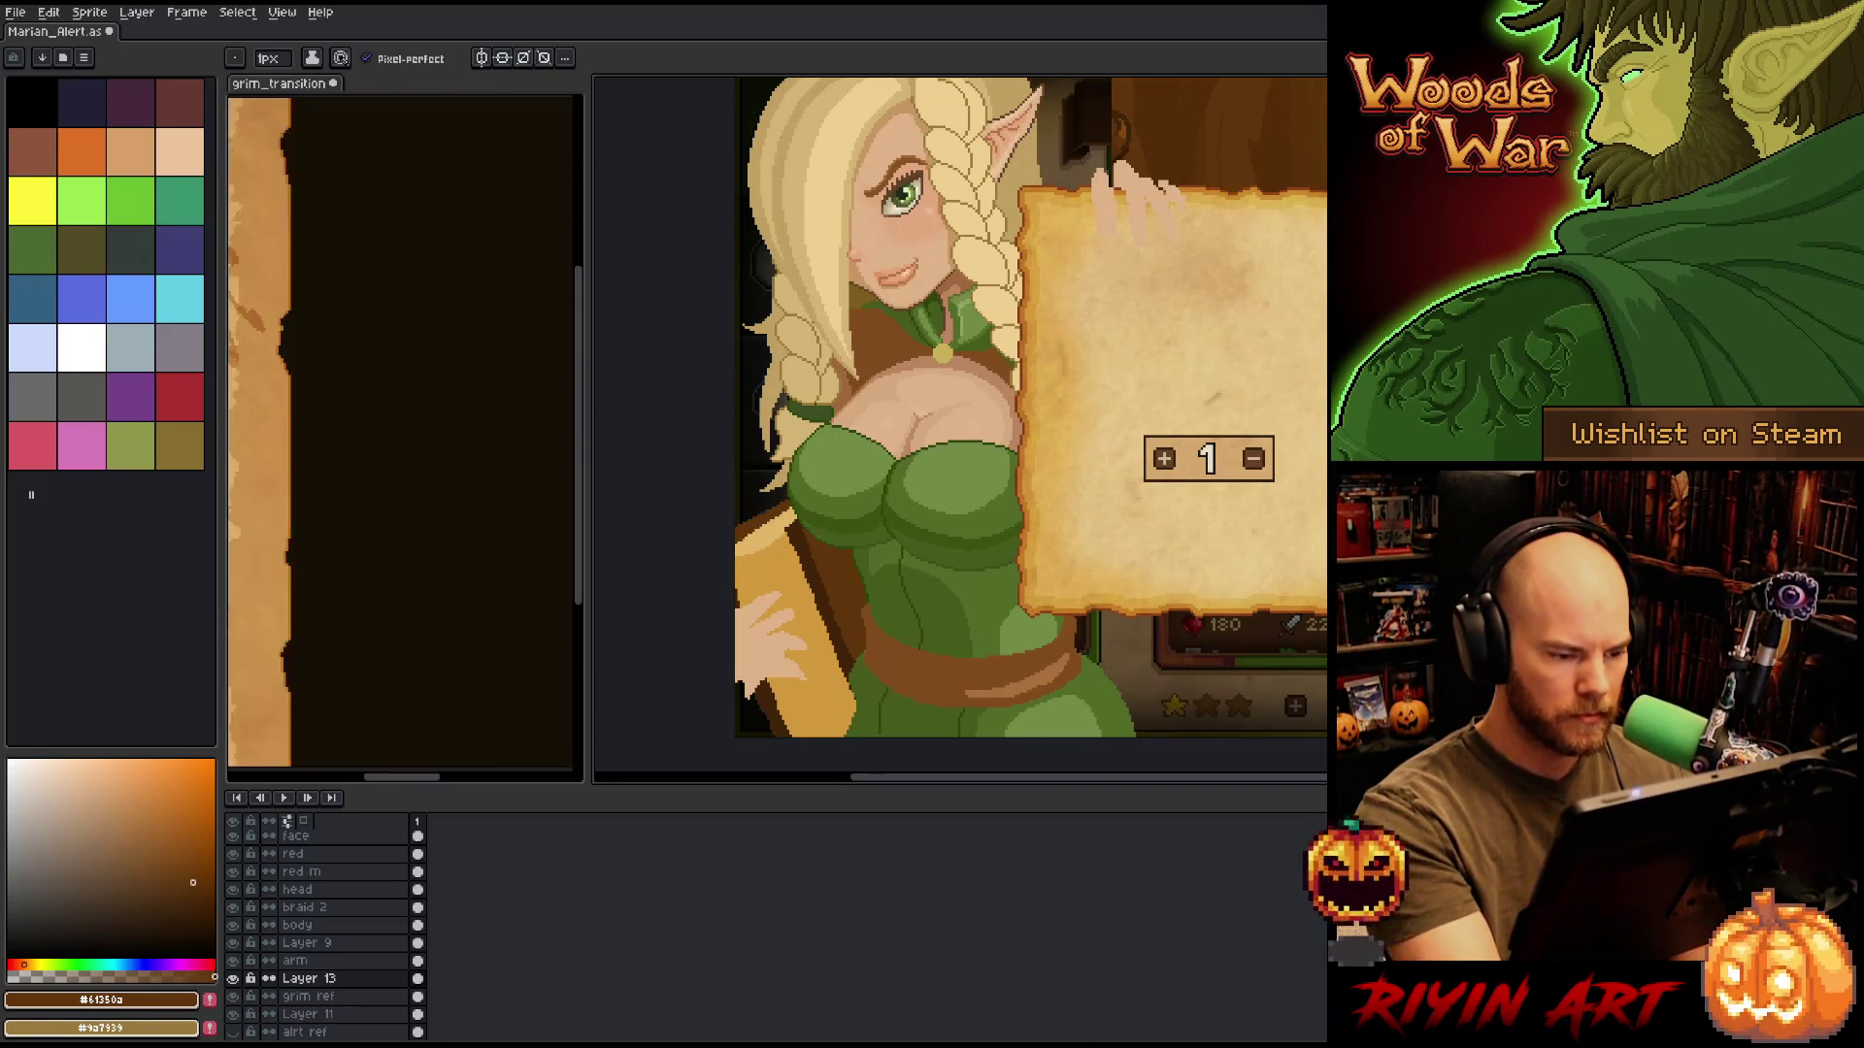
{"action": "key", "text": "e"}
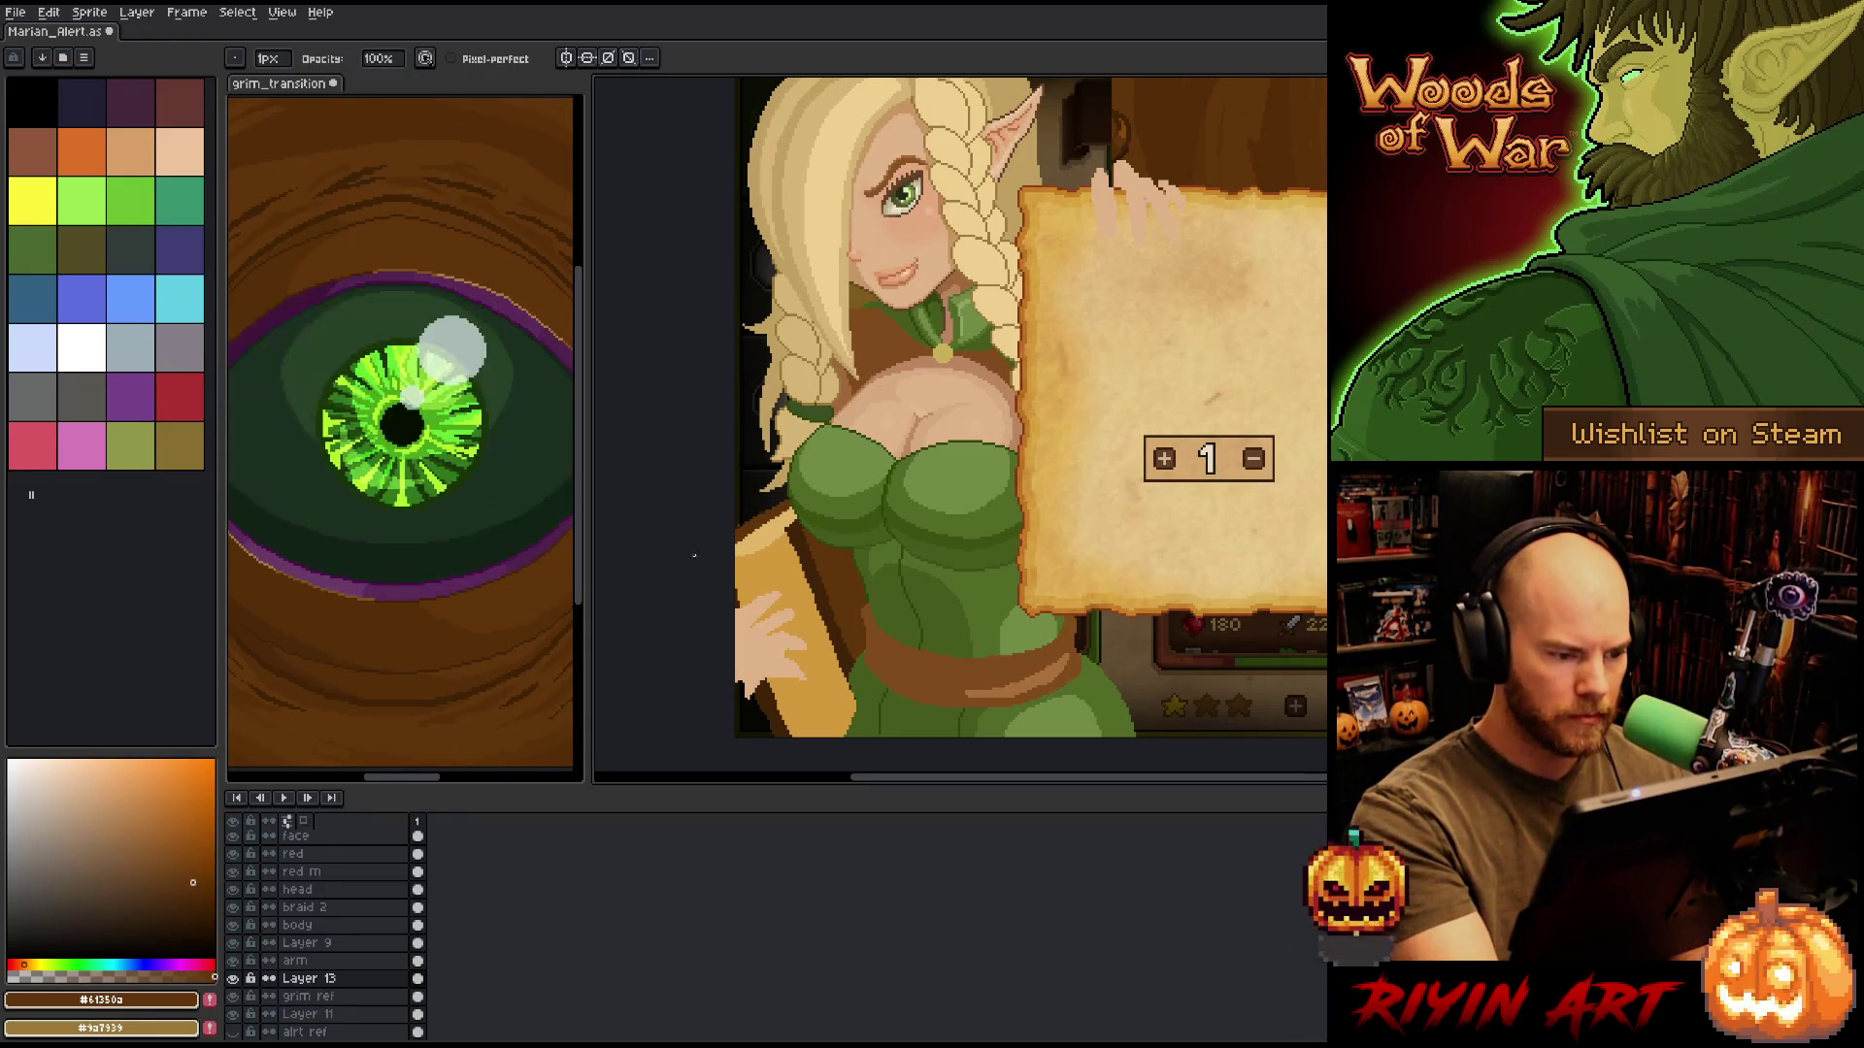
{"action": "key", "text": "b"}
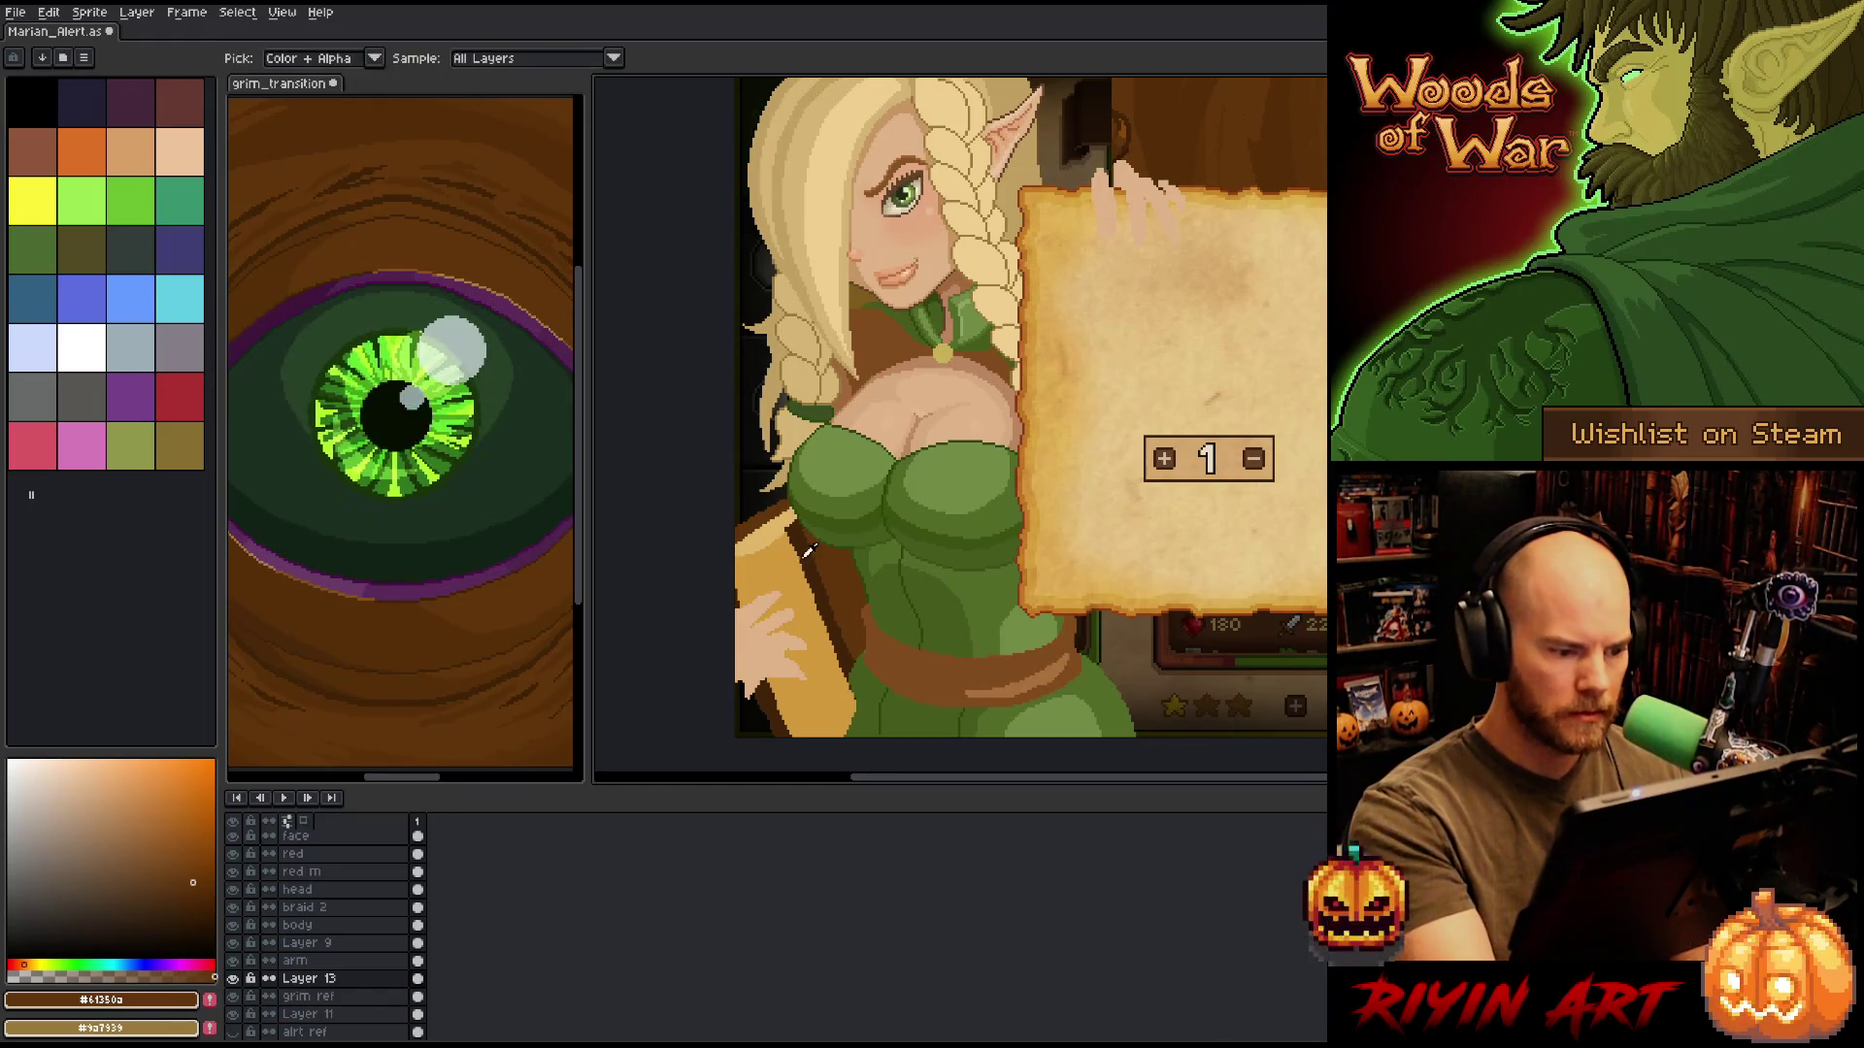
{"action": "left_click", "coordinate": [732, 549], "text": "alt"}
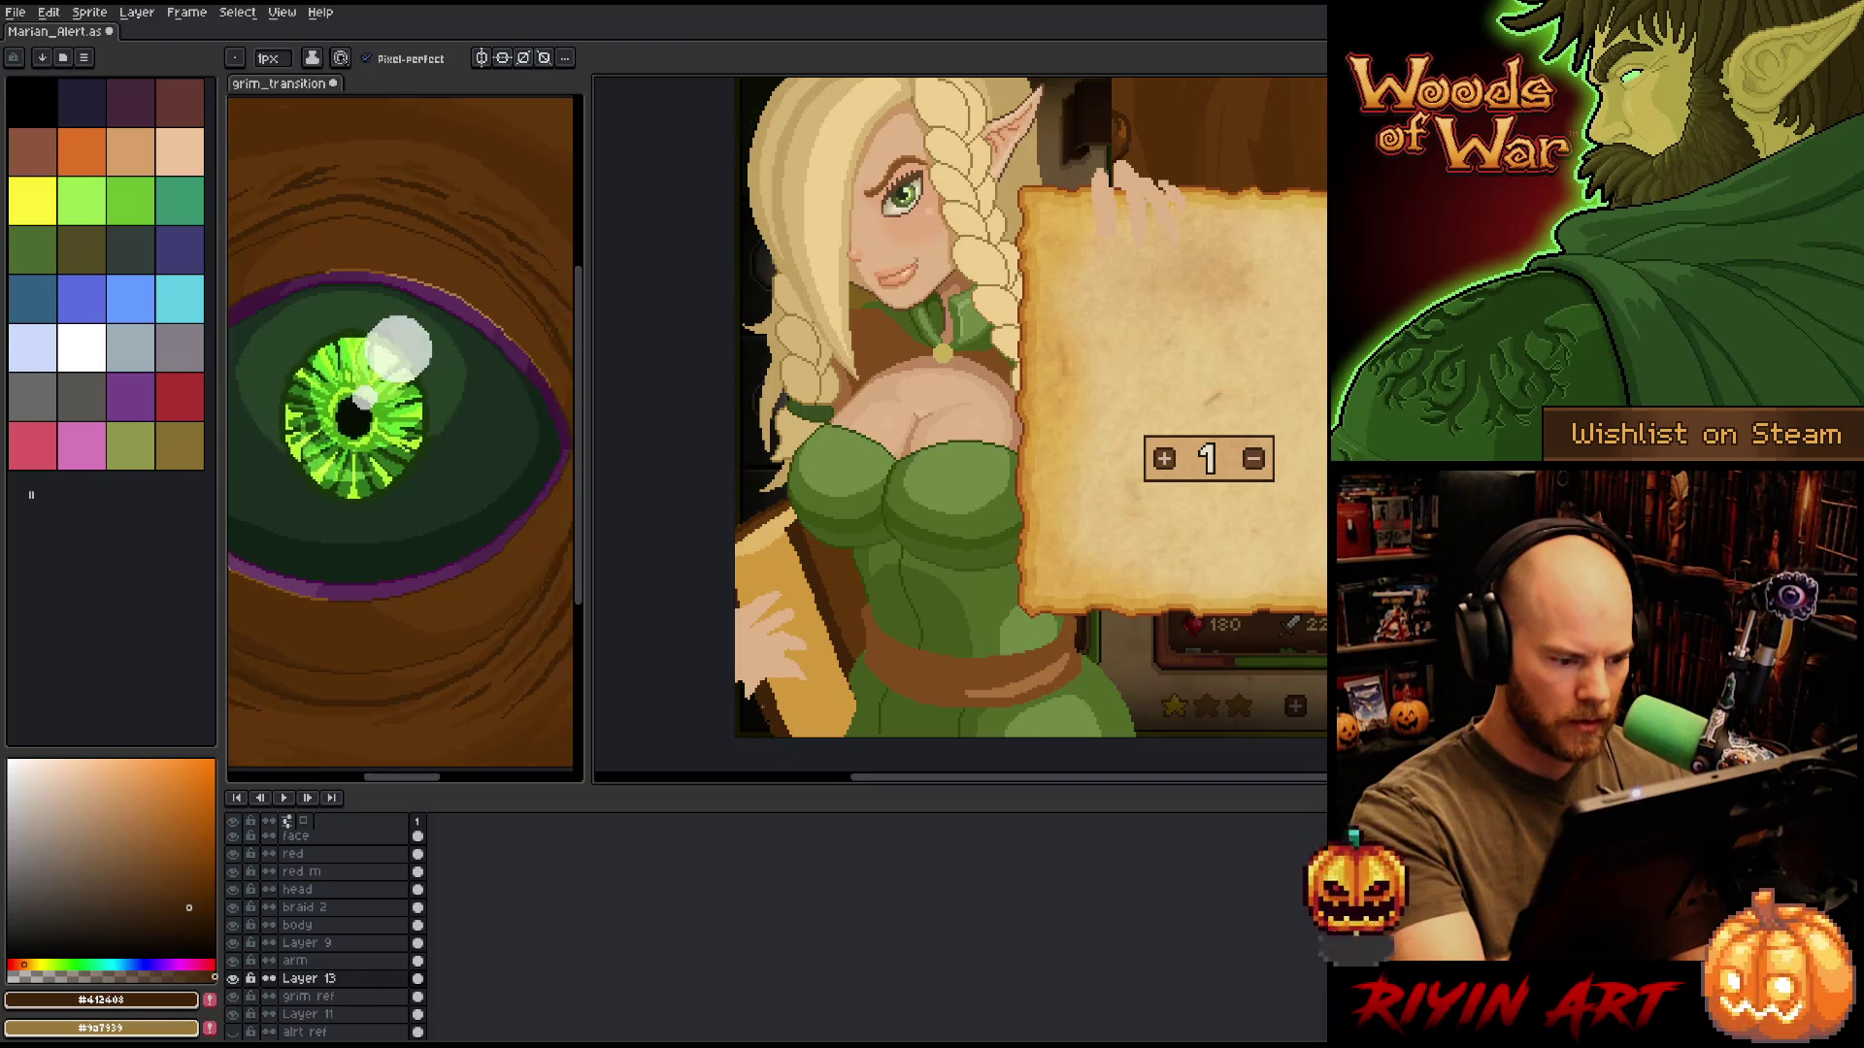
Pick orange-brown #bd7423 for the book's page lines, briefly select the book with Magic Wand, deselect, and return to Pencil.
{"action": "scroll", "coordinate": [777, 723], "scroll_direction": "down", "scroll_amount": 1}
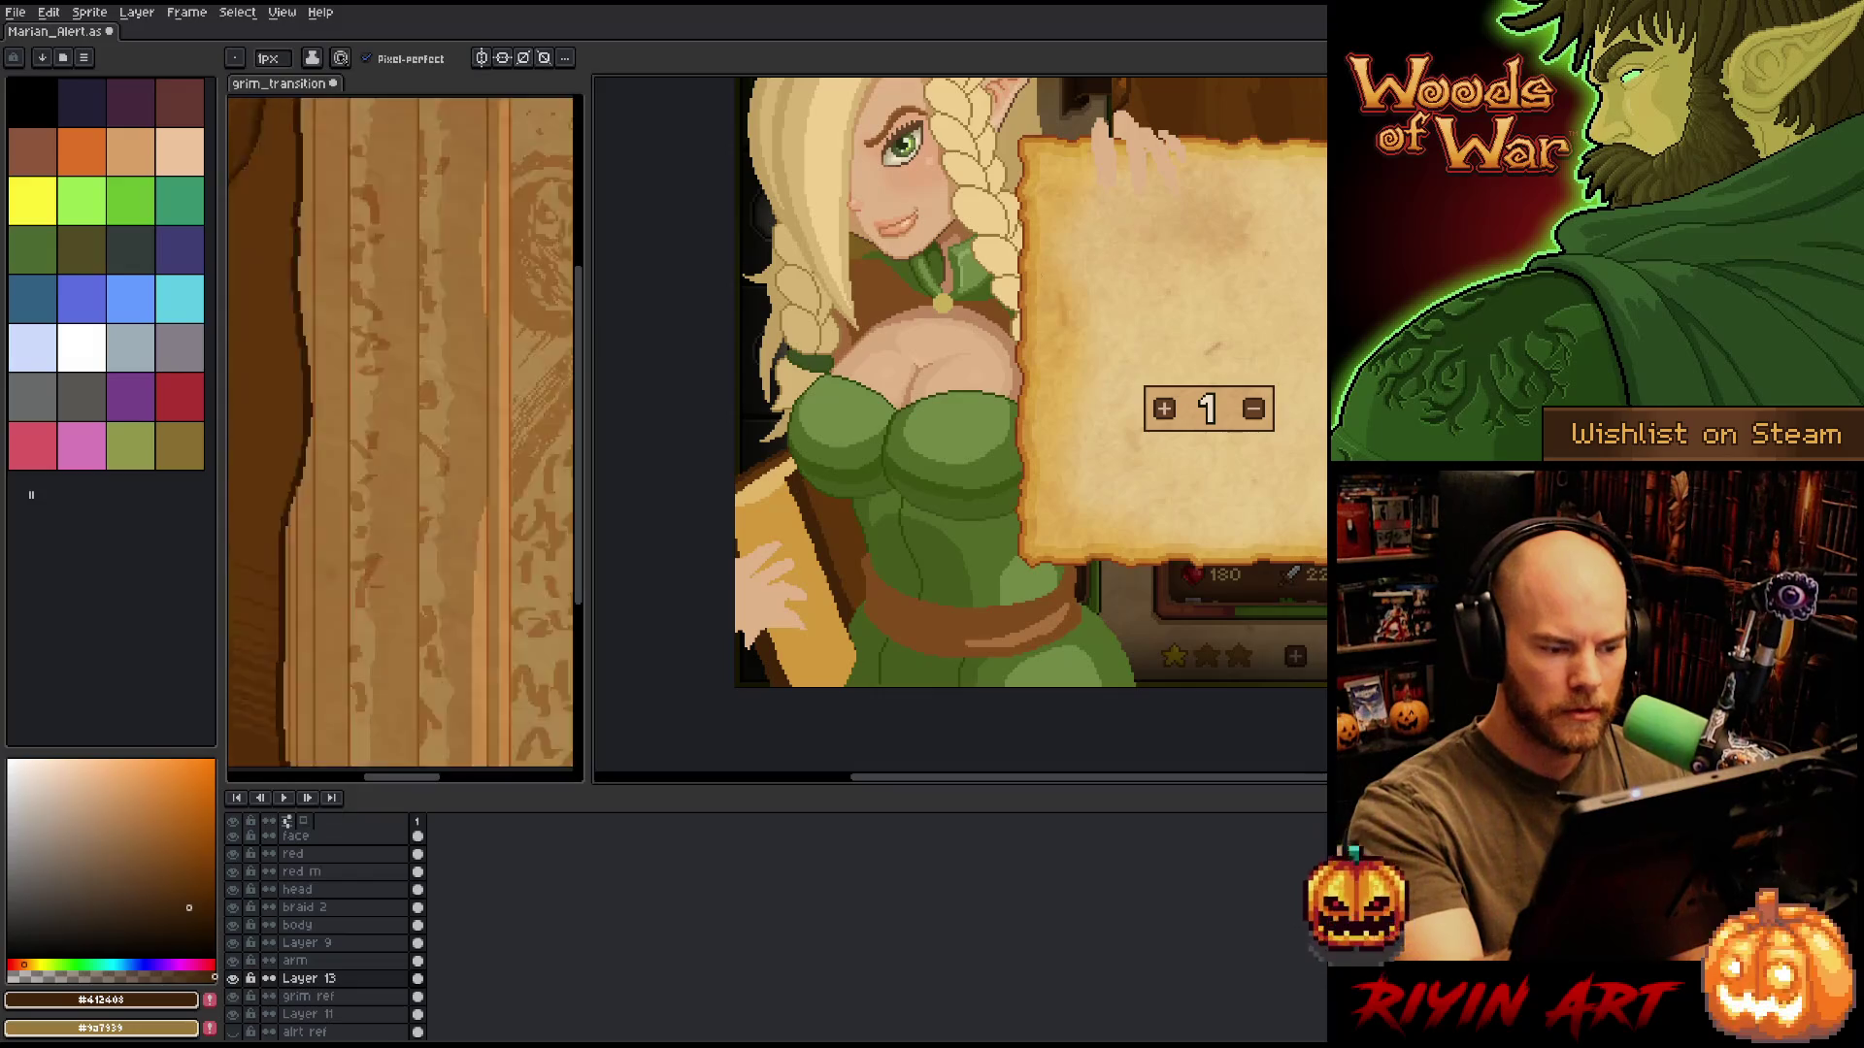
{"action": "left_click", "coordinate": [1031, 356], "text": "alt"}
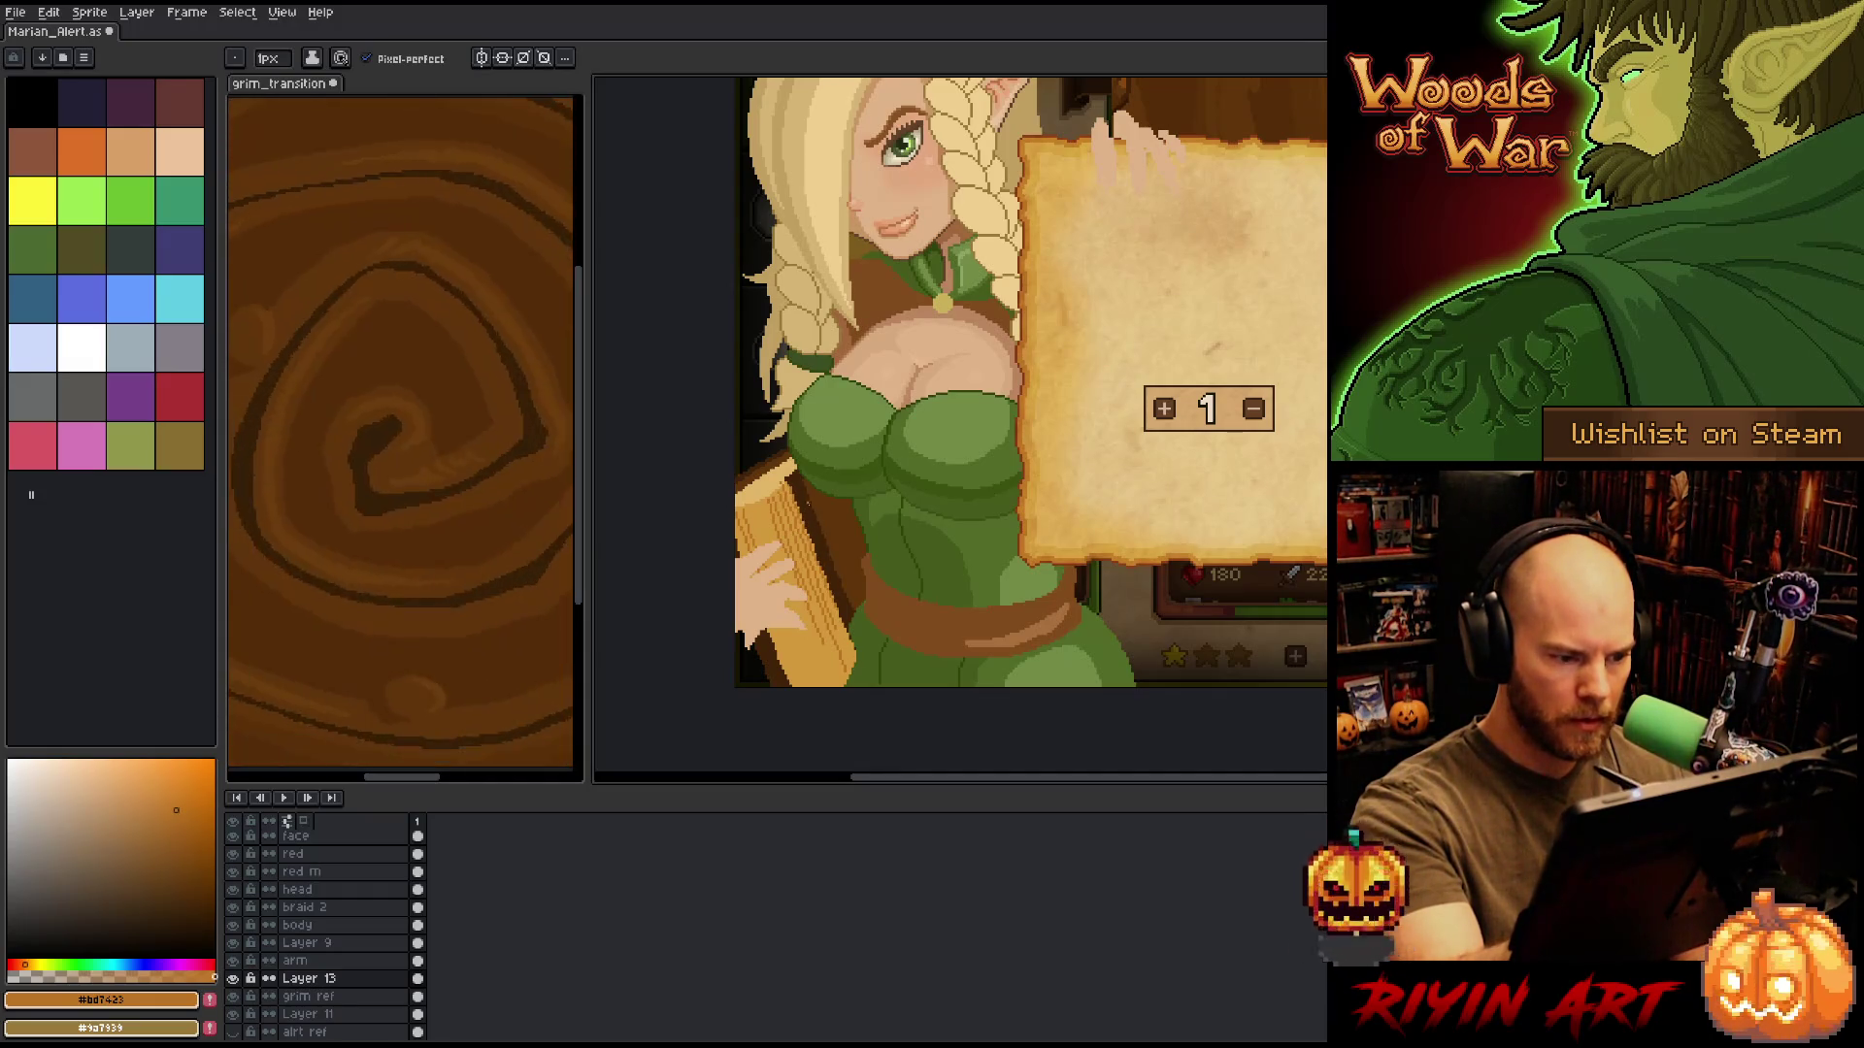
{"action": "key", "text": "w"}
{"action": "left_click", "coordinate": [807, 529]}
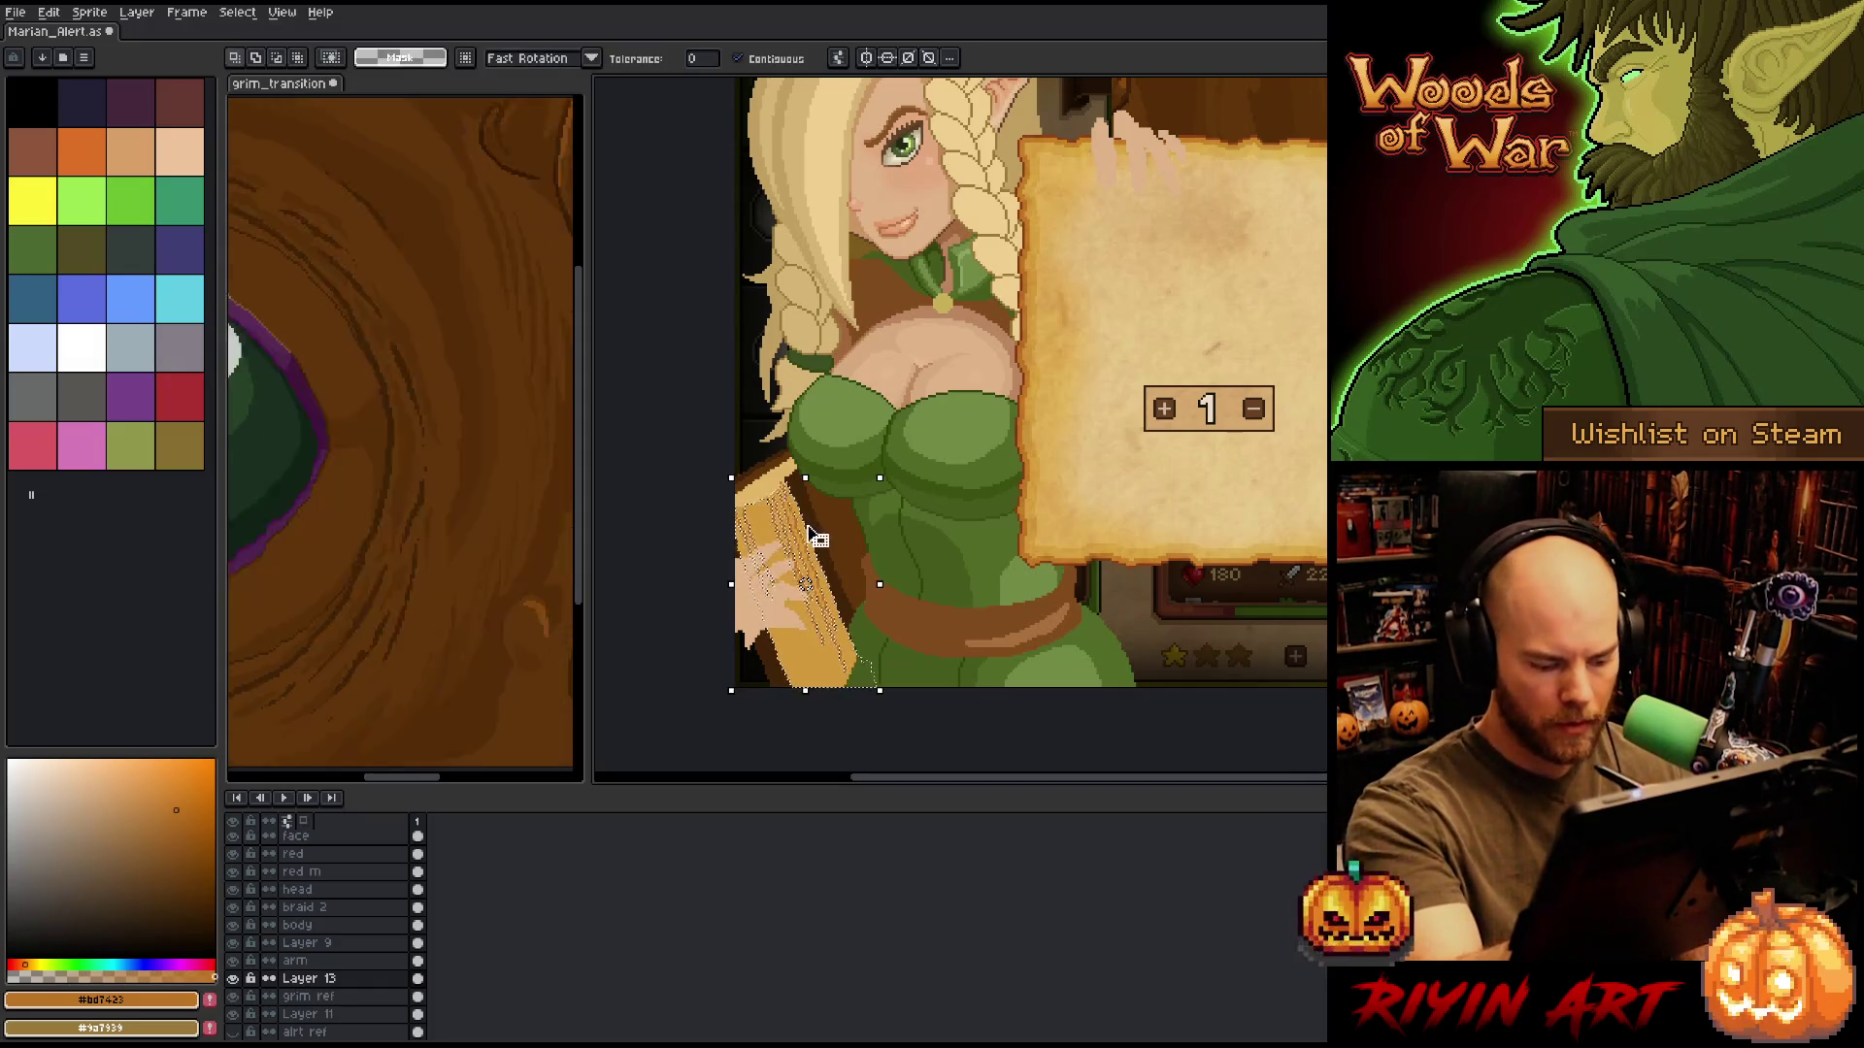
{"action": "key", "text": "ctrl+d"}
{"action": "key", "text": "b"}
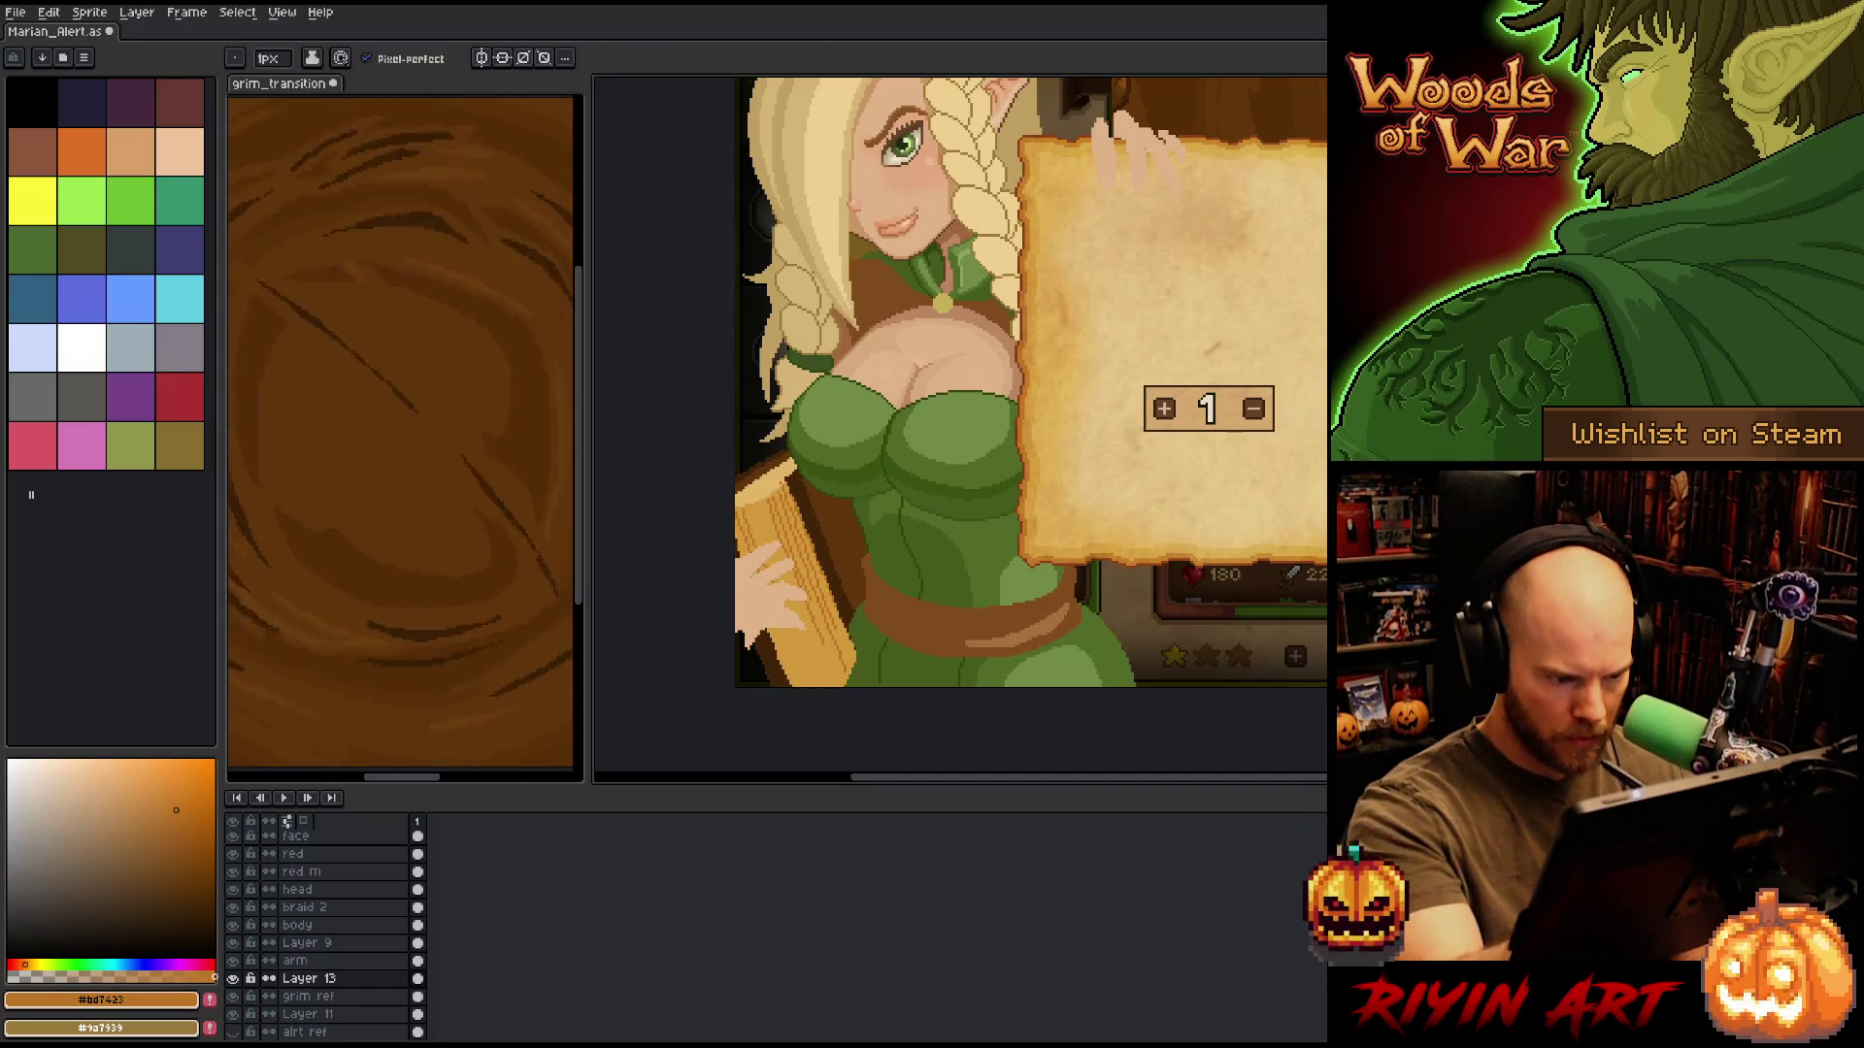
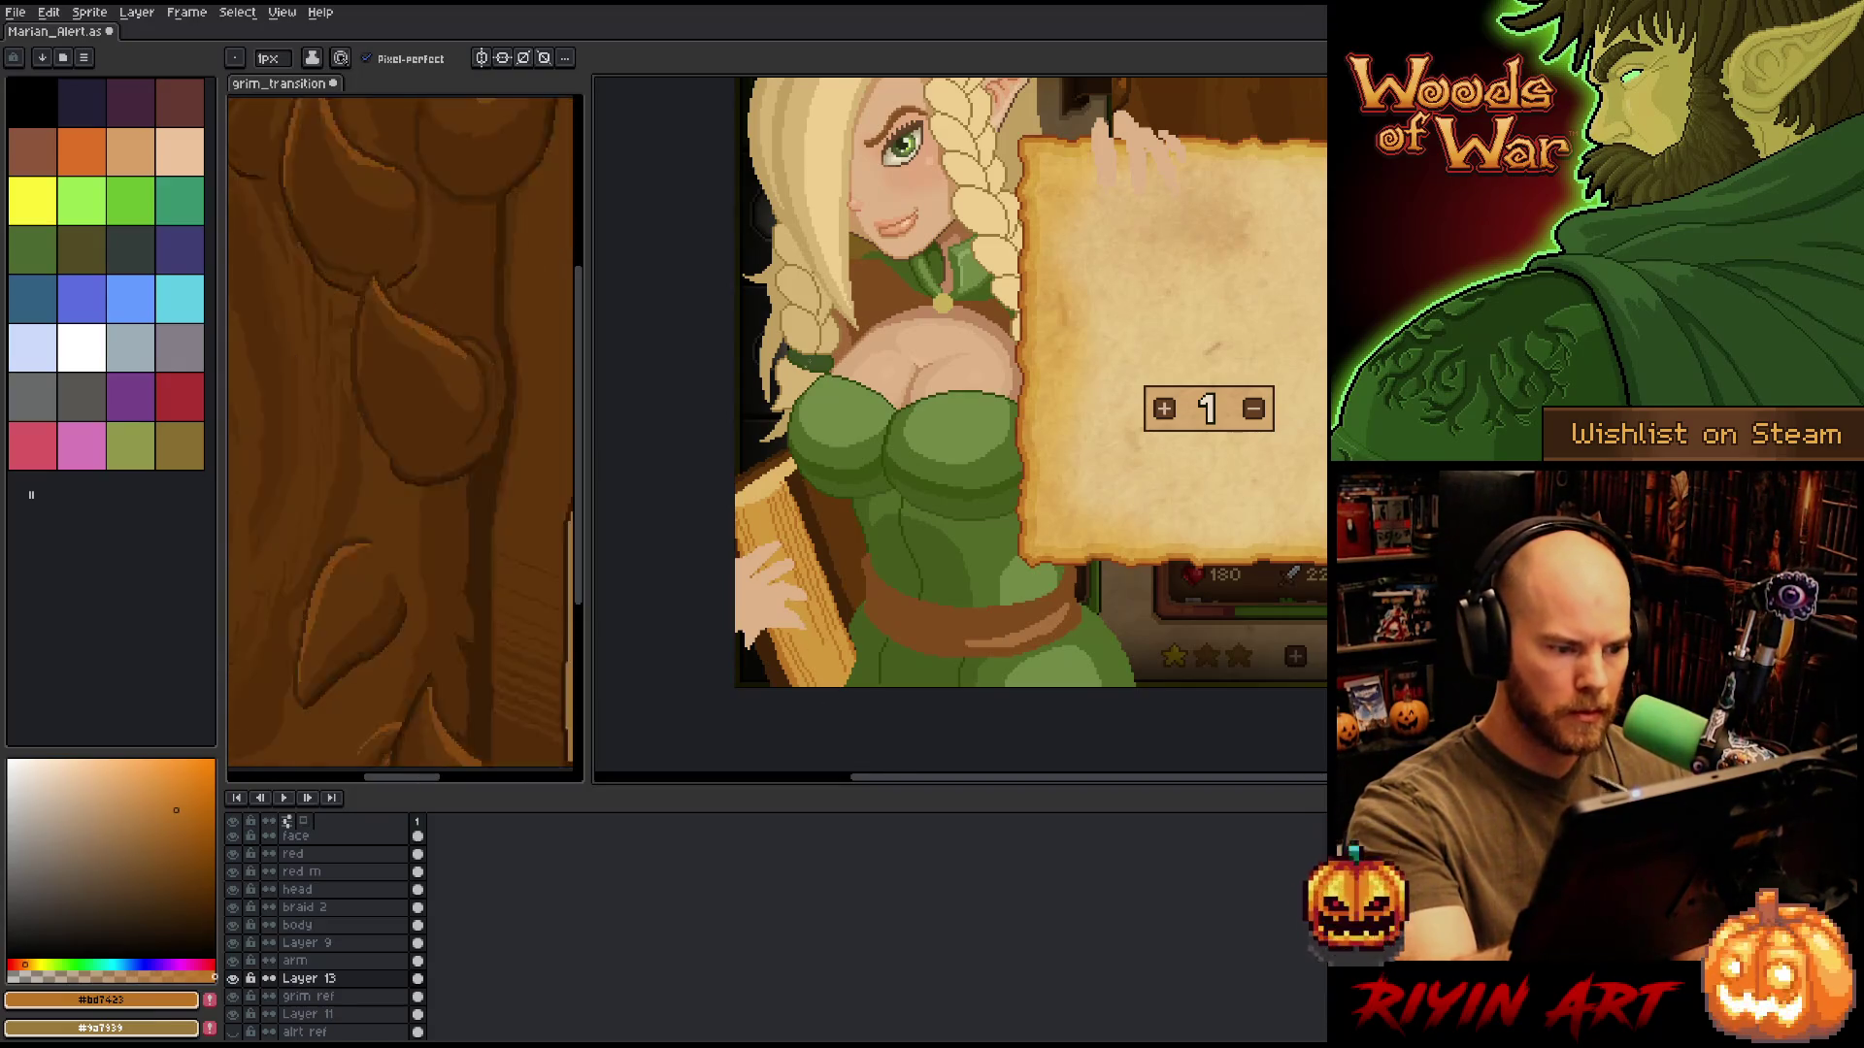
Dab #d3993b tan, #bd7423 mid brown and #412408 dark brown shading onto the lute's wood.
{"action": "left_click", "coordinate": [155, 793]}
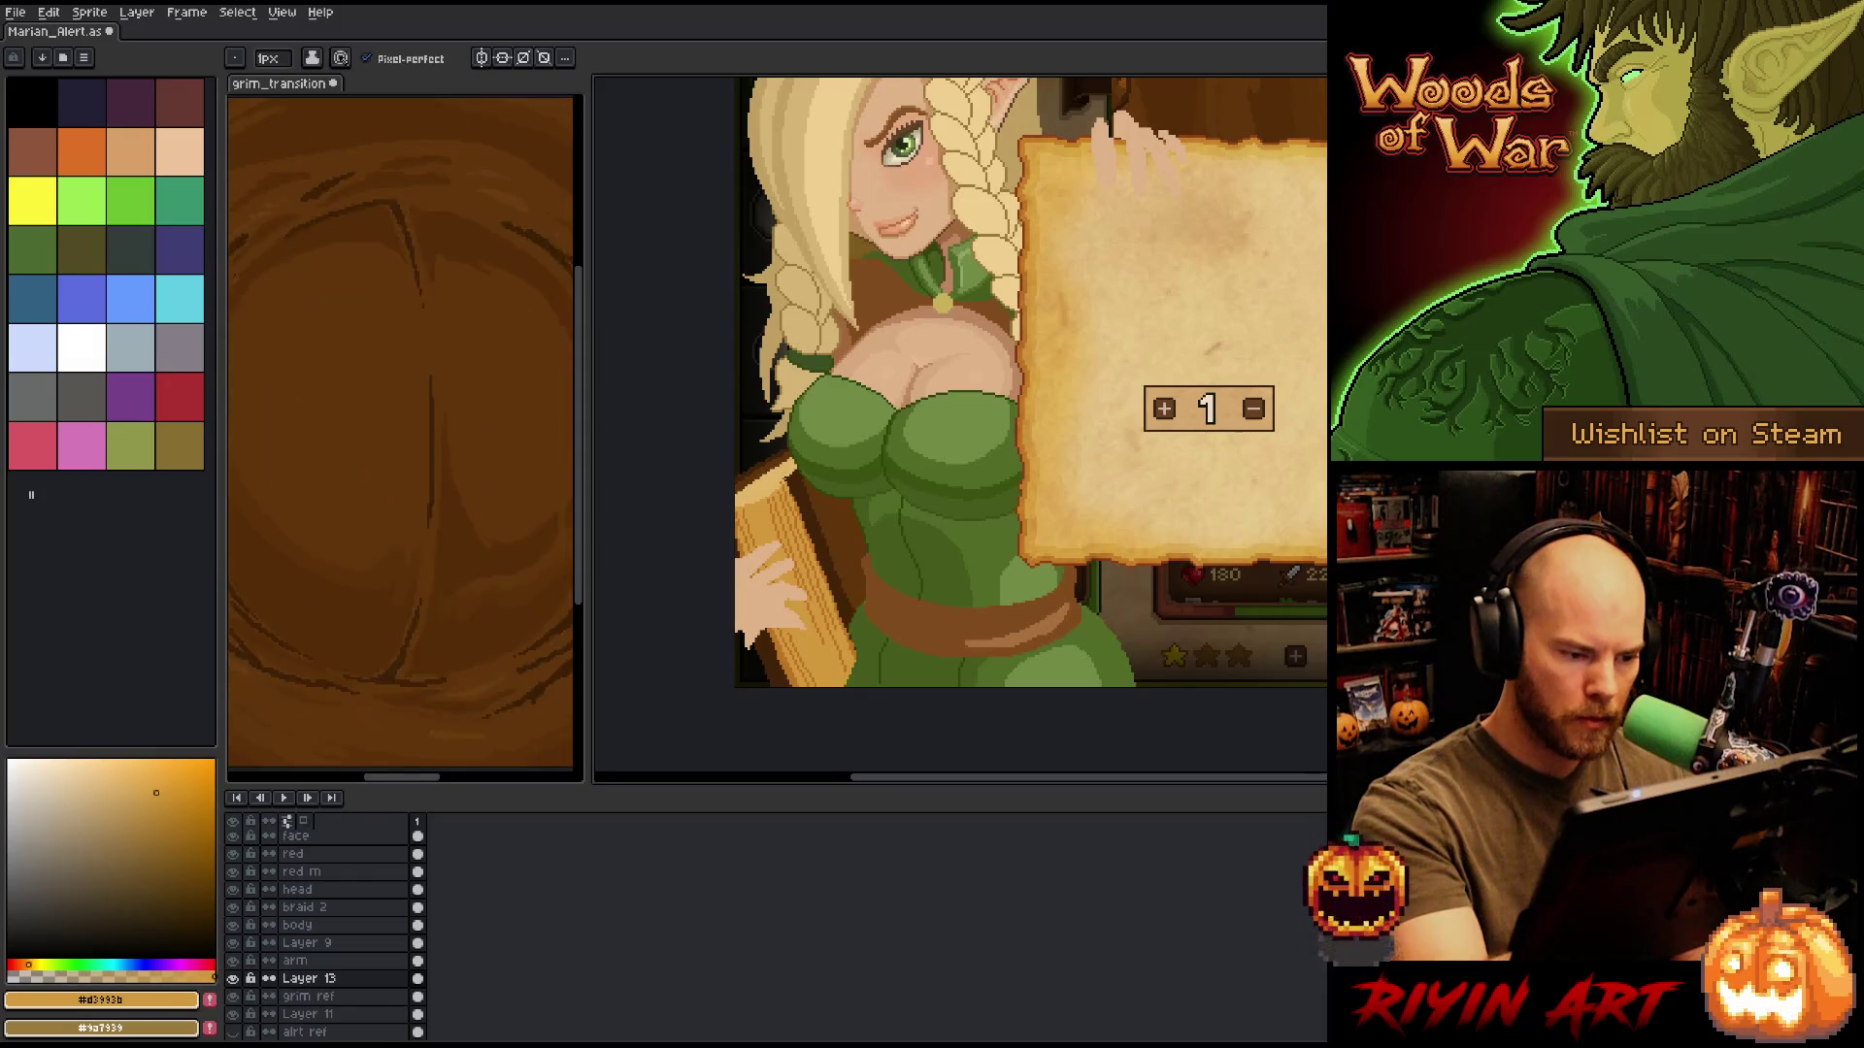
{"action": "scroll", "coordinate": [782, 524], "scroll_direction": "up", "scroll_amount": 2}
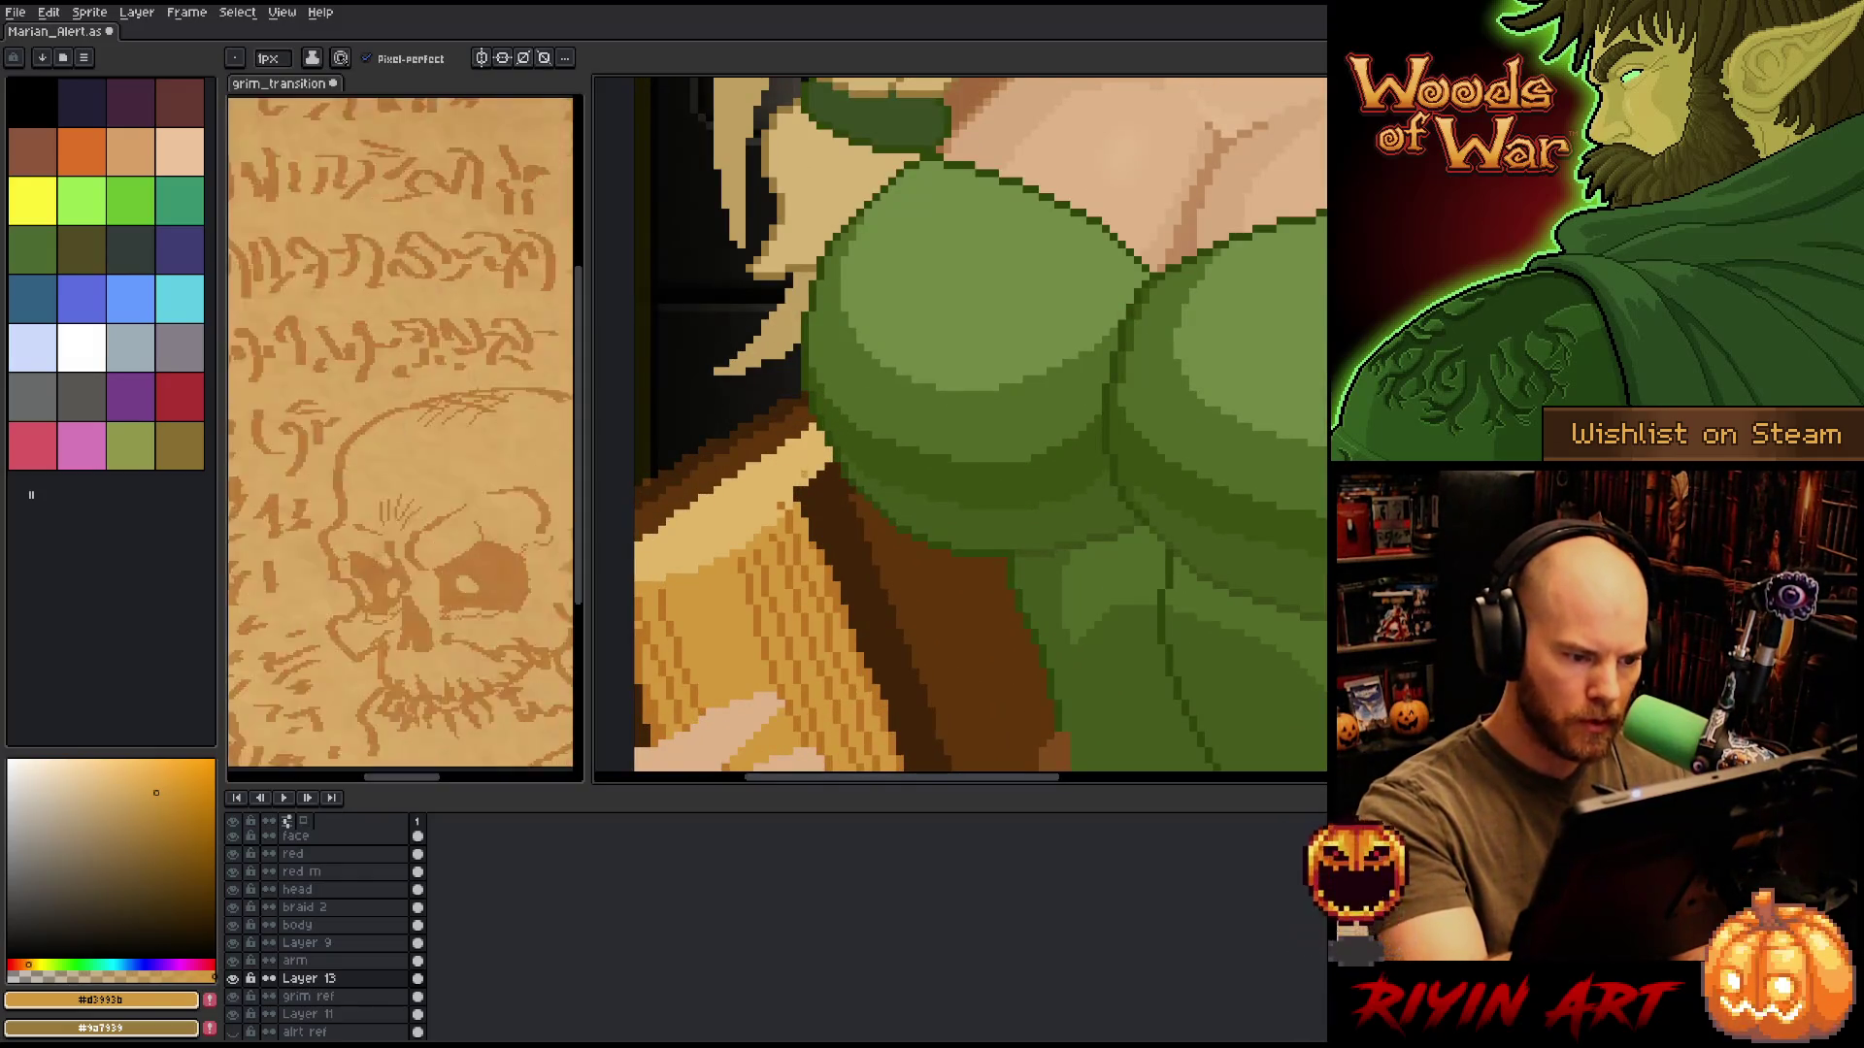
{"action": "left_click", "coordinate": [792, 485], "text": "alt"}
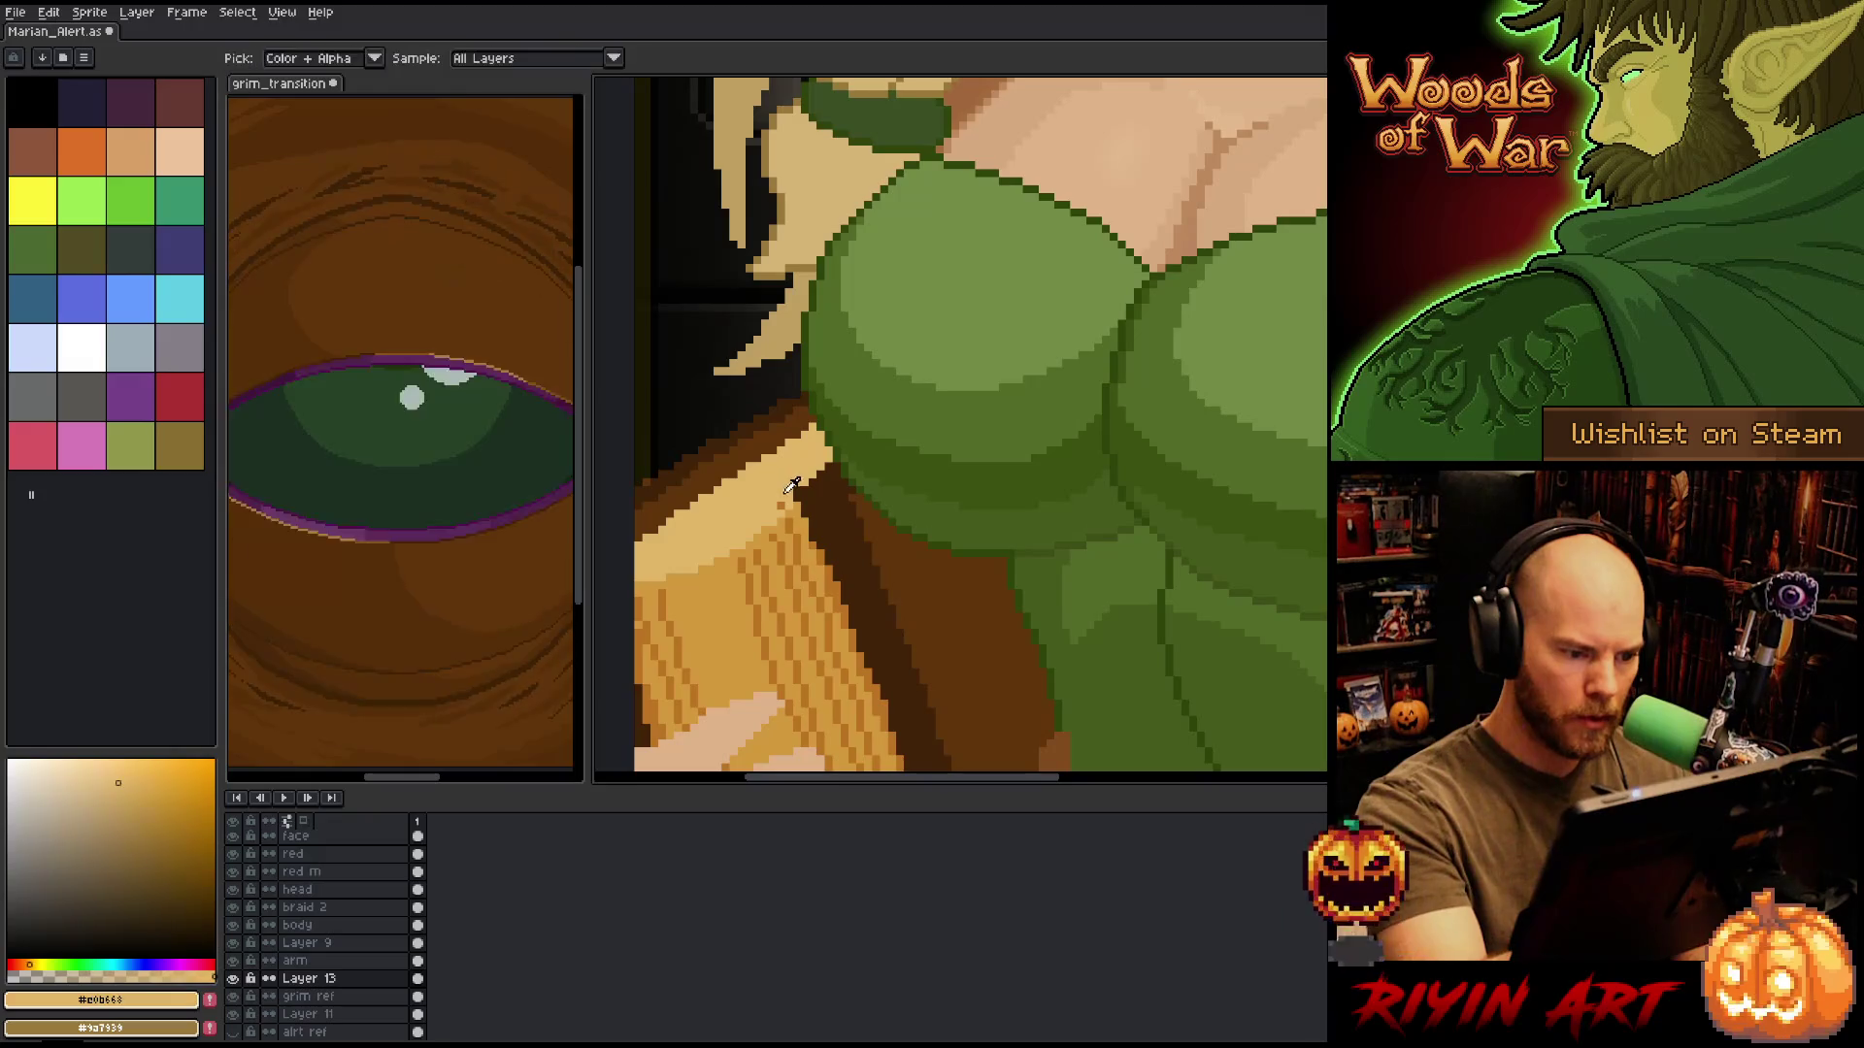
{"action": "left_click", "coordinate": [796, 504], "text": "alt"}
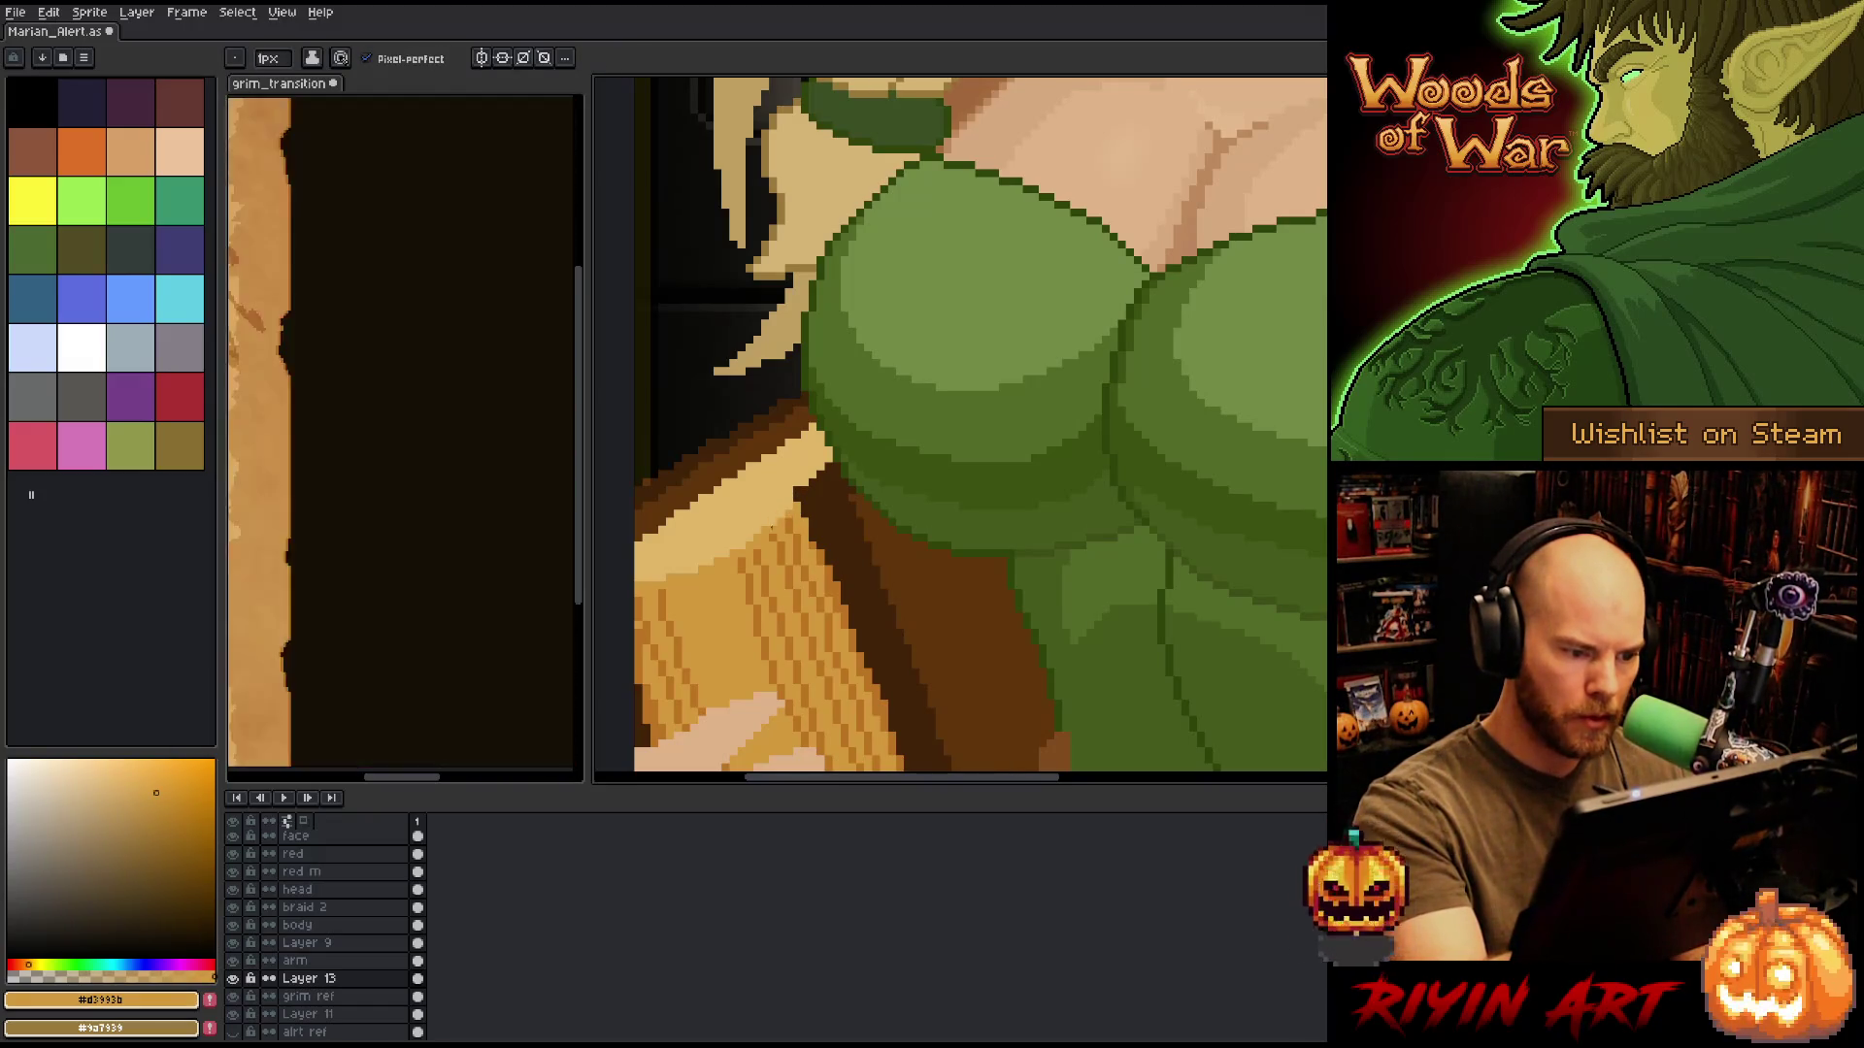
{"action": "left_click", "coordinate": [776, 583], "text": "alt"}
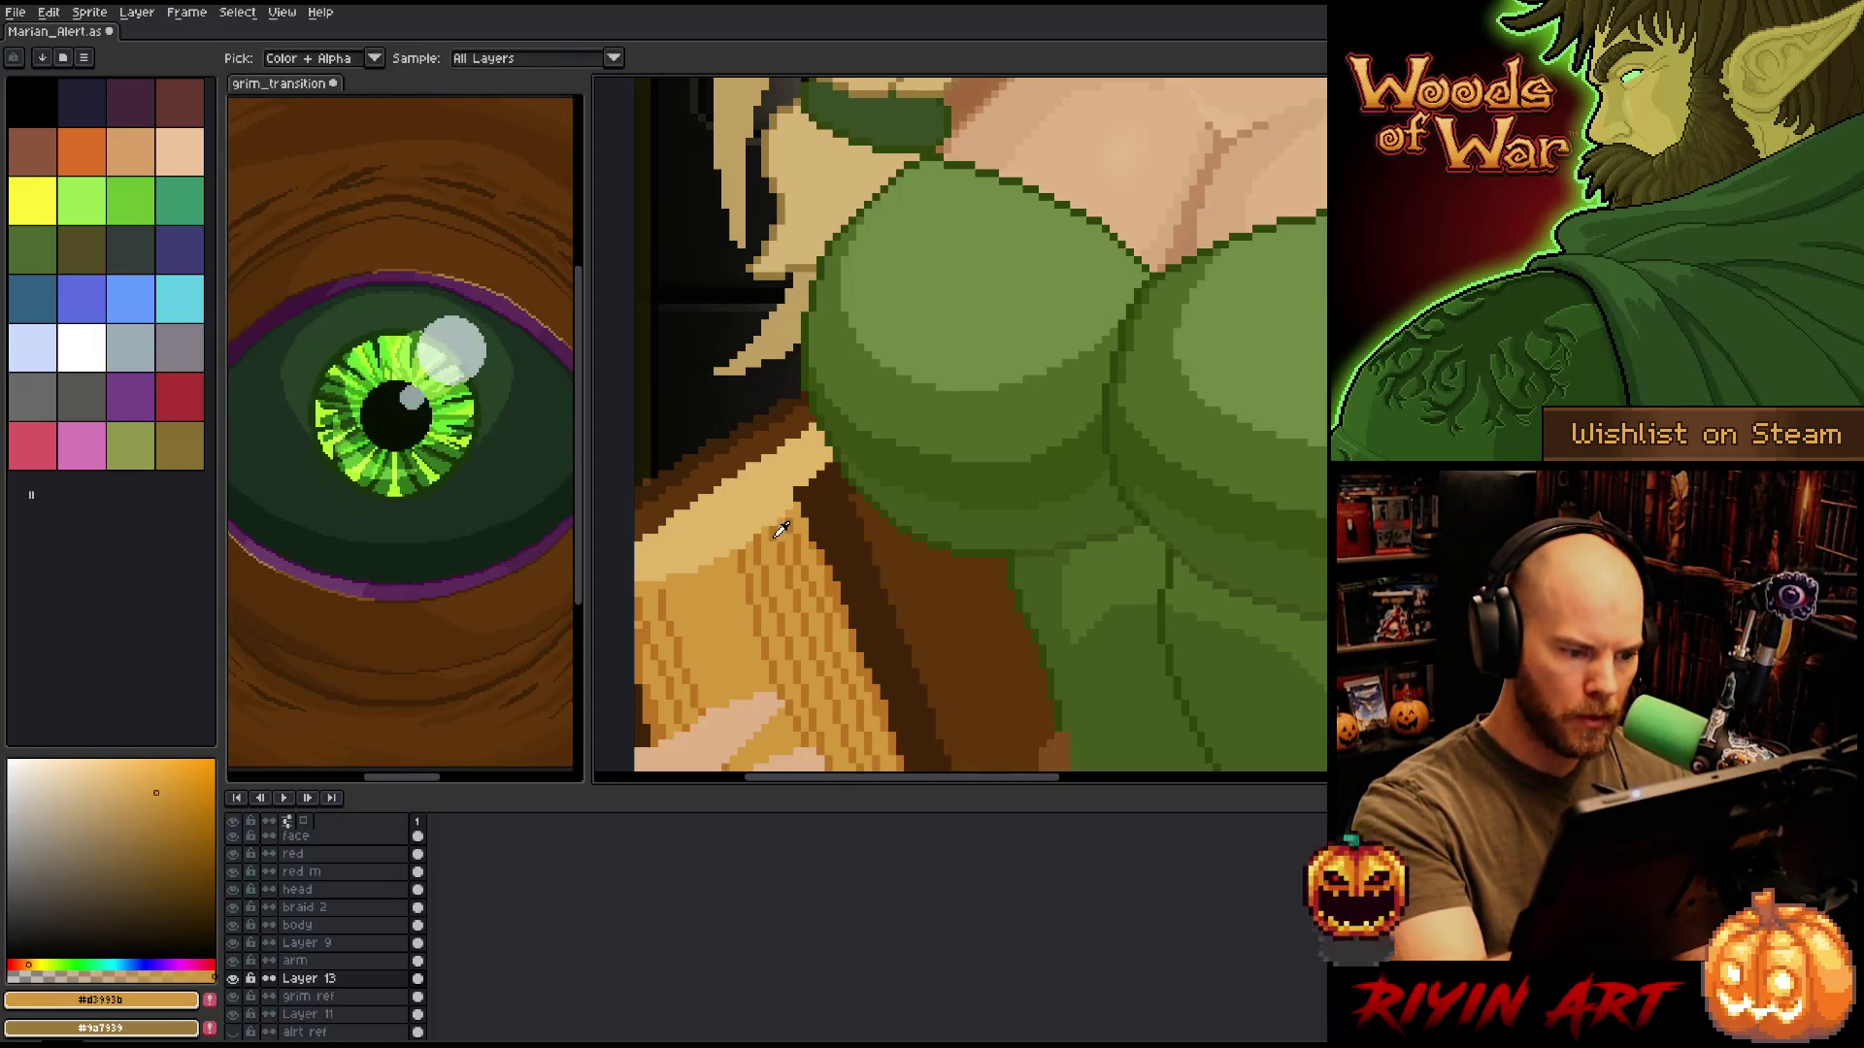
{"action": "left_click", "coordinate": [155, 793]}
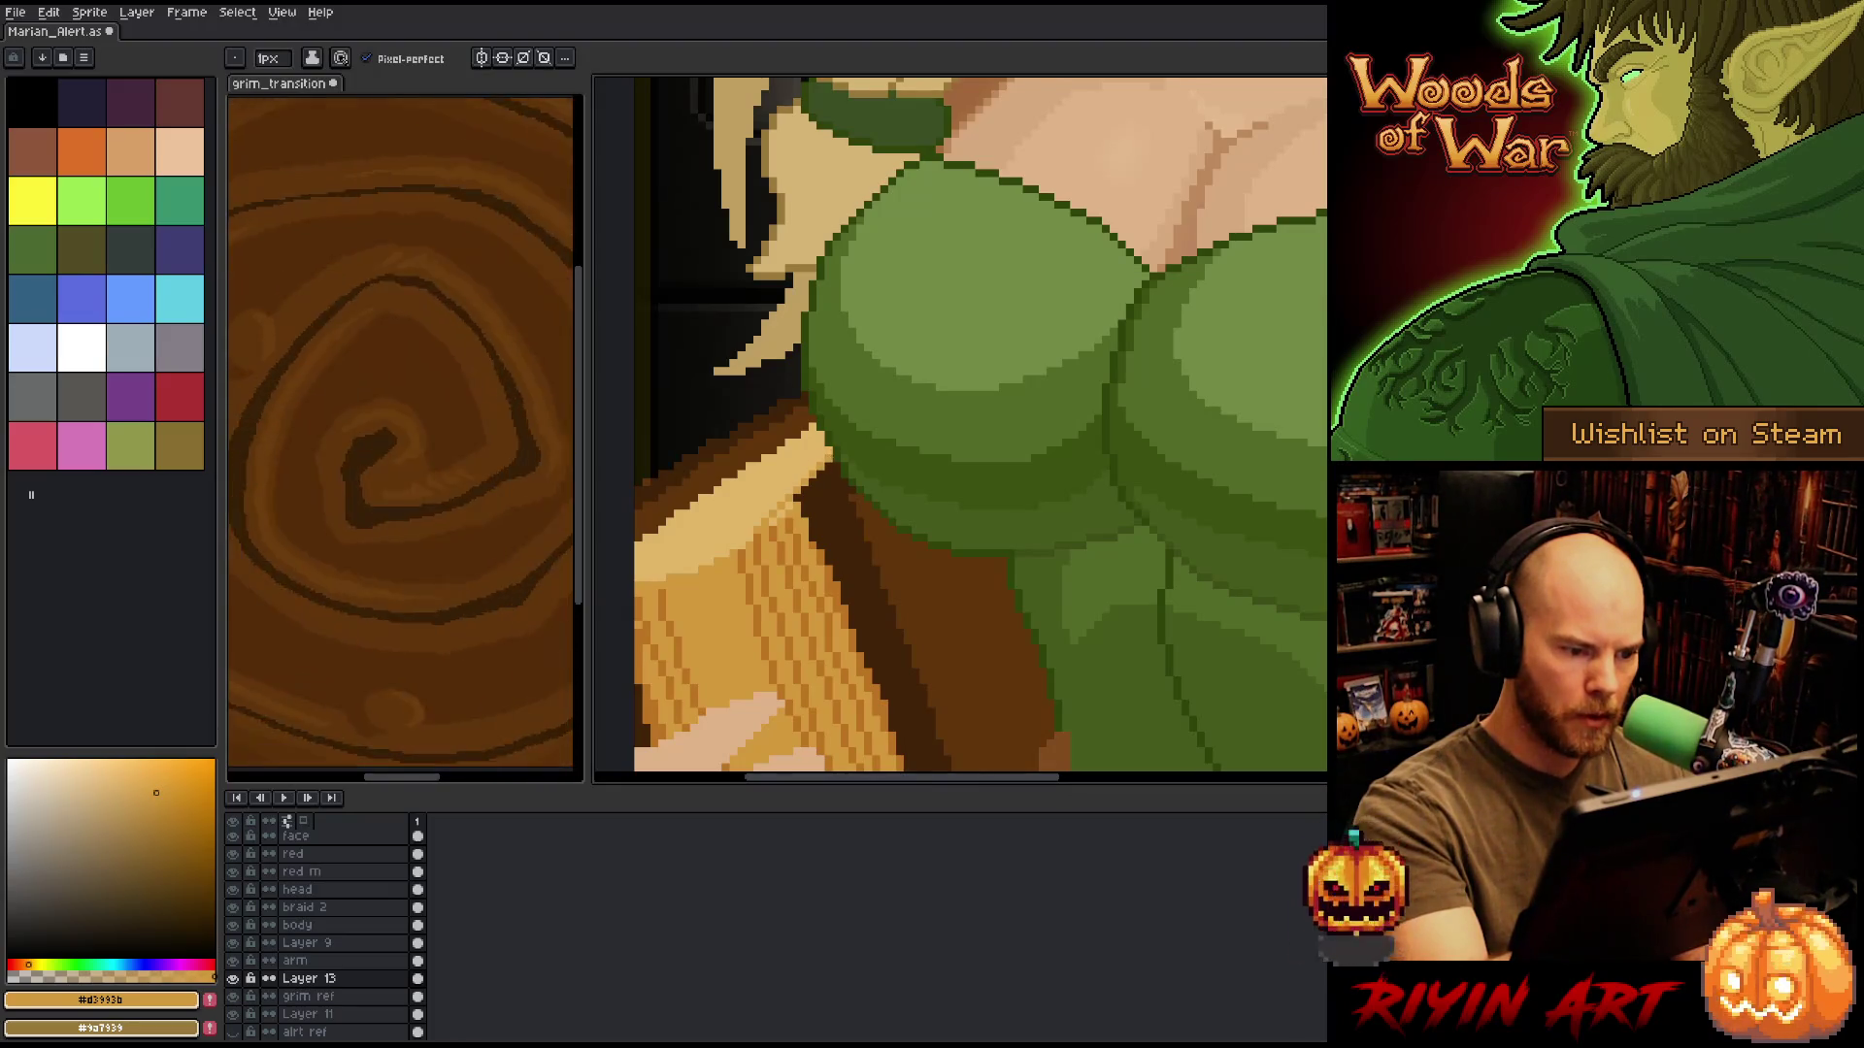
{"action": "left_click", "coordinate": [804, 509], "text": "alt"}
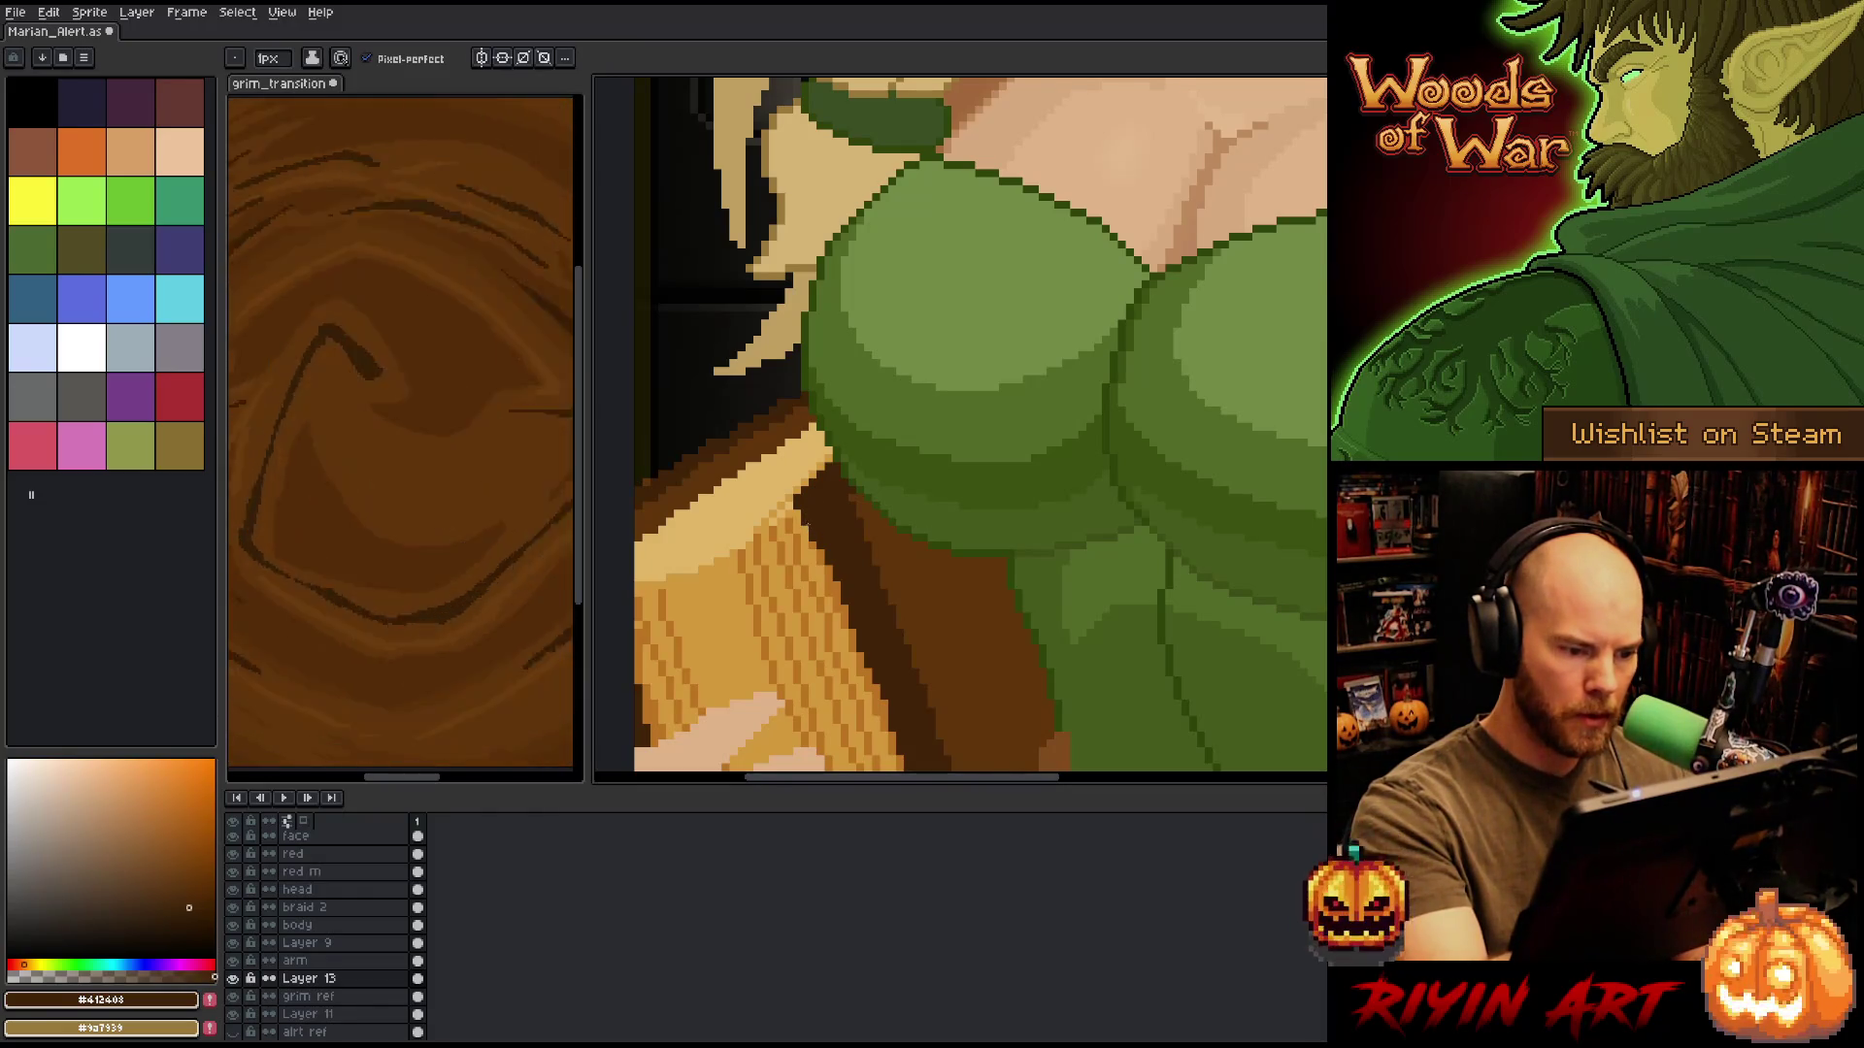
{"action": "left_click", "coordinate": [806, 529], "text": "alt"}
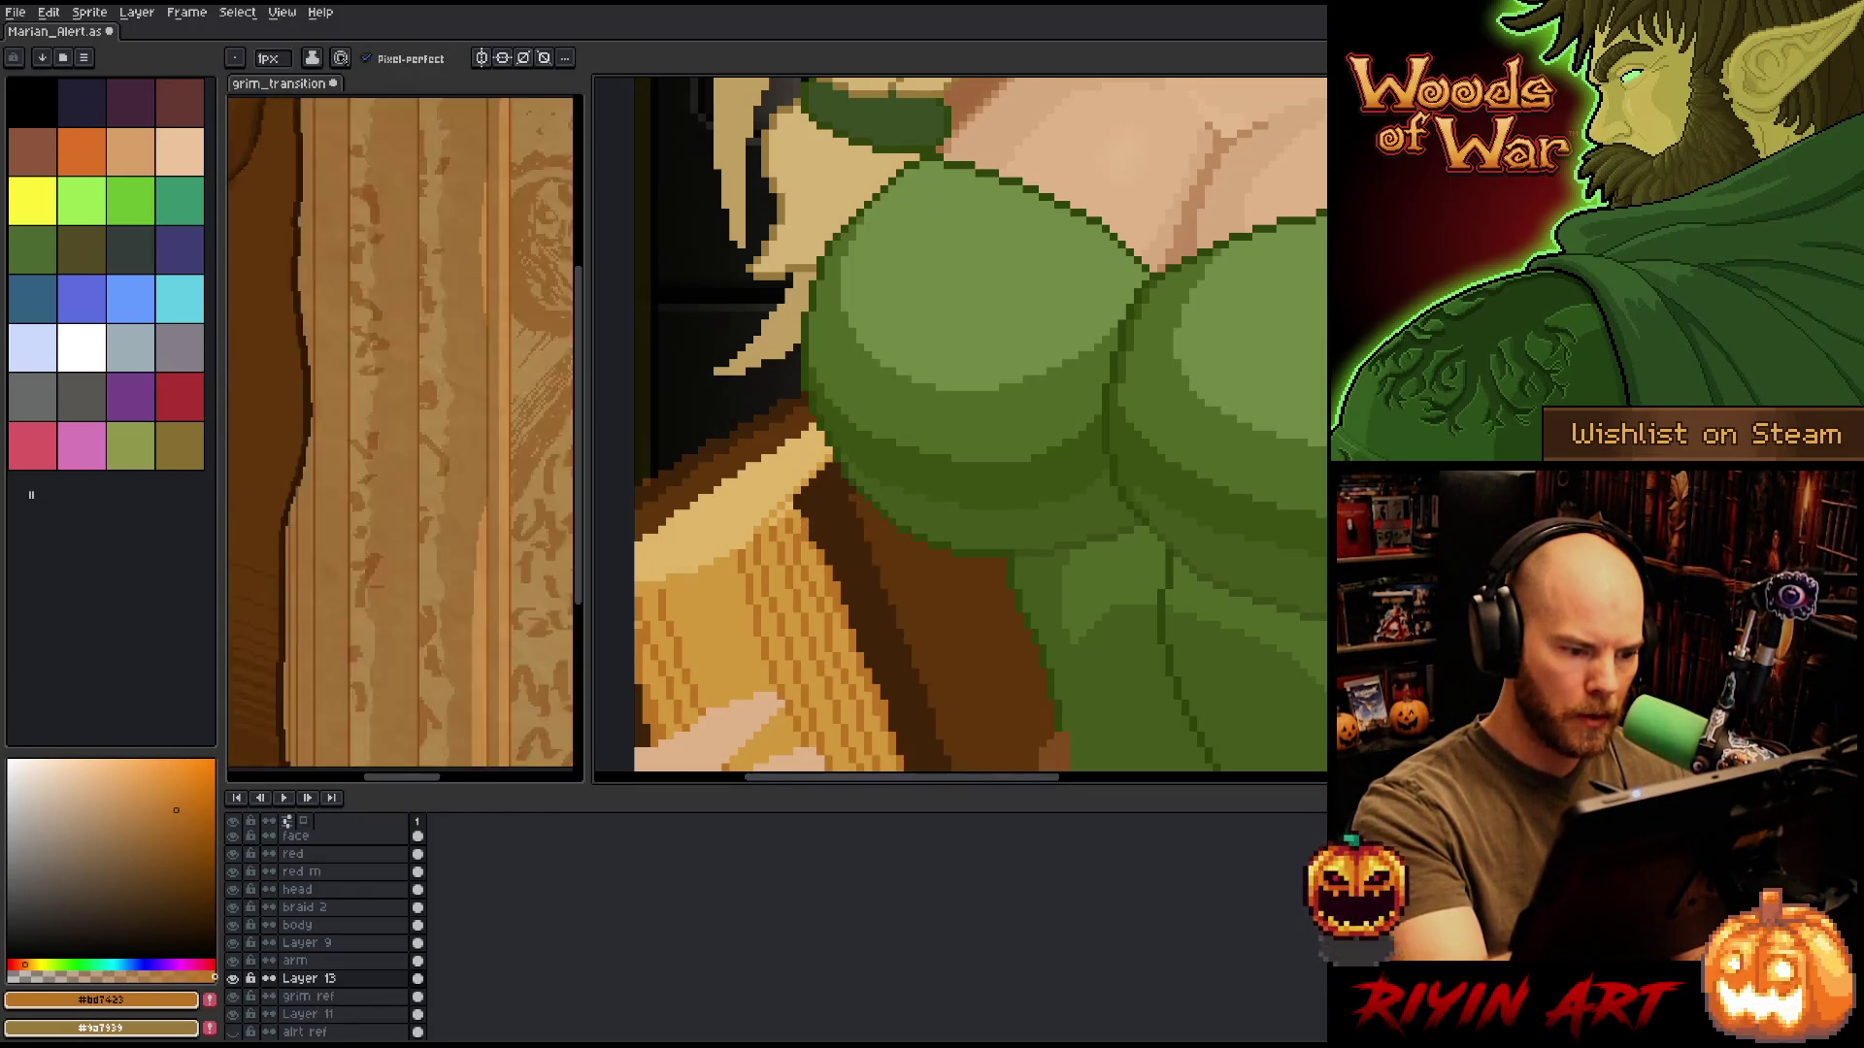
{"action": "left_click", "coordinate": [772, 516], "text": "alt"}
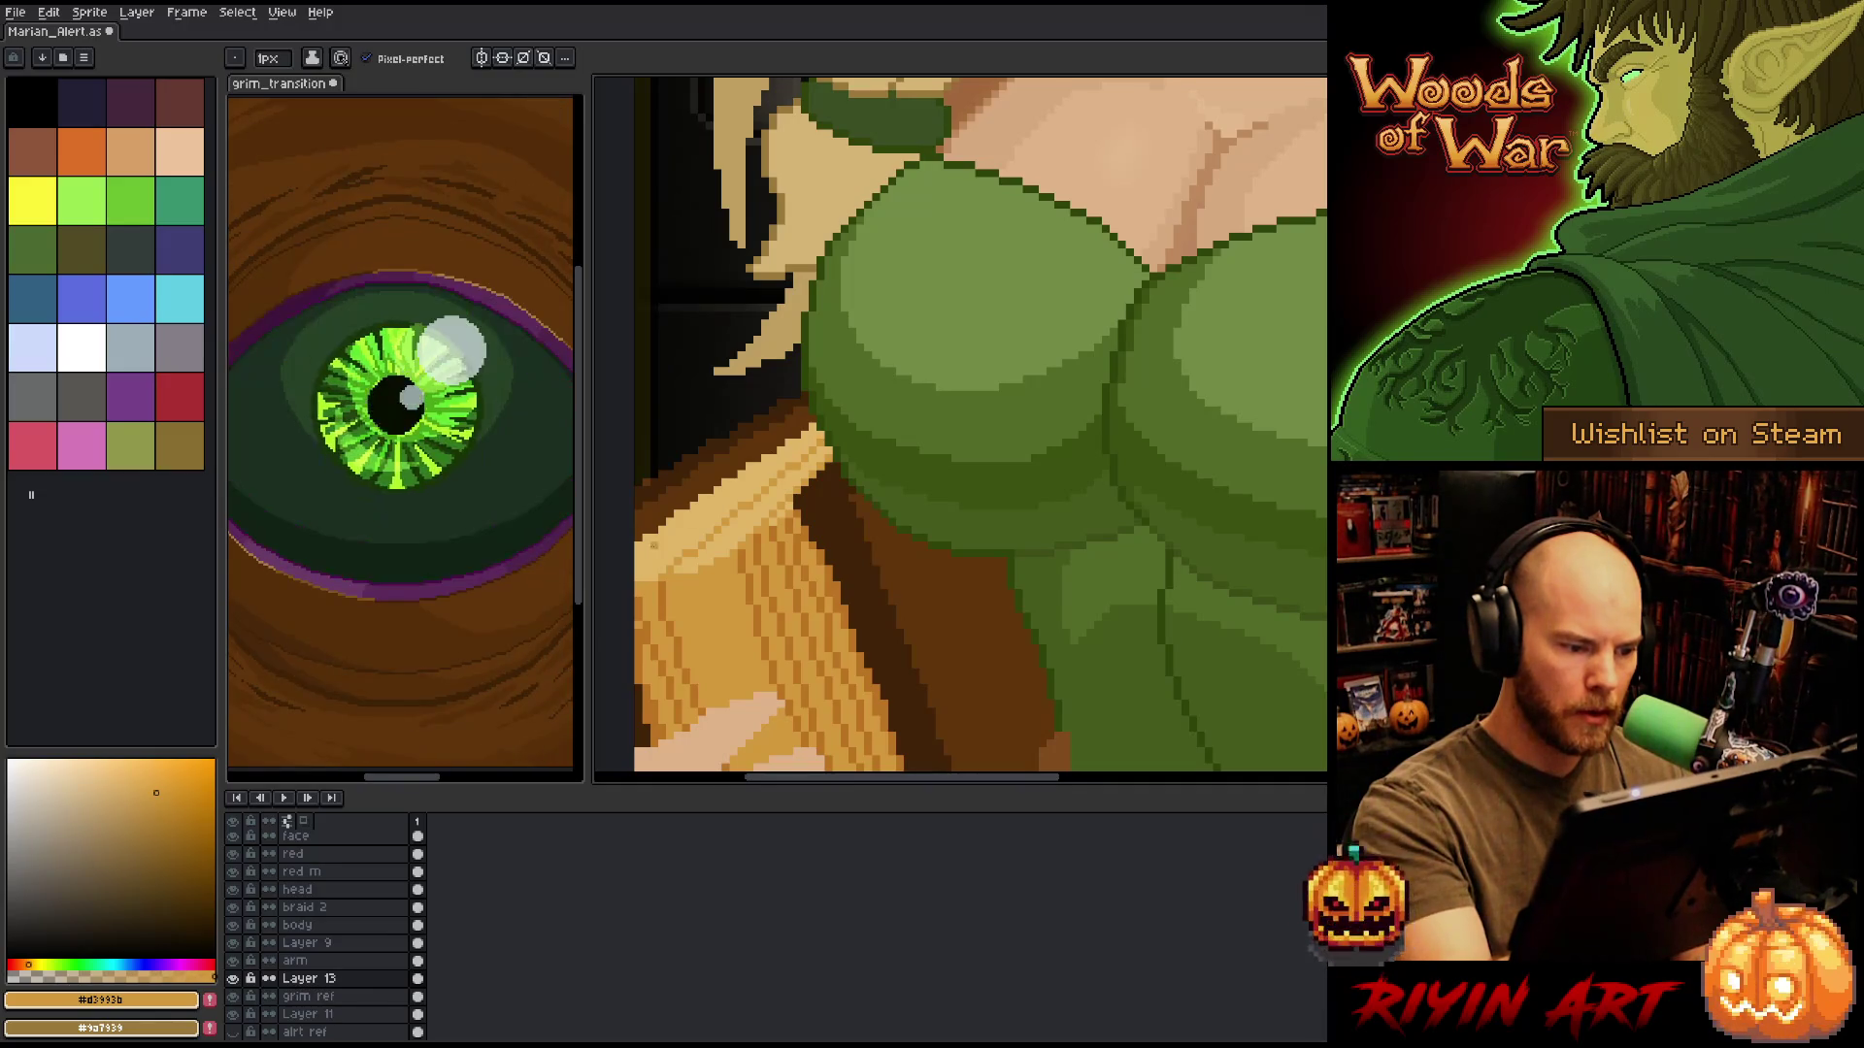
Zoom out to the whole character and save the sprite with Ctrl+S.
{"action": "key", "text": "minus"}
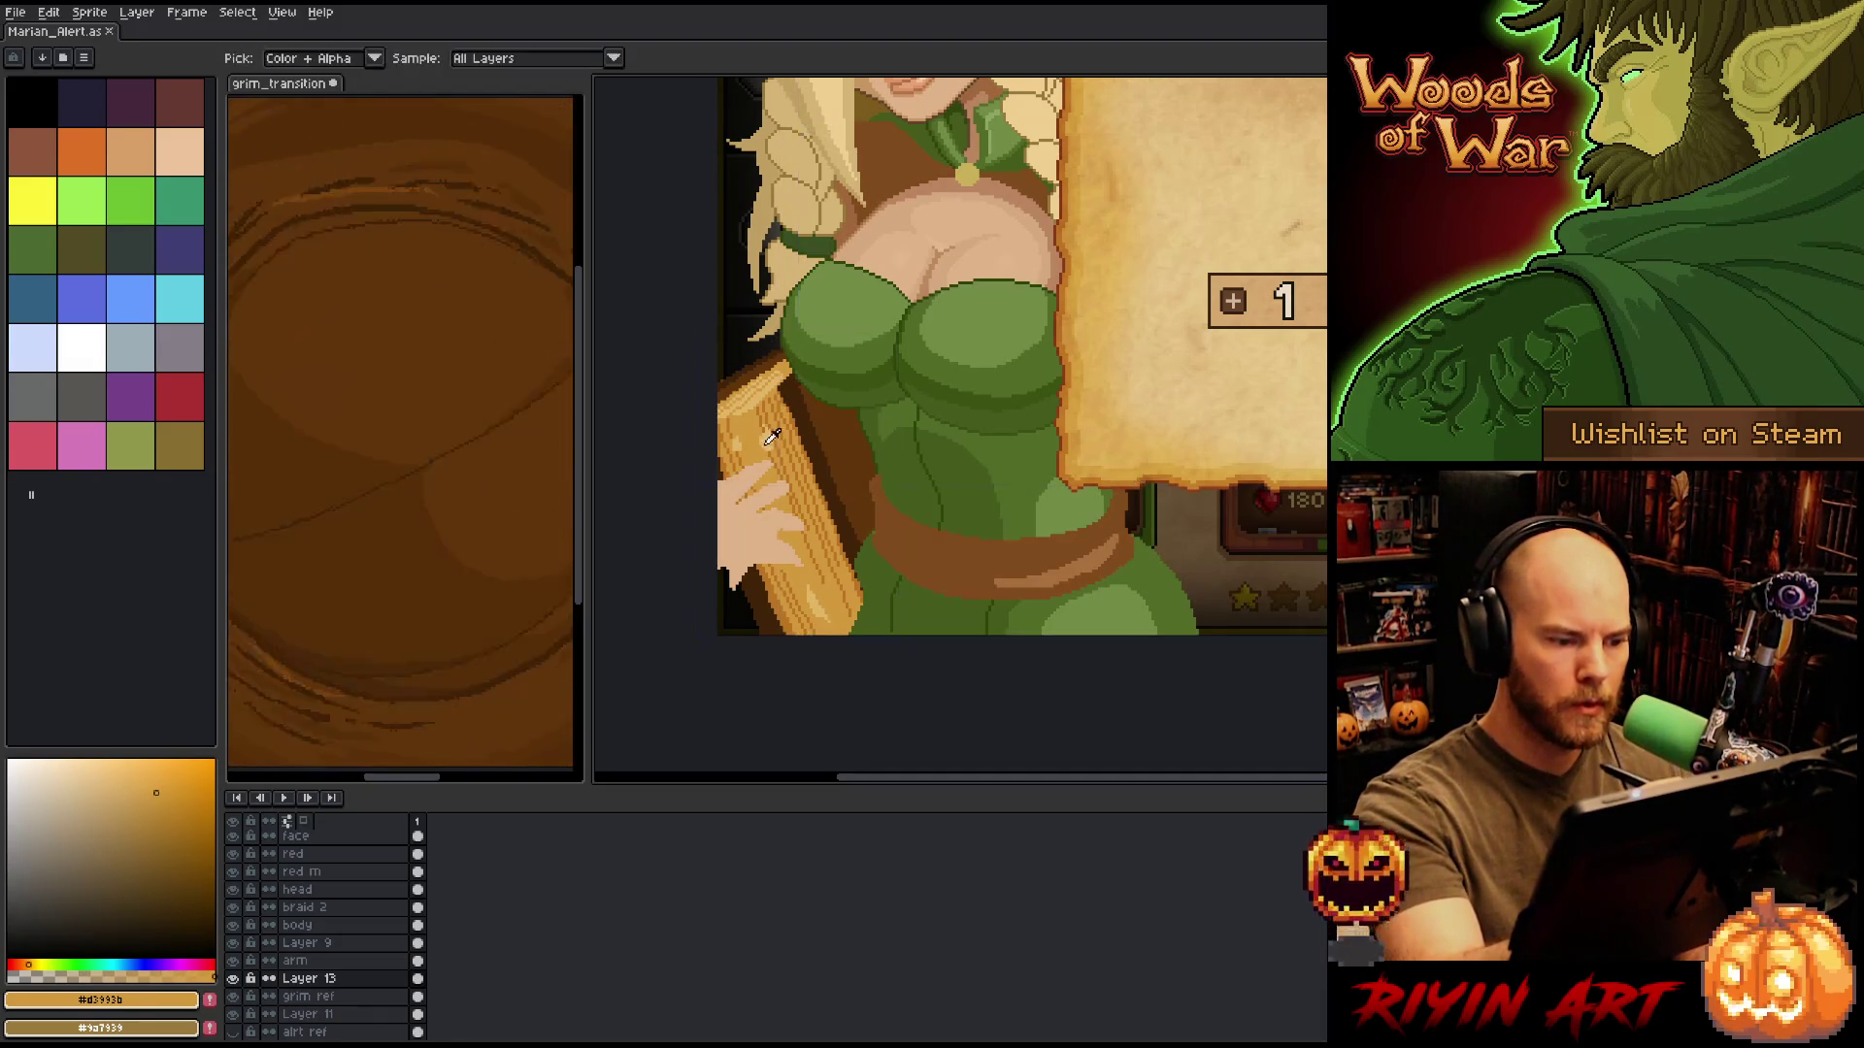
{"action": "right_click", "coordinate": [893, 471]}
{"action": "key", "text": "Escape"}
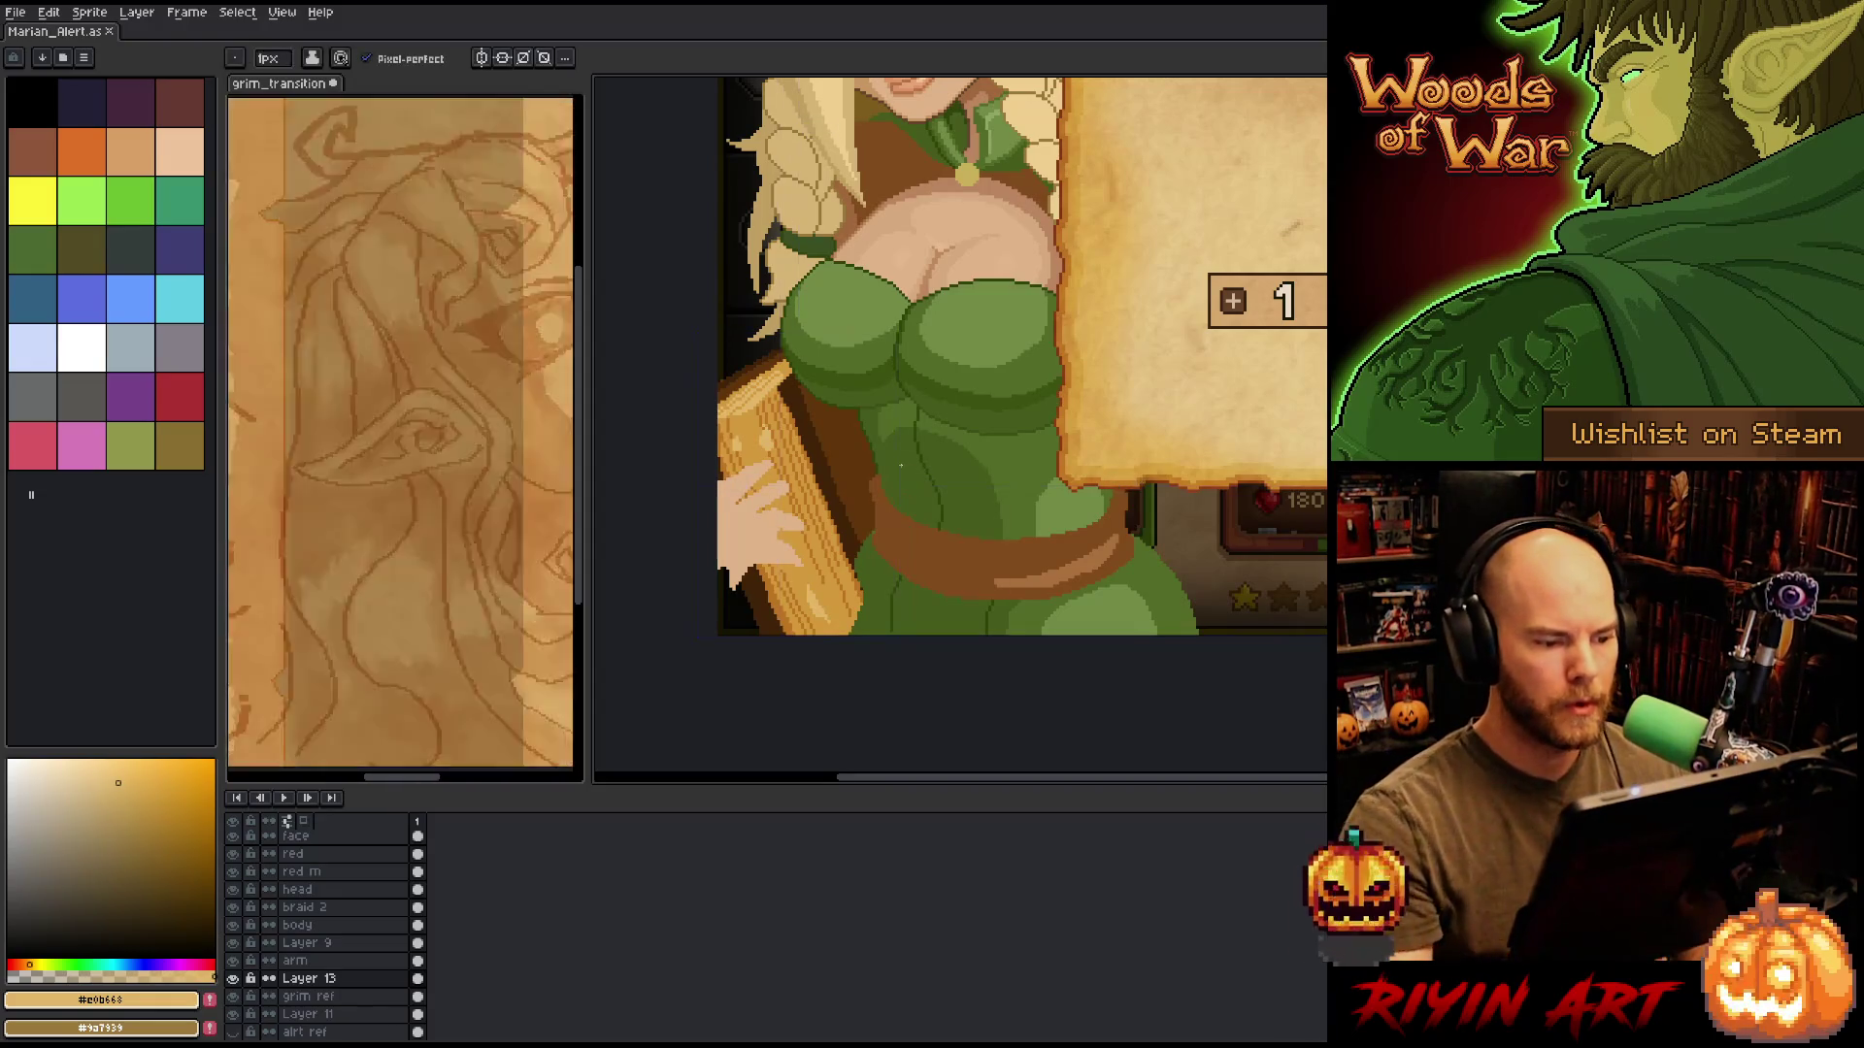
{"action": "key", "text": "ctrl+s"}
Sample the #d3993b tan and #e0b668 light wood colours from the instrument.
{"action": "scroll", "coordinate": [874, 452], "scroll_direction": "up", "scroll_amount": 1}
{"action": "scroll", "coordinate": [874, 453], "scroll_direction": "up", "scroll_amount": 1}
{"action": "left_click", "coordinate": [660, 377], "text": "alt"}
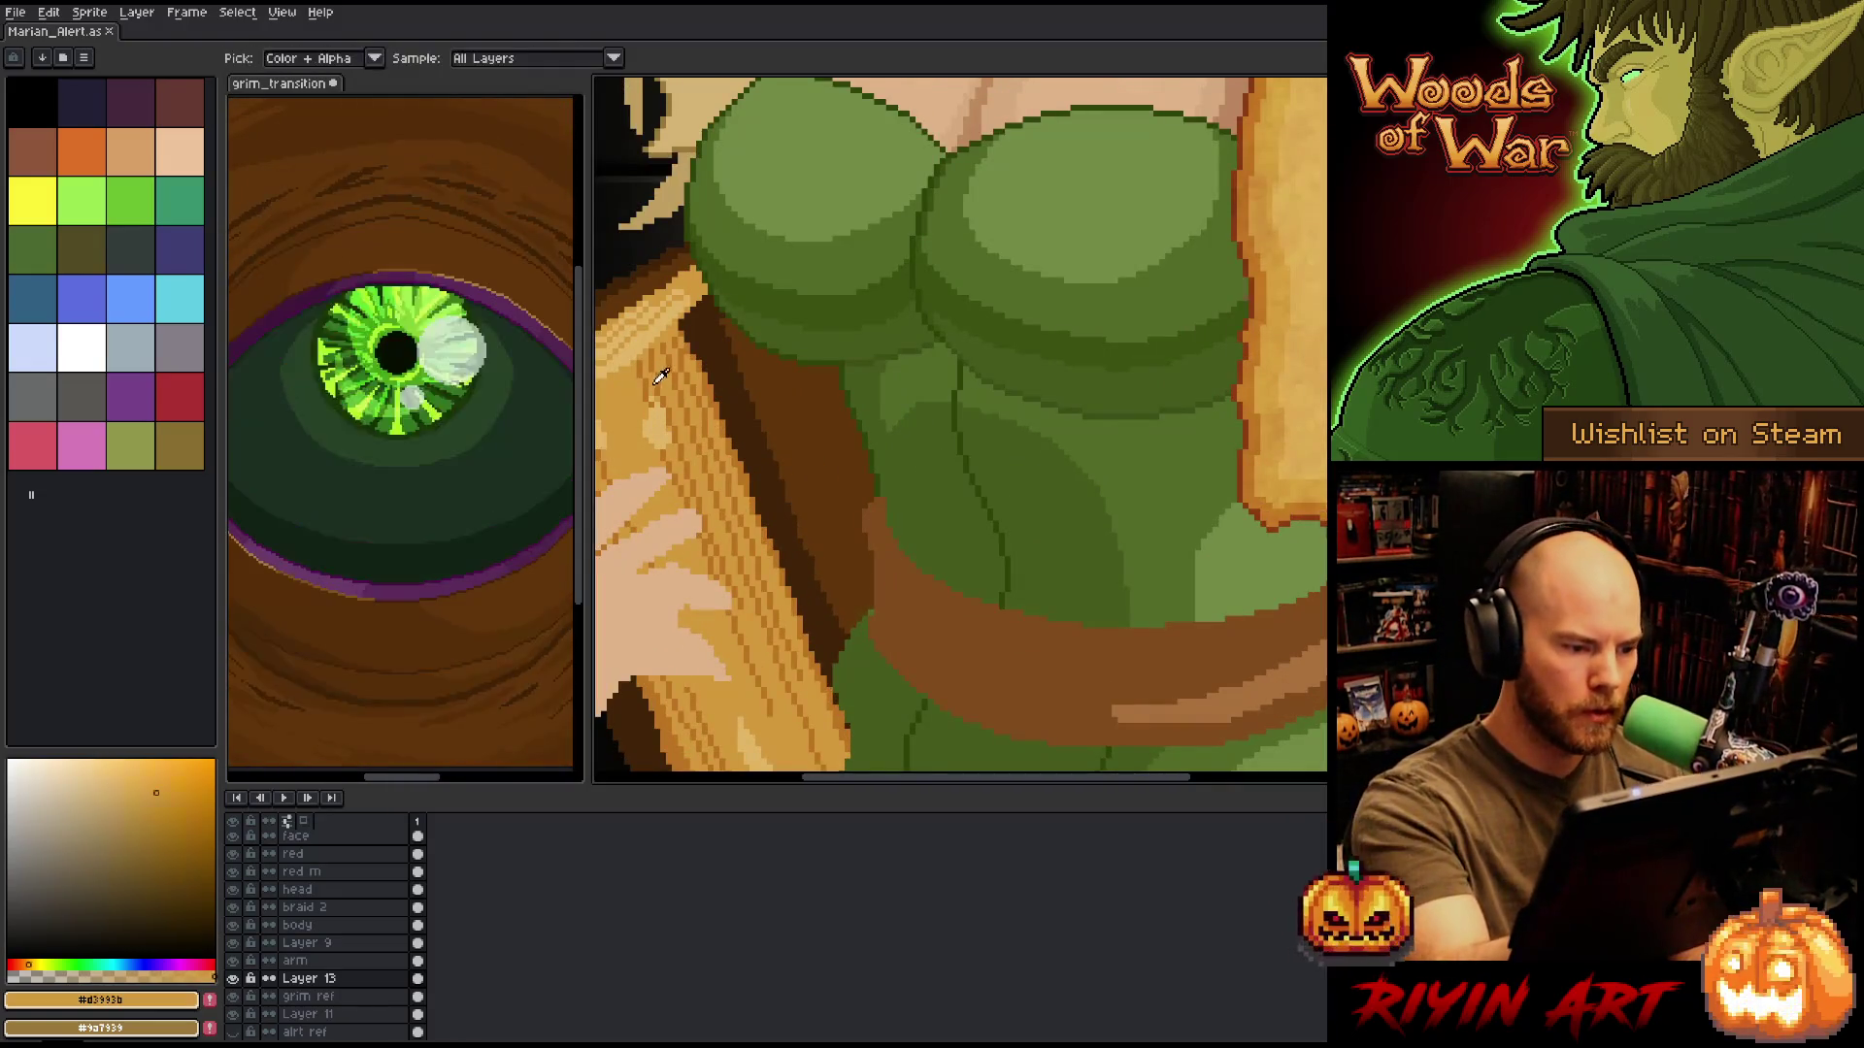
{"action": "scroll", "coordinate": [699, 282], "scroll_direction": "down", "scroll_amount": 2}
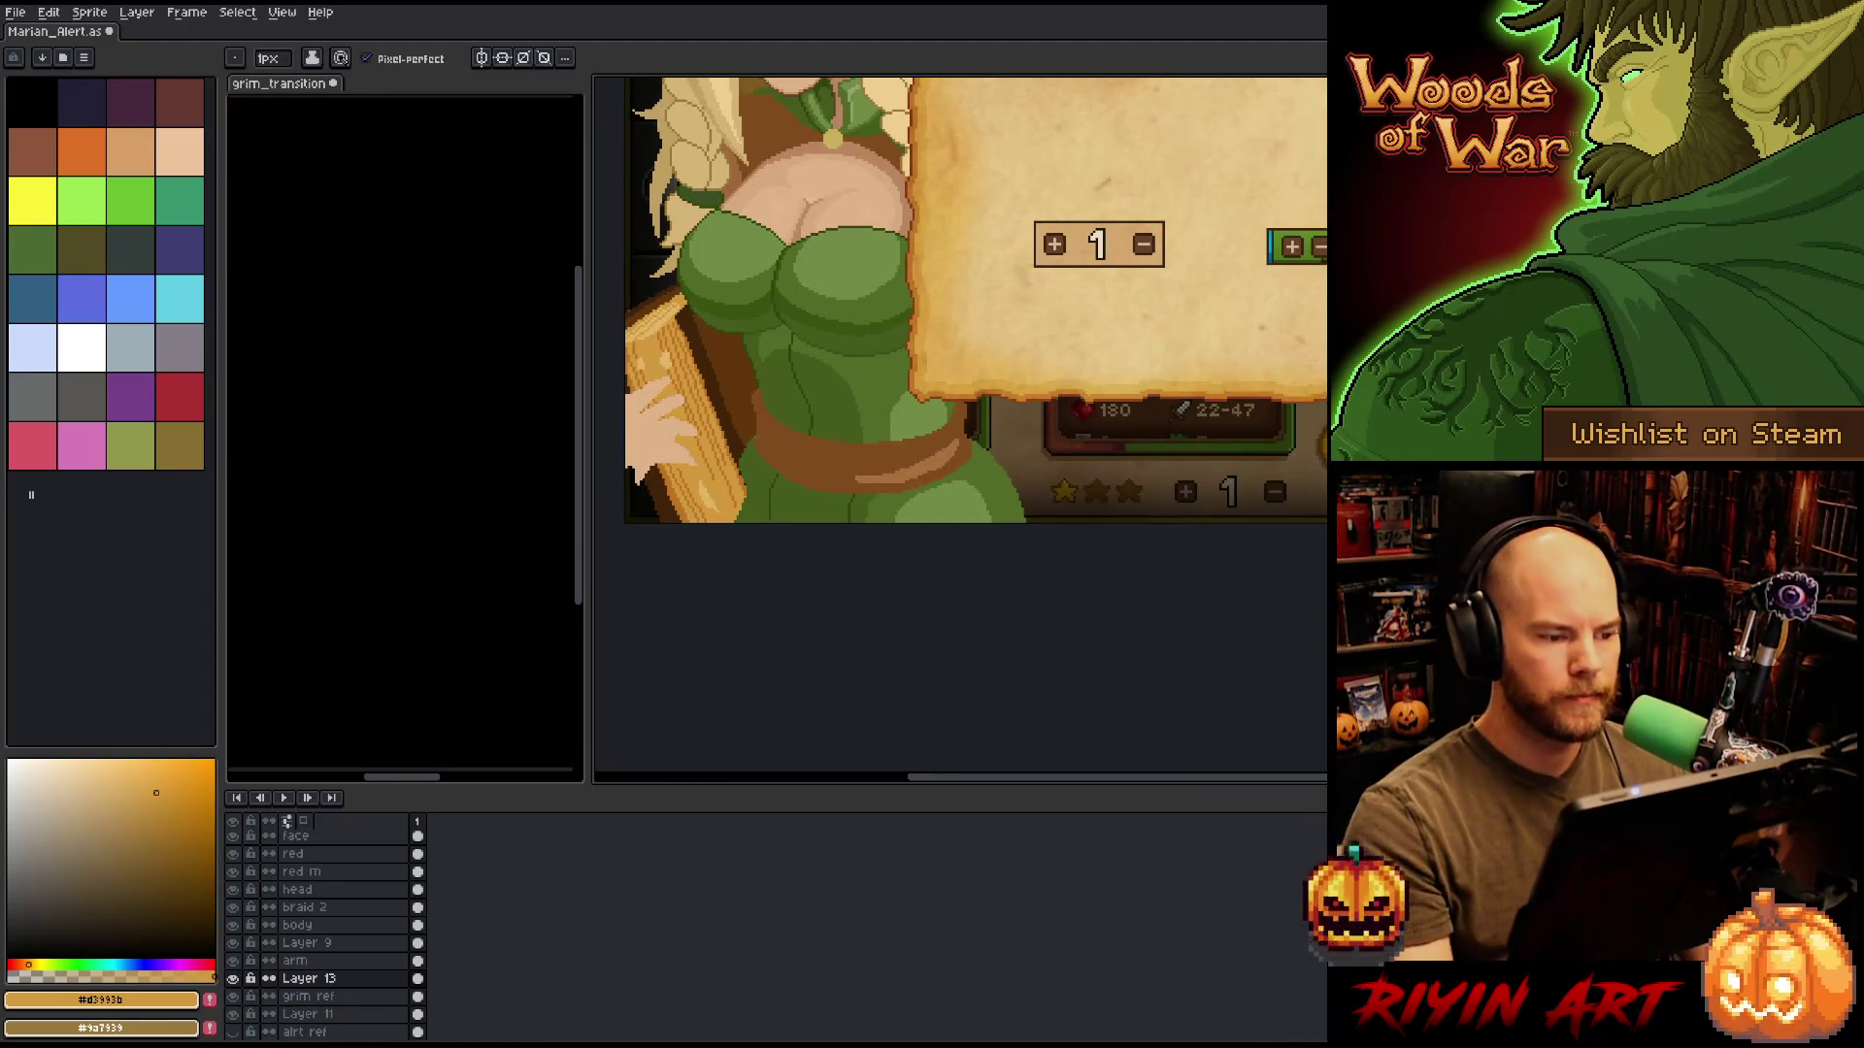
{"action": "scroll", "coordinate": [680, 356], "scroll_direction": "up", "scroll_amount": 2}
{"action": "left_click", "coordinate": [679, 355], "text": "alt"}
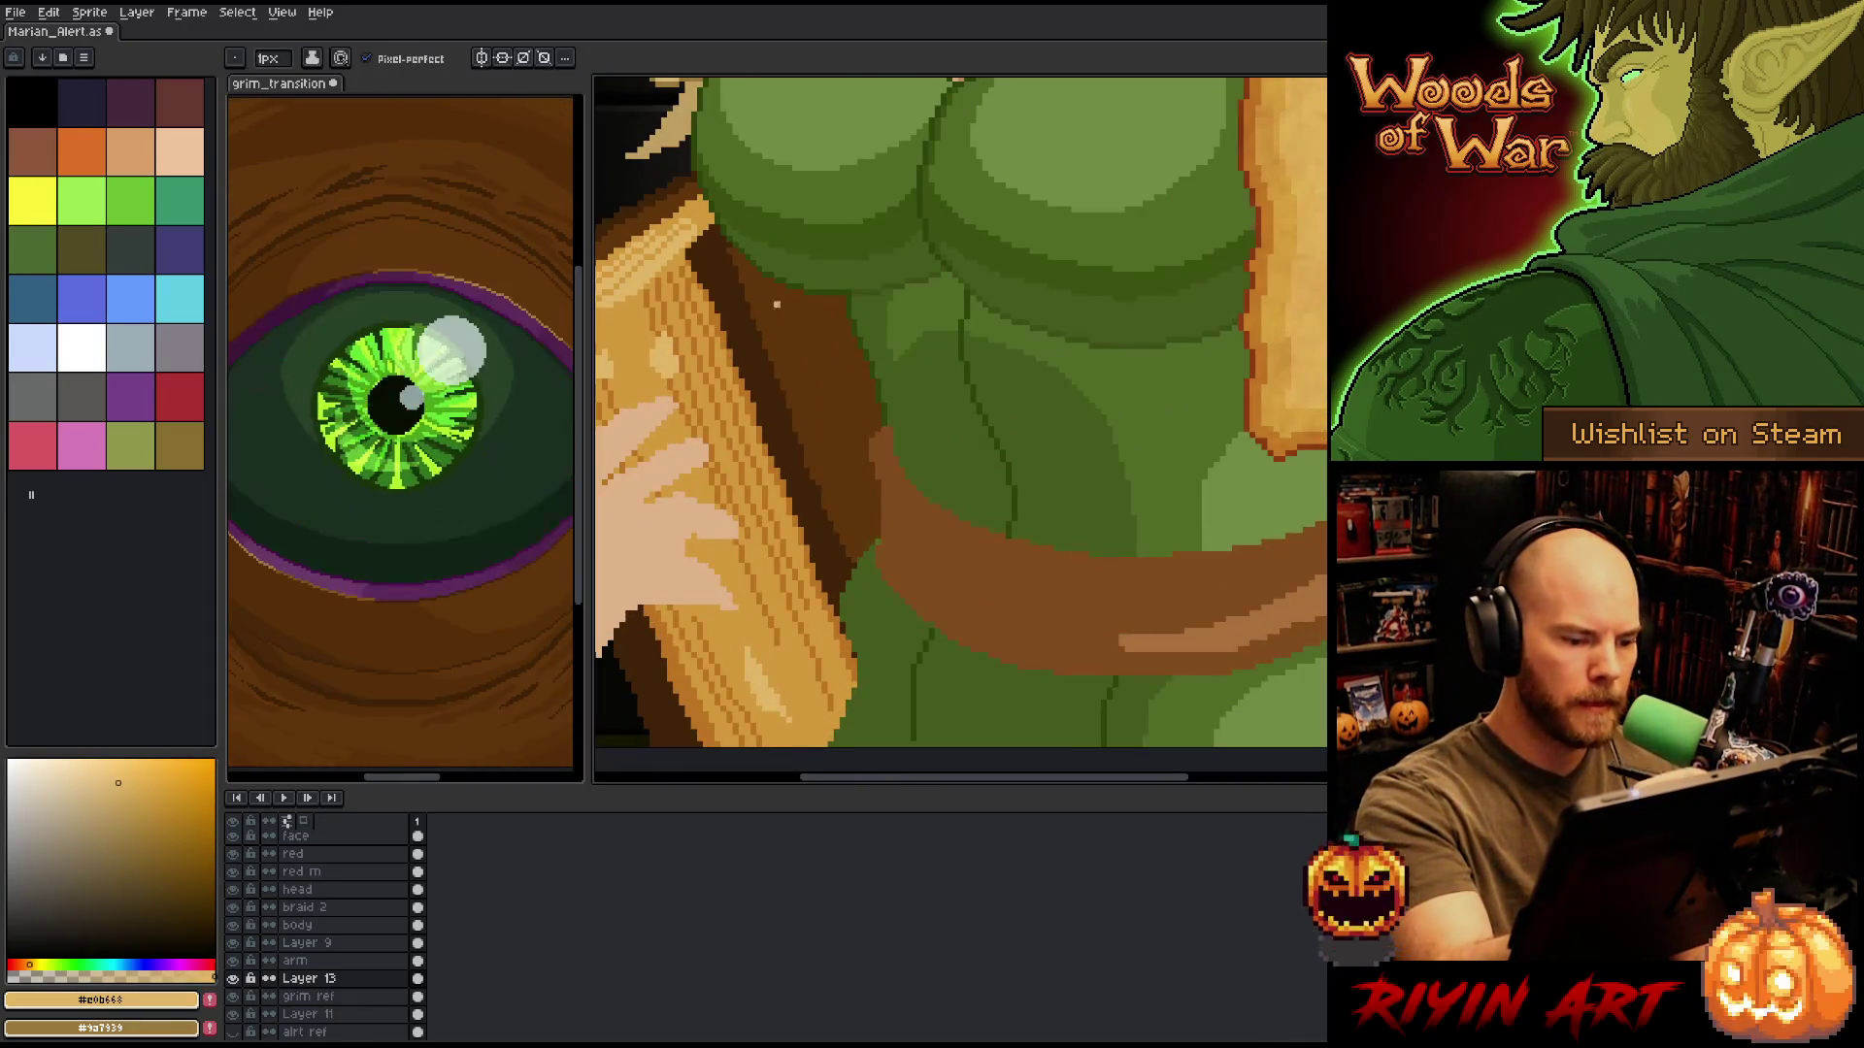
{"action": "scroll", "coordinate": [830, 680], "scroll_direction": "down", "scroll_amount": 2}
On the arm layer, lasso the hand gripping the instrument and nudge it slightly left.
{"action": "left_click_drag", "start_coordinate": [876, 528], "coordinate": [907, 571]}
{"action": "mouse_move", "coordinate": [881, 655]}
{"action": "left_mouse_down"}
{"action": "mouse_move", "coordinate": [875, 692]}
{"action": "mouse_move", "coordinate": [914, 631]}
{"action": "mouse_move", "coordinate": [945, 648]}
{"action": "left_mouse_up"}
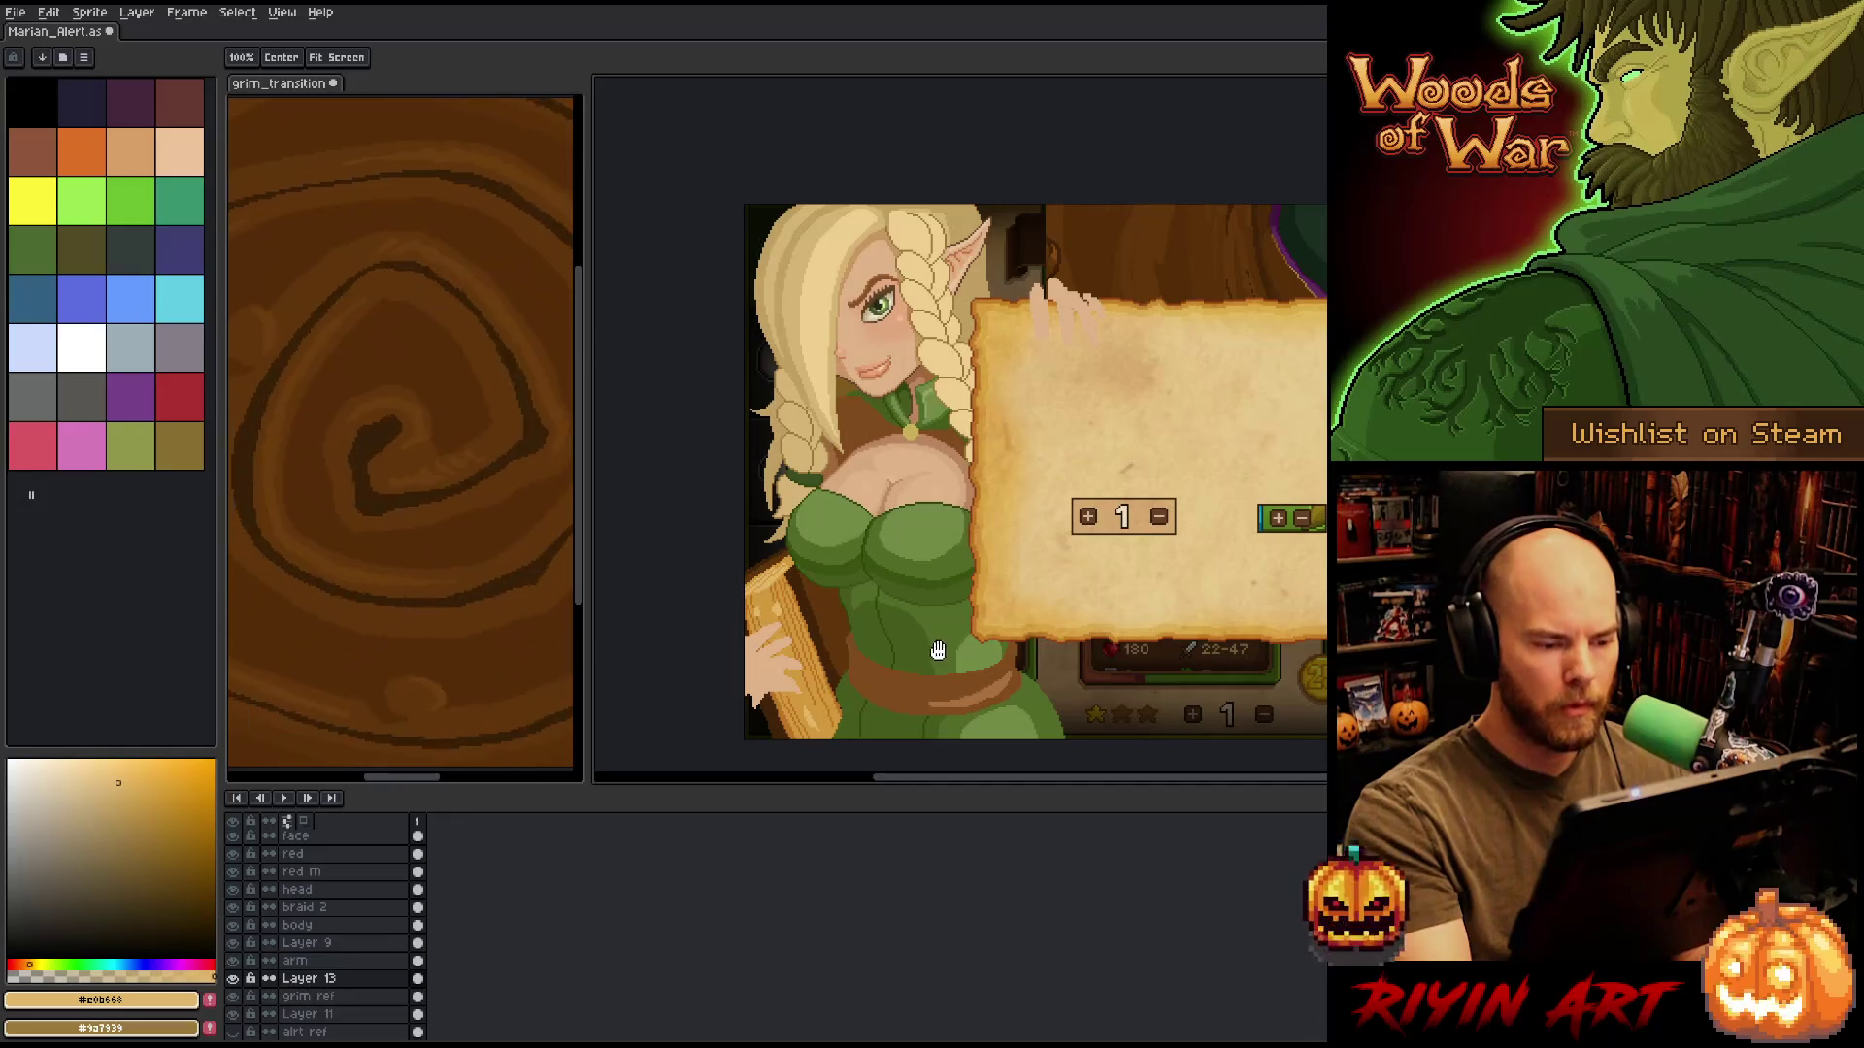
{"action": "key", "text": "b"}
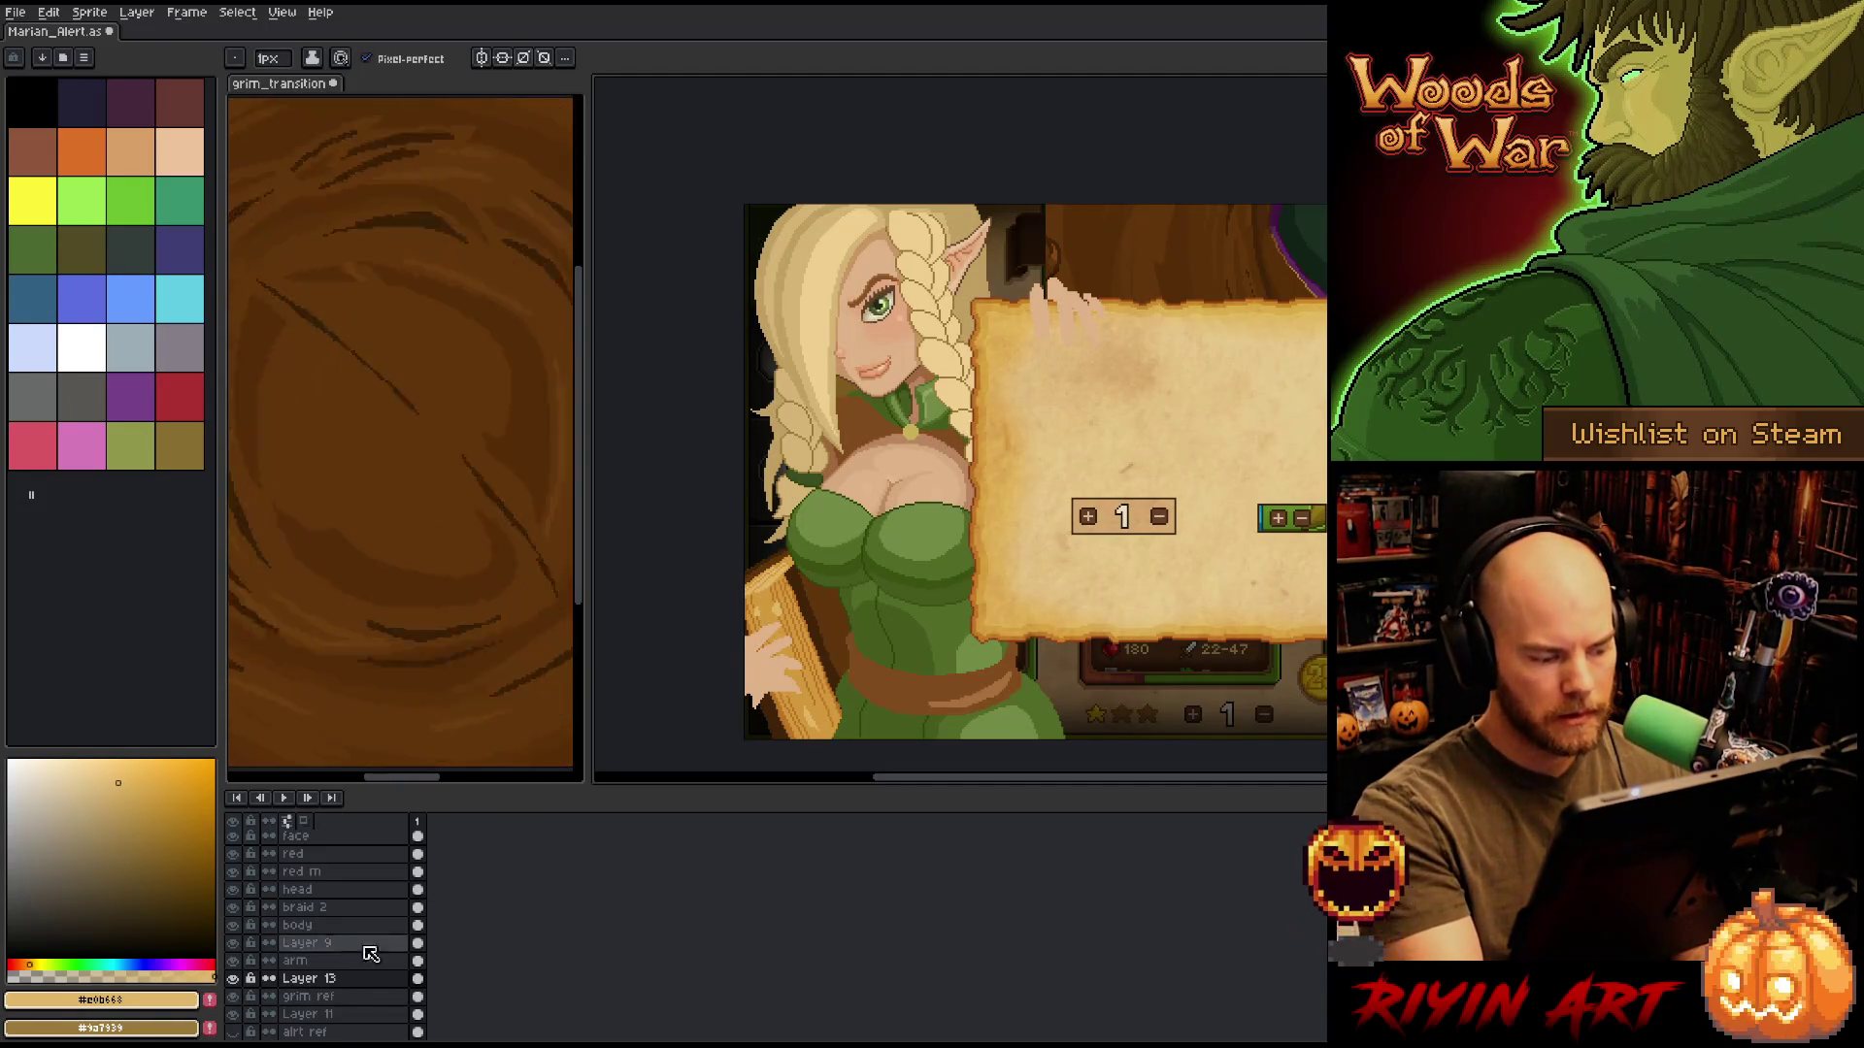
{"action": "left_click", "coordinate": [295, 960]}
{"action": "key", "text": "q"}
{"action": "mouse_move", "coordinate": [760, 723]}
{"action": "left_mouse_down"}
{"action": "mouse_move", "coordinate": [773, 594]}
{"action": "mouse_move", "coordinate": [748, 596]}
{"action": "left_mouse_up"}
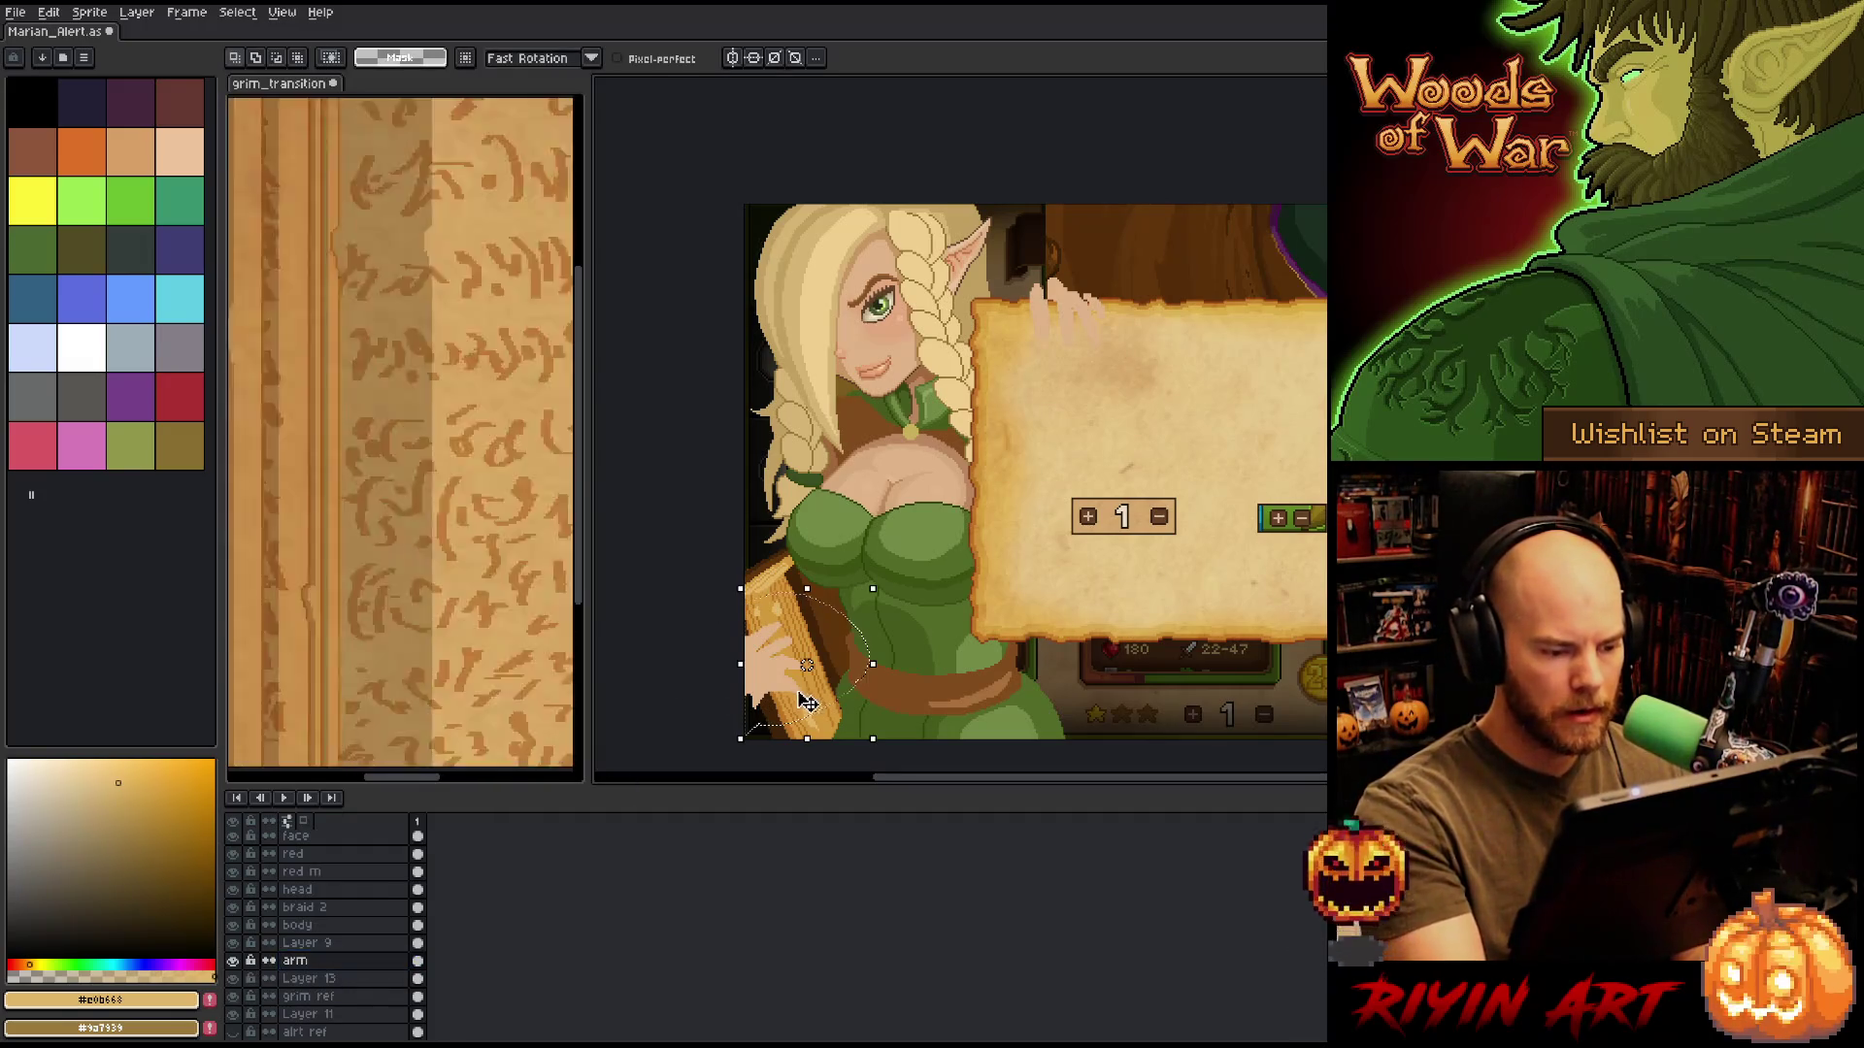
{"action": "left_click_drag", "start_coordinate": [788, 684], "coordinate": [765, 694]}
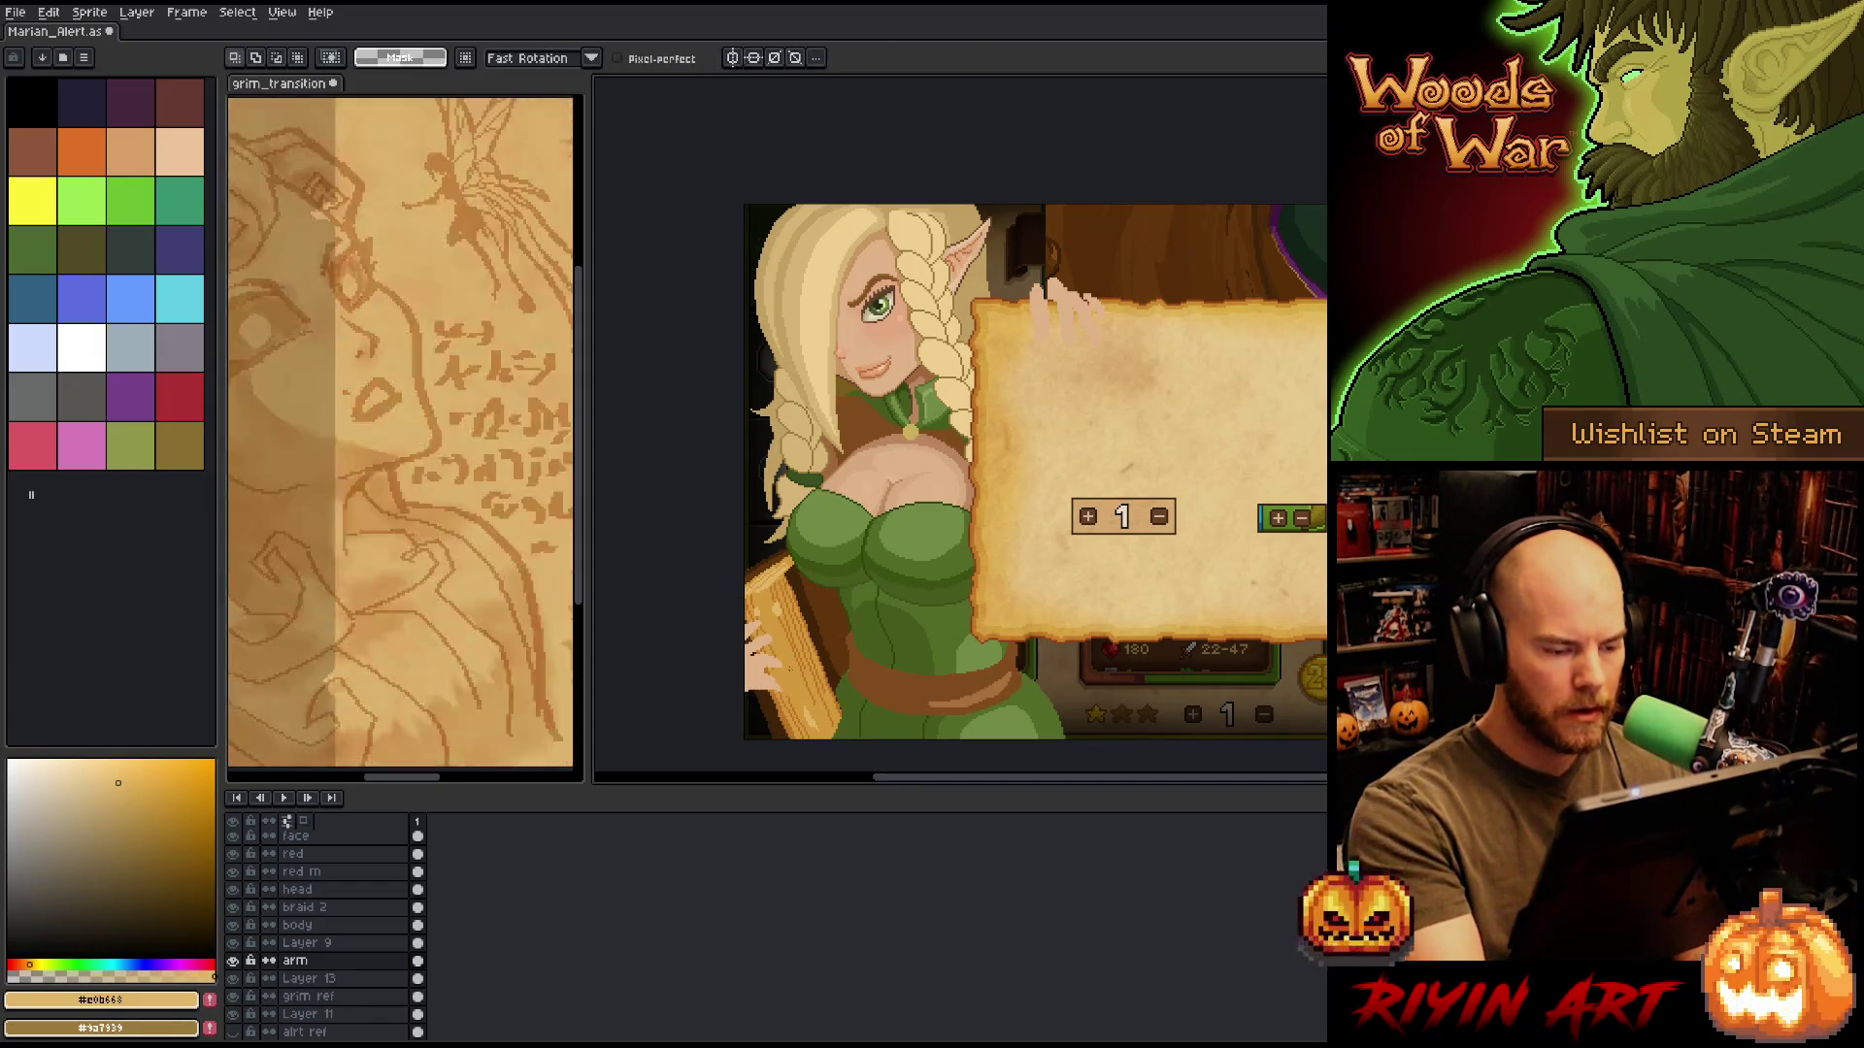
{"action": "key", "text": "b"}
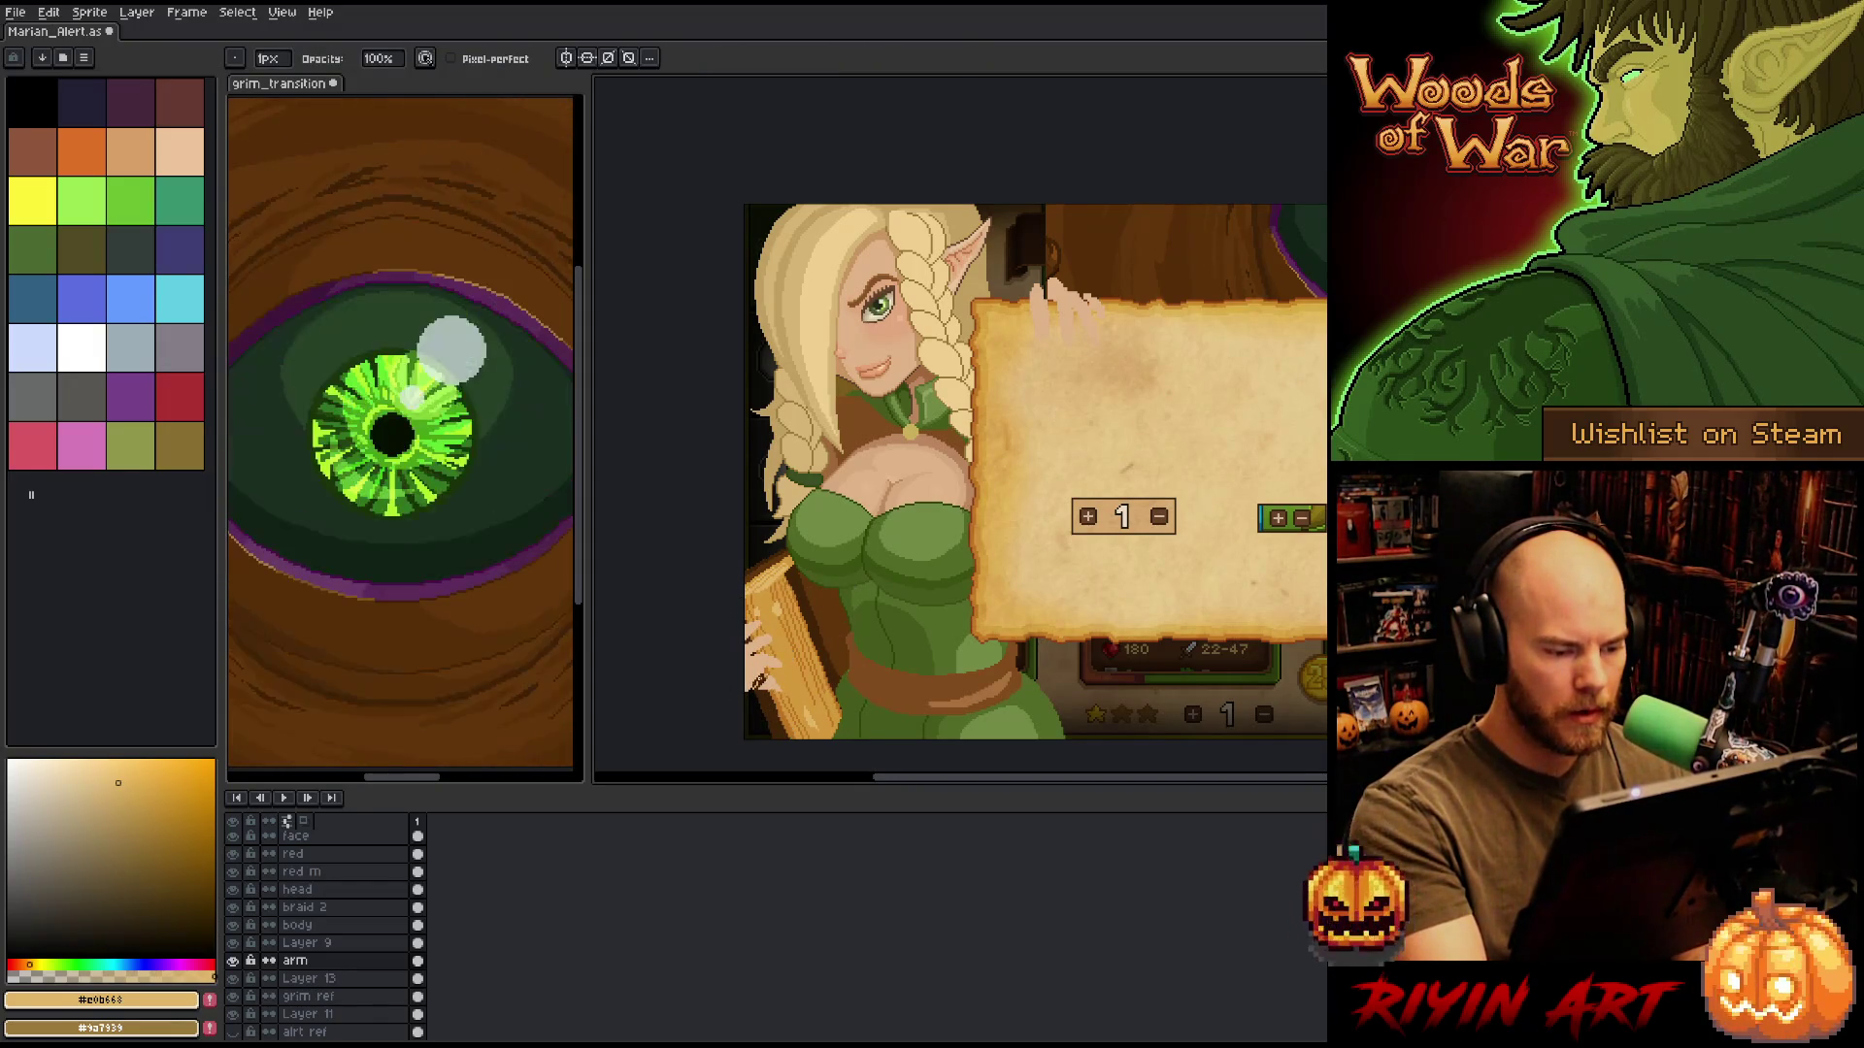
Select the small area around the hand, then take the #dfb389 skin tone for the Paint Bucket.
{"action": "key", "text": "q"}
{"action": "mouse_move", "coordinate": [766, 672]}
{"action": "left_mouse_down"}
{"action": "mouse_move", "coordinate": [752, 701]}
{"action": "mouse_move", "coordinate": [775, 688]}
{"action": "left_mouse_up"}
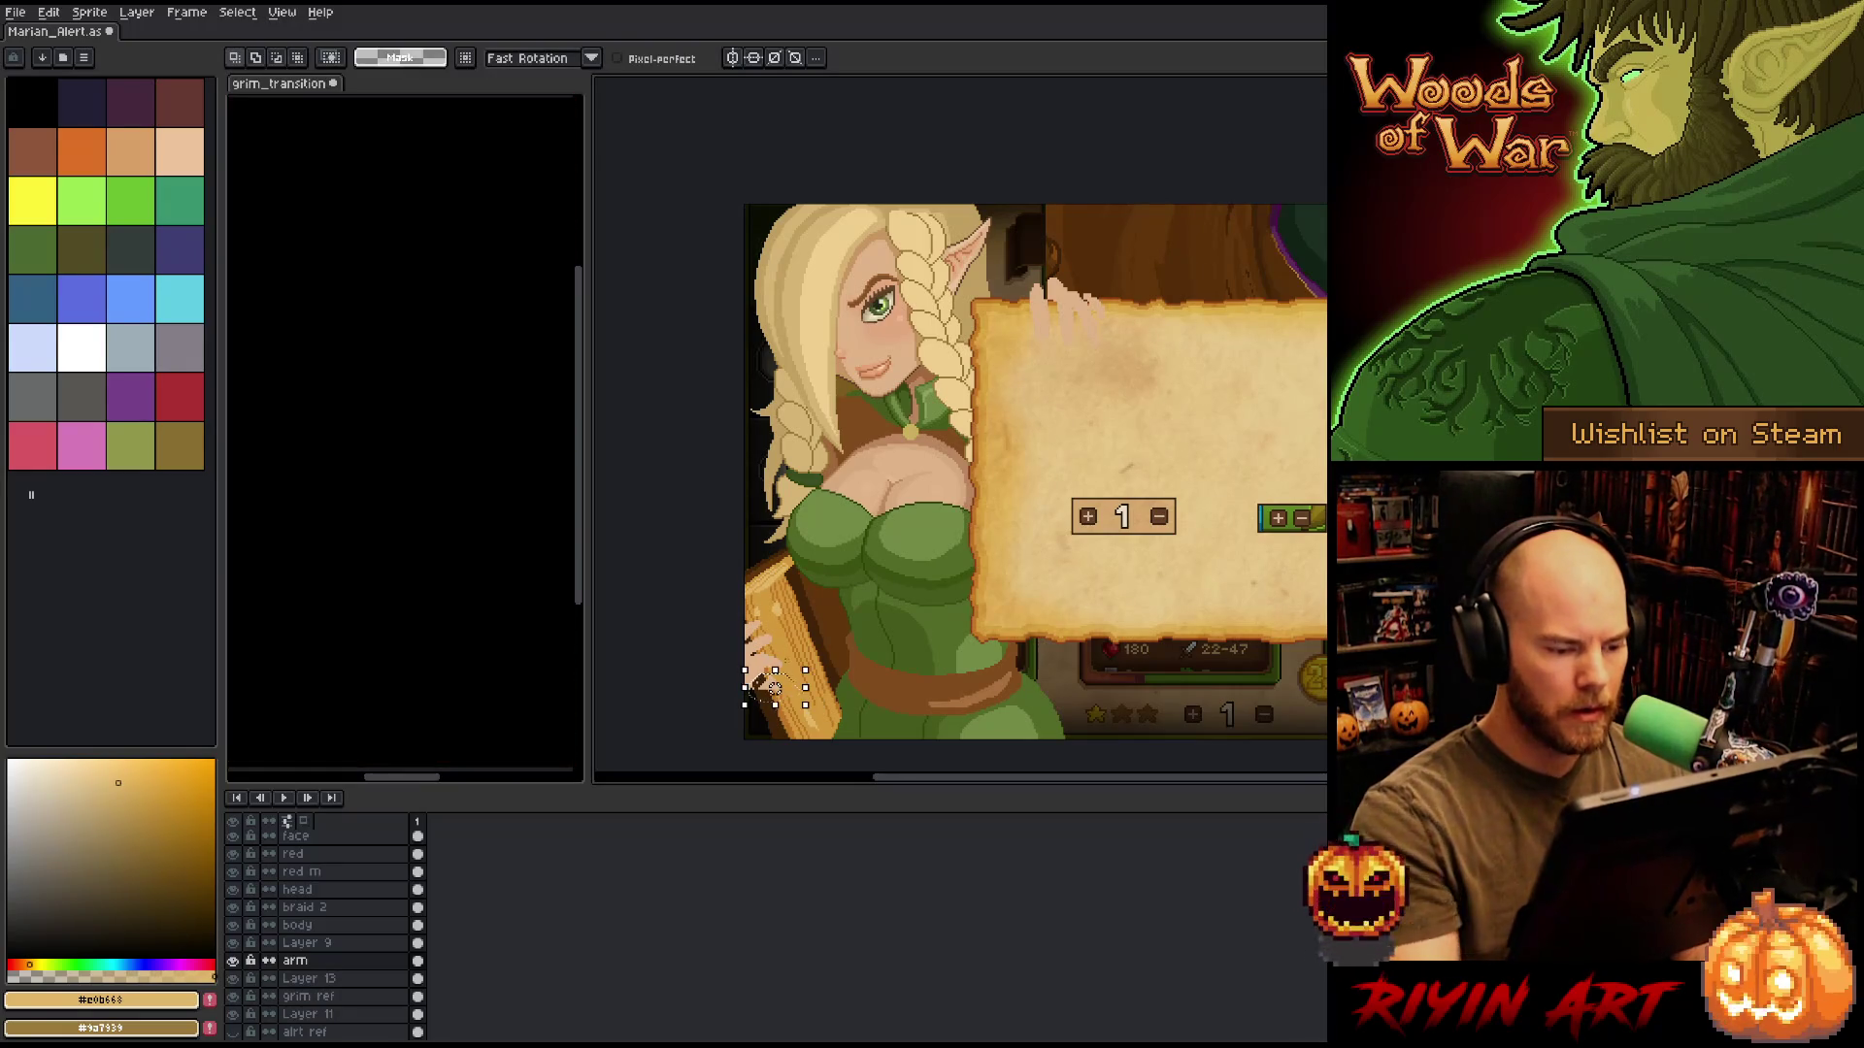
{"action": "key", "text": "b"}
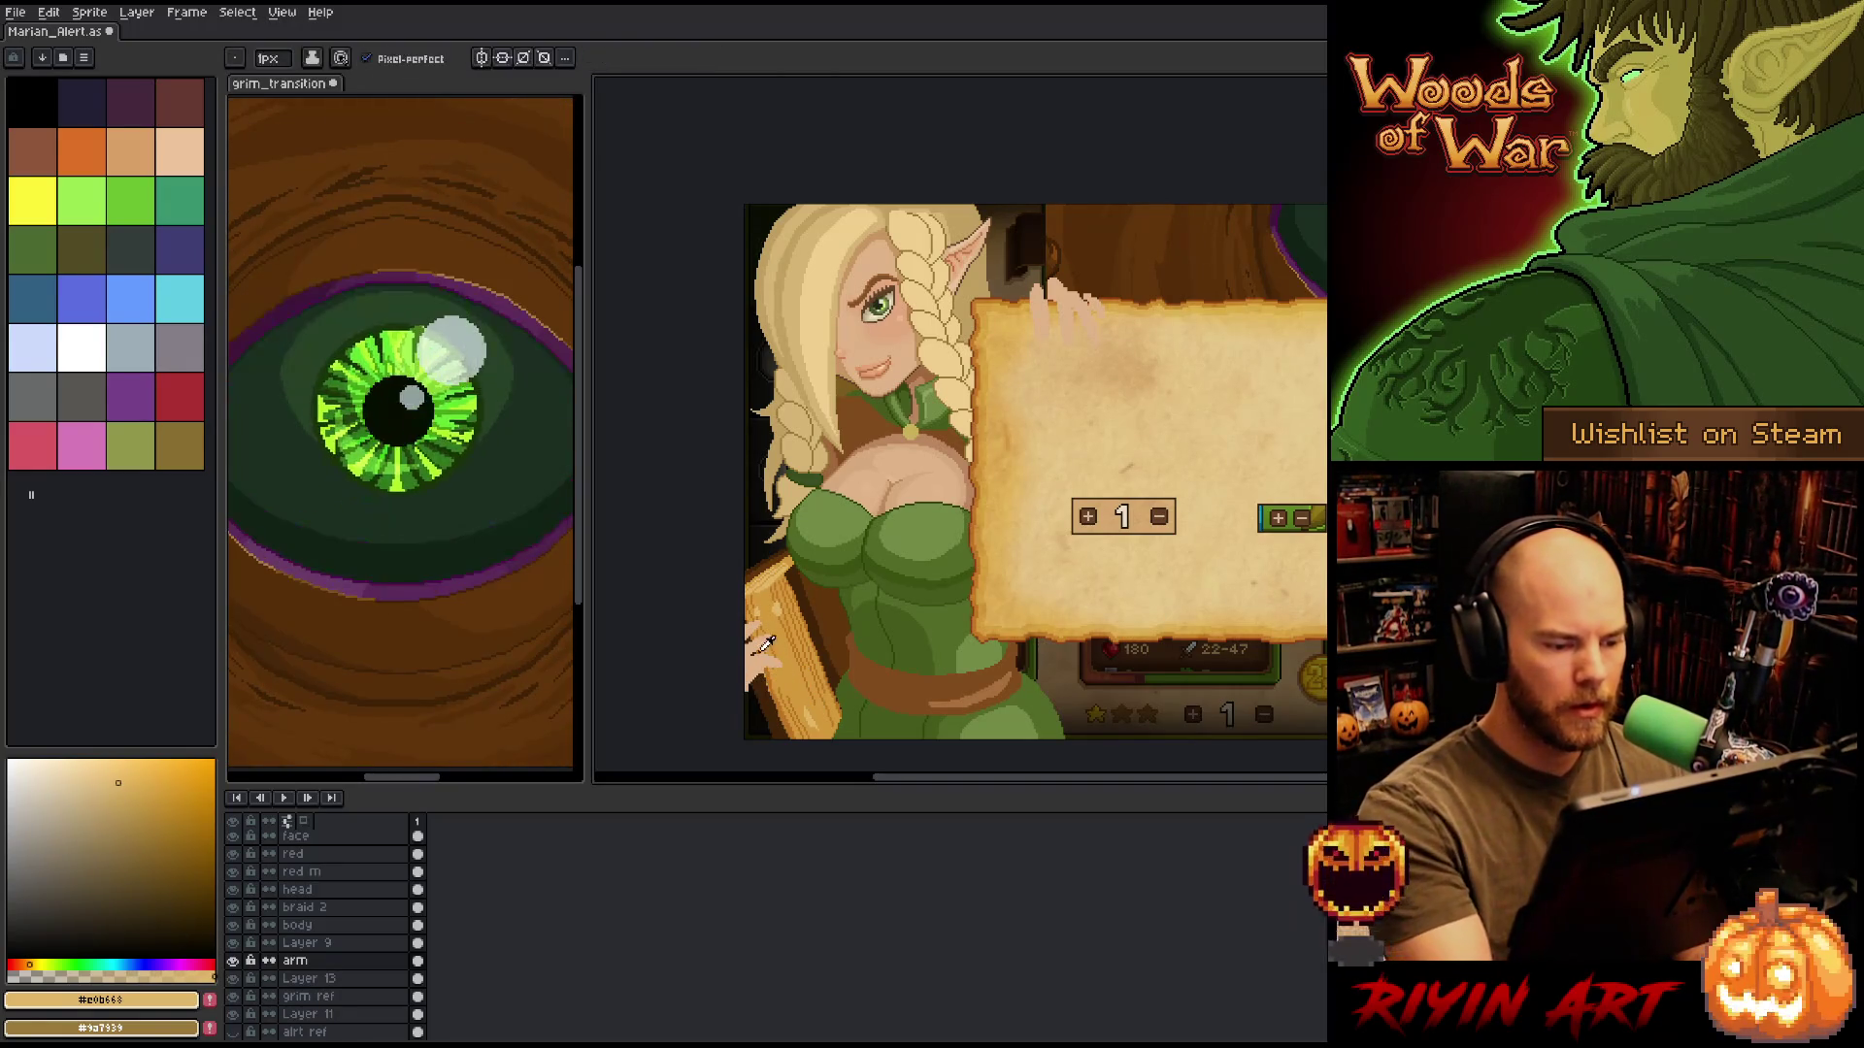
{"action": "left_click", "coordinate": [767, 646], "text": "alt"}
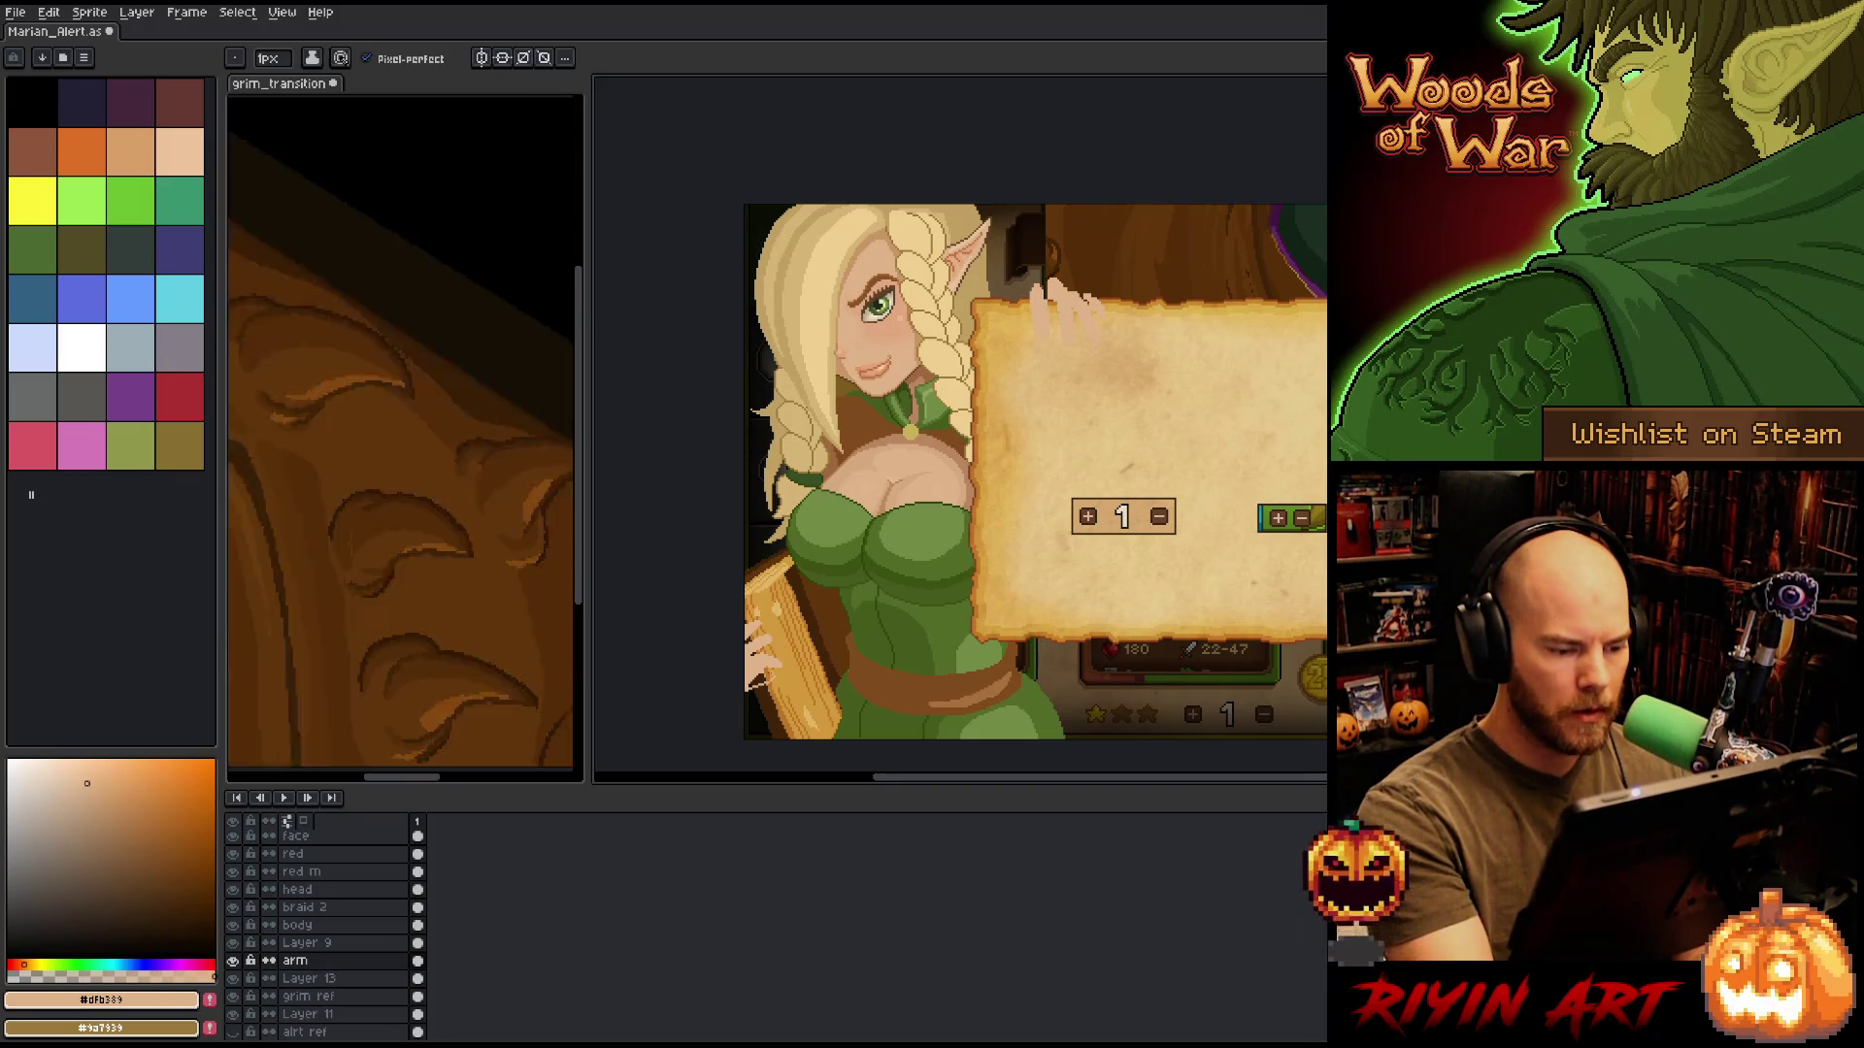
{"action": "key", "text": "g"}
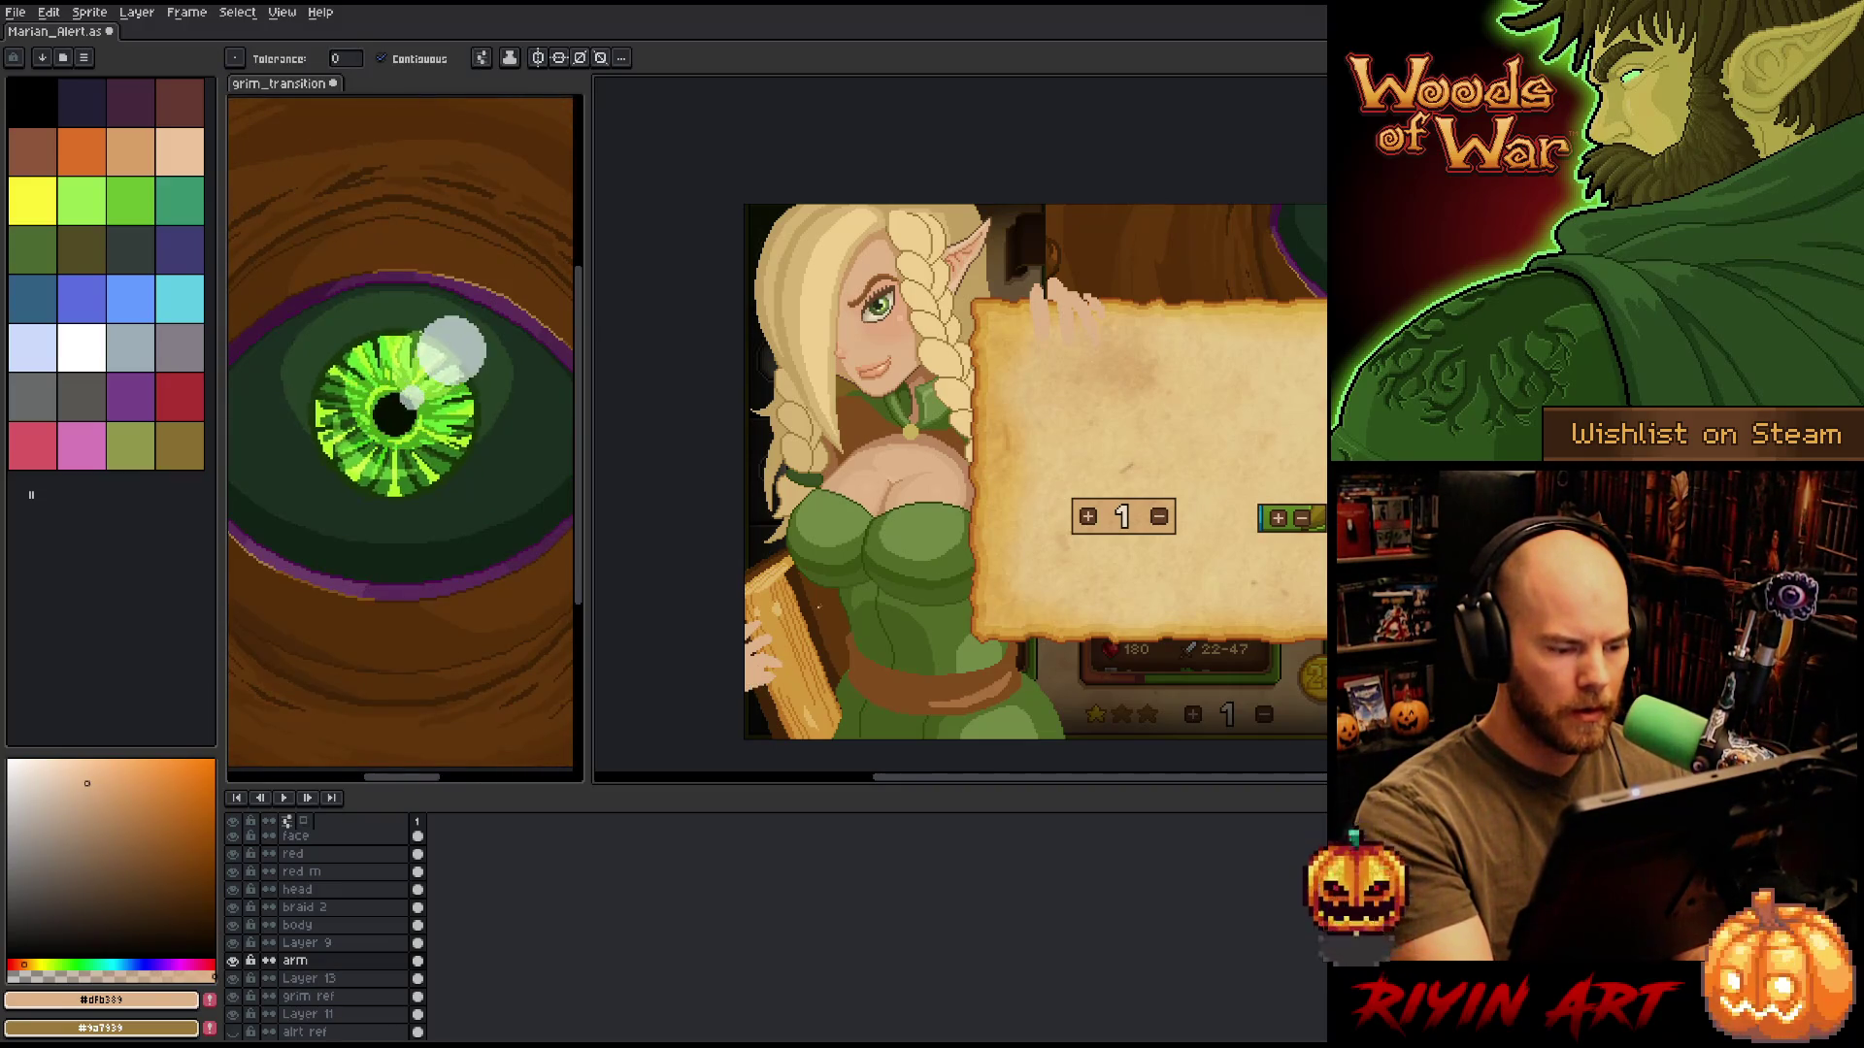
{"action": "left_click_drag", "start_coordinate": [991, 642], "coordinate": [883, 663]}
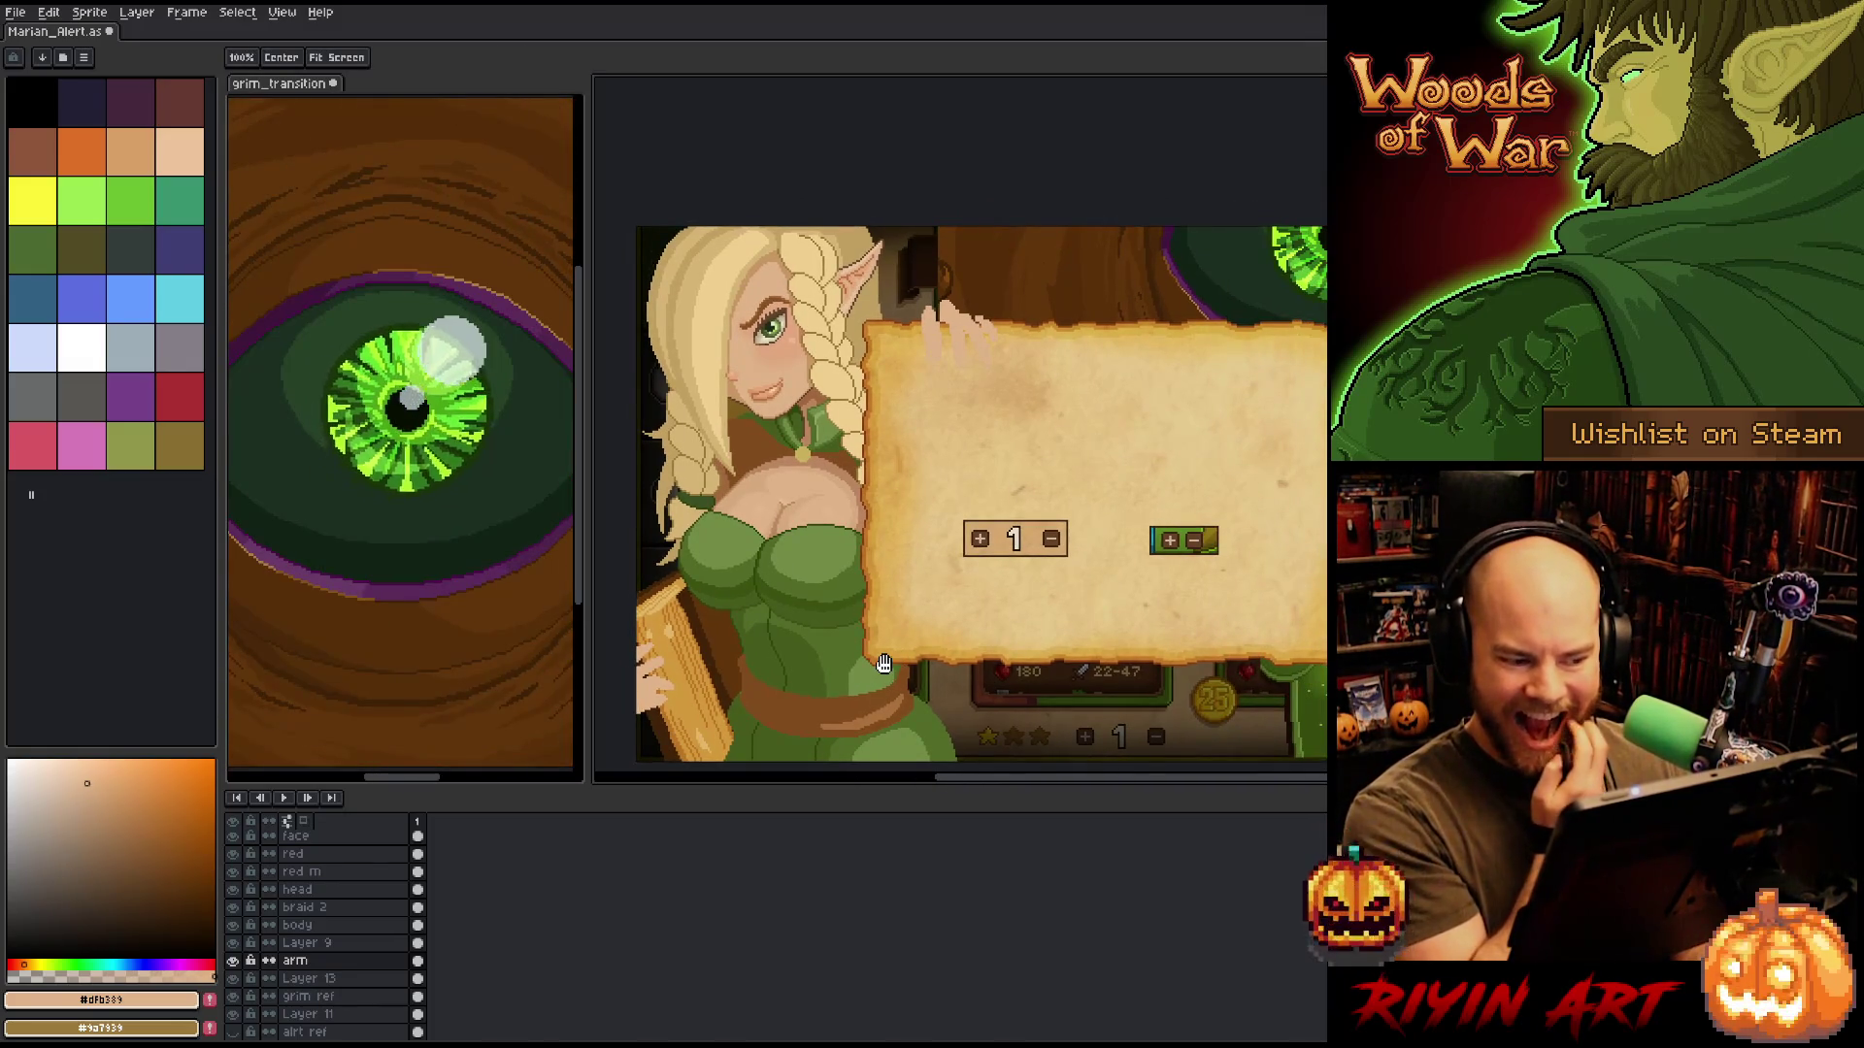
{"action": "left_click_drag", "start_coordinate": [819, 665], "coordinate": [874, 655]}
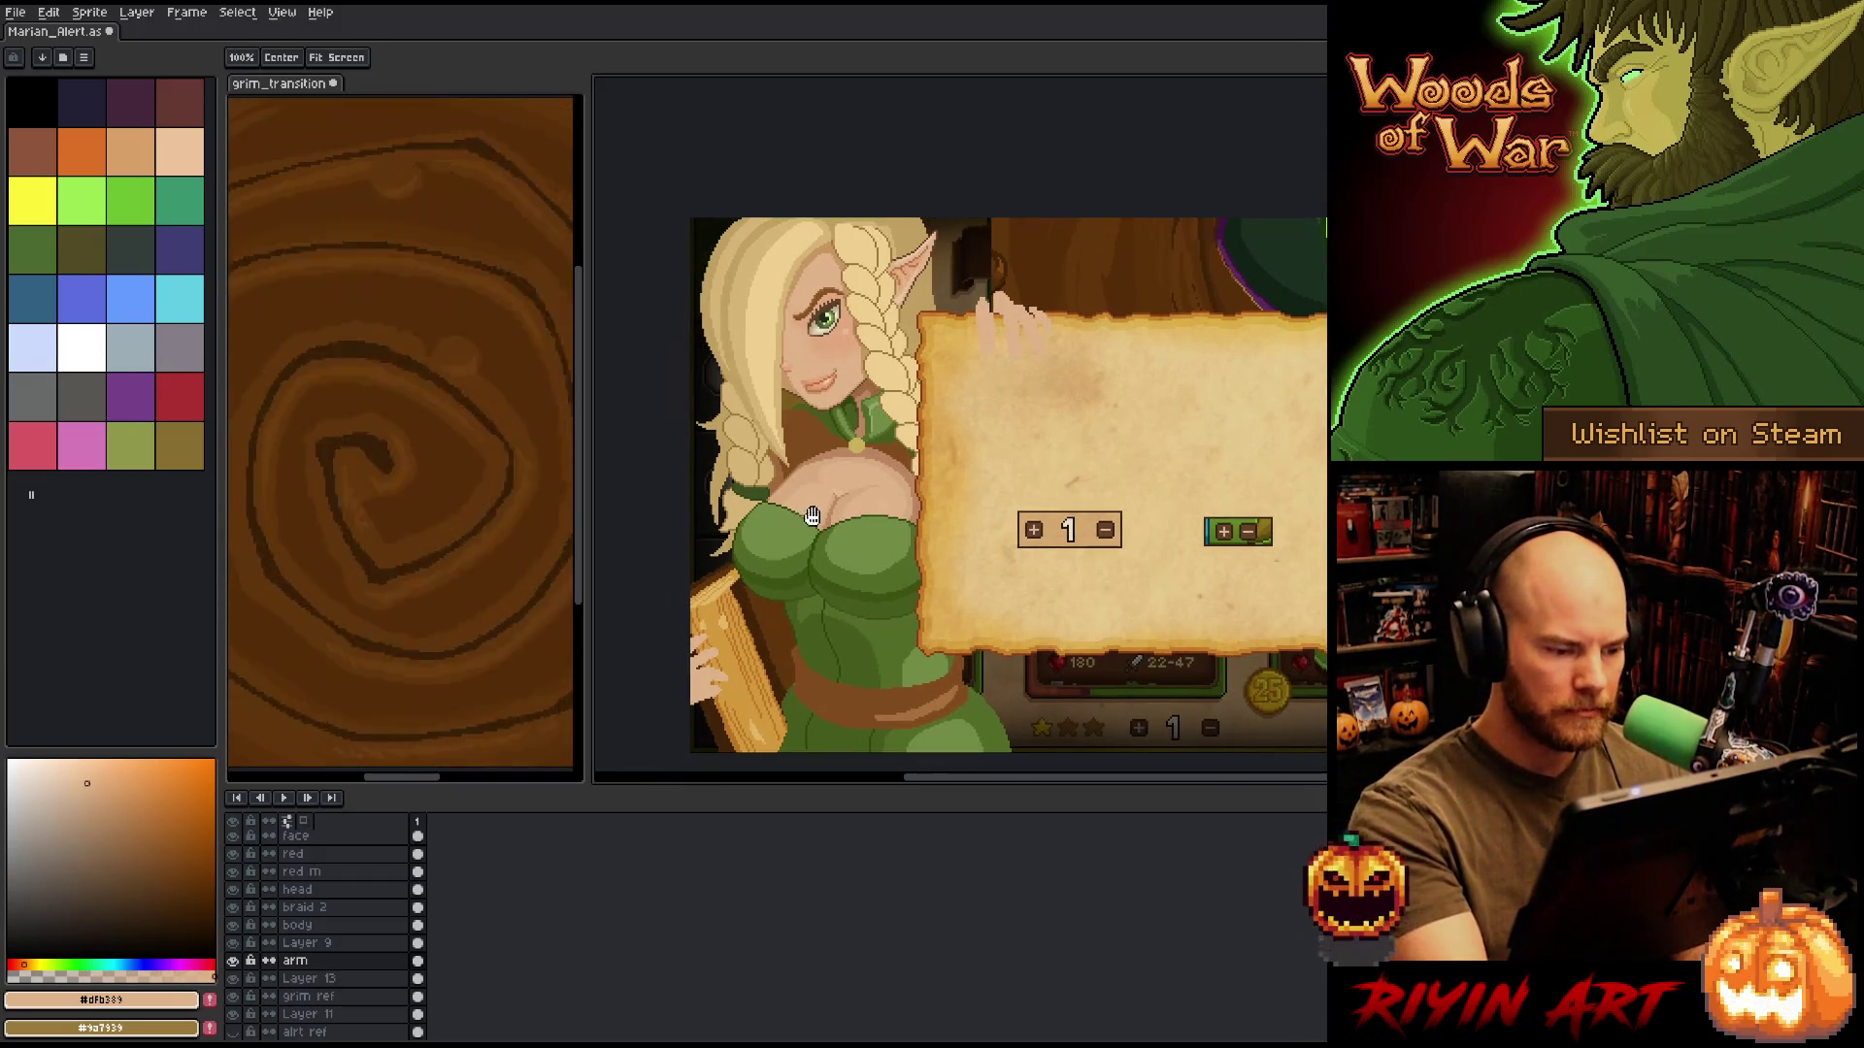
Sample the #61350a and #85490f browns from the artwork for filling.
{"action": "left_click", "coordinate": [772, 597], "text": "alt"}
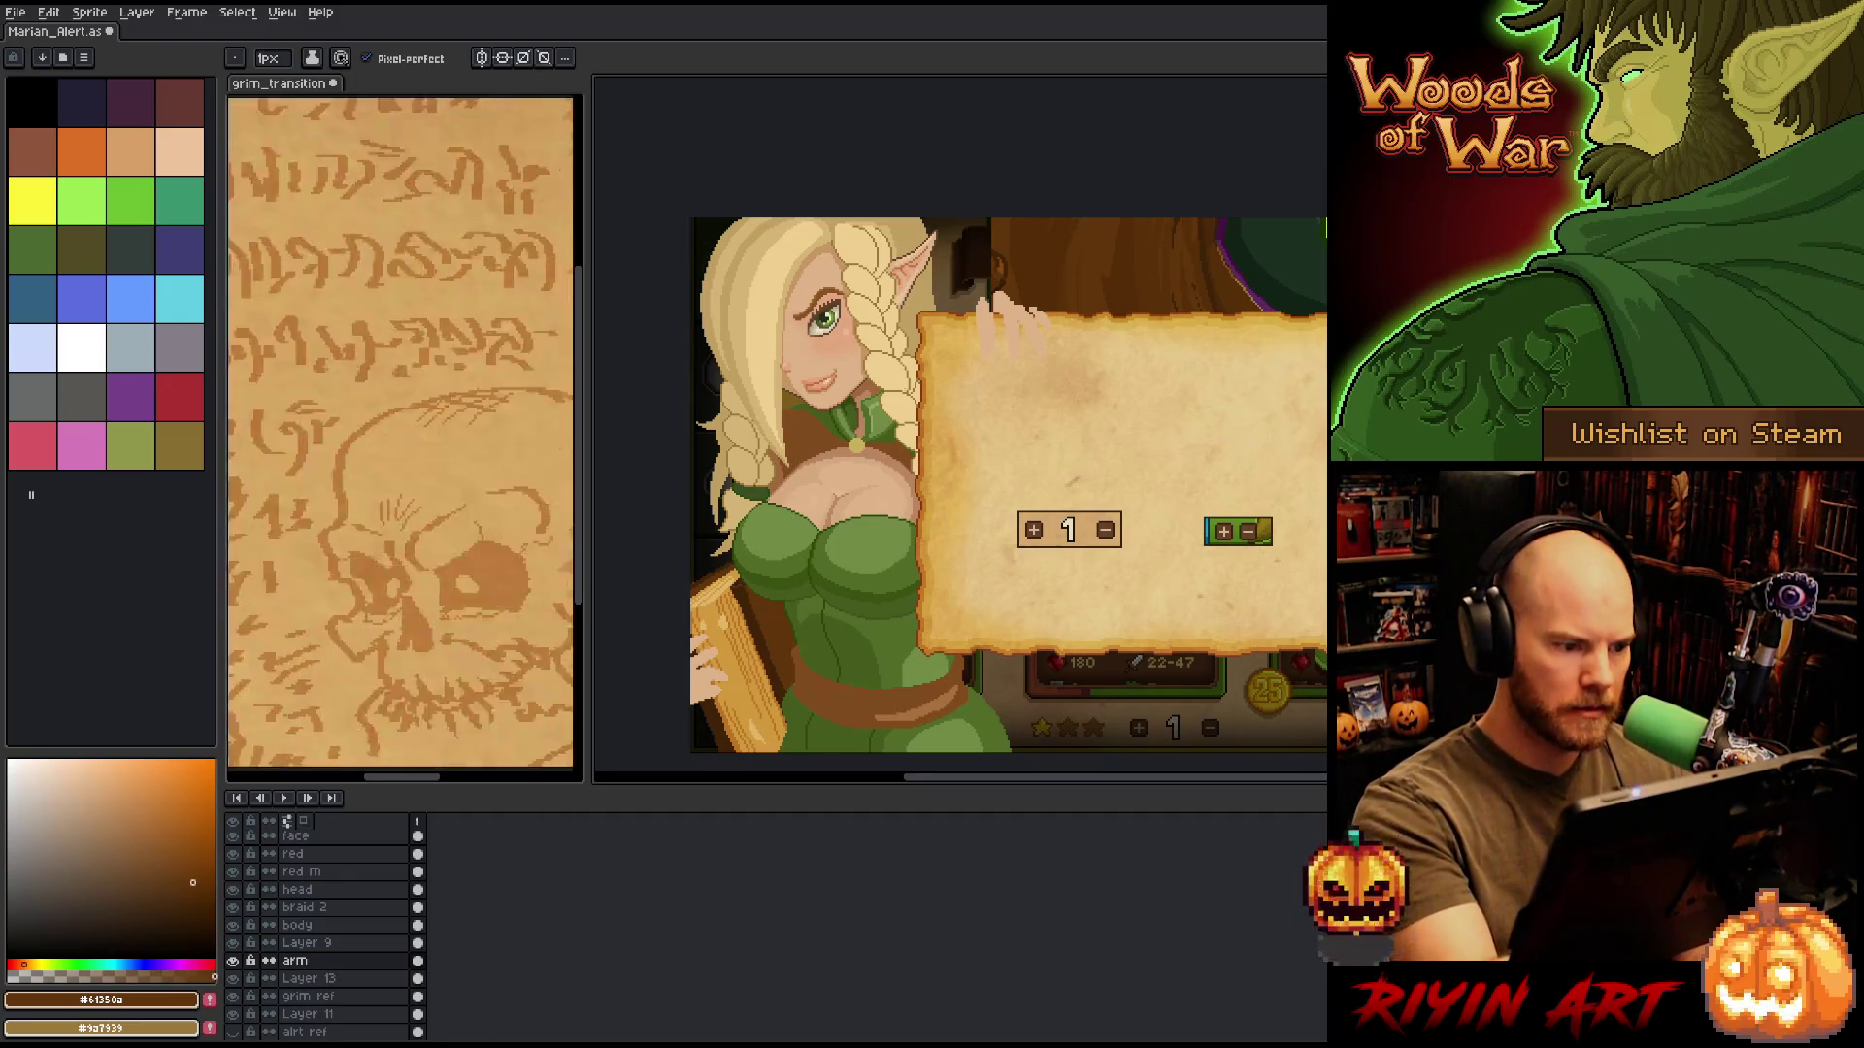
{"action": "key", "text": "alt"}
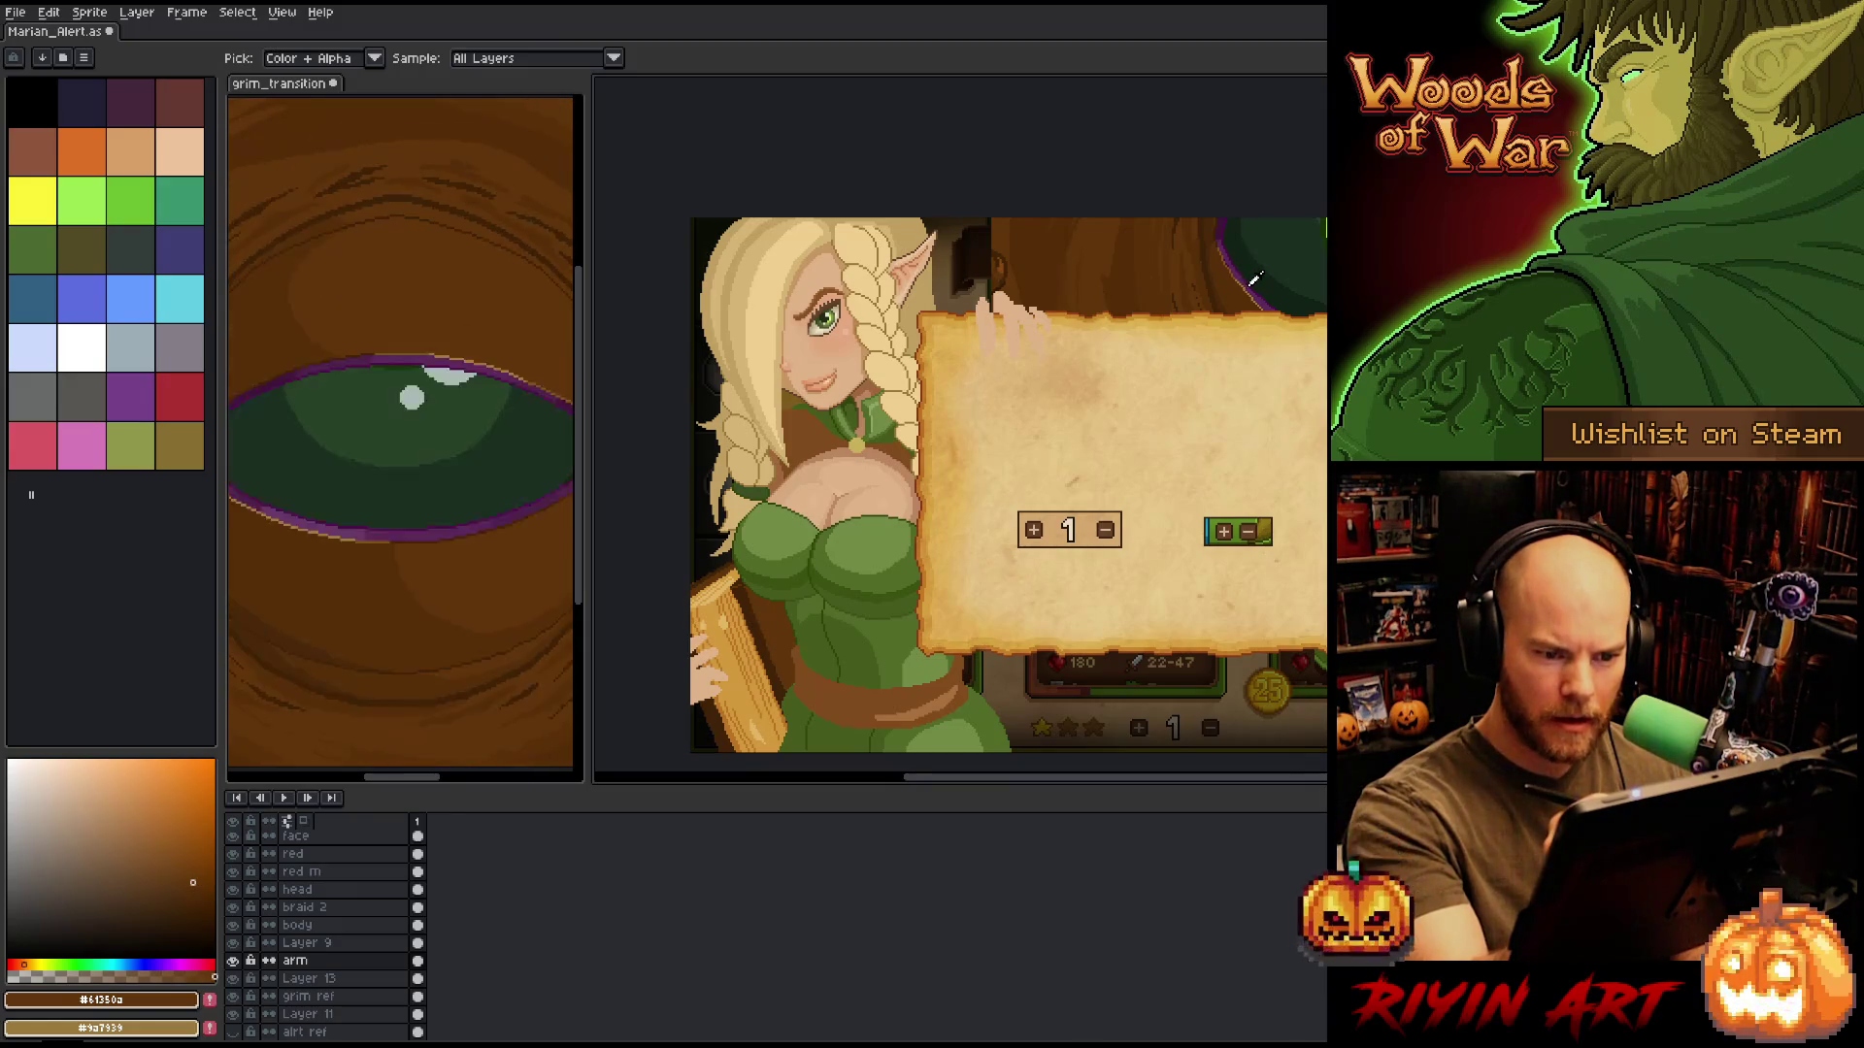
{"action": "left_click", "coordinate": [1252, 280], "text": "alt"}
{"action": "left_click", "coordinate": [1009, 260], "text": "alt"}
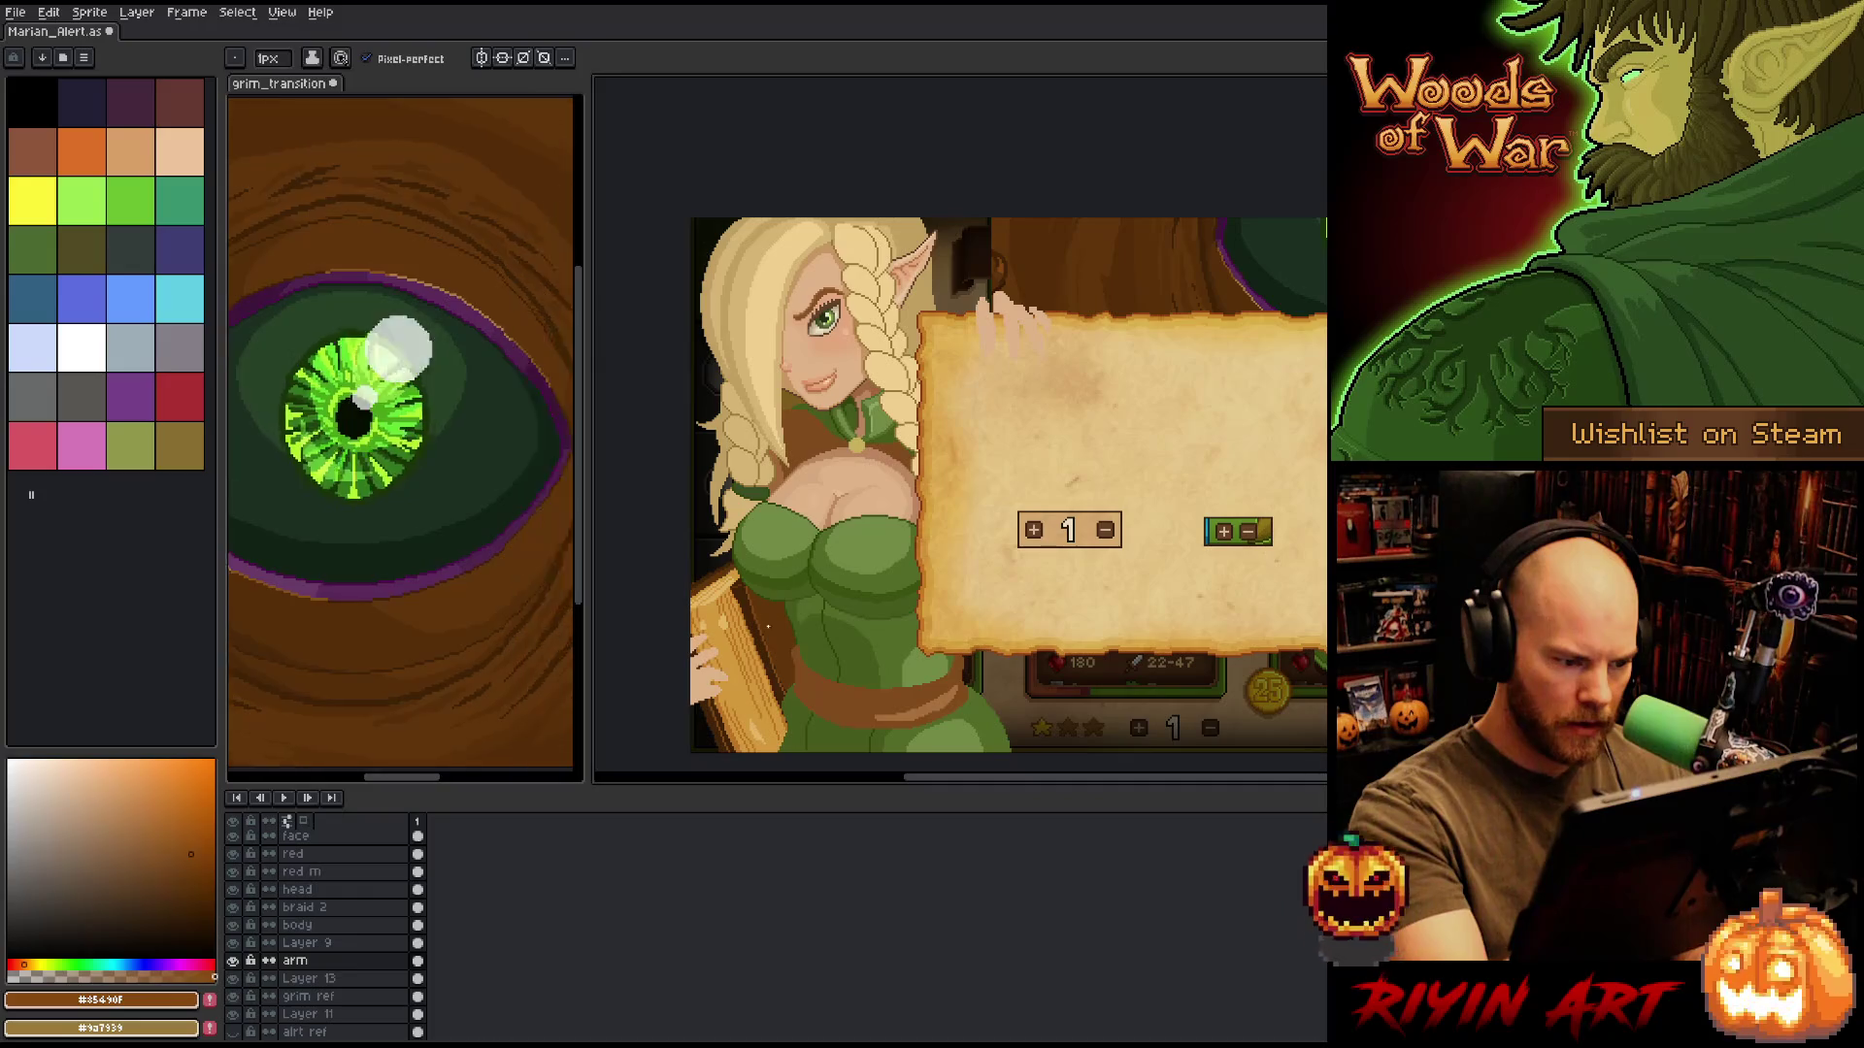
{"action": "key", "text": "g"}
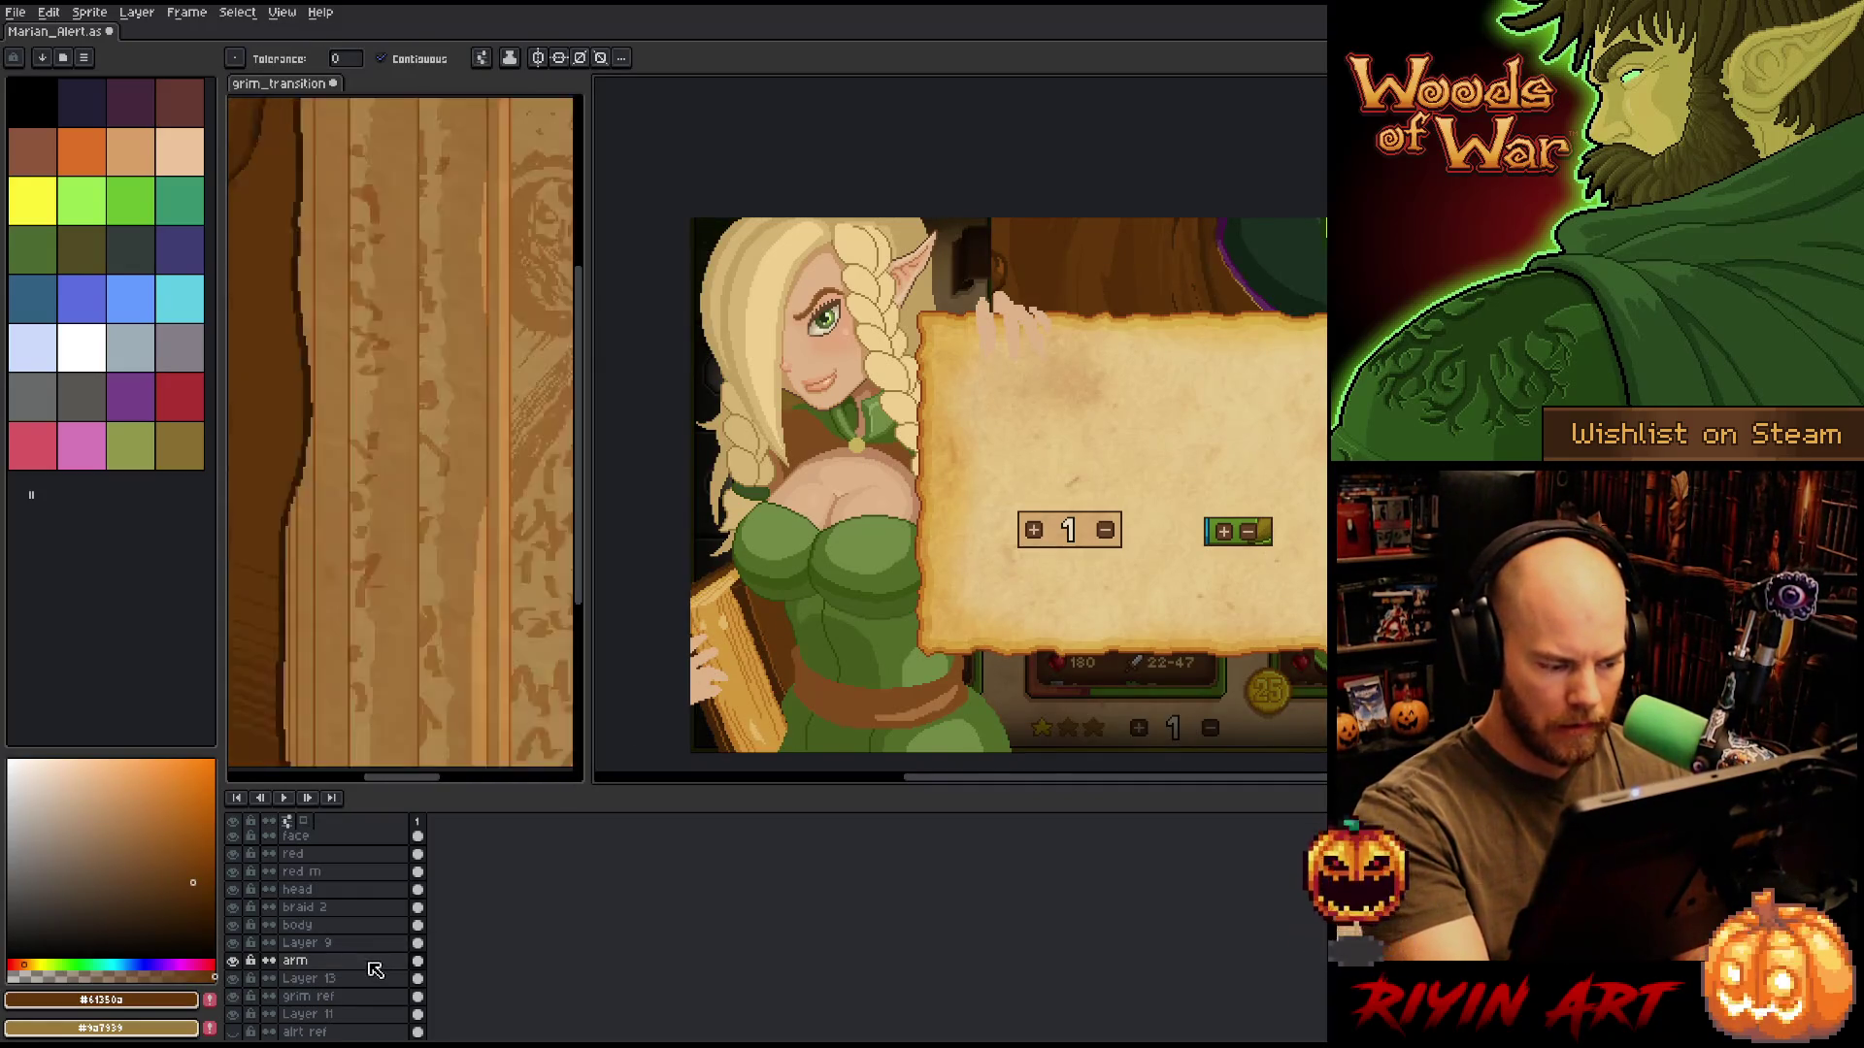
Delete the arm layer and zoom in on the torso.
{"action": "left_click", "coordinate": [379, 961]}
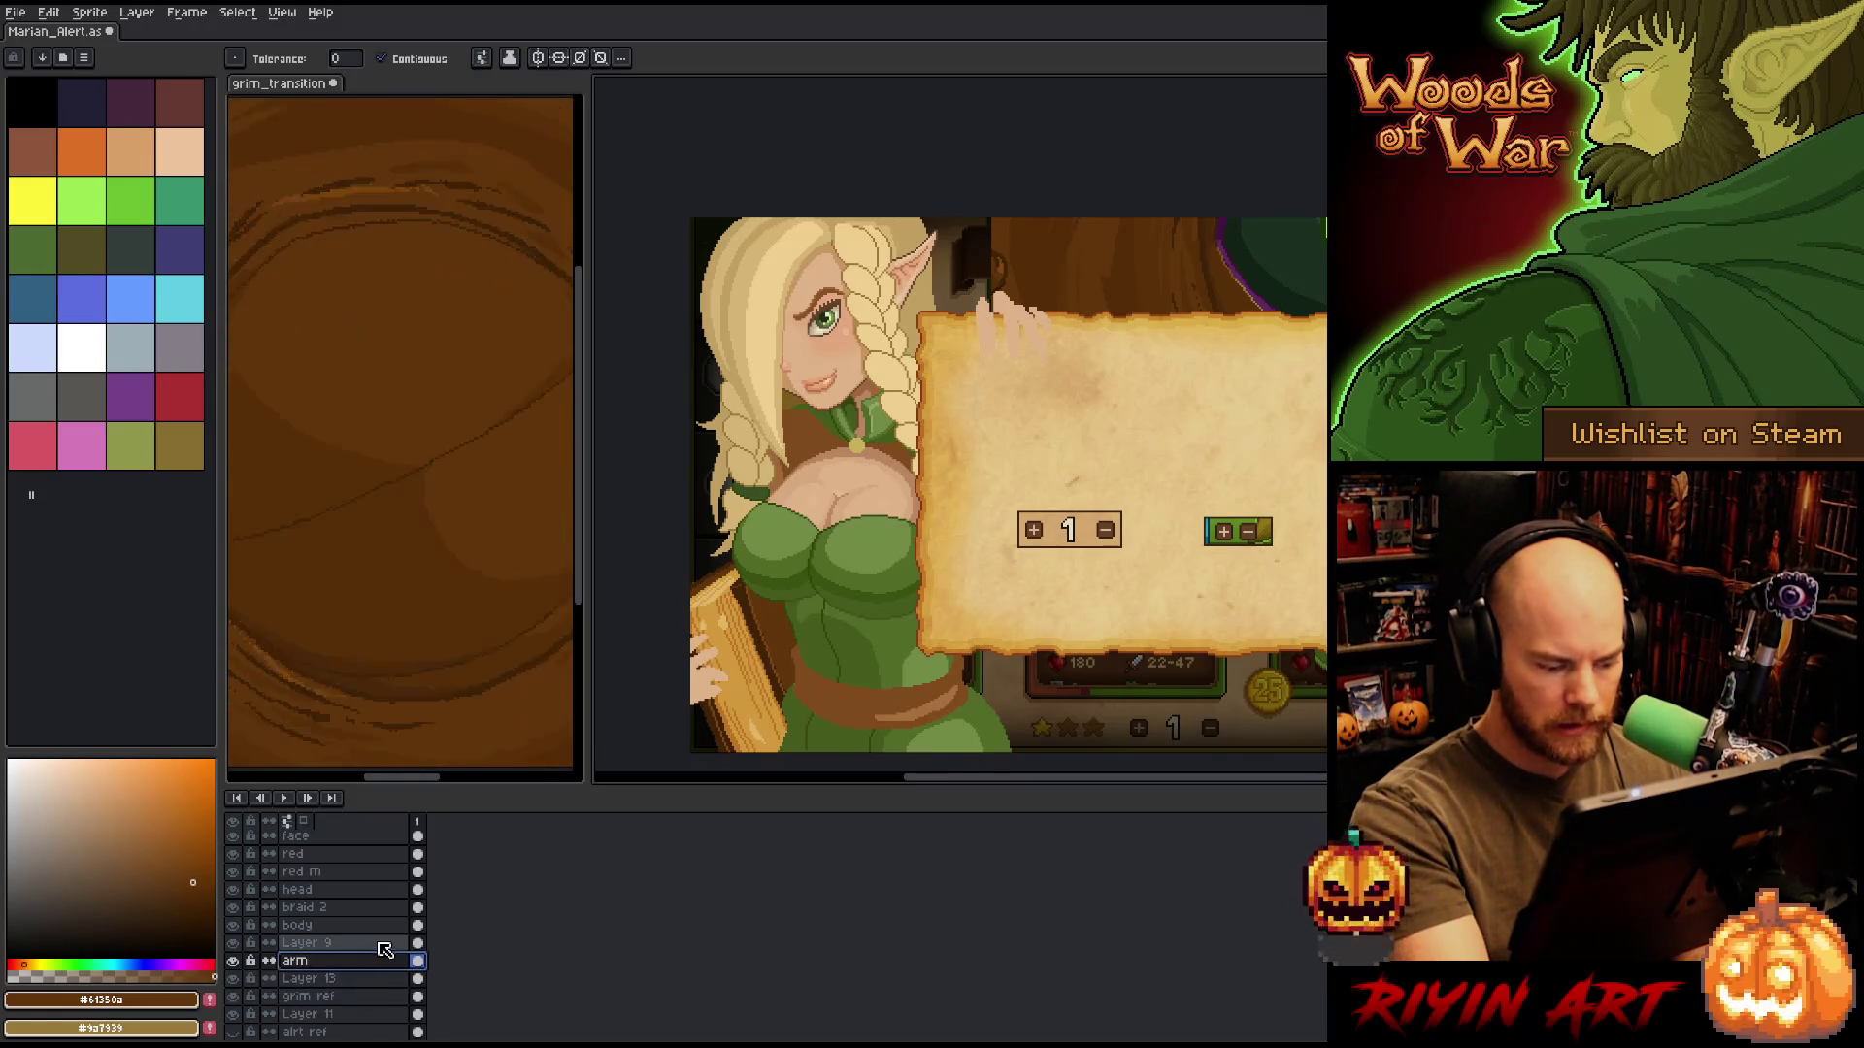
{"action": "key", "text": "Delete"}
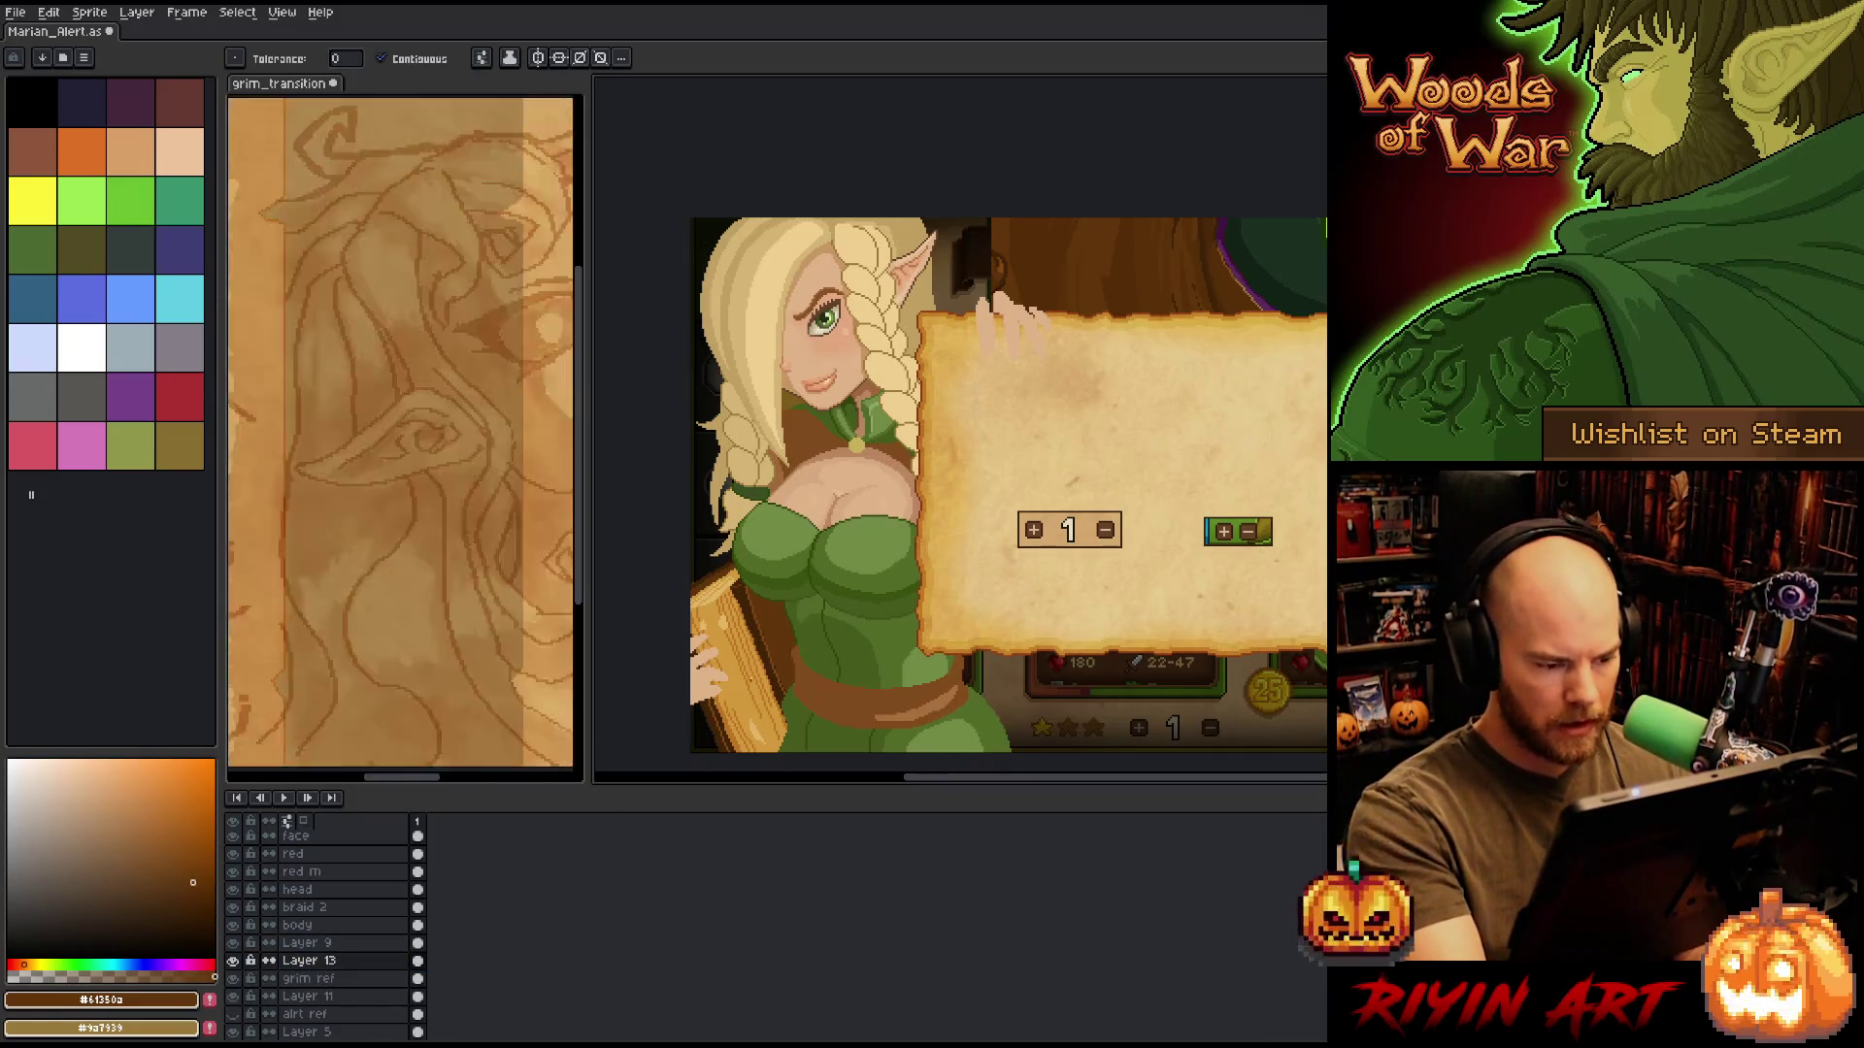
{"action": "key", "text": "b"}
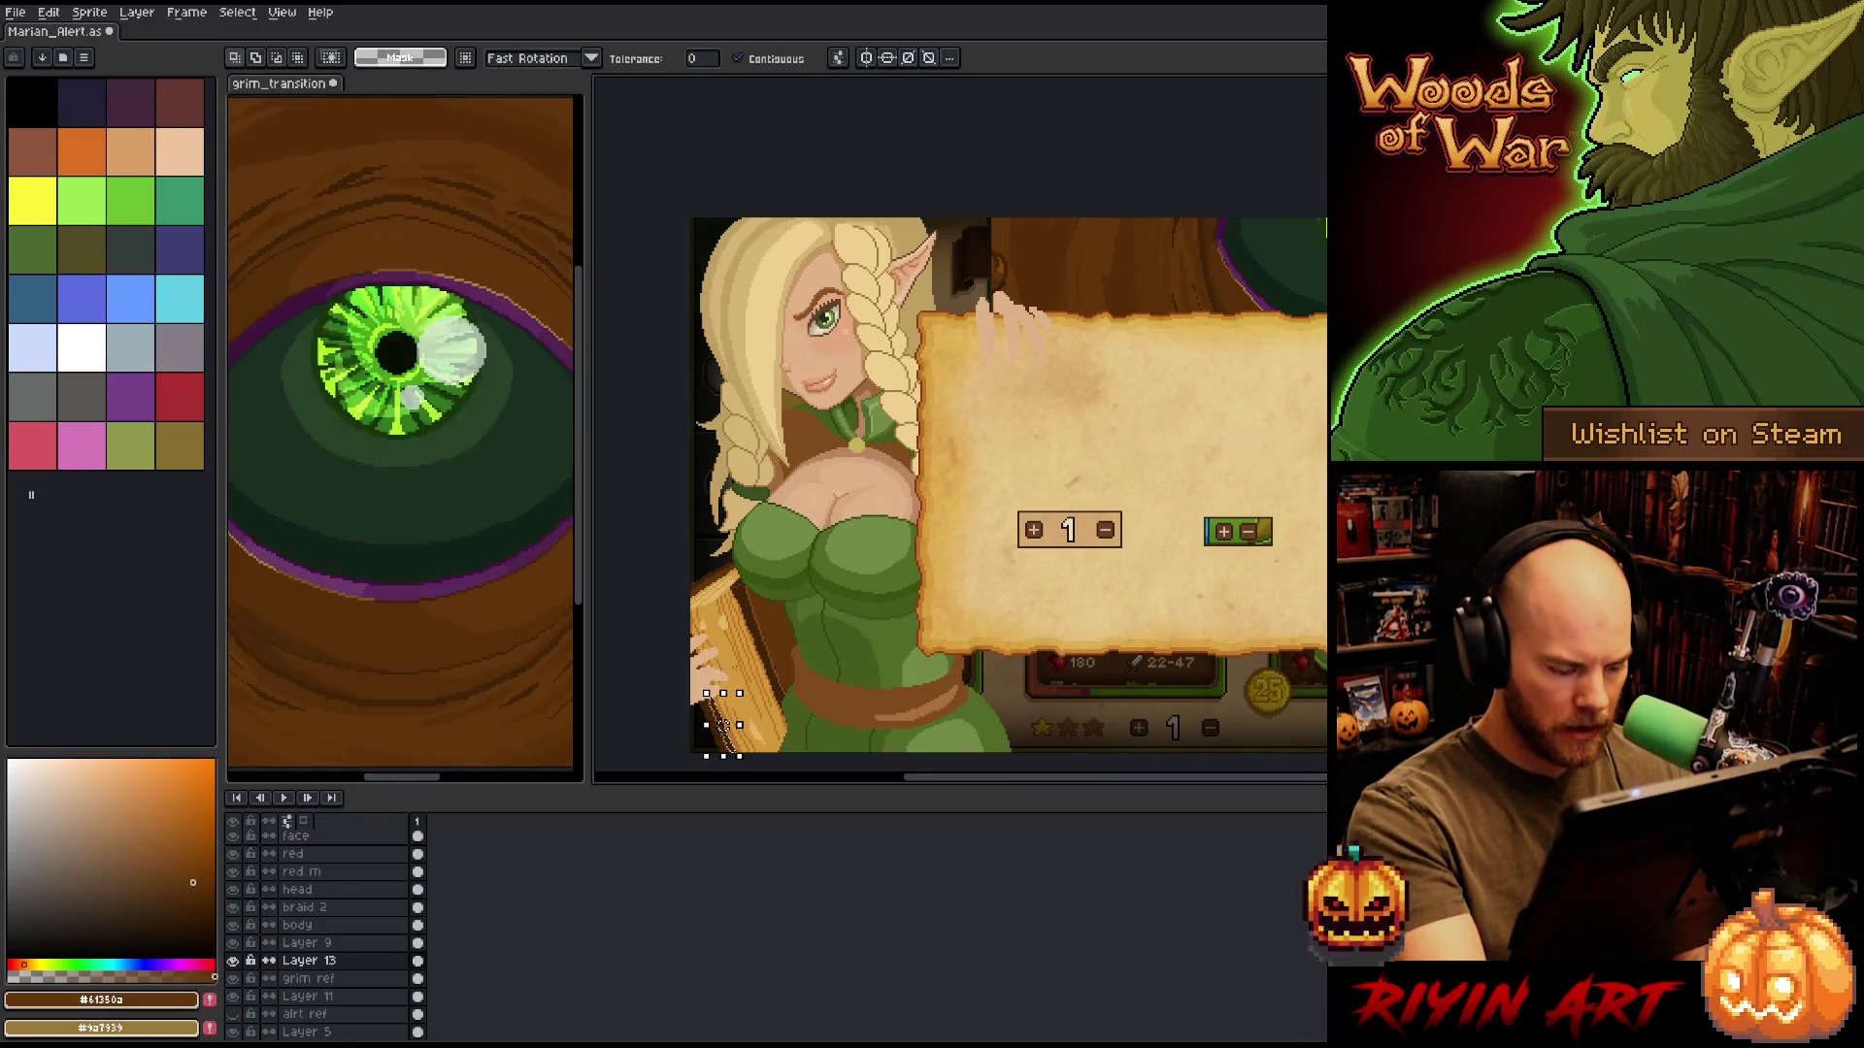
{"action": "key", "text": "g"}
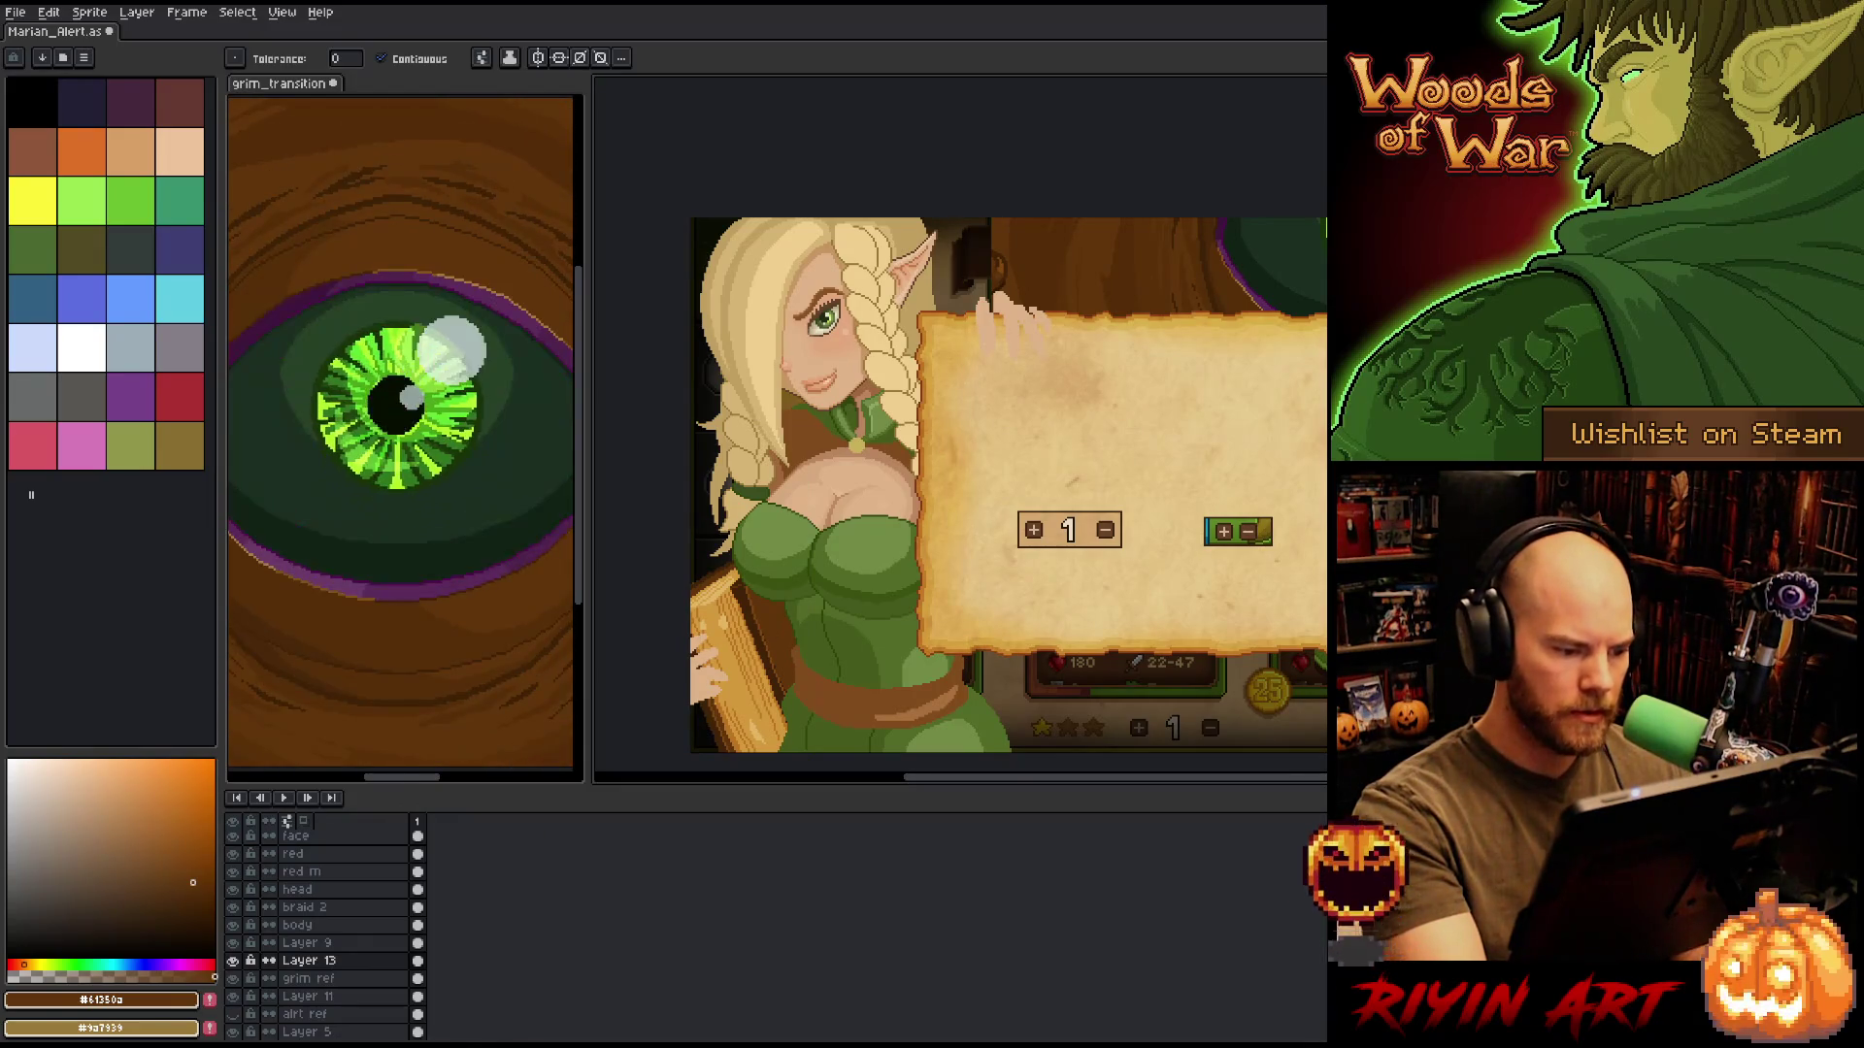
{"action": "scroll", "coordinate": [771, 653], "scroll_direction": "up", "scroll_amount": 2}
Zoom in on the torso, pick darker browns, and save the alert artwork.
{"action": "left_click_drag", "start_coordinate": [705, 670], "coordinate": [772, 653]}
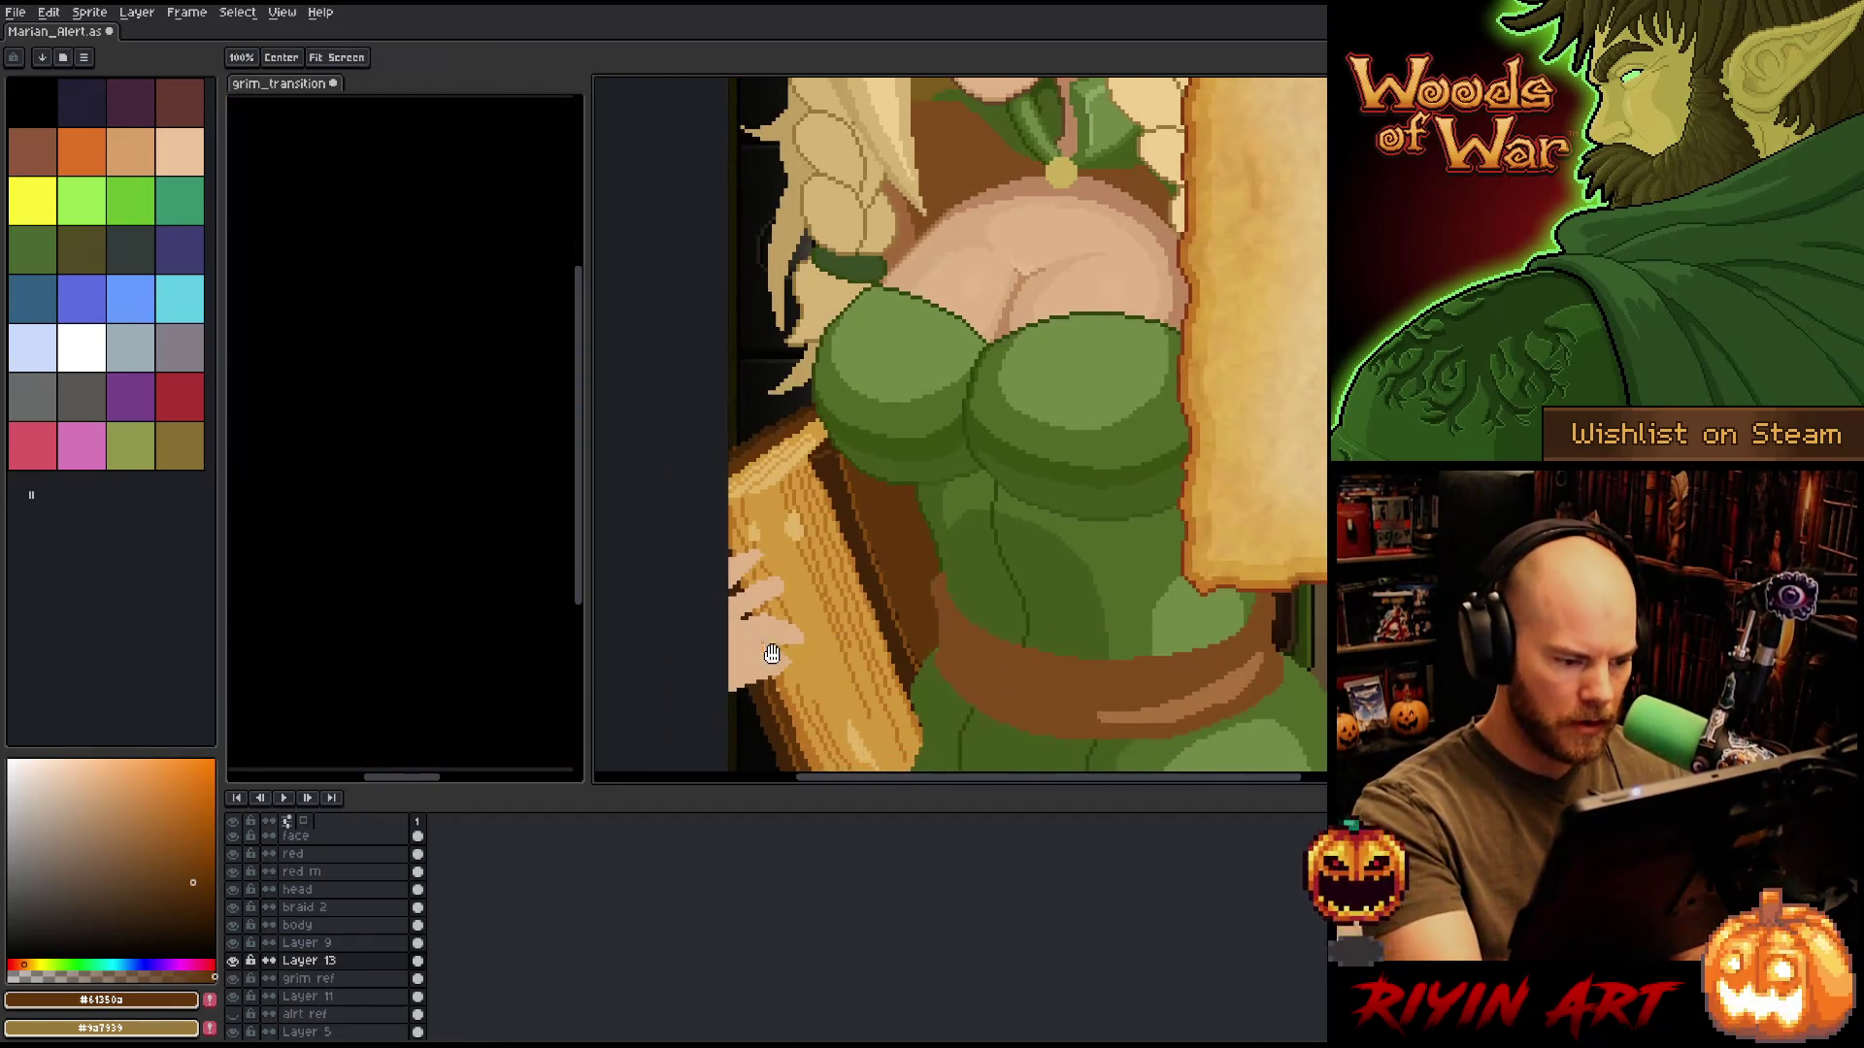
{"action": "left_click", "coordinate": [776, 680], "text": "alt"}
{"action": "key", "text": "b"}
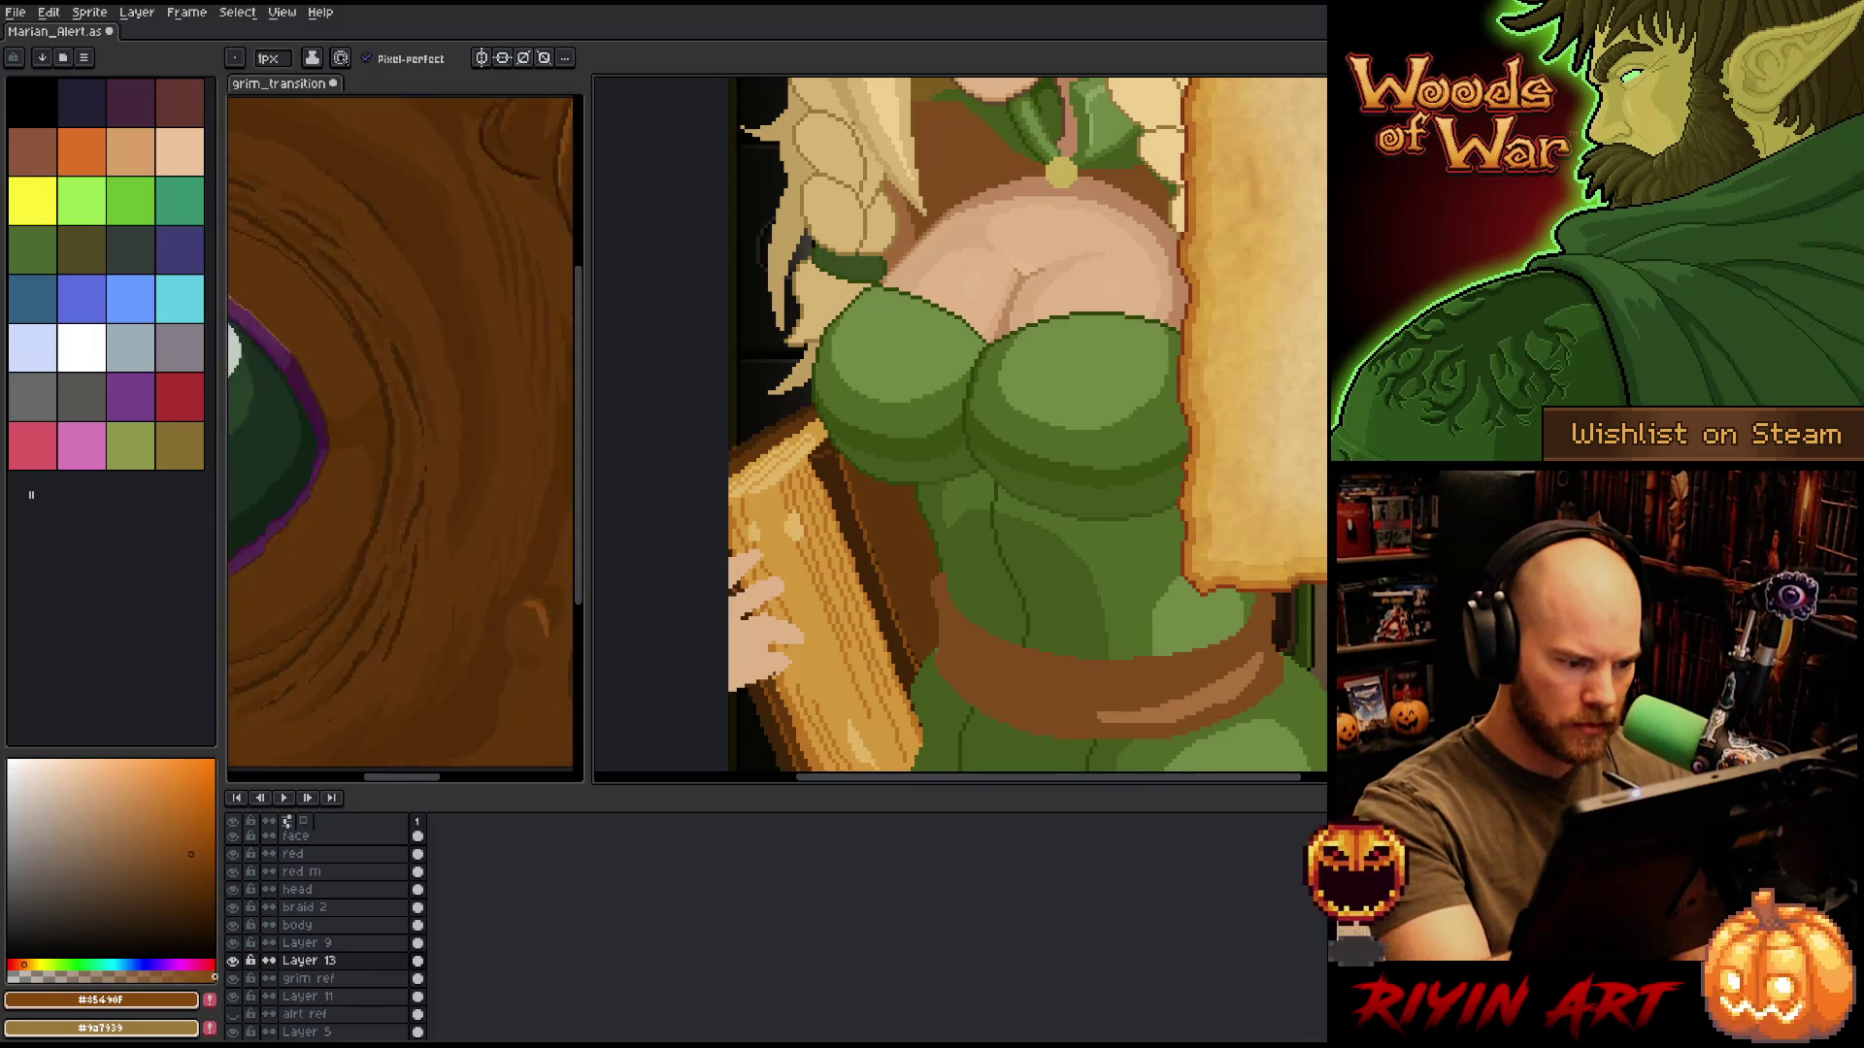
{"action": "left_click", "coordinate": [193, 882]}
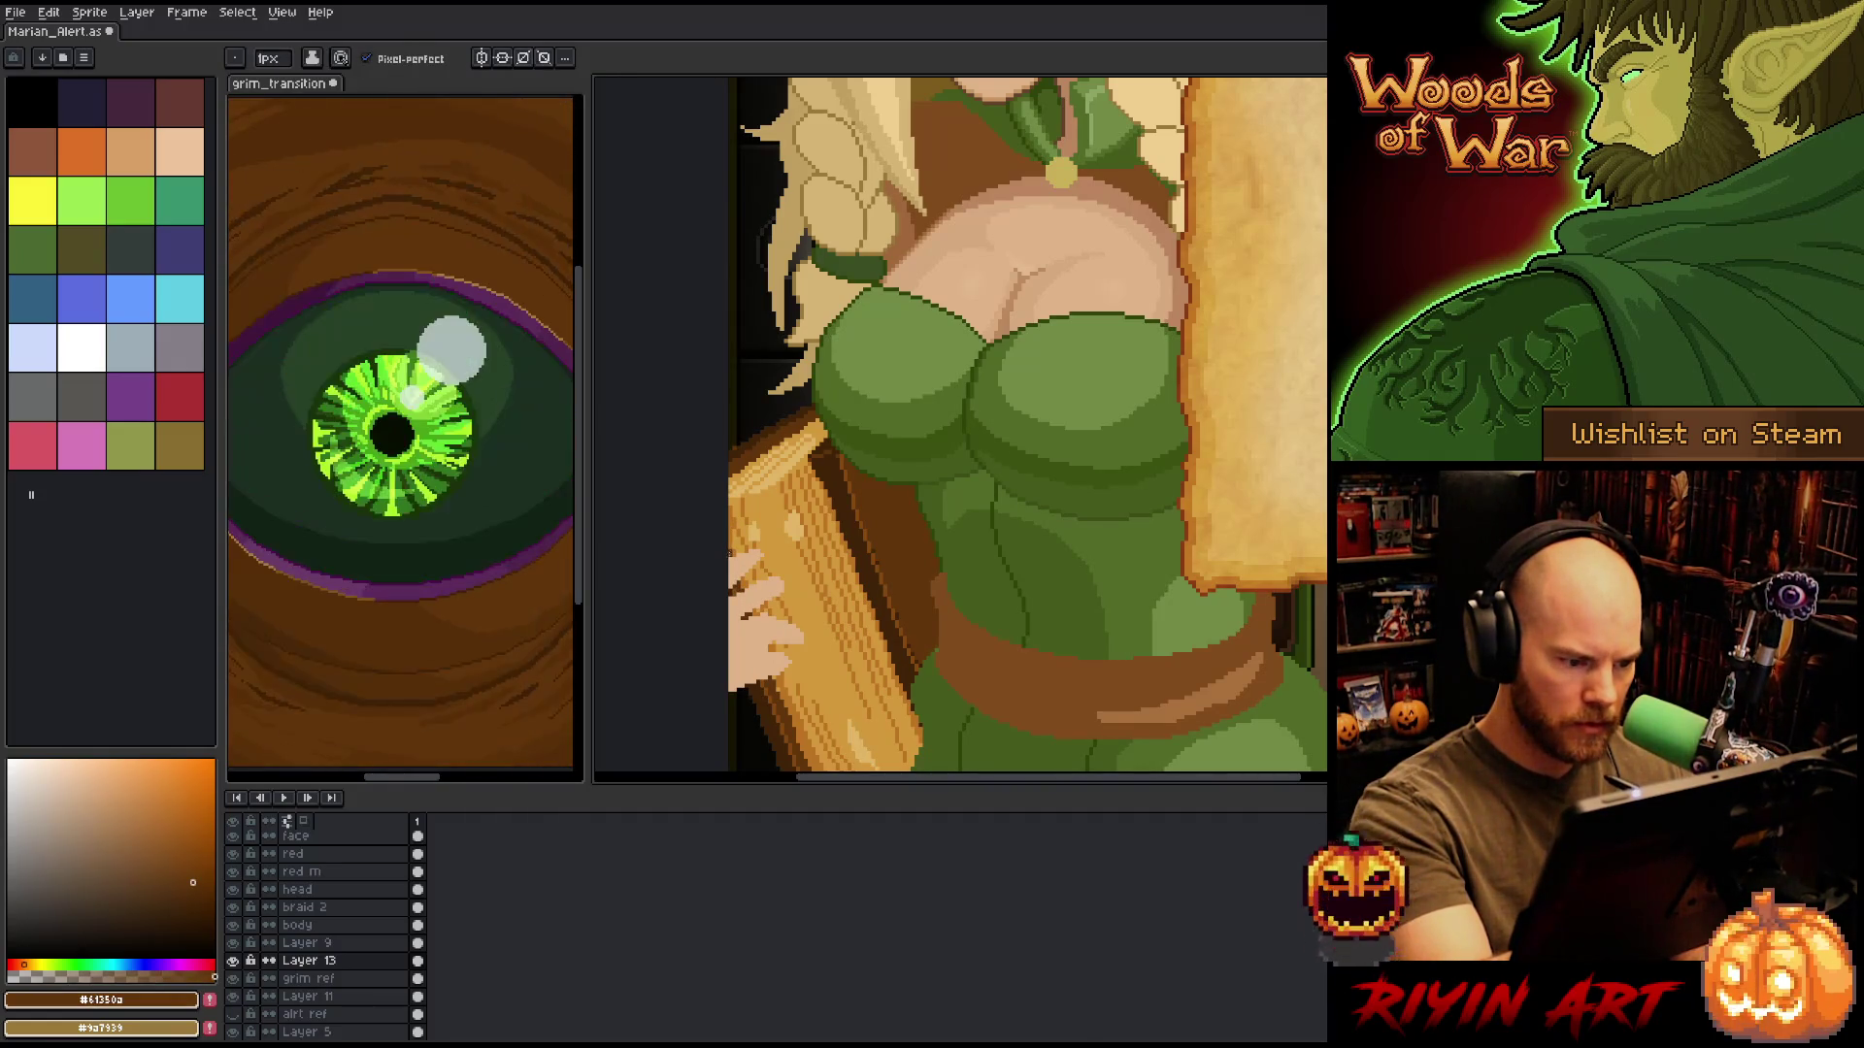
{"action": "left_click", "coordinate": [761, 406], "text": "alt"}
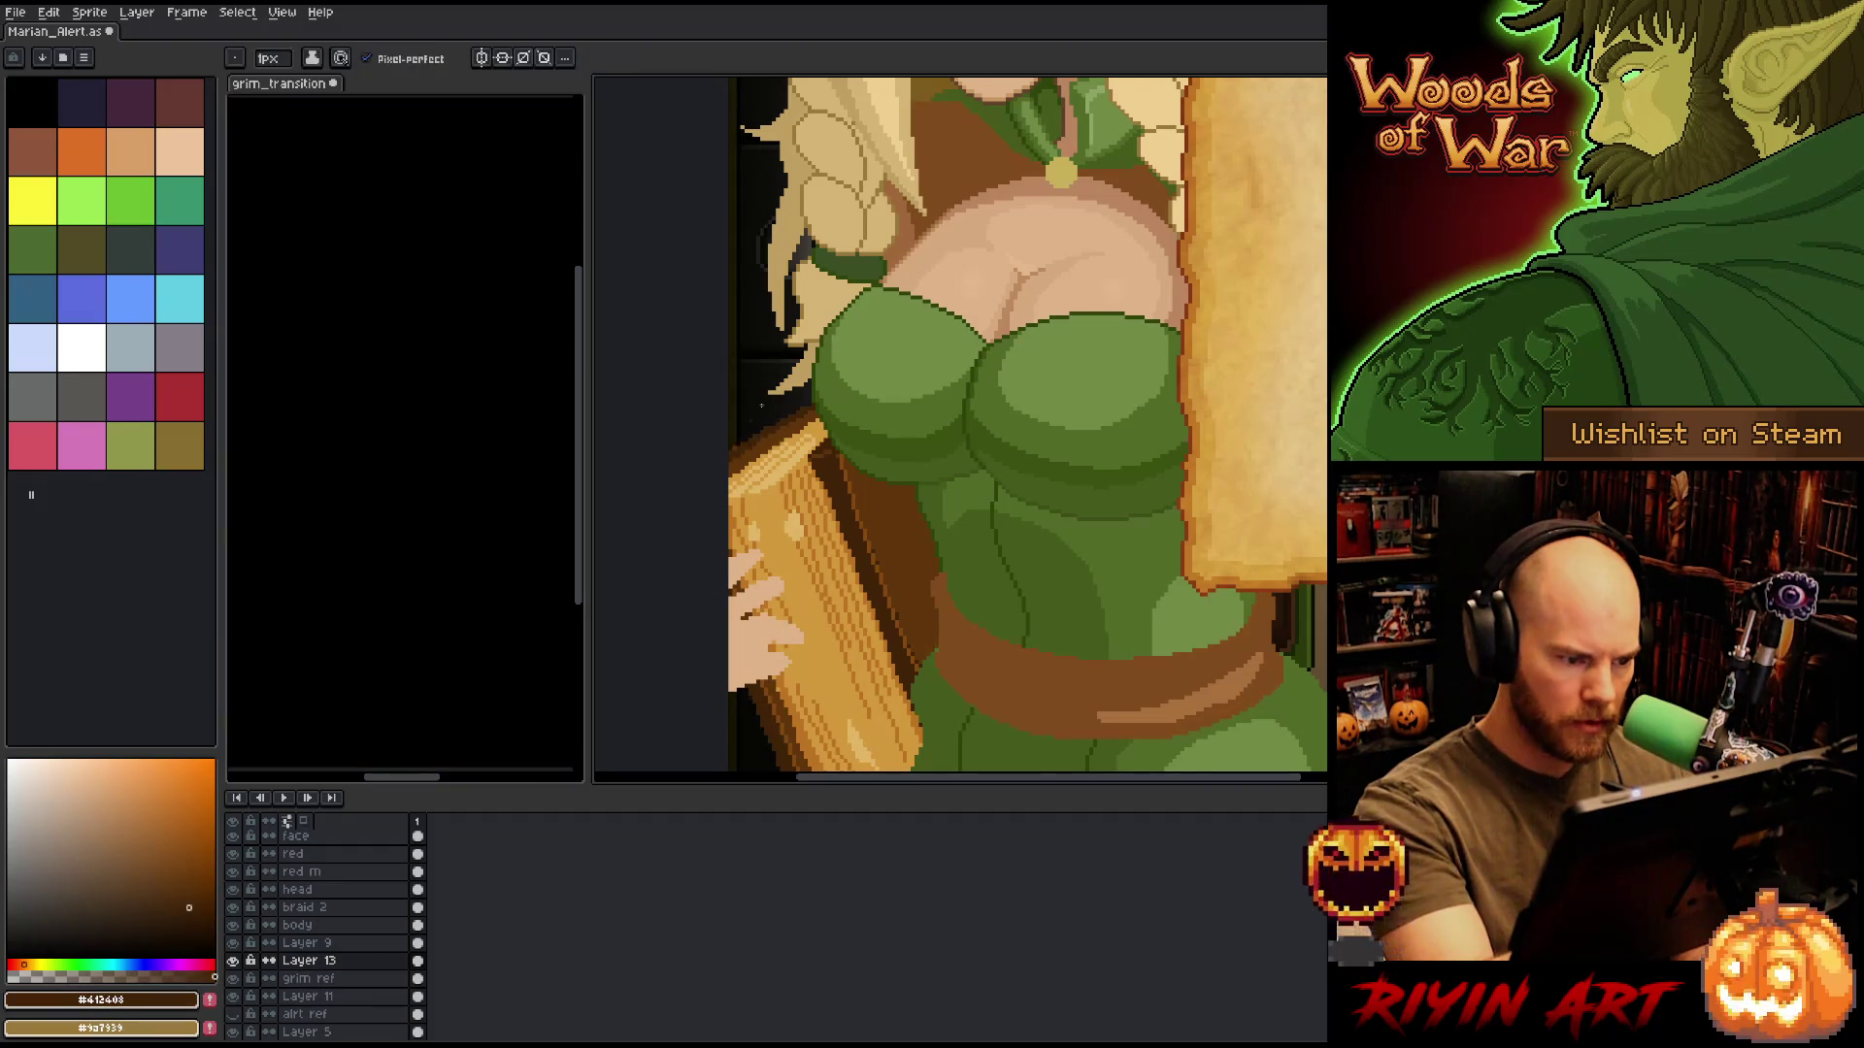
{"action": "key", "text": "ctrl+s"}
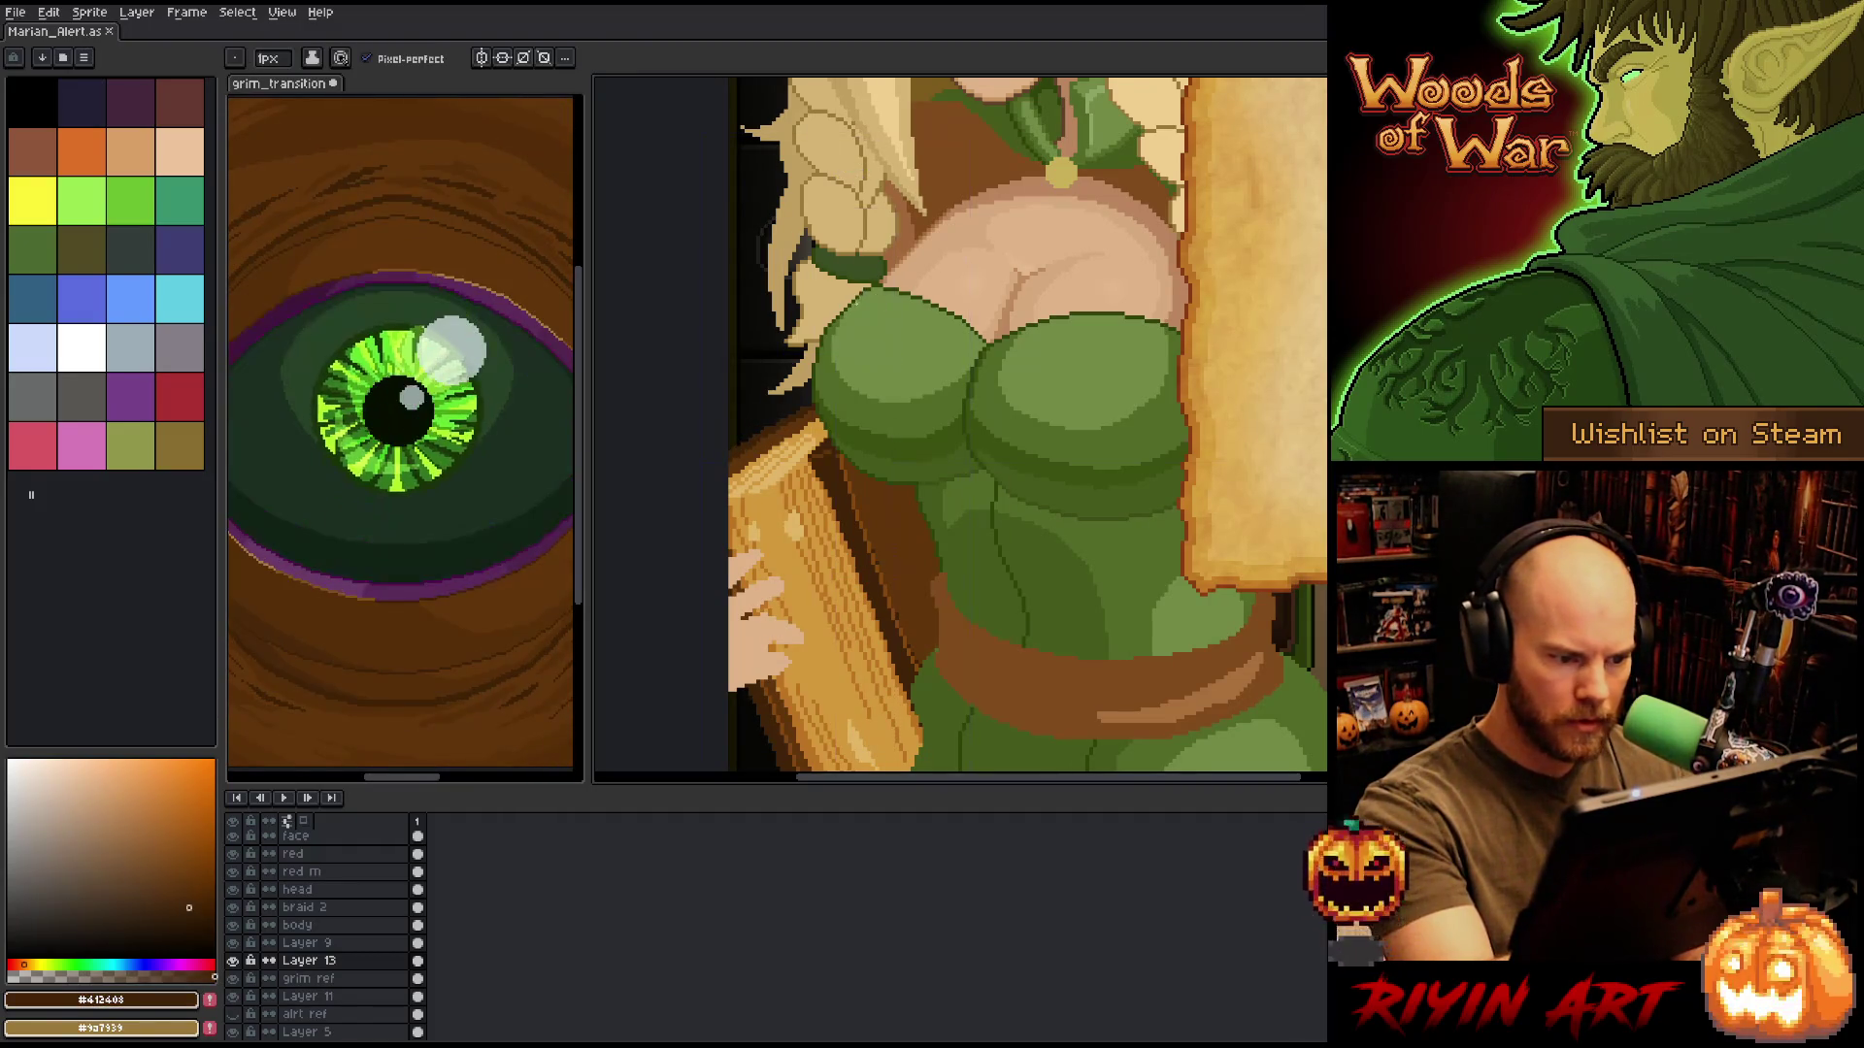
Draw a darkest-brown (#412408) line along the left edge of the dress.
{"action": "left_click", "coordinate": [873, 548], "text": "alt"}
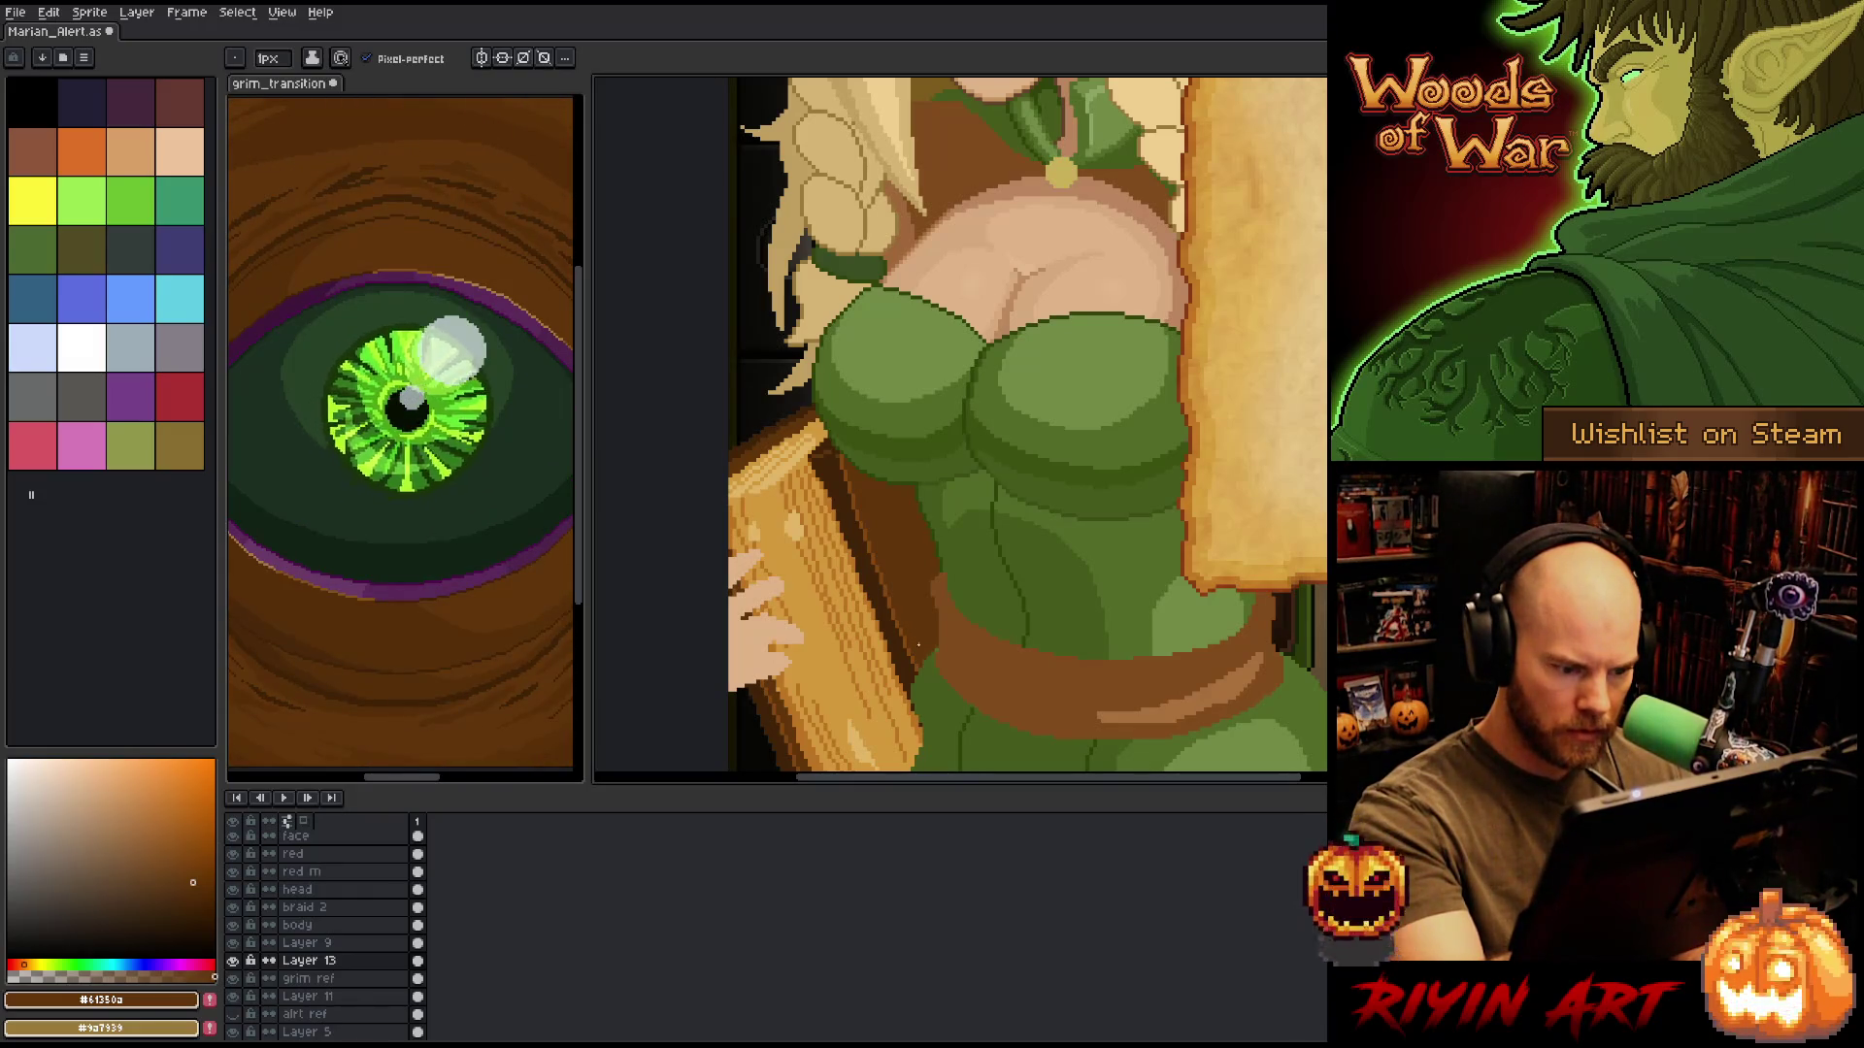
{"action": "left_click", "coordinate": [913, 664], "text": "alt"}
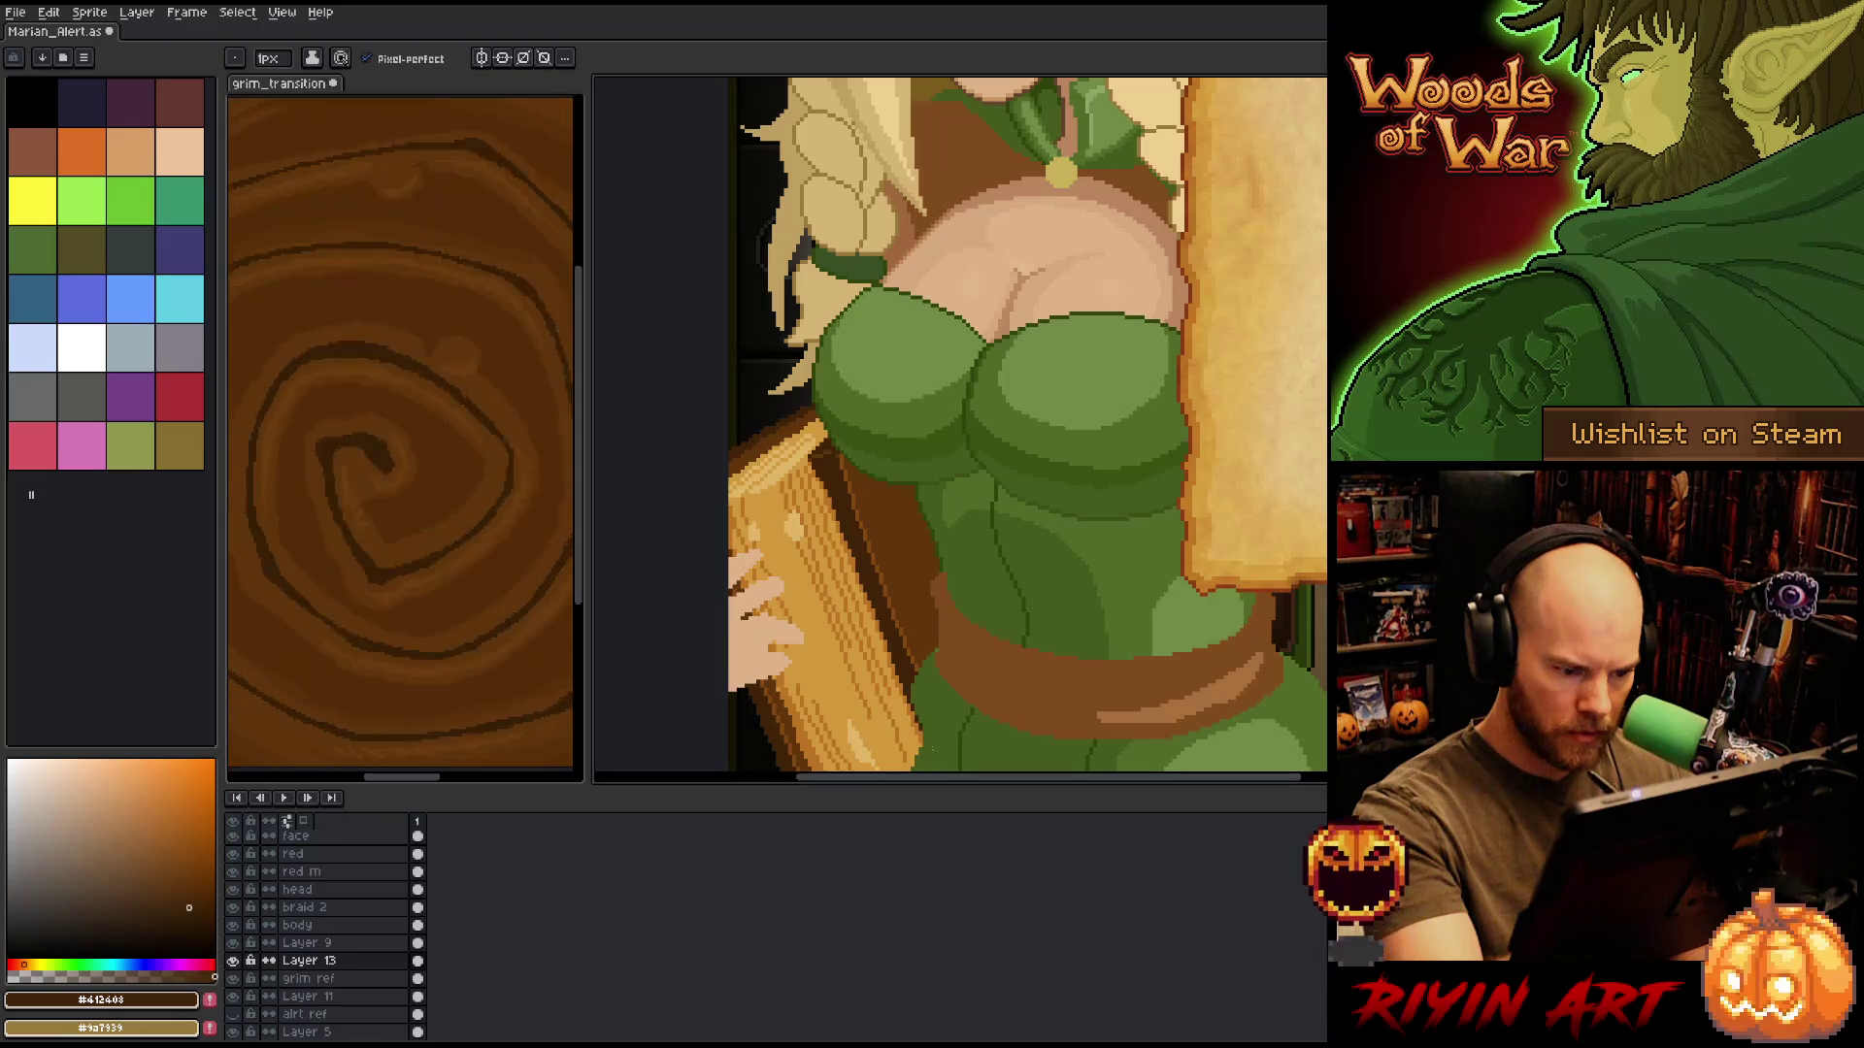
{"action": "left_click", "coordinate": [914, 712], "text": "alt"}
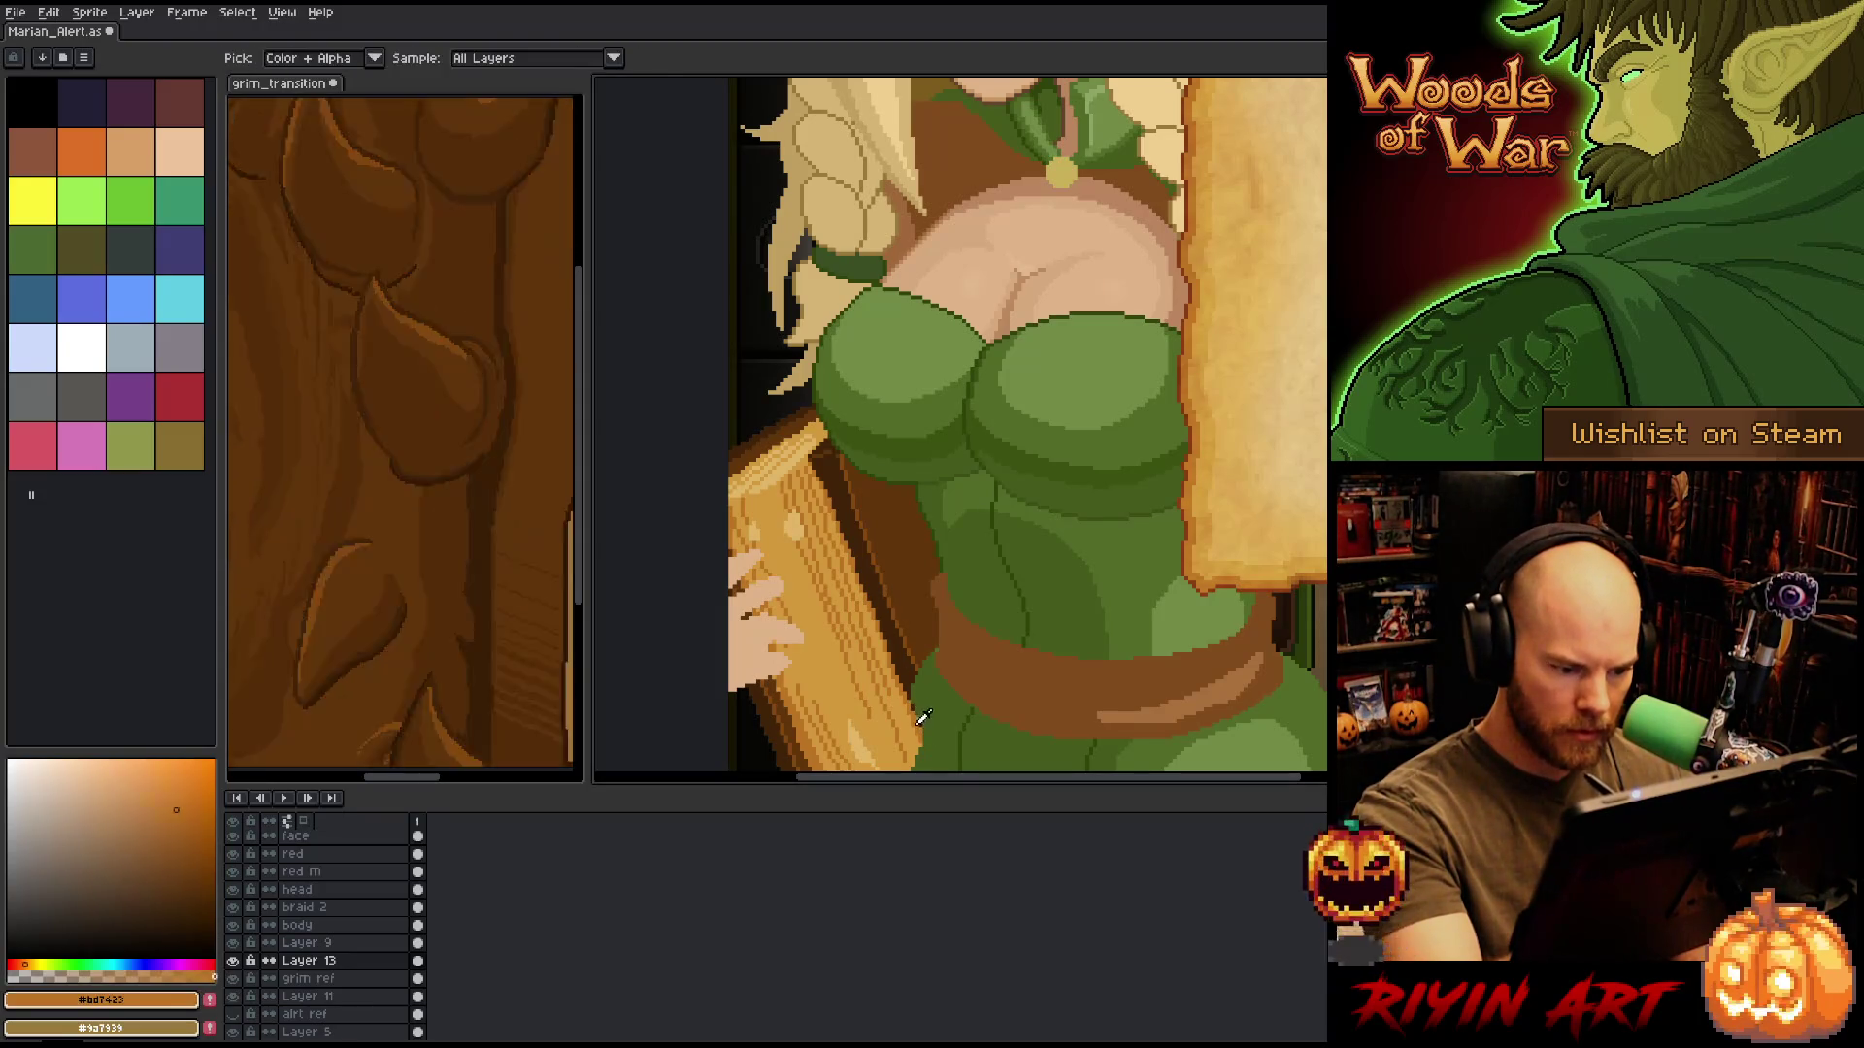
{"action": "left_click", "coordinate": [924, 723], "text": "alt"}
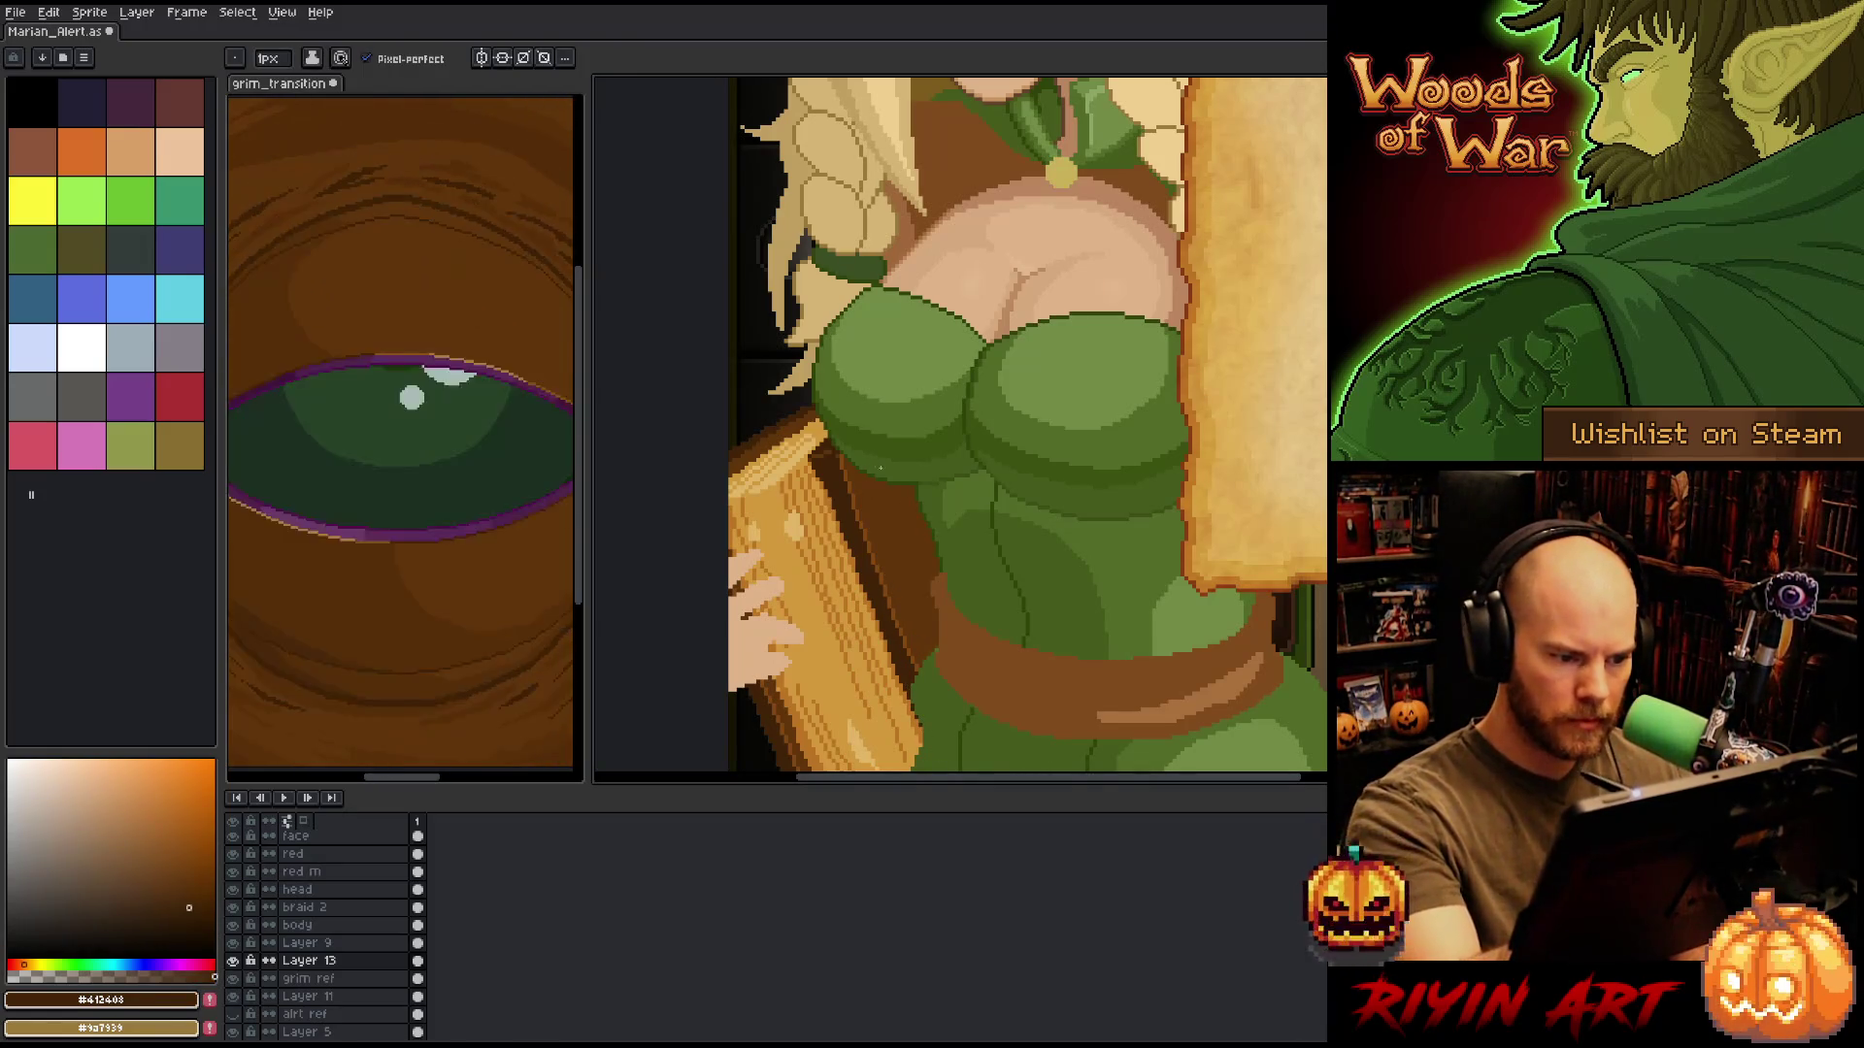
{"action": "left_click_drag", "start_coordinate": [905, 494], "coordinate": [934, 573]}
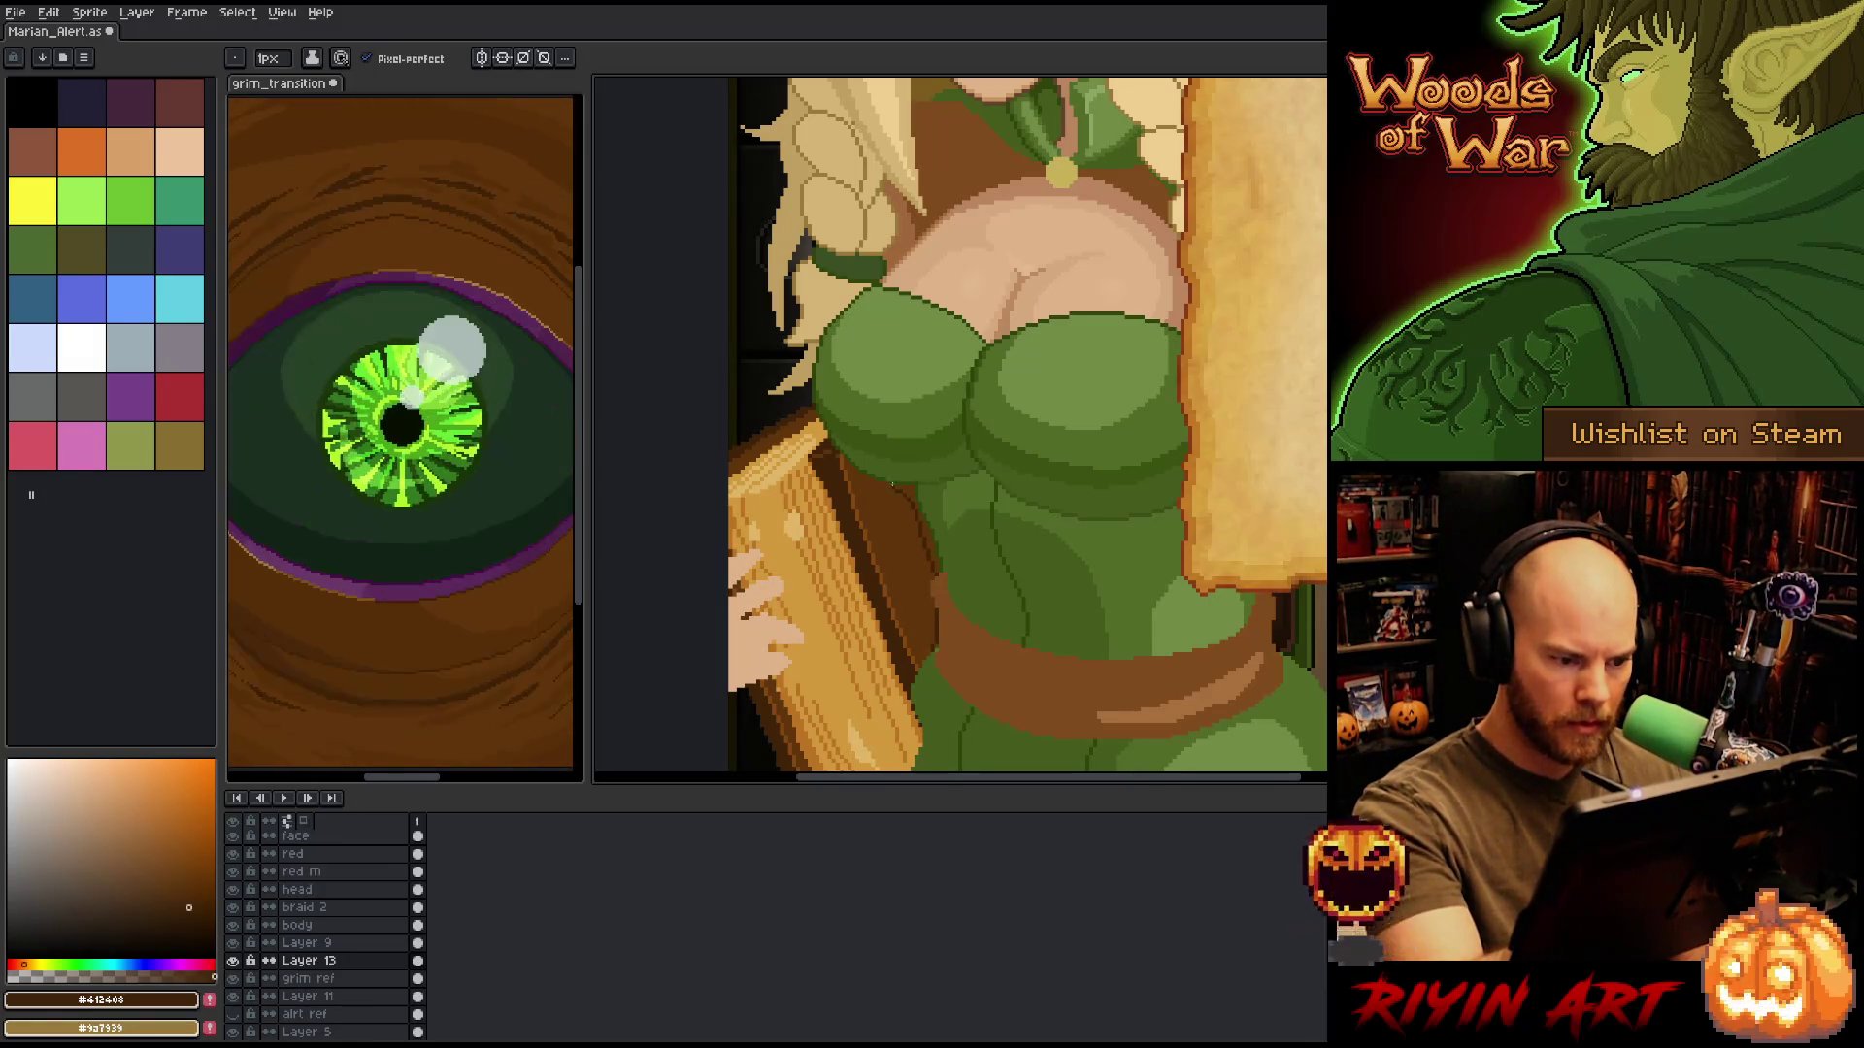
Select the body layer, sample the dress's dark green, and view the whole image.
{"action": "key", "text": "g"}
{"action": "key", "text": "b"}
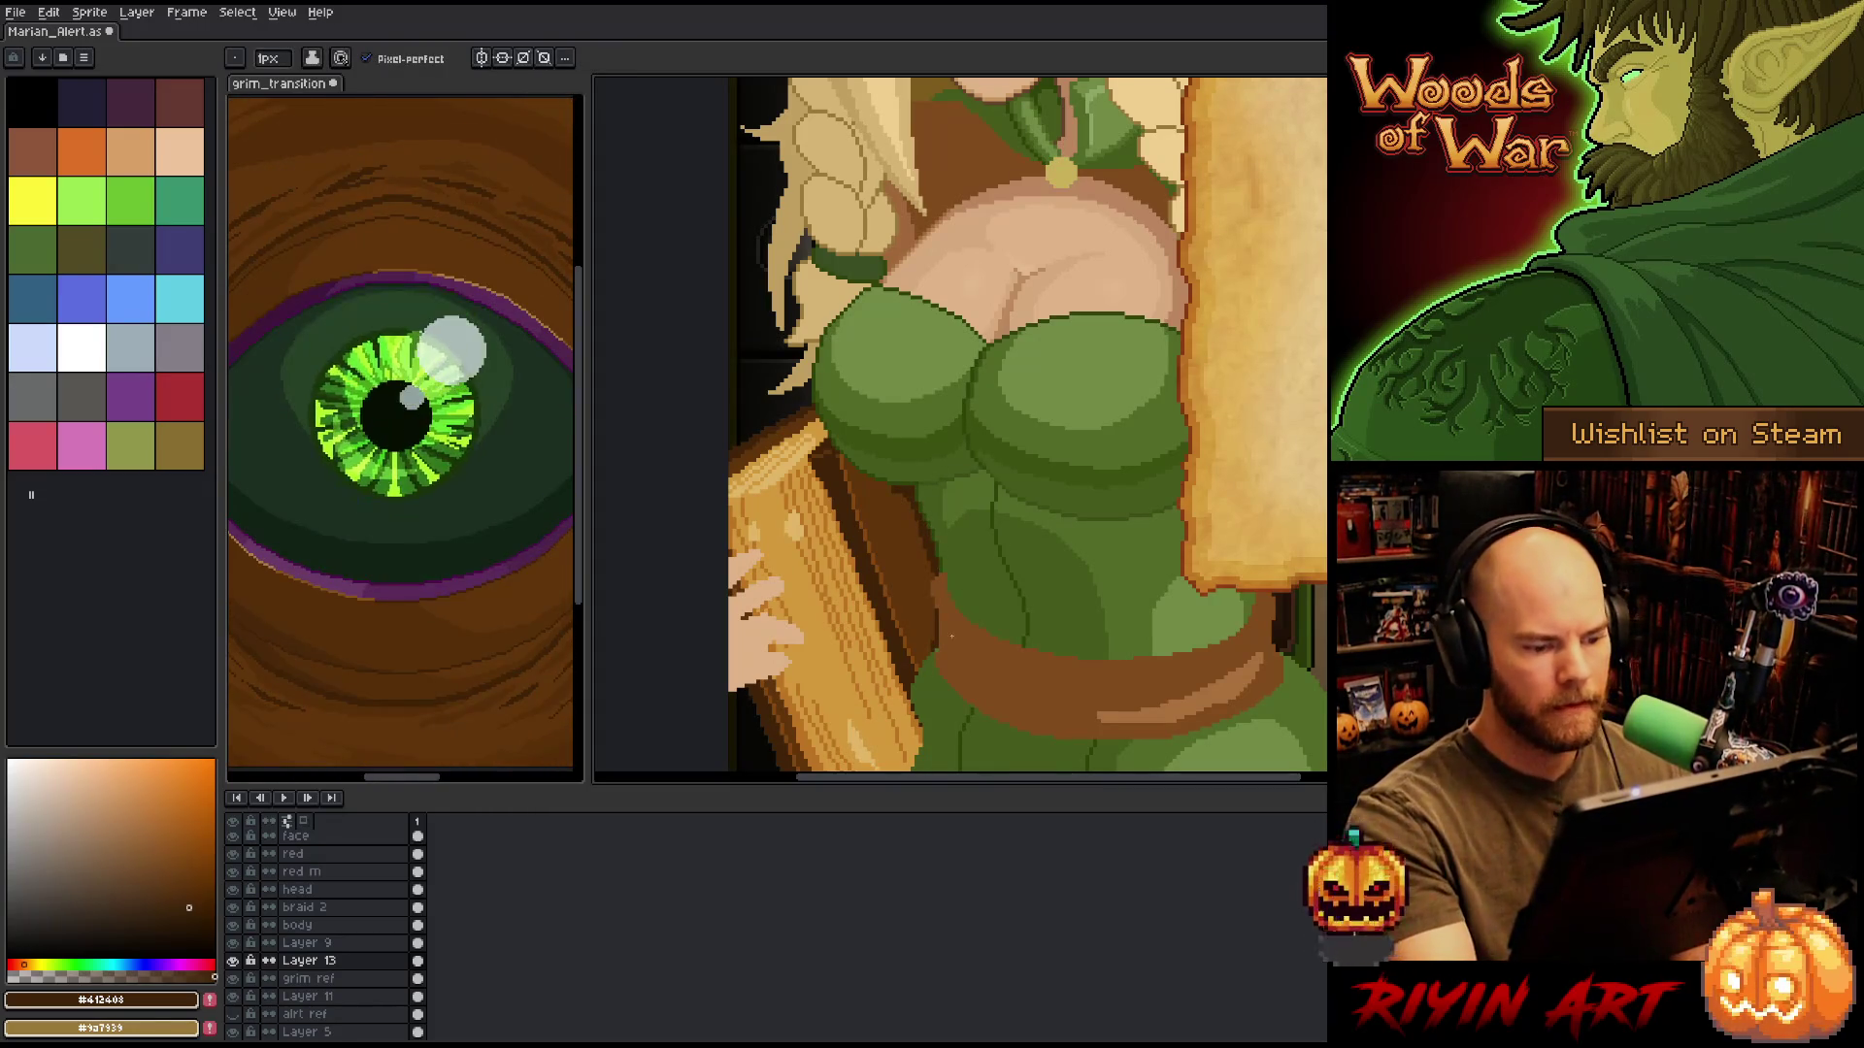
{"action": "key", "text": "v"}
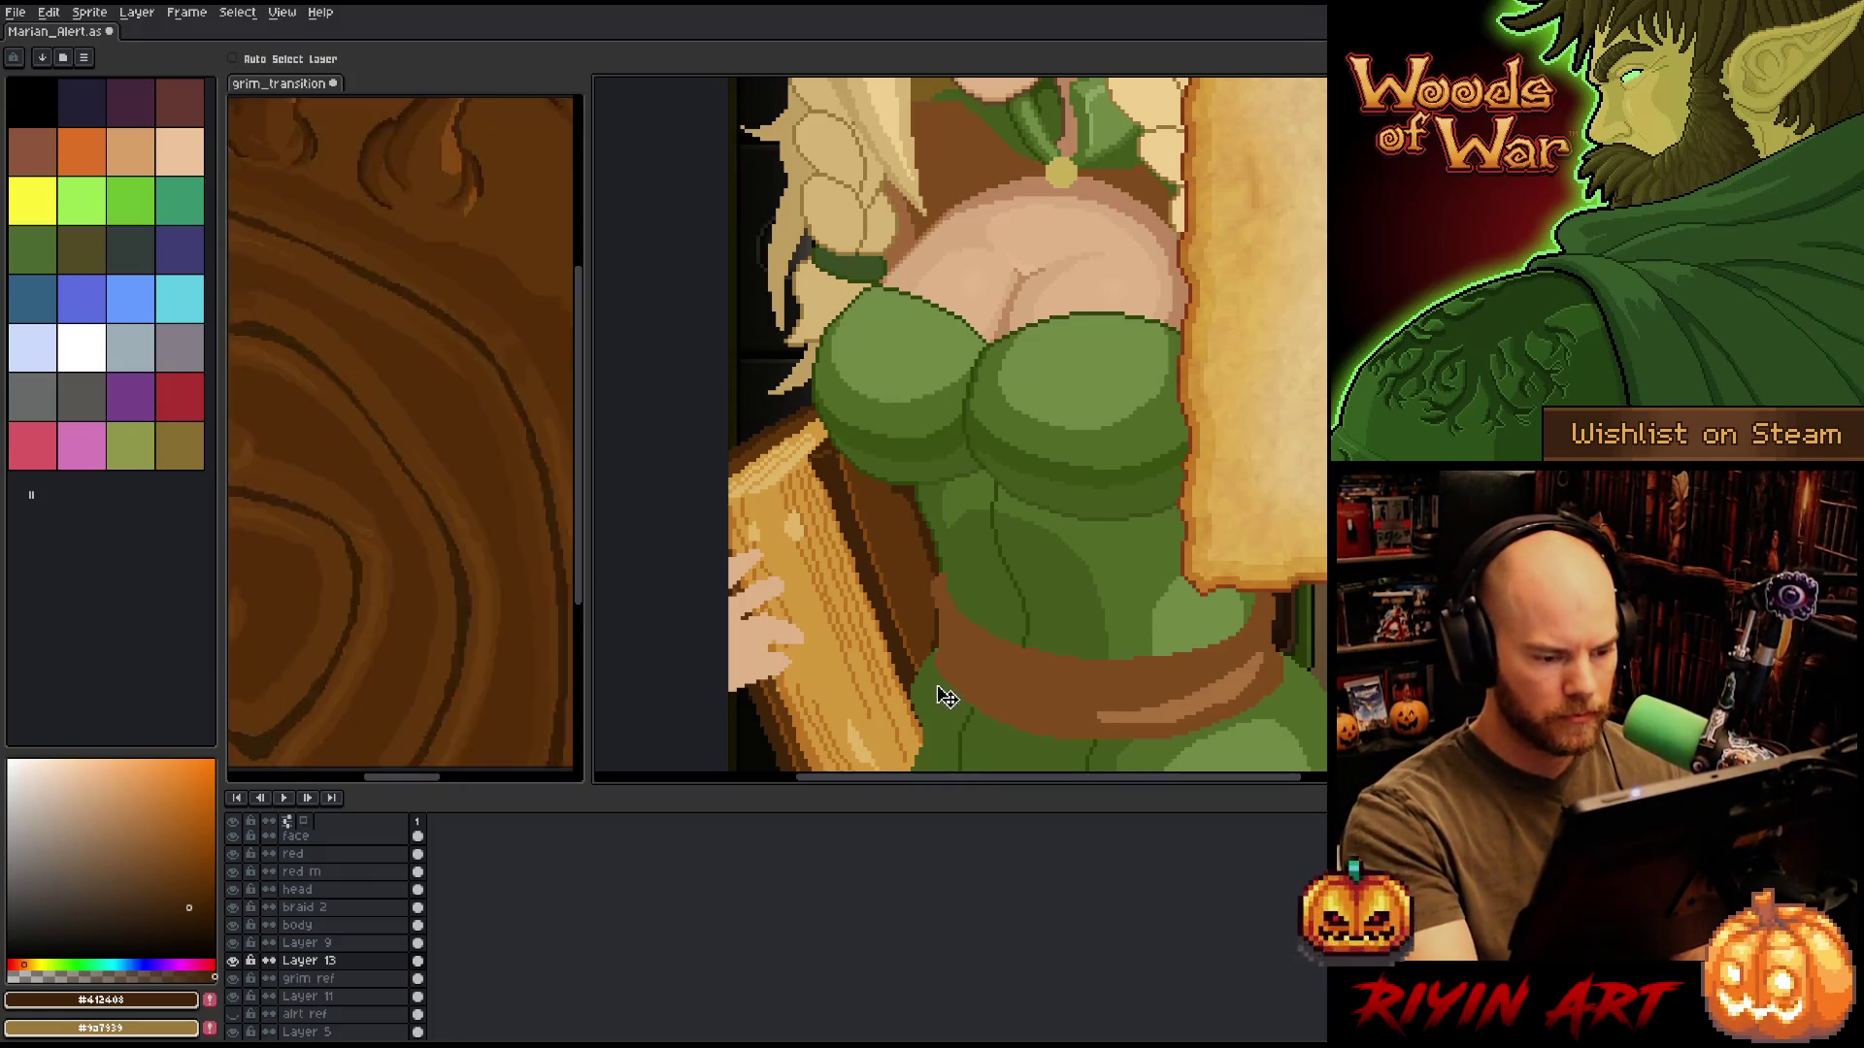
{"action": "left_click", "coordinate": [837, 458]}
{"action": "key", "text": "b"}
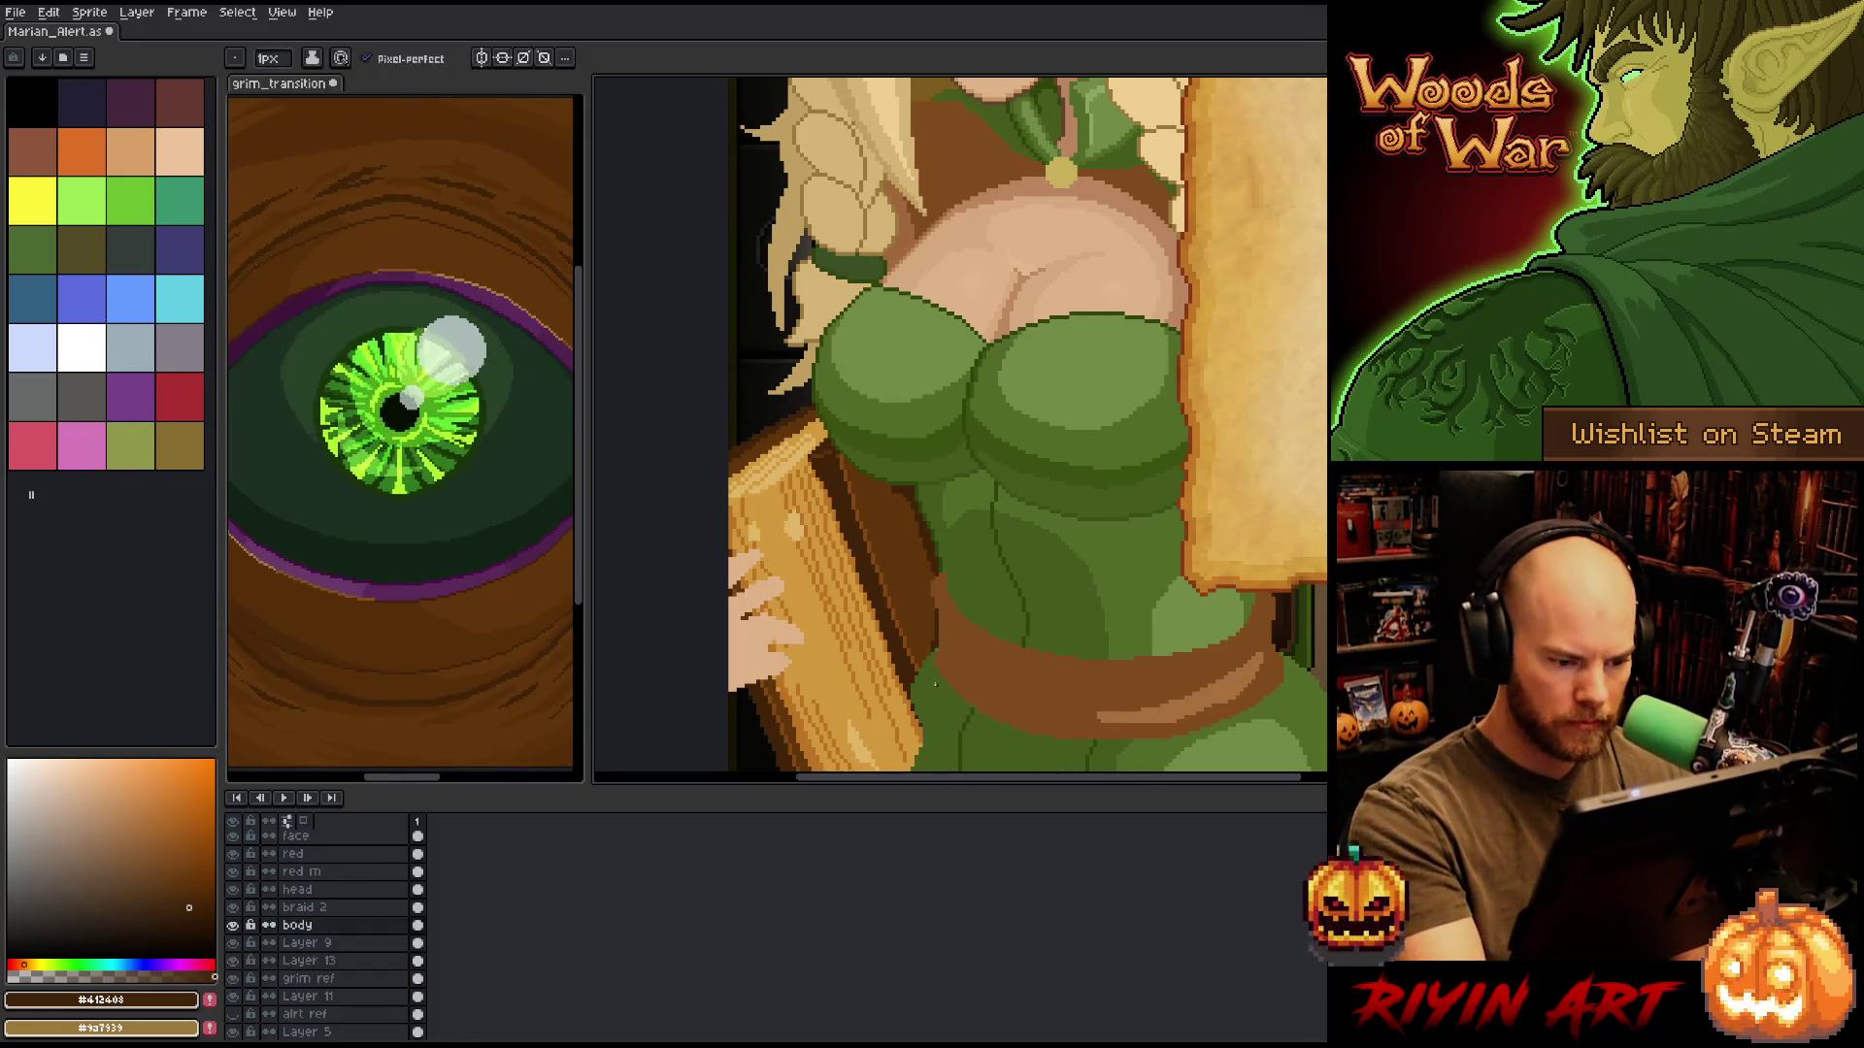
{"action": "left_click", "coordinate": [937, 649], "text": "alt"}
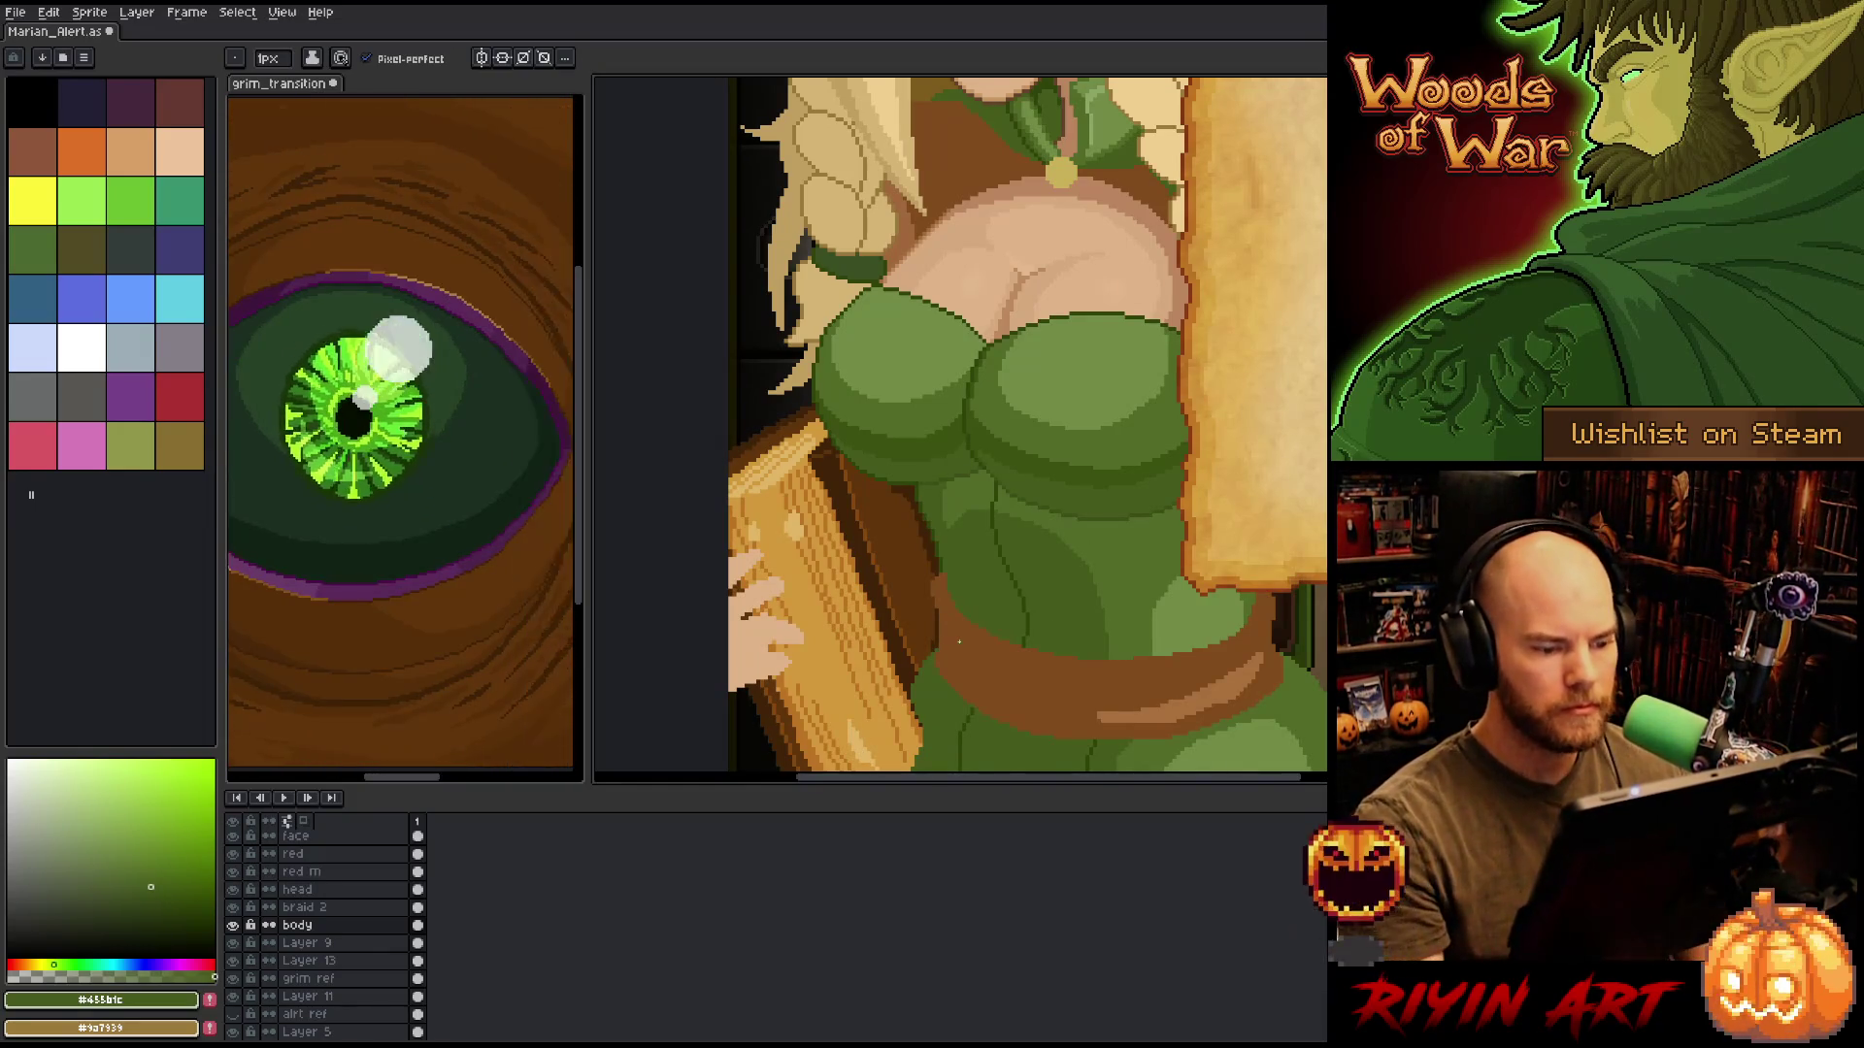
{"action": "scroll", "coordinate": [953, 636], "scroll_direction": "down", "scroll_amount": 5}
{"action": "left_click_drag", "start_coordinate": [1002, 580], "coordinate": [808, 580]}
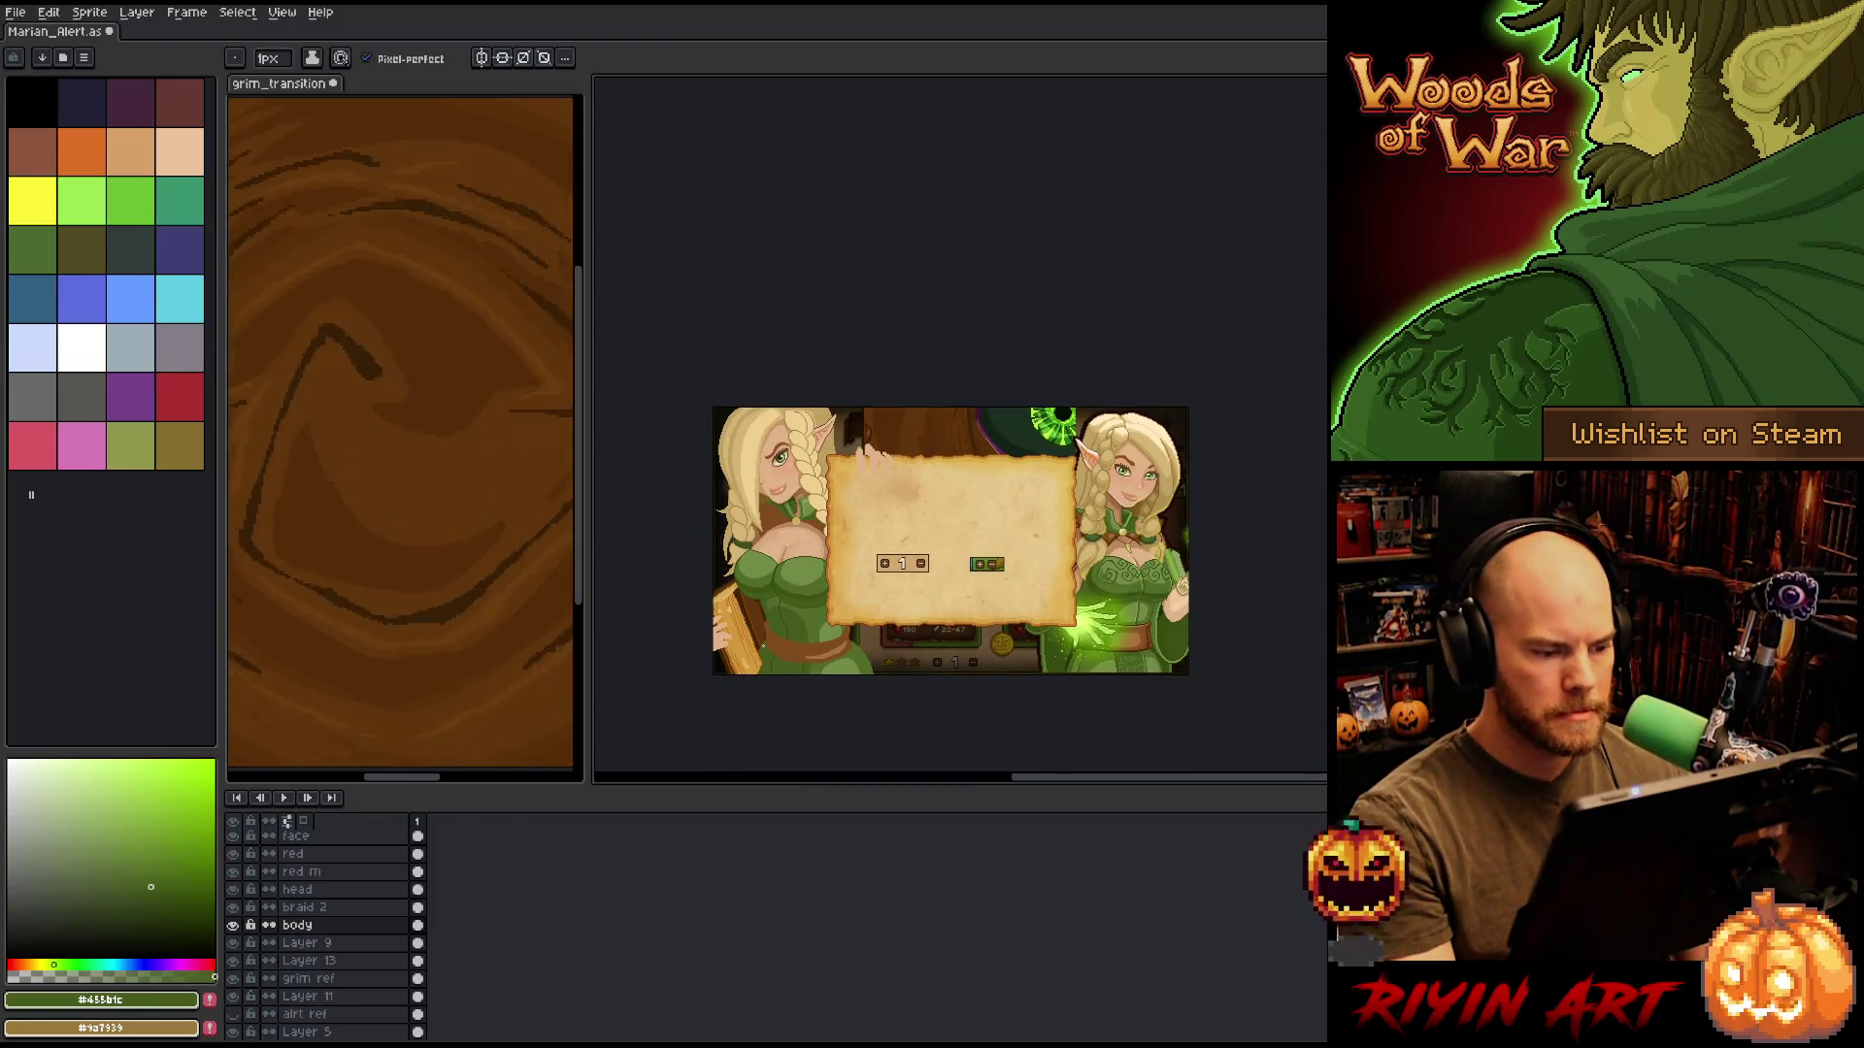
Eyedrop the elf's skin tone and magic-wand select the hand on Layer 13, then zoom in.
{"action": "scroll", "coordinate": [807, 579], "scroll_direction": "up", "scroll_amount": 3}
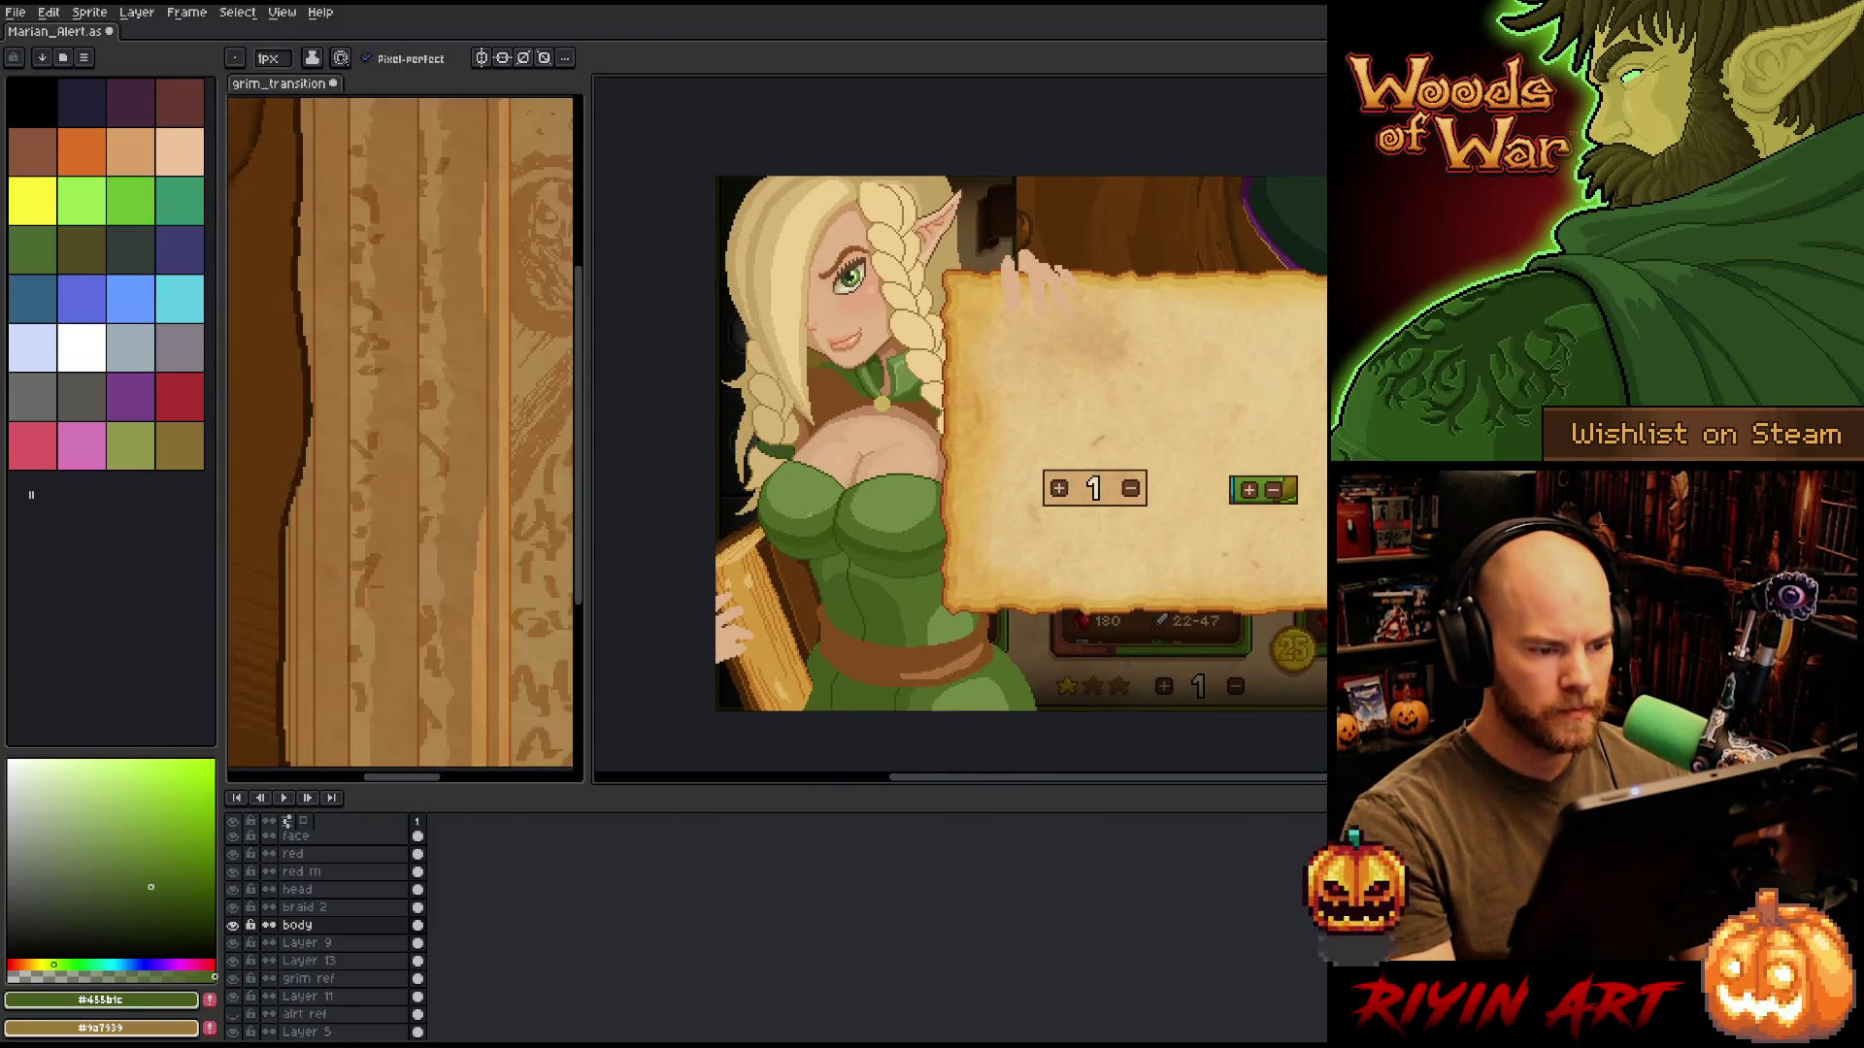
{"action": "scroll", "coordinate": [794, 528], "scroll_direction": "down", "scroll_amount": 1}
{"action": "scroll", "coordinate": [708, 507], "scroll_direction": "up", "scroll_amount": 2}
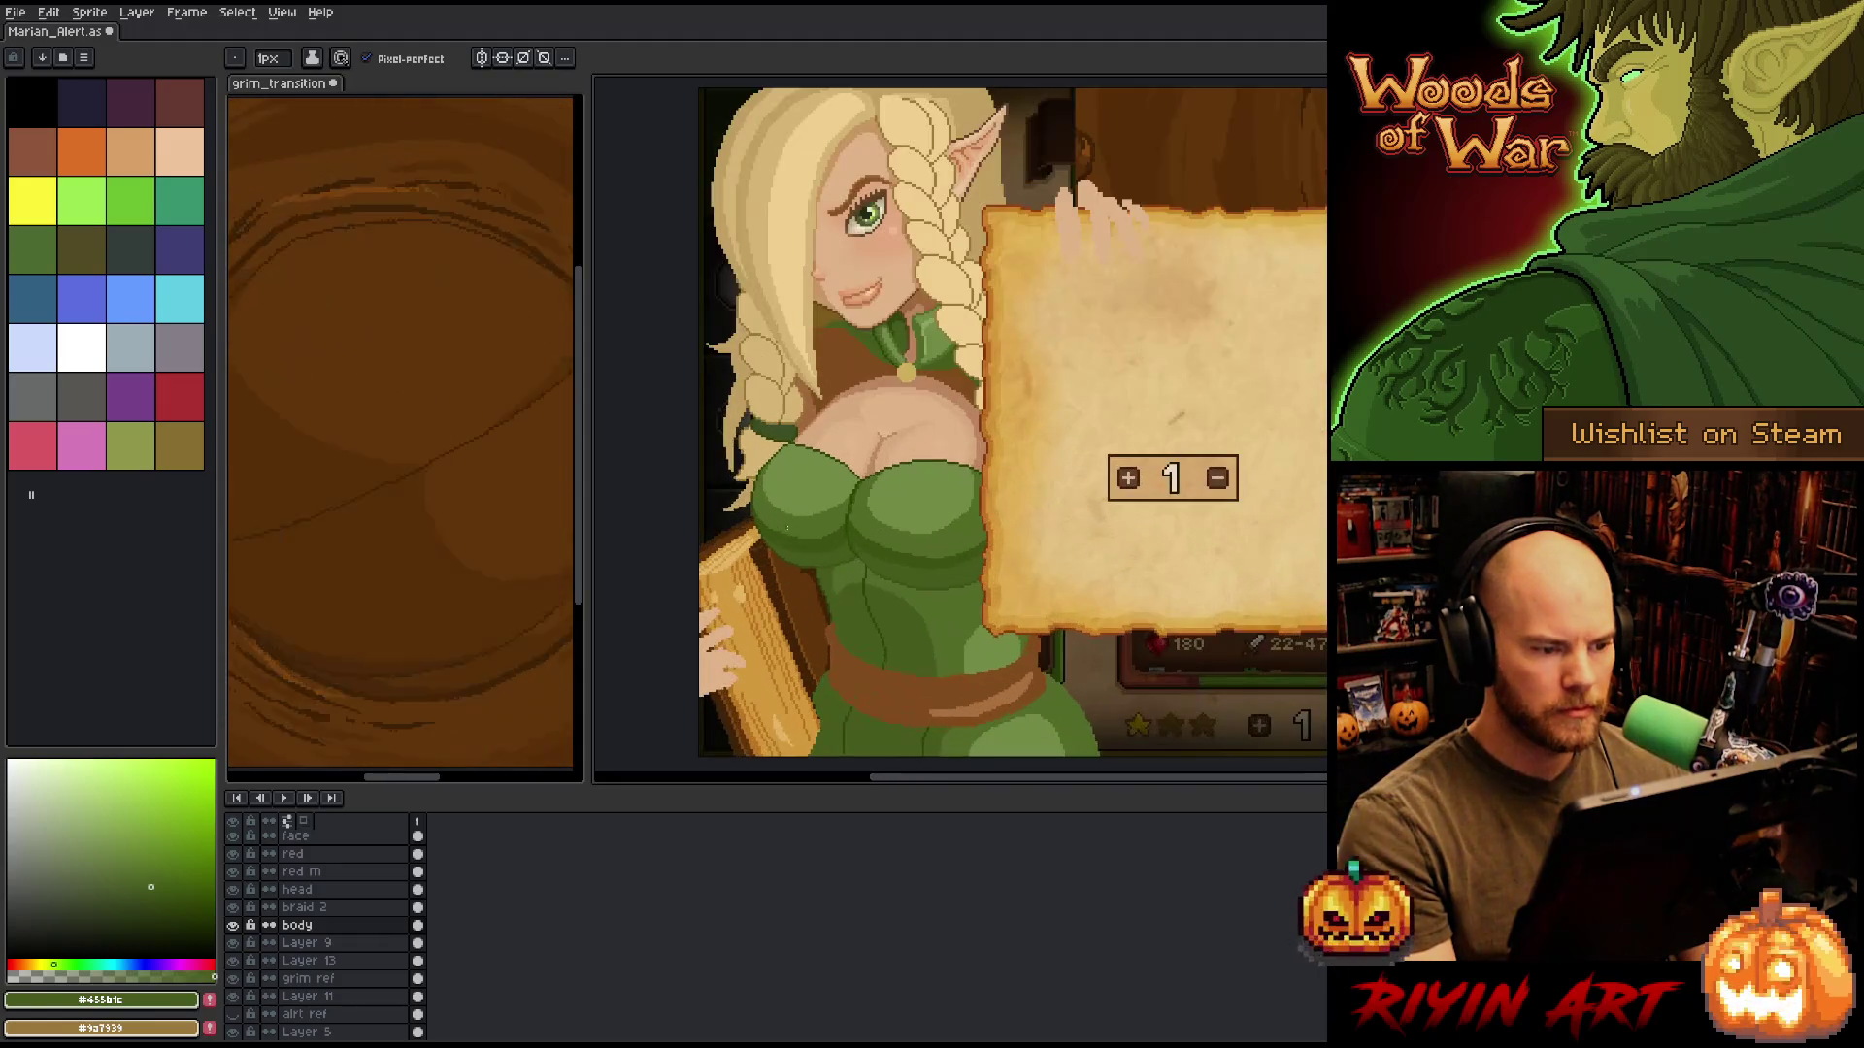
{"action": "key", "text": "i"}
{"action": "left_click", "coordinate": [883, 415]}
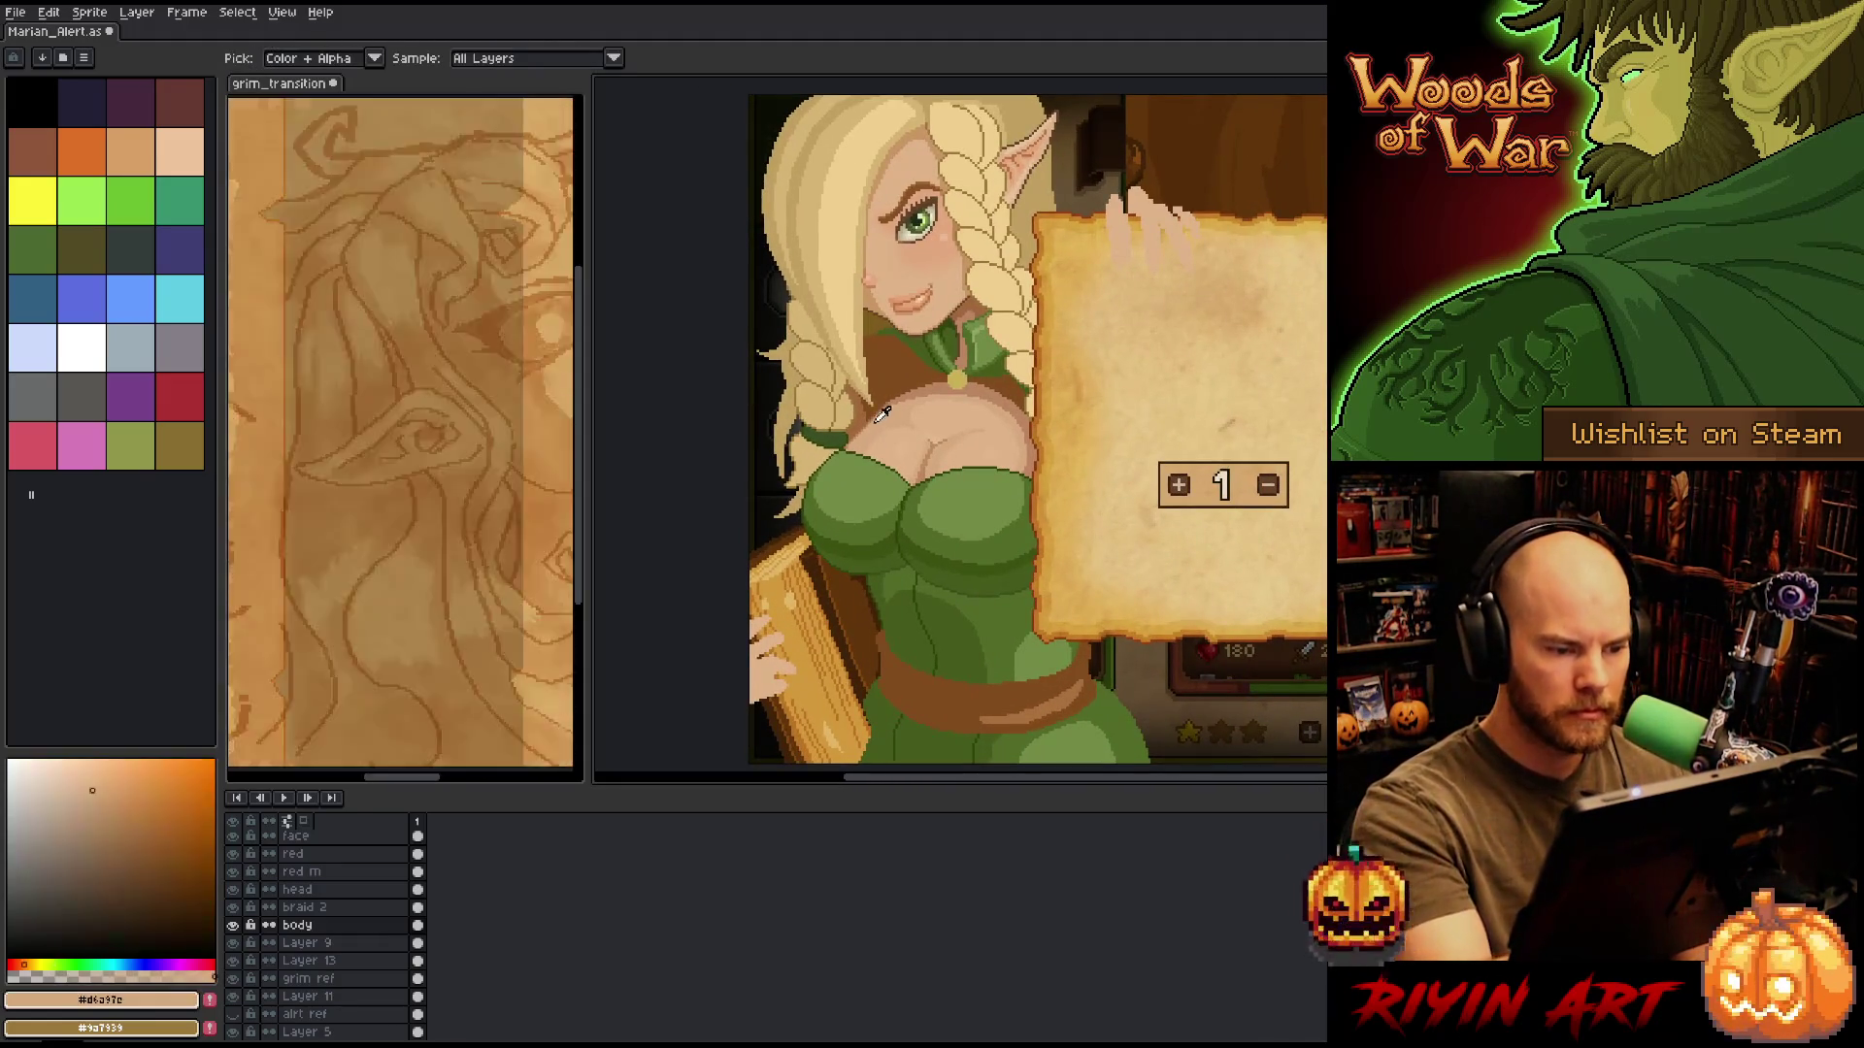
{"action": "key", "text": "w"}
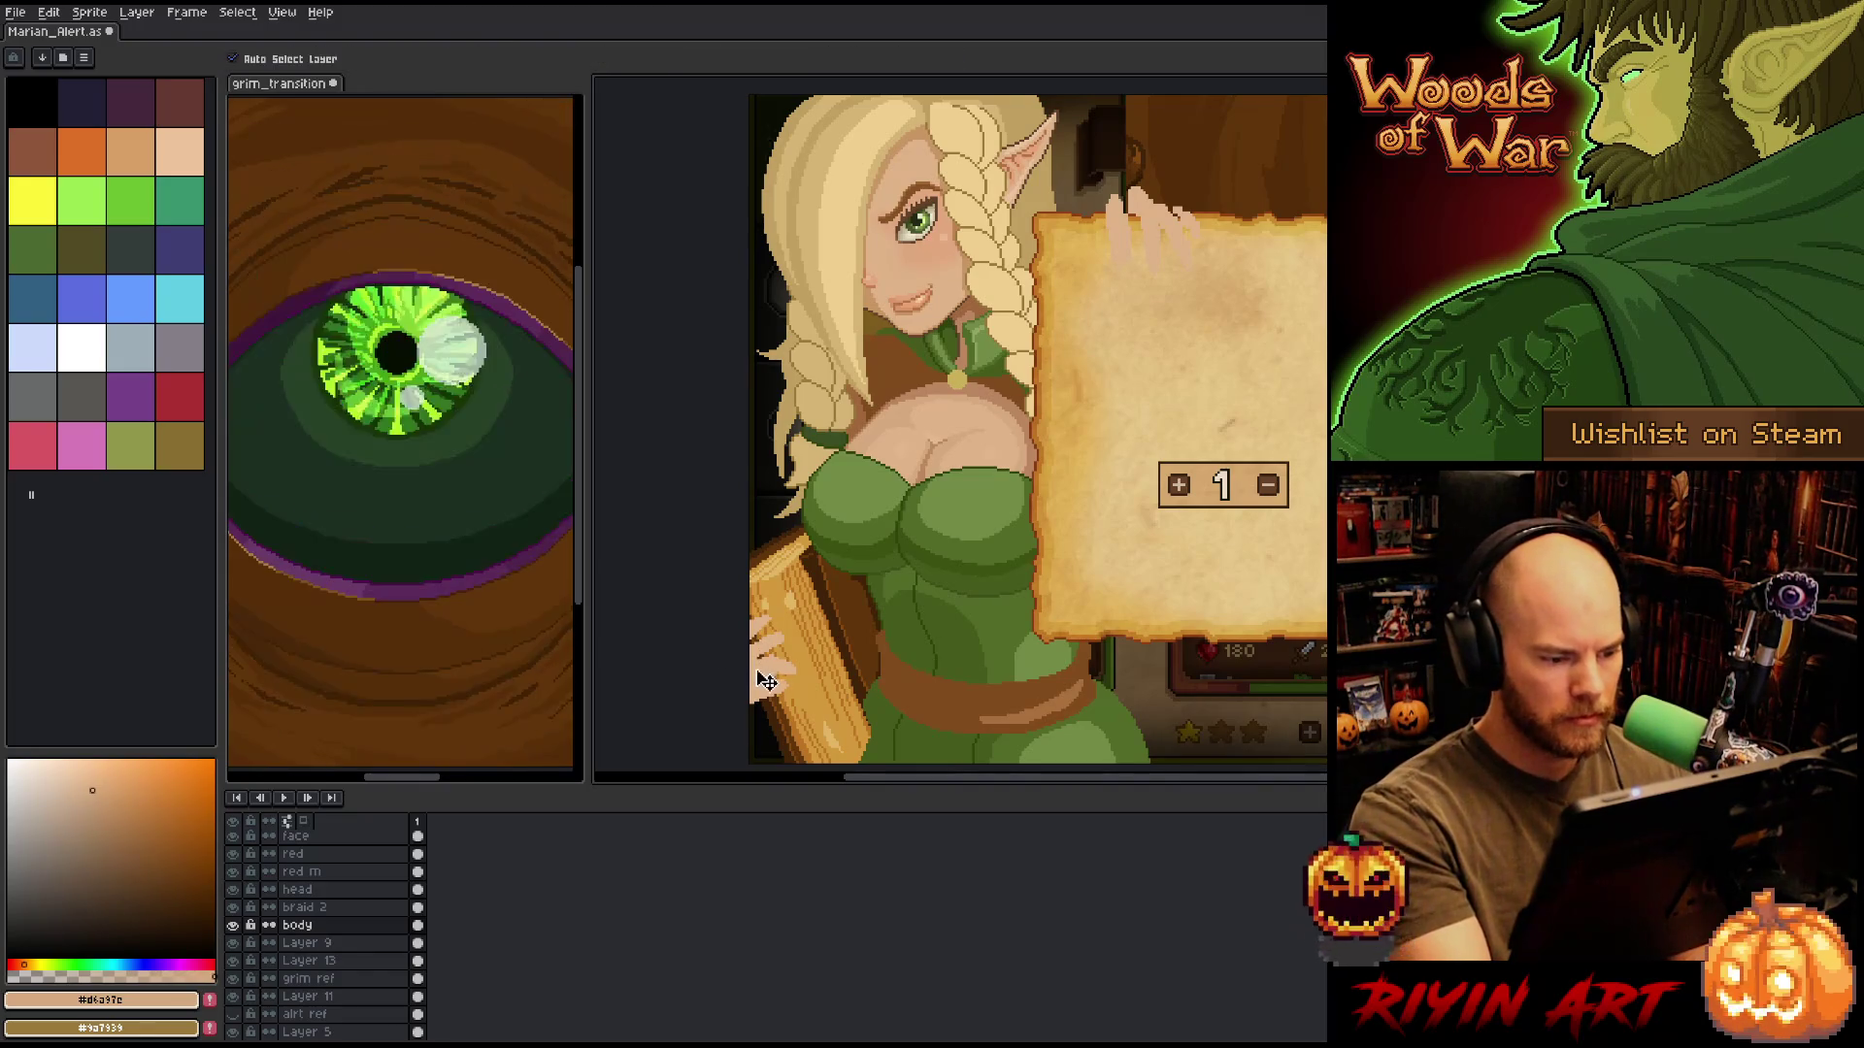
{"action": "left_click", "coordinate": [788, 629]}
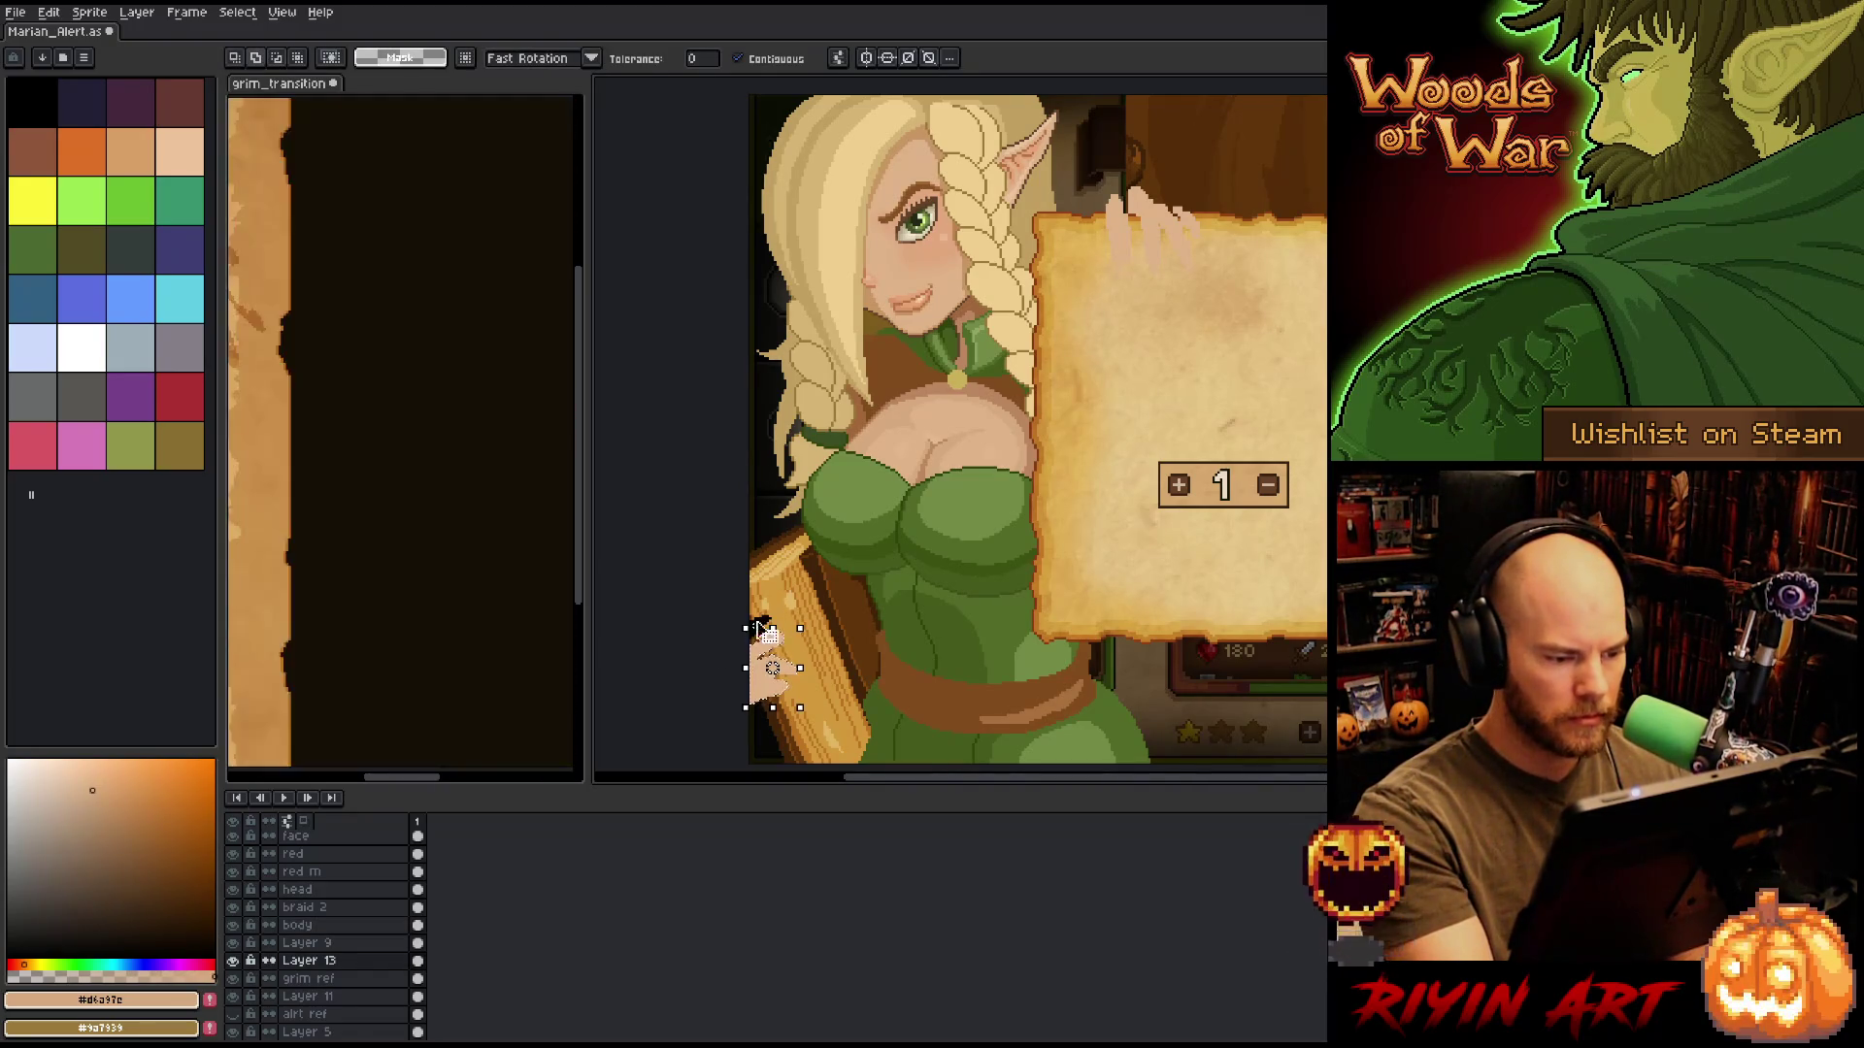
{"action": "scroll", "coordinate": [774, 687], "scroll_direction": "up", "scroll_amount": 2}
{"action": "key", "text": "b"}
{"action": "scroll", "coordinate": [1065, 528], "scroll_direction": "up", "scroll_amount": 1}
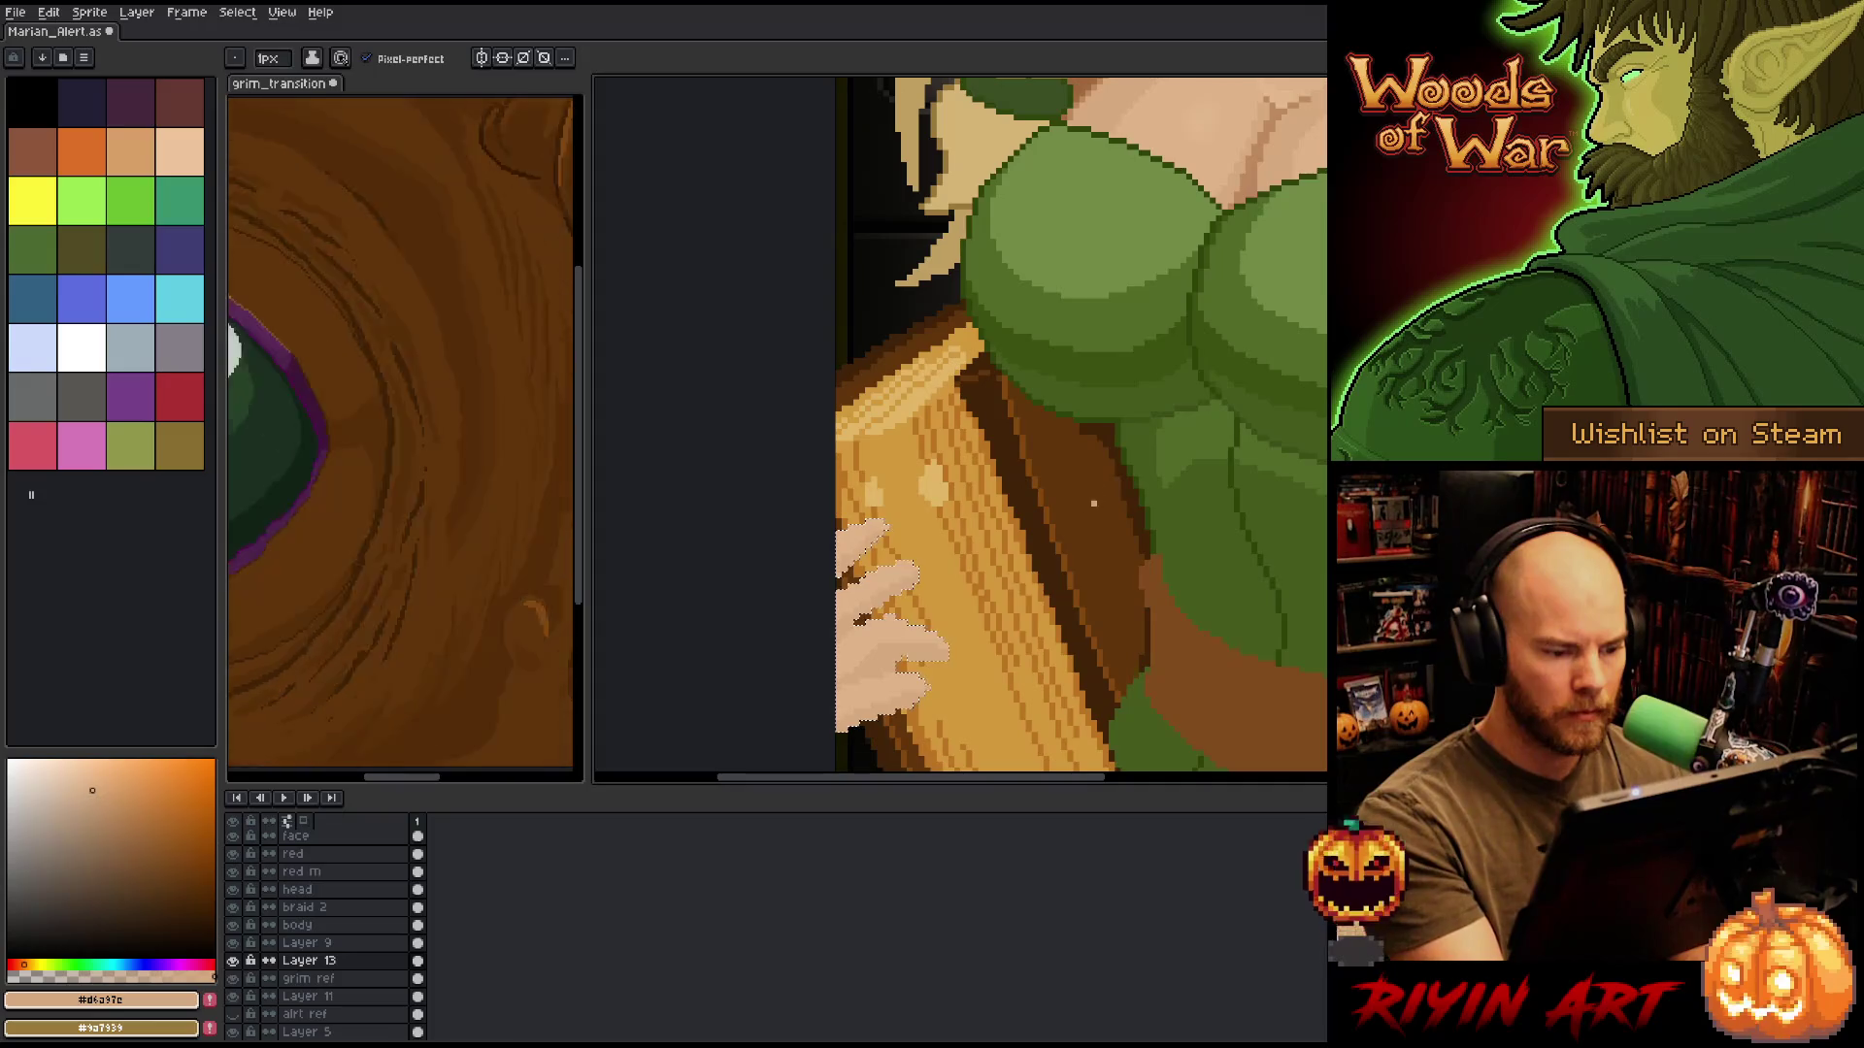
Pan to the hand and book and pick the dark brown and light orange-brown swatches.
{"action": "mouse_move", "coordinate": [1068, 568]}
{"action": "left_mouse_down"}
{"action": "mouse_move", "coordinate": [1020, 646]}
{"action": "mouse_move", "coordinate": [1150, 455]}
{"action": "left_mouse_up"}
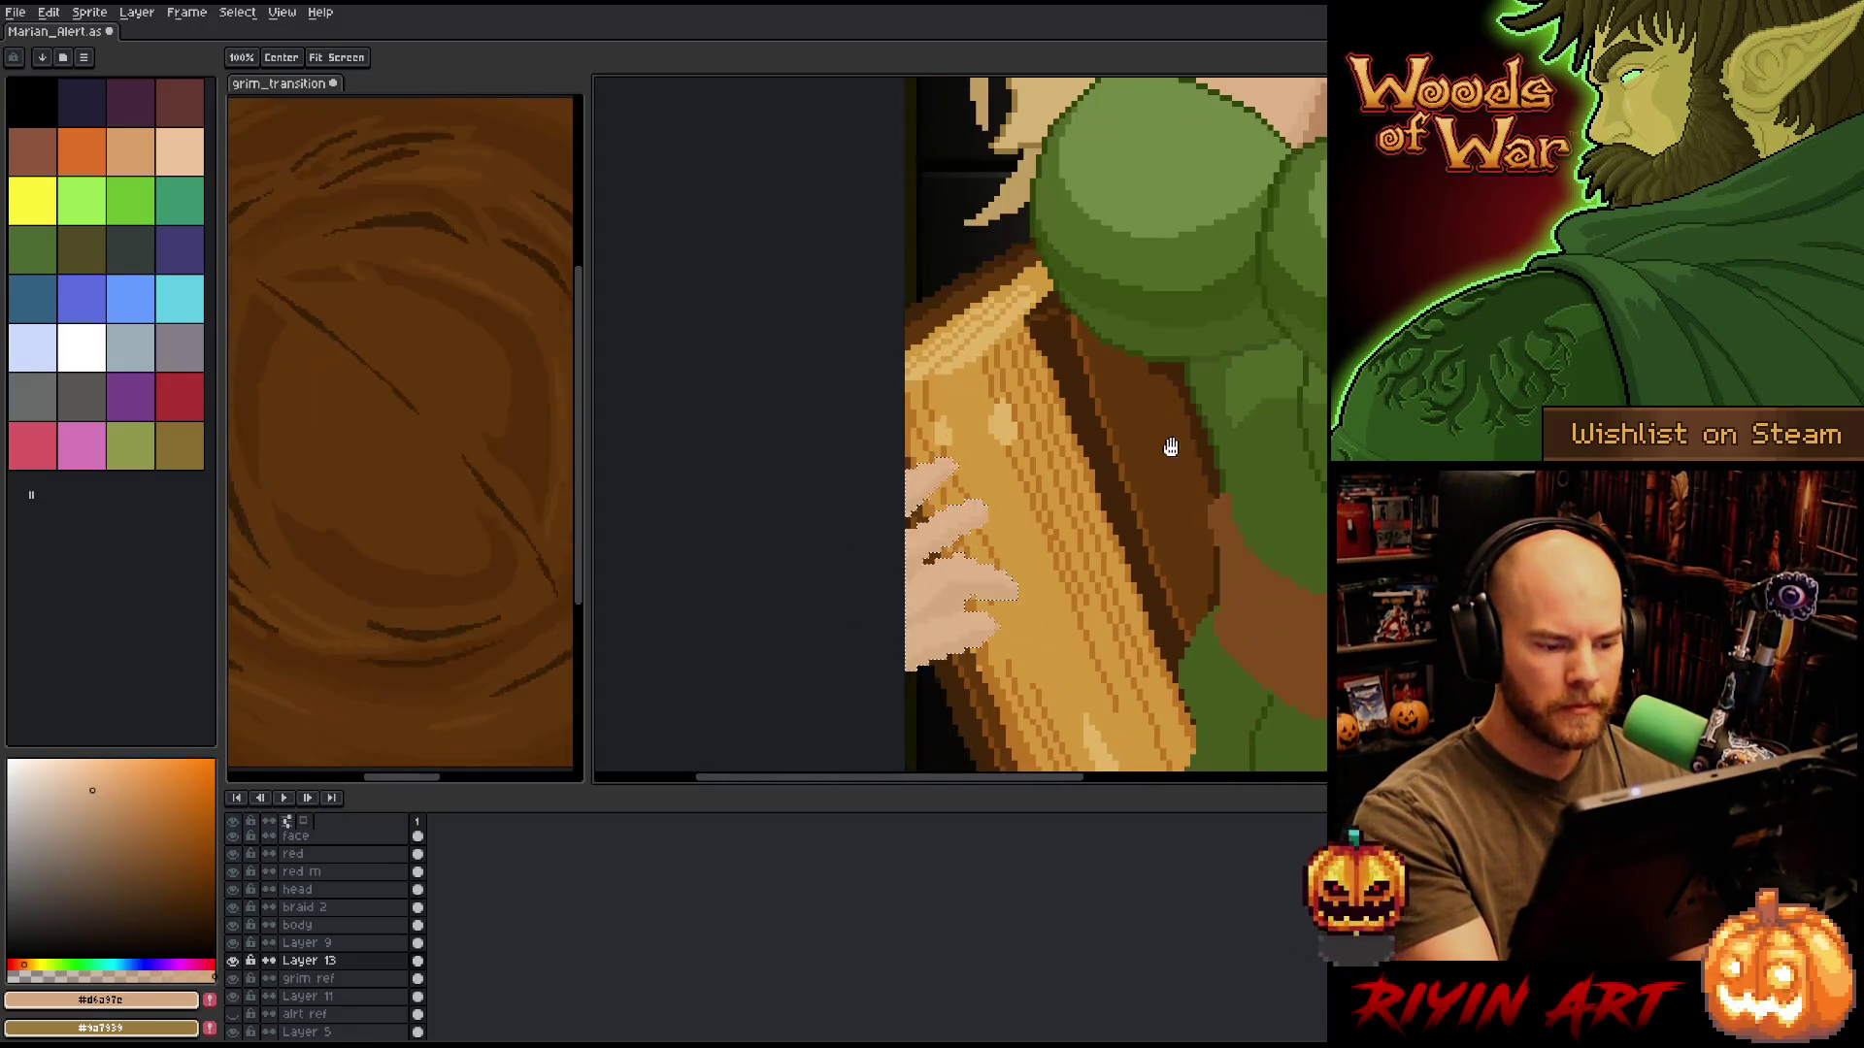
{"action": "key", "text": "b"}
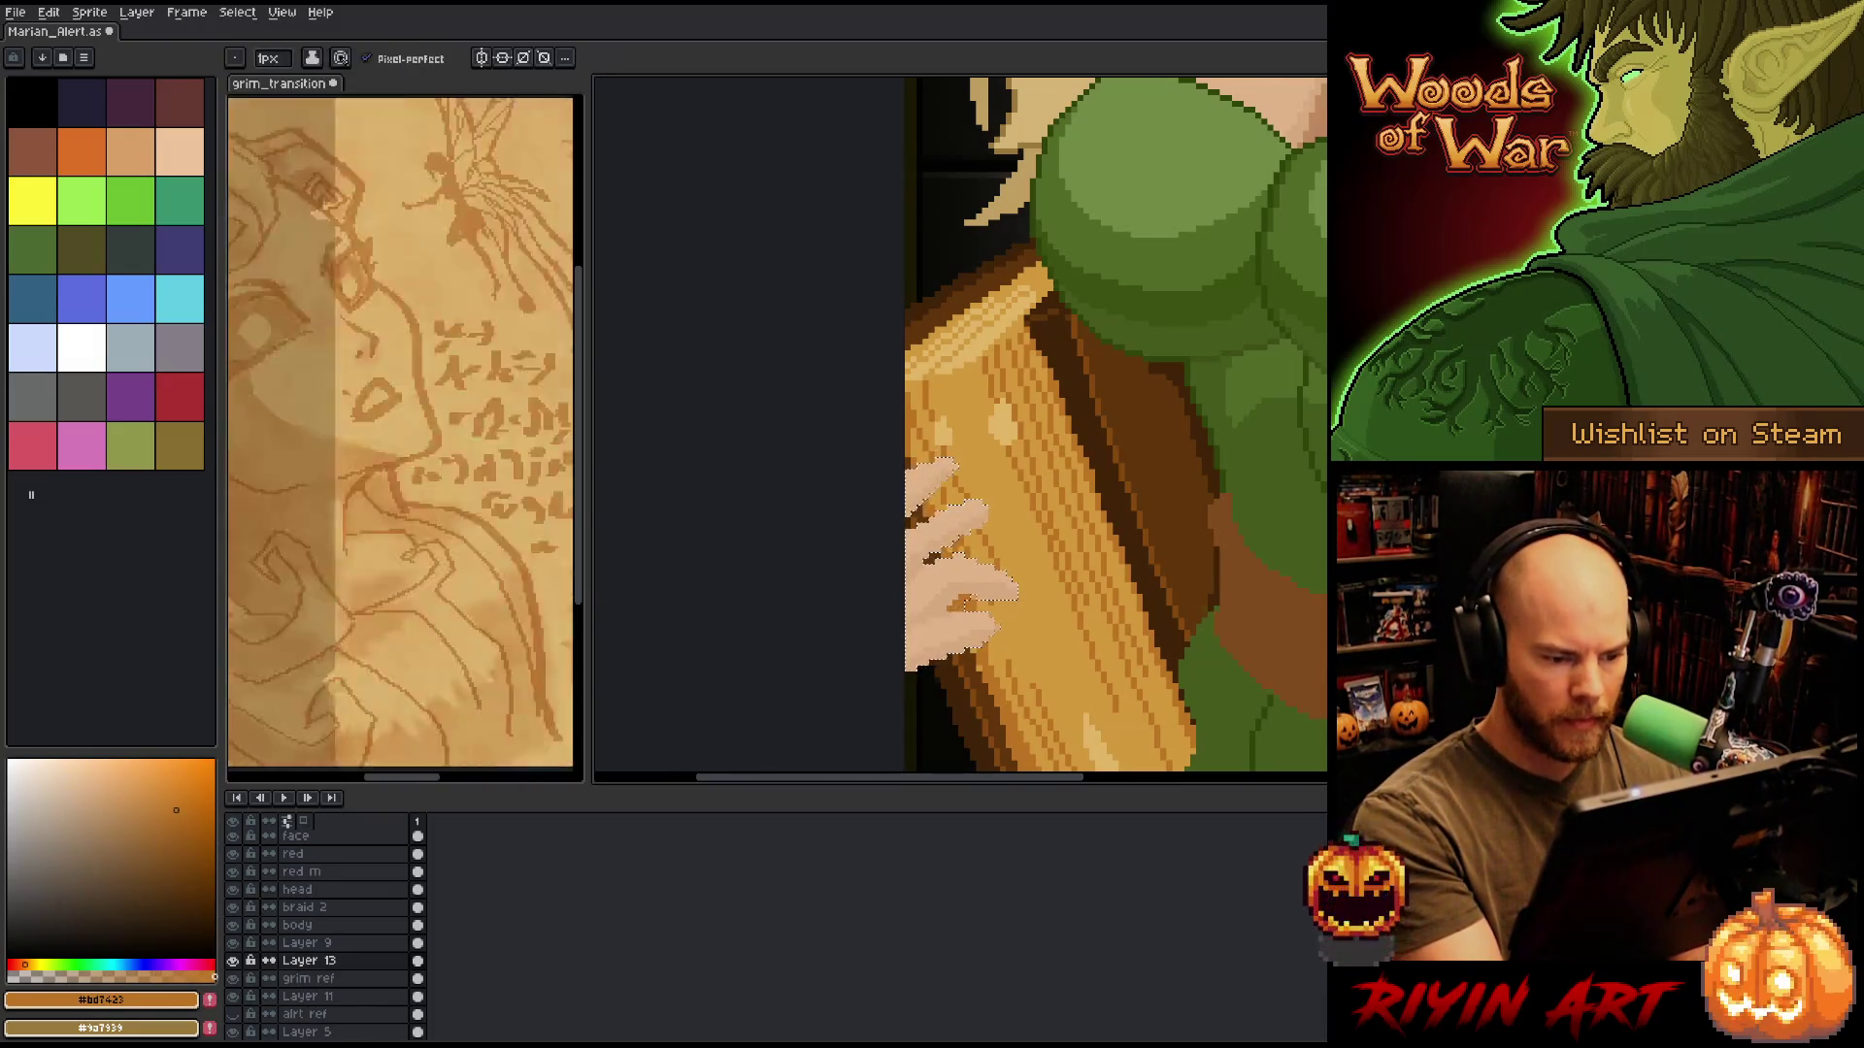
{"action": "left_click", "coordinate": [192, 883]}
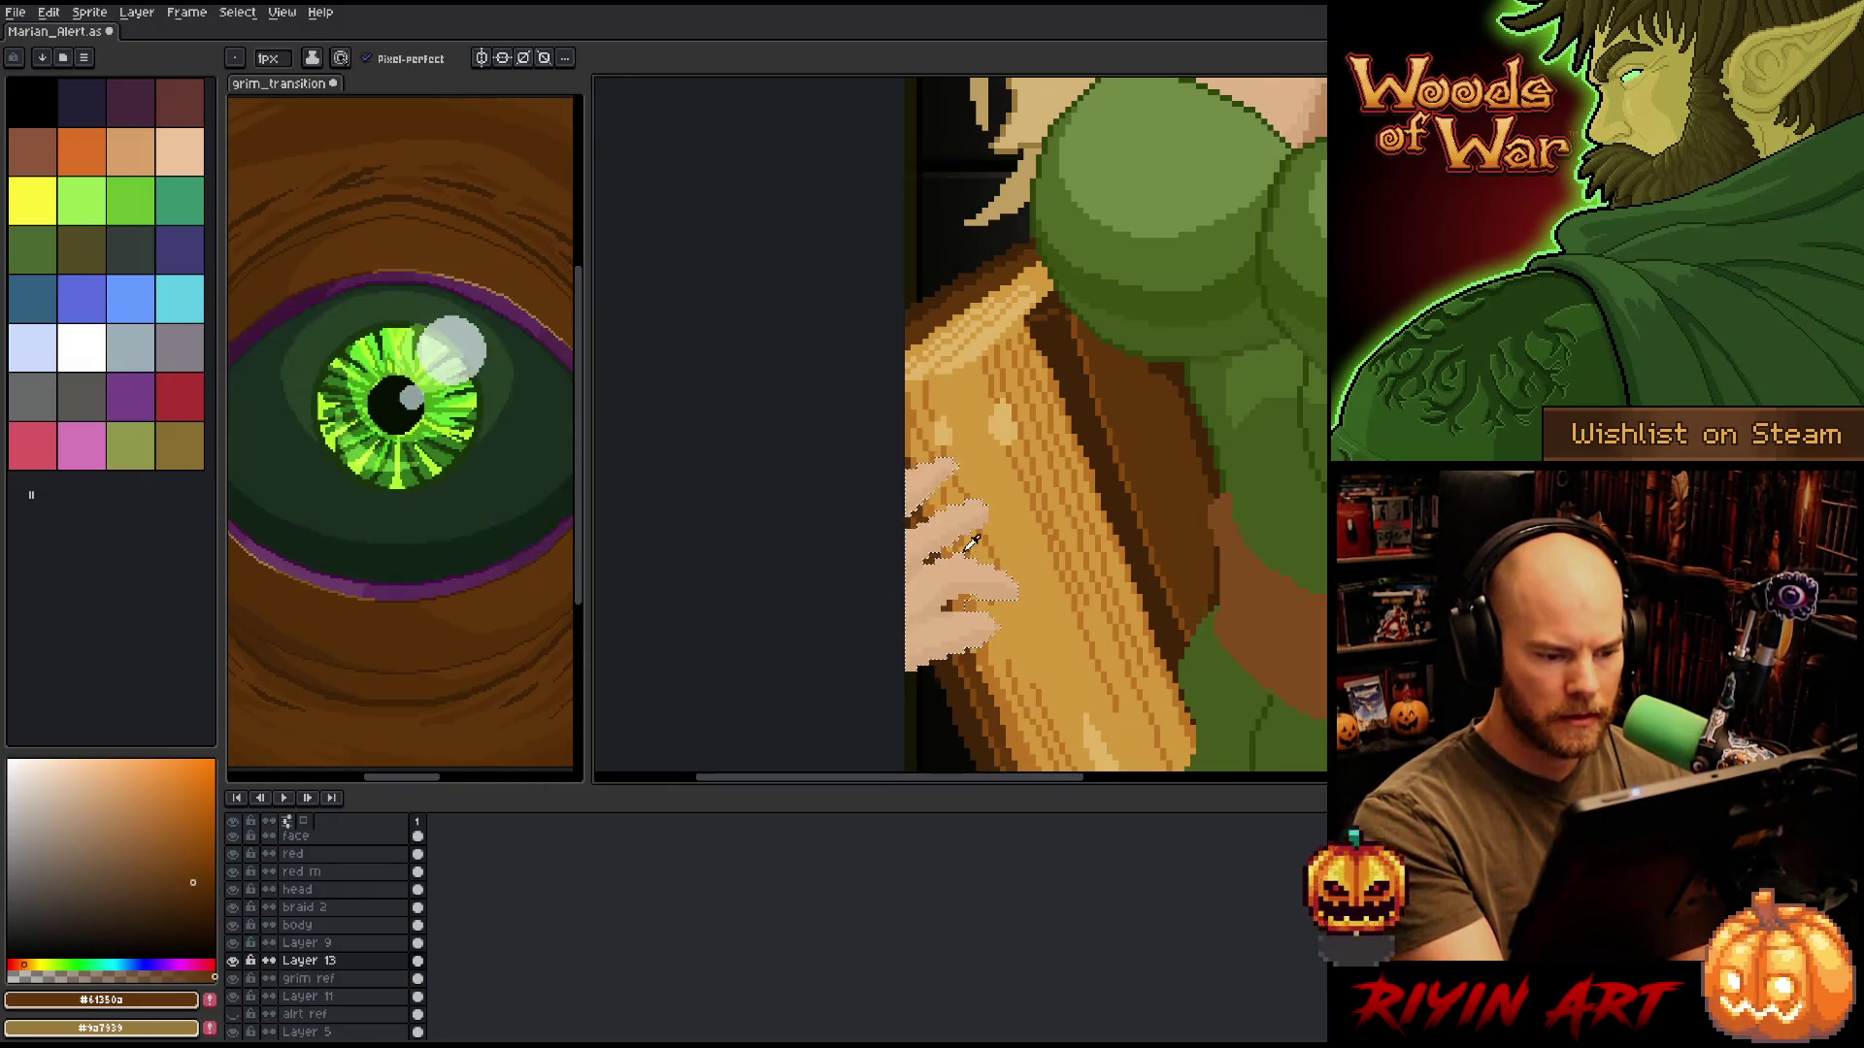
{"action": "left_click", "coordinate": [176, 809]}
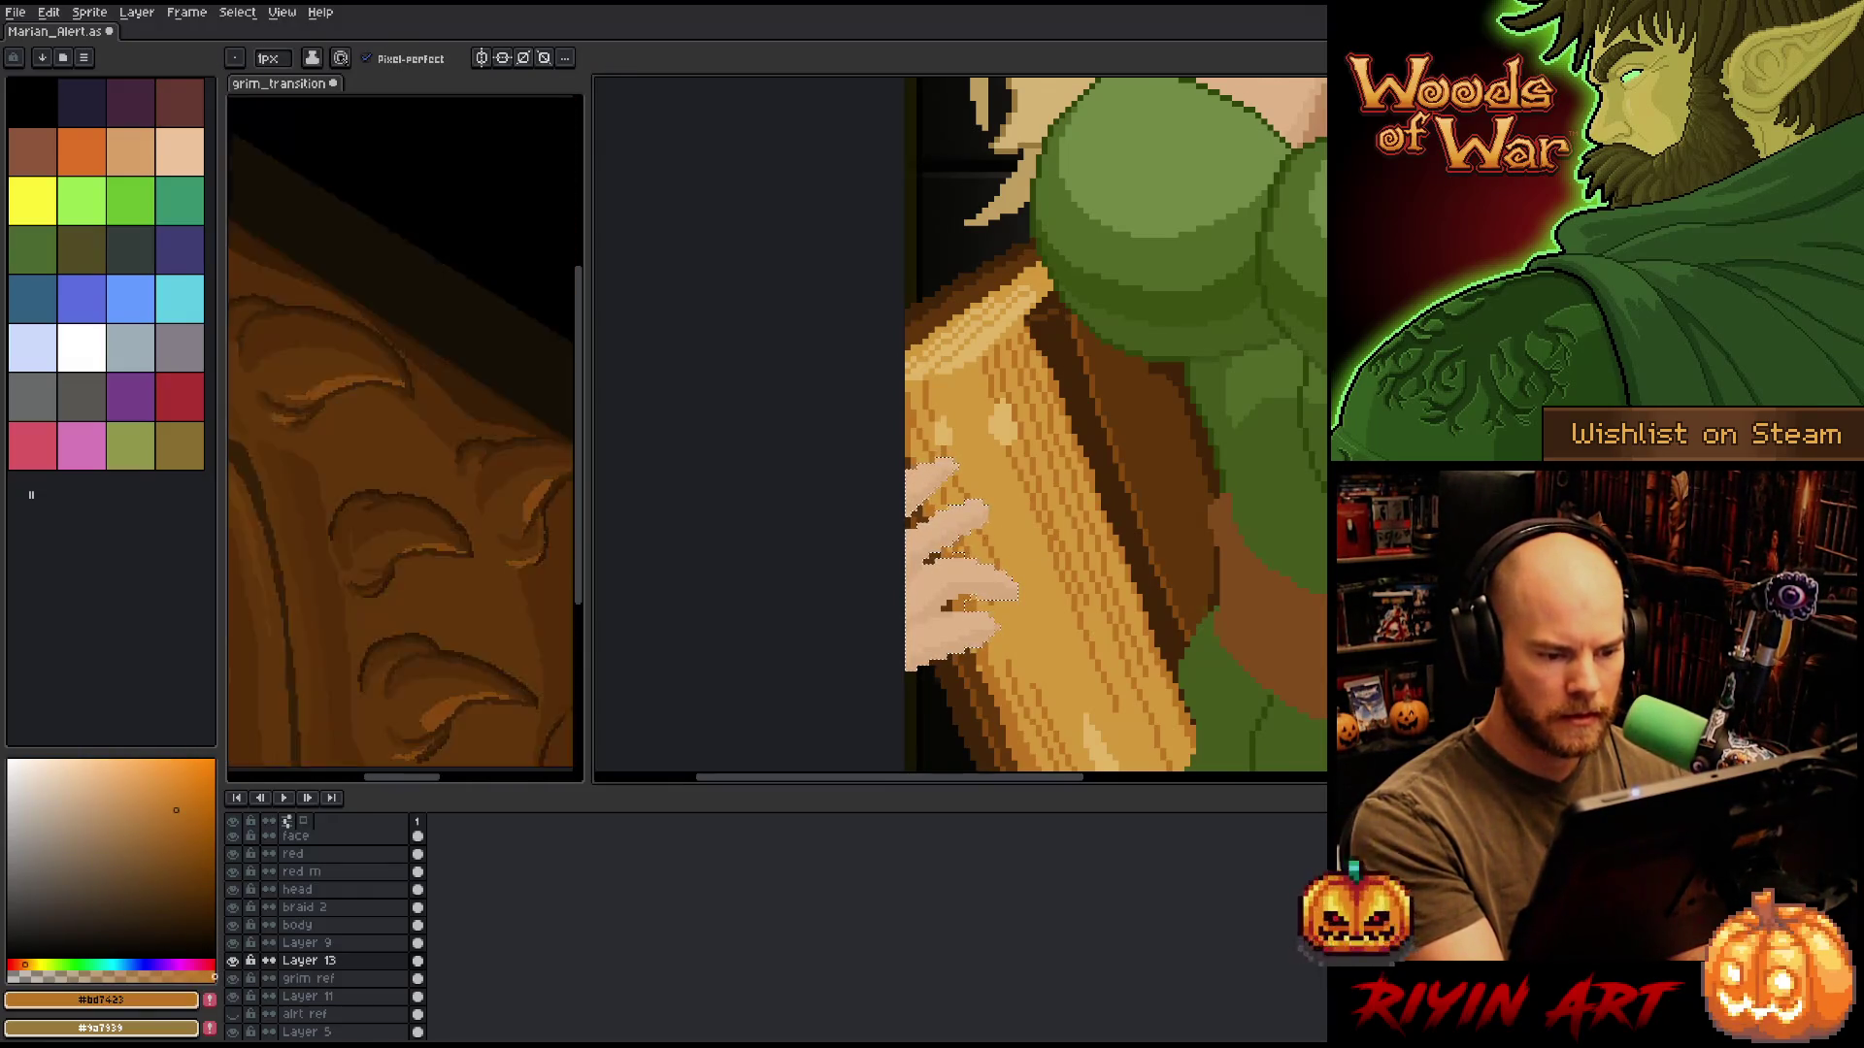
{"action": "left_click_drag", "start_coordinate": [1100, 543], "coordinate": [1102, 620]}
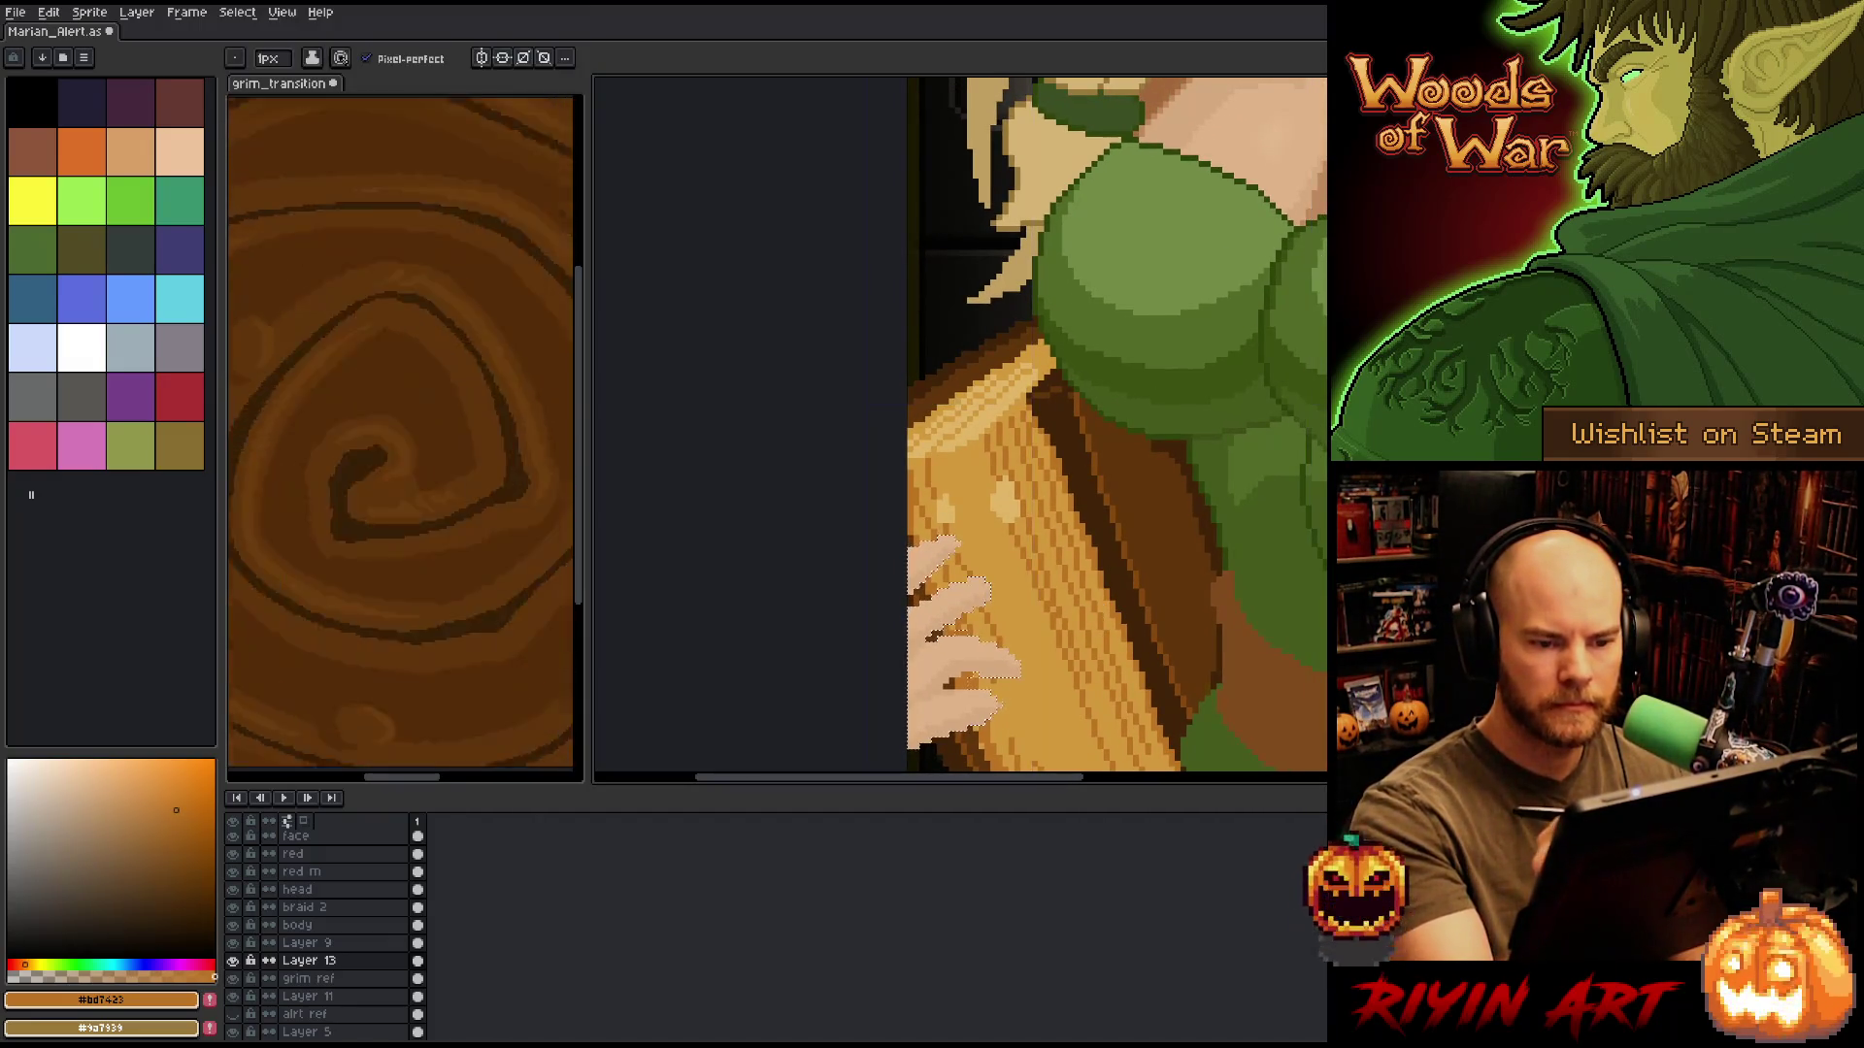
{"action": "mouse_move", "coordinate": [1239, 351]}
{"action": "left_mouse_down"}
{"action": "mouse_move", "coordinate": [1087, 618]}
{"action": "mouse_move", "coordinate": [1088, 754]}
{"action": "left_mouse_up"}
{"action": "scroll", "coordinate": [1174, 408], "scroll_direction": "down", "scroll_amount": 5}
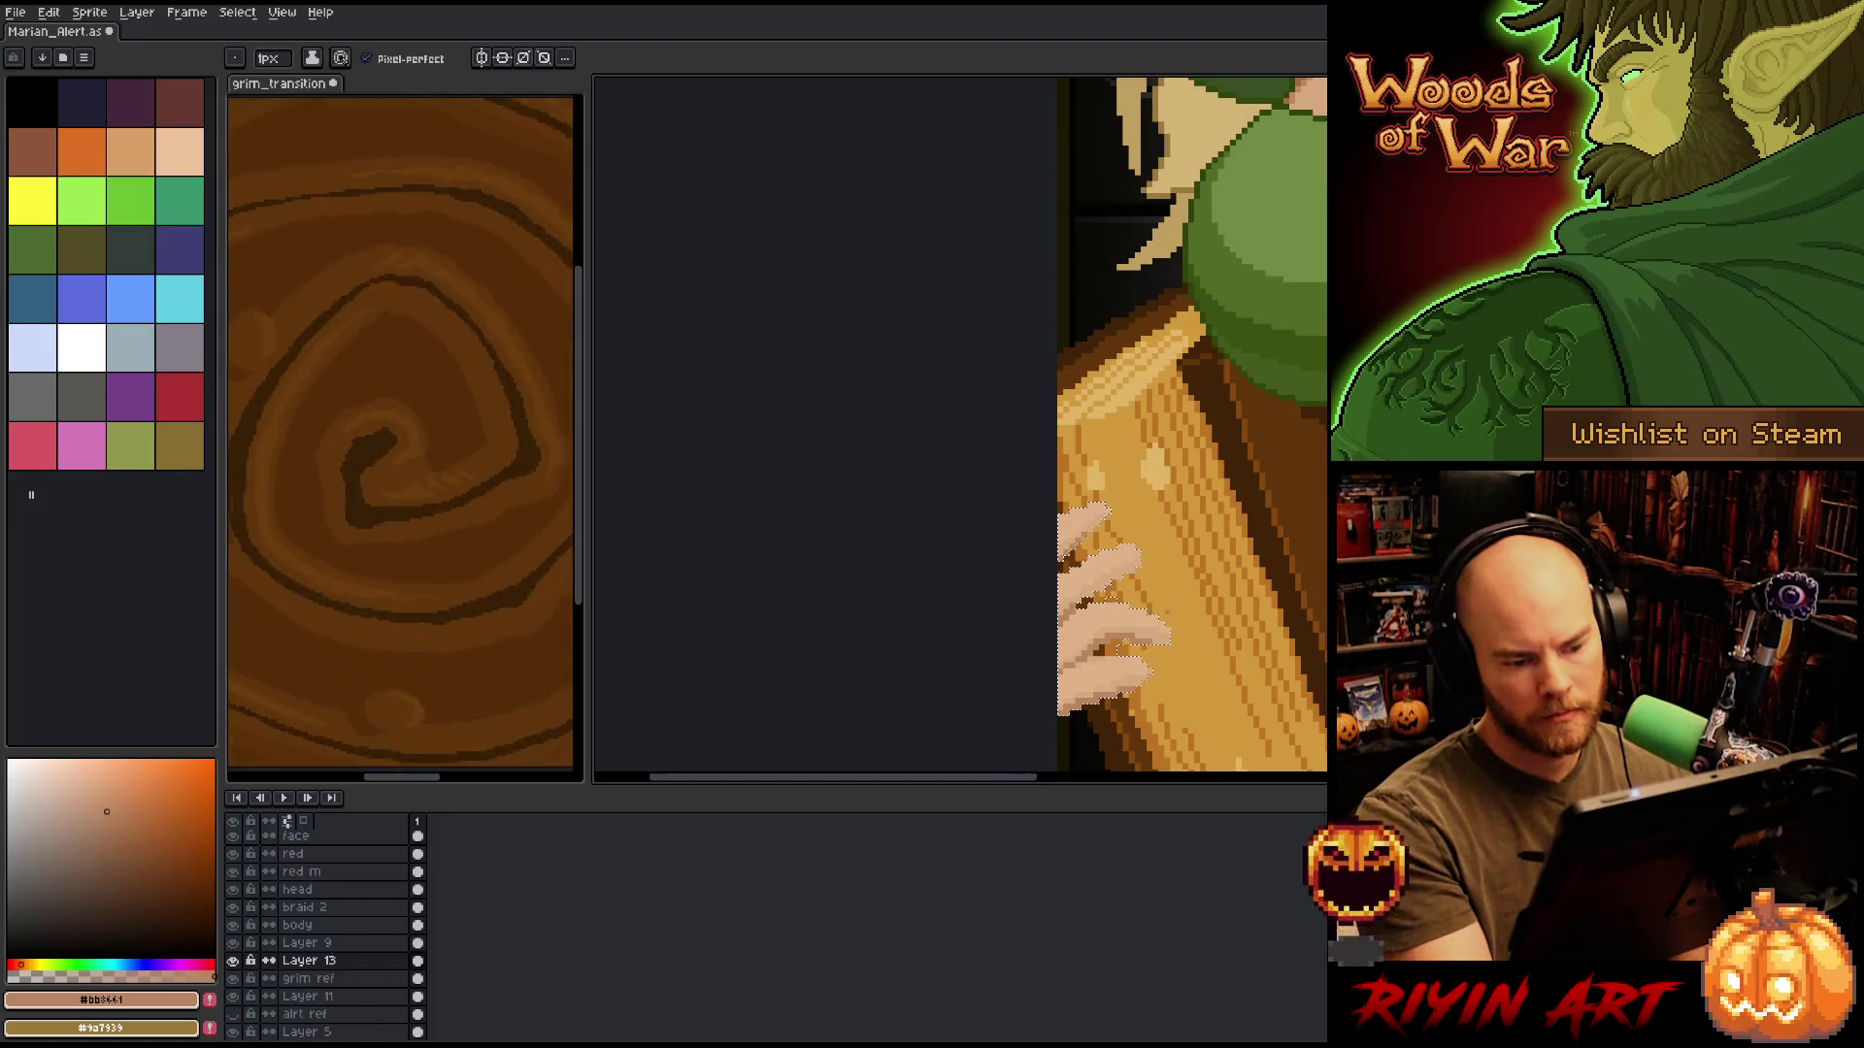
Sample dark brown, skin, mid brown, orange-brown and light tan around the hand on the harp.
{"action": "left_click", "coordinate": [1100, 652], "text": "alt"}
{"action": "left_click", "coordinate": [1107, 621], "text": "alt"}
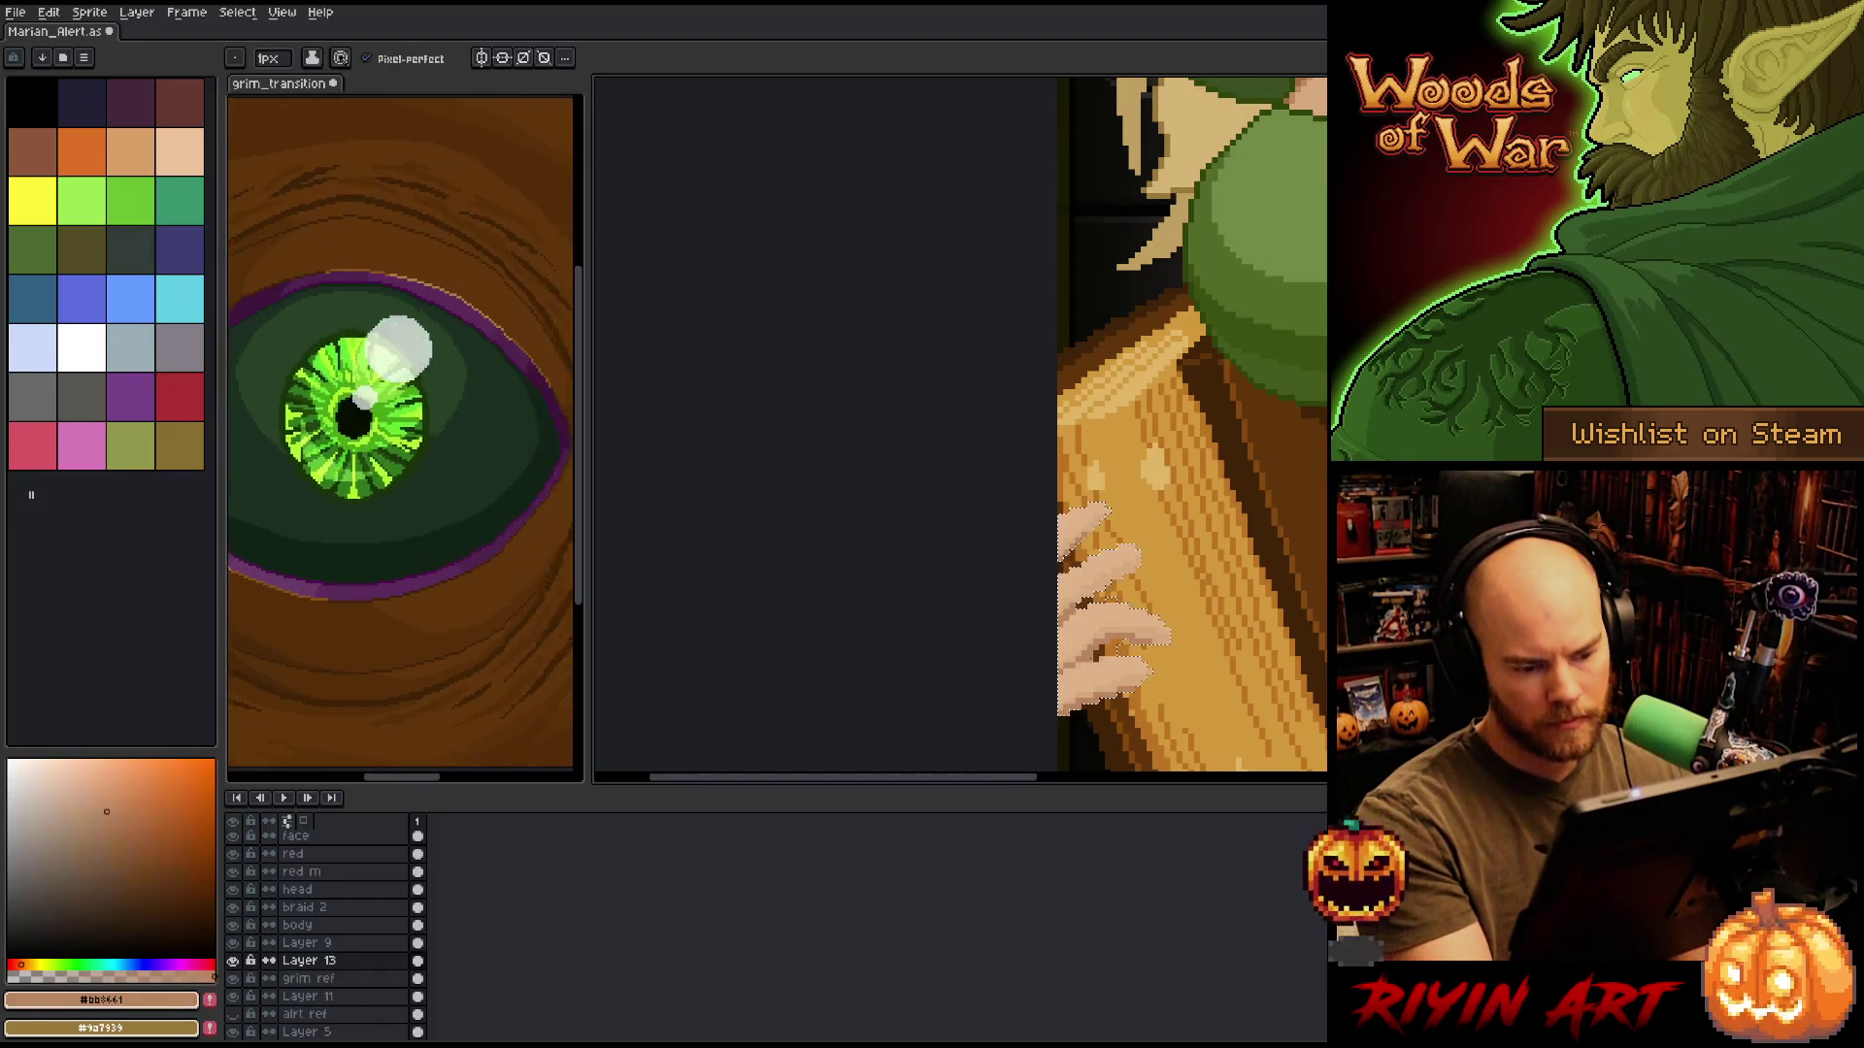
{"action": "left_click", "coordinate": [1099, 723], "text": "alt"}
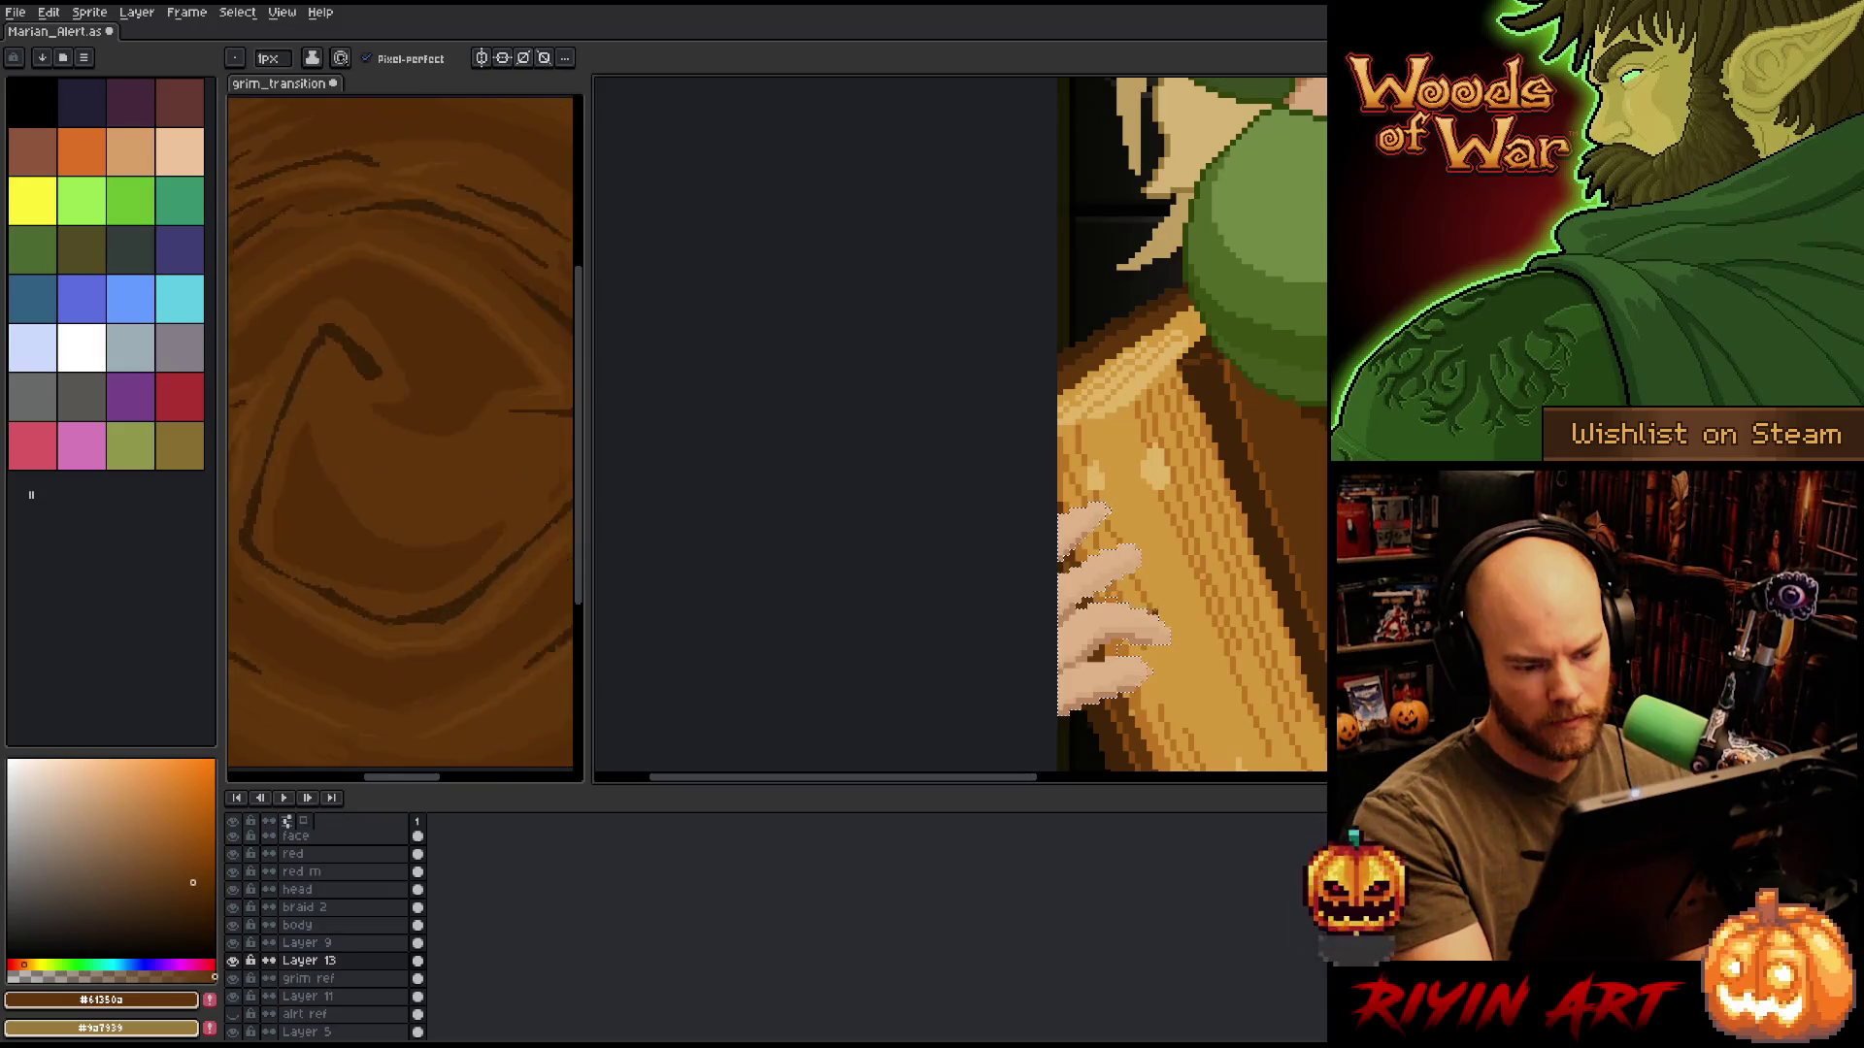
{"action": "left_click", "coordinate": [1099, 723], "text": "alt"}
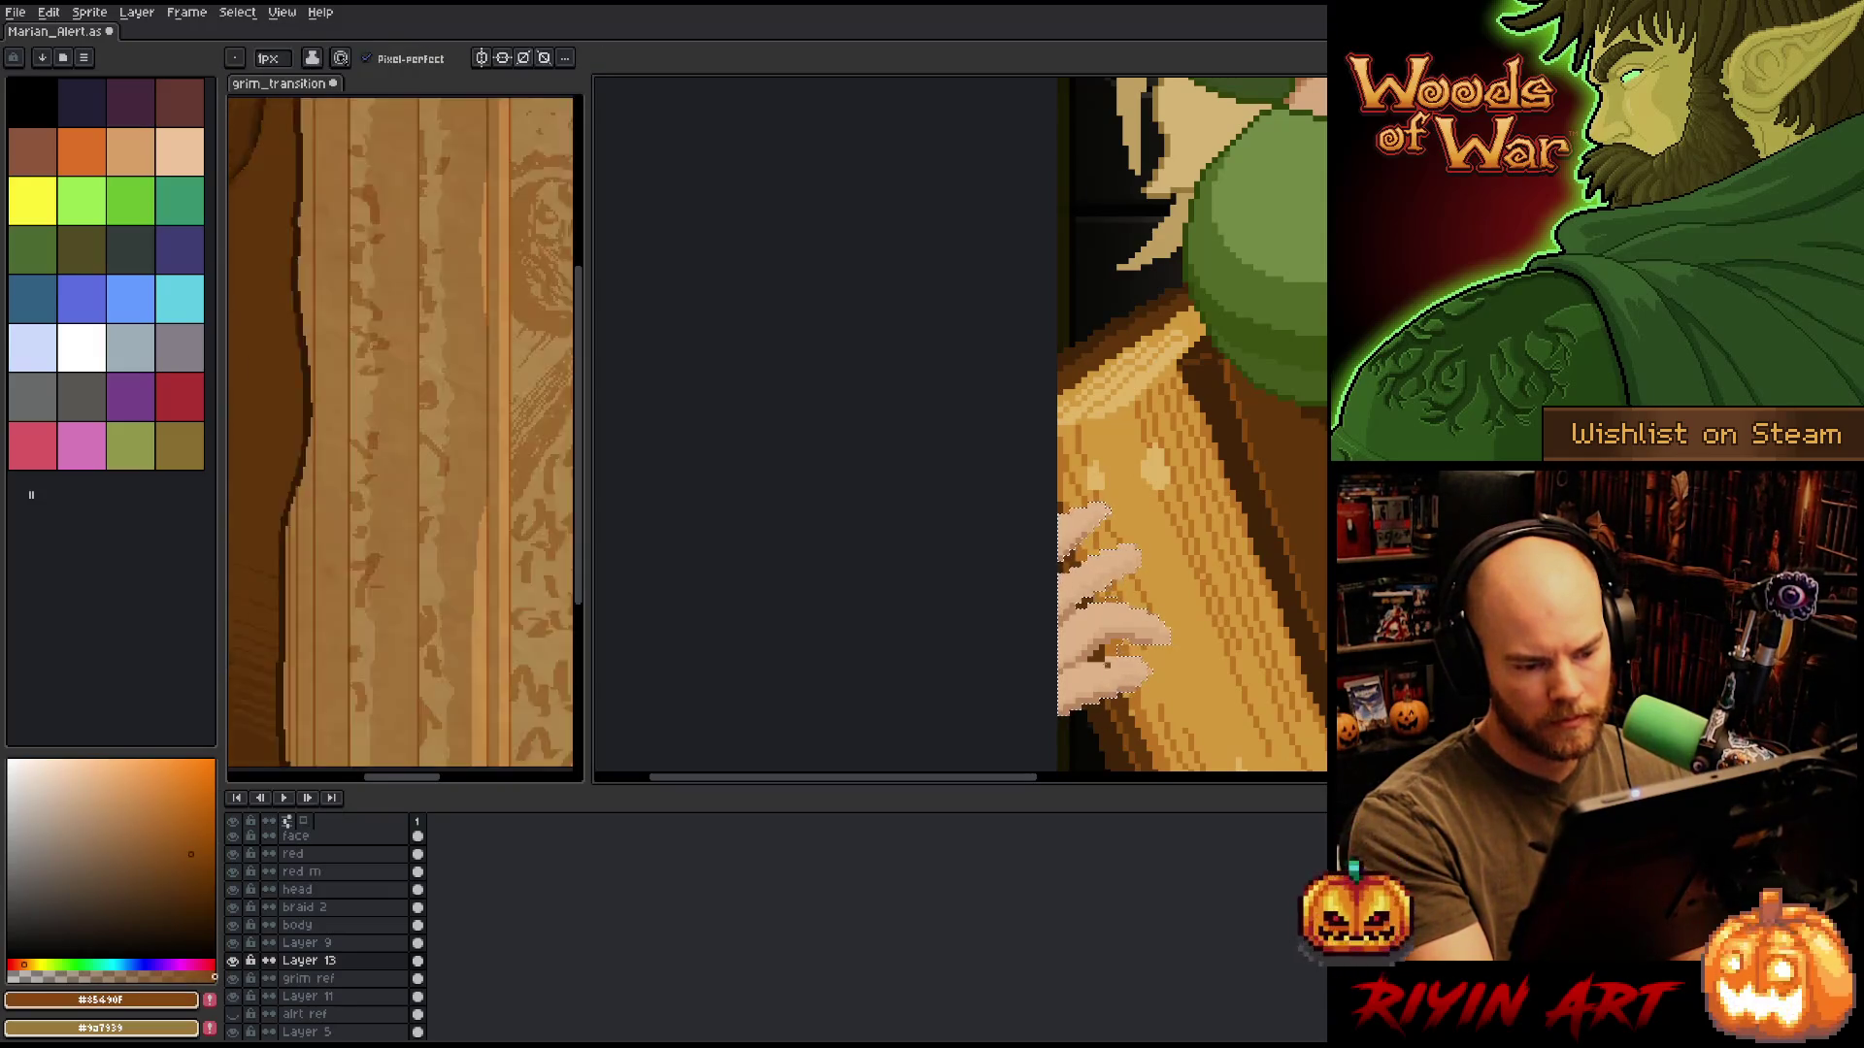
{"action": "left_click", "coordinate": [1100, 723], "text": "alt"}
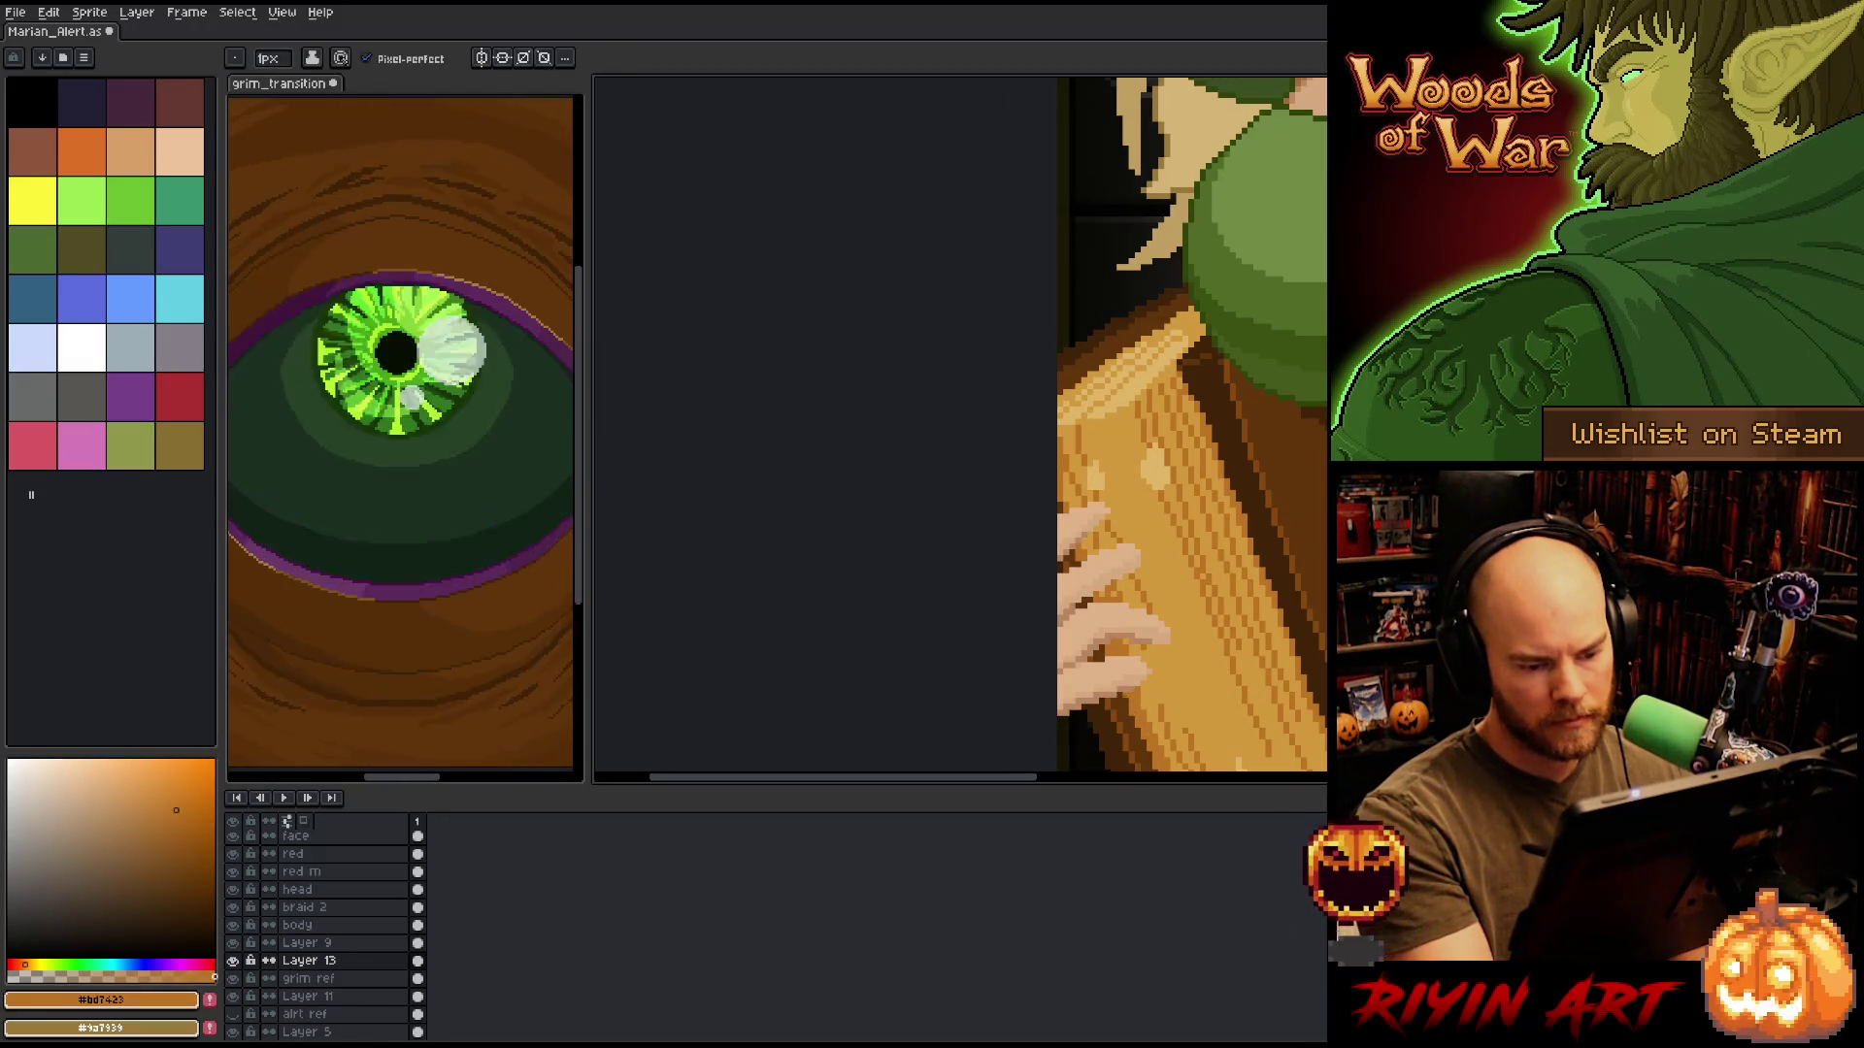
{"action": "left_click", "coordinate": [1174, 660], "text": "alt"}
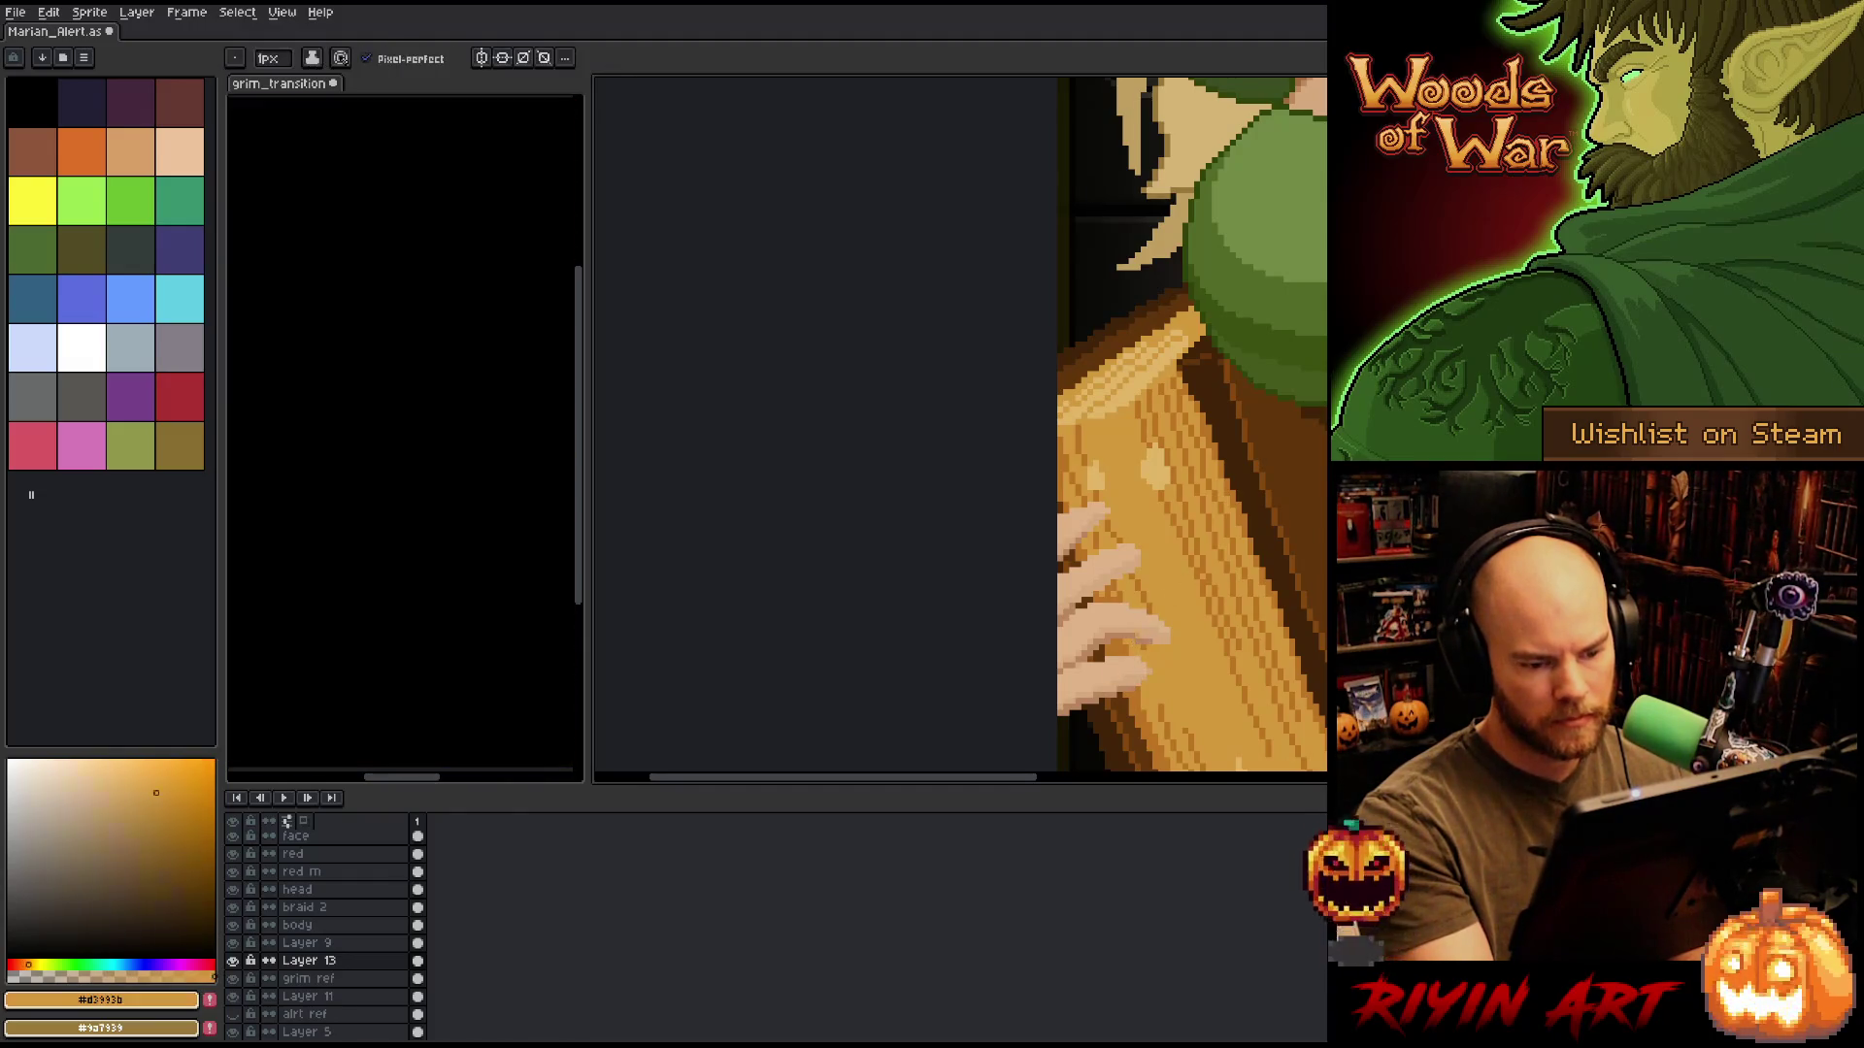
{"action": "left_click", "coordinate": [1126, 663], "text": "alt"}
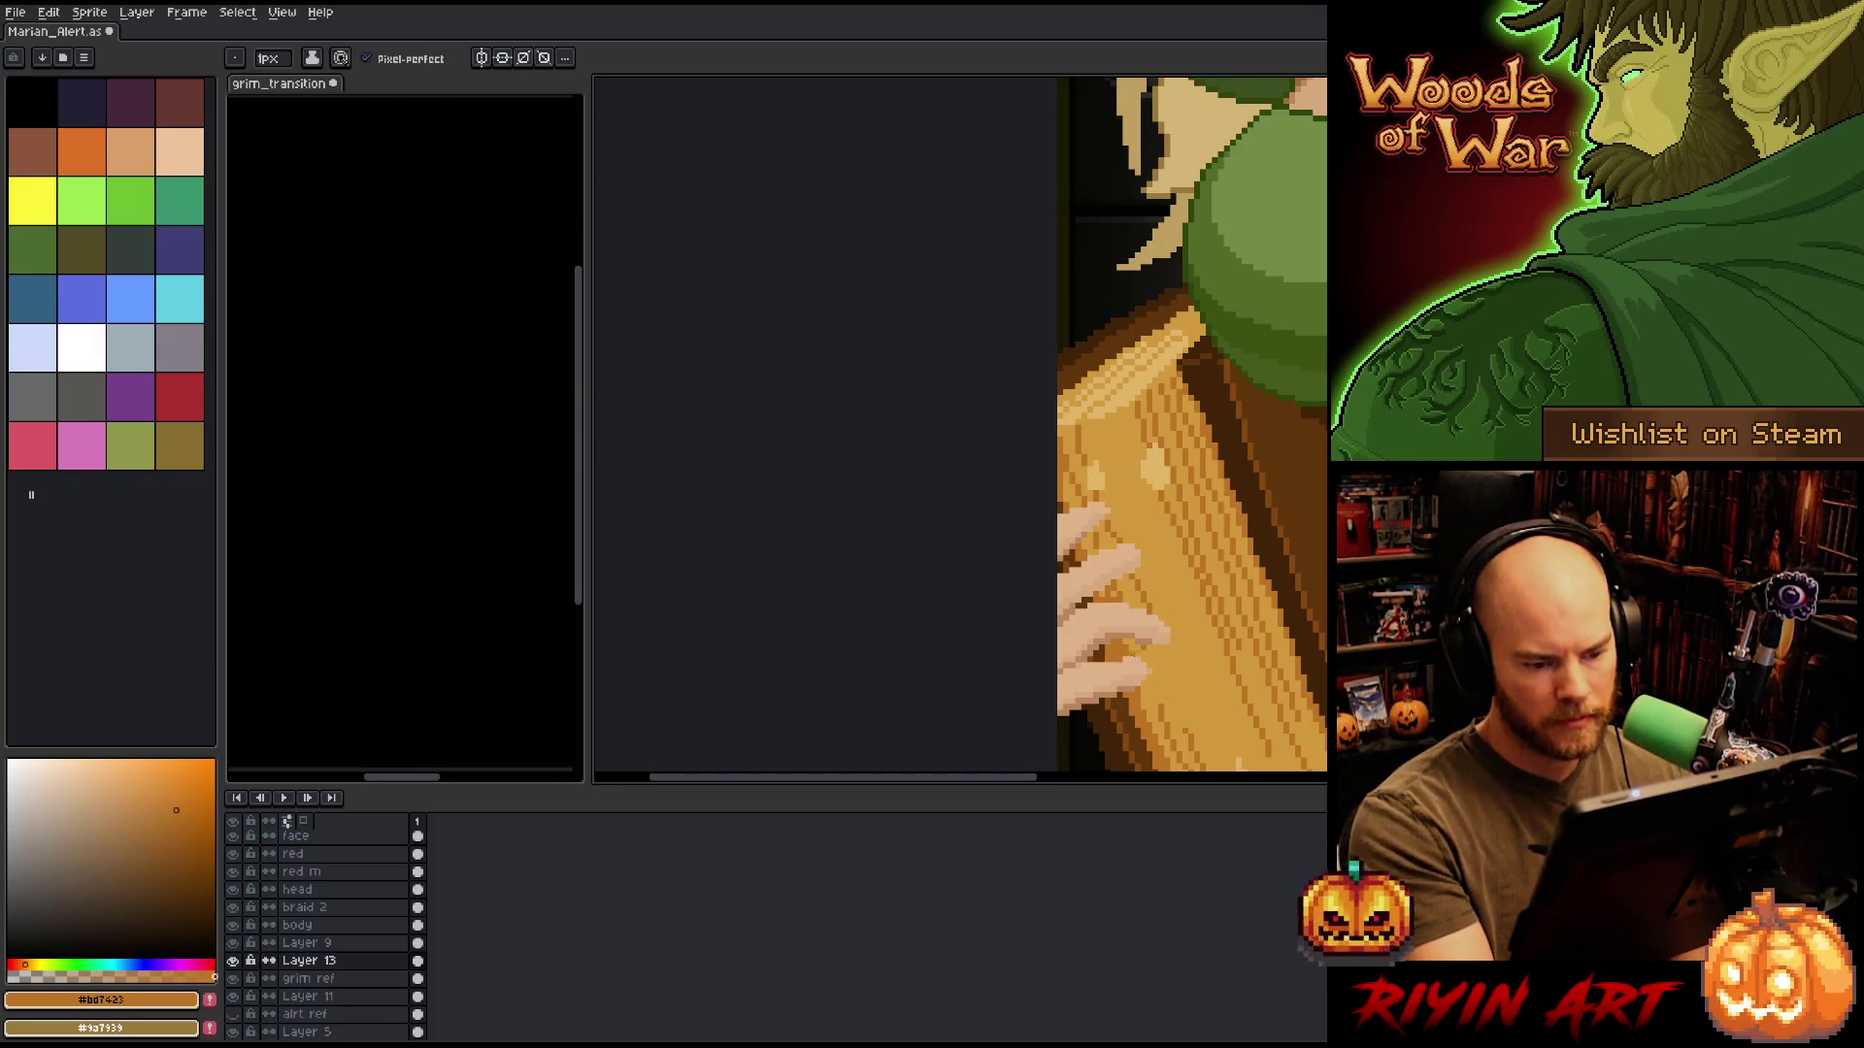
{"action": "left_click", "coordinate": [1128, 657], "text": "alt"}
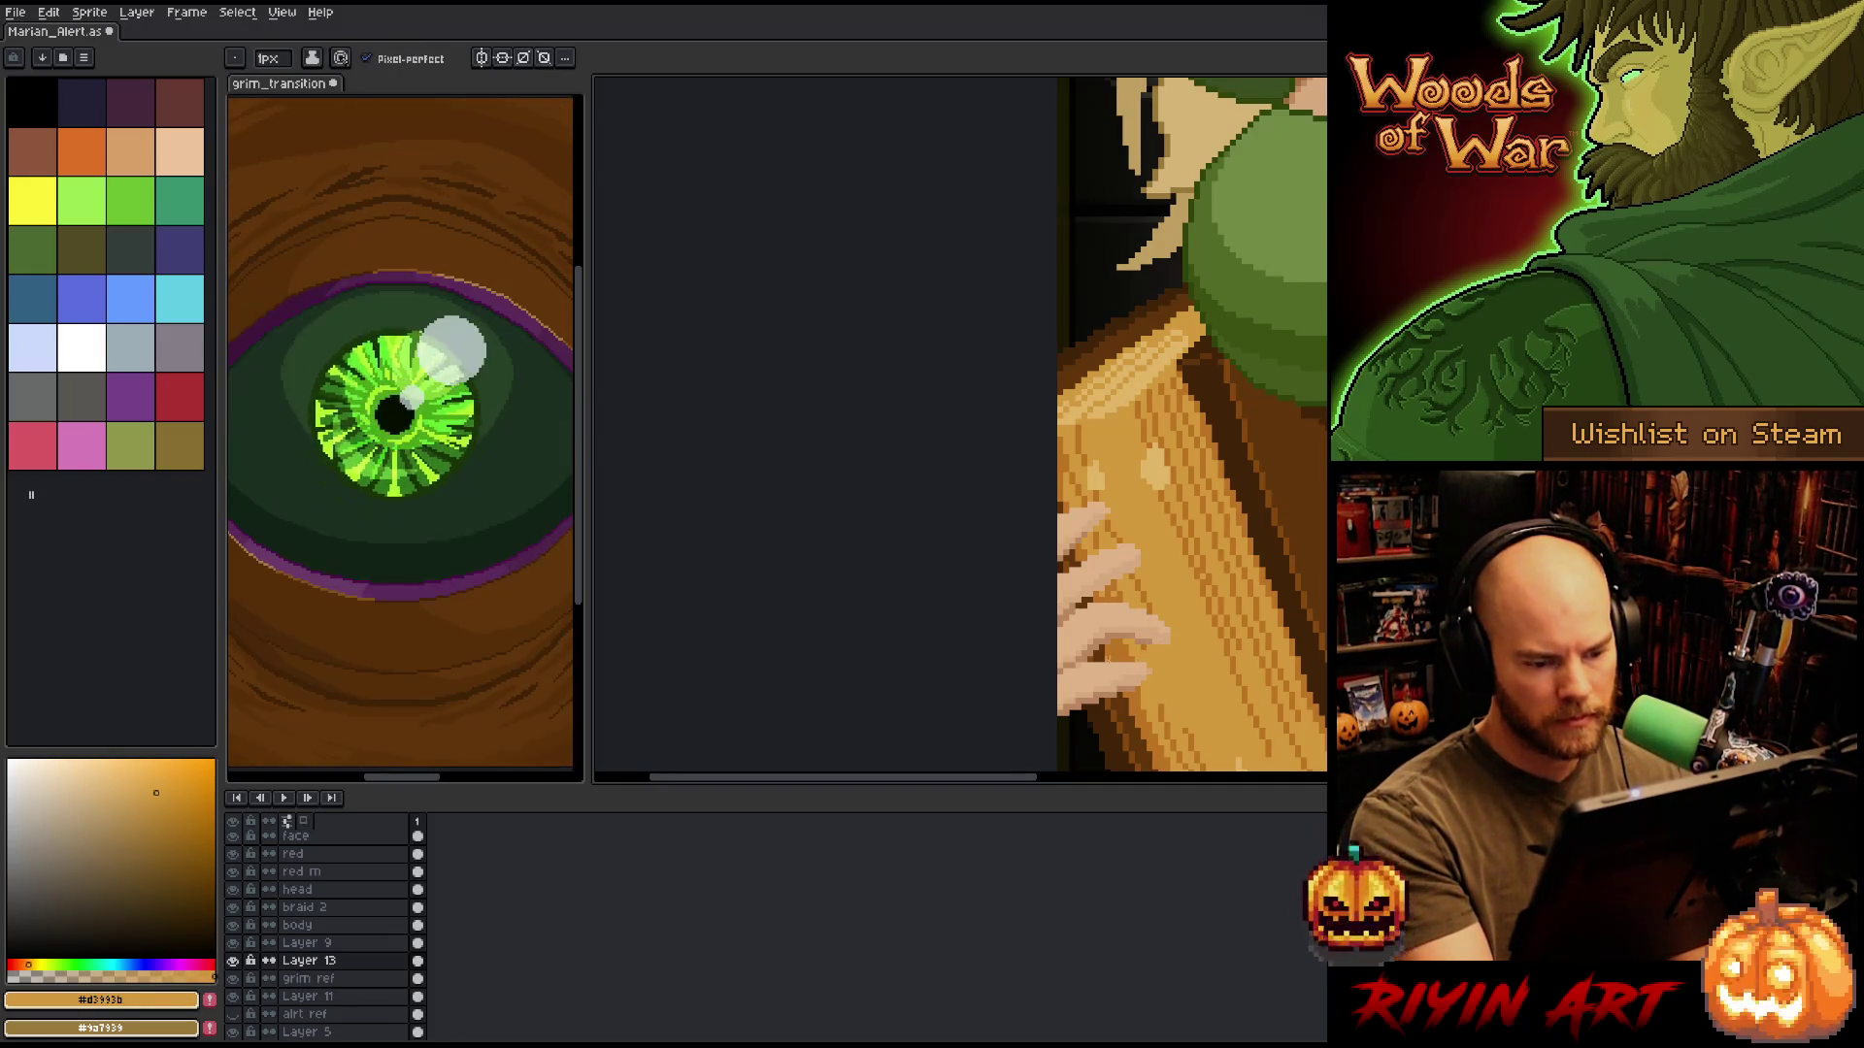
{"action": "left_click", "coordinate": [1099, 659], "text": "alt"}
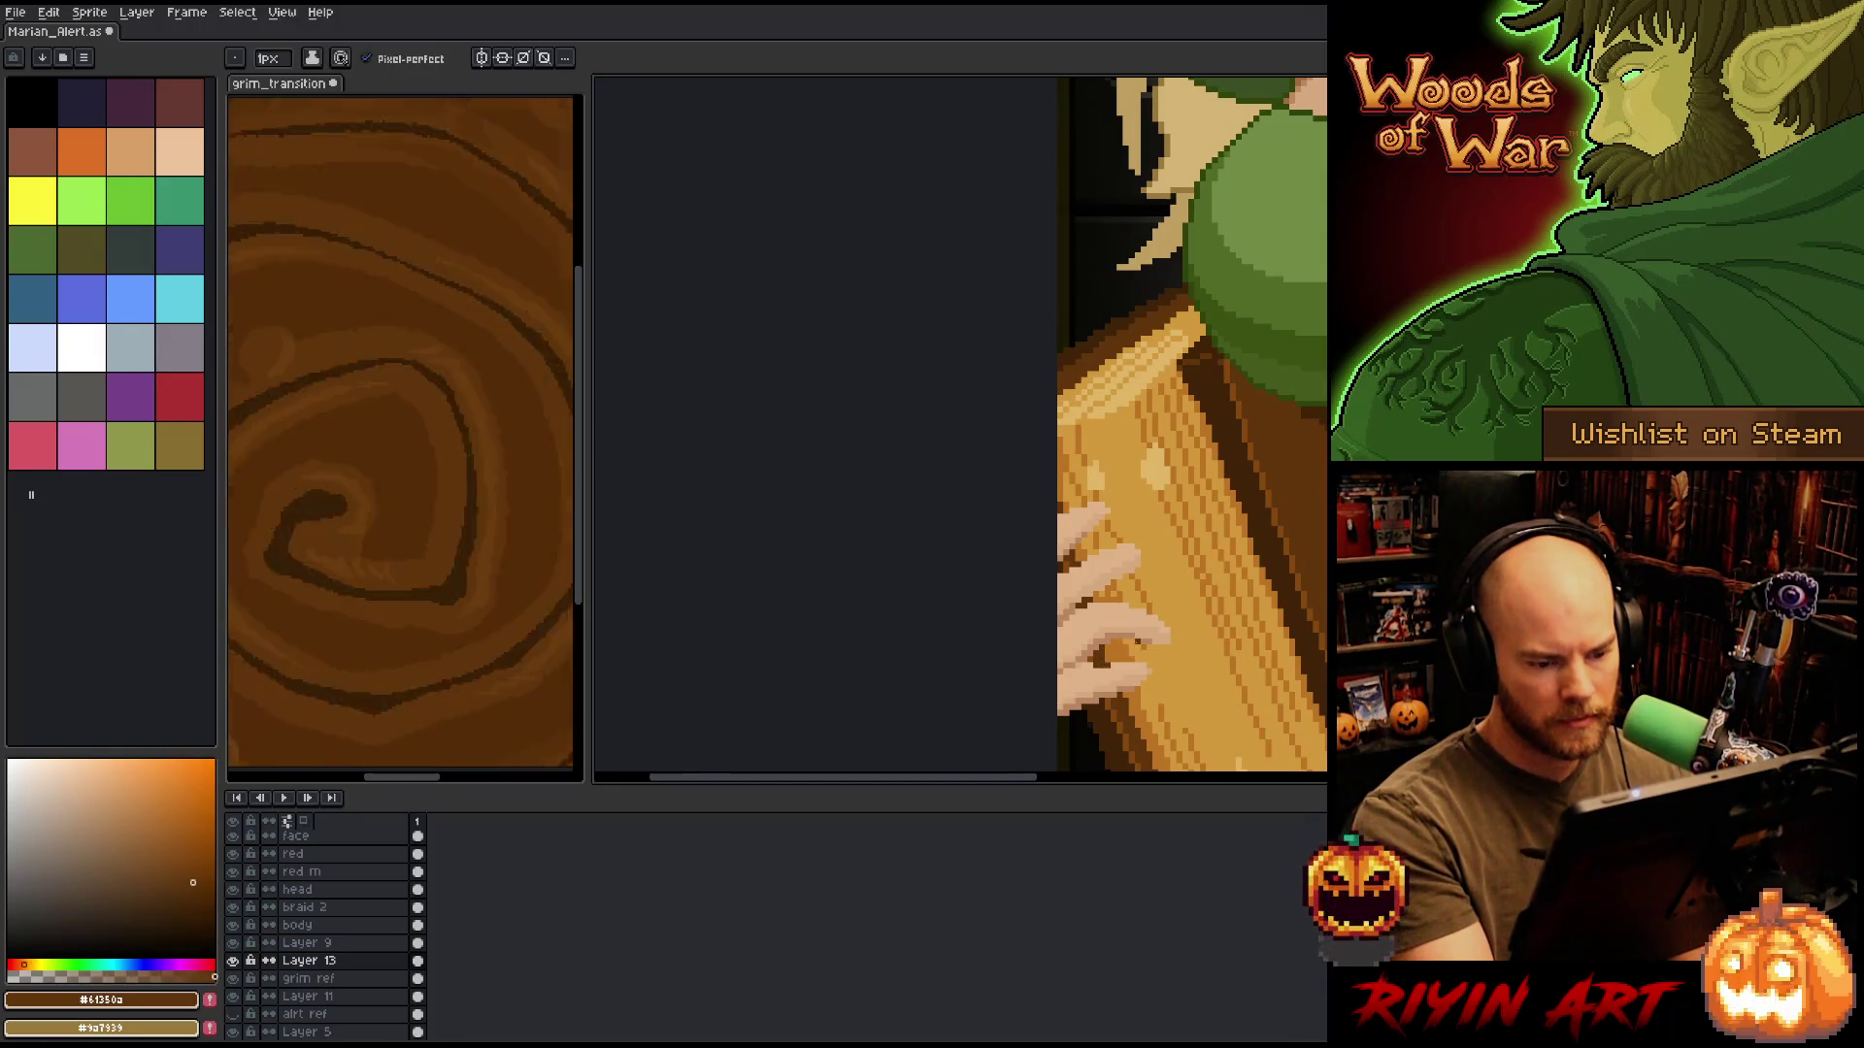
{"action": "left_click", "coordinate": [1102, 656], "text": "alt"}
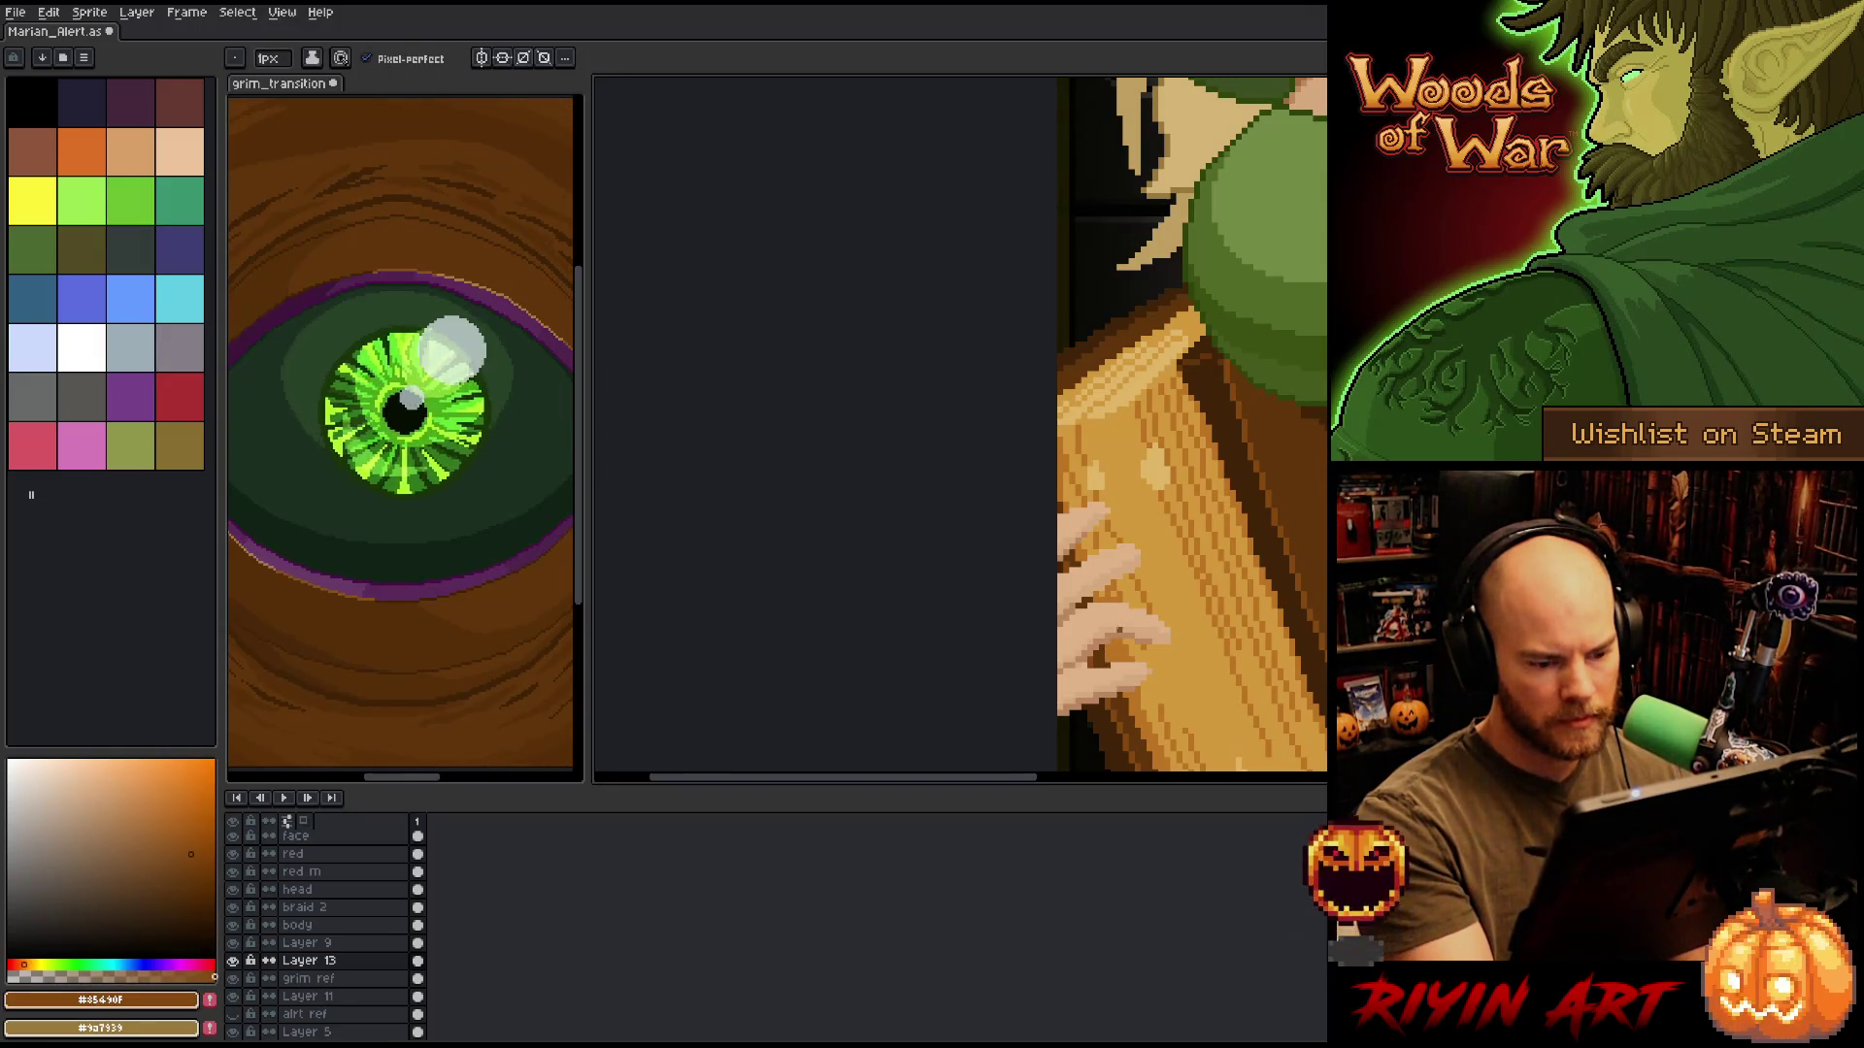
{"action": "left_click", "coordinate": [1085, 664], "text": "alt"}
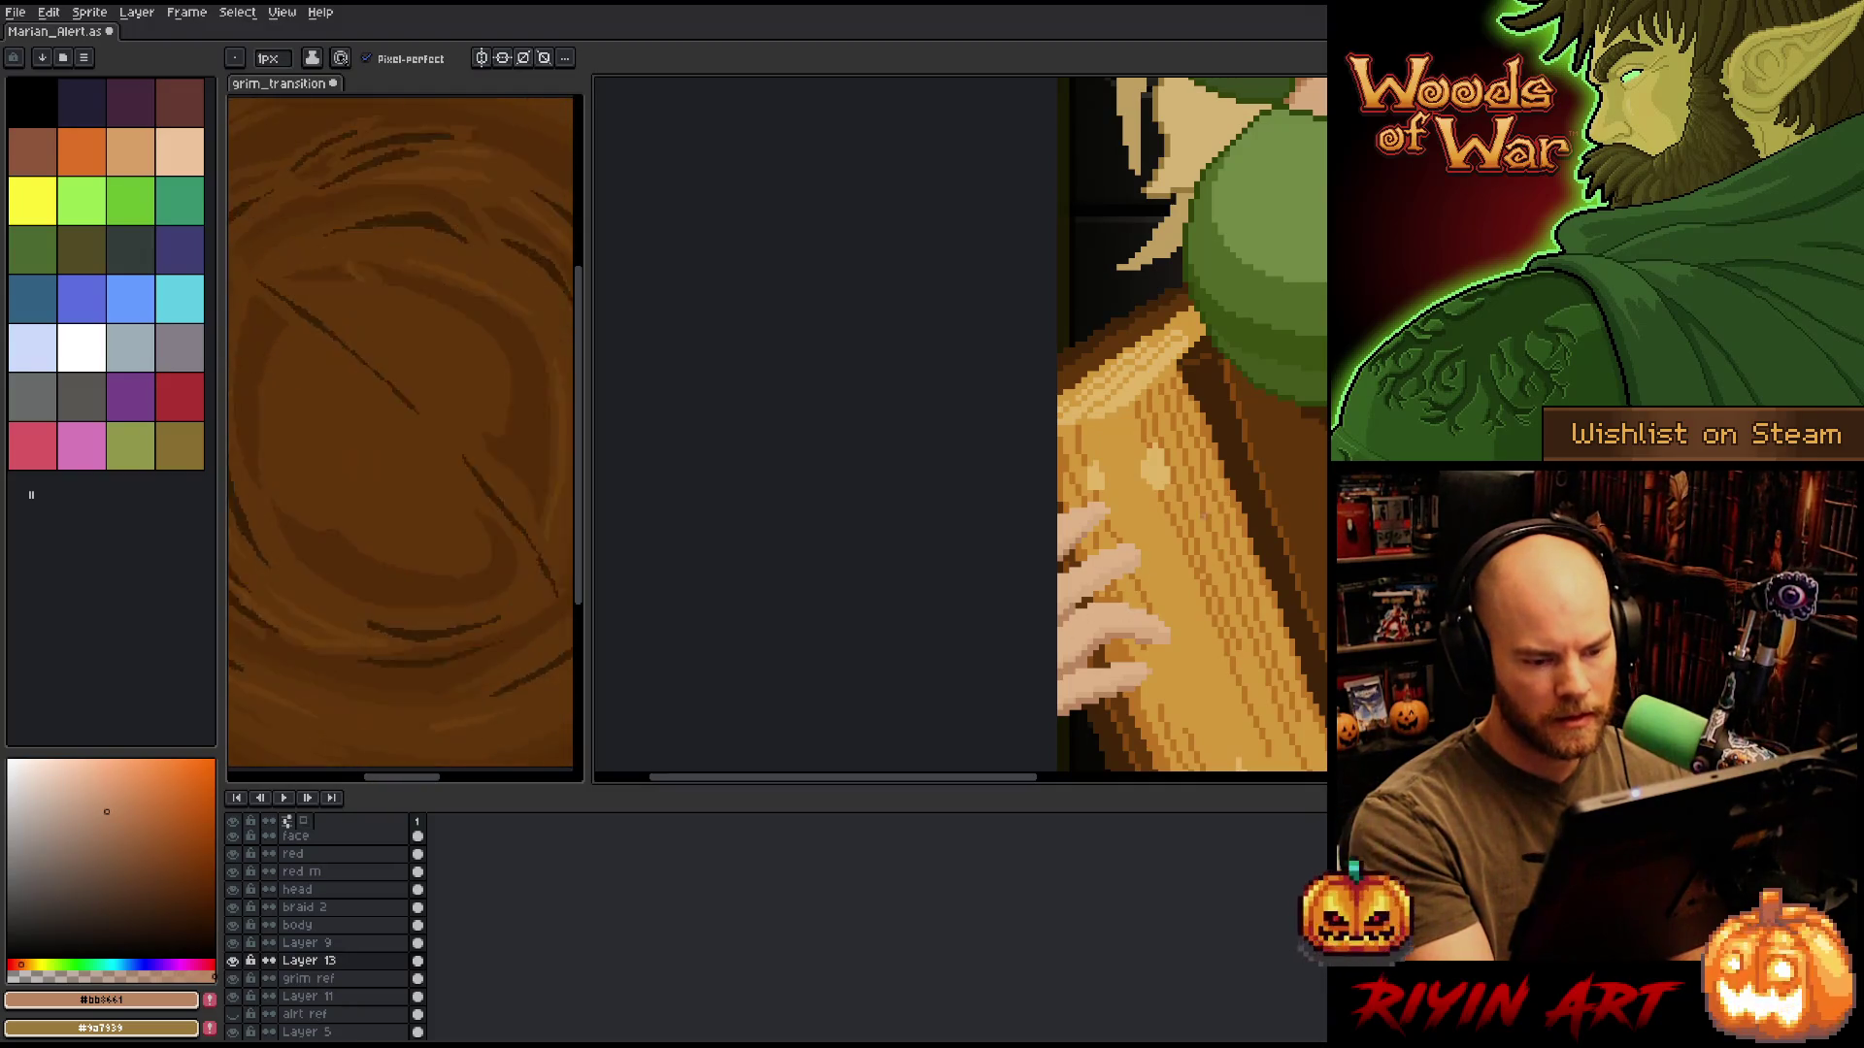
Zoom out to the whole character, then zoom back in on her face and dress.
{"action": "left_click_drag", "start_coordinate": [1207, 581], "coordinate": [1098, 591]}
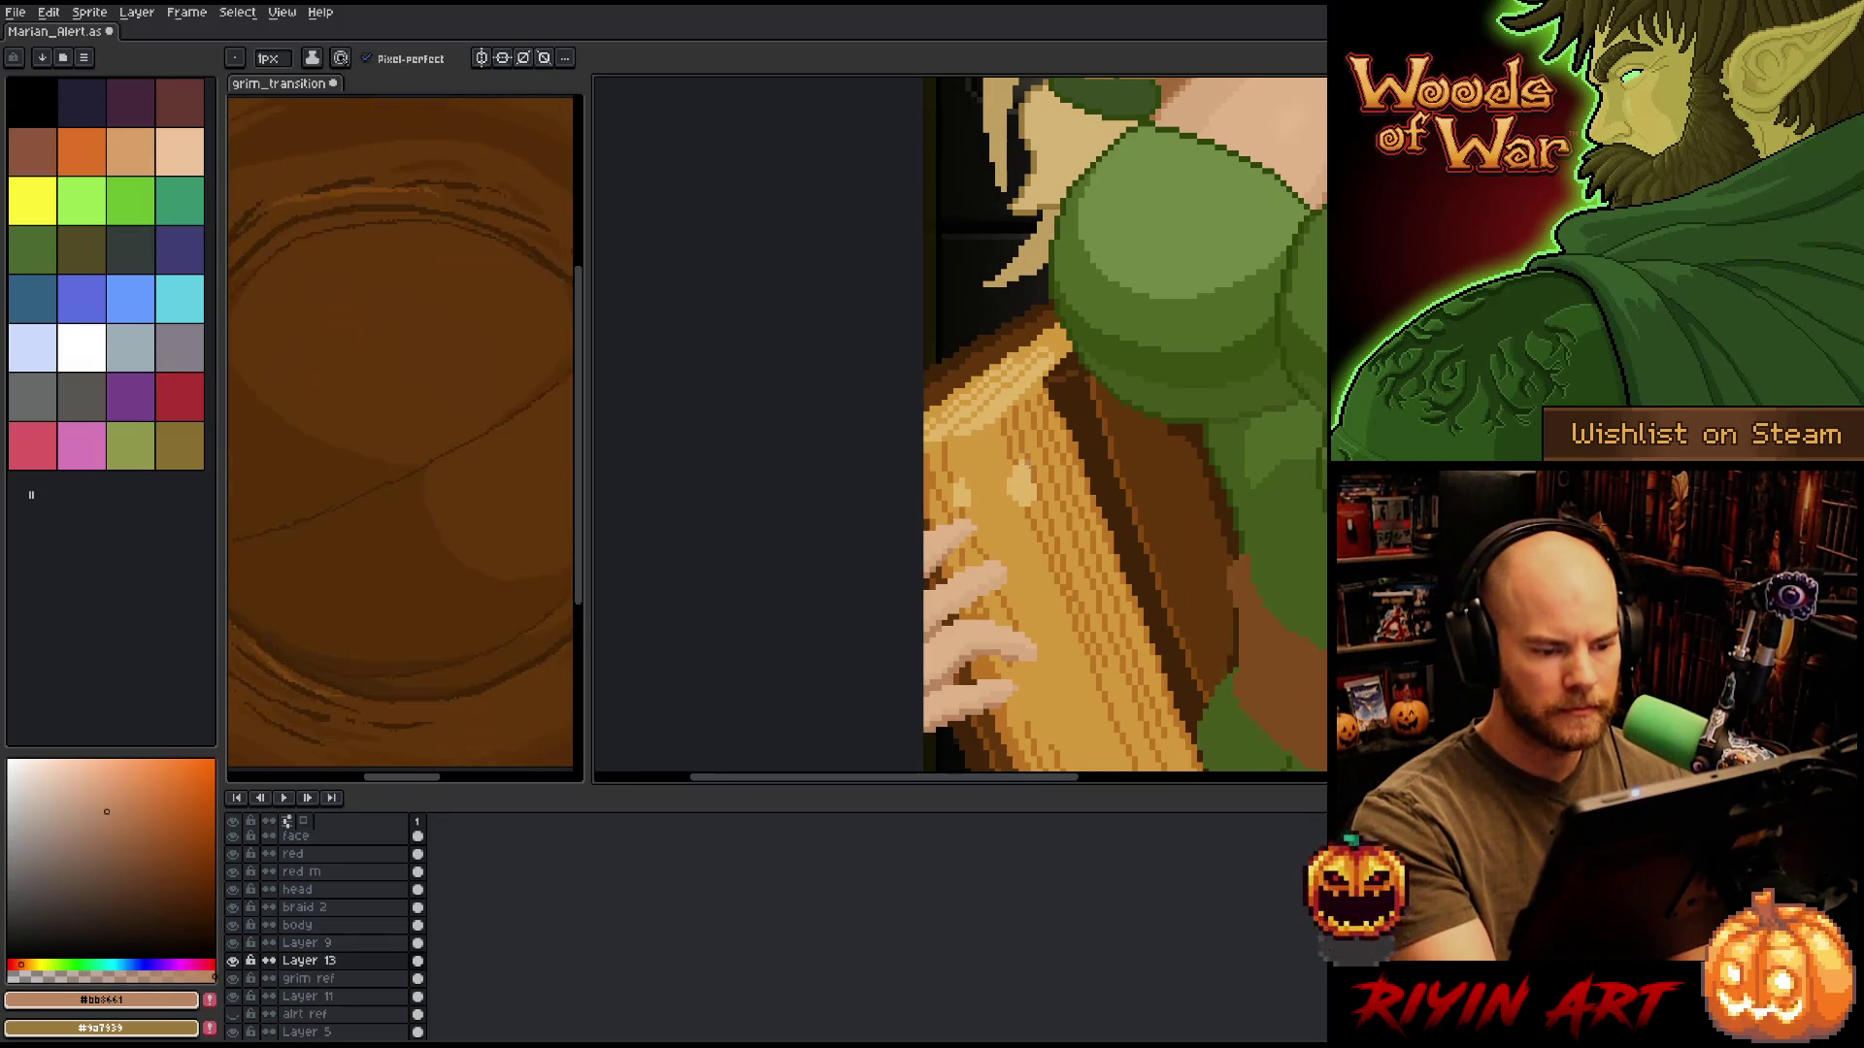
{"action": "key", "text": "1"}
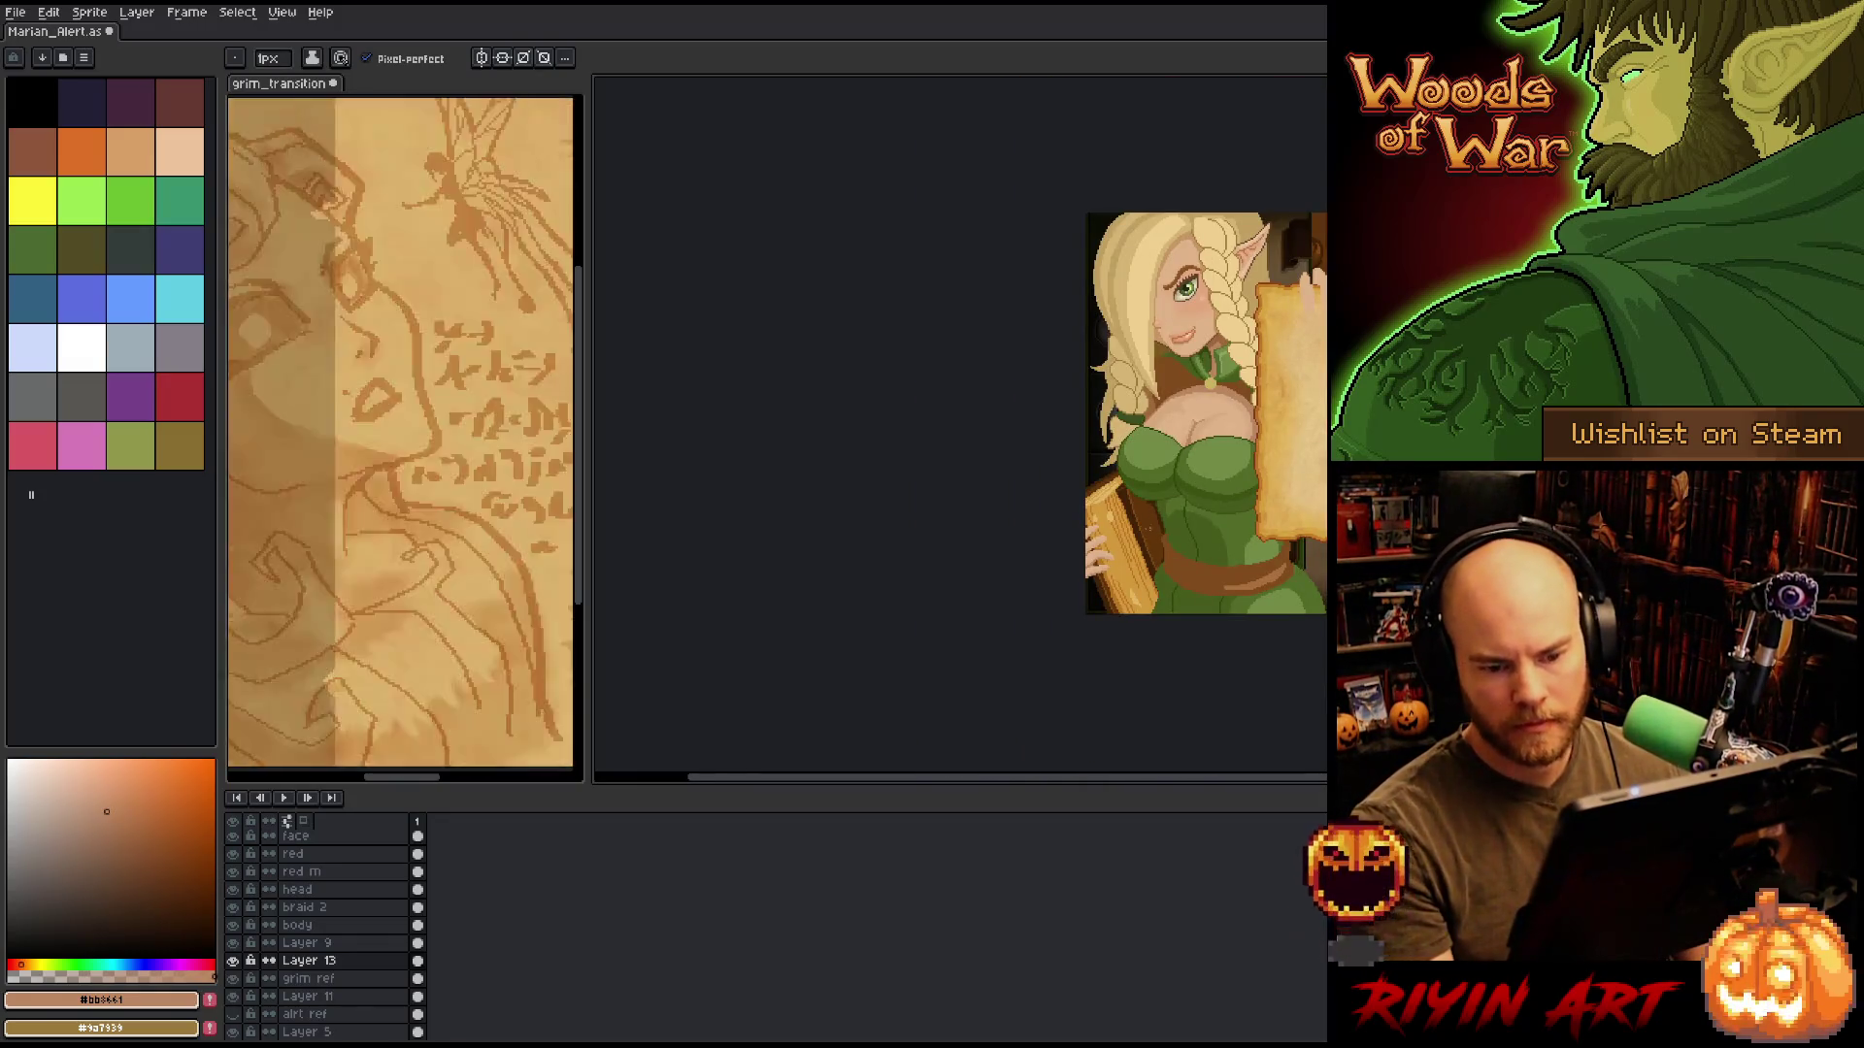
{"action": "scroll", "coordinate": [1174, 523], "scroll_direction": "up", "scroll_amount": 2}
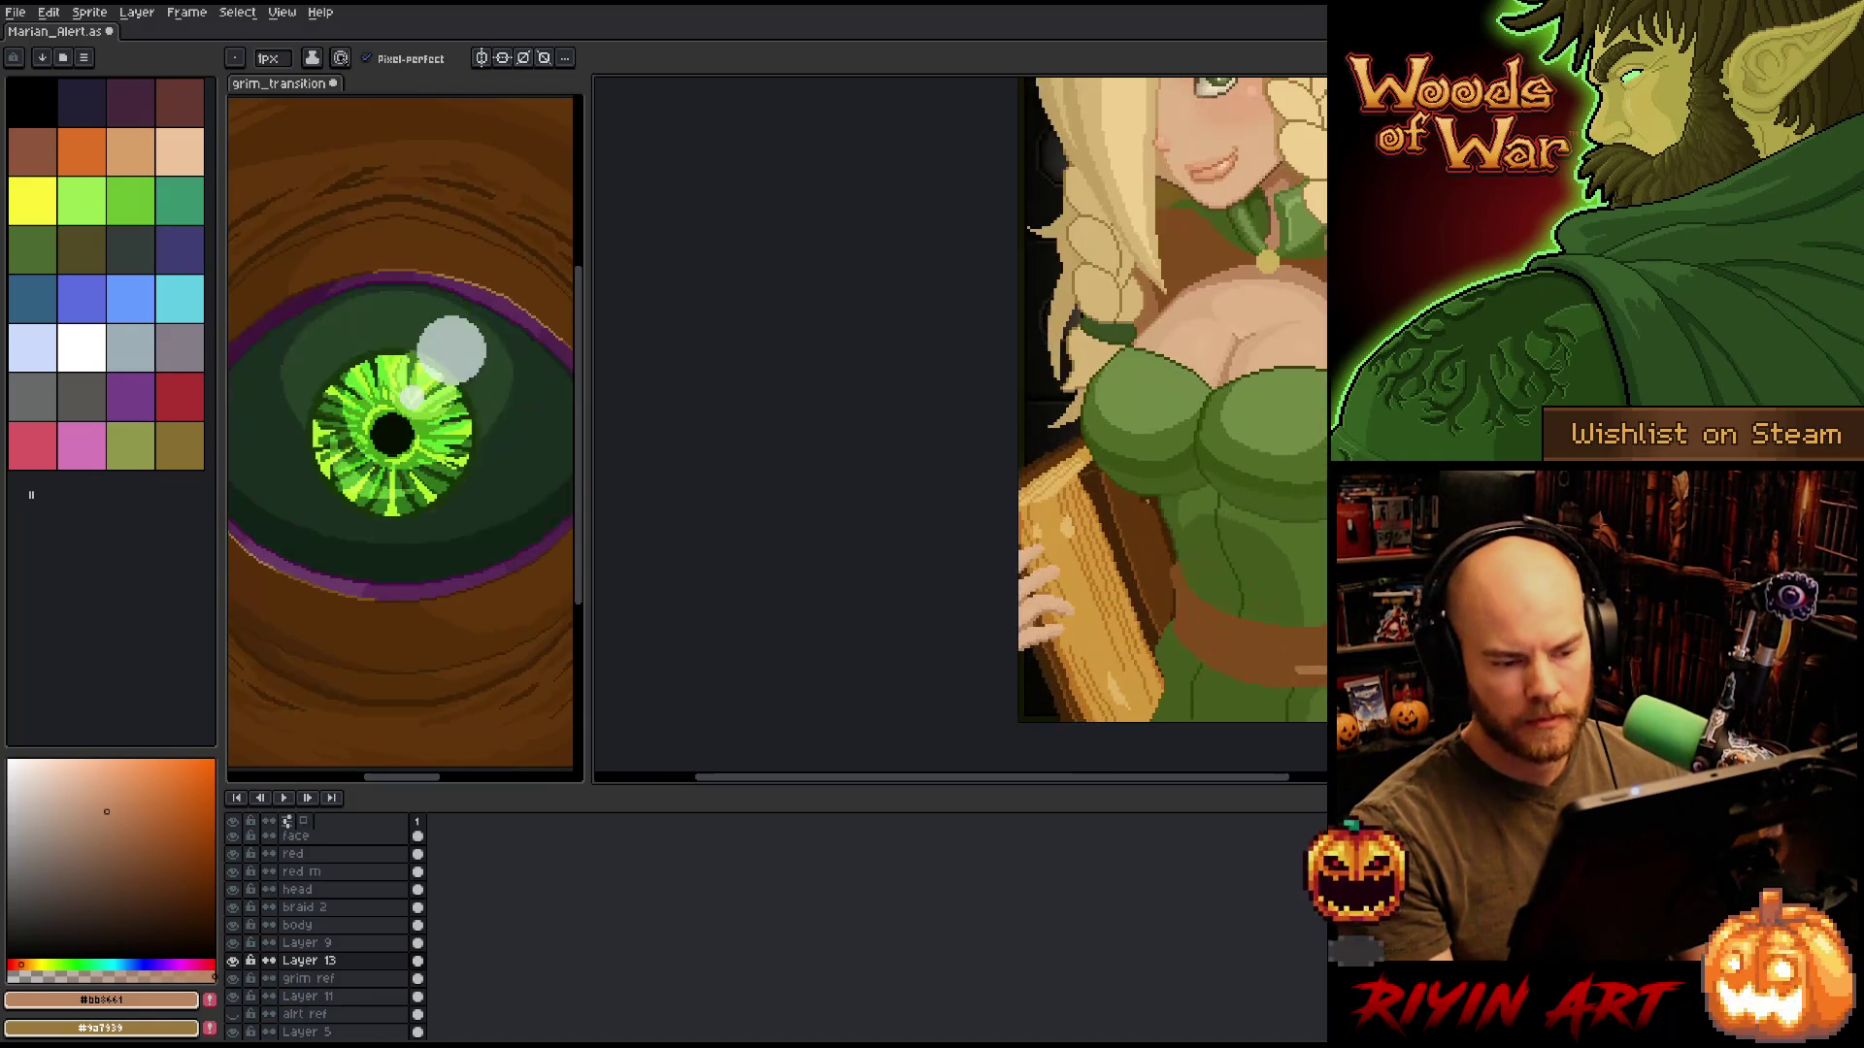
{"action": "scroll", "coordinate": [1116, 478], "scroll_direction": "up", "scroll_amount": 2}
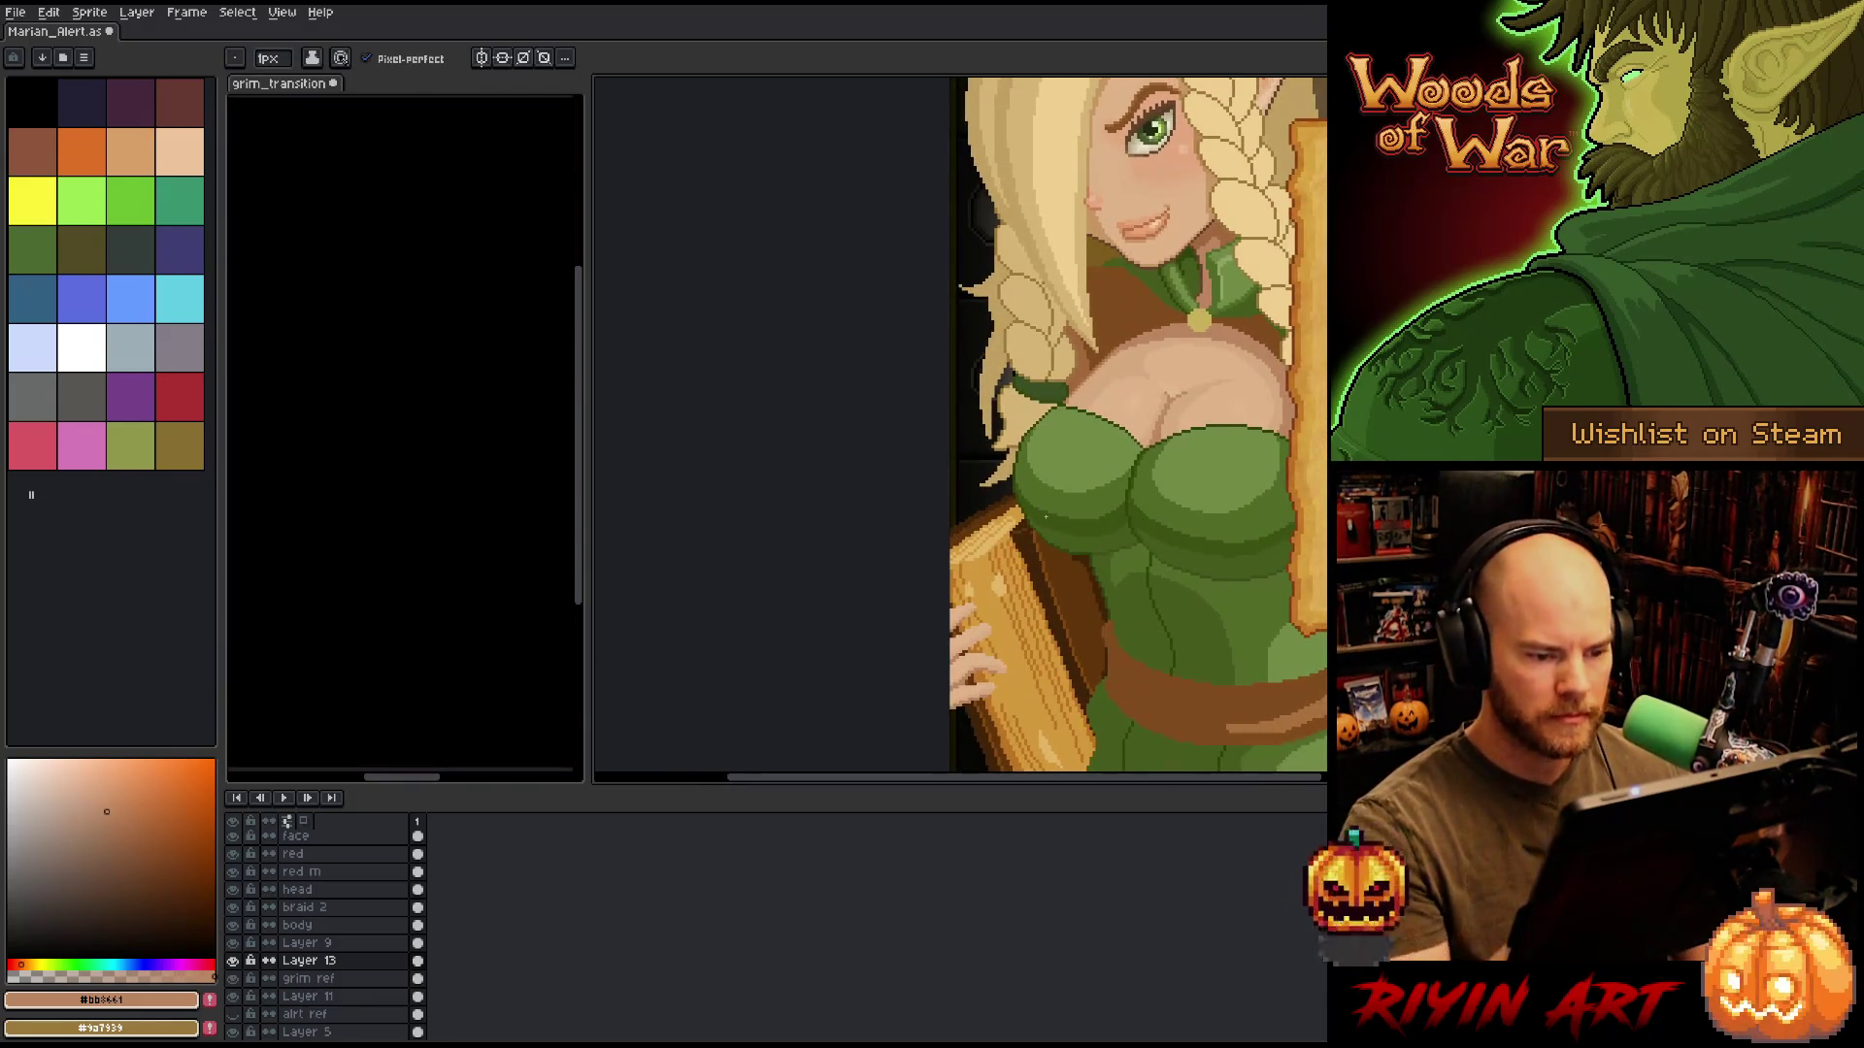
{"action": "scroll", "coordinate": [1043, 516], "scroll_direction": "up", "scroll_amount": 2}
{"action": "scroll", "coordinate": [1152, 533], "scroll_direction": "up", "scroll_amount": 2}
Paint dress-green nails on the top, middle and lower fingers.
{"action": "left_click", "coordinate": [1201, 247], "text": "alt"}
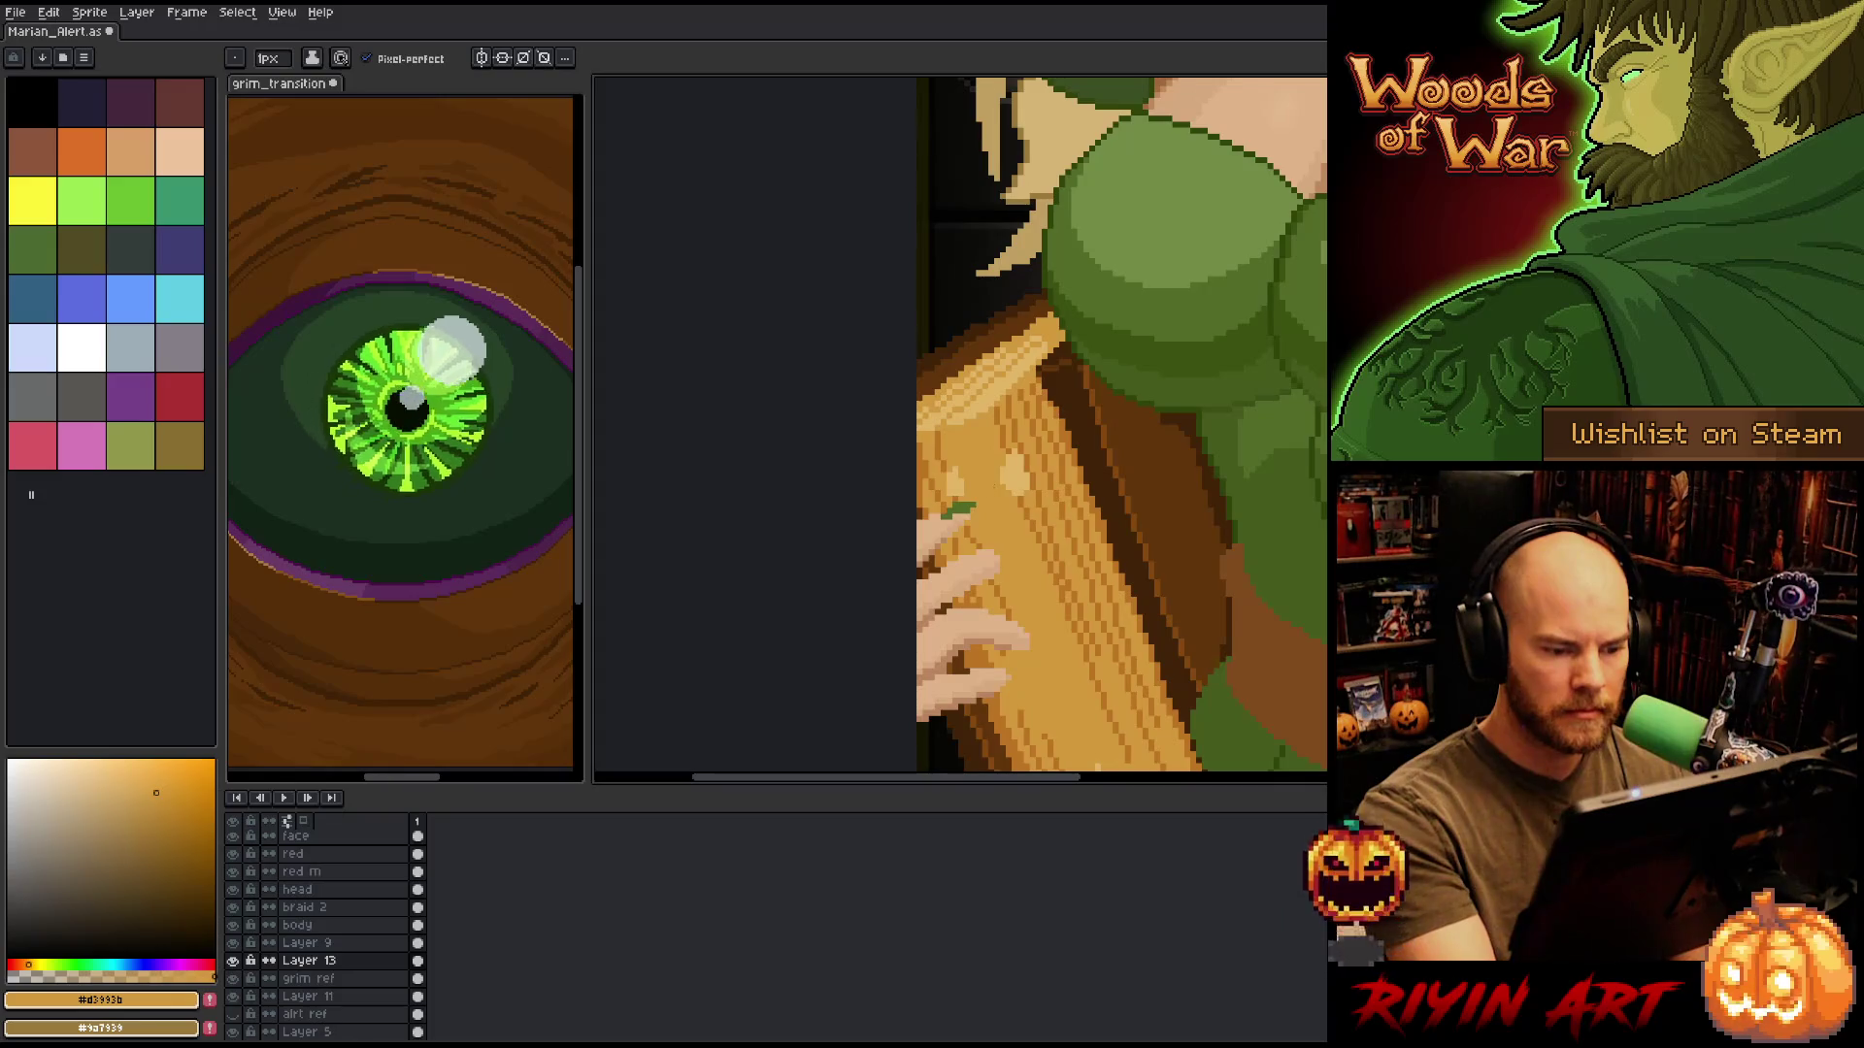
{"action": "left_click", "coordinate": [963, 506], "text": "alt"}
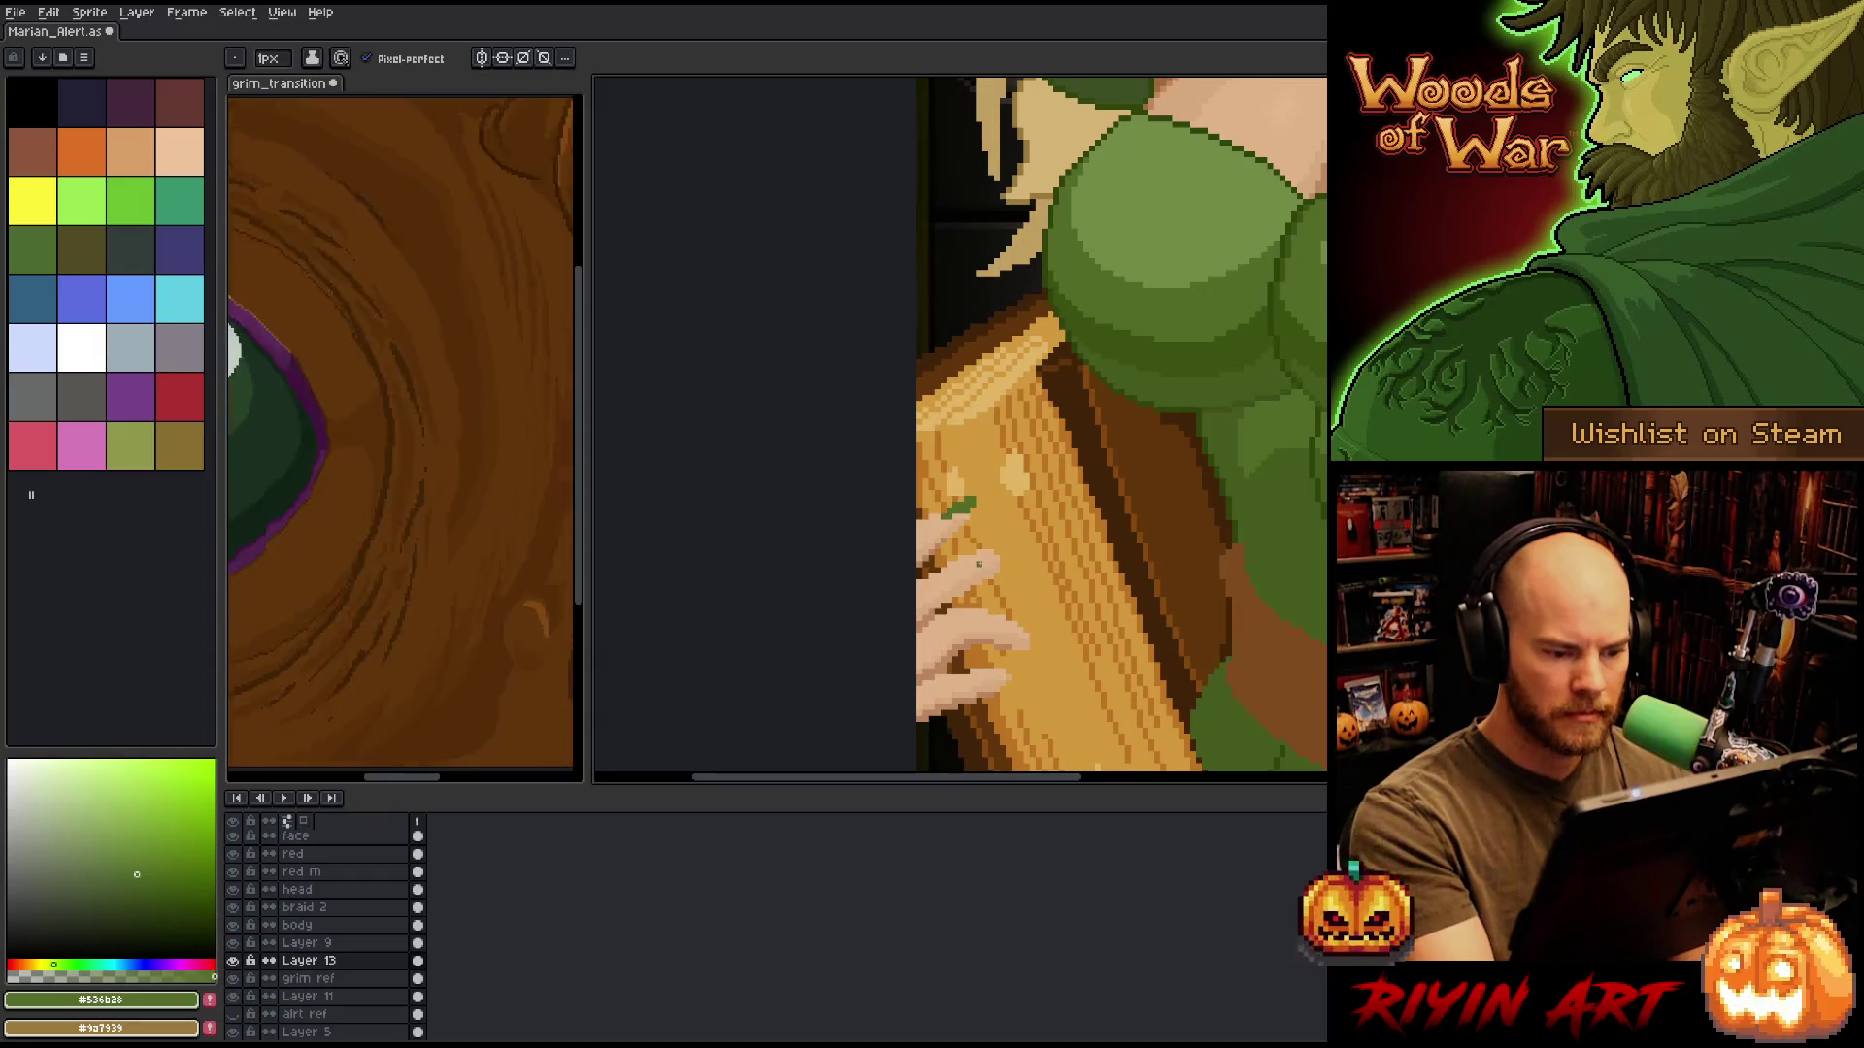
{"action": "left_click_drag", "start_coordinate": [980, 561], "coordinate": [1004, 559]}
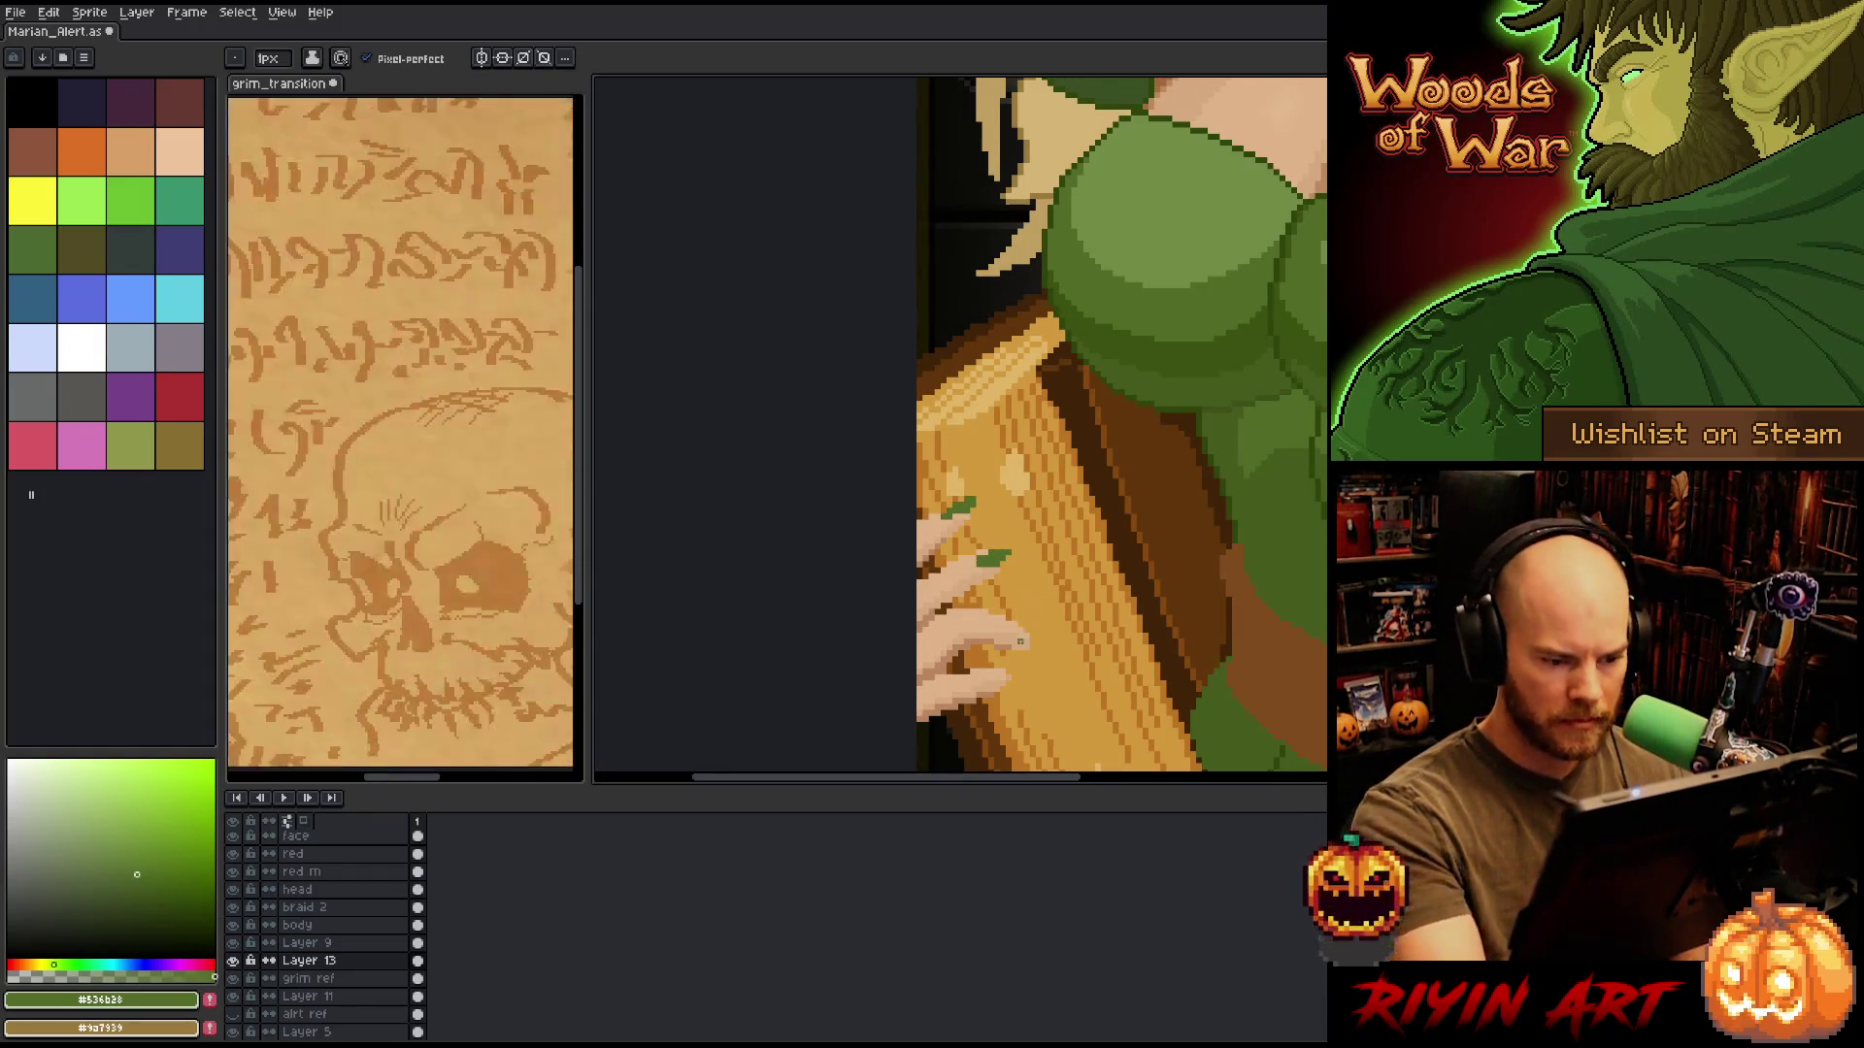
{"action": "left_click_drag", "start_coordinate": [1012, 621], "coordinate": [1038, 648]}
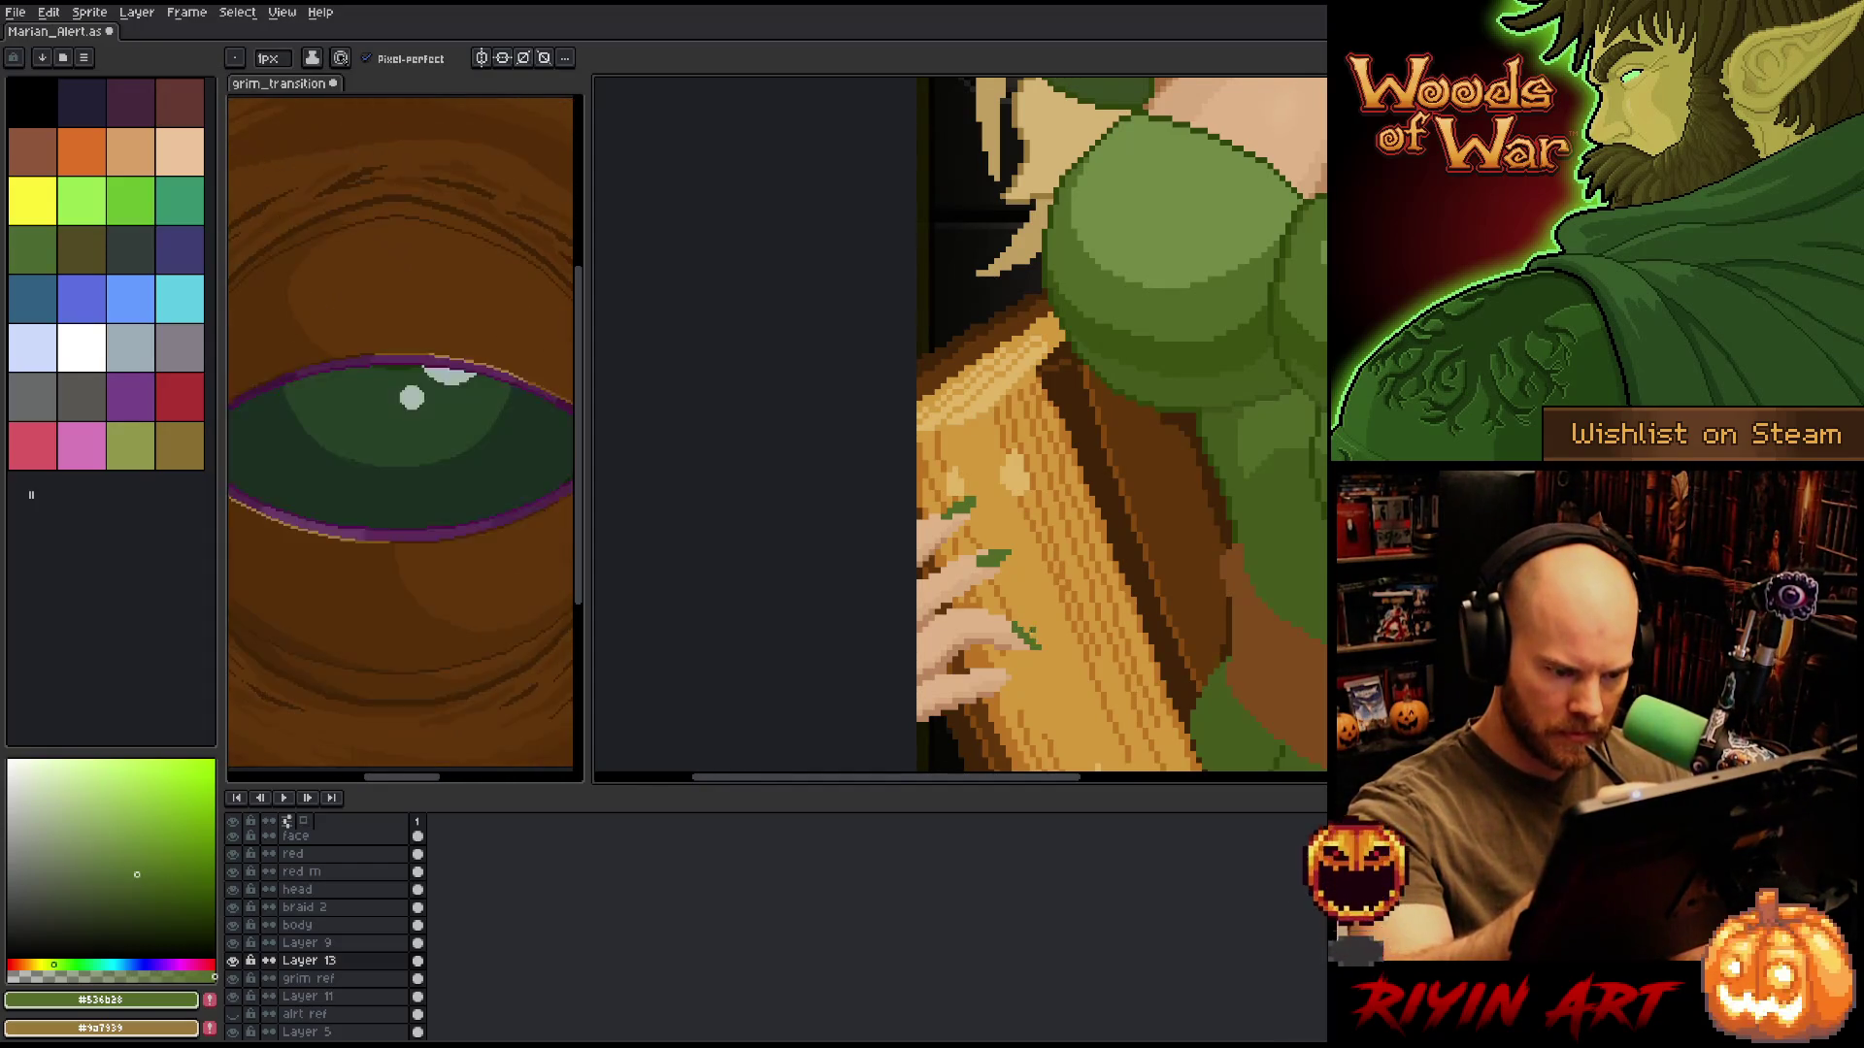
{"action": "left_click", "coordinate": [1047, 633], "text": "alt"}
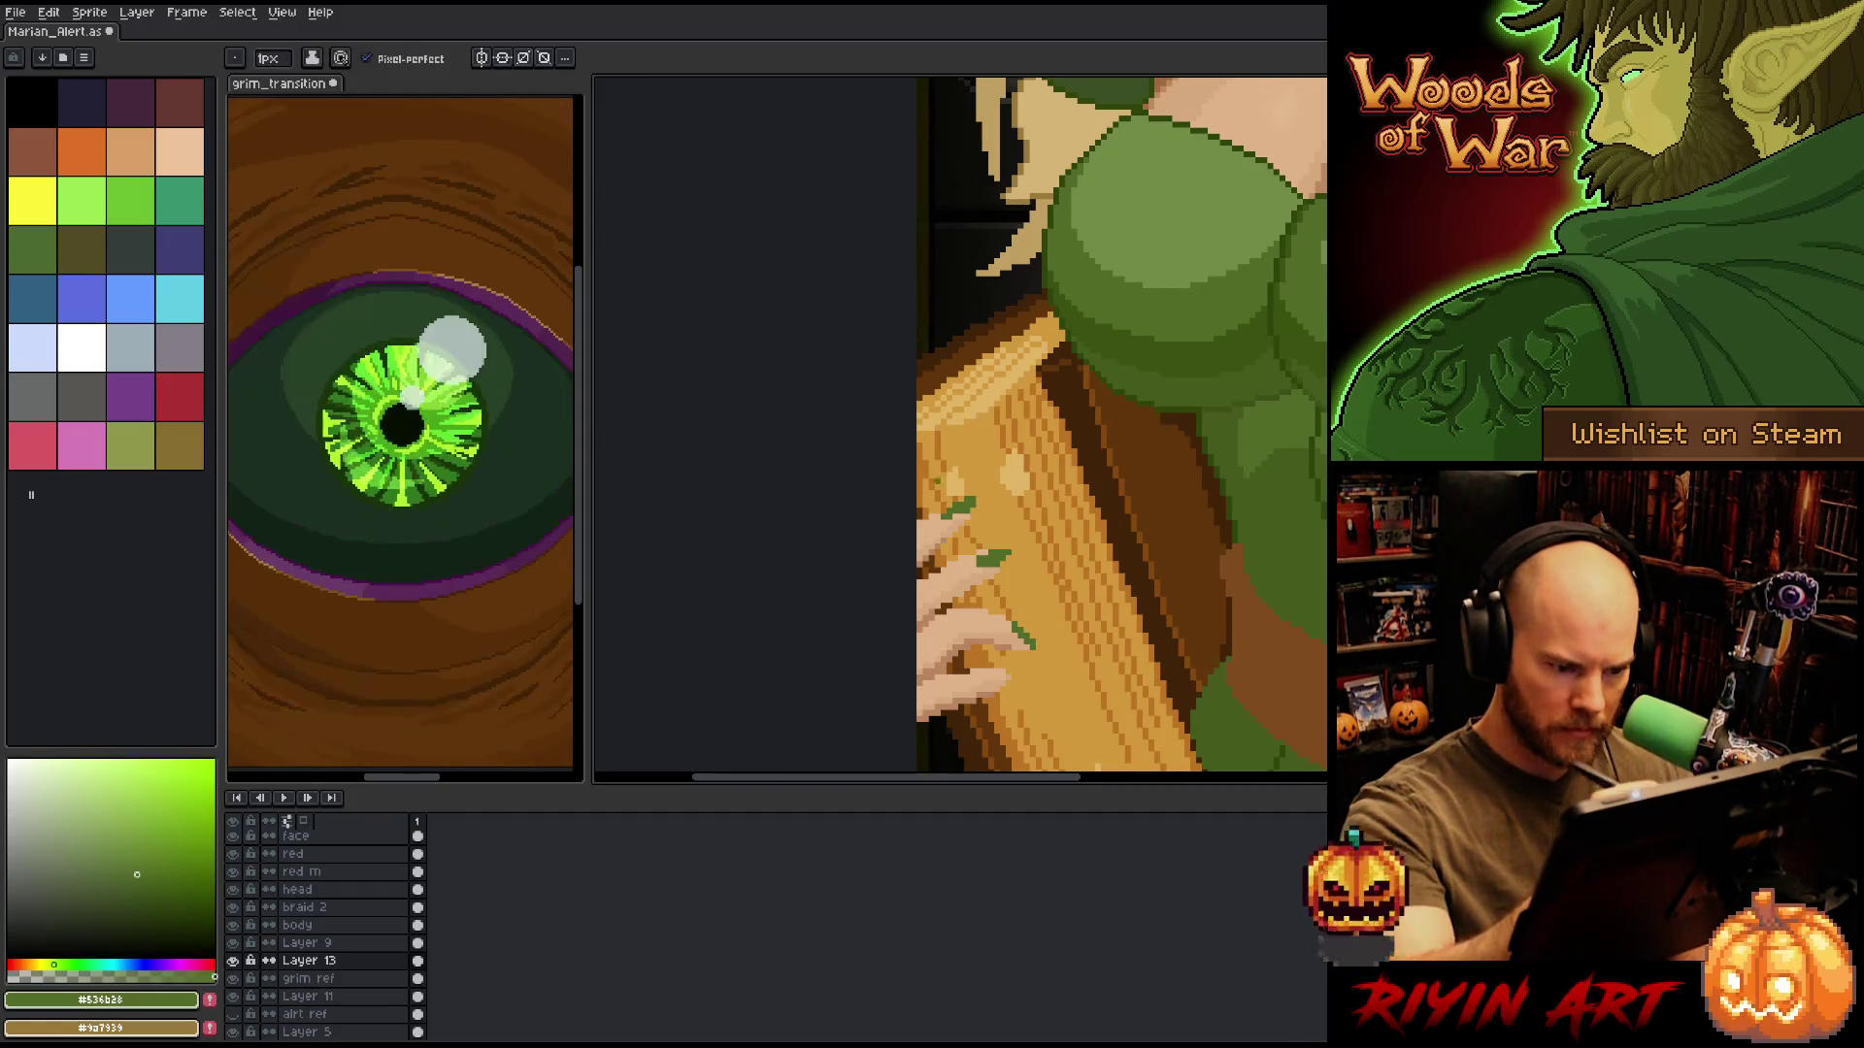
{"action": "left_click_drag", "start_coordinate": [988, 681], "coordinate": [1015, 670]}
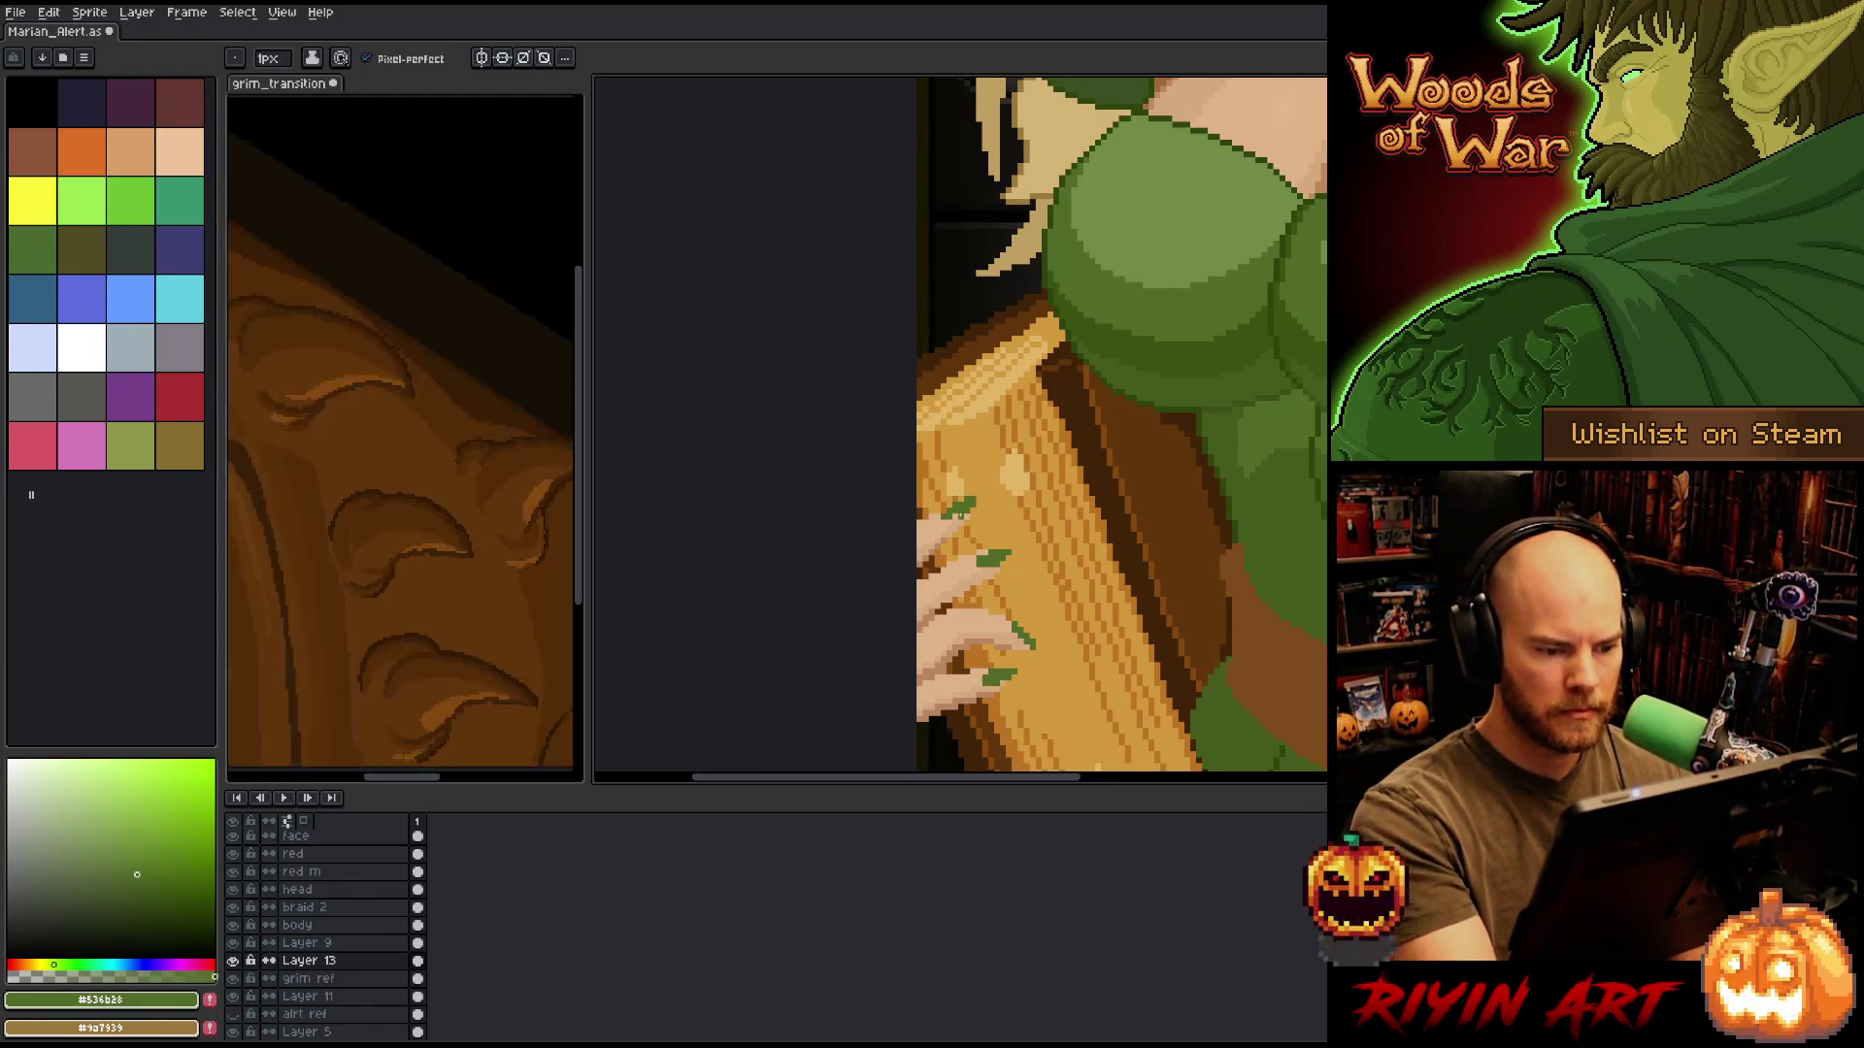
Pan over the hand and sample the wood's orange and tan, returning to the green.
{"action": "left_click_drag", "start_coordinate": [1168, 553], "coordinate": [1123, 603]}
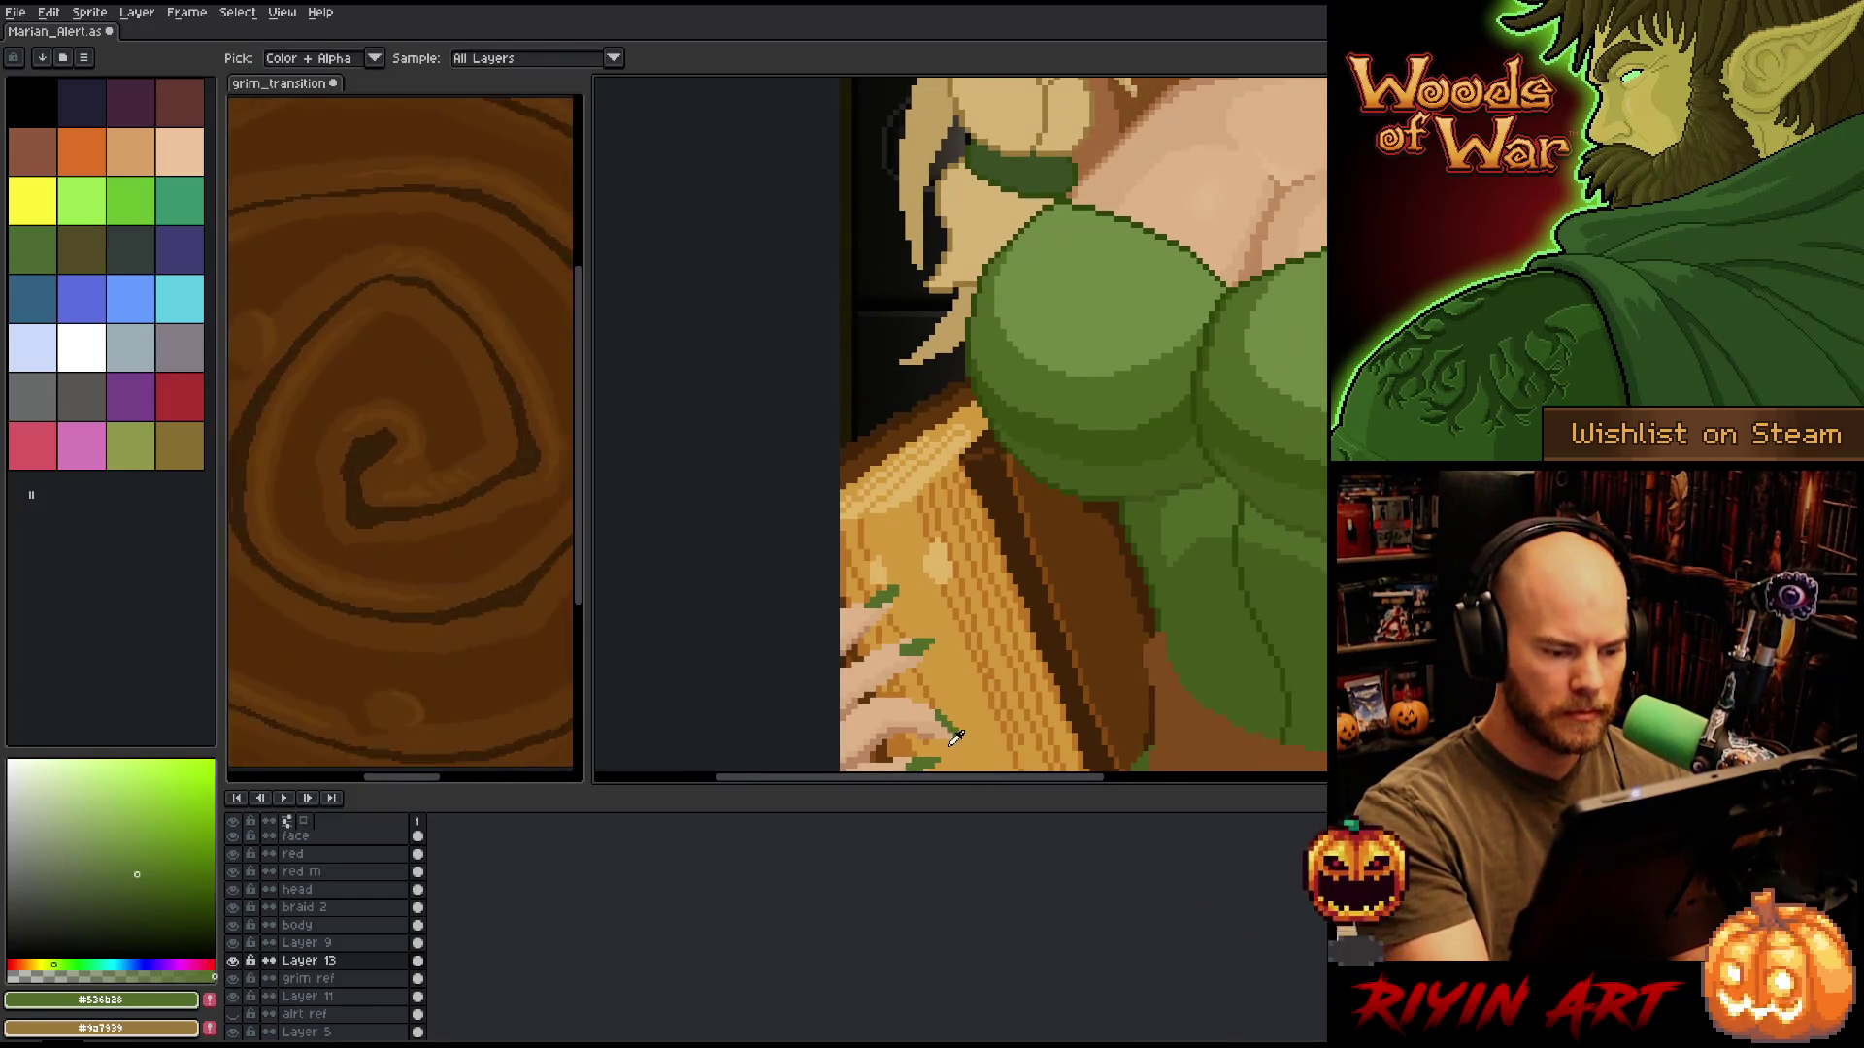
{"action": "left_click", "coordinate": [971, 583], "text": "alt"}
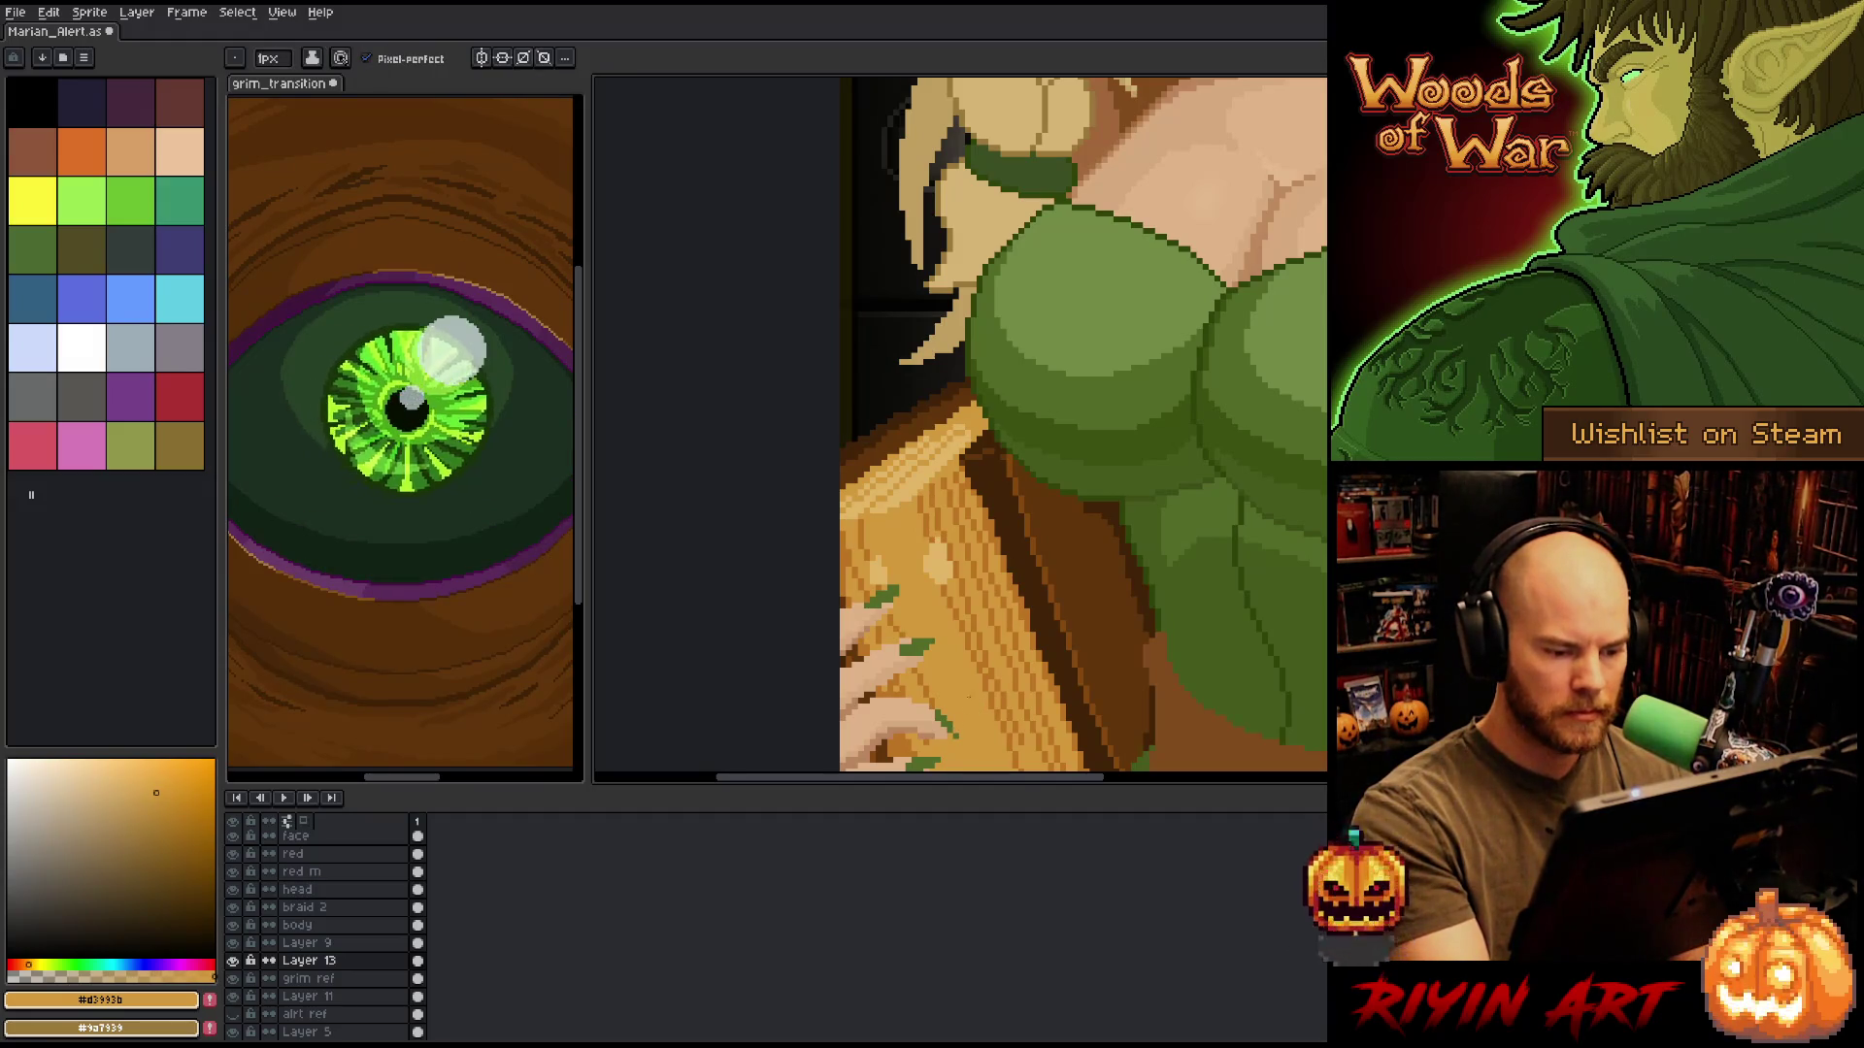
{"action": "left_click", "coordinate": [1068, 369], "text": "alt"}
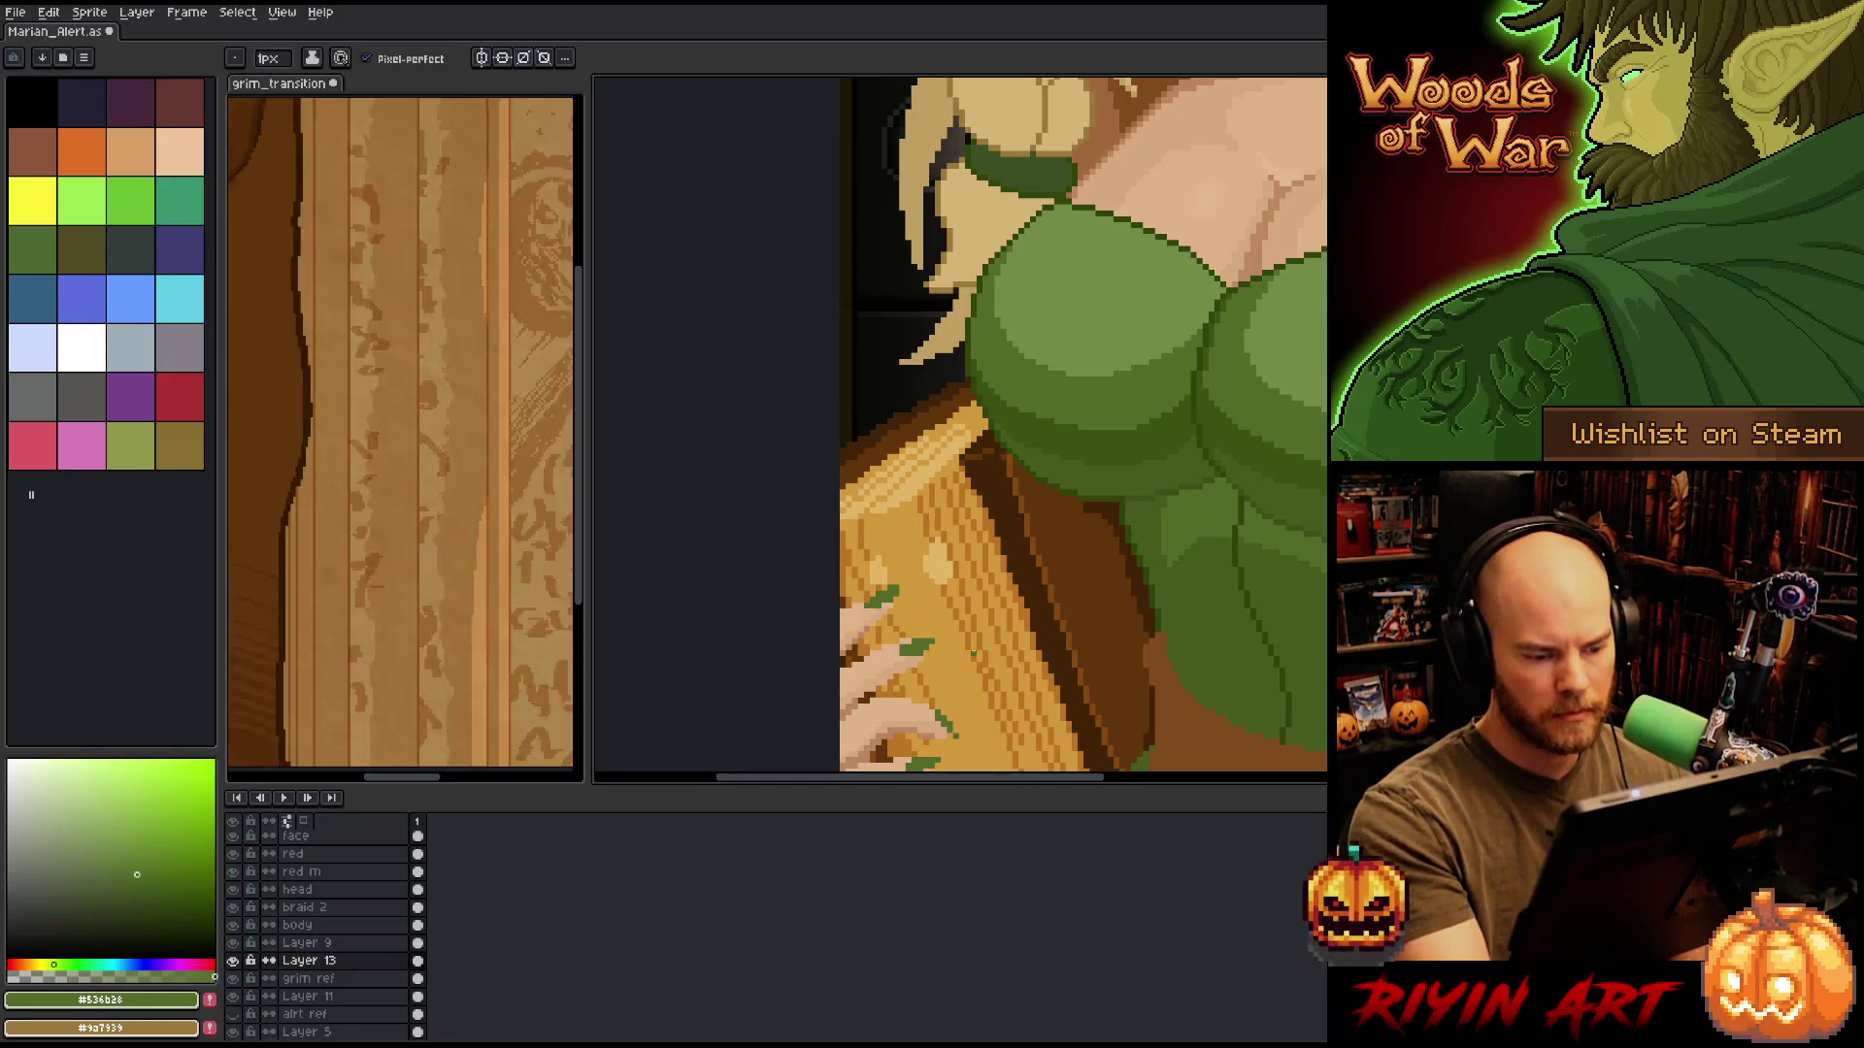
{"action": "mouse_move", "coordinate": [1064, 524]}
{"action": "left_mouse_down"}
{"action": "mouse_move", "coordinate": [1090, 416]}
{"action": "mouse_move", "coordinate": [1123, 420]}
{"action": "mouse_move", "coordinate": [1094, 457]}
{"action": "left_mouse_up"}
{"action": "left_click", "coordinate": [932, 560], "text": "alt"}
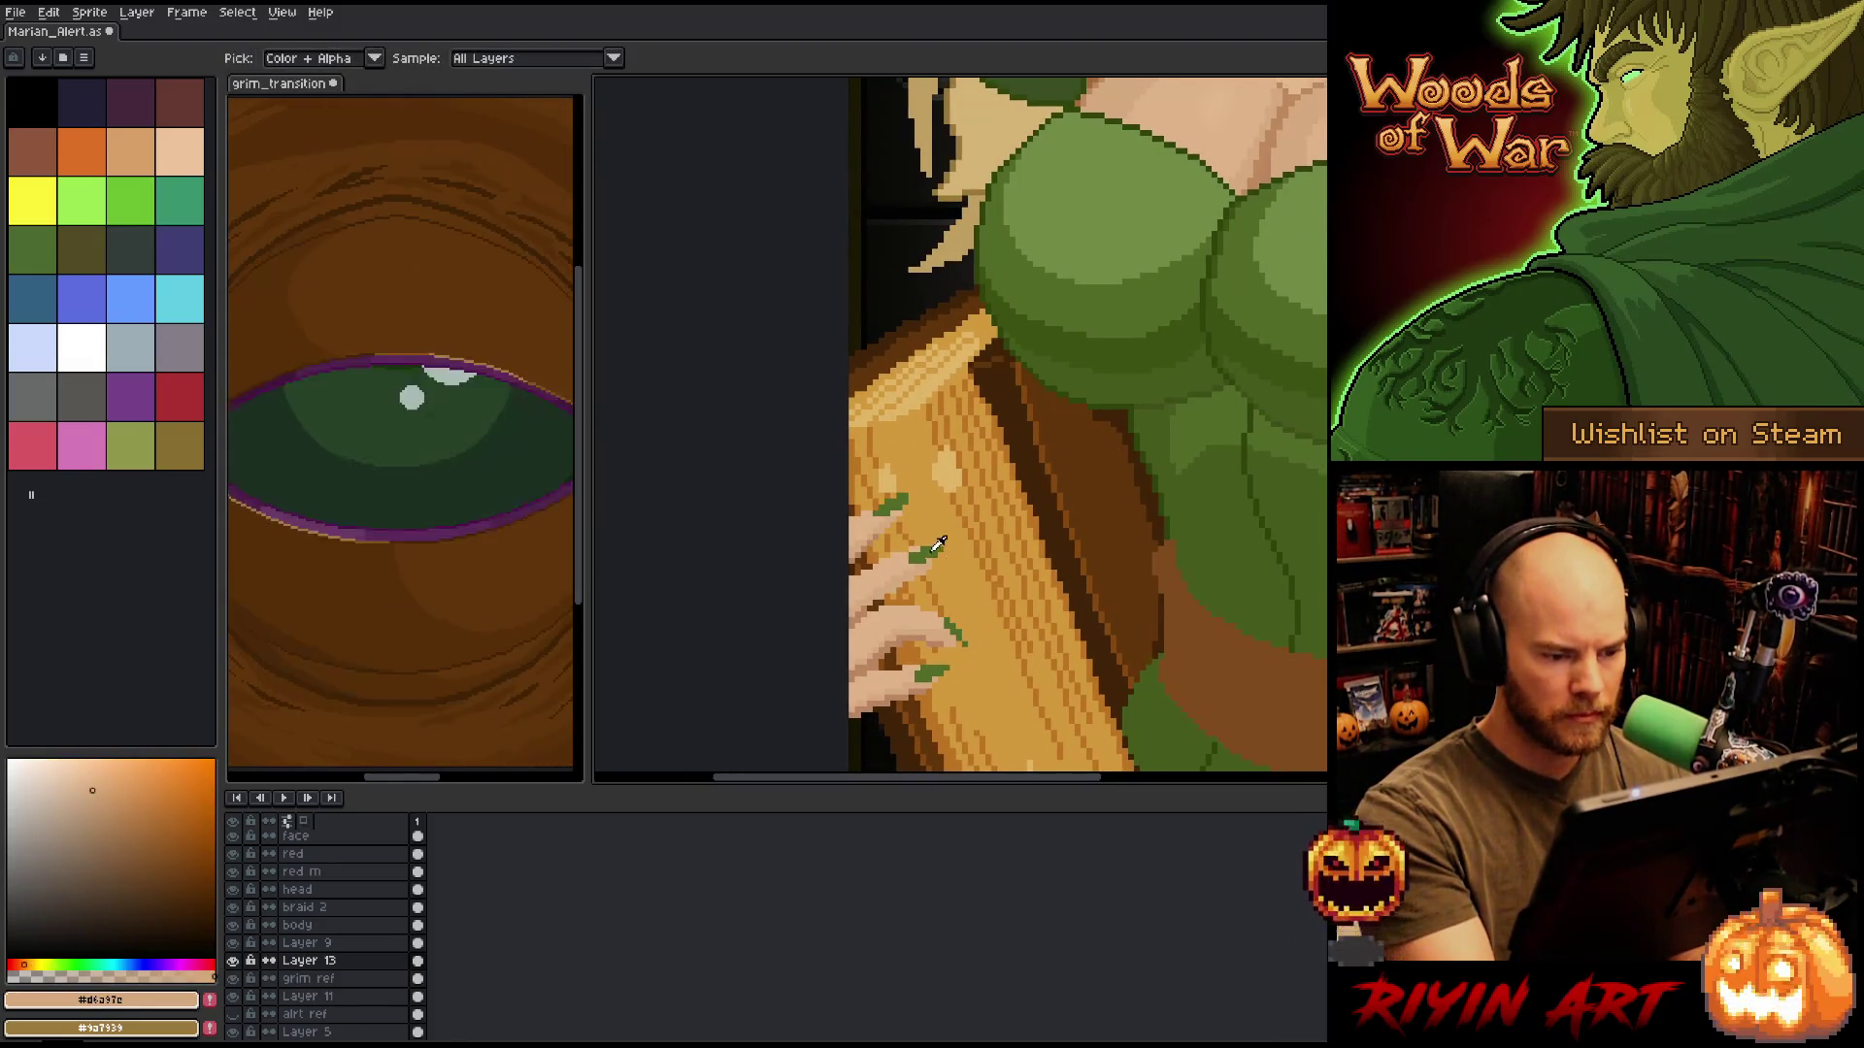
{"action": "left_click", "coordinate": [937, 545], "text": "alt"}
{"action": "scroll", "coordinate": [1036, 597], "scroll_direction": "down", "scroll_amount": 2}
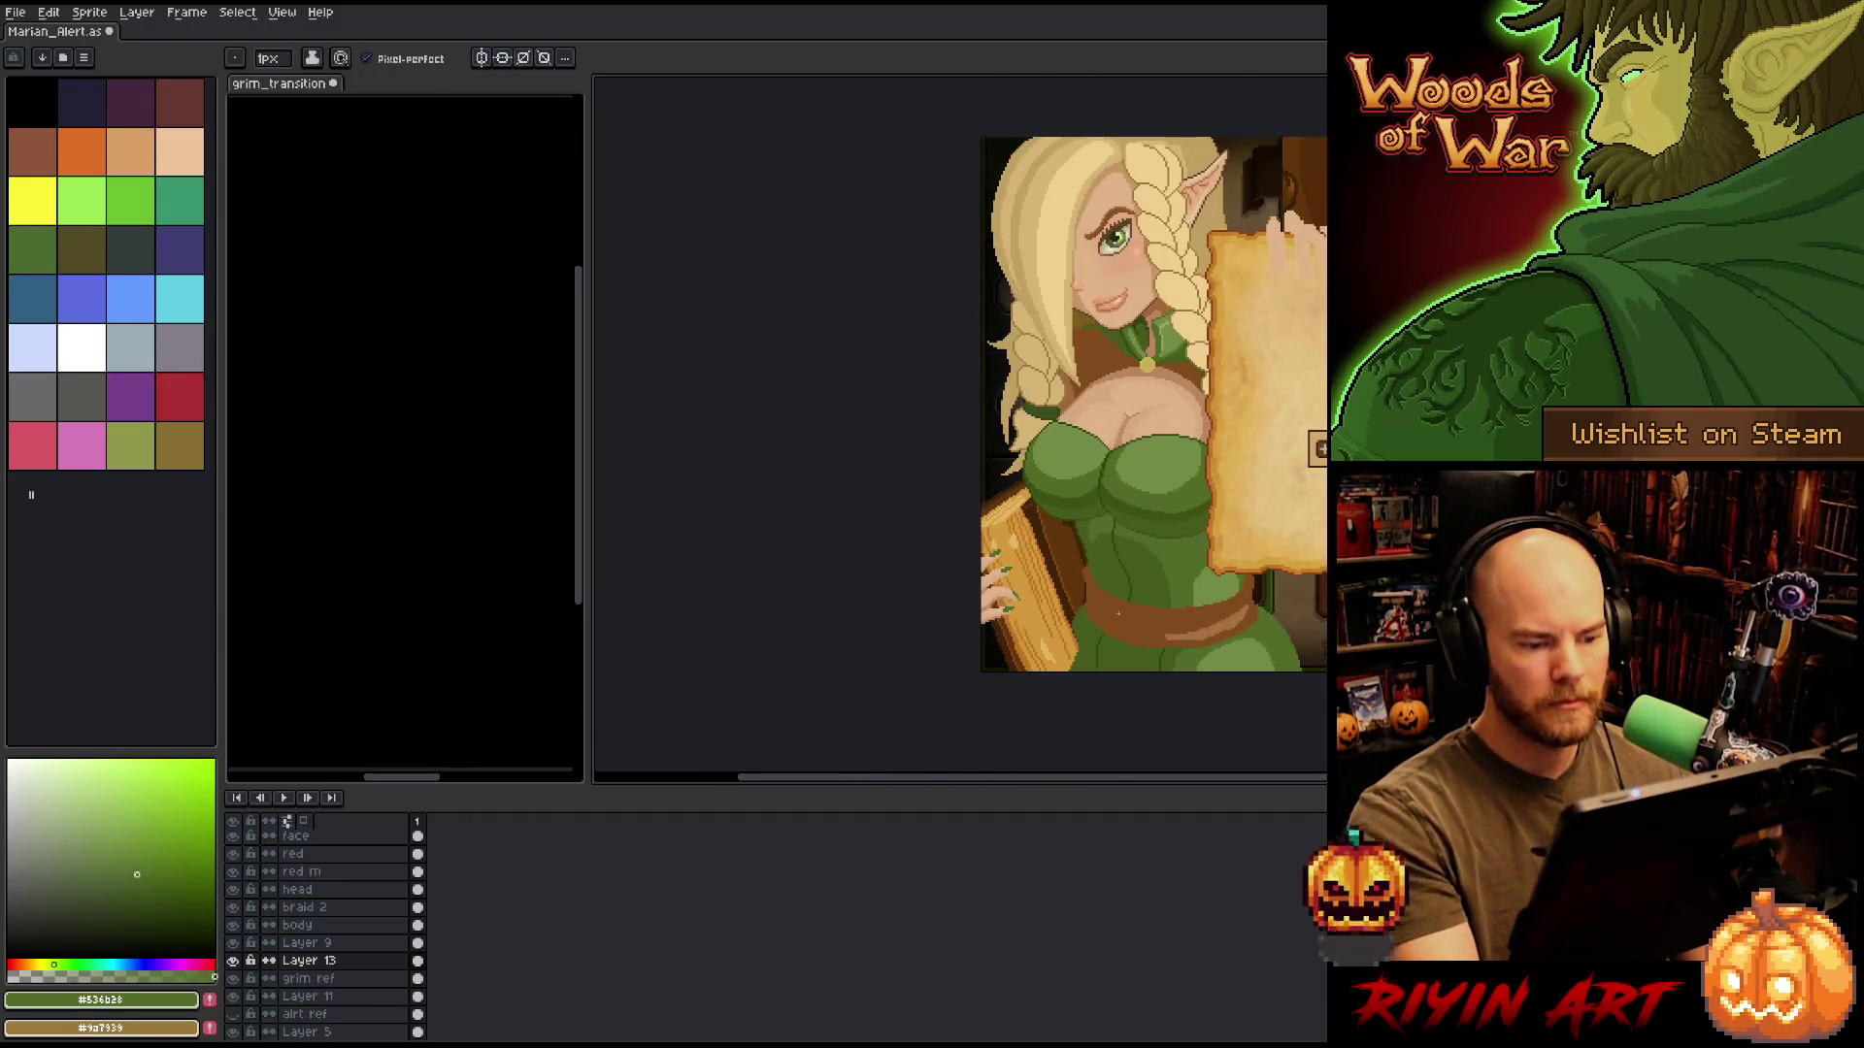
Show the full parchment panel, cancel Hue/Saturation, and hide Layer 10.
{"action": "left_click_drag", "start_coordinate": [1086, 558], "coordinate": [956, 638]}
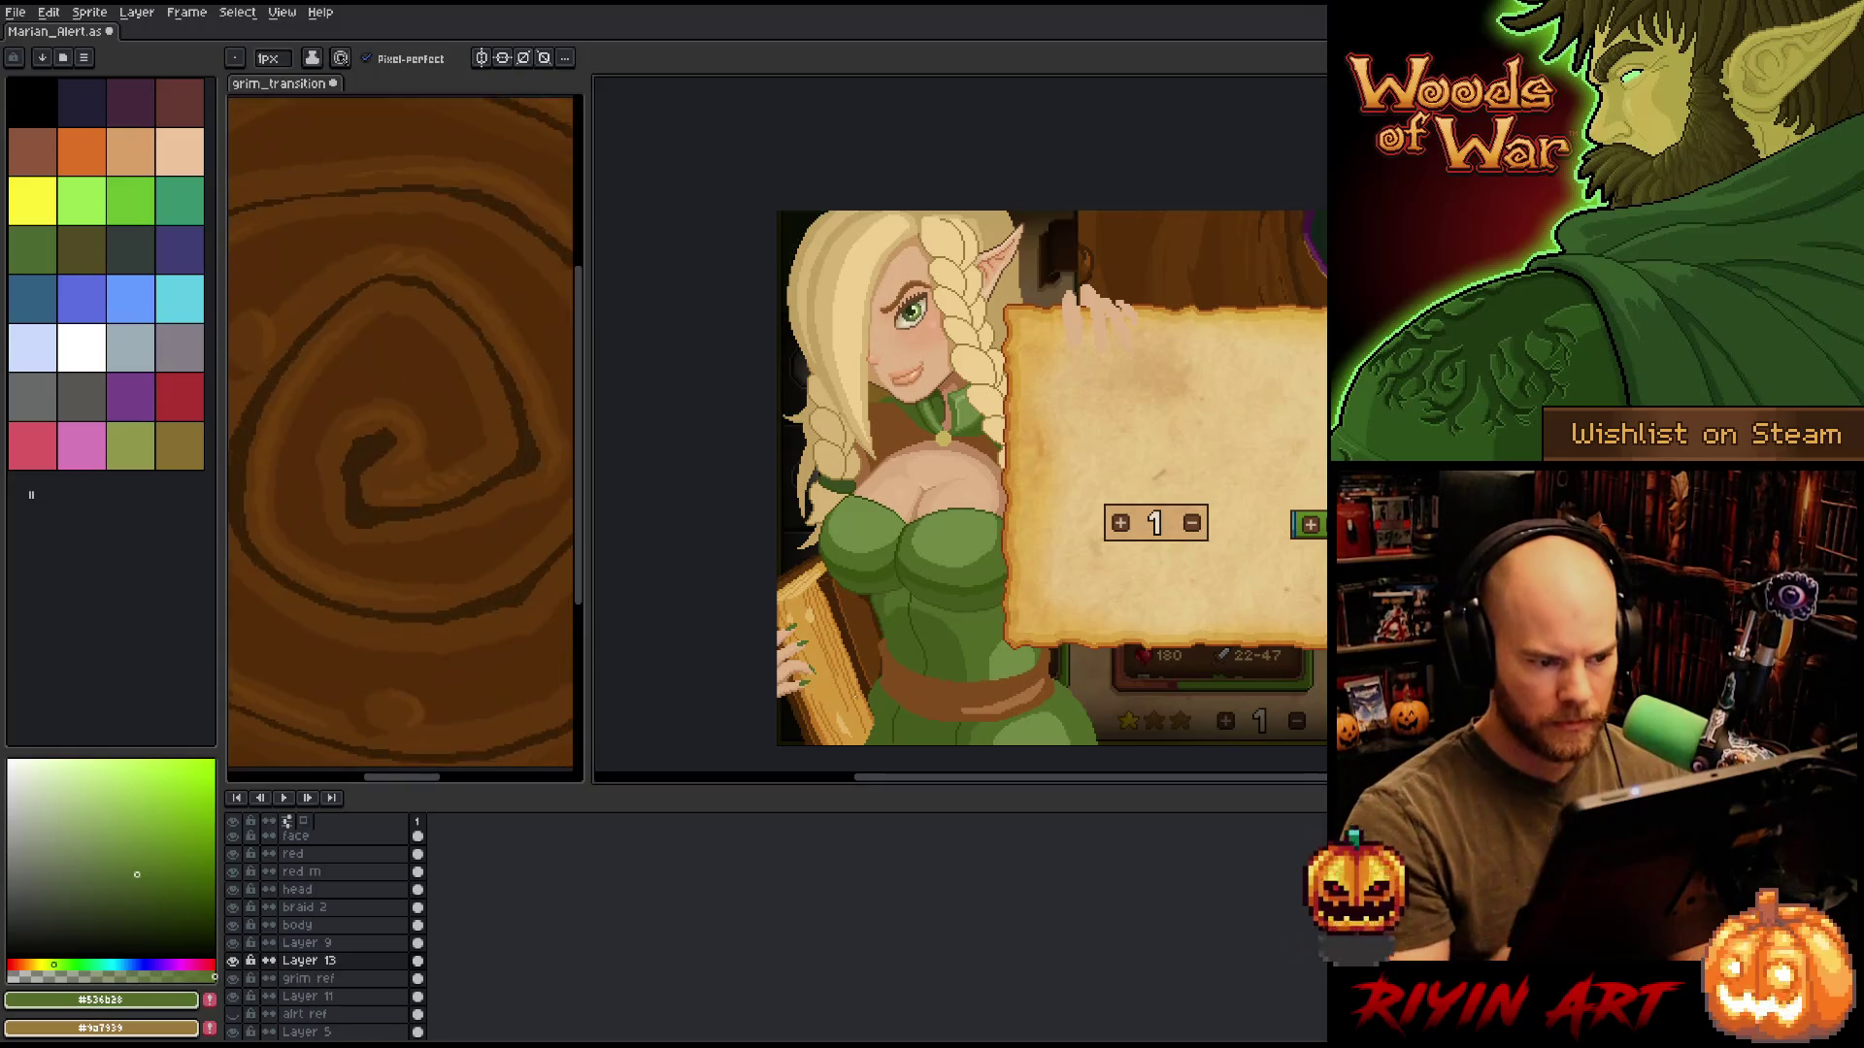
{"action": "key", "text": "ctrl+u"}
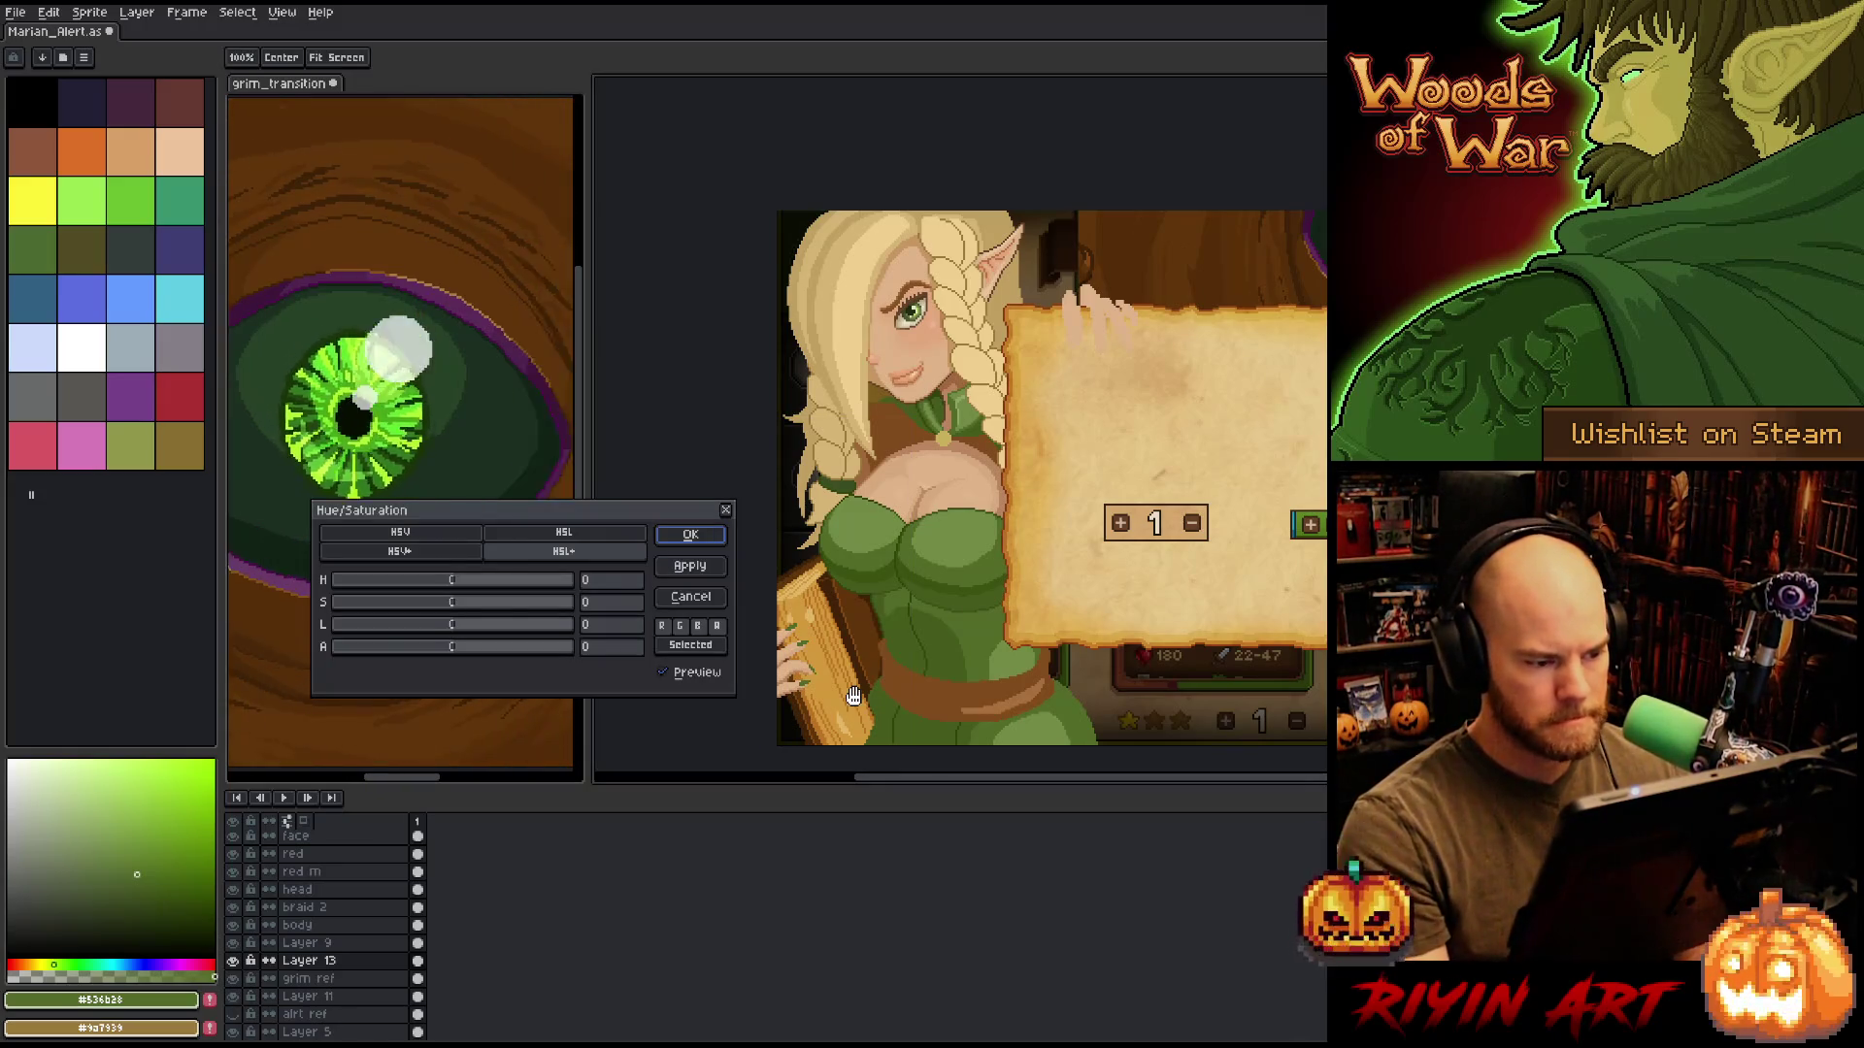
{"action": "left_click", "coordinate": [706, 602]}
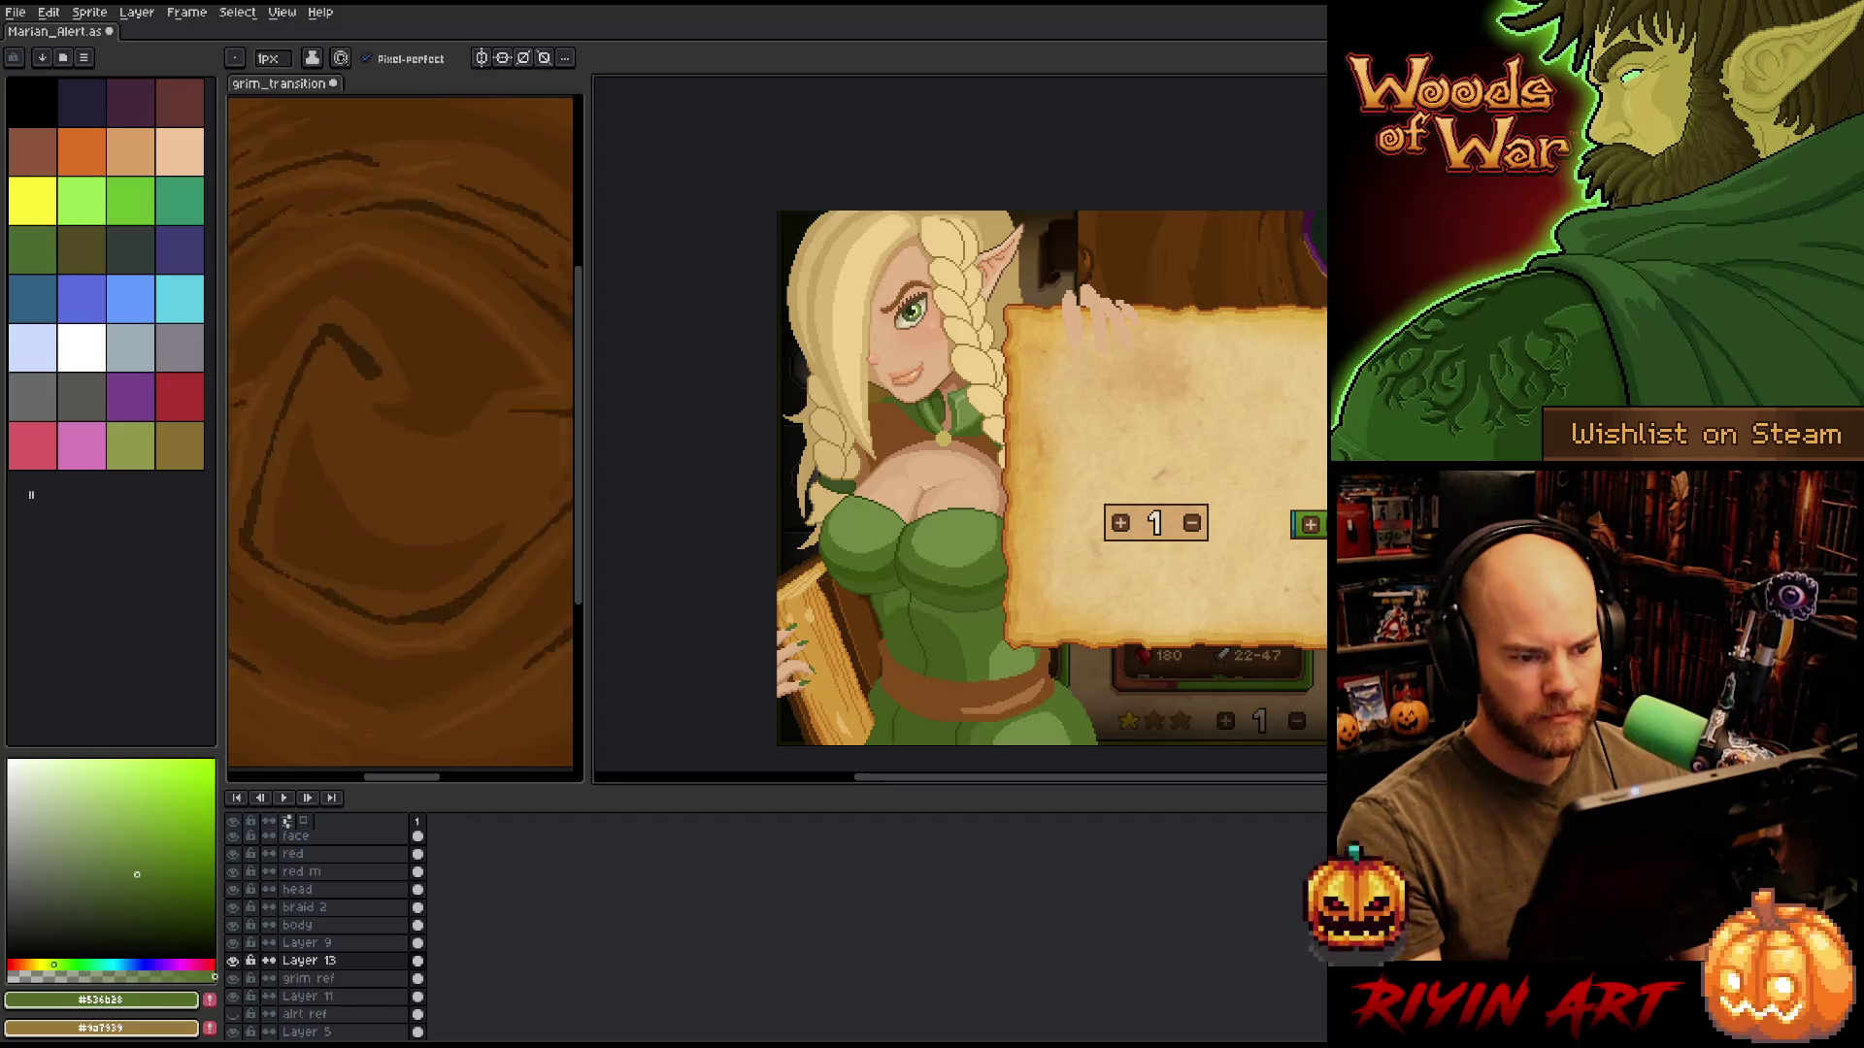
{"action": "left_click", "coordinate": [1078, 328], "text": "ctrl"}
{"action": "left_click", "coordinate": [233, 838]}
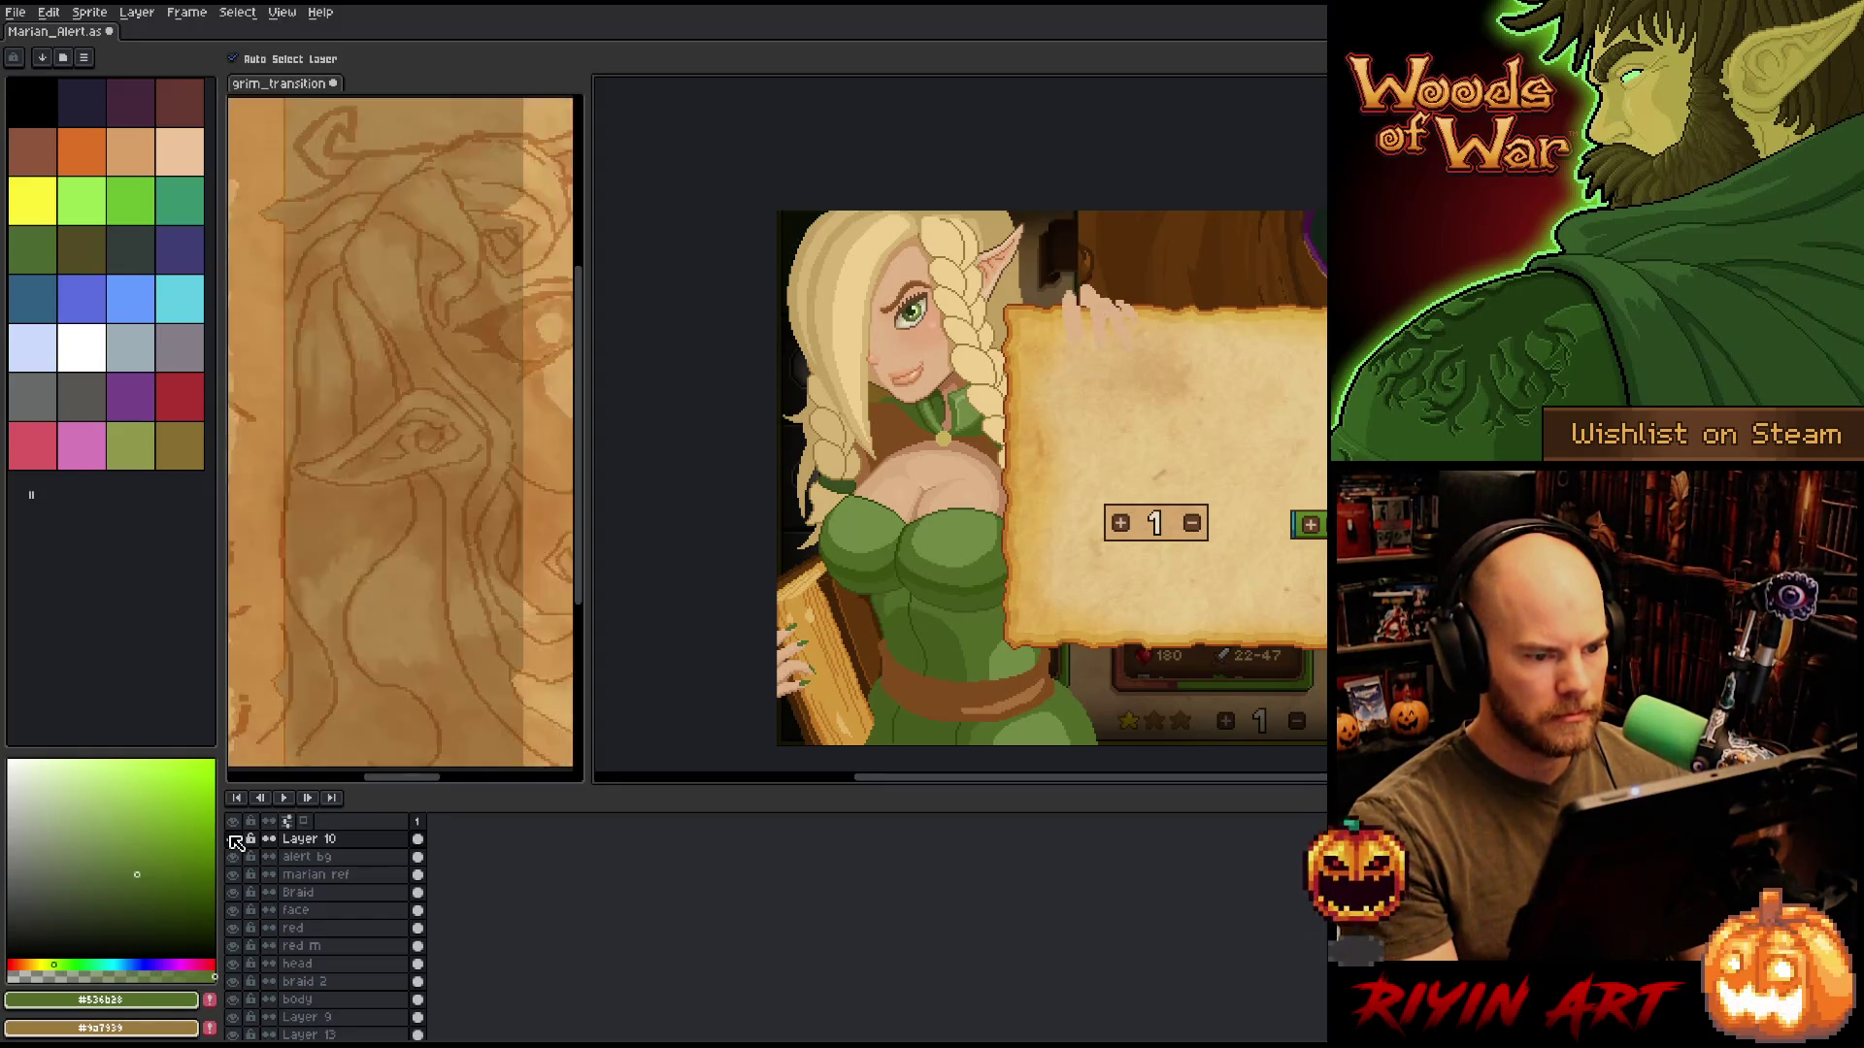
Frame the figure and panel, show Layer 10, and pick tan #dfb389 with the Pencil.
{"action": "left_click_drag", "start_coordinate": [983, 588], "coordinate": [920, 602]}
{"action": "key", "text": "space"}
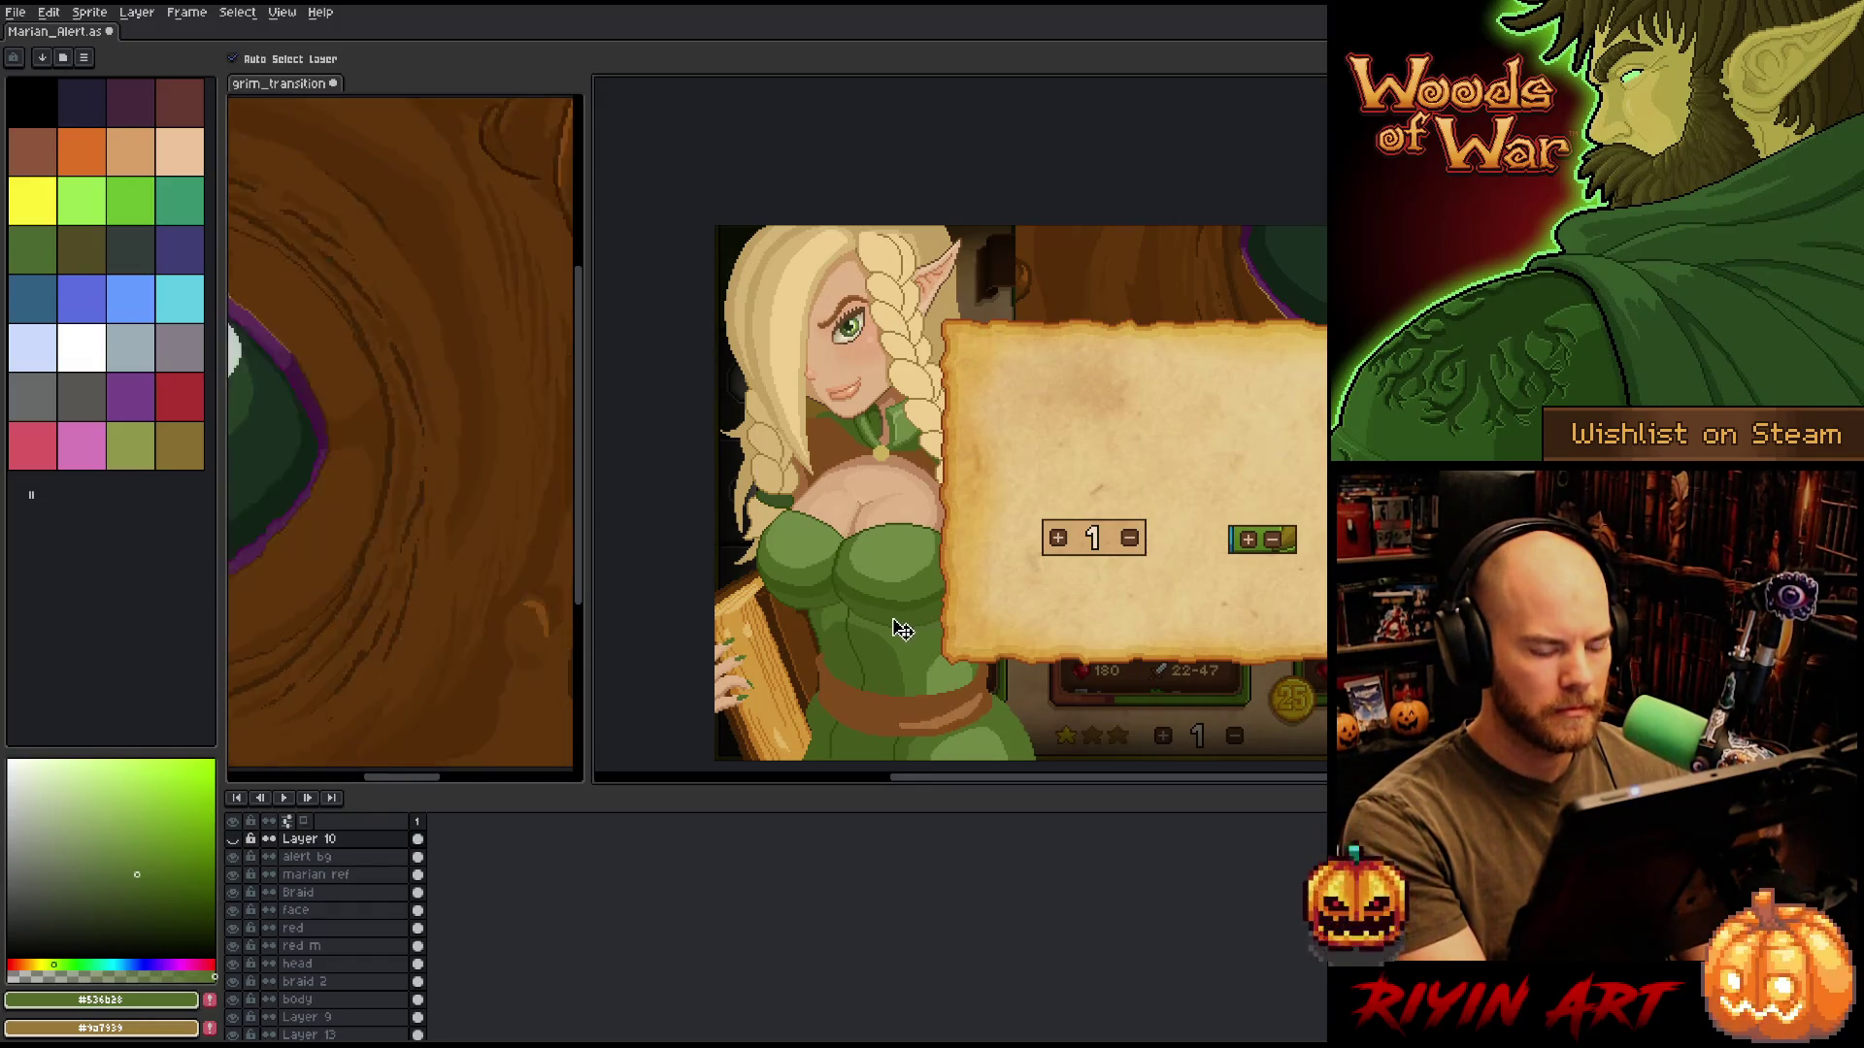
{"action": "left_click_drag", "start_coordinate": [888, 633], "coordinate": [949, 616]}
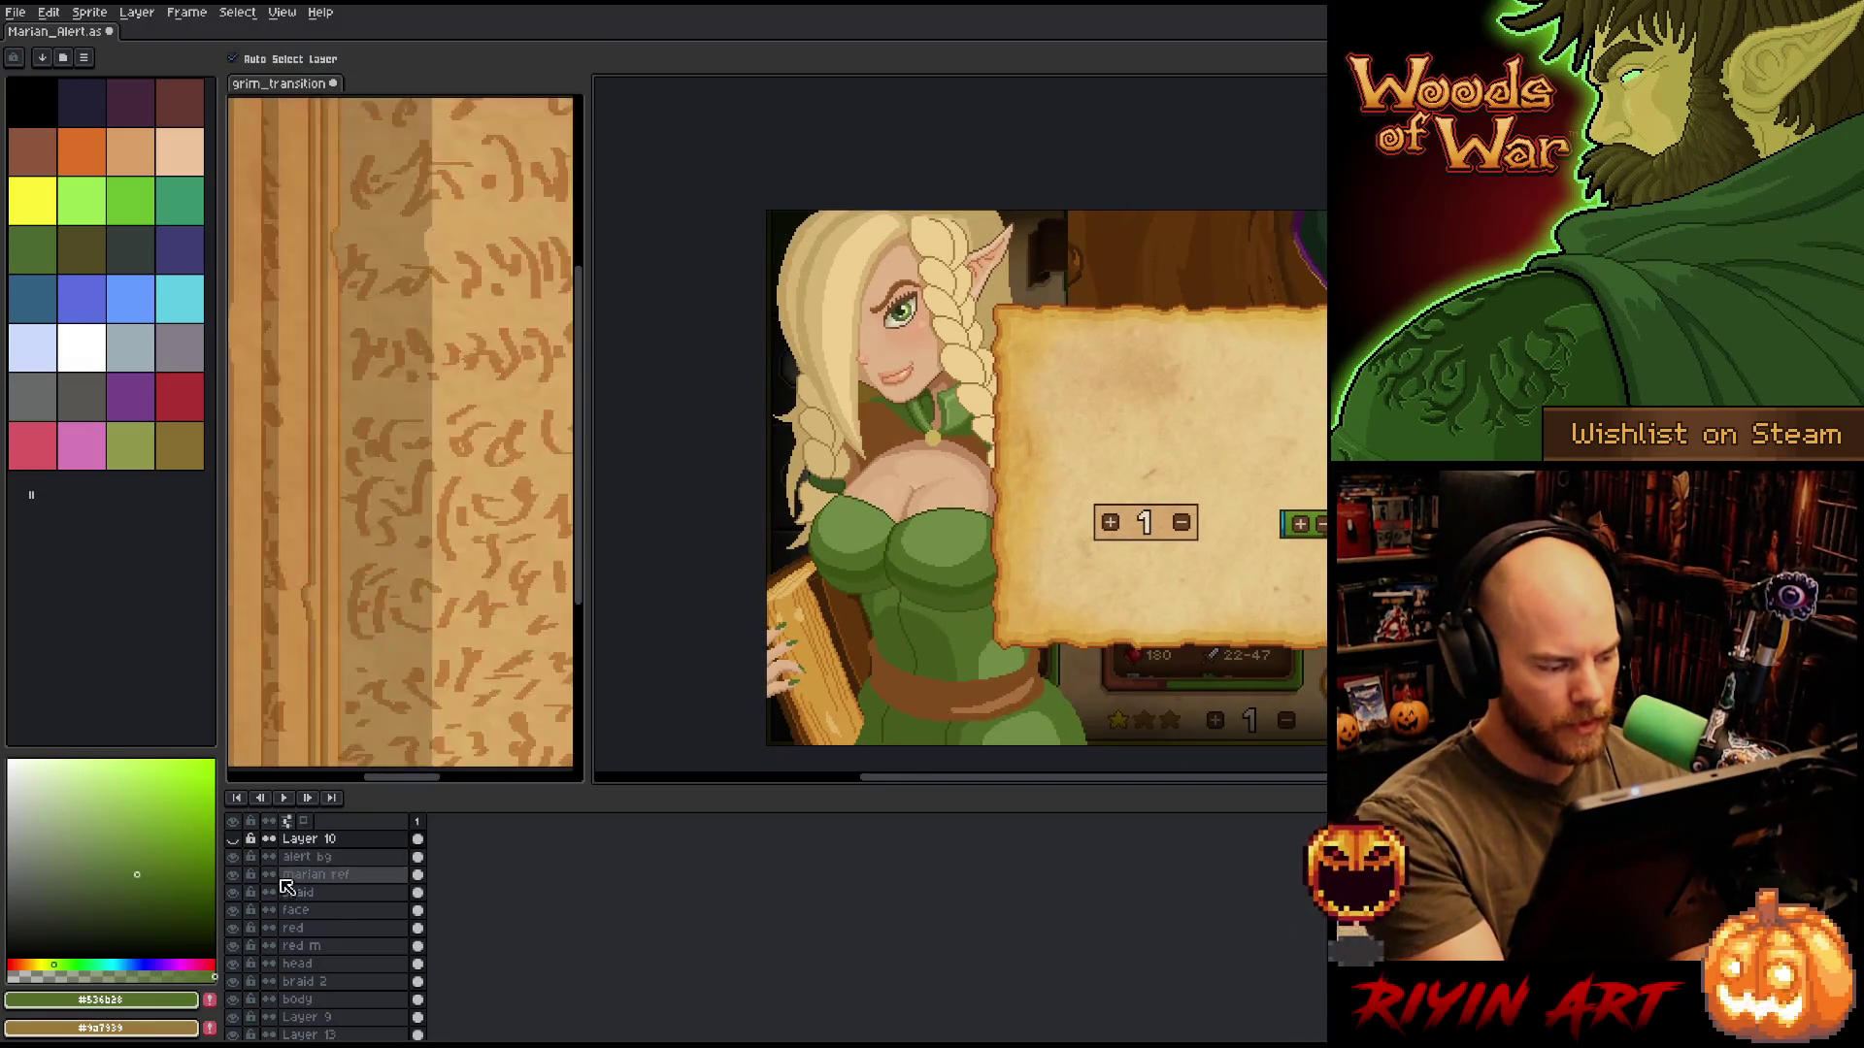
{"action": "left_click", "coordinate": [233, 838]}
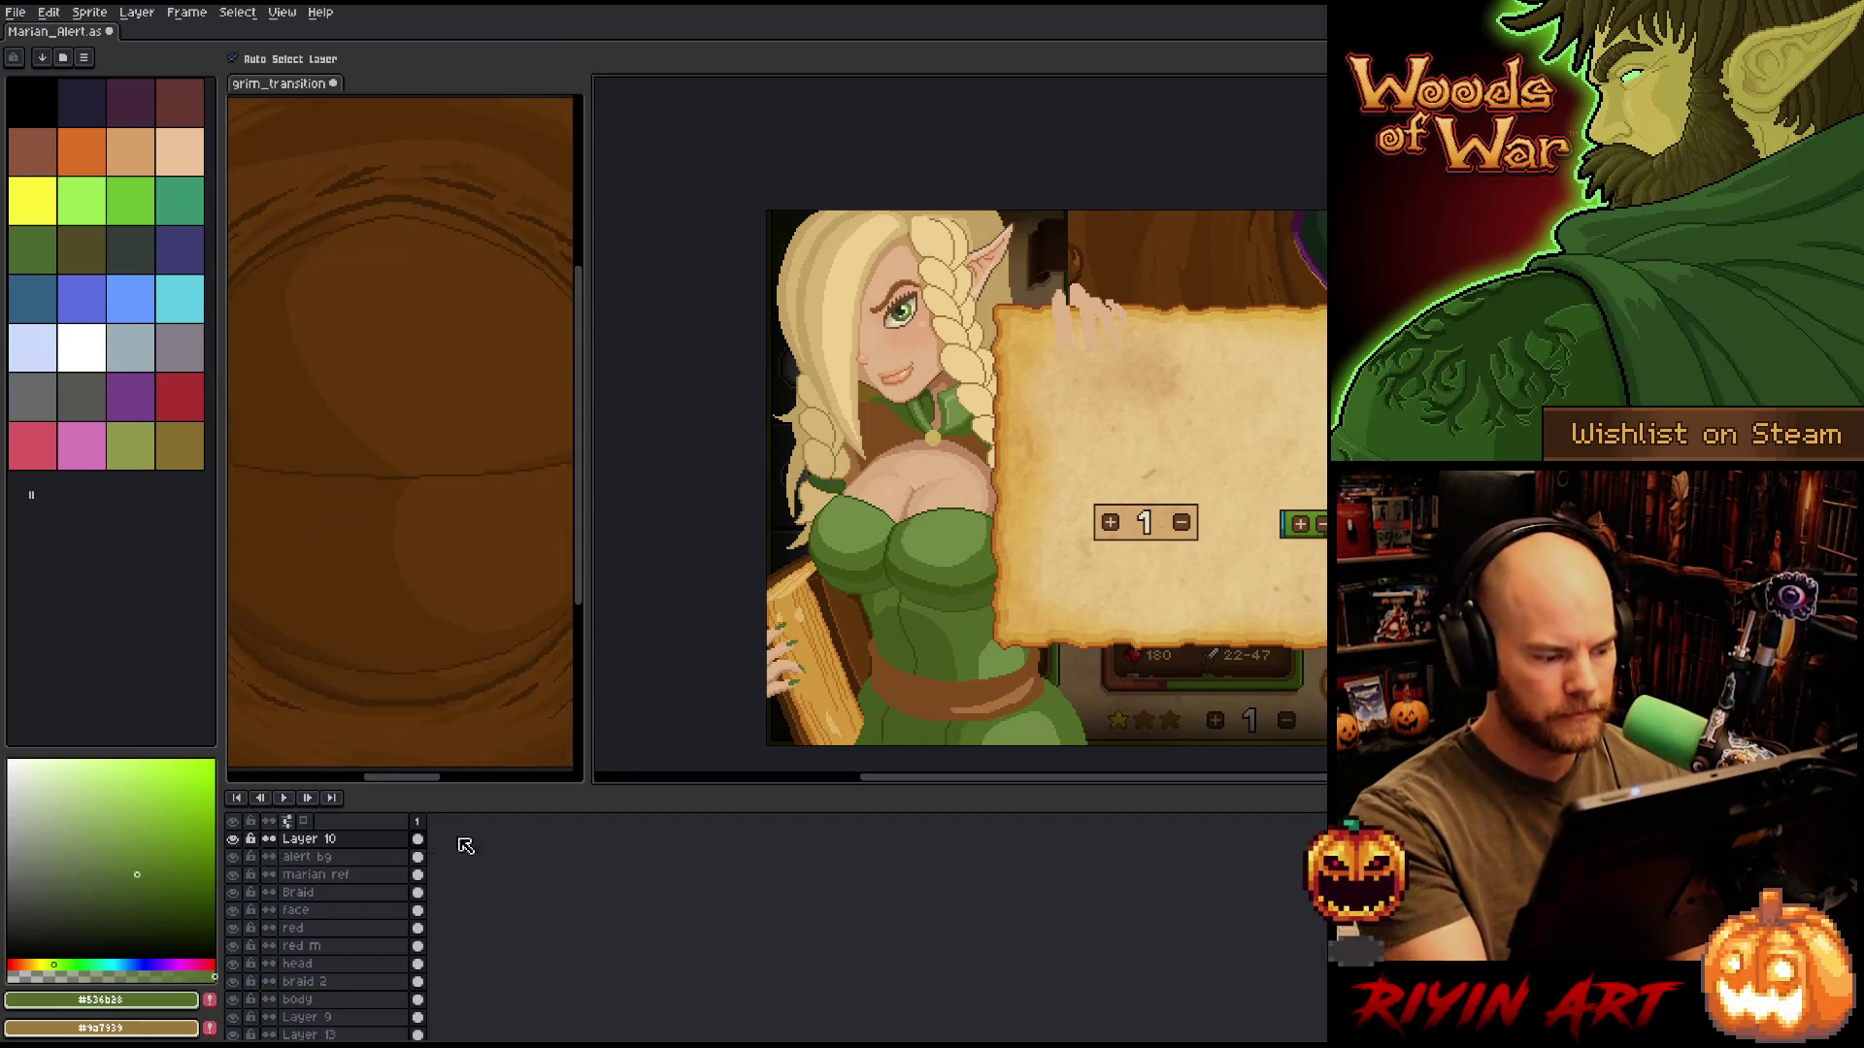
{"action": "key", "text": "b"}
{"action": "left_click", "coordinate": [1068, 303], "text": "alt"}
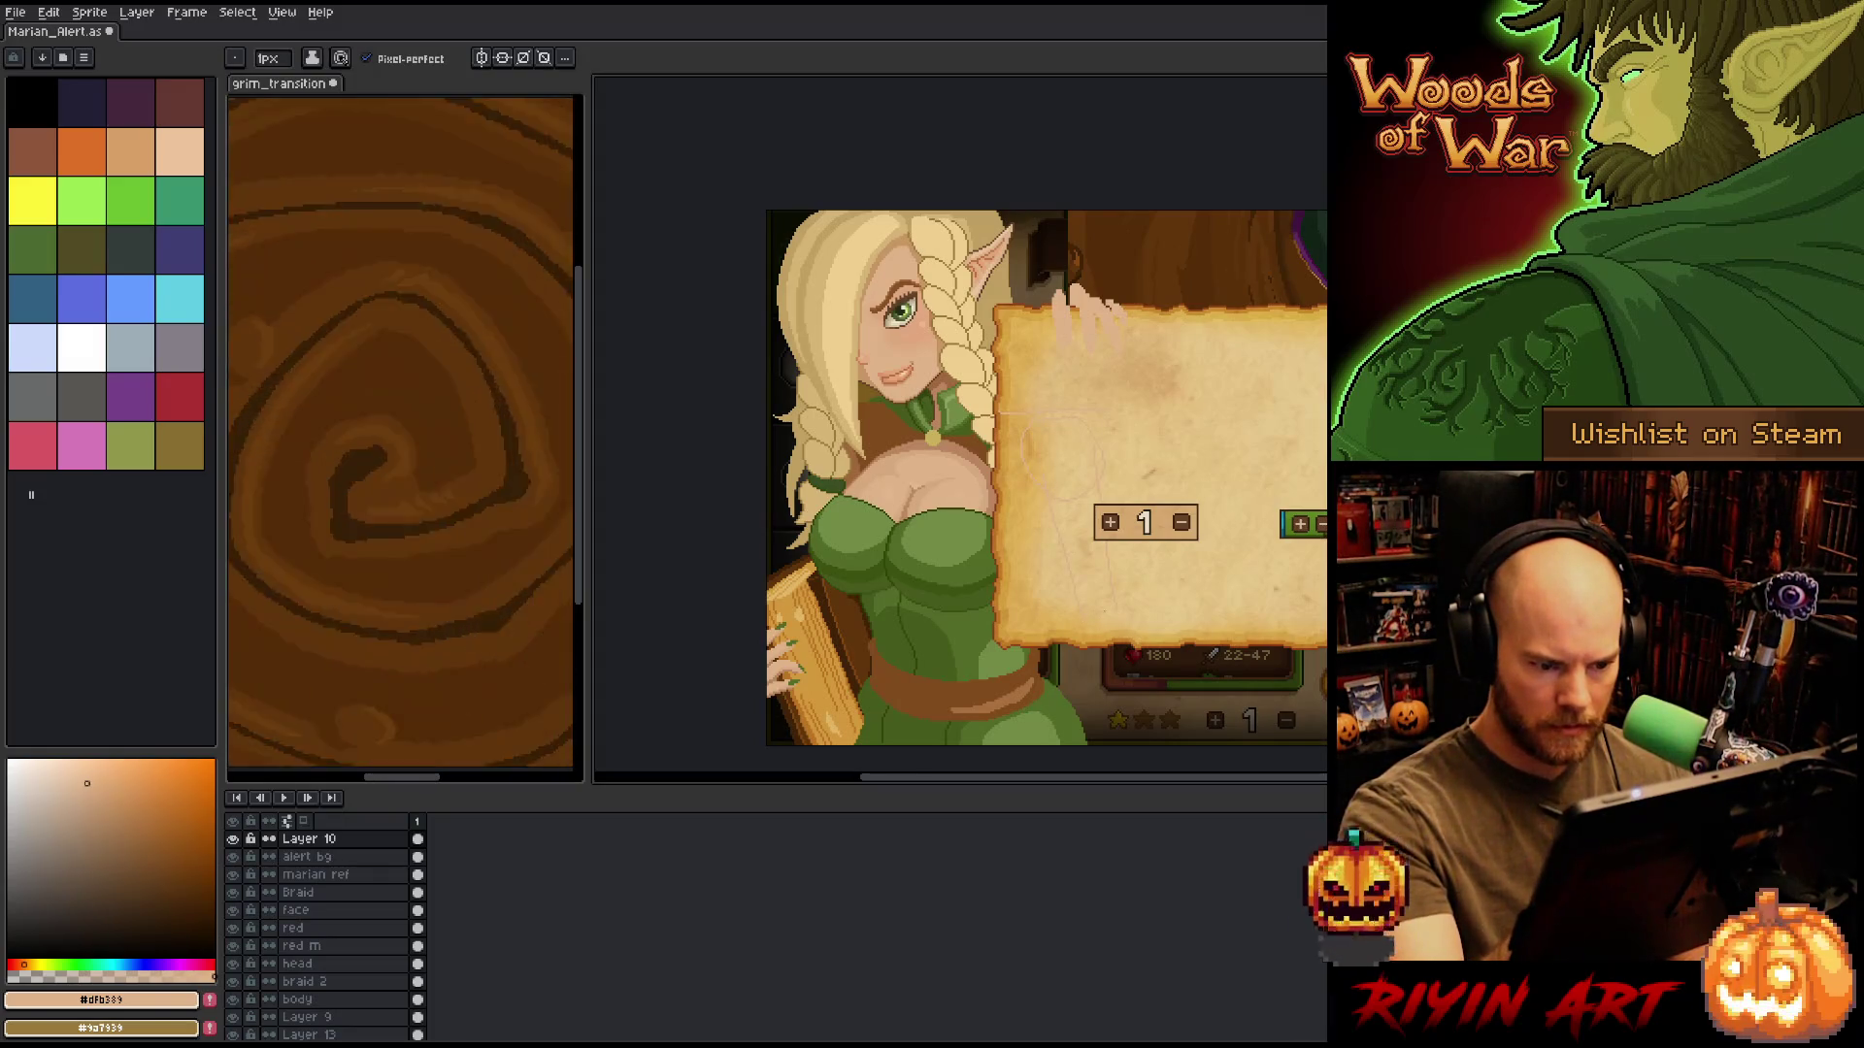
Sketch the curved hand outline below the panel, undoing a stray finger loop.
{"action": "mouse_move", "coordinate": [1101, 647]}
{"action": "left_mouse_down"}
{"action": "mouse_move", "coordinate": [1162, 704]}
{"action": "mouse_move", "coordinate": [1180, 692]}
{"action": "left_mouse_up"}
{"action": "key", "text": "ctrl+z"}
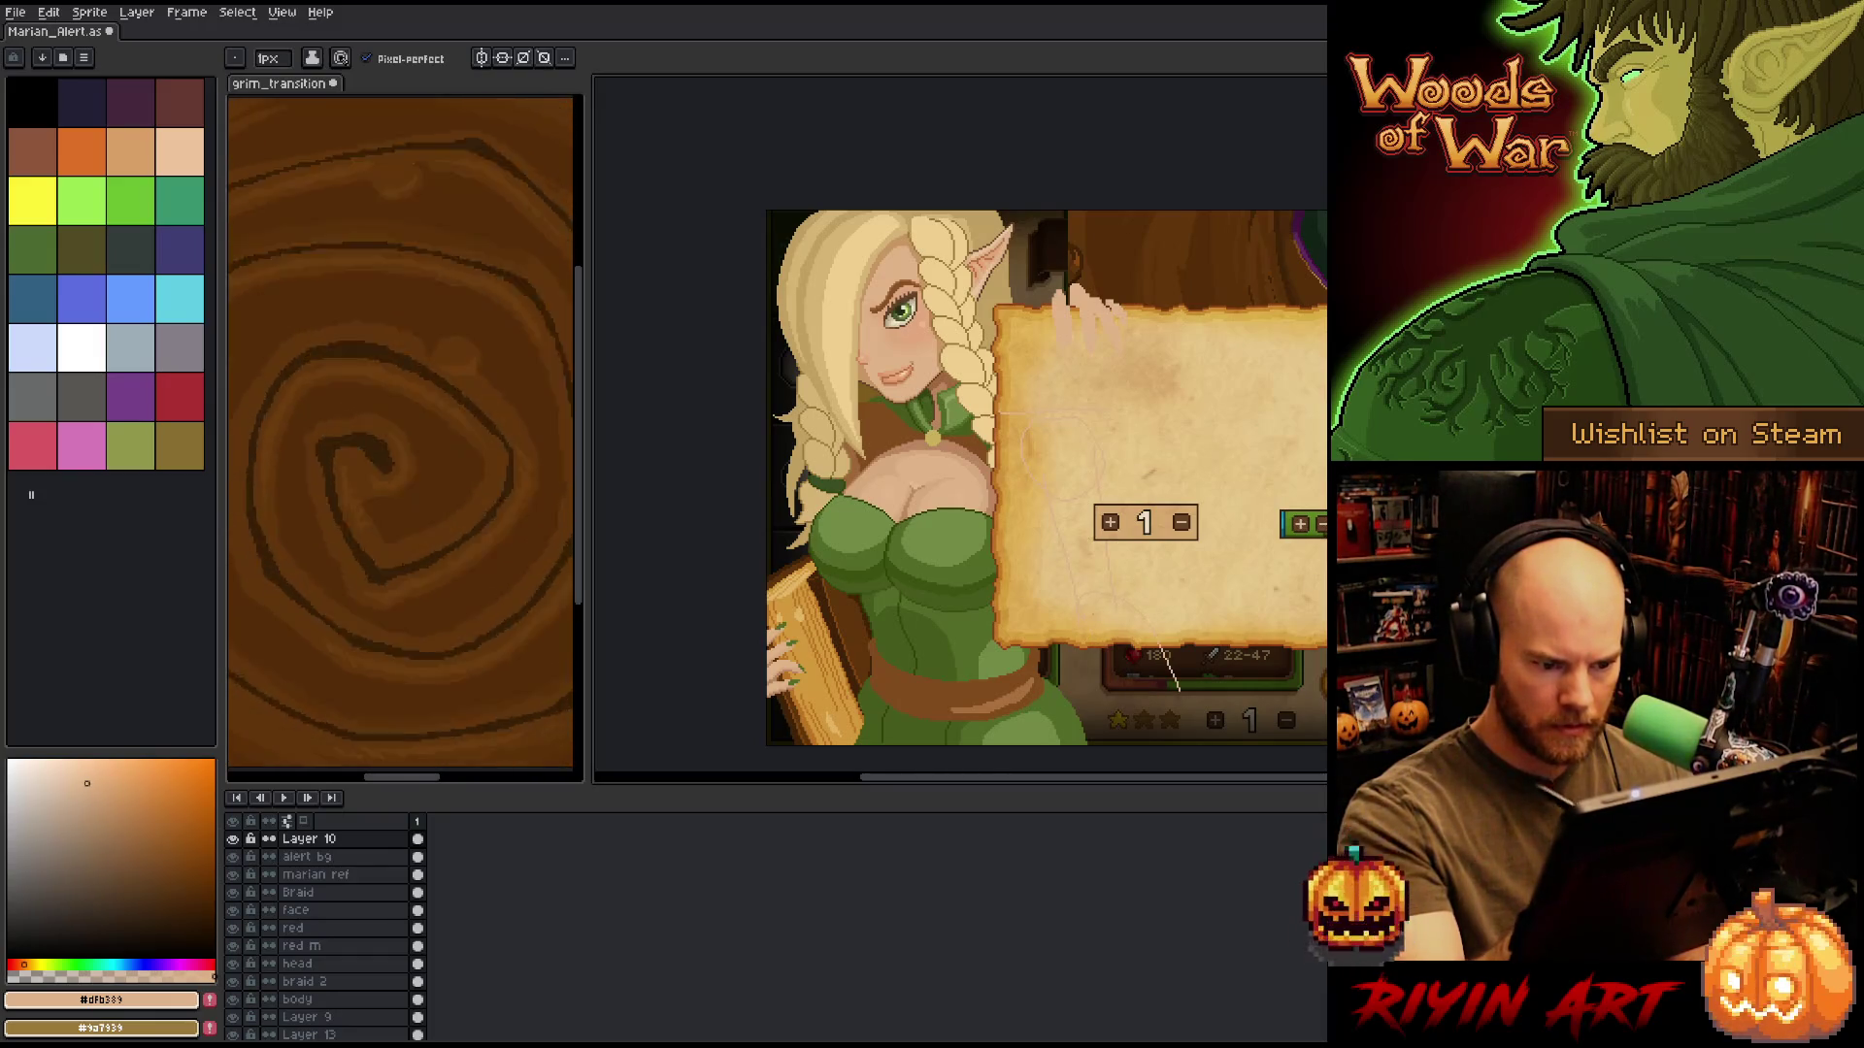
{"action": "left_click_drag", "start_coordinate": [1083, 637], "coordinate": [1161, 719]}
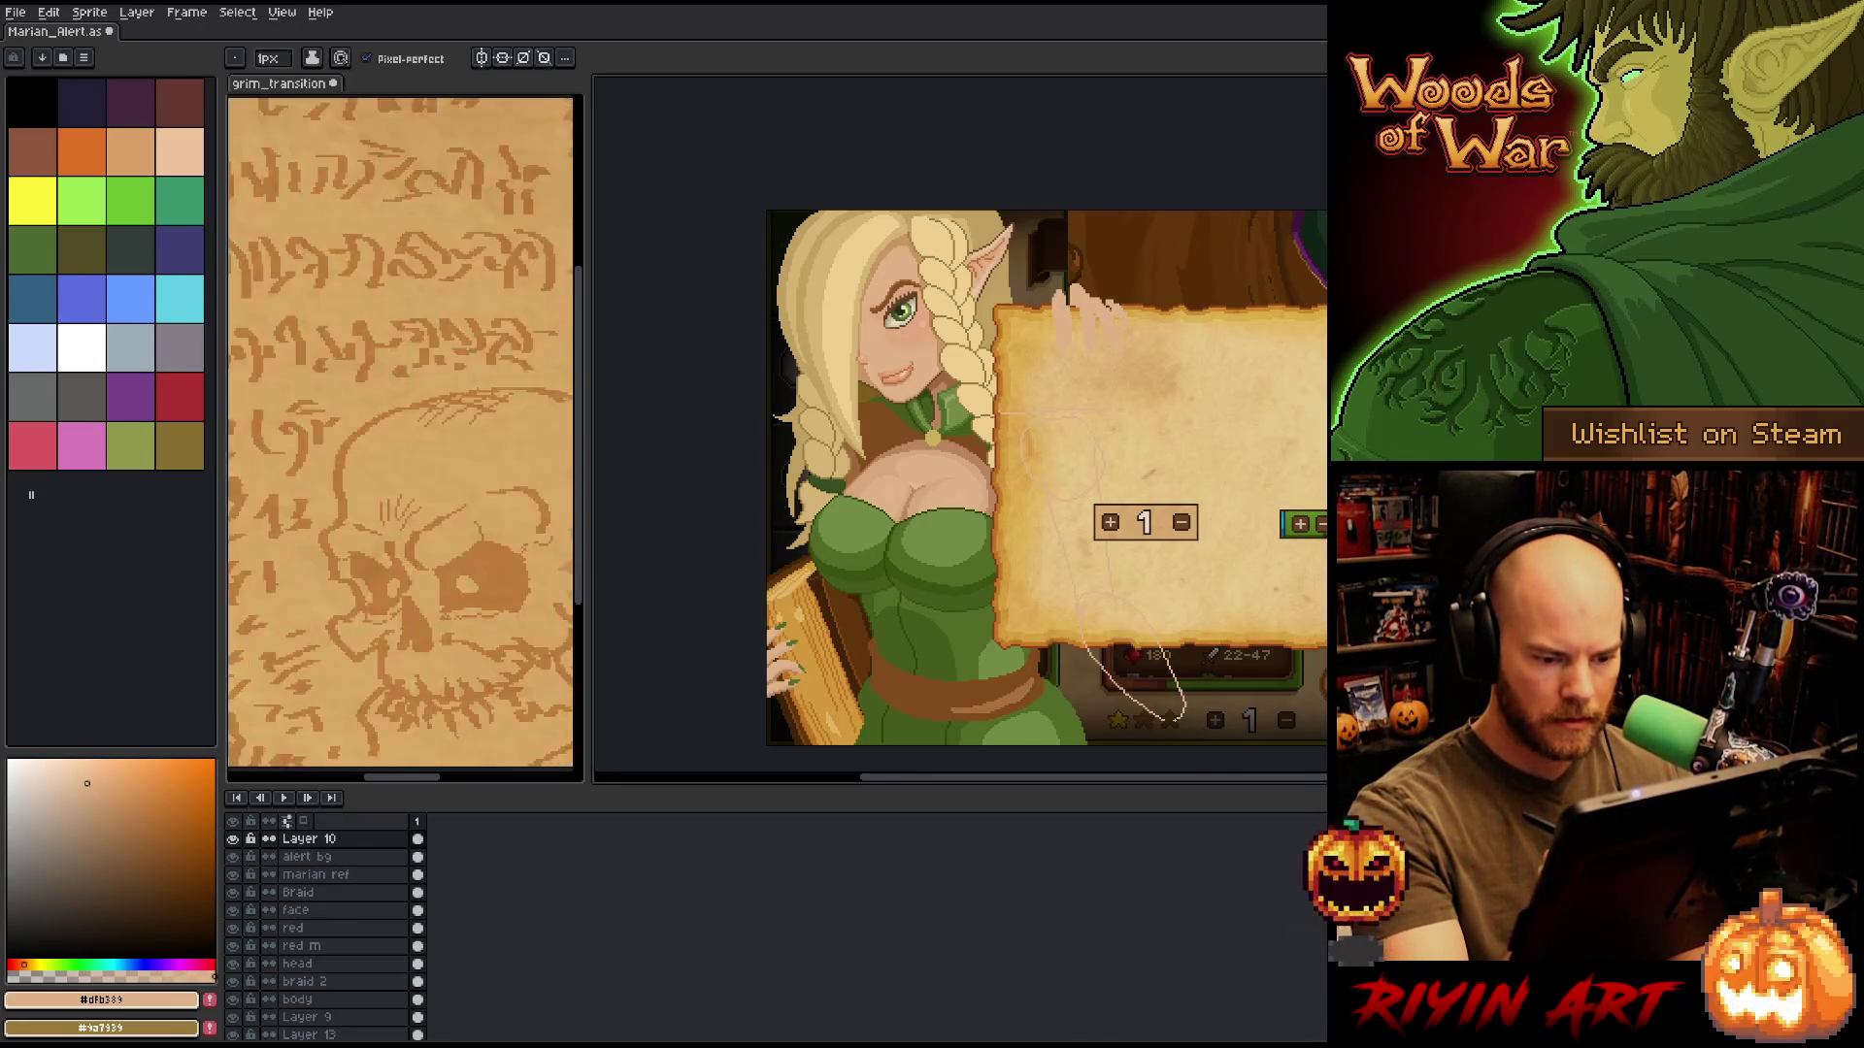
{"action": "key", "text": "b"}
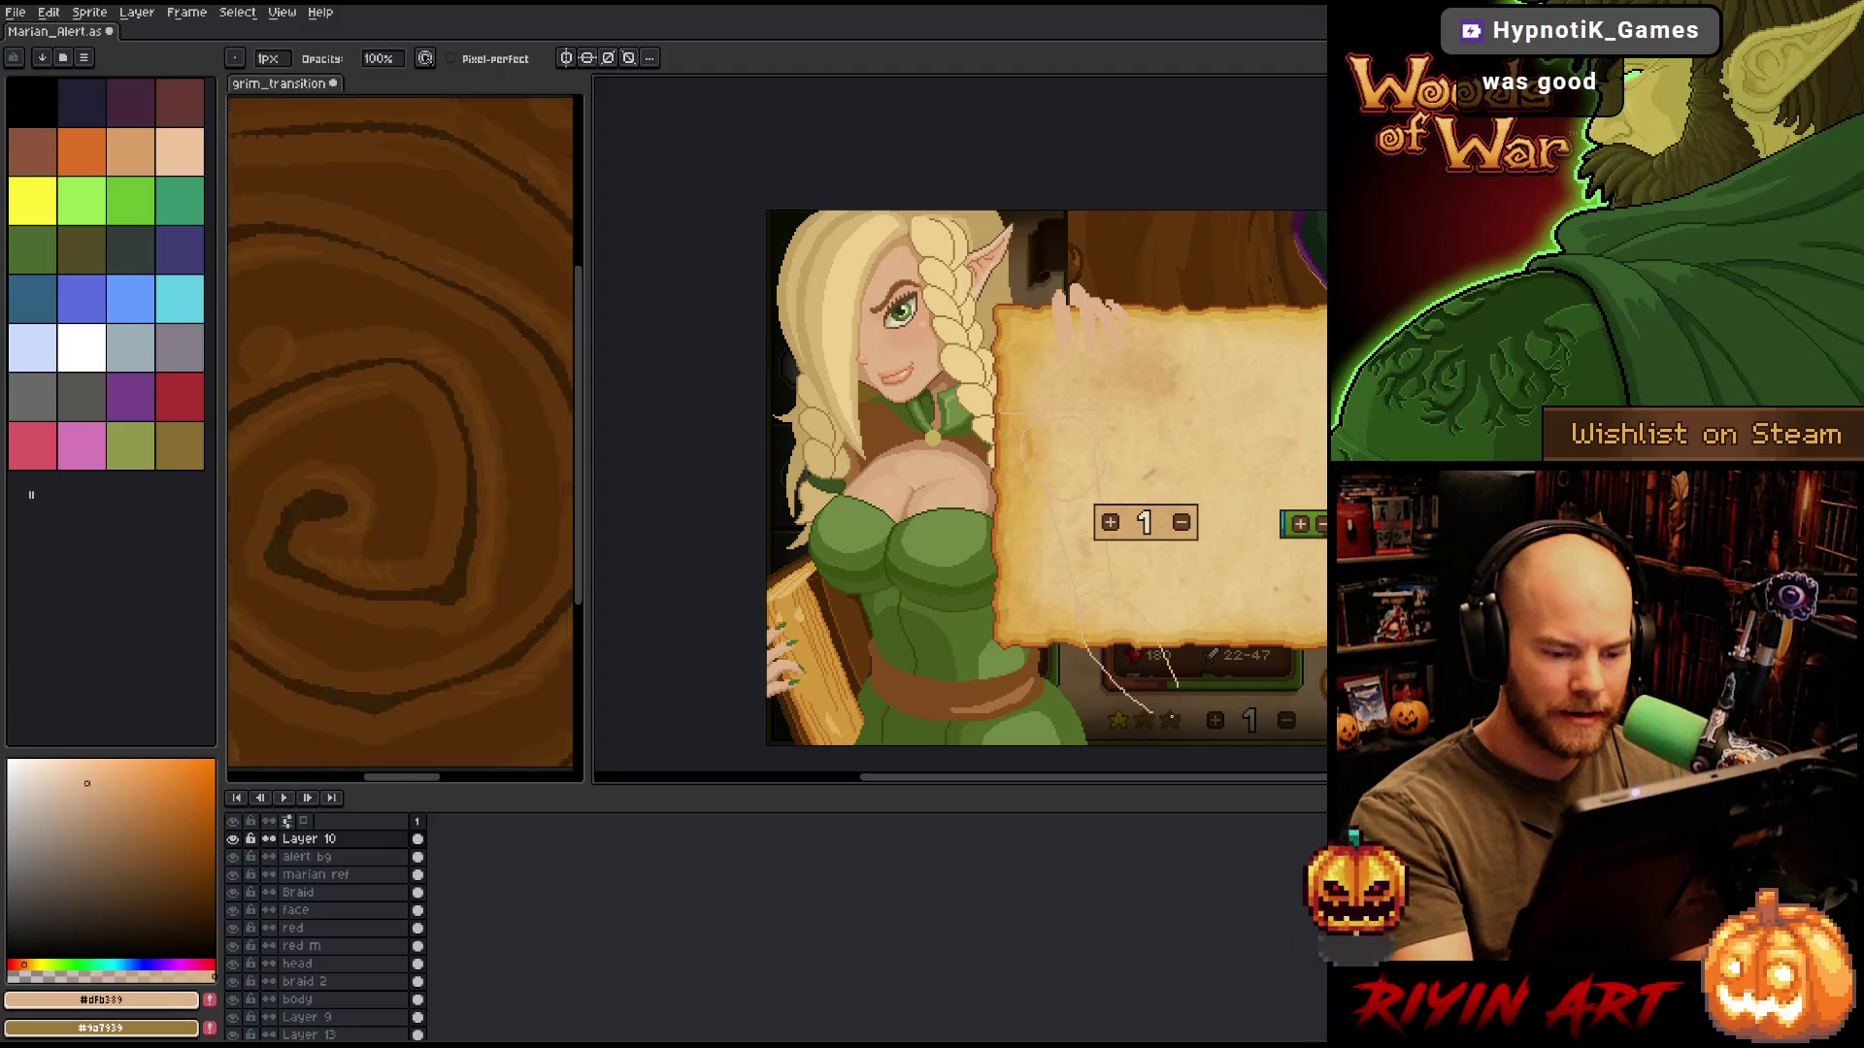
{"action": "key", "text": "e"}
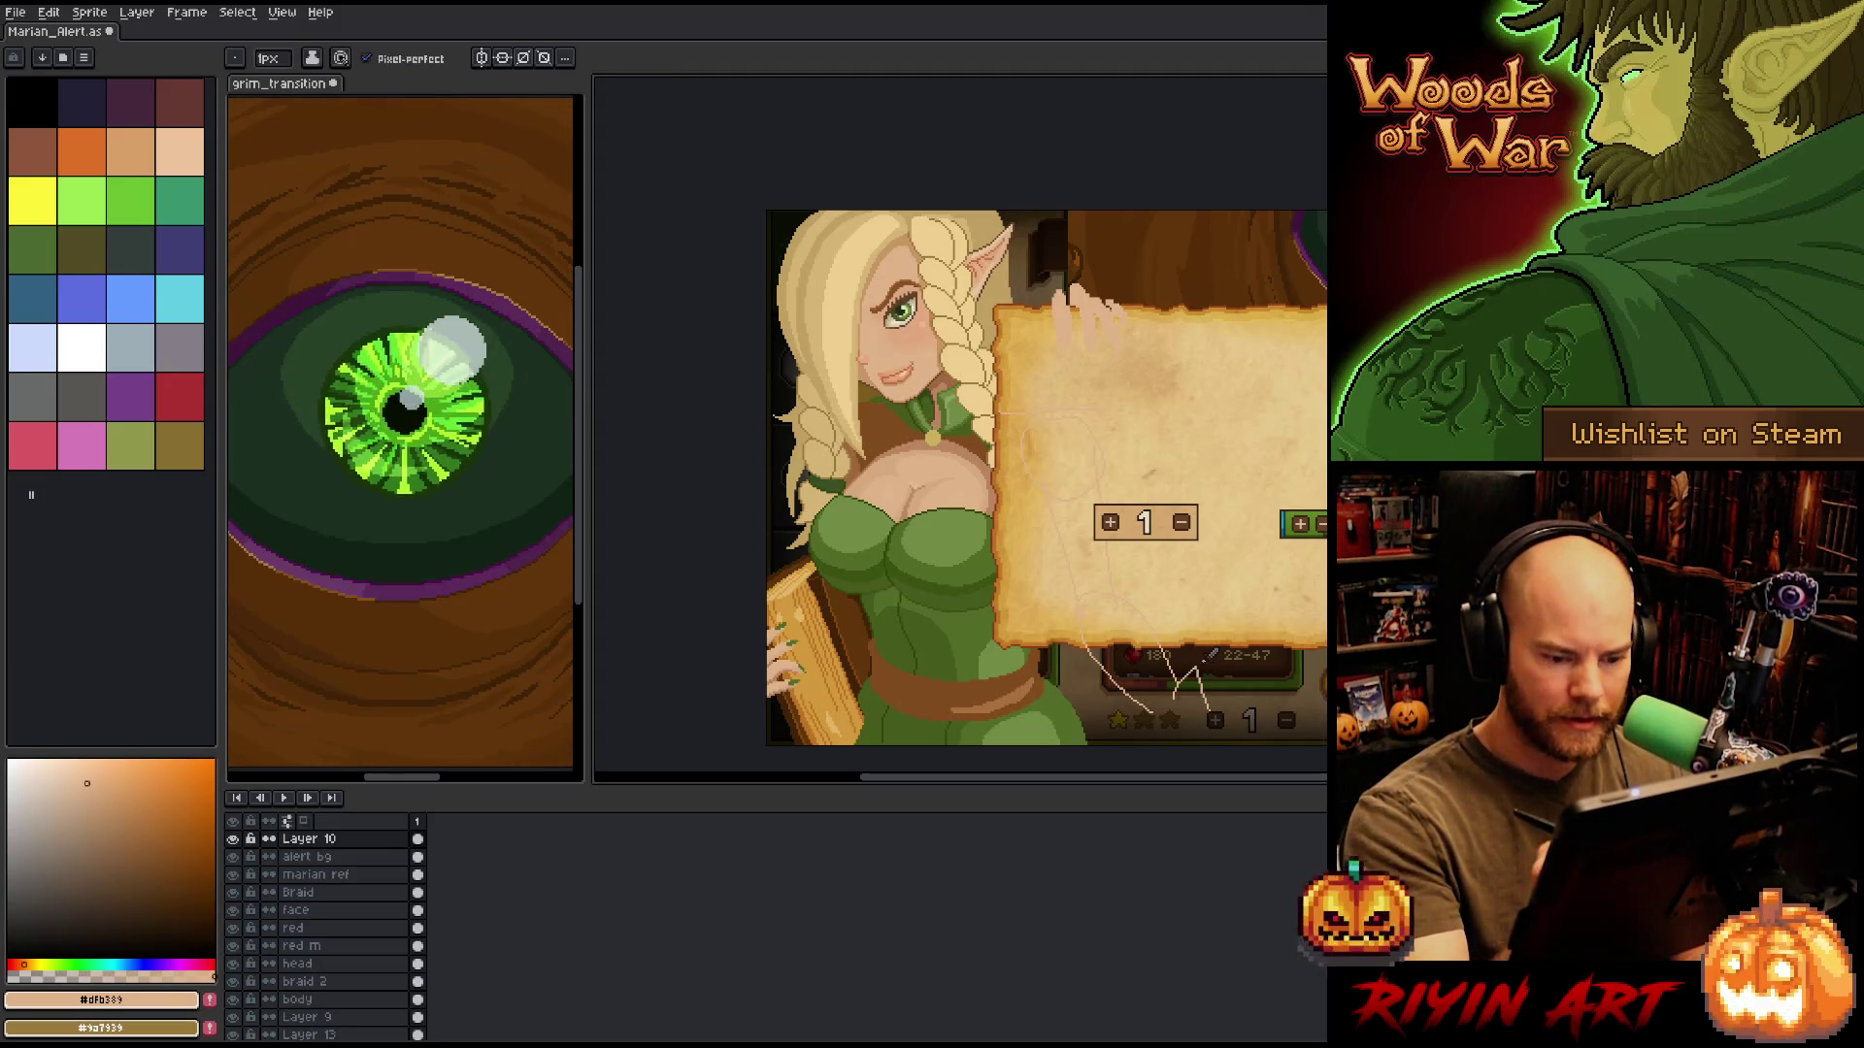
{"action": "mouse_move", "coordinate": [1177, 691]}
{"action": "left_mouse_down"}
{"action": "mouse_move", "coordinate": [1196, 673]}
{"action": "mouse_move", "coordinate": [1212, 707]}
{"action": "left_mouse_up"}
{"action": "key", "text": "ctrl+z"}
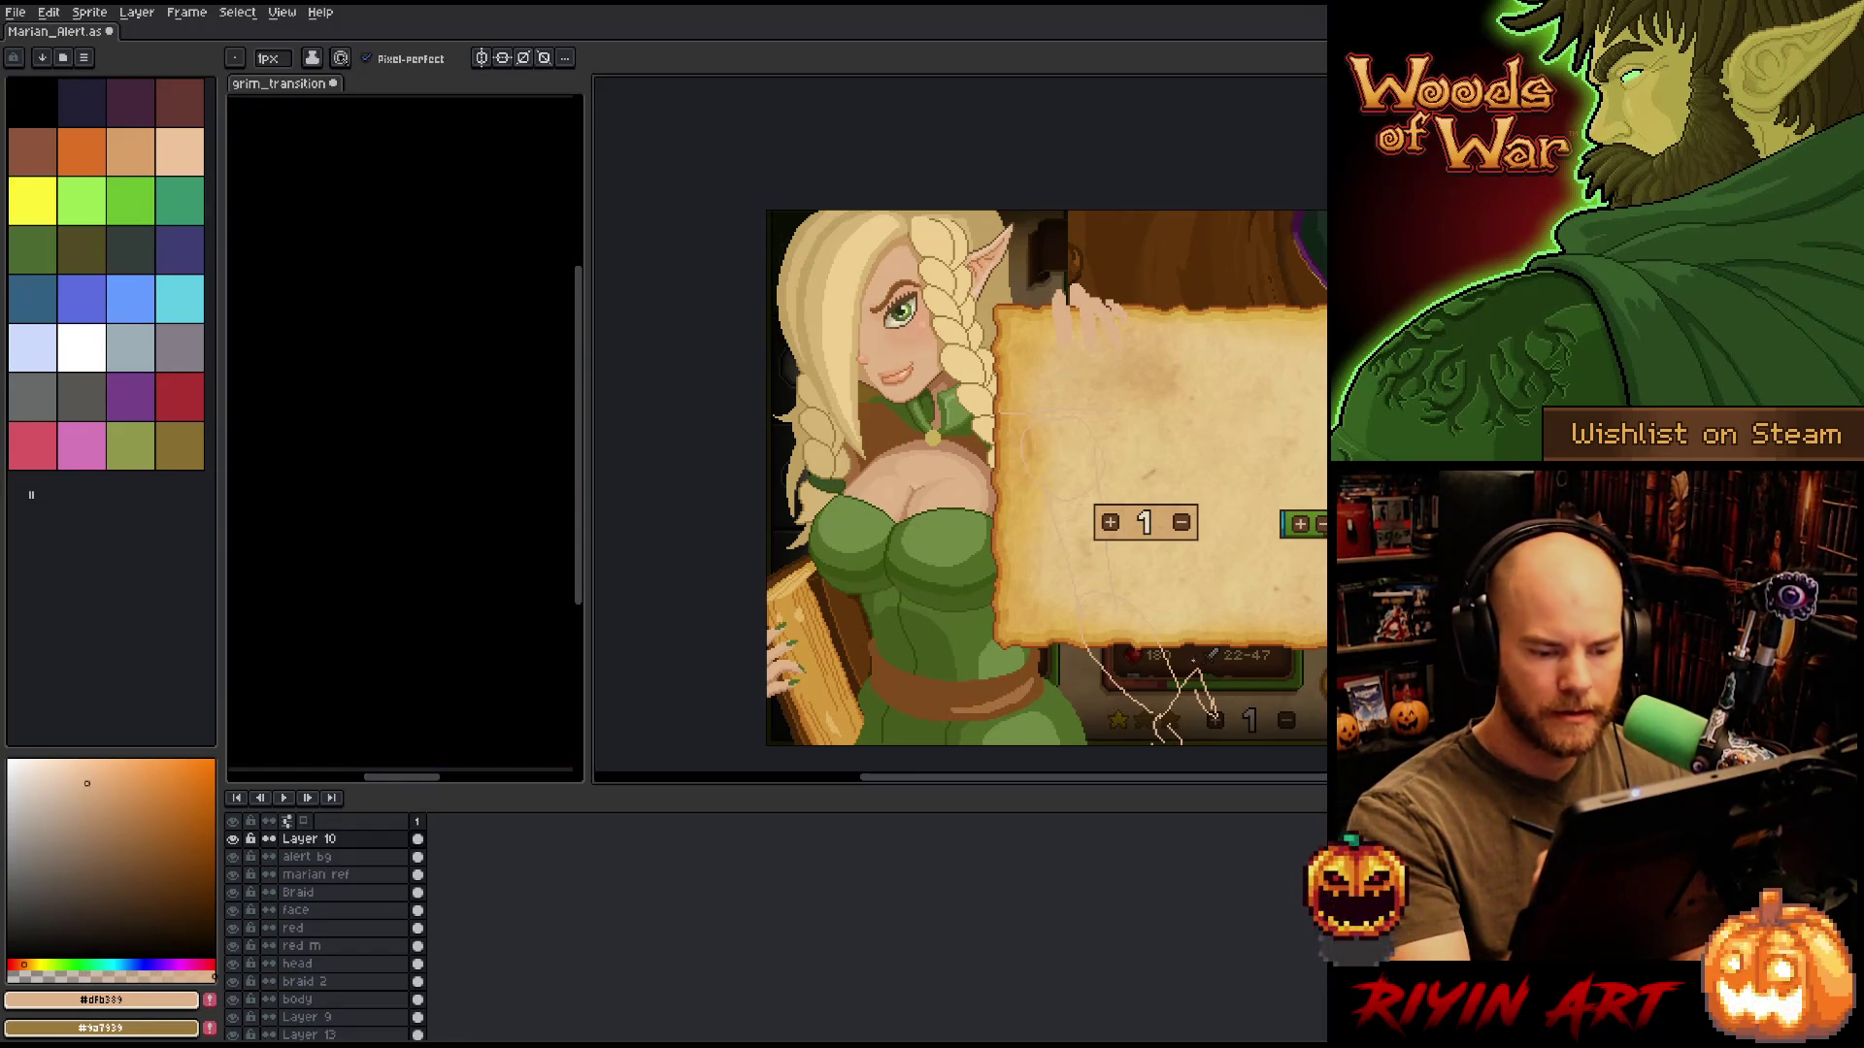
Select the sketch region, add finger lines, undo a small loop, and pan left.
{"action": "key", "text": "q"}
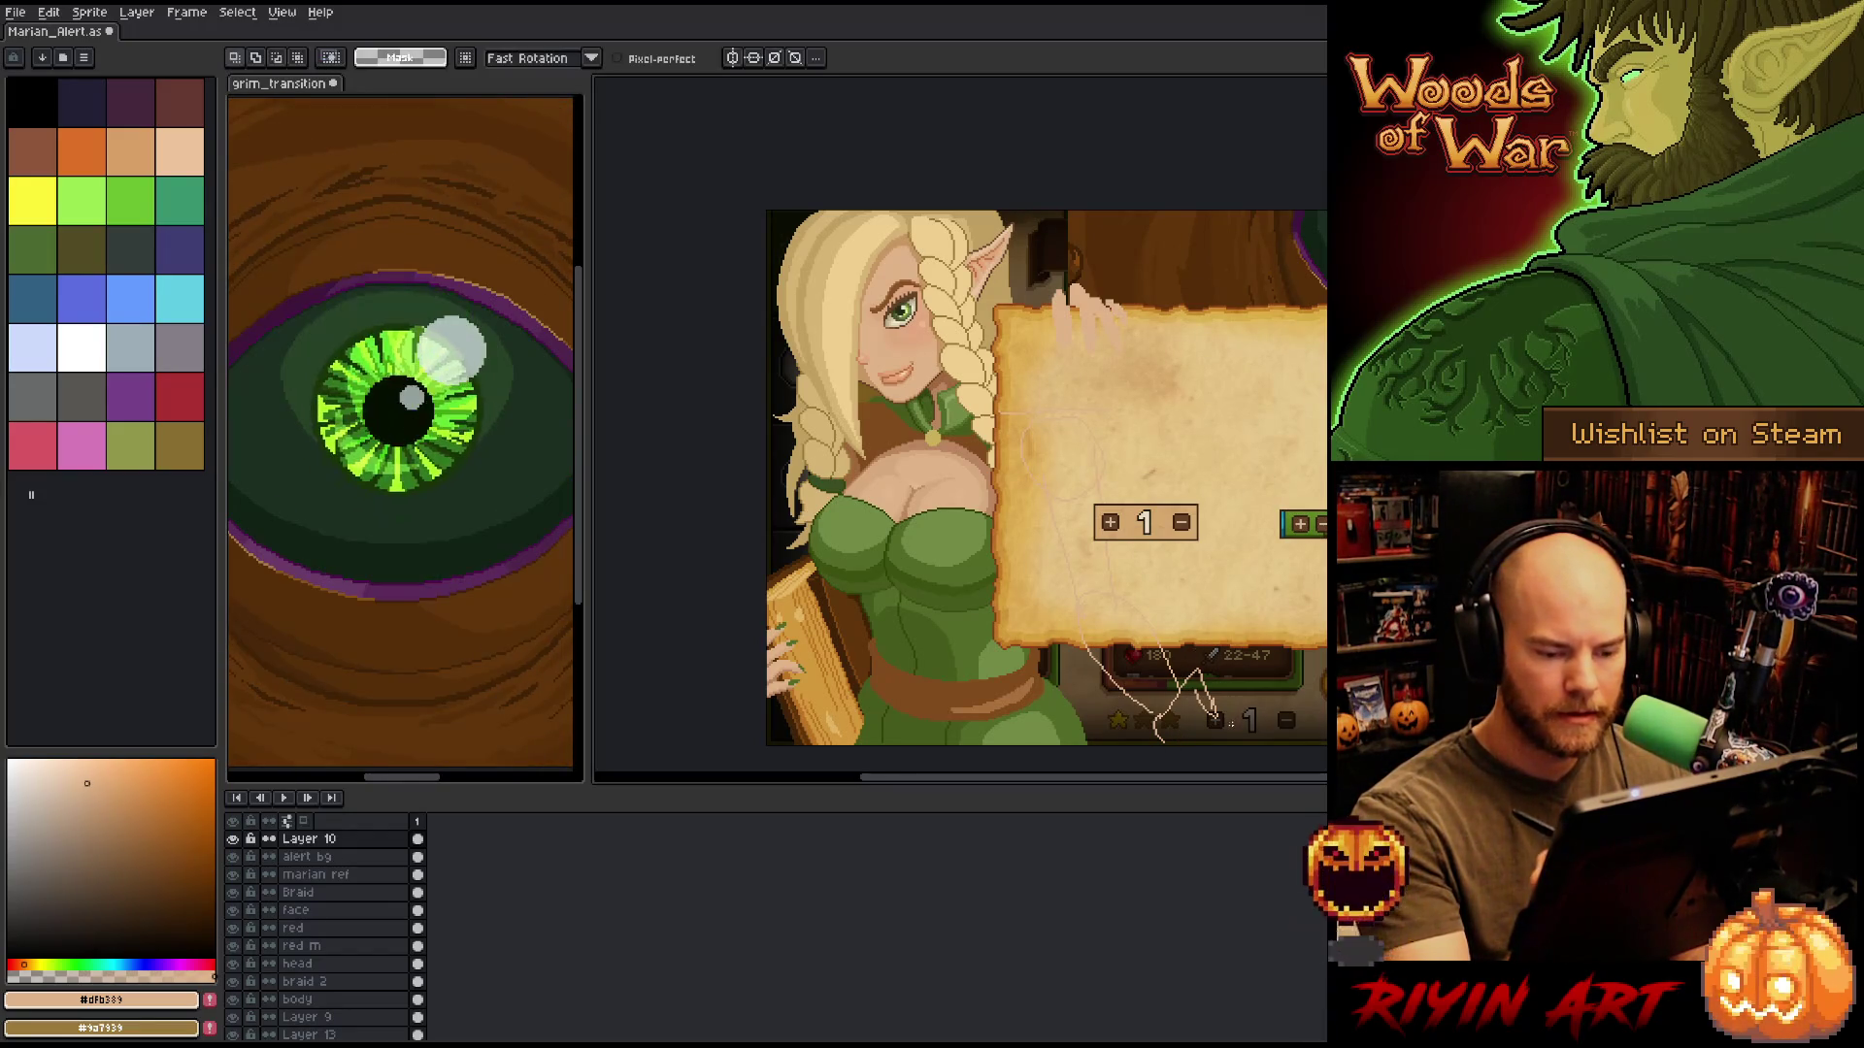
{"action": "mouse_move", "coordinate": [1225, 670]}
{"action": "left_mouse_down"}
{"action": "mouse_move", "coordinate": [1204, 723]}
{"action": "mouse_move", "coordinate": [1145, 737]}
{"action": "mouse_move", "coordinate": [1126, 636]}
{"action": "mouse_move", "coordinate": [1203, 706]}
{"action": "left_mouse_up"}
{"action": "key", "text": "b"}
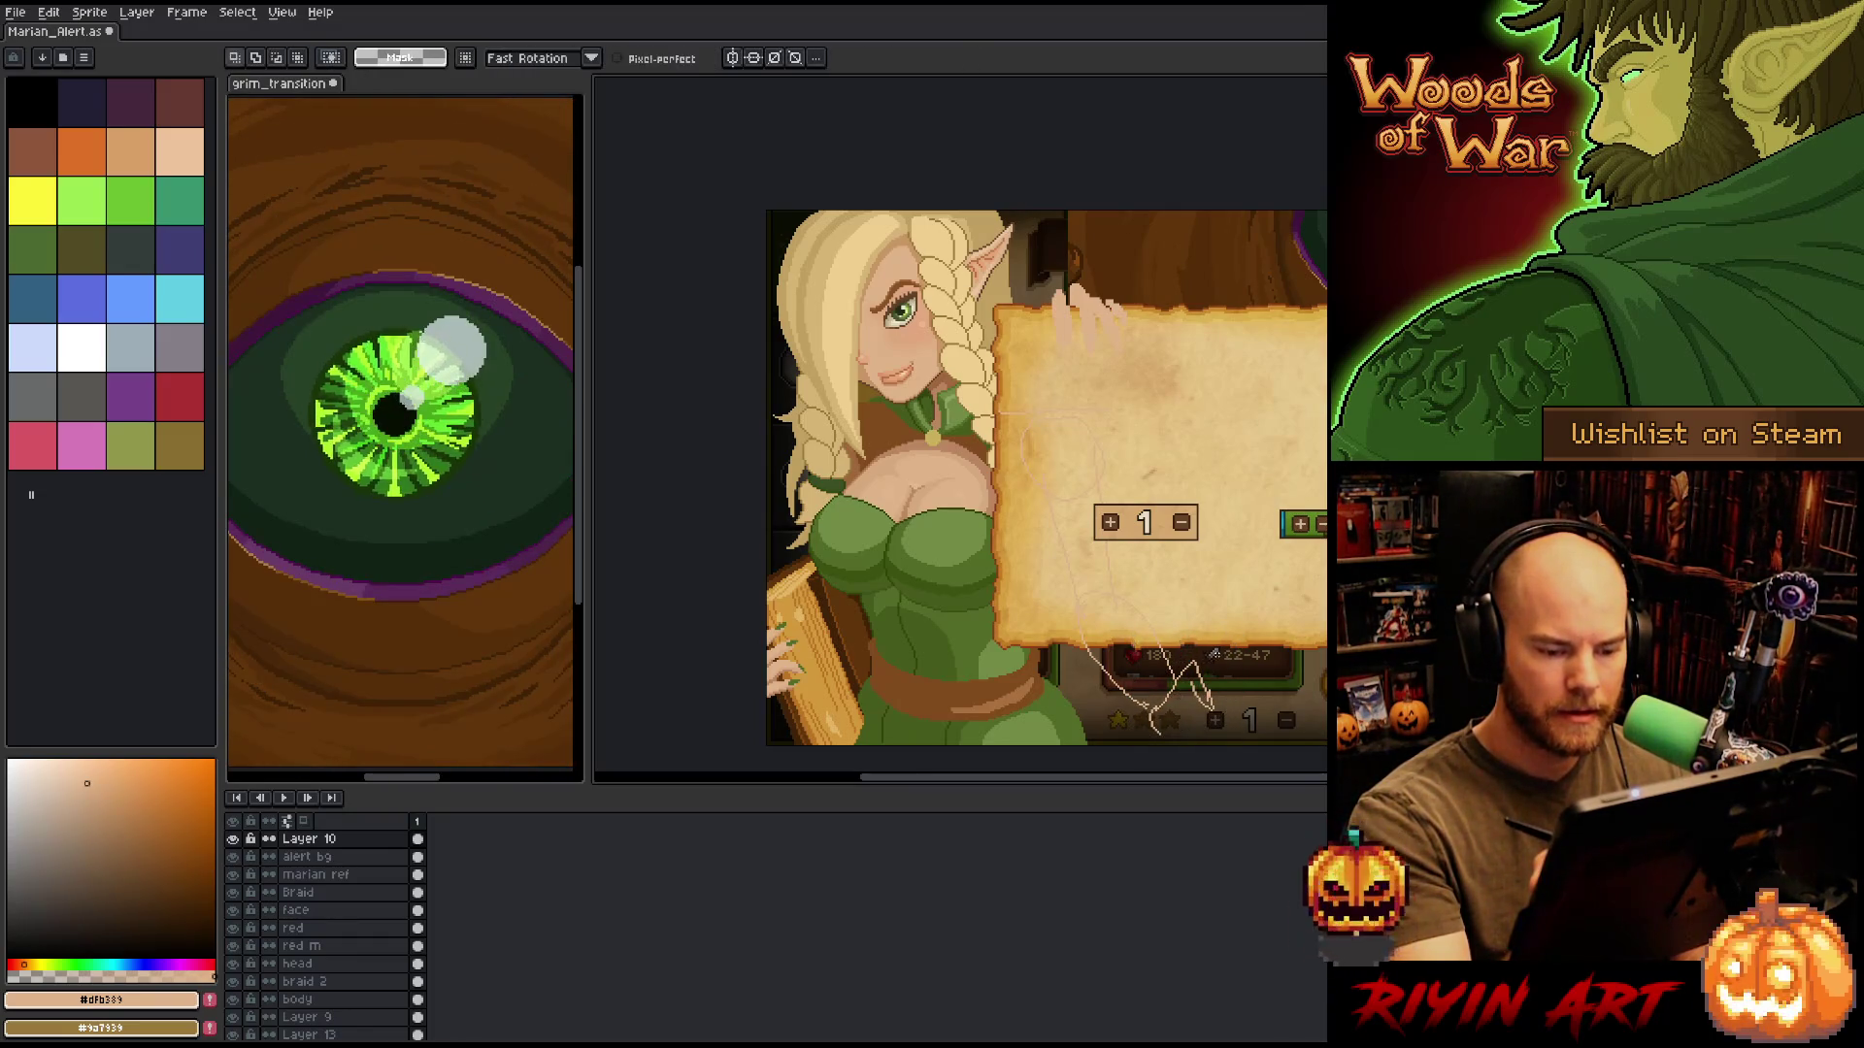
{"action": "left_click_drag", "start_coordinate": [1225, 678], "coordinate": [1211, 723]}
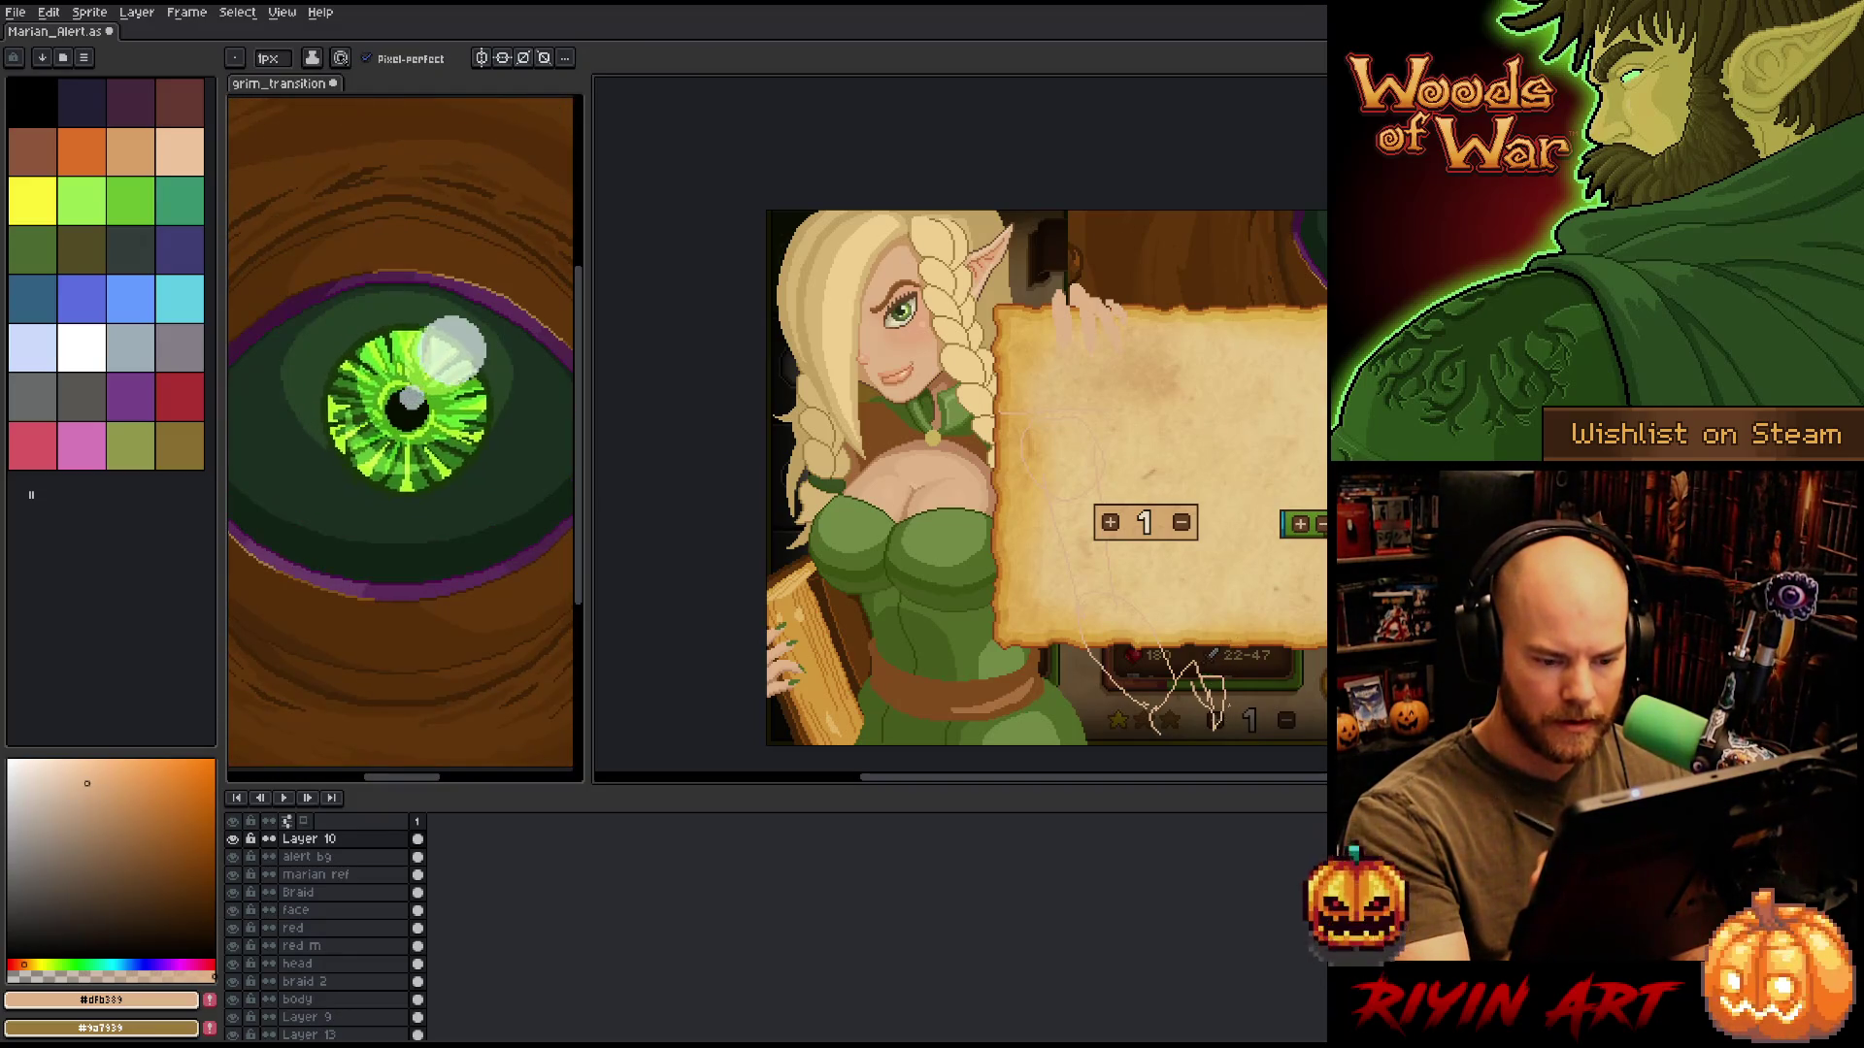
{"action": "left_click_drag", "start_coordinate": [1231, 708], "coordinate": [1227, 731]}
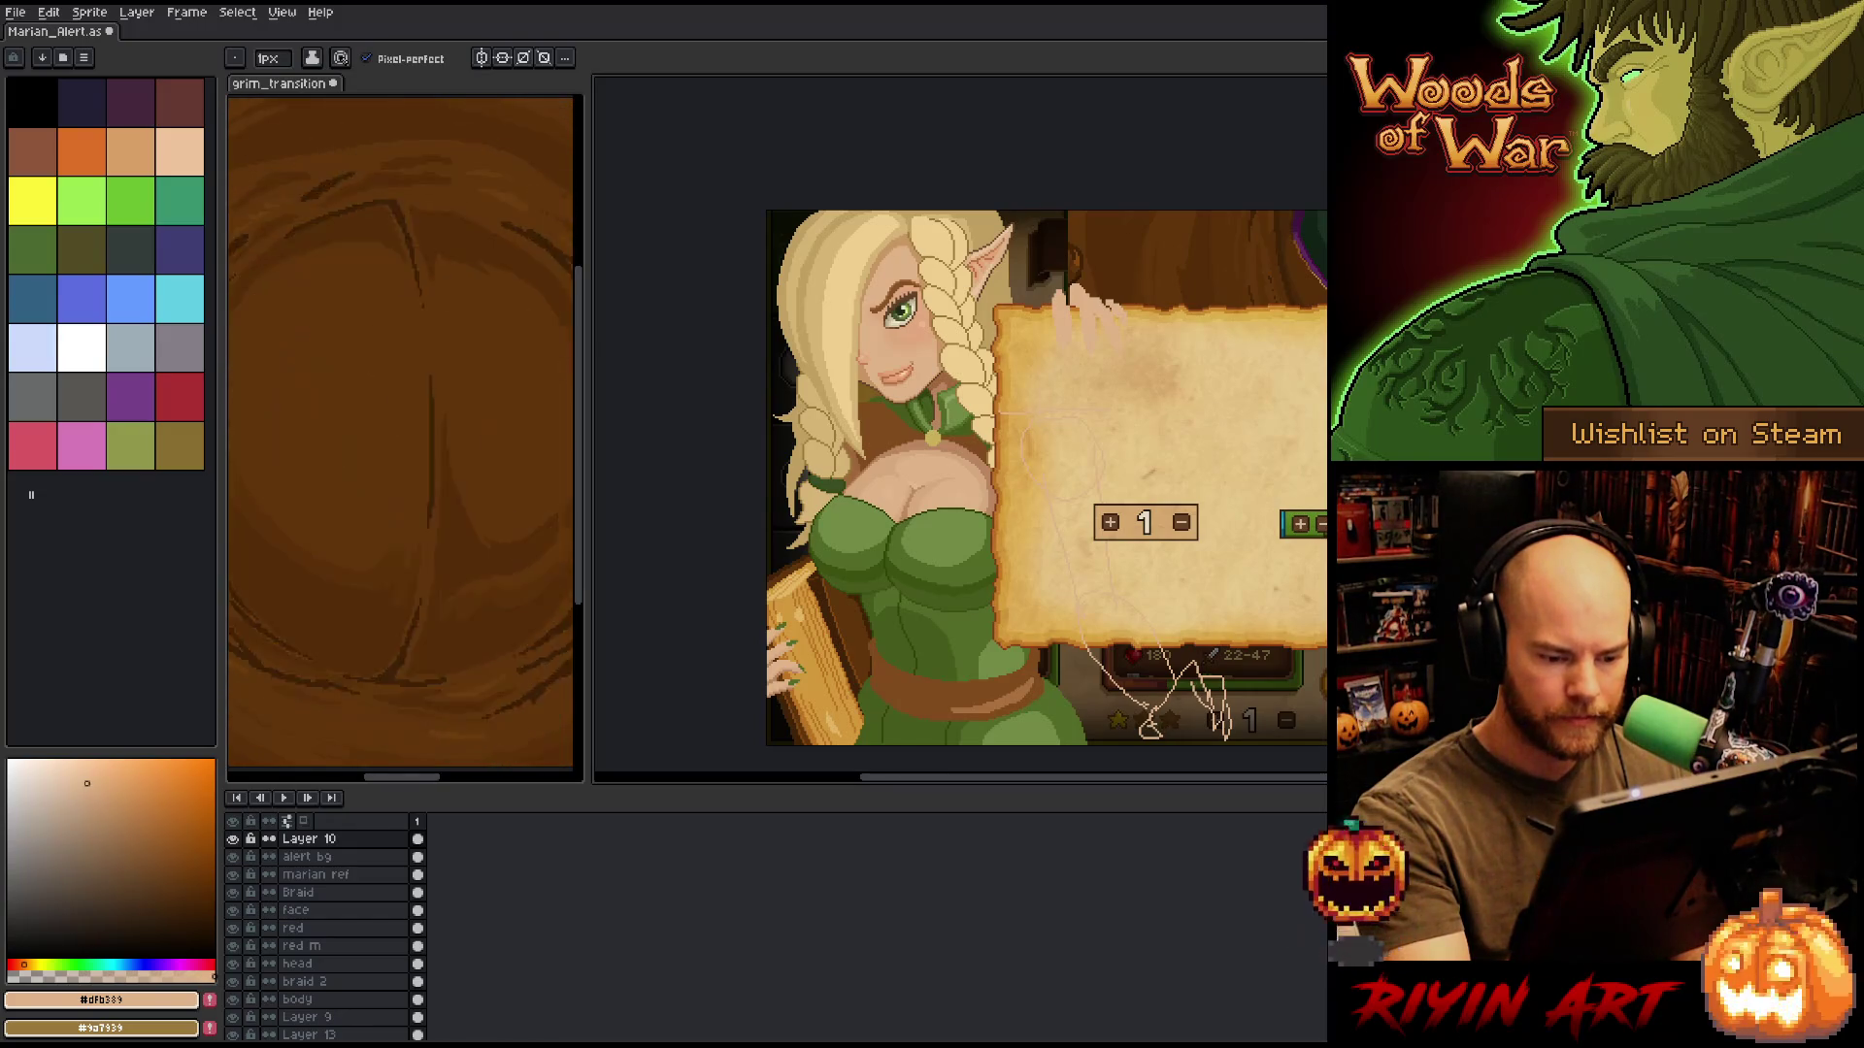
{"action": "key", "text": "ctrl+z"}
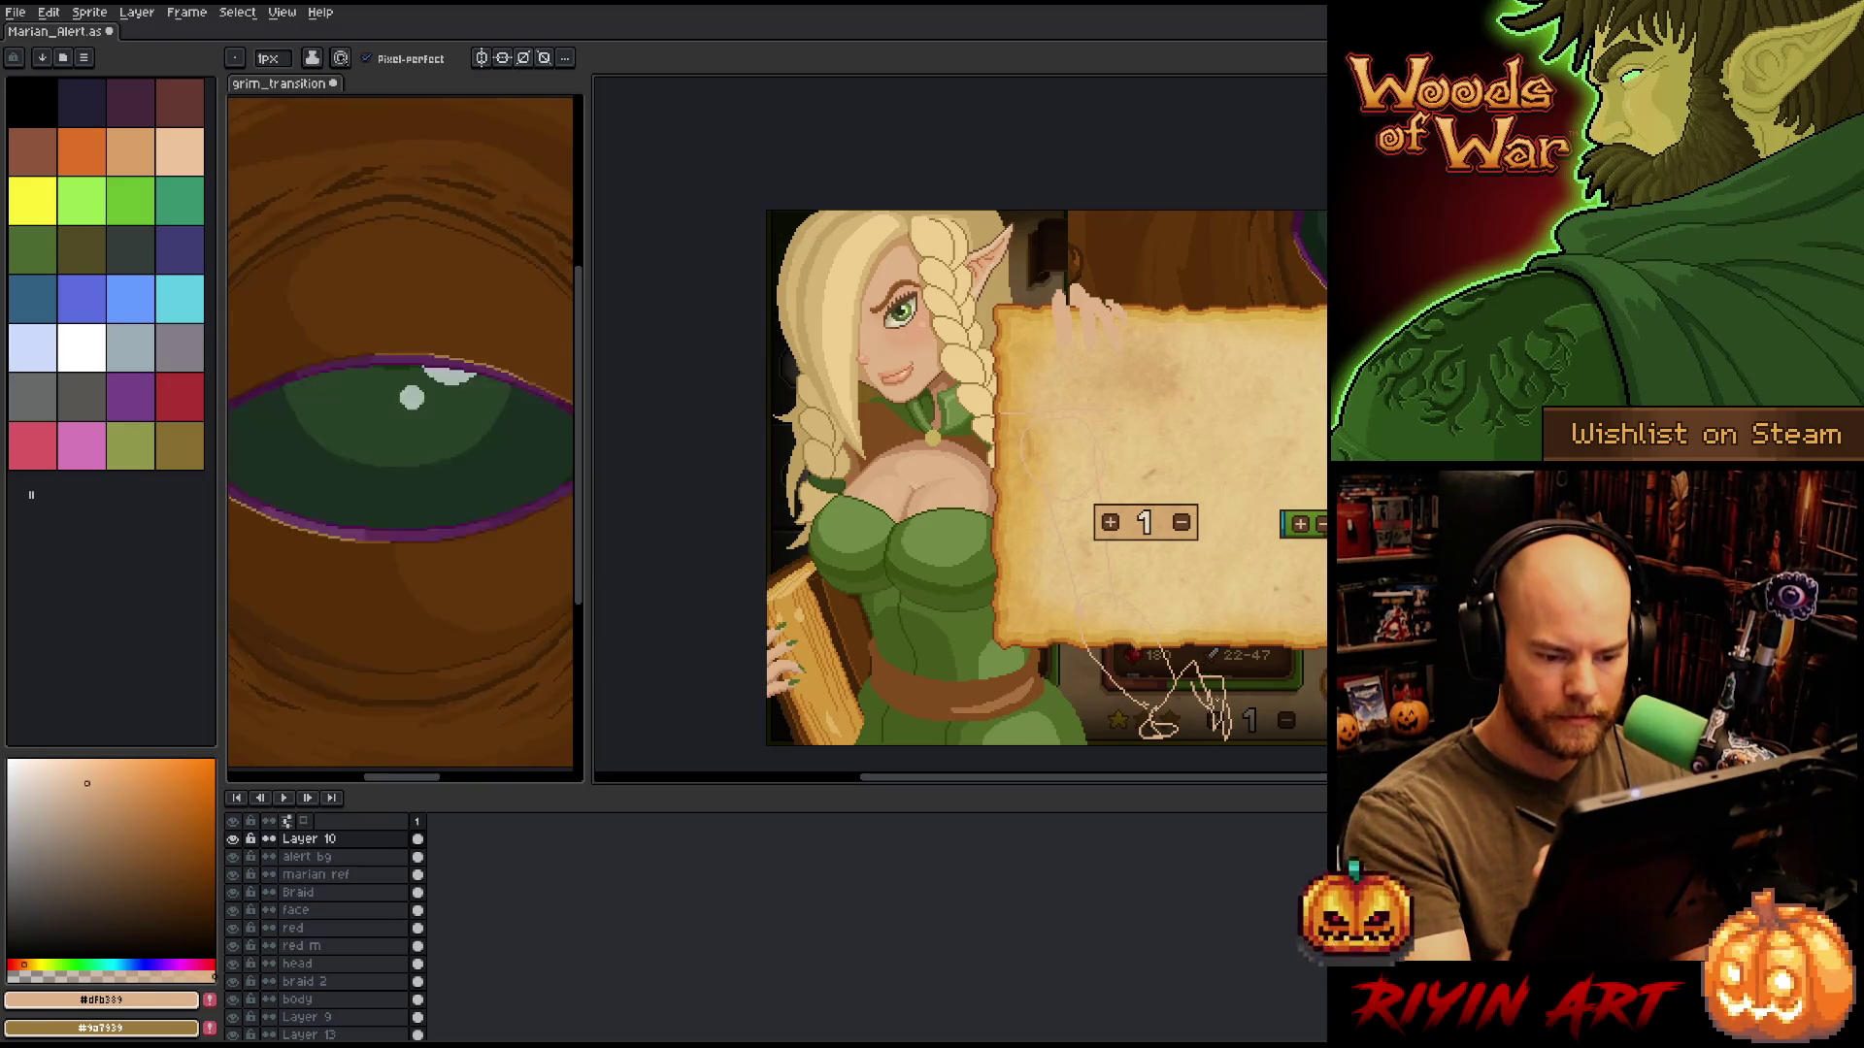
{"action": "key", "text": "e"}
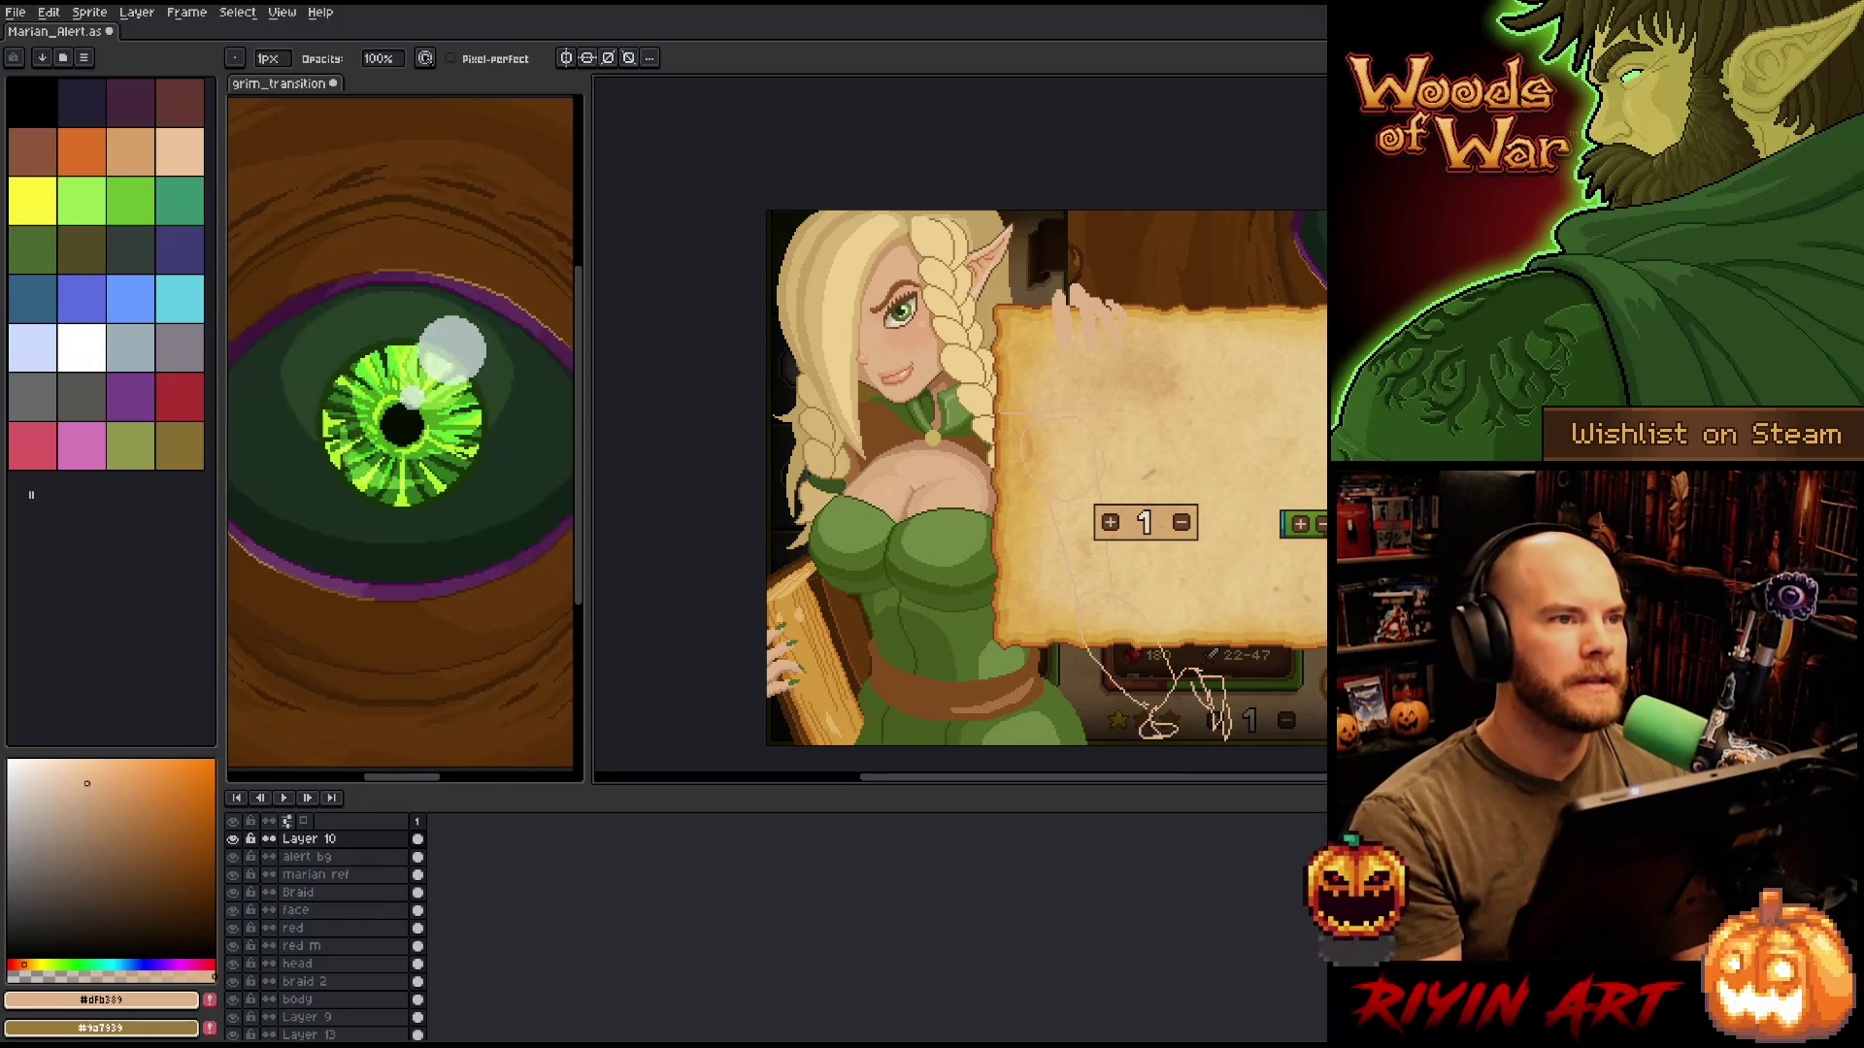
{"action": "key", "text": "h"}
{"action": "mouse_move", "coordinate": [1194, 608]}
{"action": "left_mouse_down"}
{"action": "mouse_move", "coordinate": [1015, 603]}
{"action": "mouse_move", "coordinate": [1132, 579]}
{"action": "left_mouse_up"}
Lasso the old hand sketch at the panel's top and delete it.
{"action": "key", "text": "e"}
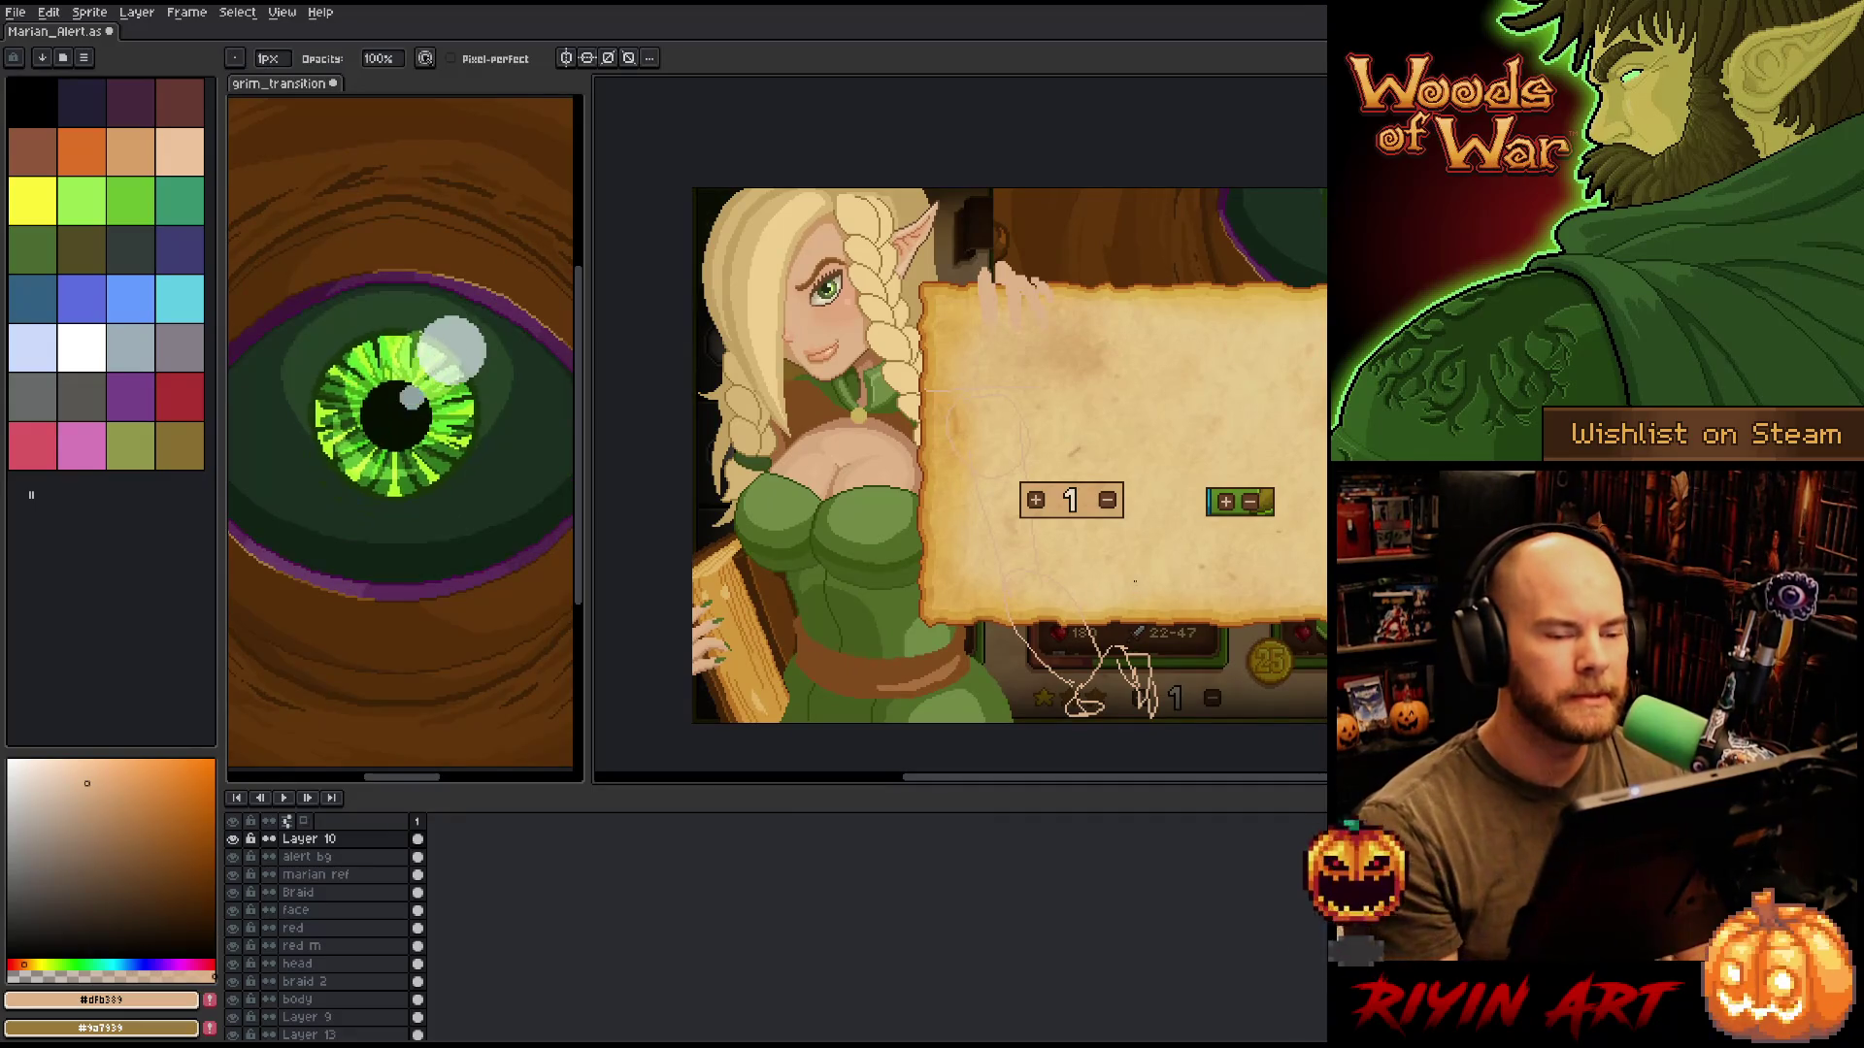
{"action": "key", "text": "q"}
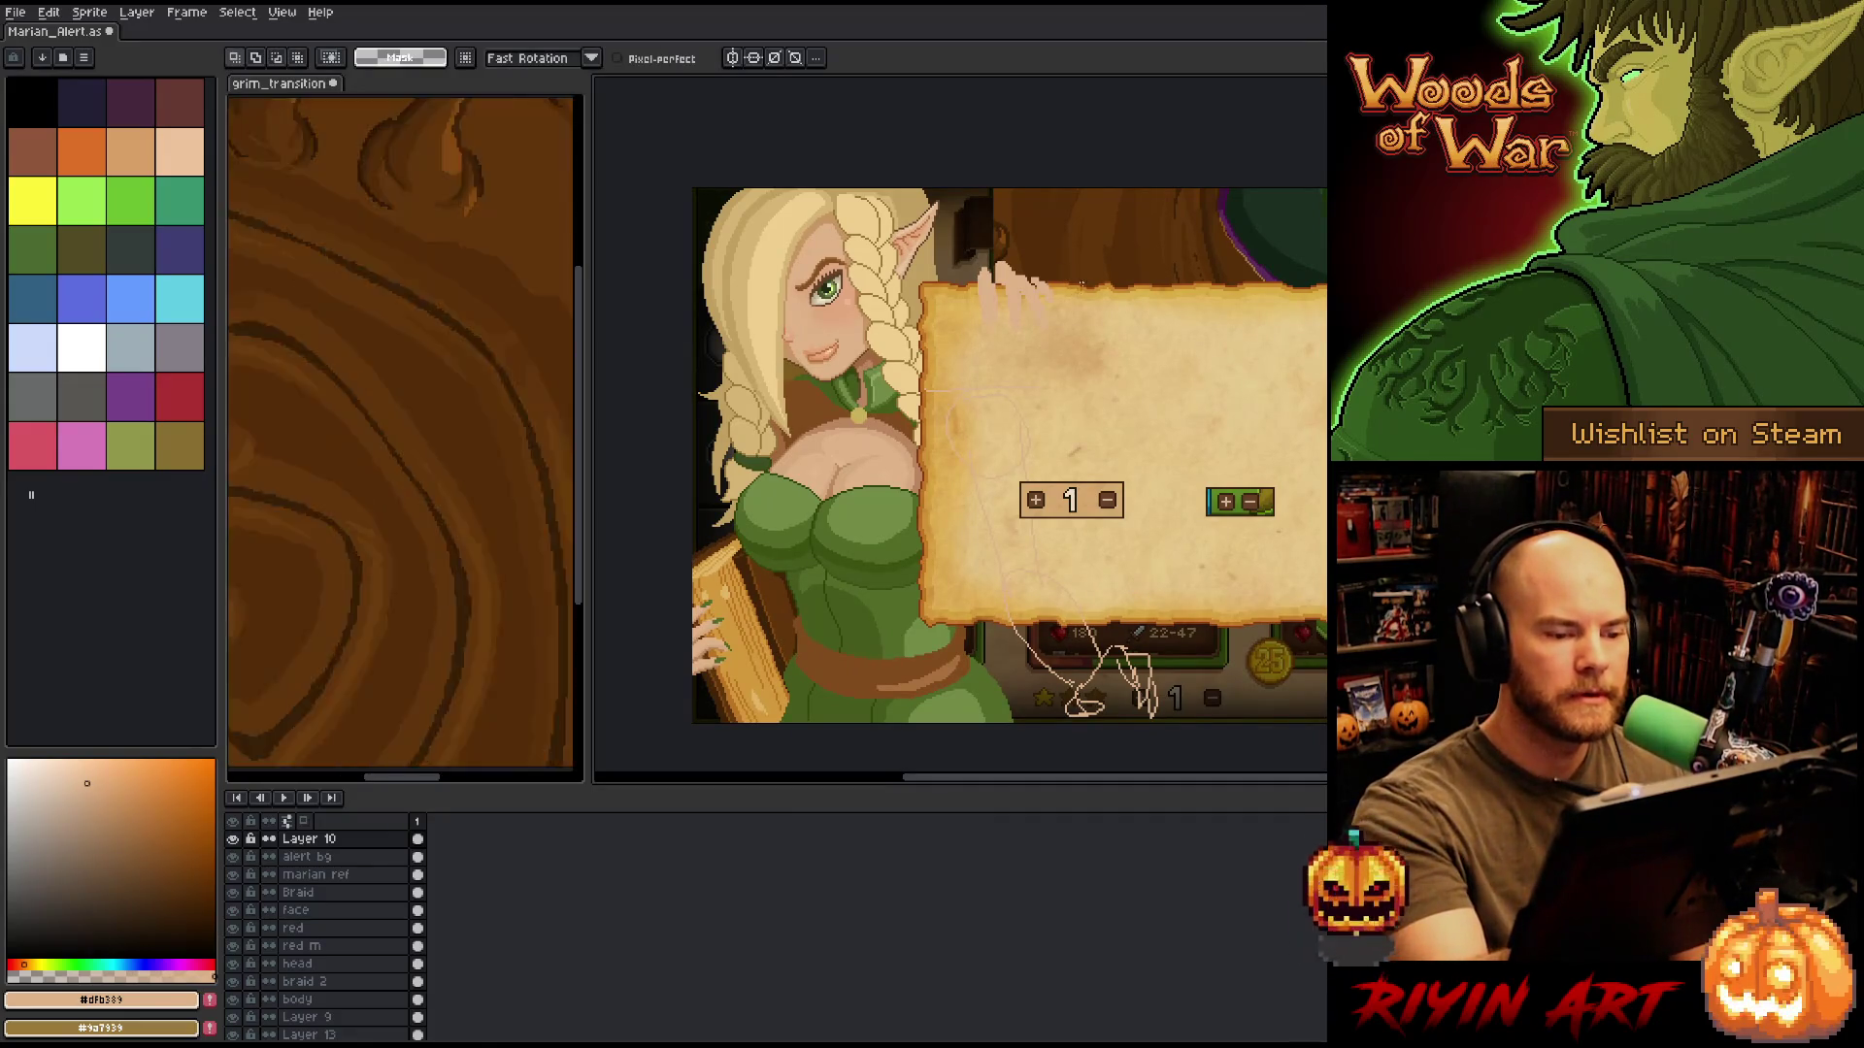
{"action": "mouse_move", "coordinate": [1082, 291]}
{"action": "left_mouse_down"}
{"action": "mouse_move", "coordinate": [965, 326]}
{"action": "mouse_move", "coordinate": [1039, 282]}
{"action": "left_mouse_up"}
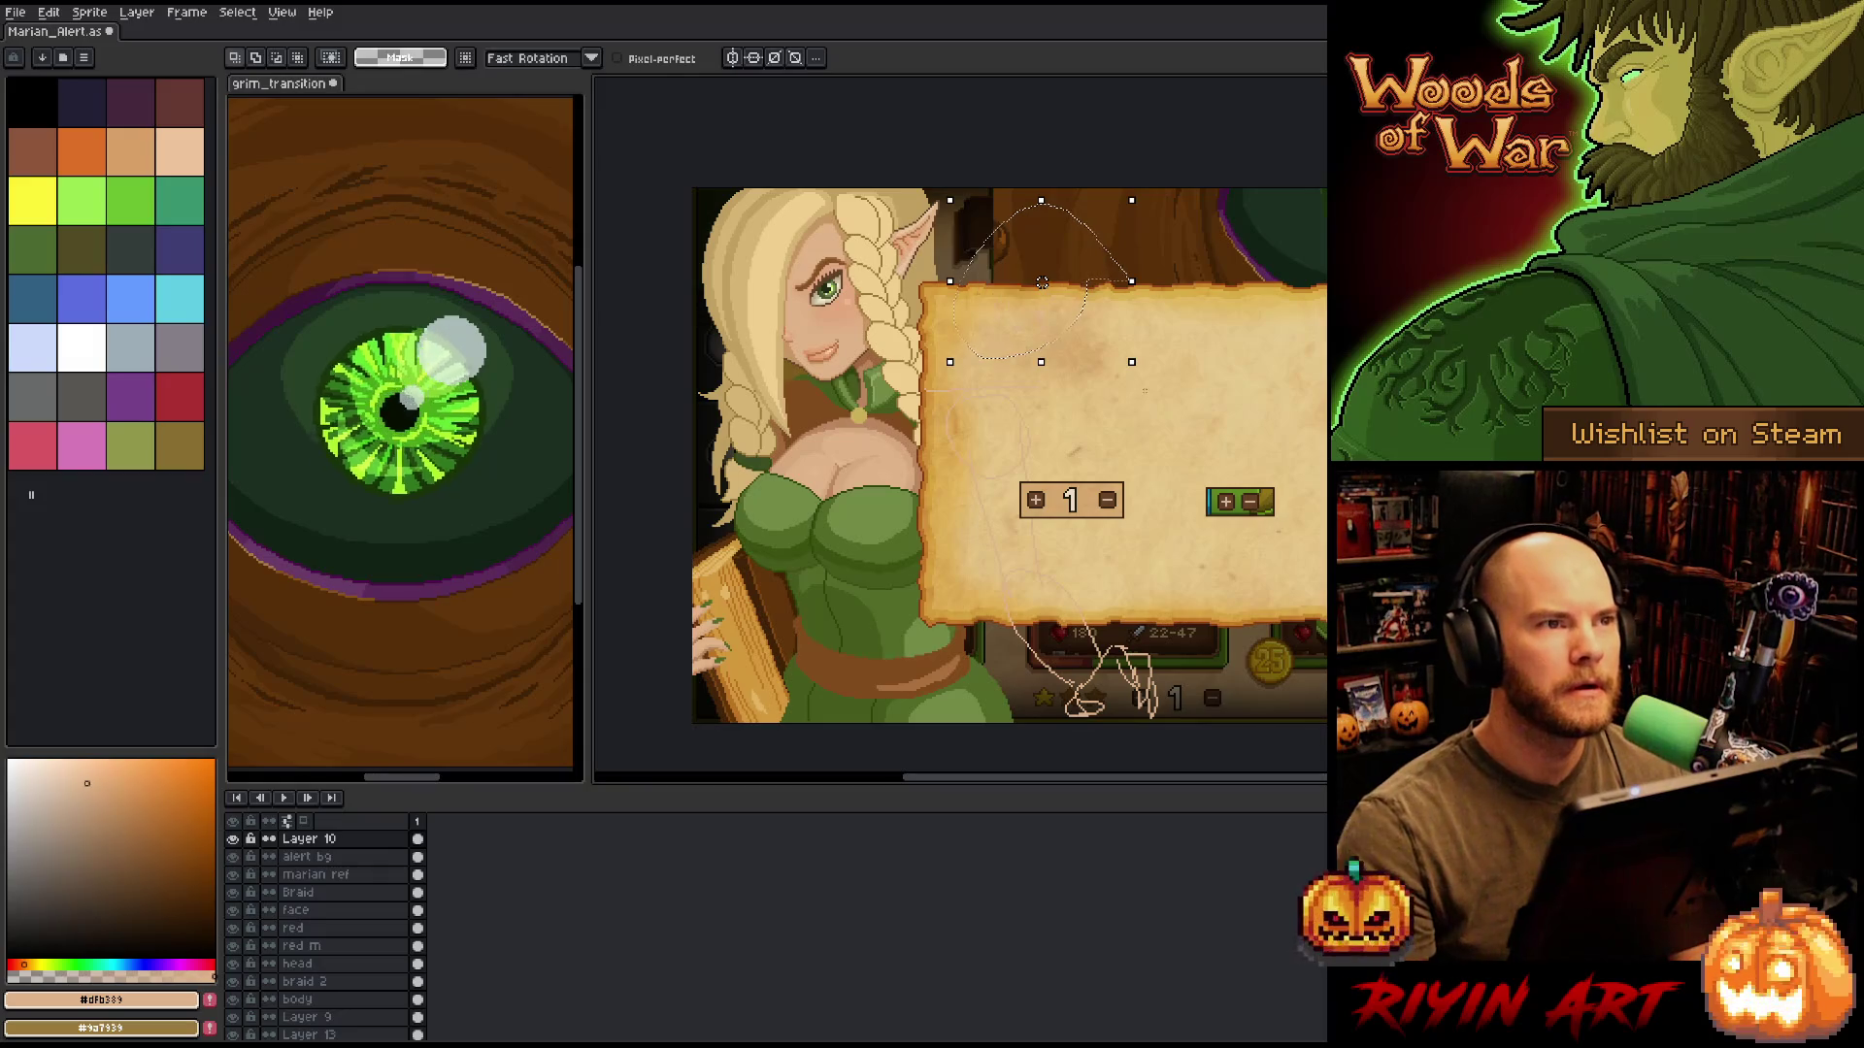
{"action": "key", "text": "Delete"}
{"action": "key", "text": "ctrl+d"}
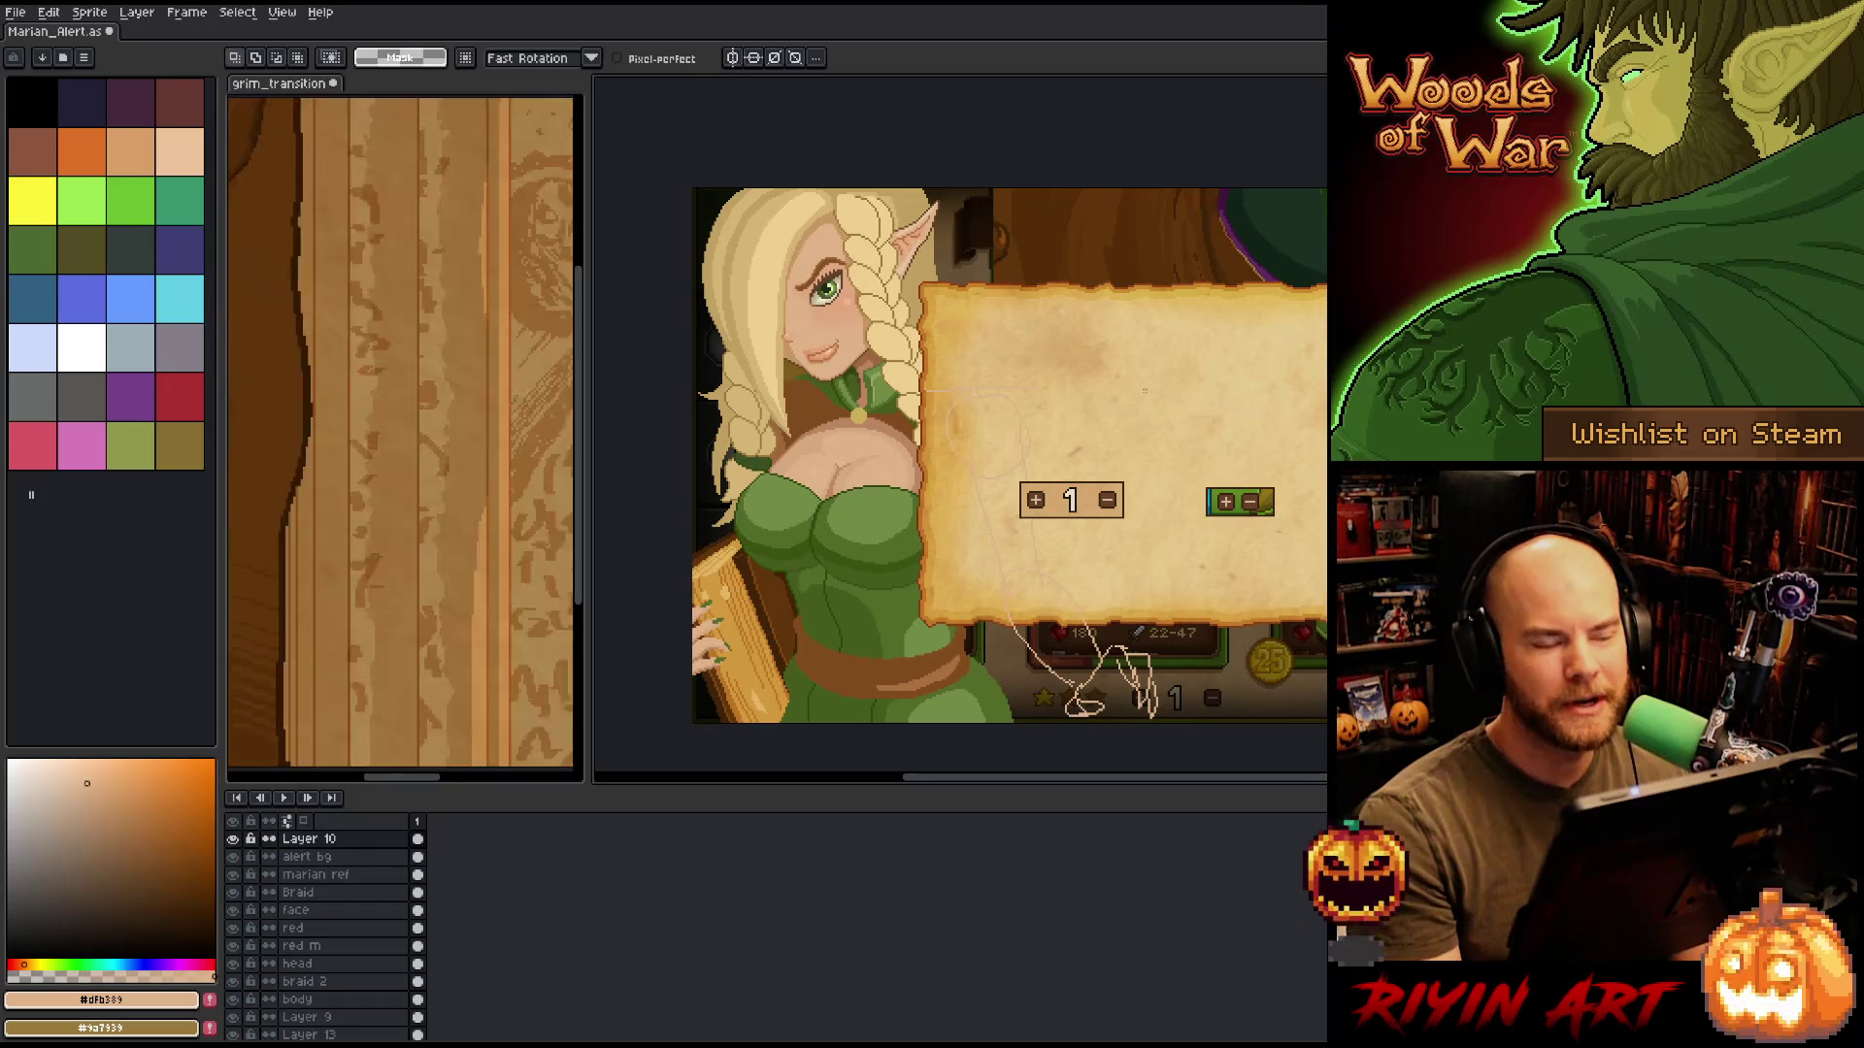
Lasso the hand sketch below the panel, enlarge it slightly and commit.
{"action": "left_click_drag", "start_coordinate": [1123, 595], "coordinate": [1054, 573]}
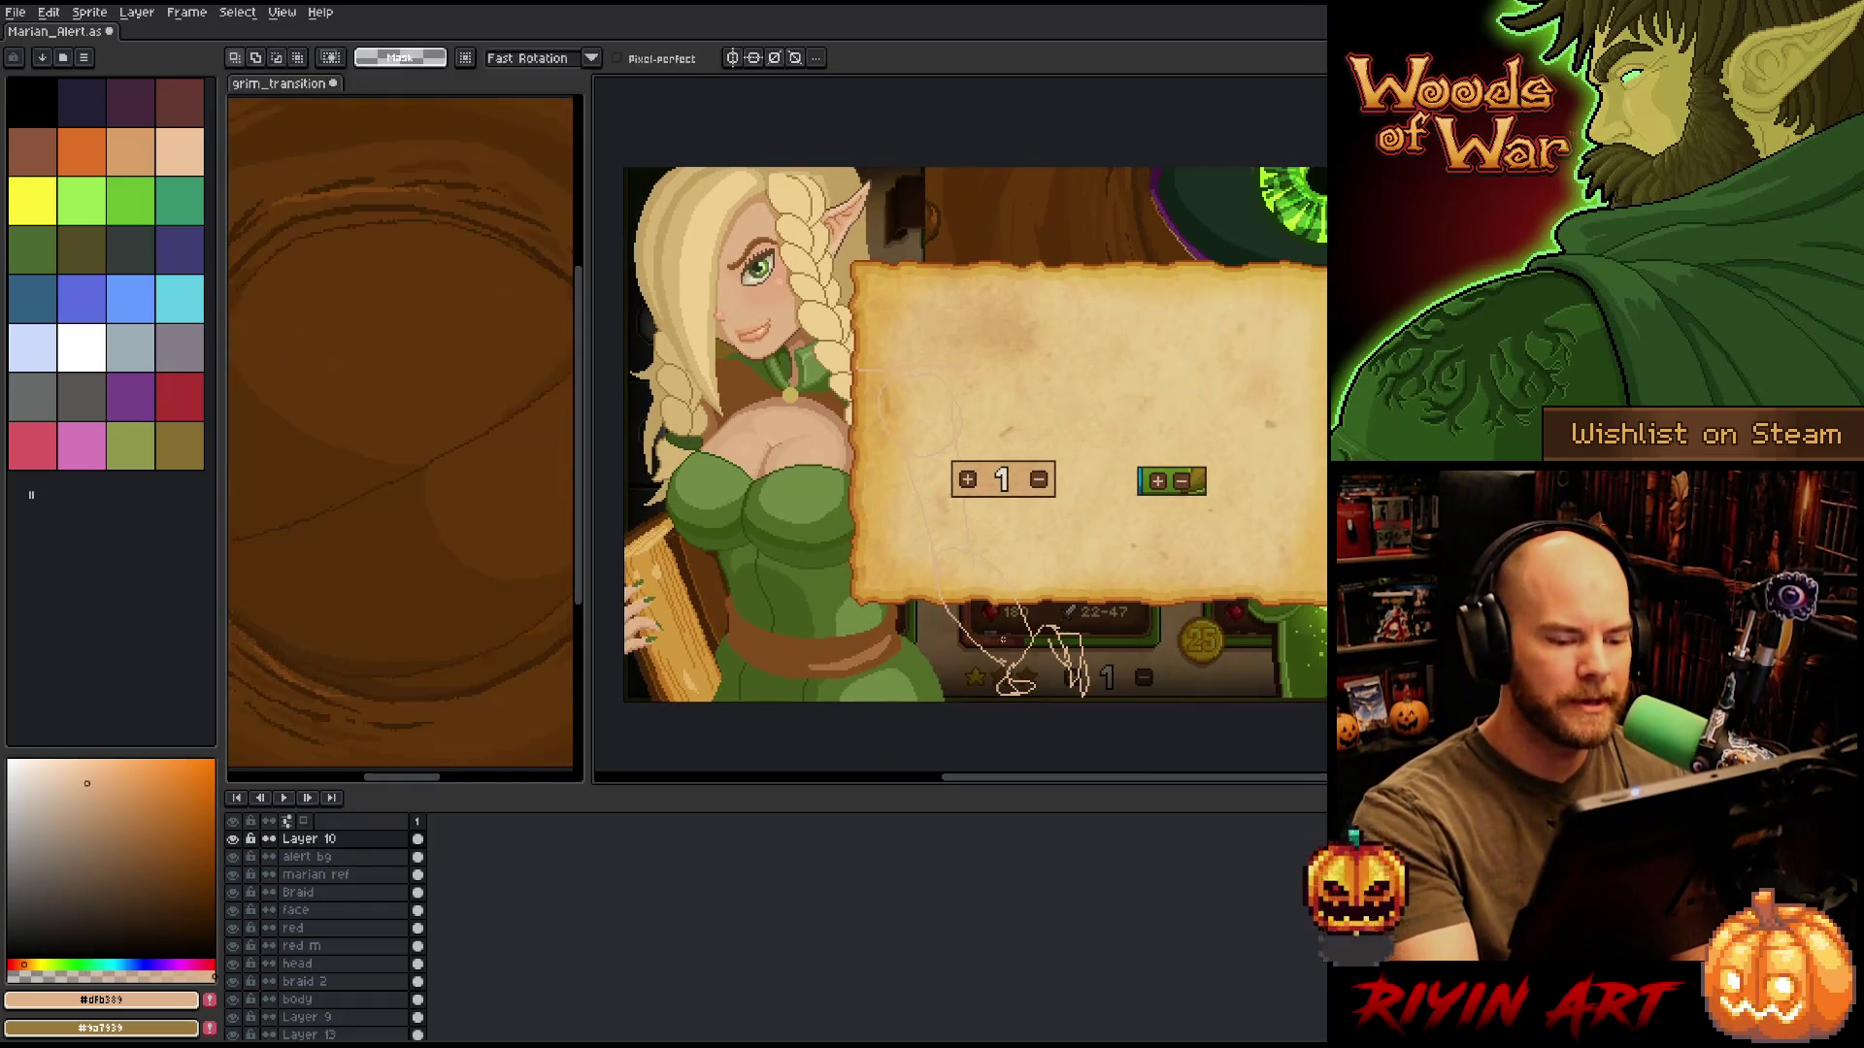
{"action": "key", "text": "b"}
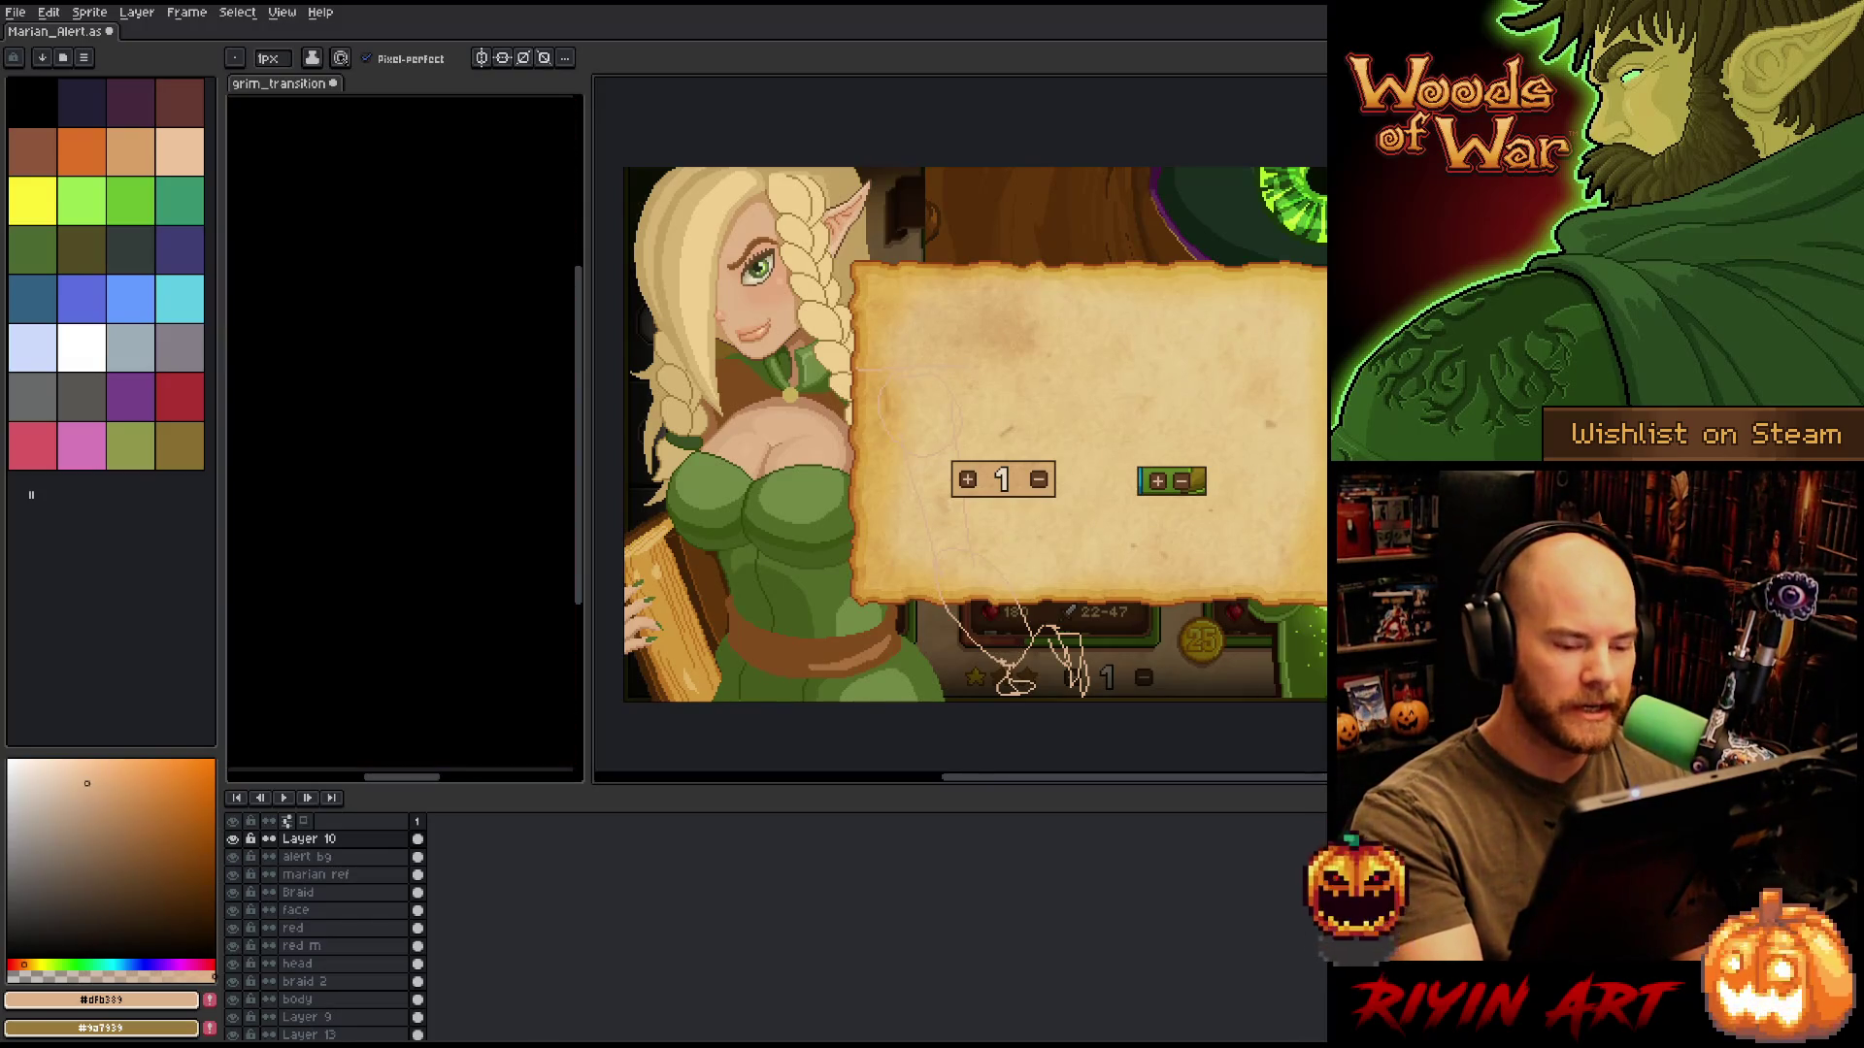
{"action": "key", "text": "e"}
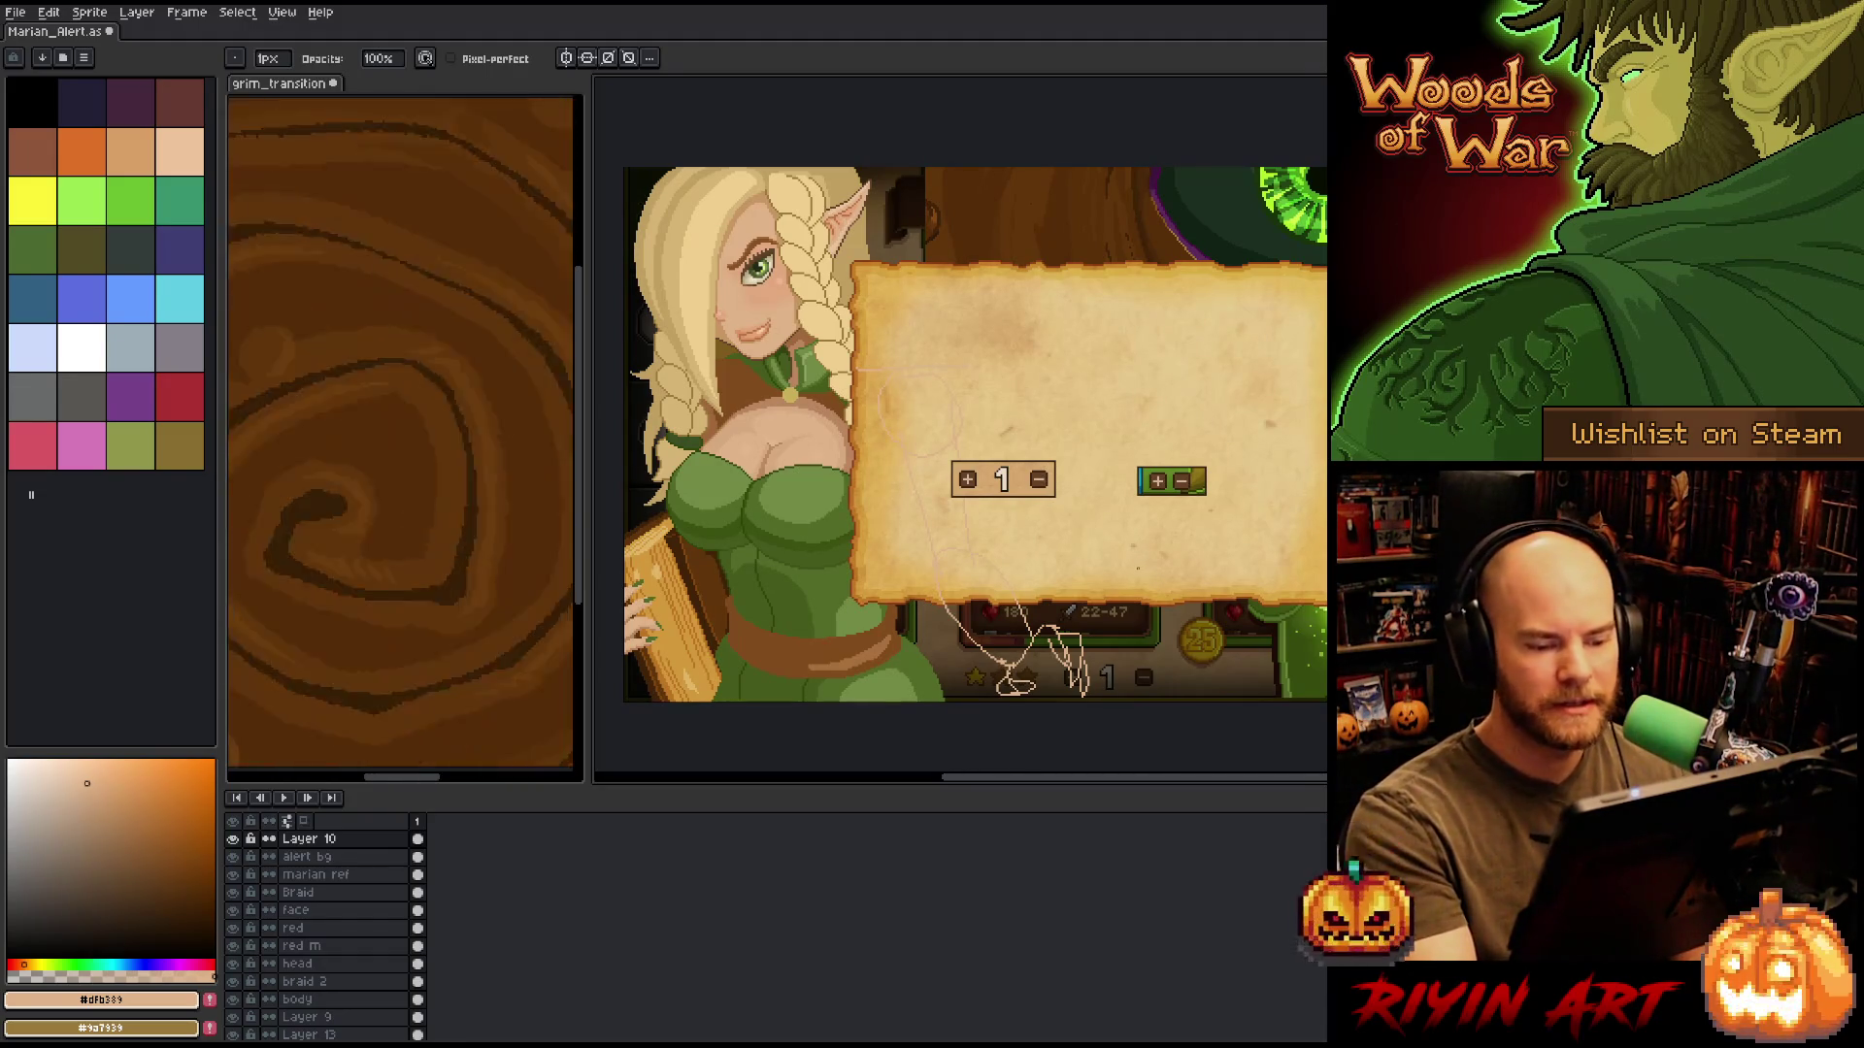
{"action": "mouse_move", "coordinate": [1105, 574]}
{"action": "left_mouse_down"}
{"action": "mouse_move", "coordinate": [1178, 632]}
{"action": "mouse_move", "coordinate": [1136, 541]}
{"action": "left_mouse_up"}
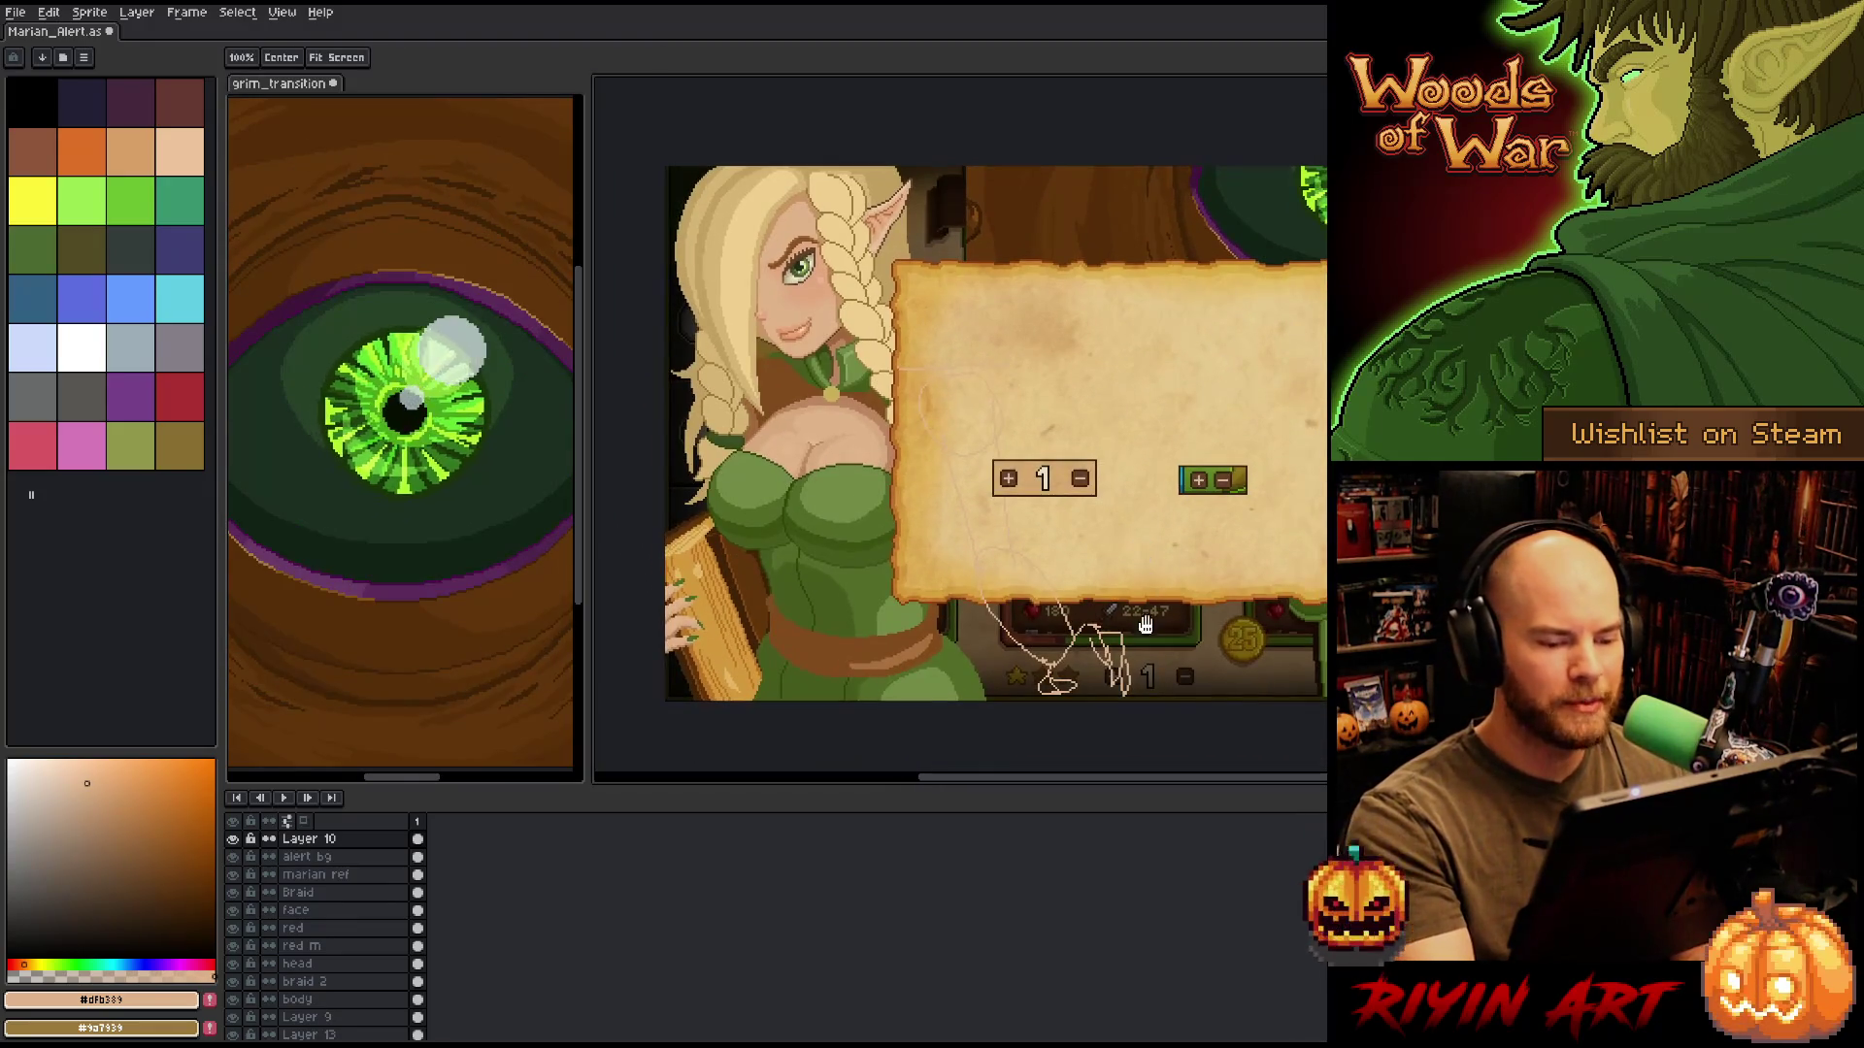
{"action": "key", "text": "q"}
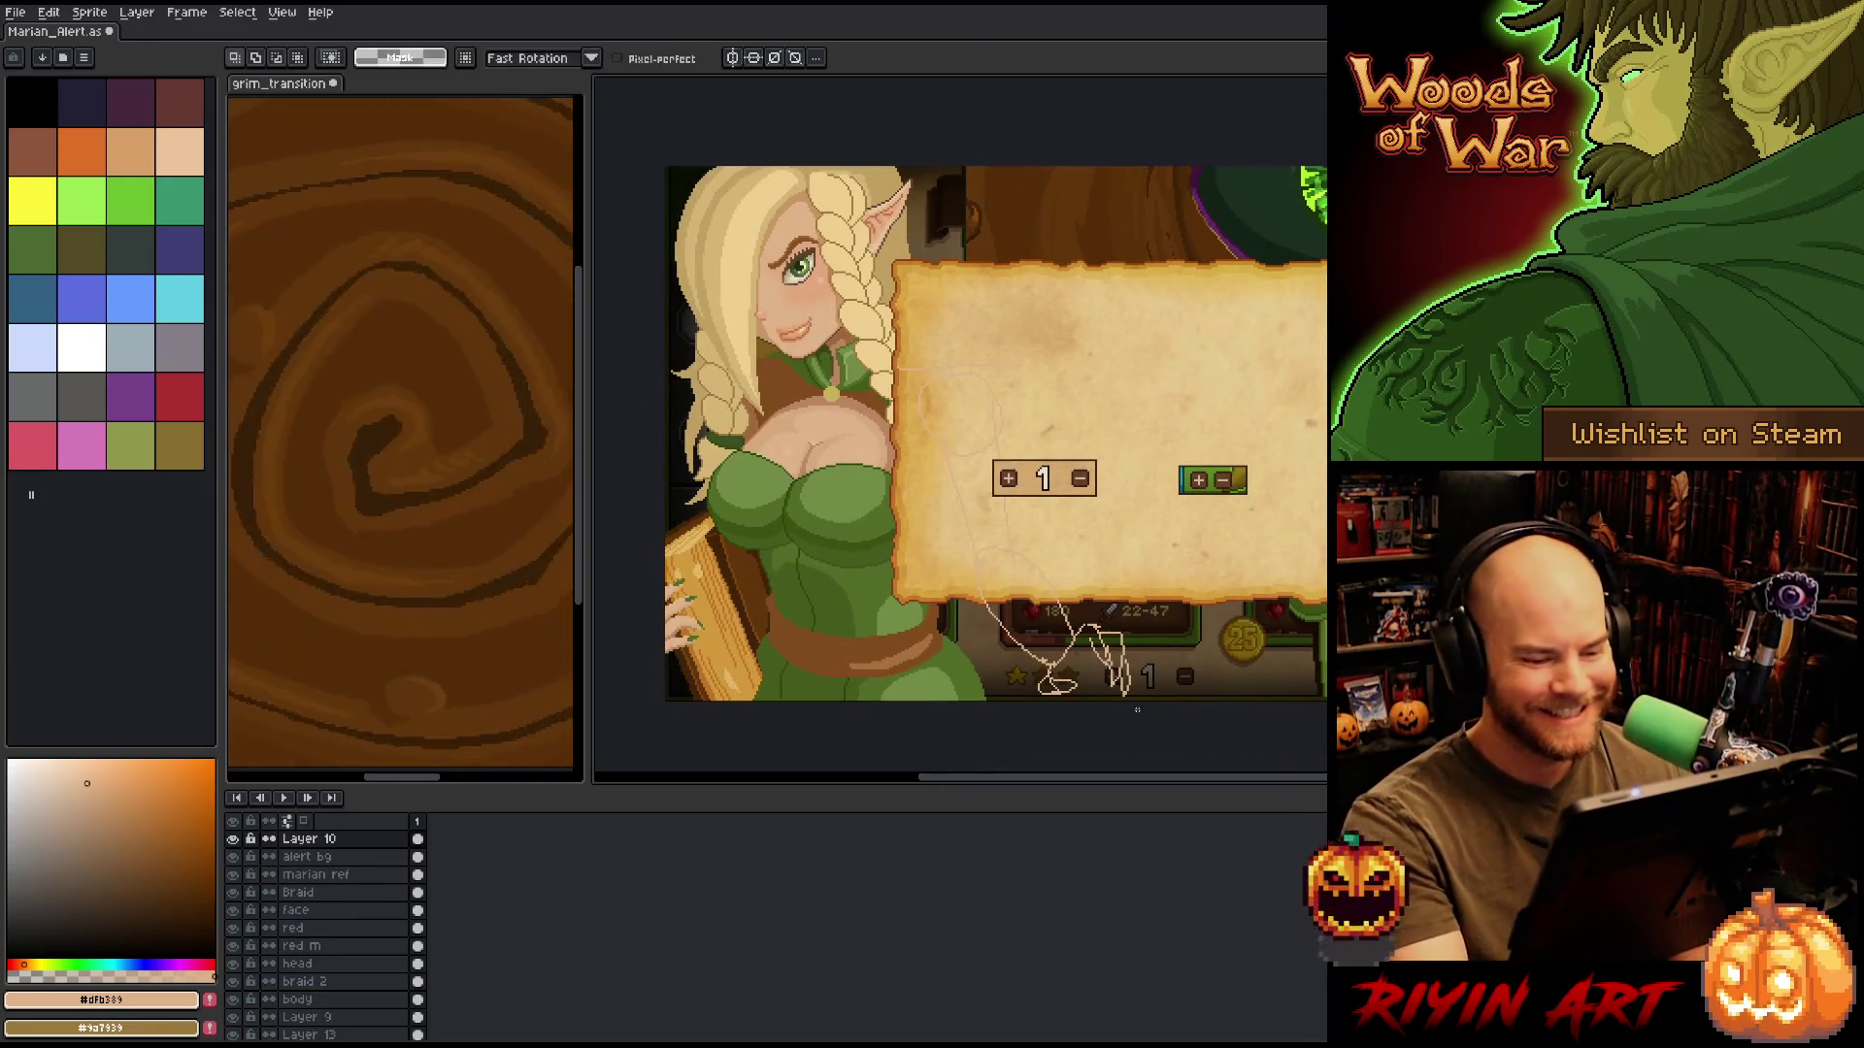
{"action": "mouse_move", "coordinate": [1147, 633]}
{"action": "left_mouse_down"}
{"action": "mouse_move", "coordinate": [1158, 699]}
{"action": "mouse_move", "coordinate": [1056, 623]}
{"action": "mouse_move", "coordinate": [1019, 699]}
{"action": "left_mouse_up"}
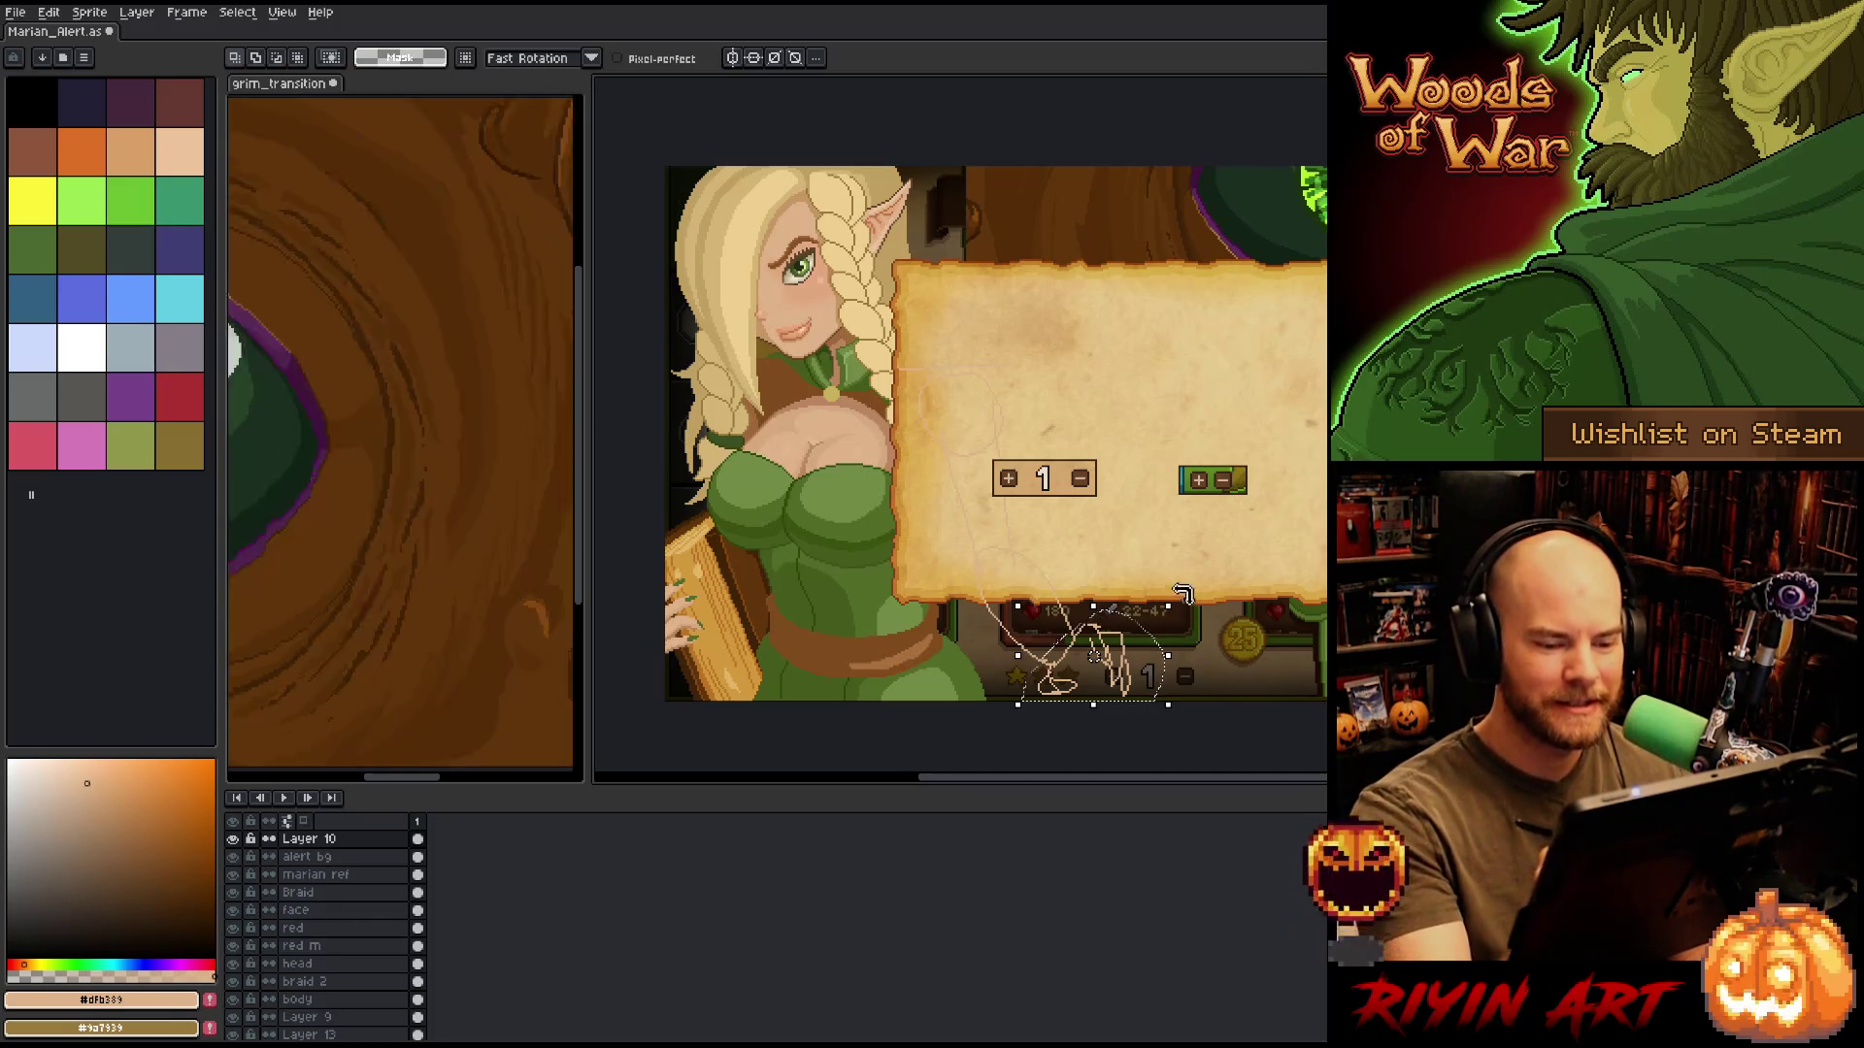
{"action": "mouse_move", "coordinate": [1170, 609]}
{"action": "left_mouse_down"}
{"action": "mouse_move", "coordinate": [1200, 585]}
{"action": "mouse_move", "coordinate": [1126, 634]}
{"action": "left_mouse_up"}
{"action": "left_click", "coordinate": [1184, 561]}
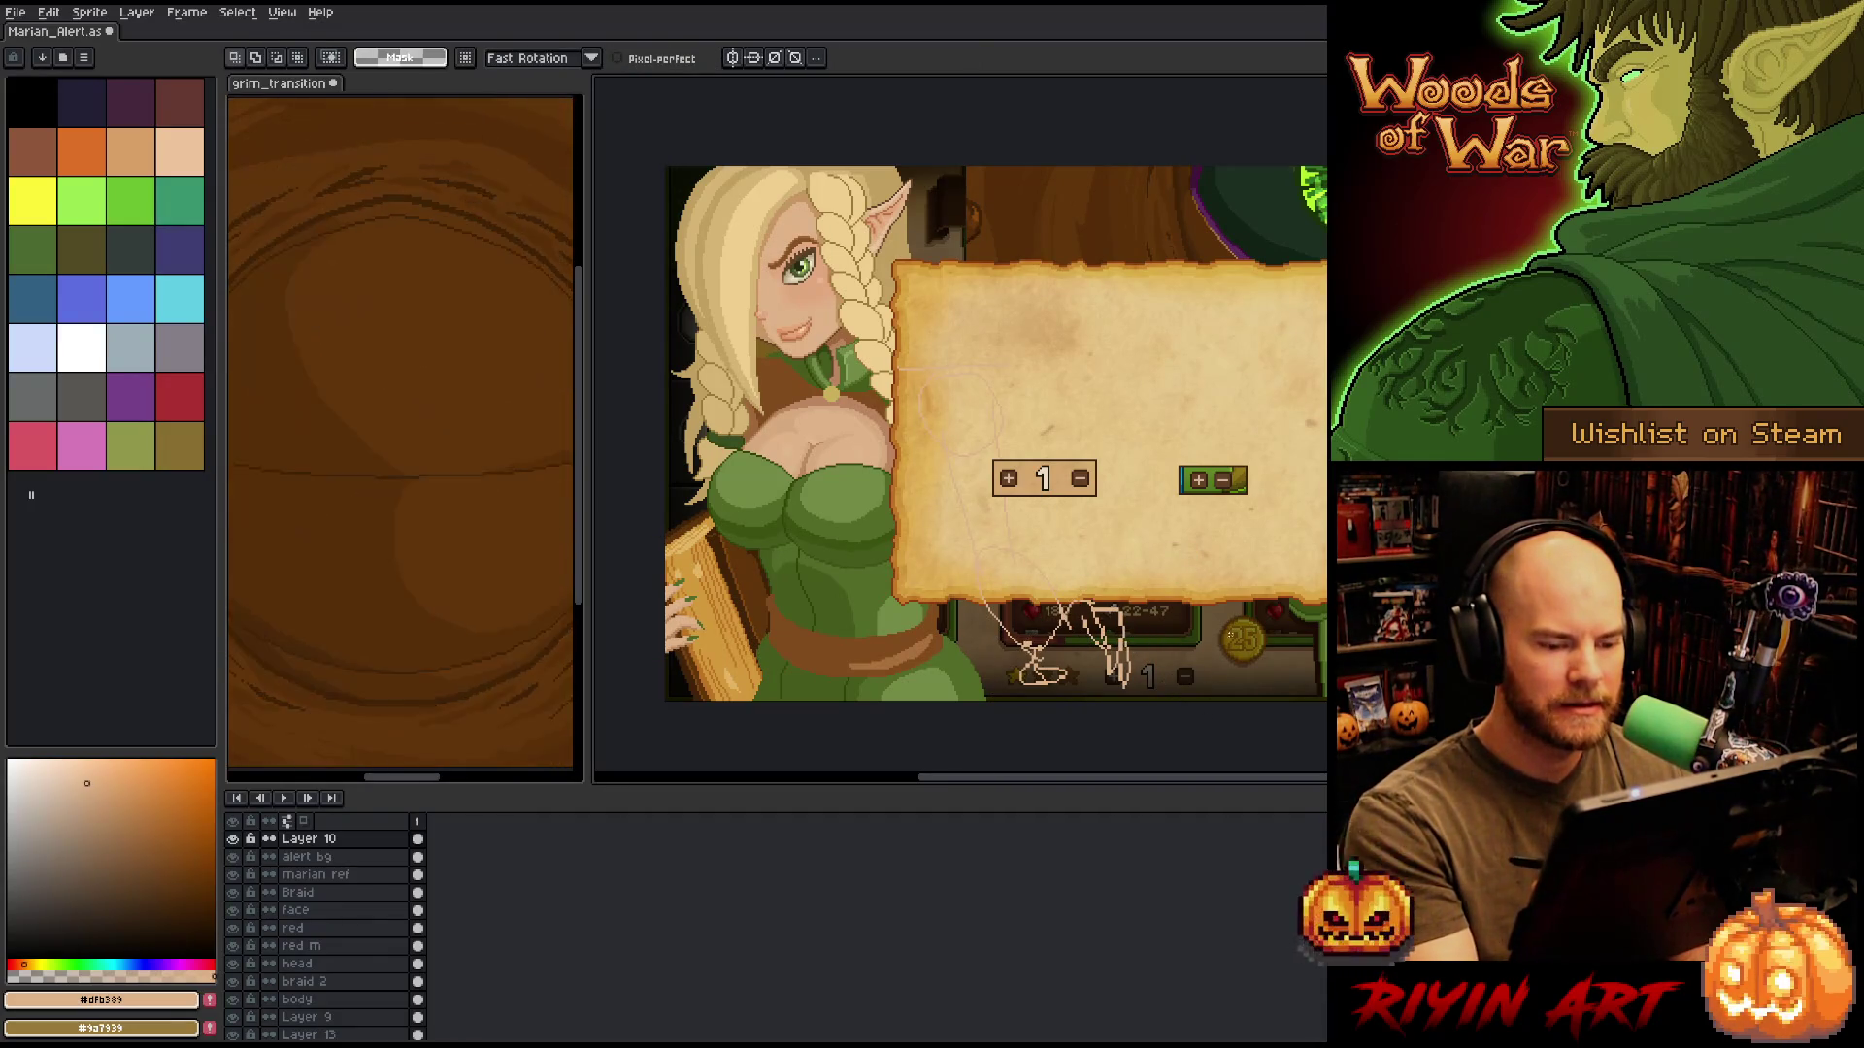
Pan the view around the enlarged hand sketch.
{"action": "key", "text": "space"}
{"action": "mouse_move", "coordinate": [1184, 629]}
{"action": "left_mouse_down"}
{"action": "mouse_move", "coordinate": [1204, 655]}
{"action": "mouse_move", "coordinate": [1190, 637]}
{"action": "left_mouse_up"}
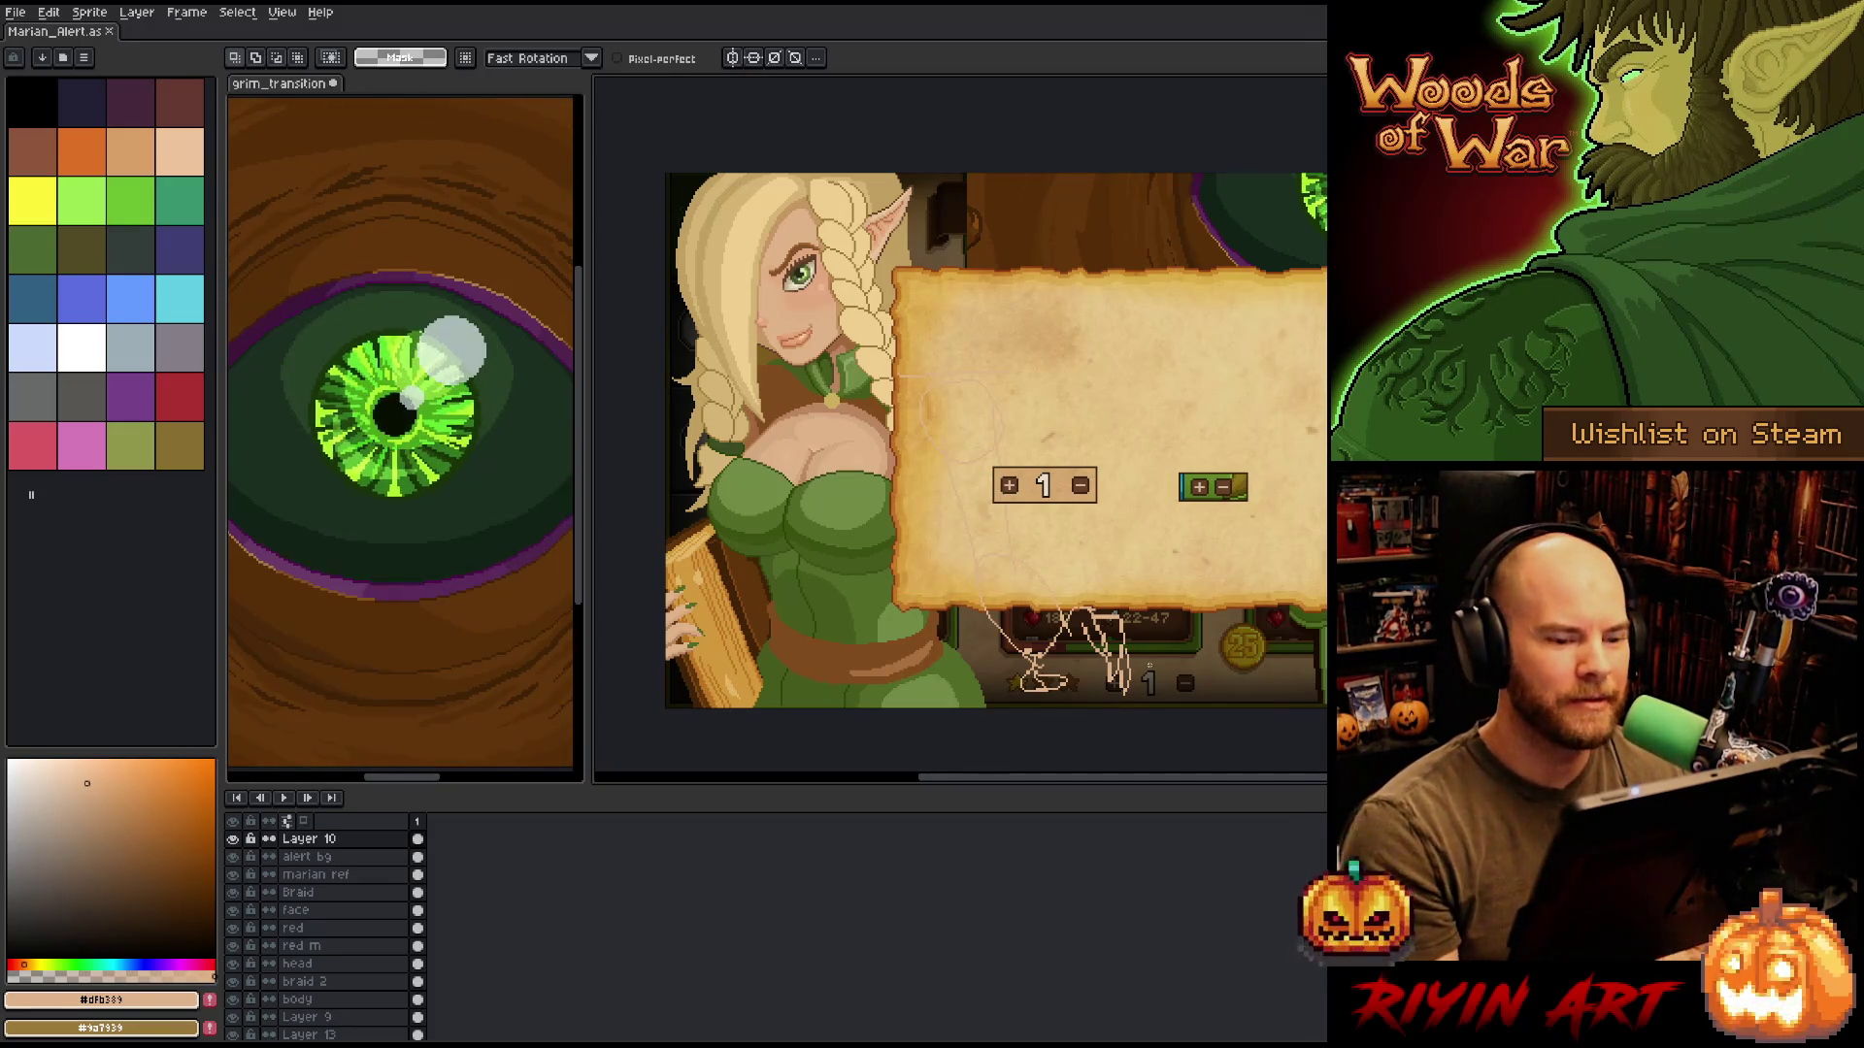
{"action": "left_click_drag", "start_coordinate": [1129, 594], "coordinate": [1094, 588]}
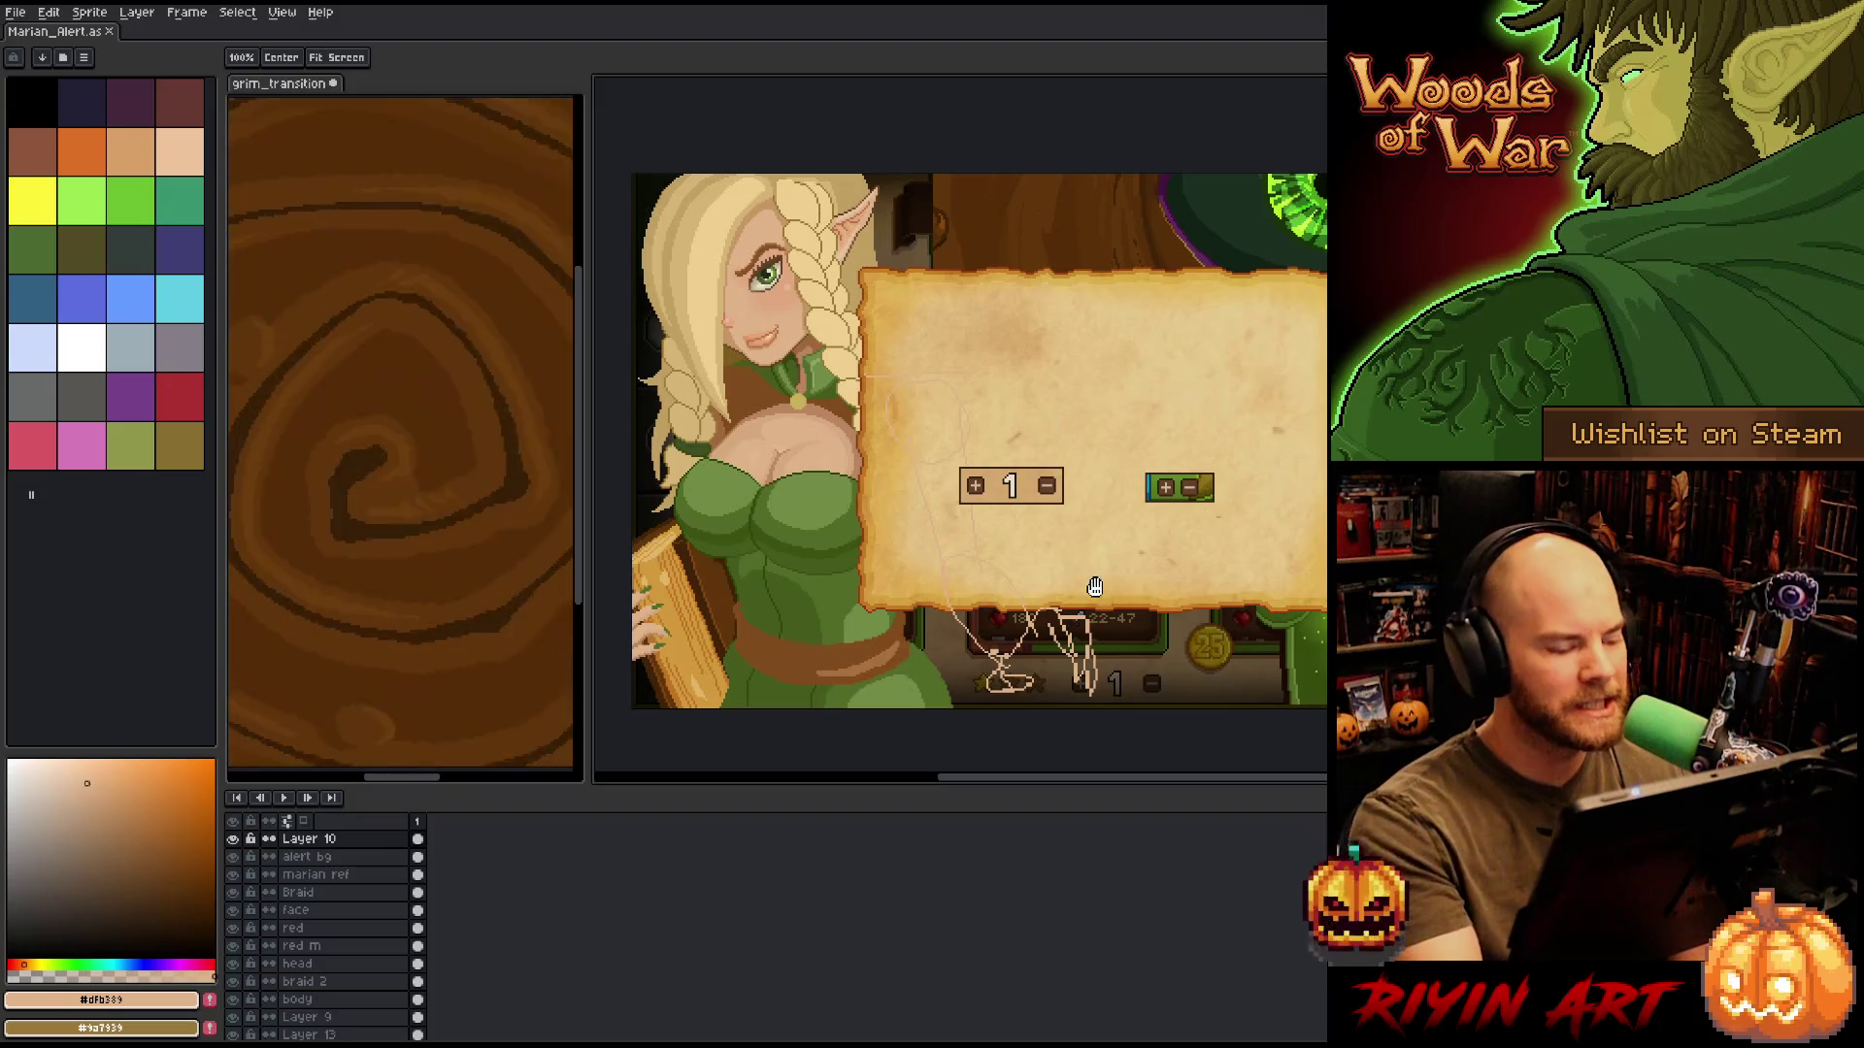
{"action": "key", "text": "m"}
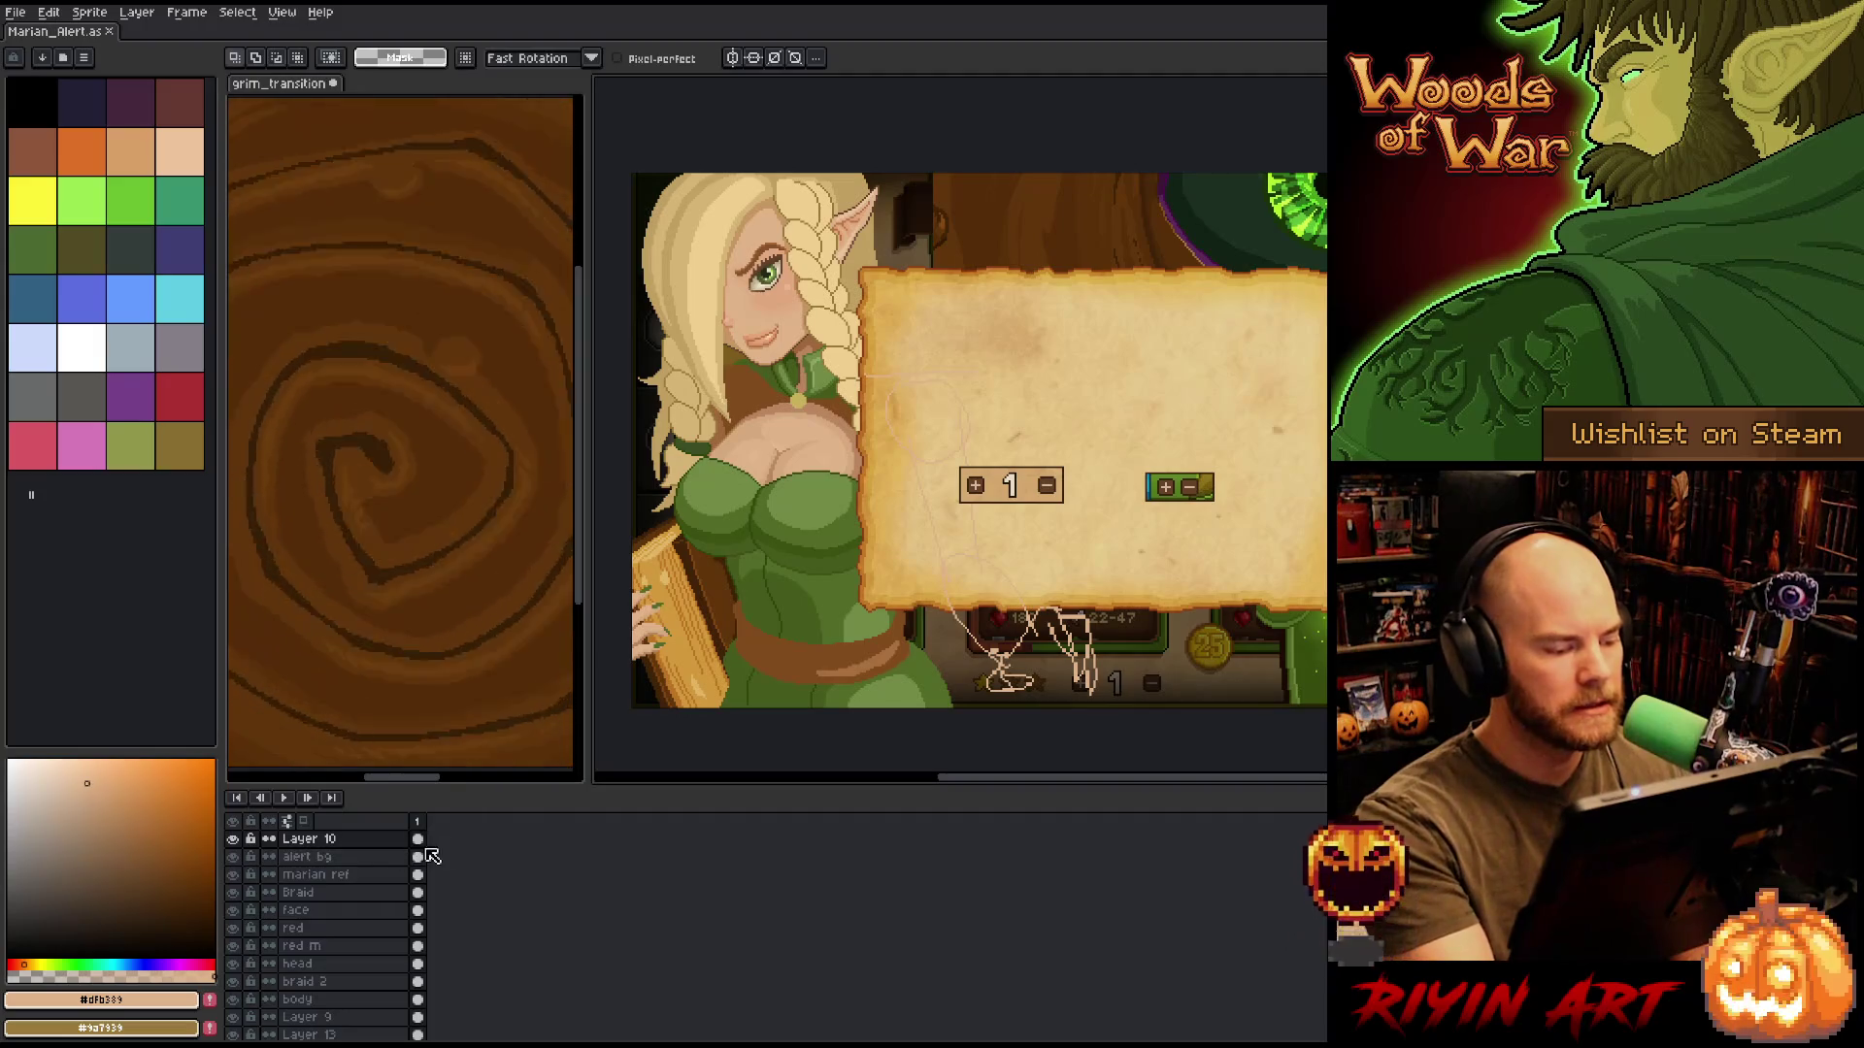
Tint the sketch cyan-green with Hue 124, Lightness -11, then add new Layer 14.
{"action": "key", "text": "ctrl+u"}
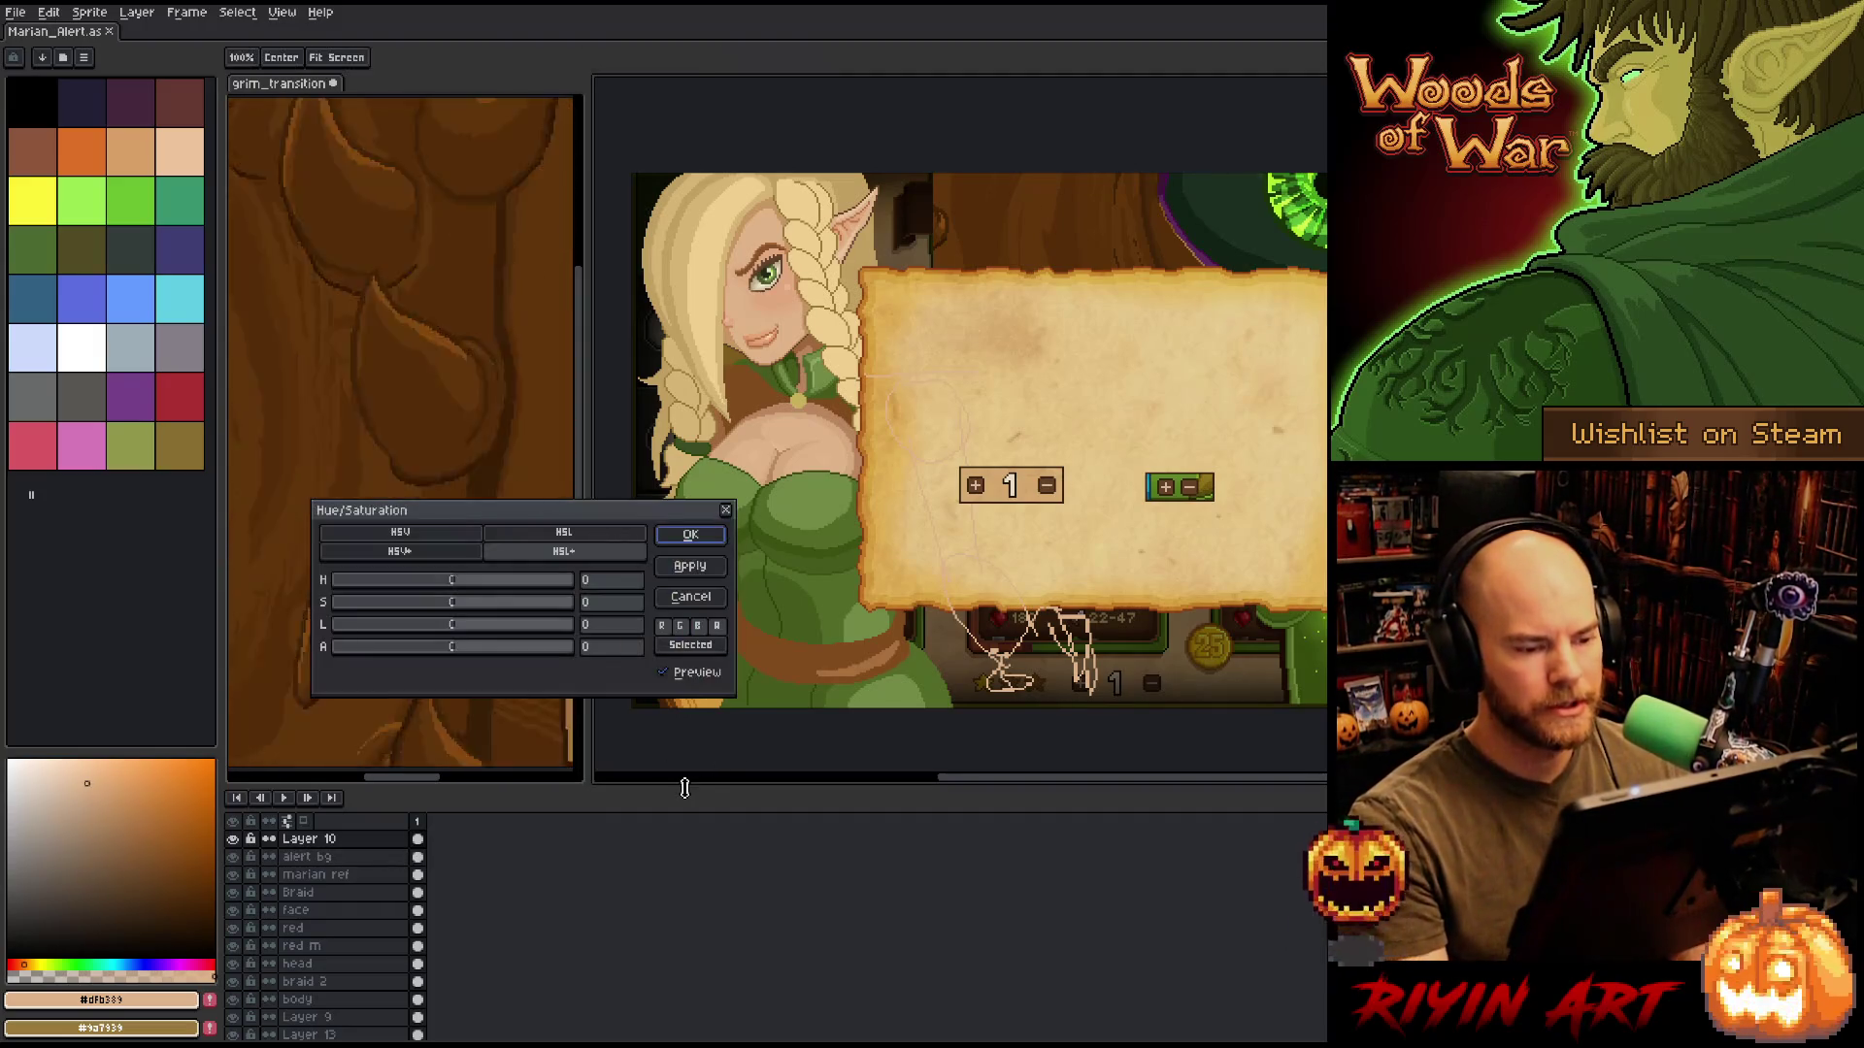
{"action": "left_click", "coordinate": [396, 626]}
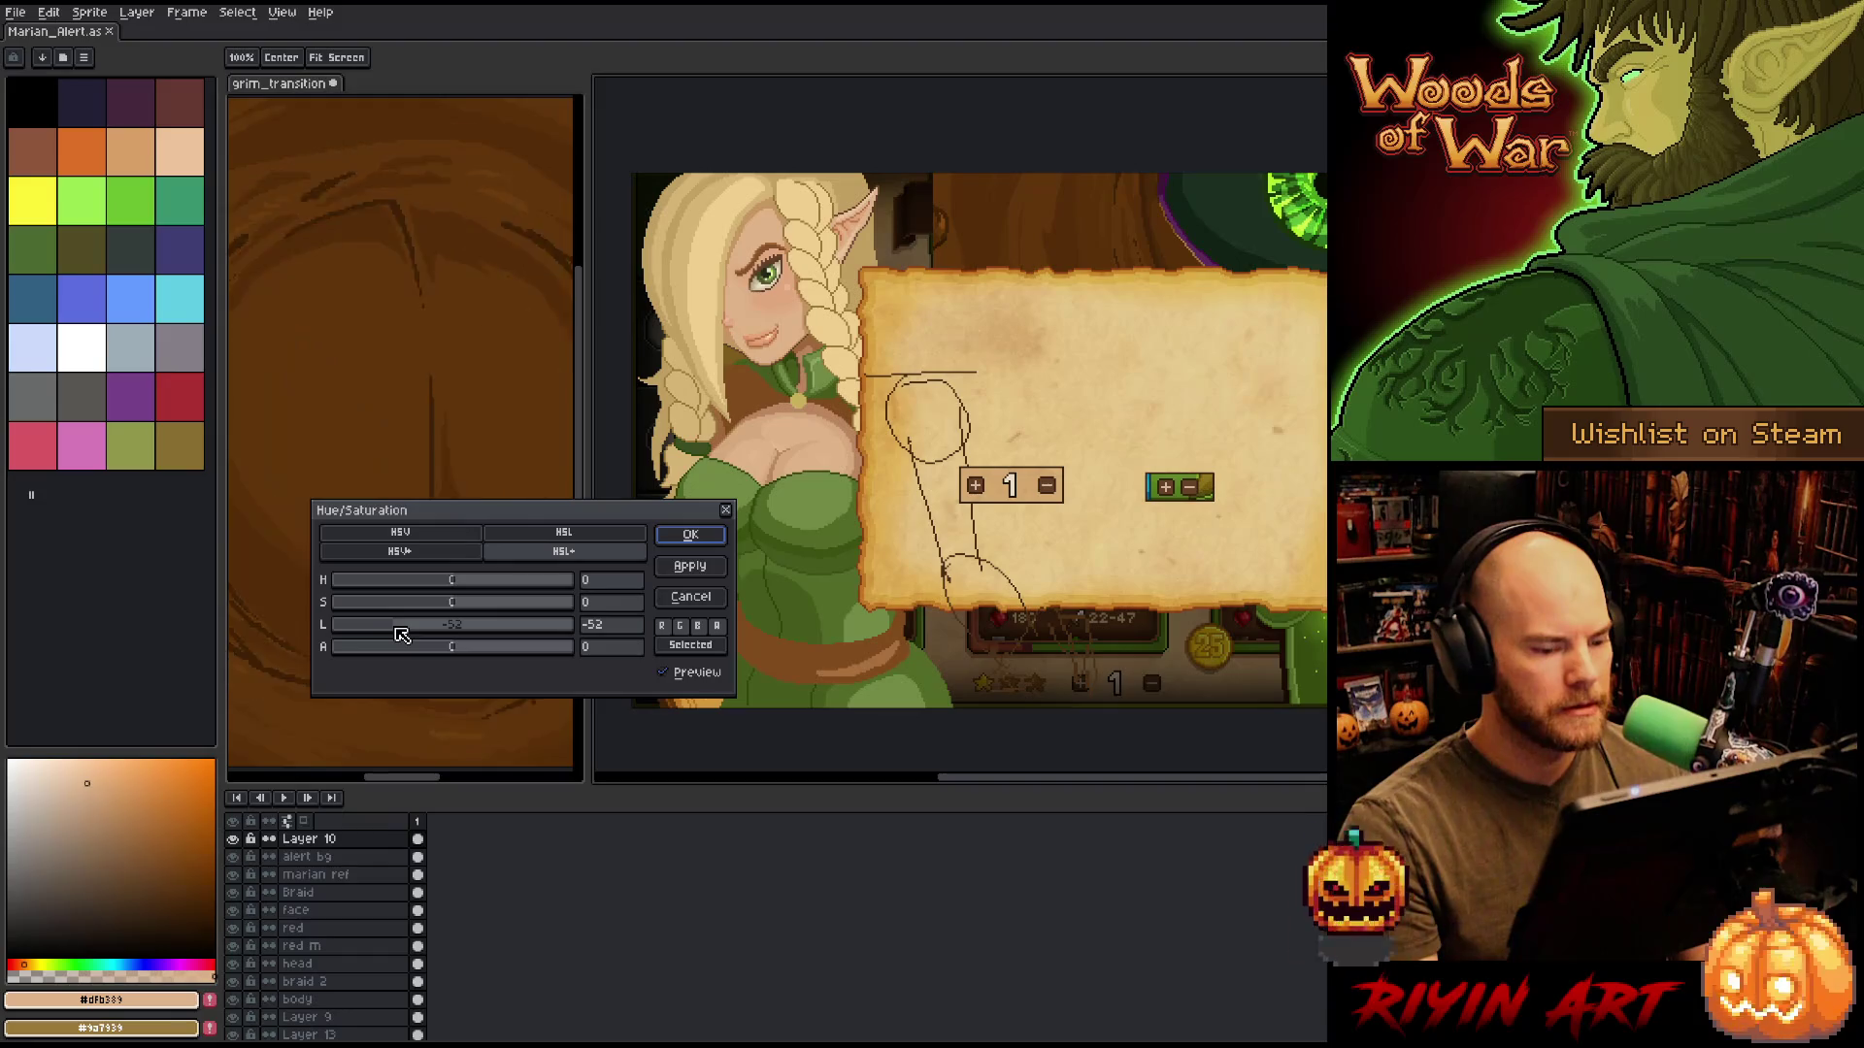
{"action": "left_click", "coordinate": [514, 631]}
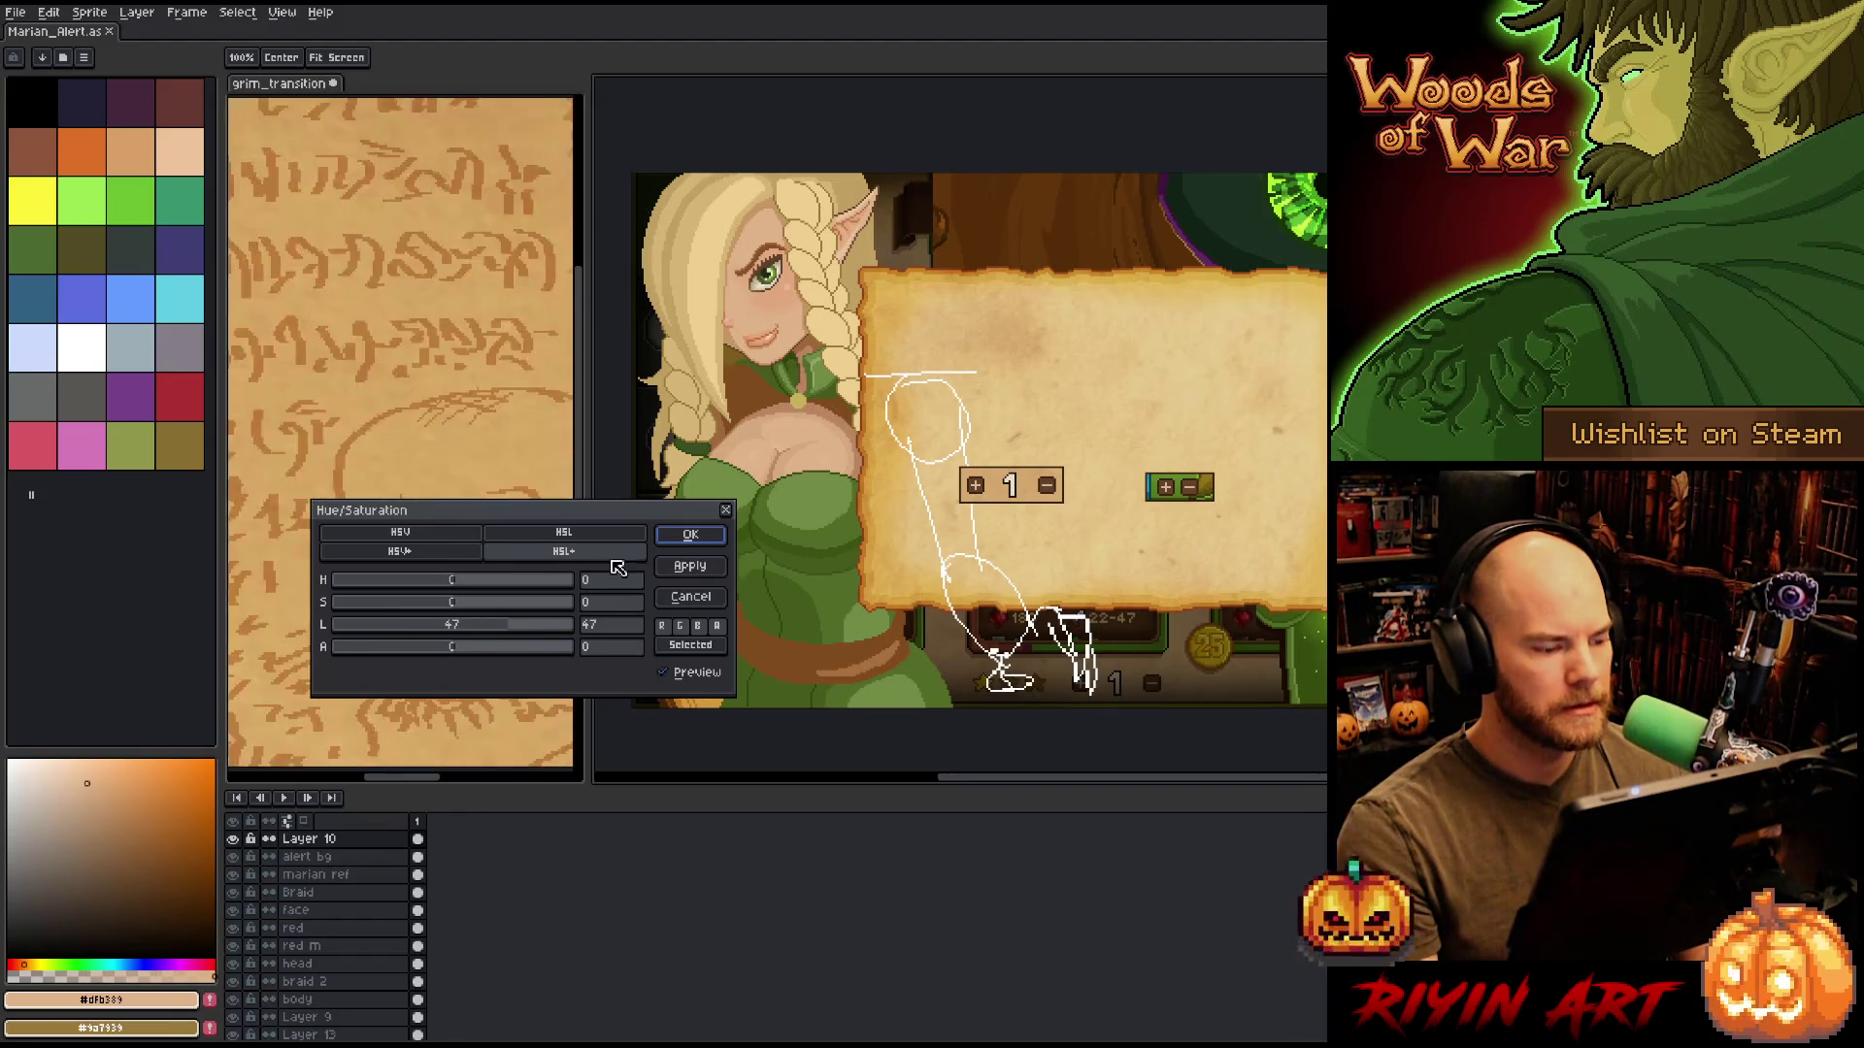
{"action": "left_click", "coordinate": [463, 624]}
{"action": "left_click_drag", "start_coordinate": [454, 581], "coordinate": [541, 586]}
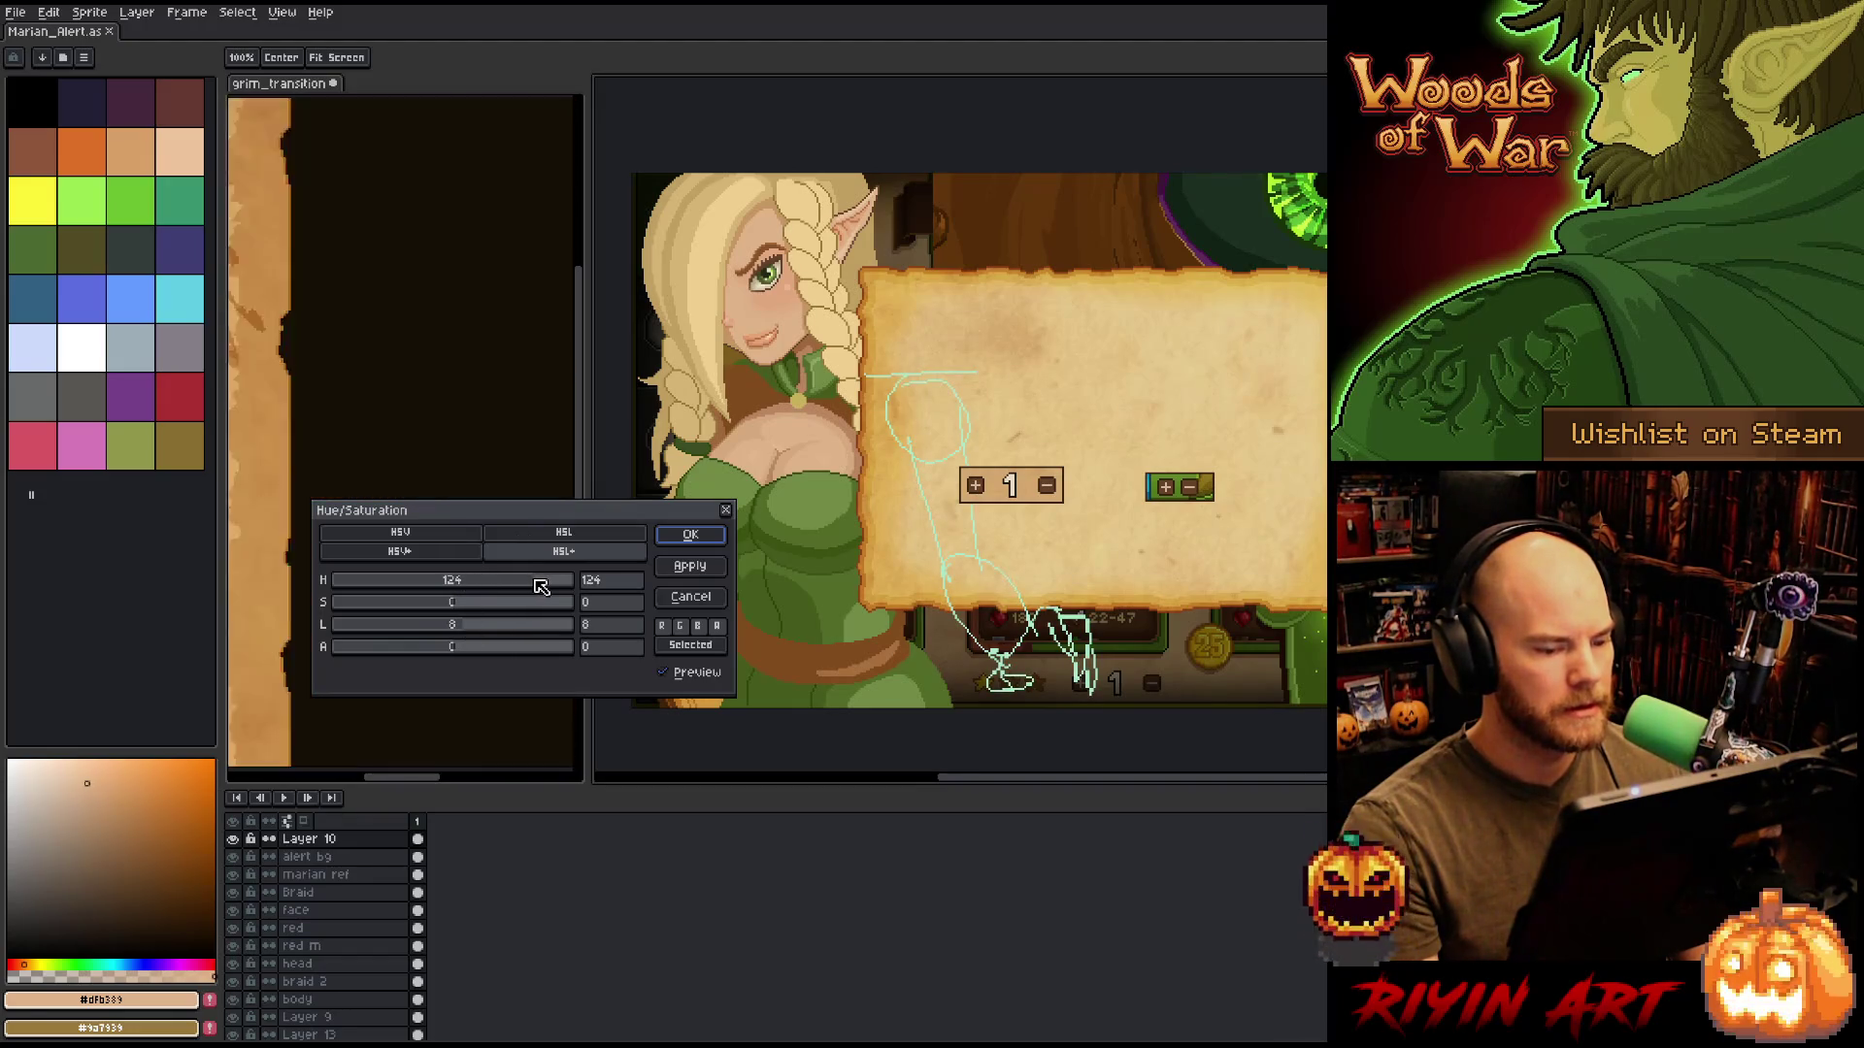
{"action": "left_click", "coordinate": [448, 631]}
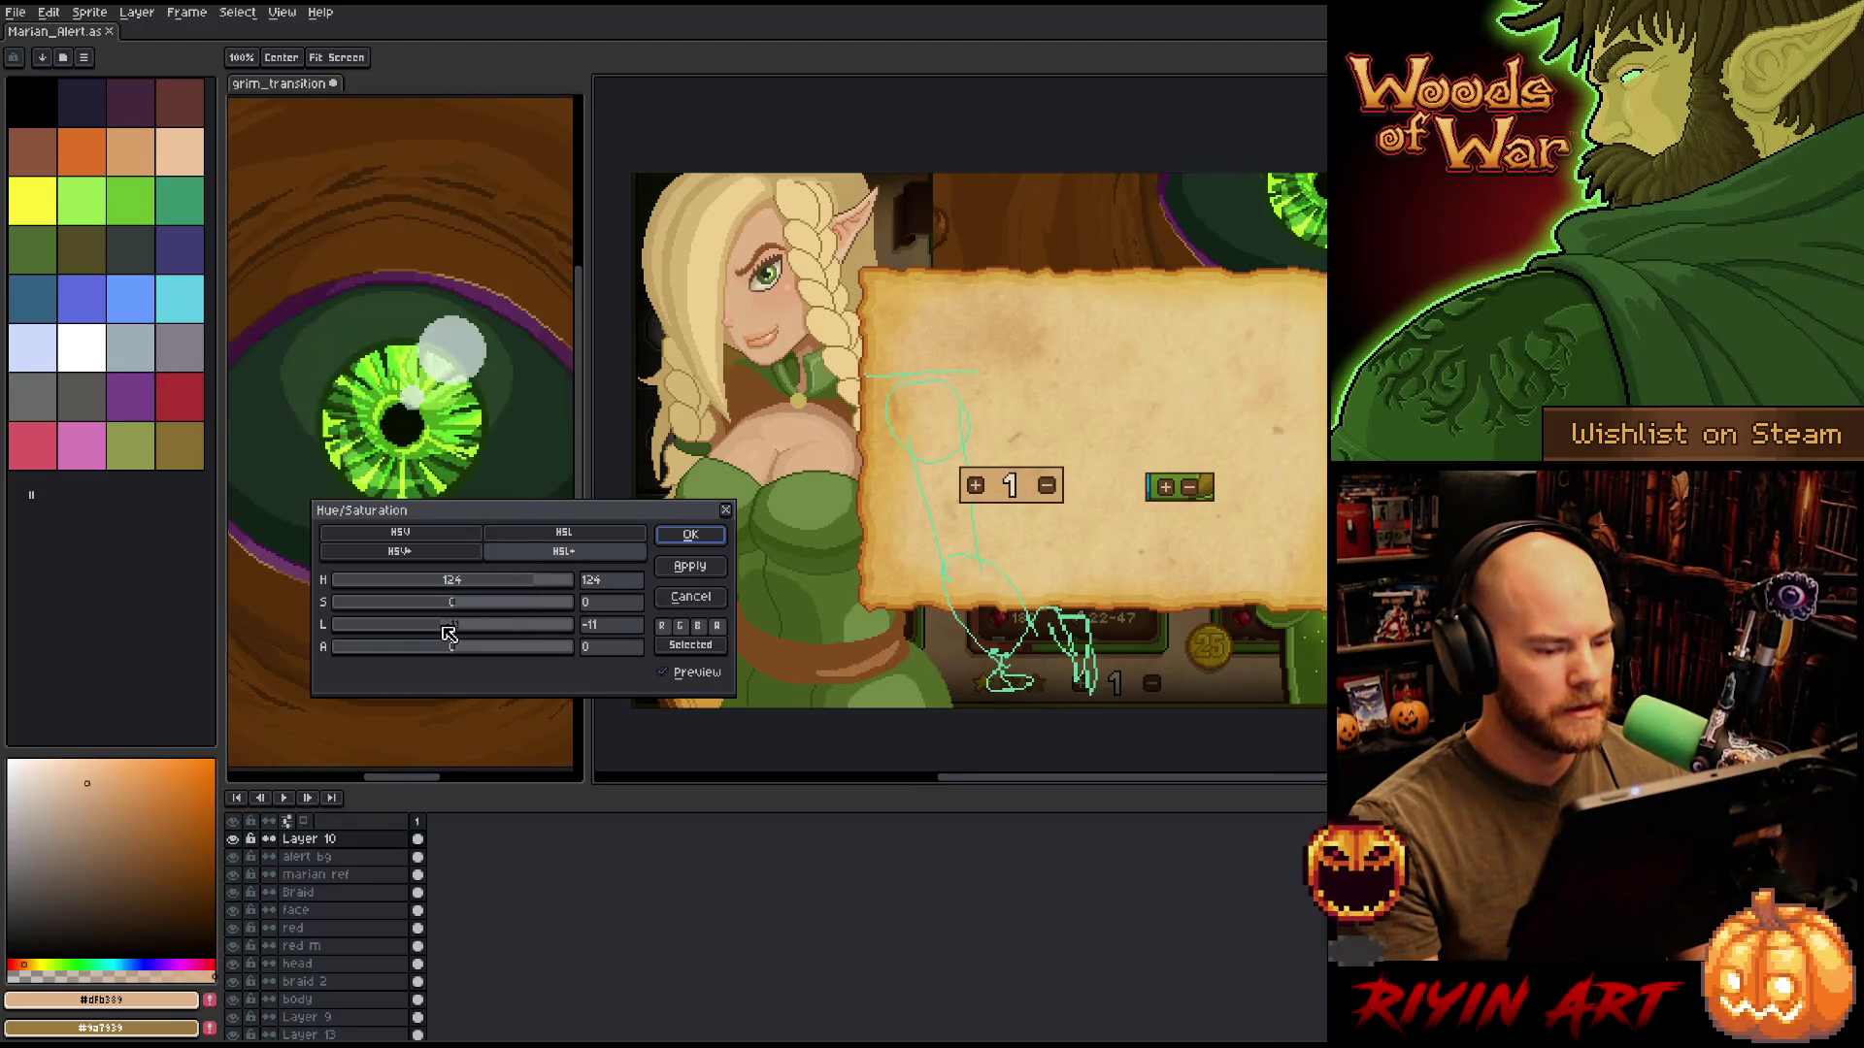
{"action": "left_click", "coordinate": [687, 536]}
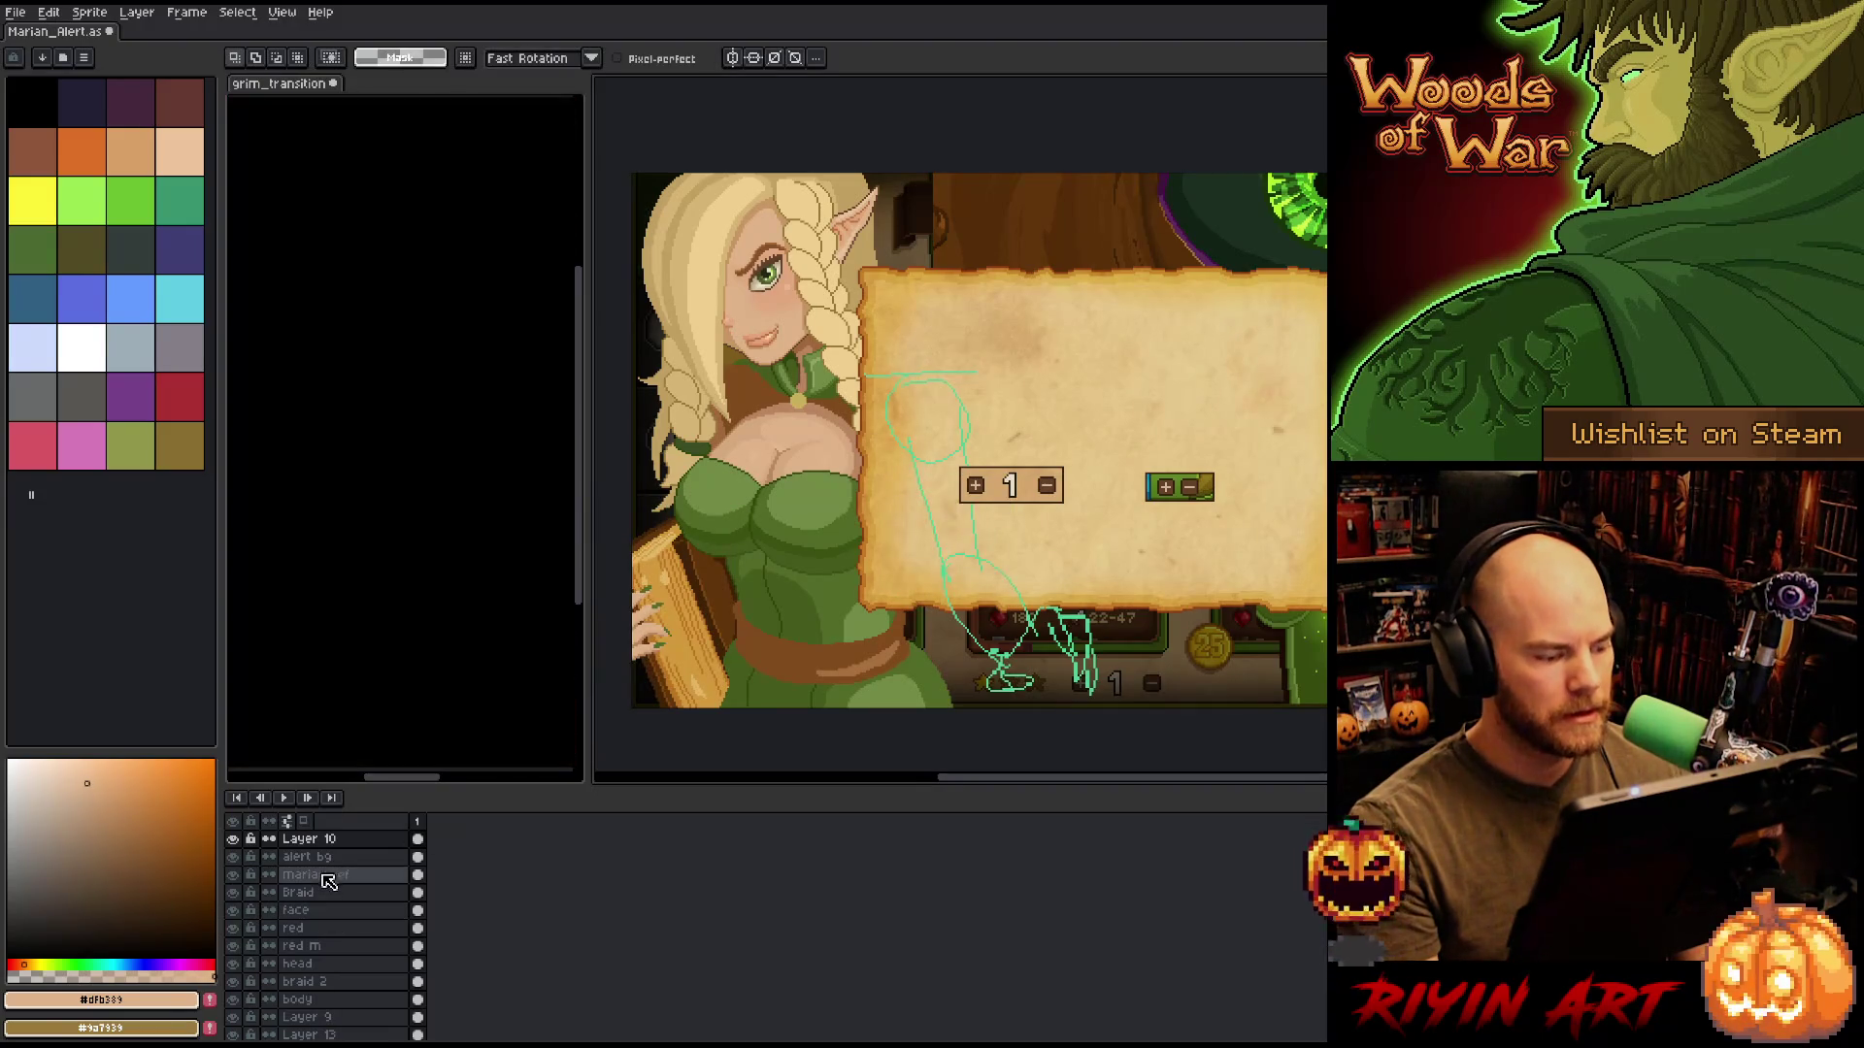
{"action": "key", "text": "shift+n"}
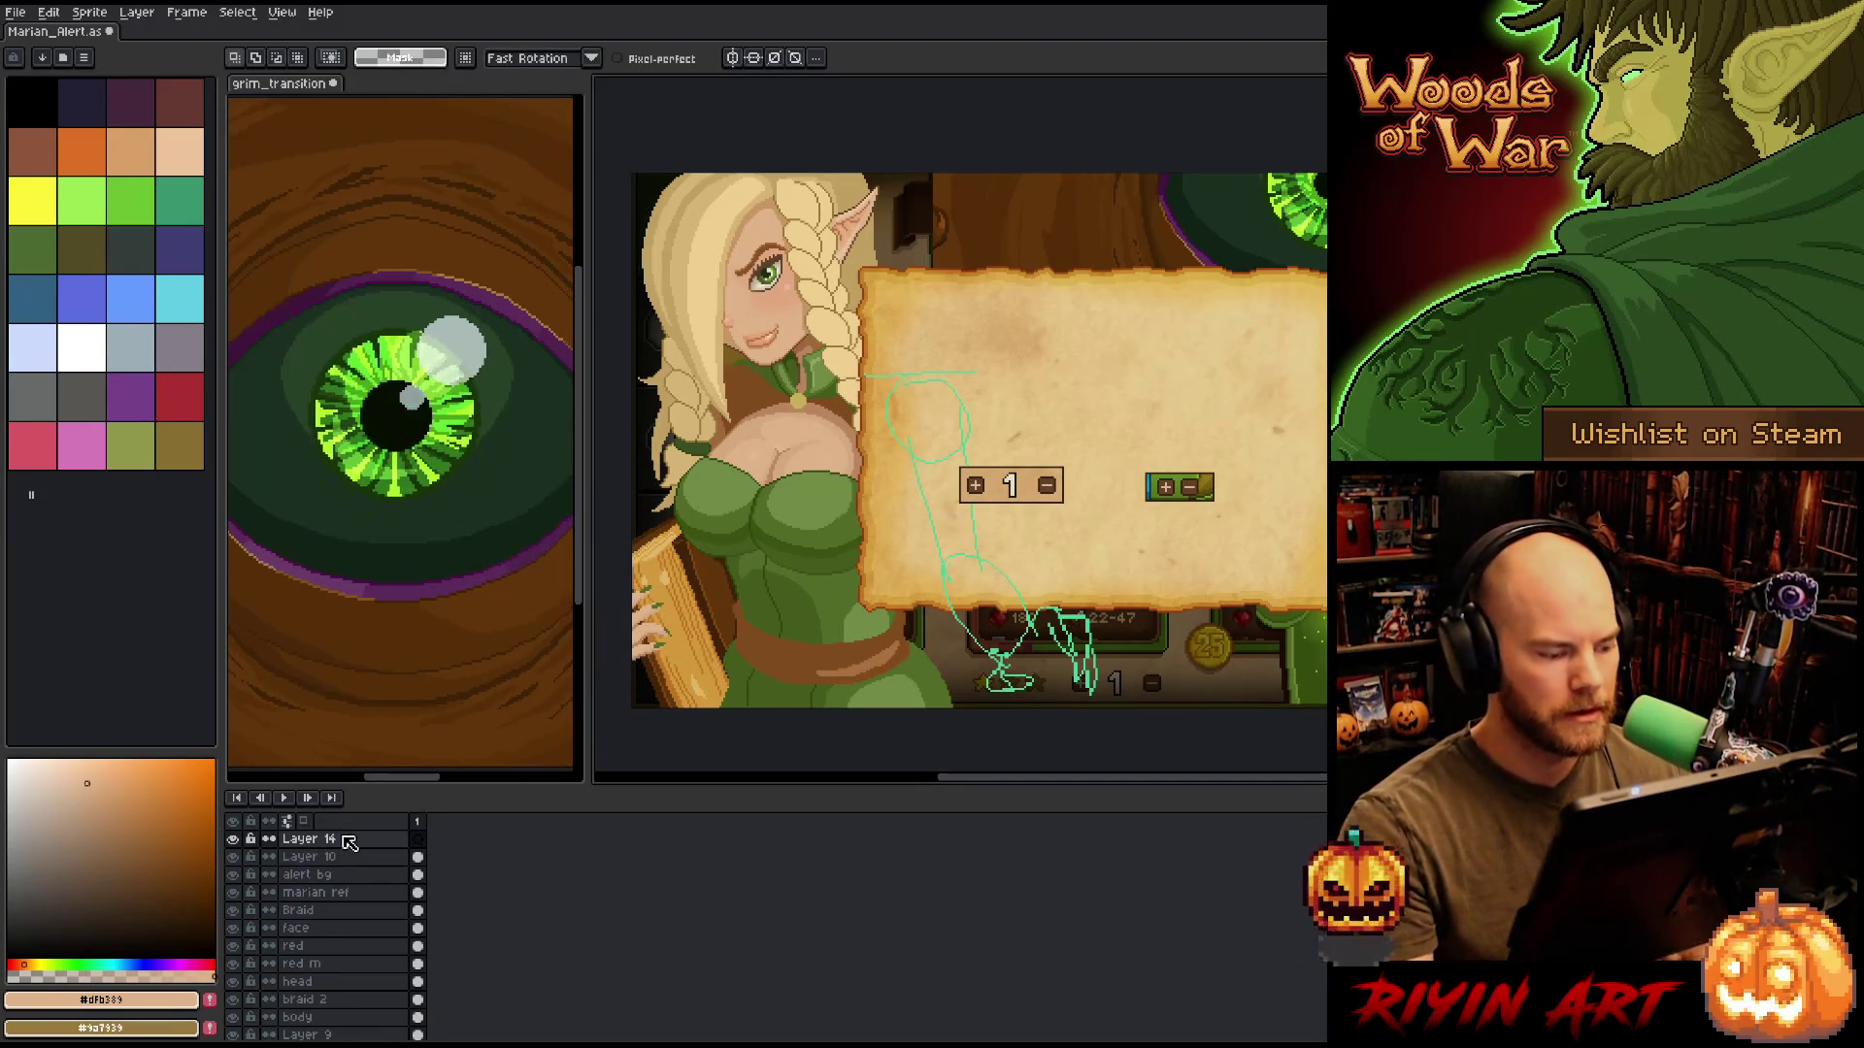
{"action": "key", "text": "b"}
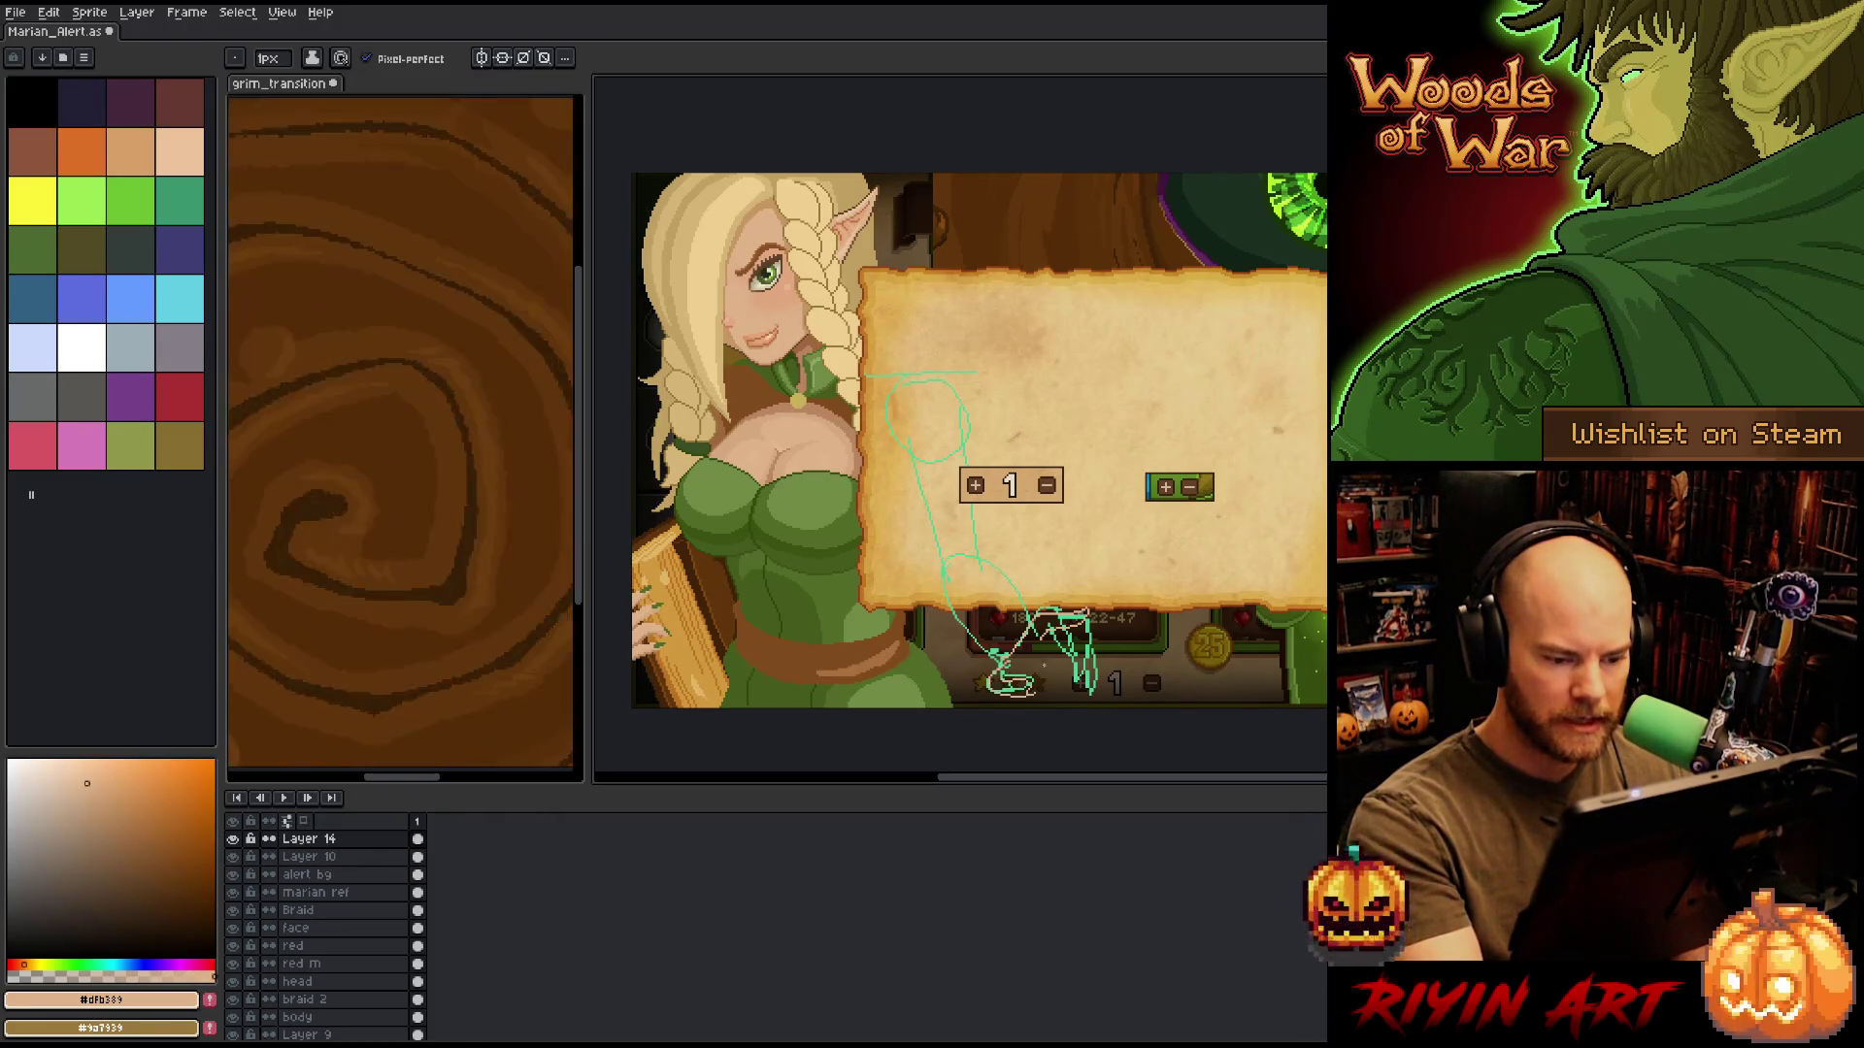
{"action": "key", "text": "b"}
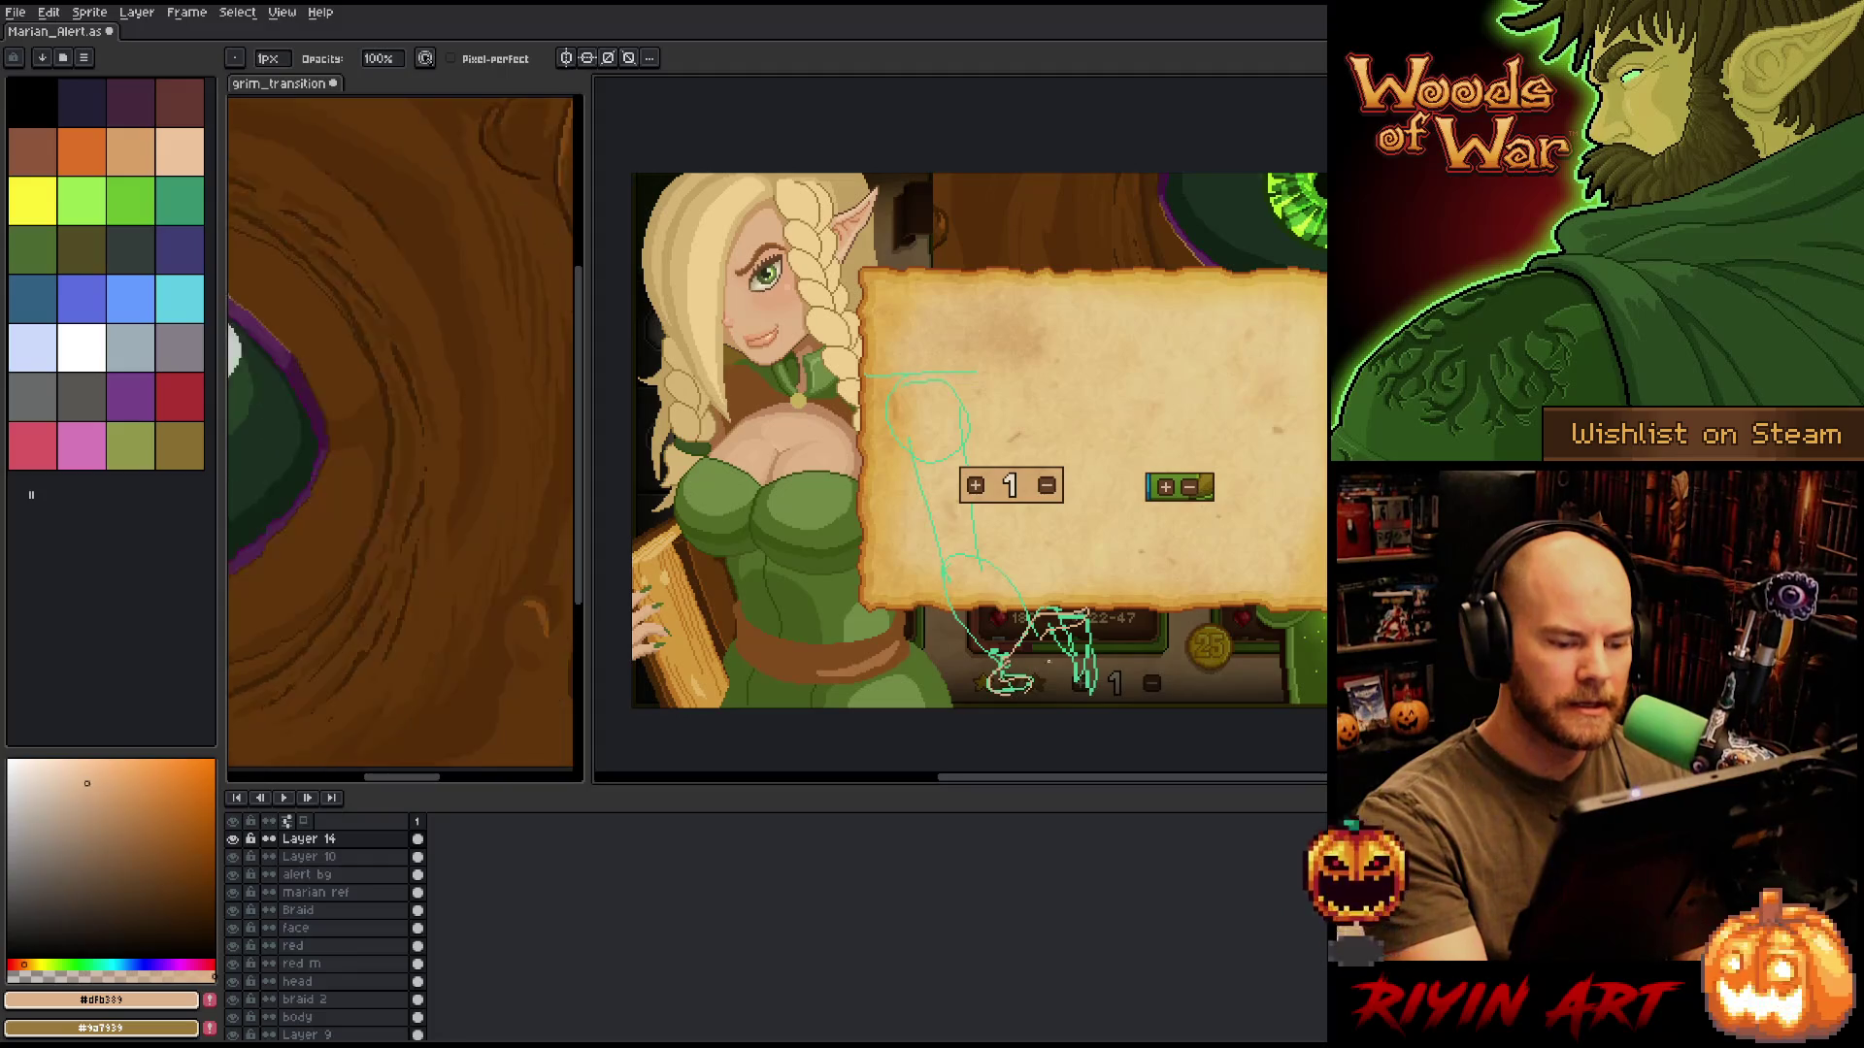
{"action": "key", "text": "e"}
{"action": "key", "text": "b"}
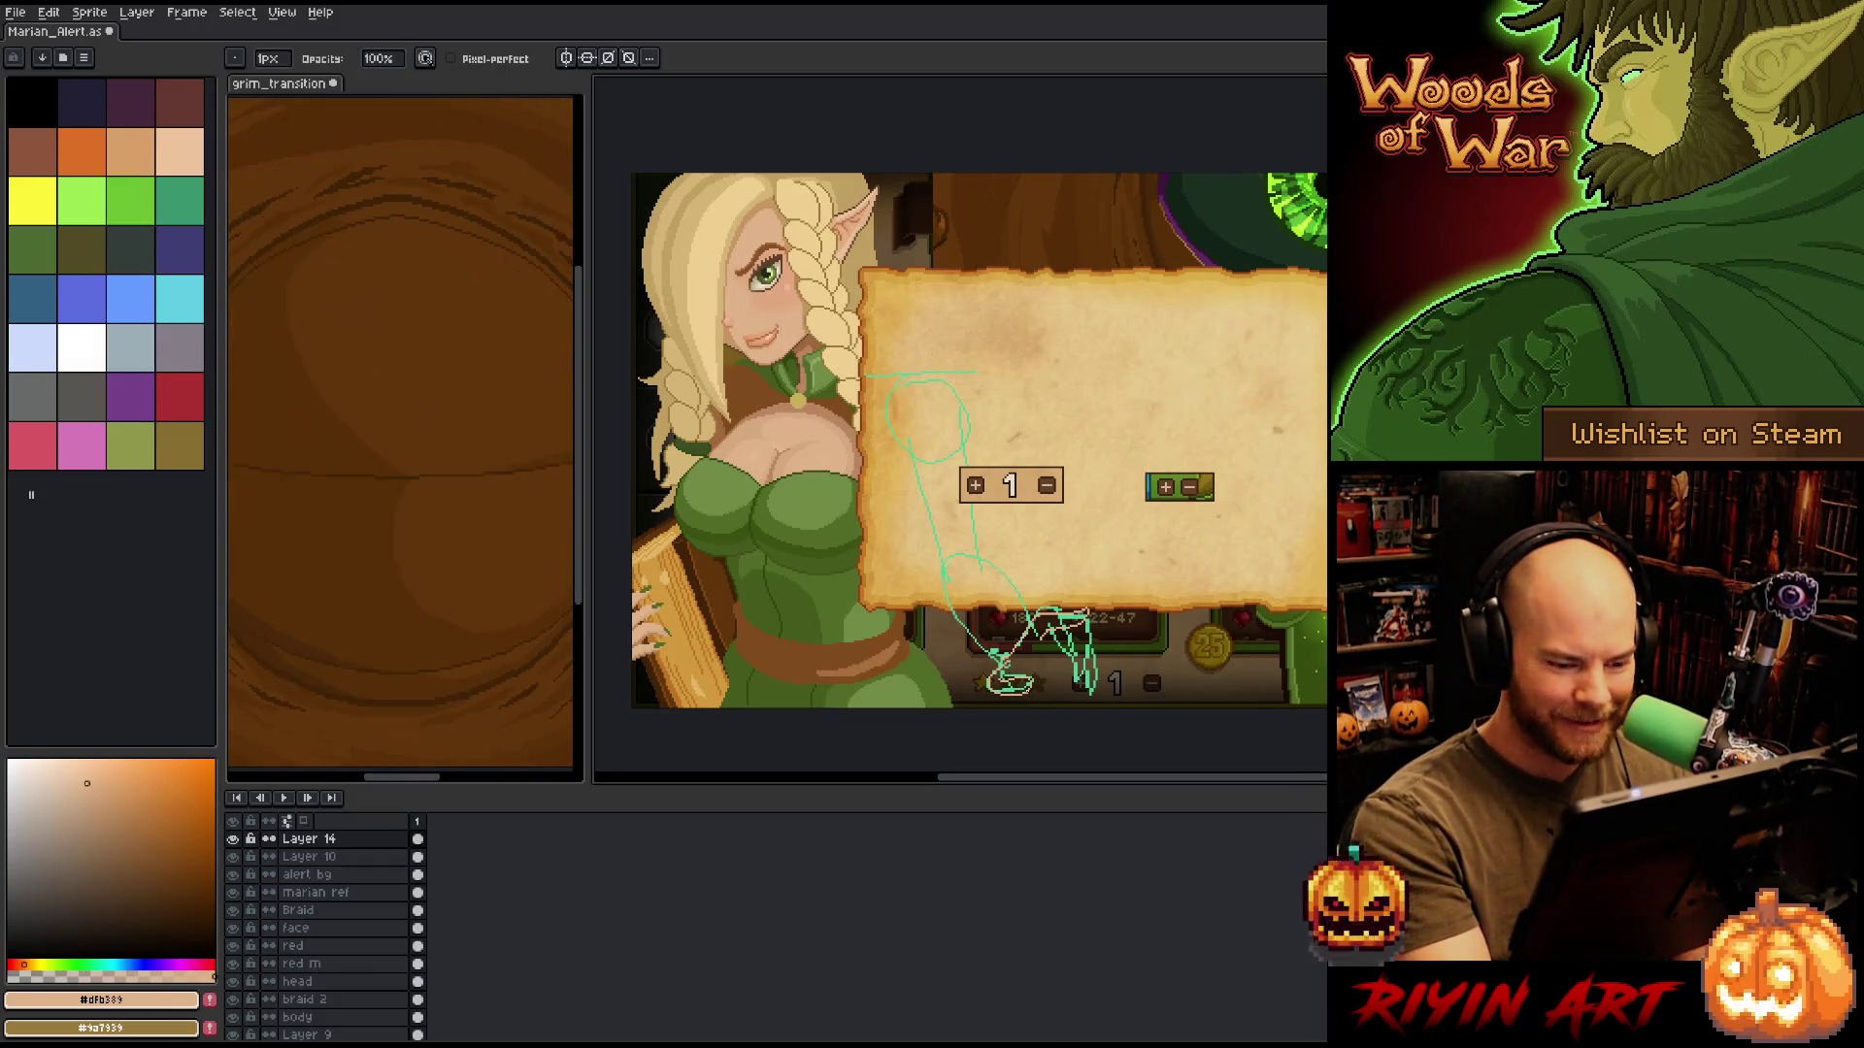
{"action": "key", "text": "e"}
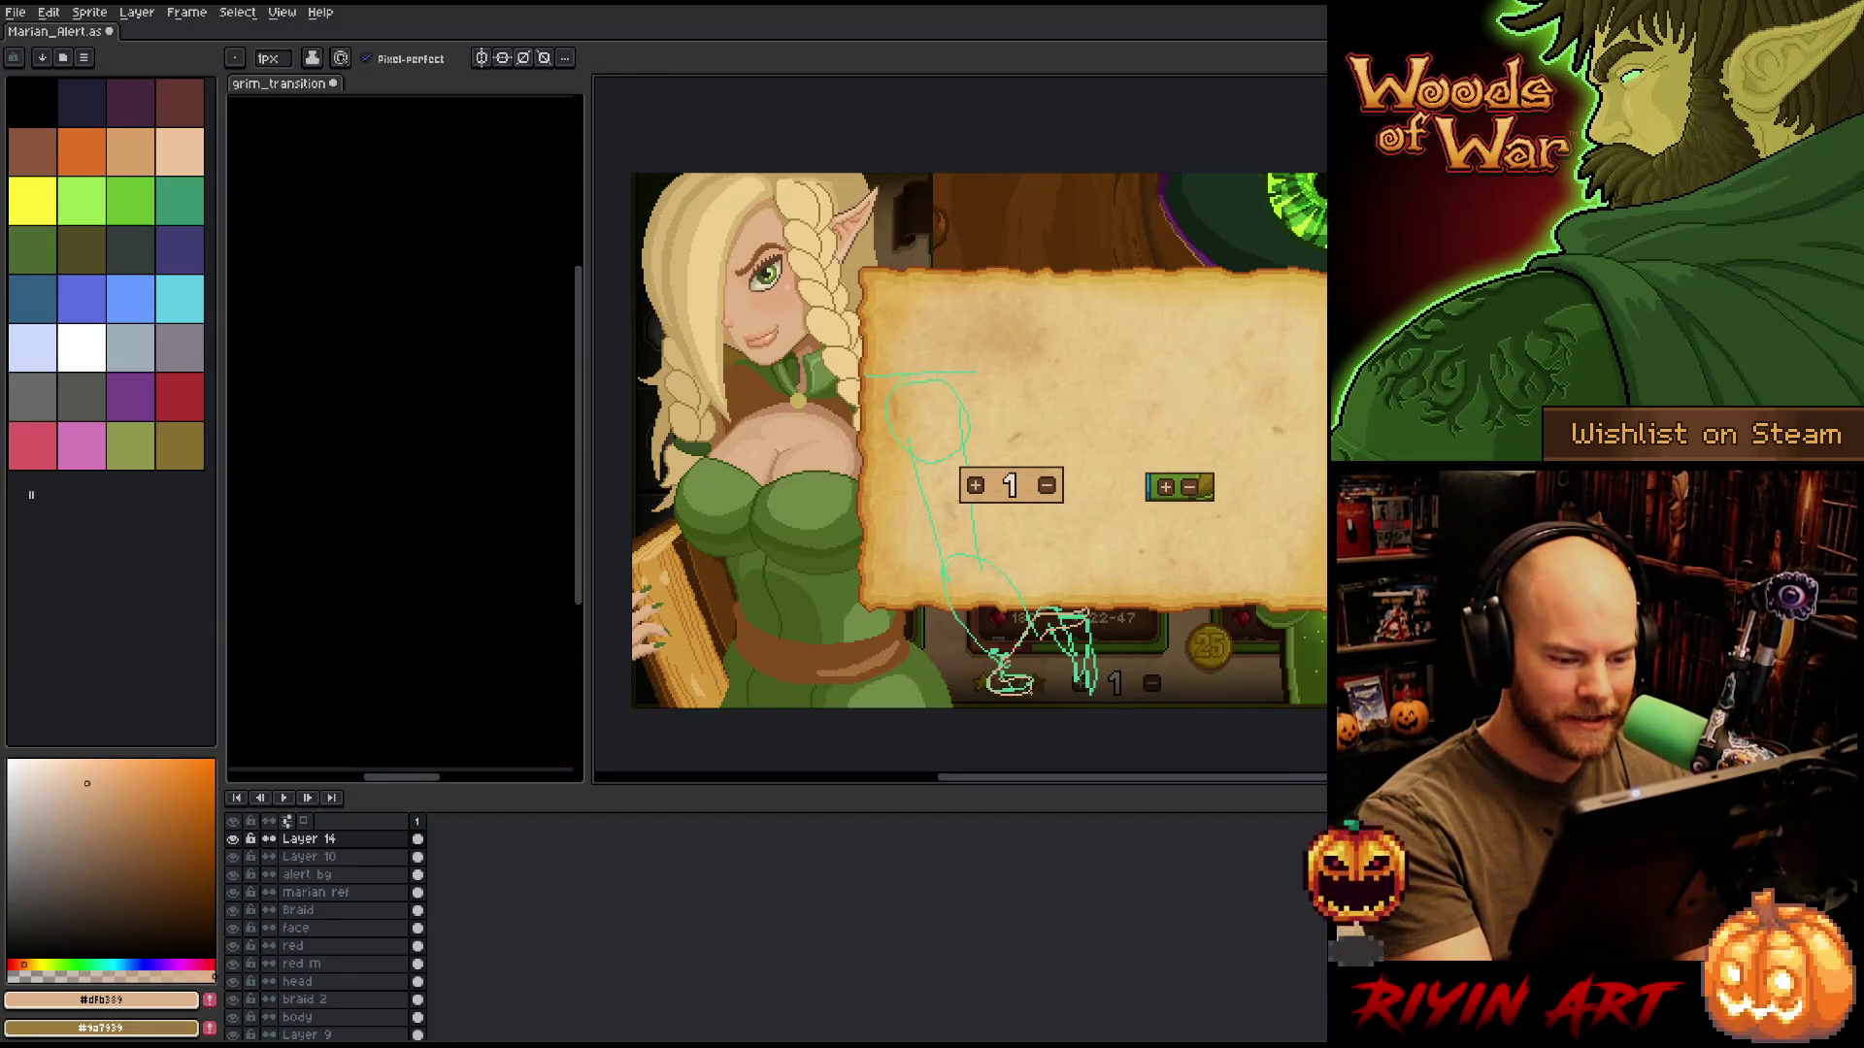
{"action": "key", "text": "m"}
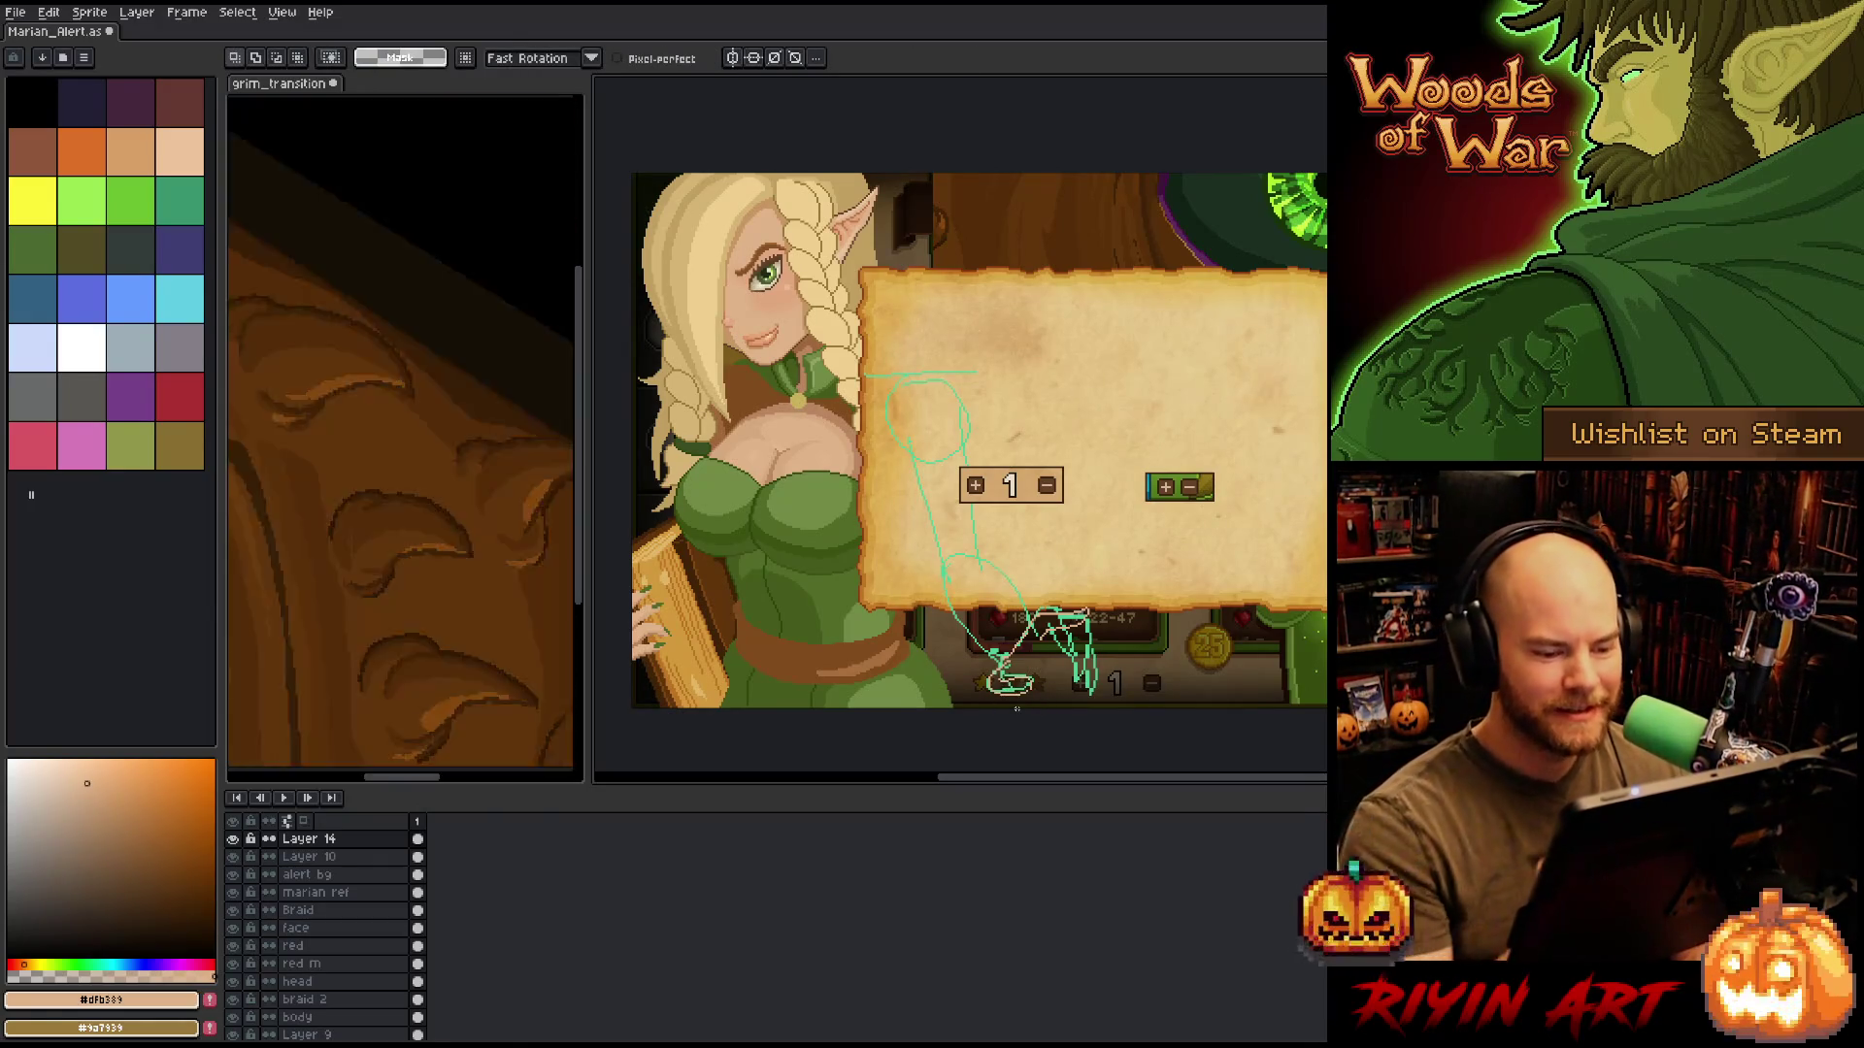
{"action": "key", "text": "e"}
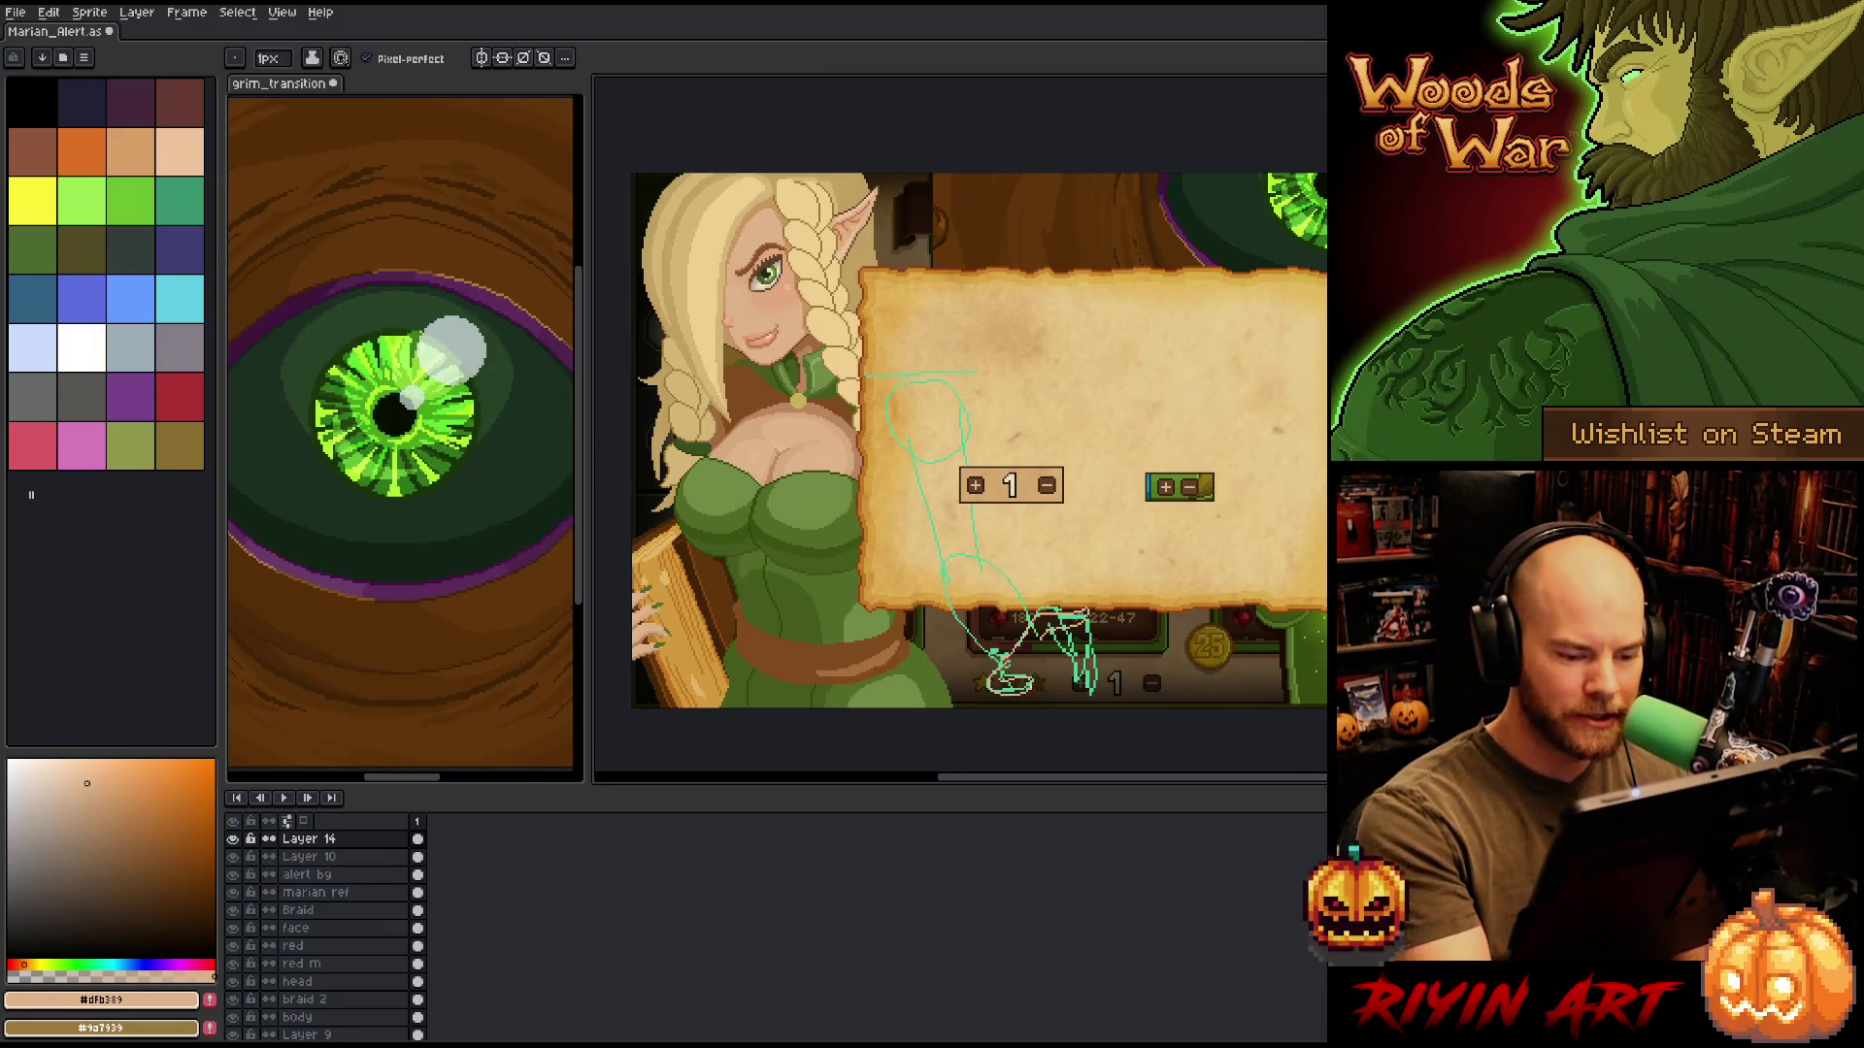
{"action": "key", "text": "b"}
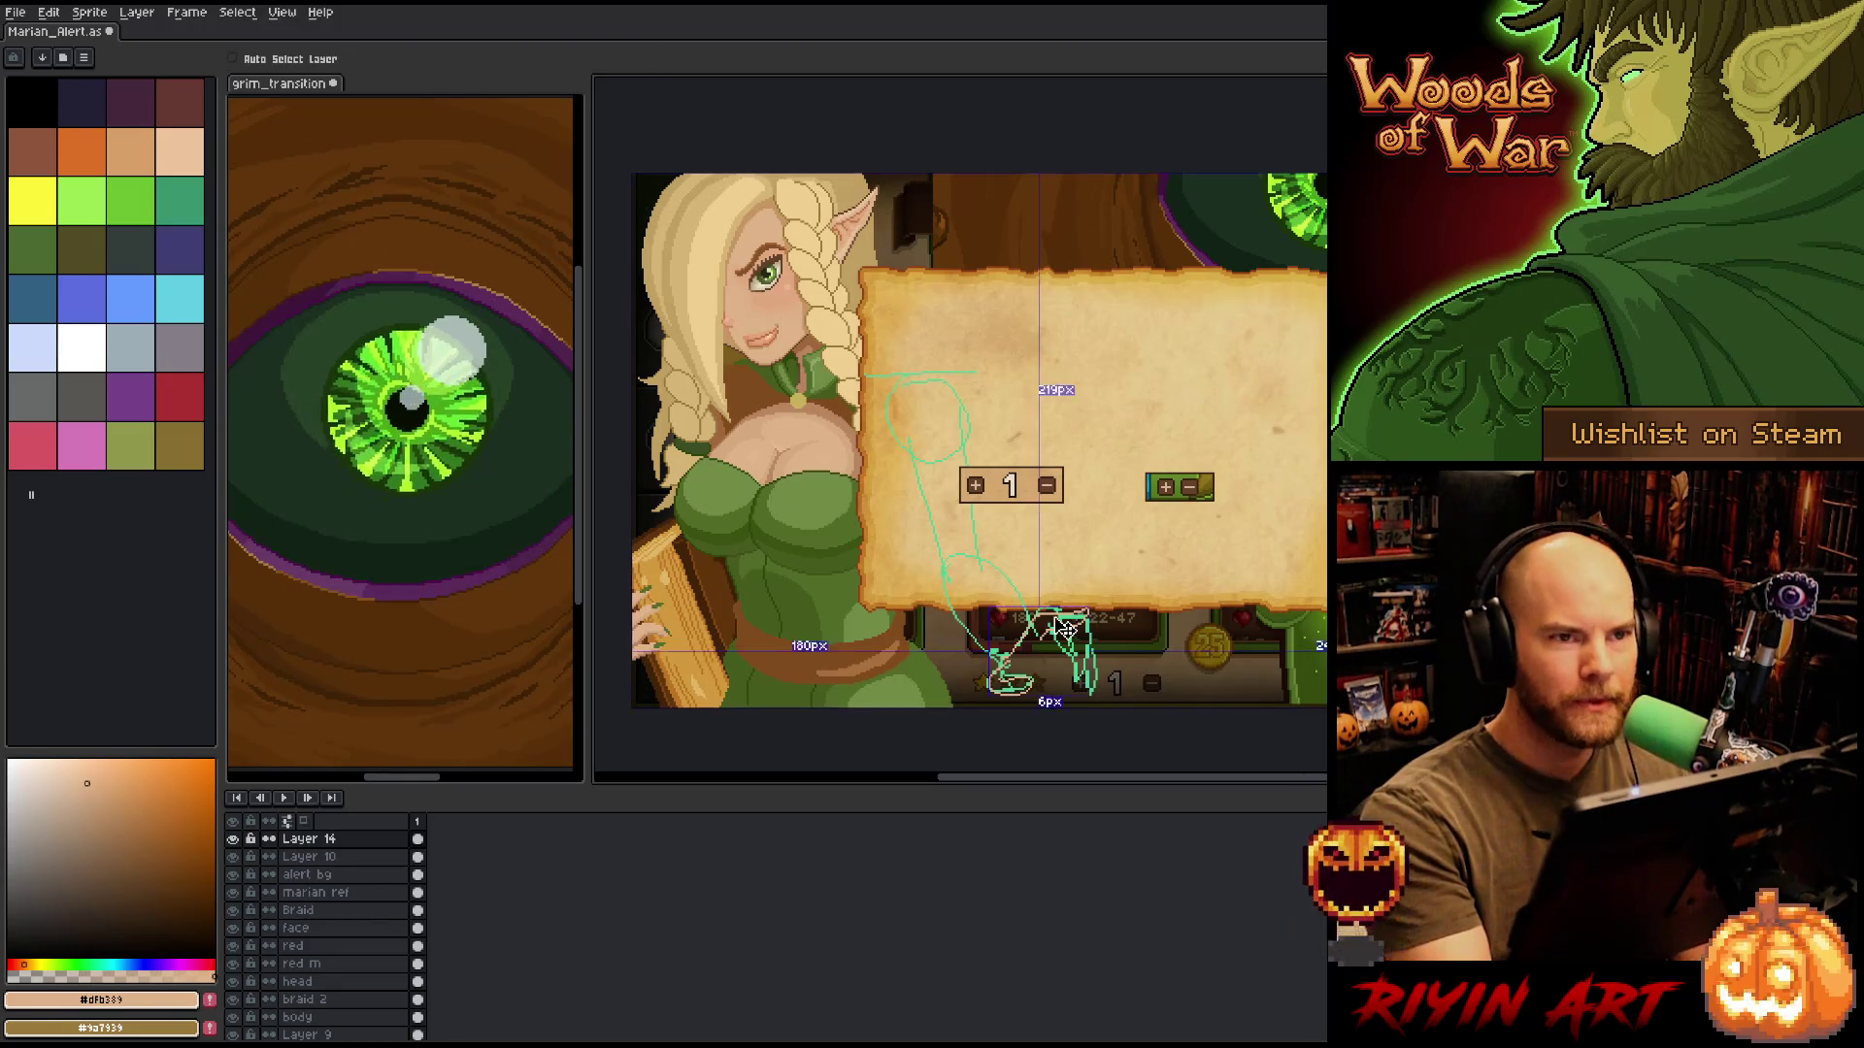
Save the sprite, erase stray pixels in the hand sketch, and save again.
{"action": "key", "text": "ctrl+s"}
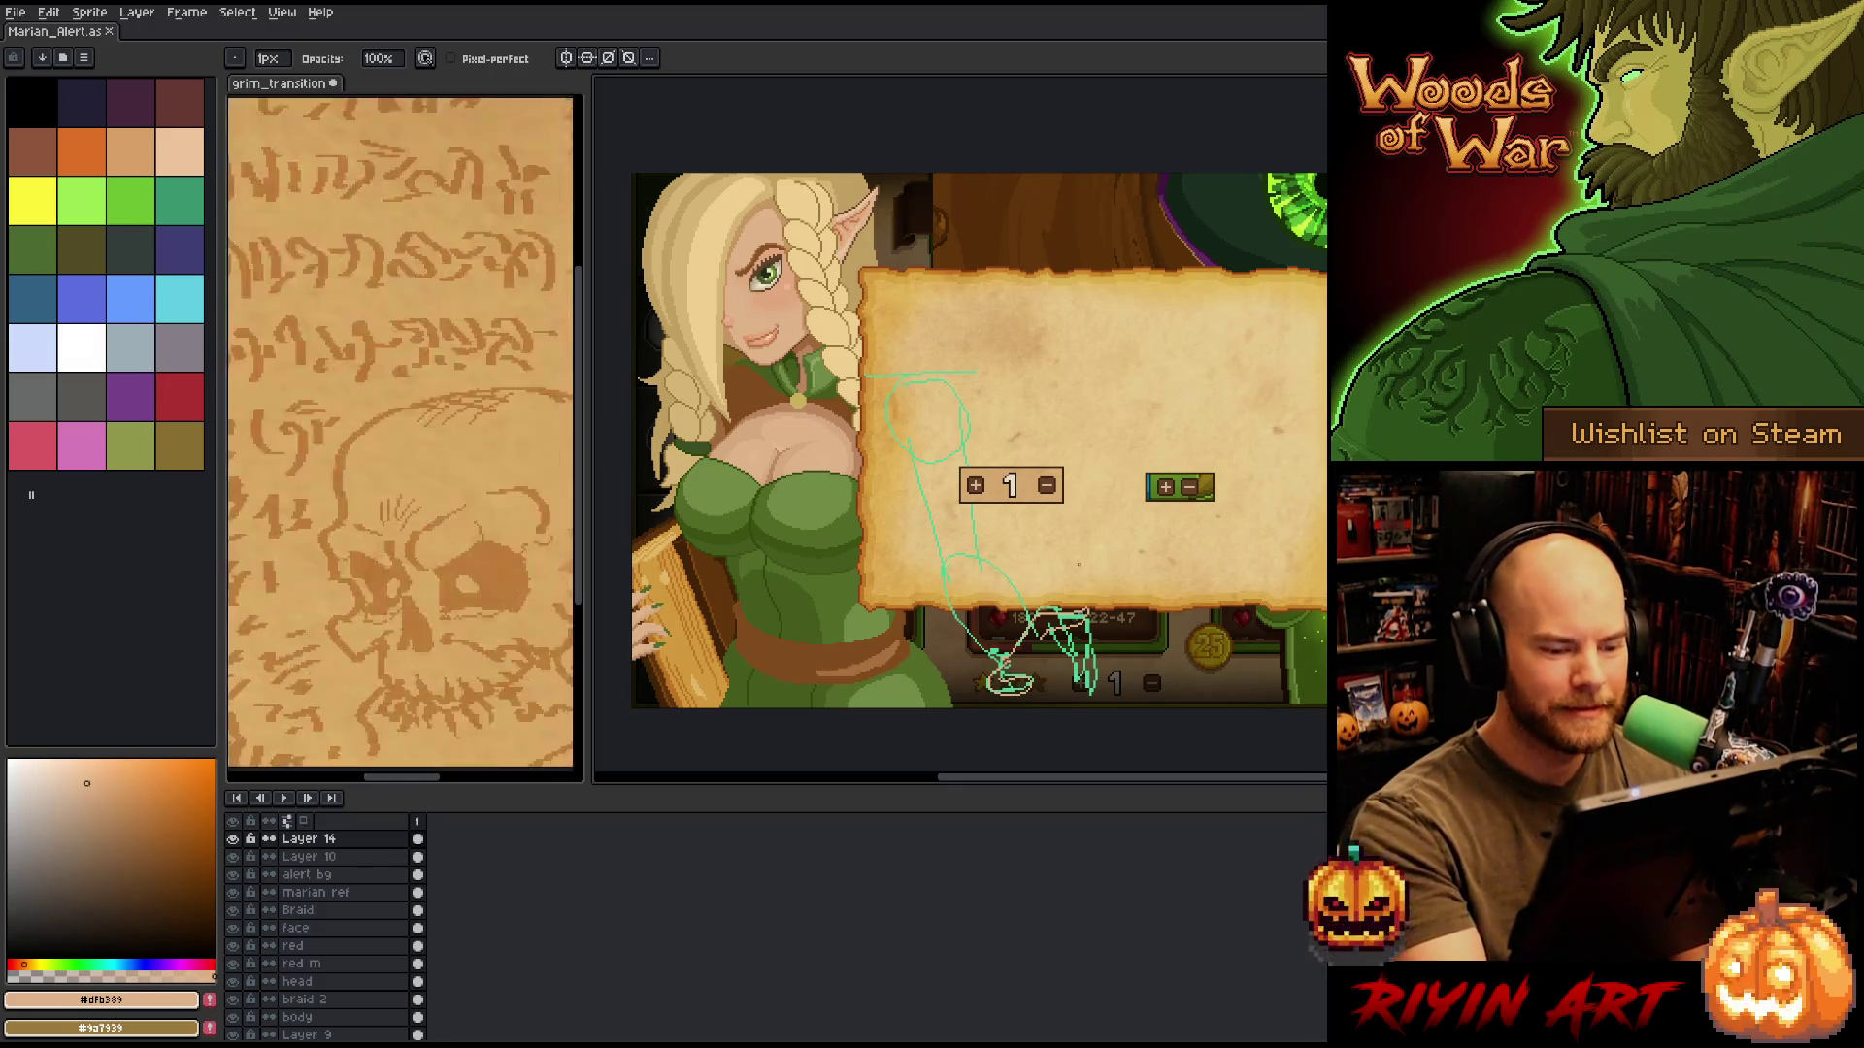
{"action": "key", "text": "e"}
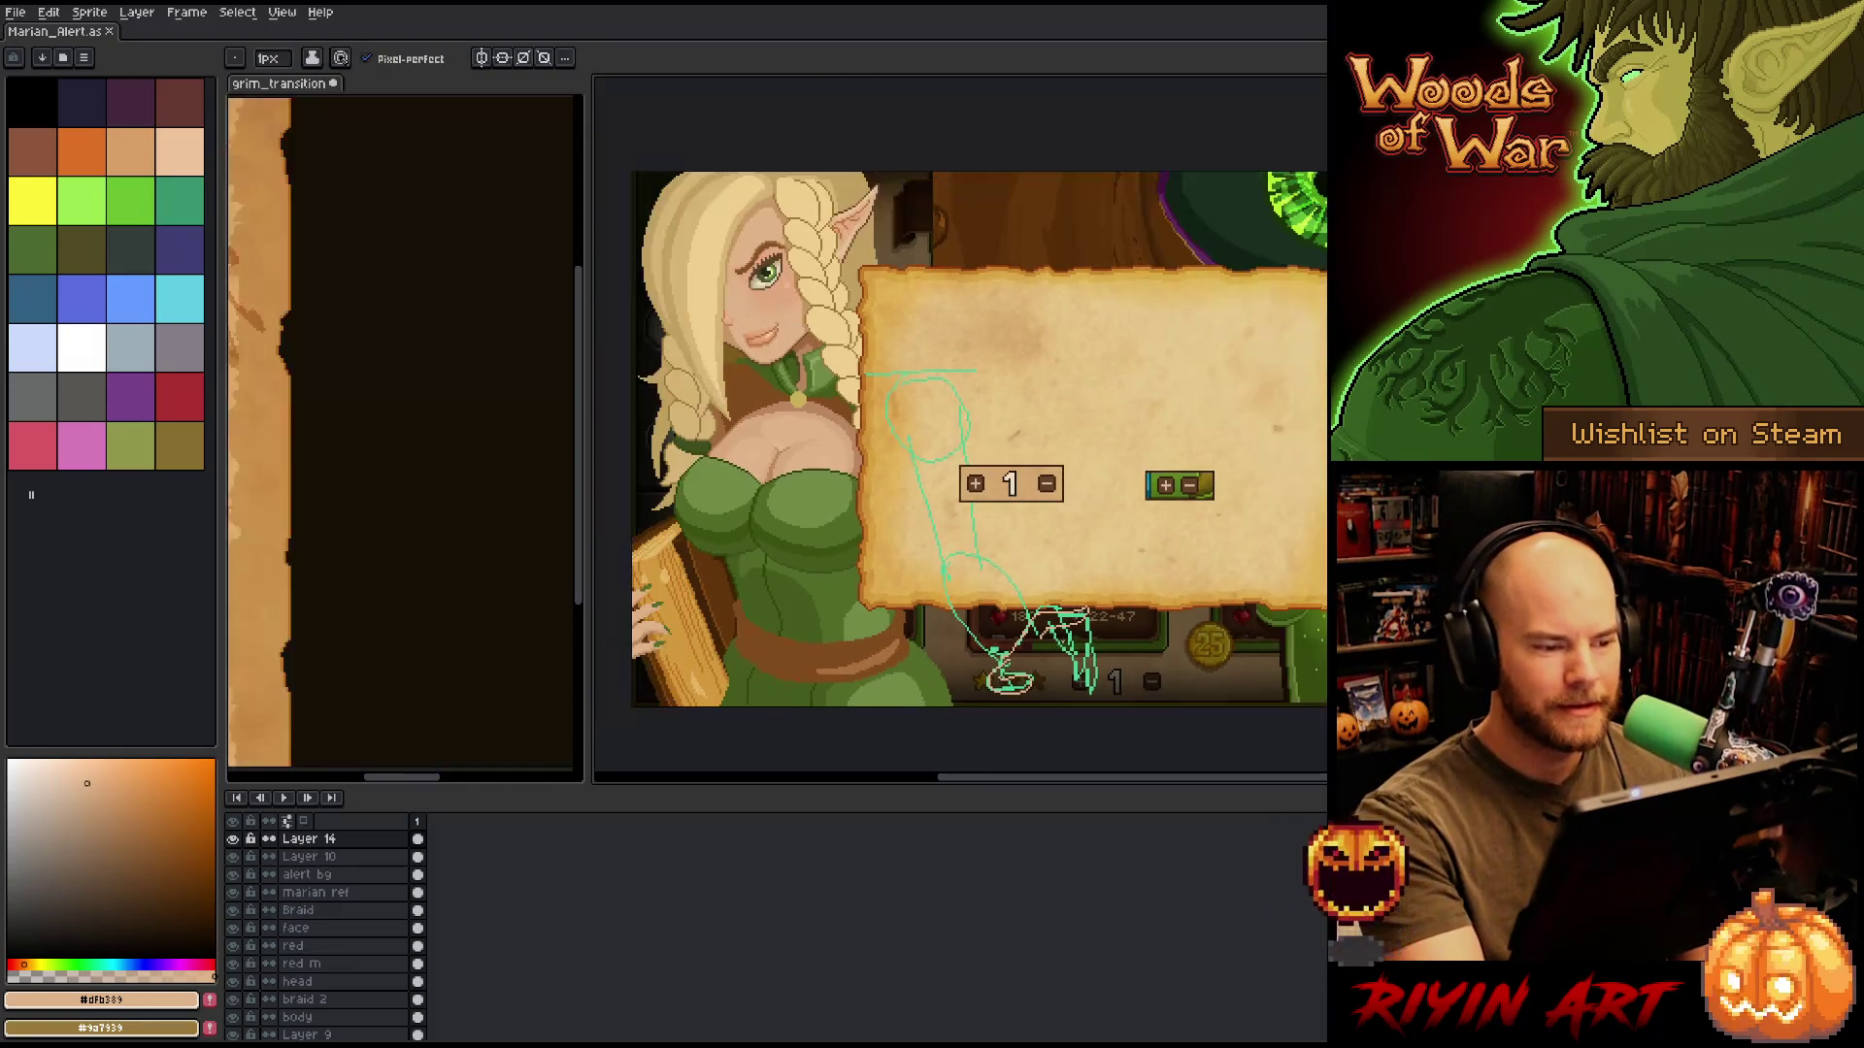
{"action": "left_click_drag", "start_coordinate": [1036, 563], "coordinate": [1065, 573]}
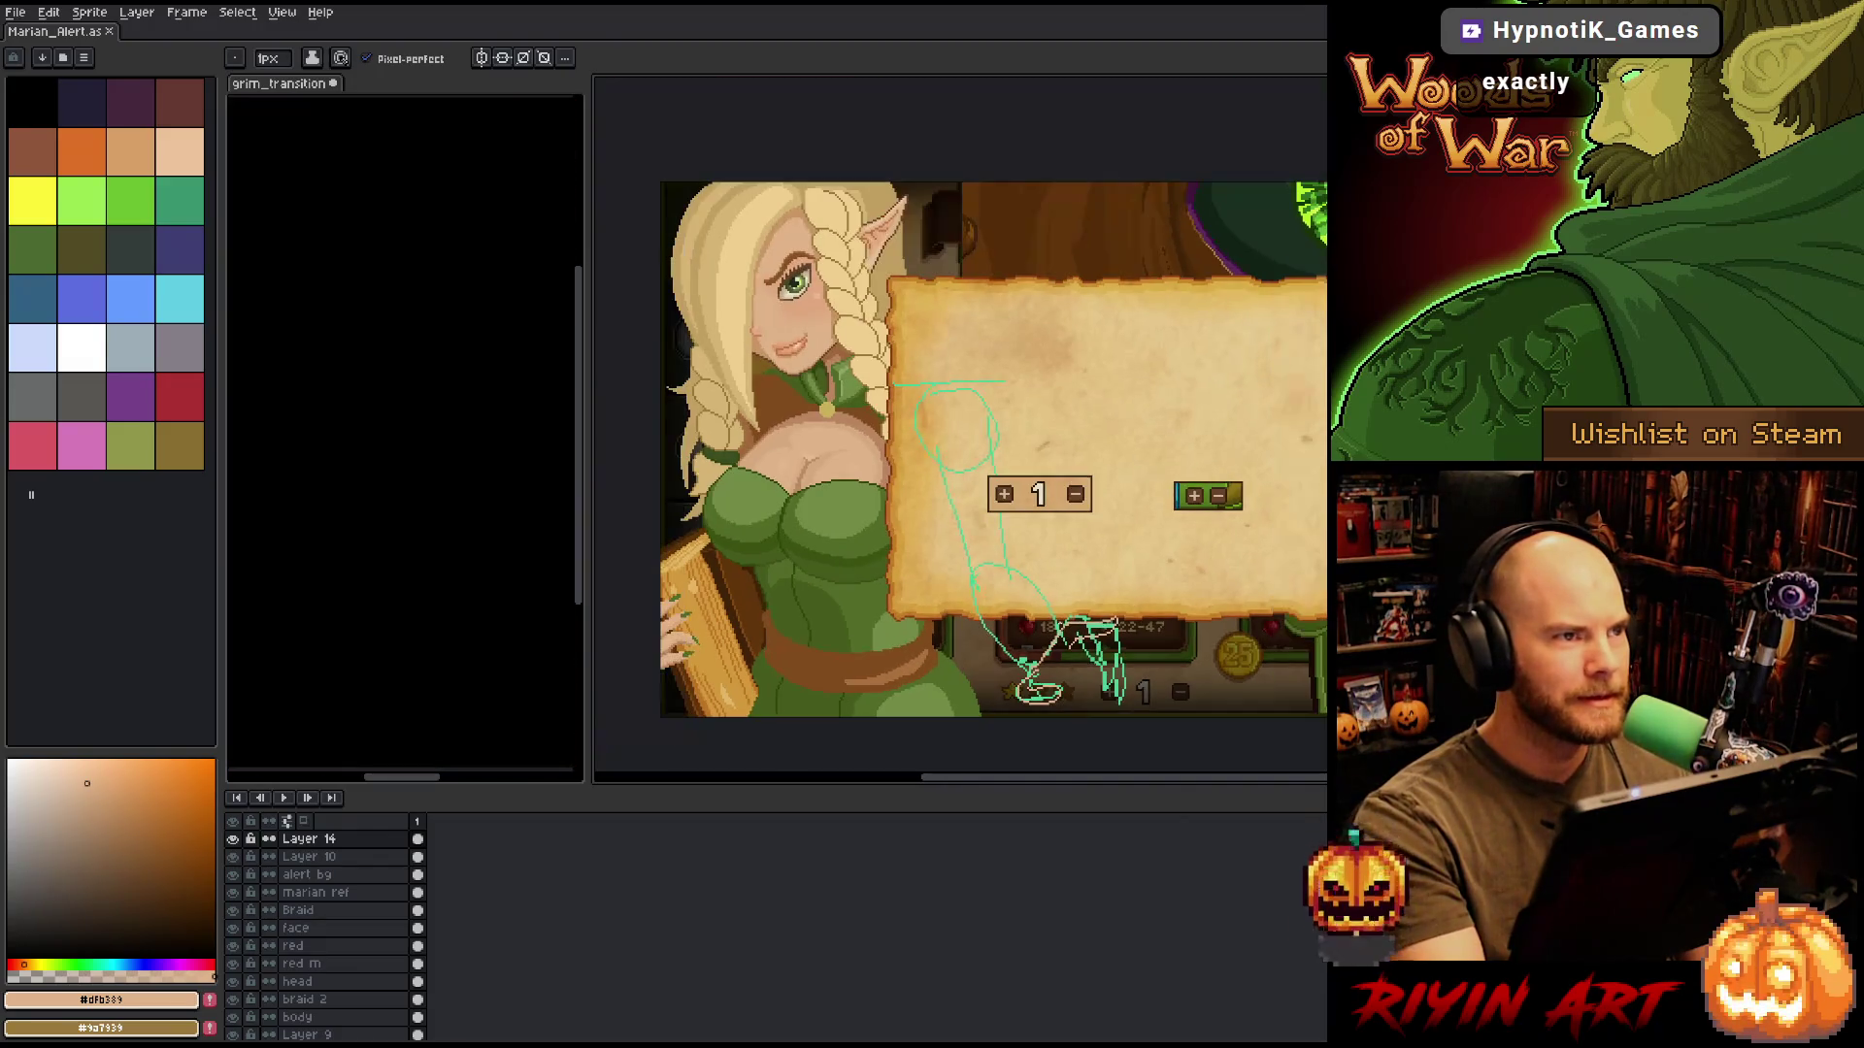
{"action": "key", "text": "space"}
{"action": "left_click_drag", "start_coordinate": [1095, 654], "coordinate": [1091, 657]}
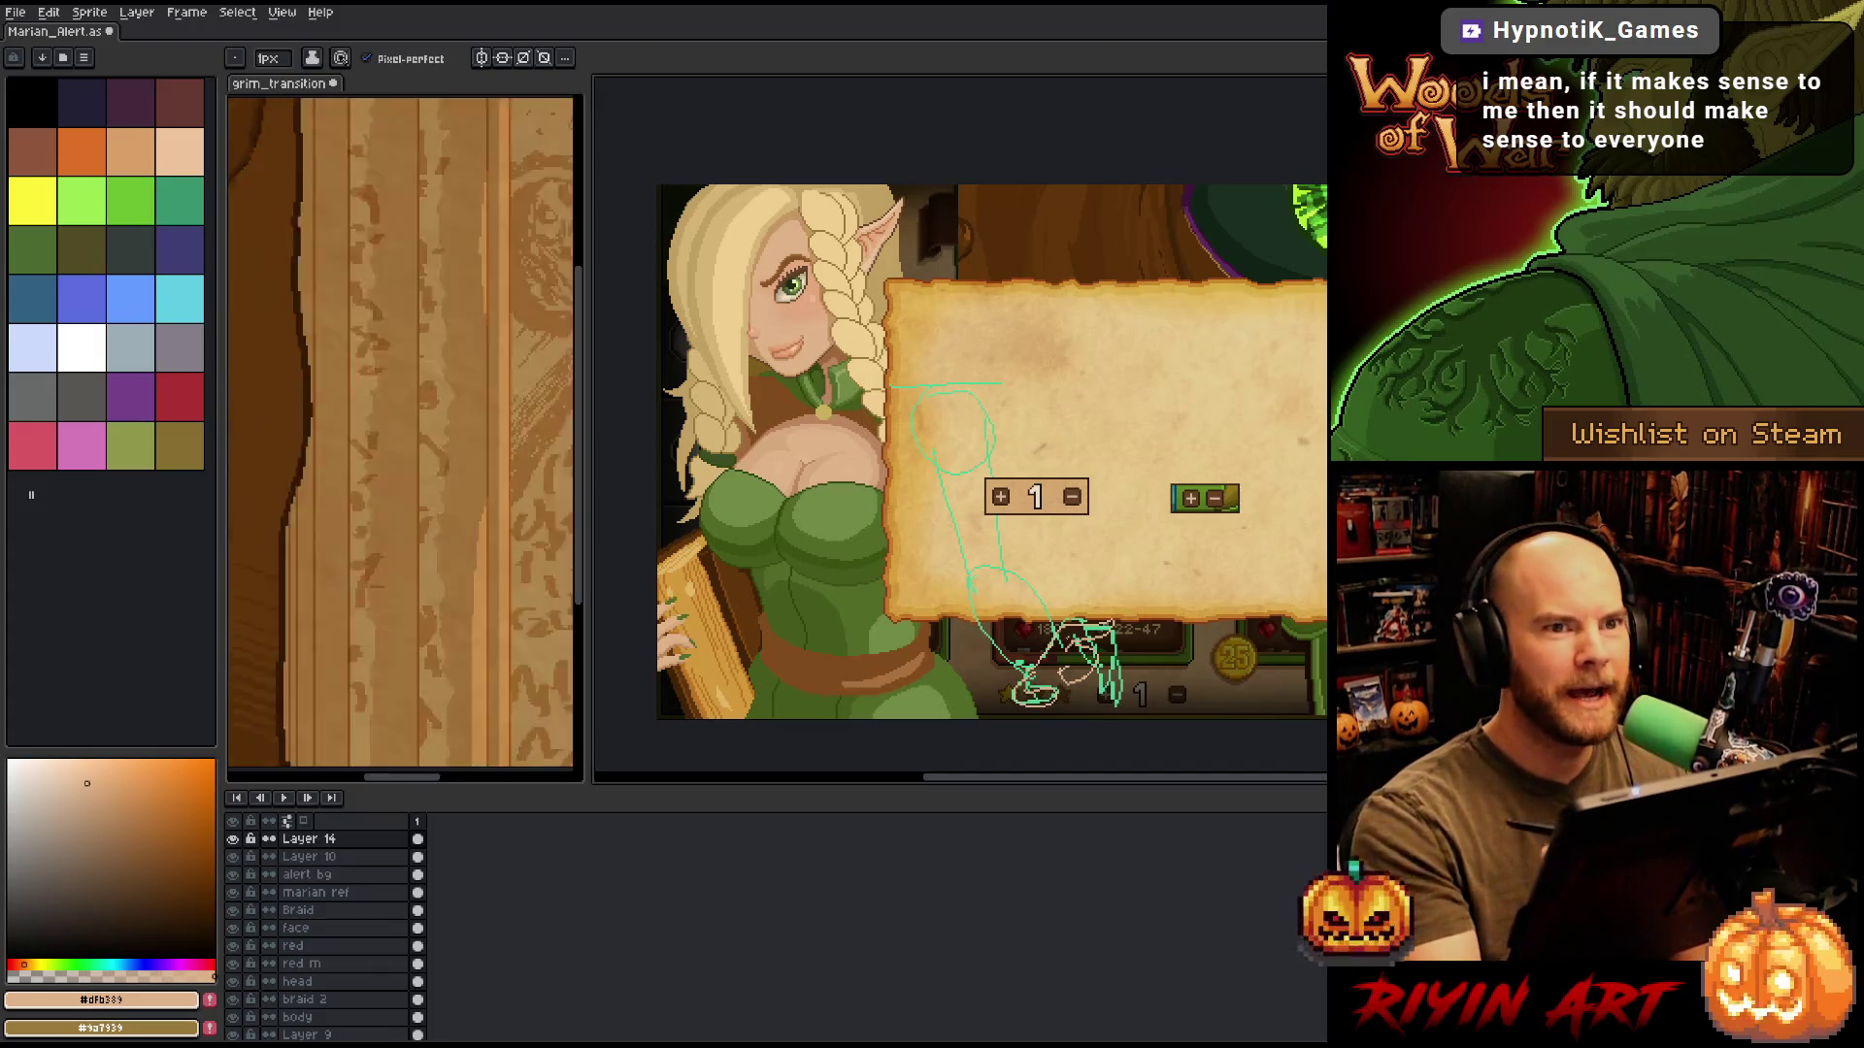
{"action": "key", "text": "ctrl+s"}
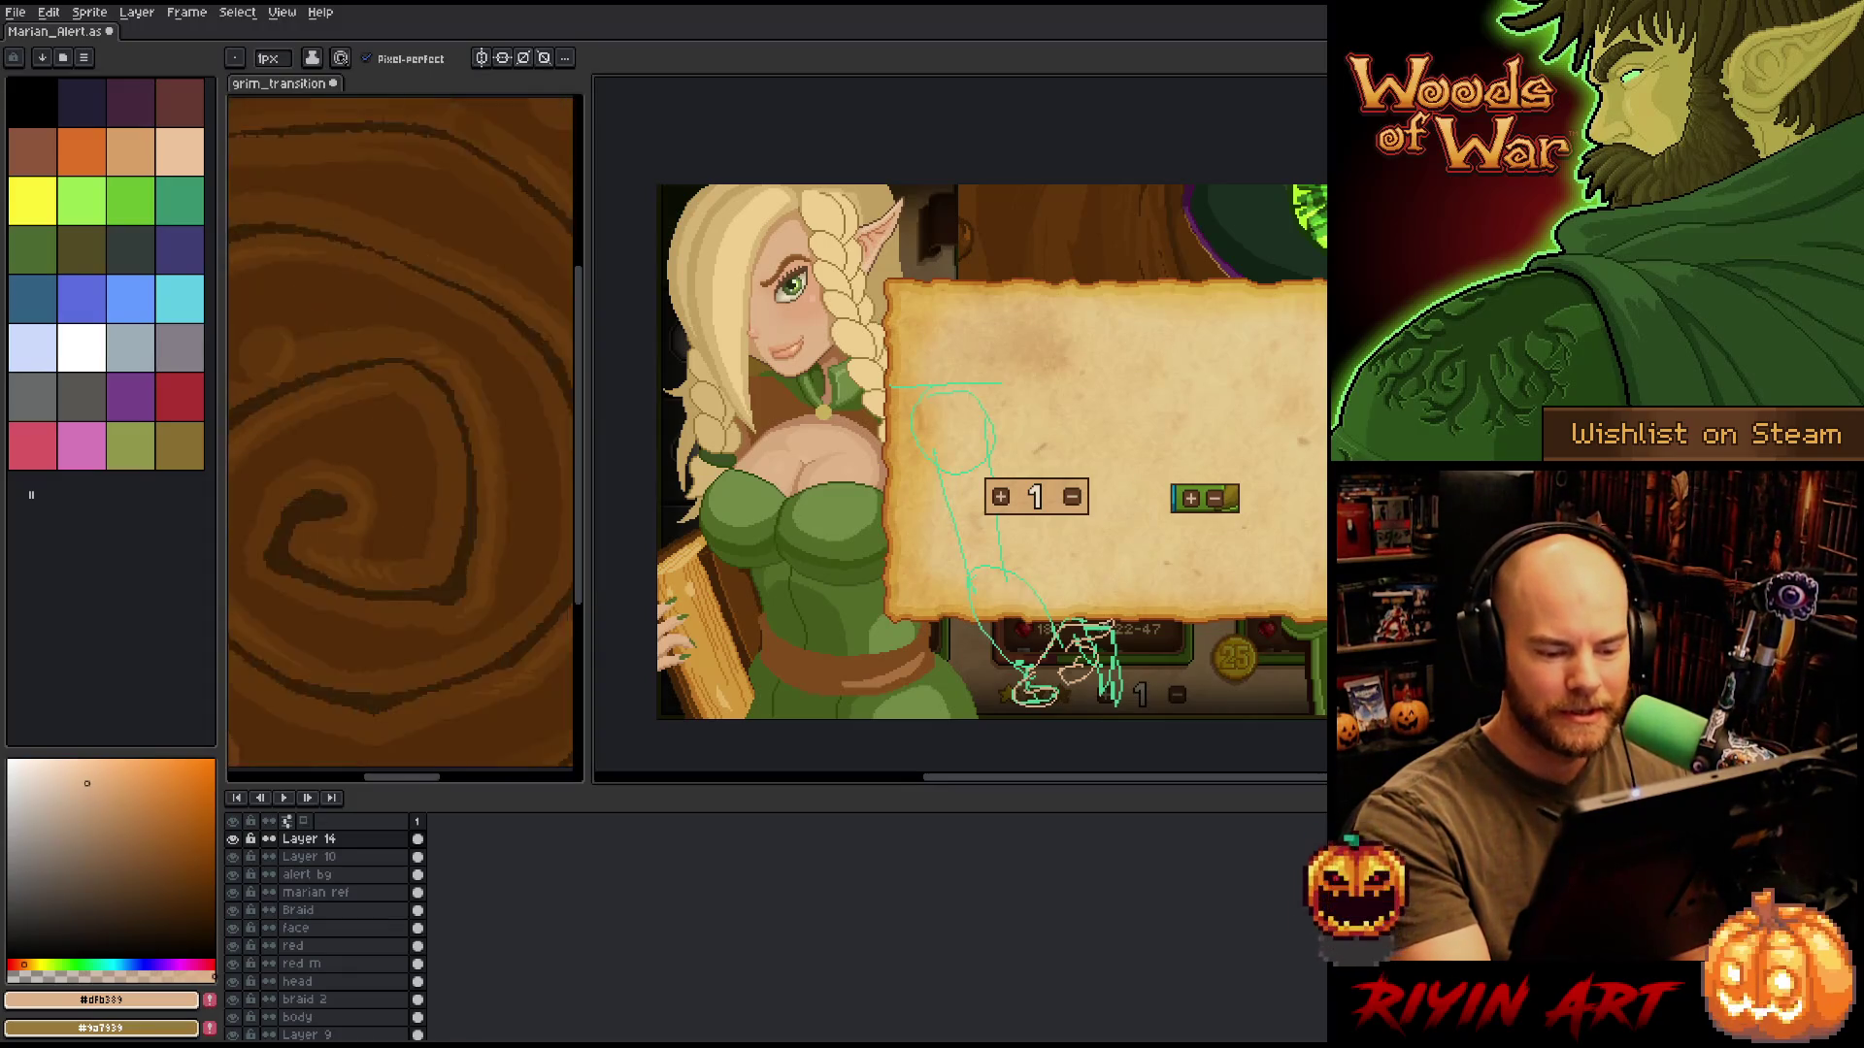
Rework the hand sketch lines with pencil and eraser, then select and deselect it.
{"action": "key", "text": "b"}
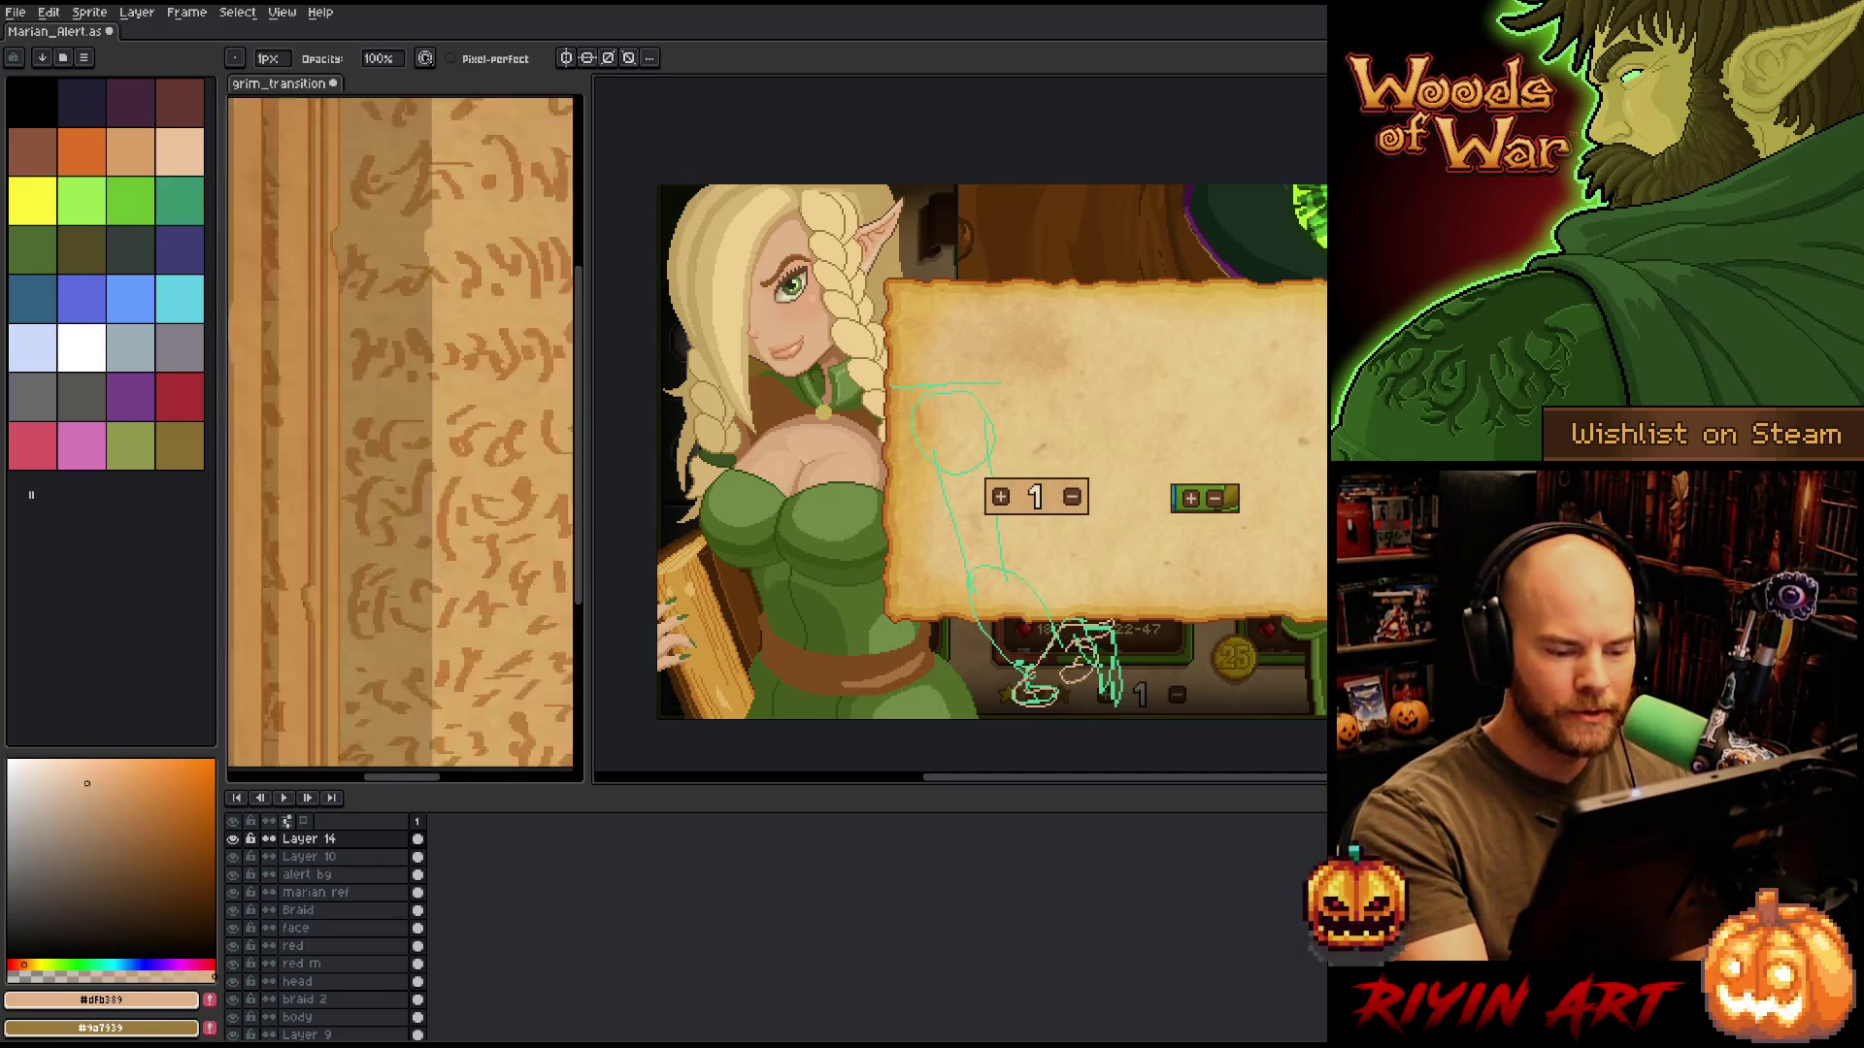
{"action": "key", "text": "e"}
{"action": "key", "text": "b"}
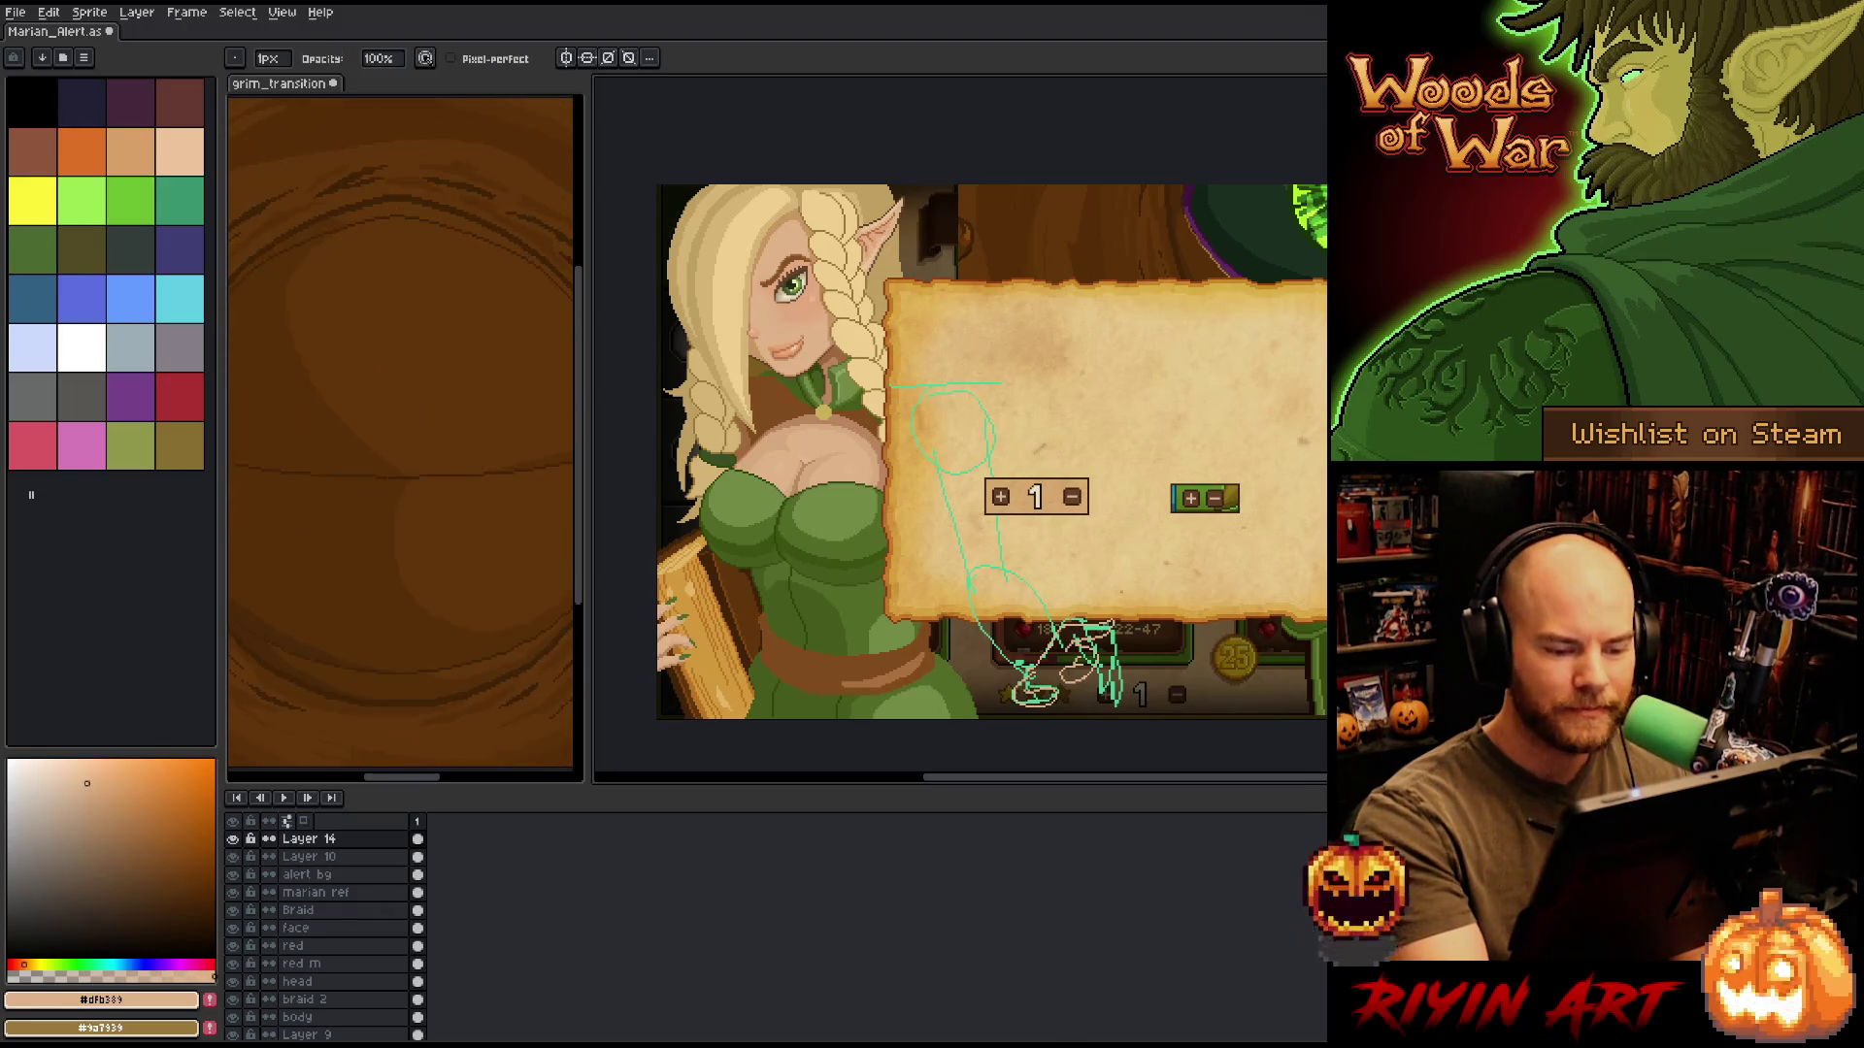
{"action": "key", "text": "e"}
{"action": "key", "text": "b"}
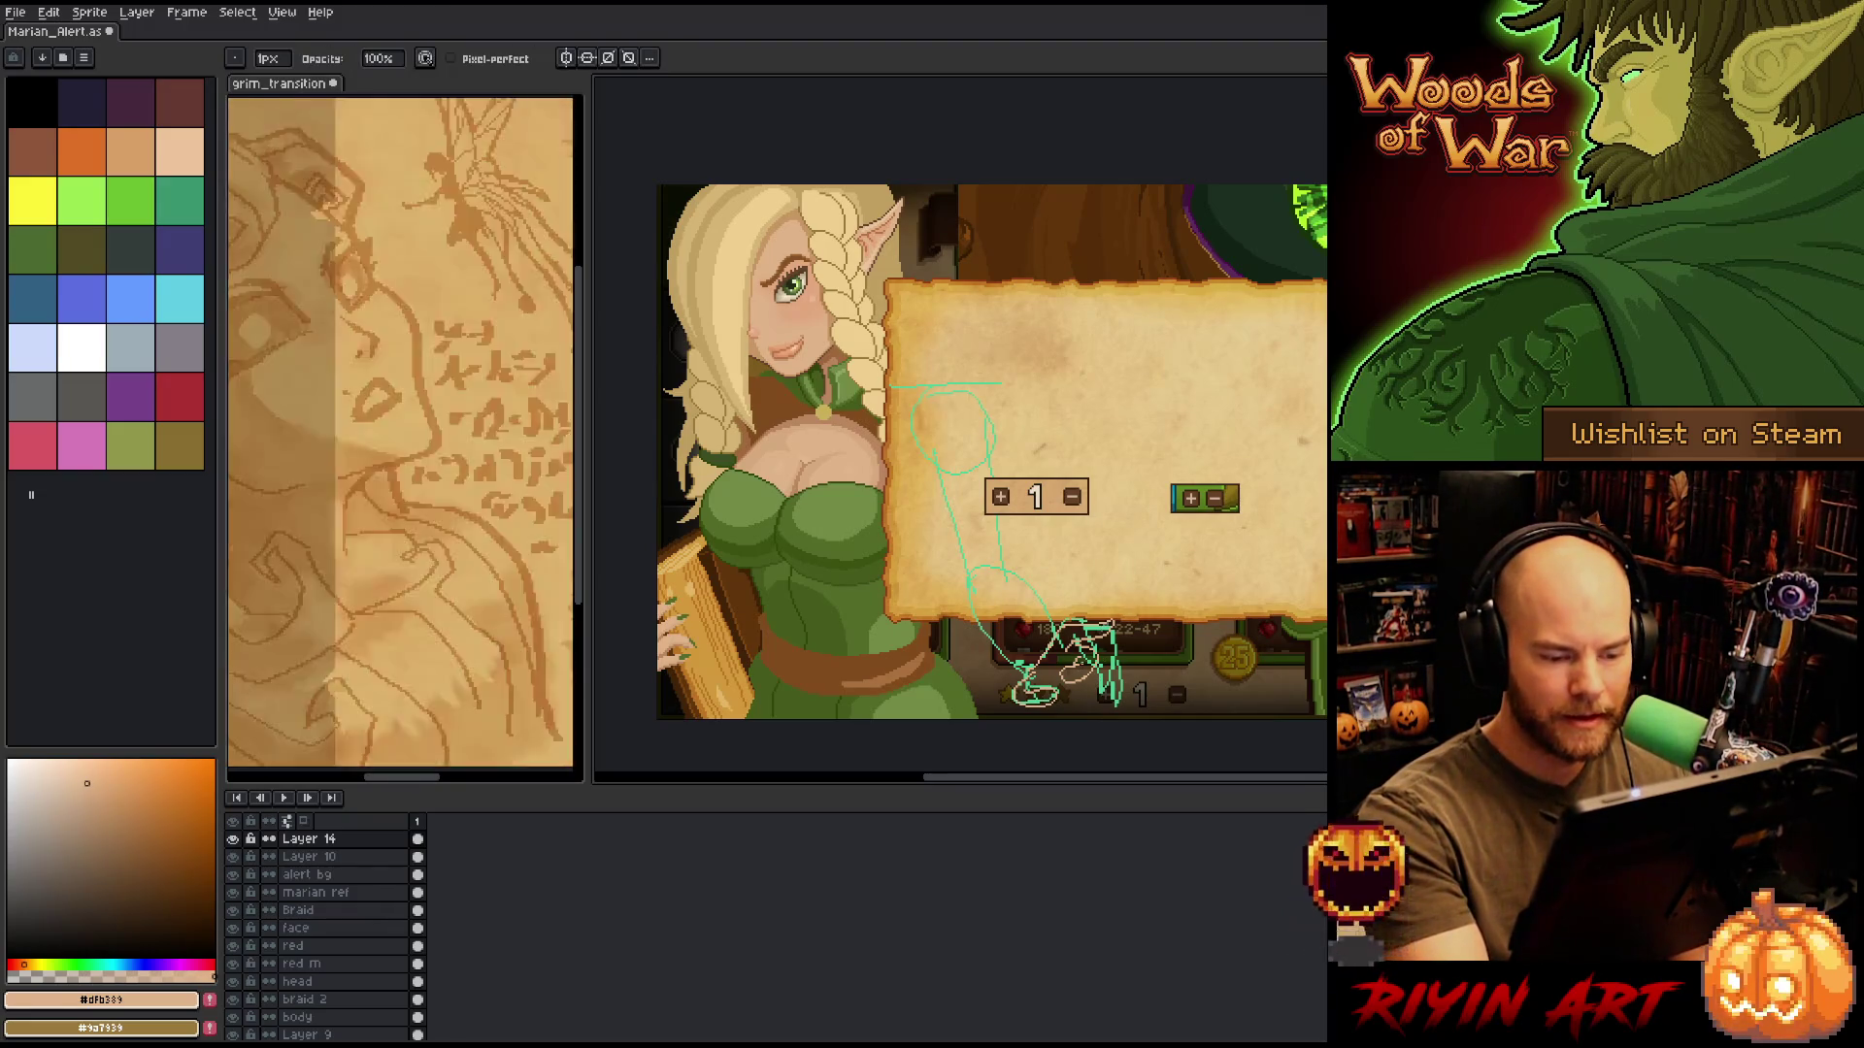
{"action": "key", "text": "e"}
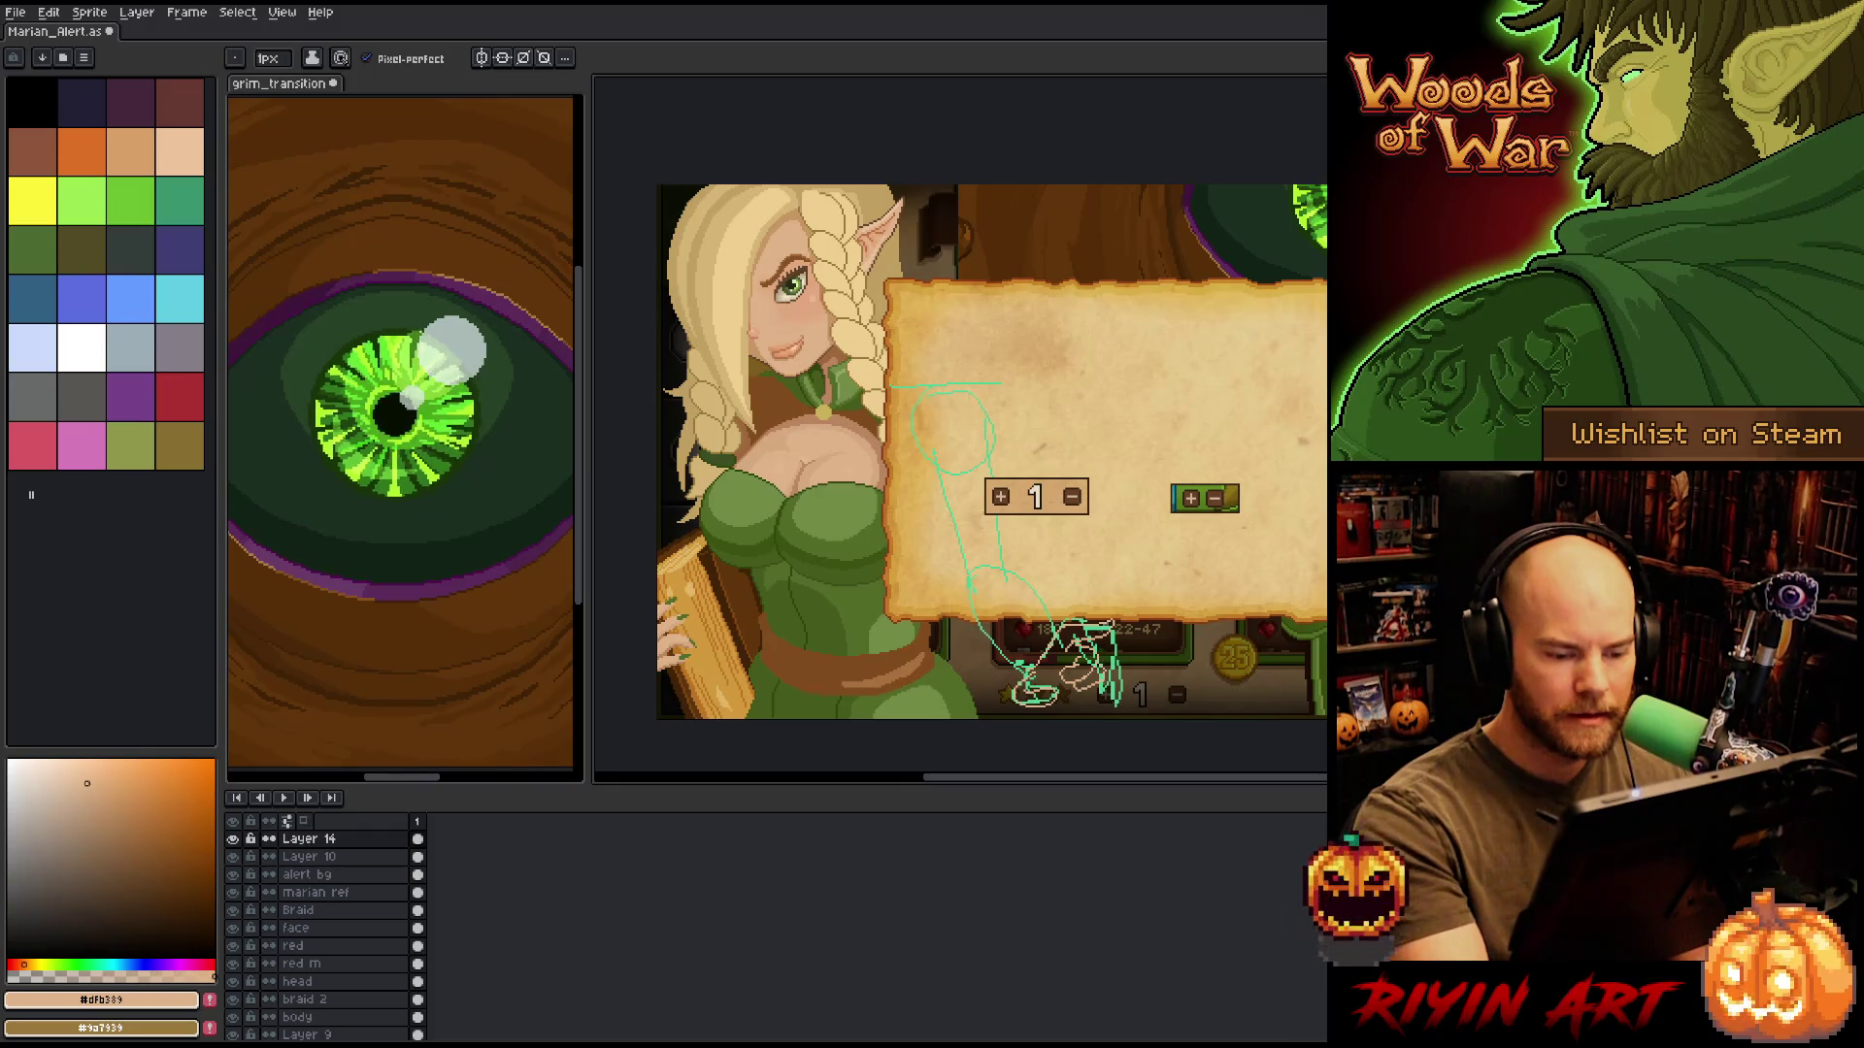
{"action": "key", "text": "e"}
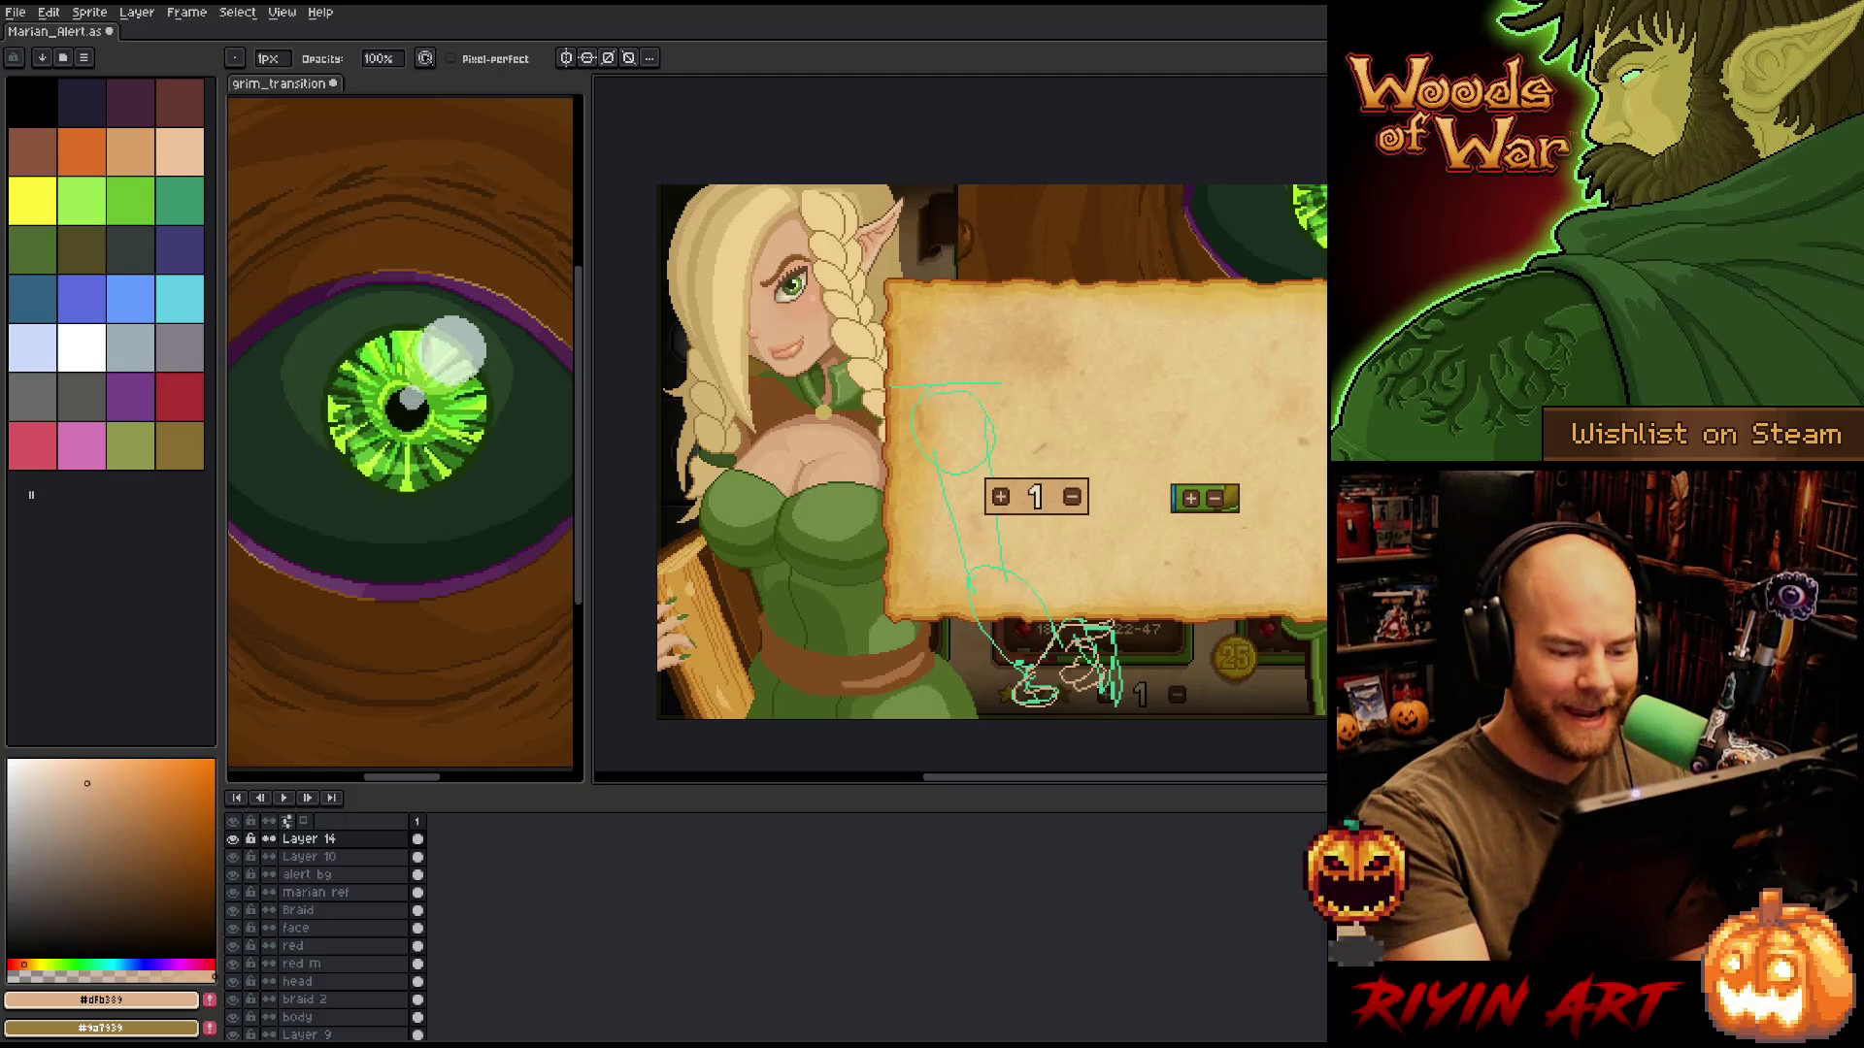
{"action": "key", "text": "b"}
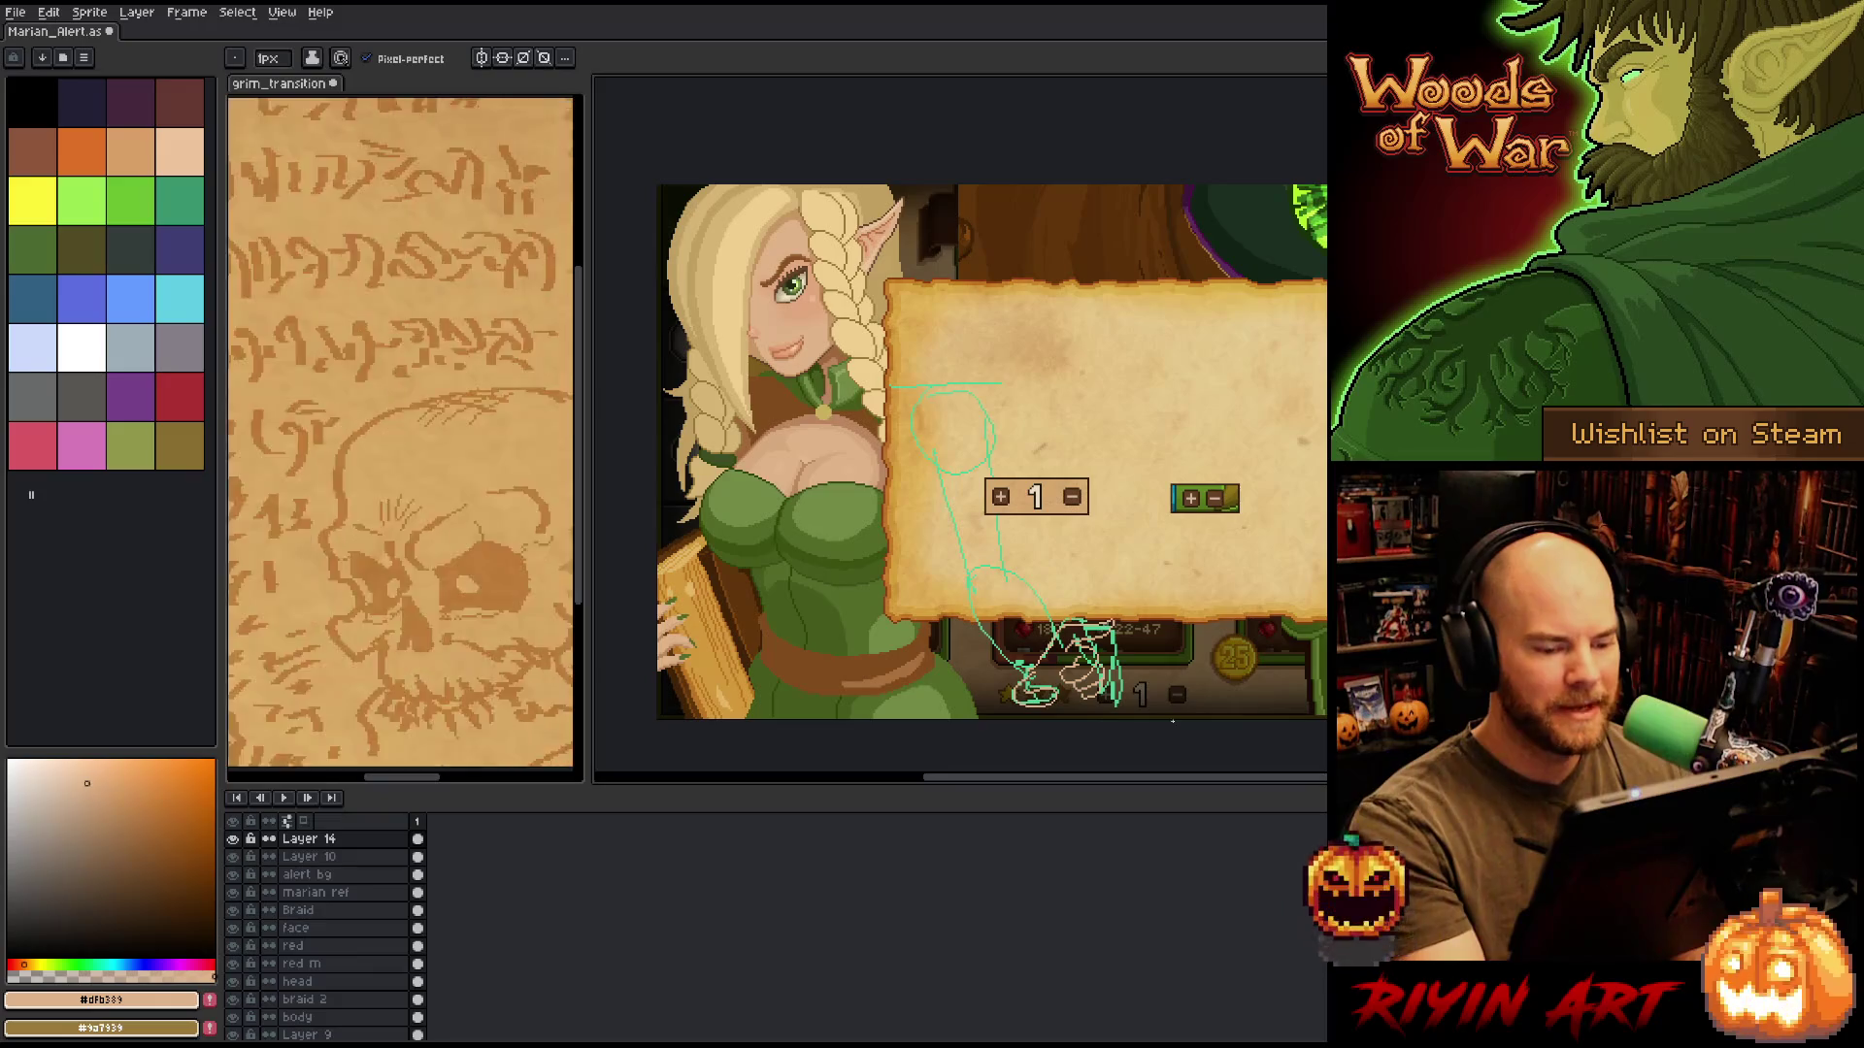
{"action": "key", "text": "m"}
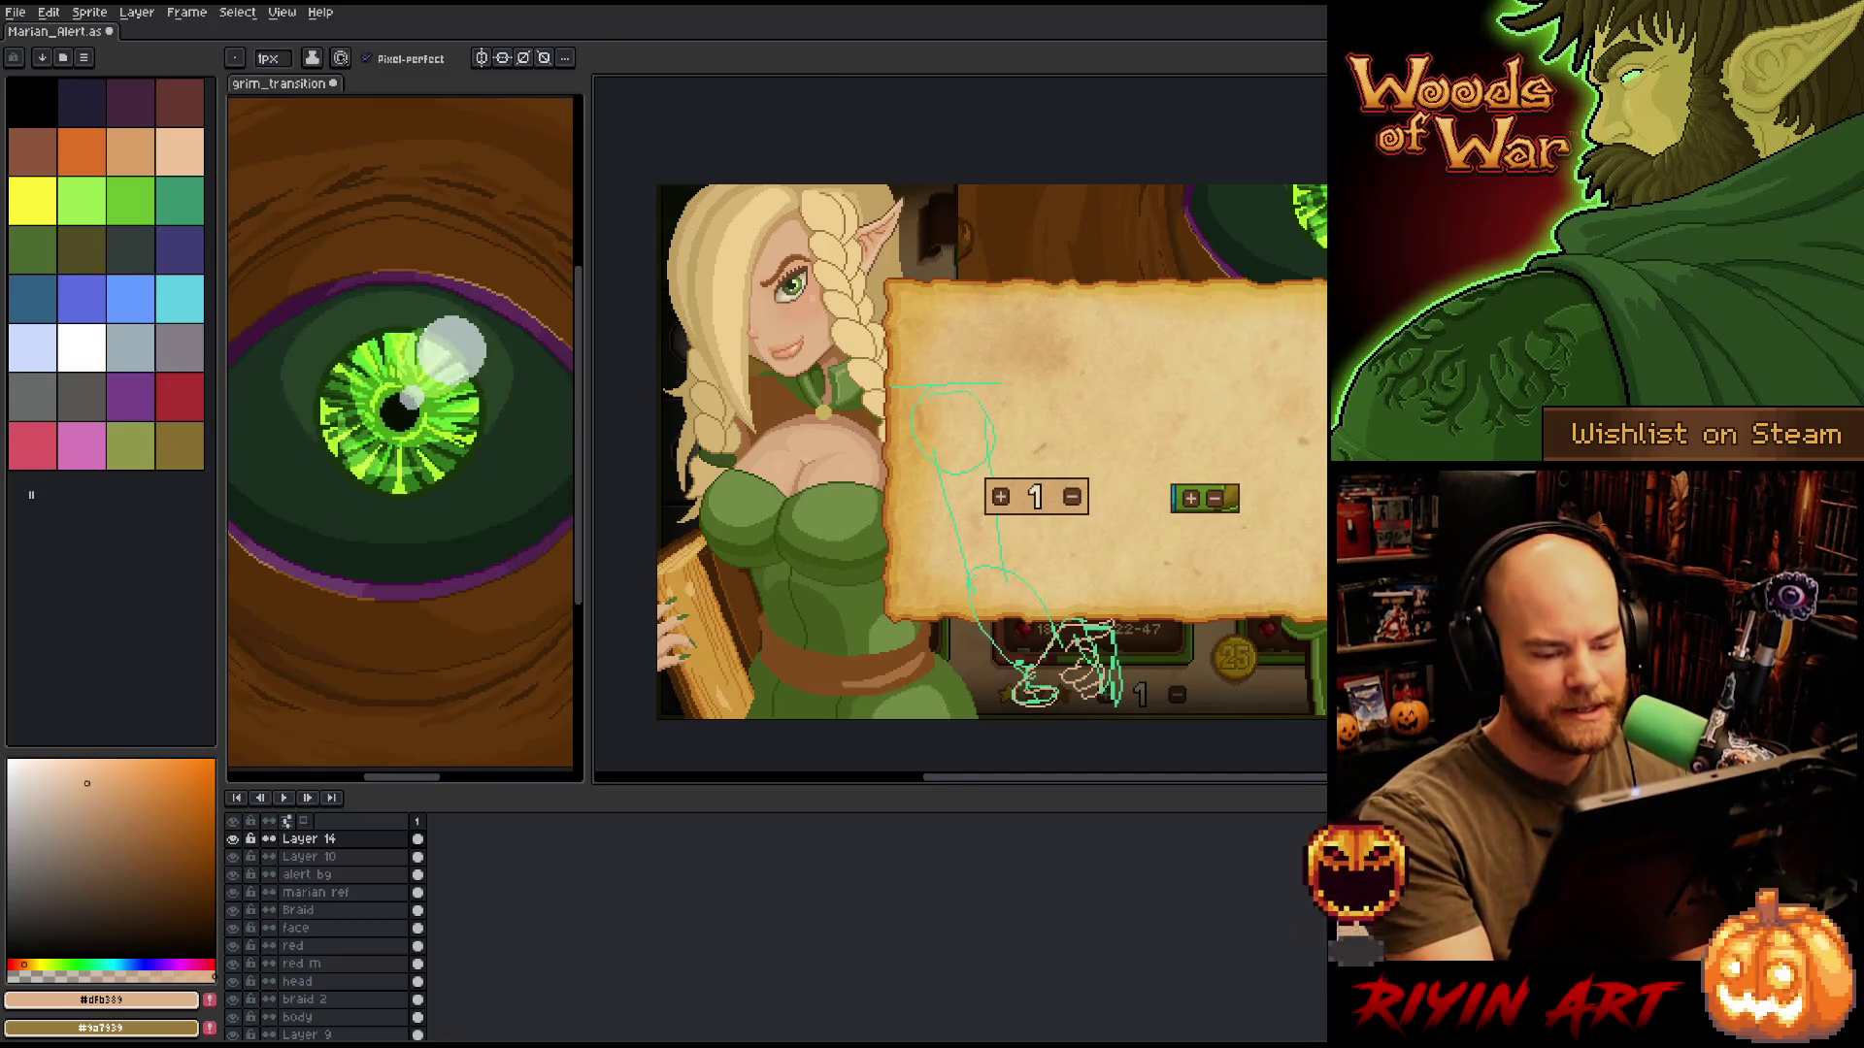
{"action": "mouse_move", "coordinate": [1101, 698]}
{"action": "left_mouse_down"}
{"action": "mouse_move", "coordinate": [1063, 660]}
{"action": "mouse_move", "coordinate": [1107, 697]}
{"action": "left_mouse_up"}
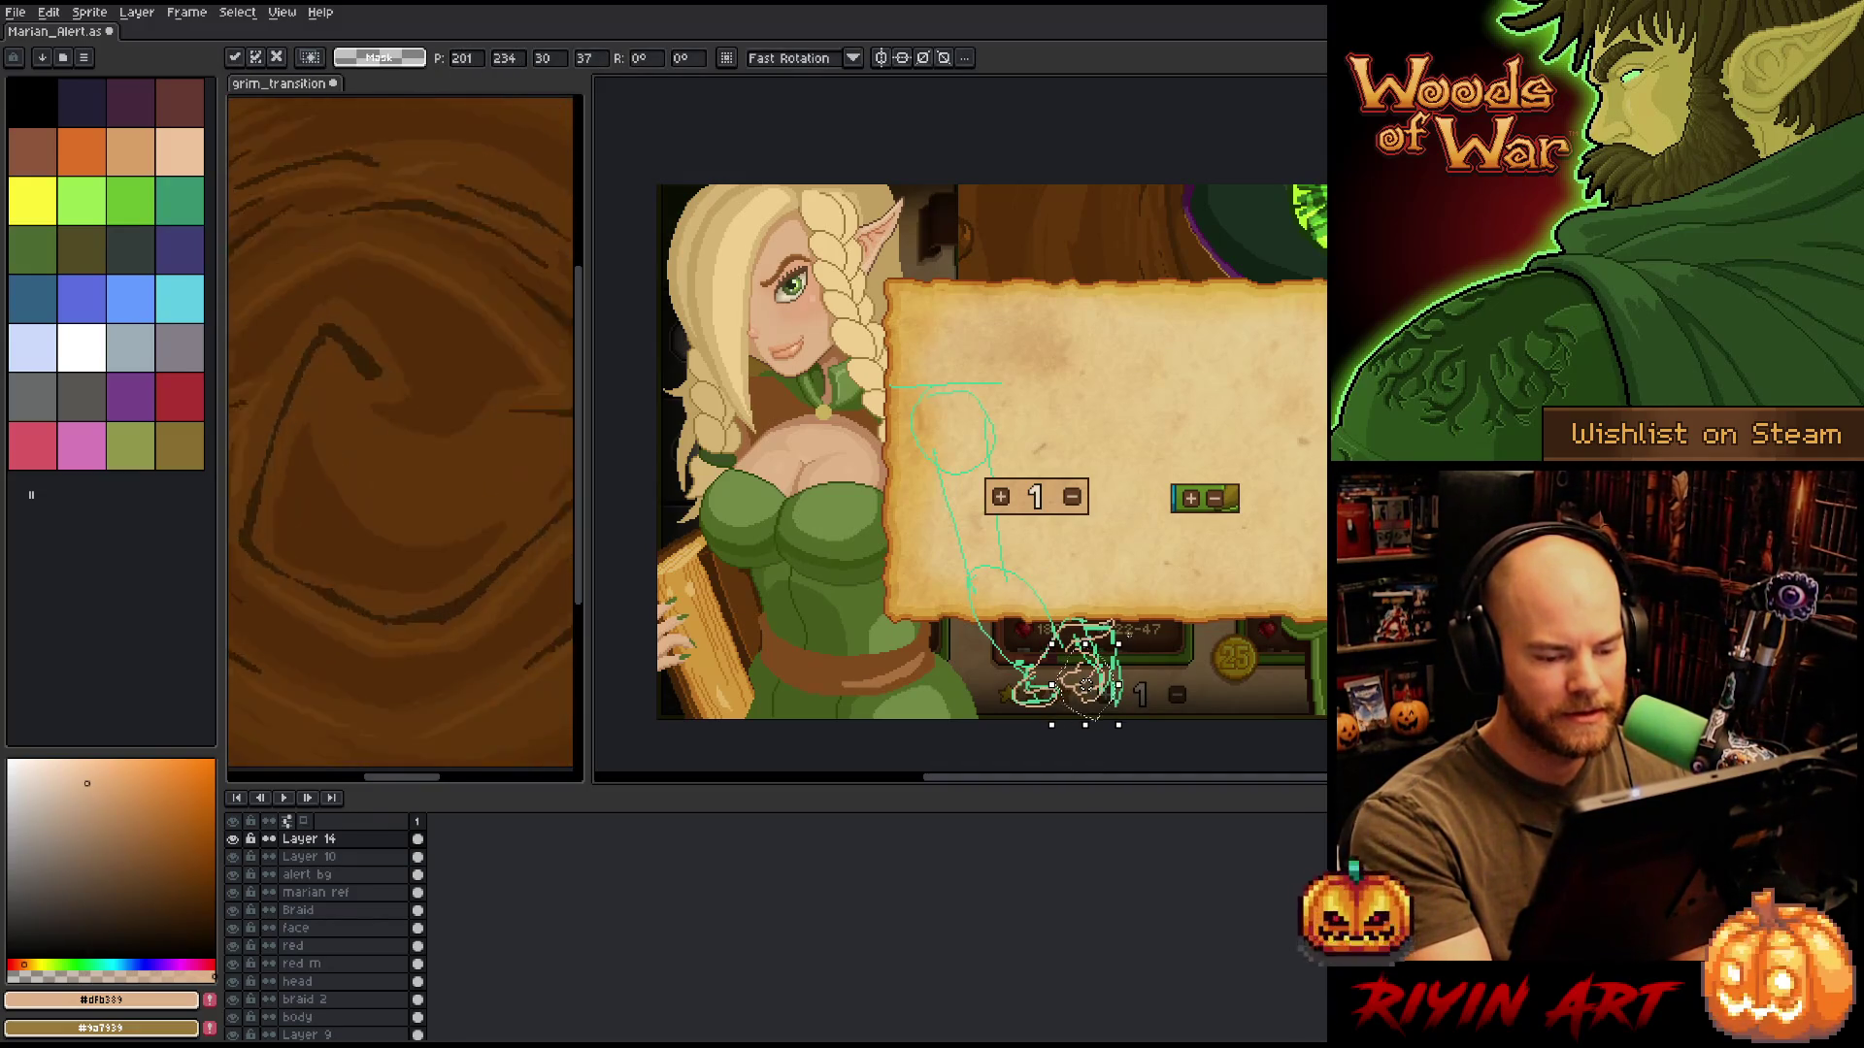
{"action": "key", "text": "ctrl+d"}
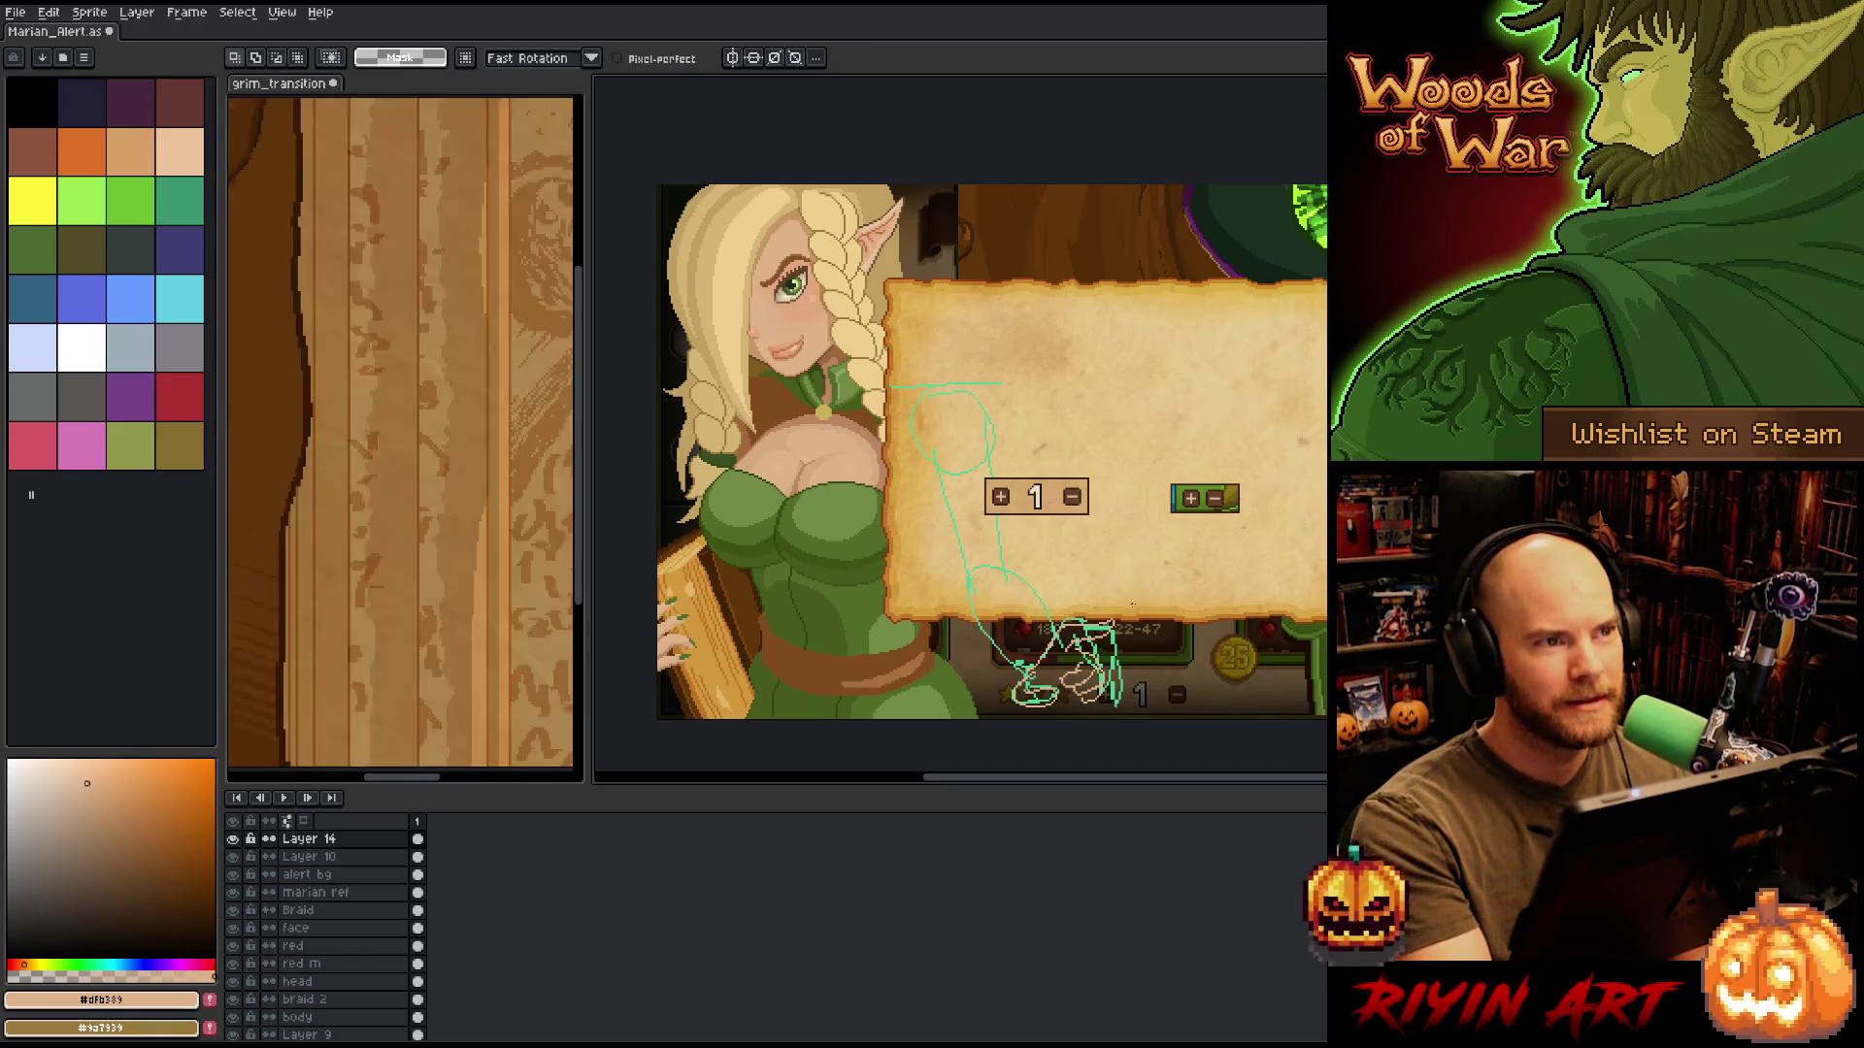
Refine the hand strokes with crisp single pixels, then marquee the sketch and deselect.
{"action": "key", "text": "b"}
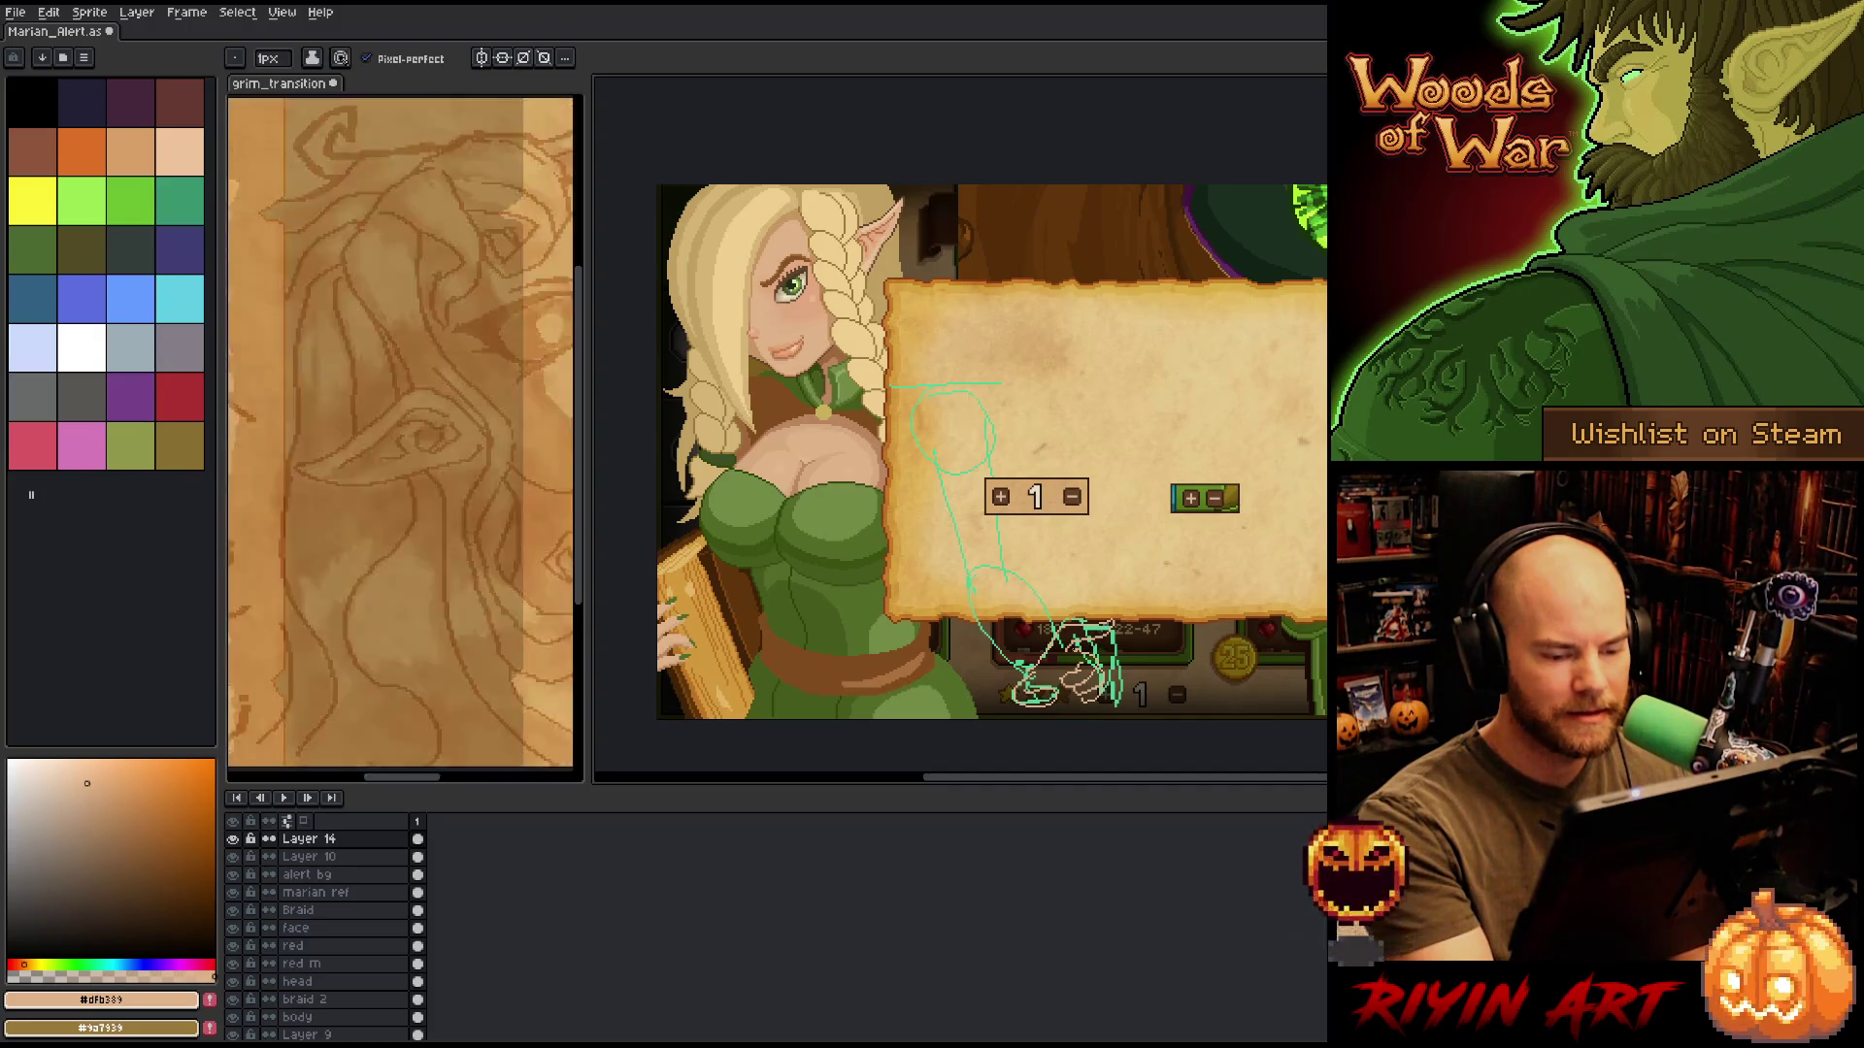
{"action": "key", "text": "e"}
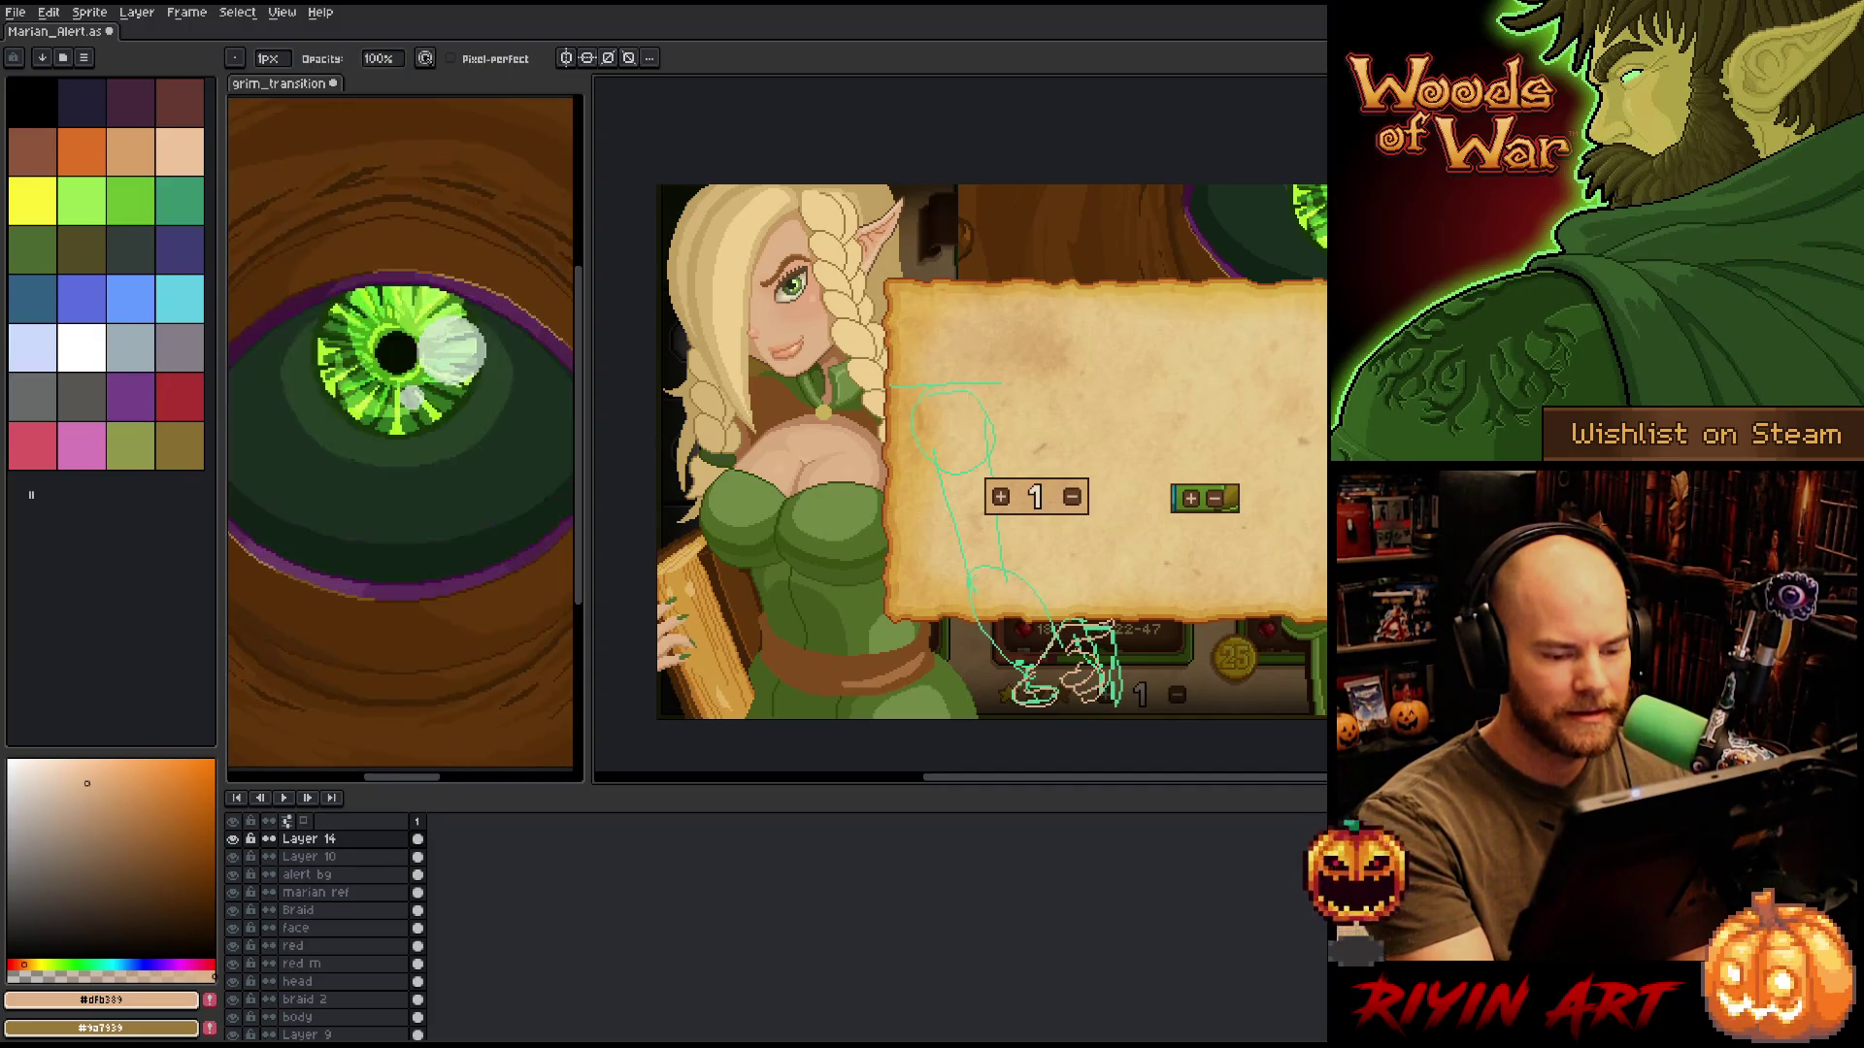
{"action": "key", "text": "b"}
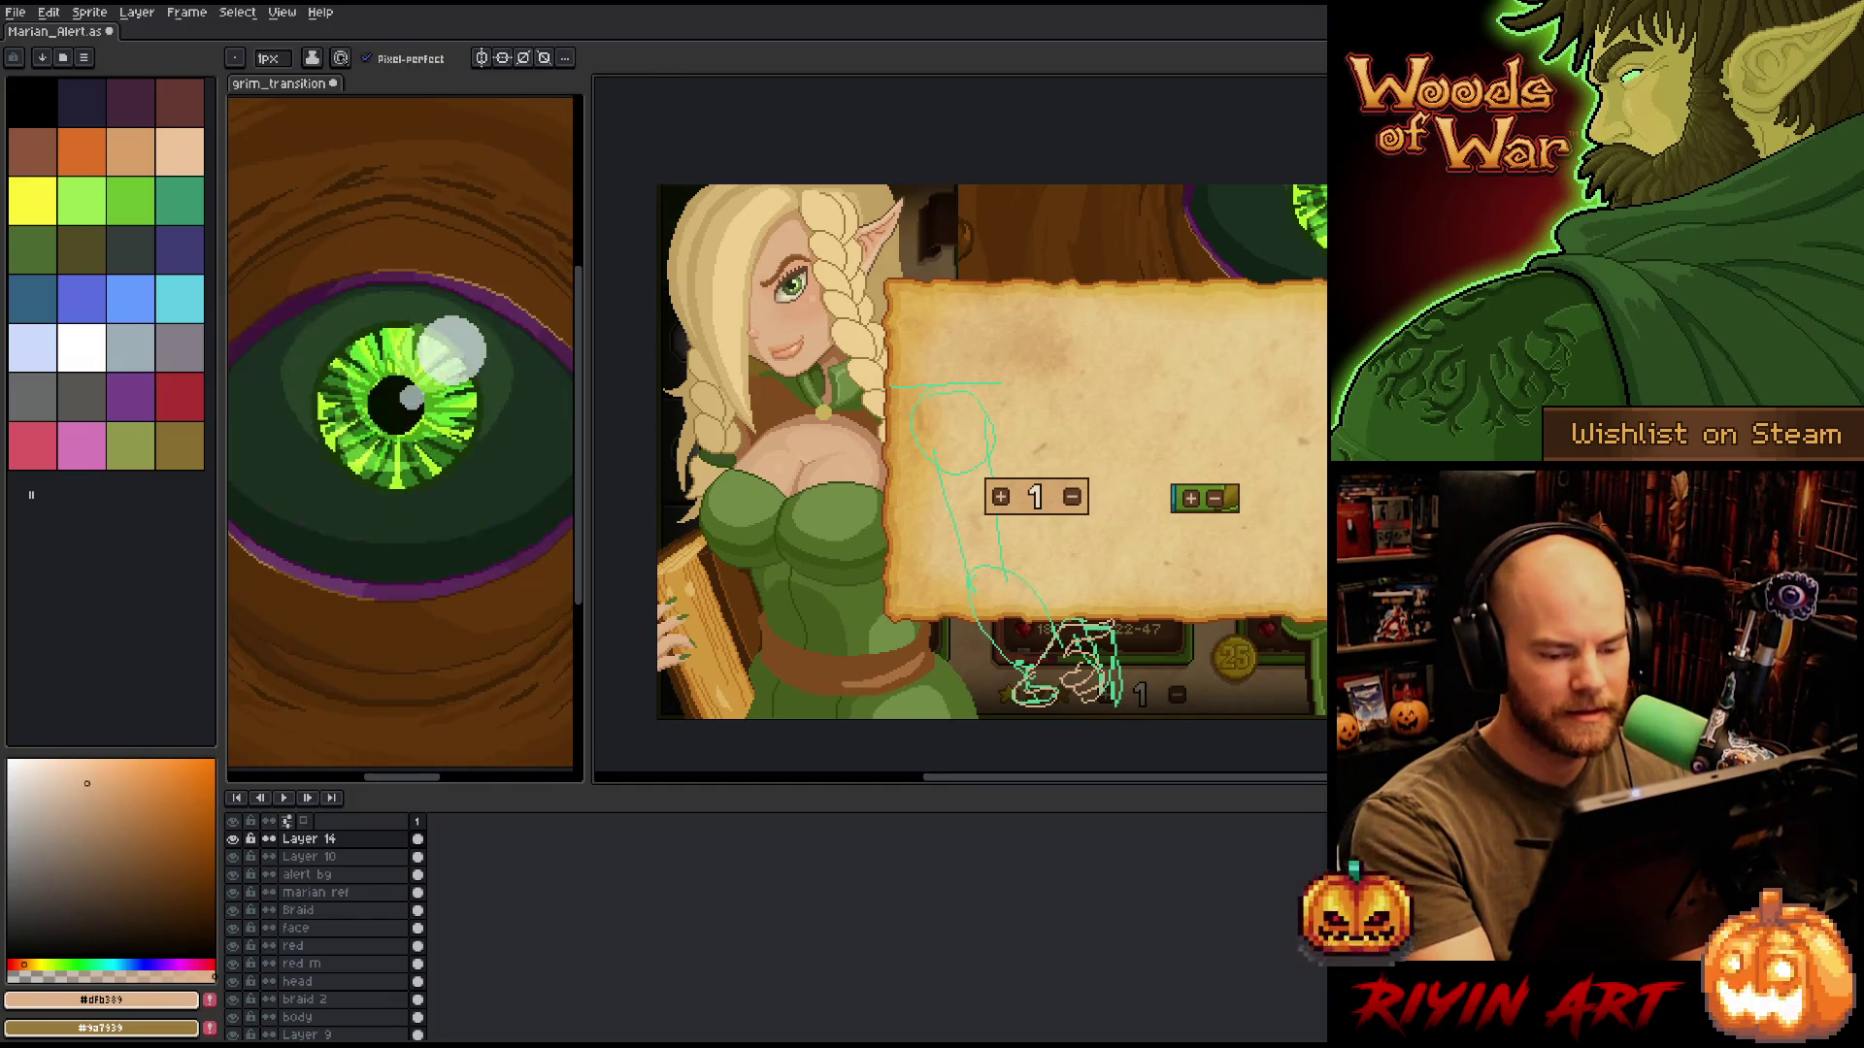
{"action": "key", "text": "e"}
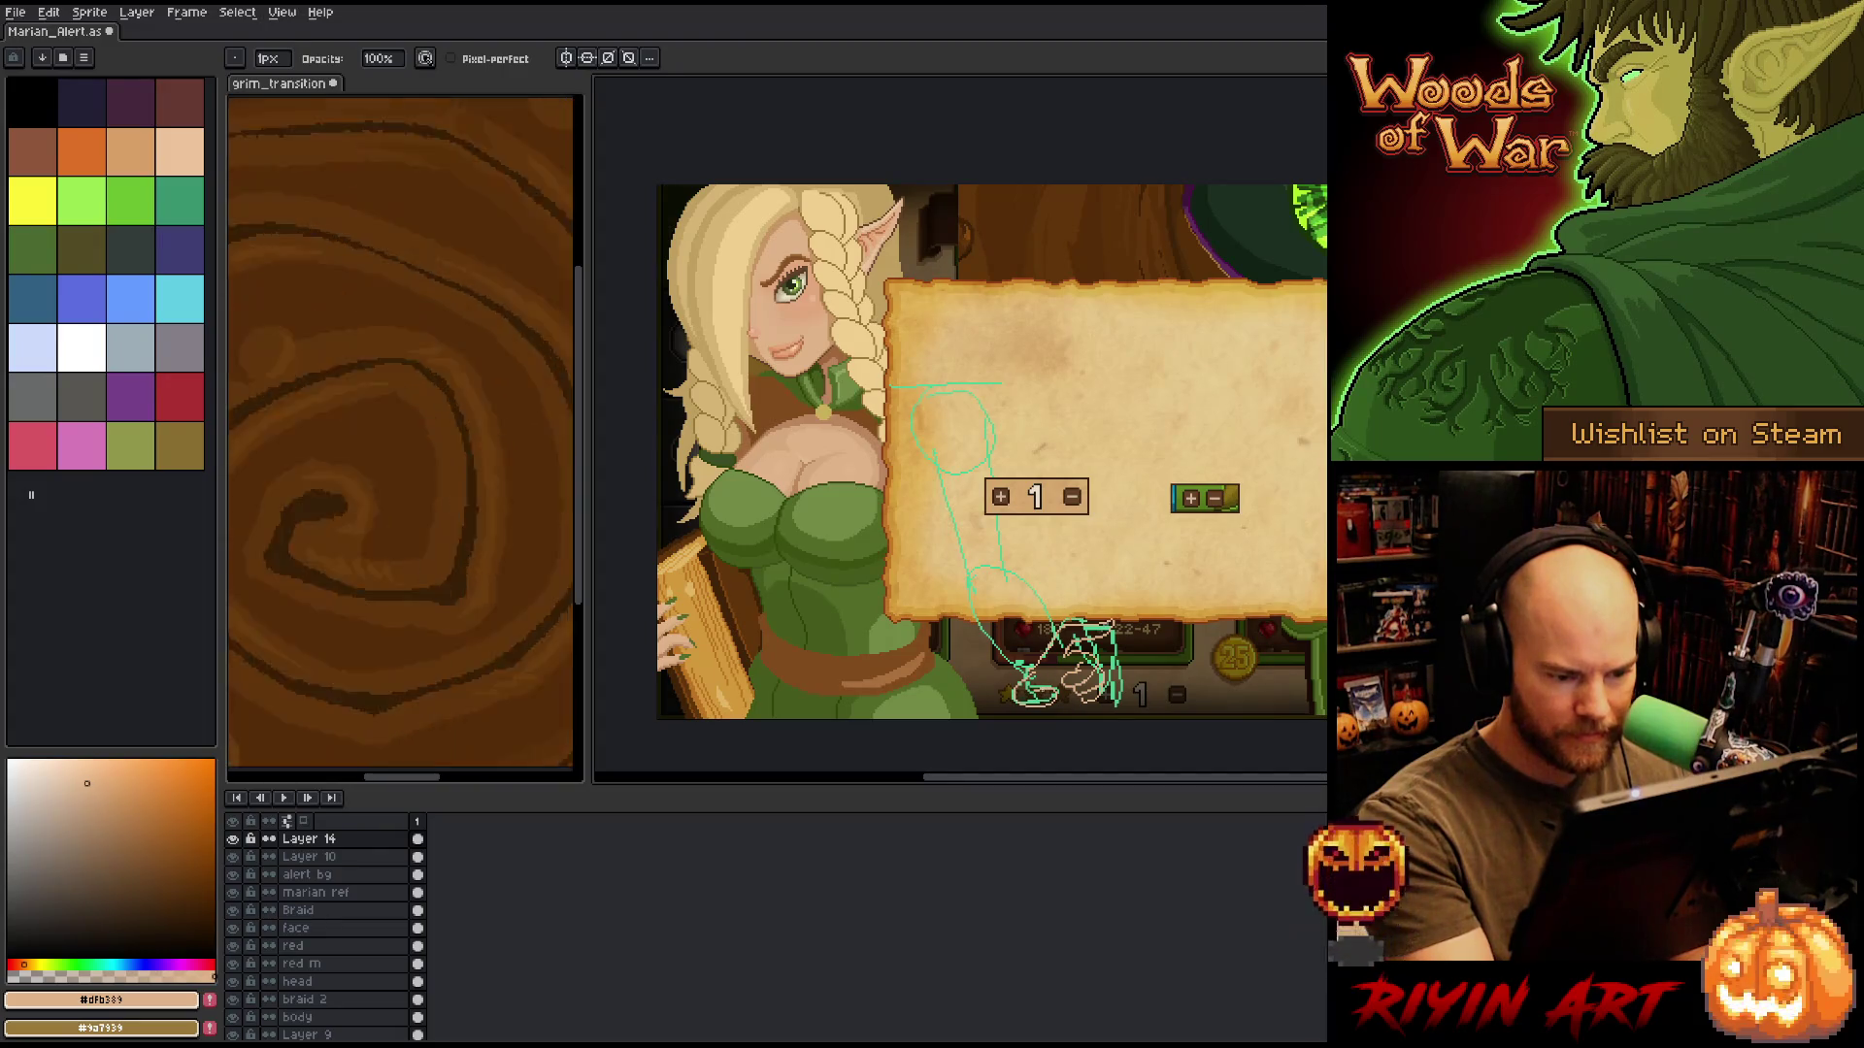
{"action": "key", "text": "b"}
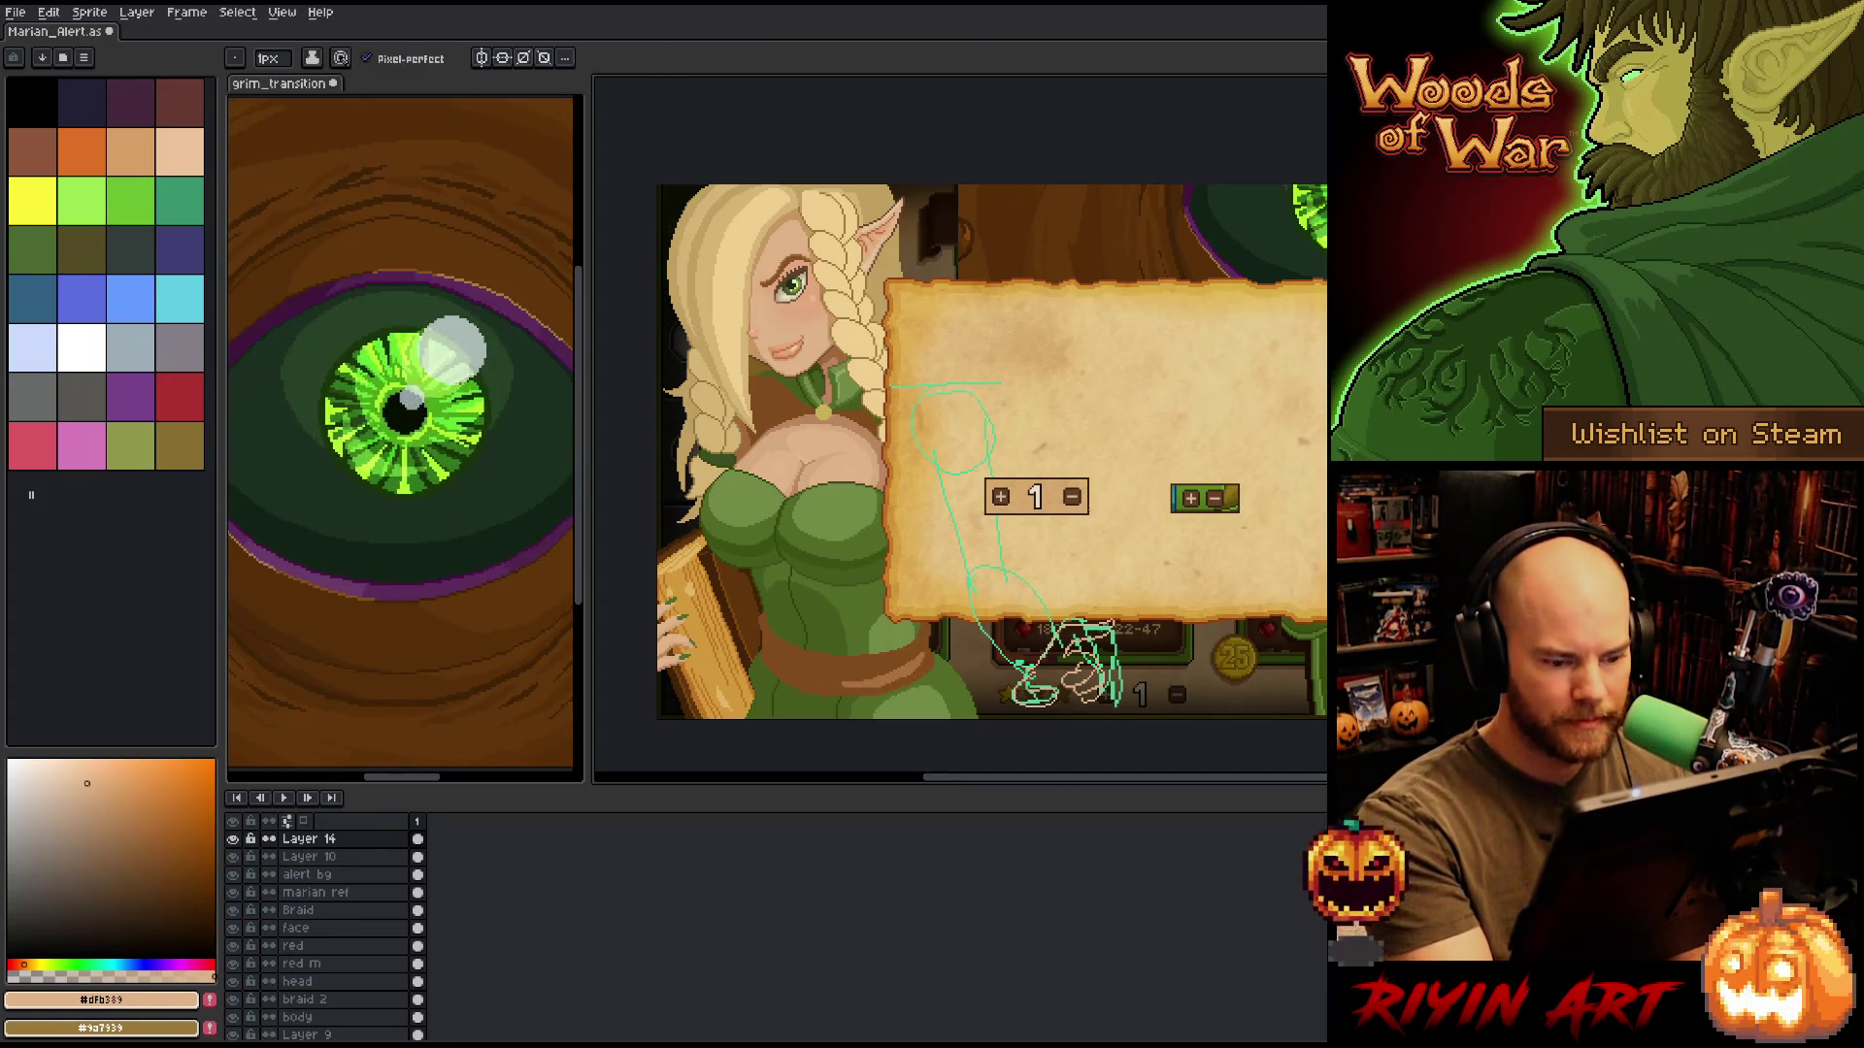
{"action": "key", "text": "e"}
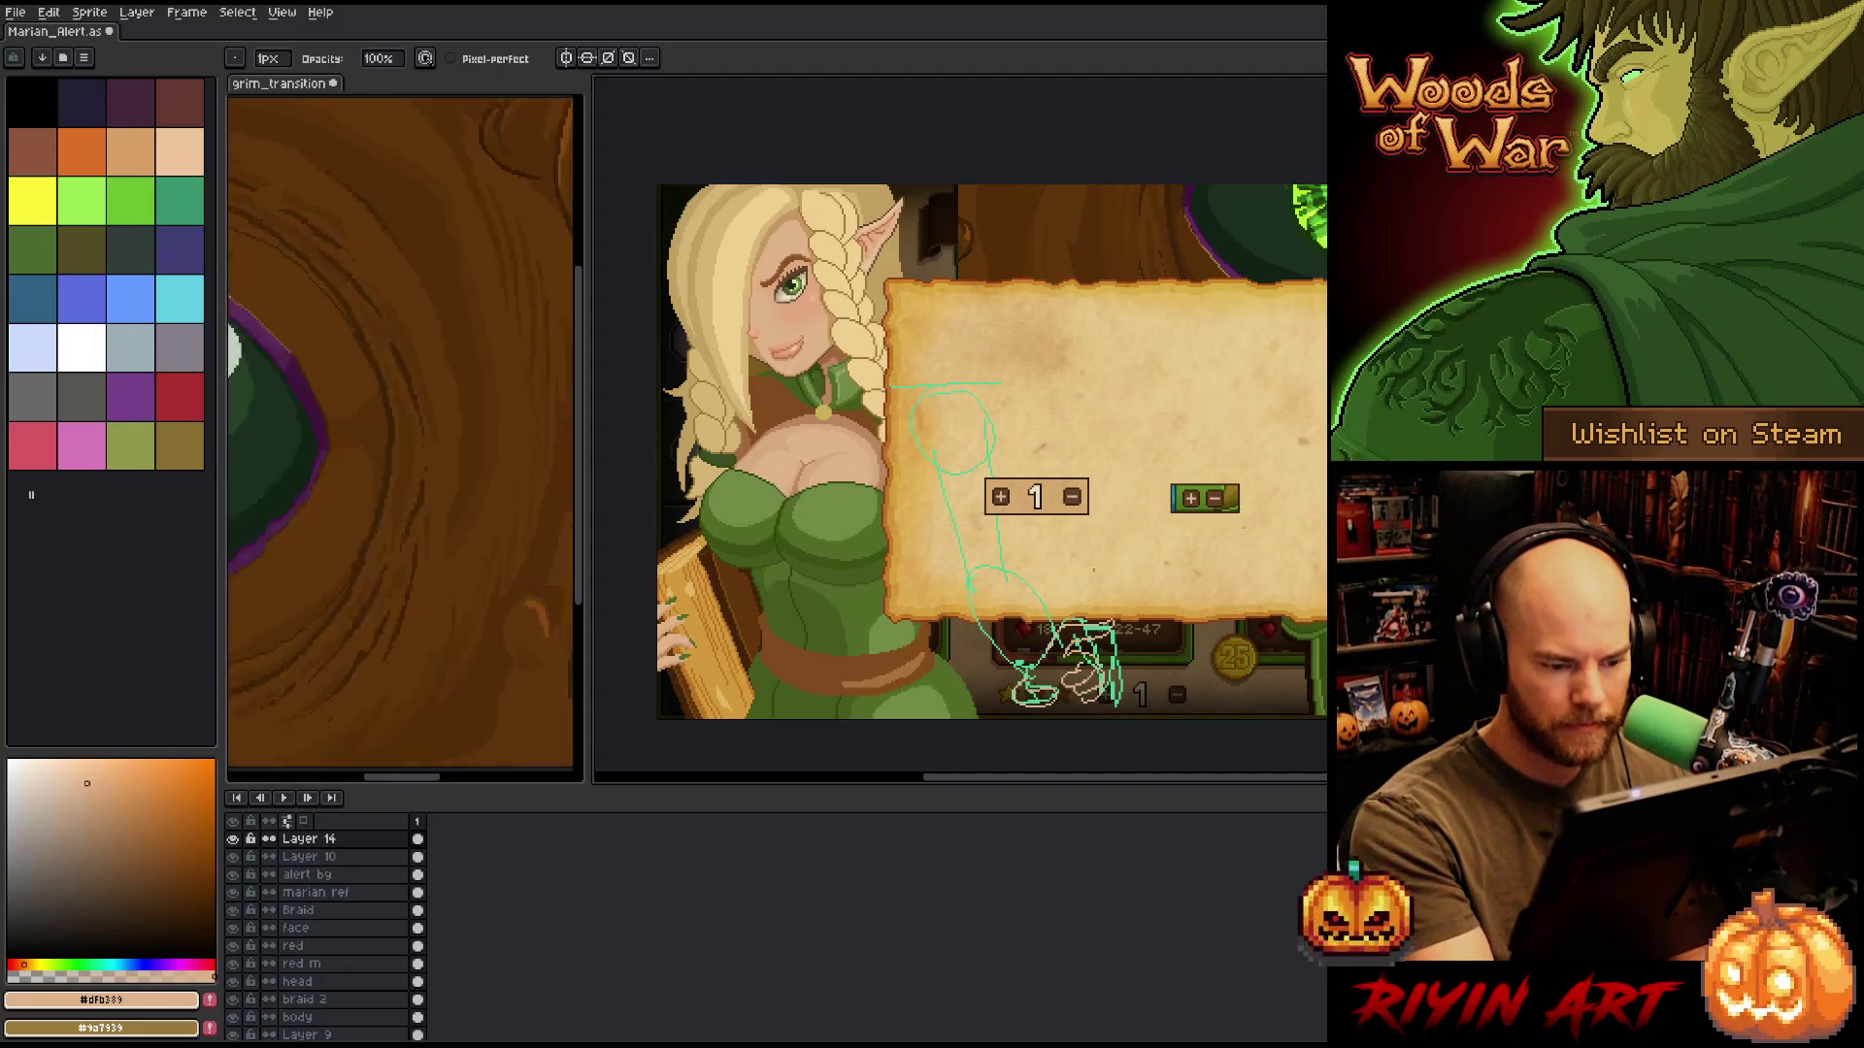
{"action": "key", "text": "b"}
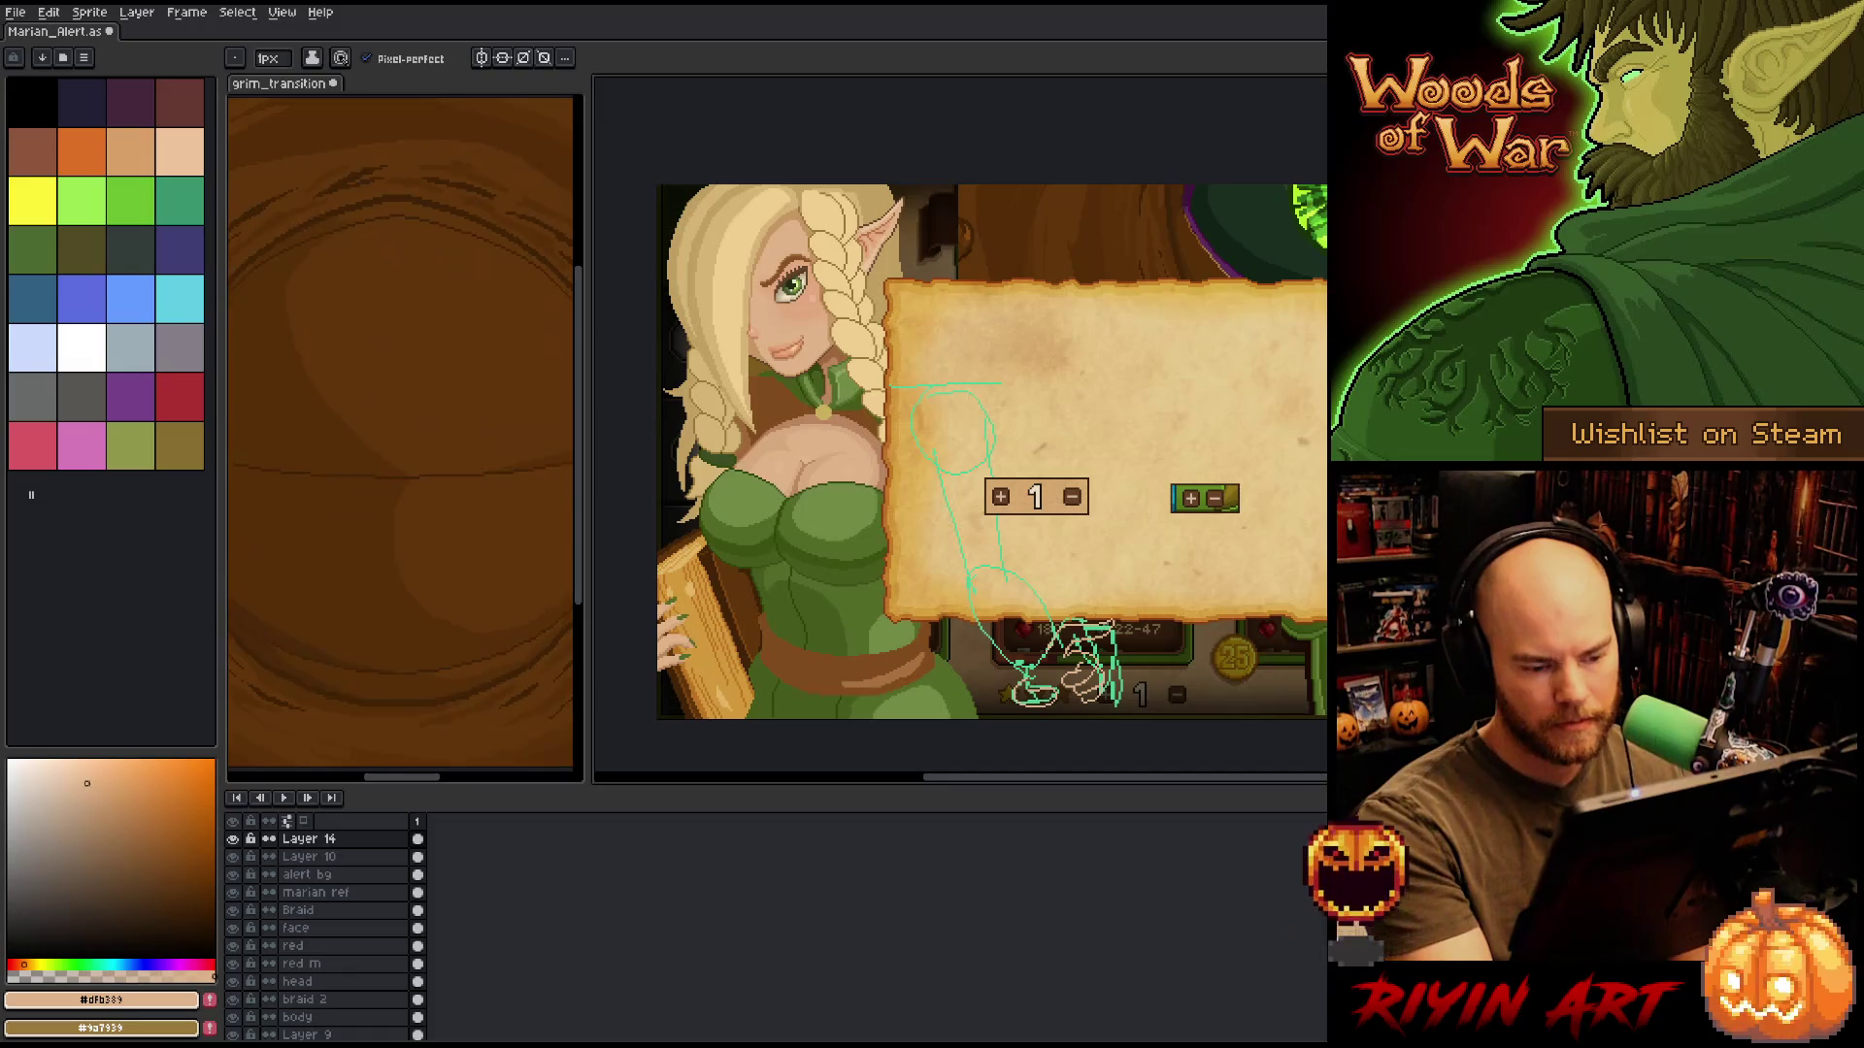
{"action": "key", "text": "m"}
{"action": "left_click_drag", "start_coordinate": [999, 660], "coordinate": [1065, 723]}
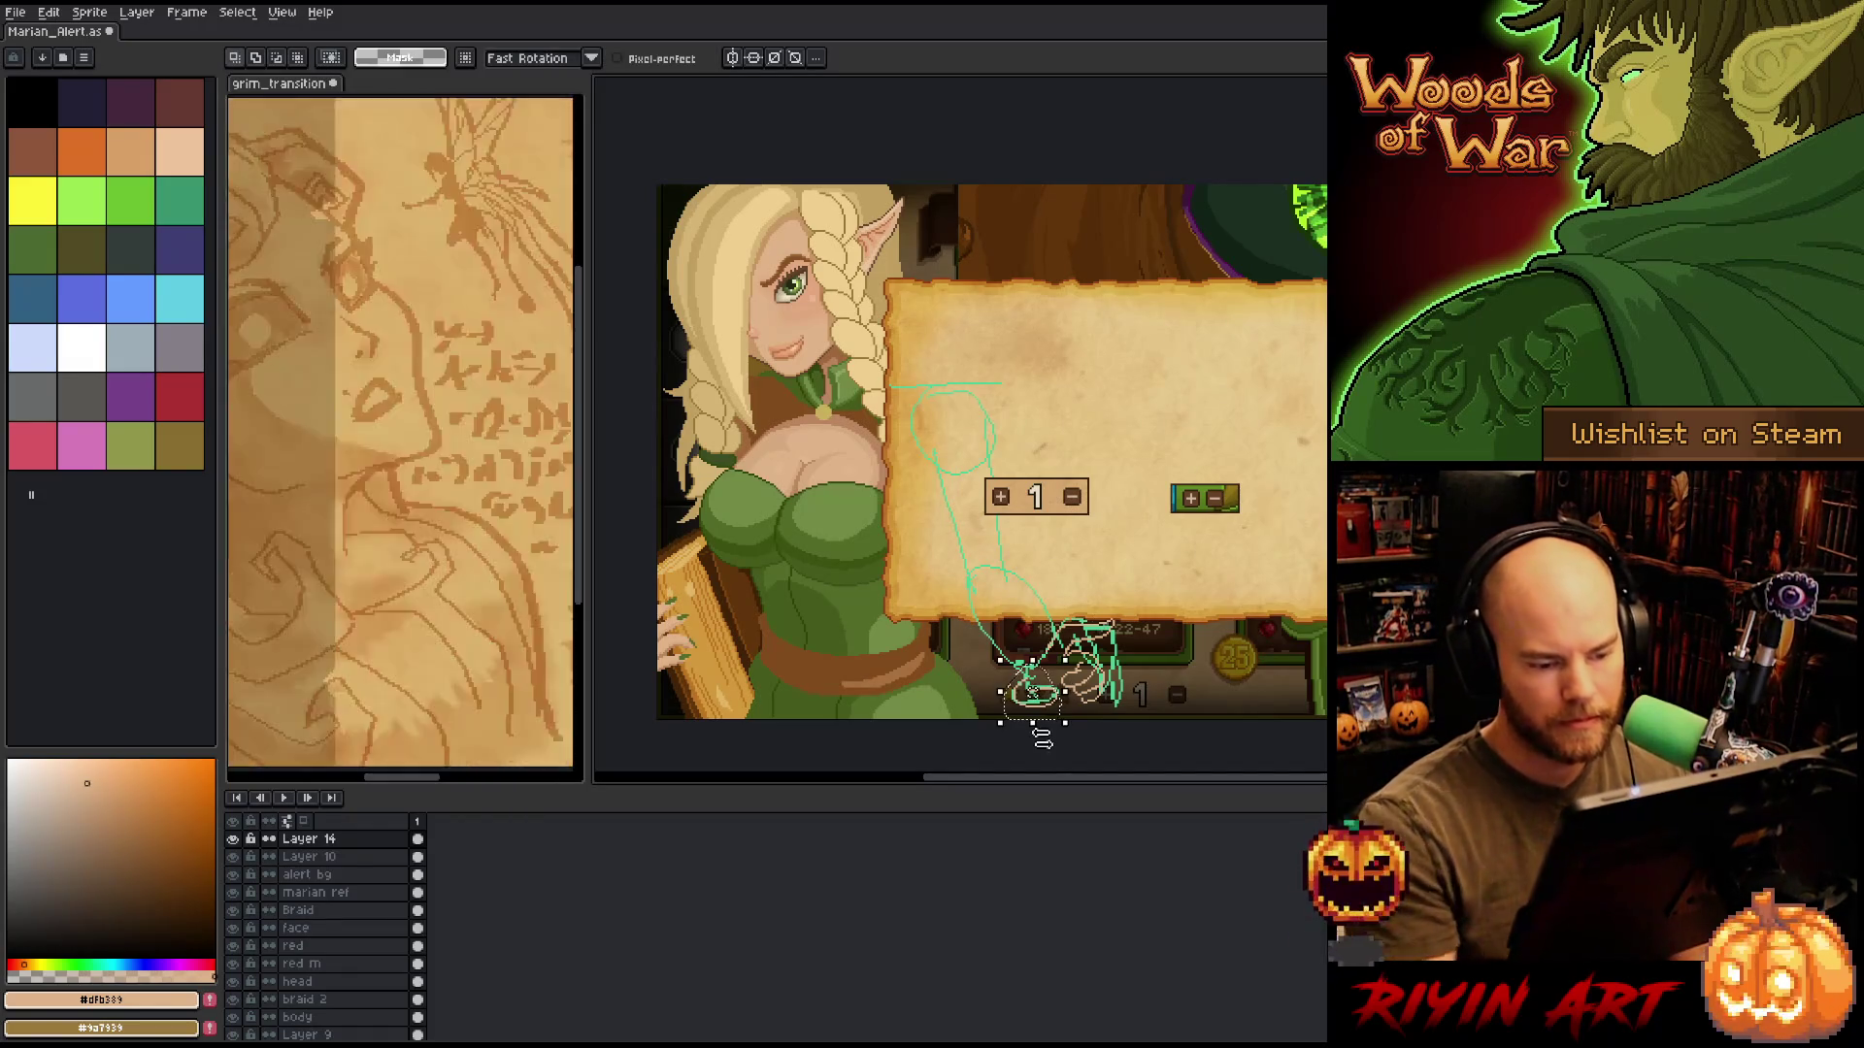
{"action": "key", "text": "ctrl+d"}
Keep alternating pencil and eraser to clean up the hand sketch's lines.
{"action": "key", "text": "b"}
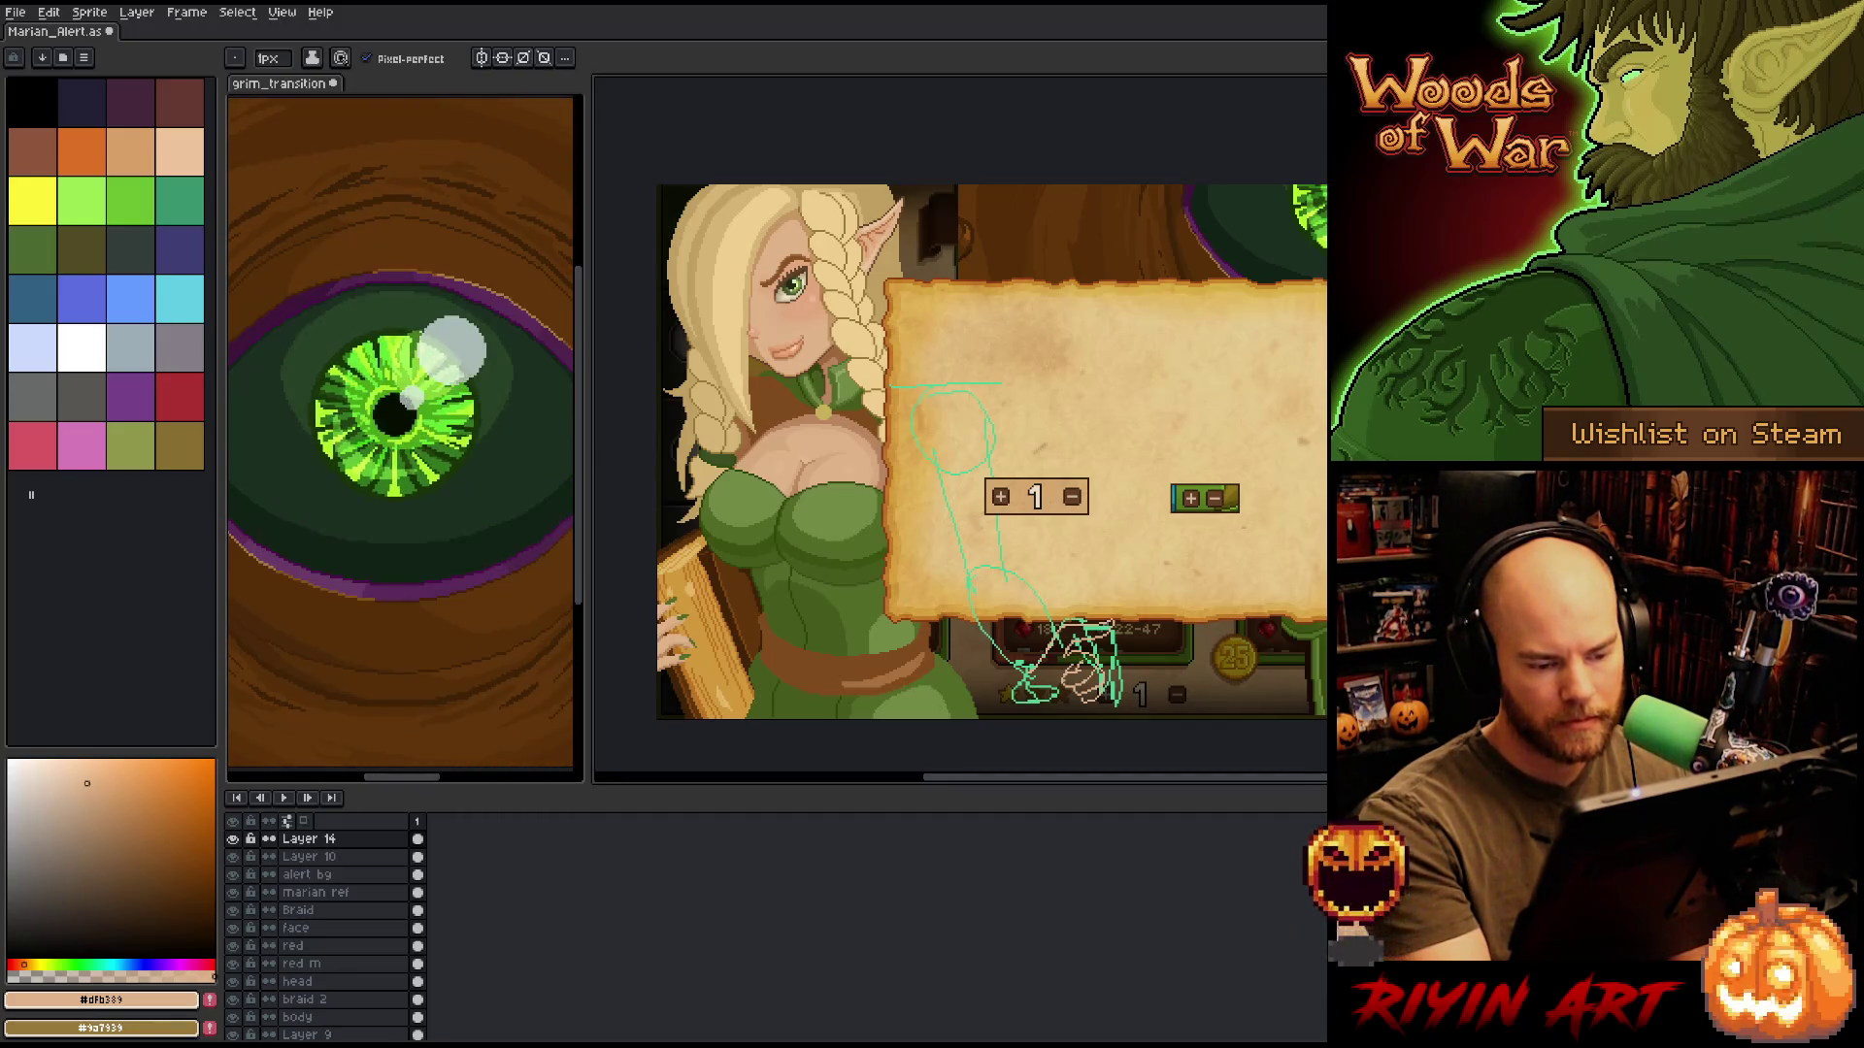
{"action": "key", "text": "e"}
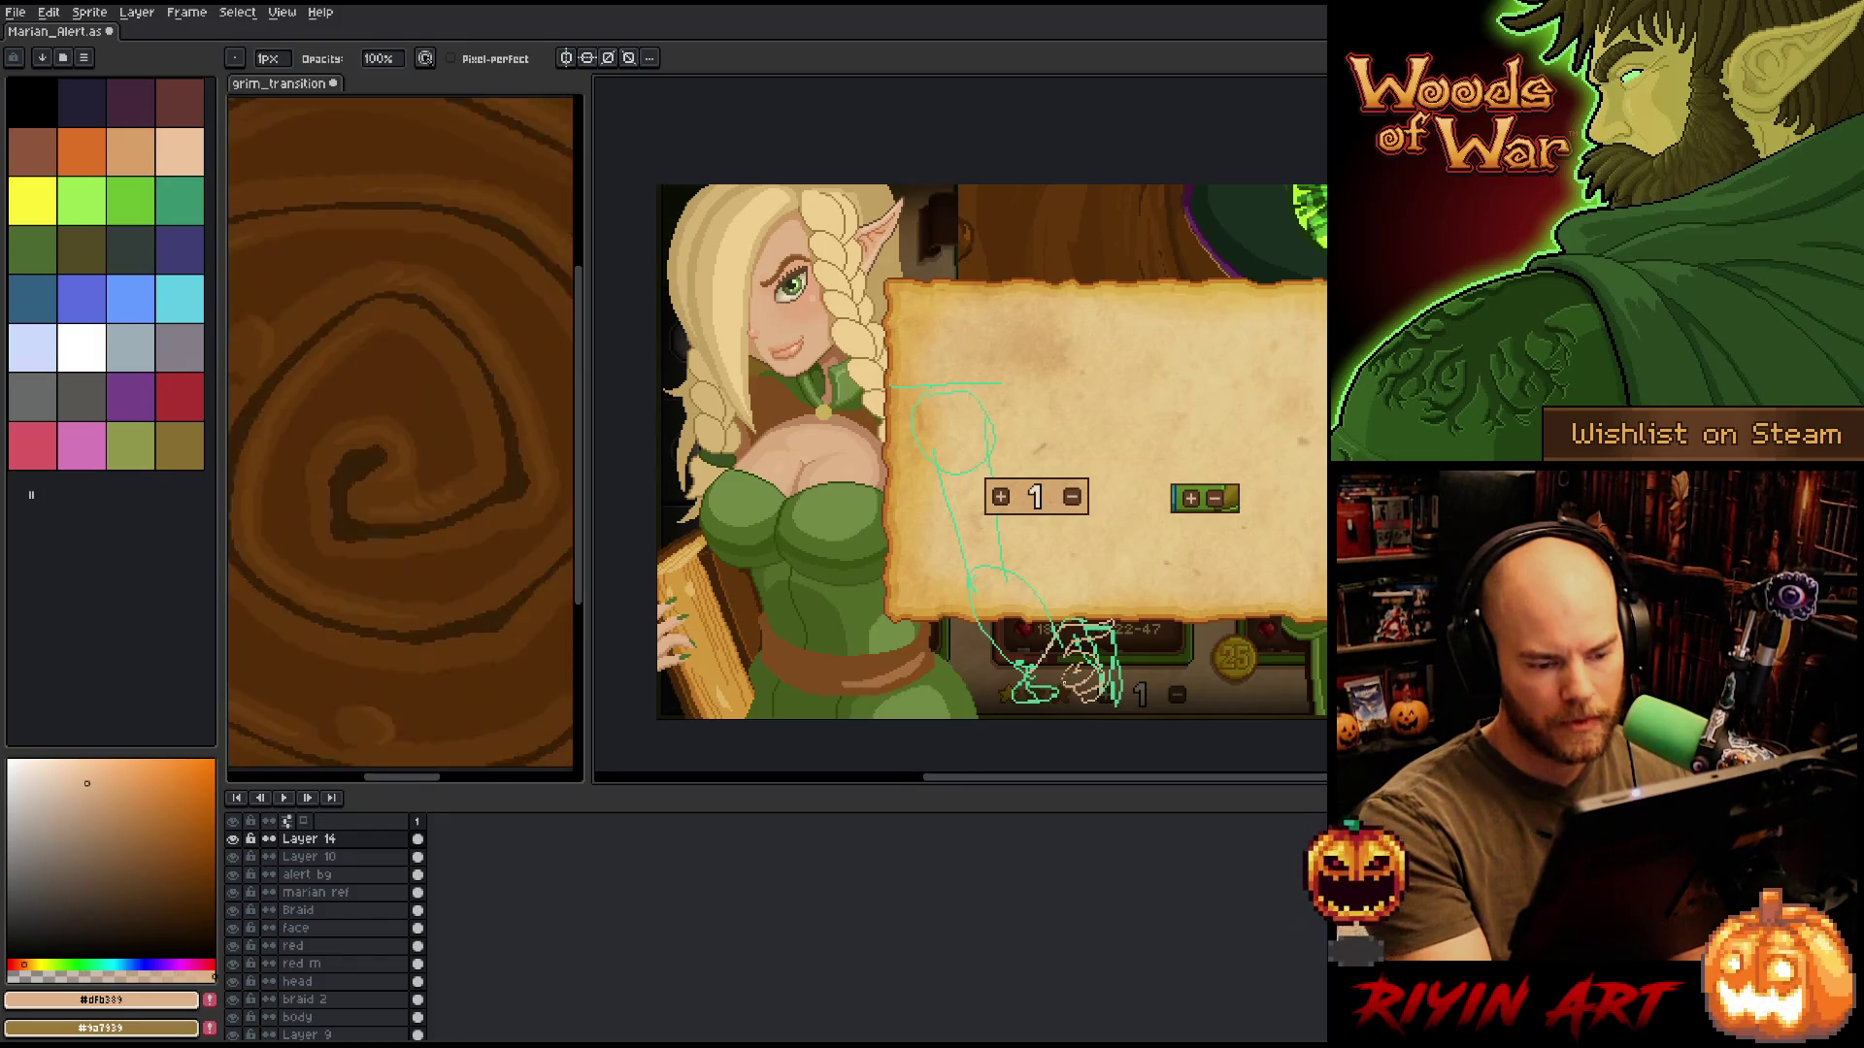
{"action": "key", "text": "b"}
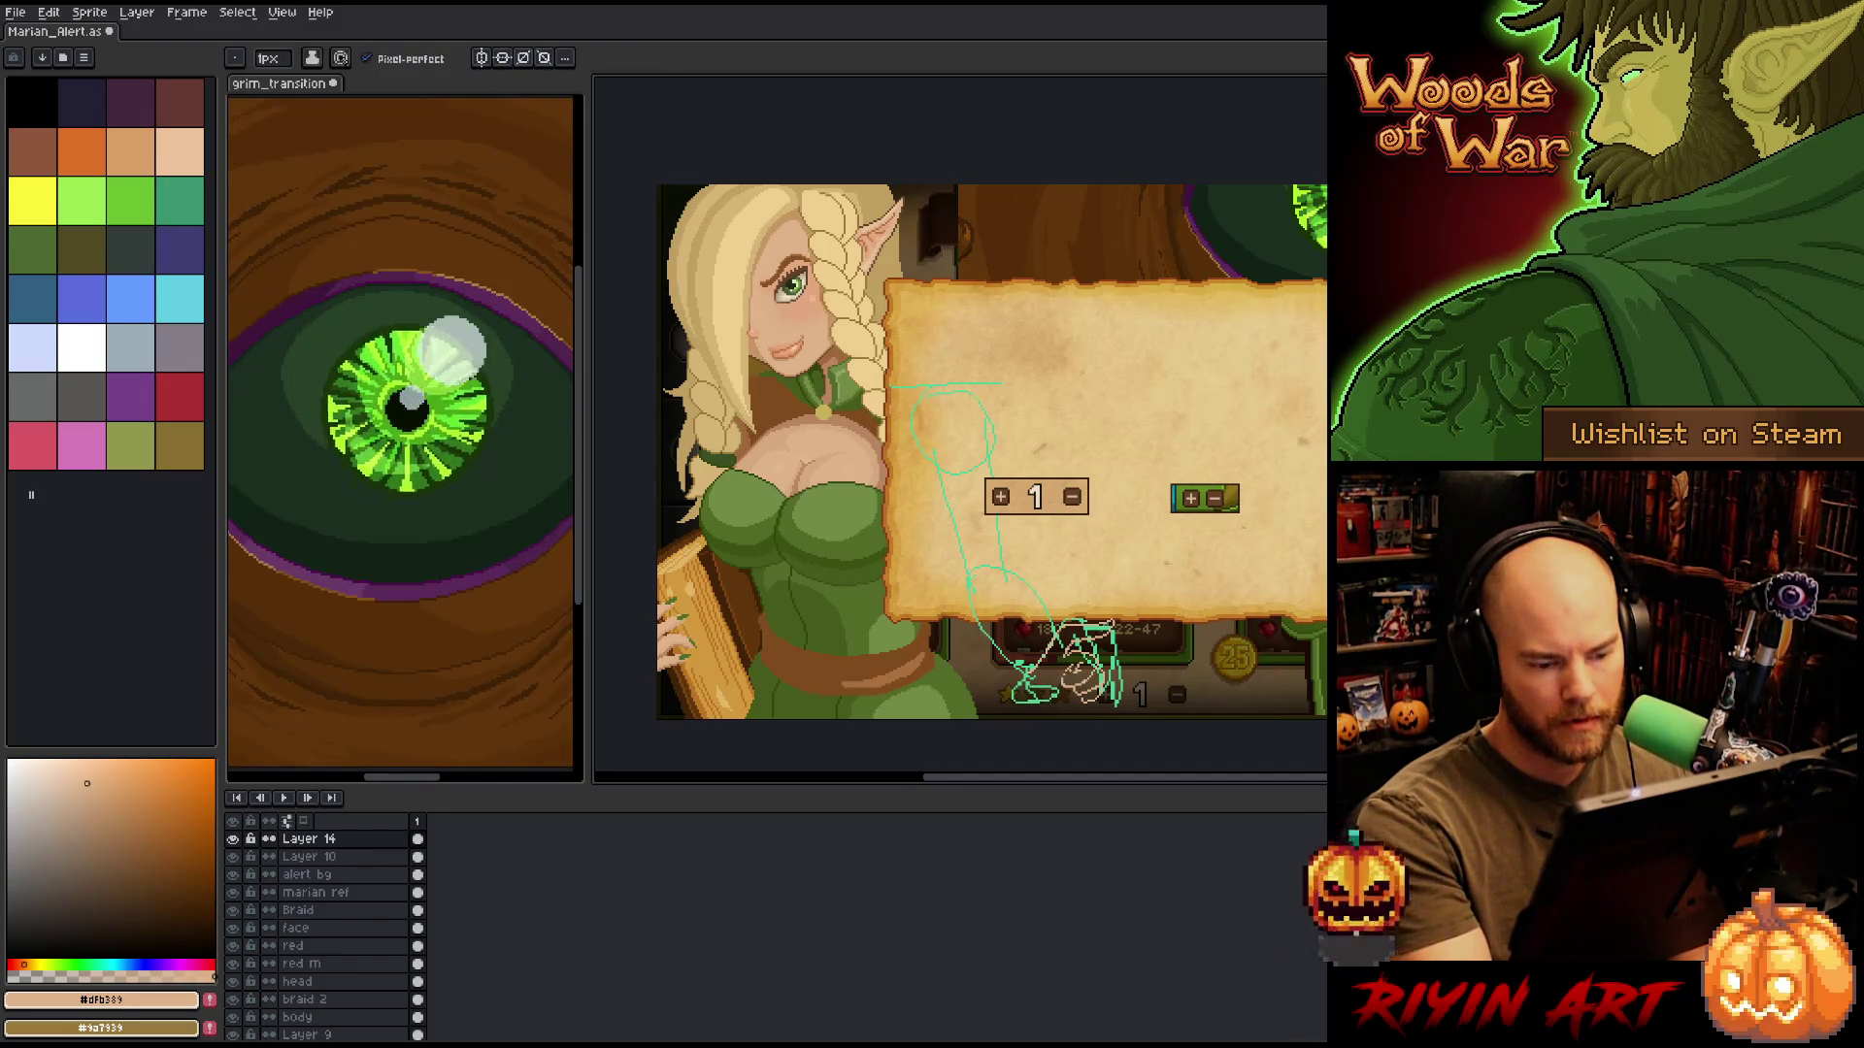
{"action": "key", "text": "e"}
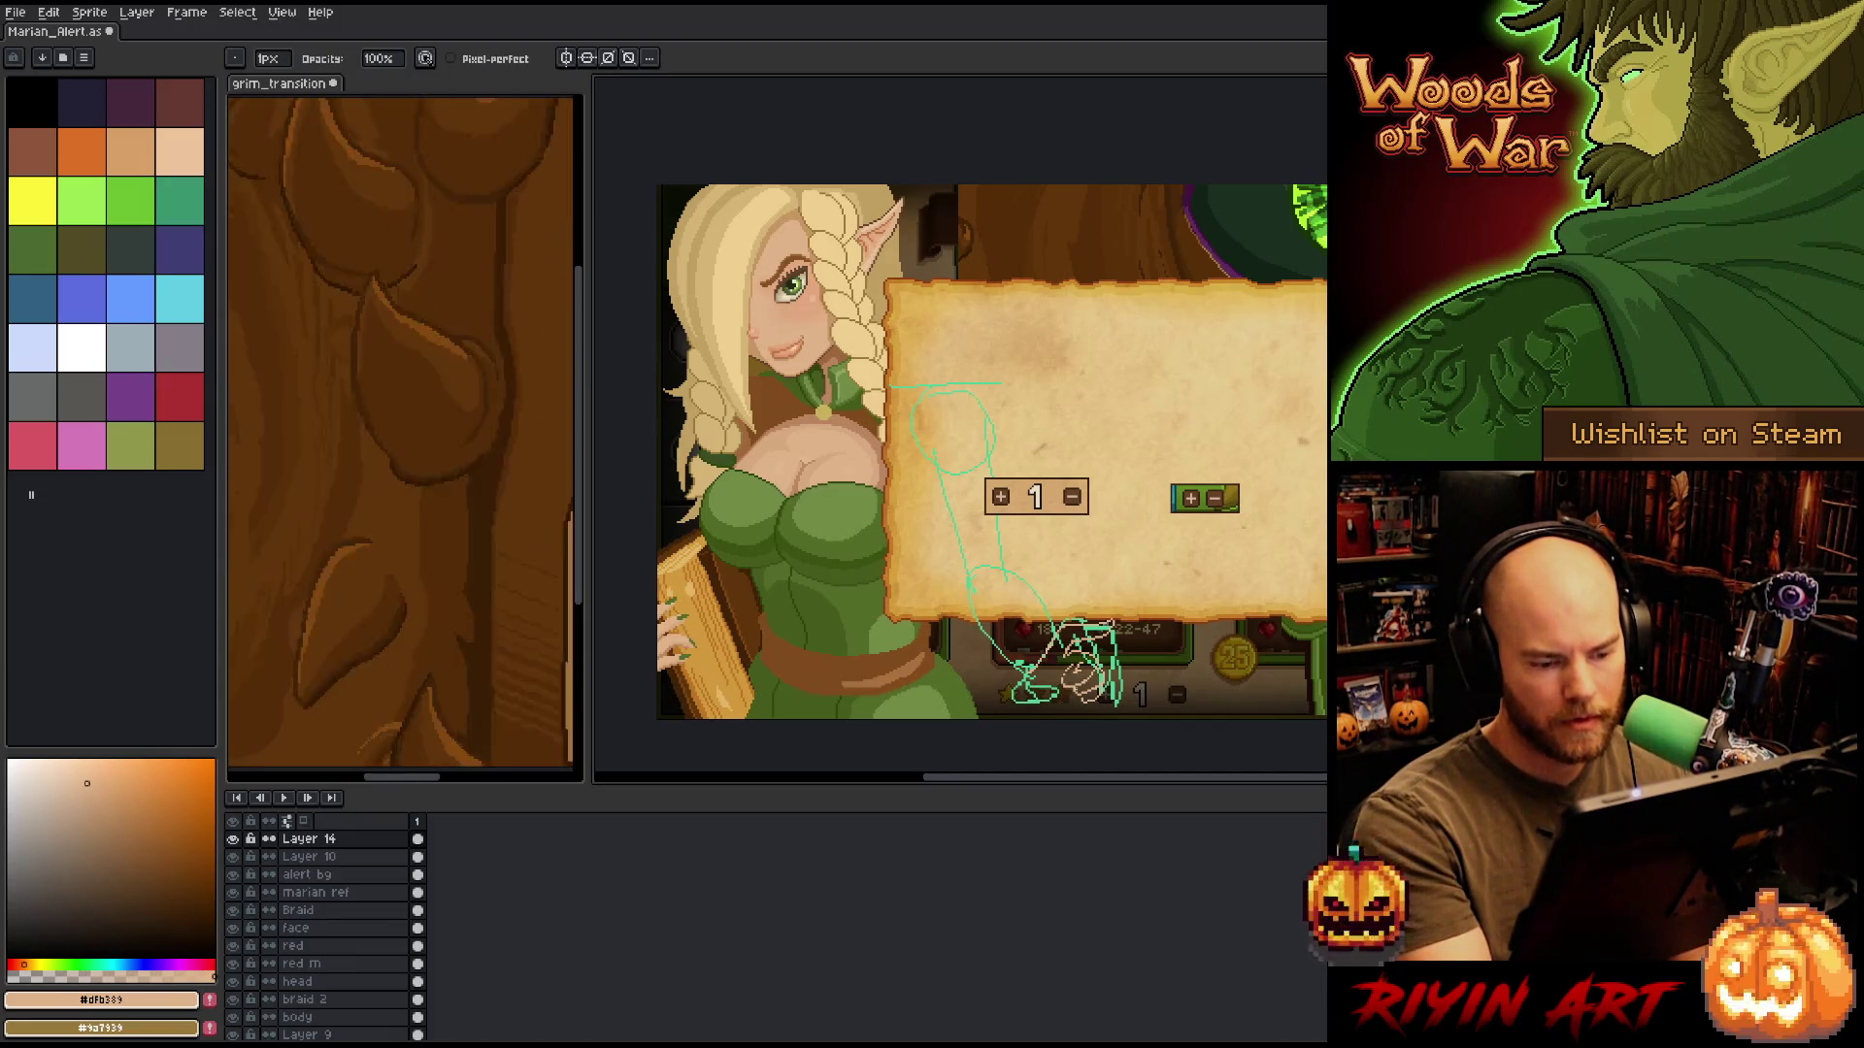
{"action": "key", "text": "b"}
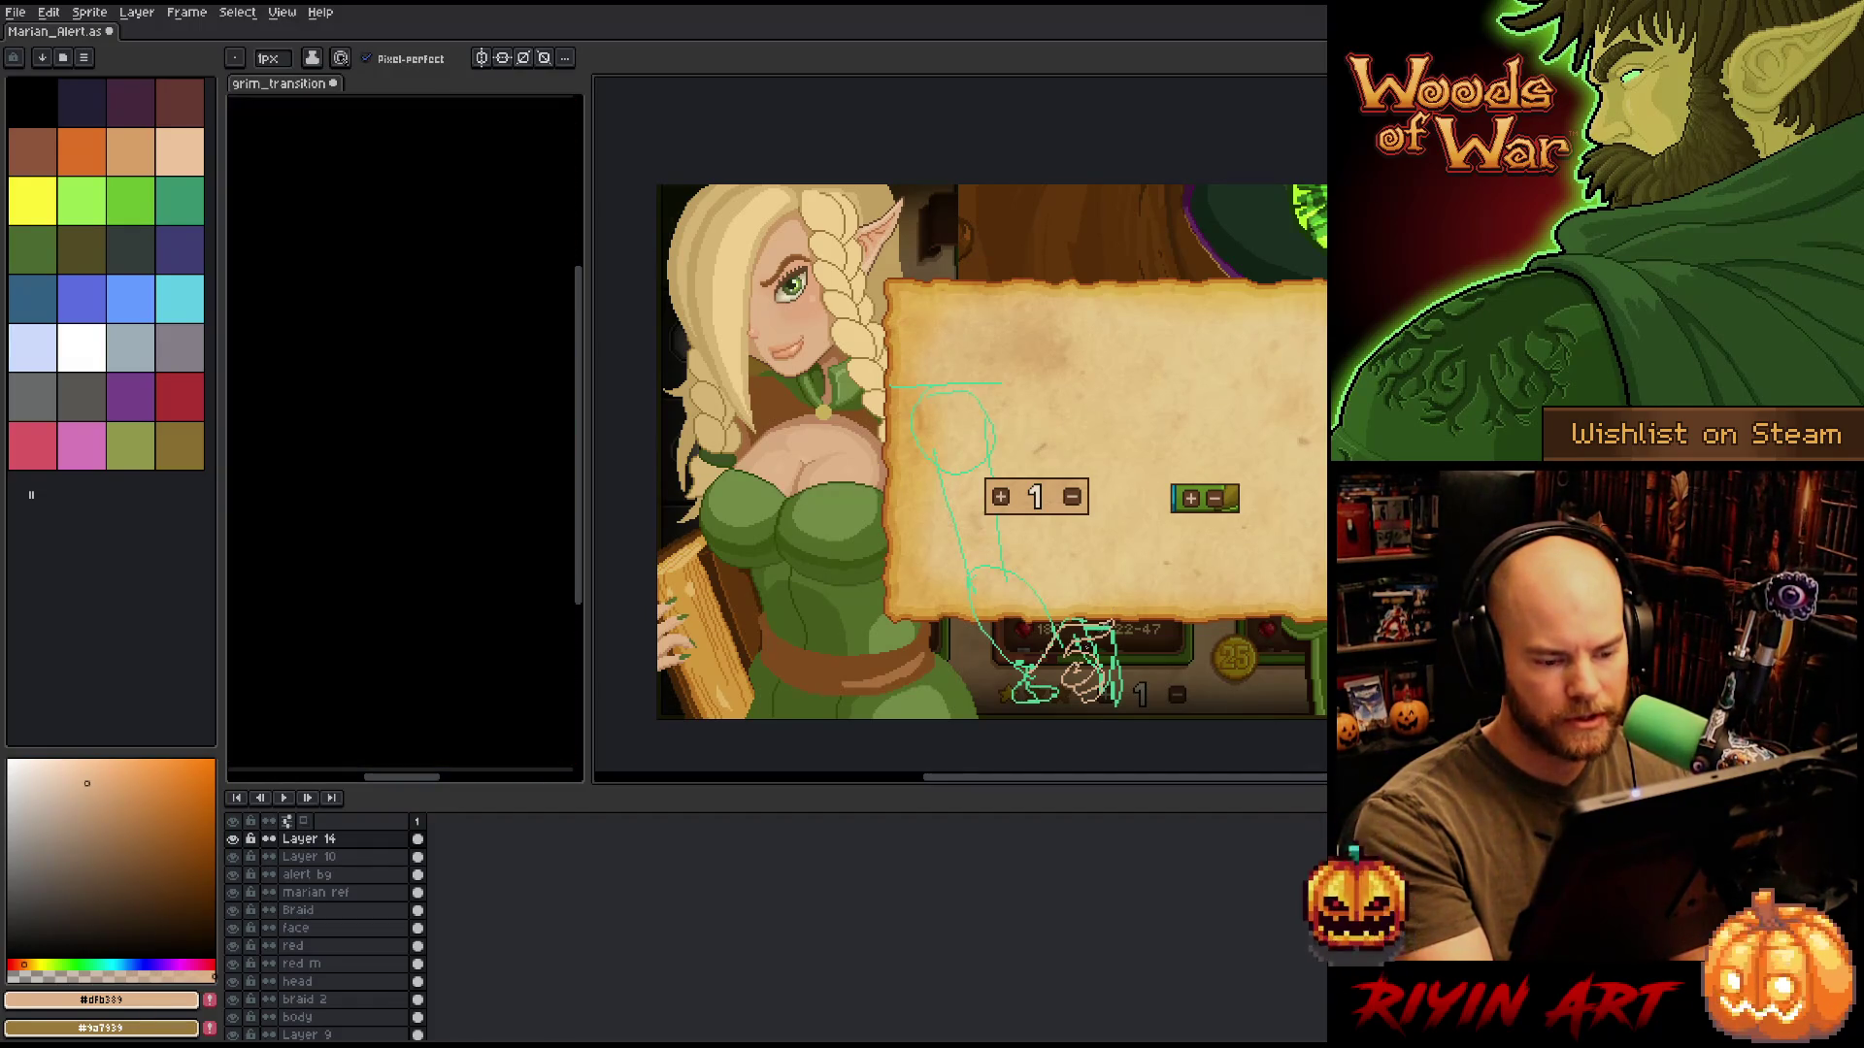
Continue drawing and erasing pixels on the hand sketch below the panel.
{"action": "key", "text": "e"}
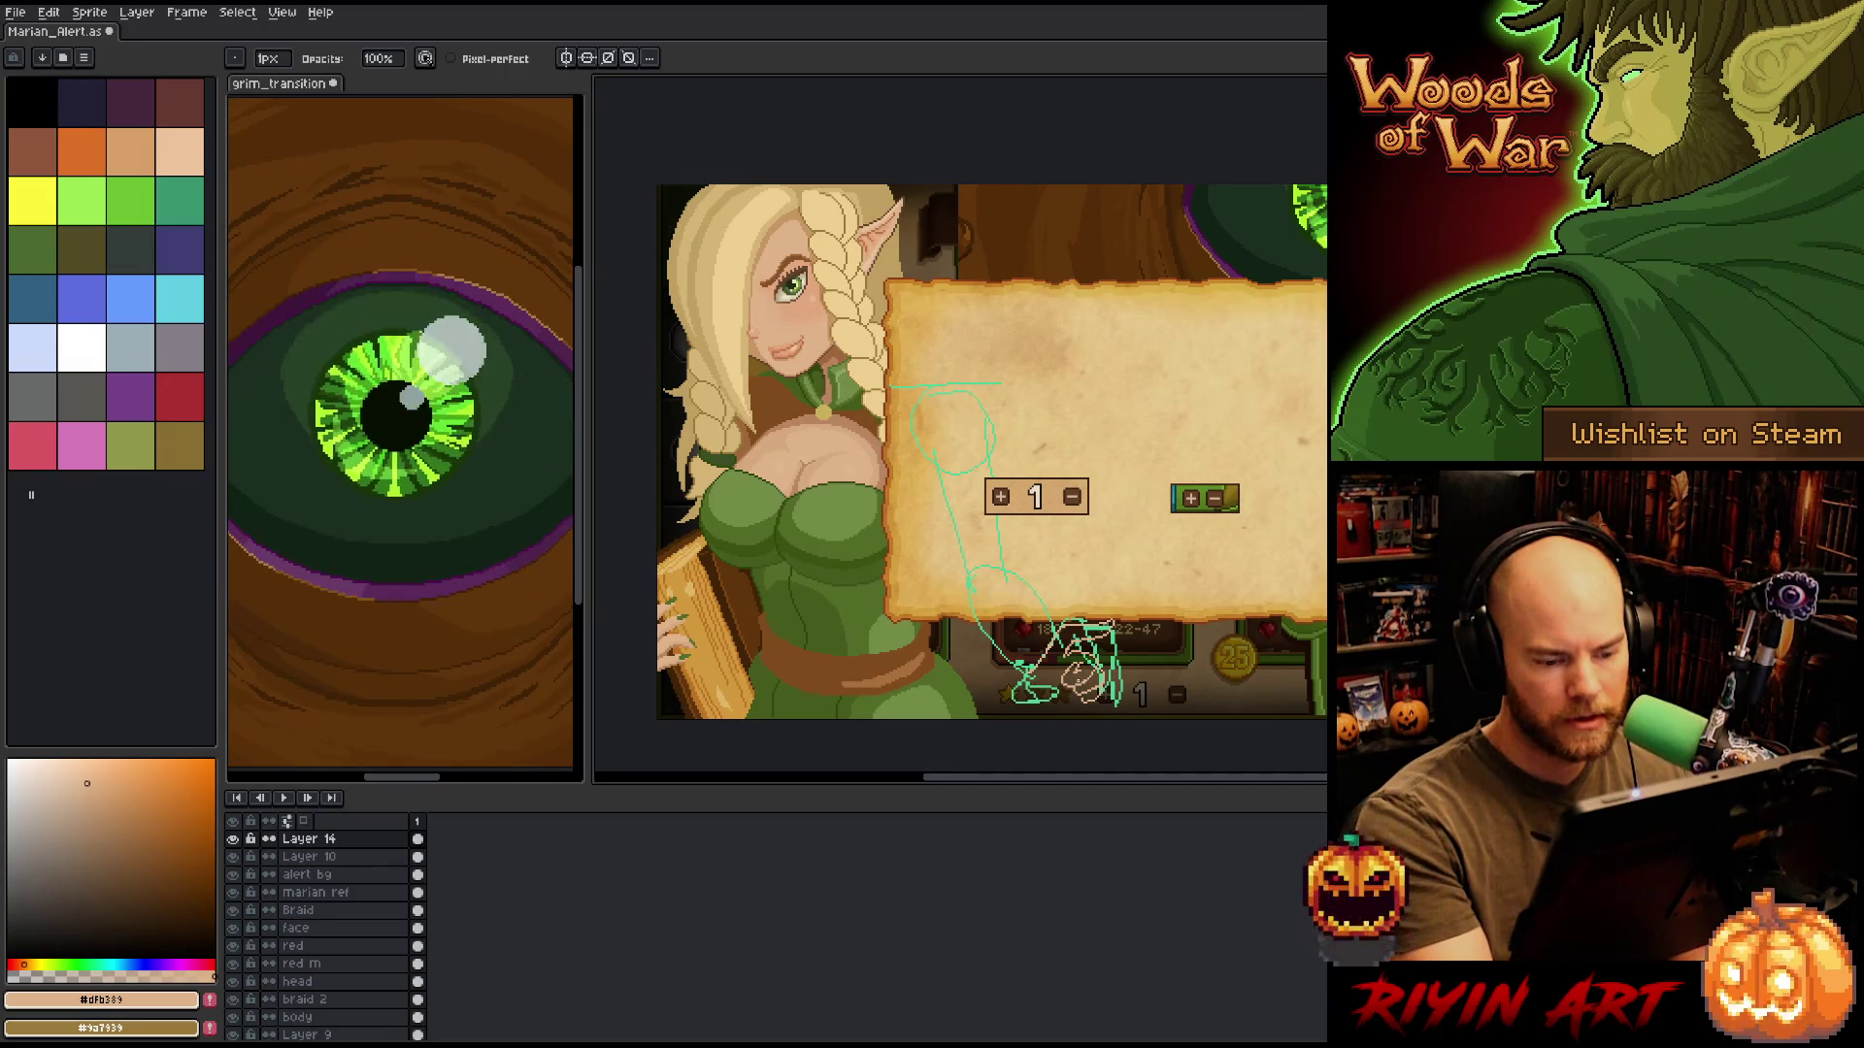
{"action": "key", "text": "b"}
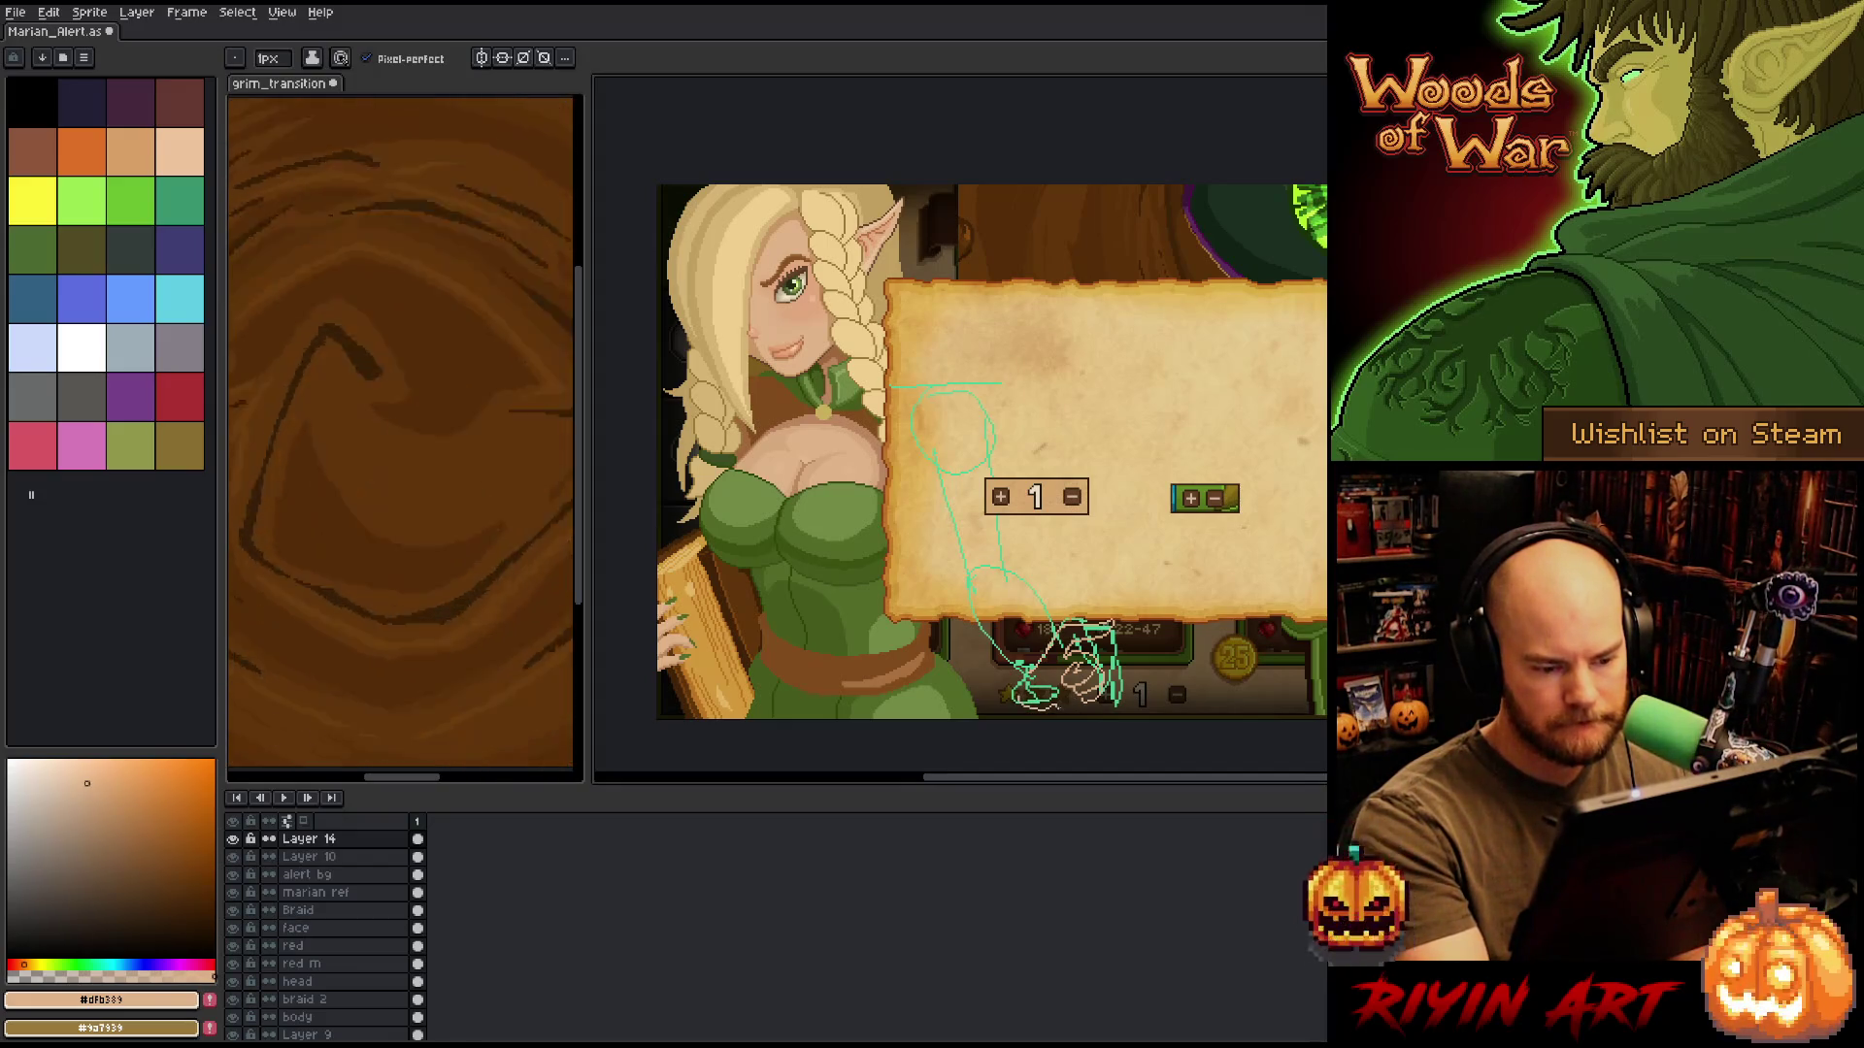
{"action": "key", "text": "b"}
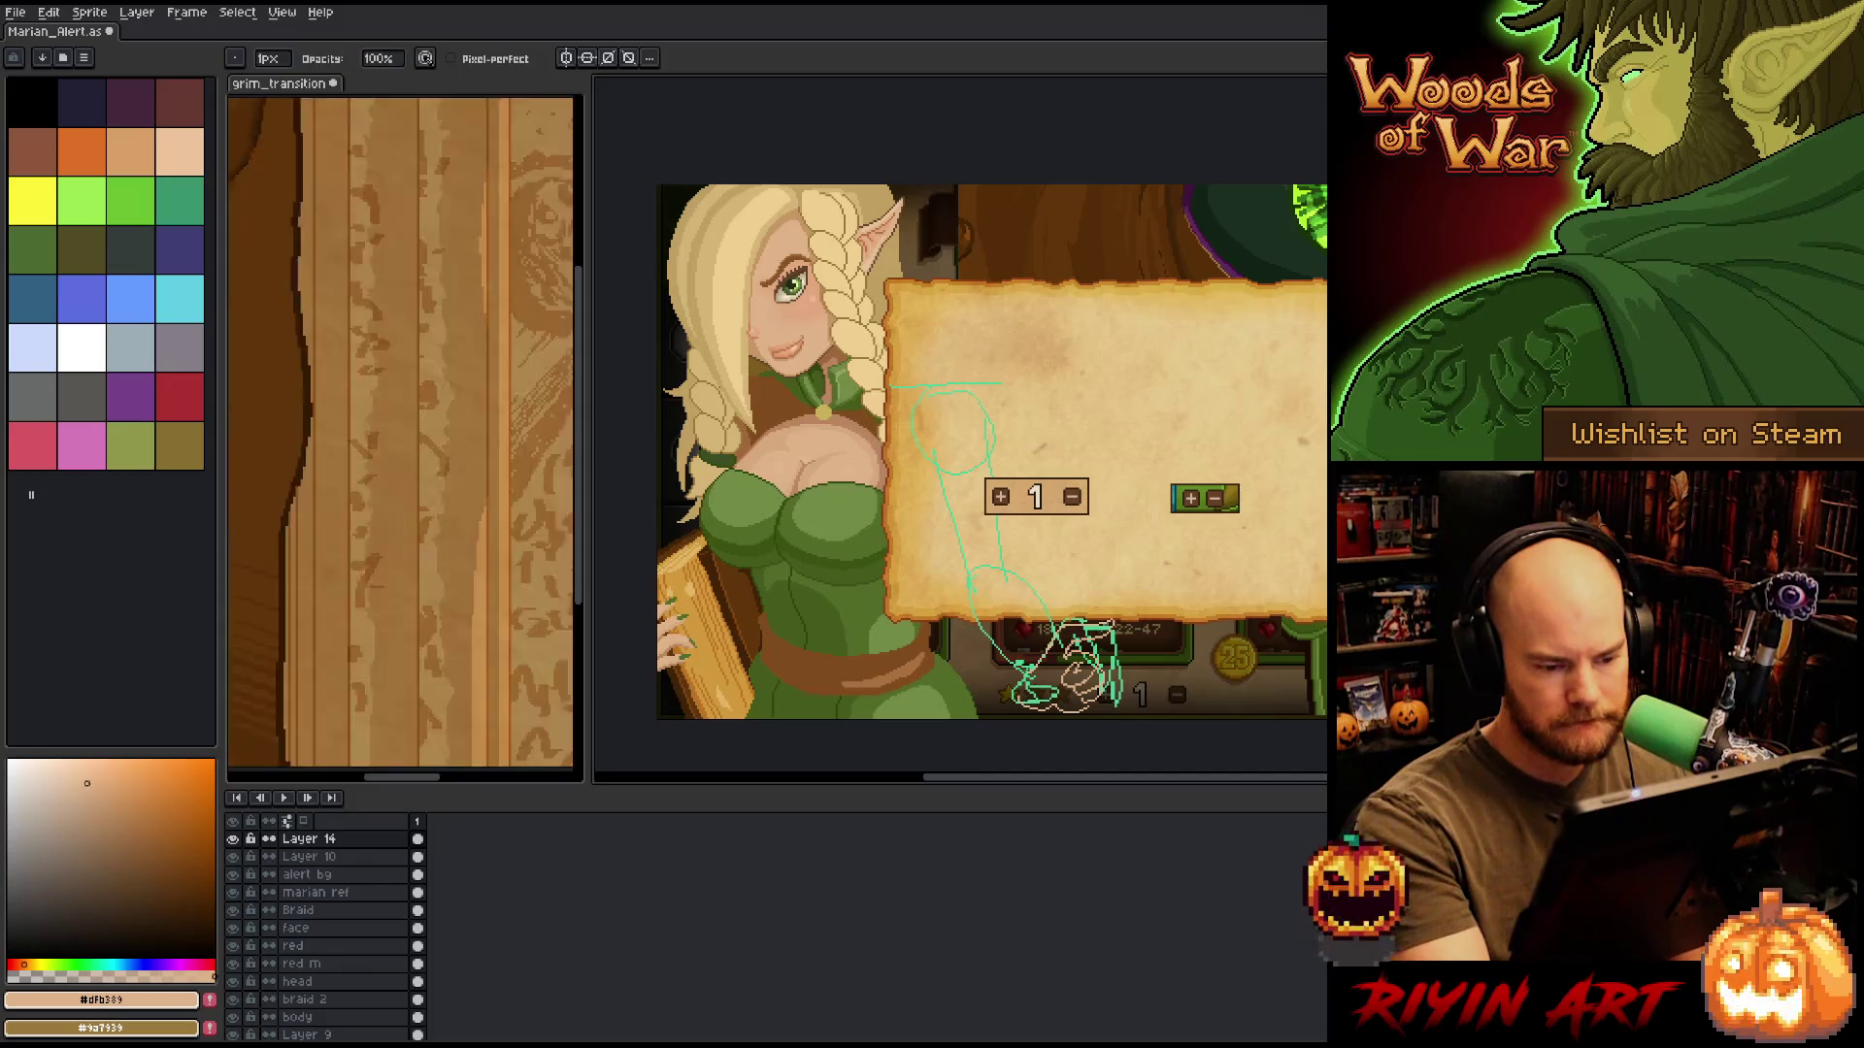
{"action": "key", "text": "e"}
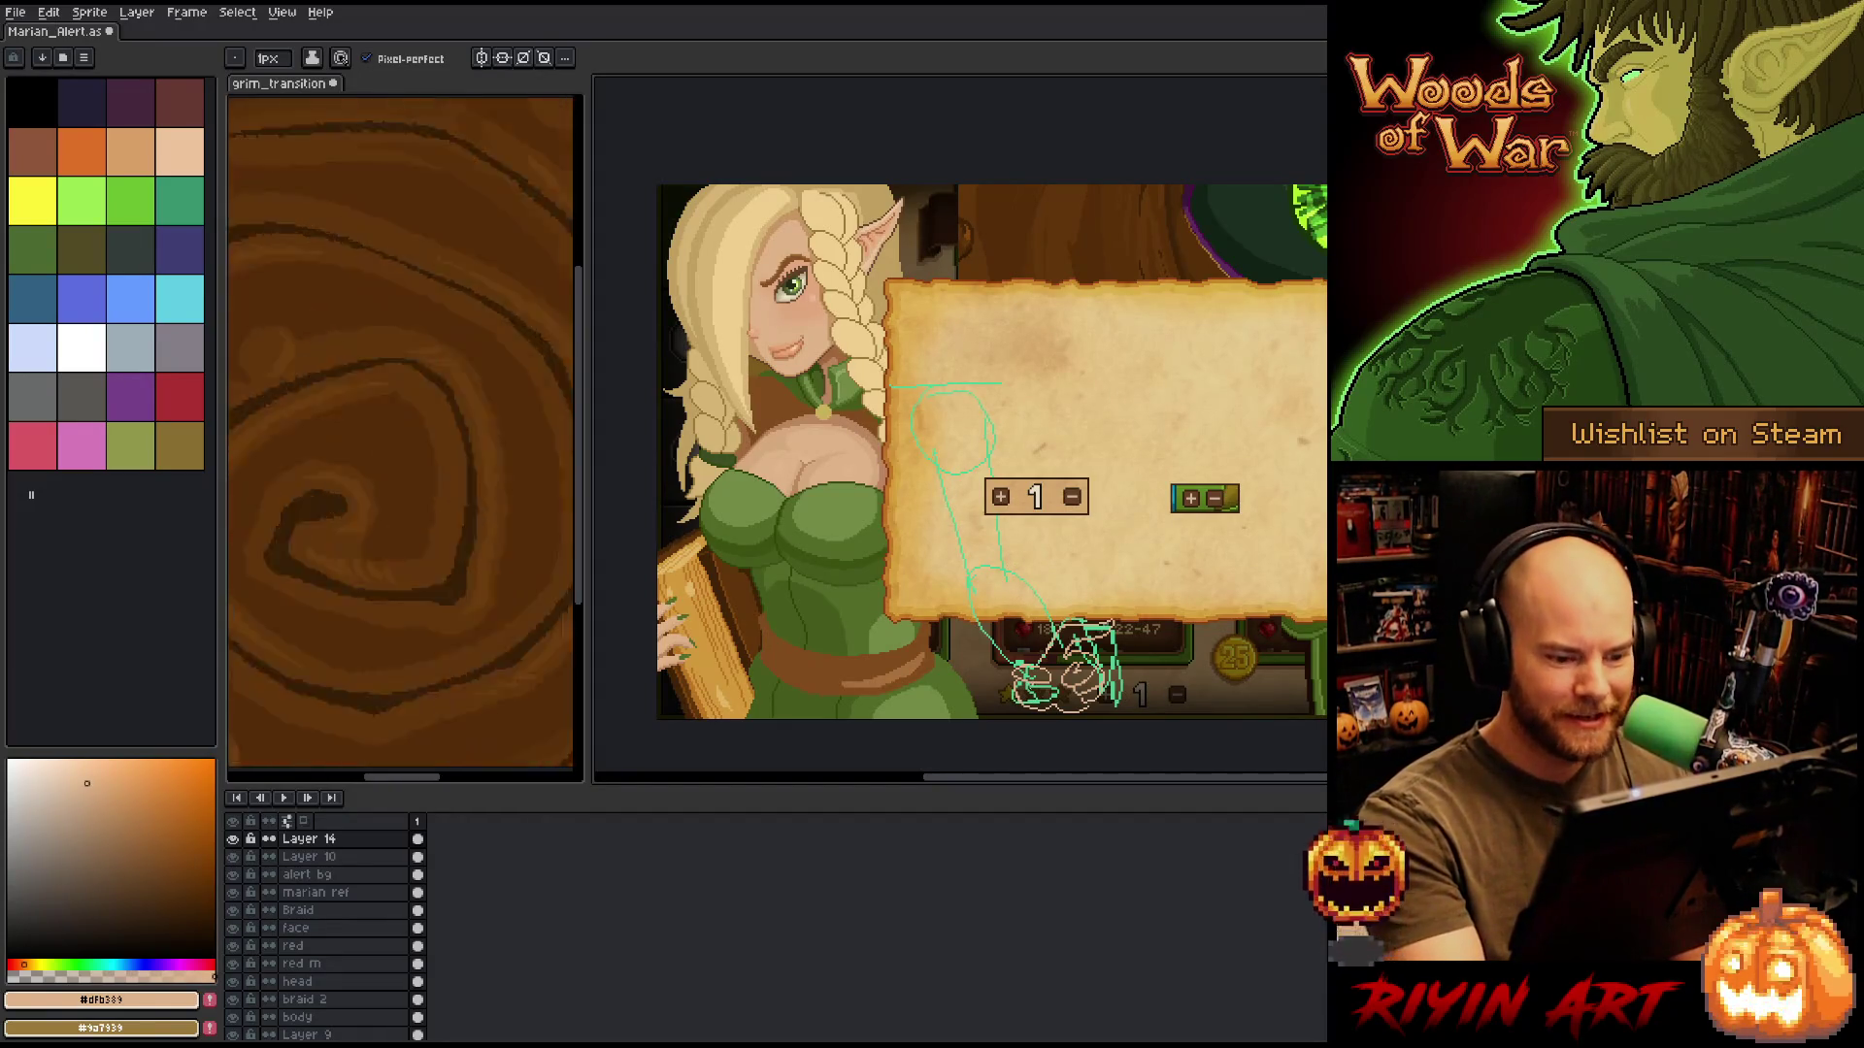
{"action": "key", "text": "b"}
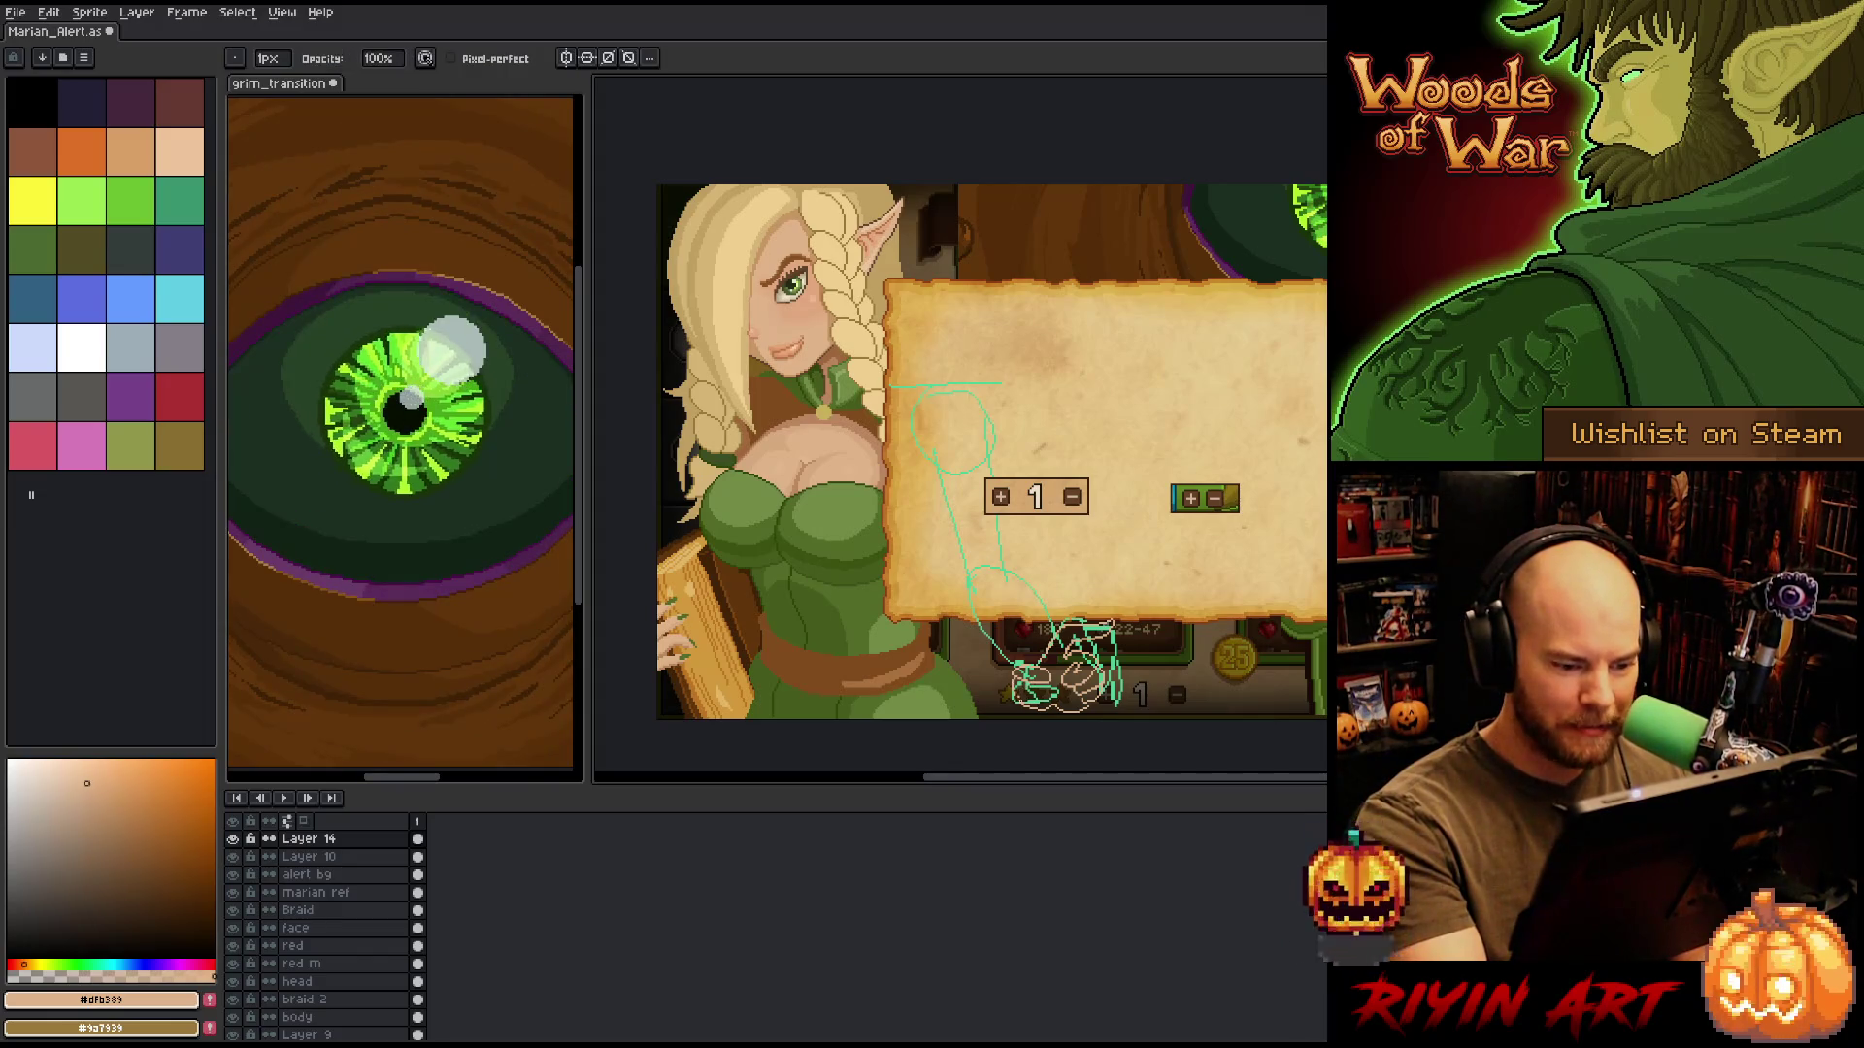
{"action": "key", "text": "e"}
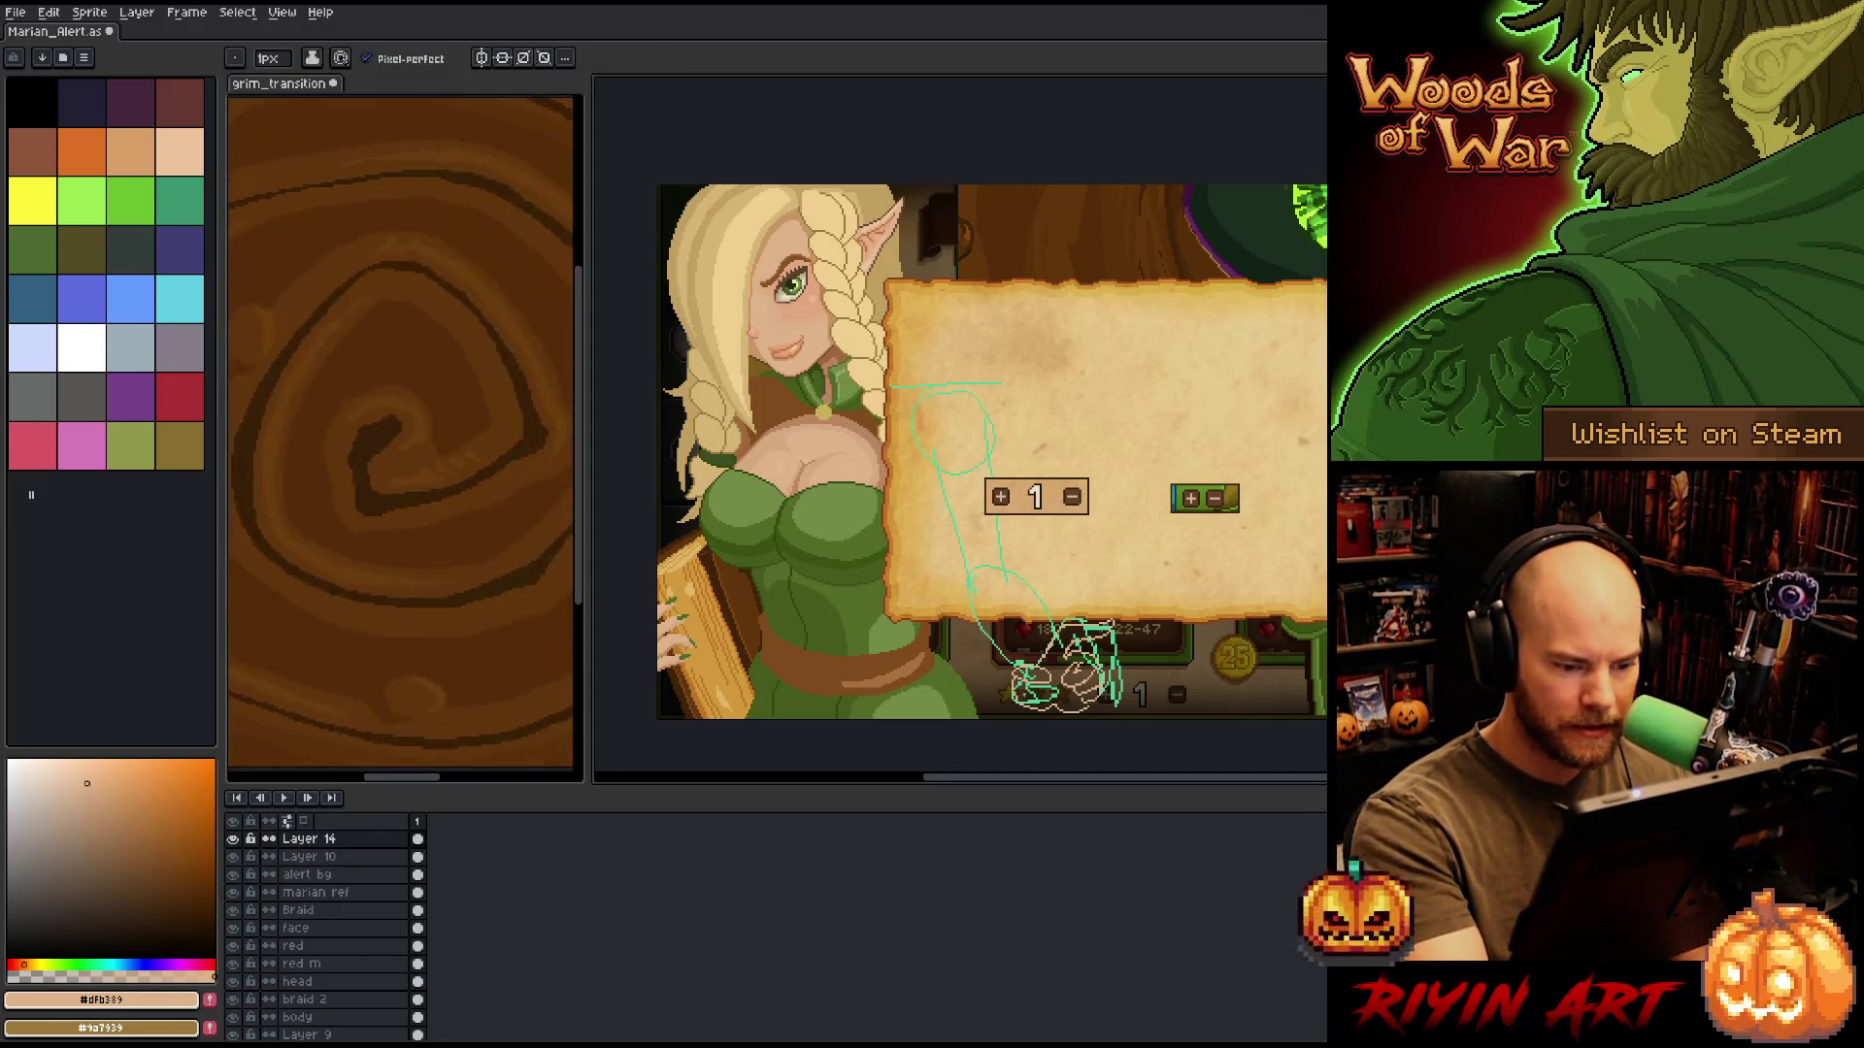
{"action": "key", "text": "b"}
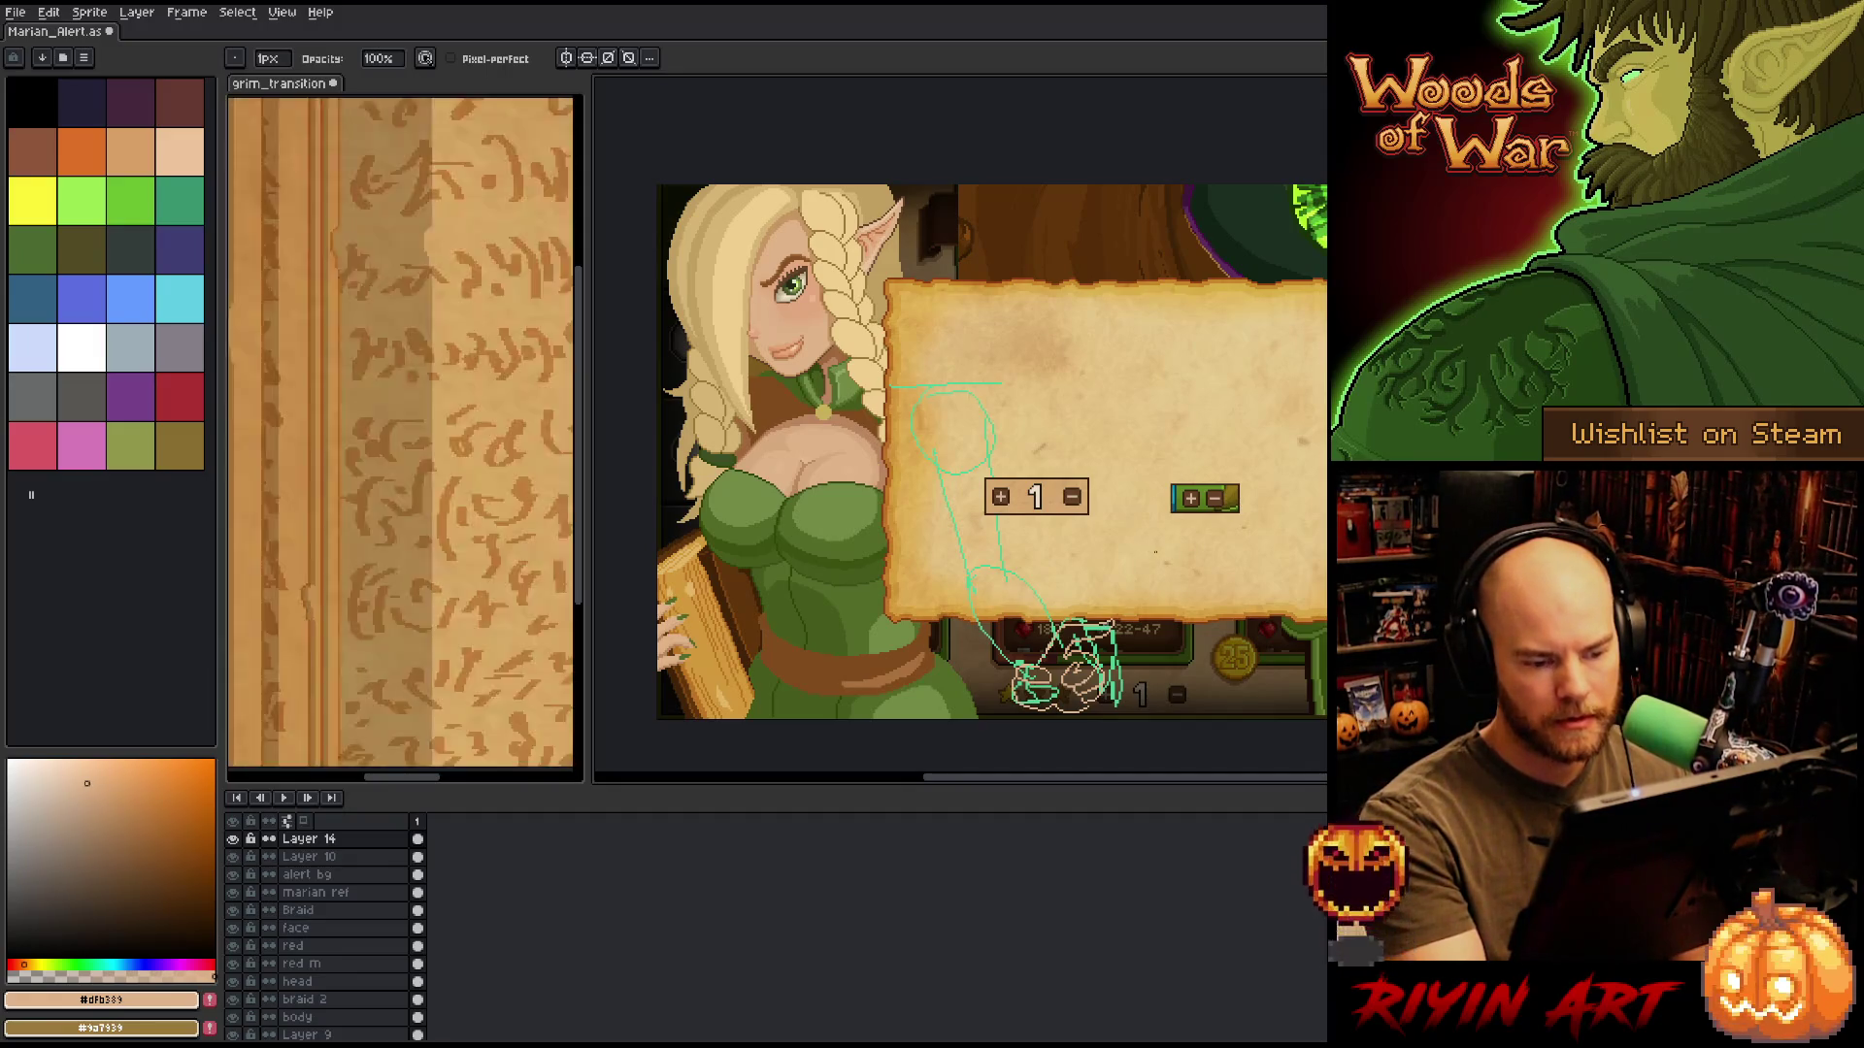
Marquee the hand sketch, deselect, touch it up, then open Replace Color for #dfb389.
{"action": "key", "text": "m"}
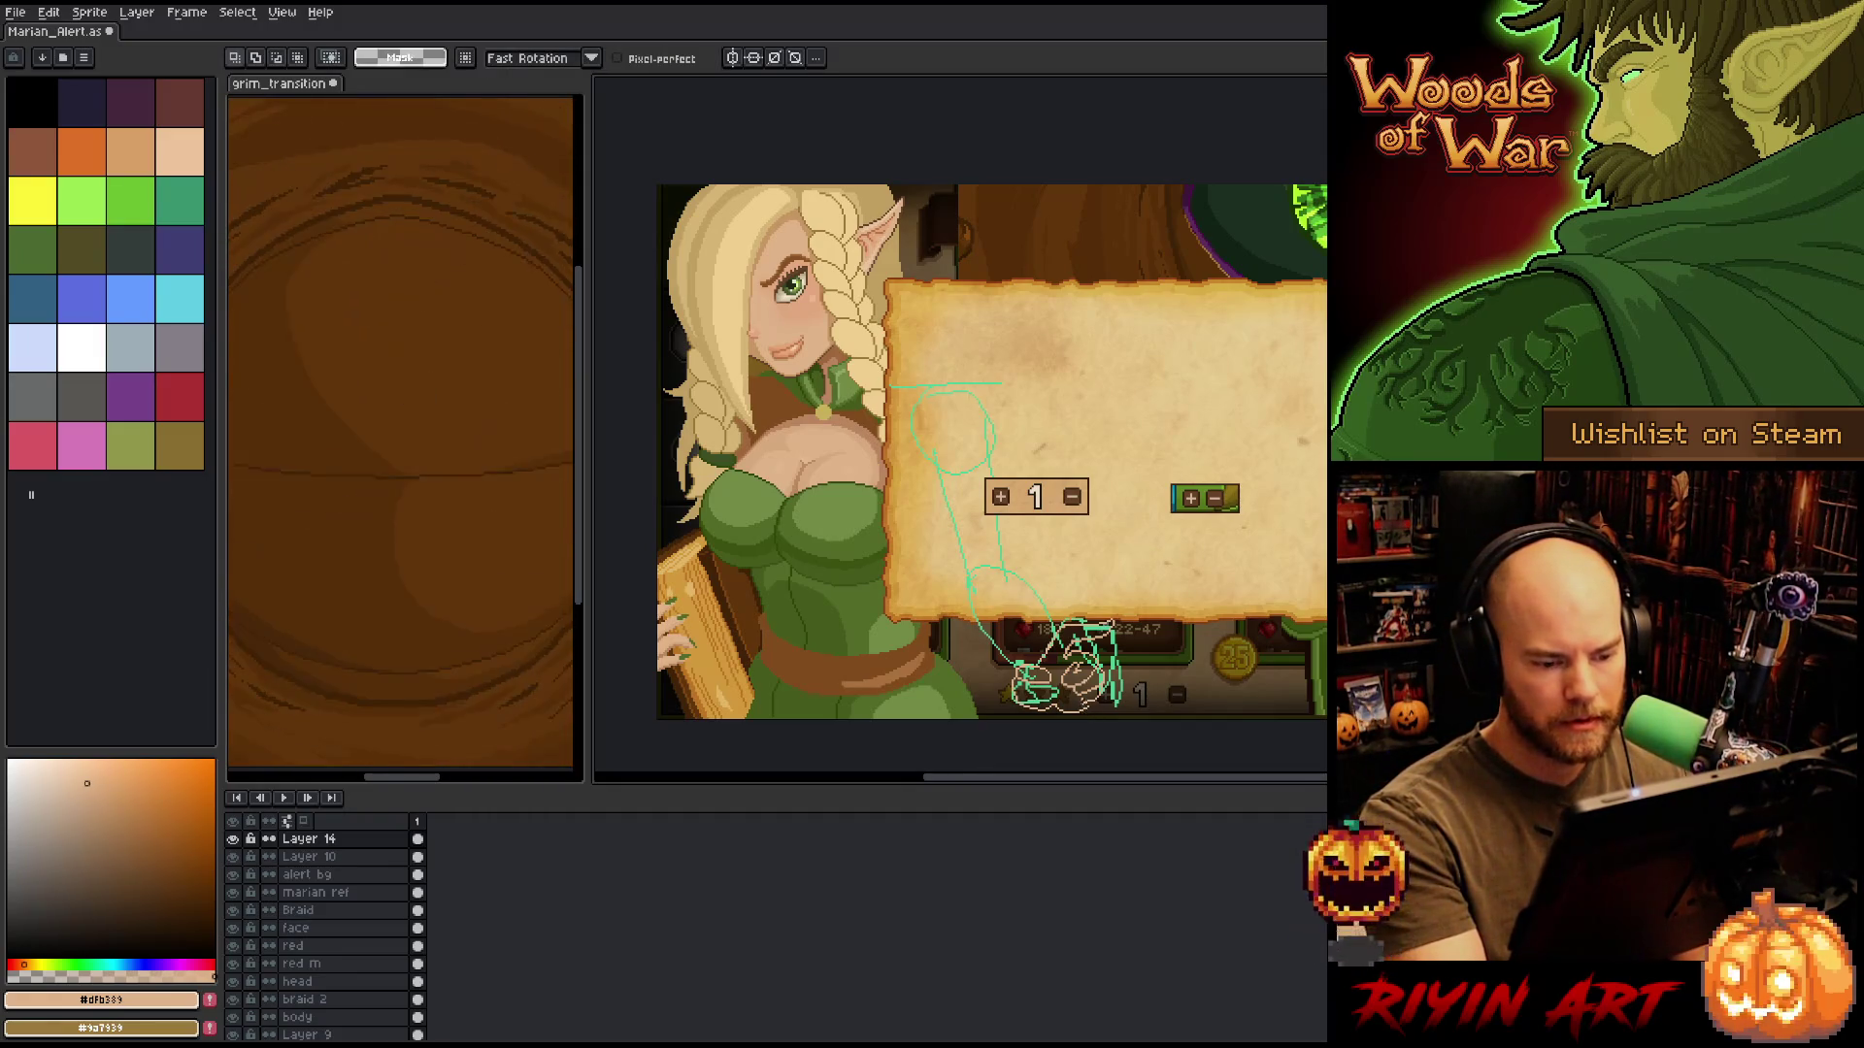
{"action": "left_click_drag", "start_coordinate": [1002, 670], "coordinate": [1097, 723]}
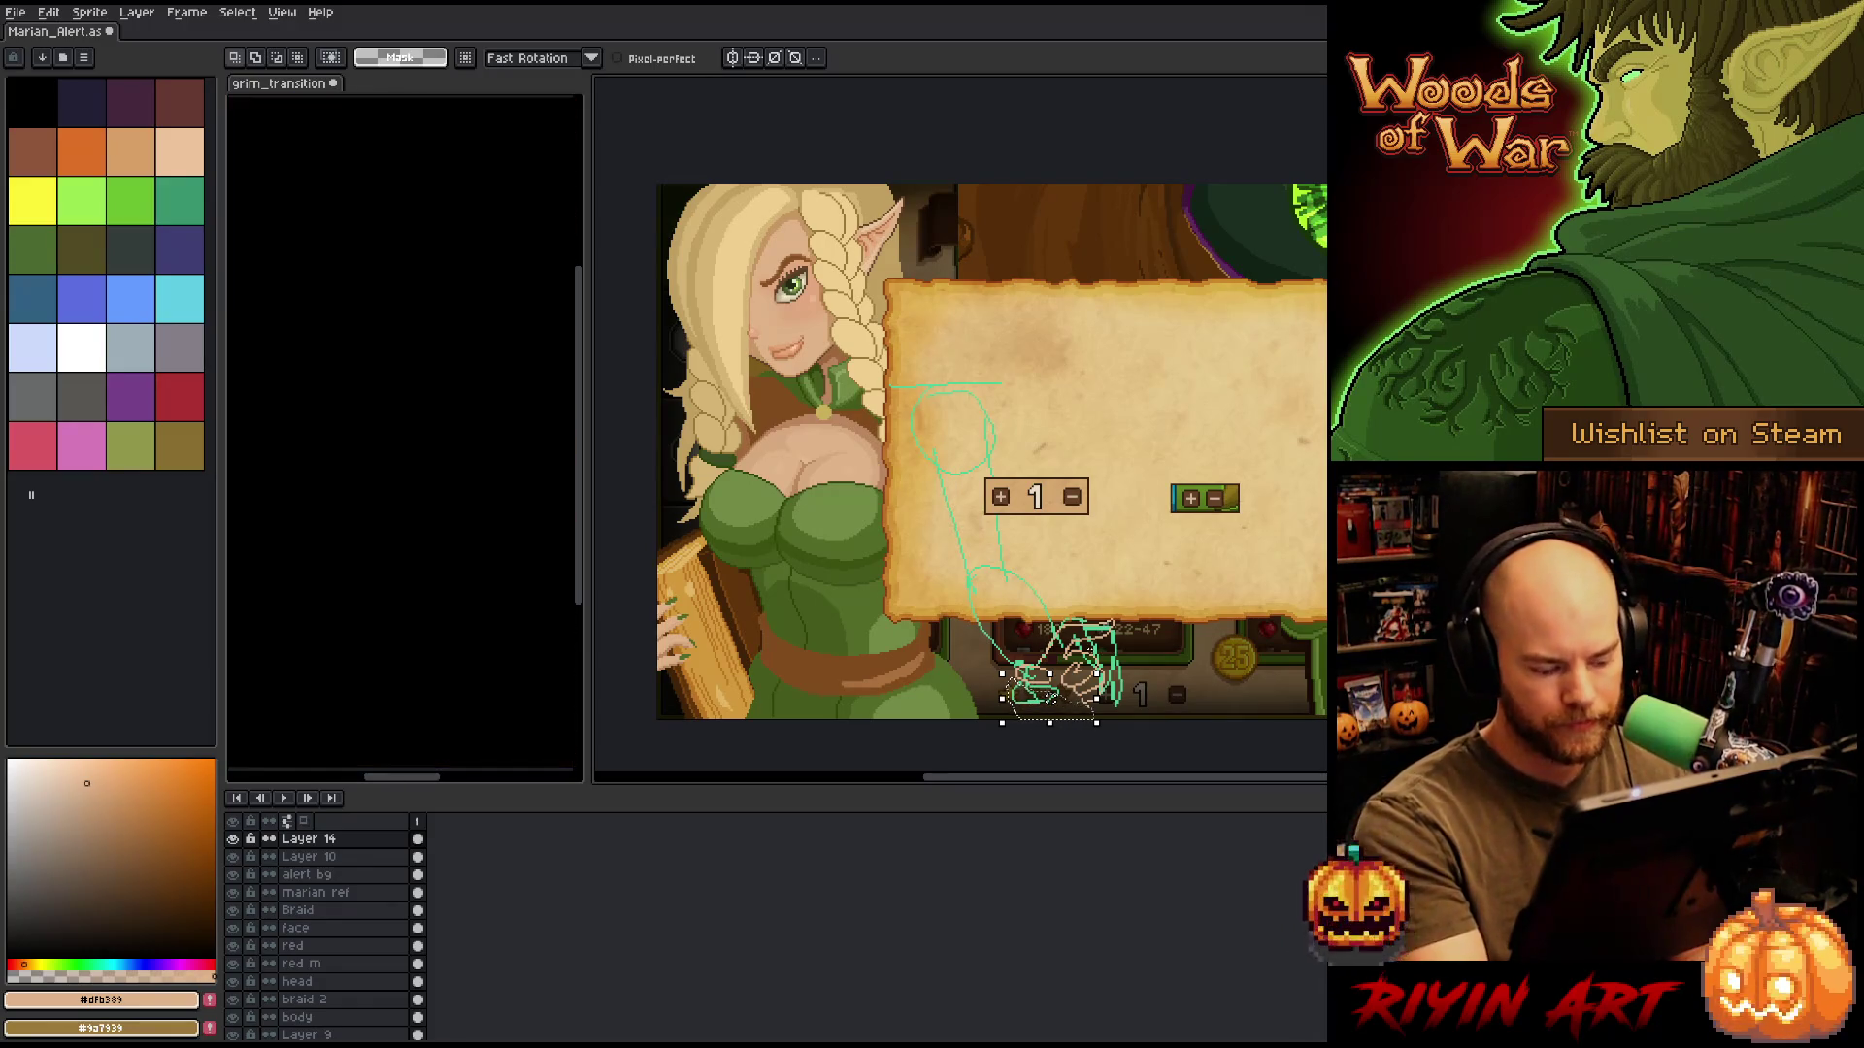
{"action": "key", "text": "ctrl+d"}
{"action": "key", "text": "b"}
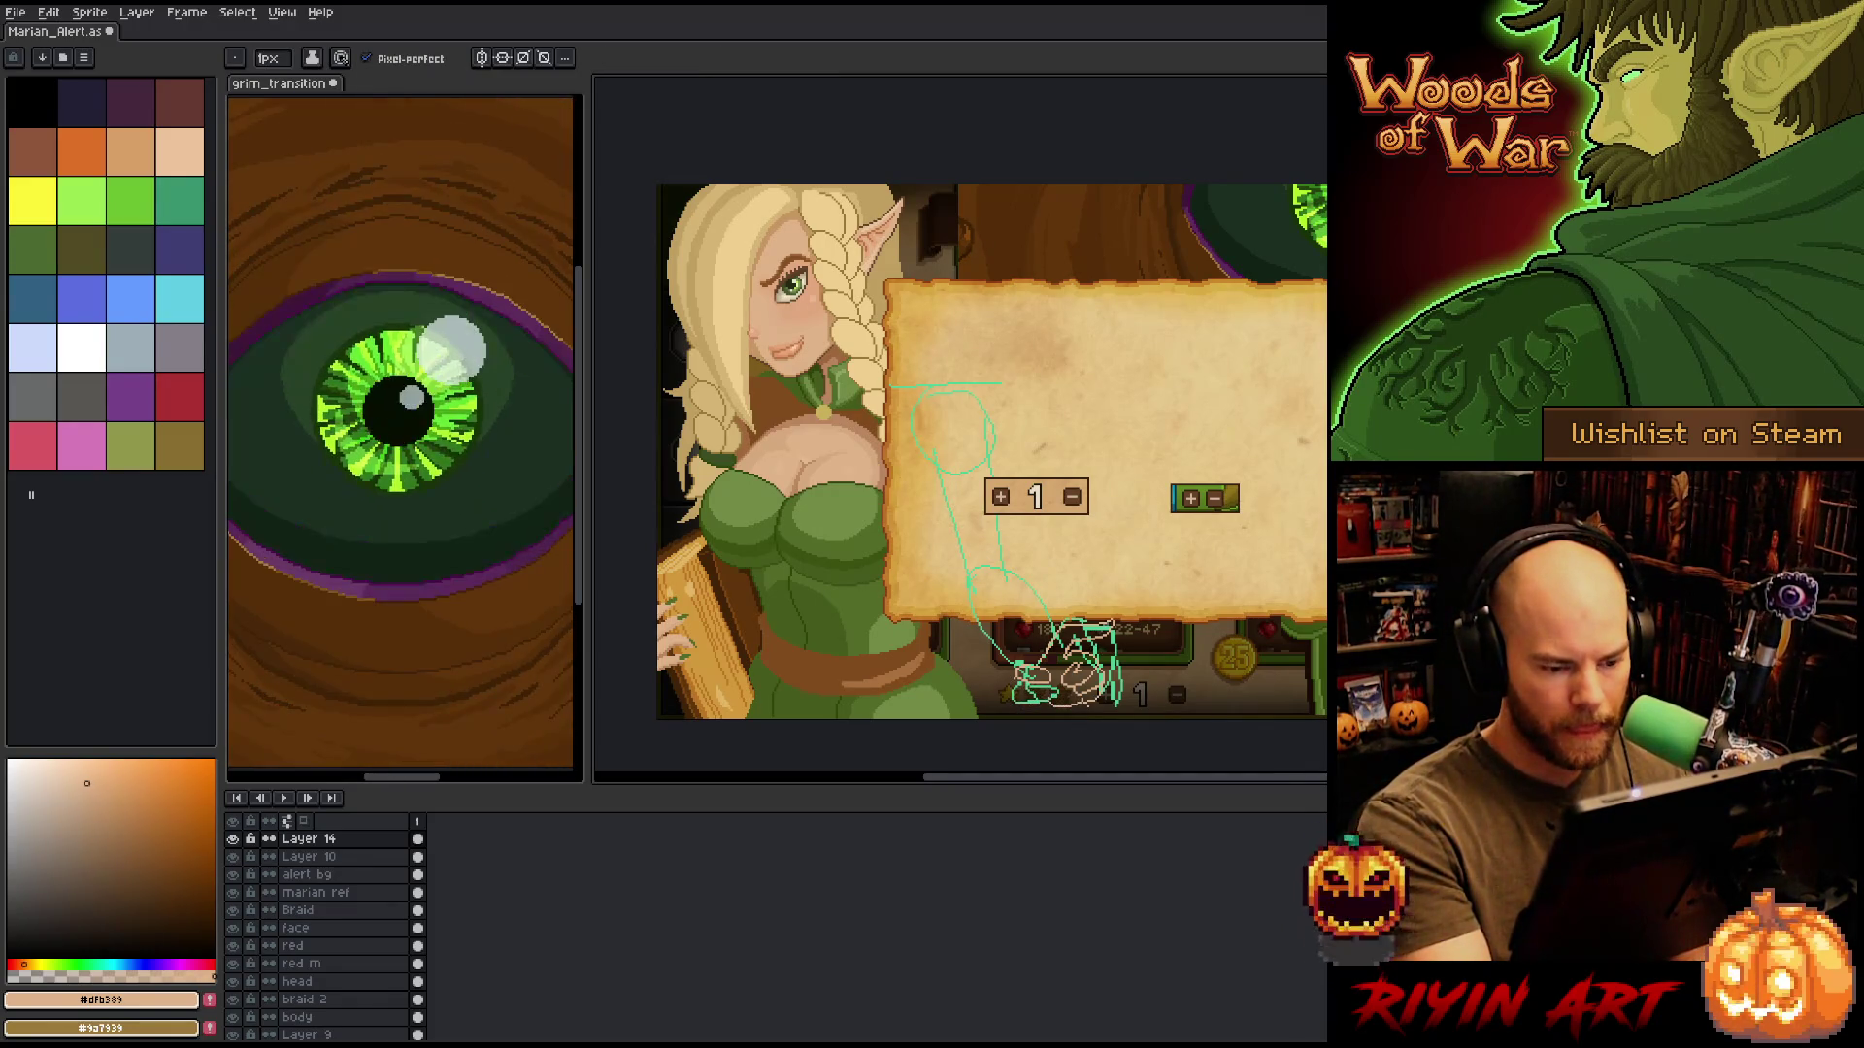
{"action": "key", "text": "e"}
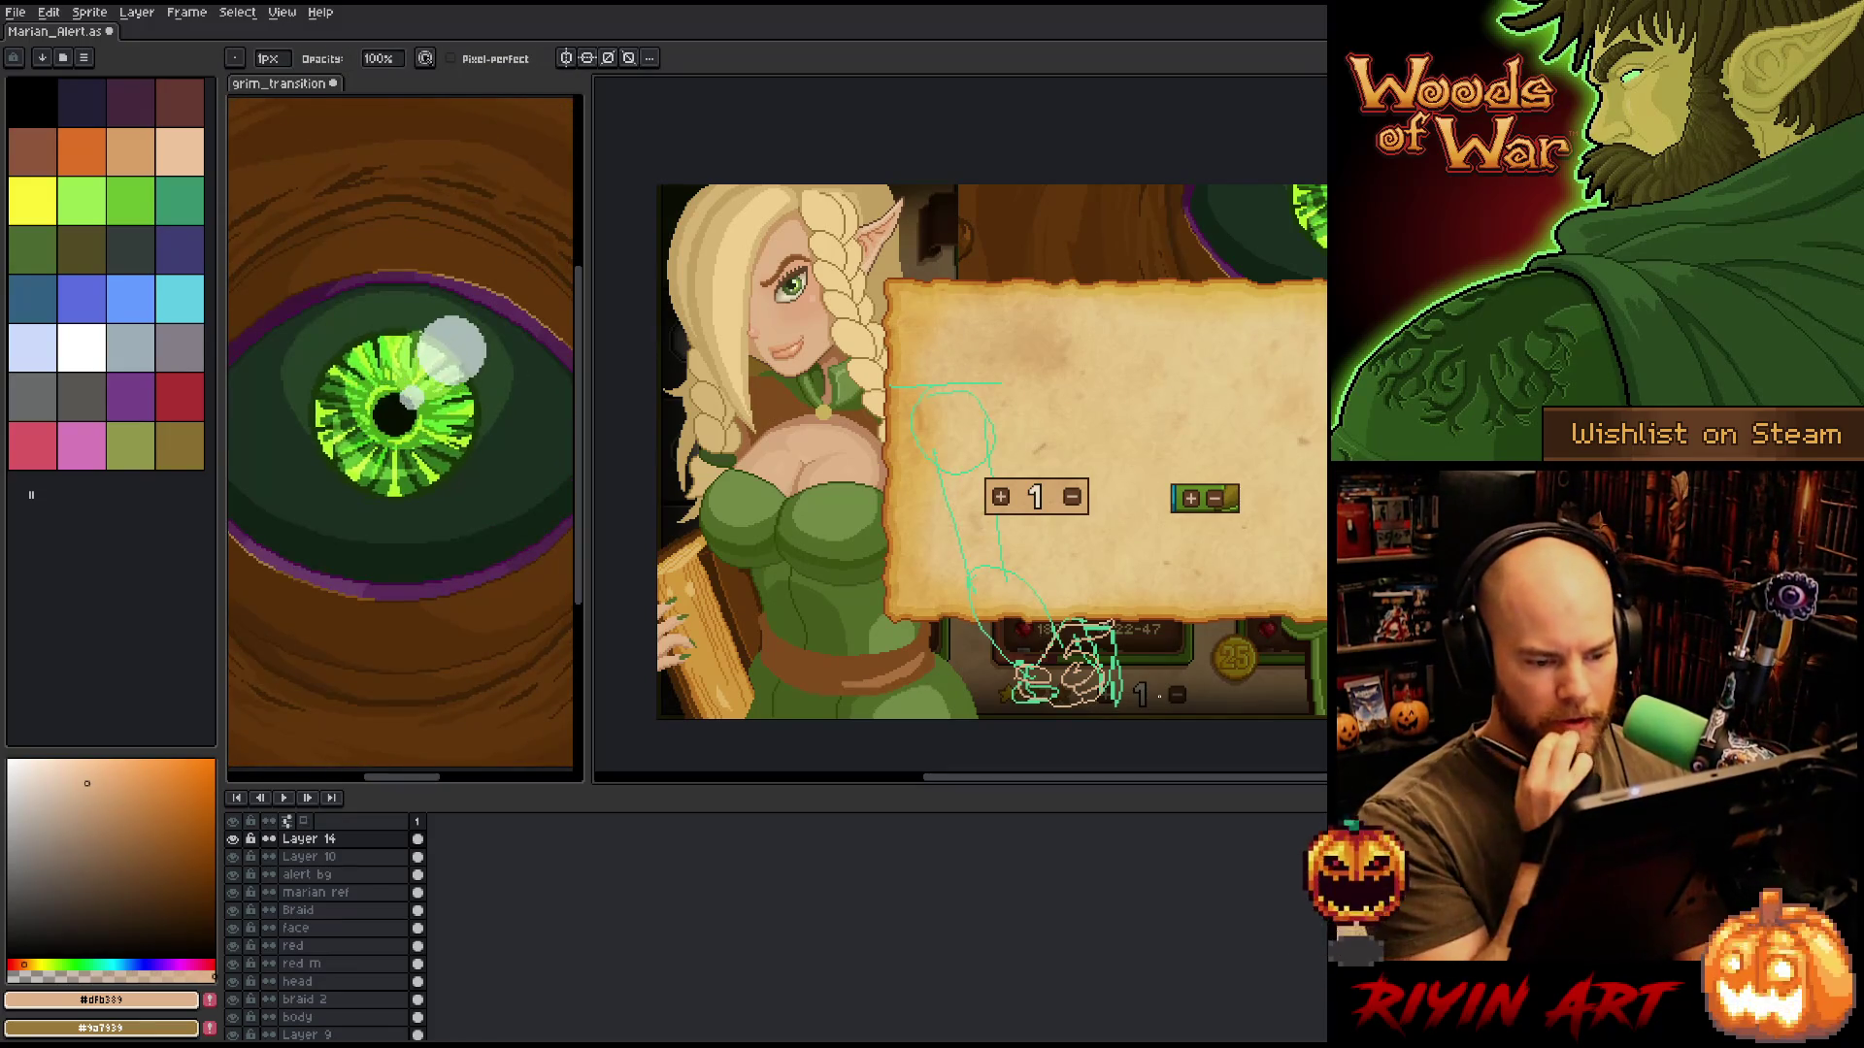
{"action": "key", "text": "b"}
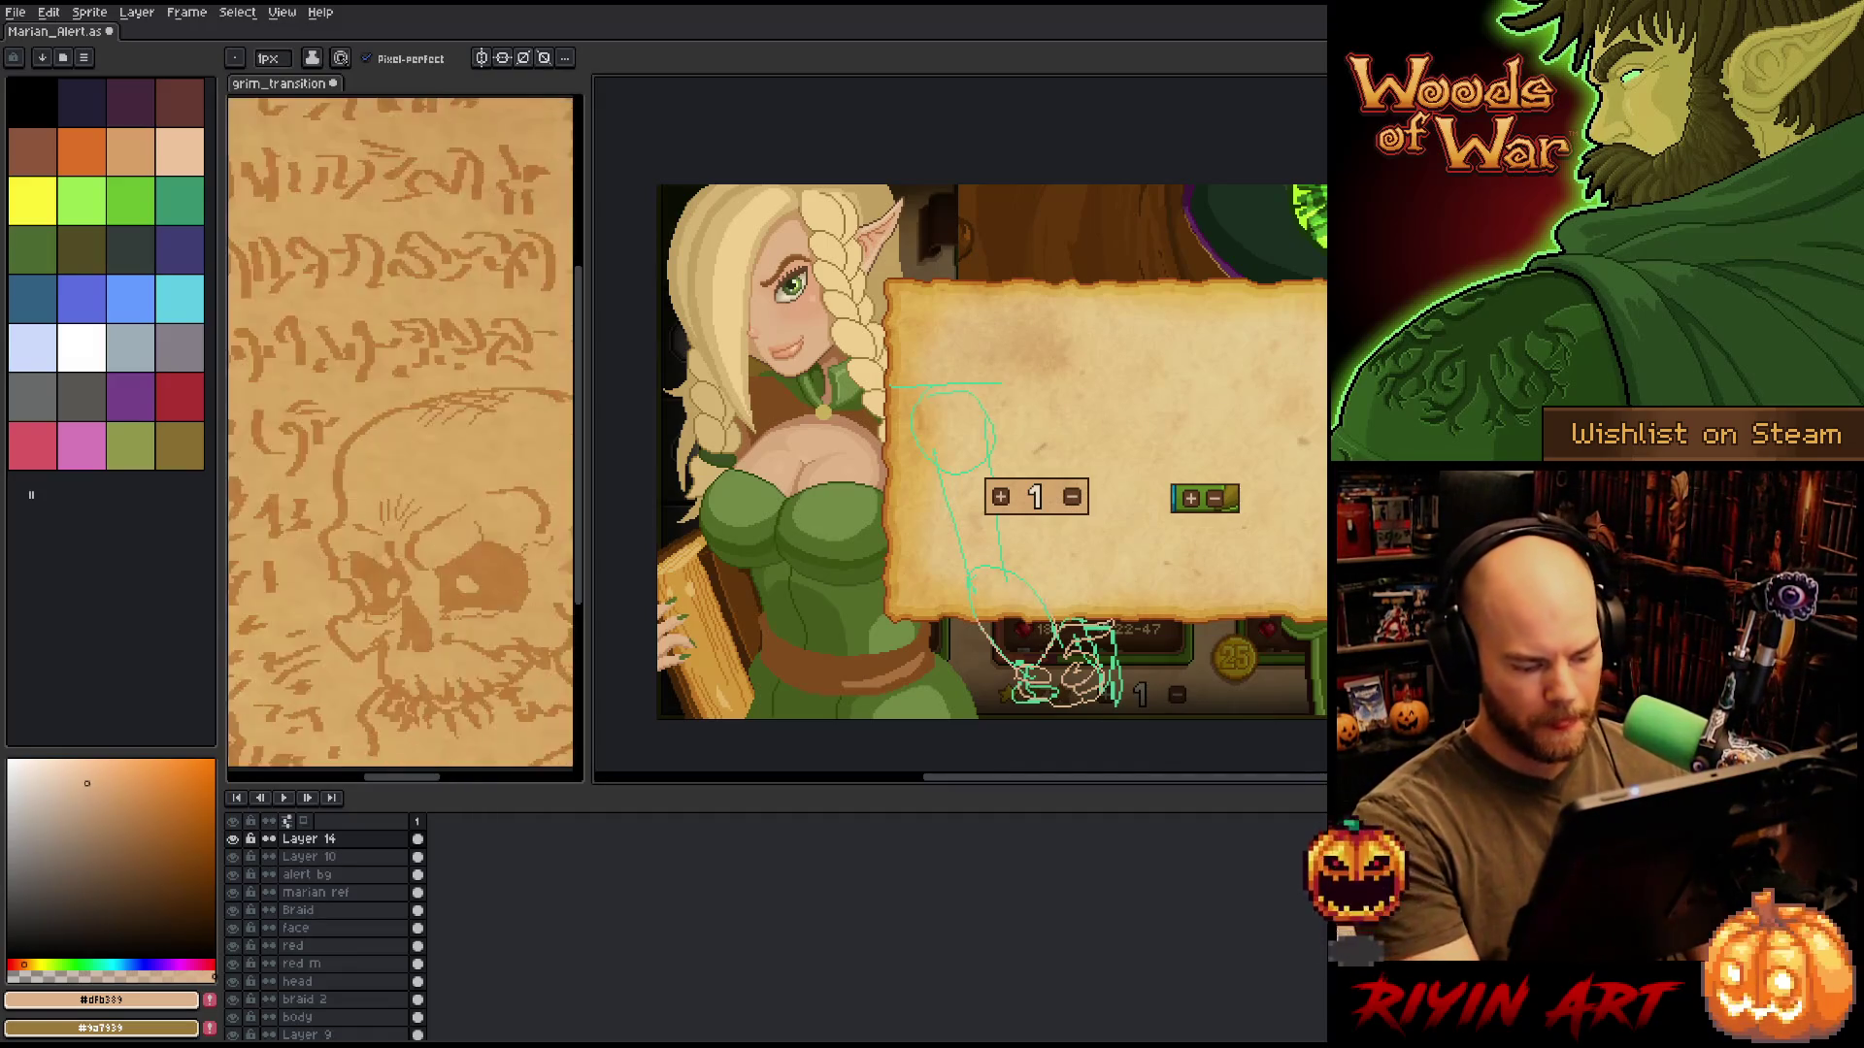
{"action": "key", "text": "shift+r"}
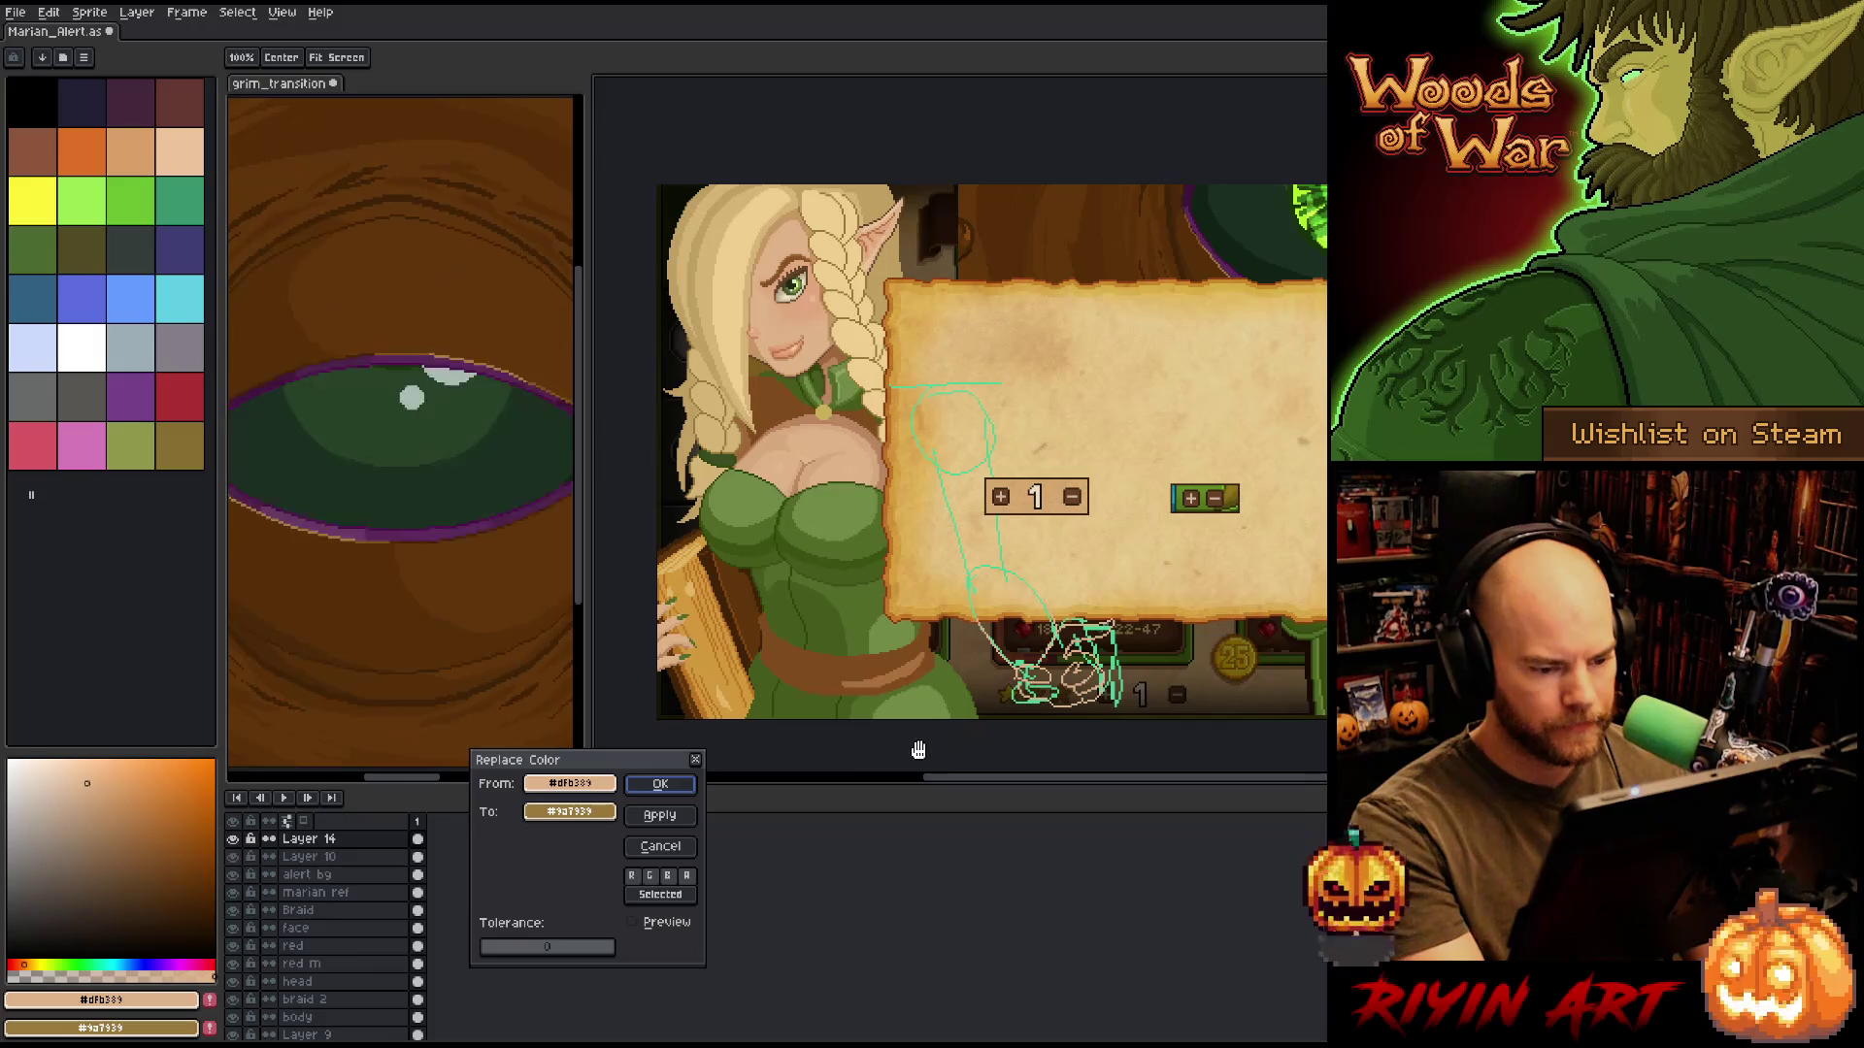
Try skin tone #dfb389 as the Replace Color source, then cancel the dialog.
{"action": "left_click", "coordinate": [648, 817]}
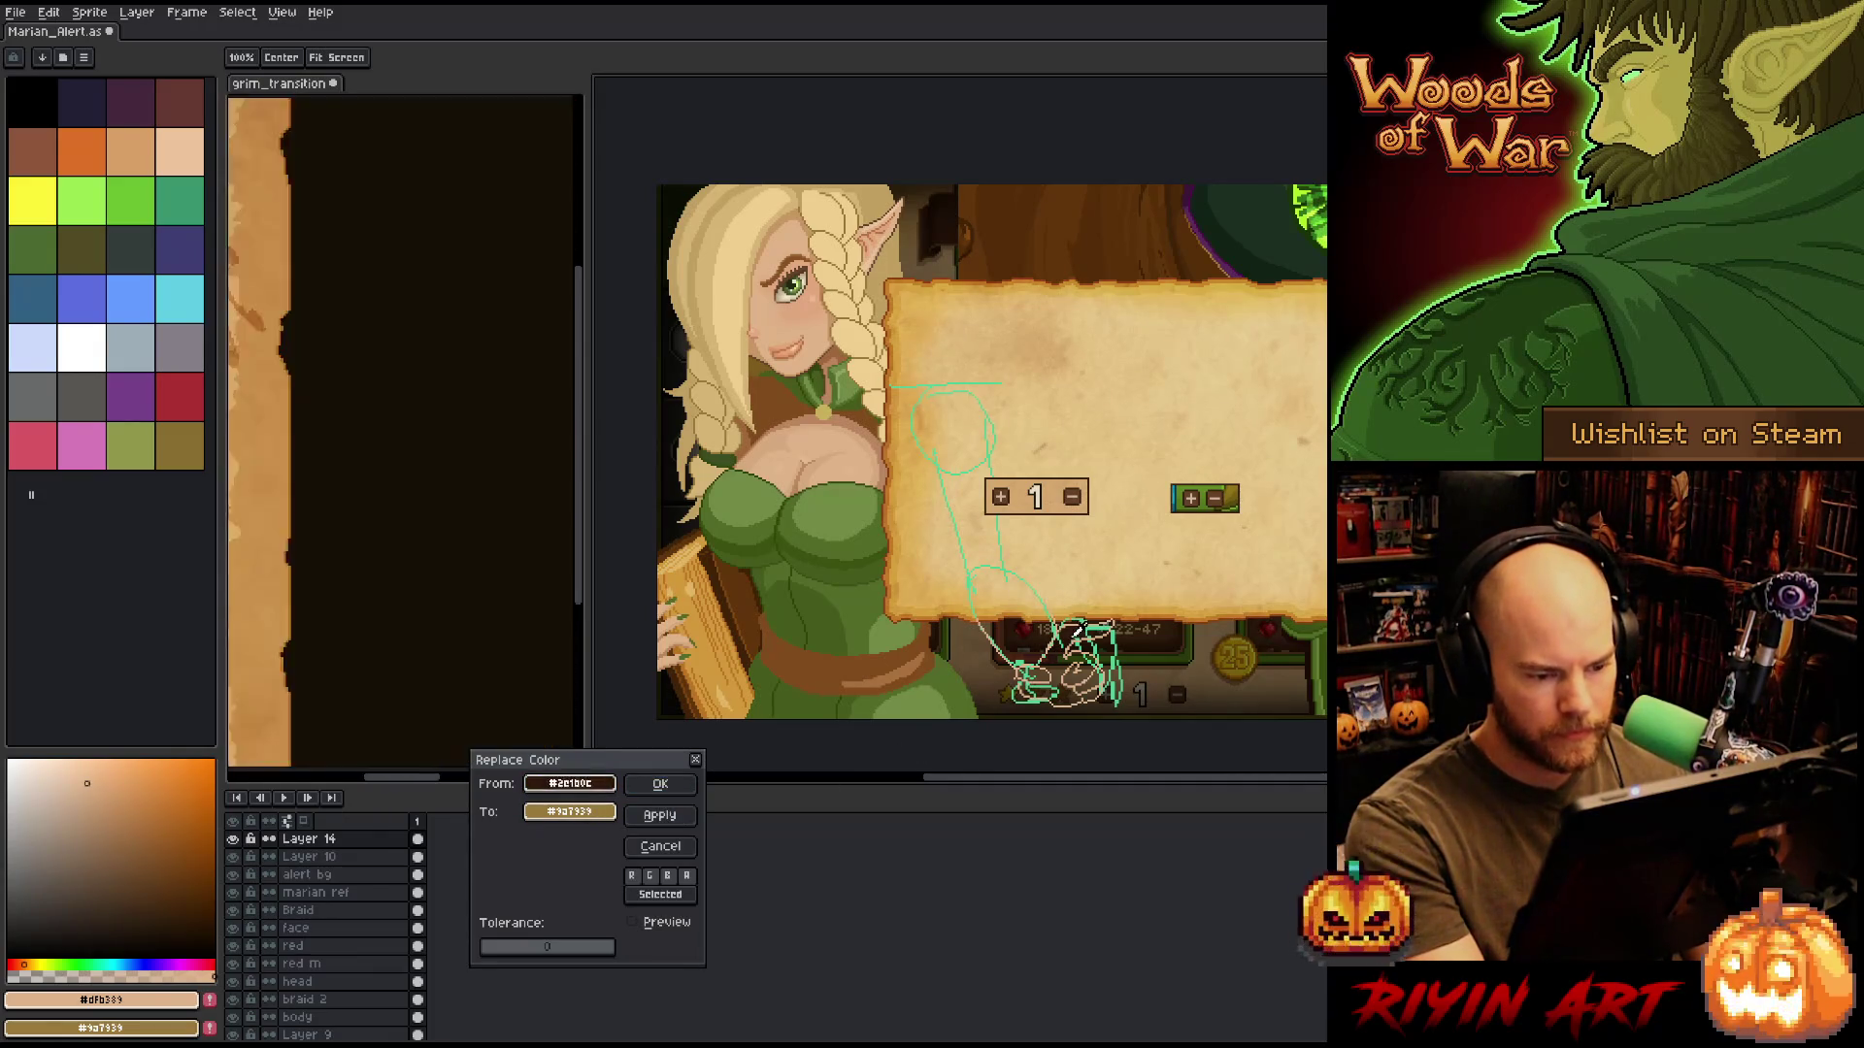
{"action": "left_click", "coordinate": [1074, 643]}
{"action": "left_click", "coordinate": [1073, 643]}
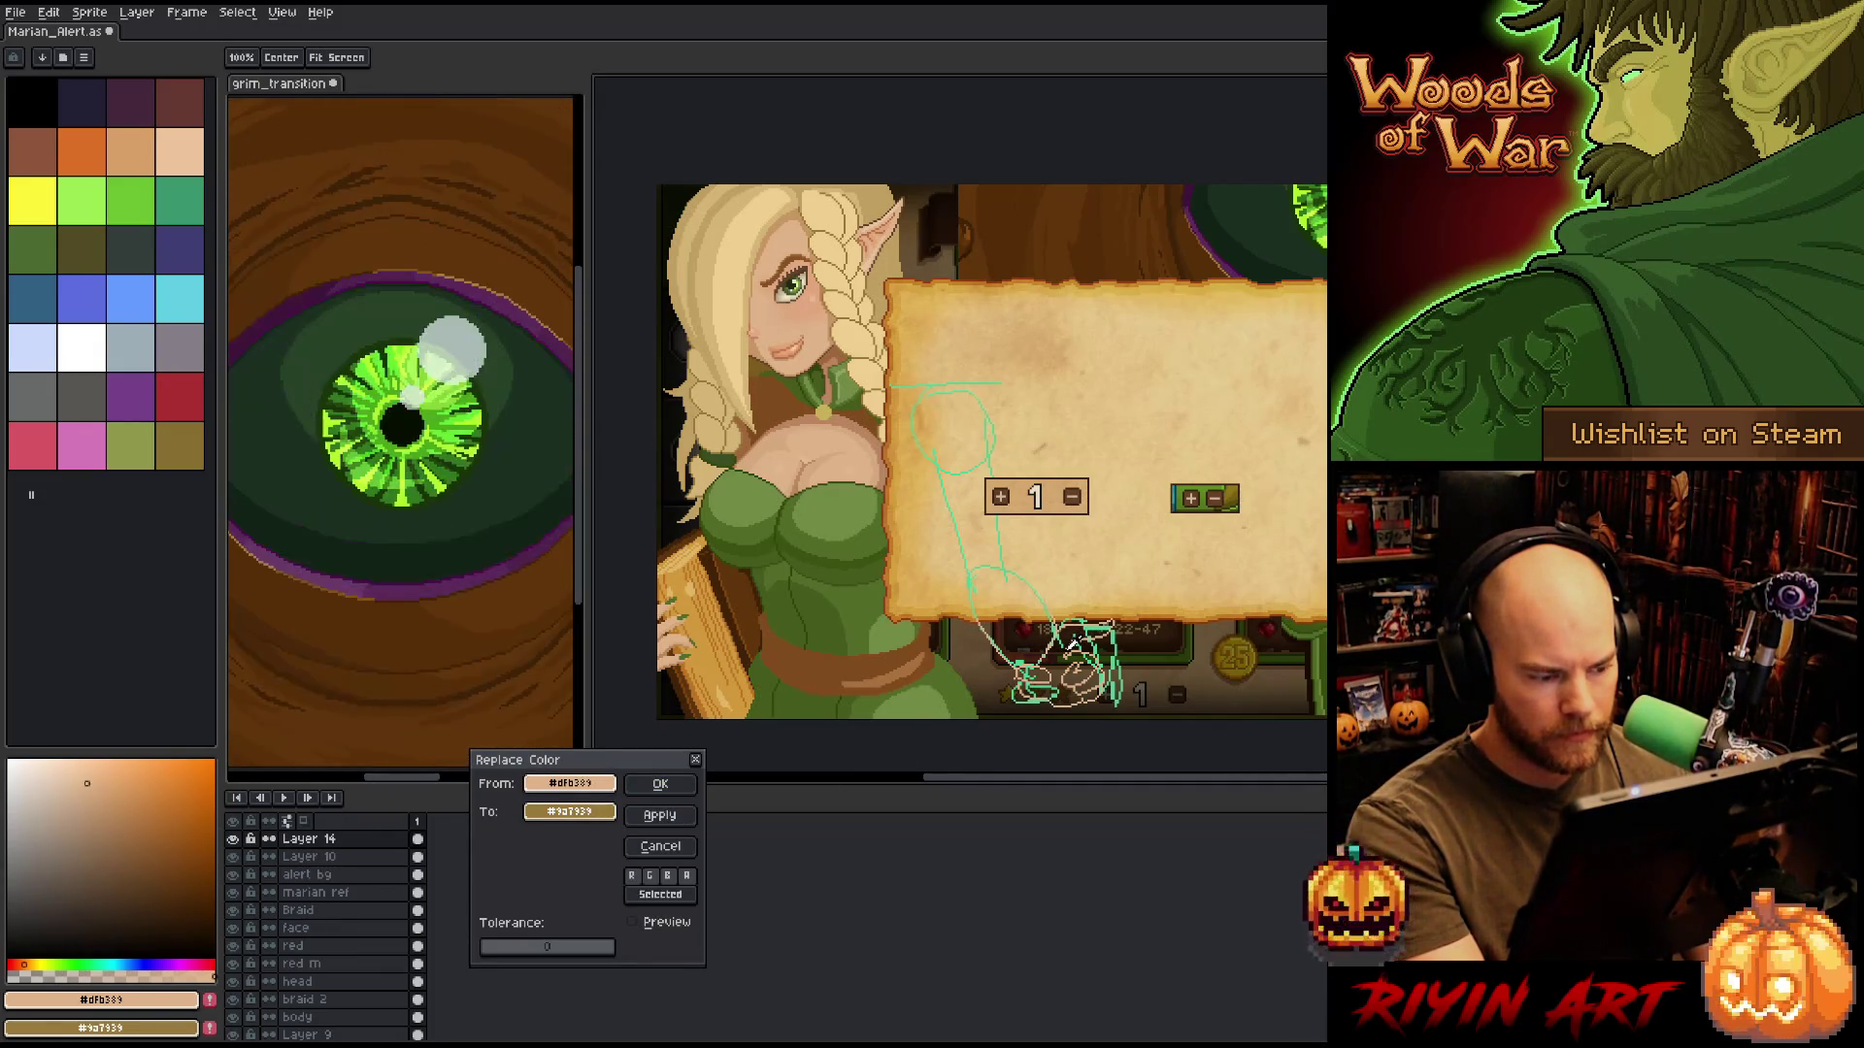
{"action": "left_click", "coordinate": [666, 849]}
Reopen and close Replace Color while zooming the view onto the hand sketch.
{"action": "key", "text": "b"}
{"action": "scroll", "coordinate": [1095, 638], "scroll_direction": "up", "scroll_amount": 2}
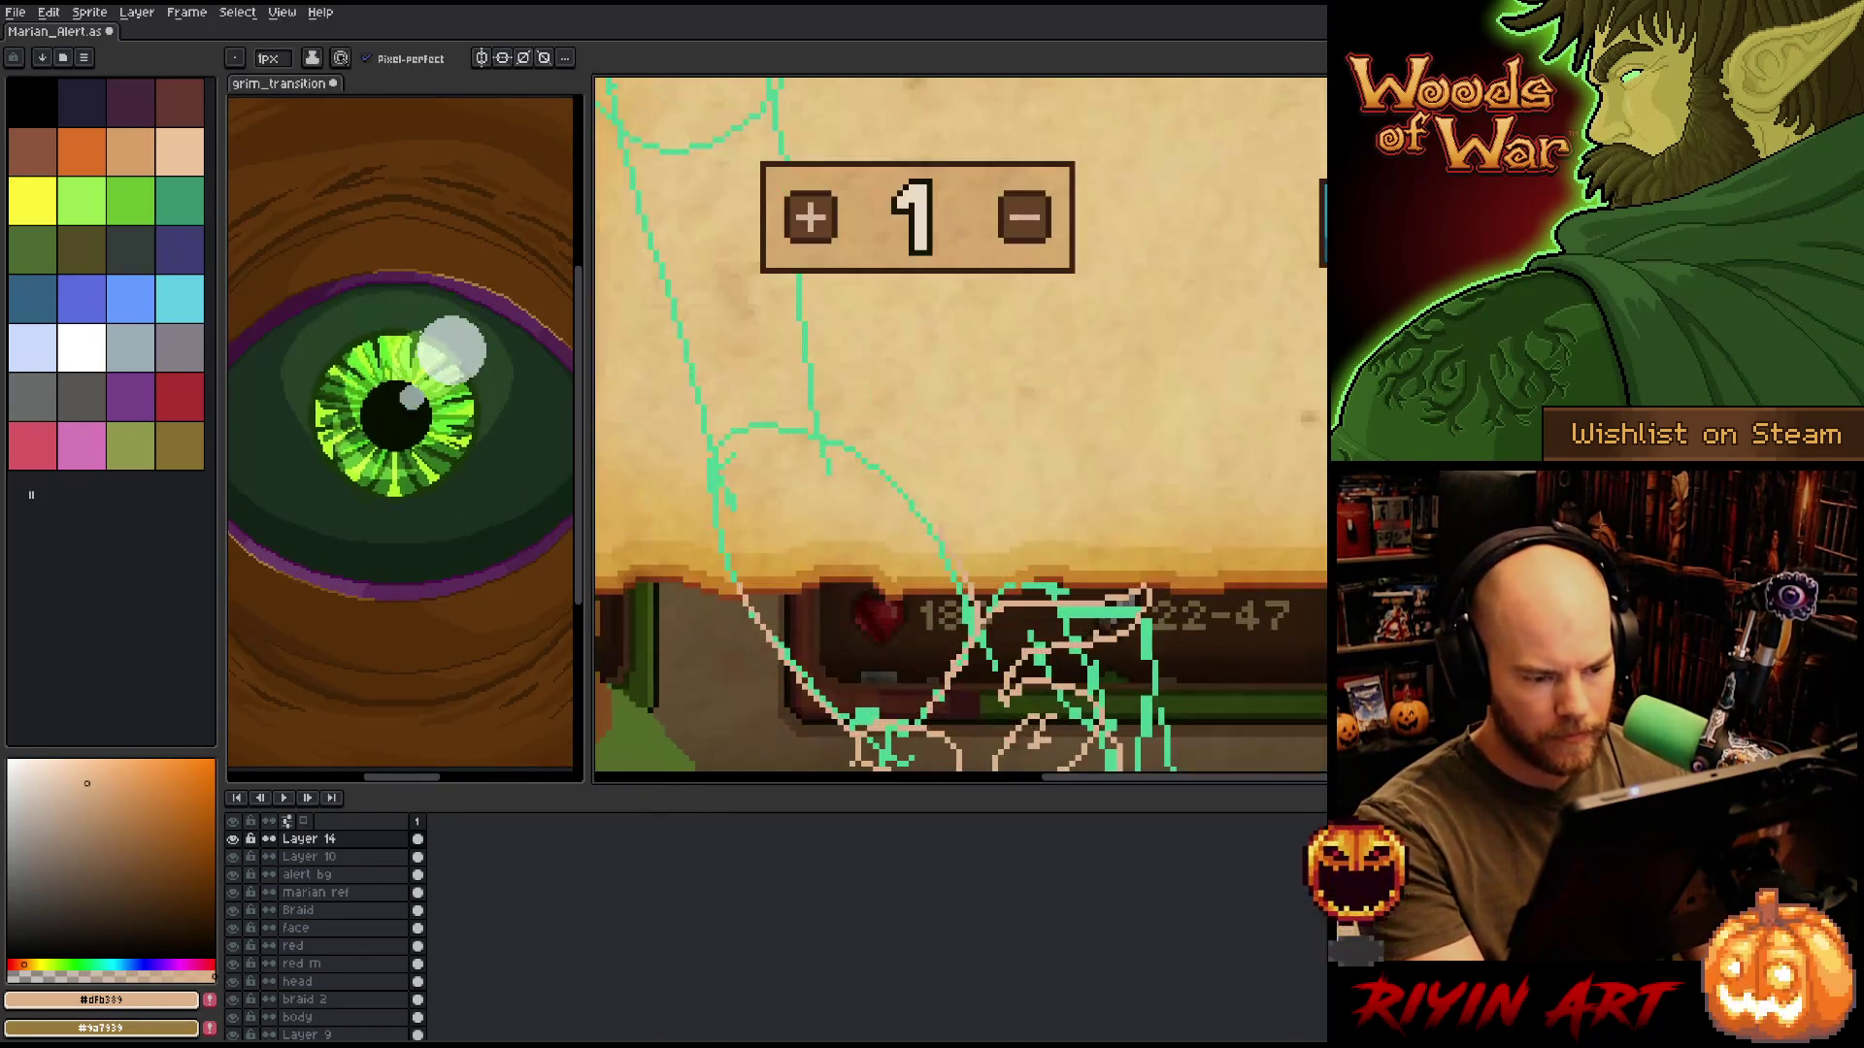
{"action": "scroll", "coordinate": [1047, 641], "scroll_direction": "down", "scroll_amount": 2}
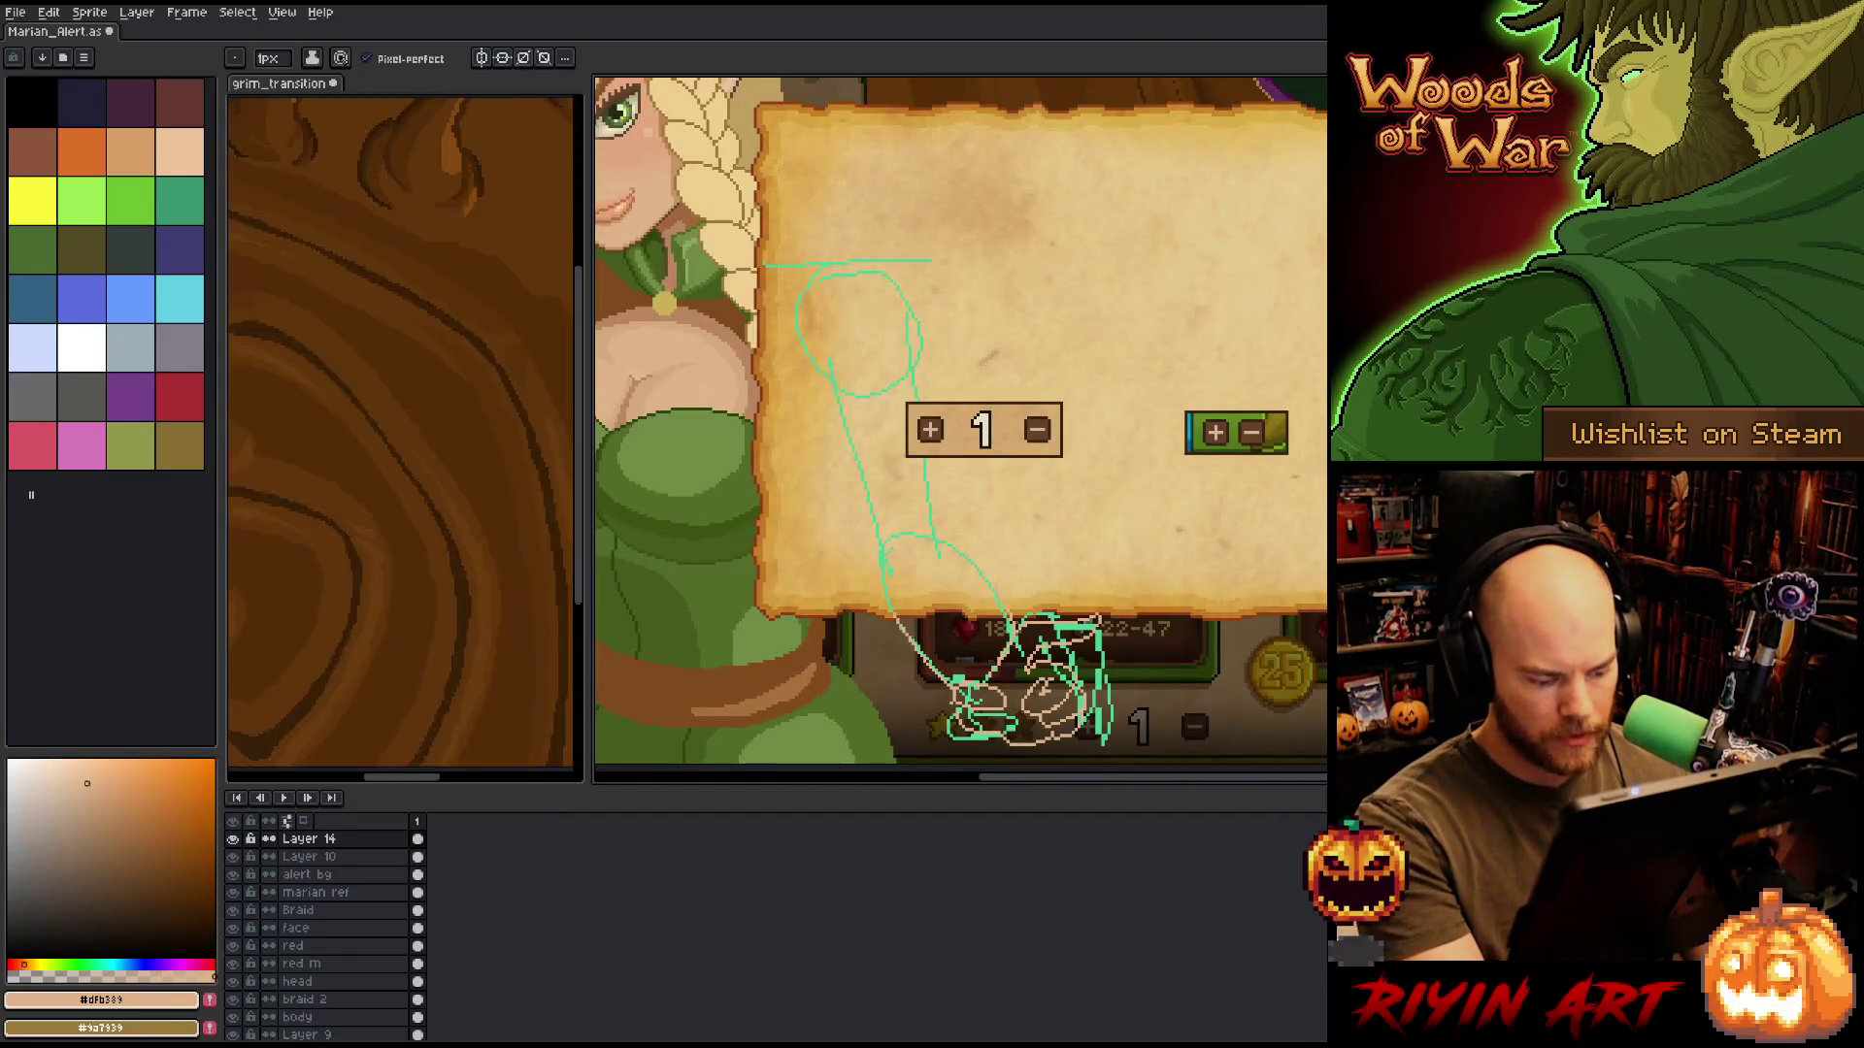
{"action": "key", "text": "shift+r"}
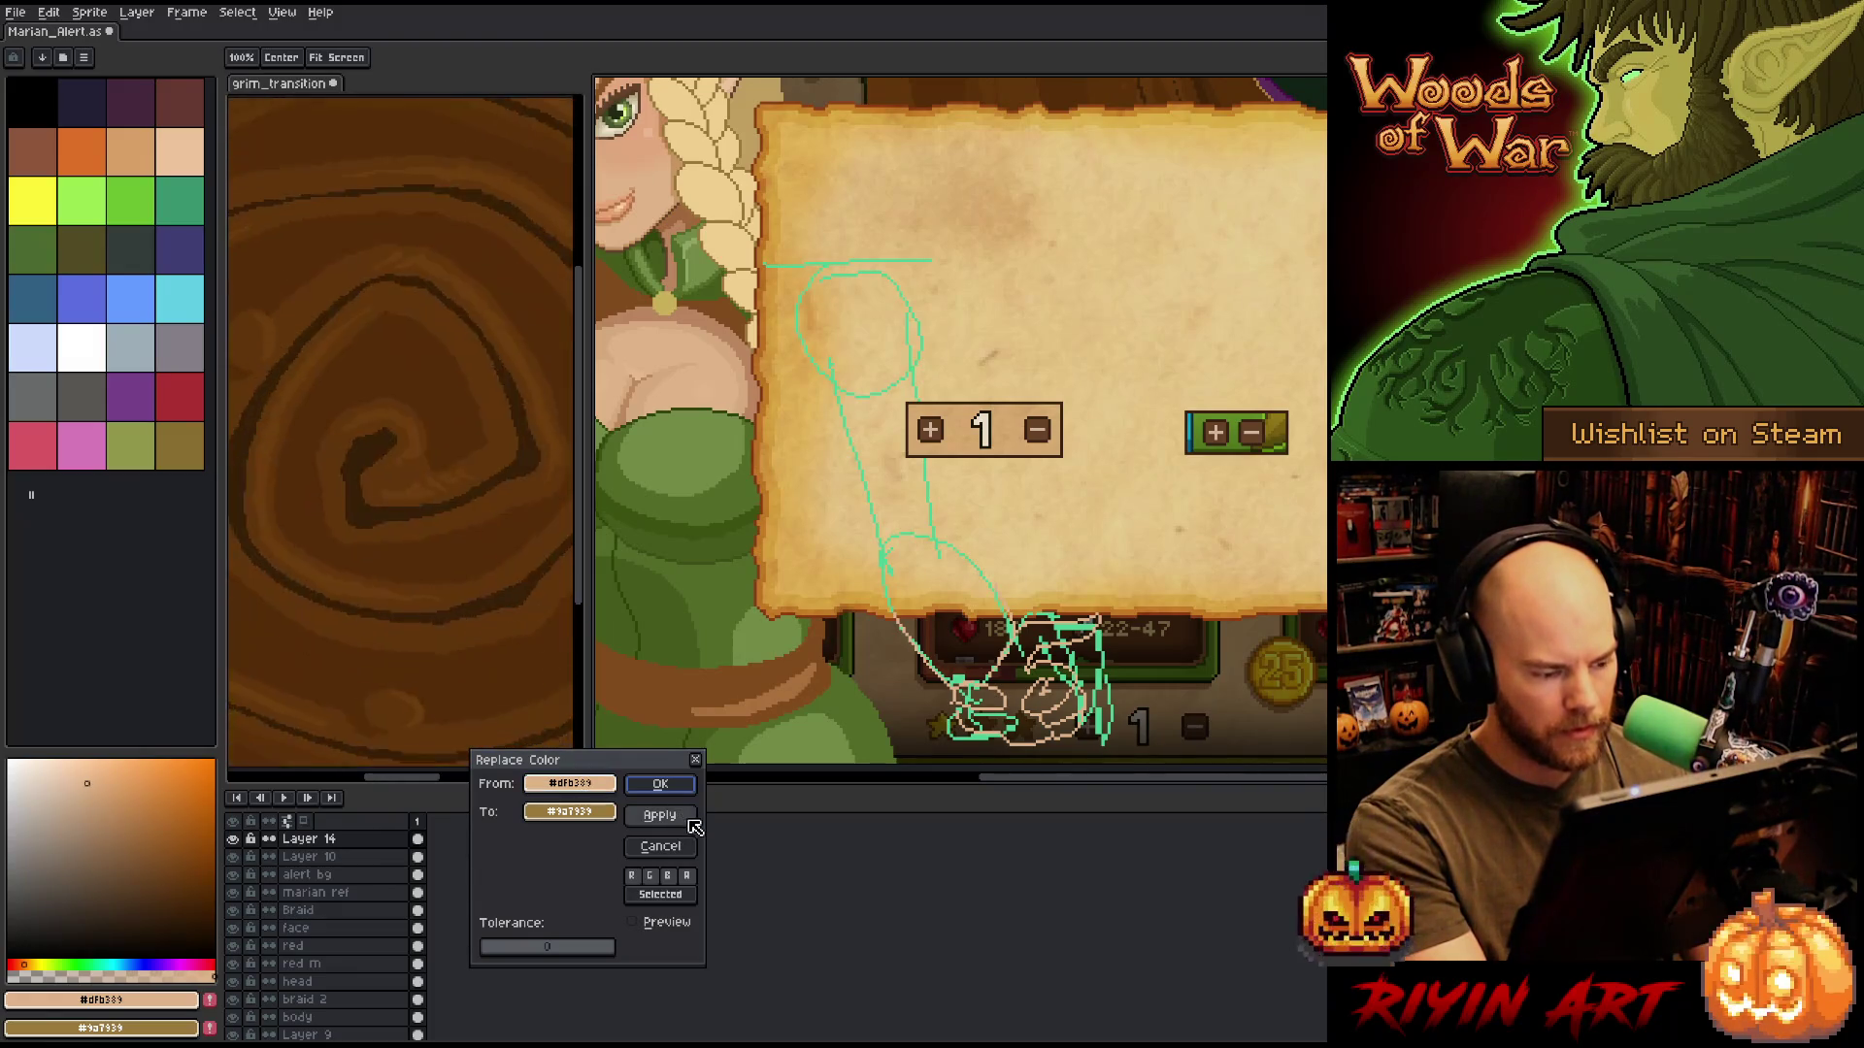
{"action": "left_click", "coordinate": [660, 847]}
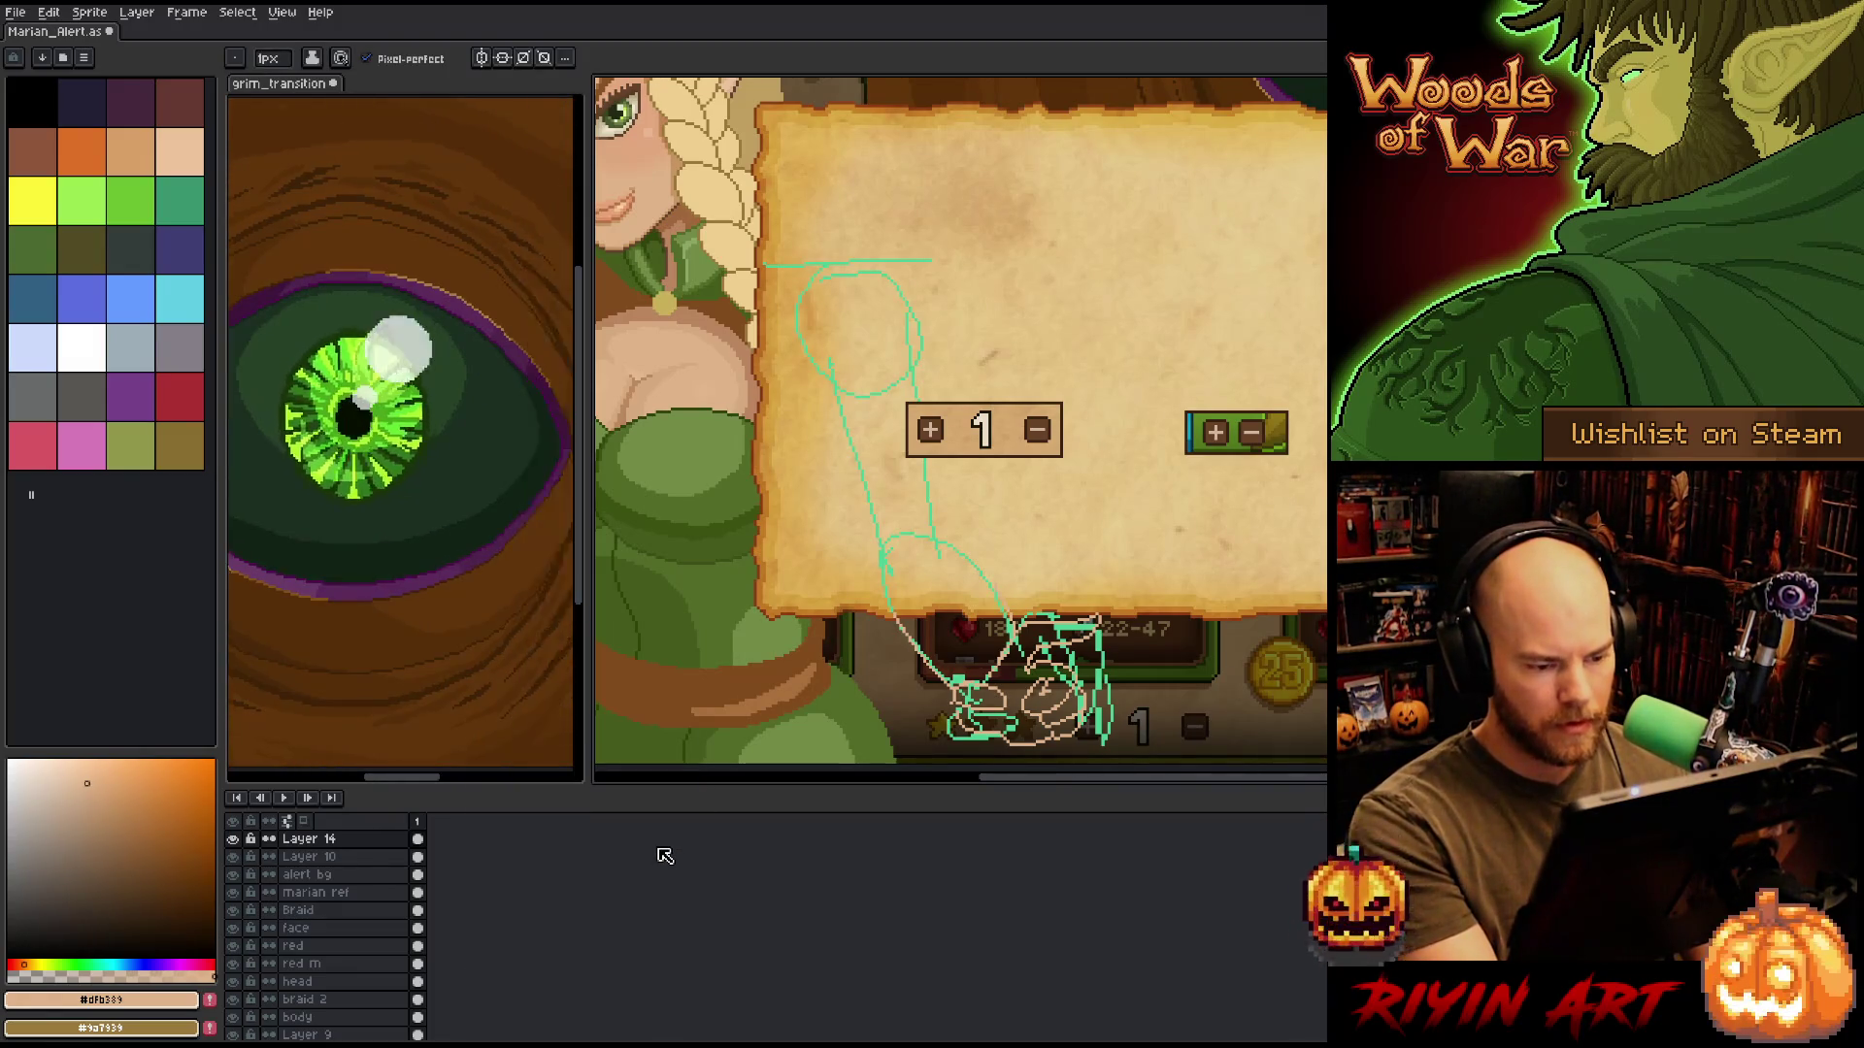
{"action": "scroll", "coordinate": [847, 511], "scroll_direction": "up", "scroll_amount": 1}
{"action": "scroll", "coordinate": [848, 511], "scroll_direction": "left", "scroll_amount": 1}
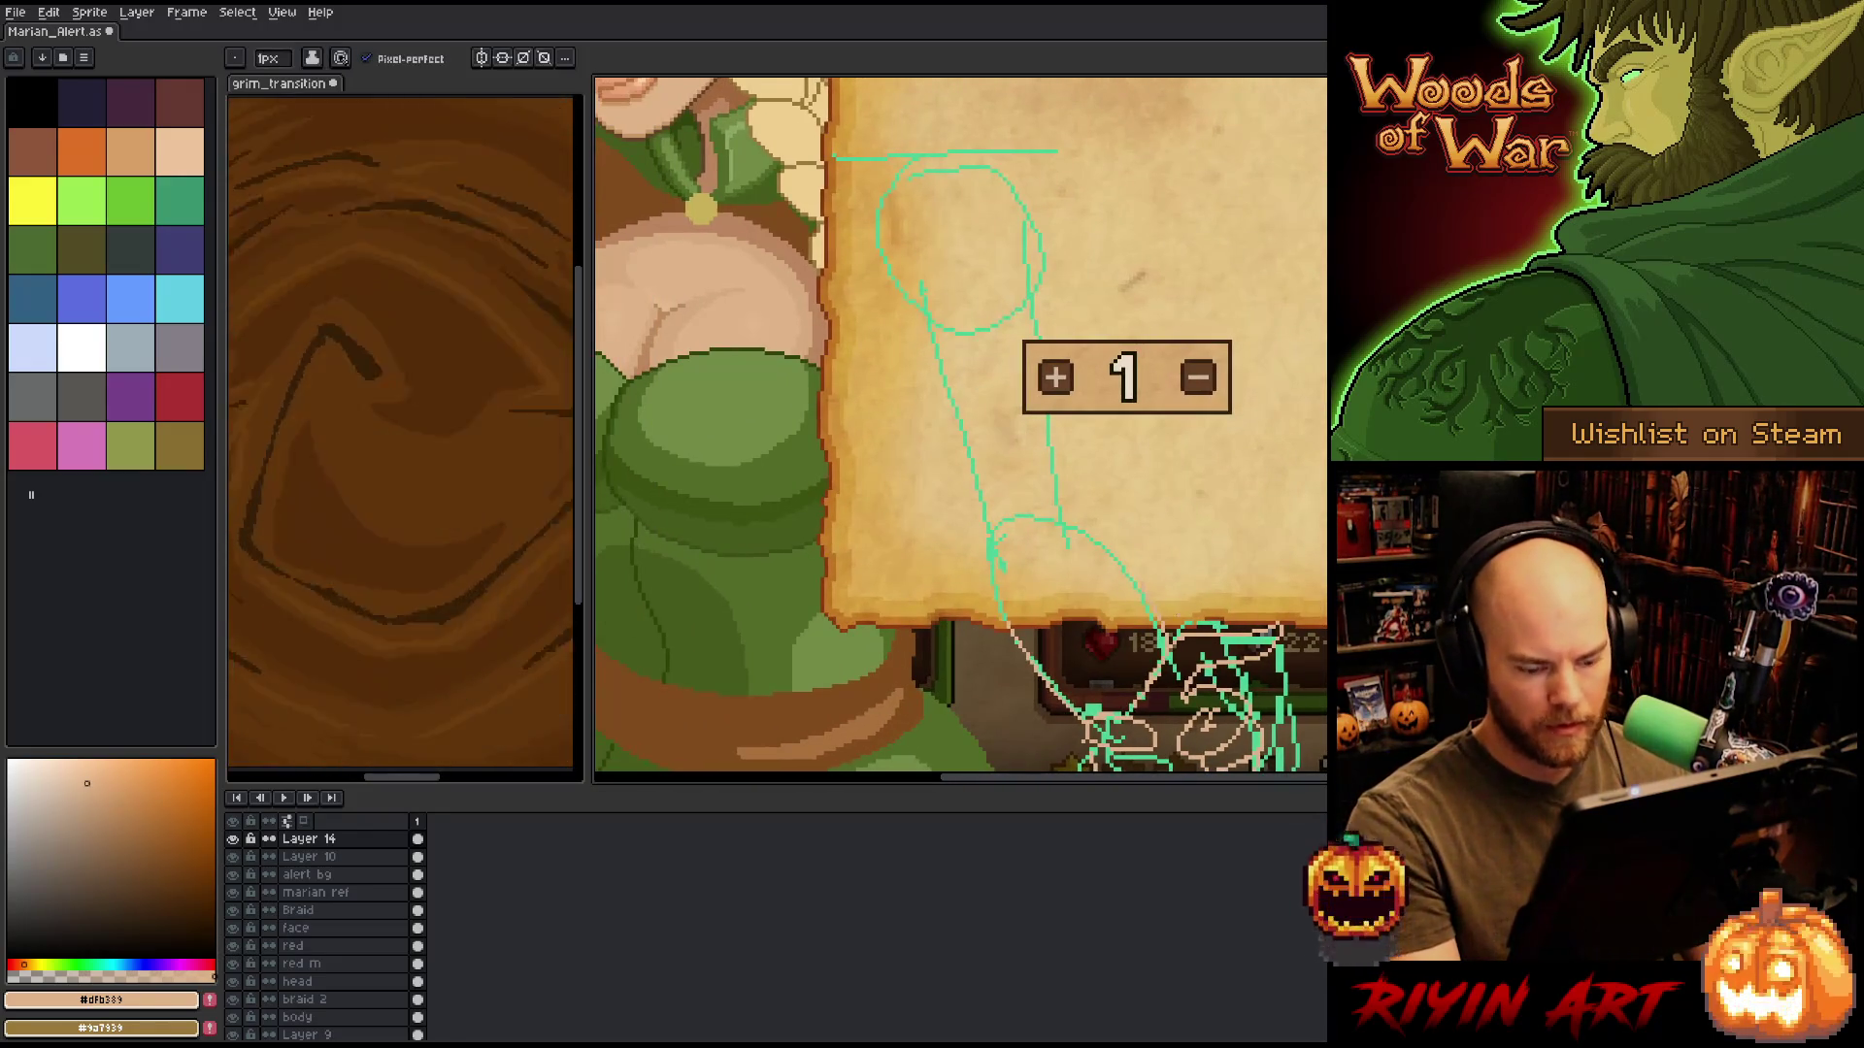
{"action": "scroll", "coordinate": [1199, 640], "scroll_direction": "up", "scroll_amount": 3}
{"action": "key", "text": "i"}
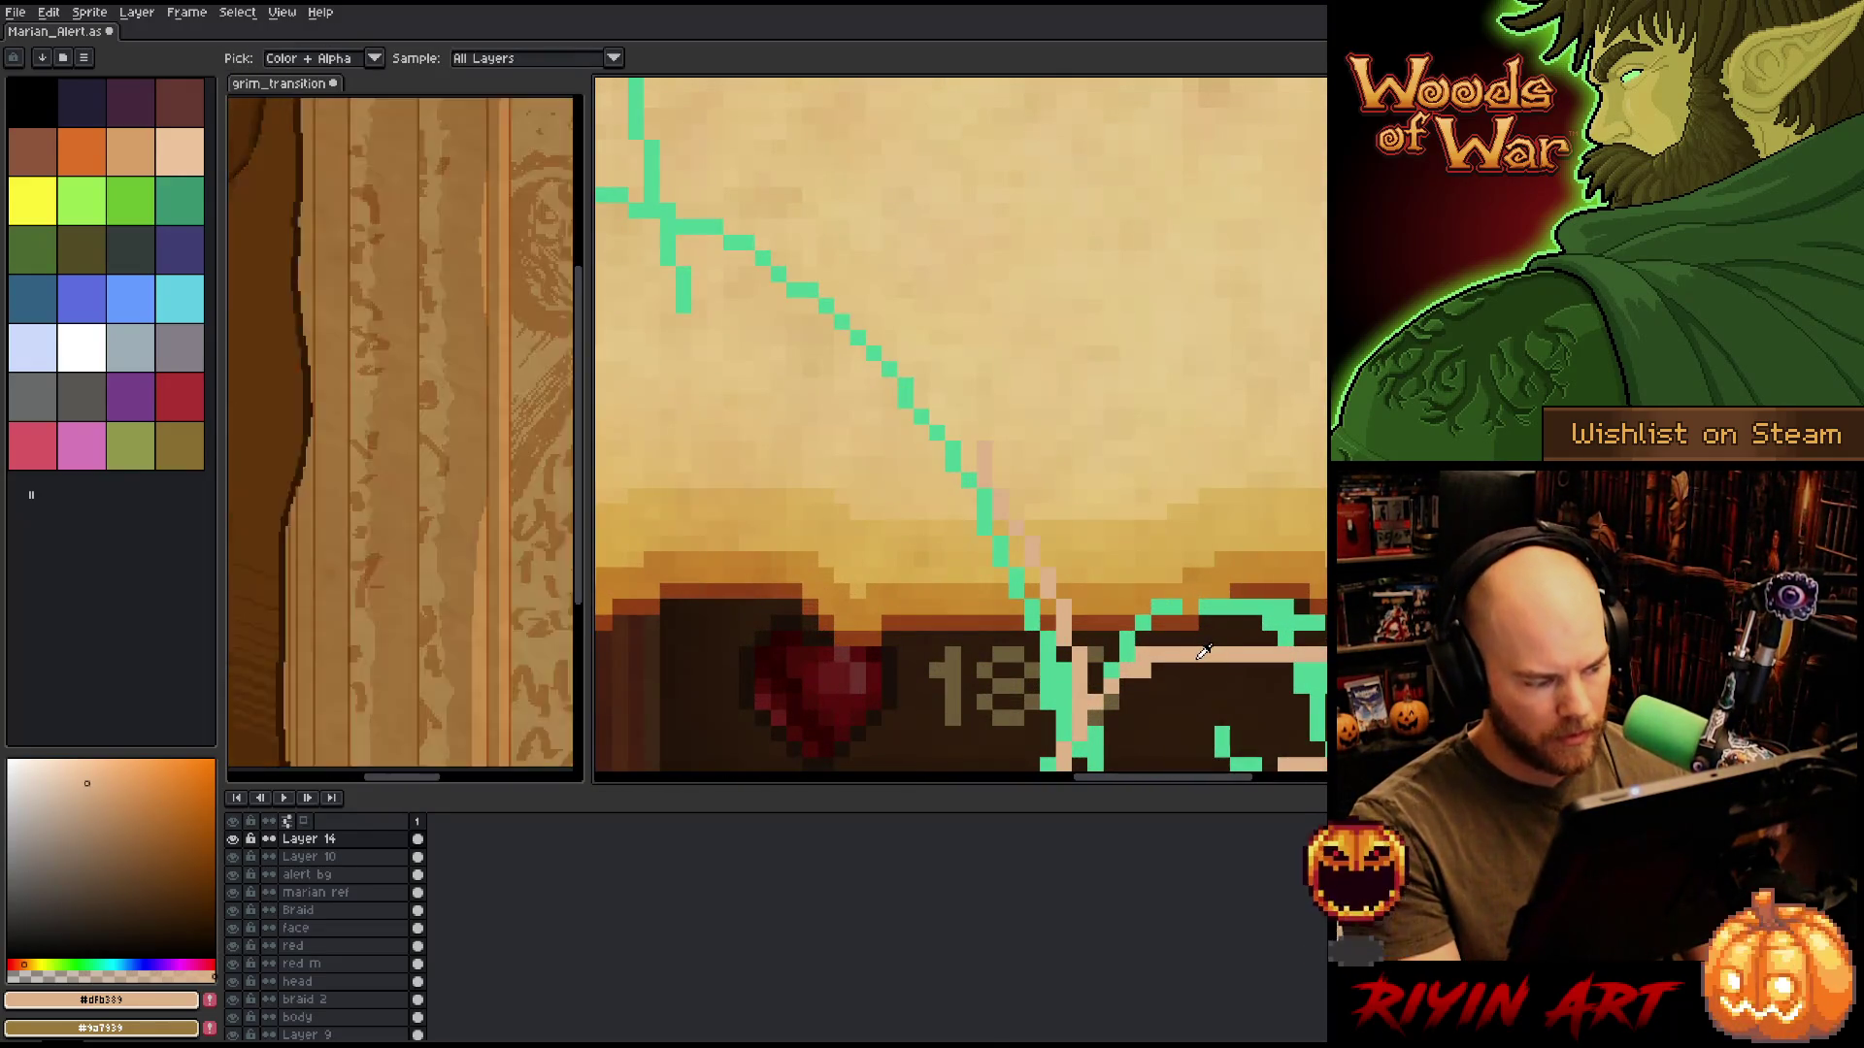
{"action": "scroll", "coordinate": [1204, 651], "scroll_direction": "down", "scroll_amount": 3}
{"action": "scroll", "coordinate": [987, 467], "scroll_direction": "up", "scroll_amount": 1}
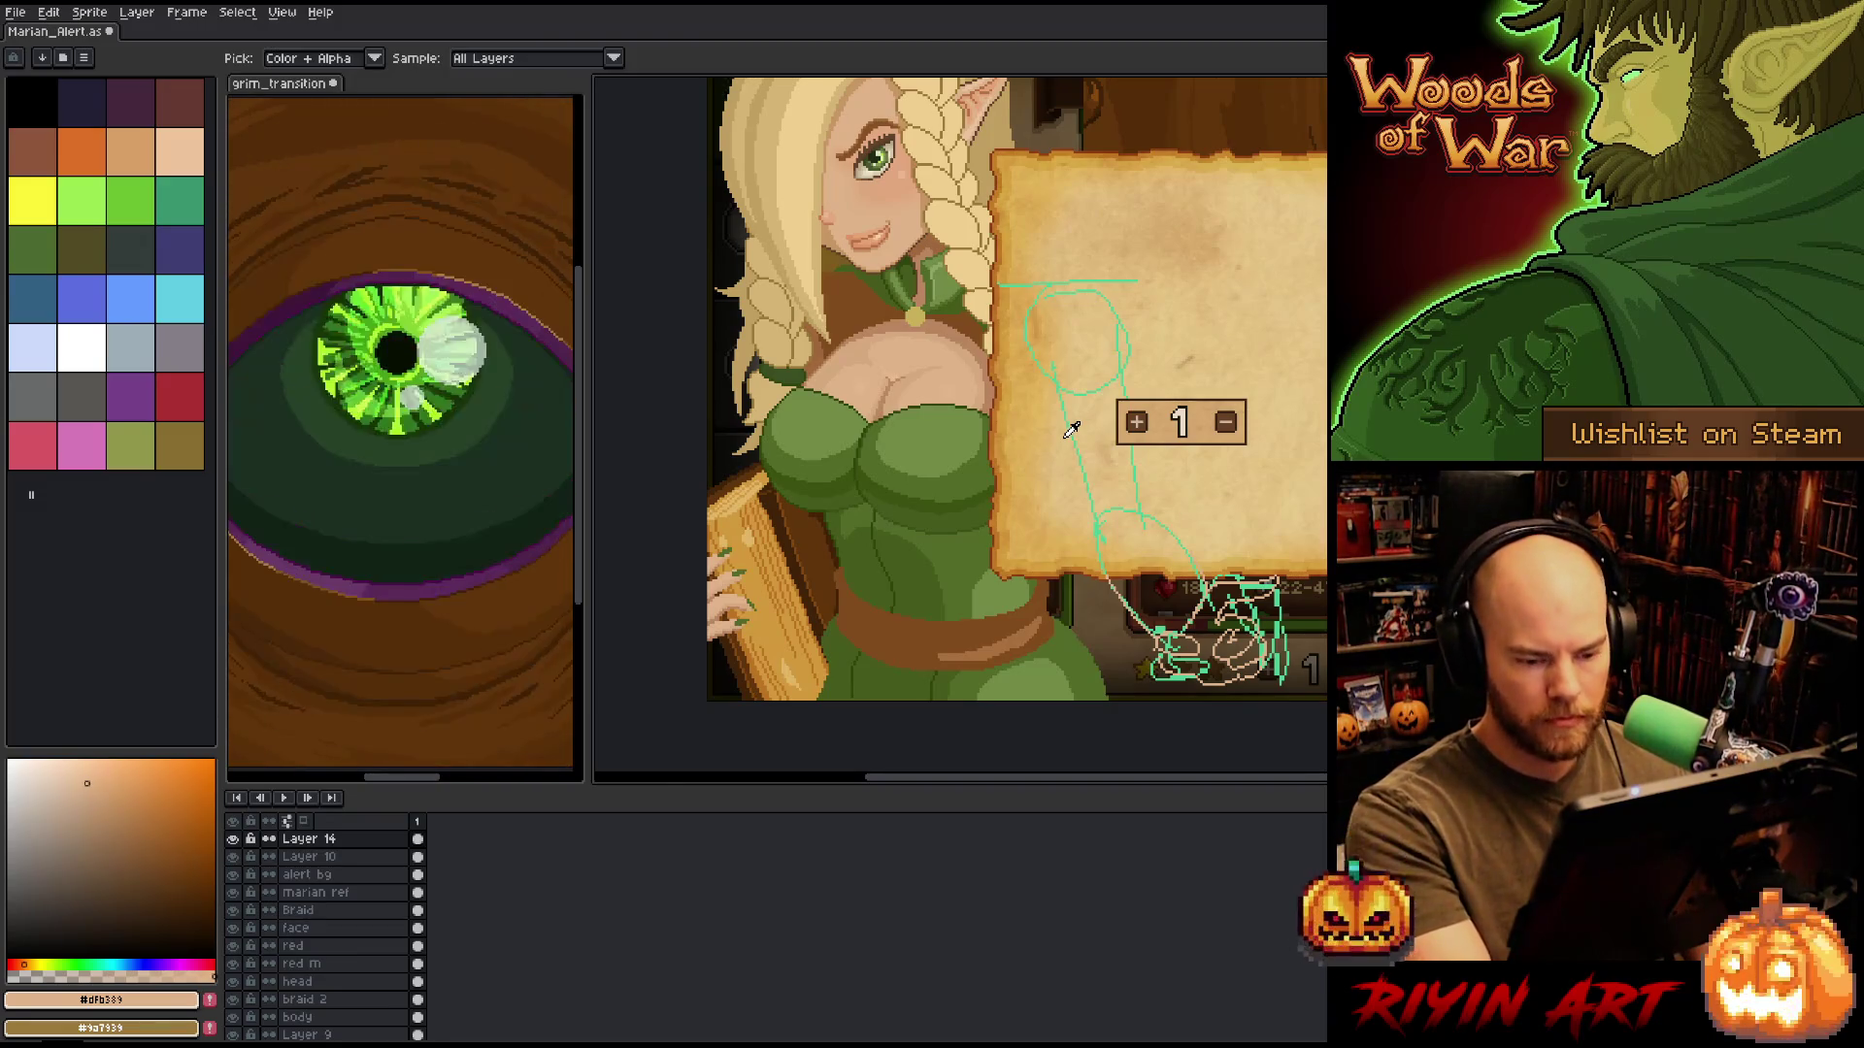
Replace #dfb389 with dark brown #62432a sampled from the canvas, with preview enabled.
{"action": "key", "text": "shift+r"}
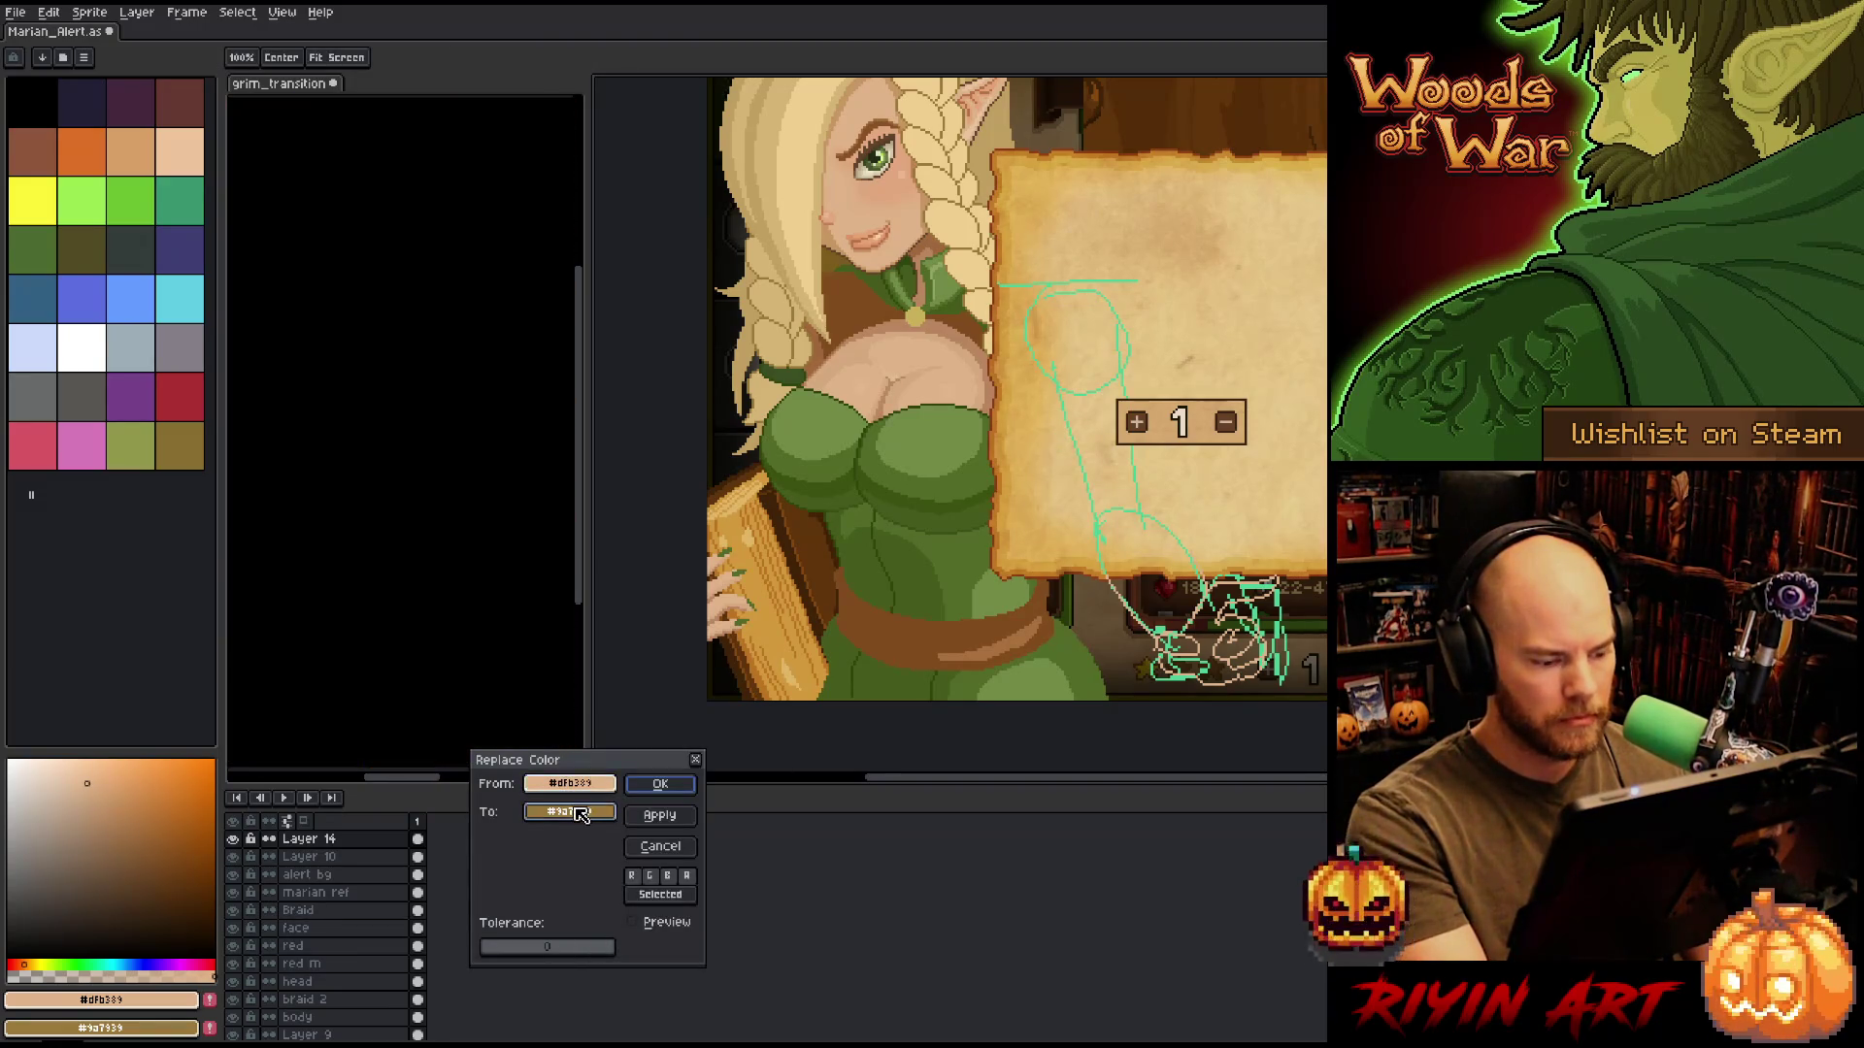
{"action": "left_click", "coordinate": [638, 923]}
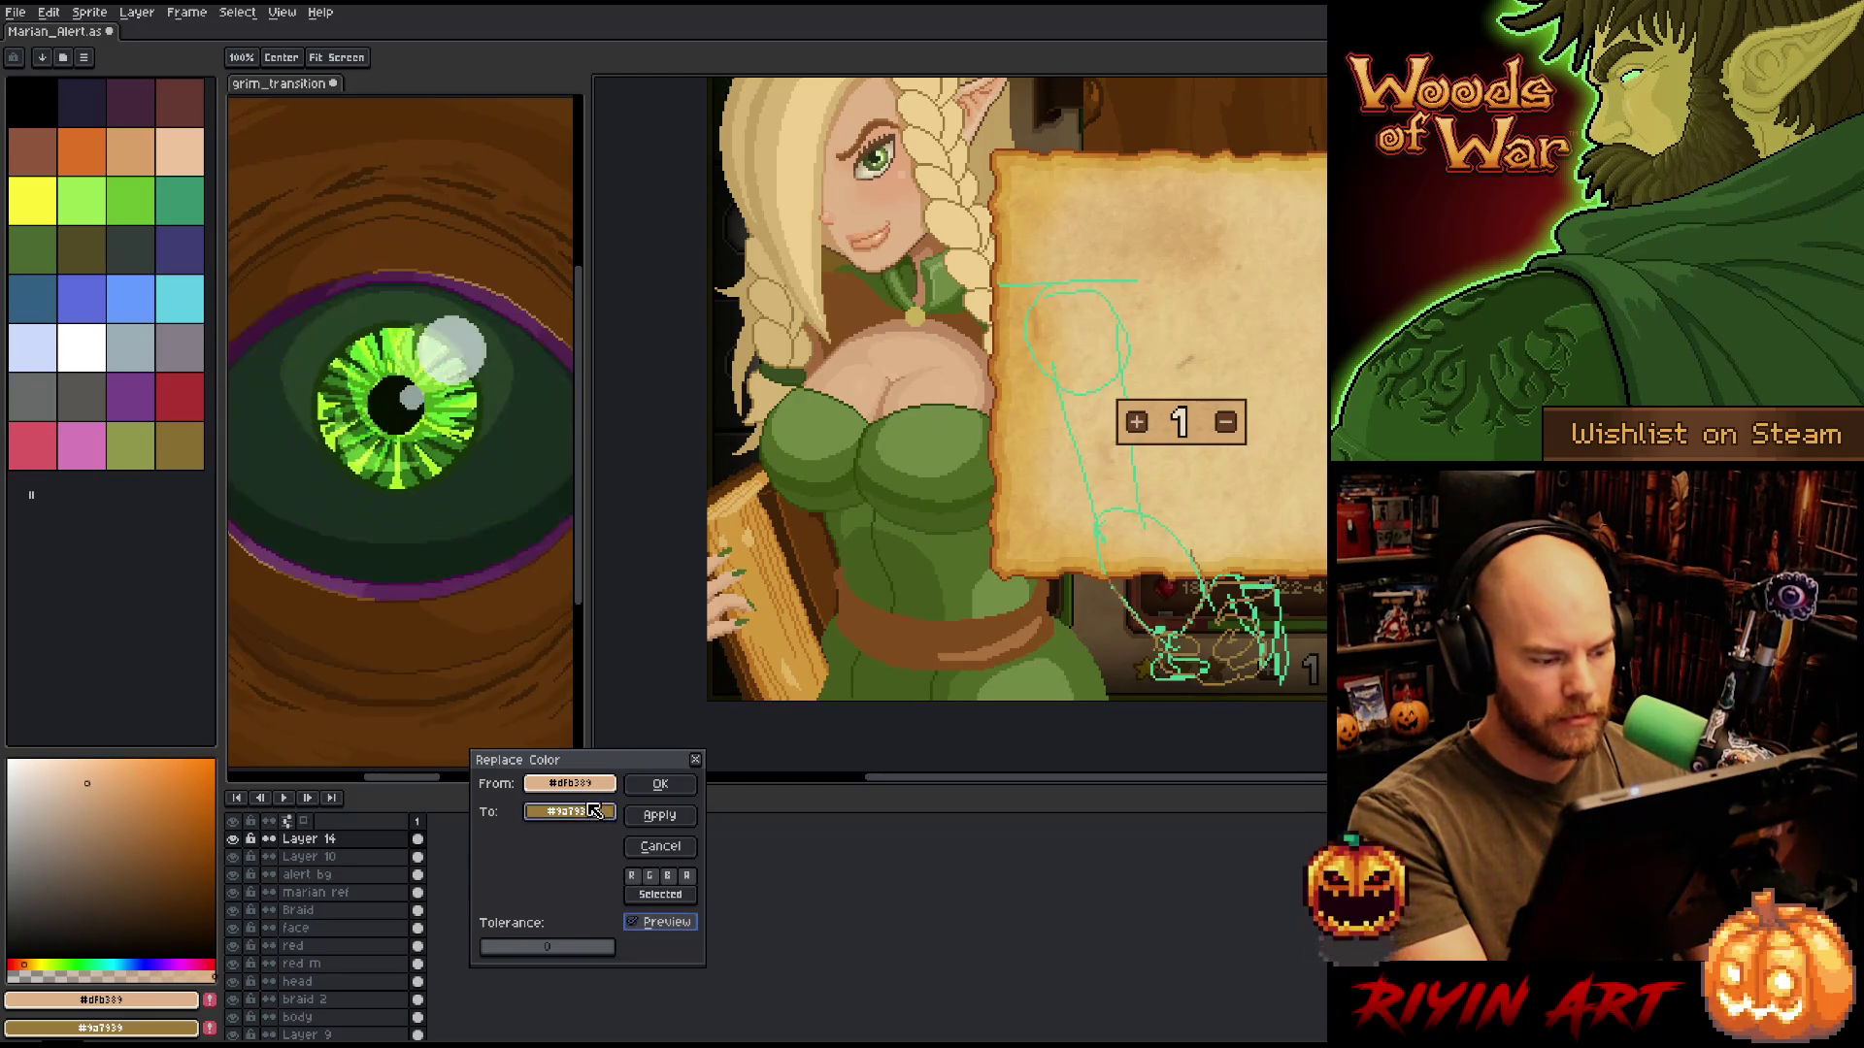
{"action": "left_click", "coordinate": [859, 238]}
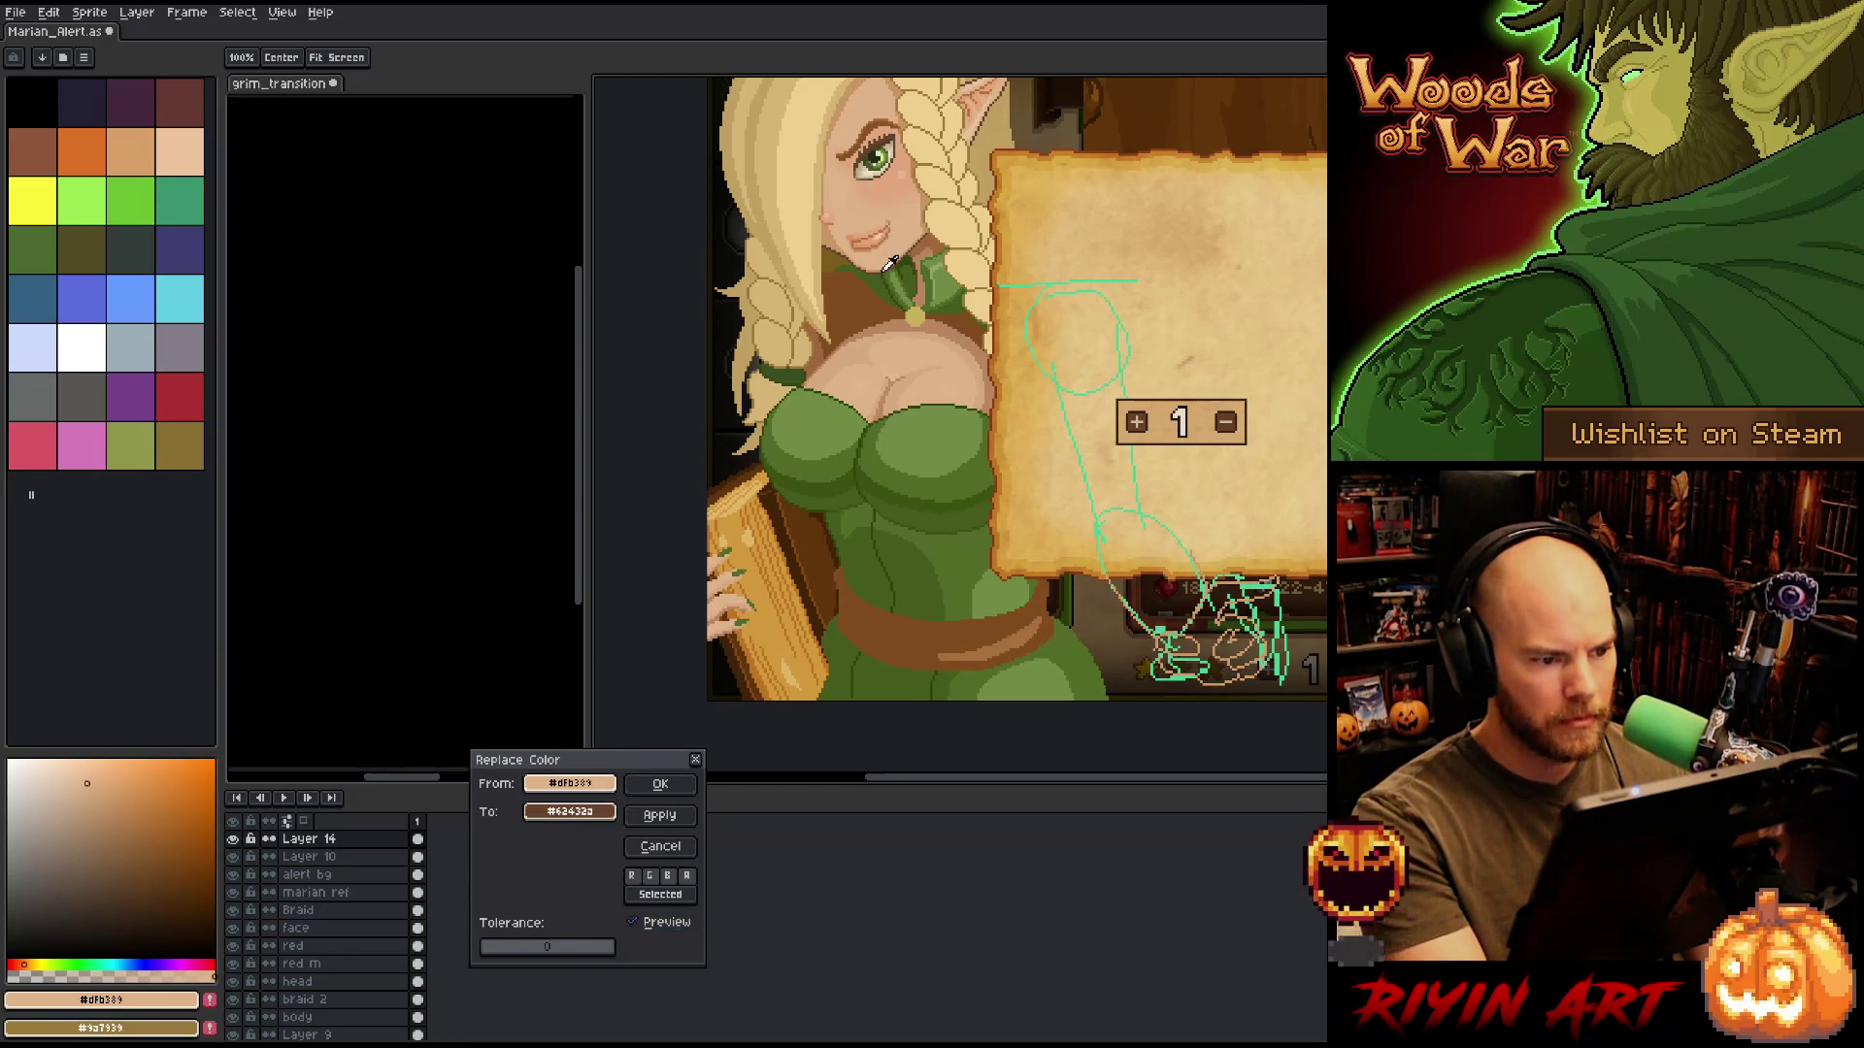
{"action": "left_click", "coordinate": [888, 265]}
{"action": "left_click", "coordinate": [885, 263]}
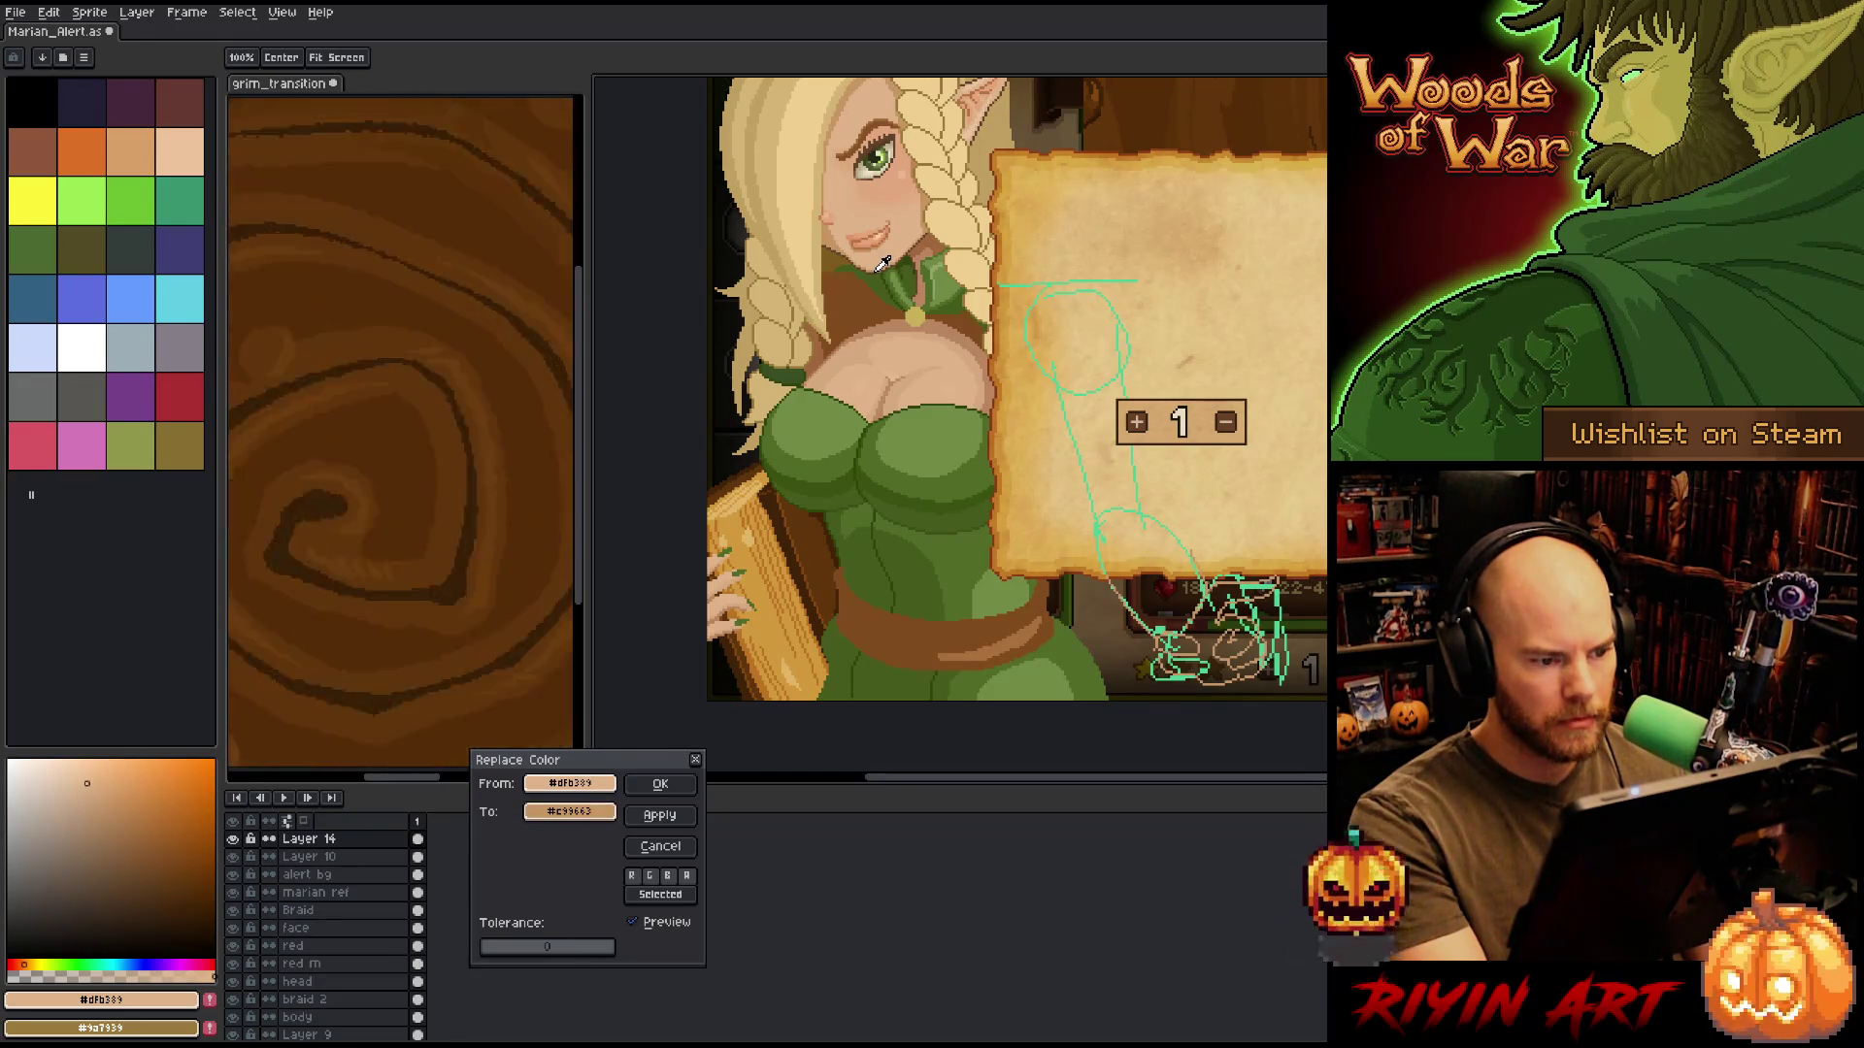
{"action": "left_click", "coordinate": [883, 264]}
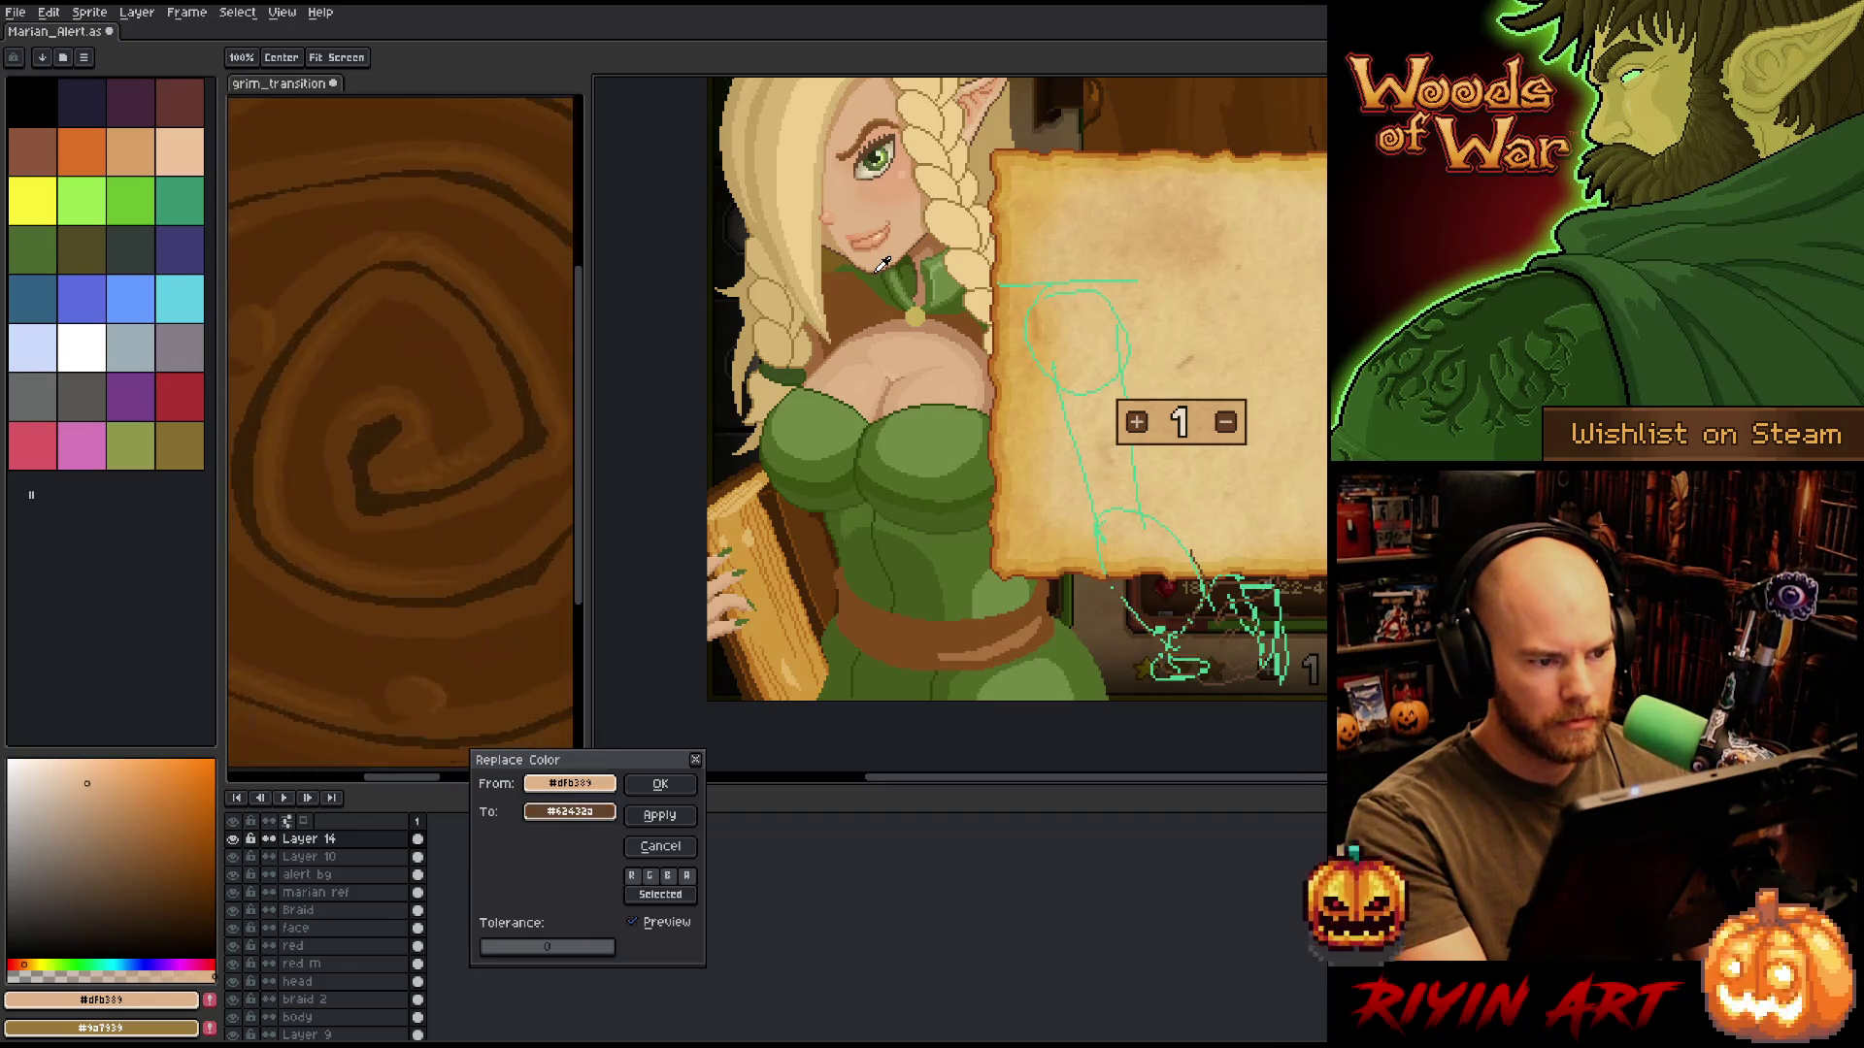
{"action": "left_click", "coordinate": [652, 785]}
{"action": "left_click_drag", "start_coordinate": [1062, 577], "coordinate": [917, 652]}
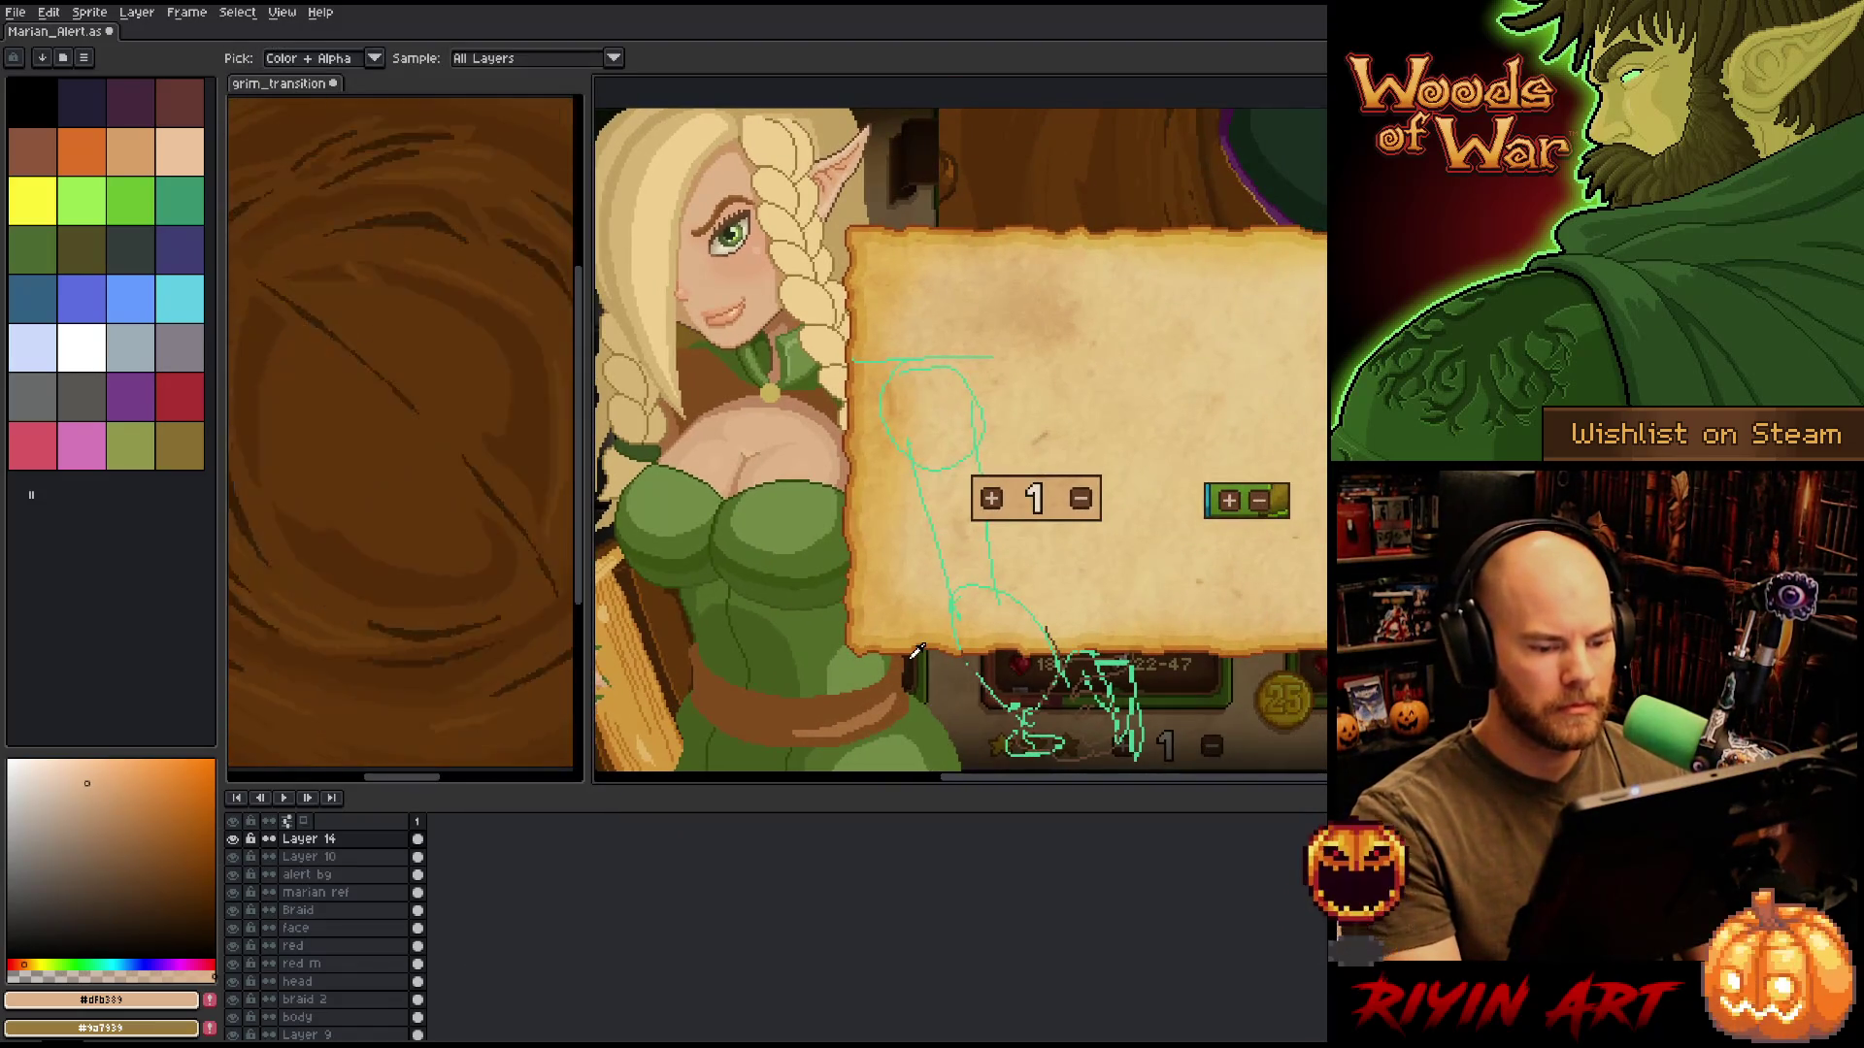
{"action": "key", "text": "b"}
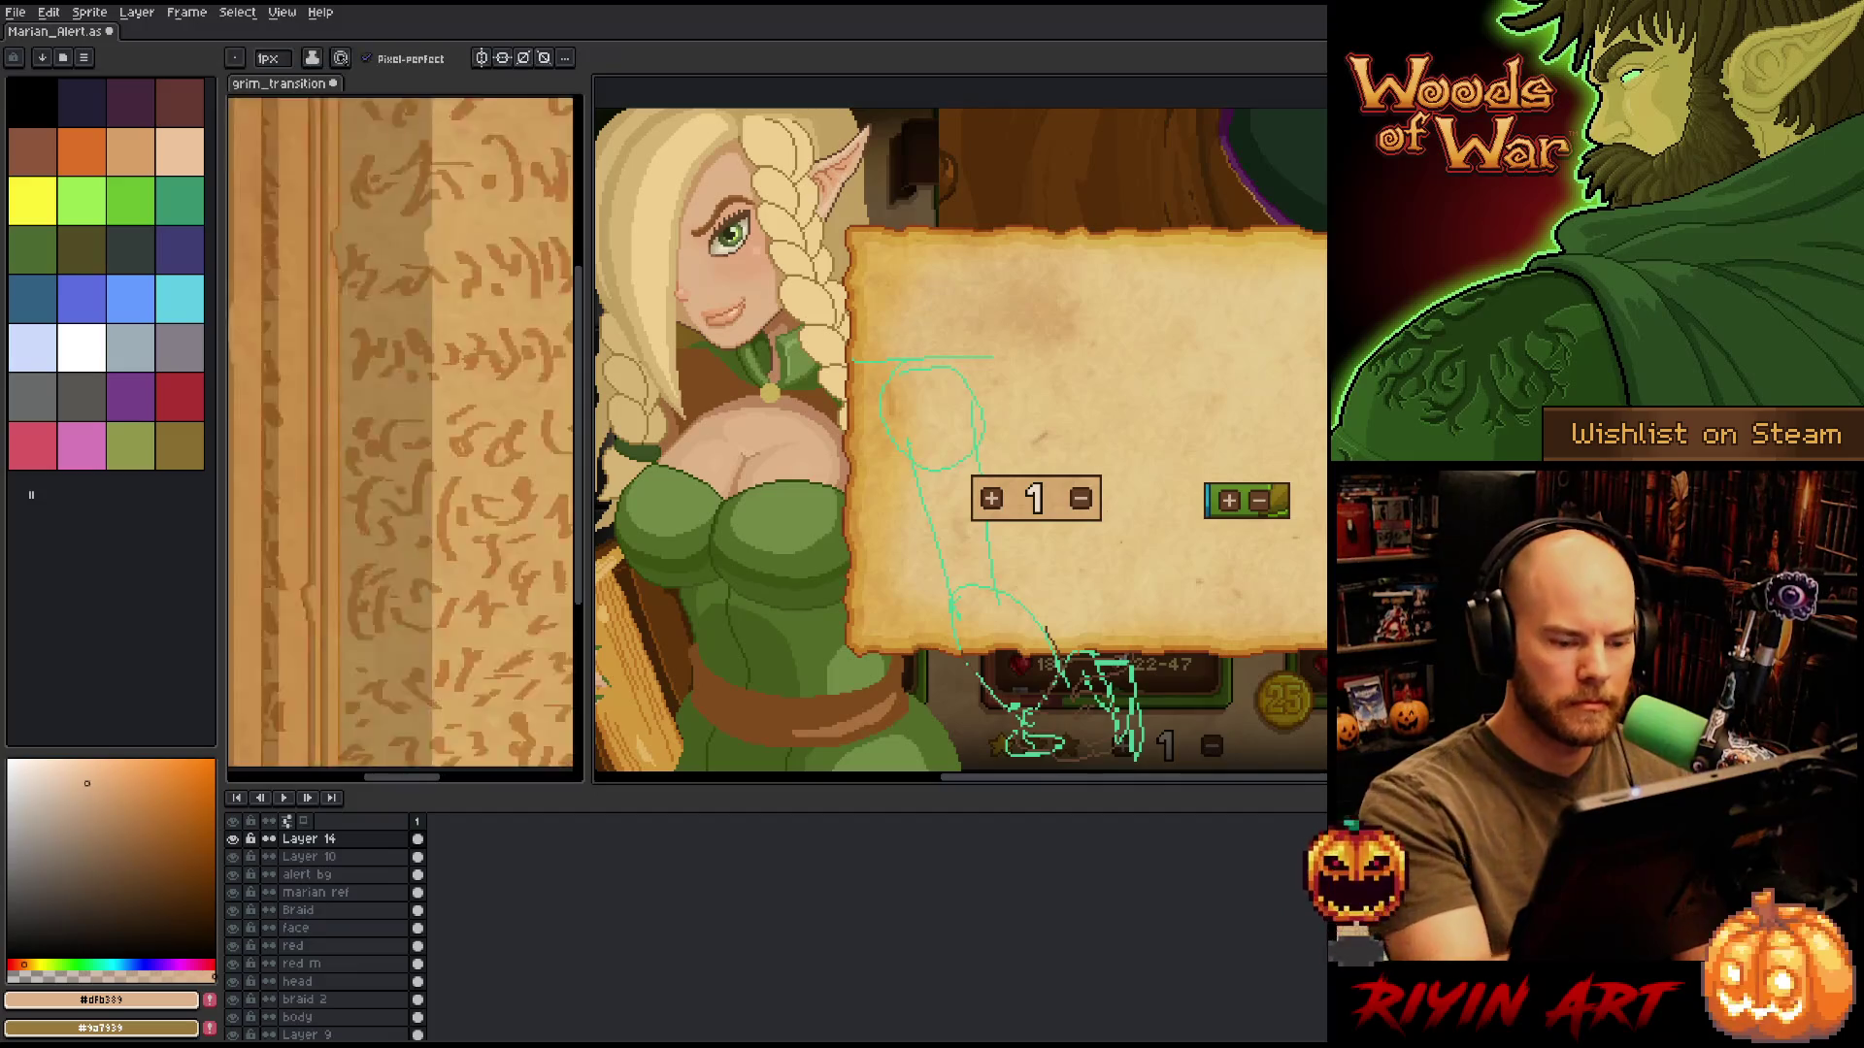
{"action": "key", "text": "g"}
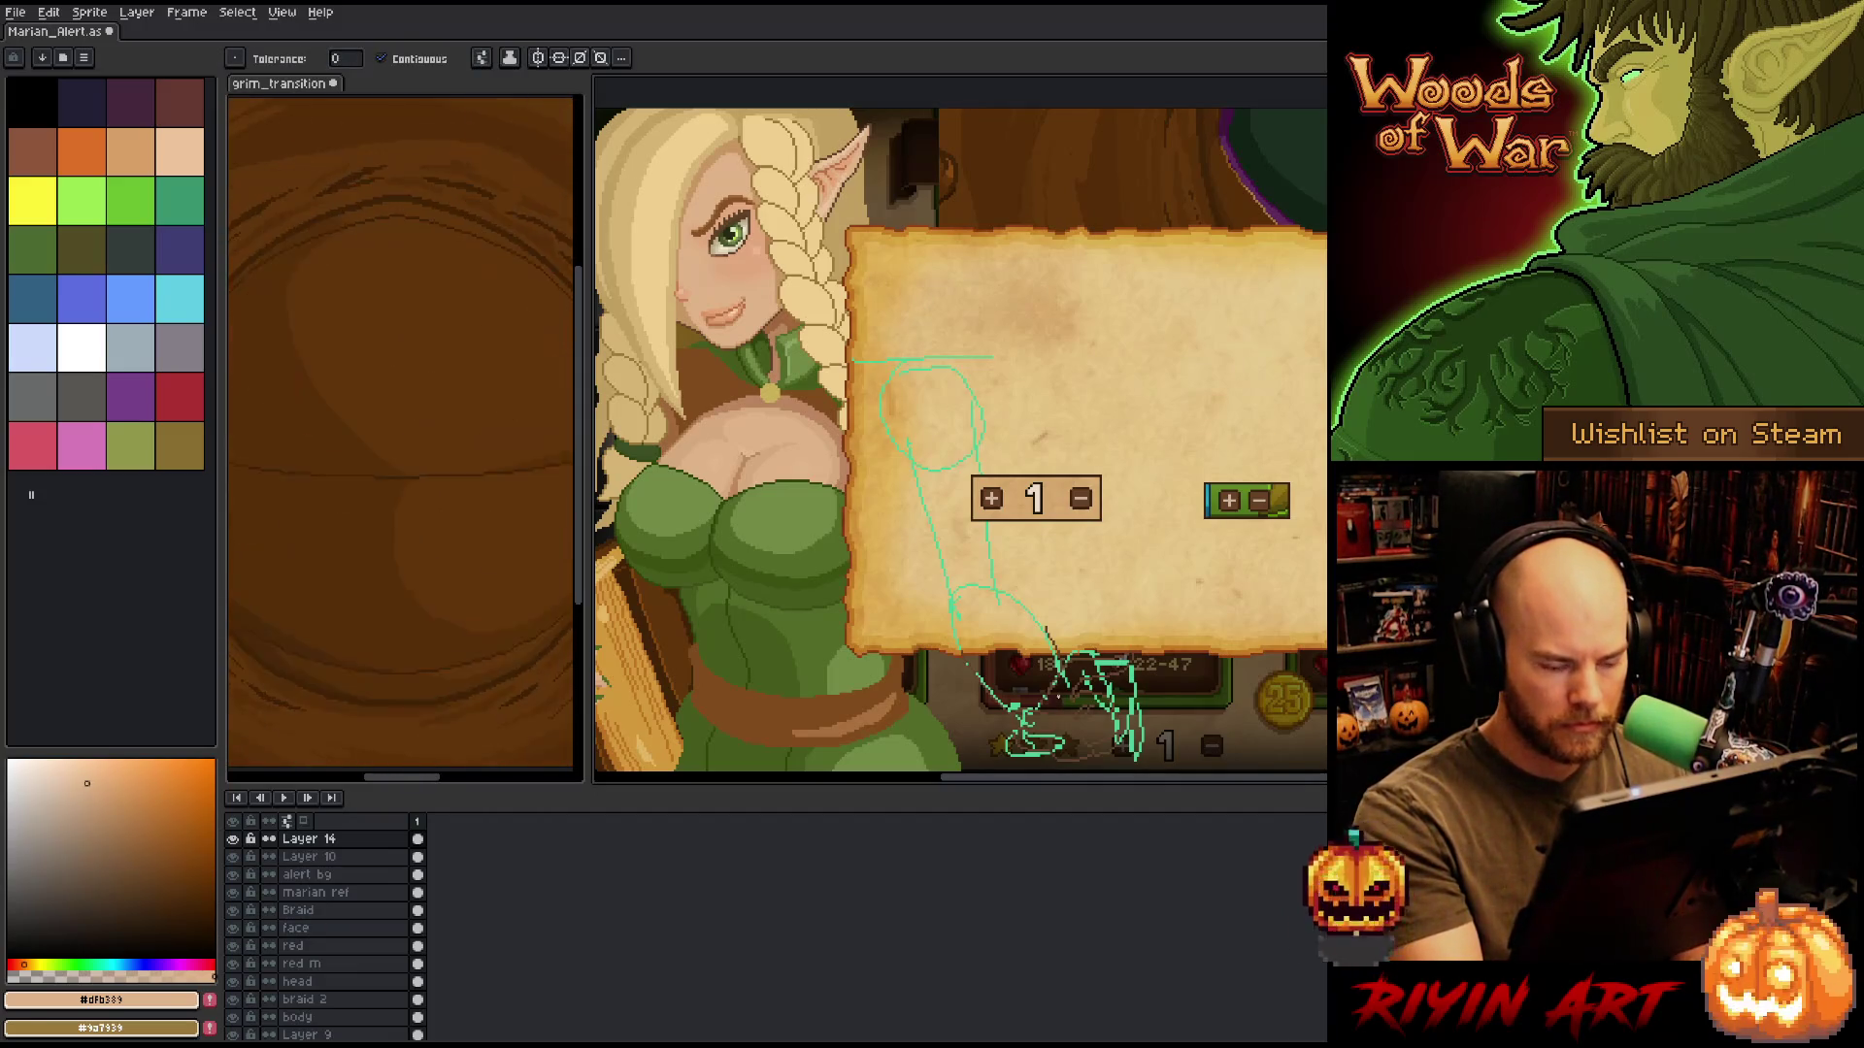
{"action": "key", "text": "b"}
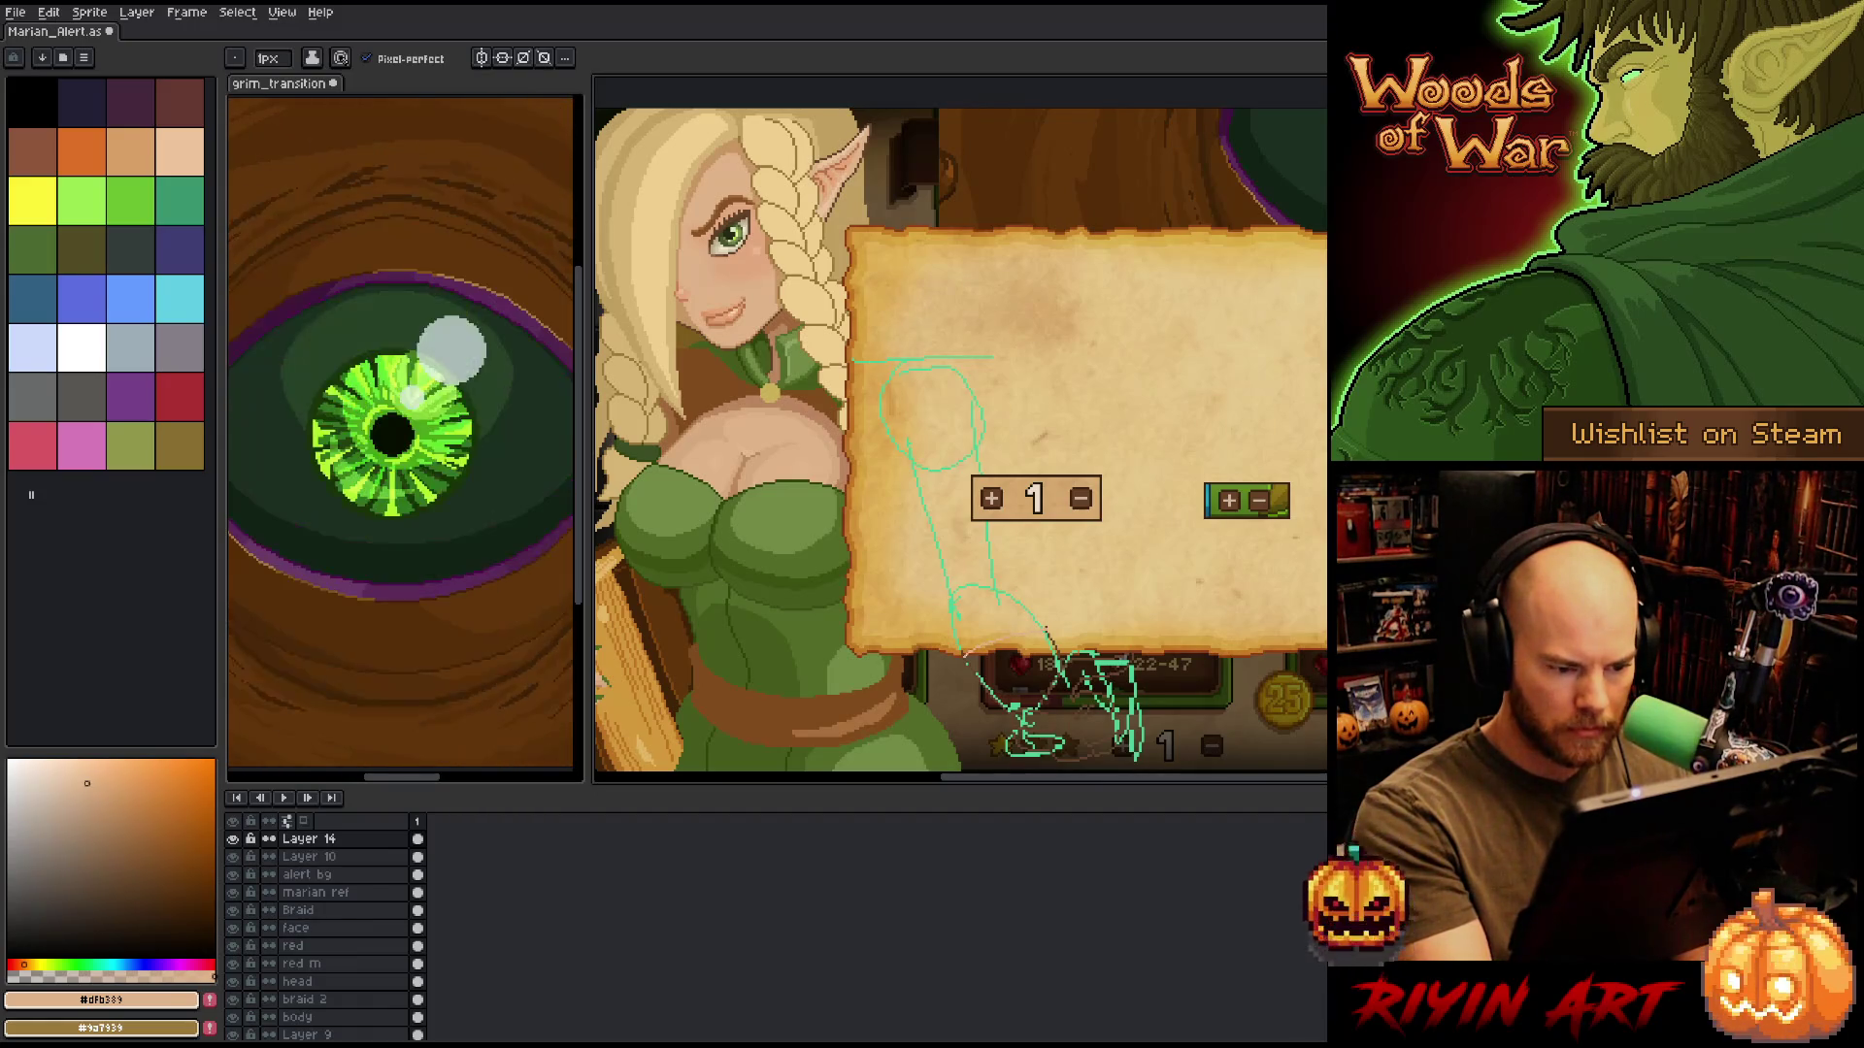
{"action": "key", "text": "g"}
{"action": "left_click", "coordinate": [1026, 718]}
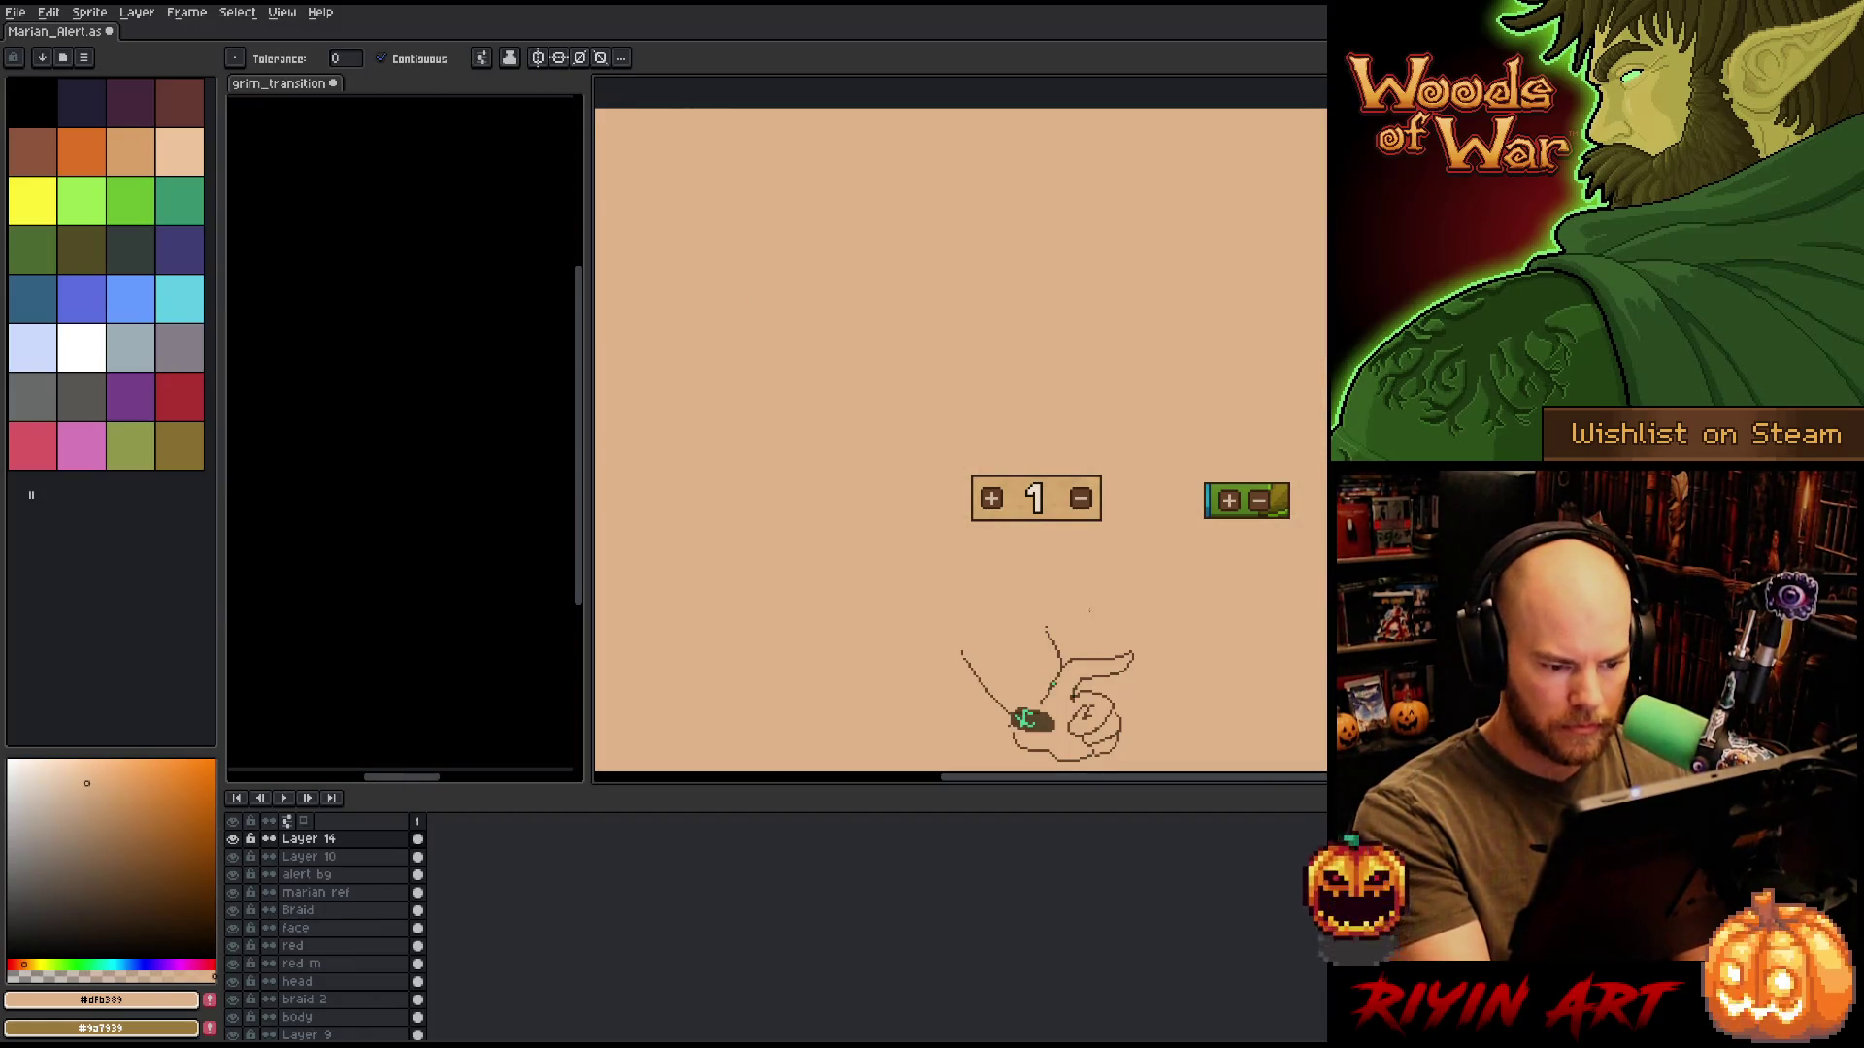
{"action": "key", "text": "ctrl+z"}
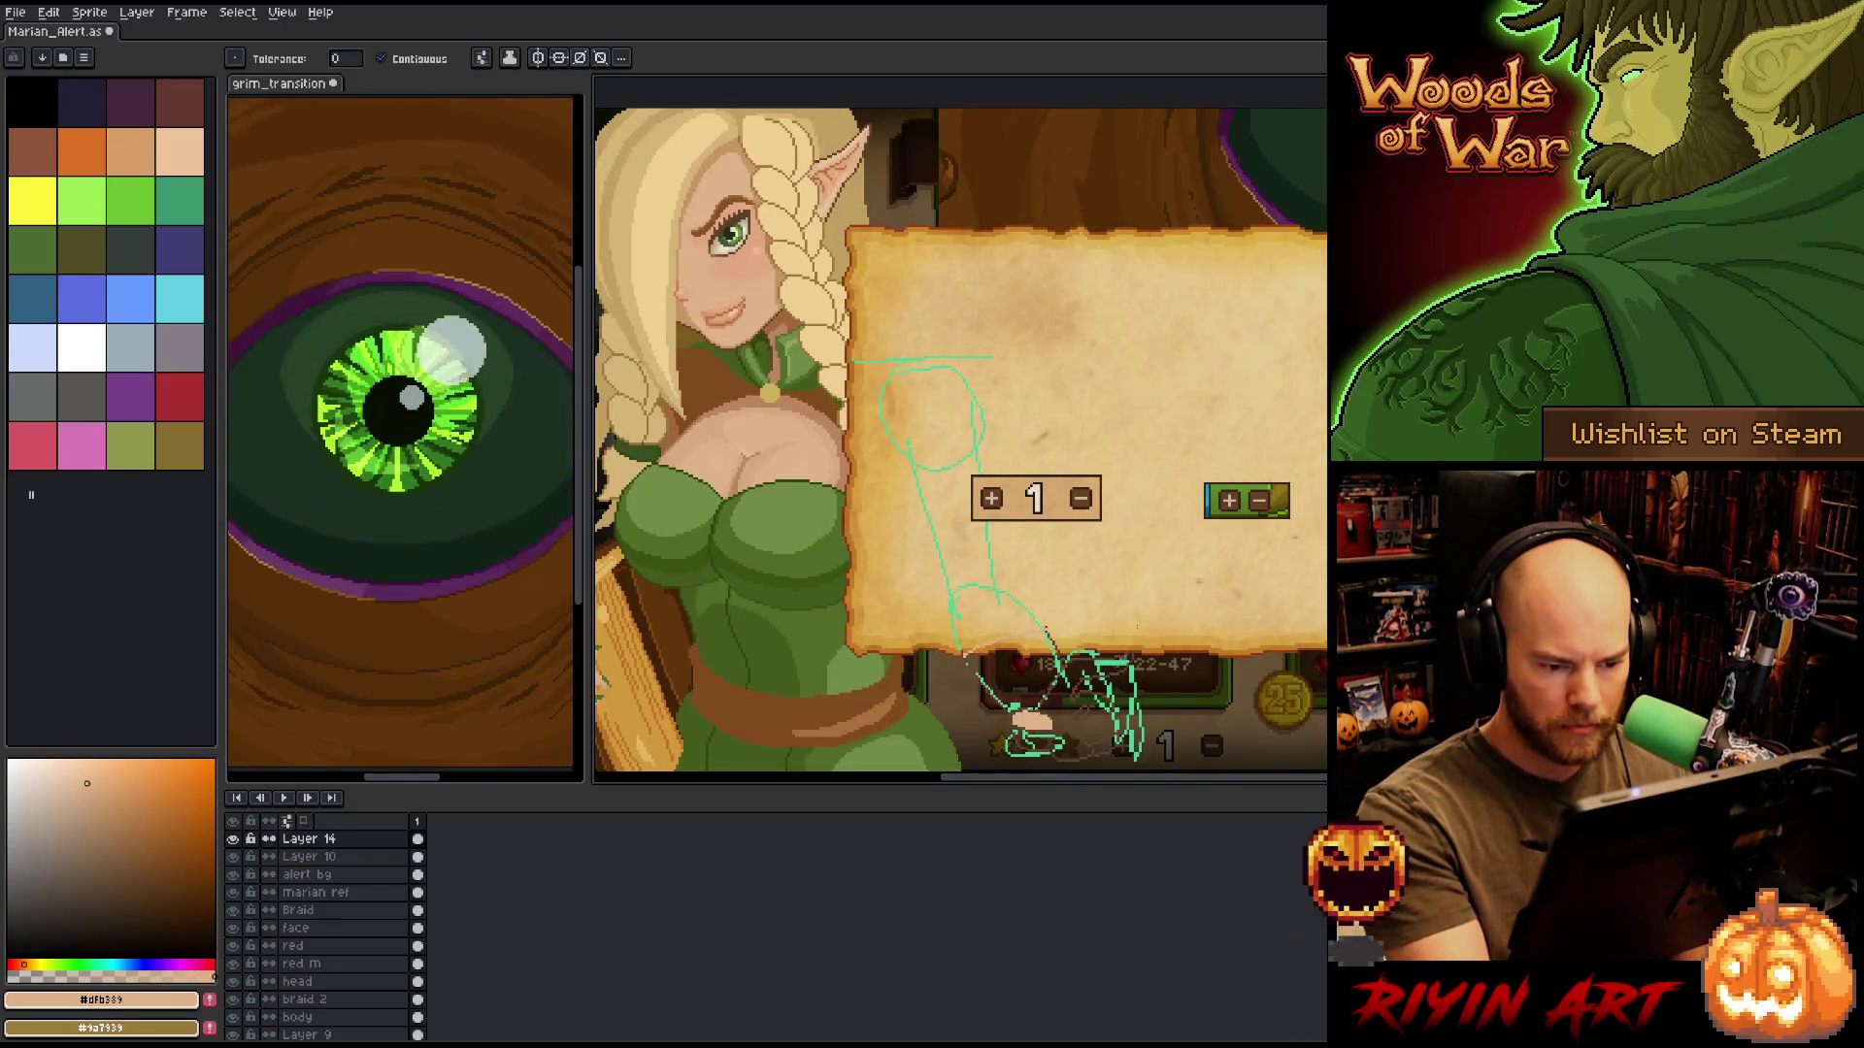
Show only Layer 14 and pick the brown outline colour.
{"action": "scroll", "coordinate": [1029, 719], "scroll_direction": "down", "scroll_amount": 3}
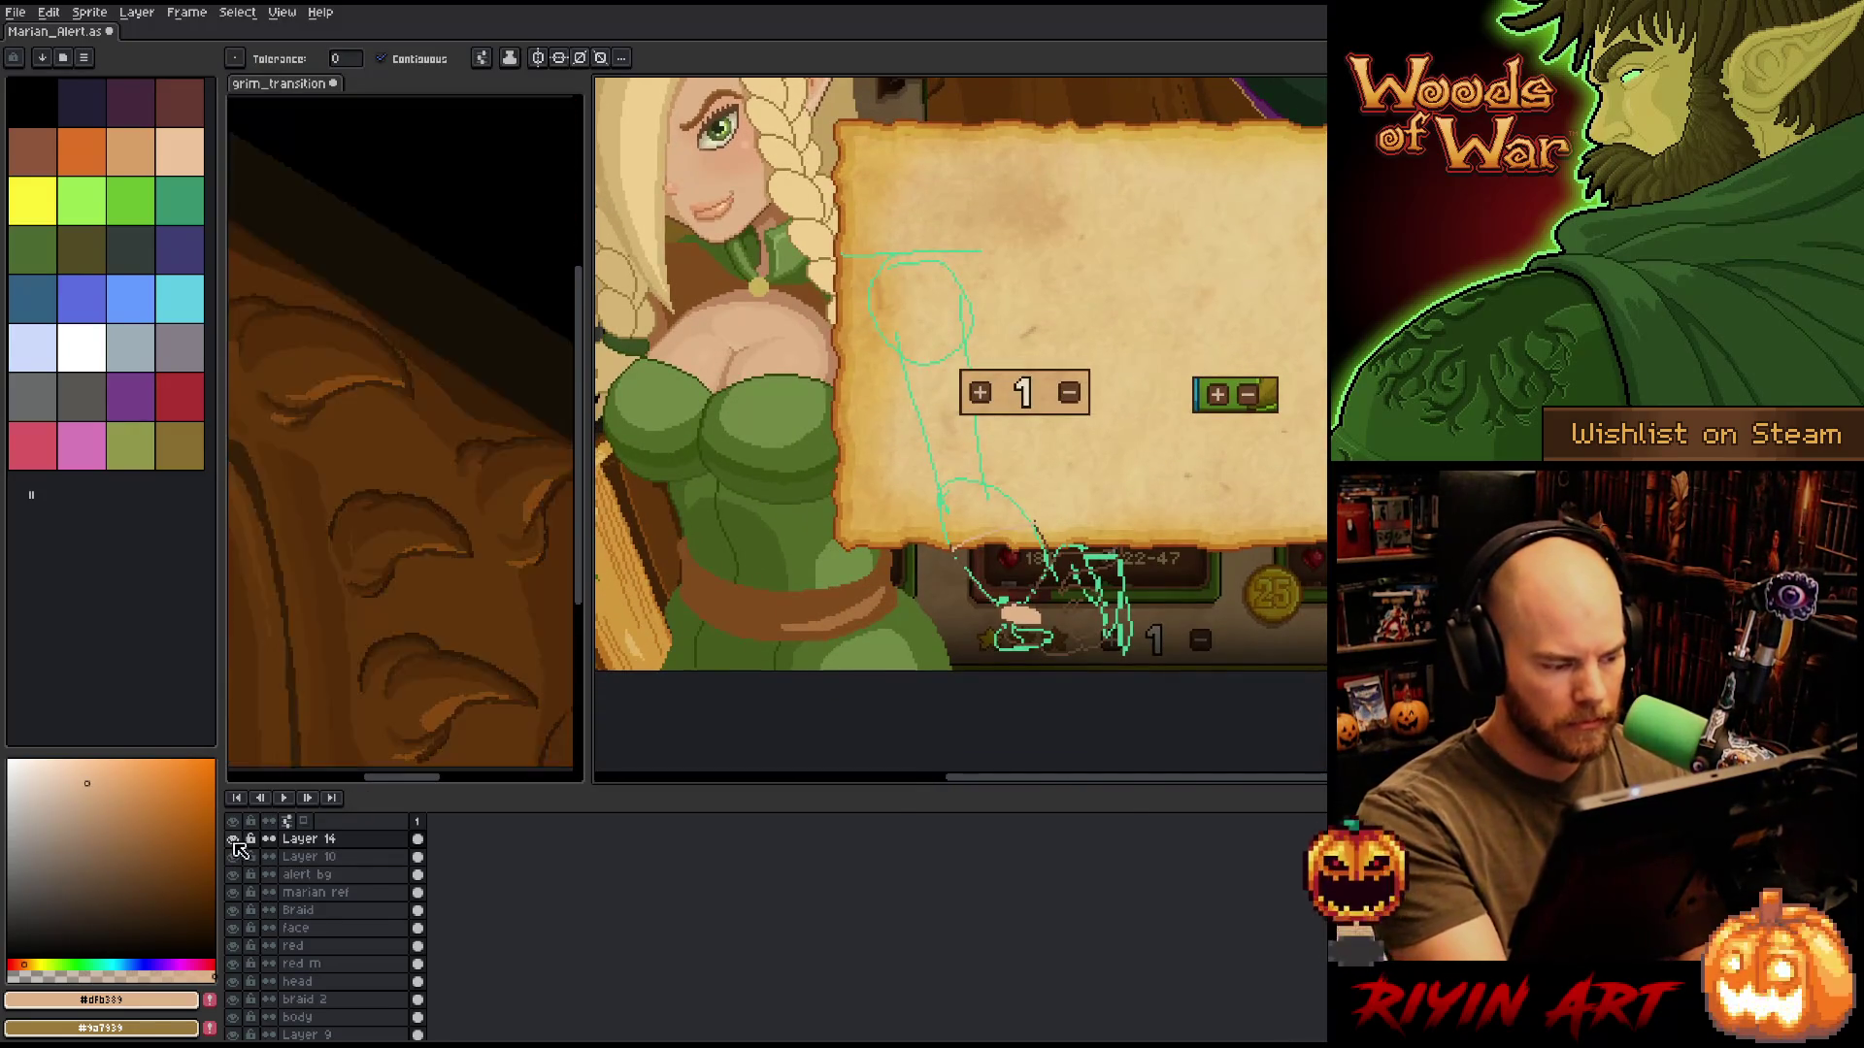
{"action": "left_click", "coordinate": [233, 839], "text": "alt"}
{"action": "scroll", "coordinate": [1080, 597], "scroll_direction": "up", "scroll_amount": 3}
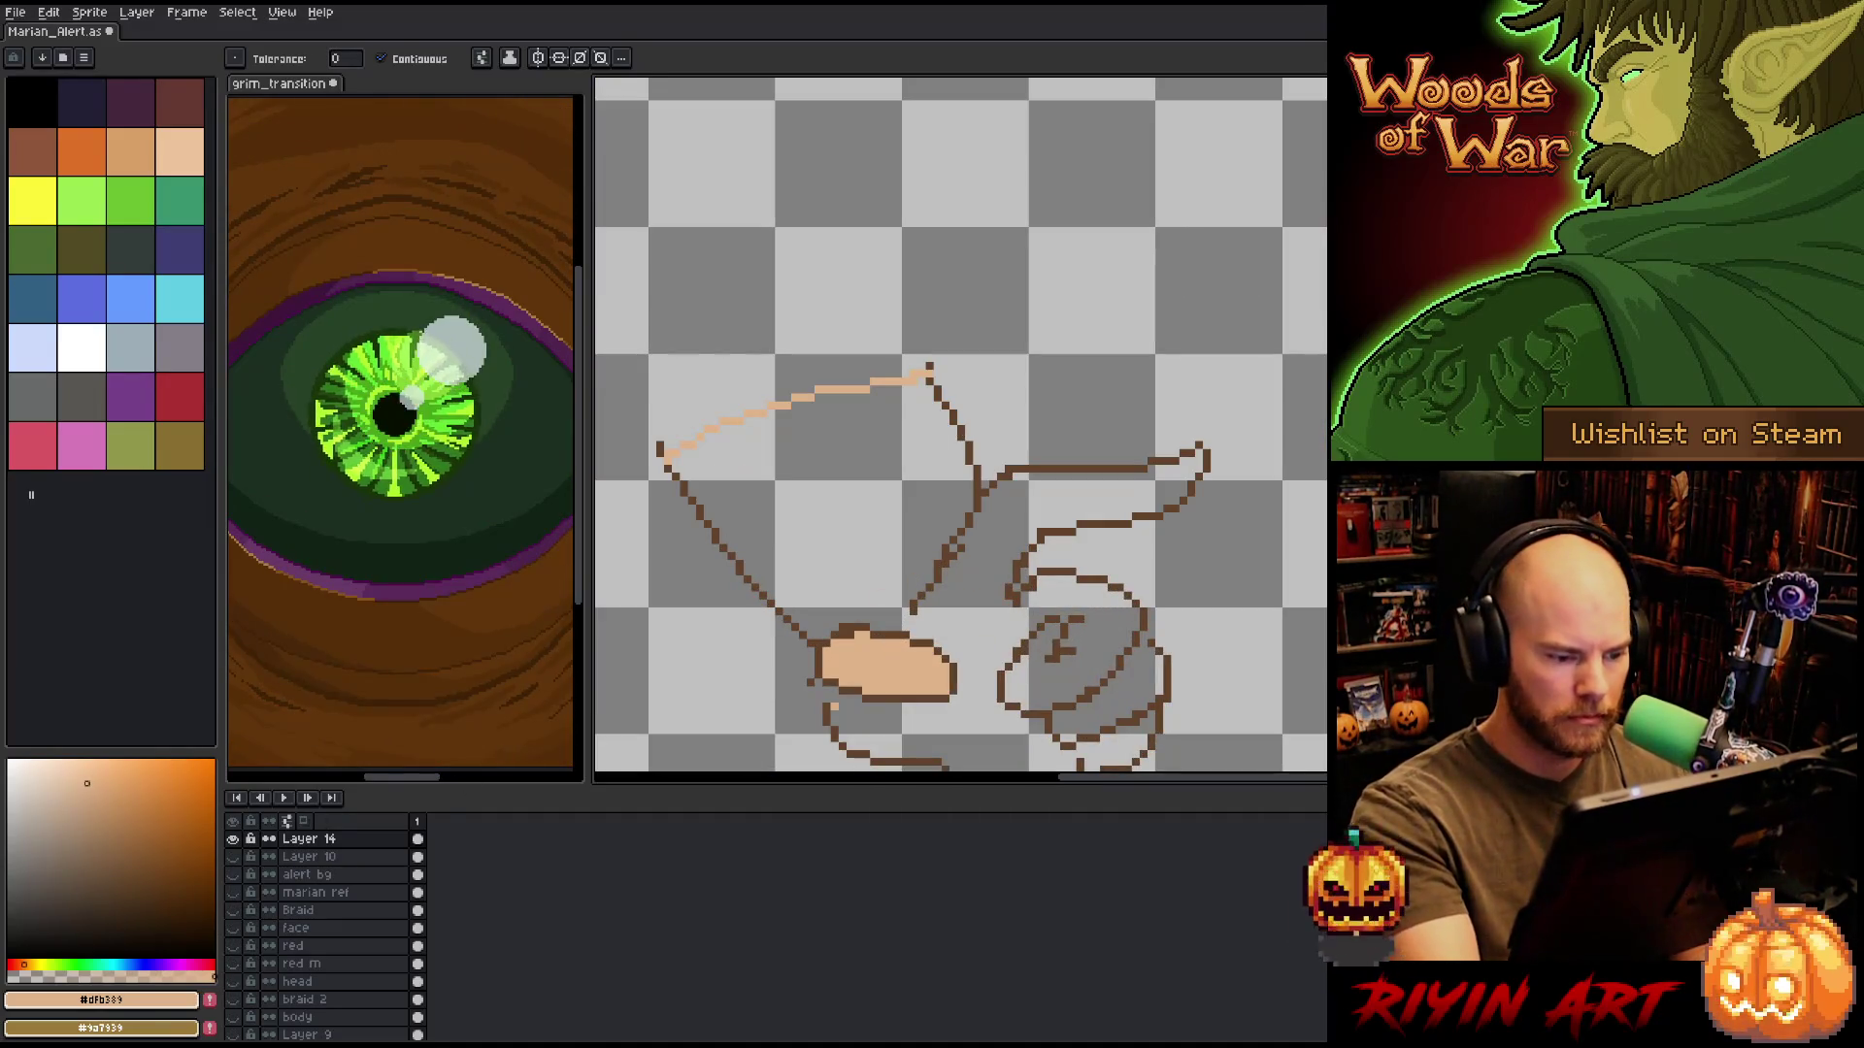
{"action": "key", "text": "b"}
{"action": "left_click", "coordinate": [818, 695], "text": "alt"}
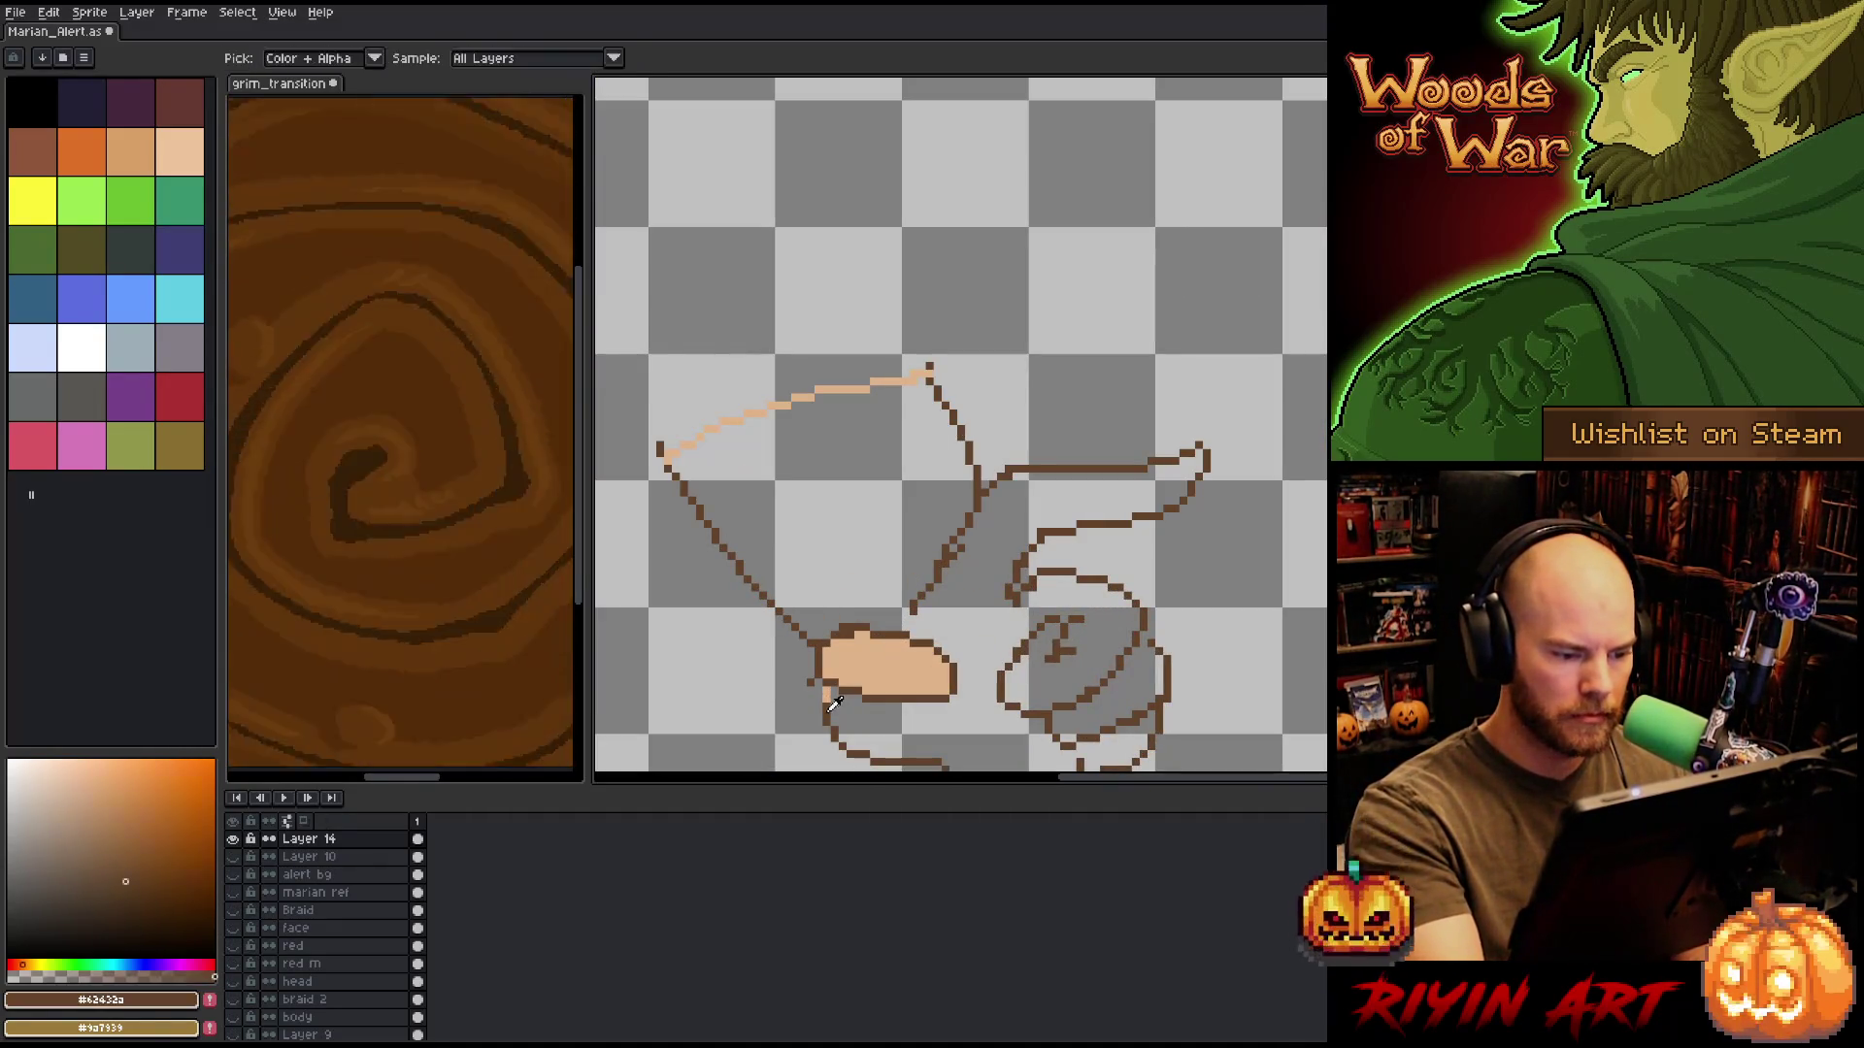
{"action": "key", "text": "e"}
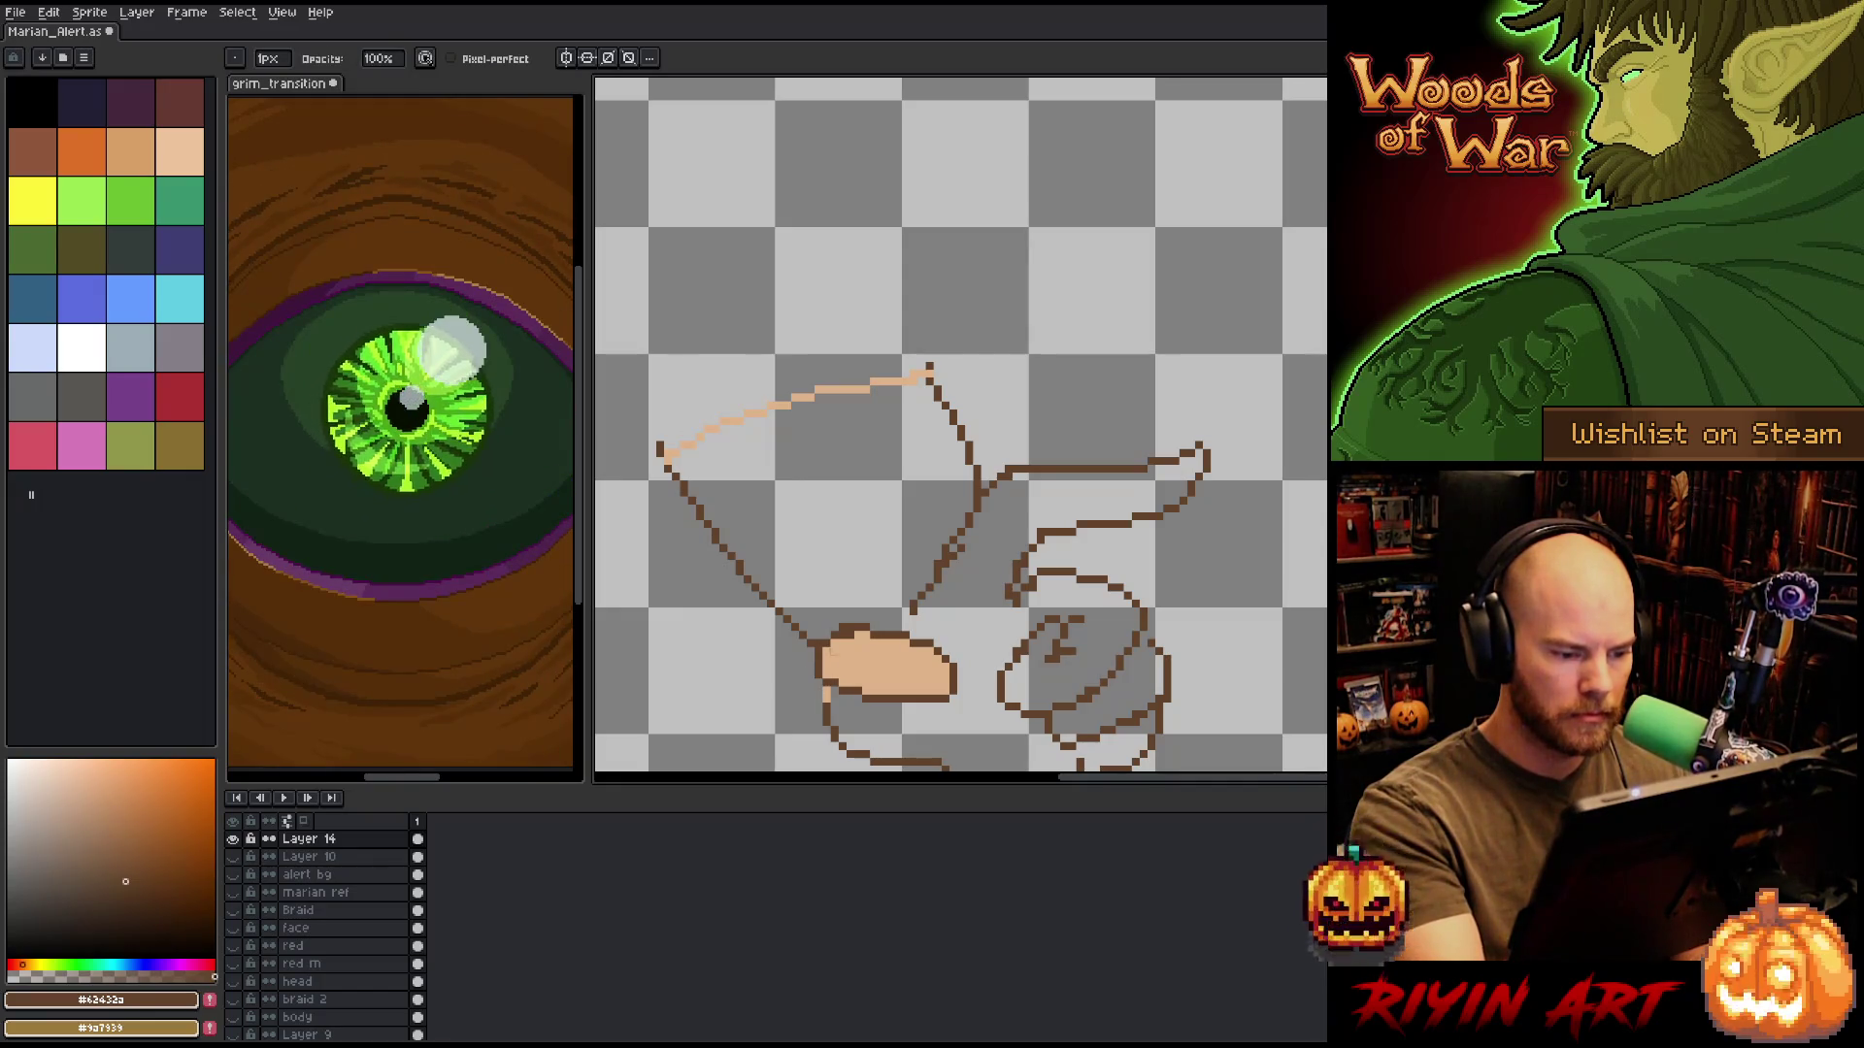
{"action": "key", "text": "b"}
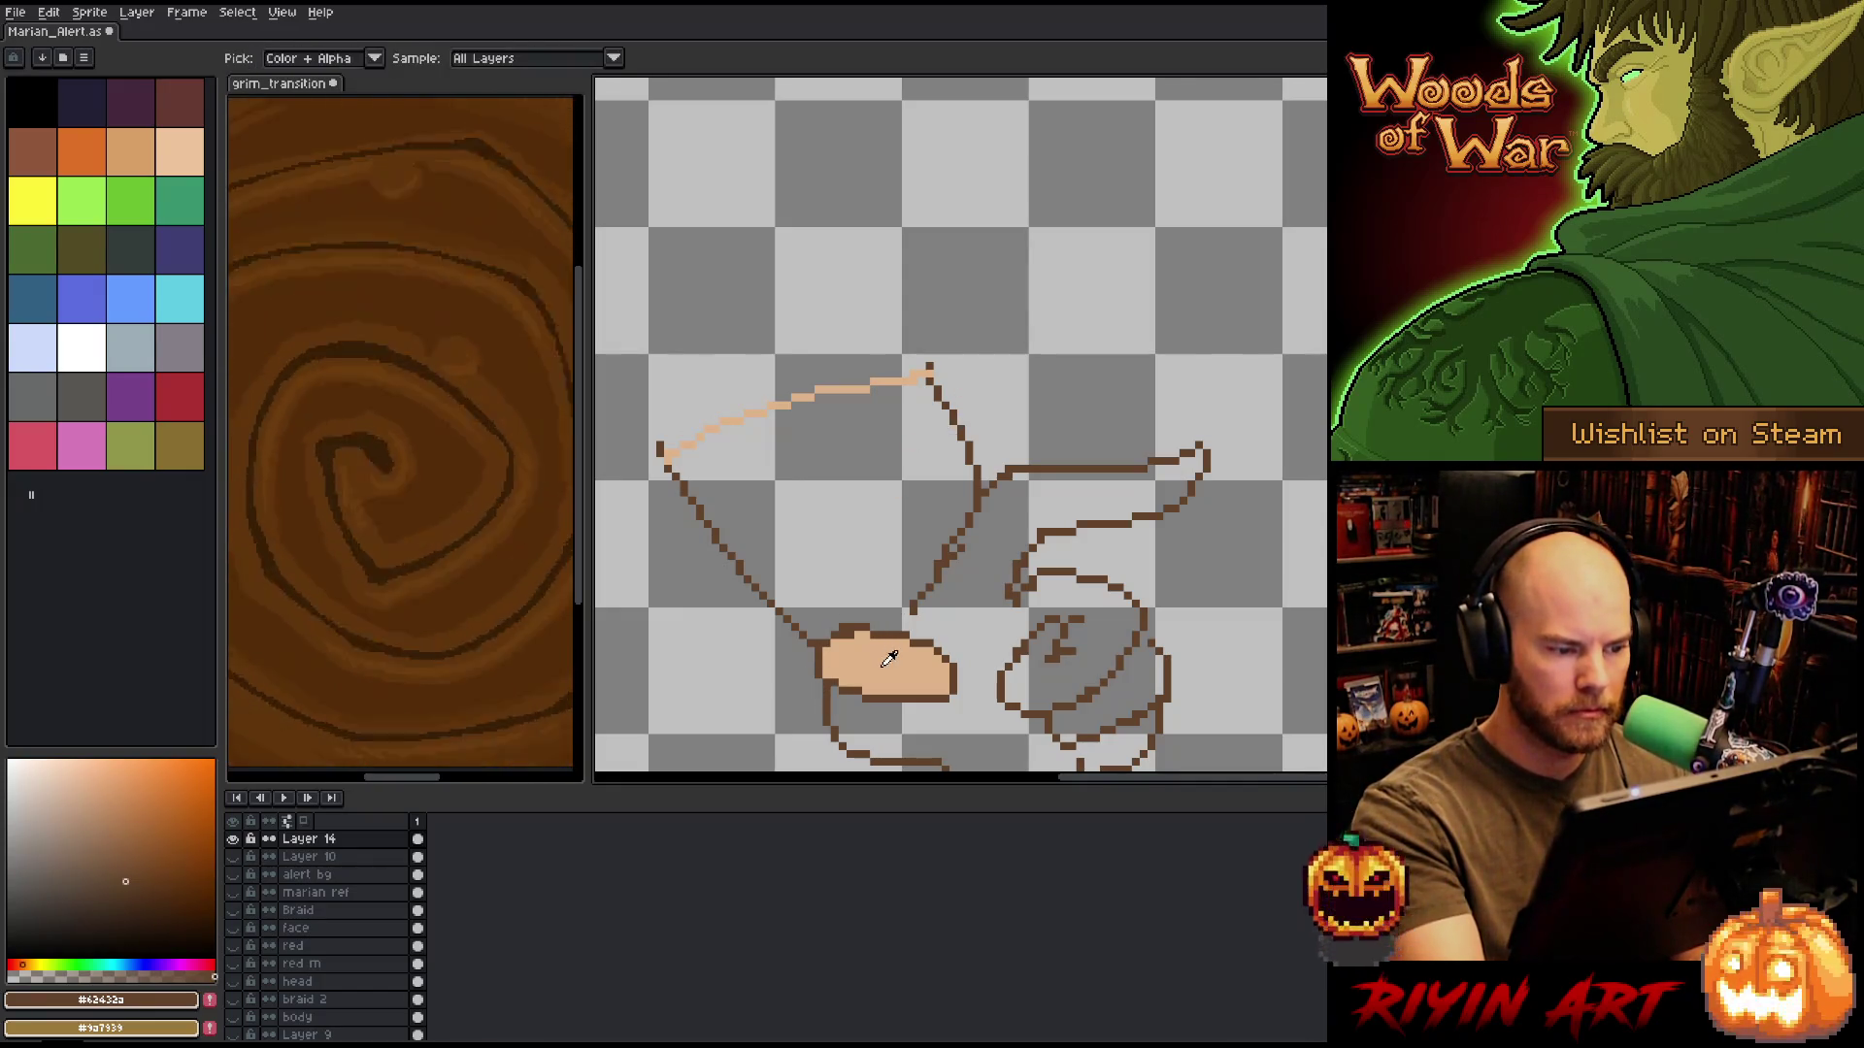
{"action": "left_click", "coordinate": [747, 334], "text": "alt"}
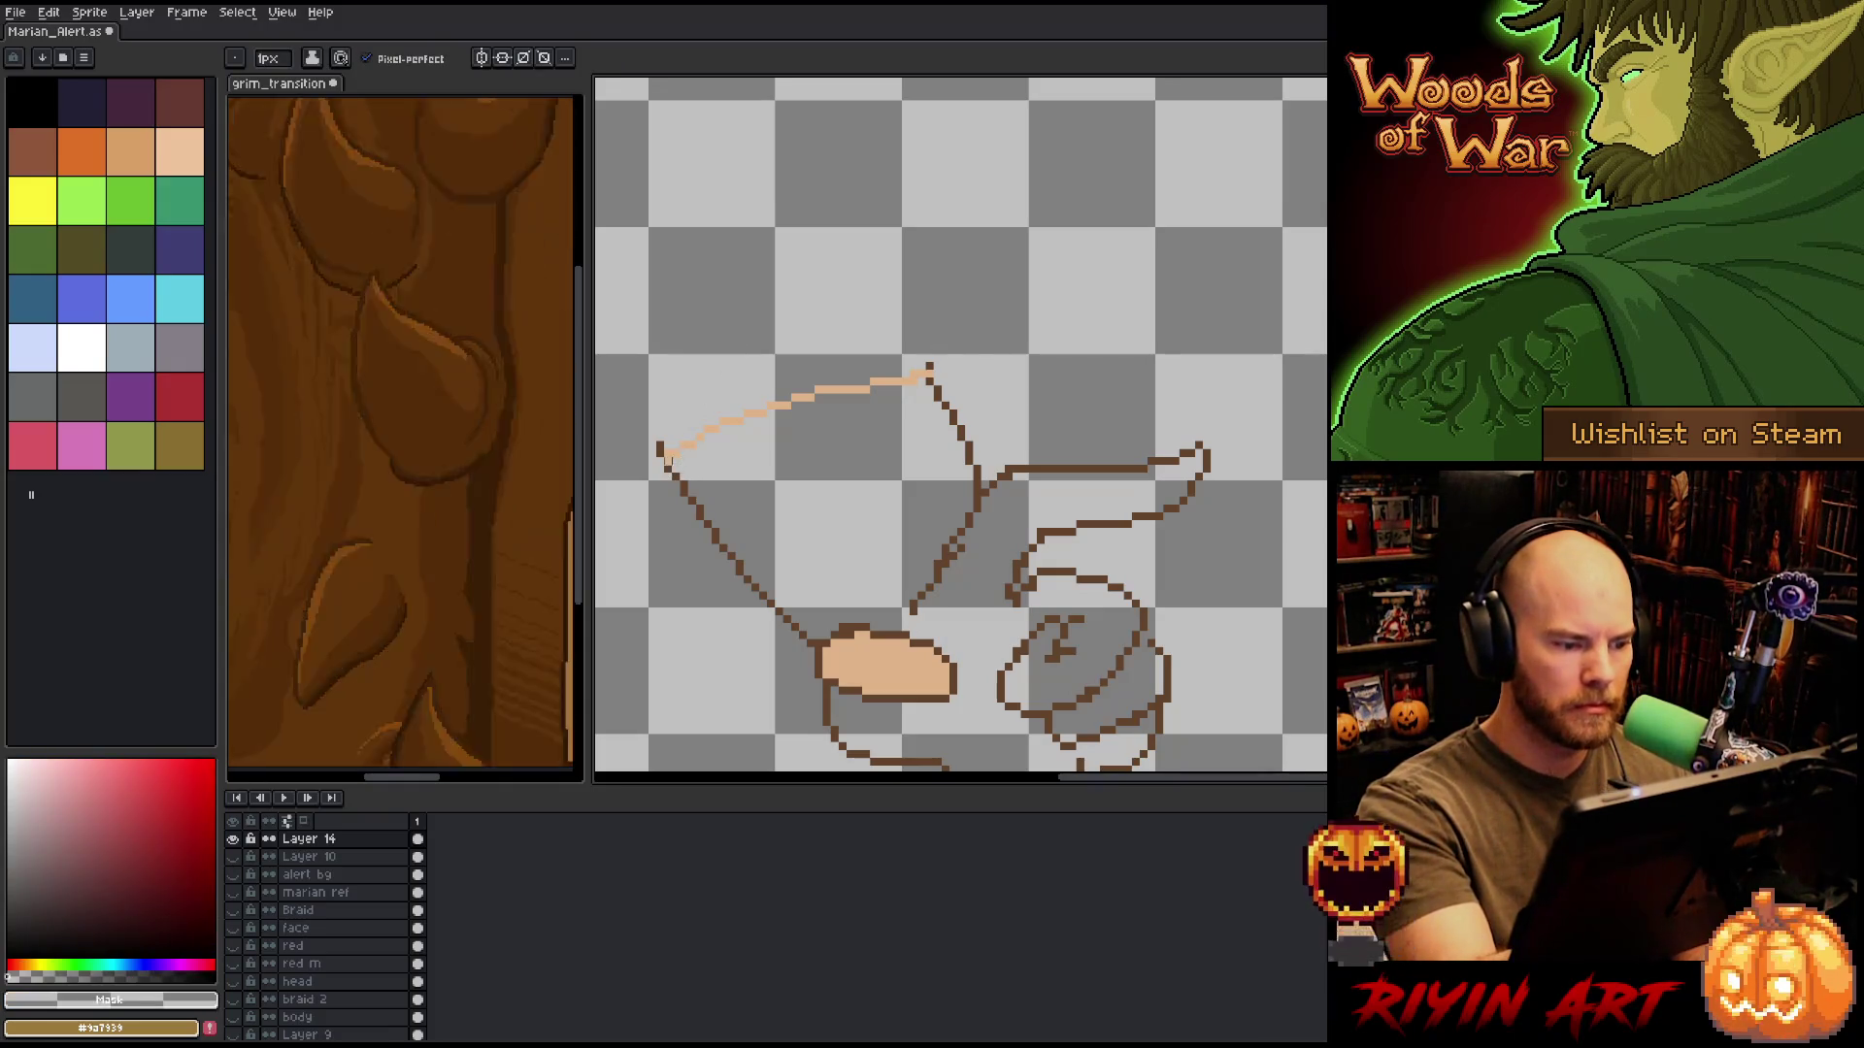
{"action": "left_click", "coordinate": [668, 468], "text": "alt"}
Bucket-fill the hand with peach and paint over the inner finger-palm line.
{"action": "key", "text": "z"}
{"action": "left_click", "coordinate": [884, 669], "text": "alt"}
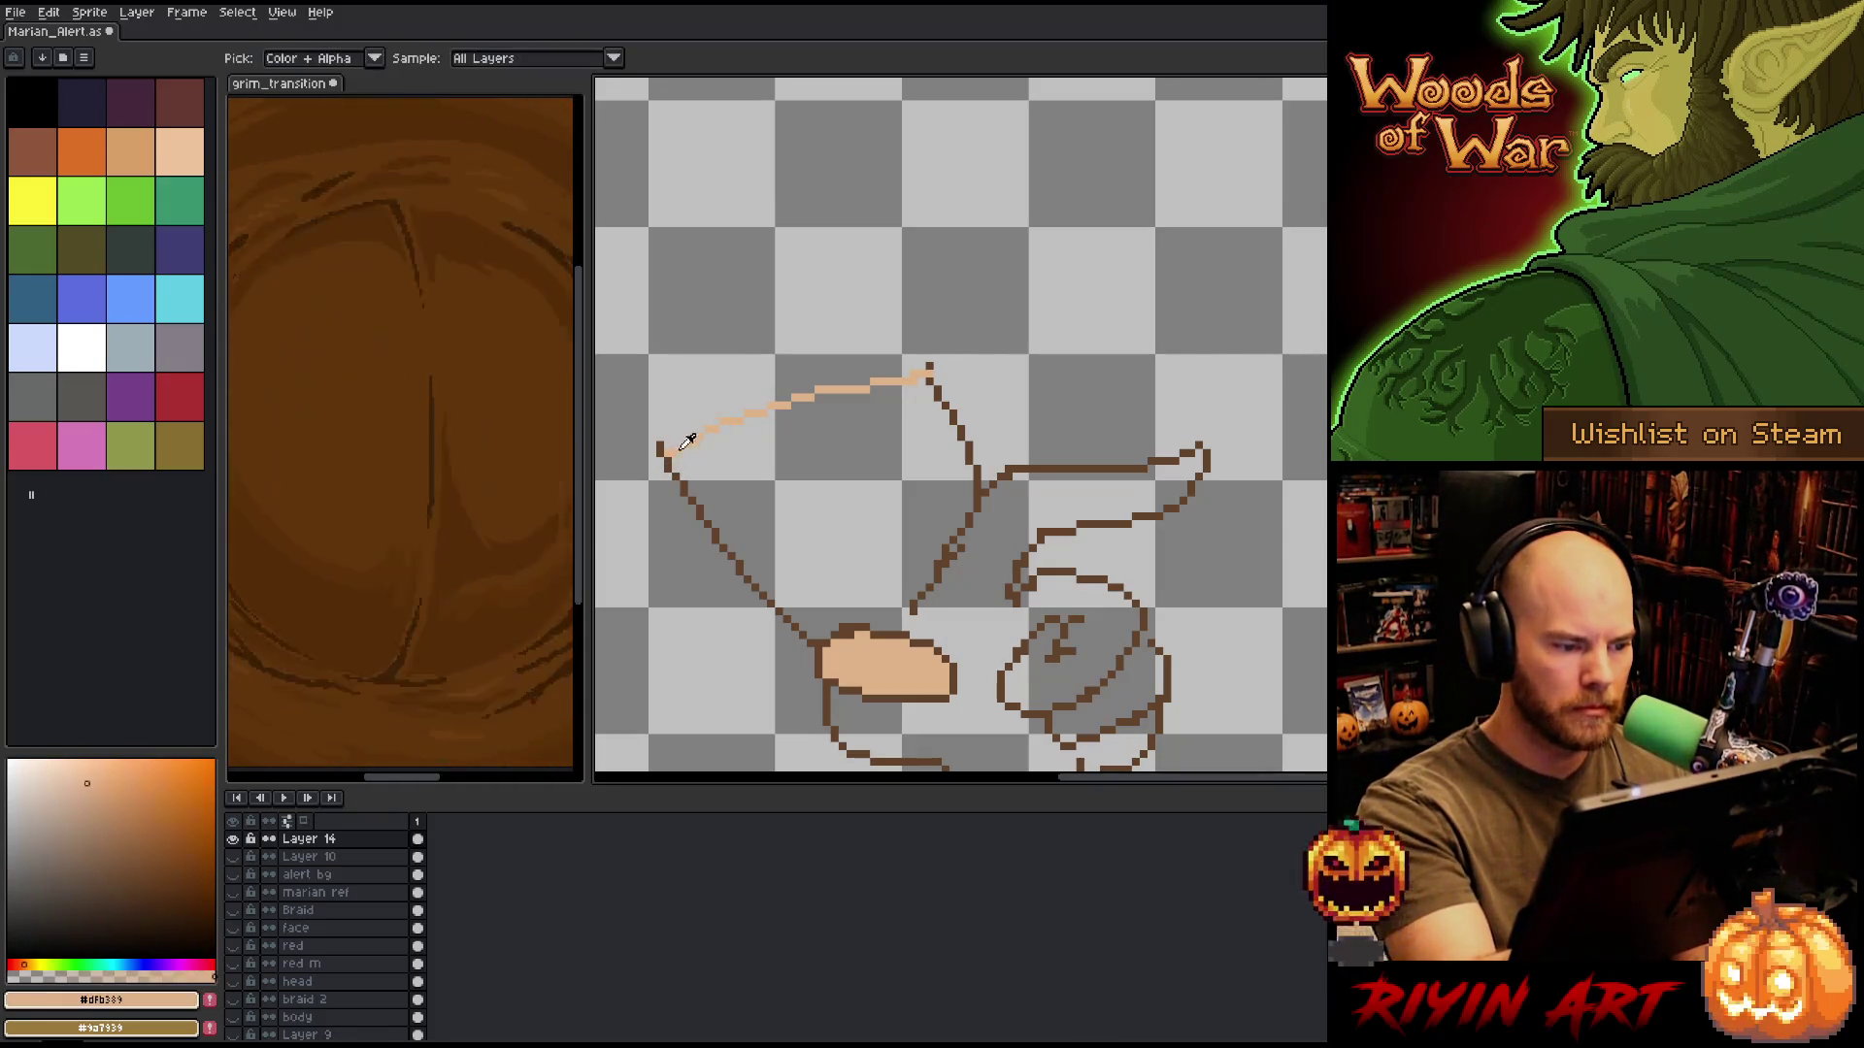
{"action": "key", "text": "g"}
{"action": "left_click", "coordinate": [835, 505]}
{"action": "key", "text": "b"}
{"action": "left_click_drag", "start_coordinate": [1007, 442], "coordinate": [965, 495]}
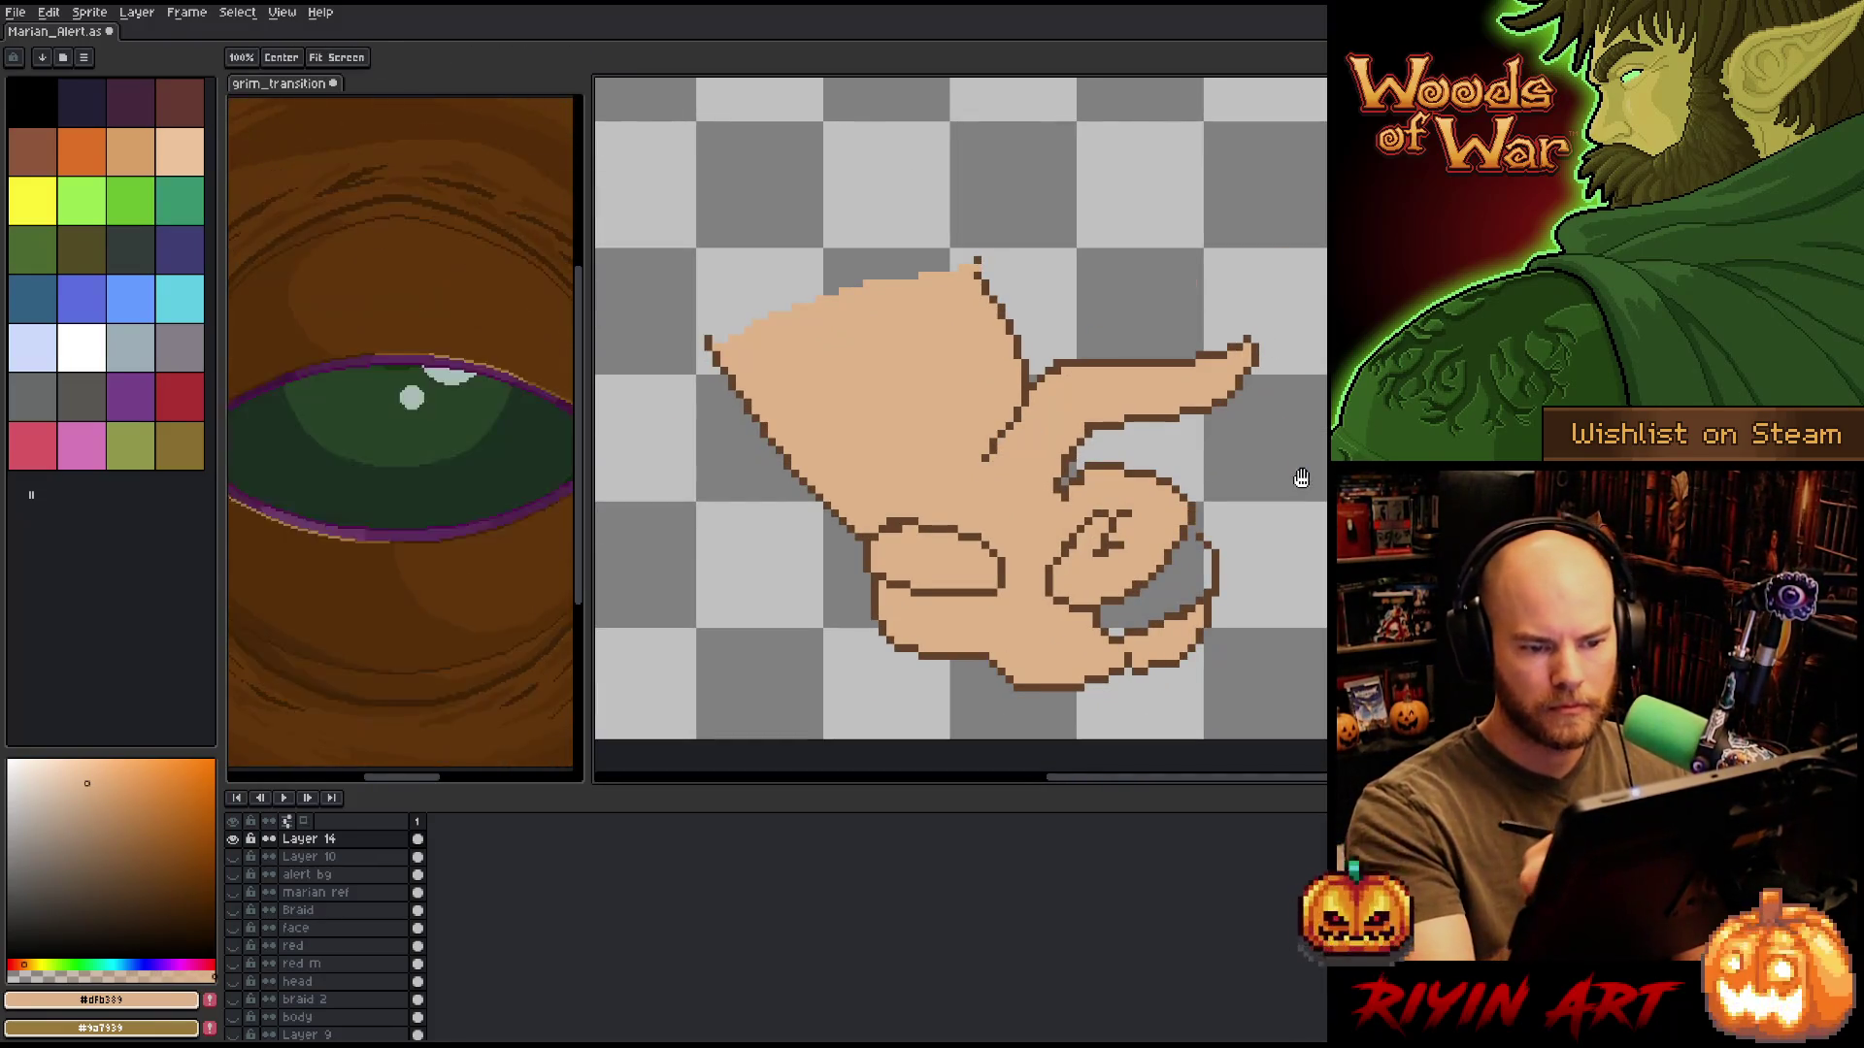
Fill the grey gap inside the fist with peach skin tone.
{"action": "left_click", "coordinate": [1252, 339], "text": "alt"}
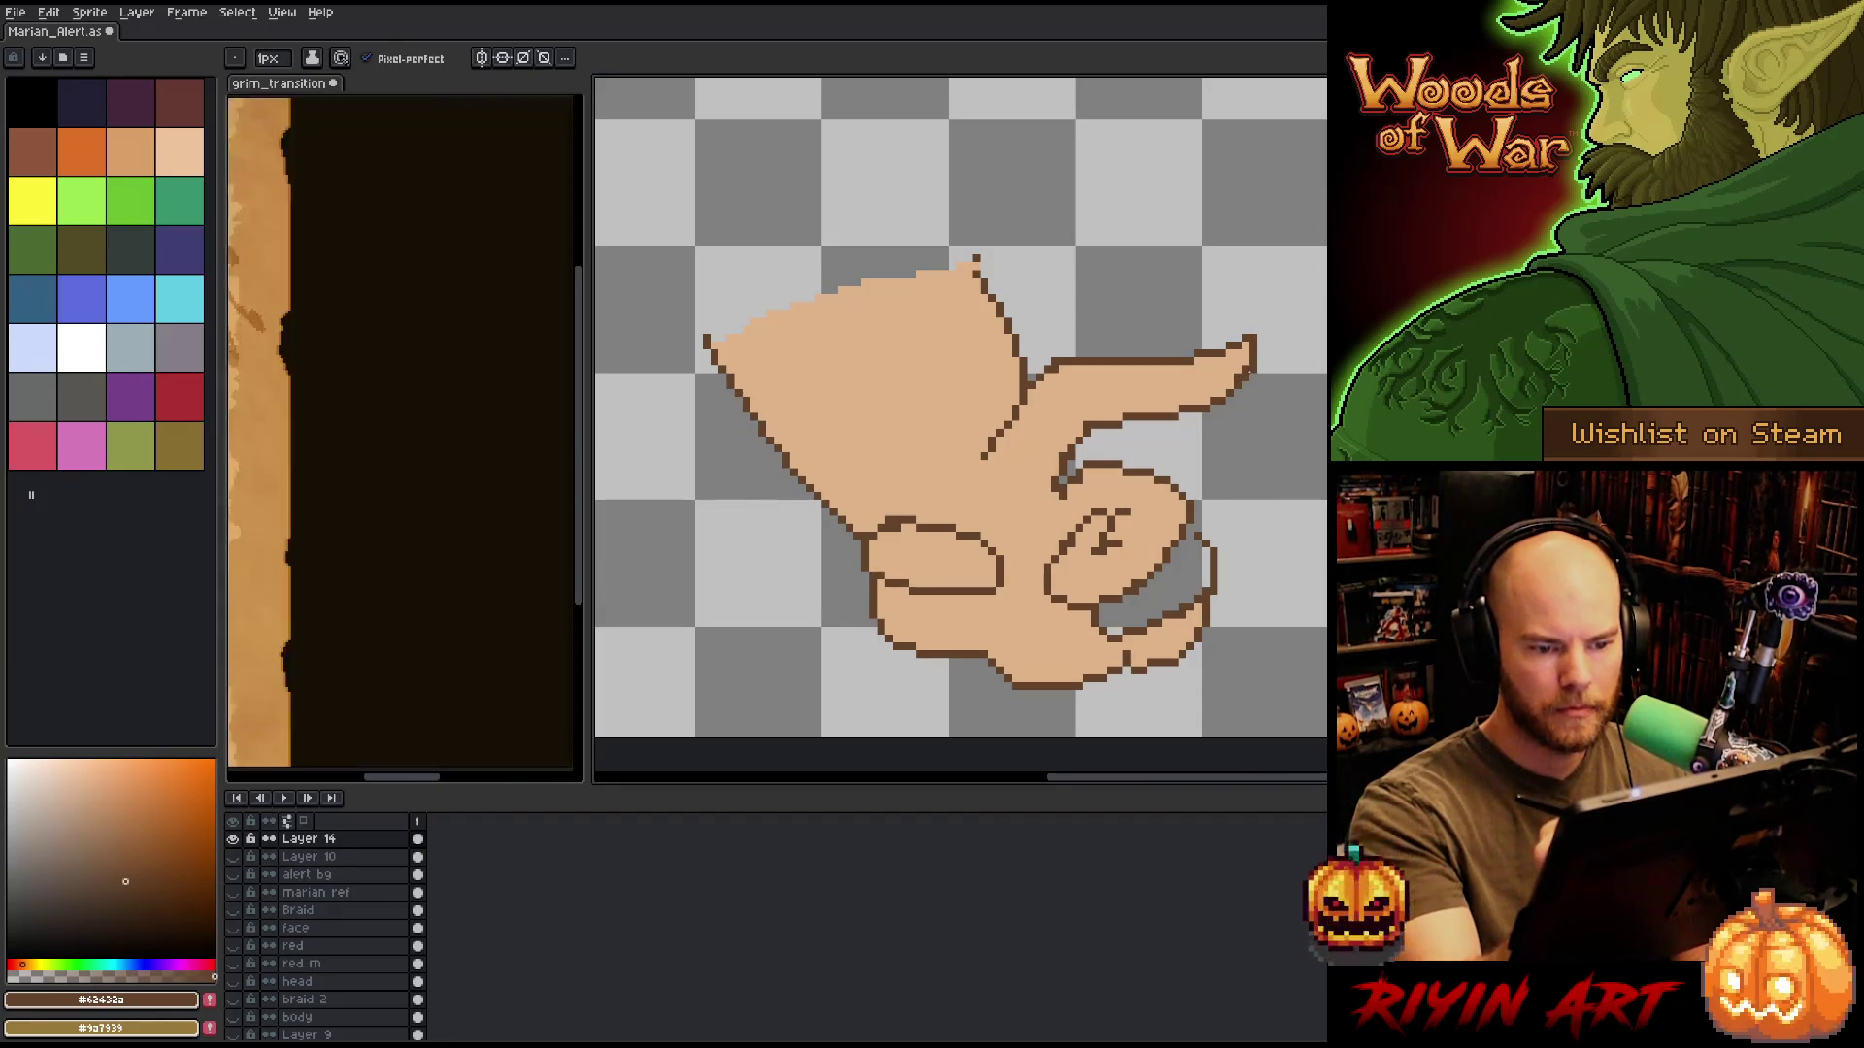
{"action": "left_click", "coordinate": [1245, 357], "text": "alt"}
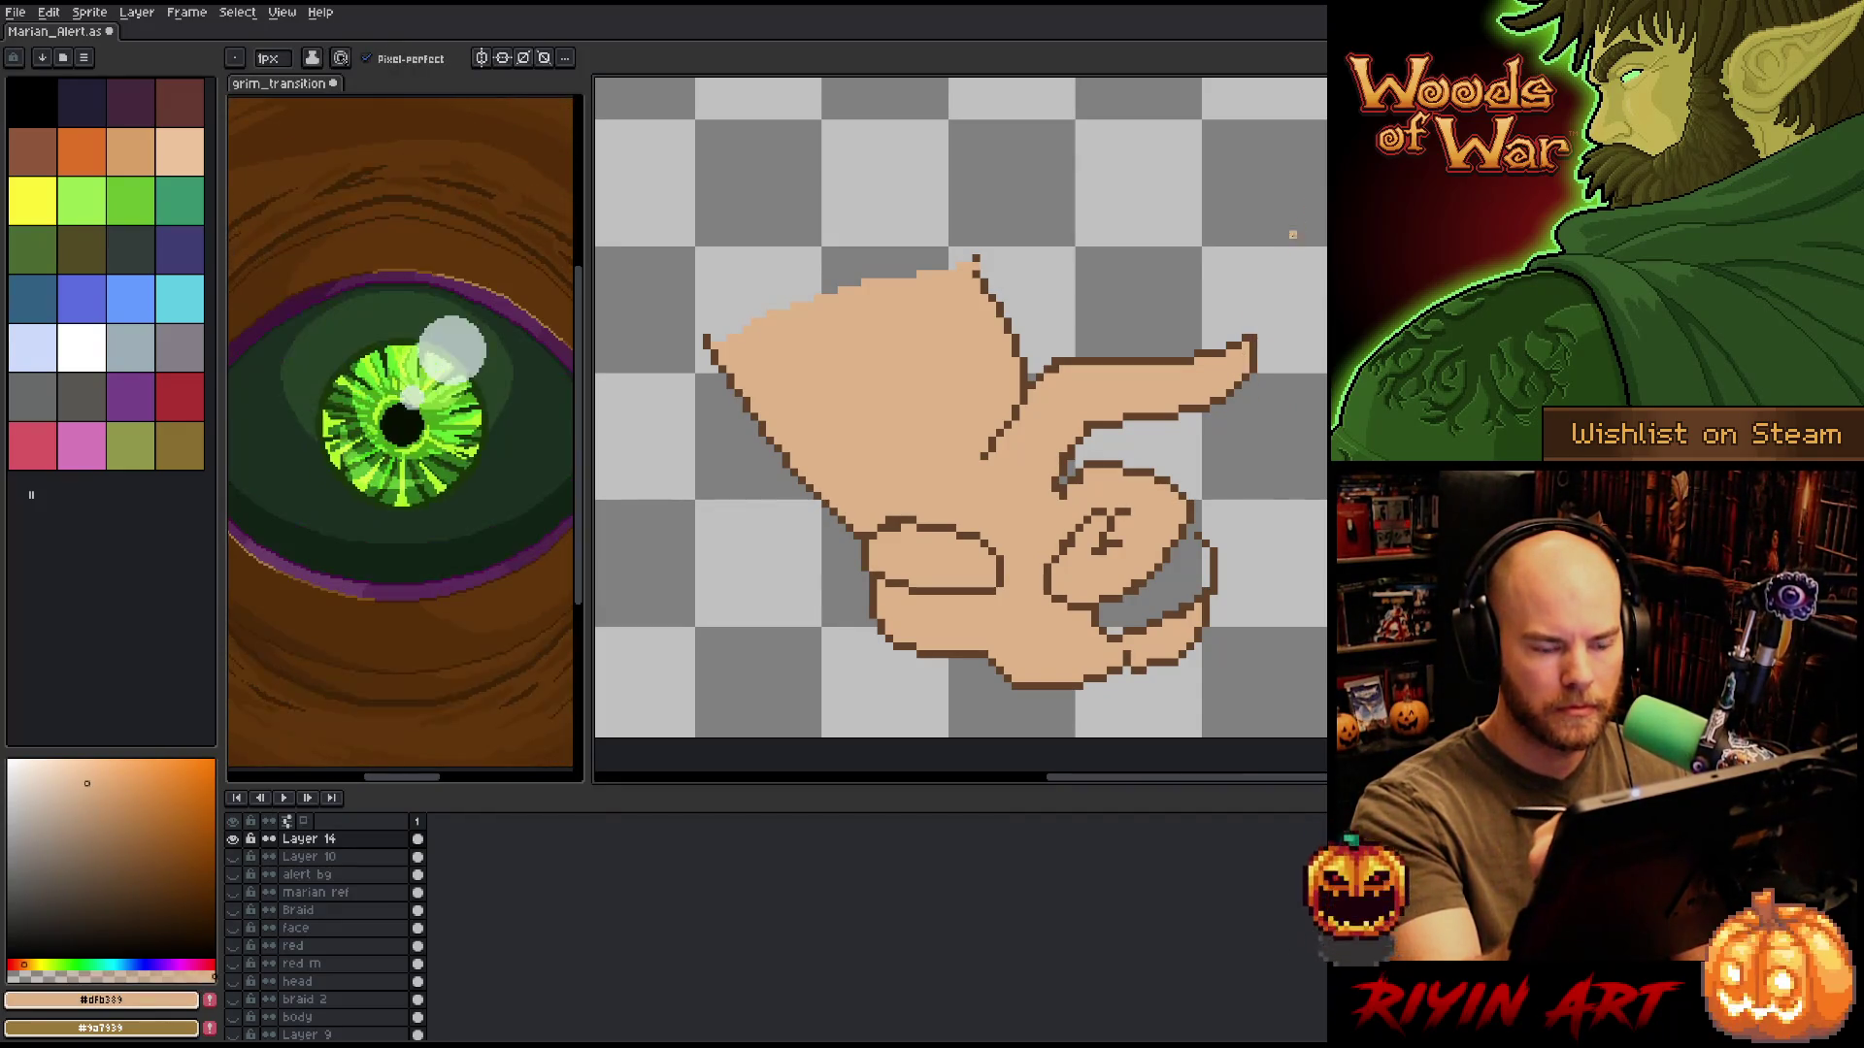
{"action": "left_click", "coordinate": [1254, 361], "text": "alt"}
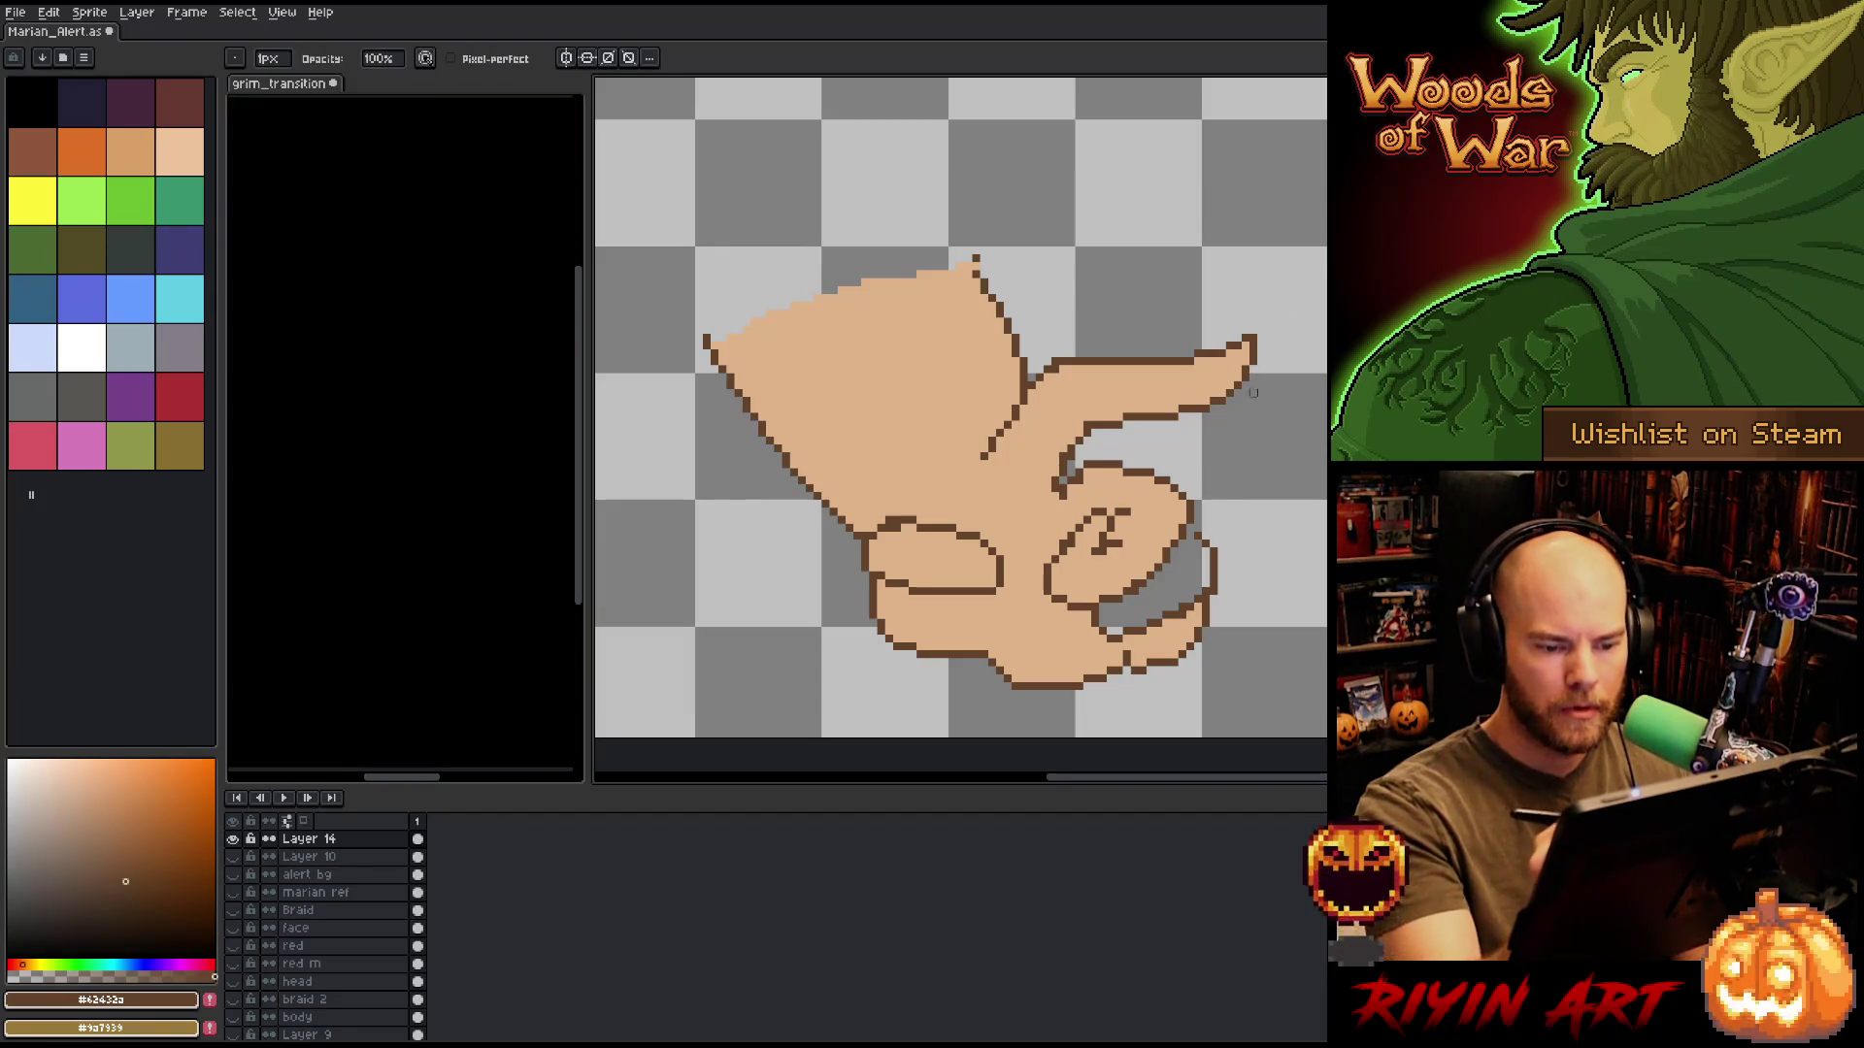
{"action": "left_click_drag", "start_coordinate": [1253, 392], "coordinate": [1268, 366]}
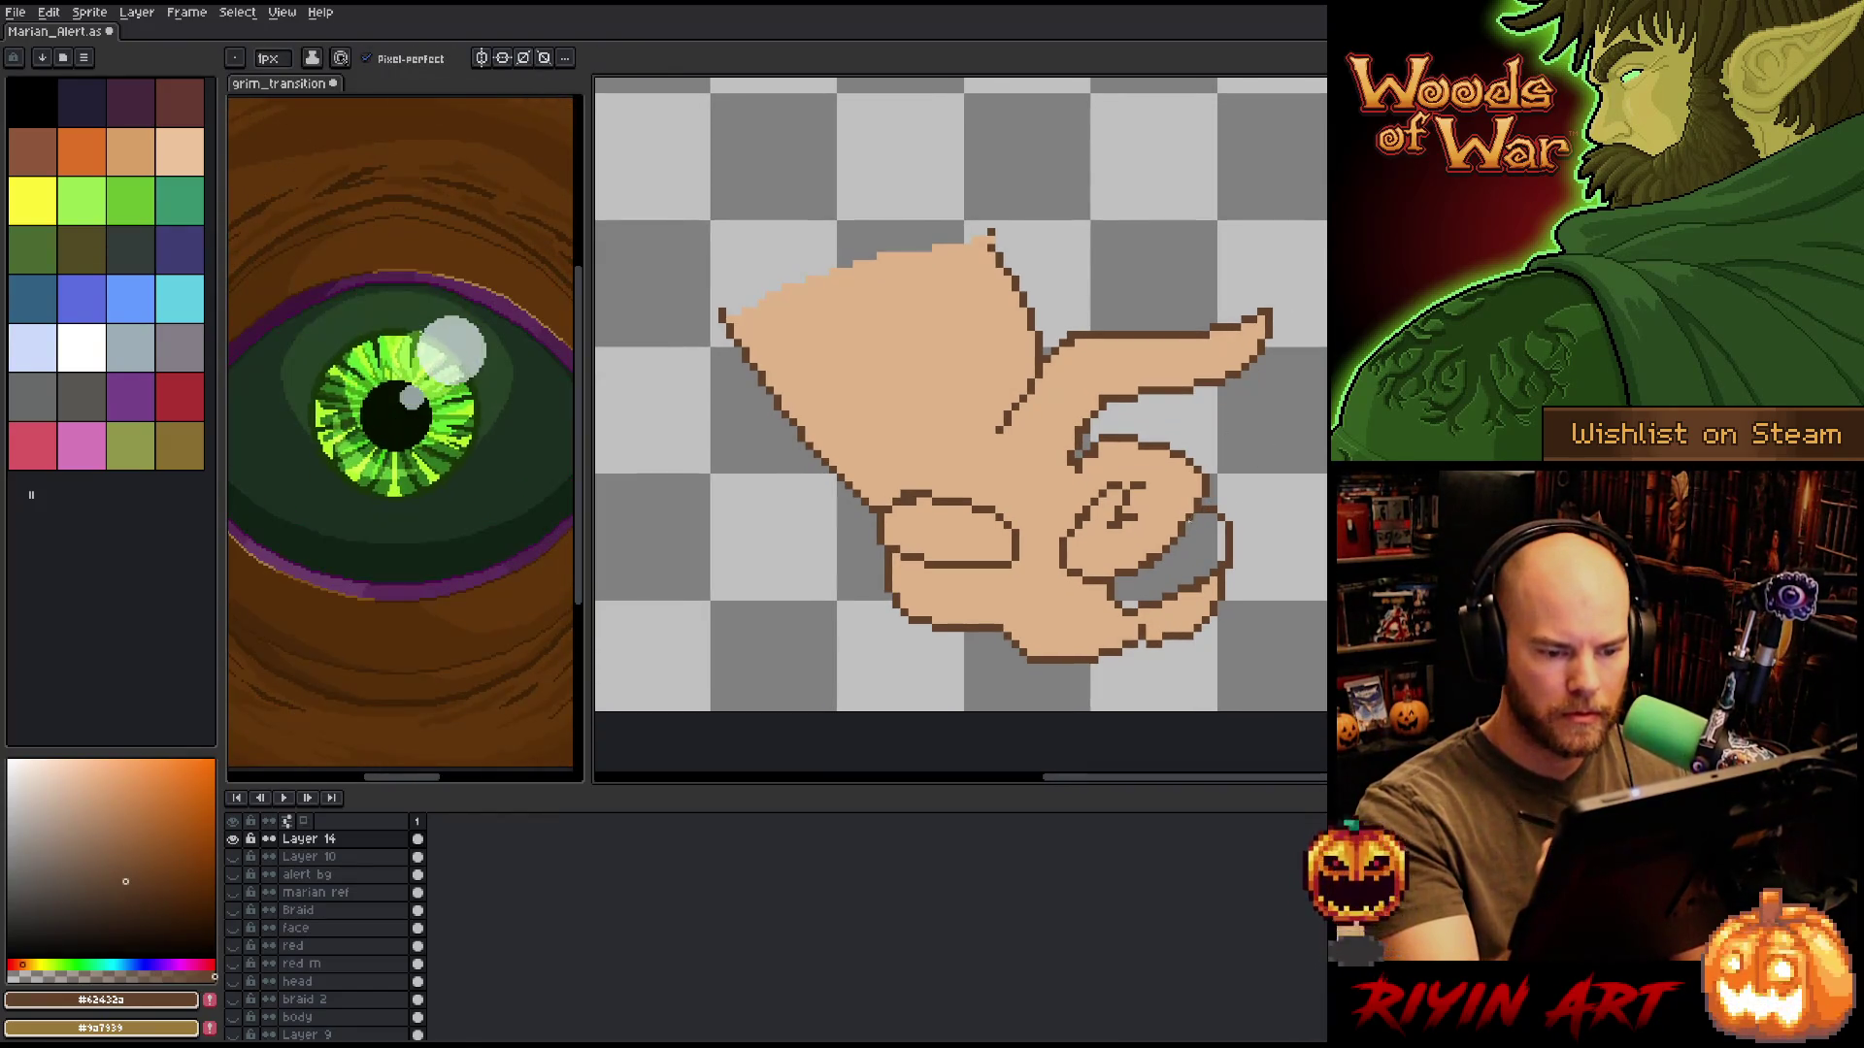
{"action": "left_click", "coordinate": [1186, 515], "text": "alt"}
{"action": "key", "text": "g"}
{"action": "left_click", "coordinate": [1189, 543]}
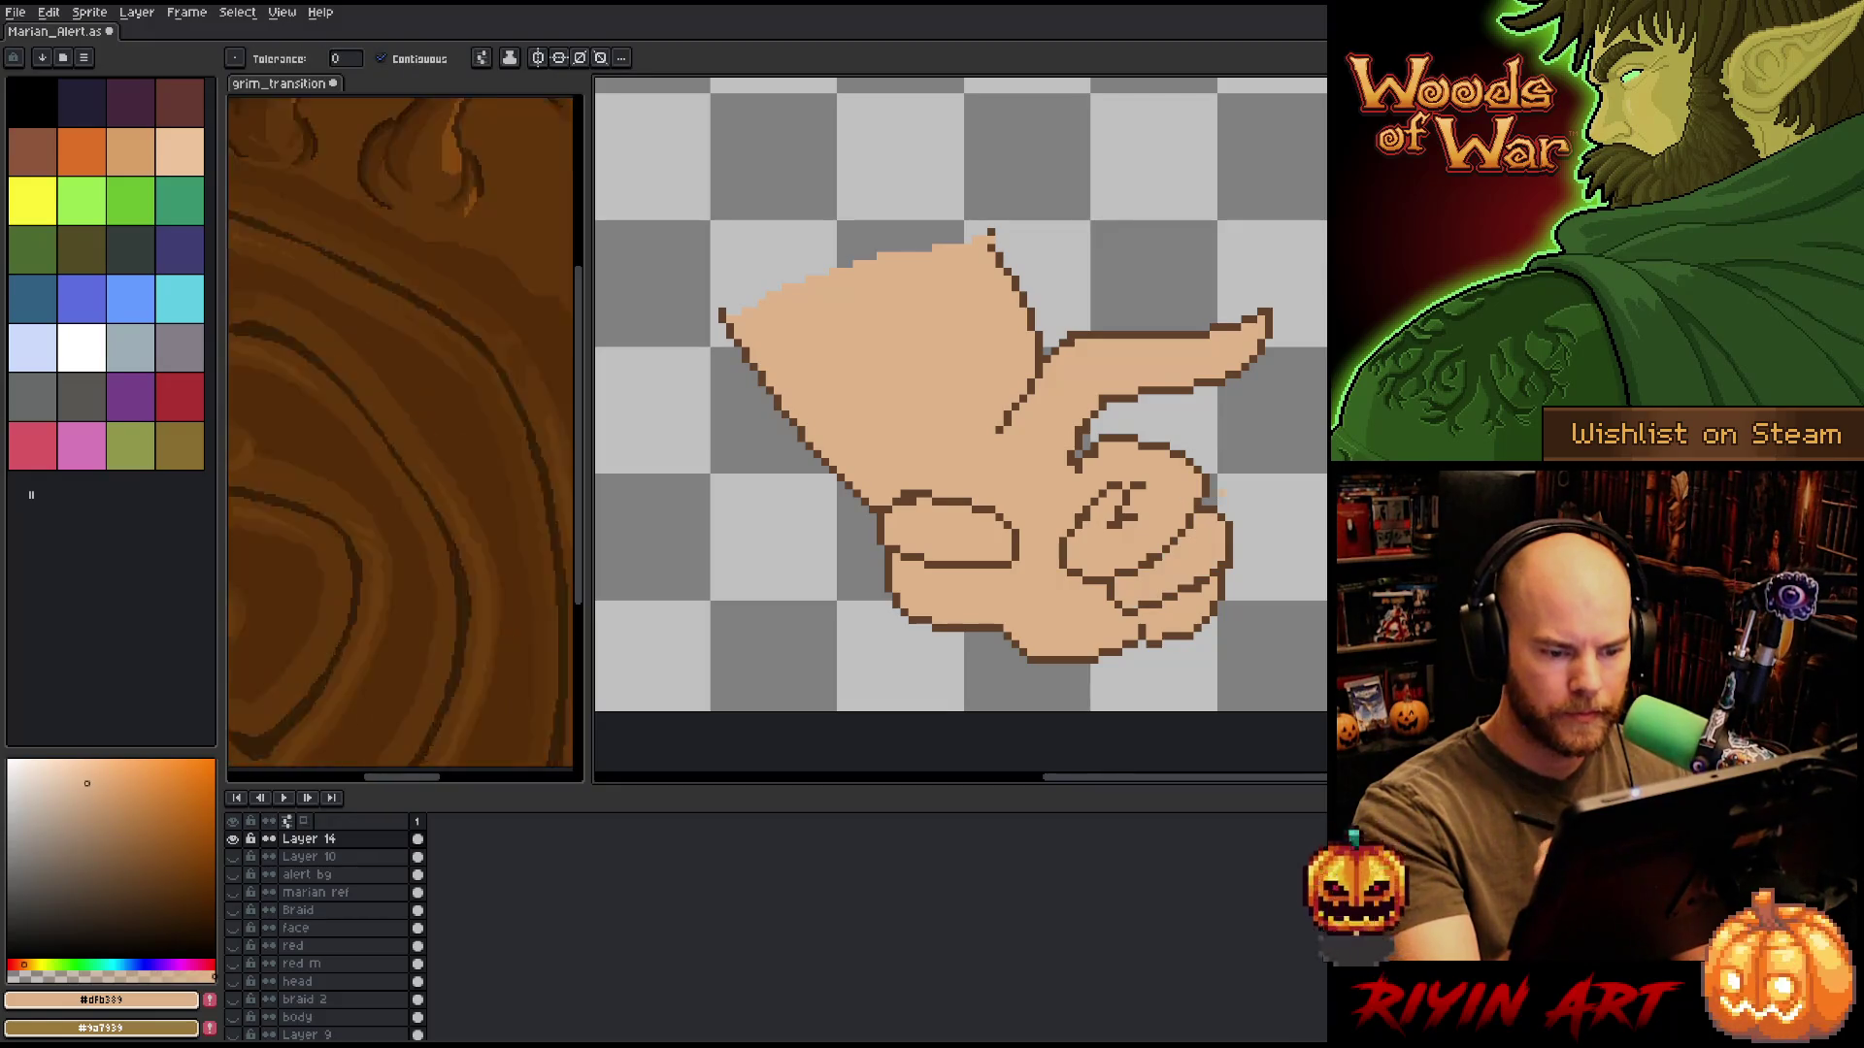
Redraw the fist's brown finger outlines, then sample the hand's skin tone.
{"action": "left_click_drag", "start_coordinate": [1221, 493], "coordinate": [1282, 461]}
{"action": "key", "text": "b"}
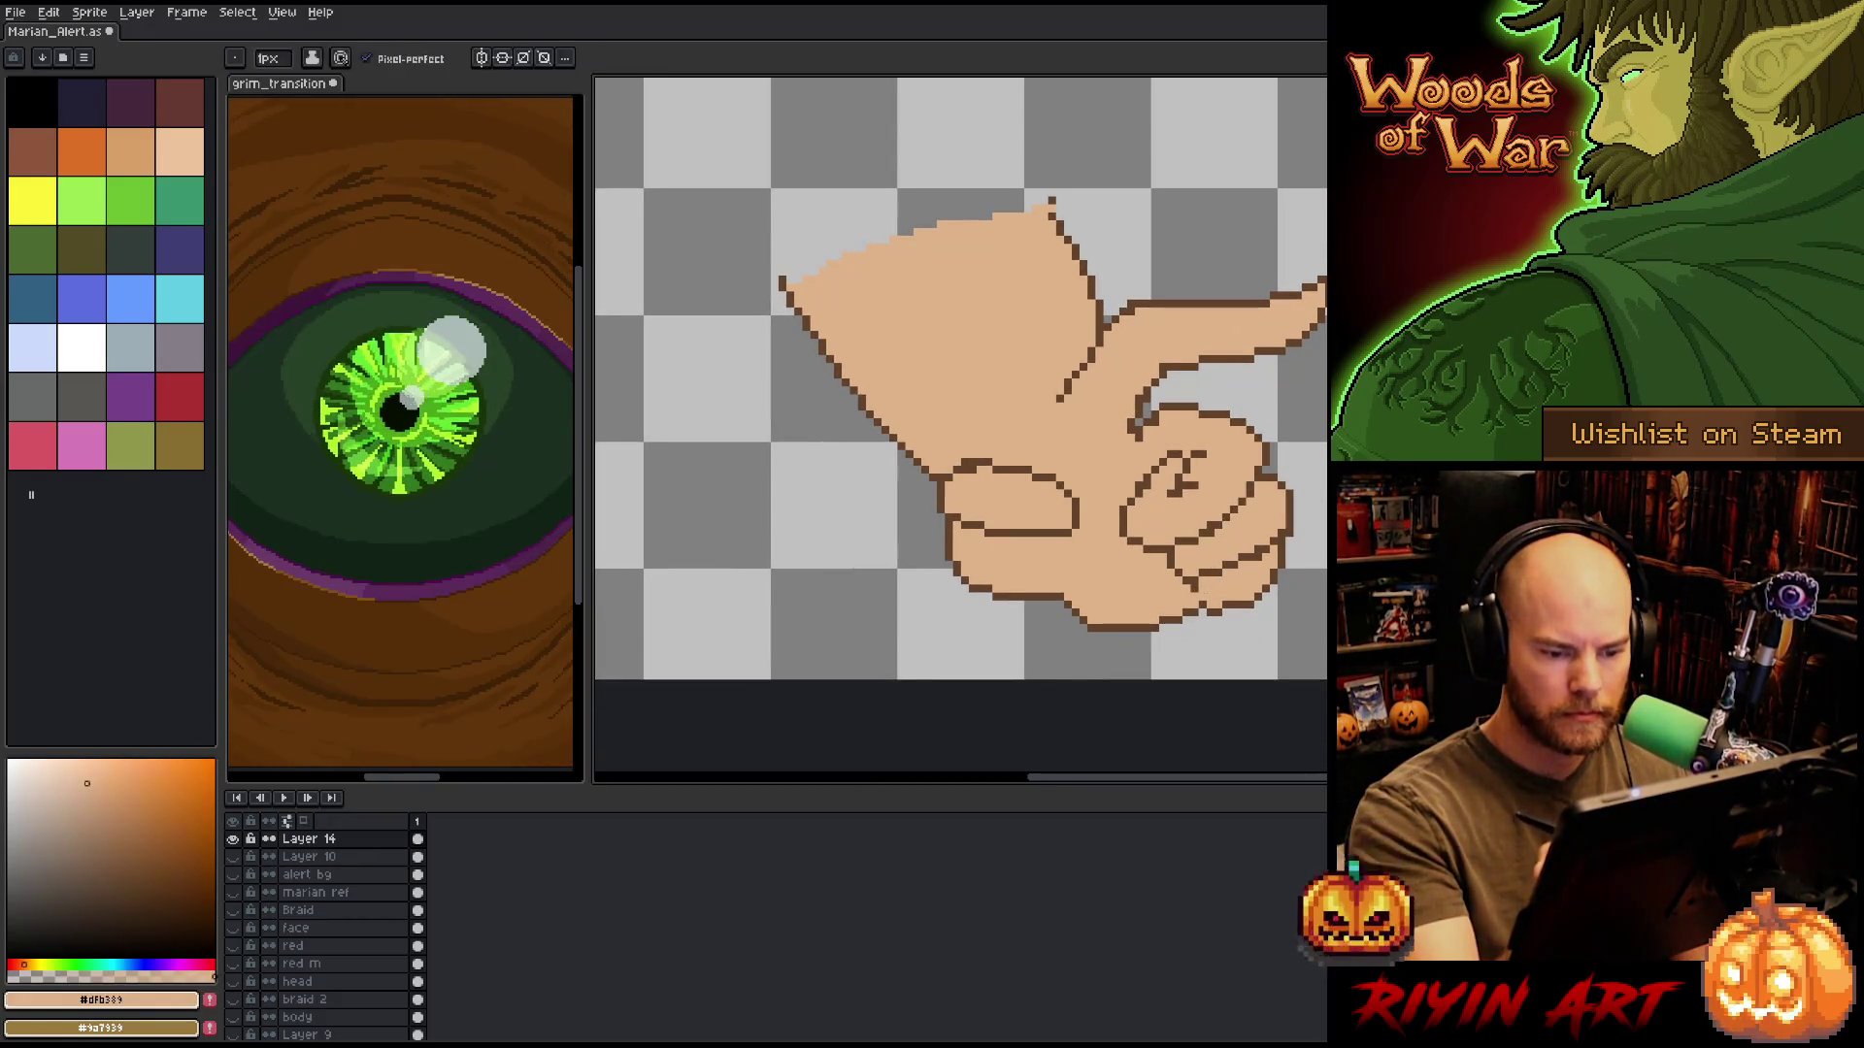
{"action": "left_click_drag", "start_coordinate": [1289, 414], "coordinate": [1316, 413]}
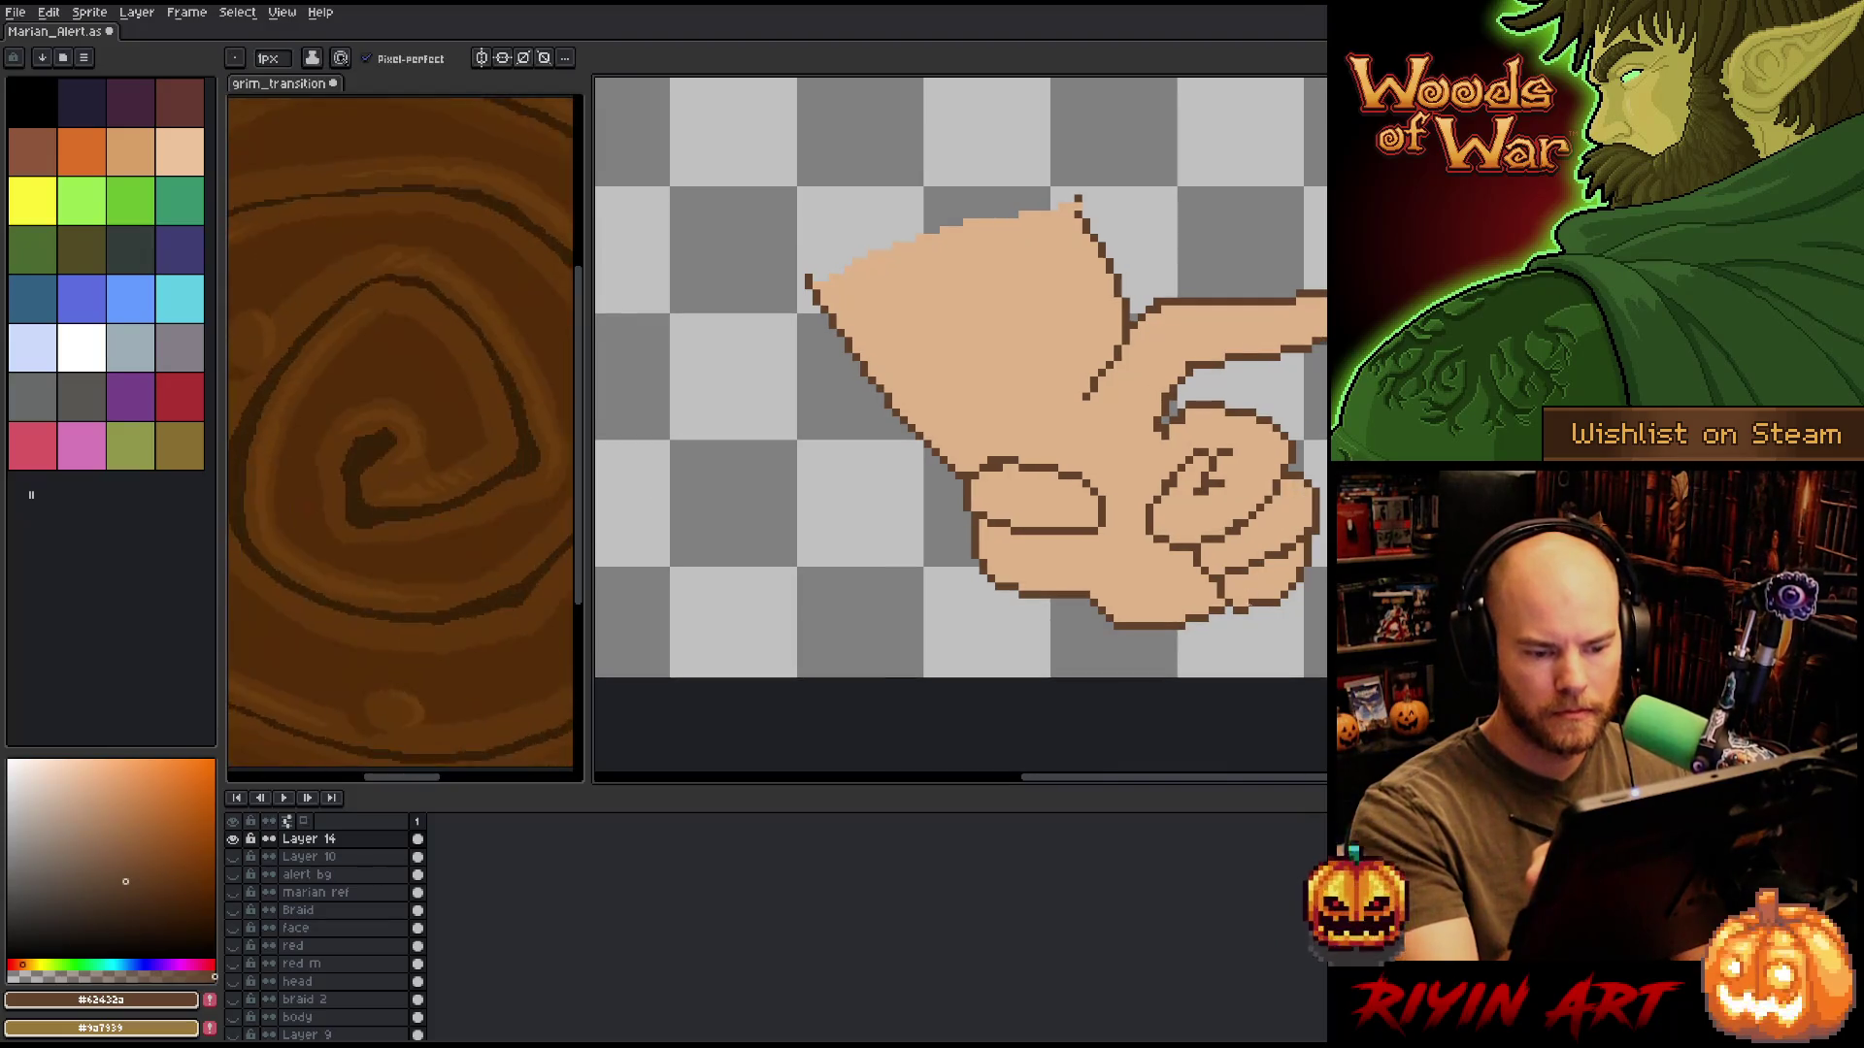
{"action": "left_click", "coordinate": [1257, 602], "text": "alt"}
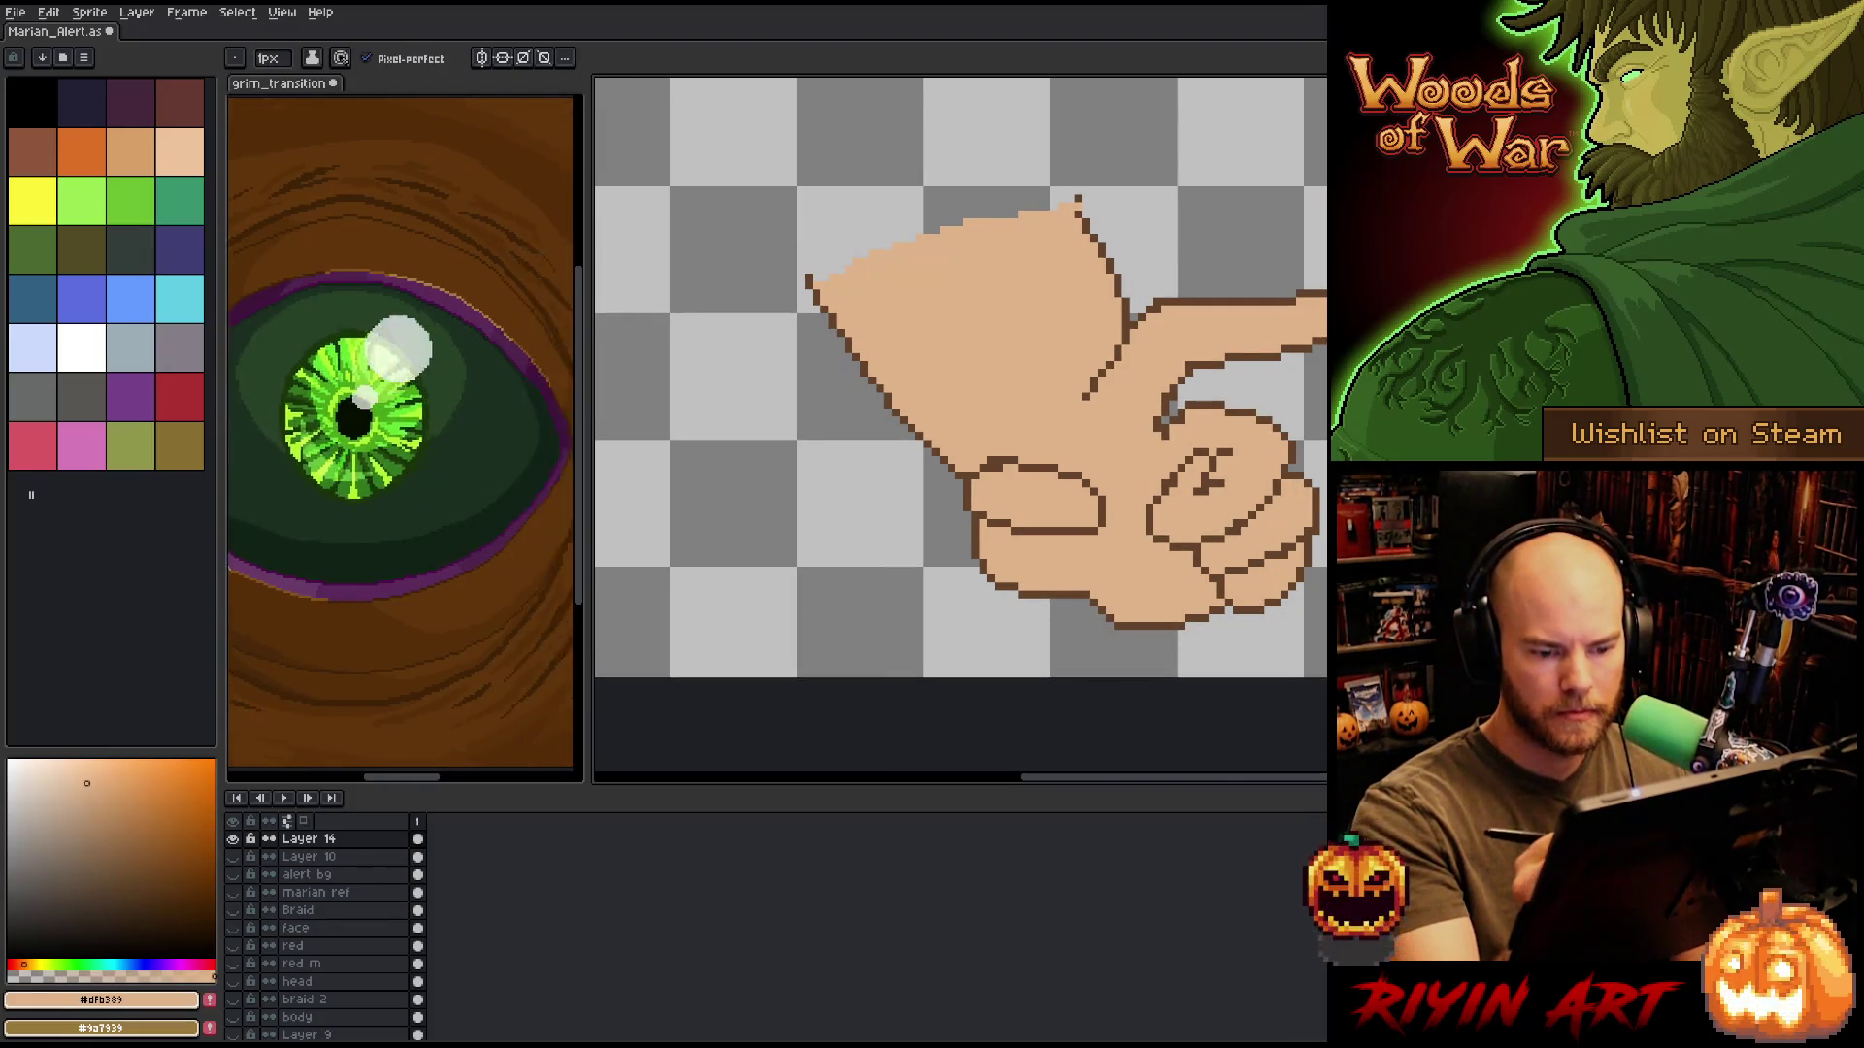
{"action": "left_click", "coordinate": [1231, 532], "text": "alt"}
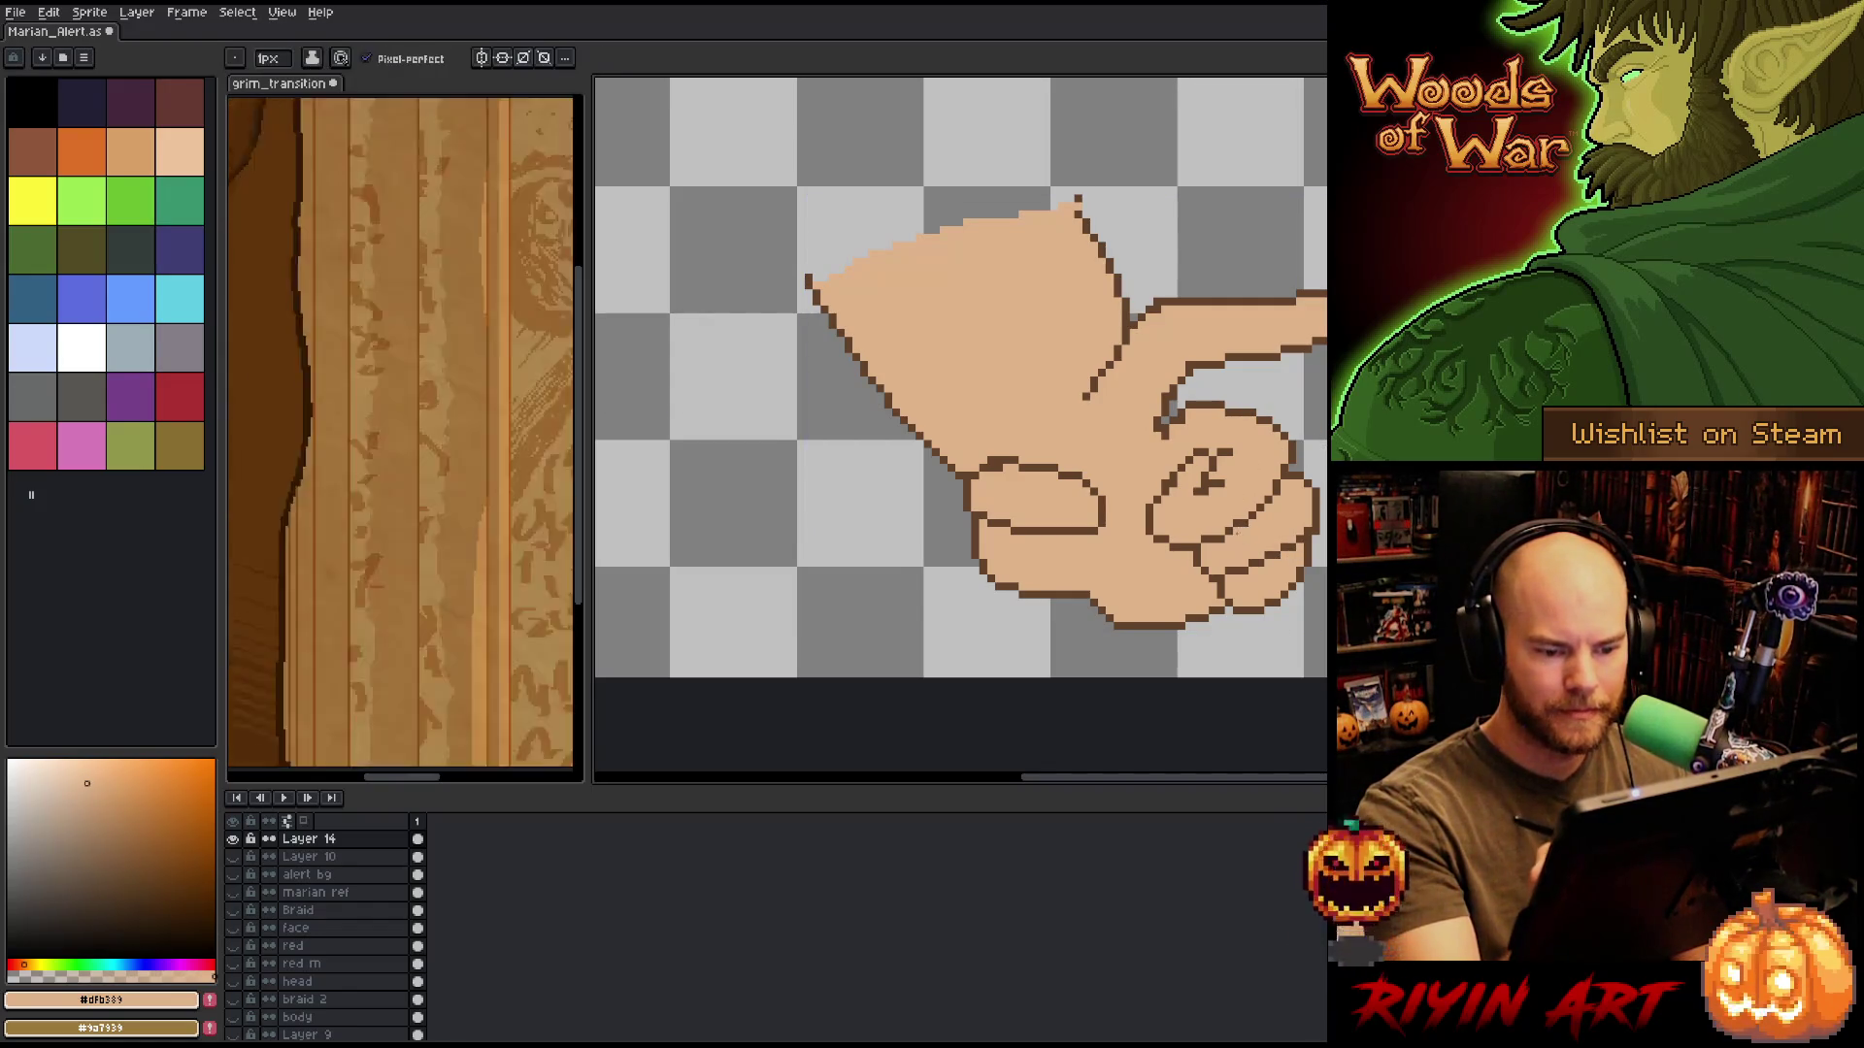
{"action": "left_click", "coordinate": [1228, 515], "text": "alt"}
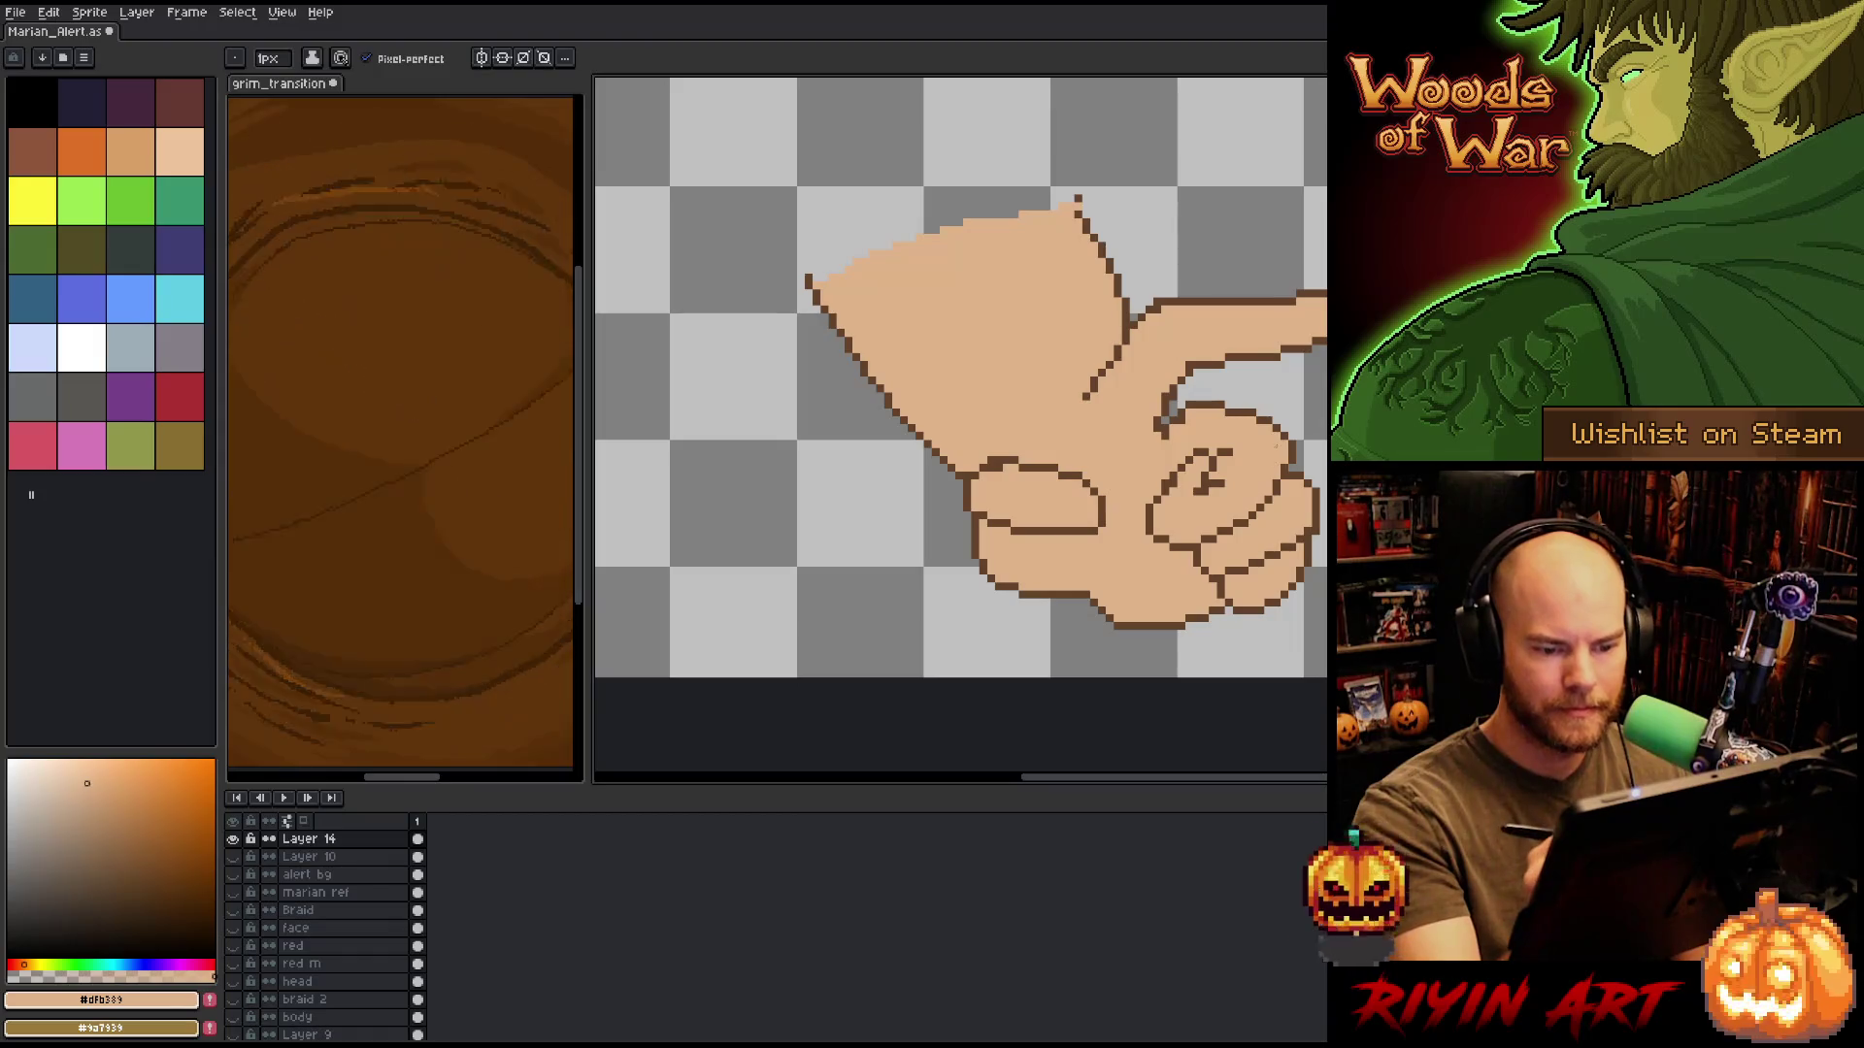
Nudge the selected thumb lines on the pointing hand slightly to the right.
{"action": "left_click_drag", "start_coordinate": [1194, 505], "coordinate": [1205, 626]}
{"action": "key", "text": "m"}
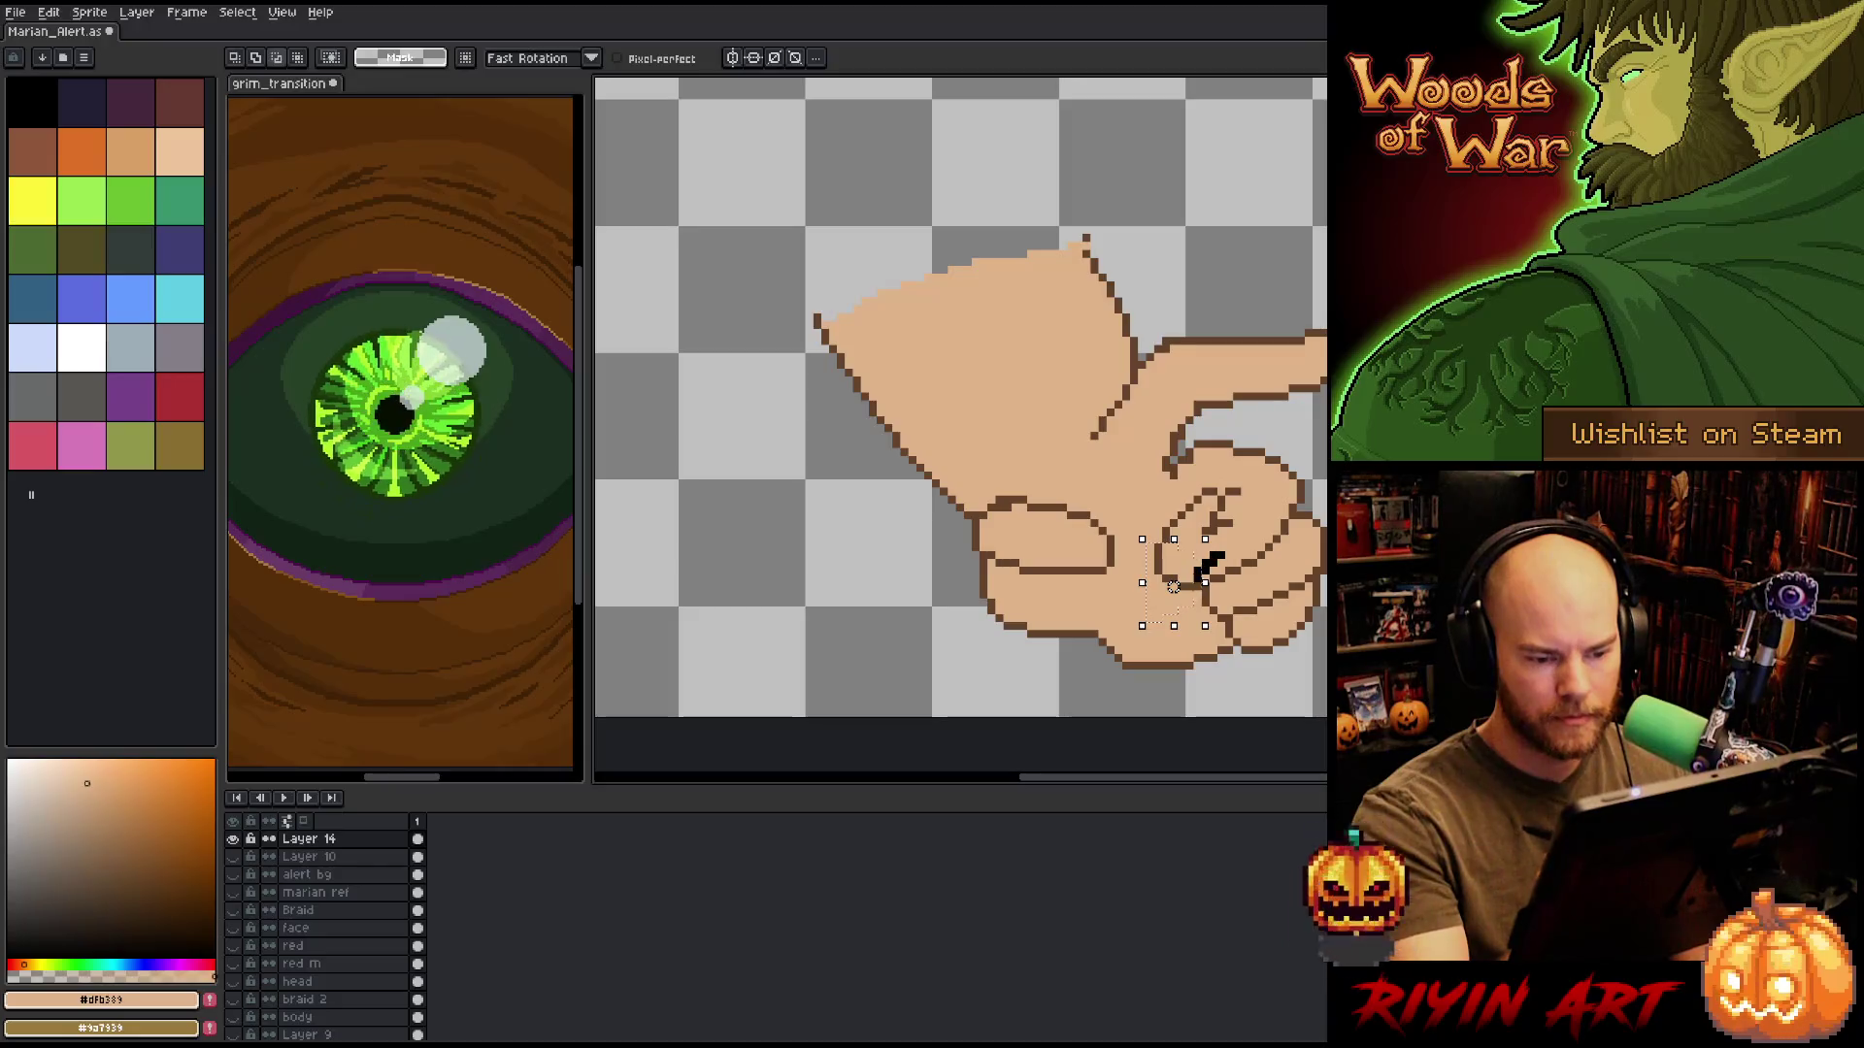
{"action": "key", "text": "Right"}
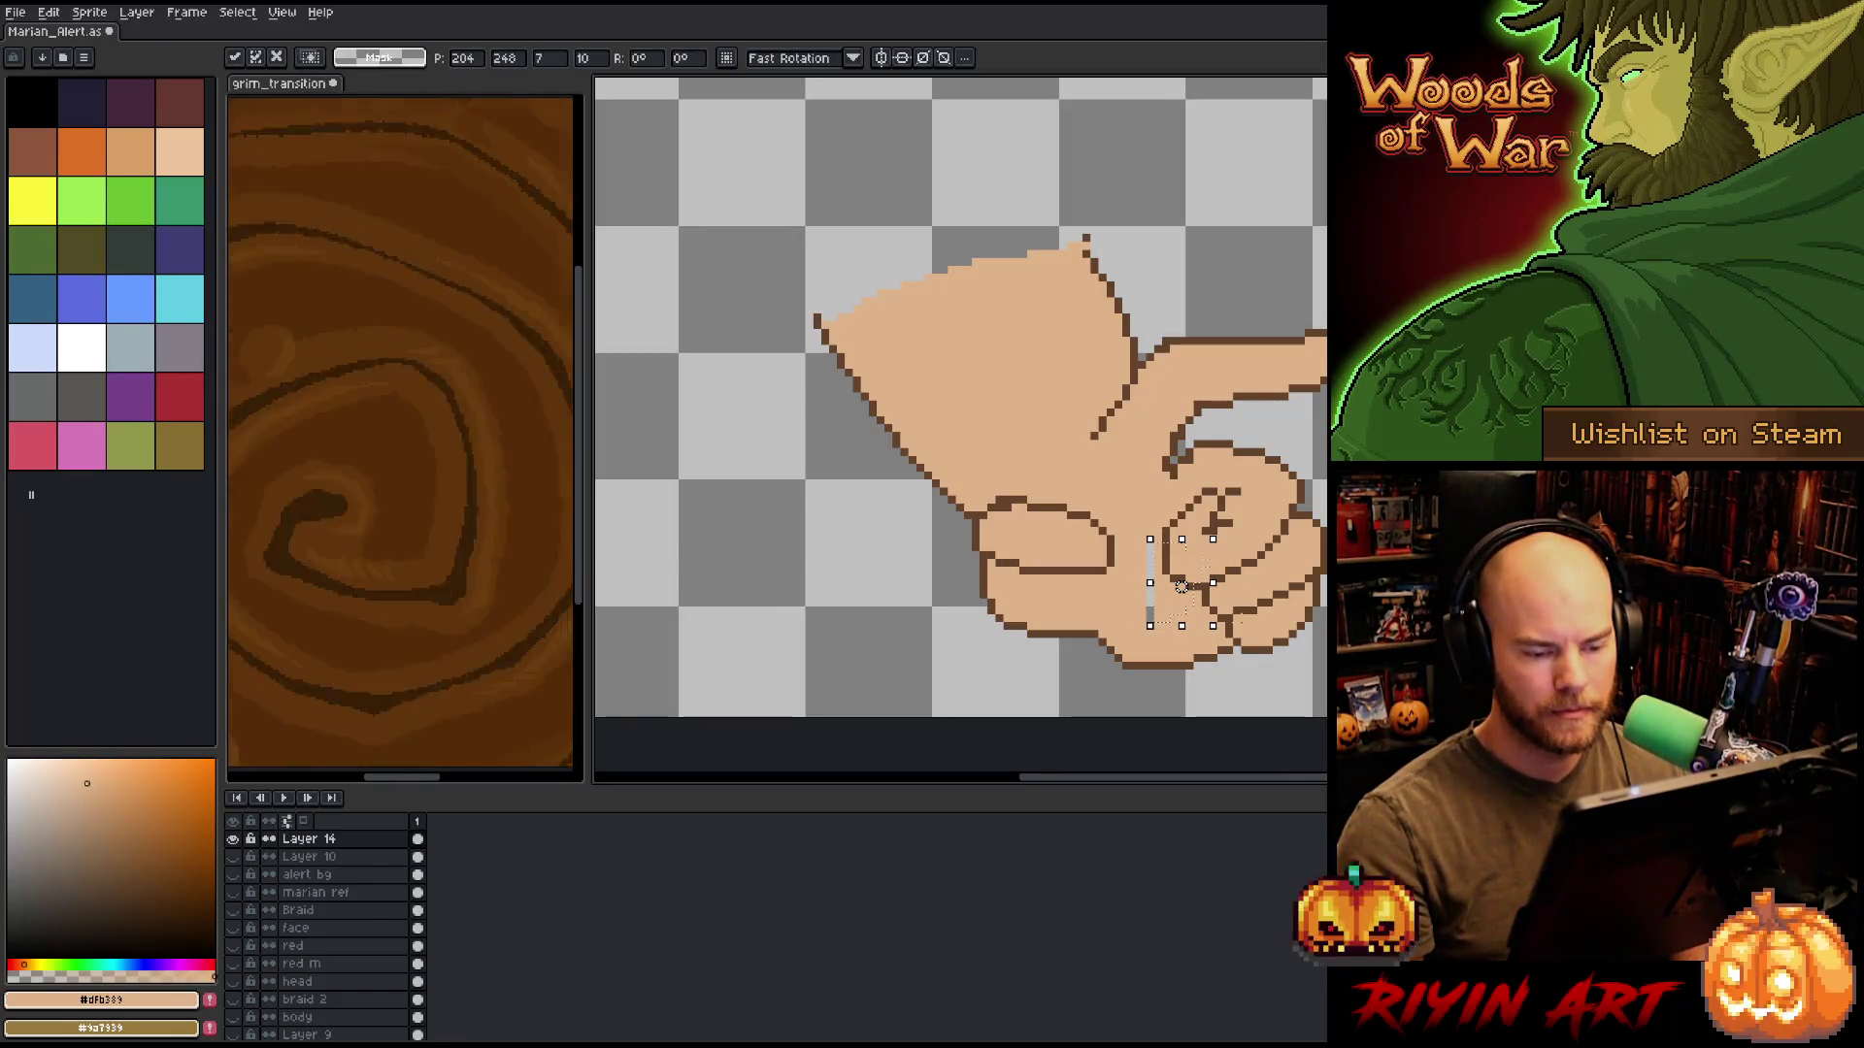
{"action": "key", "text": "Return"}
{"action": "key", "text": "i"}
Touch up the hand's outline and skin pixels around the thumb and palm in dark brown and peach.
{"action": "left_click", "coordinate": [1170, 520]}
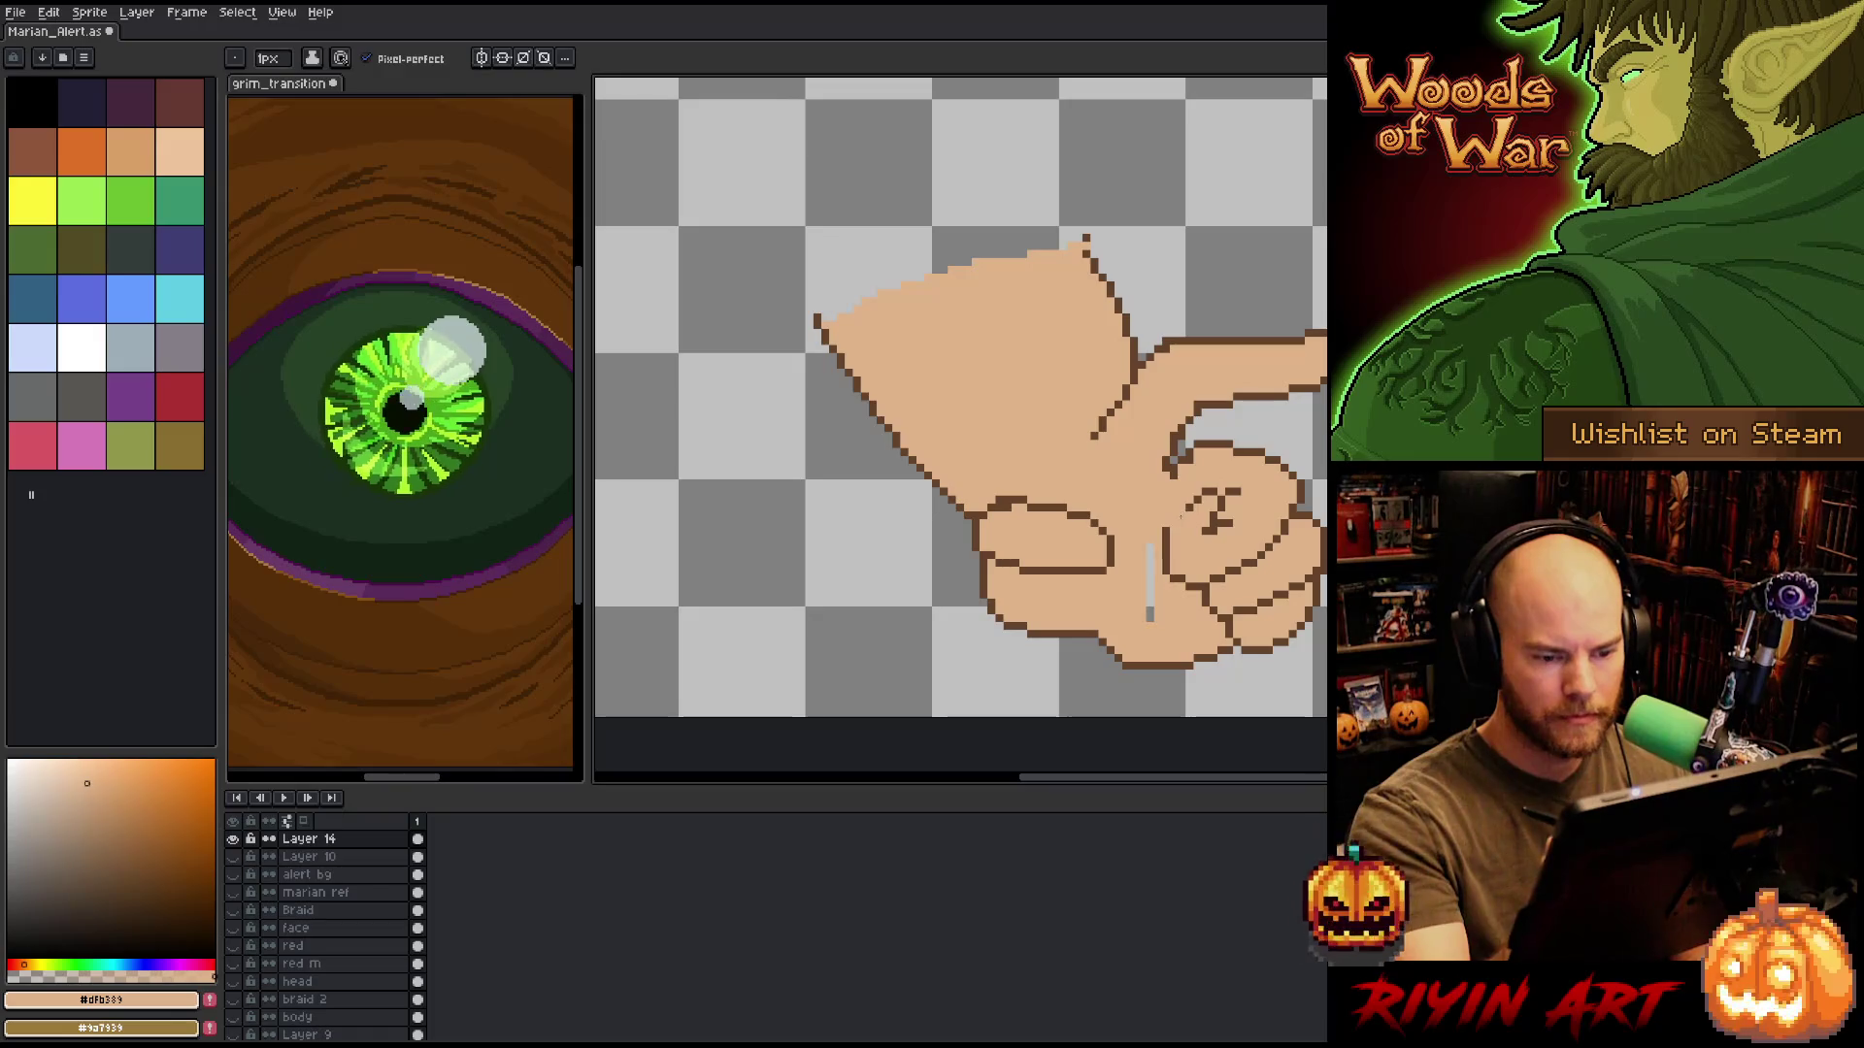
{"action": "key", "text": "b"}
{"action": "left_click", "coordinate": [1149, 602], "text": "alt"}
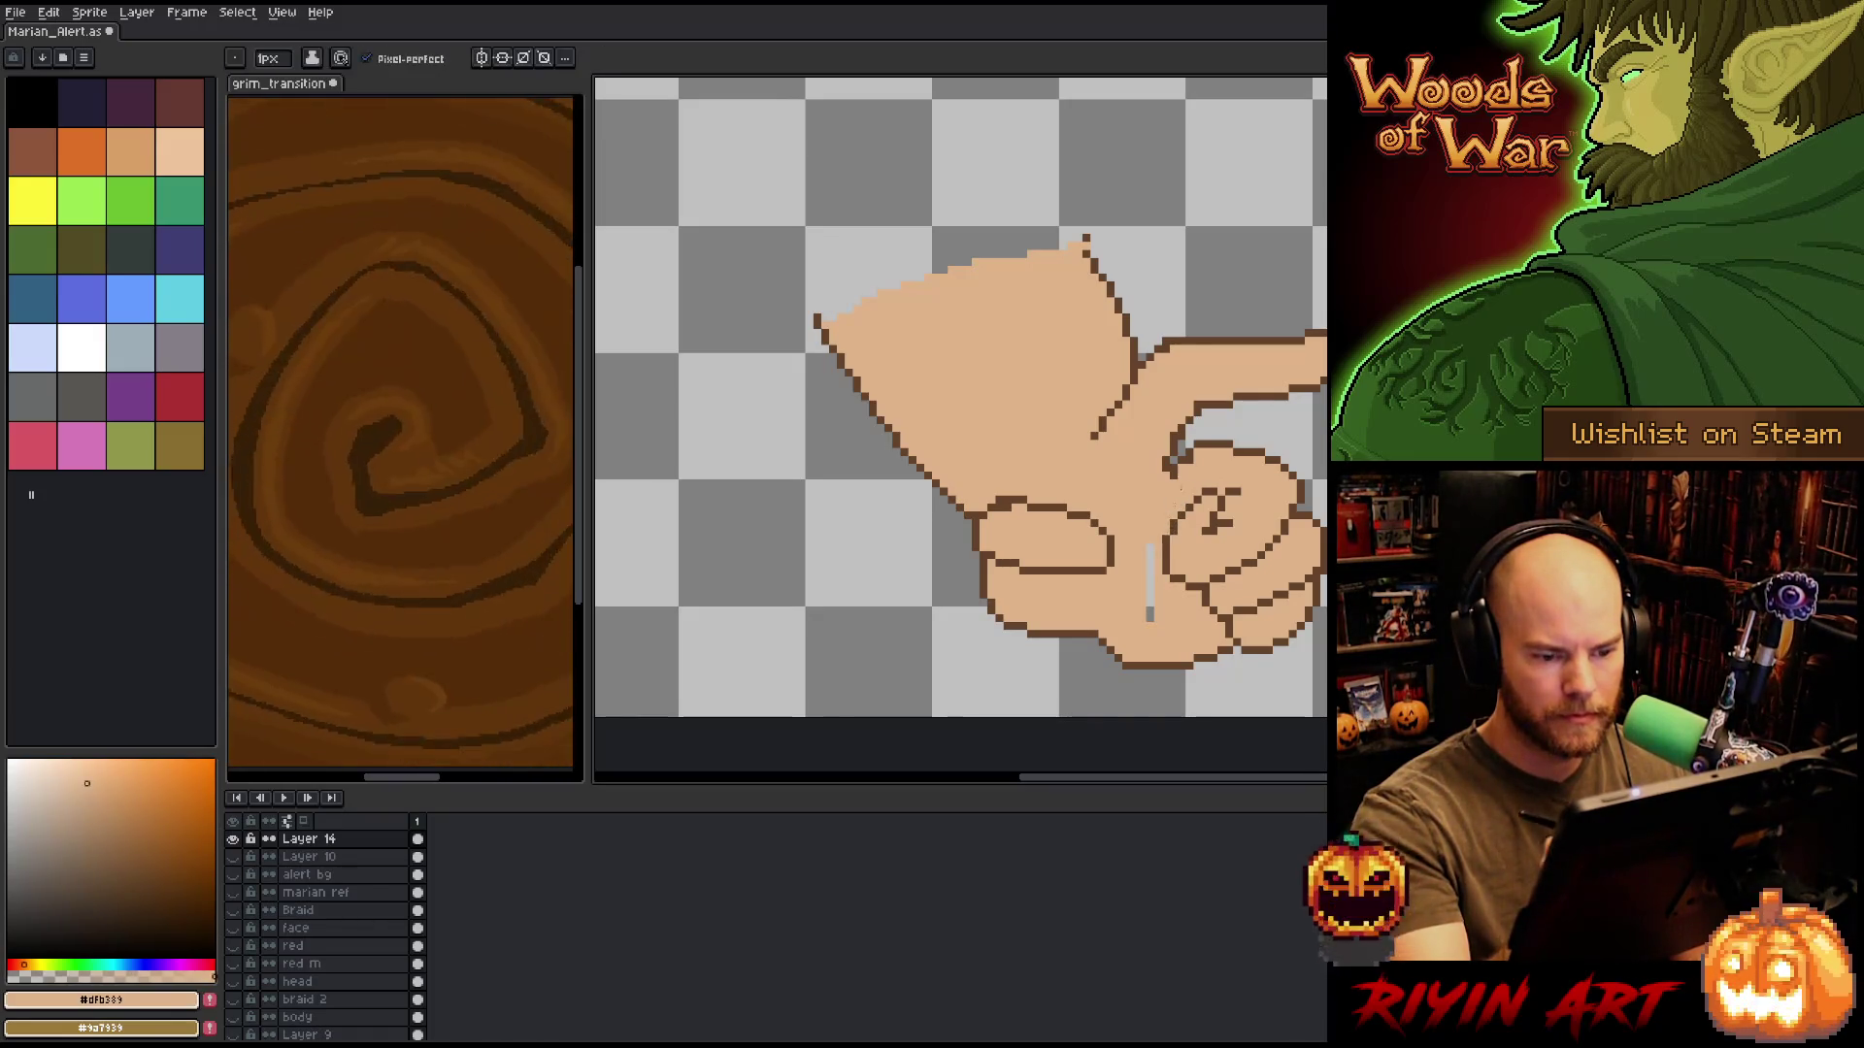
{"action": "left_click_drag", "start_coordinate": [1018, 512], "coordinate": [1101, 551]}
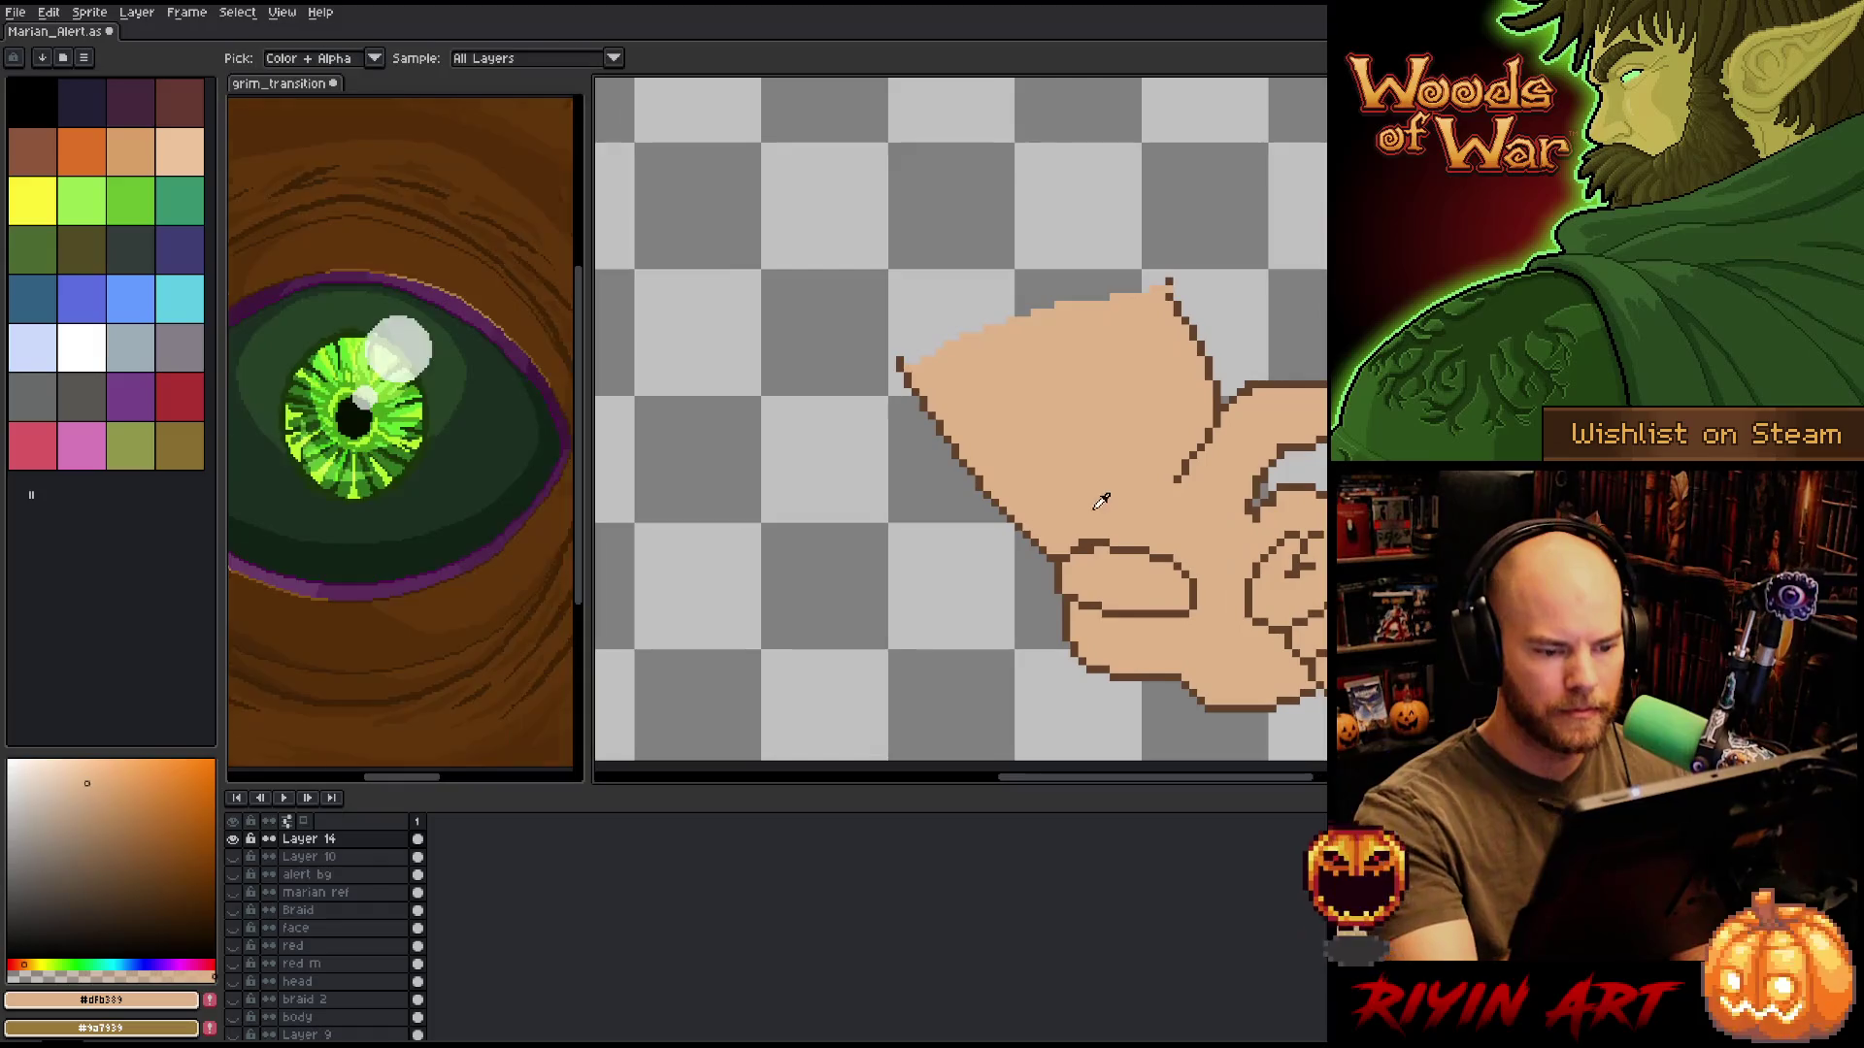
{"action": "left_click", "coordinate": [1121, 545], "text": "alt"}
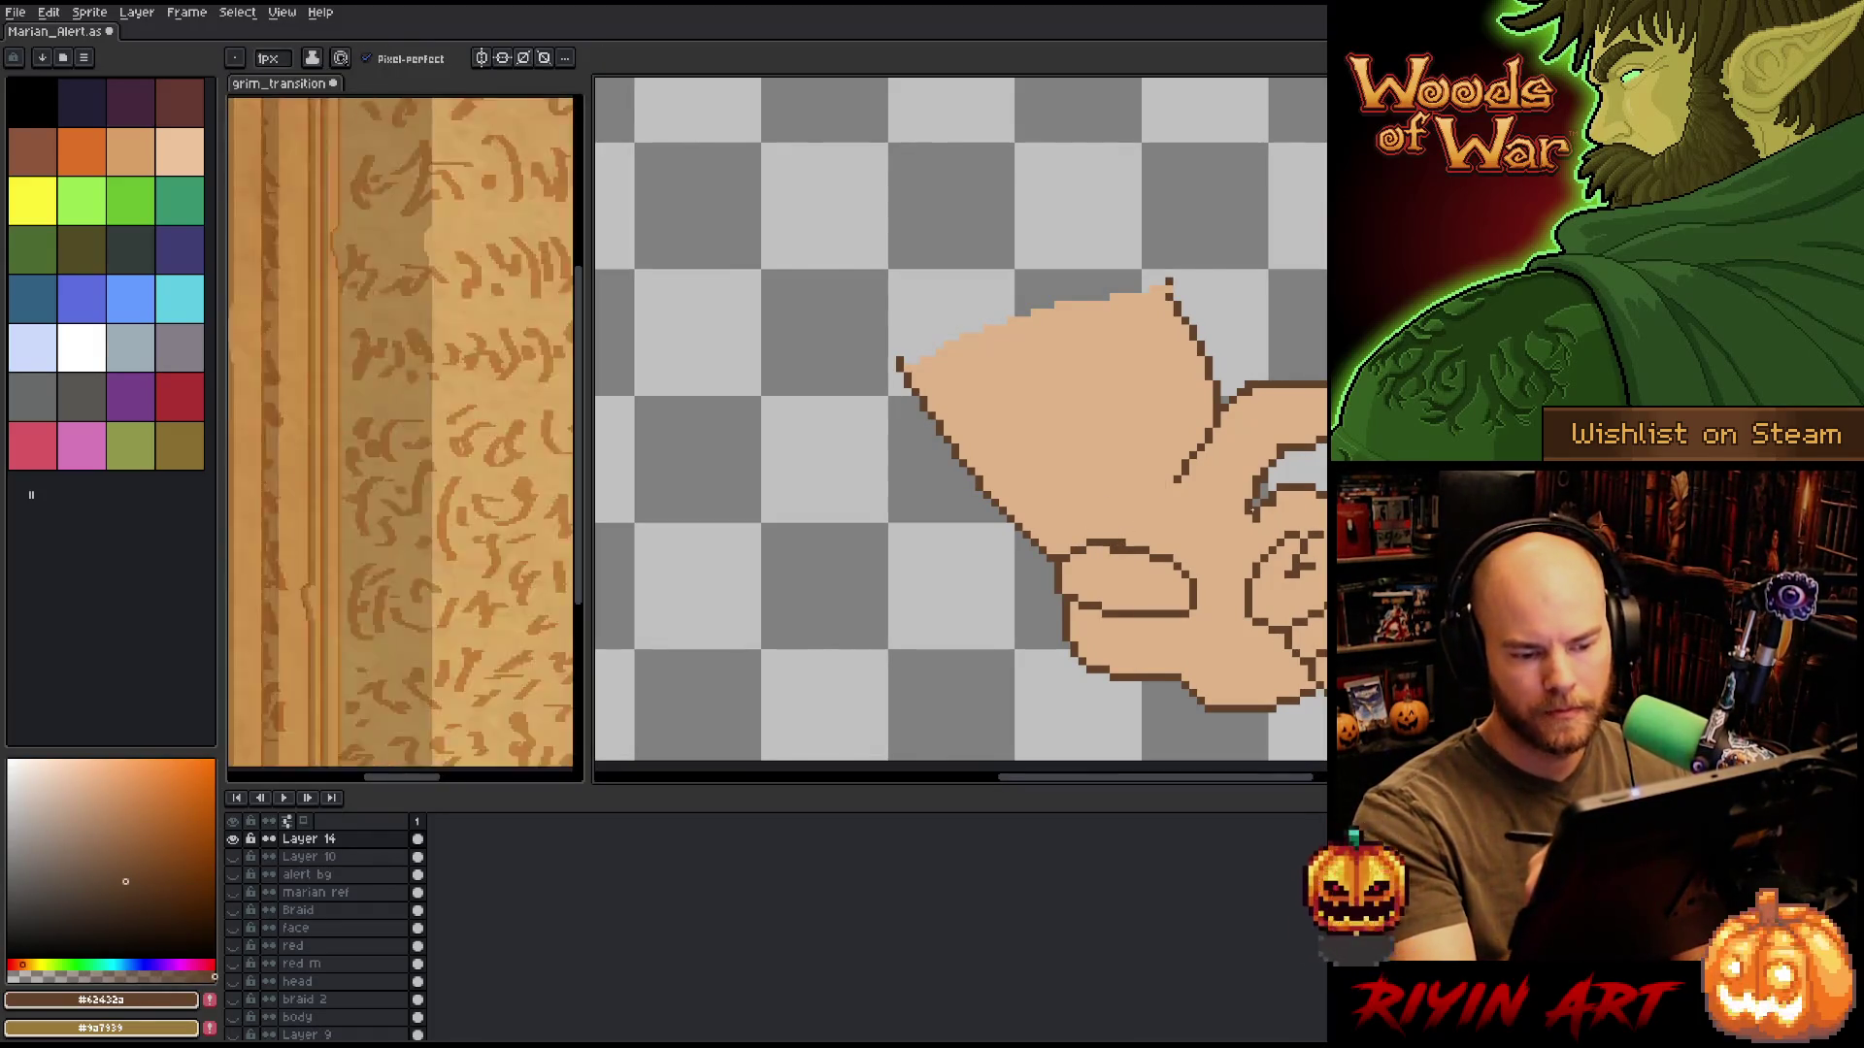
{"action": "left_click", "coordinate": [1129, 524], "text": "alt"}
{"action": "left_click", "coordinate": [1114, 546], "text": "alt"}
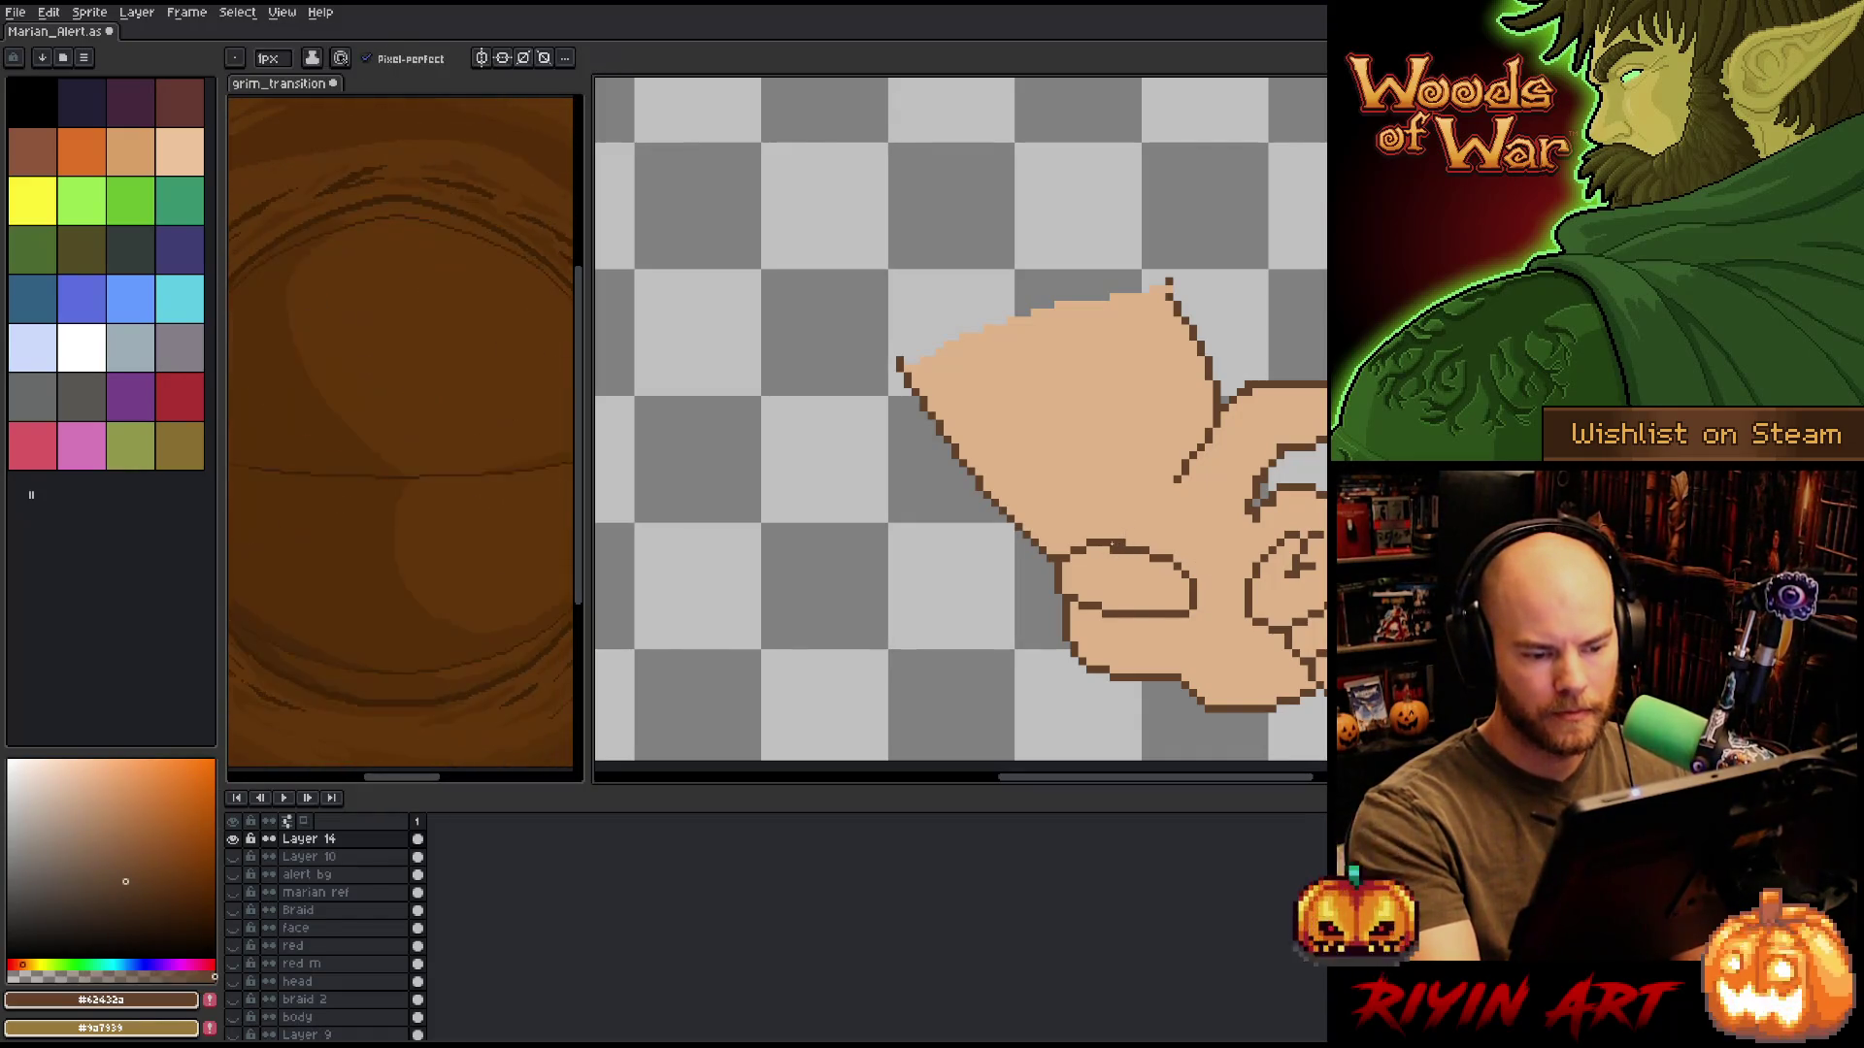
{"action": "left_click", "coordinate": [1120, 534], "text": "alt"}
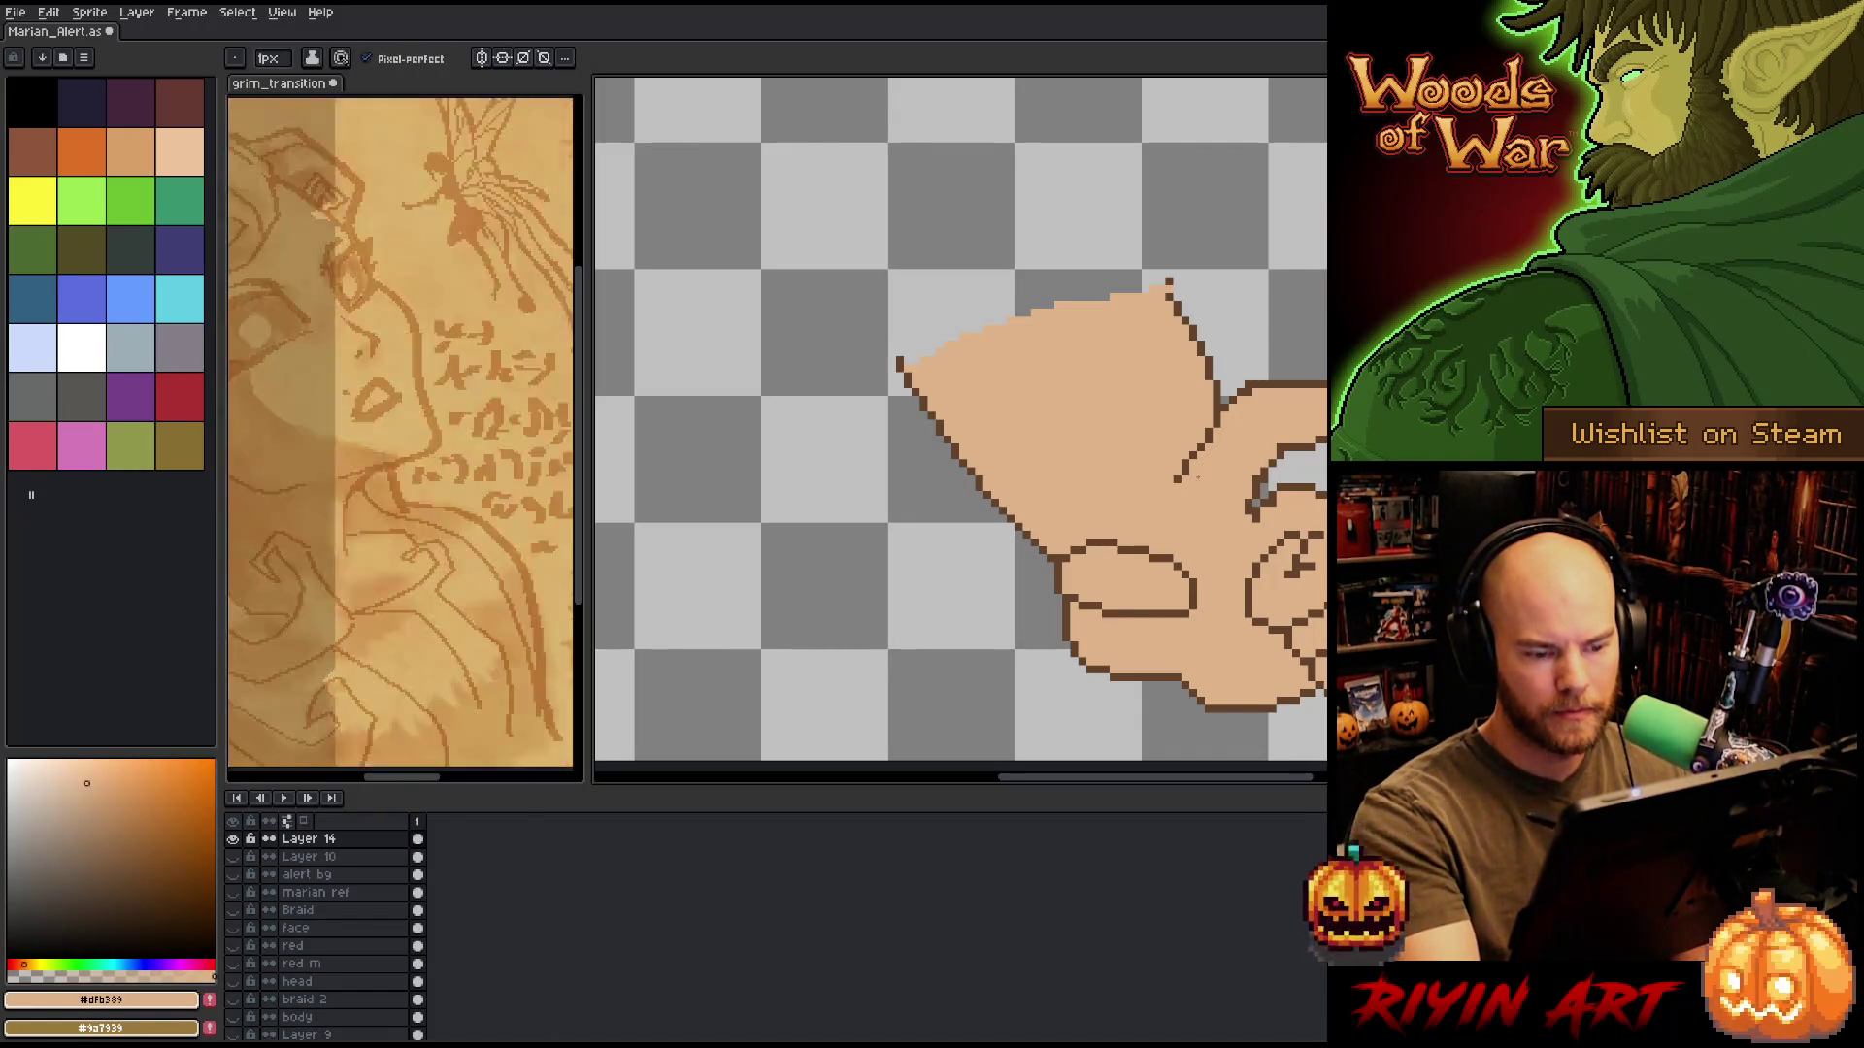
Redraw the palm's left edge, running a brown outline down the wrist to the cuff.
{"action": "left_click", "coordinate": [1060, 610], "text": "alt"}
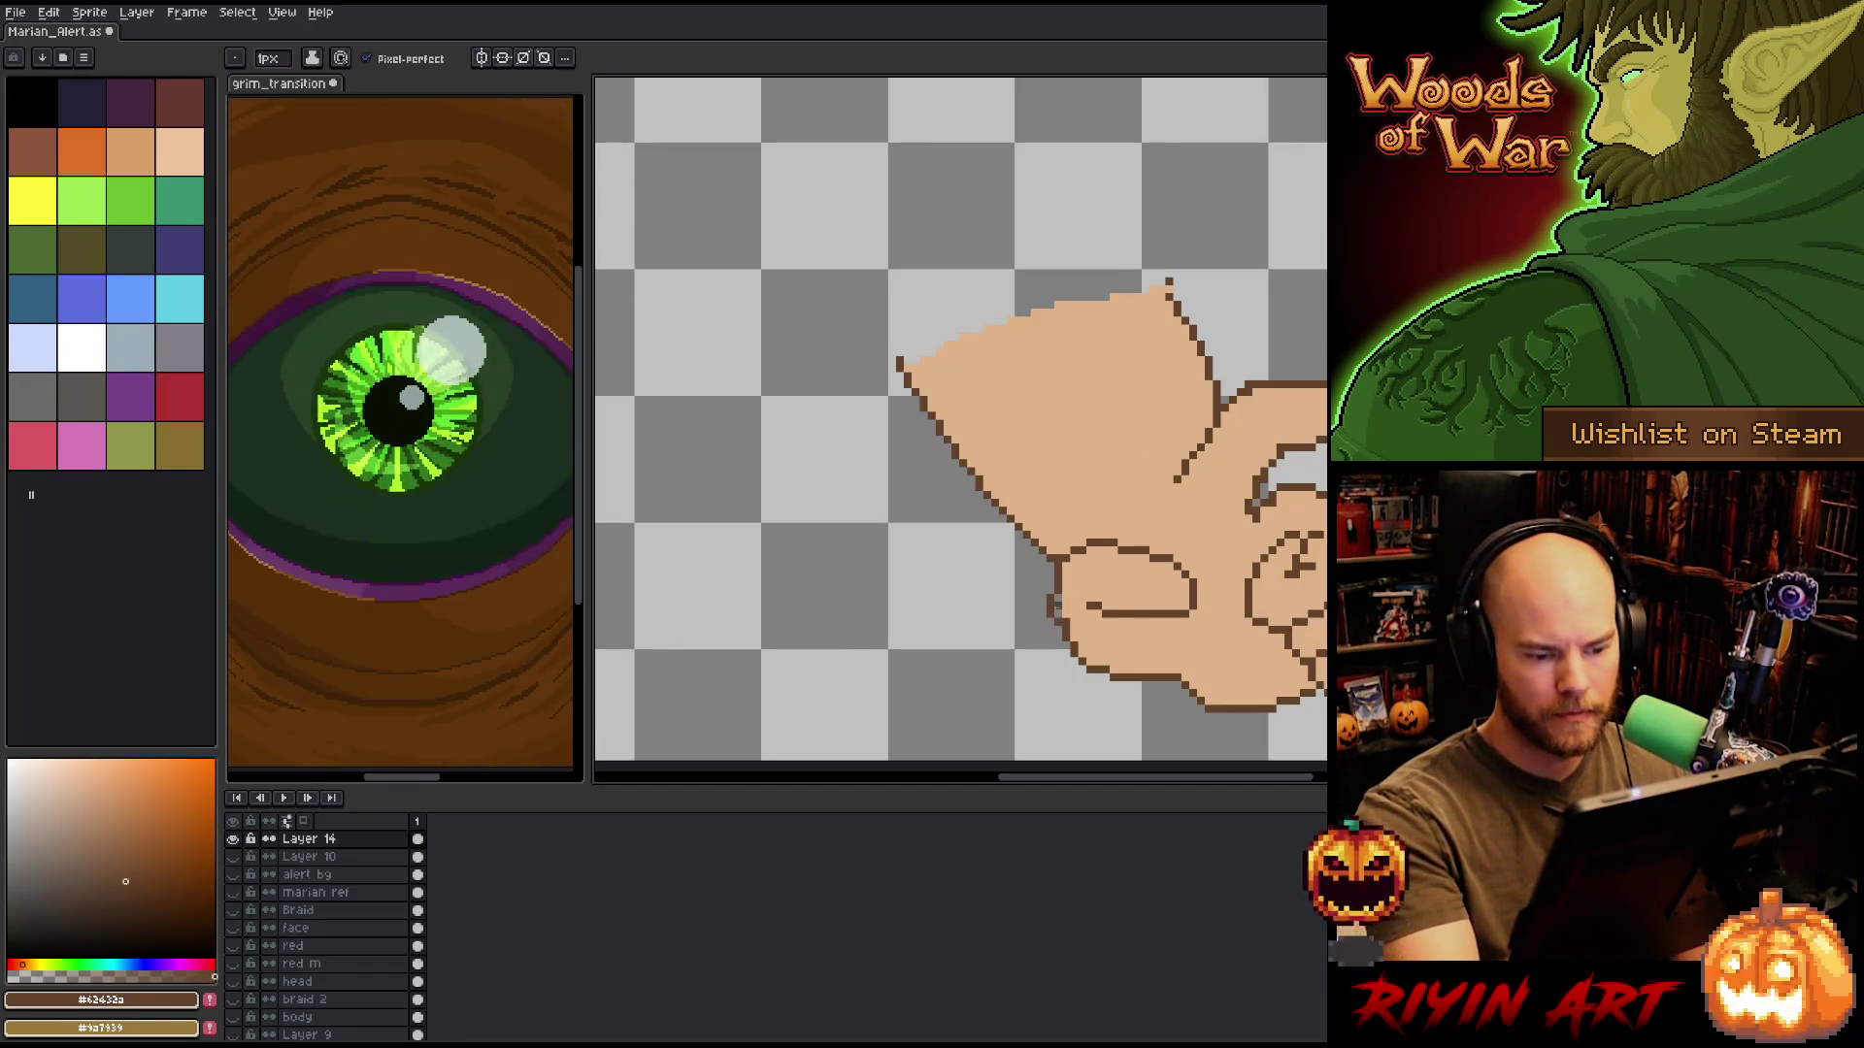
{"action": "left_click", "coordinate": [1072, 613], "text": "alt"}
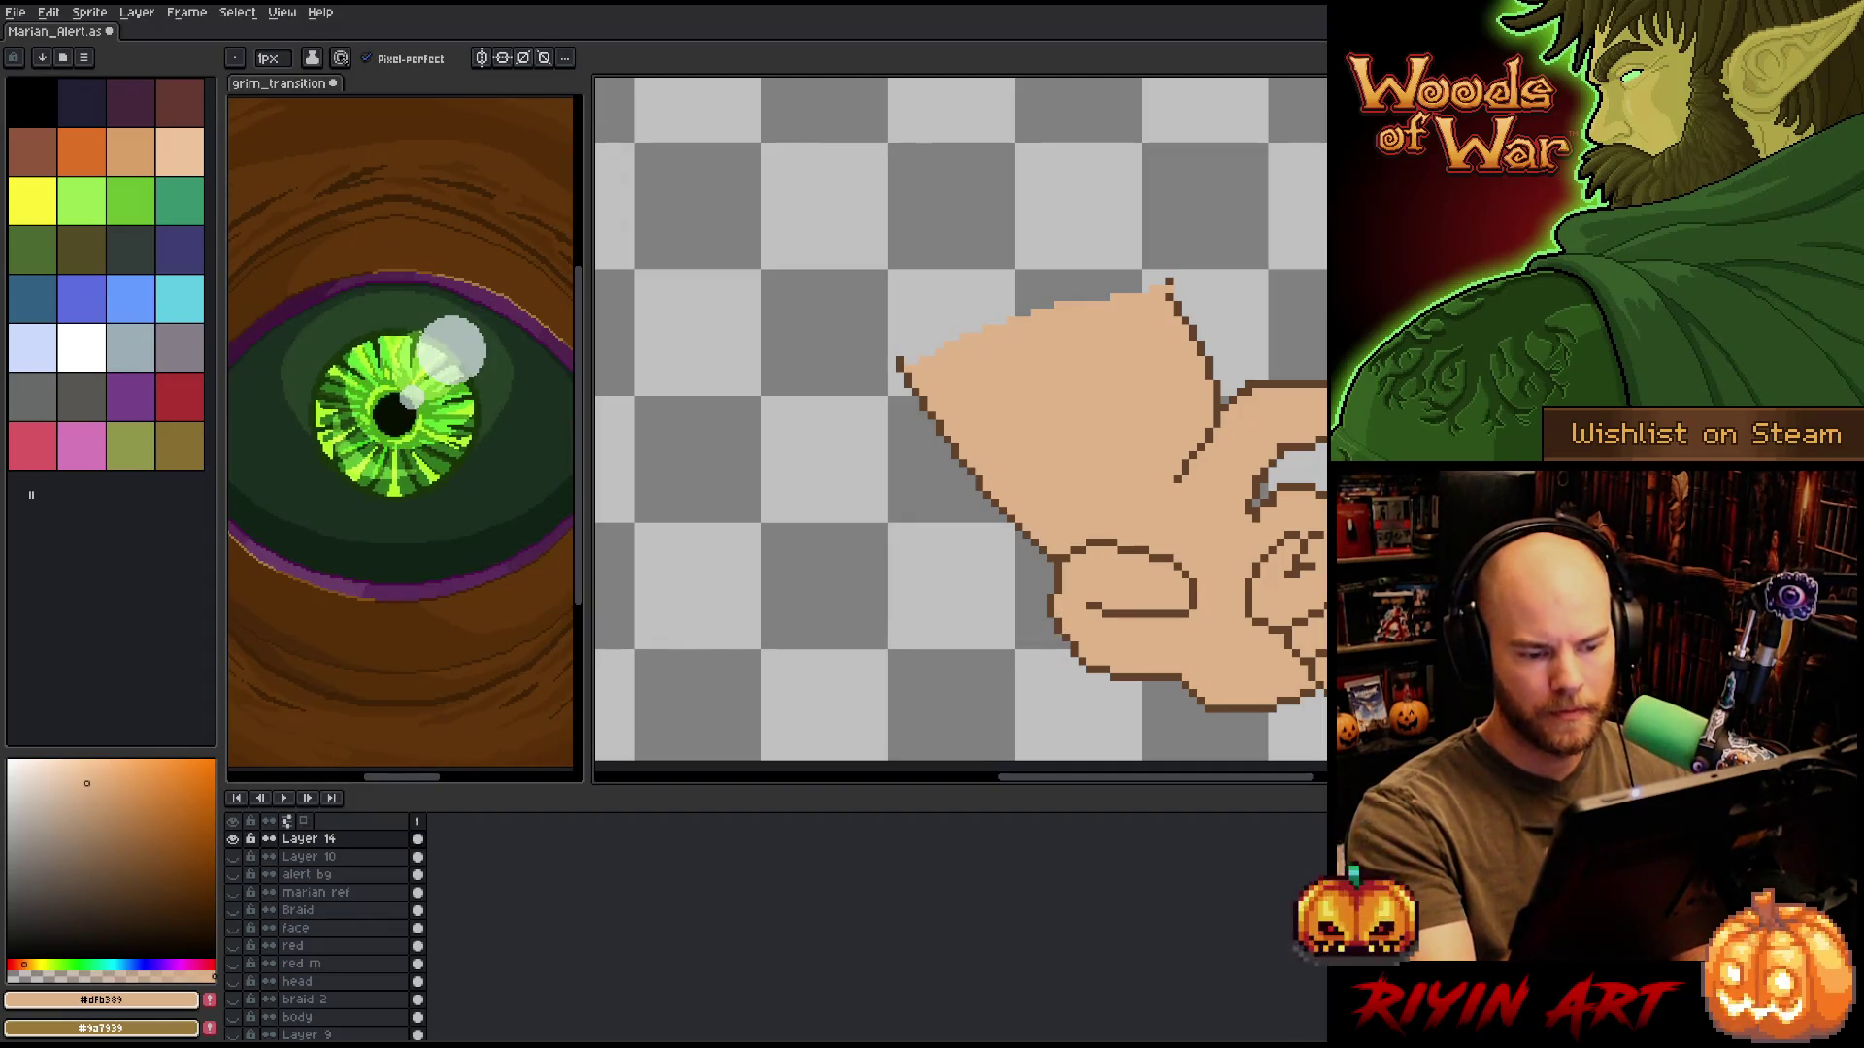
{"action": "left_click", "coordinate": [1078, 642], "text": "alt"}
{"action": "left_click", "coordinate": [1085, 633], "text": "alt"}
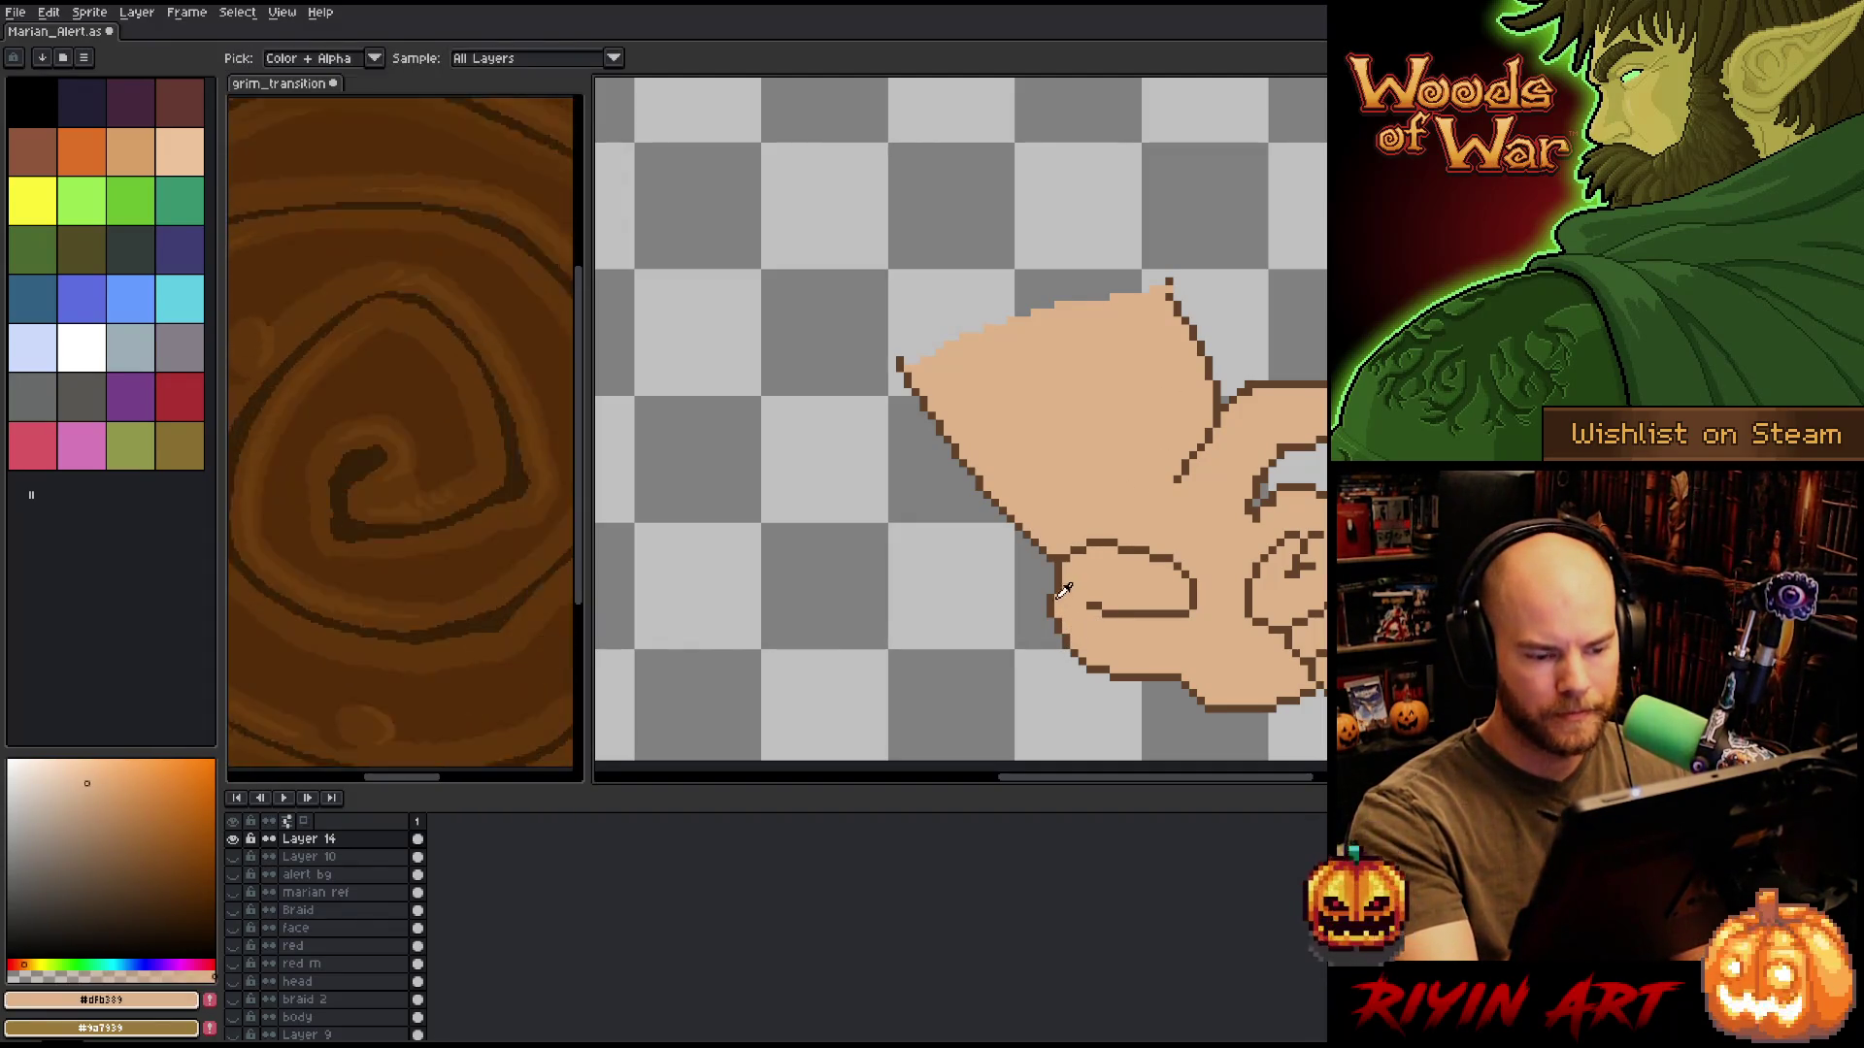
{"action": "left_click", "coordinate": [1054, 592], "text": "alt"}
{"action": "left_click", "coordinate": [1060, 581], "text": "alt"}
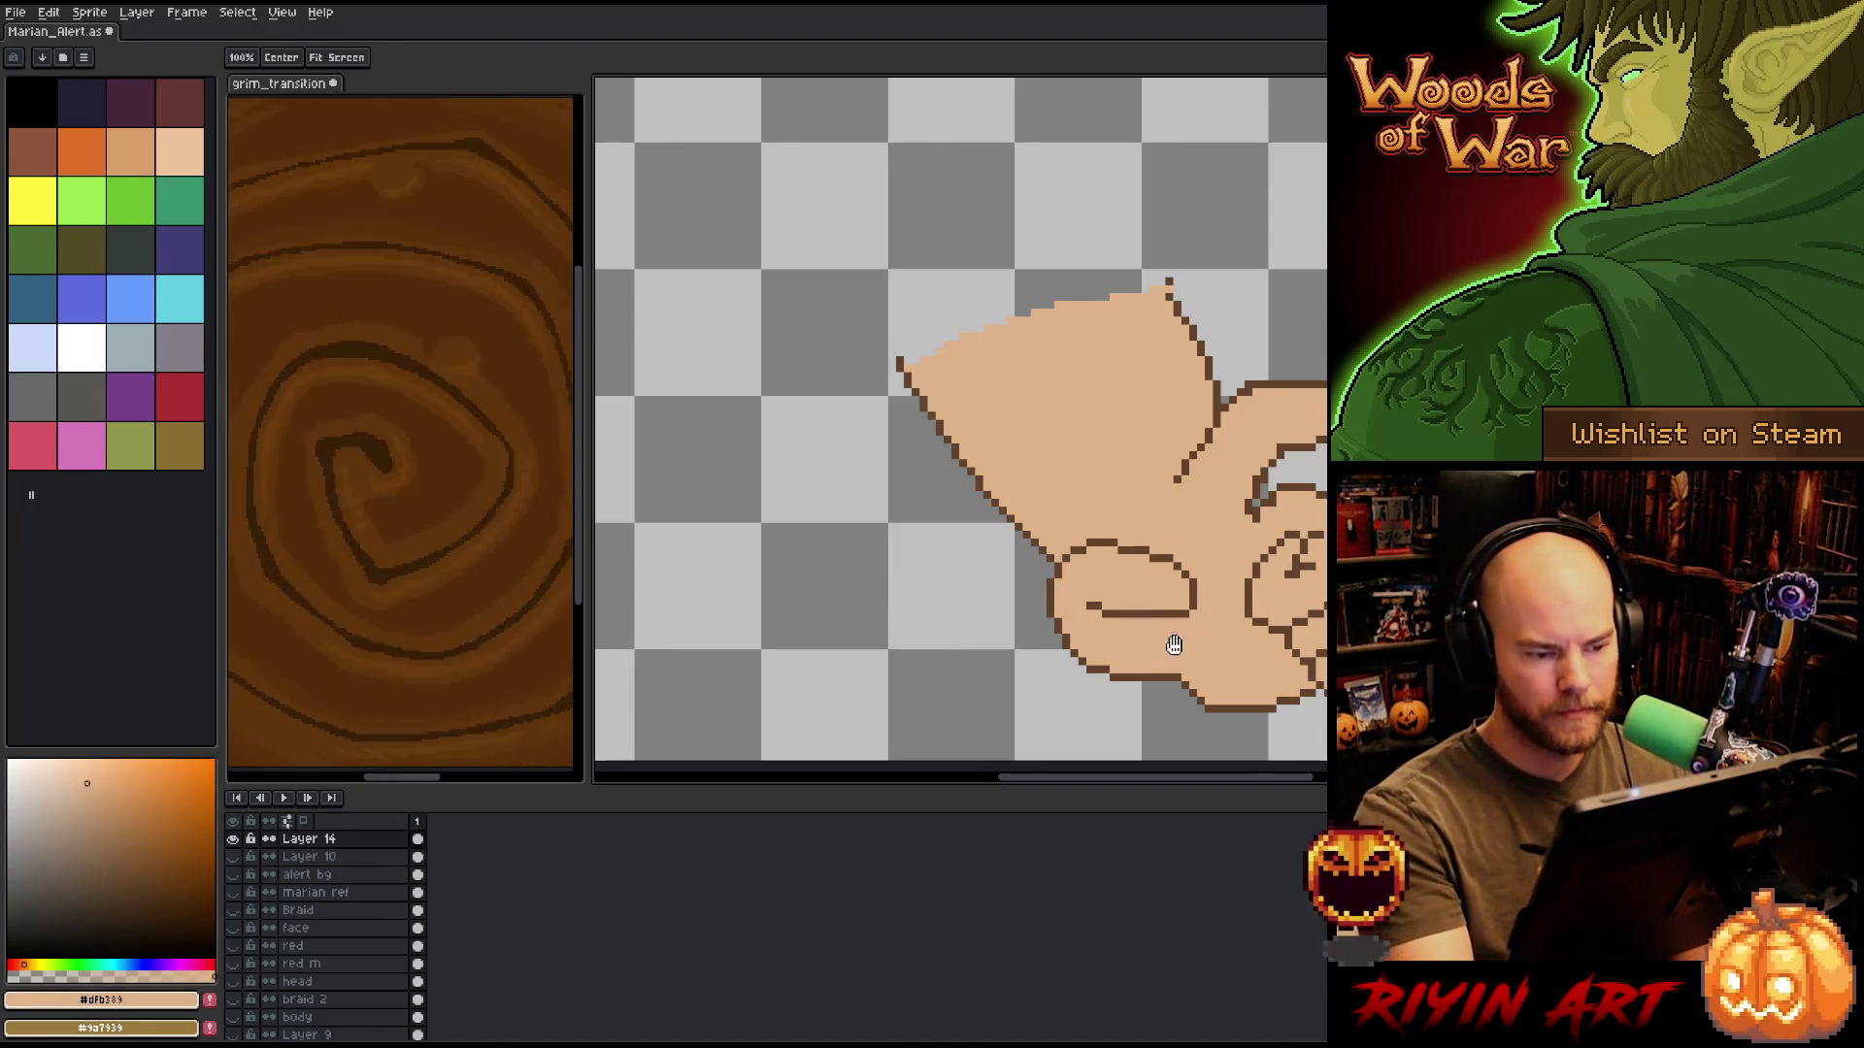
Tidy the fingertip's outline and skin pixels with dark brown and peach.
{"action": "mouse_move", "coordinate": [1174, 644]}
{"action": "left_mouse_down"}
{"action": "mouse_move", "coordinate": [1181, 674]}
{"action": "mouse_move", "coordinate": [1181, 615]}
{"action": "left_mouse_up"}
{"action": "key", "text": "b"}
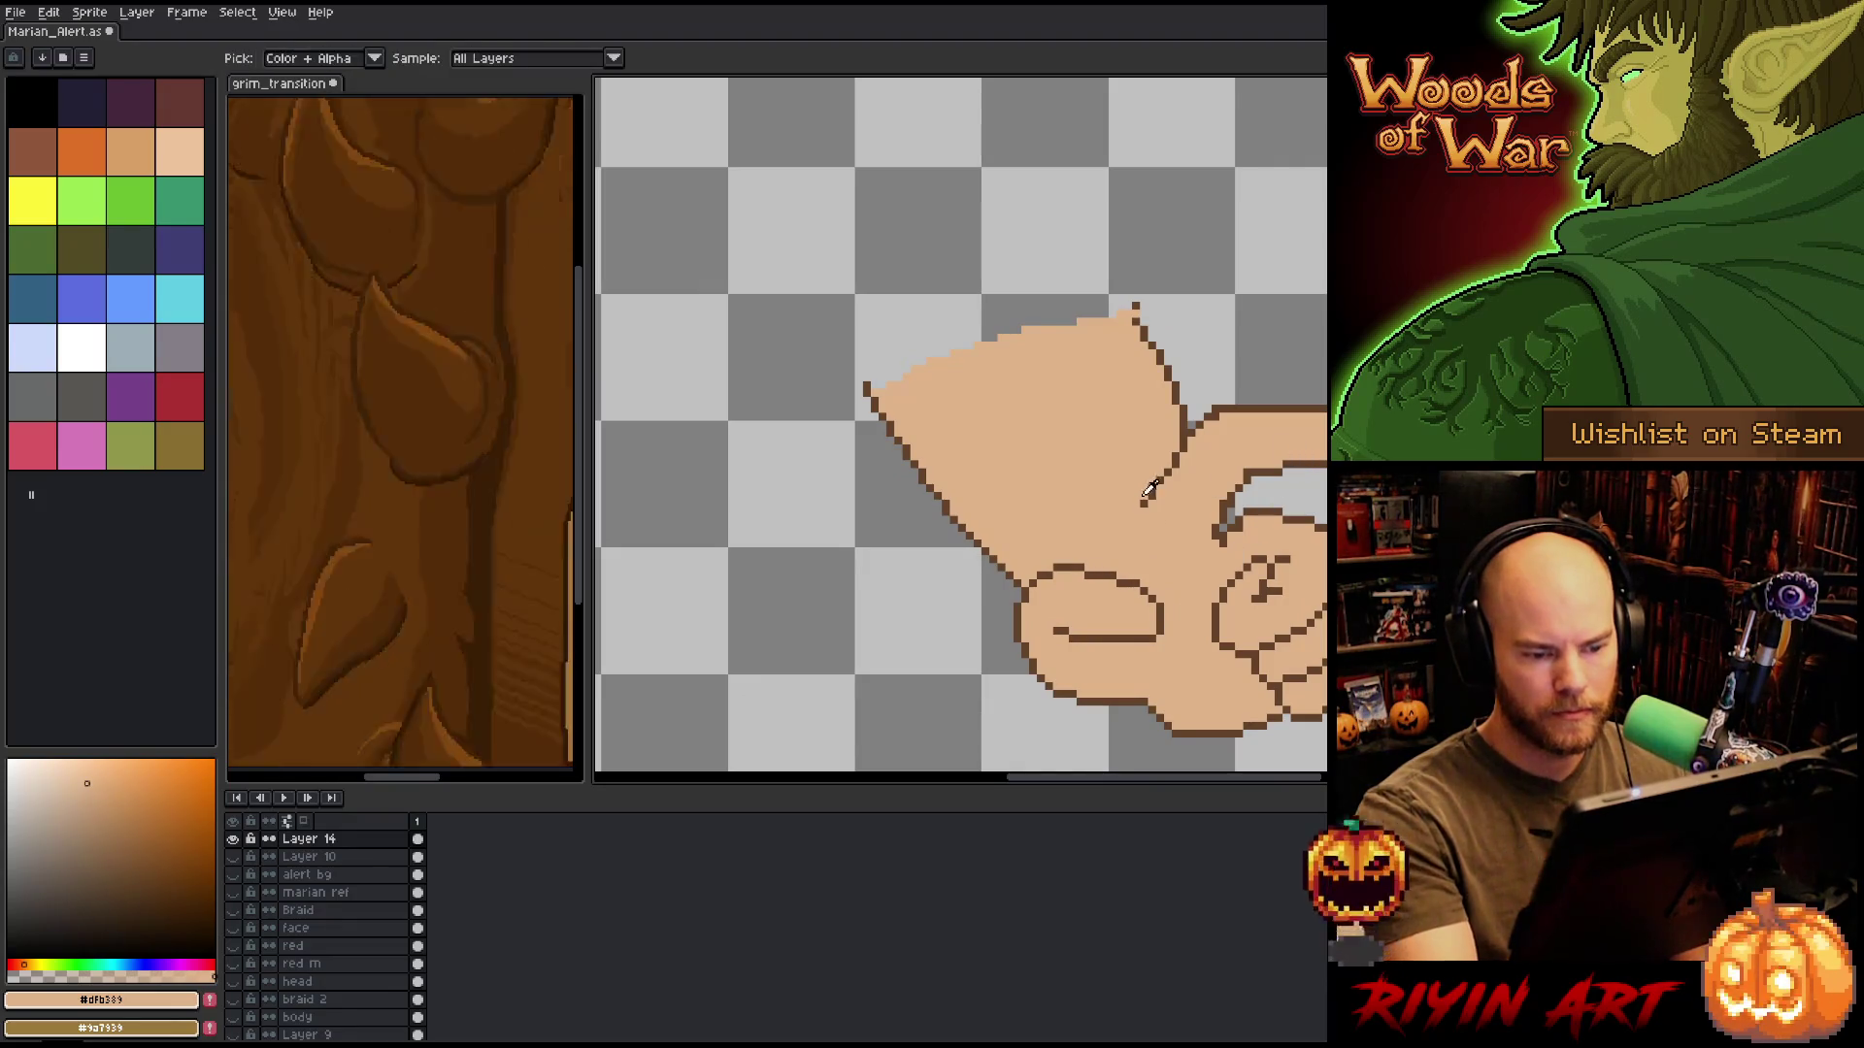
{"action": "left_click", "coordinate": [1155, 497], "text": "alt"}
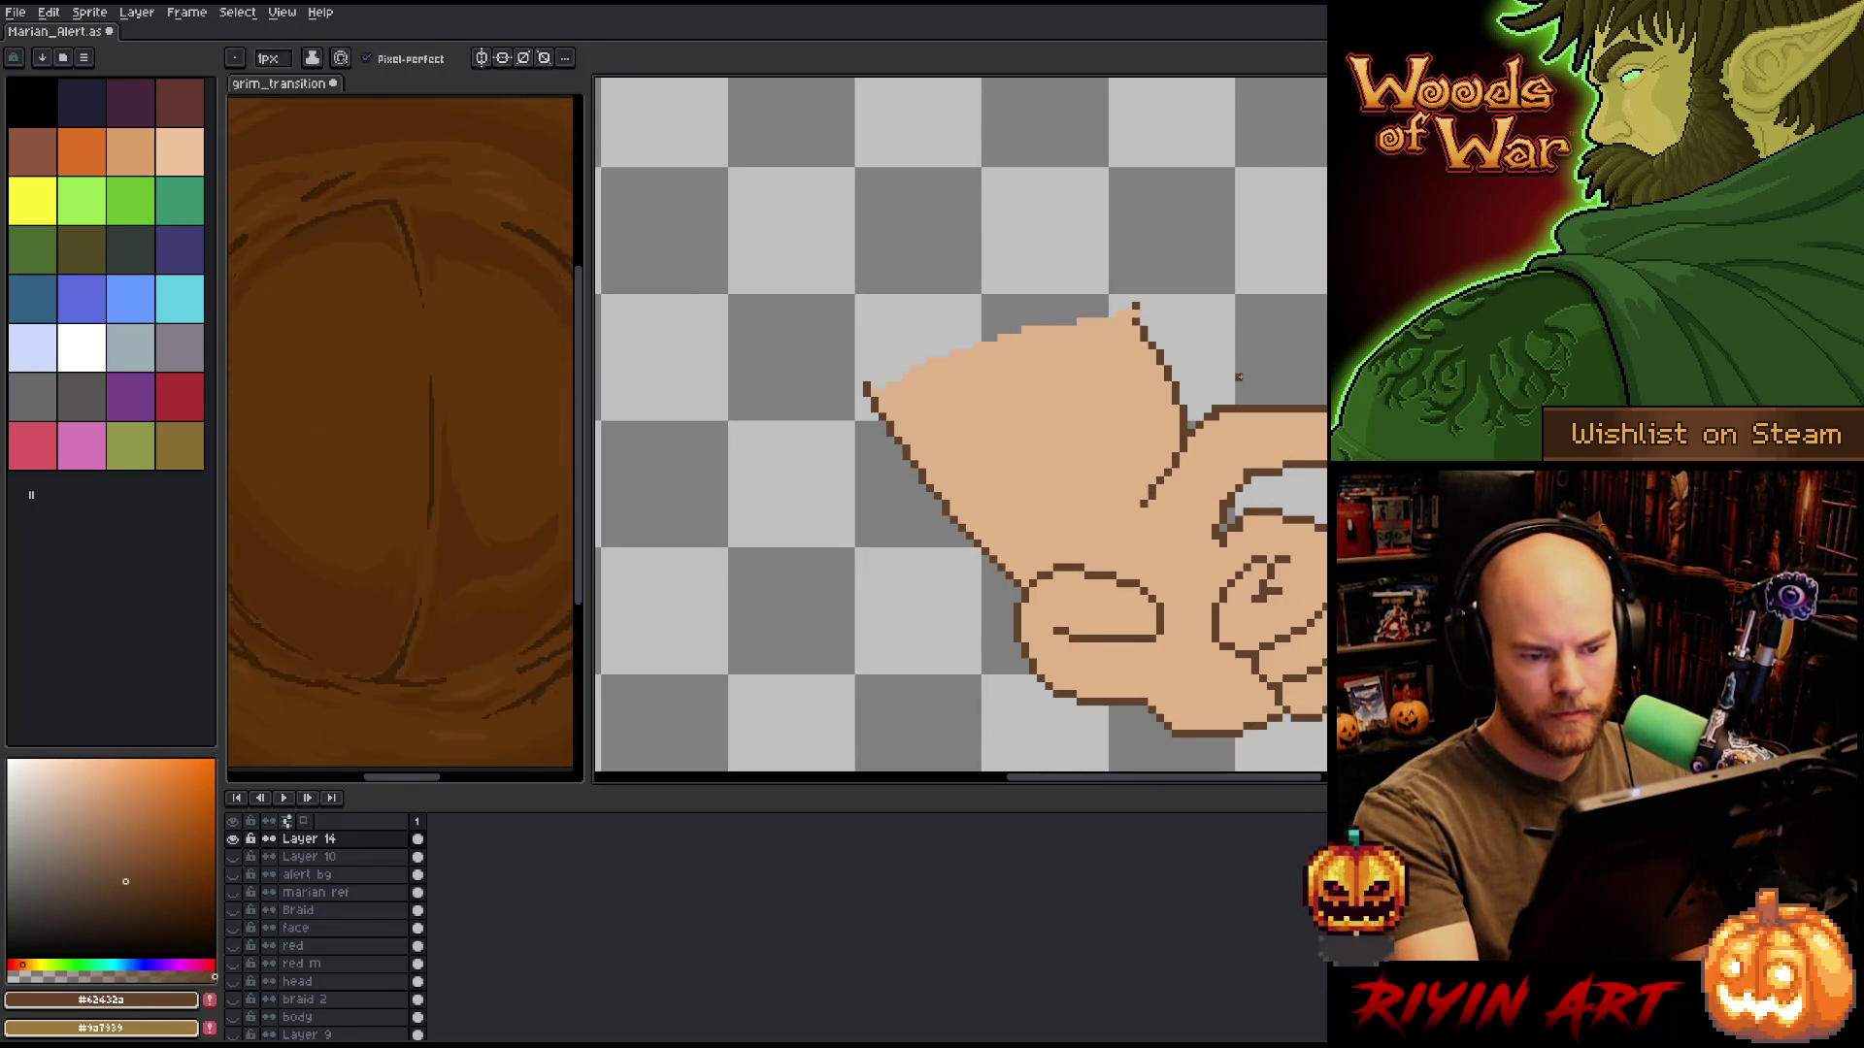
{"action": "left_click", "coordinate": [1167, 496], "text": "alt"}
{"action": "key", "text": "e"}
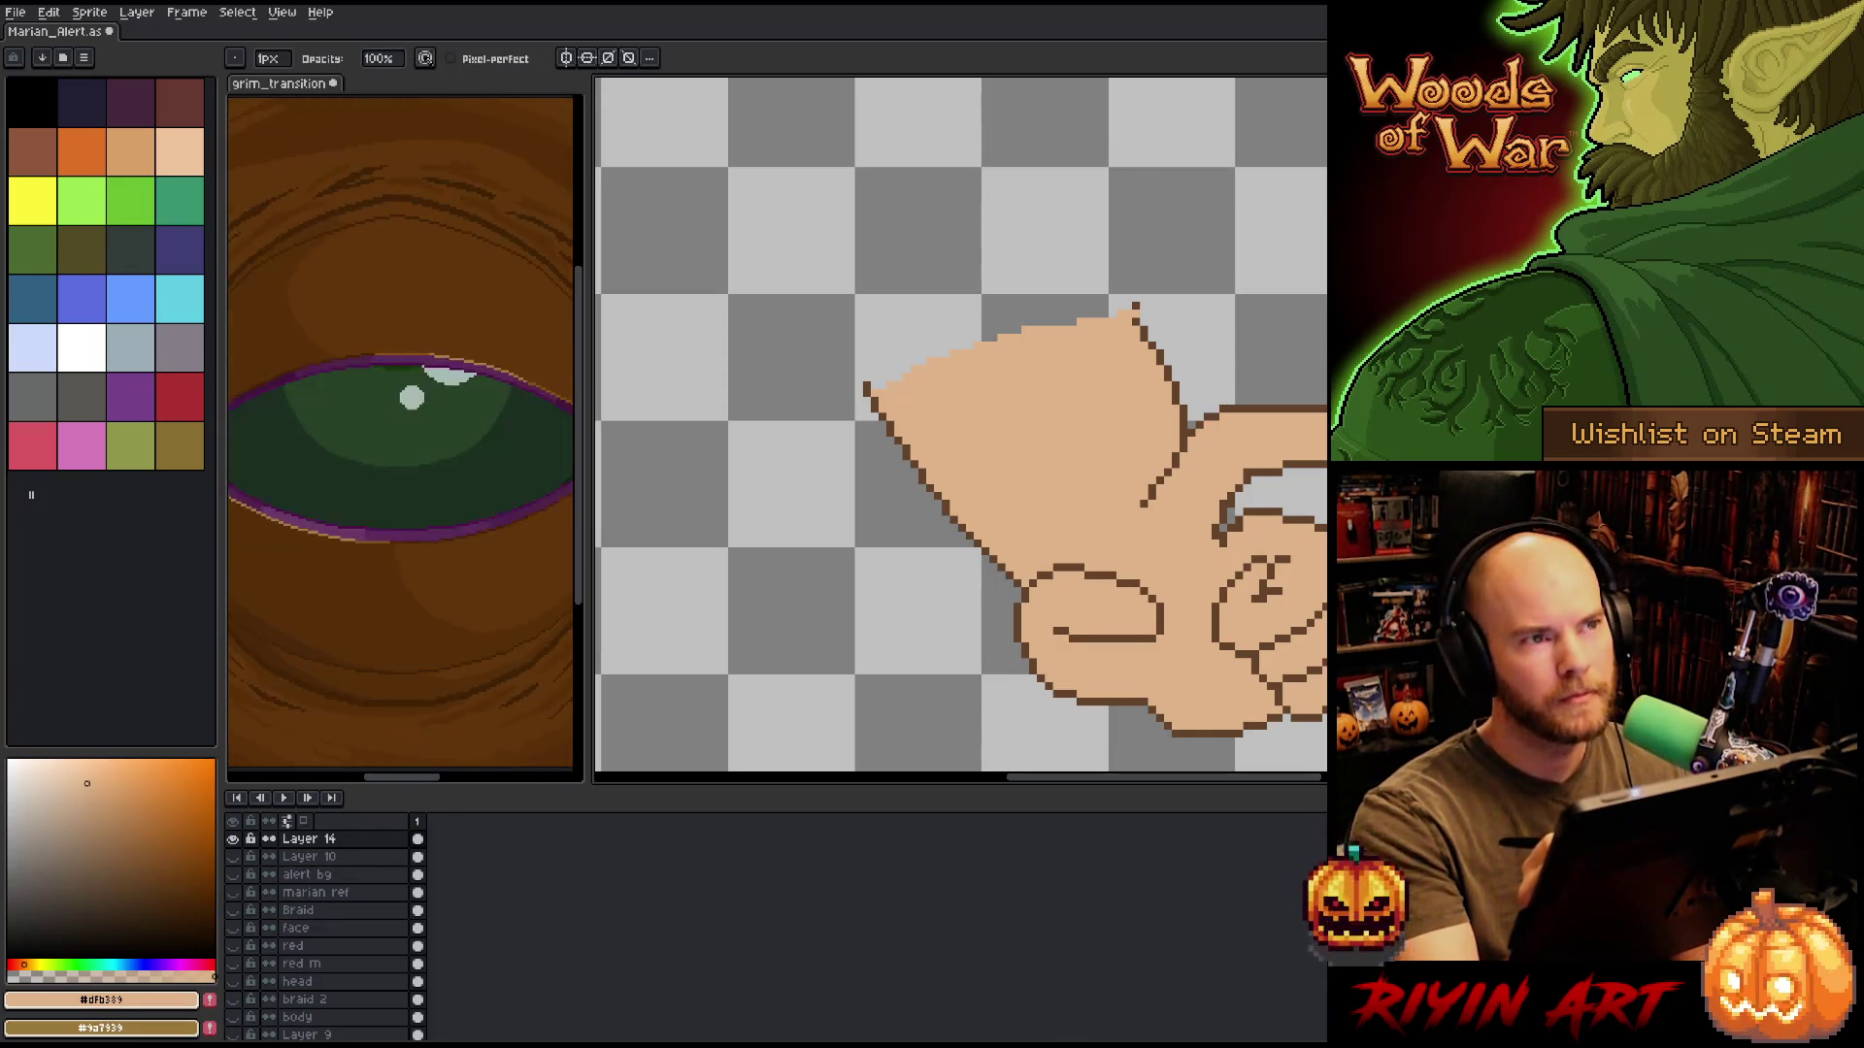
{"action": "scroll", "coordinate": [1234, 511], "scroll_direction": "down", "scroll_amount": 1}
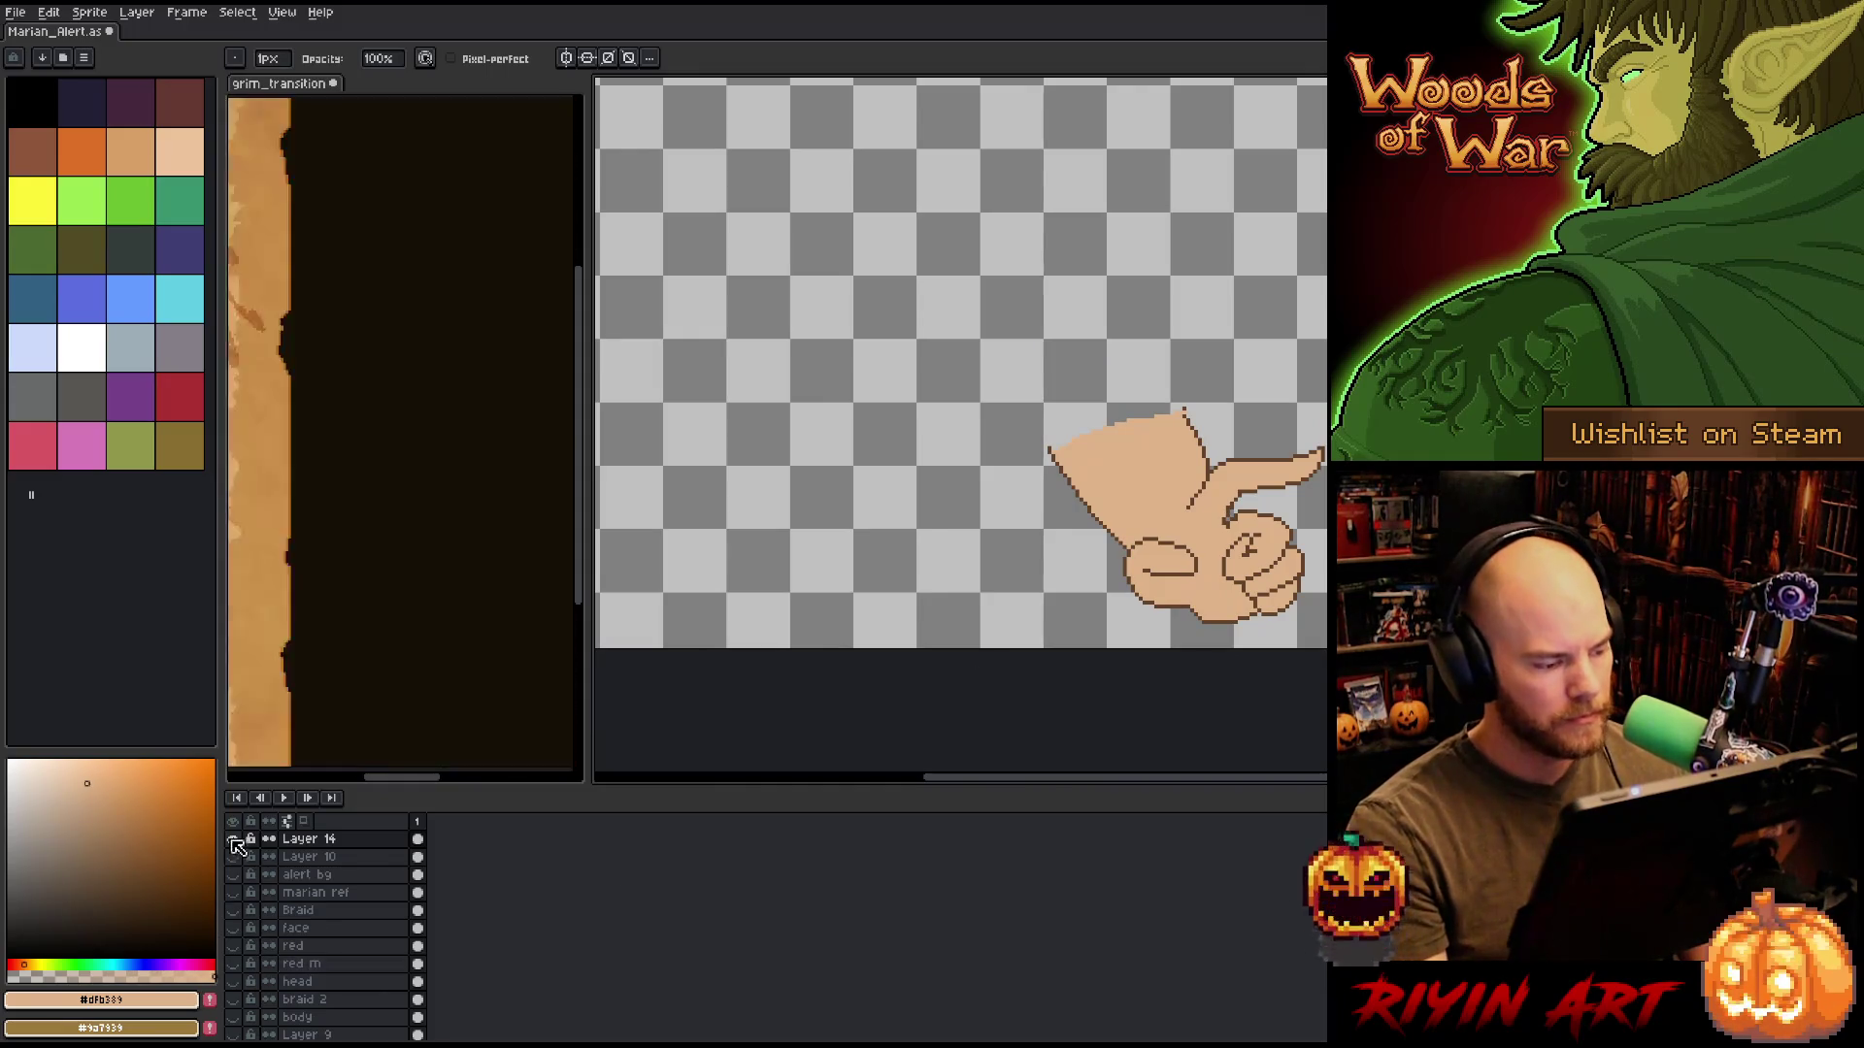
Show all layers and move the hand layer Layer 14 below the alert bg layer.
{"action": "left_click", "coordinate": [233, 822]}
{"action": "scroll", "coordinate": [961, 359], "scroll_direction": "down", "scroll_amount": 3}
{"action": "scroll", "coordinate": [961, 359], "scroll_direction": "up", "scroll_amount": 2}
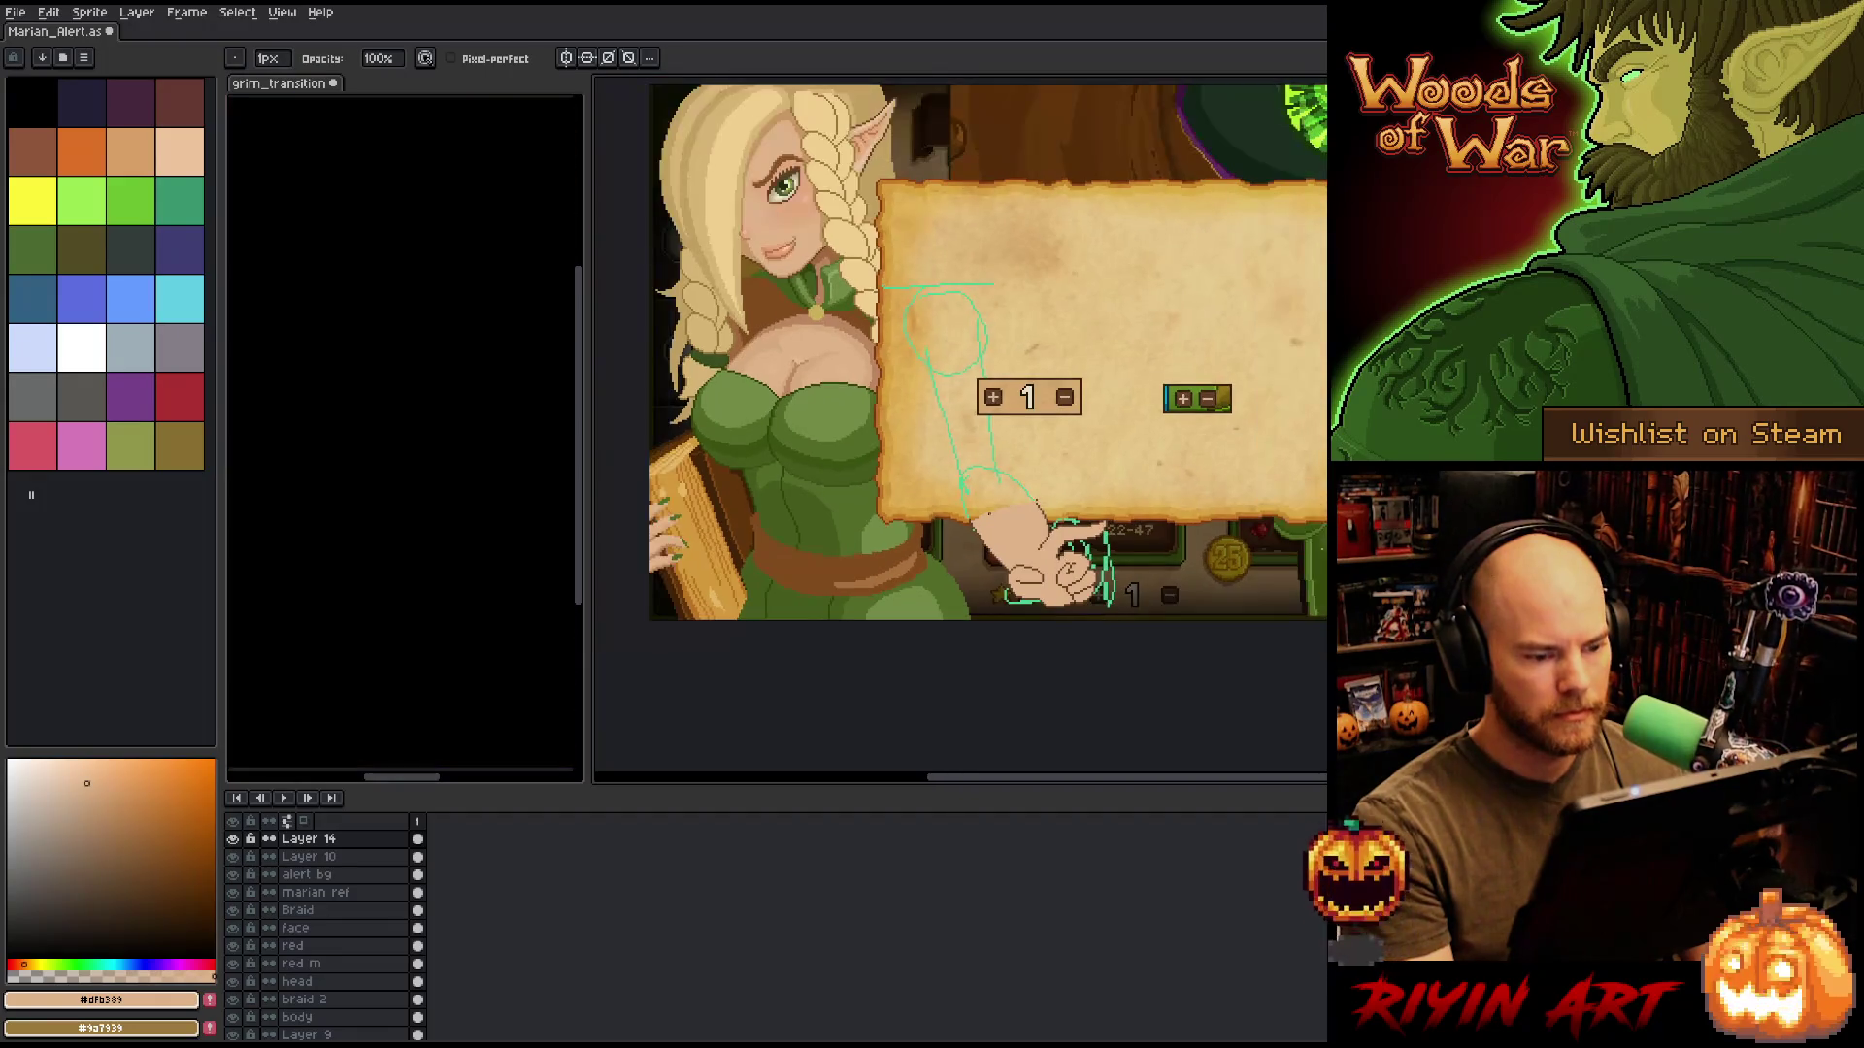
{"action": "left_click", "coordinate": [308, 842]}
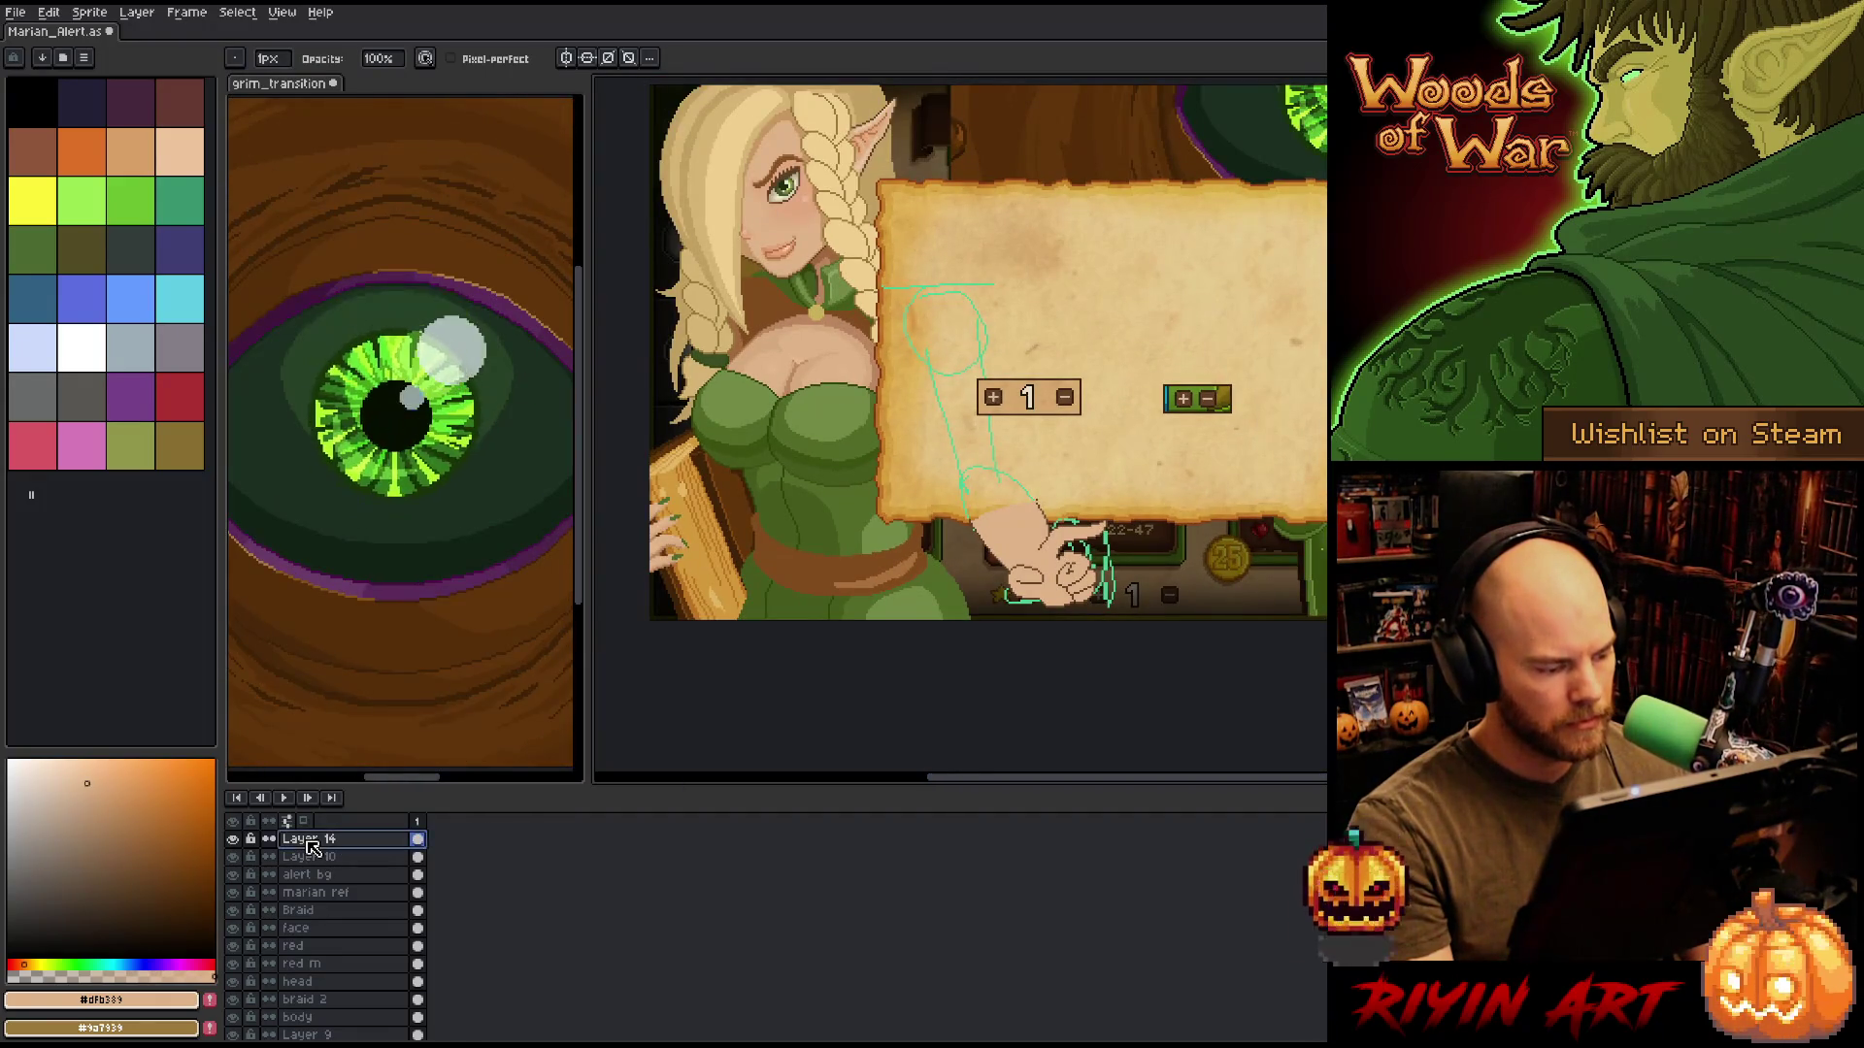
{"action": "left_click_drag", "start_coordinate": [312, 851], "coordinate": [317, 888]}
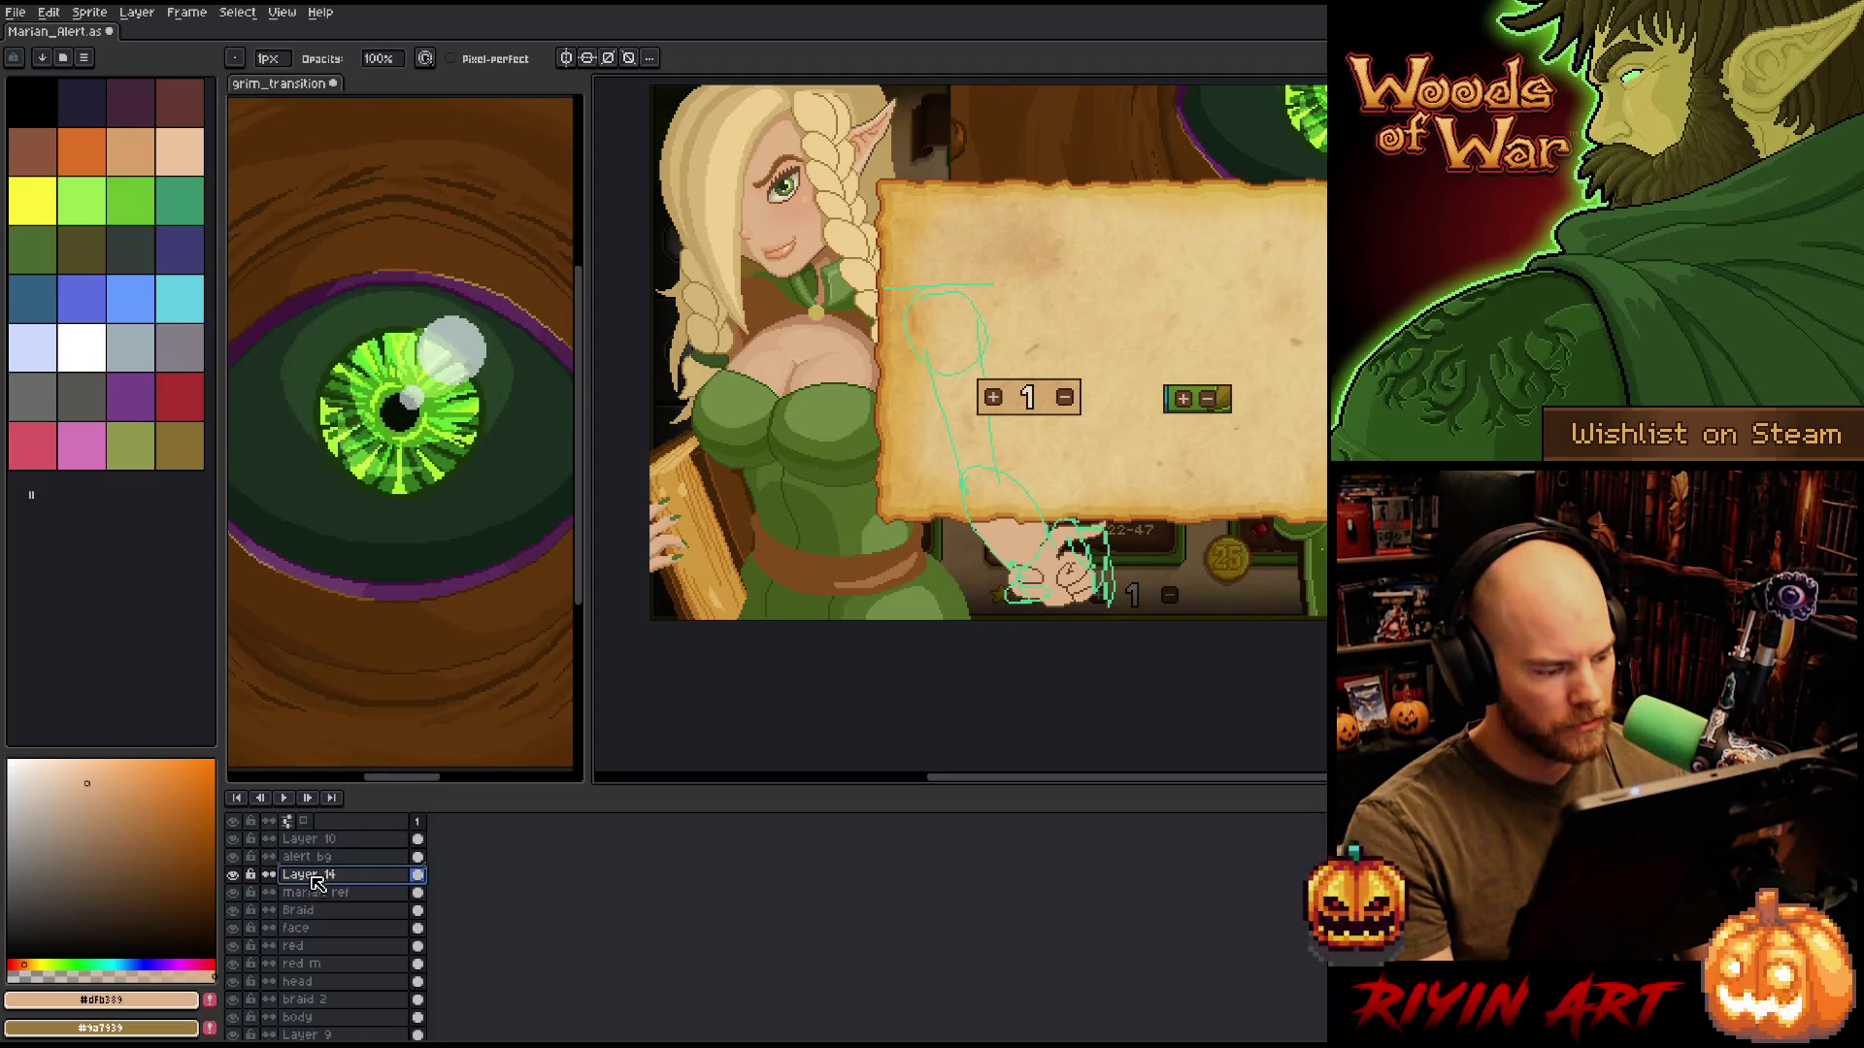
Delete the green sketch layer Layer 10.
{"action": "left_click", "coordinate": [308, 839]}
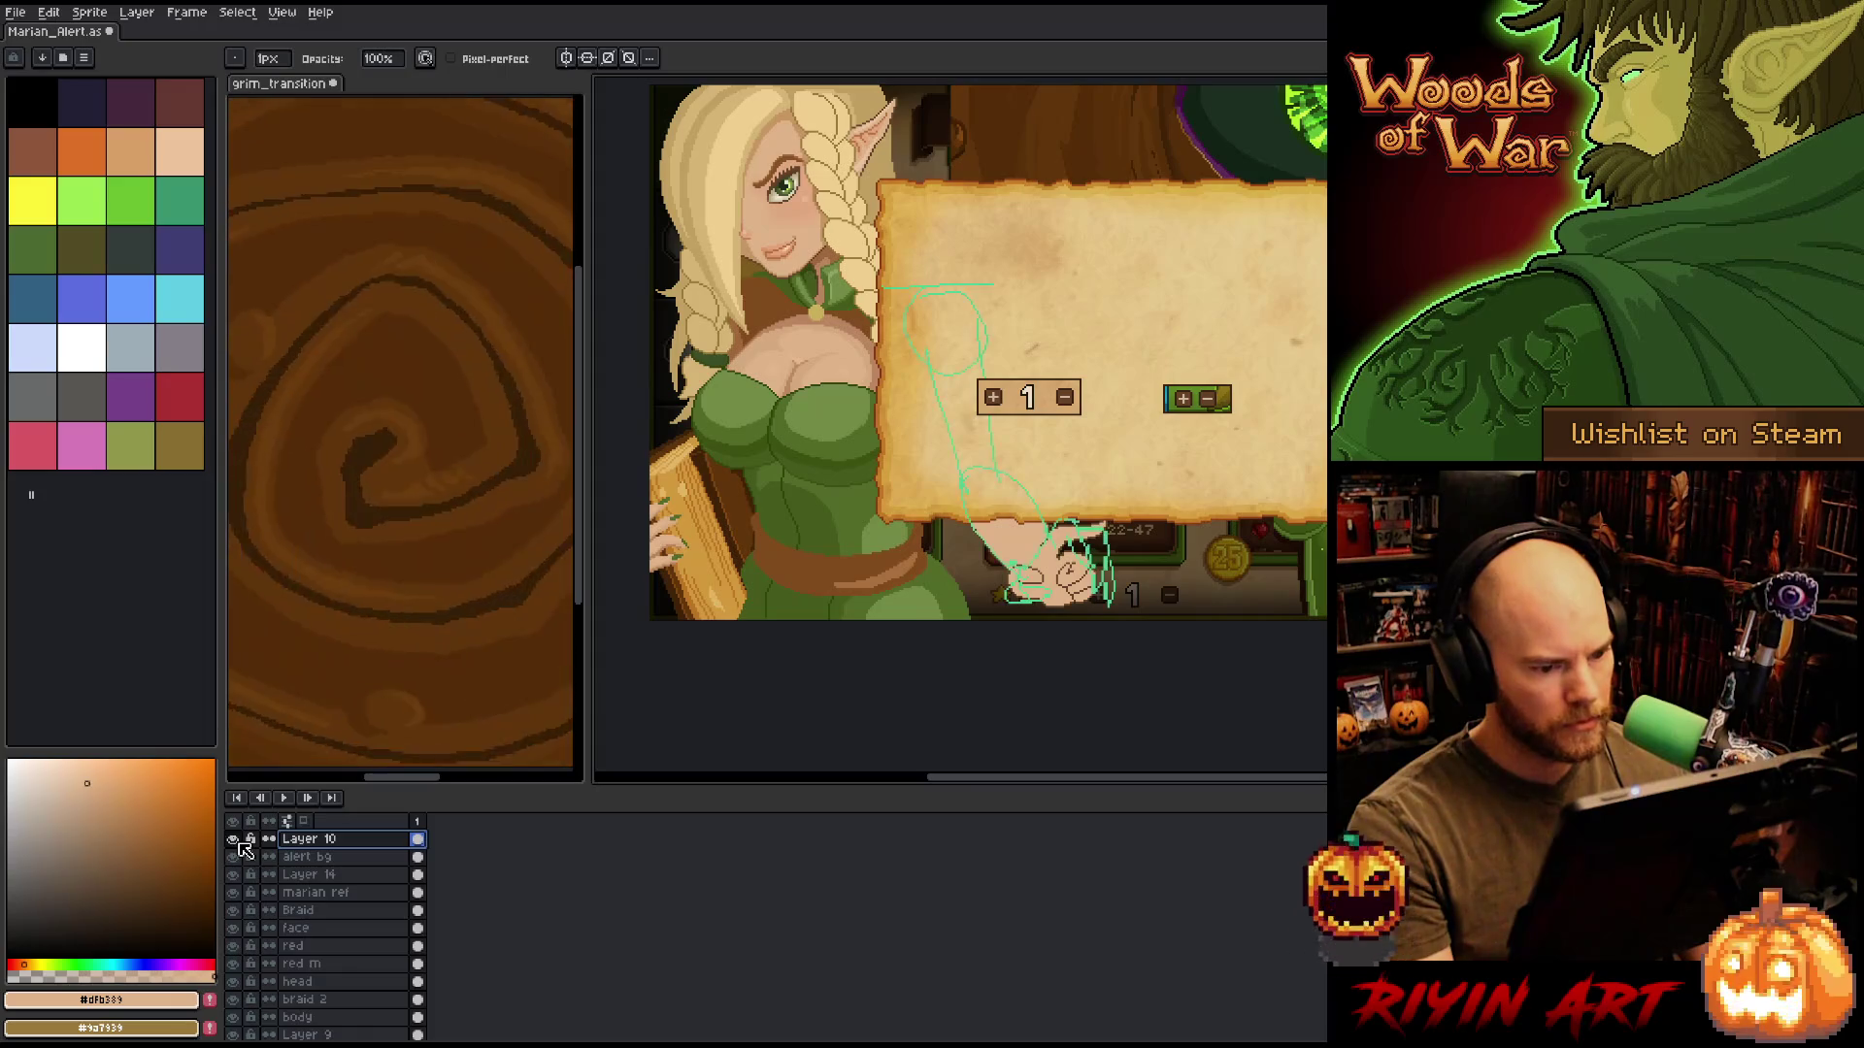
{"action": "right_click", "coordinate": [311, 841]}
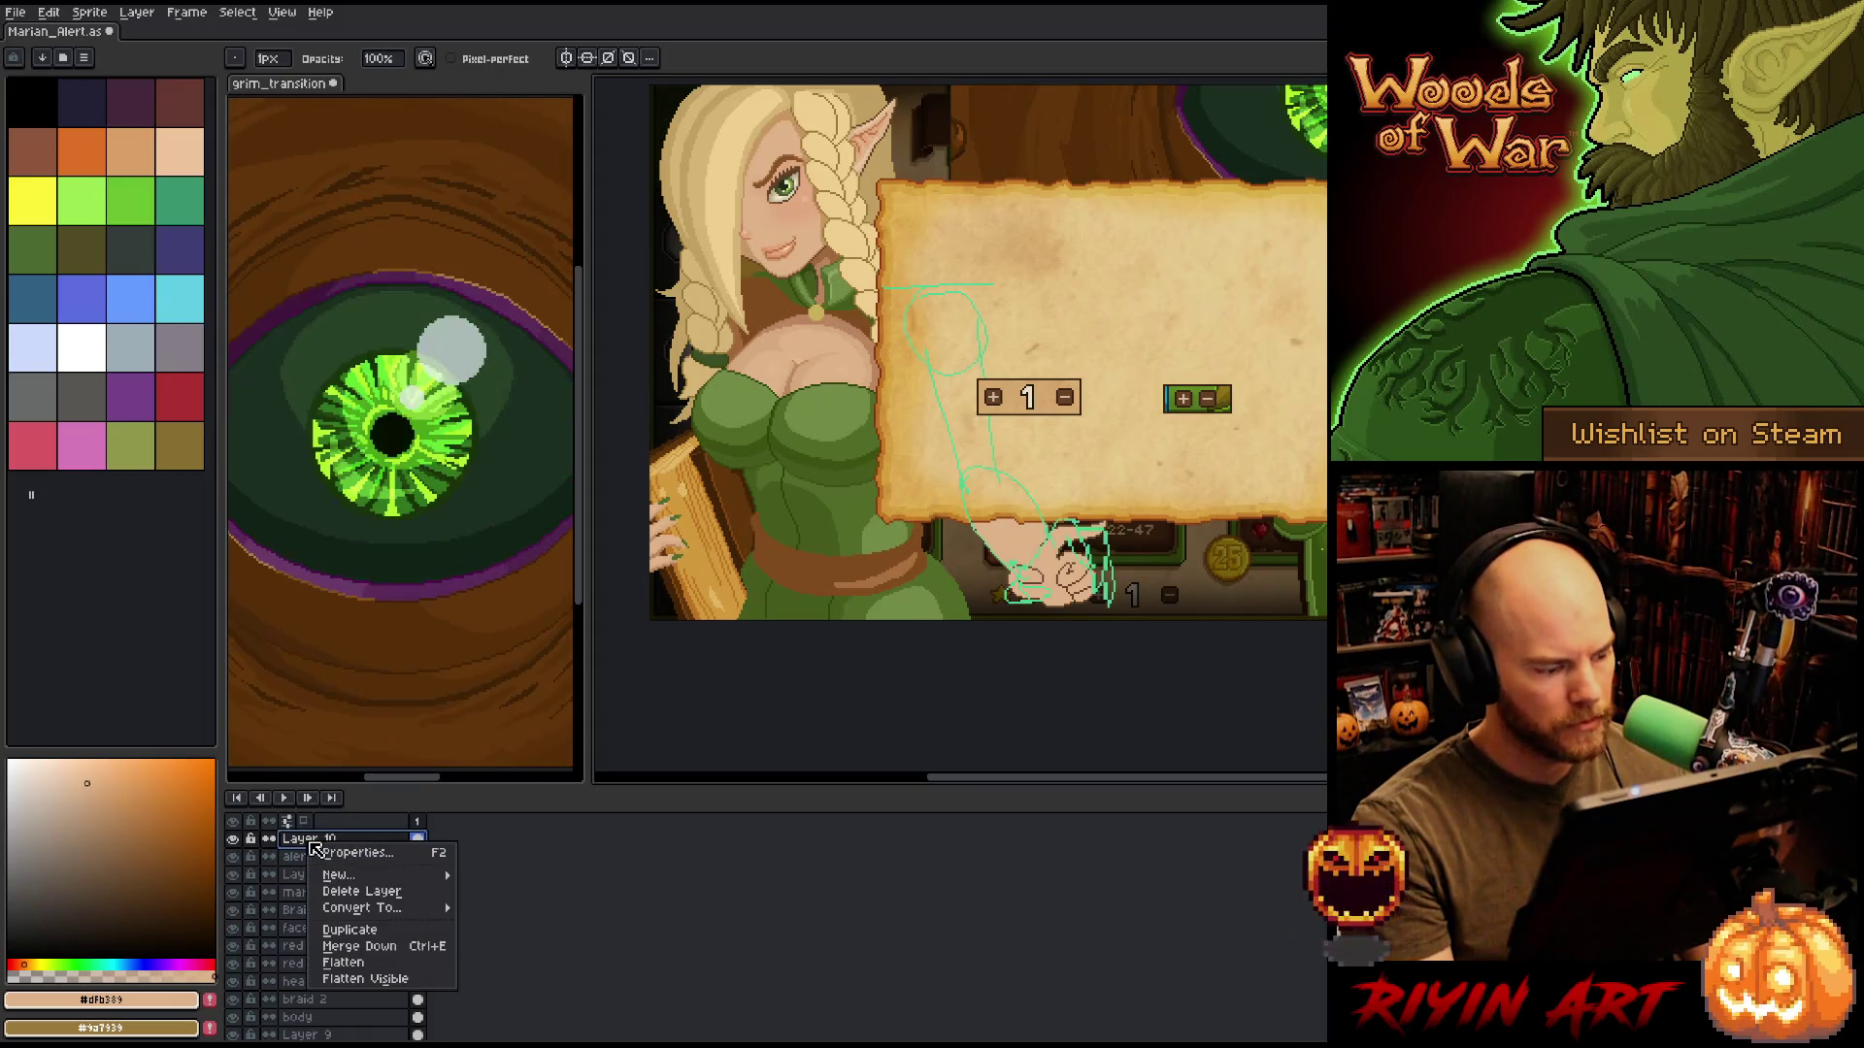
{"action": "left_click", "coordinate": [349, 891]}
{"action": "mouse_move", "coordinate": [997, 580]}
{"action": "left_mouse_down"}
{"action": "mouse_move", "coordinate": [1069, 606]}
{"action": "mouse_move", "coordinate": [1079, 659]}
{"action": "left_mouse_up"}
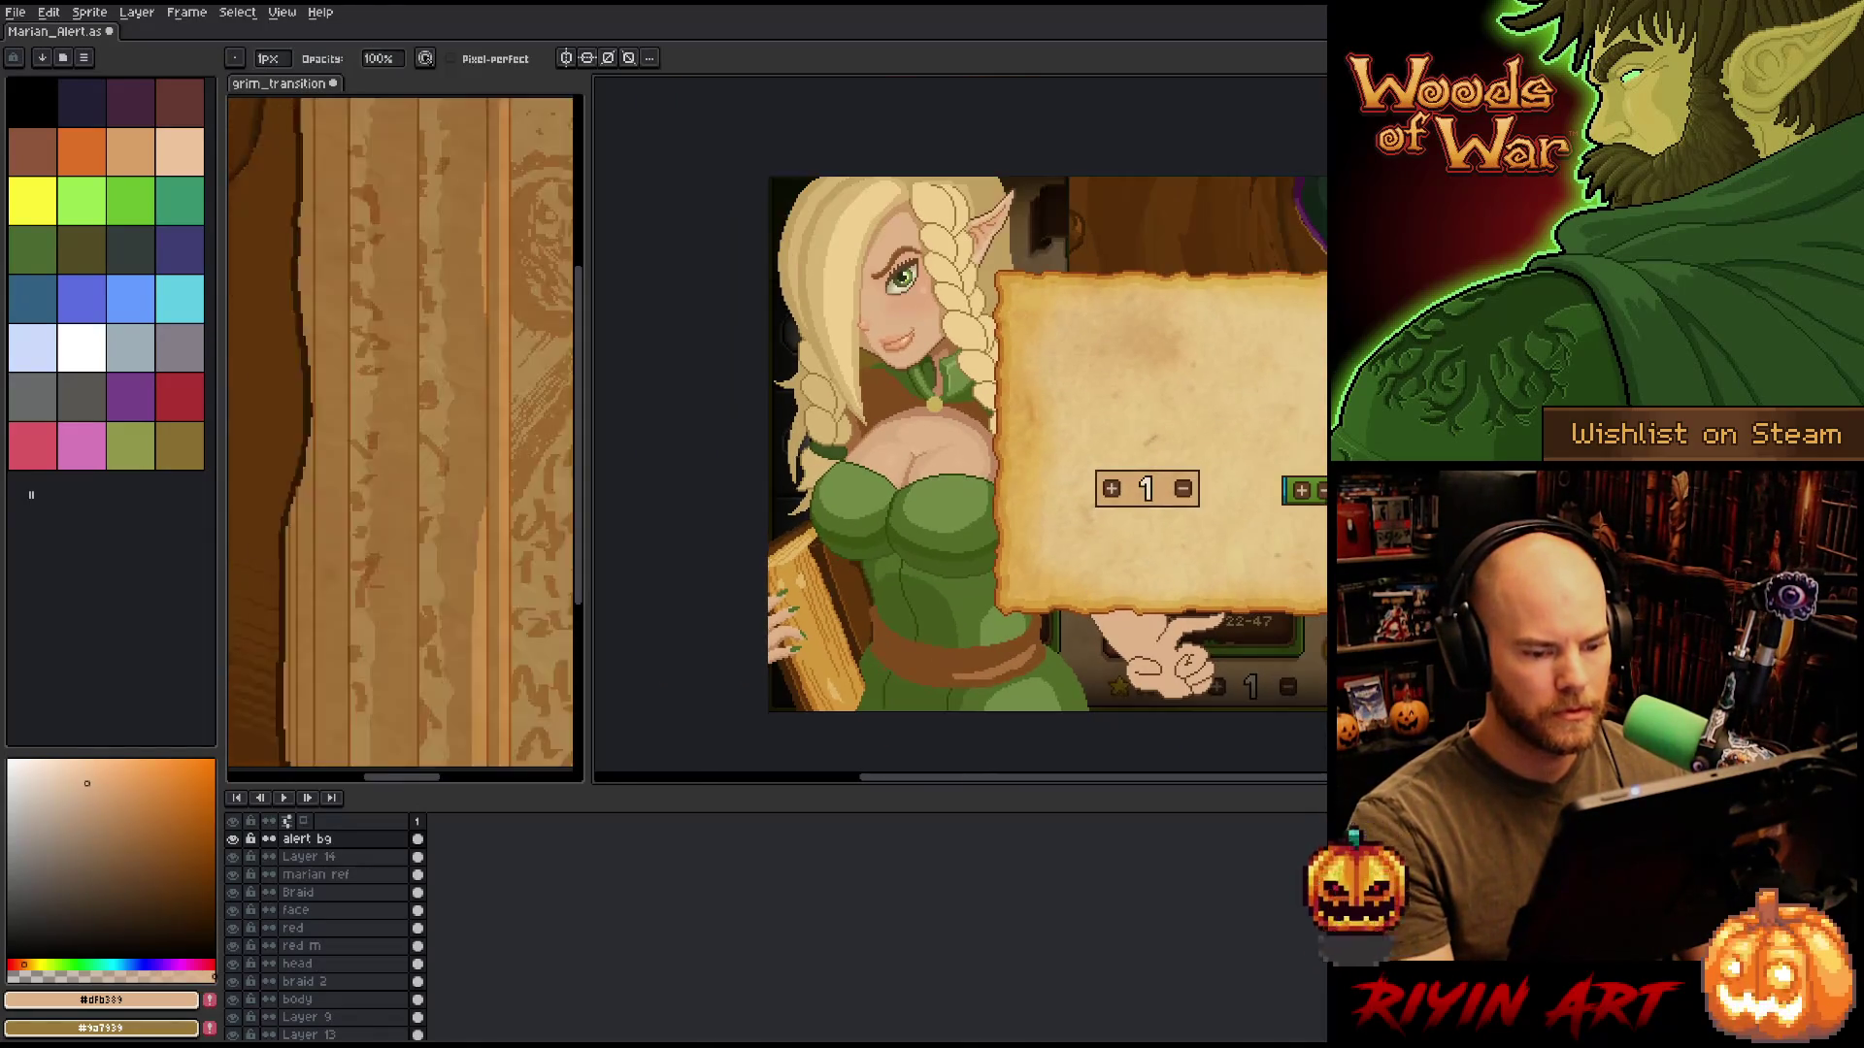
{"action": "scroll", "coordinate": [1084, 601], "scroll_direction": "up", "scroll_amount": 1}
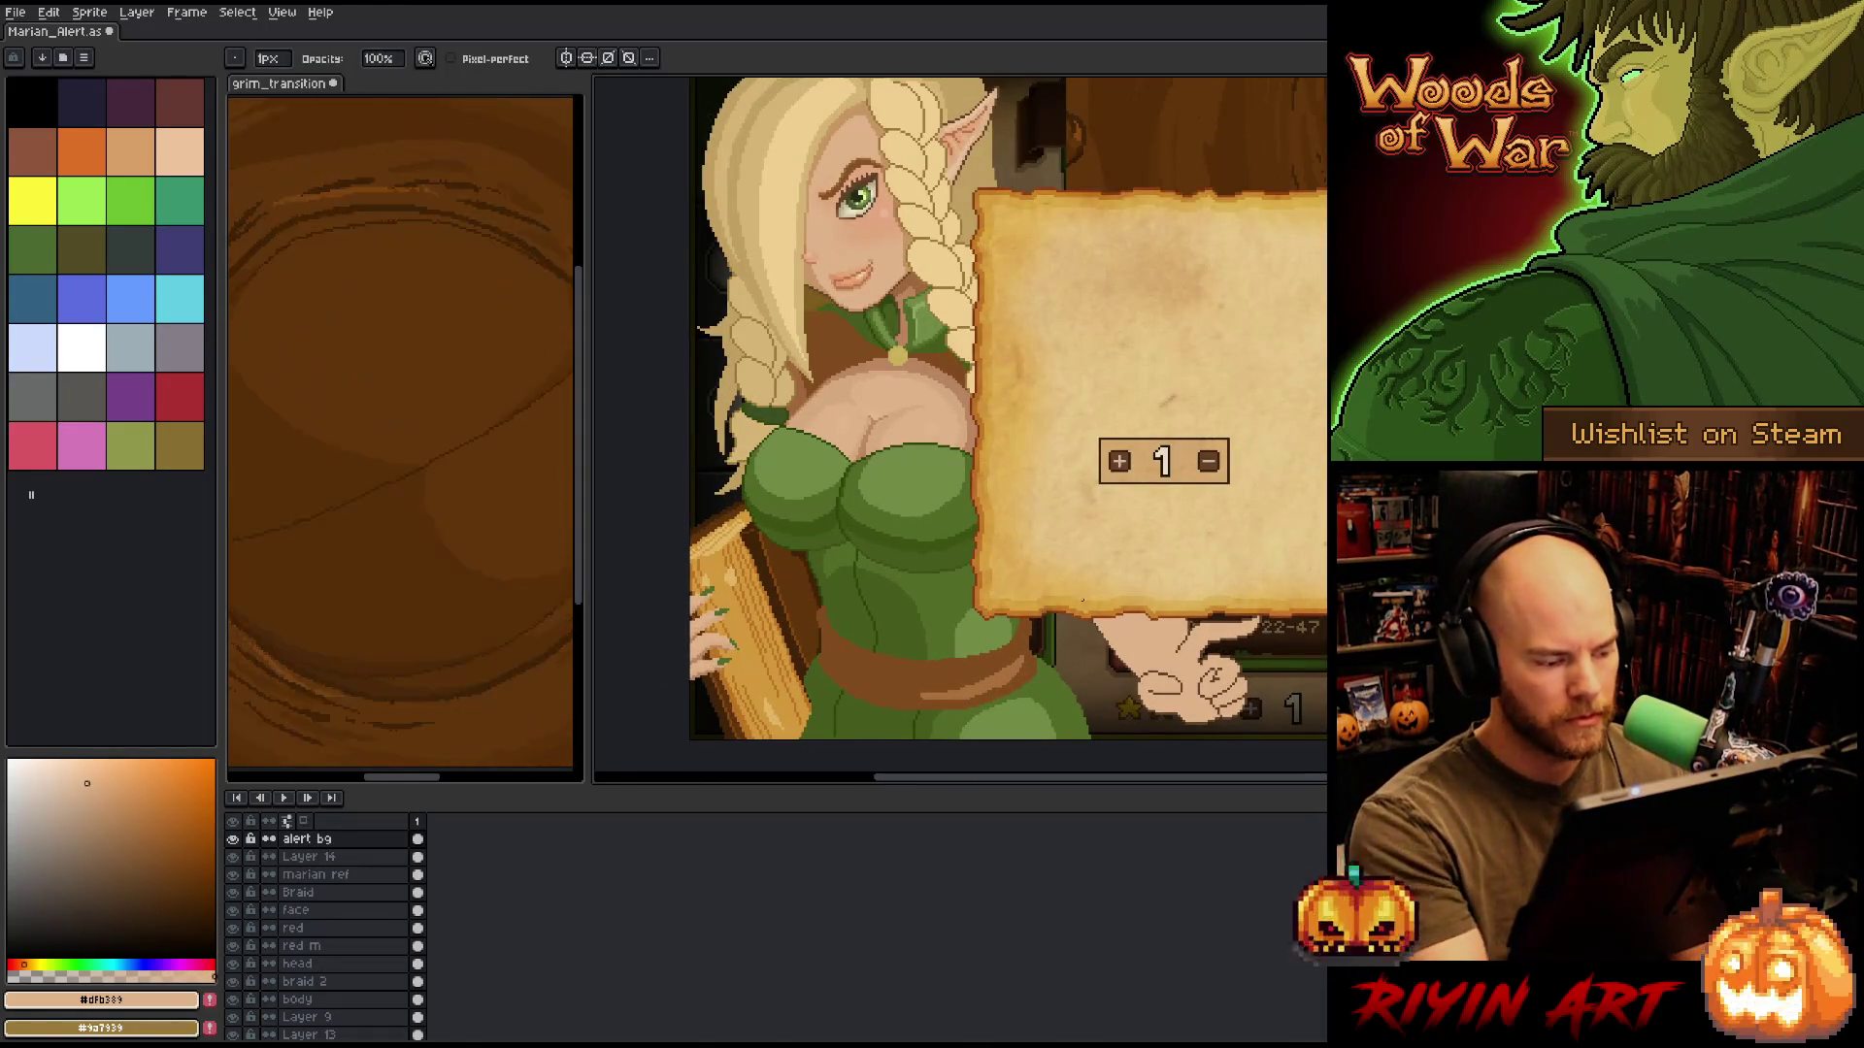
Hide and reshow Layer 14 to compare the scene with and without the hand.
{"action": "key", "text": "Down"}
{"action": "left_click", "coordinate": [233, 856]}
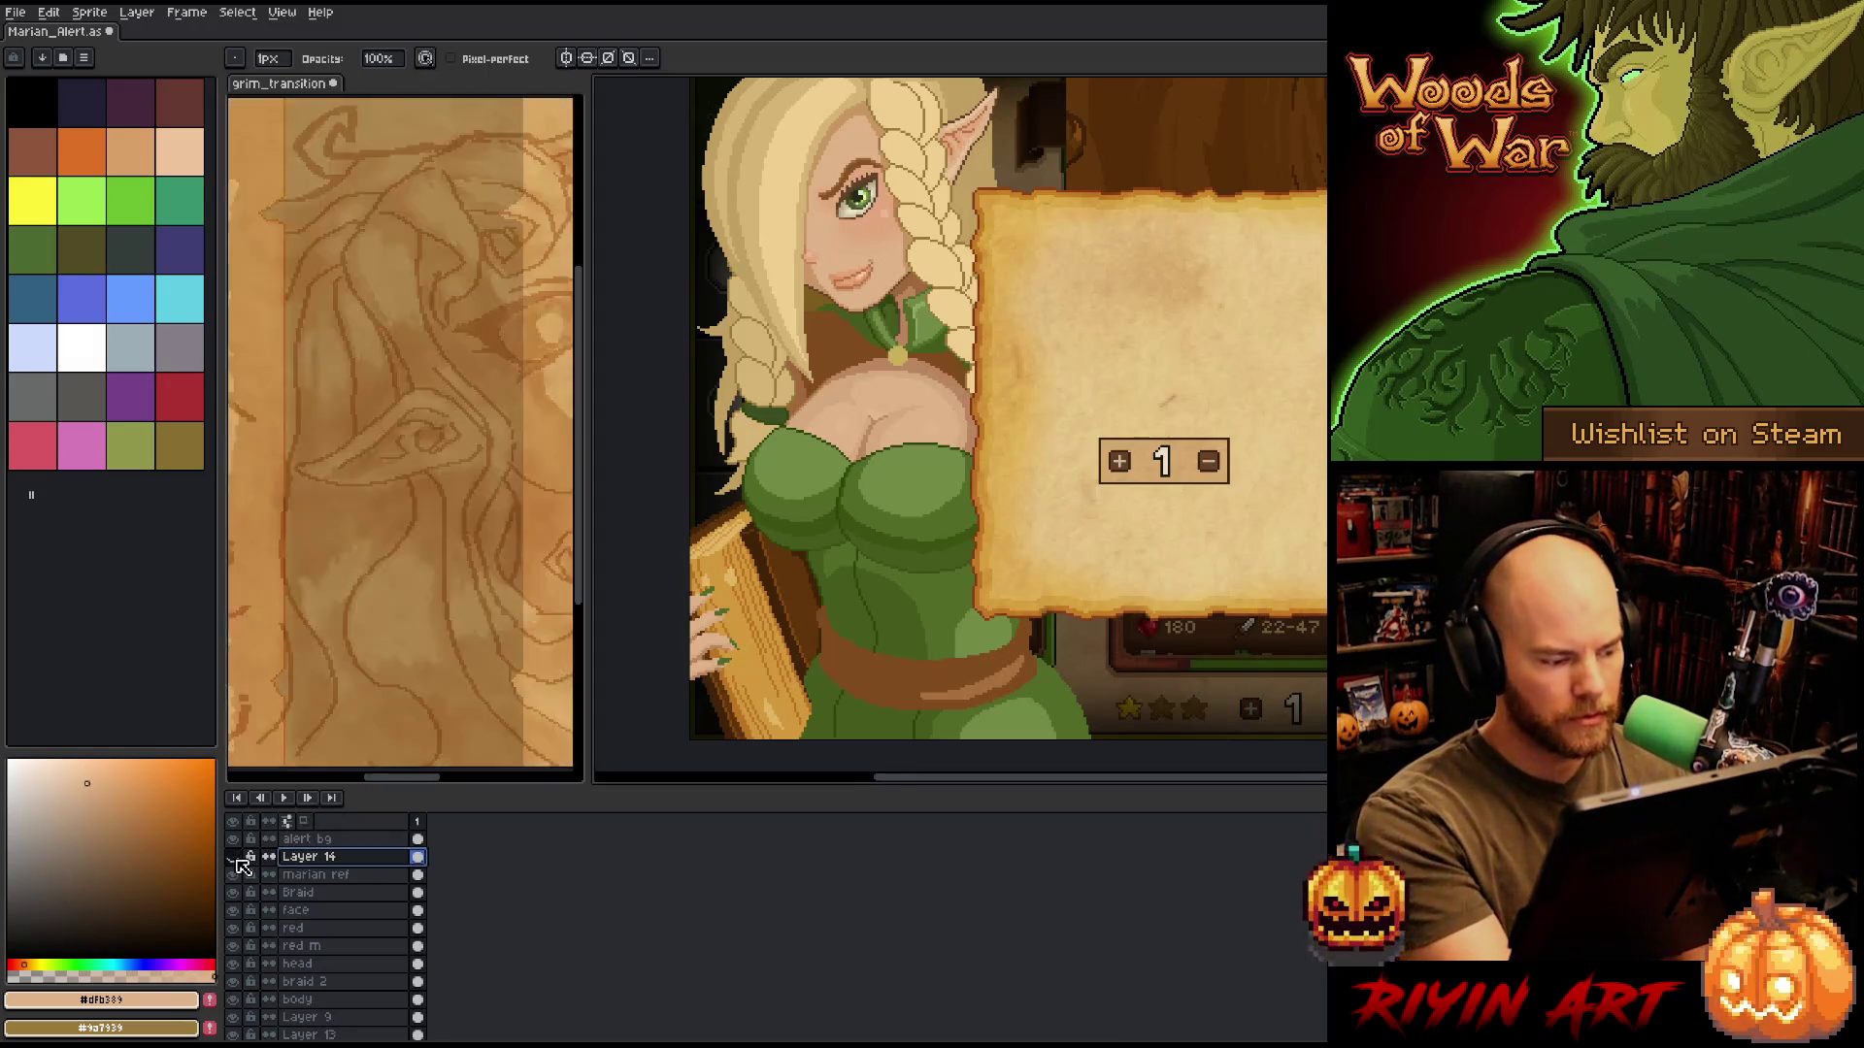
{"action": "left_click", "coordinate": [233, 856]}
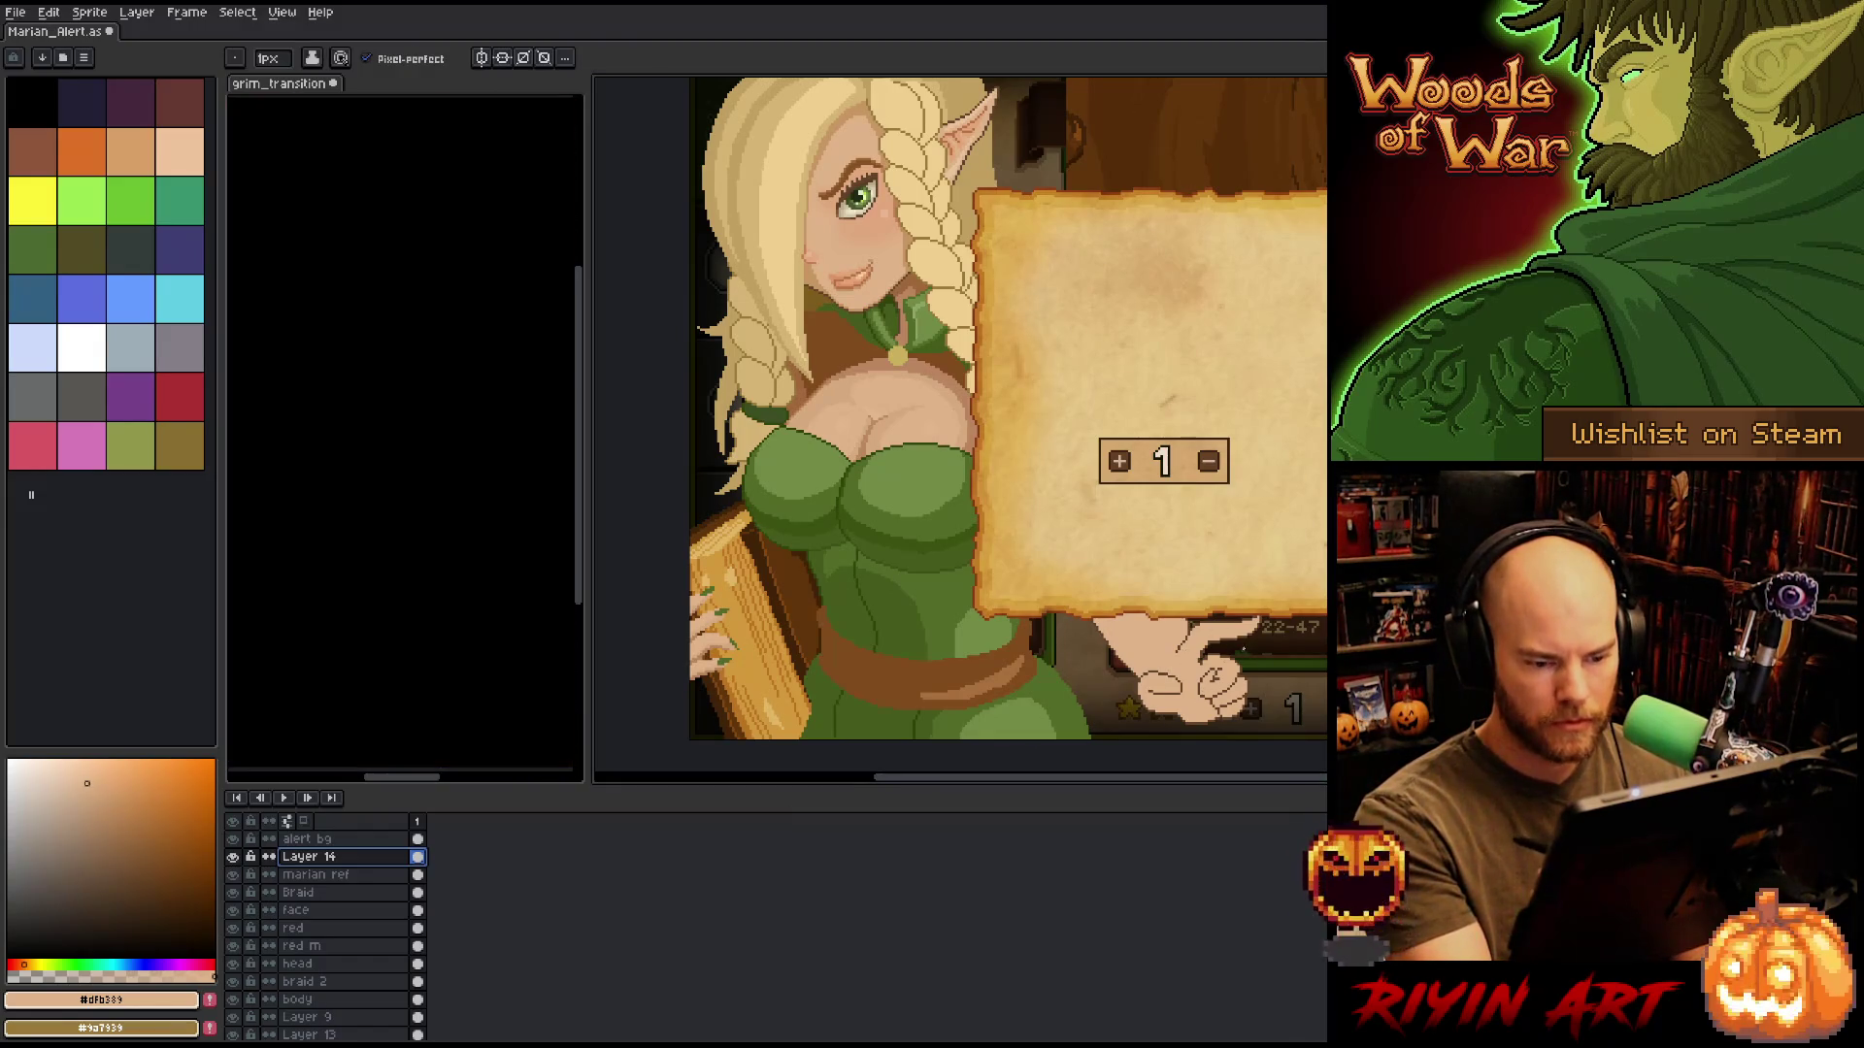
Deselect the marqueed 22:47 text and pick dark brown #62432a from the artwork as the Pencil colour.
{"action": "key", "text": "m"}
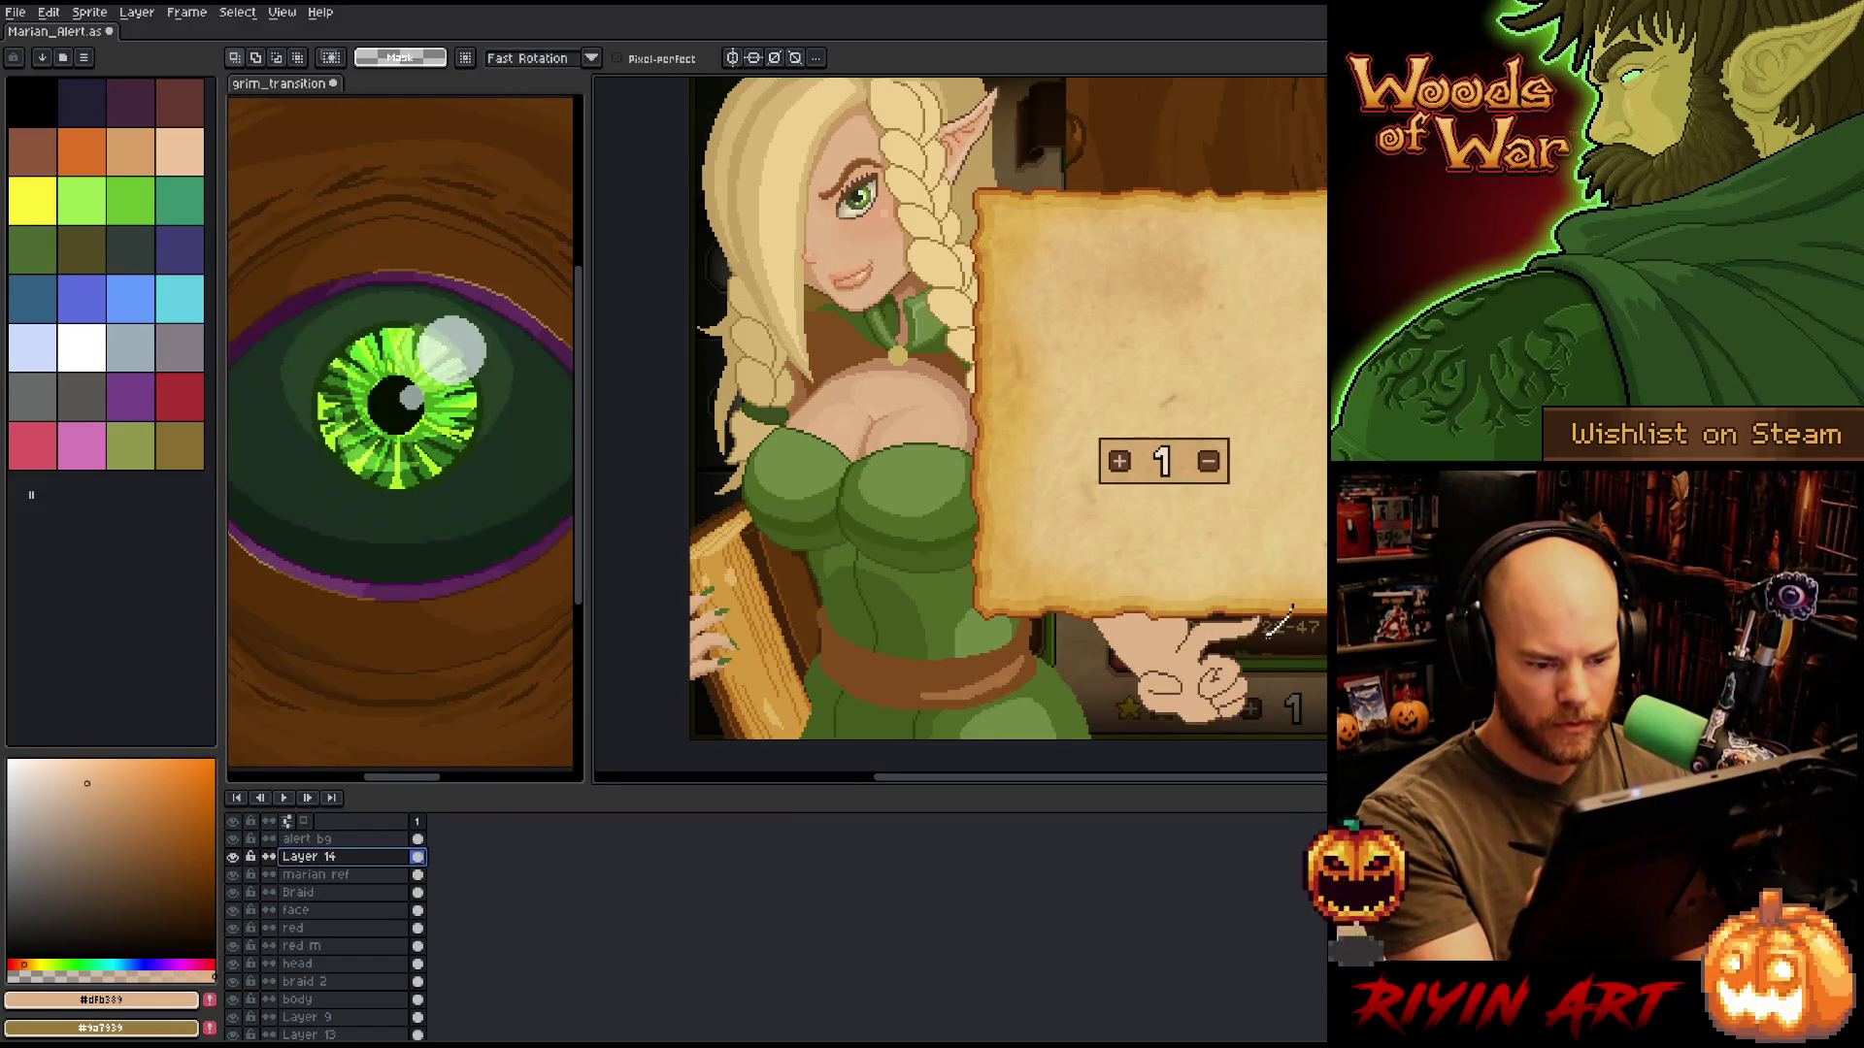
{"action": "left_click_drag", "start_coordinate": [1211, 651], "coordinate": [1288, 599]}
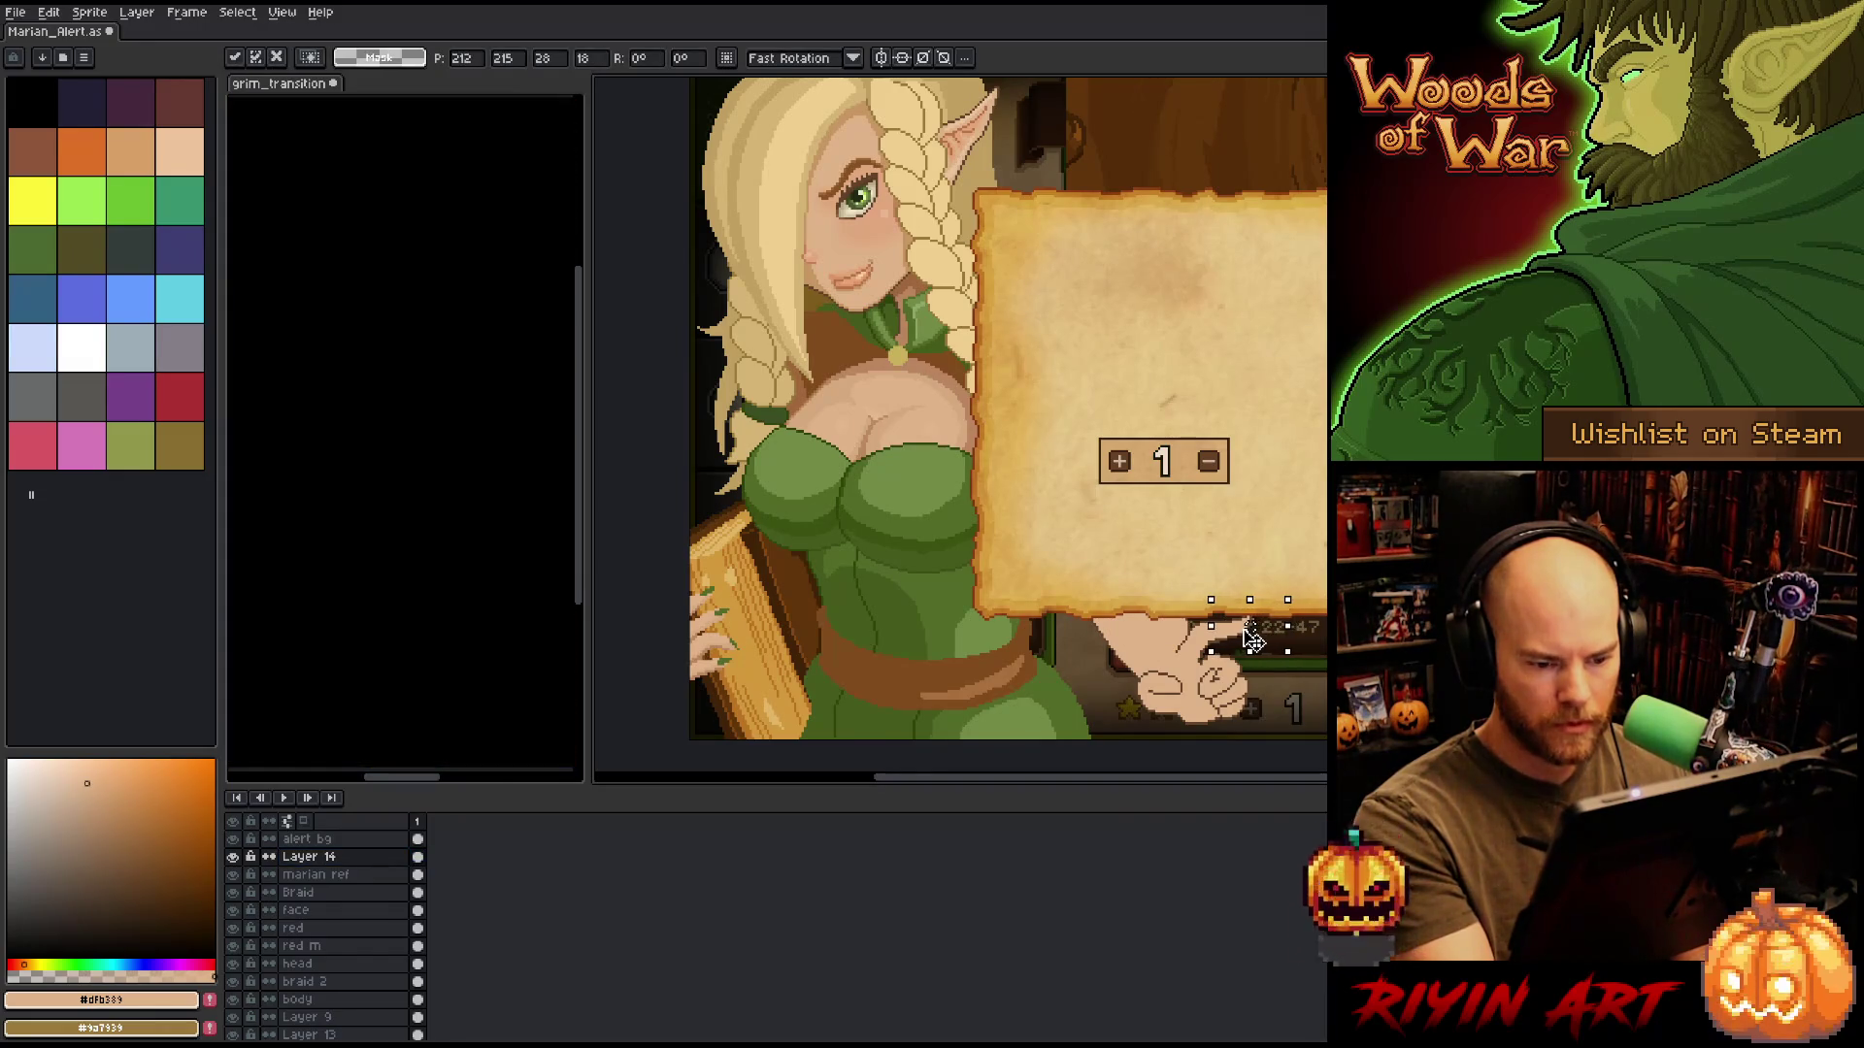
{"action": "key", "text": "ctrl+d"}
{"action": "key", "text": "b"}
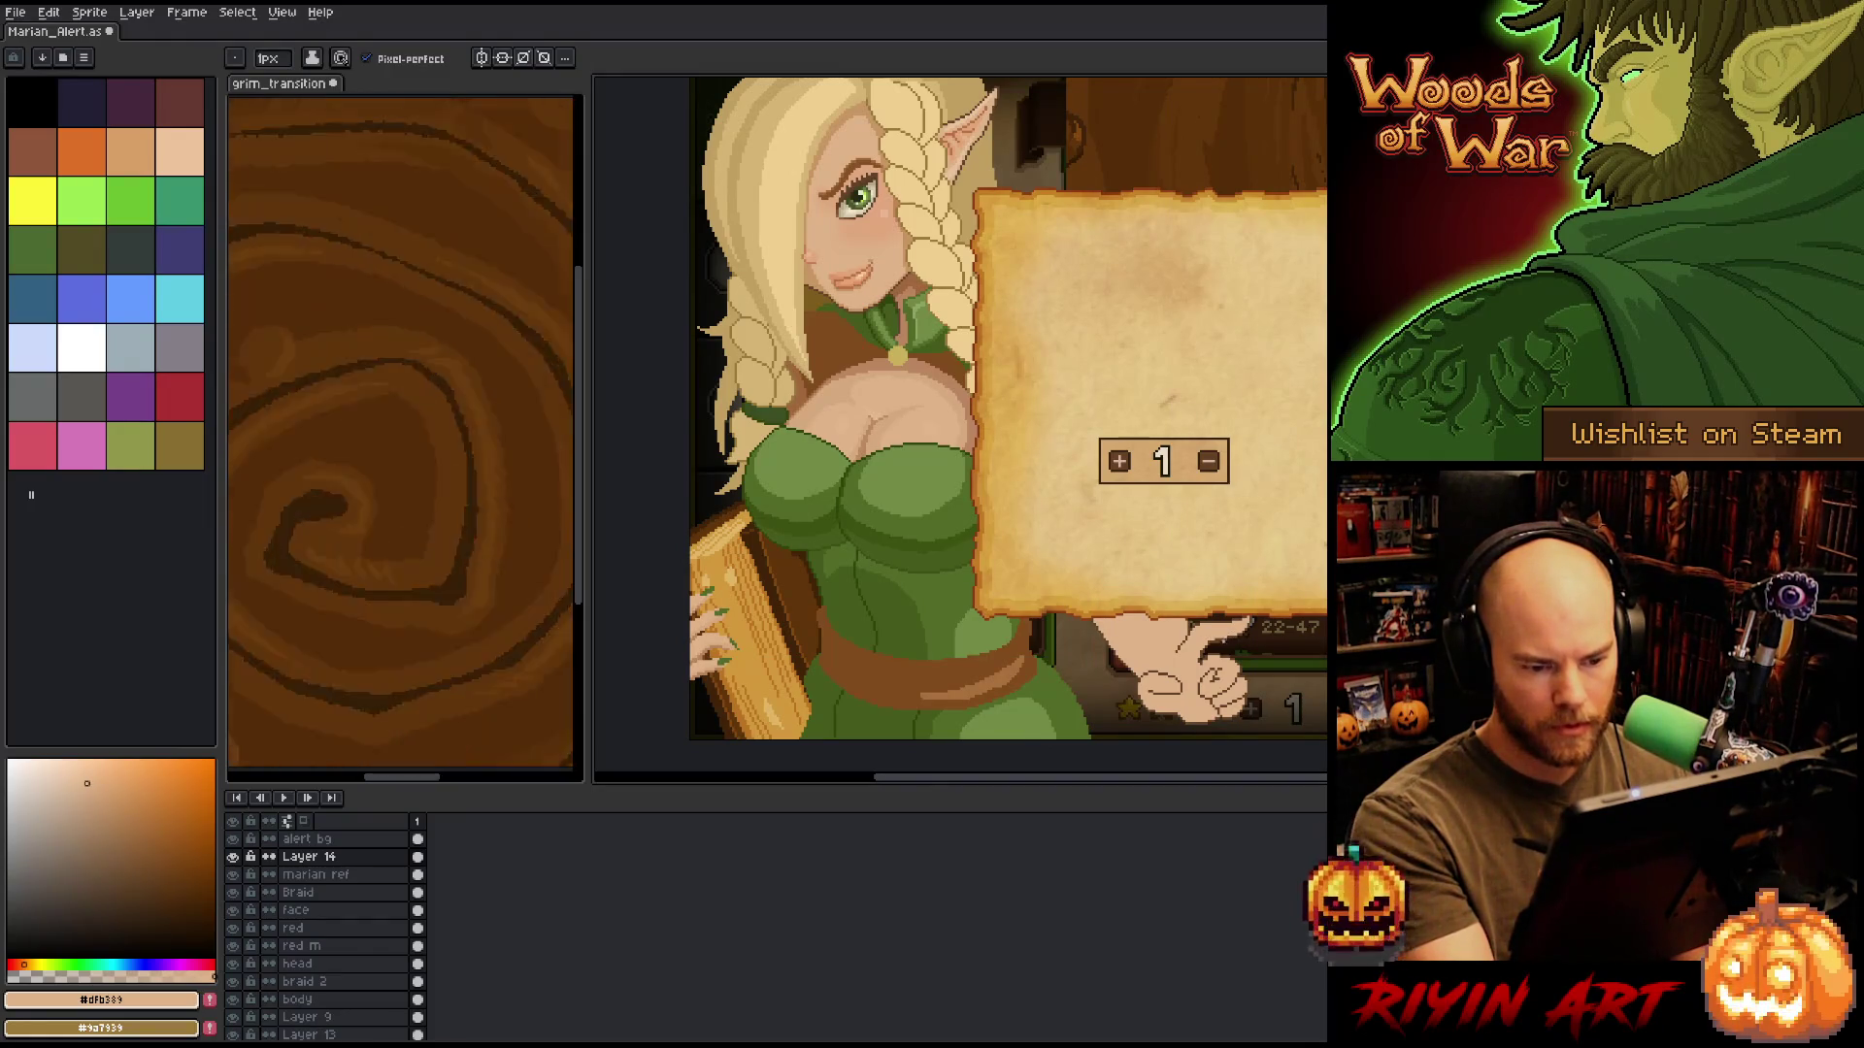
{"action": "left_click", "coordinate": [1226, 633], "text": "alt"}
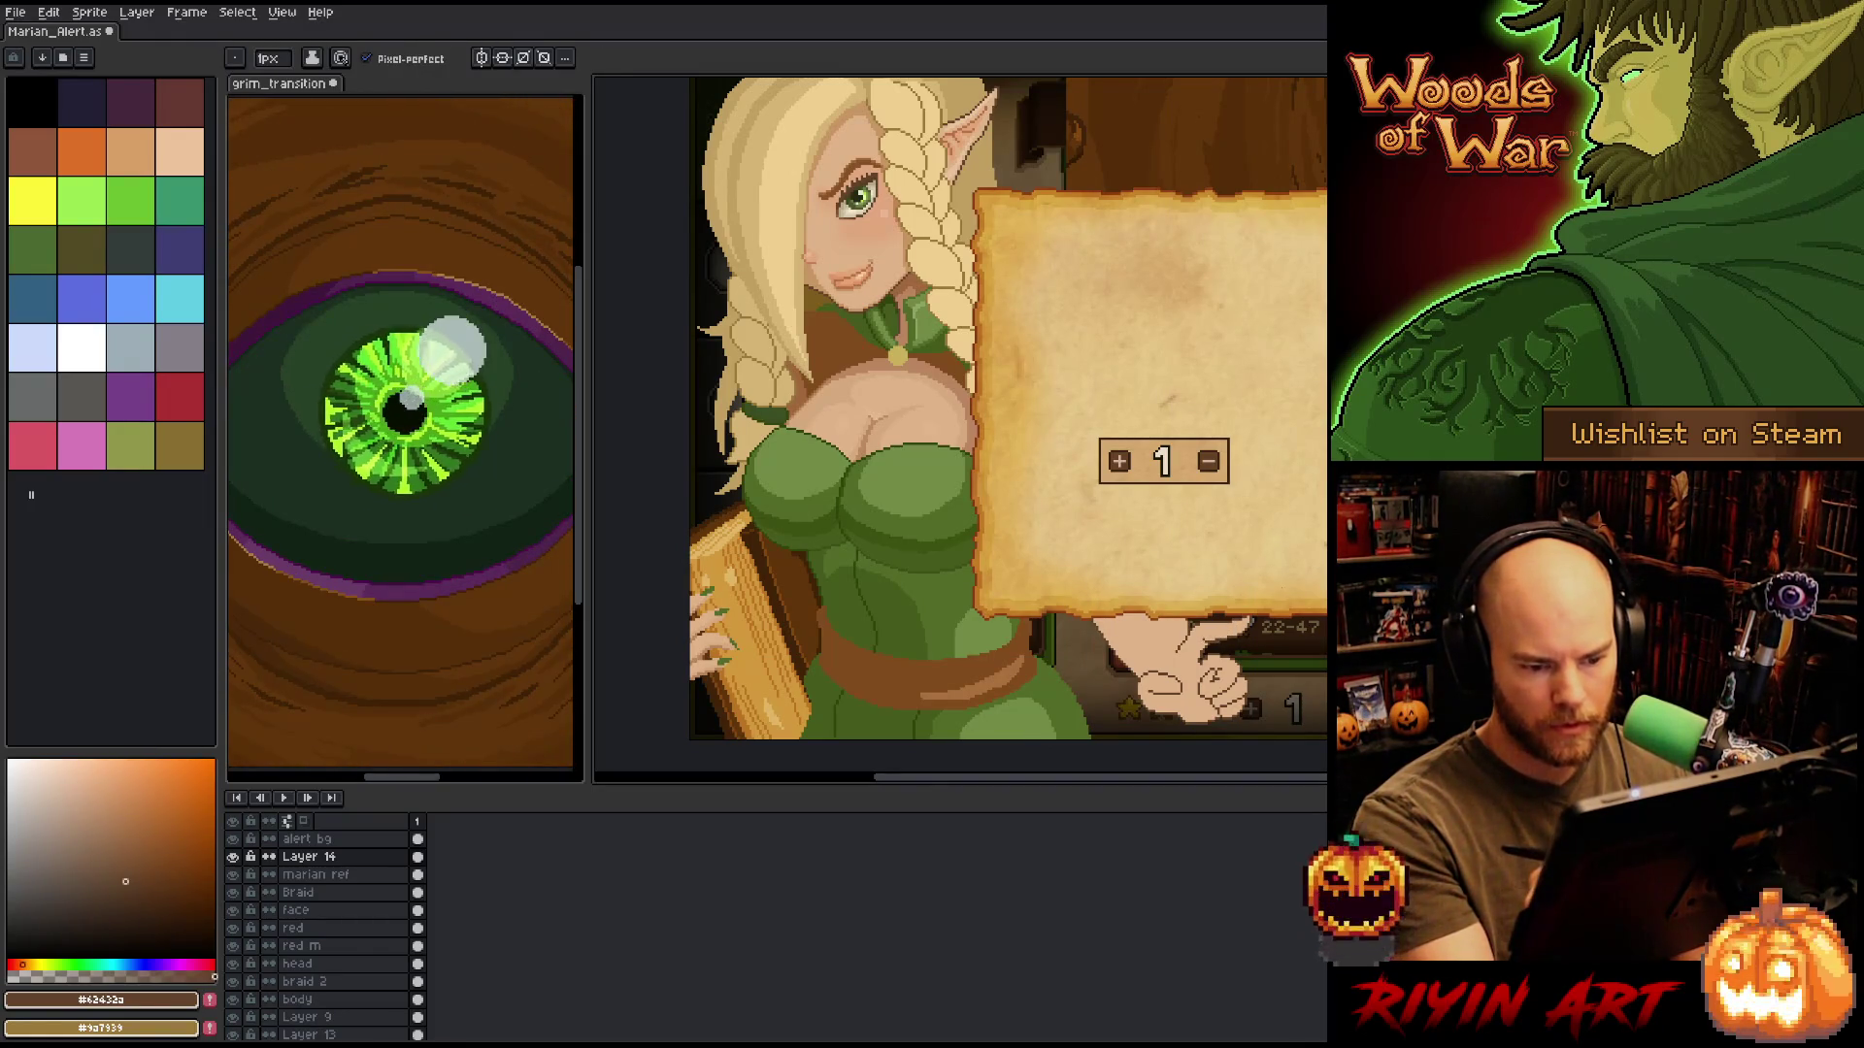
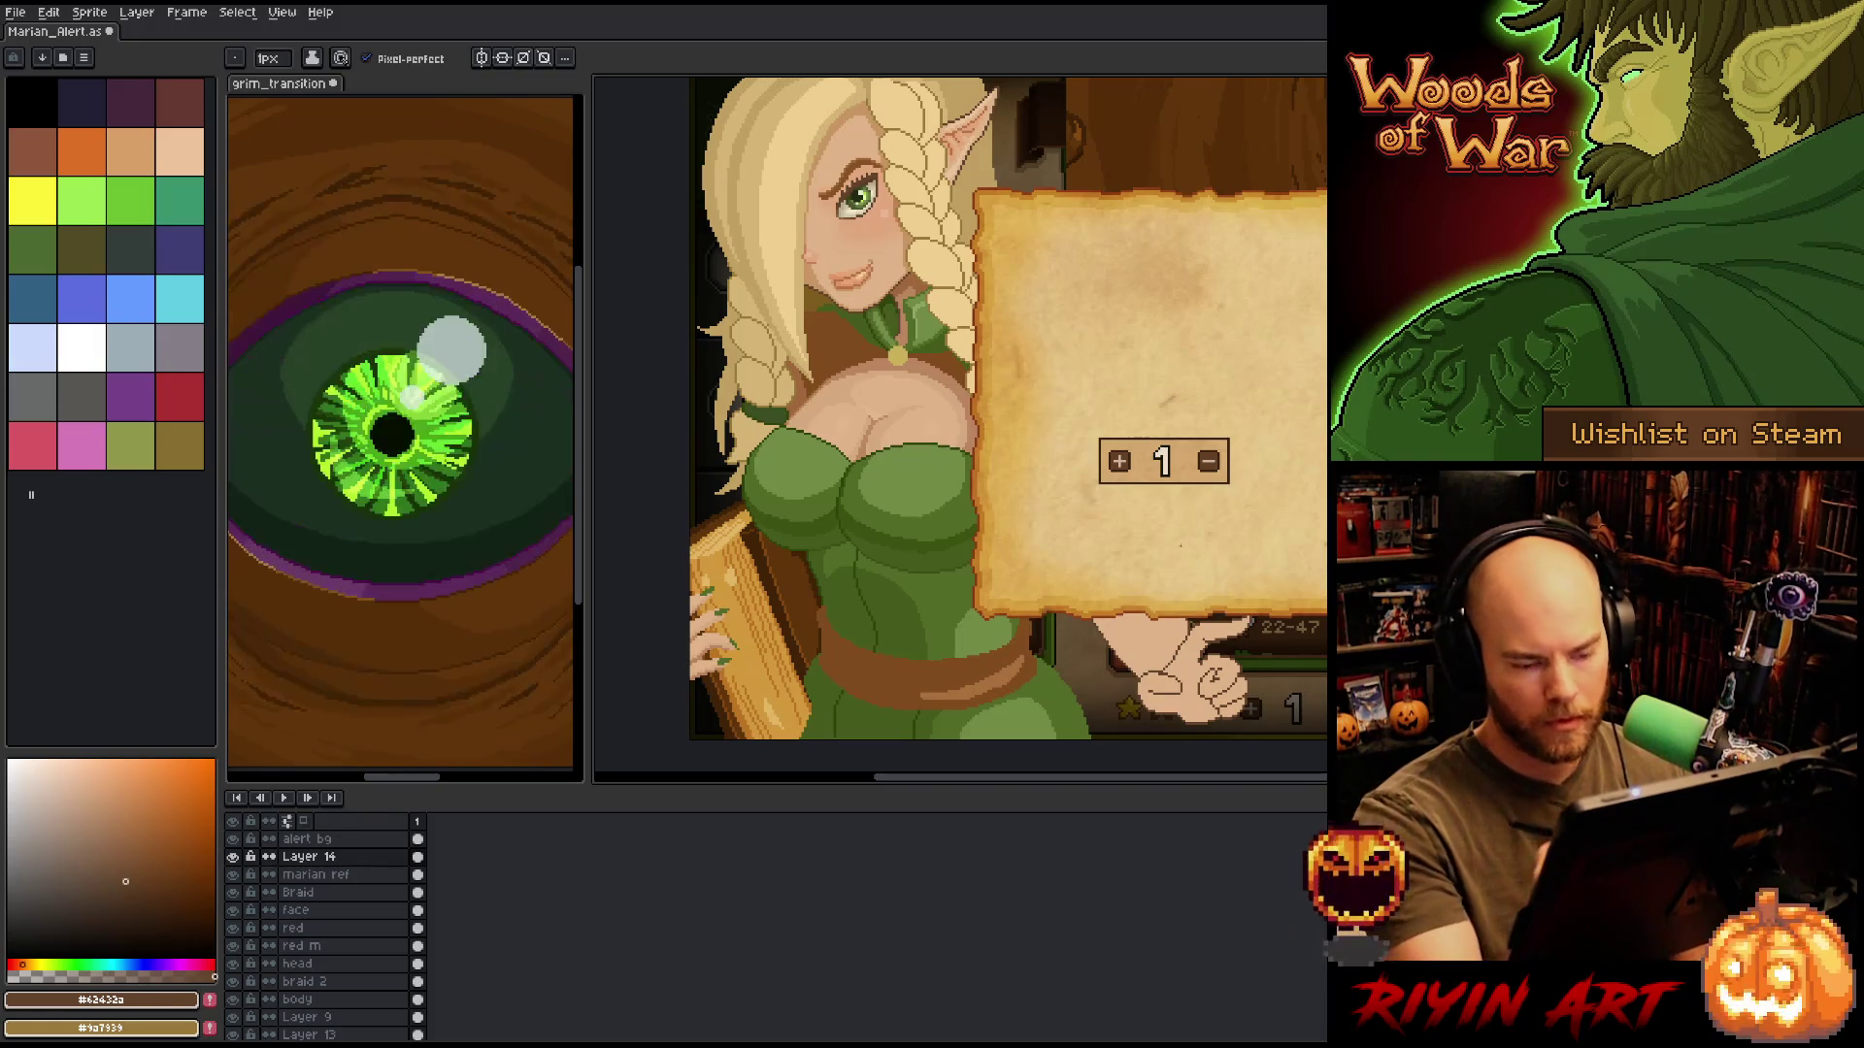
Zoom in around the parchment and switch between Pencil and Eraser to prepare the hand edit.
{"action": "scroll", "coordinate": [1191, 618], "scroll_direction": "up", "scroll_amount": 3}
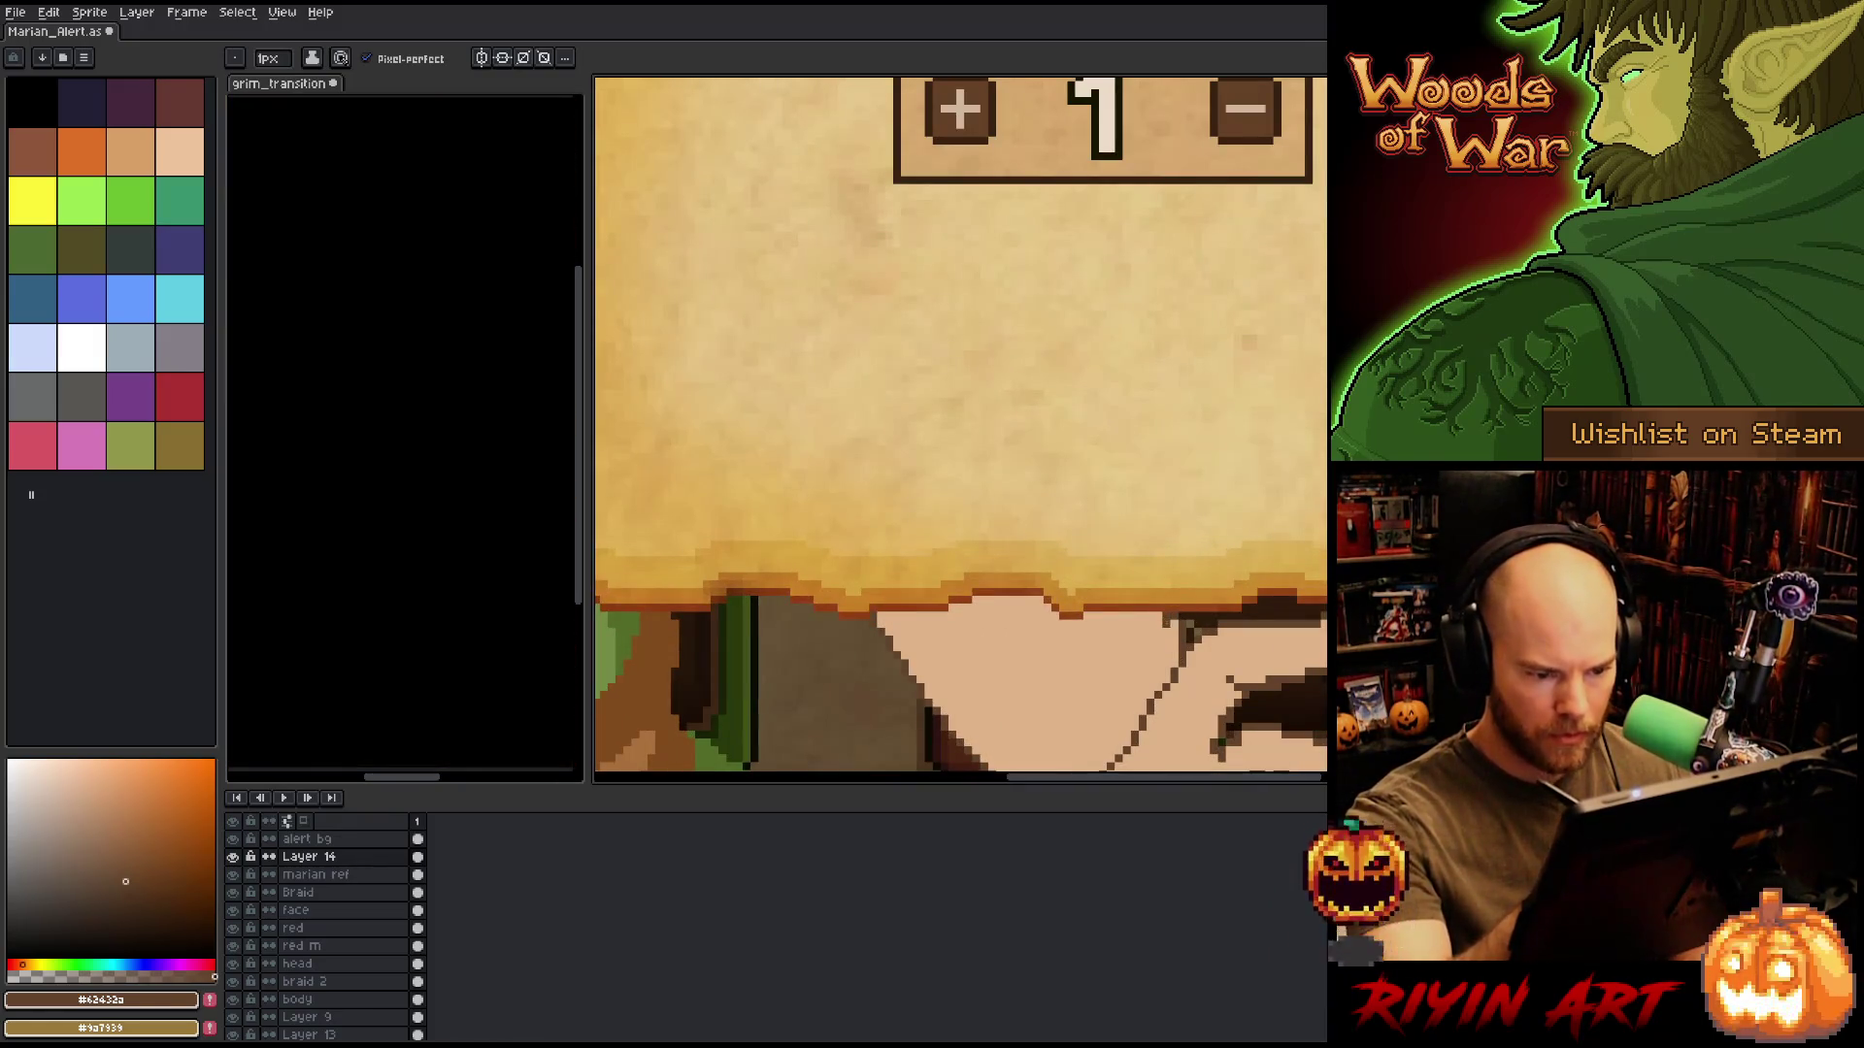
{"action": "key", "text": "e"}
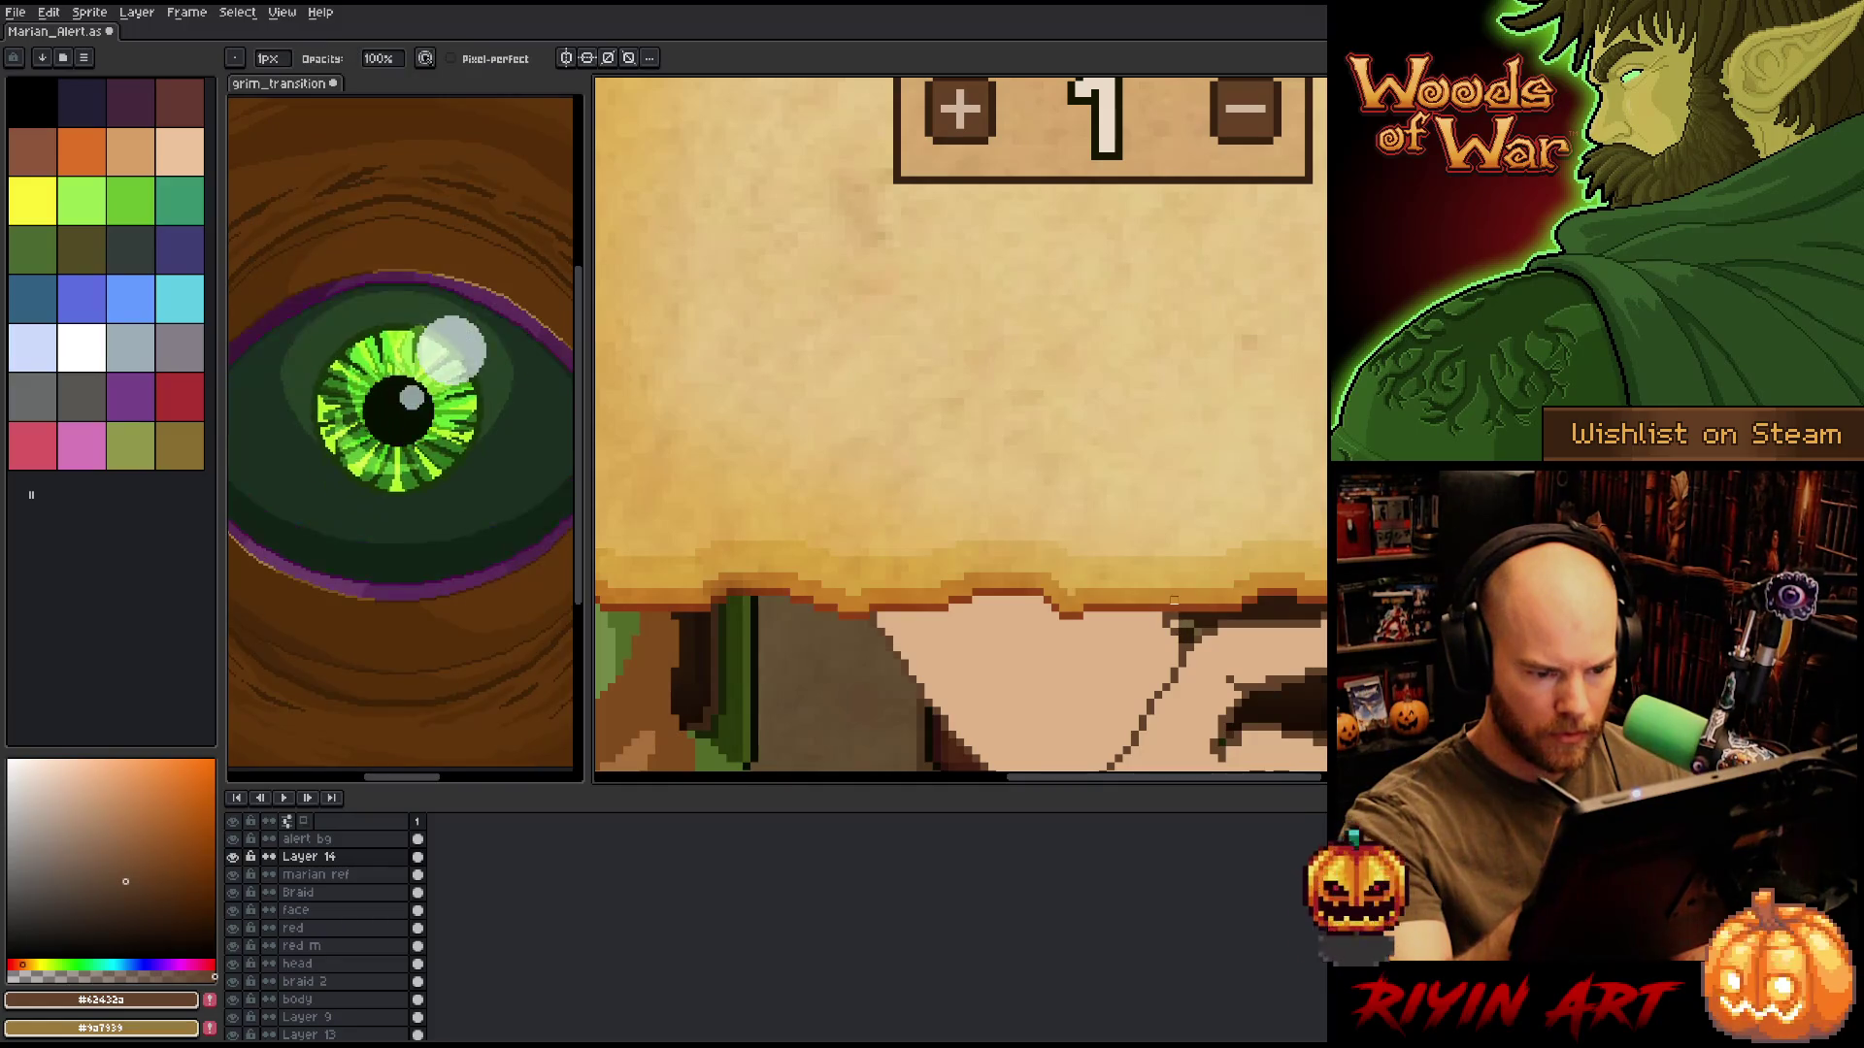
{"action": "key", "text": "e"}
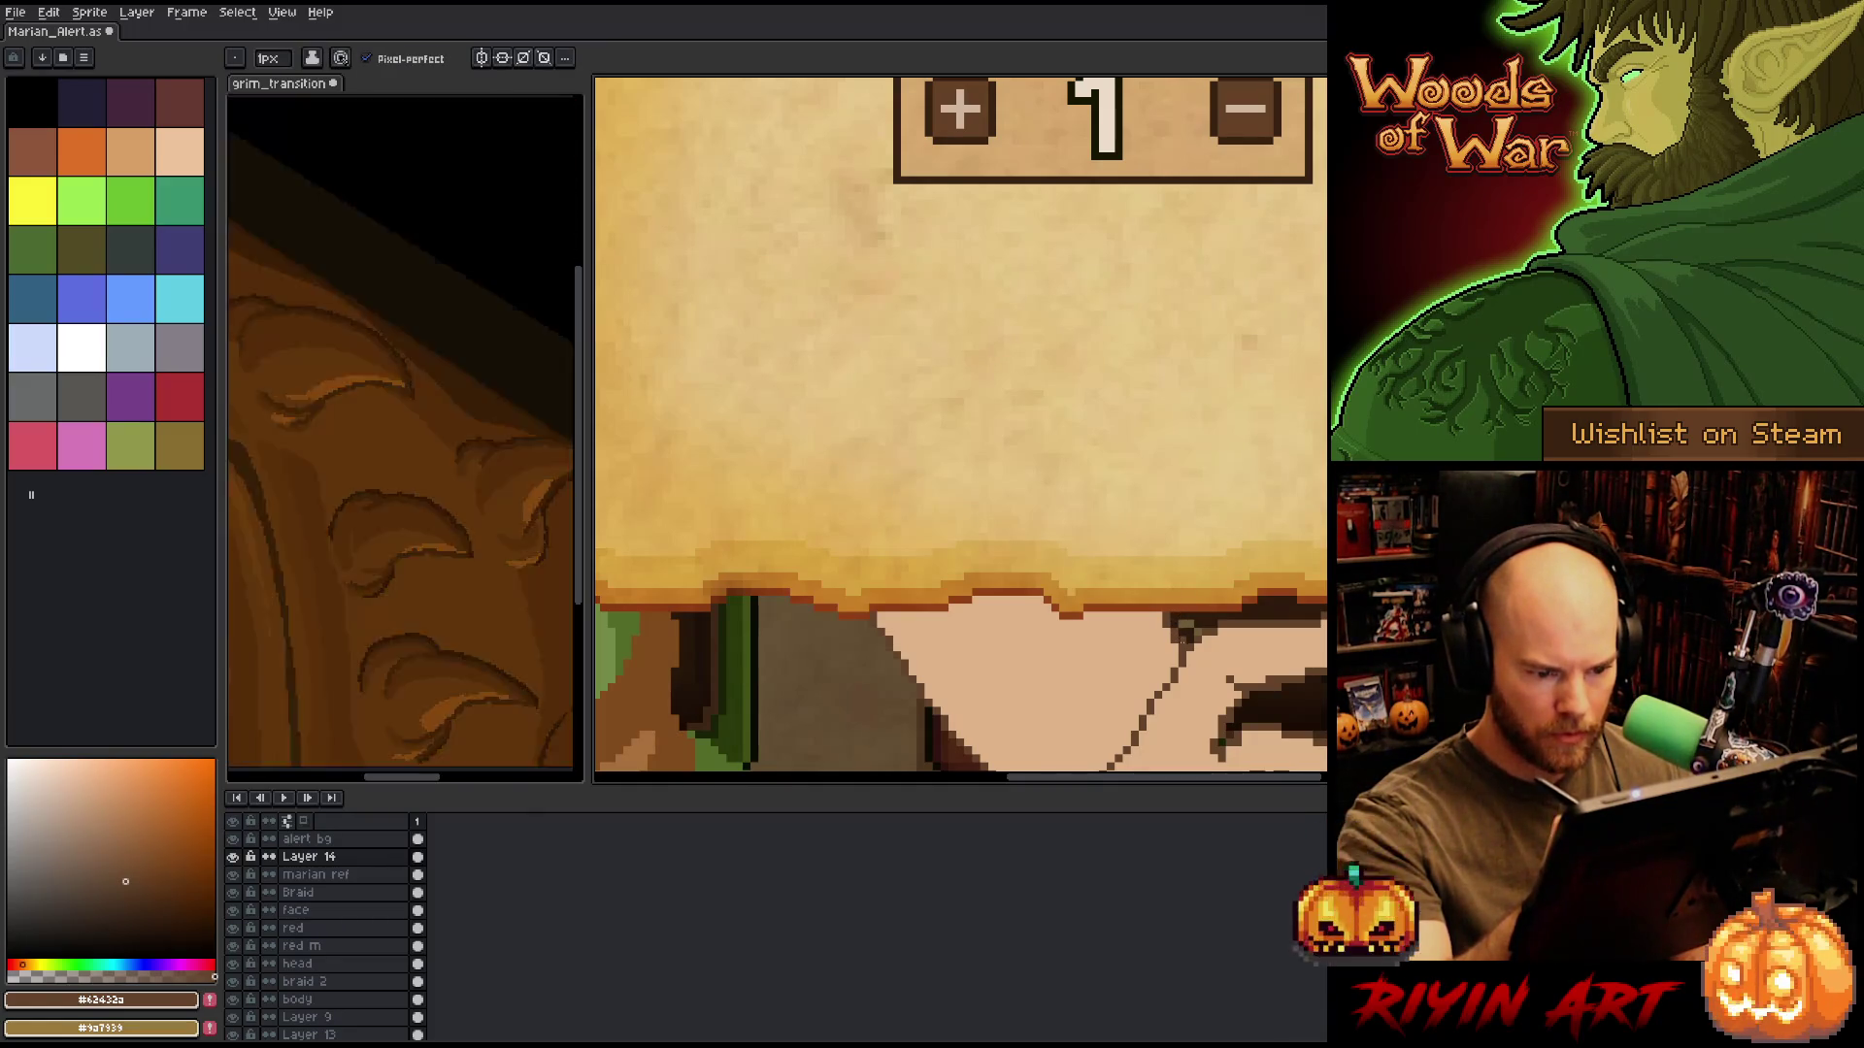
{"action": "key", "text": "e"}
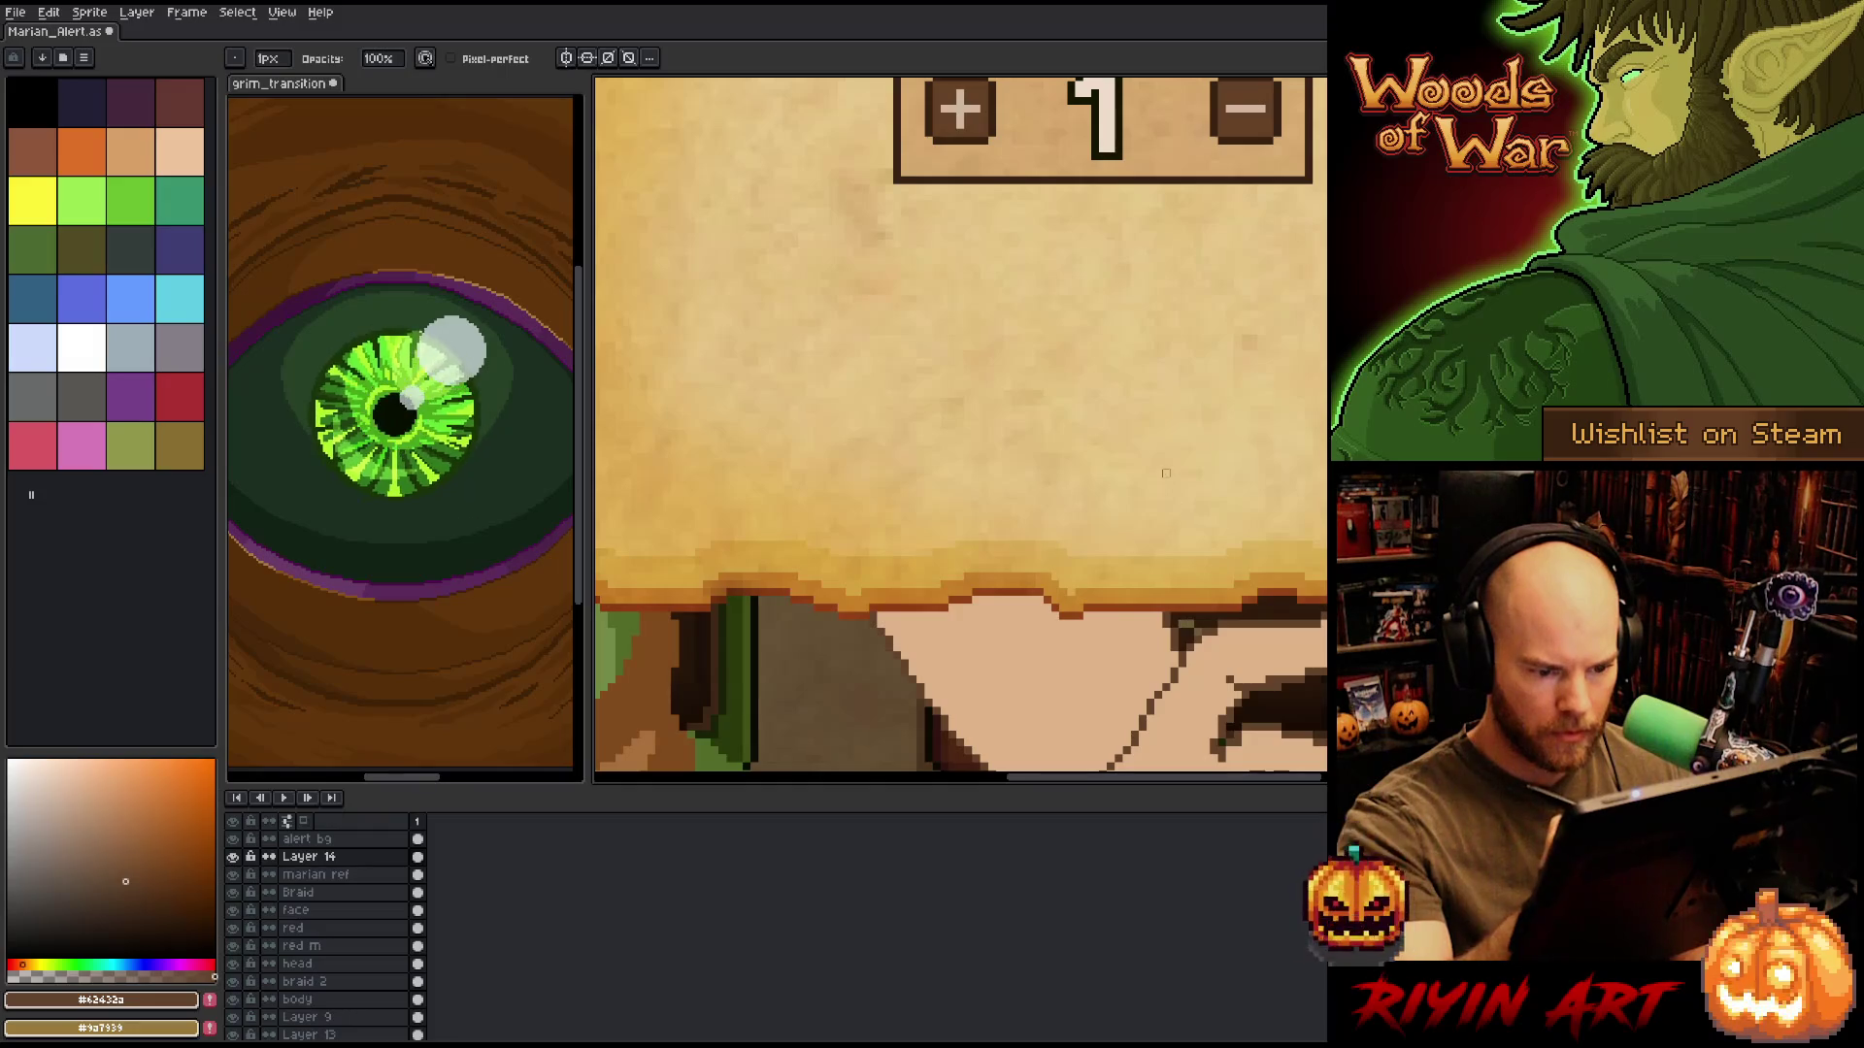
{"action": "scroll", "coordinate": [1166, 473], "scroll_direction": "down", "scroll_amount": 5}
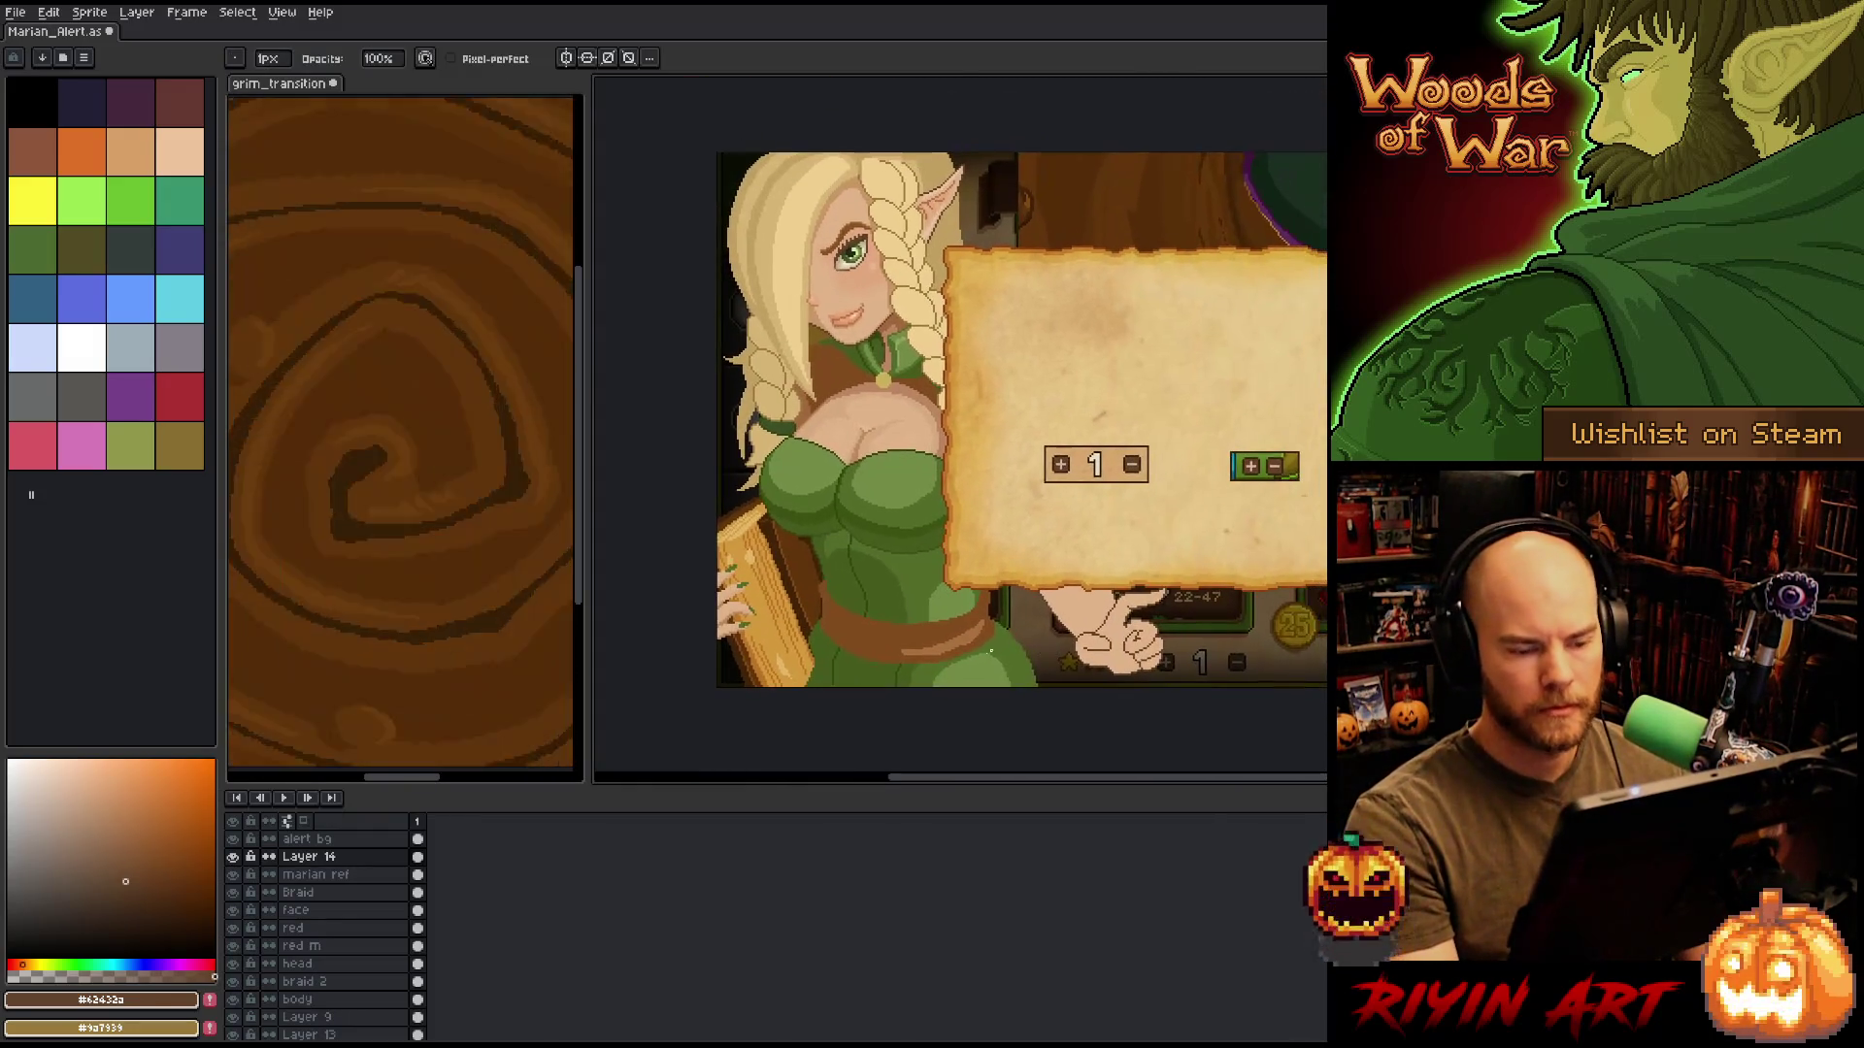
{"action": "scroll", "coordinate": [1052, 667], "scroll_direction": "up", "scroll_amount": 1}
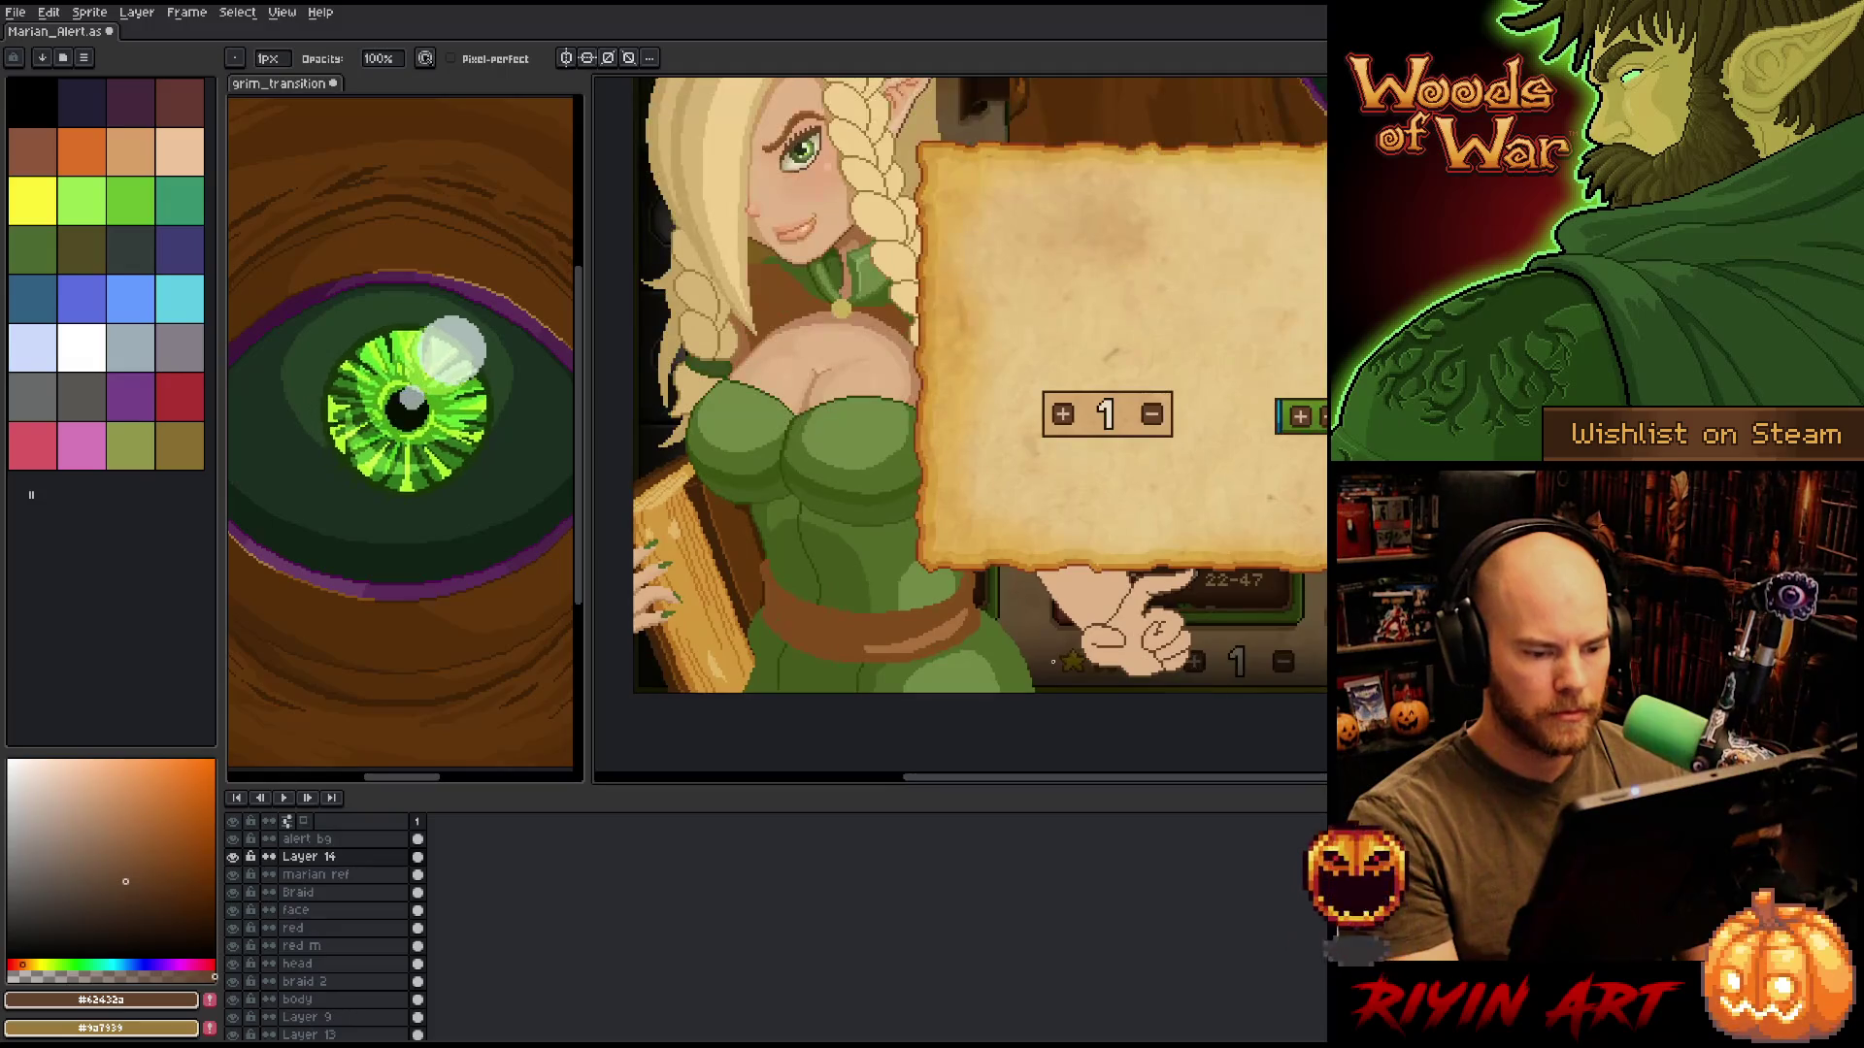
Transform the hand, nudge it one pixel down under the parchment, and commit the position.
{"action": "key", "text": "ctrl+t"}
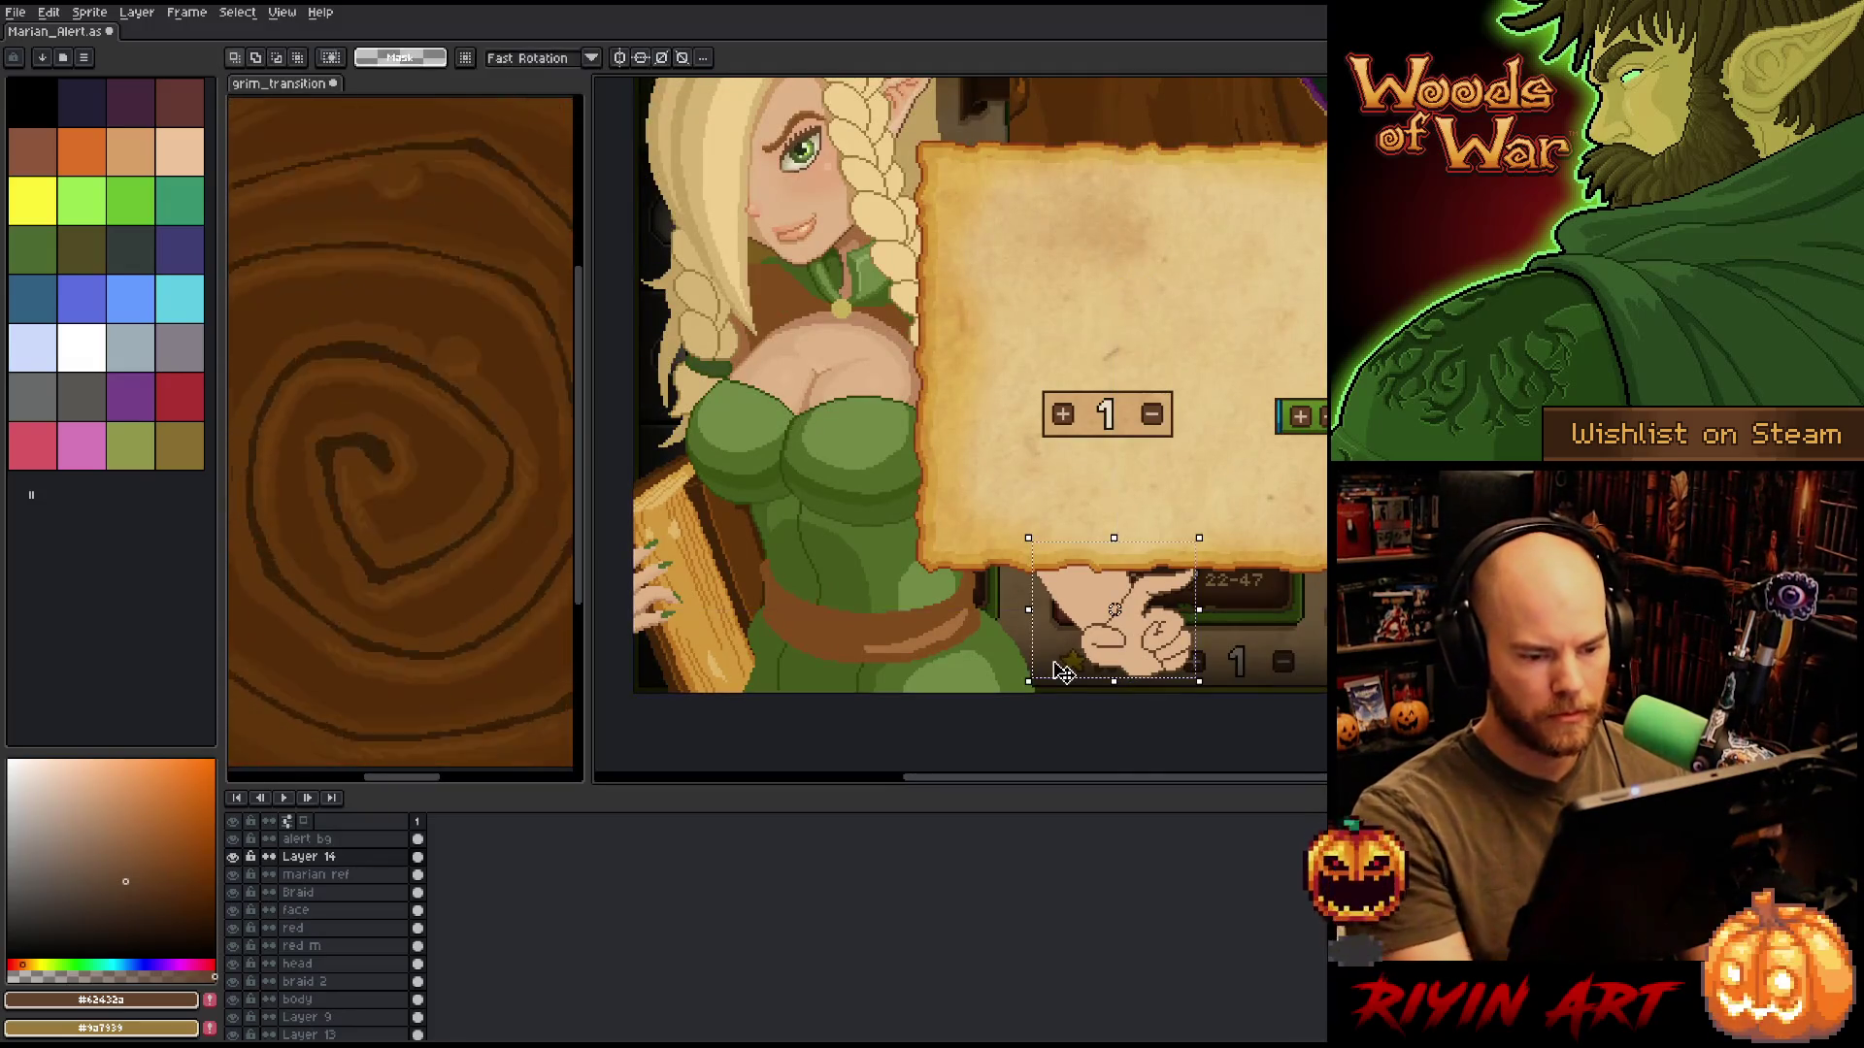
{"action": "key", "text": "Down"}
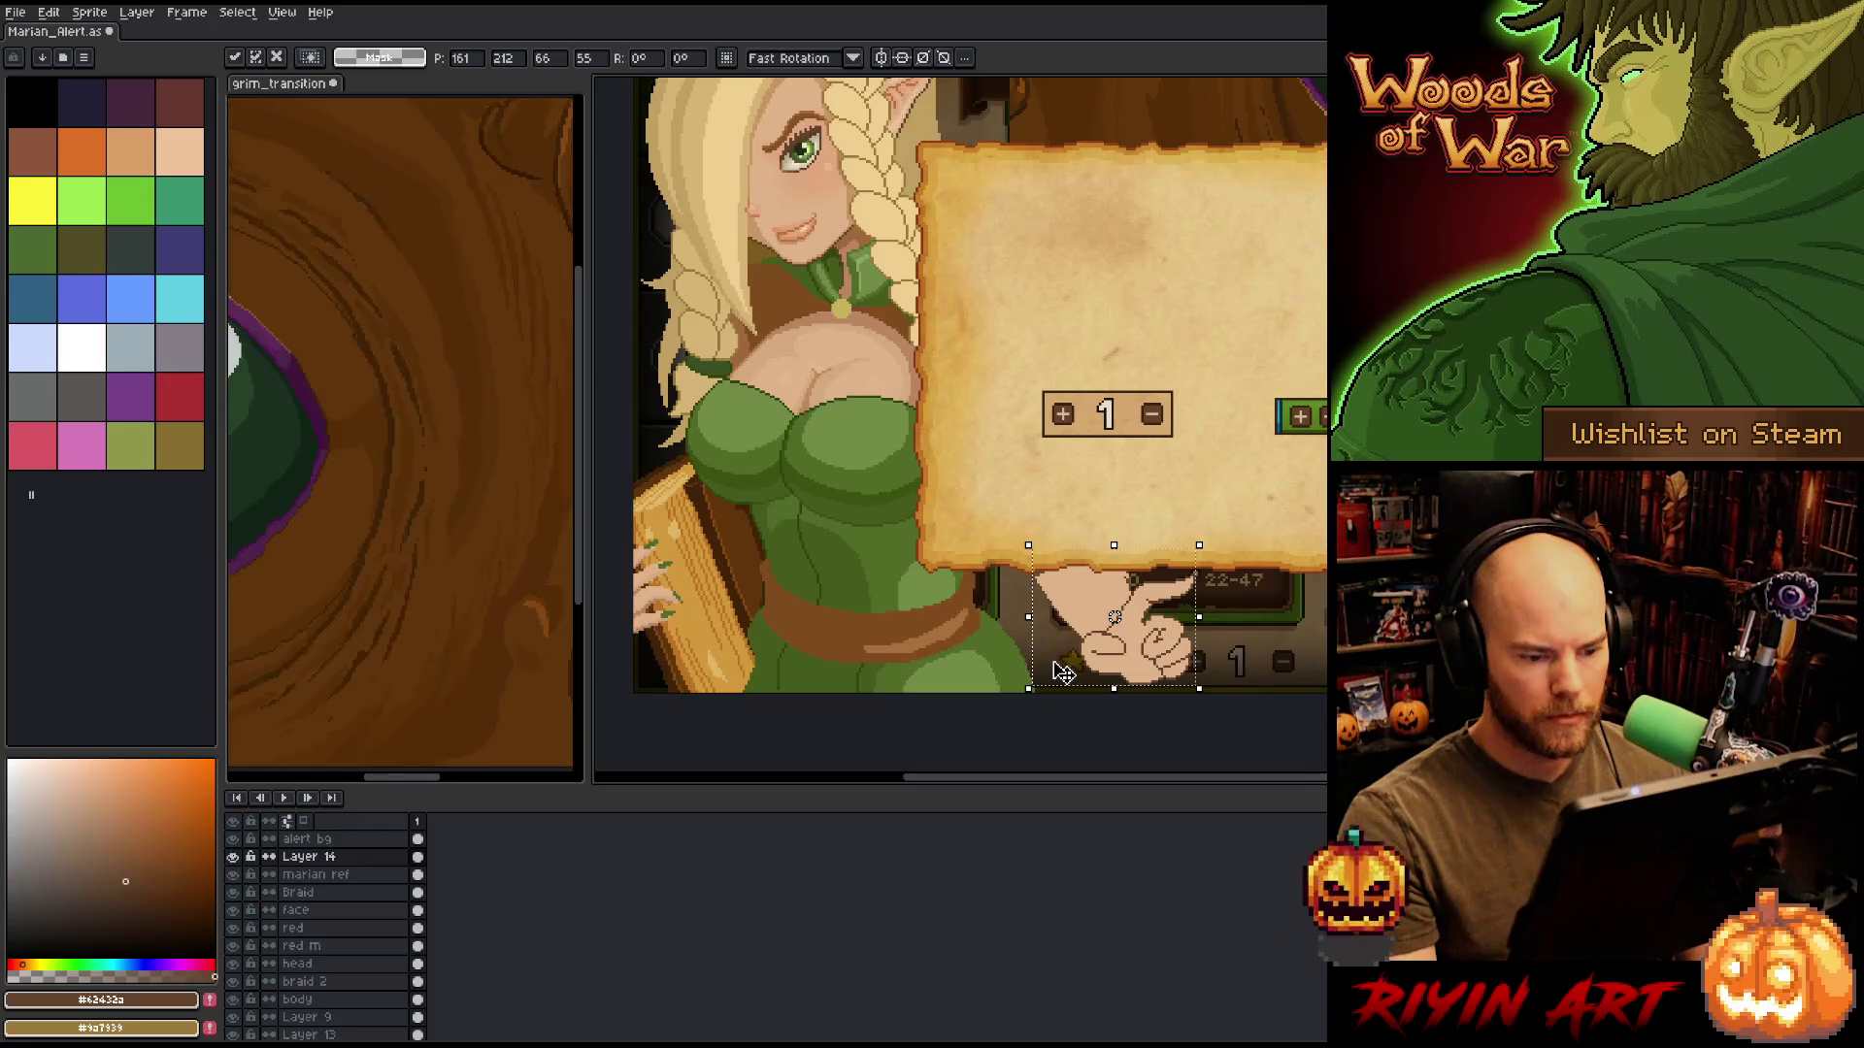
{"action": "key", "text": "Return"}
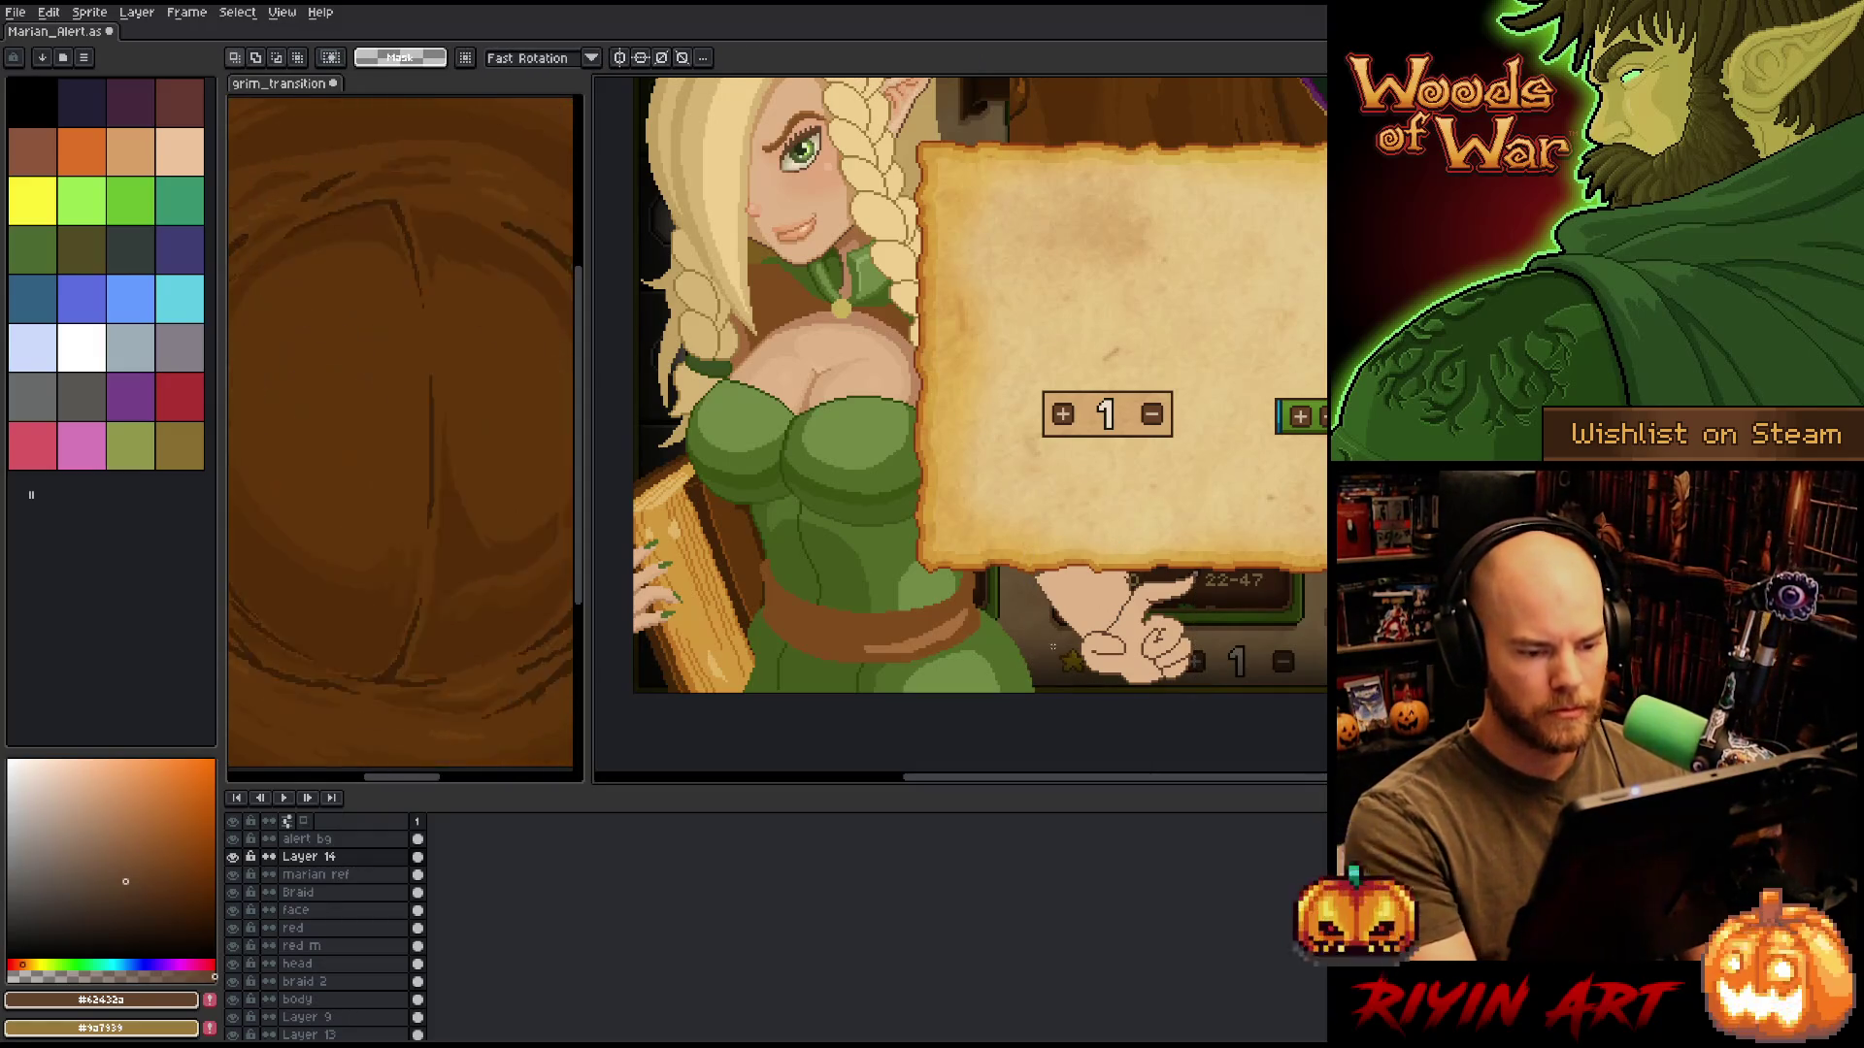
{"action": "scroll", "coordinate": [1063, 670], "scroll_direction": "down", "scroll_amount": 2}
{"action": "scroll", "coordinate": [1062, 670], "scroll_direction": "up", "scroll_amount": 1}
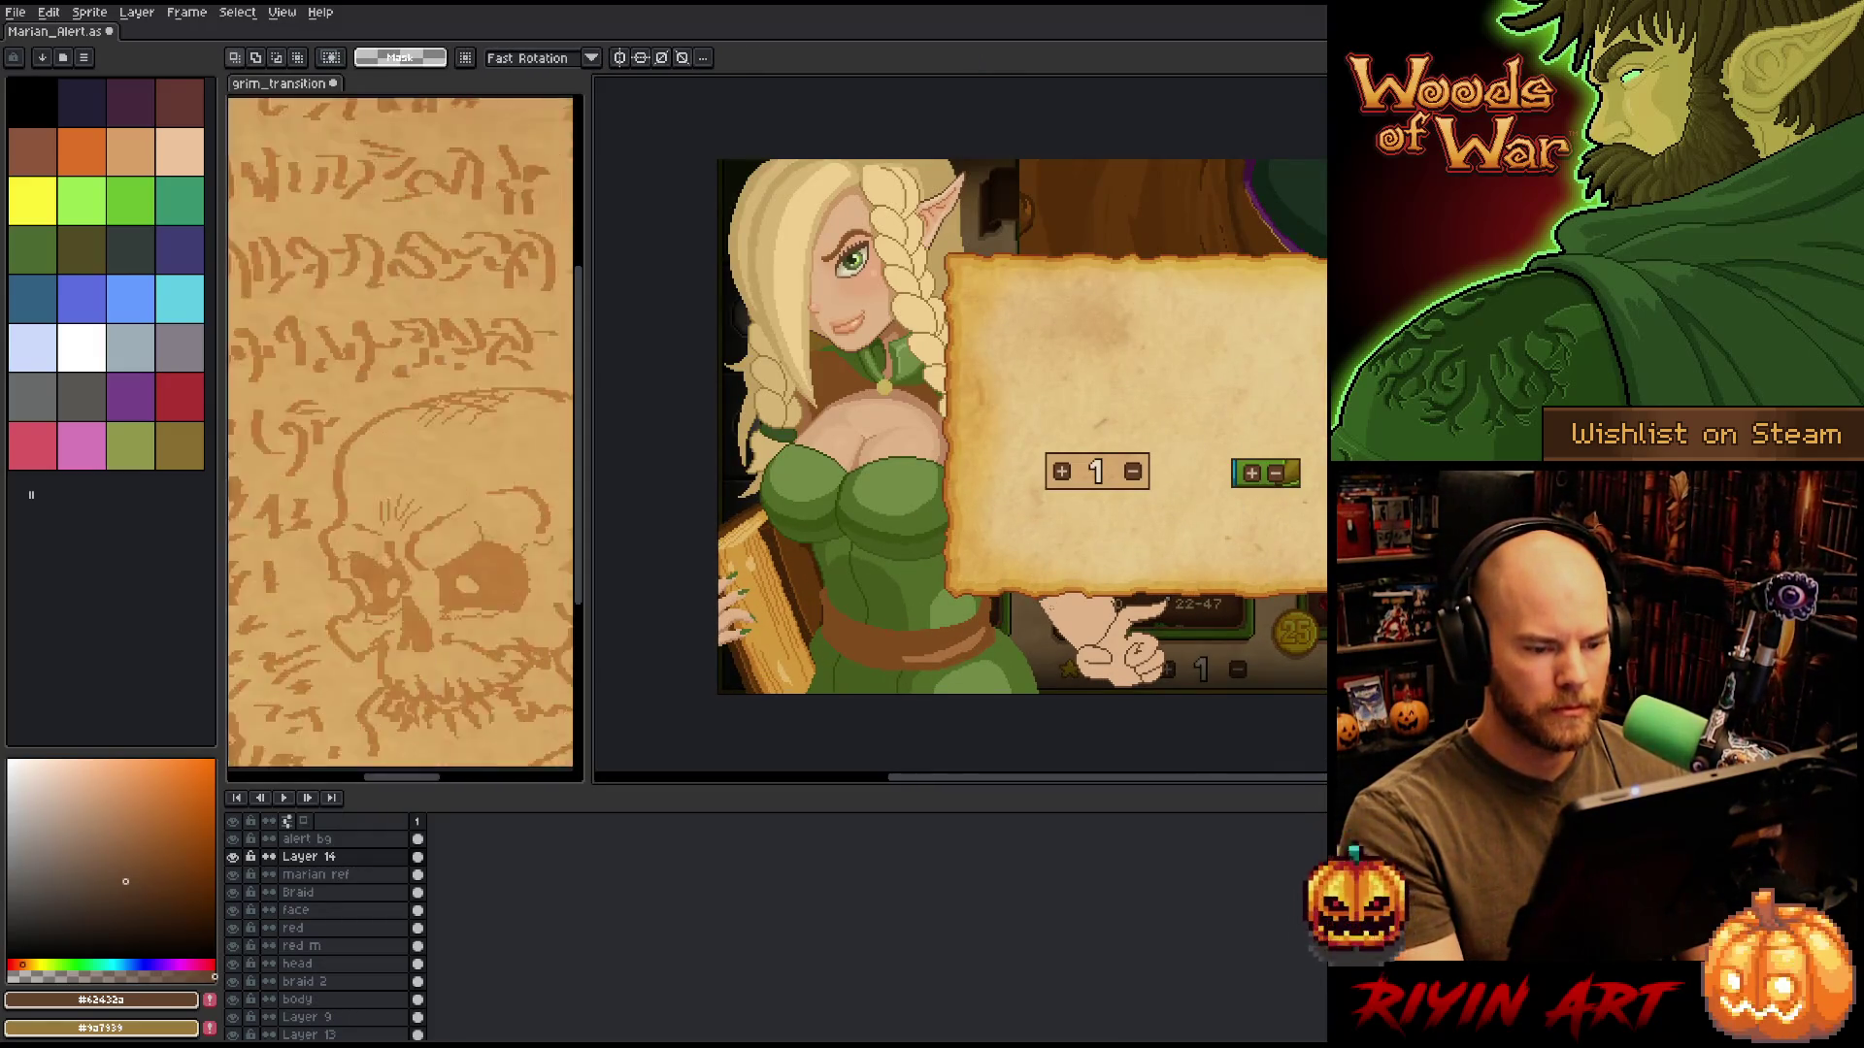
{"action": "scroll", "coordinate": [1125, 613], "scroll_direction": "up", "scroll_amount": 2}
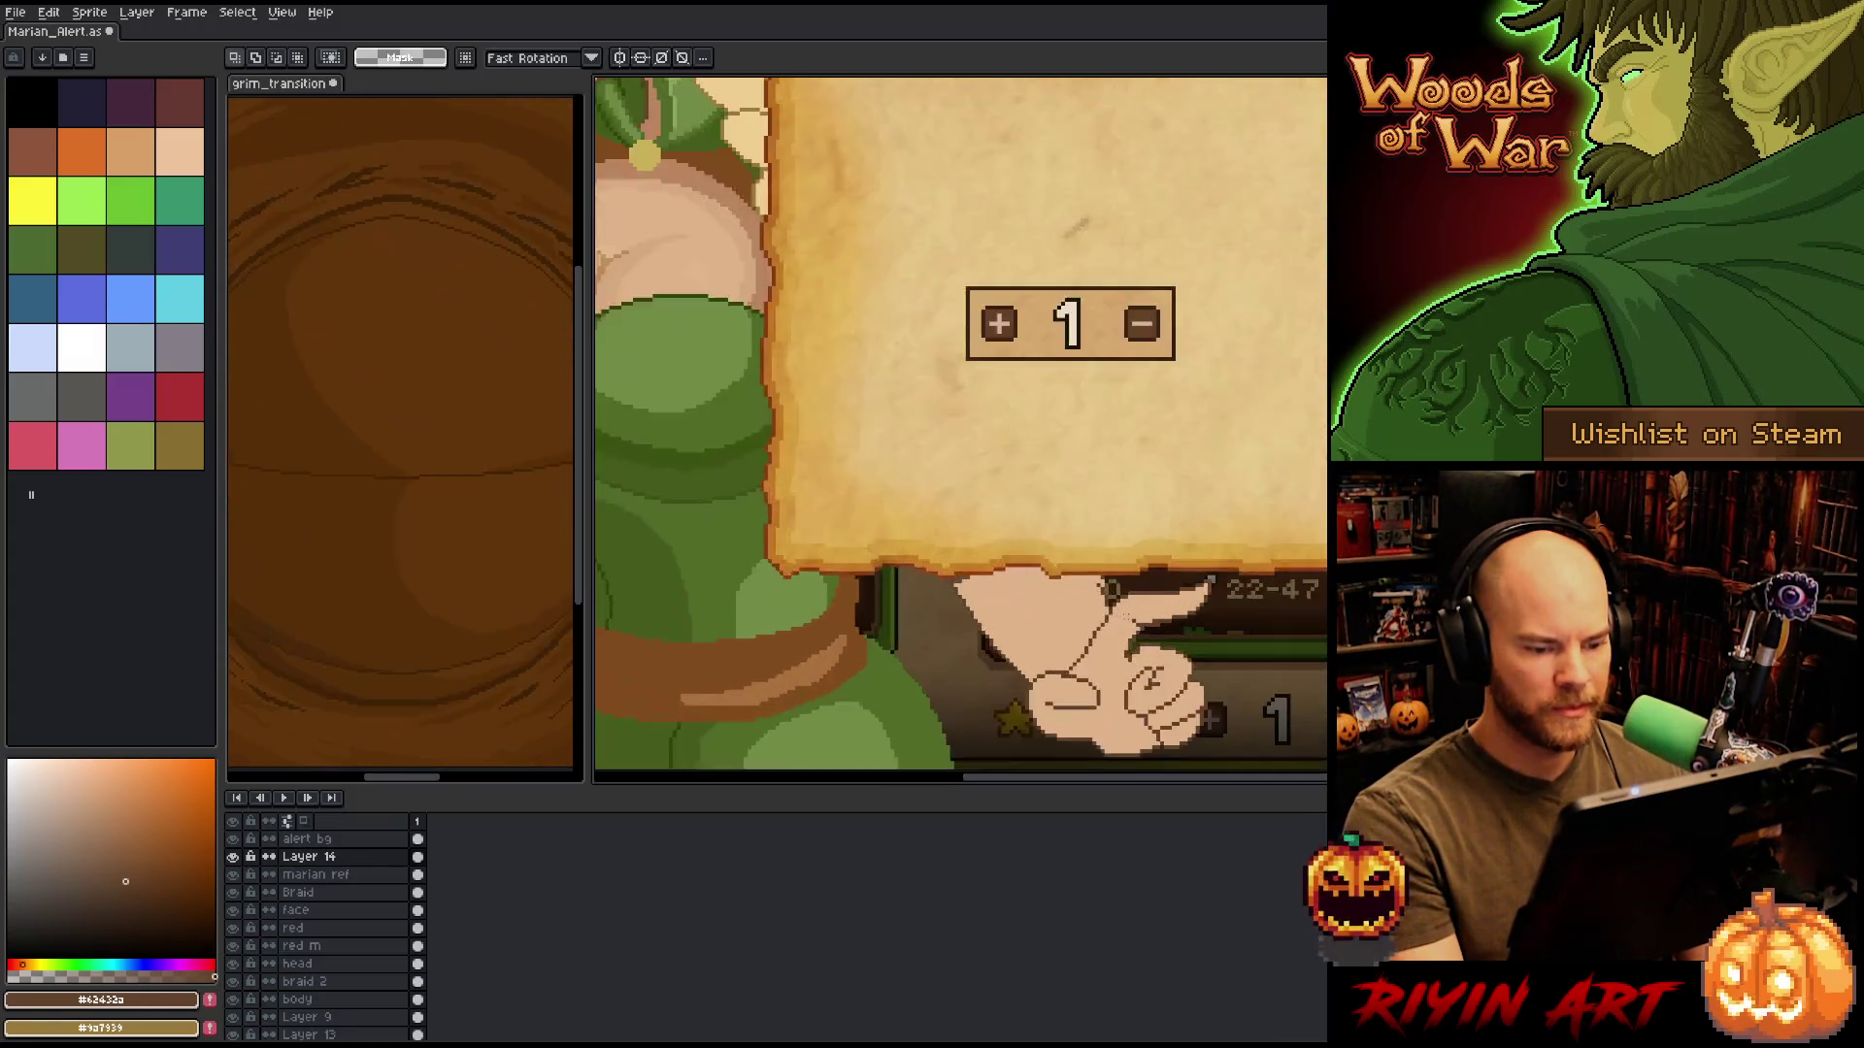
{"action": "scroll", "coordinate": [1125, 612], "scroll_direction": "down", "scroll_amount": 1}
{"action": "scroll", "coordinate": [1125, 613], "scroll_direction": "up", "scroll_amount": 1}
{"action": "left_click", "coordinate": [1134, 626]}
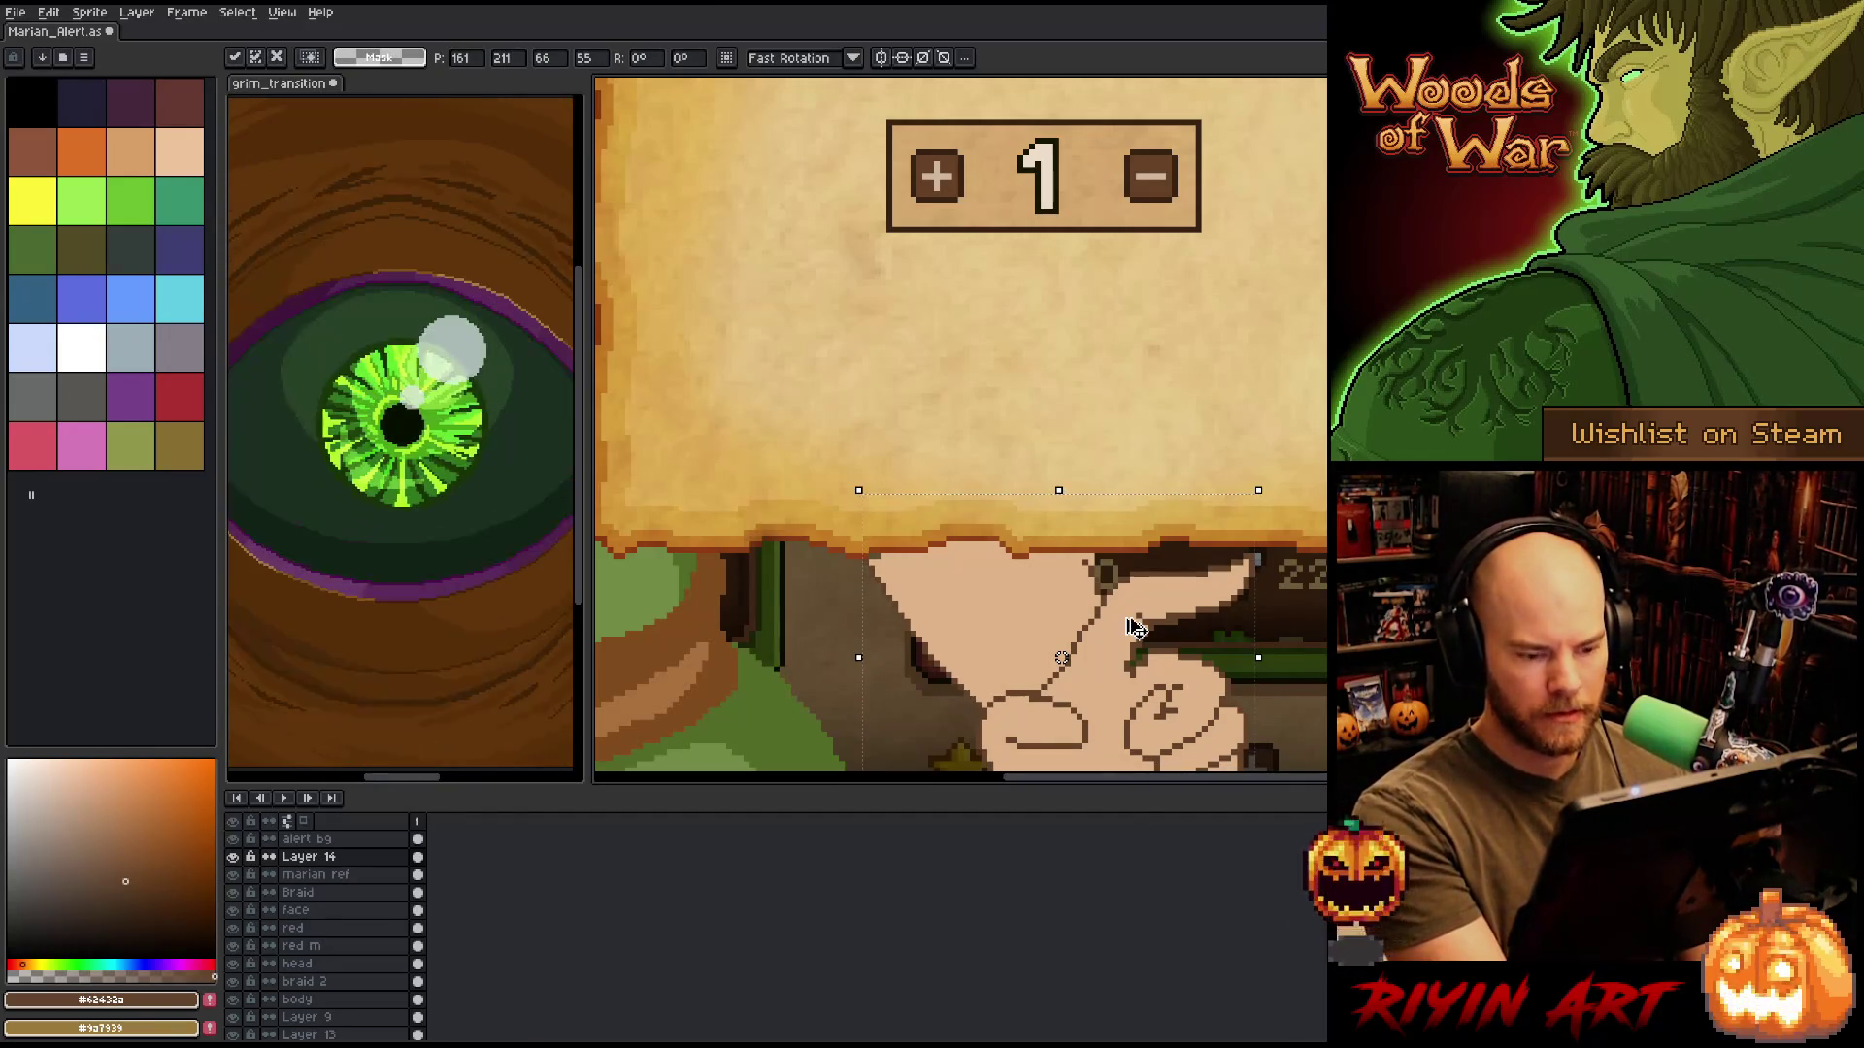
{"action": "key", "text": "Return"}
Eyedrop the hand's skin tone and the dark brown outline colour from the canvas.
{"action": "key", "text": "b"}
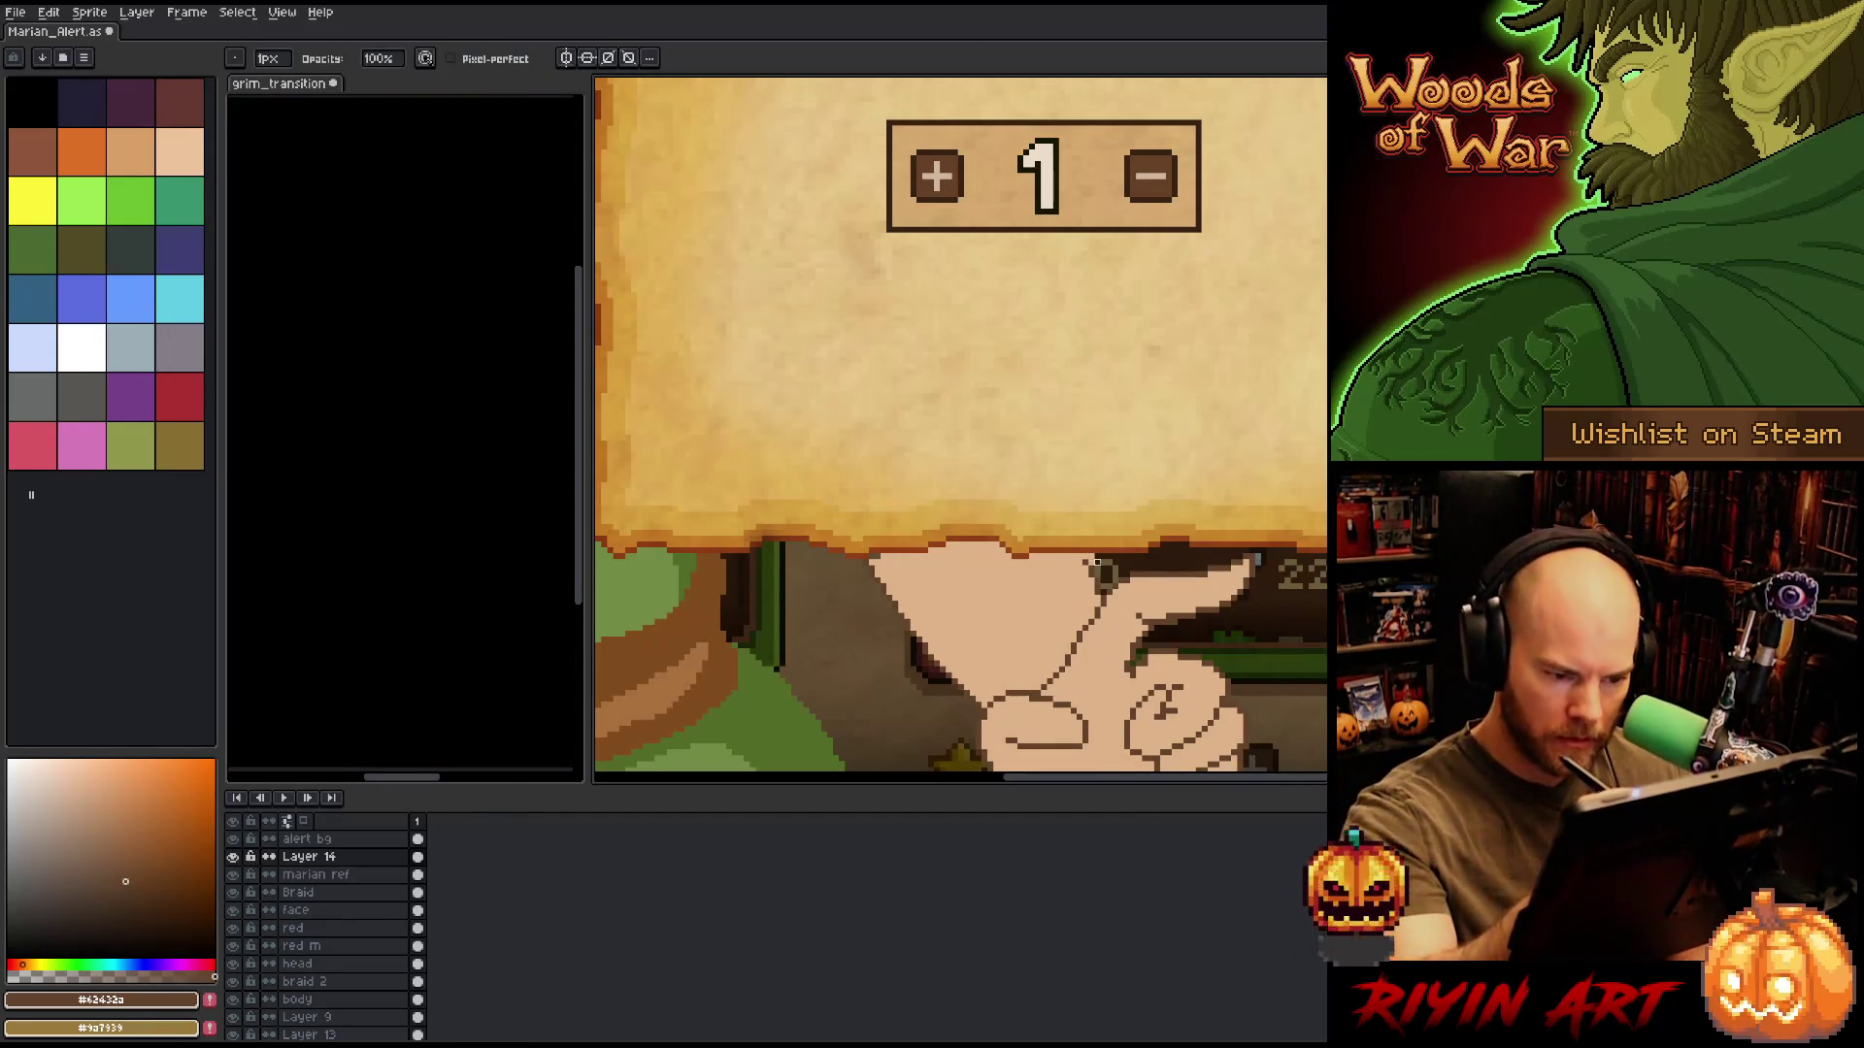
{"action": "key", "text": "e"}
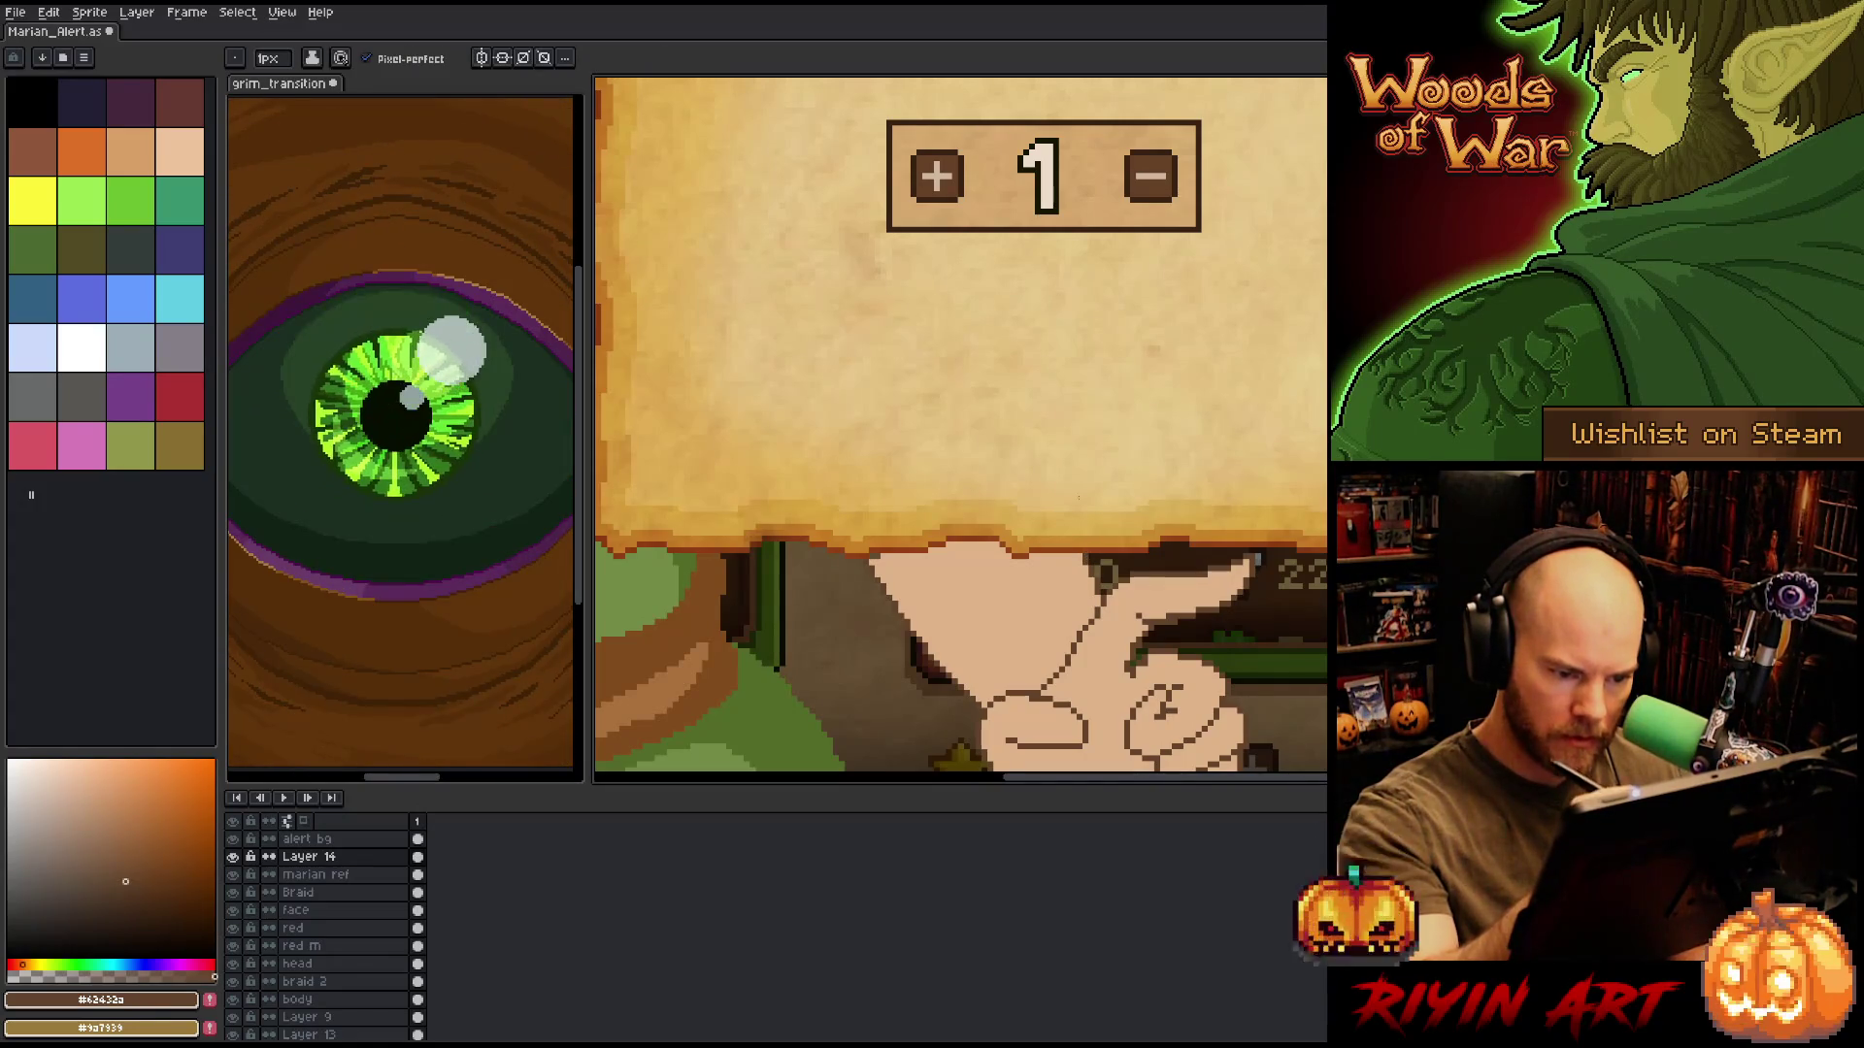
{"action": "key", "text": "i"}
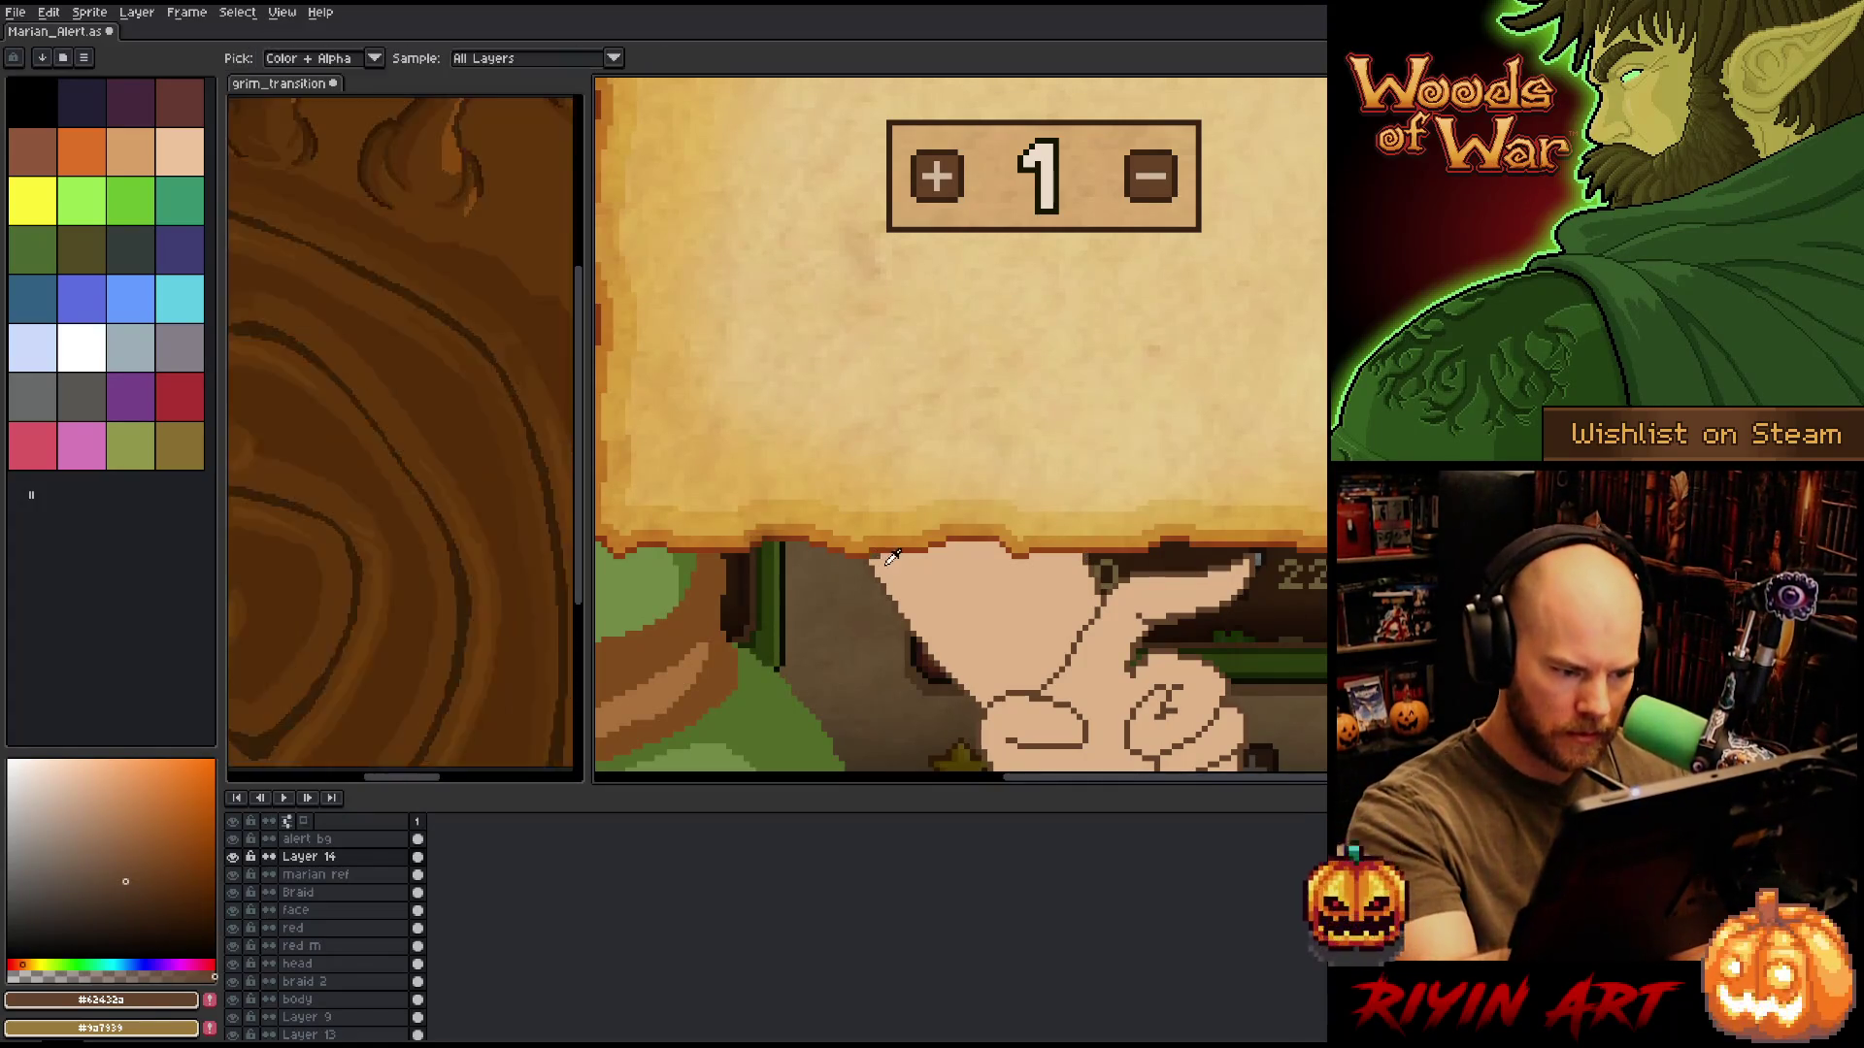
{"action": "left_click", "coordinate": [887, 562]}
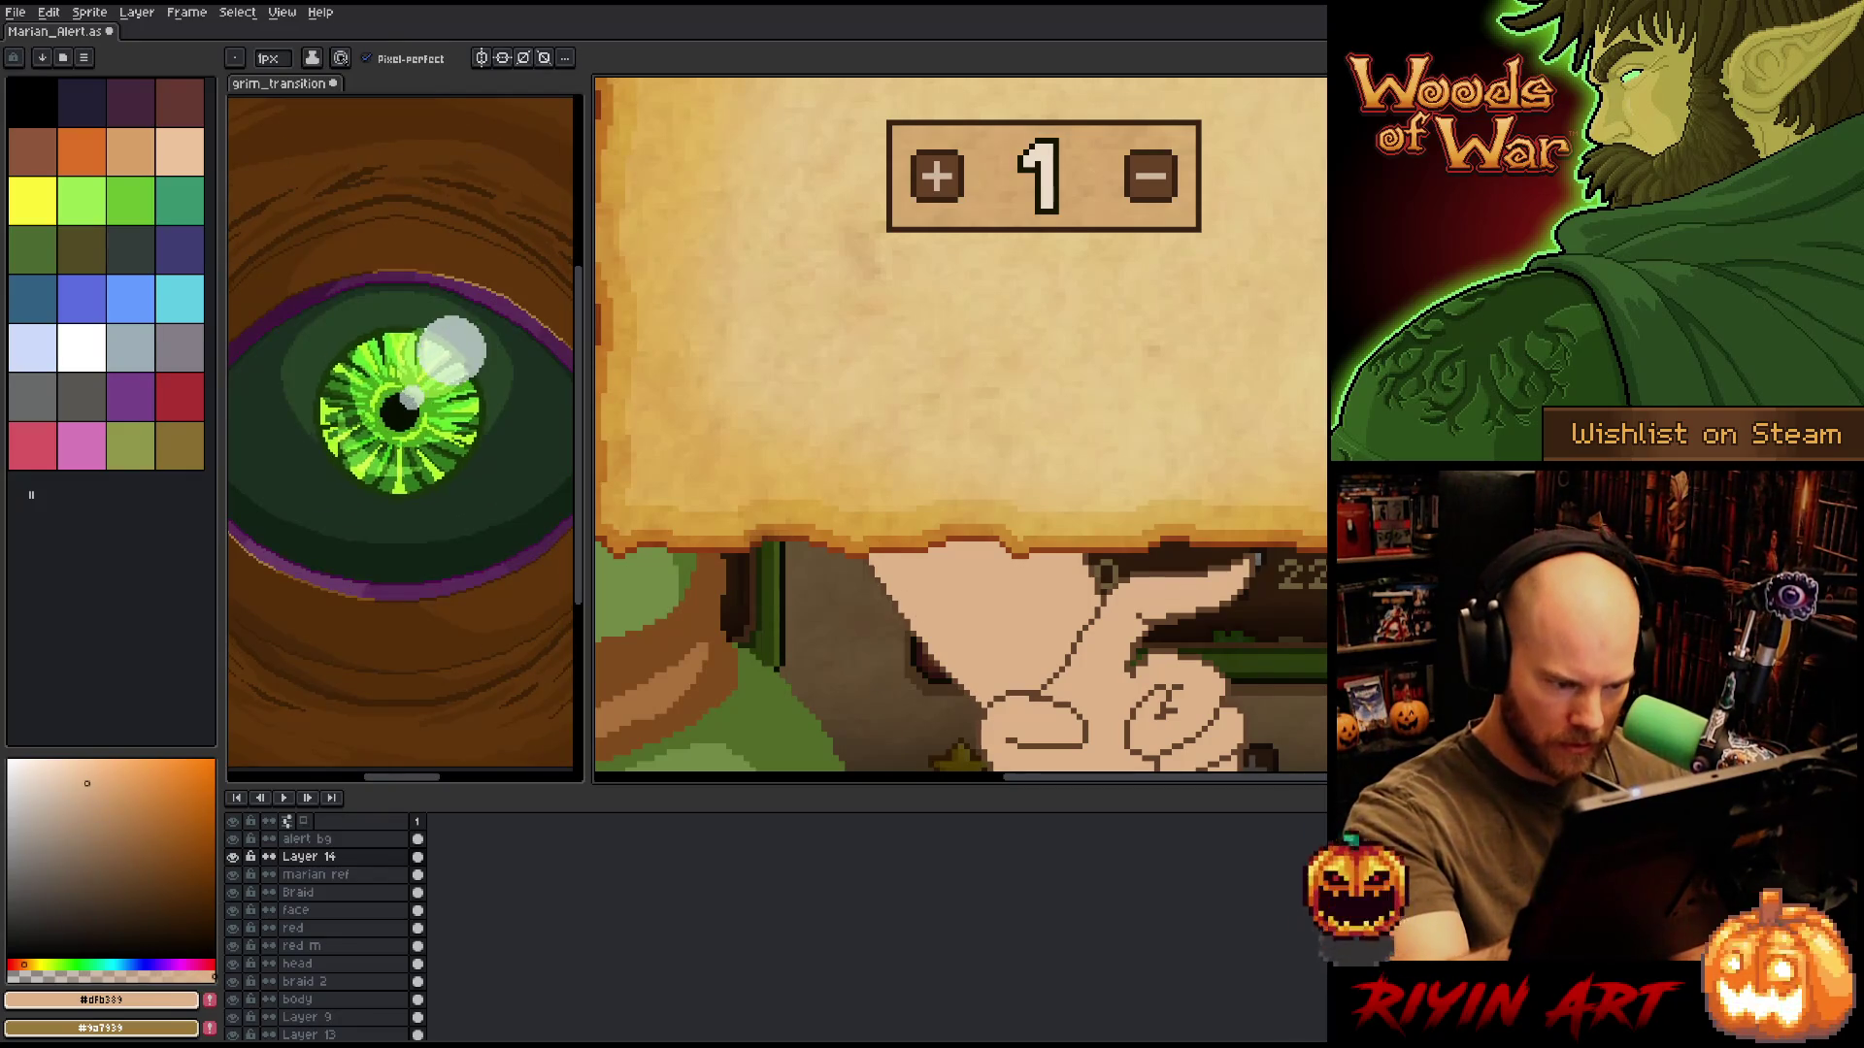
{"action": "left_click", "coordinate": [891, 582], "text": "alt"}
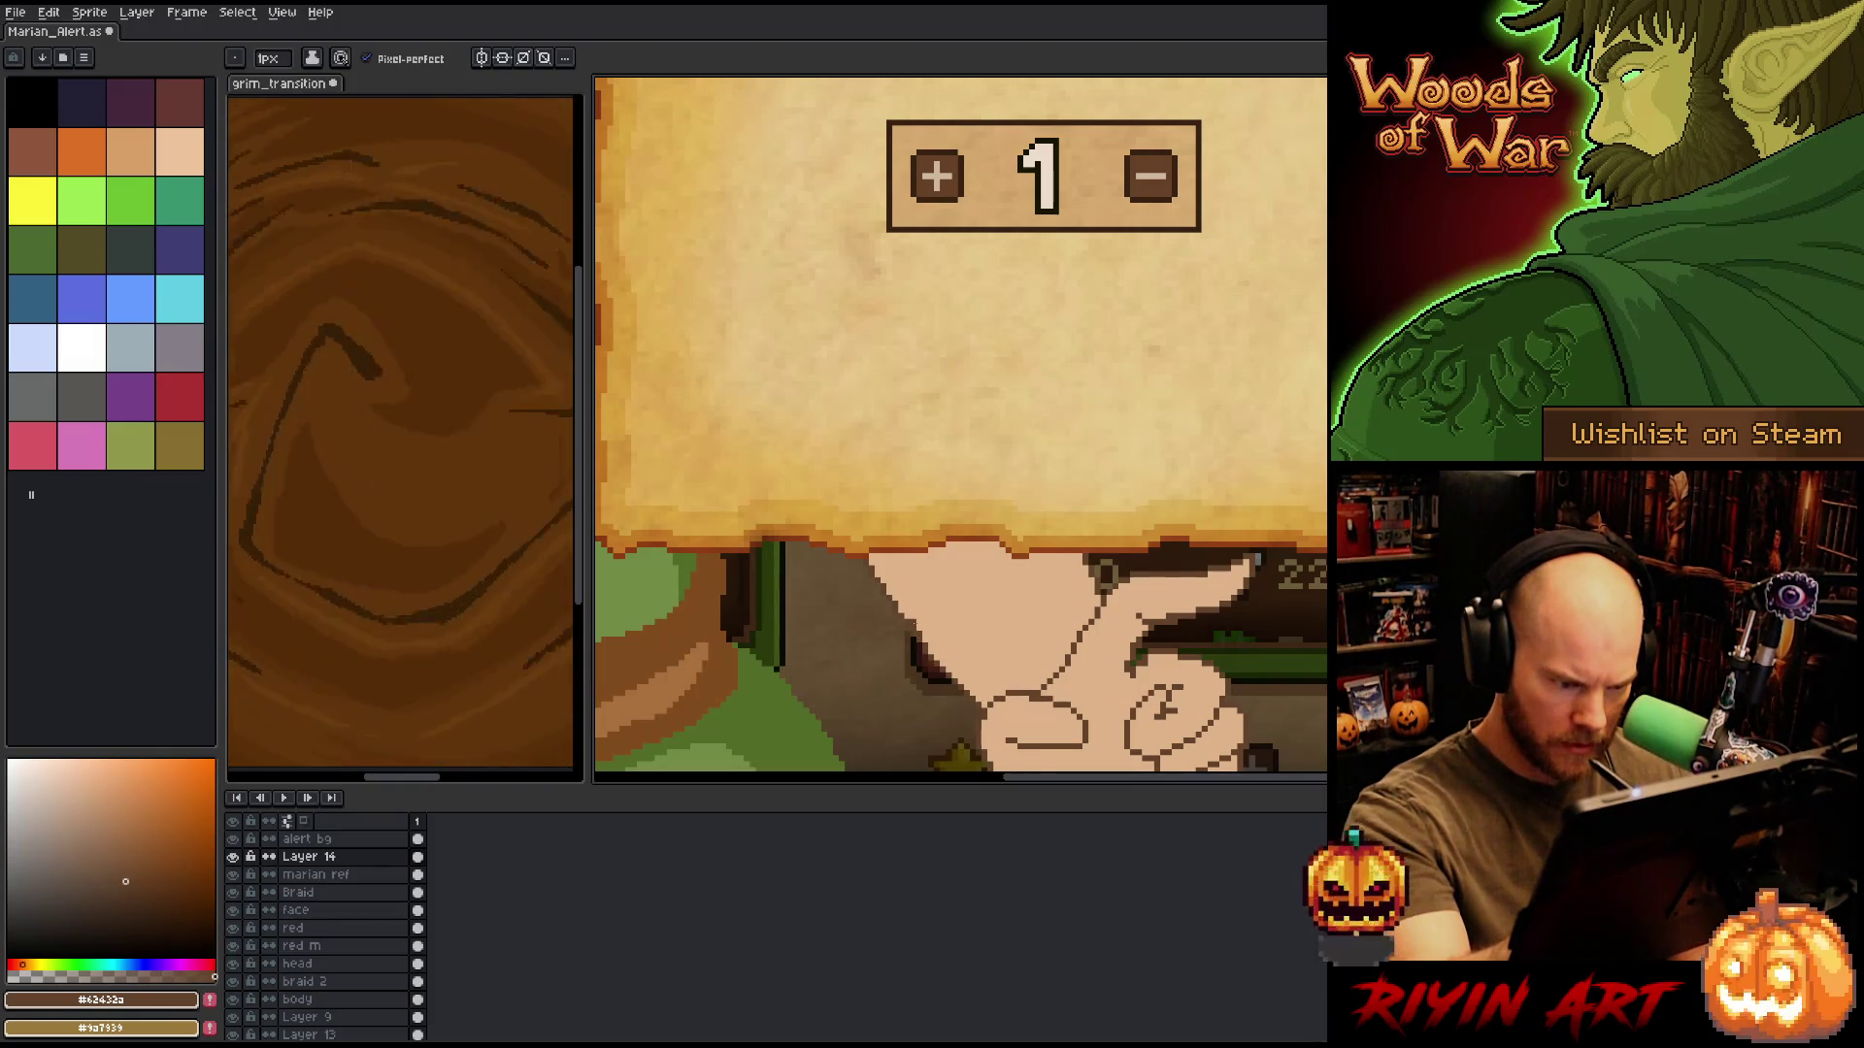
Fix the hand's upper-left edge pixels, alternating between Eraser and Pencil.
{"action": "key", "text": "e"}
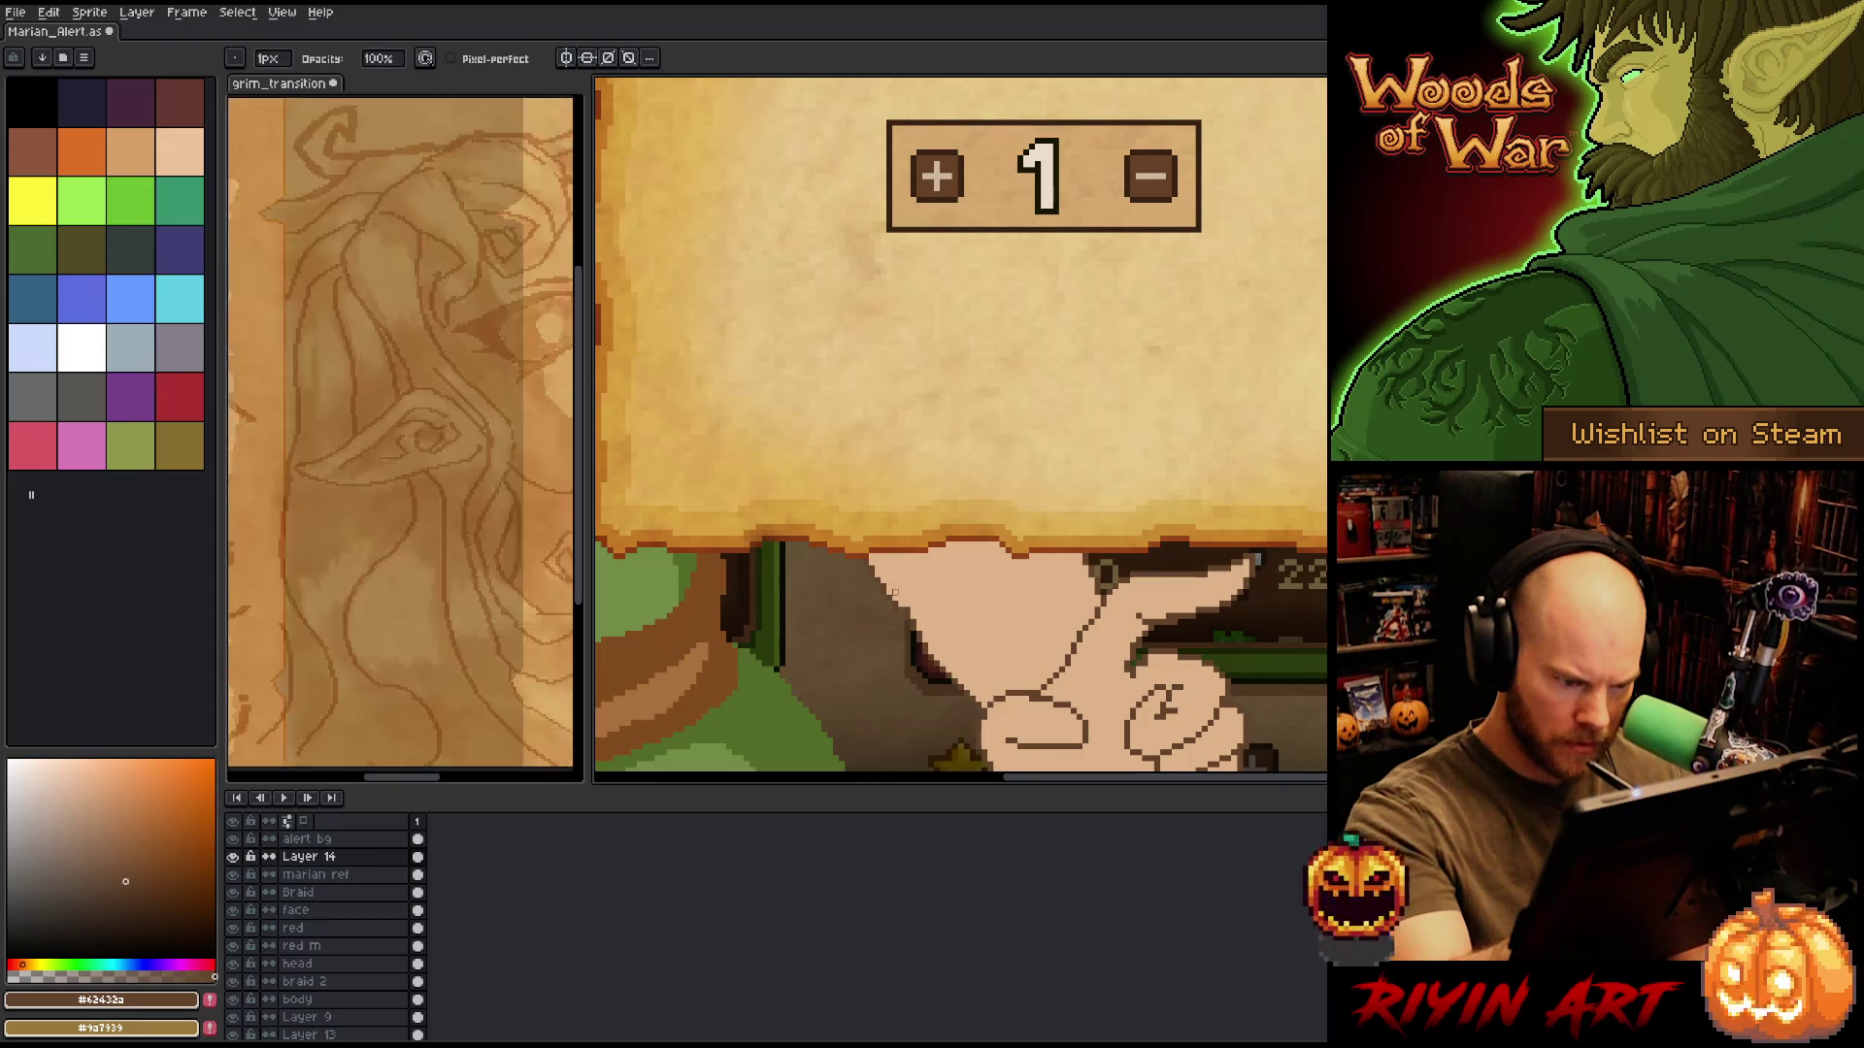
{"action": "key", "text": "b"}
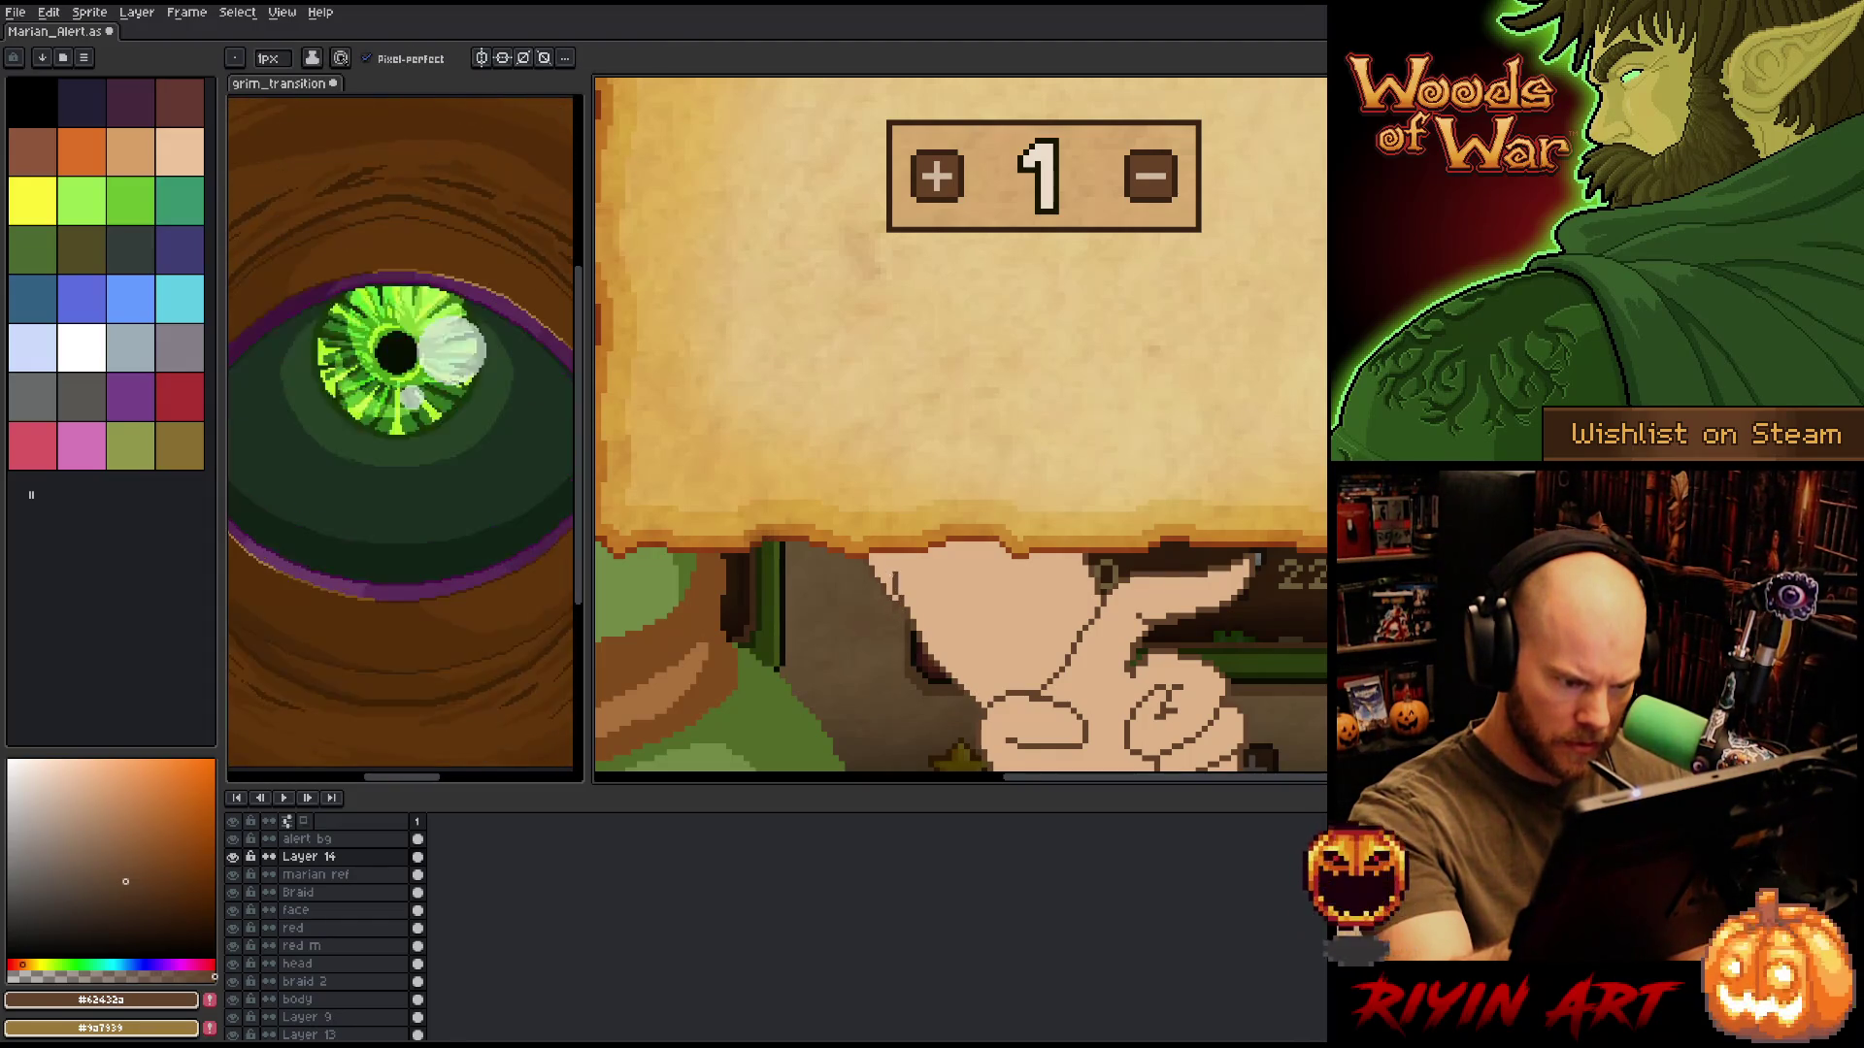
{"action": "key", "text": "e"}
{"action": "key", "text": "b"}
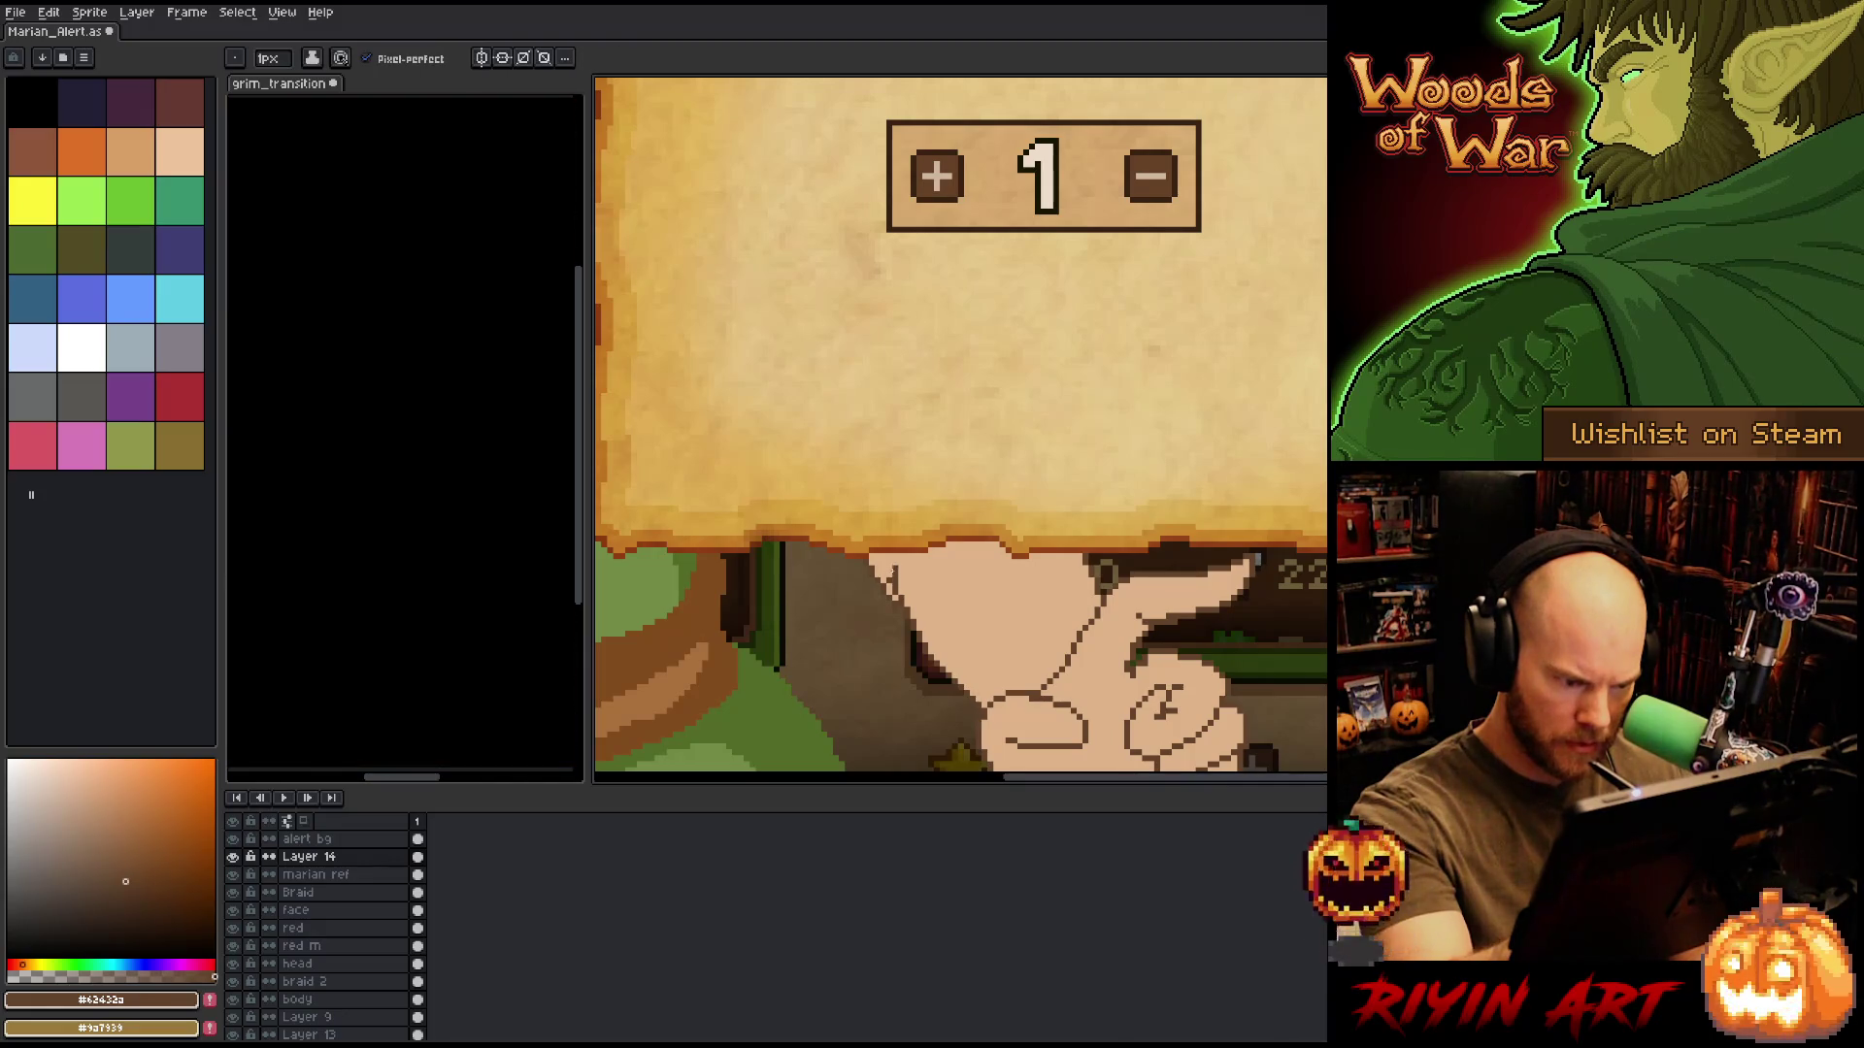
{"action": "key", "text": "e"}
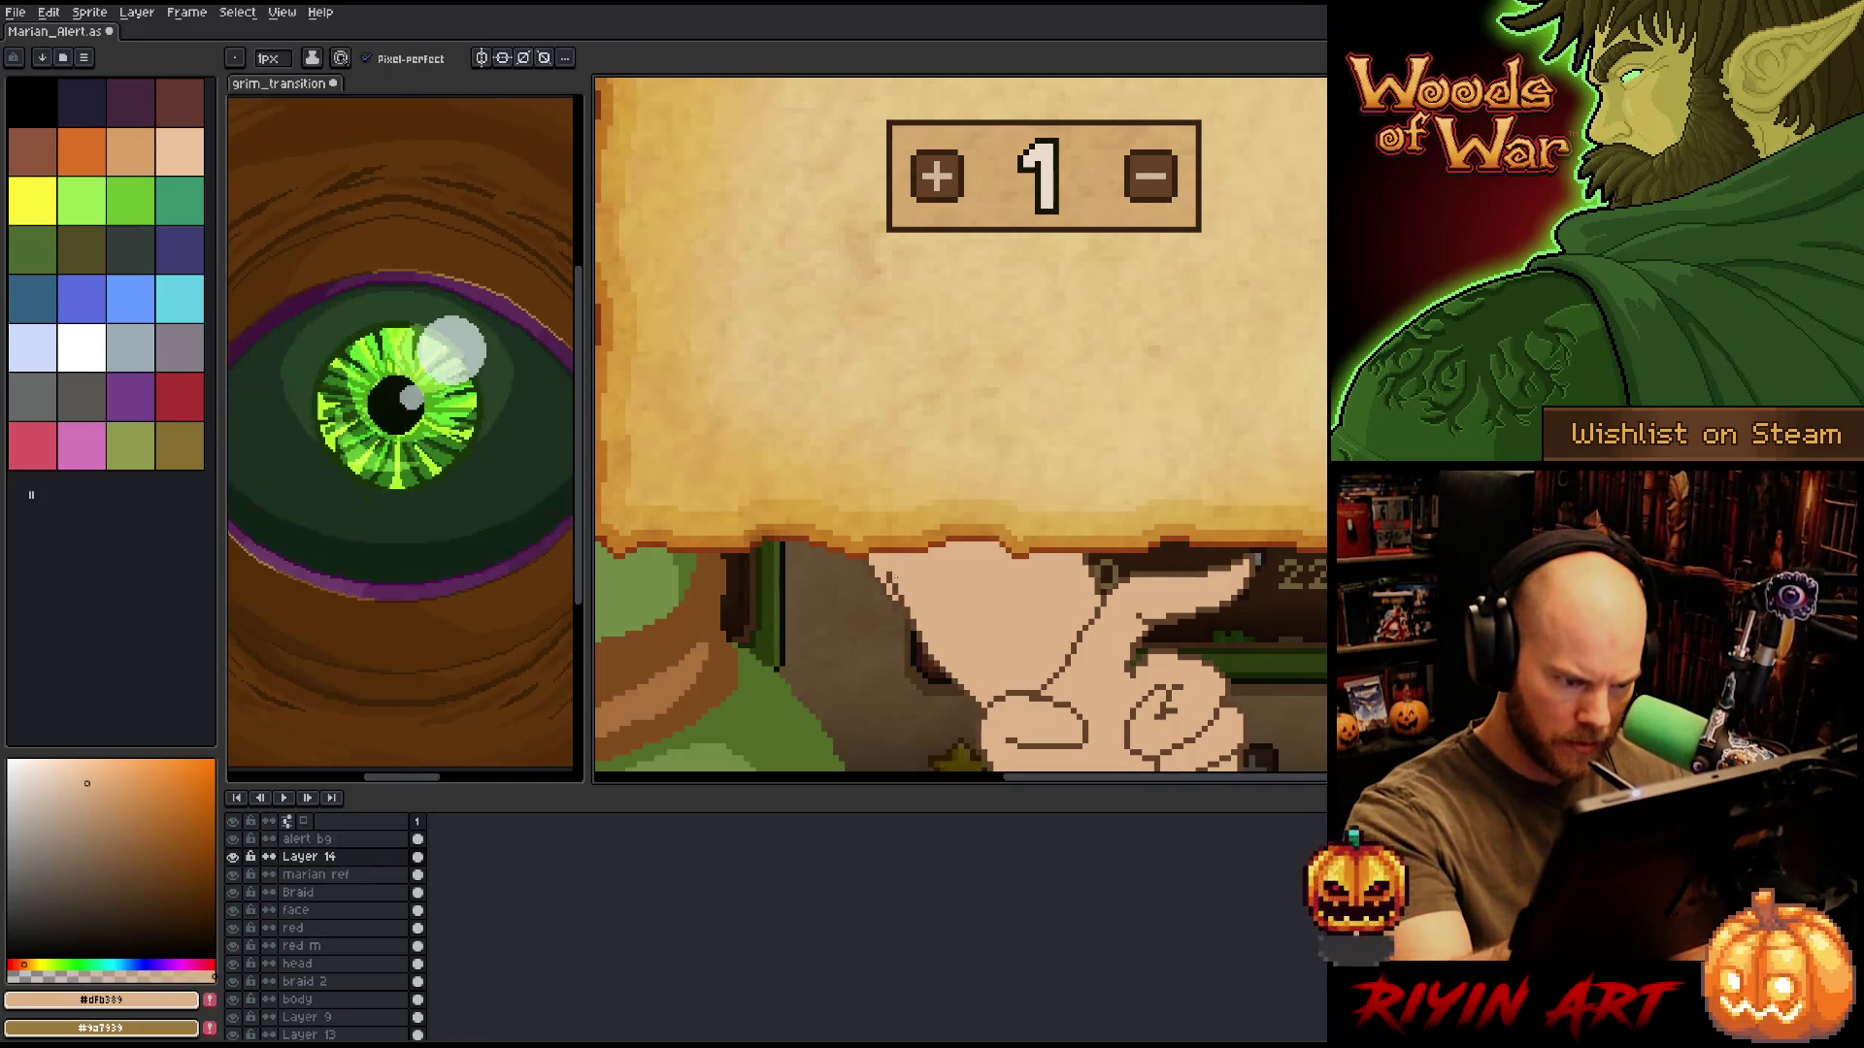
{"action": "key", "text": "b"}
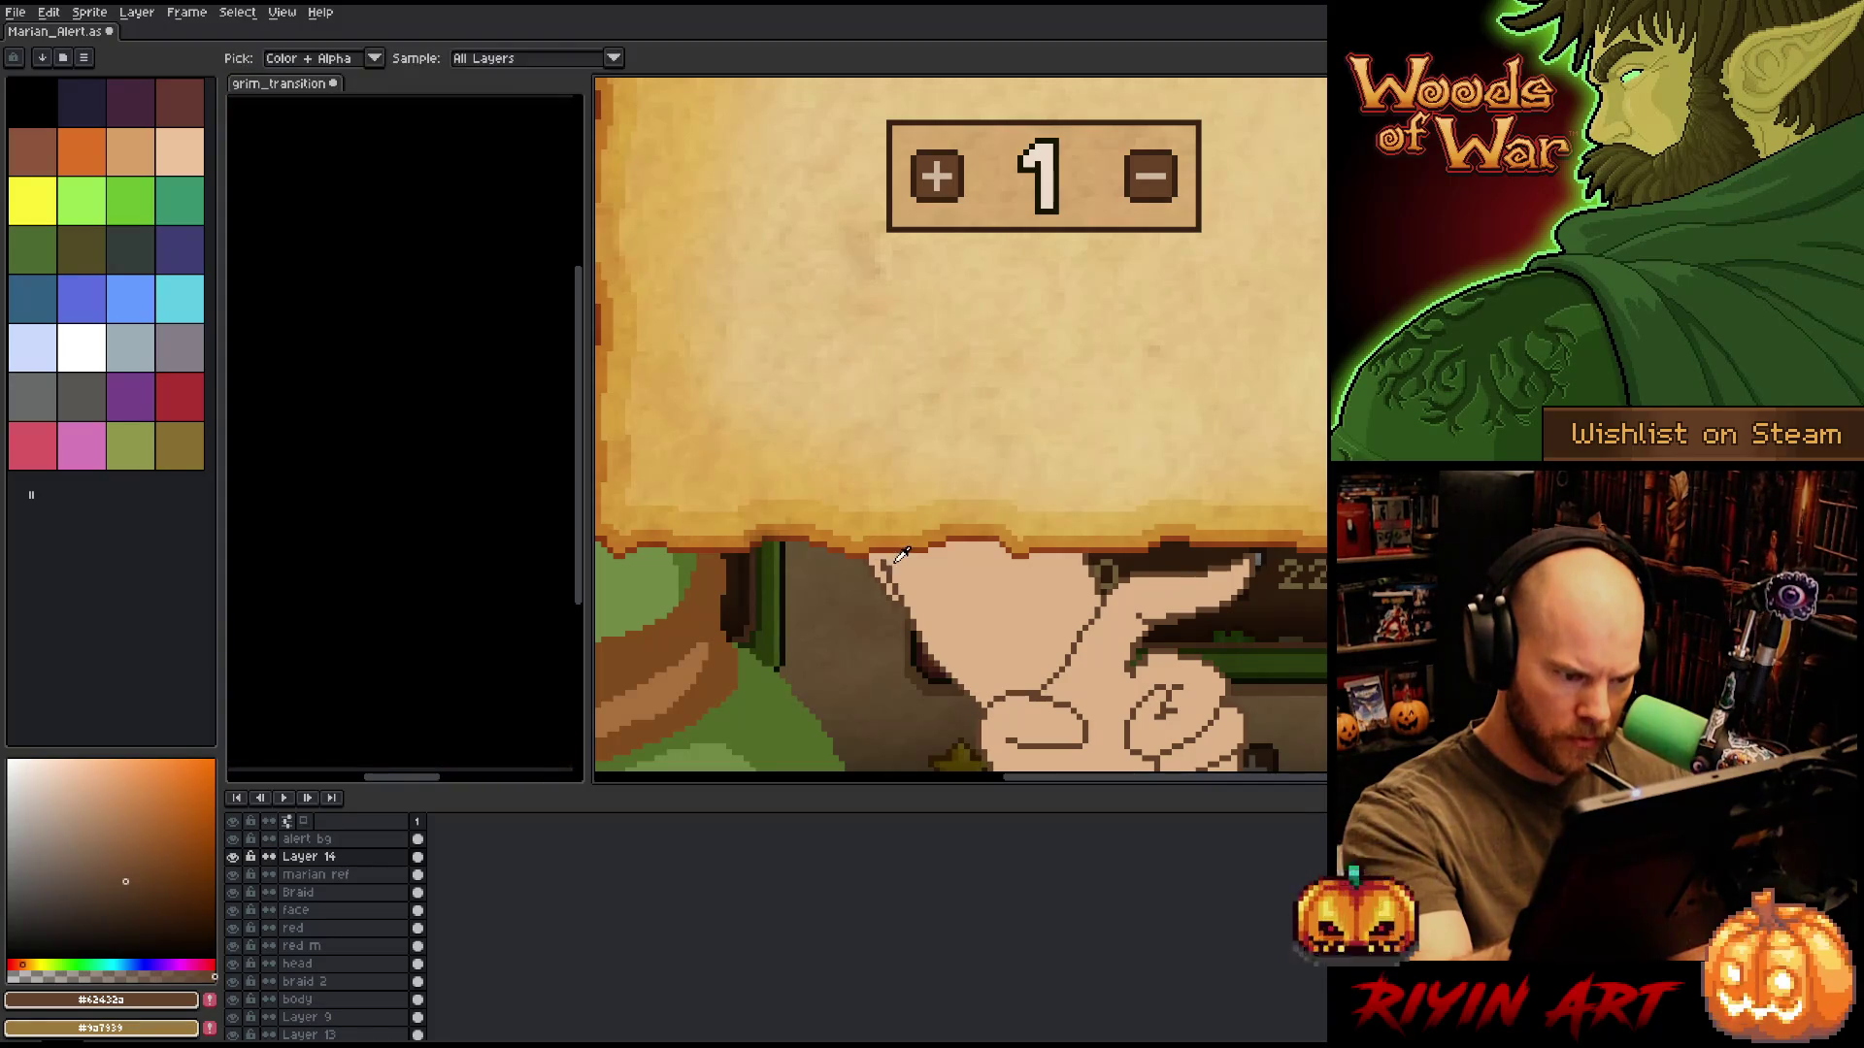
{"action": "key", "text": "e"}
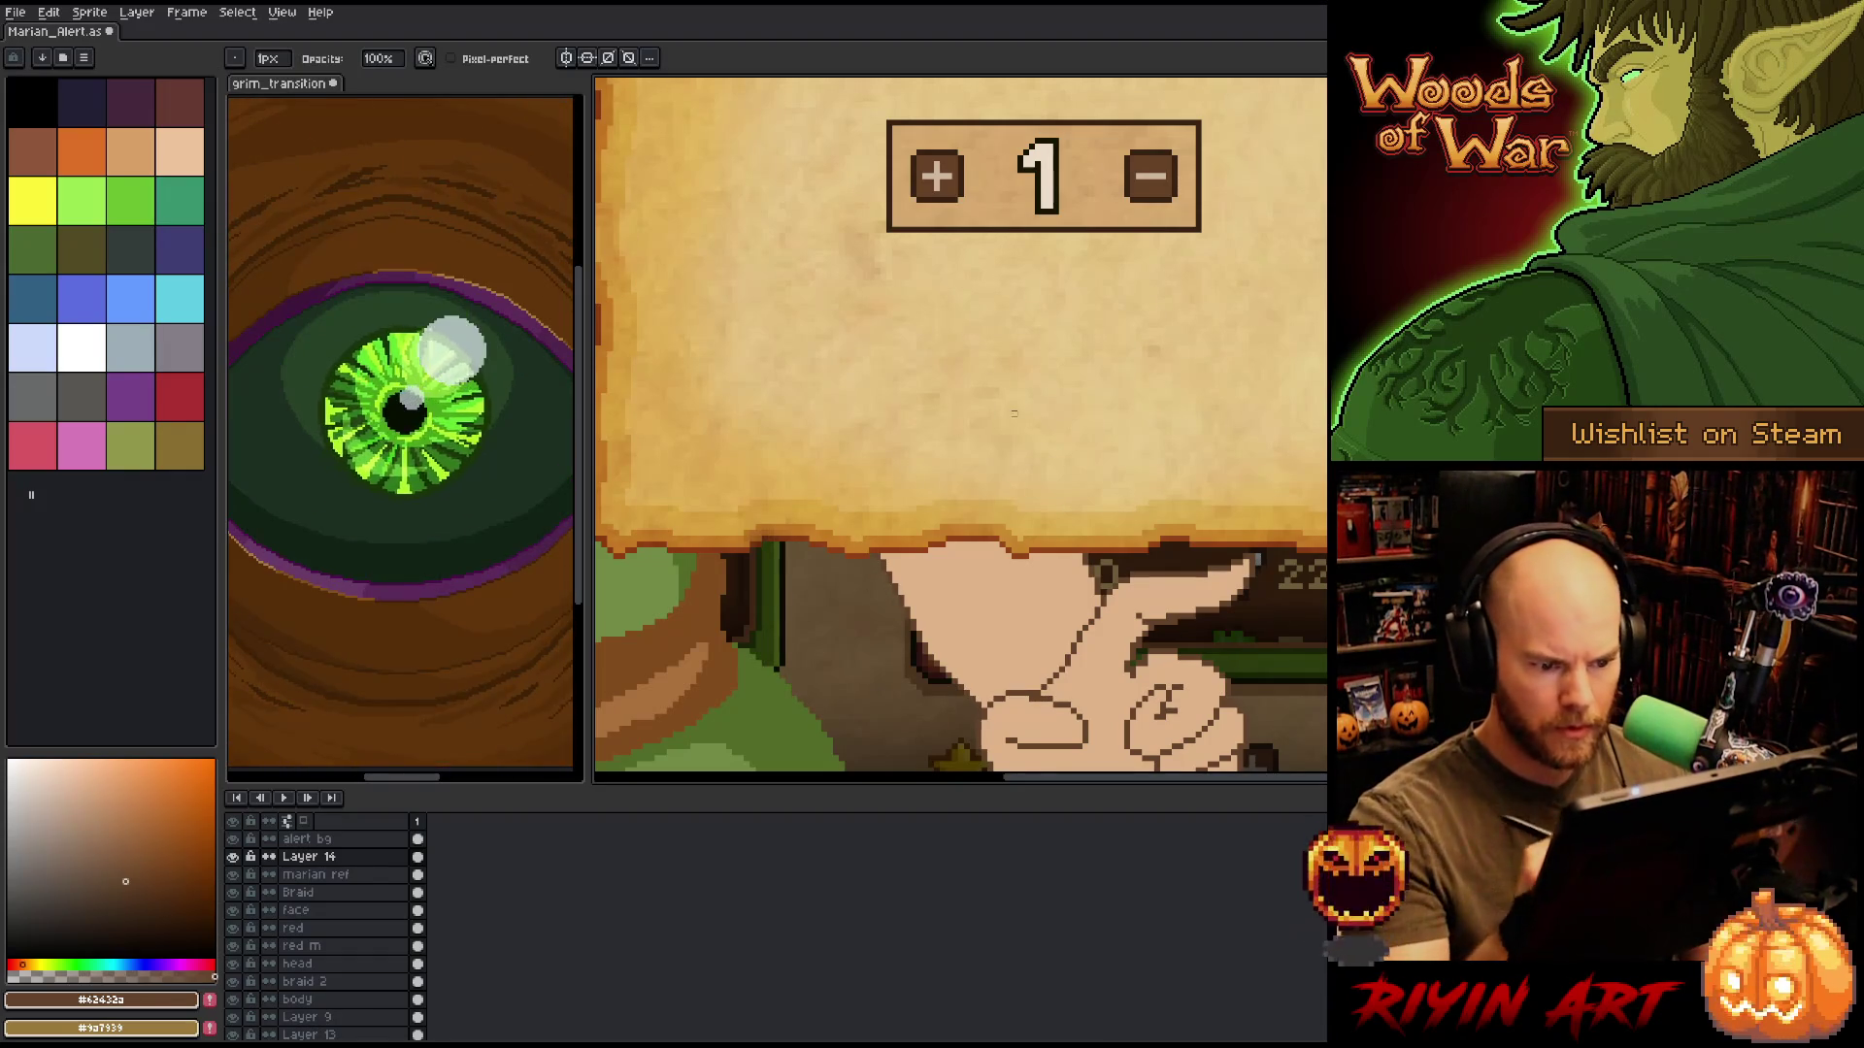
Zoom in on the hand's edge and sample the tan #dfb389 and dark brown outline colours.
{"action": "scroll", "coordinate": [1002, 408], "scroll_direction": "down", "scroll_amount": 3}
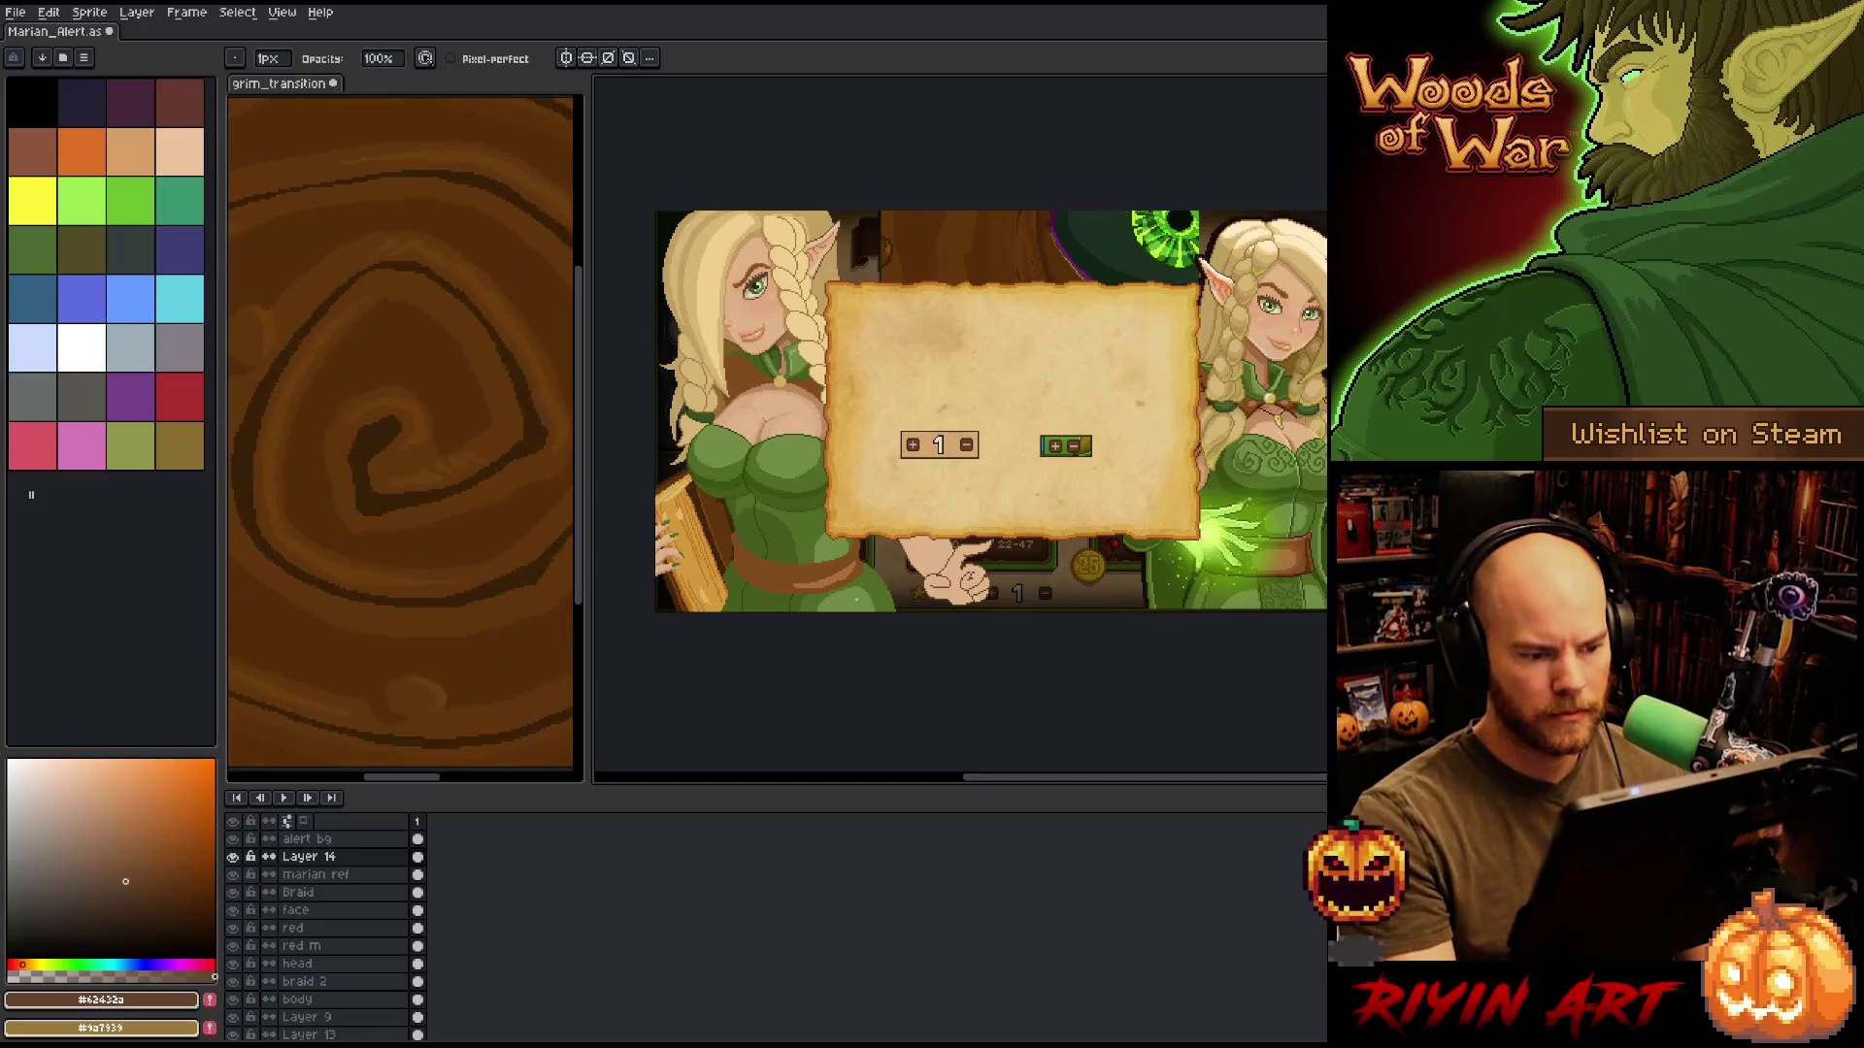
{"action": "scroll", "coordinate": [833, 572], "scroll_direction": "up", "scroll_amount": 2}
{"action": "scroll", "coordinate": [971, 558], "scroll_direction": "up", "scroll_amount": 2}
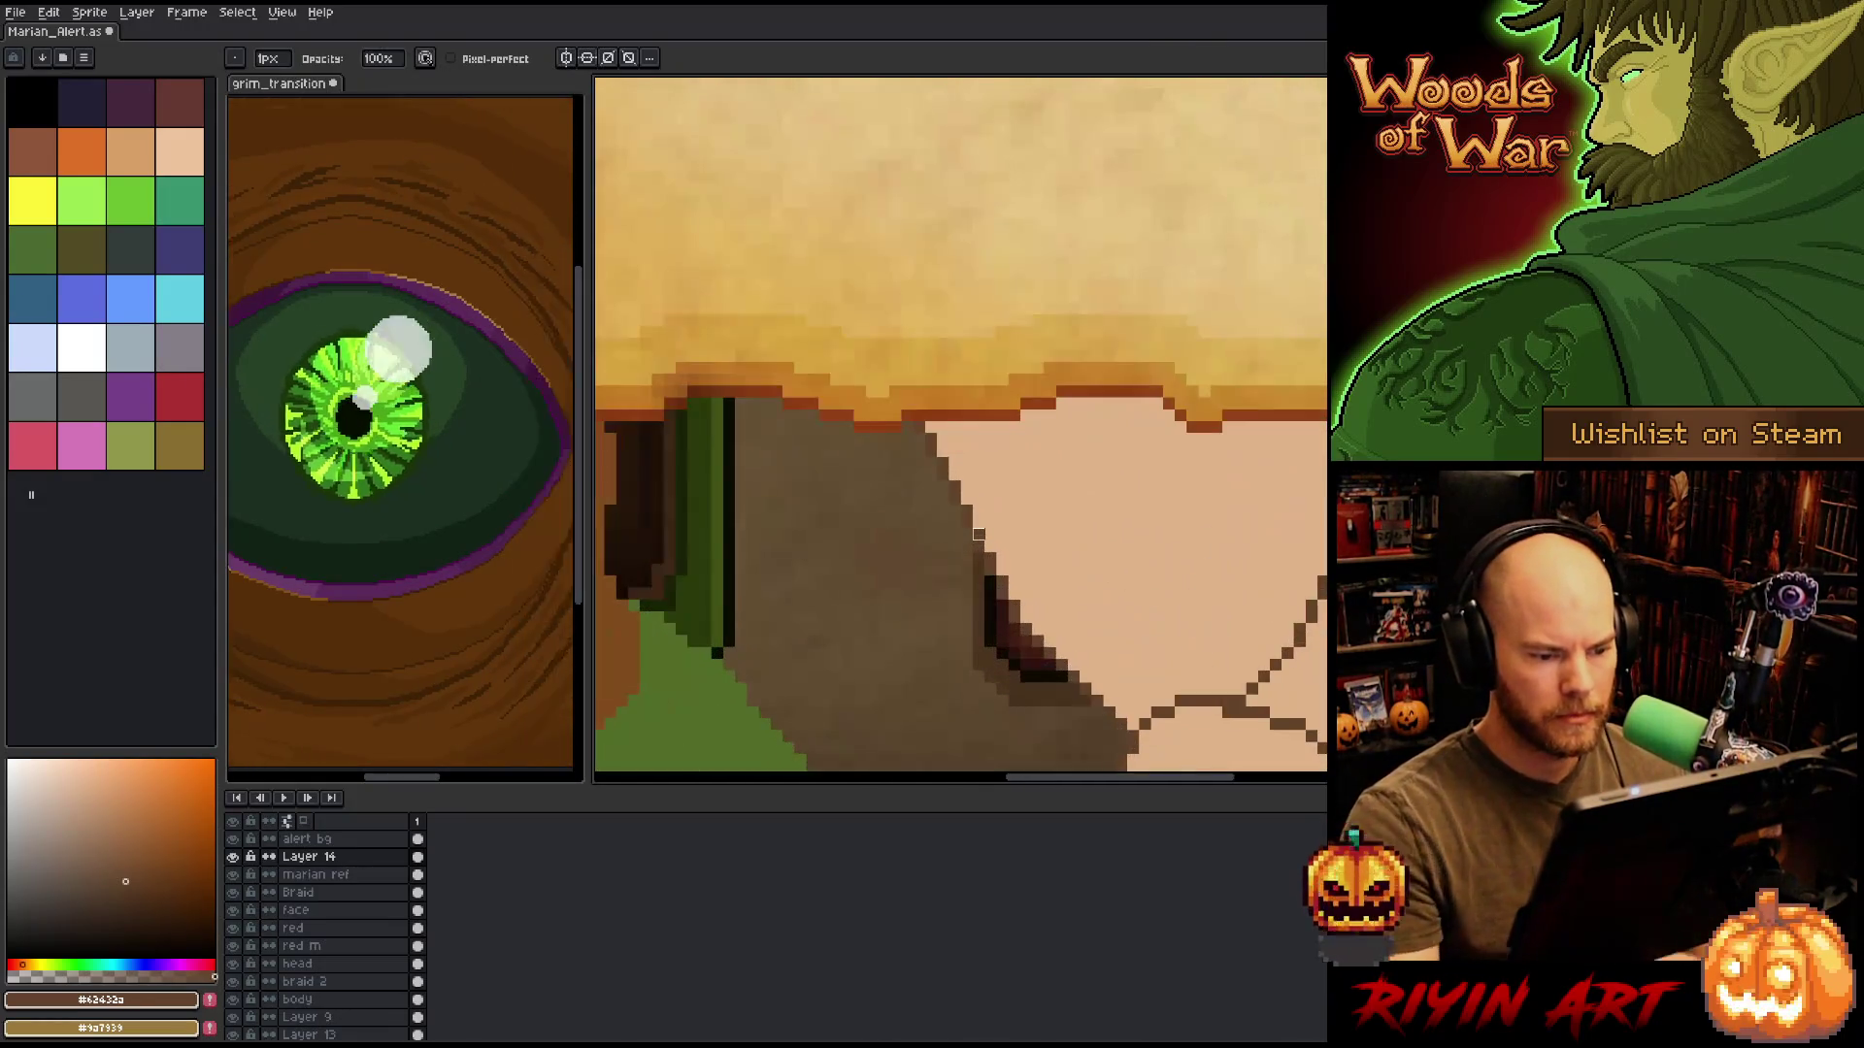
{"action": "key", "text": "e"}
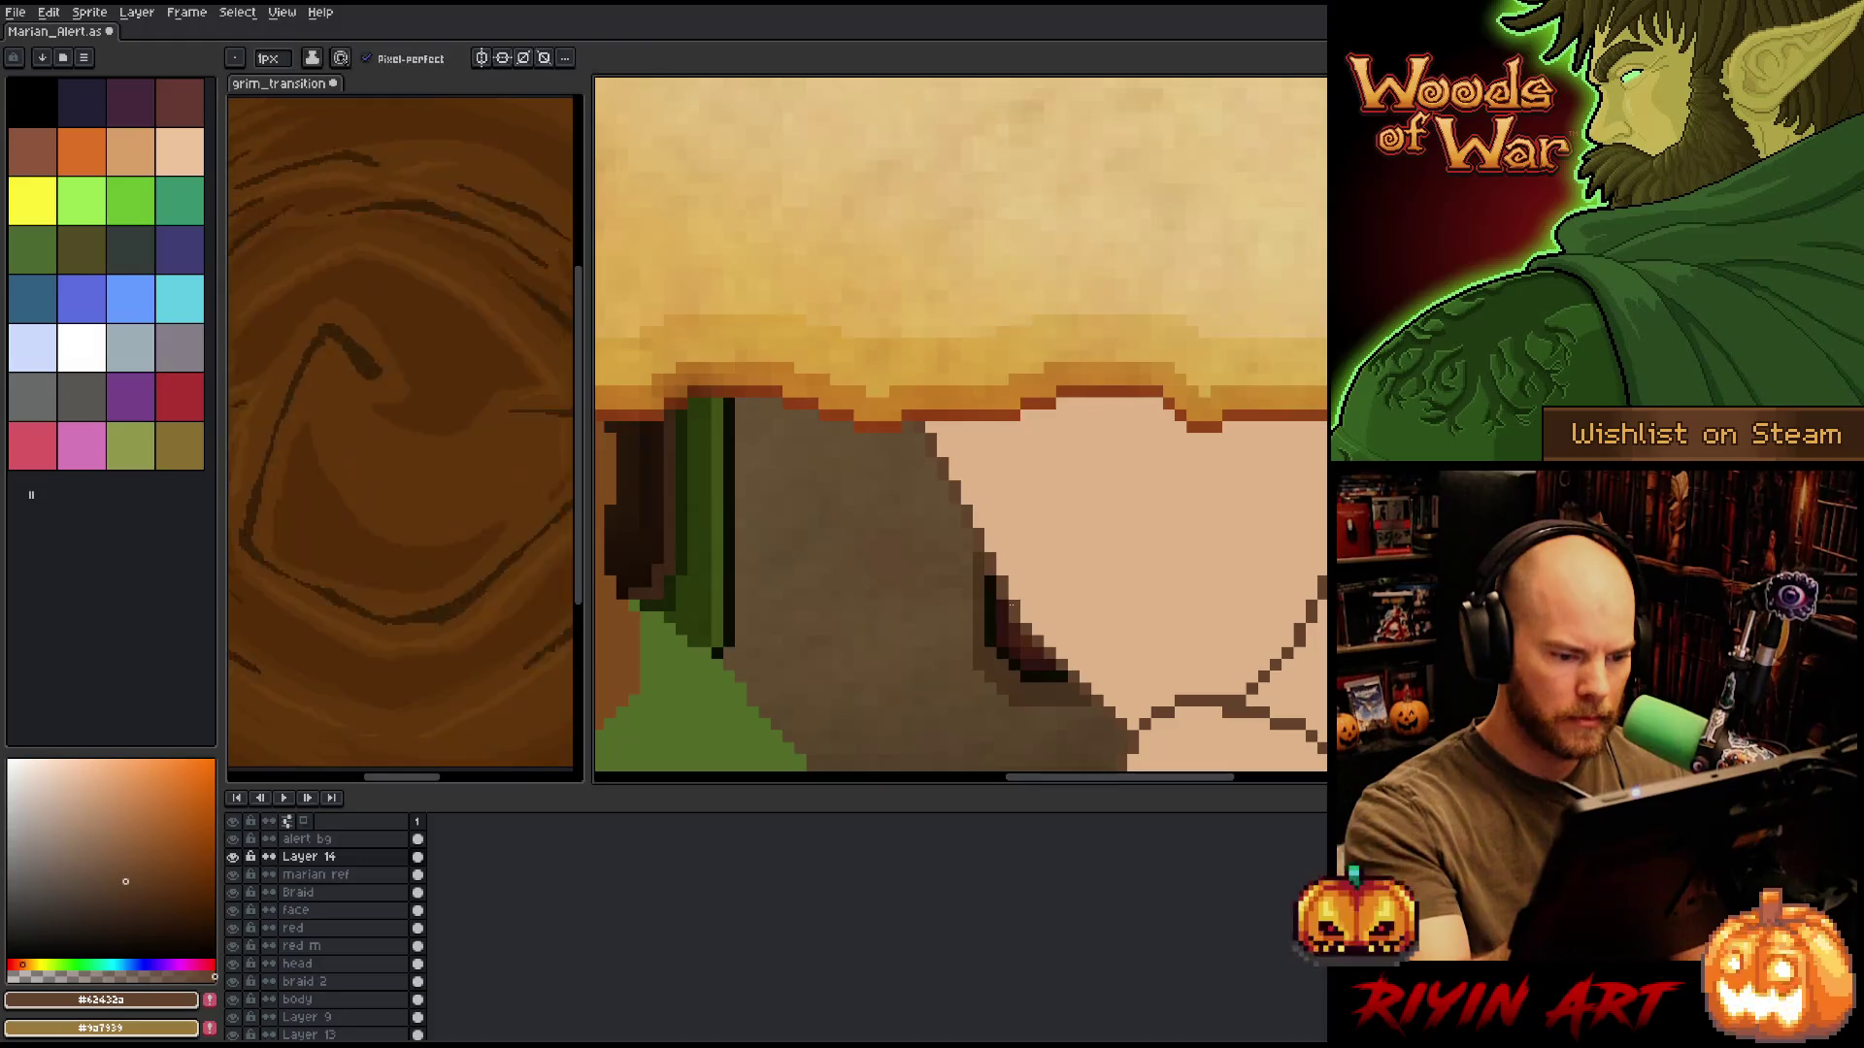
{"action": "left_click", "coordinate": [1015, 587], "text": "alt"}
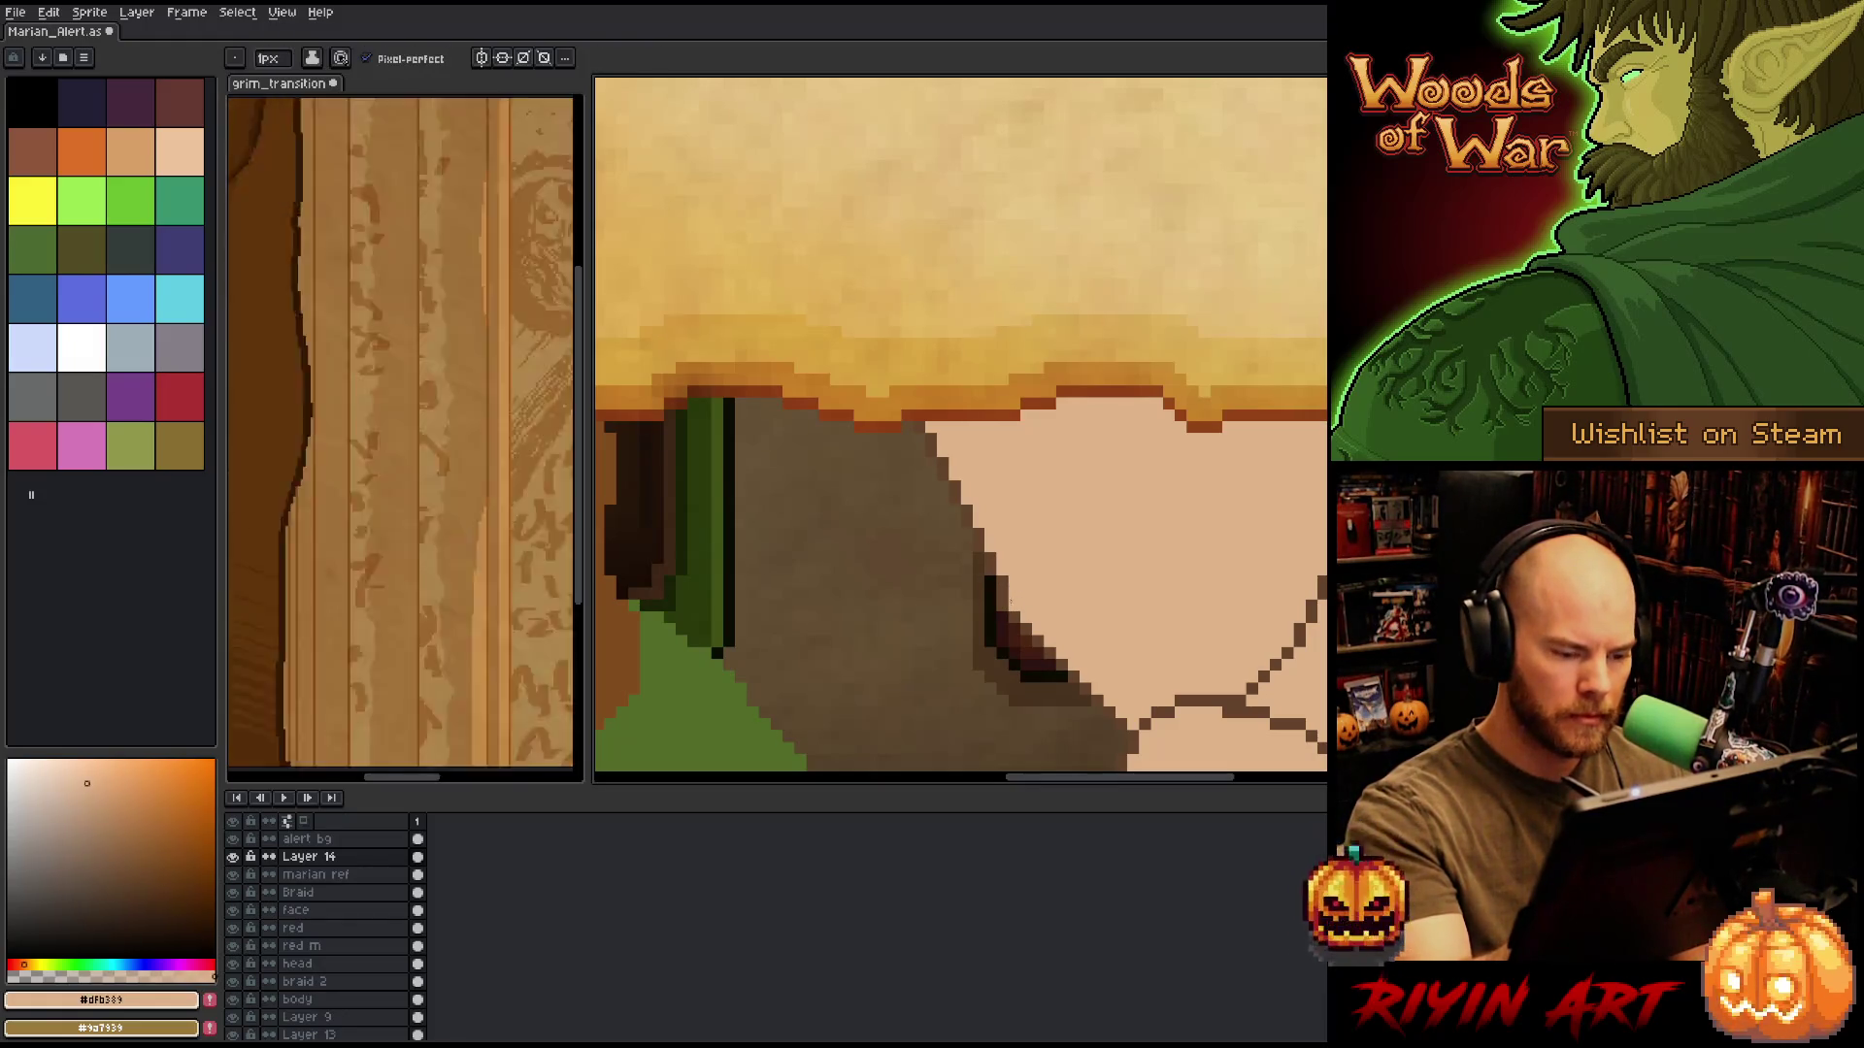
{"action": "left_click", "coordinate": [990, 573], "text": "alt"}
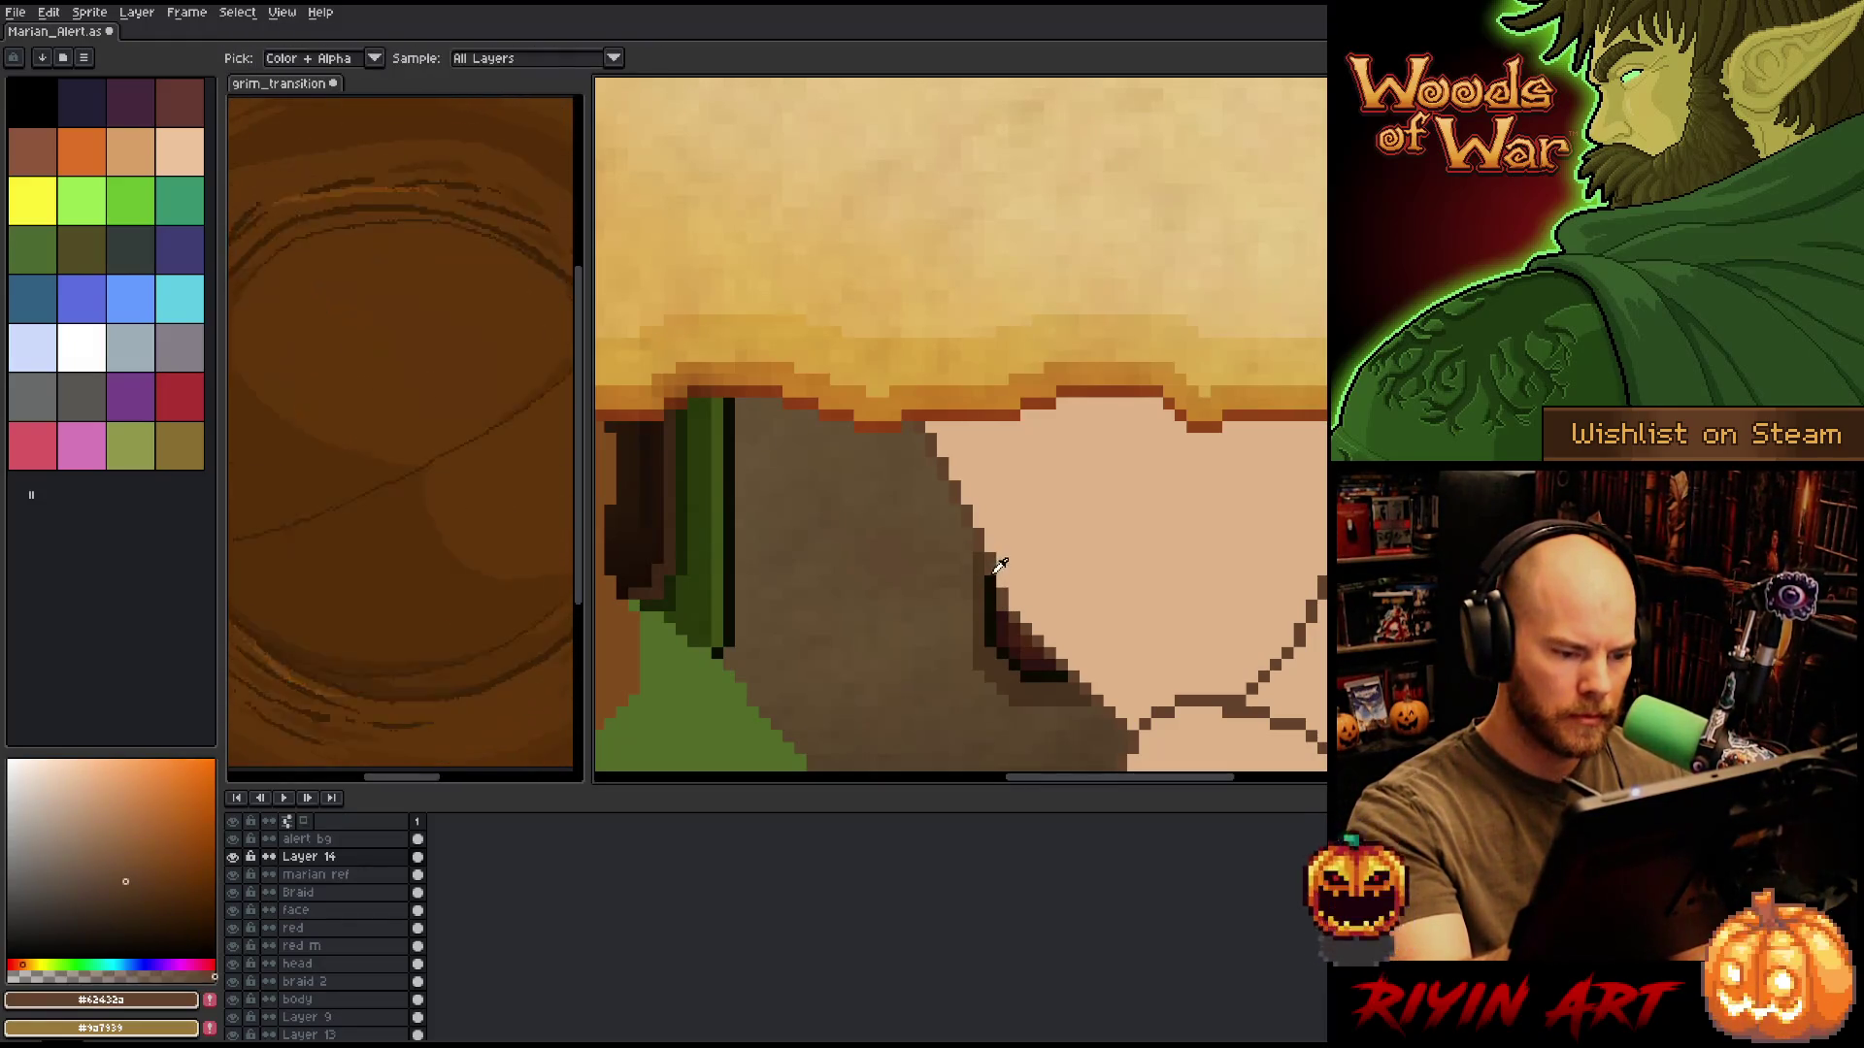
{"action": "left_click", "coordinate": [986, 549], "text": "alt"}
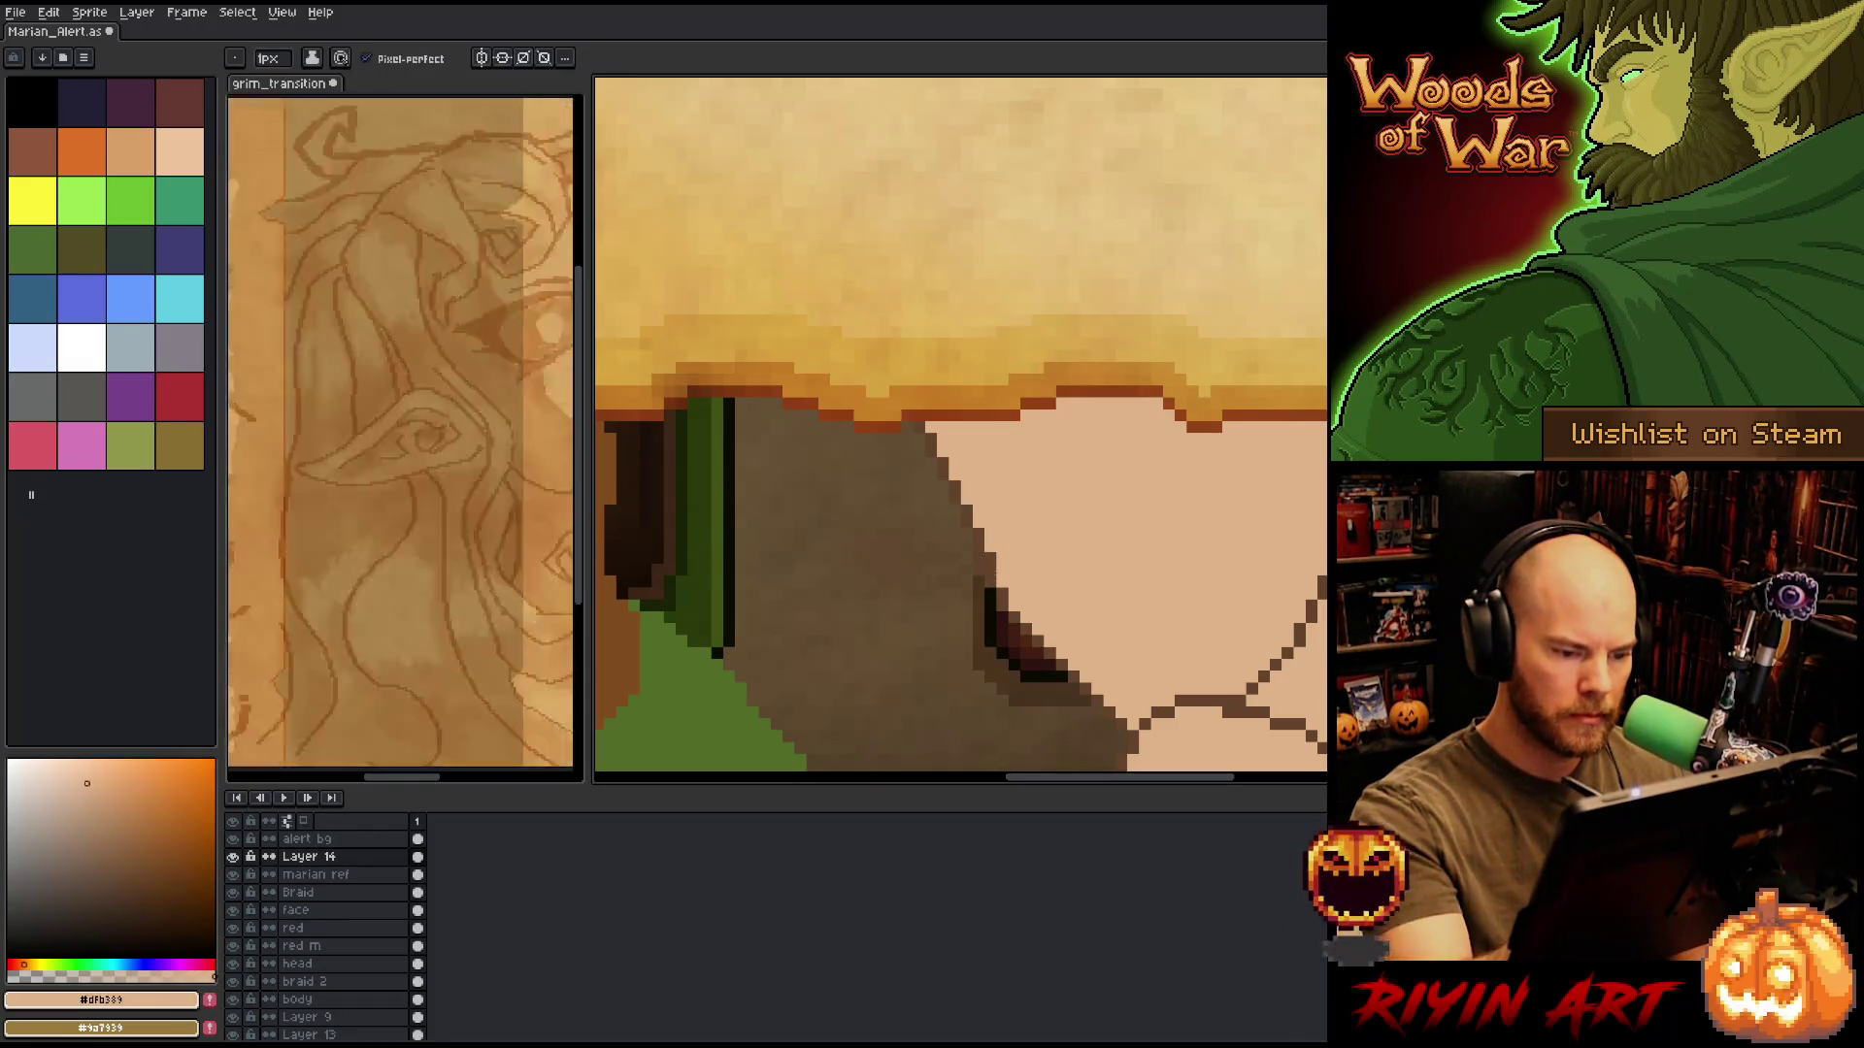
{"action": "left_click", "coordinate": [974, 545], "text": "alt"}
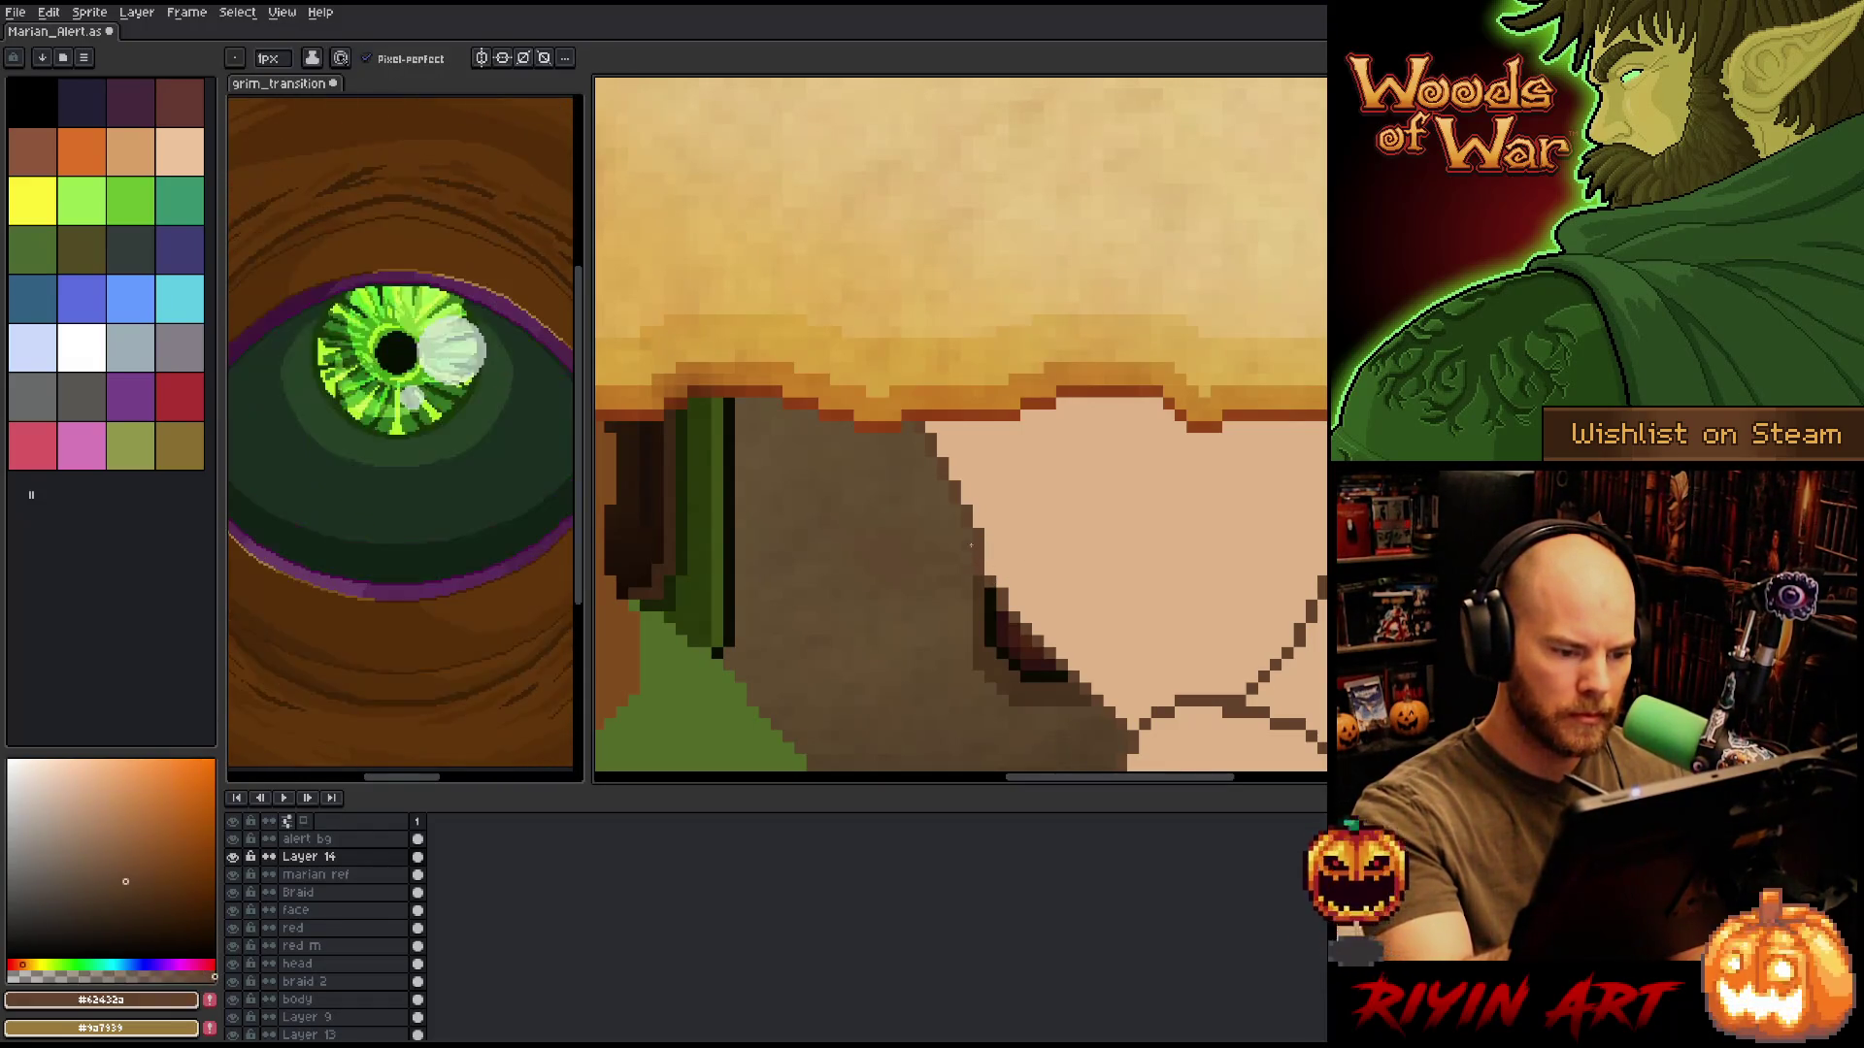
Repaint grey edge pixels near the parchment's bottom in tan skin tone.
{"action": "left_click", "coordinate": [980, 519], "text": "alt"}
{"action": "left_click", "coordinate": [960, 527], "text": "alt"}
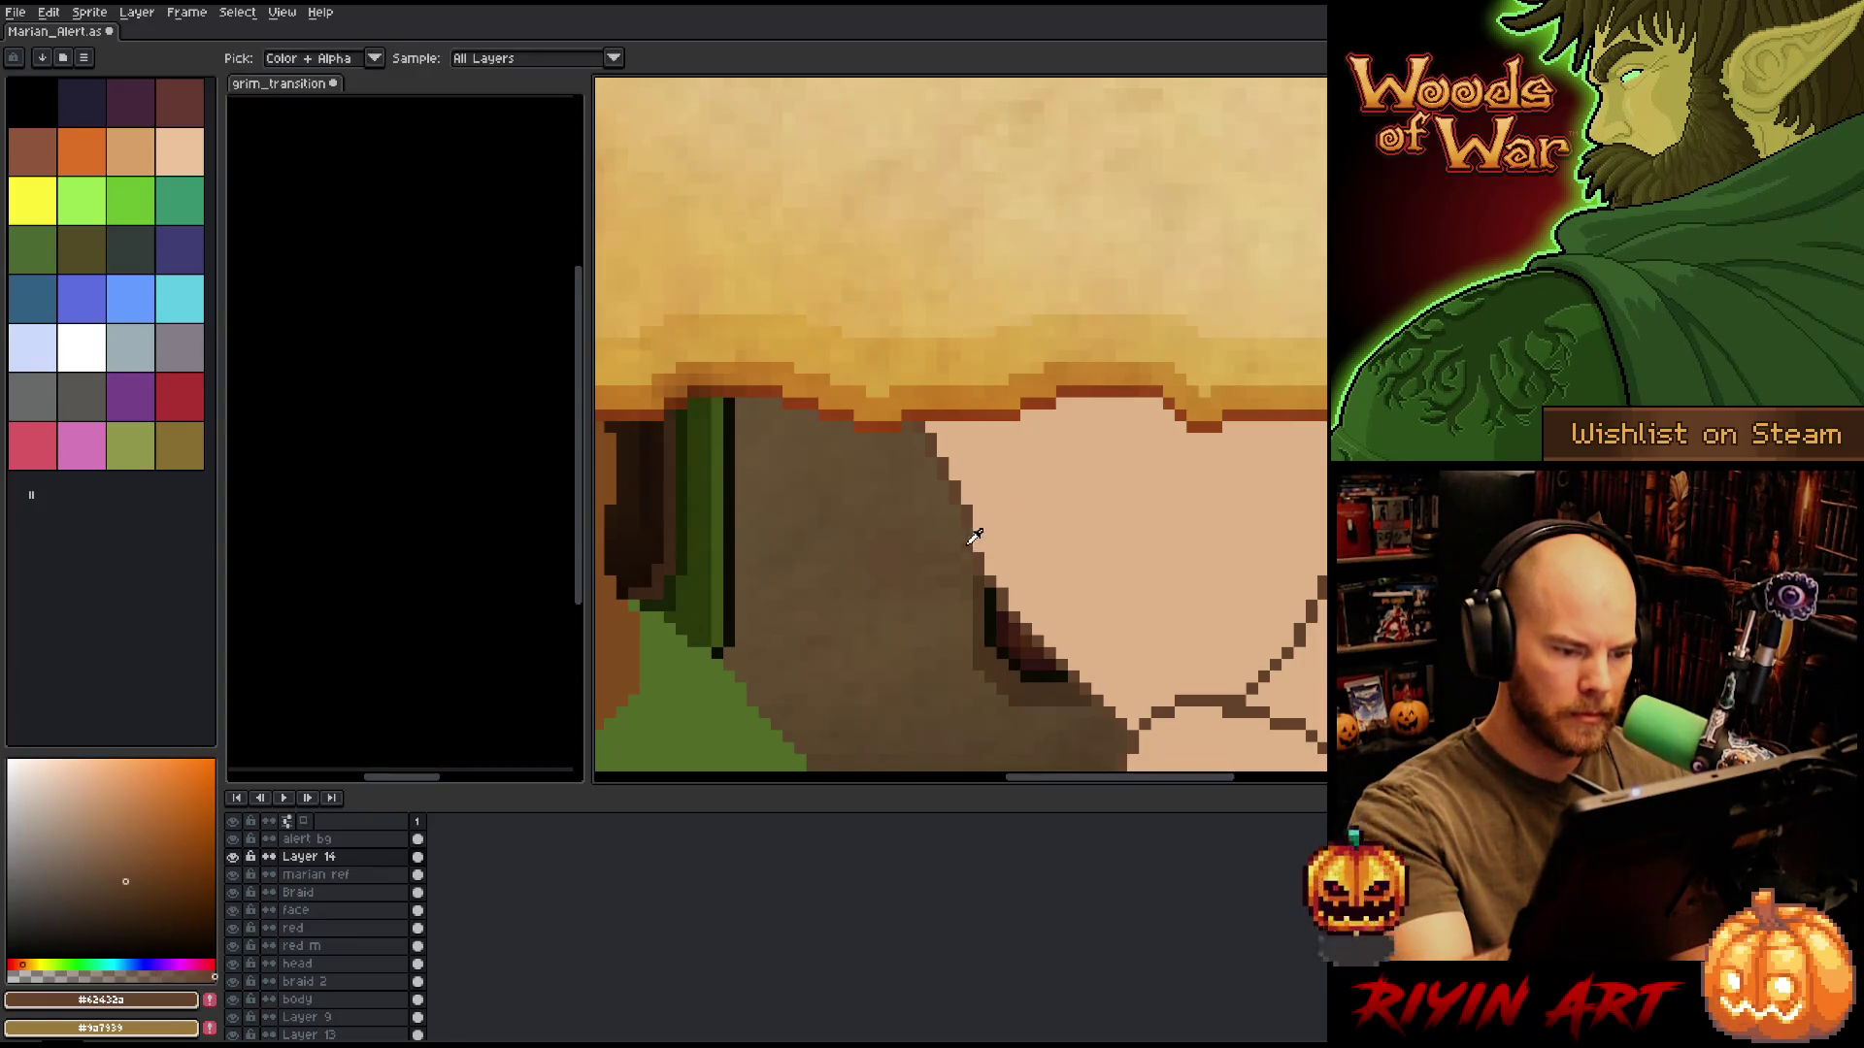
{"action": "left_click", "coordinate": [980, 522], "text": "alt"}
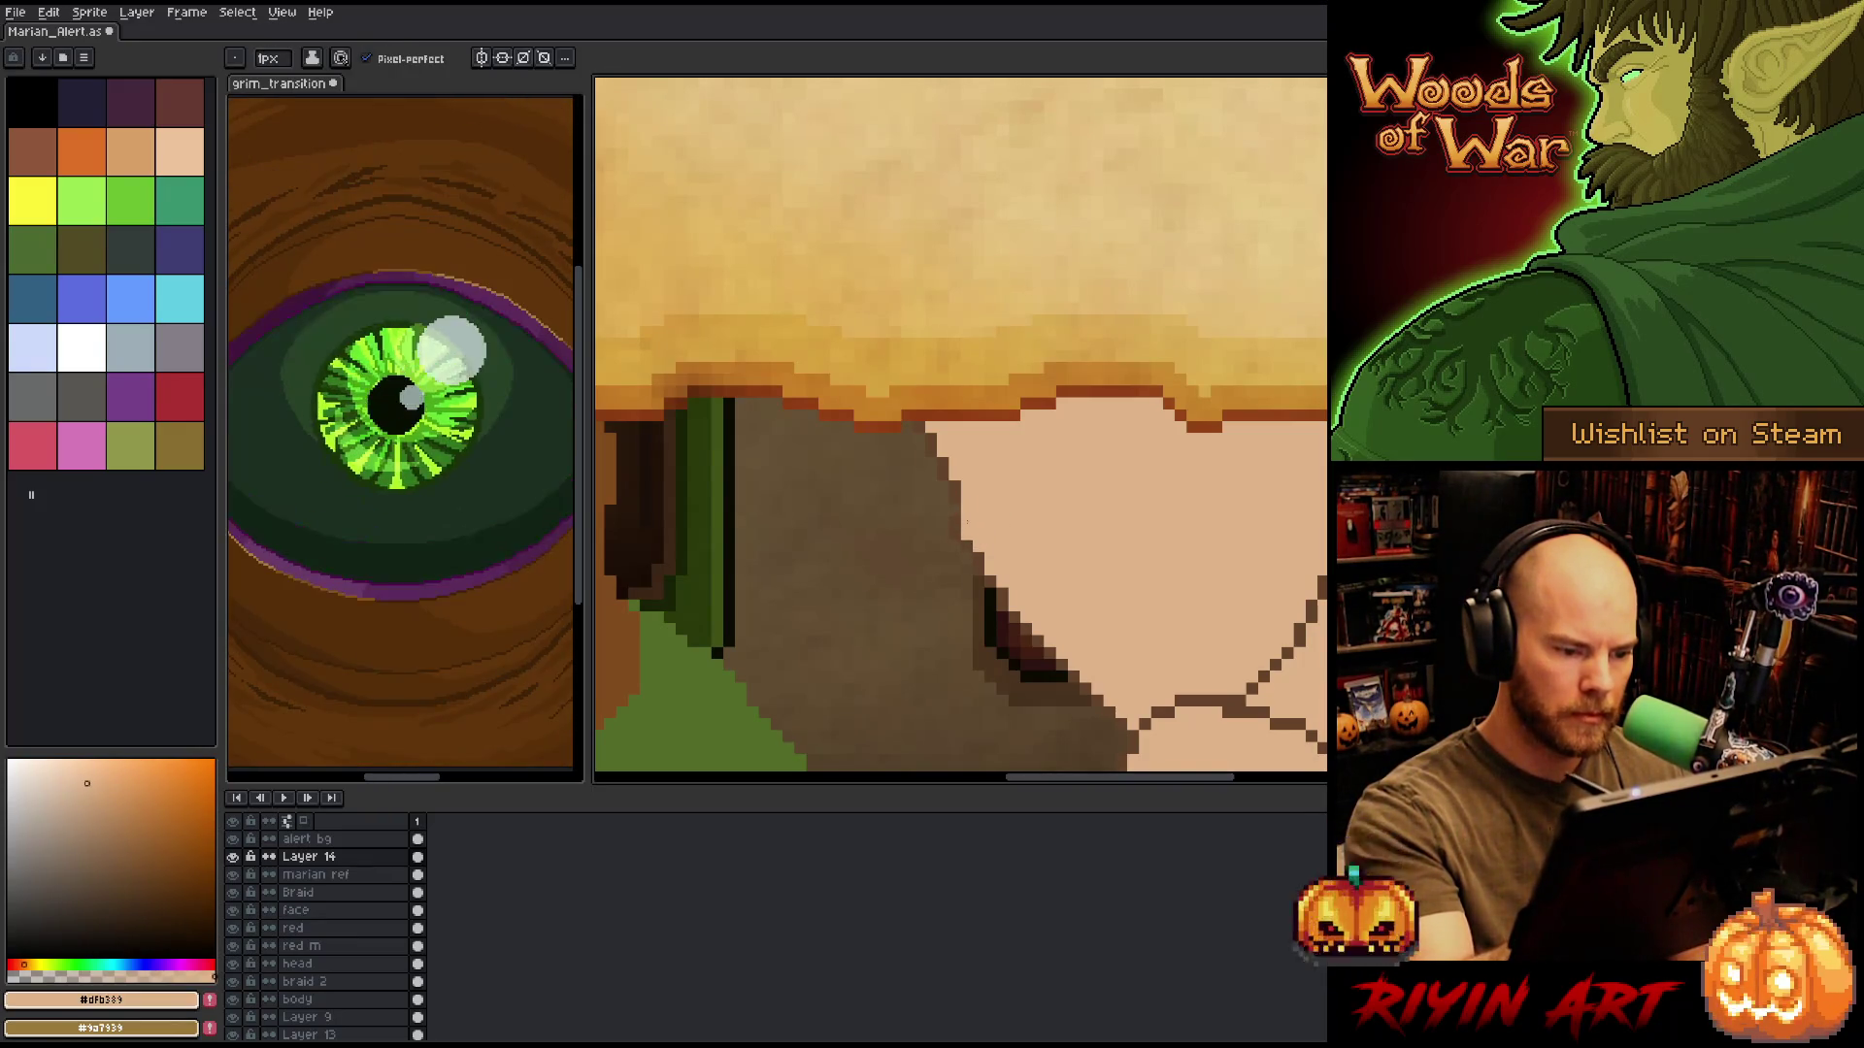
{"action": "left_click", "coordinate": [967, 522], "text": "alt"}
{"action": "left_click", "coordinate": [959, 517], "text": "alt"}
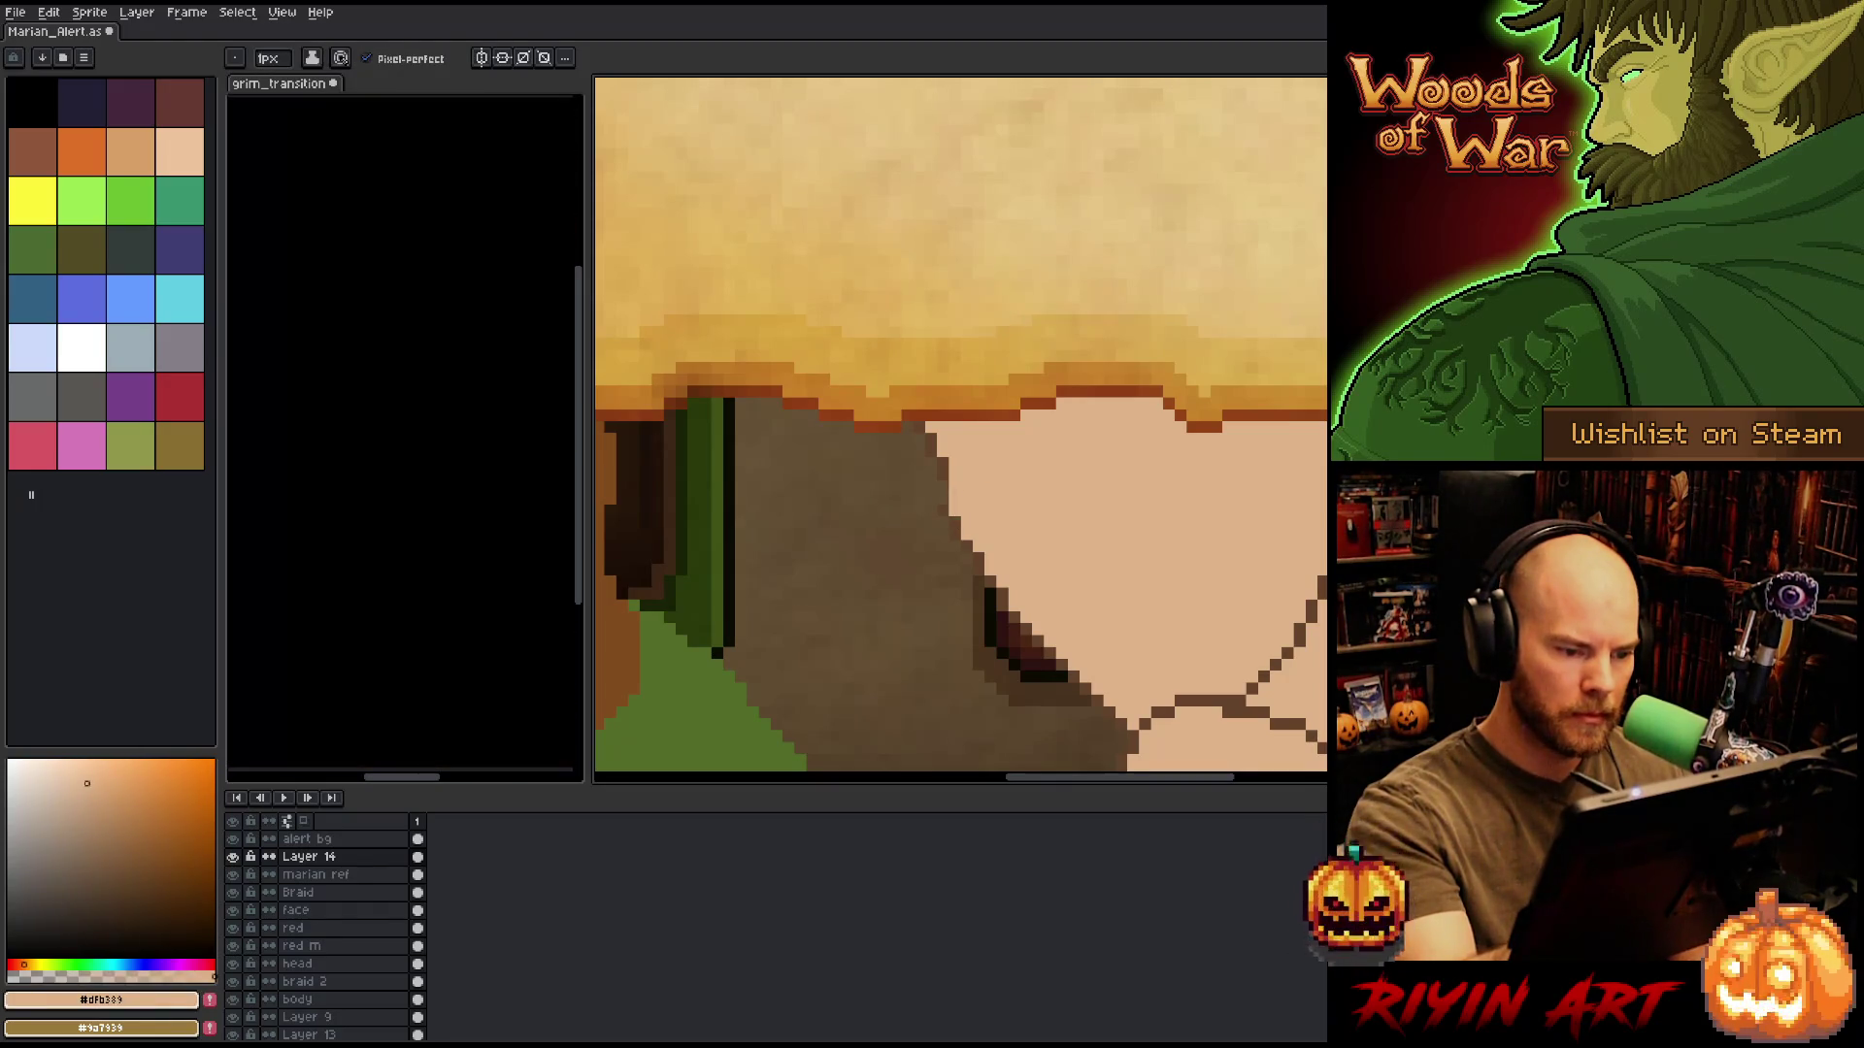
{"action": "left_click", "coordinate": [934, 498], "text": "alt"}
Smooth the hand's upper-left diagonal edge with strokes of tan skin pixels.
{"action": "left_click", "coordinate": [934, 481], "text": "alt"}
{"action": "left_click_drag", "start_coordinate": [942, 491], "coordinate": [918, 427]}
{"action": "left_click", "coordinate": [920, 474], "text": "alt"}
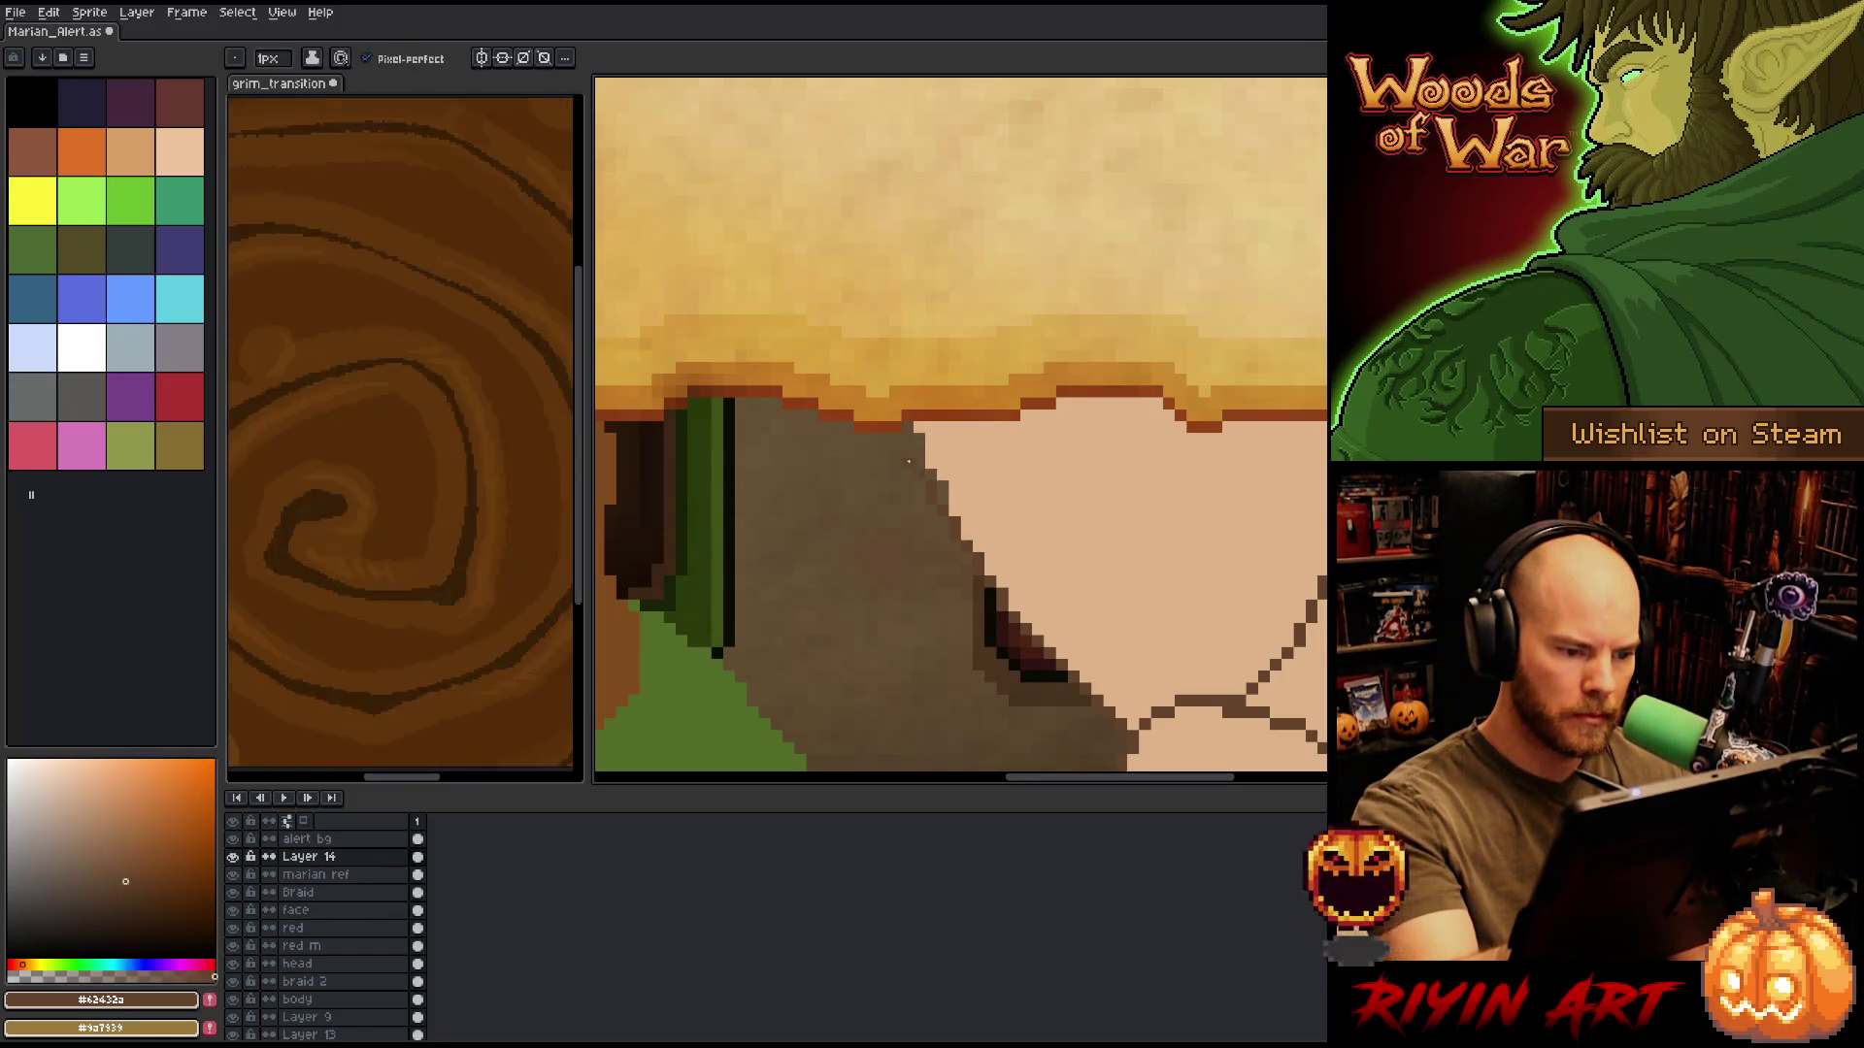
{"action": "left_click", "coordinate": [927, 442], "text": "alt"}
{"action": "left_click_drag", "start_coordinate": [908, 437], "coordinate": [941, 500]}
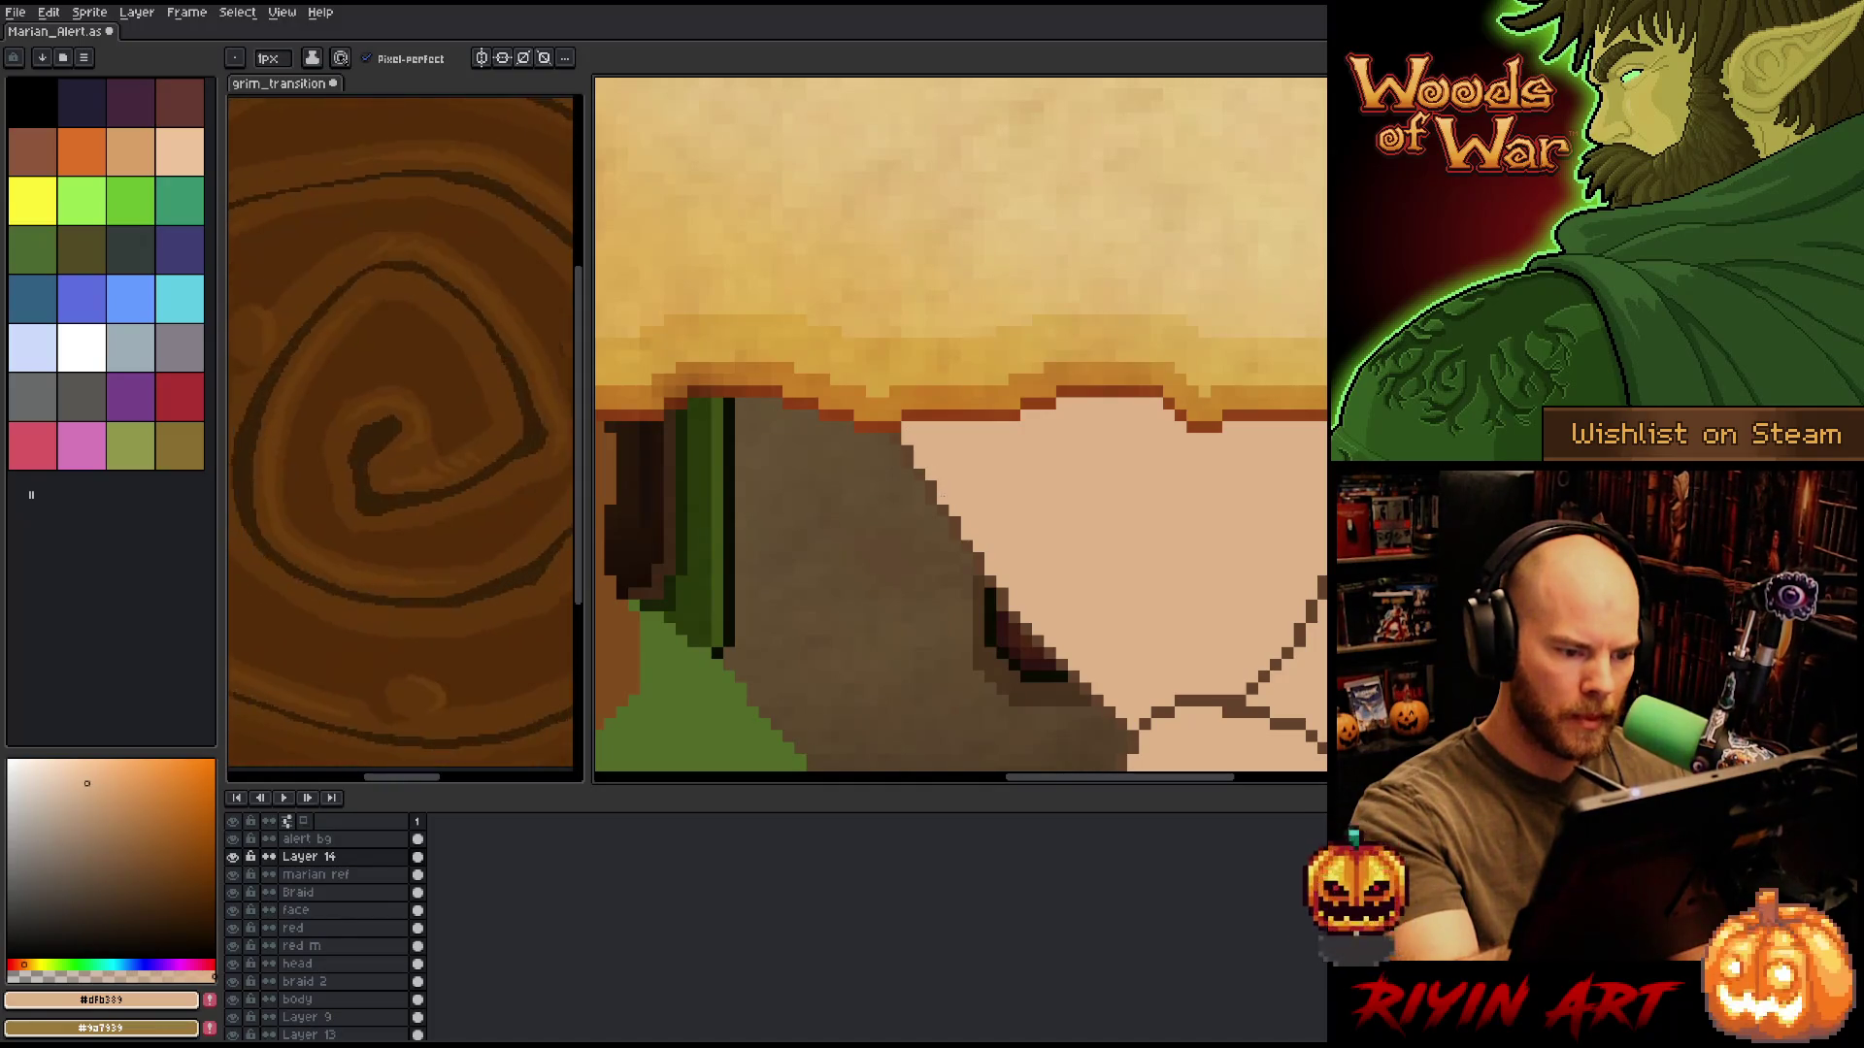
Zoom in and draw dark brown #62432a pixels along the finger's diagonal outline.
{"action": "scroll", "coordinate": [935, 509], "scroll_direction": "down", "scroll_amount": 5}
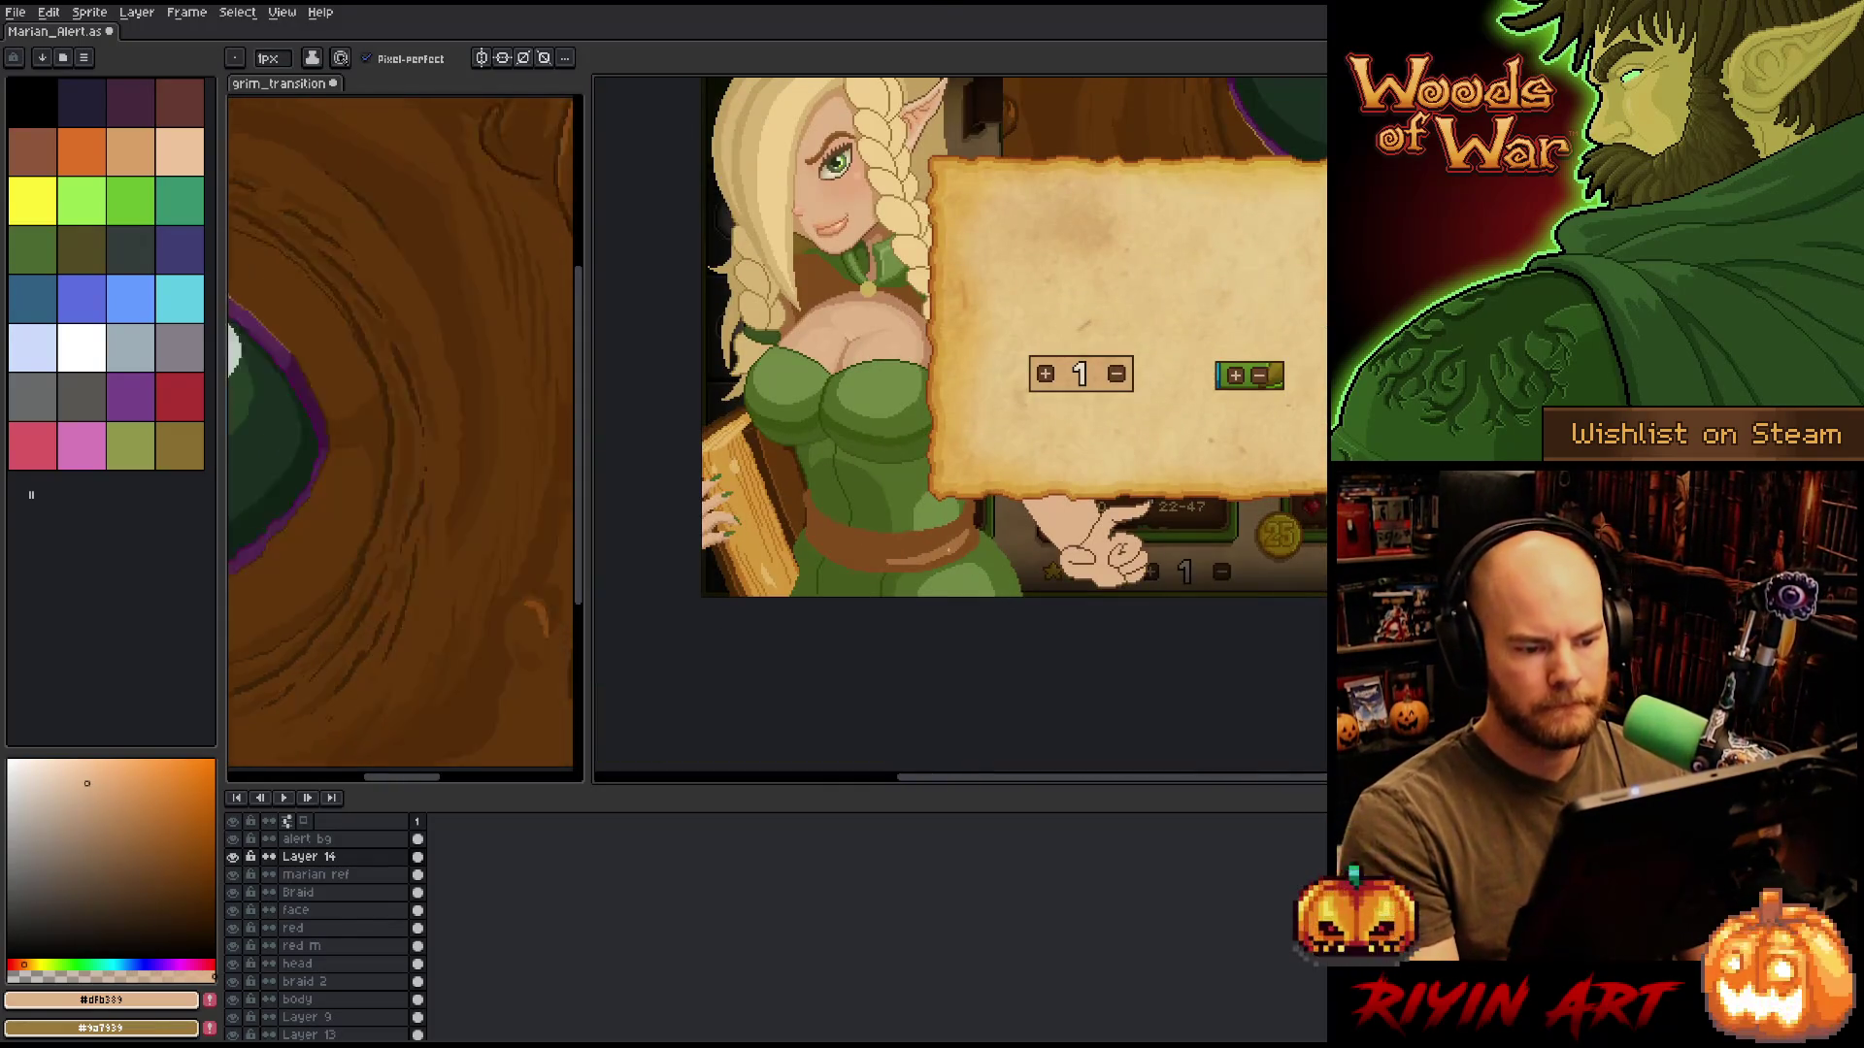
{"action": "scroll", "coordinate": [1129, 591], "scroll_direction": "up", "scroll_amount": 5}
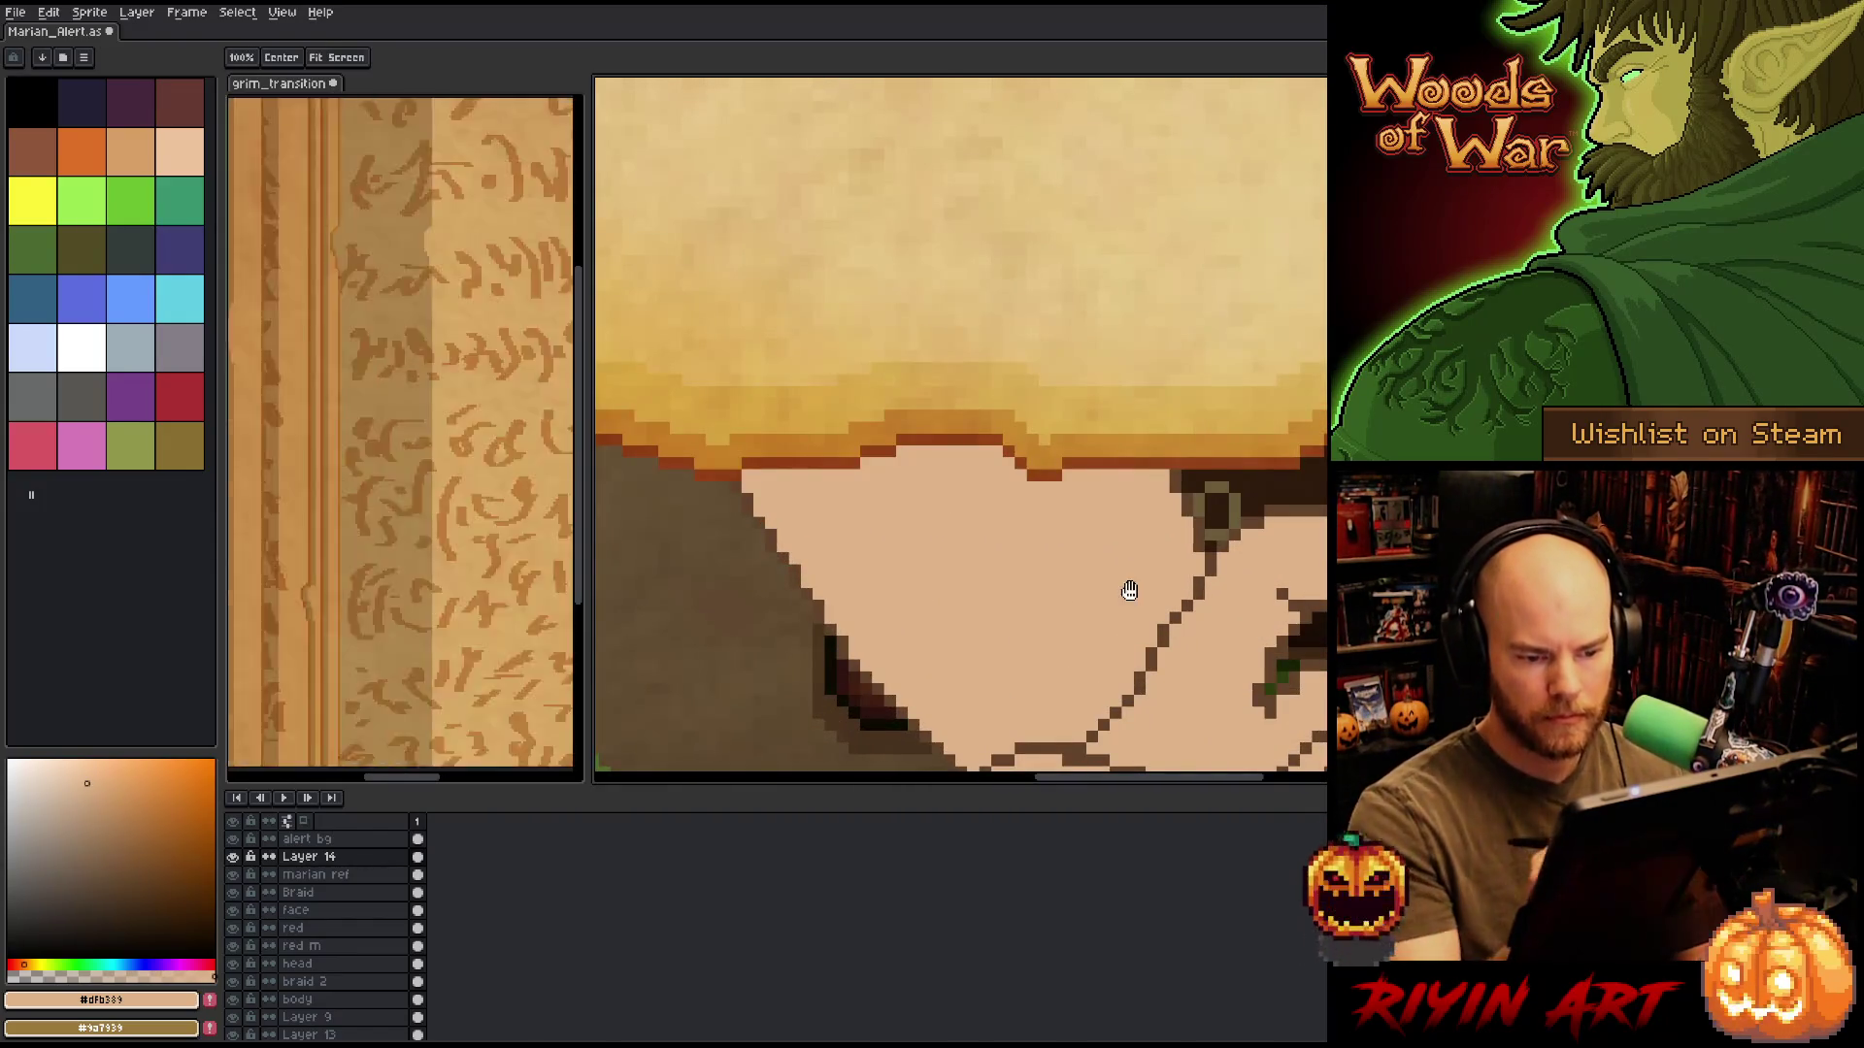
{"action": "left_click_drag", "start_coordinate": [1129, 591], "coordinate": [1104, 559]}
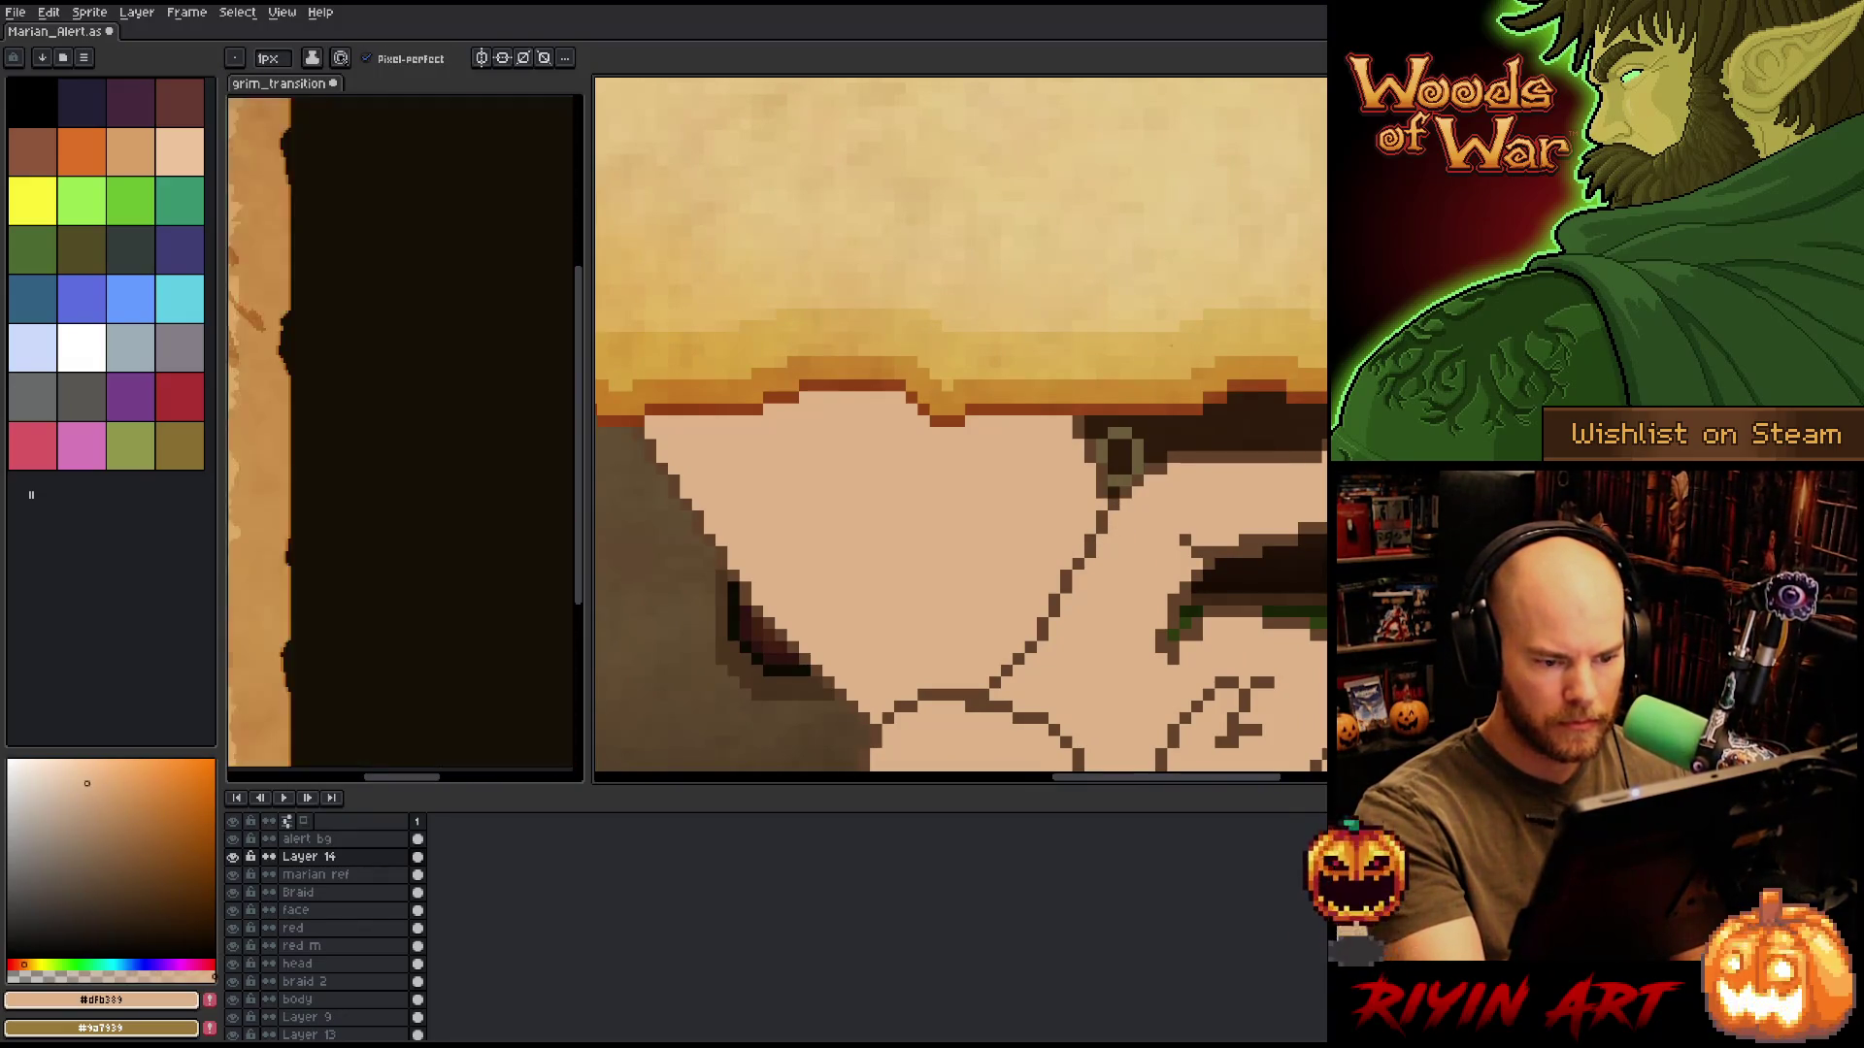
{"action": "left_click", "coordinate": [1101, 529], "text": "alt"}
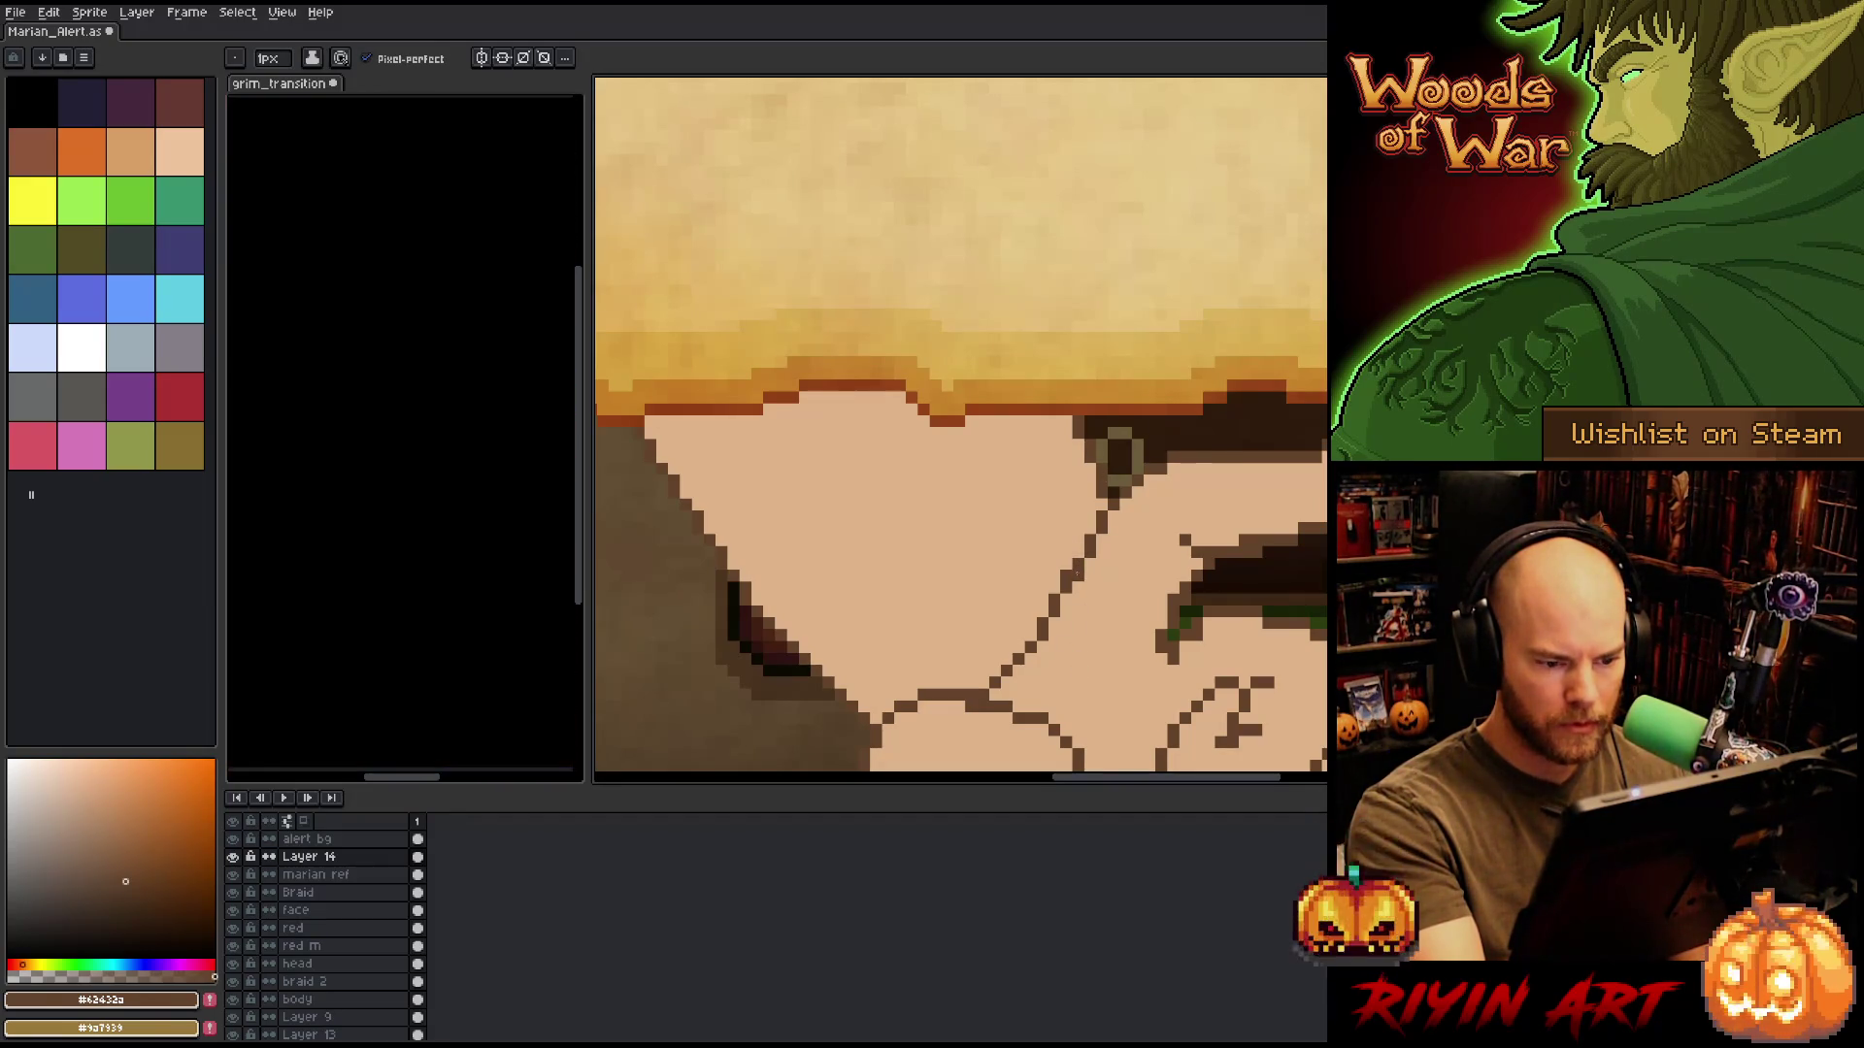
{"action": "left_click", "coordinate": [1107, 480], "text": "alt"}
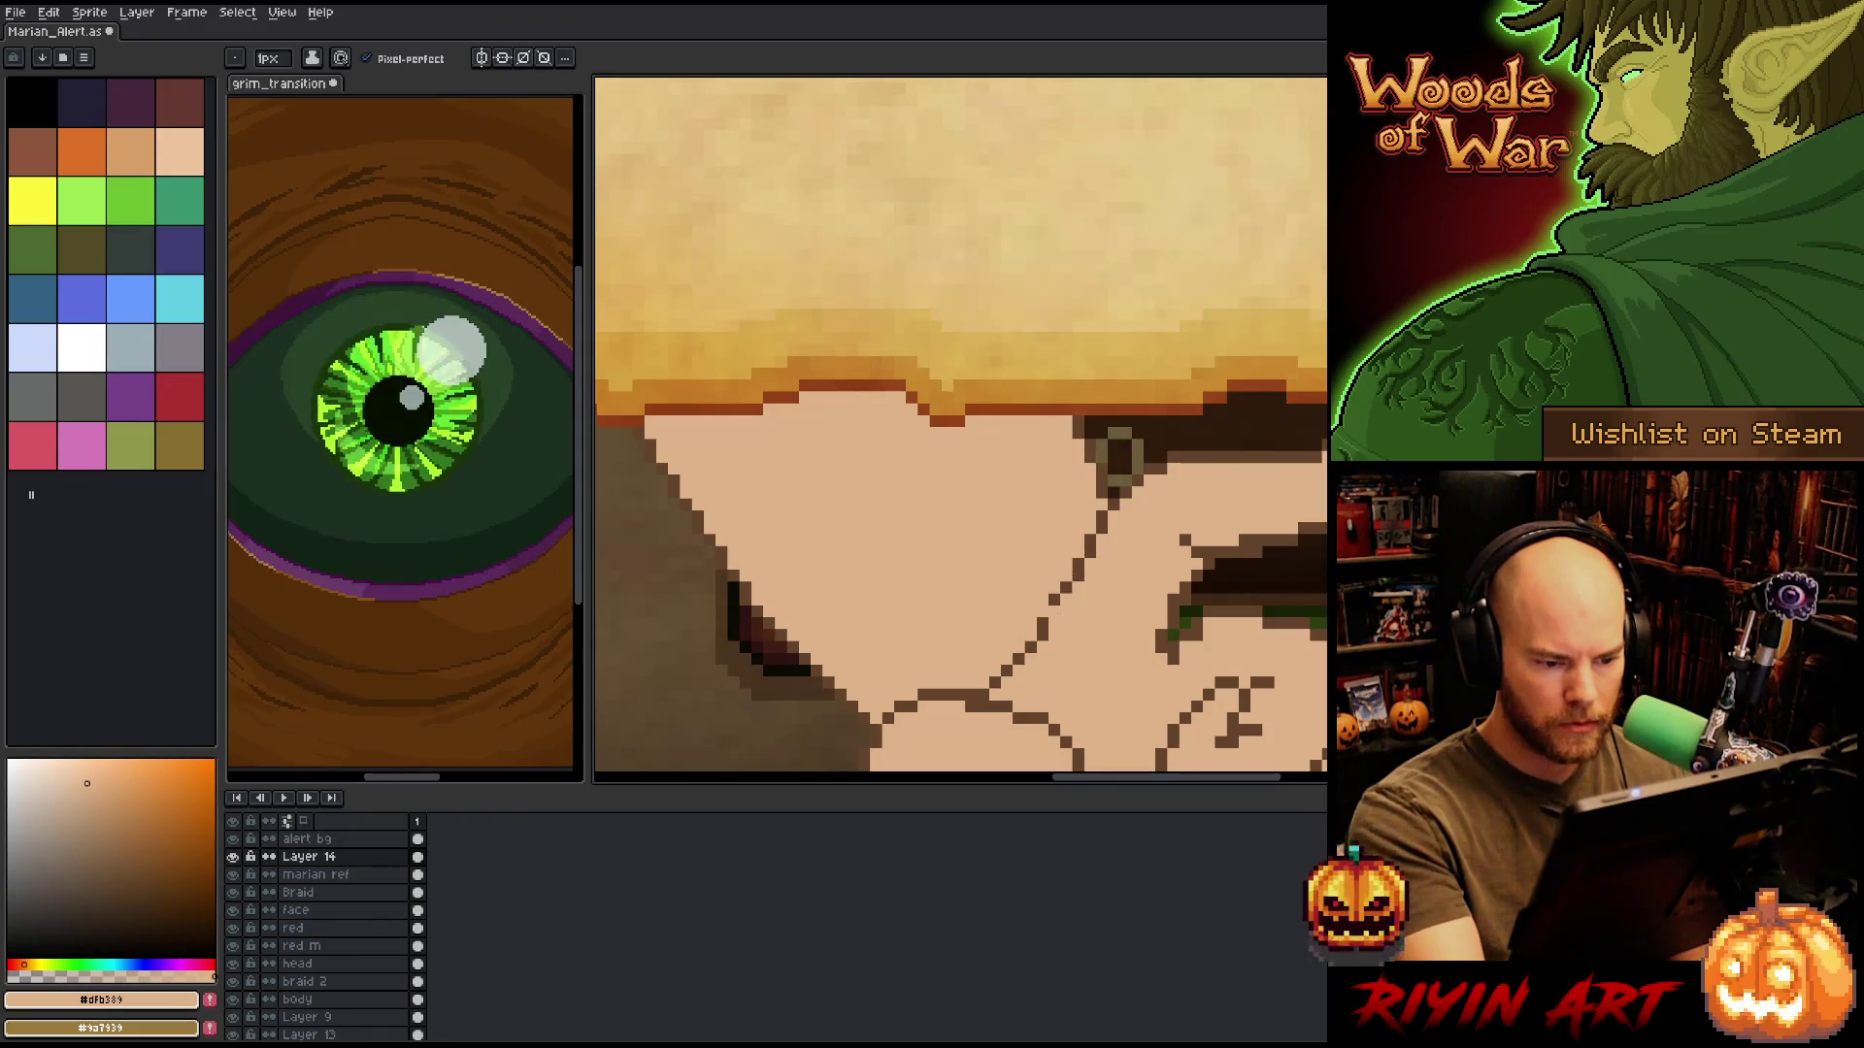
{"action": "left_click", "coordinate": [1052, 609], "text": "alt"}
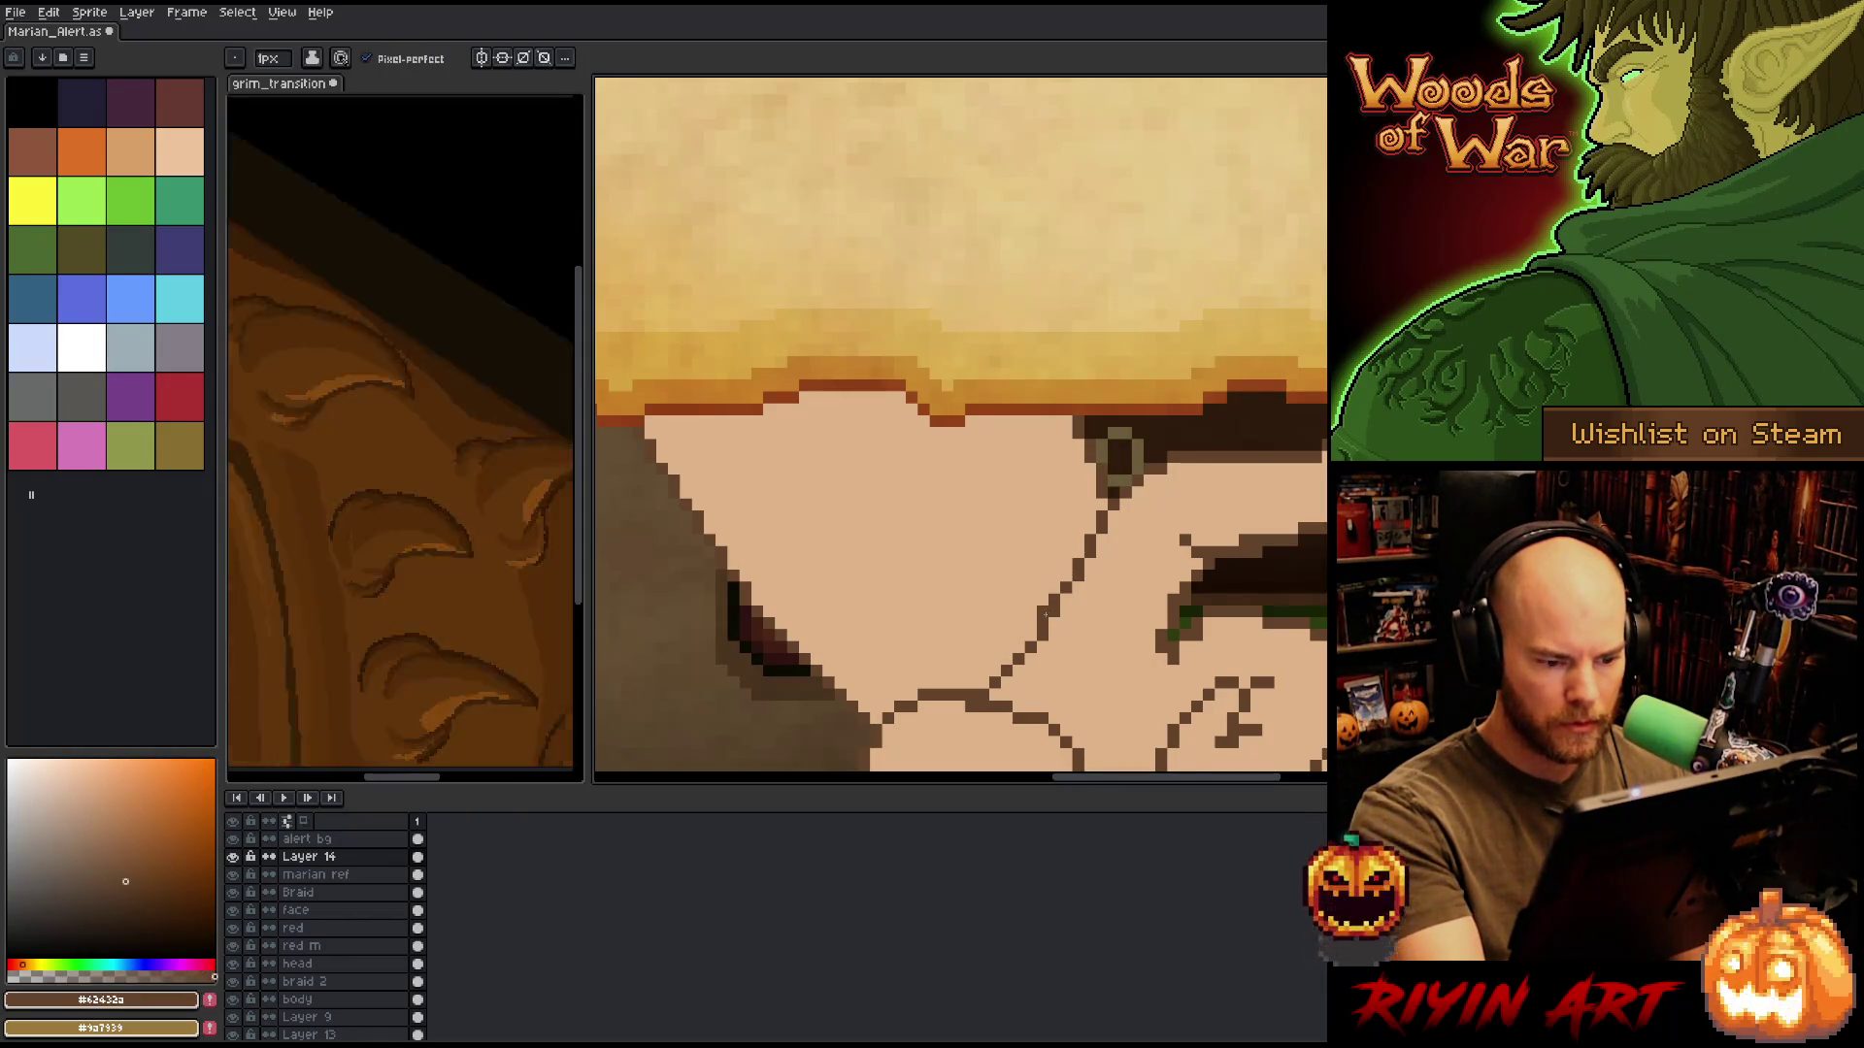
{"action": "left_click_drag", "start_coordinate": [1046, 613], "coordinate": [1021, 648]}
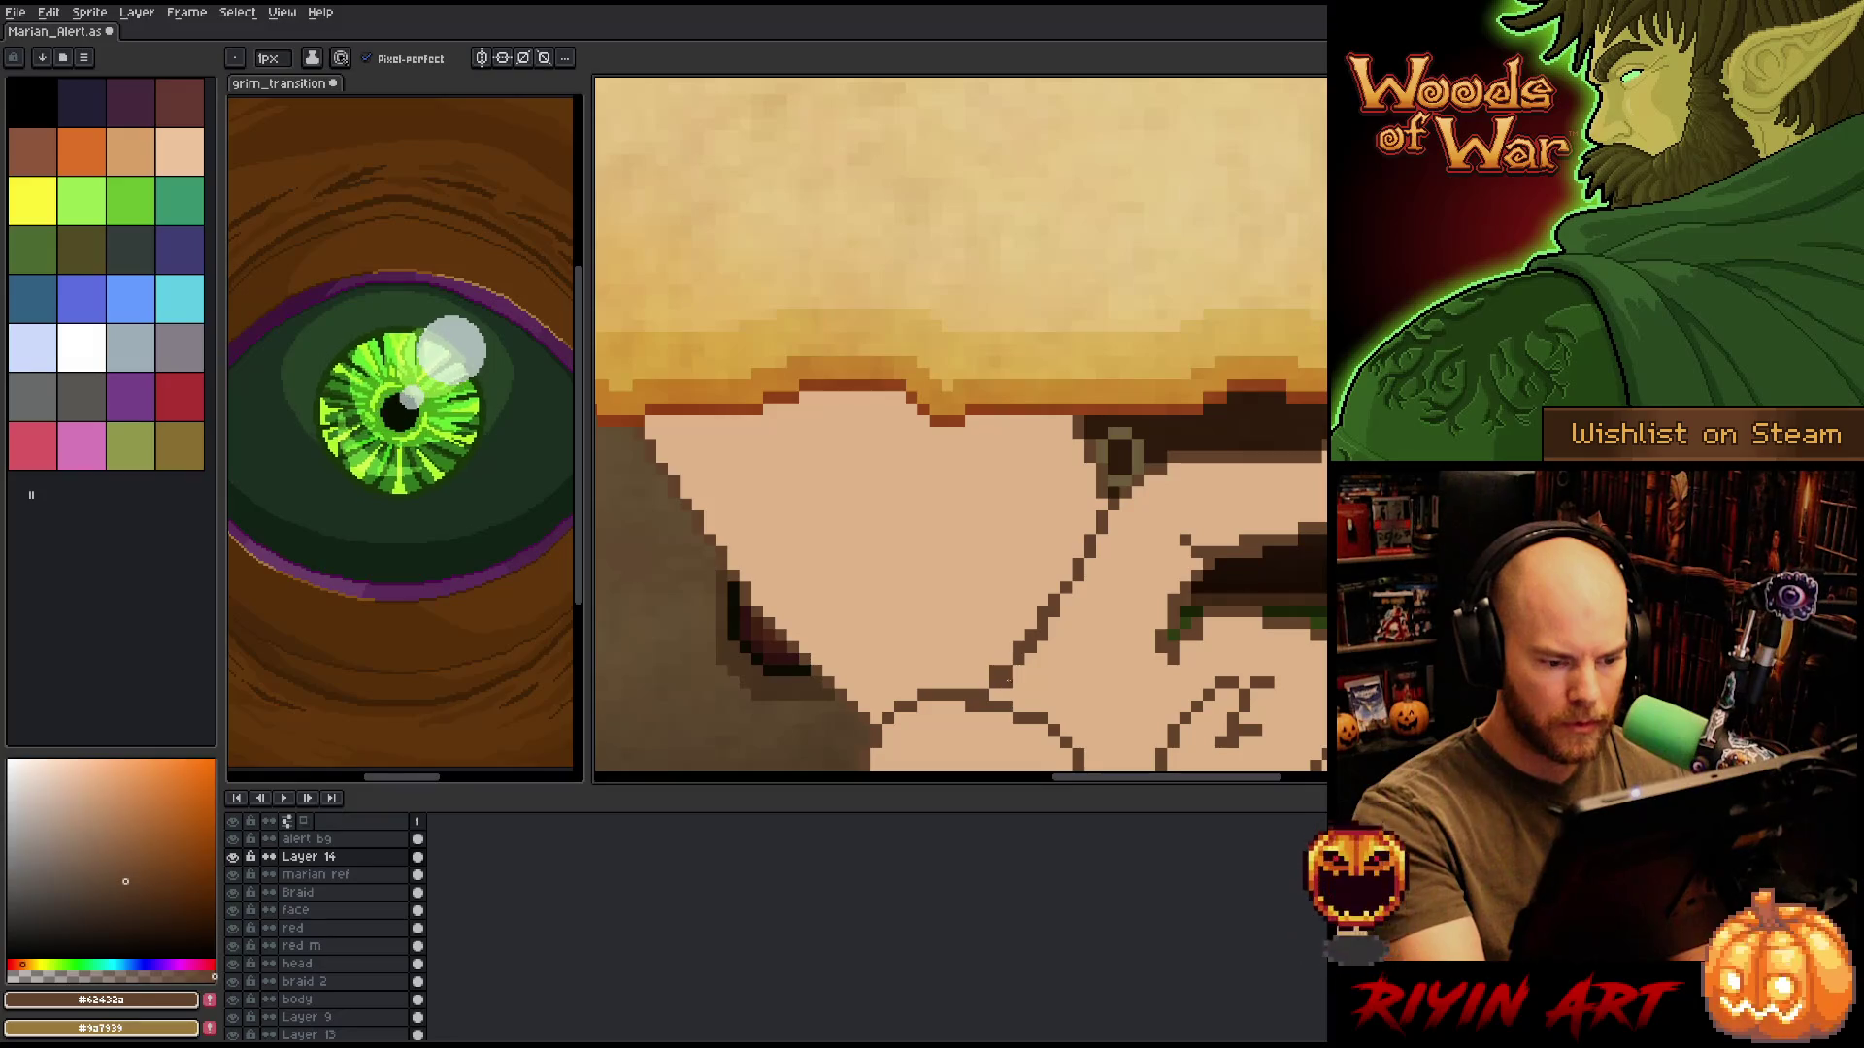
Touch up pixels around the finger line in skin tone and dark brown.
{"action": "left_click", "coordinate": [987, 684], "text": "alt"}
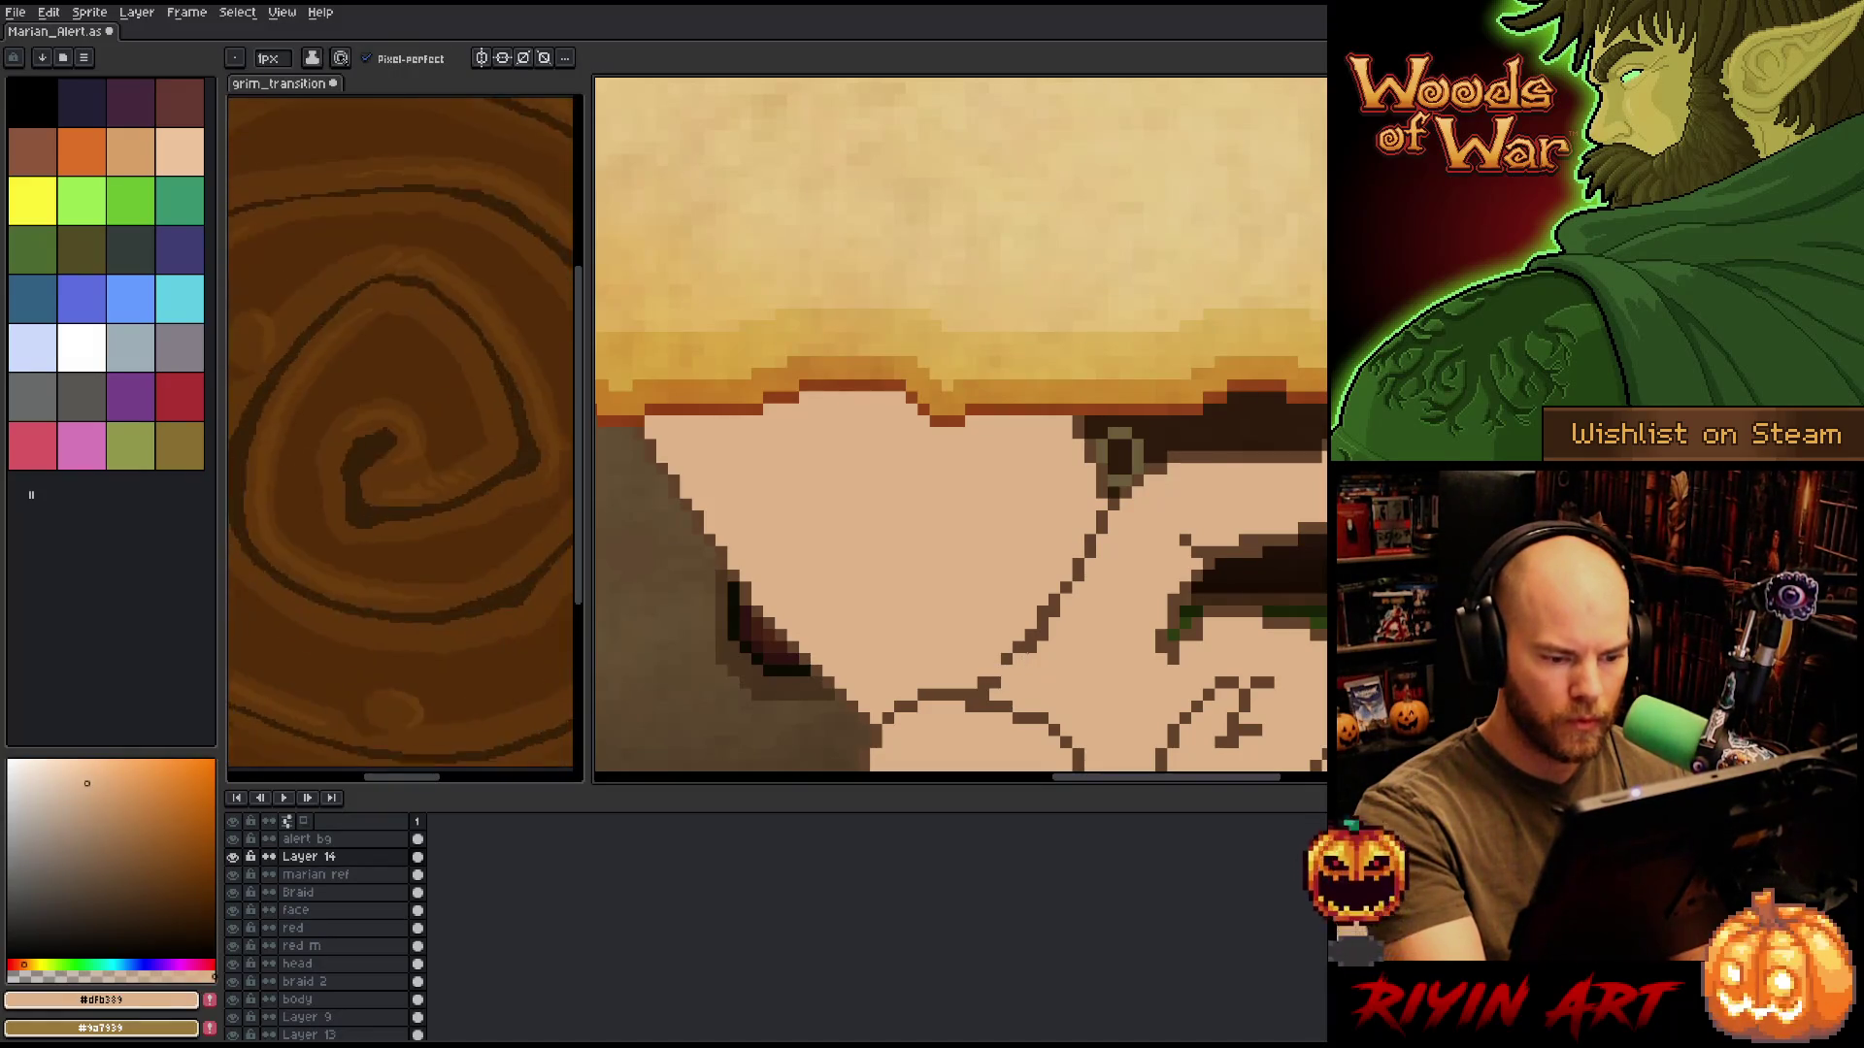
{"action": "left_click", "coordinate": [995, 670], "text": "alt"}
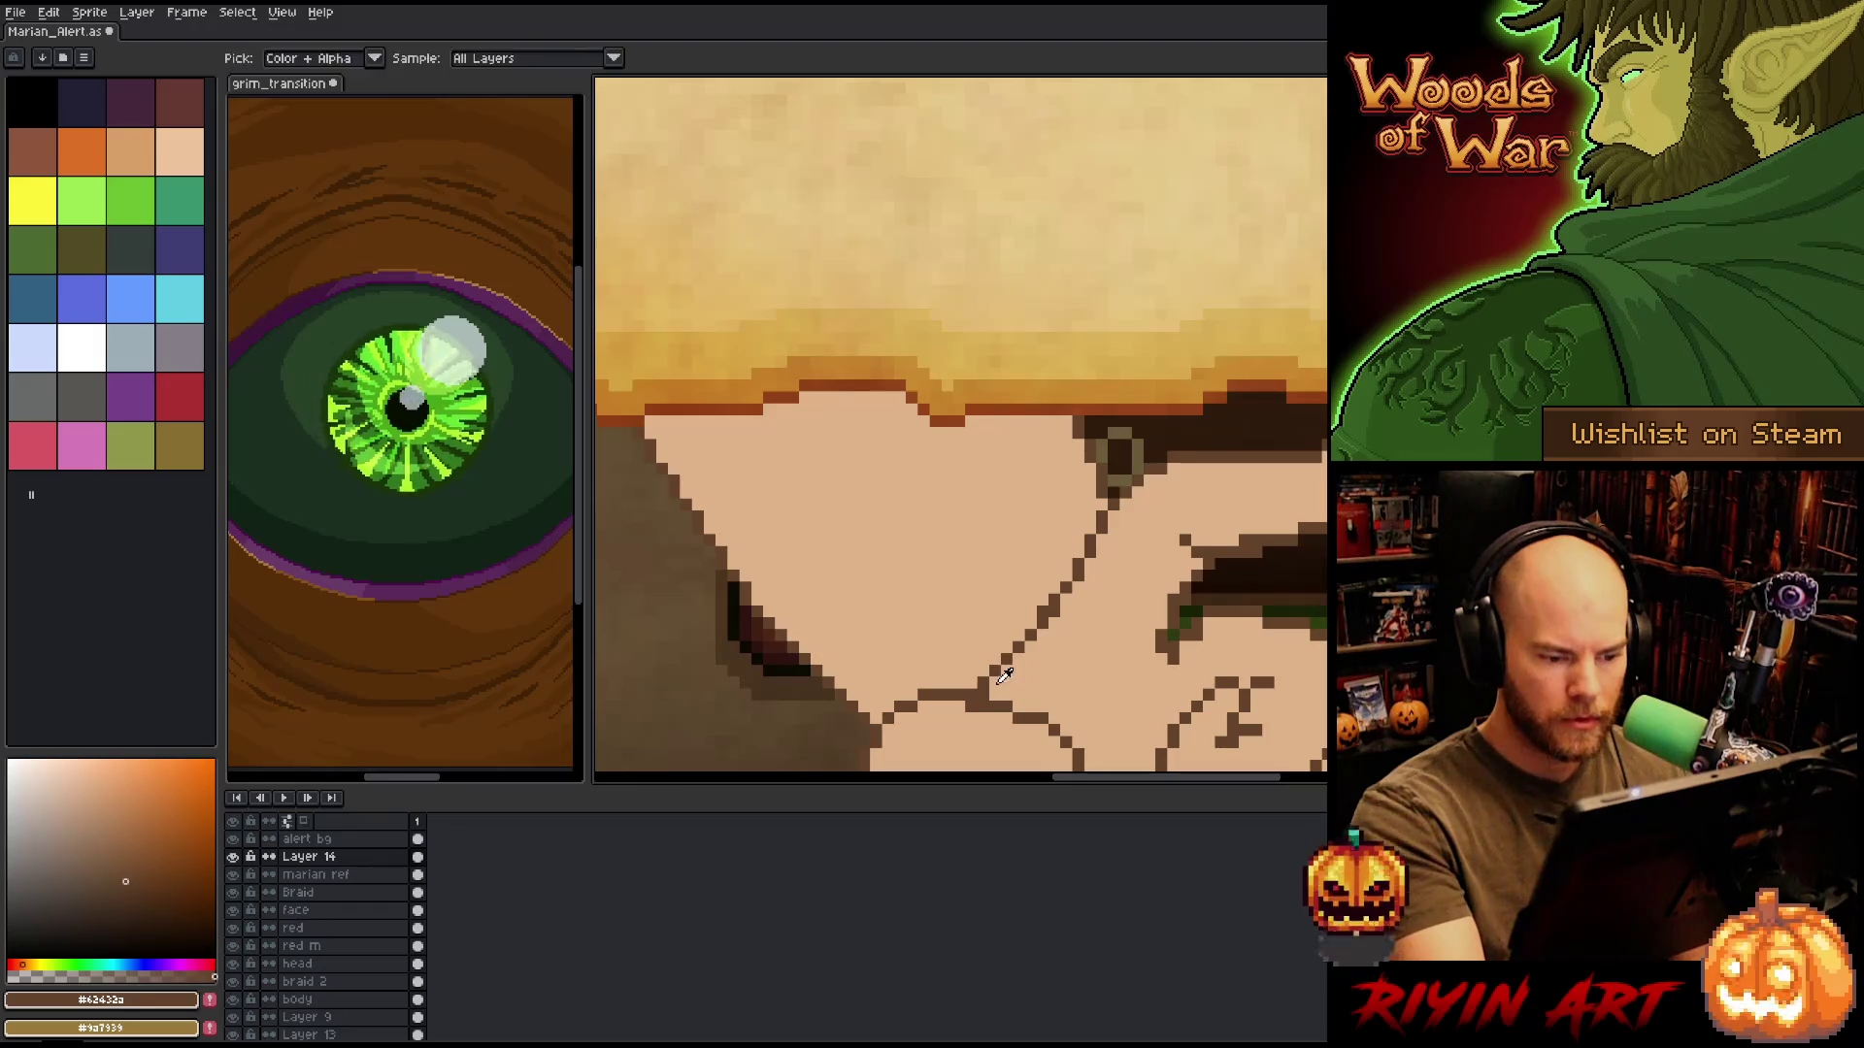
{"action": "left_click", "coordinate": [1065, 539], "text": "alt"}
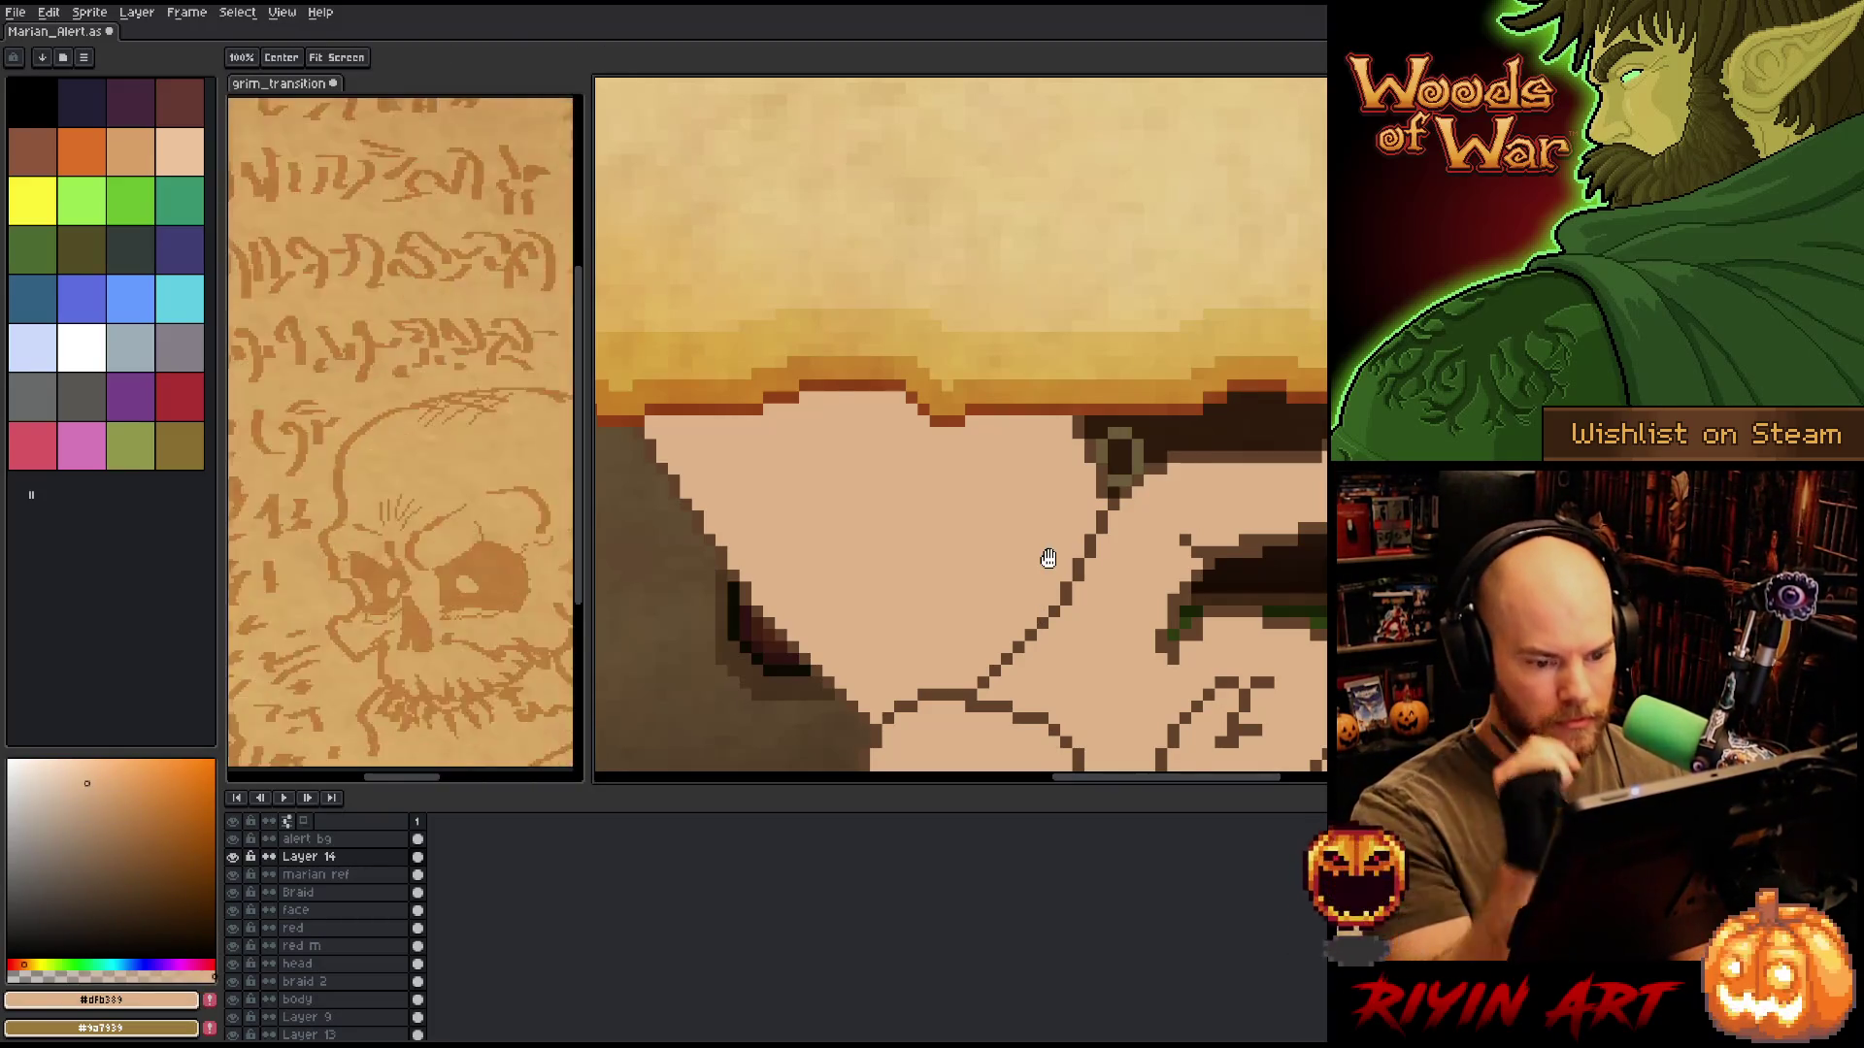
{"action": "left_click_drag", "start_coordinate": [1048, 556], "coordinate": [903, 516]}
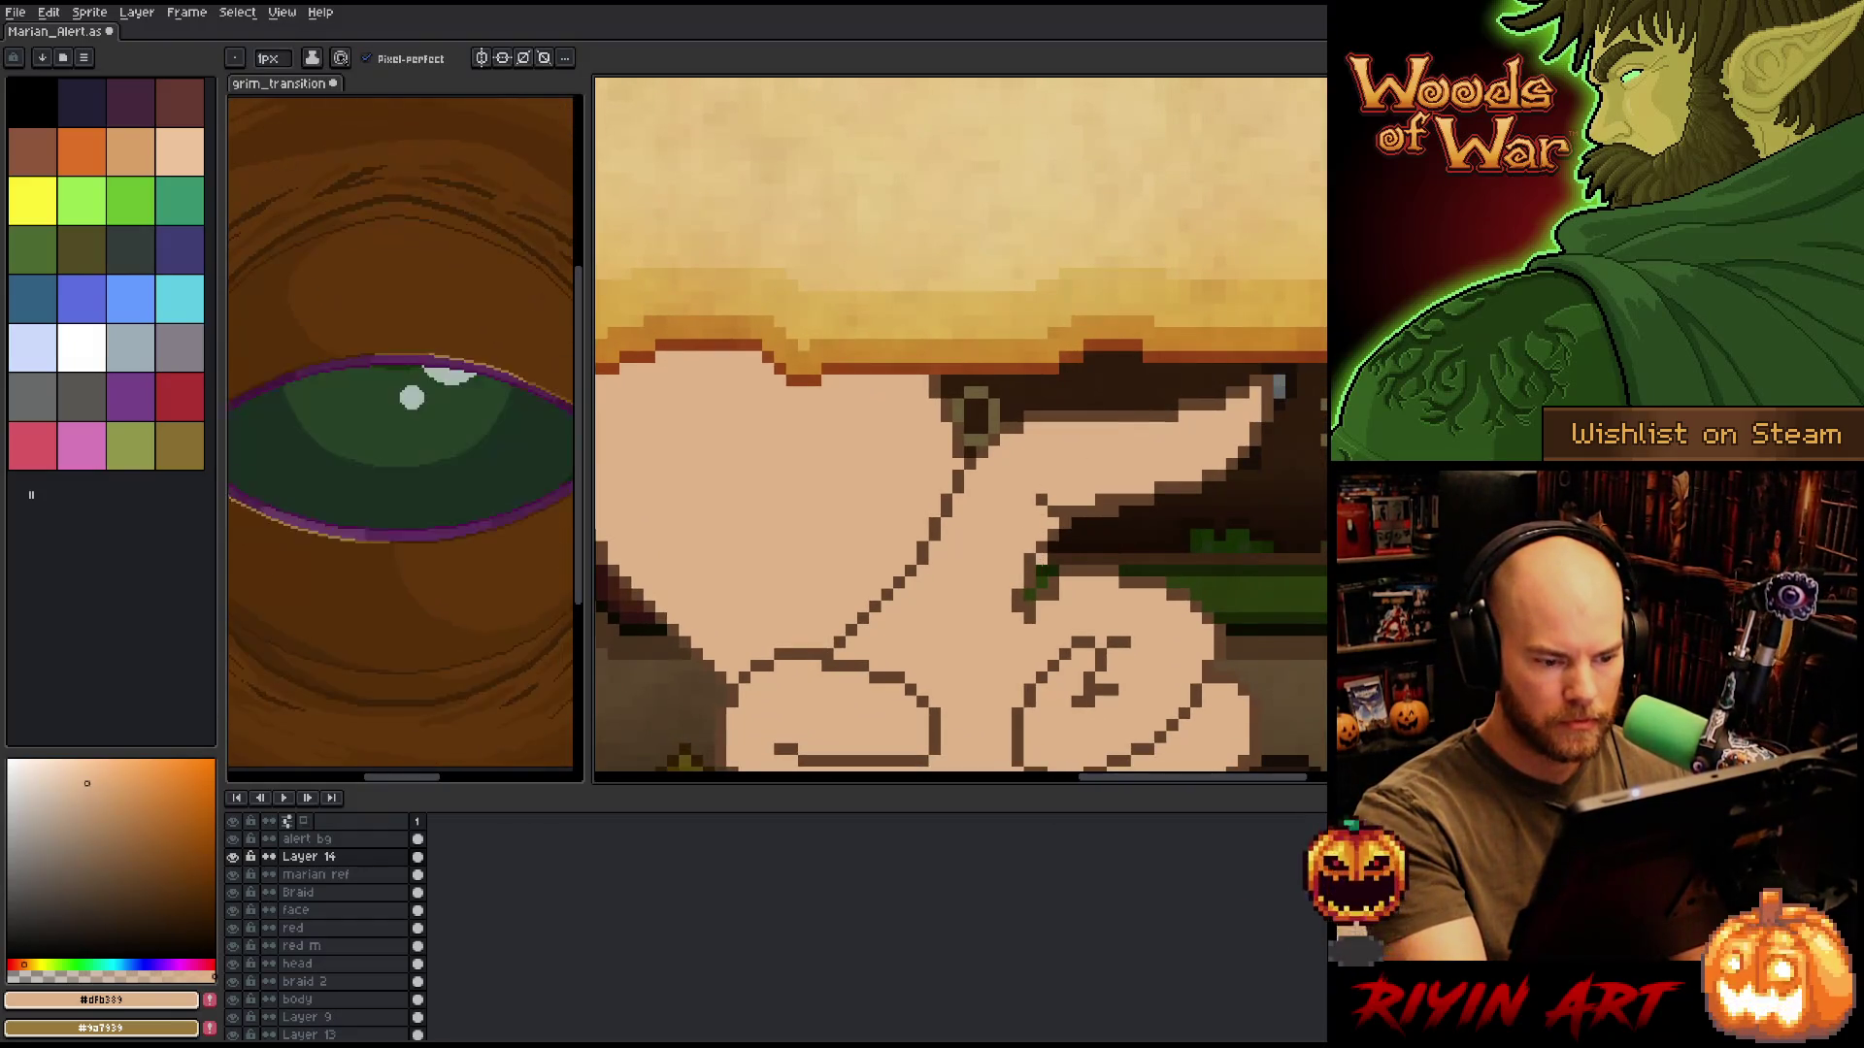
Pan slightly and add dark-brown pixels to the finger outline near the knuckle.
{"action": "key", "text": "i"}
{"action": "left_click", "coordinate": [1038, 563]}
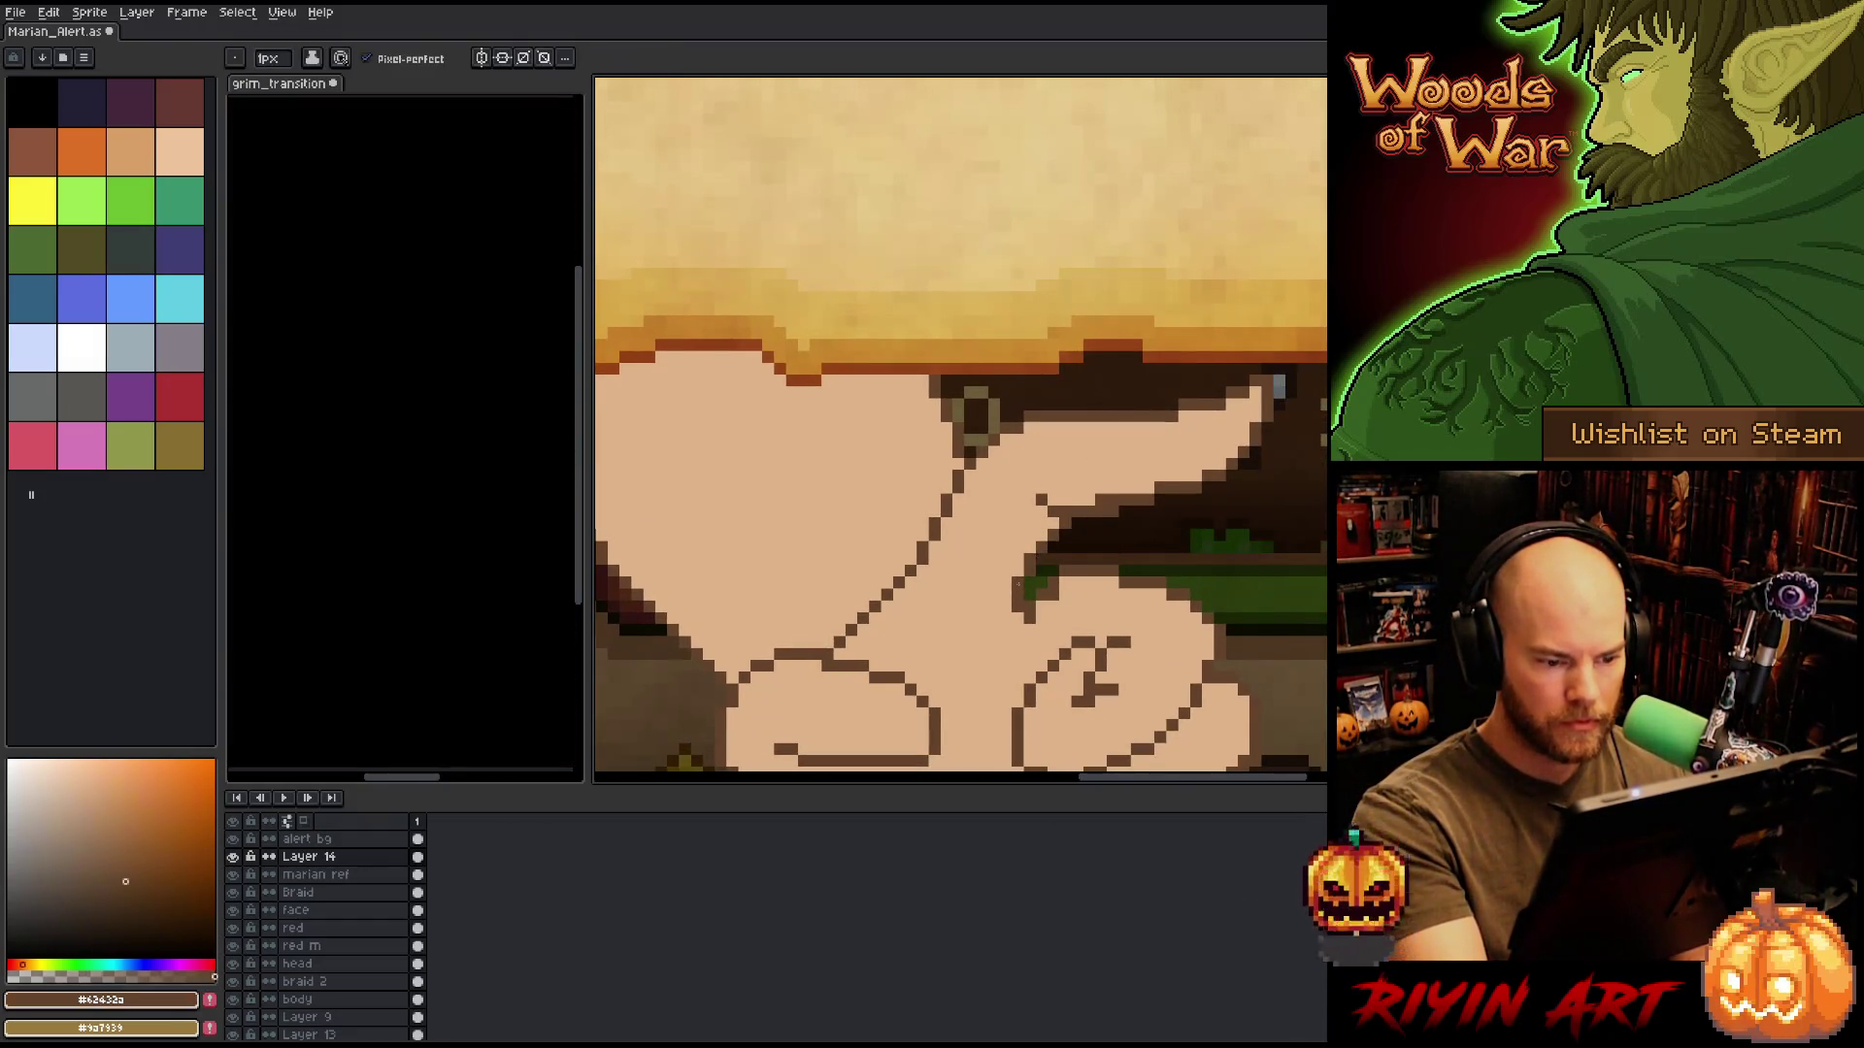
{"action": "left_click", "coordinate": [1074, 597]}
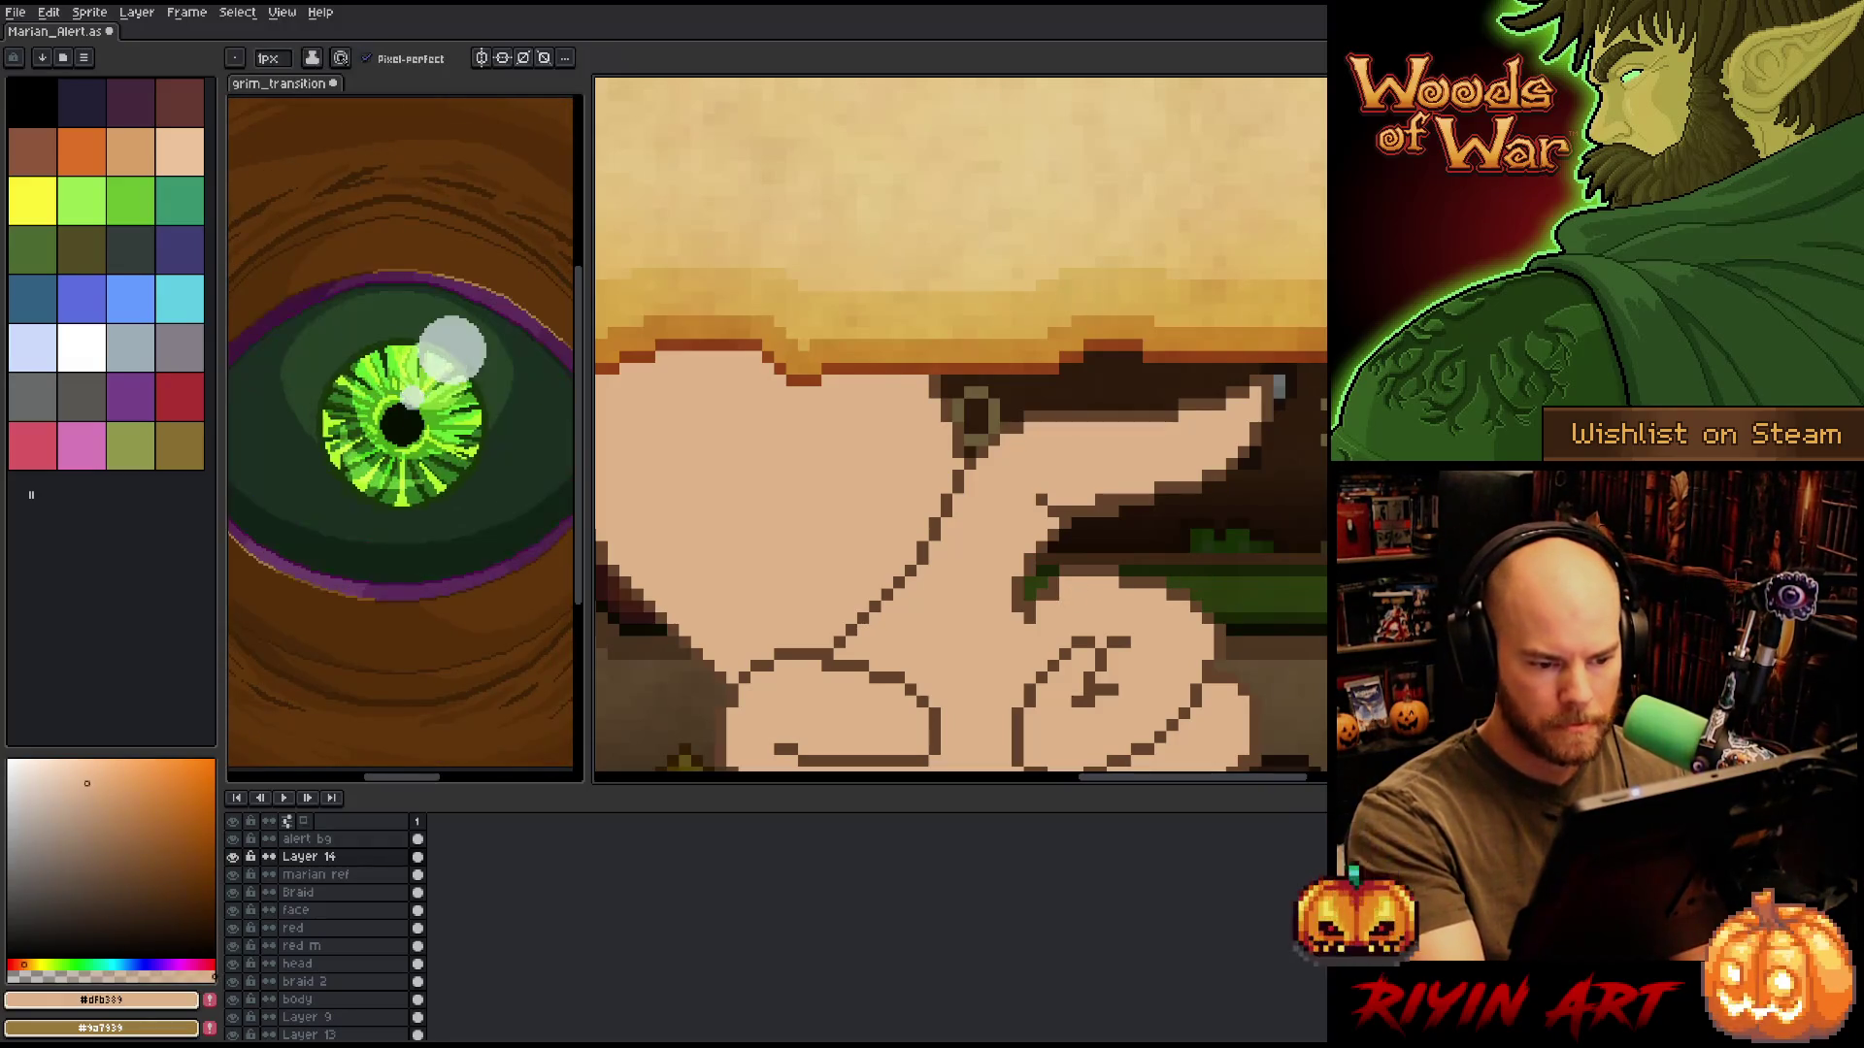
{"action": "key", "text": "h"}
{"action": "left_click_drag", "start_coordinate": [1228, 551], "coordinate": [1208, 541]}
{"action": "key", "text": "b"}
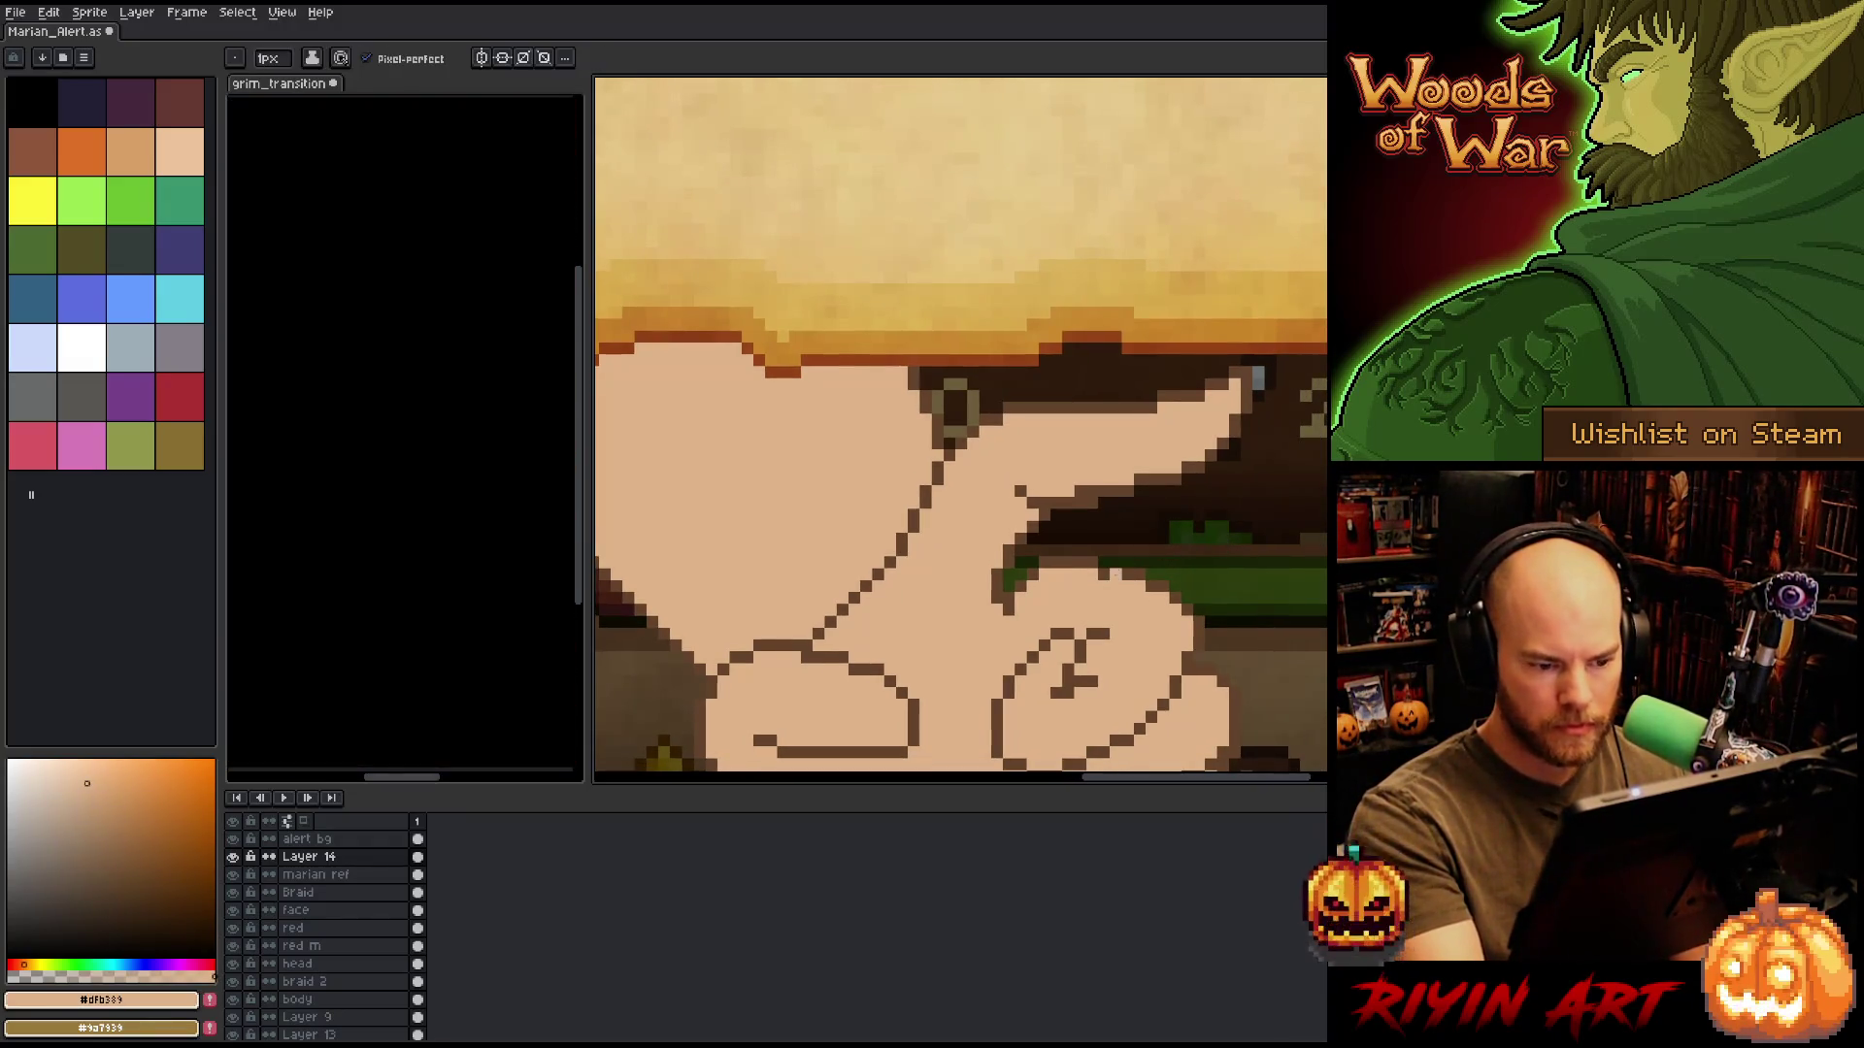
{"action": "left_click", "coordinate": [1116, 562], "text": "alt"}
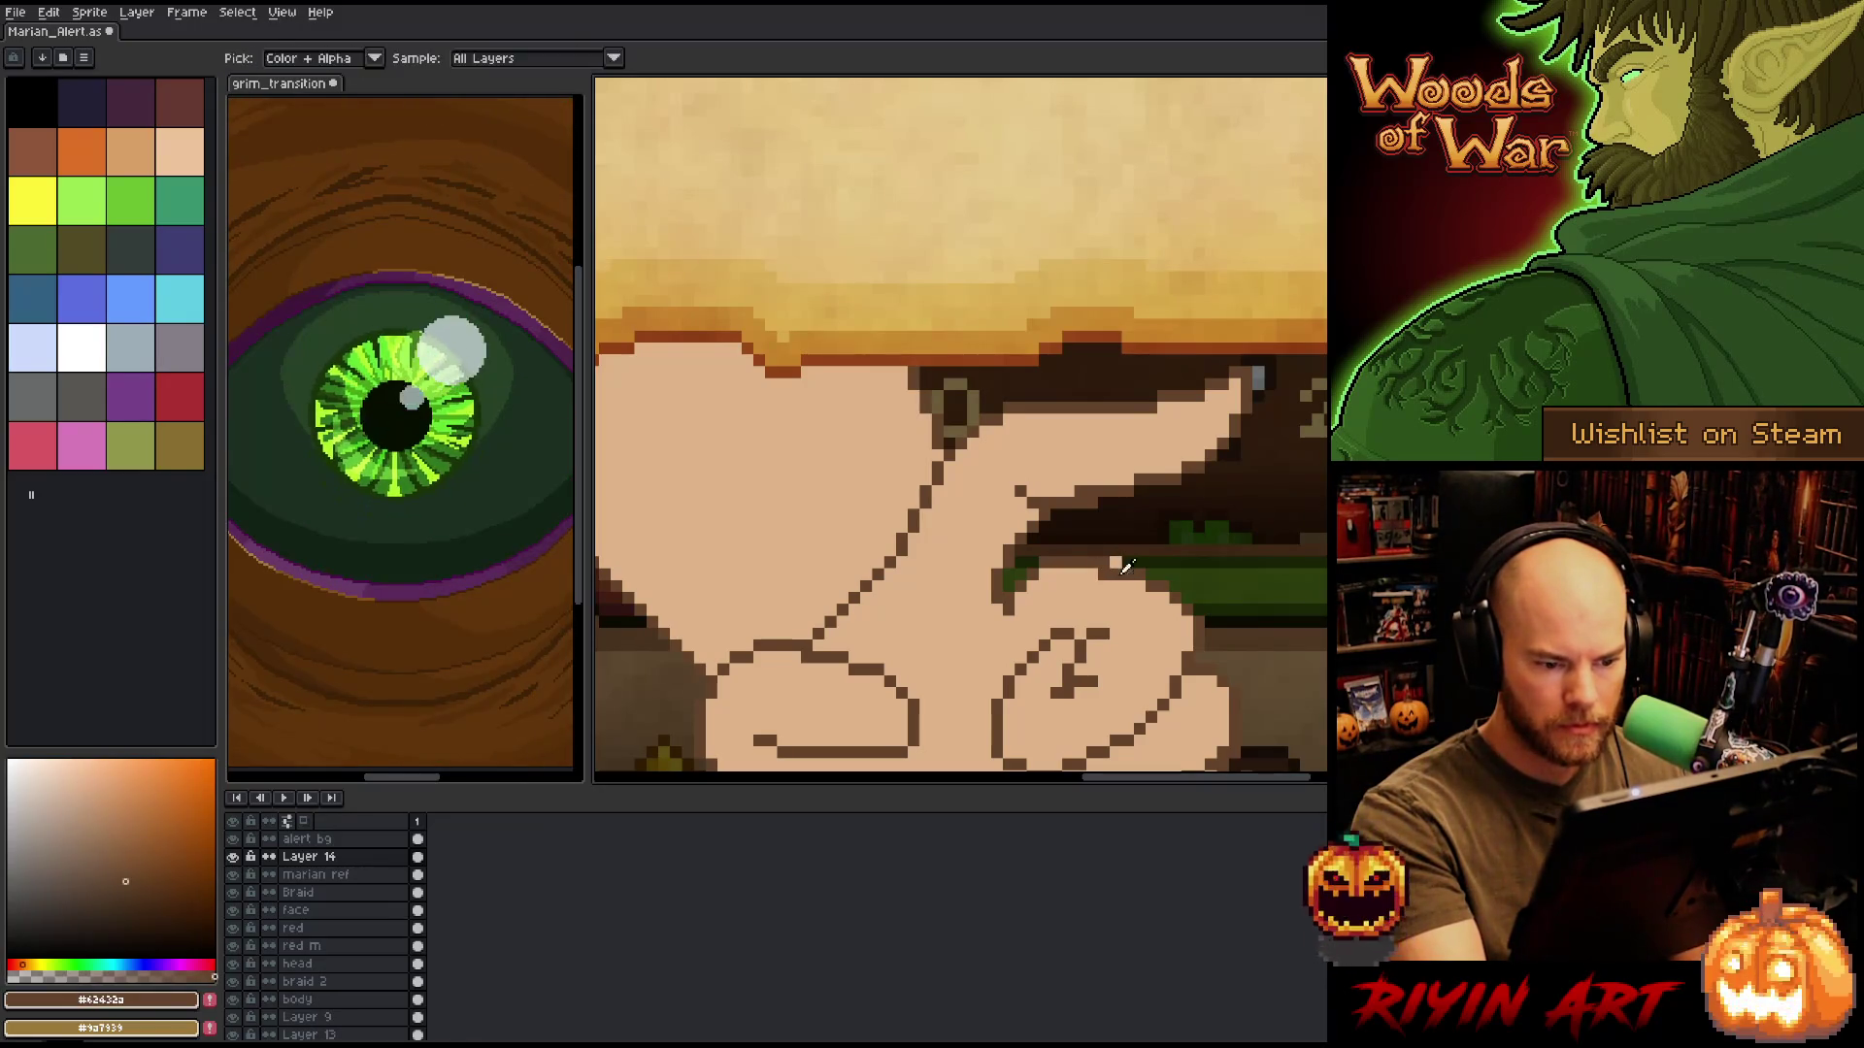
{"action": "left_click", "coordinate": [1115, 562]}
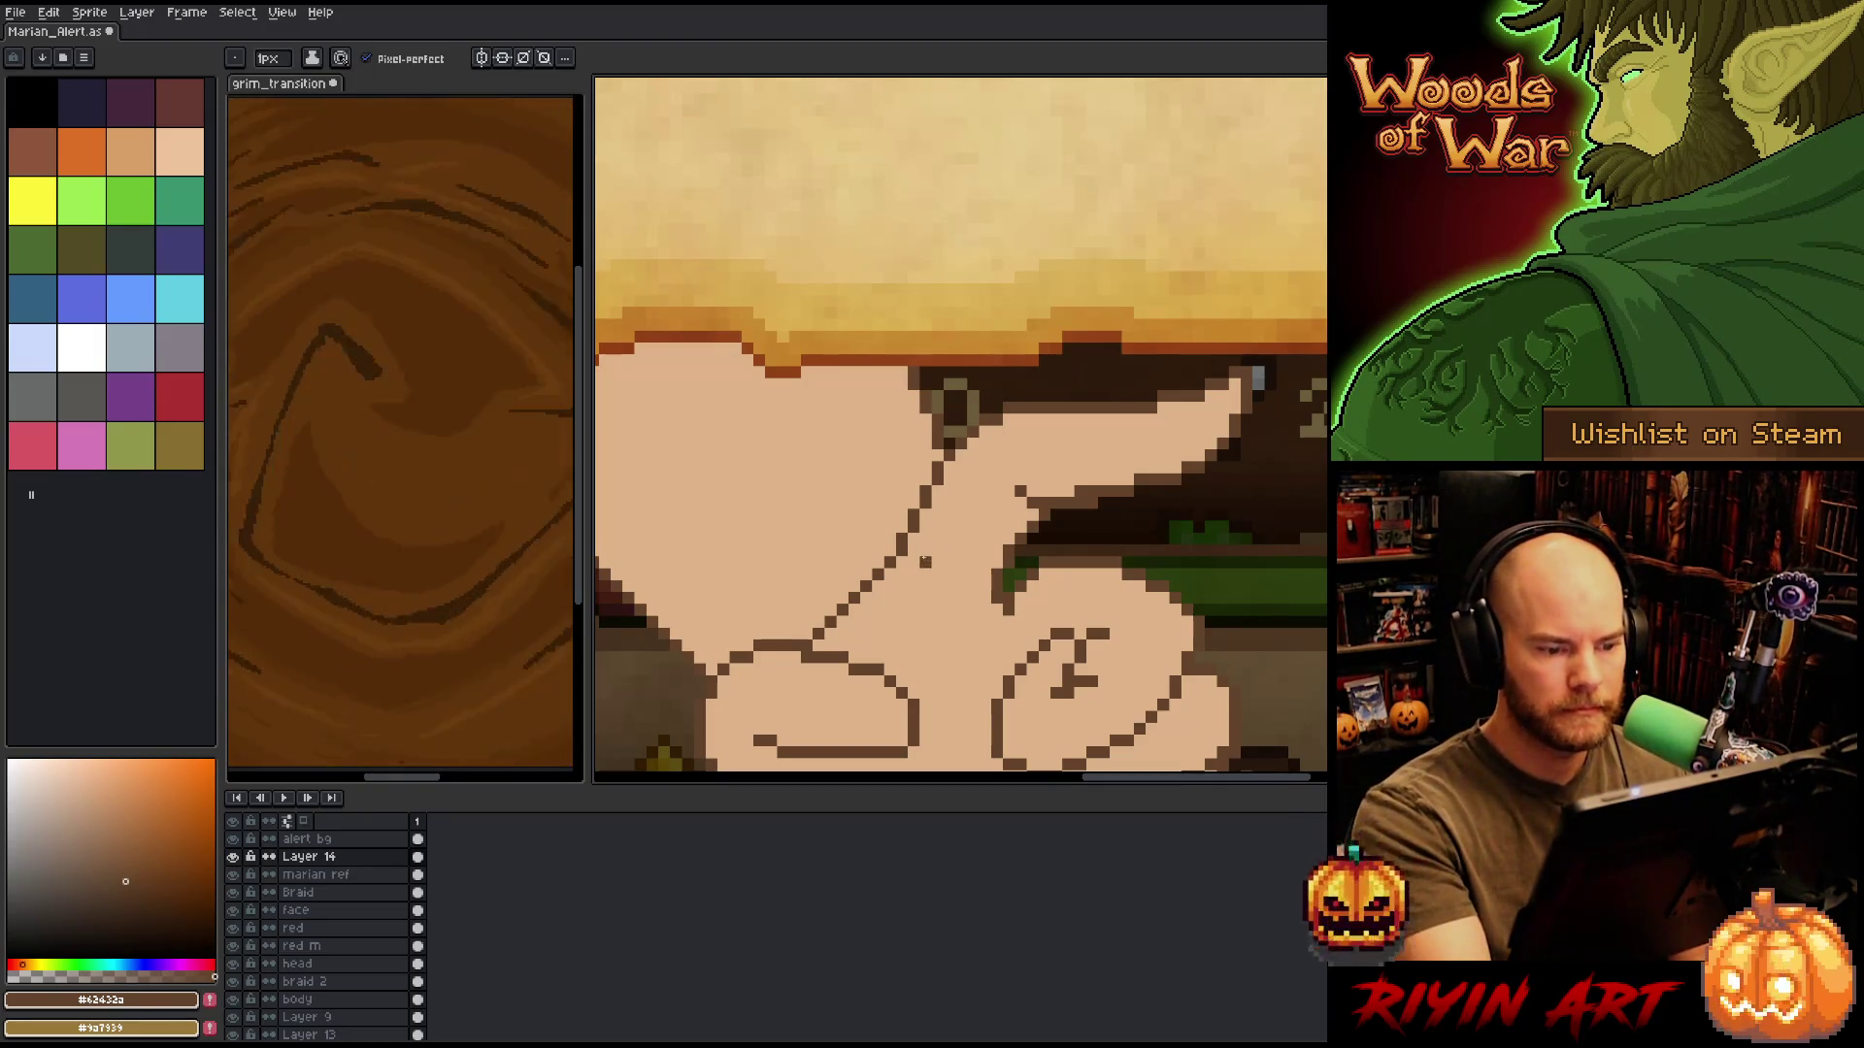
Lasso-adjust a section of the diagonal outline, deselect, and fill a gap with skin tone.
{"action": "mouse_move", "coordinate": [1039, 402]}
{"action": "left_mouse_down"}
{"action": "mouse_move", "coordinate": [906, 536]}
{"action": "mouse_move", "coordinate": [973, 455]}
{"action": "left_mouse_up"}
{"action": "key", "text": "ctrl+d"}
{"action": "key", "text": "i"}
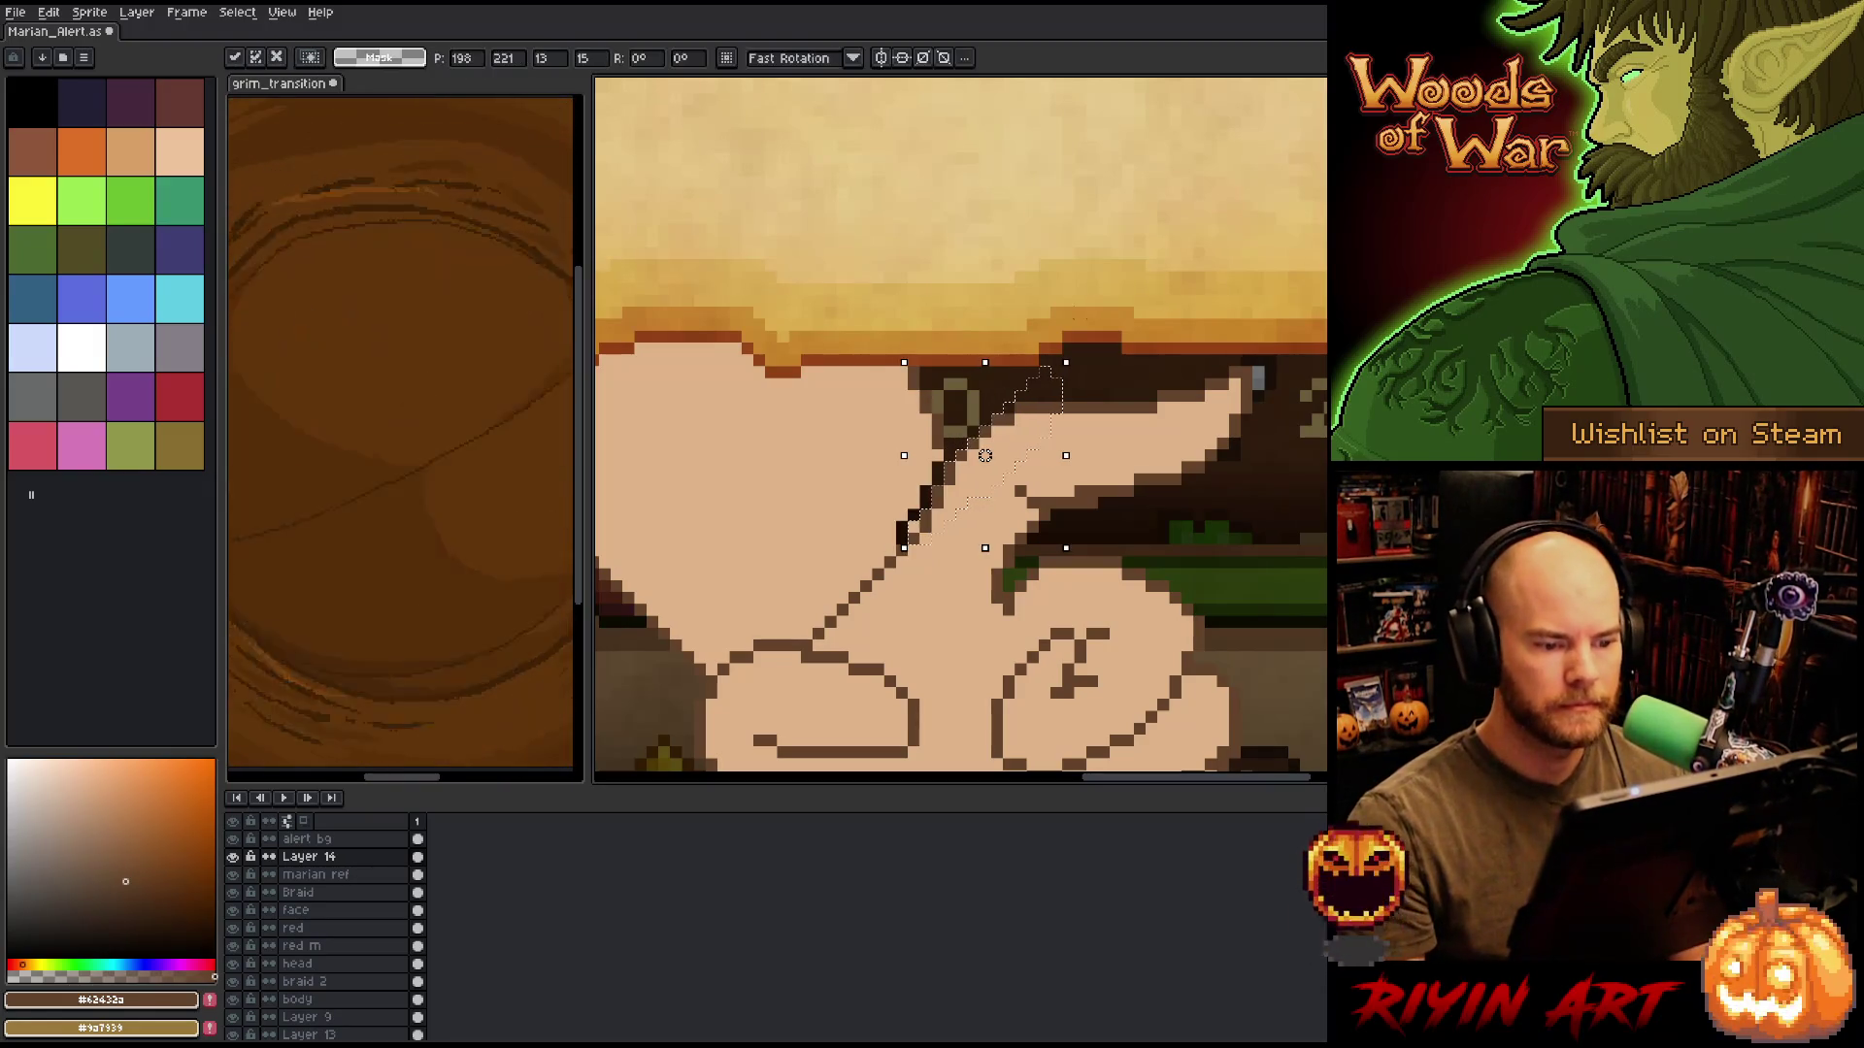
{"action": "key", "text": "g"}
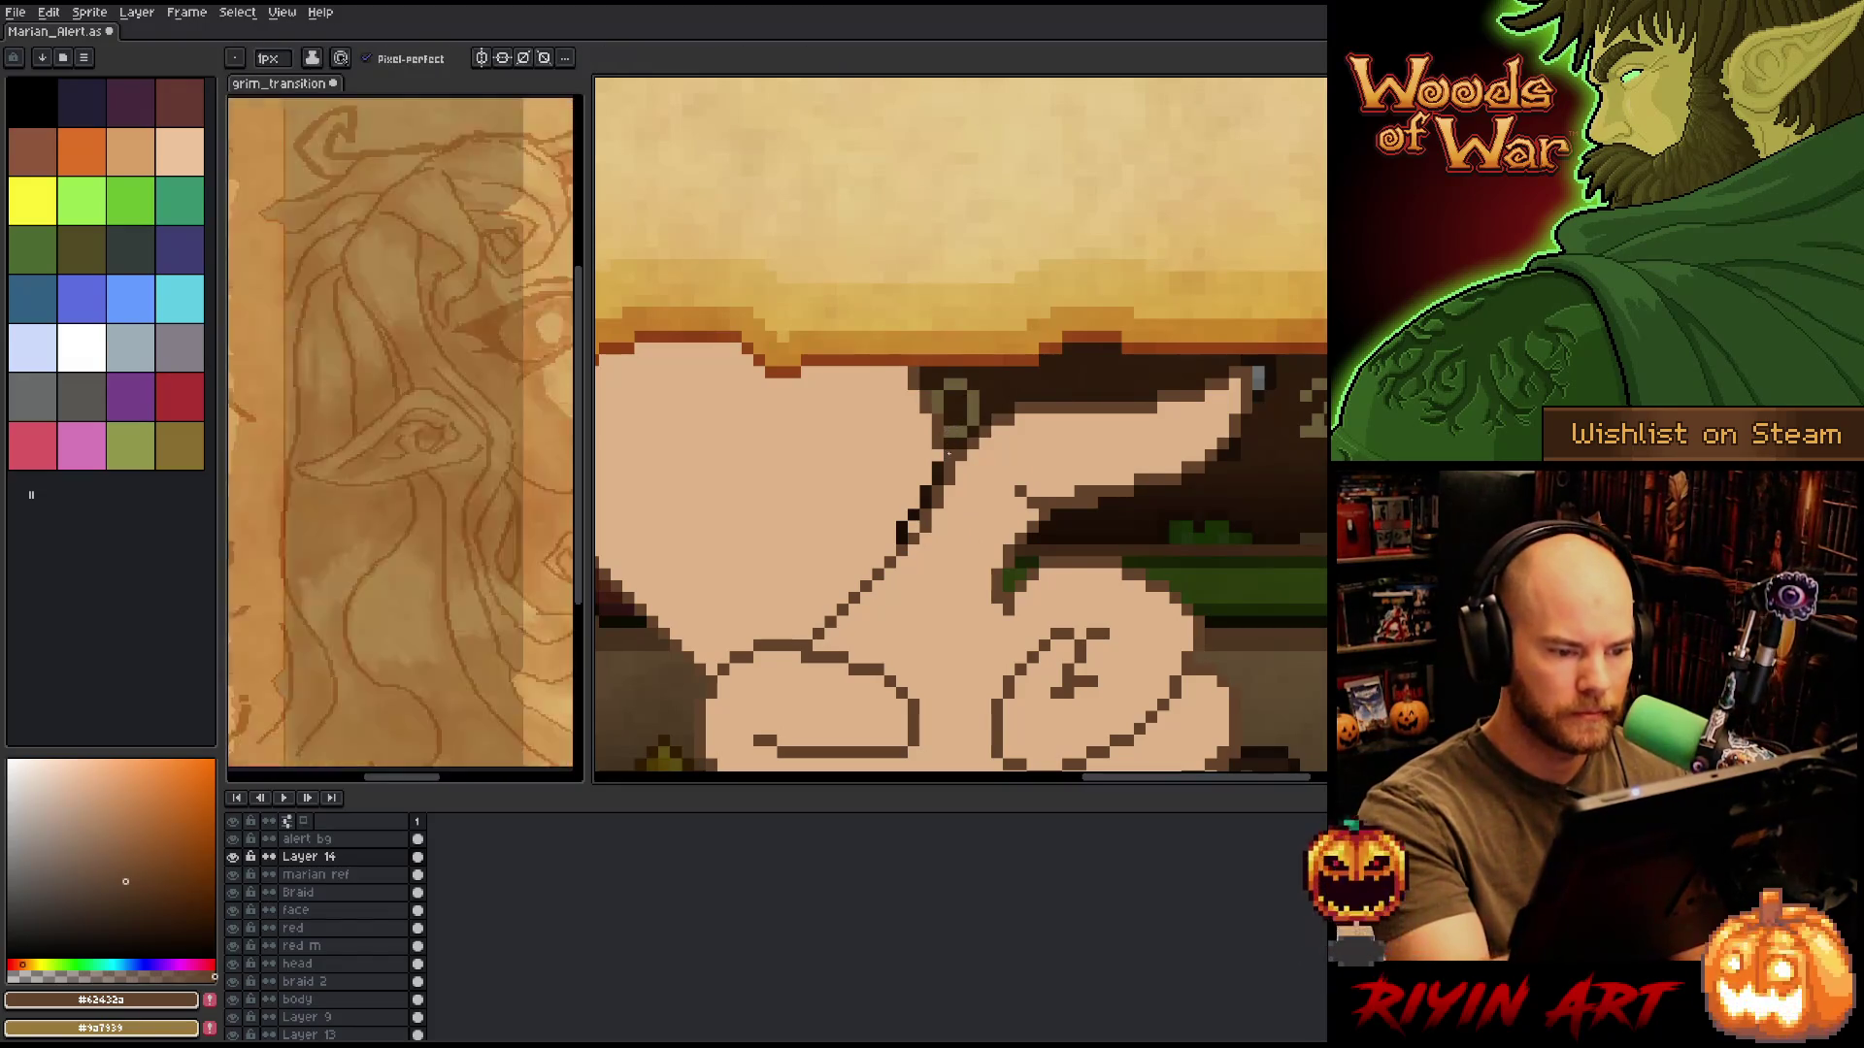
{"action": "left_click", "coordinate": [937, 467], "text": "alt"}
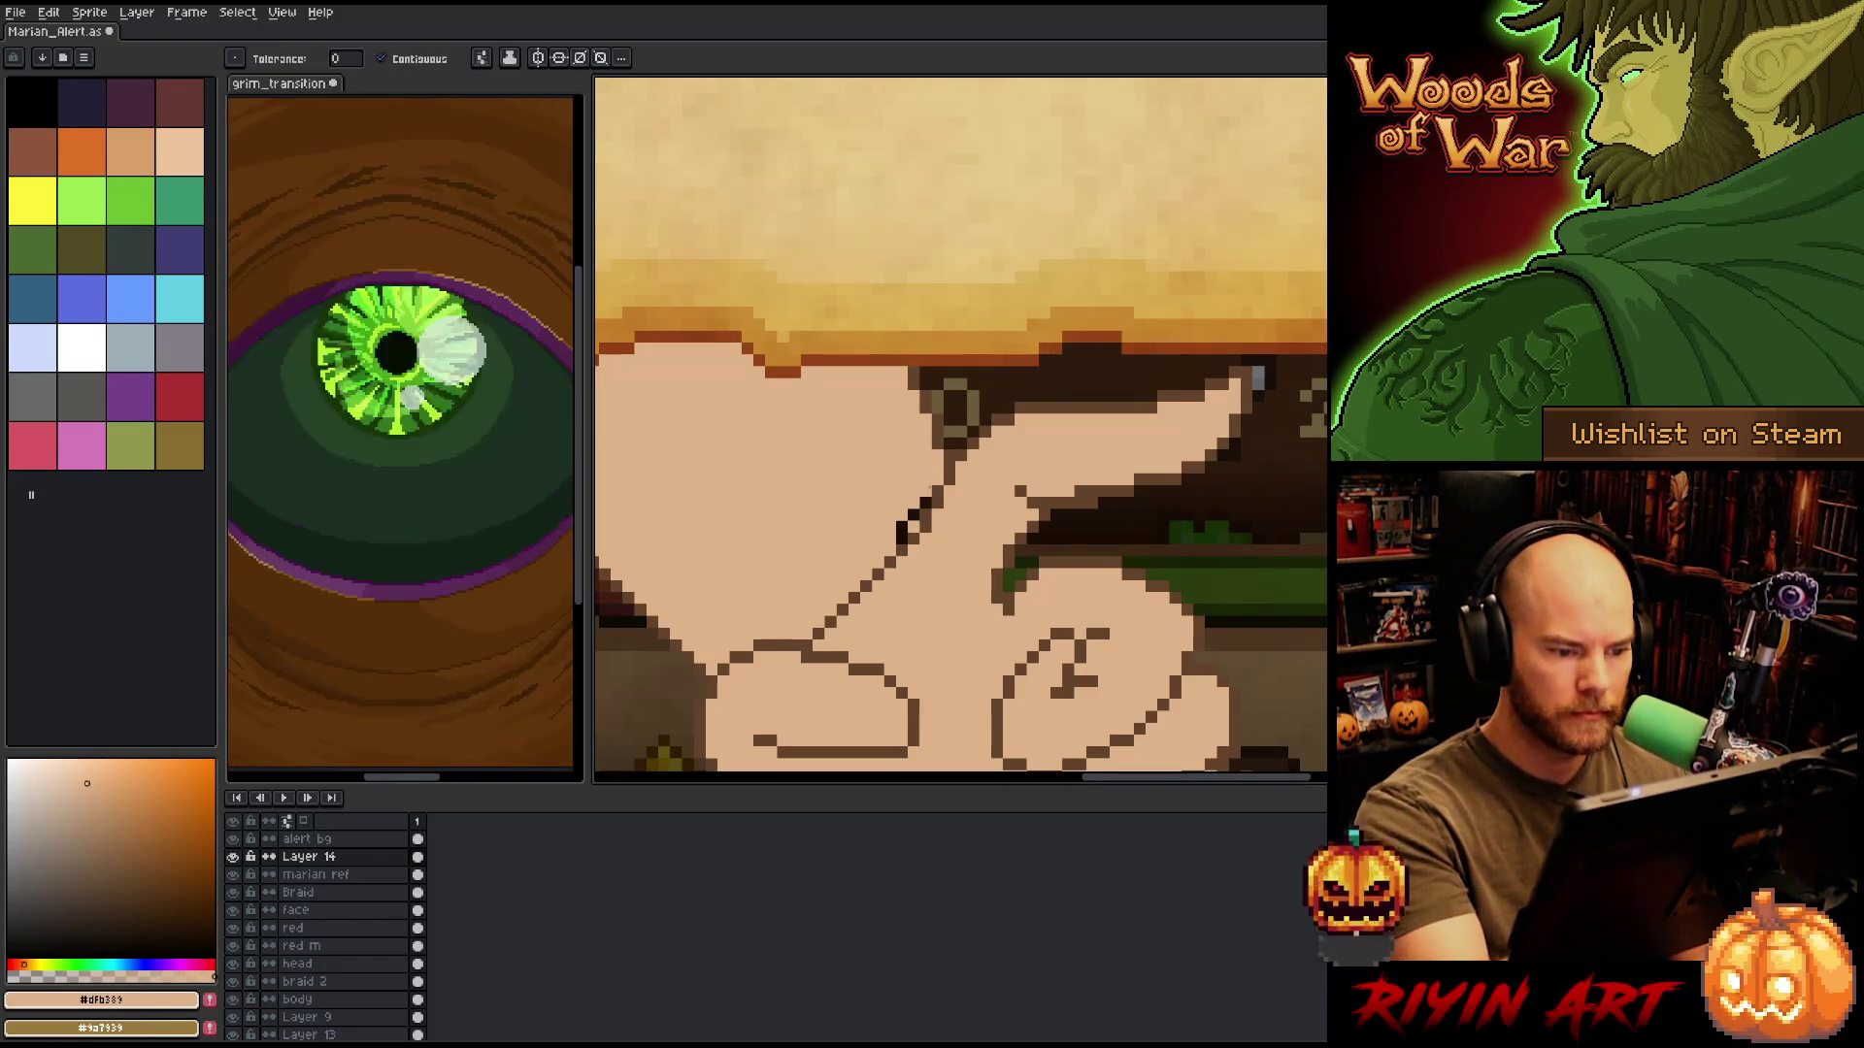
{"action": "key", "text": "b"}
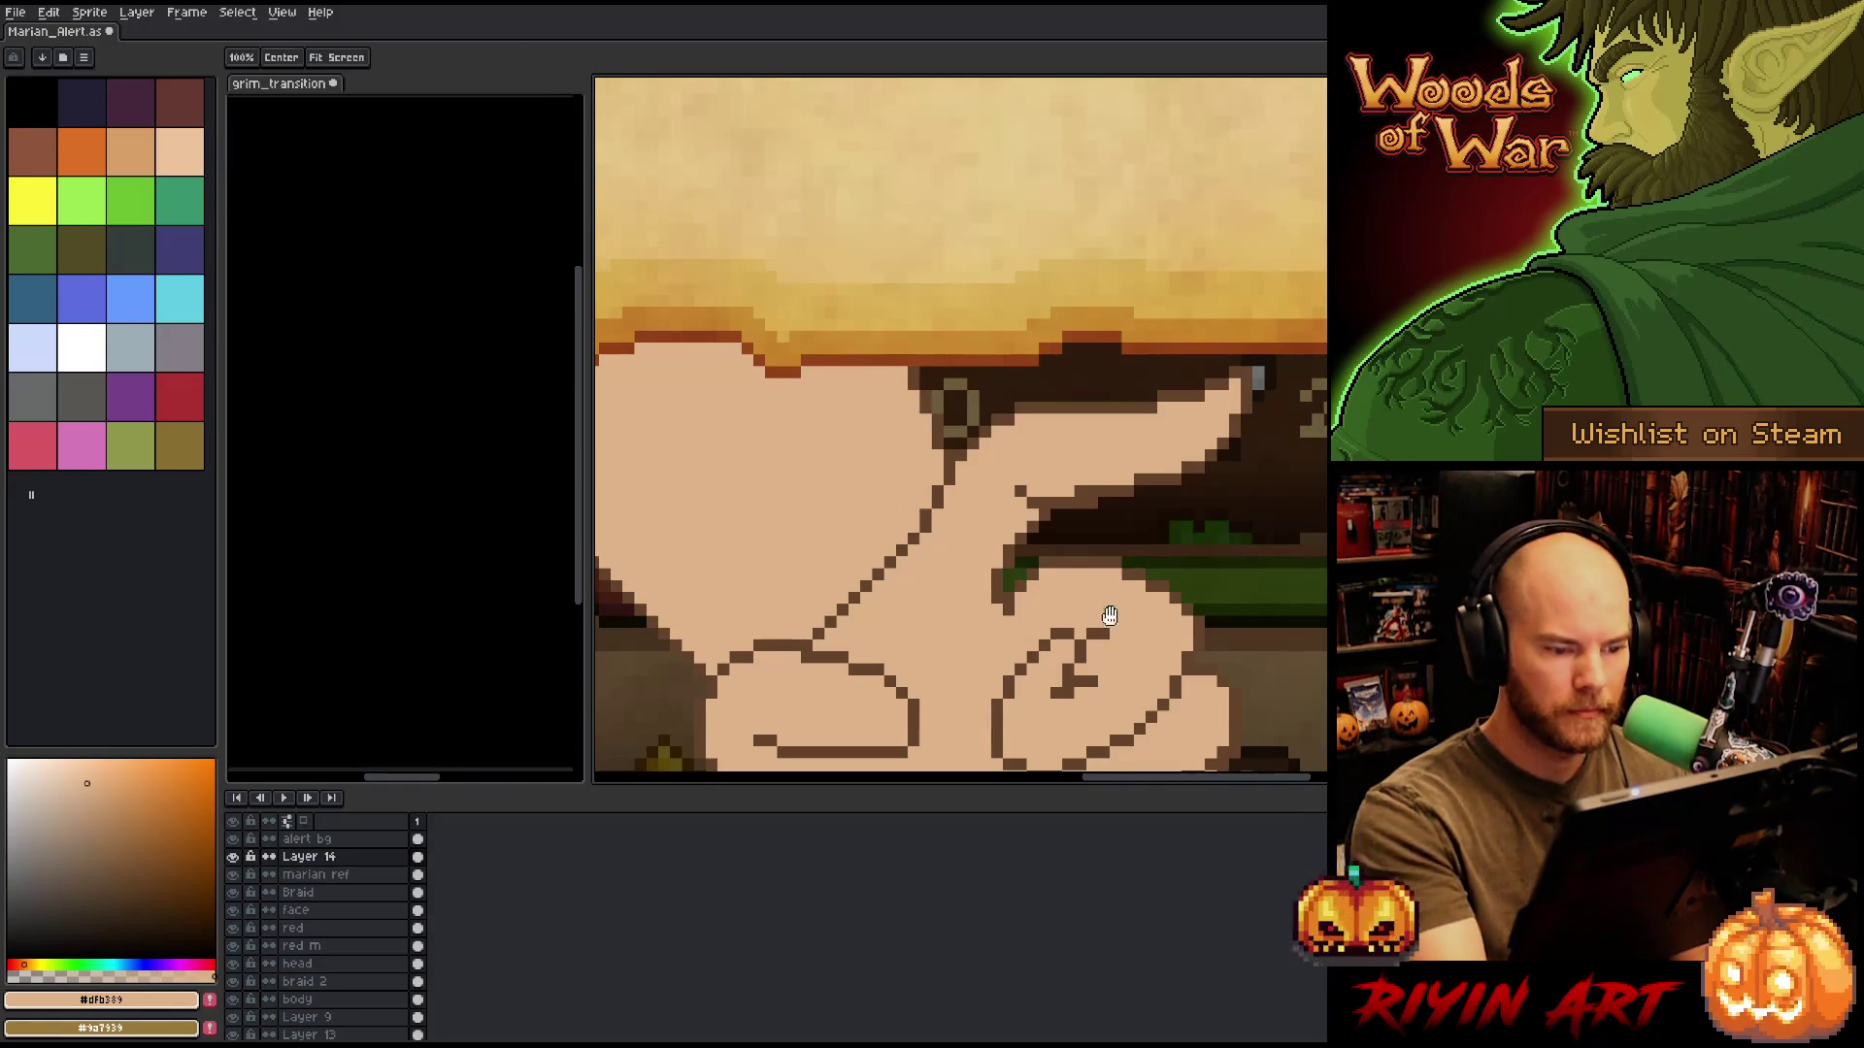
{"action": "scroll", "coordinate": [1103, 616], "scroll_direction": "down", "scroll_amount": 3}
Outline the lower fingers in dark brown, panning and sampling skin and outline colours.
{"action": "left_click", "coordinate": [1041, 341], "text": "alt"}
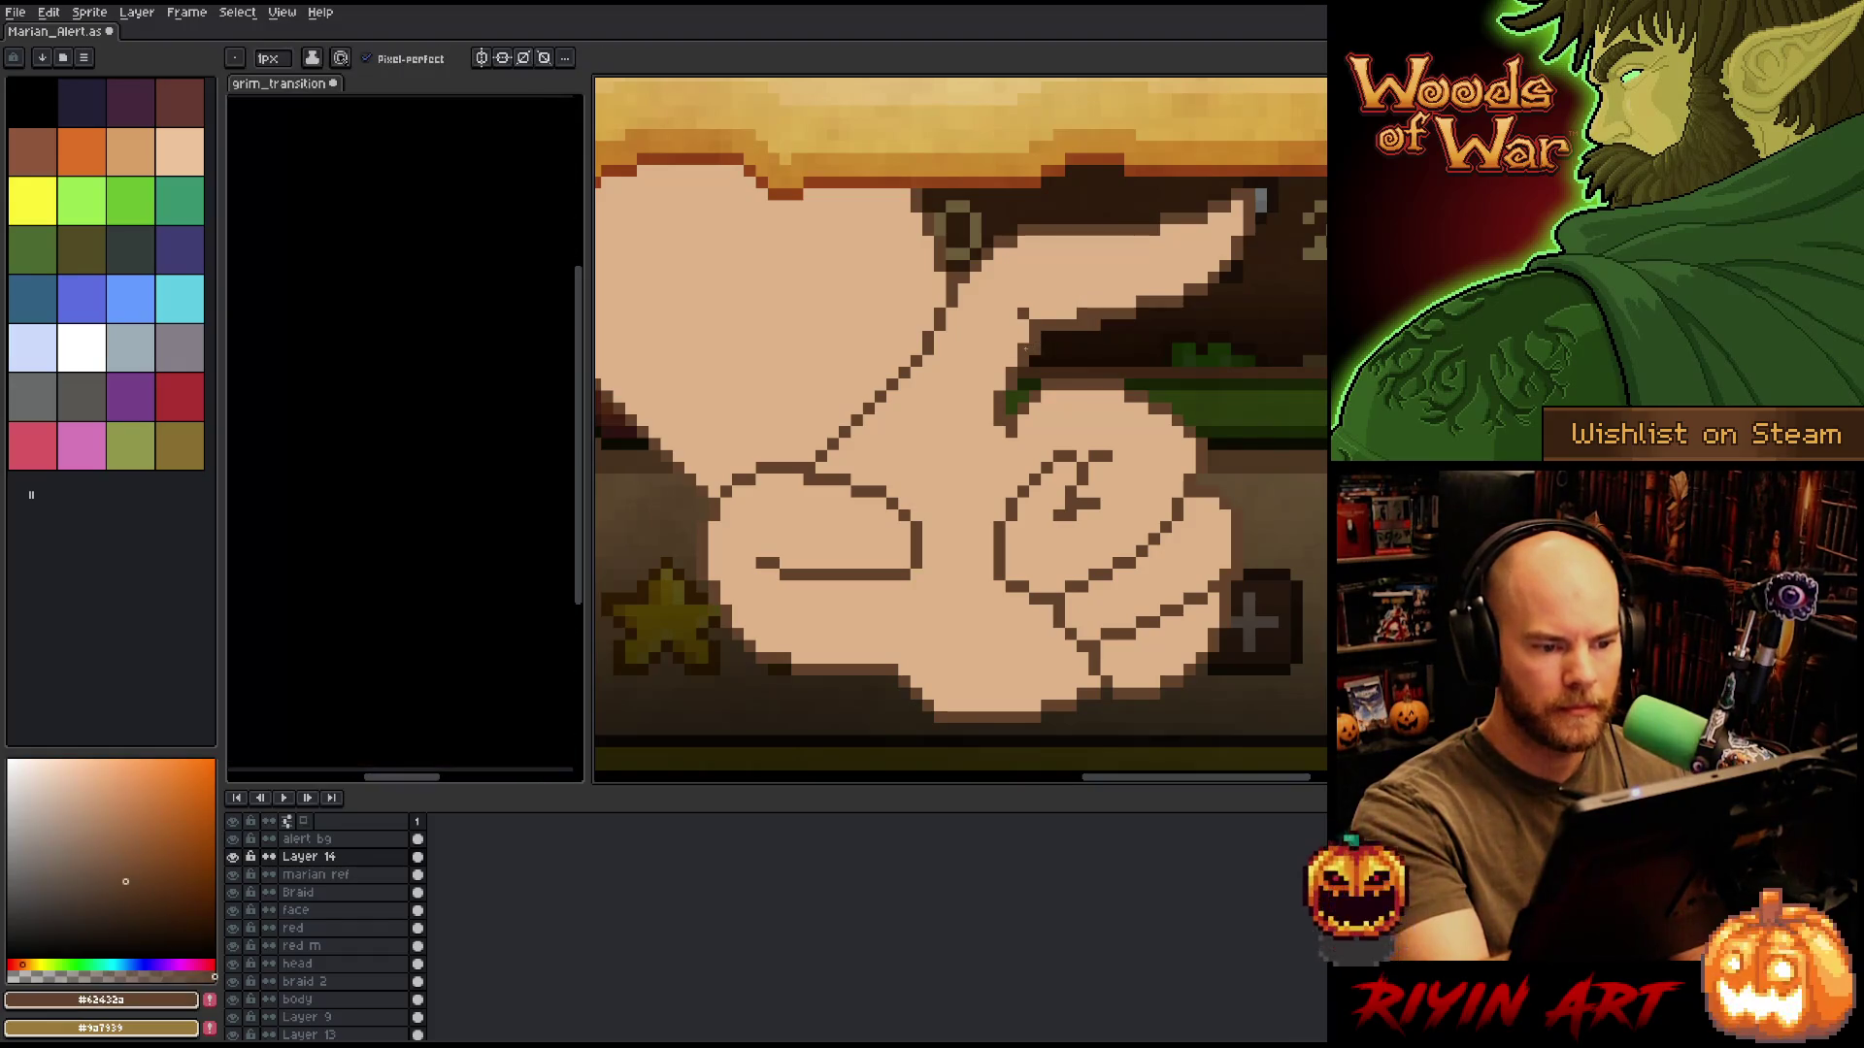
{"action": "left_click_drag", "start_coordinate": [1260, 413], "coordinate": [1214, 375]}
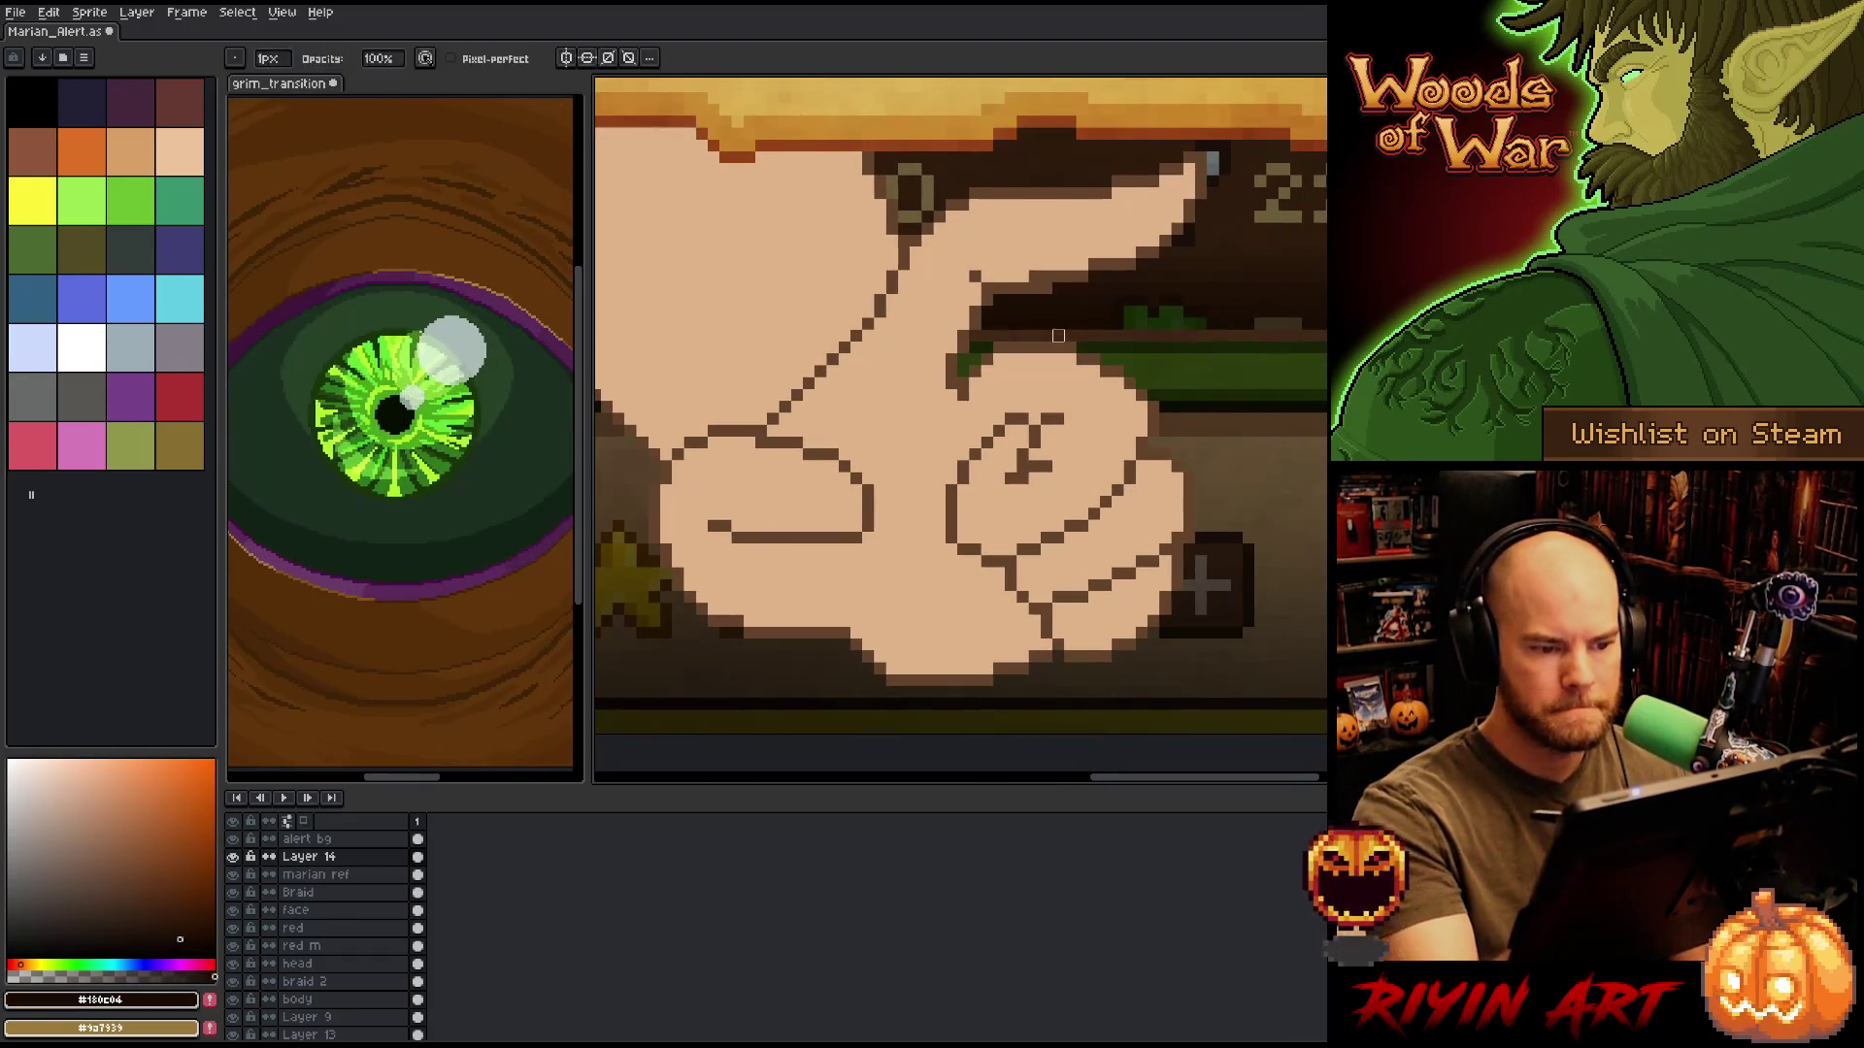
{"action": "left_click", "coordinate": [971, 388], "text": "alt"}
{"action": "left_click", "coordinate": [966, 407], "text": "alt"}
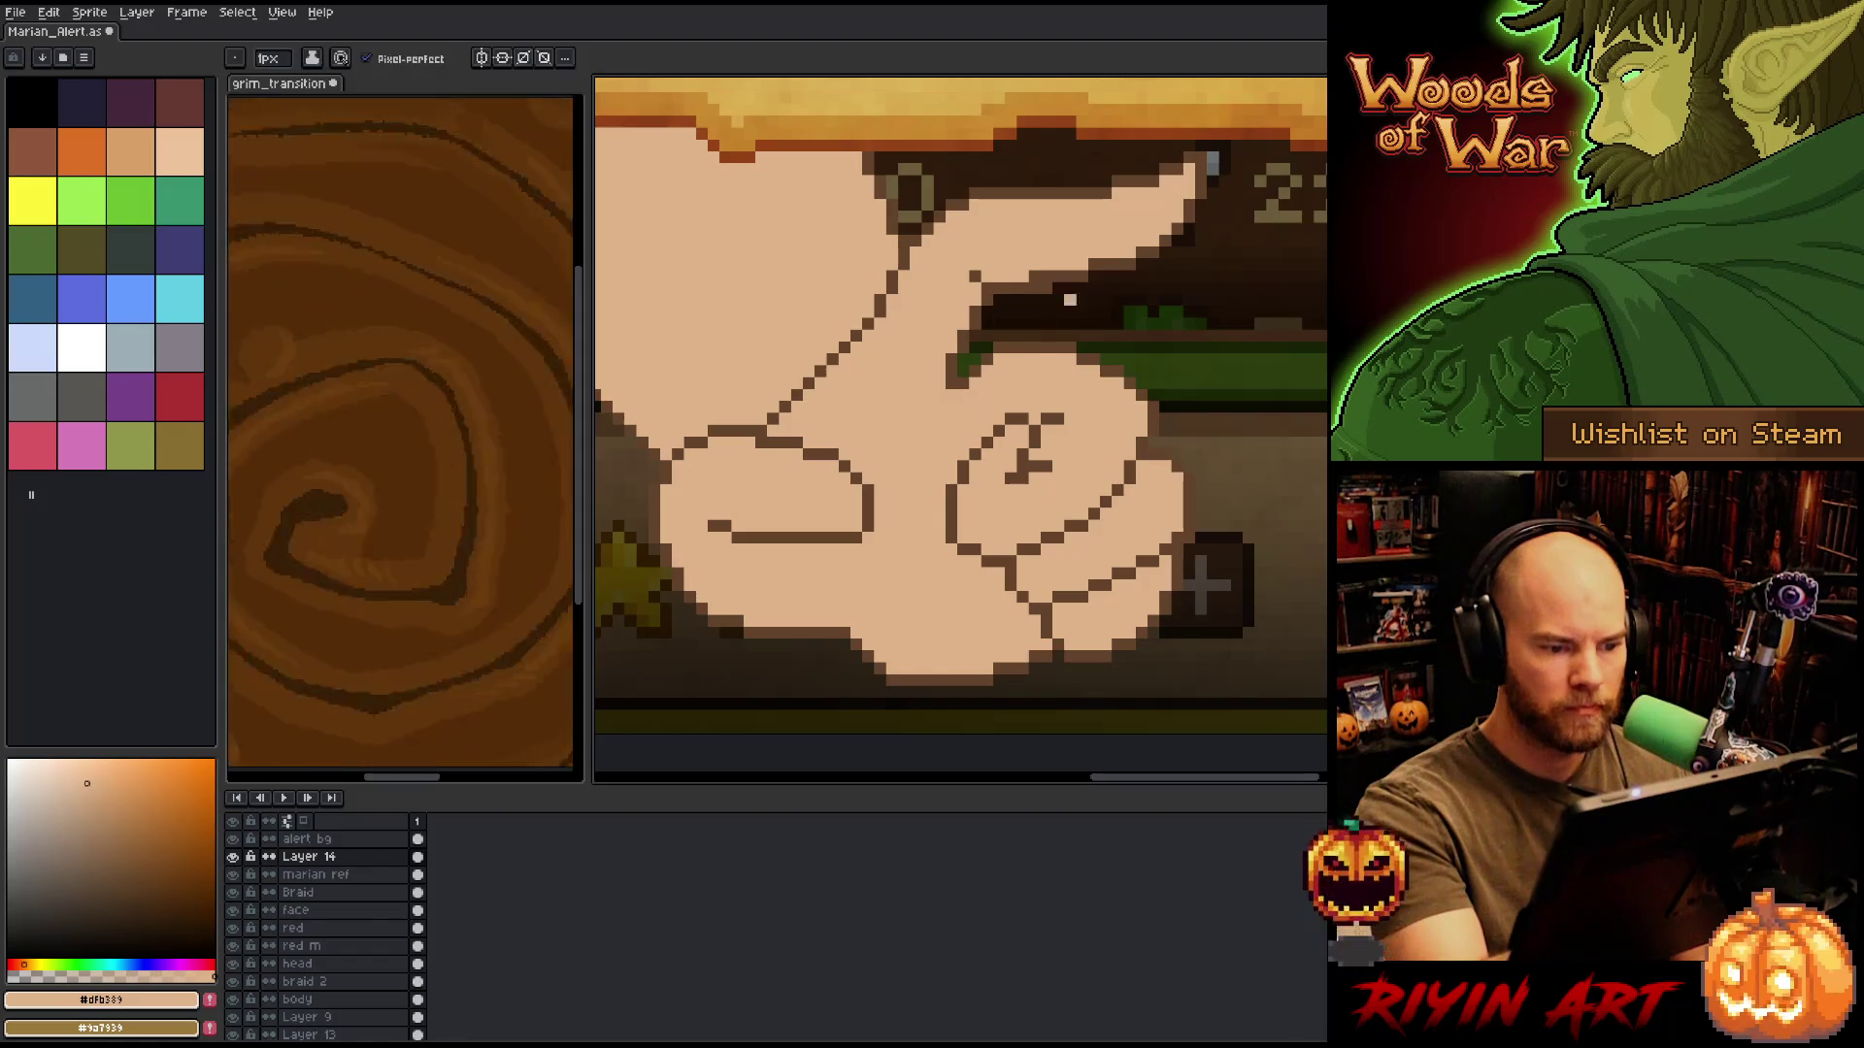
{"action": "key", "text": "alt"}
{"action": "left_click", "coordinate": [1164, 415], "text": "alt"}
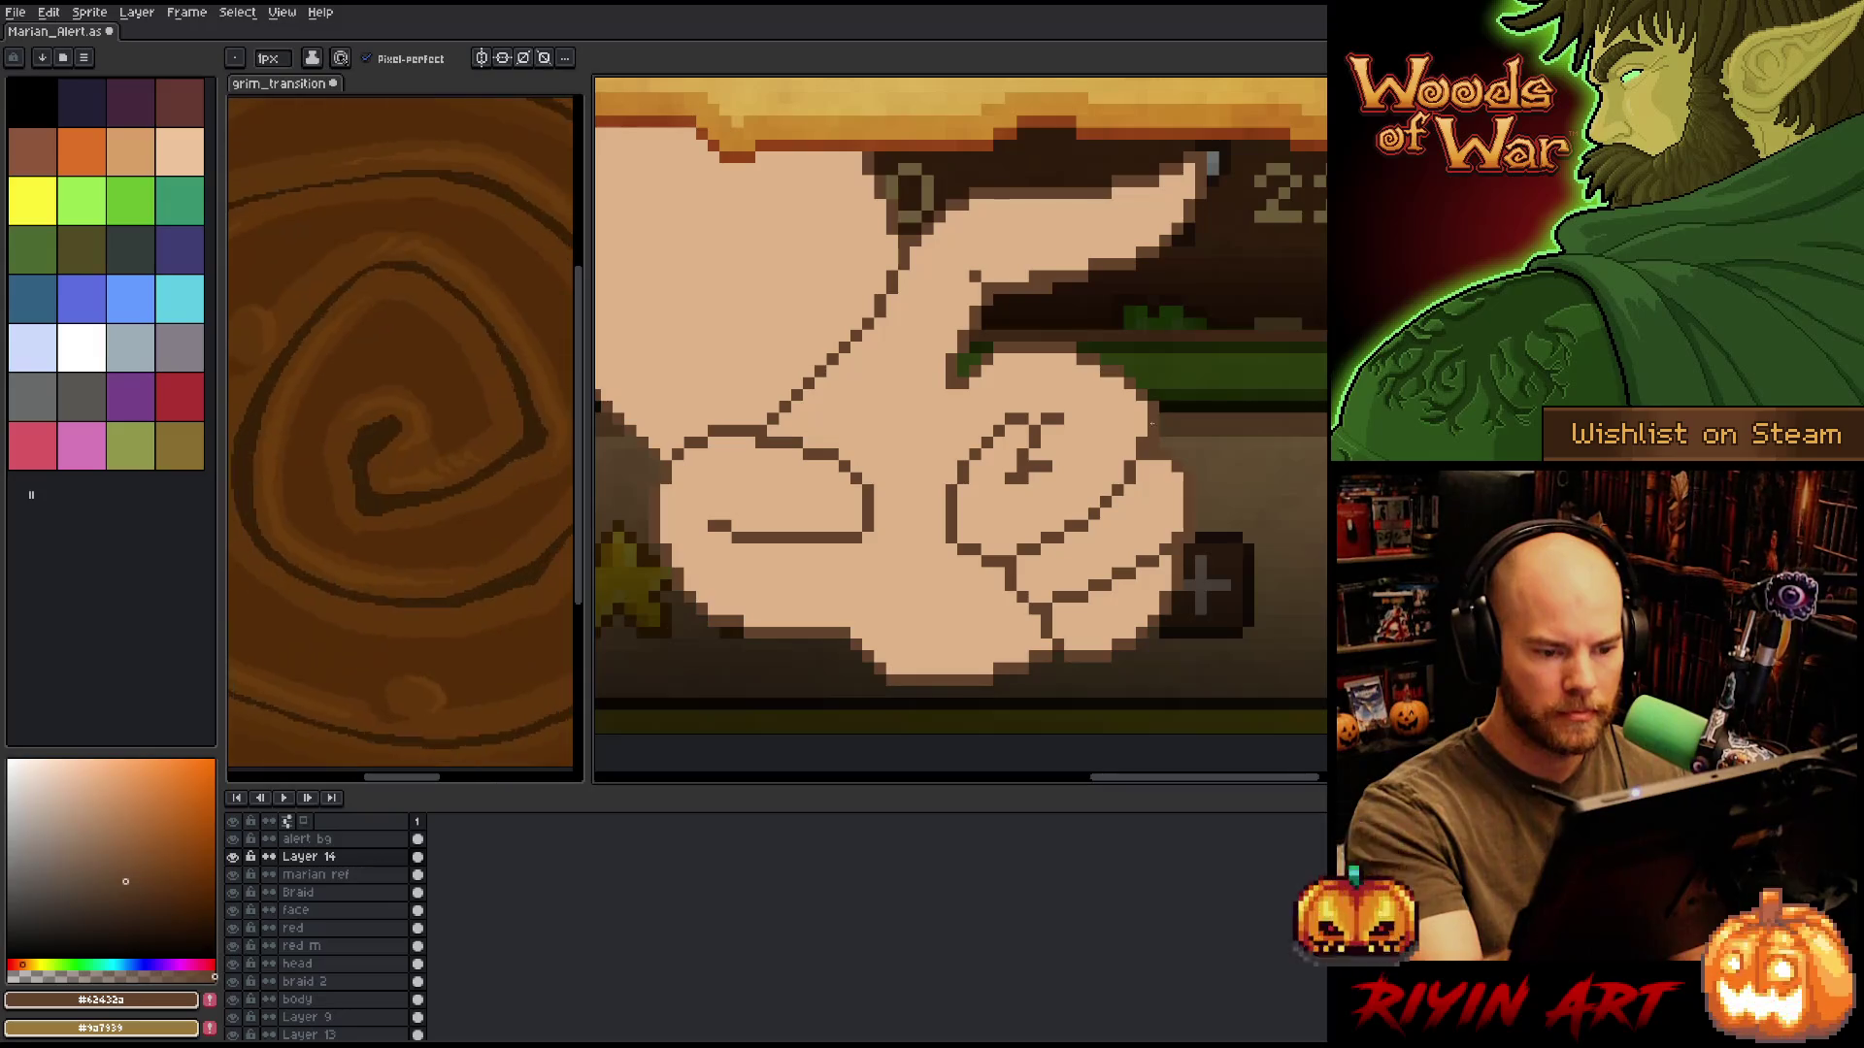
{"action": "left_click", "coordinate": [1136, 464], "text": "alt"}
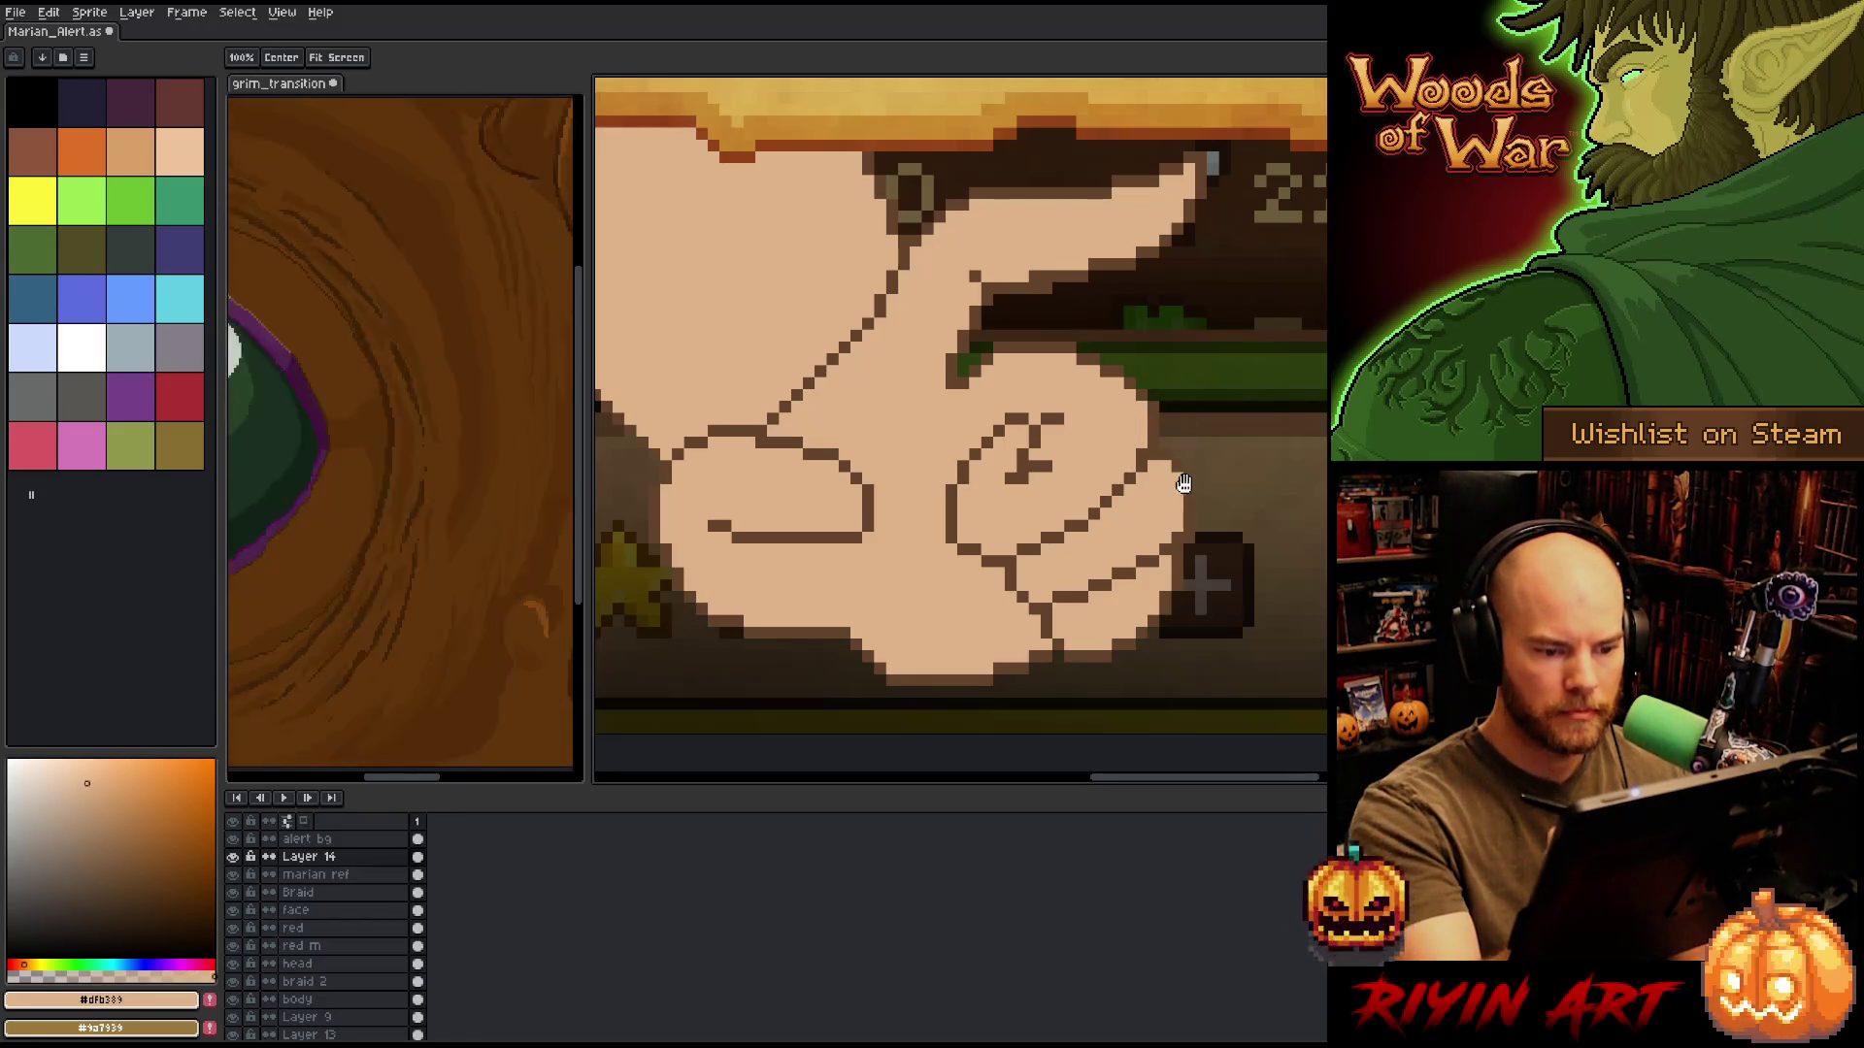
{"action": "left_click_drag", "start_coordinate": [1195, 475], "coordinate": [1298, 460]}
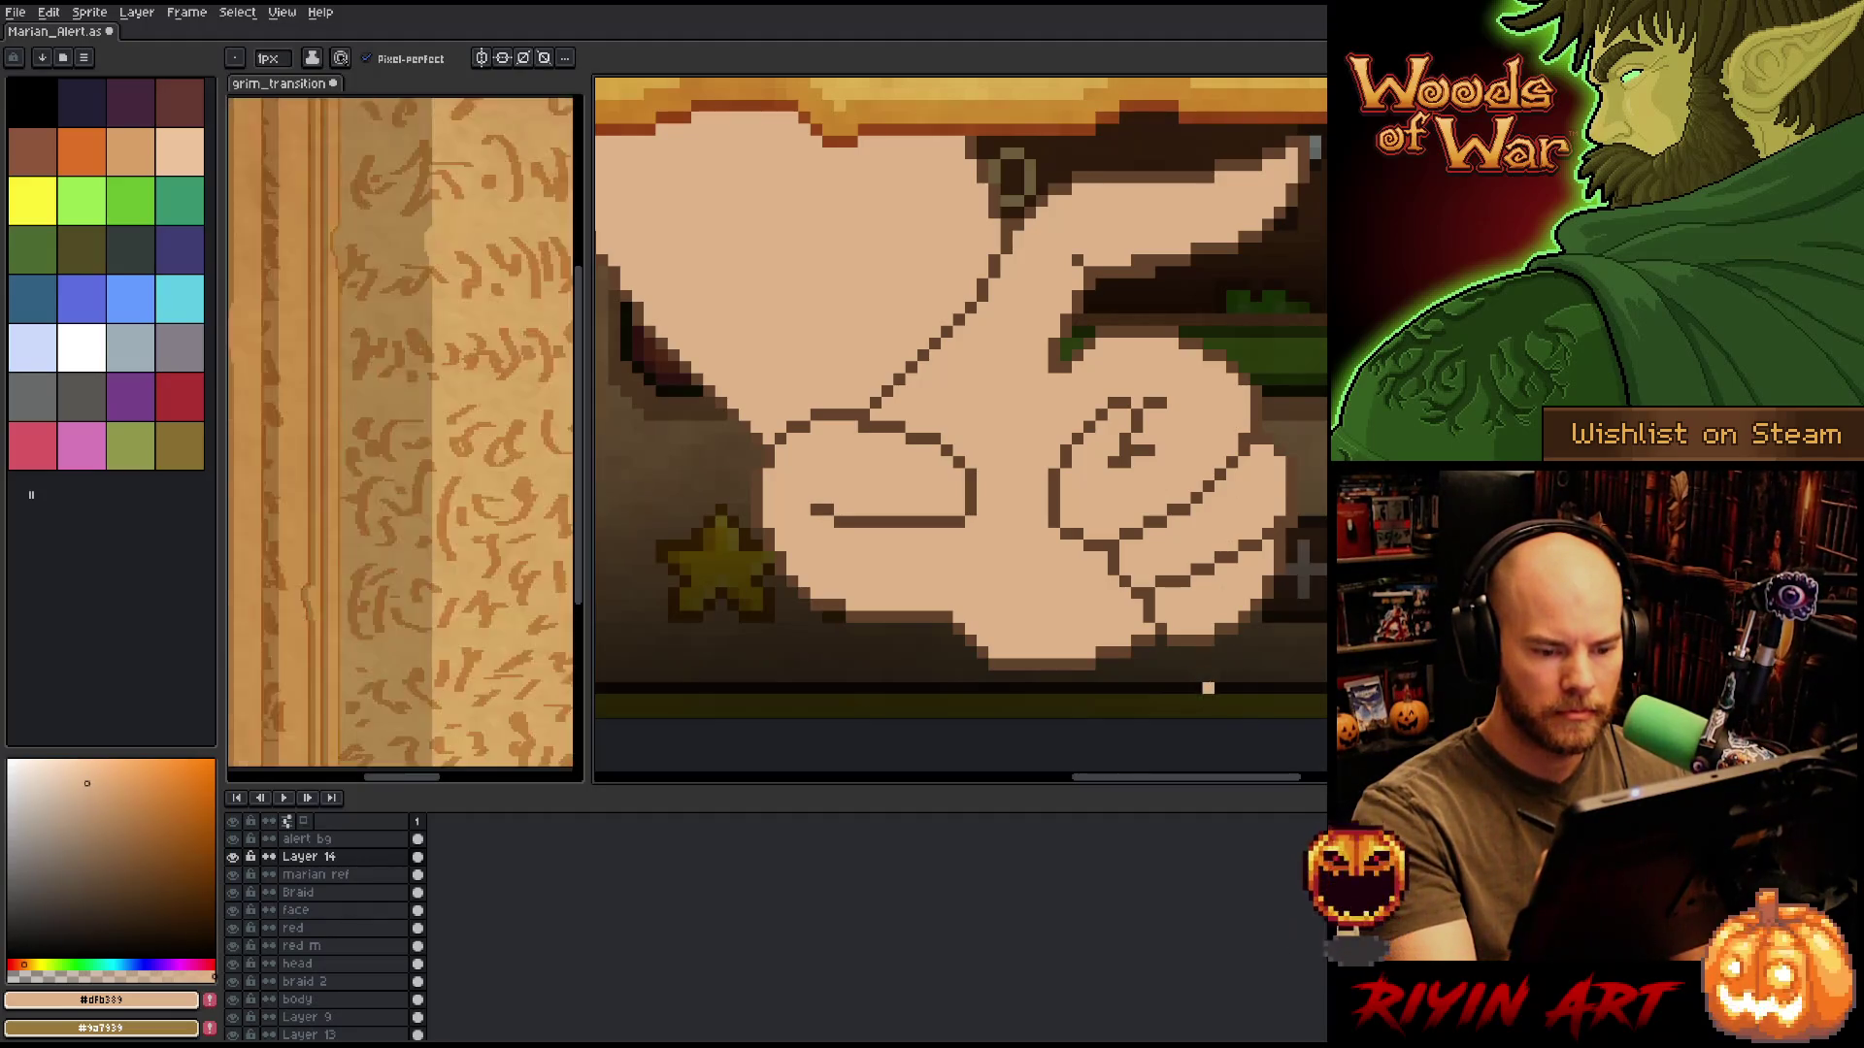
{"action": "left_click", "coordinate": [1274, 584], "text": "alt"}
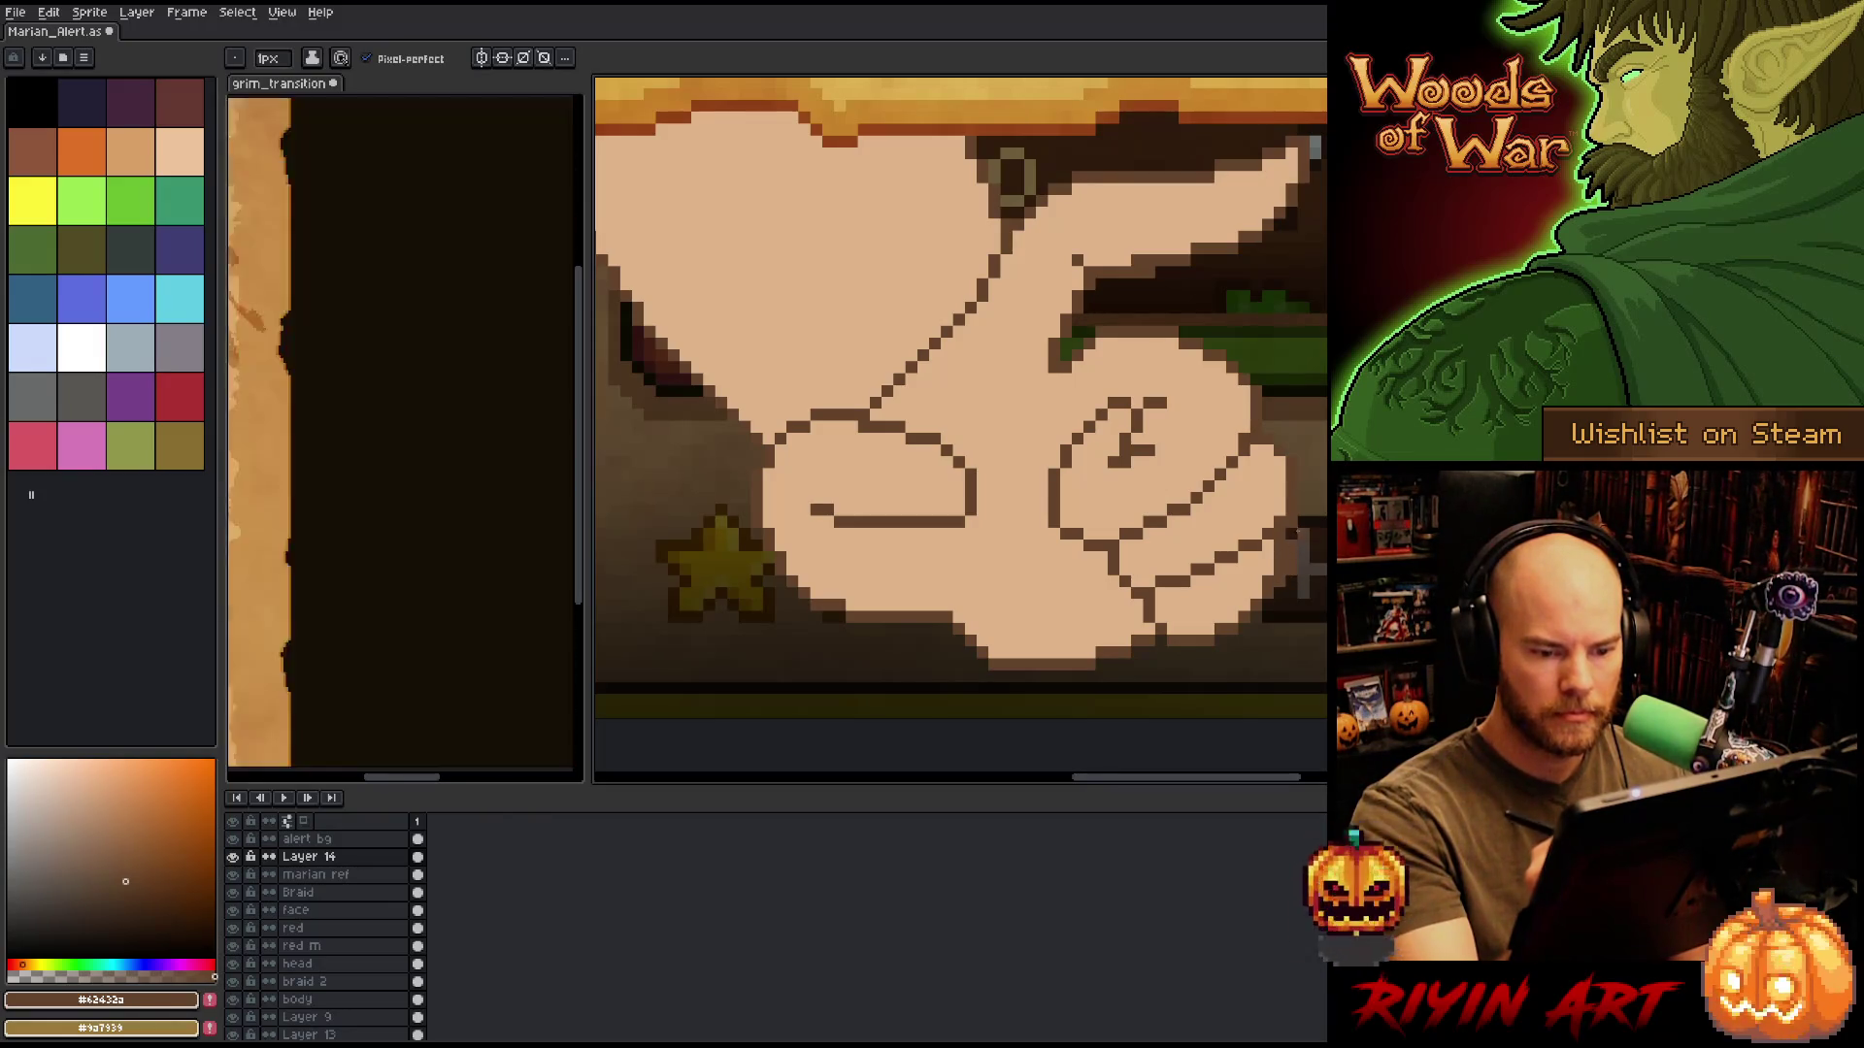
Finish touching up the hand's outline and save the Marian_Alert artwork.
{"action": "key", "text": "alt"}
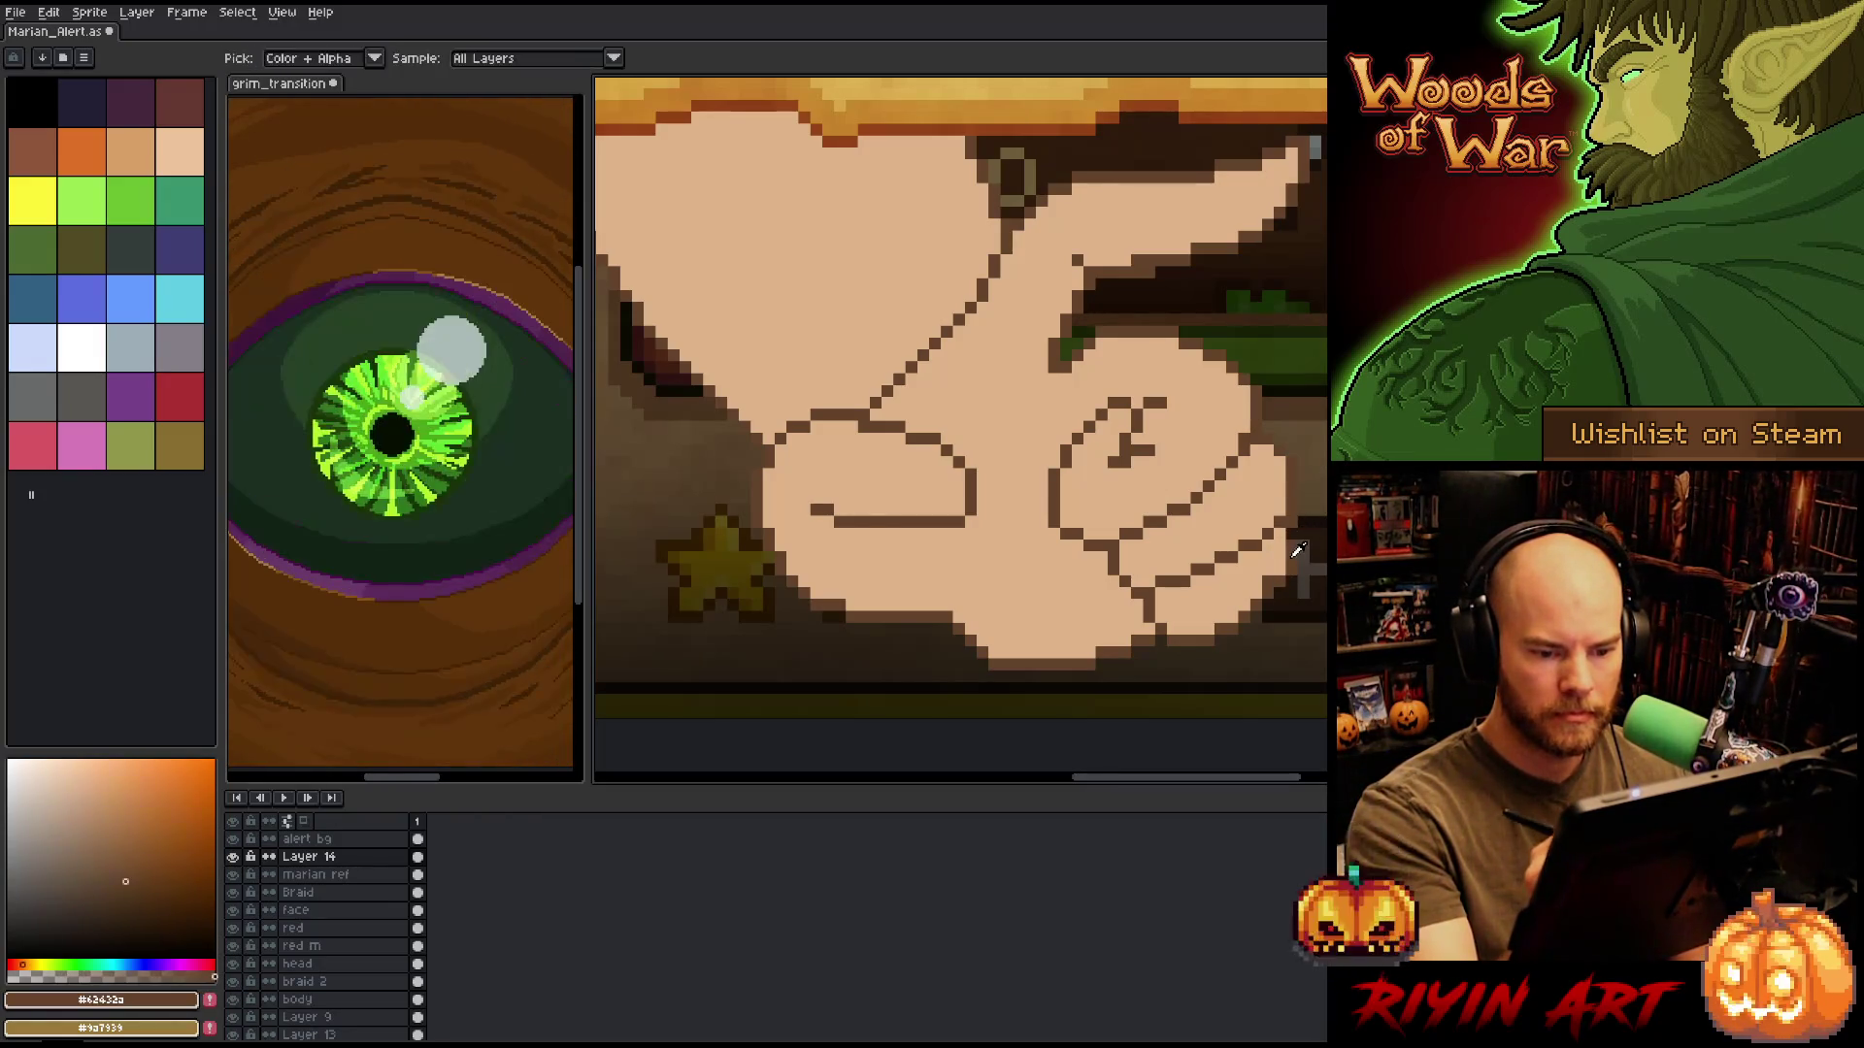
{"action": "key", "text": "e"}
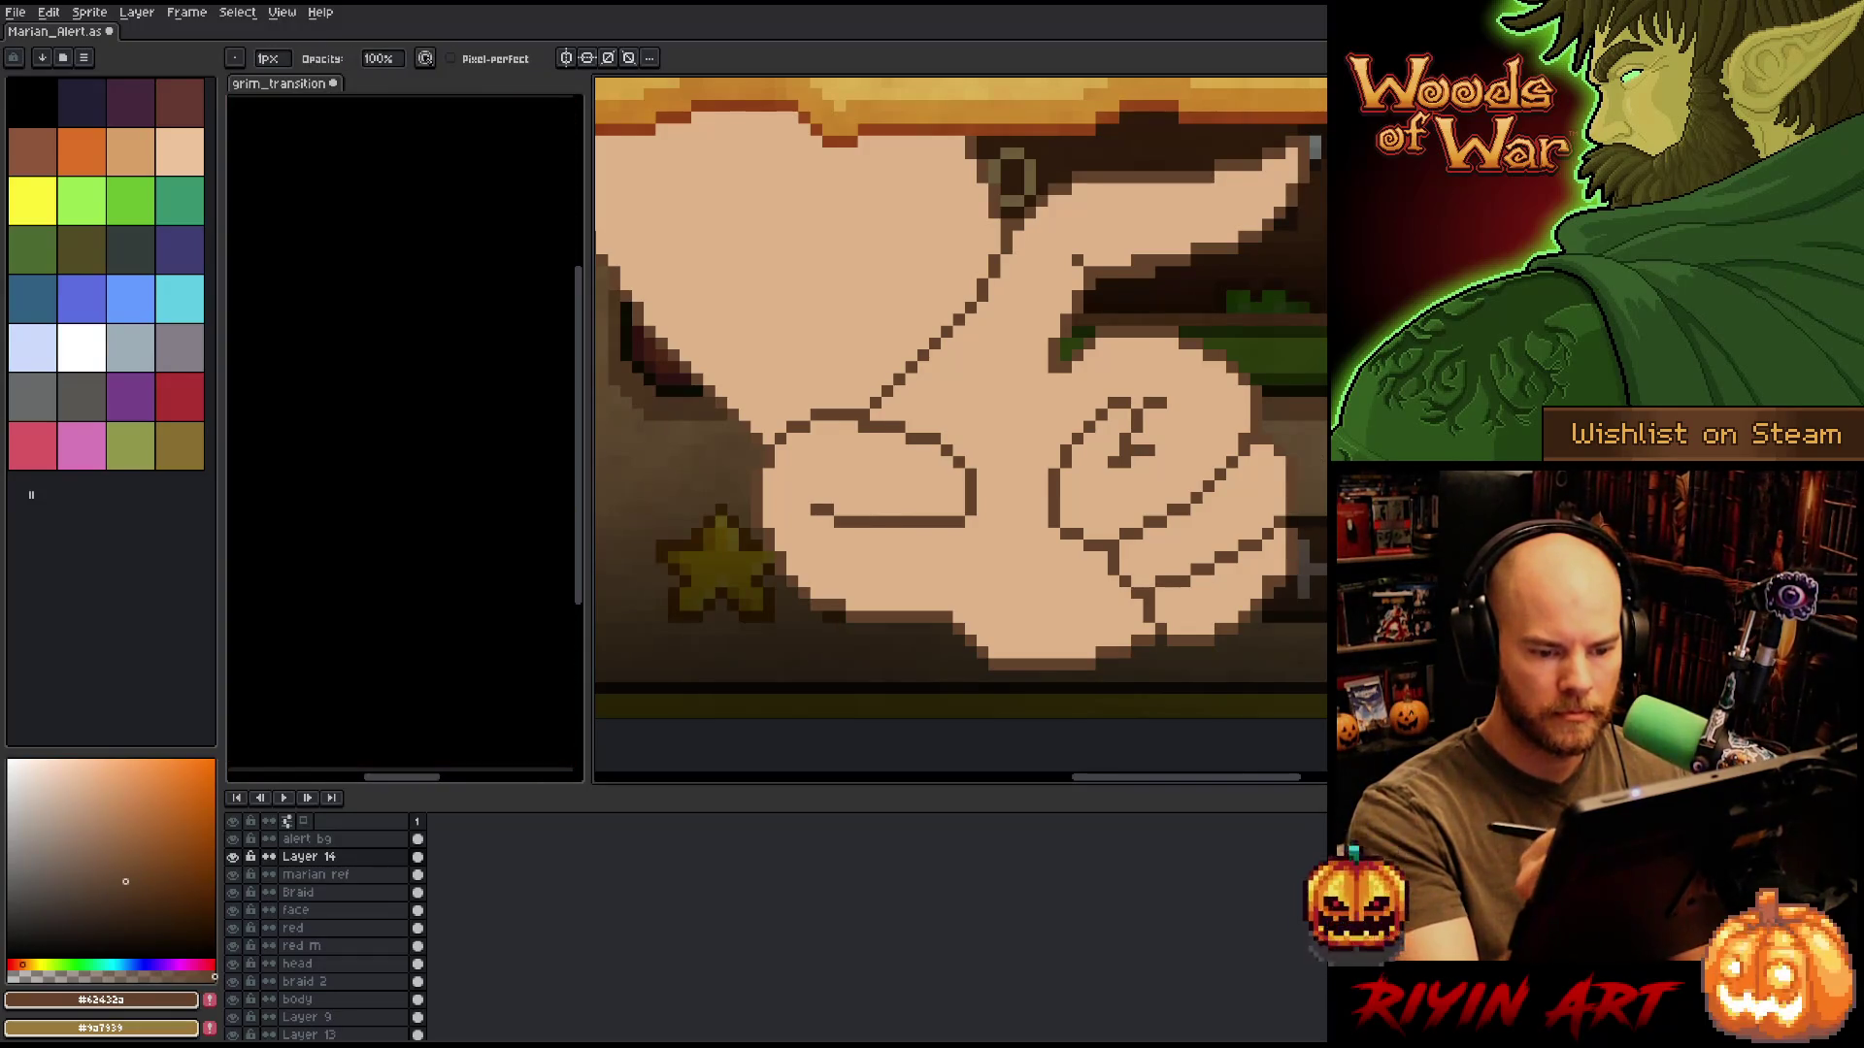
{"action": "key", "text": "b"}
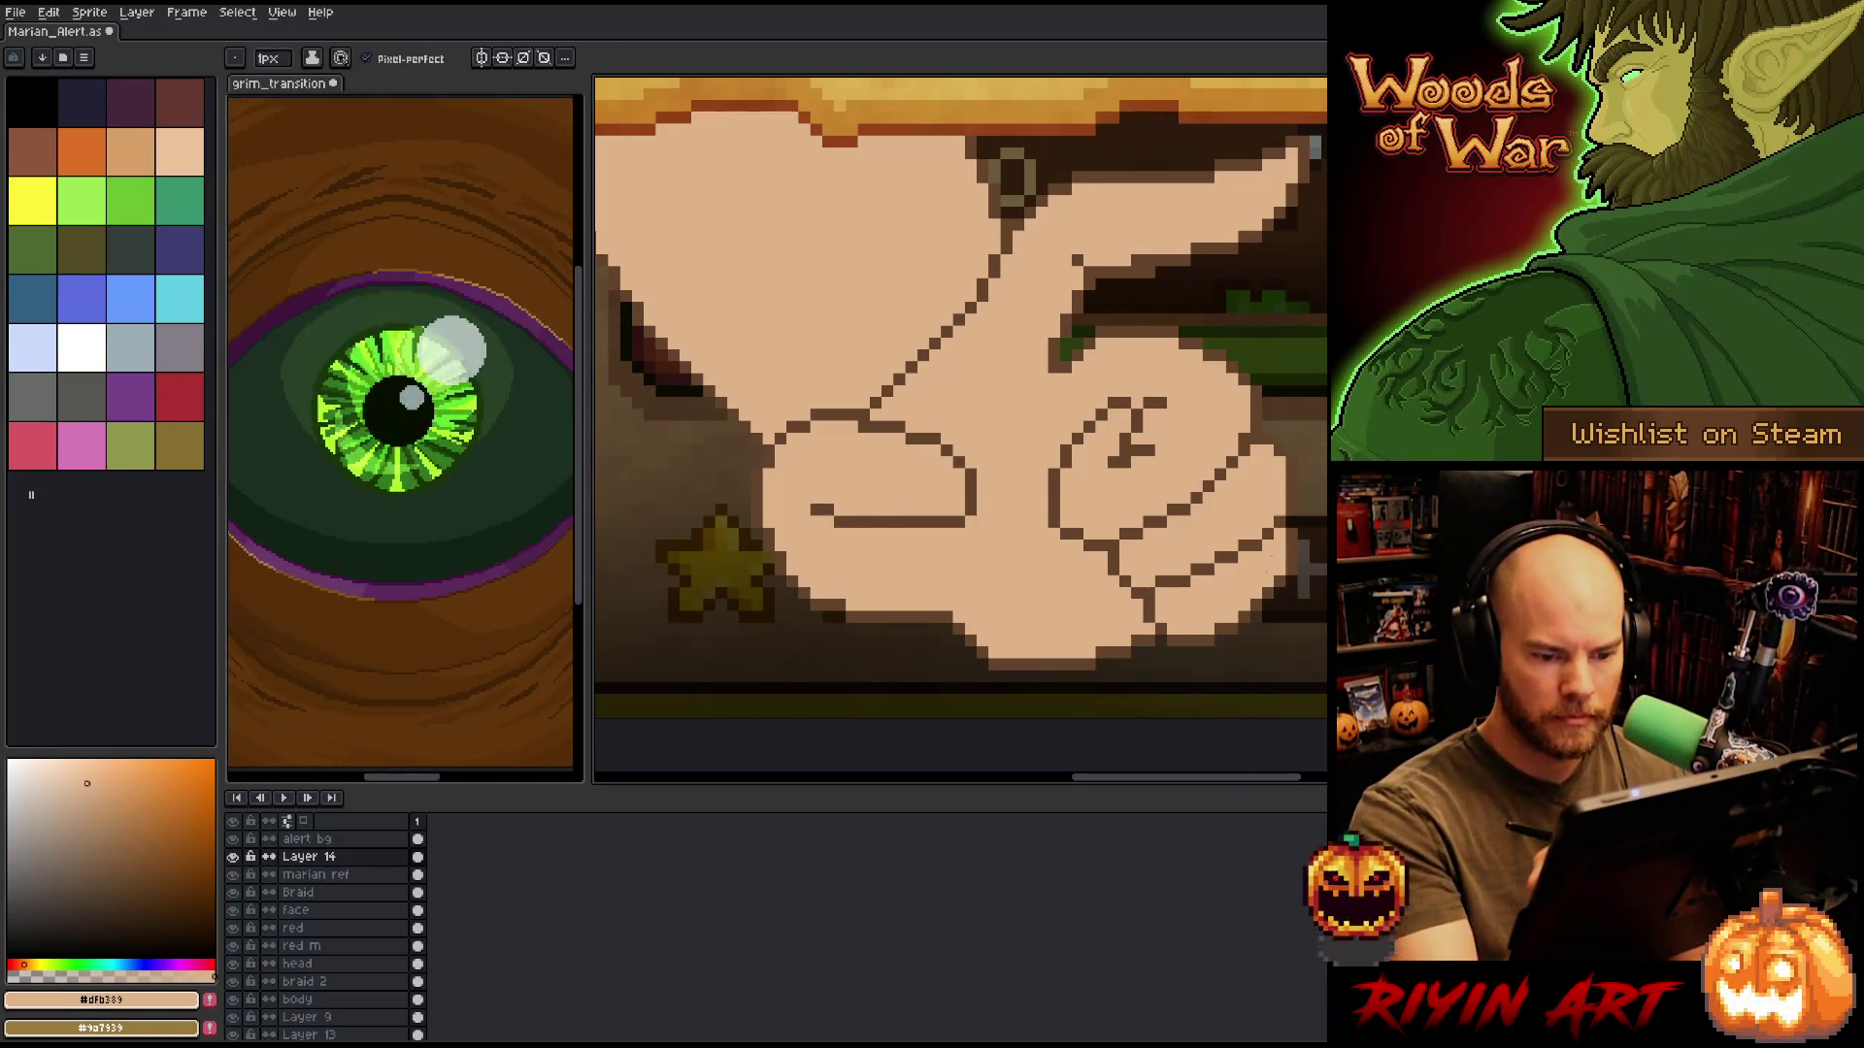
{"action": "key", "text": "alt"}
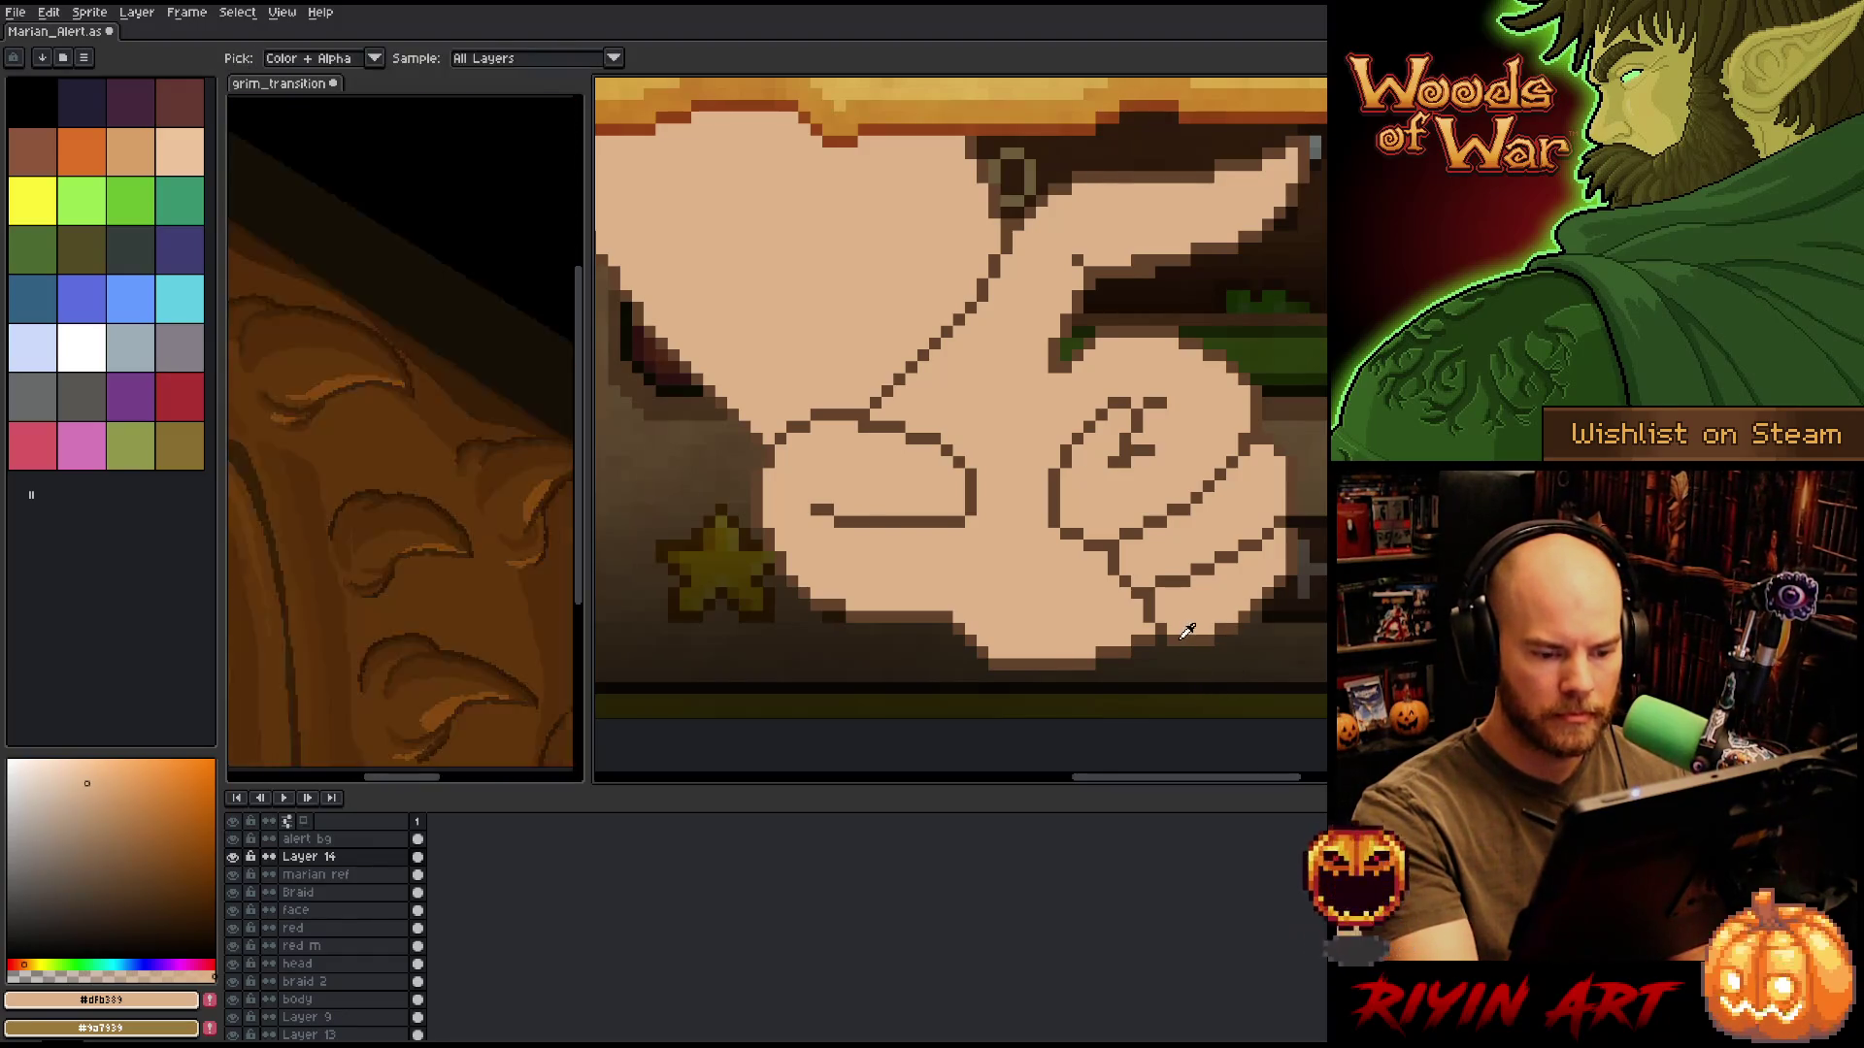
{"action": "left_click", "coordinate": [1182, 636]}
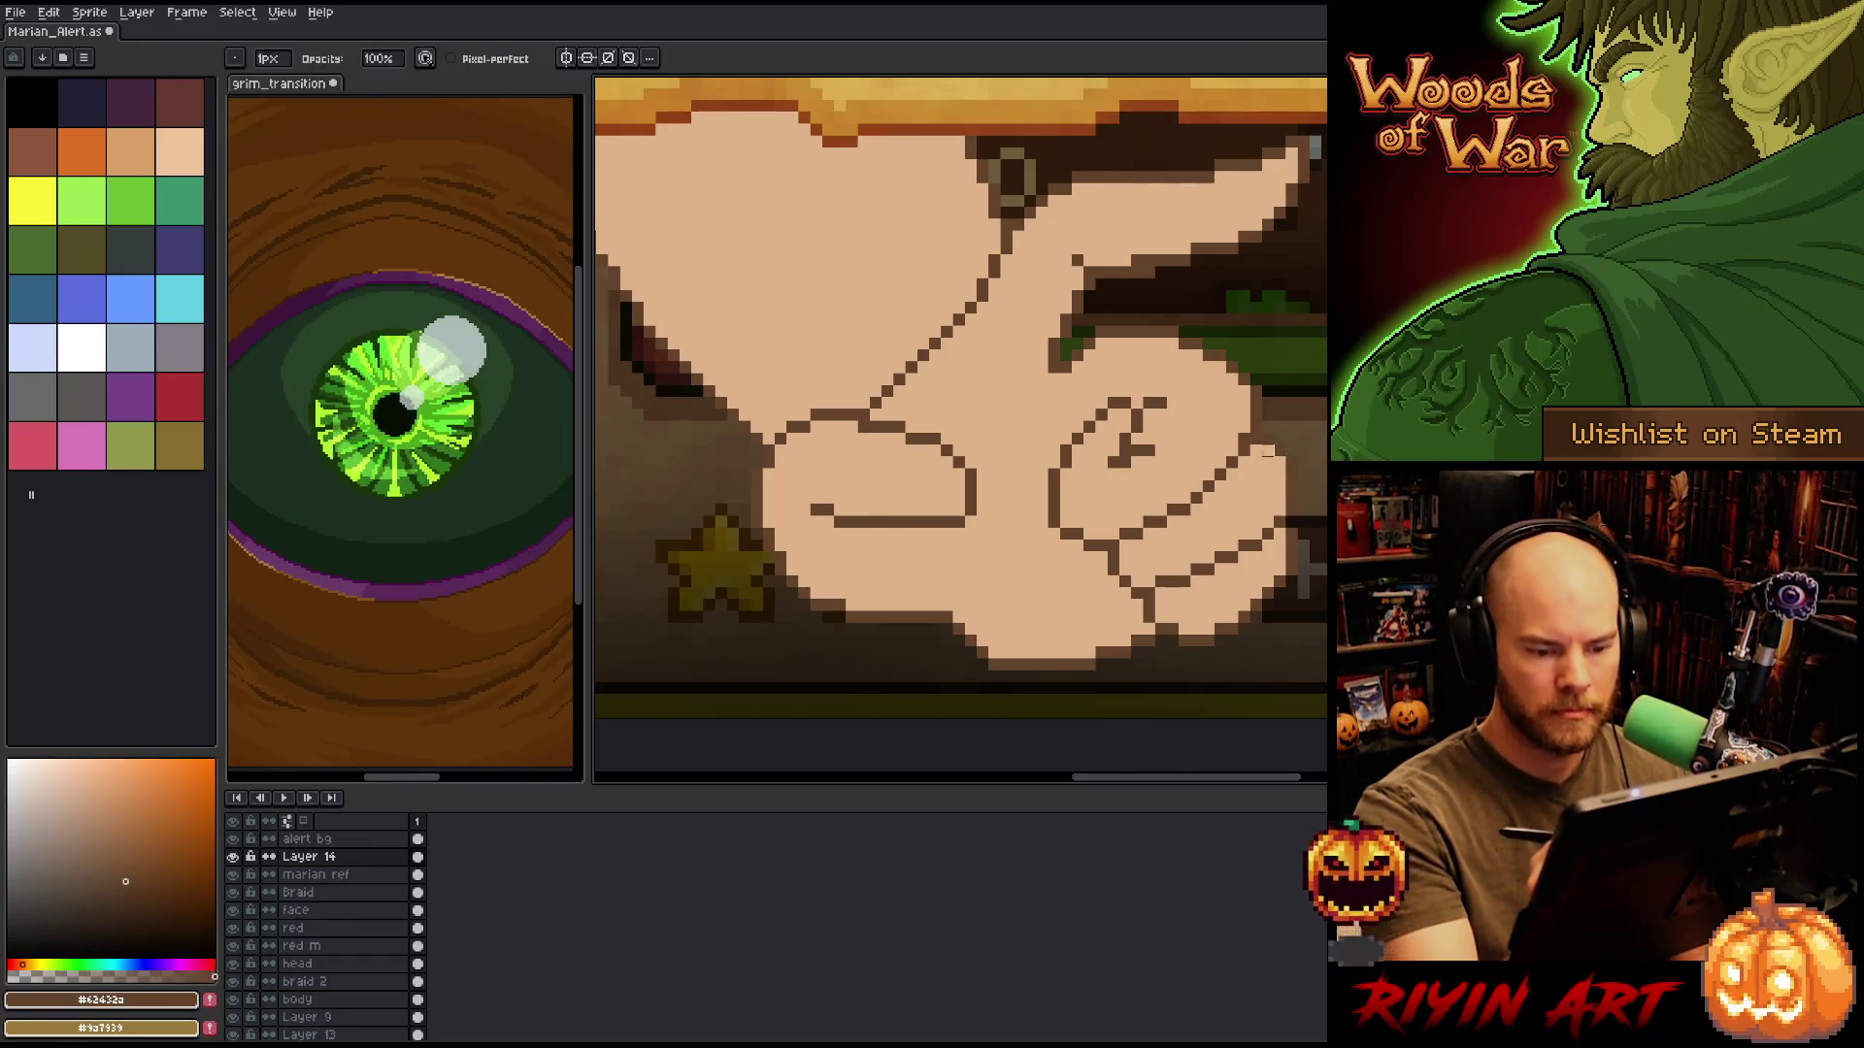
{"action": "left_click_drag", "start_coordinate": [1267, 451], "coordinate": [1299, 481]}
{"action": "key", "text": "alt"}
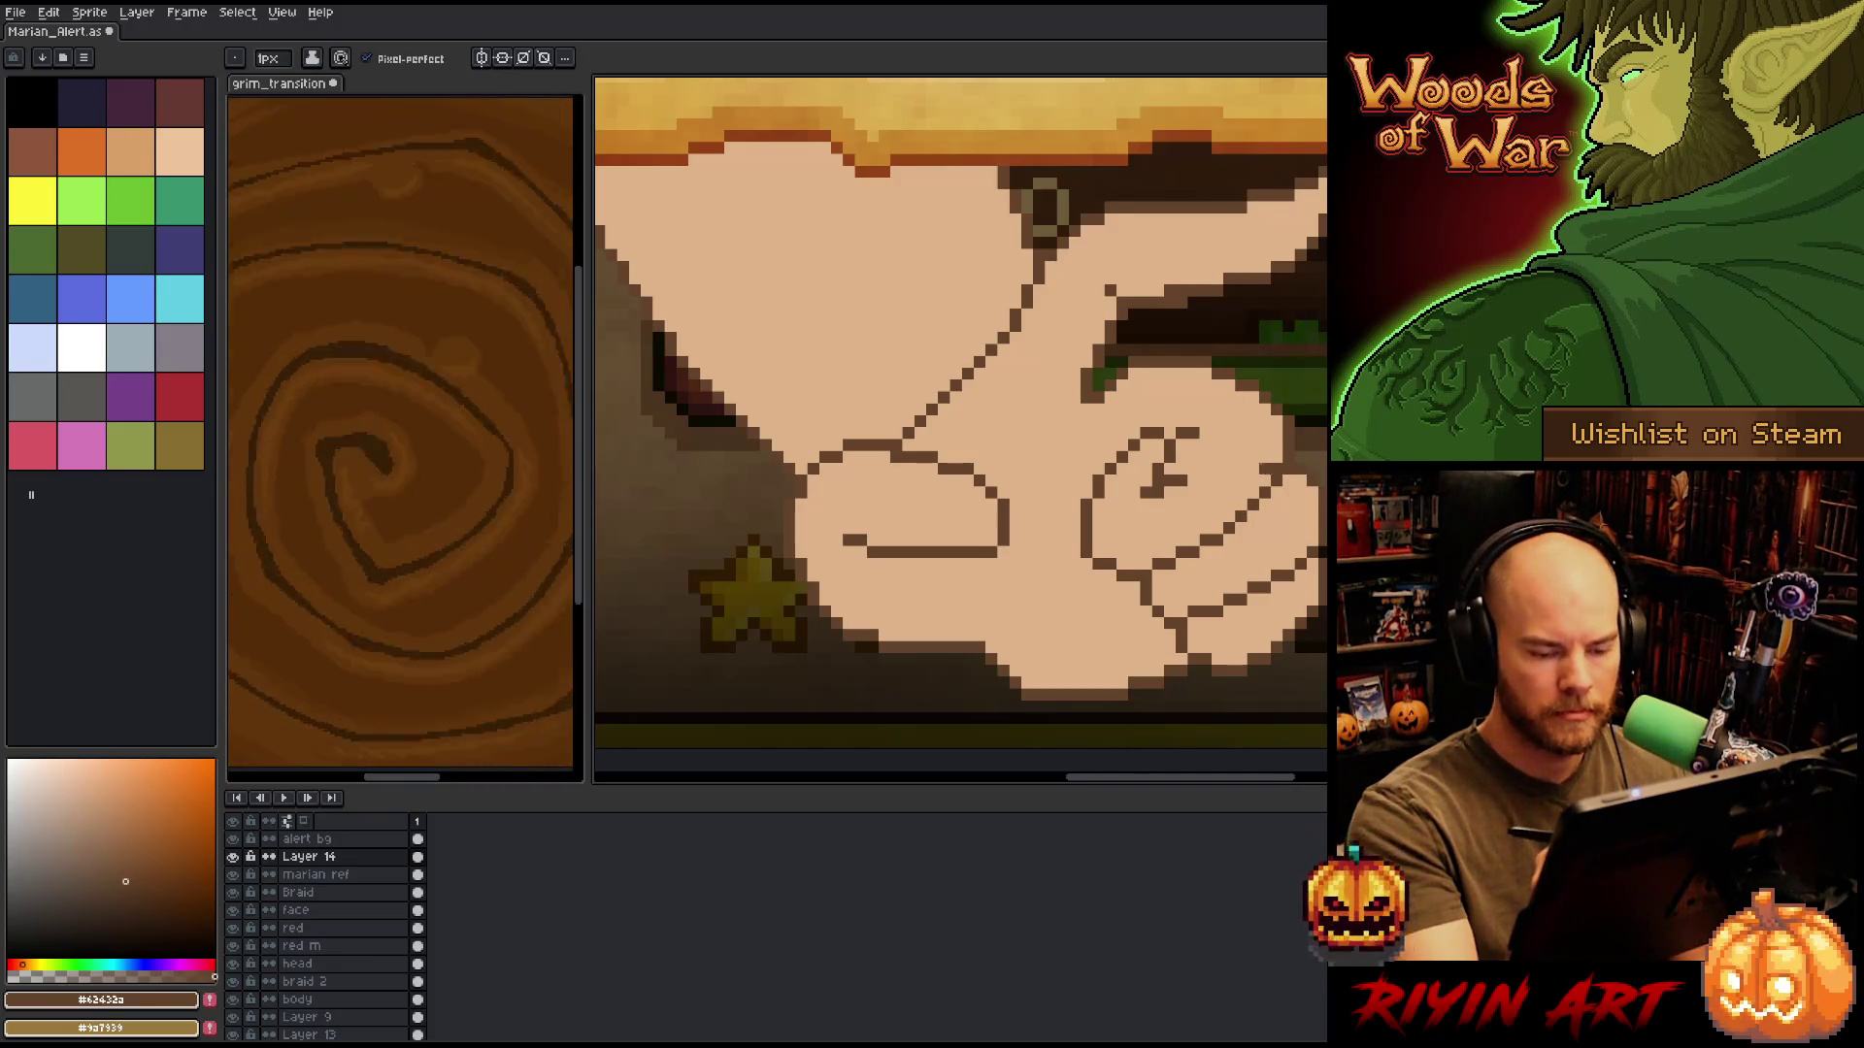
{"action": "left_click", "coordinate": [1213, 584], "text": "alt"}
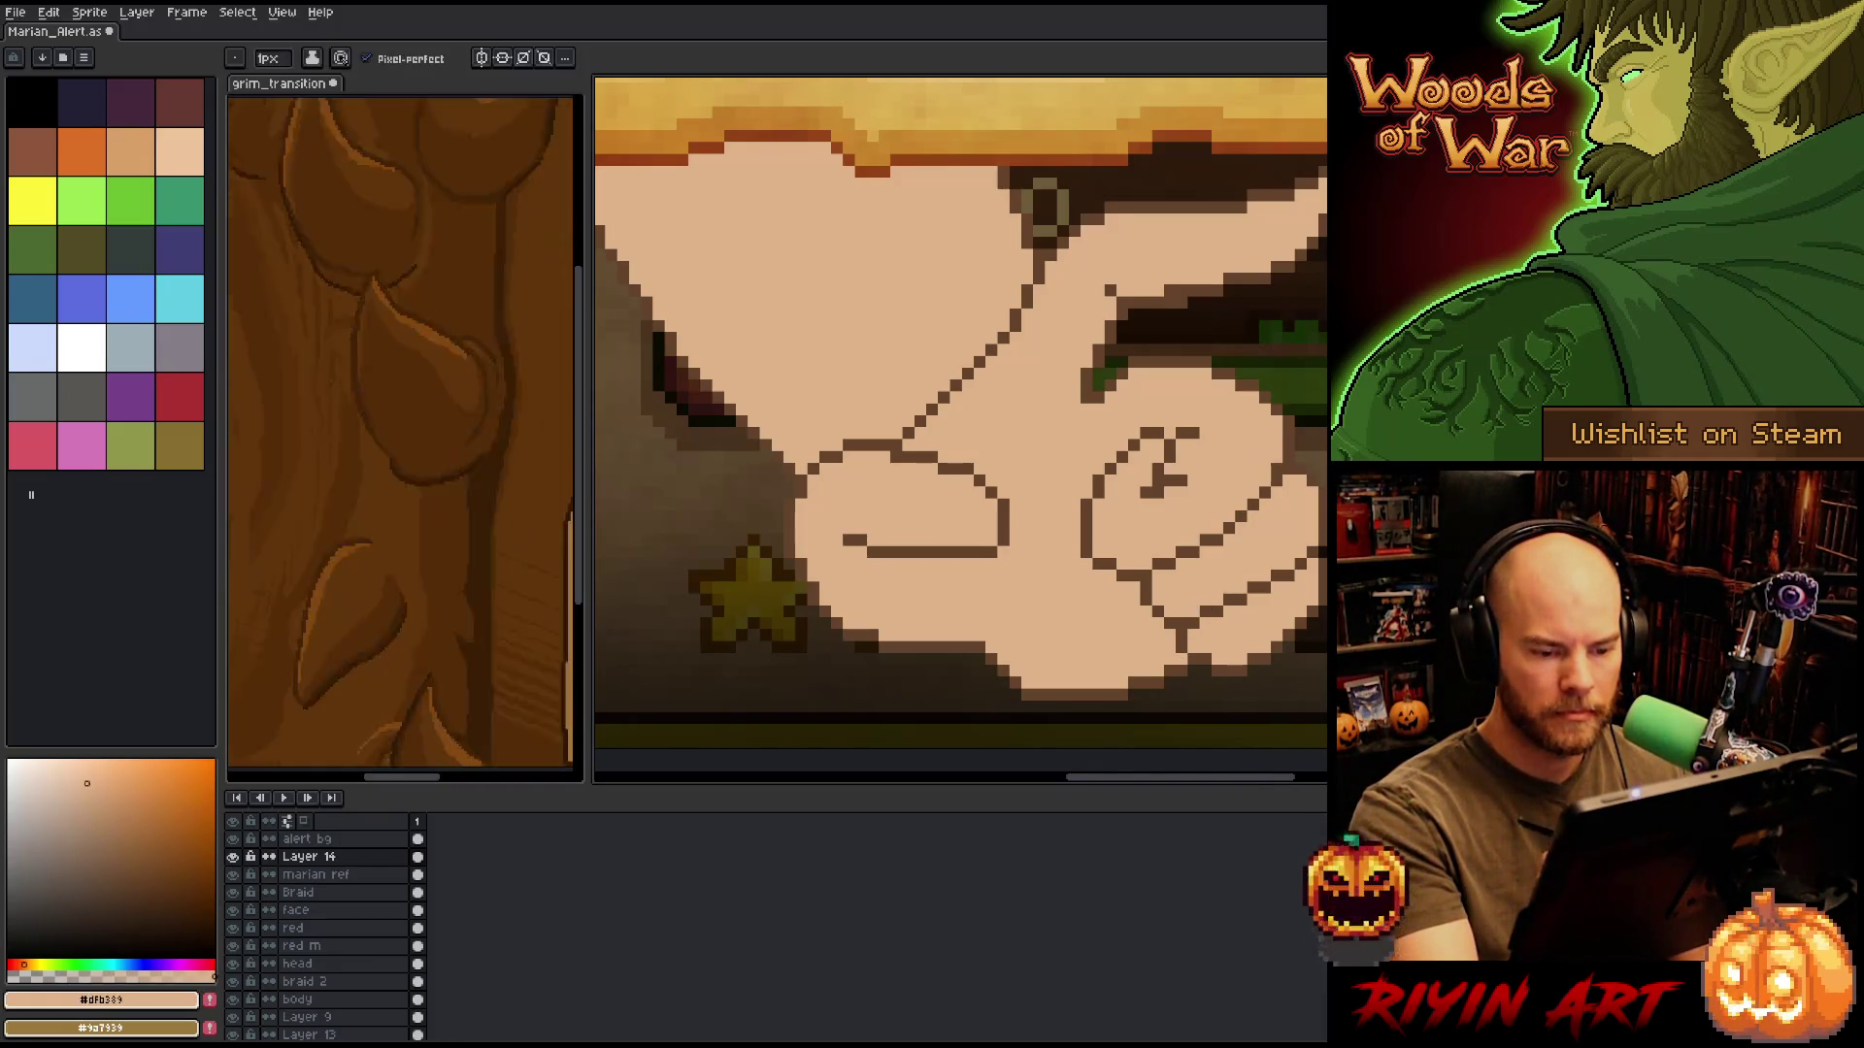
{"action": "right_click", "coordinate": [898, 474]}
{"action": "left_click", "coordinate": [932, 570]}
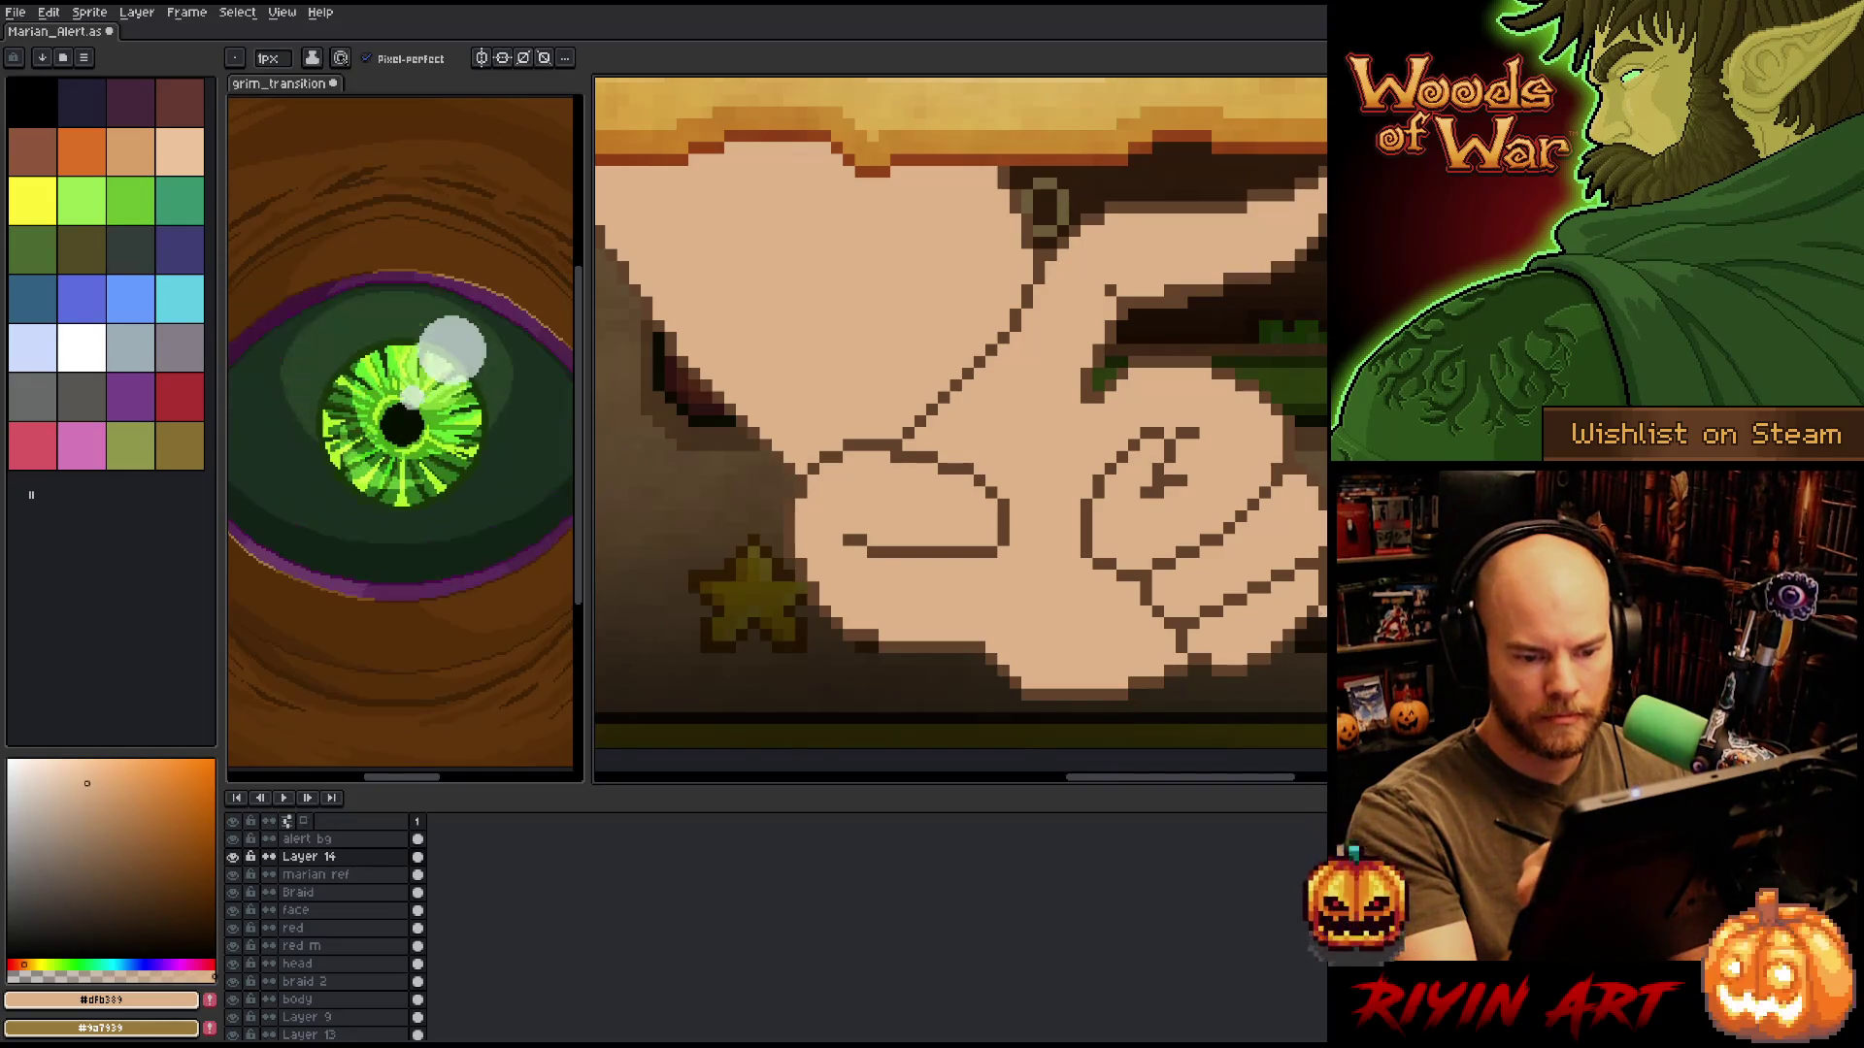
Lasso-select and reposition the short lower finger lines, committing each move.
{"action": "left_click_drag", "start_coordinate": [961, 428], "coordinate": [1053, 504]}
{"action": "key", "text": "q"}
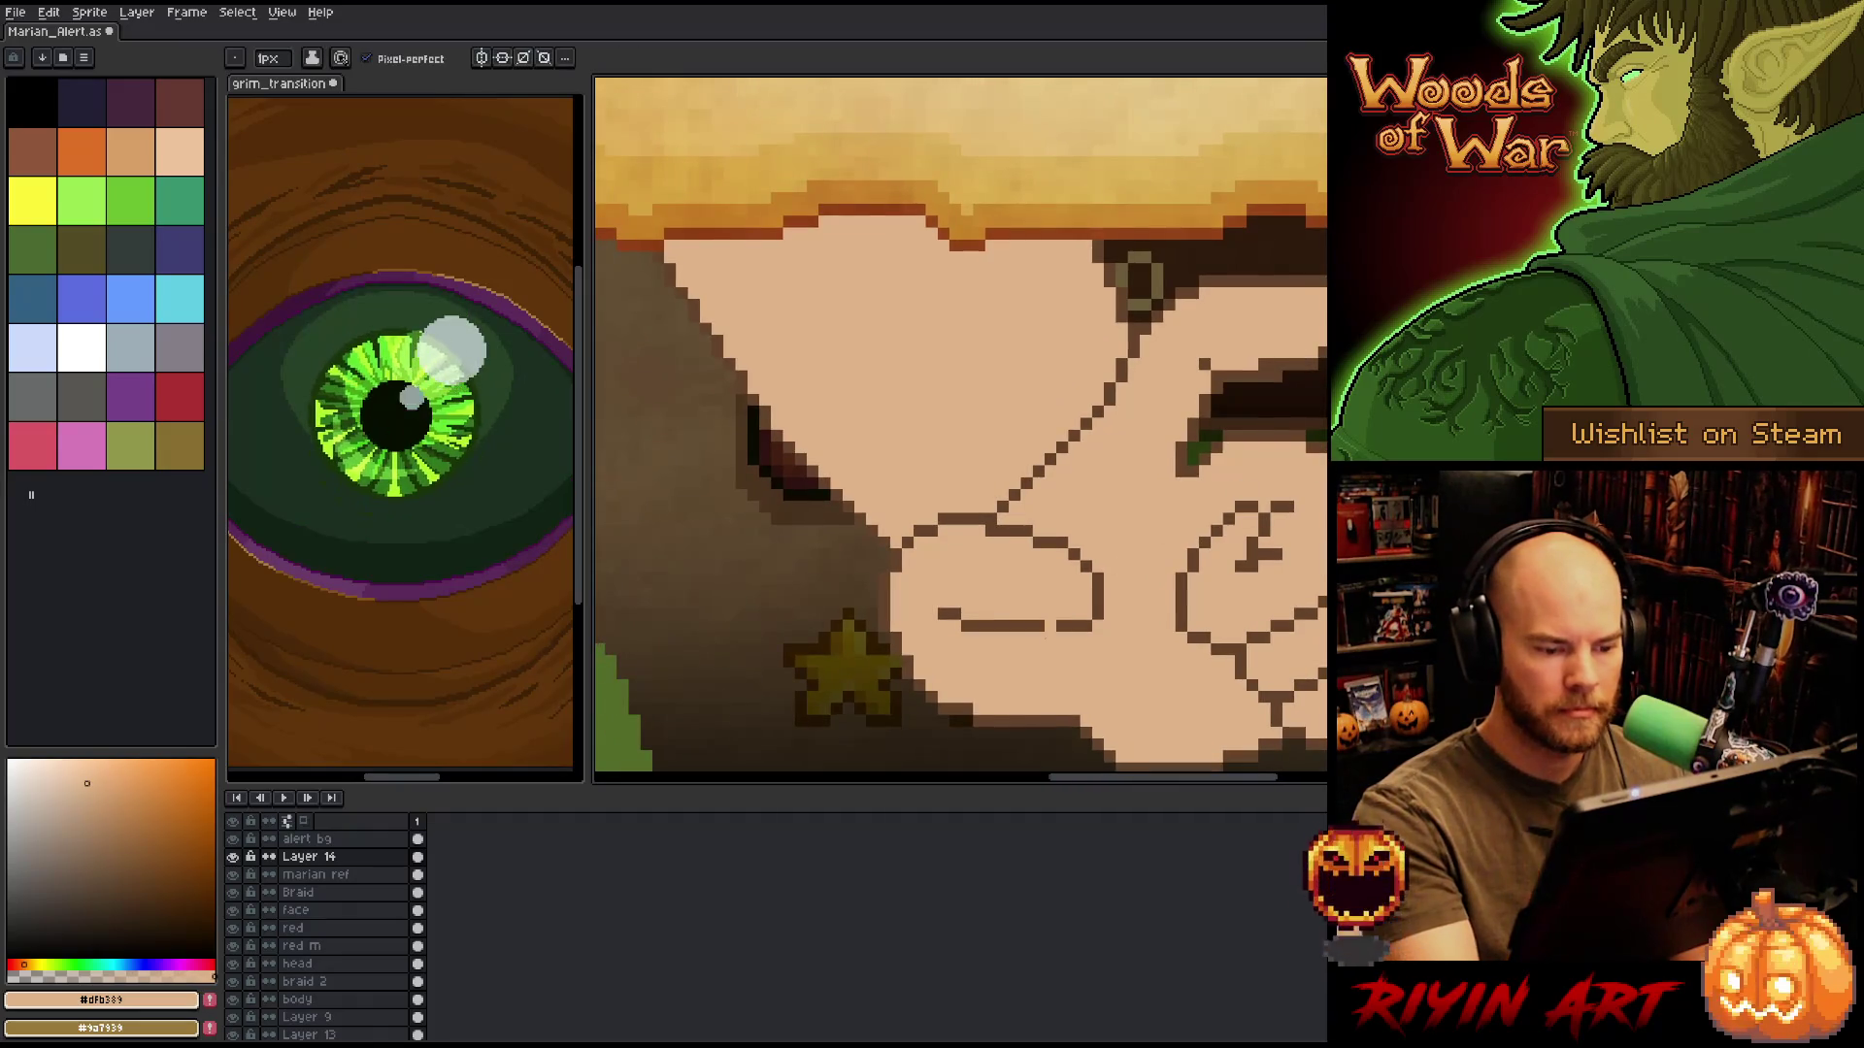
{"action": "mouse_move", "coordinate": [1048, 649]}
{"action": "left_mouse_down"}
{"action": "mouse_move", "coordinate": [949, 588]}
{"action": "mouse_move", "coordinate": [1019, 675]}
{"action": "left_mouse_up"}
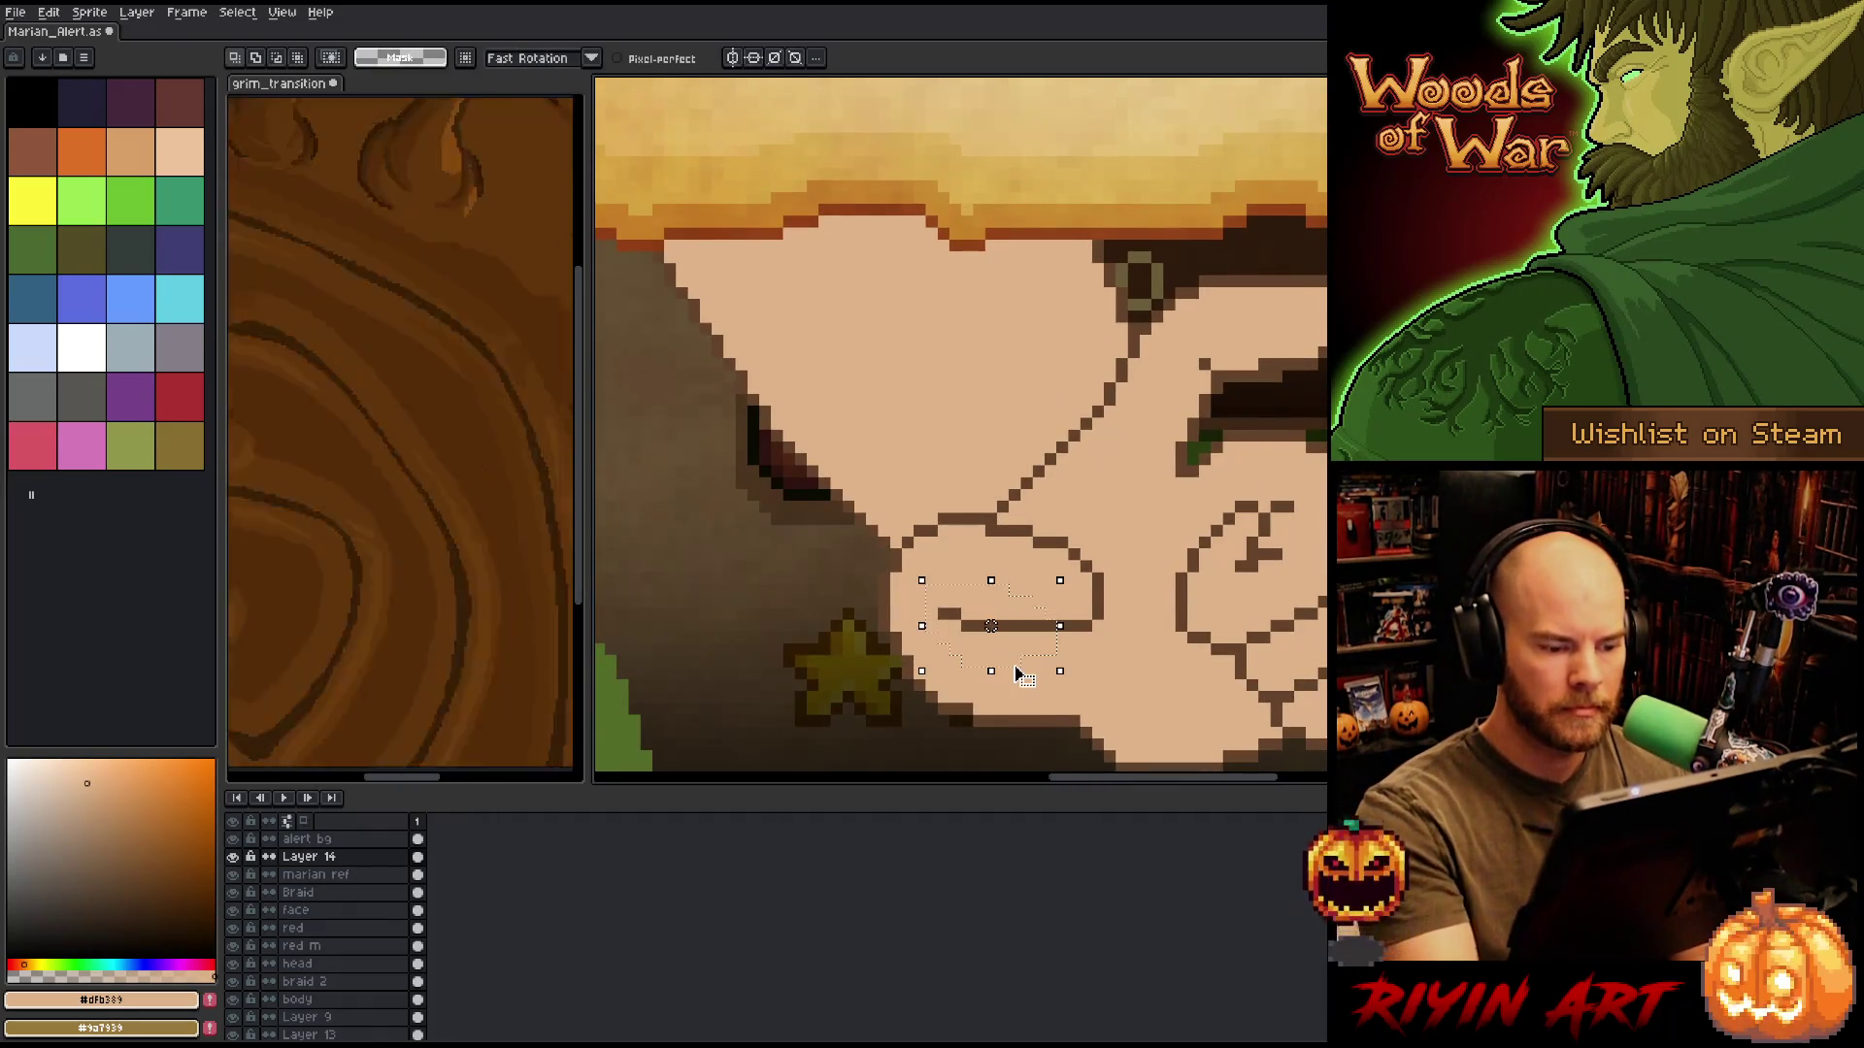
{"action": "key", "text": "ctrl+d"}
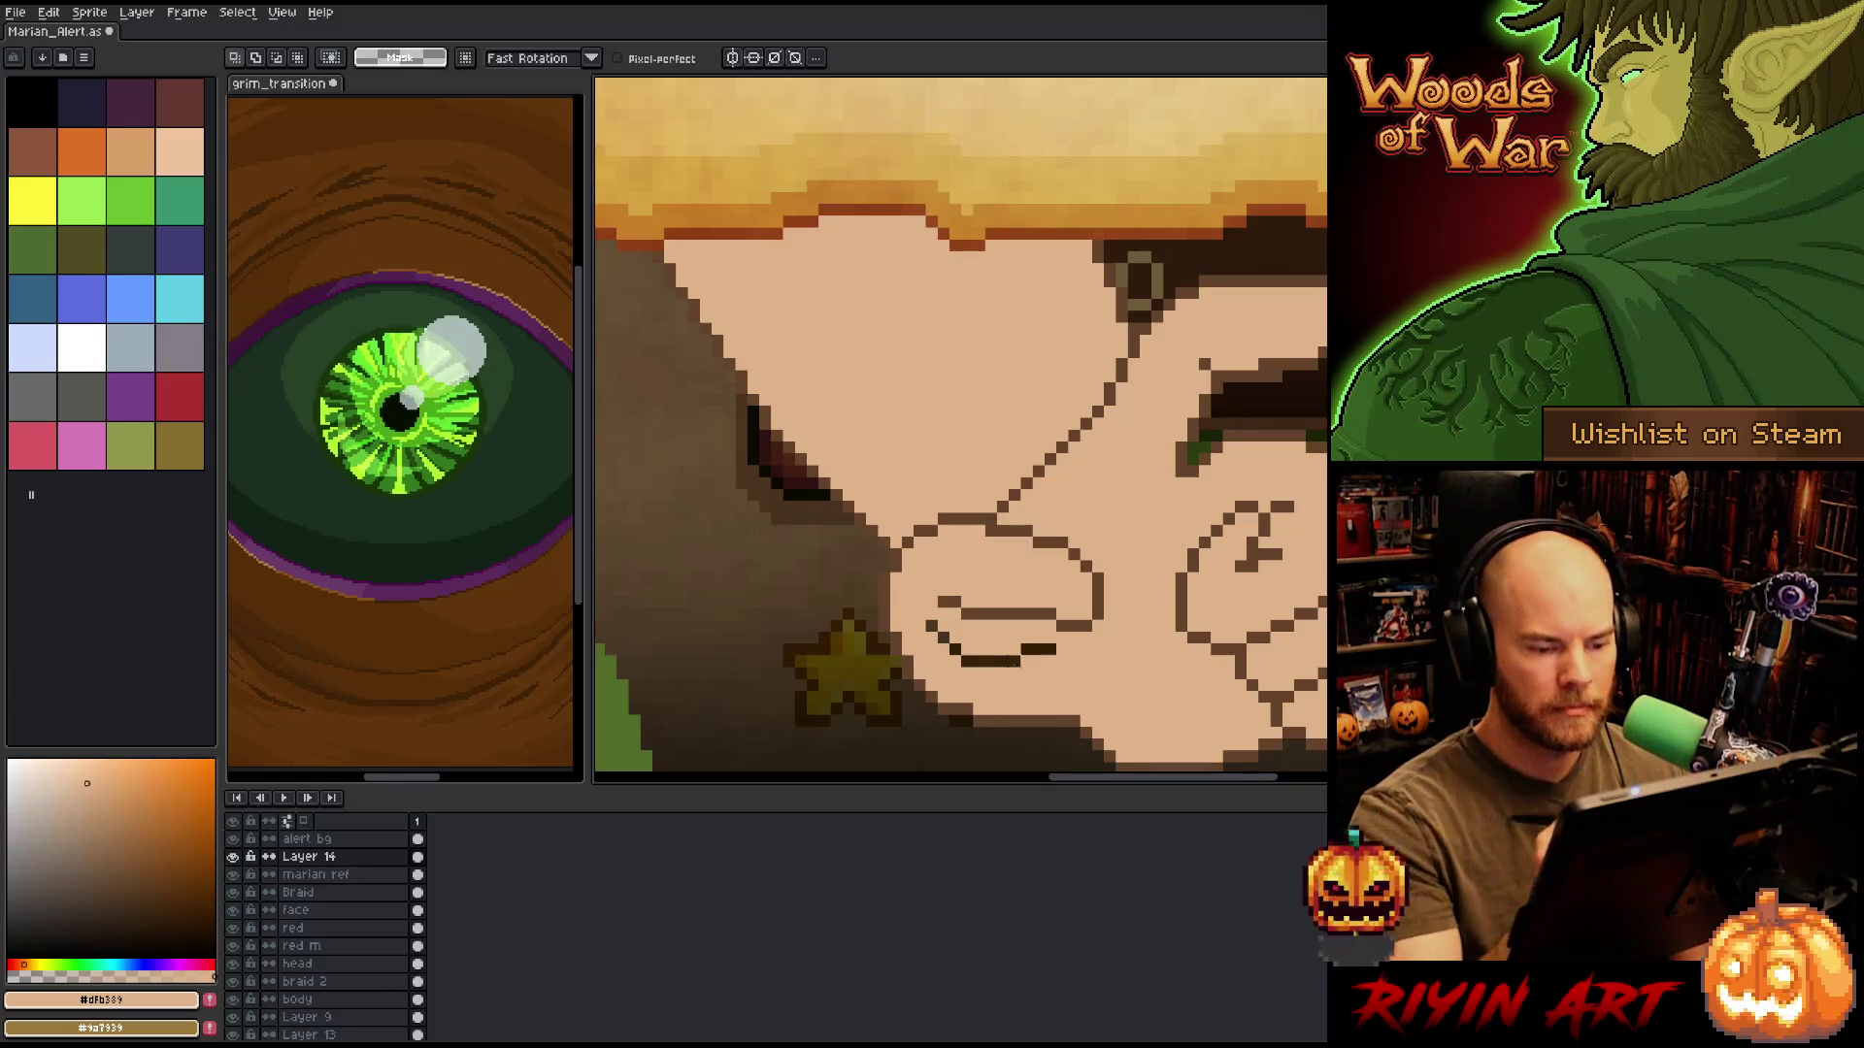
{"action": "left_click_drag", "start_coordinate": [988, 580], "coordinate": [955, 602]}
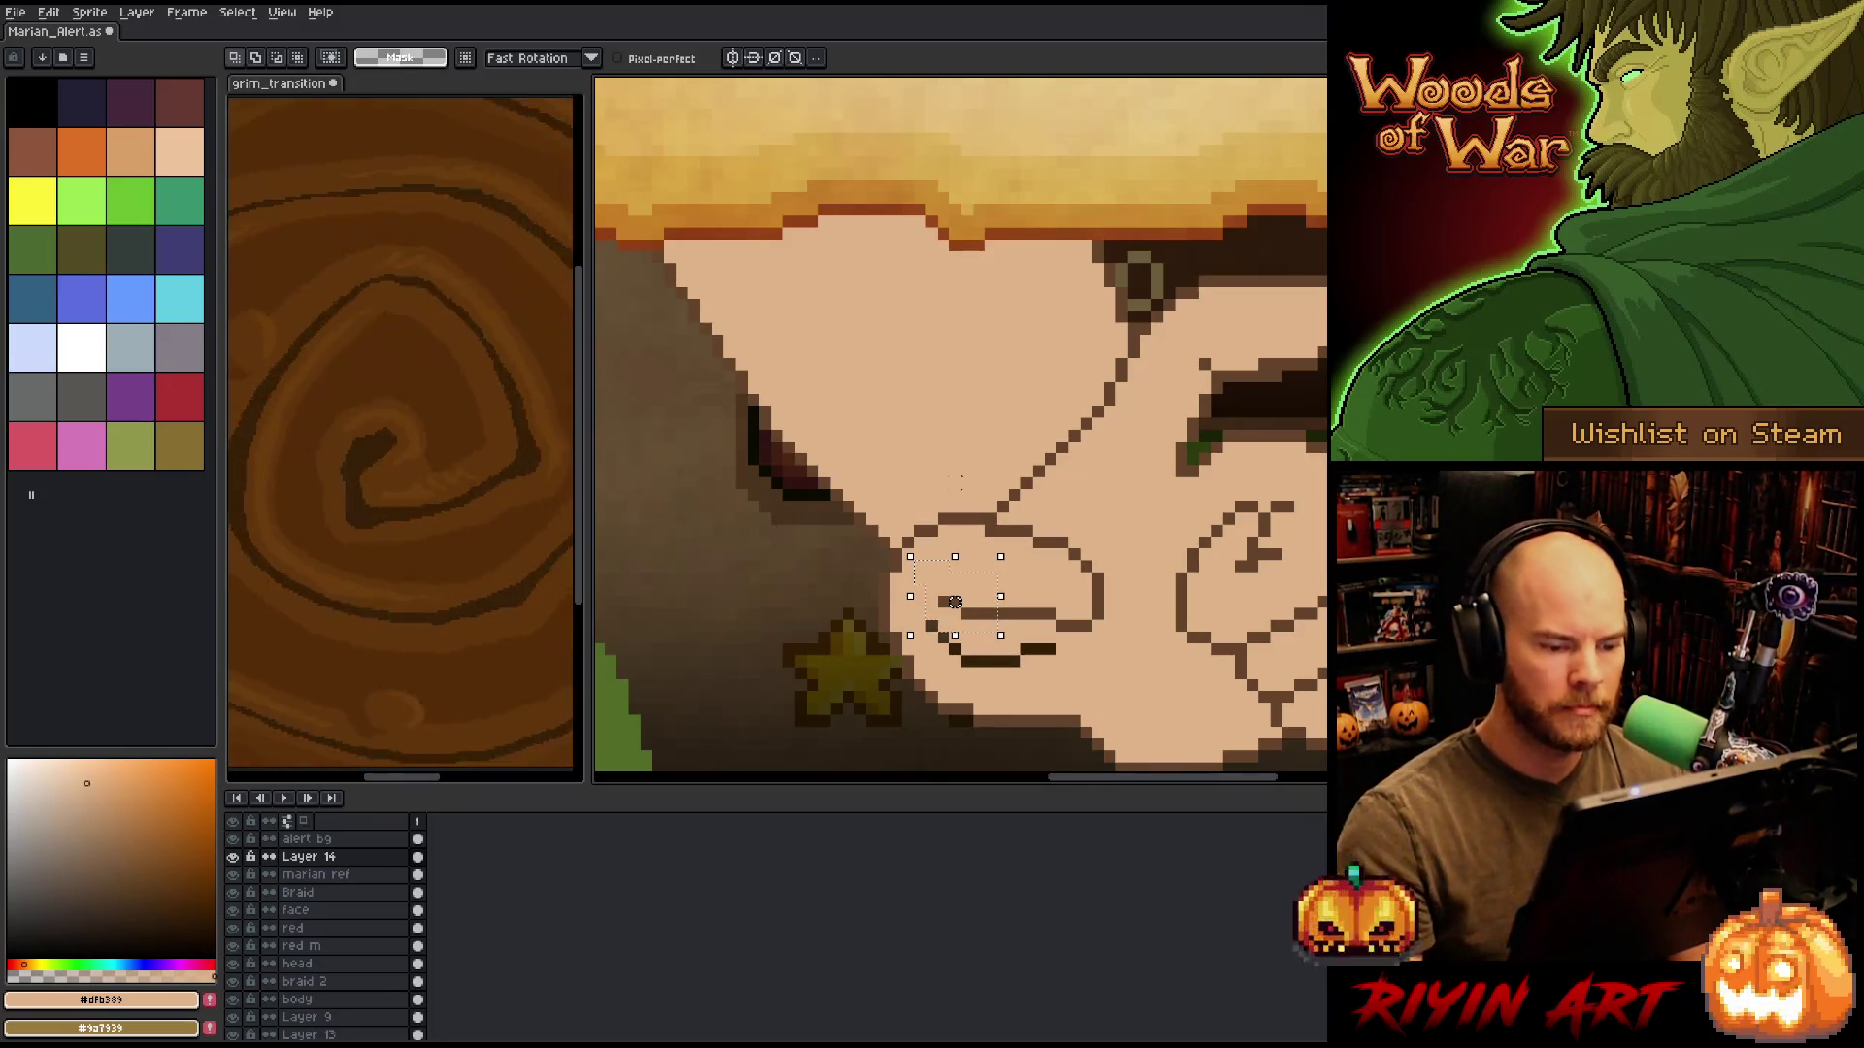
{"action": "key", "text": "ctrl+d"}
Paint over the stray lower finger line pixels in skin tone.
{"action": "key", "text": "b"}
{"action": "left_click", "coordinate": [1004, 604], "text": "alt"}
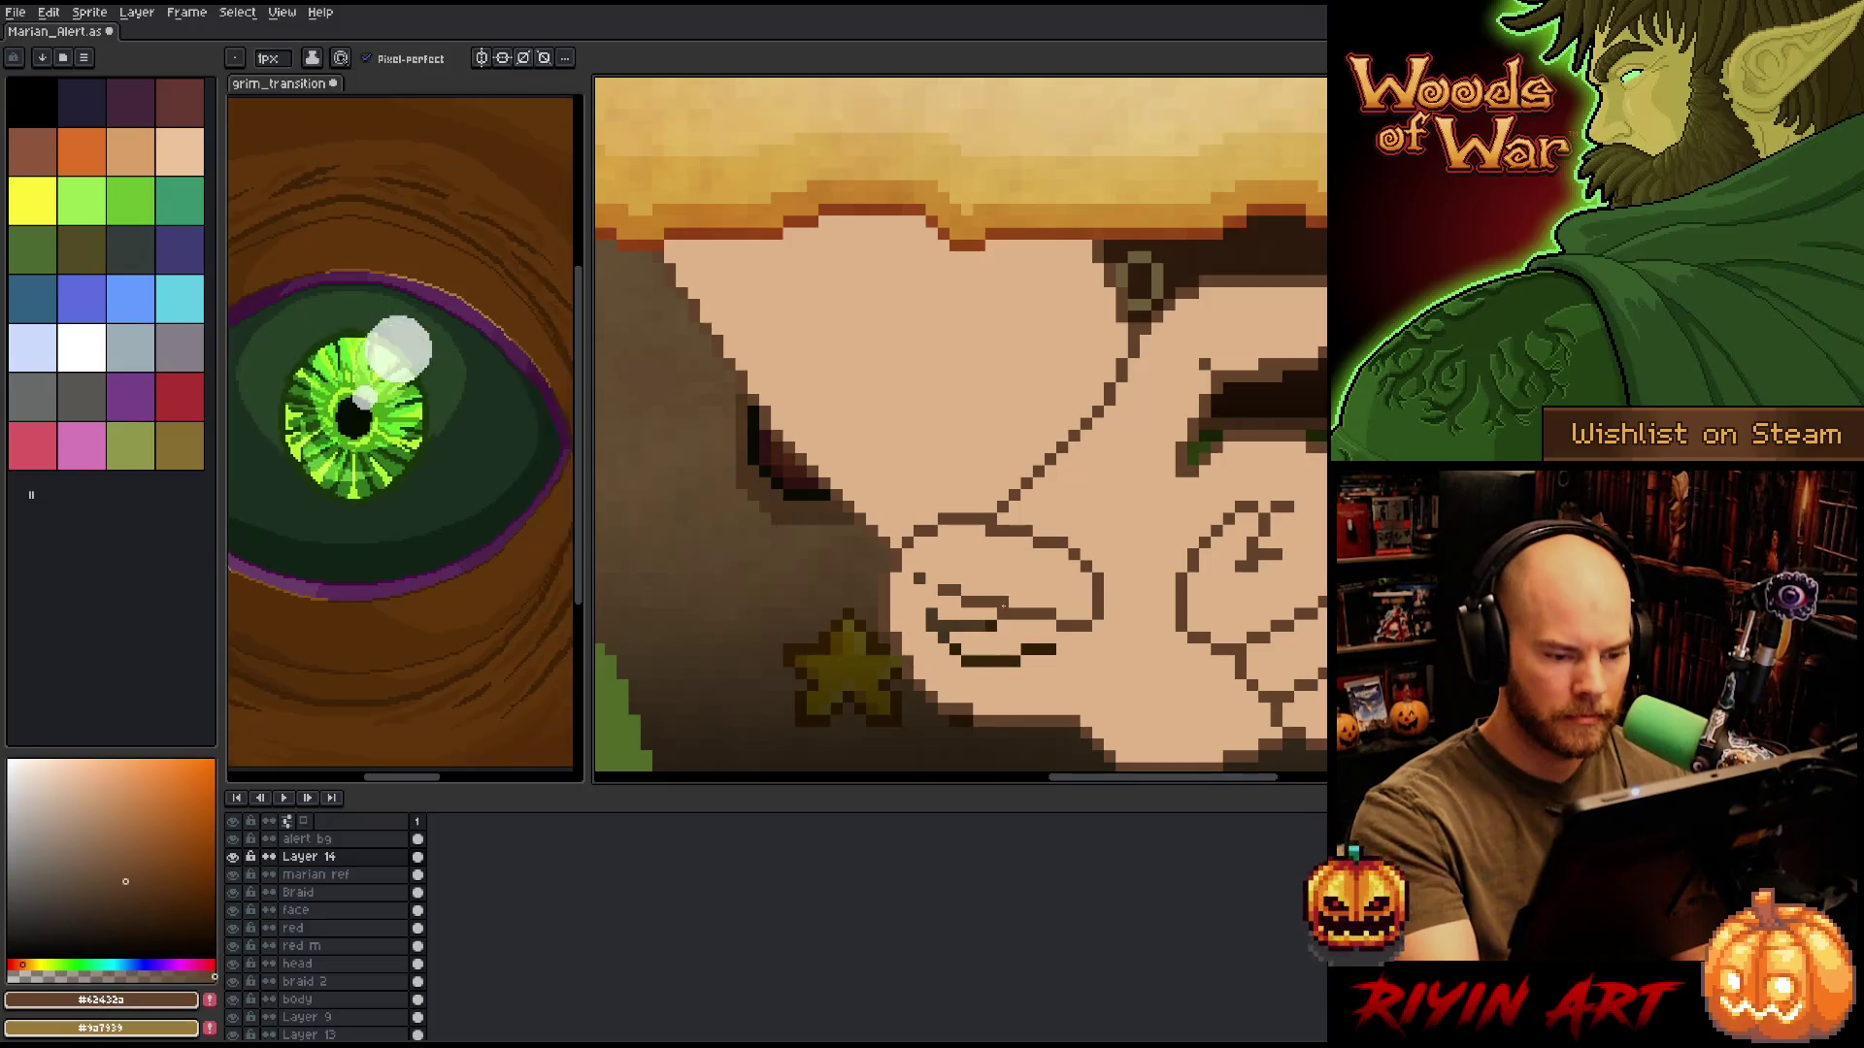
{"action": "left_click", "coordinate": [1036, 578], "text": "alt"}
{"action": "left_click", "coordinate": [1009, 614]}
{"action": "mouse_move", "coordinate": [1053, 648]}
{"action": "left_mouse_down"}
{"action": "mouse_move", "coordinate": [986, 661]}
{"action": "mouse_move", "coordinate": [950, 648]}
{"action": "mouse_move", "coordinate": [947, 624]}
{"action": "left_mouse_up"}
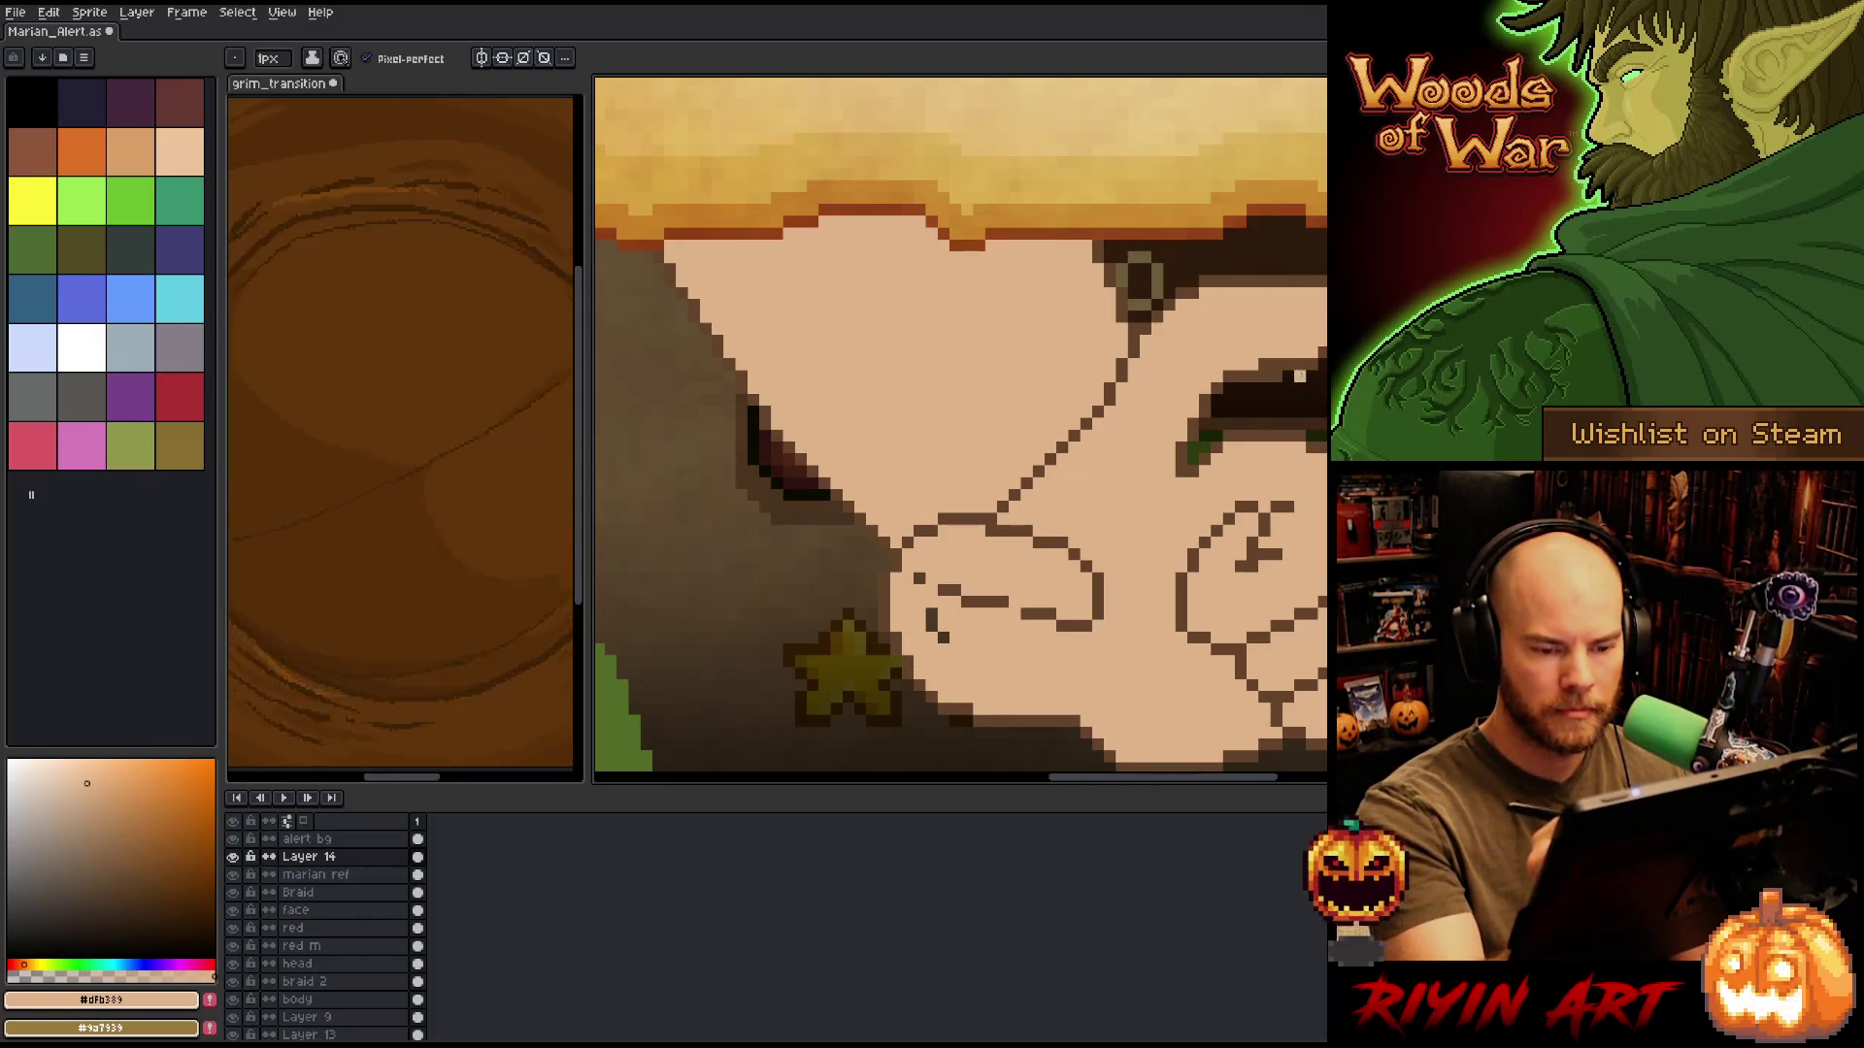
Erase the leftover dark pixel on the lower finger line and resample the outline and skin colours.
{"action": "key", "text": "e"}
{"action": "key", "text": "b"}
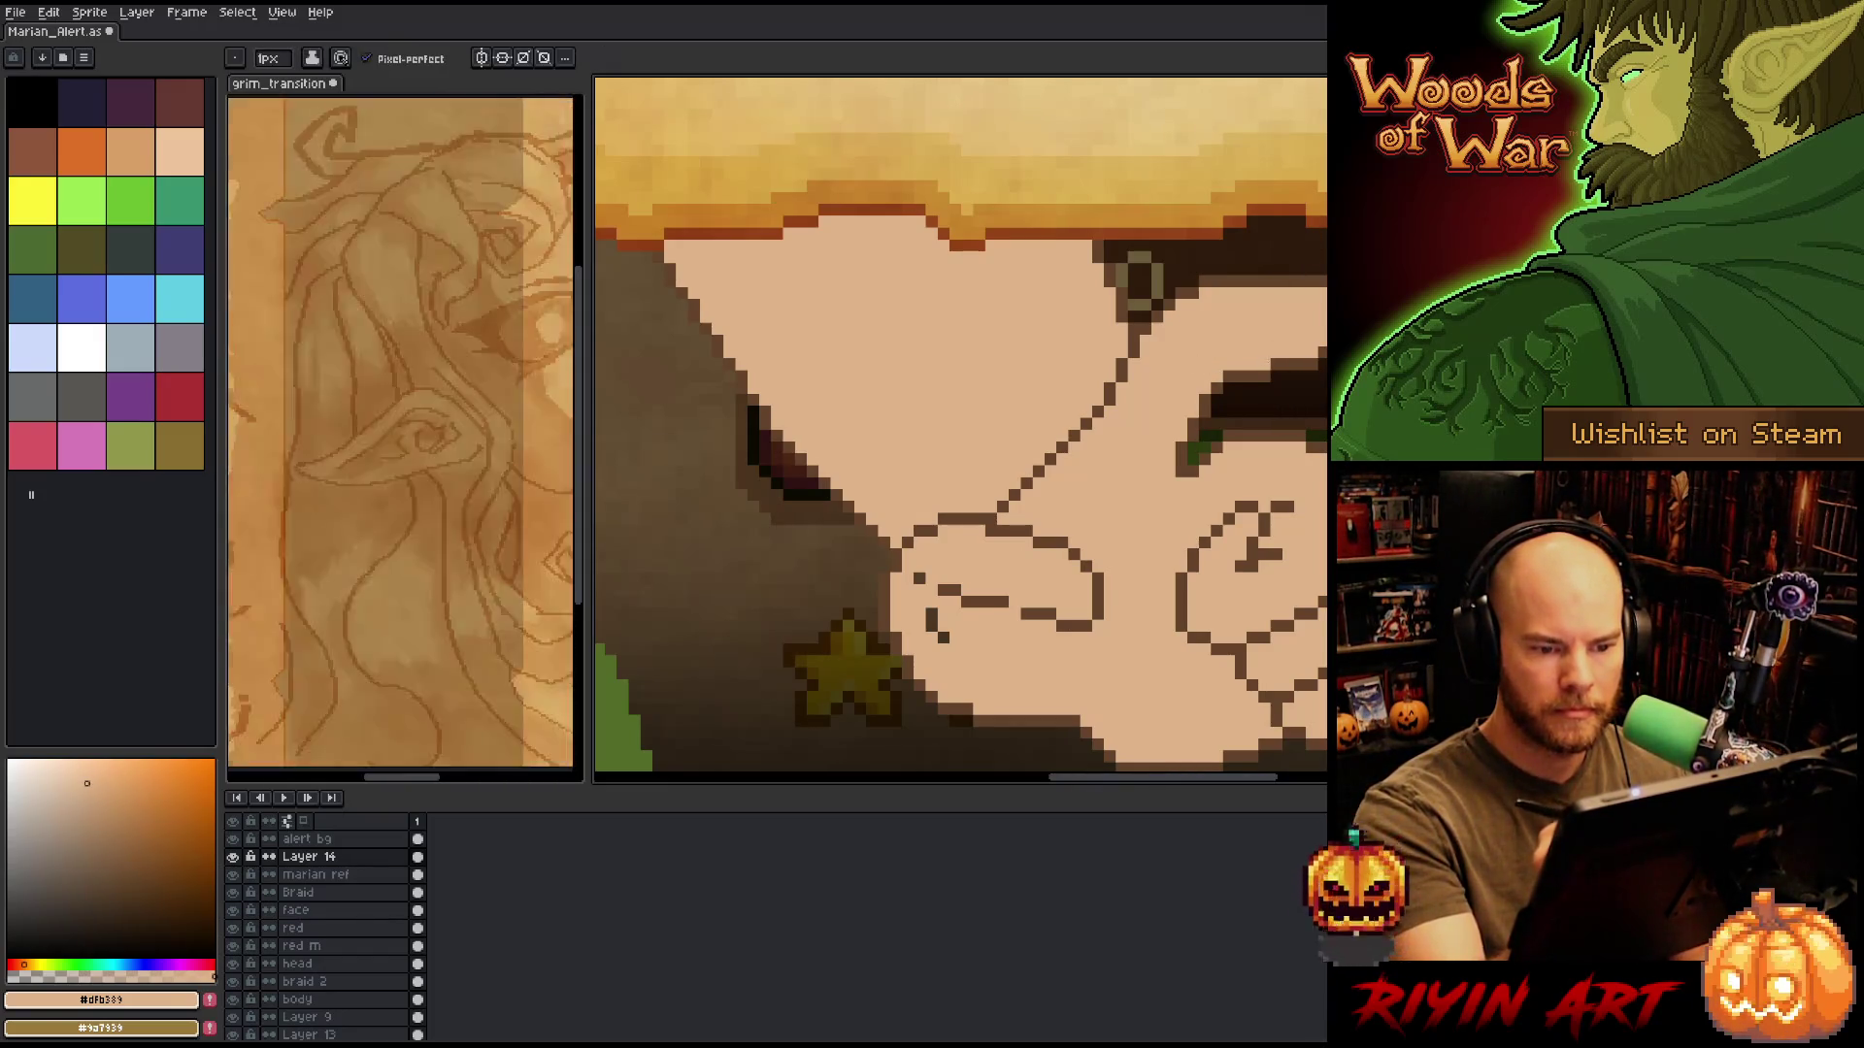
{"action": "key", "text": "e"}
{"action": "left_click", "coordinate": [941, 636]}
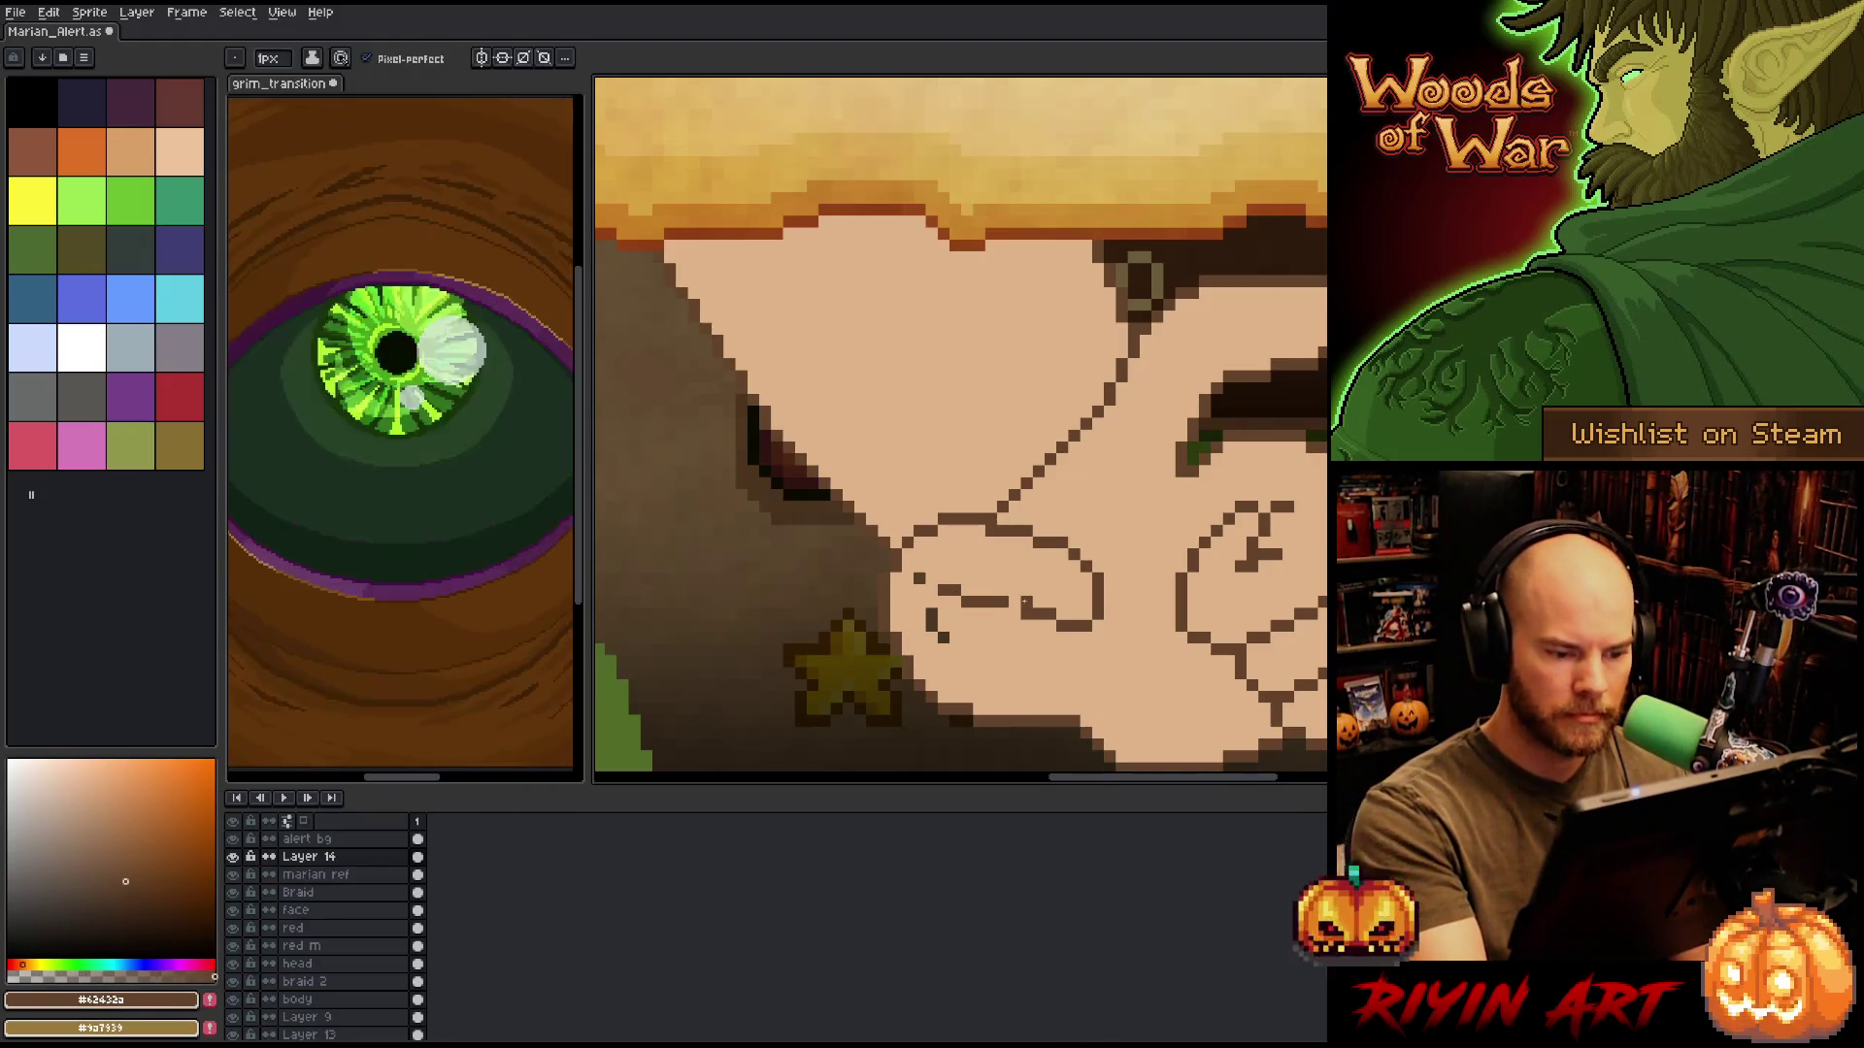
{"action": "key", "text": "b"}
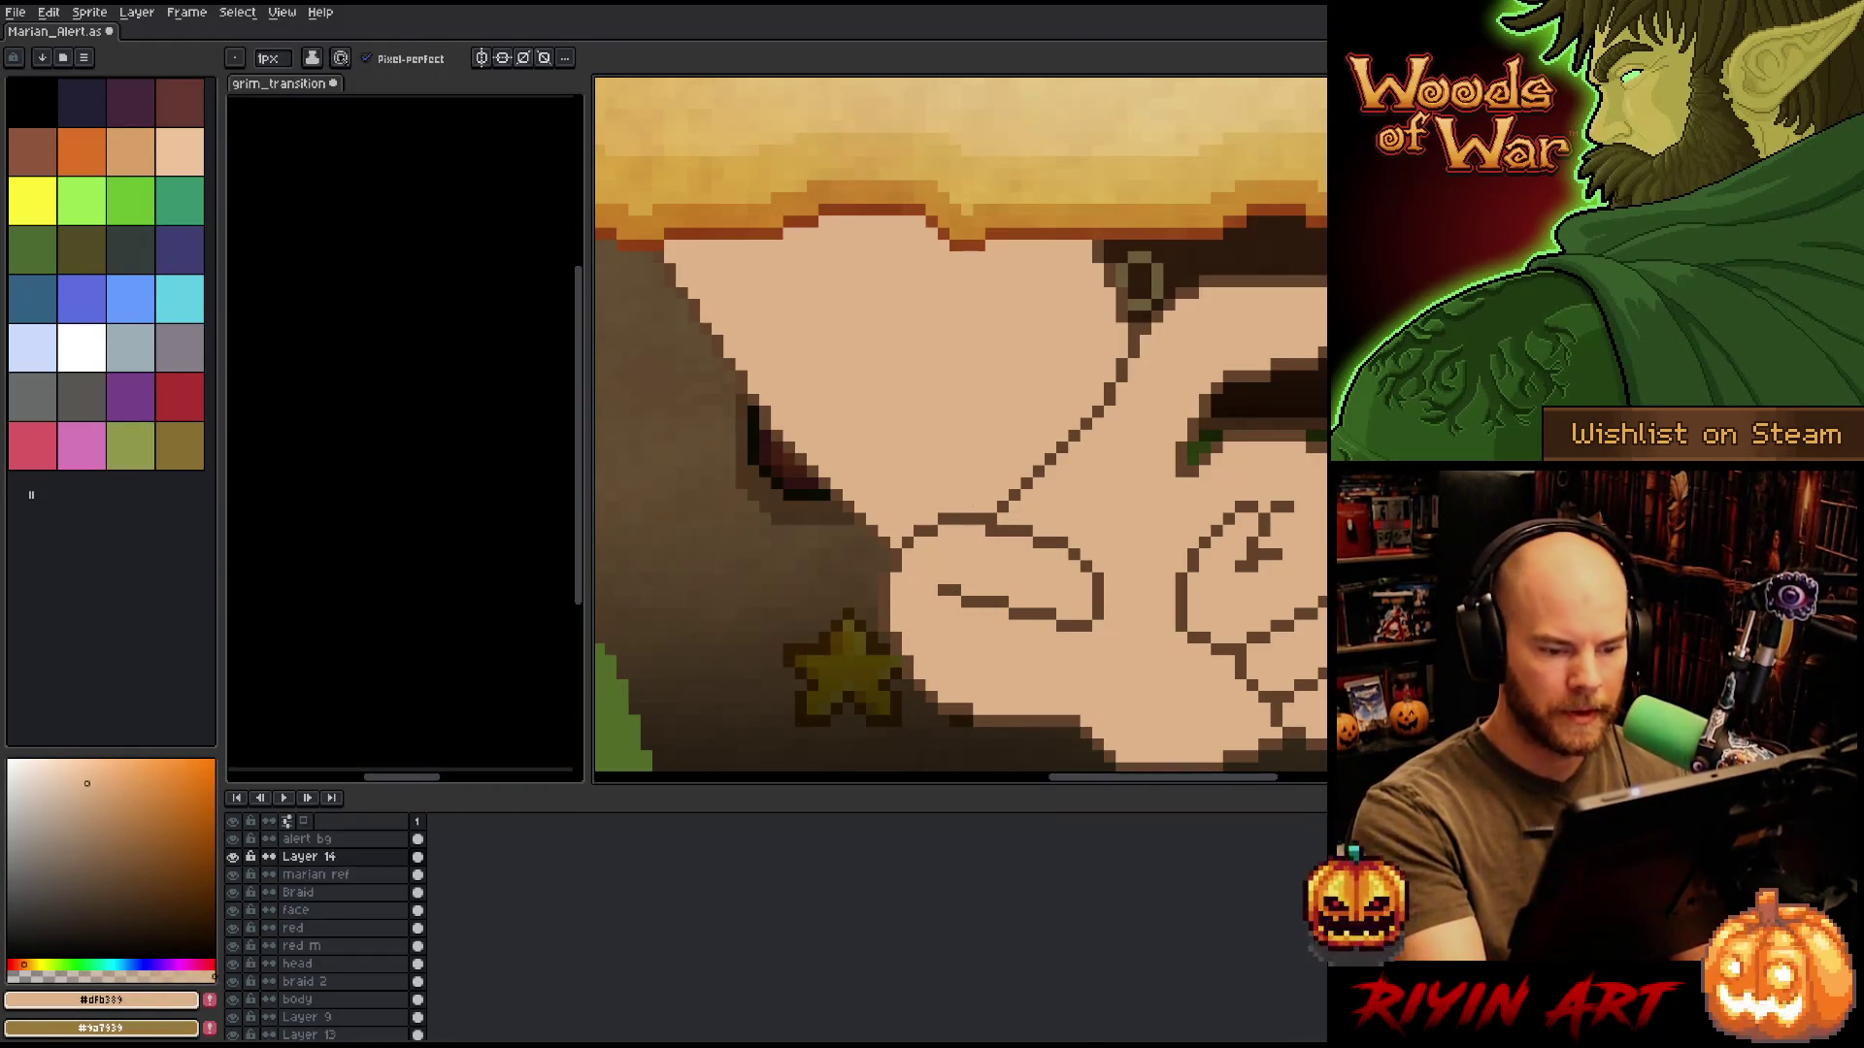
{"action": "left_click", "coordinate": [1092, 617], "text": "alt"}
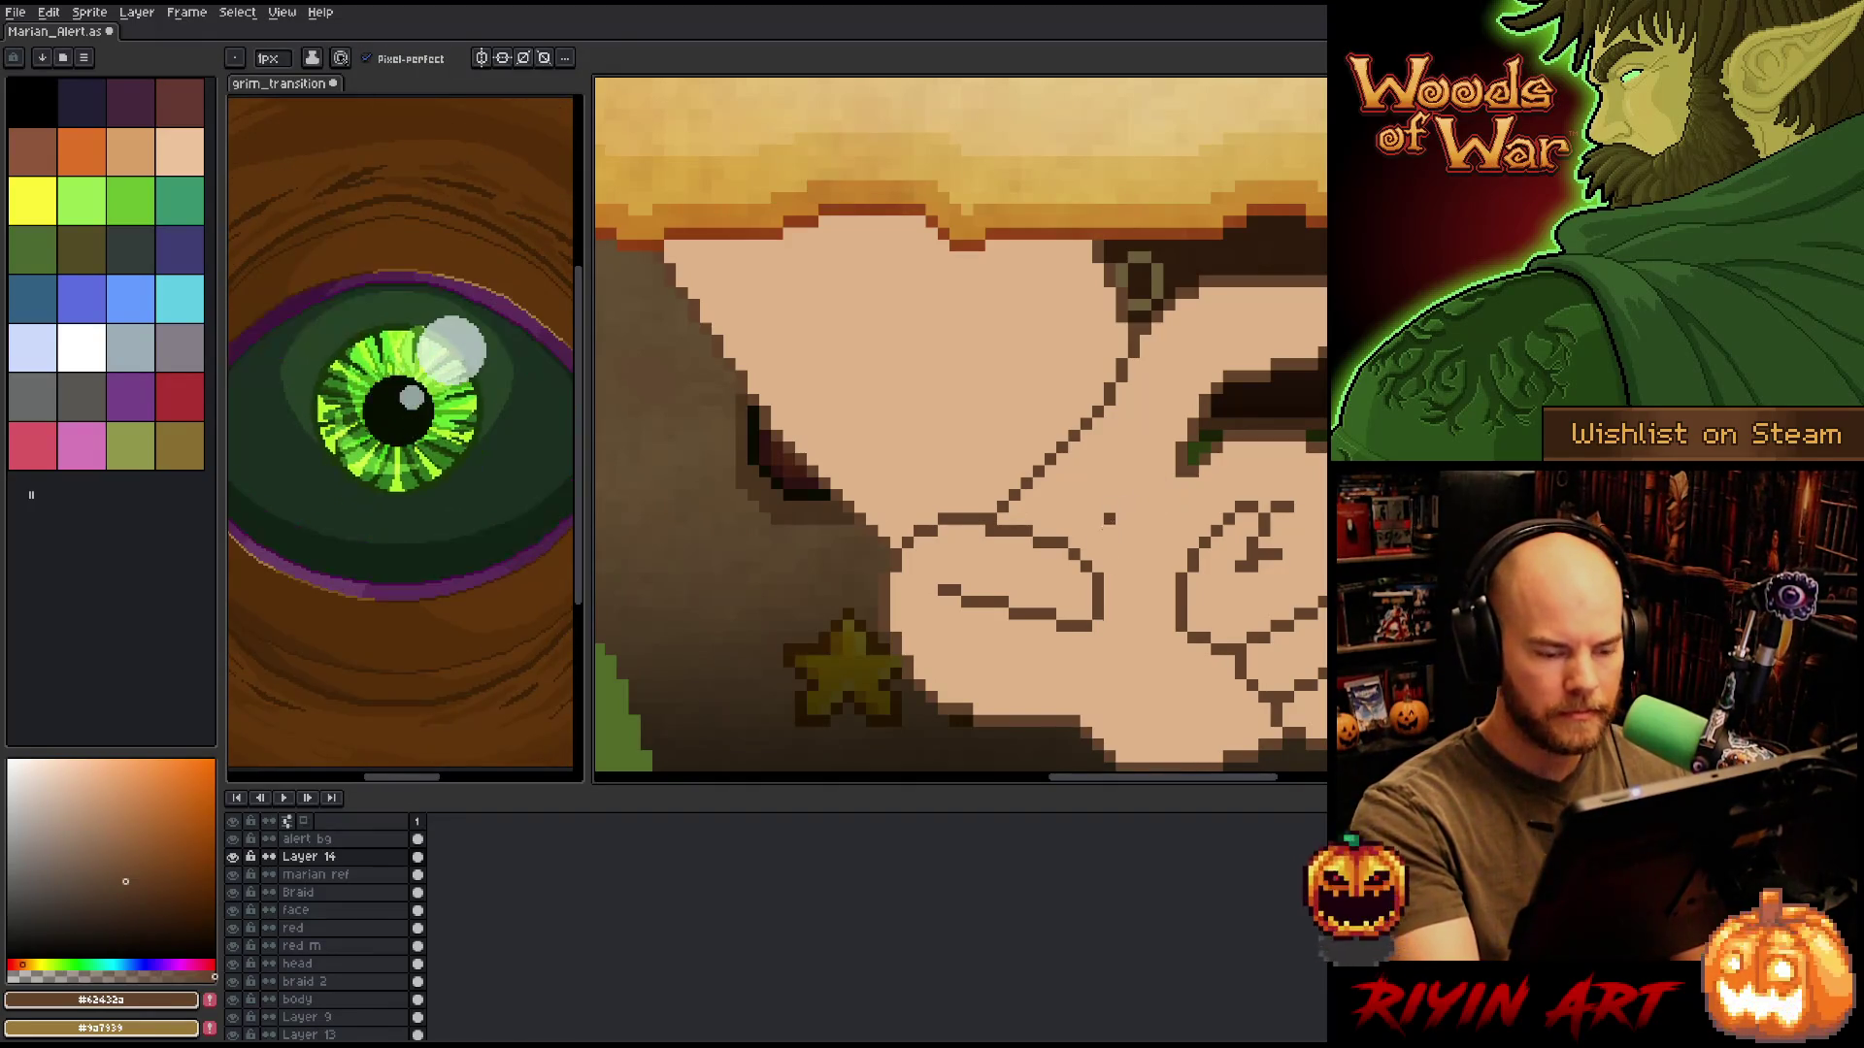
{"action": "left_click", "coordinate": [1079, 526], "text": "alt"}
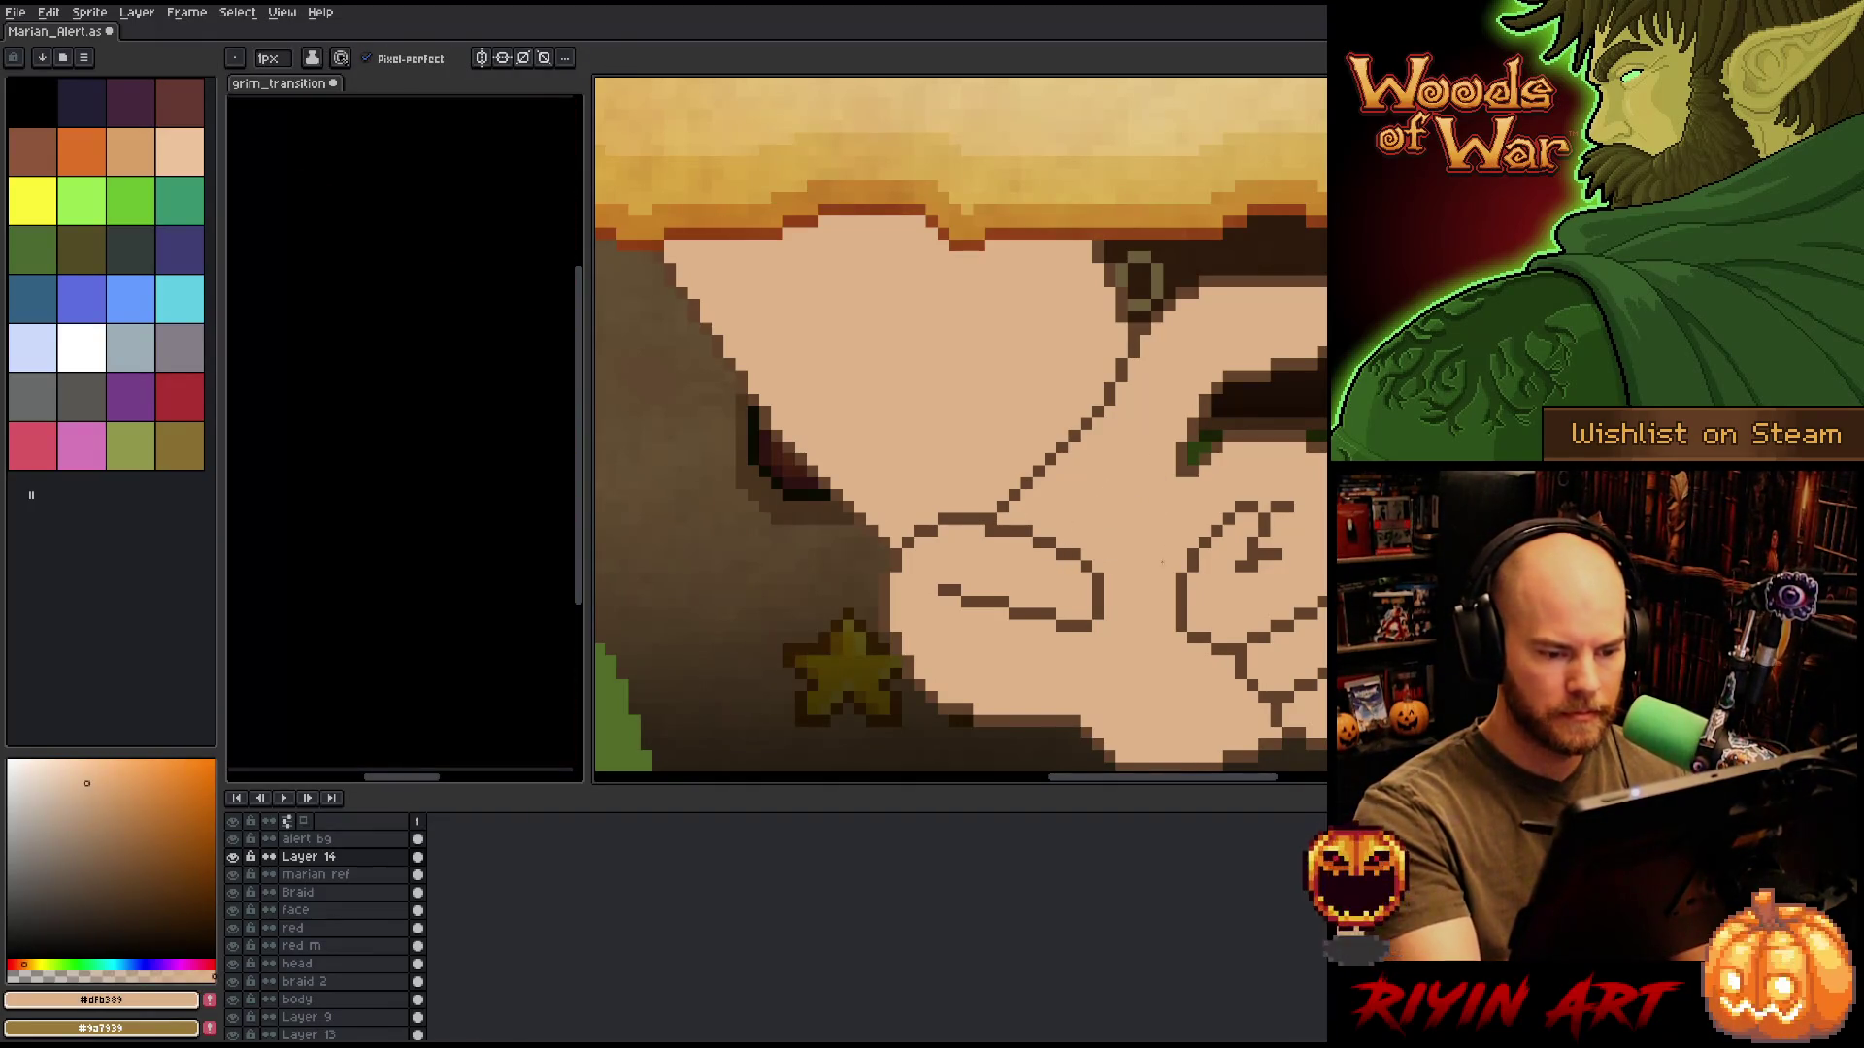
Select the thumb's lower outline pixels and nudge them one pixel up-right.
{"action": "left_click_drag", "start_coordinate": [1161, 561], "coordinate": [1108, 488]}
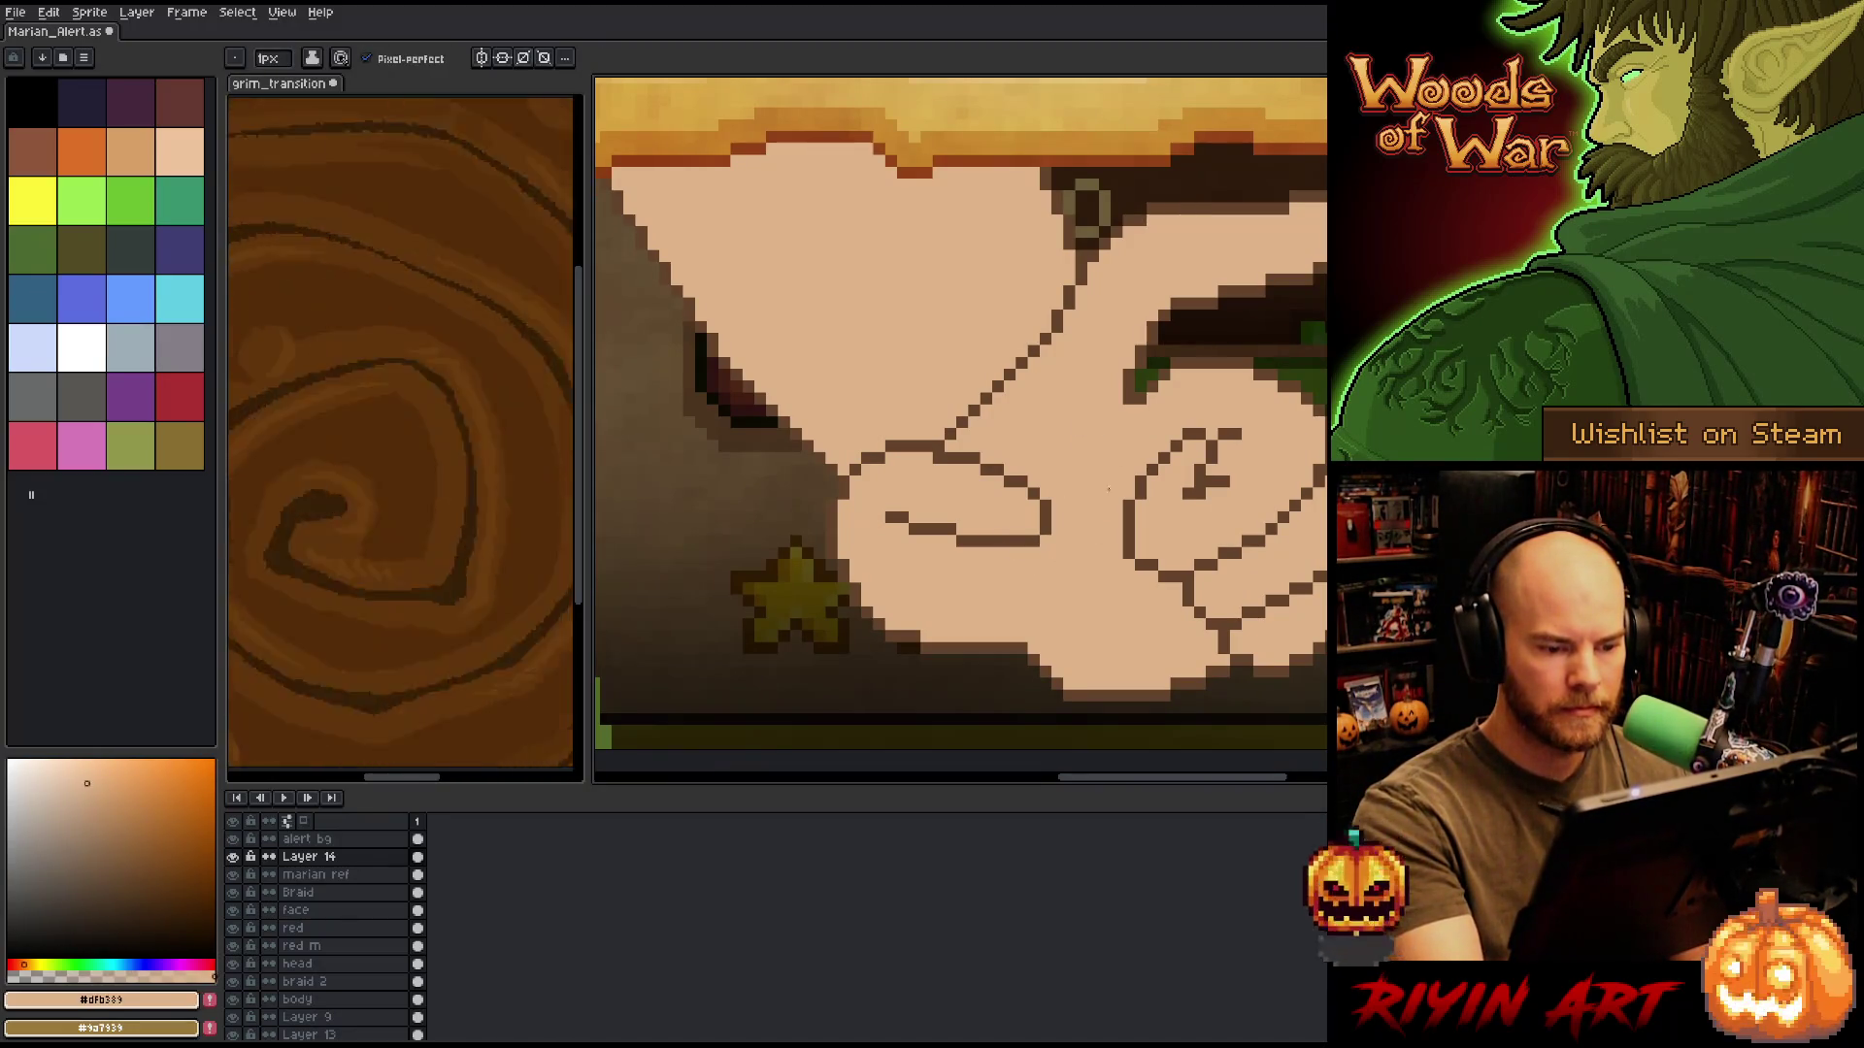
{"action": "left_click", "coordinate": [1224, 303], "text": "alt"}
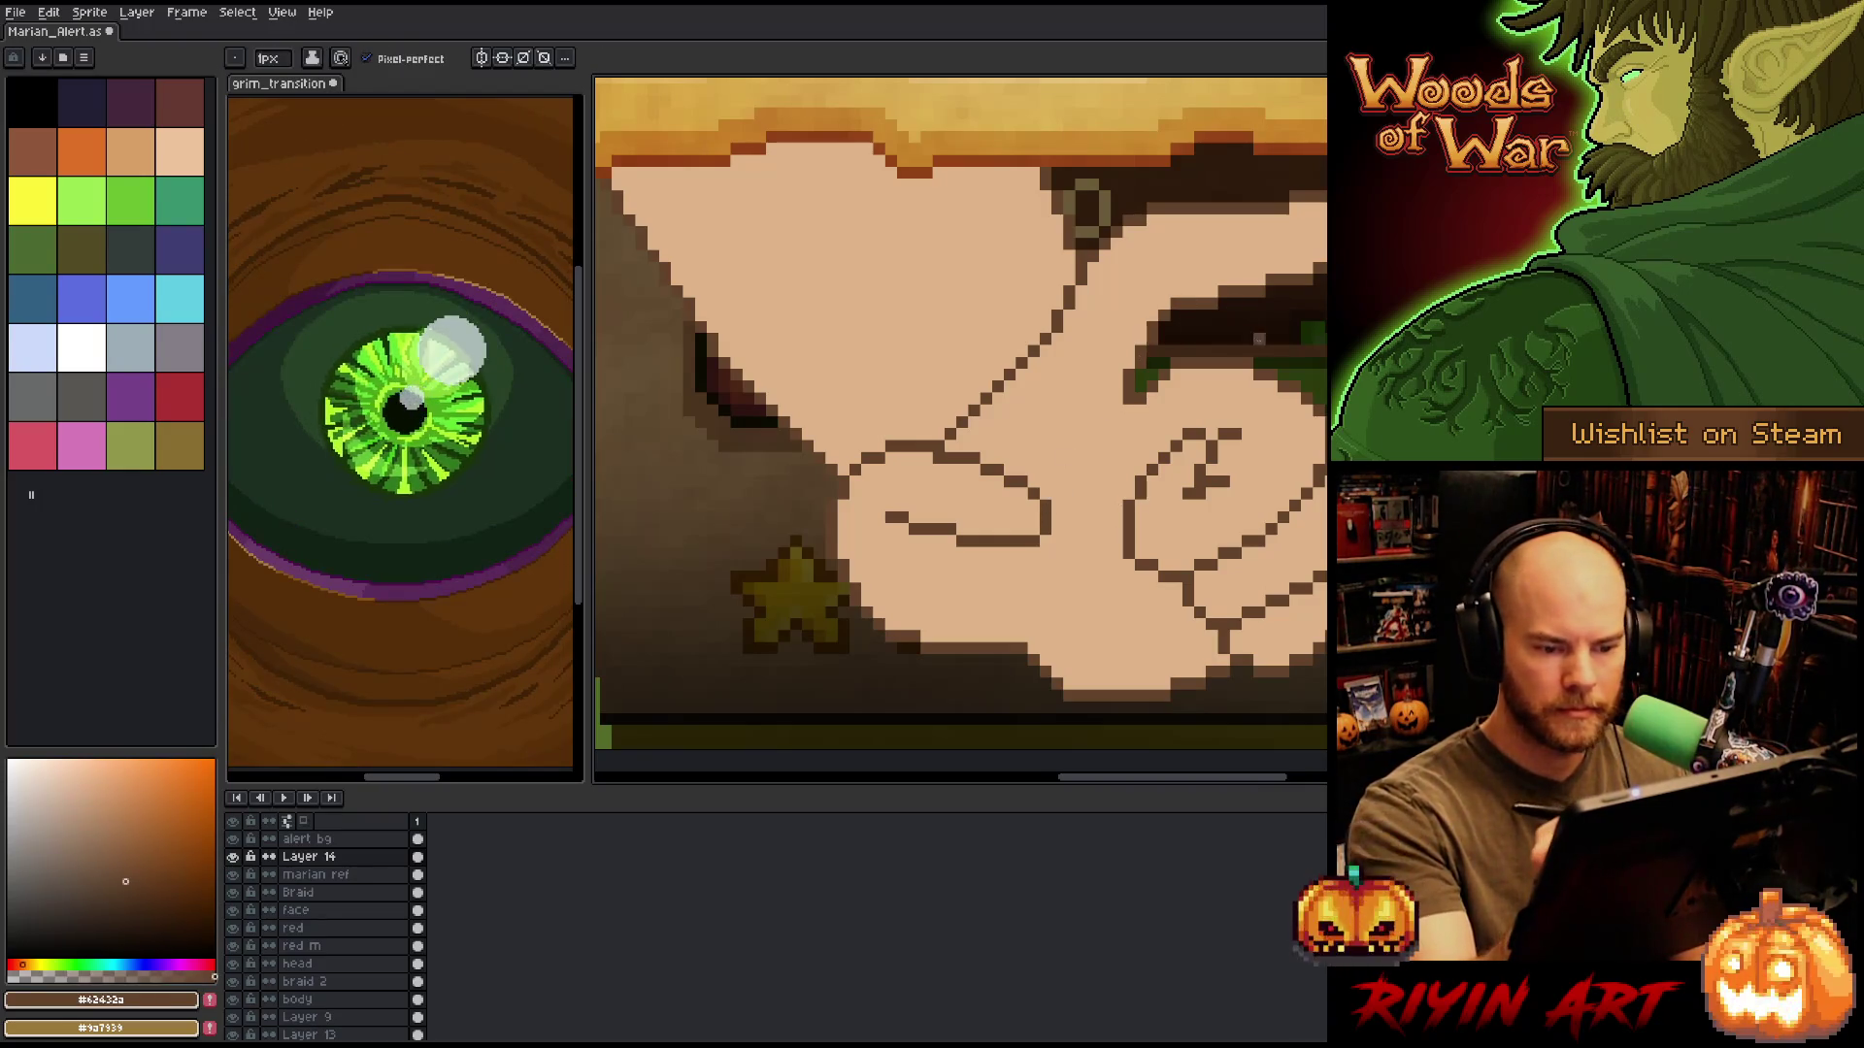
{"action": "key", "text": "m"}
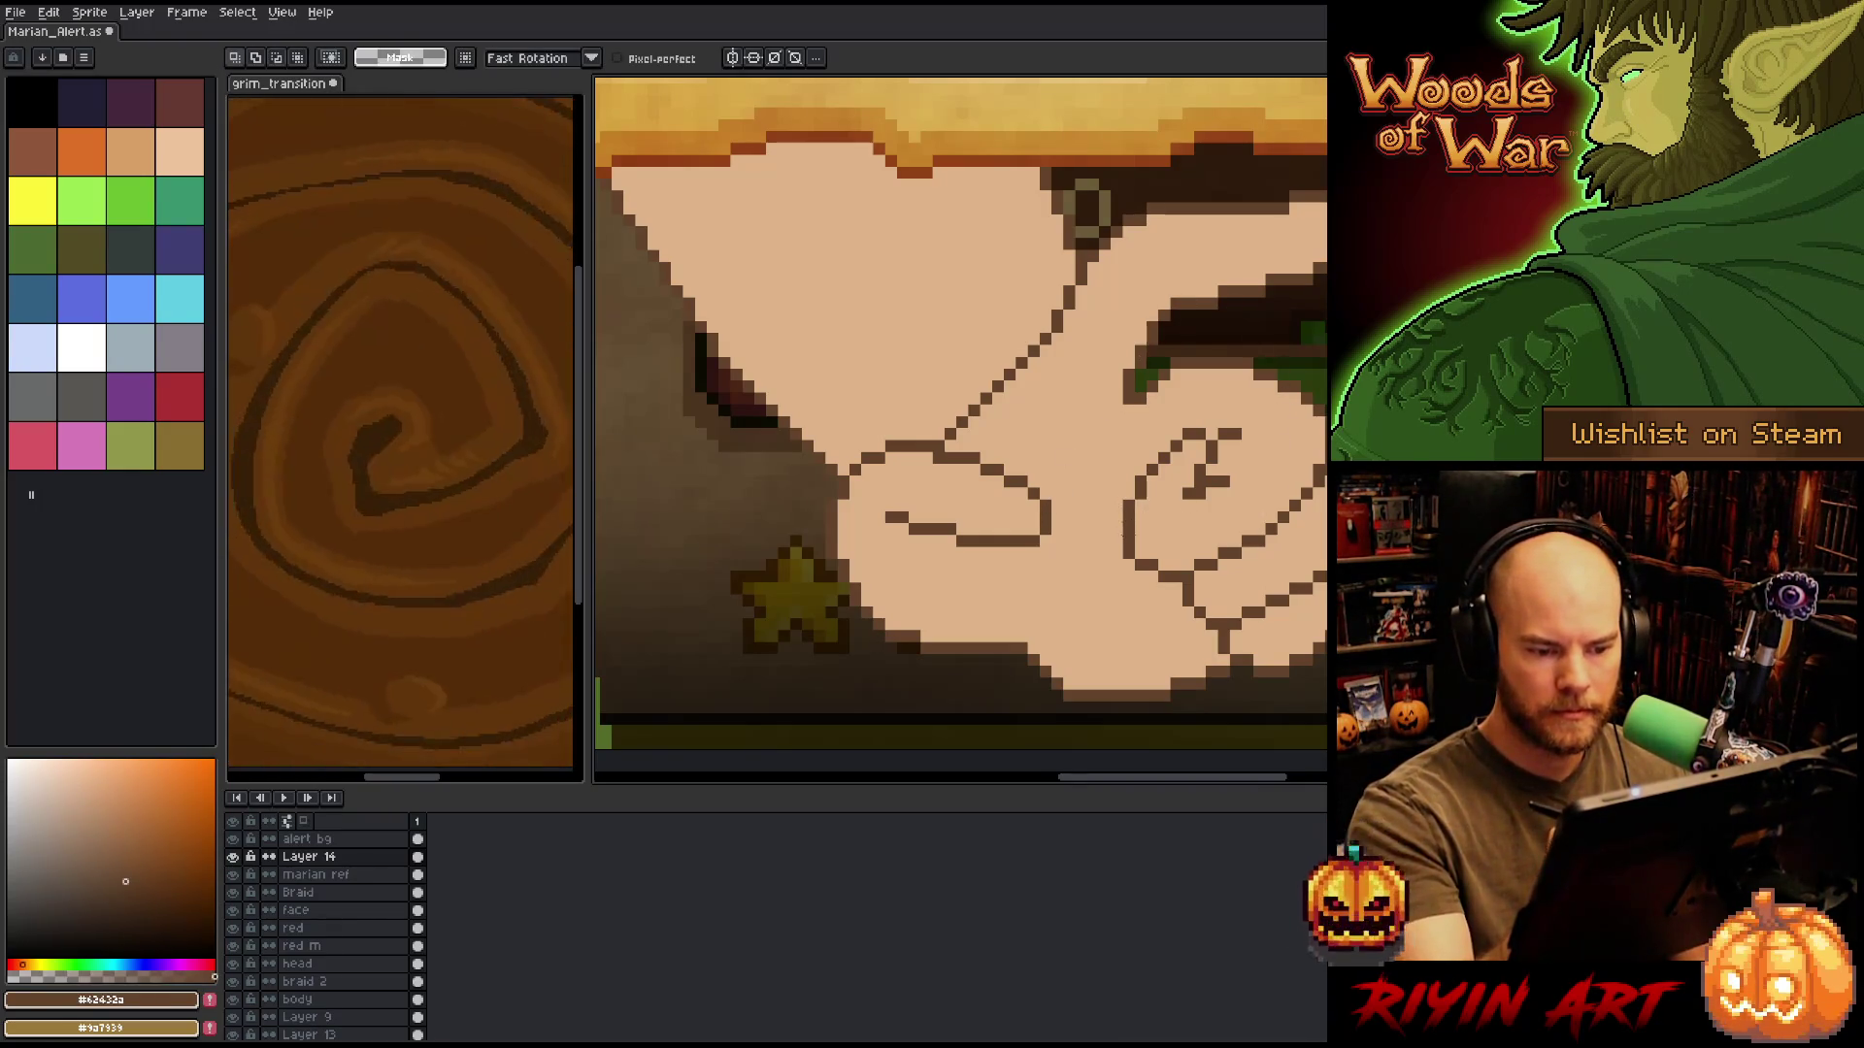
{"action": "mouse_move", "coordinate": [1100, 511]}
{"action": "left_mouse_down"}
{"action": "mouse_move", "coordinate": [1207, 534]}
{"action": "mouse_move", "coordinate": [1170, 583]}
{"action": "mouse_move", "coordinate": [1207, 620]}
{"action": "left_mouse_up"}
{"action": "left_click_drag", "start_coordinate": [1144, 547], "coordinate": [1155, 535]}
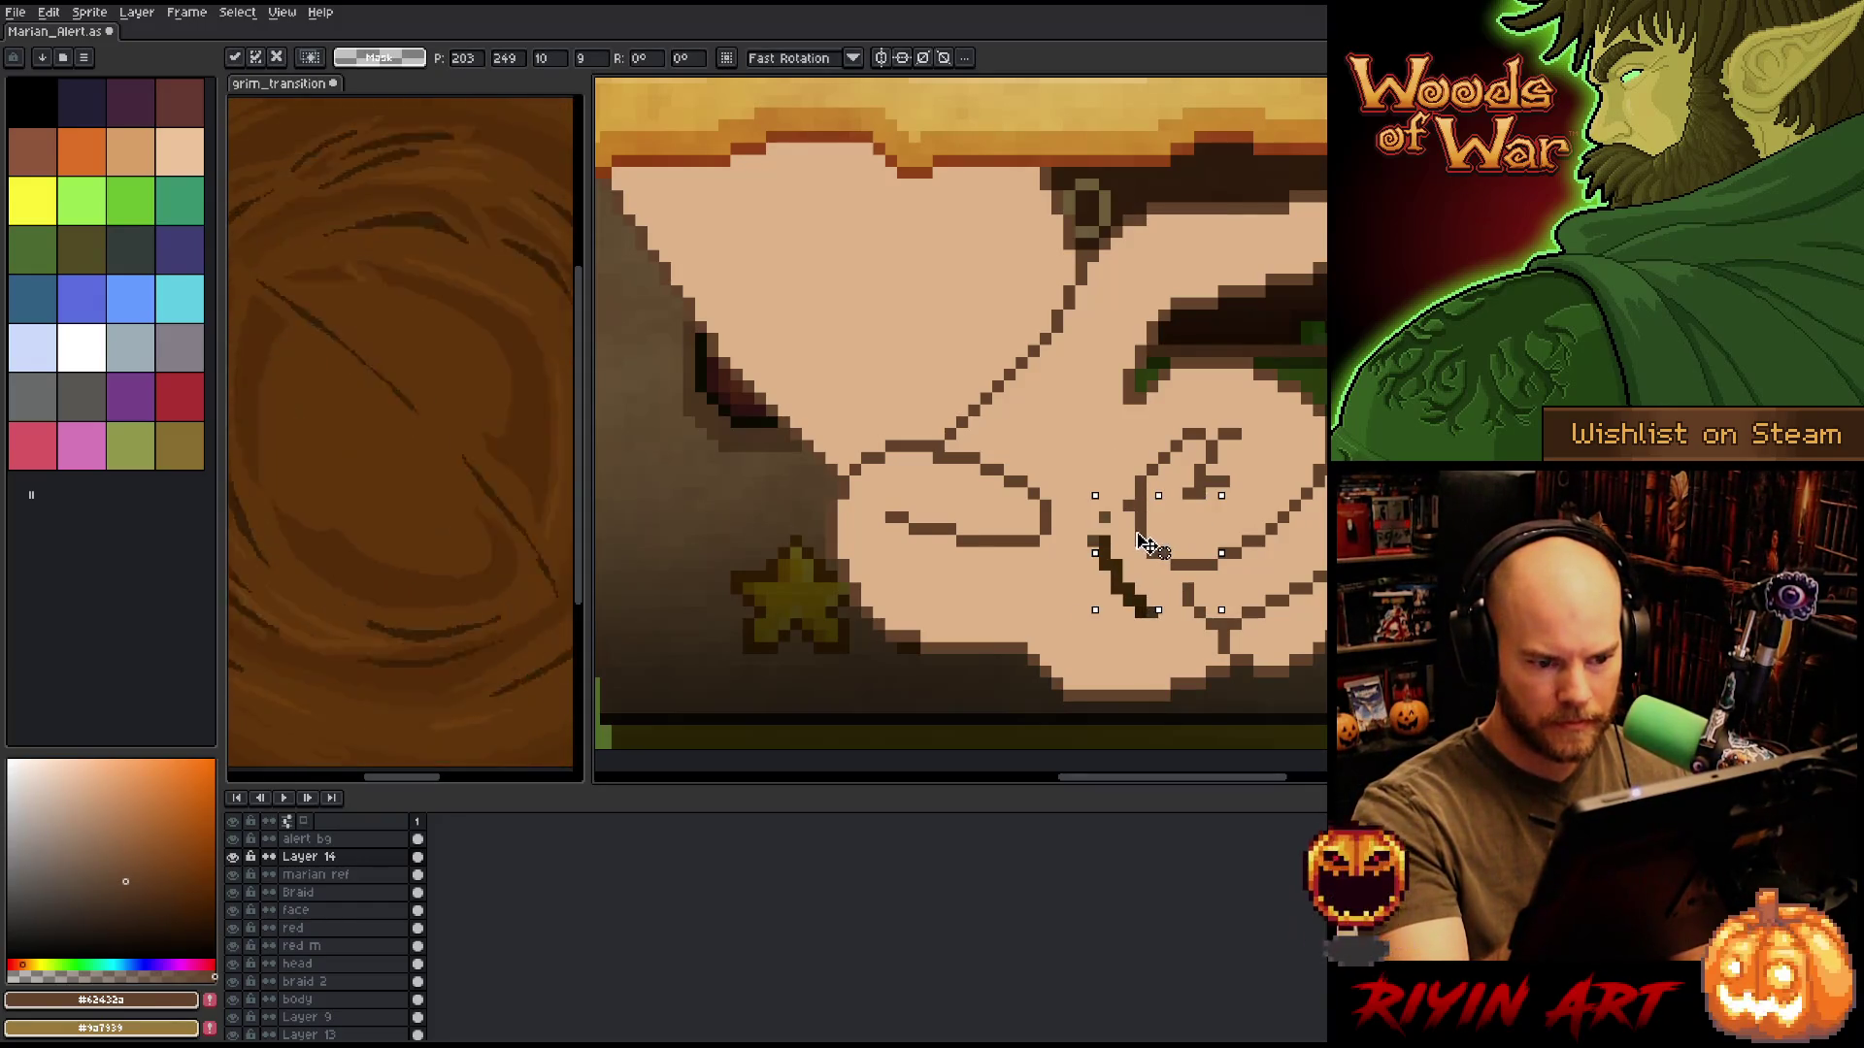
{"action": "key", "text": "b"}
Cover the leftover dark pixels around the thumb with skin tone.
{"action": "left_click", "coordinate": [1089, 502], "text": "alt"}
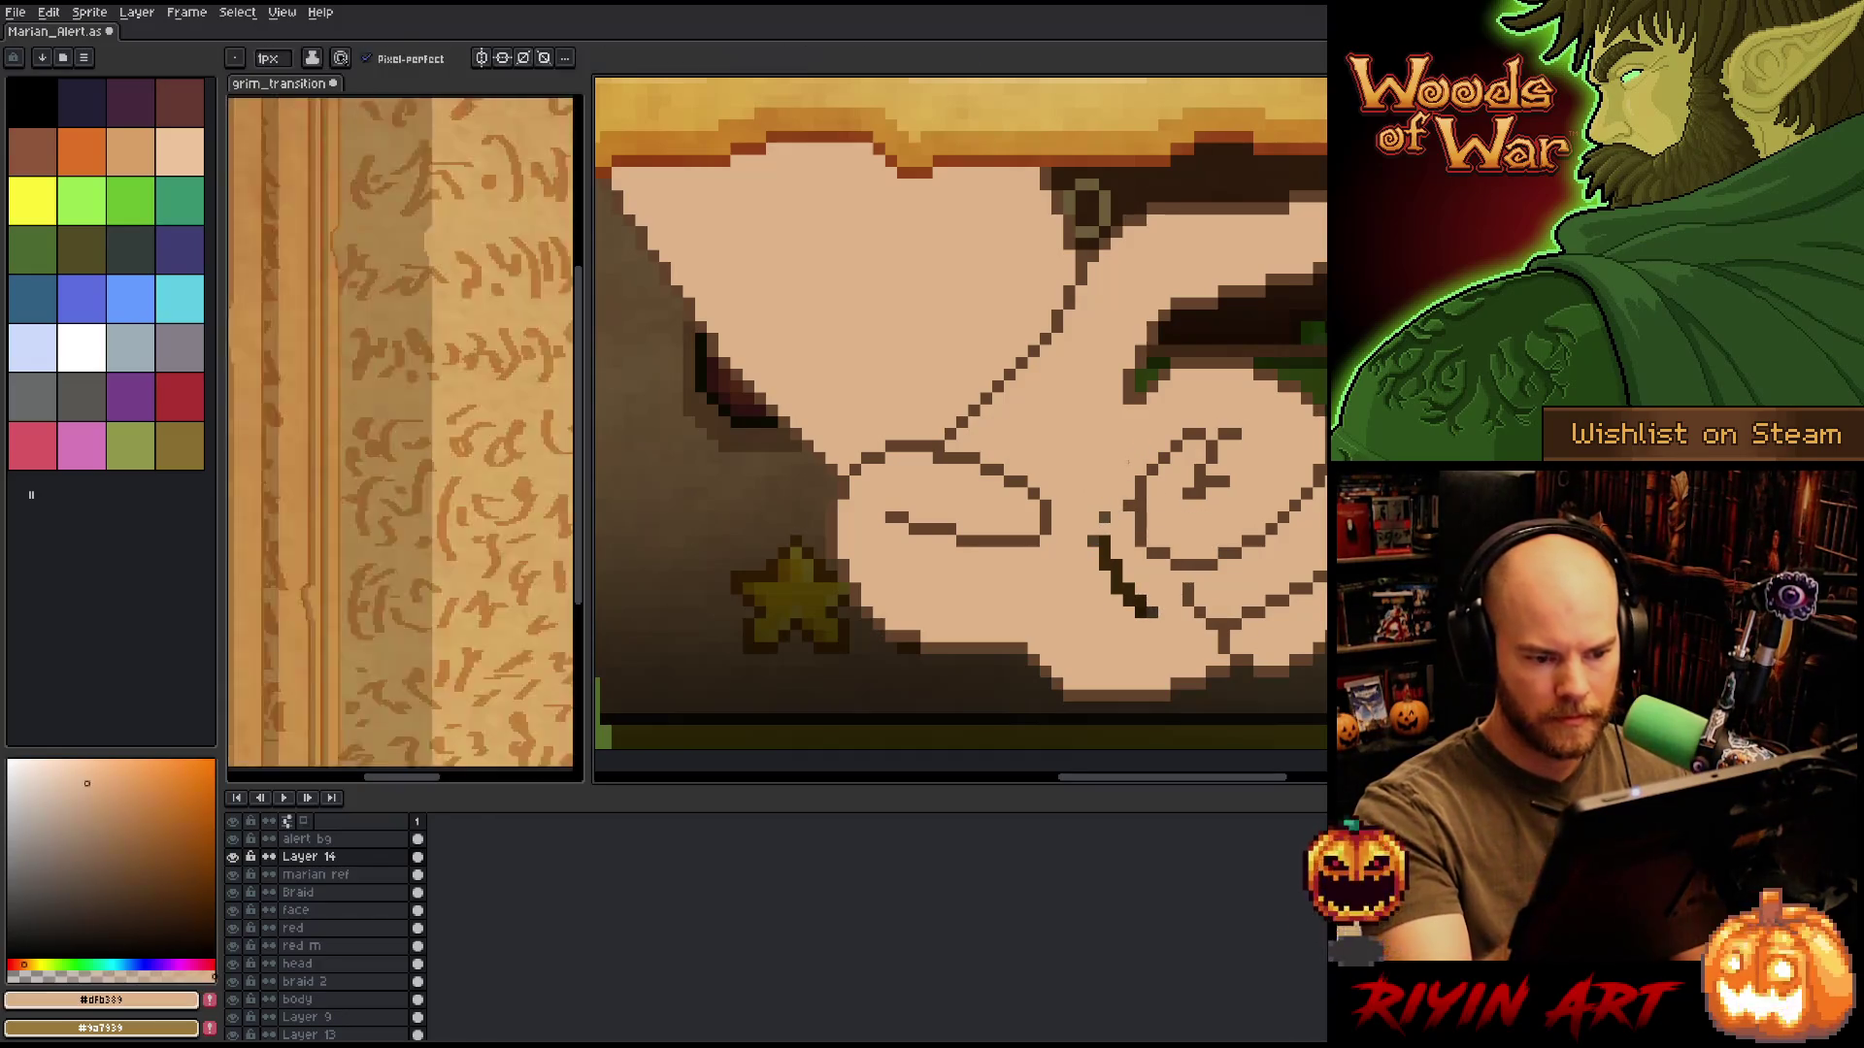
{"action": "left_click", "coordinate": [1127, 589]}
{"action": "left_click_drag", "start_coordinate": [1107, 539], "coordinate": [1142, 611]}
{"action": "left_click", "coordinate": [1093, 540]}
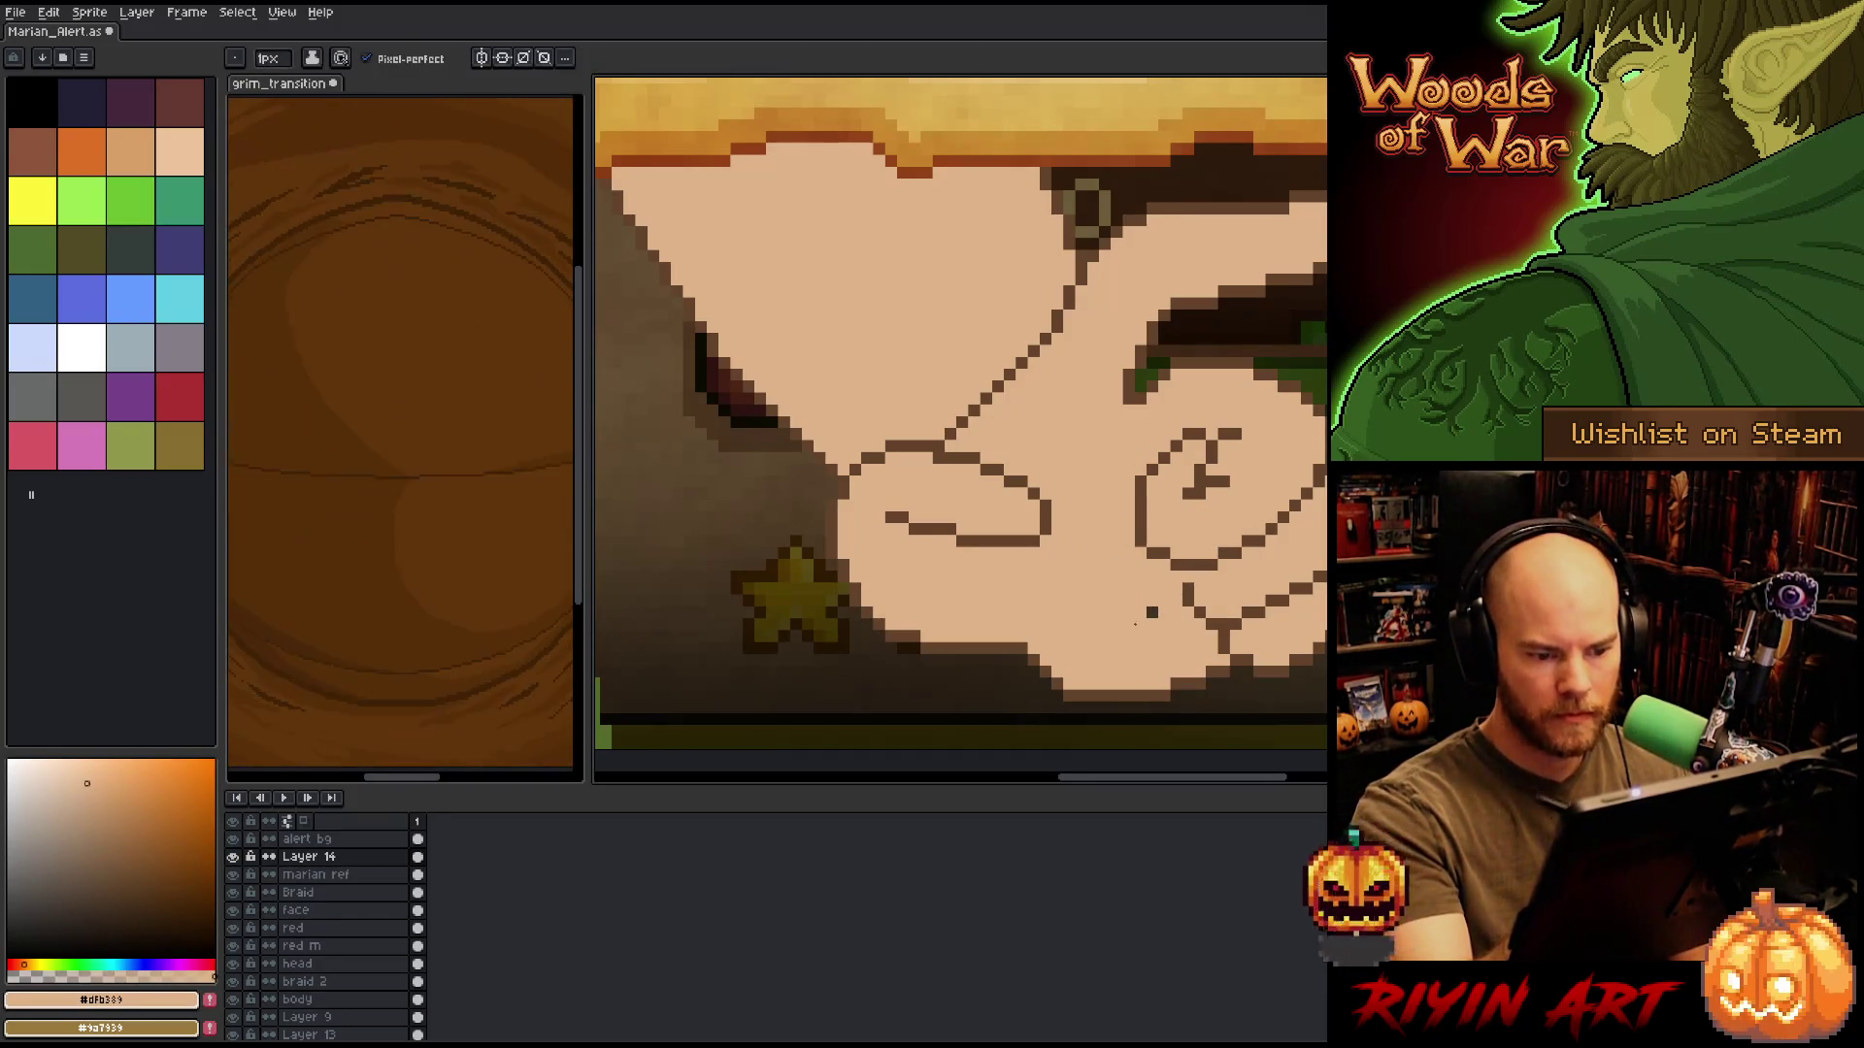
{"action": "left_click", "coordinate": [1186, 597], "text": "alt"}
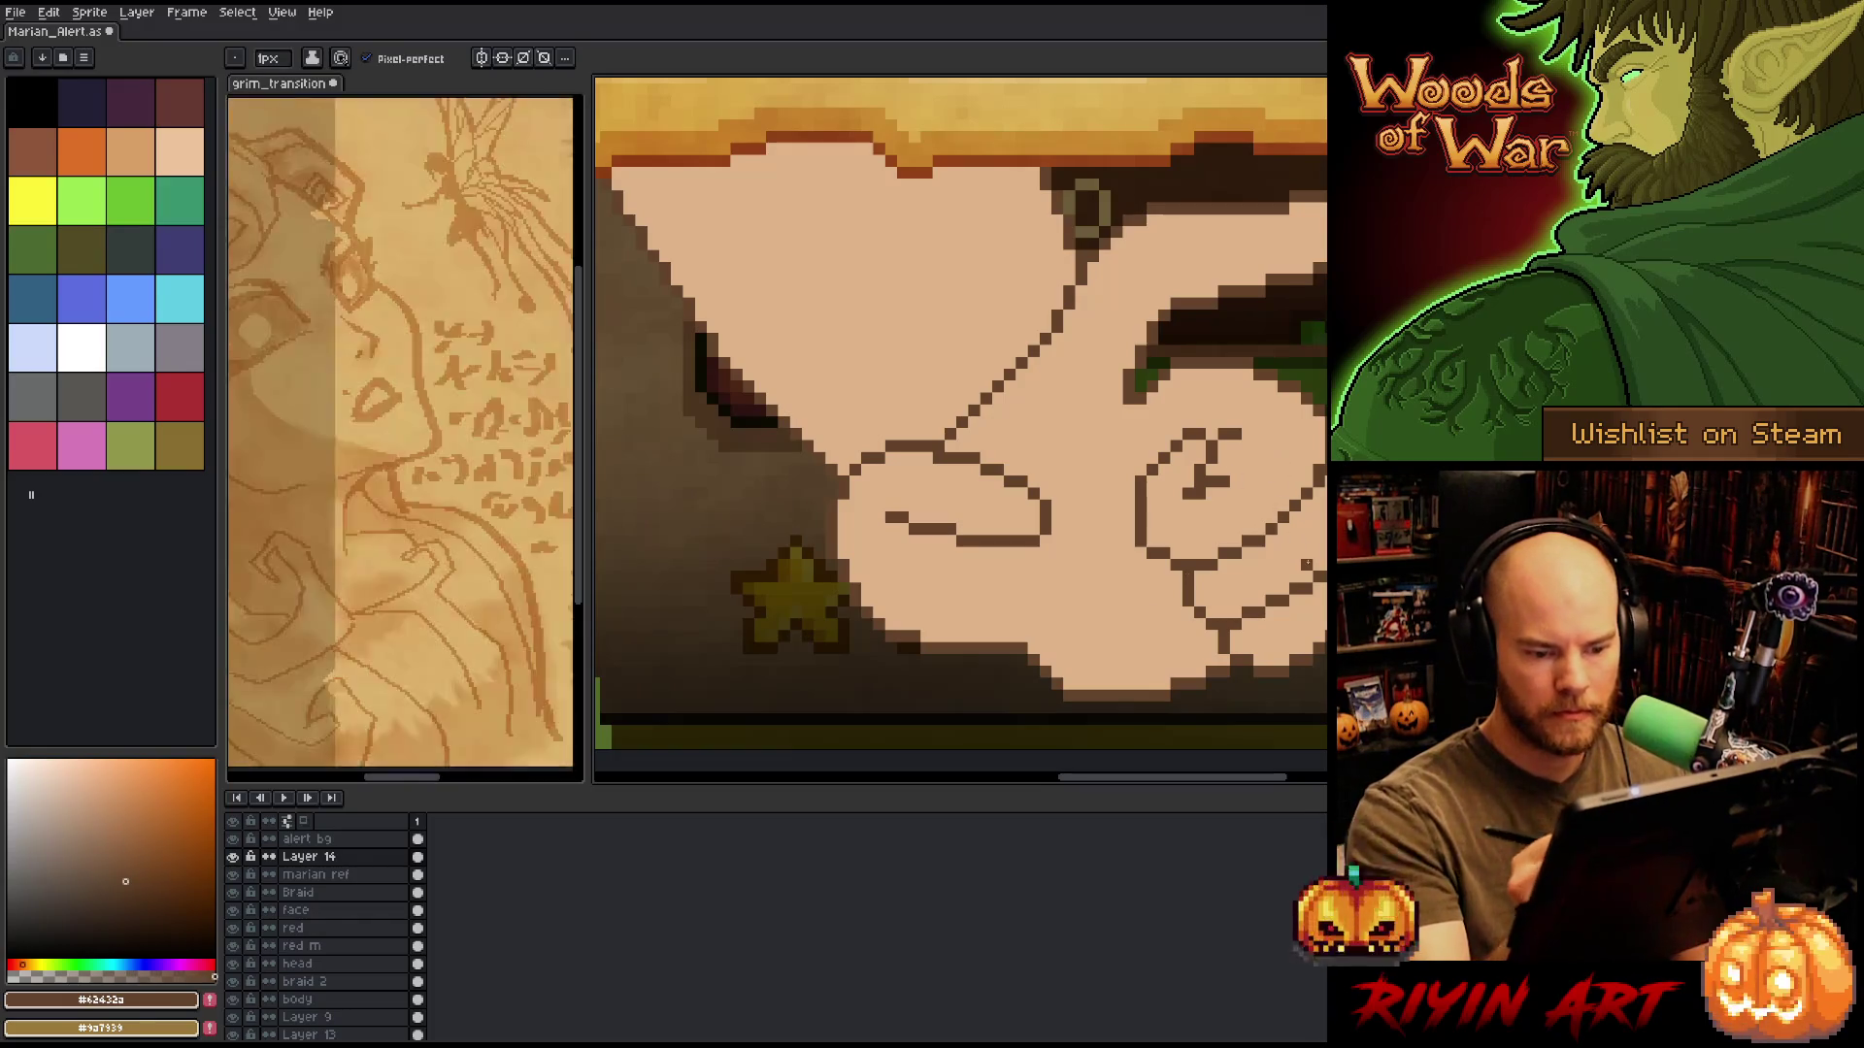
Pan and zoom toward the parchment's lower-left edge above the hand.
{"action": "scroll", "coordinate": [1243, 582], "scroll_direction": "down", "scroll_amount": 4}
{"action": "left_click_drag", "start_coordinate": [1237, 605], "coordinate": [1239, 646]}
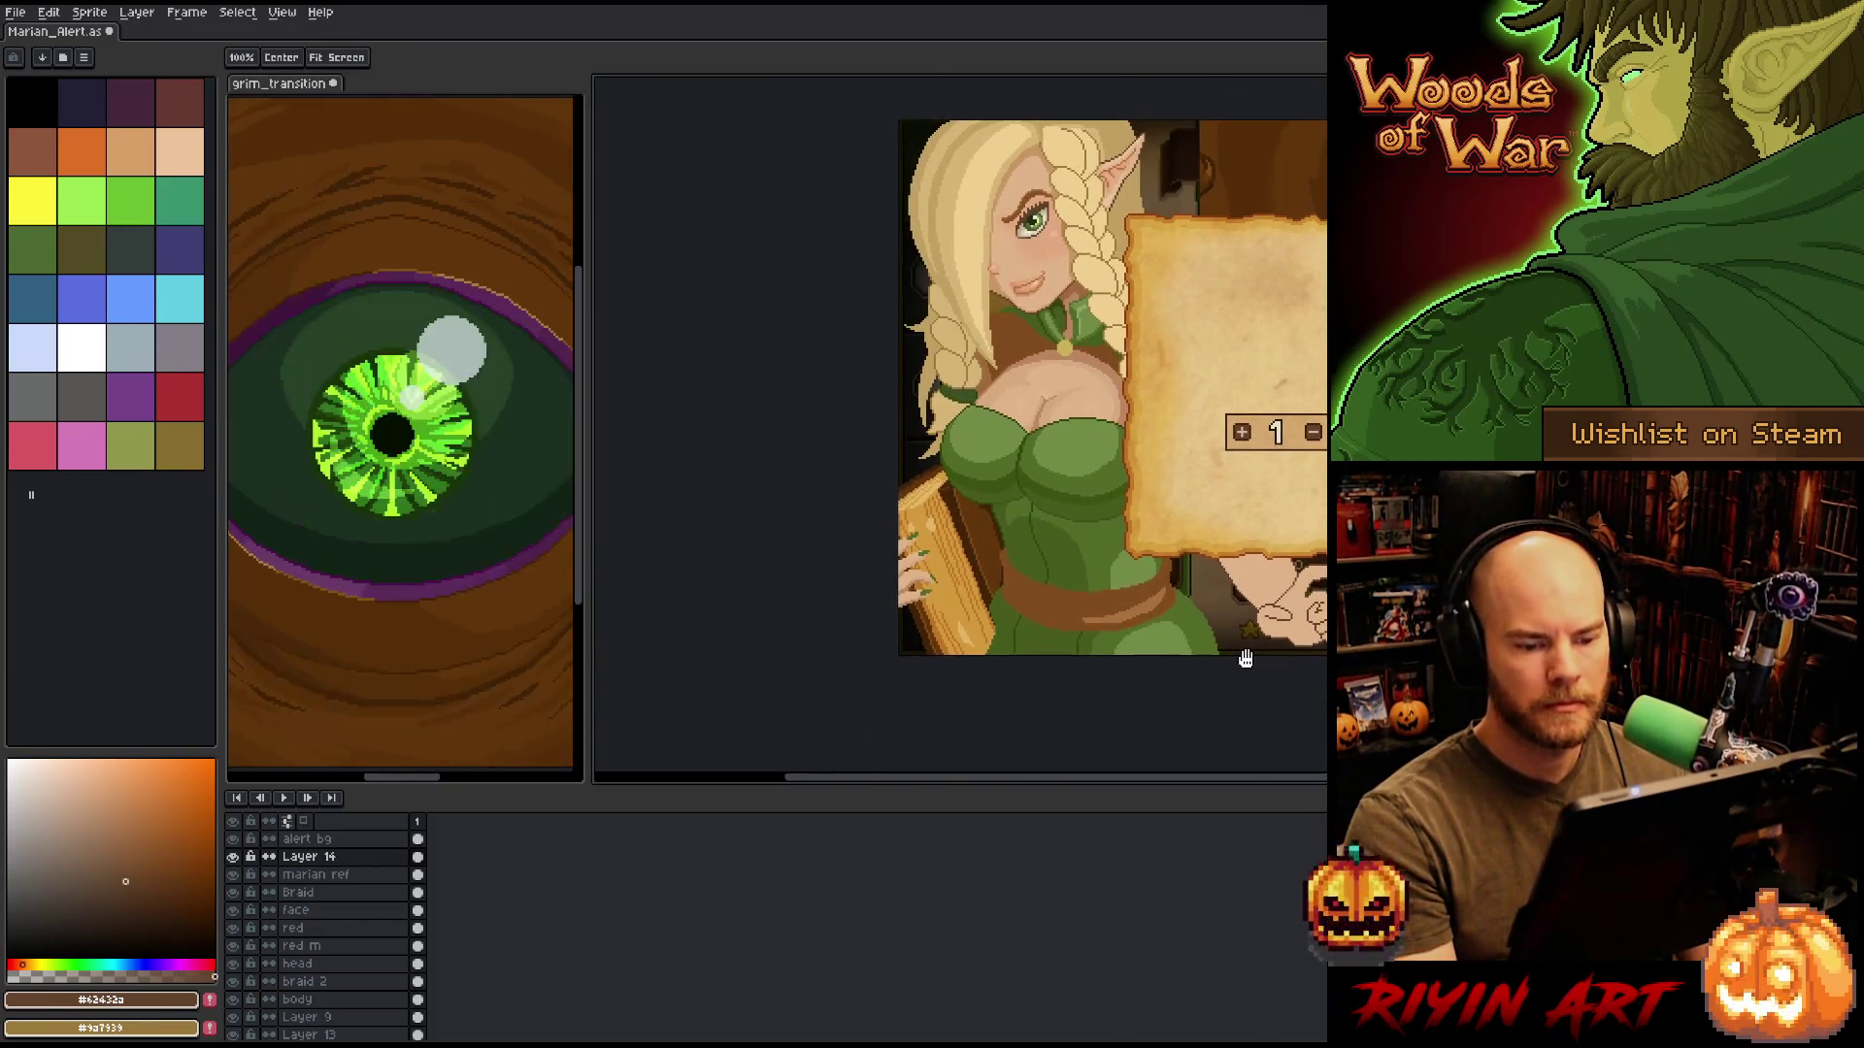
{"action": "scroll", "coordinate": [1240, 646], "scroll_direction": "up", "scroll_amount": 4}
{"action": "key", "text": "b"}
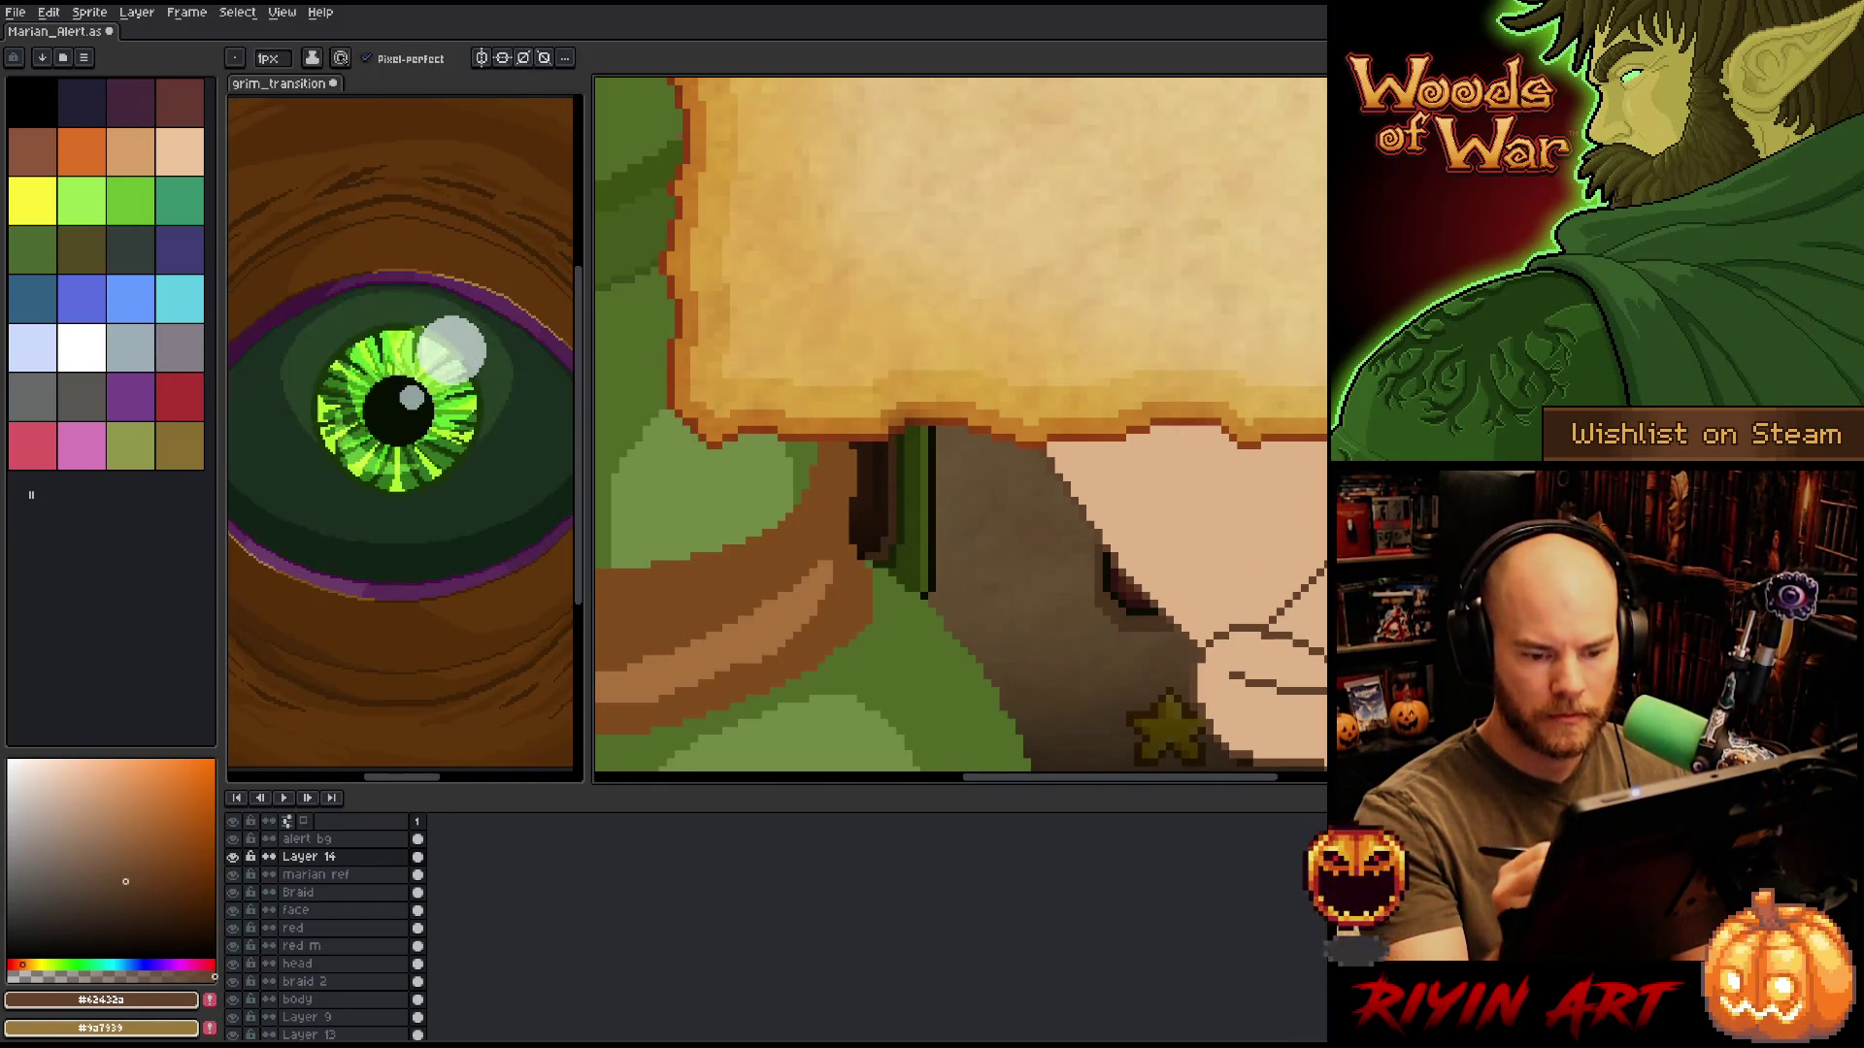
{"action": "key", "text": "e"}
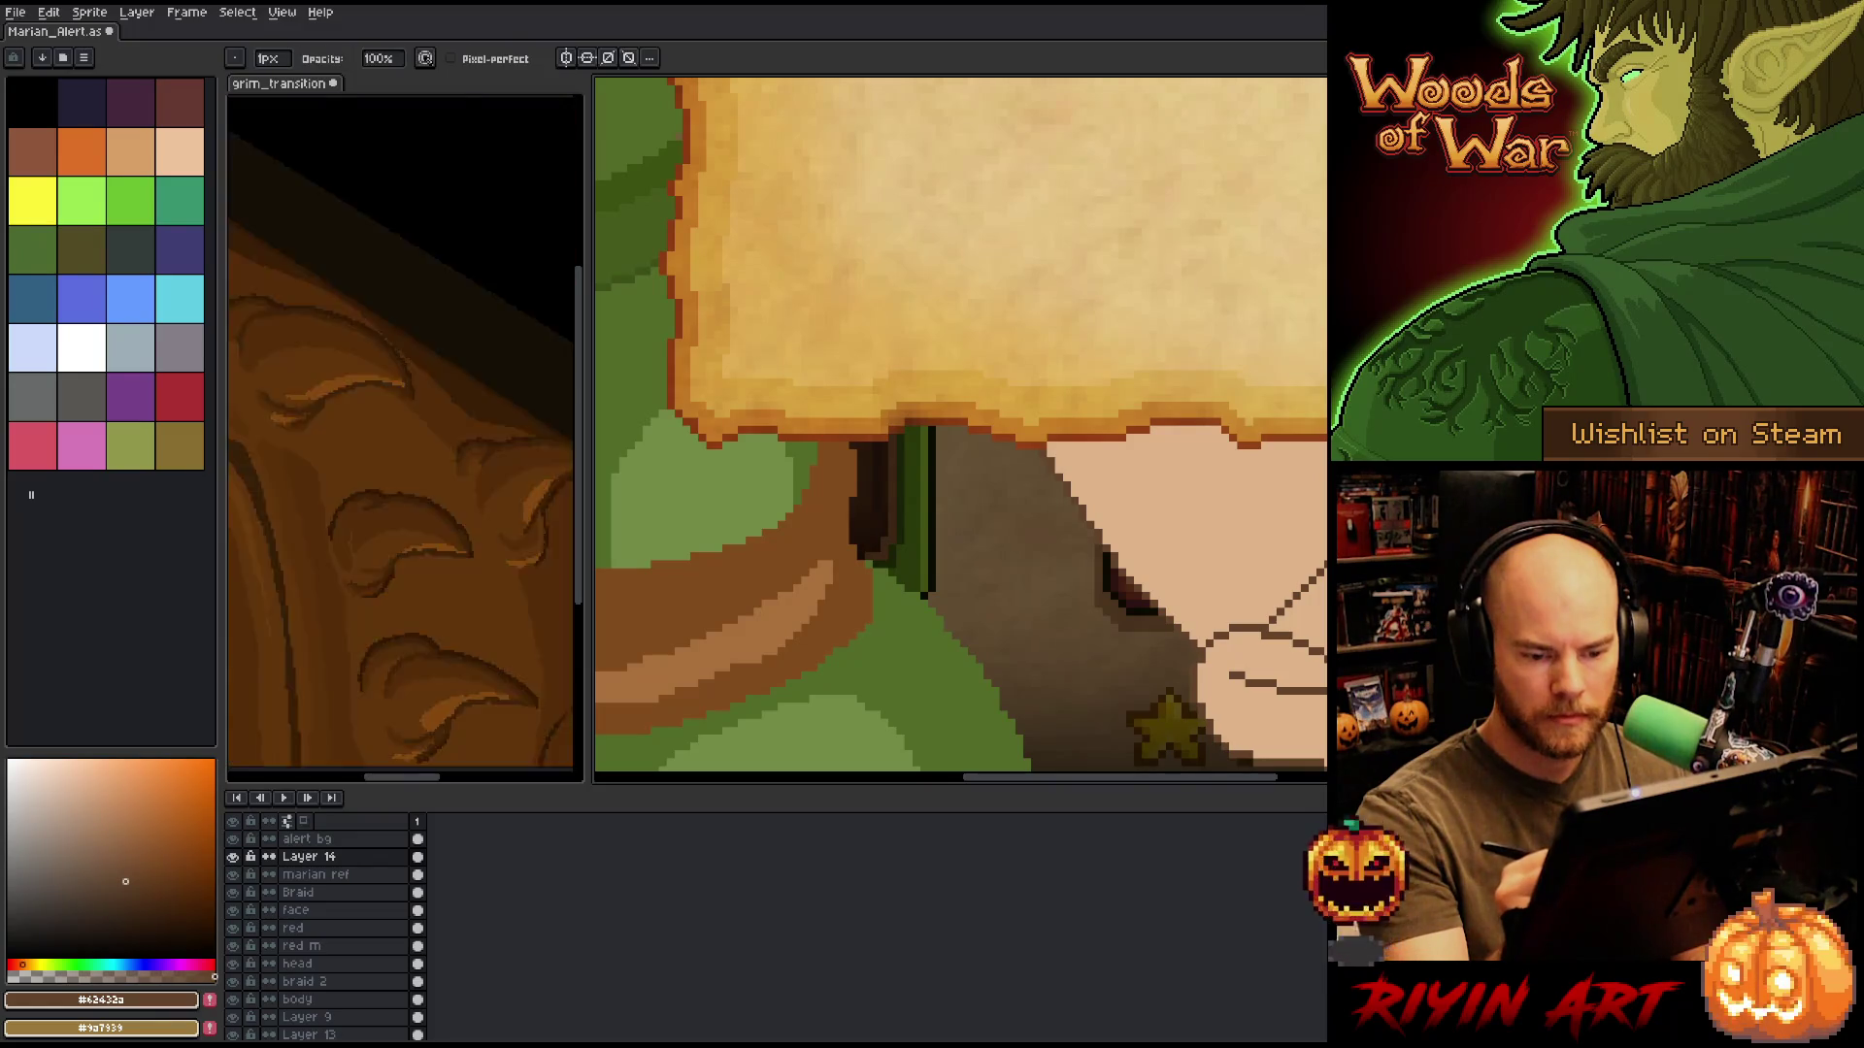
{"action": "scroll", "coordinate": [961, 427], "scroll_direction": "down", "scroll_amount": 4}
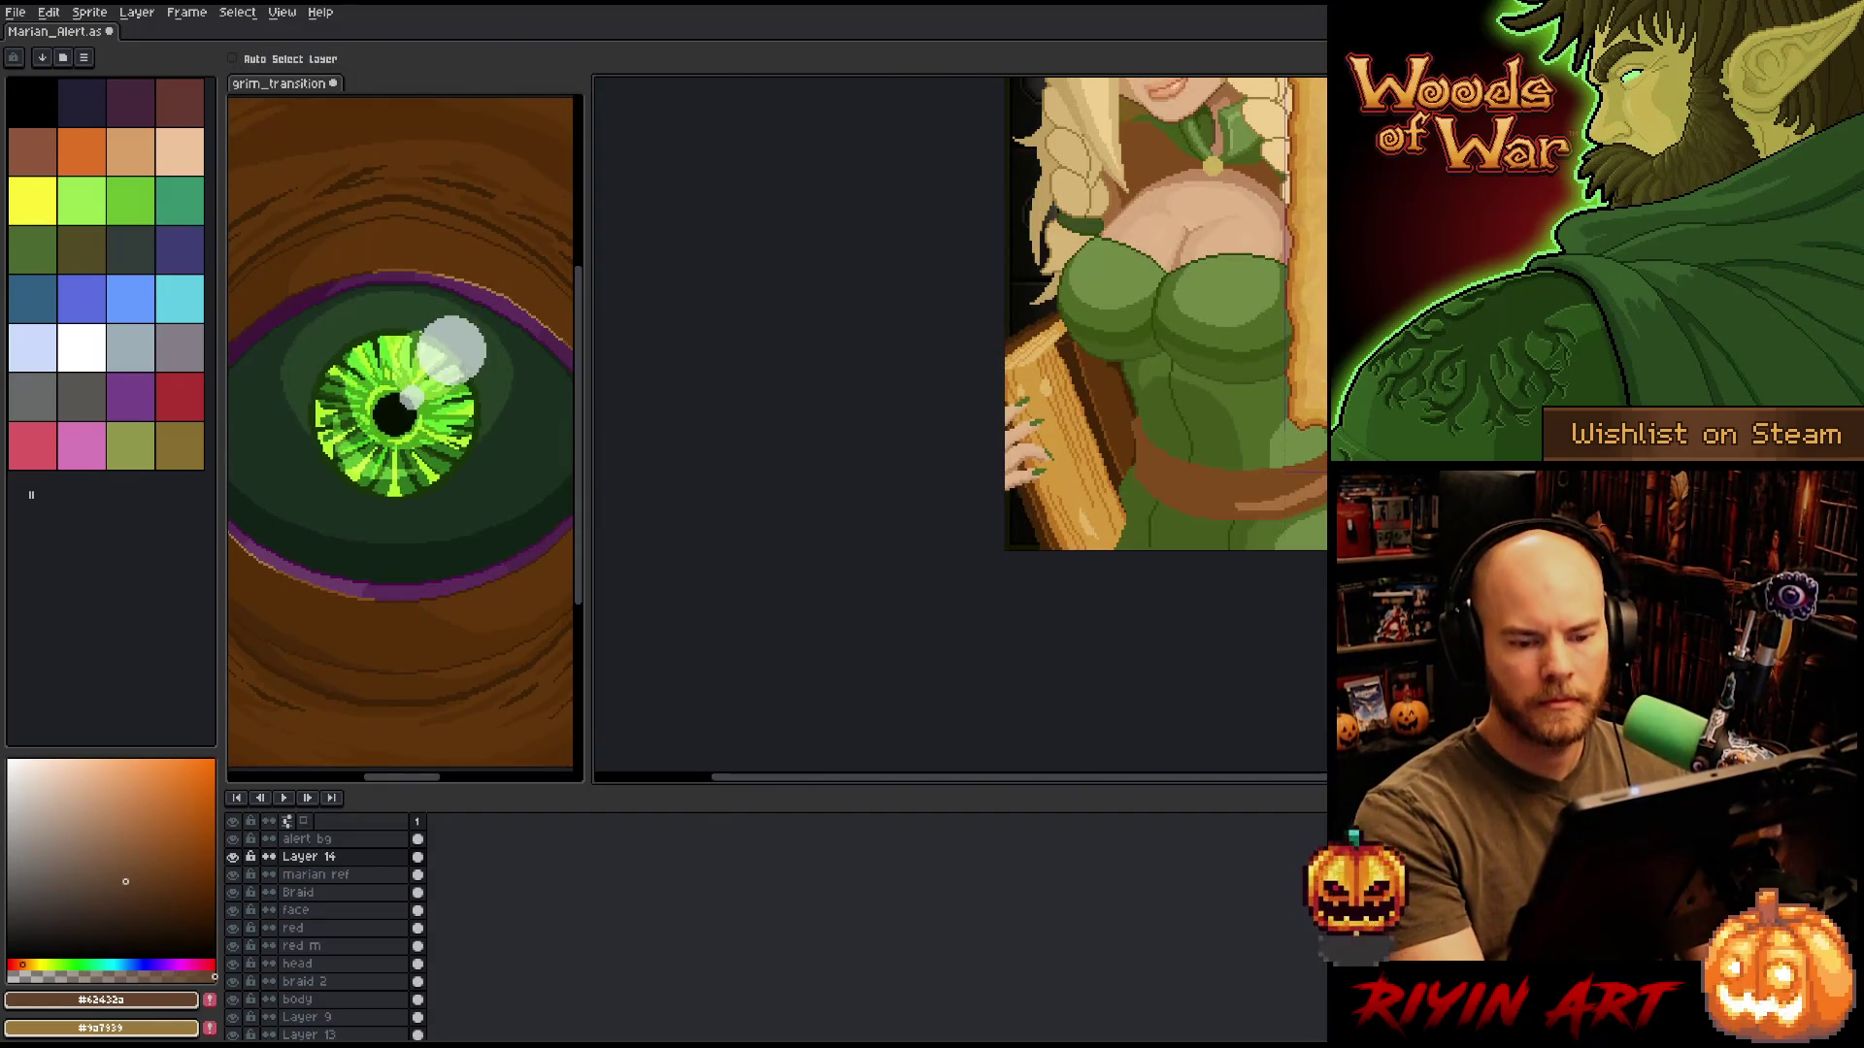
{"action": "scroll", "coordinate": [1029, 388], "scroll_direction": "up", "scroll_amount": 2}
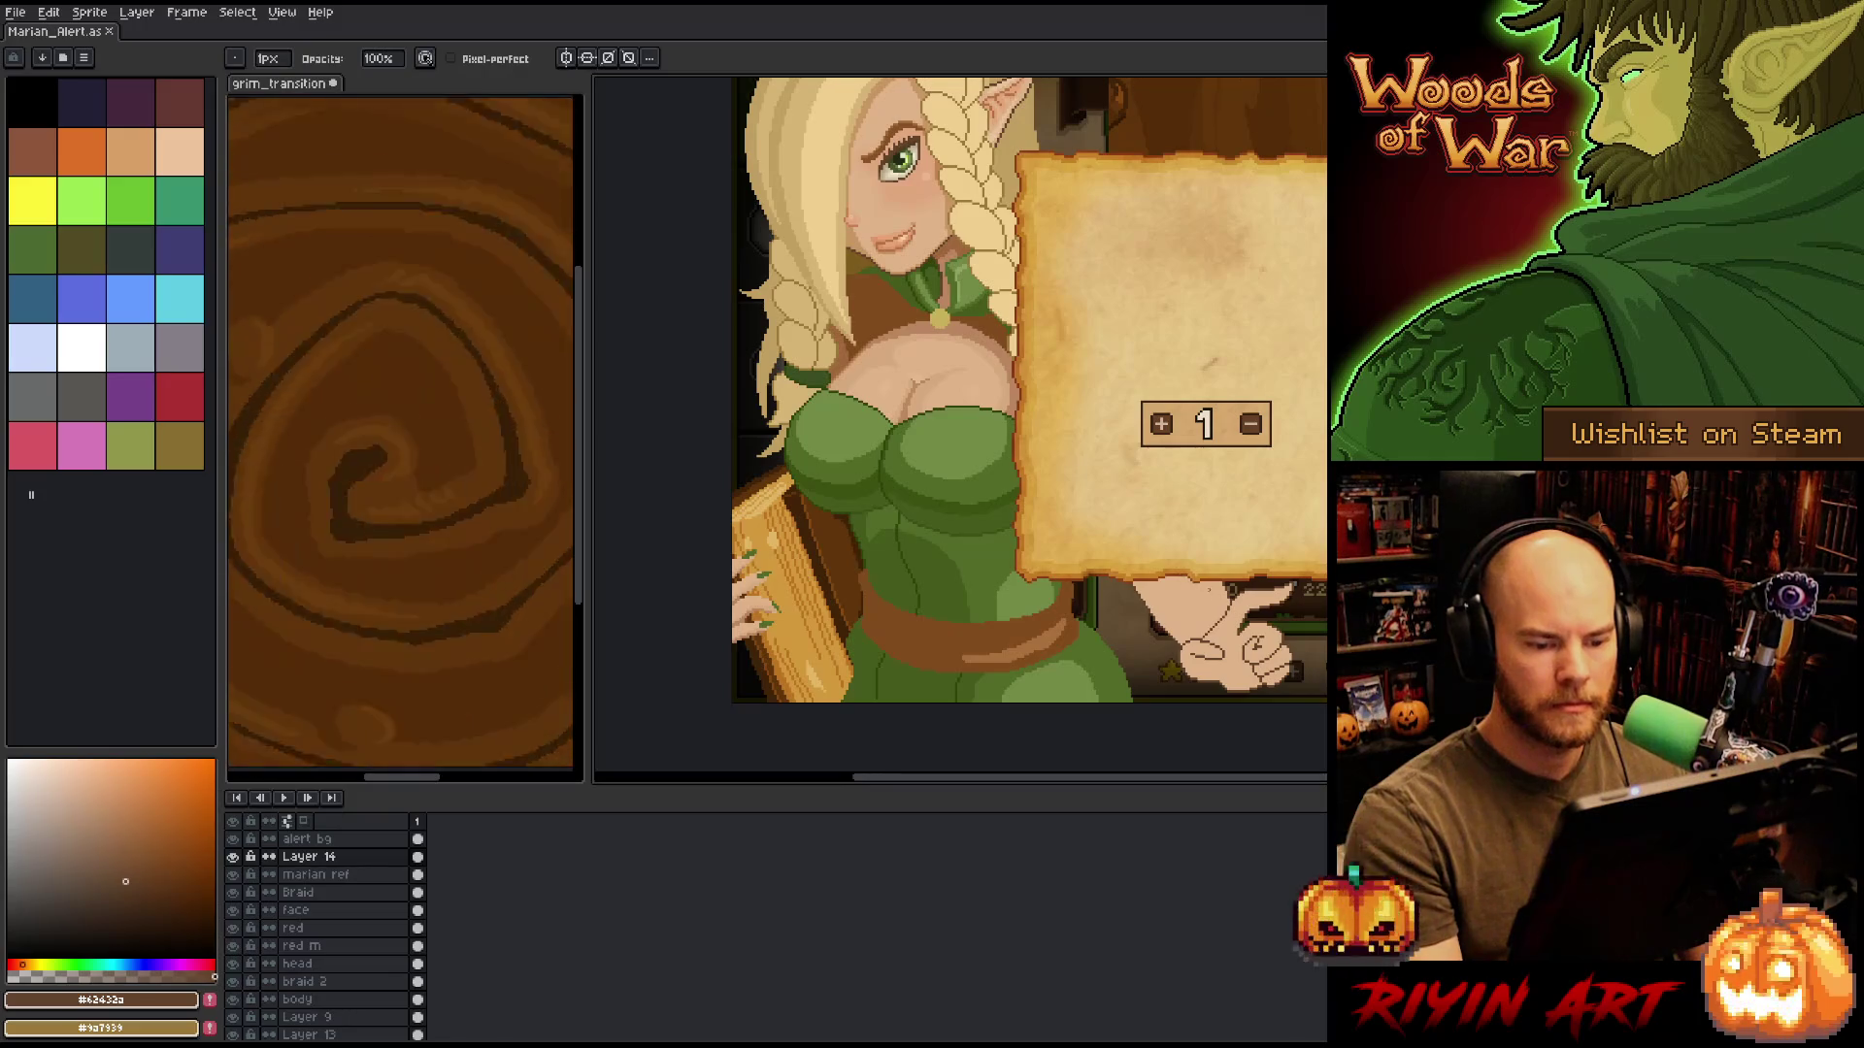
{"action": "scroll", "coordinate": [1199, 599], "scroll_direction": "up", "scroll_amount": 2}
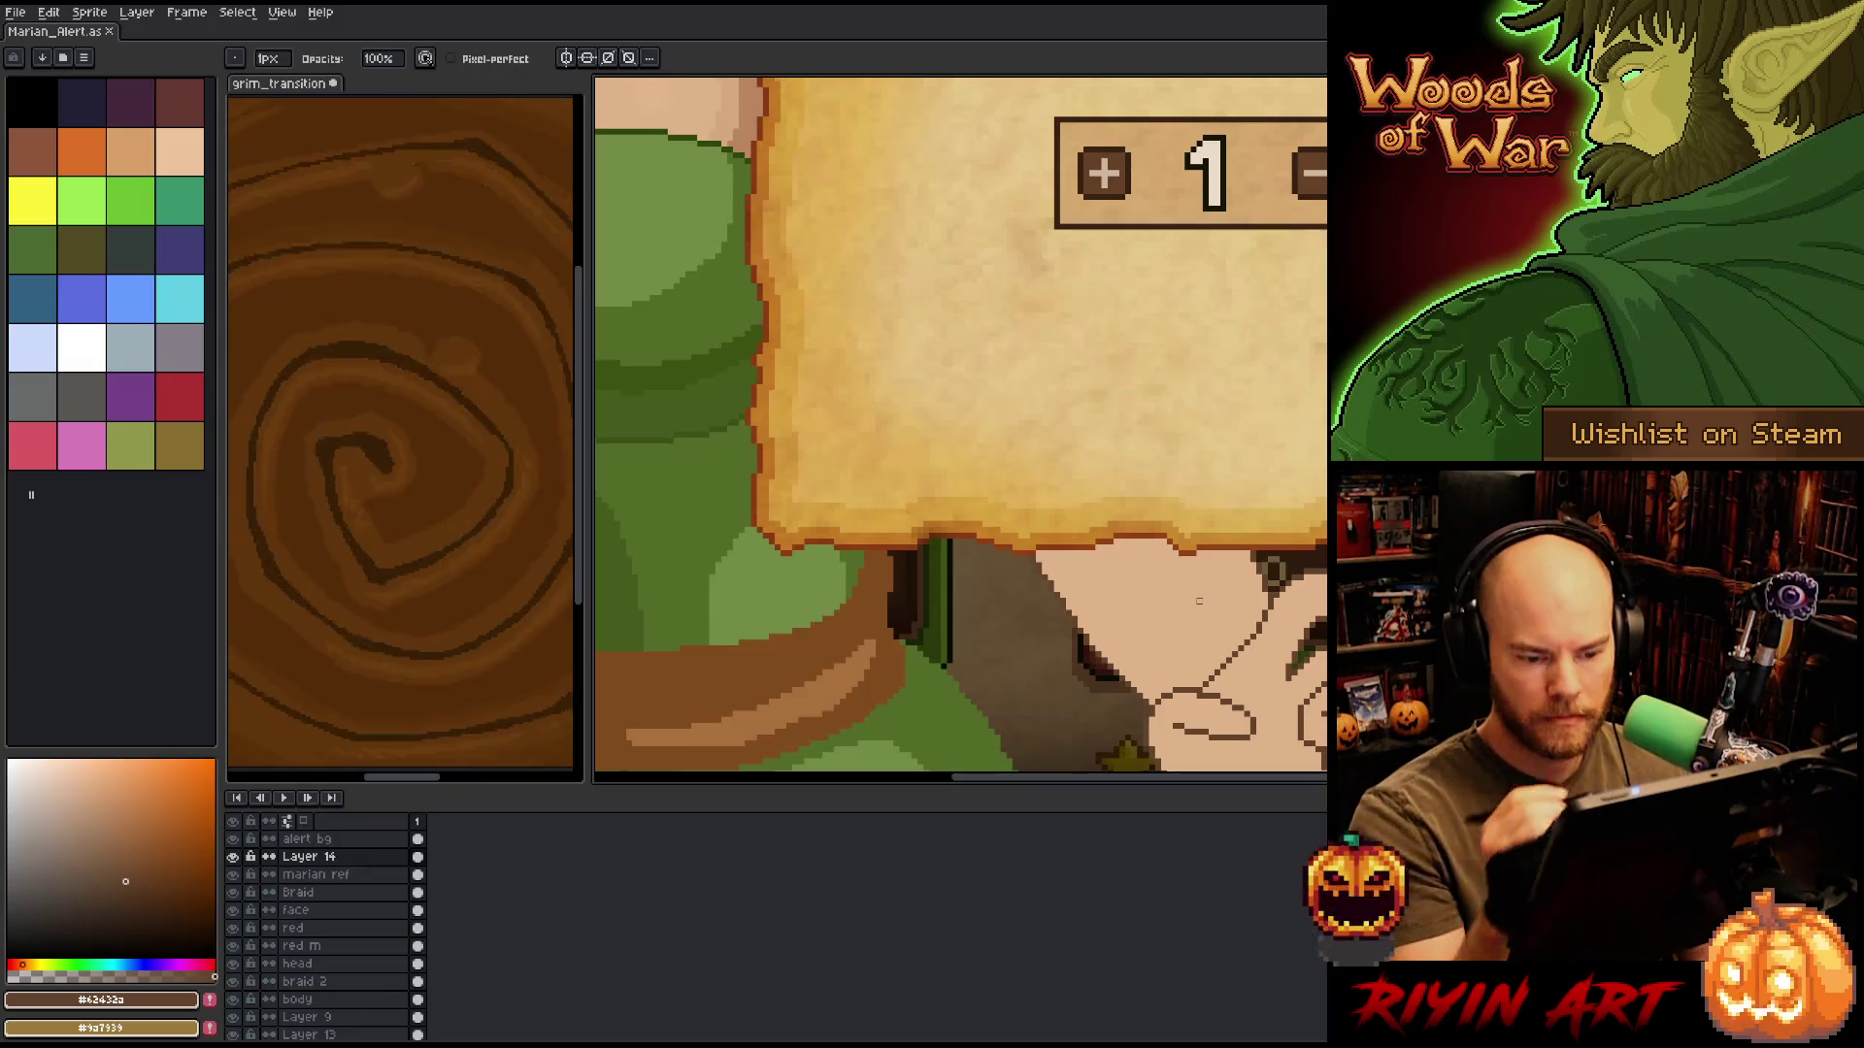
Paste a 17×17 pixel patch near the hand, commit it, and zoom out to see the whole elf.
{"action": "key", "text": "m"}
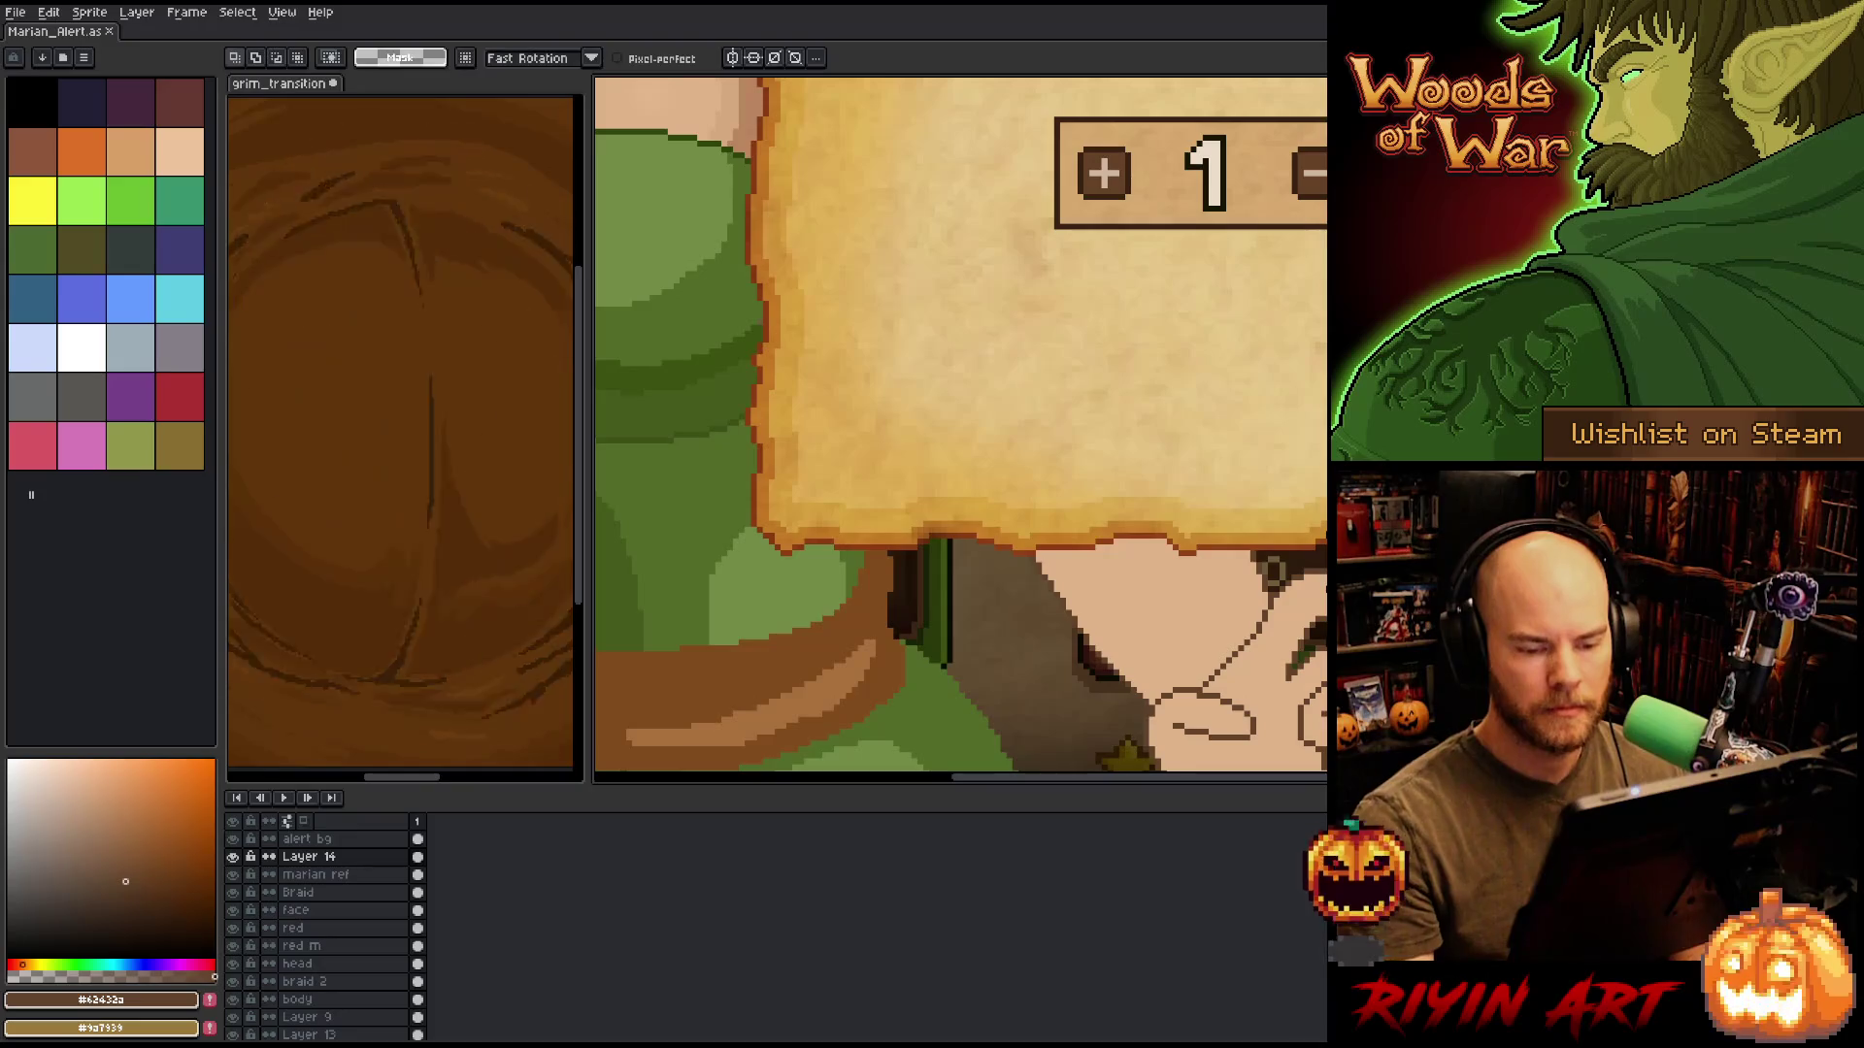
{"action": "key", "text": "ctrl+v"}
{"action": "key", "text": "Return"}
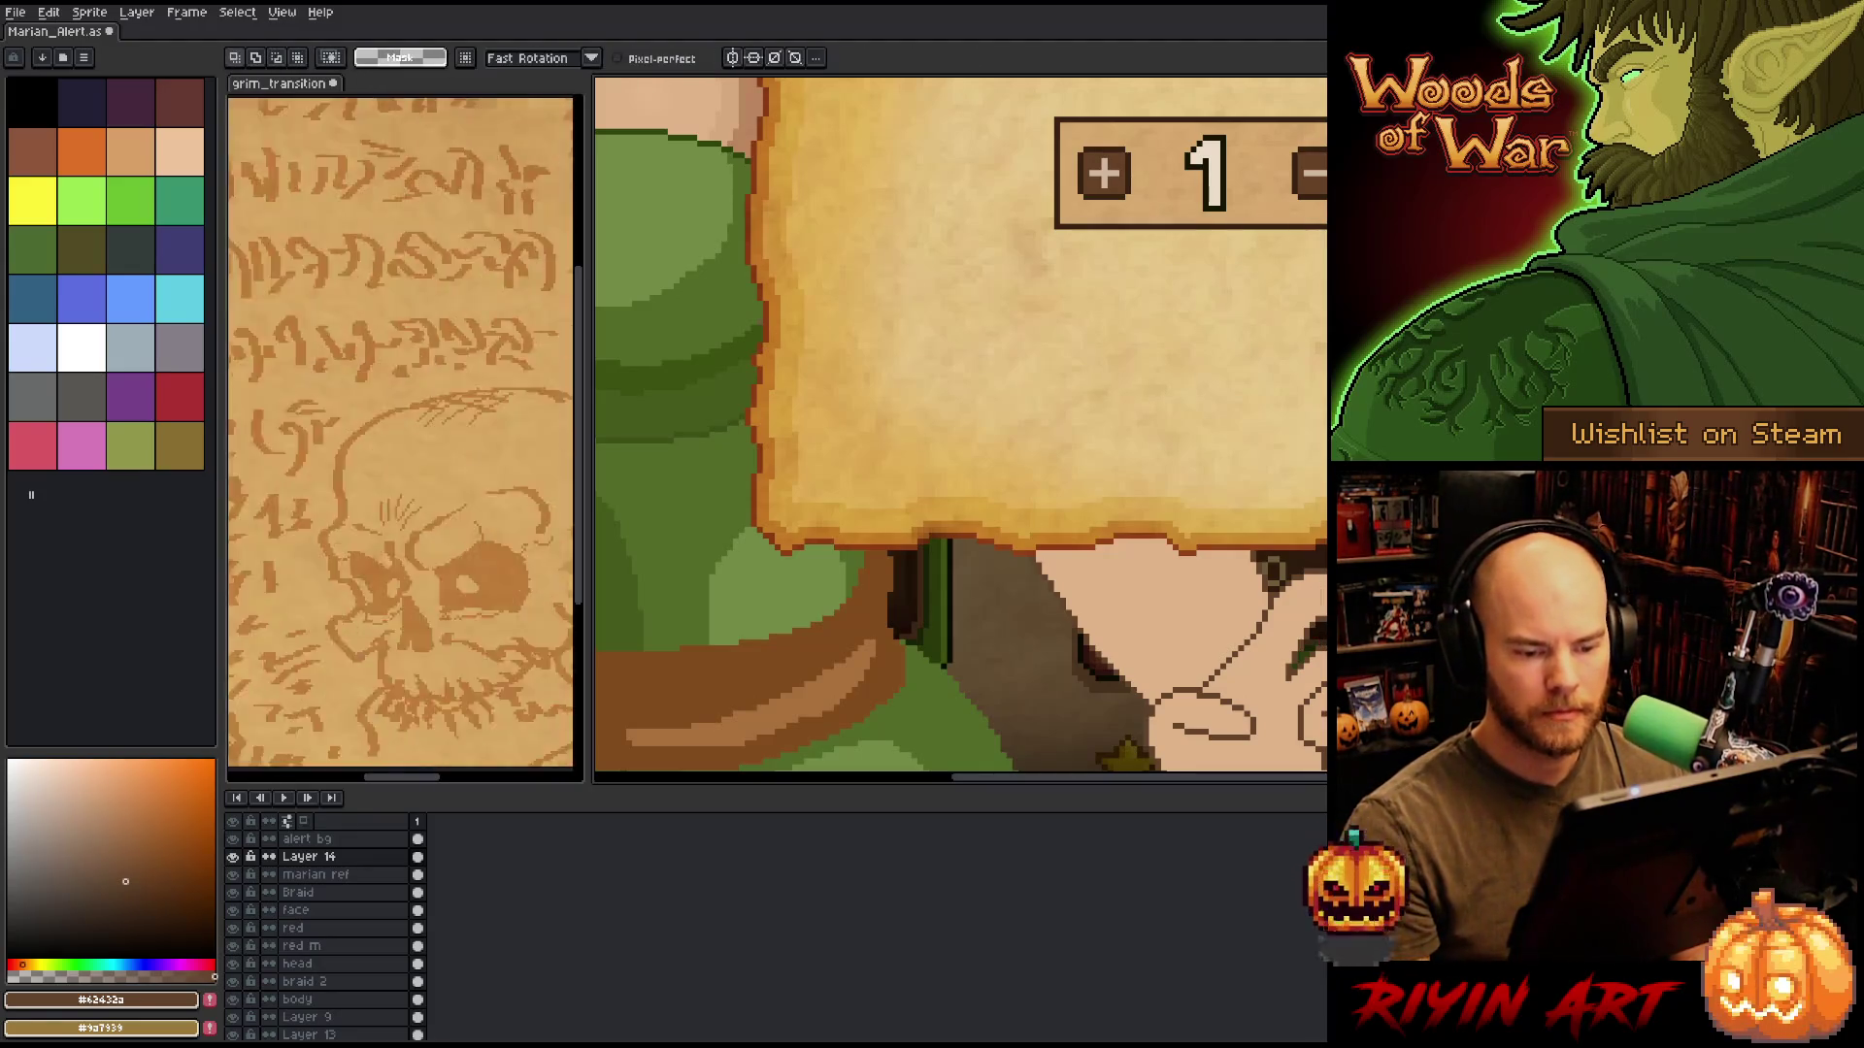
{"action": "key", "text": "b"}
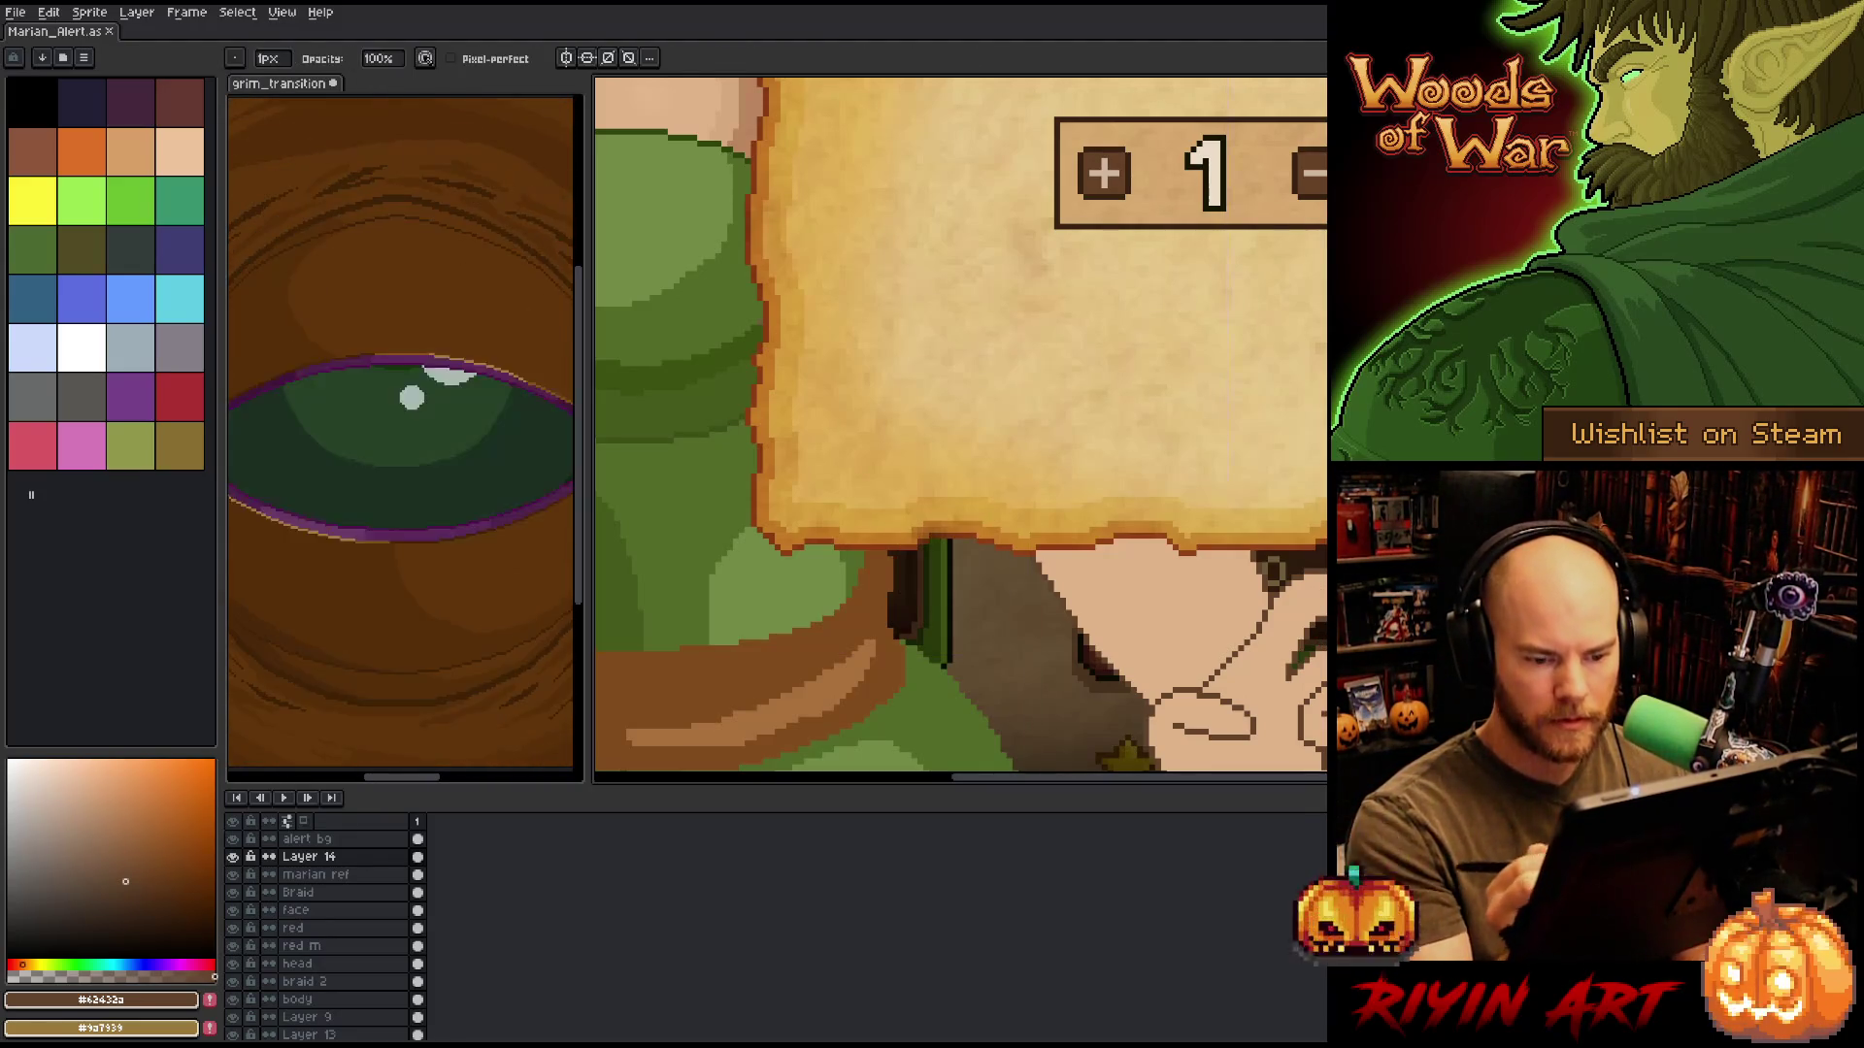
{"action": "key", "text": "i"}
{"action": "key", "text": "b"}
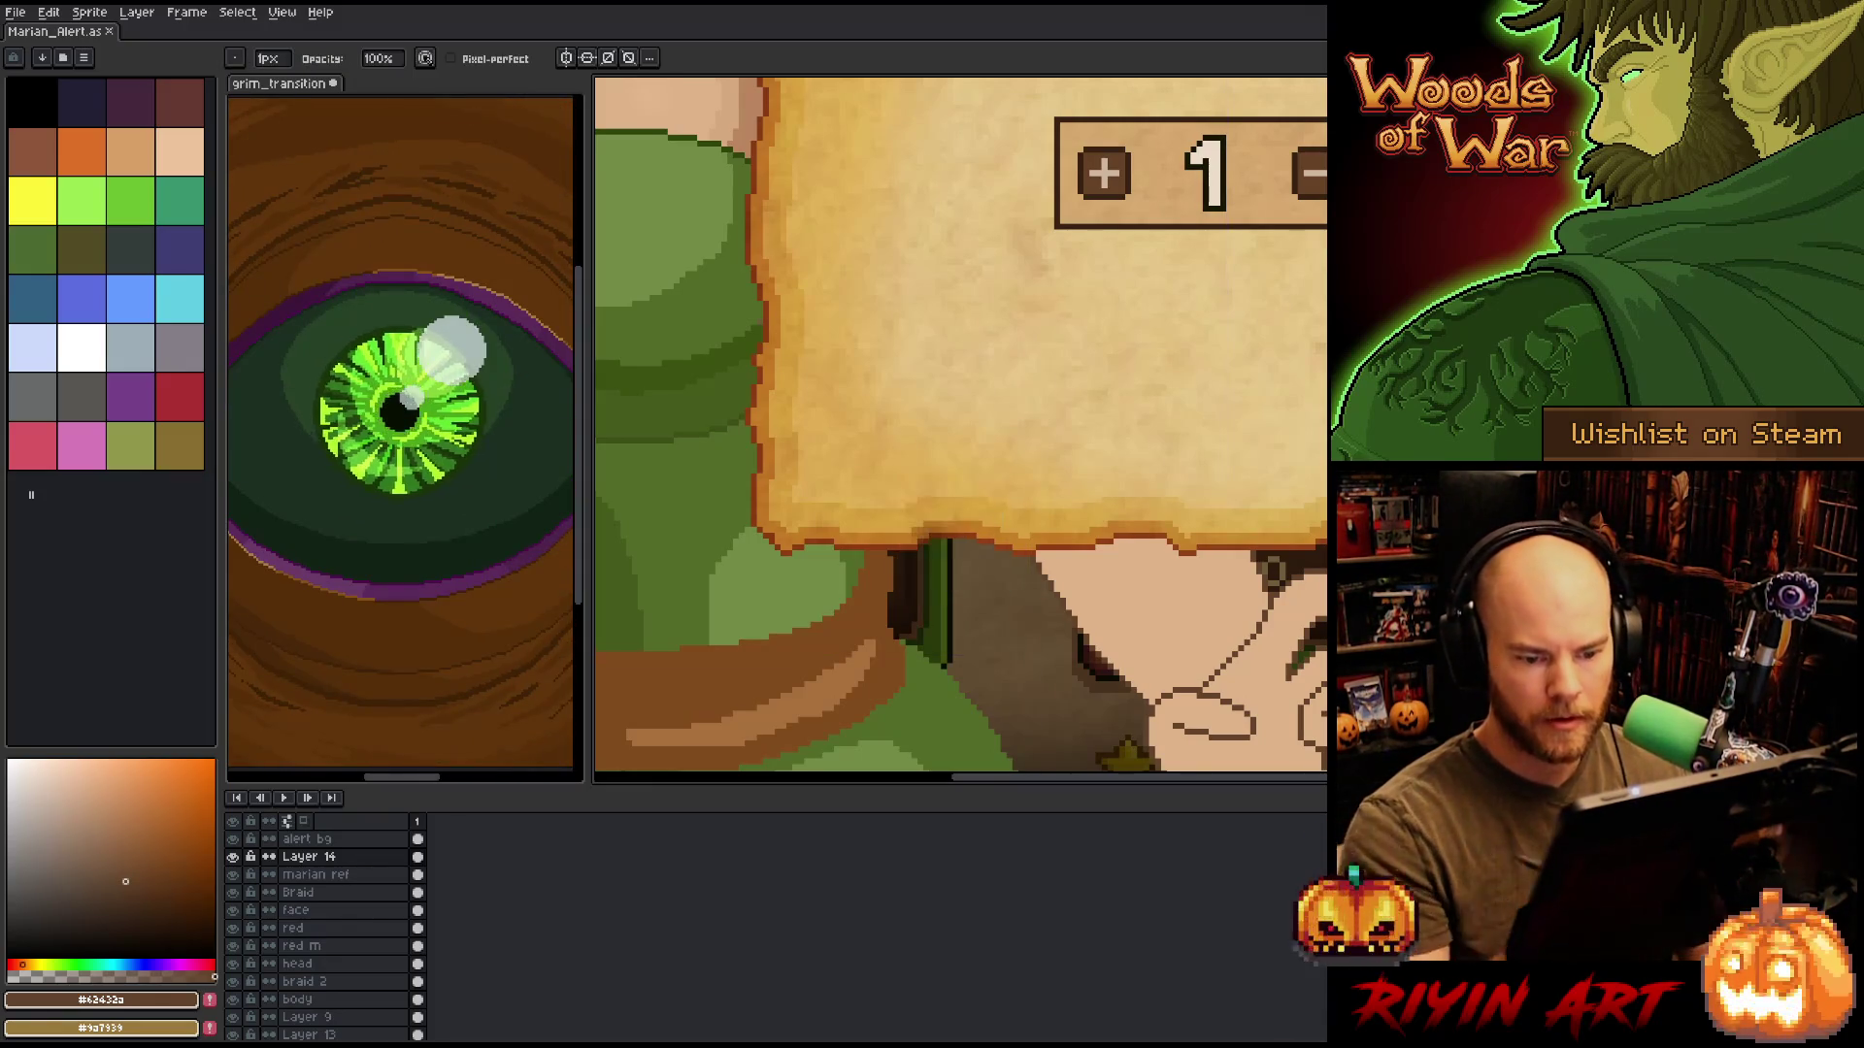
{"action": "key", "text": "minus"}
{"action": "key", "text": "minus"}
{"action": "key", "text": "minus"}
{"action": "mouse_move", "coordinate": [961, 427]}
{"action": "left_mouse_down"}
{"action": "mouse_move", "coordinate": [887, 476]}
{"action": "mouse_move", "coordinate": [784, 506]}
{"action": "left_mouse_up"}
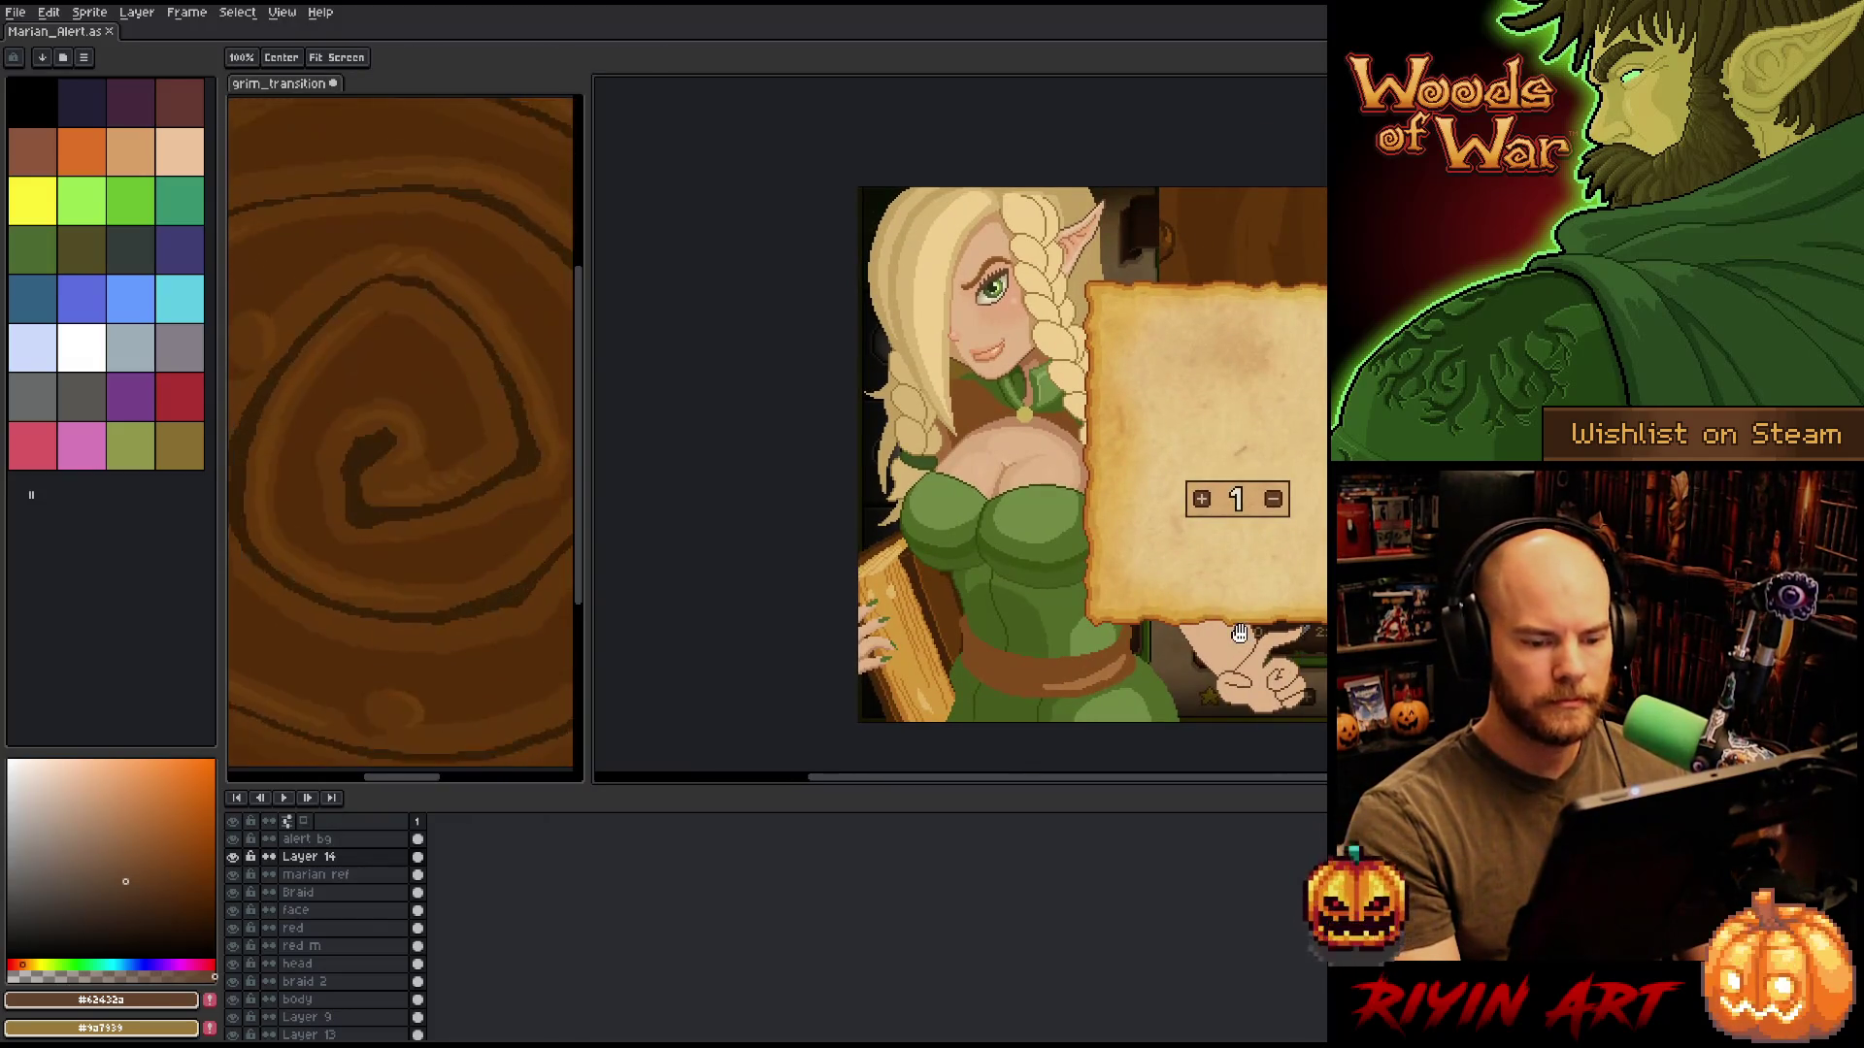
{"action": "scroll", "coordinate": [1233, 626], "scroll_direction": "up", "scroll_amount": 1}
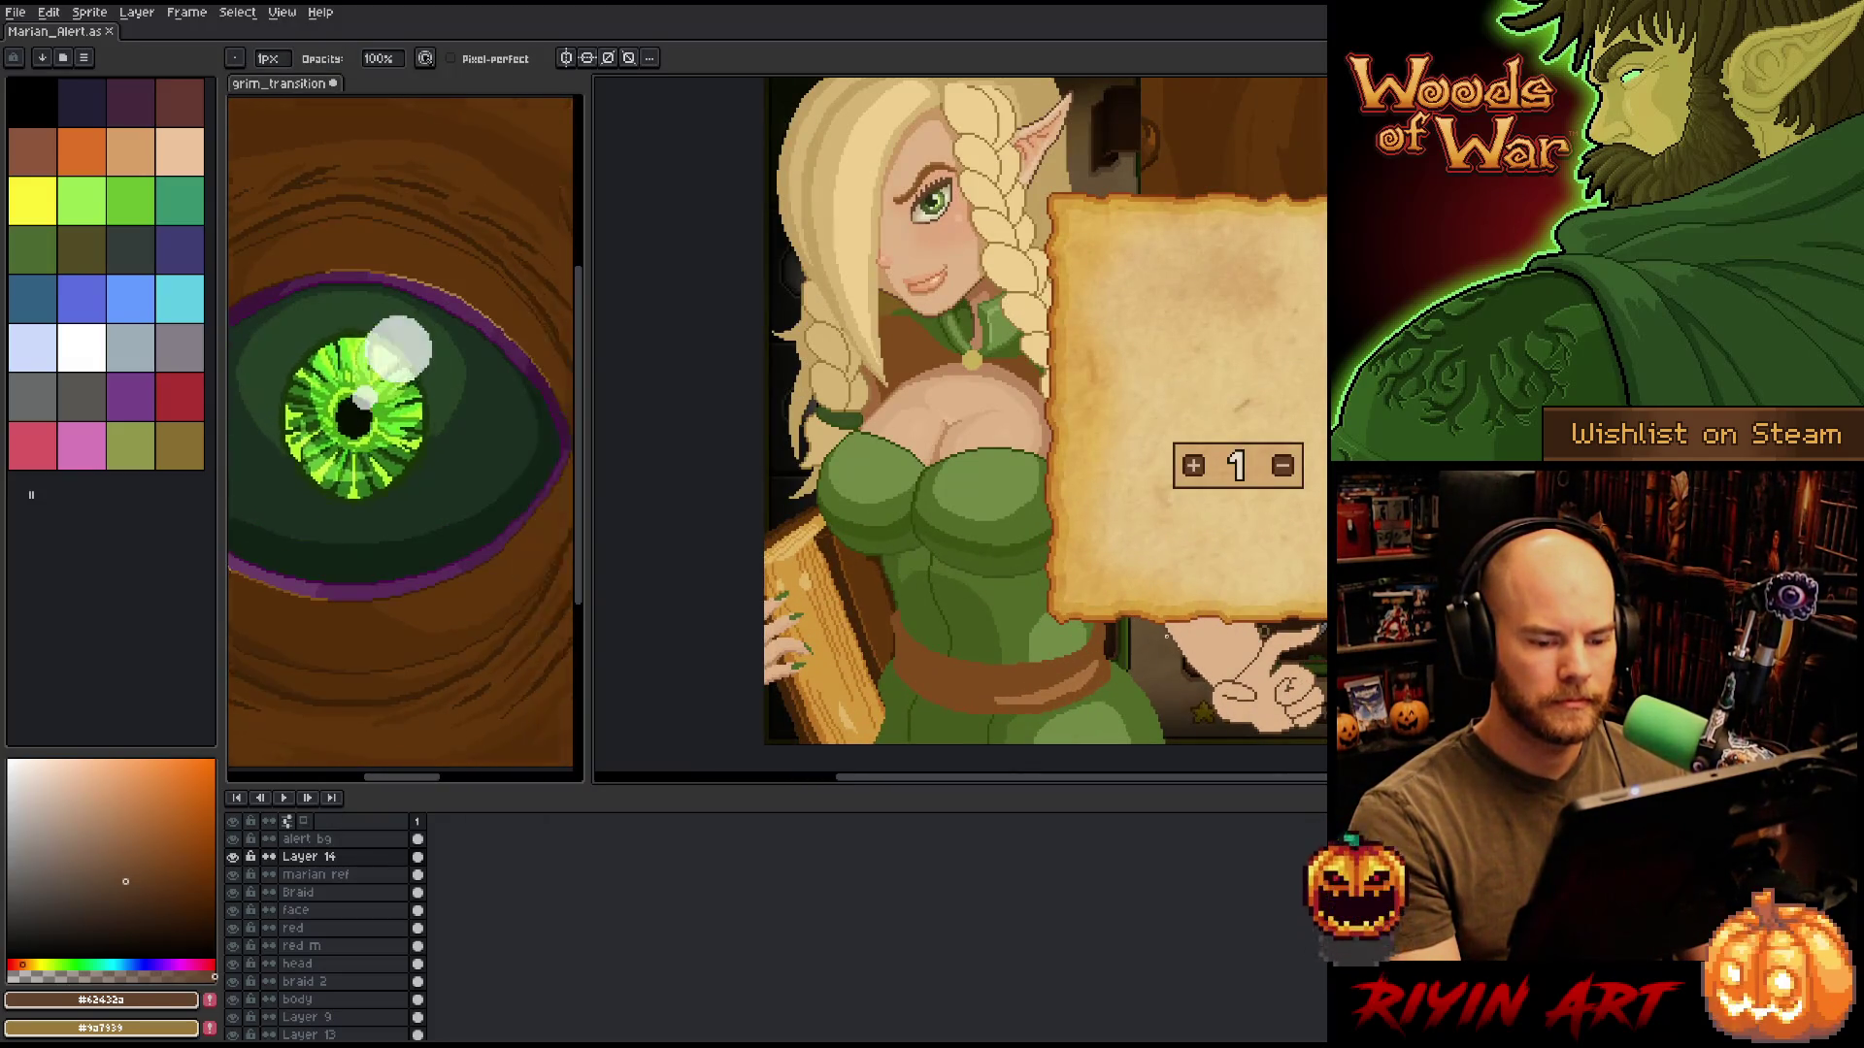
{"action": "scroll", "coordinate": [1126, 609], "scroll_direction": "down", "scroll_amount": 1}
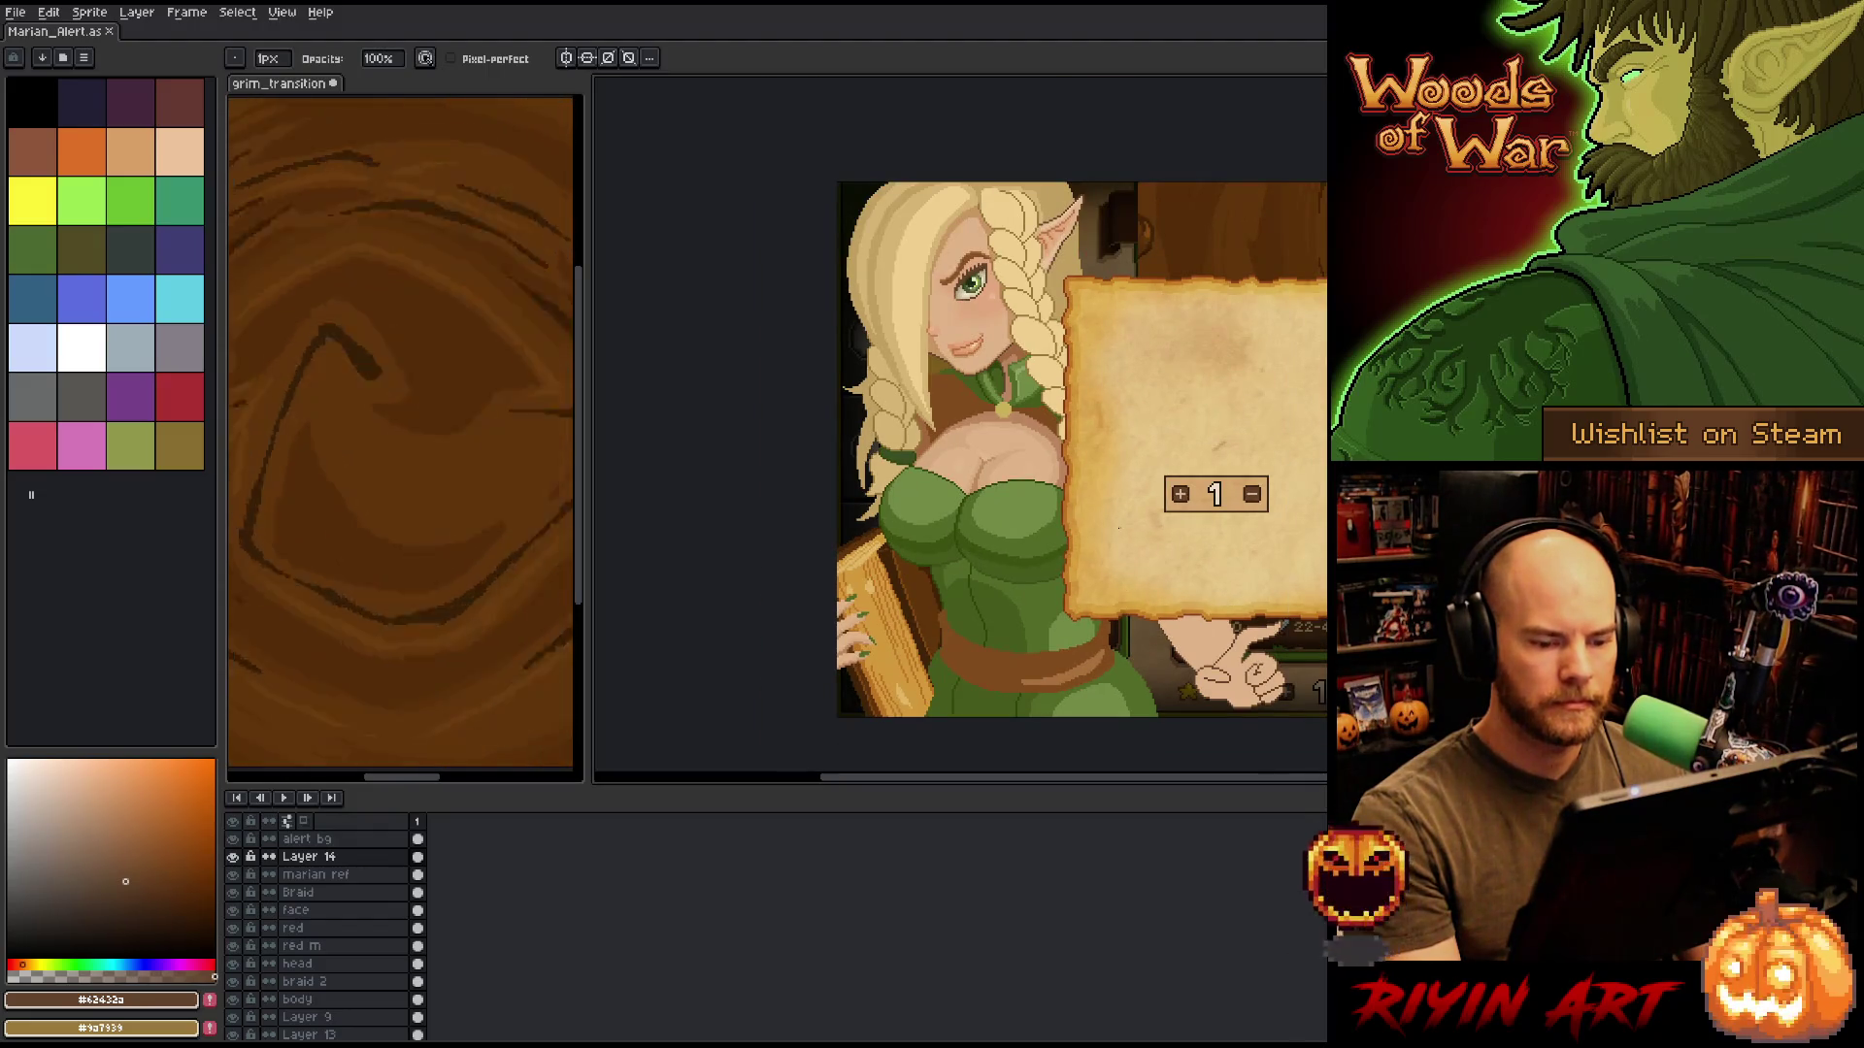
{"action": "left_click_drag", "start_coordinate": [1165, 595], "coordinate": [1115, 566]}
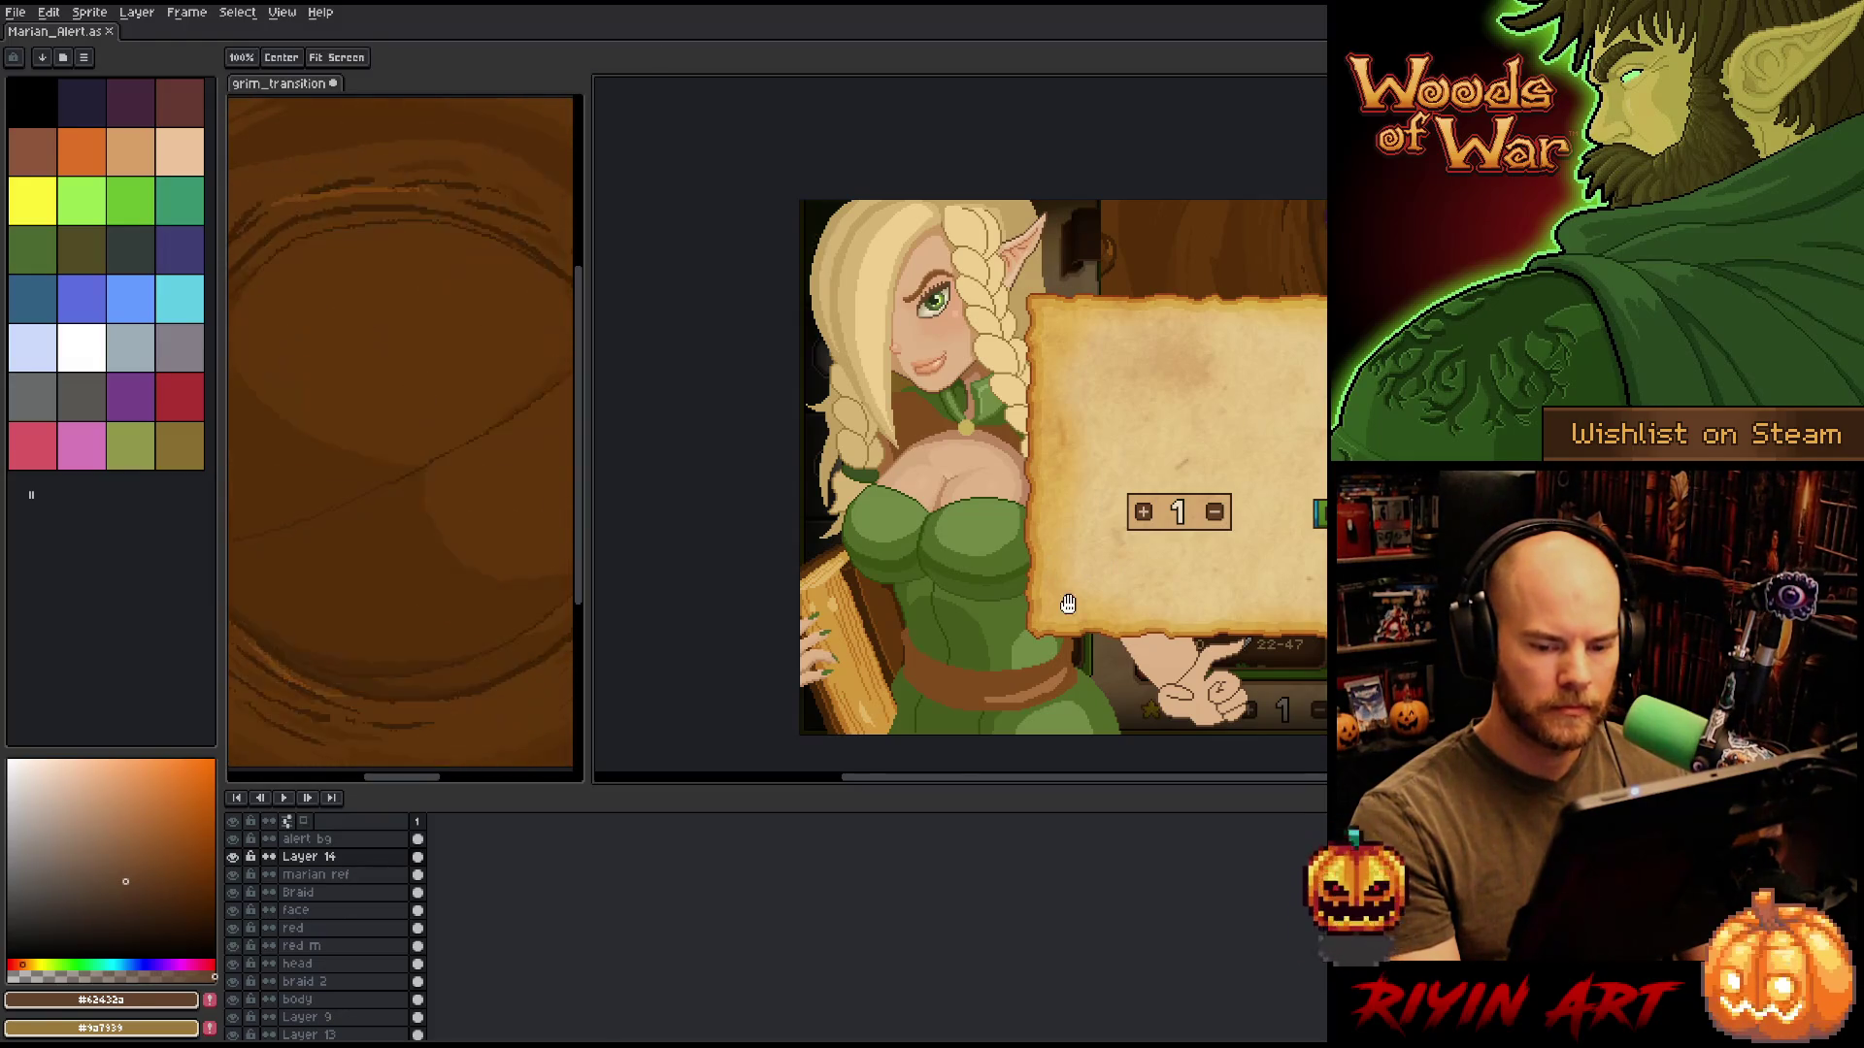
{"action": "scroll", "coordinate": [1020, 570], "scroll_direction": "up", "scroll_amount": 1}
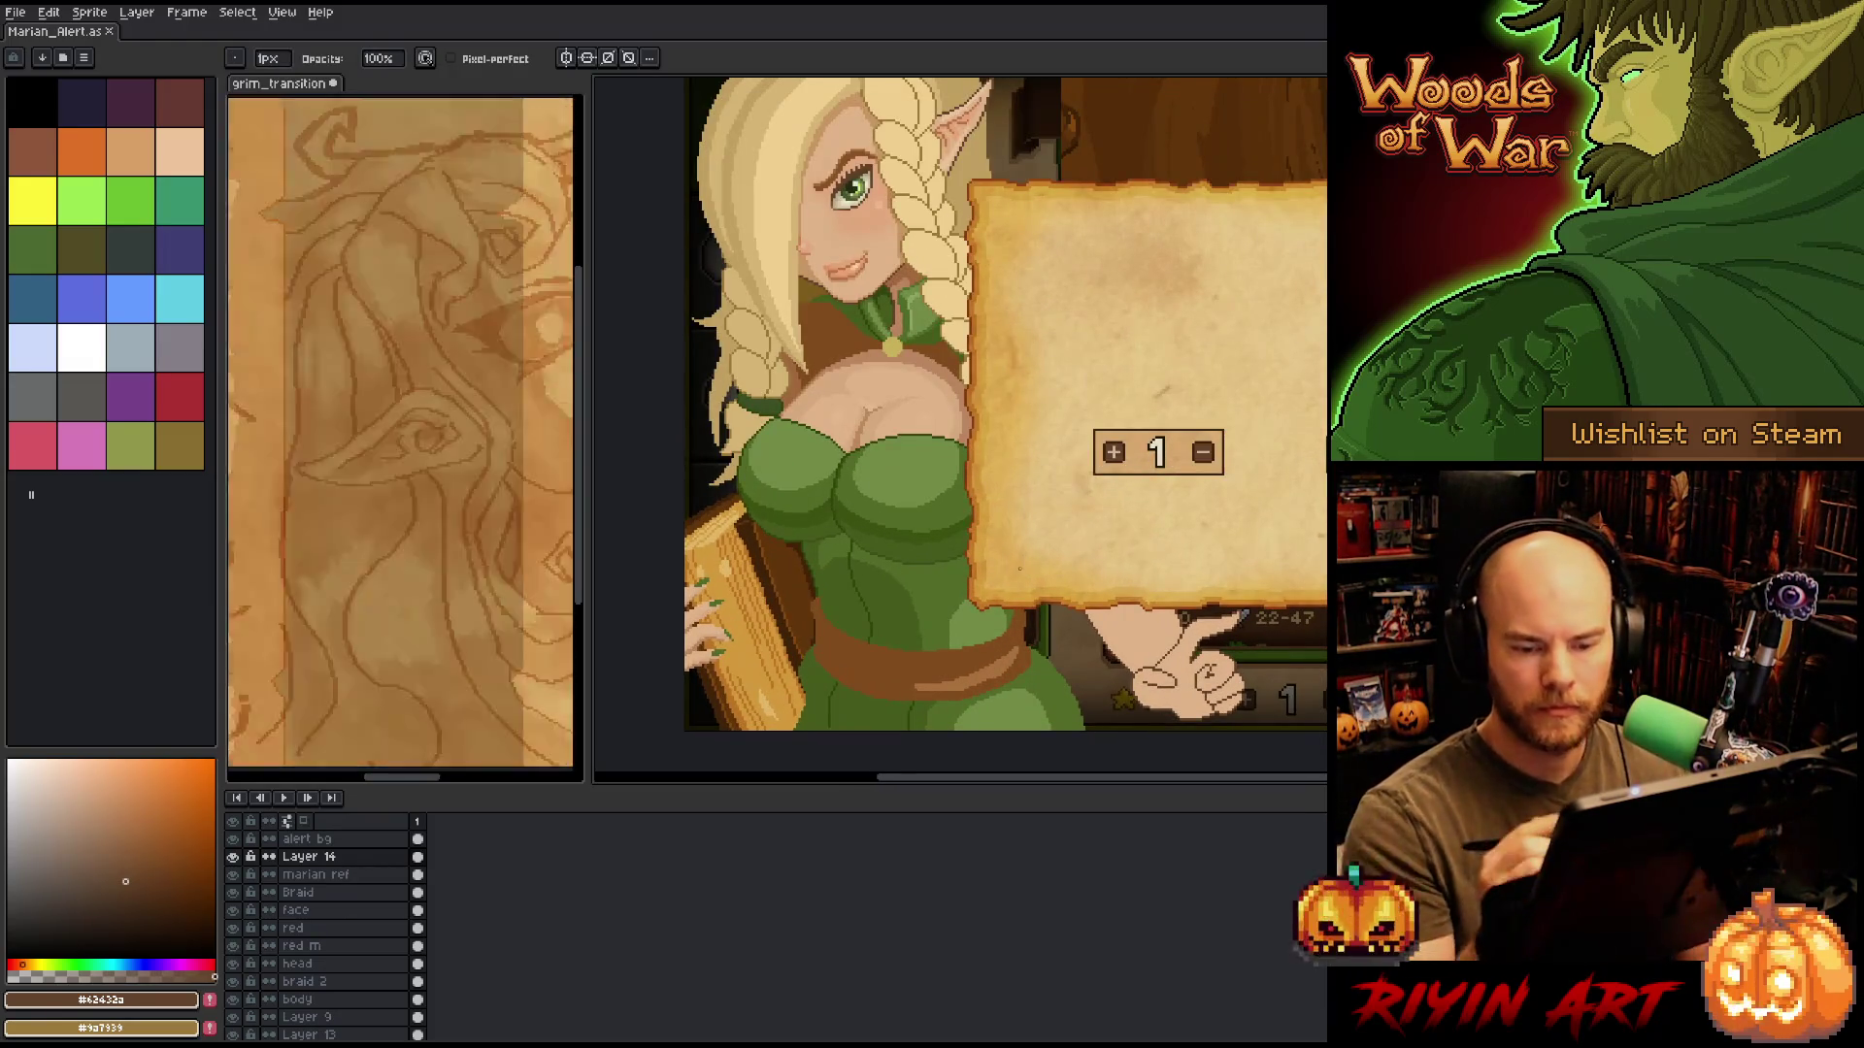
{"action": "mouse_move", "coordinate": [1019, 568]}
{"action": "left_mouse_down"}
{"action": "mouse_move", "coordinate": [859, 551]}
{"action": "mouse_move", "coordinate": [953, 538]}
{"action": "left_mouse_up"}
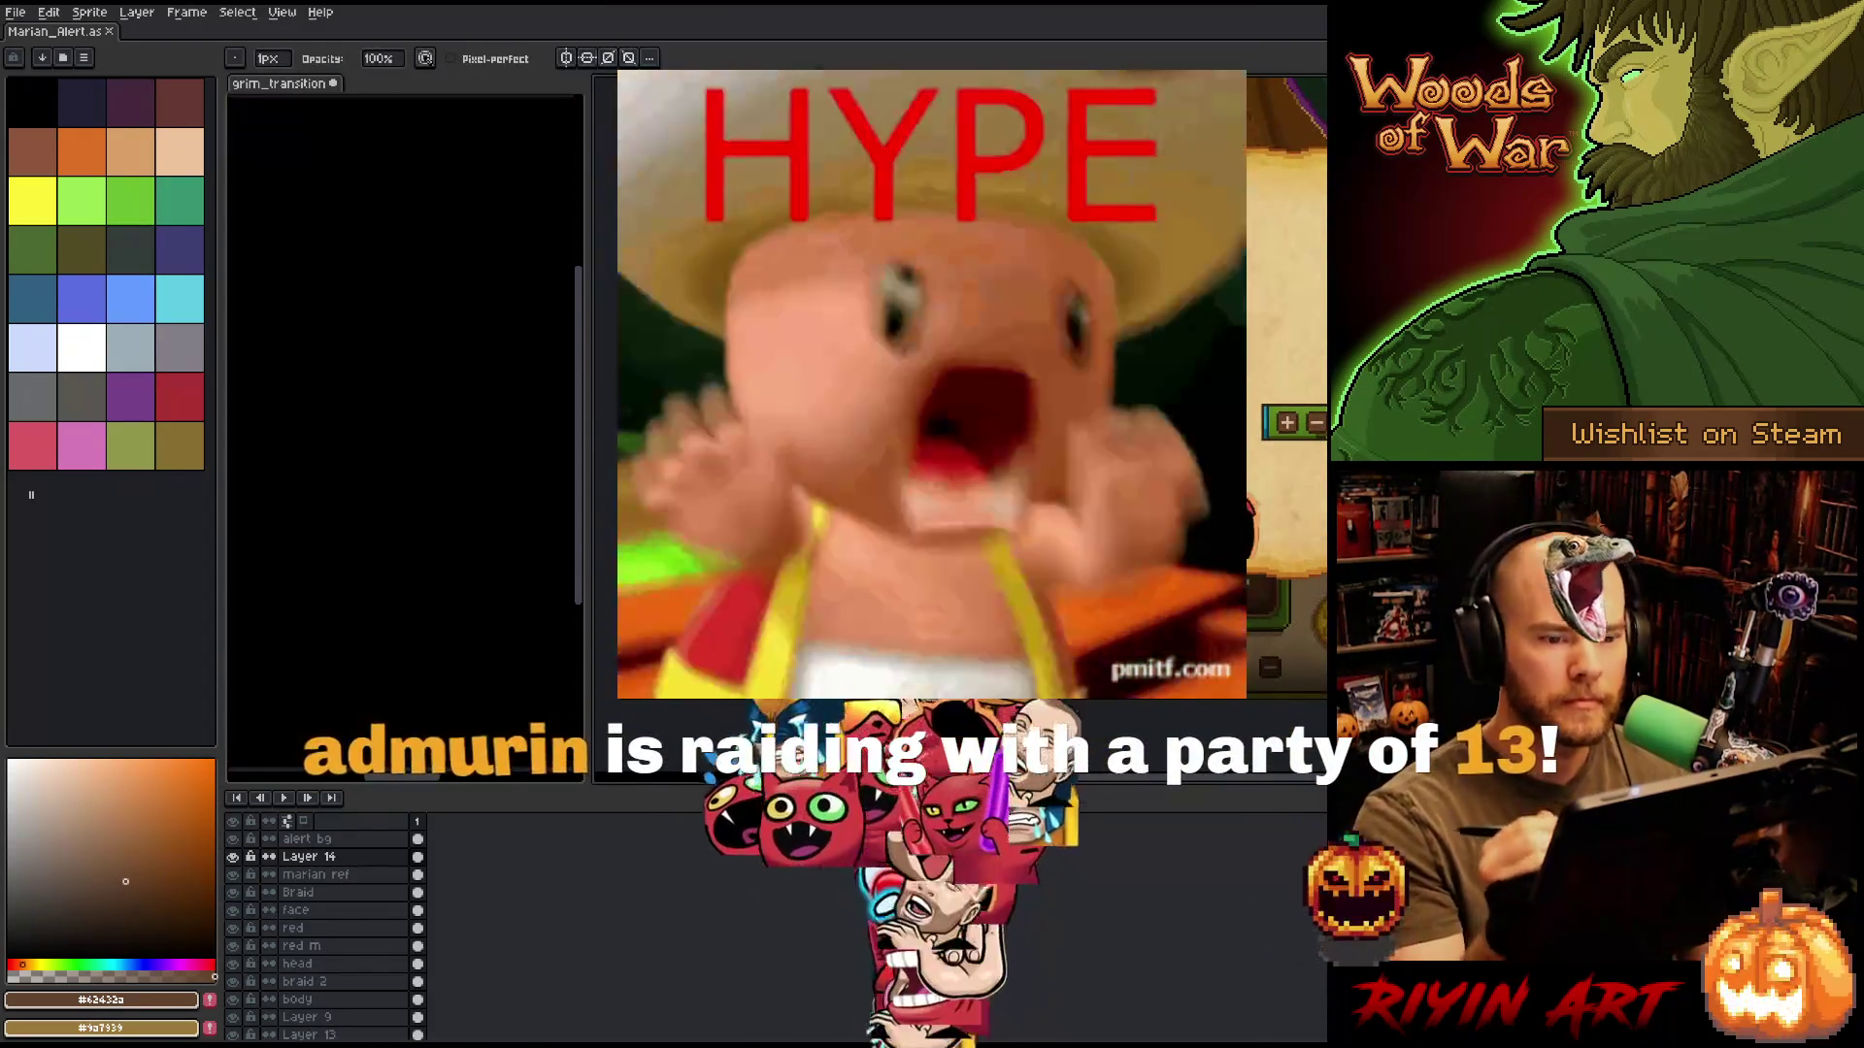
{"action": "key", "text": "space"}
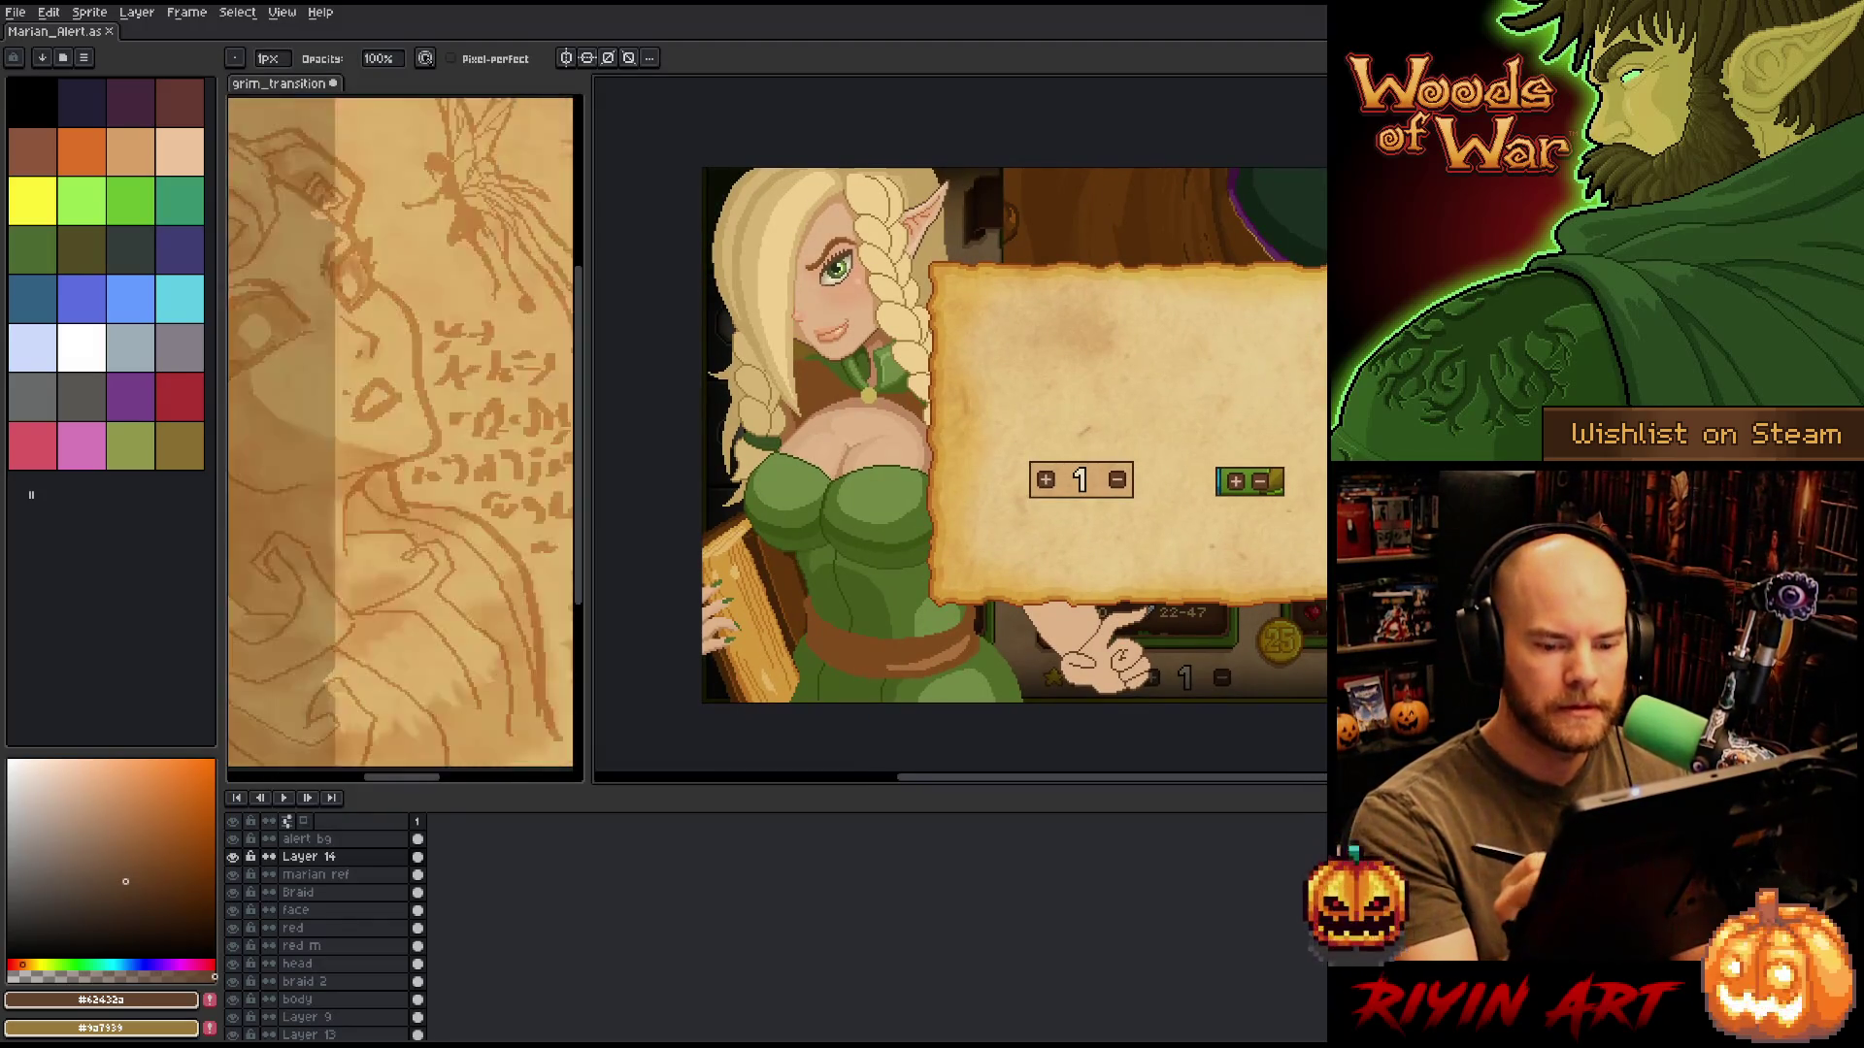
{"action": "key", "text": "e"}
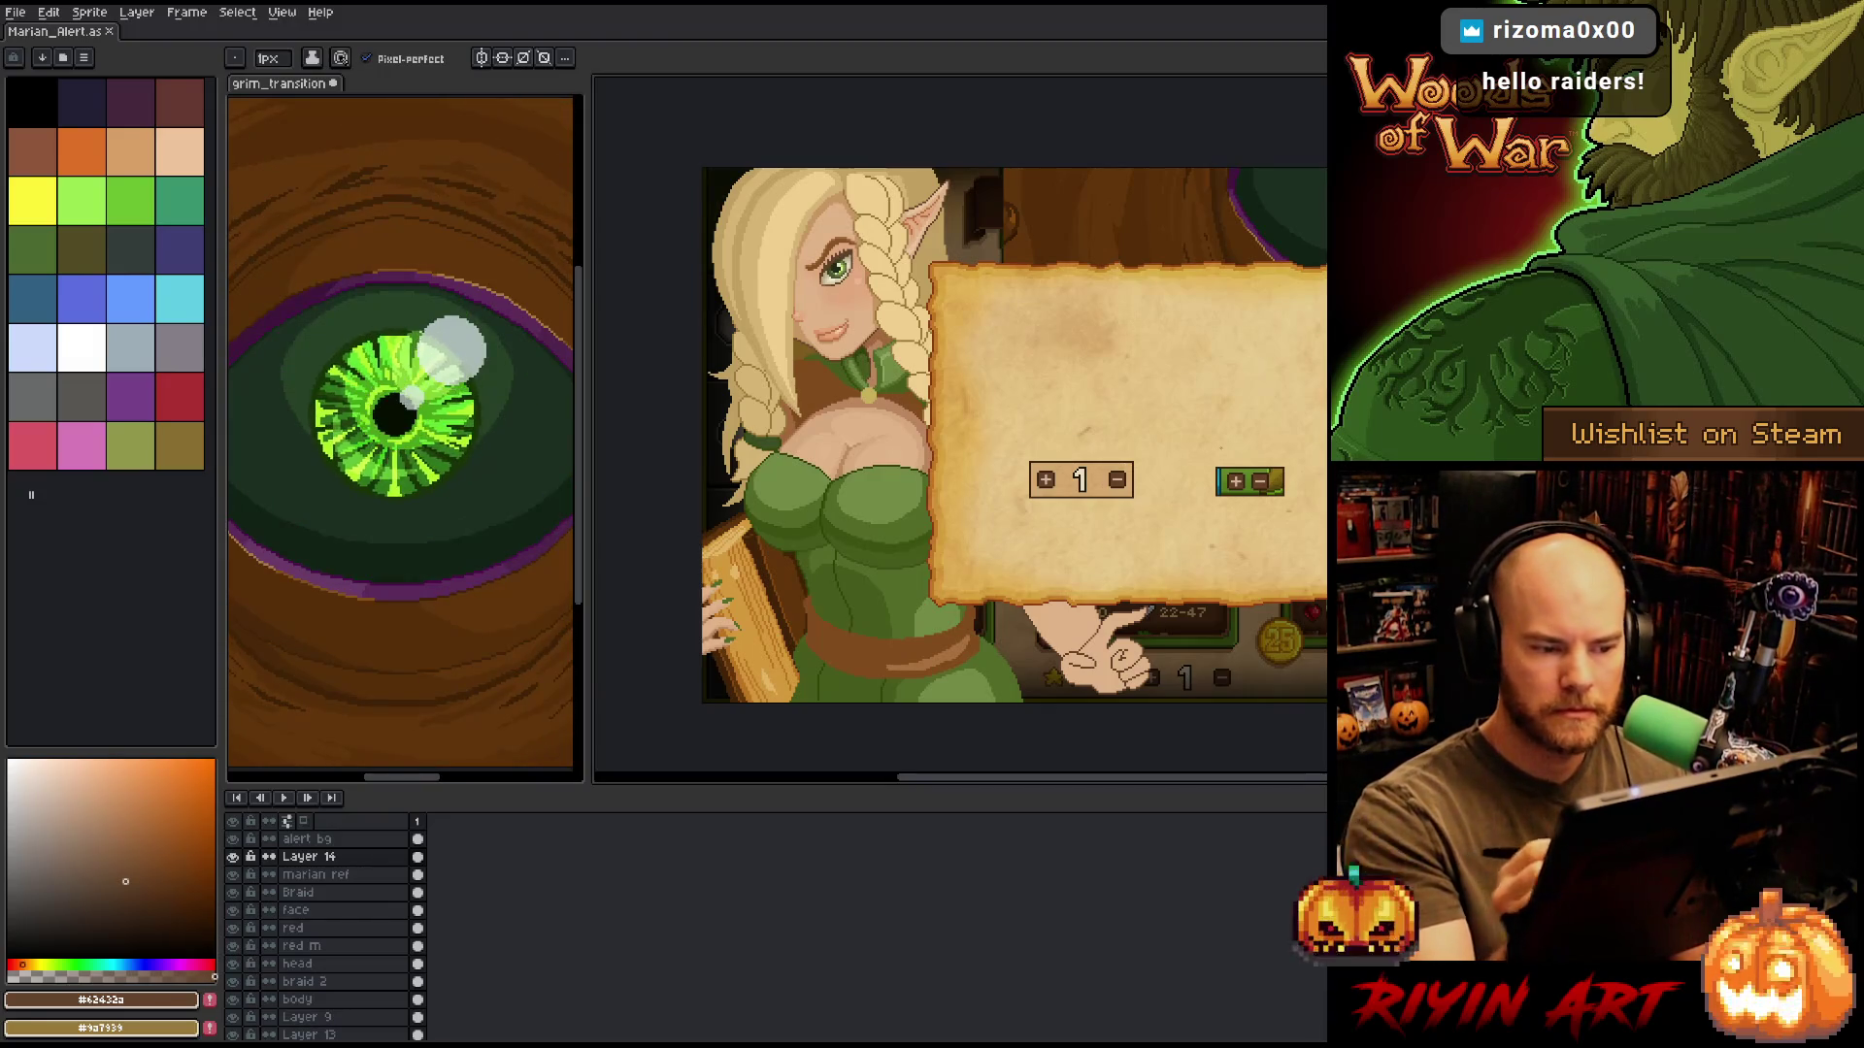
{"action": "scroll", "coordinate": [1079, 577], "scroll_direction": "up", "scroll_amount": 2}
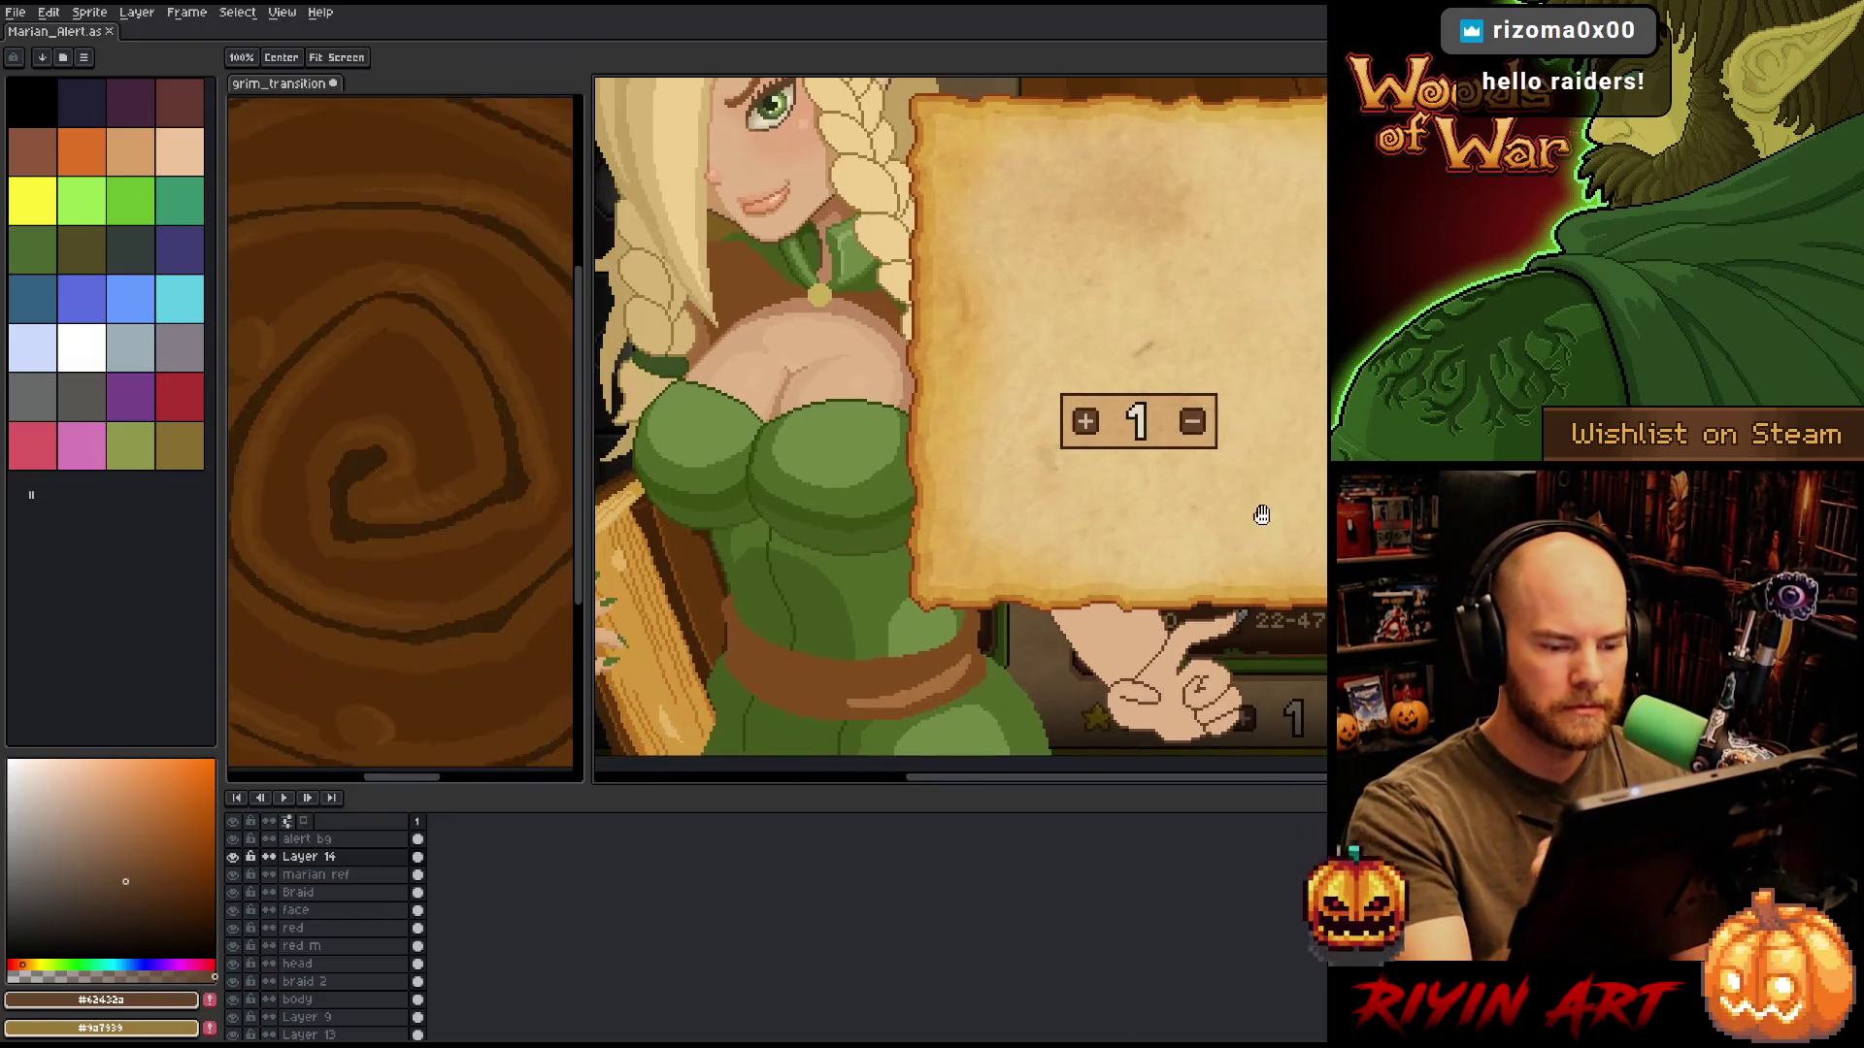
Pick the dress's dark green #536b28 and paint it onto the dress on the body layer.
{"action": "left_click_drag", "start_coordinate": [1252, 707], "coordinate": [1217, 699]}
{"action": "key", "text": "b"}
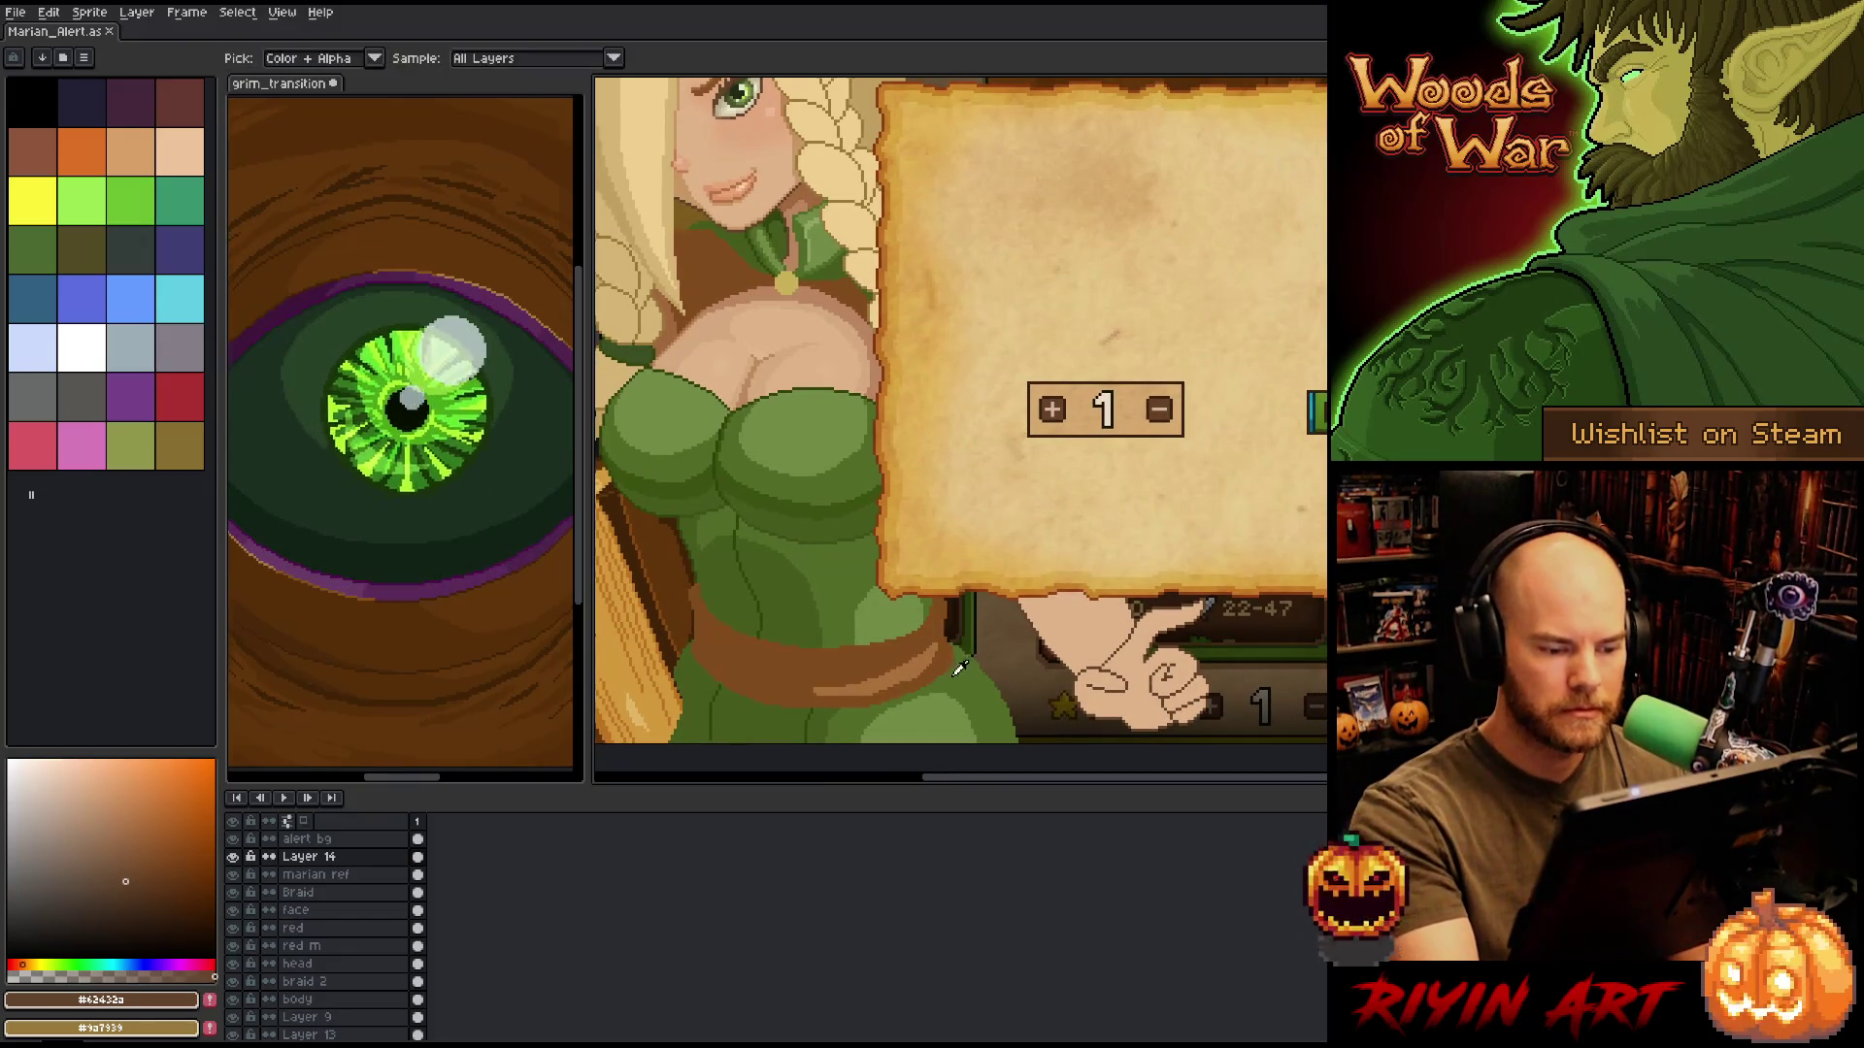
{"action": "left_click", "coordinate": [958, 646], "text": "alt"}
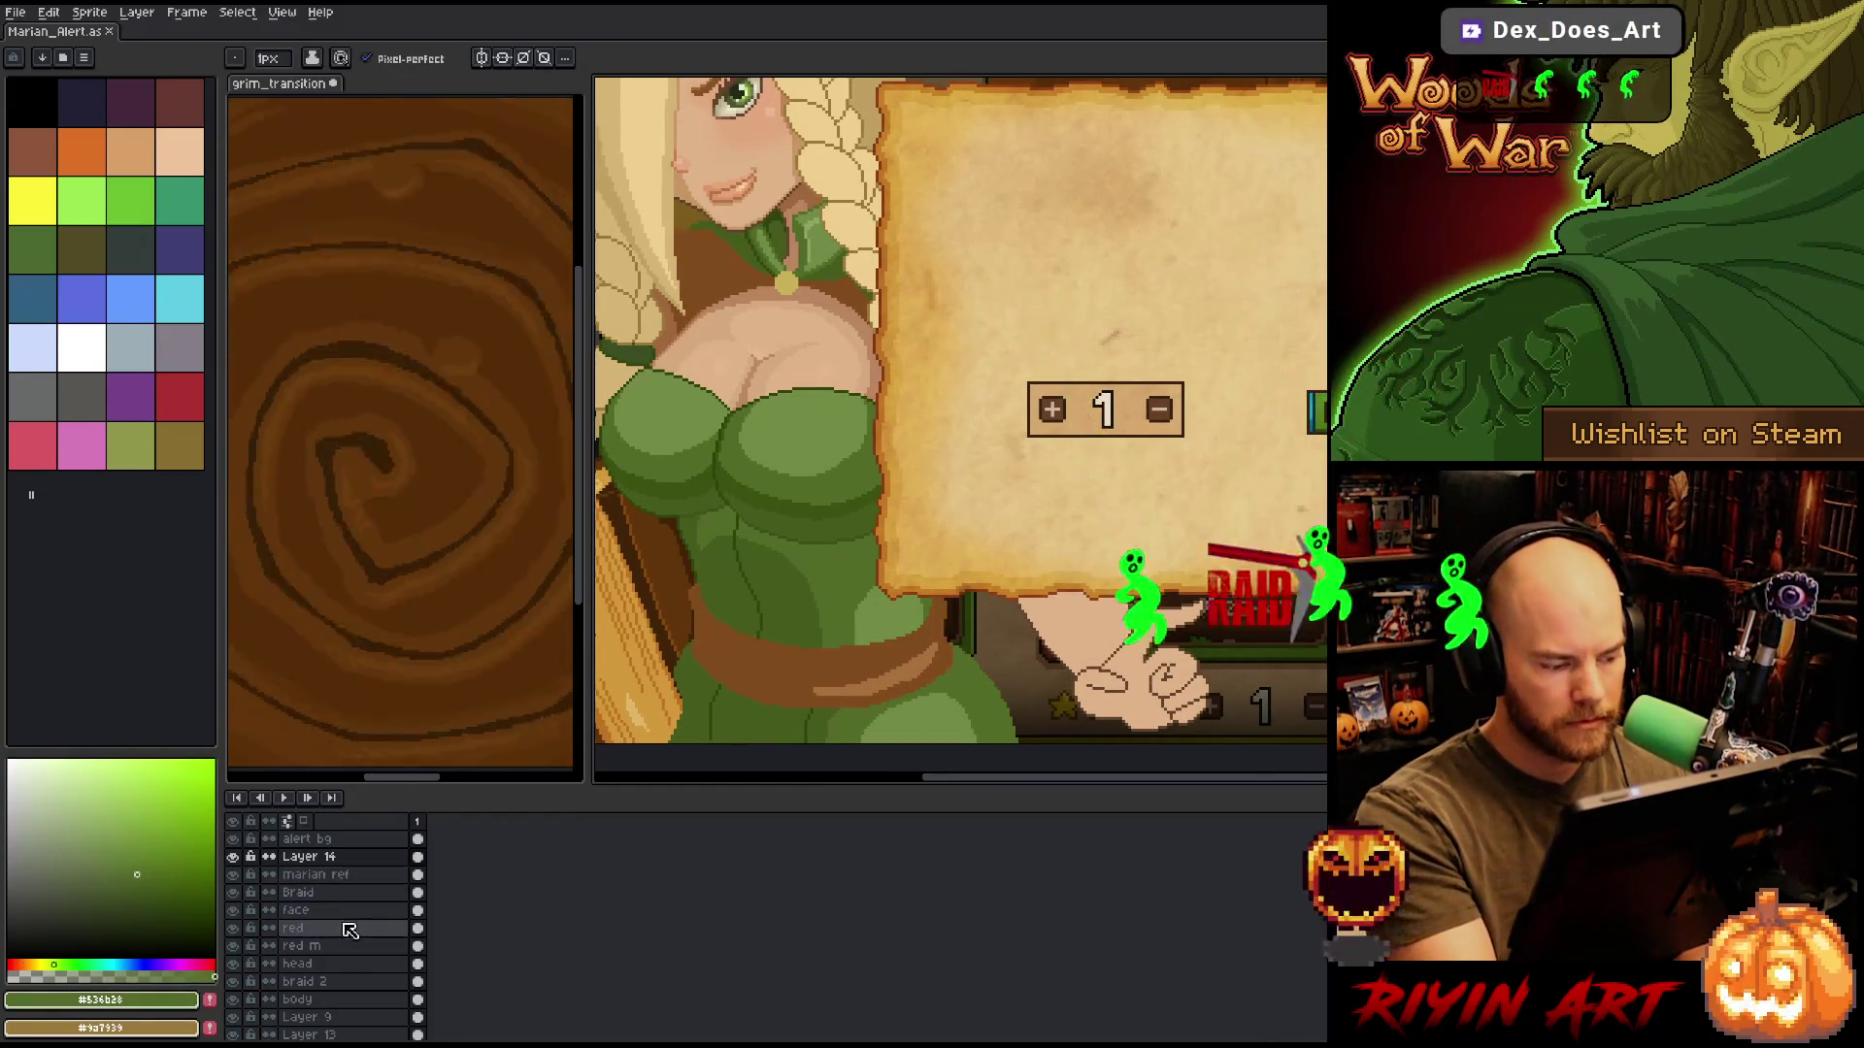
{"action": "left_click", "coordinate": [340, 1000]}
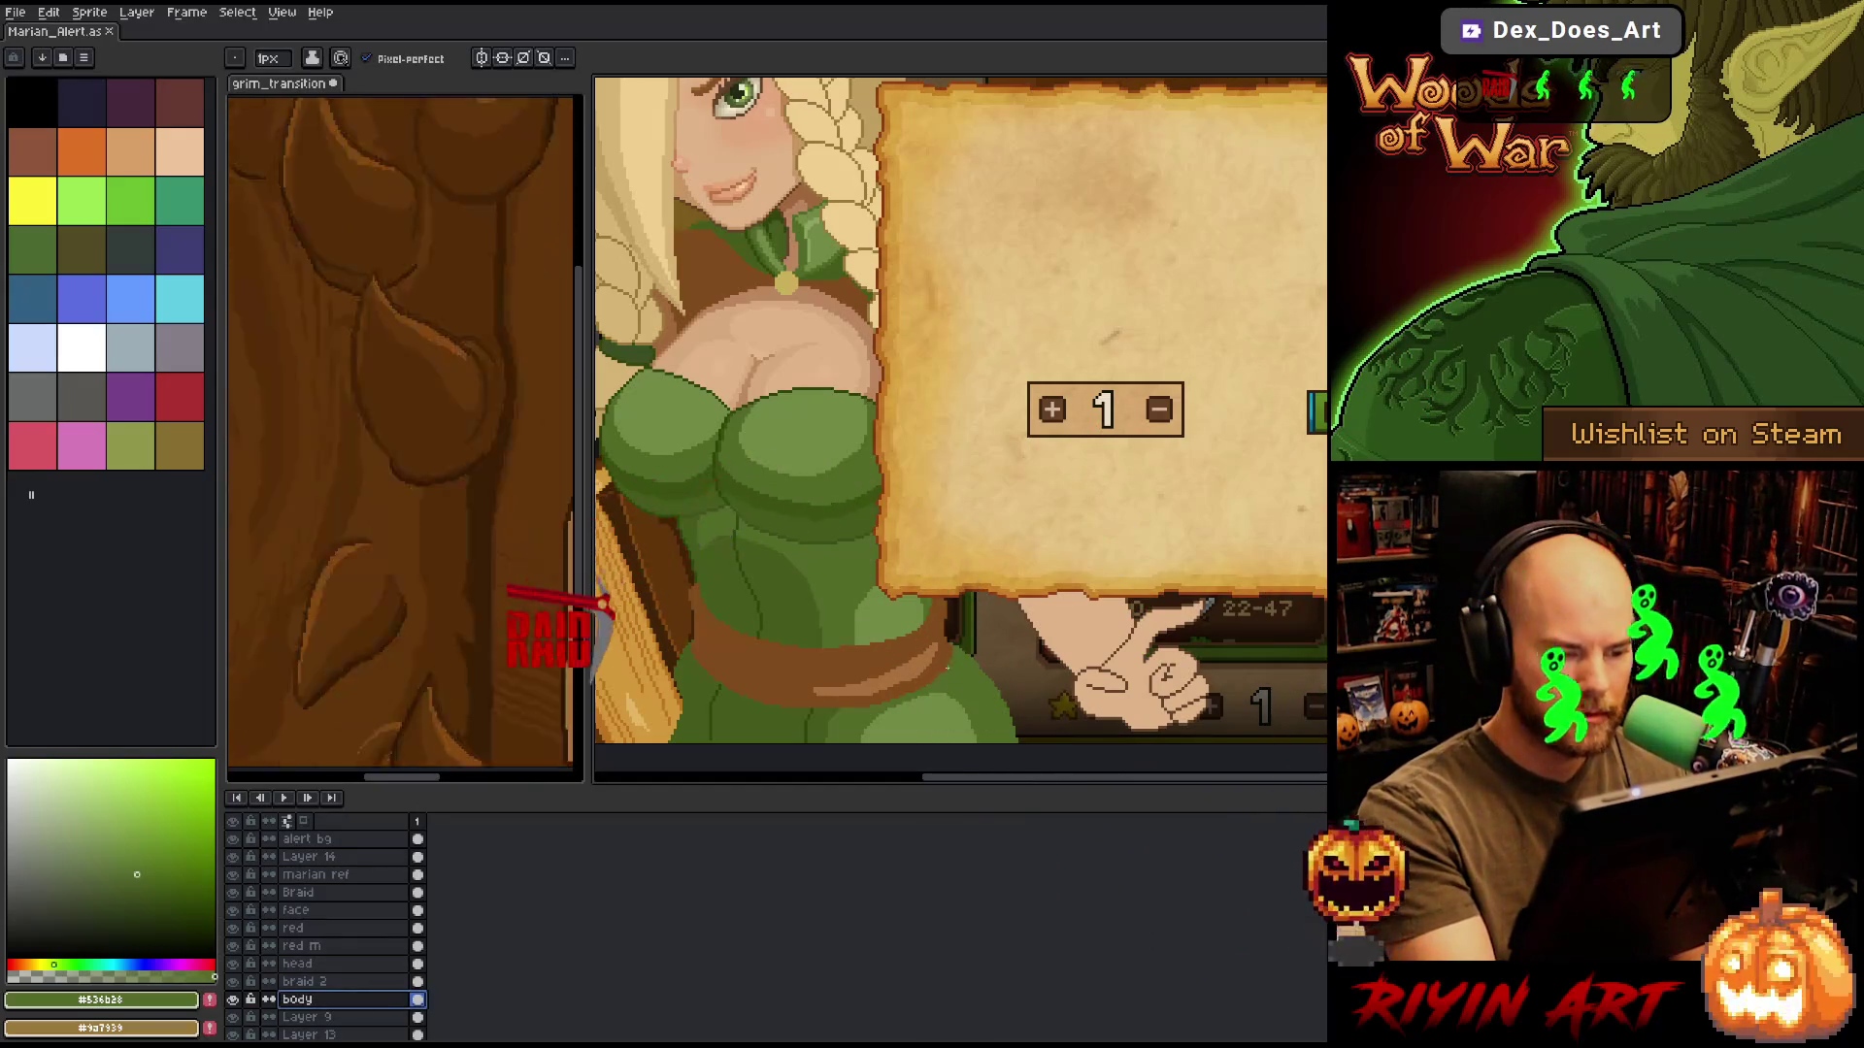
{"action": "left_click", "coordinate": [925, 687]}
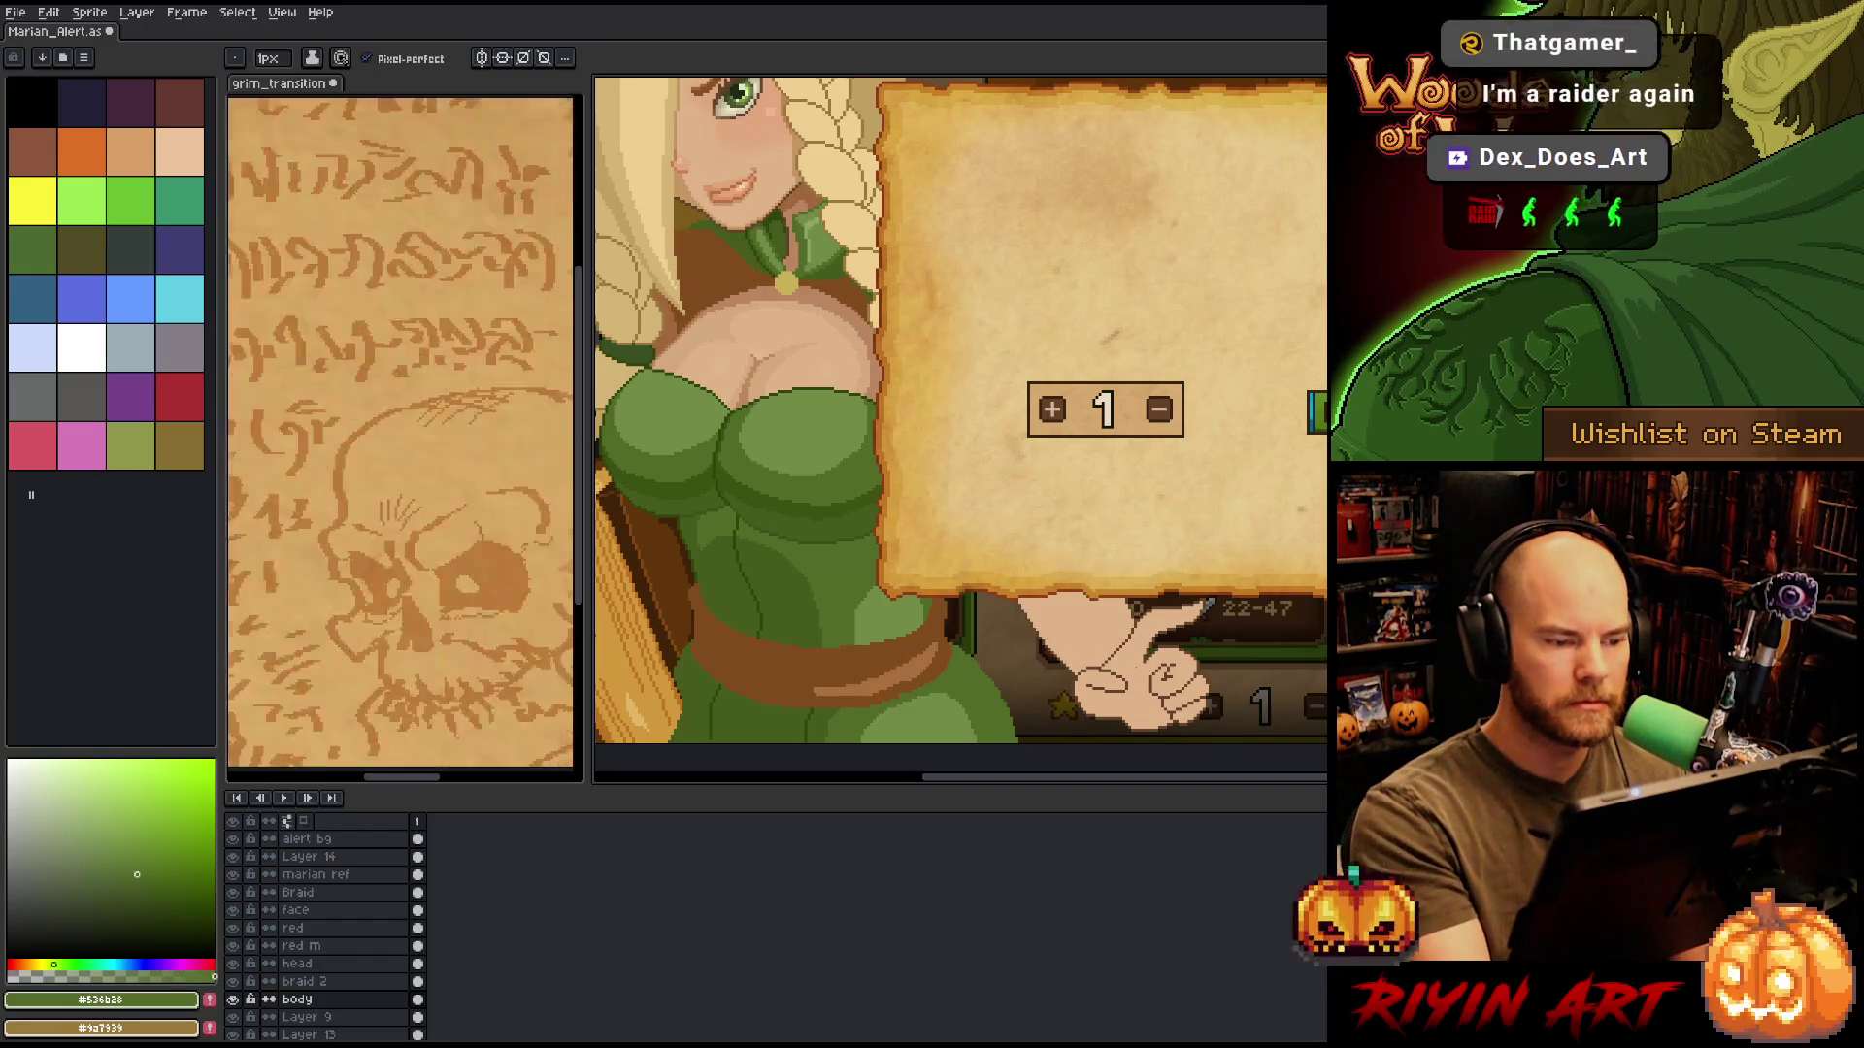
{"action": "mouse_move", "coordinate": [1173, 667]}
{"action": "left_mouse_down"}
{"action": "mouse_move", "coordinate": [1167, 647]}
{"action": "mouse_move", "coordinate": [1169, 667]}
{"action": "left_mouse_up"}
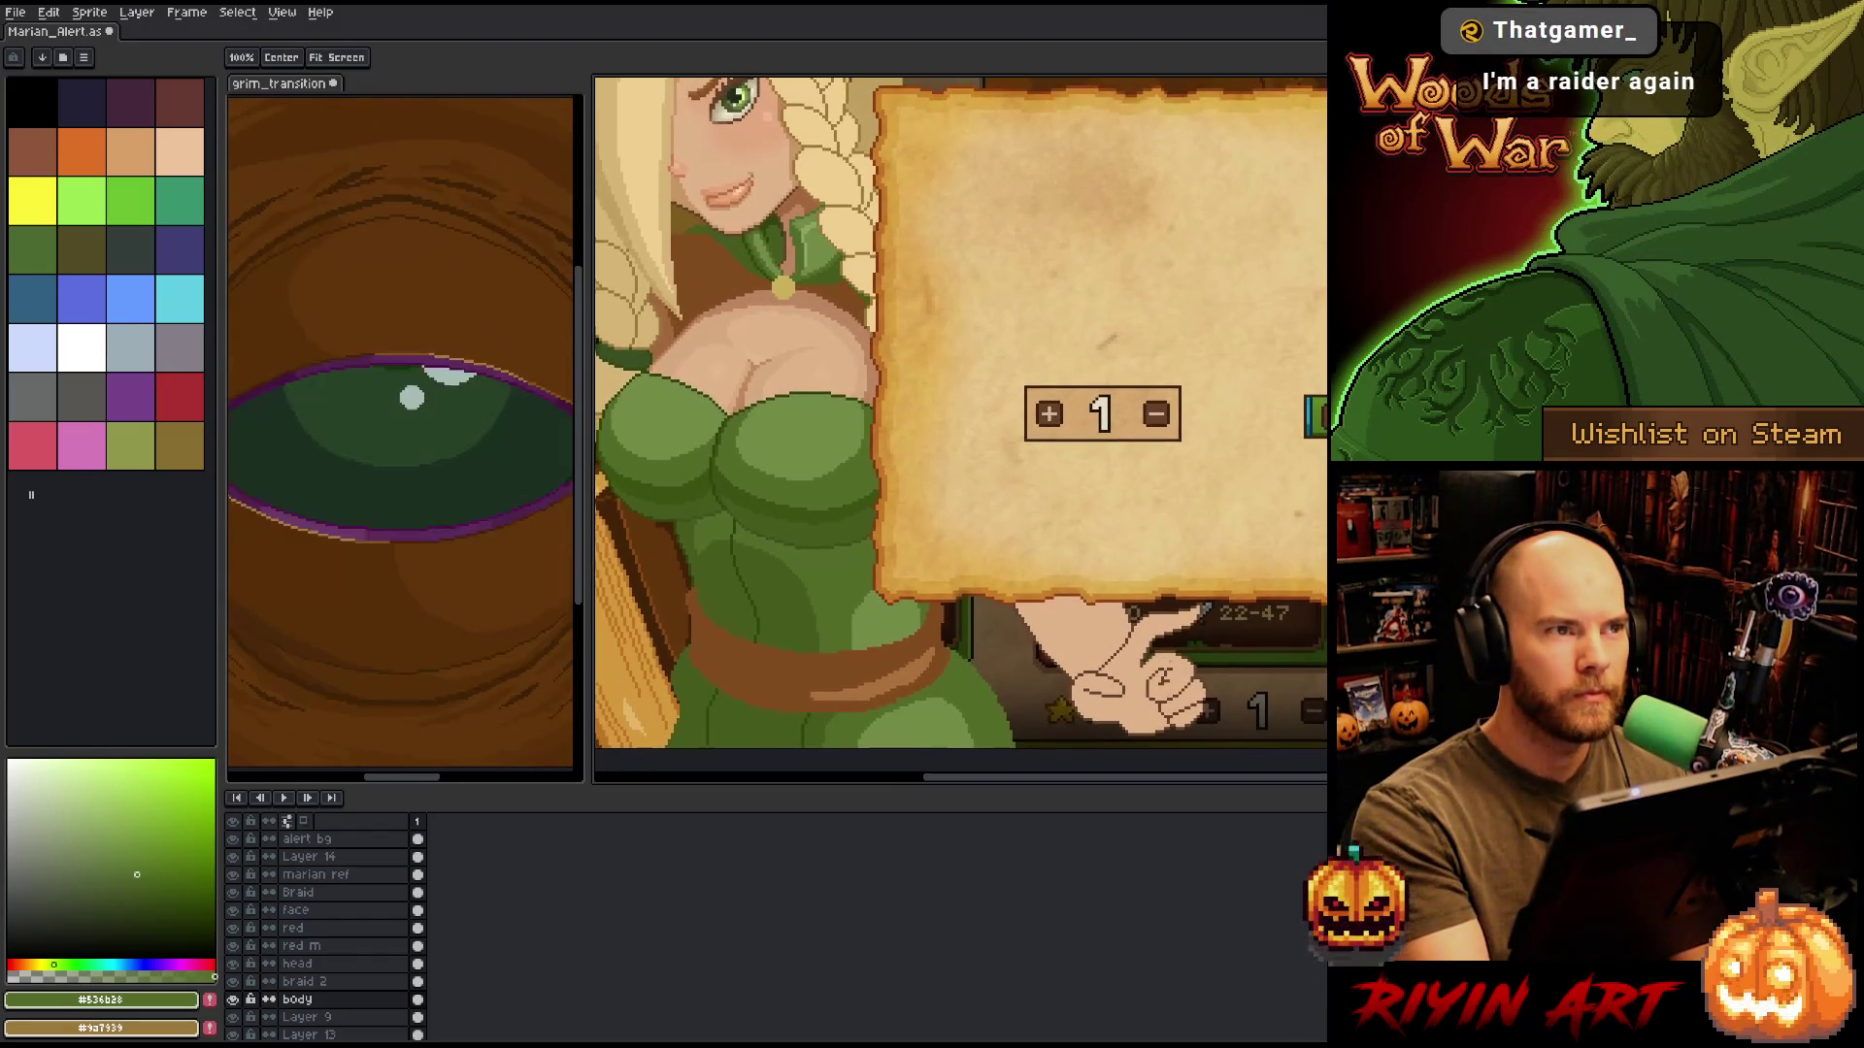
{"action": "scroll", "coordinate": [1072, 602], "scroll_direction": "down", "scroll_amount": 1}
{"action": "left_click_drag", "start_coordinate": [1105, 532], "coordinate": [1109, 567]}
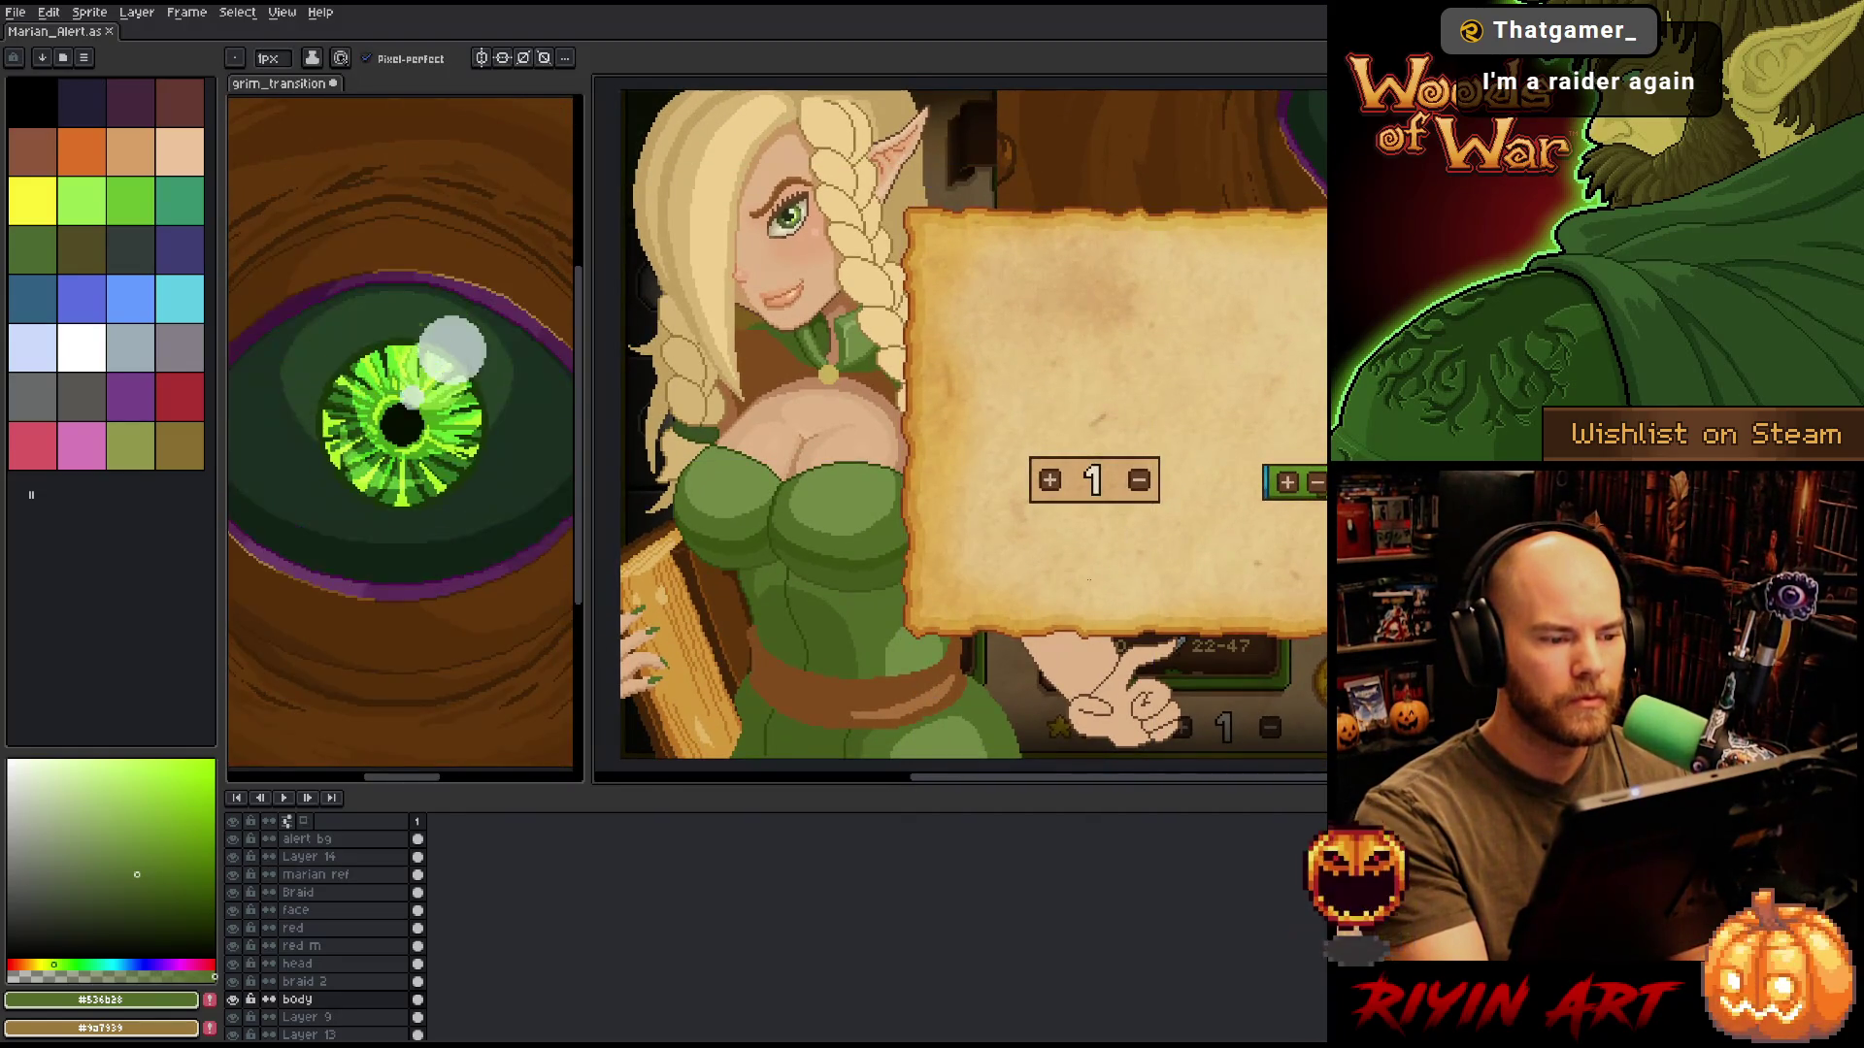
{"action": "key", "text": "space"}
{"action": "left_click_drag", "start_coordinate": [1100, 581], "coordinate": [1112, 573]}
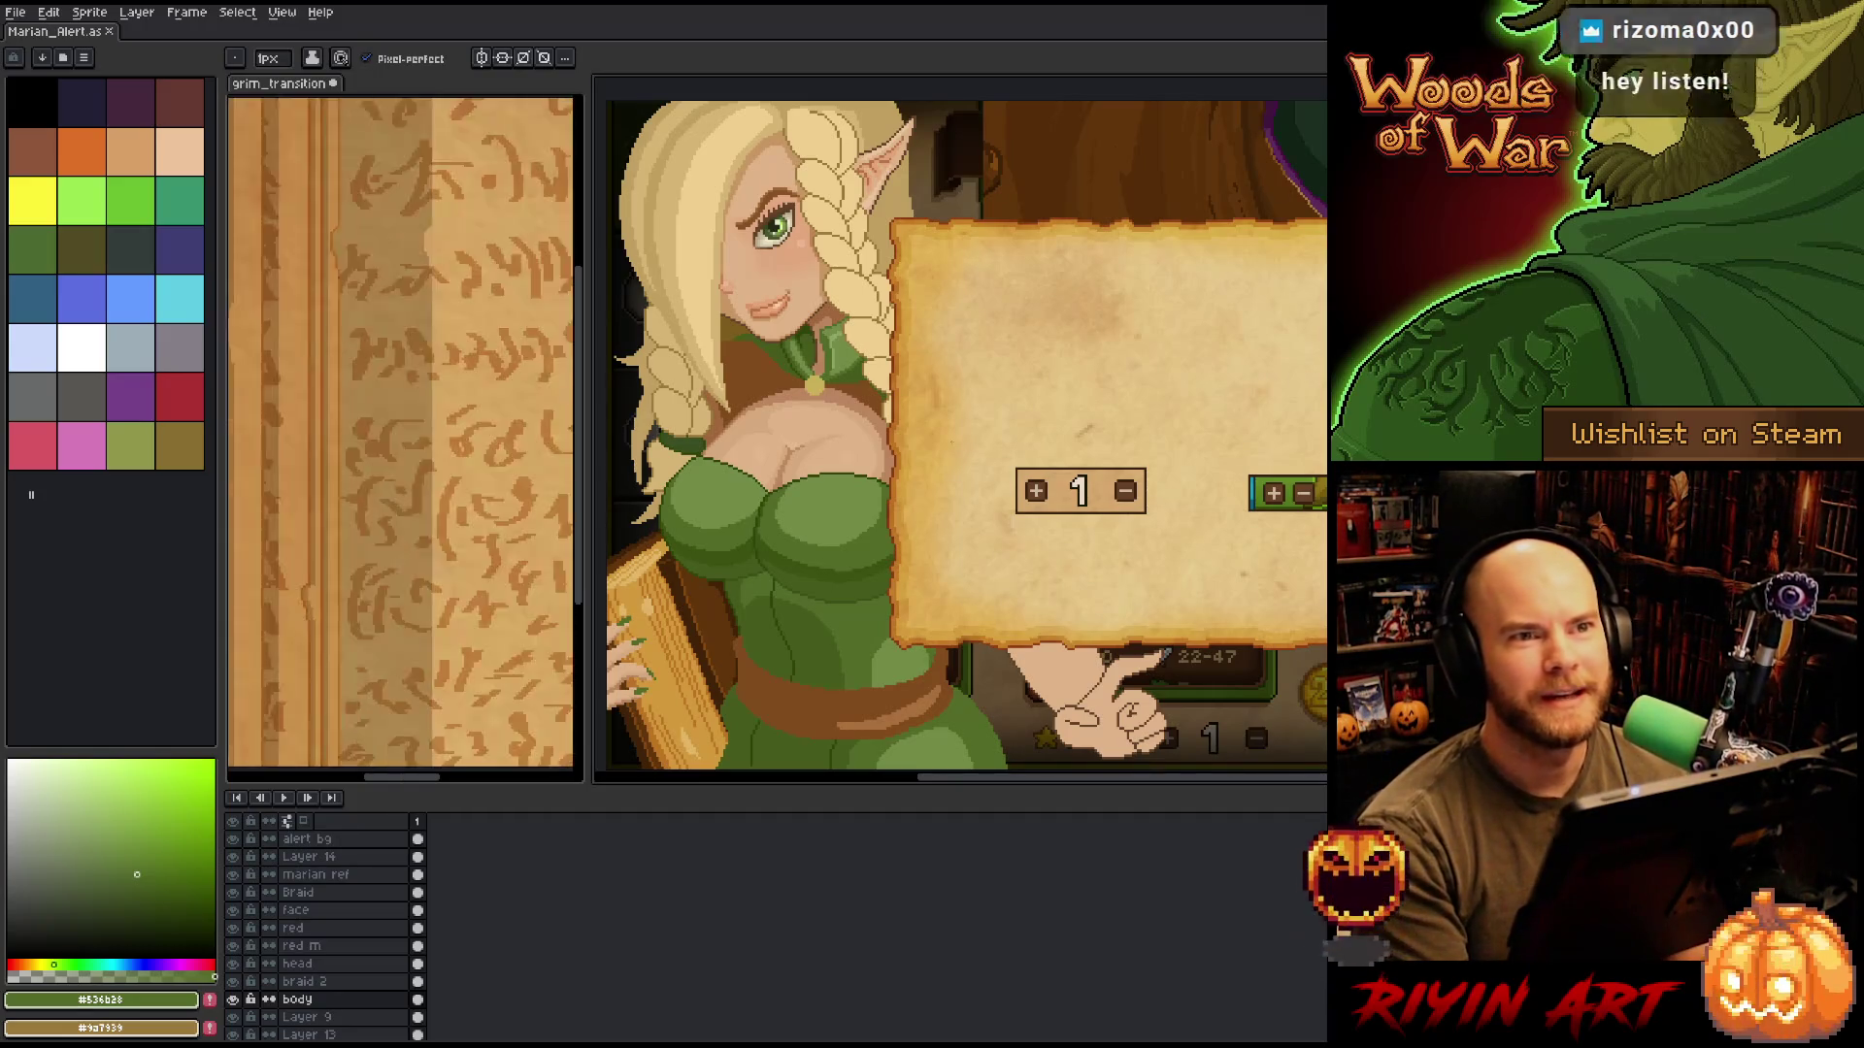
Sample the hand's tan skin colour, then the lighter green of the dress.
{"action": "left_click_drag", "start_coordinate": [1109, 648], "coordinate": [1090, 540]}
{"action": "mouse_move", "coordinate": [1033, 407]}
{"action": "left_mouse_down"}
{"action": "mouse_move", "coordinate": [1010, 420]}
{"action": "mouse_move", "coordinate": [999, 399]}
{"action": "left_mouse_up"}
{"action": "left_click", "coordinate": [829, 411], "text": "alt"}
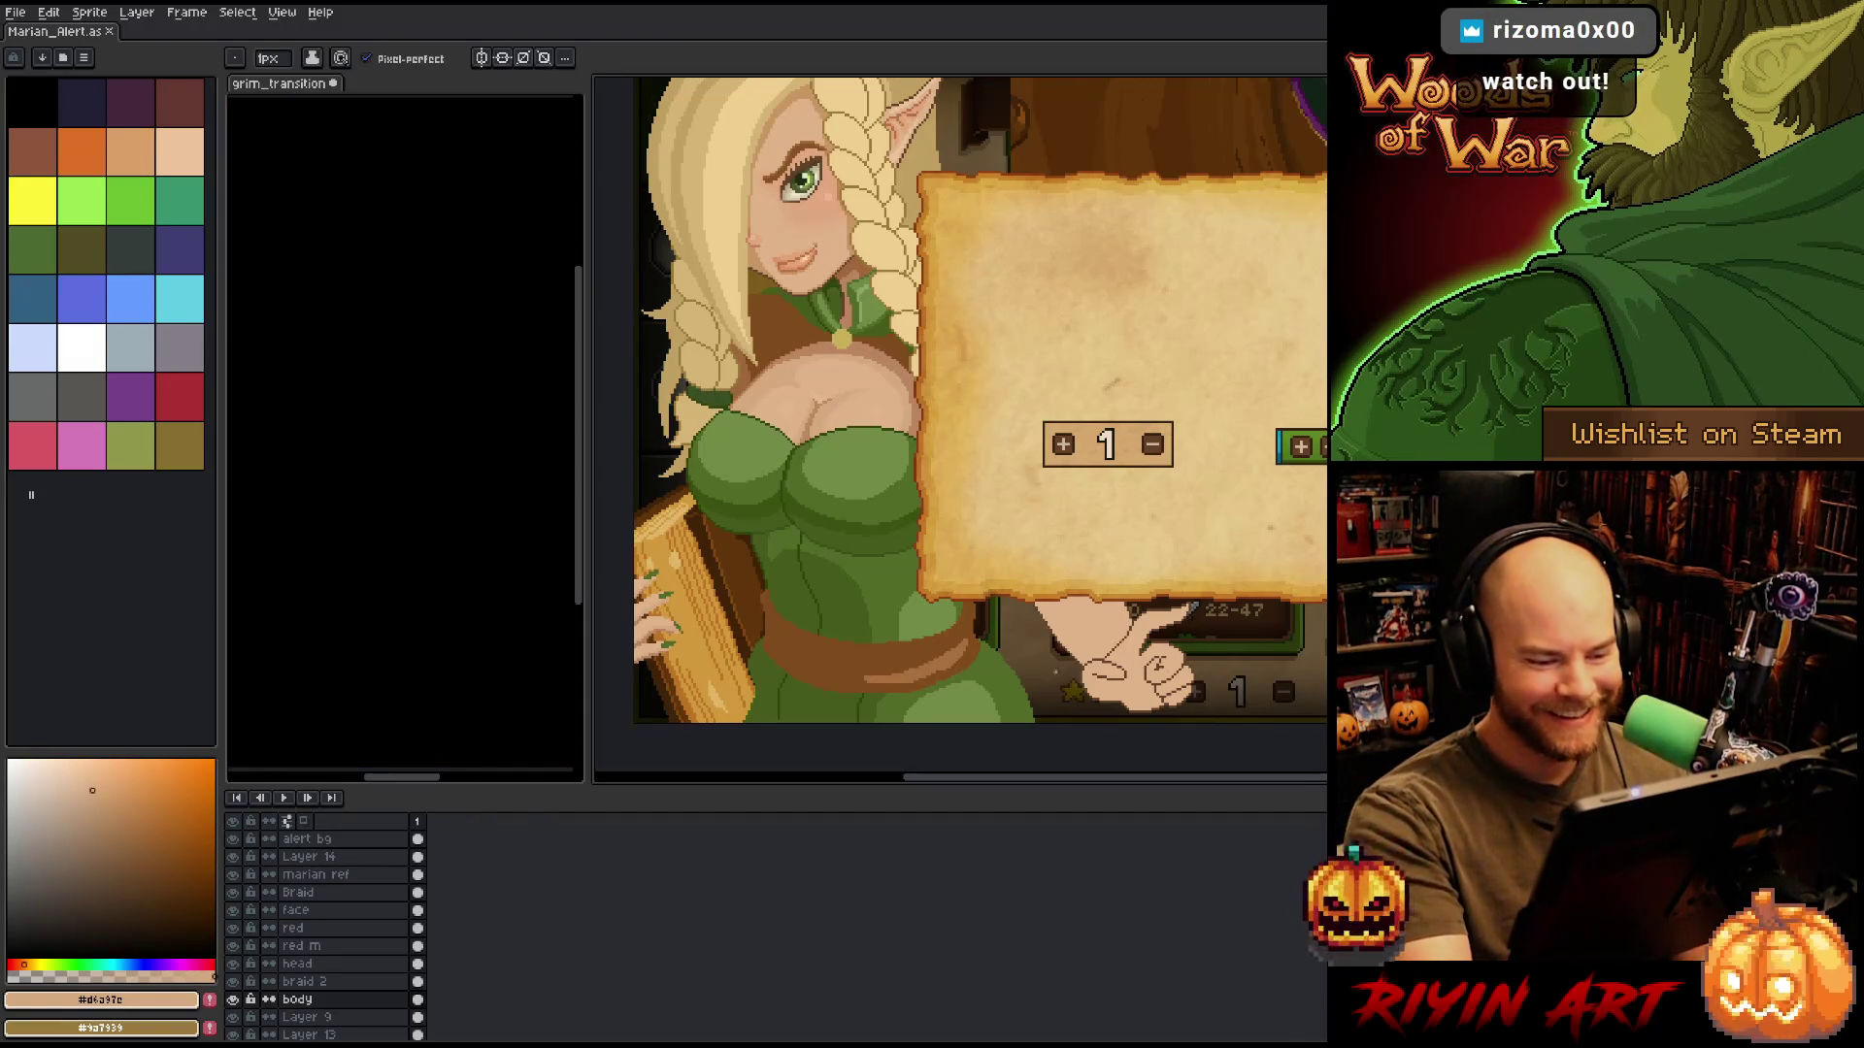
{"action": "mouse_move", "coordinate": [1108, 694]}
{"action": "left_mouse_down"}
{"action": "mouse_move", "coordinate": [1025, 670]}
{"action": "mouse_move", "coordinate": [1102, 661]}
{"action": "left_mouse_up"}
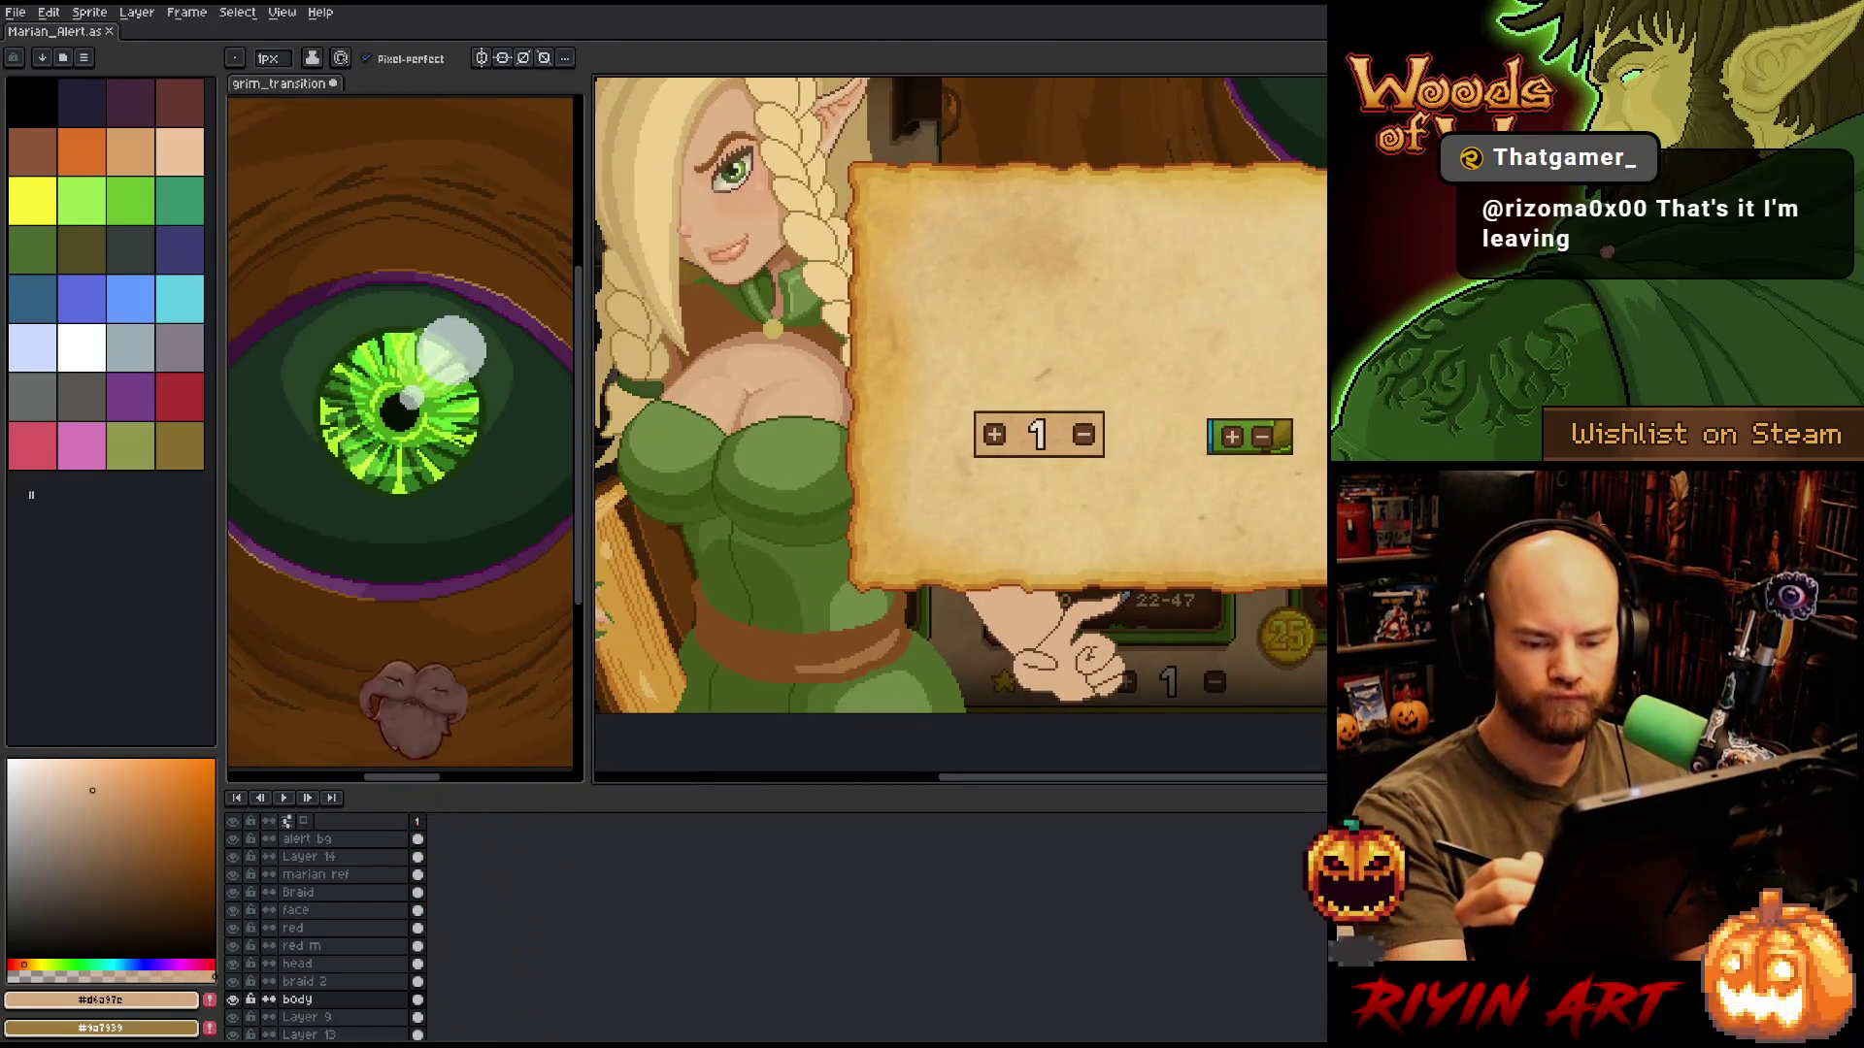
{"action": "key", "text": "i"}
{"action": "left_click", "coordinate": [166, 874]}
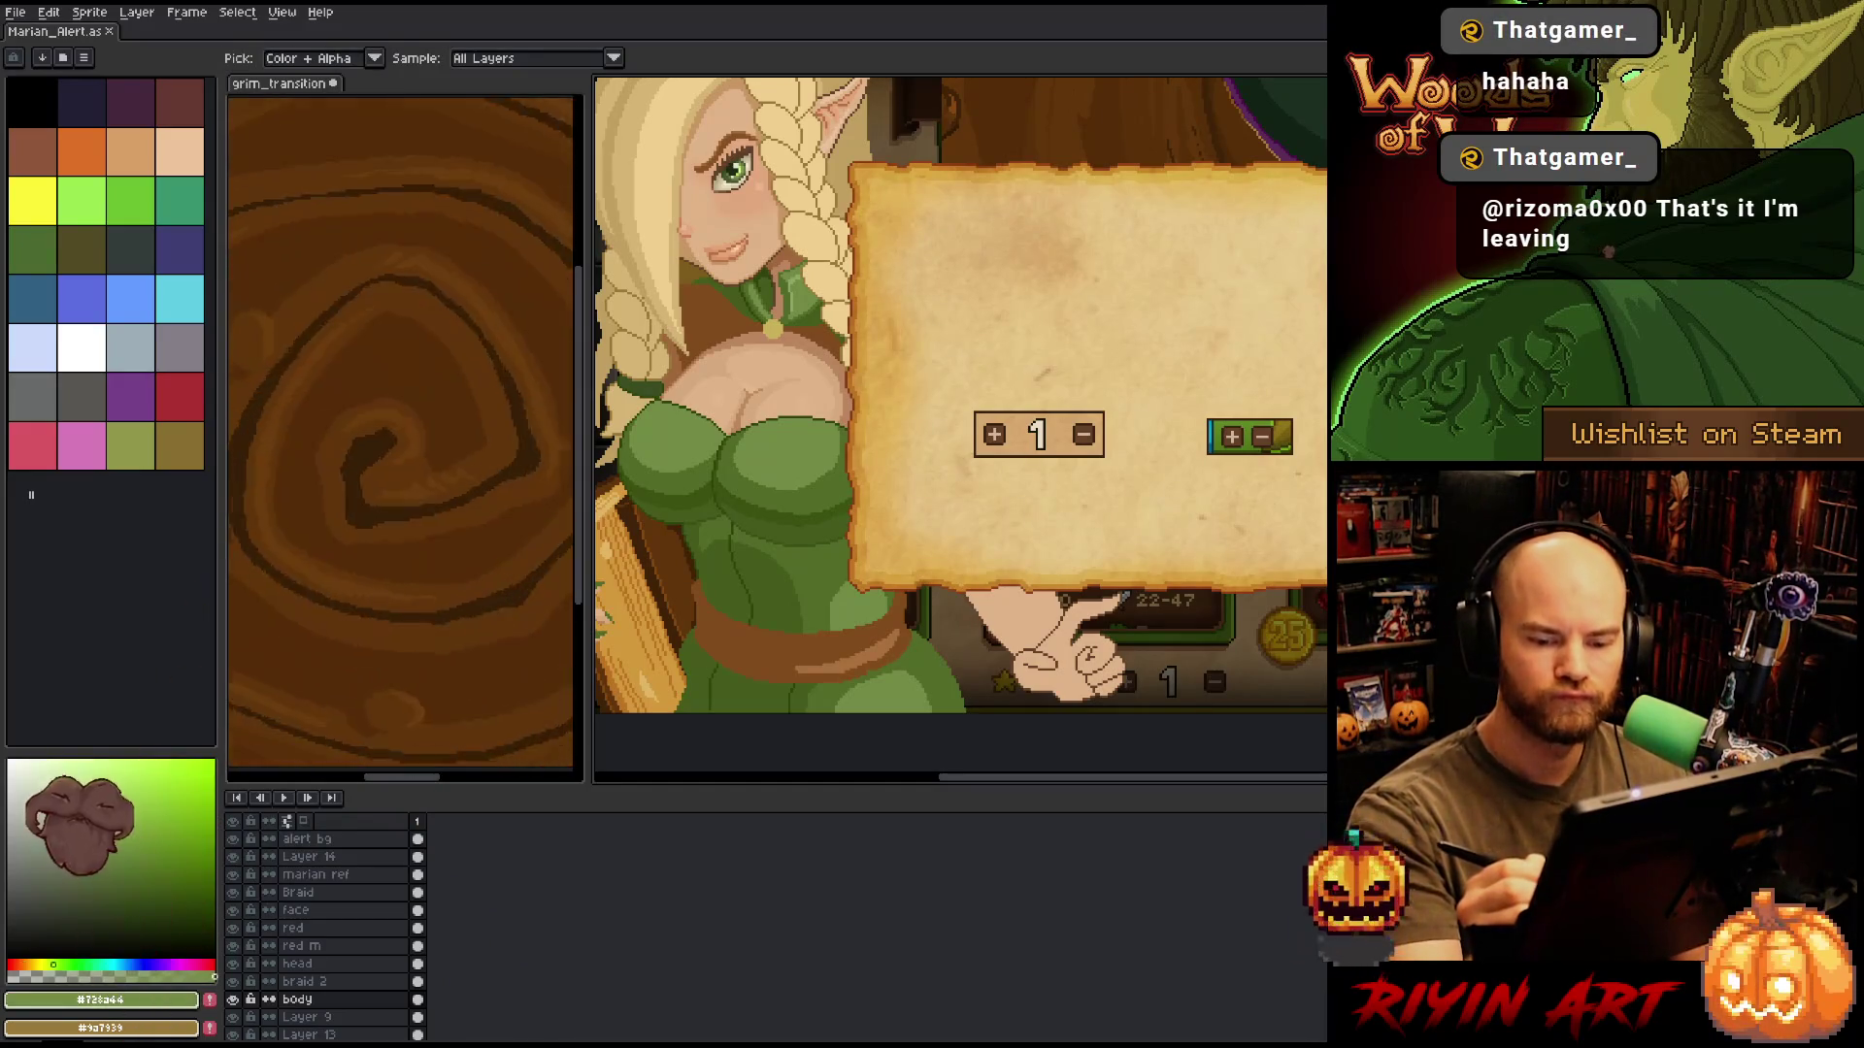
Grab the Layer 14 artwork under the hand, then add and undo a new layer.
{"action": "key", "text": "b"}
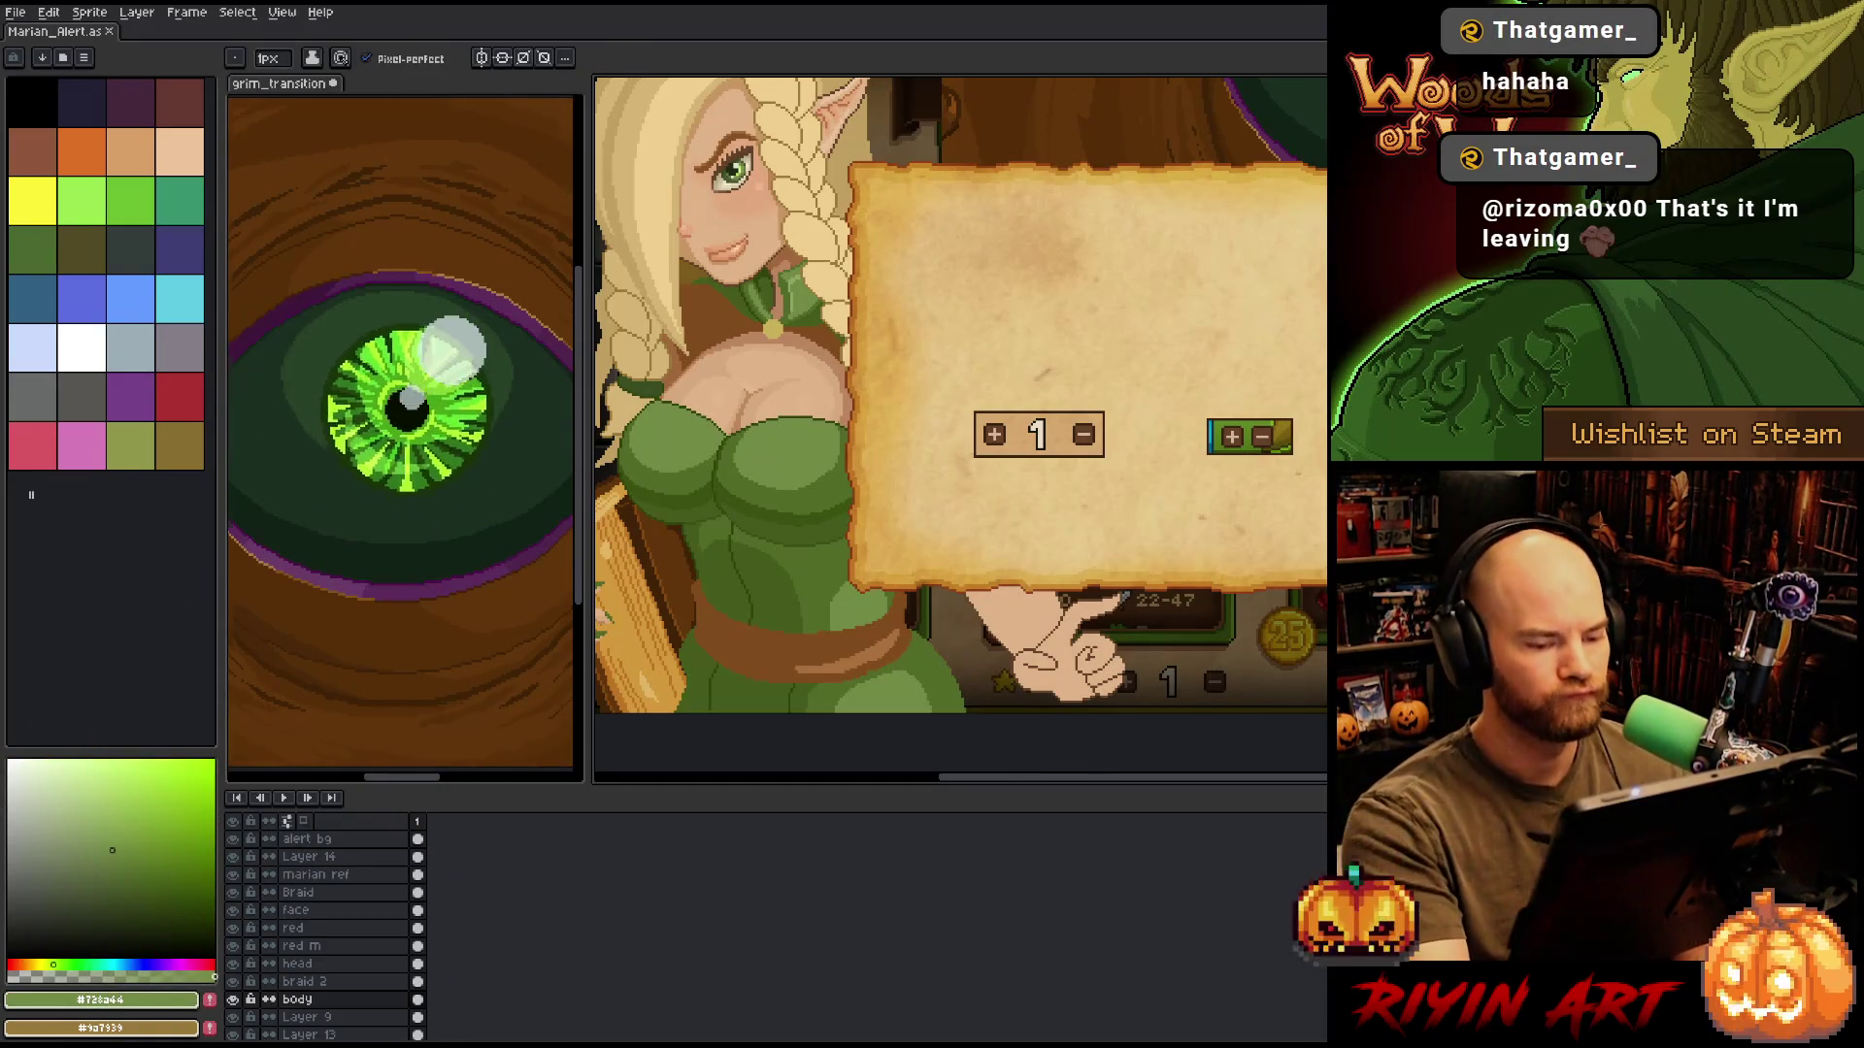
{"action": "key", "text": "v"}
{"action": "left_click", "coordinate": [1051, 631]}
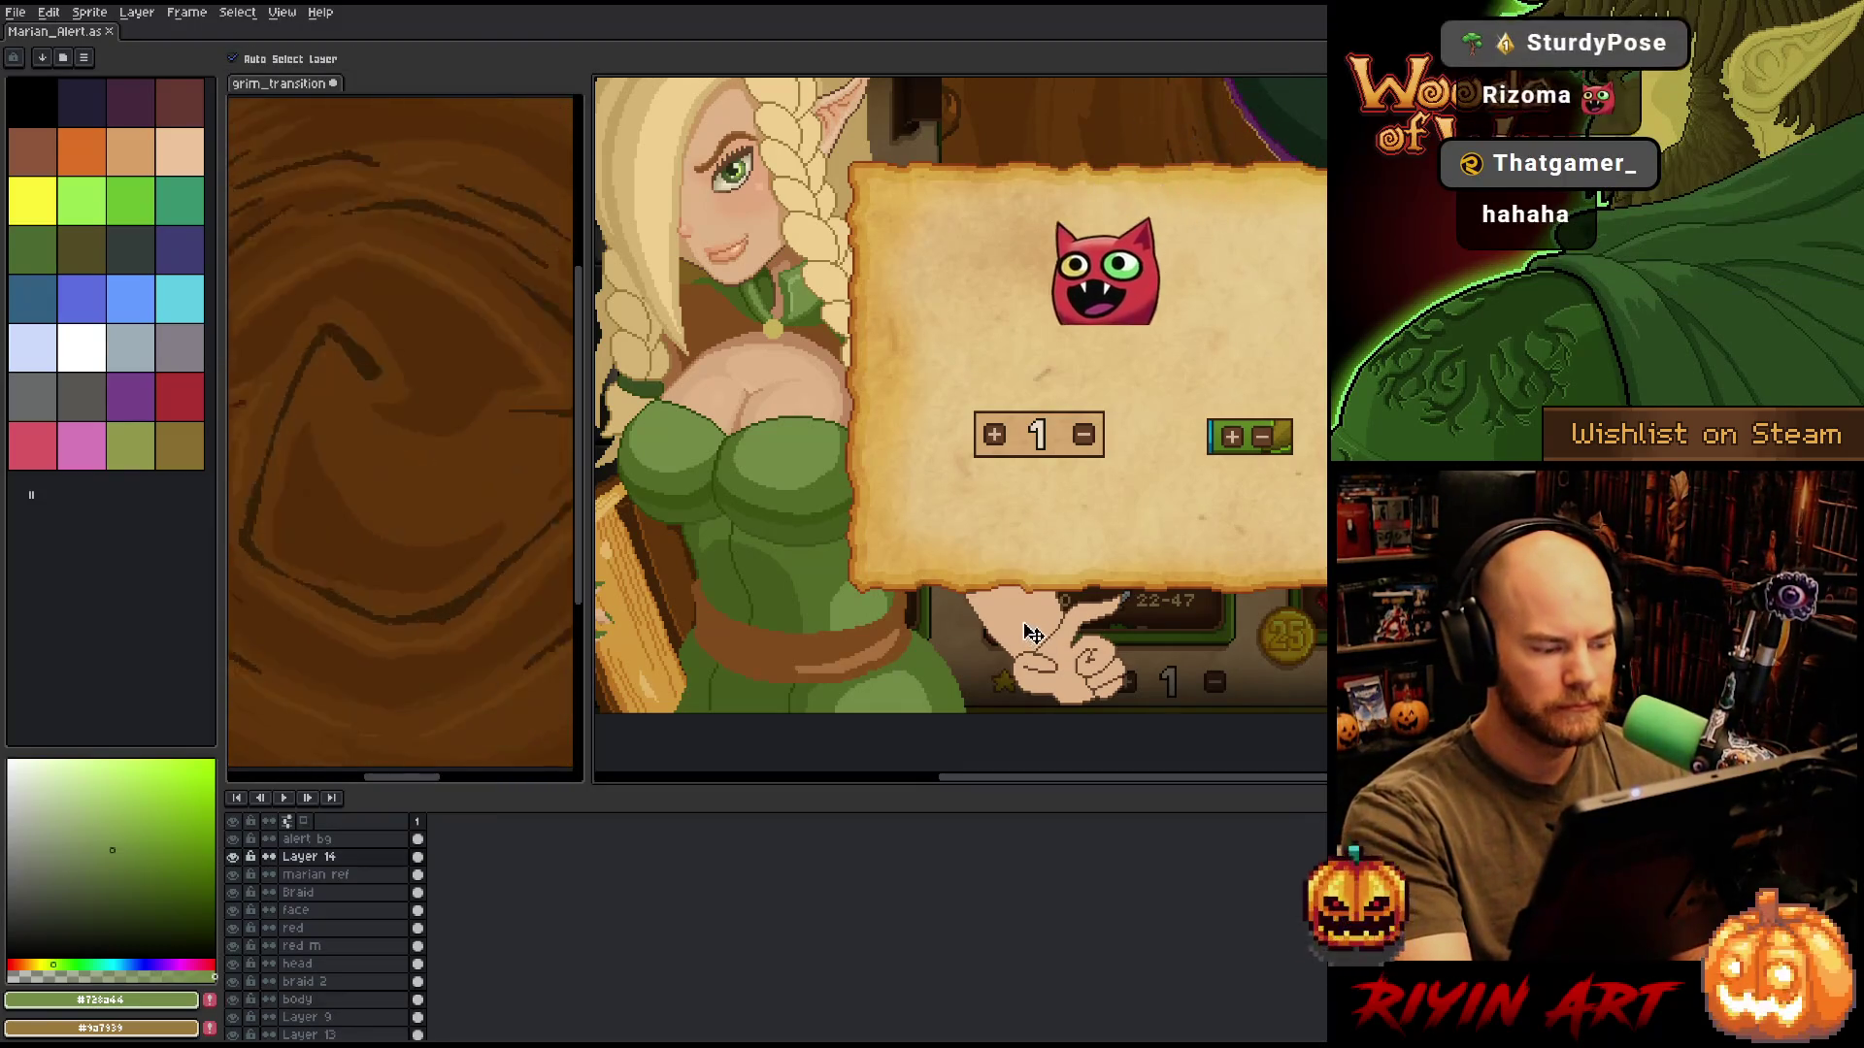
{"action": "key", "text": "shift+n"}
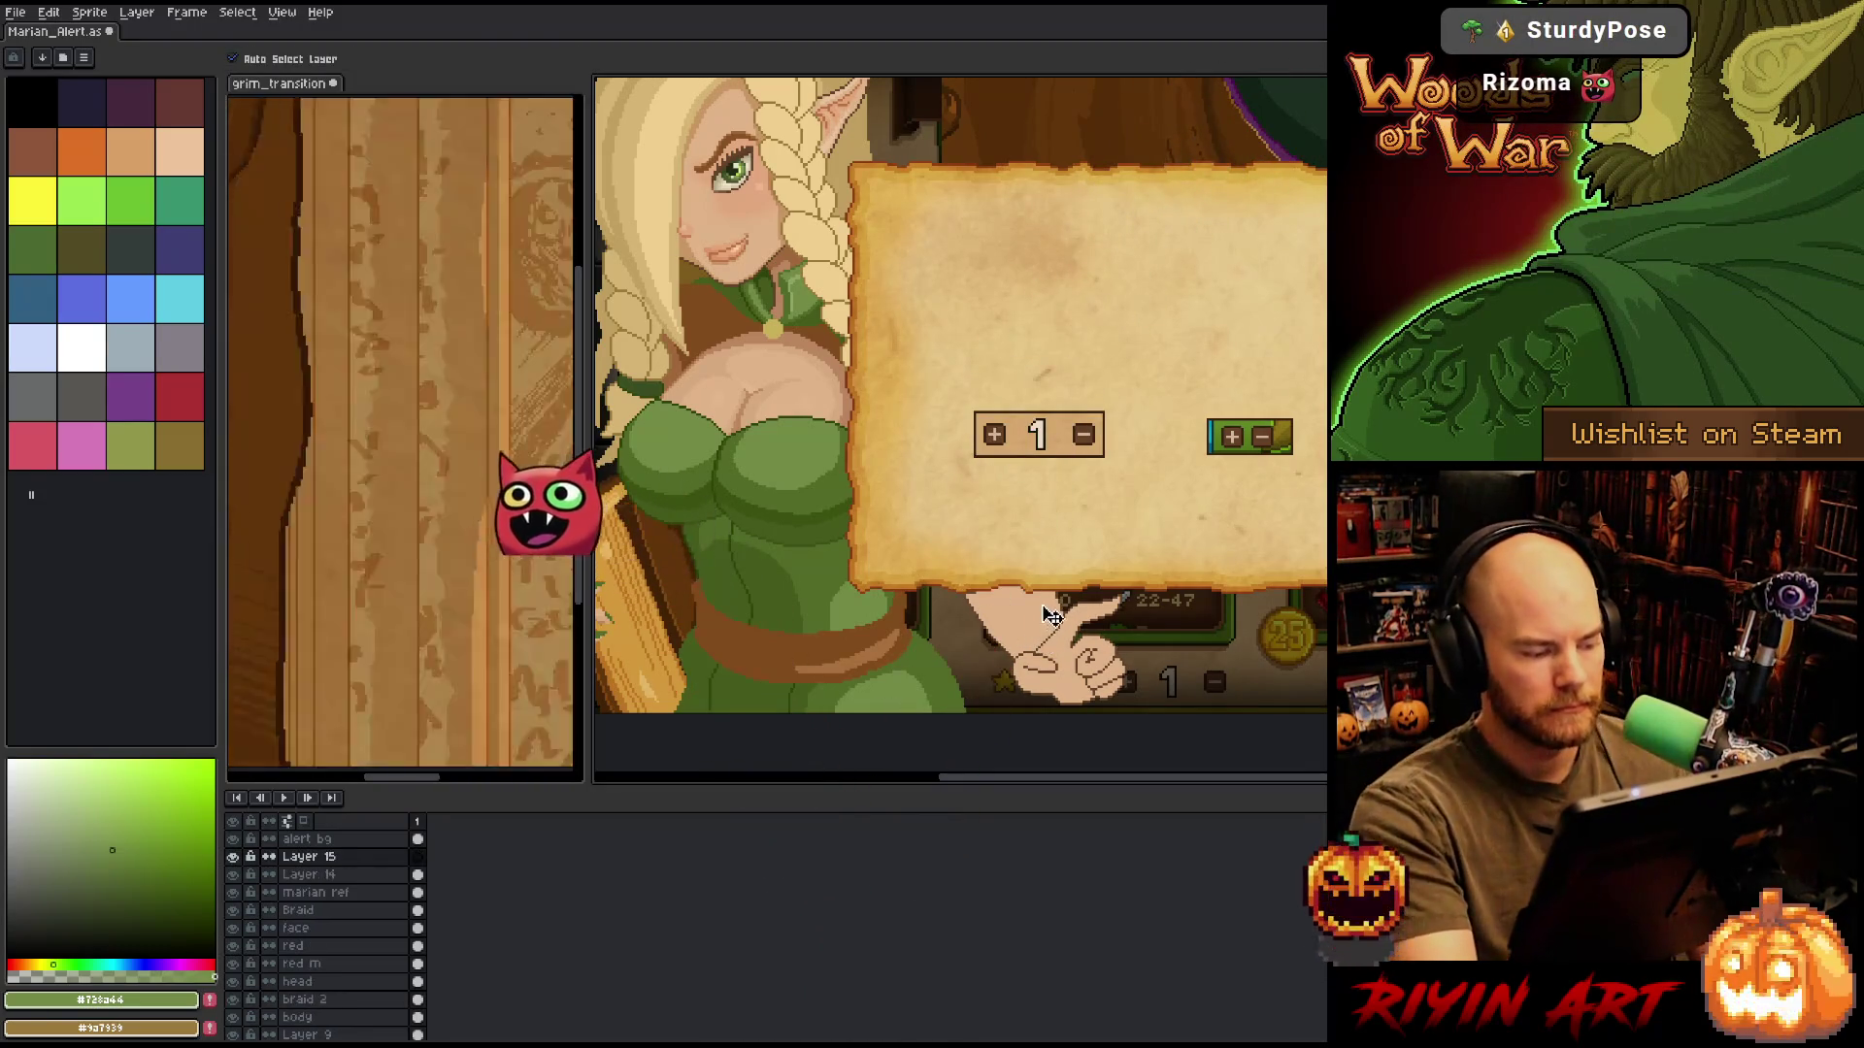
{"action": "key", "text": "ctrl+z"}
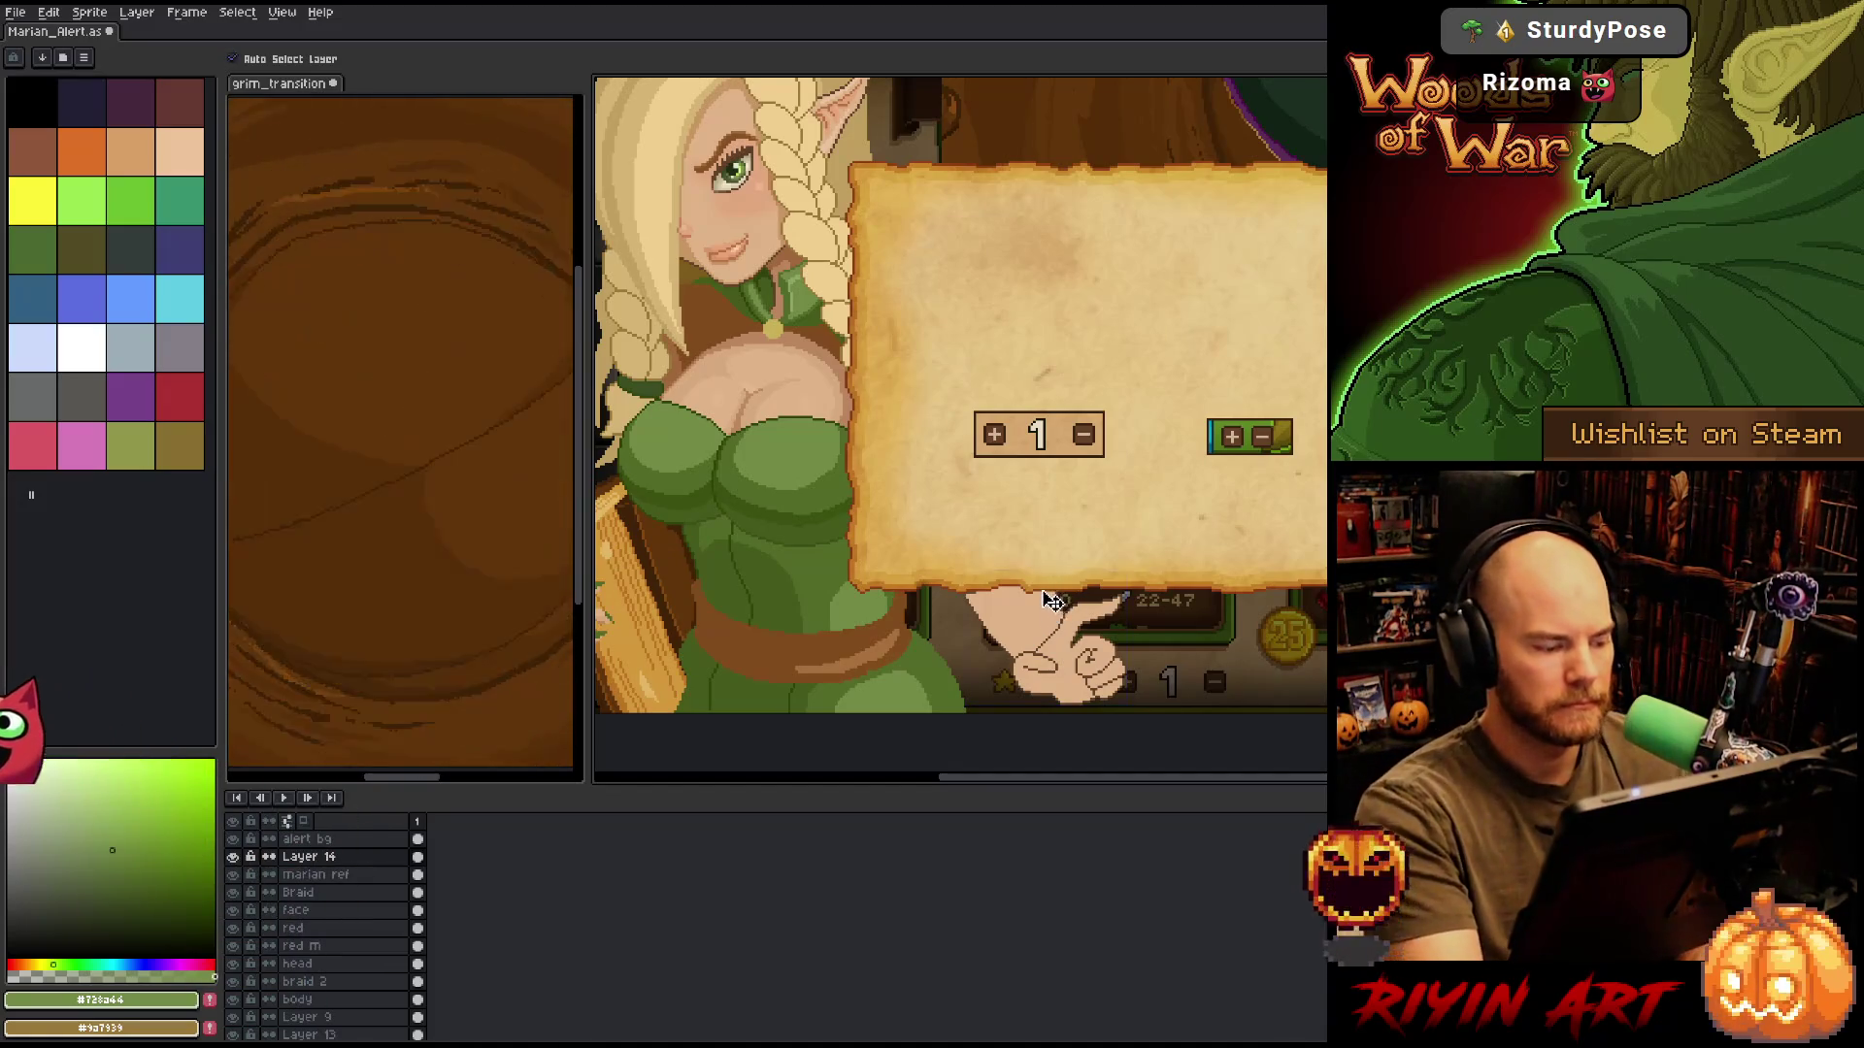
{"action": "key", "text": "b"}
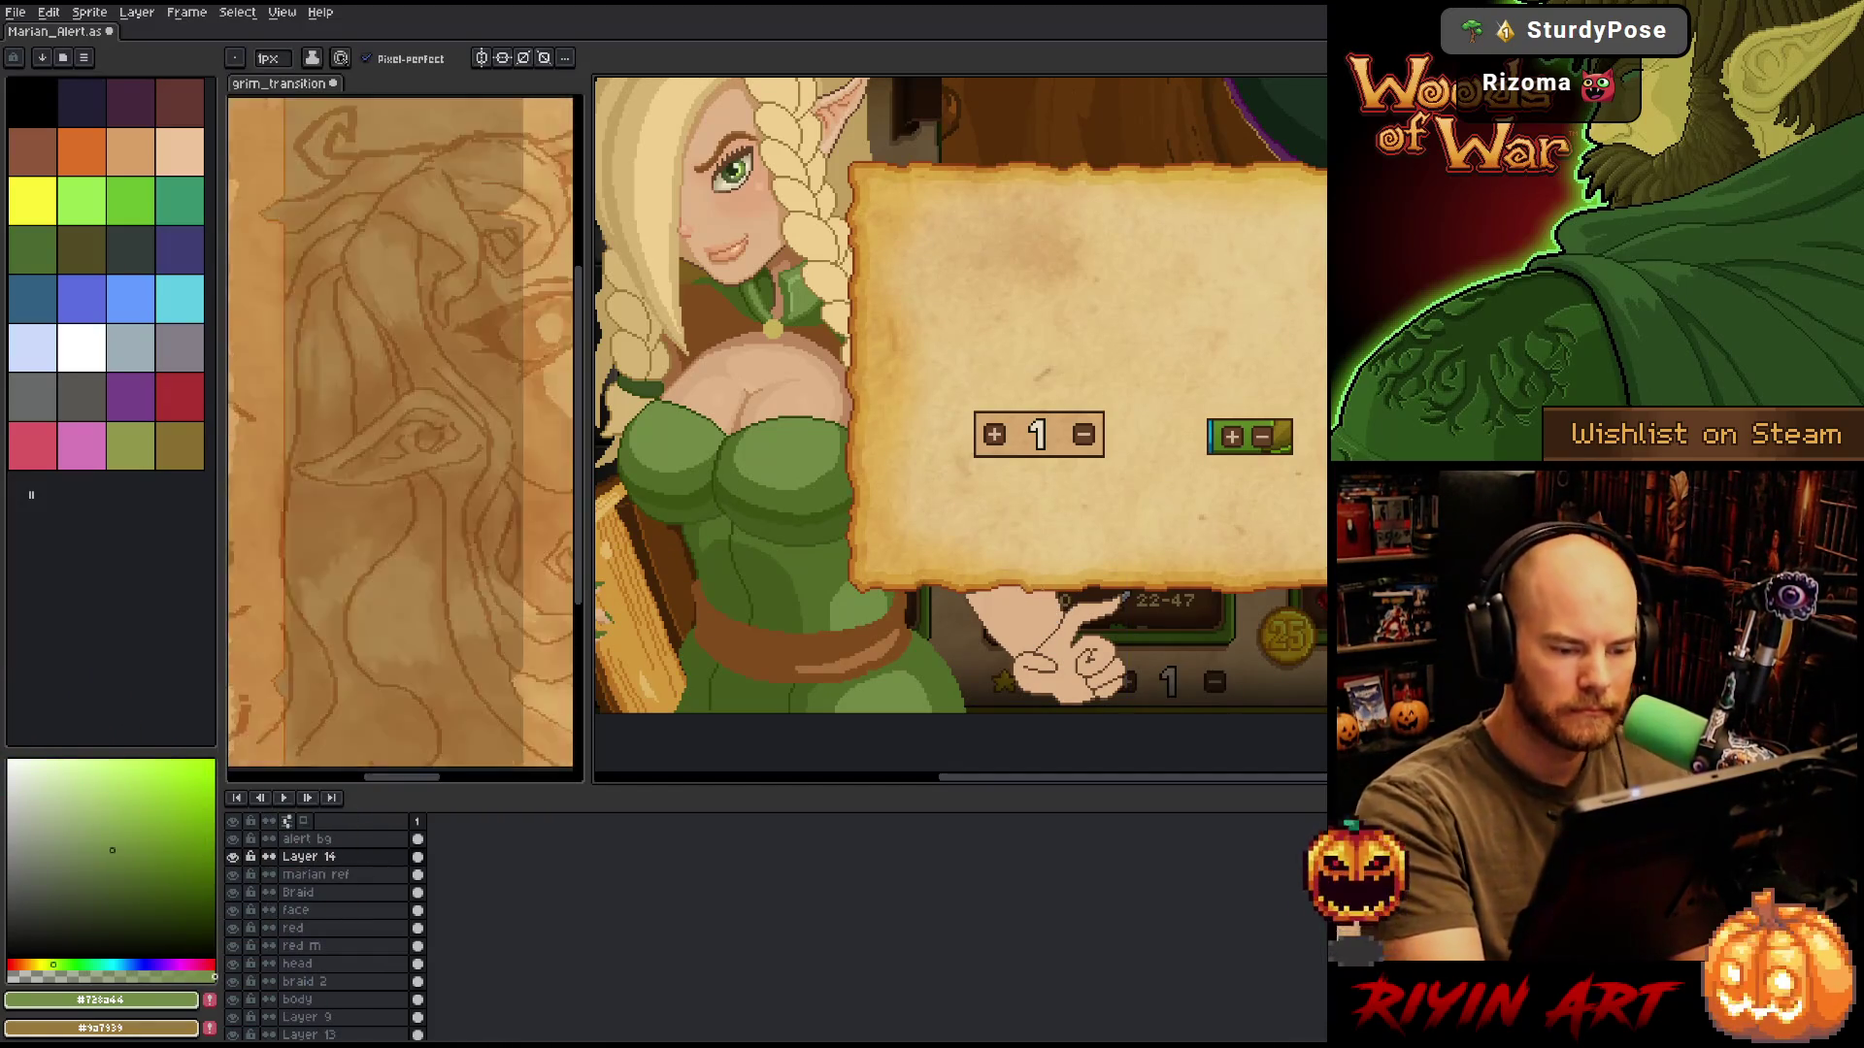
Draw a thin green arc beside the hand, redrawing until it fits, then sample dark green #3a5013.
{"action": "mouse_move", "coordinate": [1007, 594]}
{"action": "left_mouse_down"}
{"action": "mouse_move", "coordinate": [971, 639]}
{"action": "mouse_move", "coordinate": [975, 688]}
{"action": "left_mouse_up"}
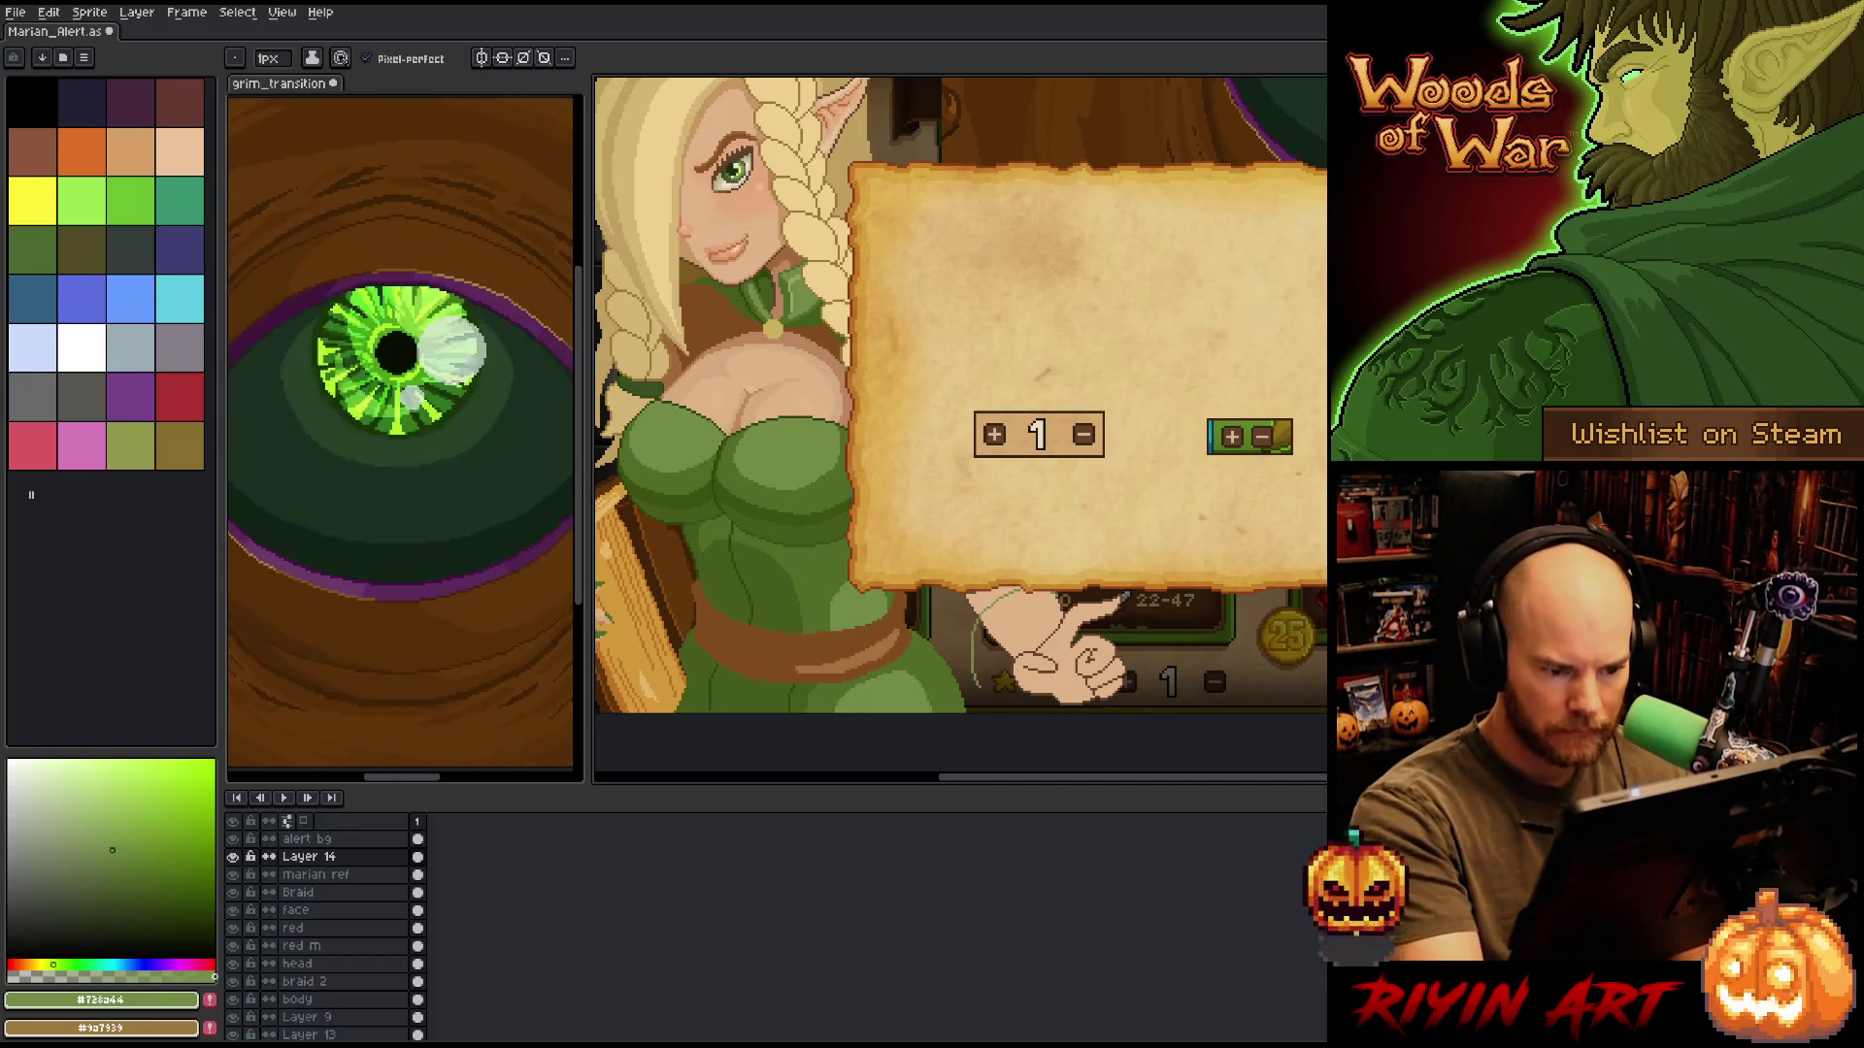
{"action": "key", "text": "ctrl+z"}
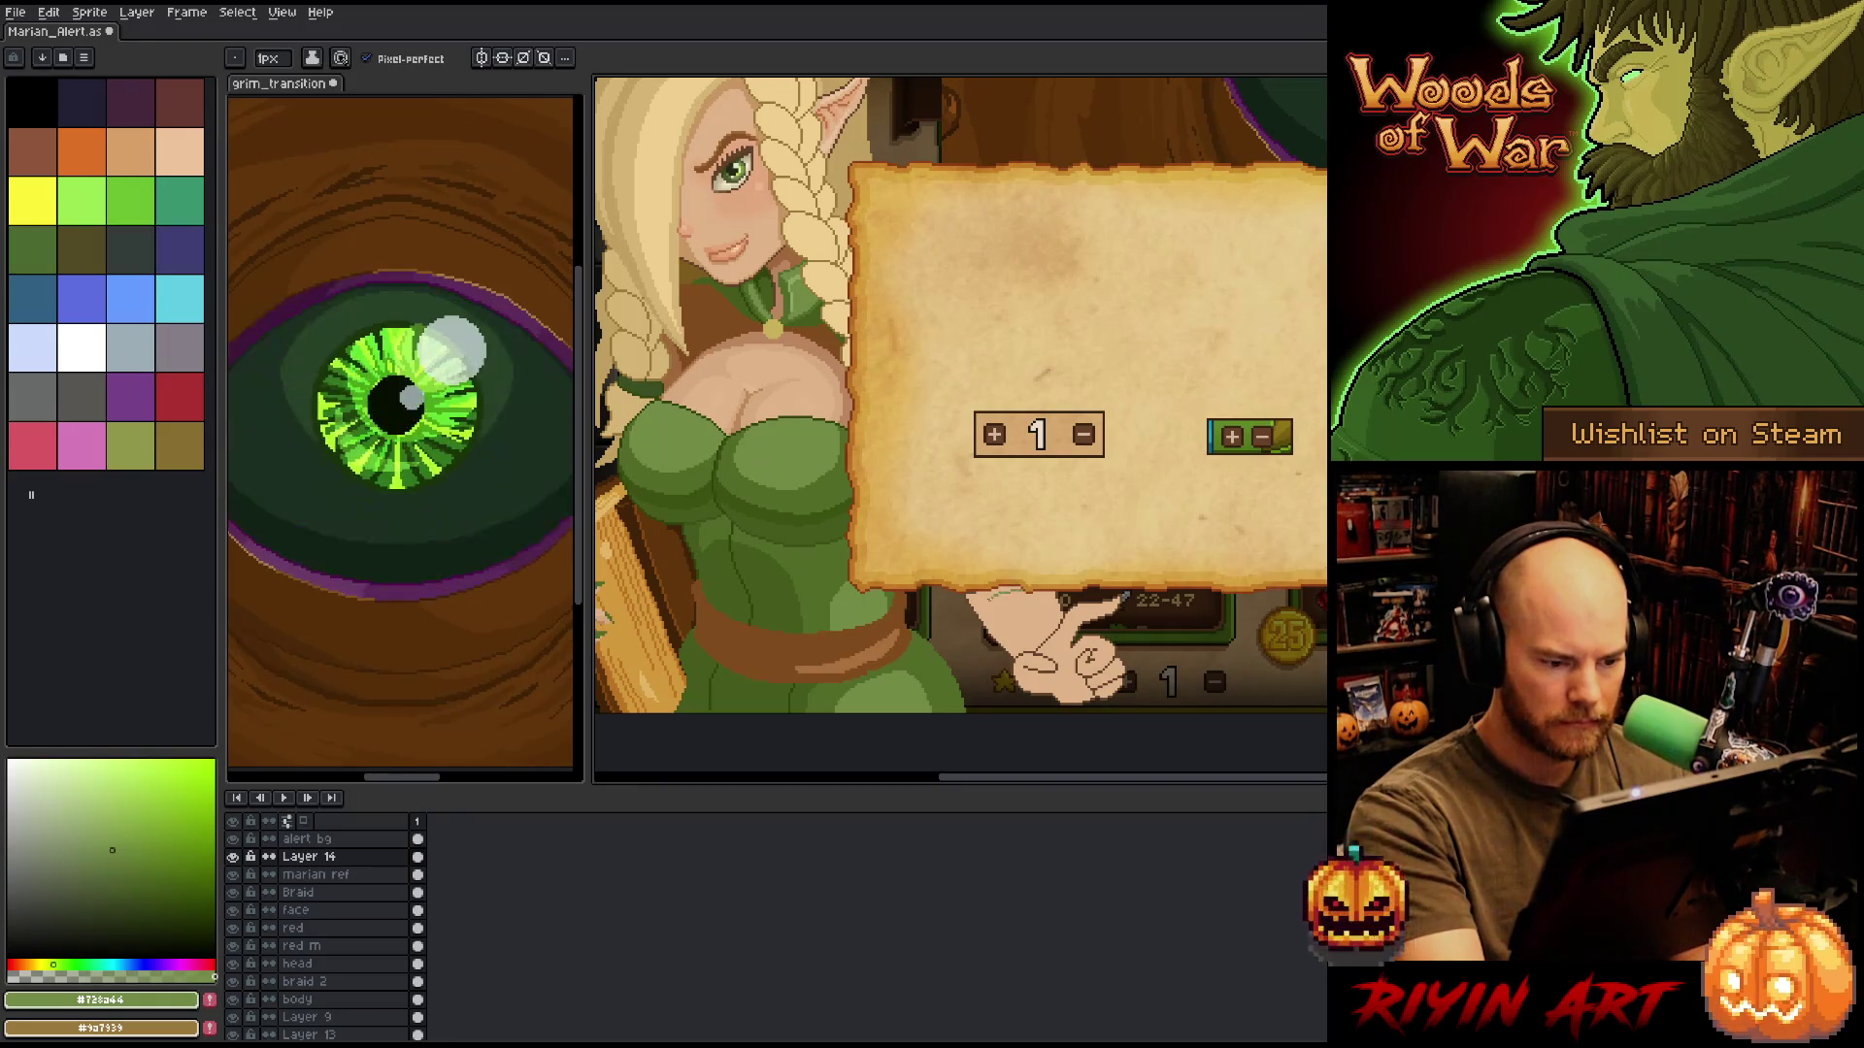
{"action": "left_click_drag", "start_coordinate": [1014, 590], "coordinate": [979, 696]}
{"action": "key", "text": "ctrl+z"}
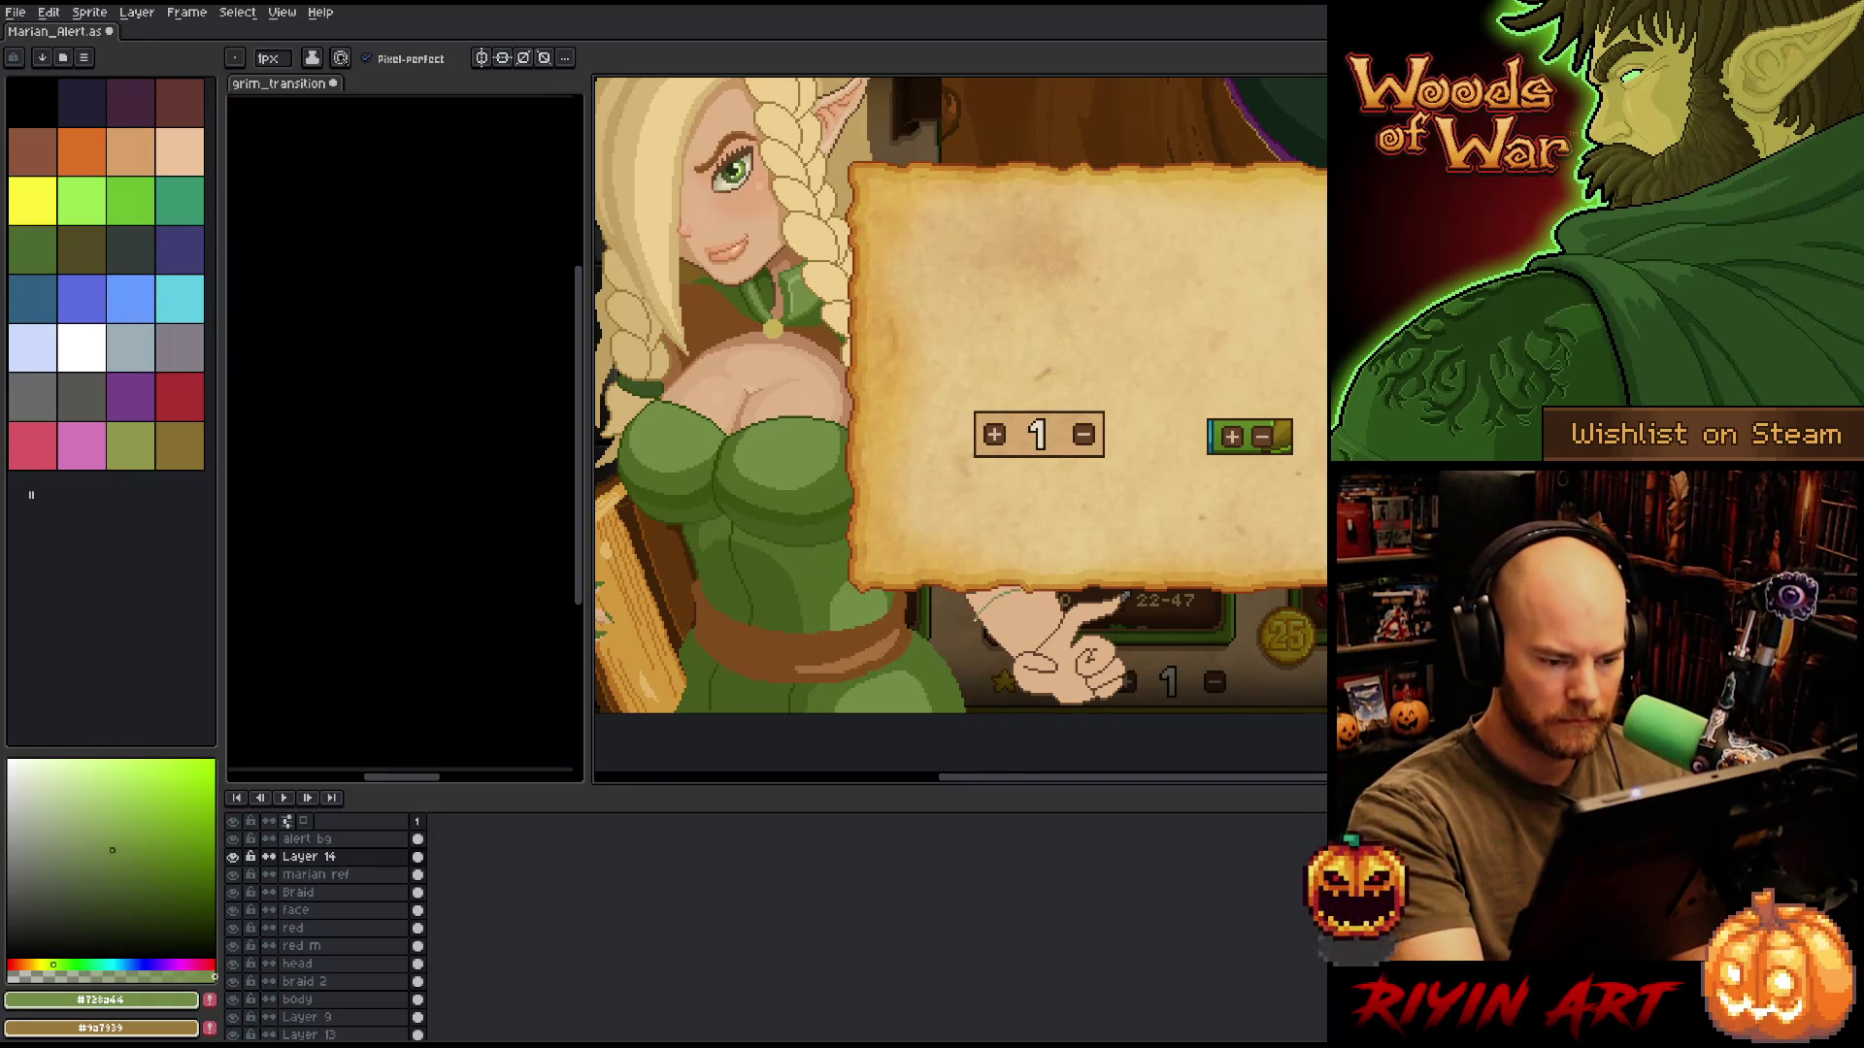
{"action": "scroll", "coordinate": [961, 388], "scroll_direction": "down", "scroll_amount": 1}
{"action": "left_click_drag", "start_coordinate": [1014, 555], "coordinate": [978, 670]}
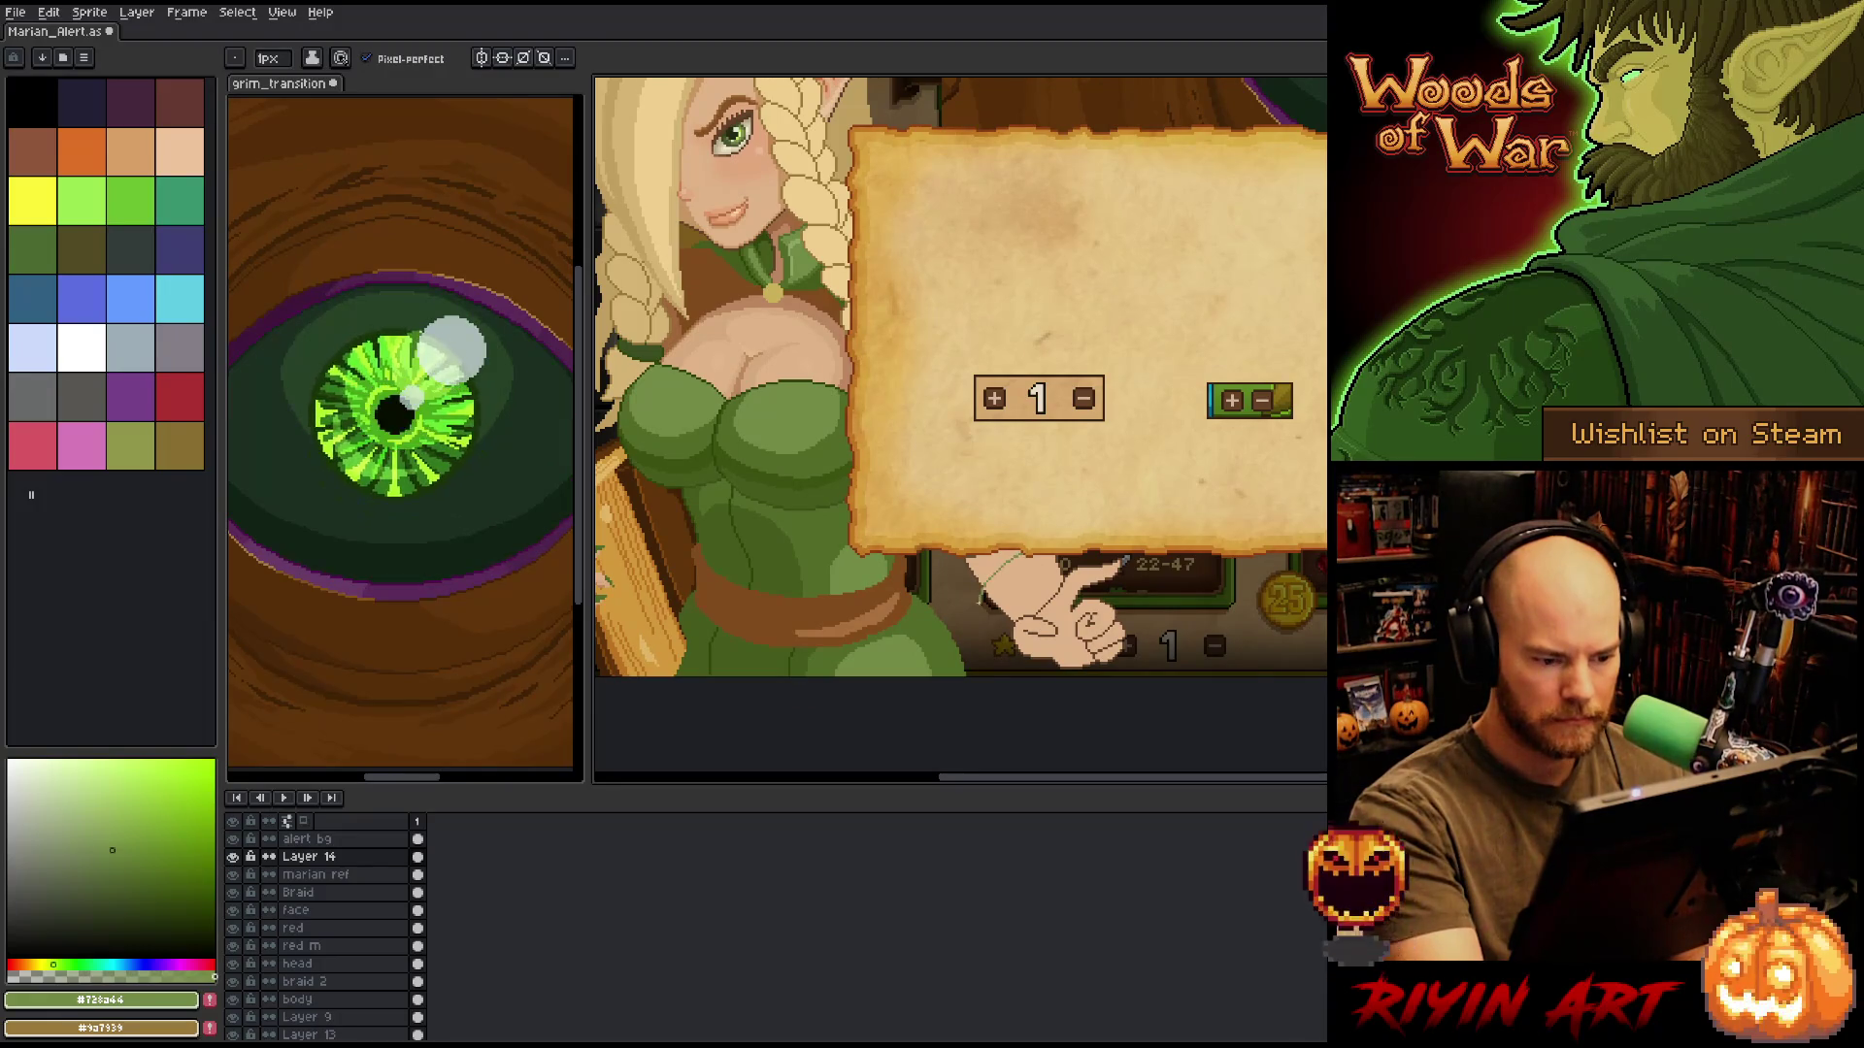
{"action": "left_click_drag", "start_coordinate": [983, 600], "coordinate": [978, 678]}
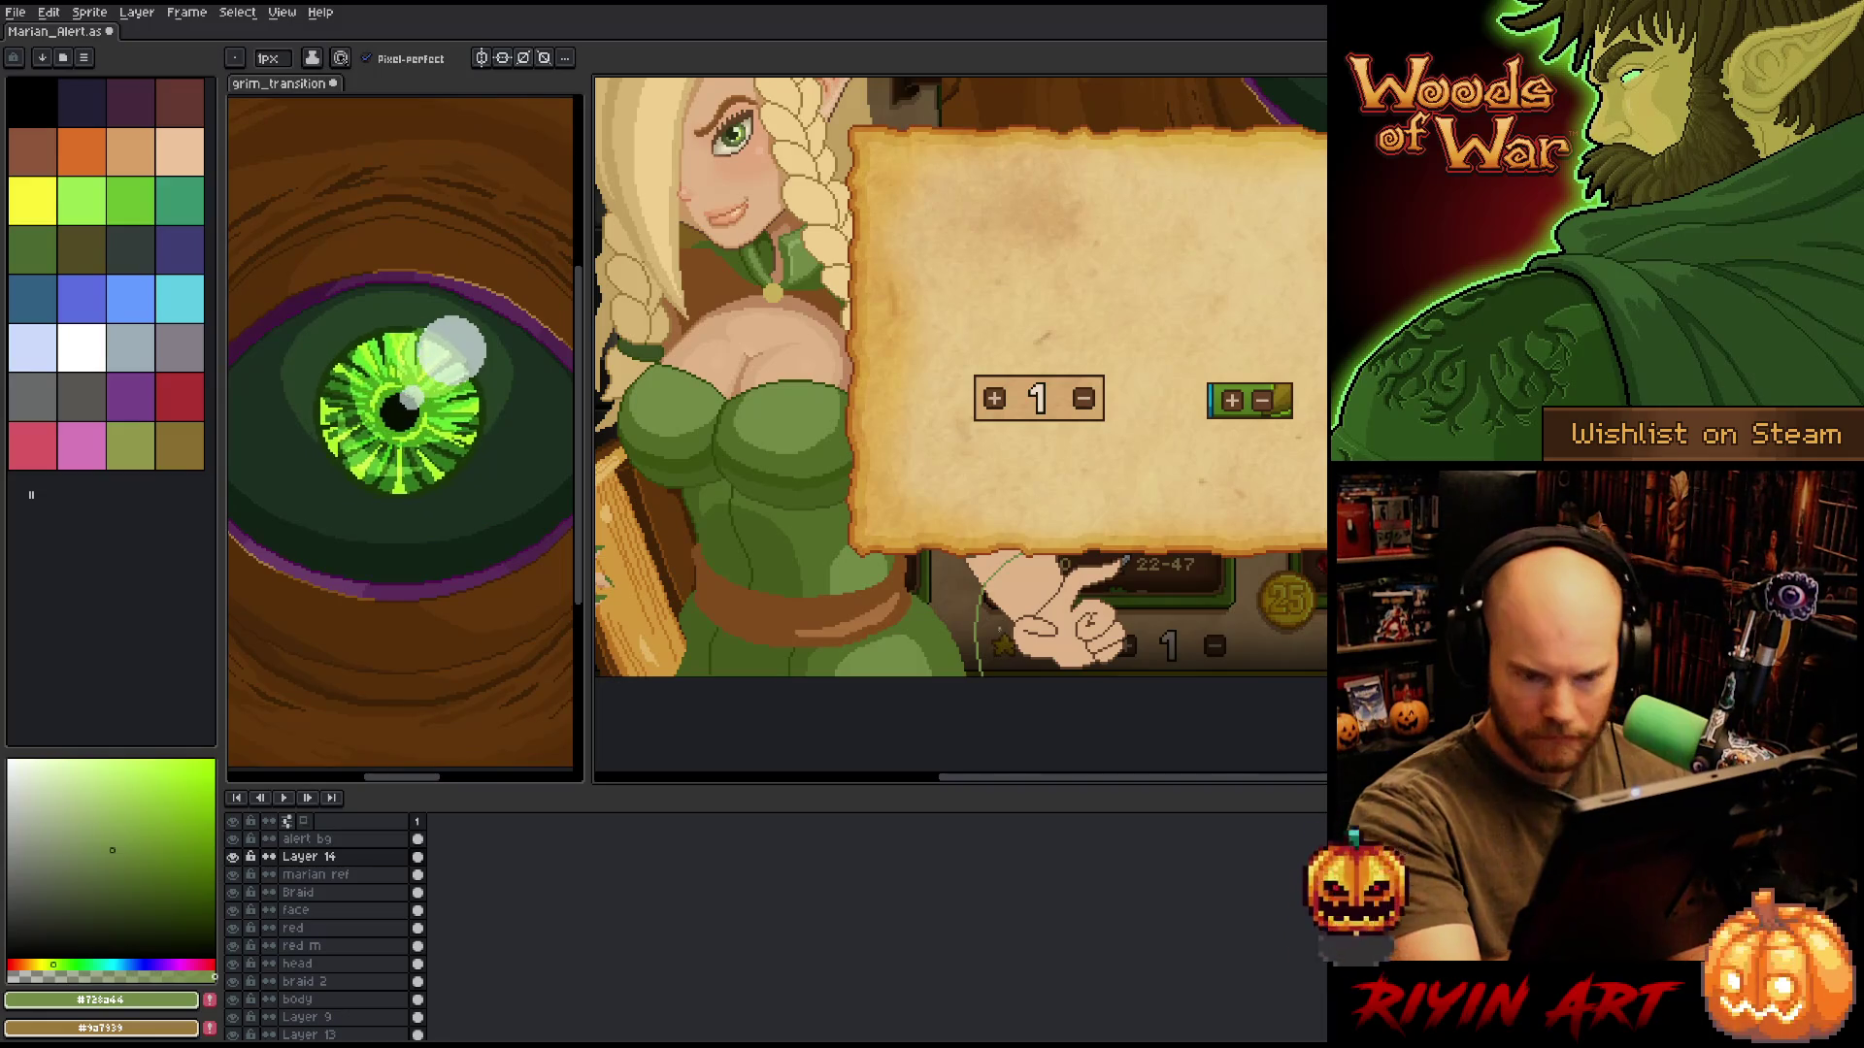
{"action": "key", "text": "i"}
{"action": "left_click", "coordinate": [1226, 506]}
Pick the lighter green #728a44 and place a green pixel on the hand.
{"action": "key", "text": "b"}
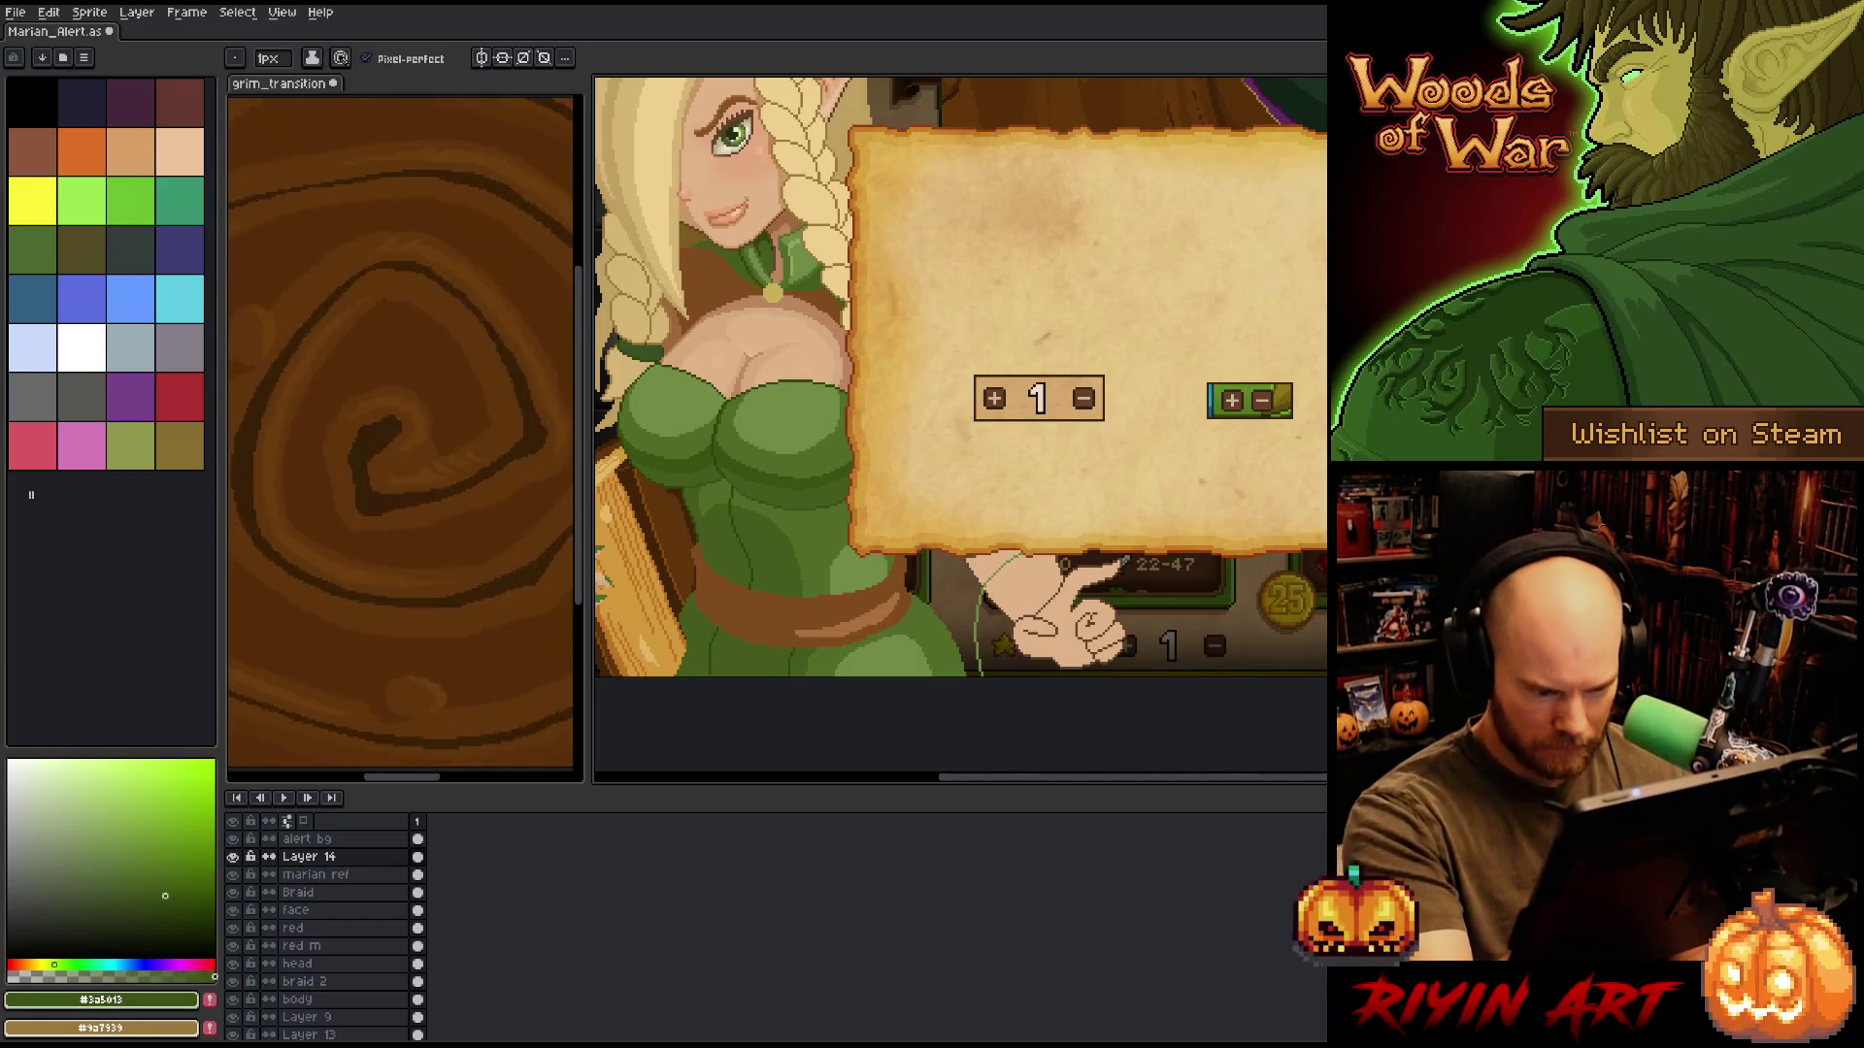
{"action": "scroll", "coordinate": [1006, 618], "scroll_direction": "up", "scroll_amount": 4}
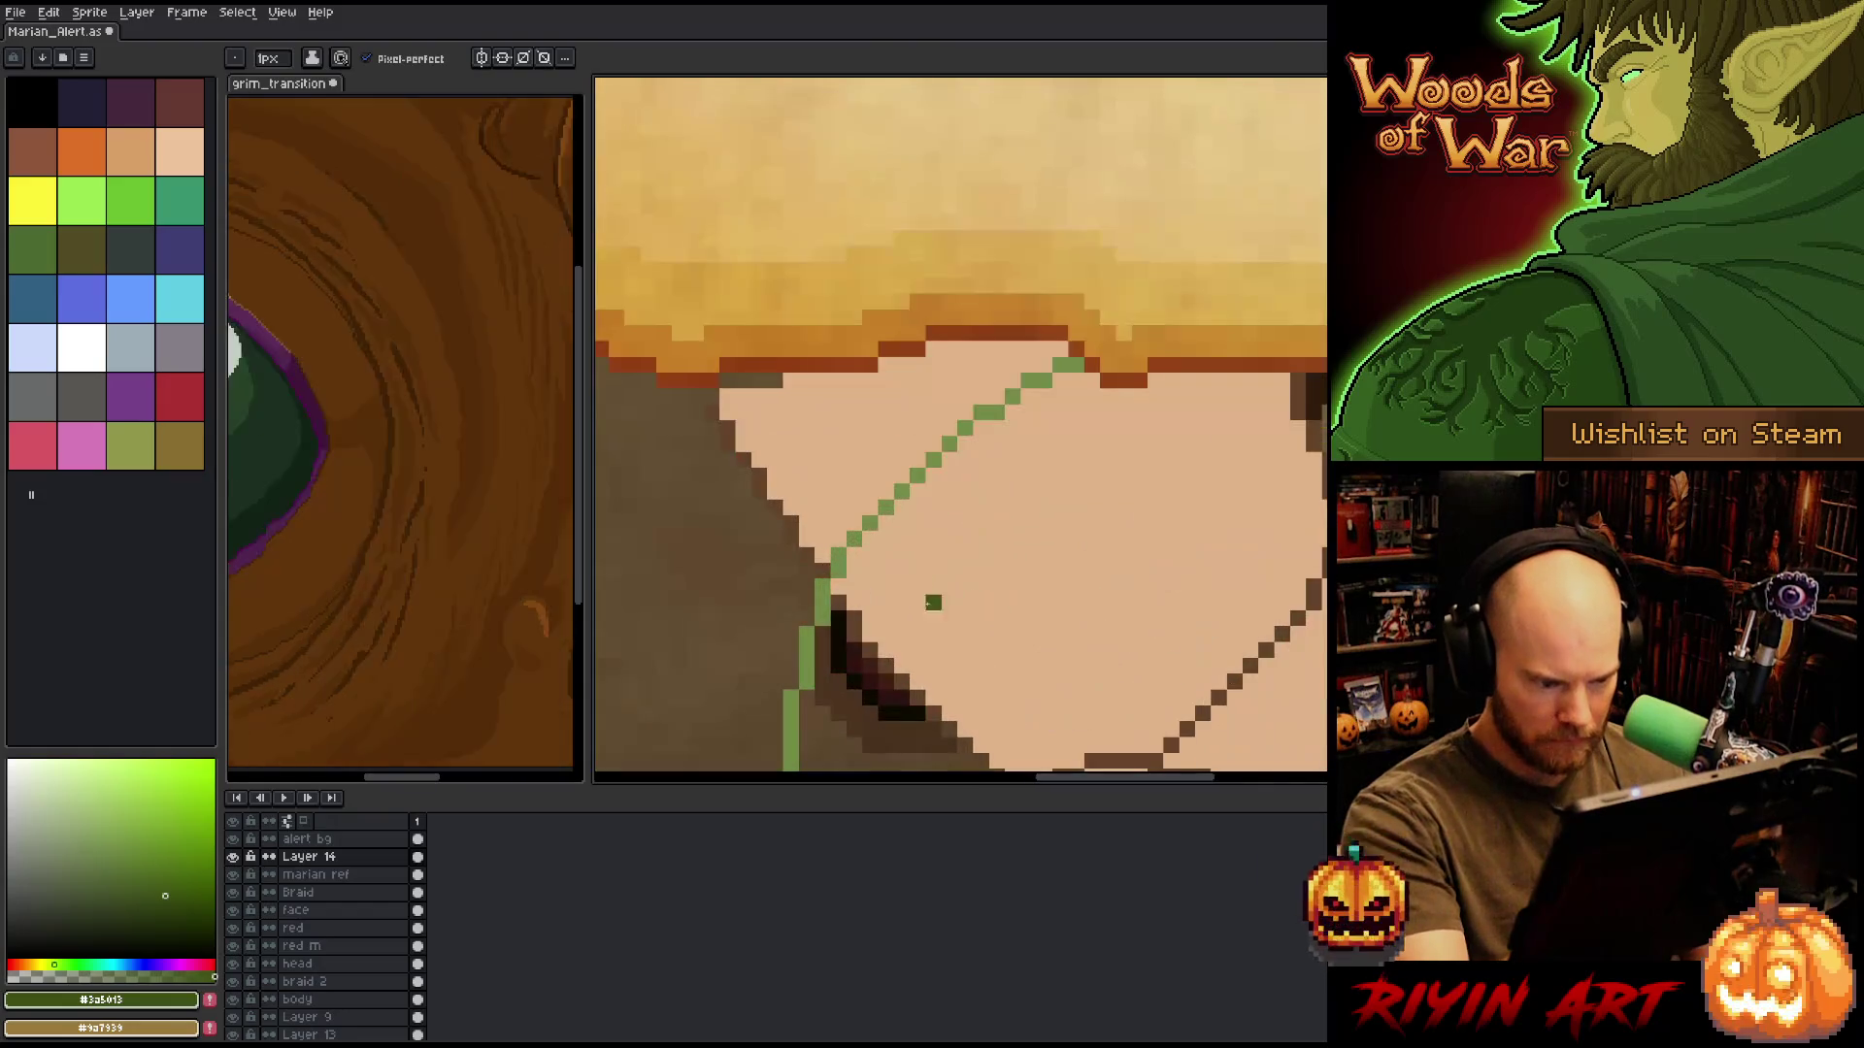
{"action": "key", "text": "i"}
{"action": "left_click", "coordinate": [846, 559]}
{"action": "scroll", "coordinate": [990, 520], "scroll_direction": "down", "scroll_amount": 3}
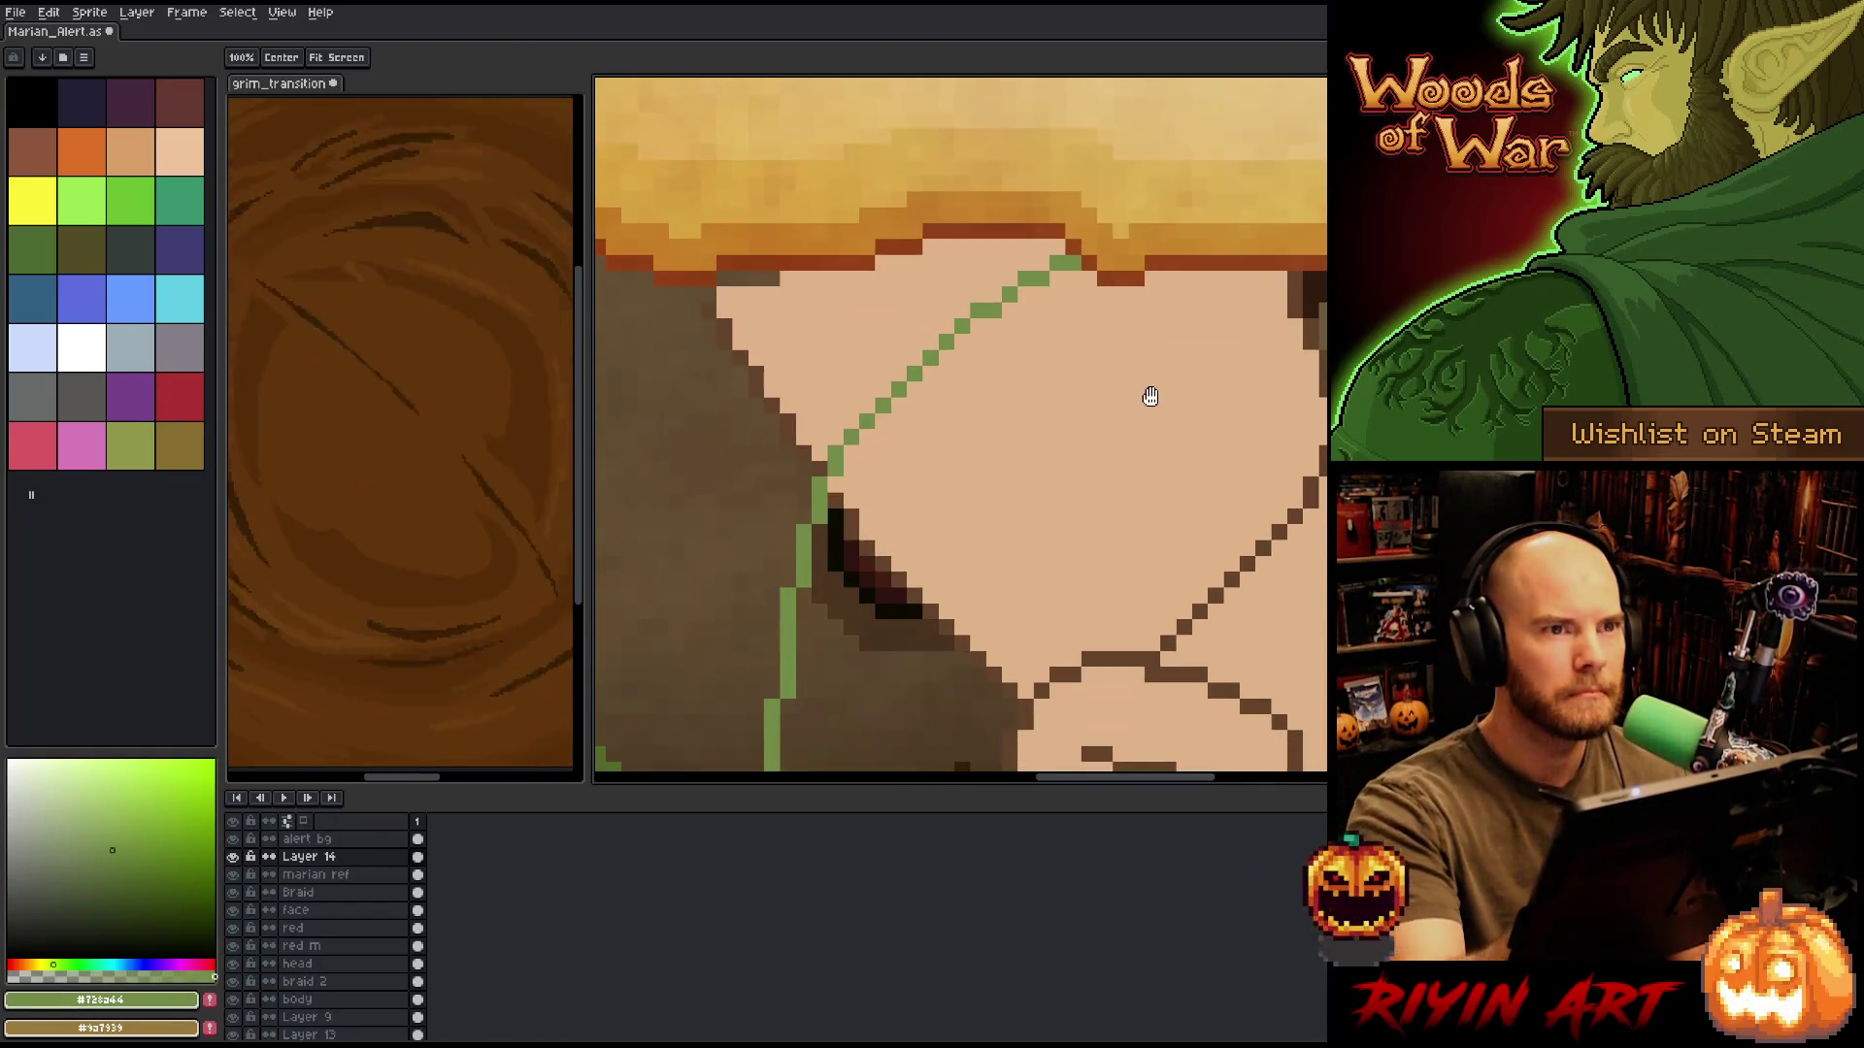
{"action": "key", "text": "b"}
{"action": "left_click", "coordinate": [1183, 436]}
{"action": "scroll", "coordinate": [1183, 437], "scroll_direction": "down", "scroll_amount": 1}
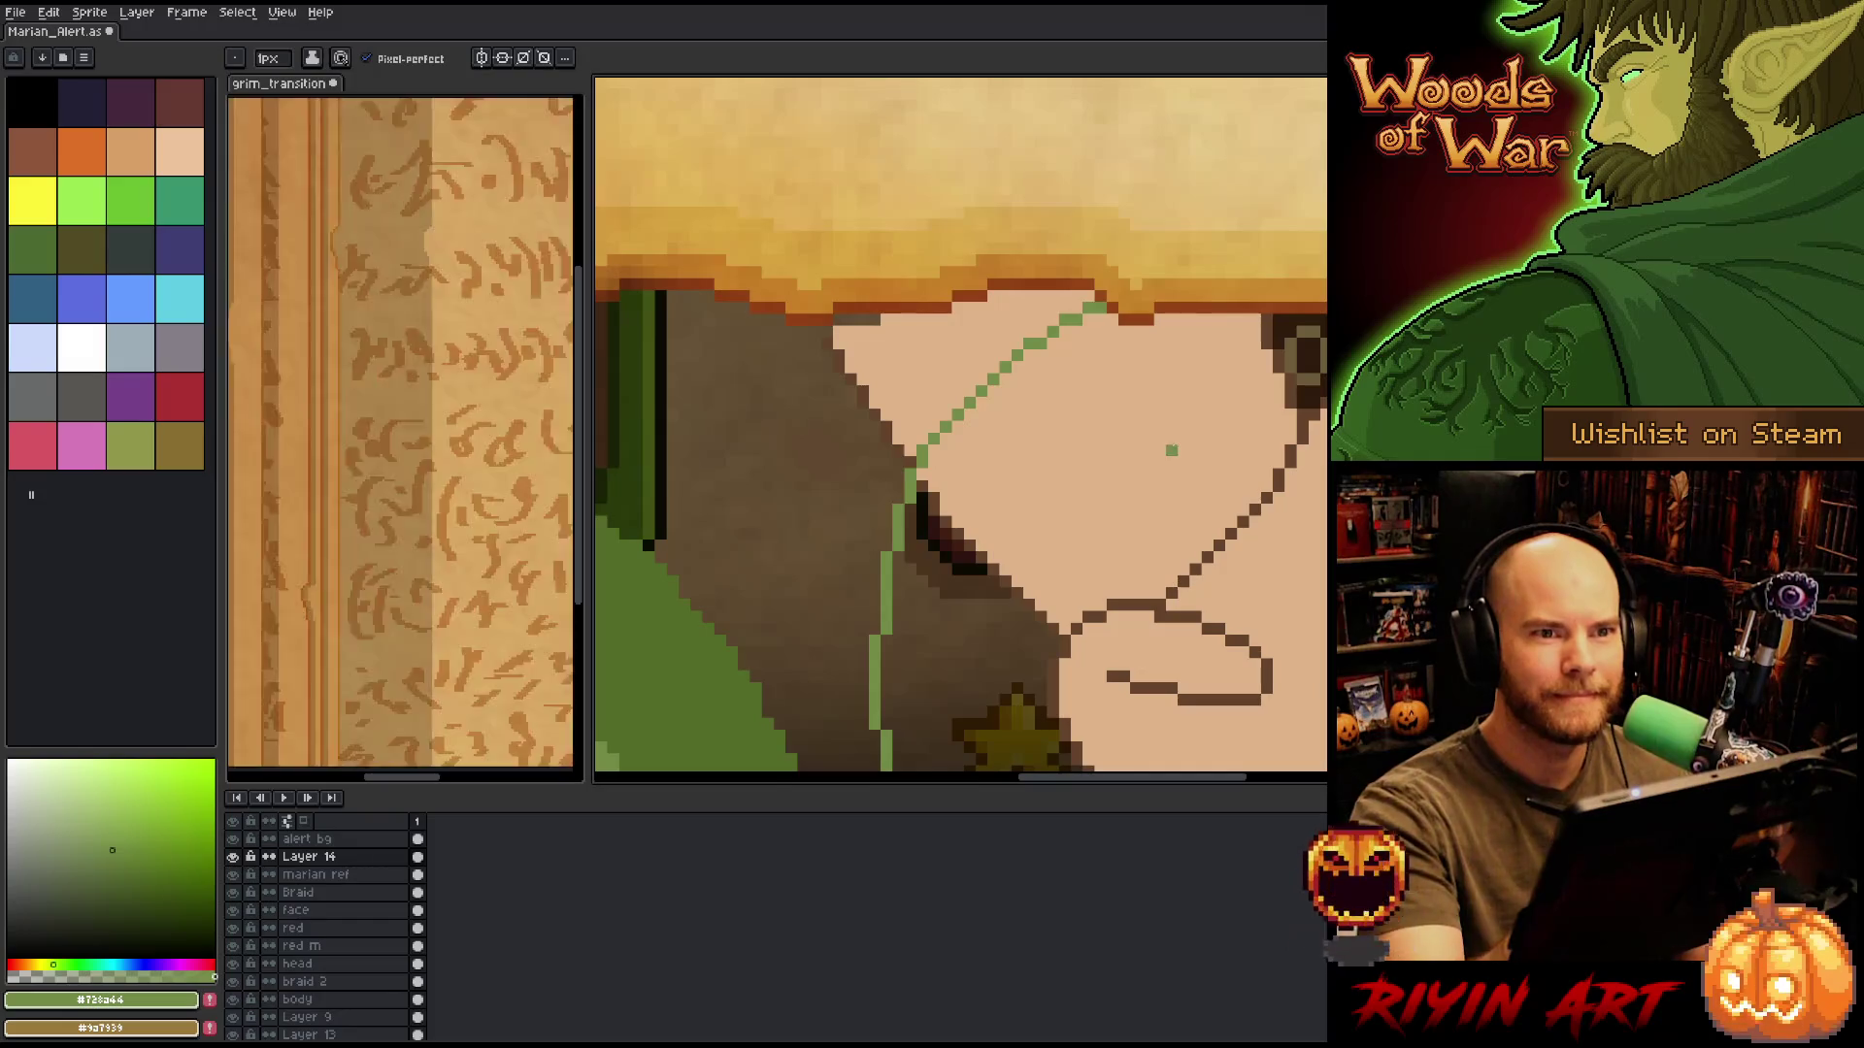
{"action": "left_click_drag", "start_coordinate": [1219, 446], "coordinate": [1192, 421]}
{"action": "key", "text": "b"}
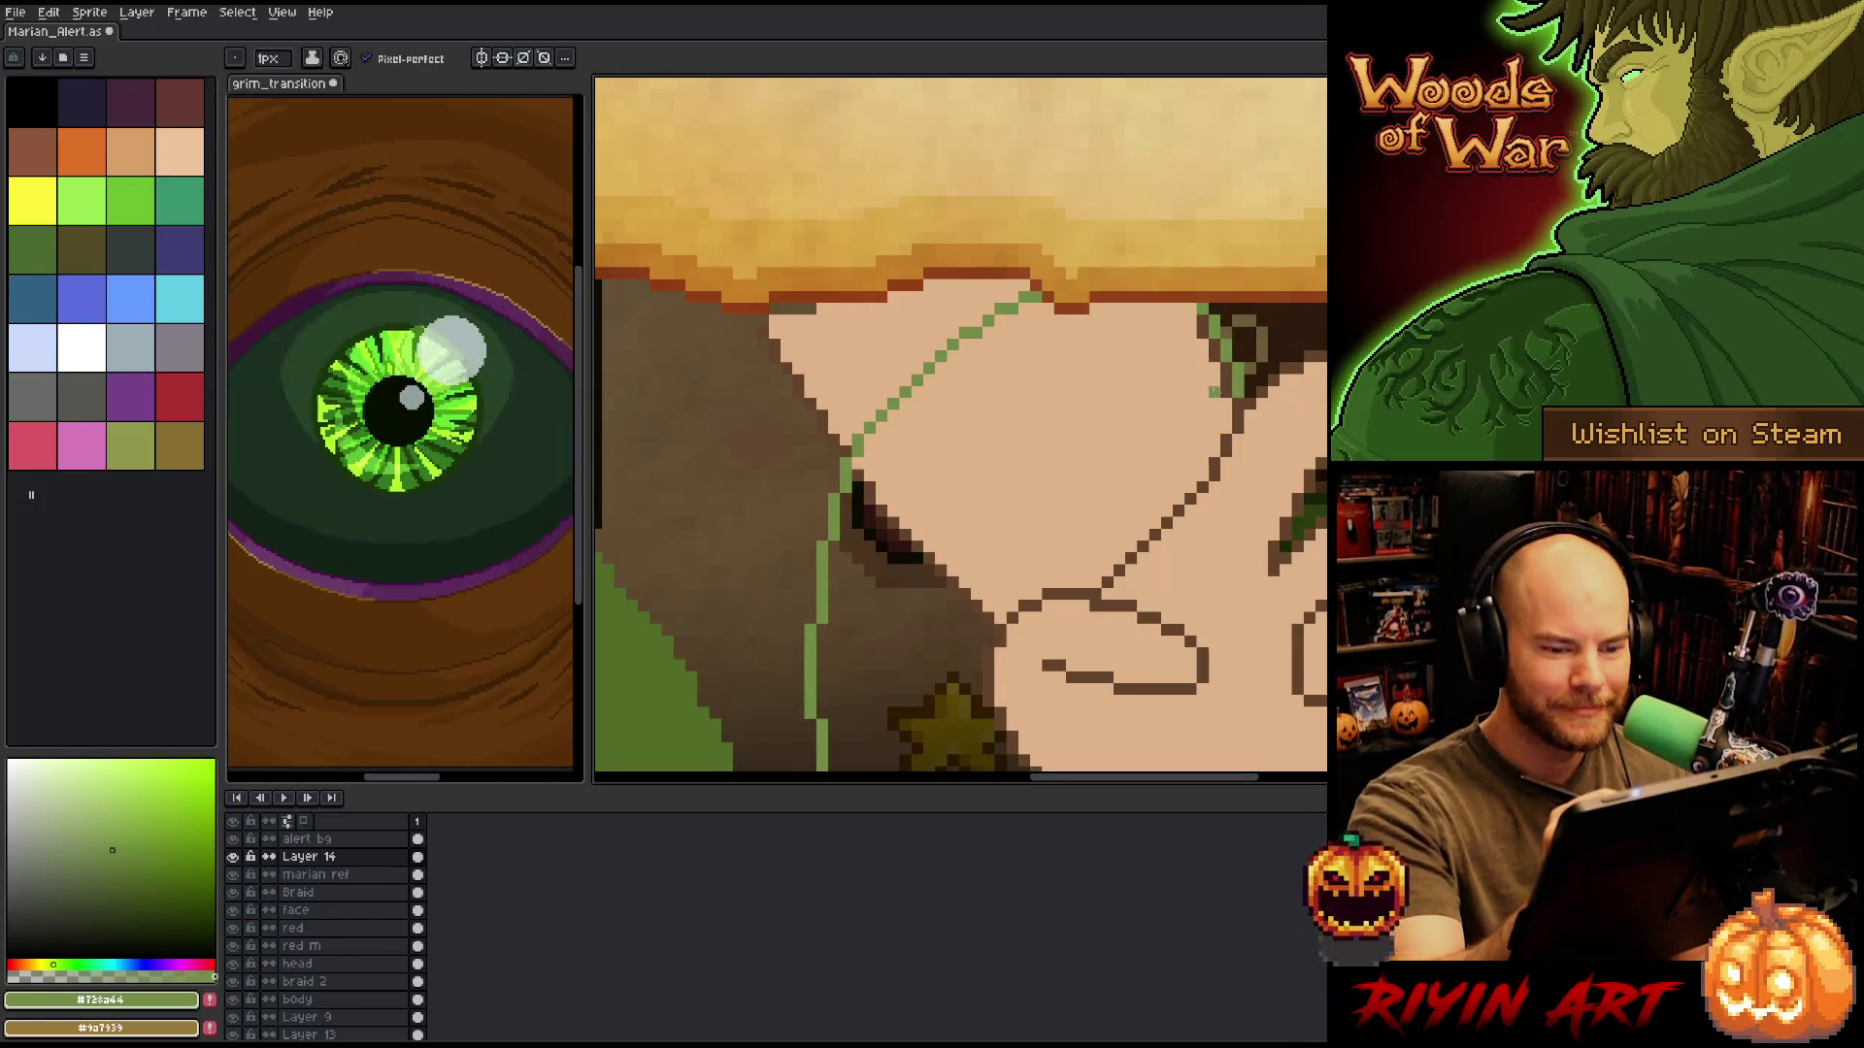
Bring the hand and parchment into view and reselect the lighter green #728a44.
{"action": "scroll", "coordinate": [1100, 448], "scroll_direction": "down", "scroll_amount": 2}
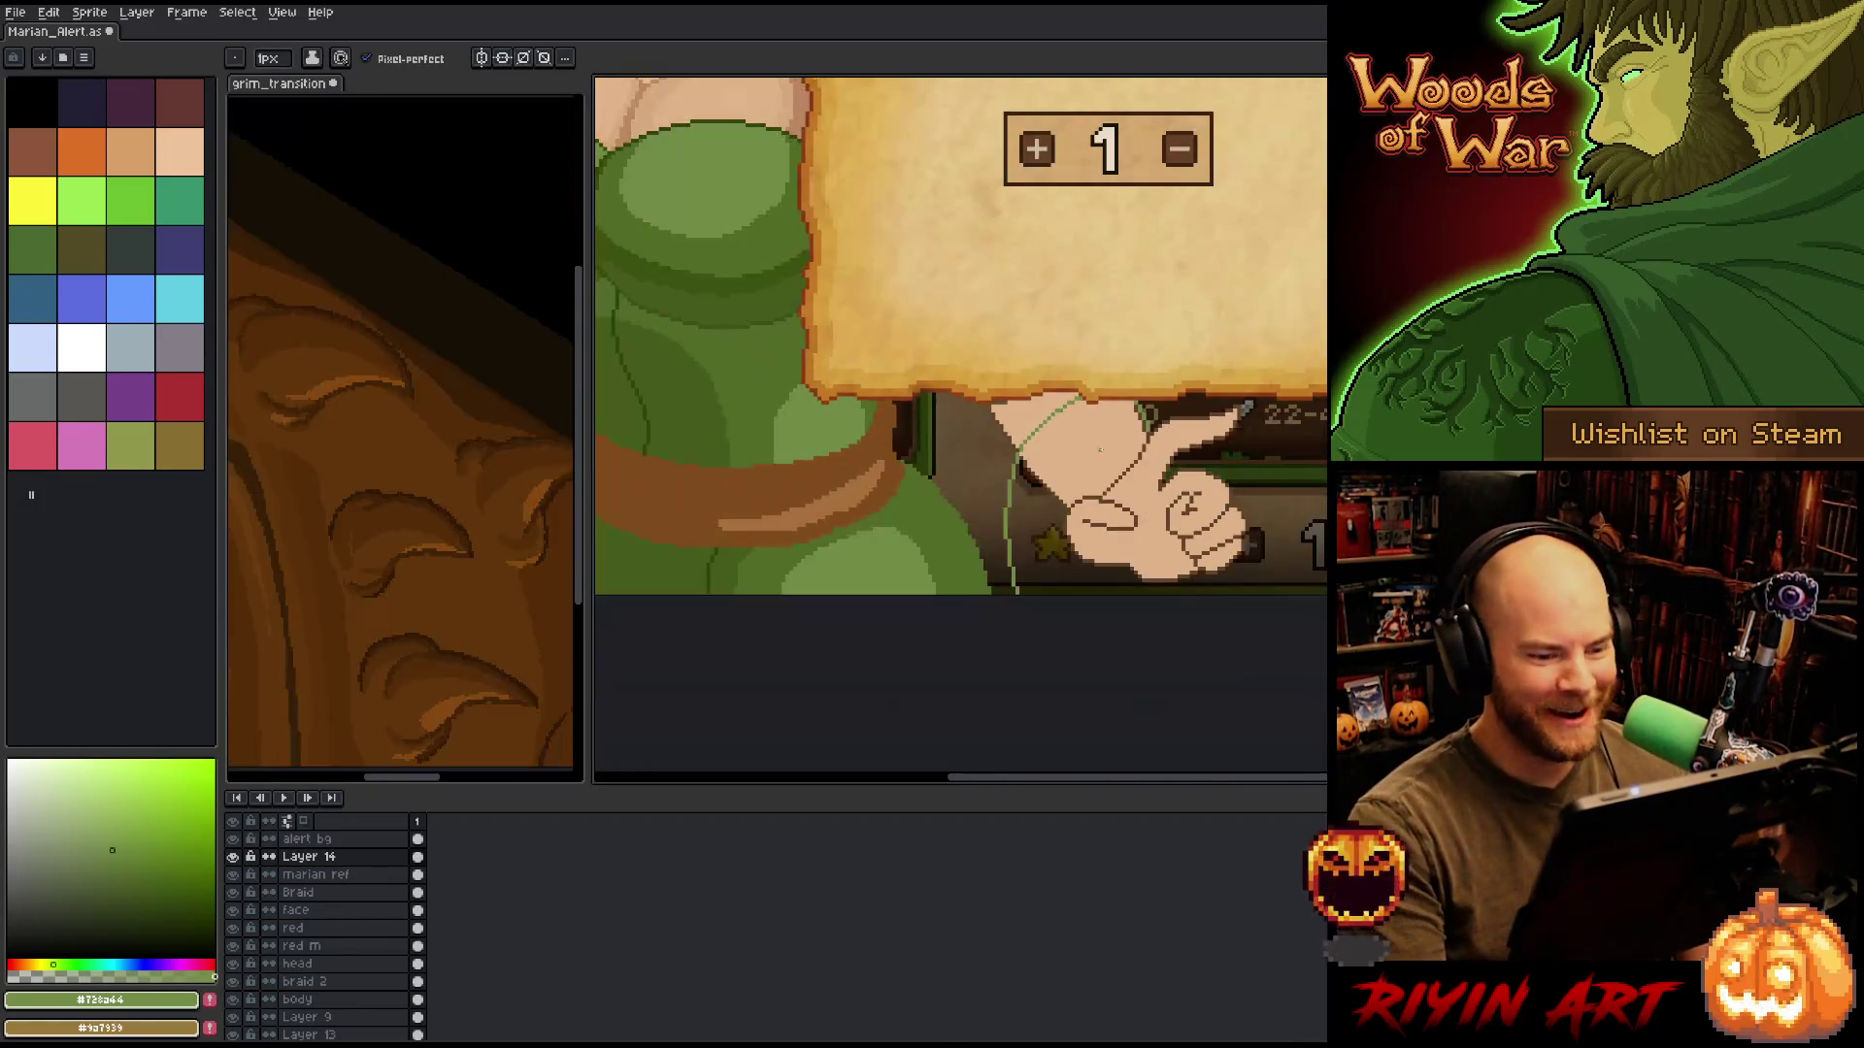
{"action": "scroll", "coordinate": [1100, 449], "scroll_direction": "up", "scroll_amount": 1}
{"action": "scroll", "coordinate": [1100, 448], "scroll_direction": "down", "scroll_amount": 1}
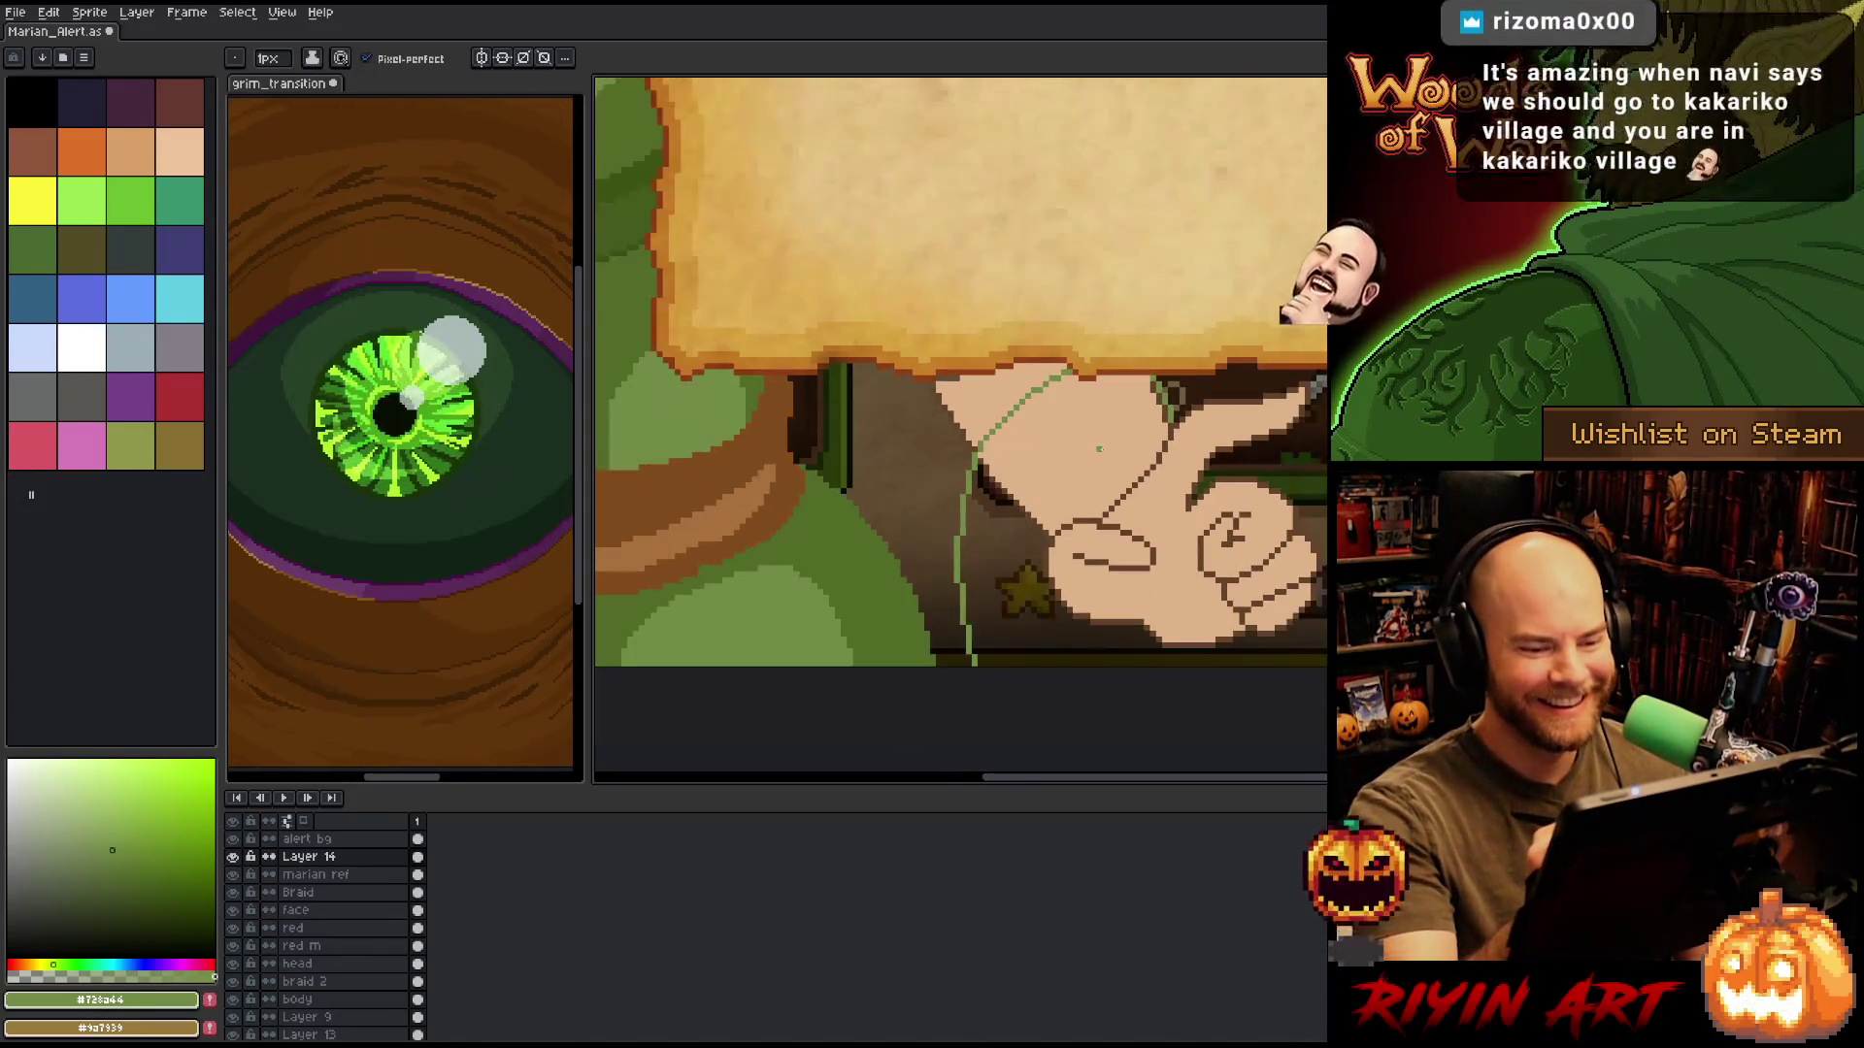
{"action": "key", "text": "h"}
{"action": "left_click_drag", "start_coordinate": [1224, 612], "coordinate": [1113, 539]}
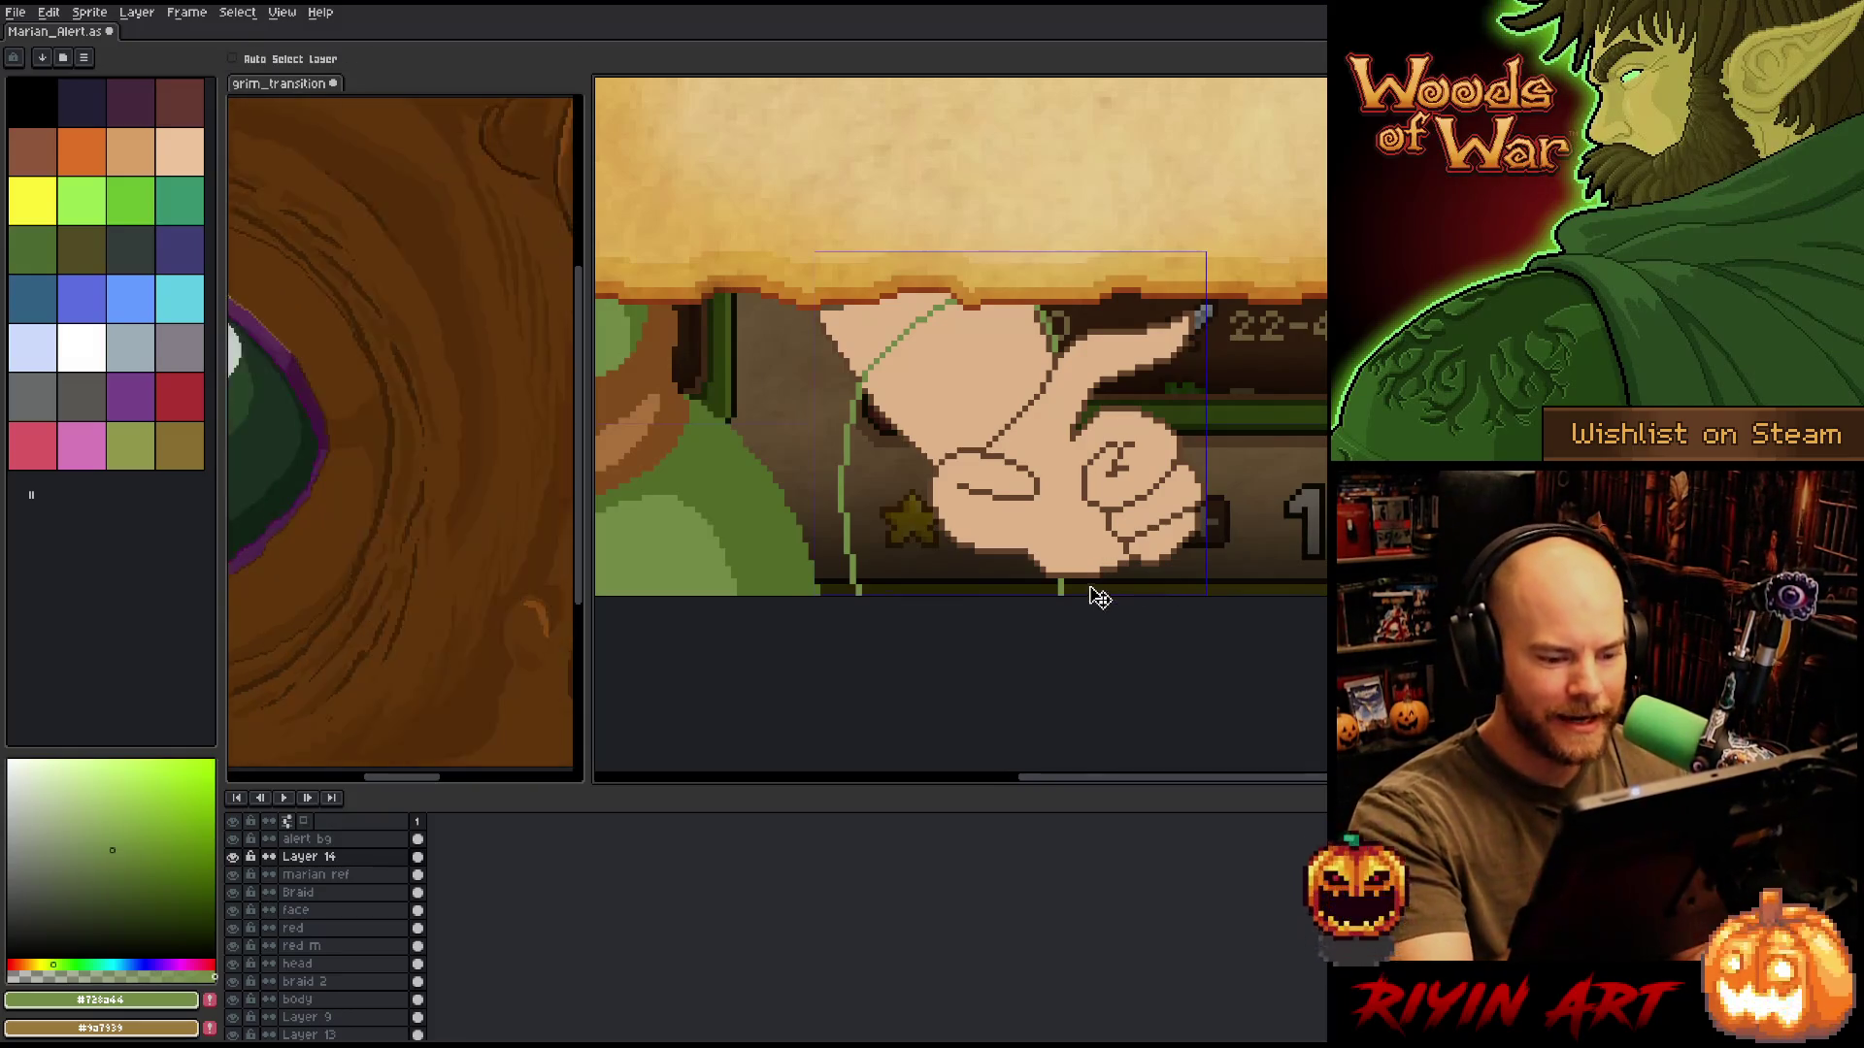
{"action": "scroll", "coordinate": [1054, 509], "scroll_direction": "down", "scroll_amount": 2}
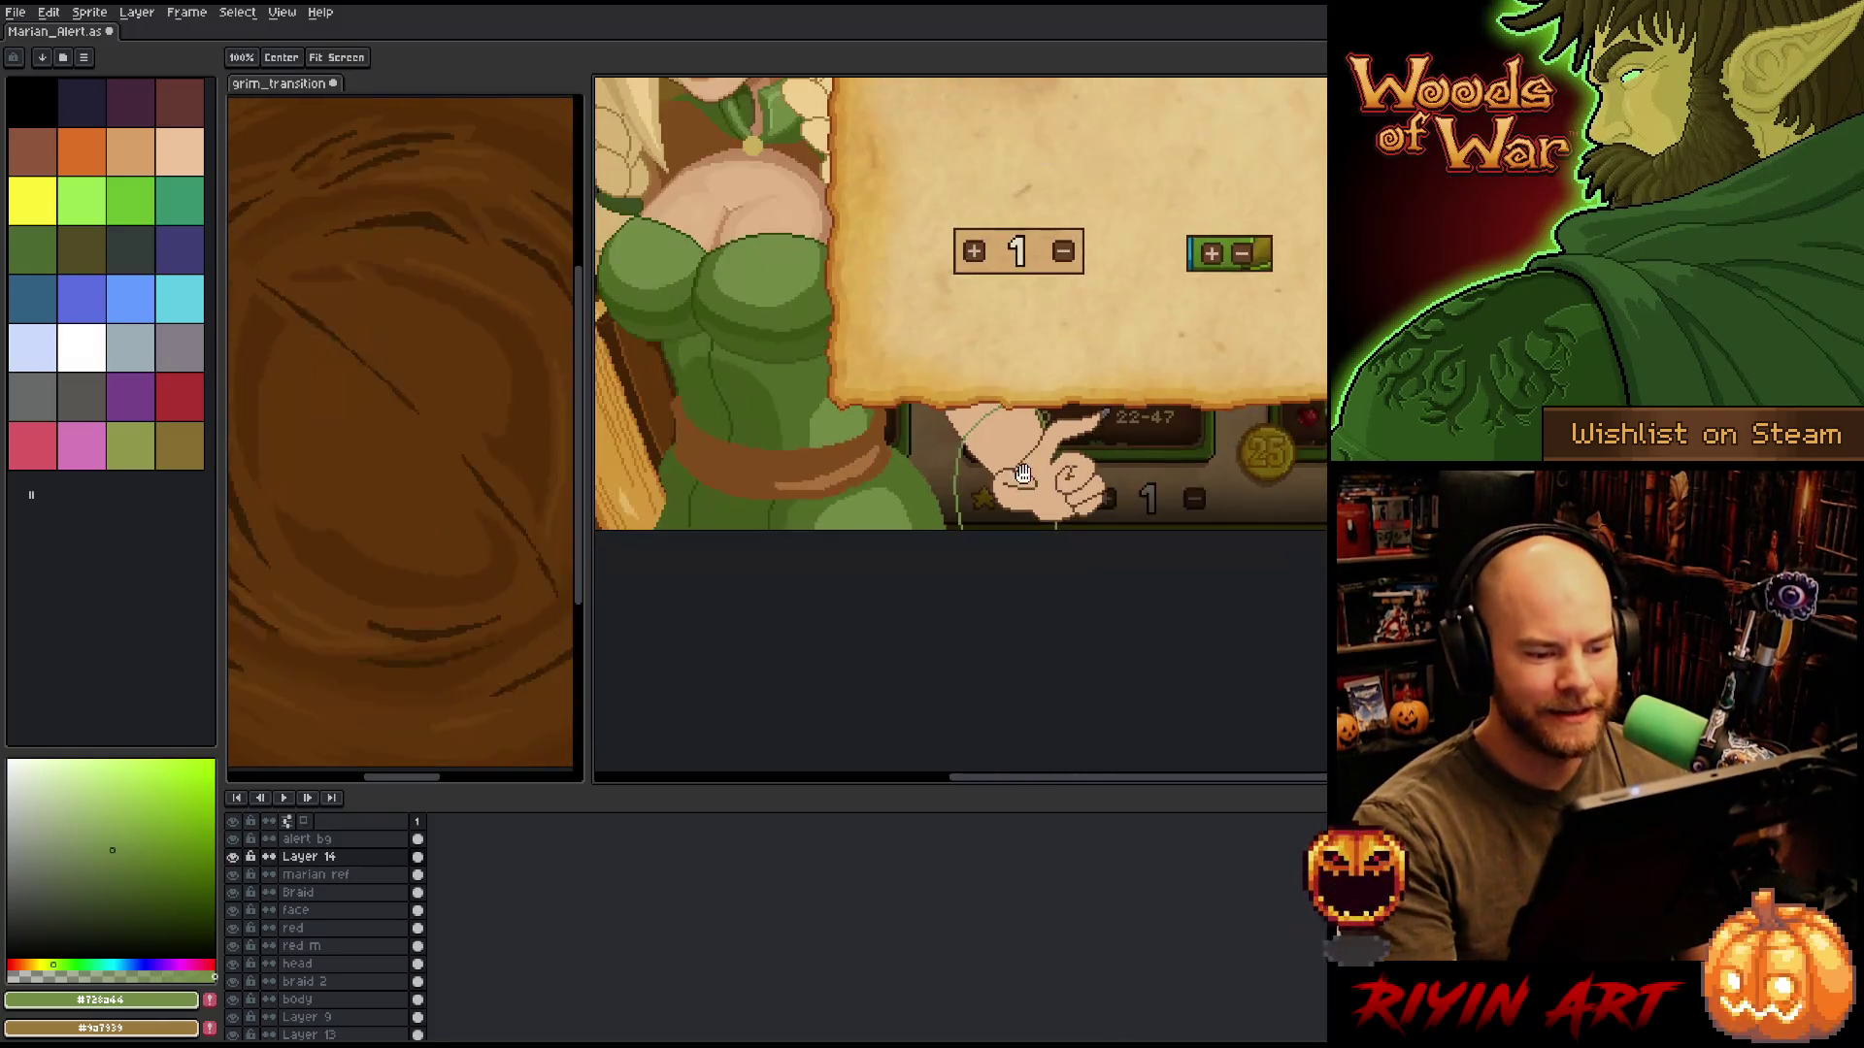
{"action": "key", "text": "g"}
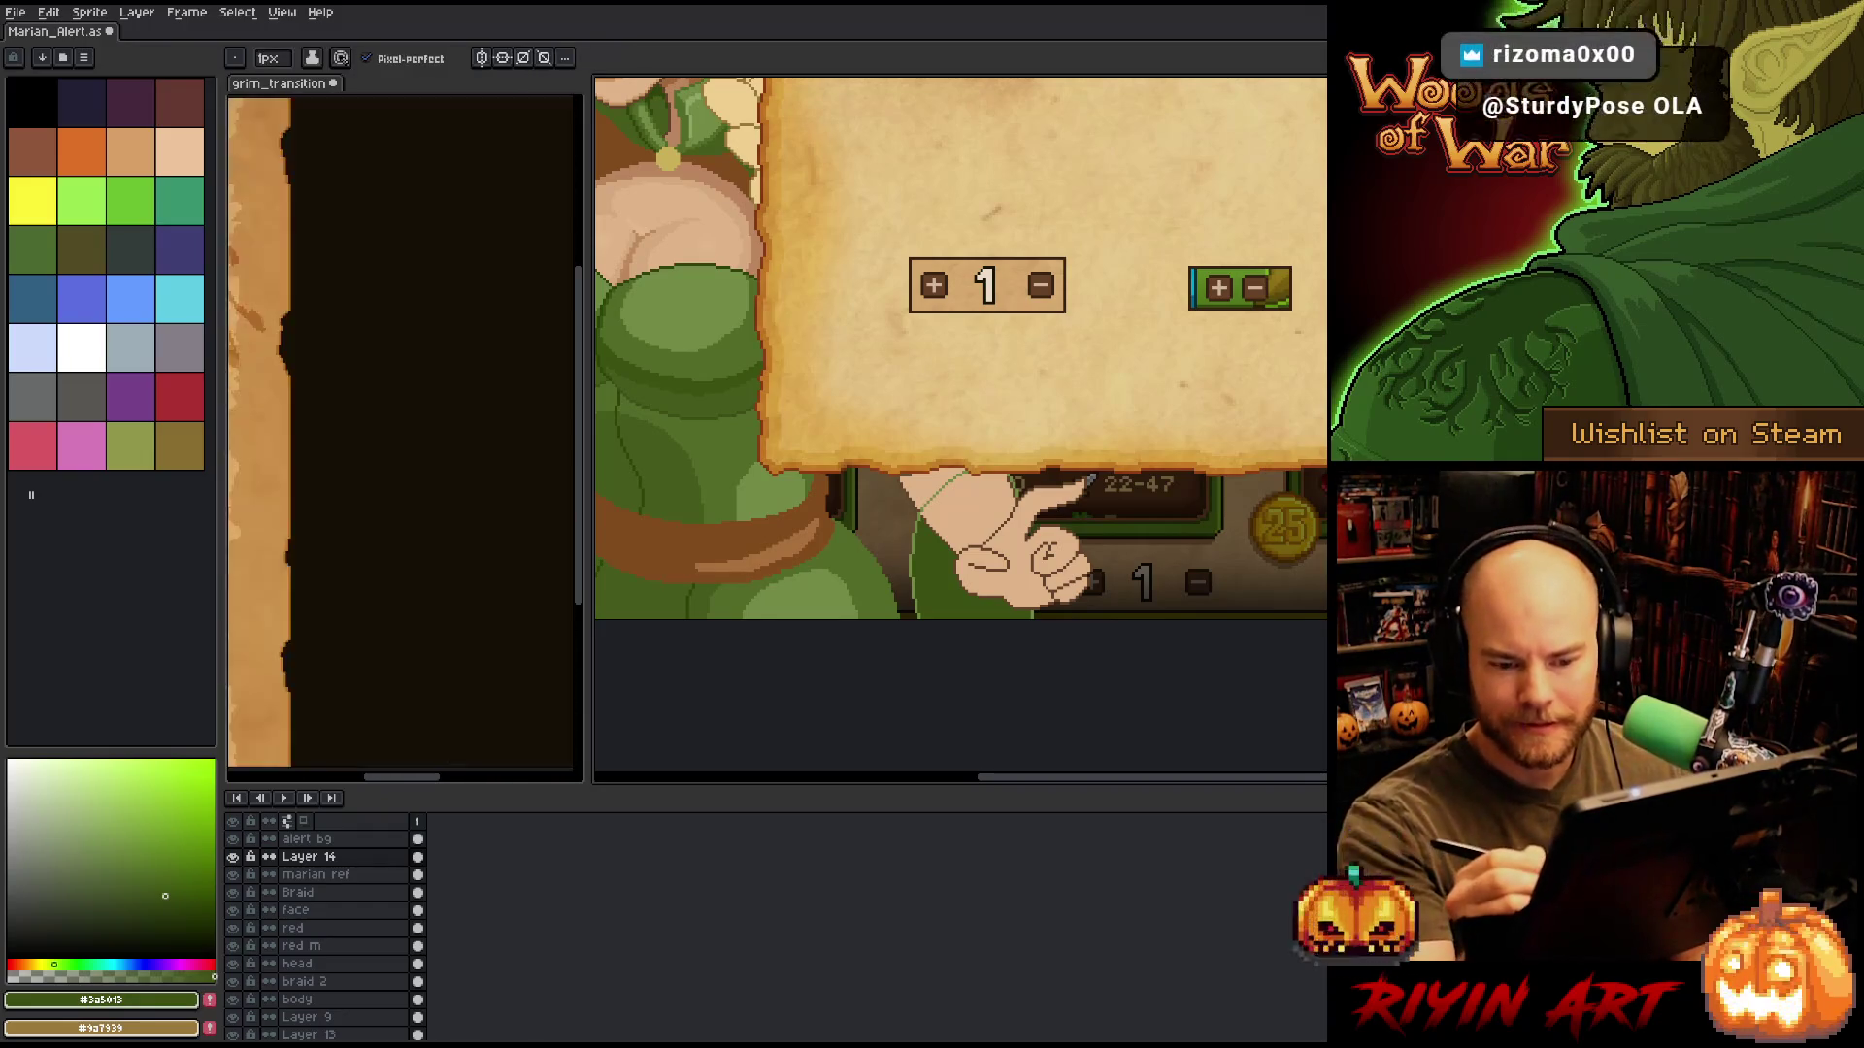
{"action": "left_click", "coordinate": [936, 534], "text": "alt"}
{"action": "key", "text": "b"}
{"action": "scroll", "coordinate": [936, 534], "scroll_direction": "up", "scroll_amount": 2}
{"action": "scroll", "coordinate": [925, 546], "scroll_direction": "up", "scroll_amount": 2}
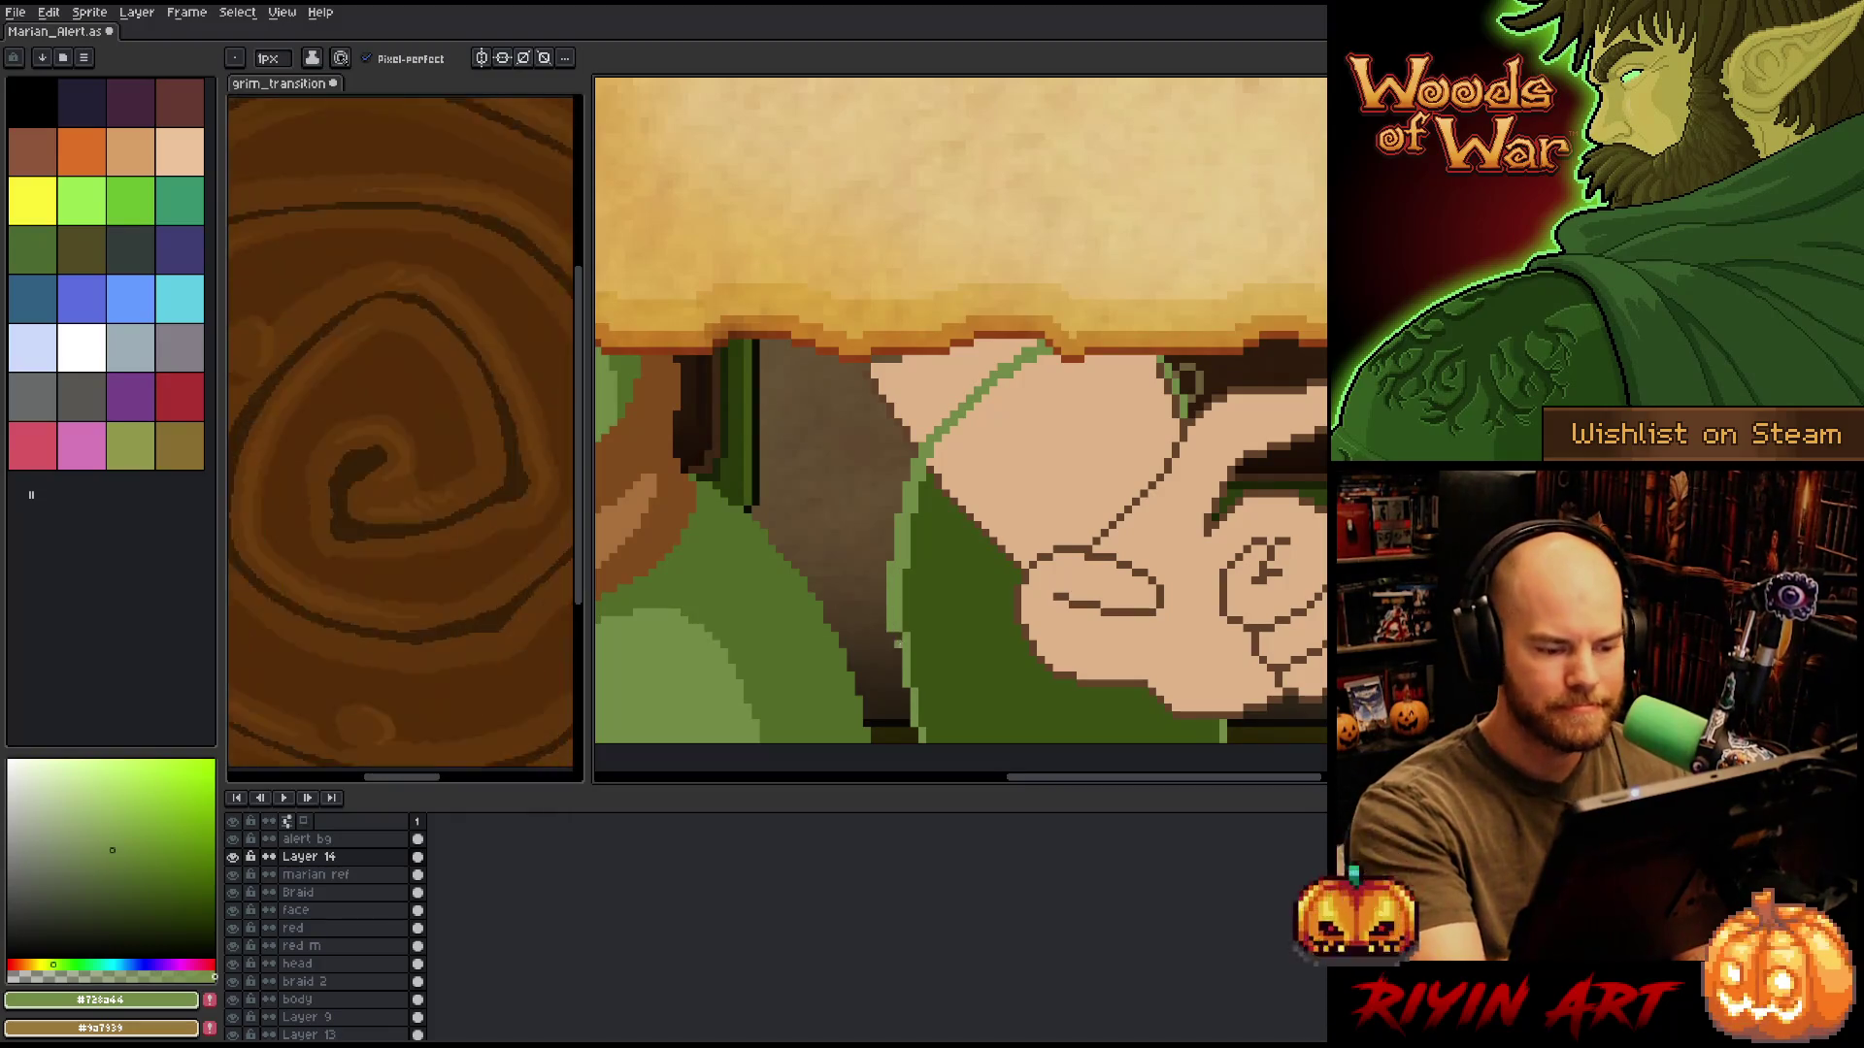
Centre the fist and parchment in view for touching up the green line.
{"action": "key", "text": "space"}
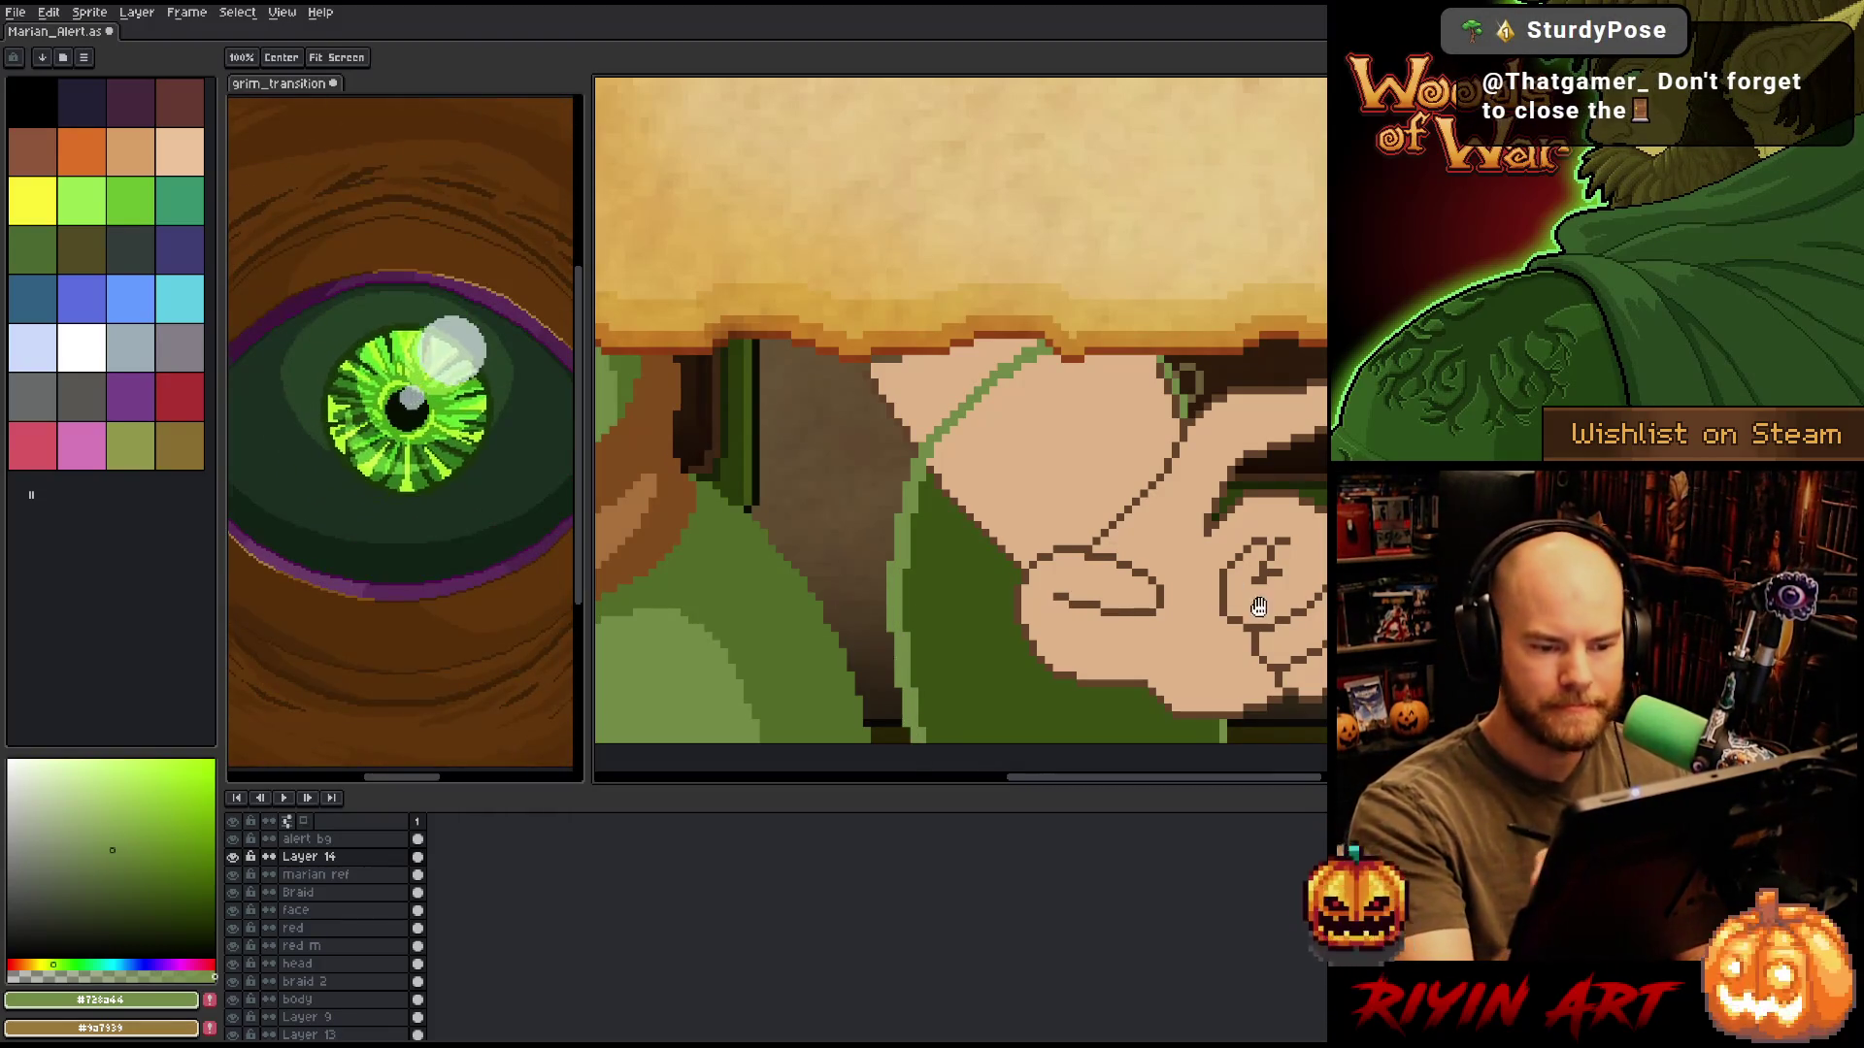
{"action": "left_click_drag", "start_coordinate": [1259, 607], "coordinate": [1216, 569]}
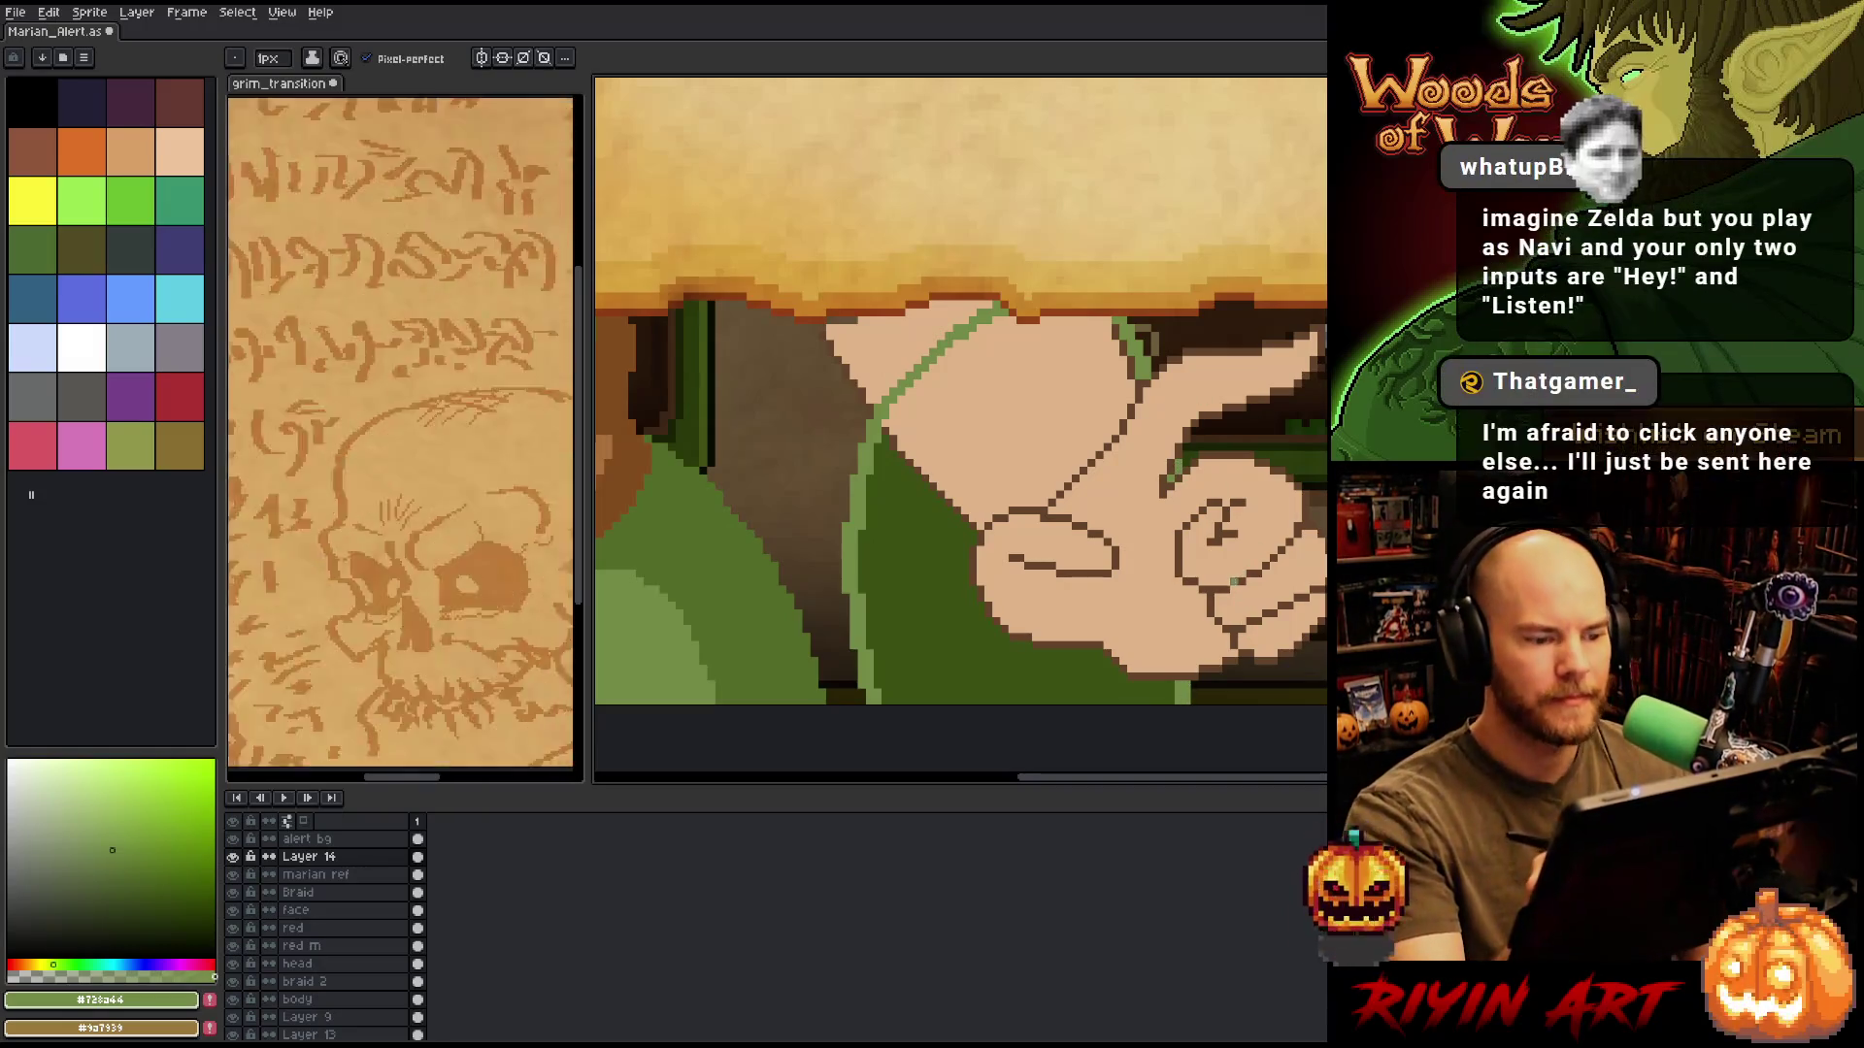
{"action": "scroll", "coordinate": [1275, 597], "scroll_direction": "down", "scroll_amount": 3}
{"action": "mouse_move", "coordinate": [1275, 597]}
{"action": "left_mouse_down"}
{"action": "mouse_move", "coordinate": [913, 620]}
{"action": "mouse_move", "coordinate": [1146, 660]}
{"action": "left_mouse_up"}
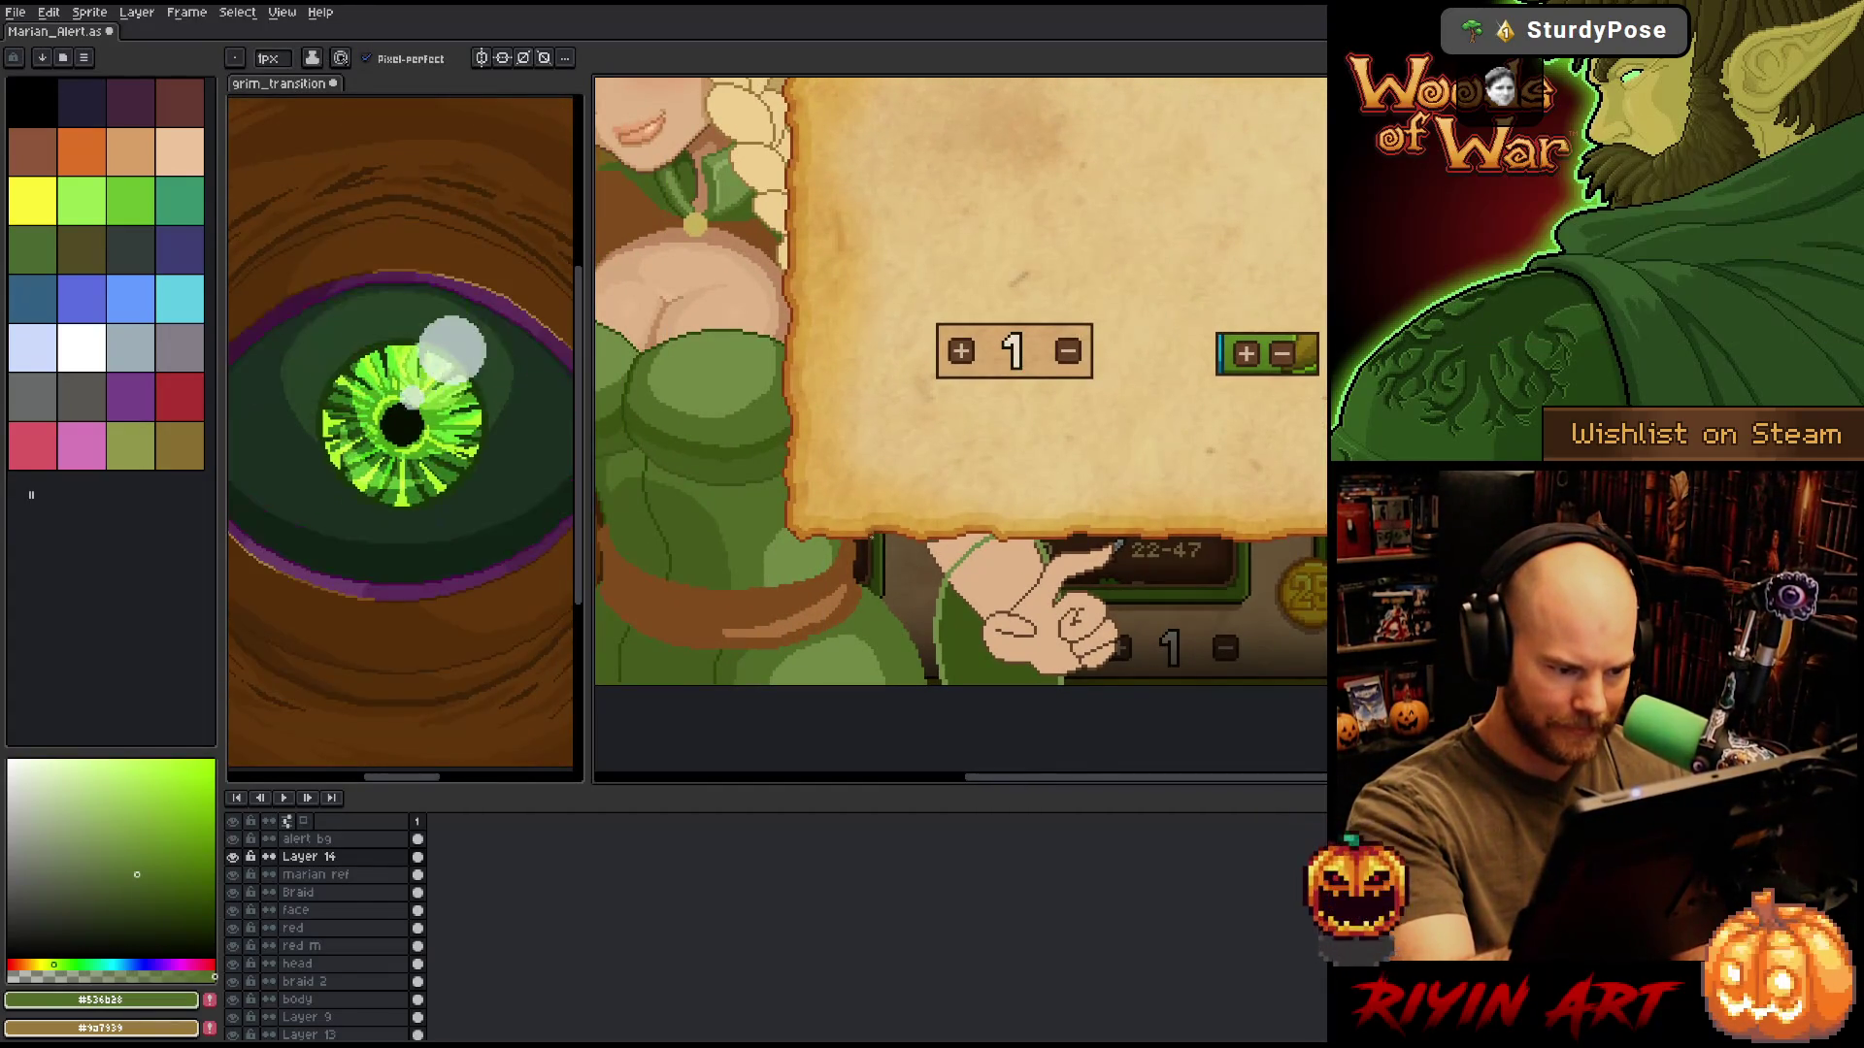
{"action": "key", "text": "g"}
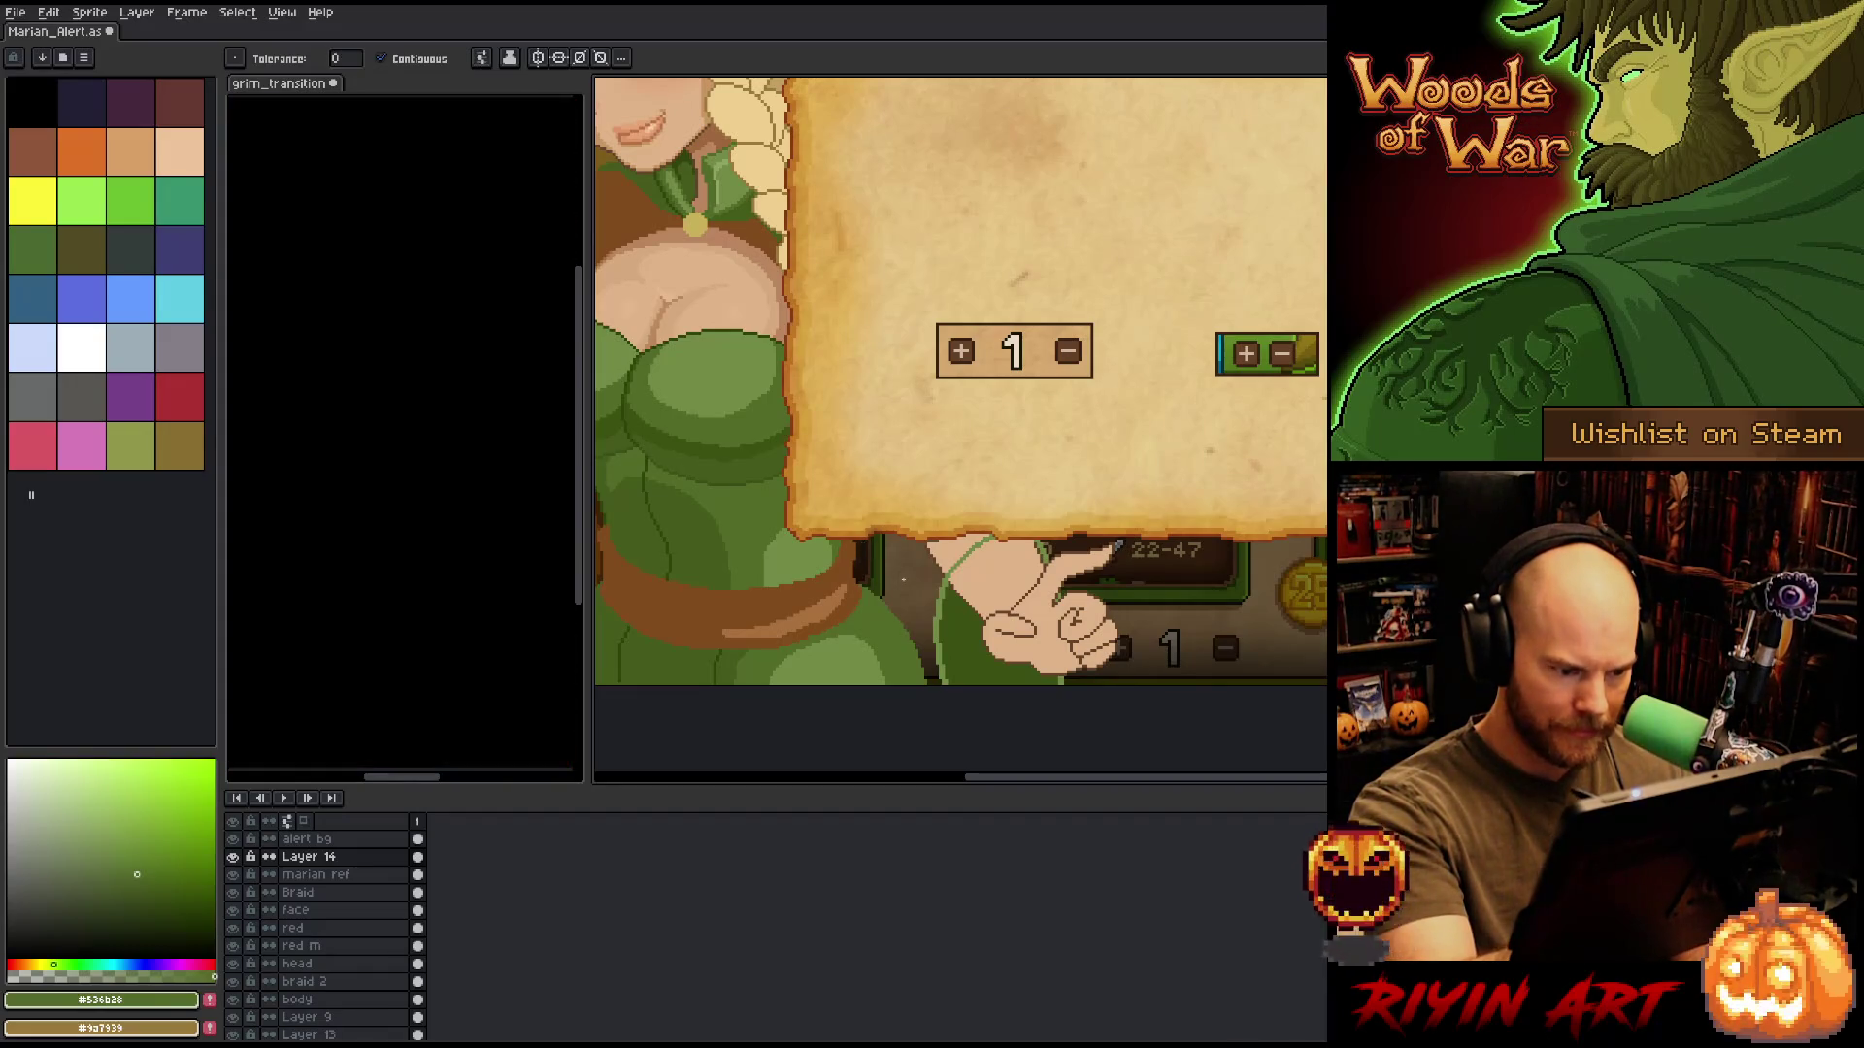
{"action": "key", "text": "b"}
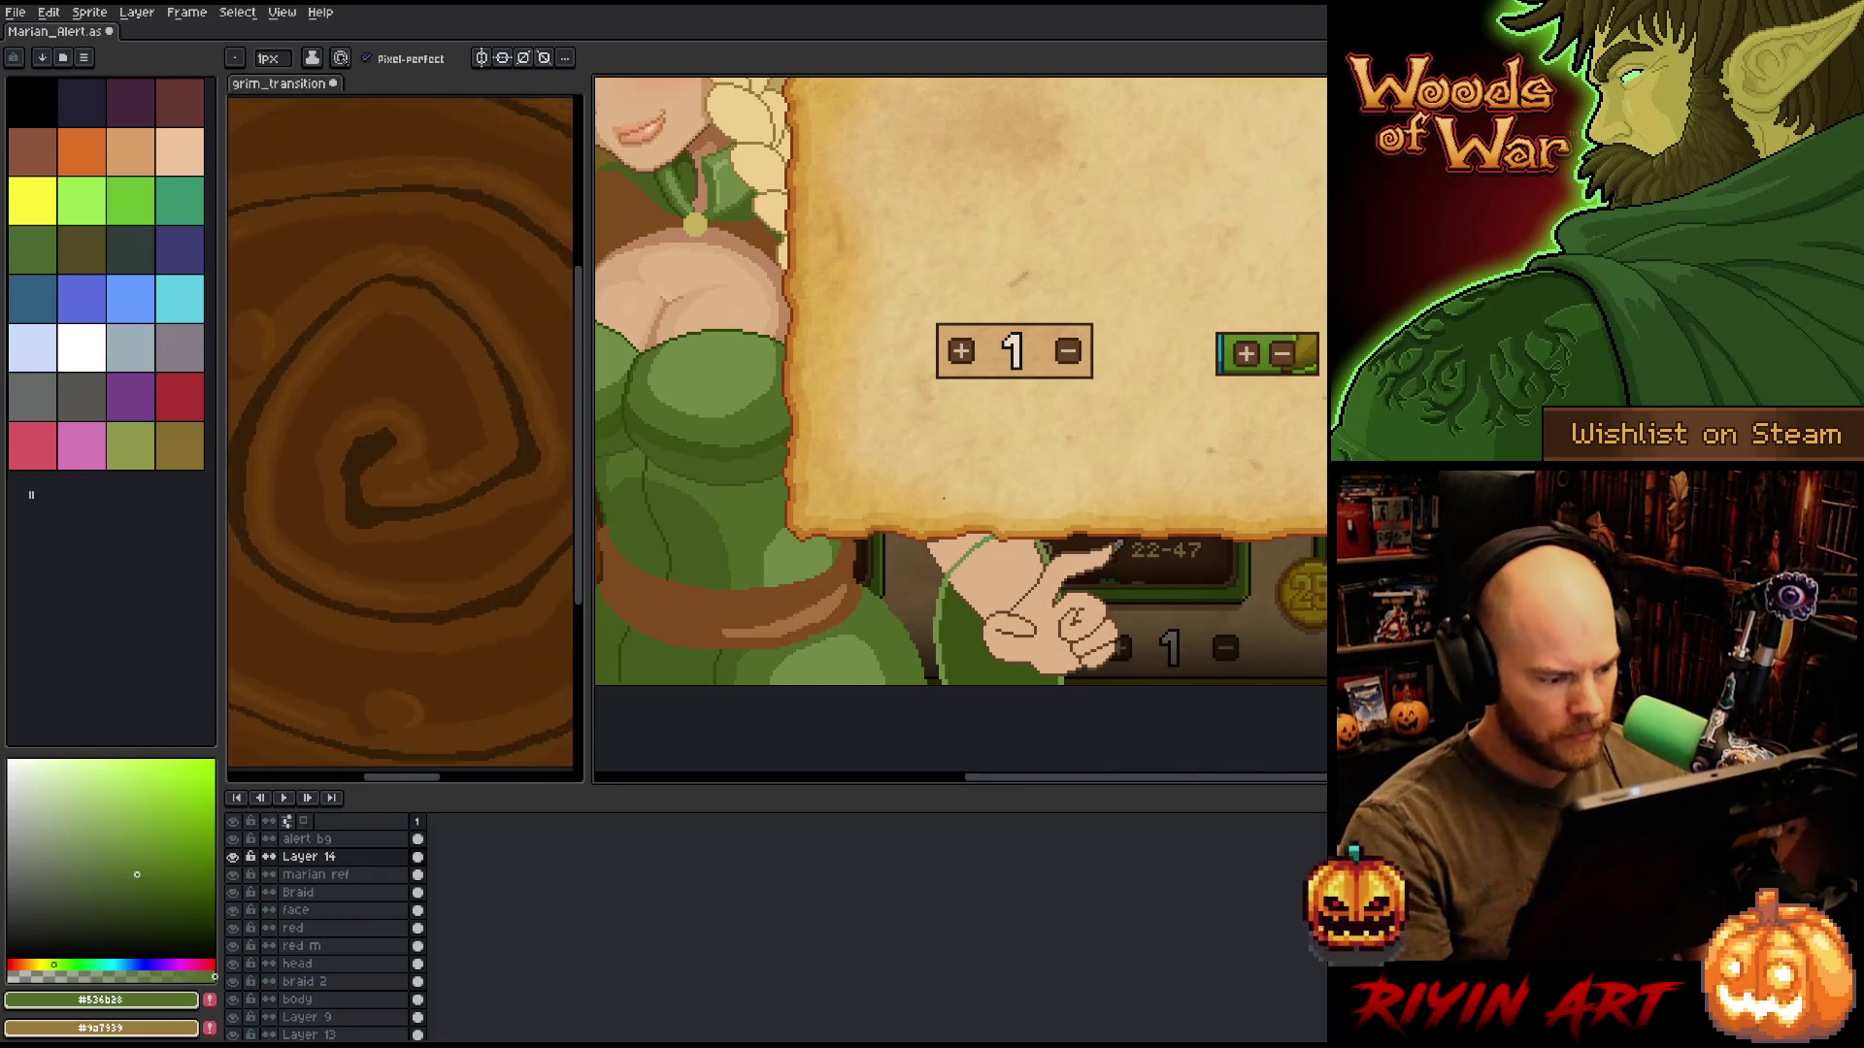
Move Layer 14 beneath the body layer and pick the mid green #536b28.
{"action": "left_click", "coordinate": [356, 861]}
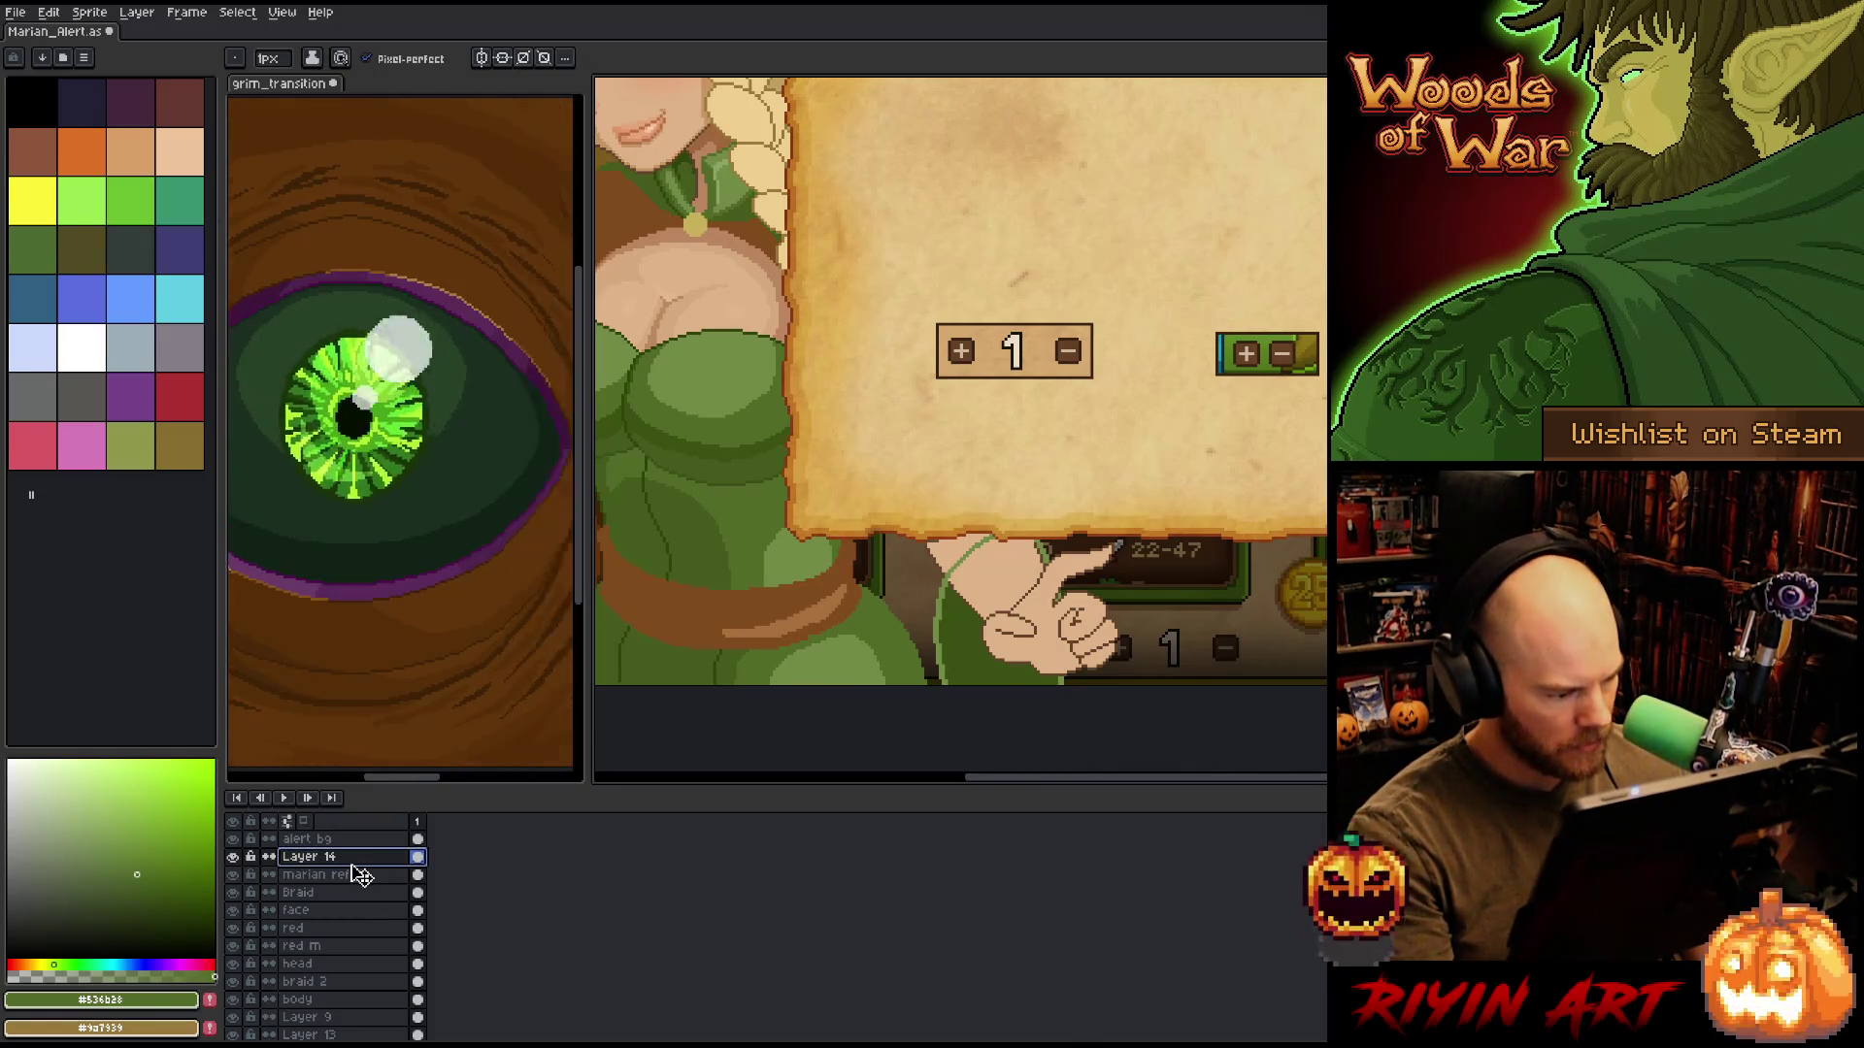
{"action": "left_click_drag", "start_coordinate": [359, 1015], "coordinate": [355, 1006]}
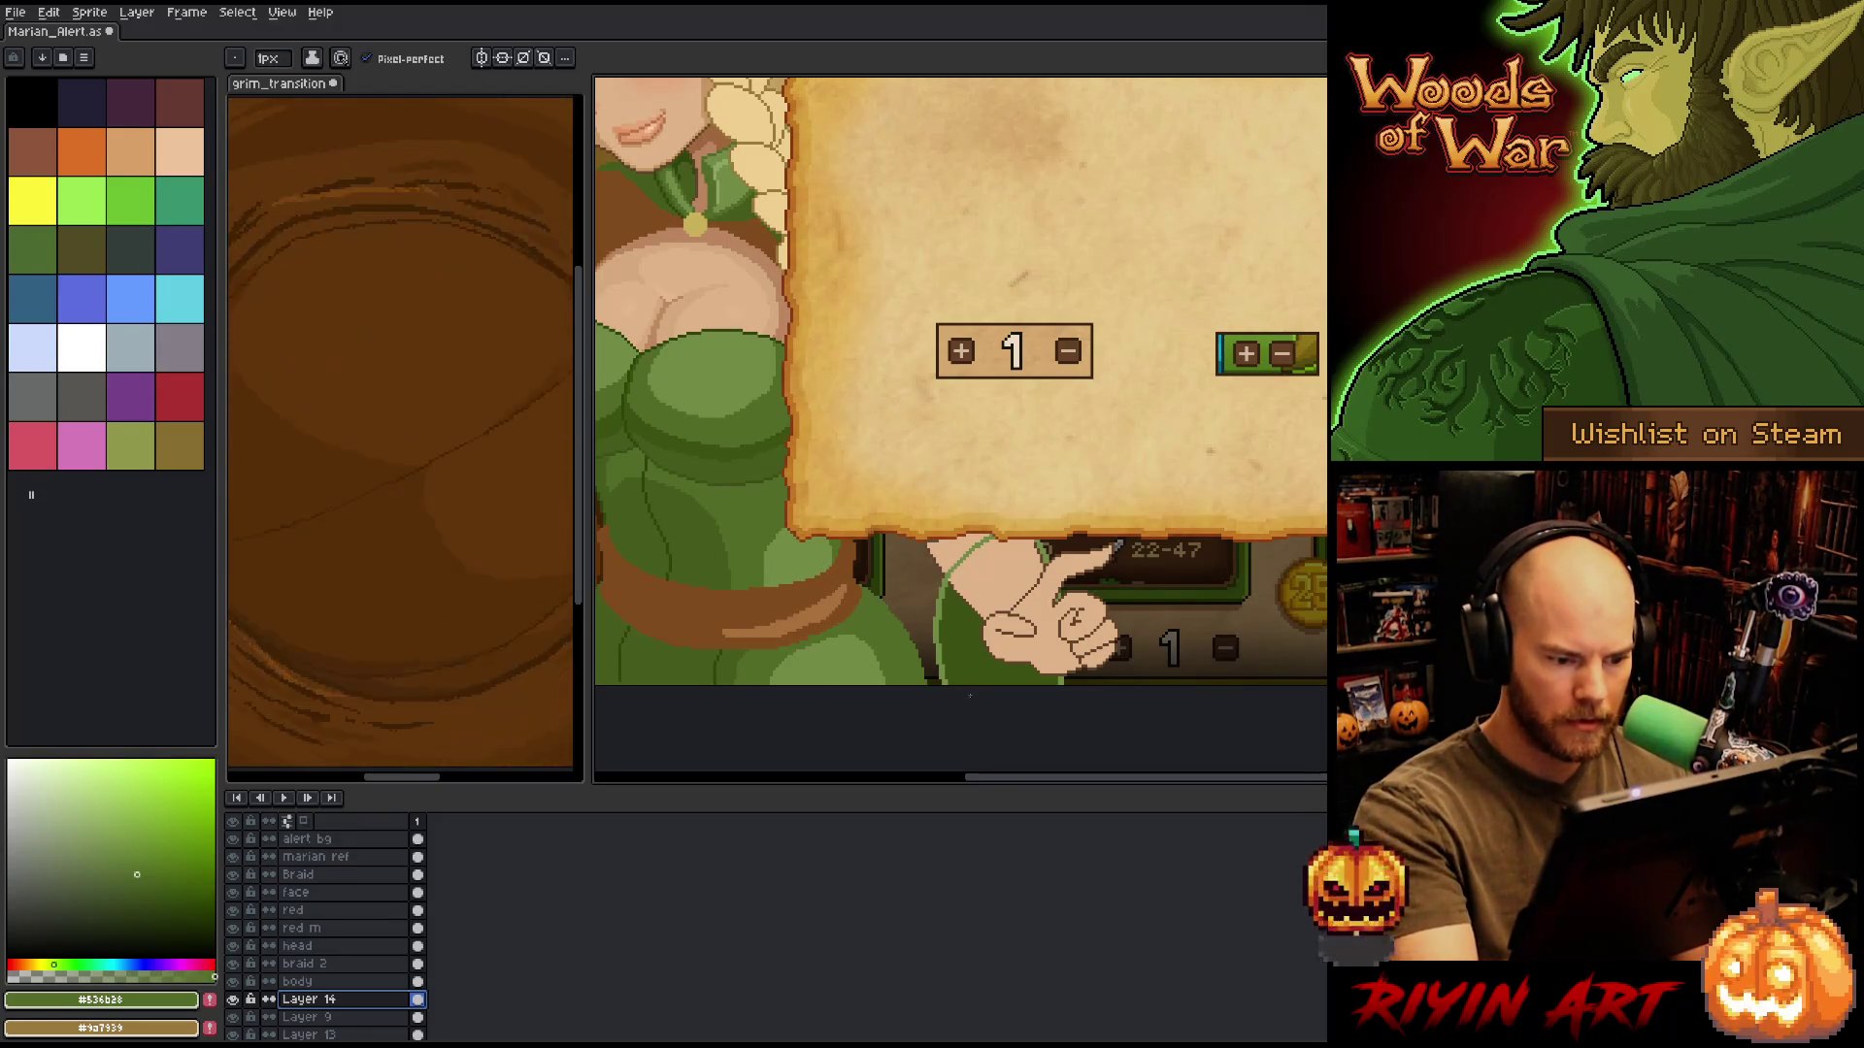
{"action": "key", "text": "g"}
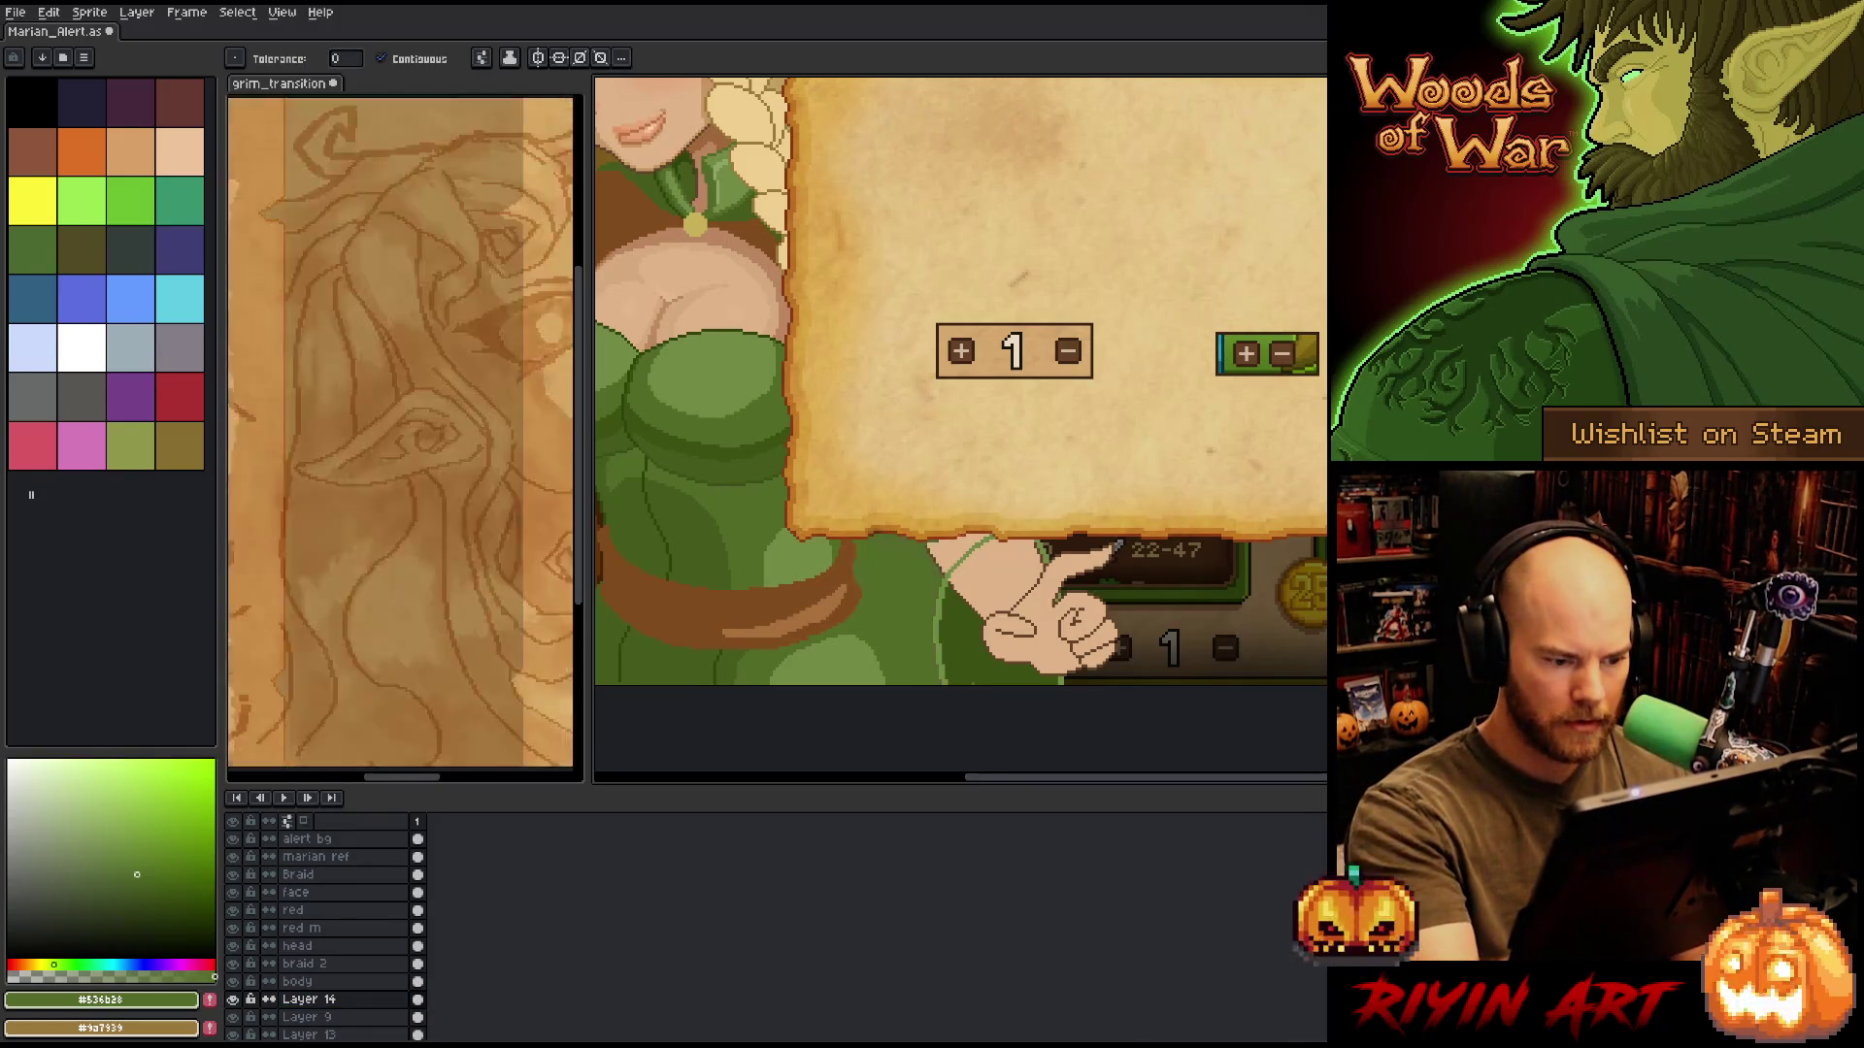
{"action": "key", "text": "b"}
{"action": "left_click", "coordinate": [969, 677], "text": "alt"}
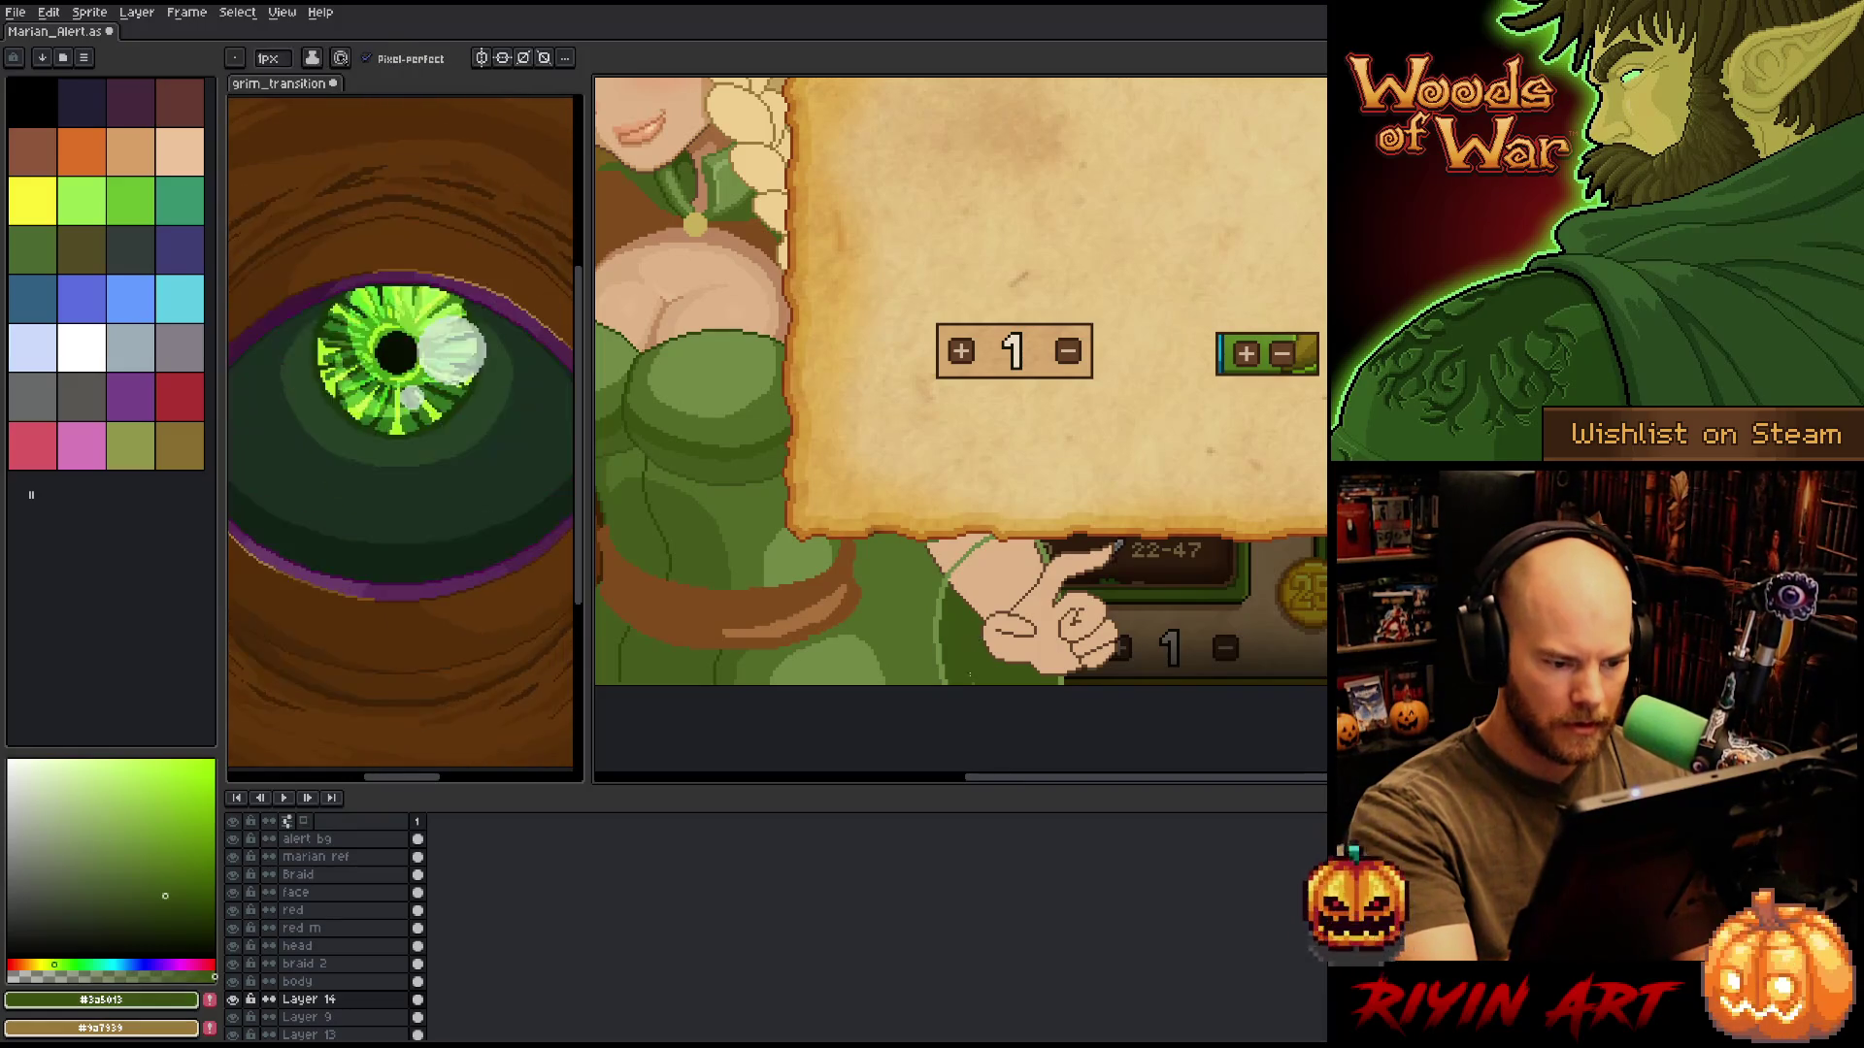
{"action": "left_click_drag", "start_coordinate": [989, 515], "coordinate": [1103, 532]}
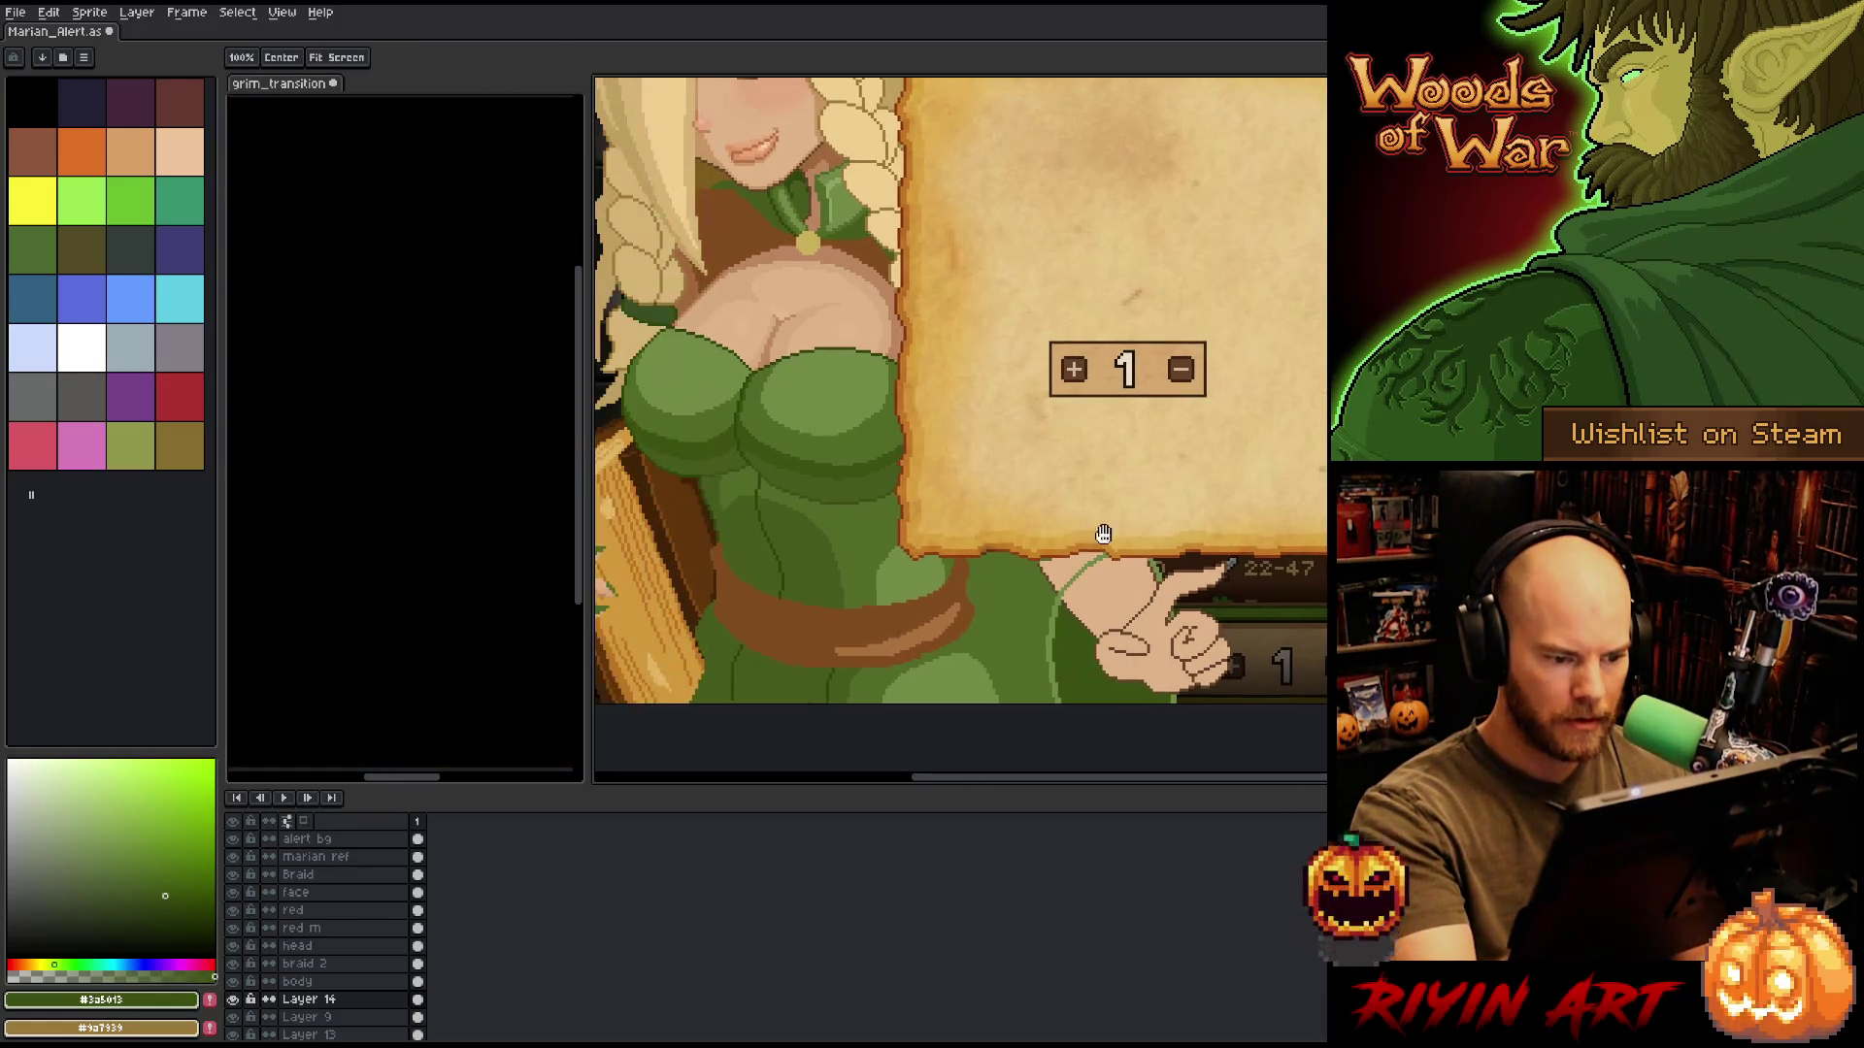
{"action": "left_click", "coordinate": [1050, 613], "text": "alt"}
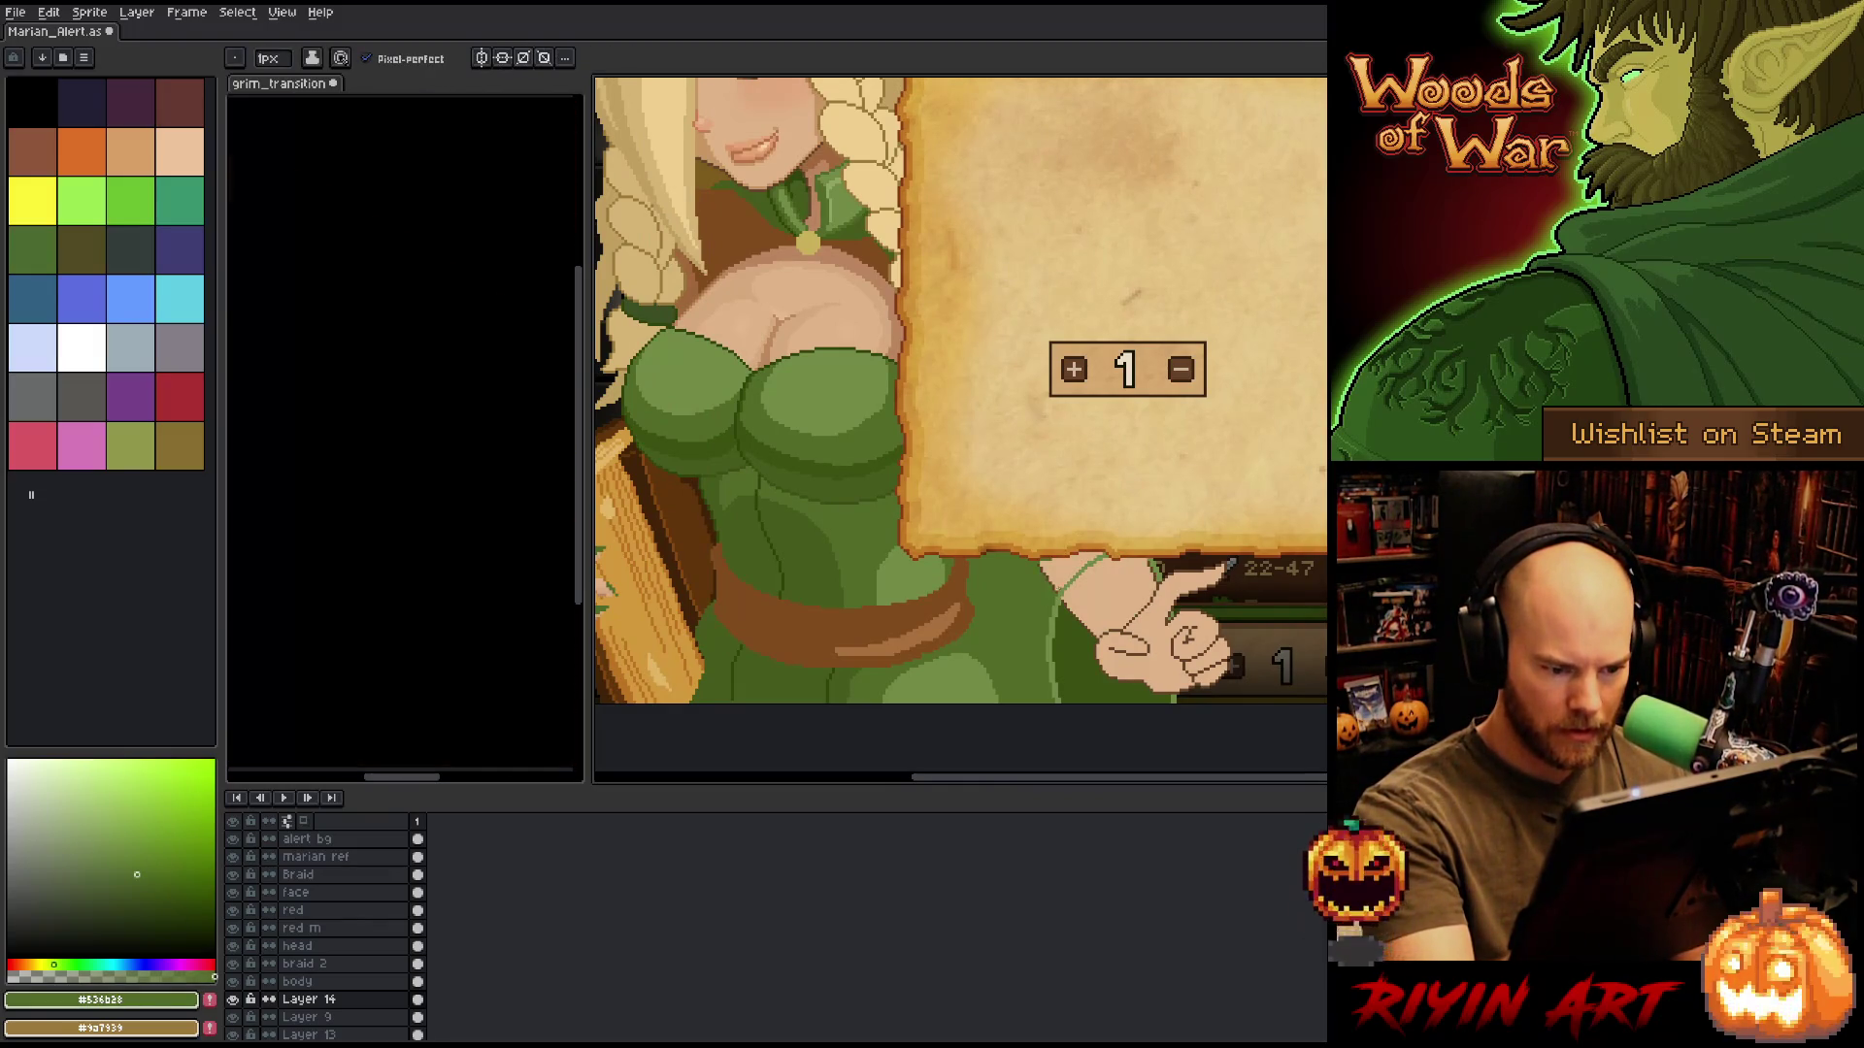
Solo Layer 14, paint green over the exposed wrist, then unhide all layers and select the body layer.
{"action": "left_click", "coordinate": [233, 1001], "text": "alt"}
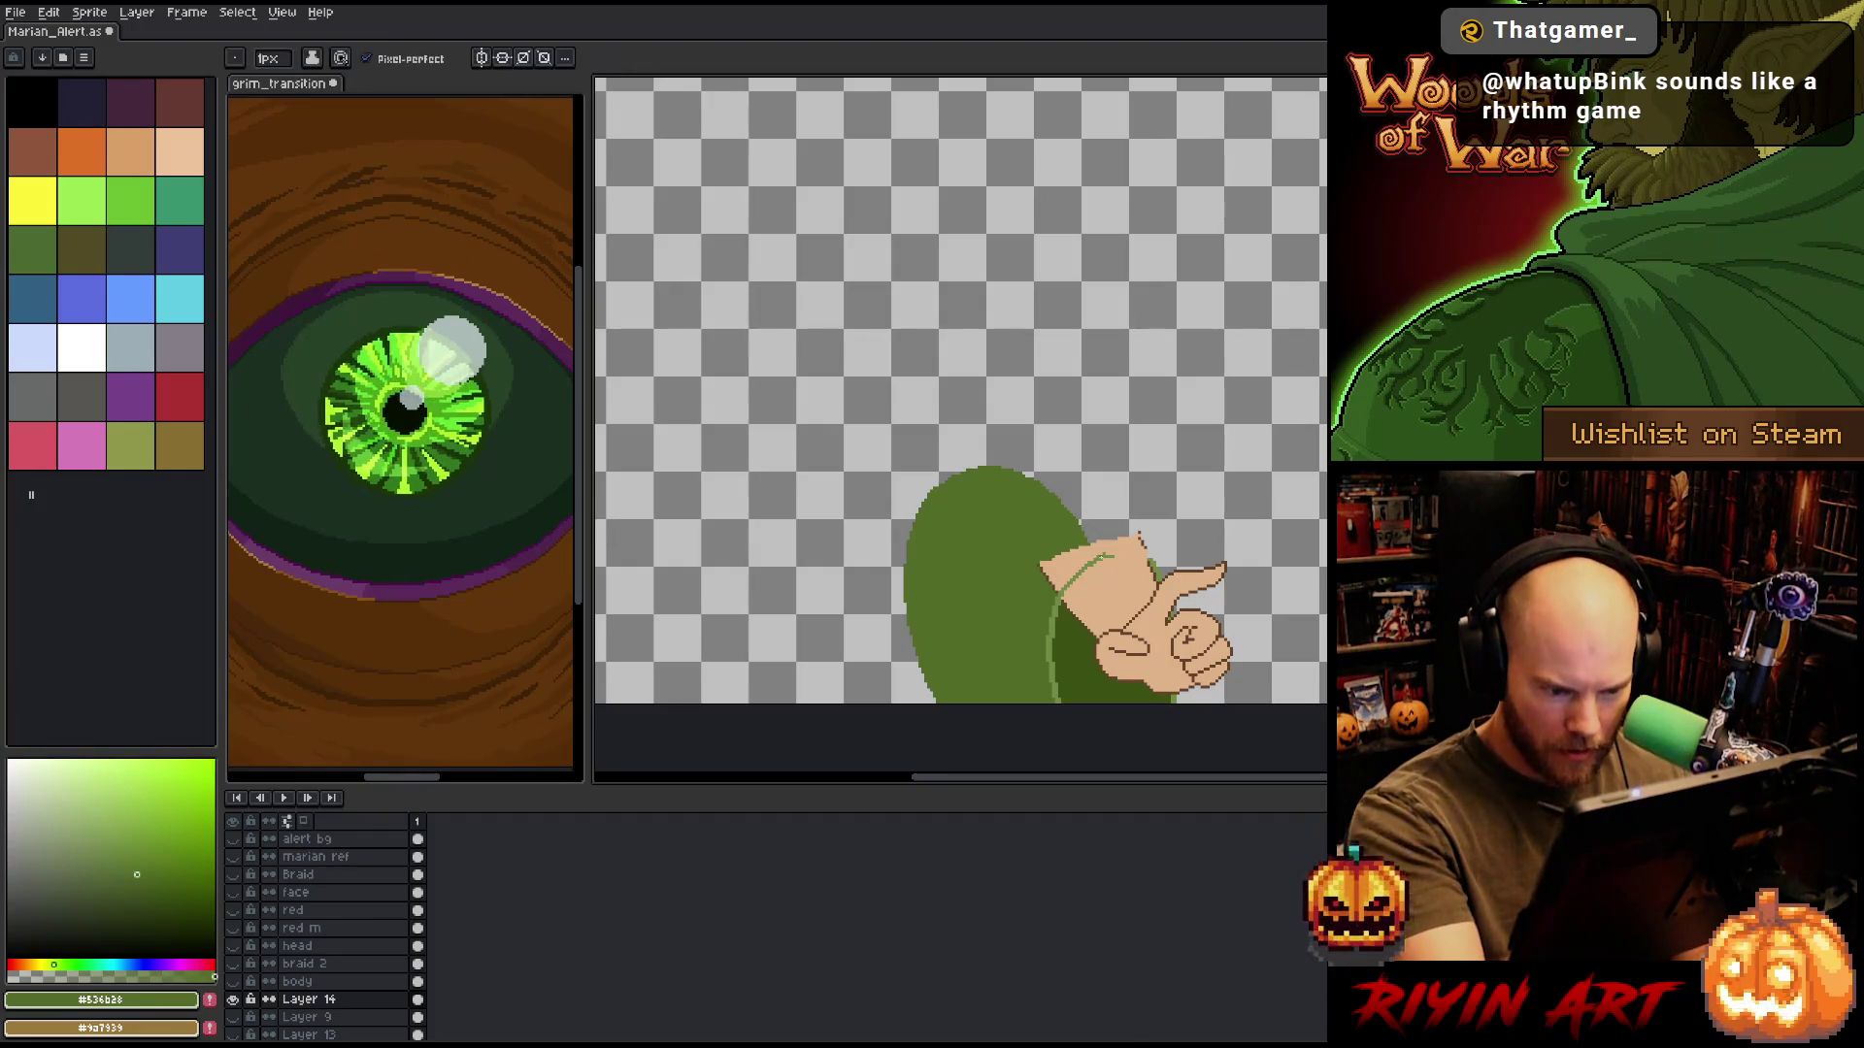
{"action": "left_click_drag", "start_coordinate": [1044, 565], "coordinate": [1060, 579]}
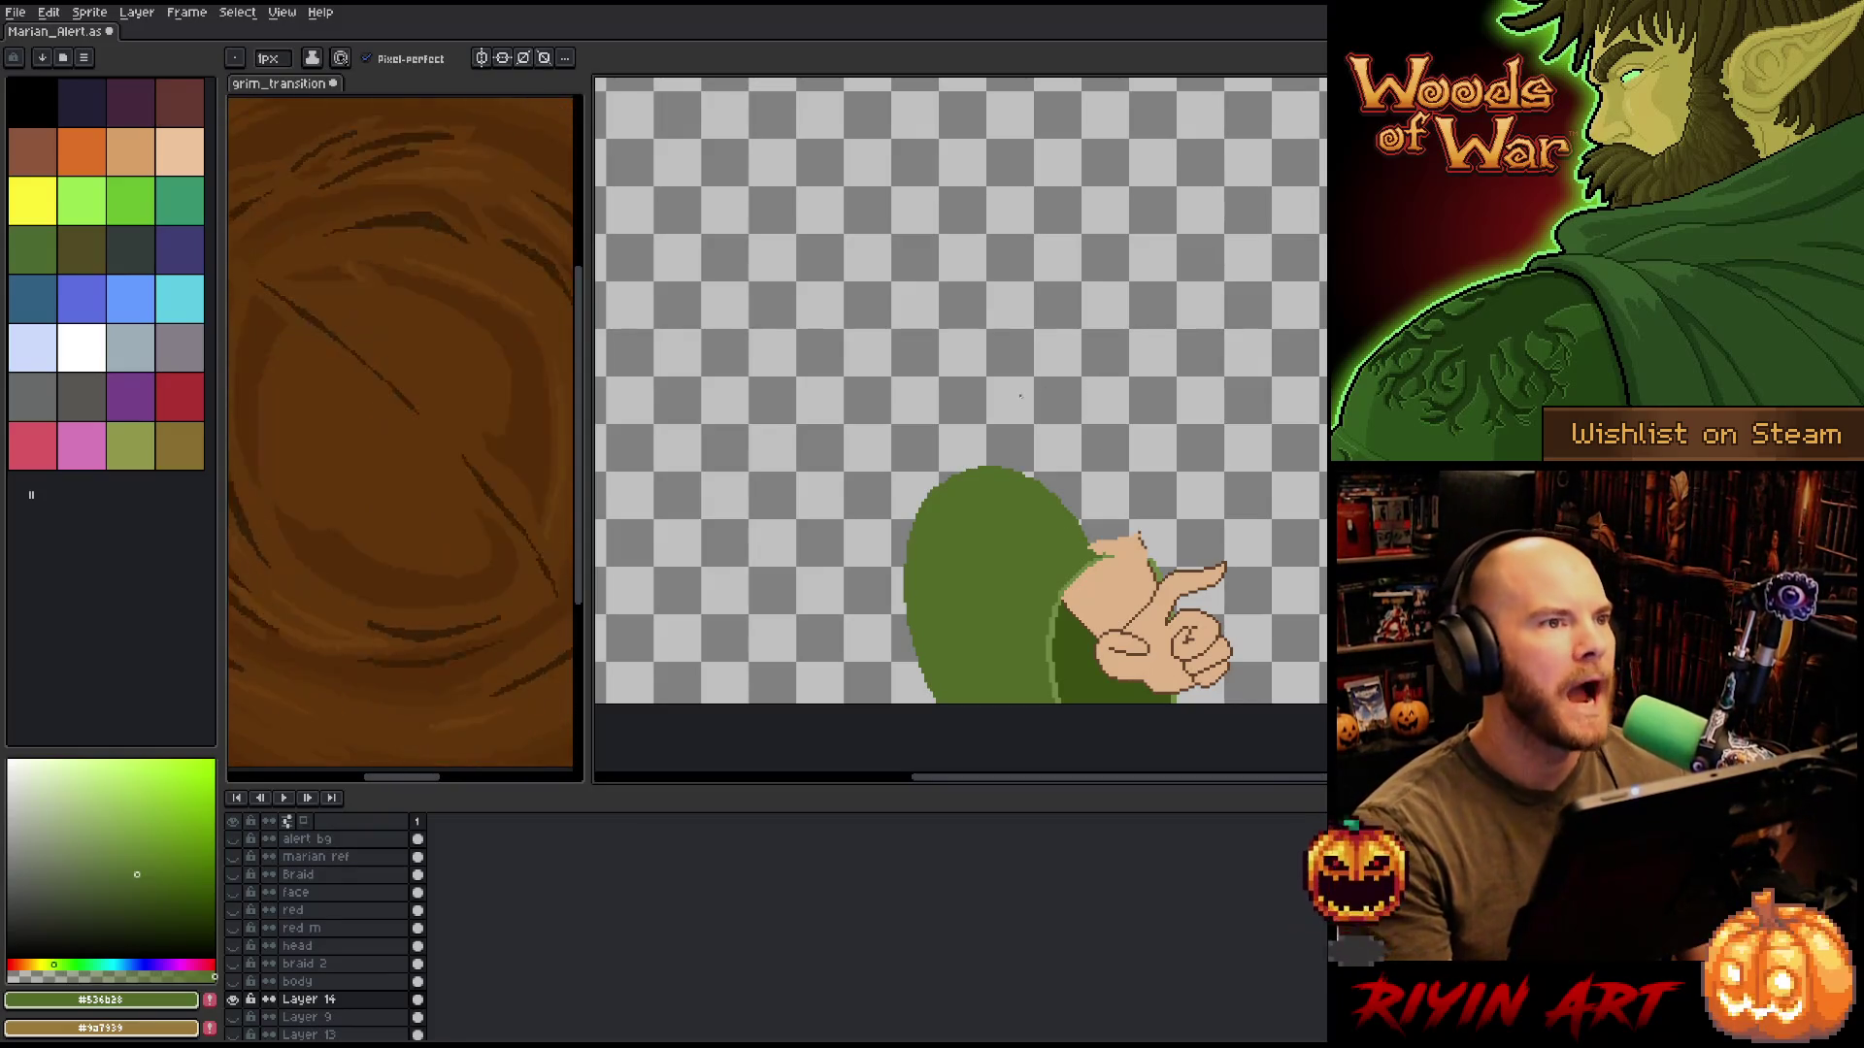
{"action": "left_click", "coordinate": [233, 998], "text": "alt"}
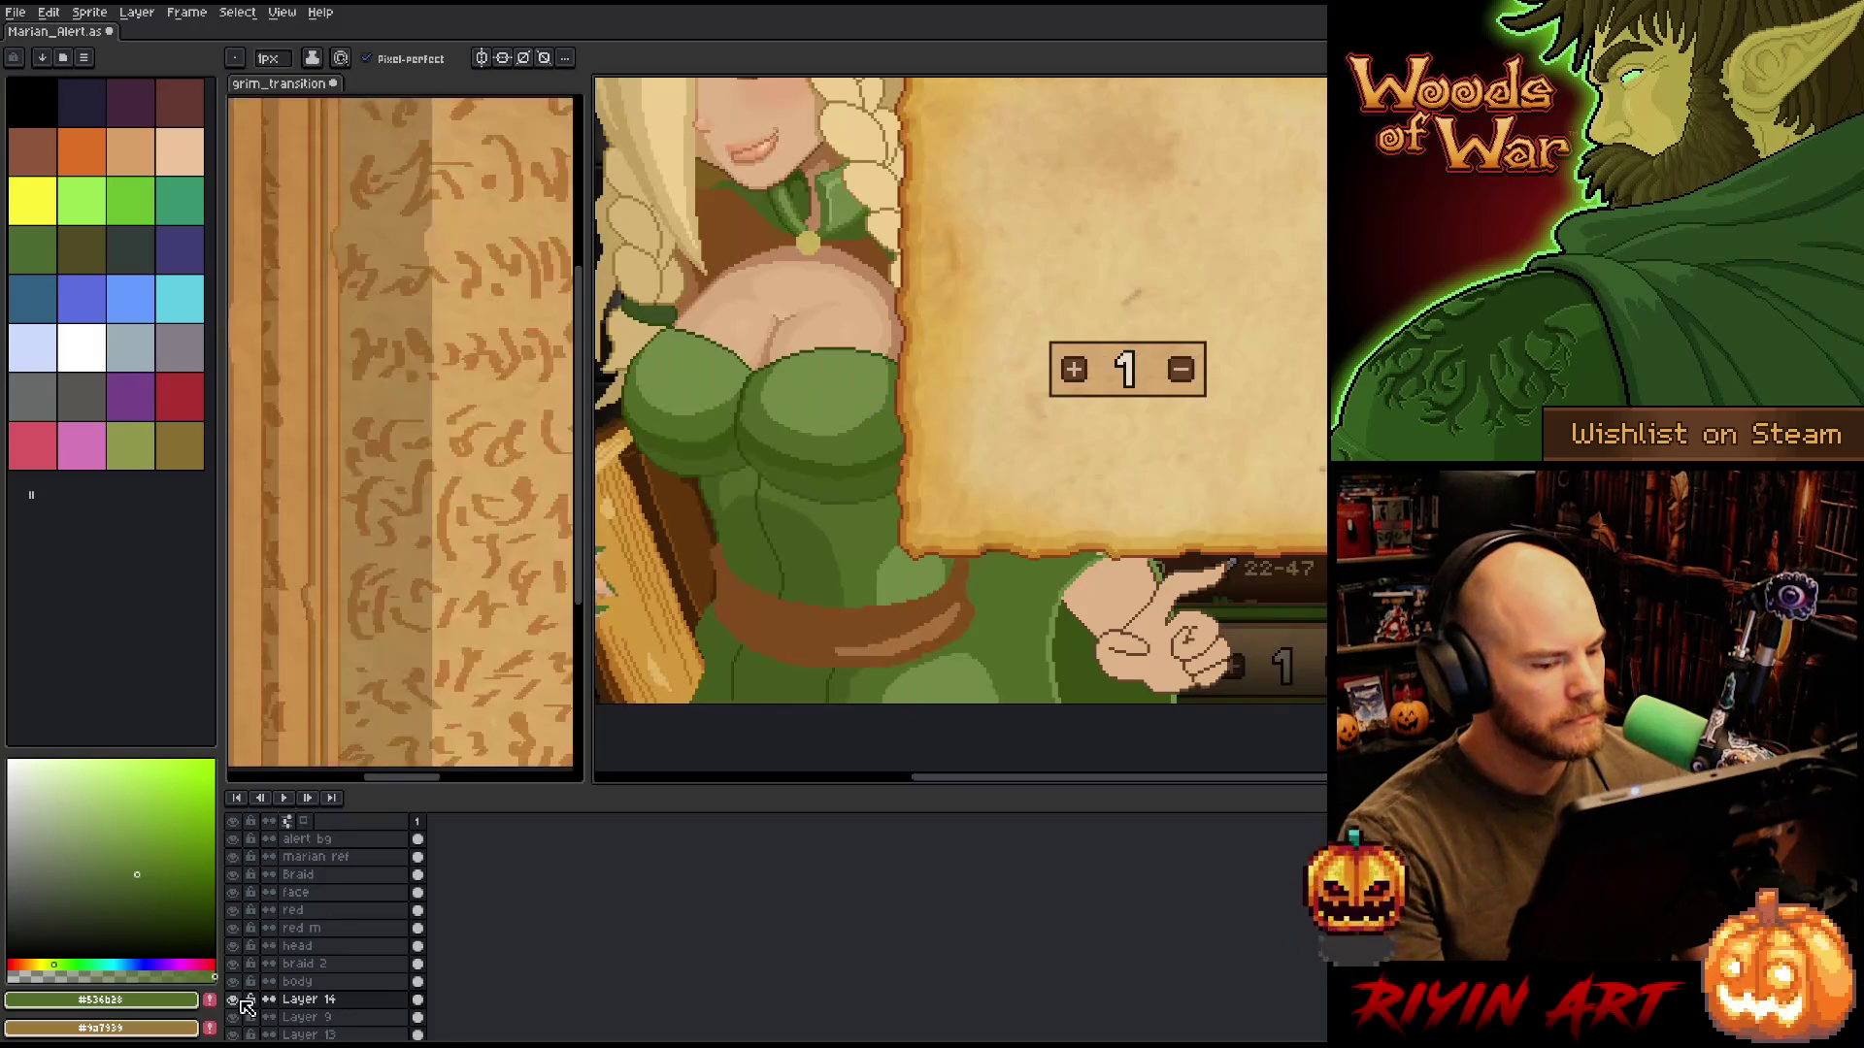
{"action": "left_click", "coordinate": [307, 982]}
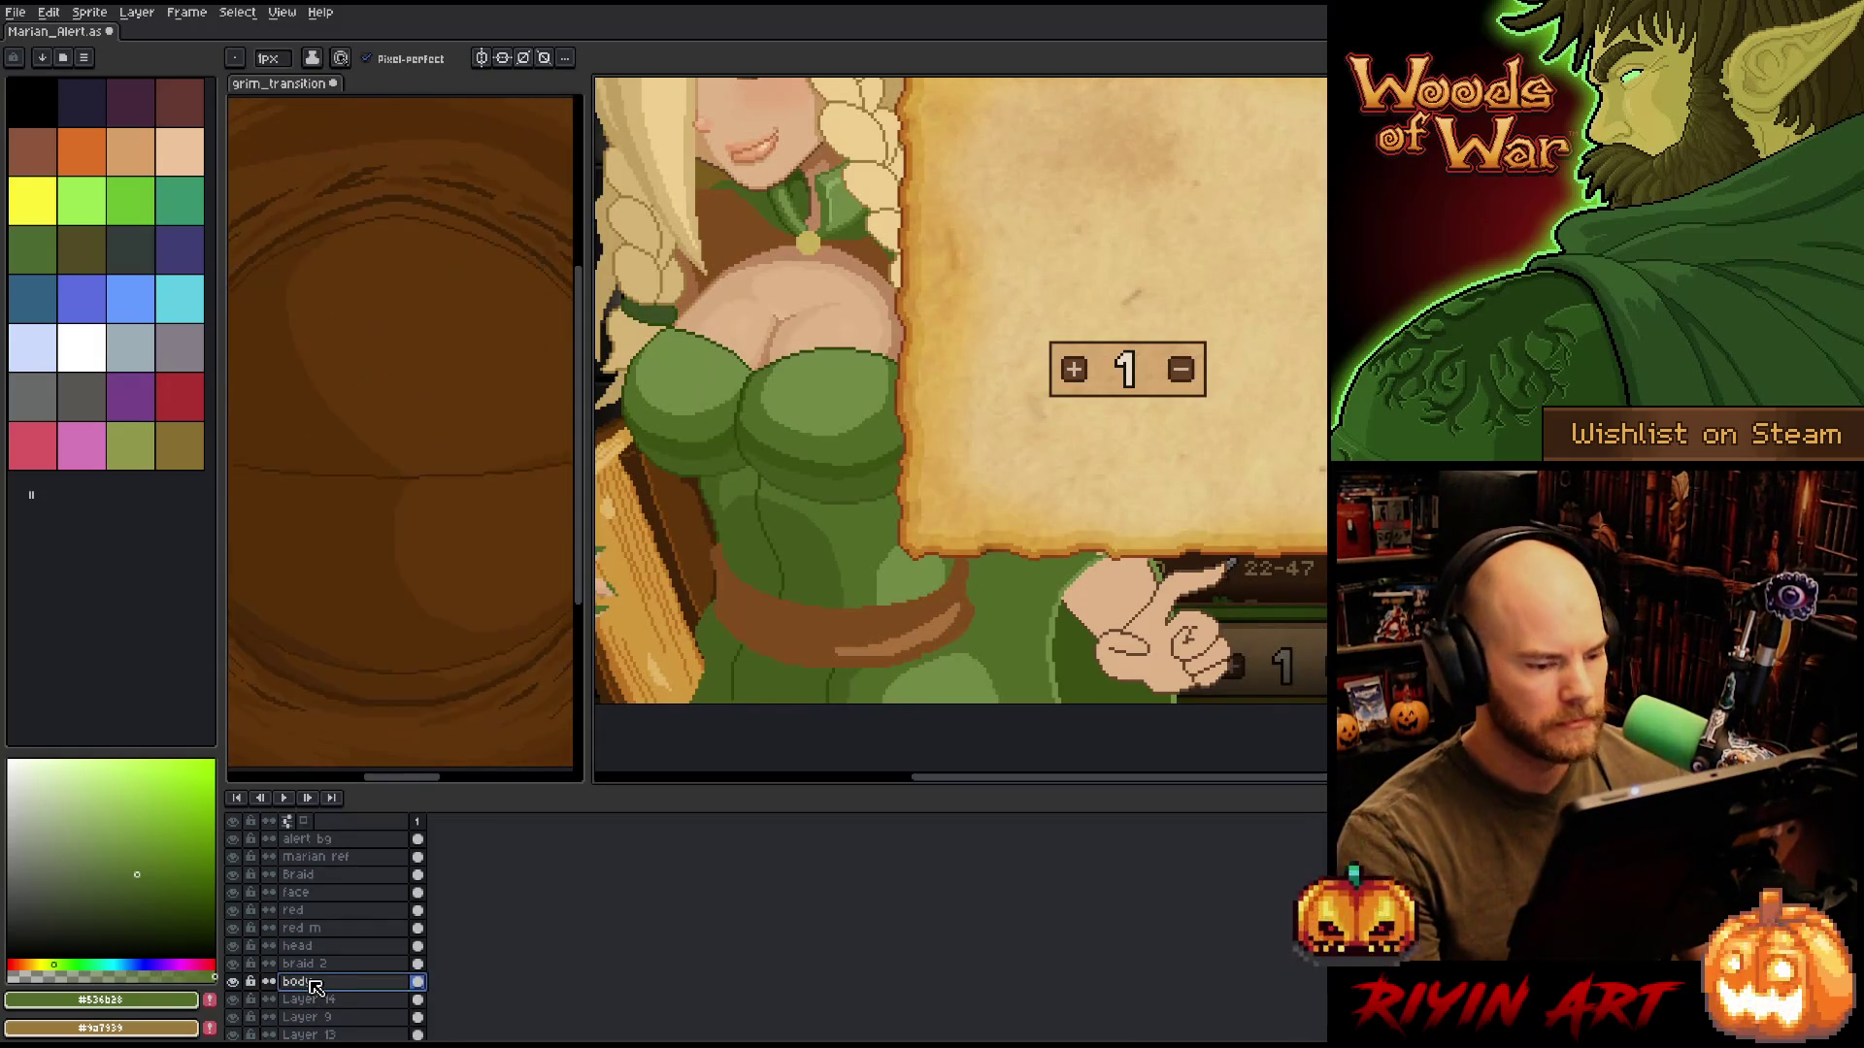
Solo the body layer and lasso the dress area below the strap.
{"action": "key", "text": "m"}
{"action": "left_click", "coordinate": [233, 981], "text": "alt"}
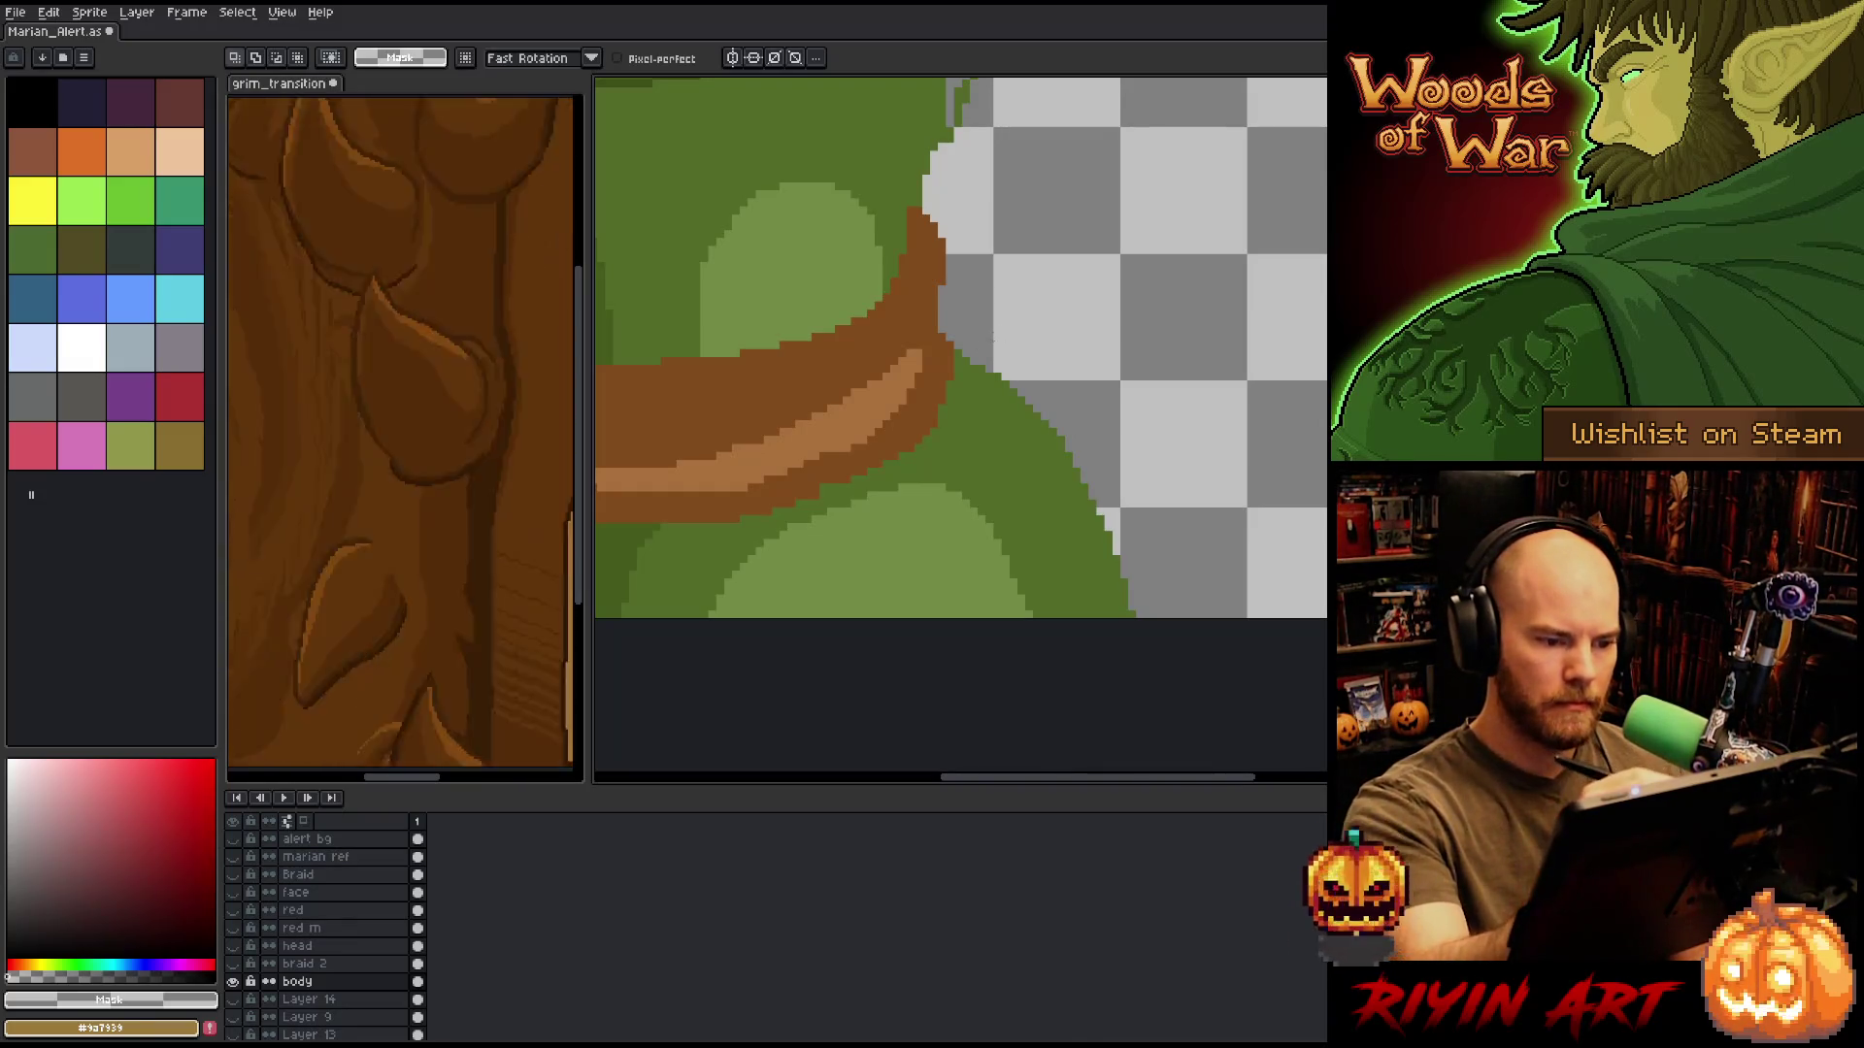
{"action": "key", "text": "b"}
{"action": "key", "text": "e"}
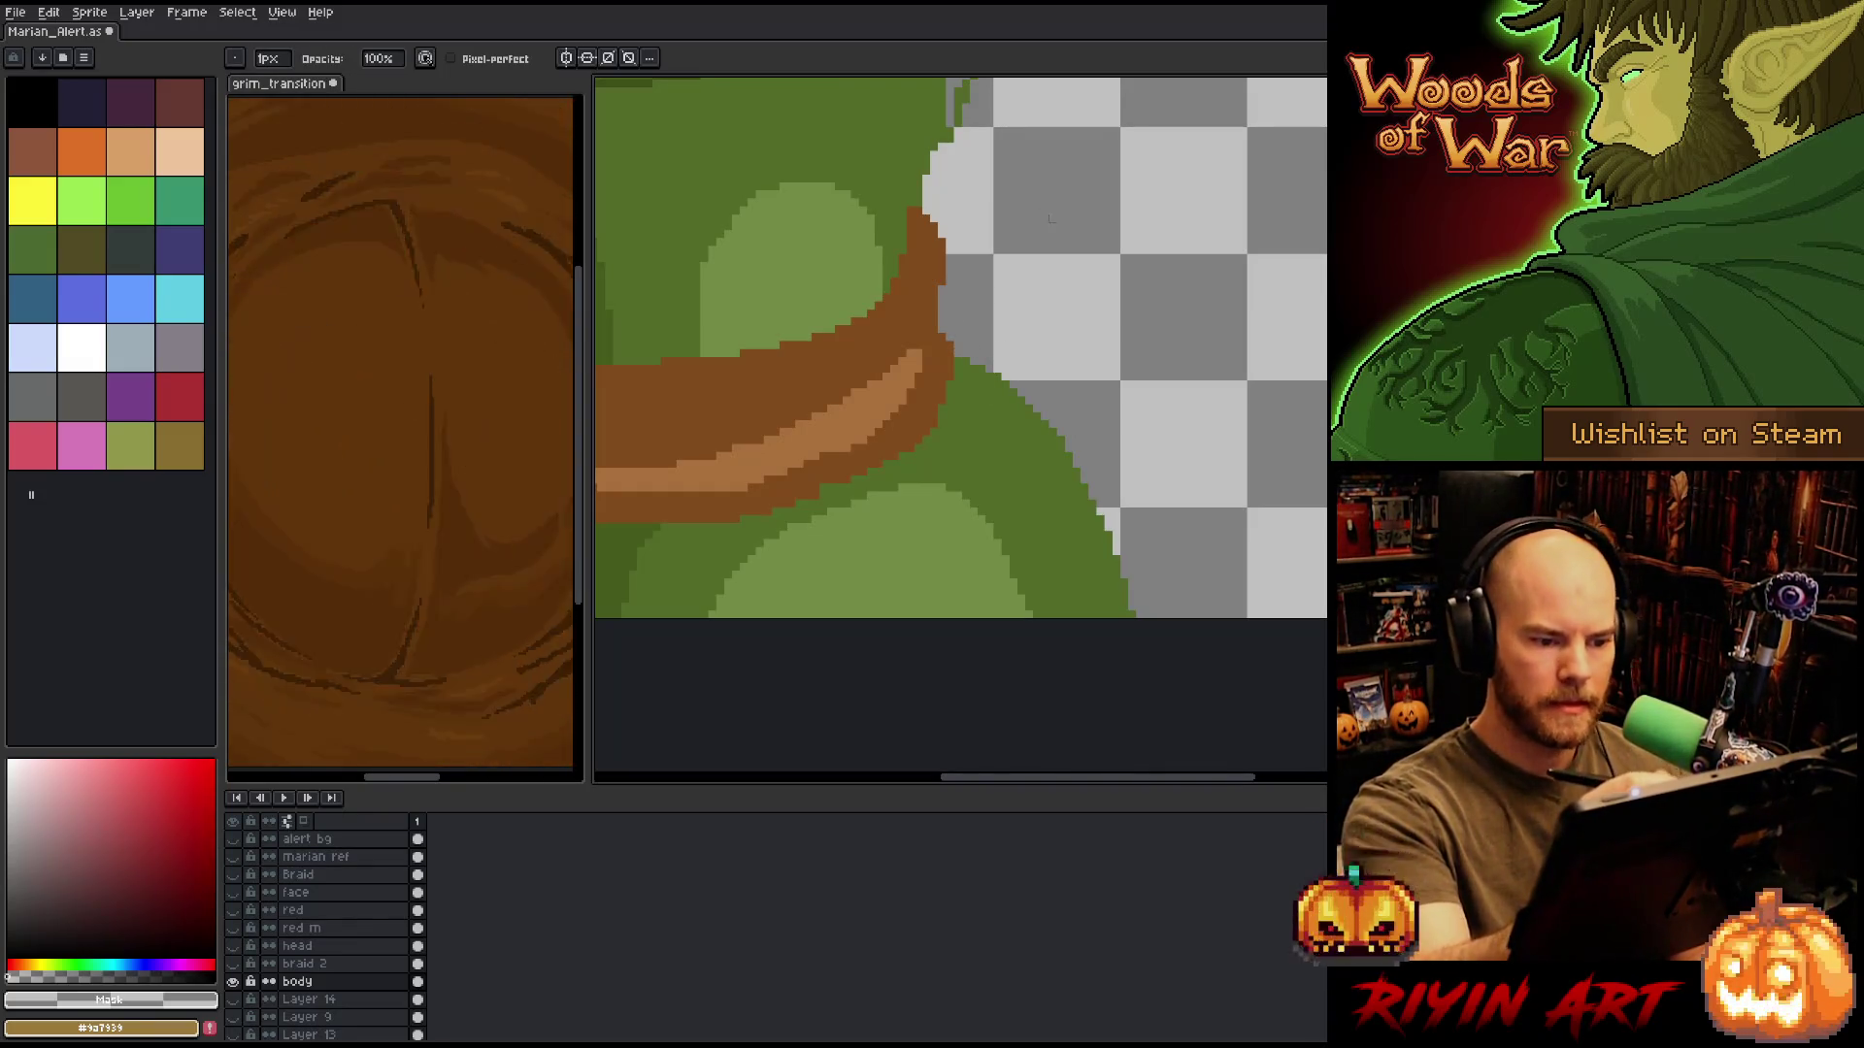
{"action": "key", "text": "m"}
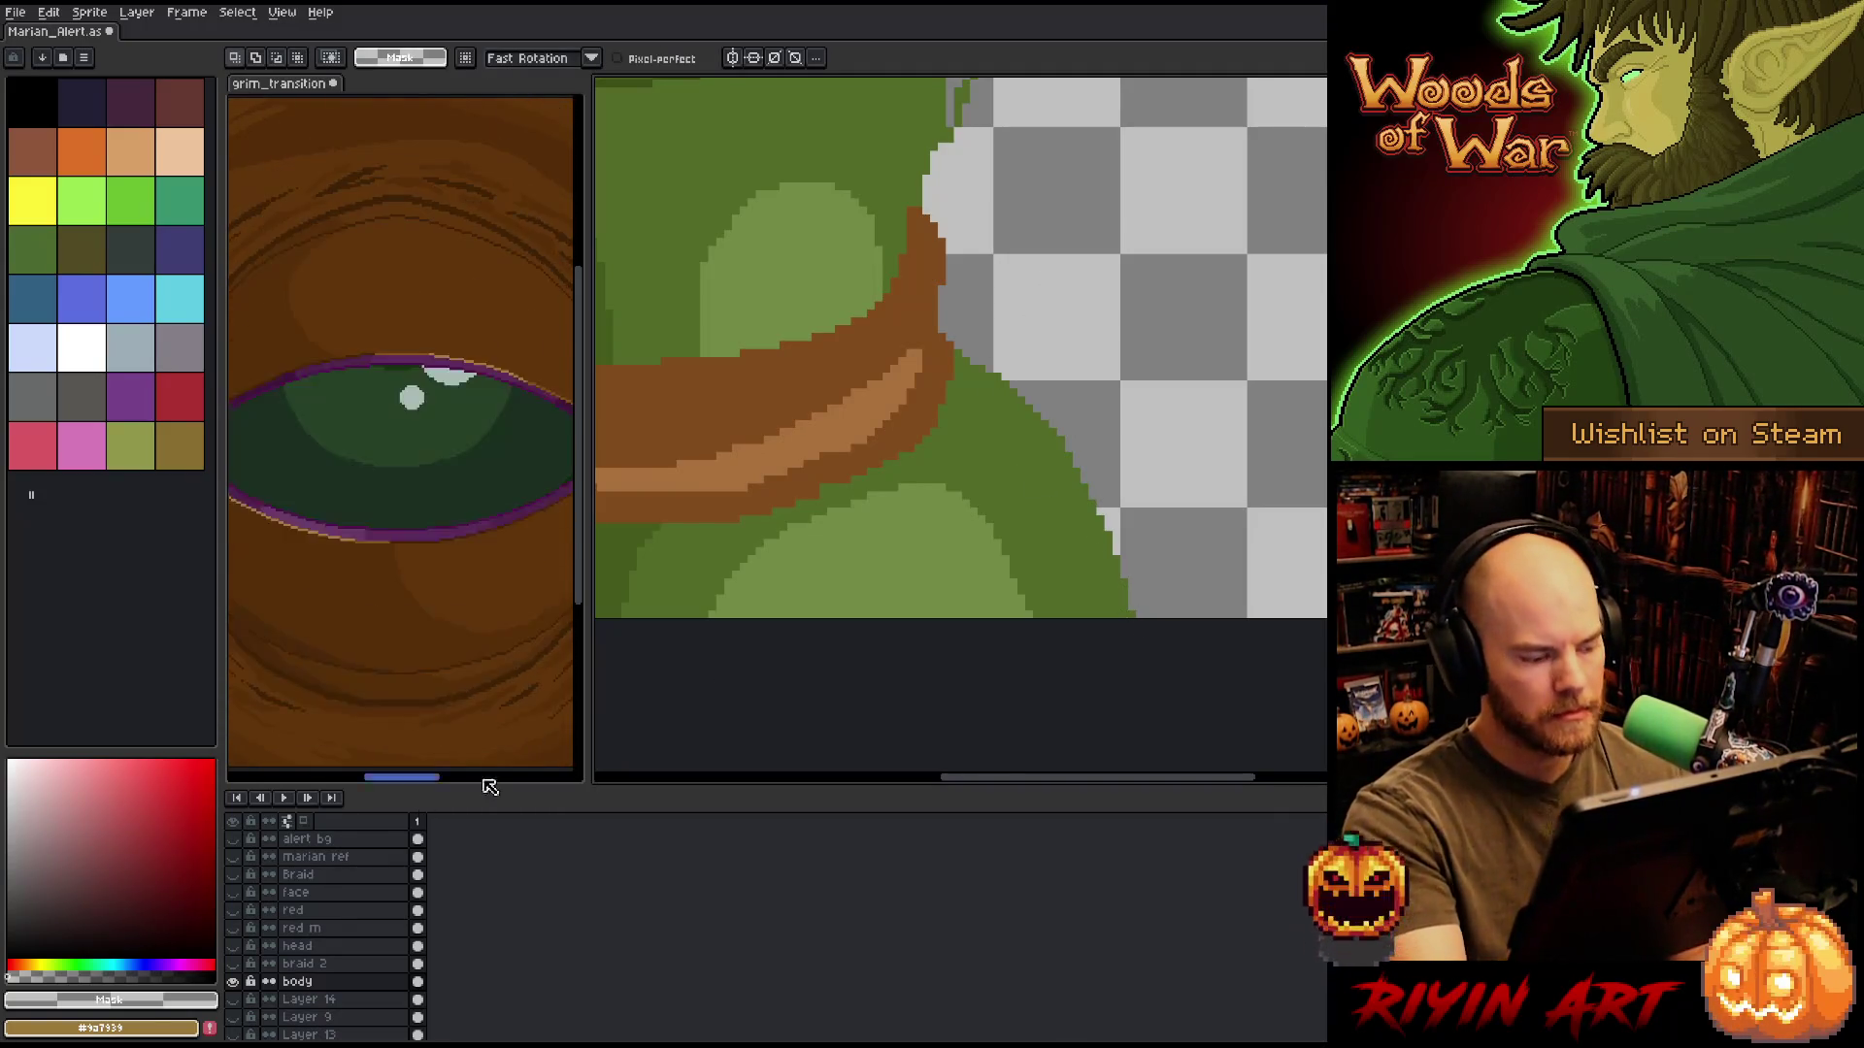
{"action": "left_click", "coordinate": [233, 982]}
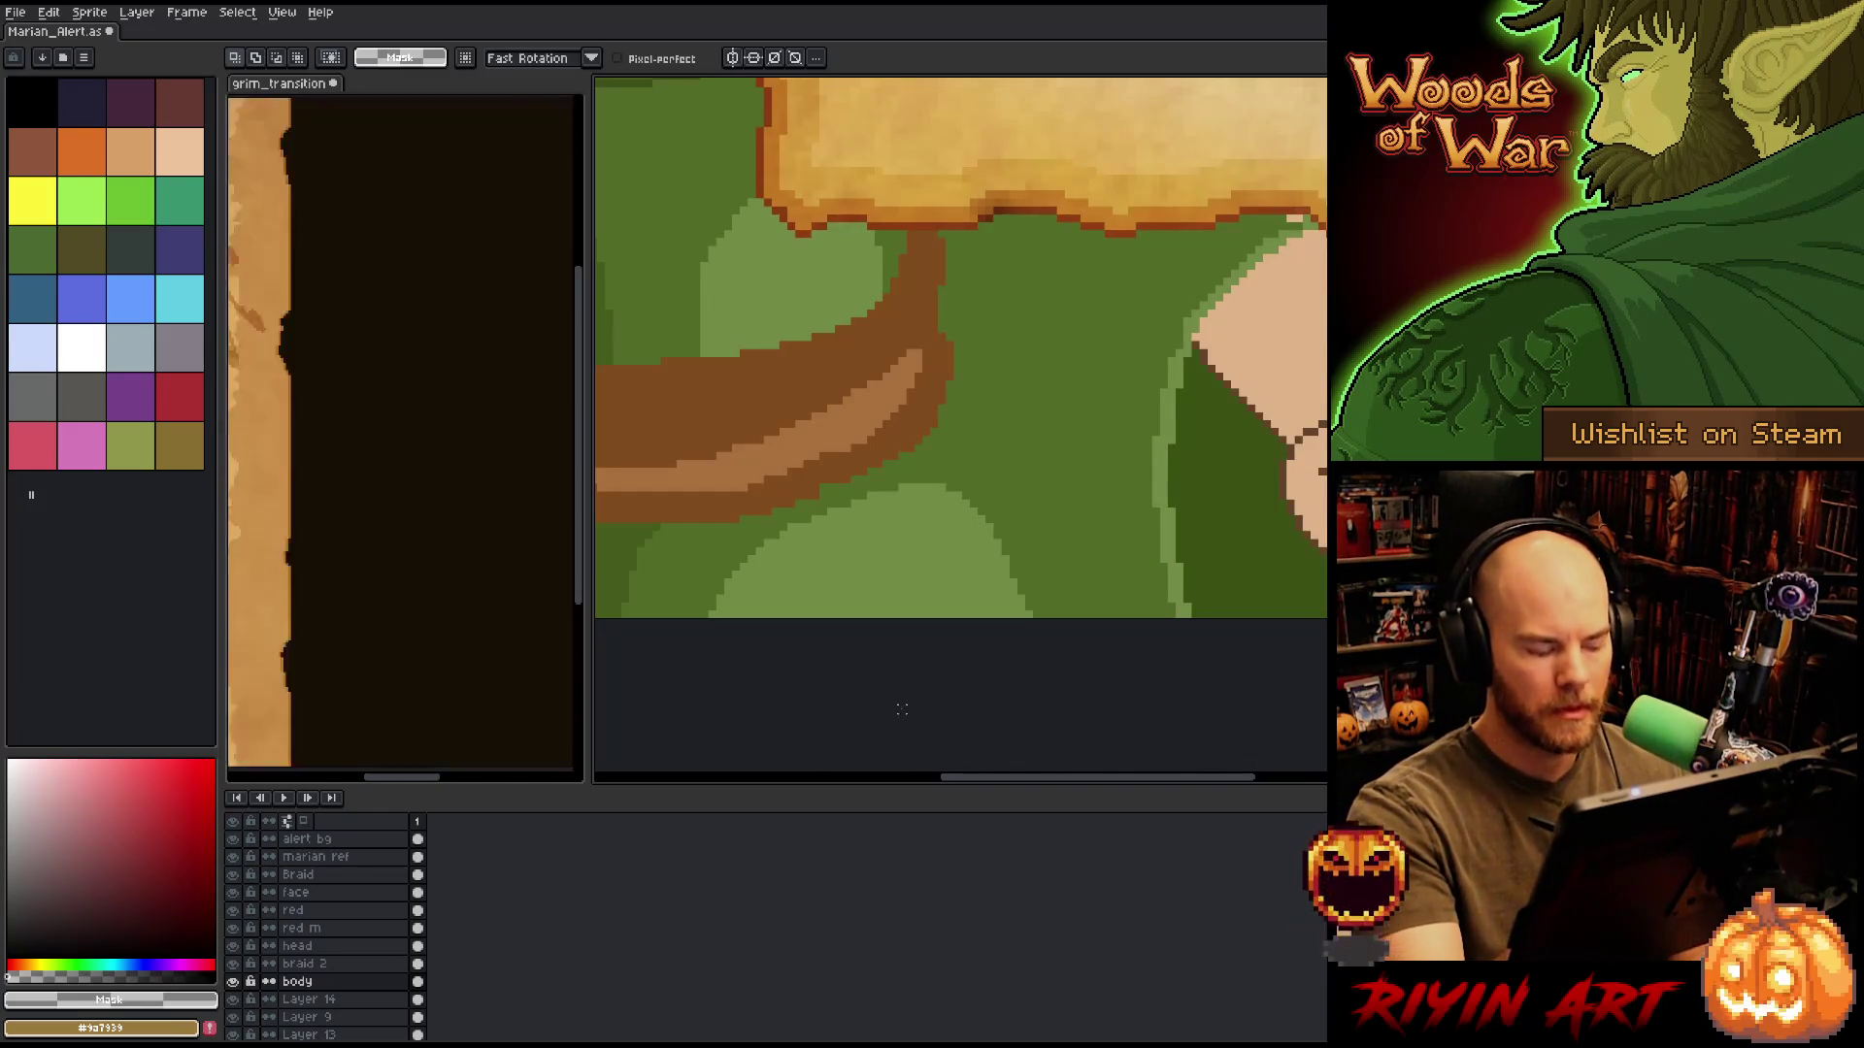
{"action": "left_click", "coordinate": [233, 982], "text": "alt"}
{"action": "mouse_move", "coordinate": [1259, 619]}
{"action": "left_mouse_down"}
{"action": "mouse_move", "coordinate": [1116, 332]}
{"action": "mouse_move", "coordinate": [959, 341]}
{"action": "mouse_move", "coordinate": [1014, 621]}
{"action": "left_mouse_up"}
Pick dark green #2f440b and apply an Outline effect to the selected dress area.
{"action": "left_click", "coordinate": [233, 982], "text": "alt"}
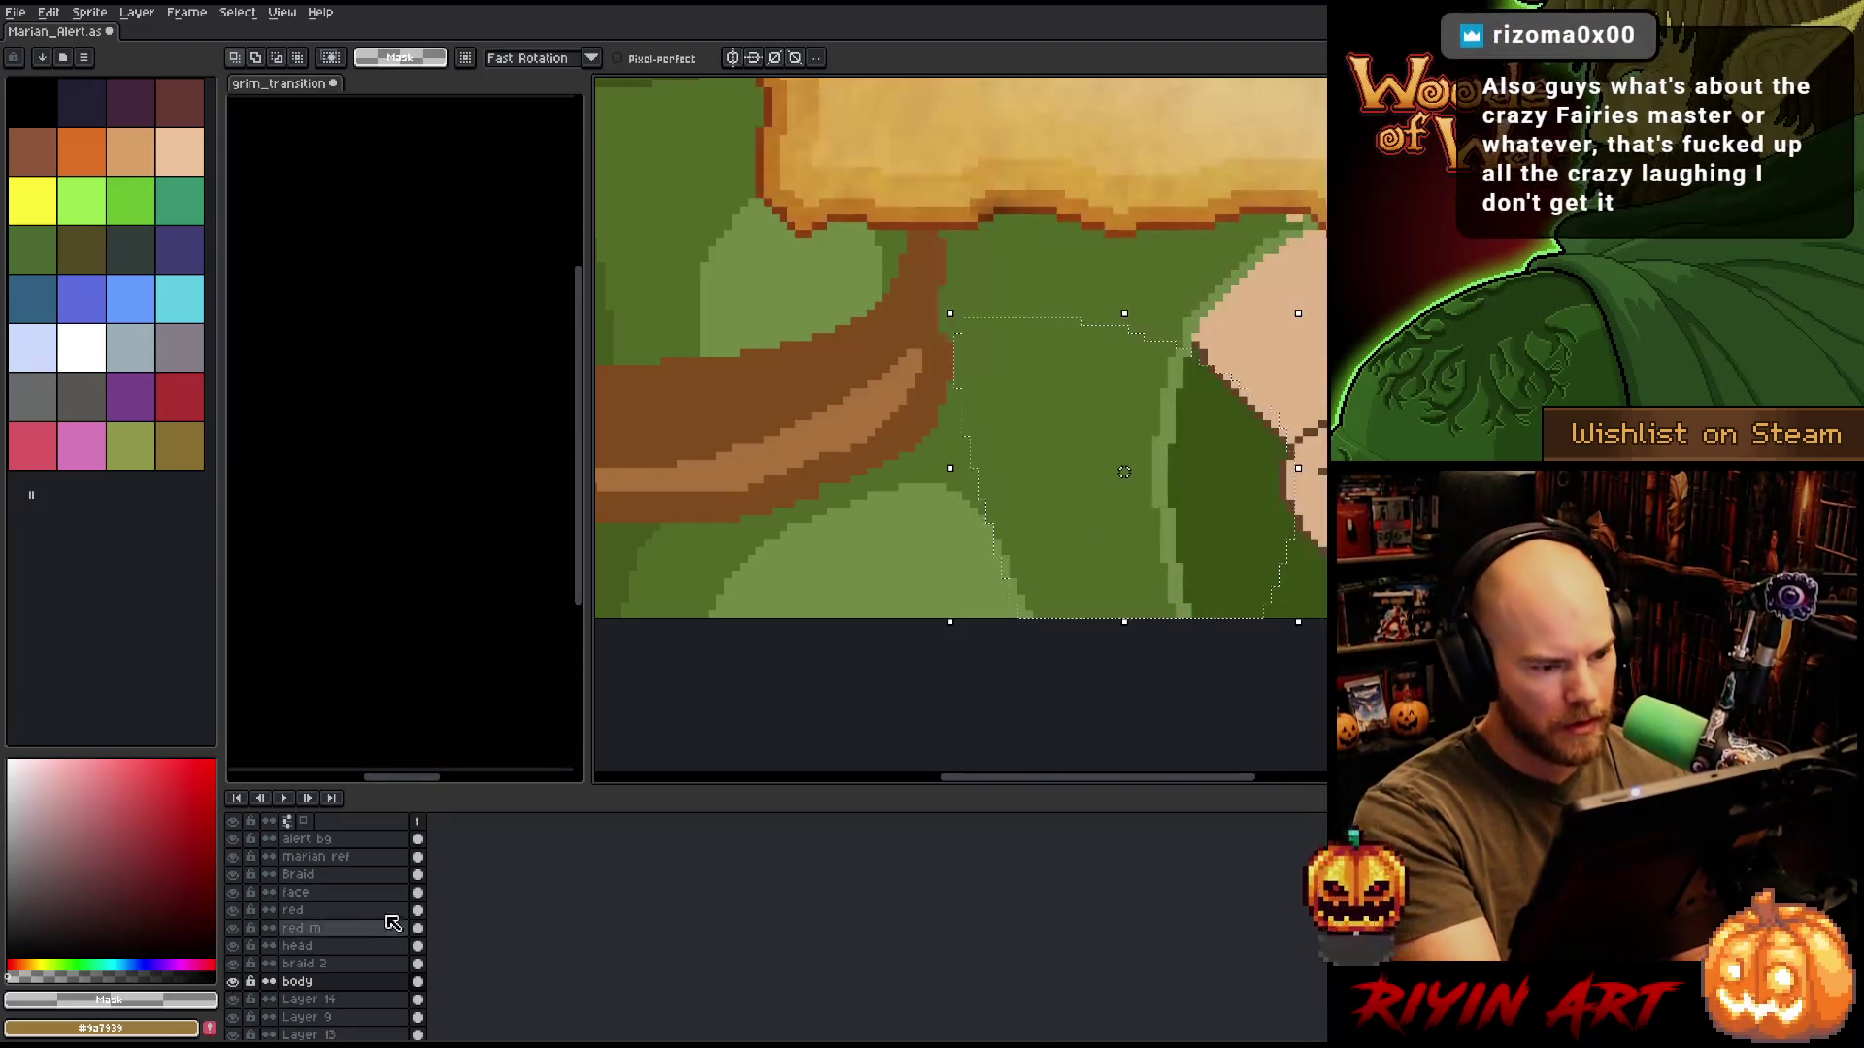
{"action": "left_click_drag", "start_coordinate": [825, 437], "coordinate": [1234, 712]}
{"action": "left_click_drag", "start_coordinate": [1198, 194], "coordinate": [1140, 466]}
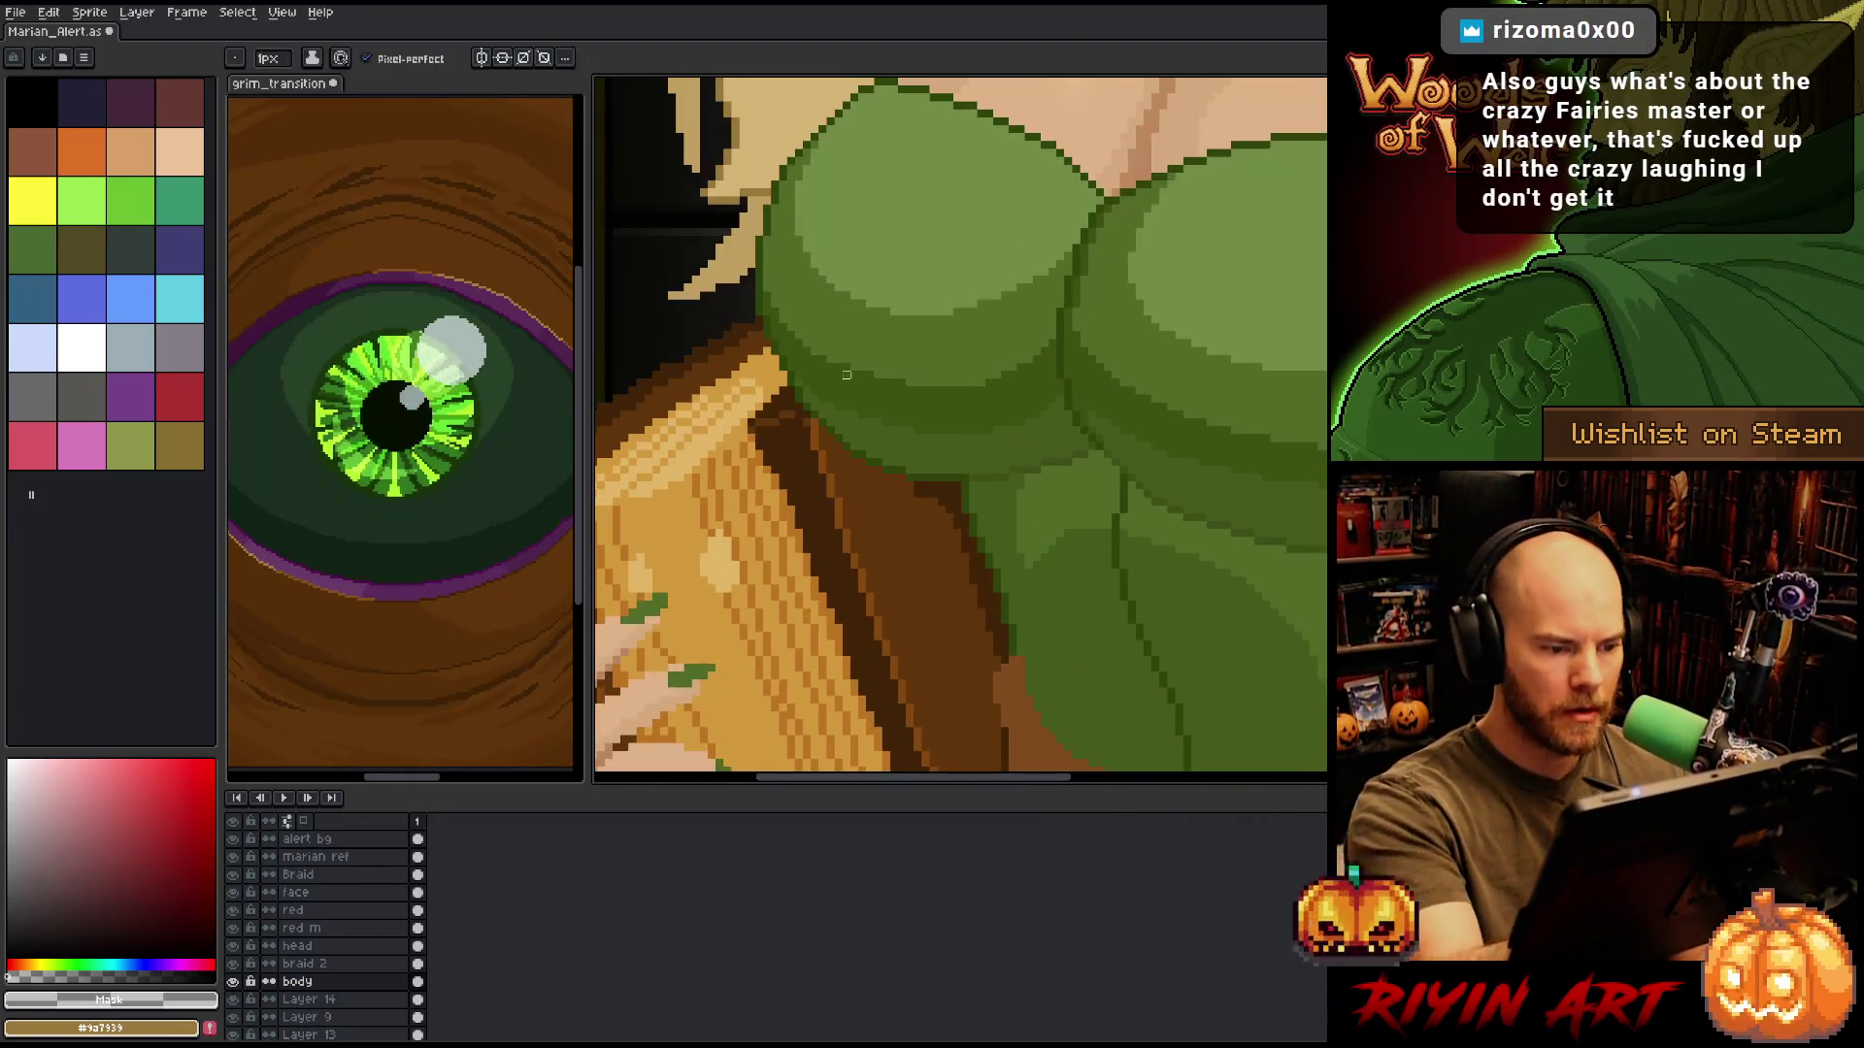
{"action": "left_click", "coordinate": [791, 163], "text": "alt"}
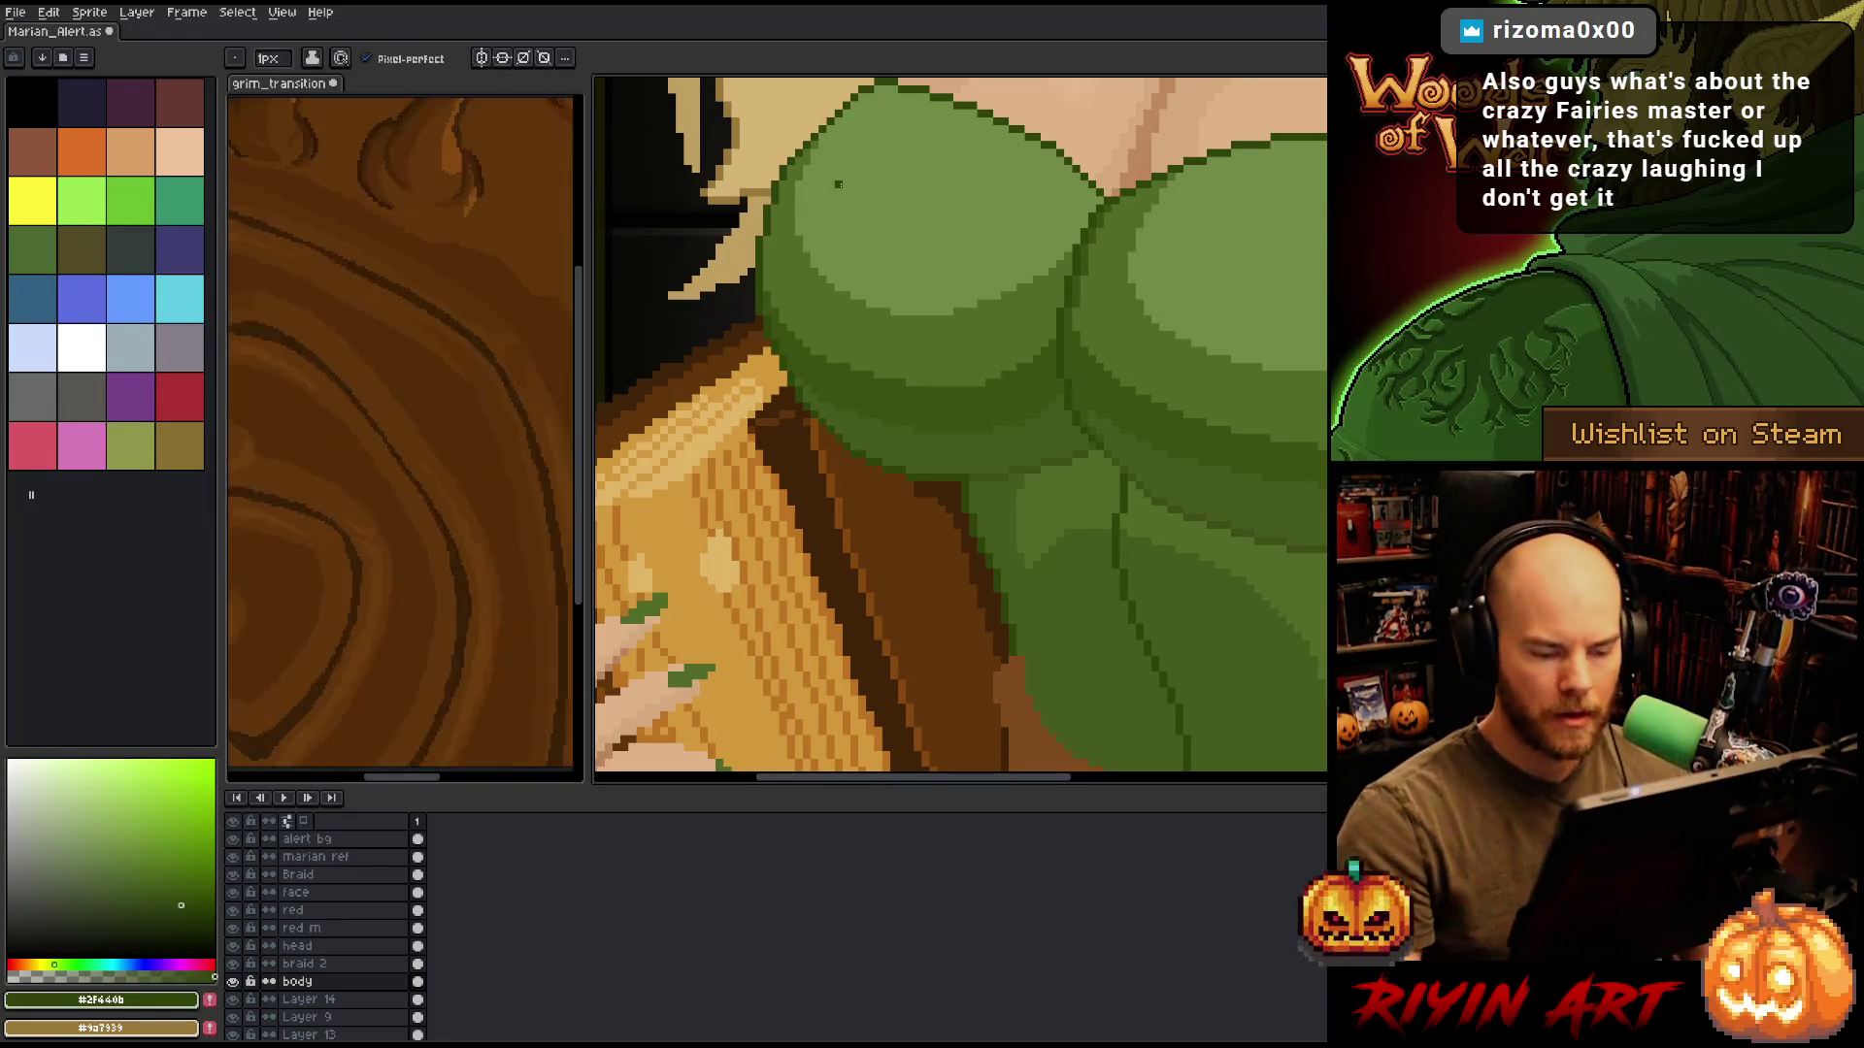
{"action": "scroll", "coordinate": [839, 184], "scroll_direction": "down", "scroll_amount": 3}
{"action": "left_click_drag", "start_coordinate": [950, 343], "coordinate": [883, 446]}
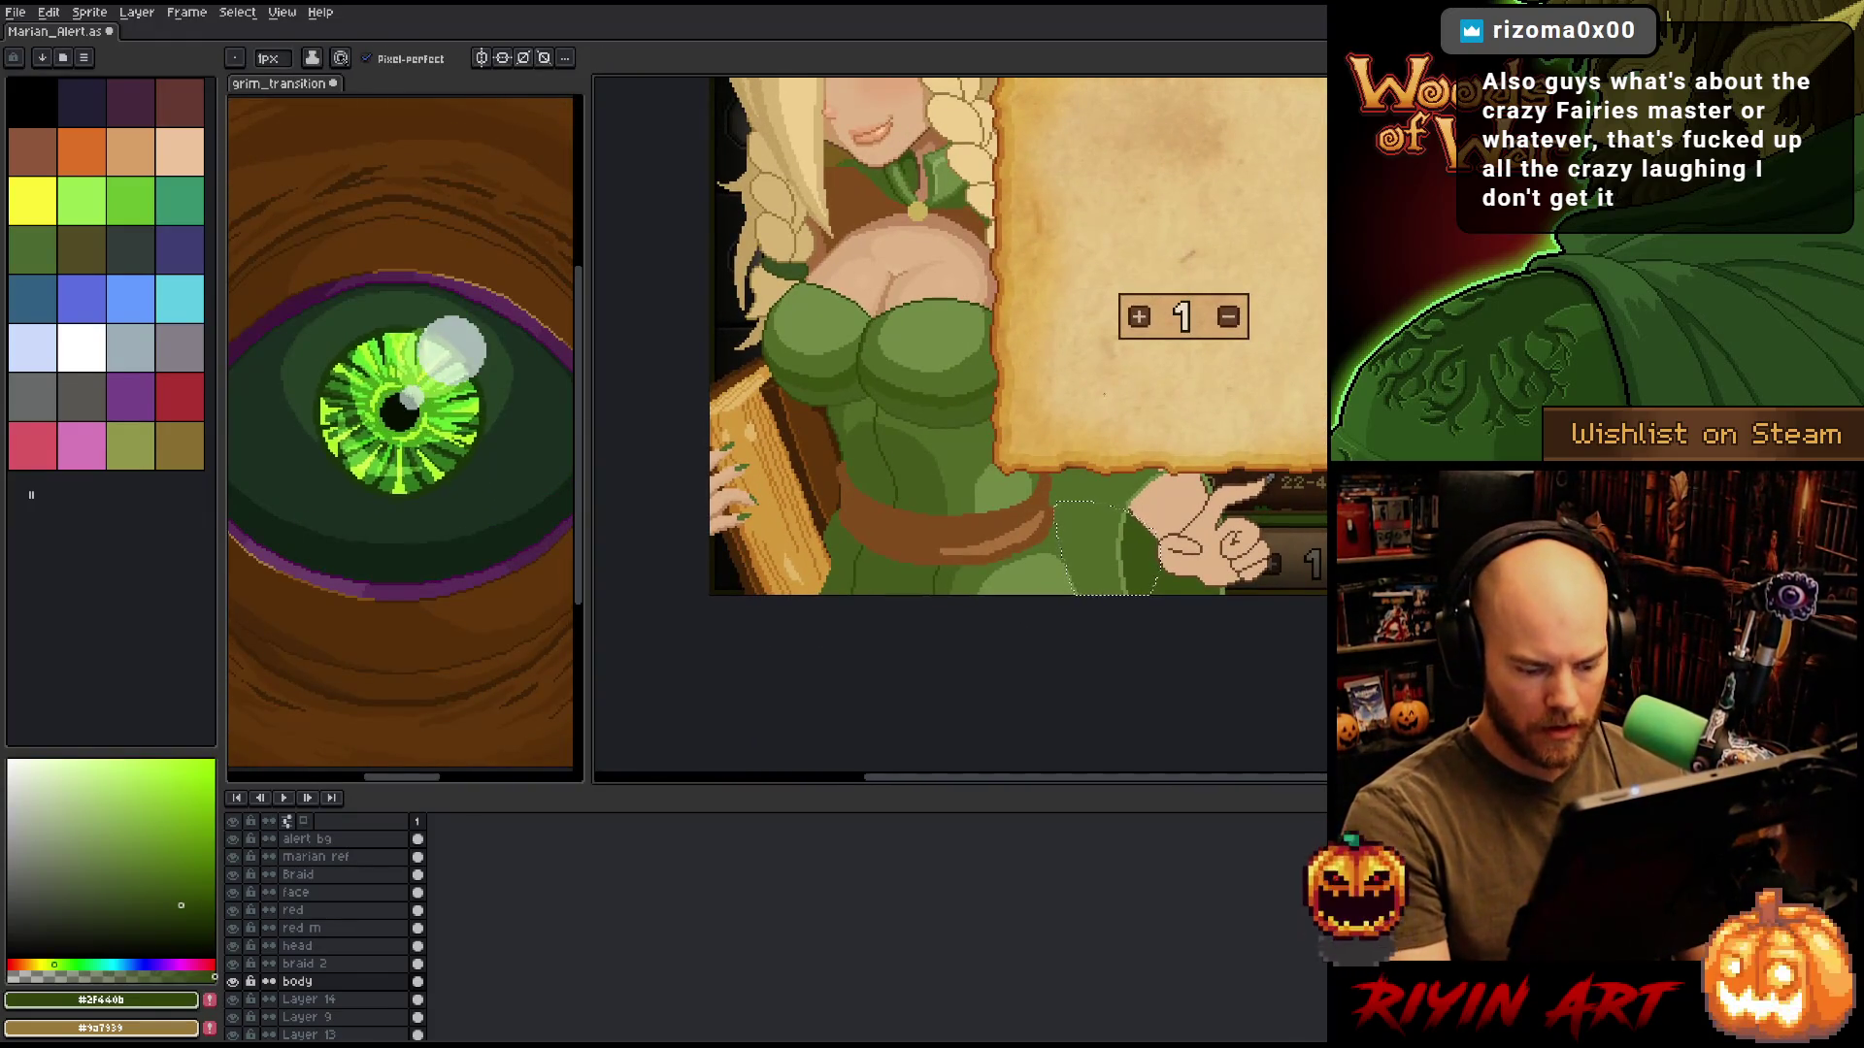
{"action": "key", "text": "shift+o"}
{"action": "key", "text": "Return"}
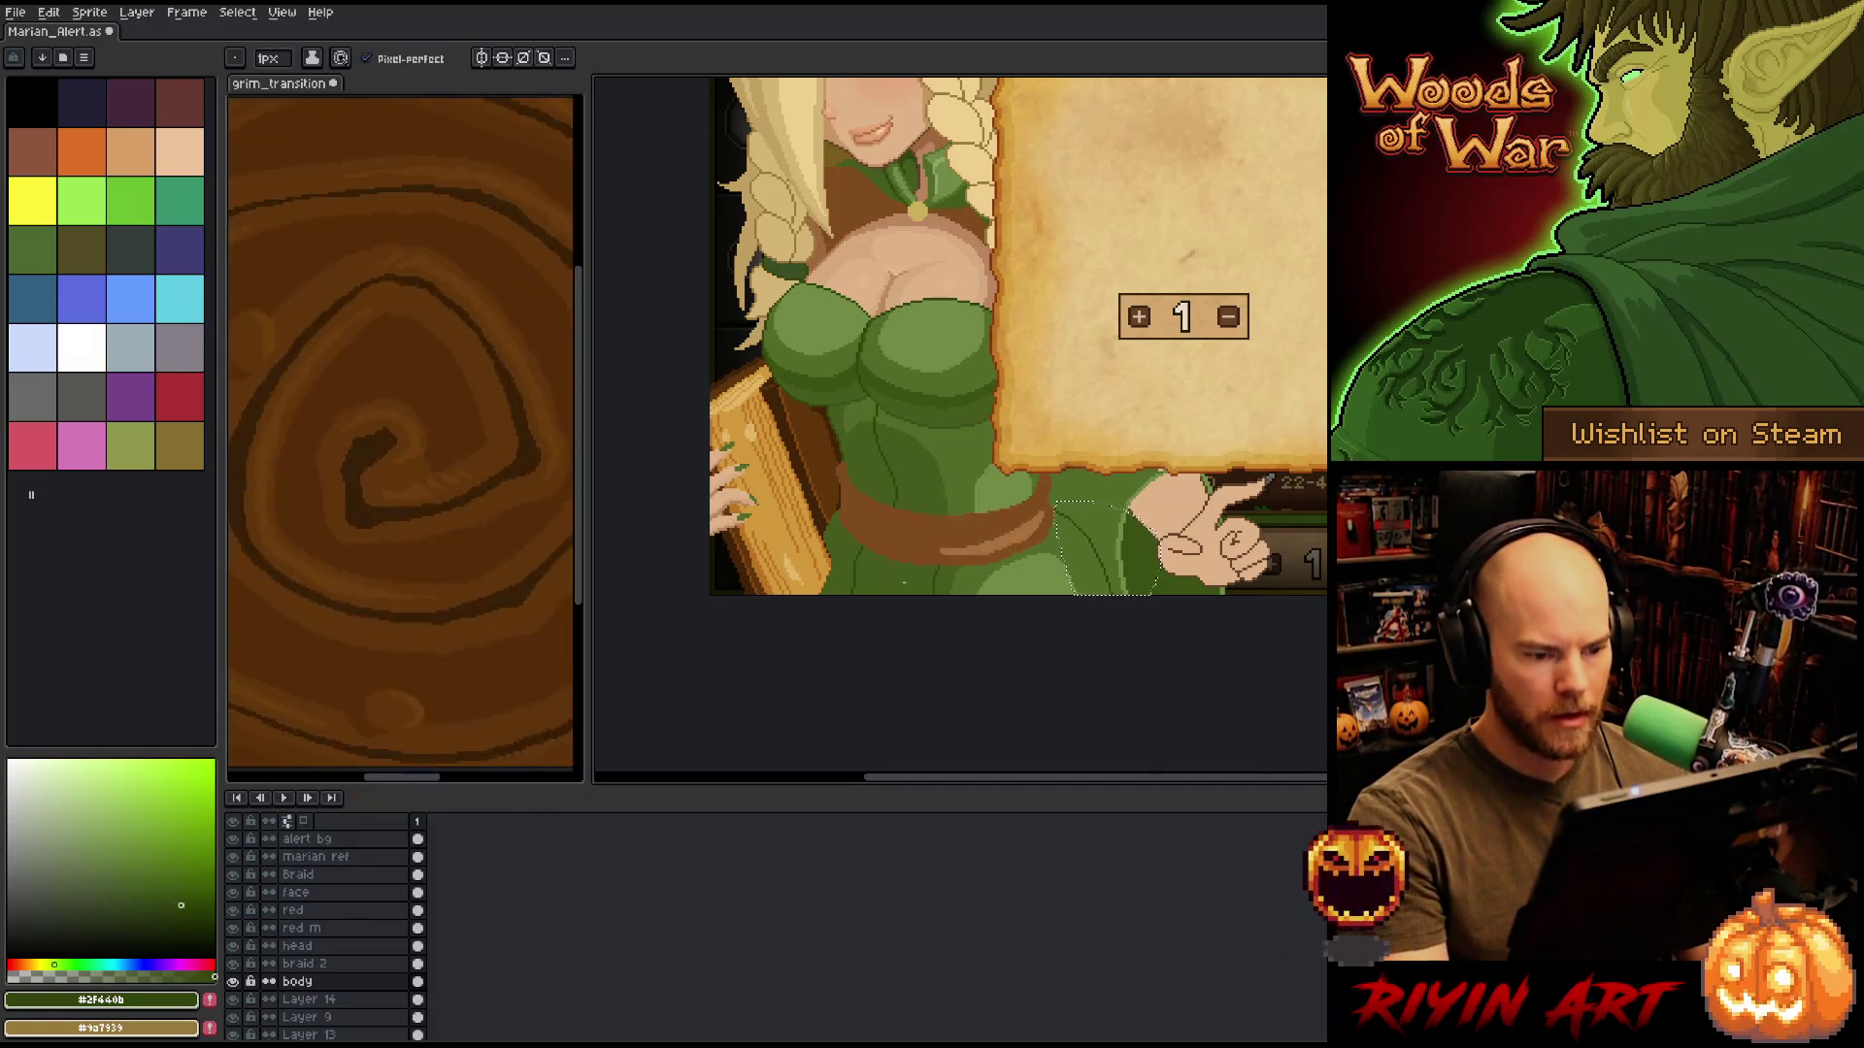
Select the dress edge beside the harp, outline it in dark green, and deselect.
{"action": "scroll", "coordinate": [1228, 529], "scroll_direction": "up", "scroll_amount": 2}
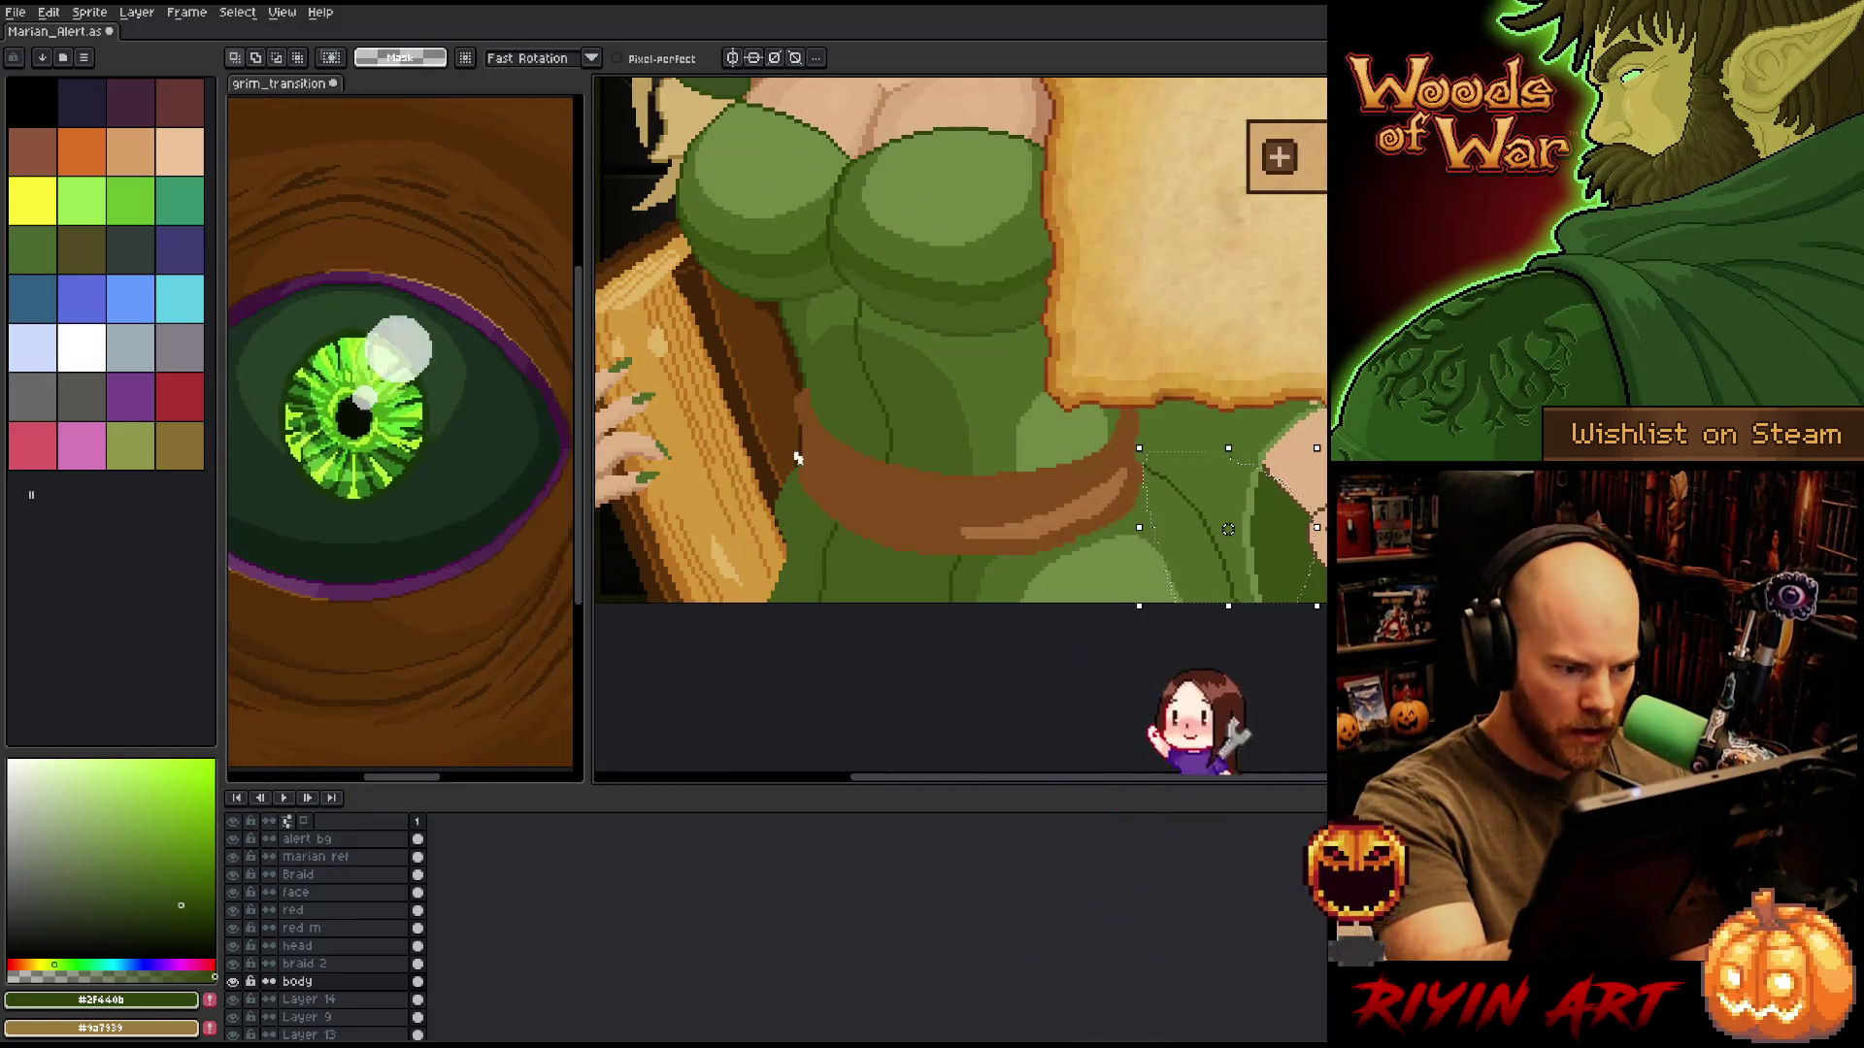
{"action": "mouse_move", "coordinate": [774, 434]}
{"action": "left_mouse_down"}
{"action": "mouse_move", "coordinate": [791, 602]}
{"action": "mouse_move", "coordinate": [772, 432]}
{"action": "left_mouse_up"}
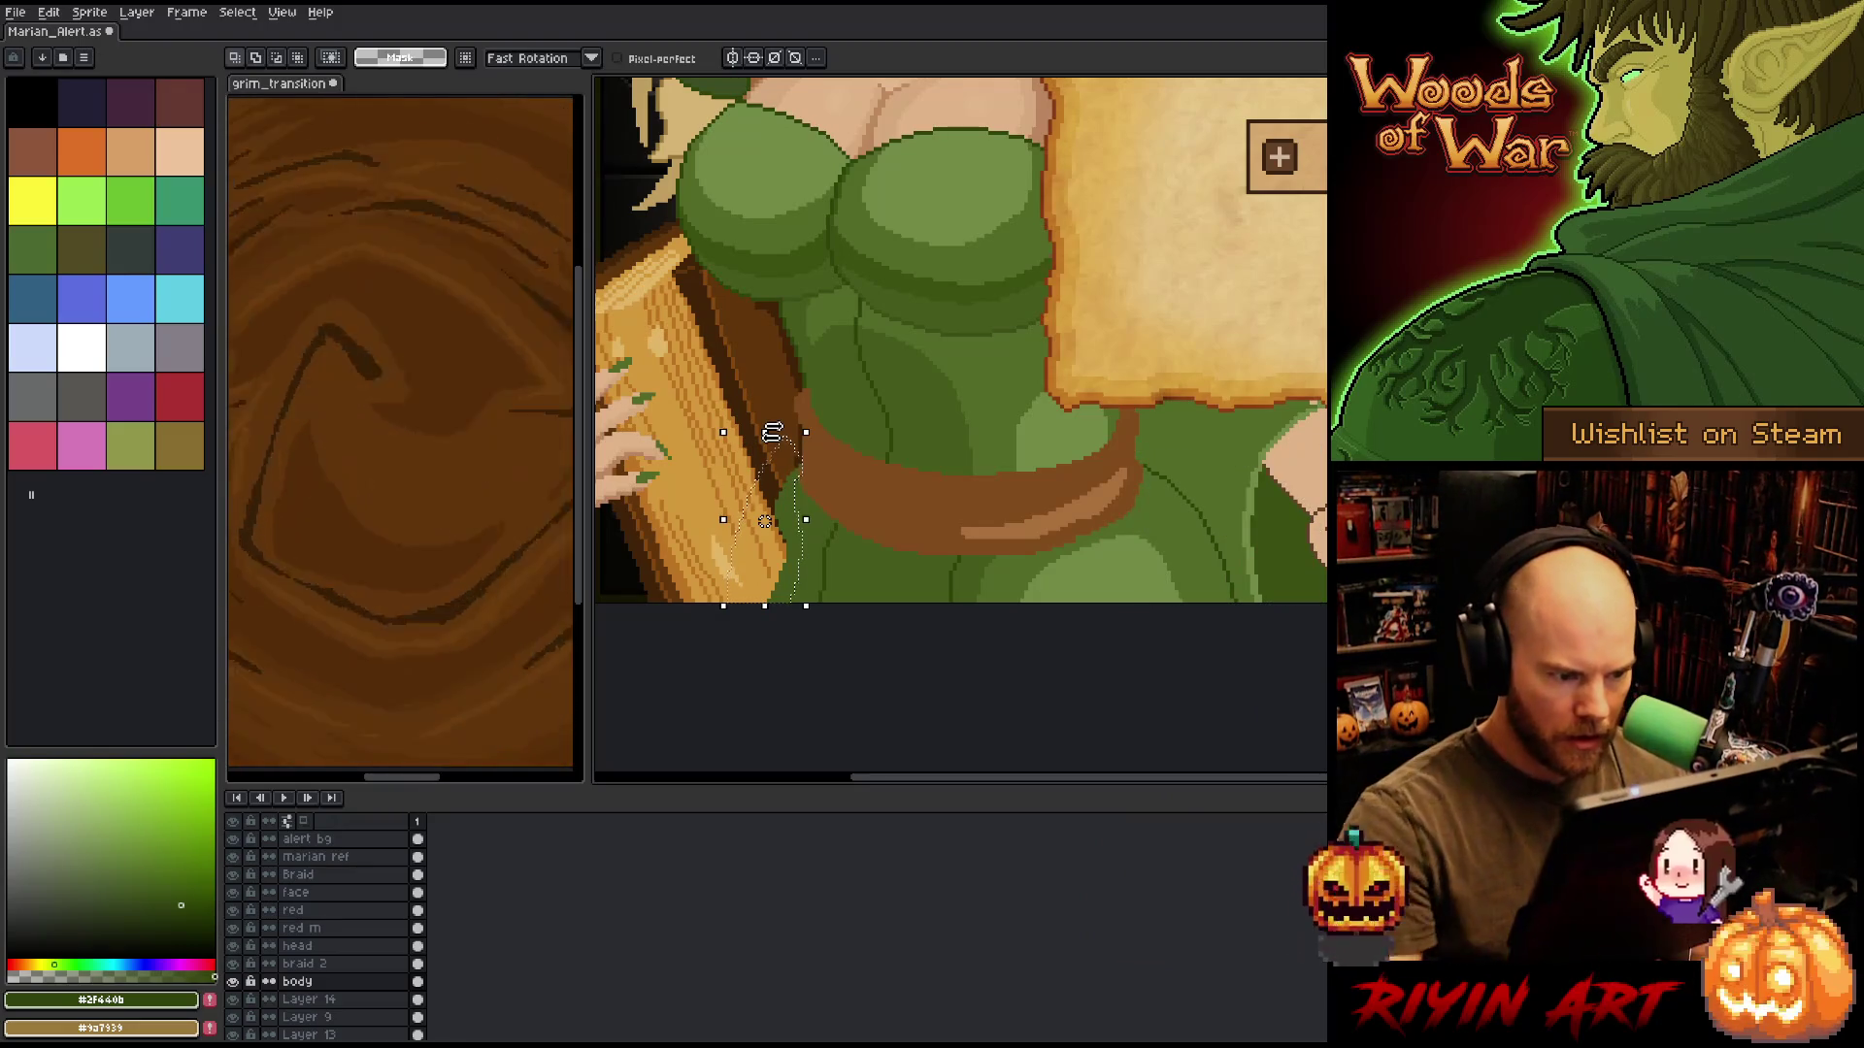
{"action": "key", "text": "shift+o"}
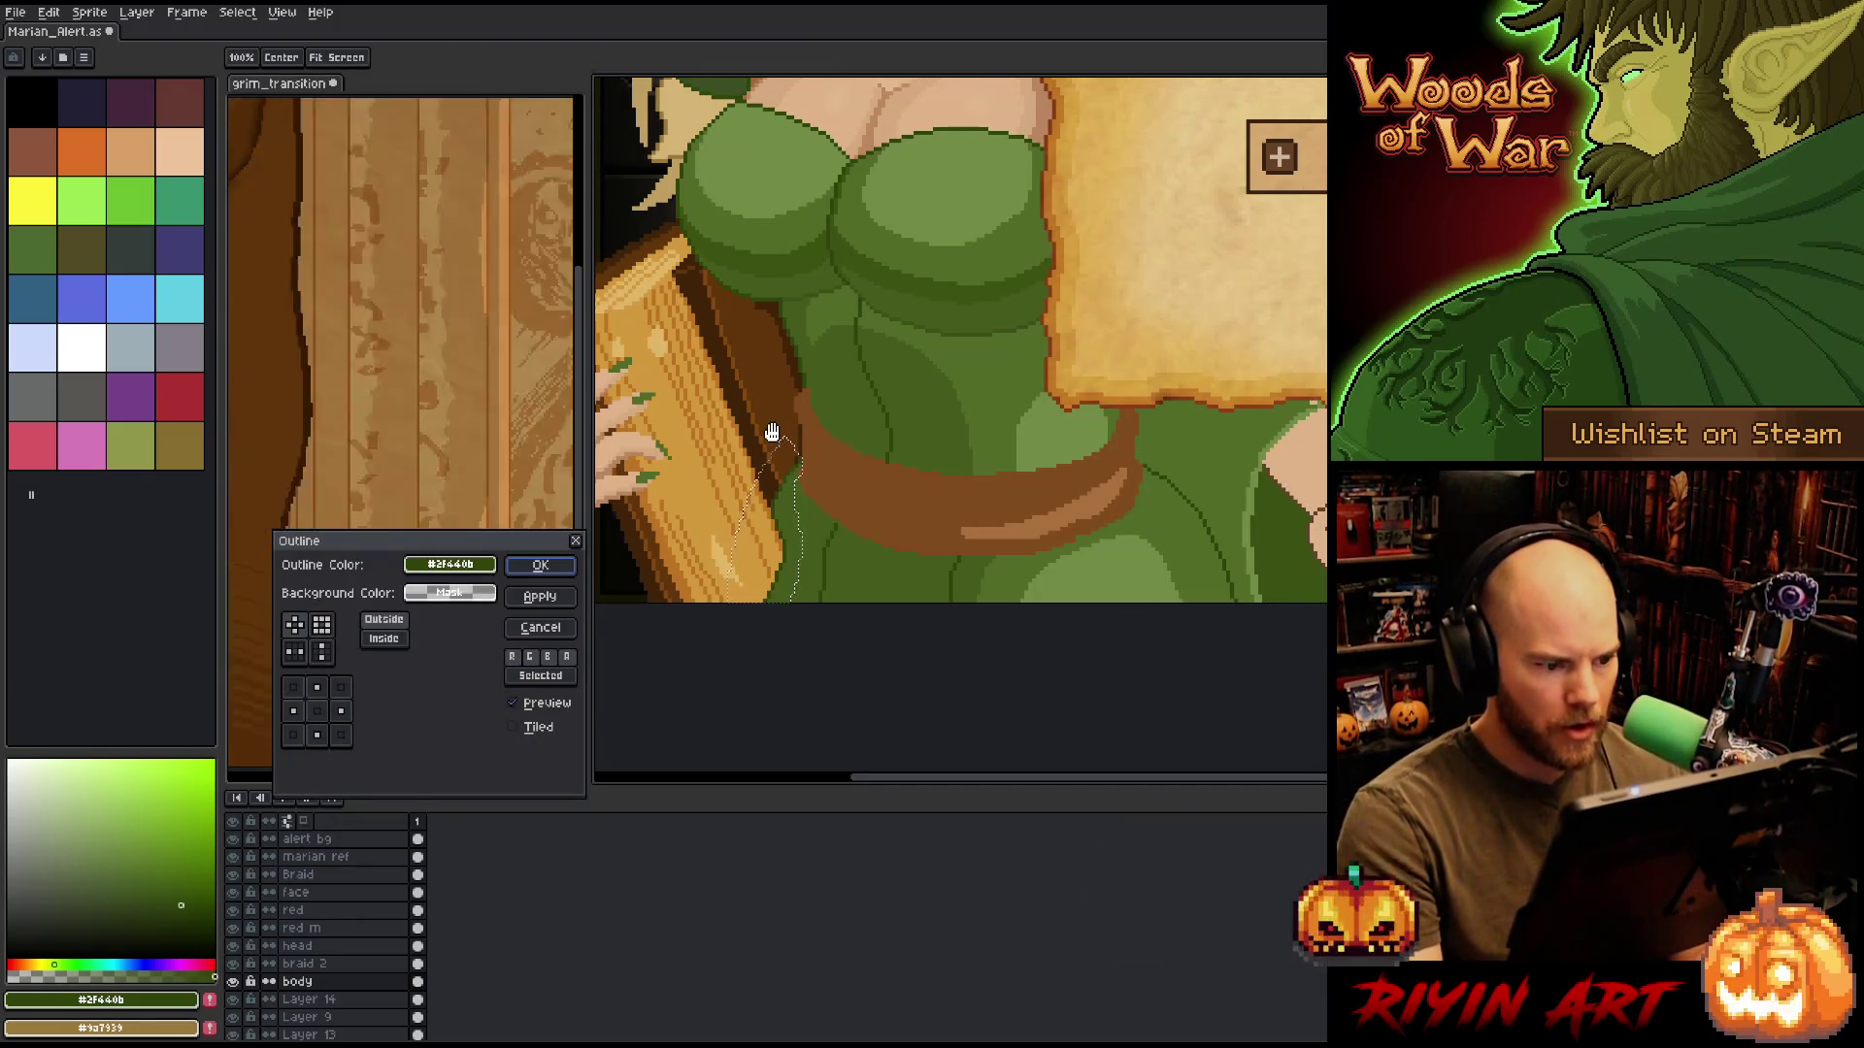
{"action": "key", "text": "Return"}
{"action": "key", "text": "ctrl+d"}
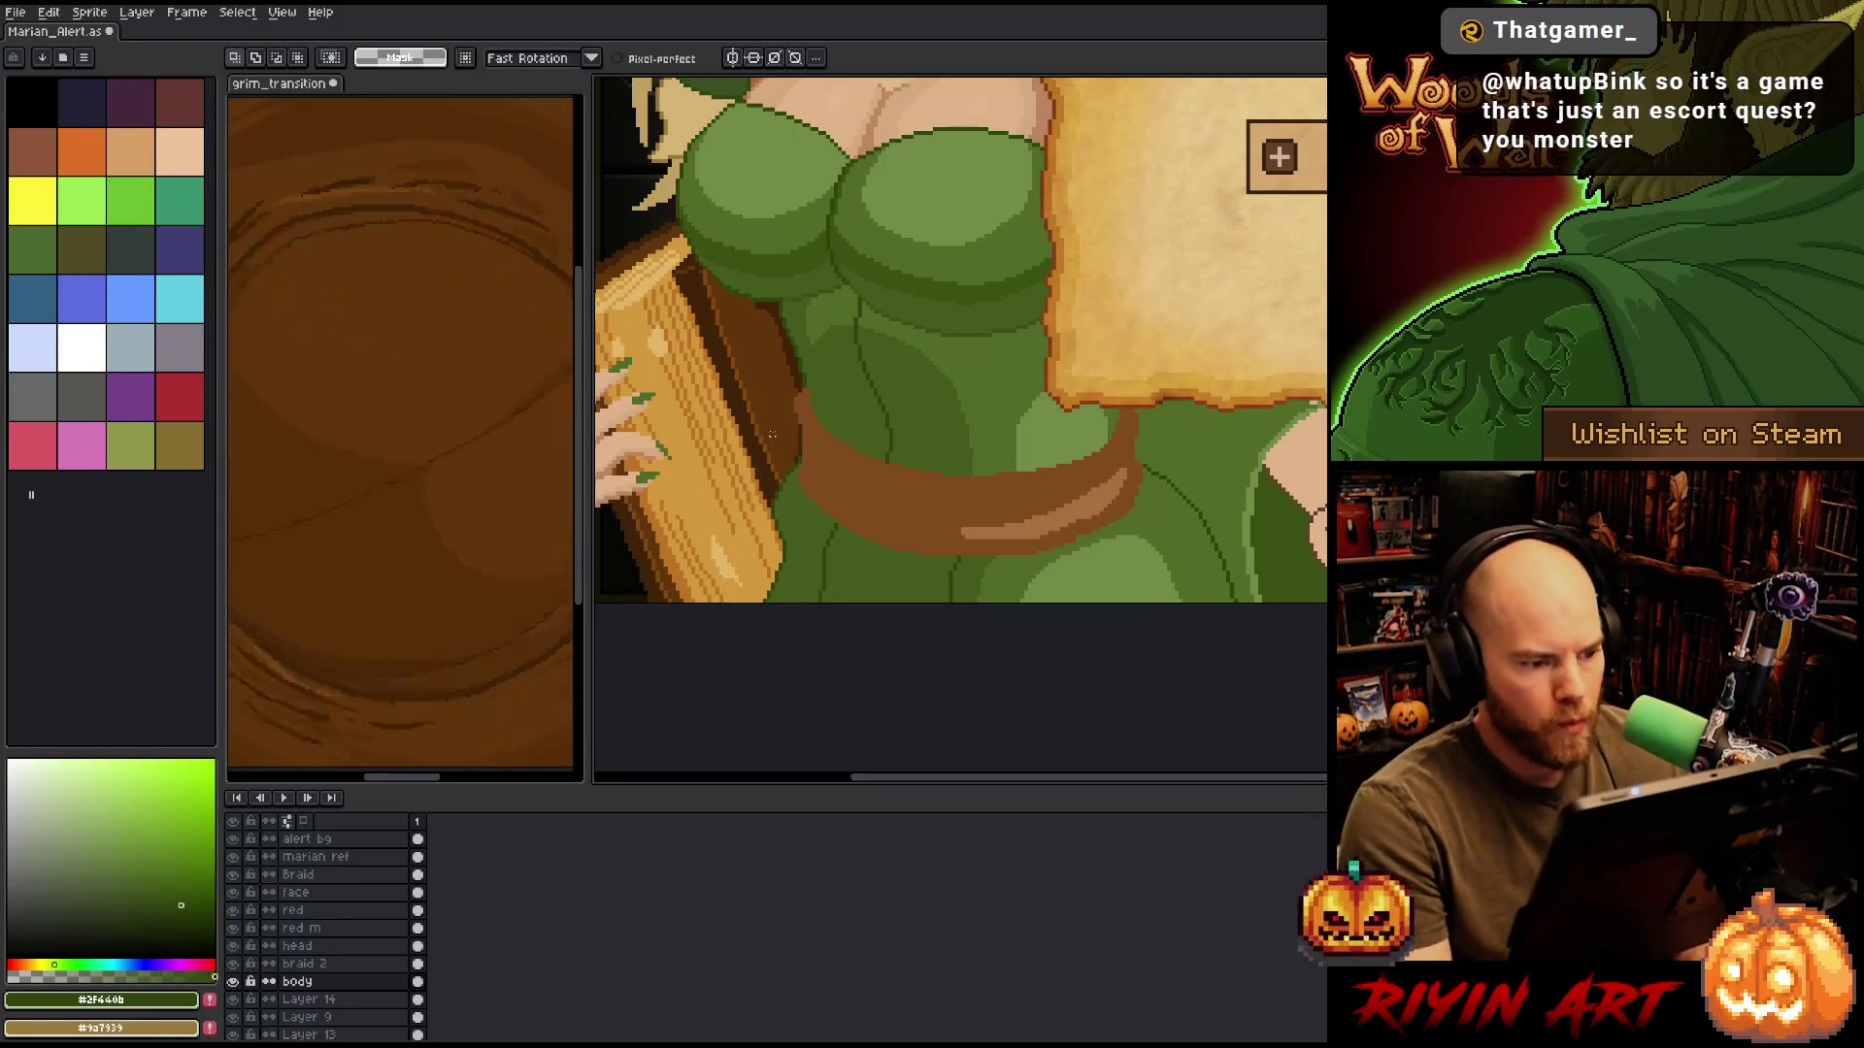
{"action": "key", "text": "b"}
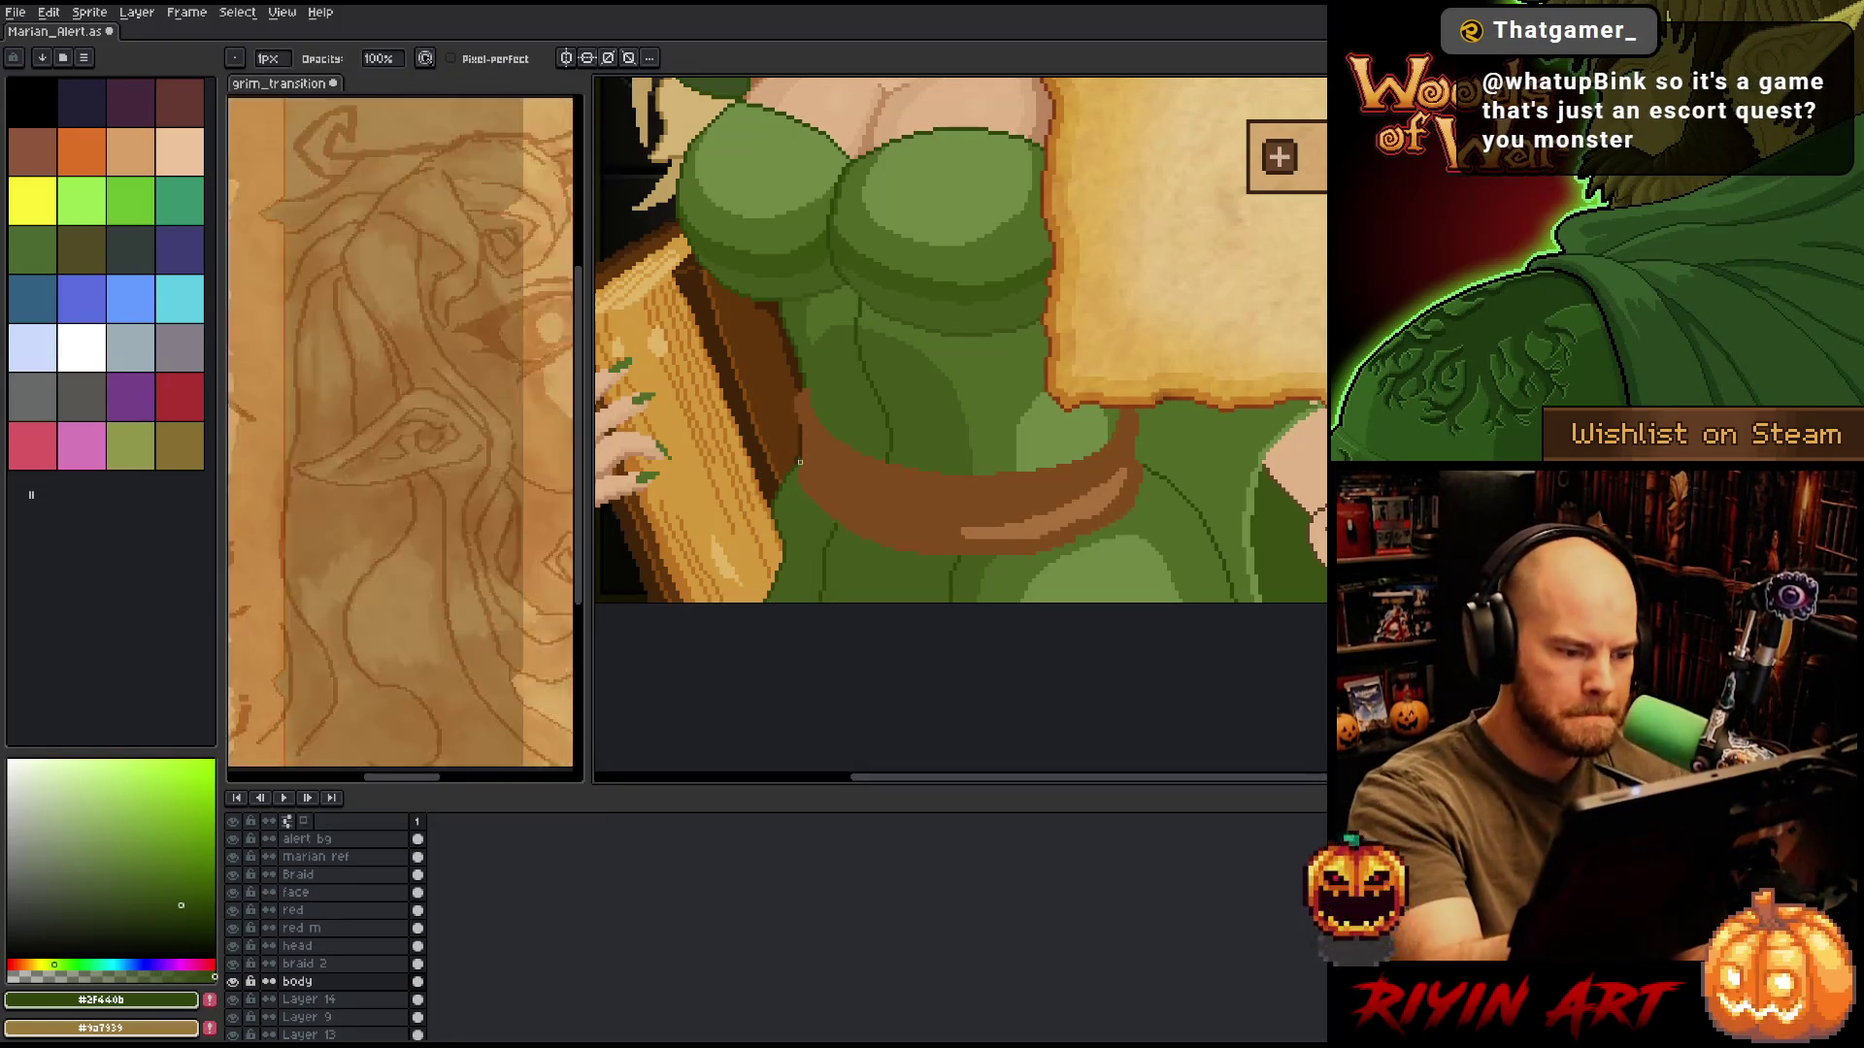
{"action": "scroll", "coordinate": [773, 435], "scroll_direction": "up", "scroll_amount": 3}
{"action": "scroll", "coordinate": [788, 406], "scroll_direction": "down", "scroll_amount": 3}
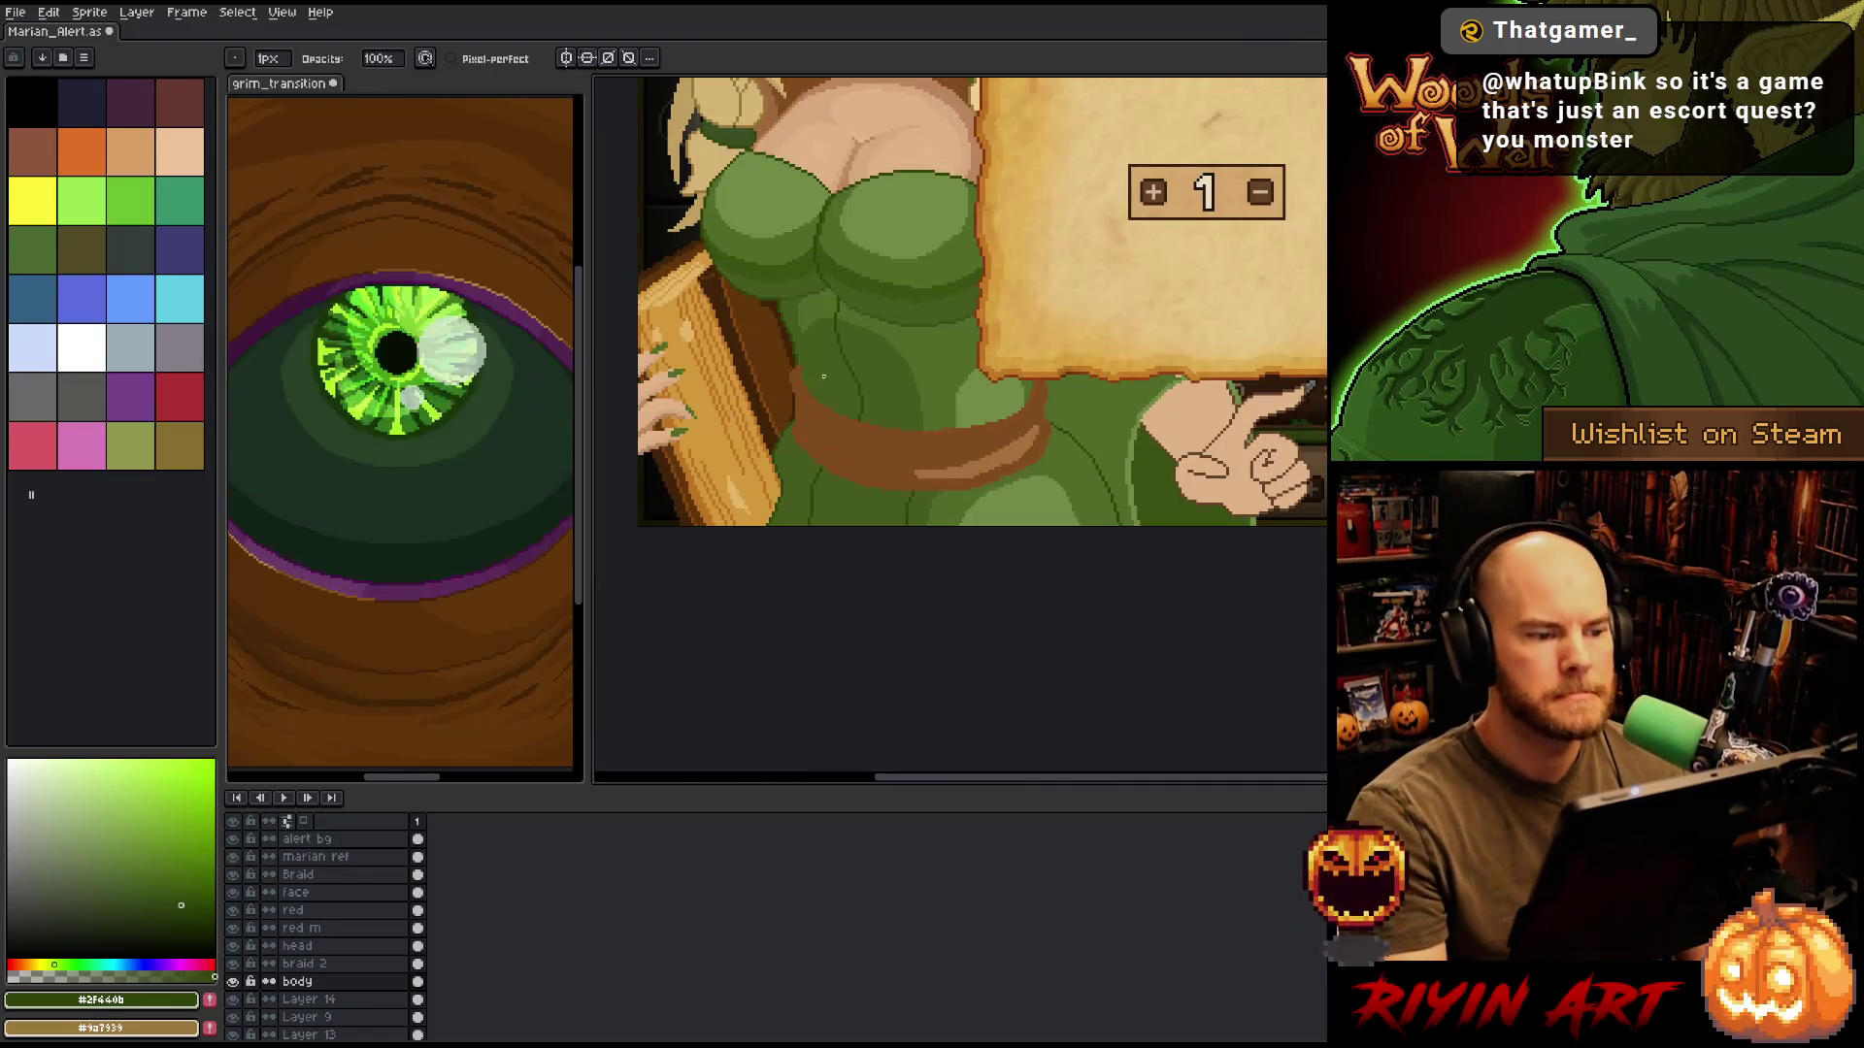
{"action": "scroll", "coordinate": [874, 398], "scroll_direction": "up", "scroll_amount": 1}
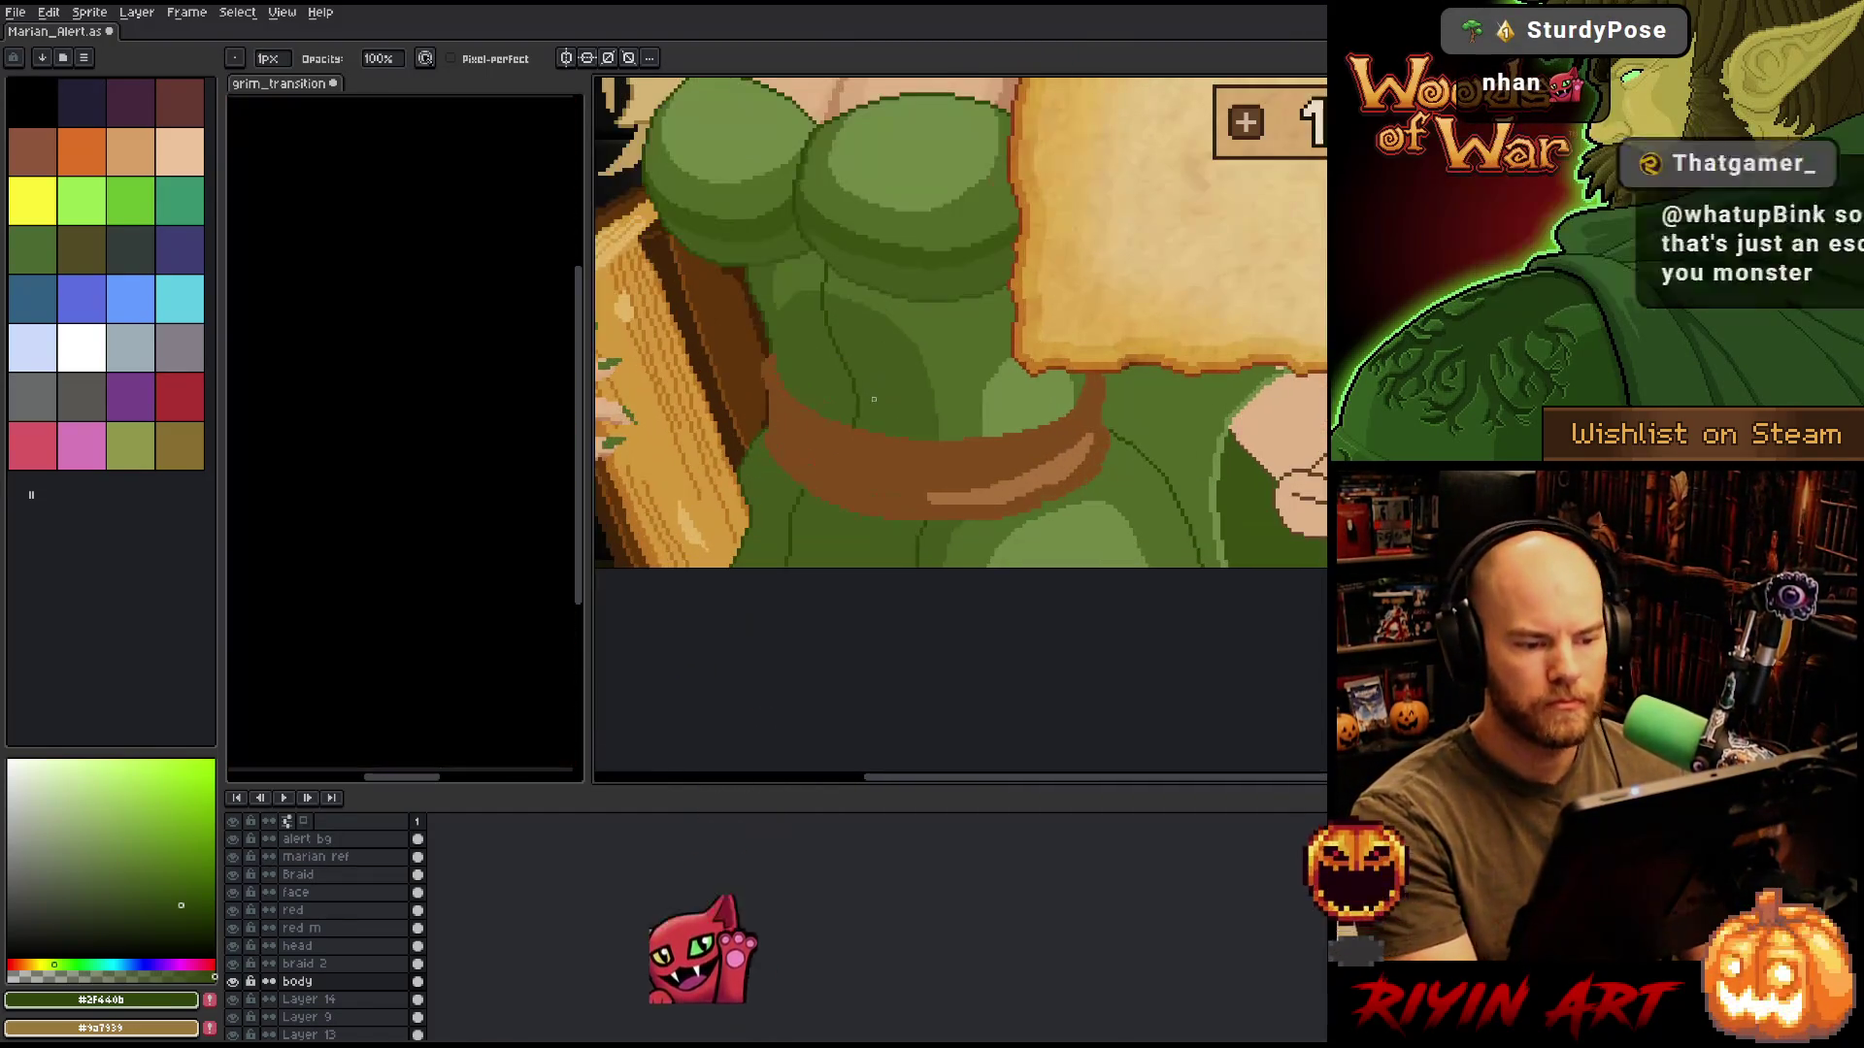
{"action": "scroll", "coordinate": [873, 399], "scroll_direction": "down", "scroll_amount": 1}
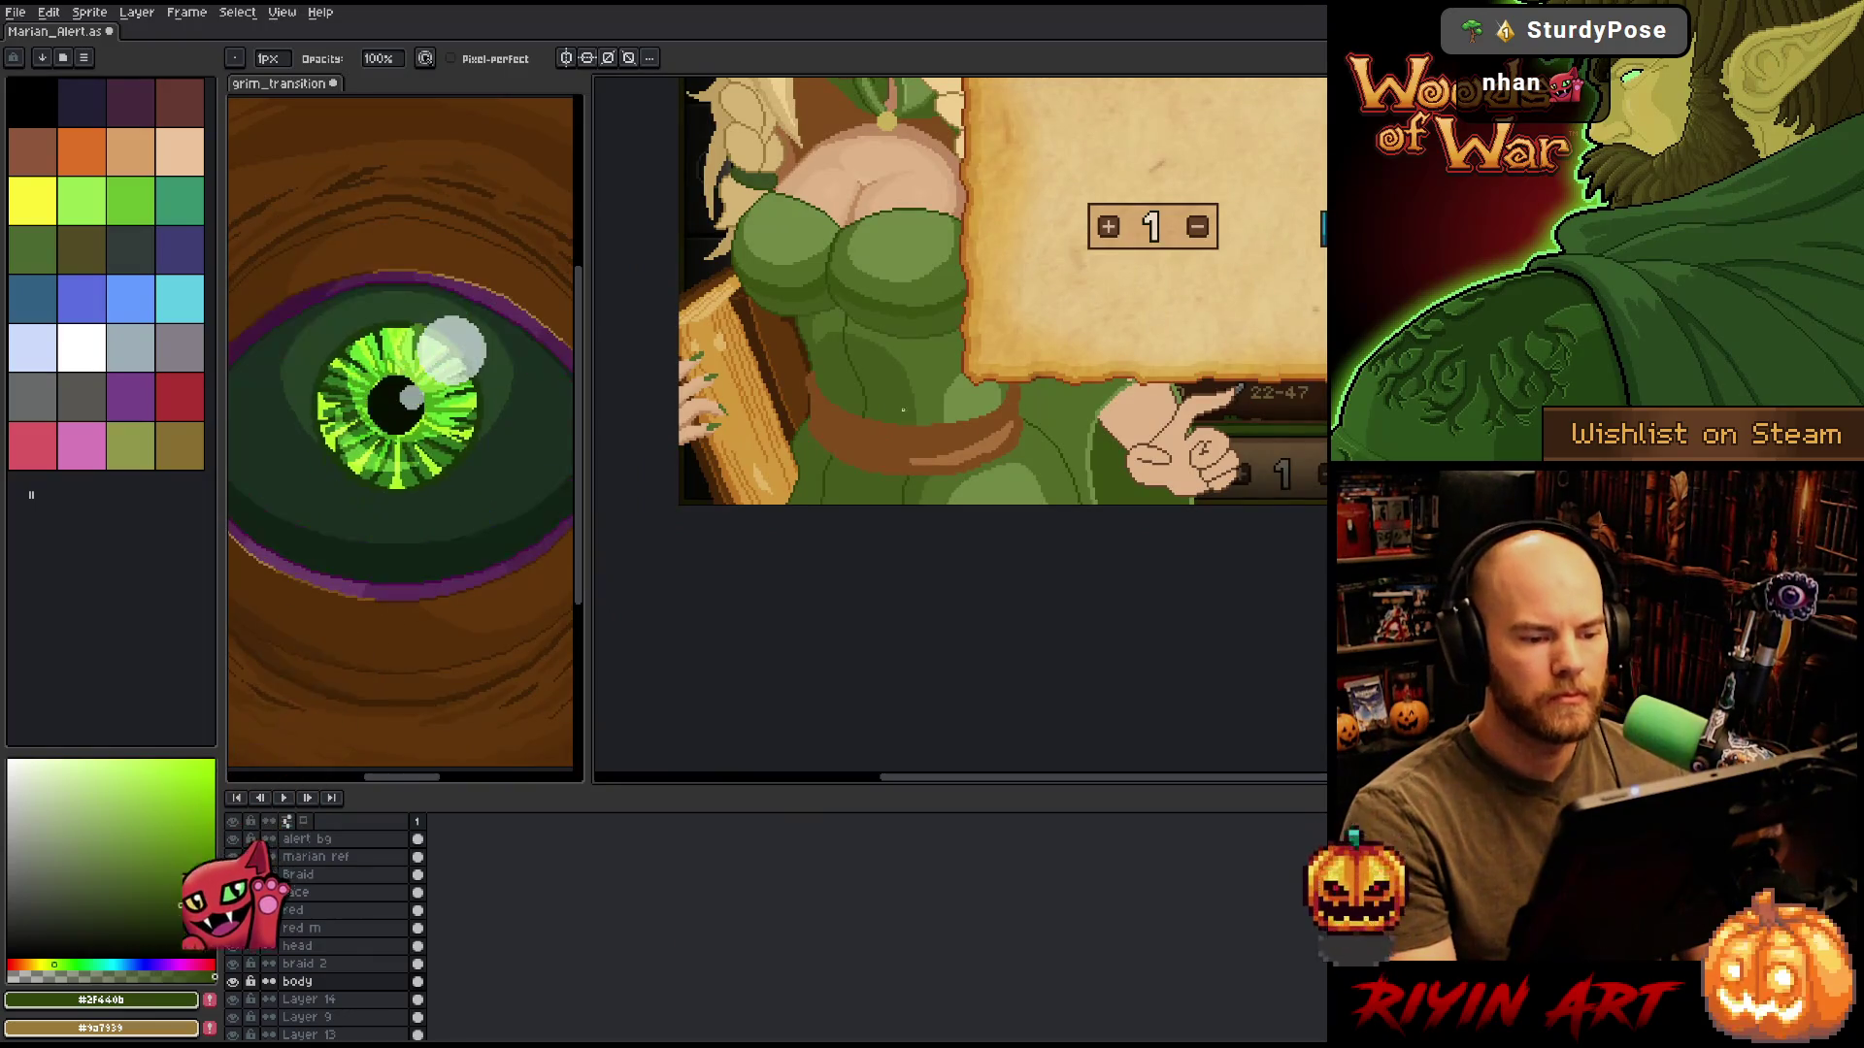
{"action": "scroll", "coordinate": [893, 427], "scroll_direction": "down", "scroll_amount": 1}
{"action": "scroll", "coordinate": [900, 472], "scroll_direction": "up", "scroll_amount": 3}
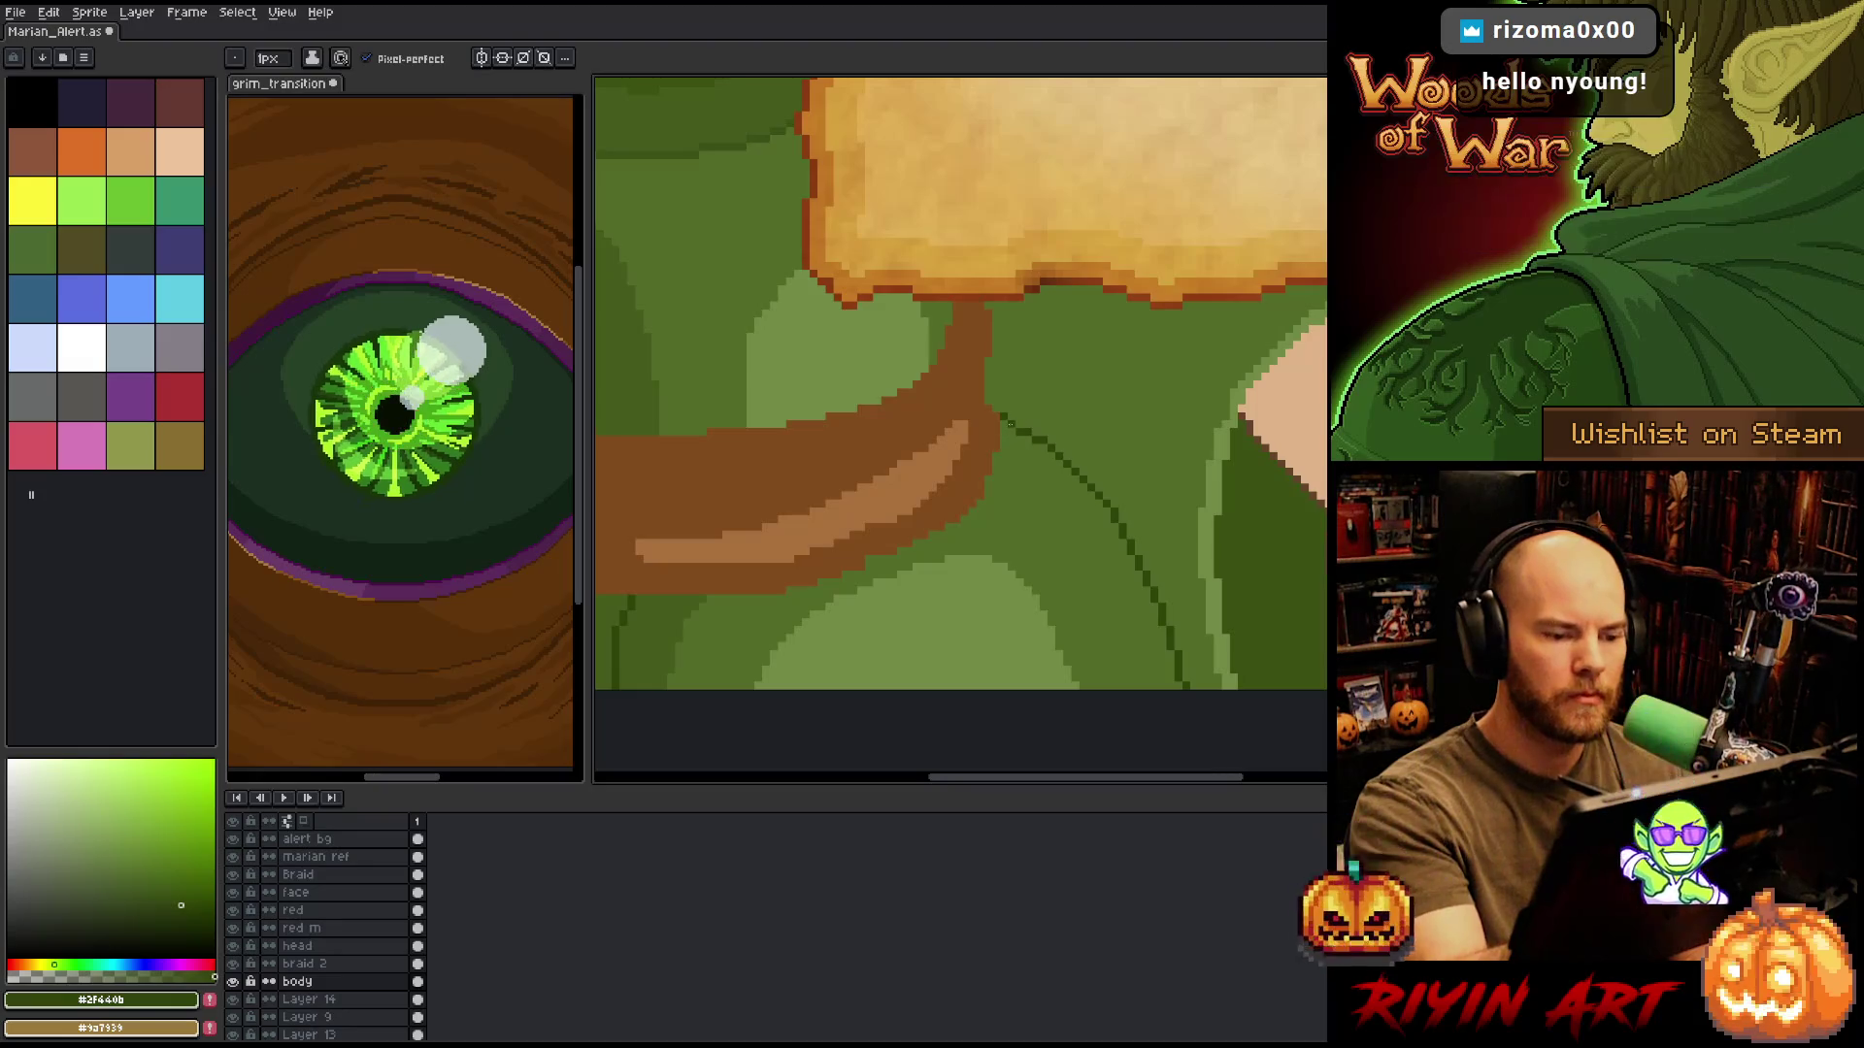
{"action": "scroll", "coordinate": [1059, 345], "scroll_direction": "down", "scroll_amount": 4}
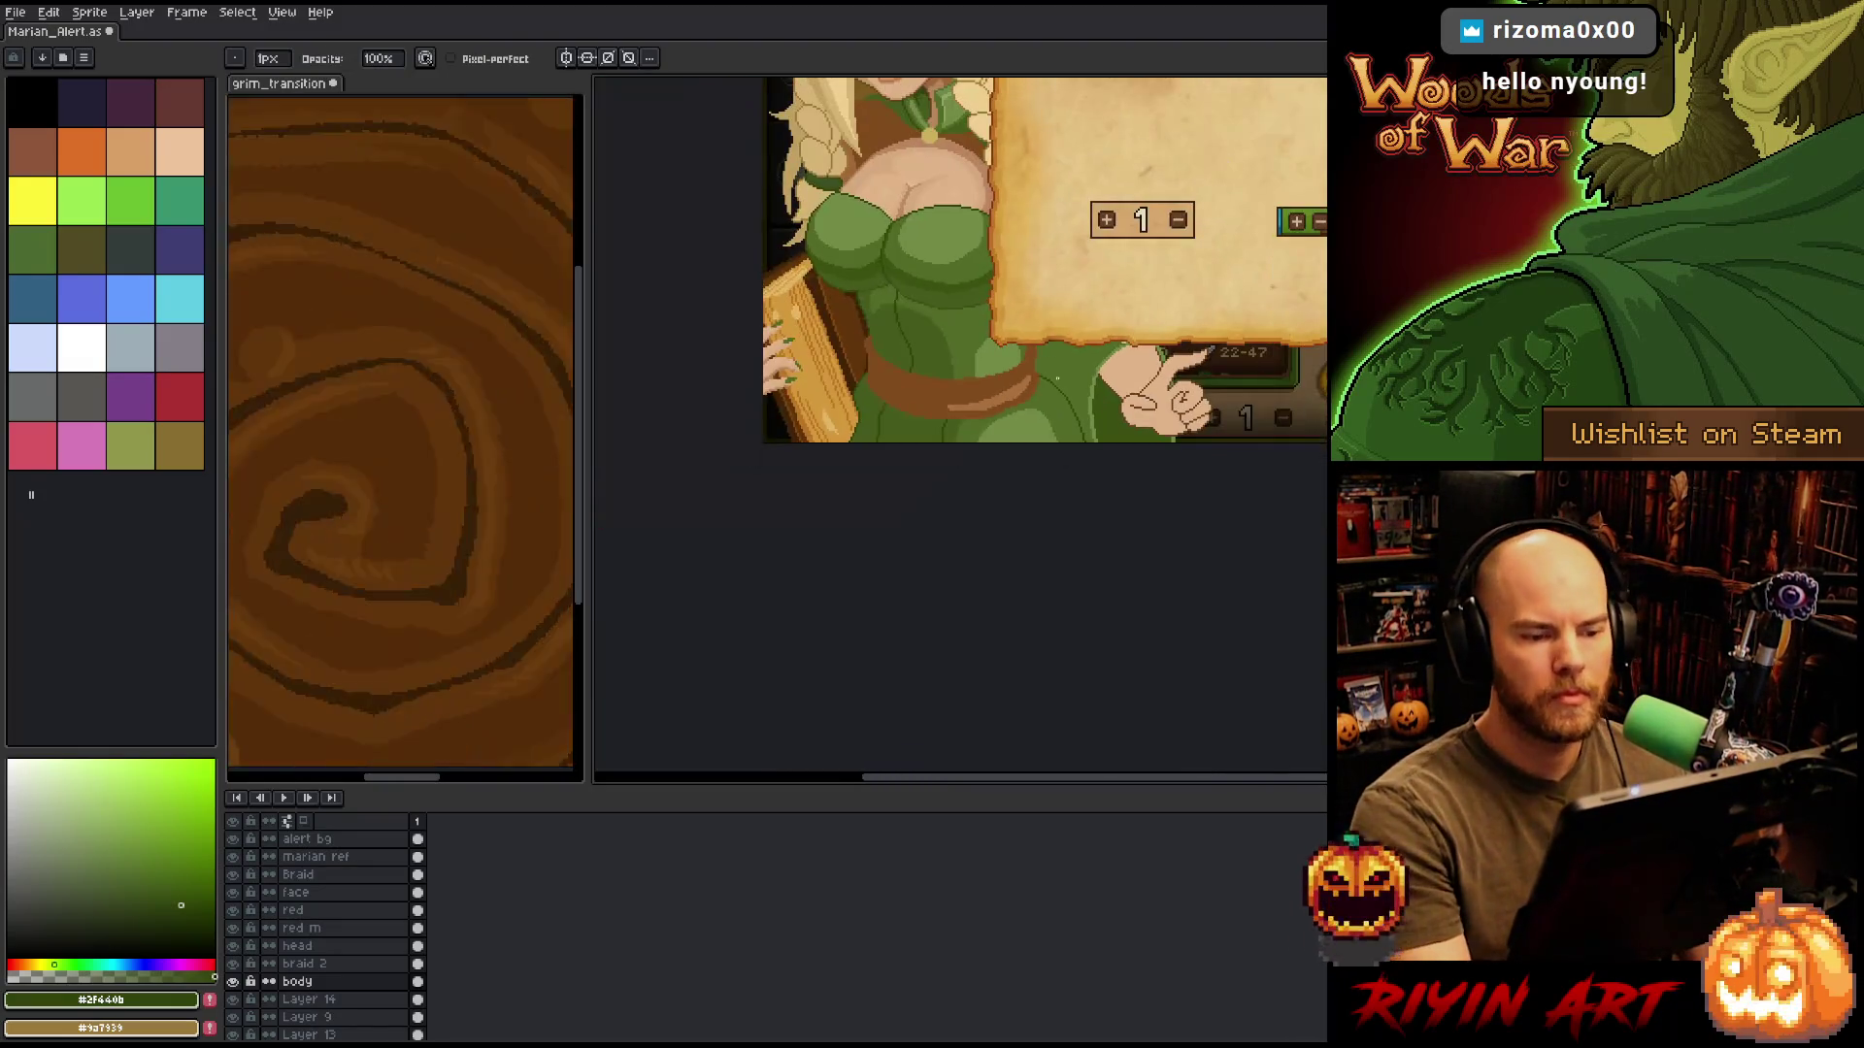
{"action": "left_click_drag", "start_coordinate": [856, 107], "coordinate": [859, 398]}
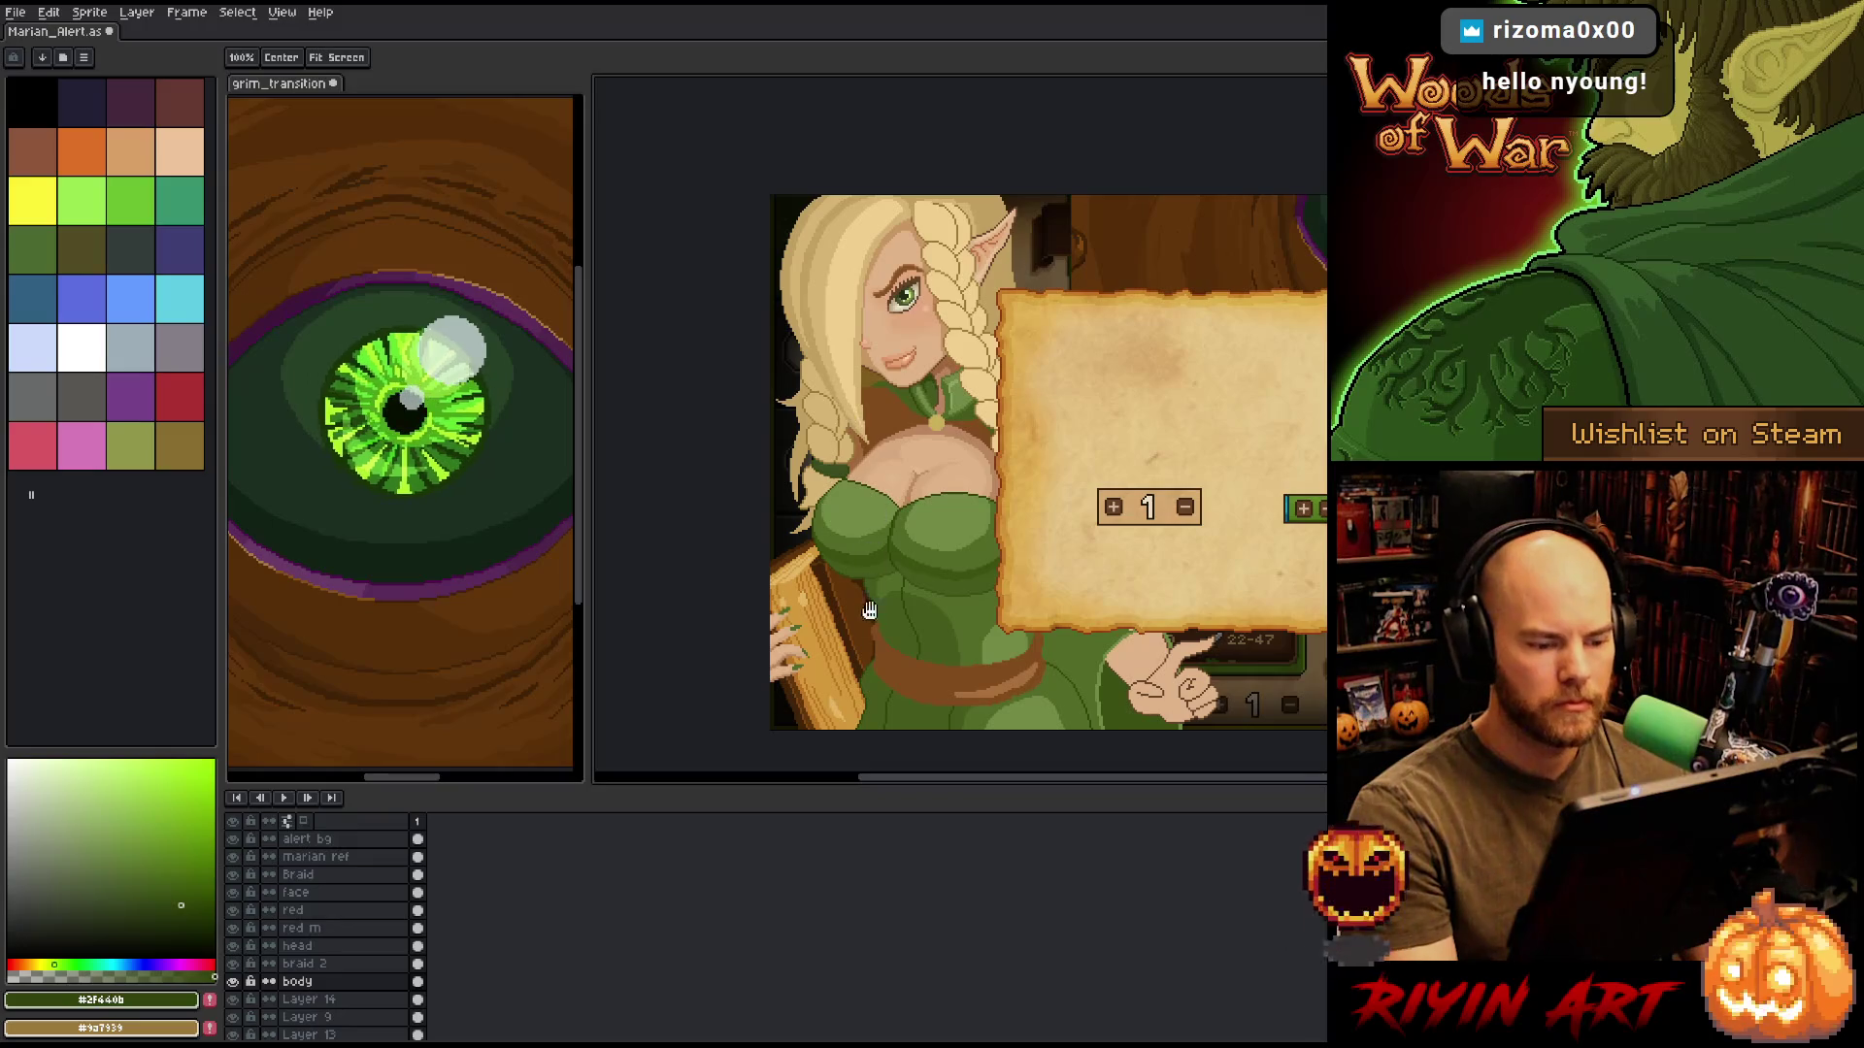
{"action": "left_click_drag", "start_coordinate": [869, 610], "coordinate": [833, 586]}
{"action": "key", "text": "v"}
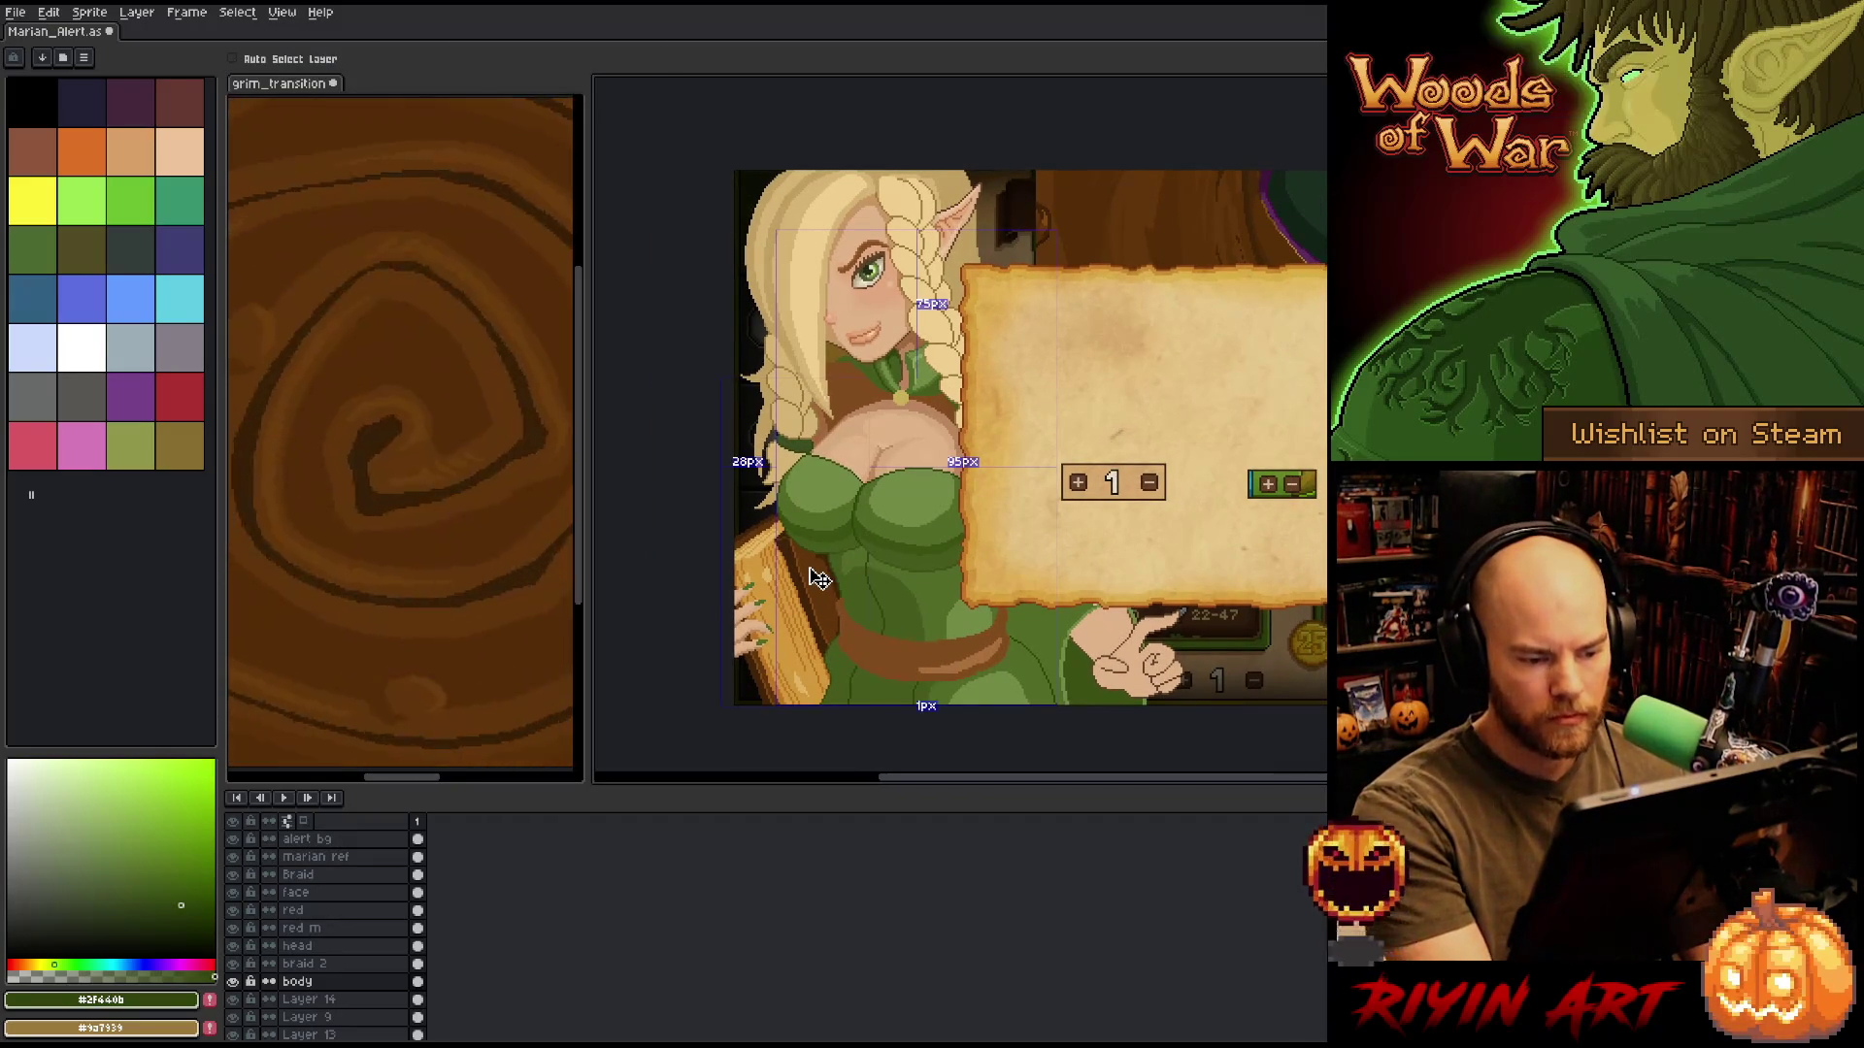
{"action": "key", "text": "b"}
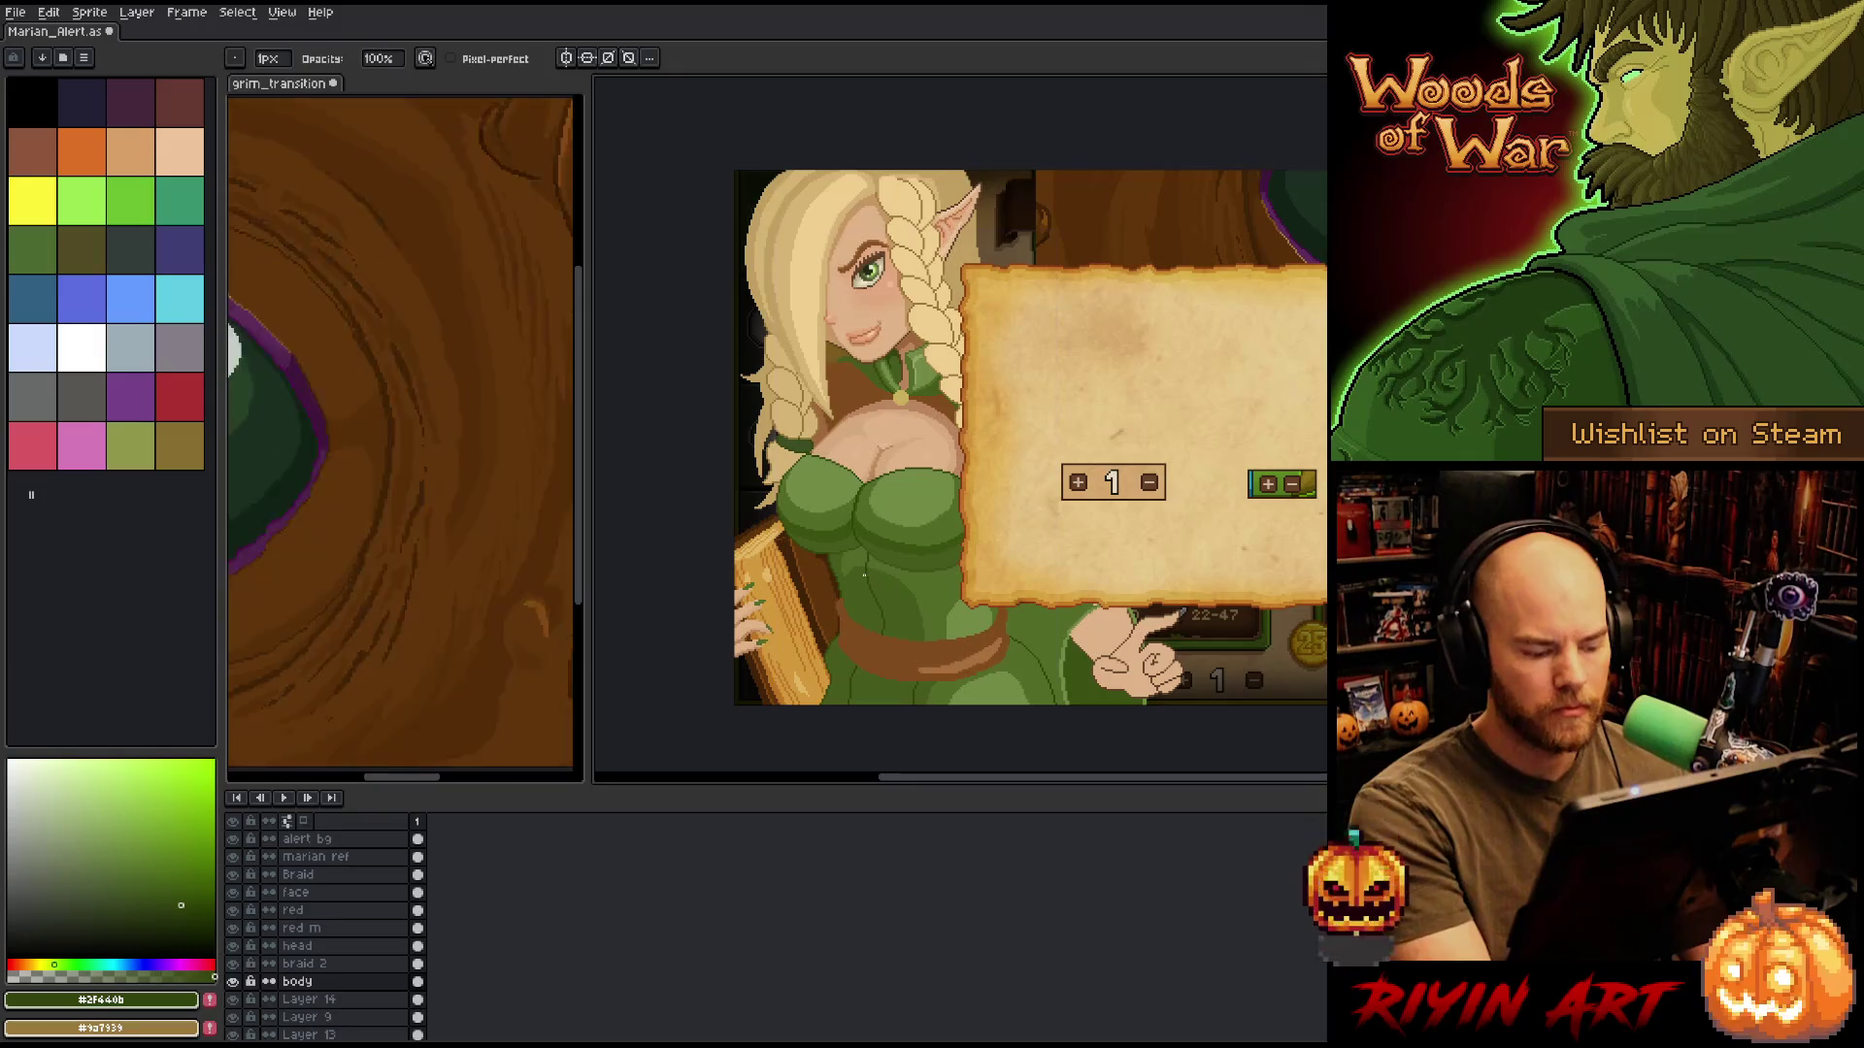
{"action": "scroll", "coordinate": [864, 576], "scroll_direction": "down", "scroll_amount": 2}
{"action": "scroll", "coordinate": [886, 544], "scroll_direction": "up", "scroll_amount": 1}
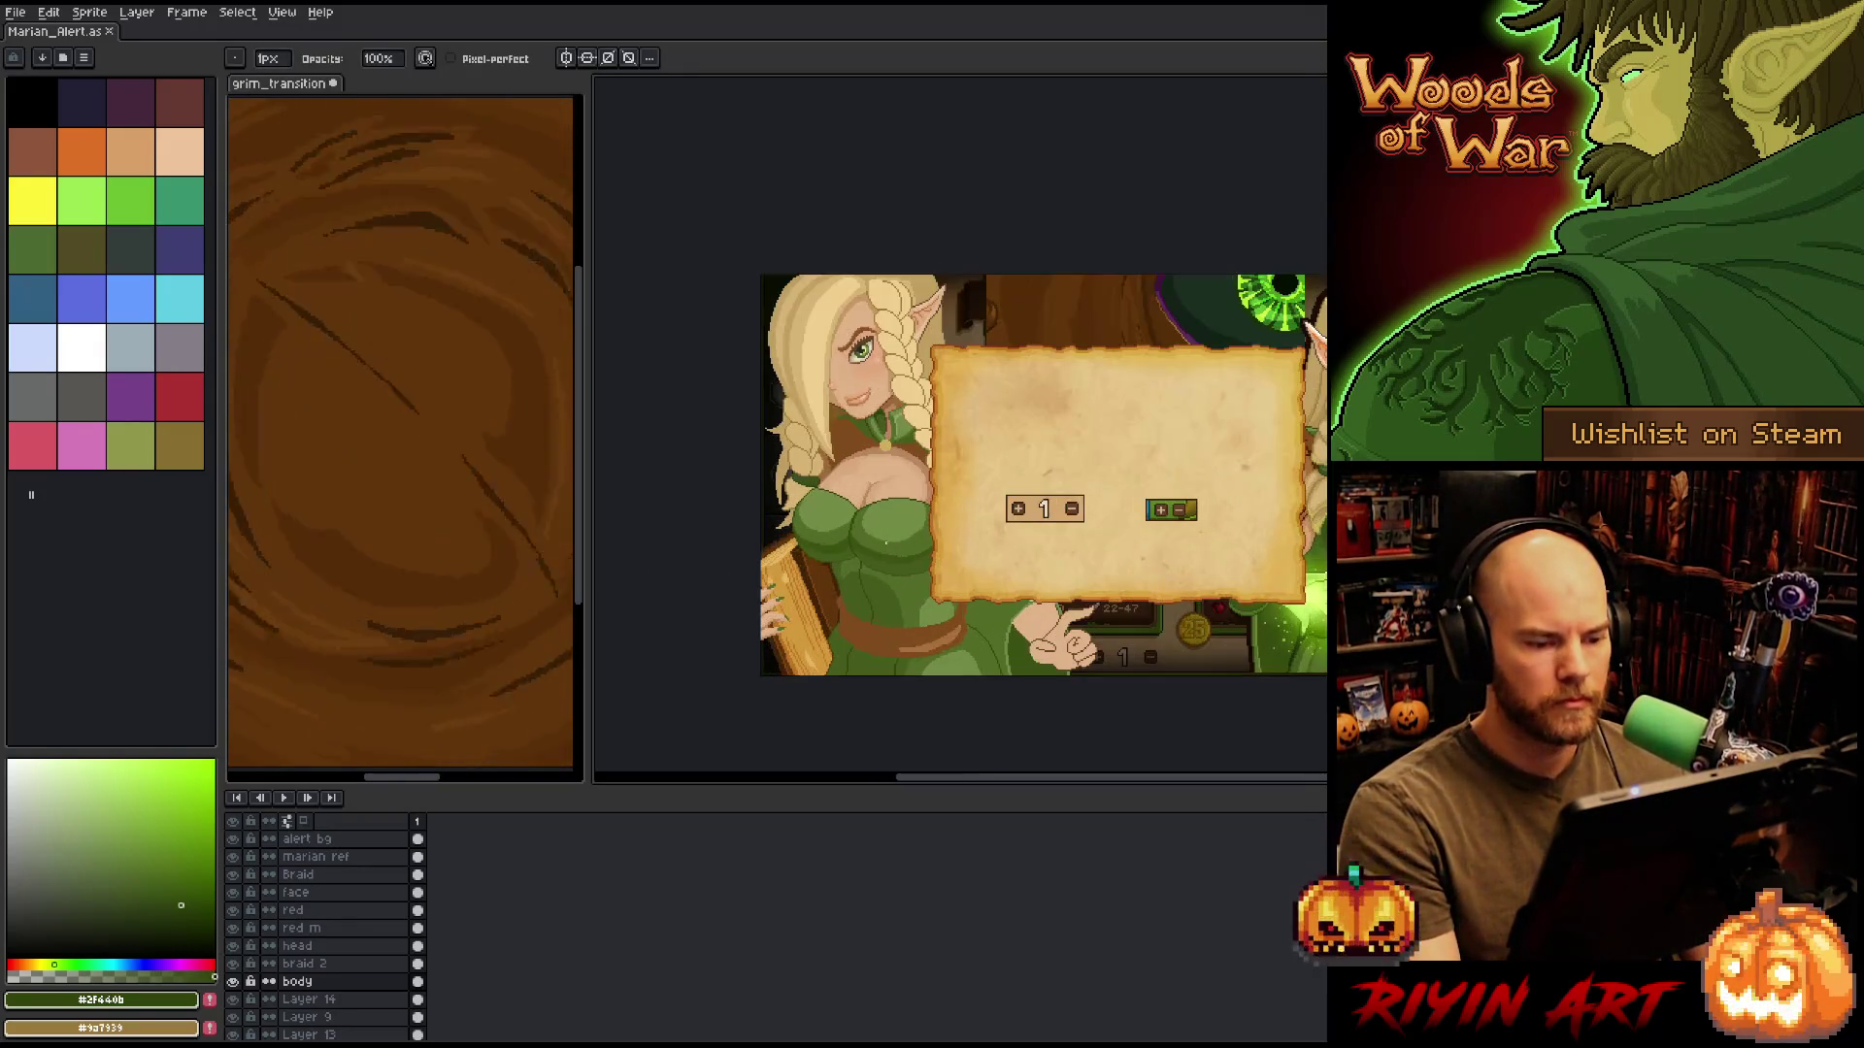
{"action": "left_click_drag", "start_coordinate": [956, 622], "coordinate": [924, 637]}
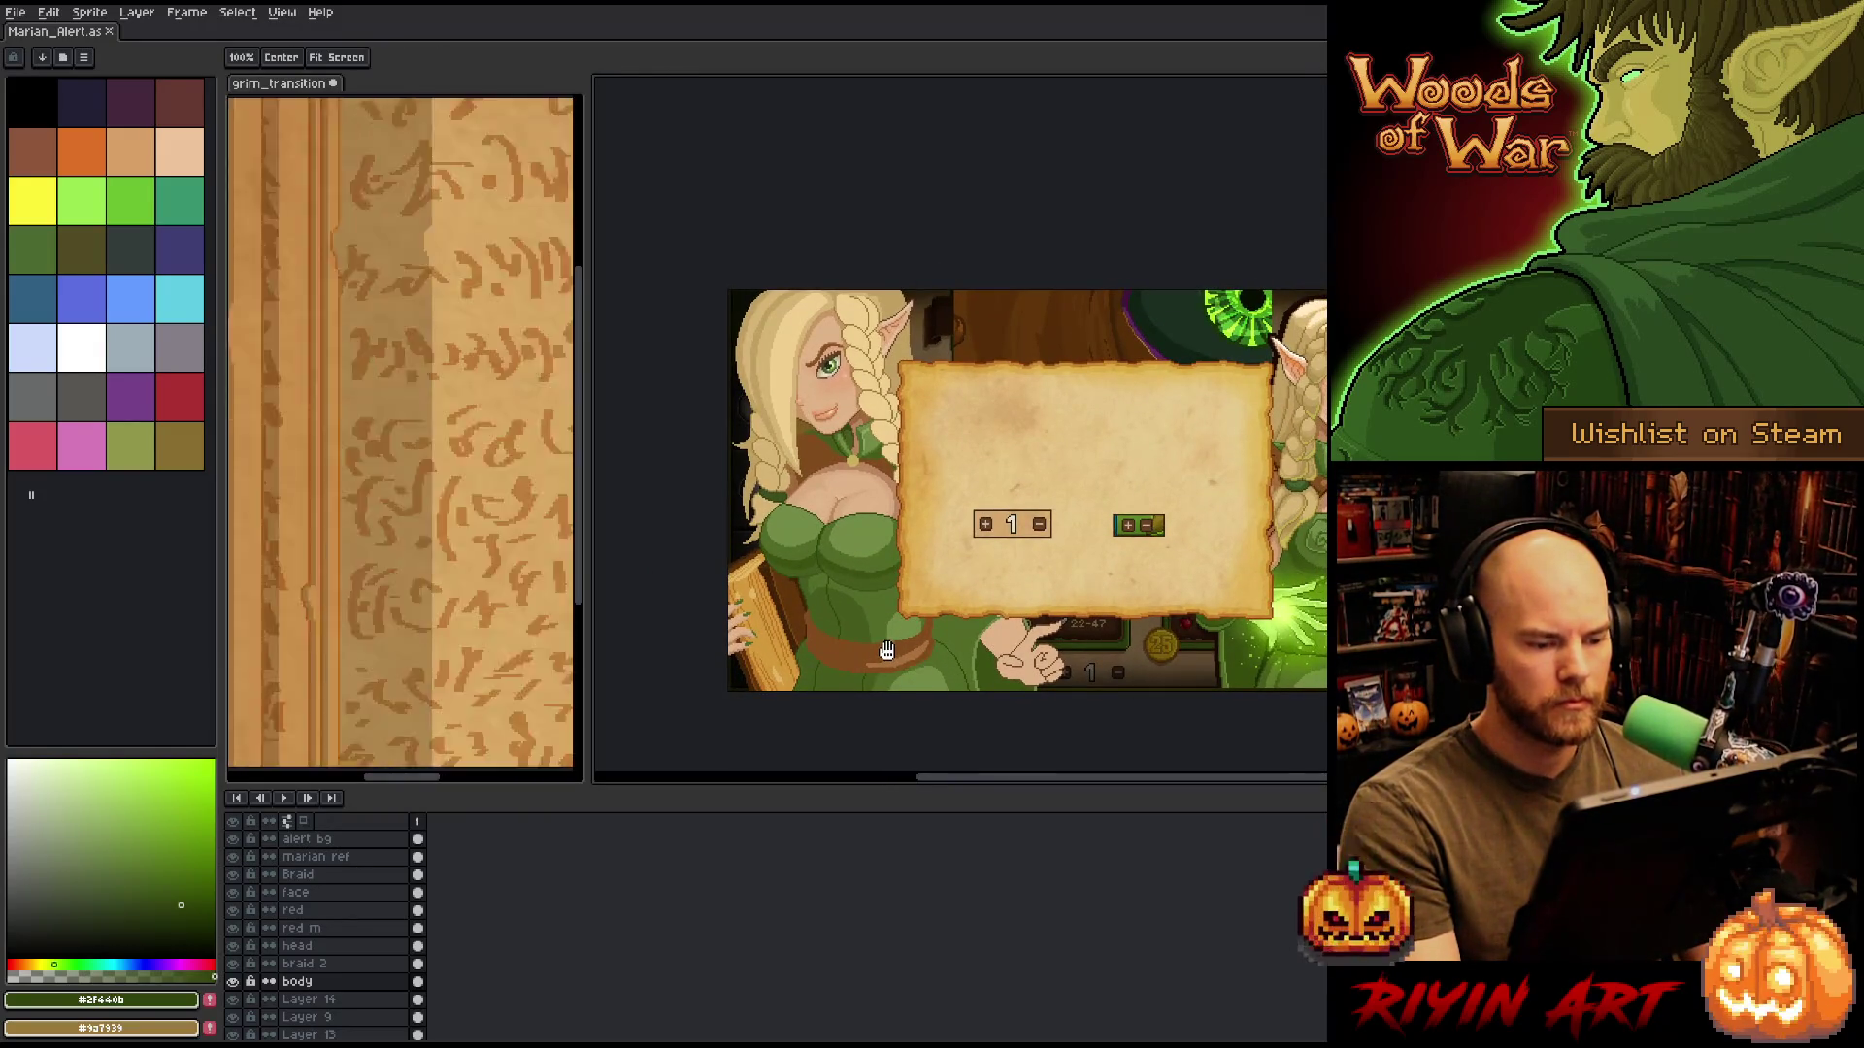
{"action": "scroll", "coordinate": [910, 640], "scroll_direction": "up", "scroll_amount": 2}
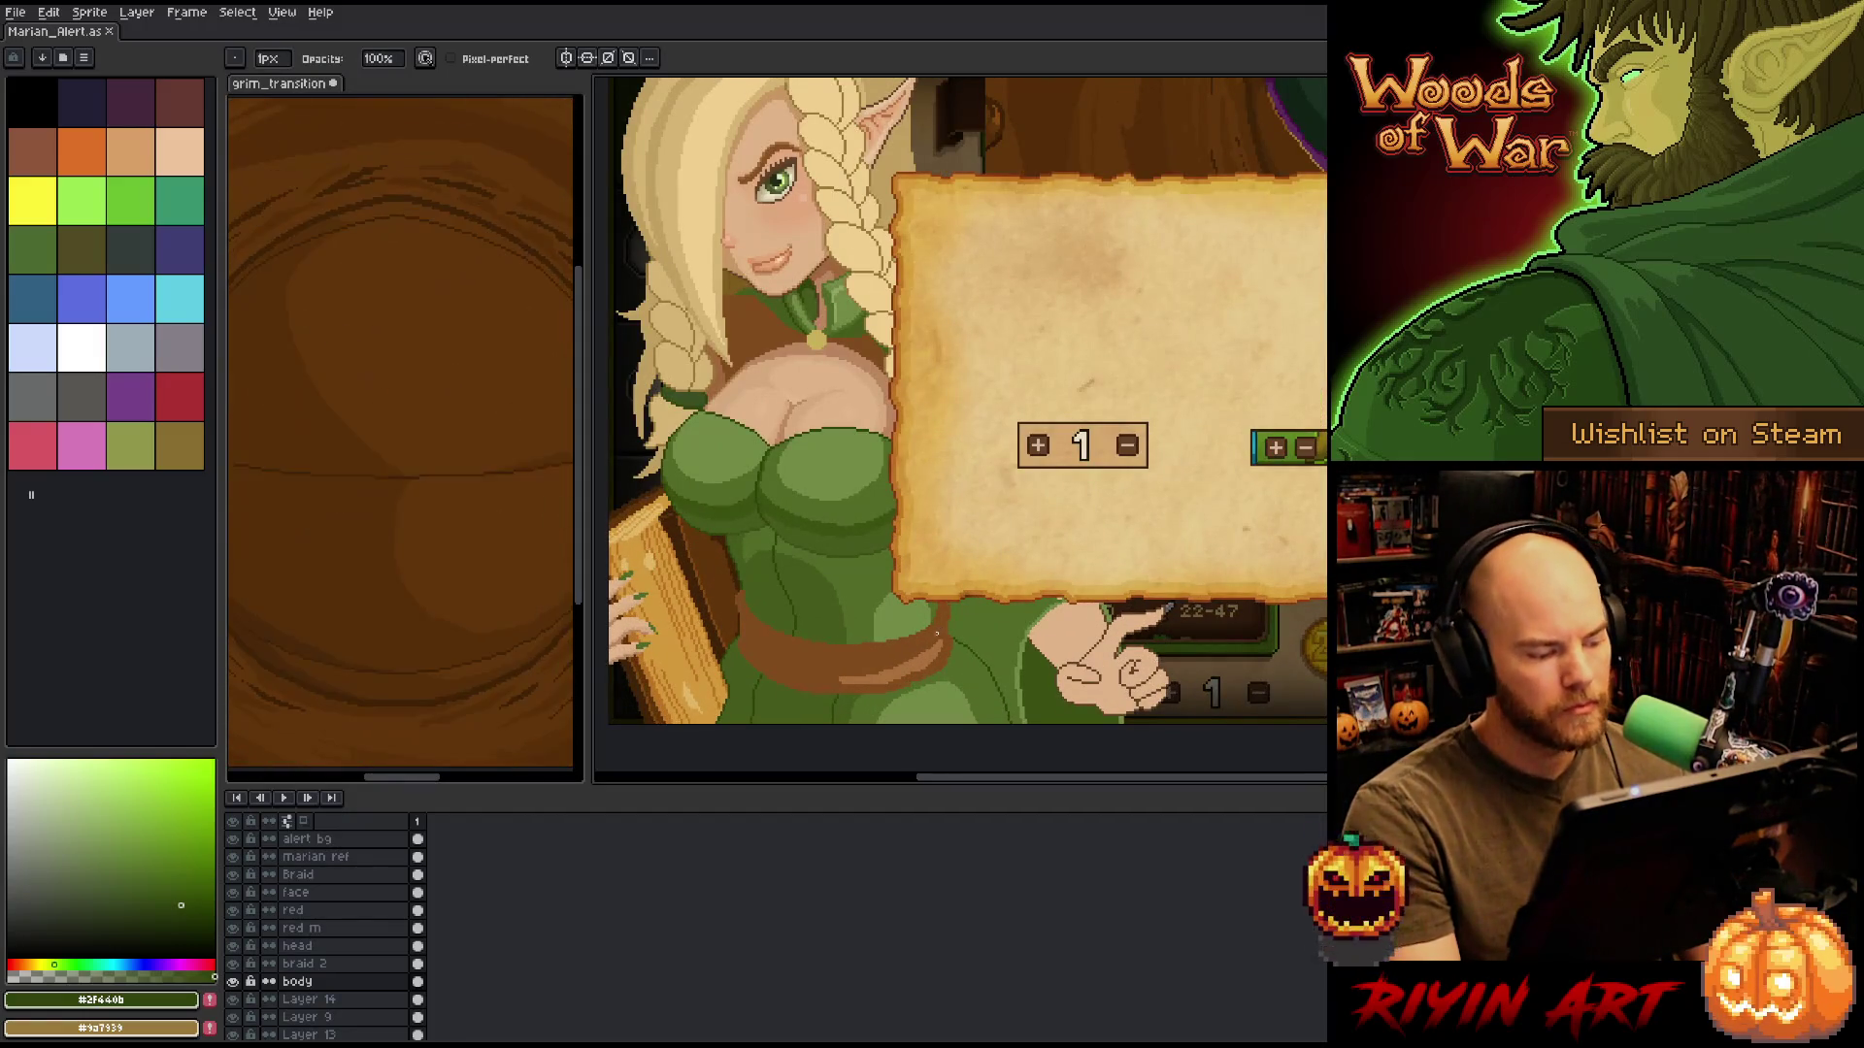
{"action": "key", "text": "alt+Down"}
{"action": "left_click", "coordinate": [1004, 632], "text": "alt"}
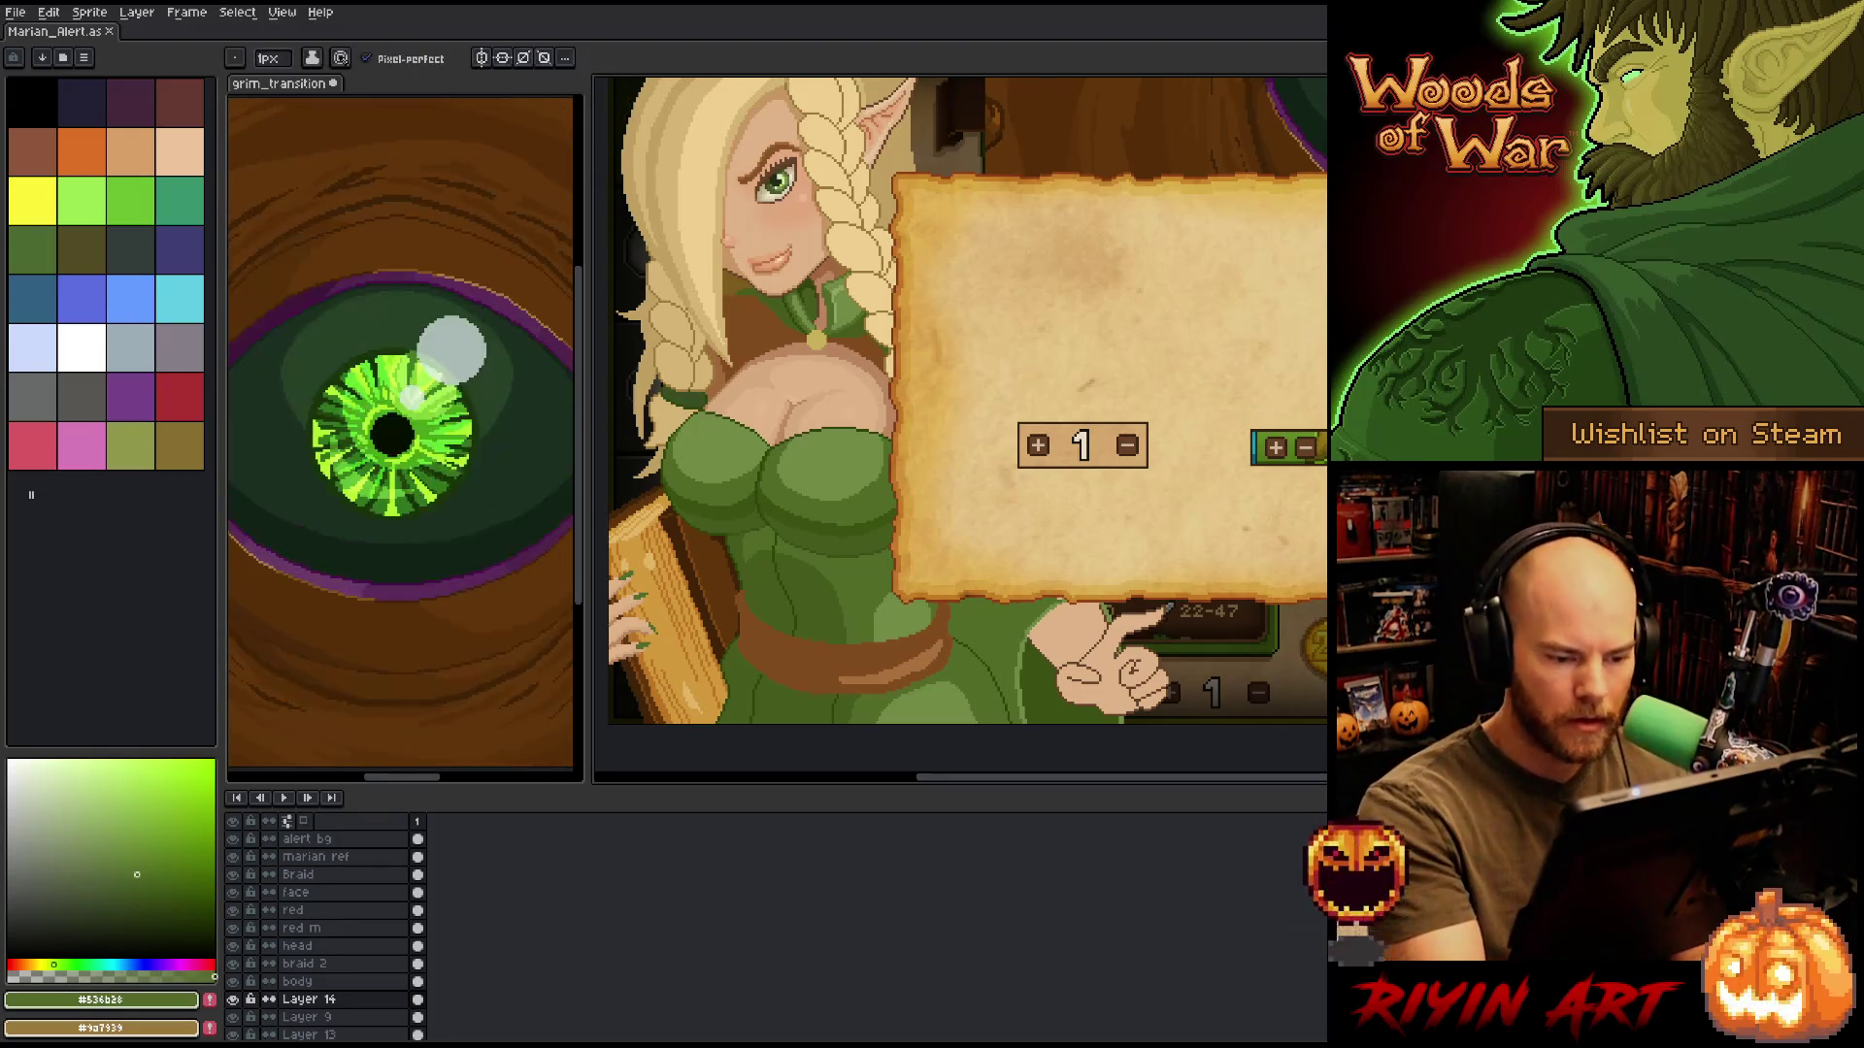